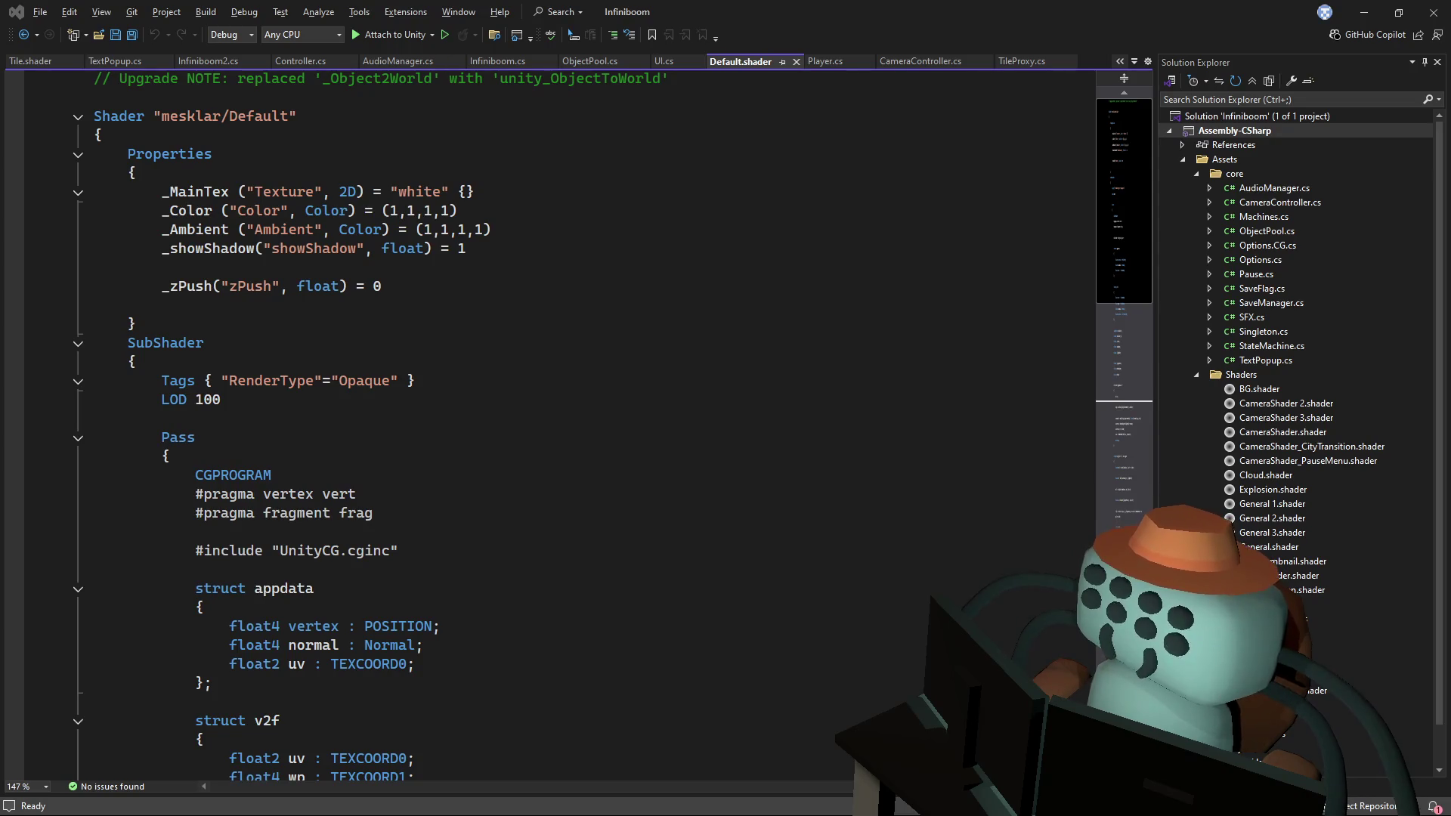
- Add a 'float4 color : Color;' field to the appdata struct by duplicating the vertex line
{"action": "left_click", "coordinate": [735, 487]}
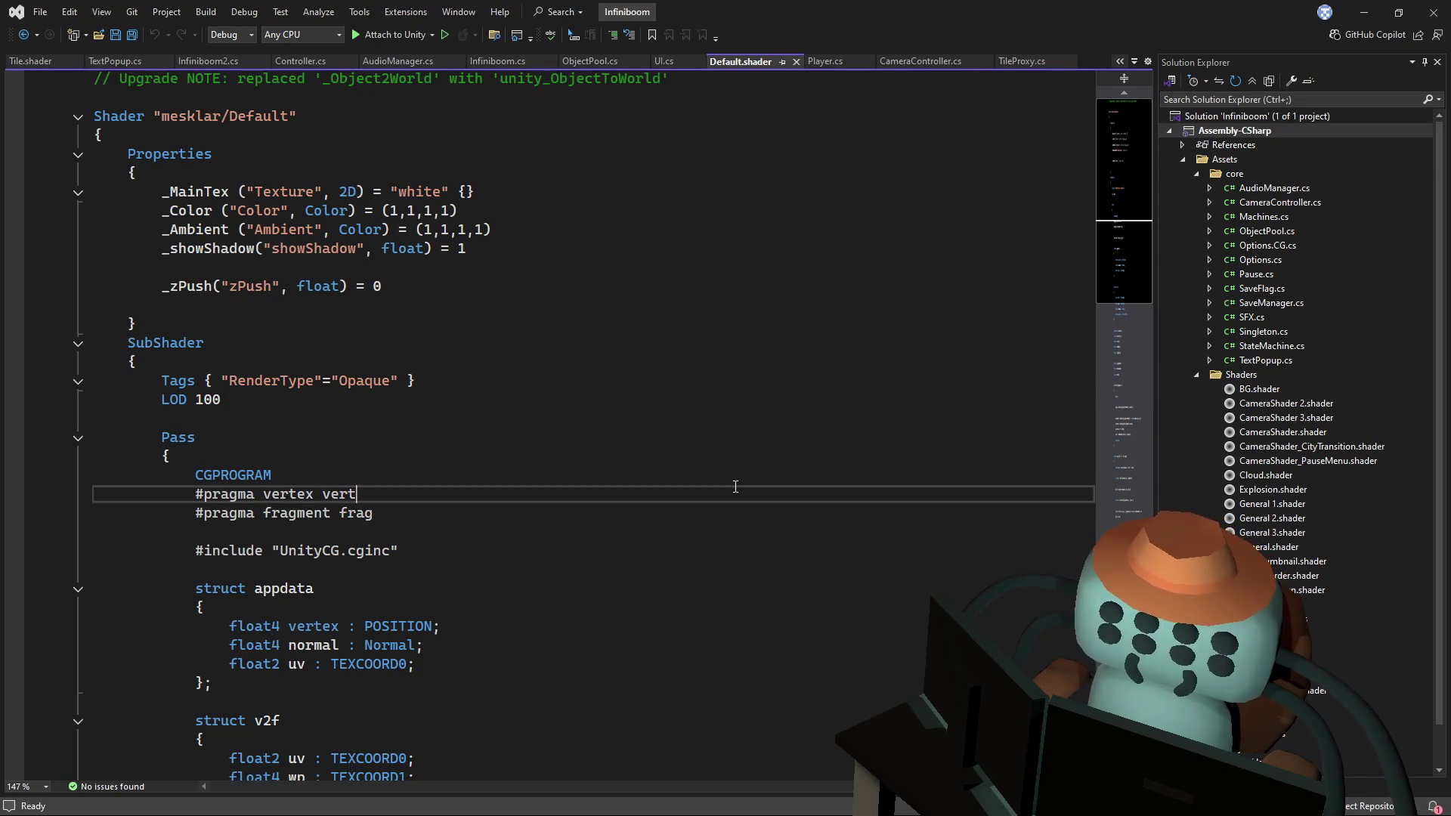
{"action": "scroll", "coordinate": [723, 453], "scroll_direction": "down", "scroll_amount": 3}
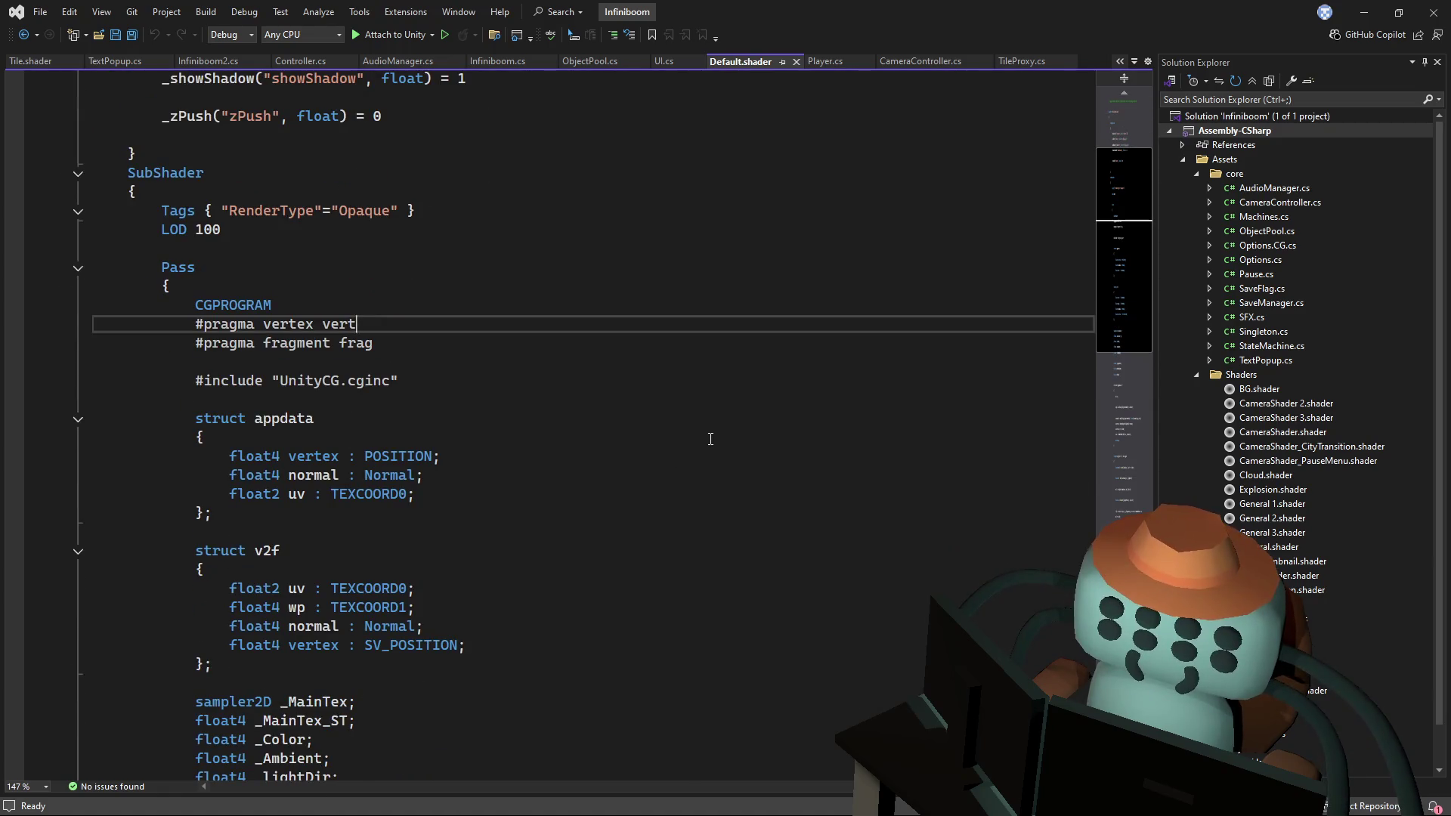
{"action": "scroll", "coordinate": [710, 439], "scroll_direction": "down", "scroll_amount": 2}
{"action": "left_click", "coordinate": [476, 364]}
{"action": "left_click", "coordinate": [459, 382]}
{"action": "key", "text": "Return"}
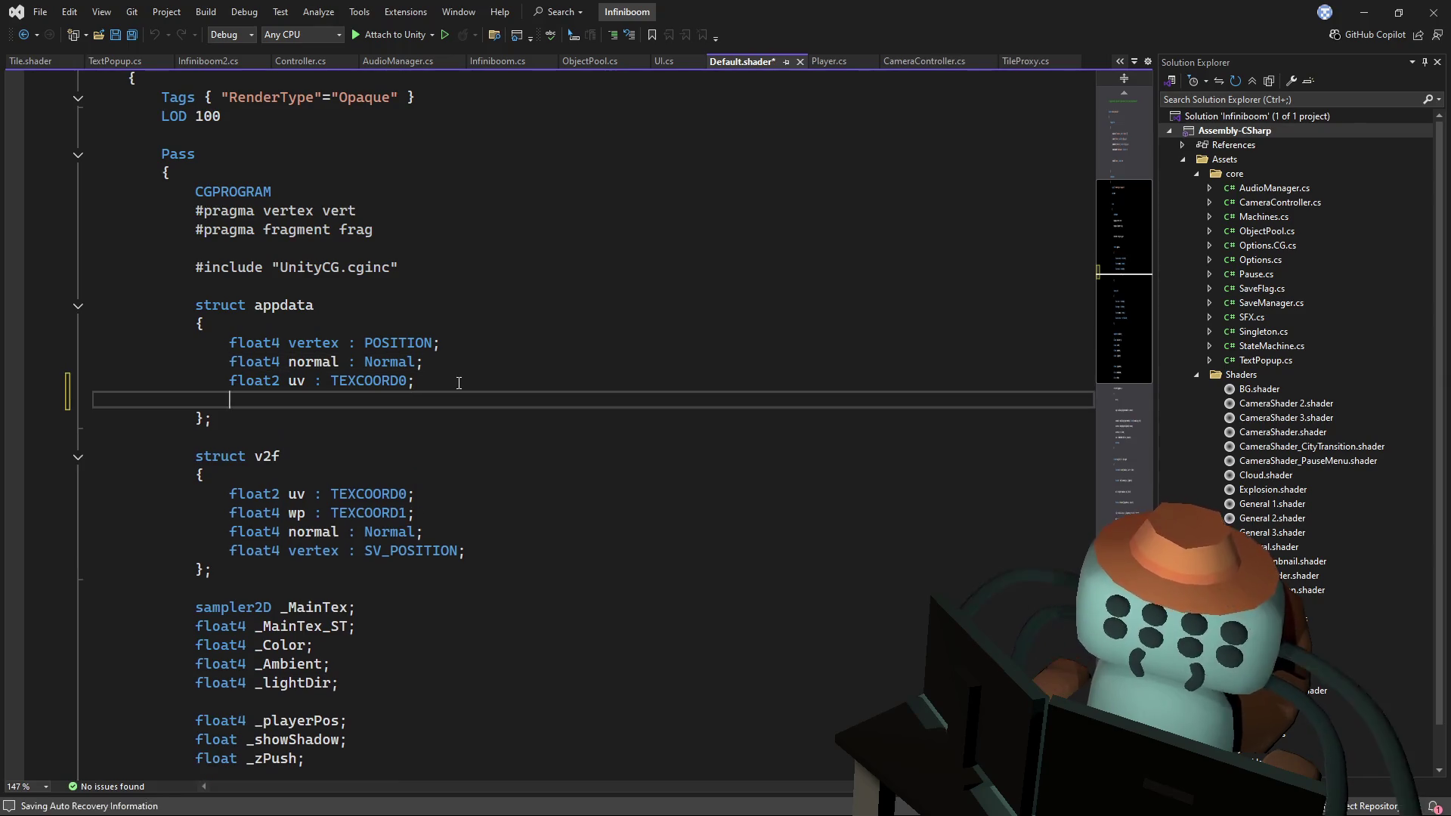
{"action": "key", "text": "BackSpace"}
{"action": "left_click", "coordinate": [497, 358]}
{"action": "left_click", "coordinate": [476, 344]}
{"action": "key", "text": "ctrl+d"}
{"action": "double_click", "coordinate": [399, 361]}
{"action": "type", "text": "Color"}
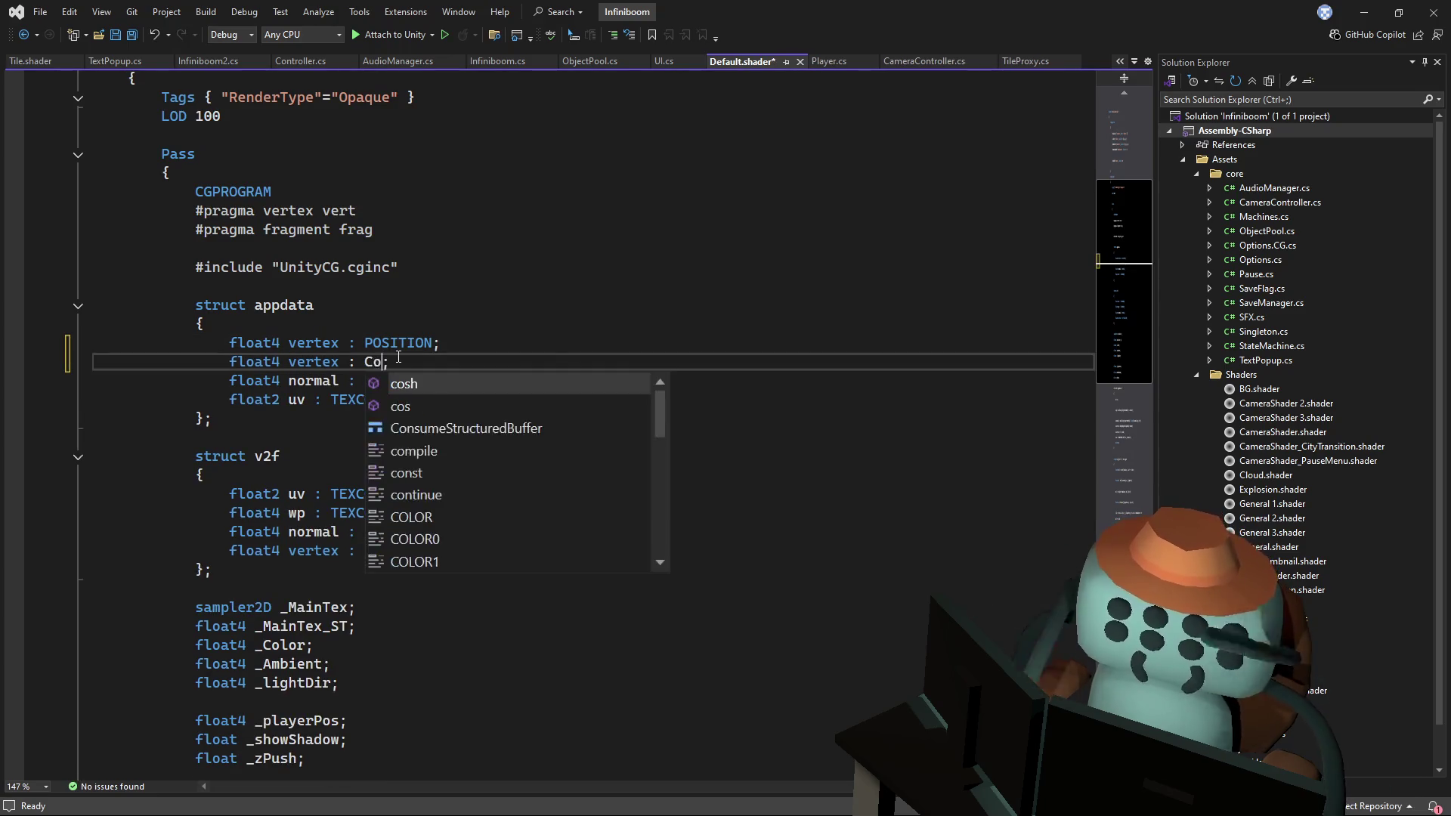
{"action": "left_click", "coordinate": [371, 362]}
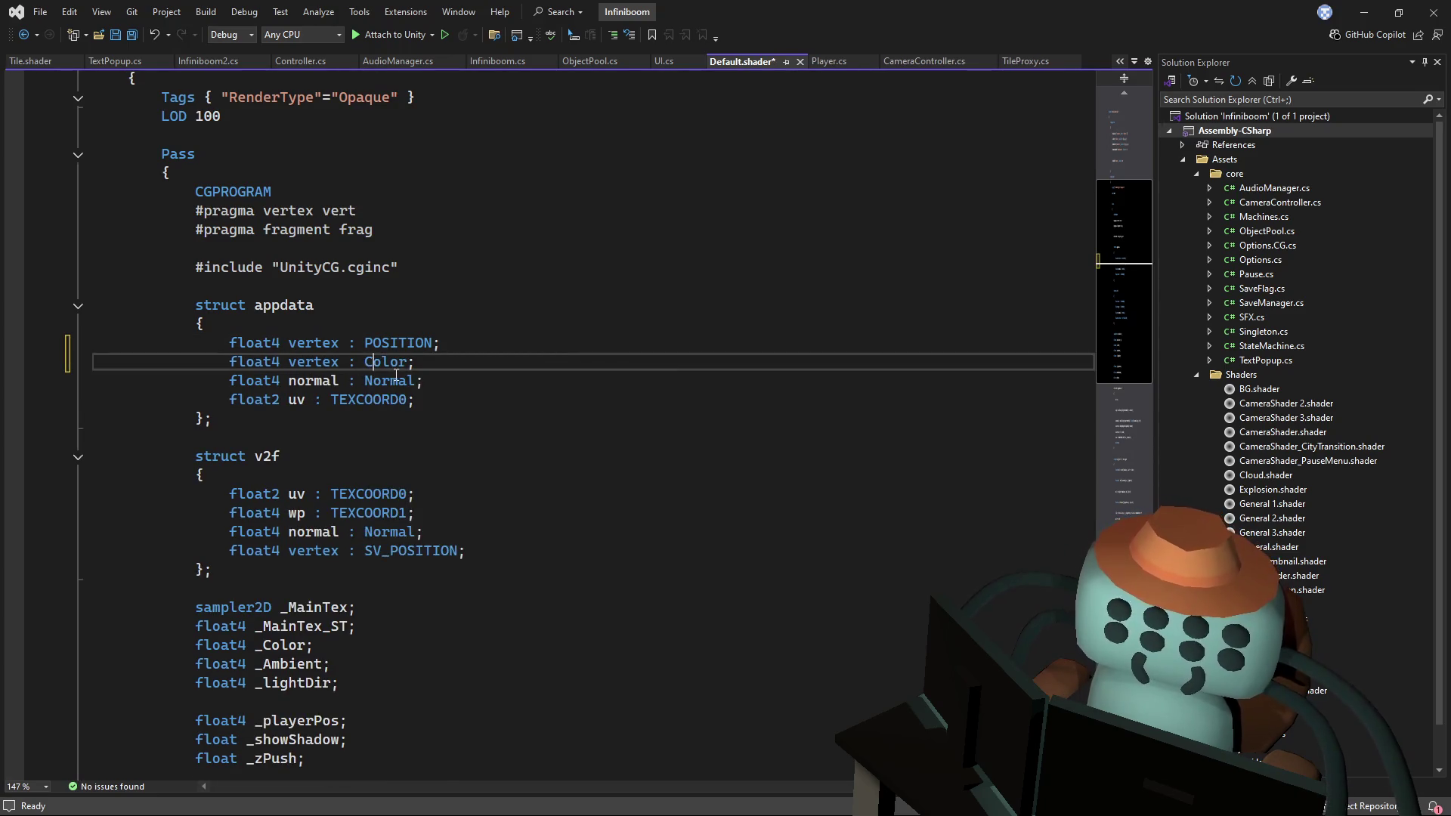
{"action": "double_click", "coordinate": [313, 361]}
{"action": "type", "text": "color"}
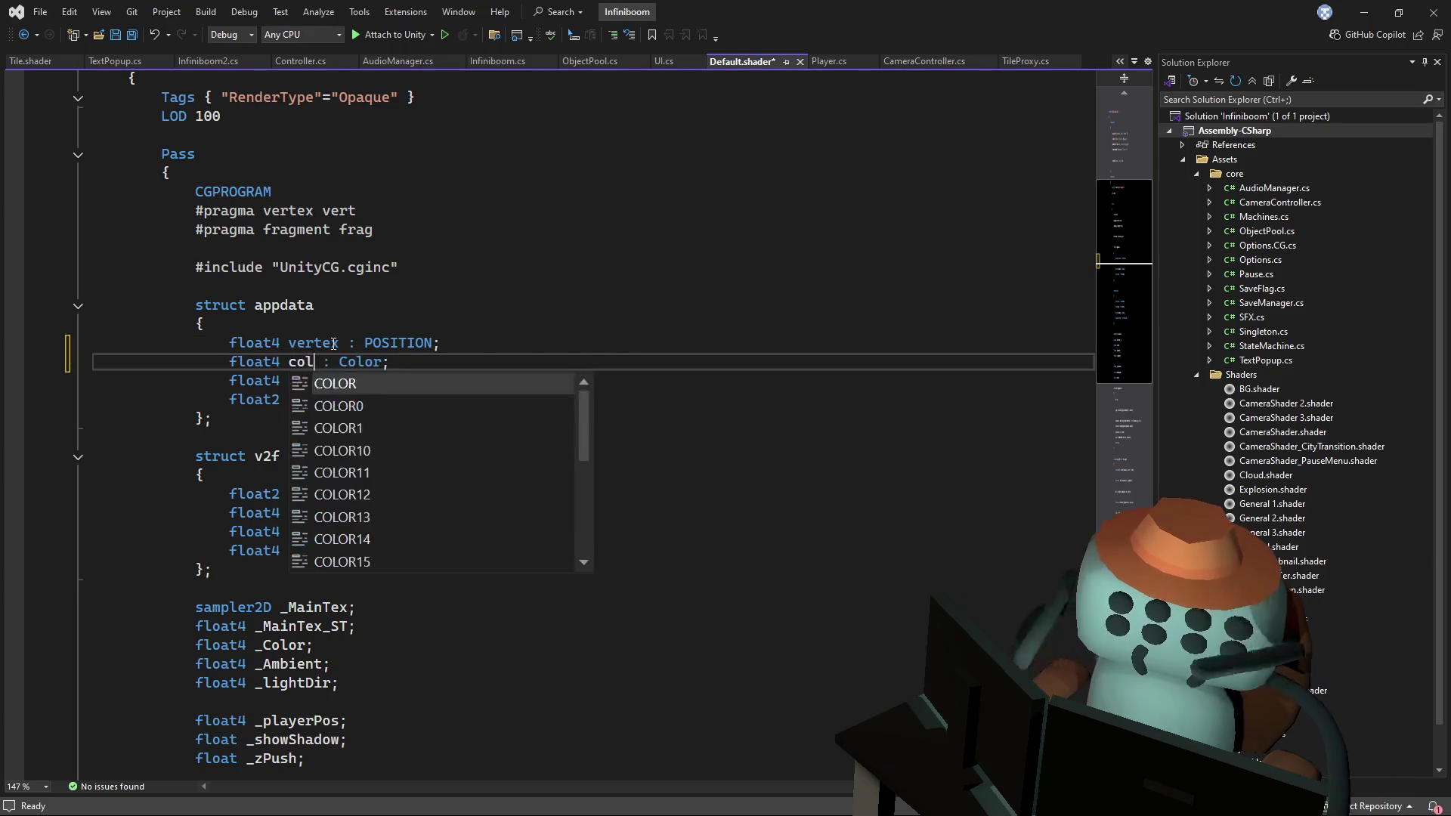
- Copy the color field into the v2f struct below SV_POSITION
{"action": "left_click_drag", "start_coordinate": [474, 368], "coordinate": [519, 343]}
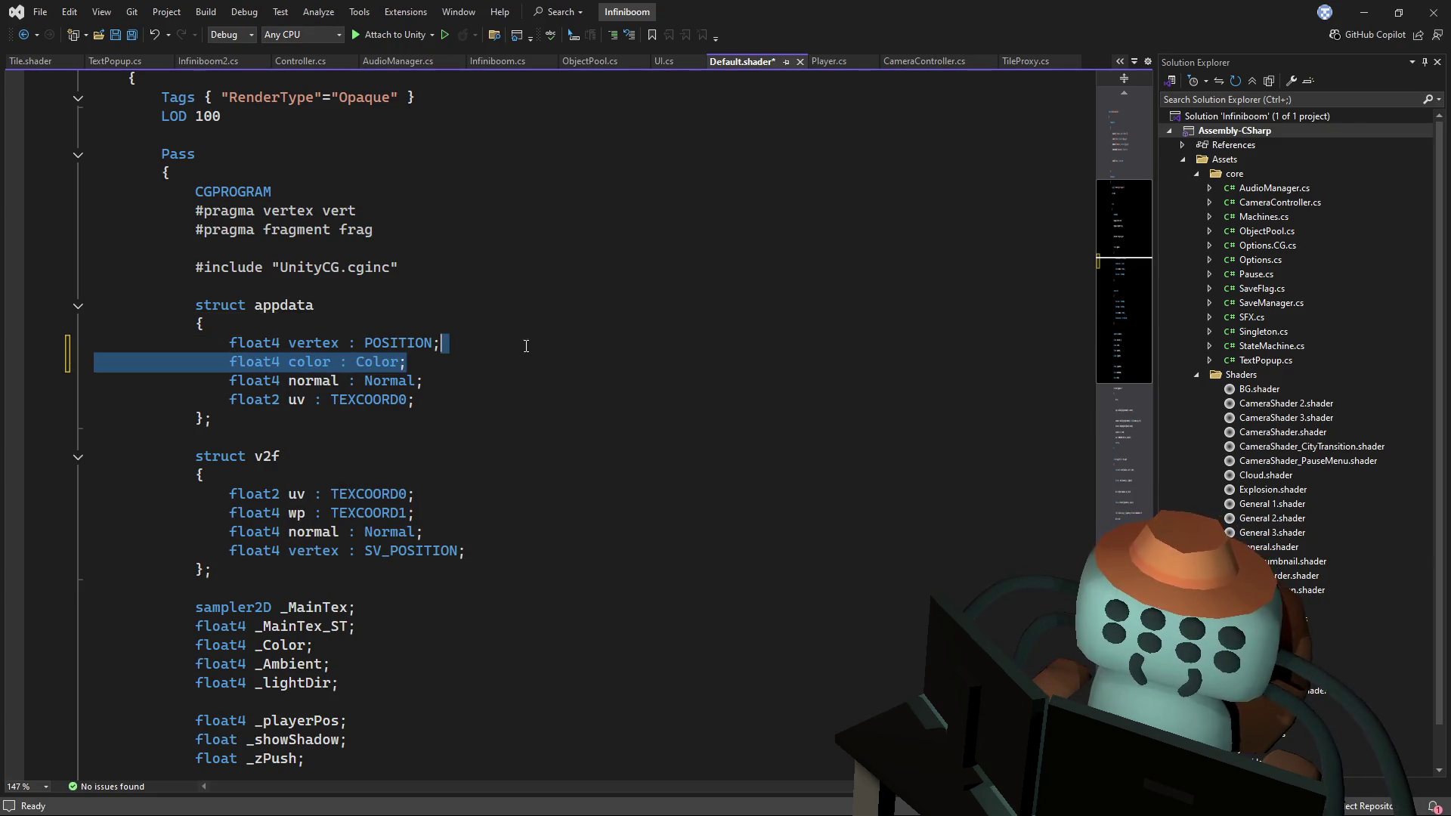
{"action": "key", "text": "ctrl+c"}
{"action": "left_click", "coordinate": [478, 543]}
{"action": "key", "text": "ctrl+v"}
- In the vert function, write o.color = v.color after v2f o
{"action": "scroll", "coordinate": [427, 547], "scroll_direction": "down", "scroll_amount": 4}
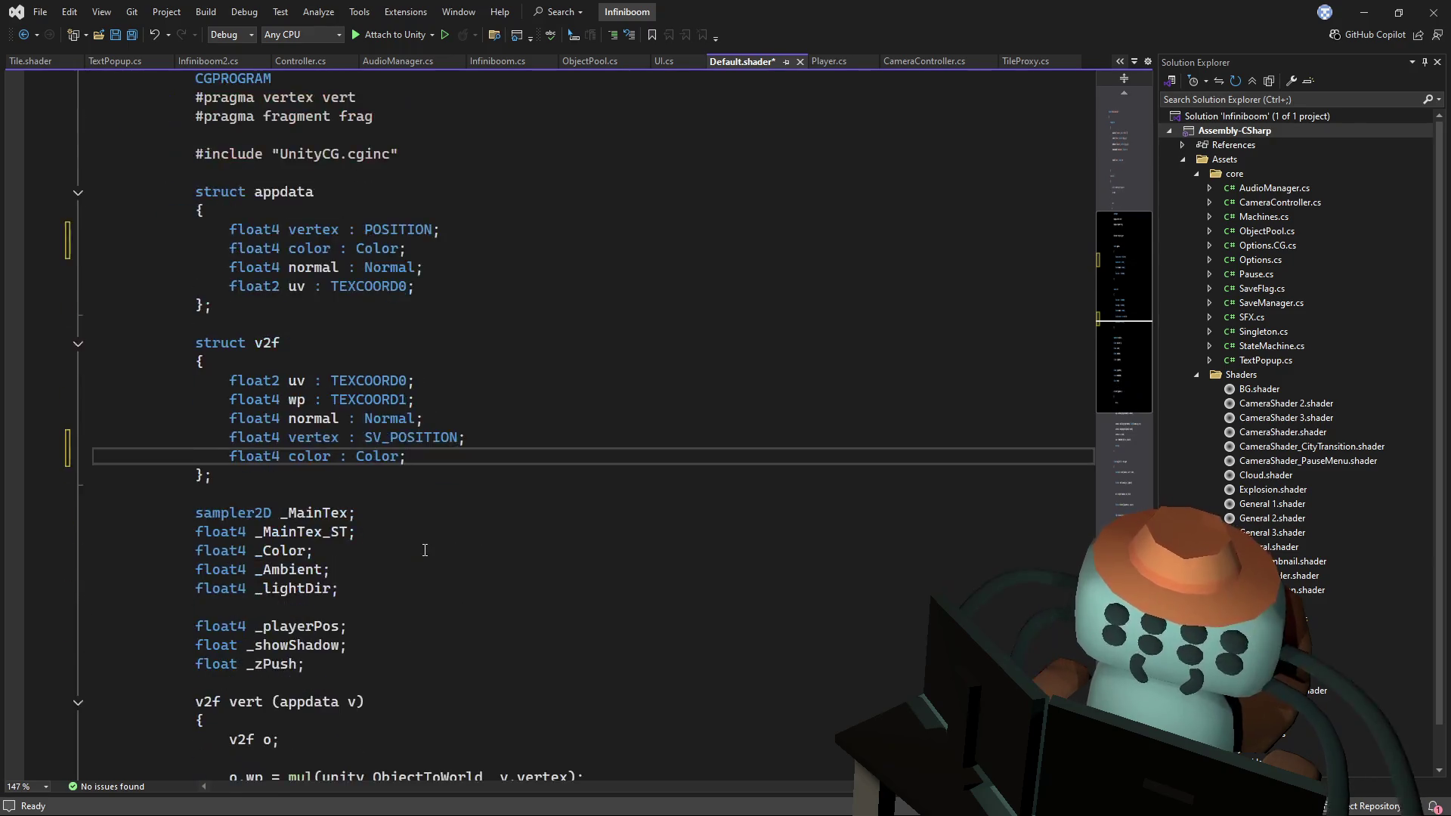
{"action": "left_click", "coordinate": [394, 629]}
{"action": "key", "text": "Return"}
{"action": "key", "text": "Return"}
{"action": "type", "text": "o,c"}
{"action": "key", "text": "BackSpace"}
{"action": "key", "text": "BackSpace"}
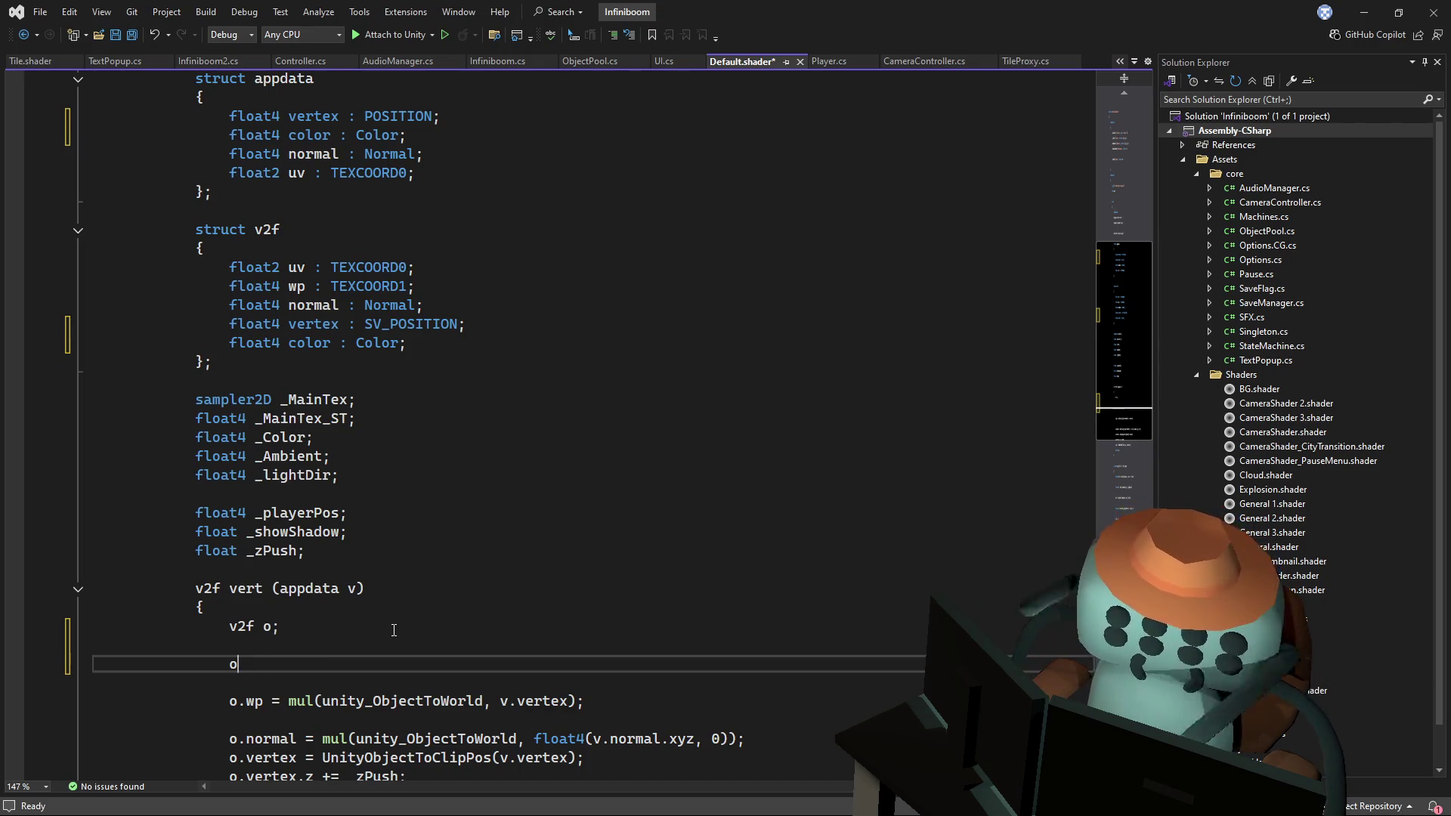
{"action": "type", "text": ".c"}
{"action": "key", "text": "Tab"}
{"action": "type", "text": "= v.color"}
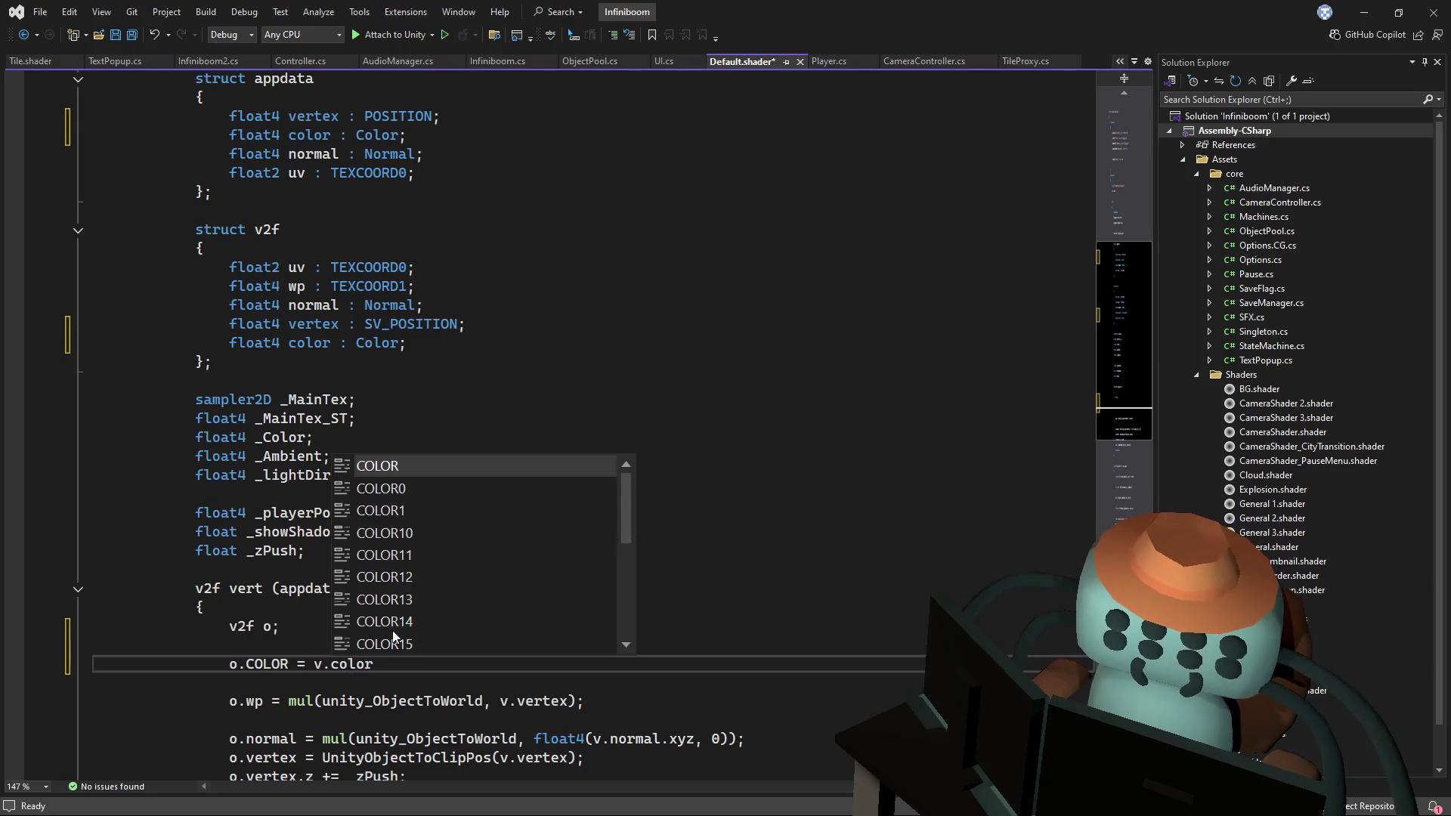
{"action": "key", "text": "Escape"}
{"action": "right_click", "coordinate": [366, 663]}
{"action": "left_click", "coordinate": [305, 494]}
{"action": "double_click", "coordinate": [268, 664]}
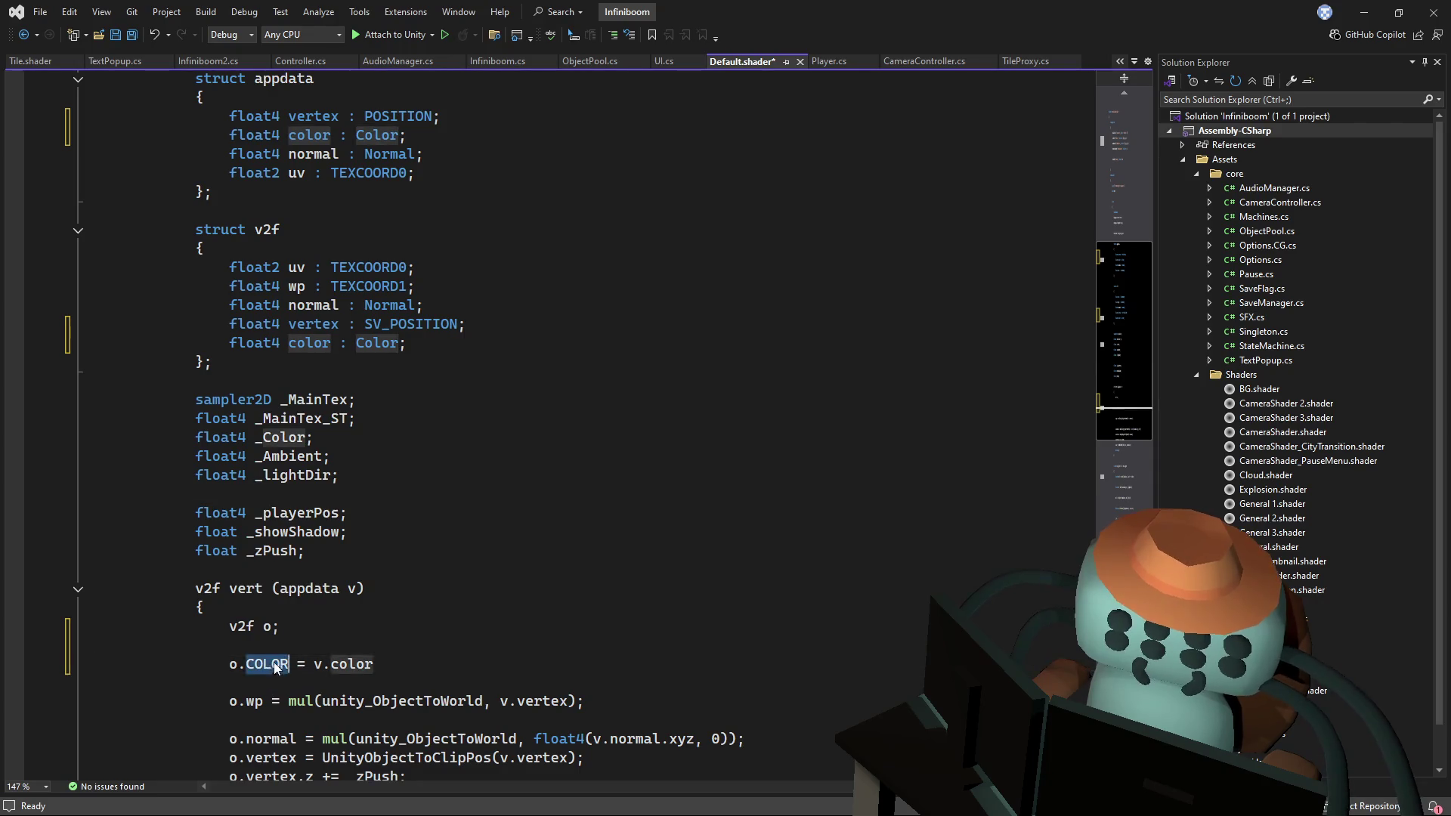
{"action": "type", "text": "color"}
- Add 'col *= i.color;' after the fixed4 col line in frag and save the shader
{"action": "scroll", "coordinate": [467, 525], "scroll_direction": "down", "scroll_amount": 4}
{"action": "scroll", "coordinate": [468, 526], "scroll_direction": "down", "scroll_amount": 6}
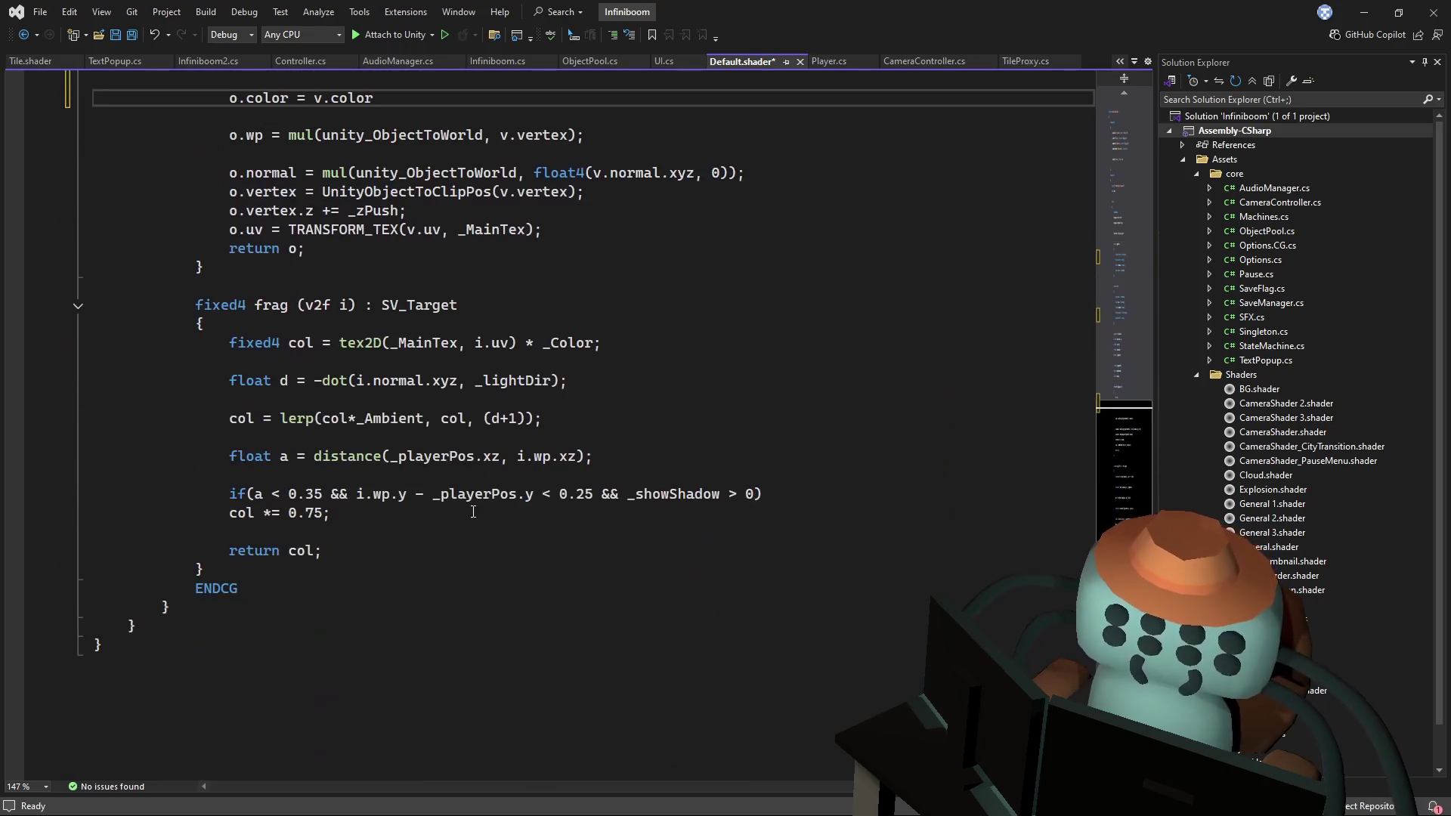
{"action": "left_click", "coordinate": [634, 340]}
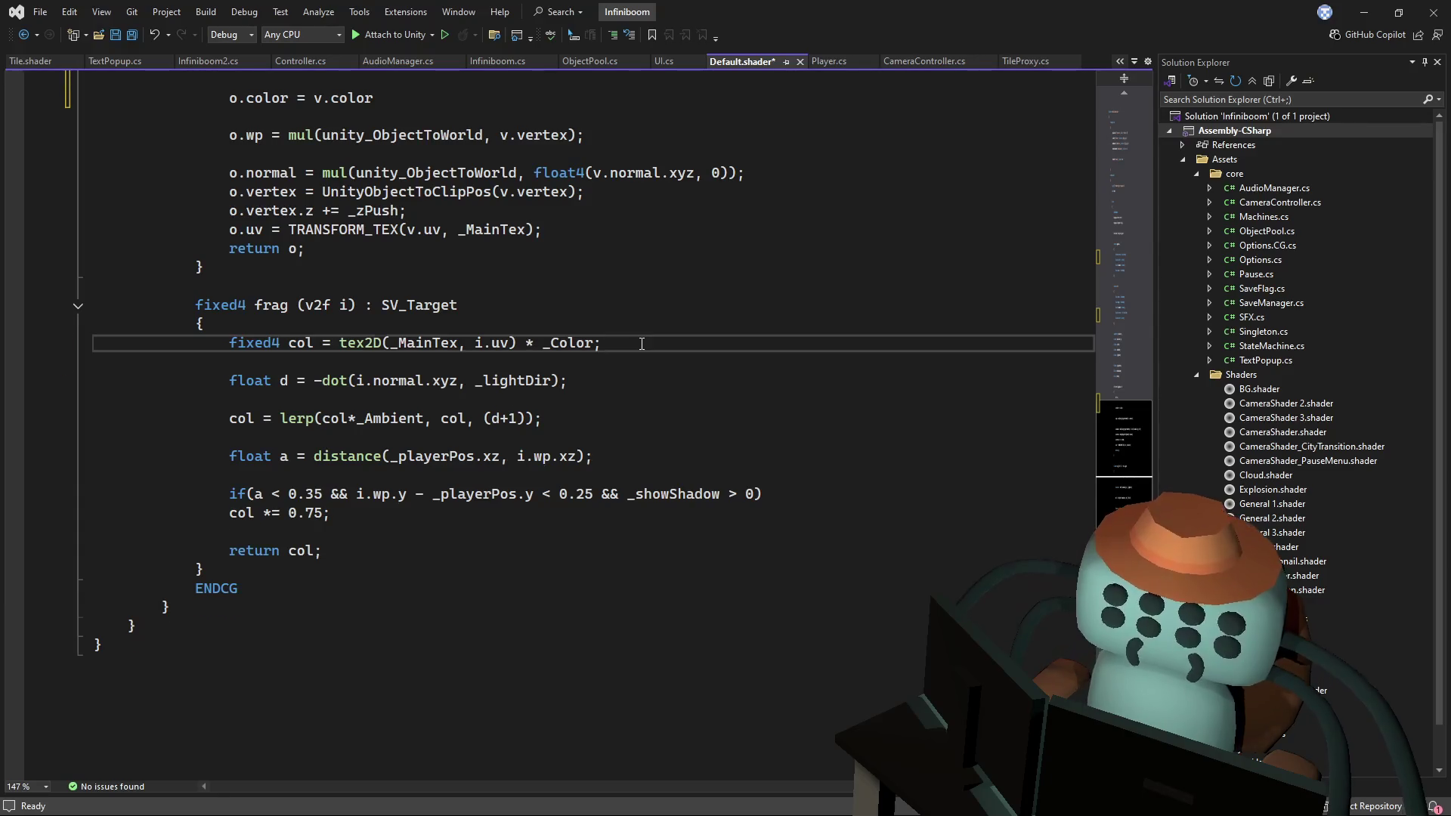
{"action": "key", "text": "Return"}
{"action": "type", "text": "col *="}
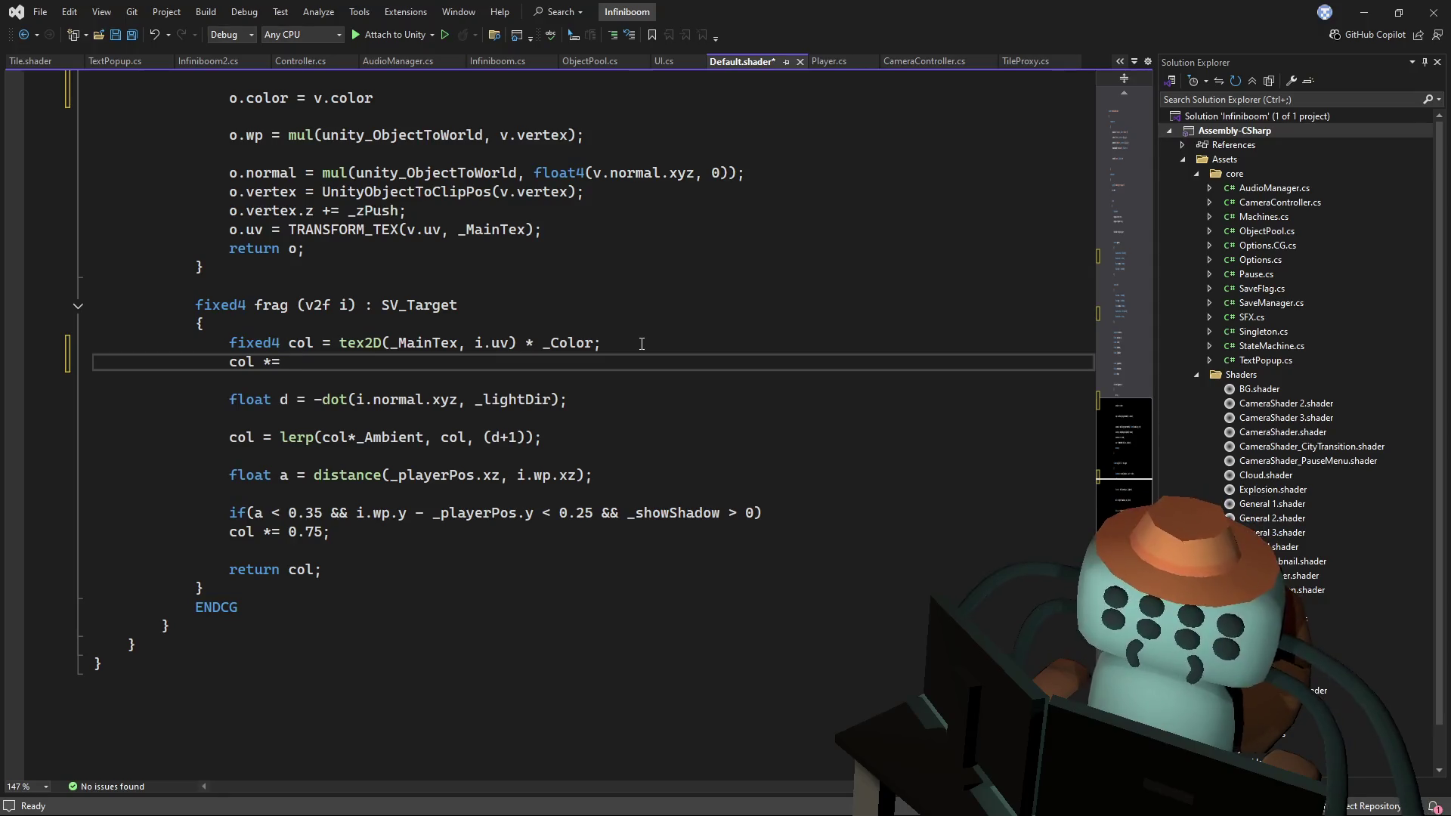
{"action": "type", "text": " i."}
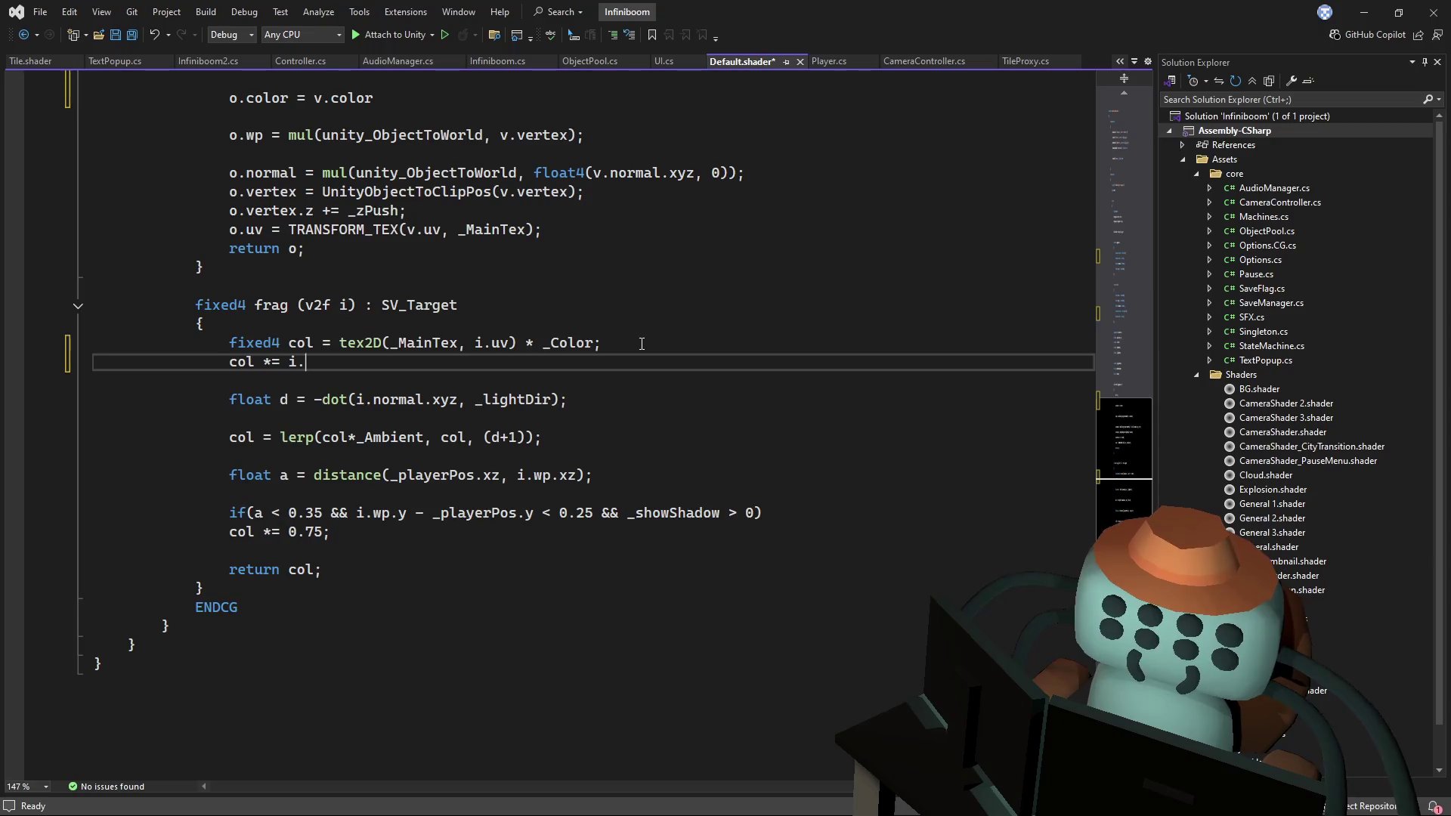
{"action": "type", "text": "color;"}
{"action": "key", "text": "ctrl+s"}
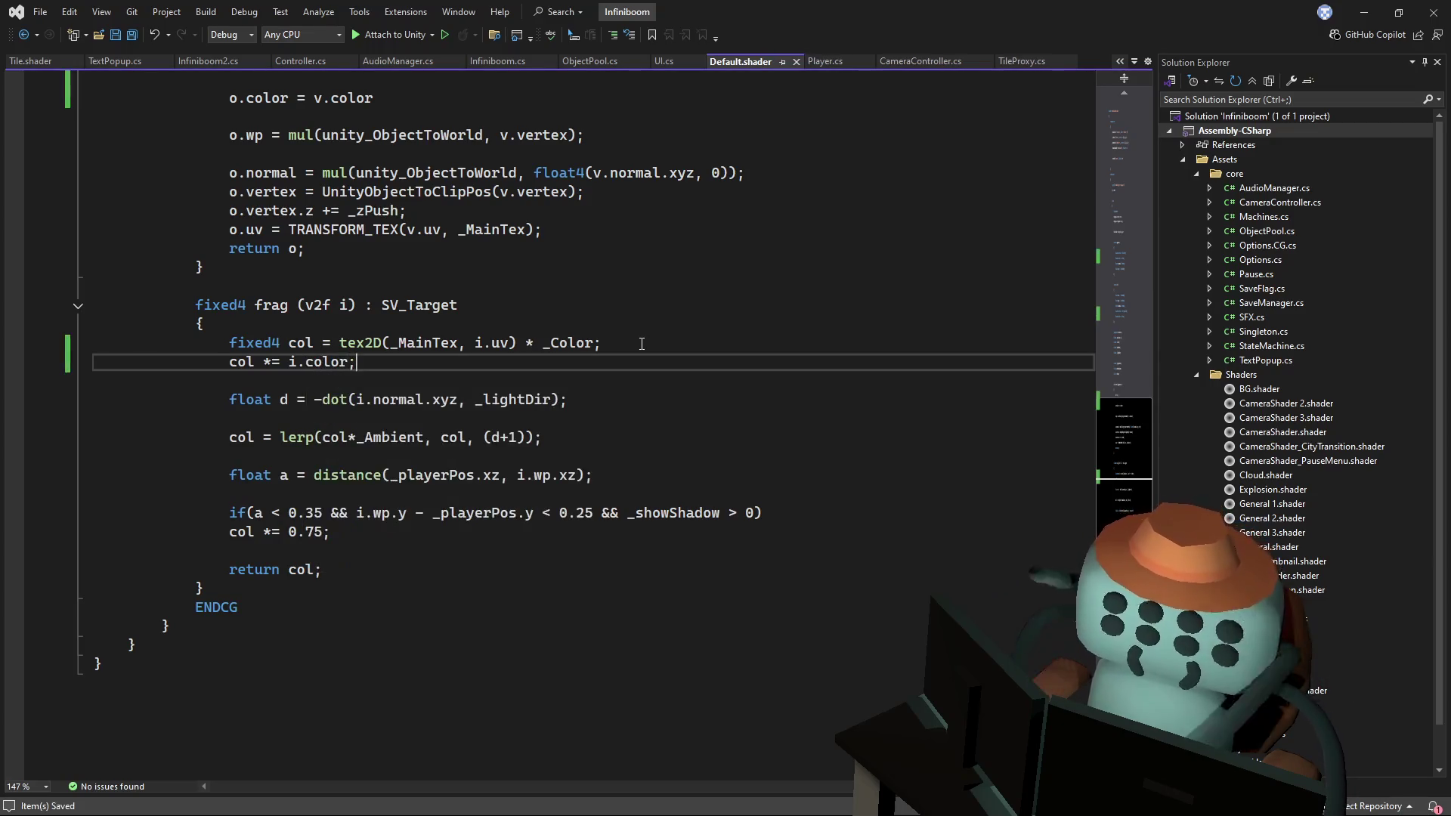
{"action": "key", "text": "alt+Tab"}
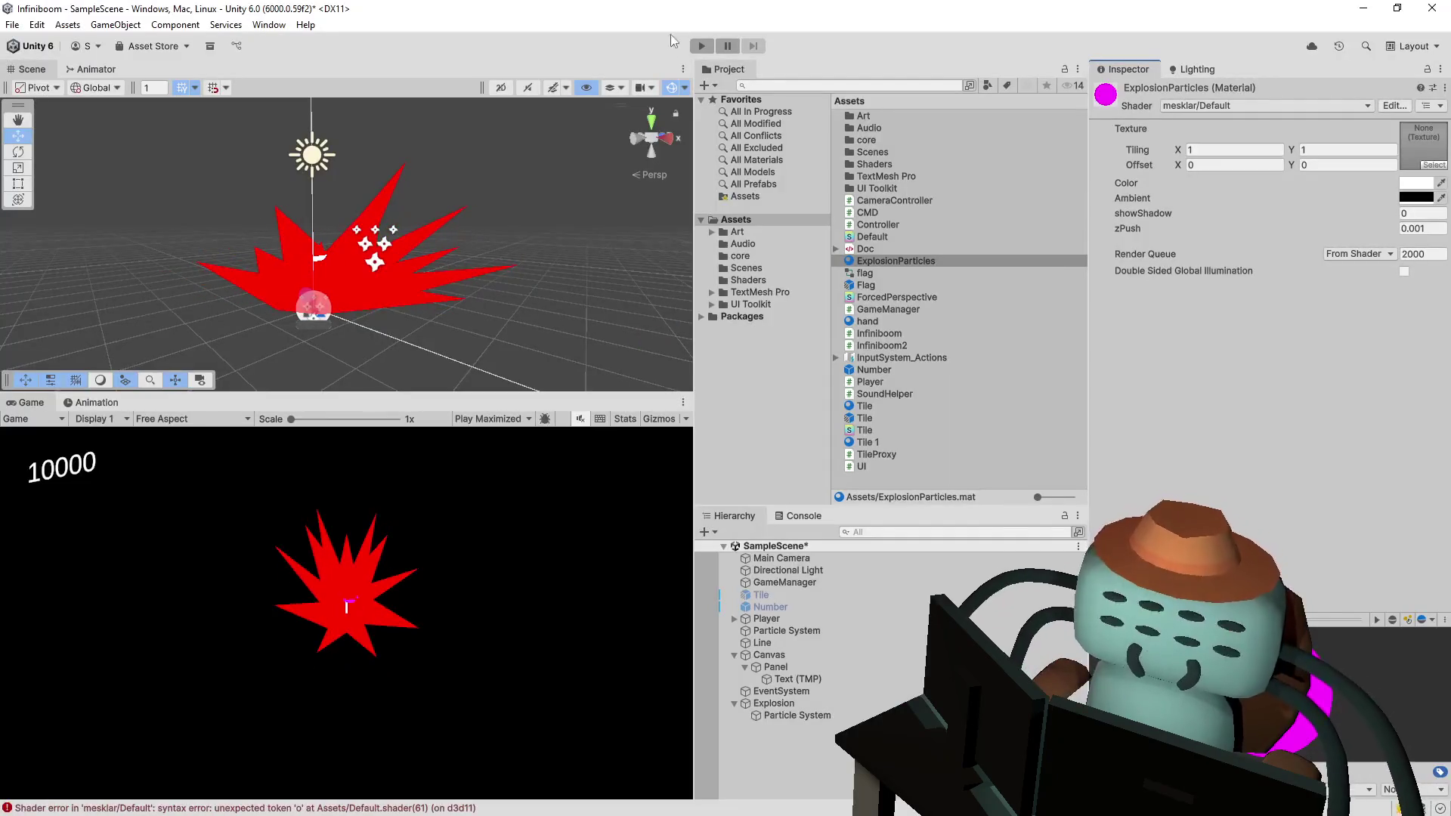
- Fix the Console shader error by adding ';' after o.color = v.color, save, and play the game
{"action": "left_click", "coordinate": [804, 516]}
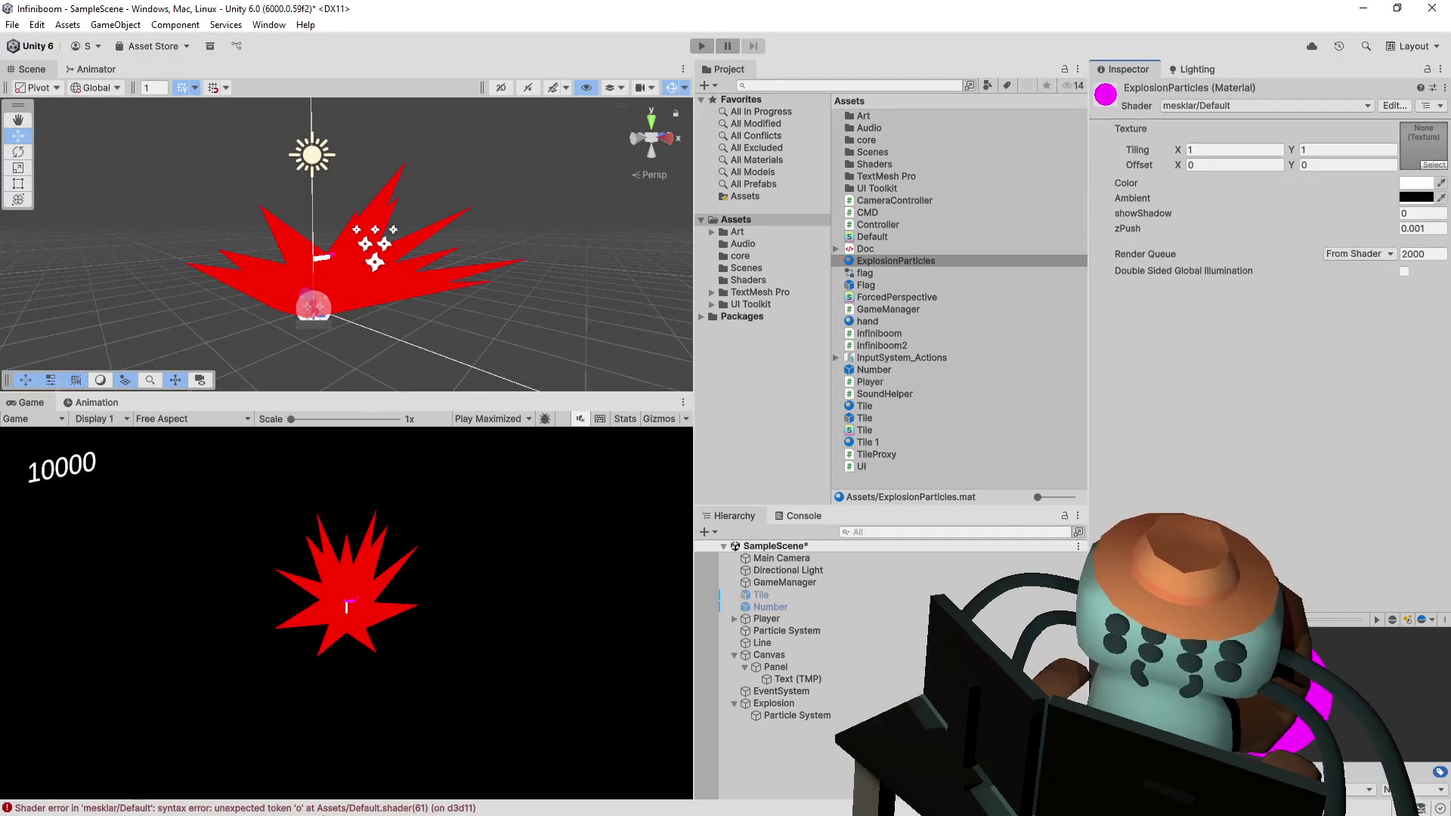
{"action": "double_click", "coordinate": [831, 786]}
{"action": "scroll", "coordinate": [290, 259], "scroll_direction": "up", "scroll_amount": 3}
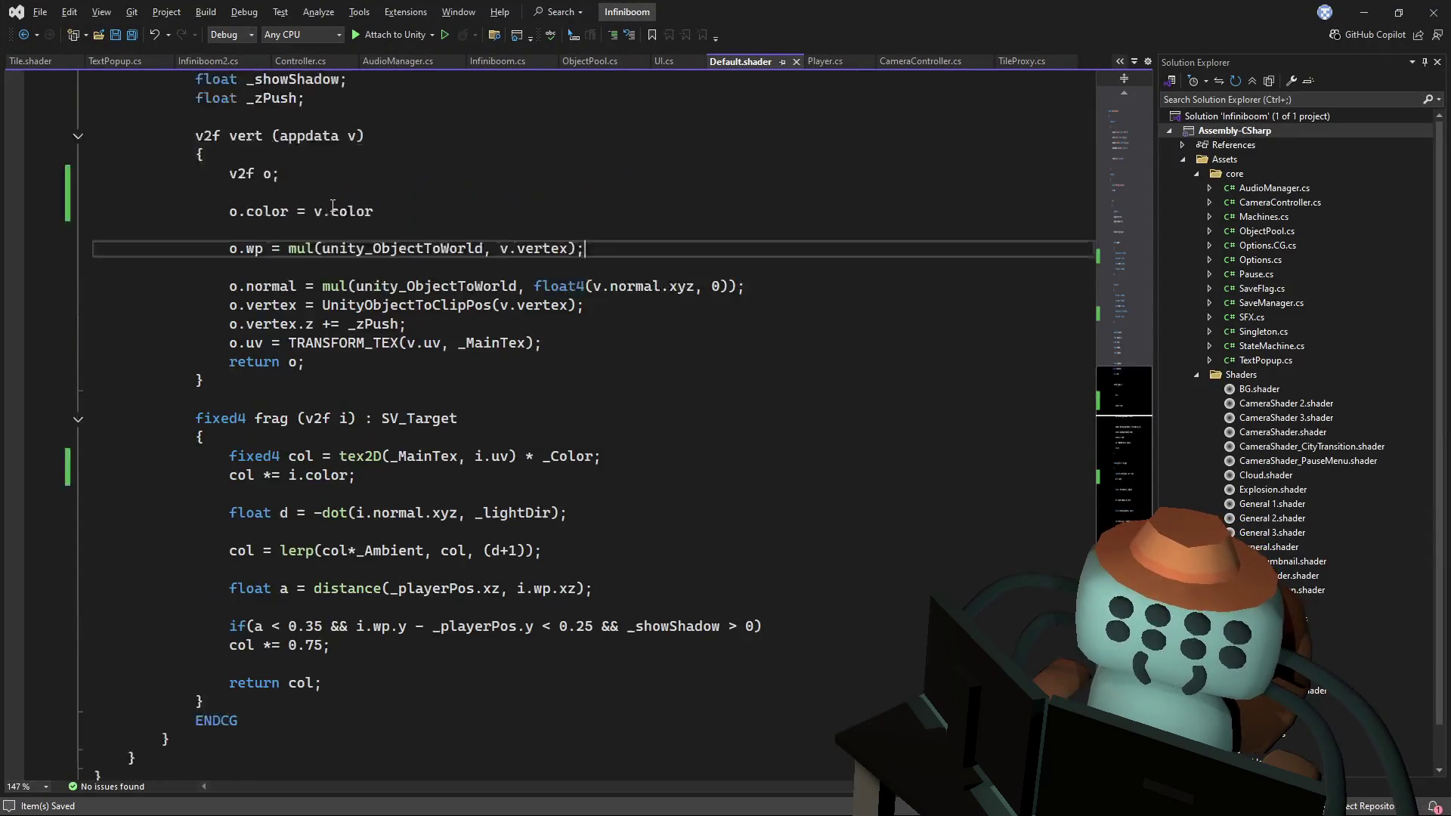
{"action": "left_click", "coordinate": [405, 266]}
{"action": "type", "text": ";"}
{"action": "key", "text": "ctrl+s"}
{"action": "key", "text": "alt+Tab"}
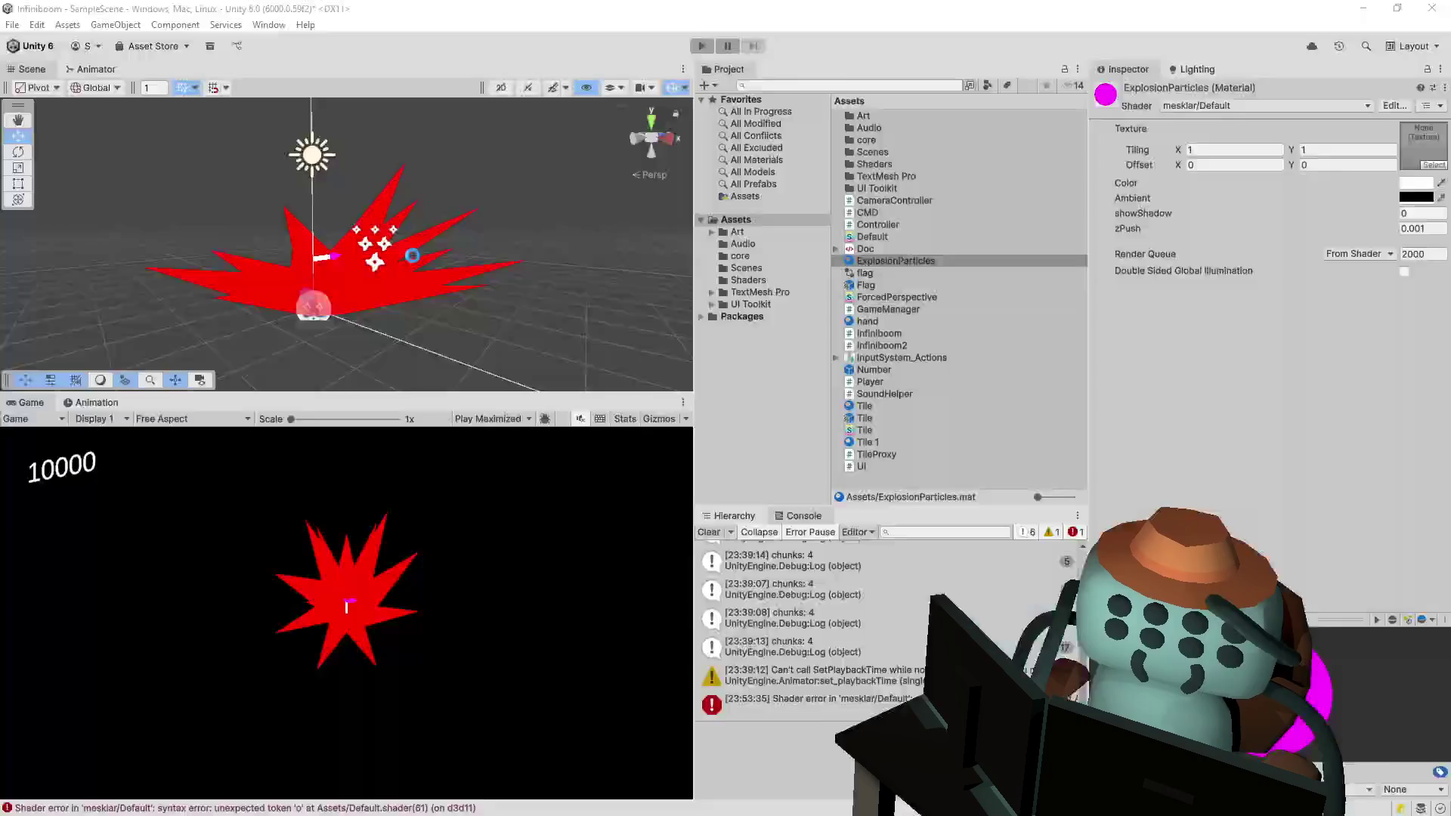
{"action": "left_click", "coordinate": [703, 48]}
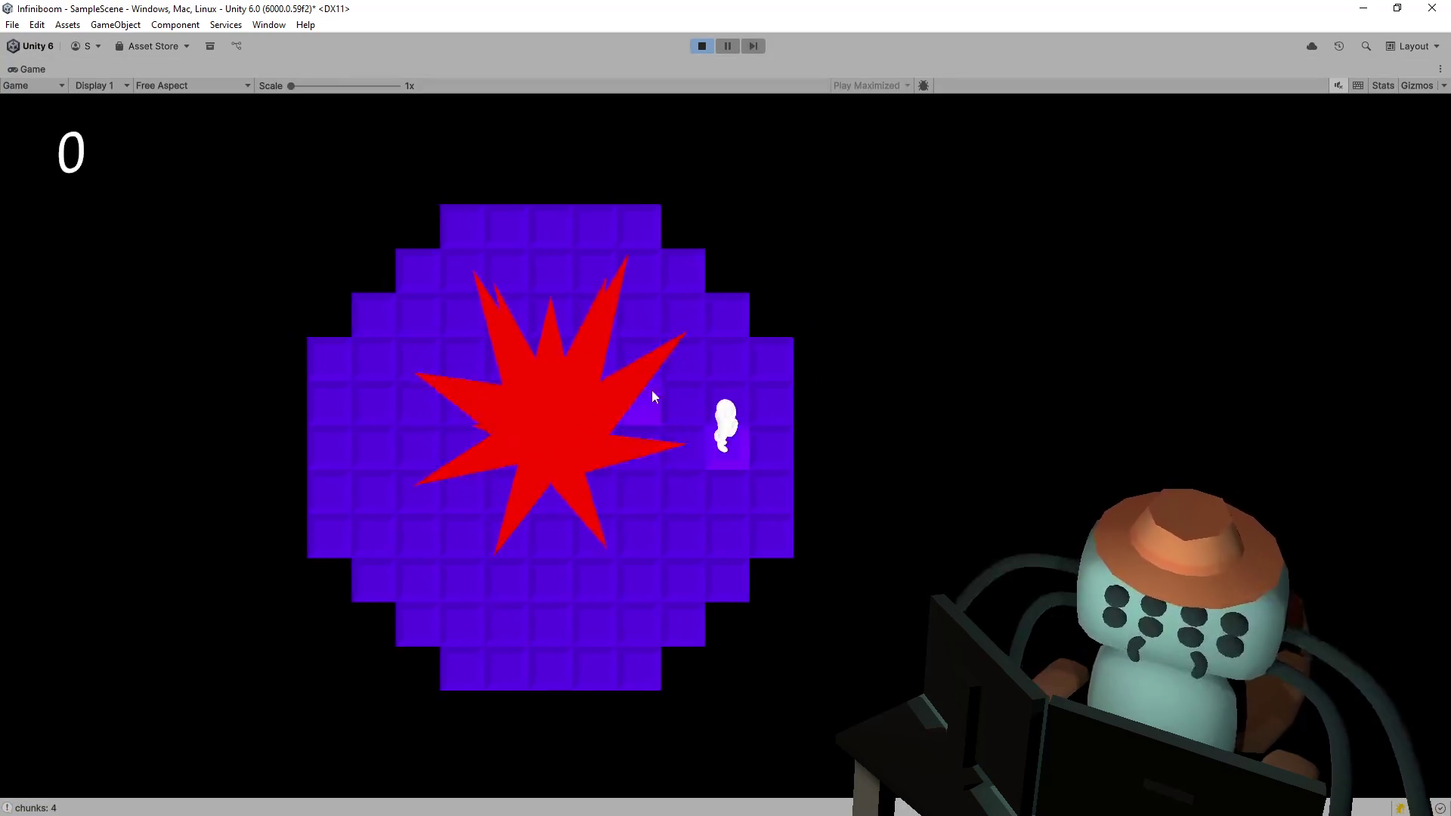
- Stop play mode and set the Ambient colour of the hand and ExplosionParticles materials to dark purple
{"action": "left_click", "coordinate": [701, 46]}
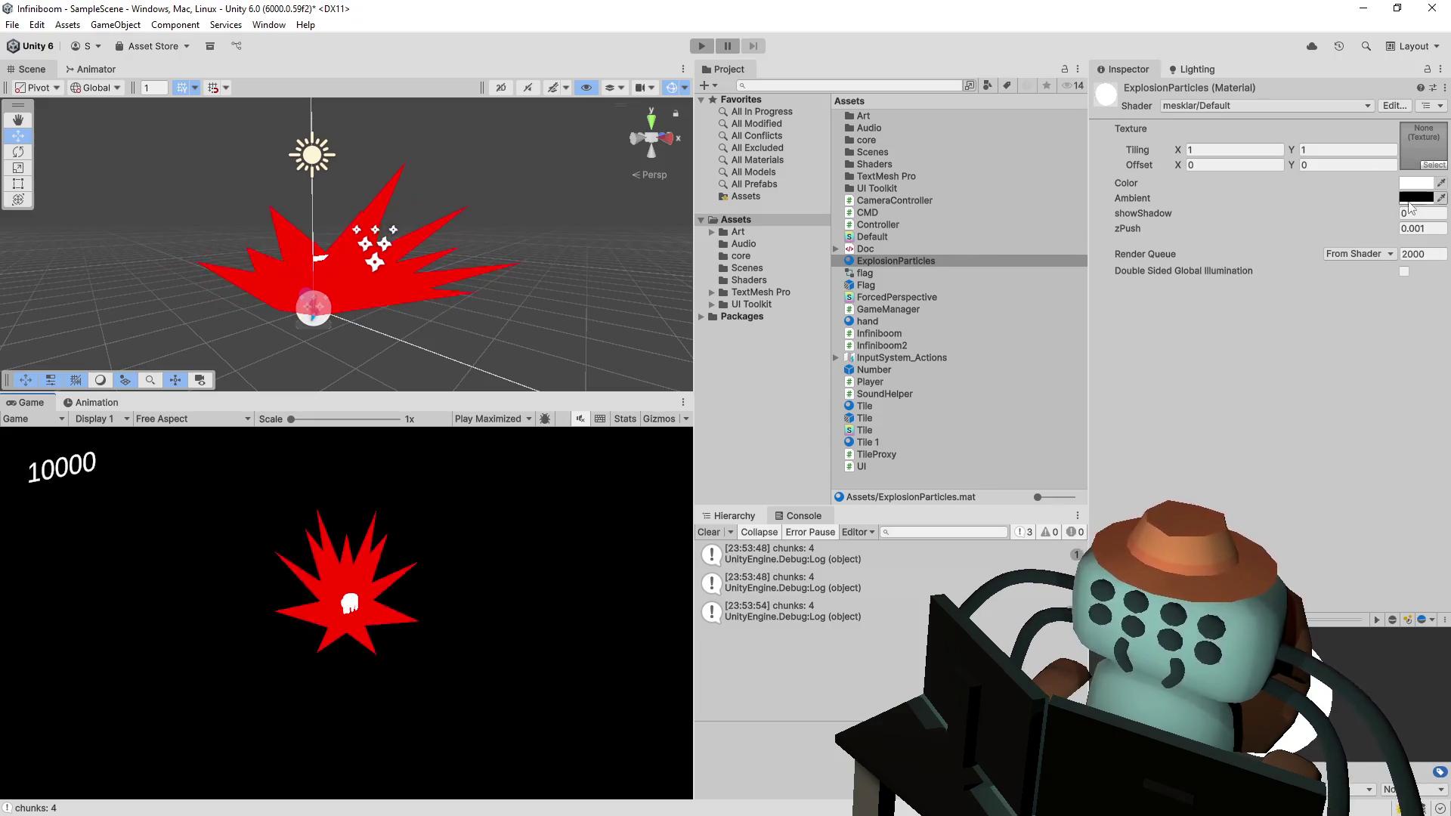
{"action": "left_click", "coordinate": [890, 320]}
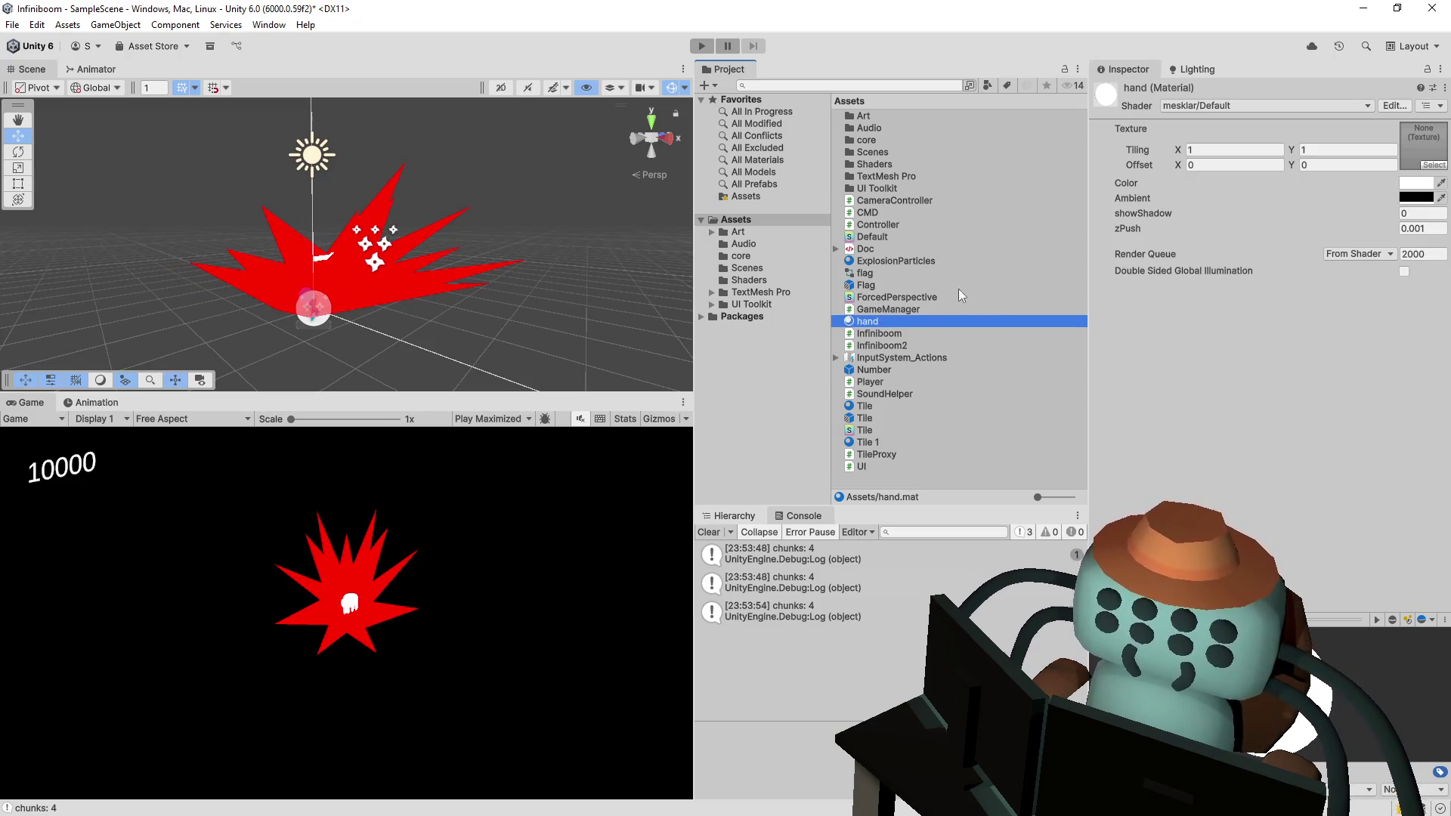
{"action": "left_click", "coordinate": [1428, 198]}
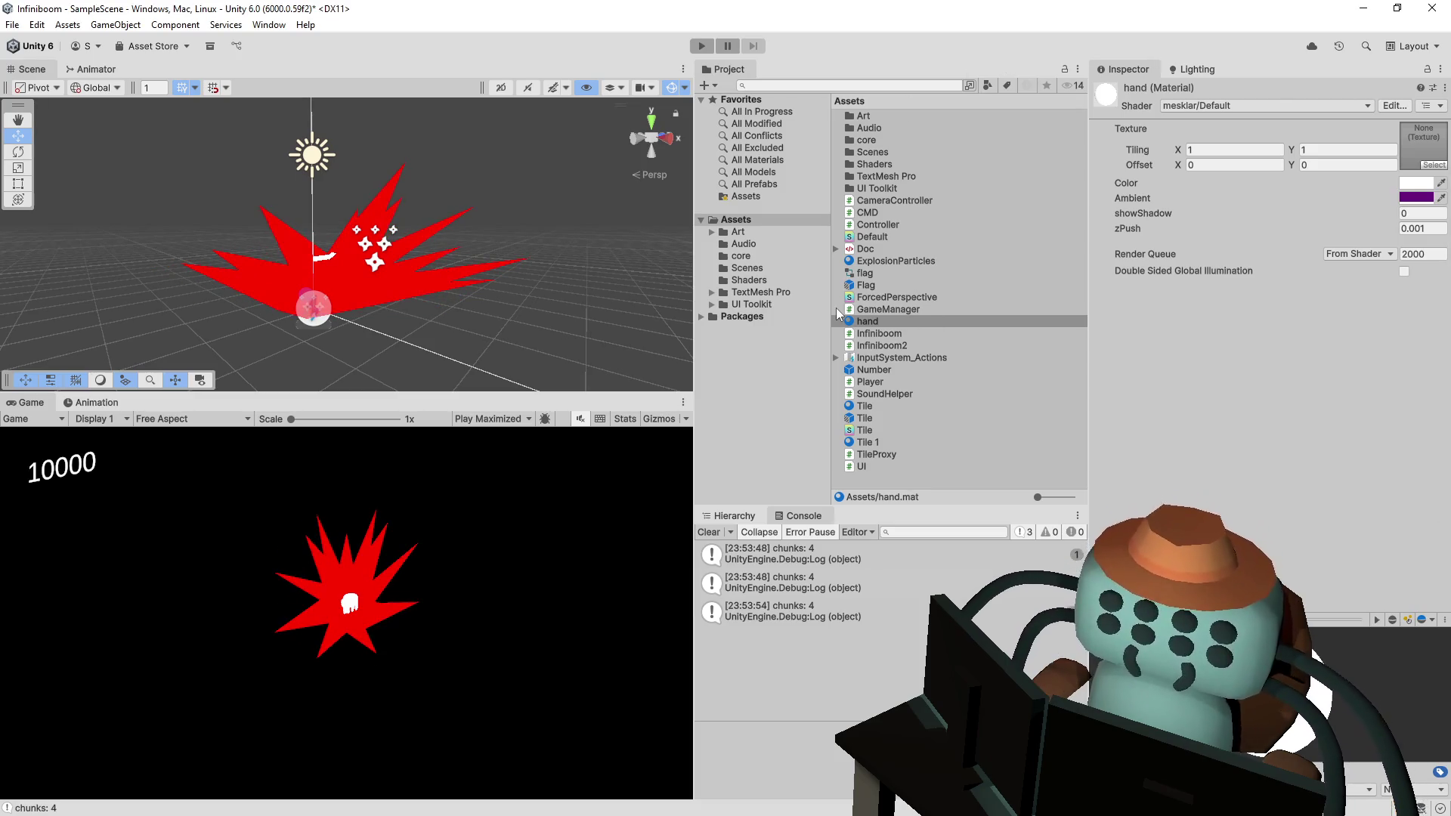
{"action": "left_click", "coordinate": [886, 261]}
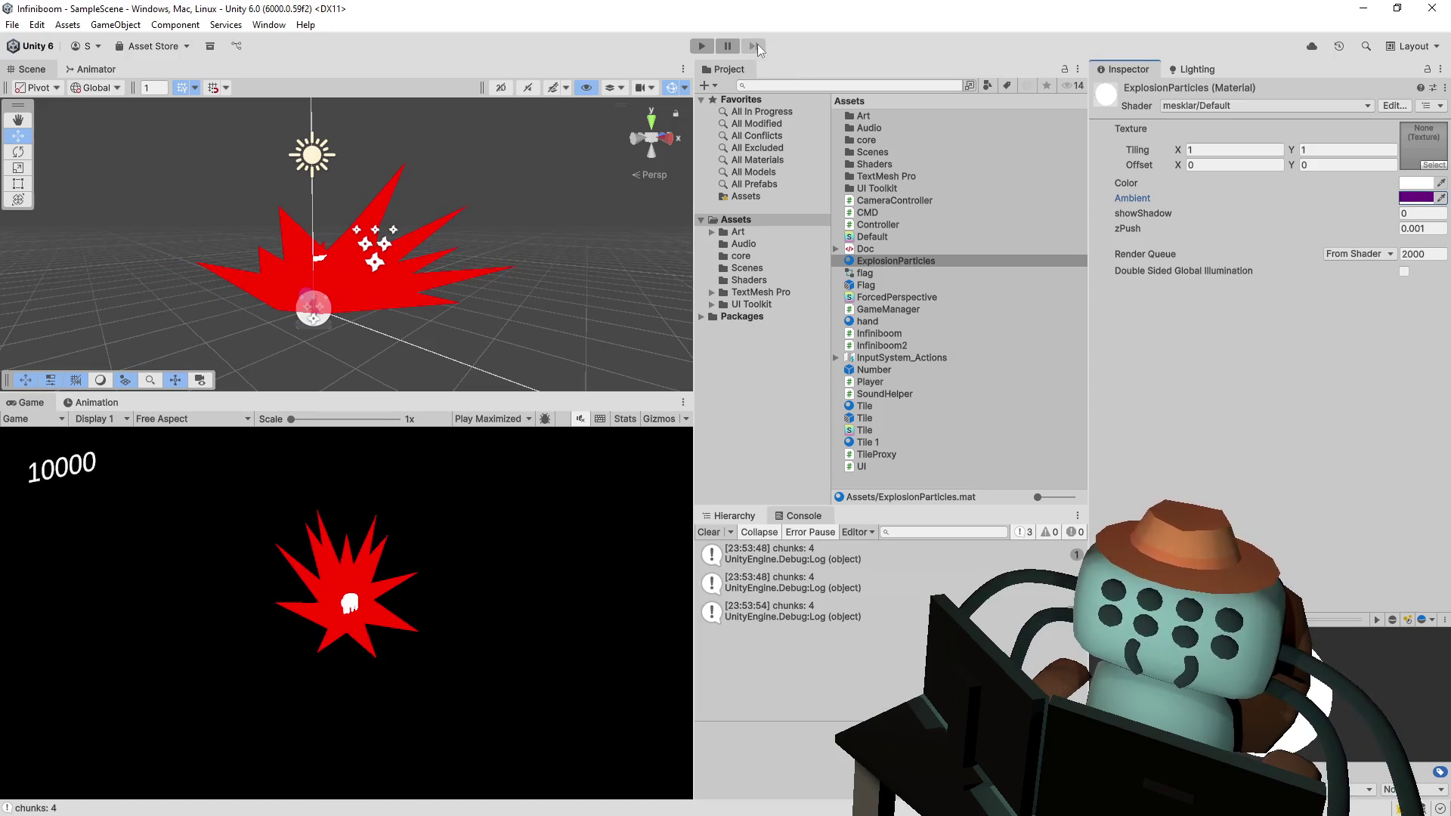
- Run the game, reveal a tile on the minesweeper board, and stop
{"action": "left_click", "coordinate": [701, 45]}
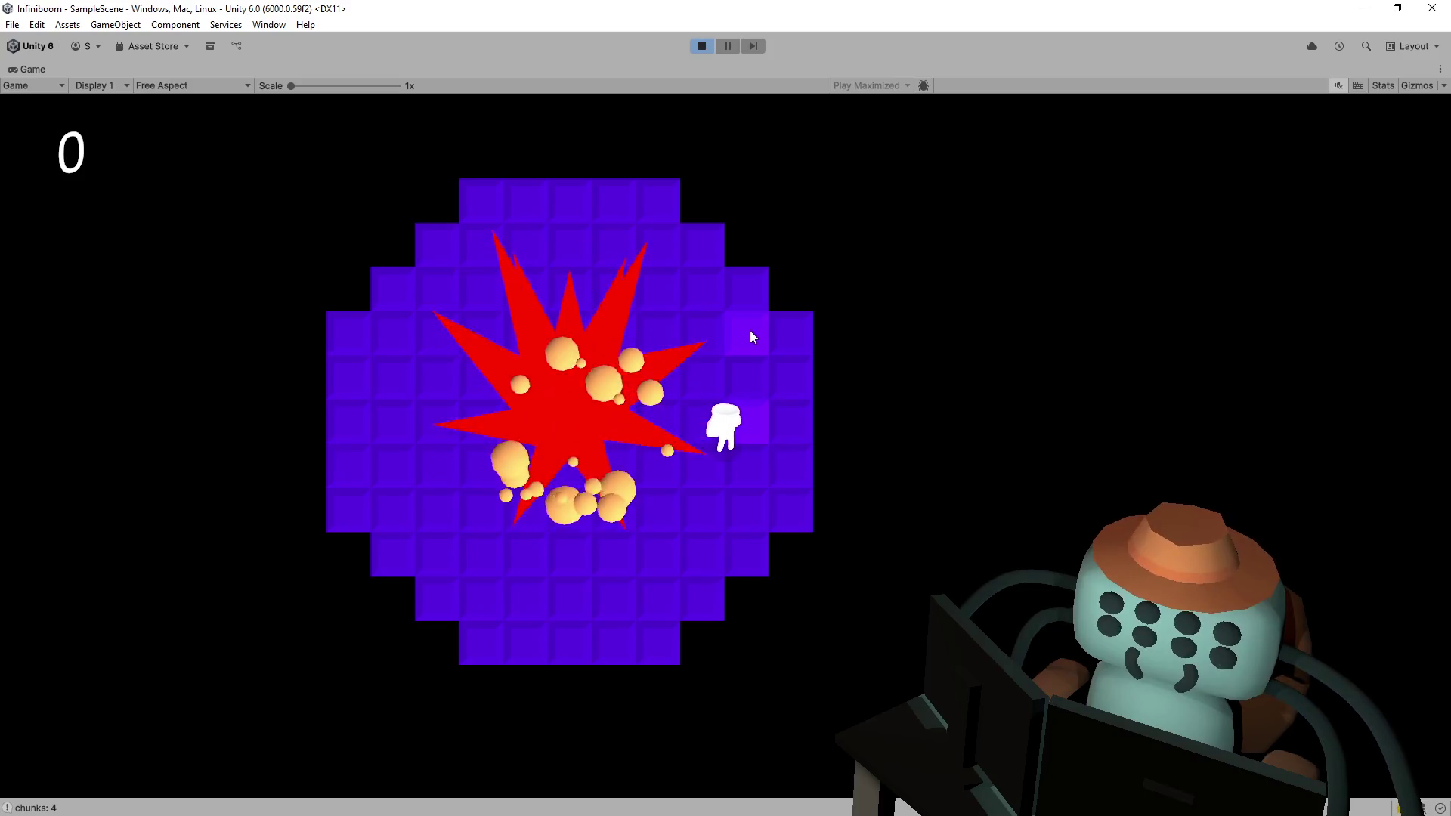
{"action": "left_click", "coordinate": [750, 337]}
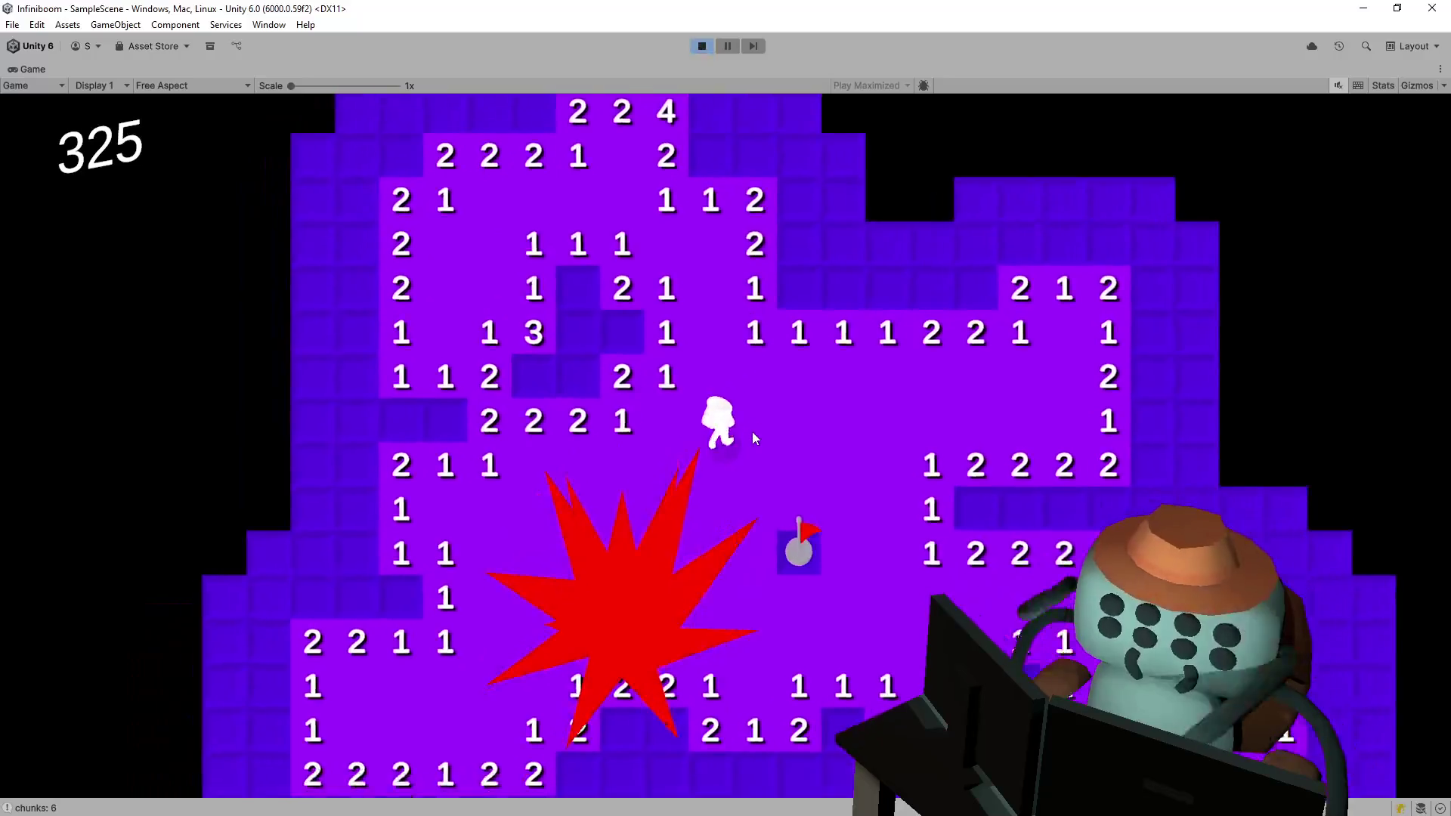
{"action": "left_click", "coordinate": [702, 46]}
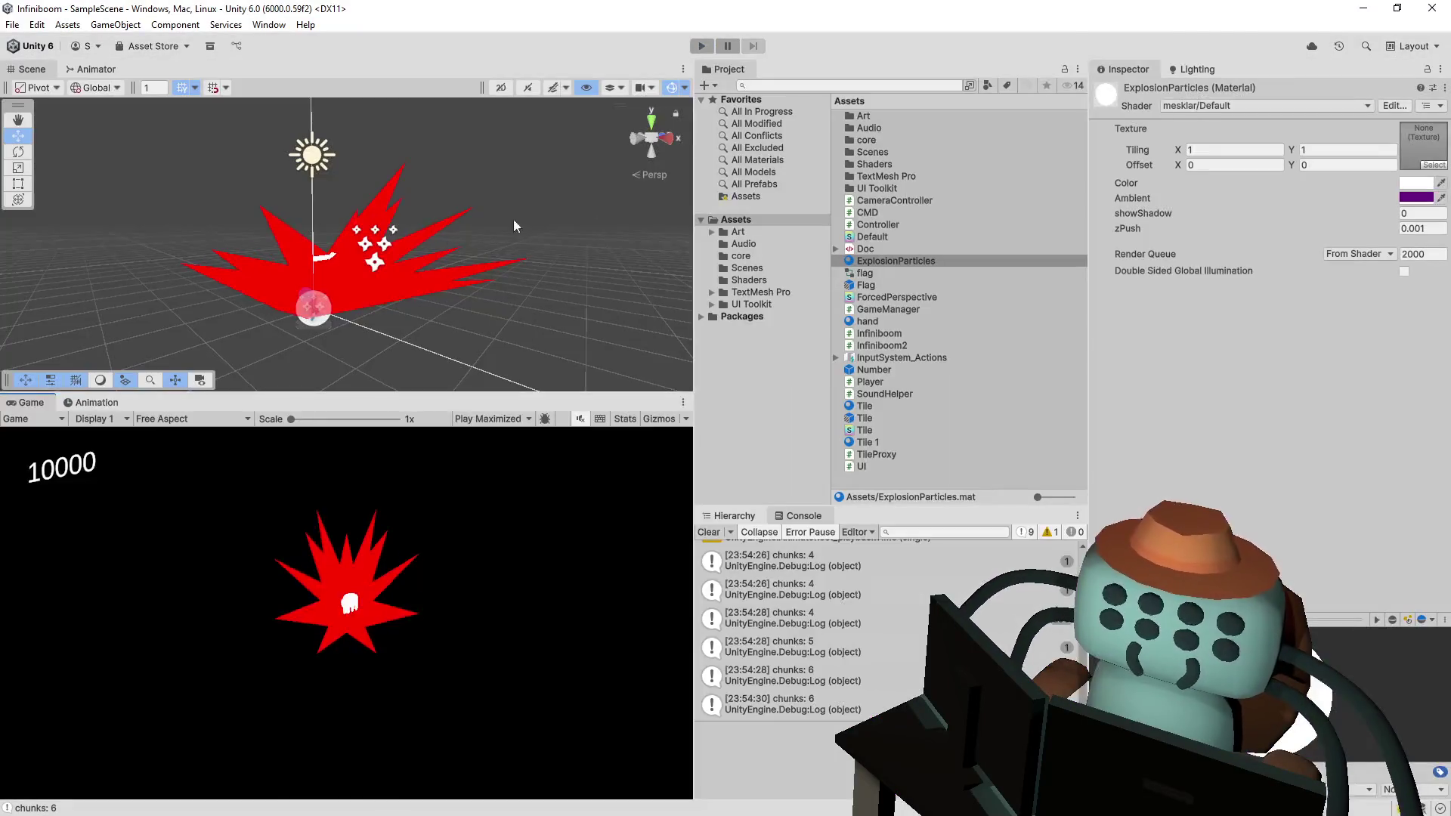
- Delete the Debug.Log line in Infiniboom.cs, save it, and show the scene Hierarchy in Unity
{"action": "double_click", "coordinate": [836, 627]}
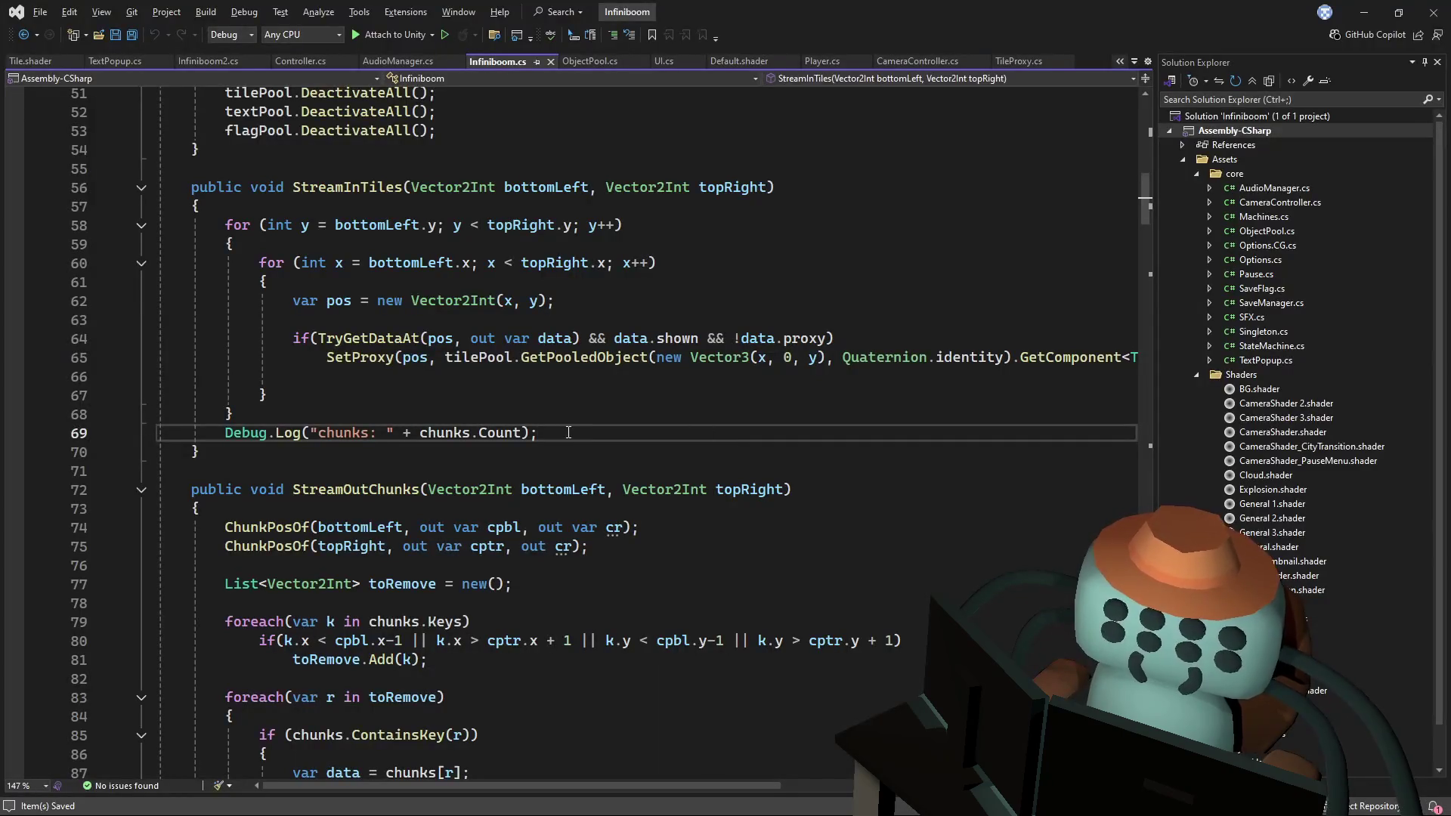
{"action": "triple_click", "coordinate": [569, 433]}
{"action": "key", "text": "Delete"}
{"action": "key", "text": "ctrl+s"}
{"action": "key", "text": "alt+Tab"}
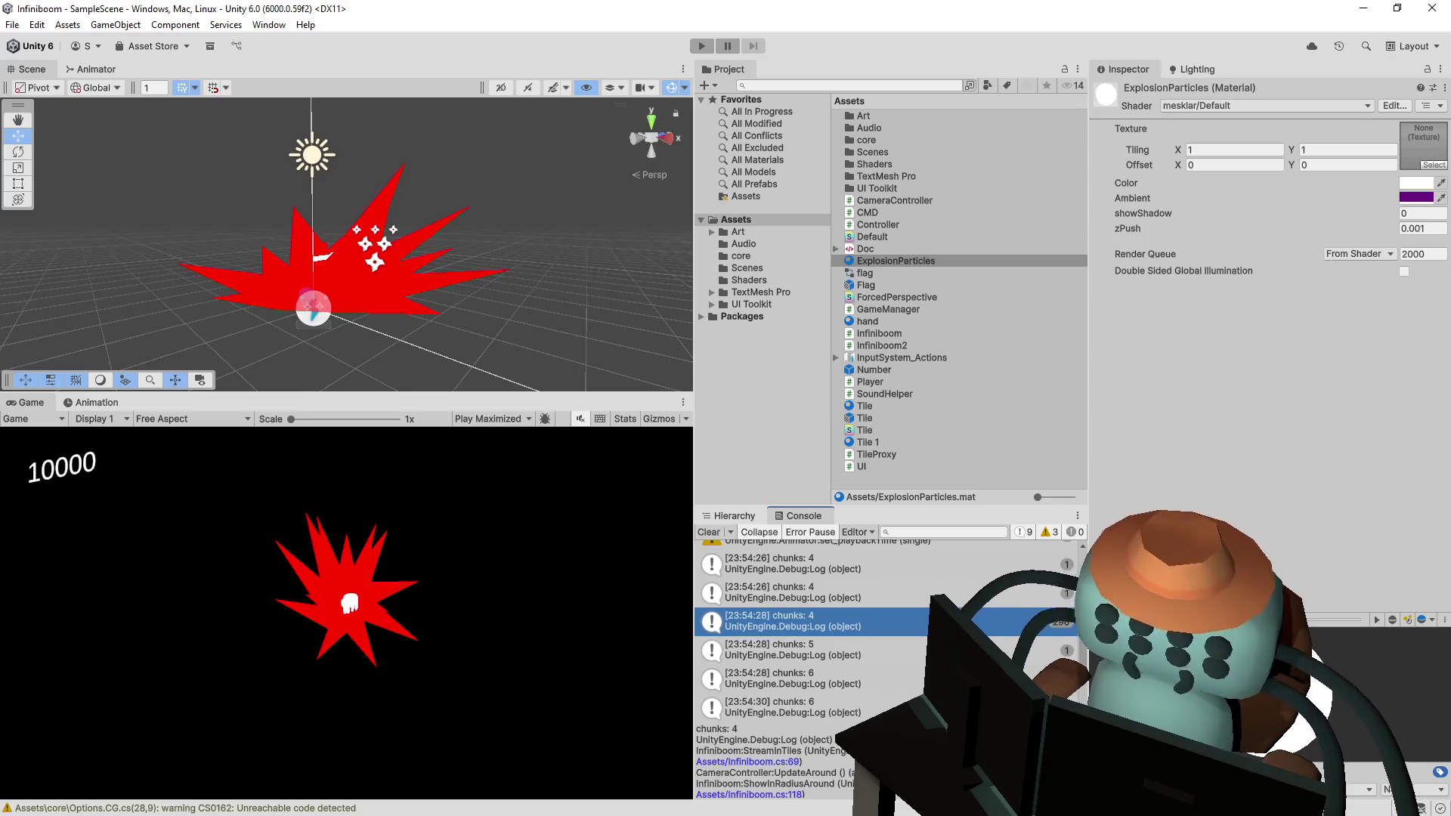
{"action": "left_click", "coordinate": [727, 517]}
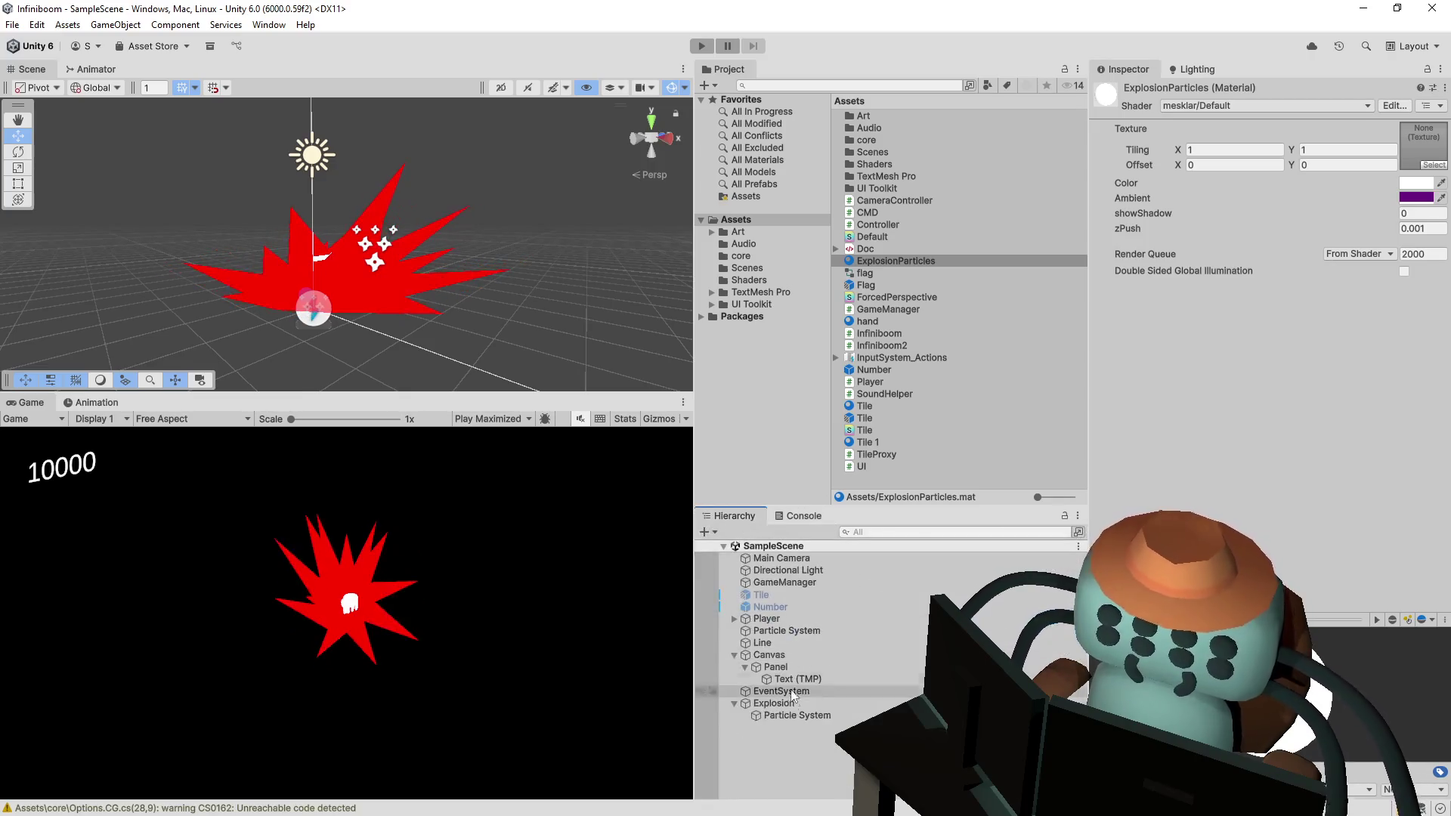
- Replay the Explosion's particle burst from several angles, then select and frame the Explosion object
{"action": "left_click", "coordinate": [792, 715]}
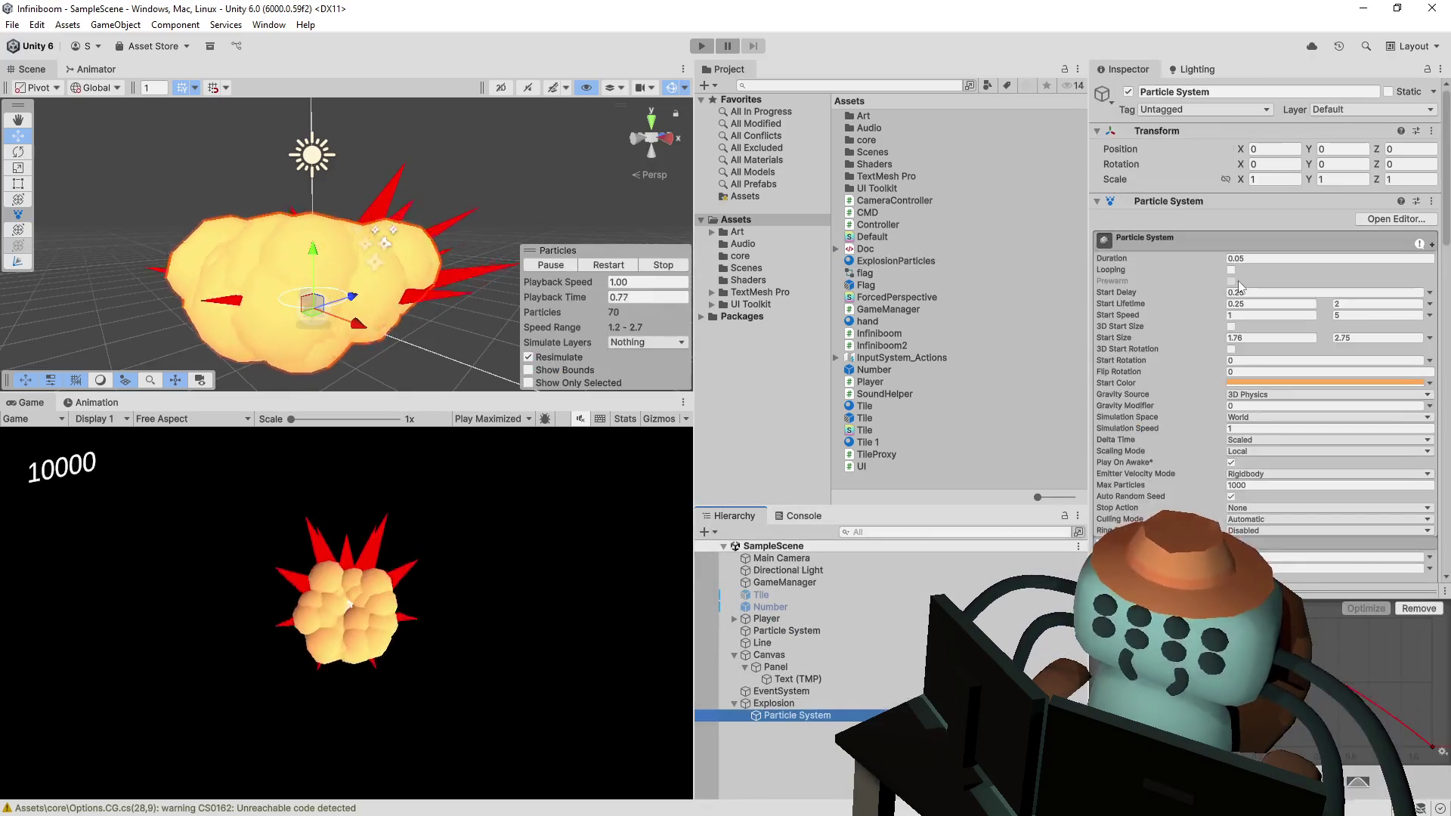
{"action": "left_click", "coordinate": [619, 278]}
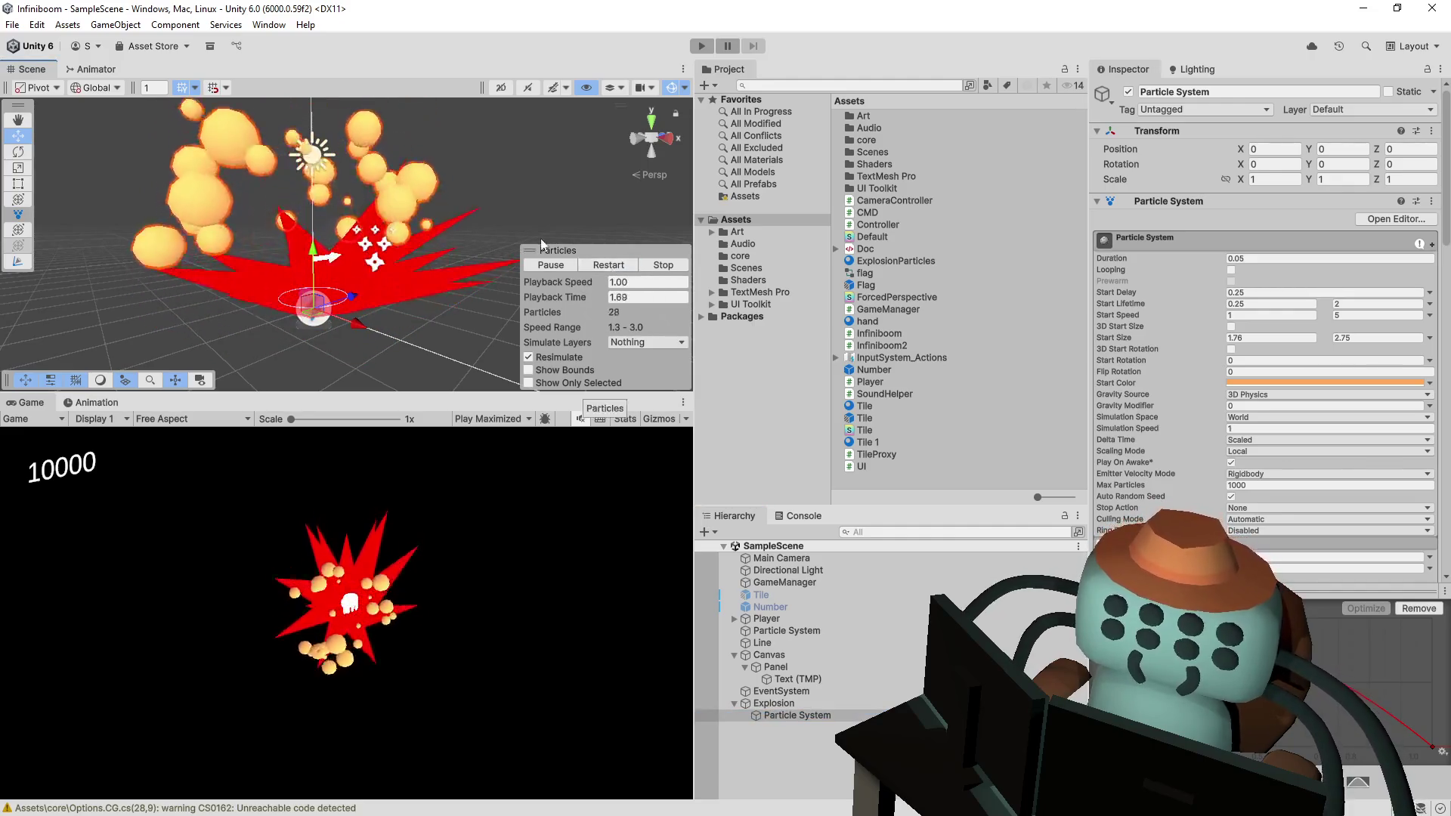
{"action": "left_click_drag", "start_coordinate": [551, 246], "coordinate": [452, 317]}
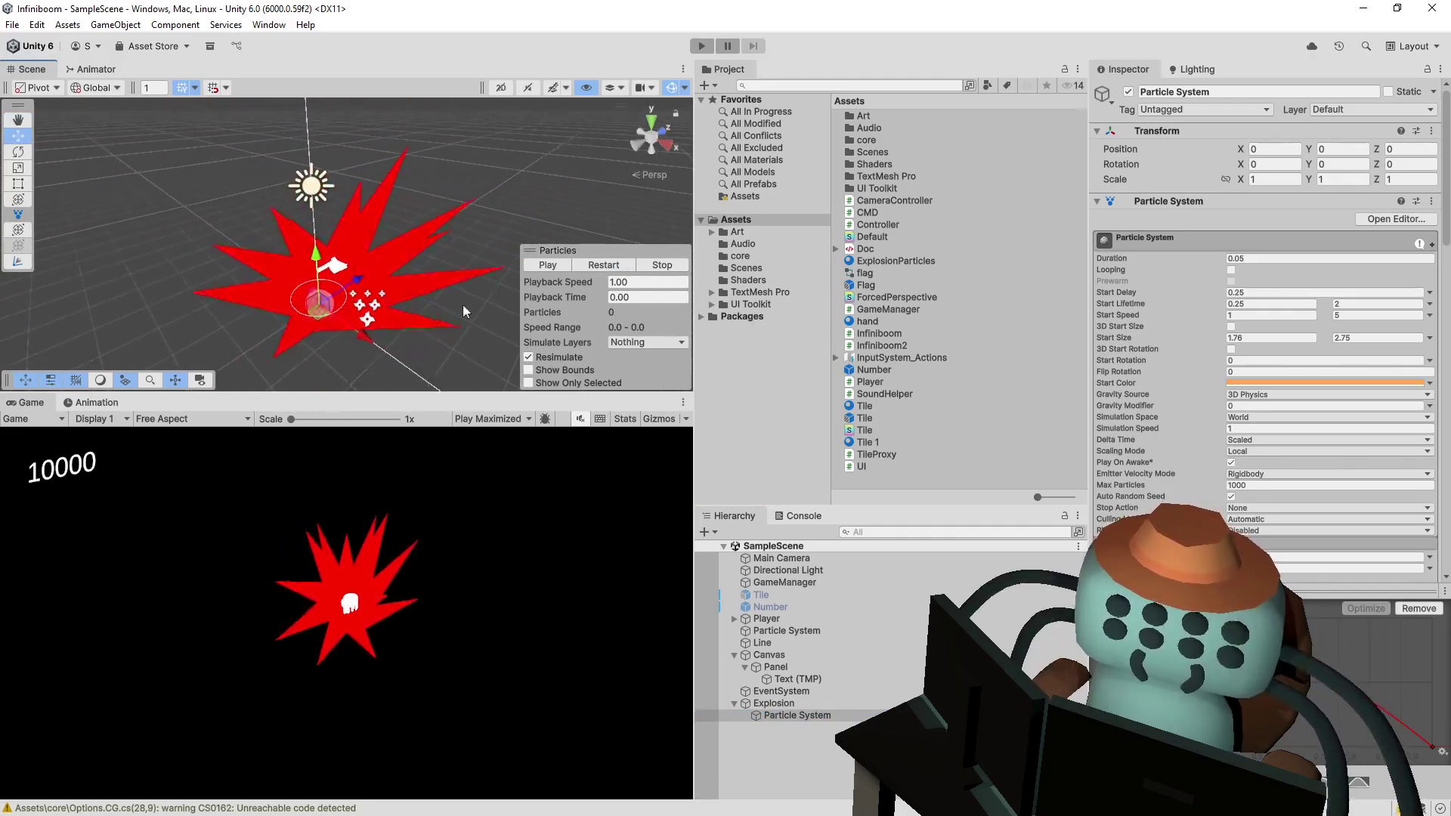
{"action": "left_click", "coordinate": [597, 269]}
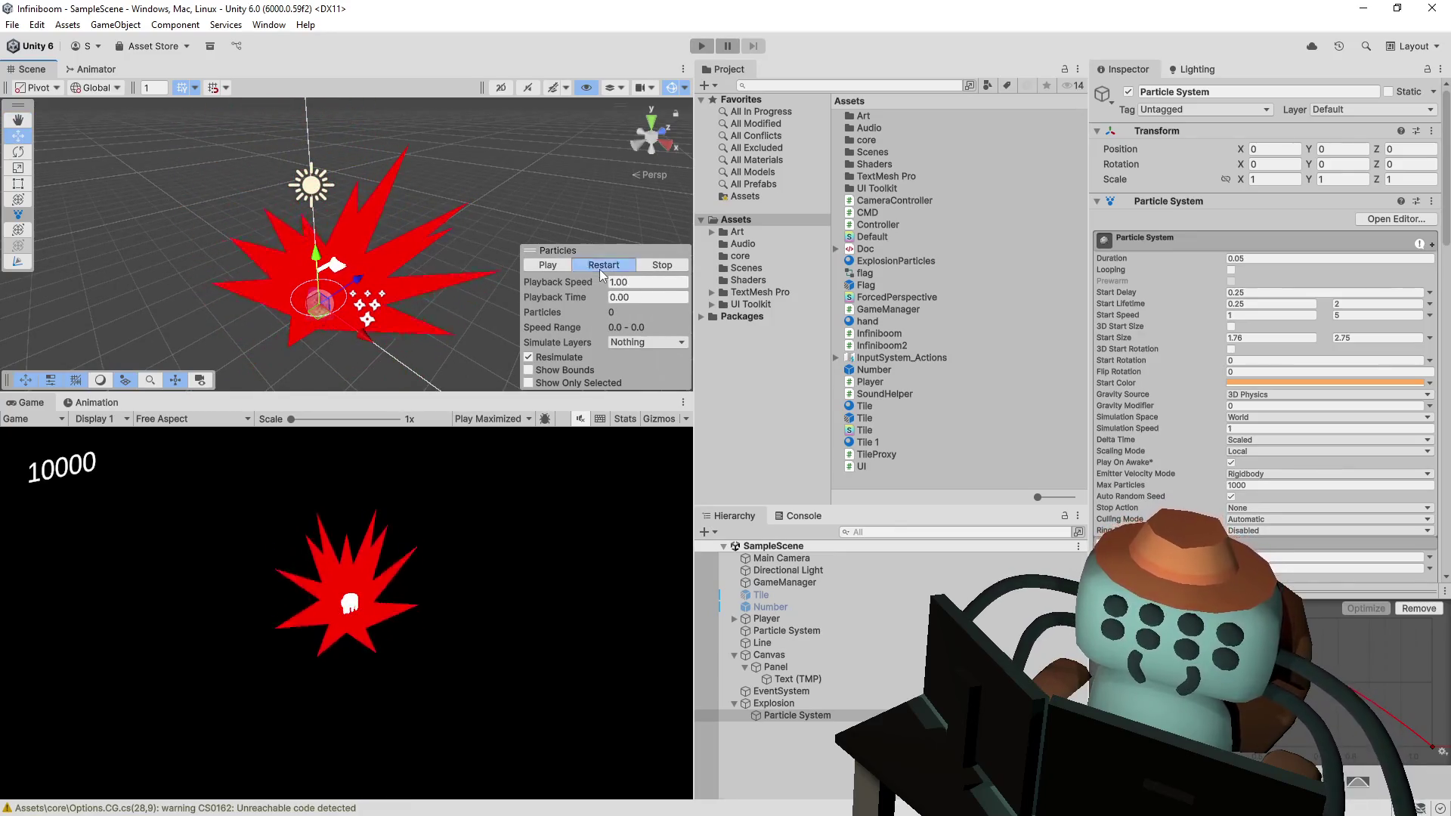
{"action": "left_click", "coordinate": [600, 269]}
{"action": "left_click_drag", "start_coordinate": [507, 239], "coordinate": [555, 205]}
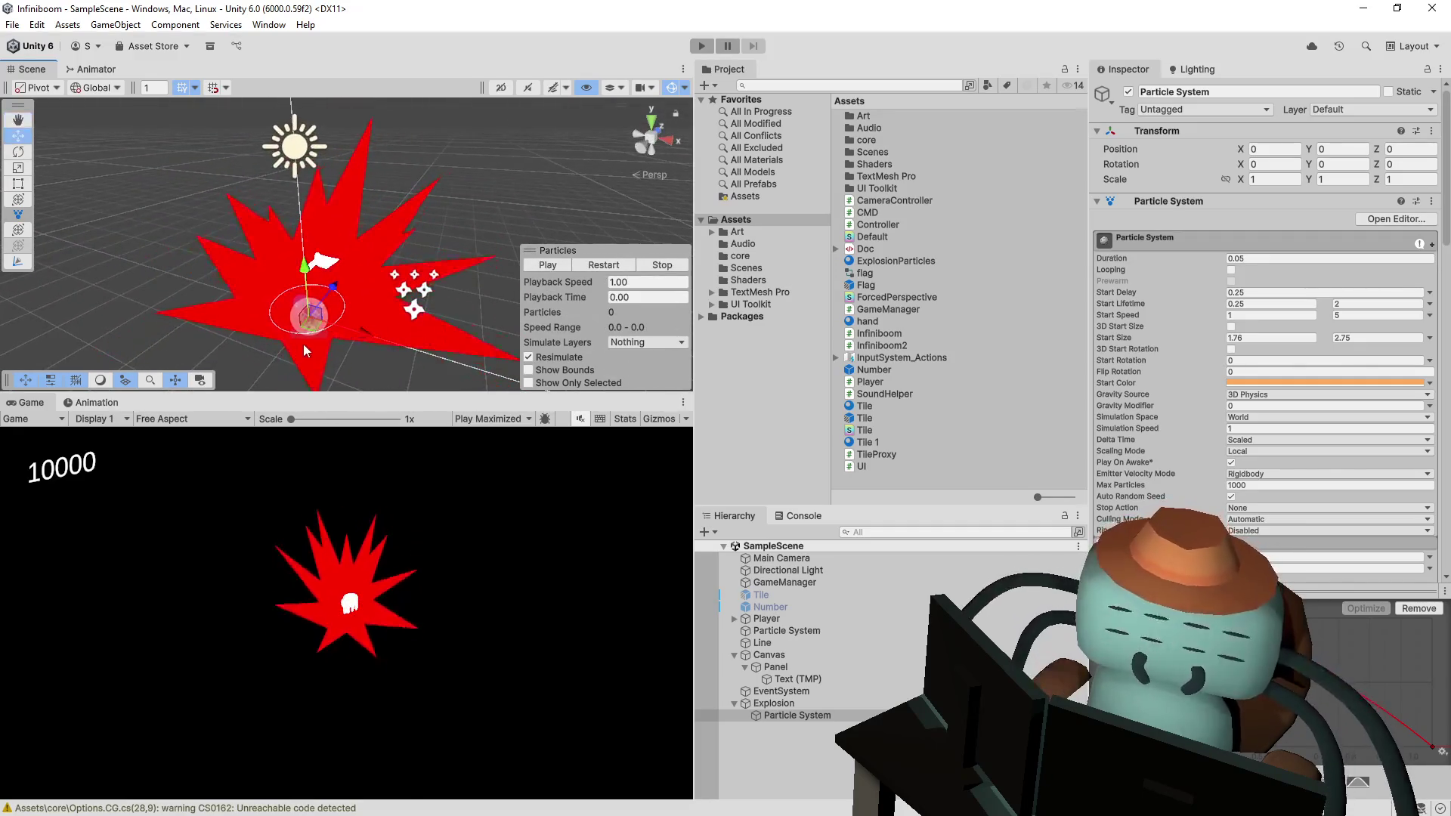
{"action": "left_click", "coordinate": [417, 242]}
{"action": "key", "text": "f"}
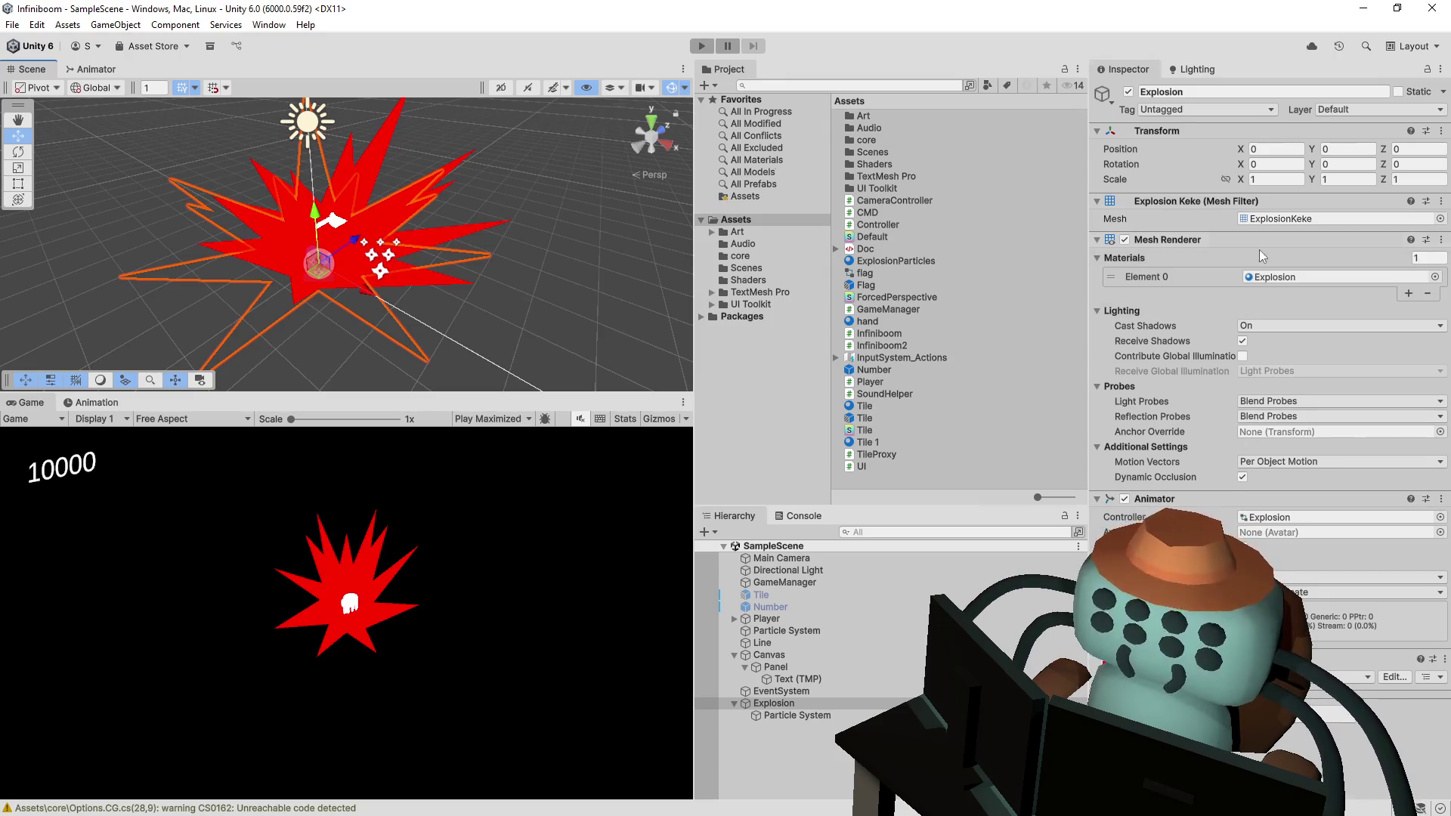
- Remove the Mesh Renderer and Mesh Filter components from Explosion, then select its Particle System
{"action": "left_click", "coordinate": [1442, 240]}
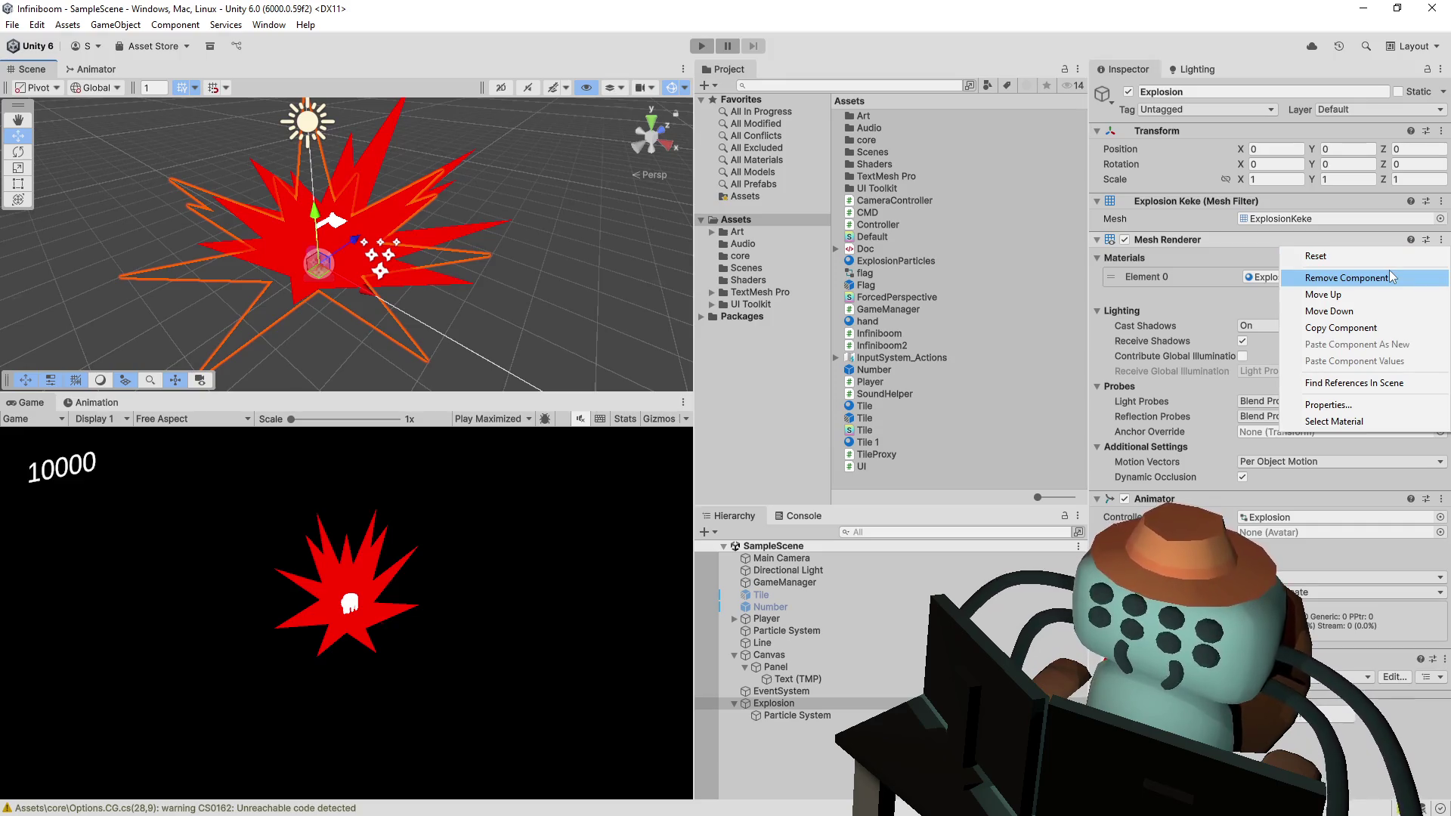
{"action": "left_click", "coordinate": [1389, 276]}
{"action": "left_click", "coordinate": [1442, 201]}
{"action": "left_click", "coordinate": [1408, 239]}
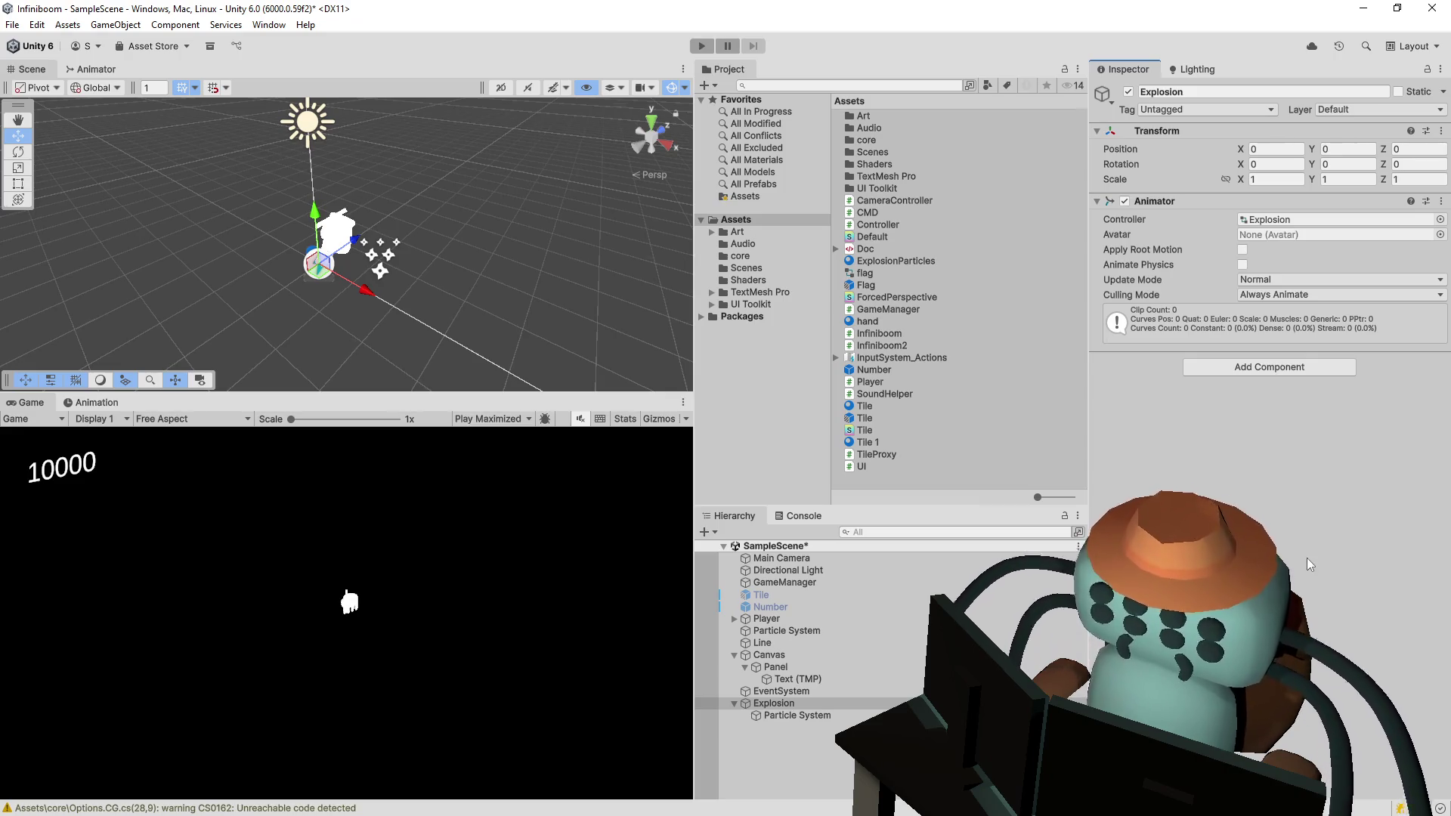
{"action": "left_click", "coordinate": [780, 715]}
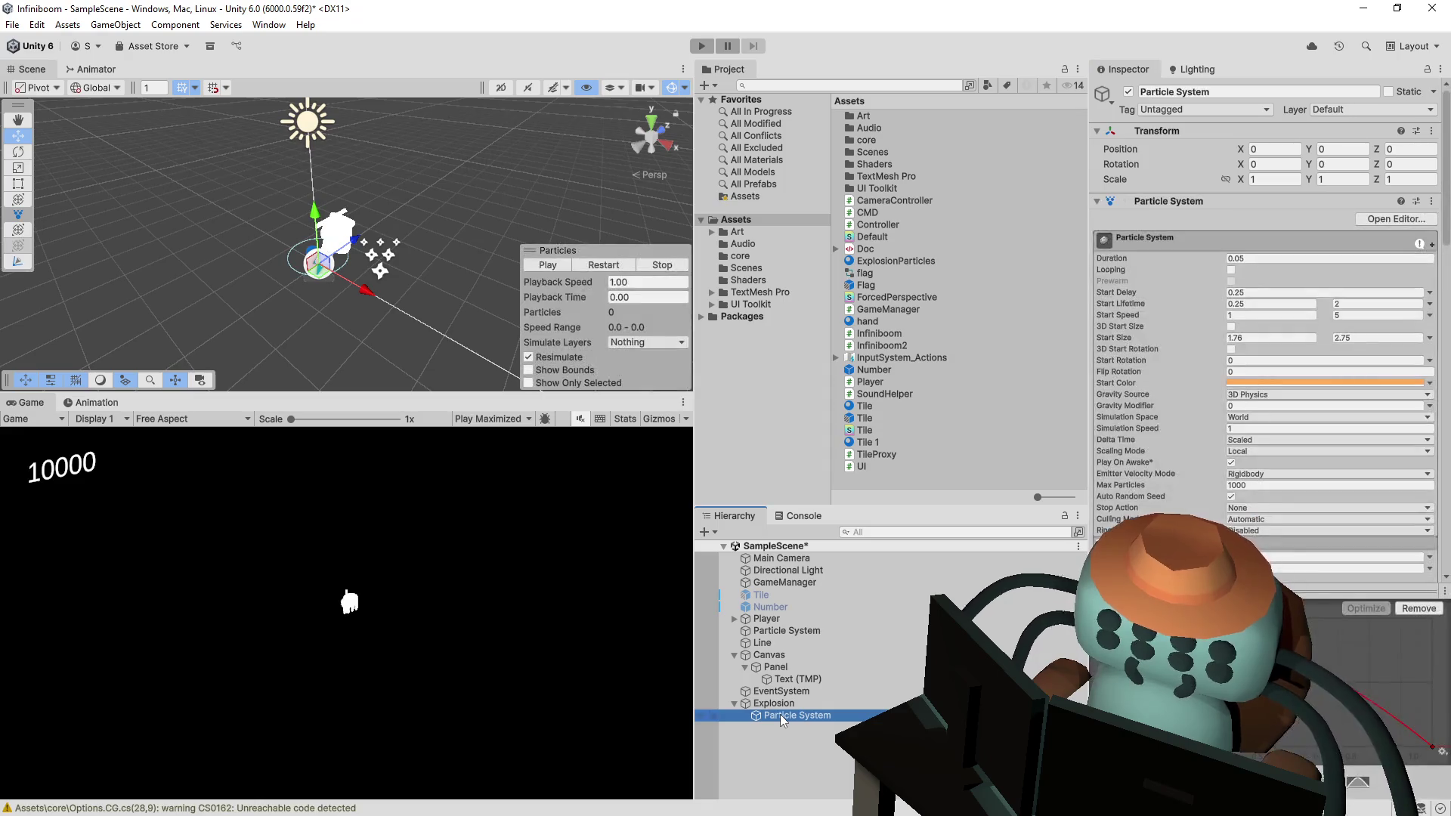
- Undo the removal to restore Explosion's ExplosionKeke mesh filter and Explosion-material renderer, then reselect Explosion
{"action": "scroll", "coordinate": [1171, 293], "scroll_direction": "down", "scroll_amount": 3}
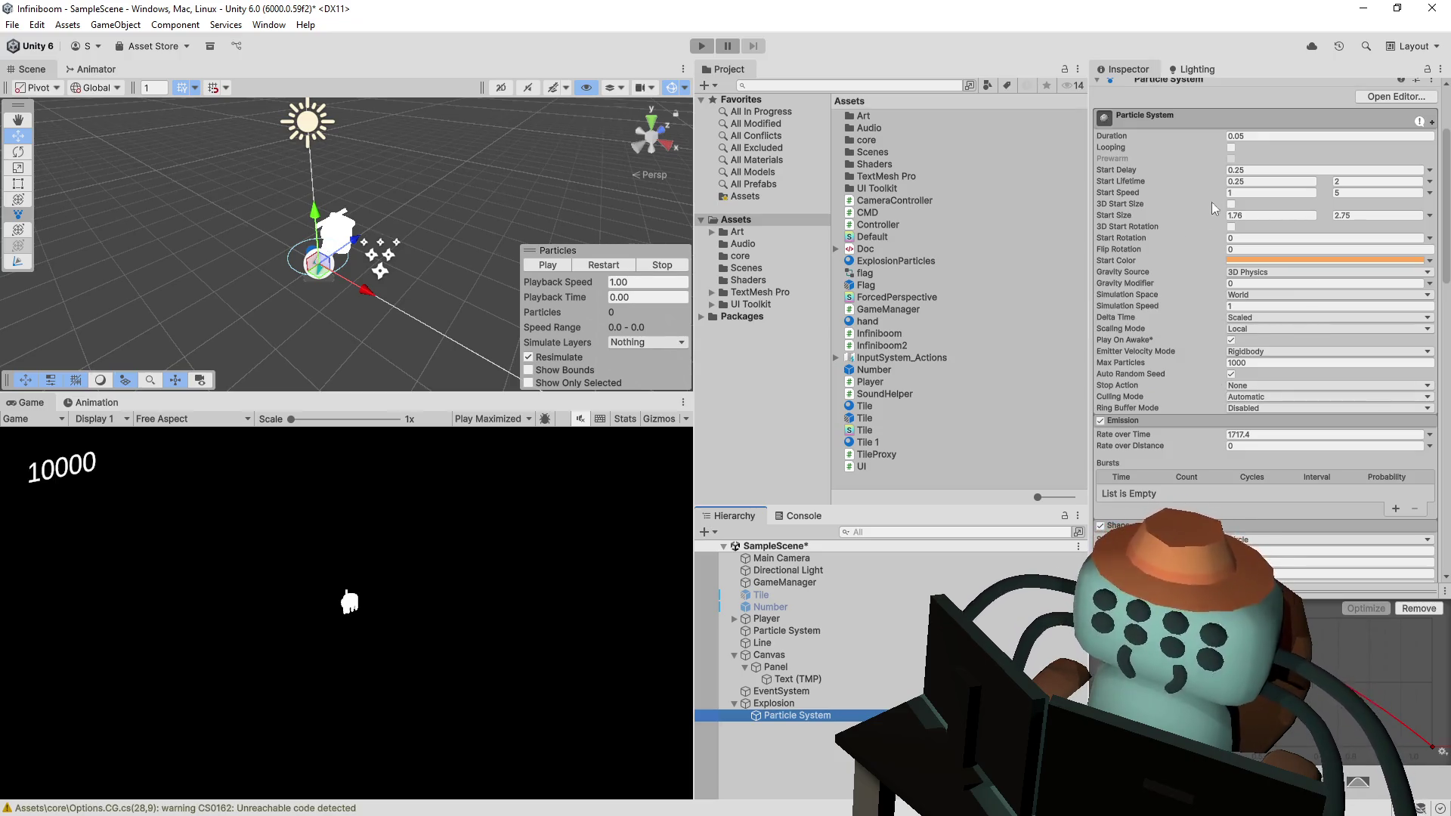
{"action": "scroll", "coordinate": [1177, 193], "scroll_direction": "down", "scroll_amount": 4}
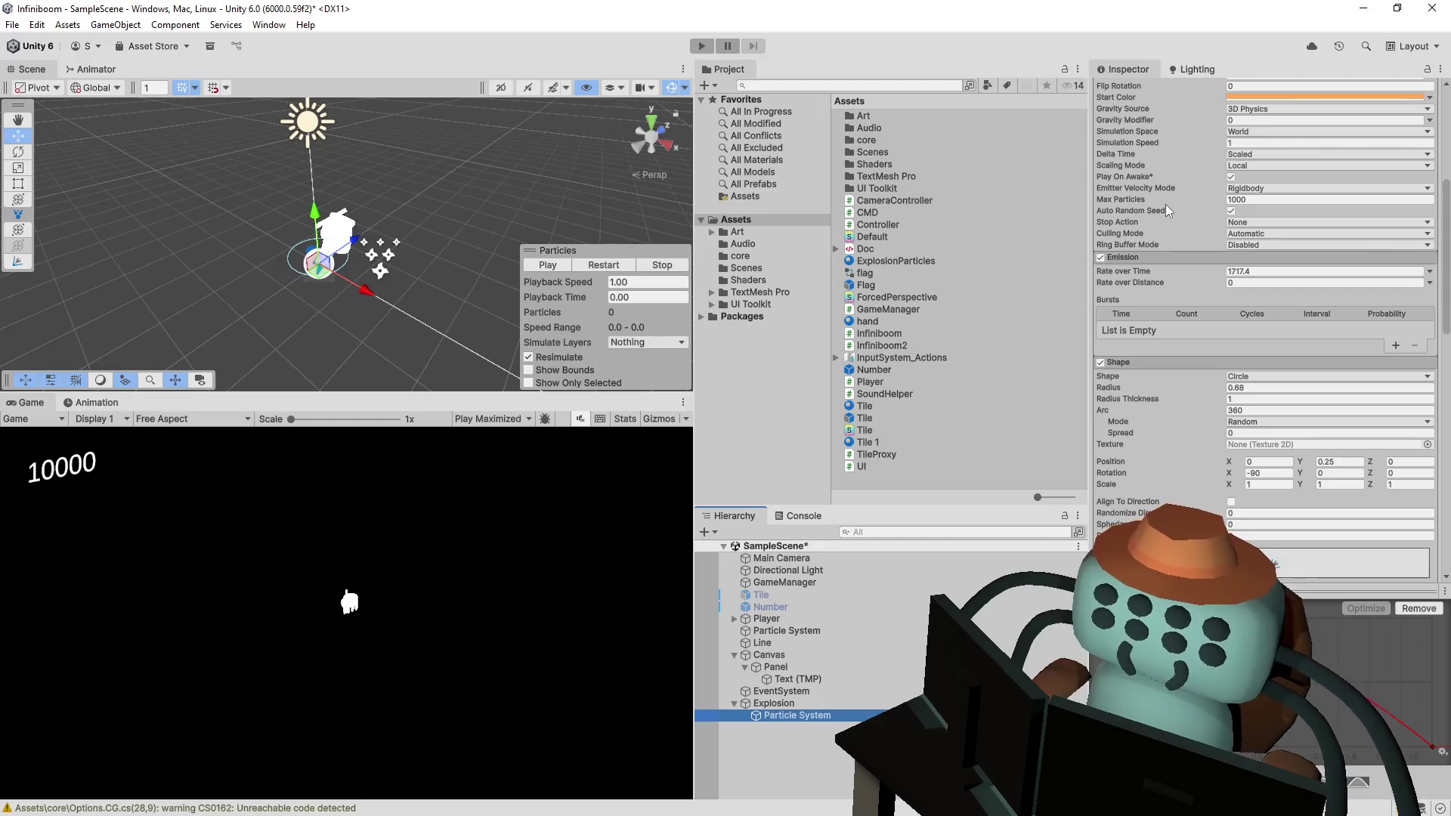
{"action": "scroll", "coordinate": [1165, 204], "scroll_direction": "down", "scroll_amount": 5}
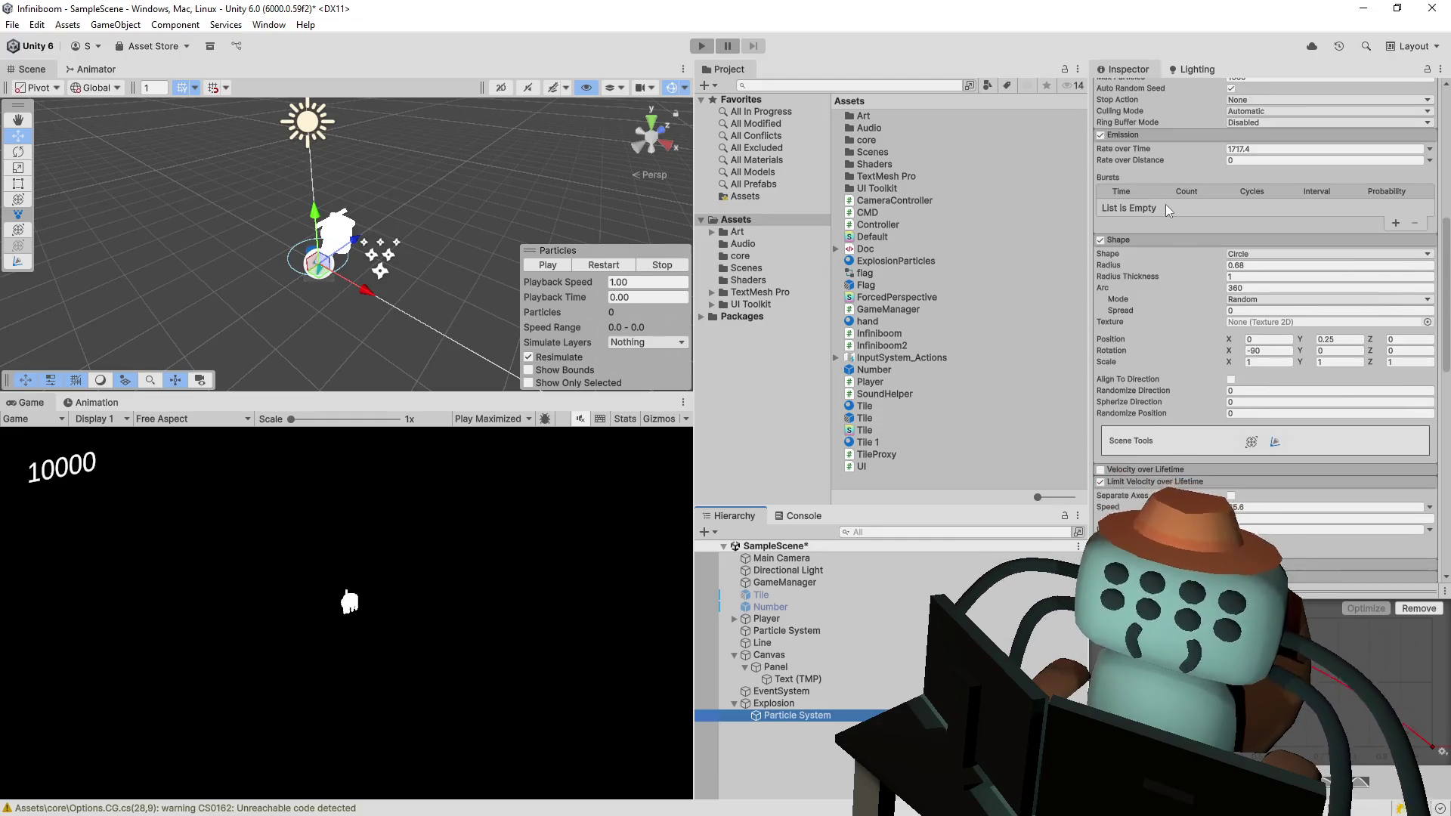
{"action": "key", "text": "Up"}
{"action": "key", "text": "ctrl+z"}
{"action": "key", "text": "ctrl+z"}
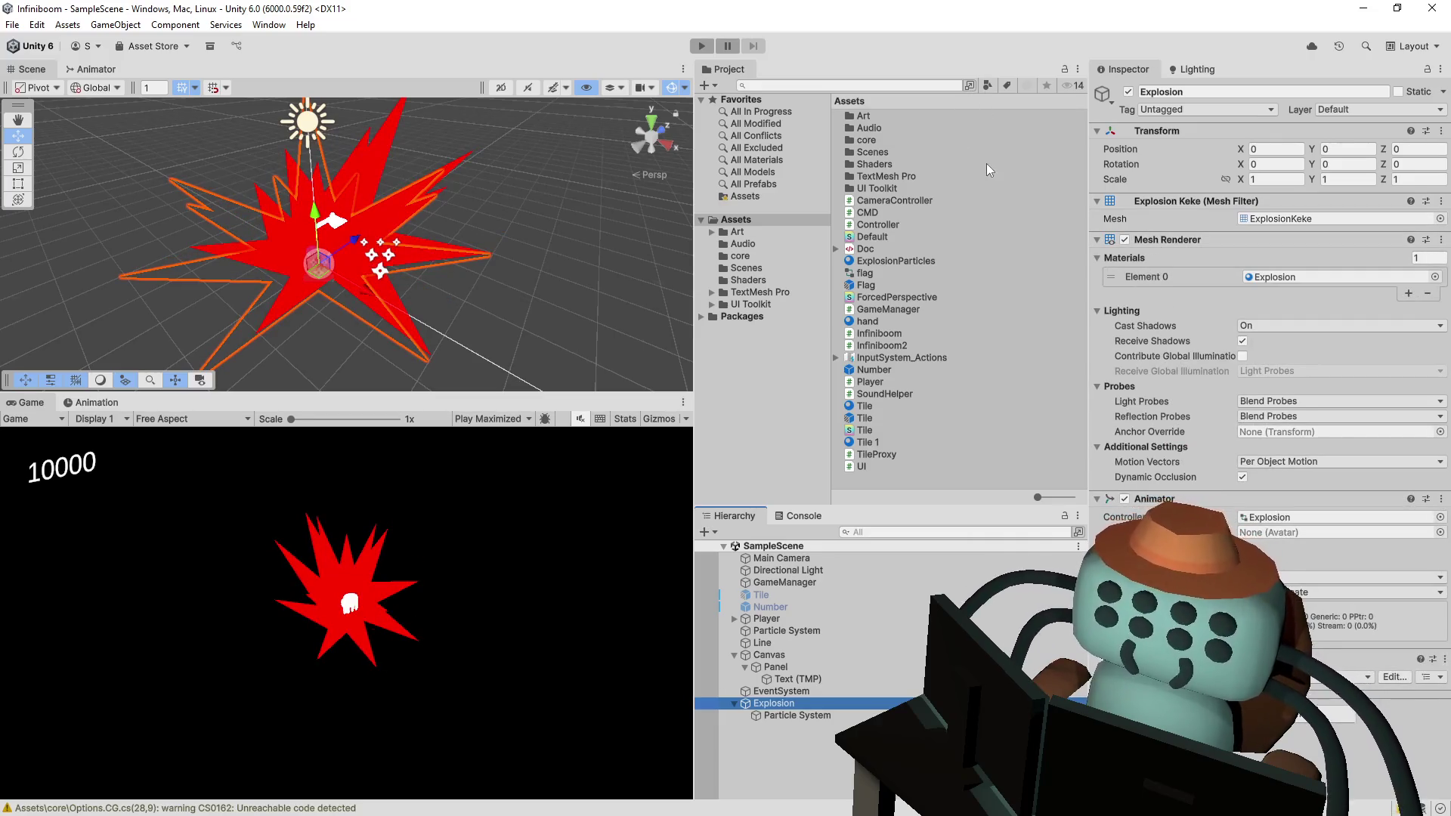
{"action": "left_click", "coordinate": [784, 714]}
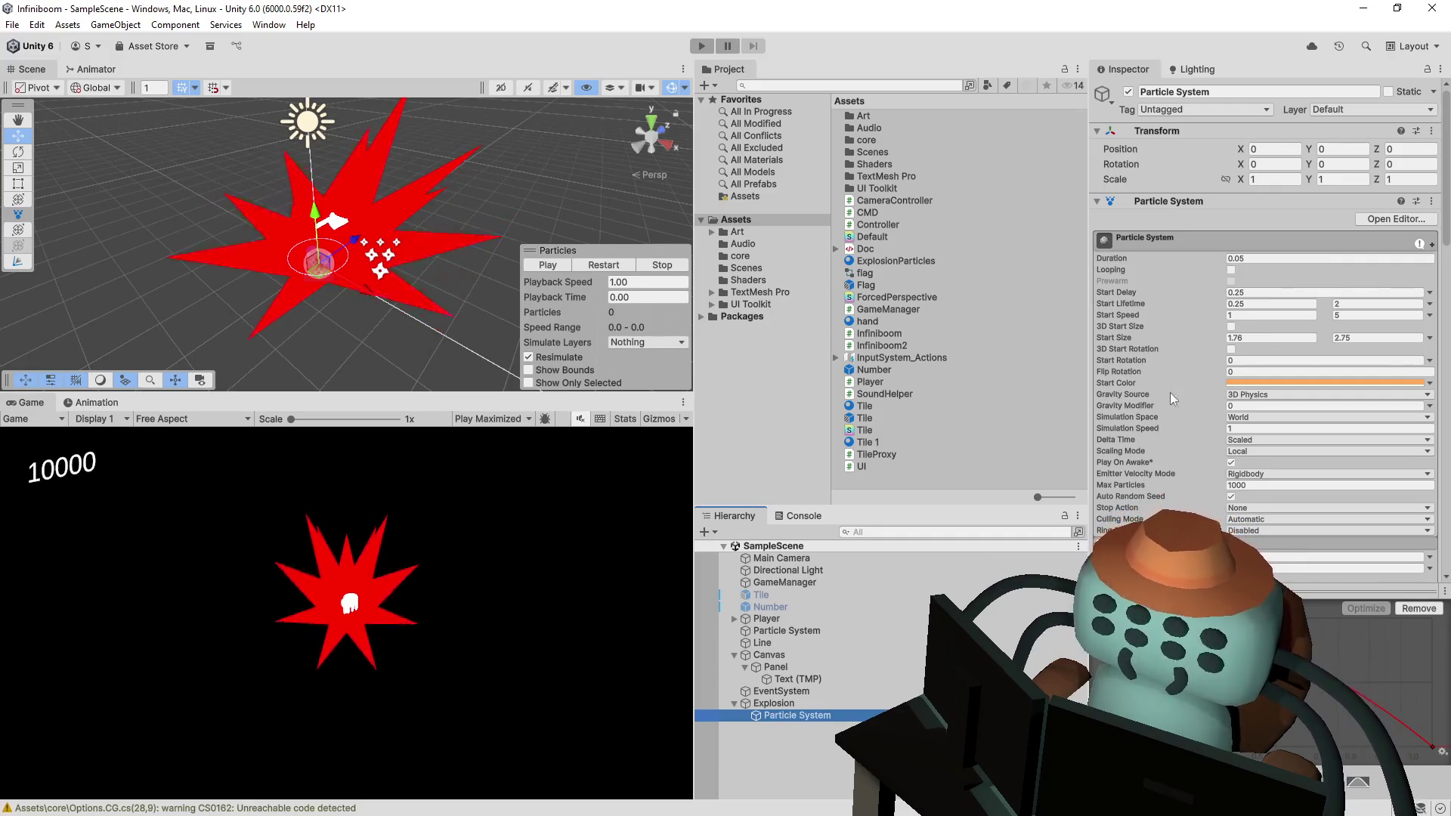
{"action": "scroll", "coordinate": [1177, 361], "scroll_direction": "down", "scroll_amount": 5}
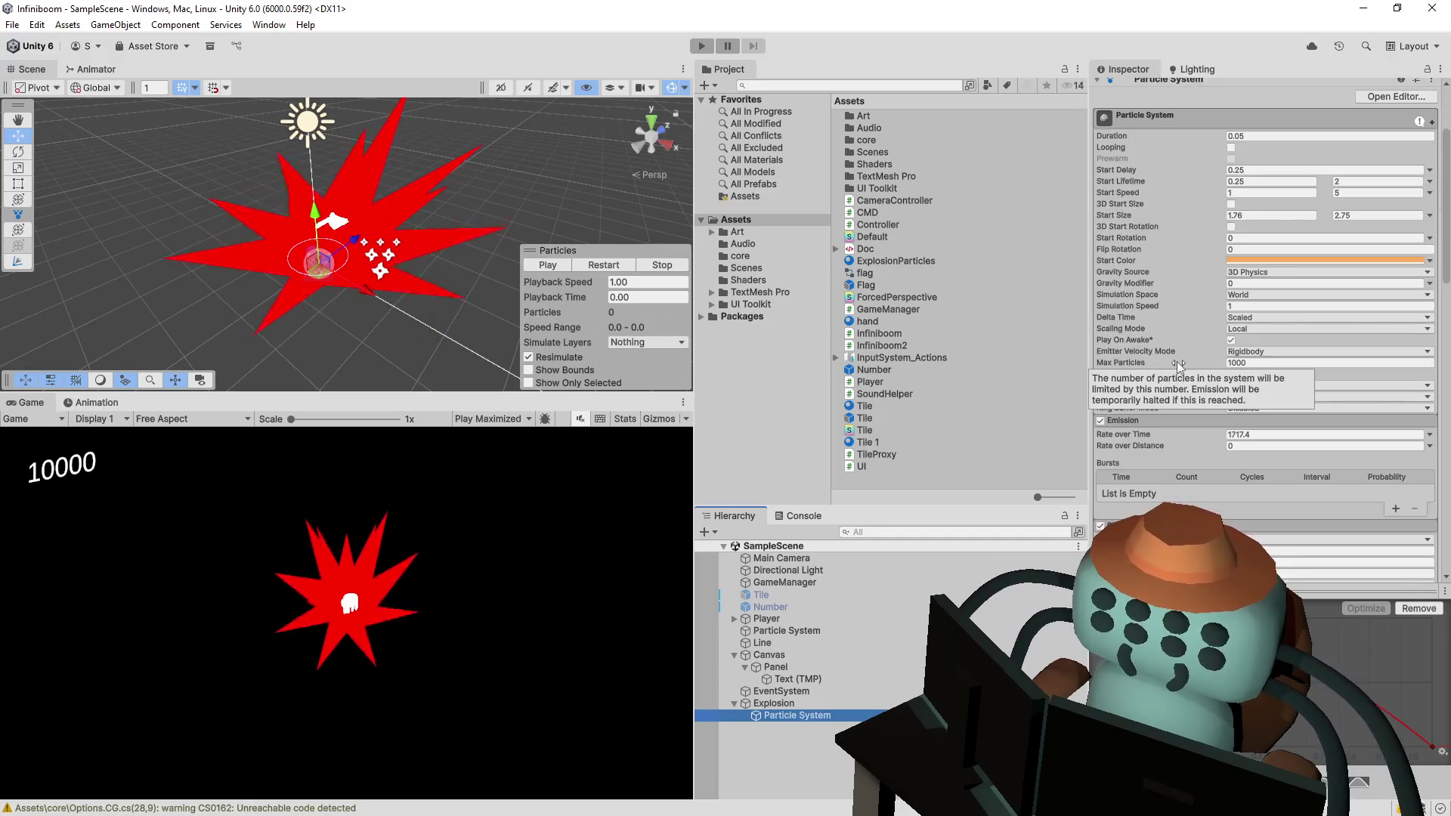
{"action": "scroll", "coordinate": [1164, 325], "scroll_direction": "down", "scroll_amount": 2}
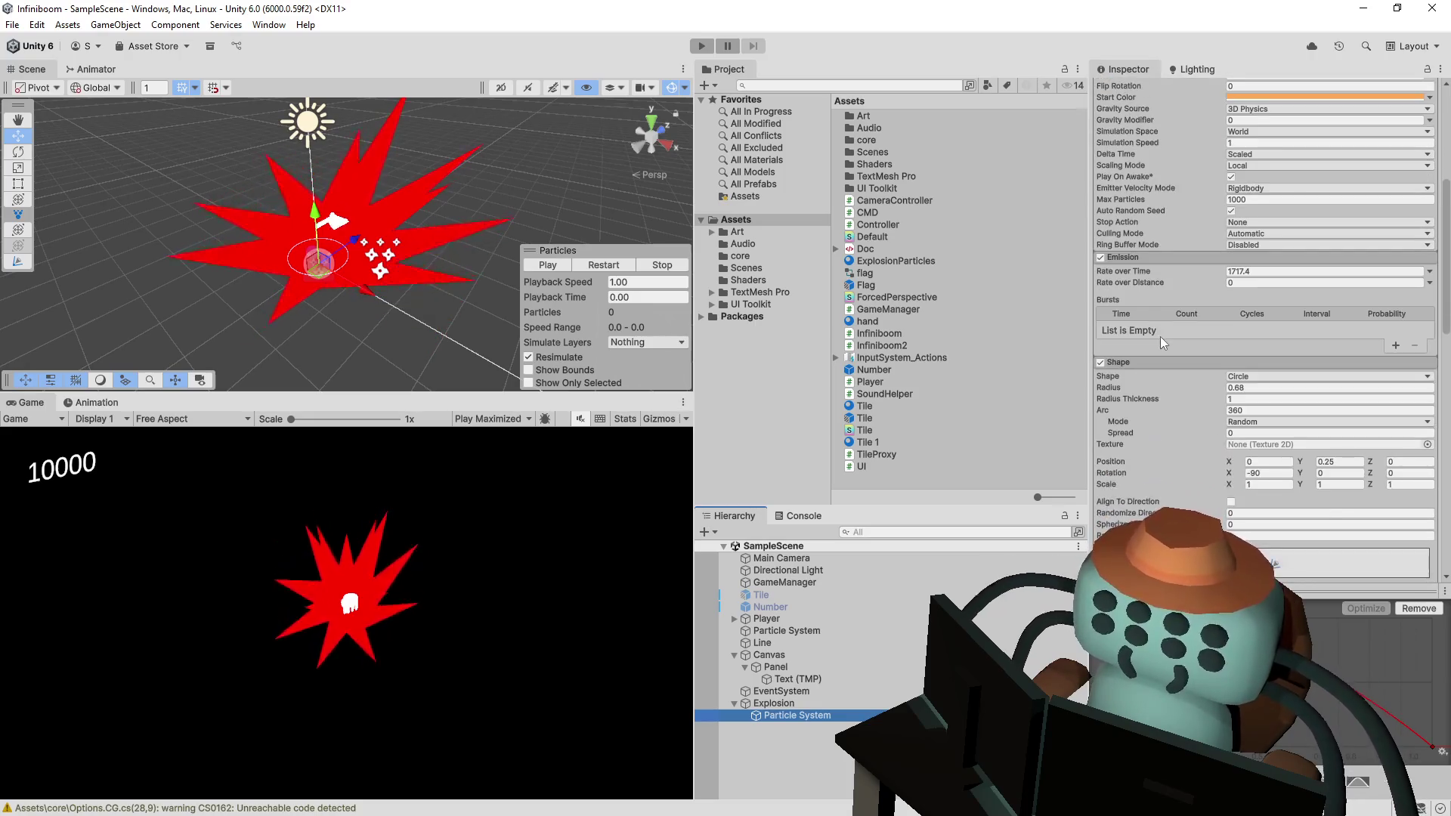
{"action": "left_click", "coordinate": [778, 703]}
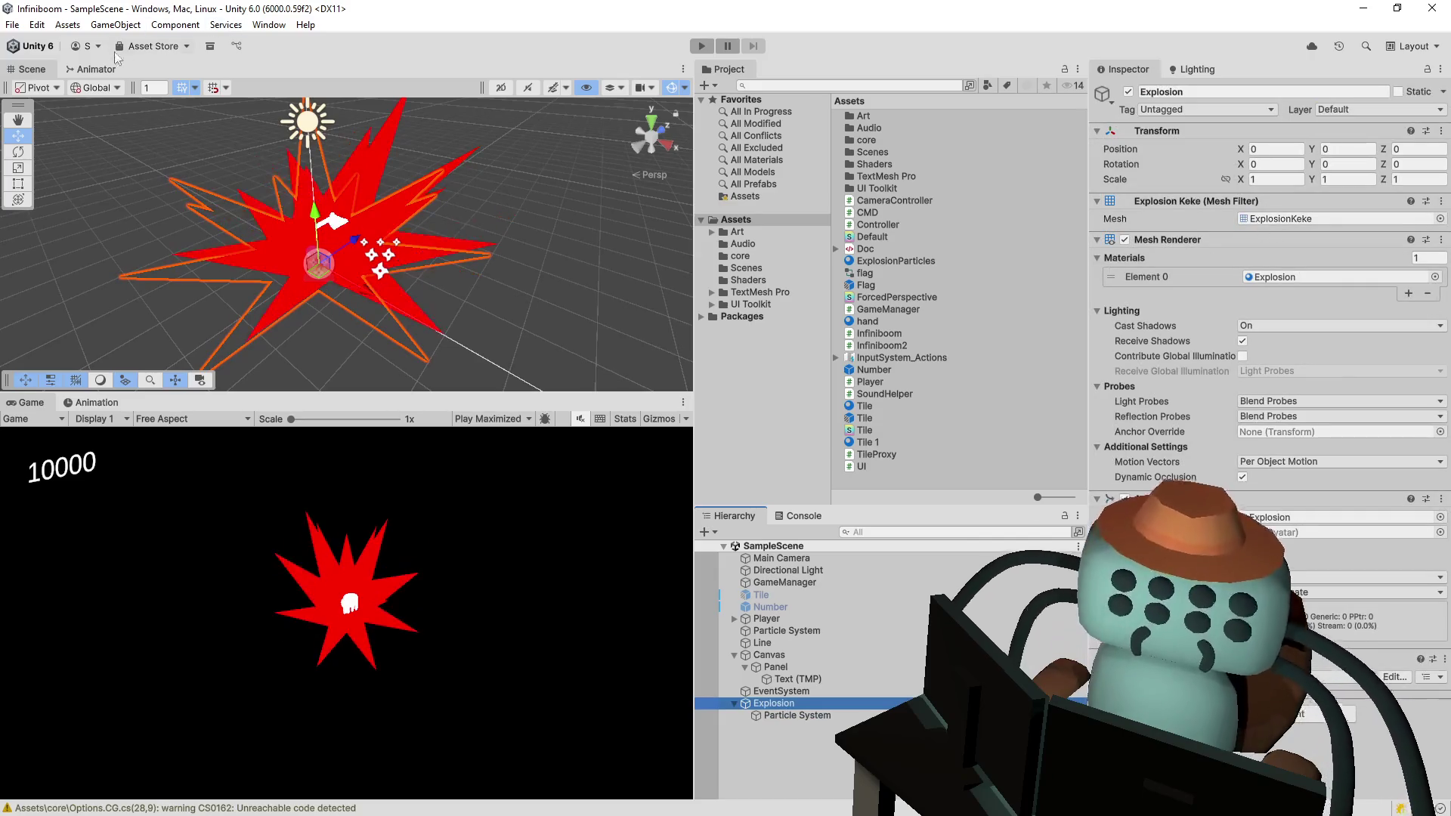
- Create and save a new animation clip named 'explode' for the Explosion object
{"action": "double_click", "coordinate": [1295, 517]}
{"action": "scroll", "coordinate": [342, 190], "scroll_direction": "down", "scroll_amount": 5}
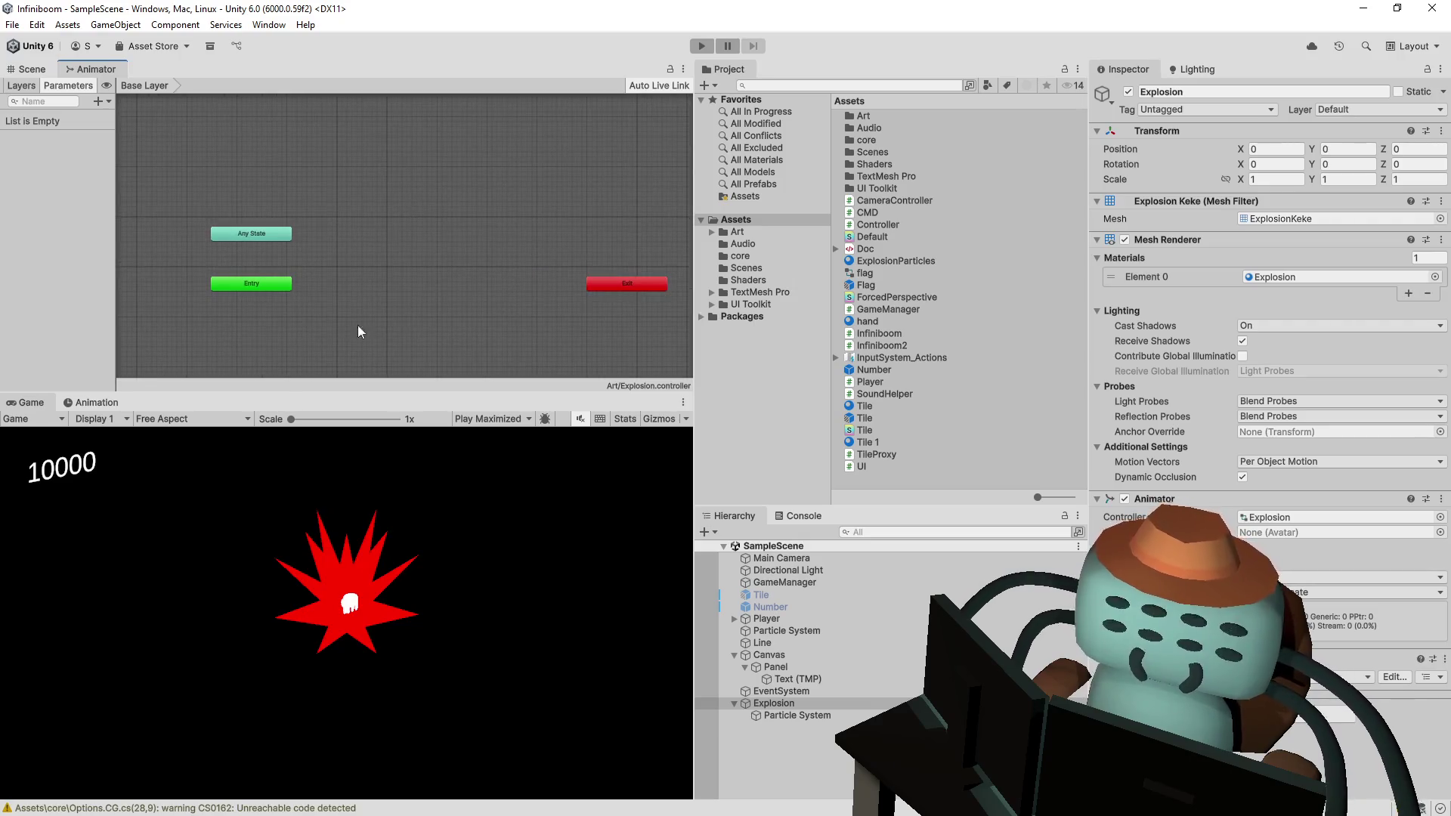
{"action": "left_click", "coordinate": [92, 402]}
{"action": "left_click", "coordinate": [32, 69]}
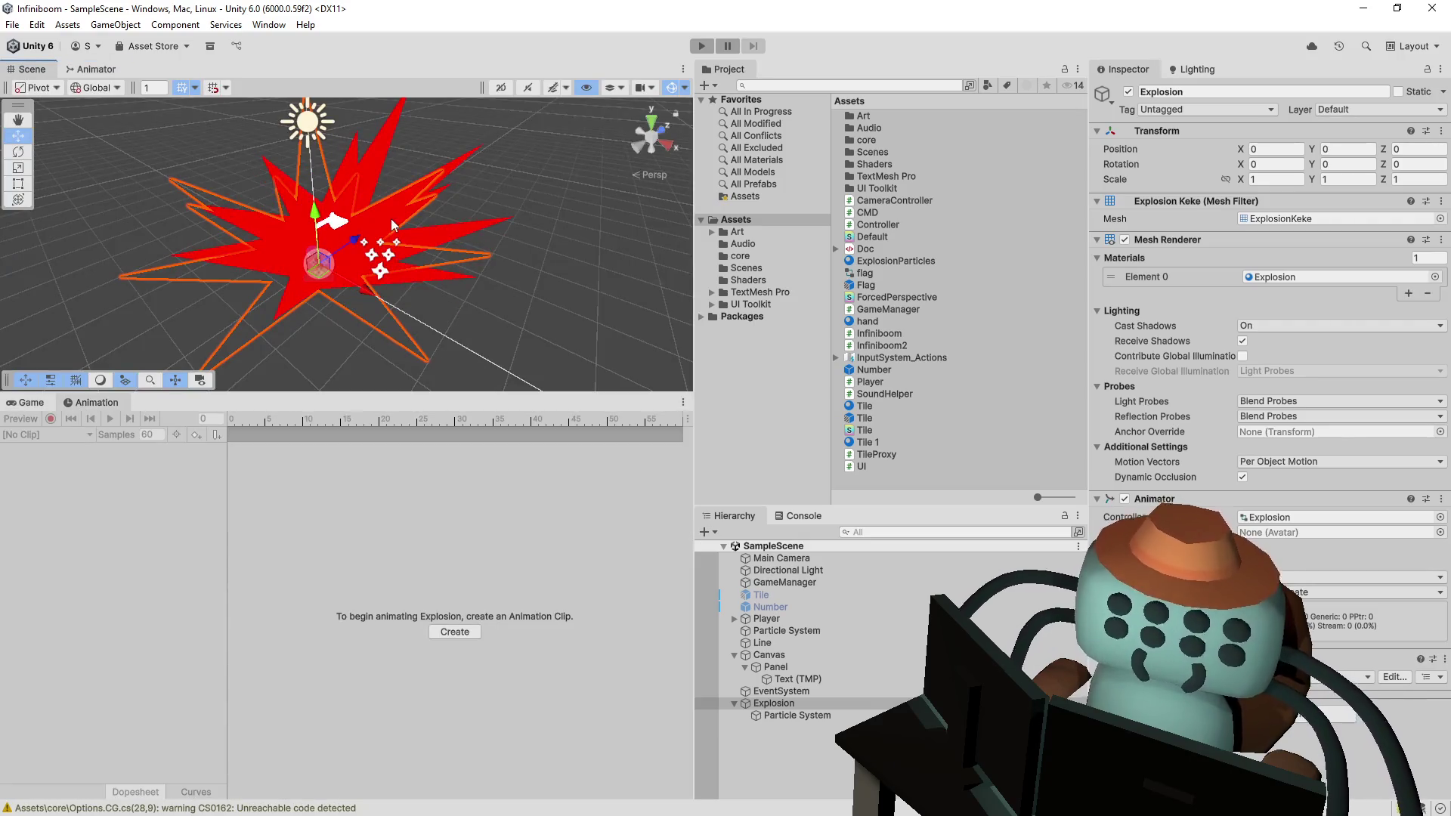
{"action": "left_click", "coordinate": [454, 632]}
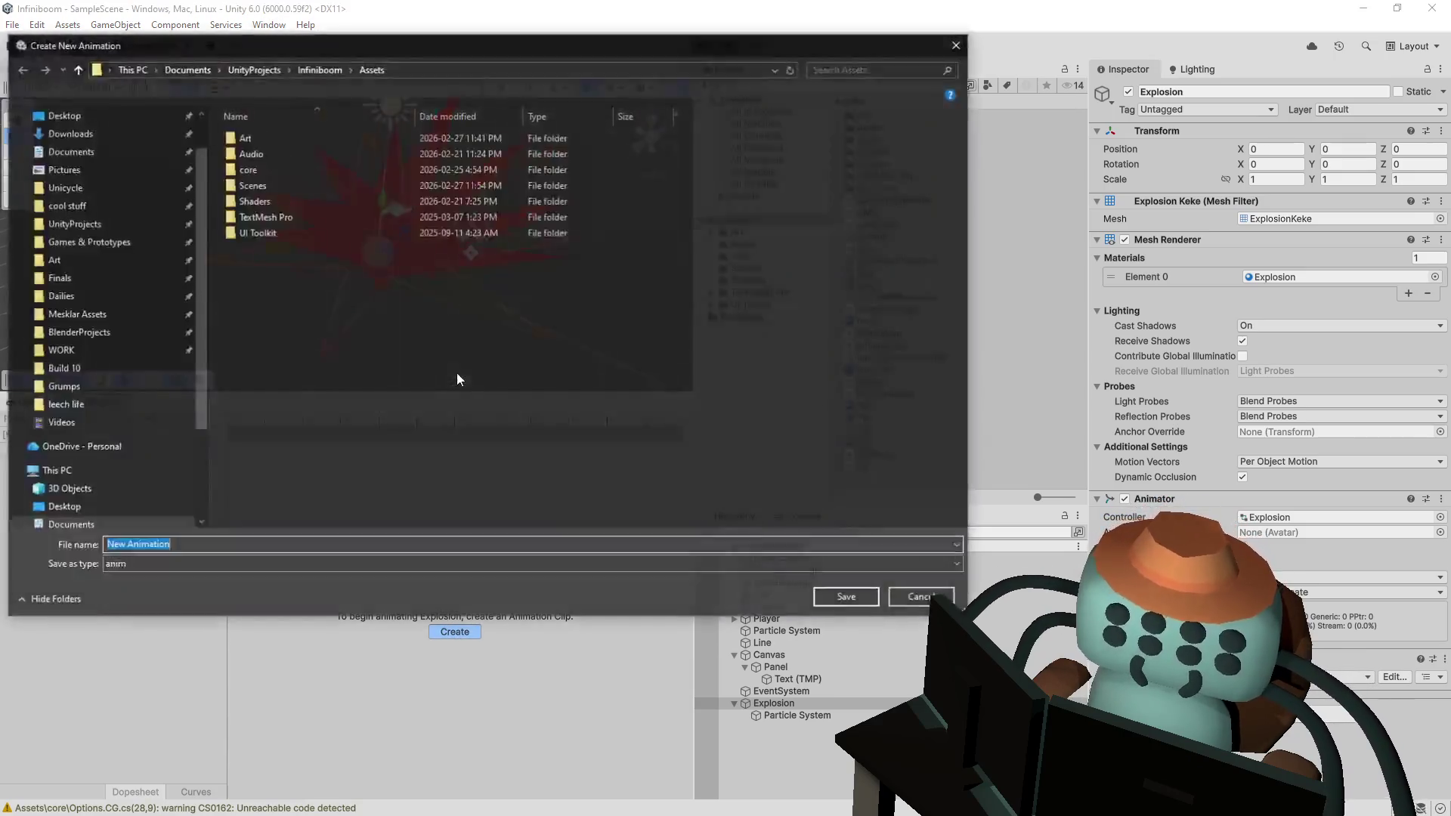
{"action": "type", "text": "explode"}
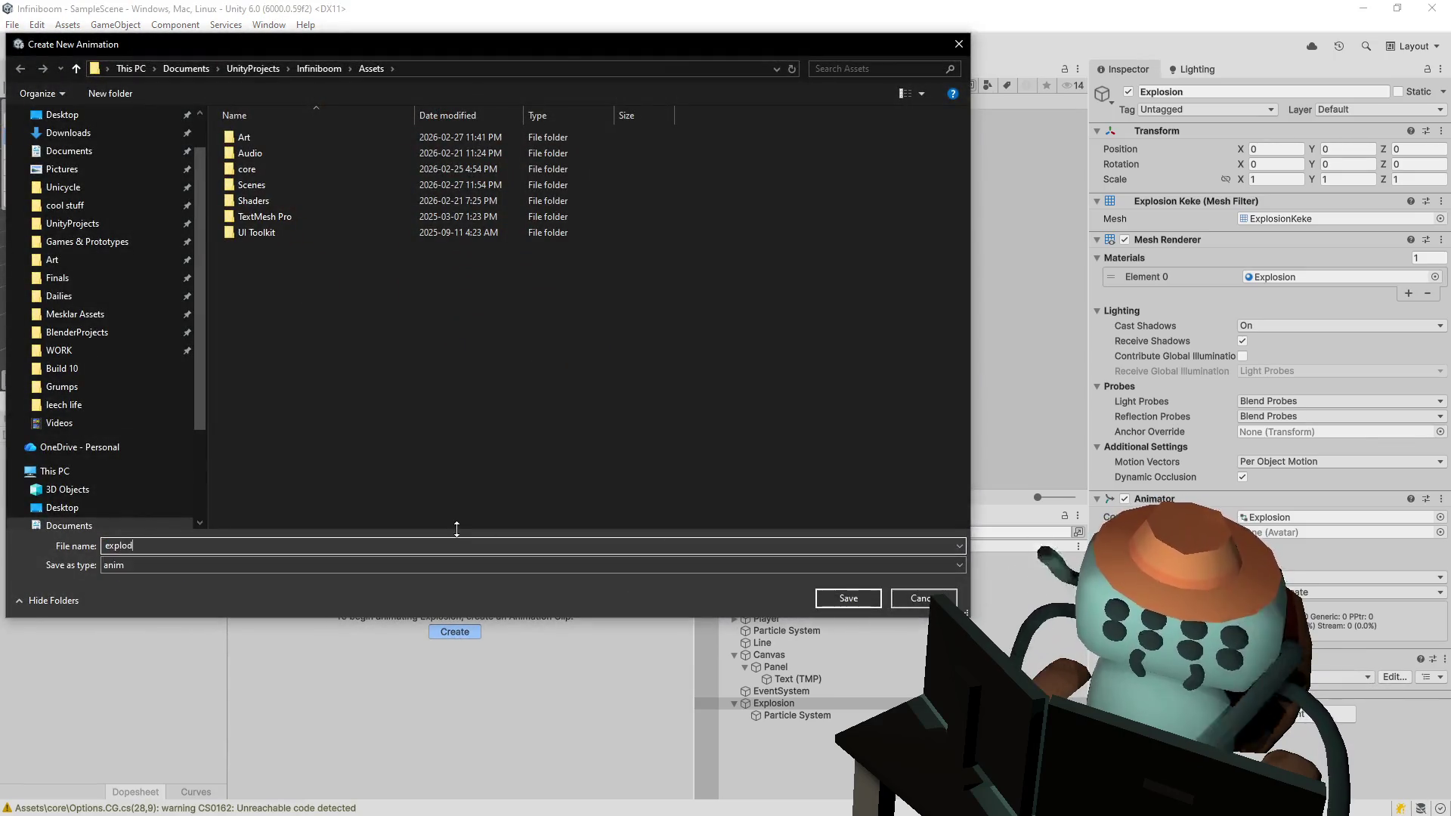
{"action": "key", "text": "Return"}
{"action": "left_click", "coordinate": [121, 458]}
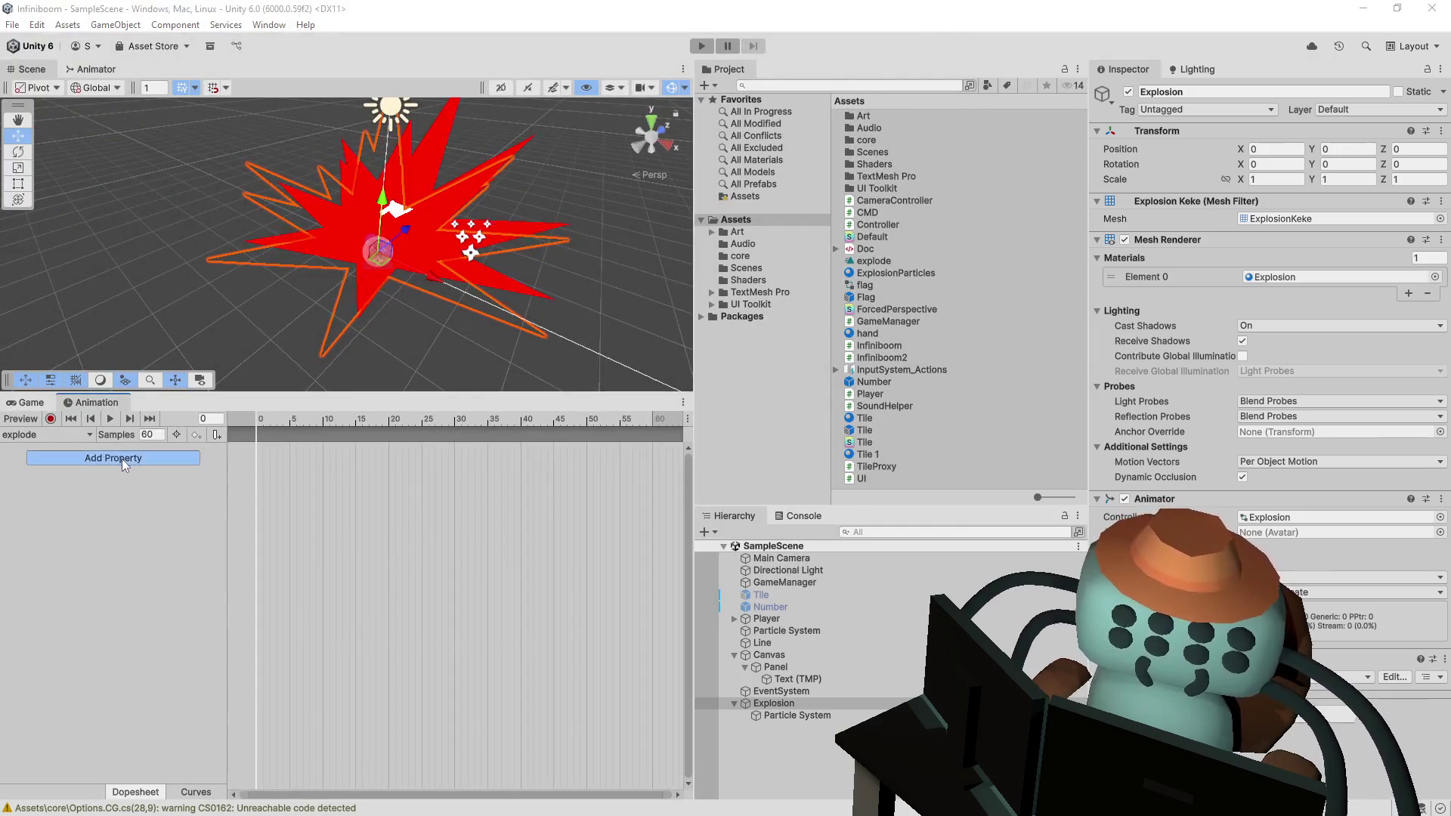
- With recording on, add starting Position and Scale keyframes for the Explosion
{"action": "left_click", "coordinate": [89, 428]}
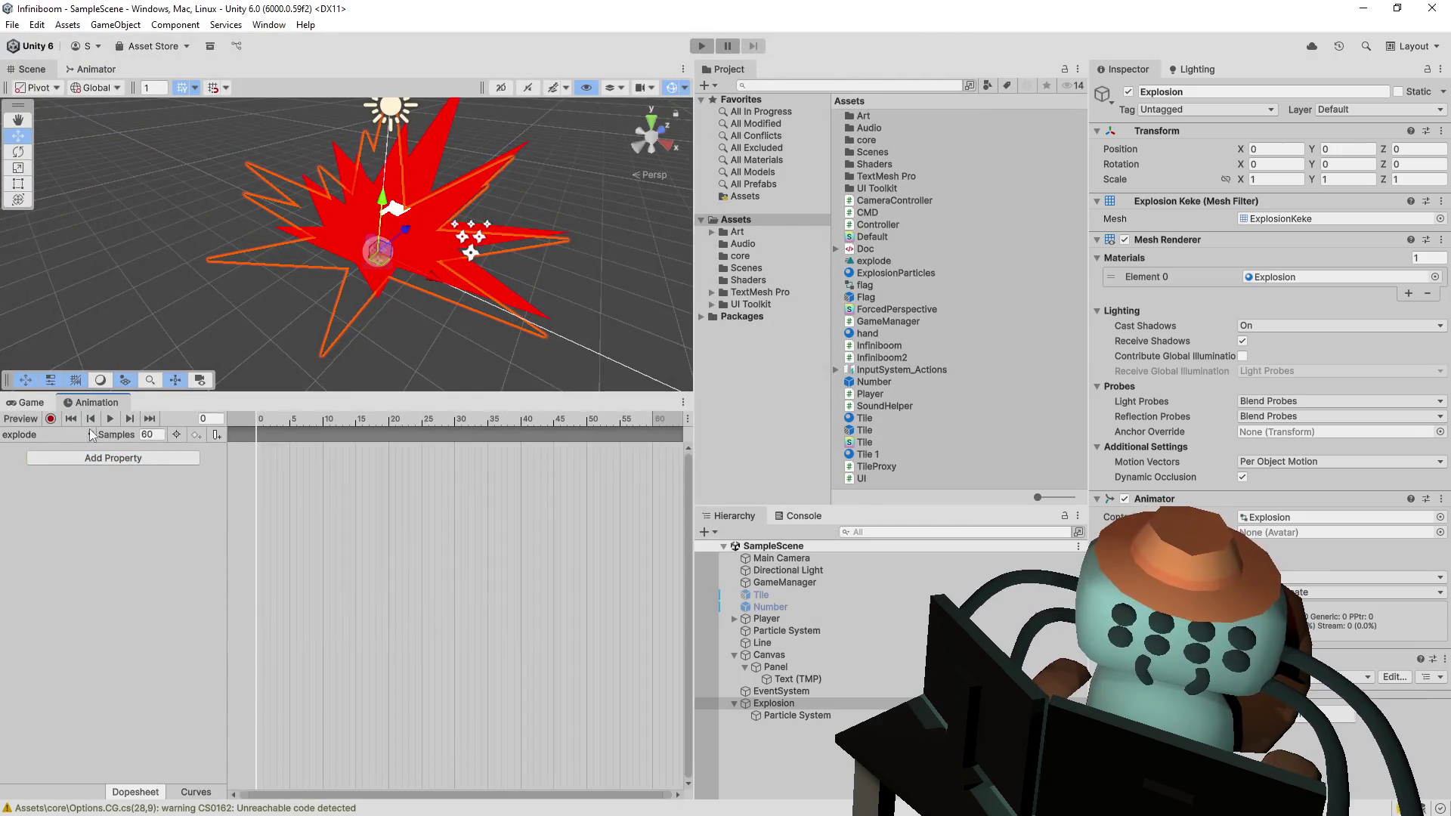
{"action": "left_click", "coordinate": [50, 419]}
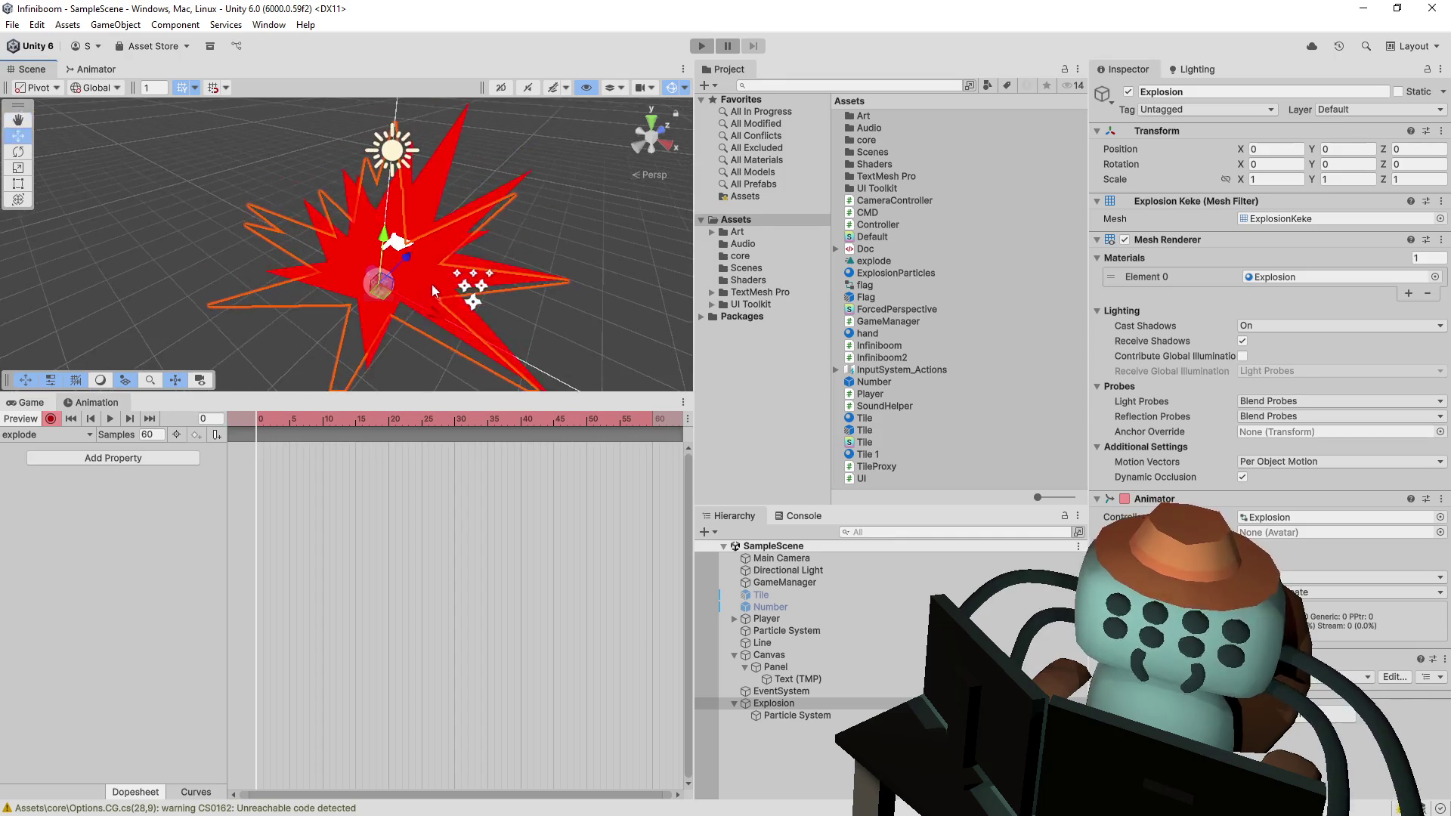
{"action": "left_click", "coordinate": [1266, 148]}
{"action": "right_click", "coordinate": [1143, 151]}
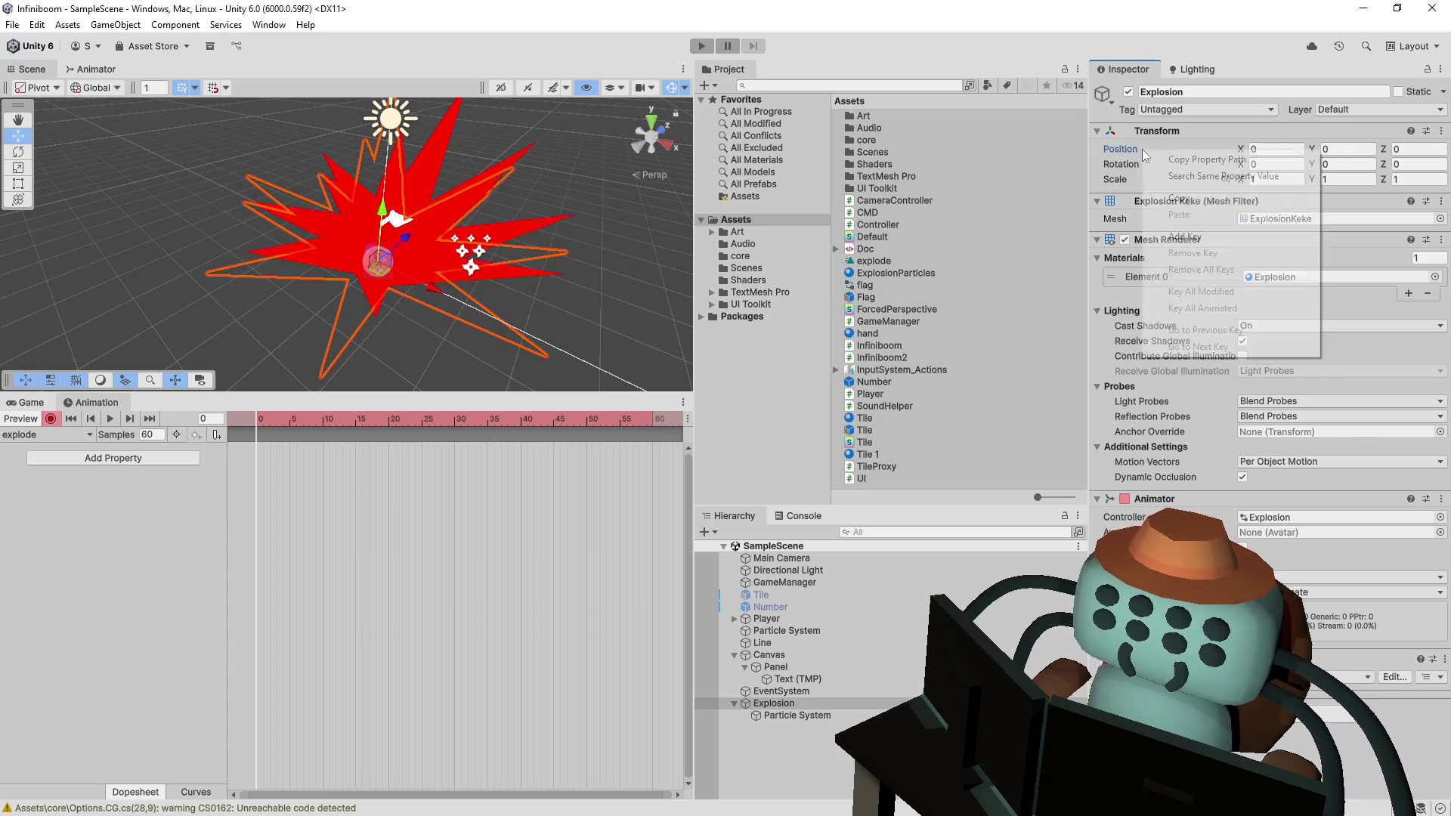
{"action": "left_click", "coordinate": [1179, 237]}
{"action": "right_click", "coordinate": [1171, 179]}
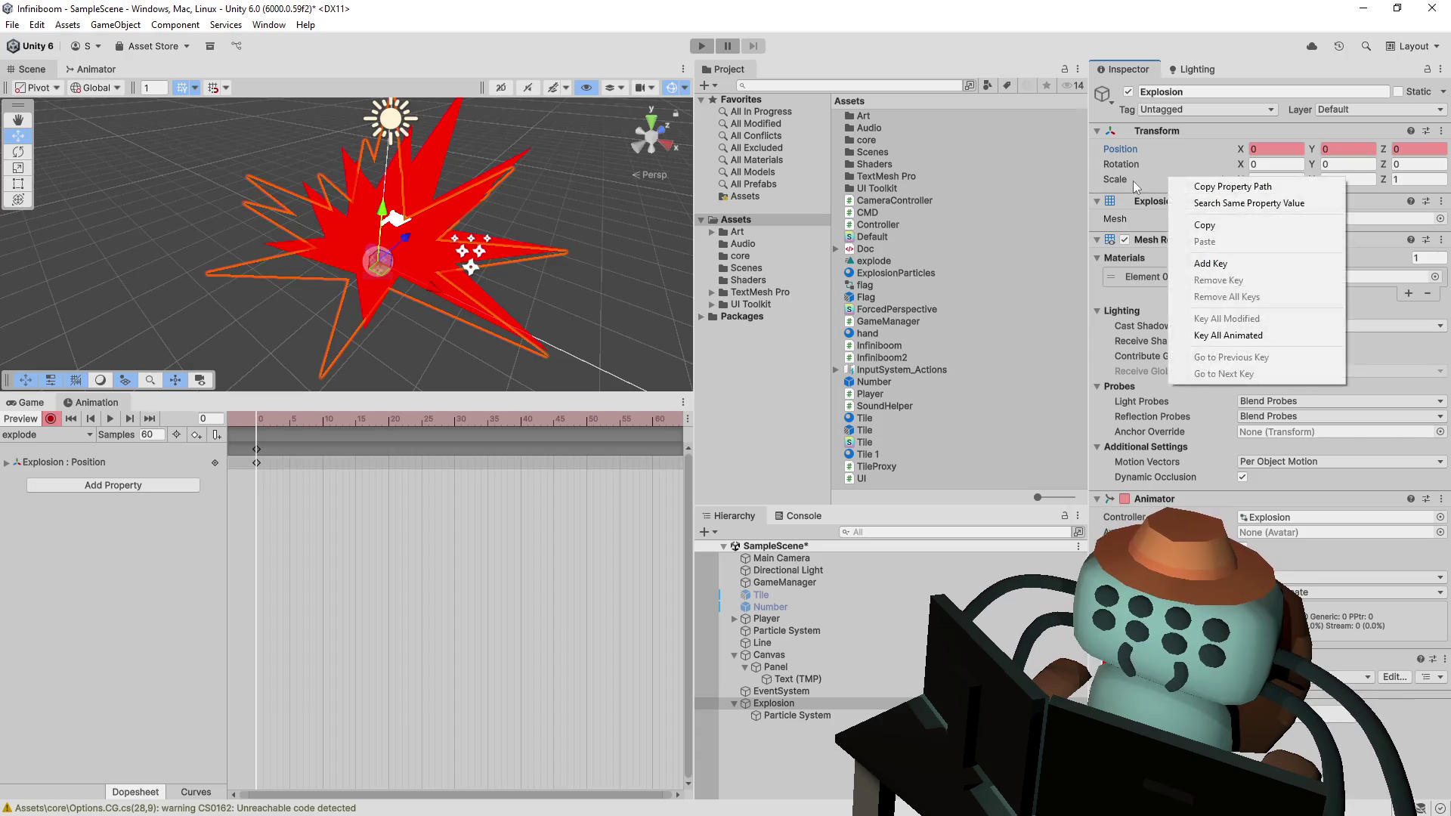
{"action": "right_click", "coordinate": [1135, 181]}
{"action": "left_click", "coordinate": [1194, 270]}
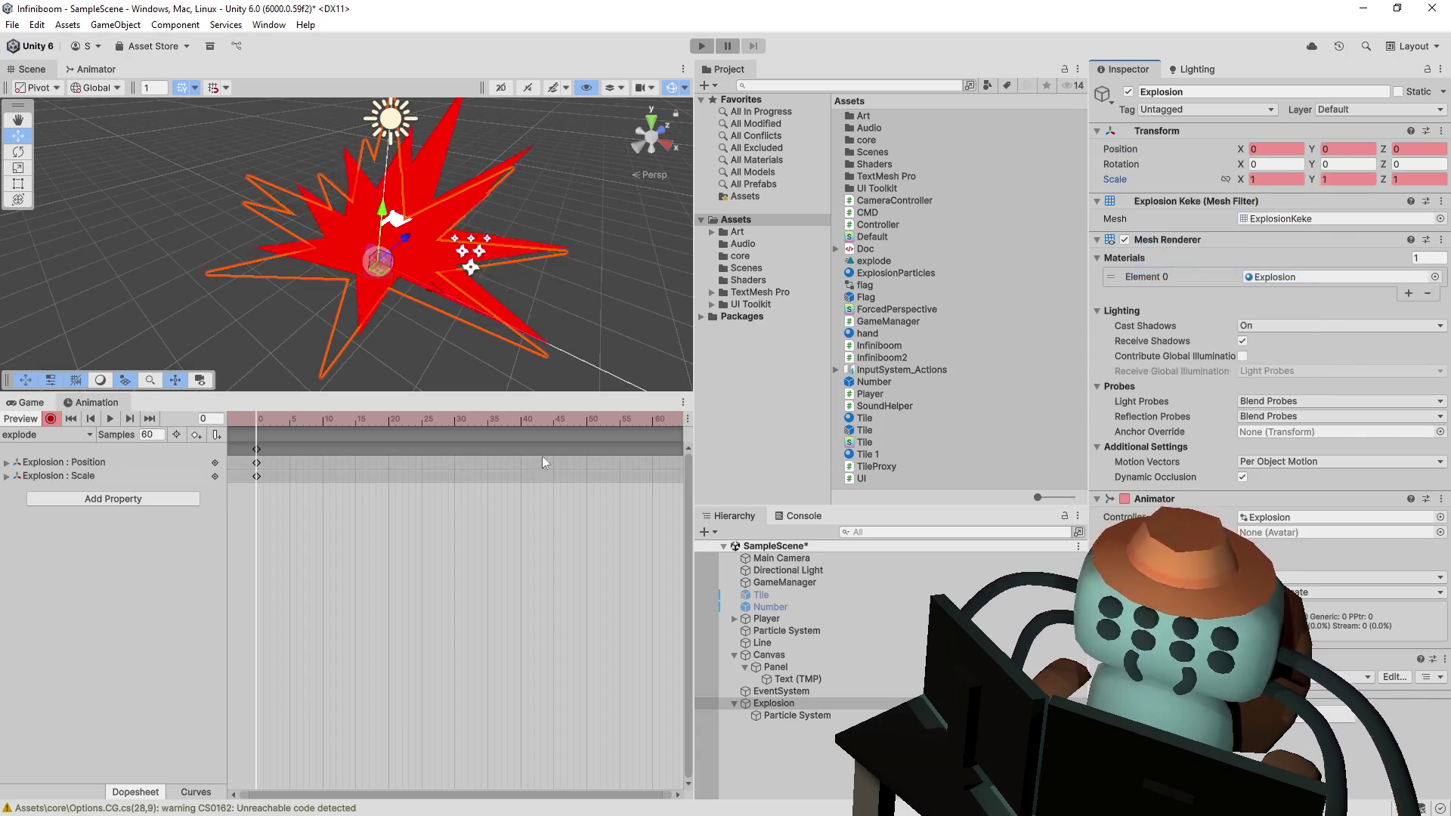
- Key the explosion's scale change at frame 10, shift those keys to about frame 14, and preview
{"action": "left_click_drag", "start_coordinate": [314, 418], "coordinate": [324, 420]}
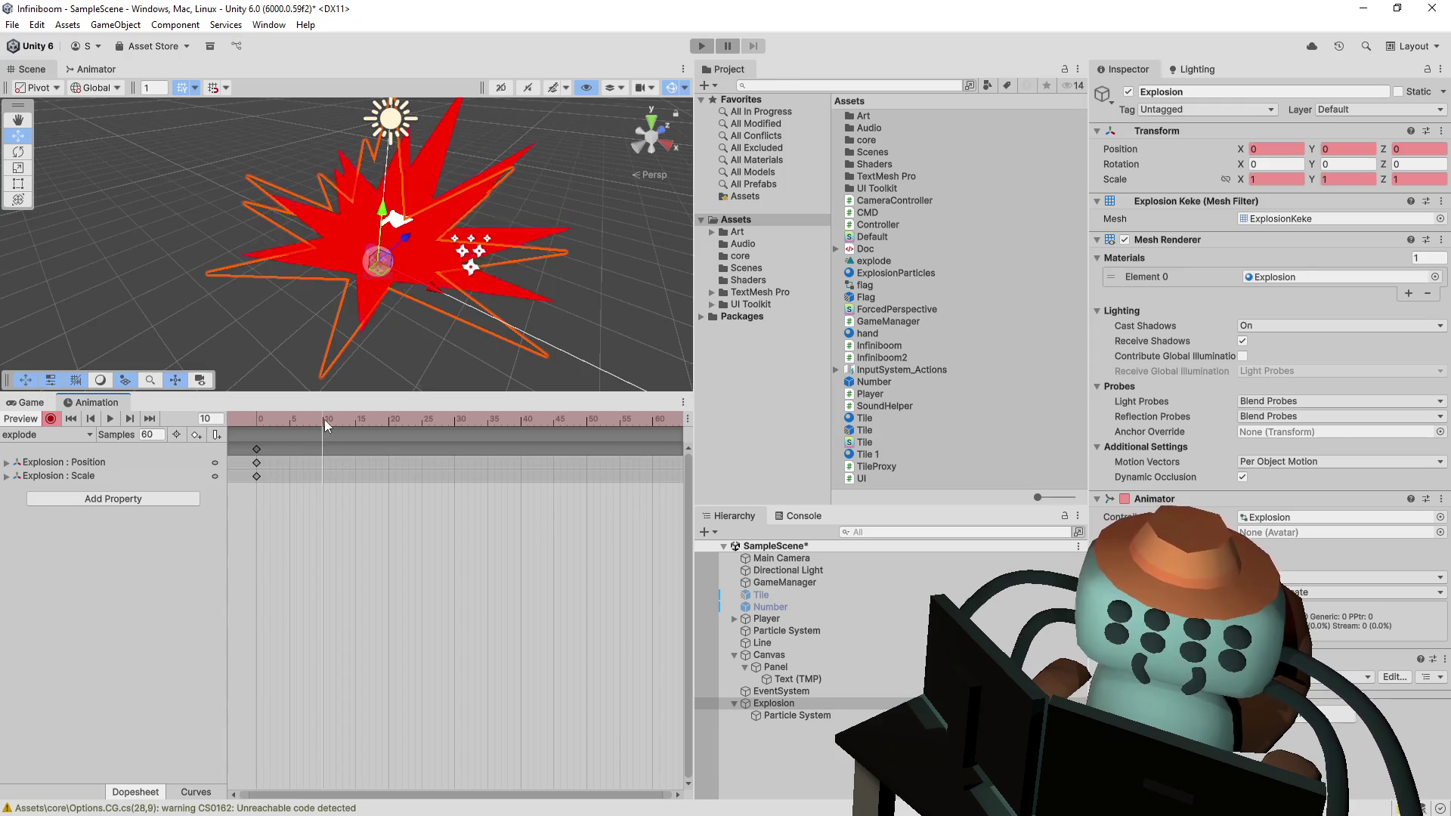
{"action": "key", "text": "r"}
{"action": "left_click_drag", "start_coordinate": [384, 265], "coordinate": [333, 289]}
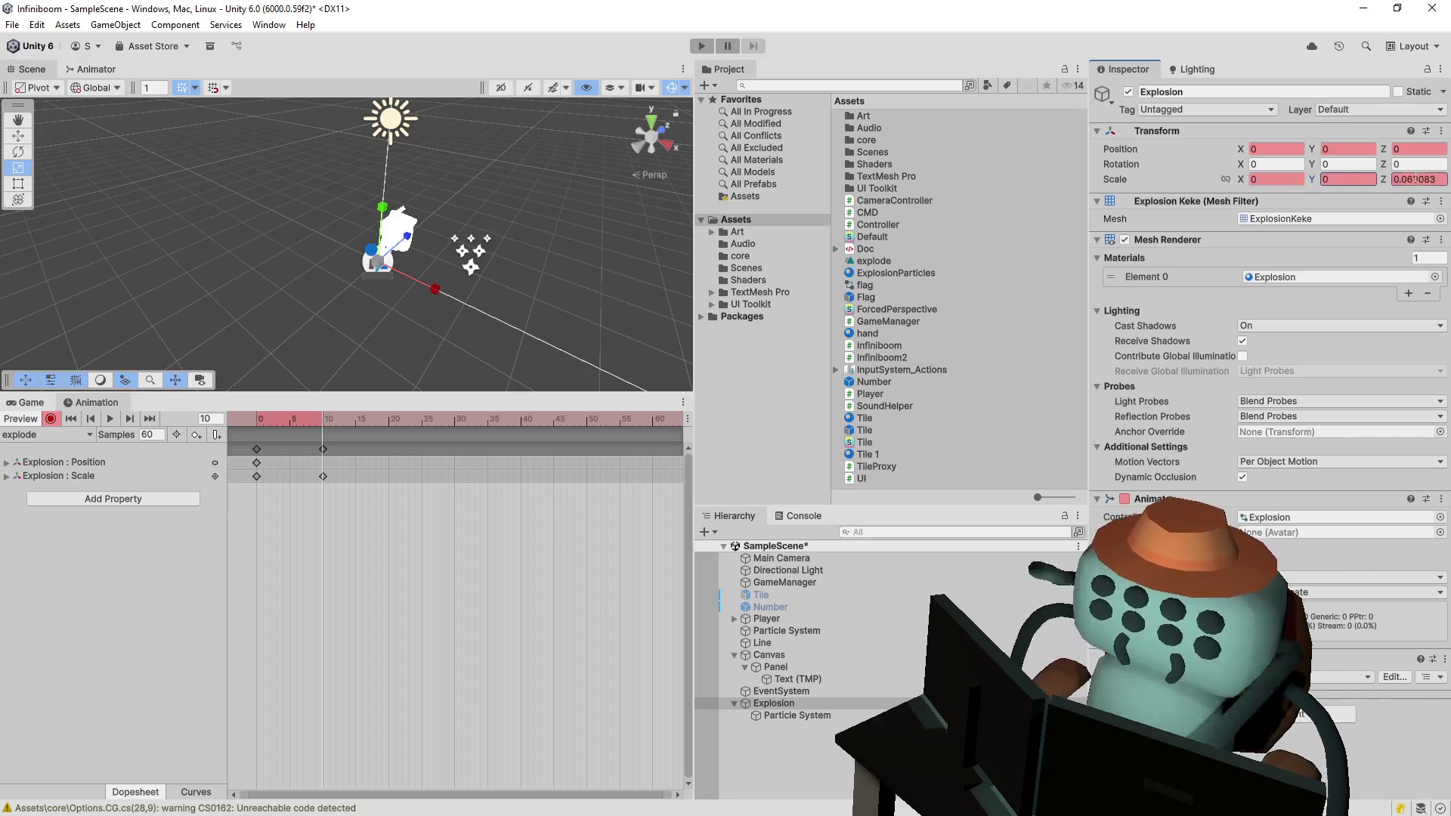
{"action": "left_click_drag", "start_coordinate": [257, 452], "coordinate": [349, 446]}
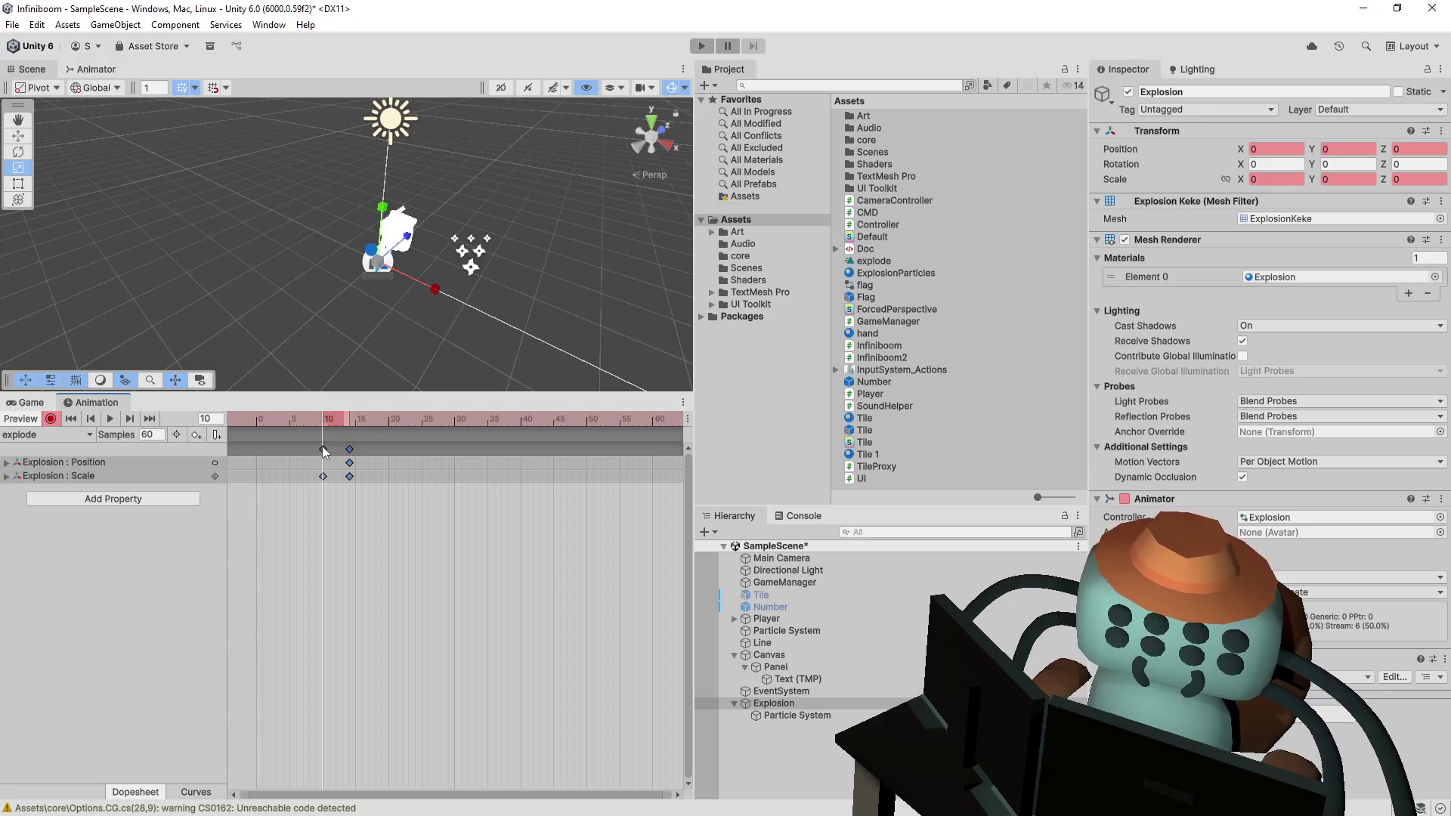
{"action": "left_click", "coordinate": [251, 420]}
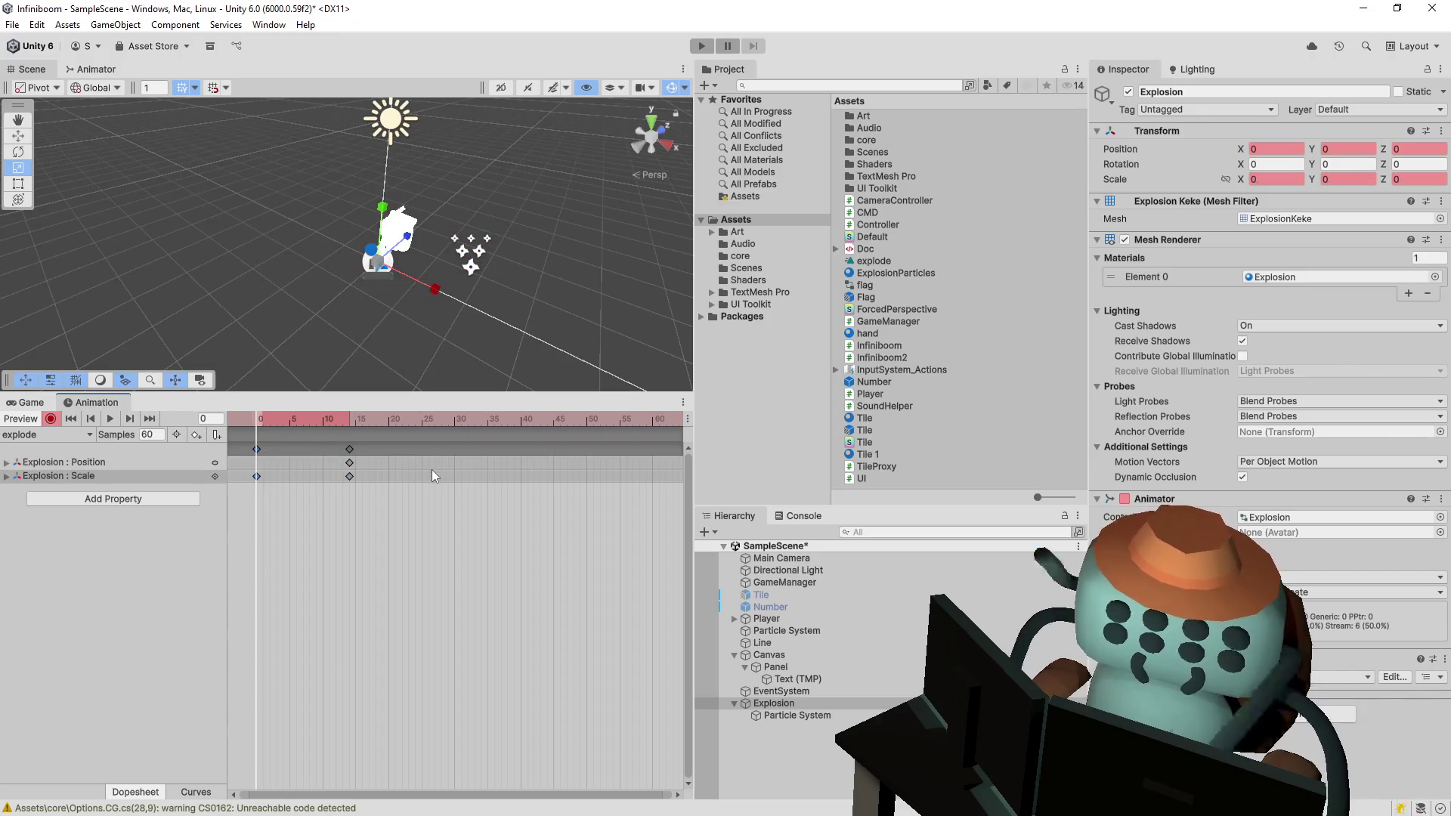
{"action": "left_click", "coordinate": [336, 419]}
{"action": "key", "text": "space"}
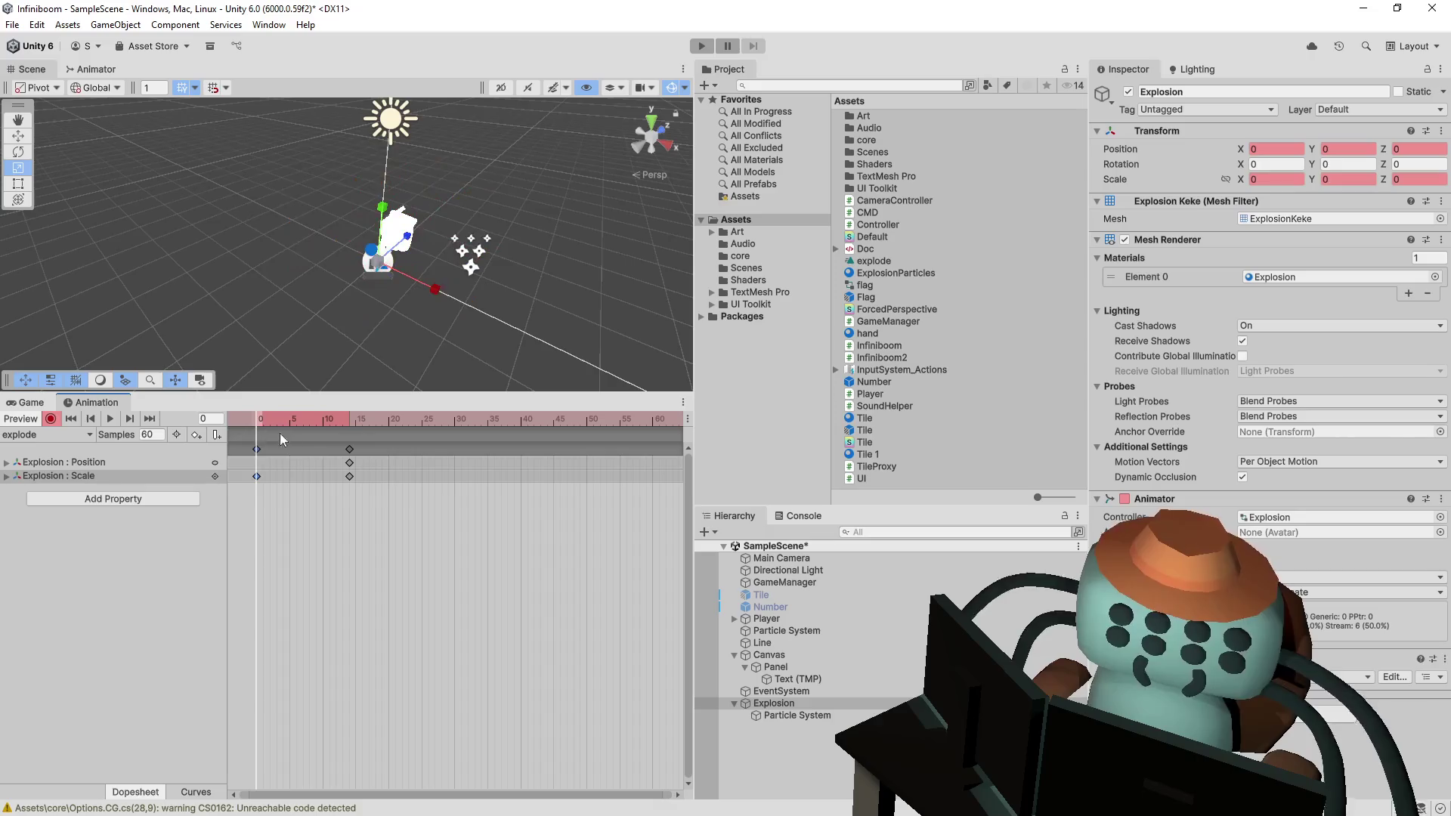
- Copy the frame-14 keys to frame 28, add zero-scale keys at frame 30, and preview the clip
{"action": "mouse_move", "coordinate": [339, 443]}
{"action": "left_mouse_down"}
{"action": "mouse_move", "coordinate": [395, 470]}
{"action": "mouse_move", "coordinate": [378, 451]}
{"action": "mouse_move", "coordinate": [508, 462]}
{"action": "left_mouse_up"}
{"action": "key", "text": "ctrl+c"}
{"action": "key", "text": "ctrl+v"}
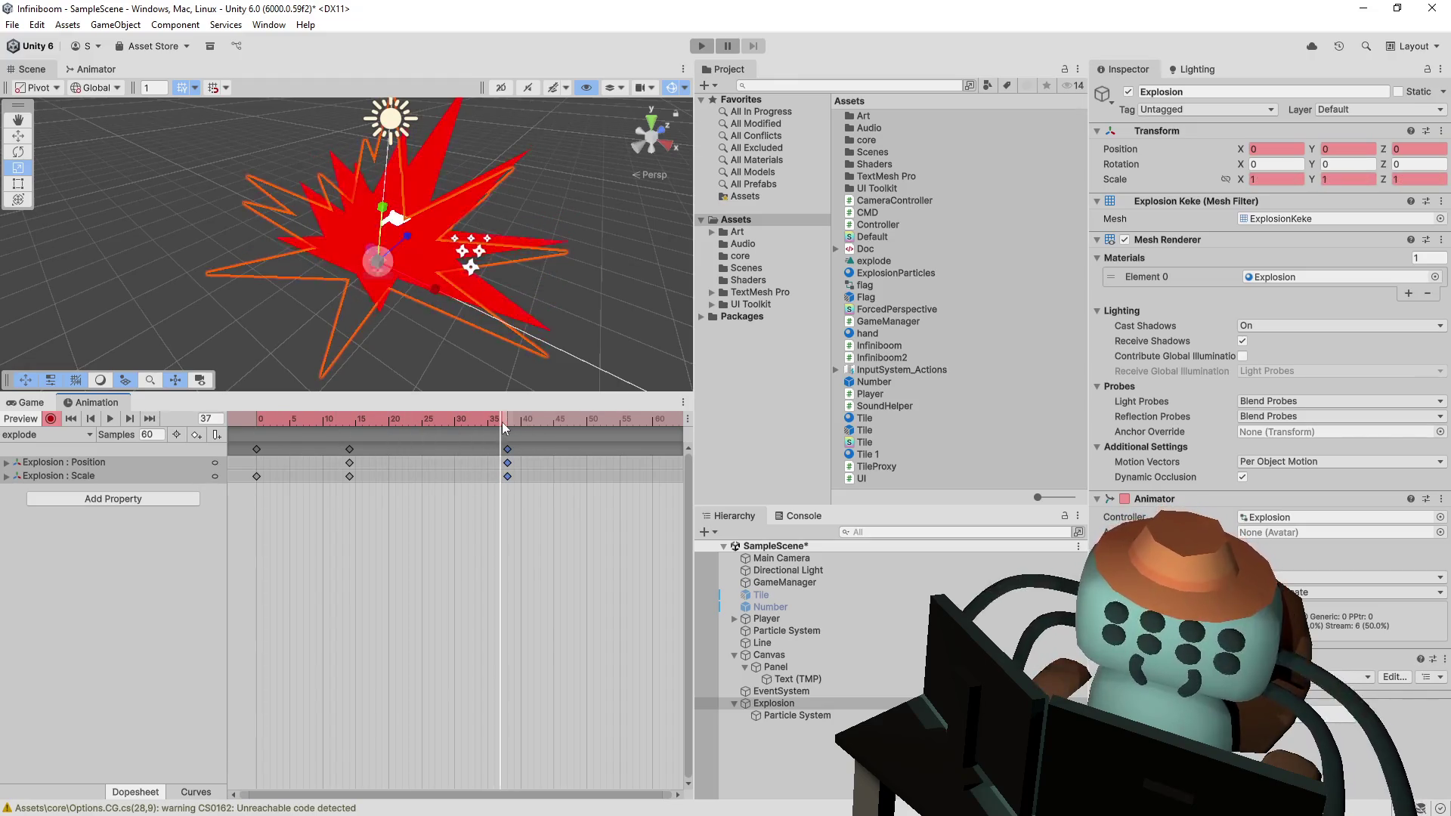
{"action": "mouse_move", "coordinate": [500, 452]}
{"action": "left_mouse_down"}
{"action": "mouse_move", "coordinate": [455, 453]}
{"action": "mouse_move", "coordinate": [455, 425]}
{"action": "left_mouse_up"}
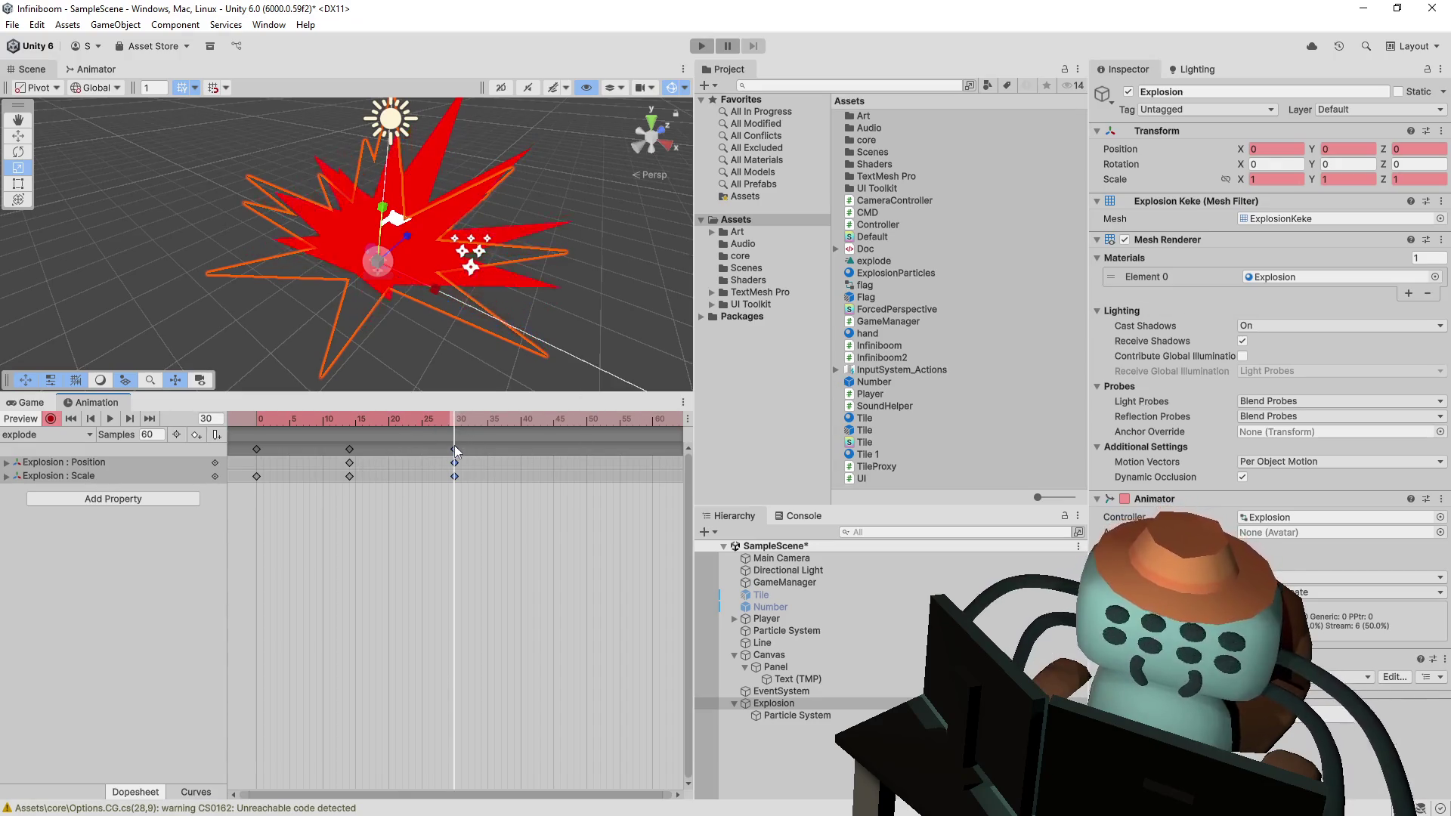
{"action": "left_click_drag", "start_coordinate": [455, 451], "coordinate": [444, 455]}
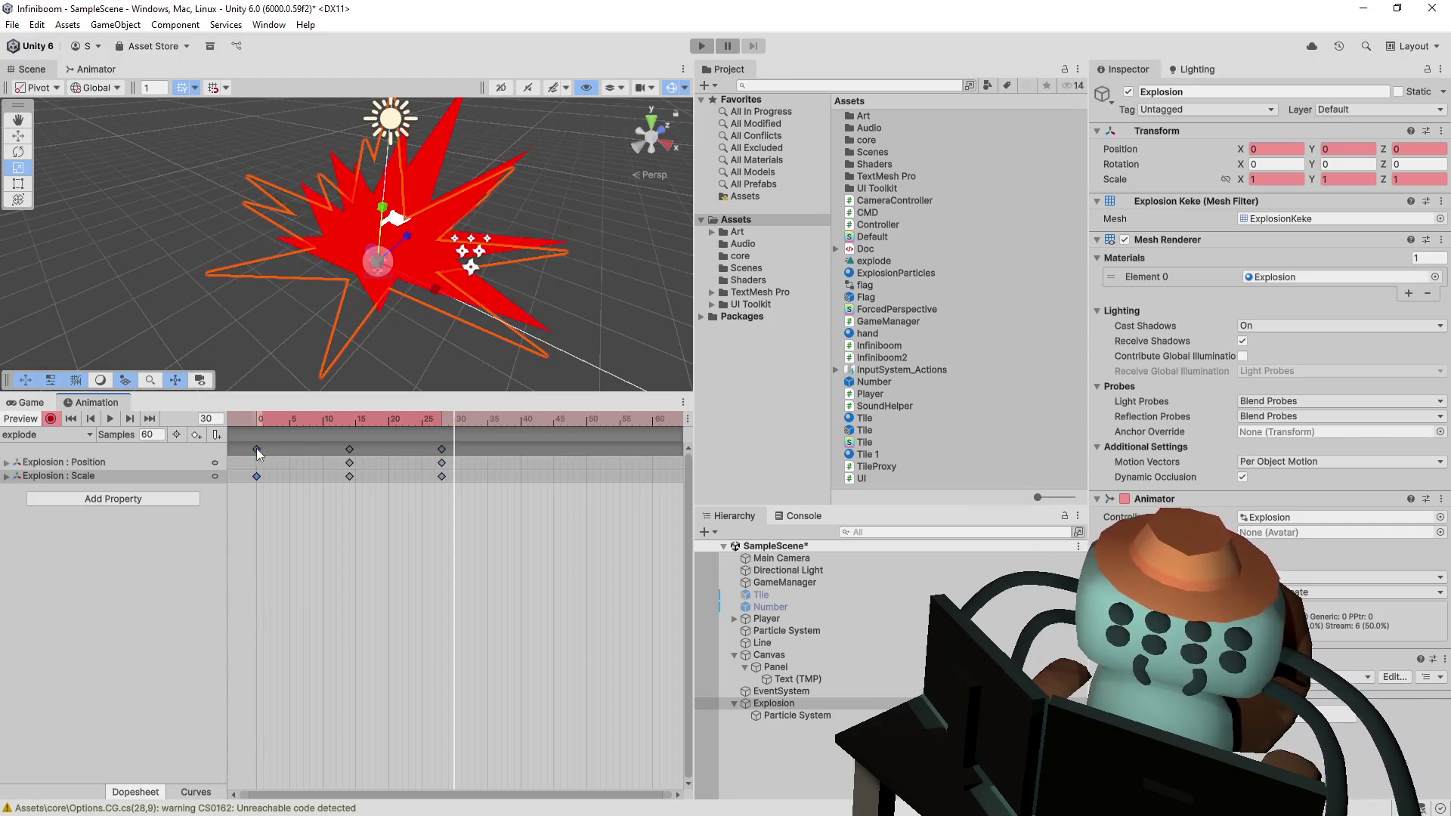
{"action": "key", "text": "ctrl+v"}
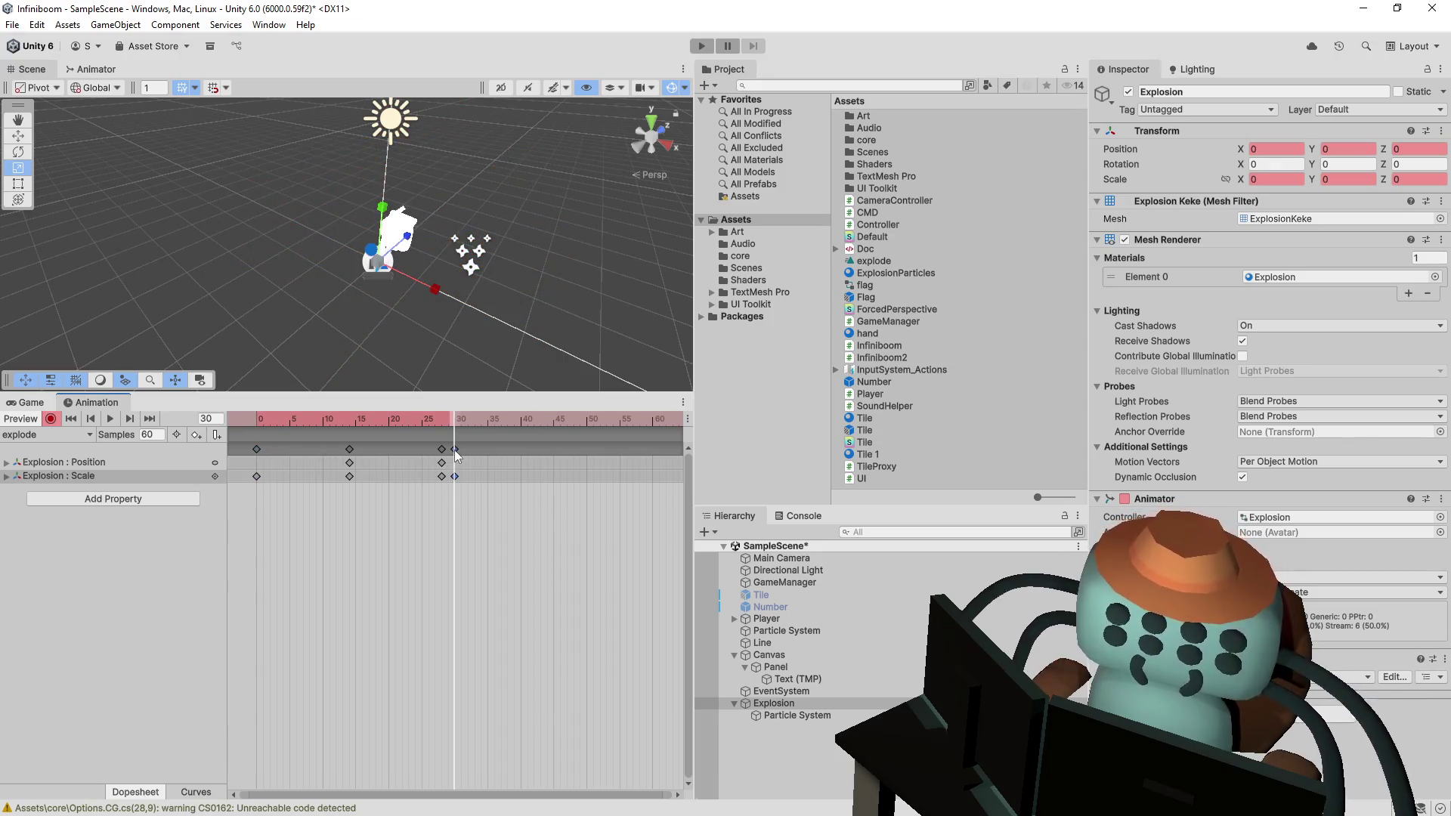
{"action": "left_click_drag", "start_coordinate": [552, 452], "coordinate": [553, 451]}
{"action": "mouse_move", "coordinate": [453, 420]}
{"action": "left_mouse_down"}
{"action": "mouse_move", "coordinate": [425, 420]}
{"action": "mouse_move", "coordinate": [533, 436]}
{"action": "mouse_move", "coordinate": [362, 420]}
{"action": "mouse_move", "coordinate": [506, 421]}
{"action": "mouse_move", "coordinate": [243, 428]}
{"action": "mouse_move", "coordinate": [382, 465]}
{"action": "mouse_move", "coordinate": [514, 430]}
{"action": "mouse_move", "coordinate": [475, 423]}
{"action": "left_mouse_up"}
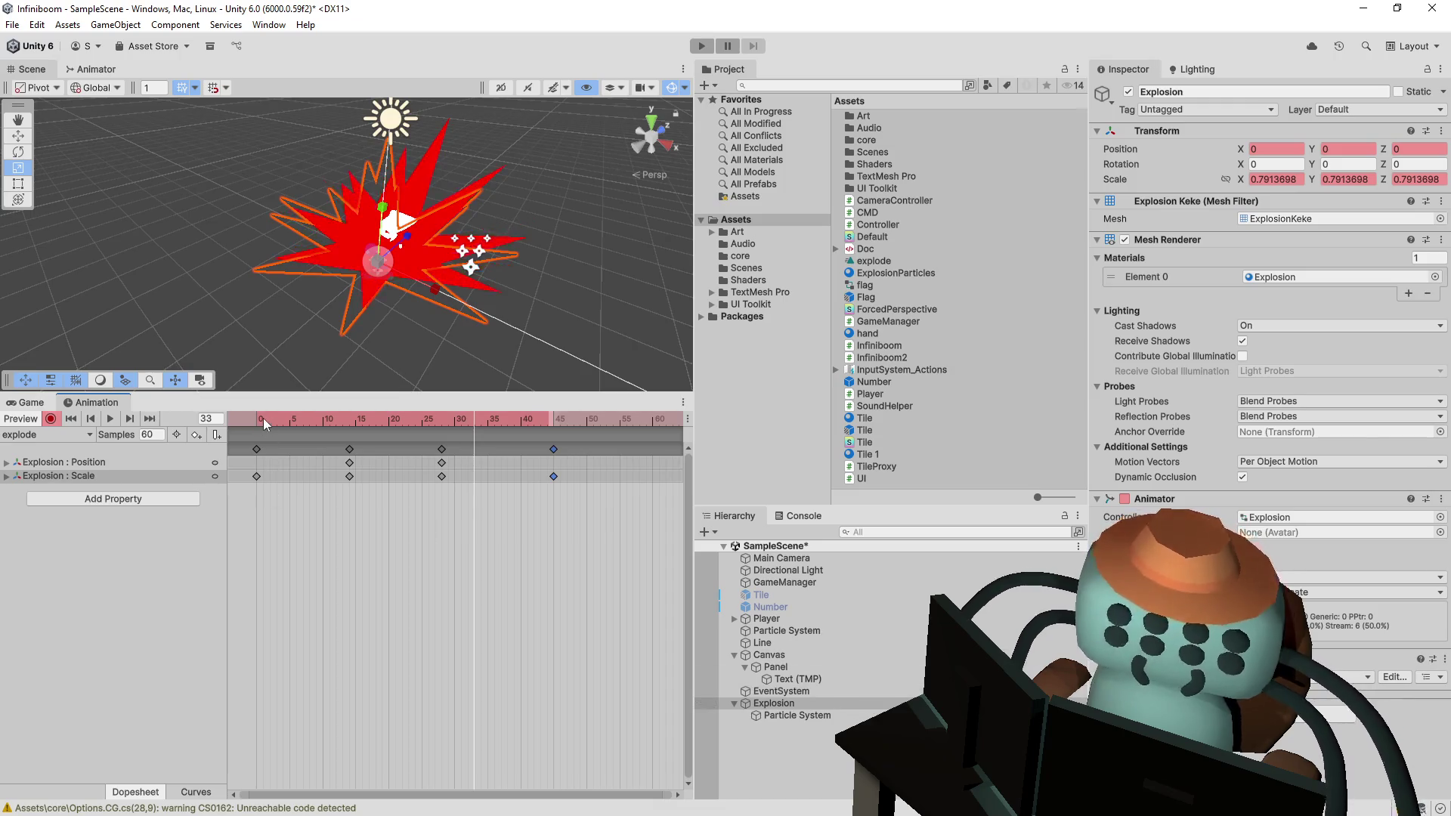
{"action": "key", "text": "space"}
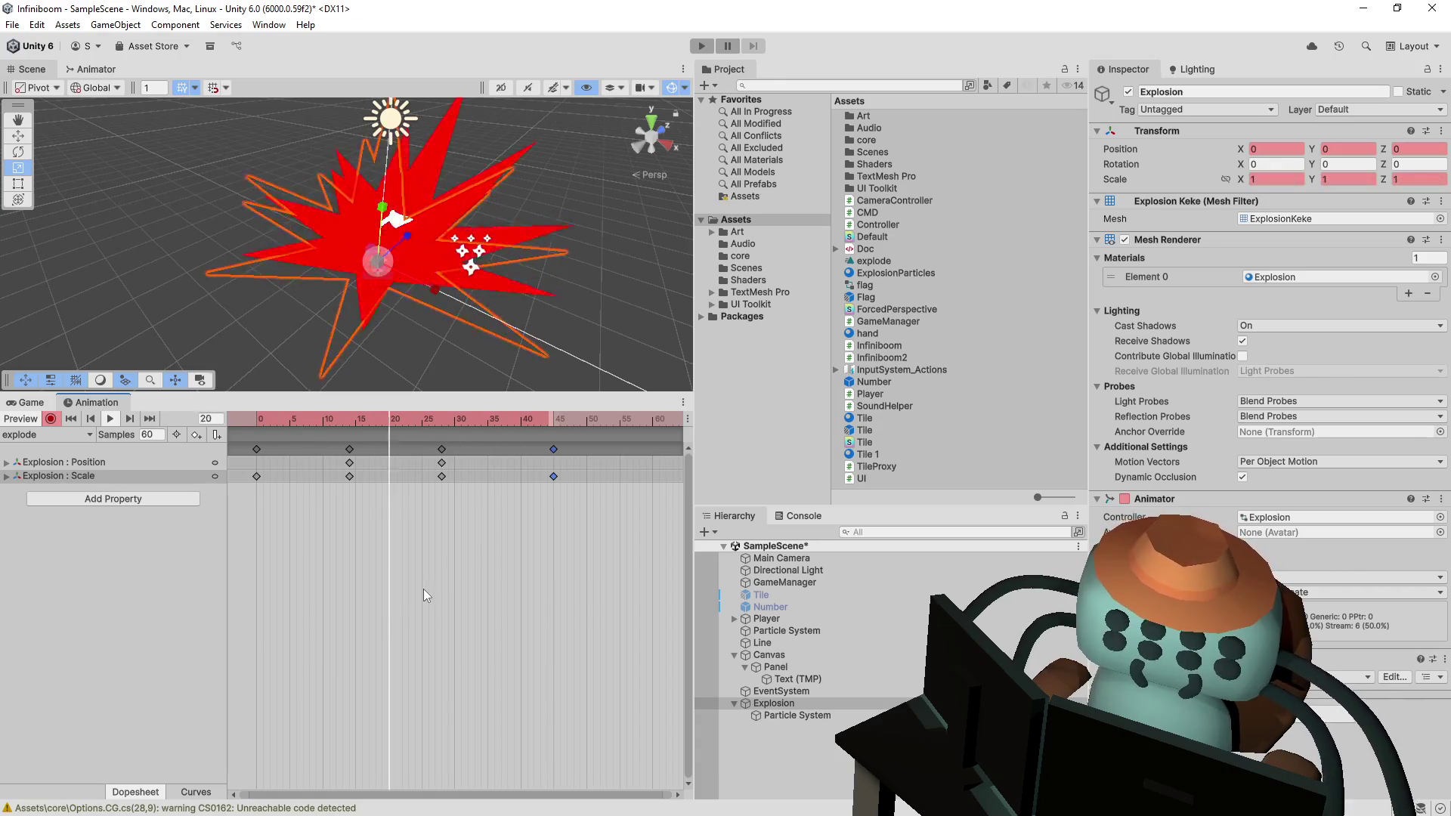
{"action": "key", "text": "space"}
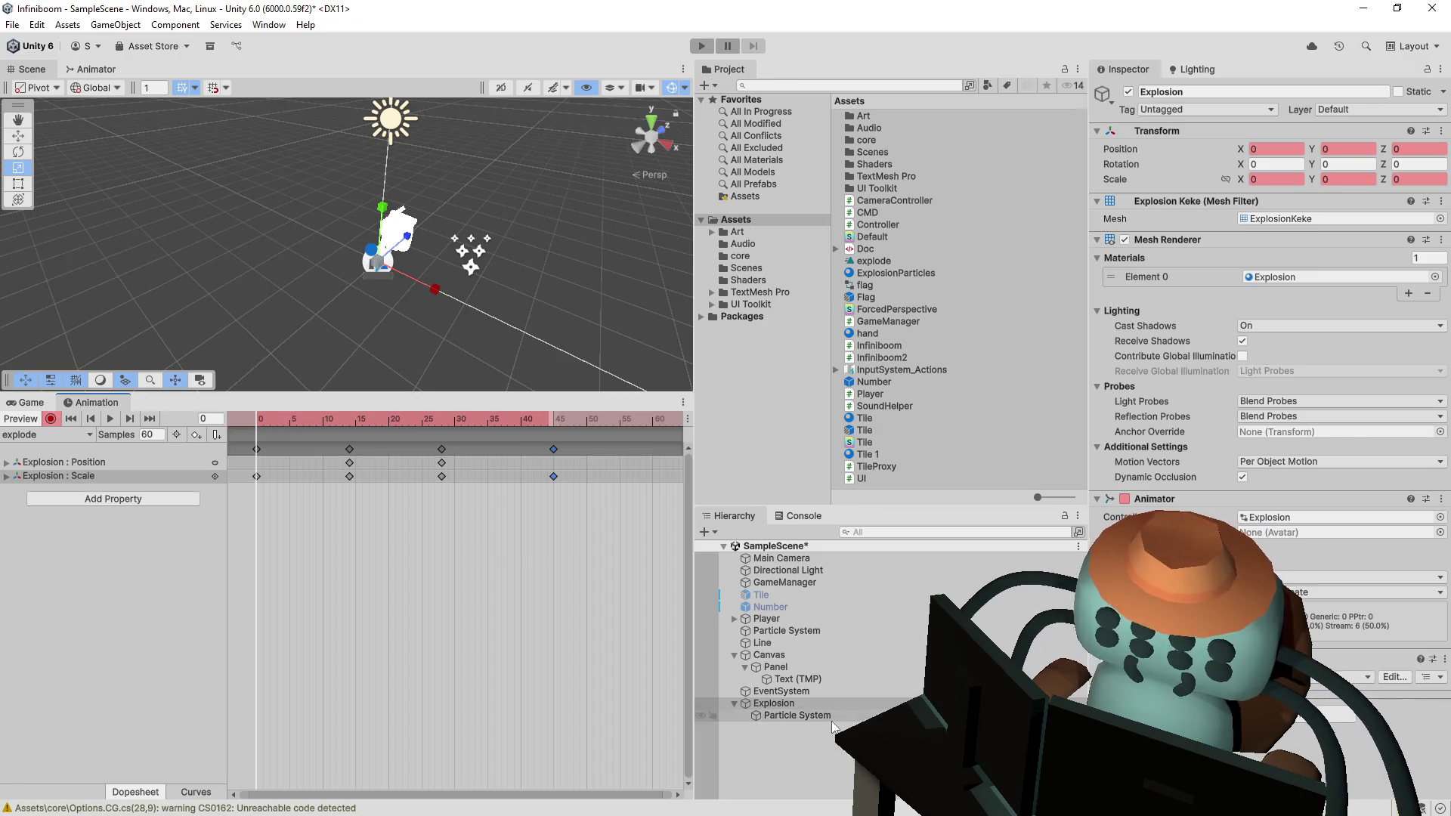
- Select Explosion's Particle System and browse its animatable properties in Add Property without adding any
{"action": "left_click", "coordinate": [792, 717]}
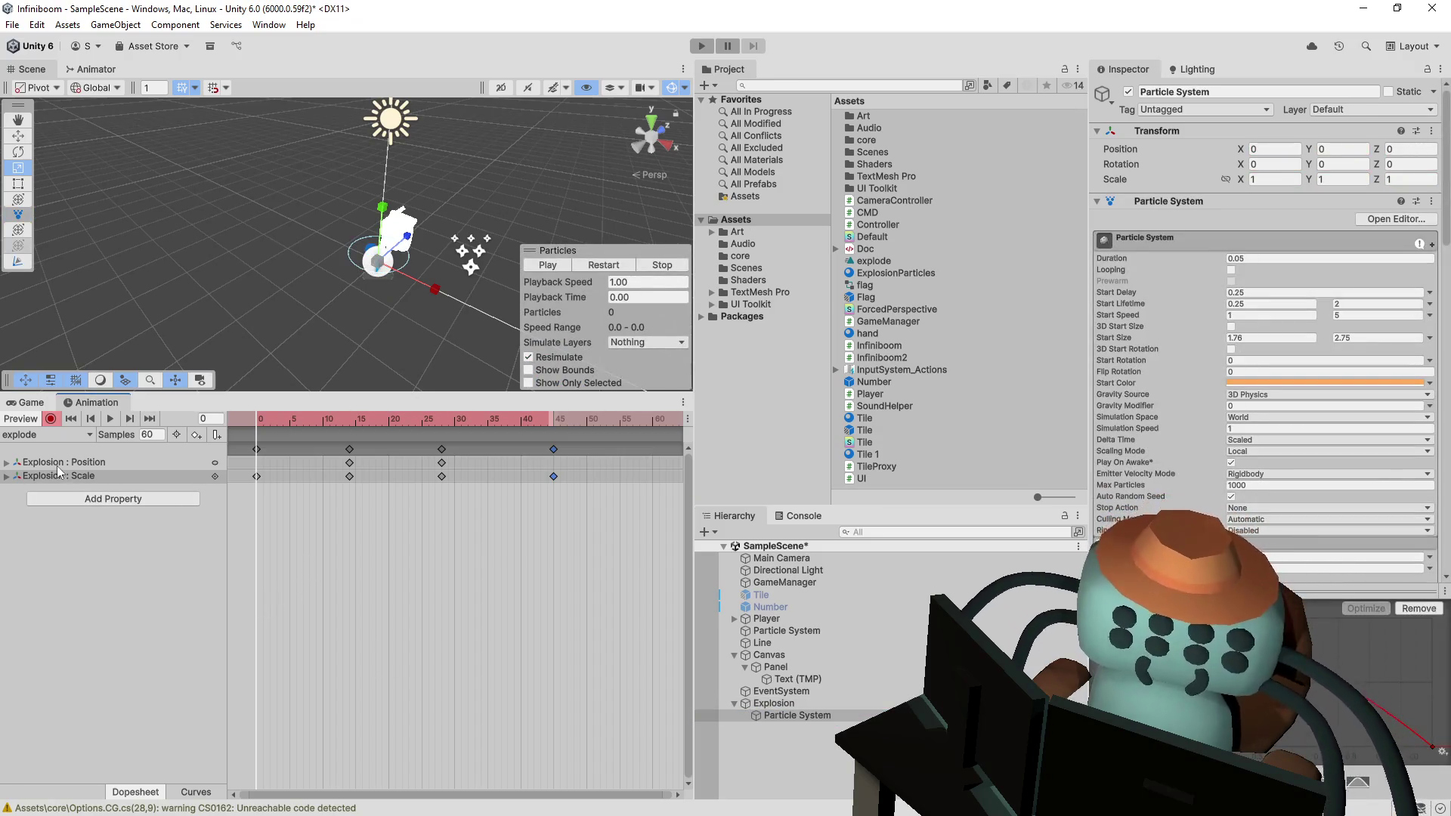
{"action": "left_click", "coordinate": [83, 500]}
{"action": "left_click", "coordinate": [206, 534]}
{"action": "left_click", "coordinate": [219, 559]}
{"action": "left_click", "coordinate": [218, 559]}
{"action": "left_click", "coordinate": [219, 571]}
{"action": "scroll", "coordinate": [312, 584], "scroll_direction": "down", "scroll_amount": 10}
{"action": "scroll", "coordinate": [319, 576], "scroll_direction": "down", "scroll_amount": 15}
{"action": "scroll", "coordinate": [321, 576], "scroll_direction": "down", "scroll_amount": 10}
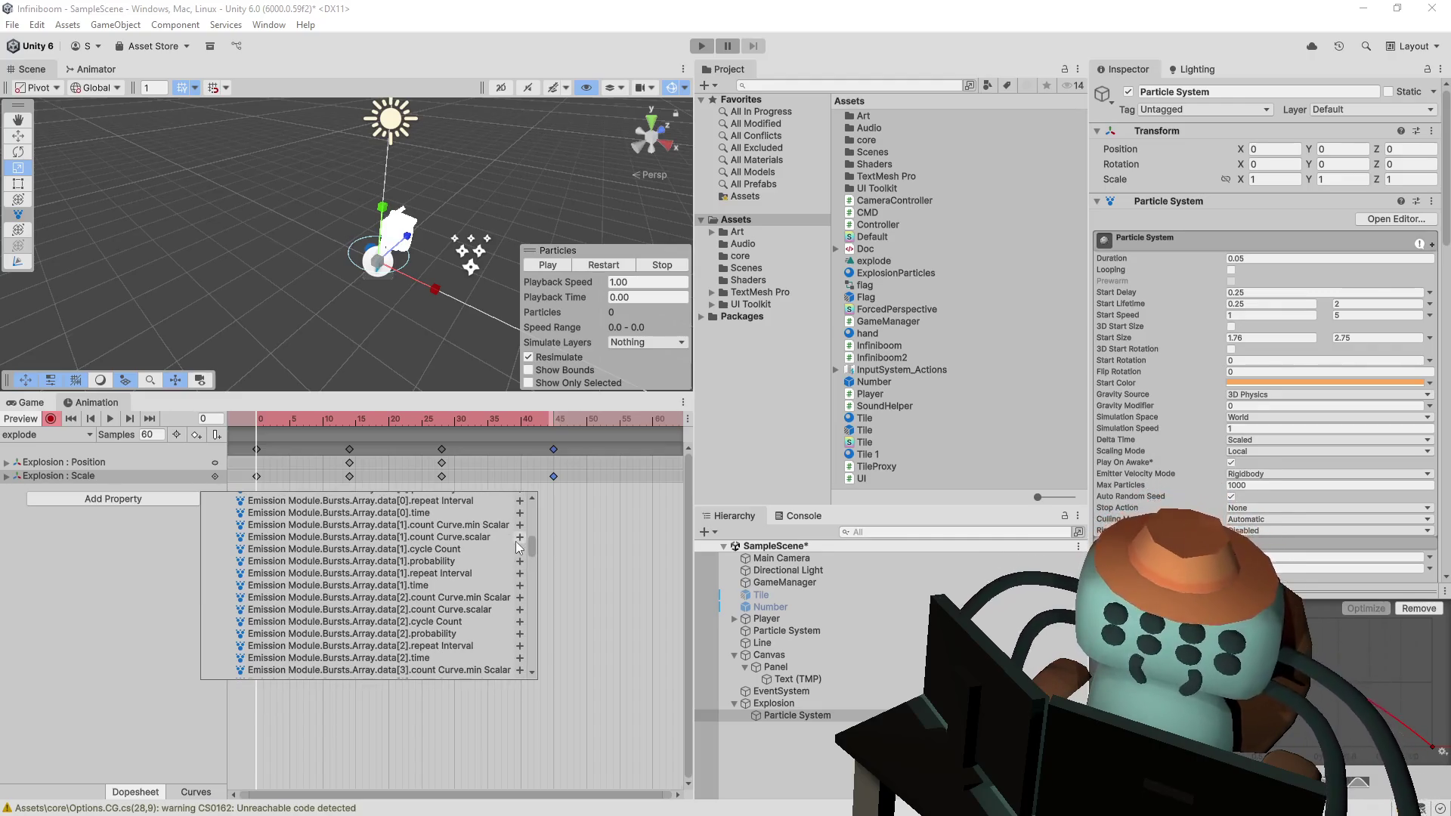
{"action": "mouse_move", "coordinate": [533, 546]}
{"action": "left_mouse_down"}
{"action": "mouse_move", "coordinate": [515, 594]}
{"action": "mouse_move", "coordinate": [641, 674]}
{"action": "left_mouse_up"}
{"action": "left_click", "coordinate": [797, 716]}
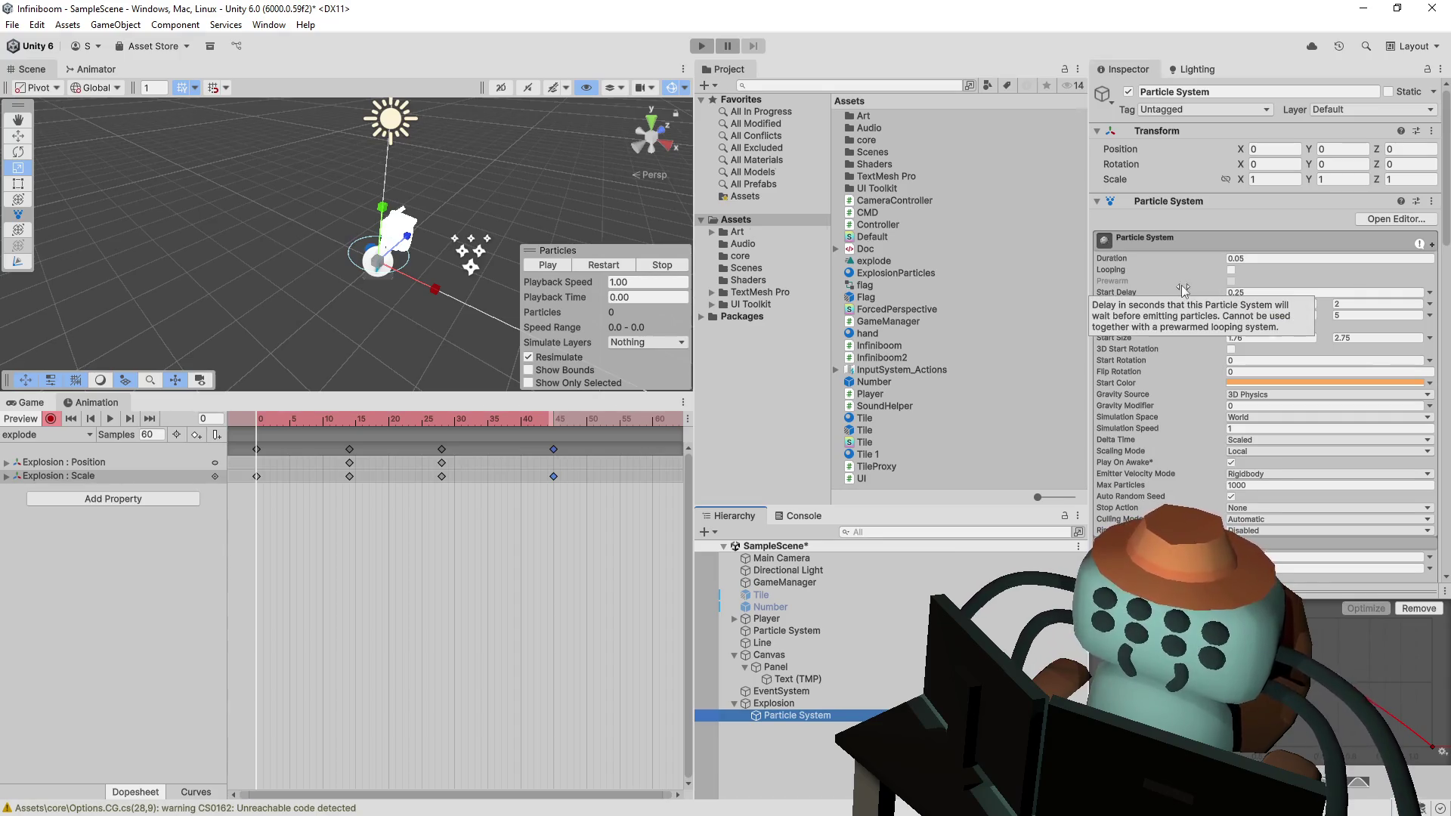
- Scroll the Inspector to review the Particle System's emission and shape settings
{"action": "scroll", "coordinate": [1181, 332], "scroll_direction": "down", "scroll_amount": 3}
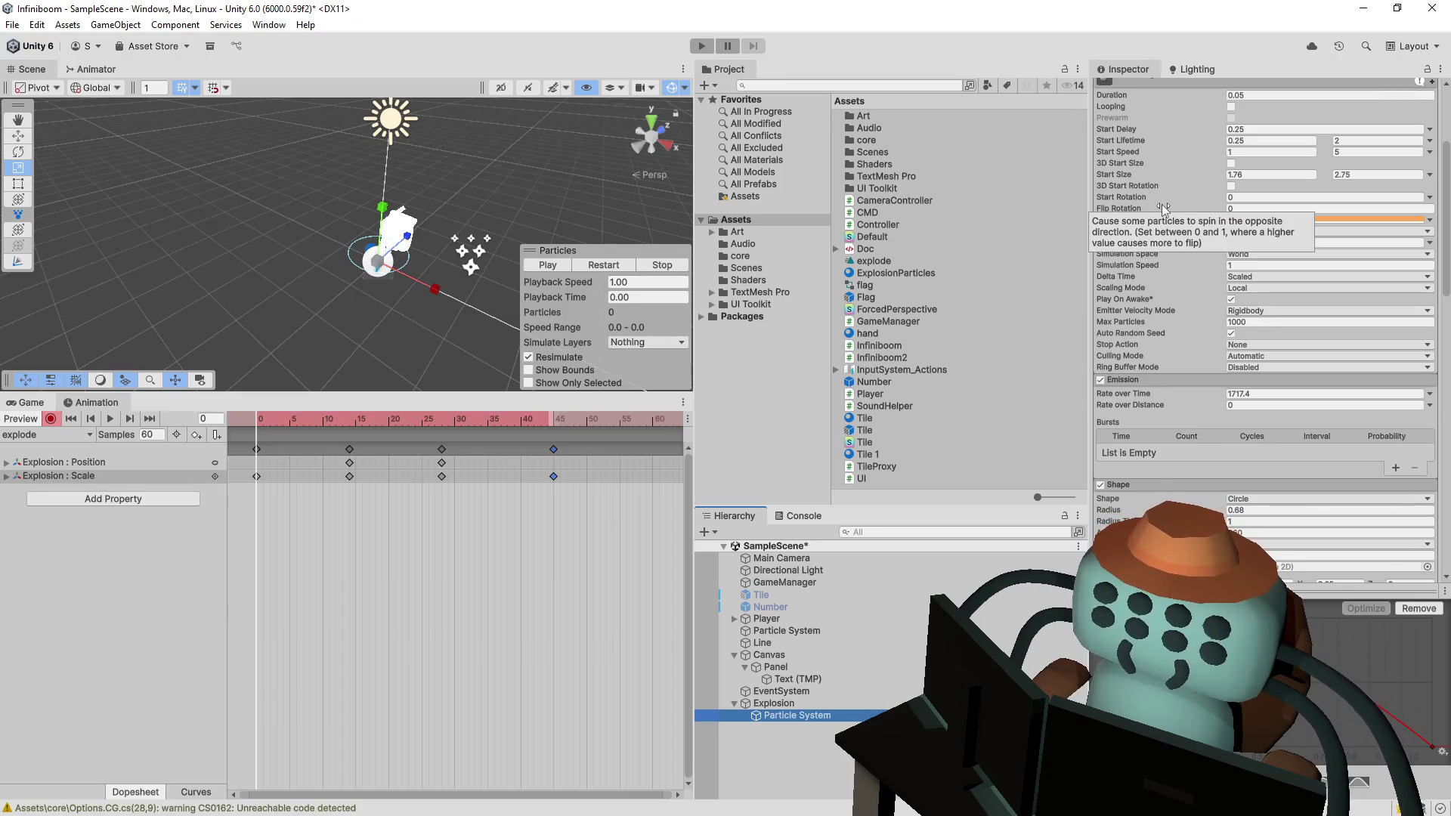
{"action": "scroll", "coordinate": [1163, 204], "scroll_direction": "down", "scroll_amount": 3}
{"action": "scroll", "coordinate": [1163, 204], "scroll_direction": "down", "scroll_amount": 1}
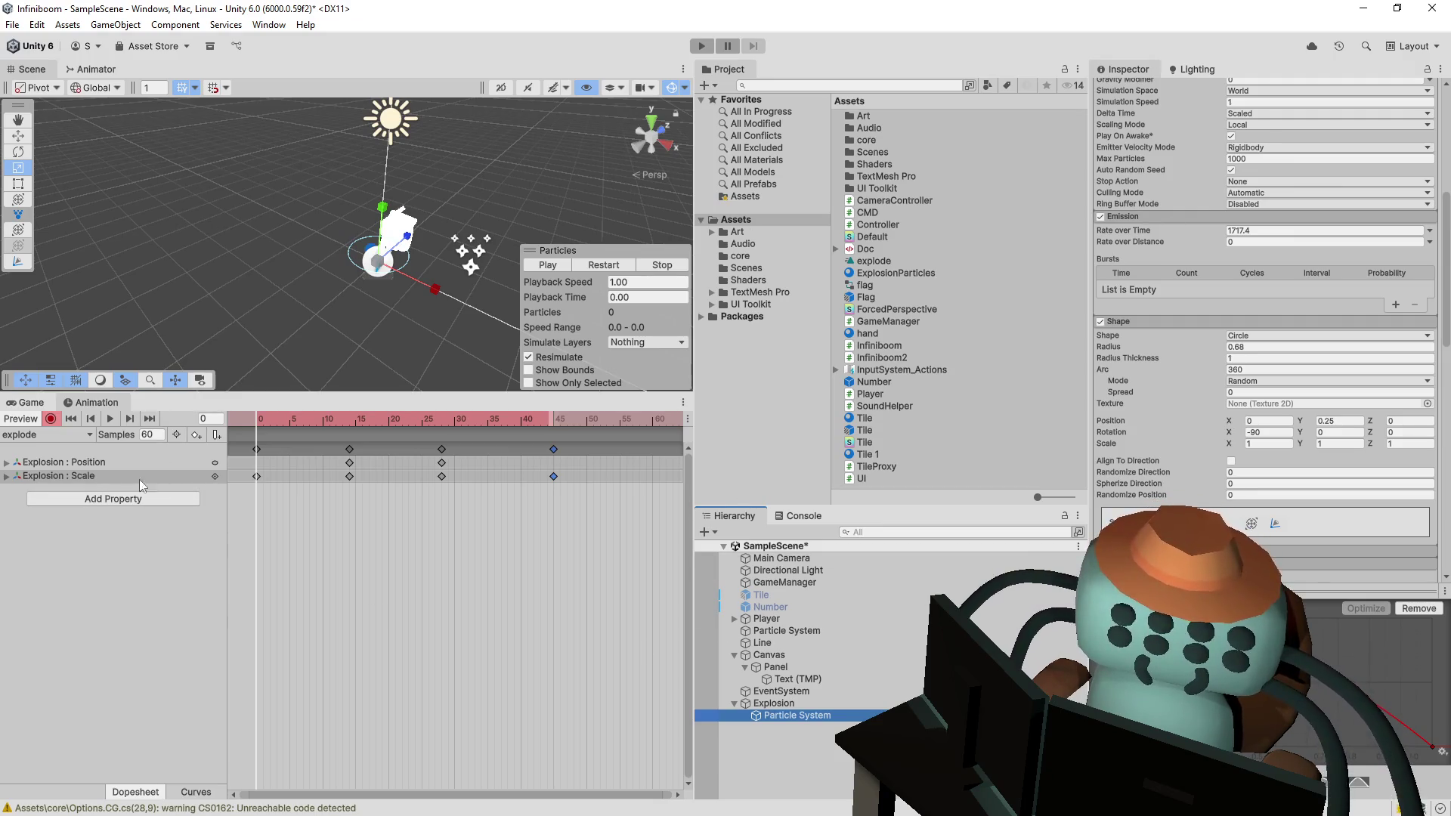
{"action": "left_click", "coordinate": [134, 500]}
{"action": "left_click", "coordinate": [209, 535]}
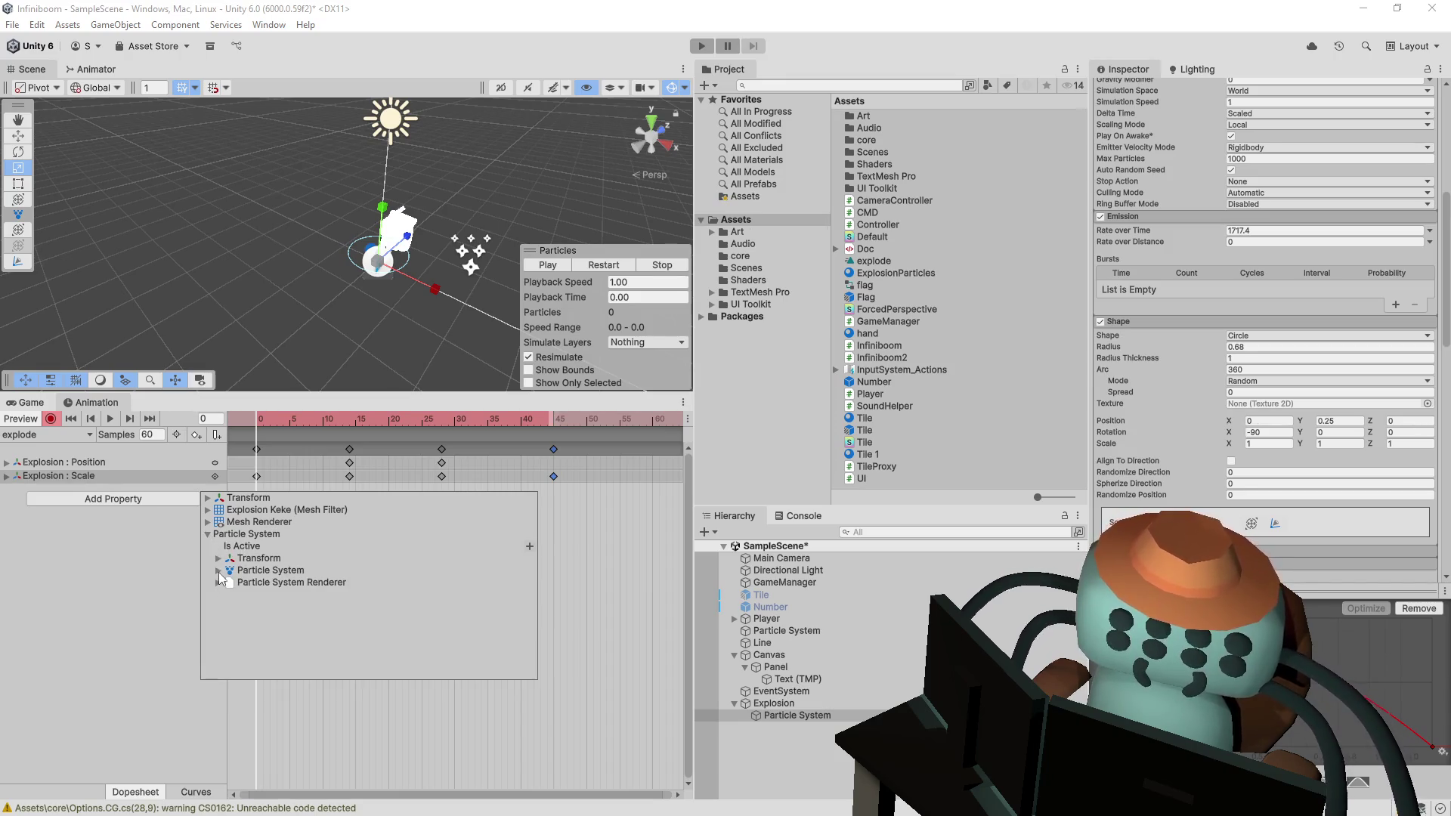
{"action": "left_click", "coordinate": [219, 571]}
{"action": "scroll", "coordinate": [393, 594], "scroll_direction": "down", "scroll_amount": 3}
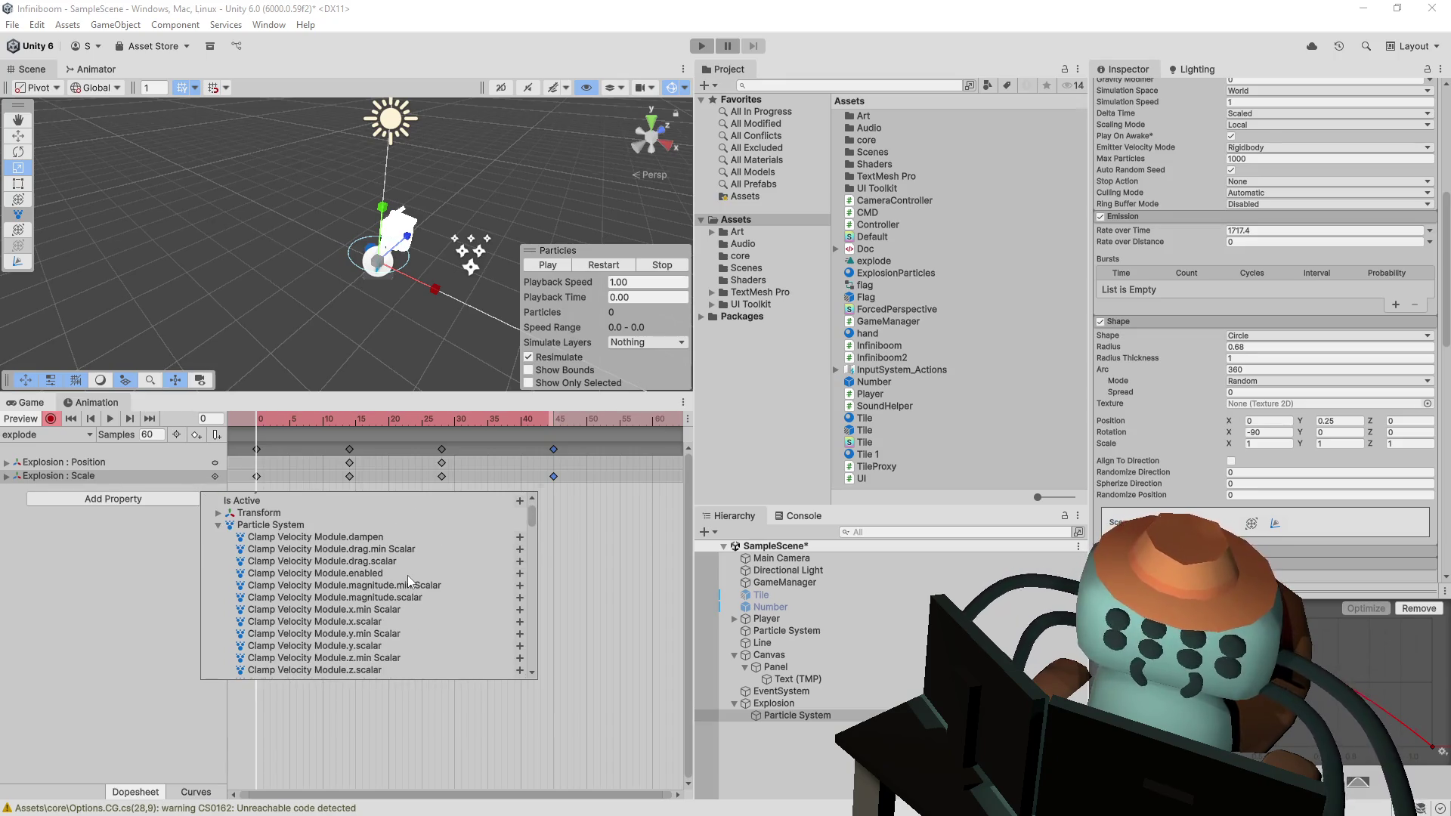
{"action": "scroll", "coordinate": [407, 575], "scroll_direction": "down", "scroll_amount": 5}
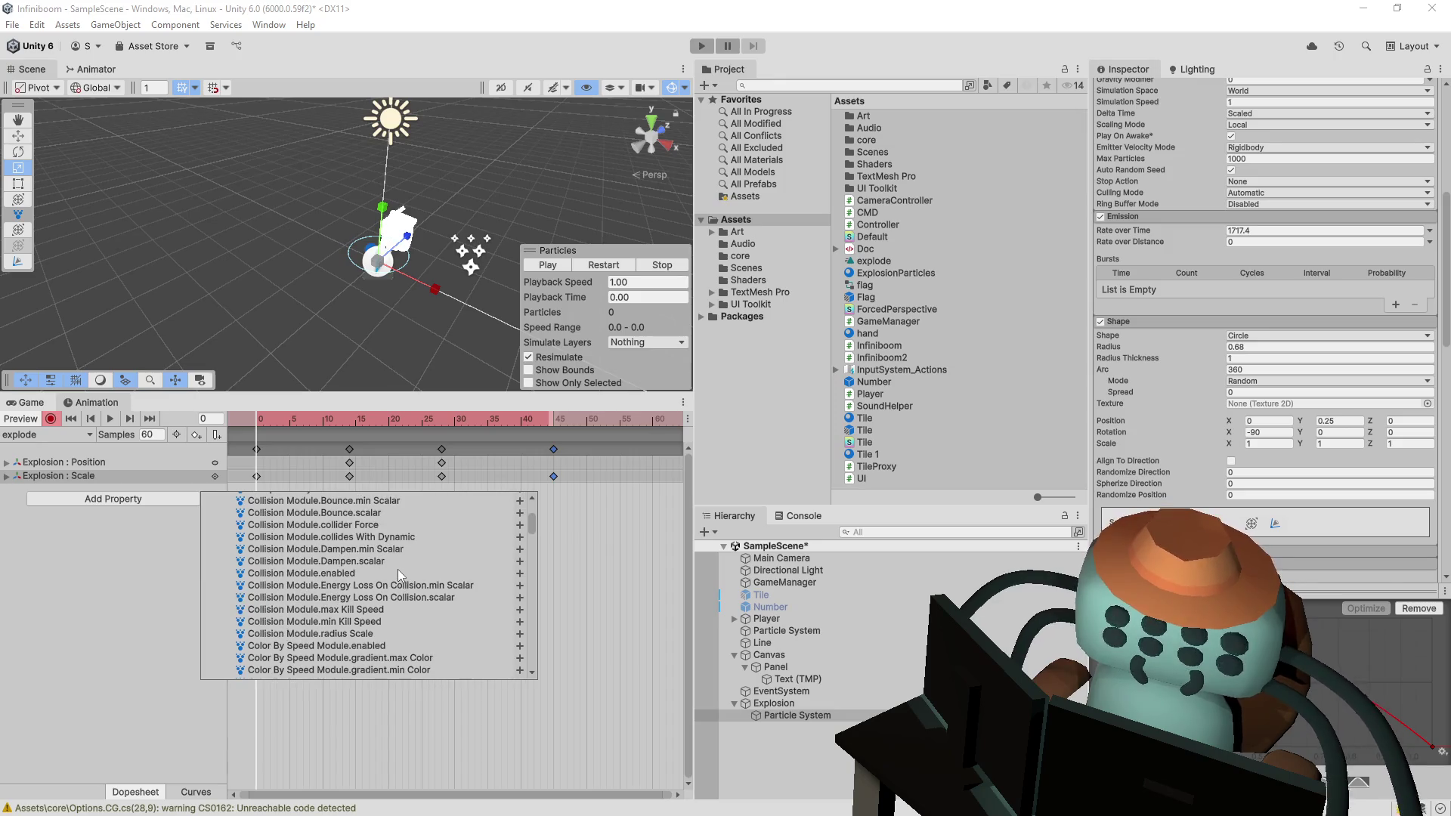
{"action": "scroll", "coordinate": [393, 559], "scroll_direction": "down", "scroll_amount": 10}
{"action": "left_click_drag", "start_coordinate": [528, 545], "coordinate": [523, 596]}
{"action": "scroll", "coordinate": [514, 612], "scroll_direction": "down", "scroll_amount": 15}
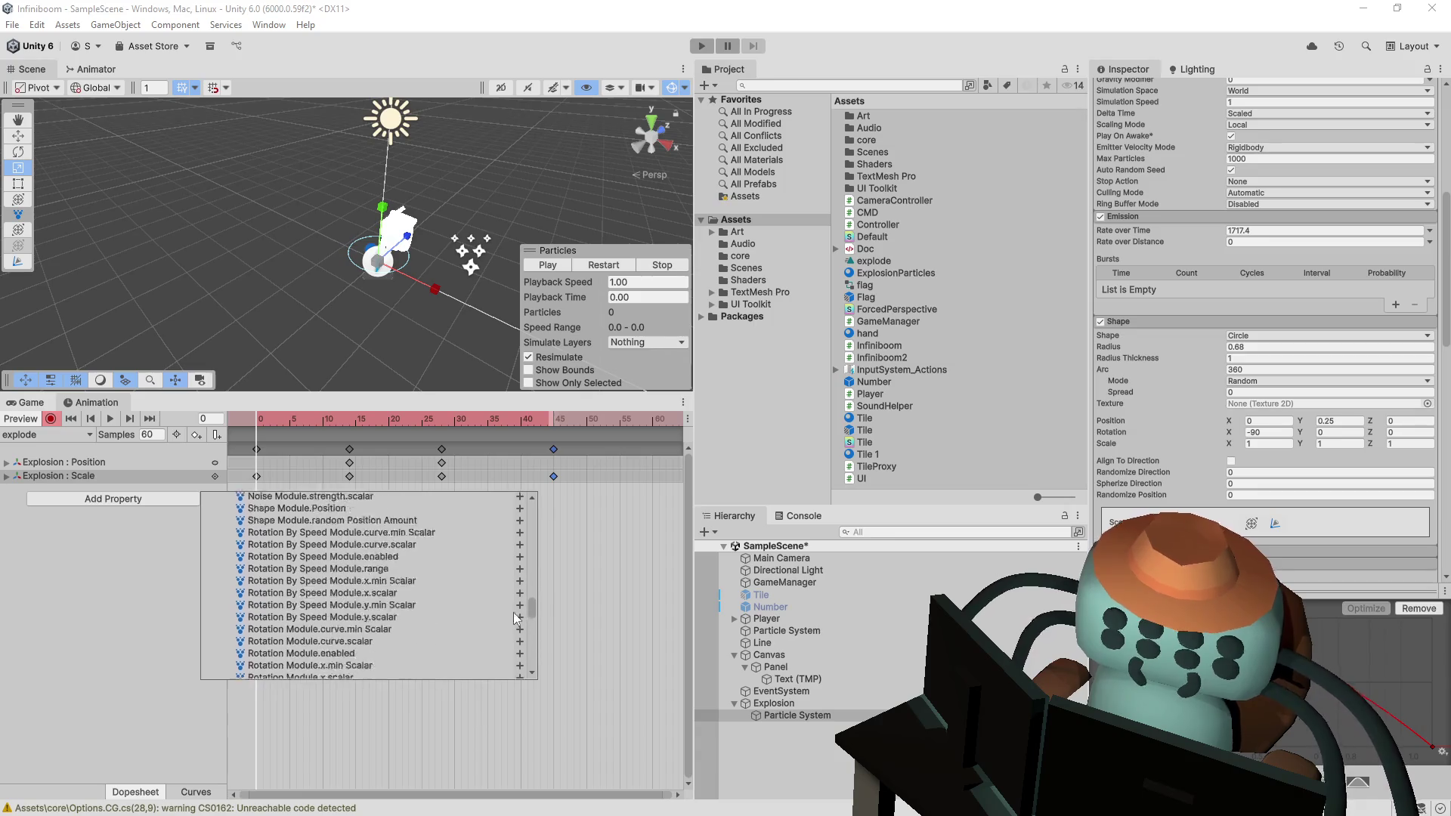
{"action": "scroll", "coordinate": [508, 621], "scroll_direction": "down", "scroll_amount": 10}
{"action": "scroll", "coordinate": [501, 650], "scroll_direction": "up", "scroll_amount": 8}
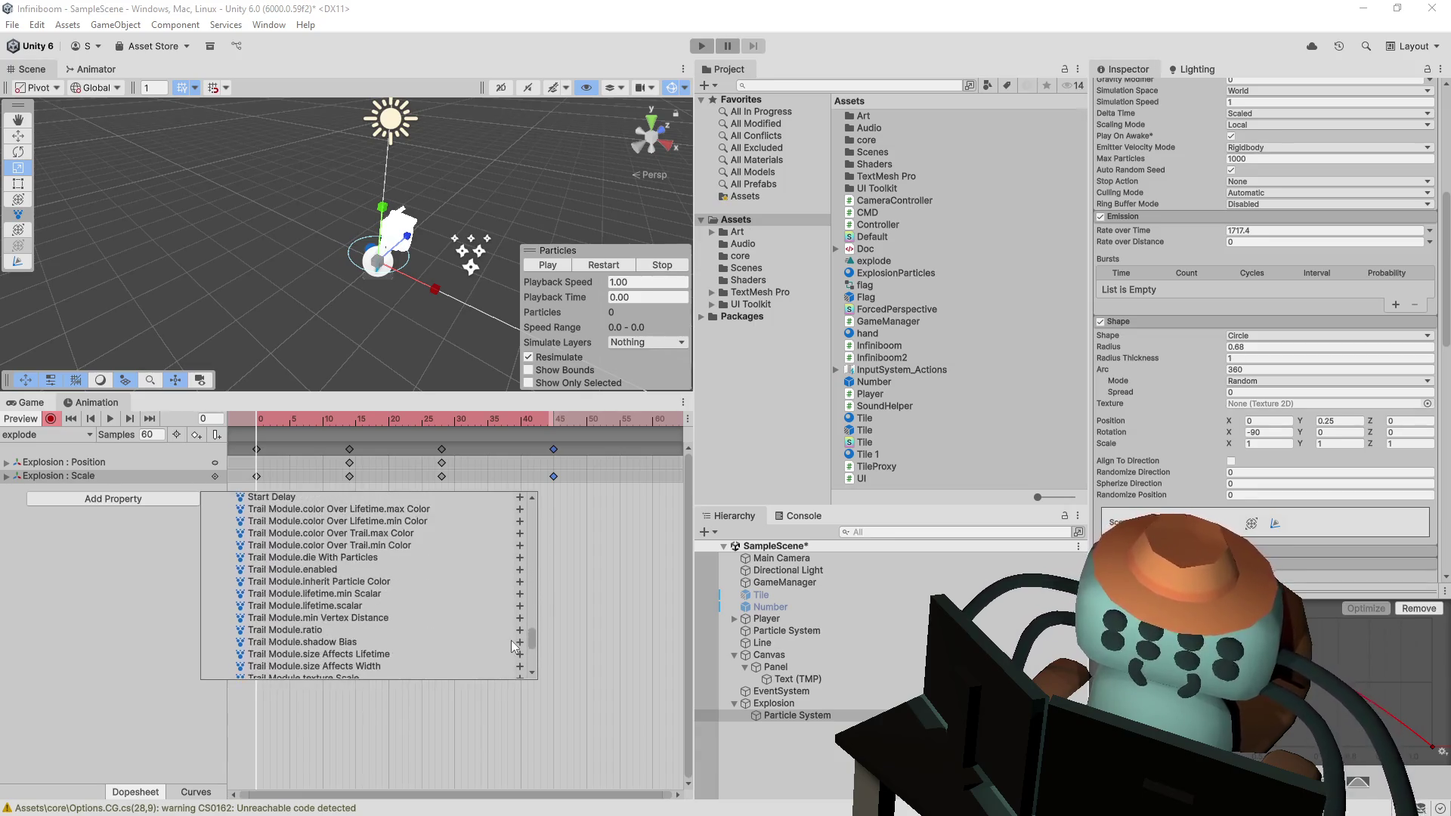
{"action": "scroll", "coordinate": [520, 632], "scroll_direction": "up", "scroll_amount": 12}
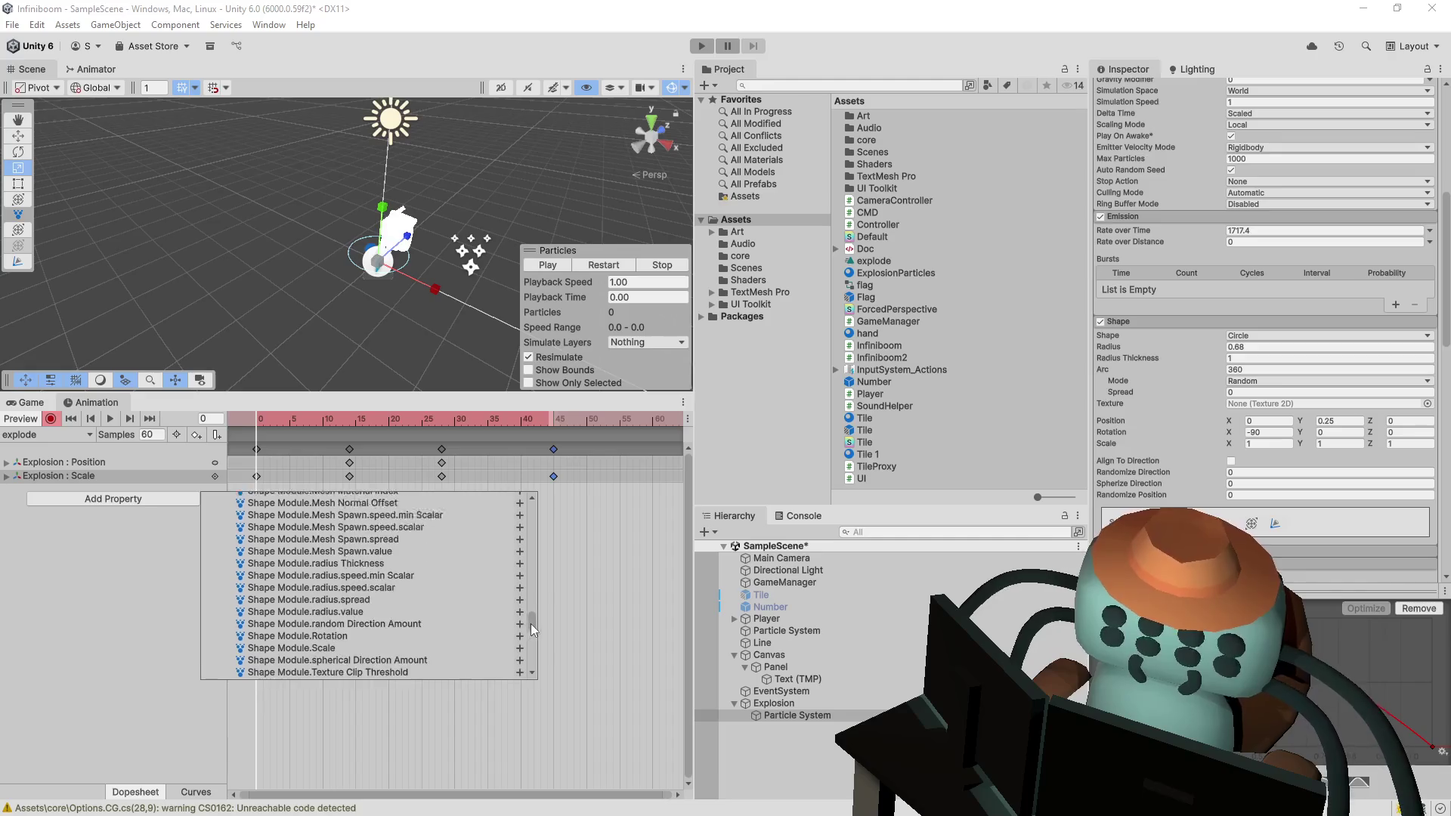
{"action": "scroll", "coordinate": [552, 601], "scroll_direction": "up", "scroll_amount": 5}
{"action": "scroll", "coordinate": [554, 602], "scroll_direction": "down", "scroll_amount": 6}
{"action": "scroll", "coordinate": [553, 609], "scroll_direction": "down", "scroll_amount": 5}
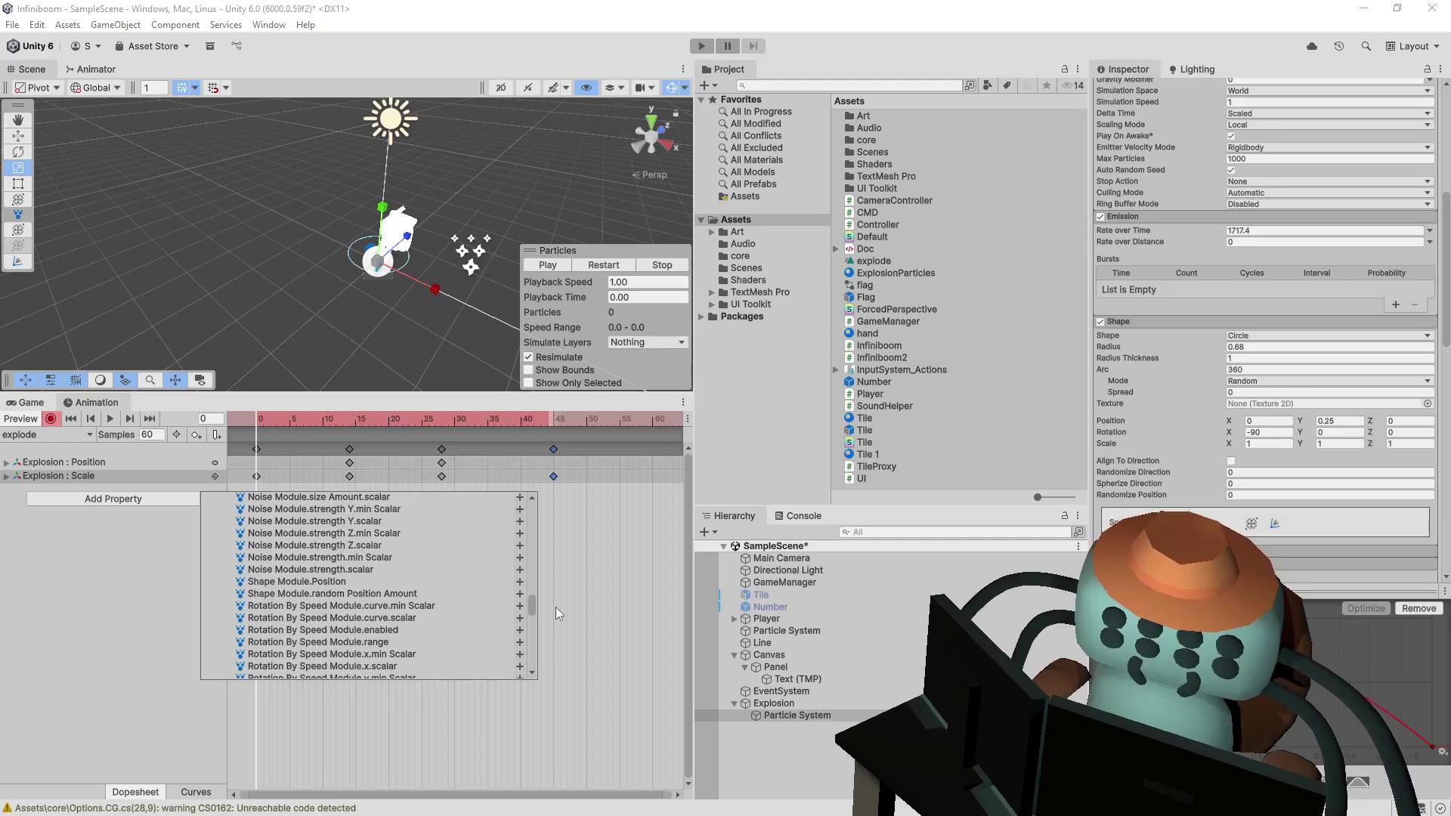
{"action": "scroll", "coordinate": [547, 618], "scroll_direction": "down", "scroll_amount": 8}
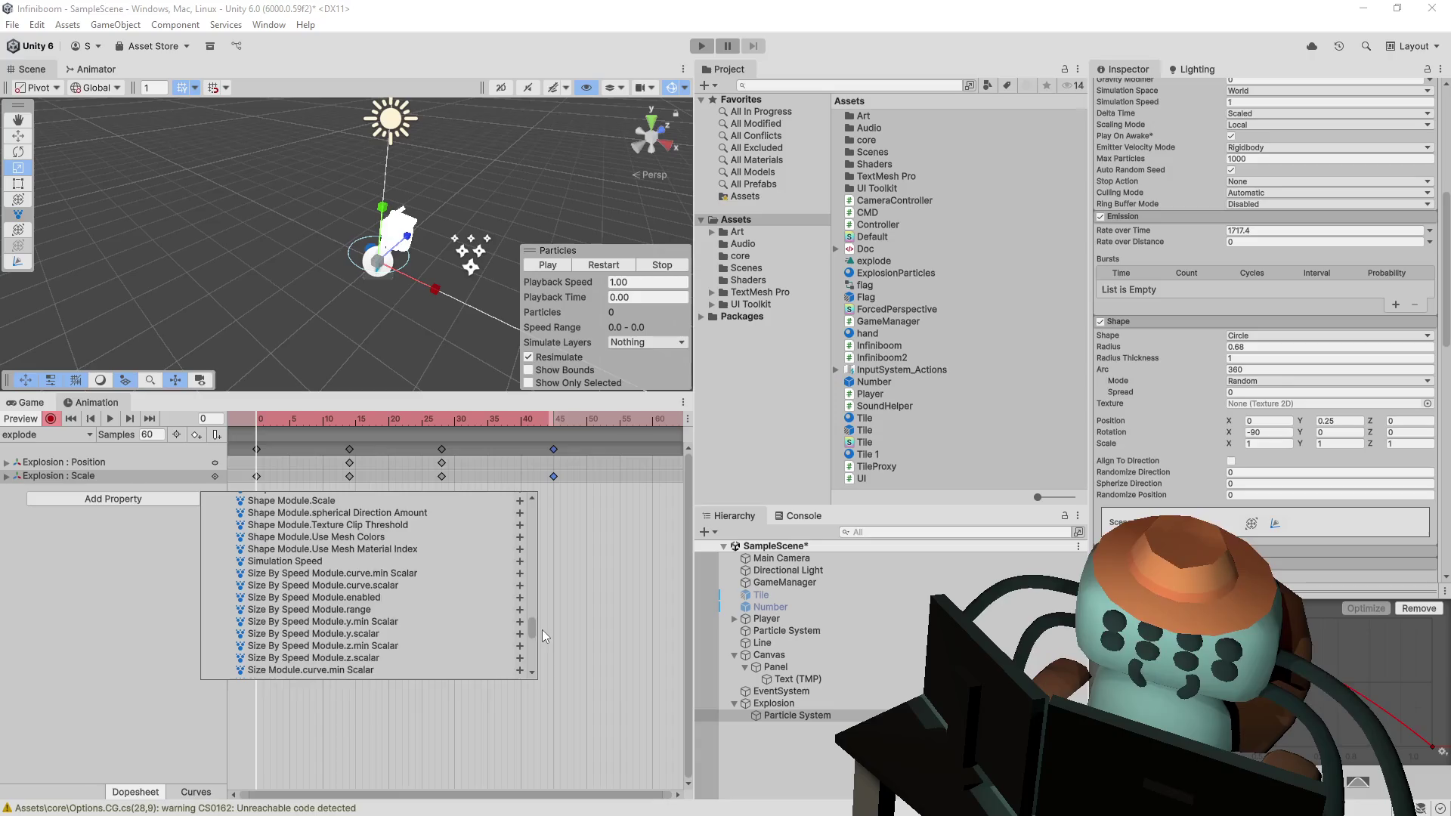
{"action": "scroll", "coordinate": [542, 629], "scroll_direction": "down", "scroll_amount": 4}
{"action": "scroll", "coordinate": [529, 642], "scroll_direction": "down", "scroll_amount": 10}
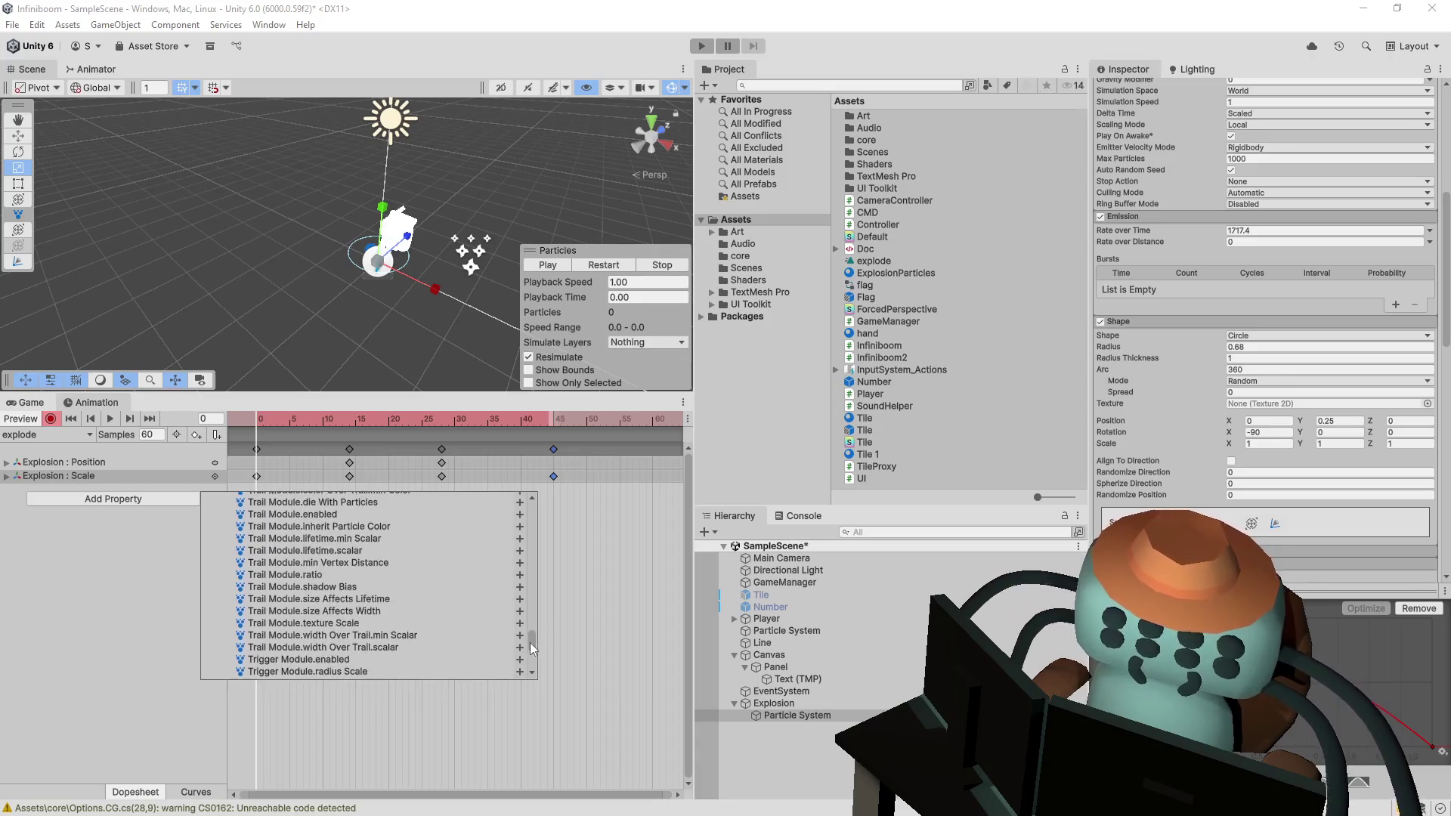
{"action": "scroll", "coordinate": [523, 653], "scroll_direction": "down", "scroll_amount": 3}
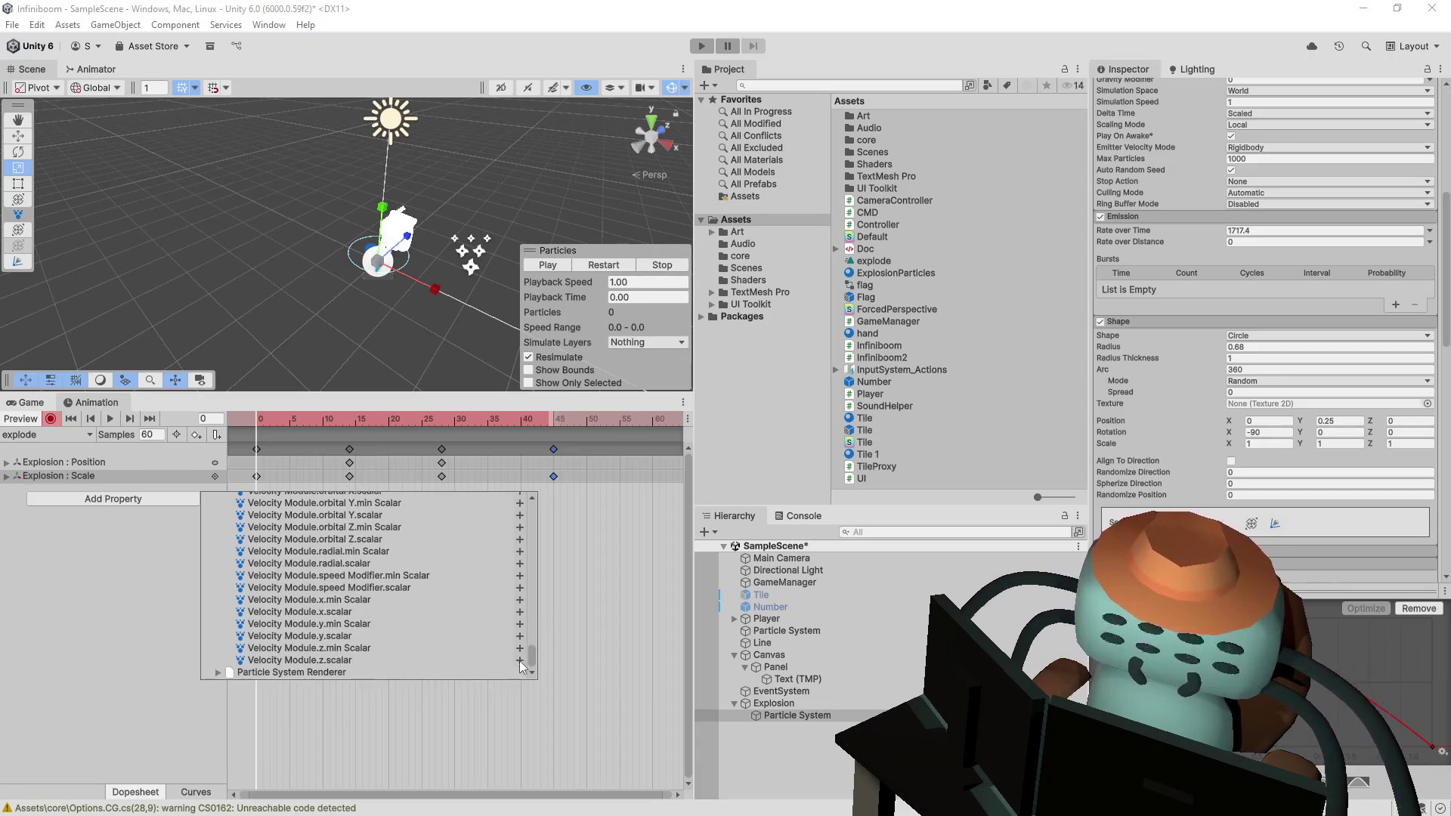
{"action": "scroll", "coordinate": [519, 649], "scroll_direction": "up", "scroll_amount": 10}
{"action": "scroll", "coordinate": [522, 643], "scroll_direction": "up", "scroll_amount": 1}
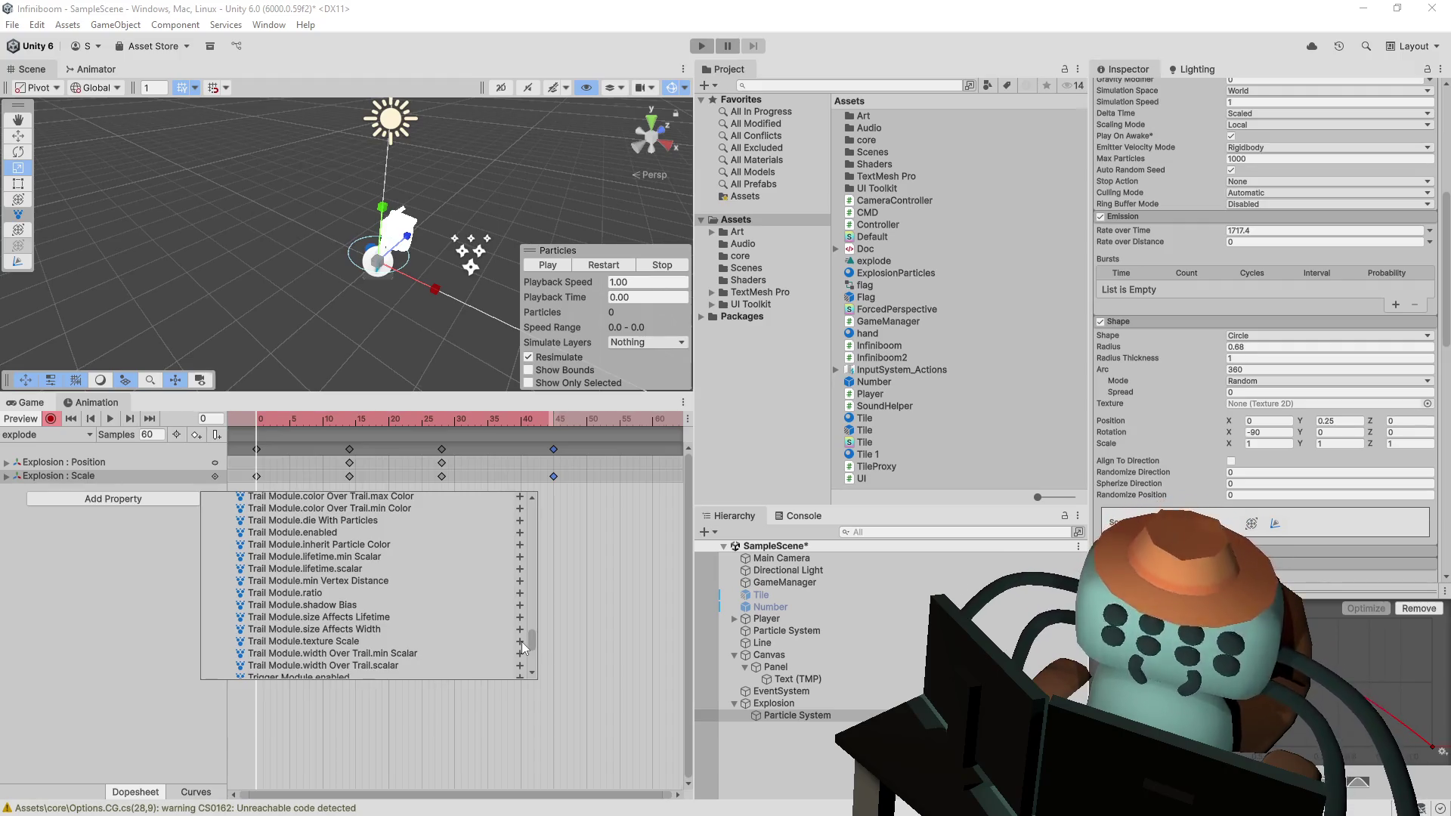
{"action": "scroll", "coordinate": [521, 642], "scroll_direction": "up", "scroll_amount": 8}
{"action": "left_click_drag", "start_coordinate": [530, 633], "coordinate": [560, 614]}
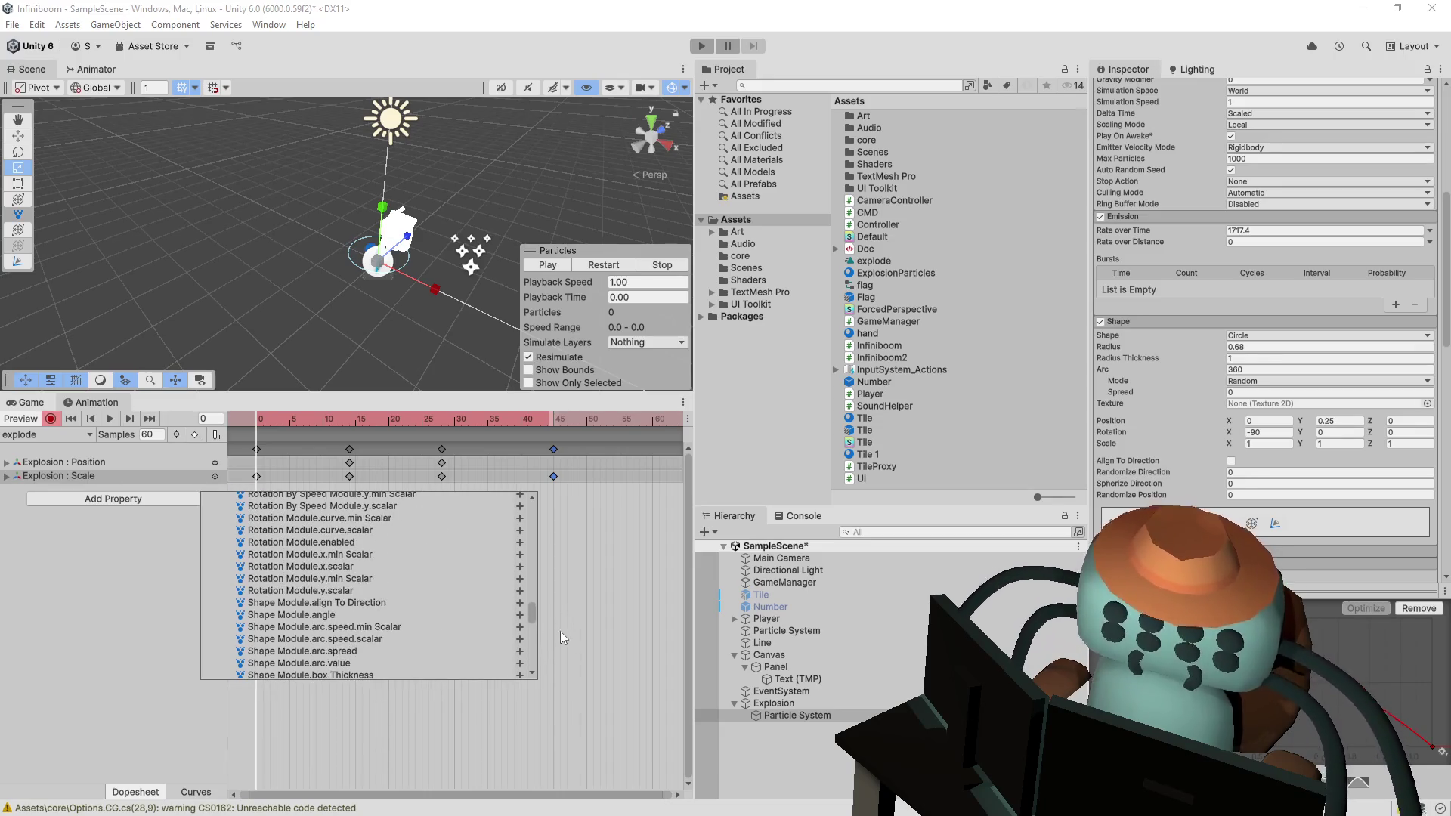
{"action": "left_click", "coordinate": [582, 635]}
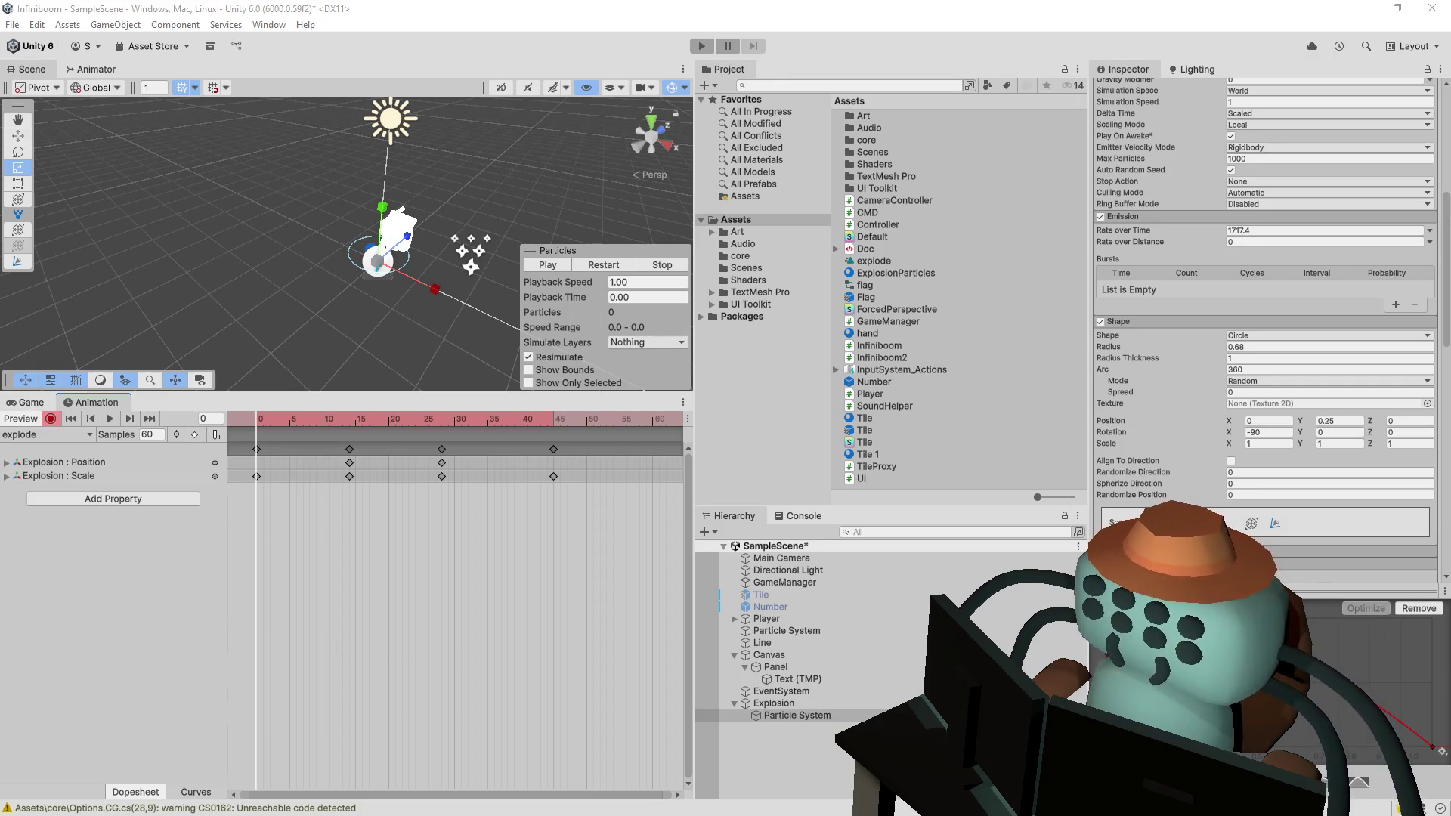
- Add an animation event at frame 0 of the explode clip, leaving its function unset
{"action": "left_click_drag", "start_coordinate": [287, 417], "coordinate": [257, 429]}
{"action": "right_click", "coordinate": [257, 436]}
{"action": "left_click", "coordinate": [325, 447]}
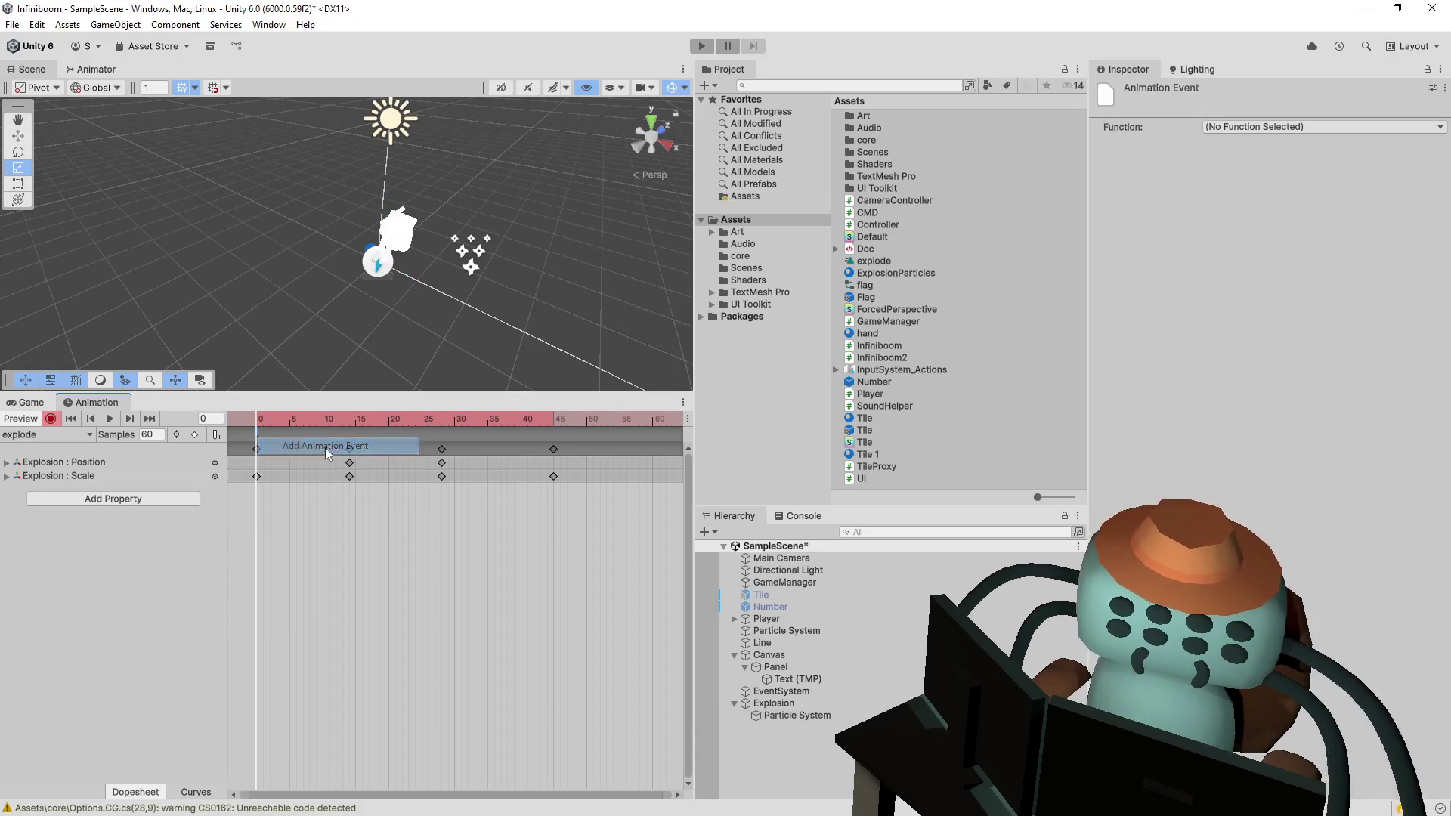
{"action": "left_click", "coordinate": [1344, 126]}
{"action": "left_click", "coordinate": [1308, 148]}
{"action": "left_click_drag", "start_coordinate": [819, 718], "coordinate": [1274, 179]}
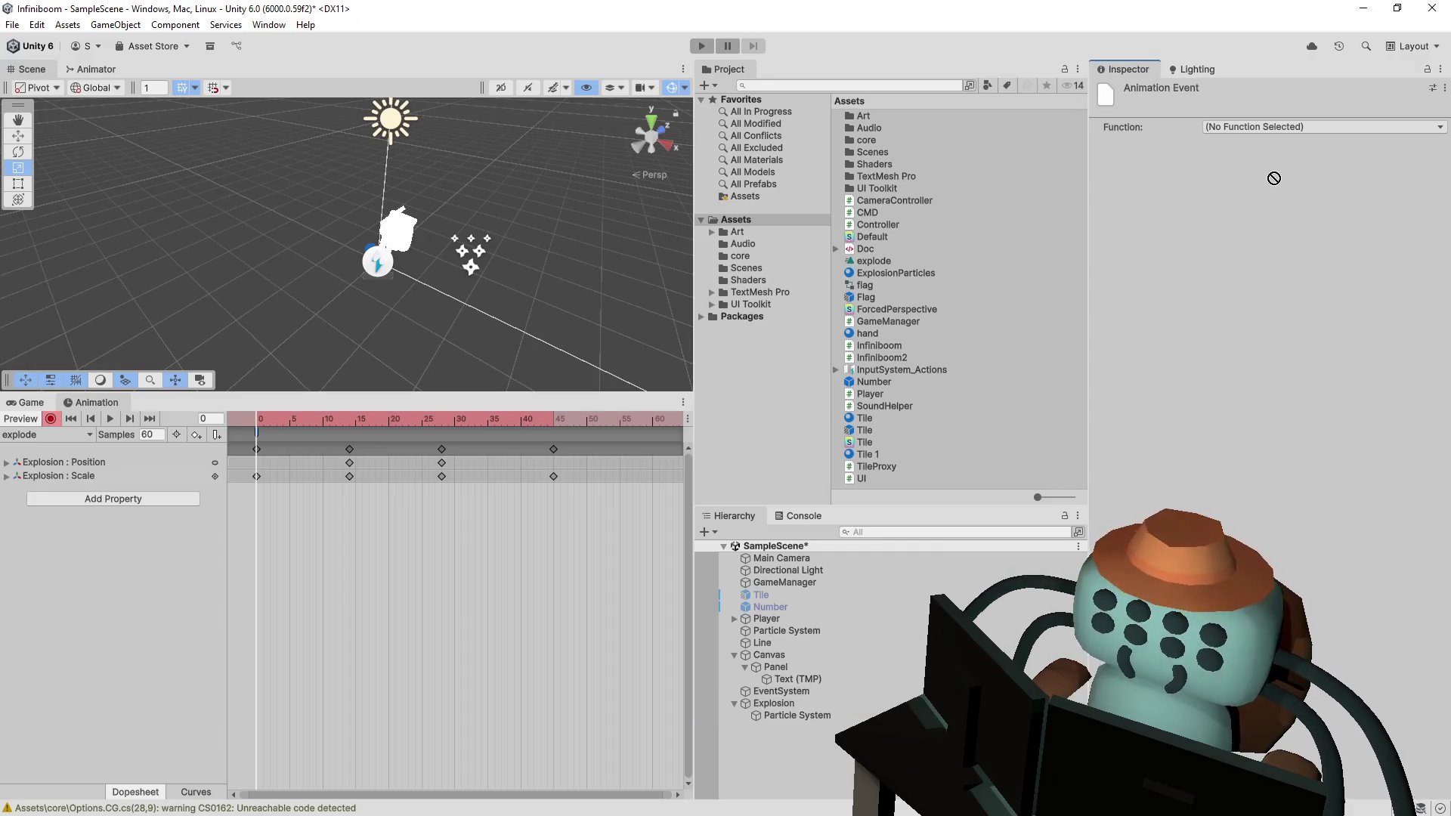
{"action": "left_click", "coordinate": [1291, 125]}
{"action": "left_click", "coordinate": [1285, 141]}
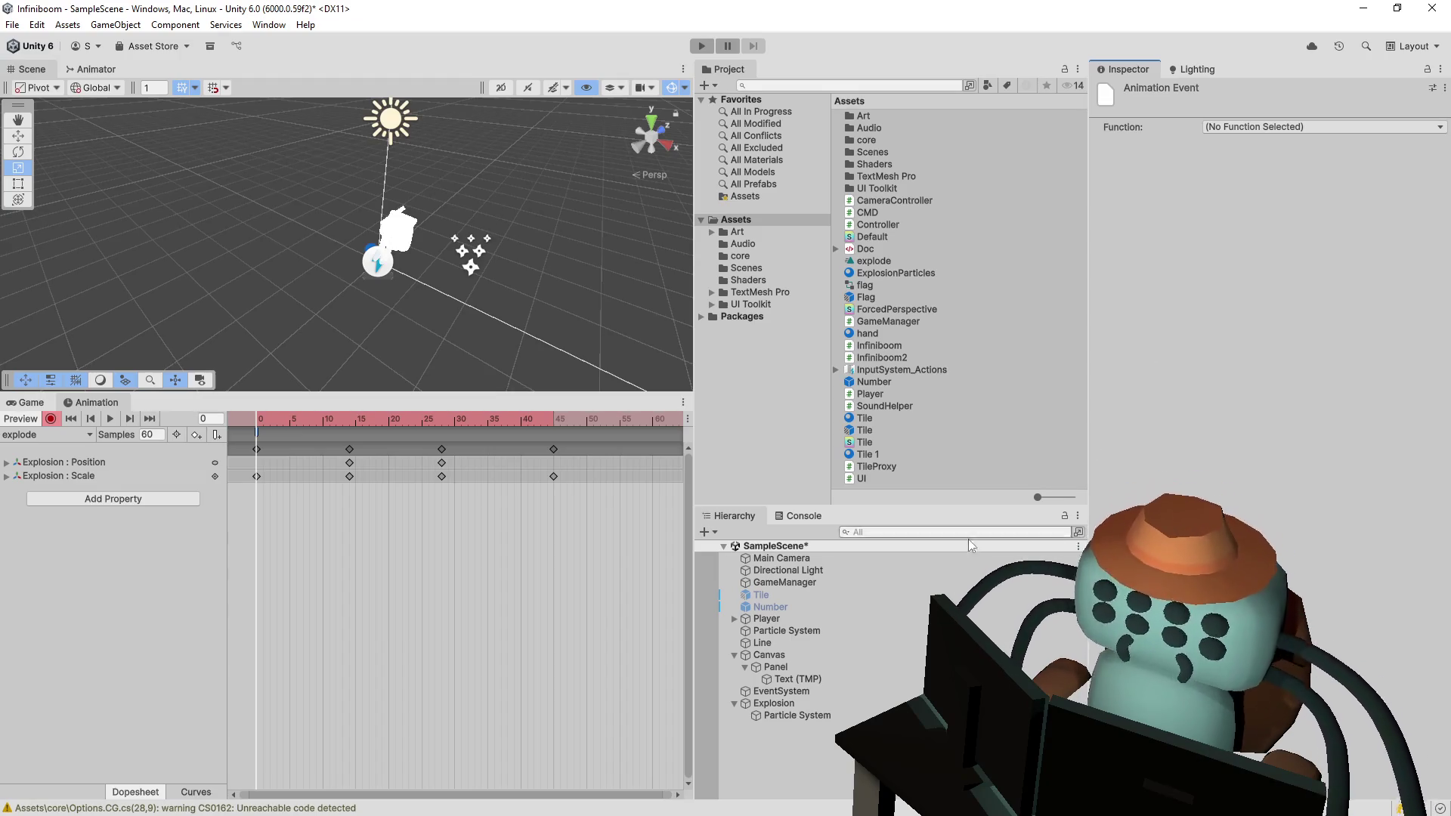
- Attach a new script named Explosion to the Explosion object
{"action": "left_click", "coordinate": [773, 703]}
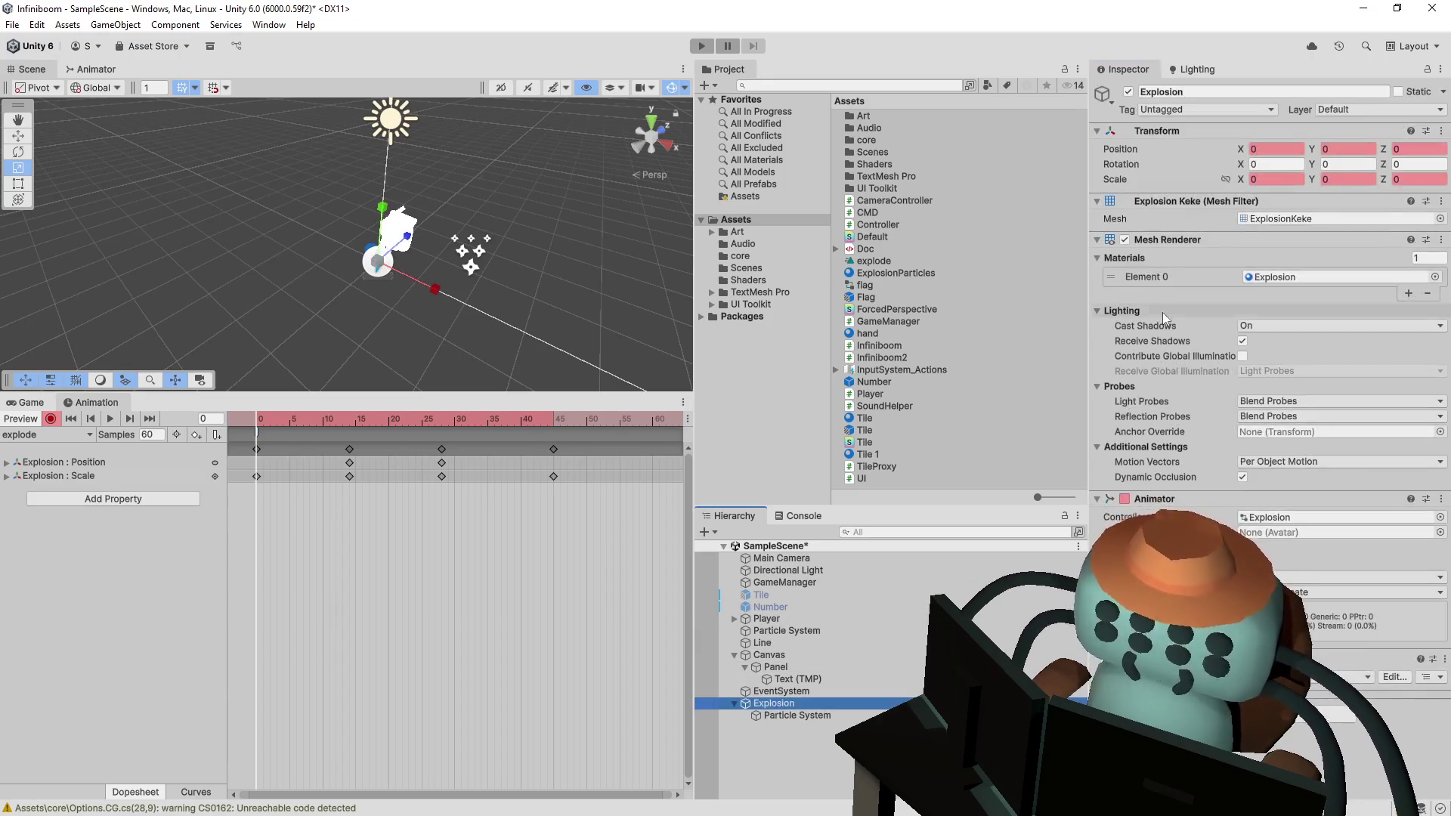
{"action": "left_click", "coordinate": [1338, 577]}
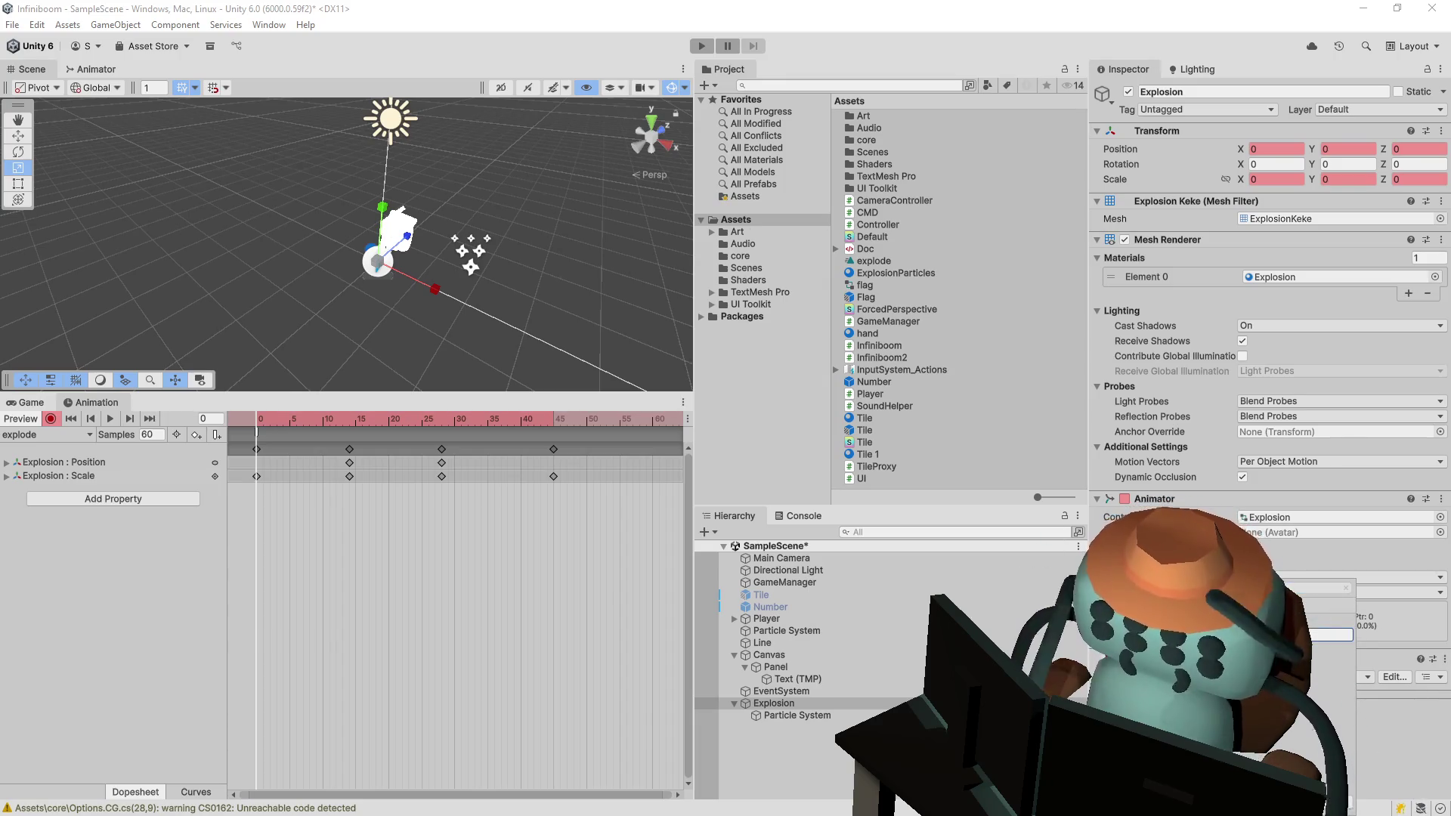
{"action": "key", "text": "Return"}
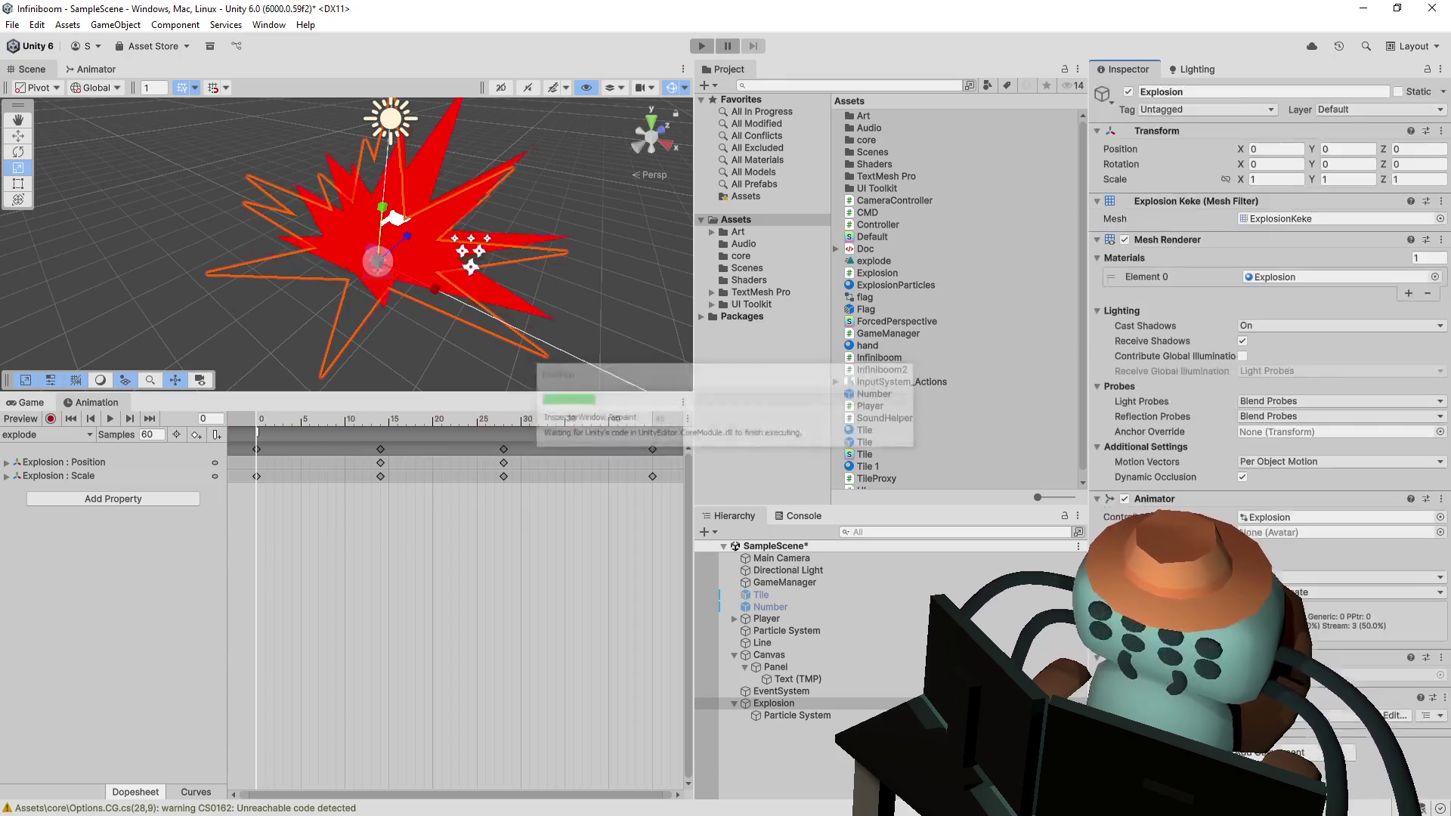
- Replace Start and Update in Explosion.cs with an empty public void EmitParticles() method
{"action": "double_click", "coordinate": [877, 273]}
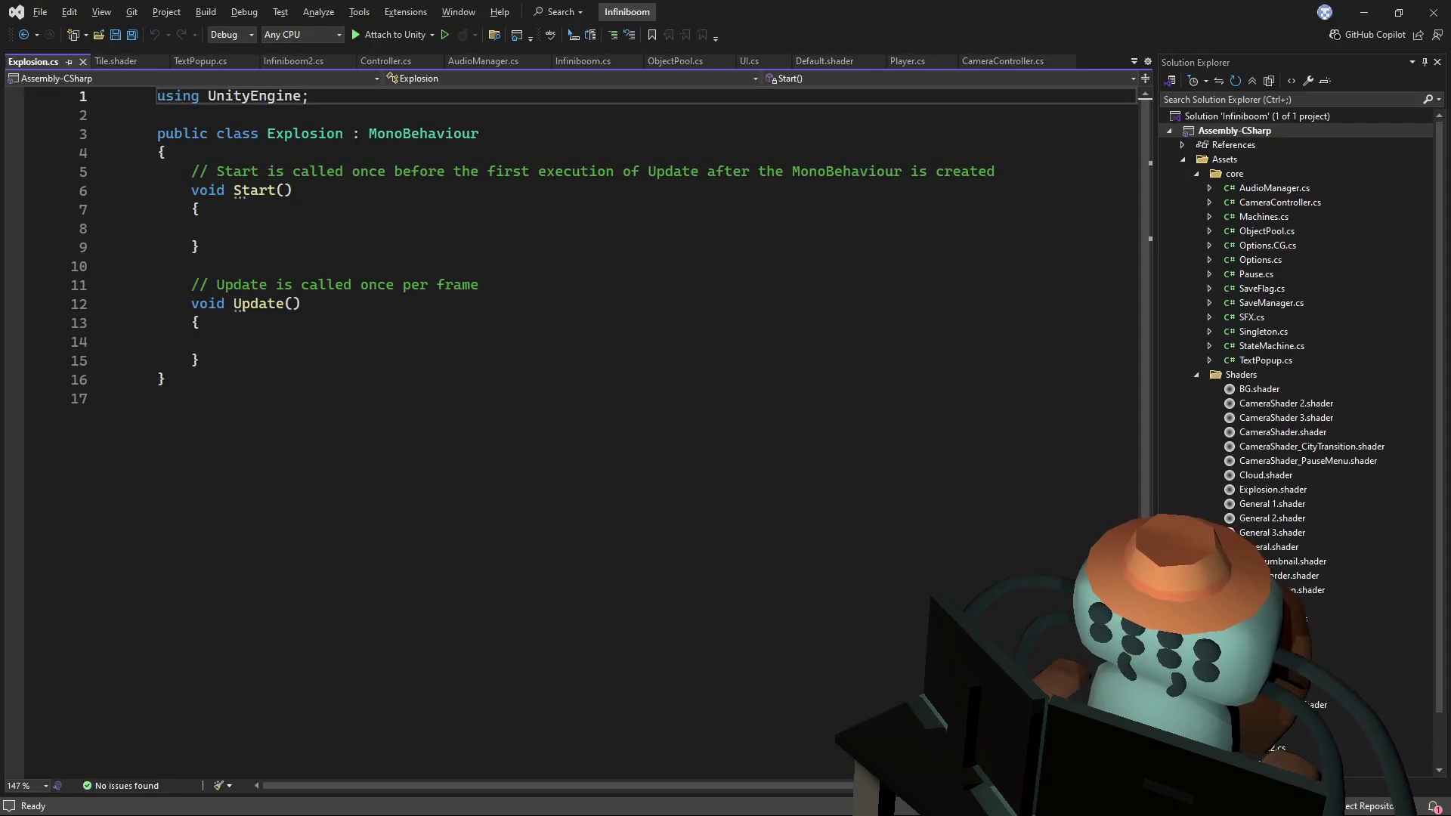
{"action": "left_click", "coordinate": [442, 158]}
{"action": "key", "text": "Return"}
{"action": "key", "text": "Return"}
{"action": "key", "text": "Return"}
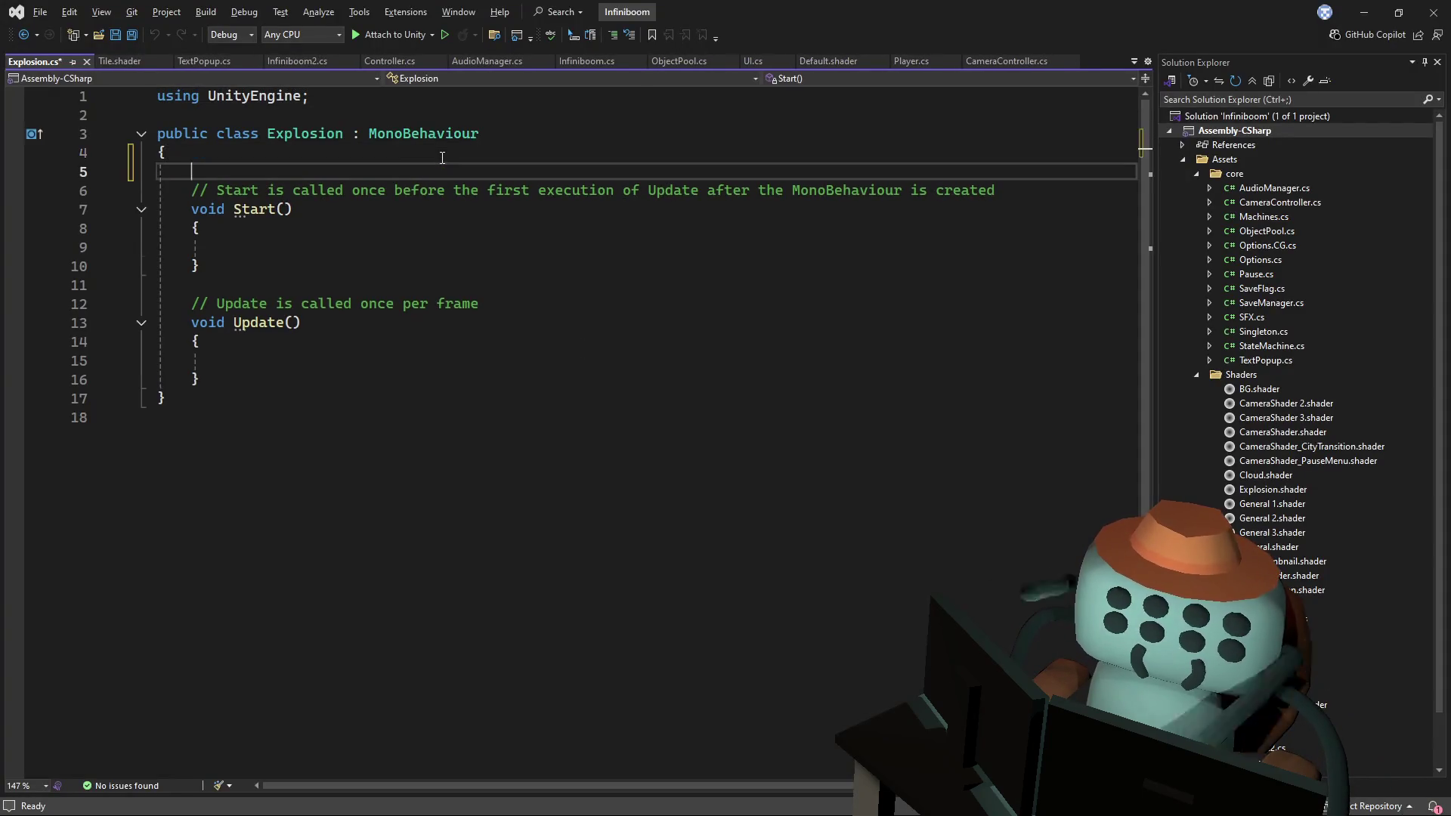
{"action": "key", "text": "Up"}
{"action": "type", "text": "publ9ic vo"}
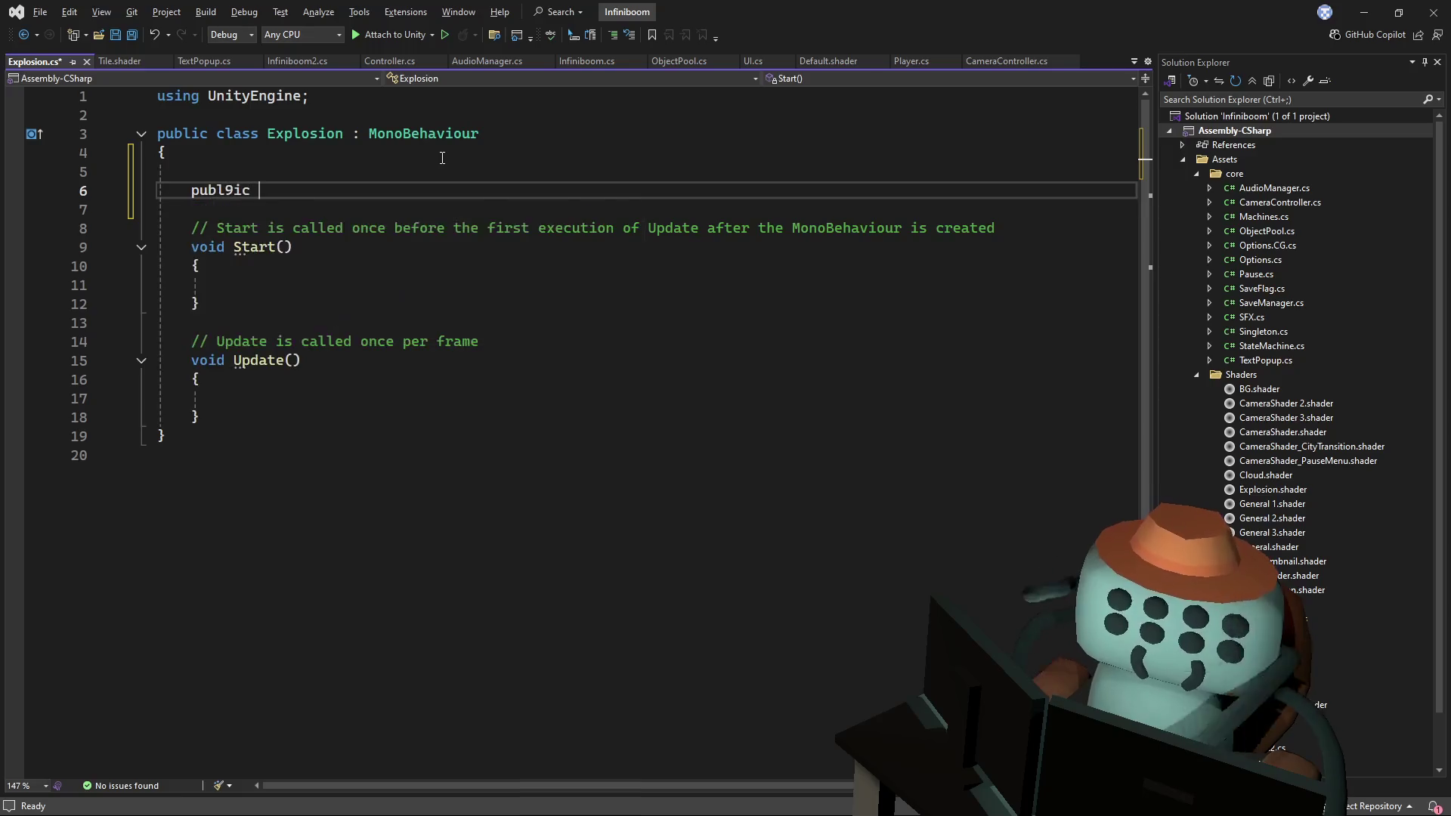
{"action": "key", "text": "BackSpace"}
{"action": "key", "text": "BackSpace"}
{"action": "key", "text": "BackSpace"}
{"action": "type", "text": "ic voi"}
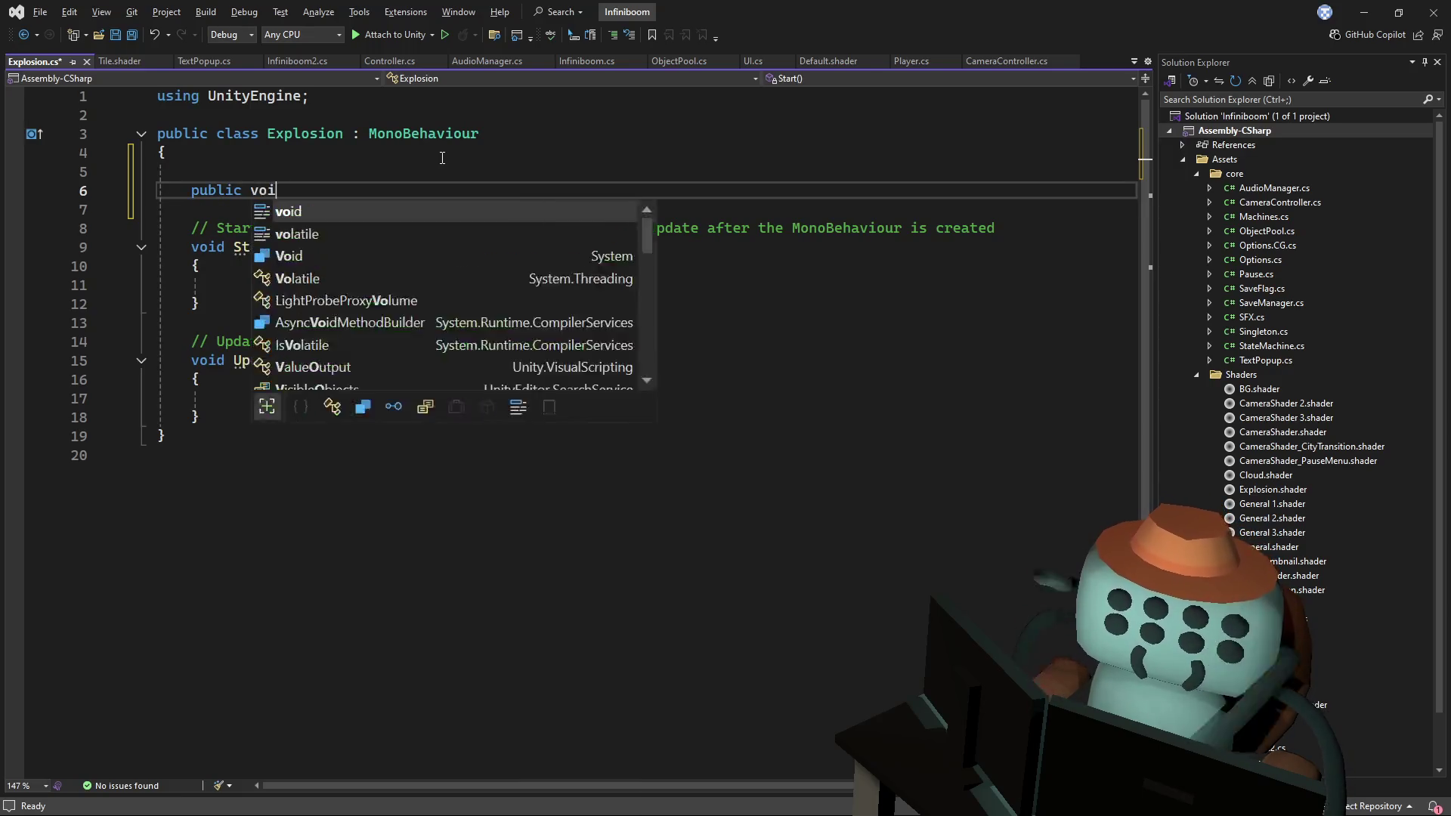
{"action": "type", "text": "d Emit"}
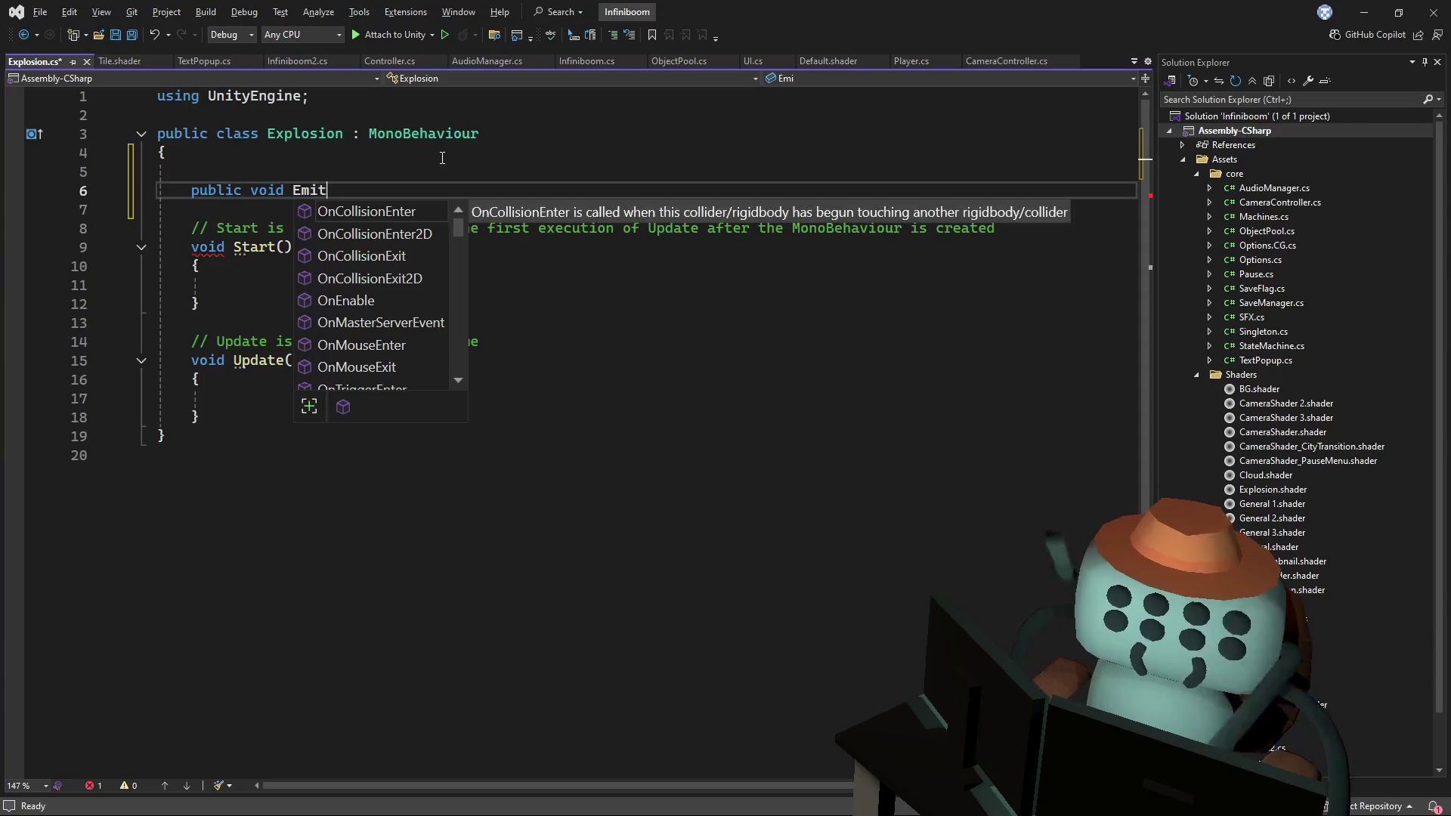
{"action": "type", "text": "Particles;"}
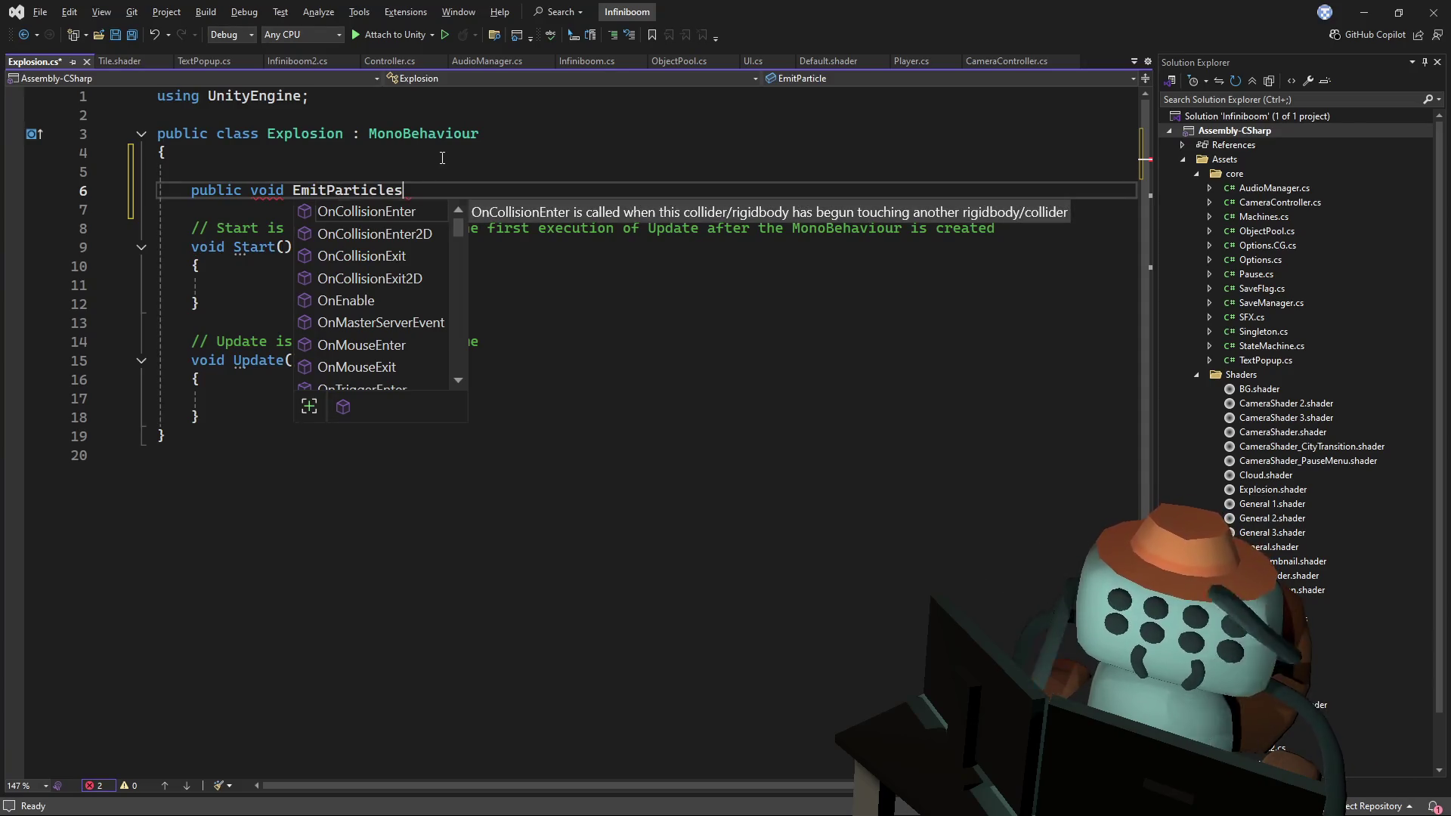
{"action": "left_click_drag", "start_coordinate": [200, 418], "coordinate": [326, 207]}
{"action": "key", "text": "Delete"}
{"action": "left_click", "coordinate": [423, 190]}
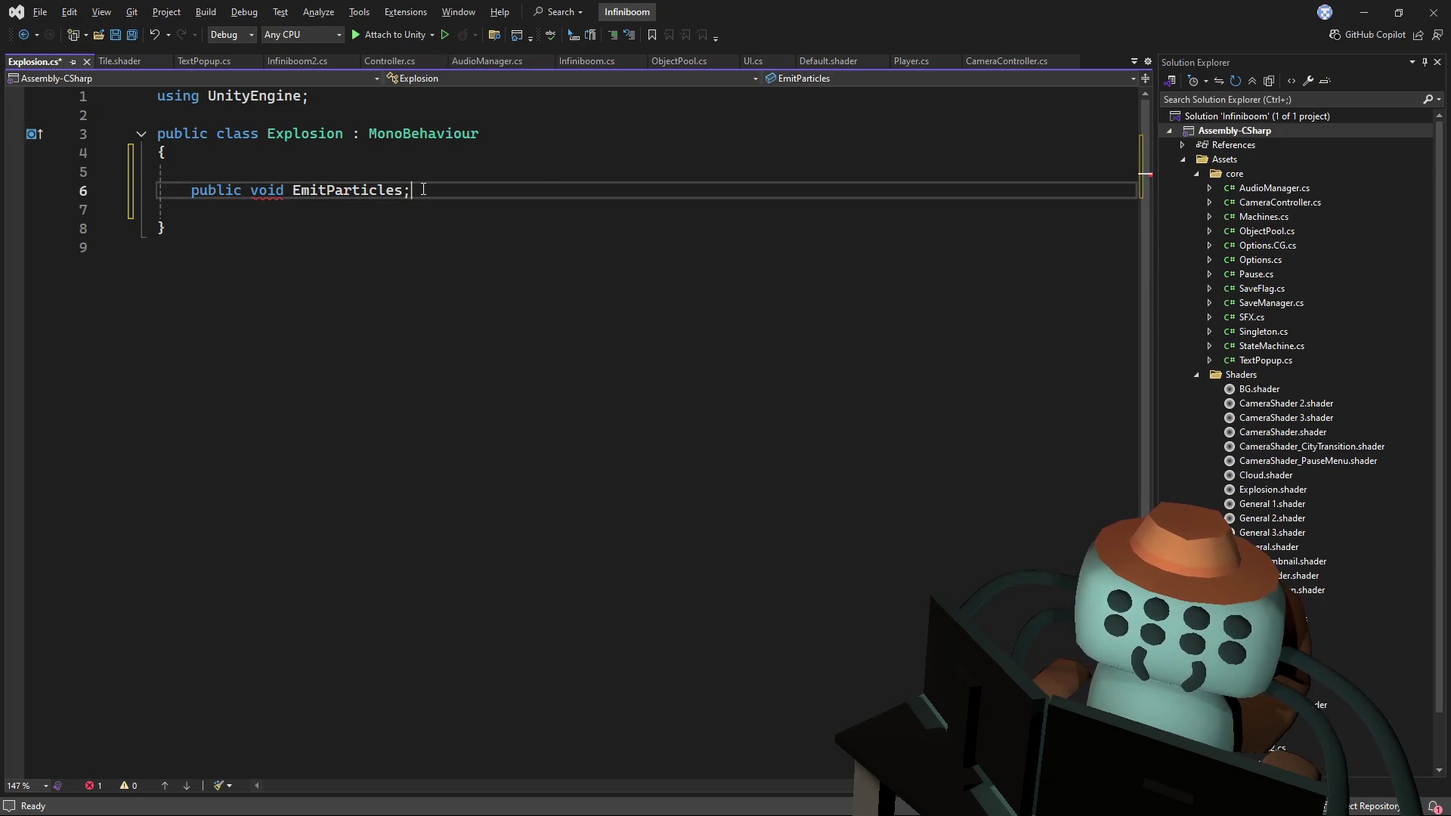
{"action": "type", "text": "() {"}
{"action": "key", "text": "Return"}
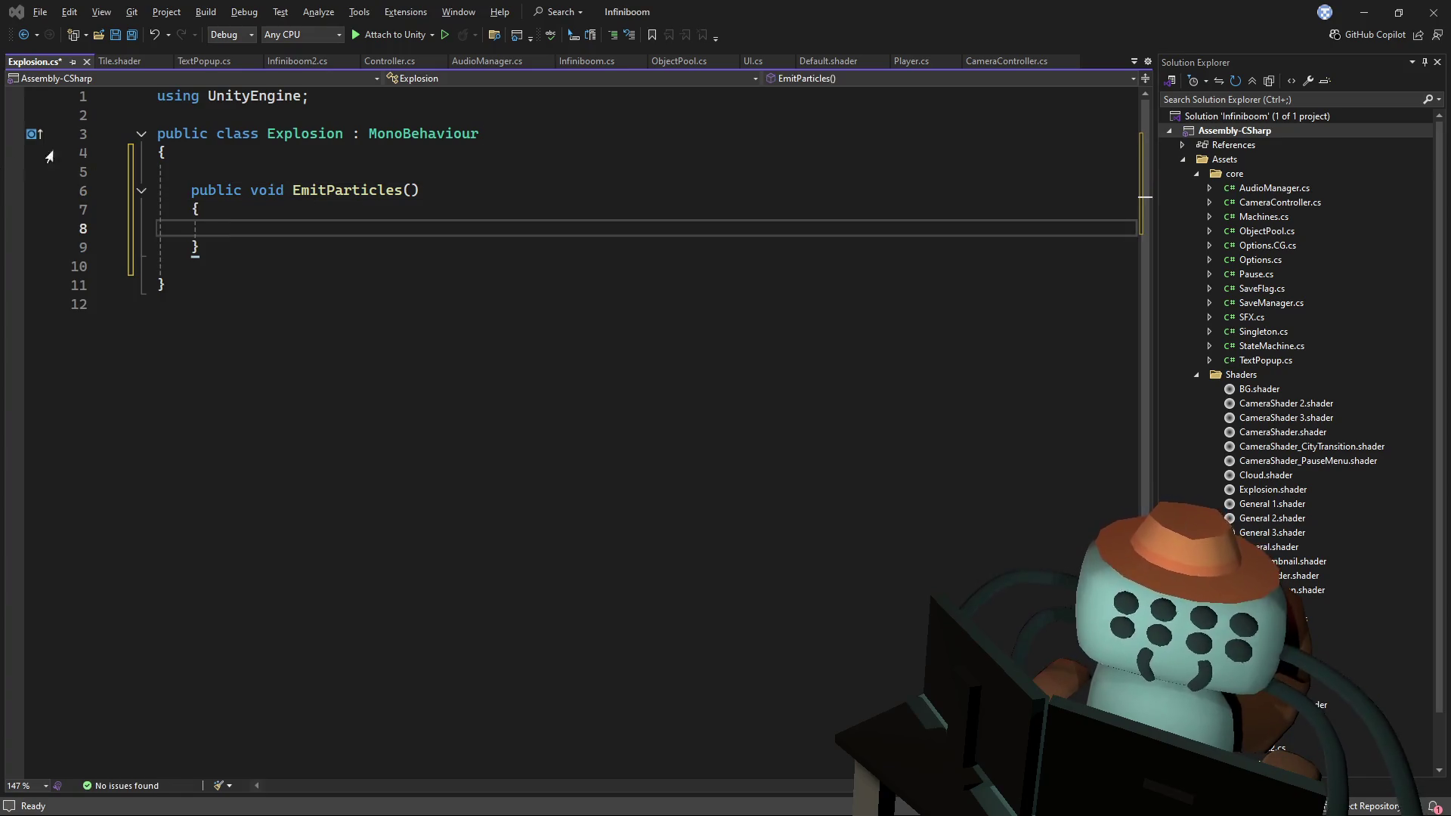
- Declare a public ParticleSystem smokeA field above EmitParticles
{"action": "left_click", "coordinate": [356, 177]}
{"action": "key", "text": "Return"}
{"action": "key", "text": "Return"}
{"action": "key", "text": "Up"}
{"action": "type", "text": "public "}
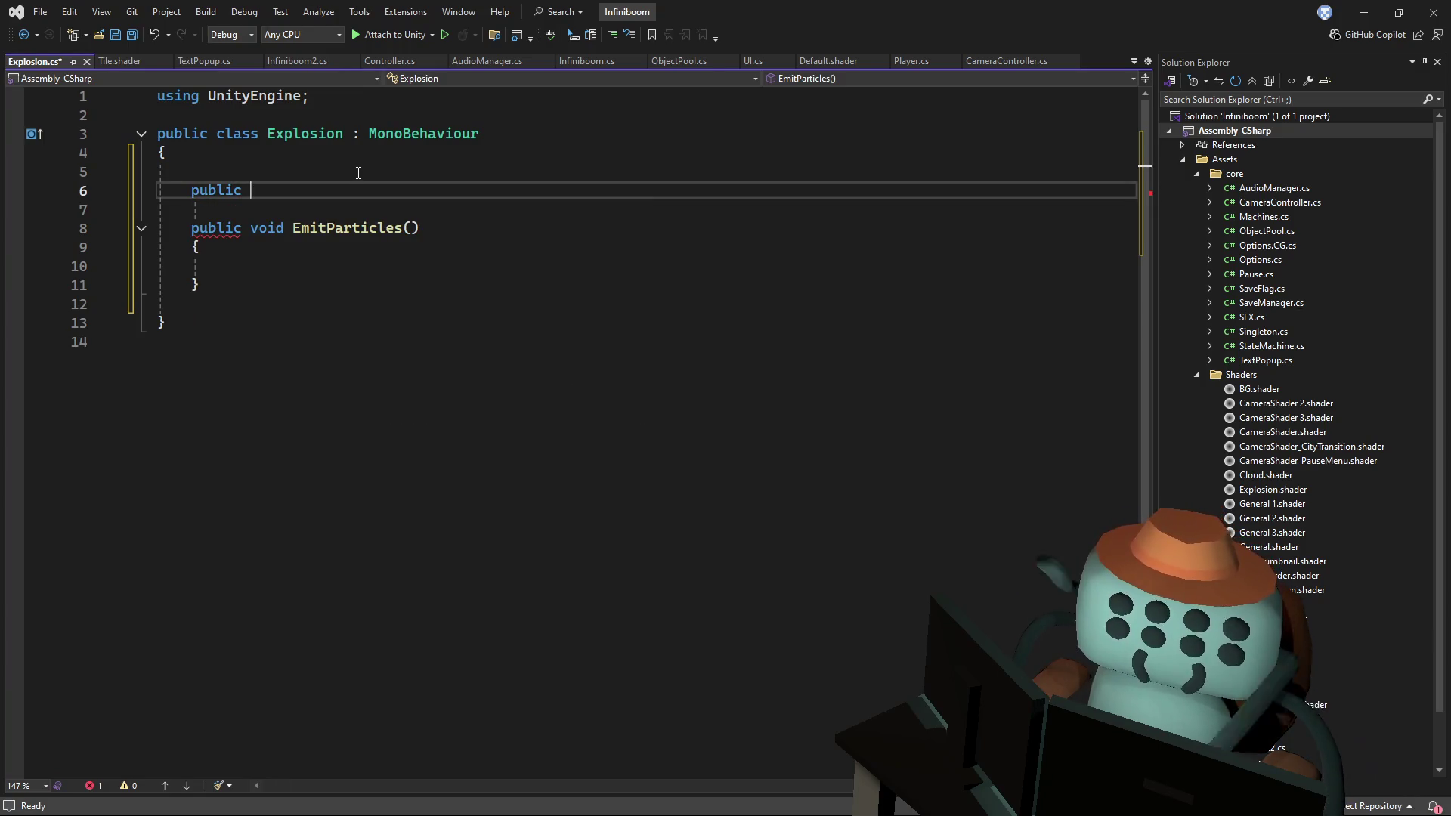
{"action": "type", "text": "ParticleS"}
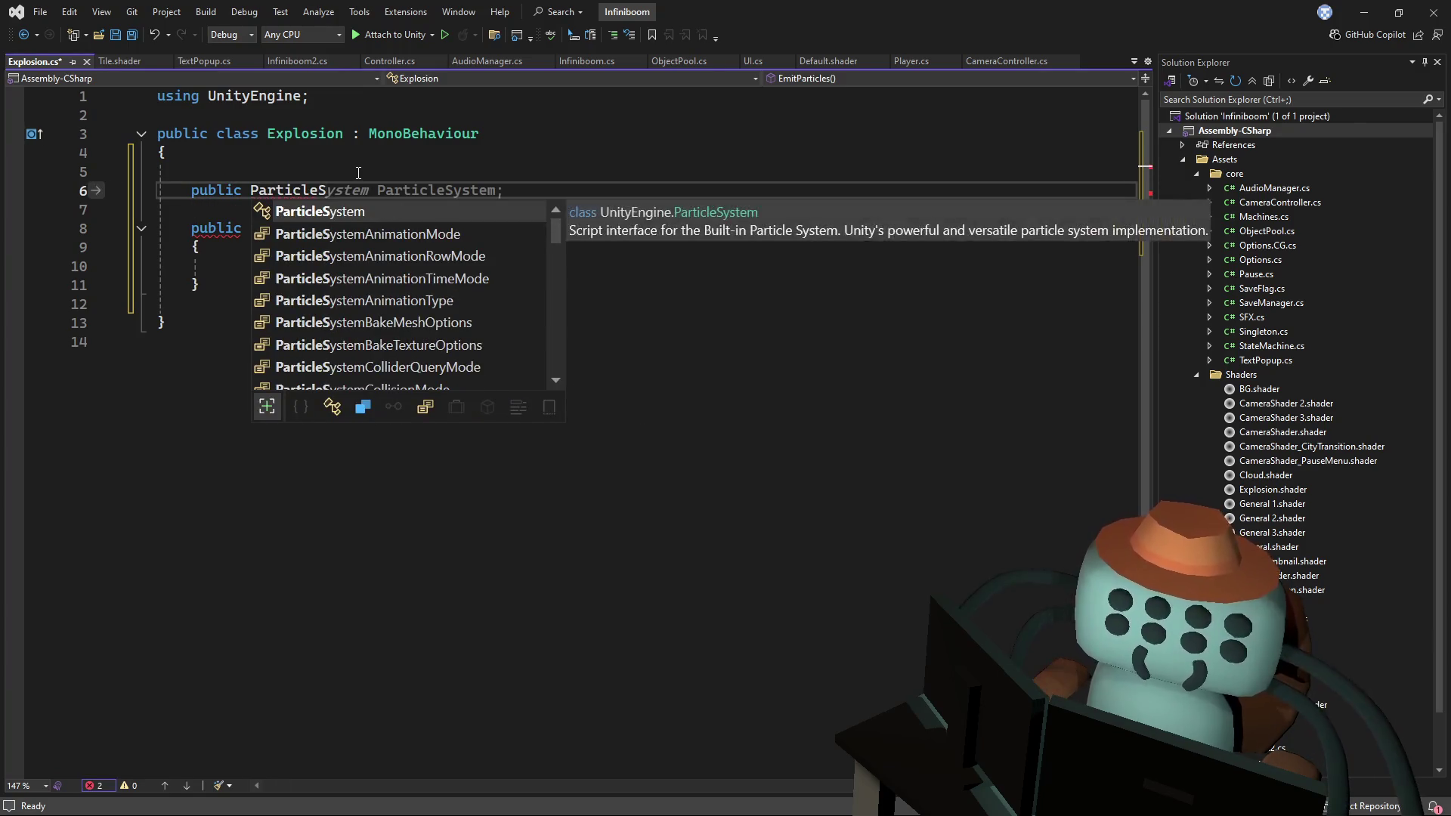
{"action": "key", "text": "Tab"}
{"action": "type", "text": "smoke;"}
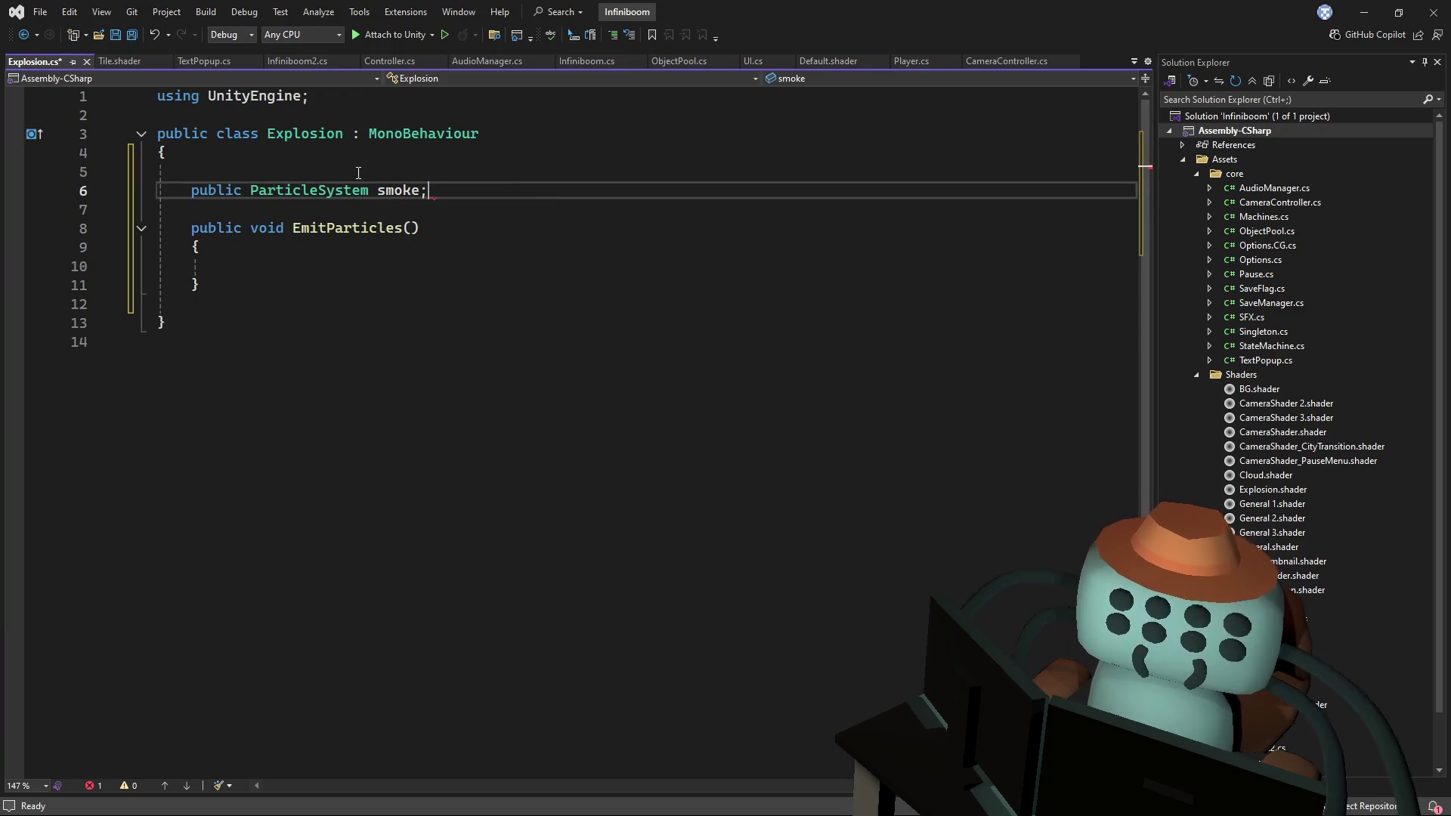
{"action": "key", "text": "Left"}
{"action": "type", "text": "A"}
{"action": "key", "text": "ctrl+d"}
{"action": "key", "text": "ctrl+z"}
- Make EmitParticles call smokeA.Play() and save the script
{"action": "double_click", "coordinate": [403, 190]}
{"action": "key", "text": "ctrl+c"}
{"action": "left_click", "coordinate": [346, 247]}
{"action": "key", "text": "Return"}
{"action": "key", "text": "ctrl+v"}
{"action": "type", "text": "."}
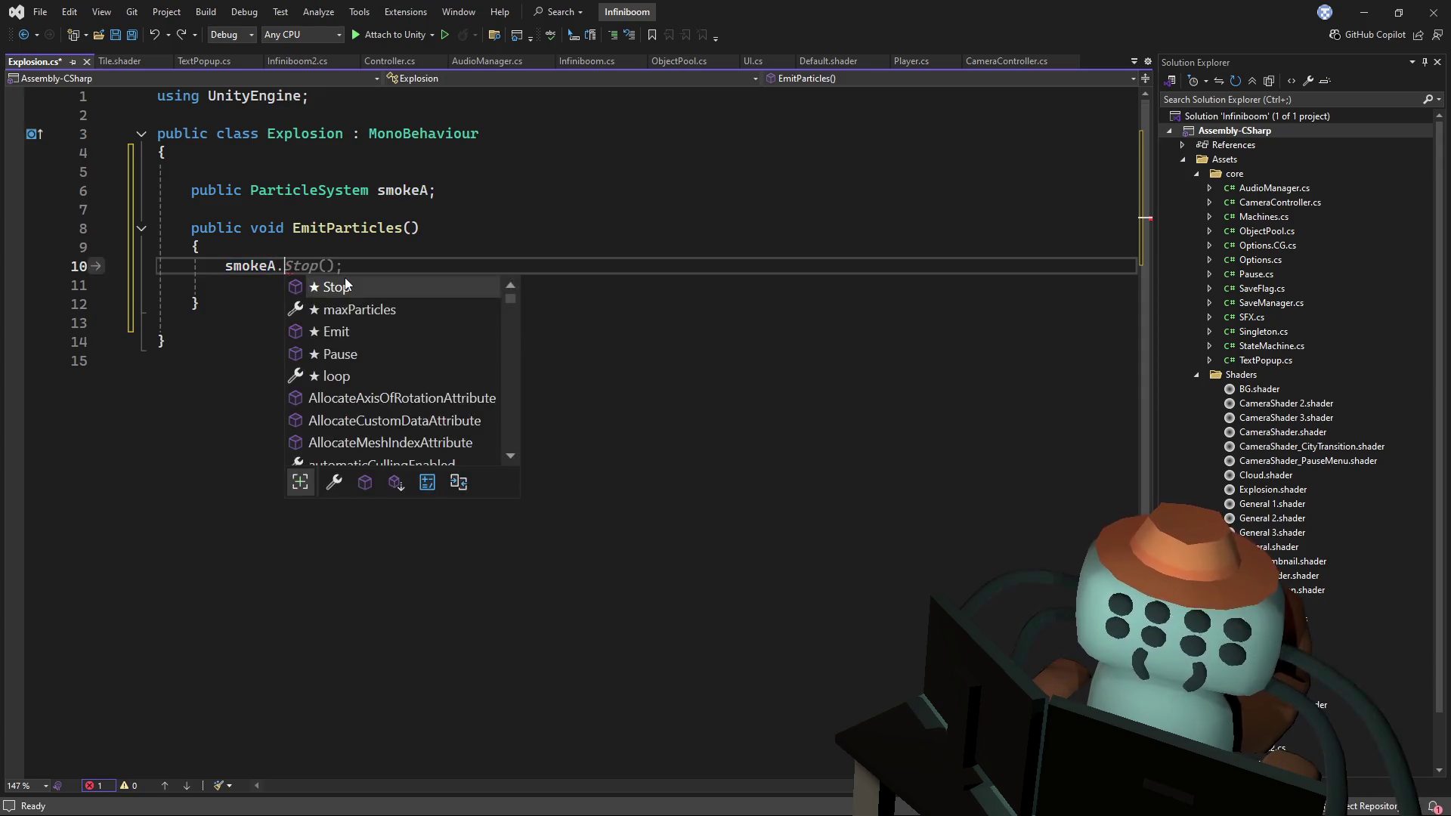
{"action": "type", "text": "pla"}
{"action": "key", "text": "Down"}
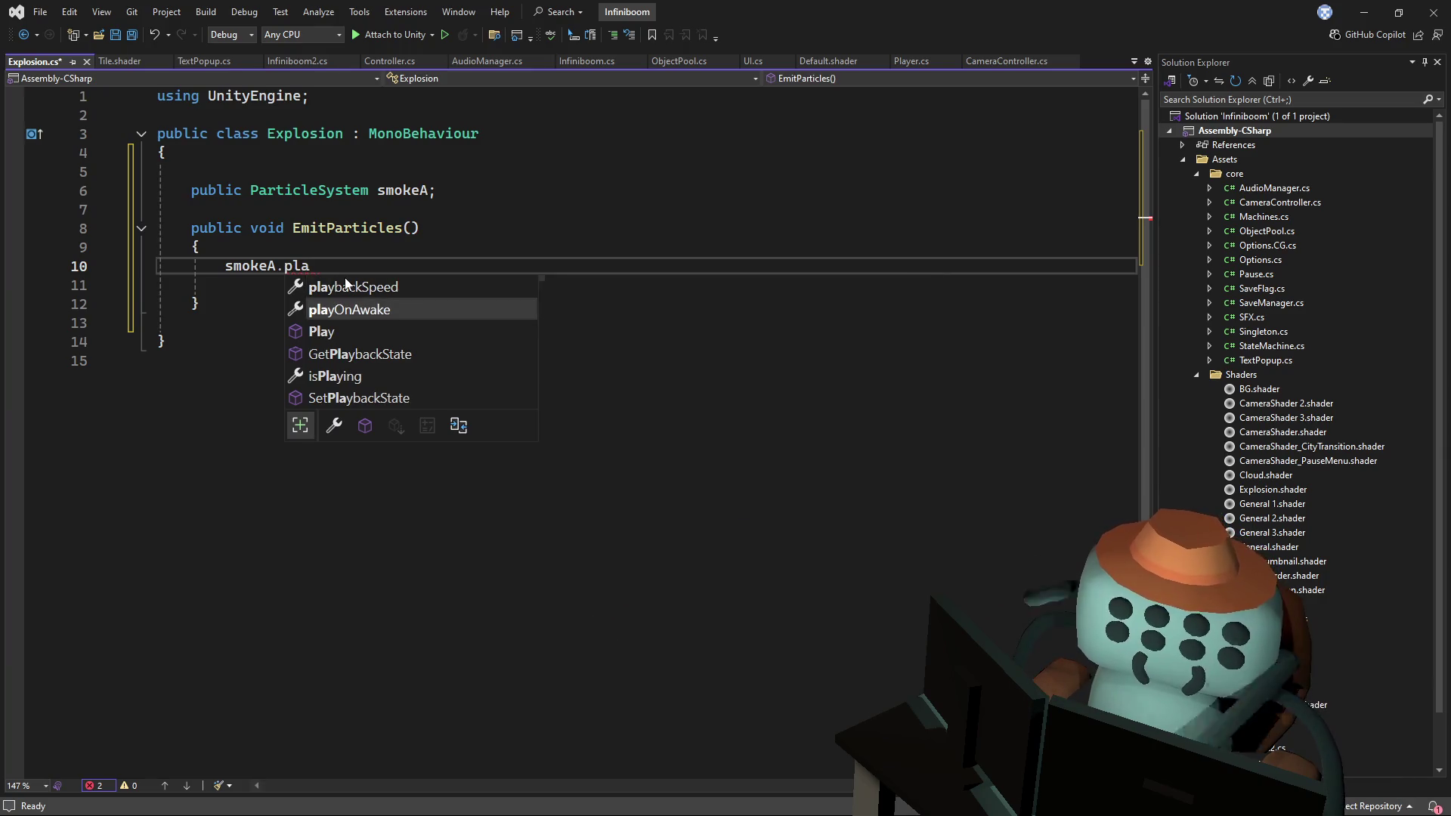
{"action": "key", "text": "Down"}
{"action": "type", "text": "();"}
{"action": "key", "text": "ctrl+s"}
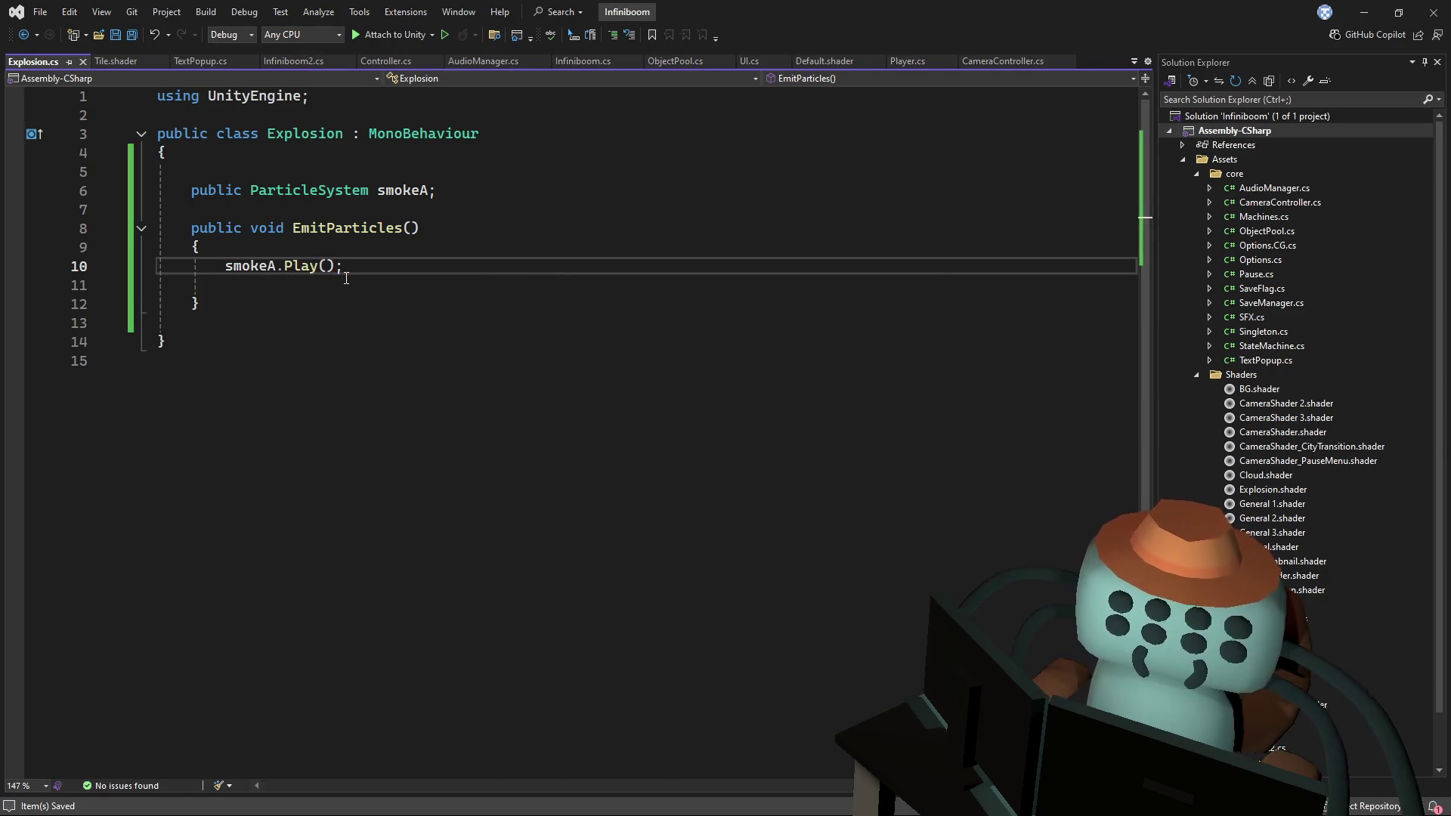
- Remove the stray blank lines from Explosion.cs
{"action": "left_click", "coordinate": [346, 278]}
{"action": "key", "text": "ctrl+shift+l"}
{"action": "left_click", "coordinate": [391, 297]}
{"action": "key", "text": "ctrl+shift+l"}
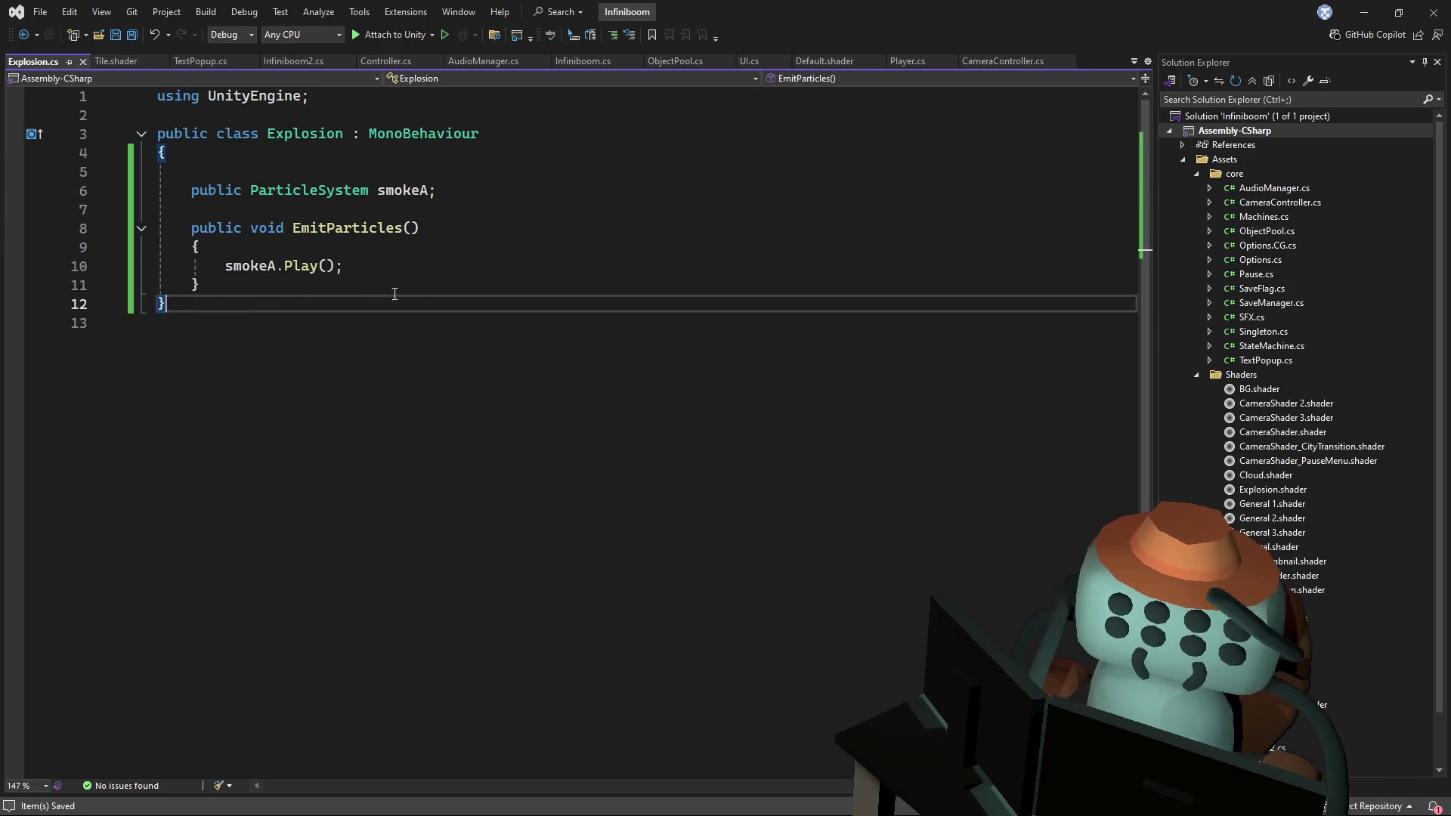
{"action": "left_click", "coordinate": [302, 172]}
{"action": "key", "text": "alt+Tab"}
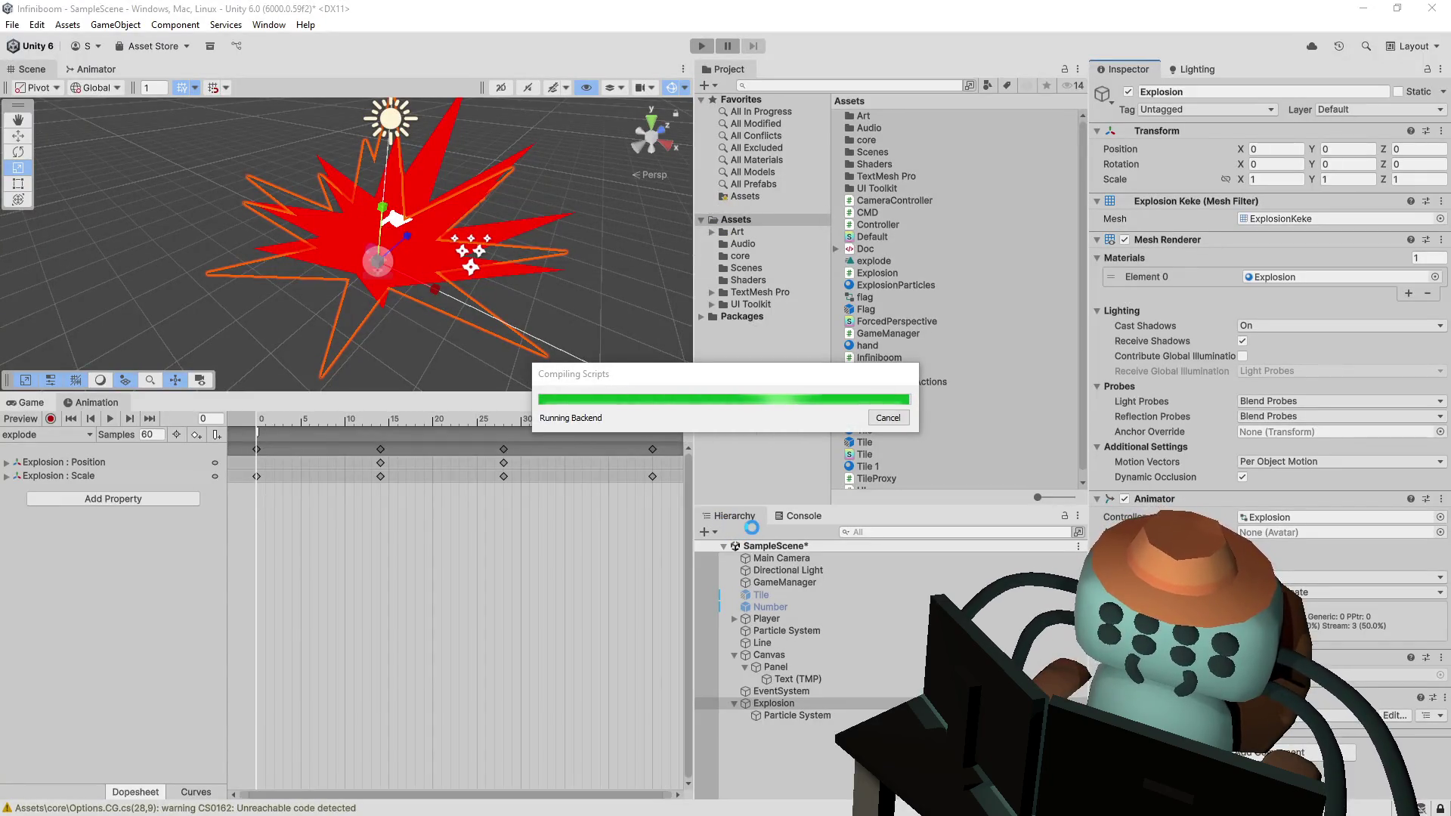
- Set the child Particle System's Start Delay to 0 and turn off Play On Awake
{"action": "left_click", "coordinate": [800, 715]}
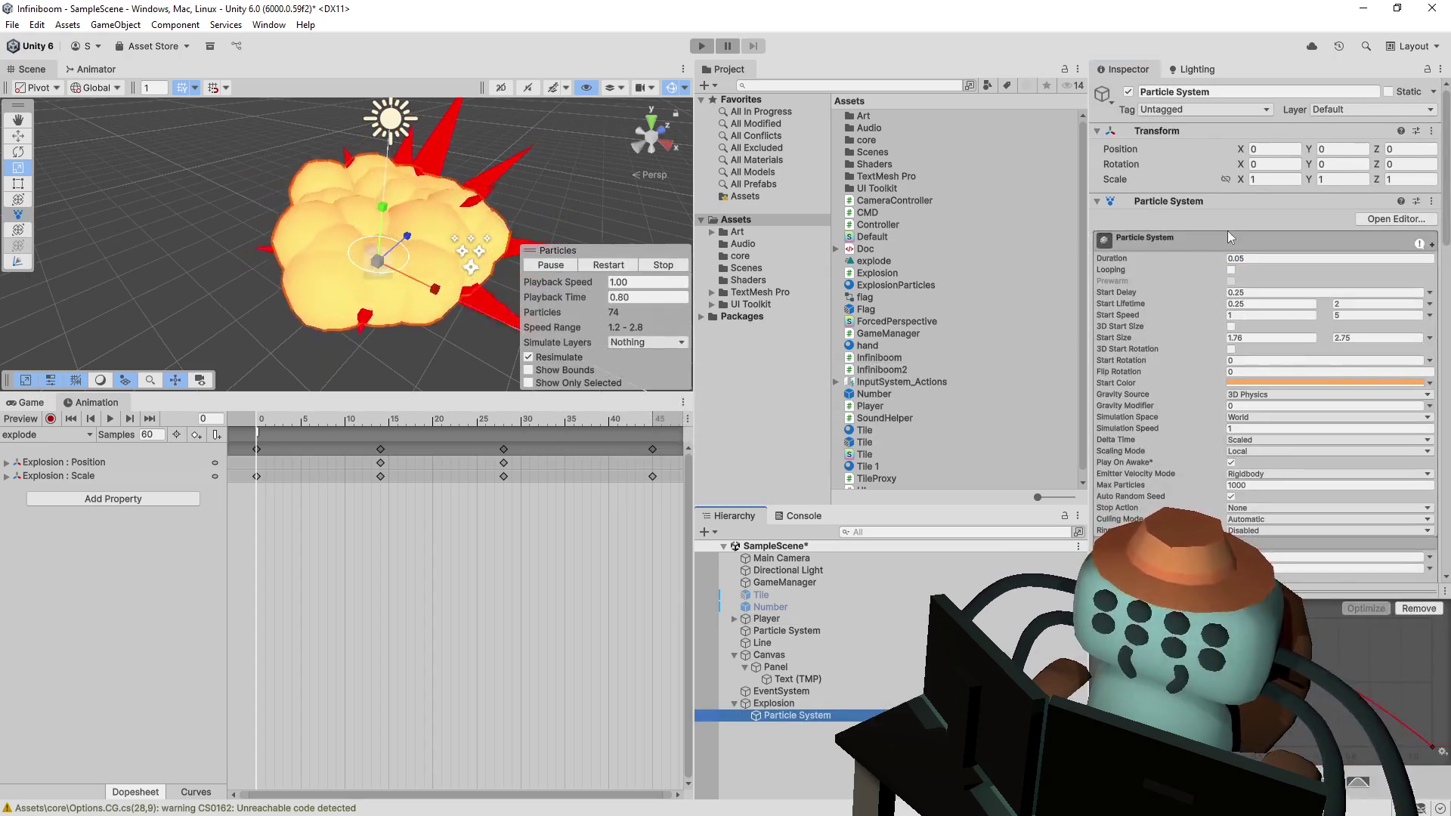
{"action": "left_click", "coordinate": [1259, 294]}
{"action": "type", "text": "0"}
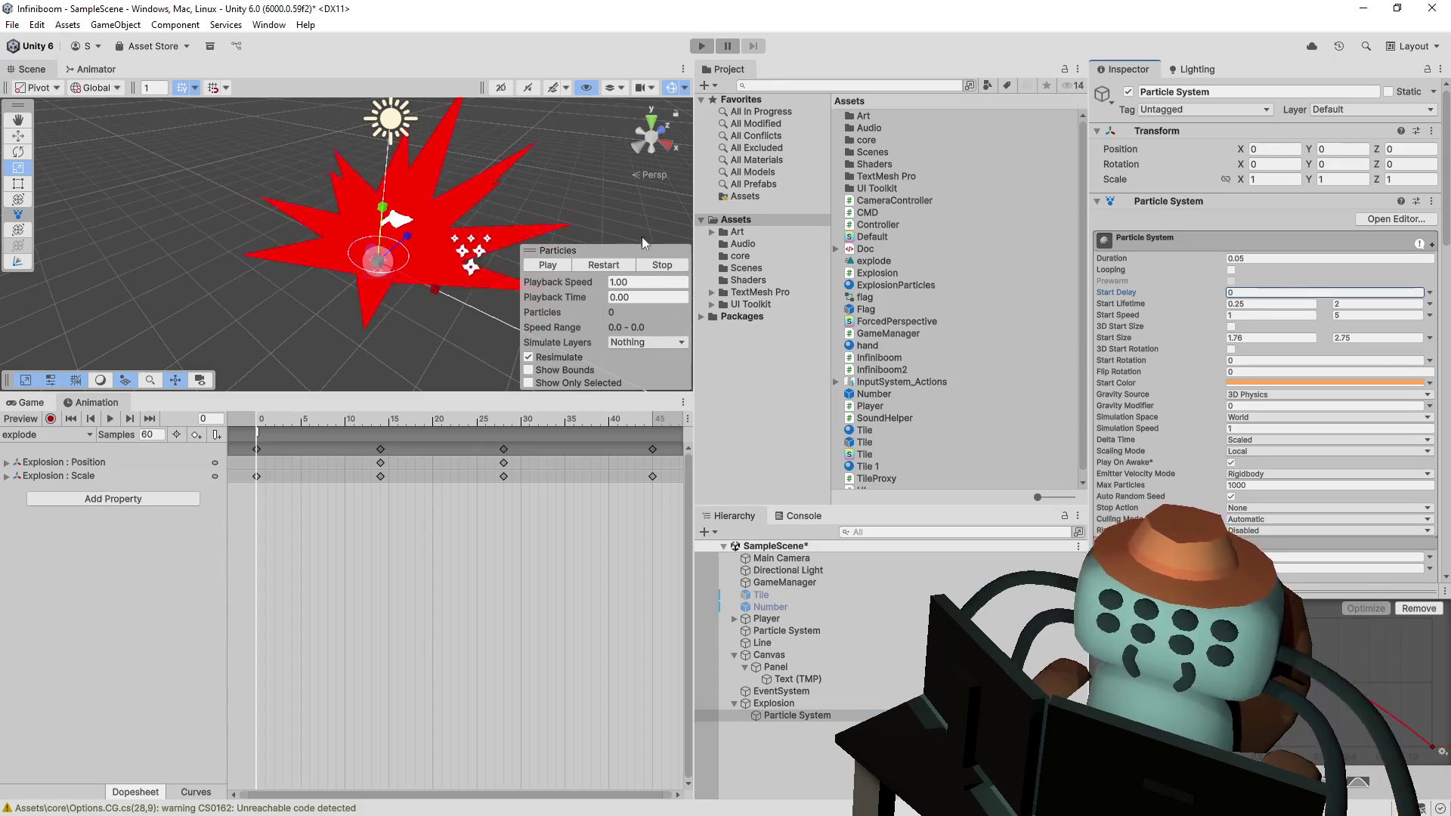
{"action": "key", "text": "Return"}
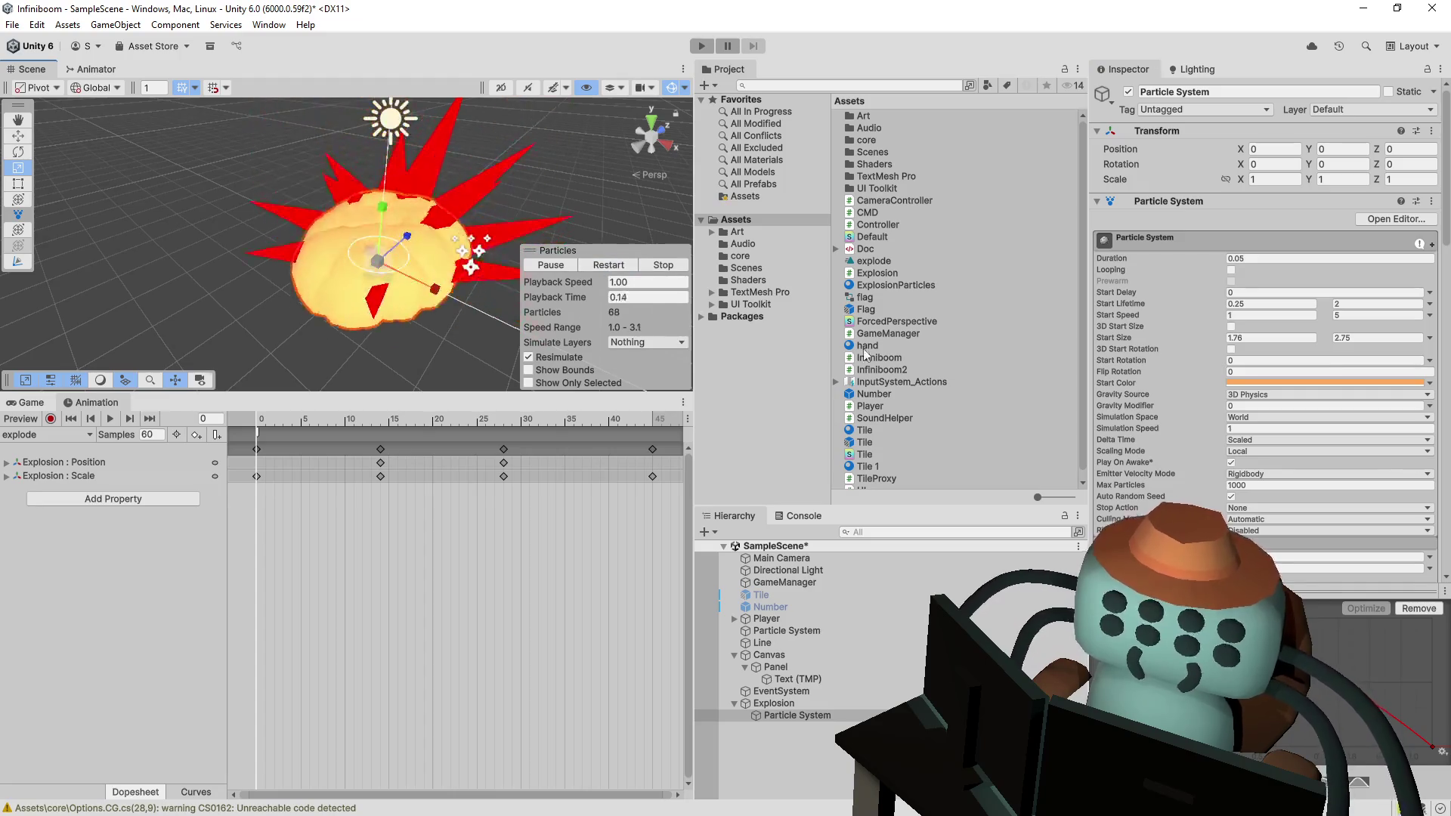
{"action": "scroll", "coordinate": [1181, 307], "scroll_direction": "down", "scroll_amount": 3}
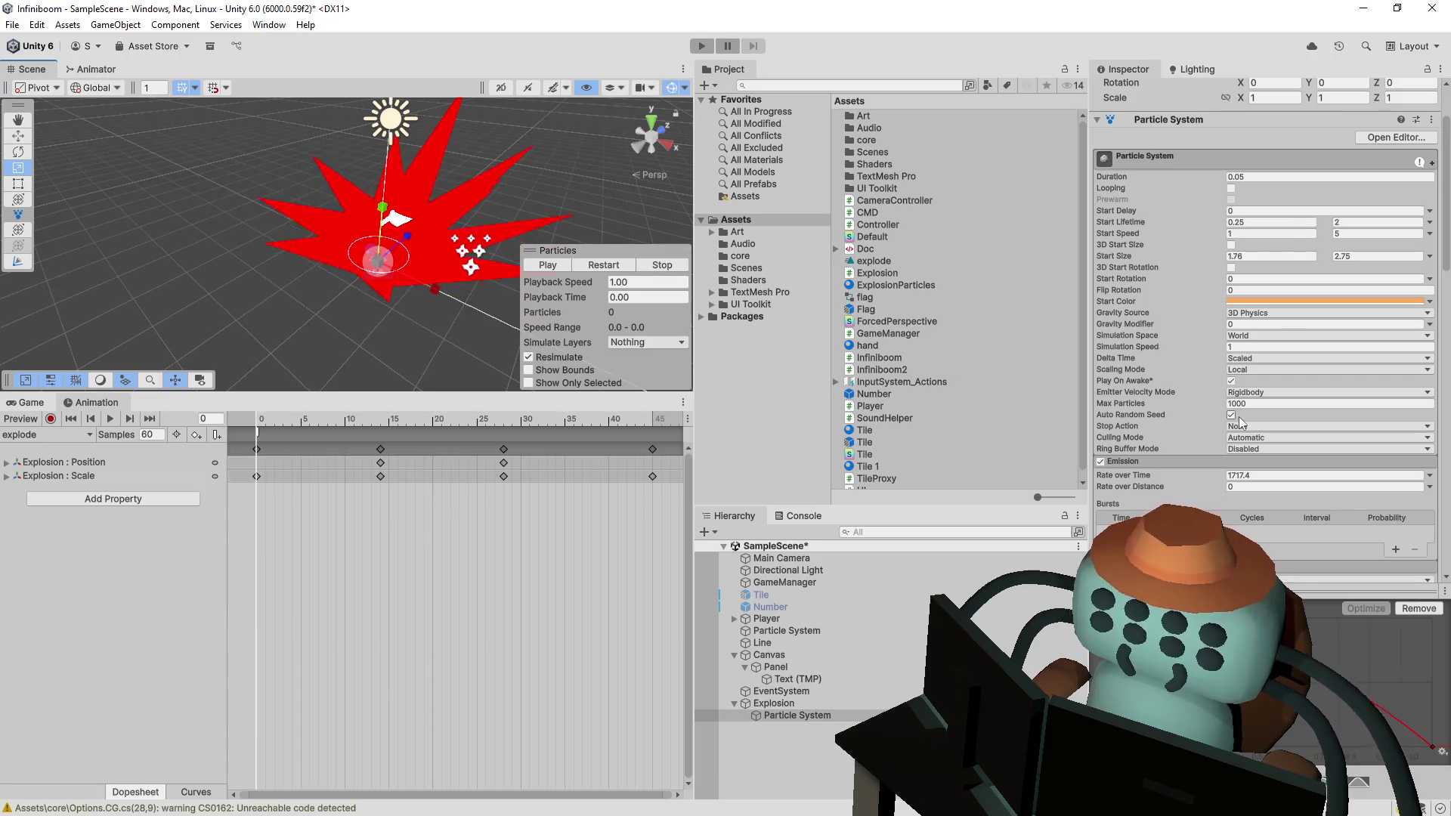
{"action": "left_click", "coordinate": [1231, 381]}
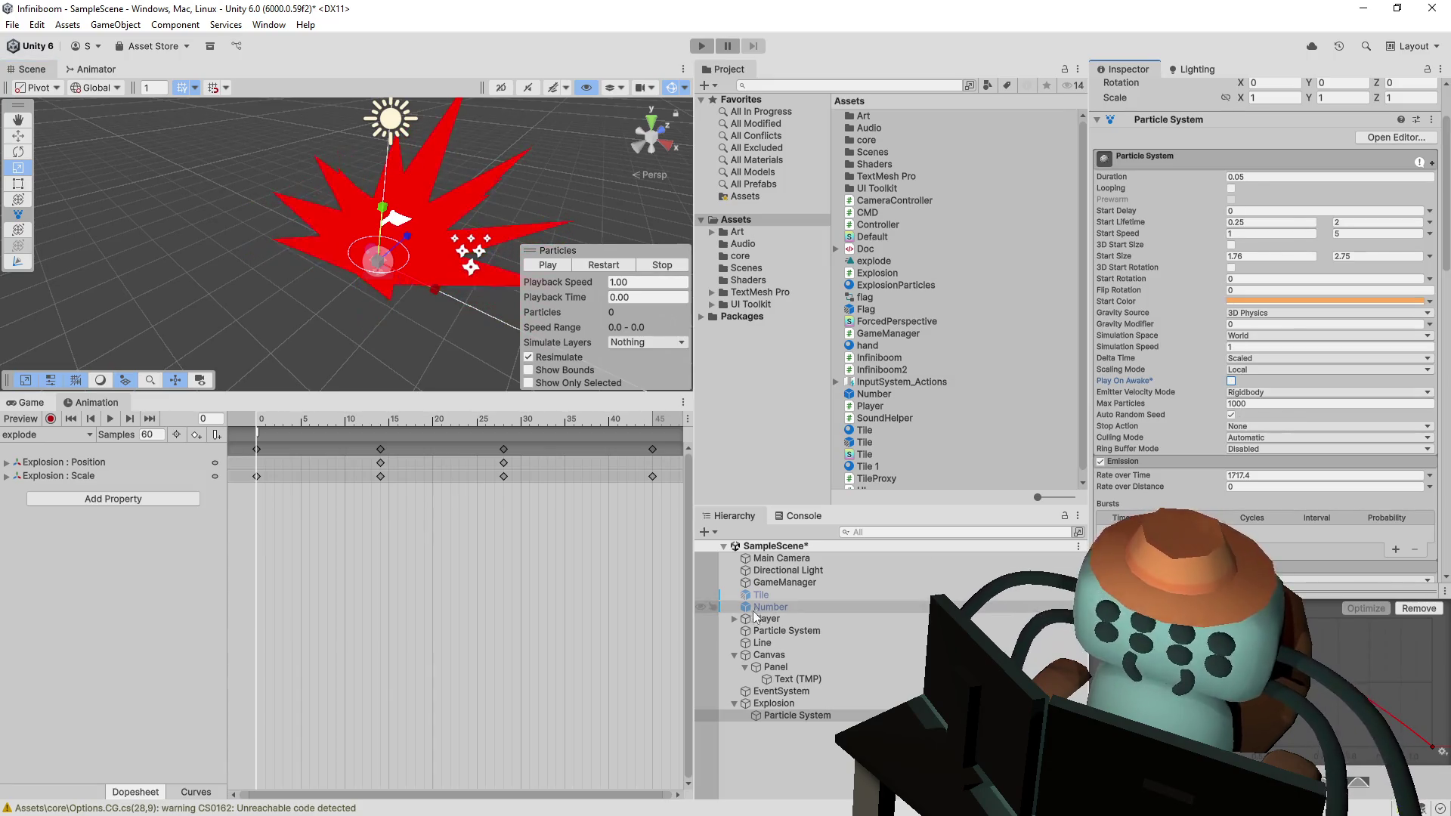
{"action": "left_click", "coordinate": [782, 702]}
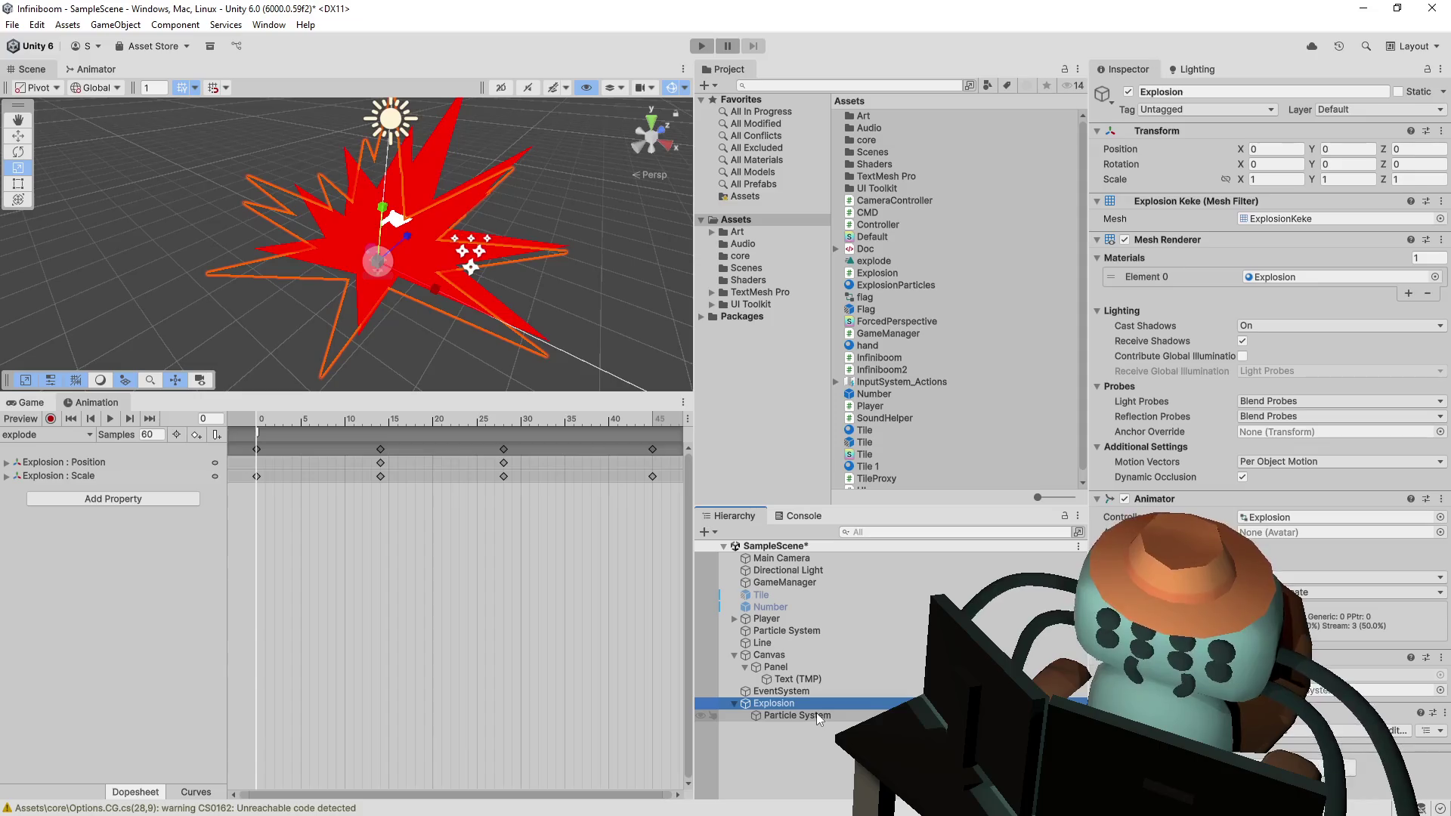
- Assign the child Particle System to the Explosion script's smokeA field and save the scene
{"action": "left_click", "coordinate": [797, 716]}
{"action": "left_click_drag", "start_coordinate": [797, 724], "coordinate": [1361, 690]}
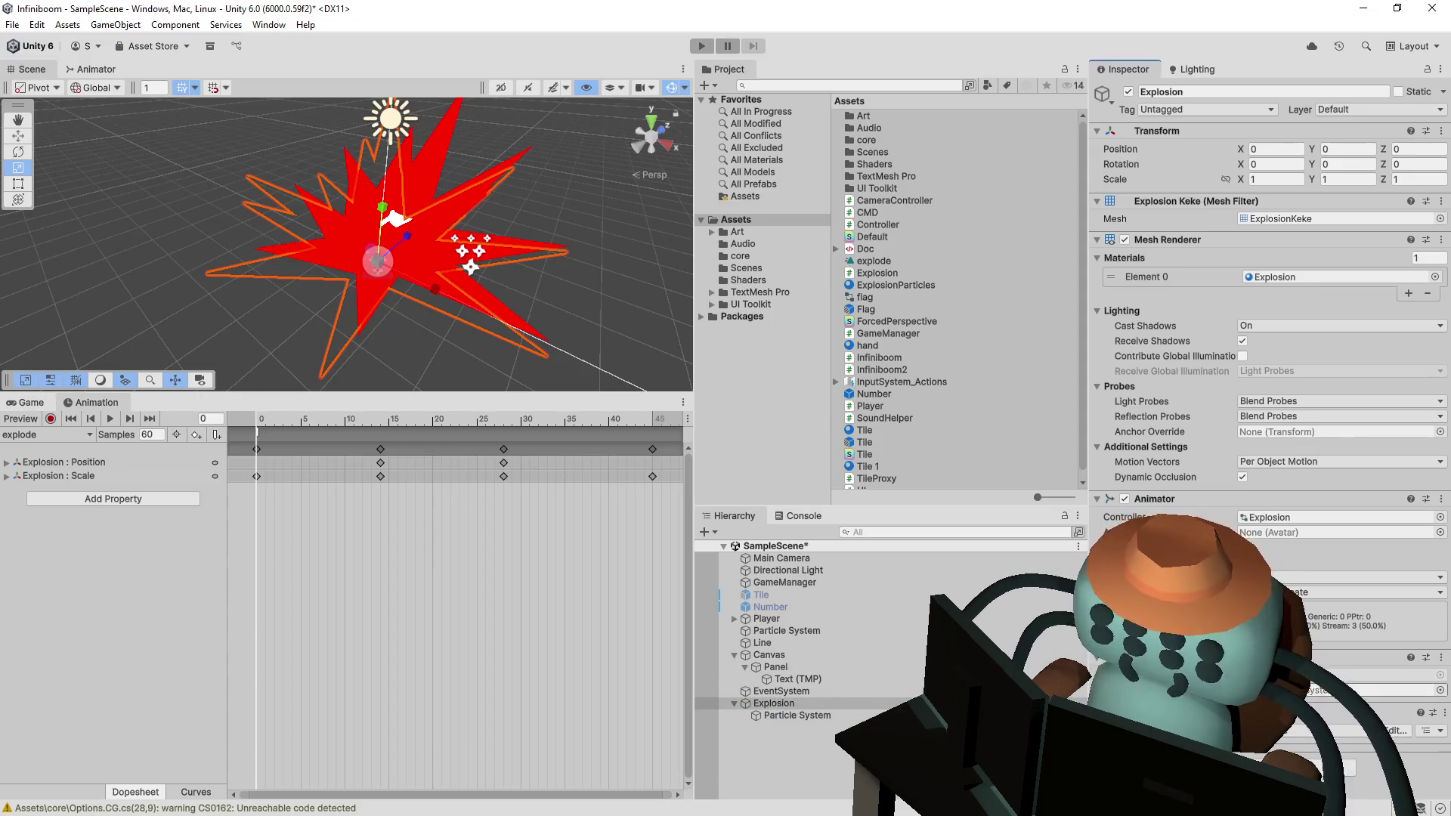
{"action": "key", "text": "ctrl+s"}
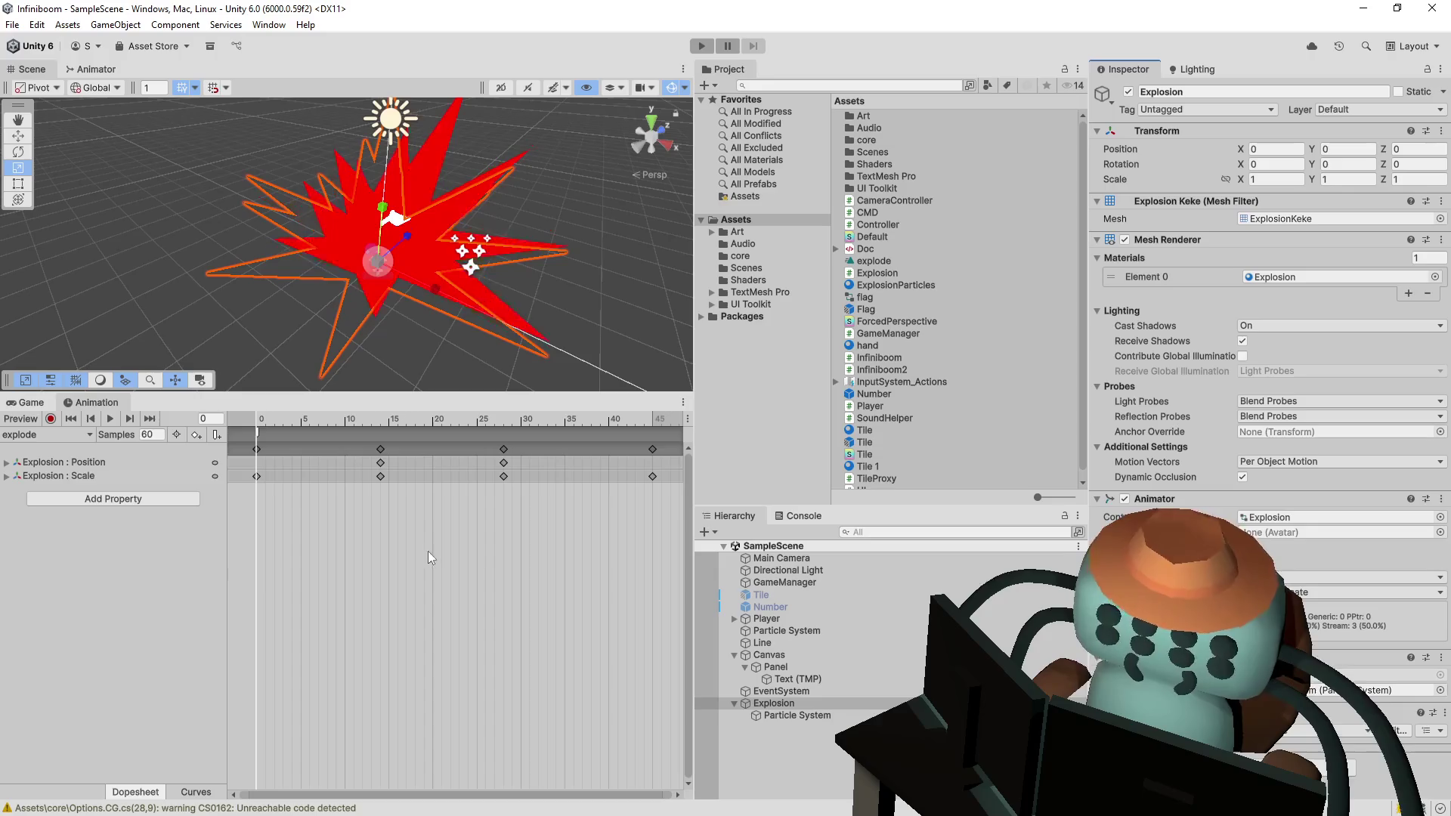
- Set the frame-0 animation event to call EmitParticles
{"action": "left_click", "coordinate": [257, 431]}
{"action": "left_click", "coordinate": [1240, 126]}
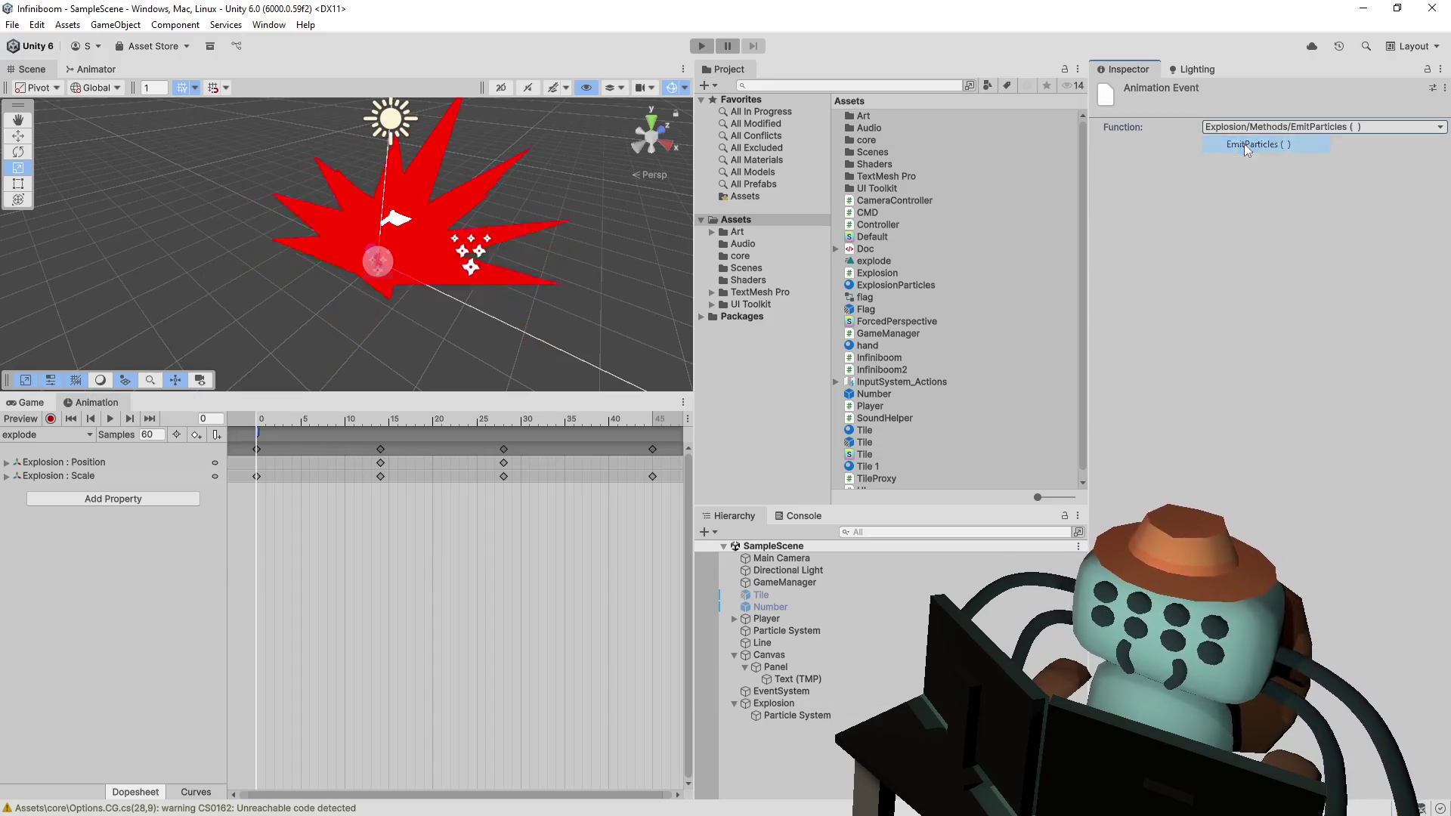
{"action": "left_click", "coordinate": [1244, 144]}
{"action": "left_click", "coordinate": [779, 703]}
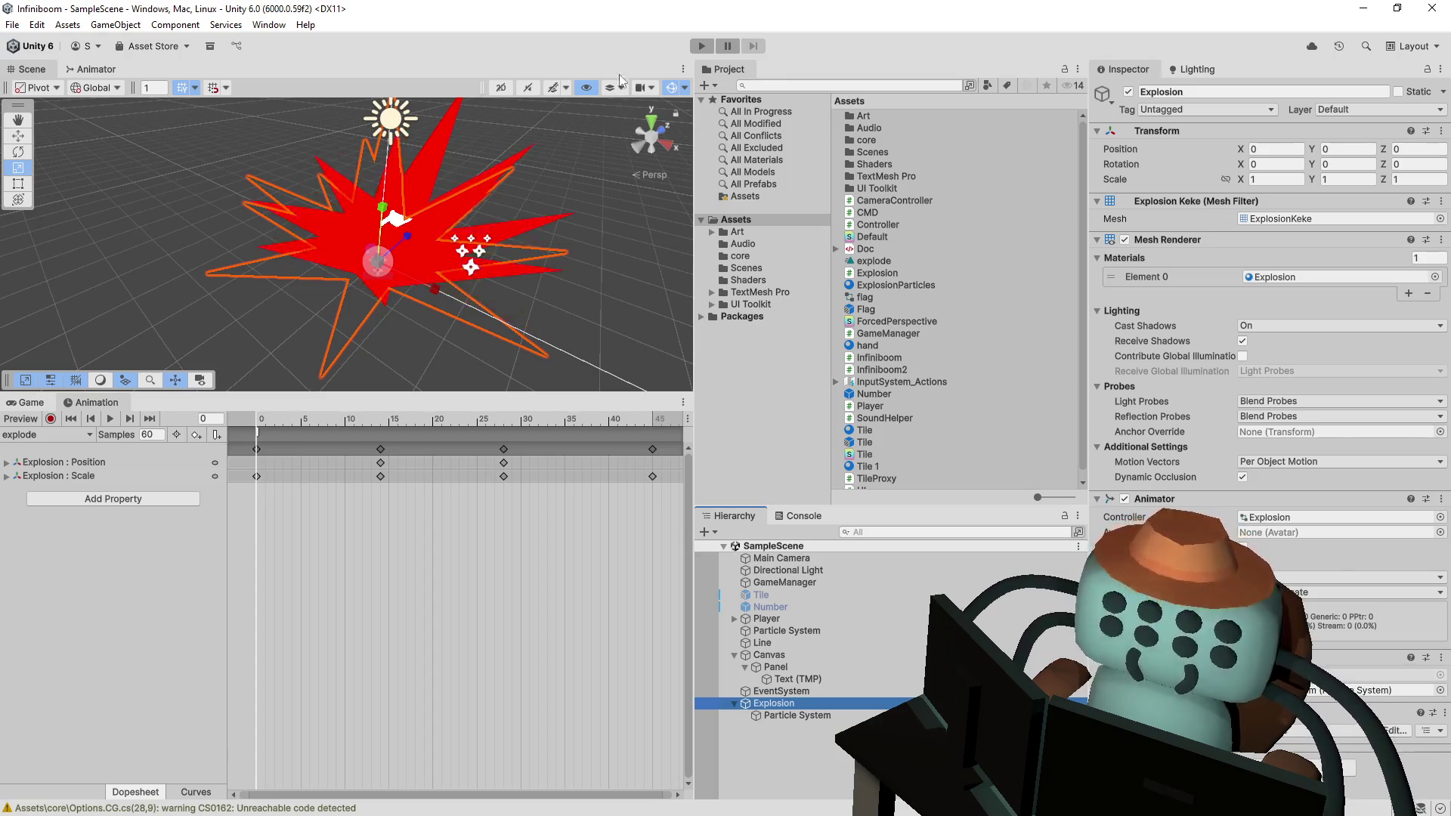
{"action": "left_click", "coordinate": [701, 46]}
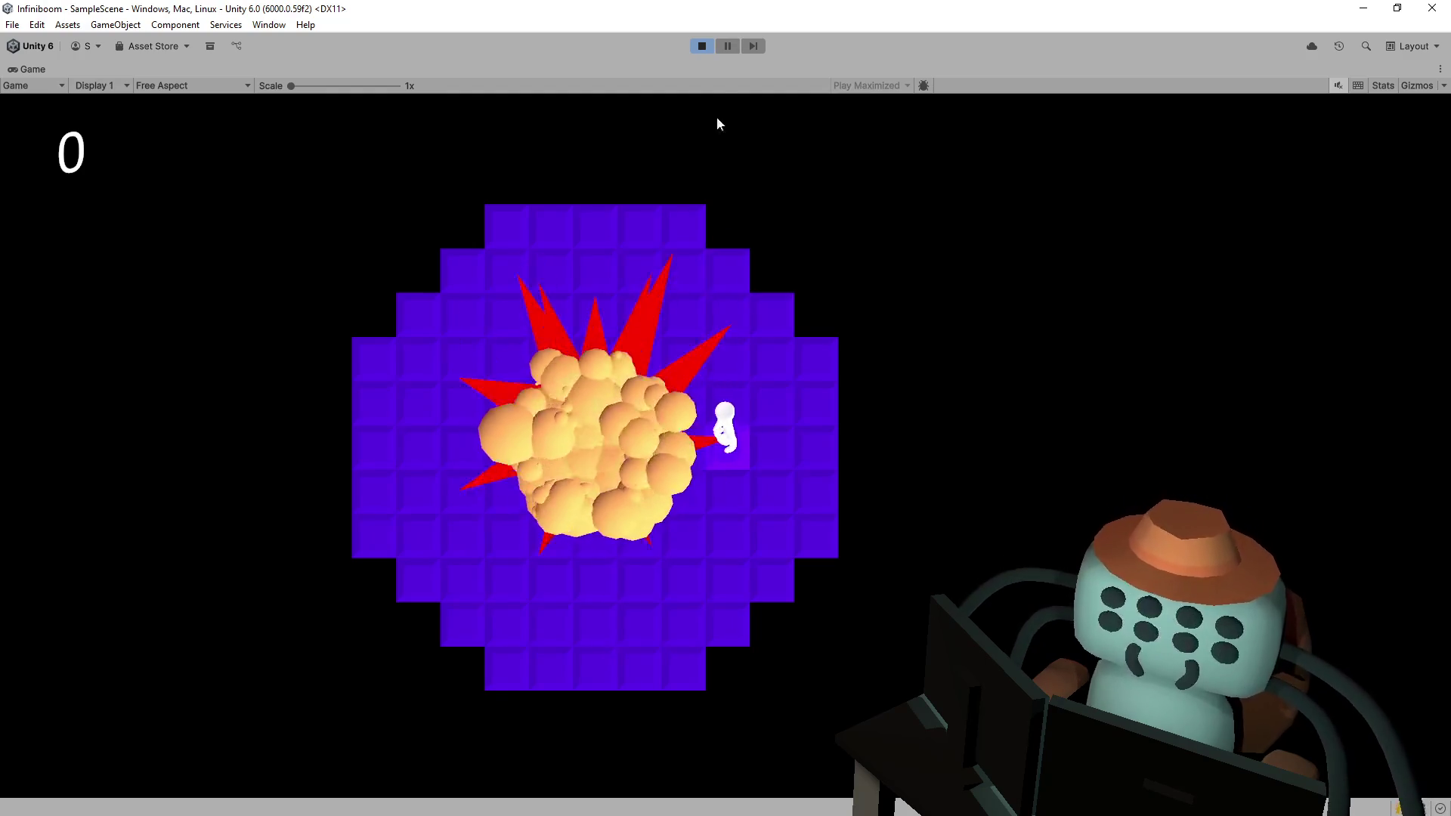
{"action": "left_click", "coordinate": [703, 45]}
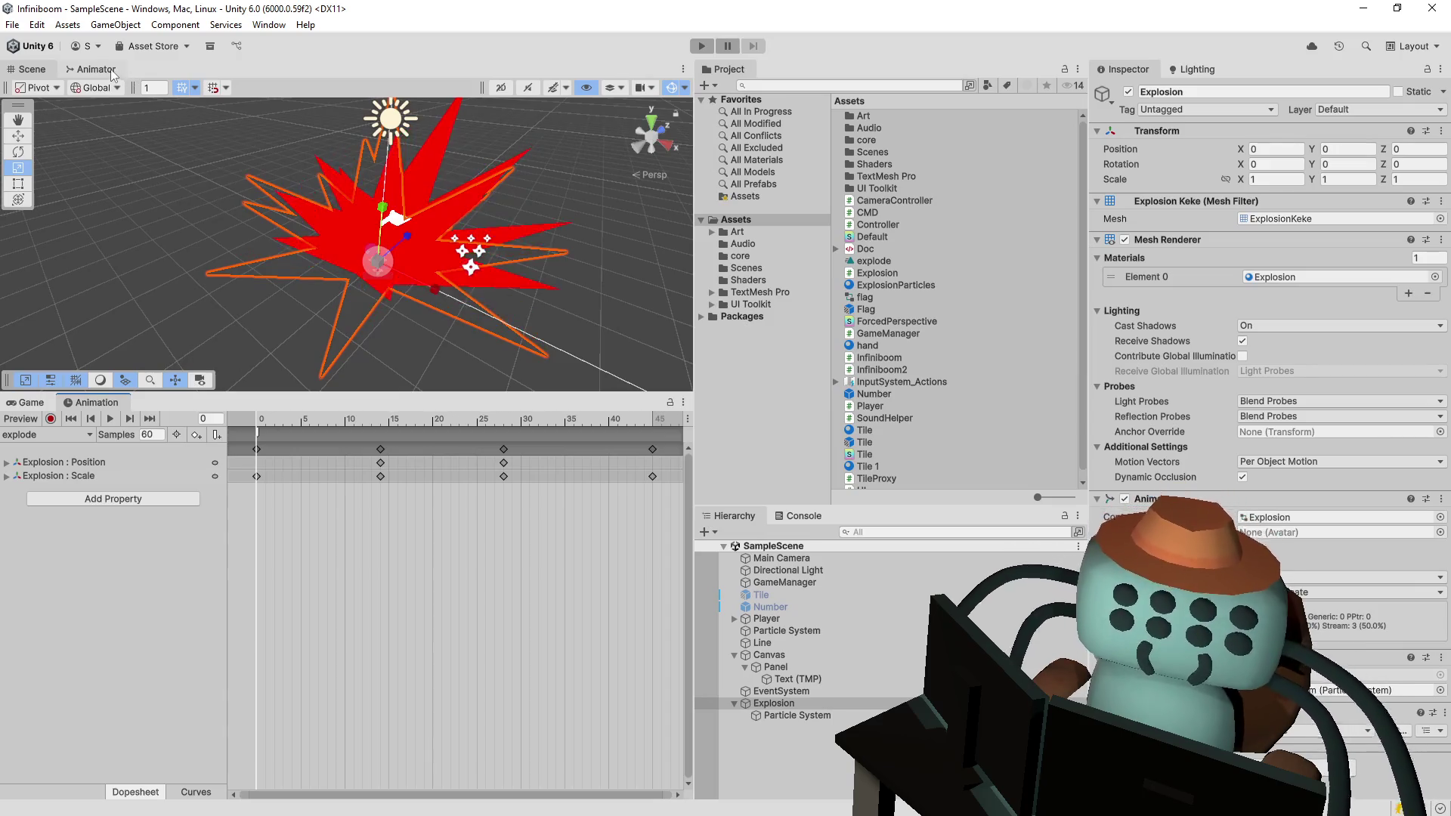
- Move the explode state aside and create an empty New State below it
{"action": "left_click", "coordinate": [91, 69]}
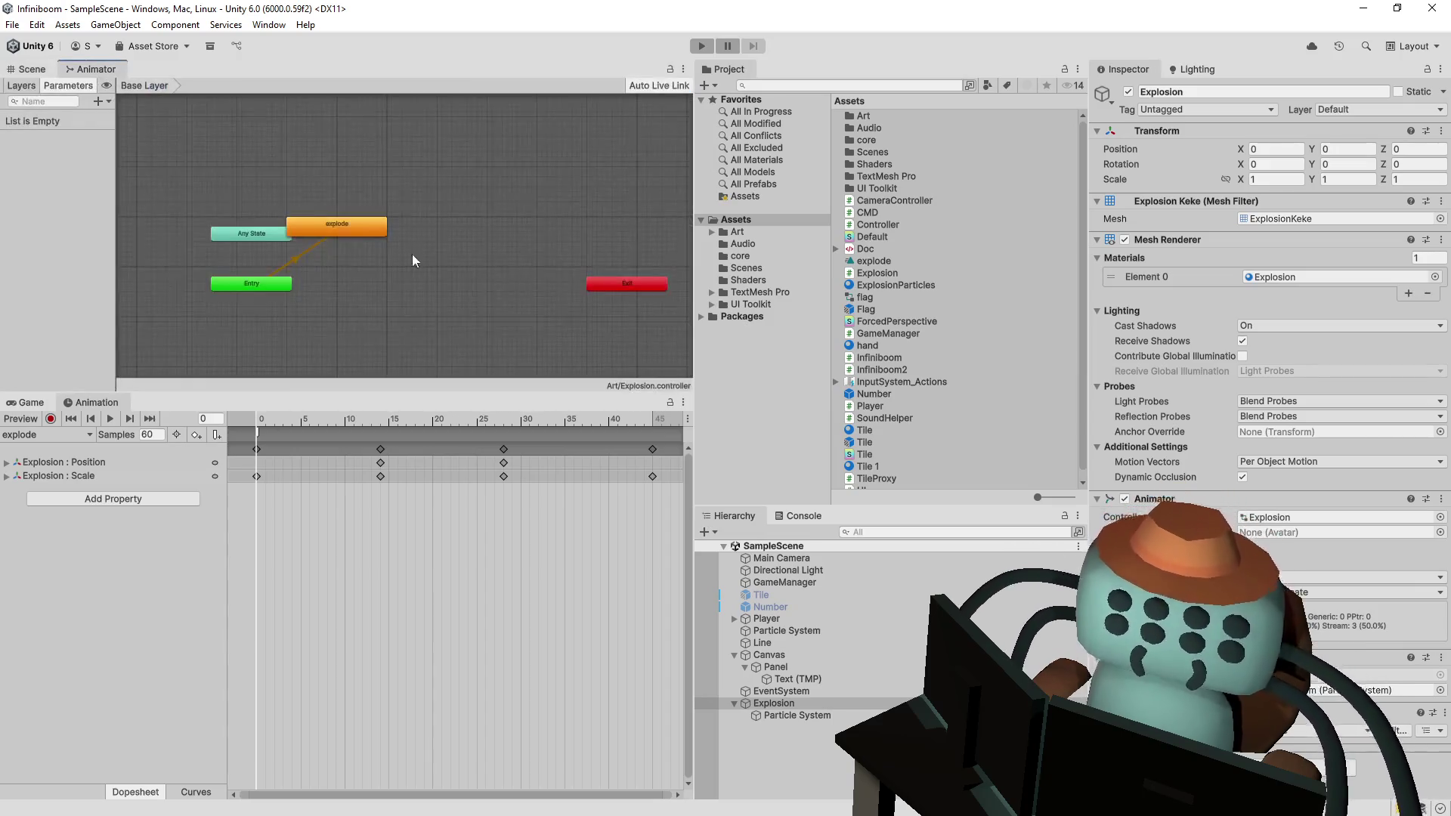
{"action": "left_click", "coordinate": [340, 228]}
{"action": "right_click", "coordinate": [340, 229]}
{"action": "left_click", "coordinate": [412, 190]}
{"action": "left_click_drag", "start_coordinate": [334, 224], "coordinate": [433, 247]}
{"action": "left_click", "coordinate": [406, 199]}
{"action": "right_click", "coordinate": [367, 196]}
{"action": "mouse_move", "coordinate": [386, 198]}
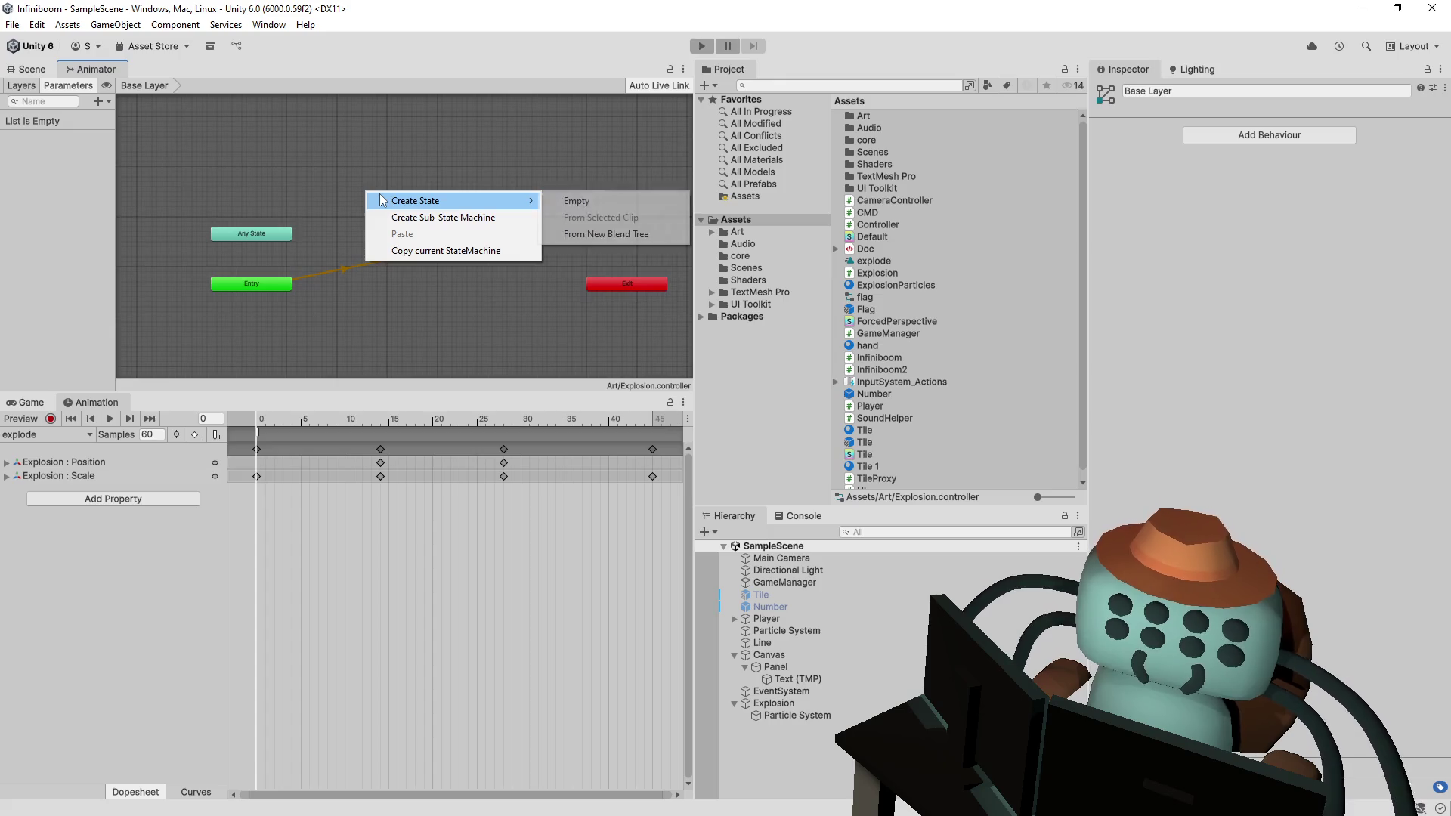
{"action": "left_click", "coordinate": [567, 198]}
{"action": "left_click_drag", "start_coordinate": [425, 195], "coordinate": [407, 294]}
- Set New State as the layer's default state
{"action": "right_click", "coordinate": [392, 302]}
{"action": "left_click", "coordinate": [462, 279]}
{"action": "left_click", "coordinate": [414, 306]}
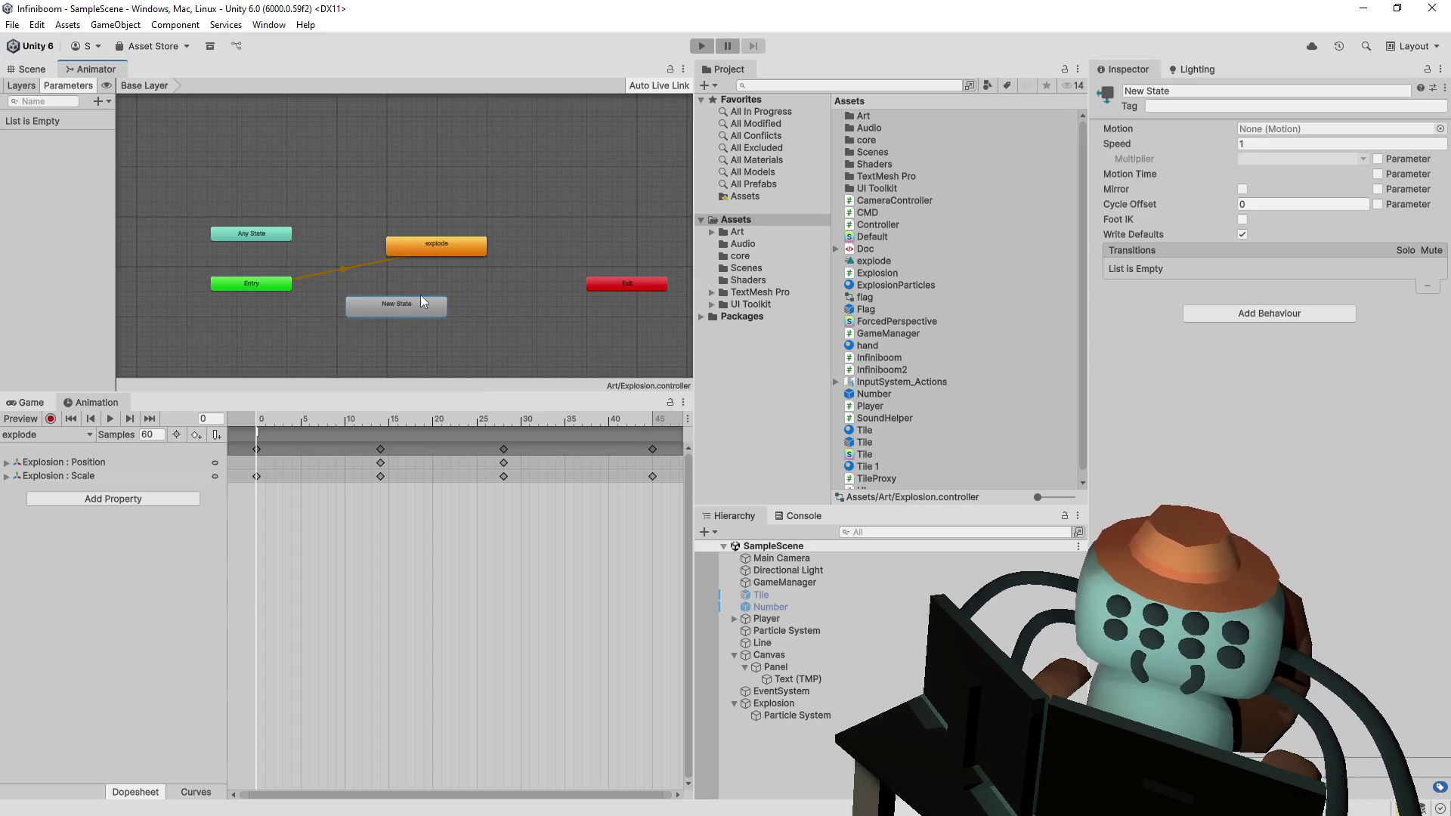
{"action": "right_click", "coordinate": [380, 309]}
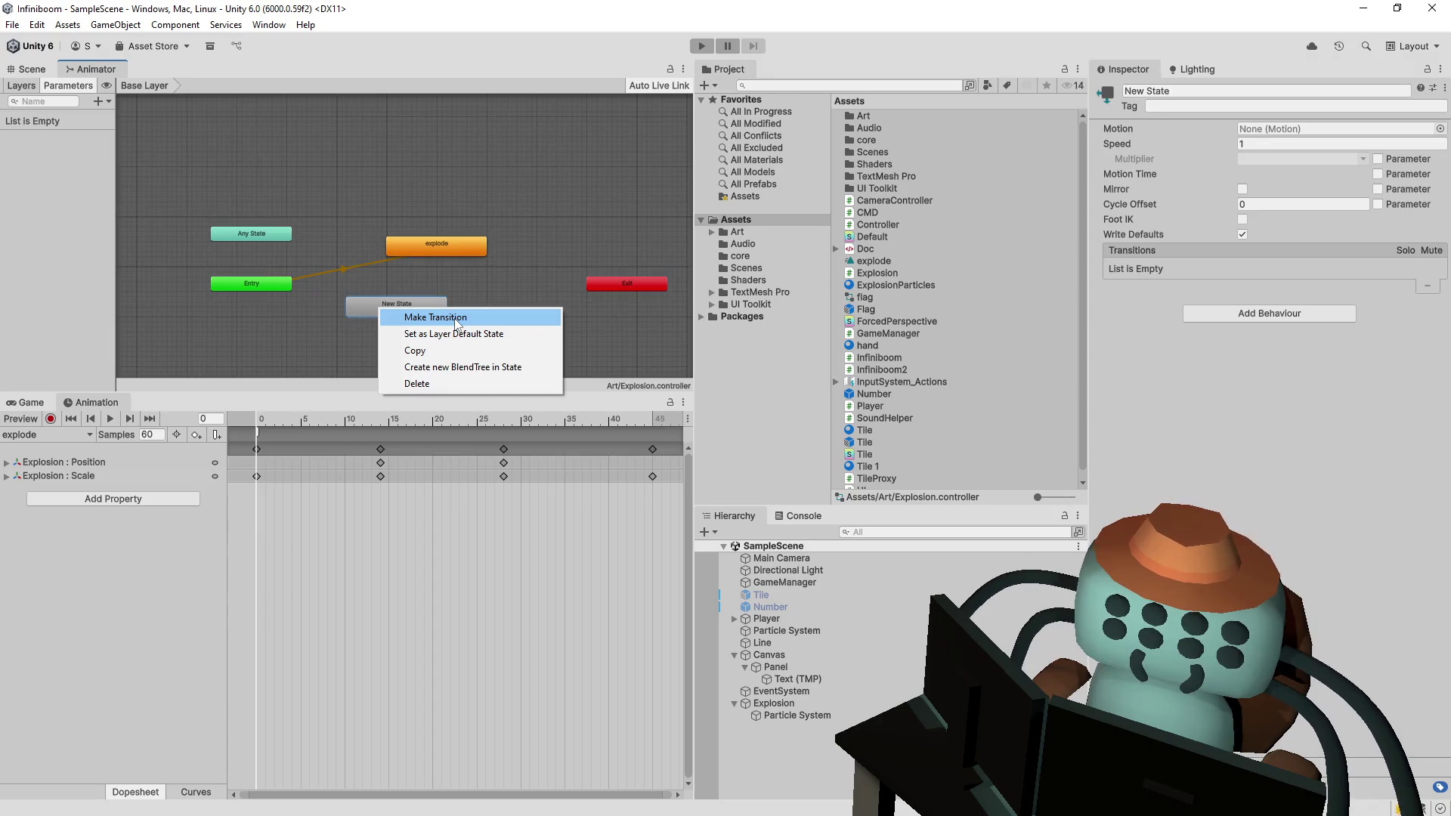
{"action": "left_click", "coordinate": [487, 336]}
- Start a transition from the explode state, abandoning the first attempt
{"action": "left_click", "coordinate": [427, 250]}
{"action": "right_click", "coordinate": [428, 248]}
{"action": "left_click", "coordinate": [578, 279]}
{"action": "right_click", "coordinate": [469, 247]}
{"action": "left_click", "coordinate": [503, 253]}
{"action": "left_click", "coordinate": [613, 274]}
{"action": "right_click", "coordinate": [457, 247]}
- Add transitions from explode to Exit and from Any State to explode
{"action": "left_click", "coordinate": [500, 255]}
{"action": "left_click", "coordinate": [620, 283]}
{"action": "right_click", "coordinate": [285, 236]}
{"action": "left_click", "coordinate": [332, 247]}
{"action": "left_click", "coordinate": [426, 246]}
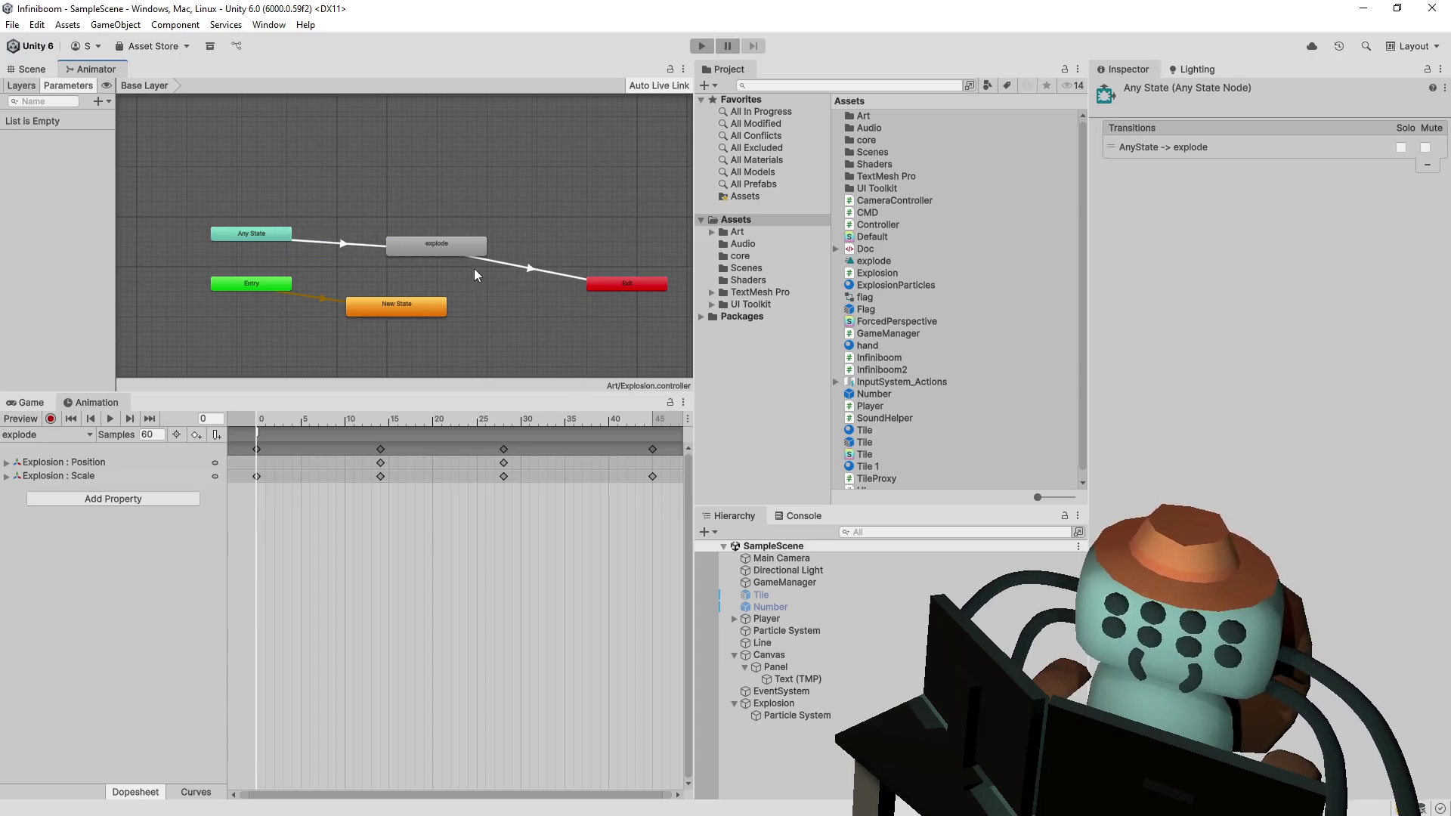
- Enable Loop Pose on the explode clip and link Entry to explode
{"action": "left_click", "coordinate": [874, 261]}
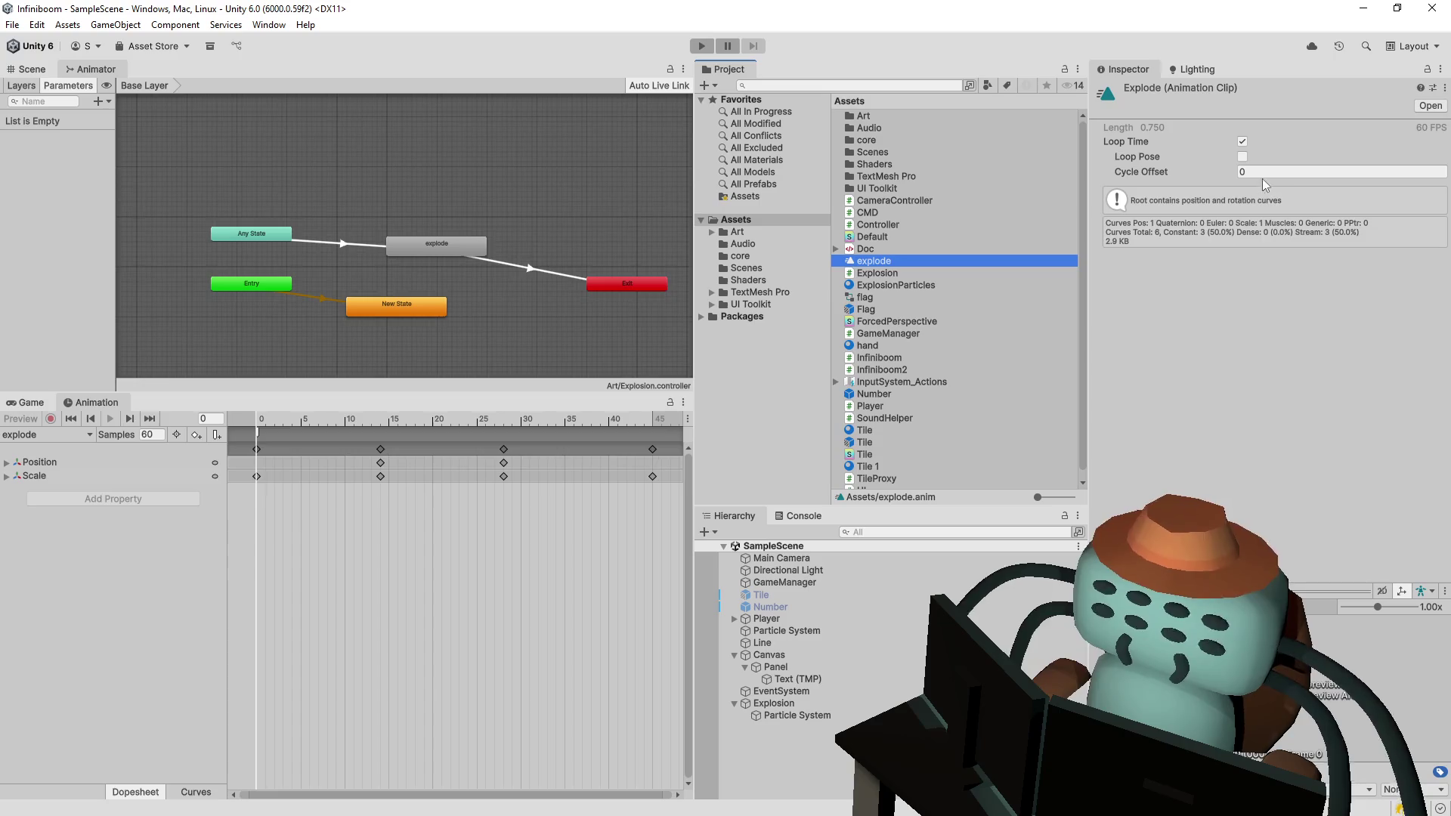
{"action": "left_click", "coordinate": [1242, 157]}
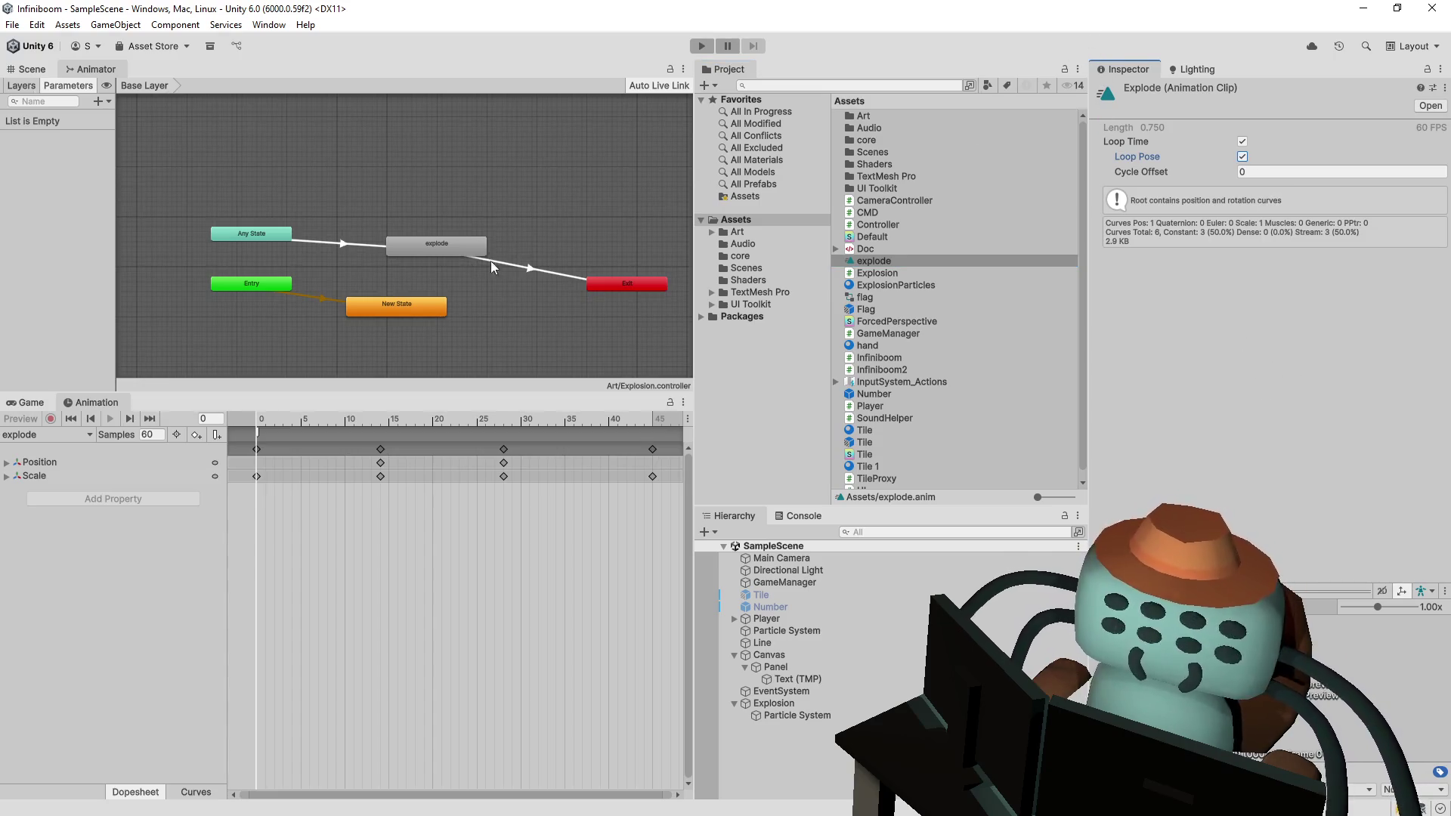
{"action": "left_click", "coordinate": [440, 246]}
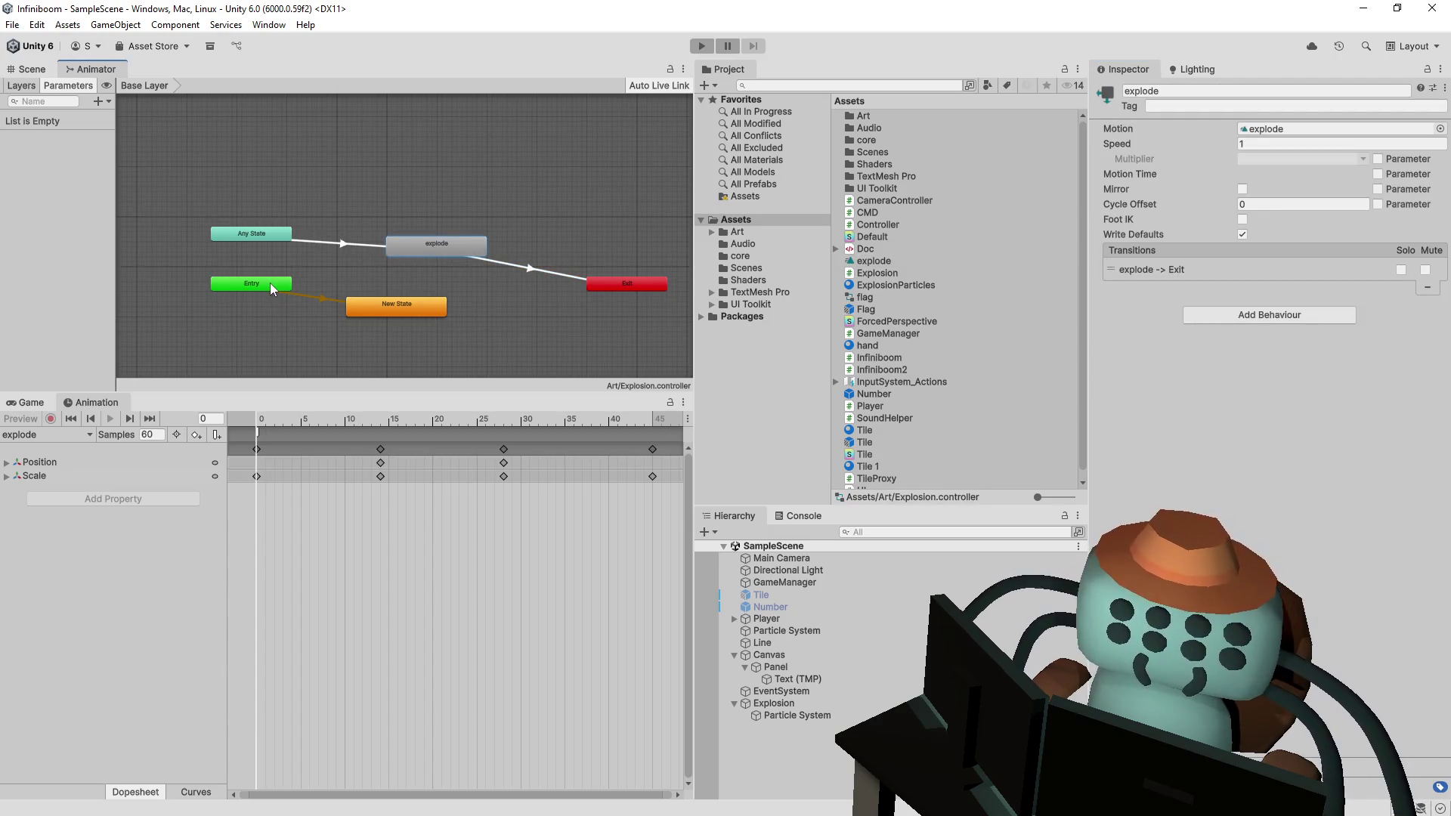
{"action": "right_click", "coordinate": [270, 283]}
{"action": "left_click", "coordinate": [325, 292]}
{"action": "left_click", "coordinate": [423, 249]}
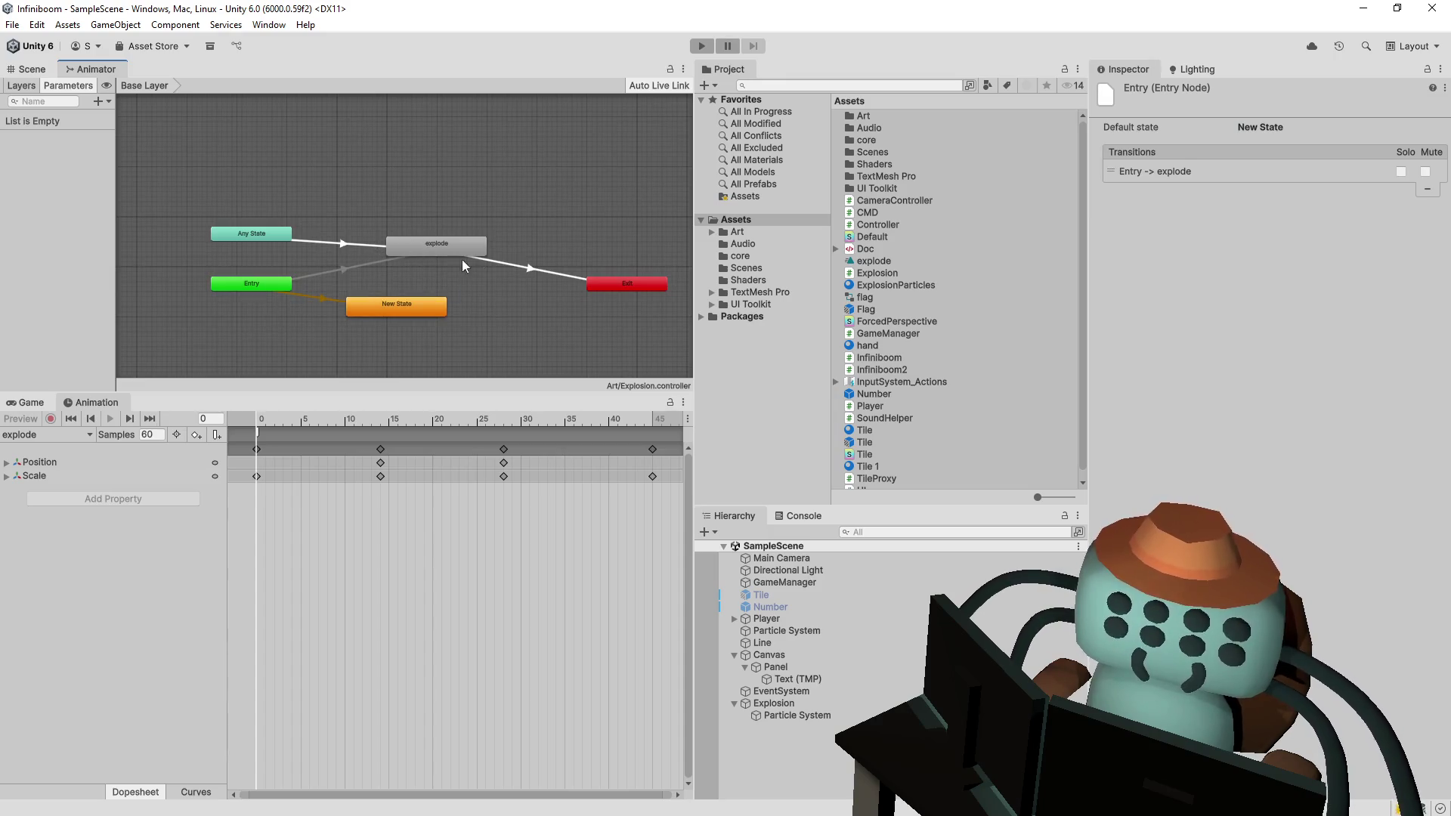
- Delete the explode→Exit and Any State transitions, then run the game
{"action": "left_click", "coordinate": [514, 266]}
{"action": "key", "text": "Delete"}
{"action": "left_click", "coordinate": [342, 240]}
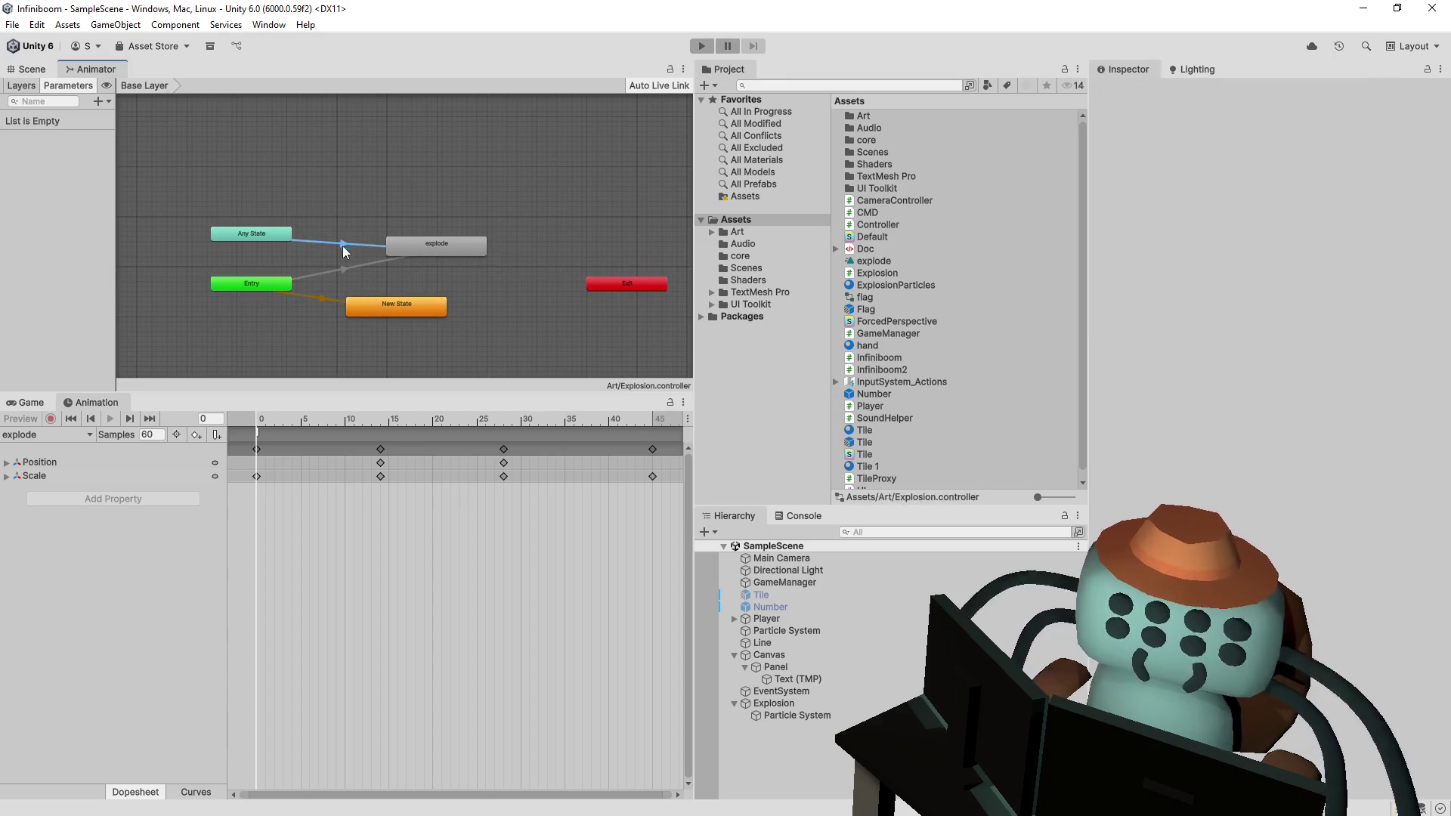
{"action": "key", "text": "Delete"}
{"action": "left_click", "coordinate": [397, 304]}
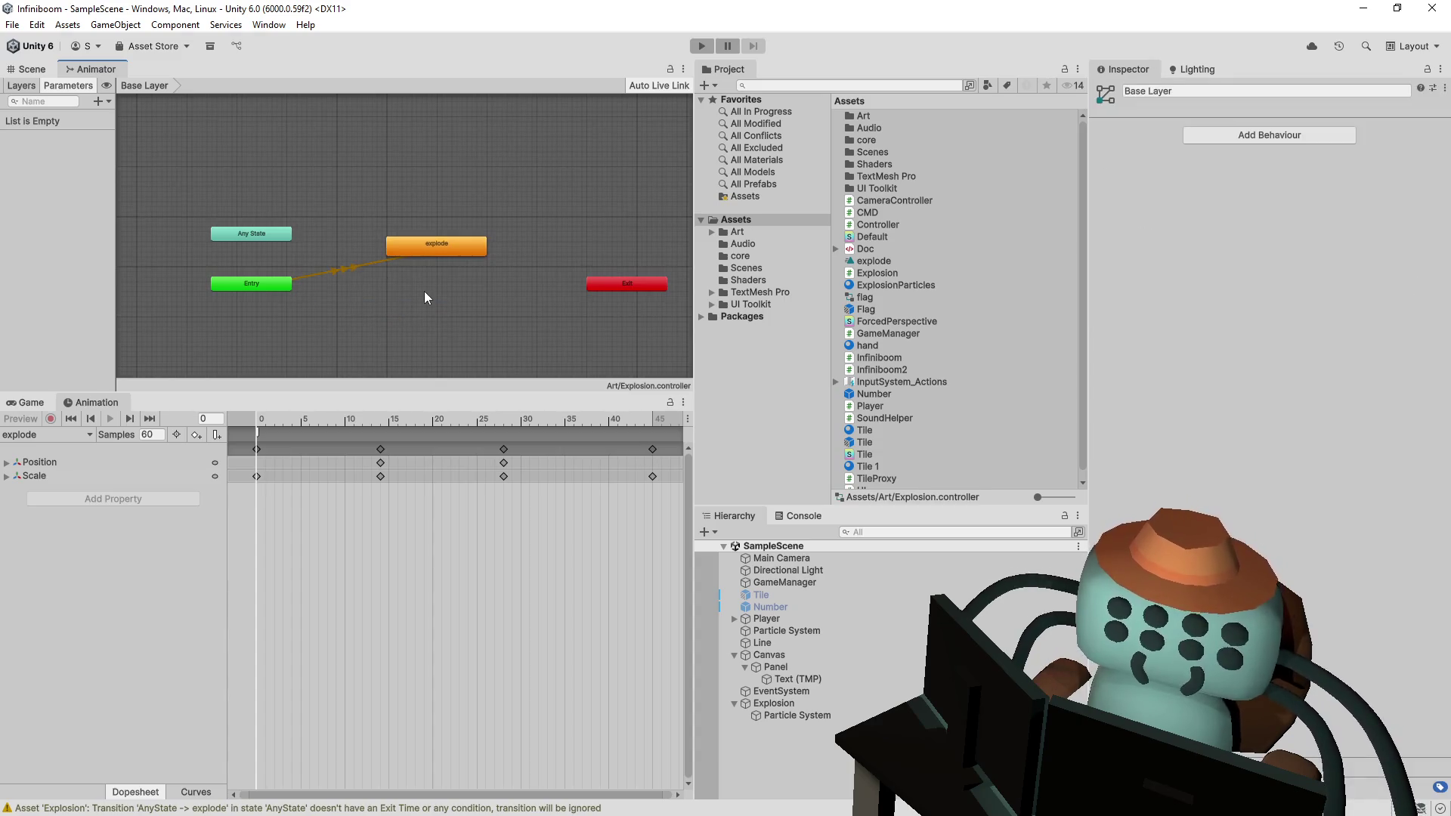
{"action": "left_click", "coordinate": [702, 46]}
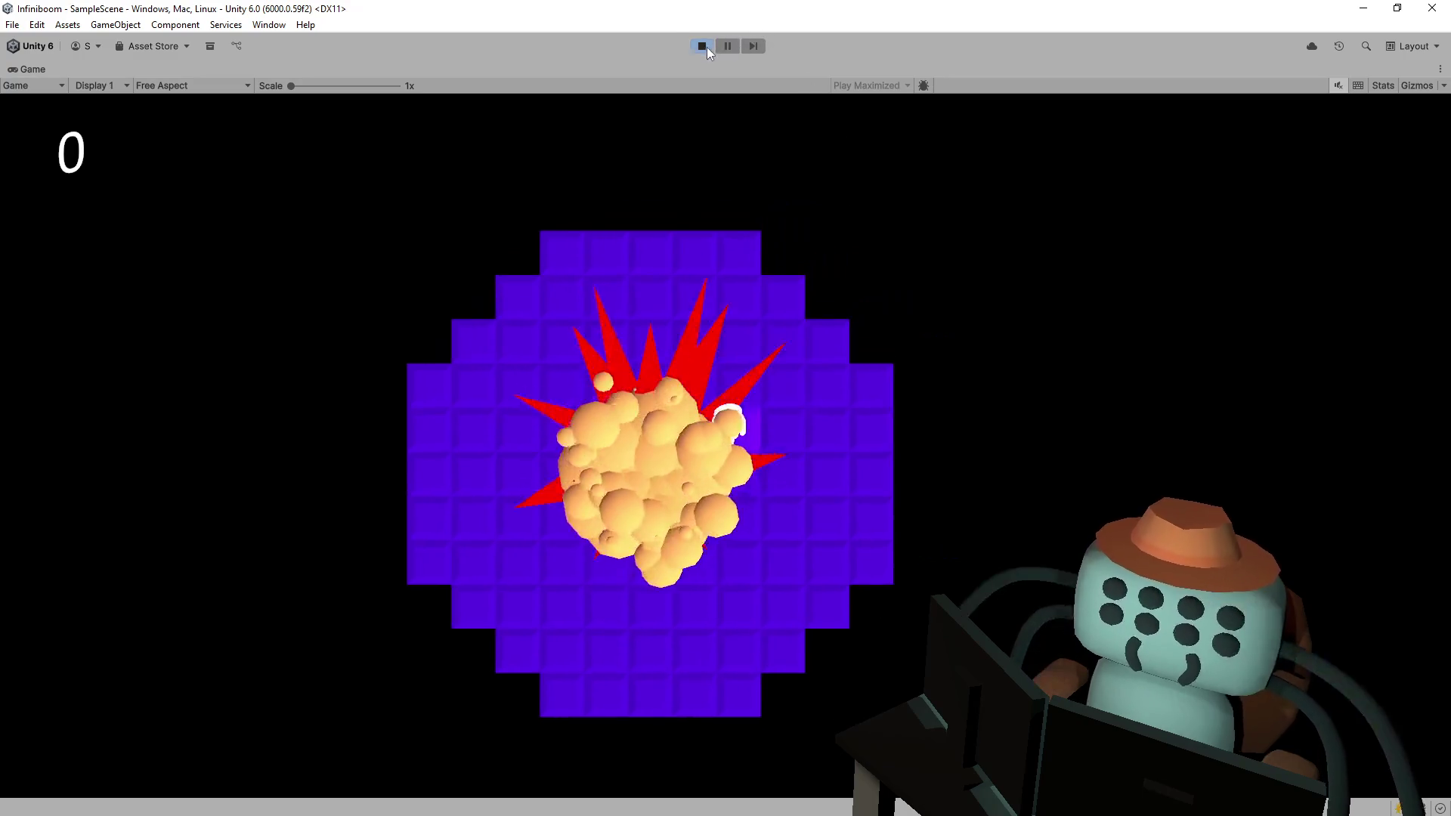
- Stop the game, select the explode clip and preview it at frame 28
{"action": "left_click", "coordinate": [702, 46]}
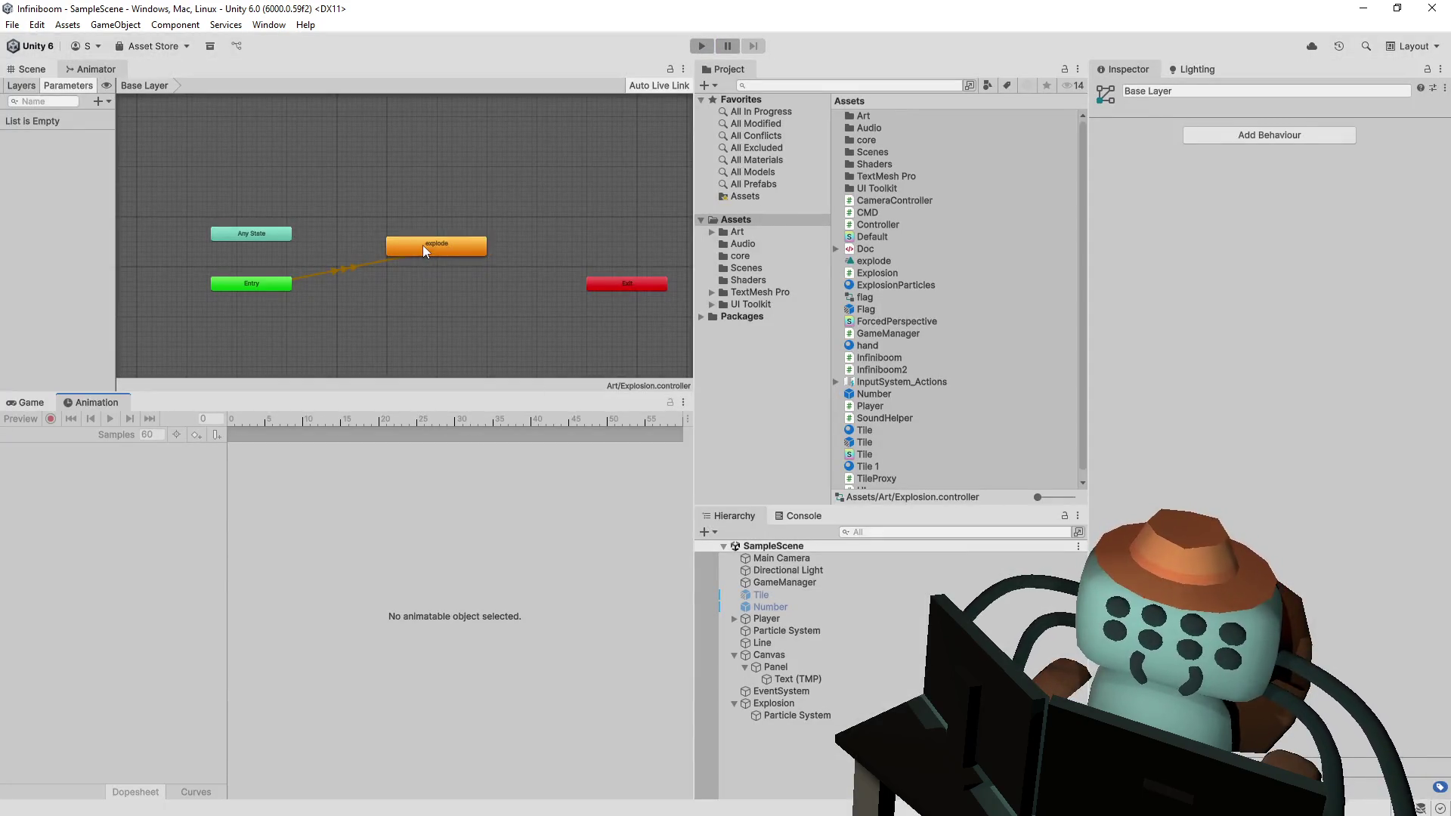
{"action": "left_click", "coordinate": [423, 245]}
{"action": "left_click", "coordinate": [1285, 128]}
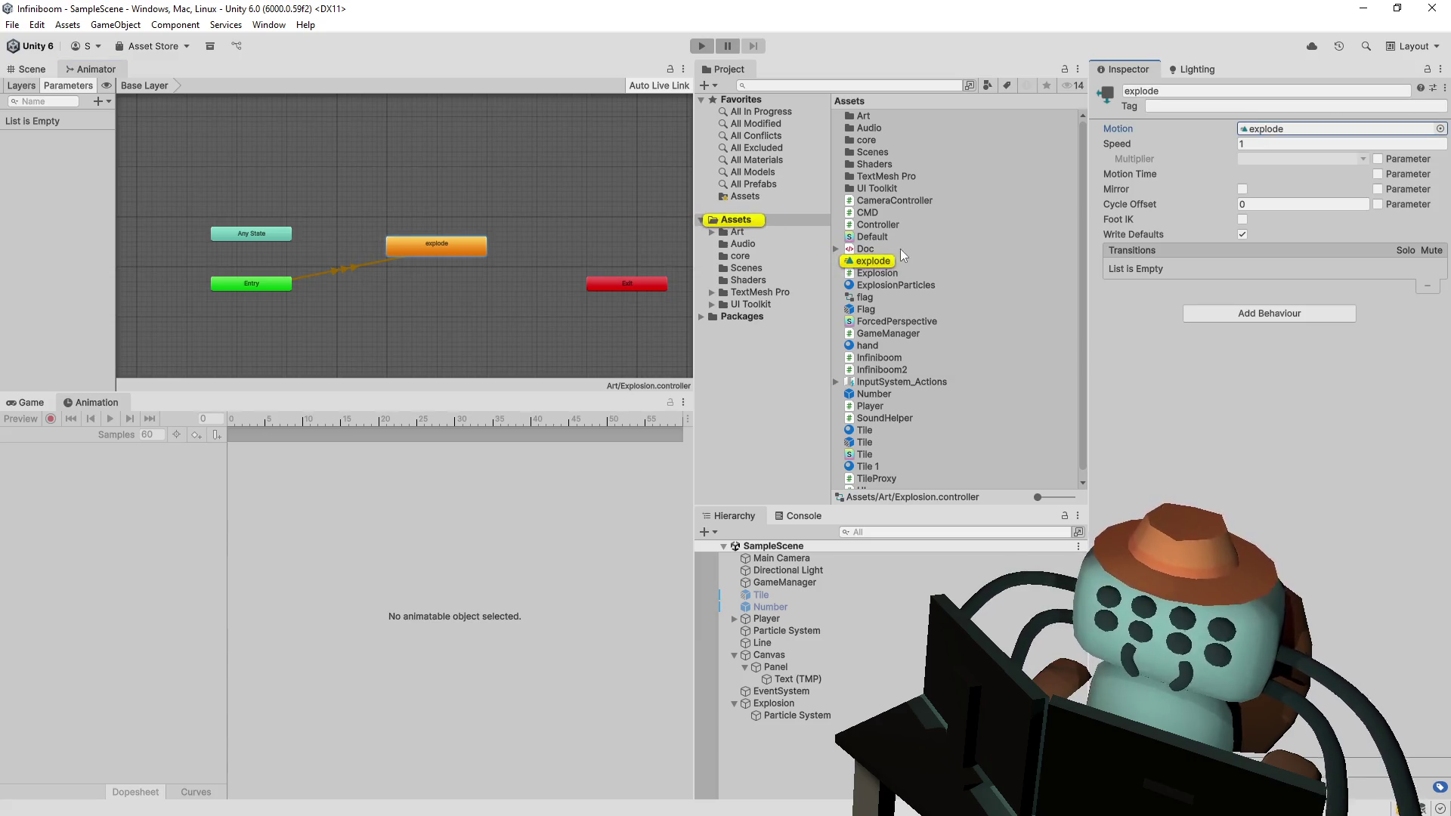
{"action": "left_click", "coordinate": [879, 260]}
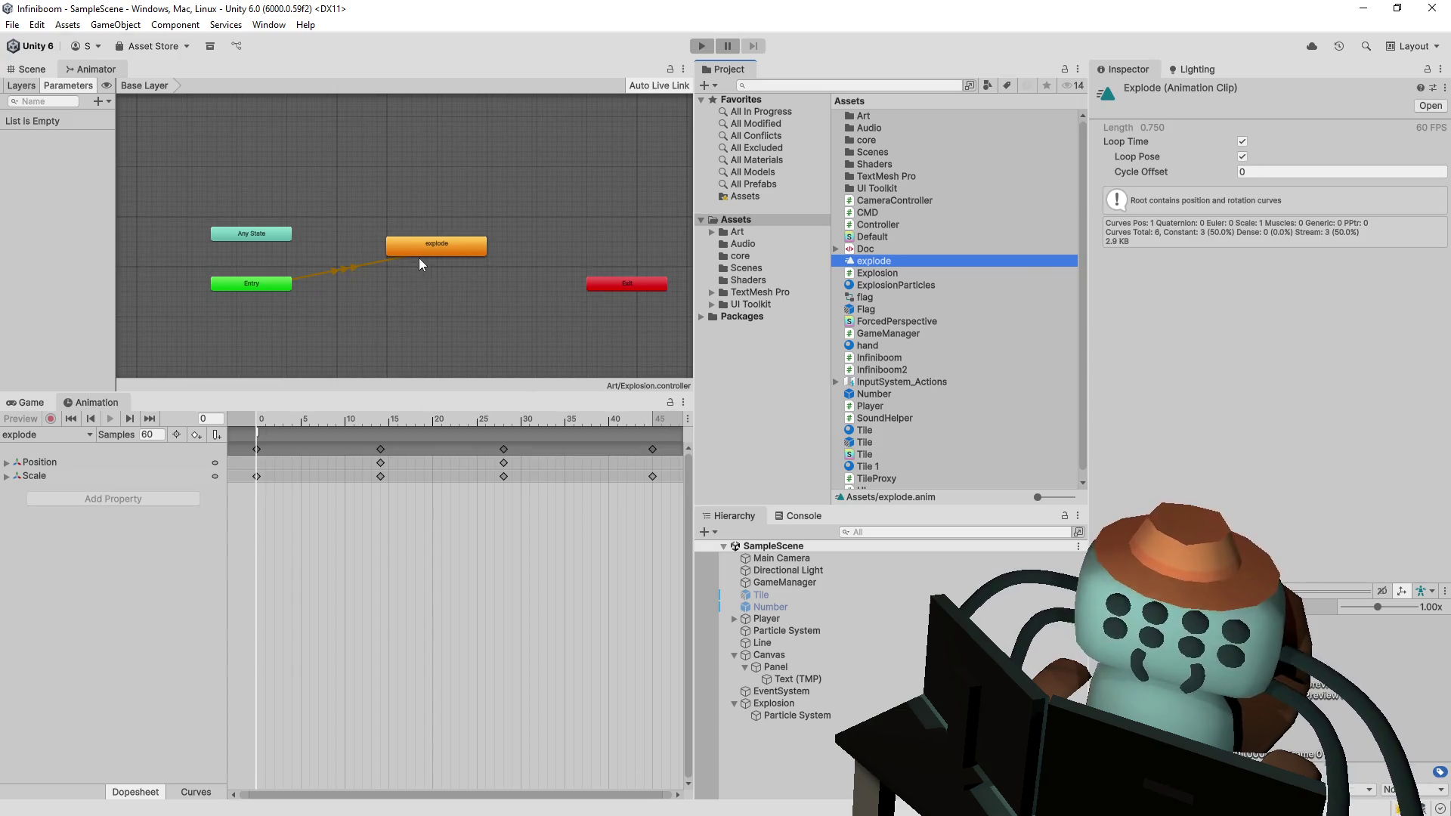
{"action": "left_click_drag", "start_coordinate": [418, 249], "coordinate": [412, 274]}
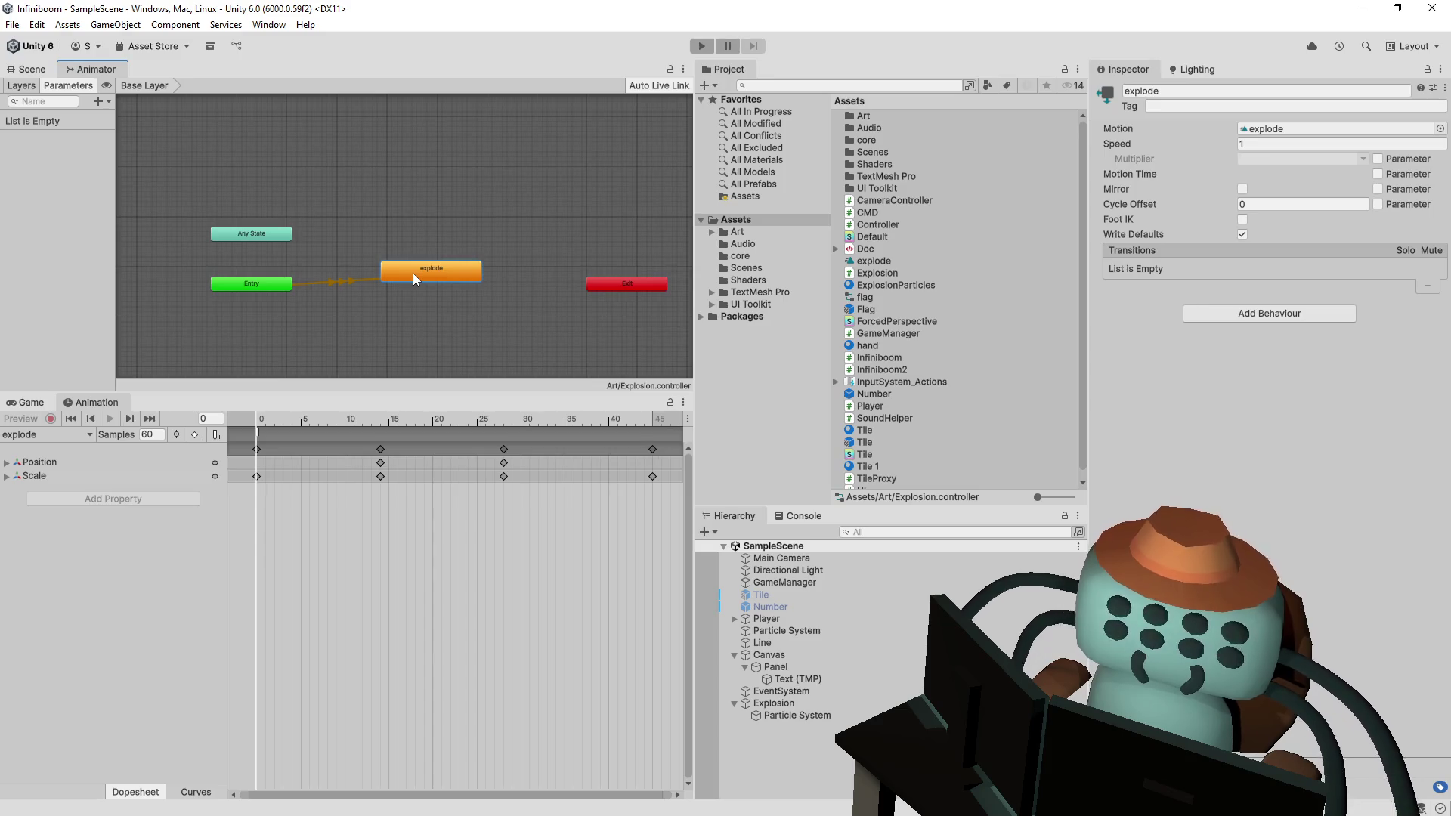
{"action": "mouse_move", "coordinate": [641, 417]}
{"action": "left_mouse_down"}
{"action": "mouse_move", "coordinate": [344, 413]}
{"action": "mouse_move", "coordinate": [511, 417]}
{"action": "left_mouse_up"}
{"action": "left_click", "coordinate": [869, 262]}
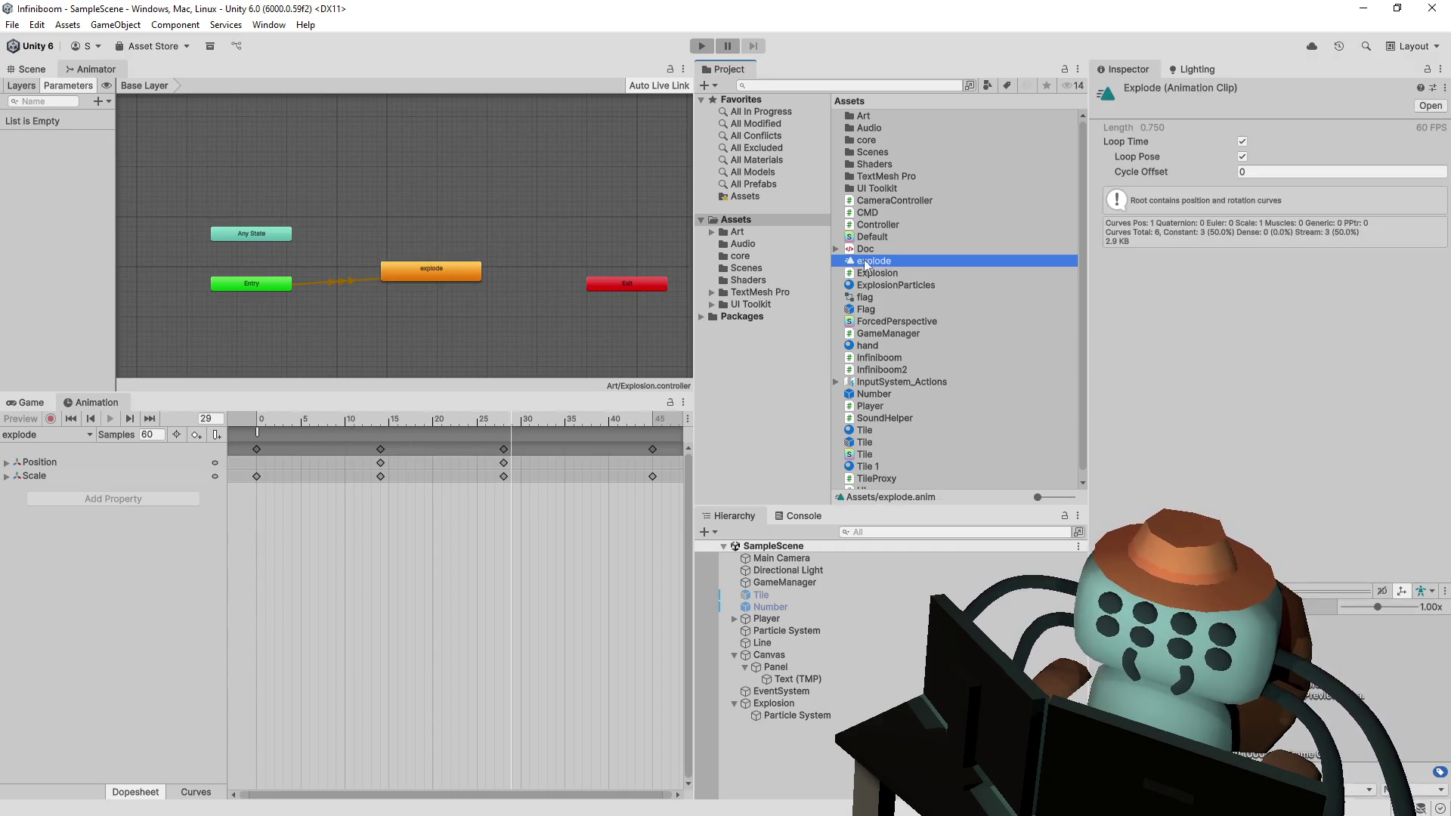
{"action": "left_click", "coordinate": [421, 281]}
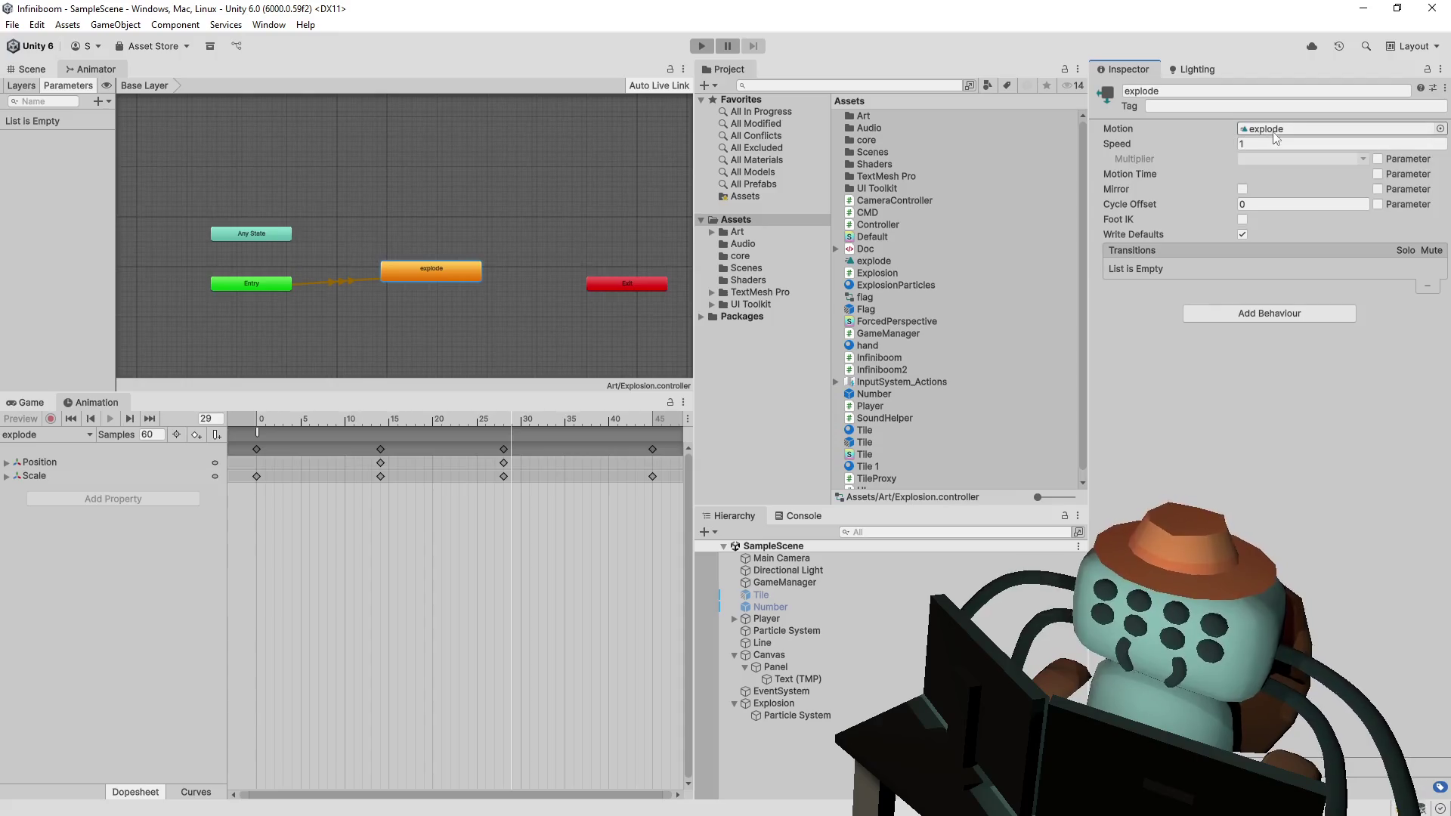
{"action": "left_click", "coordinate": [875, 262]}
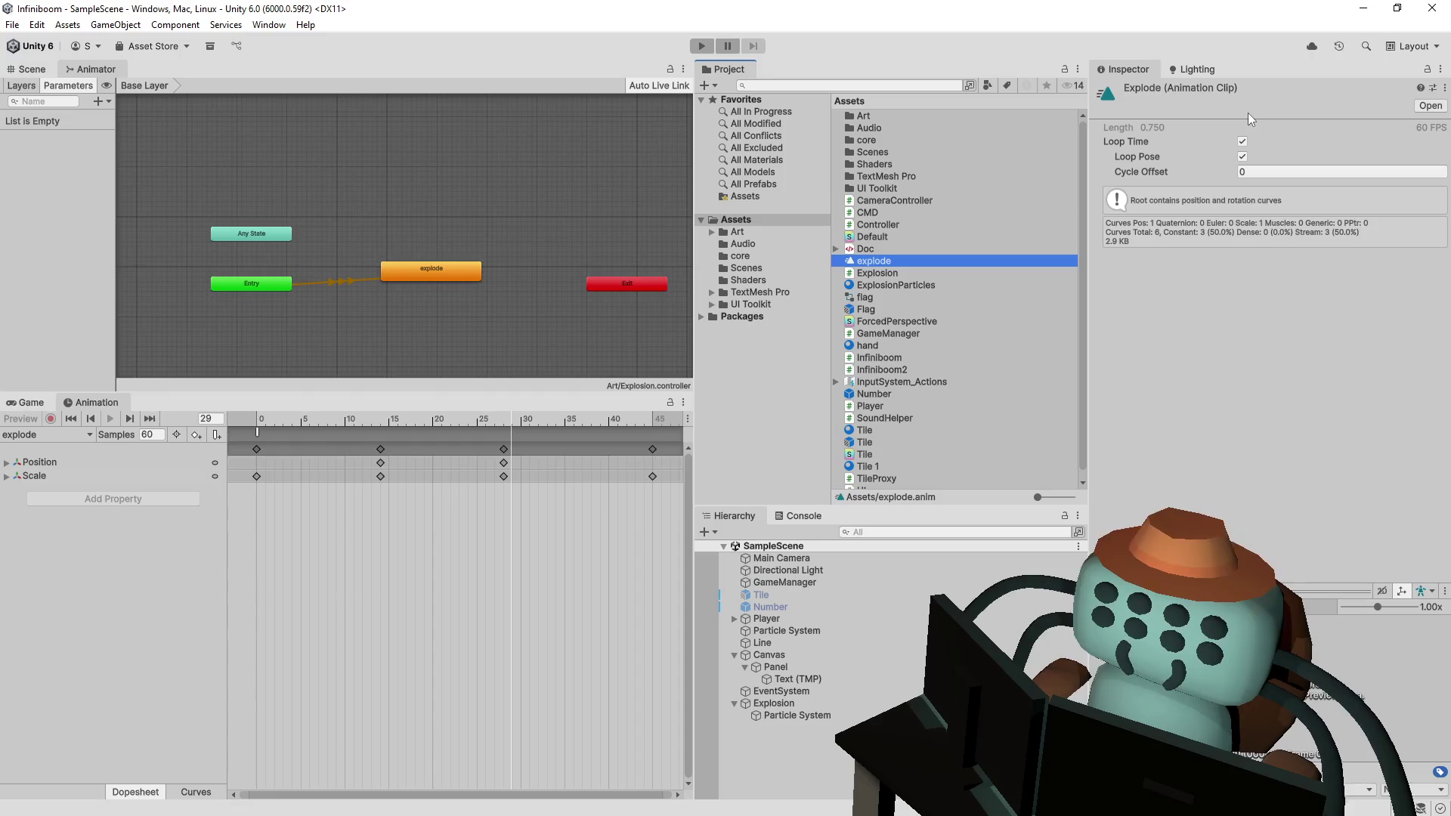
- Shift the animation event slightly later, then play-test the explosion and stop
{"action": "left_click_drag", "start_coordinate": [257, 434], "coordinate": [265, 434]}
{"action": "left_click", "coordinate": [299, 496]}
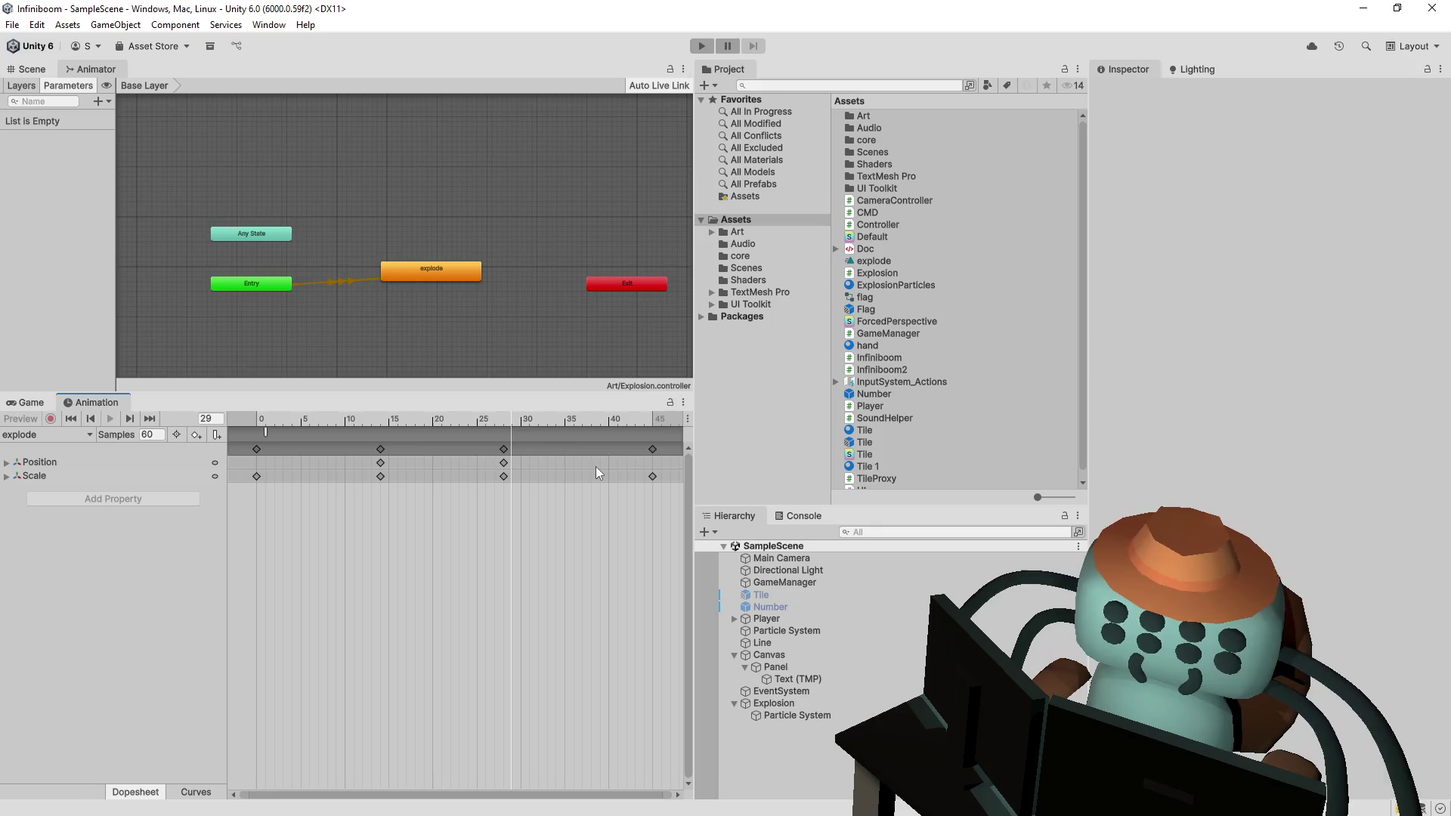
{"action": "left_click", "coordinate": [706, 48]}
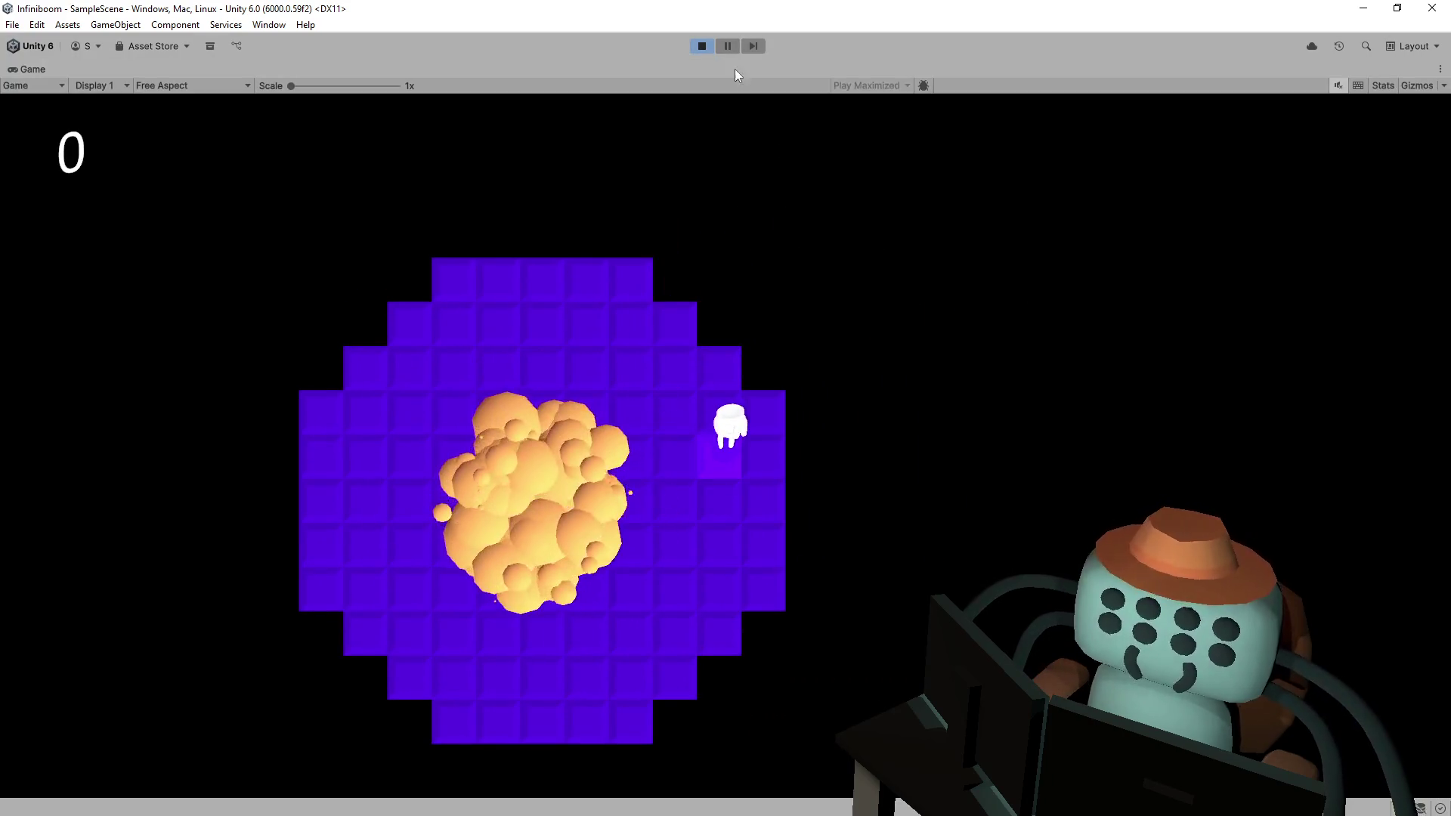
{"action": "left_click", "coordinate": [702, 46]}
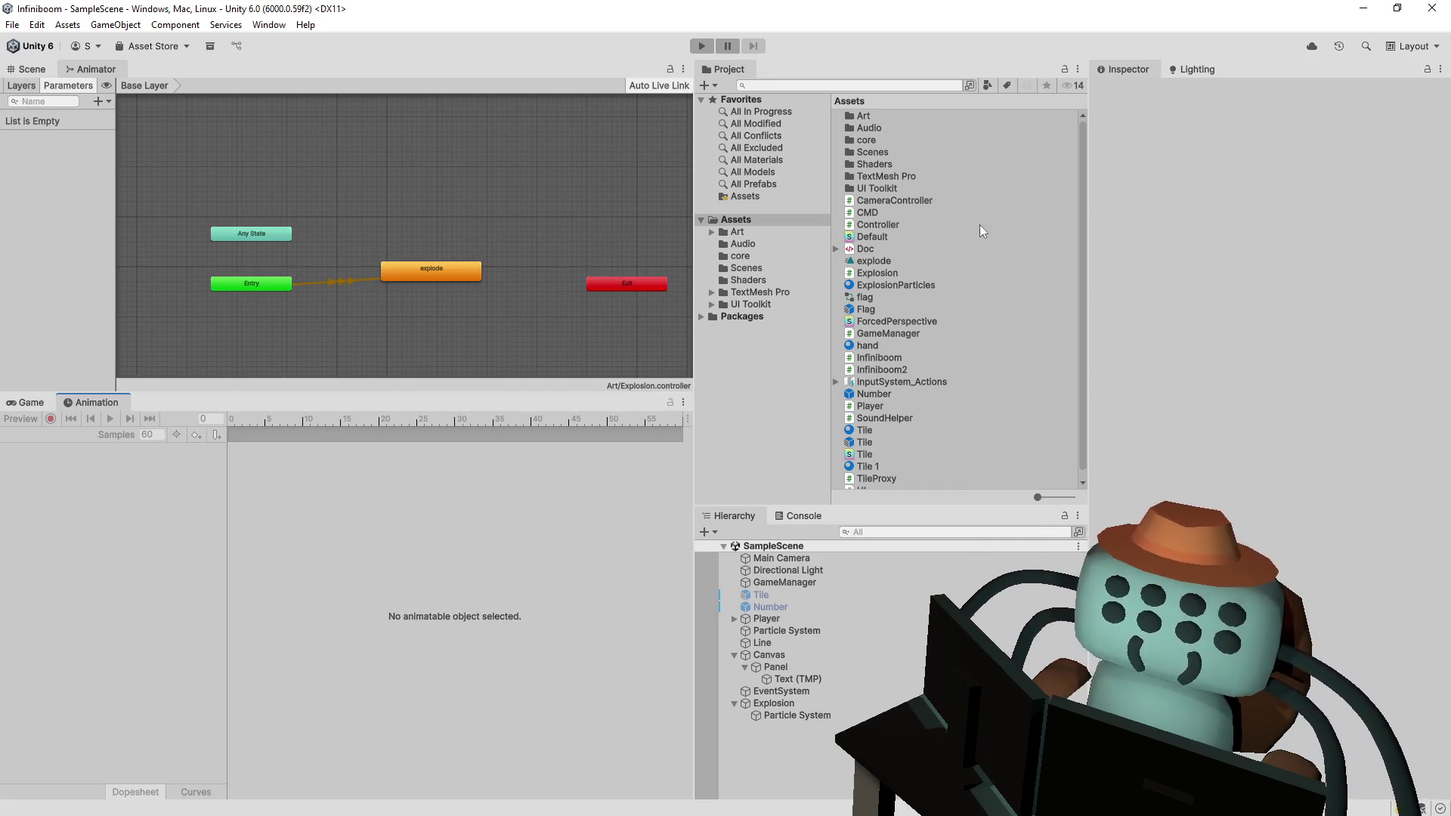
- Give the ExplosionParticles material the Unlit/Color shader and run the game
{"action": "scroll", "coordinate": [931, 307], "scroll_direction": "down", "scroll_amount": 1}
{"action": "left_click", "coordinate": [900, 278]}
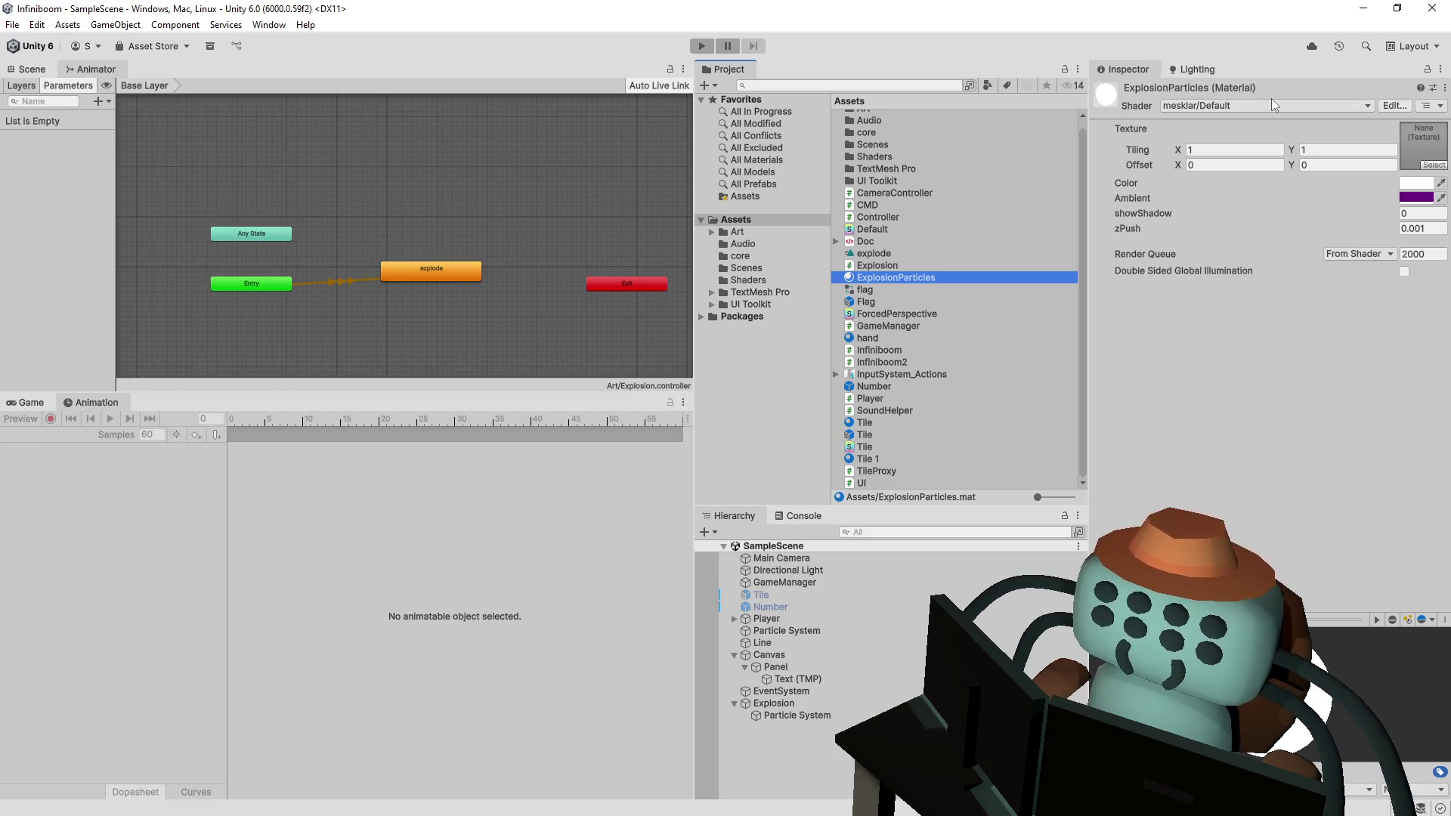
{"action": "left_click", "coordinate": [1261, 106]}
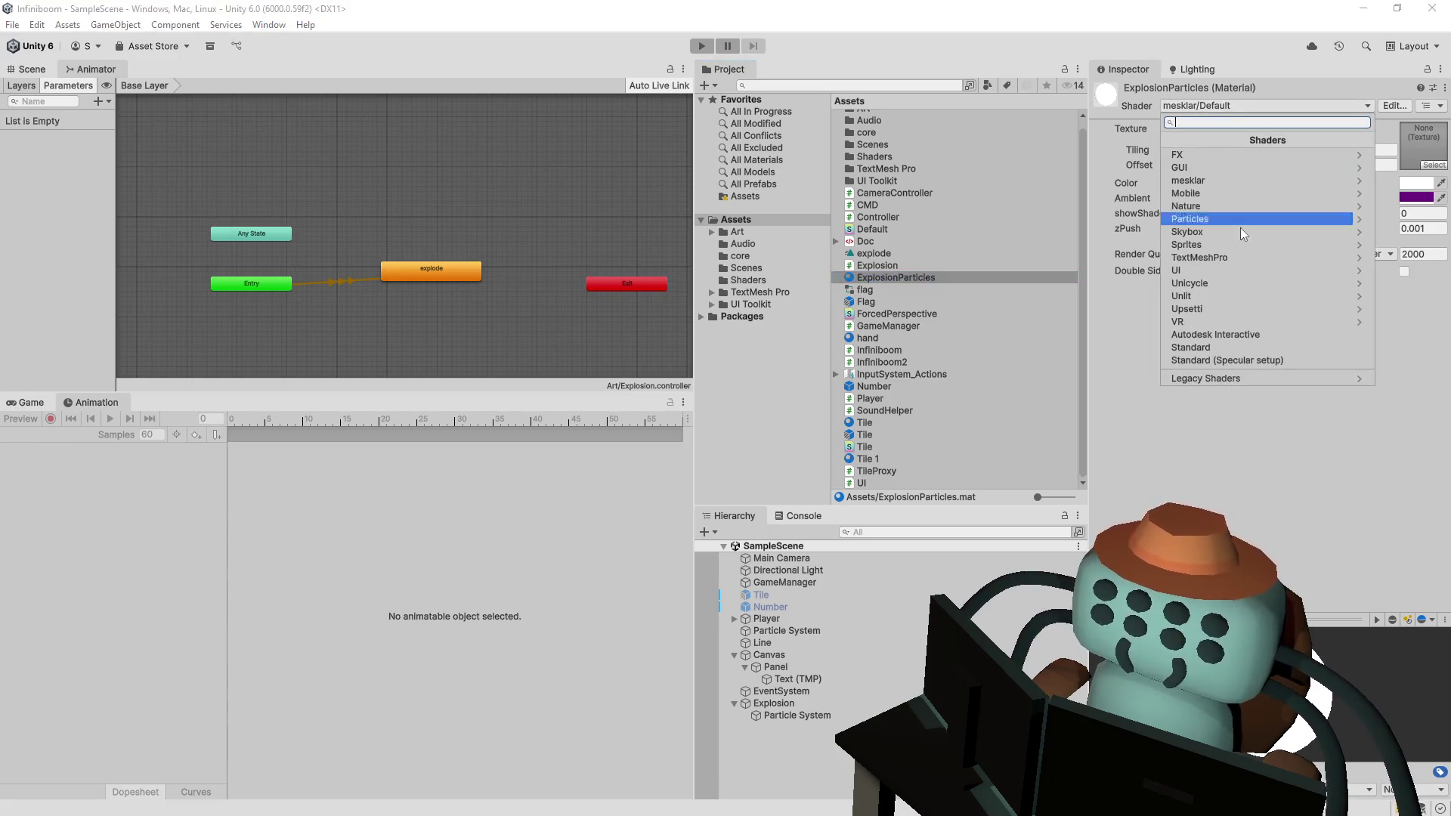
{"action": "left_click", "coordinate": [1213, 296]}
{"action": "left_click", "coordinate": [1259, 167]}
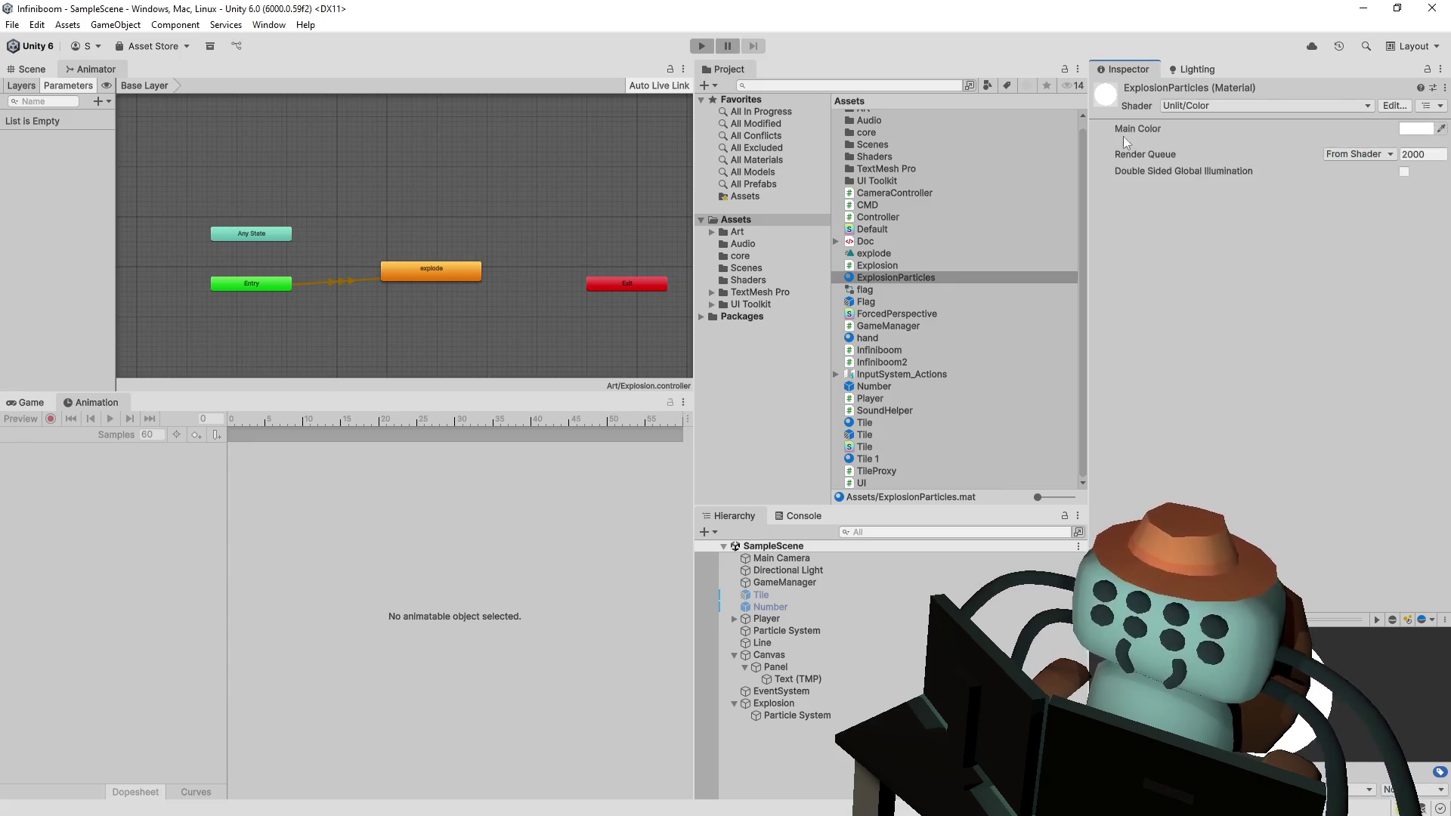
{"action": "left_click", "coordinate": [713, 50]}
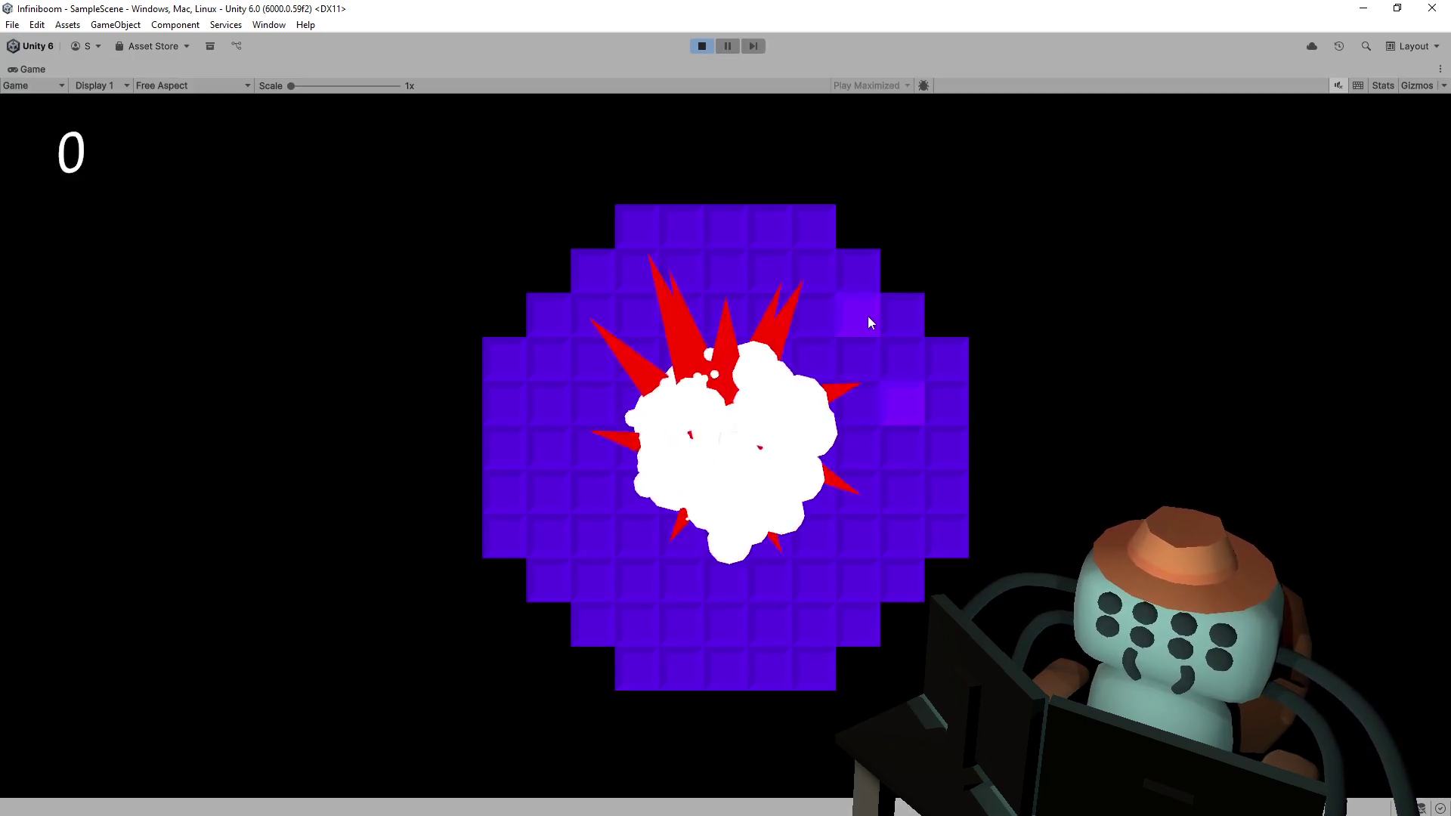
- Reveal several tiles and plant two flags on the minesweeper board, then stop the game
{"action": "left_click", "coordinate": [868, 318]}
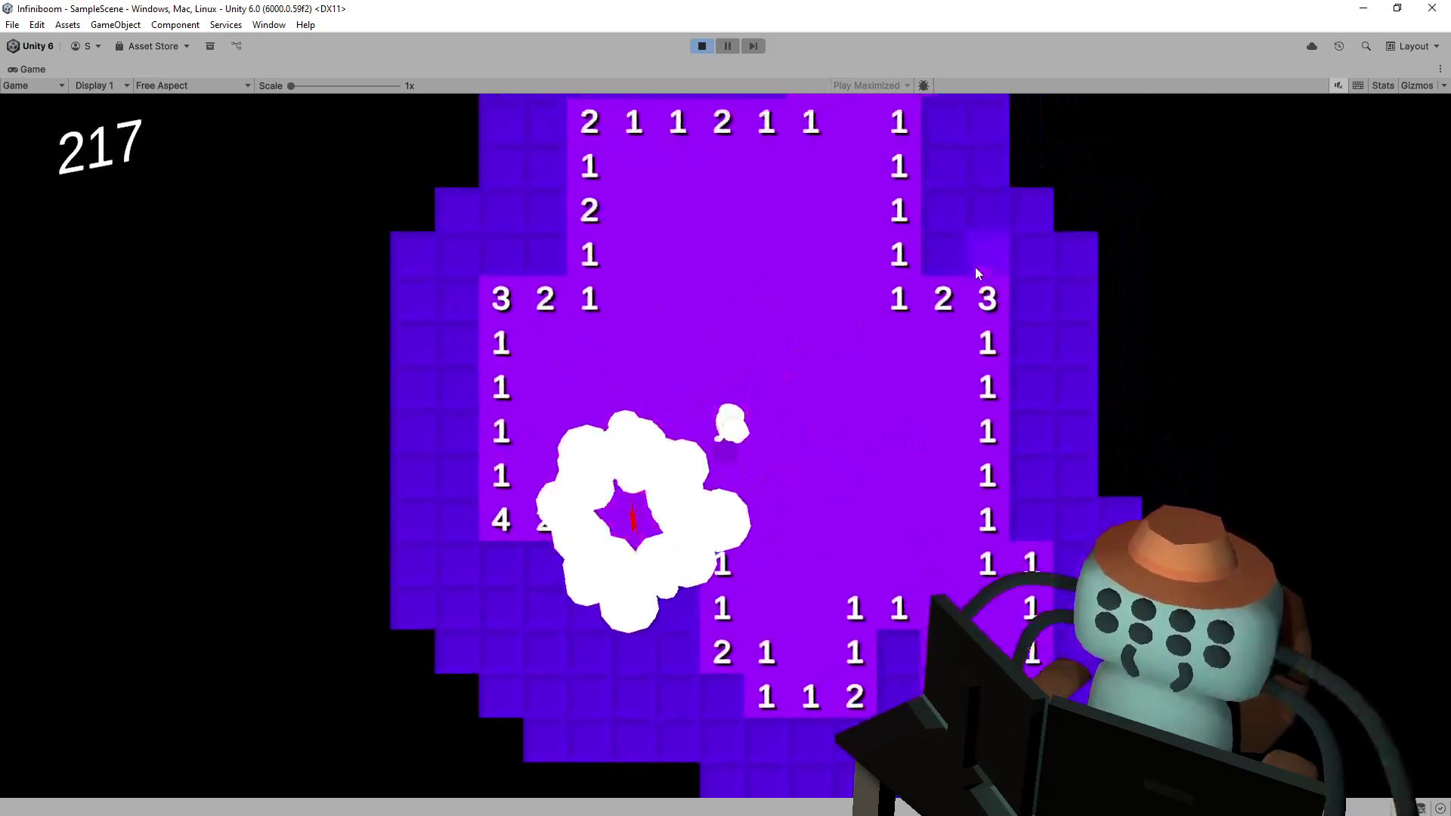
{"action": "right_click", "coordinate": [836, 434]}
{"action": "left_click", "coordinate": [831, 391]}
{"action": "left_click", "coordinate": [818, 347]}
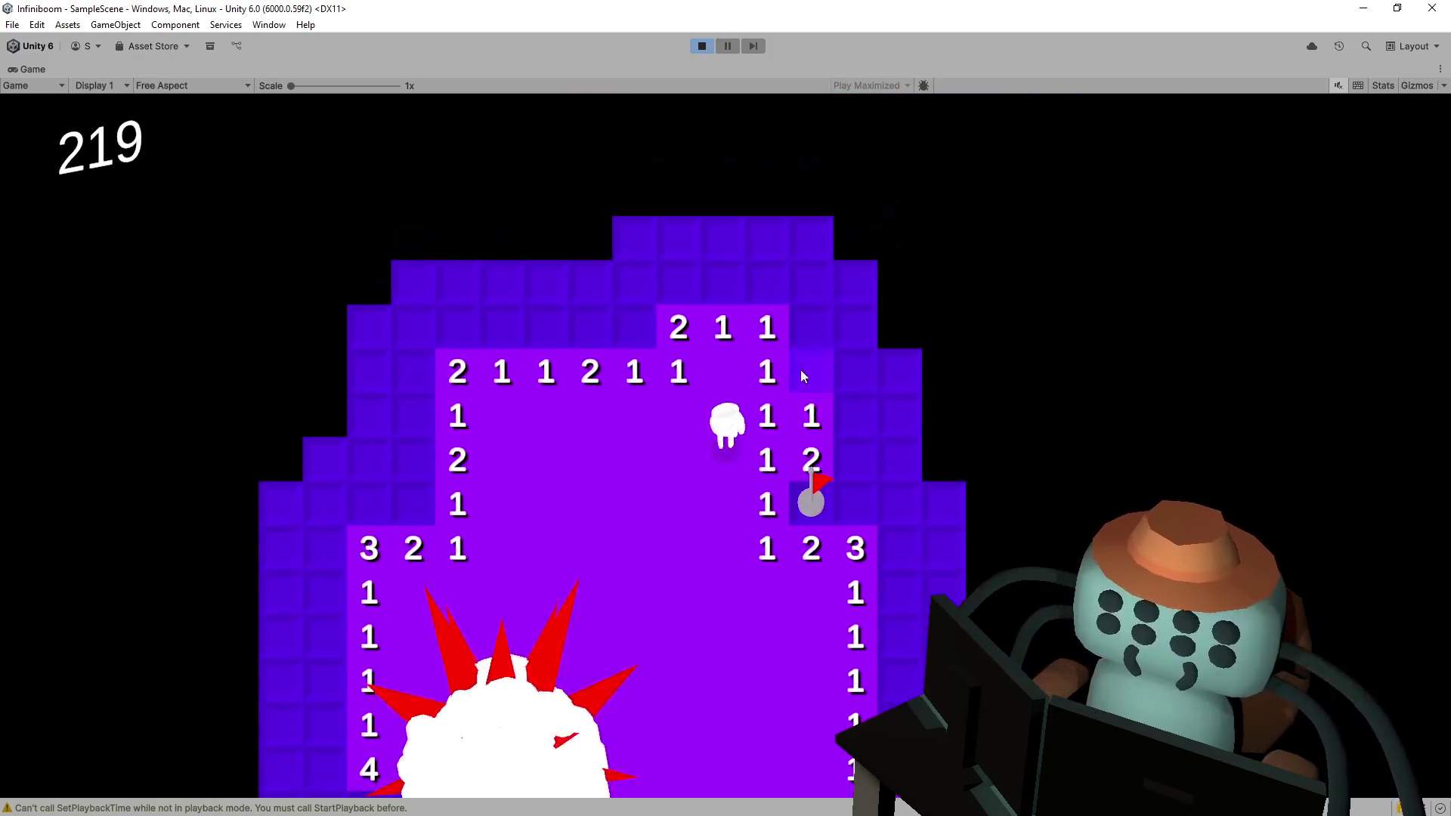
{"action": "right_click", "coordinate": [800, 369]}
{"action": "left_click", "coordinate": [810, 313]}
{"action": "left_click", "coordinate": [767, 295]}
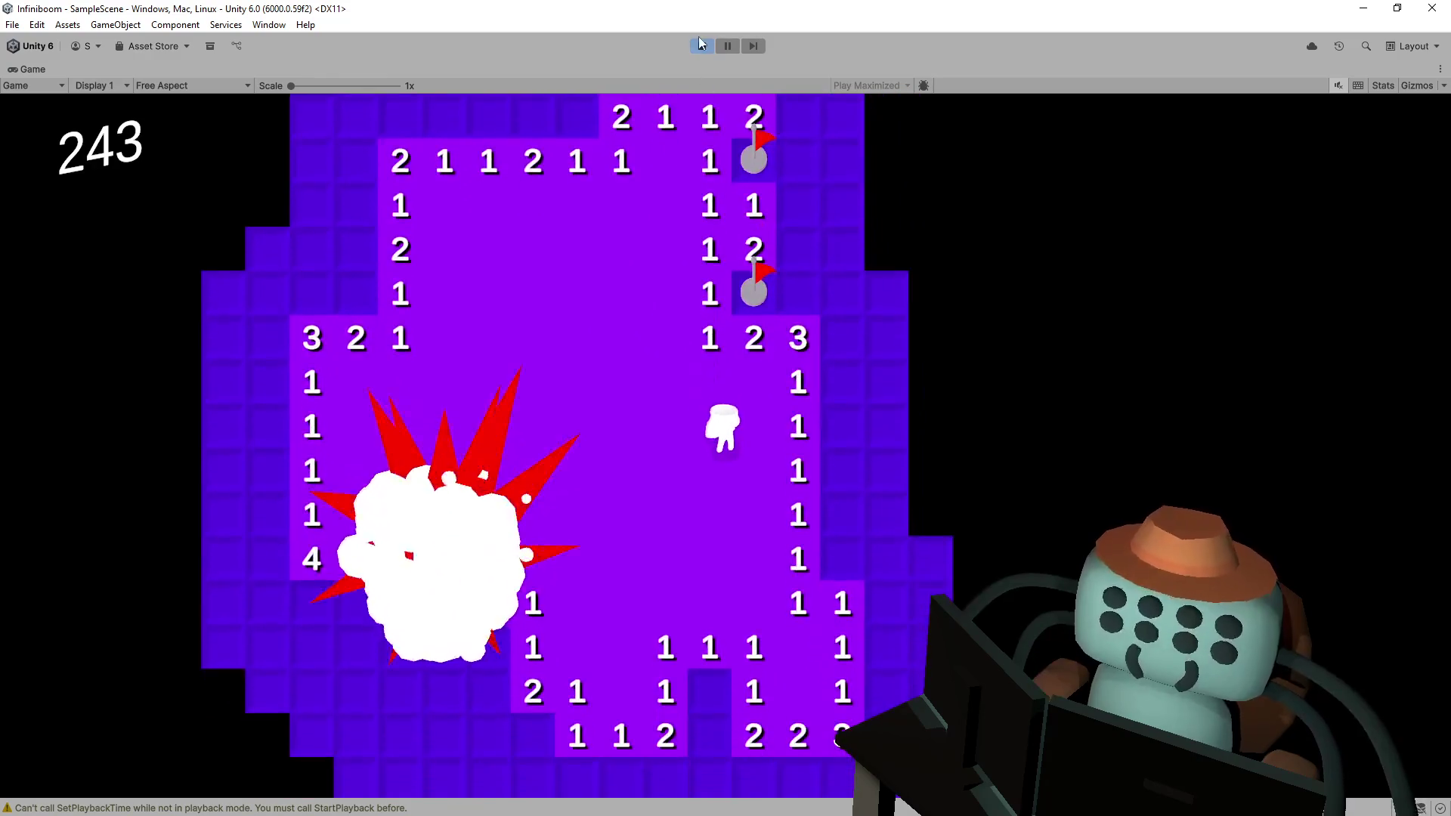
{"action": "left_click", "coordinate": [702, 46]}
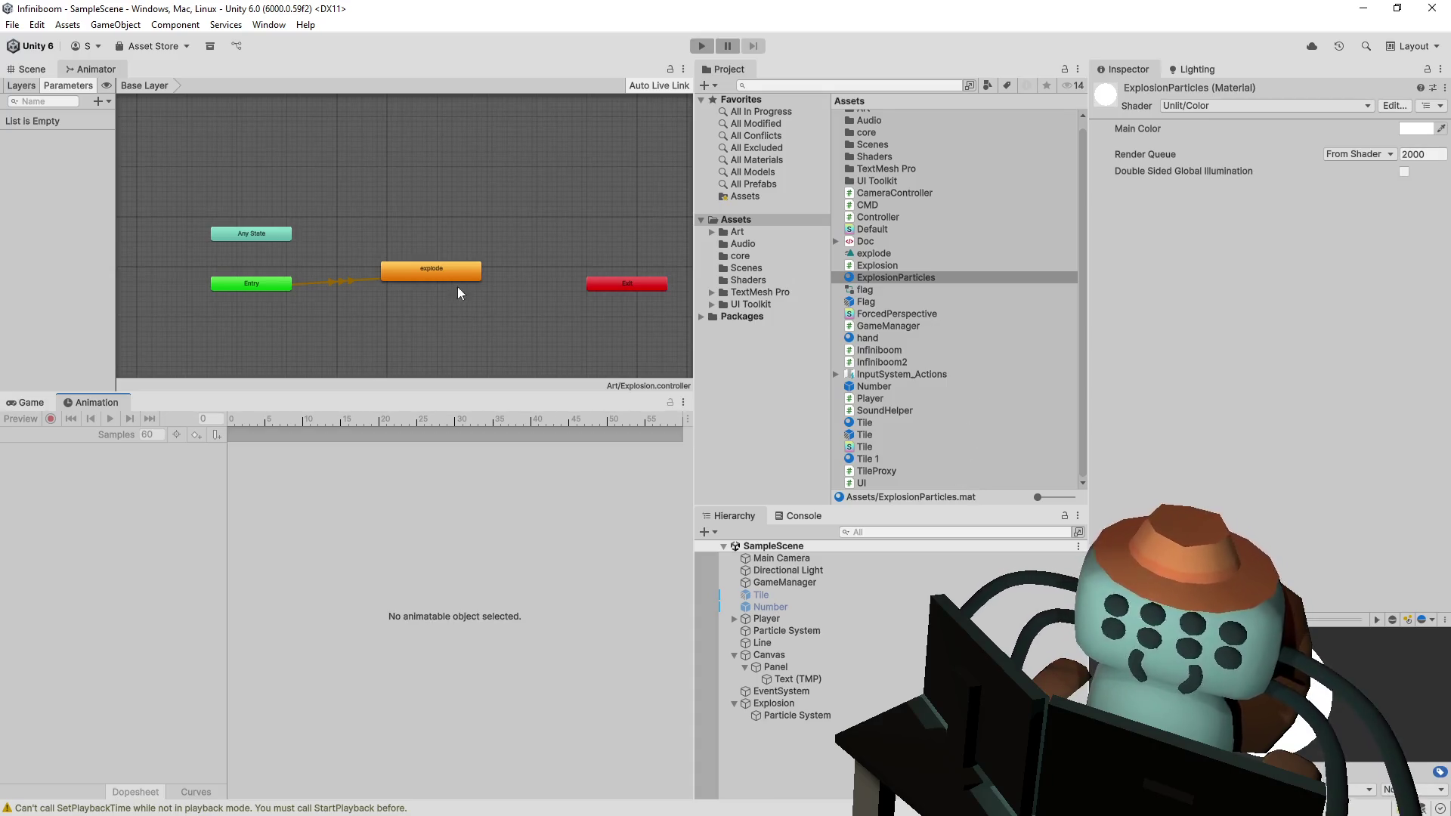
- Remove the Animator component from Explosion and switch to the Scene view
{"action": "left_click", "coordinate": [809, 706]}
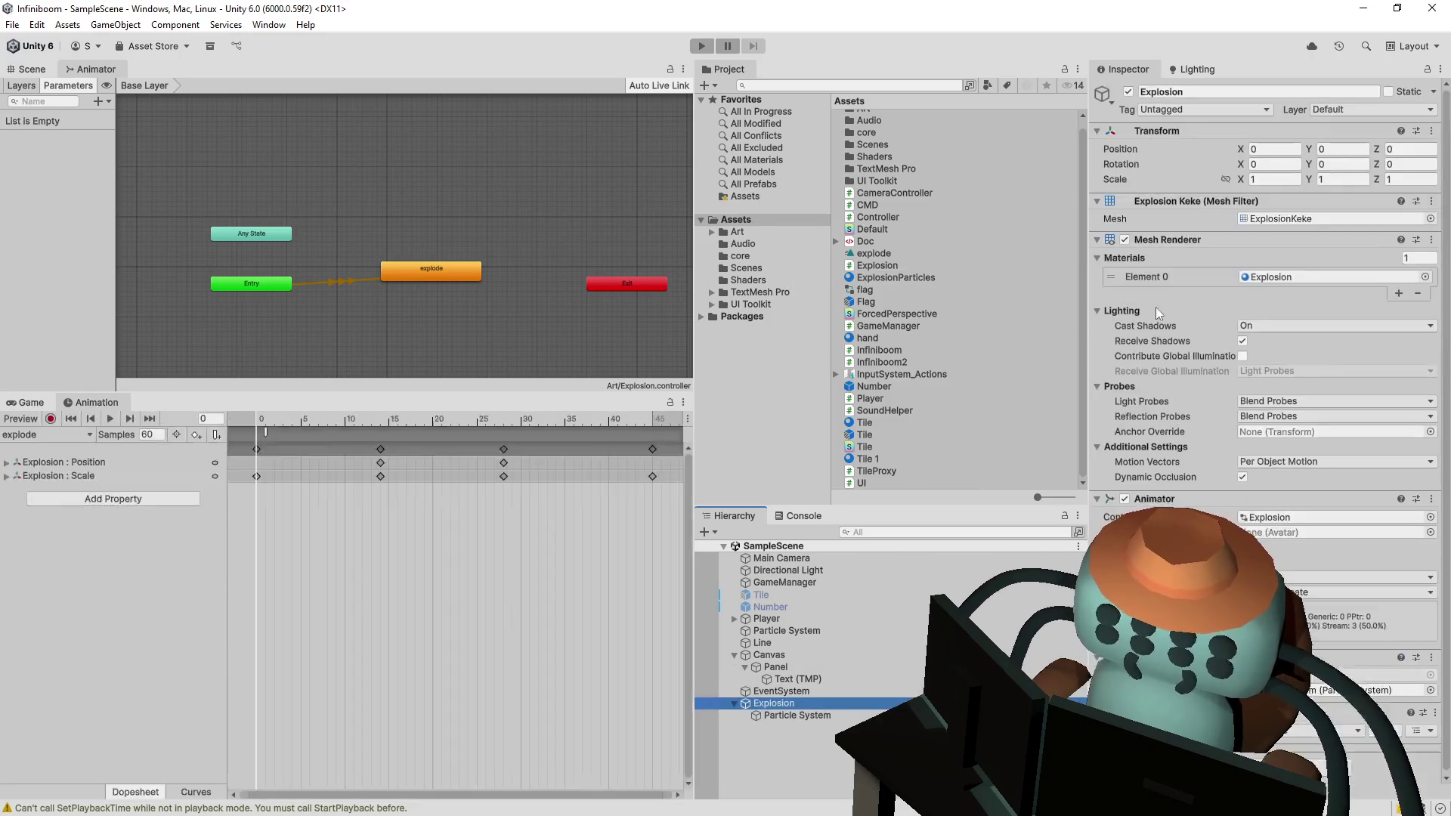
{"action": "left_click", "coordinate": [1431, 499]}
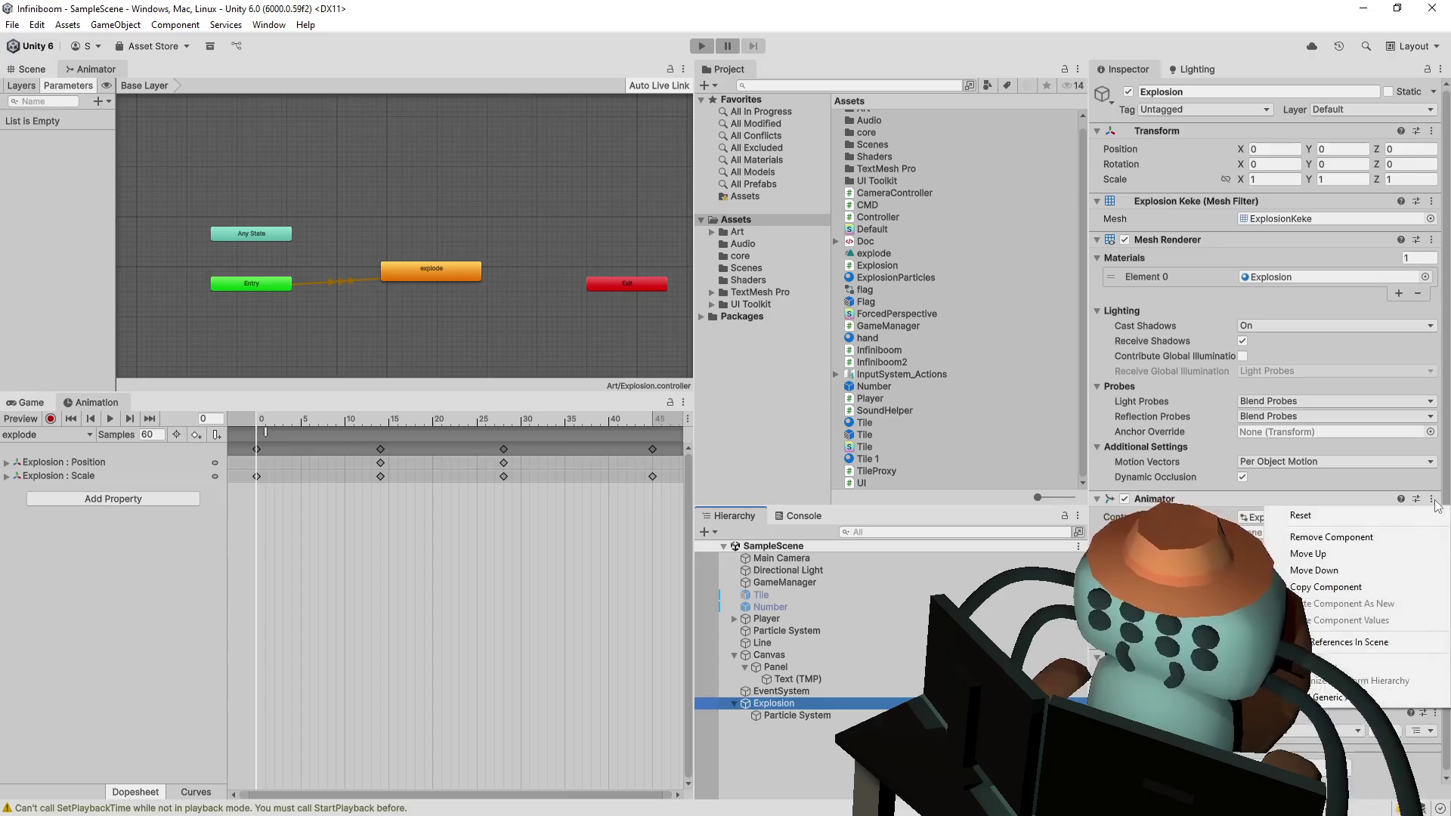
{"action": "left_click", "coordinate": [1374, 536]}
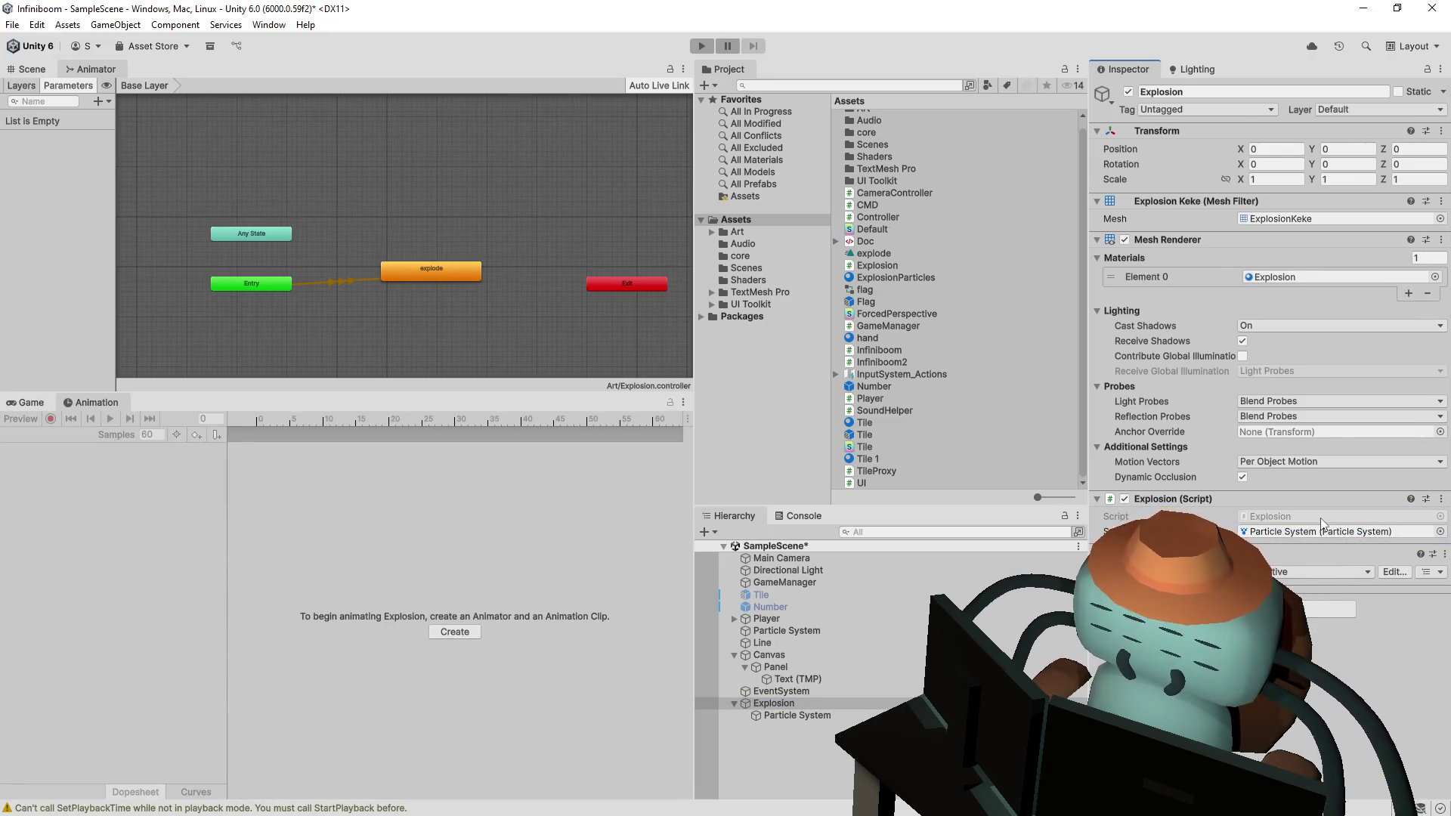
{"action": "key", "text": "ctrl+1"}
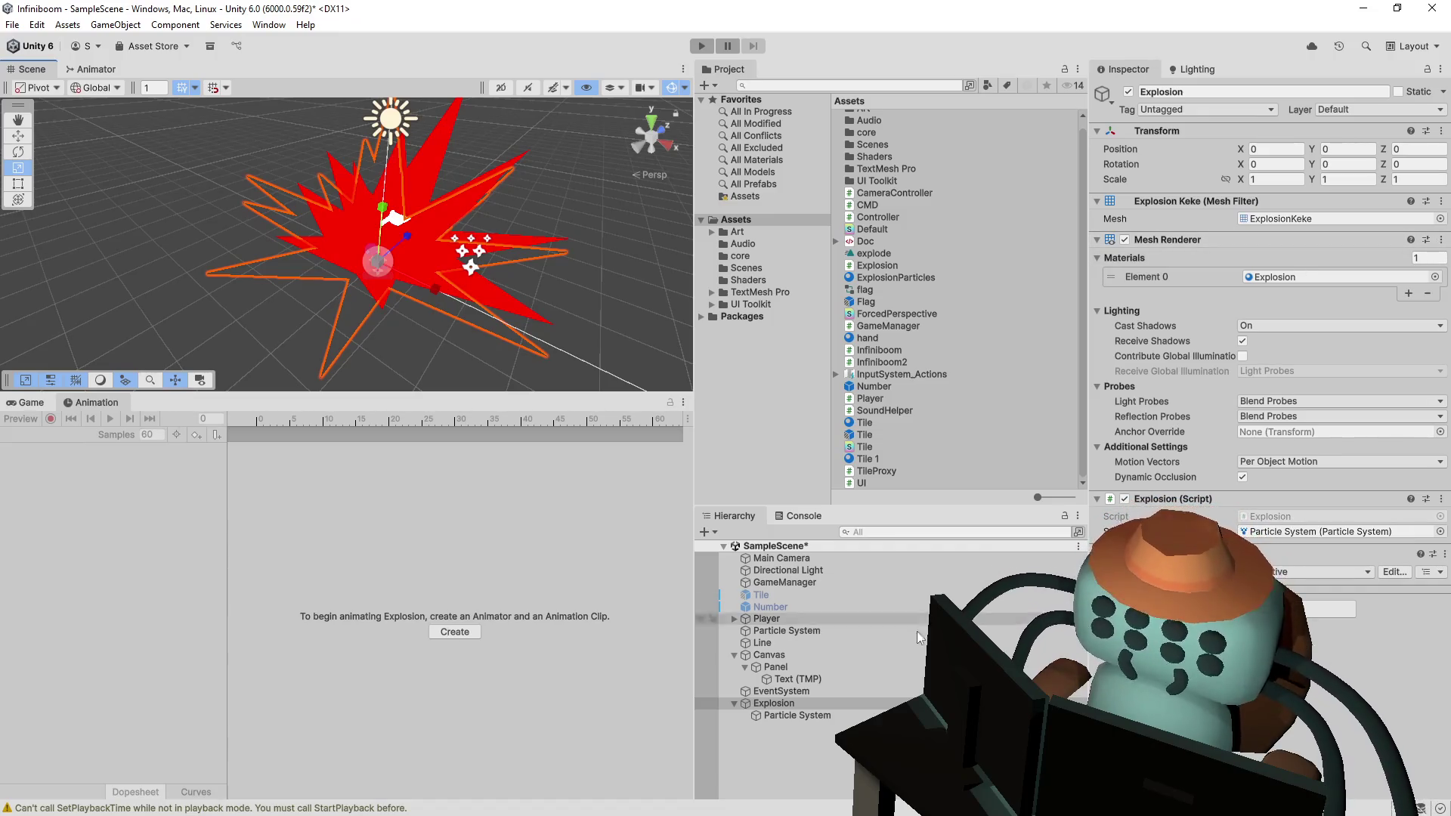
- Duplicate Explosion as child Explosion (1) and strip Mesh Renderer and Mesh Filter from the parent
{"action": "key", "text": "ctrl+d"}
{"action": "left_click_drag", "start_coordinate": [776, 728], "coordinate": [798, 704]}
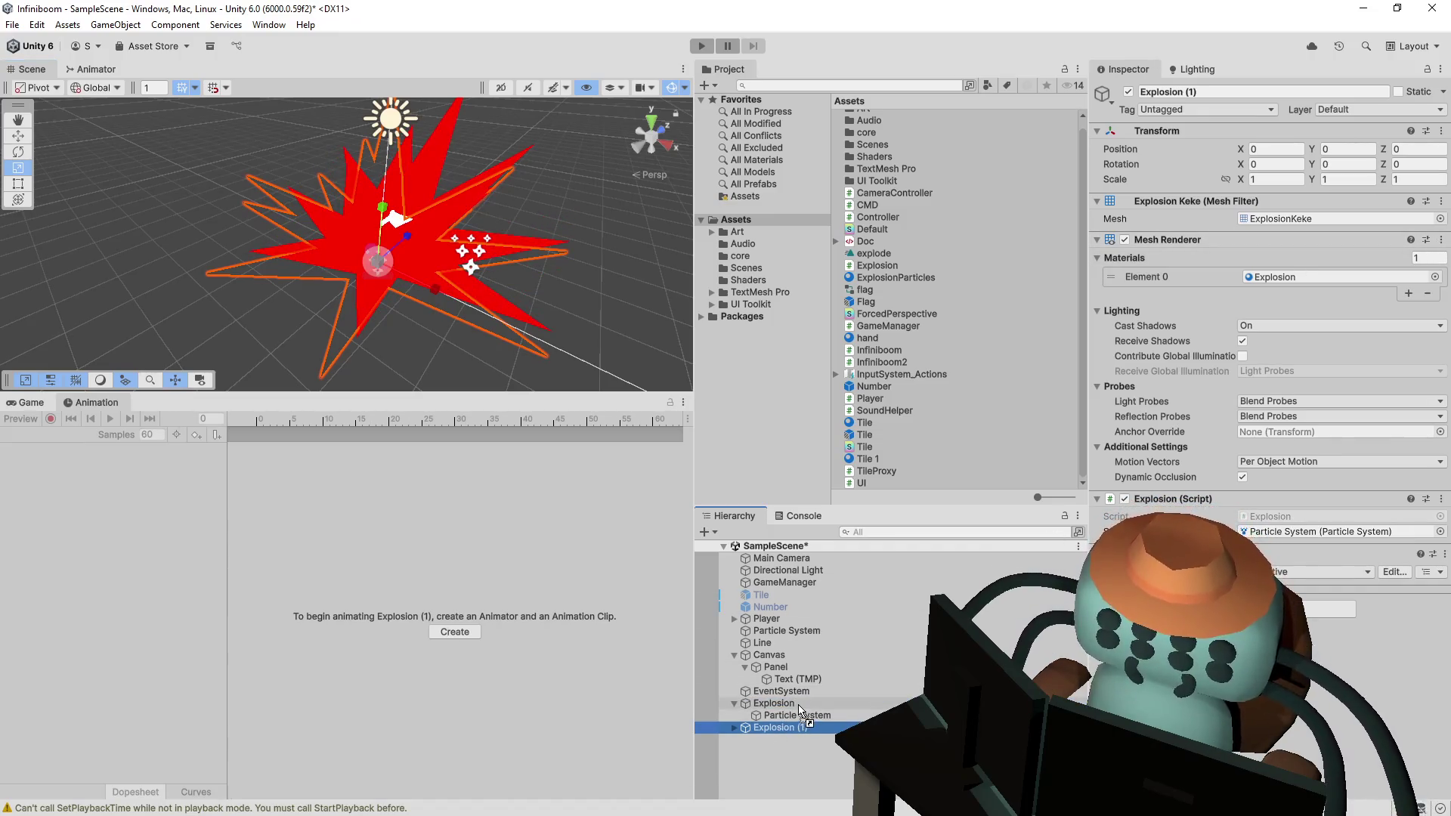
{"action": "left_click", "coordinate": [775, 703]}
{"action": "left_click", "coordinate": [1442, 240]}
{"action": "left_click", "coordinate": [1323, 278]}
{"action": "left_click", "coordinate": [1441, 201]}
{"action": "left_click", "coordinate": [1323, 230]}
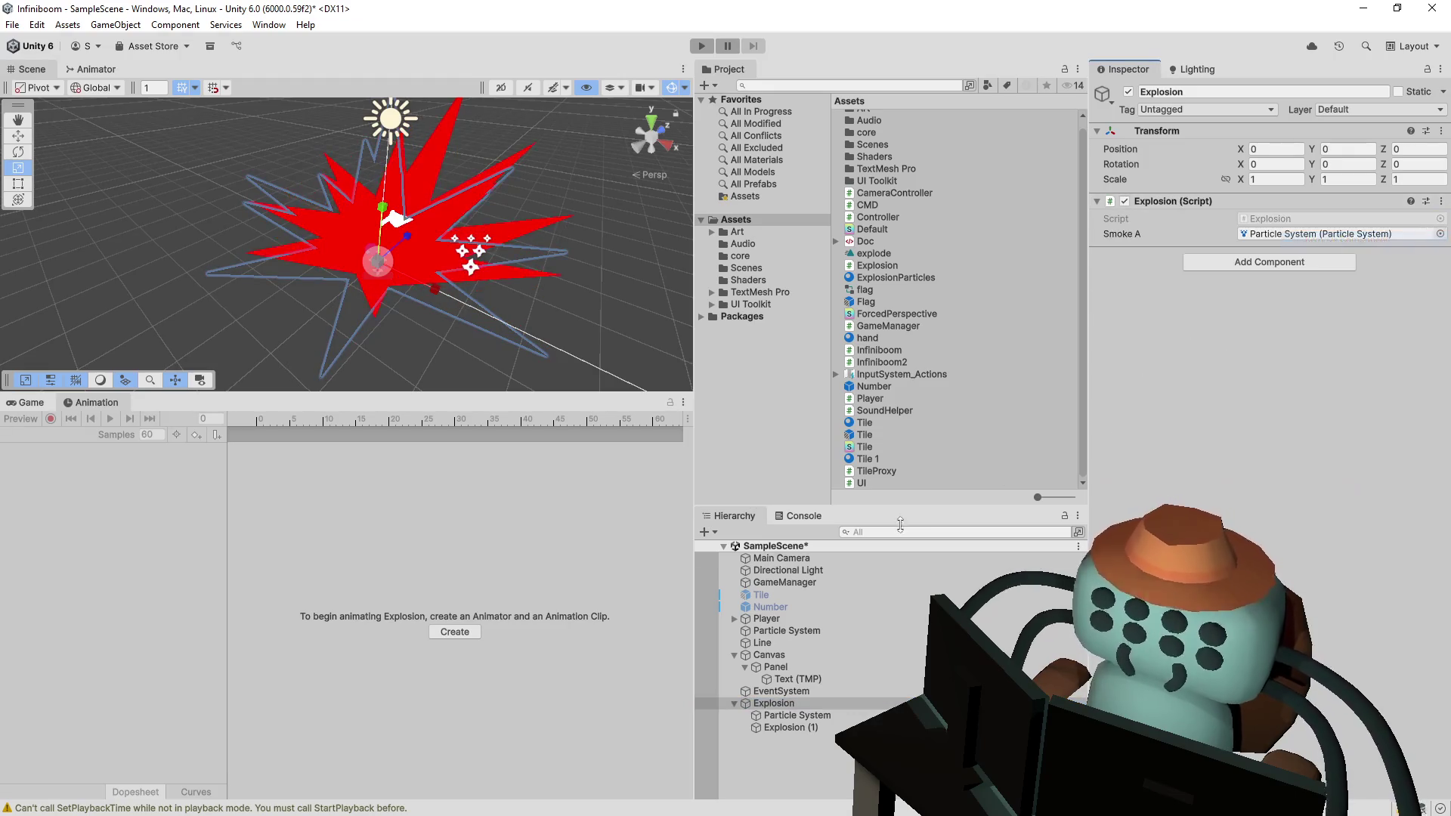
- Remove the Explosion script from Explosion (1) and open the parent's Explosion script for editing
{"action": "left_click", "coordinate": [790, 727]}
{"action": "left_click", "coordinate": [1442, 499]}
{"action": "left_click", "coordinate": [1330, 537]}
{"action": "left_click", "coordinate": [778, 703]}
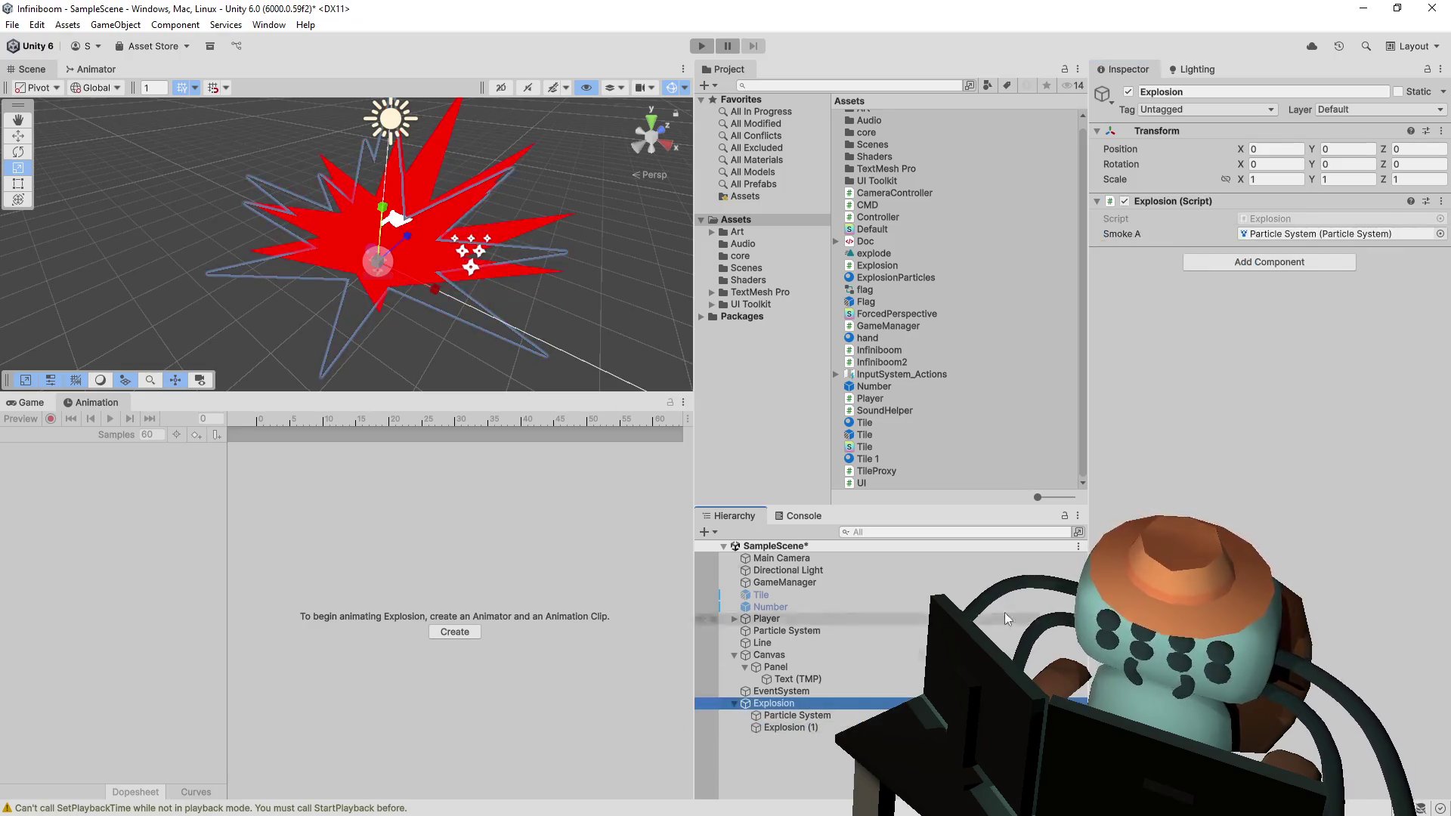
{"action": "left_click", "coordinate": [1312, 265]}
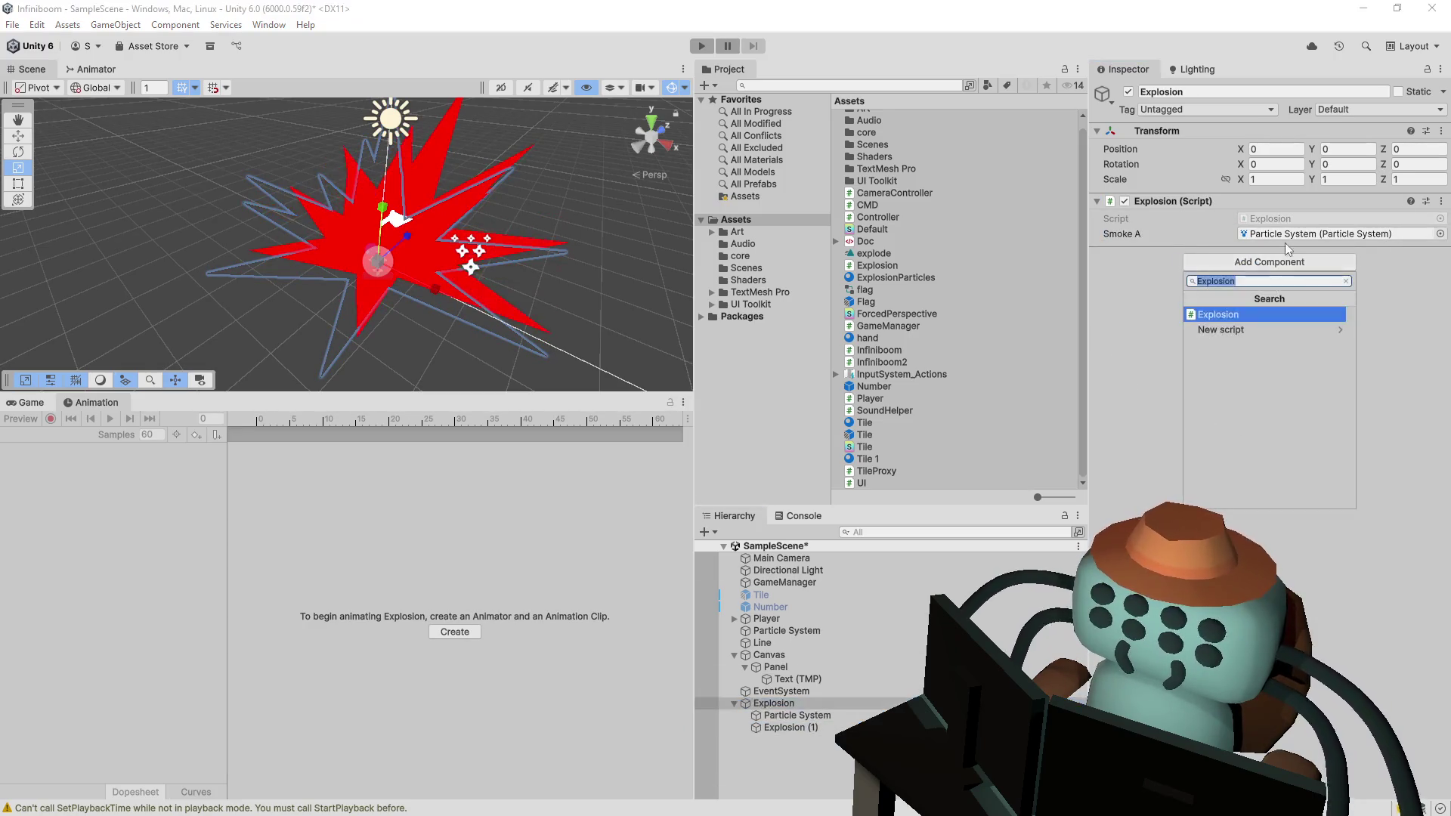
{"action": "left_click", "coordinate": [1276, 202]}
{"action": "left_click", "coordinate": [1276, 201]}
{"action": "double_click", "coordinate": [1277, 215]}
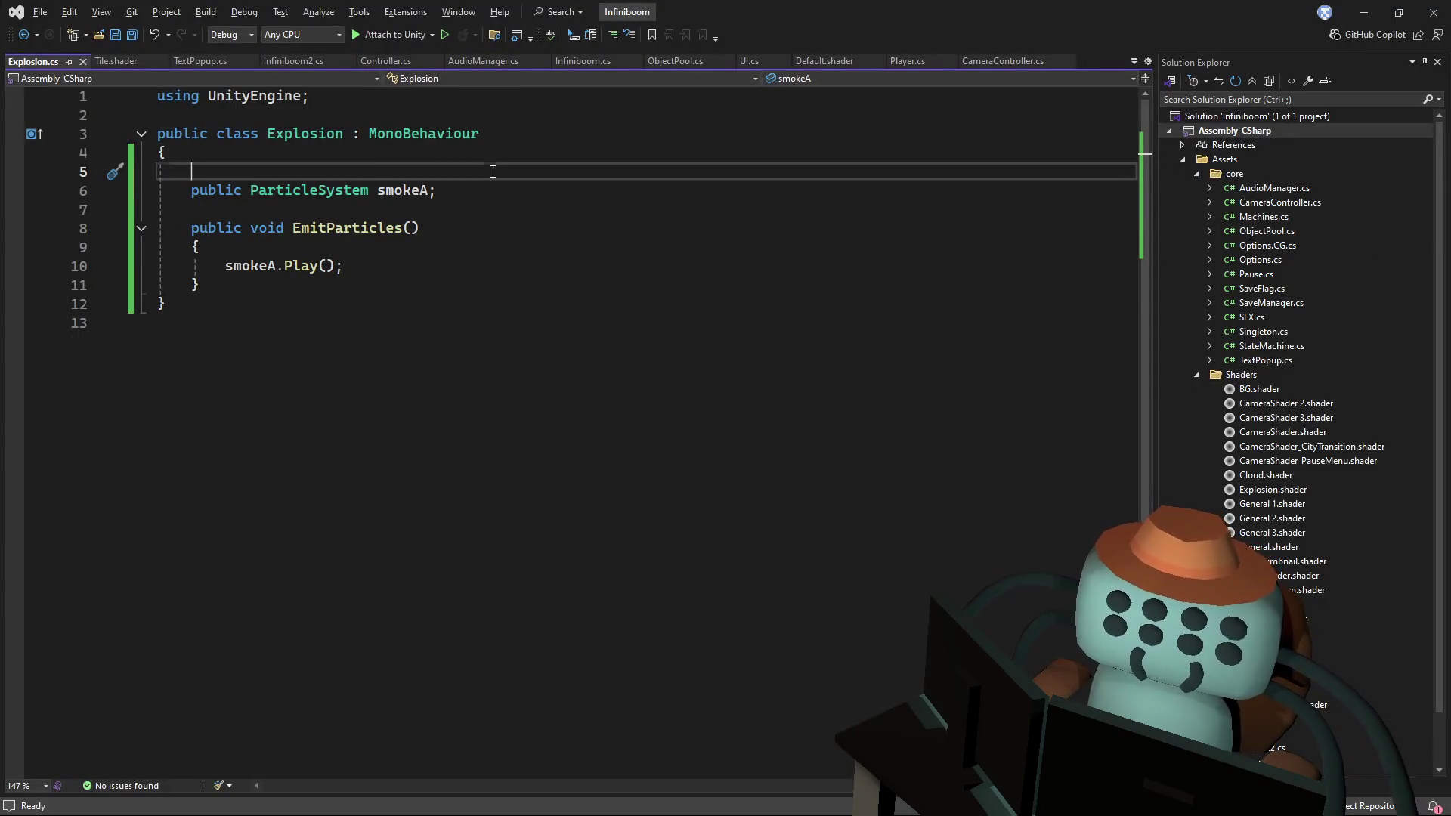
- Declare a new field 'public GameObject keke;' above smokeA
{"action": "key", "text": "Return"}
{"action": "key", "text": "Return"}
{"action": "key", "text": "Up"}
{"action": "type", "text": "public Gam"}
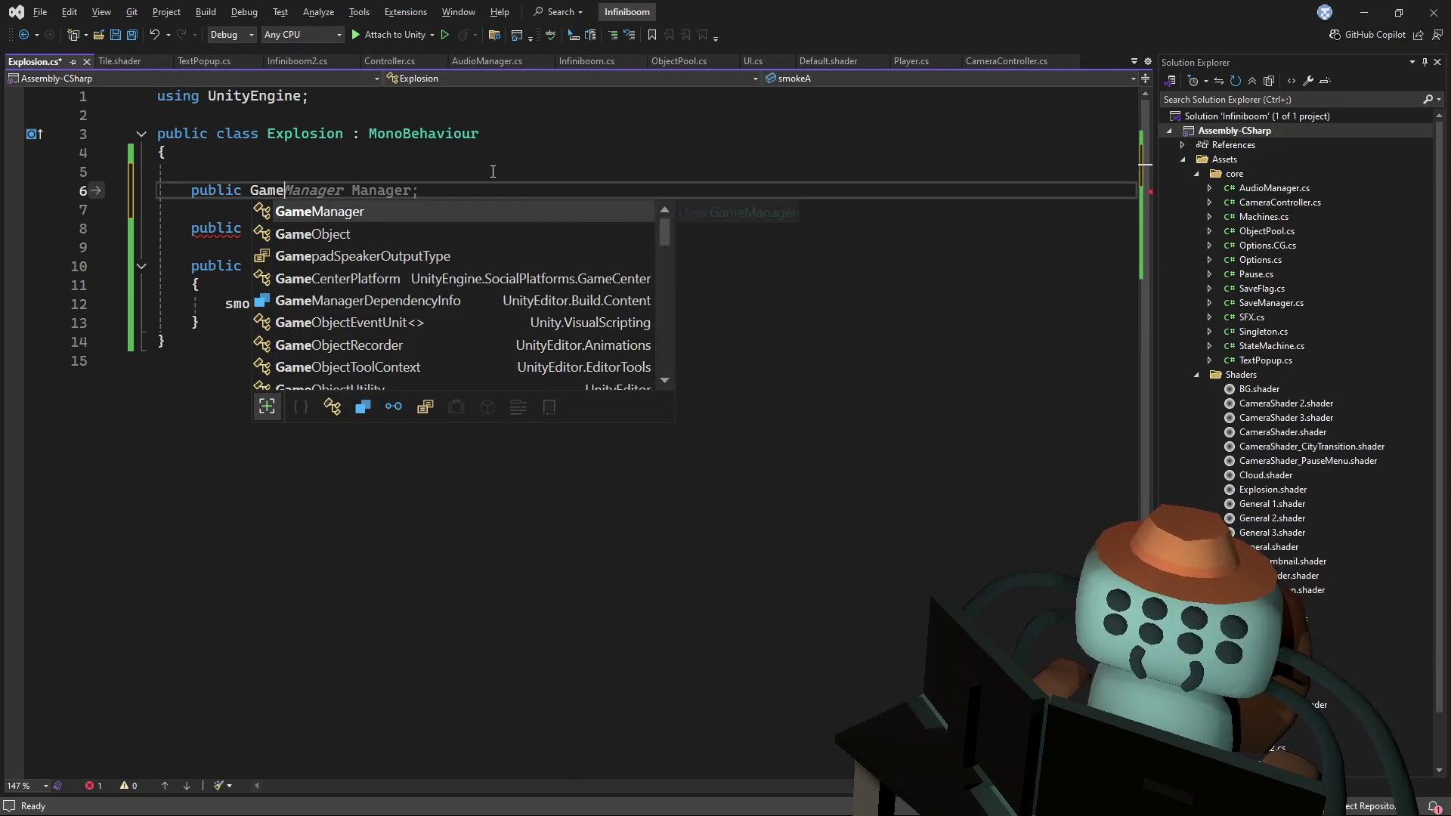
{"action": "key", "text": "BackSpace"}
{"action": "key", "text": "BackSpace"}
{"action": "key", "text": "BackSpace"}
{"action": "type", "text": "gameo"}
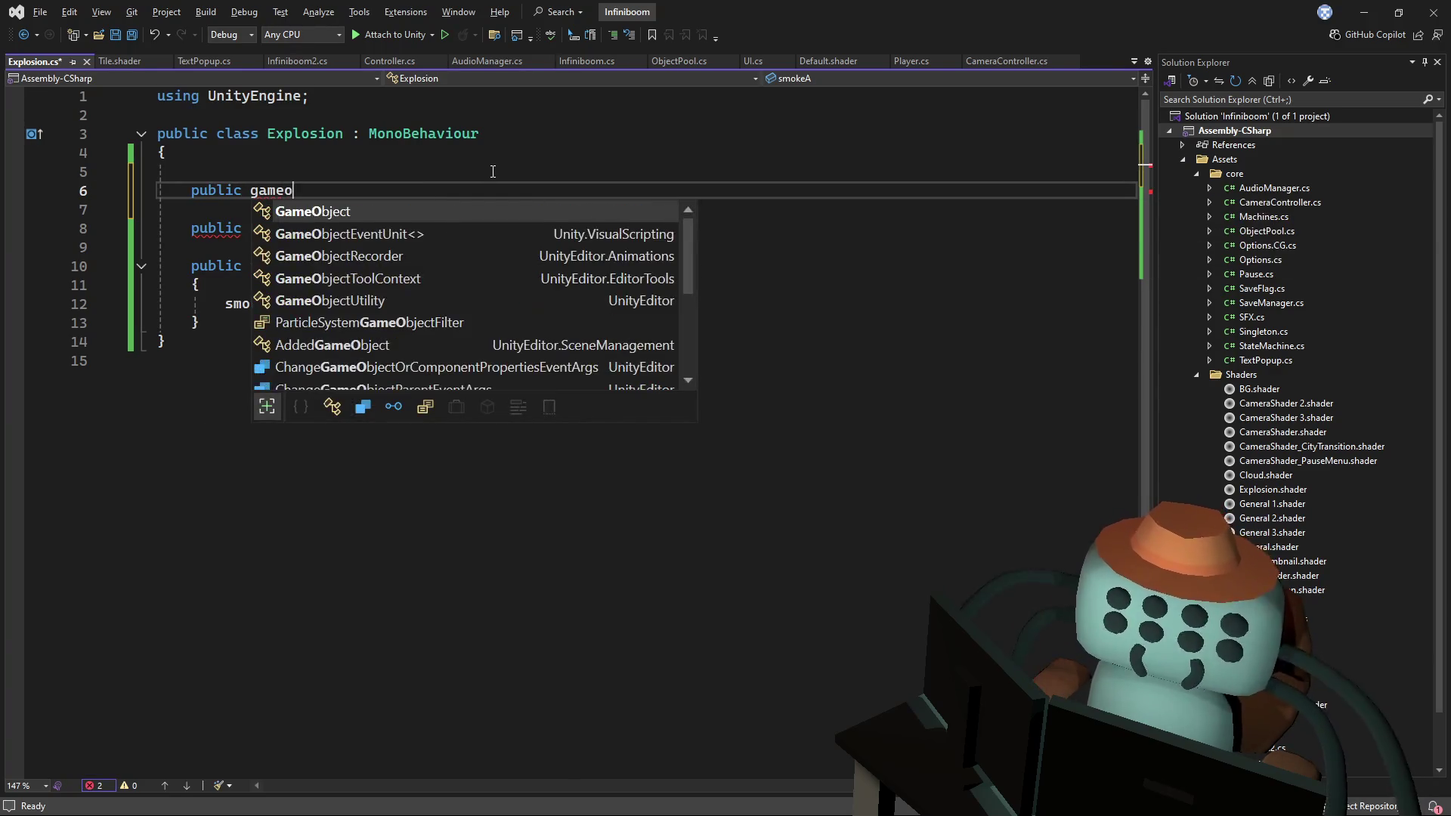
{"action": "key", "text": "Tab"}
{"action": "type", "text": "keke;"}
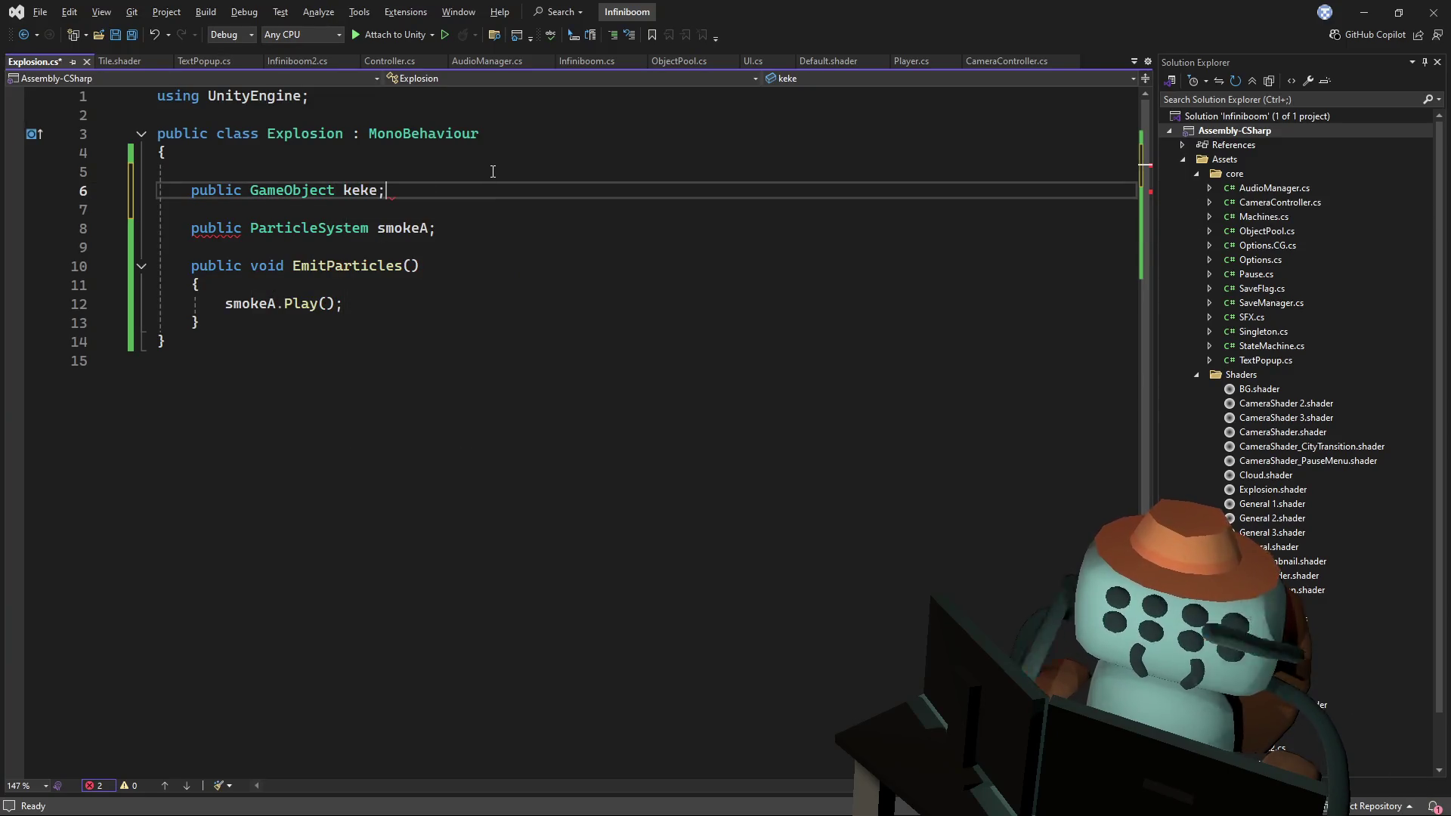
- Add keke.gameObject.SetActive(true) after smokeA.Play() in EmitParticles
{"action": "left_click", "coordinate": [381, 297]}
{"action": "key", "text": "Down"}
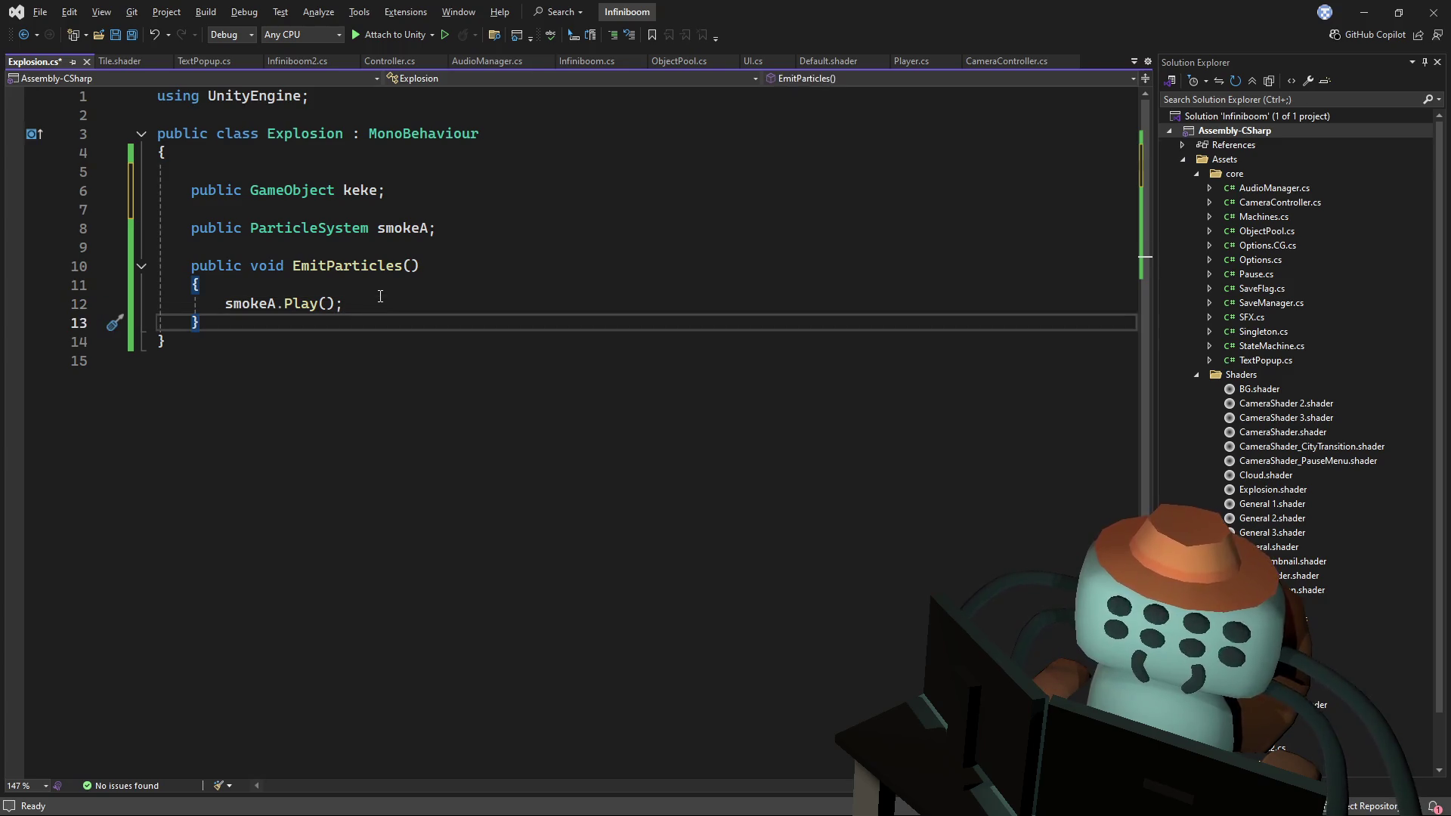
{"action": "key", "text": "Return"}
{"action": "key", "text": "Return"}
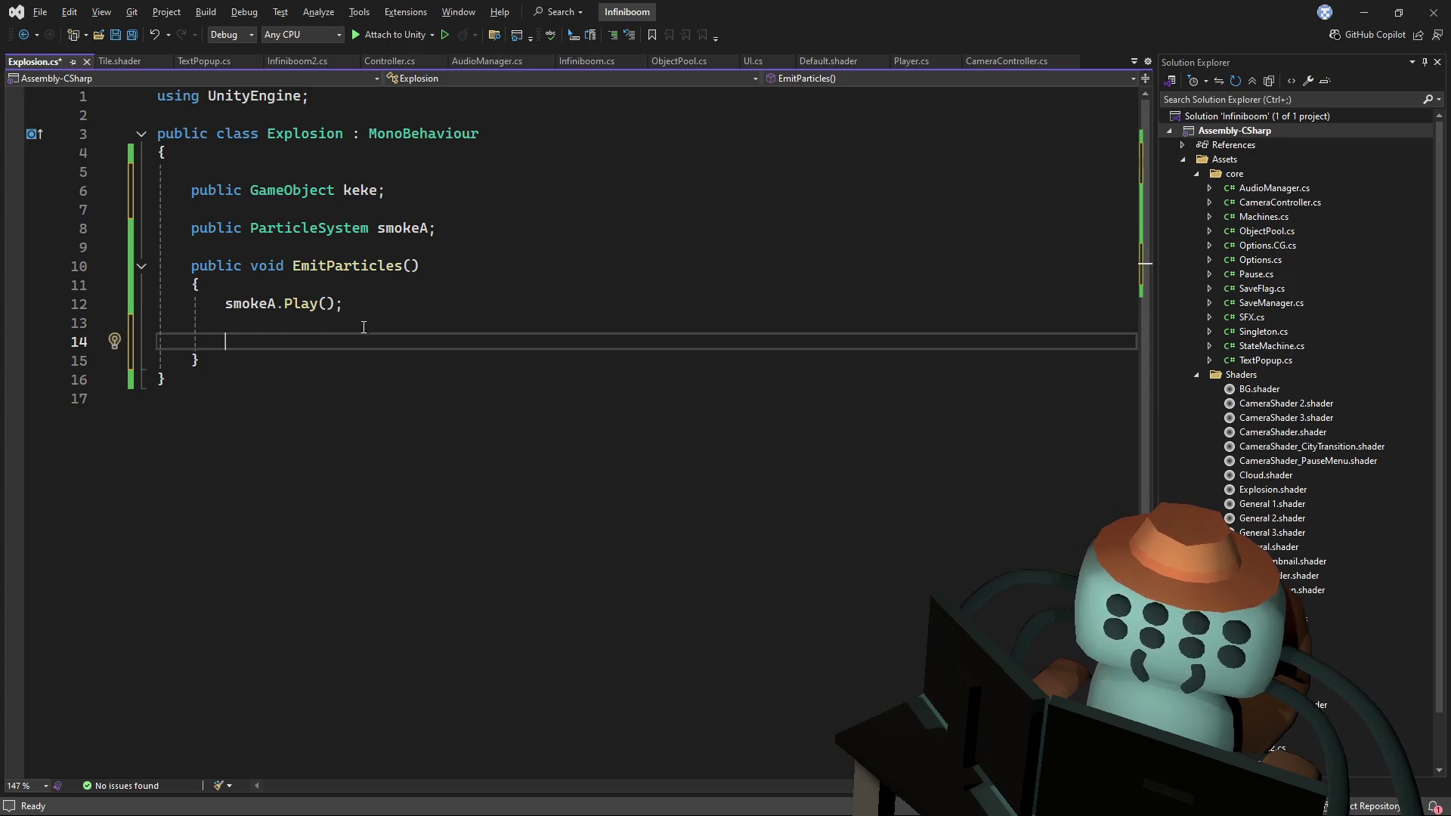
{"action": "left_click_drag", "start_coordinate": [356, 304], "coordinate": [224, 304]}
{"action": "left_click", "coordinate": [257, 338]}
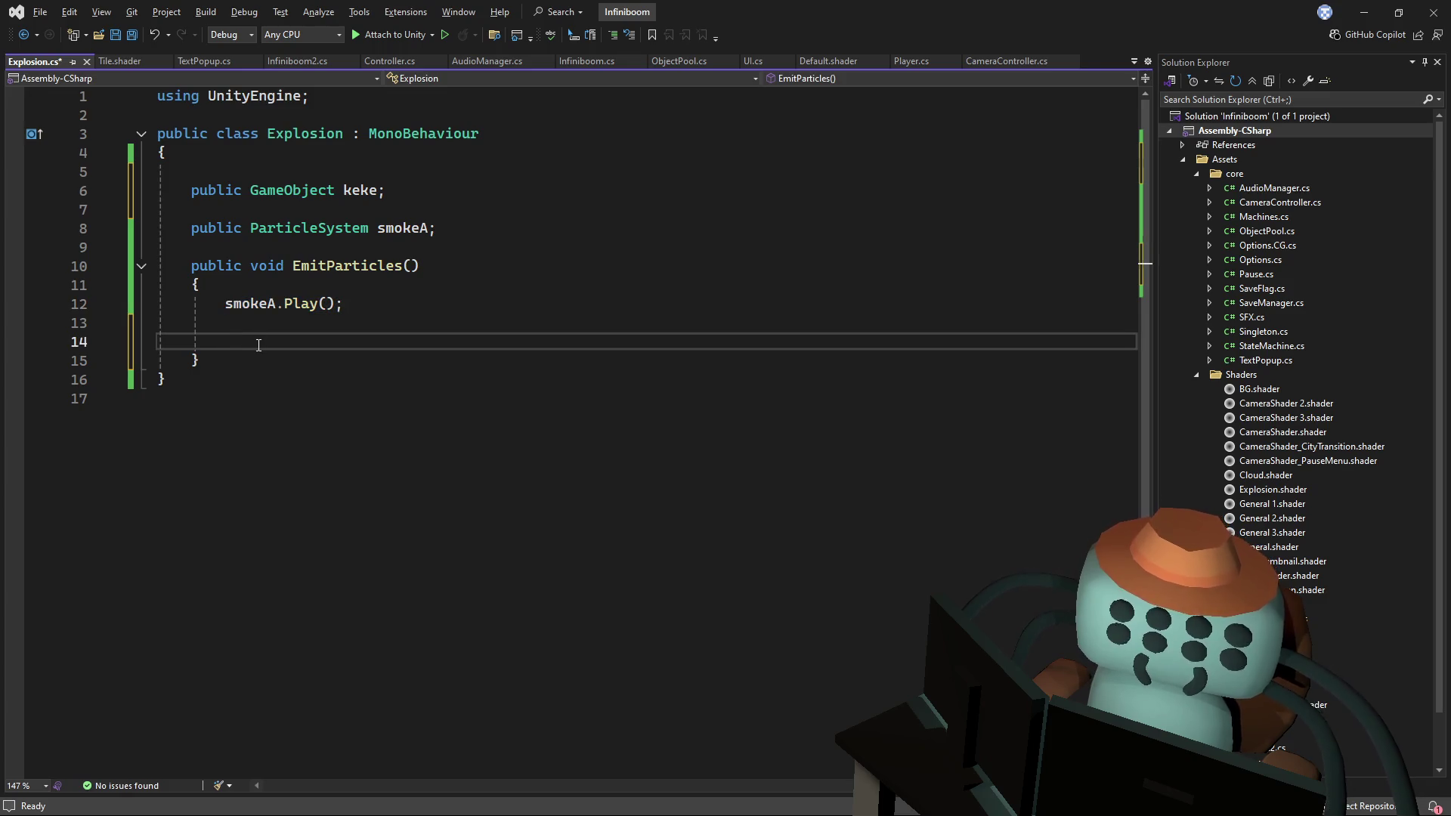
{"action": "type", "text": "keke."}
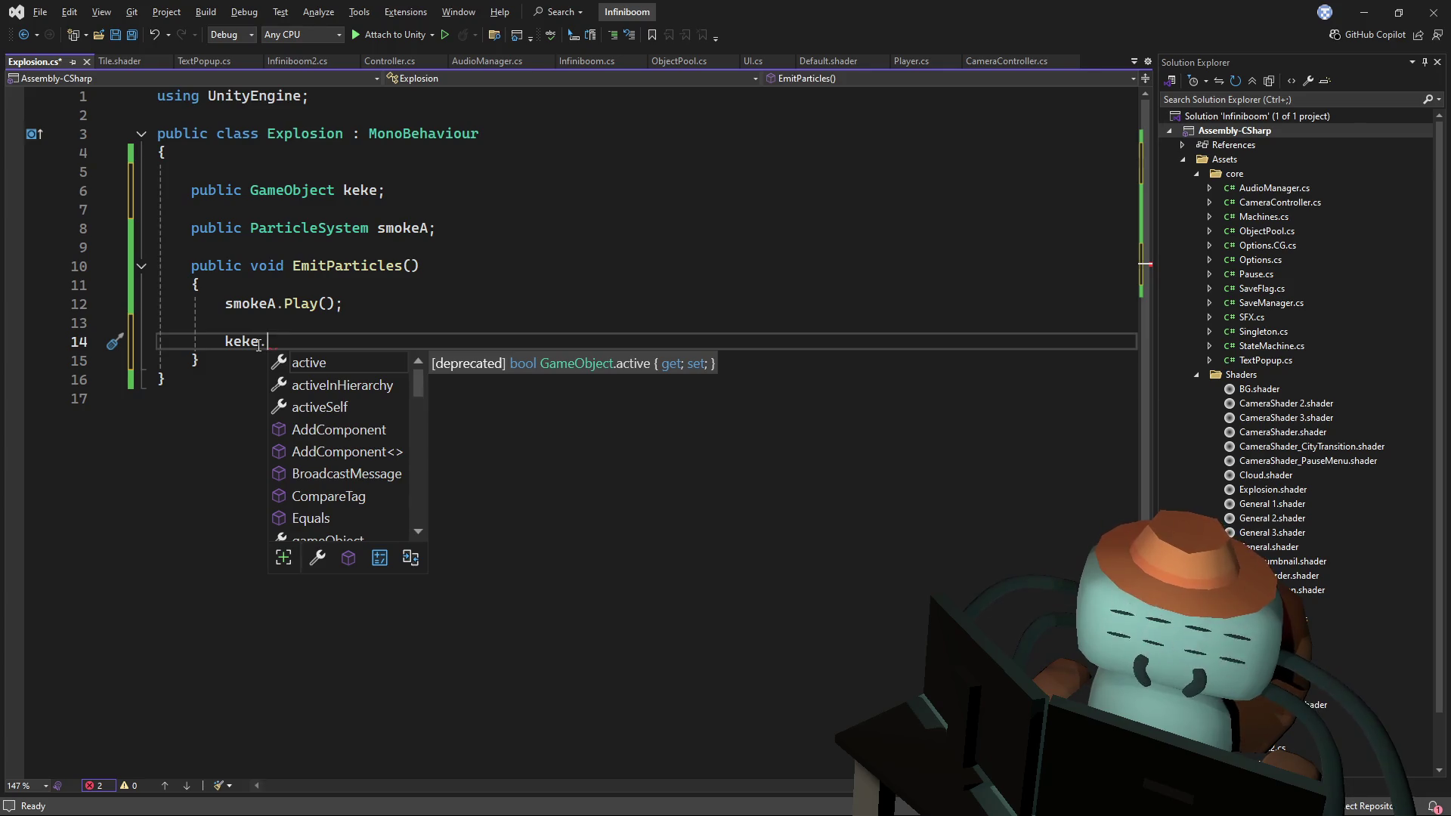
{"action": "type", "text": "g"}
{"action": "key", "text": "Tab"}
{"action": "key", "text": "Tab"}
{"action": "key", "text": "Left"}
{"action": "key", "text": "Left"}
{"action": "key", "text": "BackSpace"}
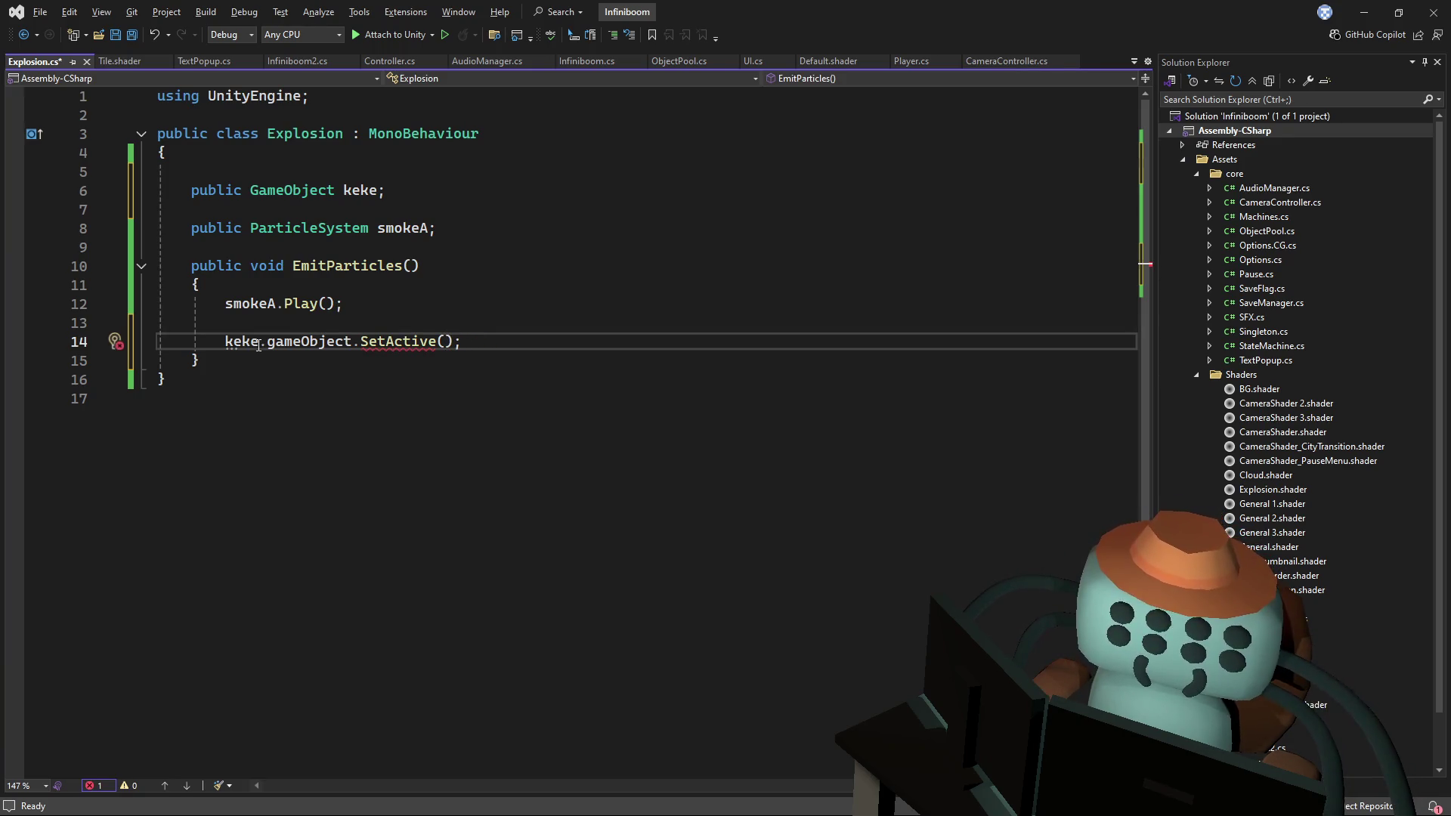
{"action": "type", "text": "true"}
- Rename EmitParticles to Explode and make the class derive from Singleton<Explosion>
{"action": "left_click", "coordinate": [407, 265]}
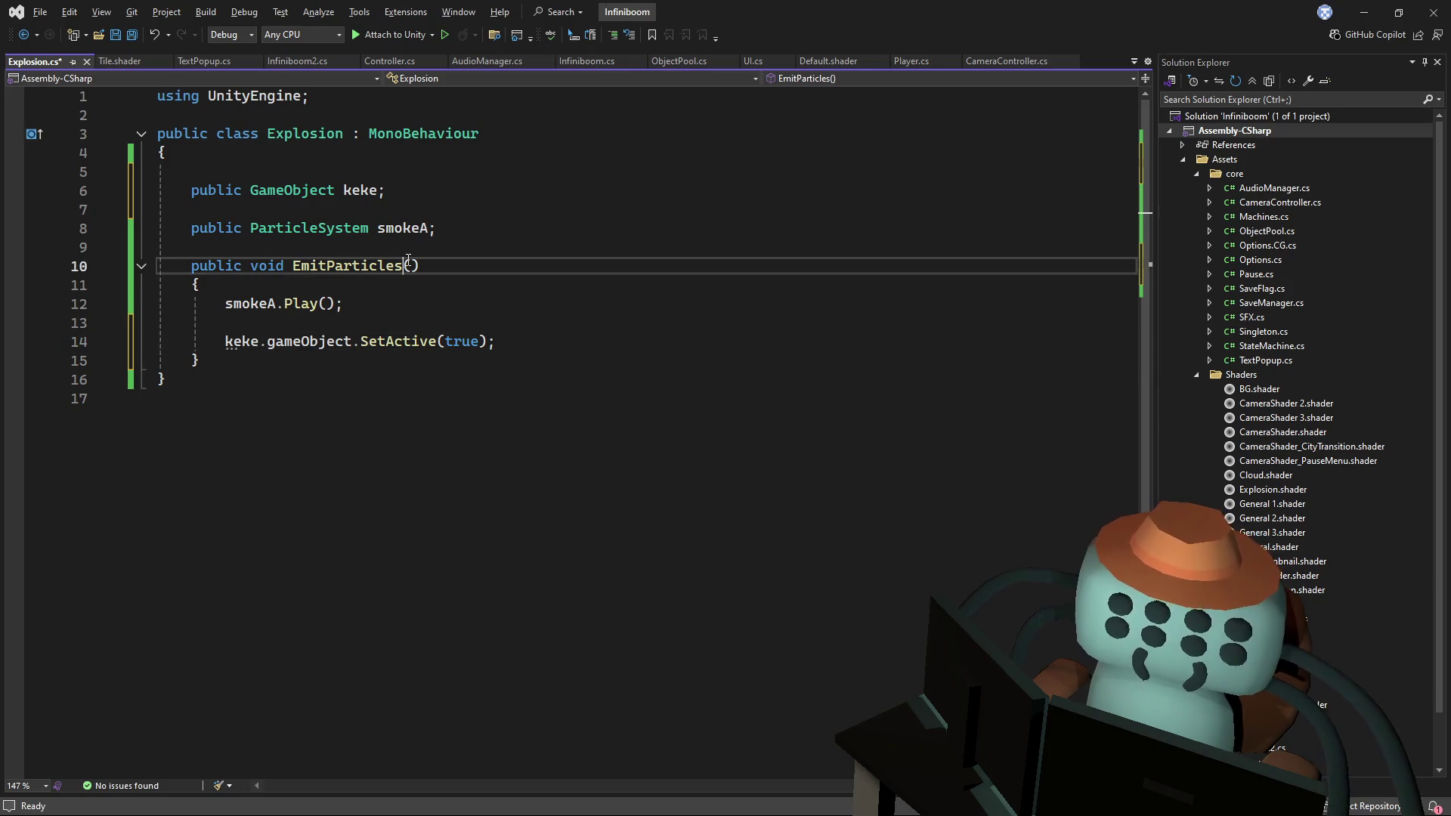
{"action": "left_click_drag", "start_coordinate": [406, 266], "coordinate": [293, 266]}
{"action": "type", "text": "Explode"}
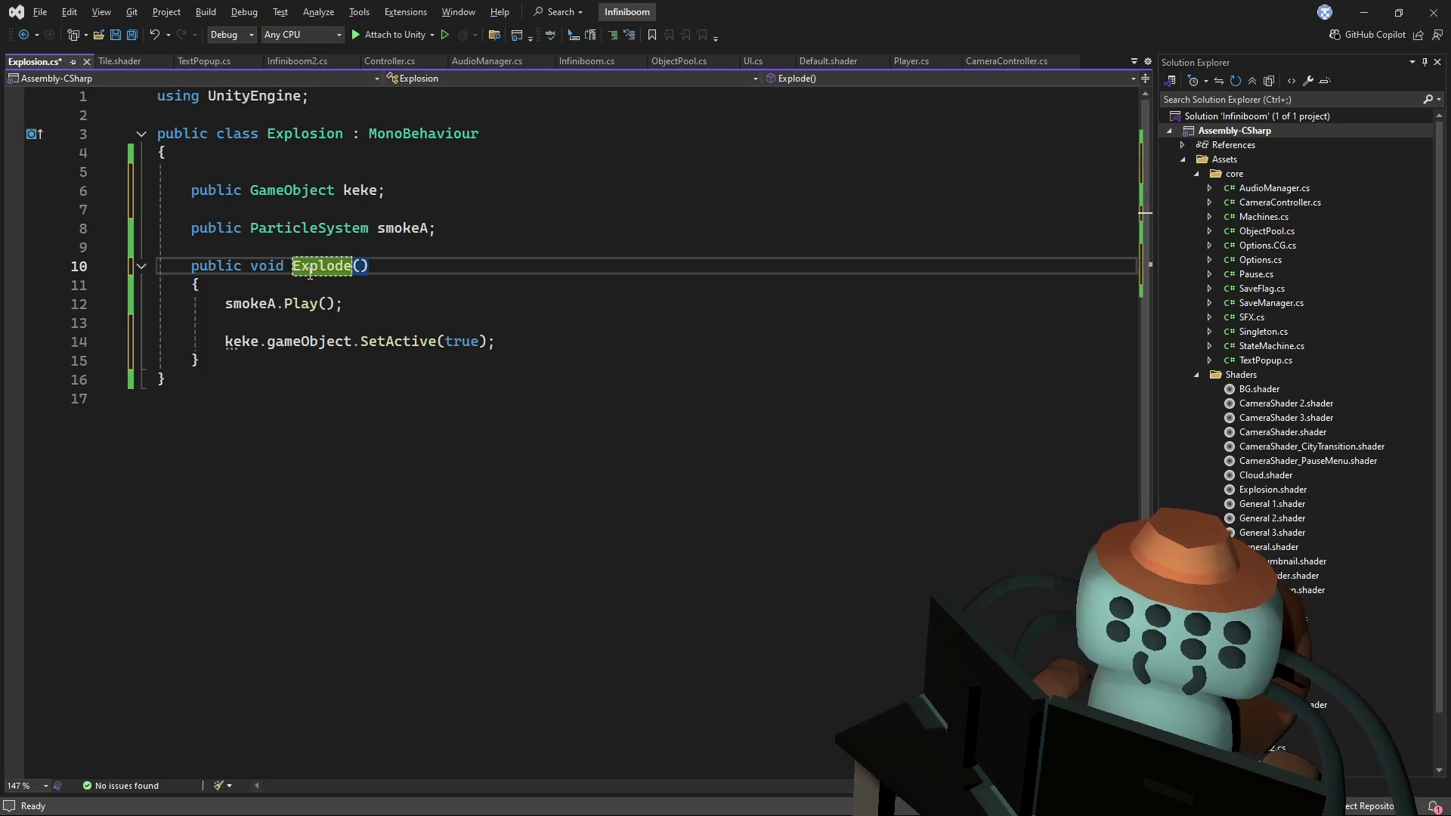
{"action": "double_click", "coordinate": [436, 136]}
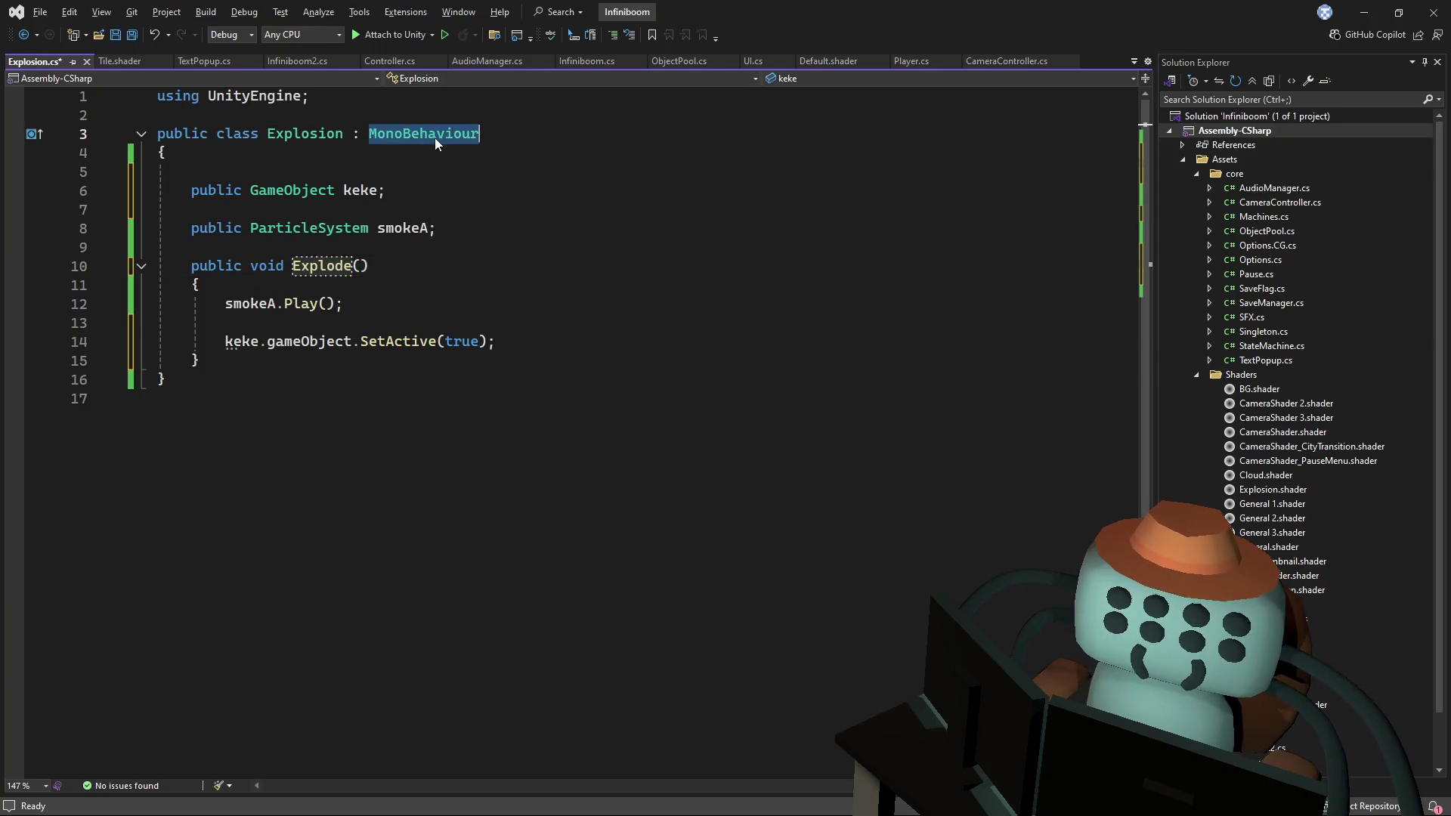
{"action": "key", "text": "BackSpace"}
{"action": "type", "text": "Singl"}
{"action": "key", "text": "Tab"}
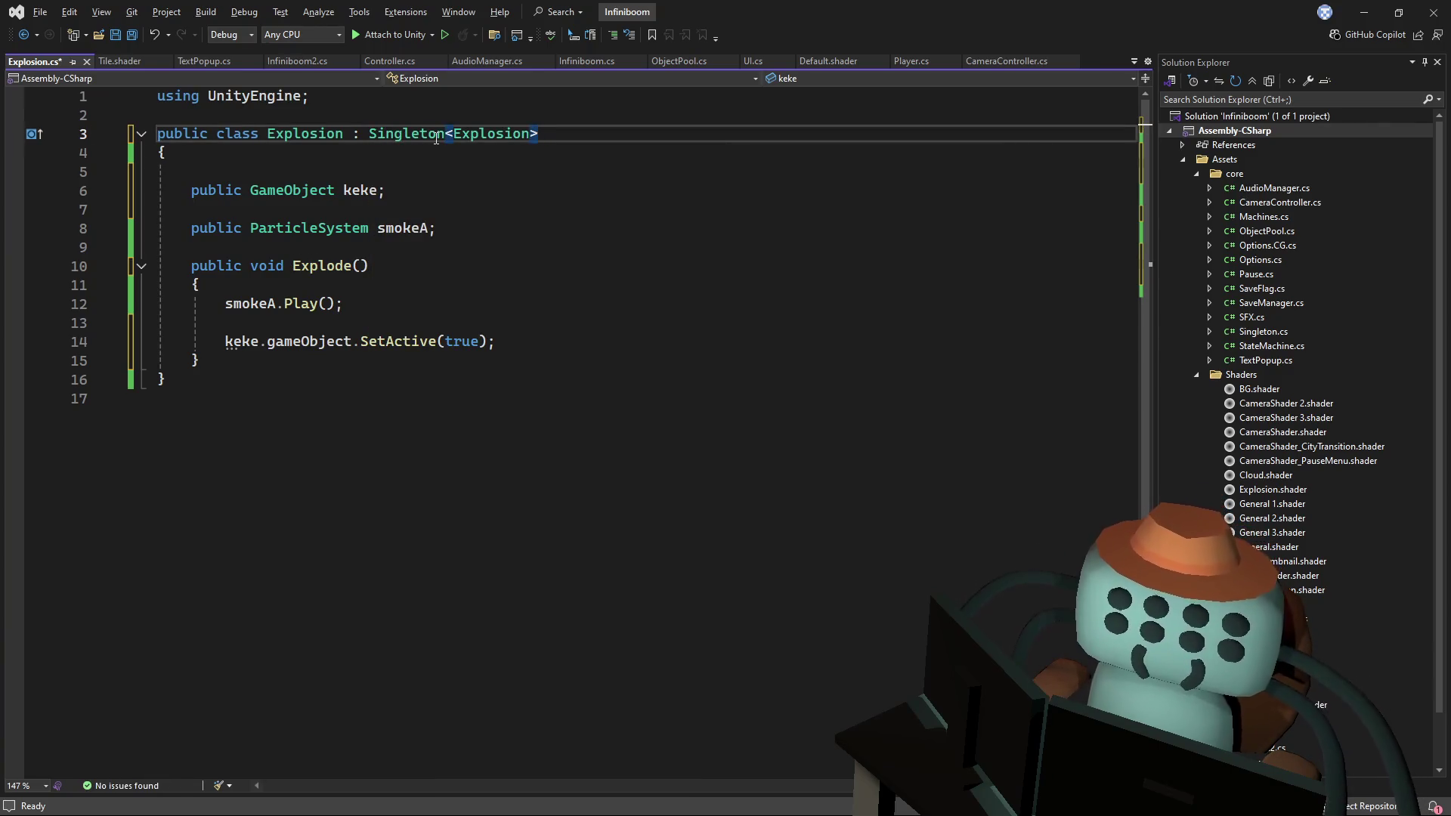
{"action": "left_click", "coordinate": [546, 180]}
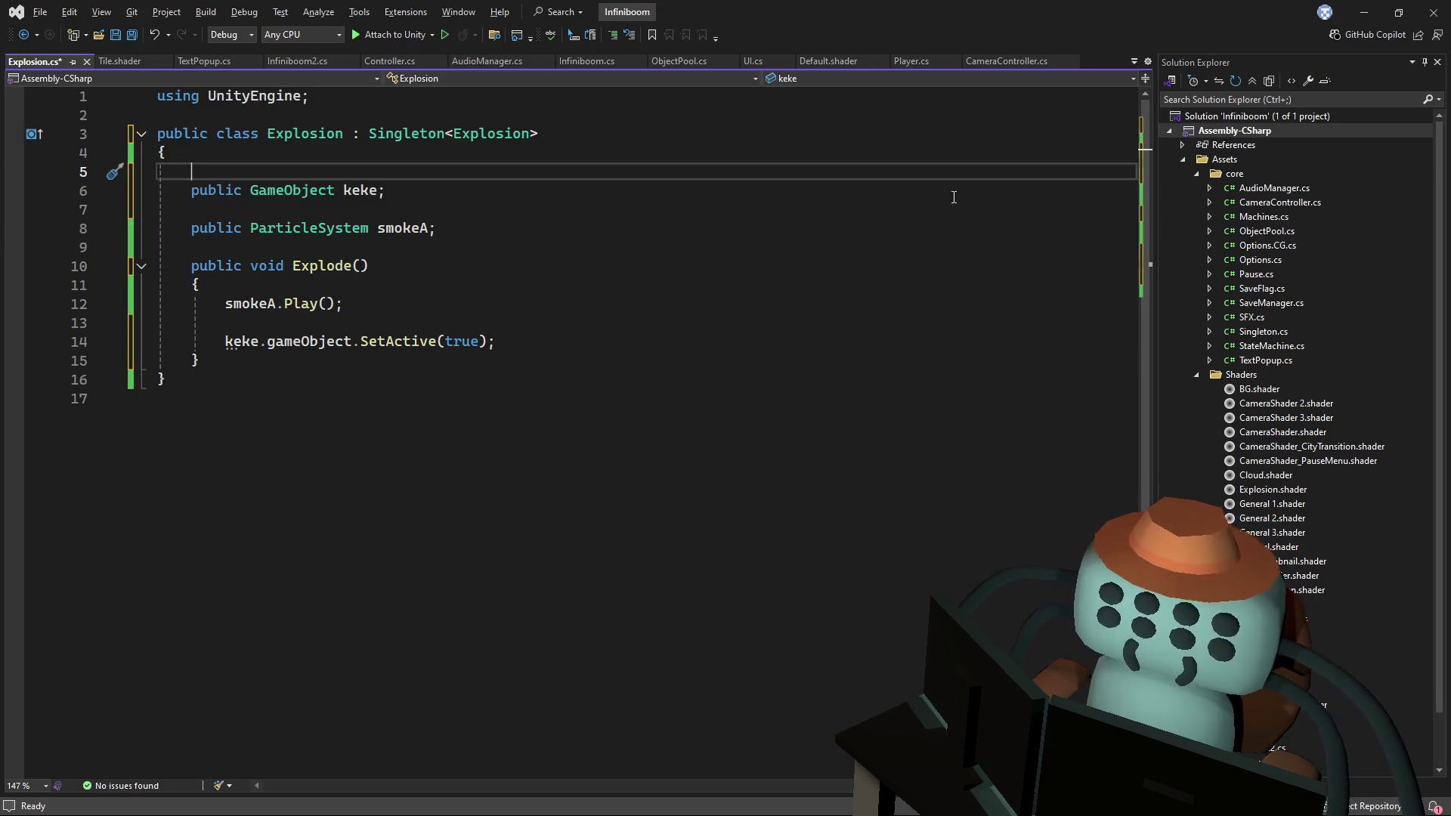
- Select the SetActive call on keke and start retyping it
{"action": "left_click", "coordinate": [612, 280]}
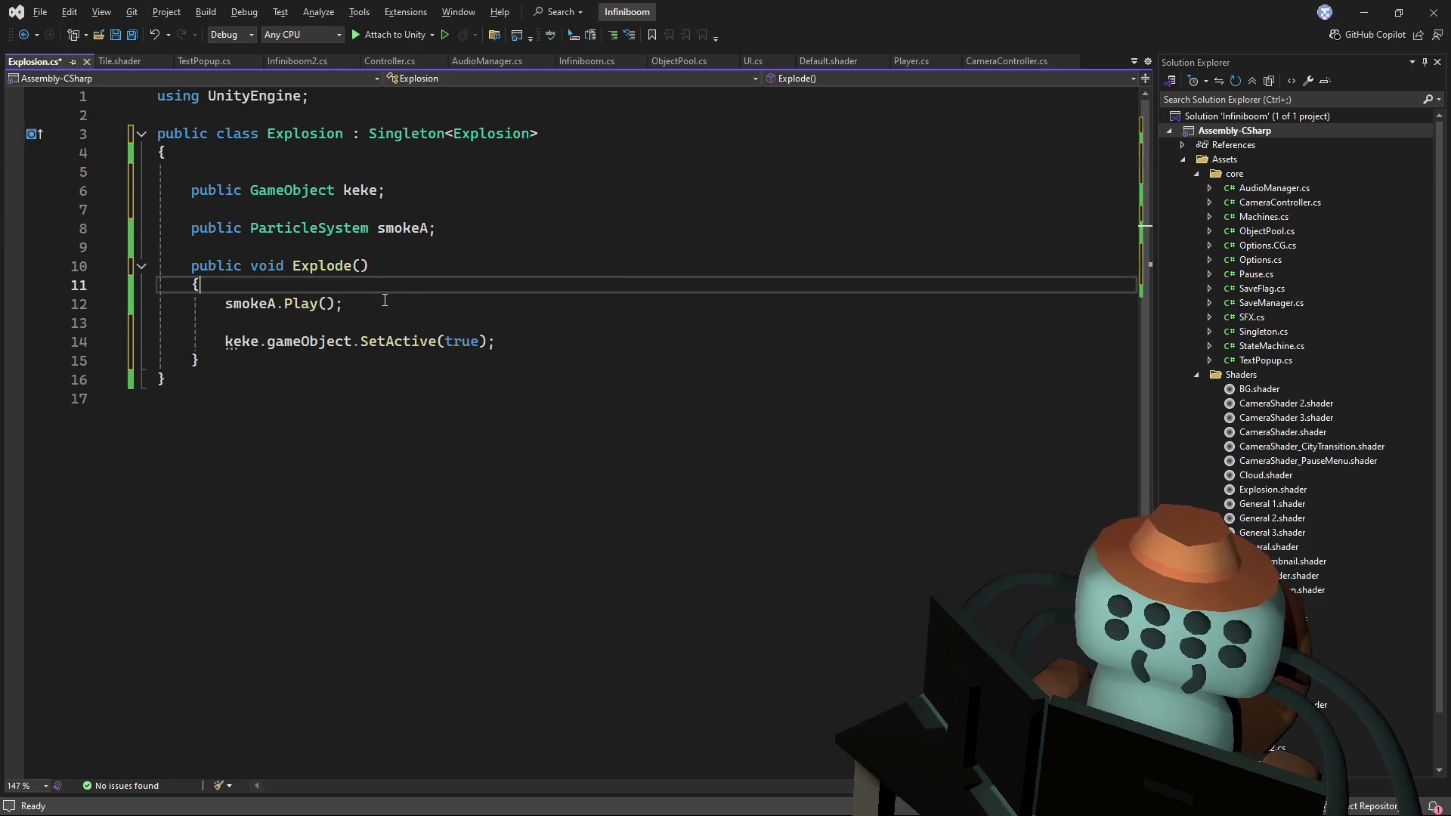
{"action": "key", "text": "Down"}
{"action": "key", "text": "Down"}
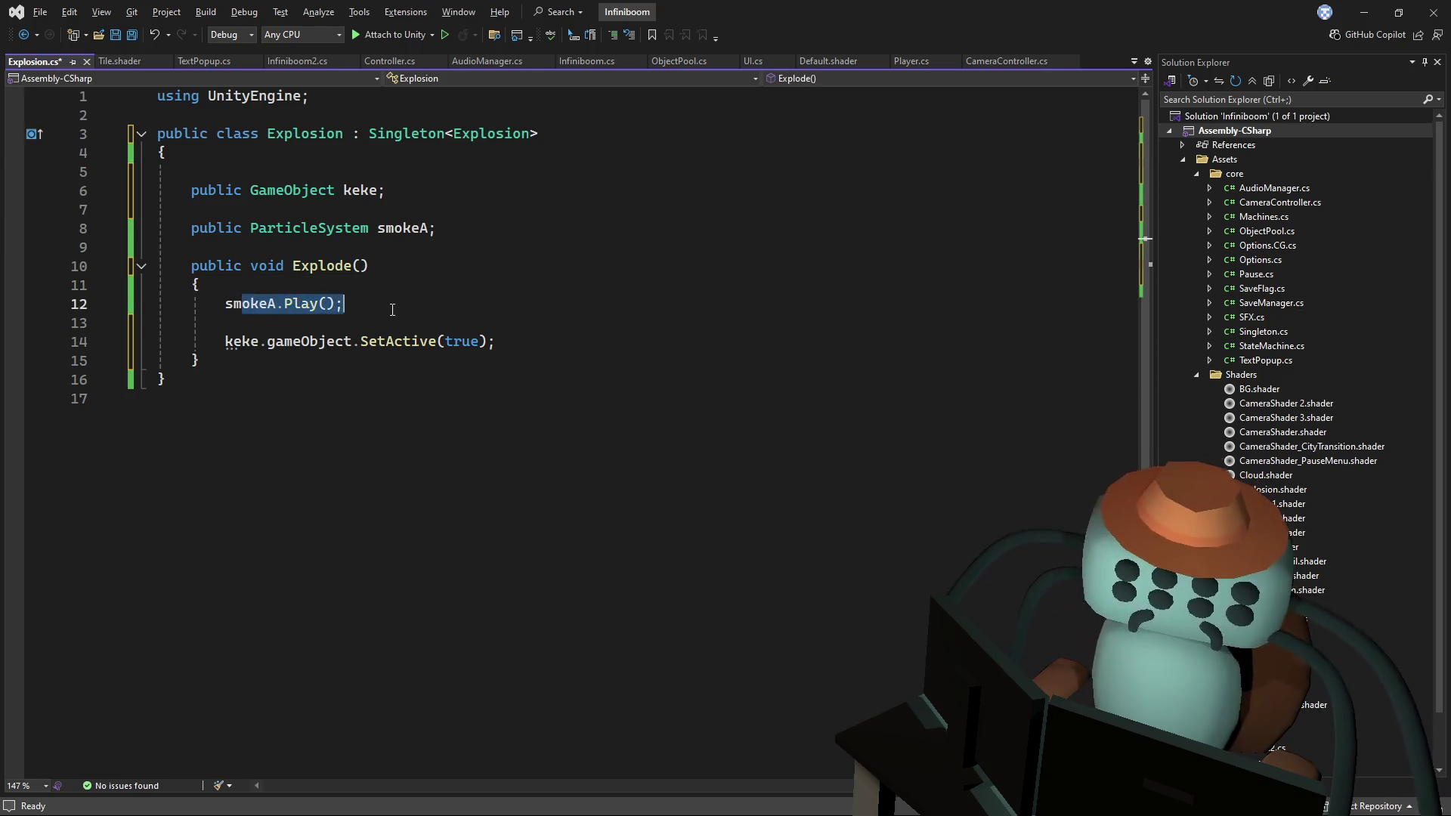
{"action": "left_click_drag", "start_coordinate": [495, 341], "coordinate": [226, 344]}
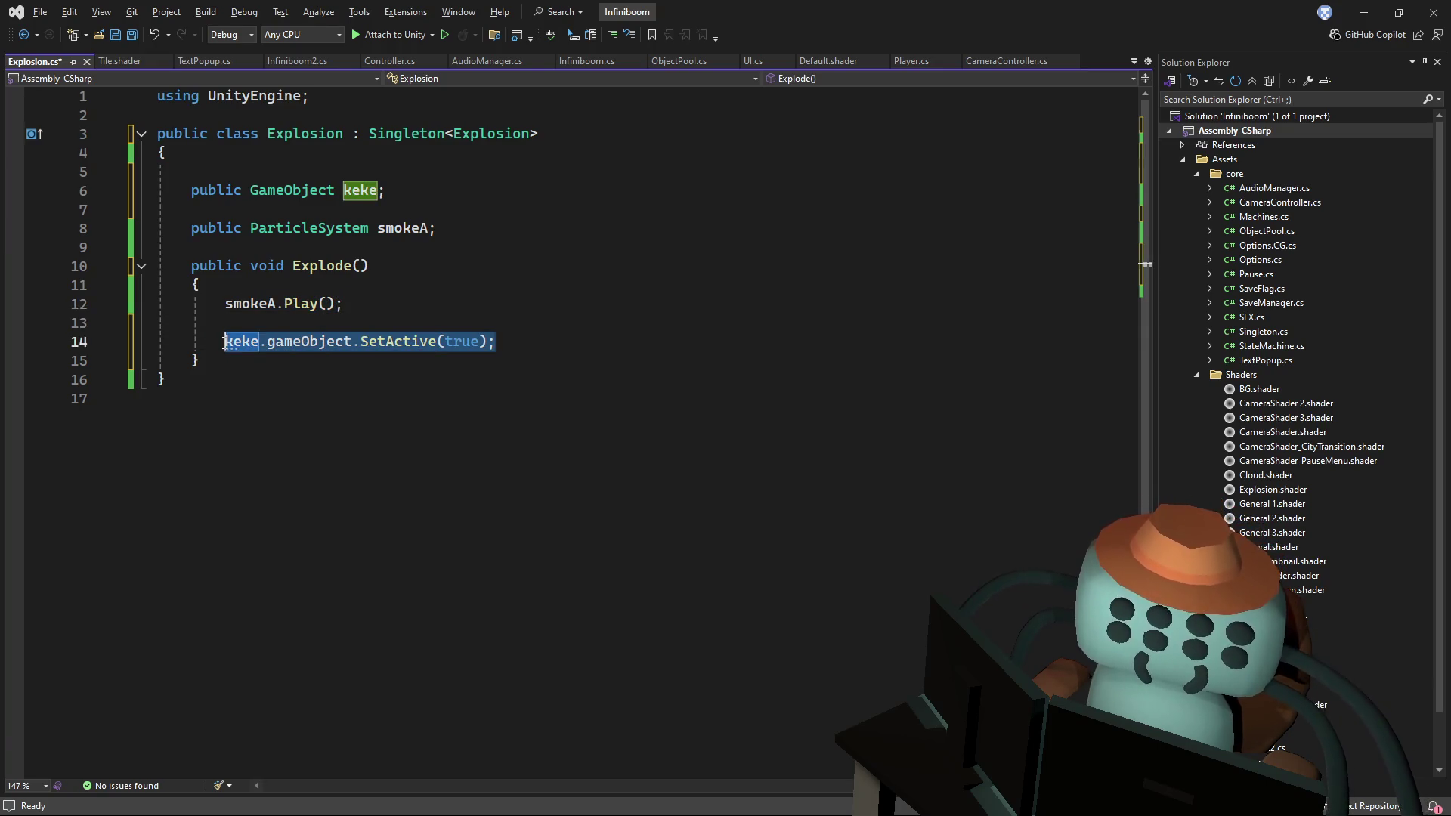
{"action": "left_click_drag", "start_coordinate": [495, 341], "coordinate": [352, 341]}
{"action": "type", "text": ".s"}
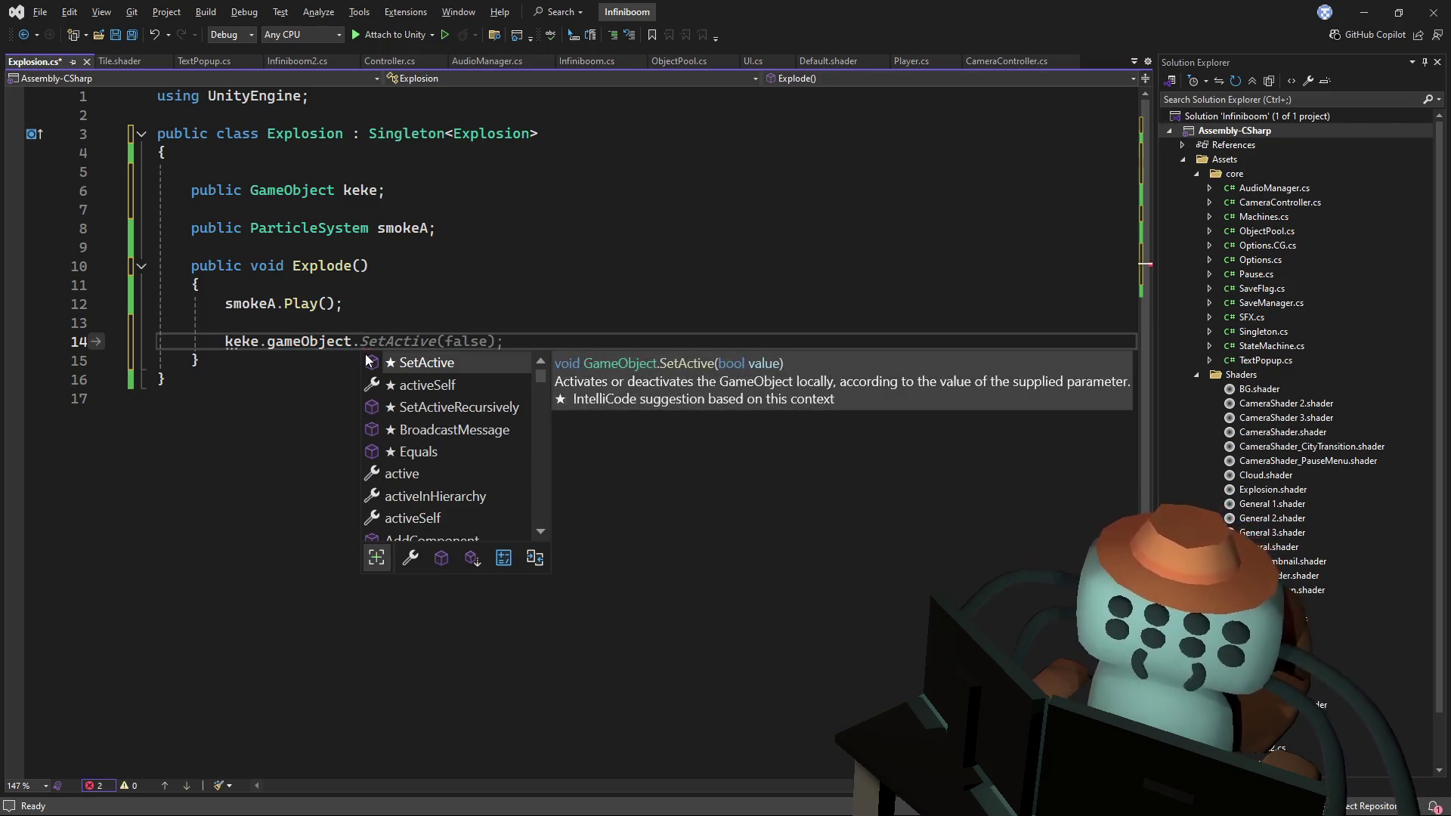
- Set keke.gameObject.transform.localScale to Vector3.zero
{"action": "key", "text": "BackSpace"}
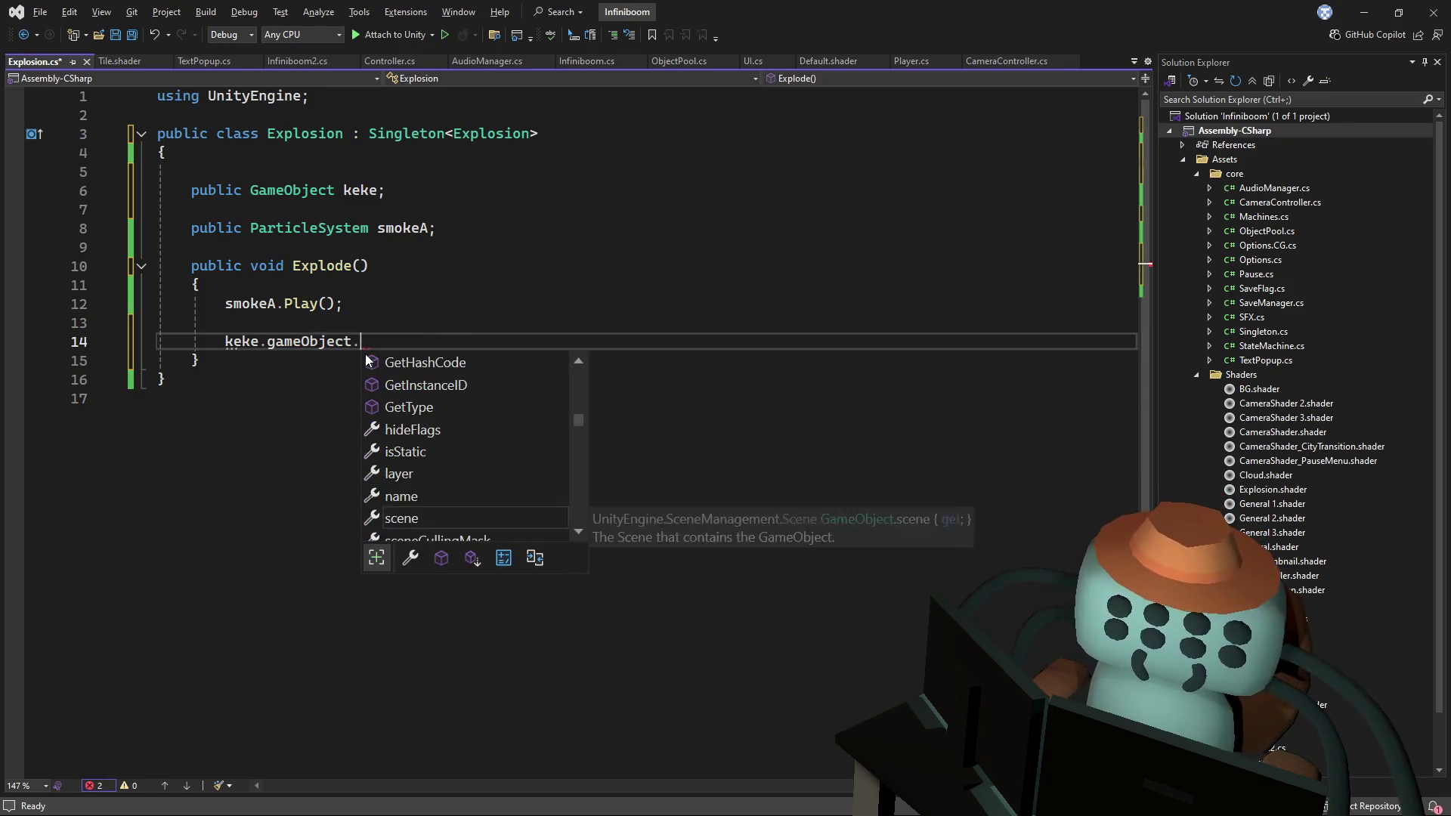
{"action": "type", "text": "tr"}
{"action": "key", "text": "Tab"}
{"action": "type", "text": ".l"}
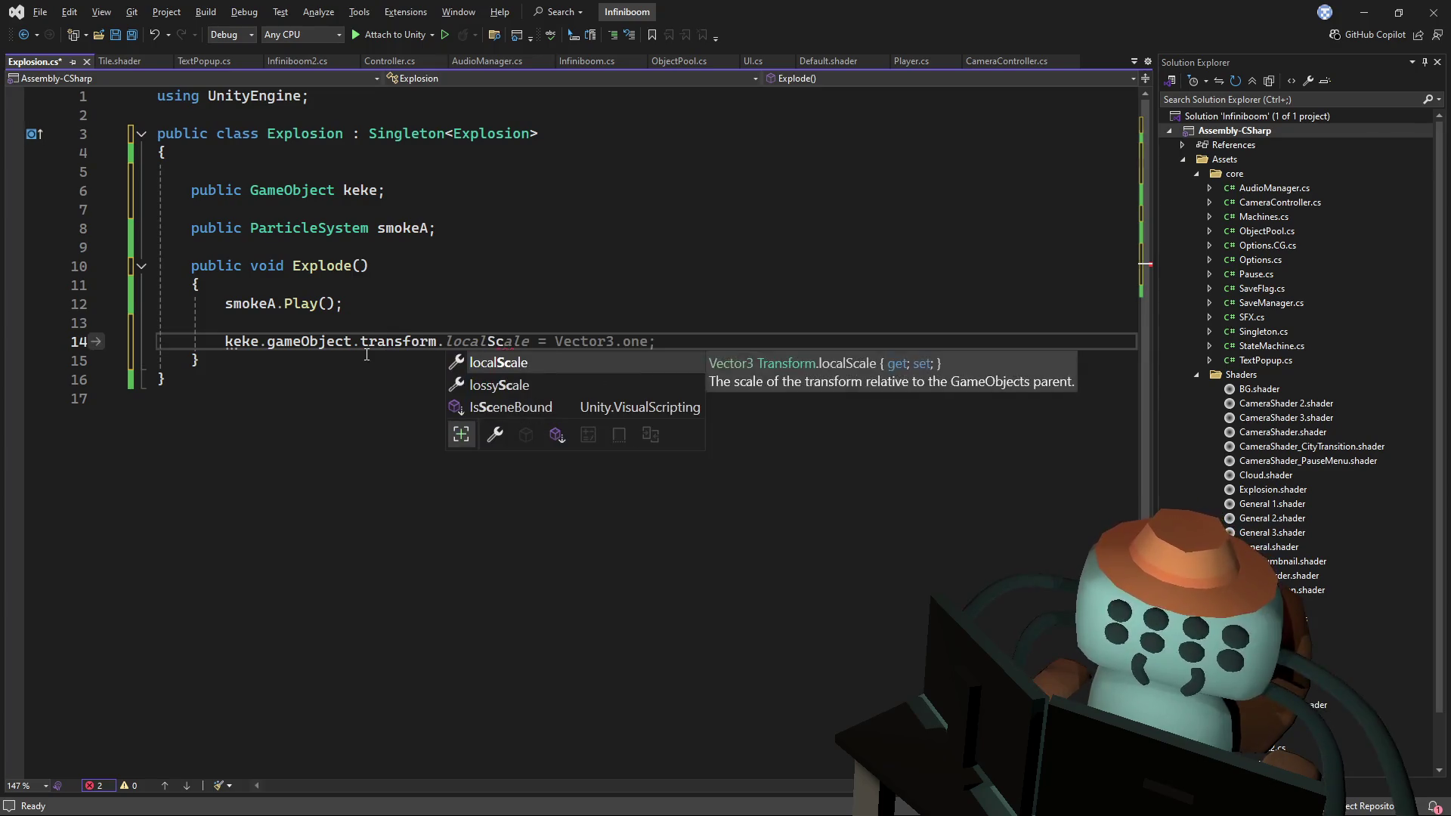
{"action": "key", "text": "Tab"}
{"action": "type", "text": "vec.z"}
{"action": "key", "text": "Tab"}
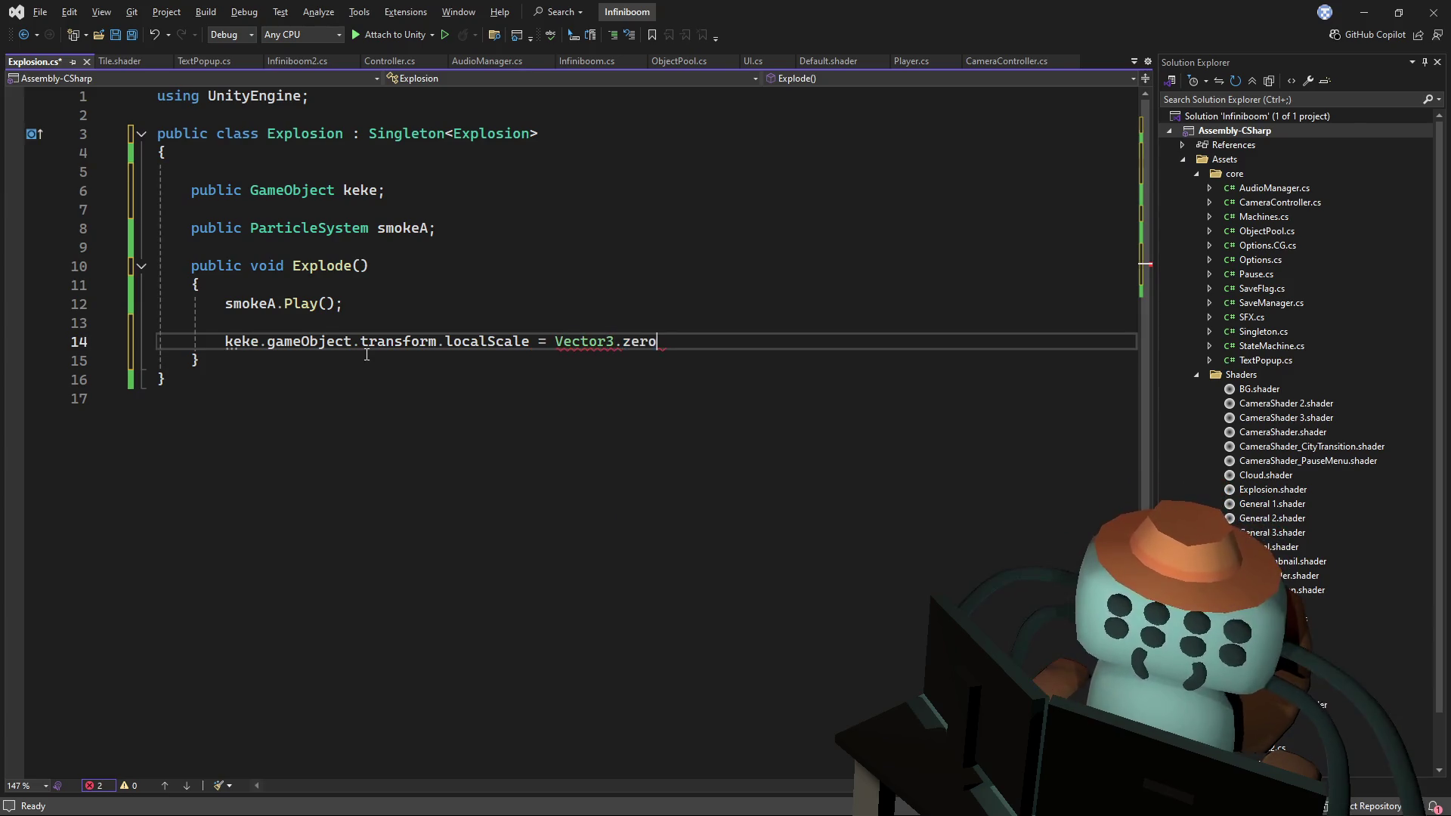
{"action": "type", "text": ";"}
- Add a Machines.RunFor call with a 0.15f duration below it
{"action": "key", "text": "Return"}
{"action": "key", "text": "Return"}
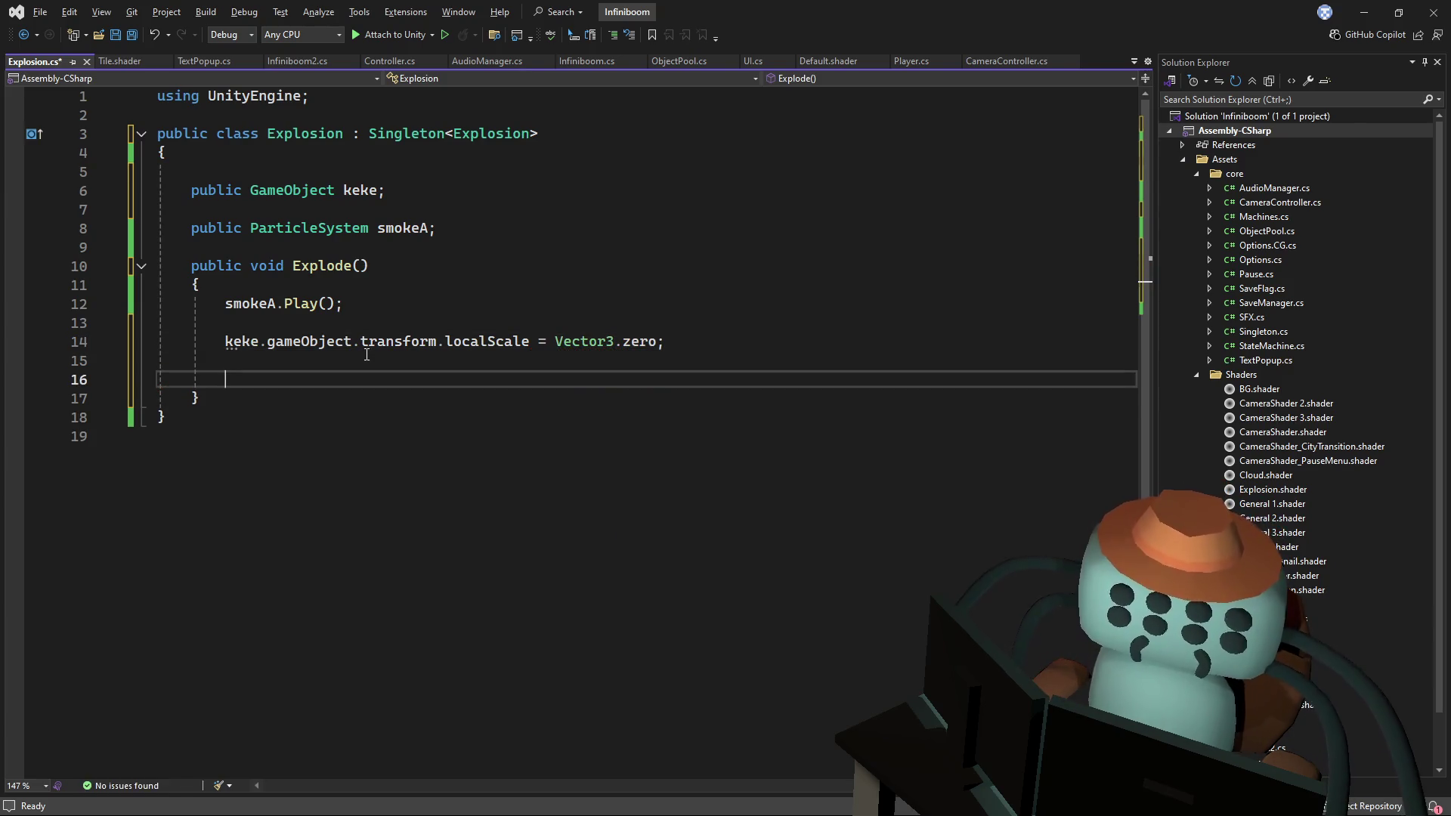
{"action": "type", "text": "ma"}
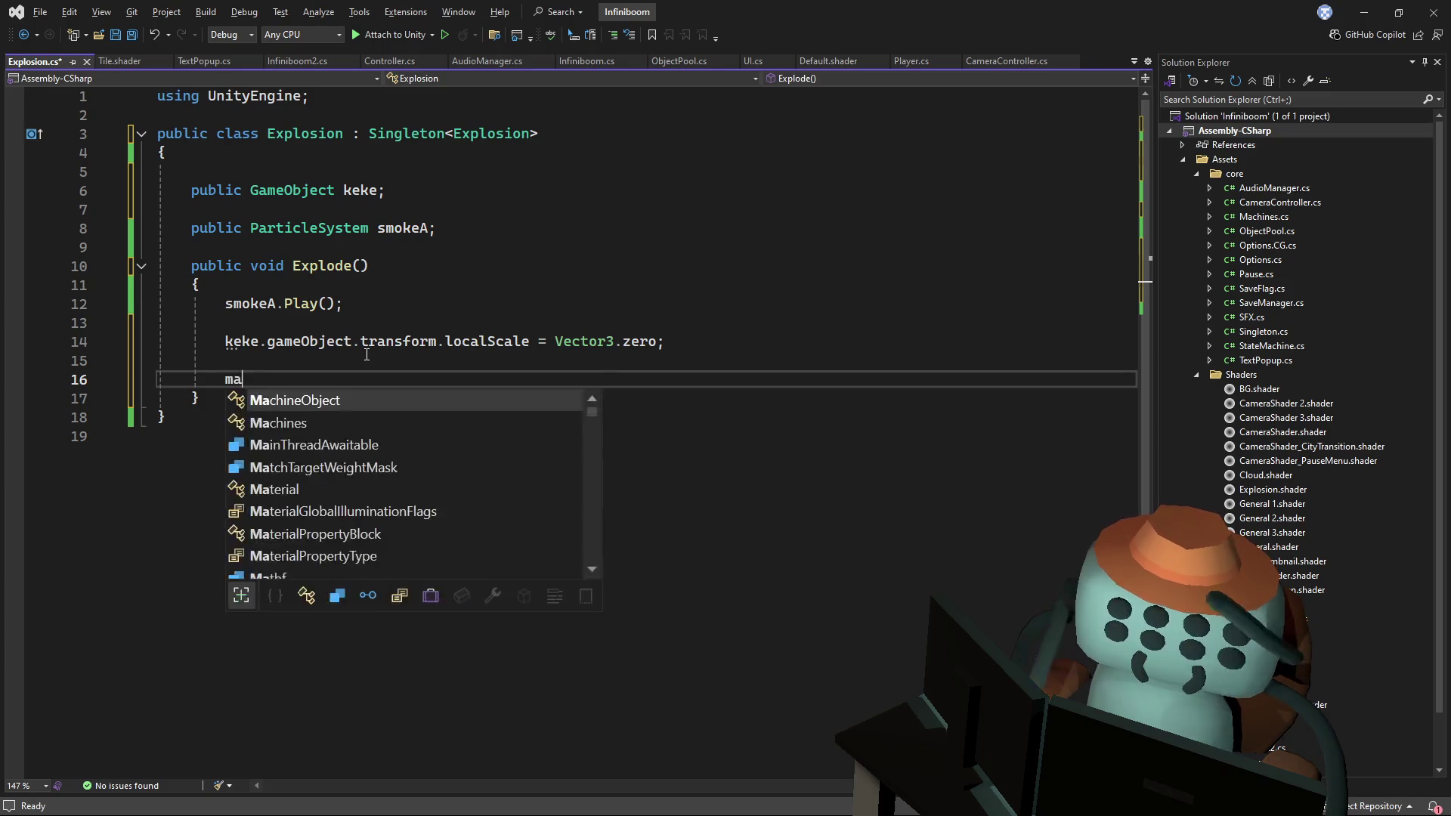
{"action": "type", "text": "chines.run"}
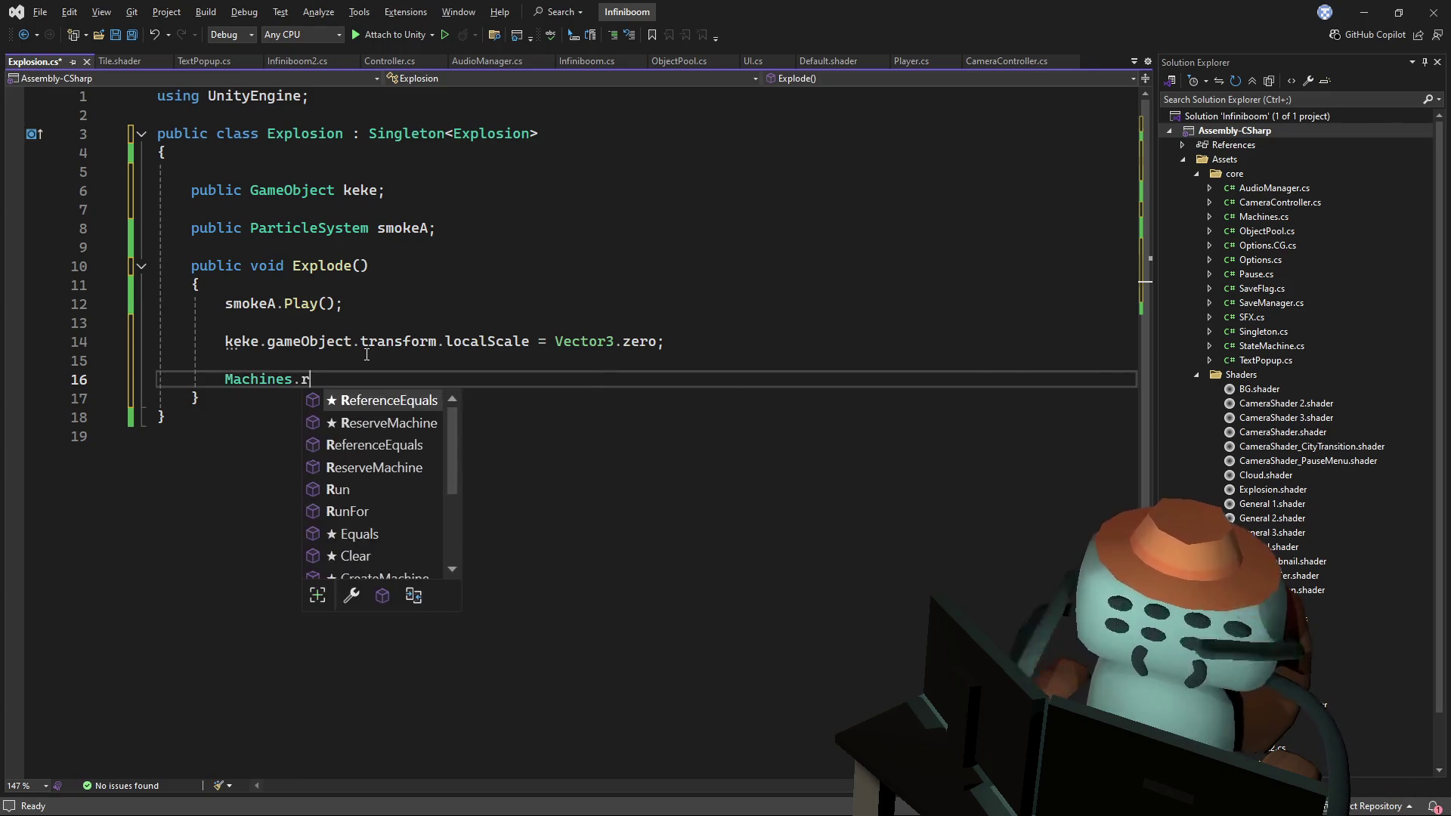
{"action": "key", "text": "Down"}
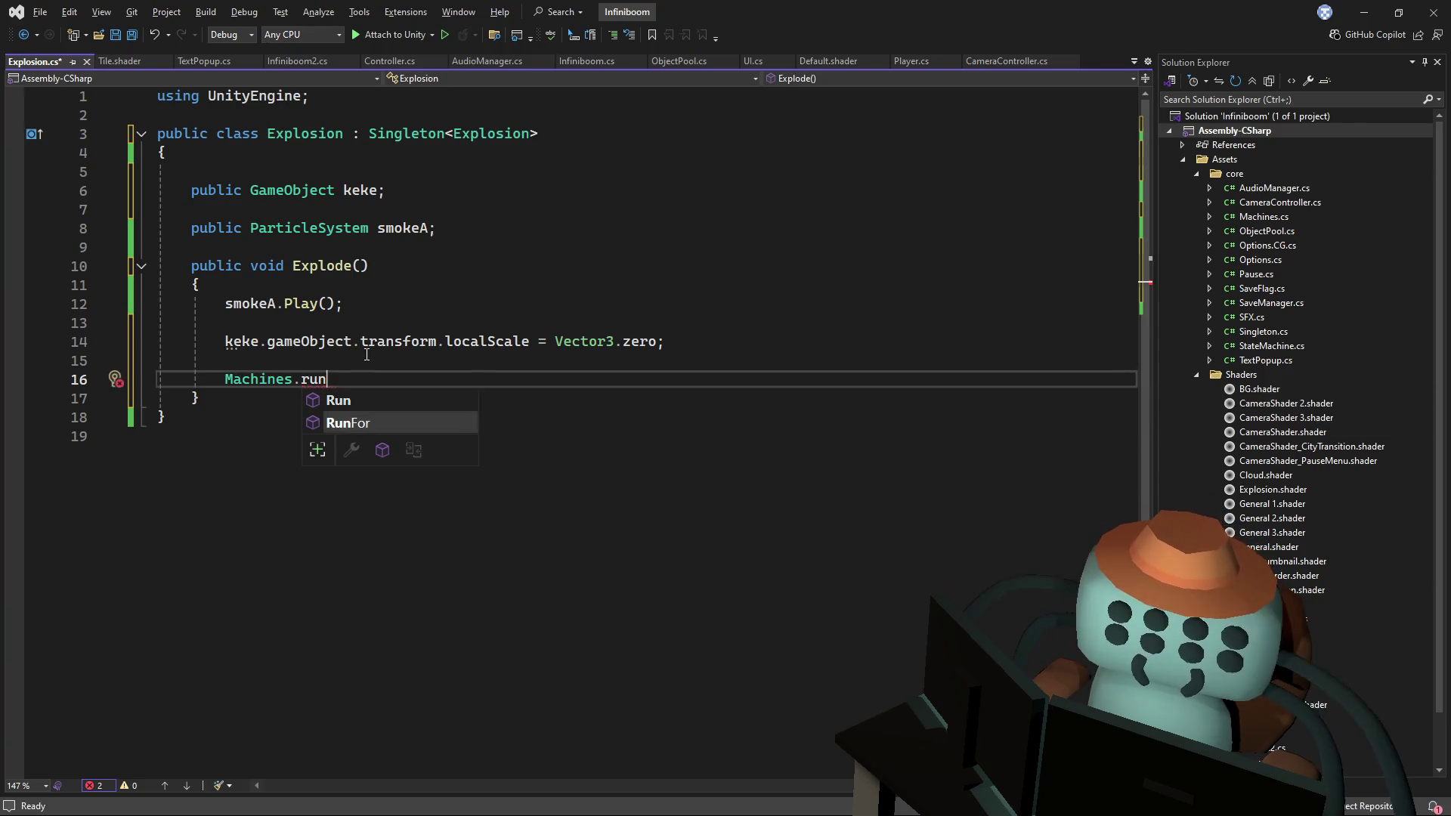
{"action": "key", "text": "Tab"}
{"action": "key", "text": "Left"}
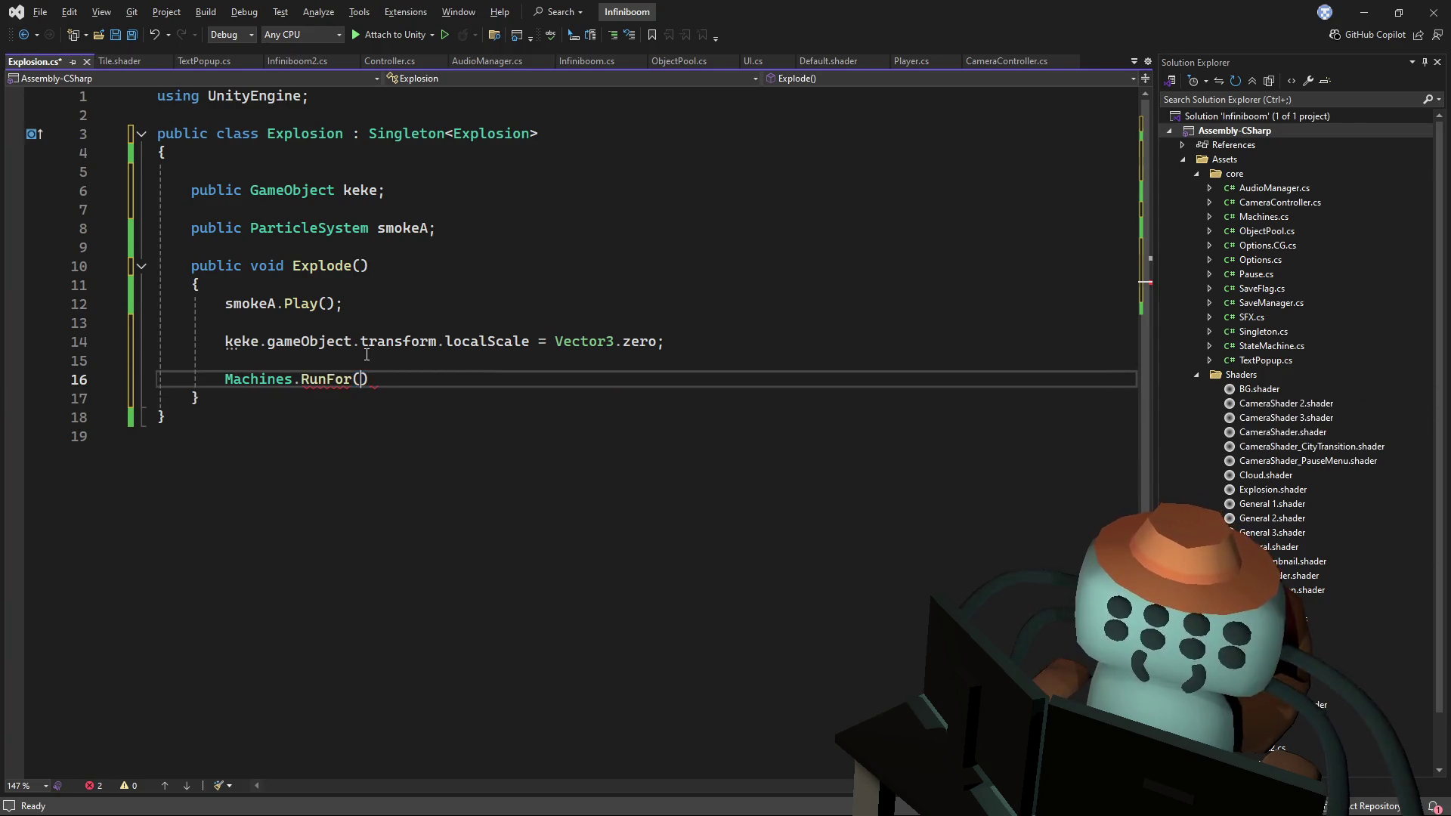
{"action": "type", "text": "0.25f,"}
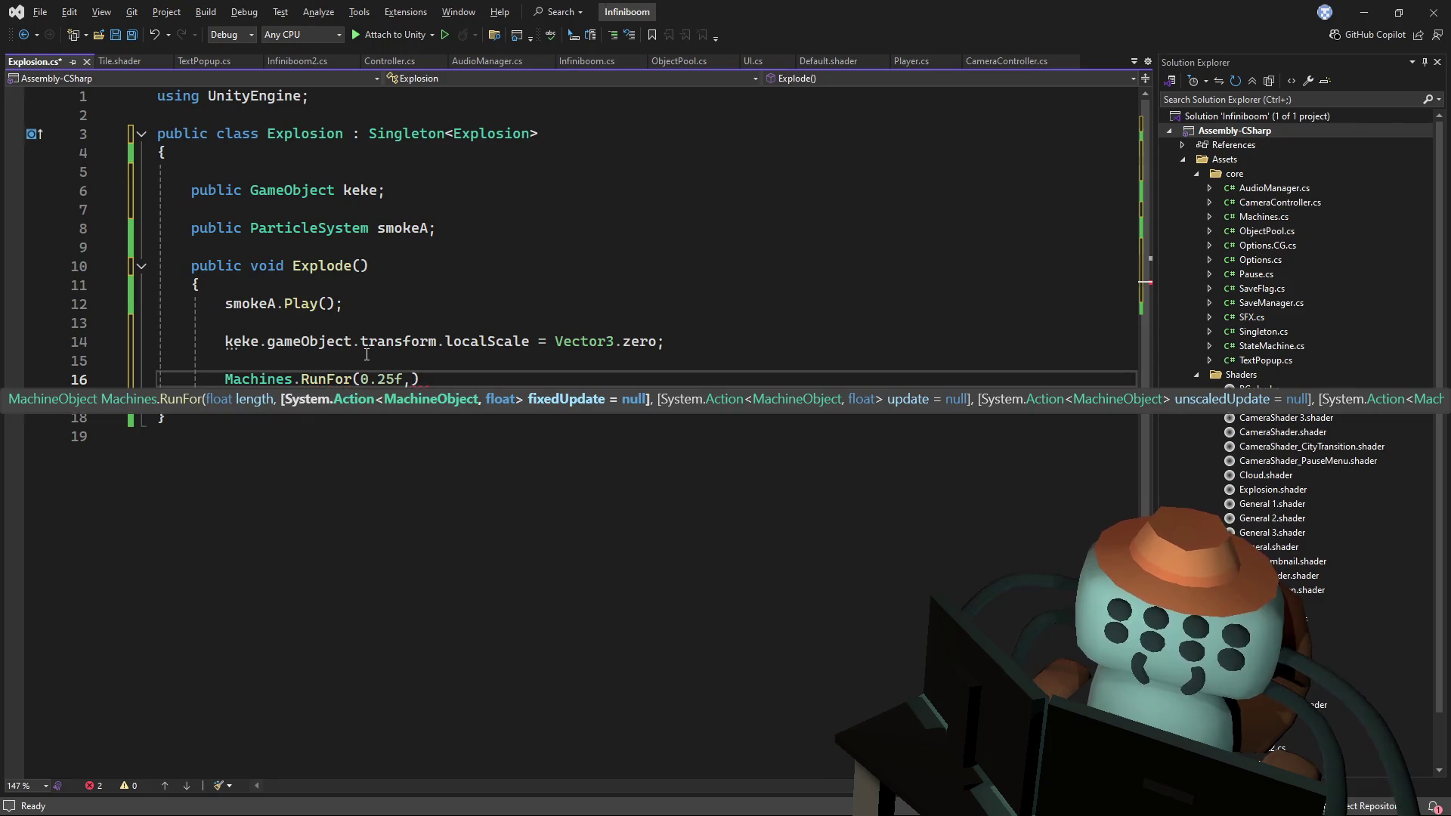
{"action": "key", "text": "Left"}
{"action": "key", "text": "Left"}
{"action": "key", "text": "BackSpace"}
{"action": "type", "text": "1"}
{"action": "key", "text": "Right"}
{"action": "key", "text": "Right"}
{"action": "key", "text": "Right"}
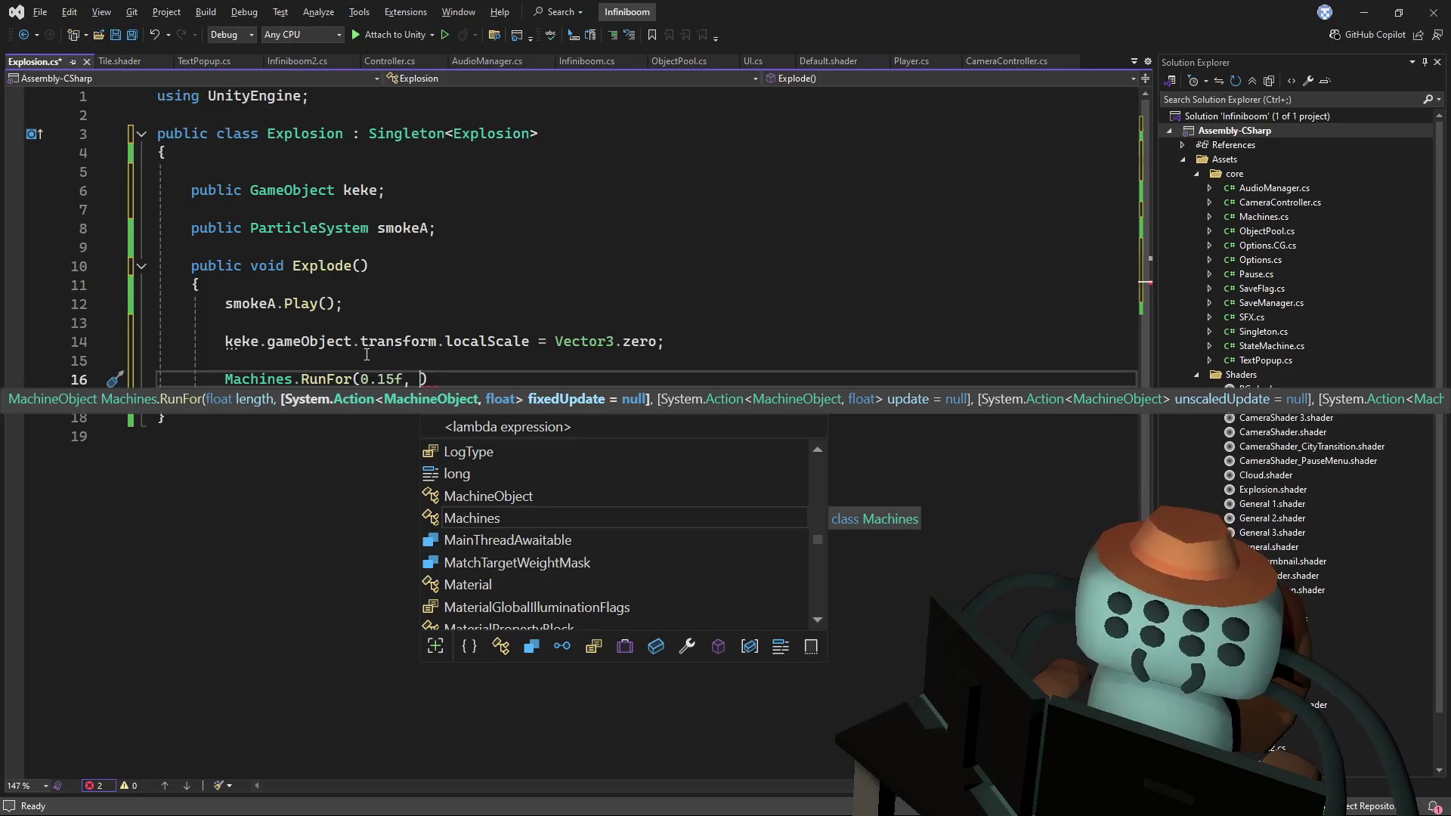
- Give RunFor an update: (m, t) => lambda argument
{"action": "type", "text": "up"}
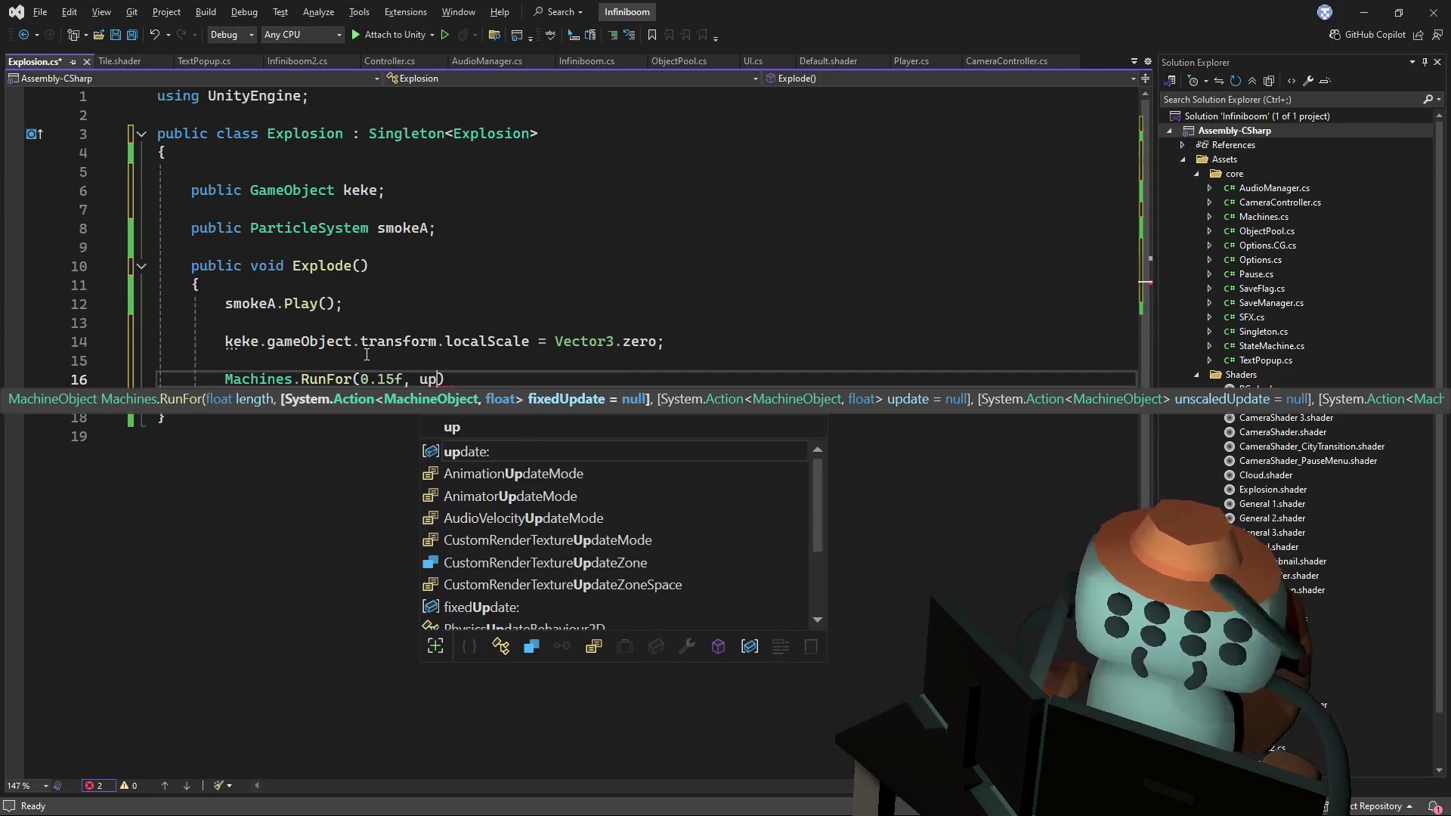
{"action": "key", "text": "BackSpace"}
{"action": "key", "text": "BackSpace"}
{"action": "type", "text": "update"}
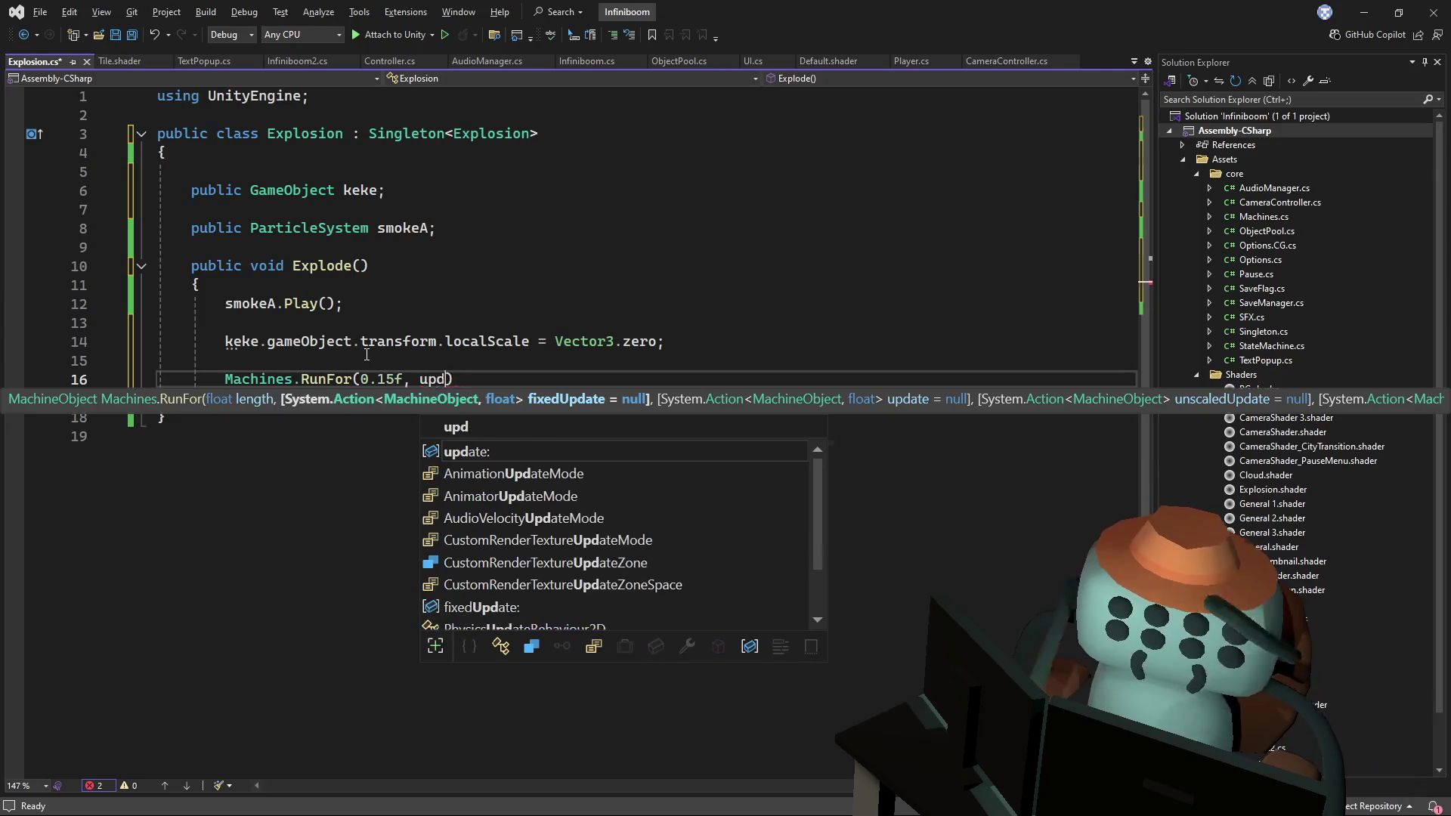
{"action": "key", "text": "Tab"}
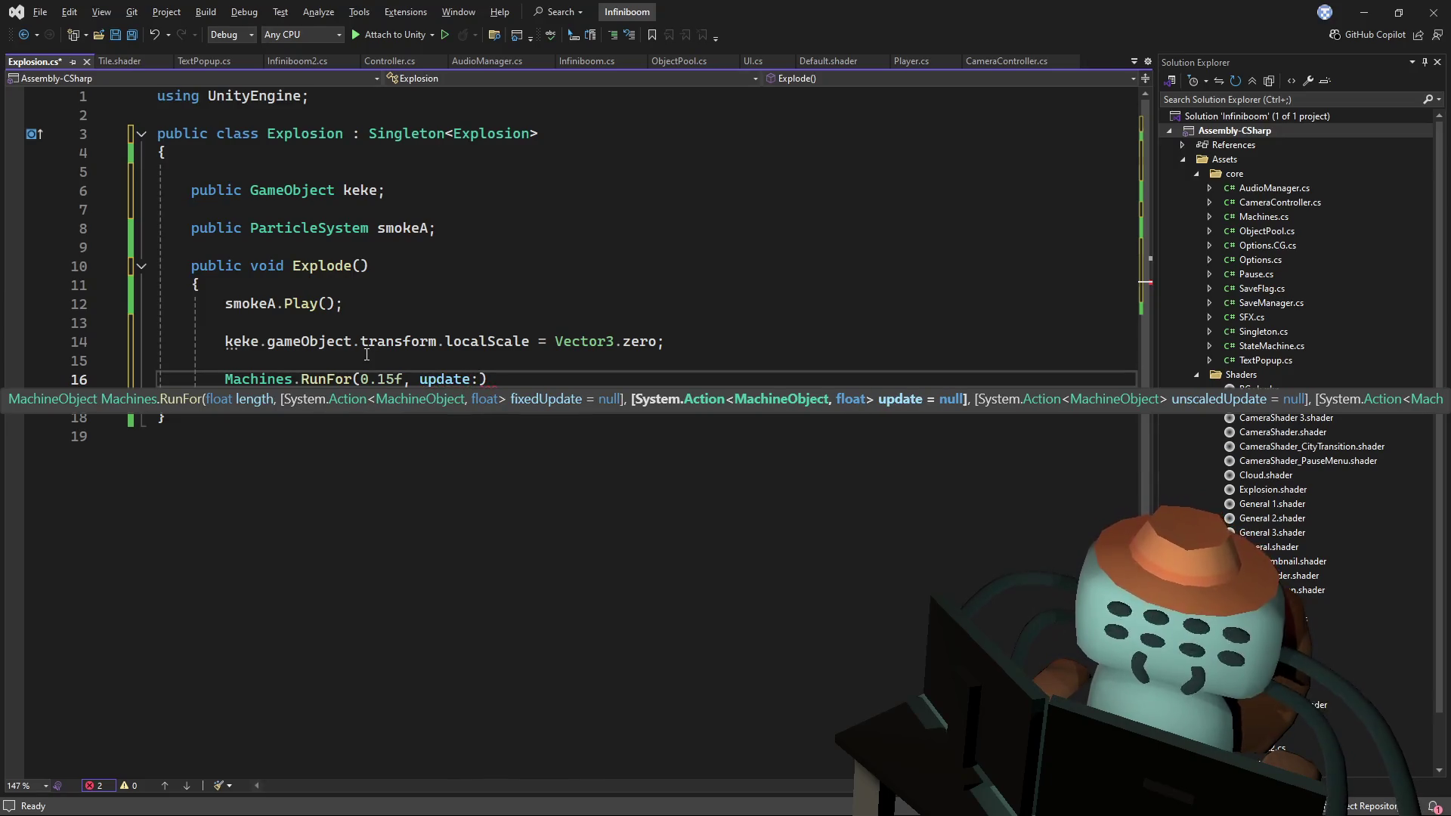
{"action": "type", "text": "("}
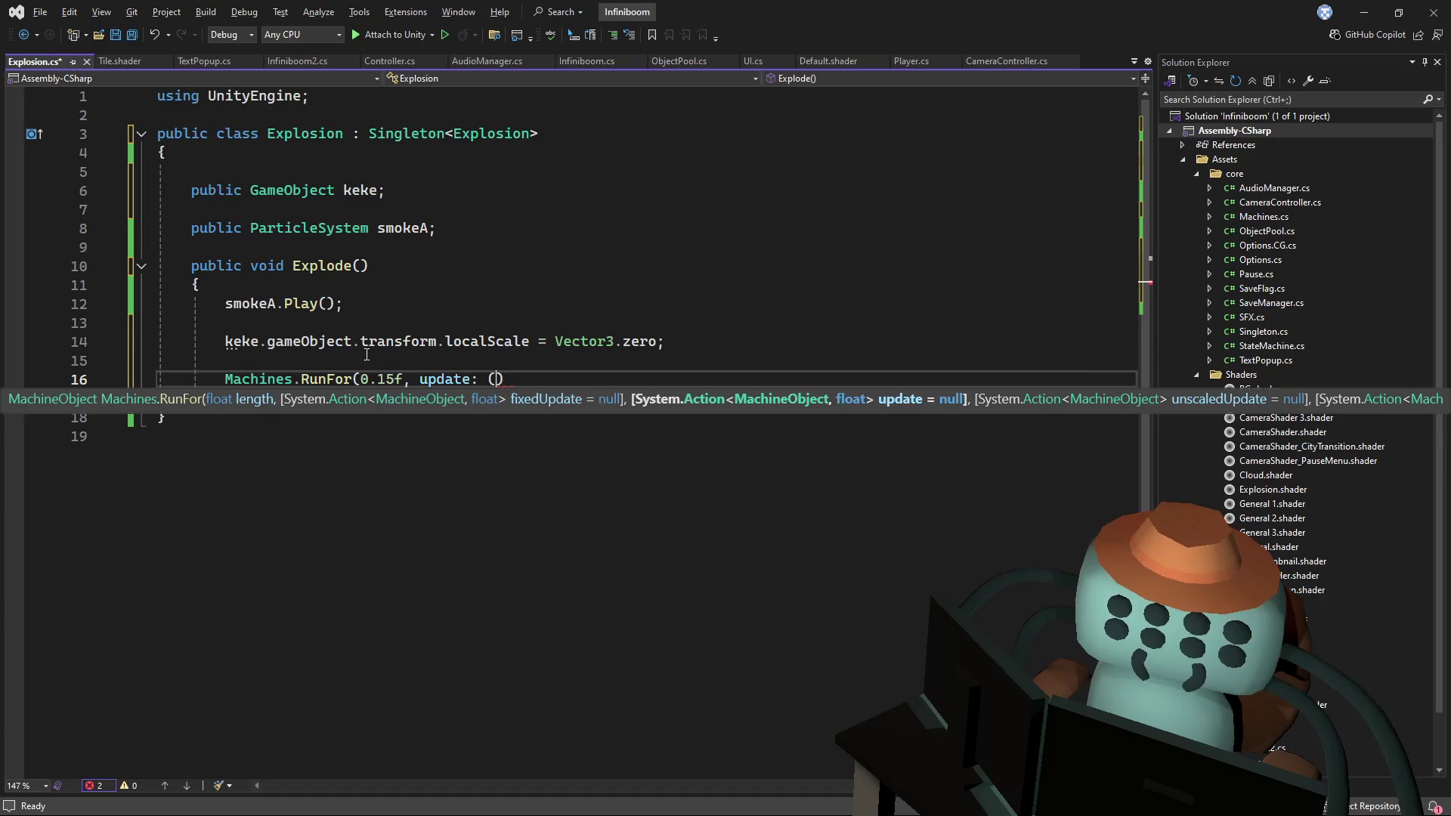
{"action": "type", "text": ")"}
{"action": "type", "text": "m, t"}
{"action": "type", "text": ") =>"}
{"action": "key", "text": "Return"}
{"action": "type", "text": "{"}
{"action": "key", "text": "Return"}
- Close the update lambda with an empty body and remove stray extra arguments
{"action": "key", "text": "Down"}
{"action": "key", "text": "End"}
{"action": "type", "text": ";"}
{"action": "key", "text": "Left"}
{"action": "key", "text": "Left"}
{"action": "type", "text": ", o"}
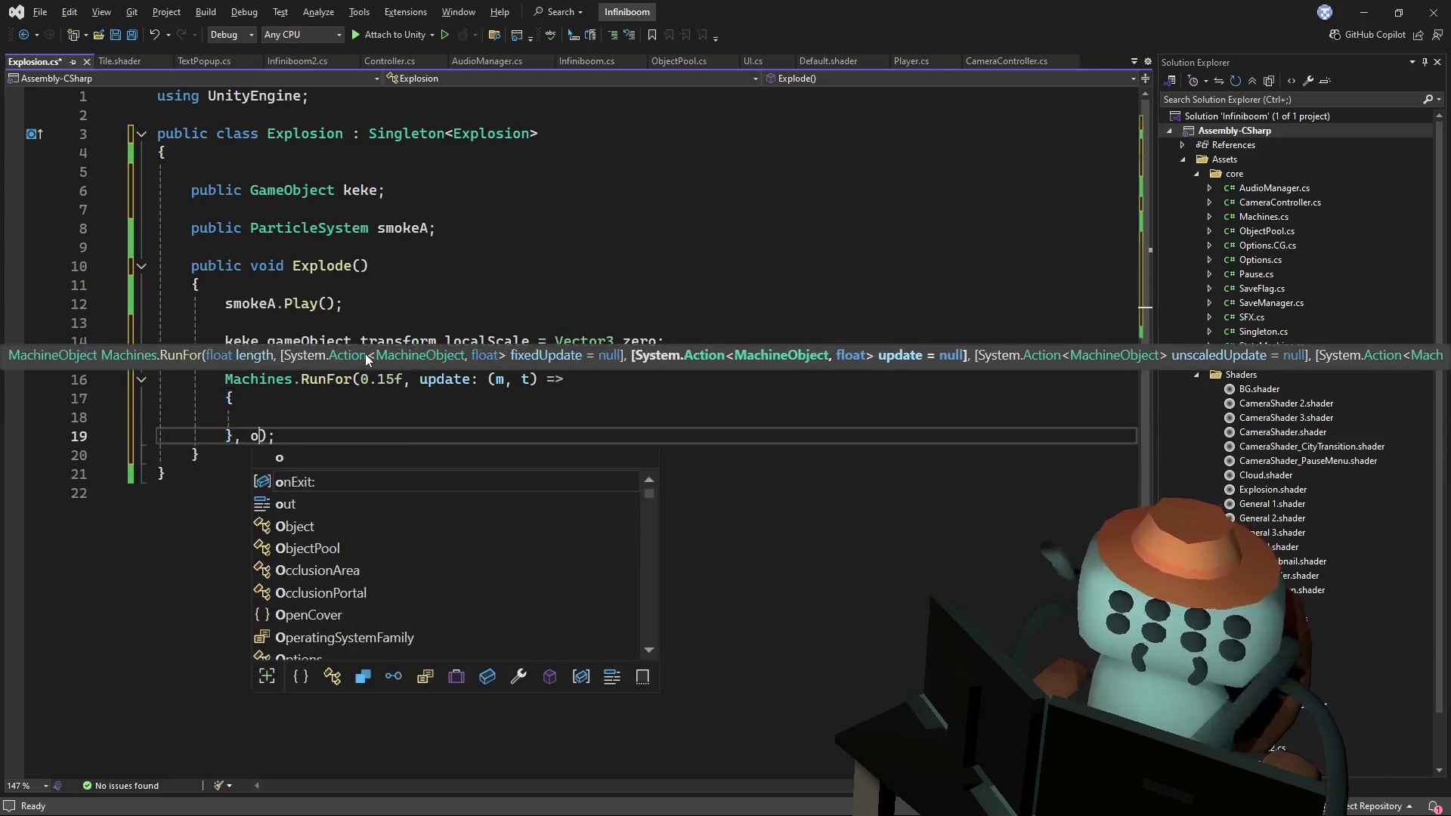
{"action": "key", "text": "BackSpace"}
{"action": "key", "text": "BackSpace"}
{"action": "type", "text": "e"}
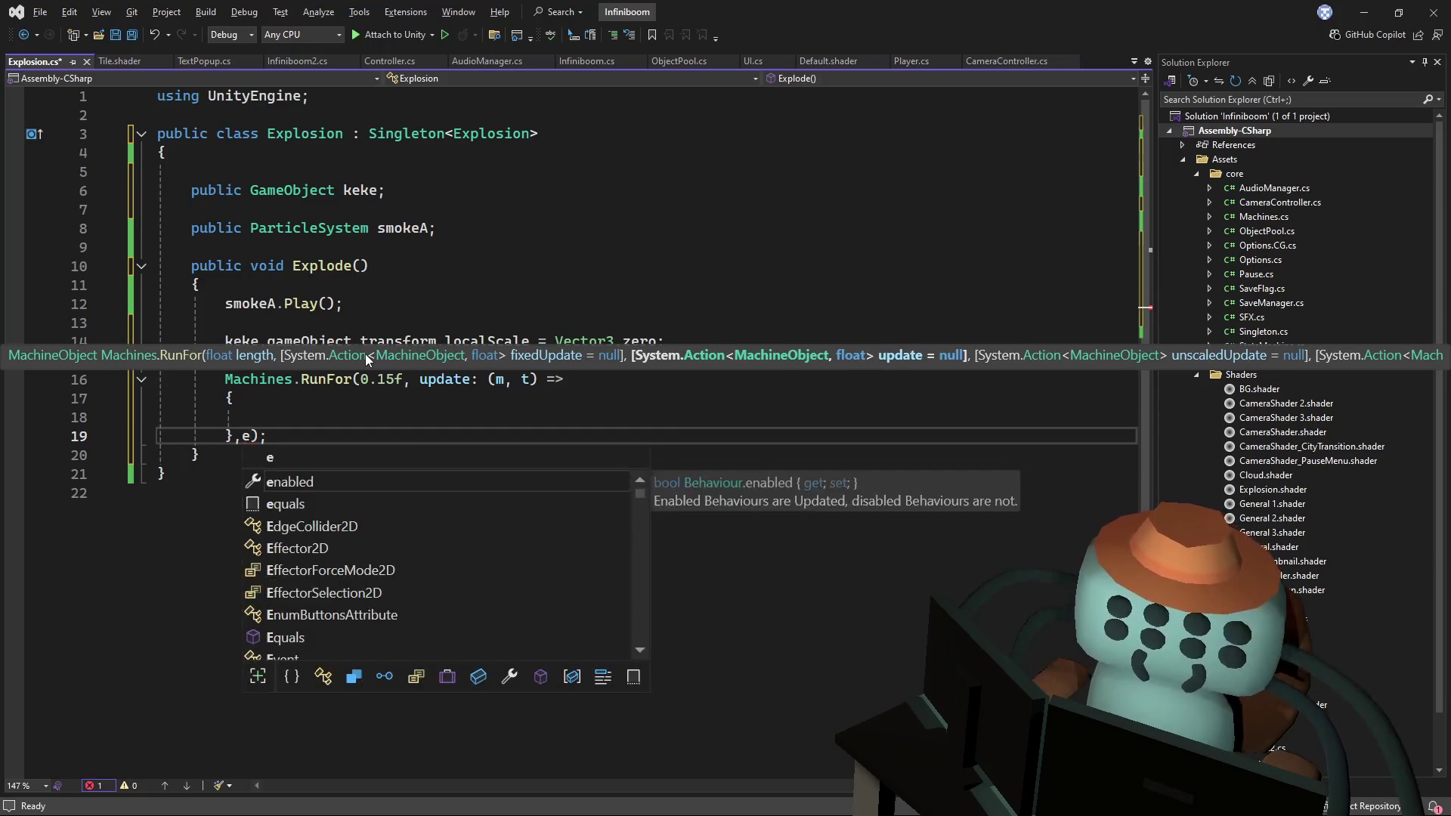
{"action": "key", "text": "BackSpace"}
{"action": "key", "text": "BackSpace"}
{"action": "key", "text": "Up"}
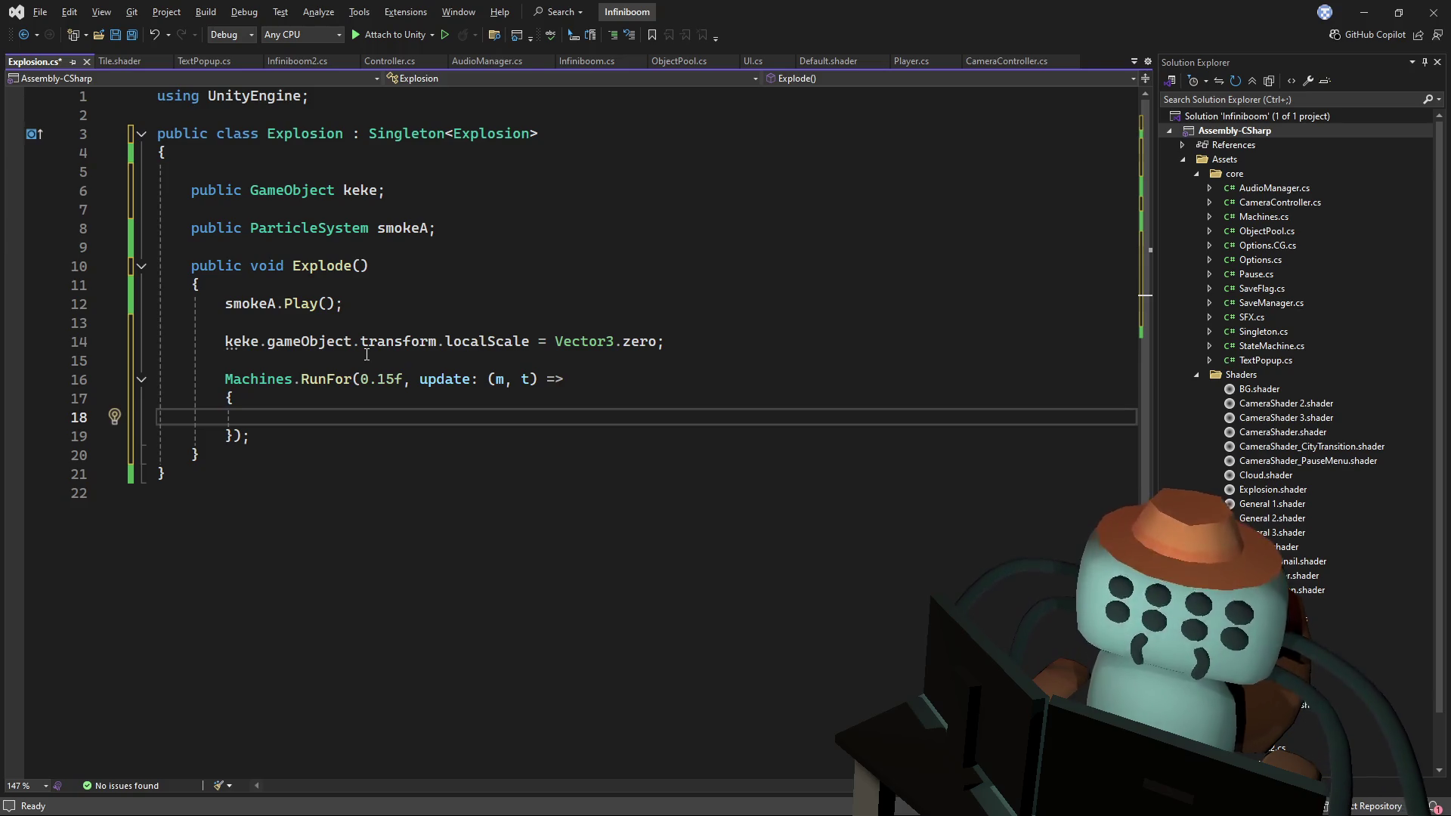
{"action": "left_click_drag", "start_coordinate": [676, 344], "coordinate": [693, 330]}
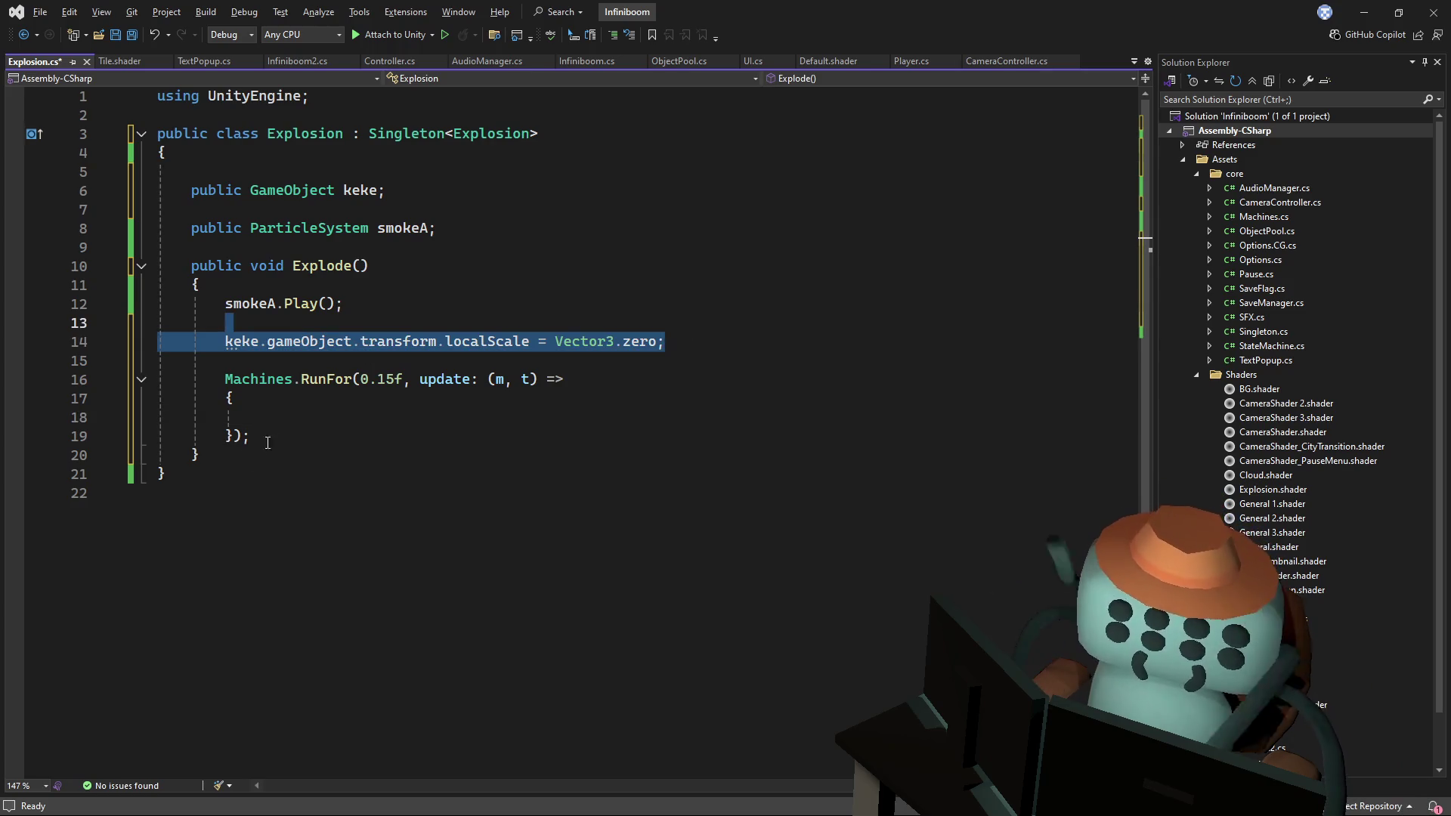
- Copy the zero-scale statement into the update lambda body
{"action": "key", "text": "ctrl+c"}
{"action": "left_click_drag", "start_coordinate": [260, 417], "coordinate": [235, 398]}
{"action": "key", "text": "ctrl+v"}
{"action": "left_click", "coordinate": [603, 287]}
{"action": "left_click_drag", "start_coordinate": [701, 416], "coordinate": [594, 425]}
{"action": "key", "text": "BackSpace"}
{"action": "type", "text": "ve"}
{"action": "key", "text": "Tab"}
{"action": "type", "text": ".z"}
{"action": "key", "text": "Tab"}
- Make the lambda set keke's scale to Vector3.Lerp(Vector3.zero, Vector3.one, t)
{"action": "type", "text": ".le"}
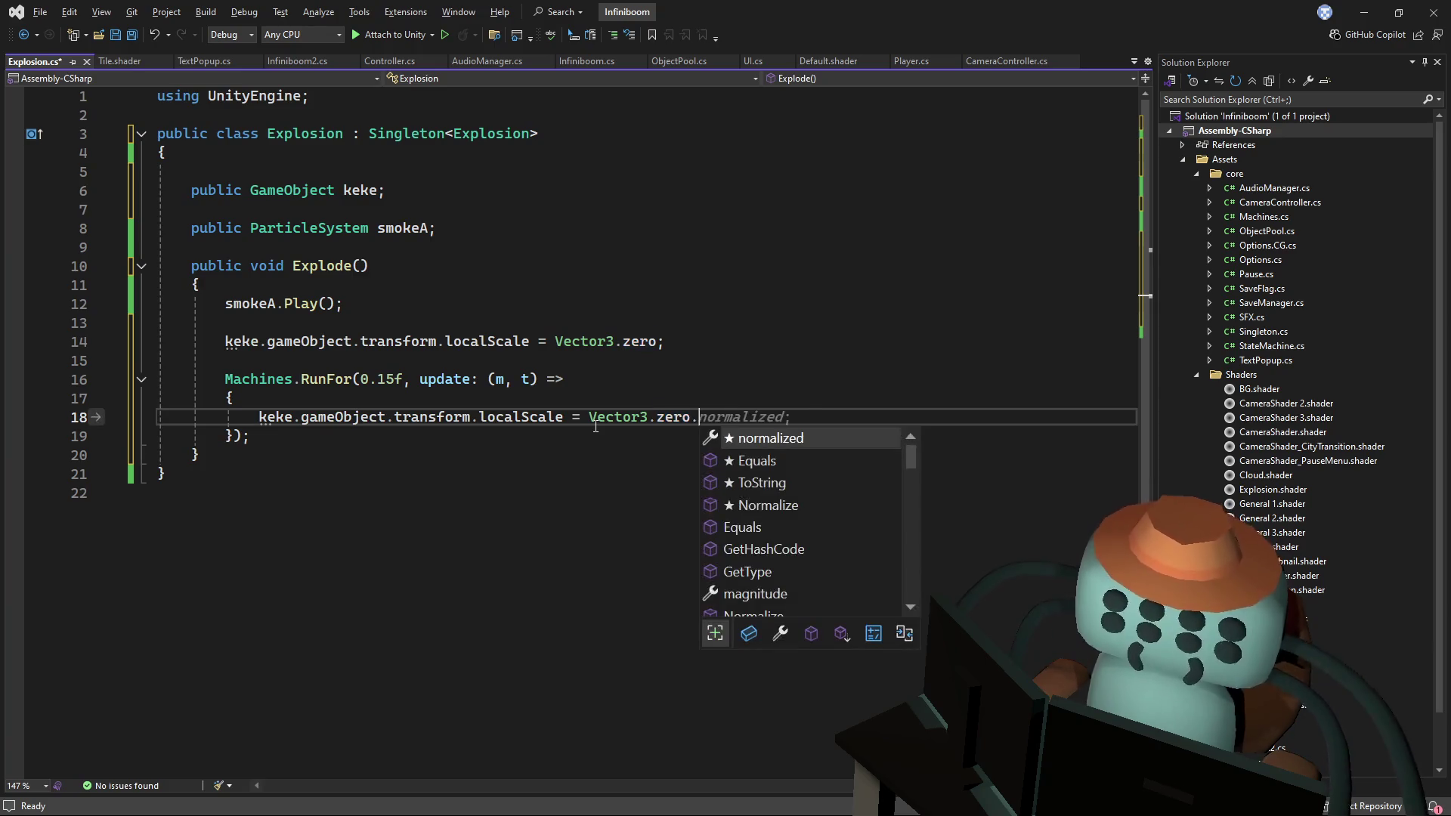
{"action": "key", "text": "BackSpace"}
{"action": "key", "text": "BackSpace"}
{"action": "key", "text": "BackSpace"}
{"action": "type", "text": ","}
{"action": "key", "text": "BackSpace"}
{"action": "key", "text": "BackSpace"}
{"action": "key", "text": "BackSpace"}
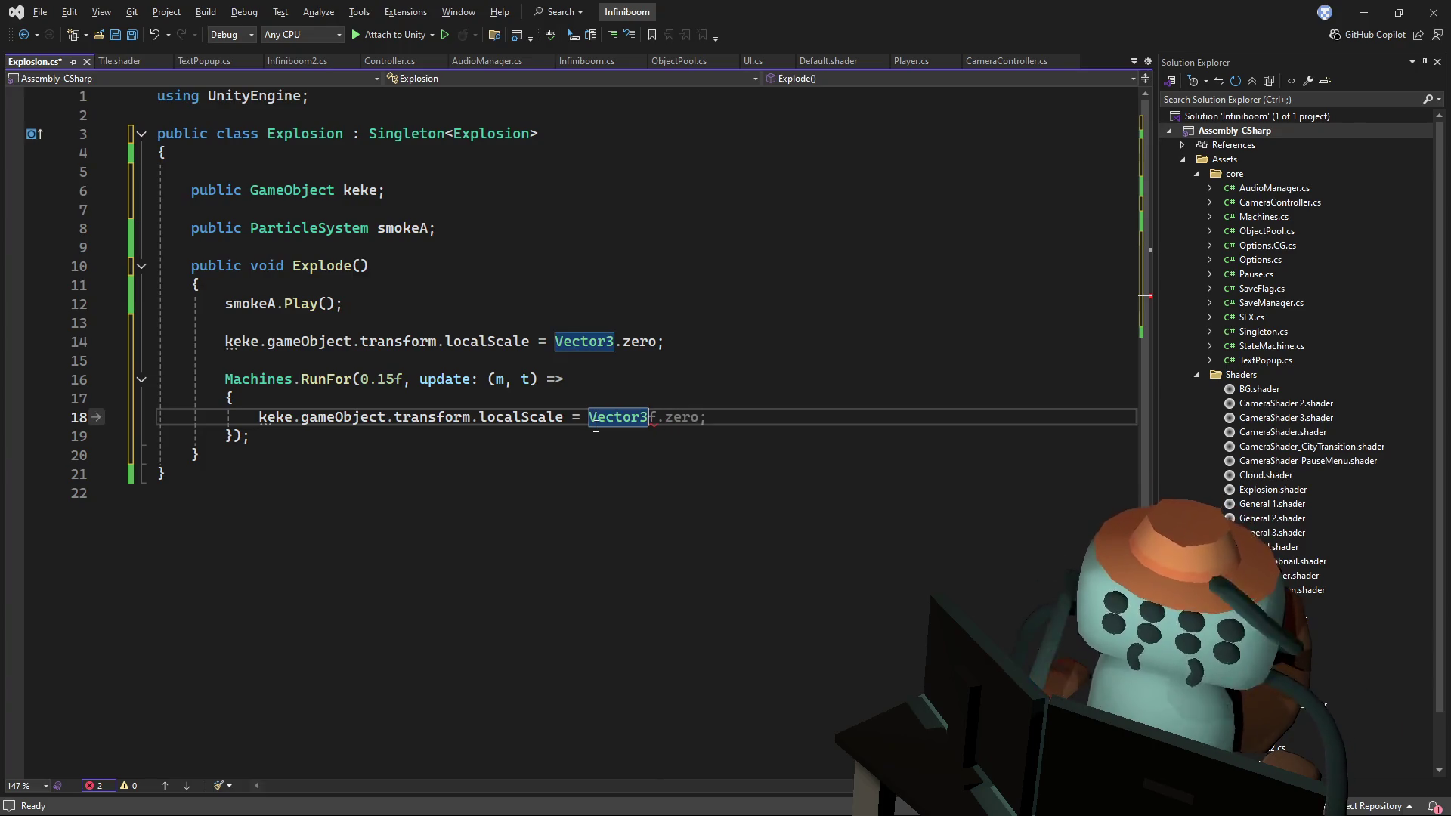
{"action": "type", "text": "."}
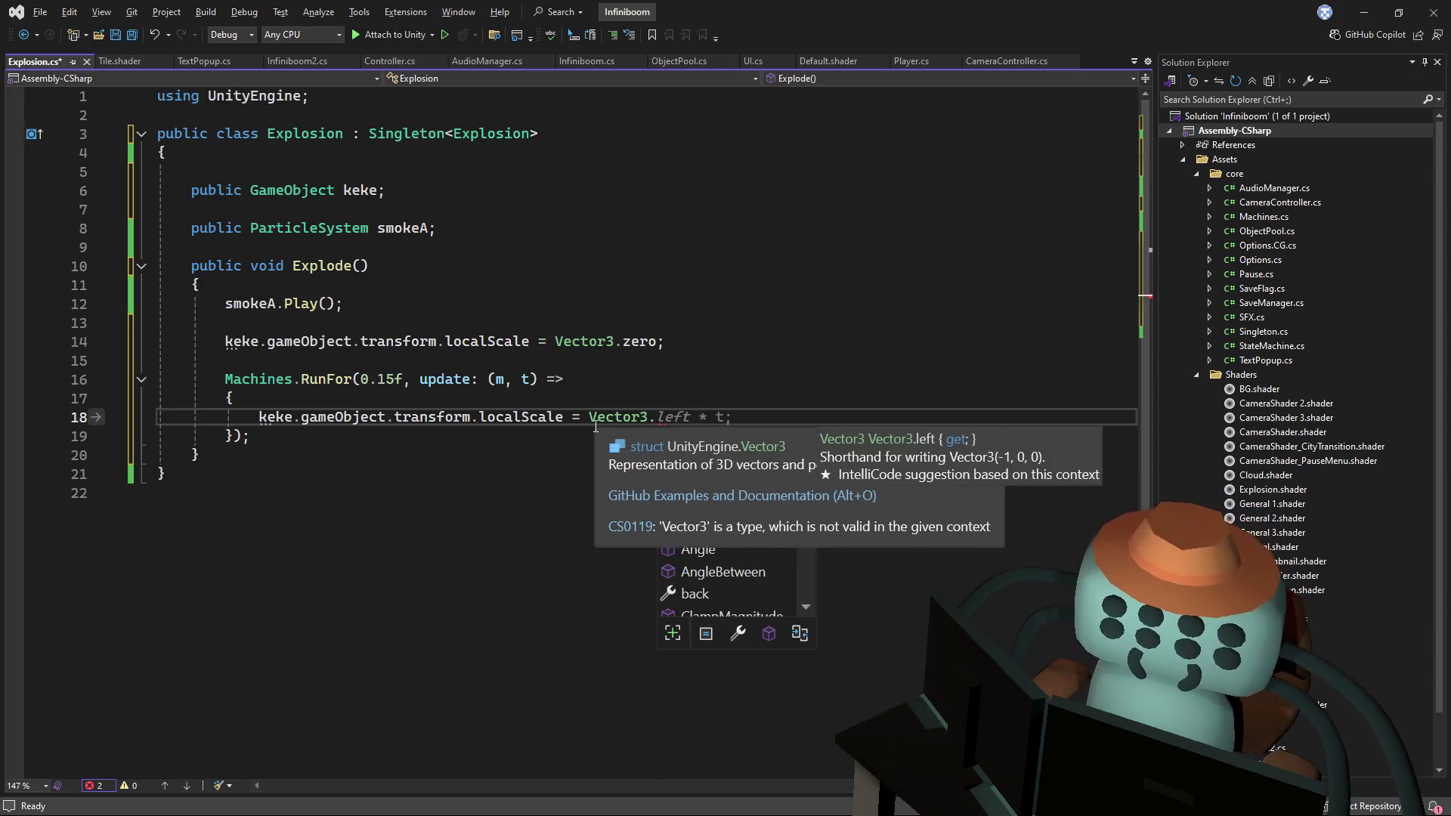
{"action": "type", "text": "Ler"}
{"action": "key", "text": "Tab"}
{"action": "type", "text": "("}
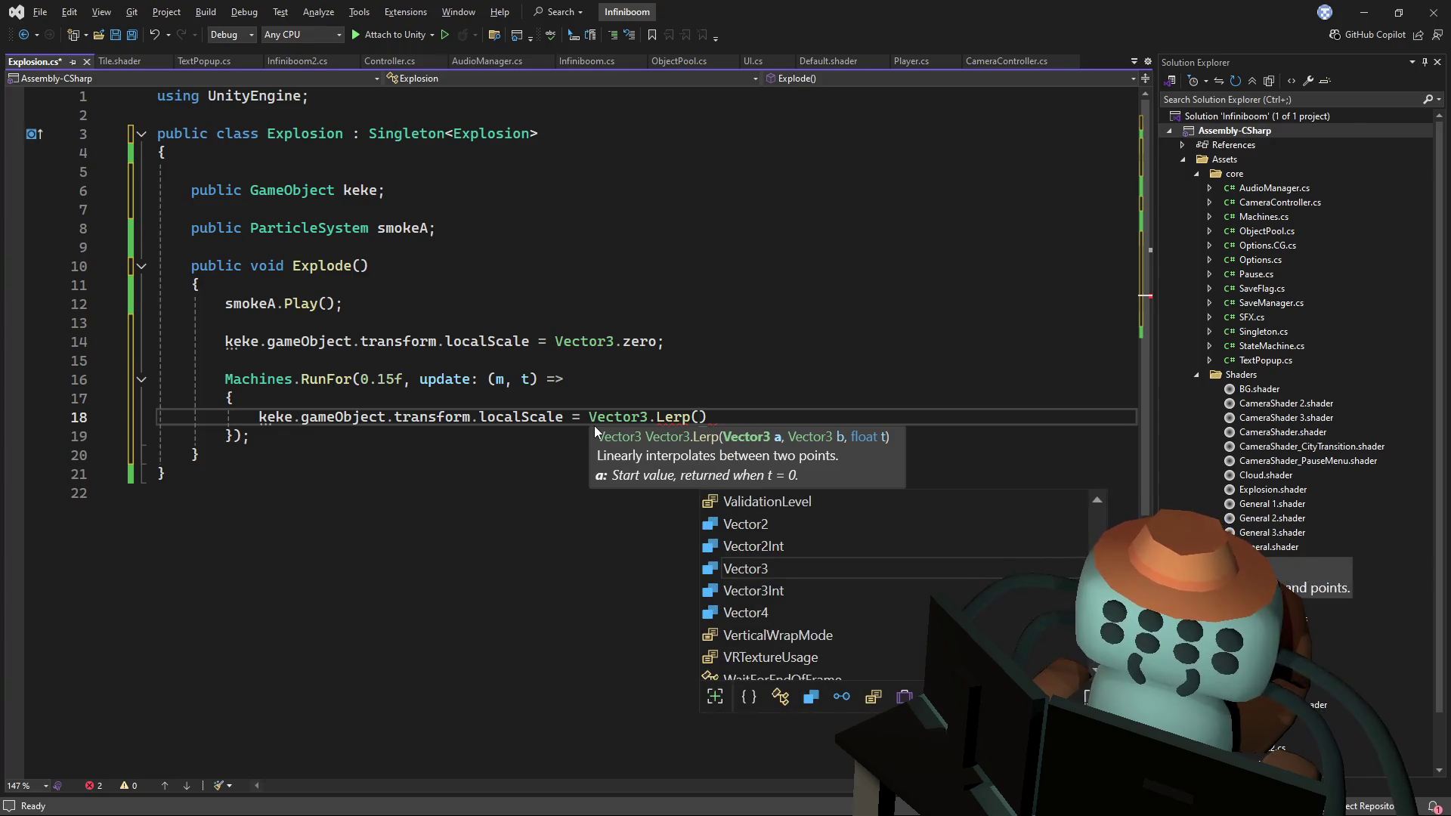
{"action": "type", "text": "Vector3.zero, vect"}
{"action": "key", "text": "Tab"}
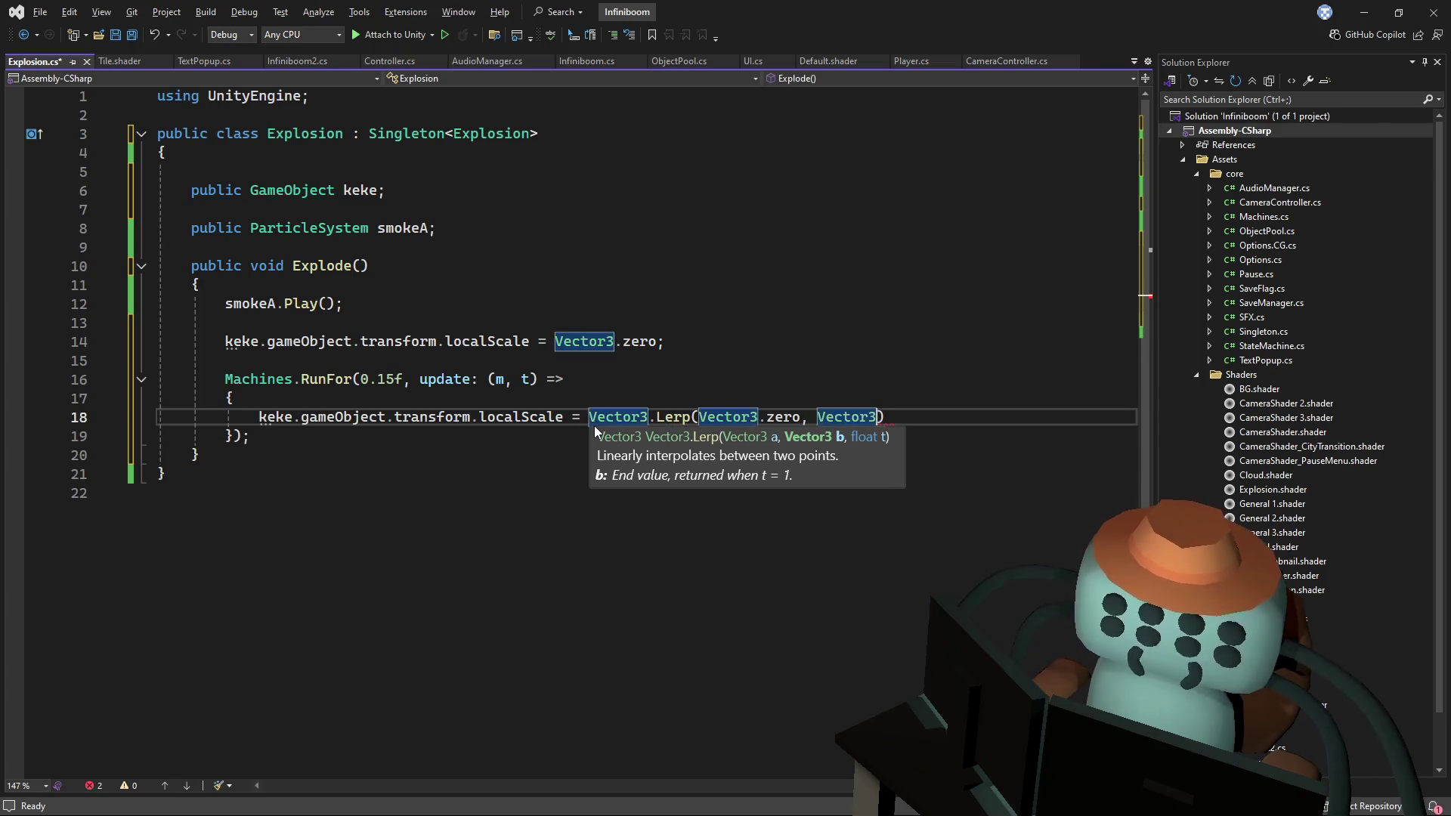
{"action": "type", "text": "."}
{"action": "type", "text": "one"}
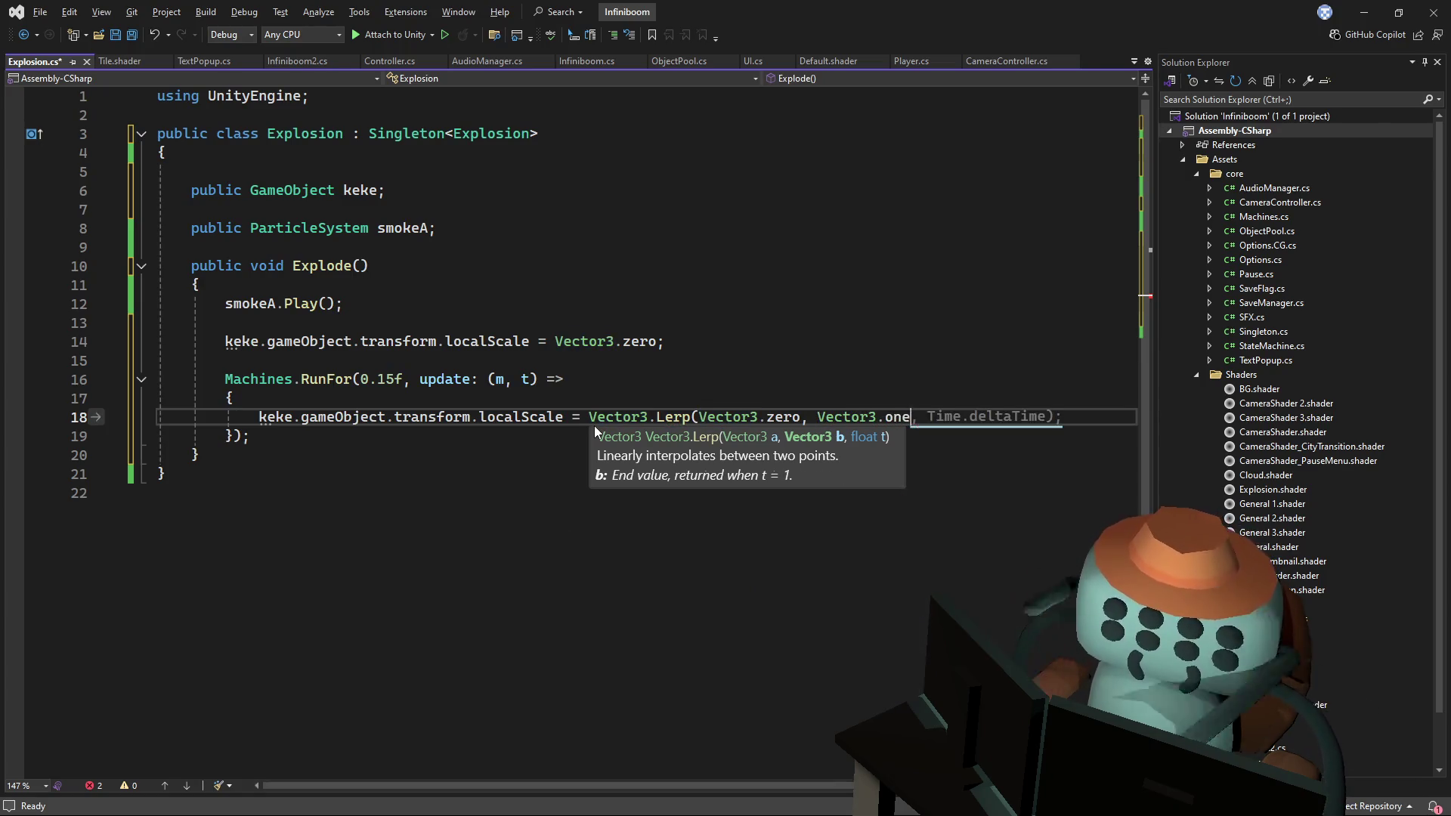
{"action": "type", "text": ", t);"}
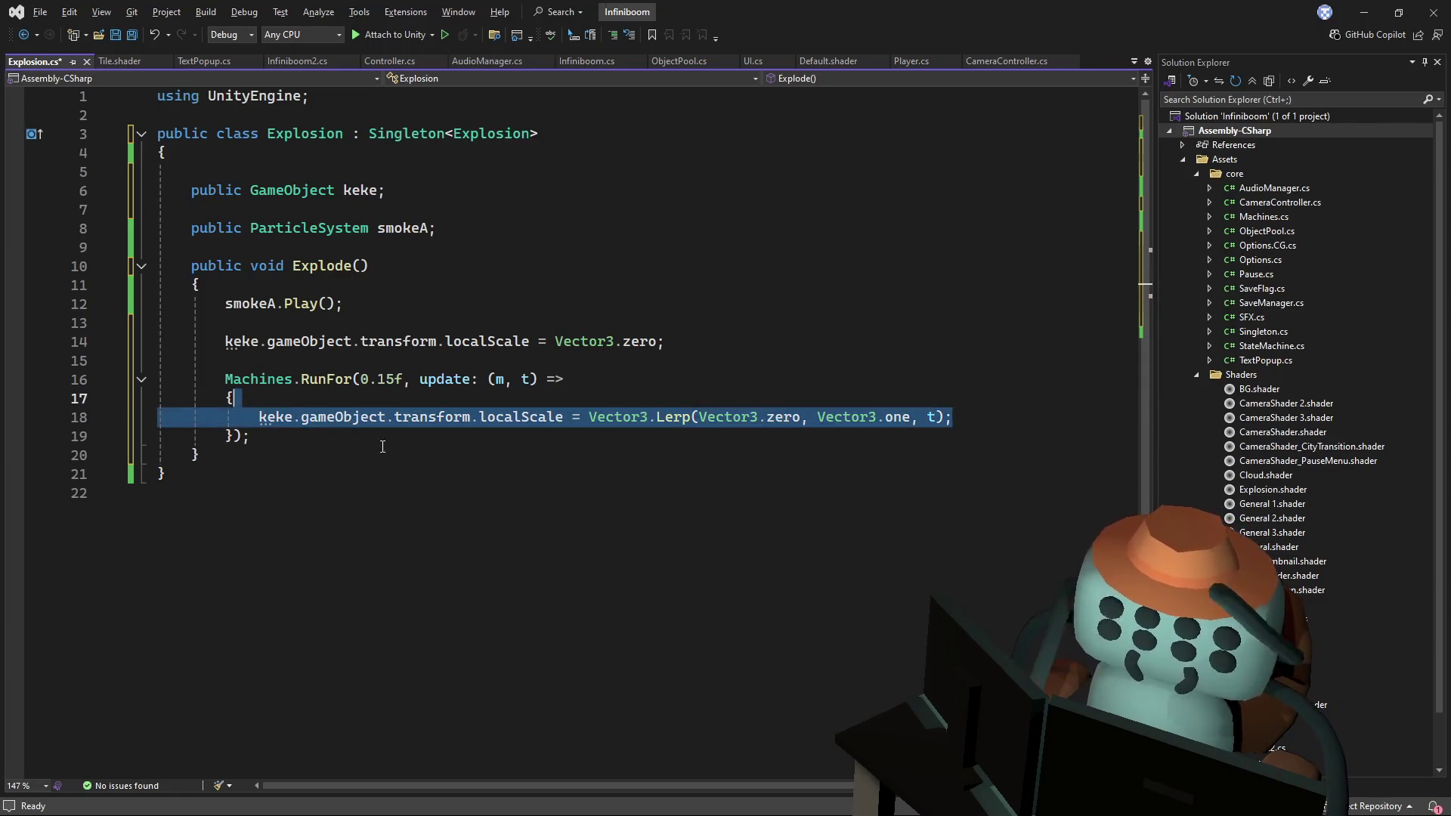
- Add an onExit: m => { } lambda and paste the grow RunFor block inside it
{"action": "left_click_drag", "start_coordinate": [250, 436], "coordinate": [224, 379]}
{"action": "key", "text": "ctrl+c"}
{"action": "left_click", "coordinate": [234, 435]}
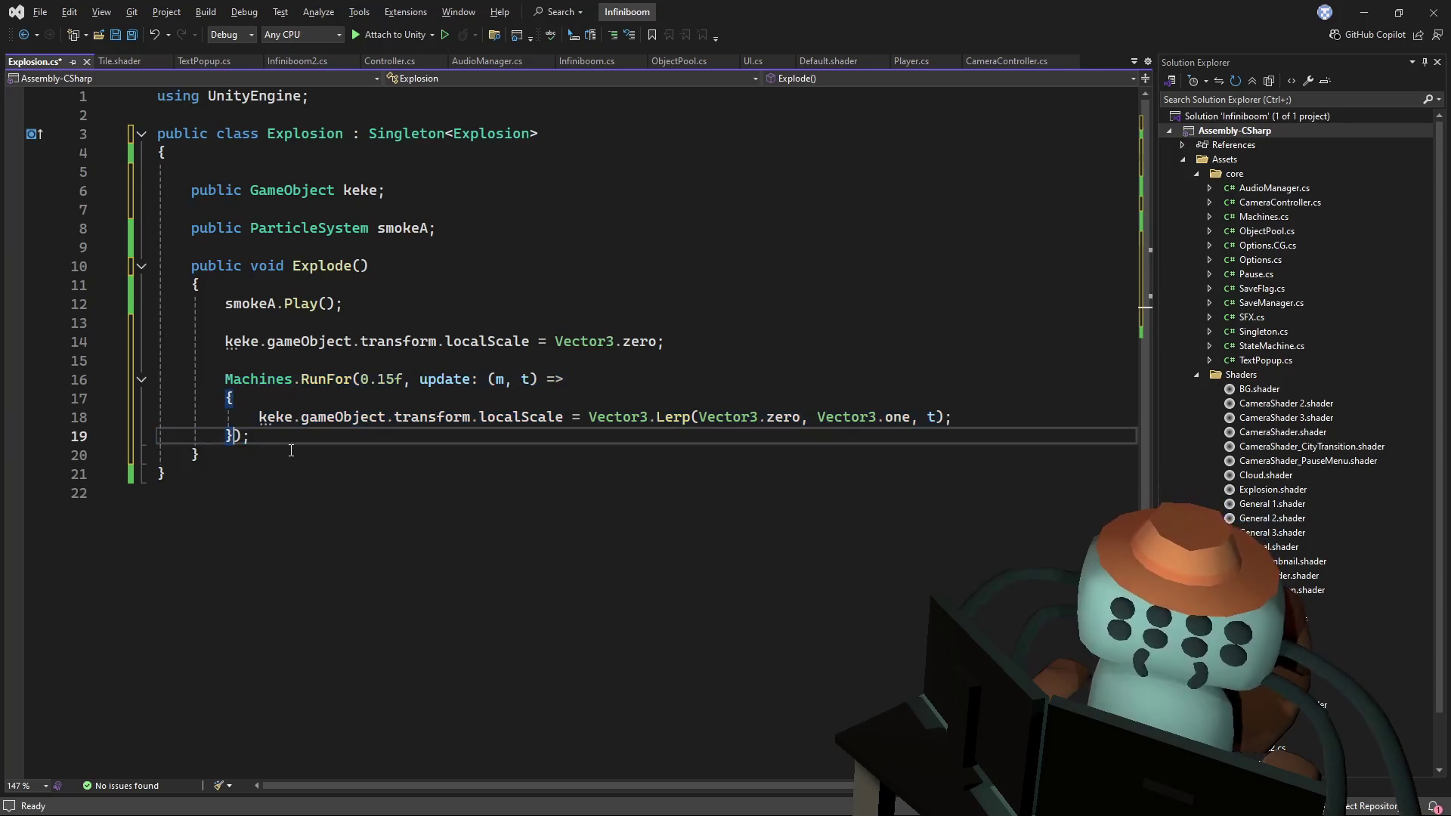
{"action": "type", "text": ", one"}
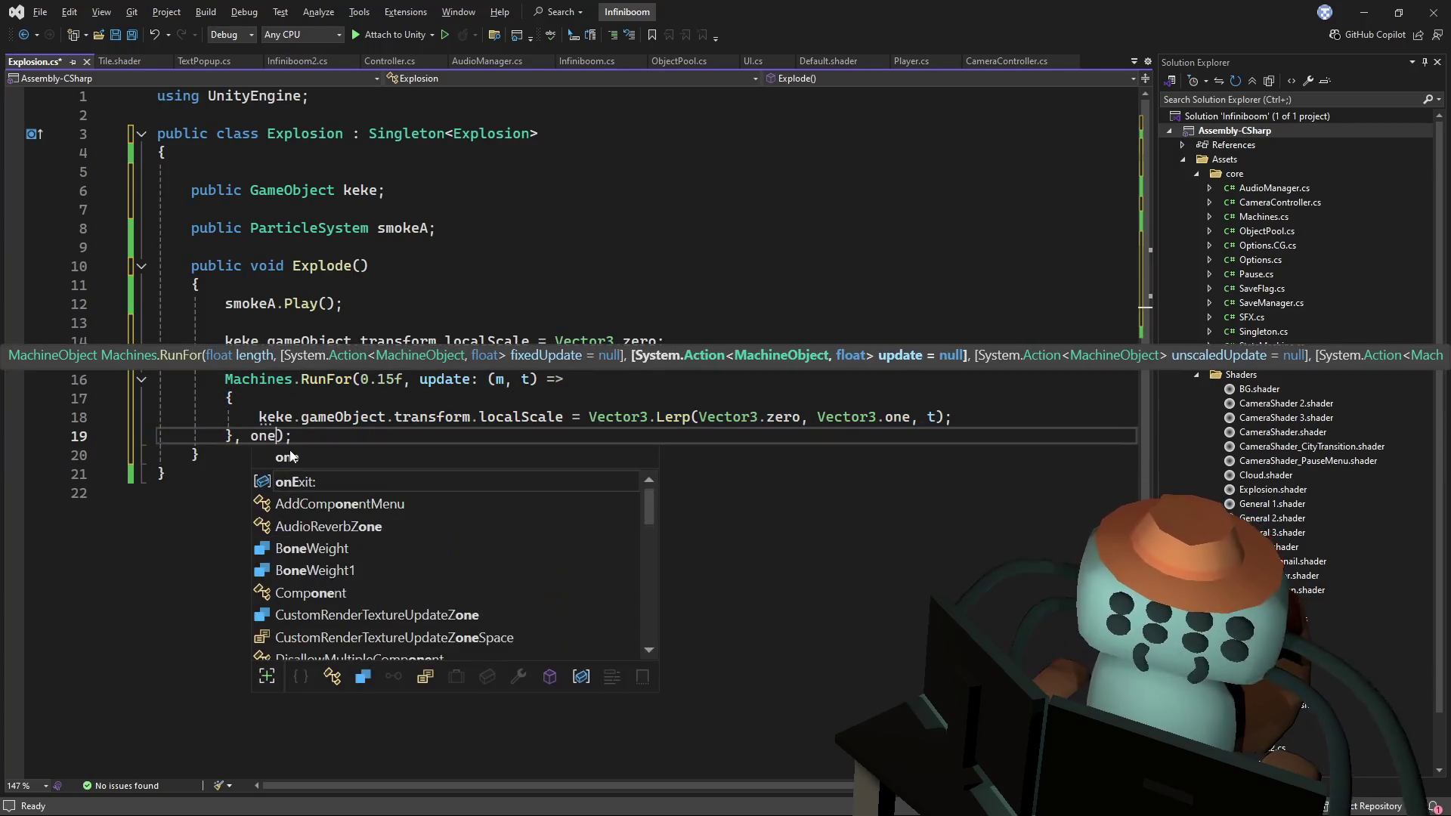
{"action": "key", "text": "Tab"}
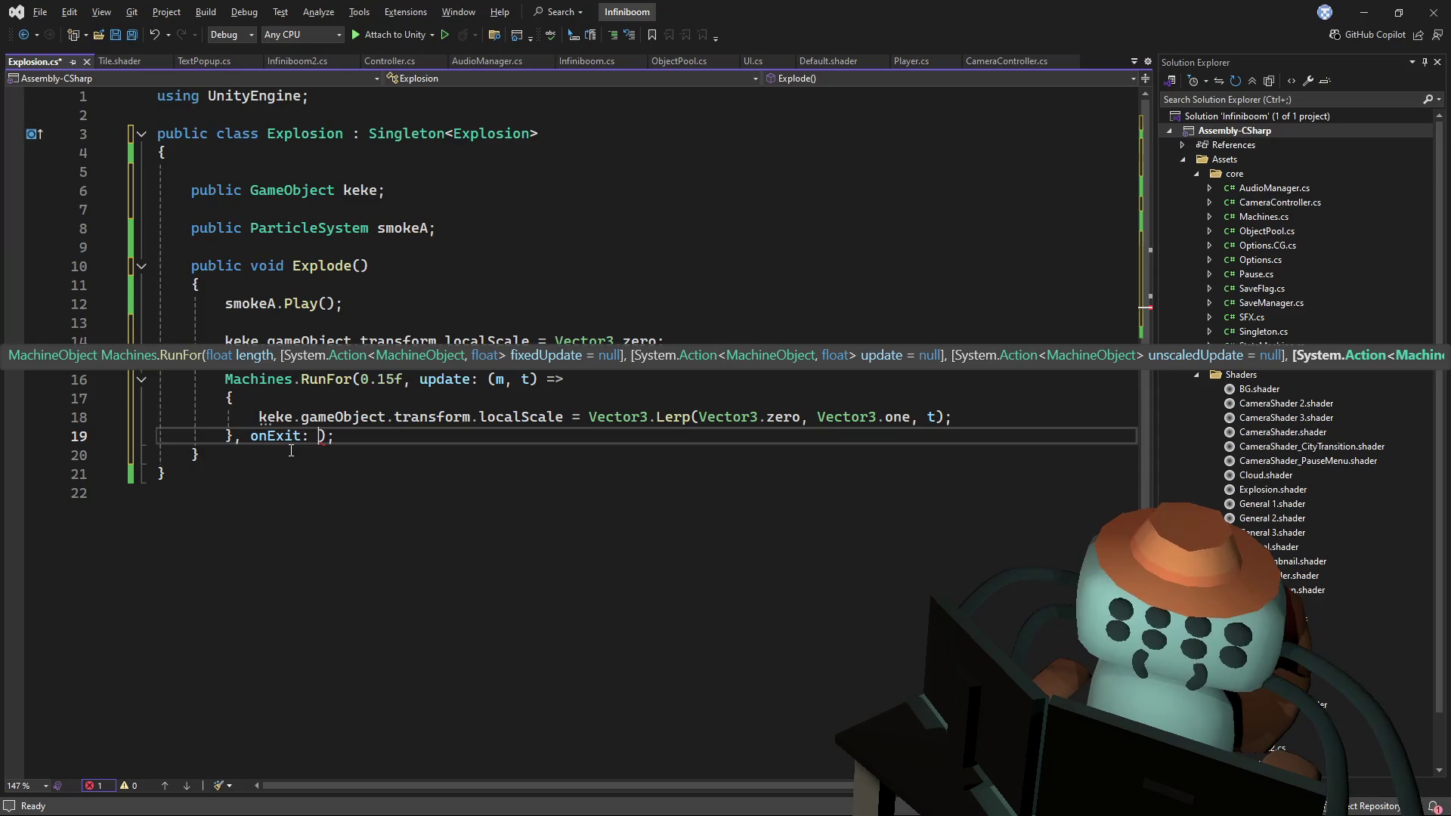
{"action": "type", "text": "m="}
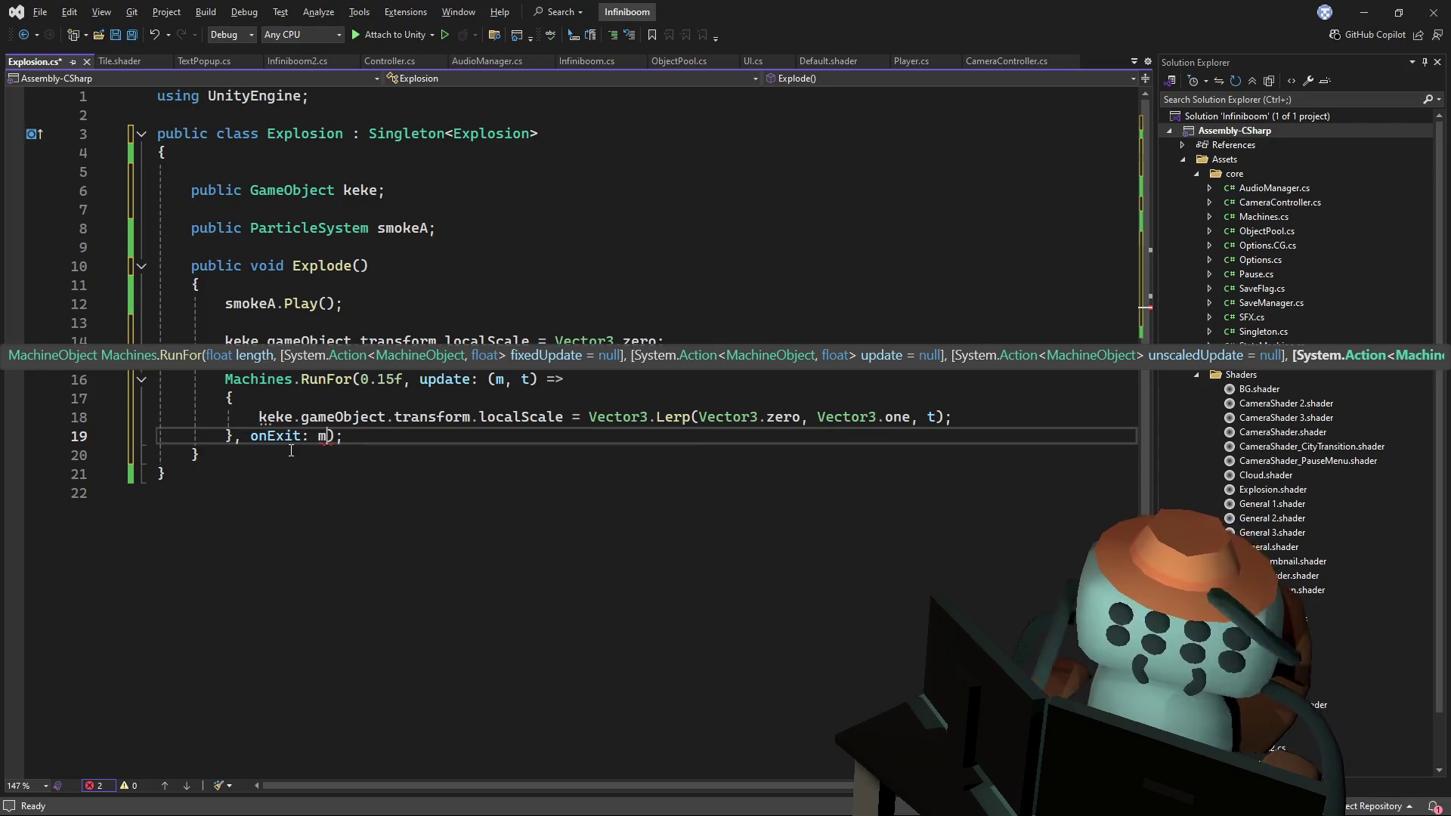
{"action": "type", "text": ">"}
{"action": "type", "text": "{"}
{"action": "key", "text": "Return"}
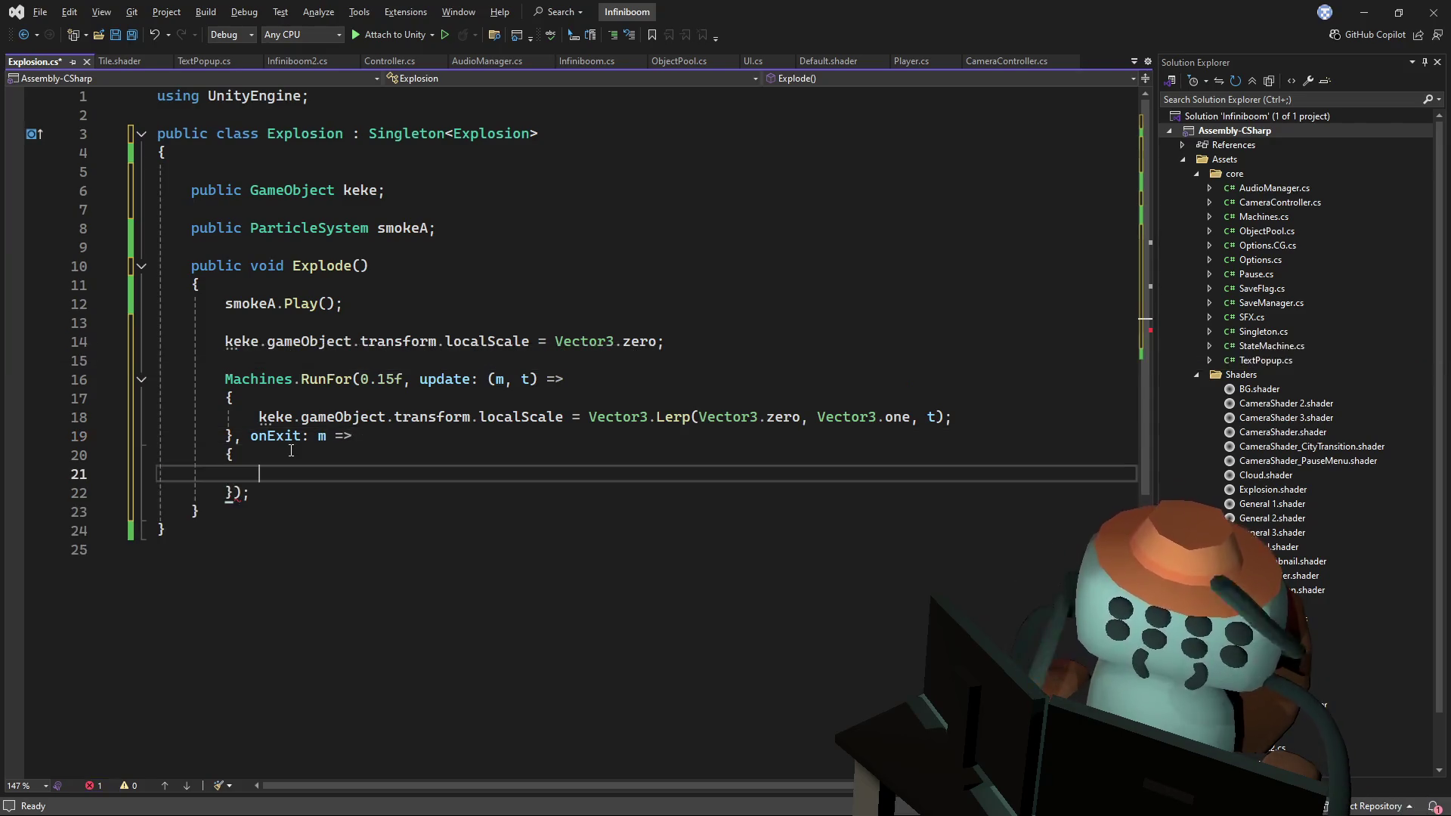
{"action": "key", "text": "ctrl+v"}
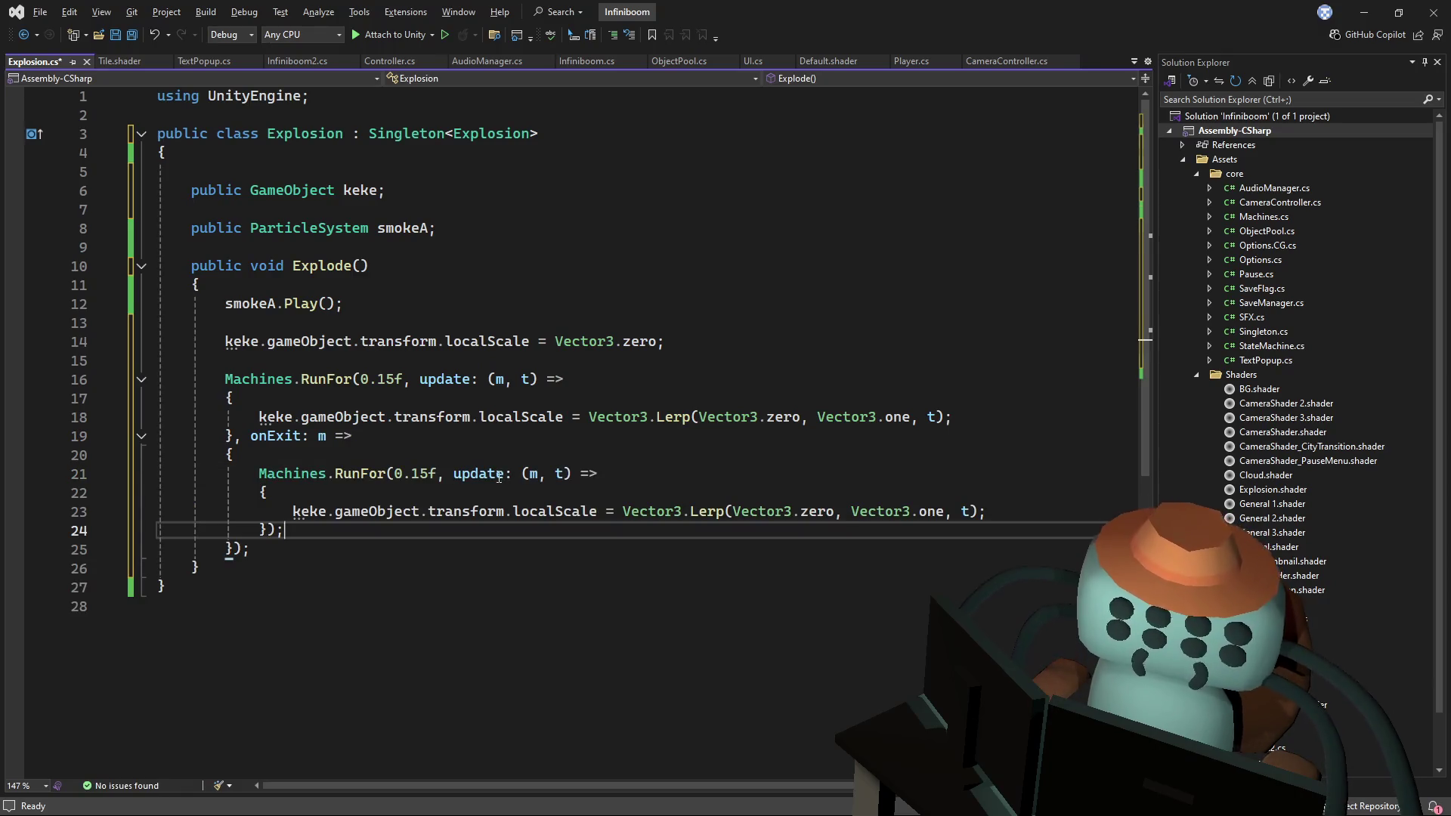
- Swap the copied Lerp's arguments to go from one to zero, then save Explosion.cs
{"action": "left_click_drag", "start_coordinate": [853, 515], "coordinate": [736, 518]}
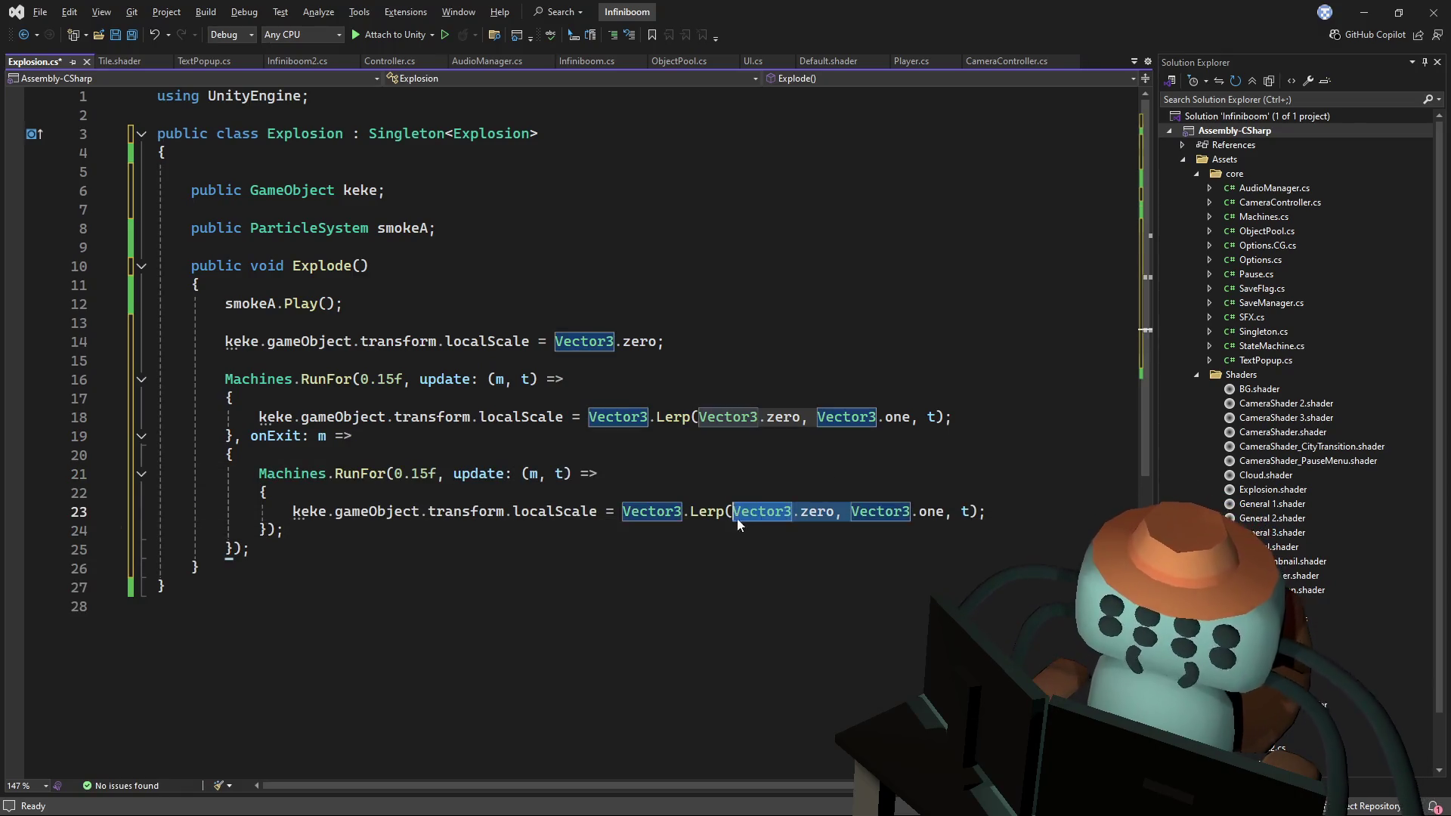
{"action": "key", "text": "ctrl+x"}
{"action": "left_click", "coordinate": [843, 512]}
{"action": "key", "text": "ctrl+v"}
{"action": "left_click", "coordinate": [913, 472]}
{"action": "key", "text": "ctrl+s"}
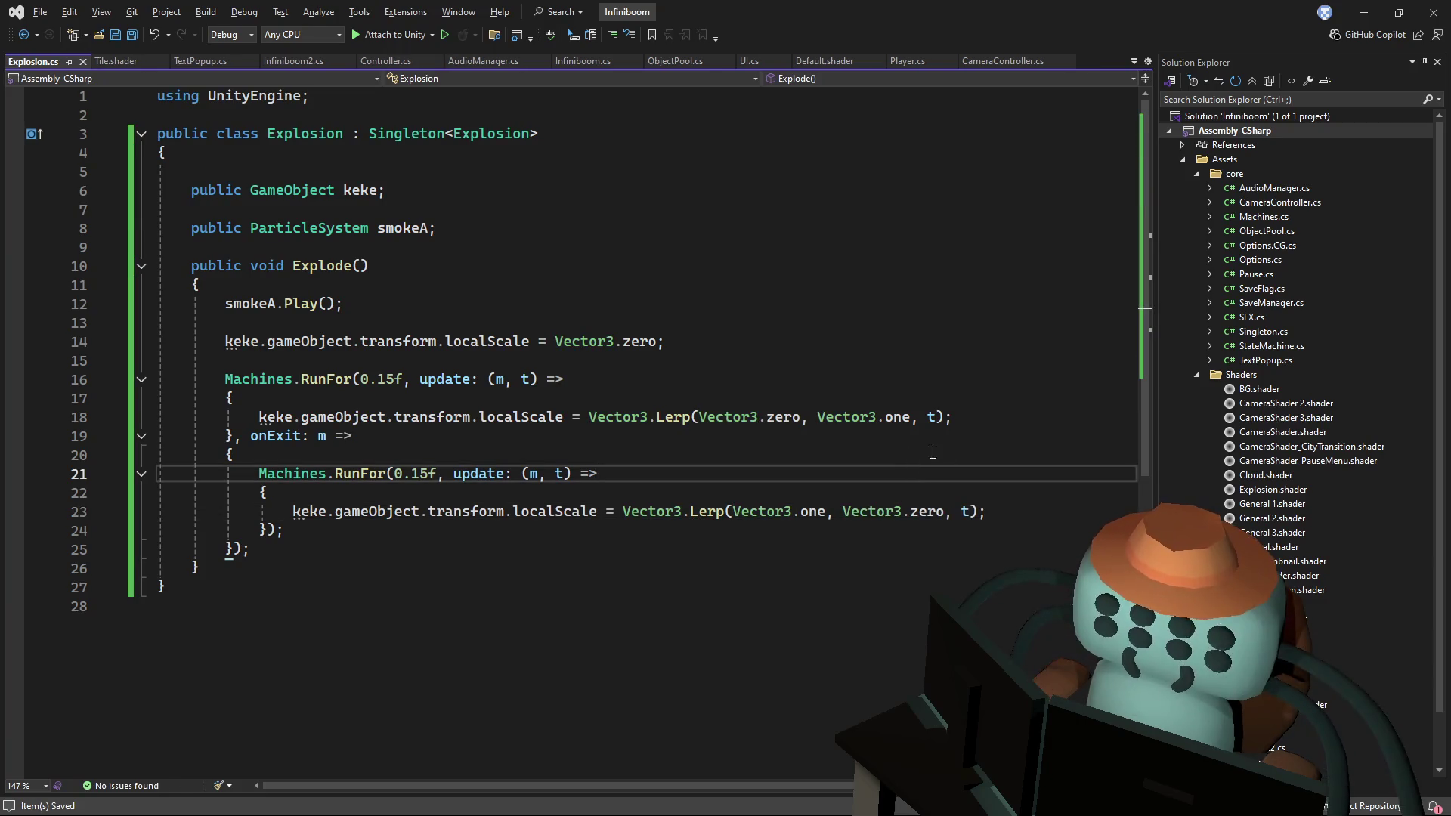
- Replace the inner shrink block in onExit with Machines.Wait(.25f)
{"action": "left_click", "coordinate": [752, 325]}
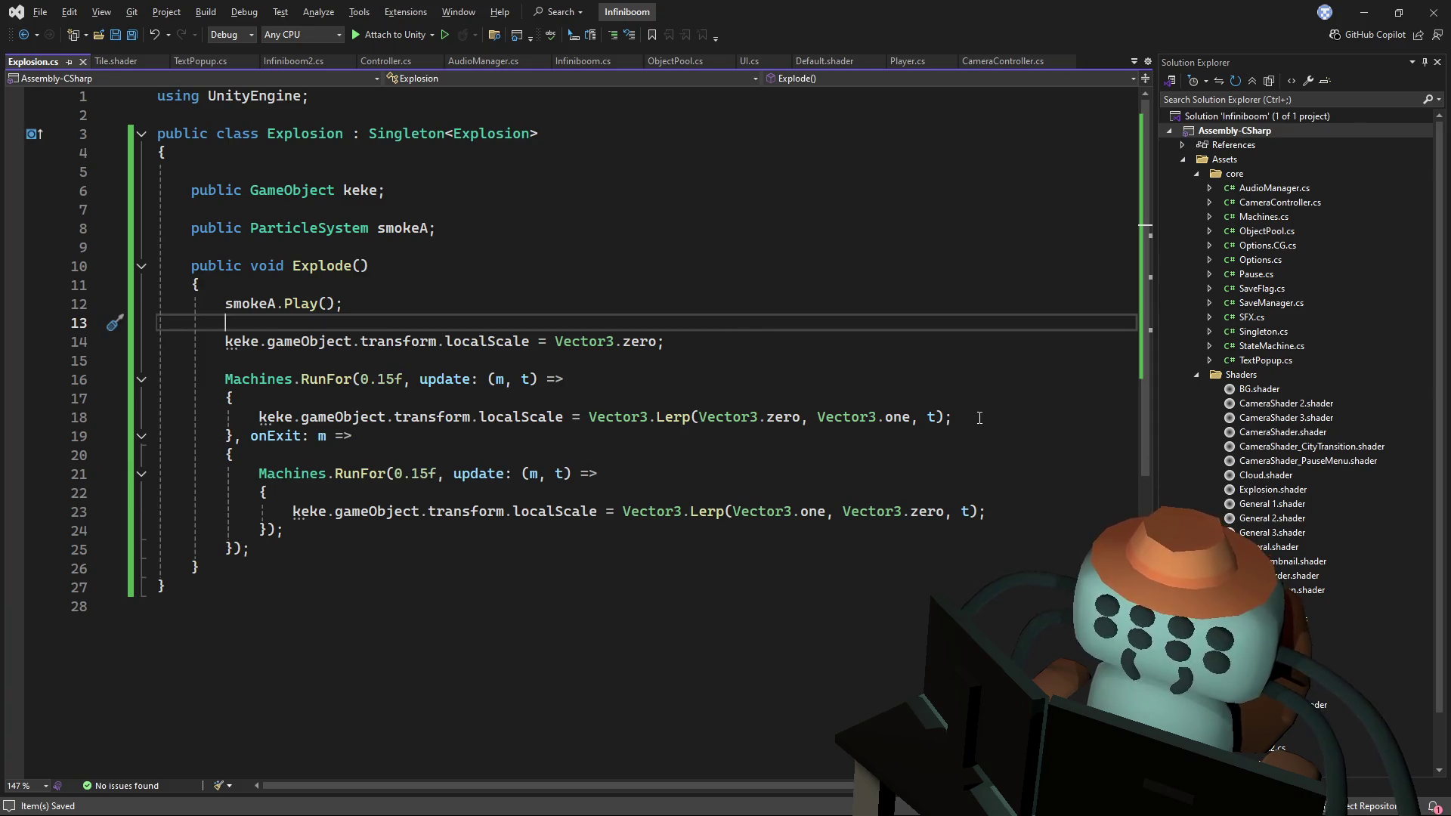
{"action": "left_click_drag", "start_coordinate": [261, 474], "coordinate": [284, 531]}
{"action": "key", "text": "Delete"}
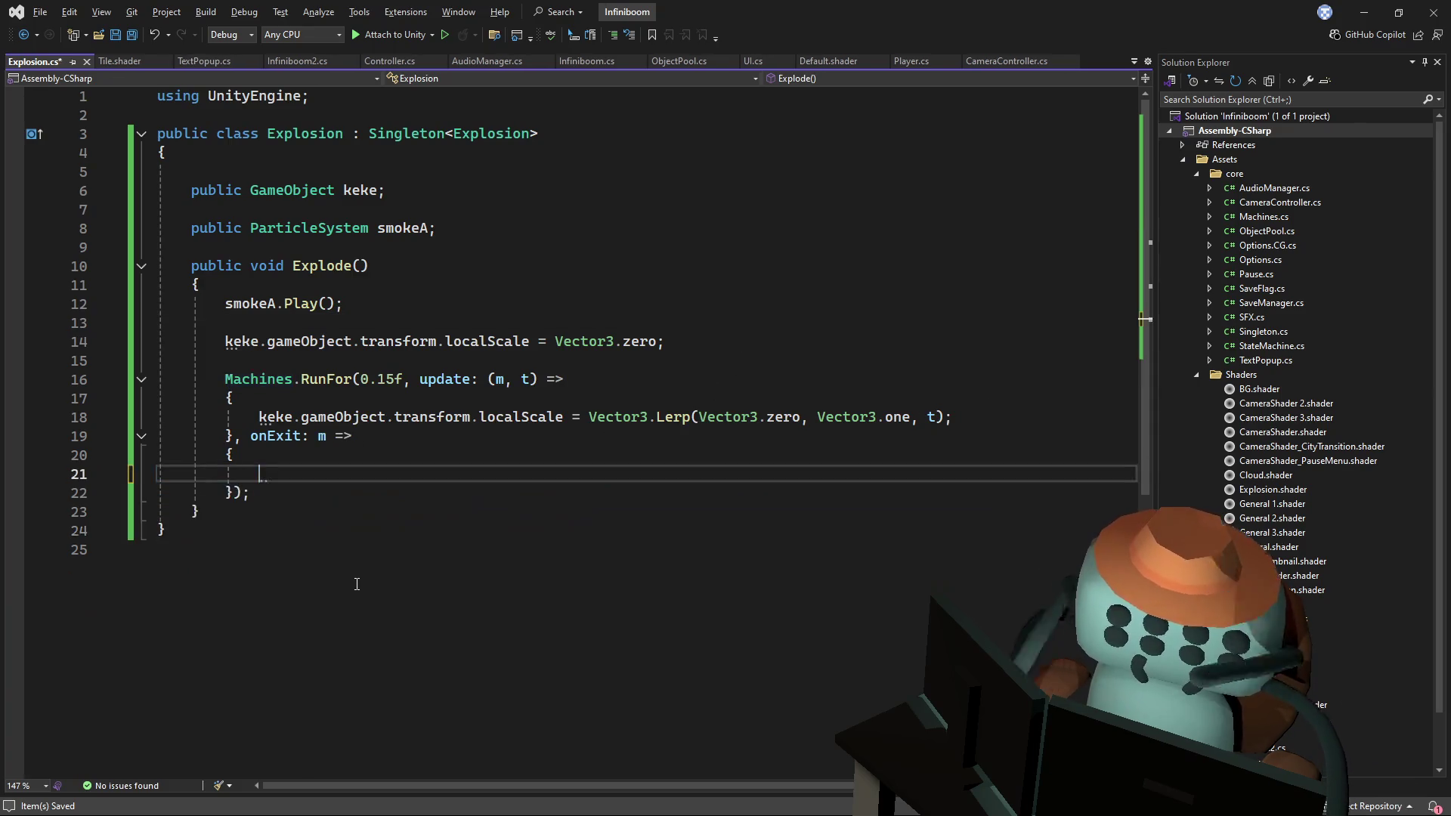
{"action": "type", "text": "Machines.s"}
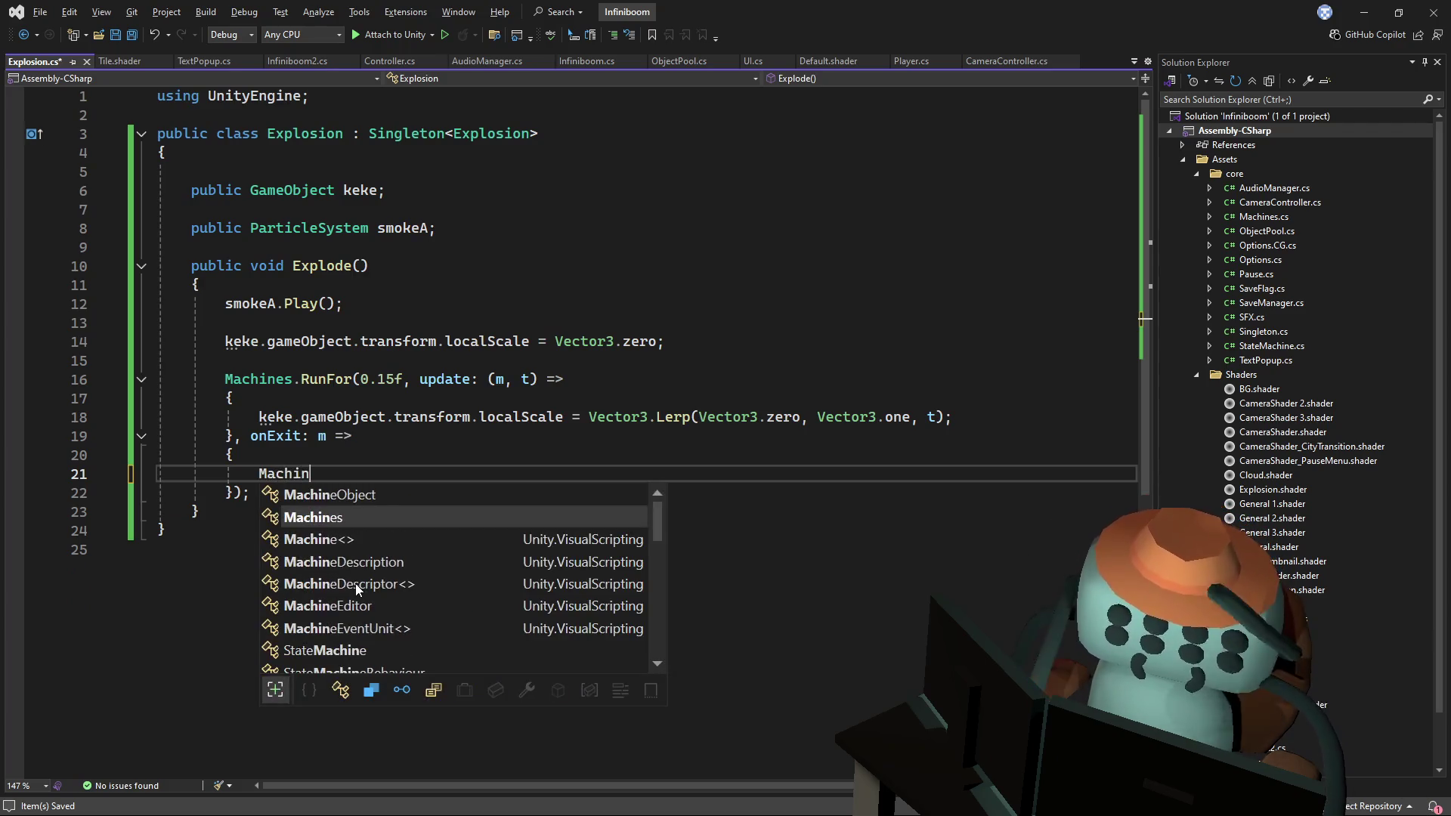
{"action": "key", "text": "Tab"}
{"action": "type", "text": "()"}
{"action": "key", "text": "Left"}
{"action": "type", "text": ".25f"}
- Add a () => callback to Wait containing the 0.15f shrink RunFor block
{"action": "key", "text": "Right"}
{"action": "key", "text": "Left"}
{"action": "type", "text": ", () ="}
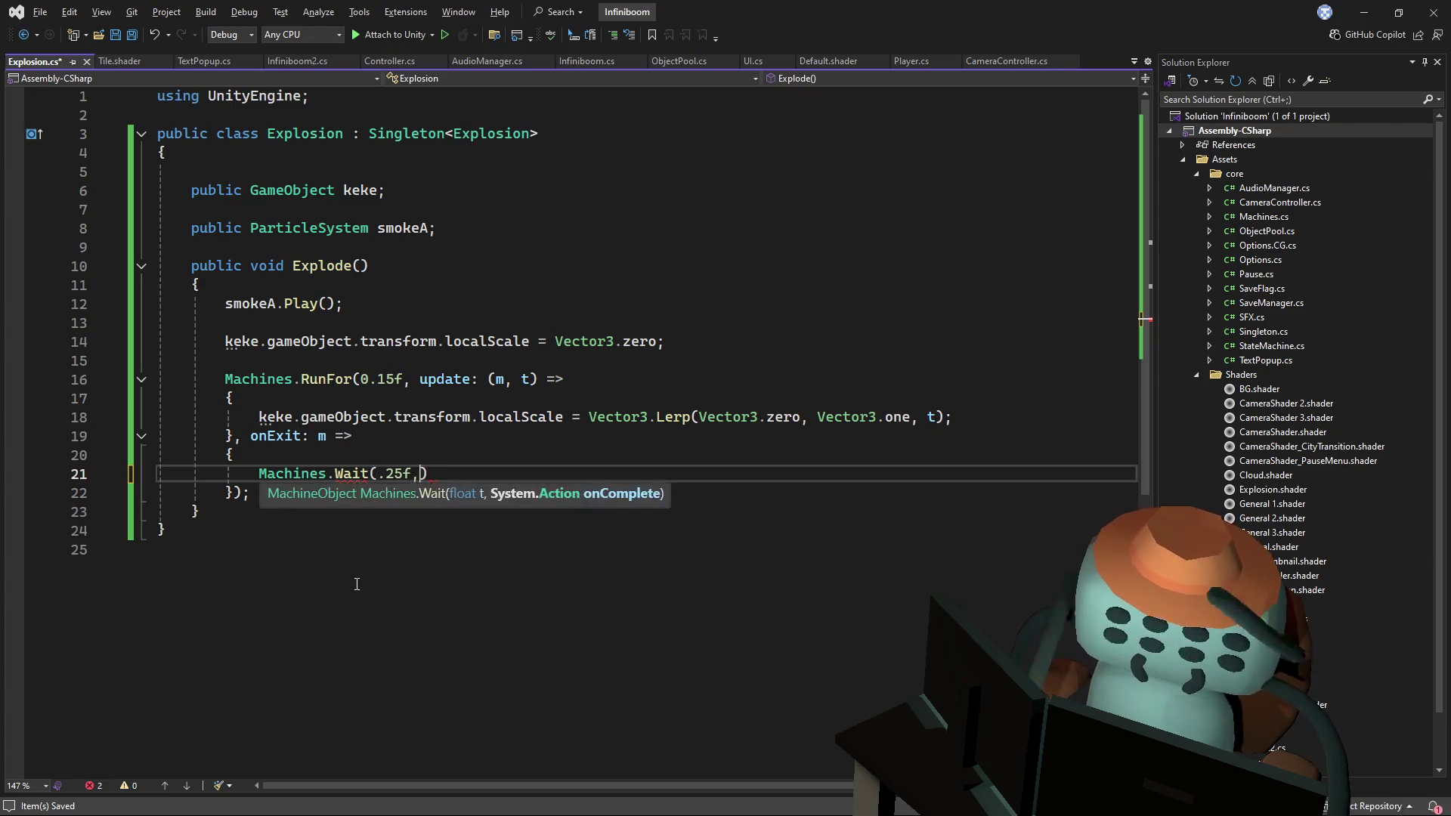
{"action": "type", "text": ">"}
{"action": "key", "text": "Return"}
{"action": "type", "text": "{"}
{"action": "key", "text": "Return"}
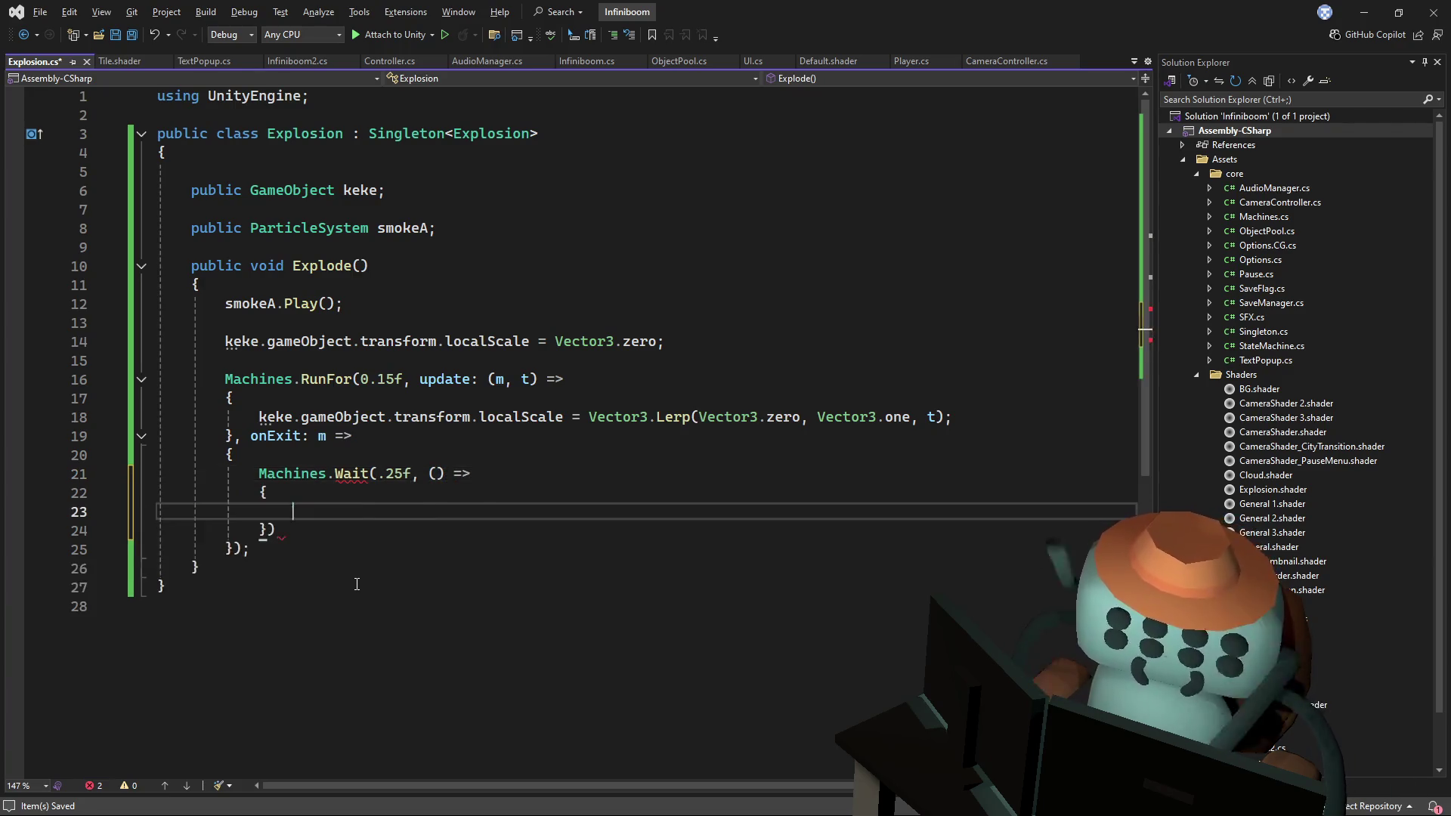
{"action": "type", "text": "Machines.RunFor(0.15f, update: (m, t) =>                 {                     keke.gameObject.transform.localScale = Vector3.Lerp(Vector3.one, Vector3.zero, t);                 });             });"}
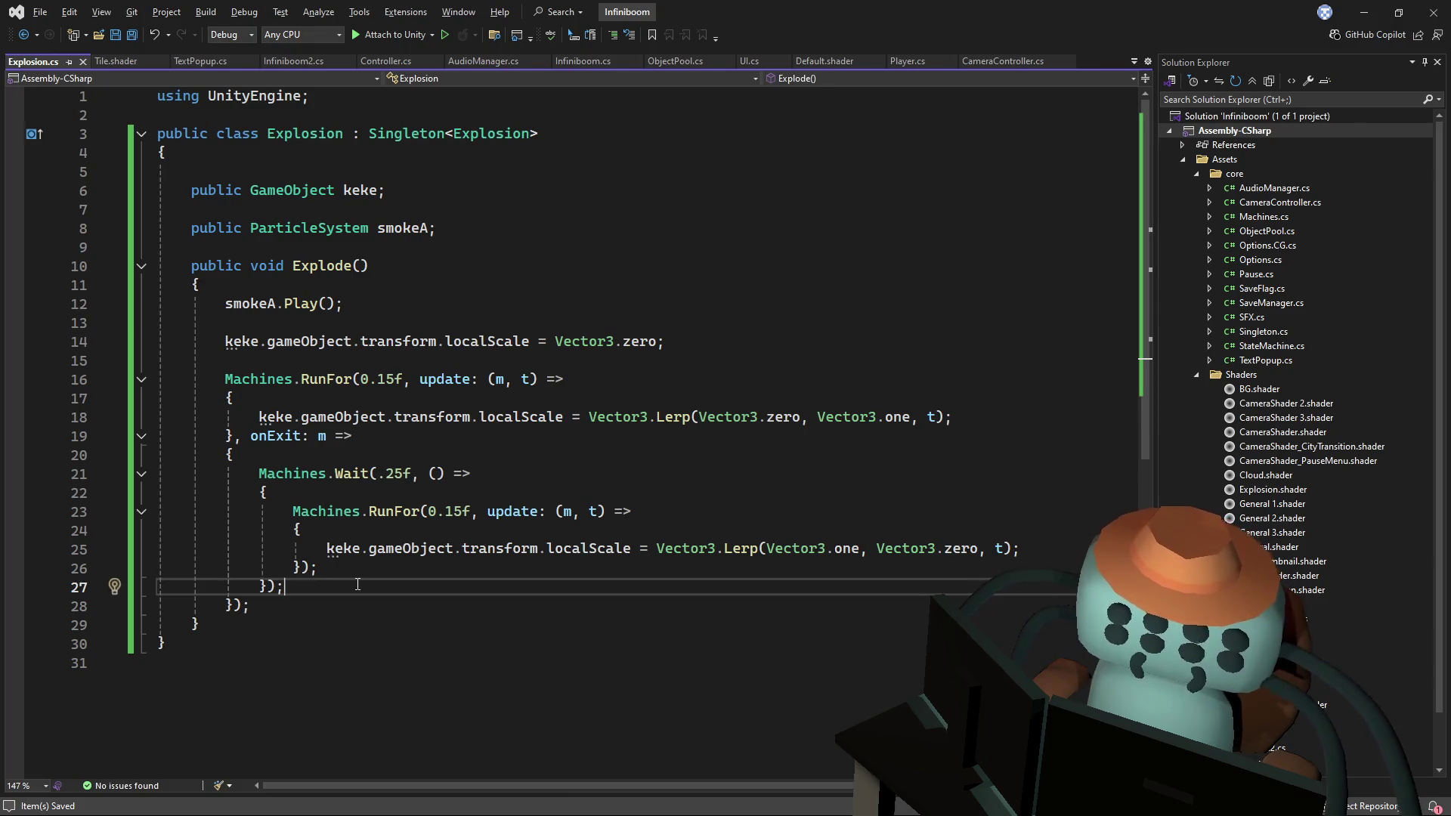
{"action": "left_click", "coordinate": [496, 456]}
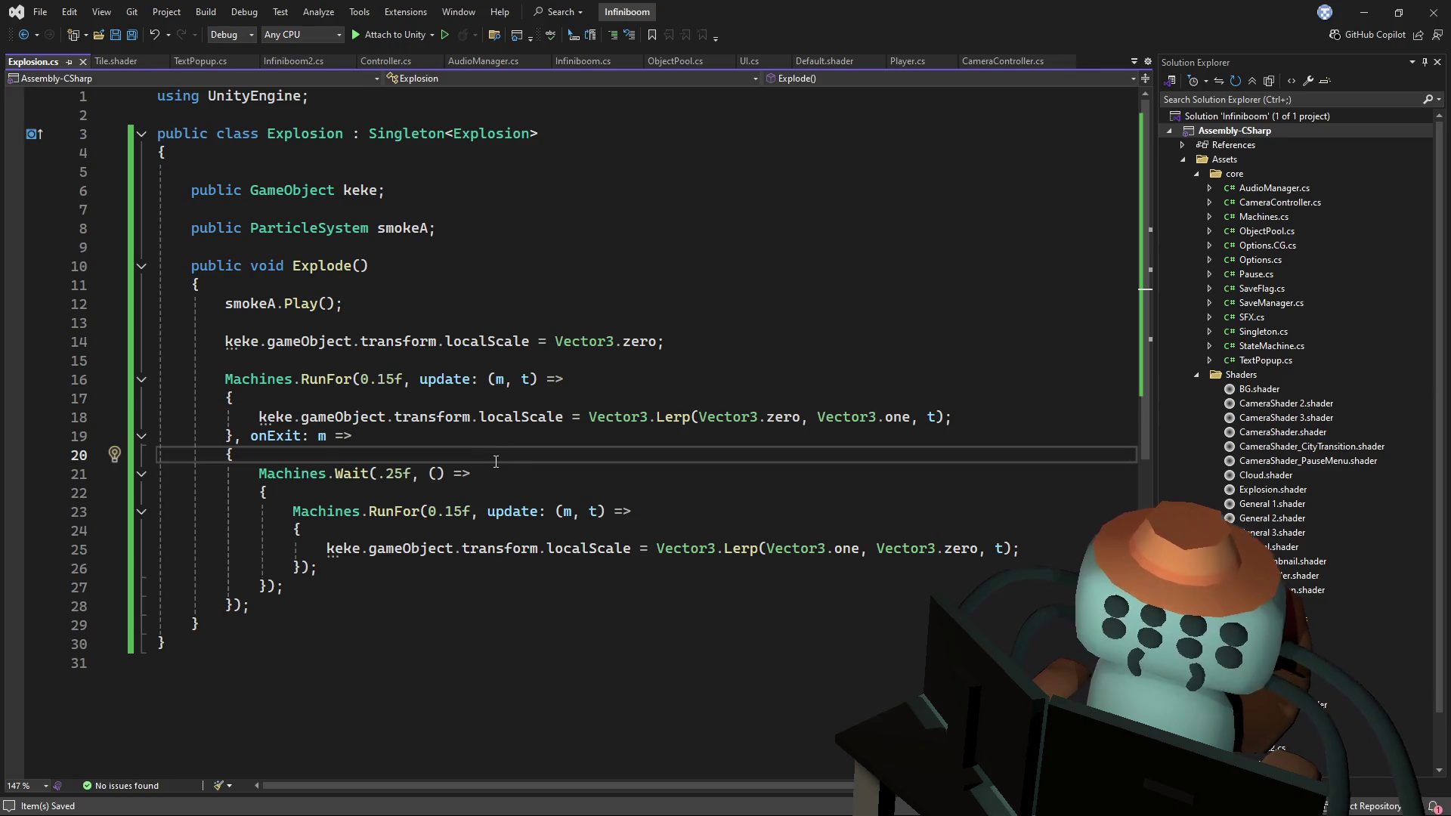
- Check the Explosion class references, then switch to Infiniboom.cs
{"action": "left_click", "coordinate": [283, 139]}
{"action": "left_click", "coordinate": [681, 278]}
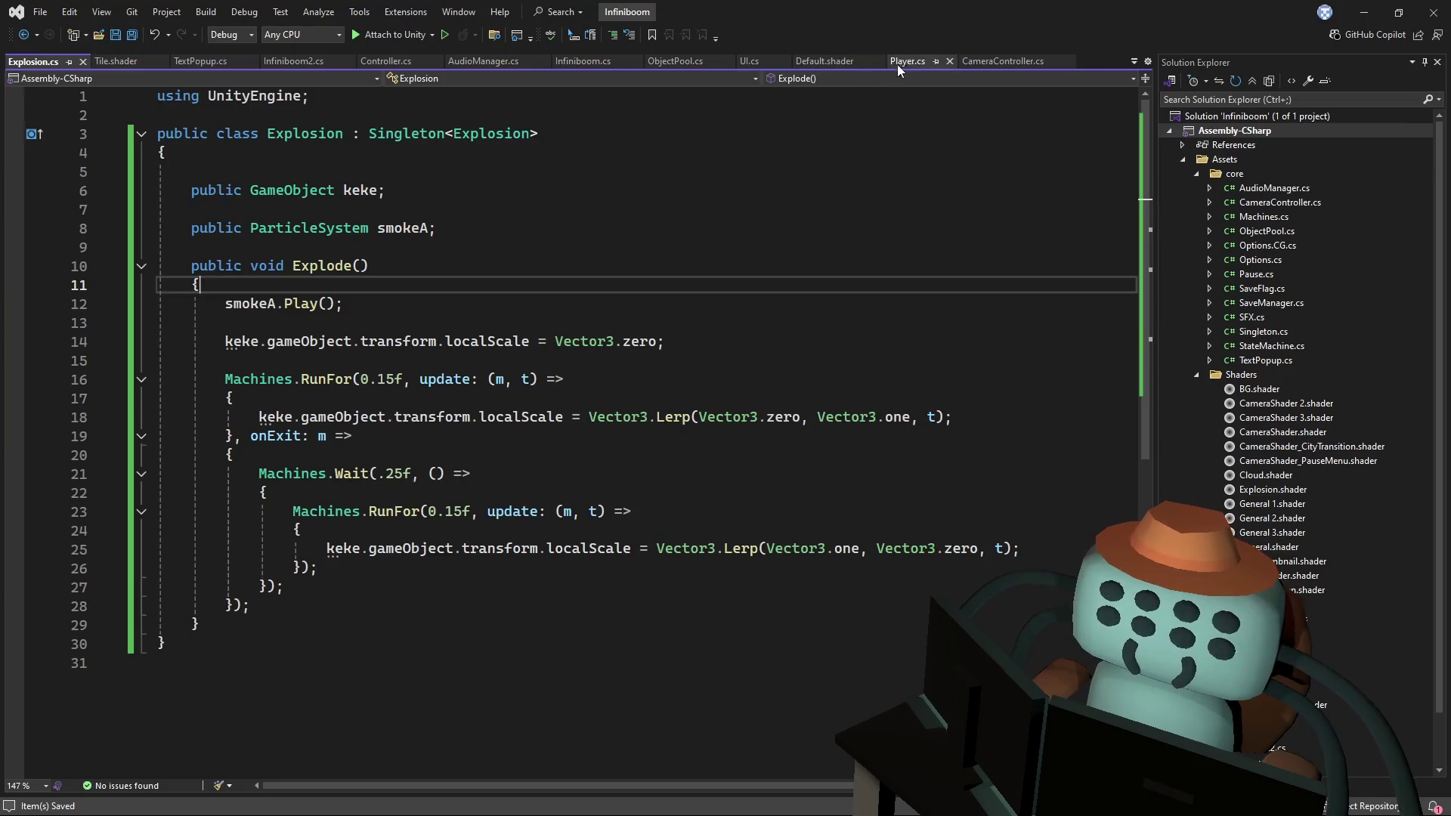
{"action": "left_click", "coordinate": [583, 66]}
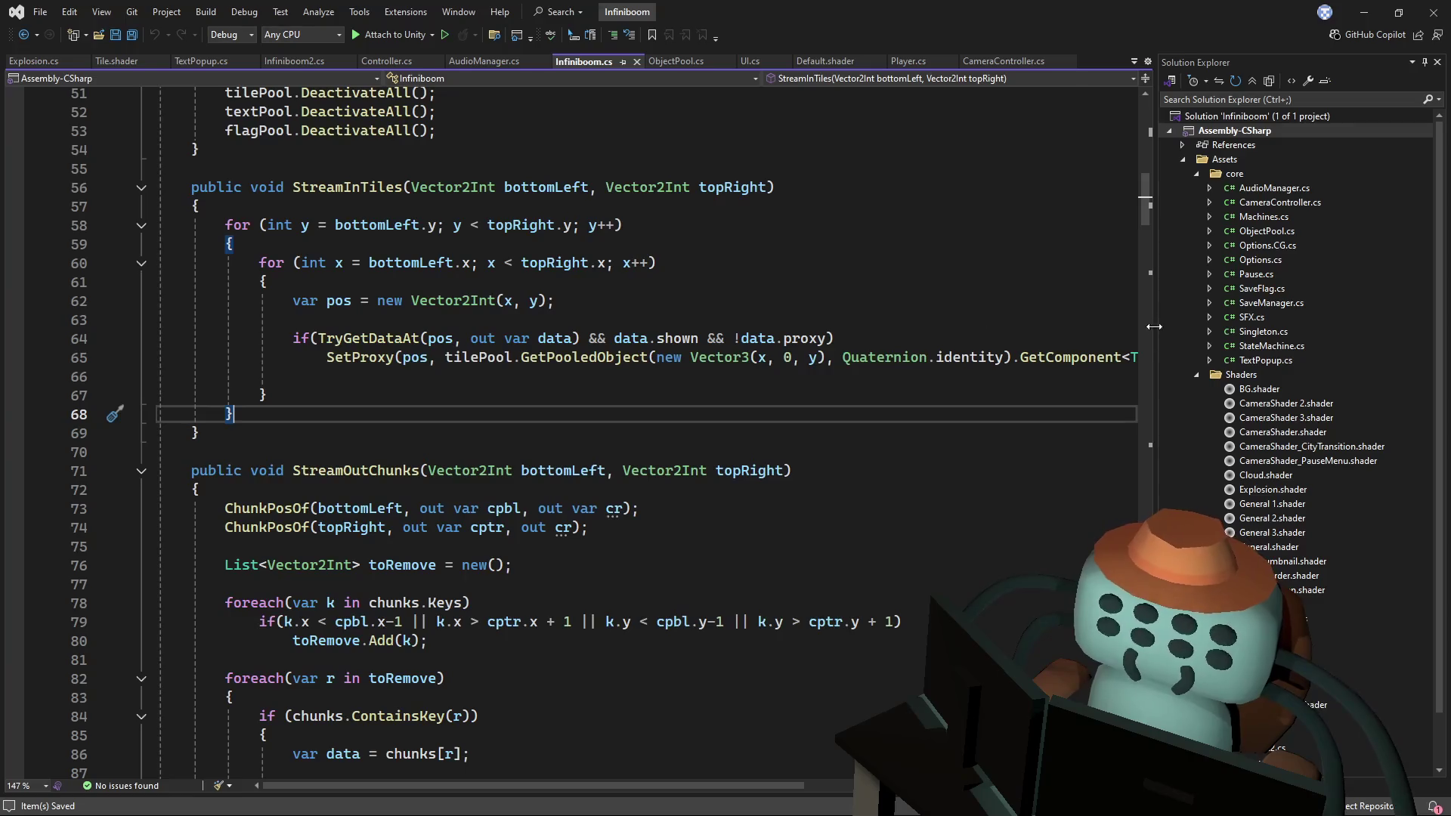
- Locate the mine check in Infiniboom.cs and wrap its sfxExplode line in braces
{"action": "scroll", "coordinate": [1073, 193], "scroll_direction": "up", "scroll_amount": 17}
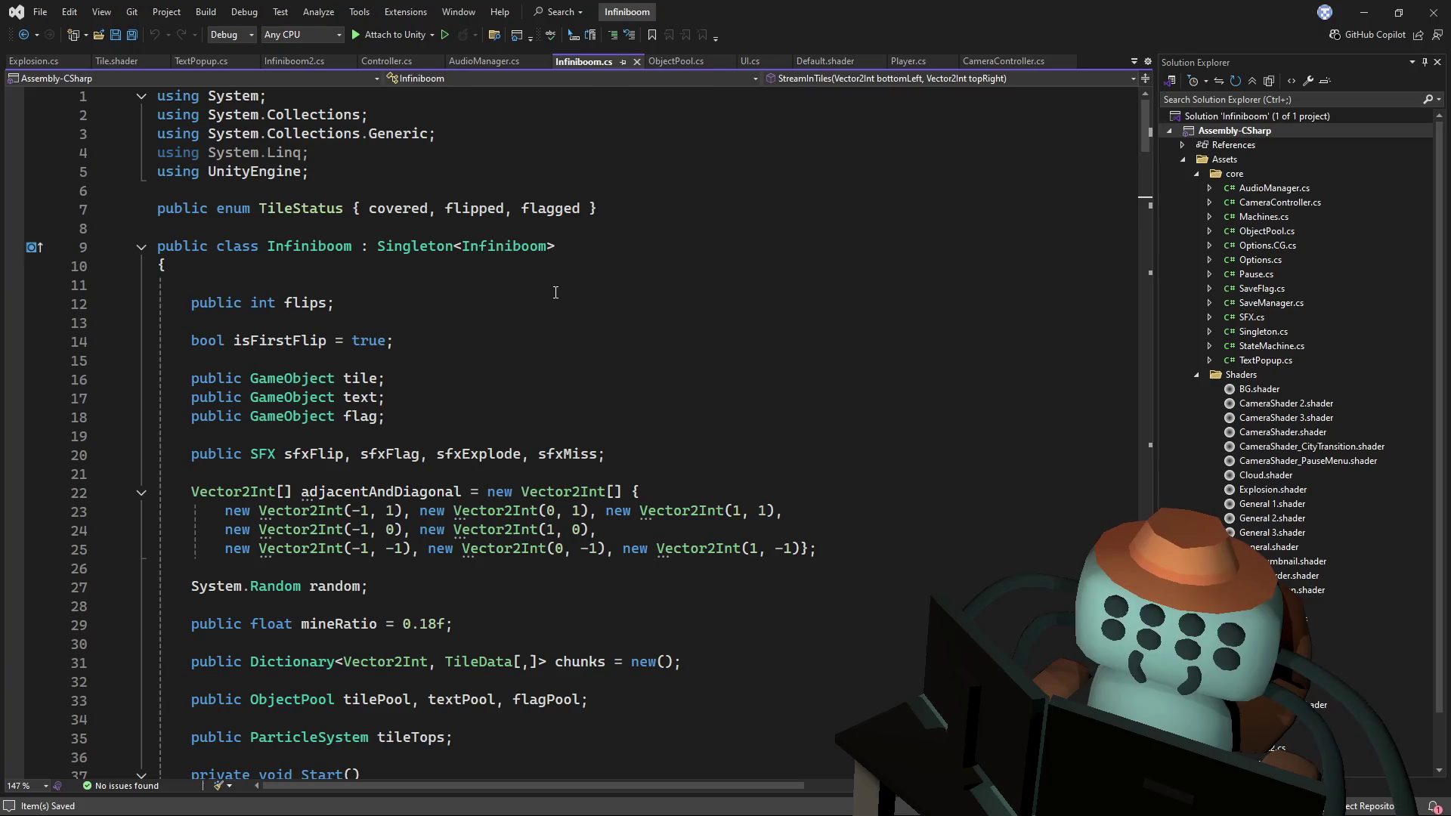
{"action": "scroll", "coordinate": [555, 292], "scroll_direction": "down", "scroll_amount": 10}
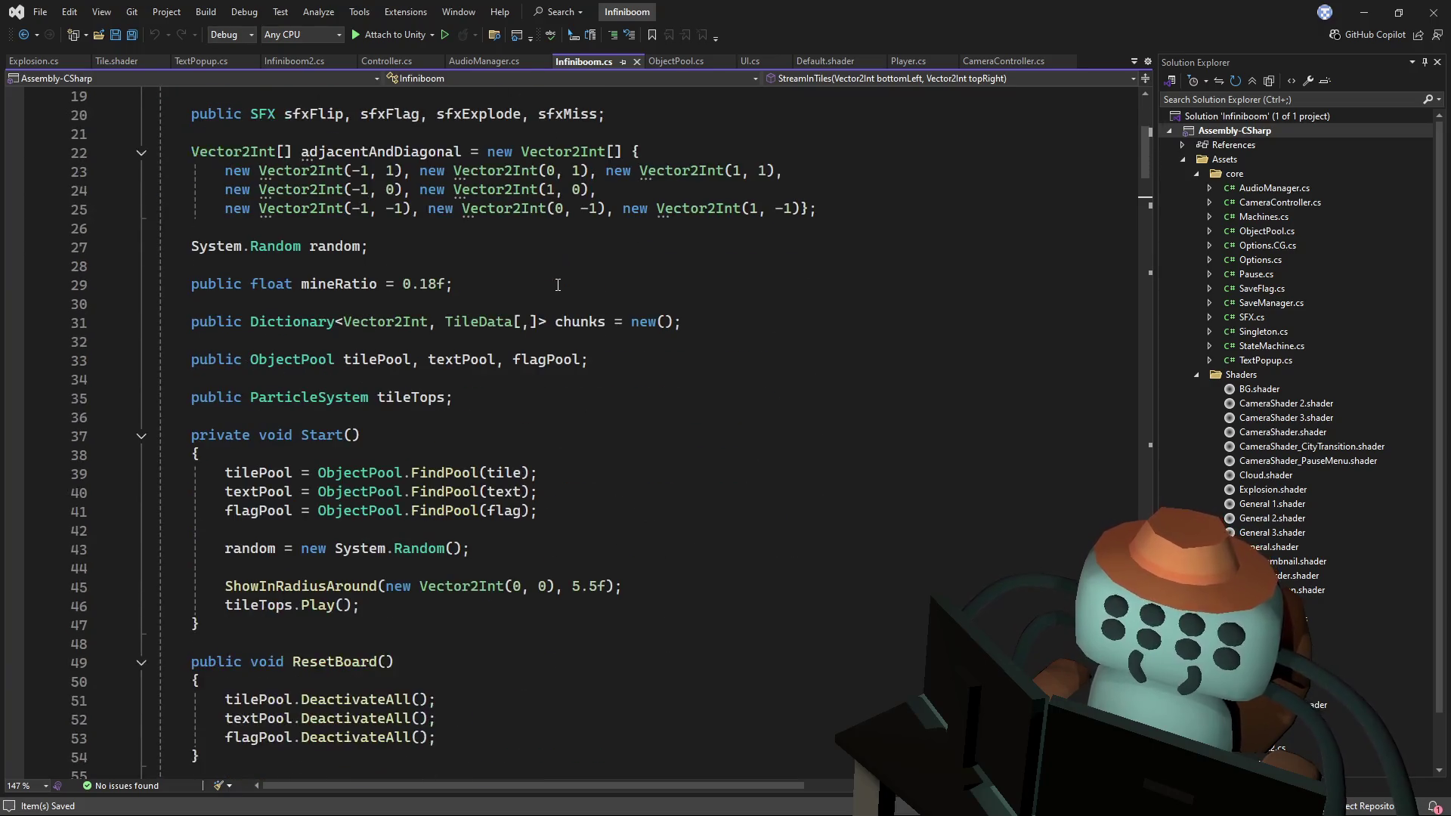
{"action": "left_click", "coordinate": [730, 276]}
{"action": "scroll", "coordinate": [730, 276], "scroll_direction": "down", "scroll_amount": 6}
{"action": "key", "text": "ctrl+f"}
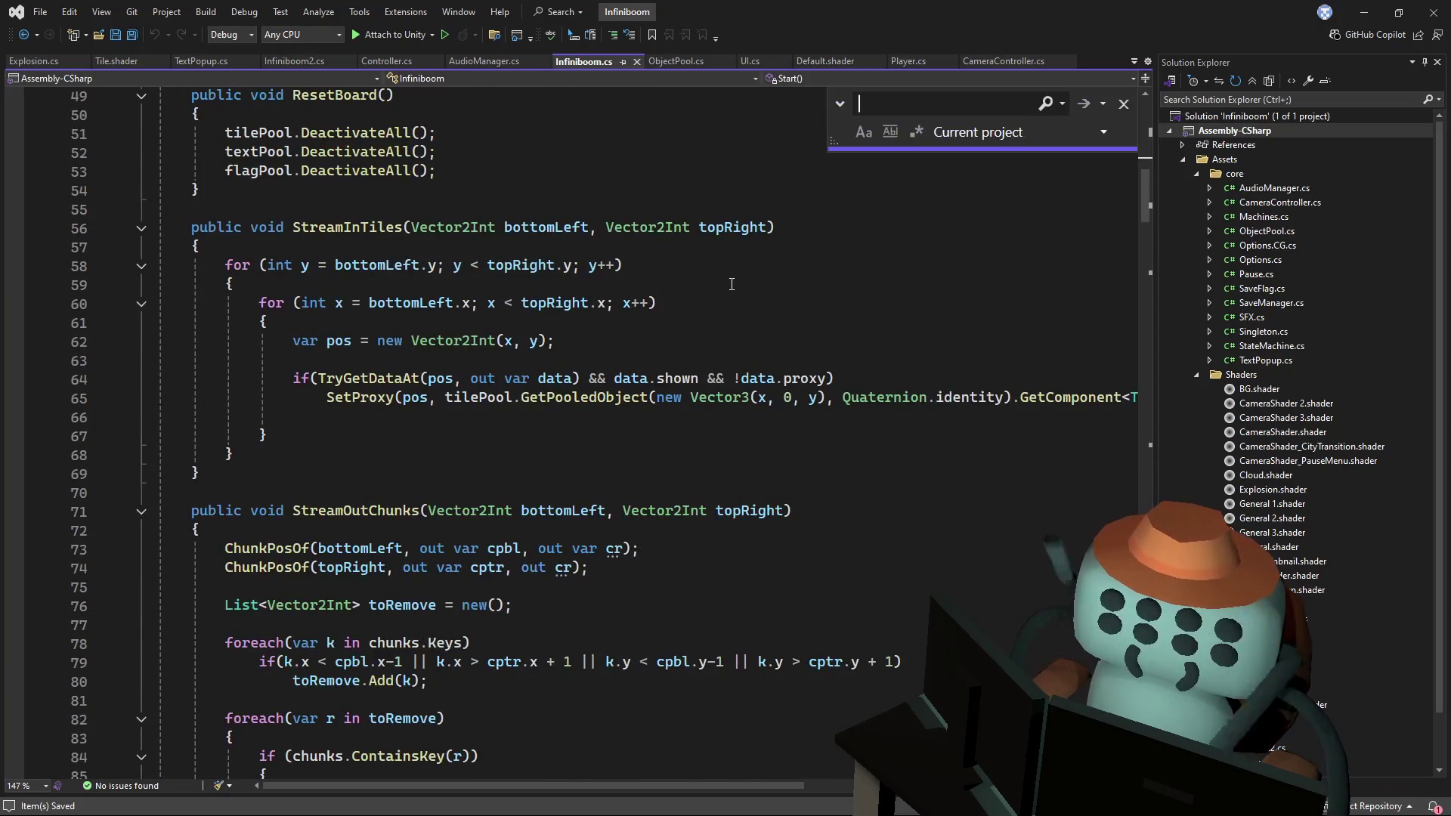
{"action": "type", "text": "9"}
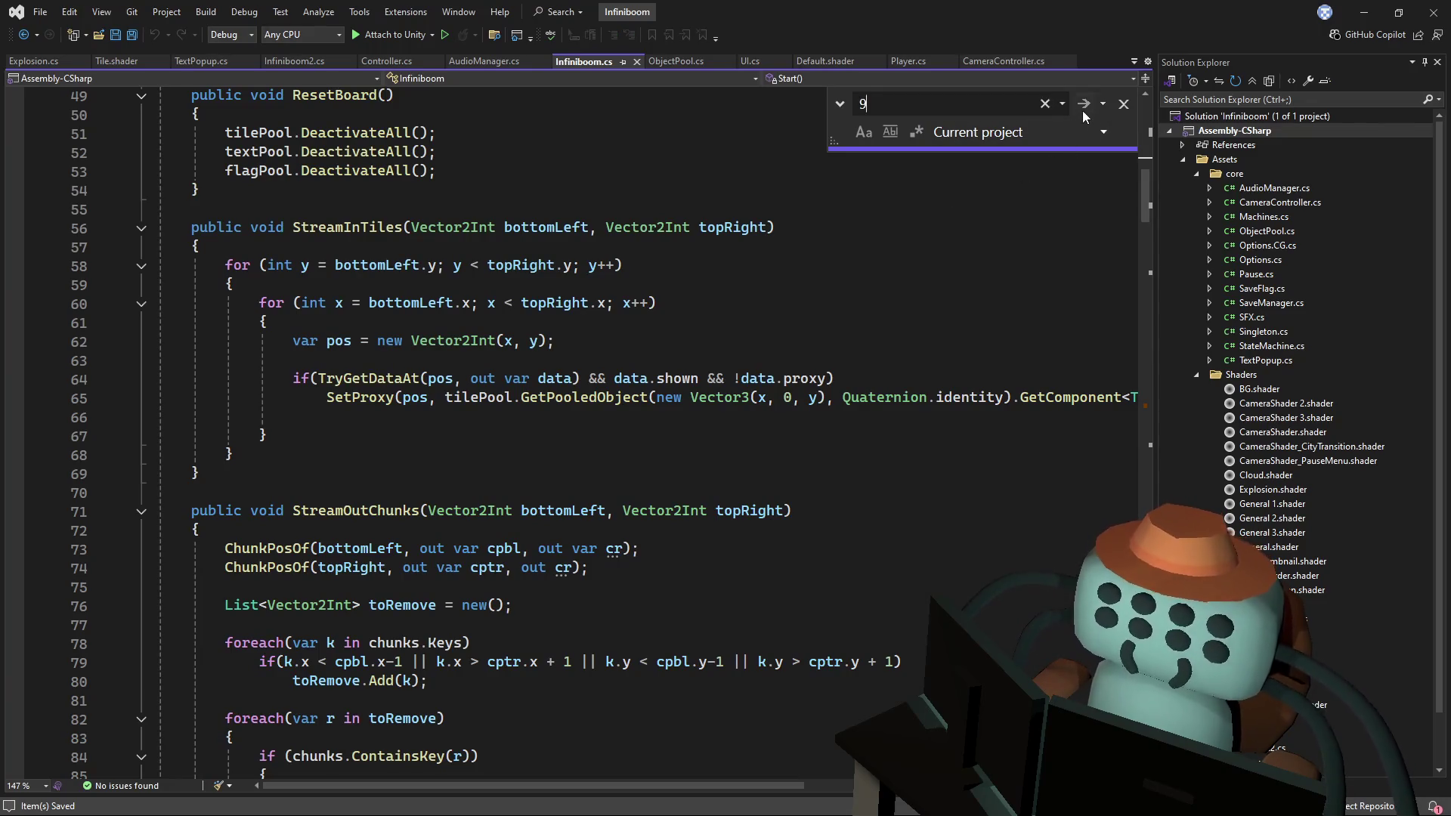
{"action": "left_click", "coordinate": [1086, 106]}
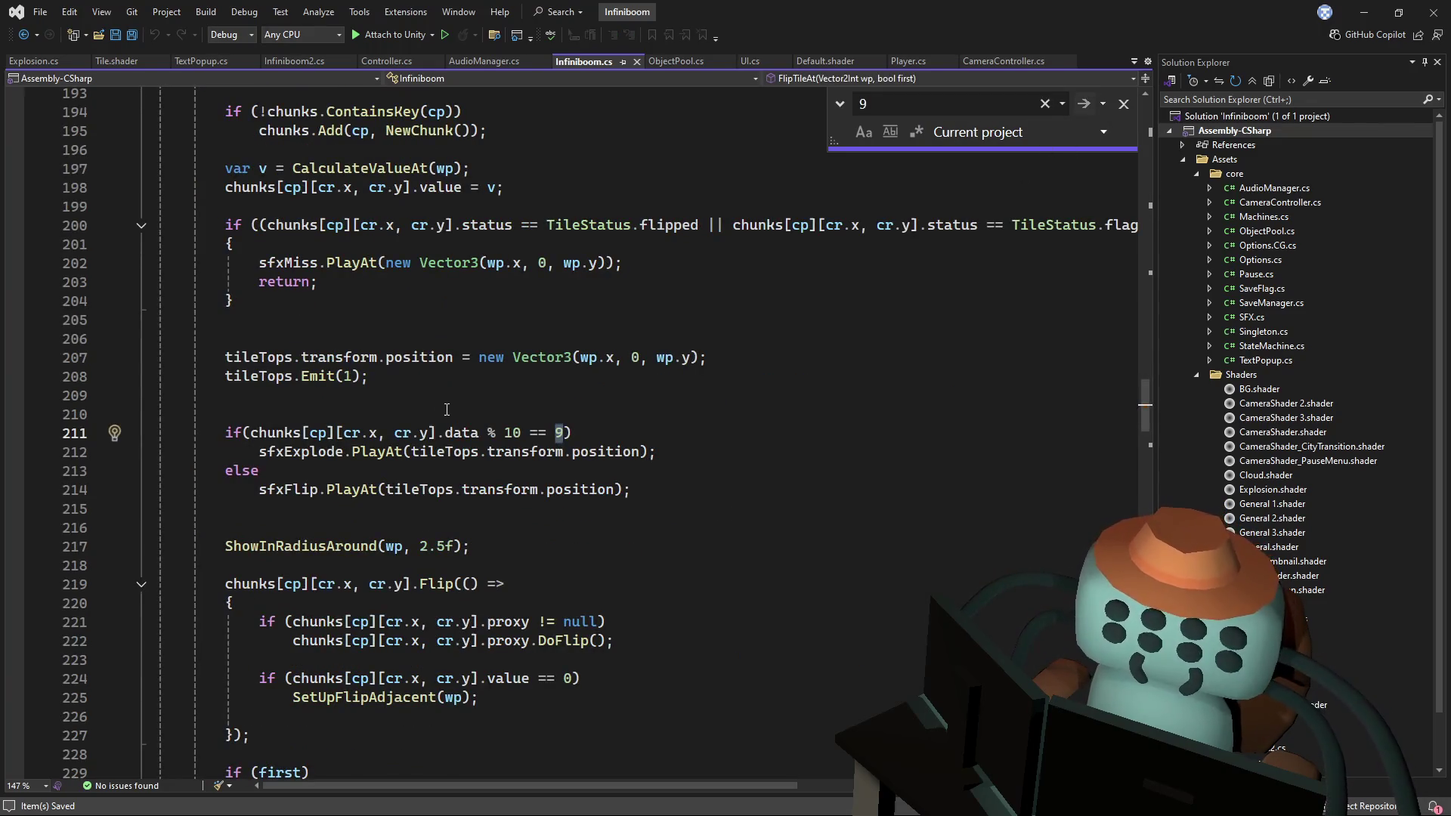
{"action": "scroll", "coordinate": [680, 456], "scroll_direction": "down", "scroll_amount": 4}
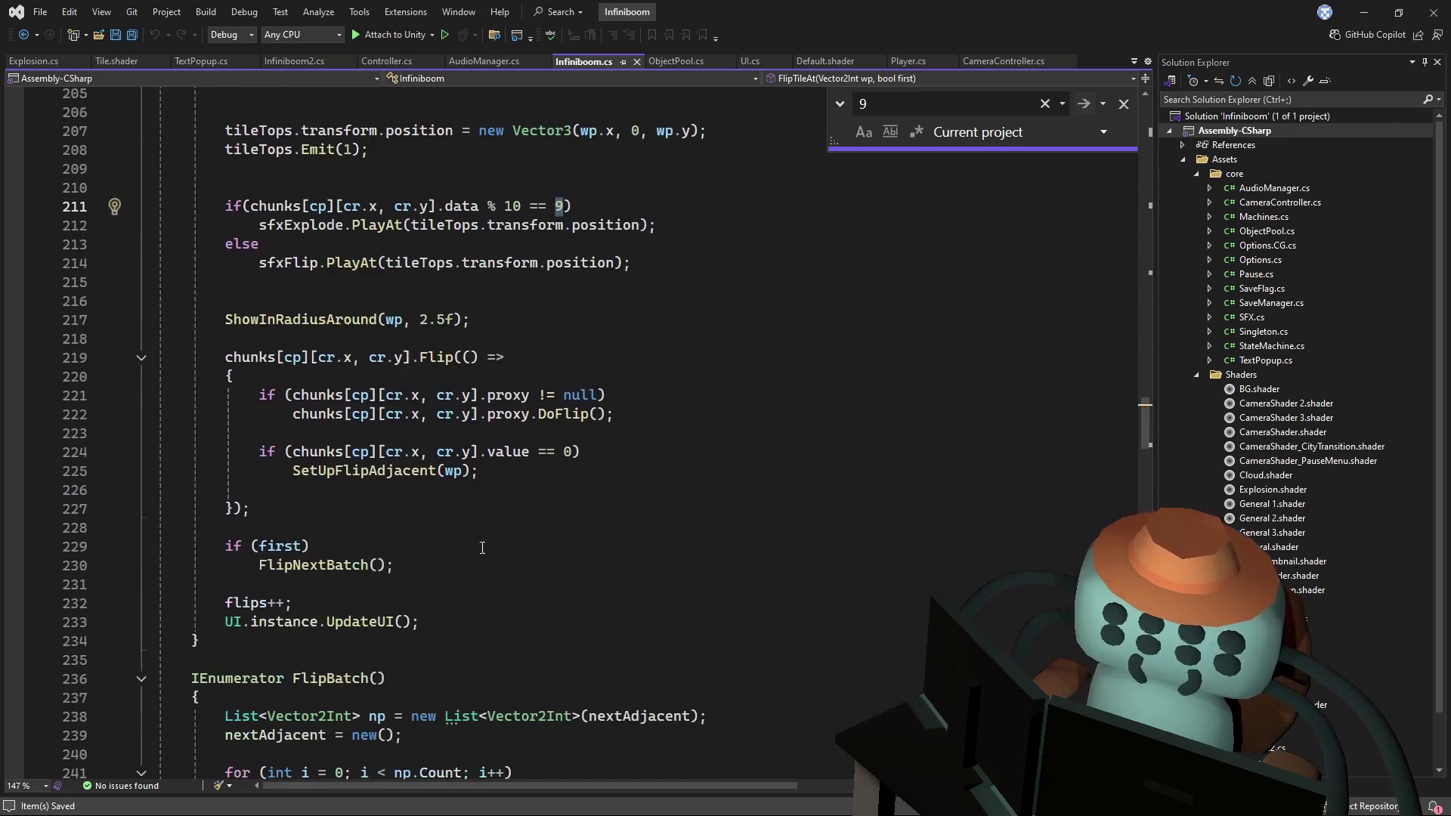
{"action": "scroll", "coordinate": [680, 456], "scroll_direction": "up", "scroll_amount": 5}
{"action": "left_click", "coordinate": [634, 395]}
{"action": "left_click_drag", "start_coordinate": [669, 499], "coordinate": [689, 495]}
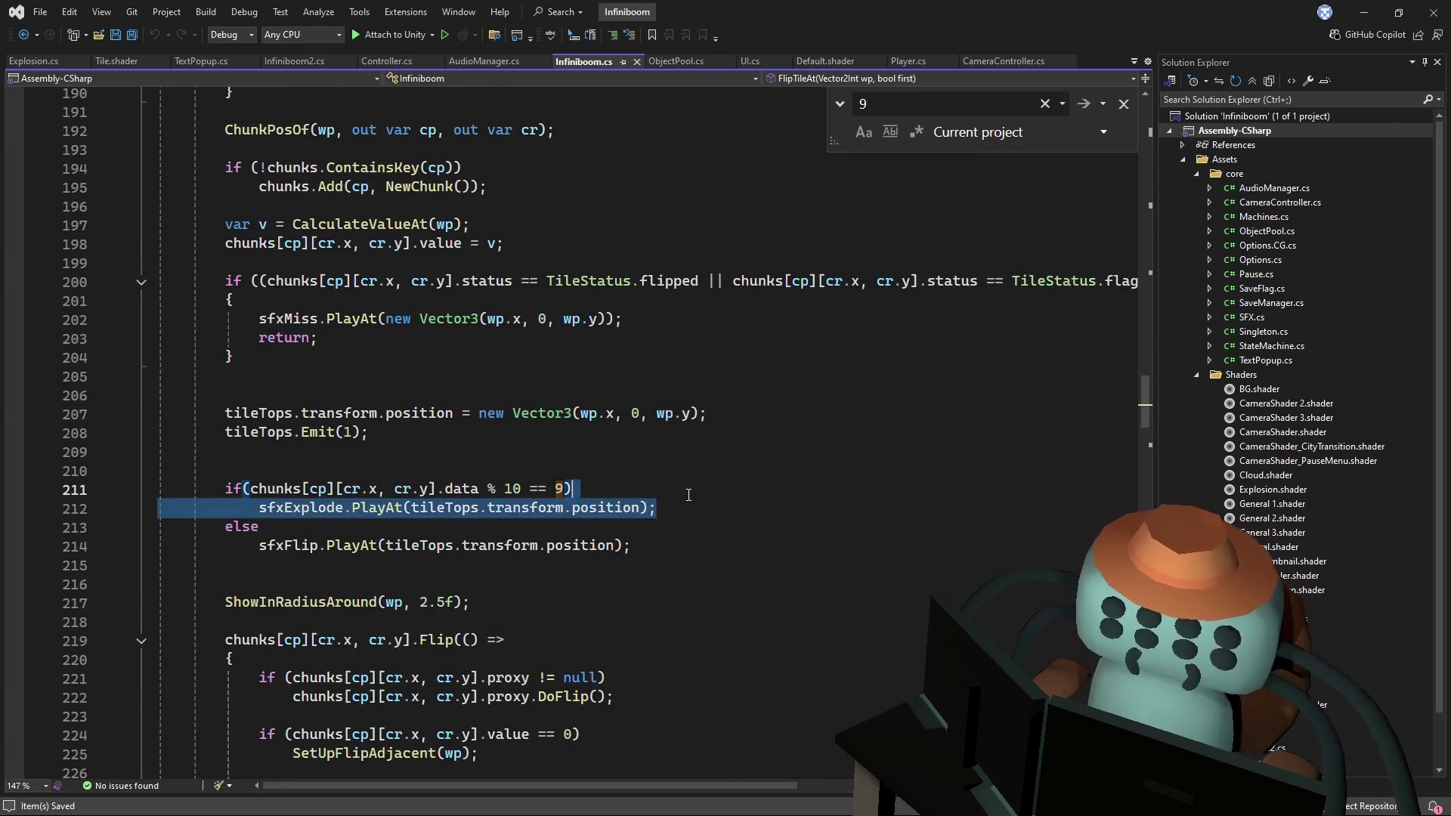
{"action": "type", "text": "{"}
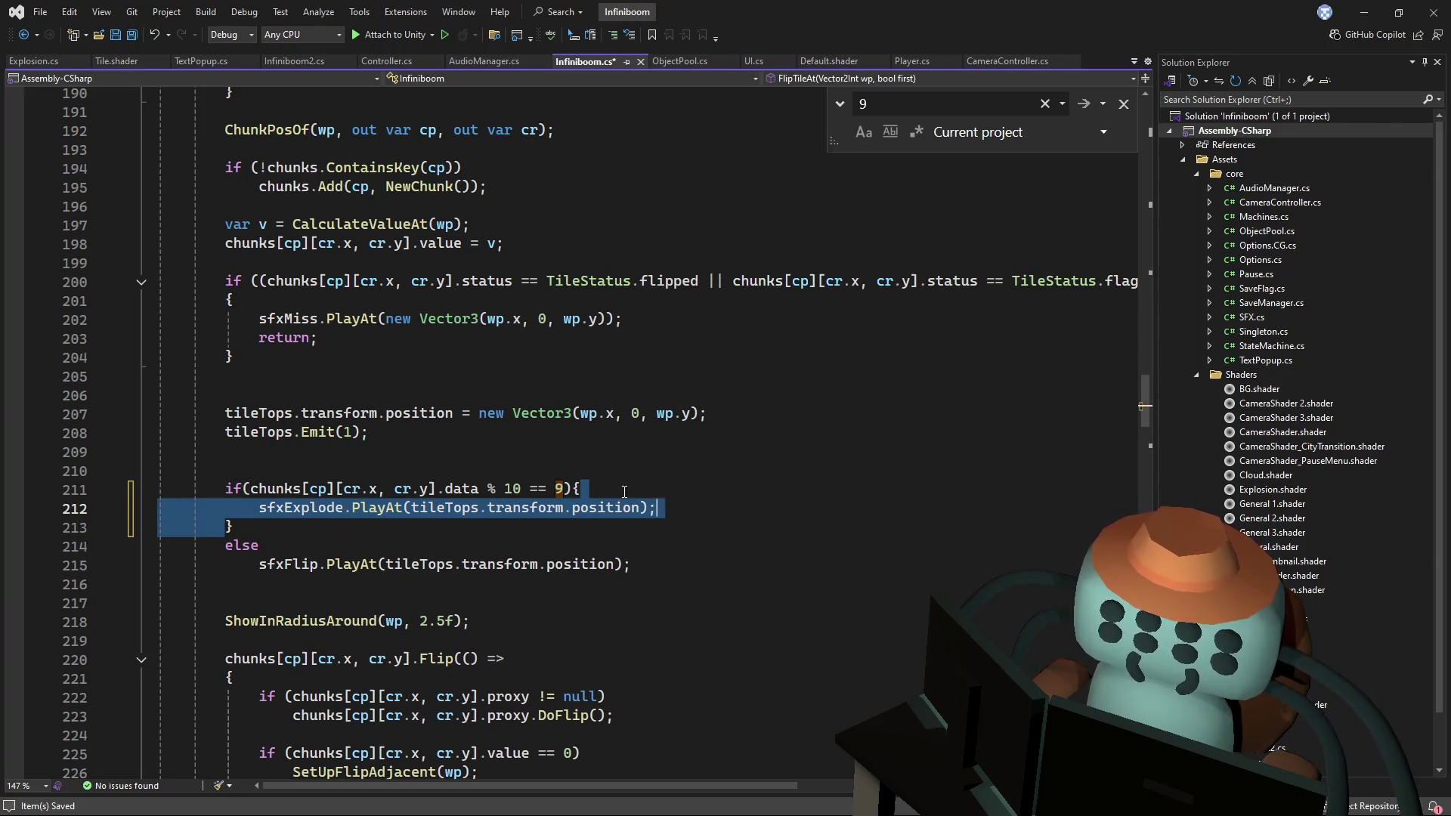
{"action": "left_click", "coordinate": [573, 489]}
{"action": "key", "text": "Return"}
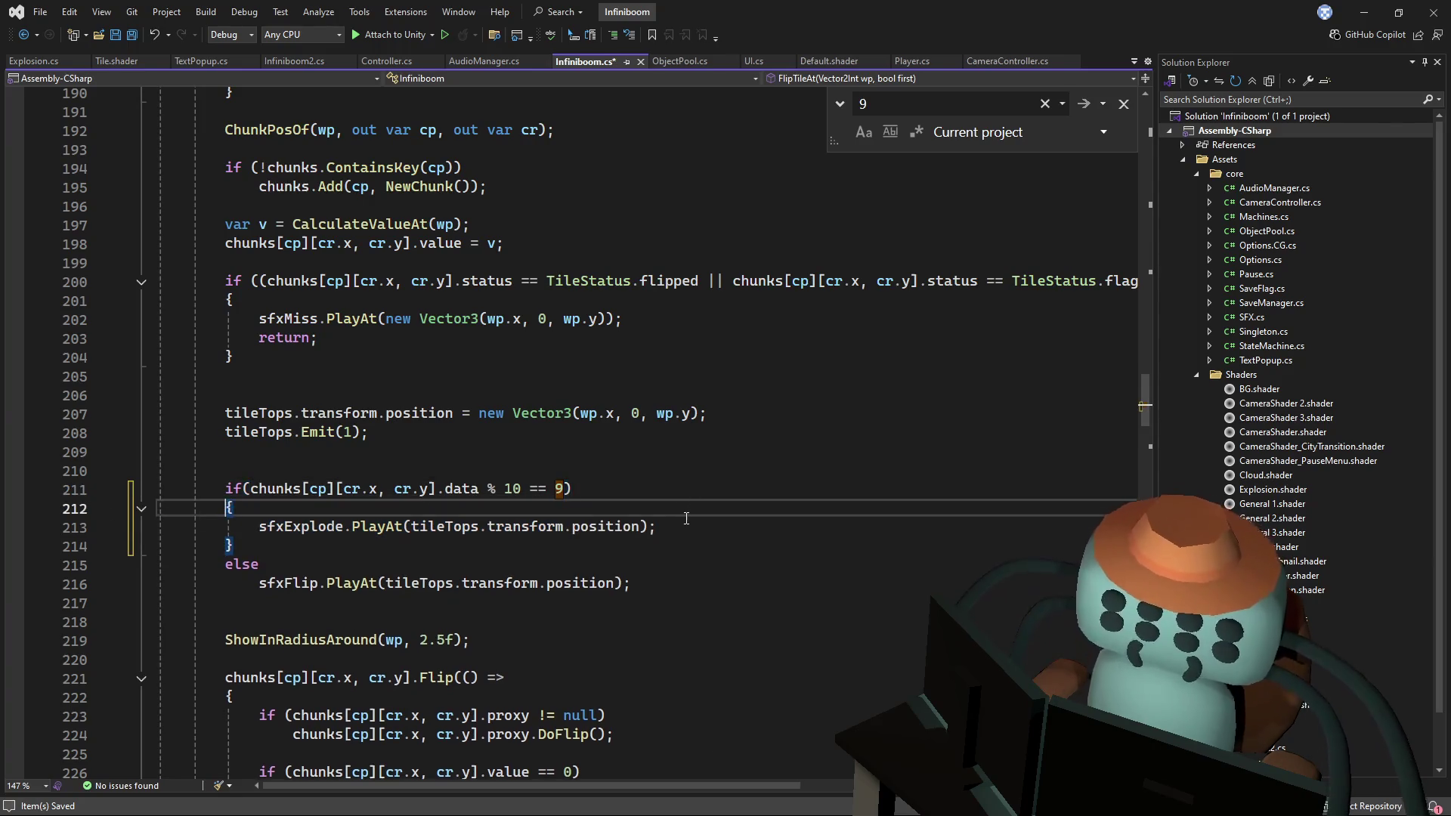
- Add Explosion.instance.Explode(); below the explosion sound line and save Infiniboom.cs
{"action": "left_click", "coordinate": [687, 522]}
{"action": "key", "text": "Return"}
{"action": "type", "text": "Explosion"}
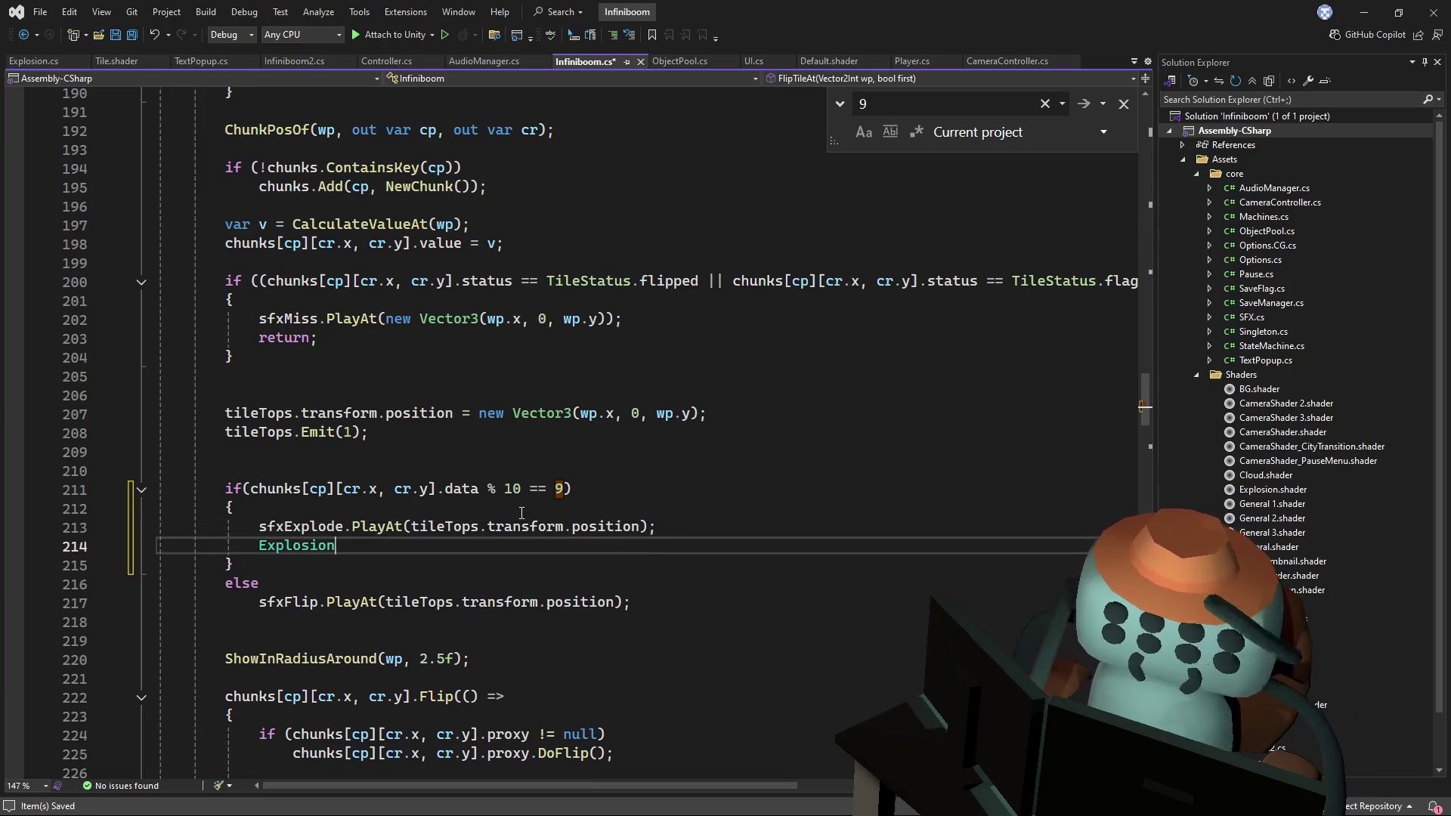
{"action": "type", "text": ","}
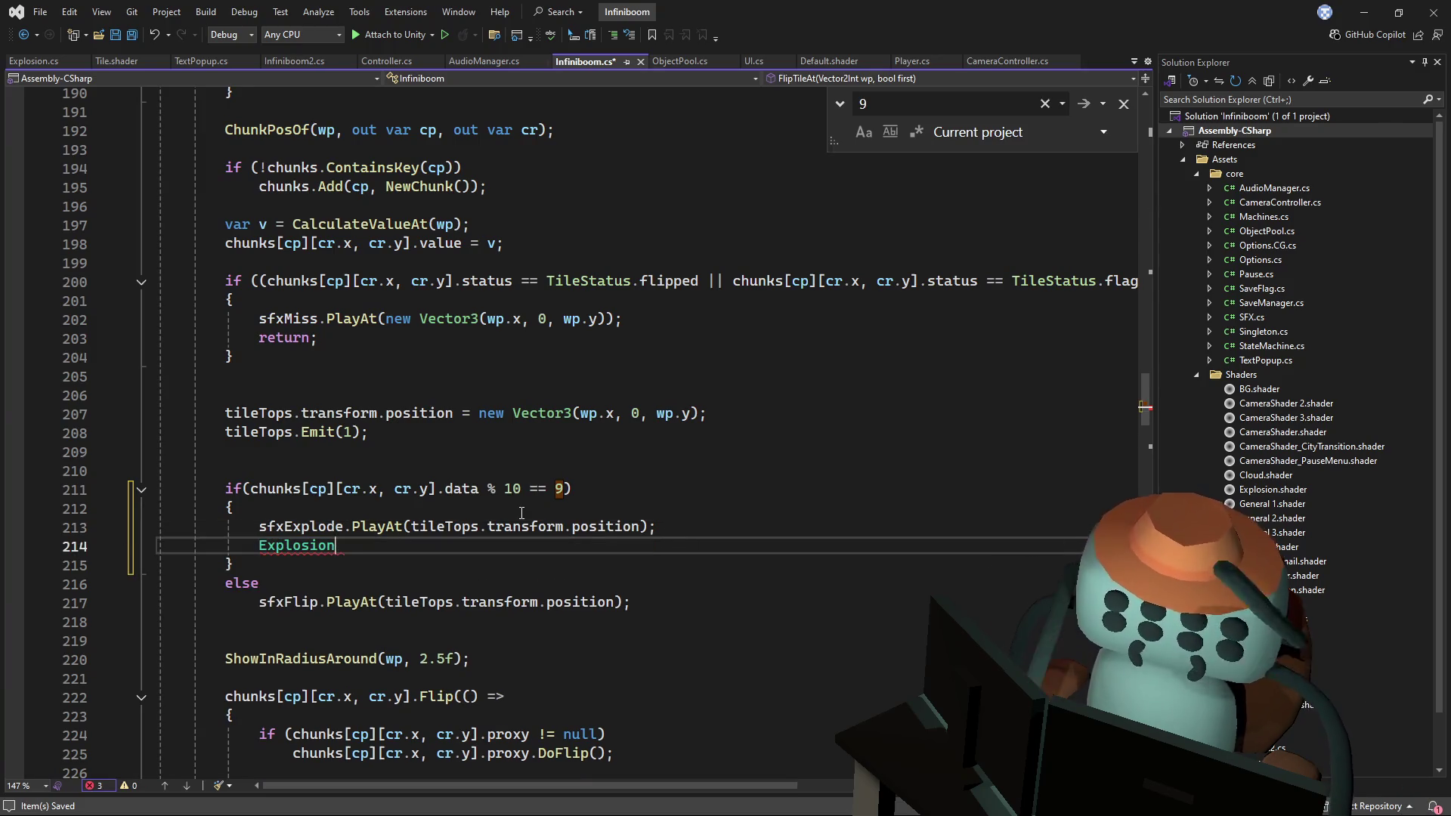
{"action": "type", "text": ".u"}
{"action": "key", "text": "BackSpace"}
{"action": "type", "text": "instance.ex"}
{"action": "key", "text": "Tab"}
{"action": "type", "text": "();"}
{"action": "key", "text": "ctrl+s"}
{"action": "left_click", "coordinate": [552, 516]}
{"action": "key", "text": "alt+Tab"}
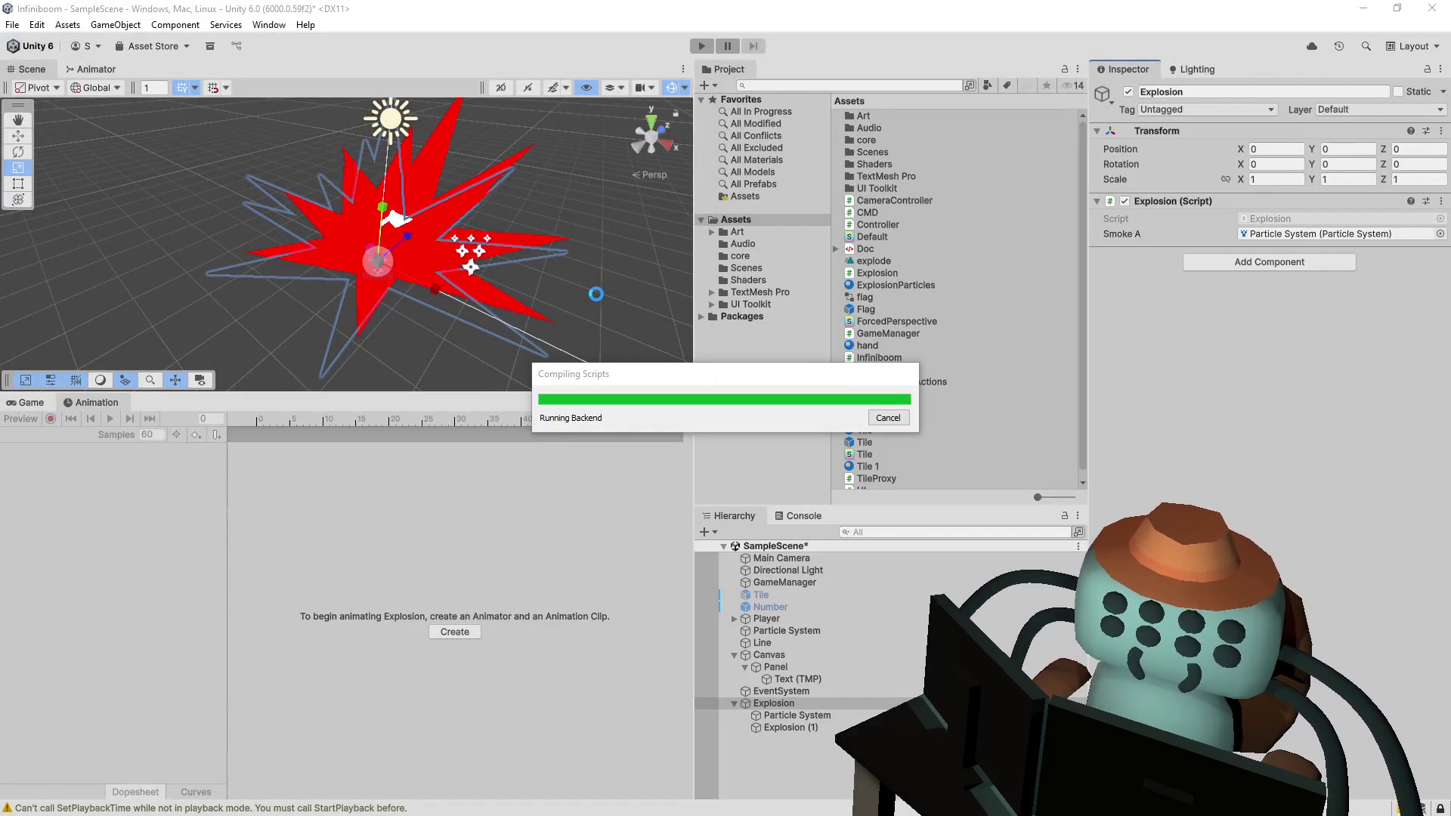
- Give the Explode method in Explosion.cs a Vector3 pos parameter
{"action": "key", "text": "alt+Tab"}
{"action": "left_click", "coordinate": [543, 394]}
{"action": "left_click", "coordinate": [446, 545], "text": "ctrl"}
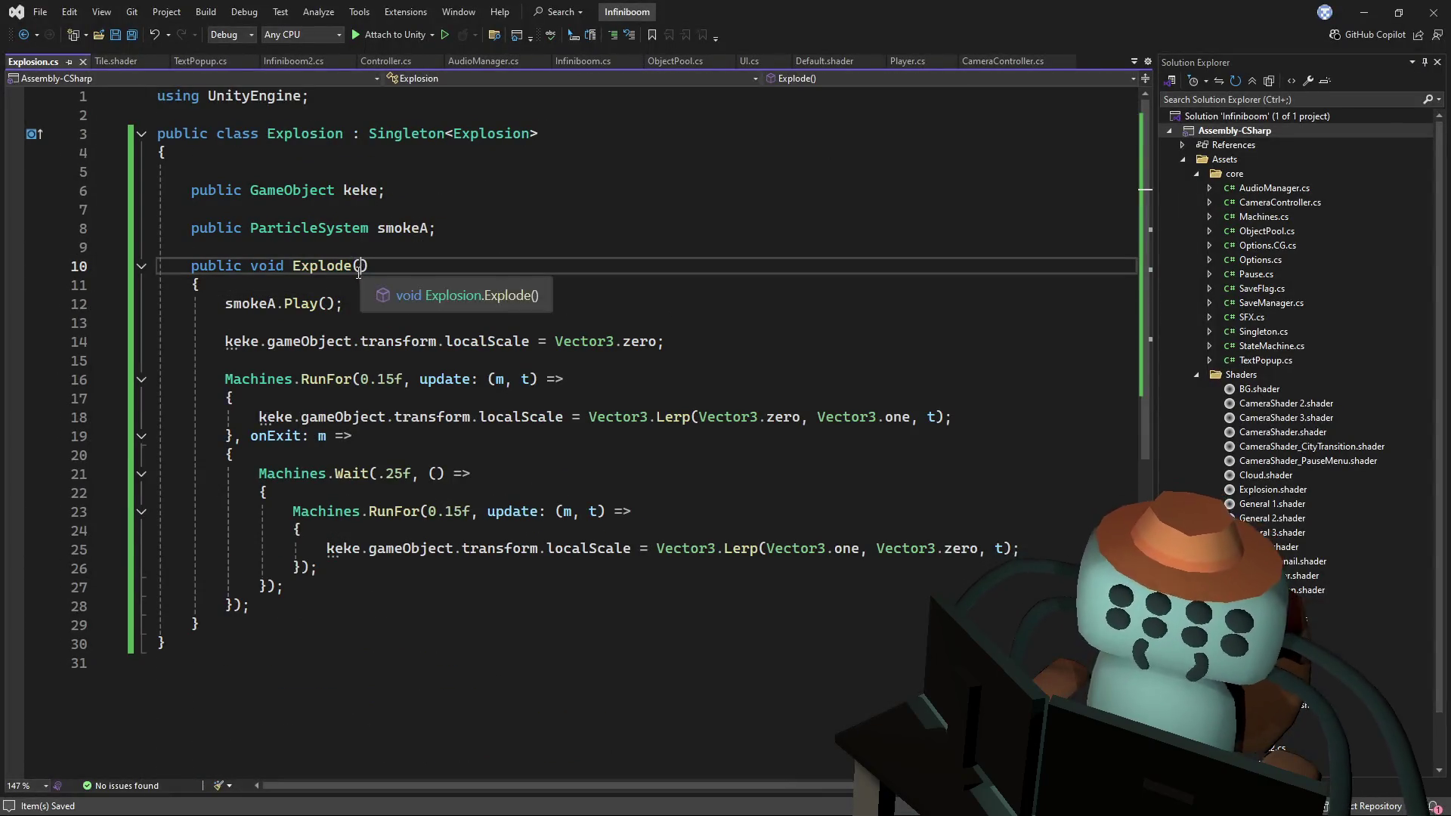
{"action": "type", "text": "Vector3 pos"}
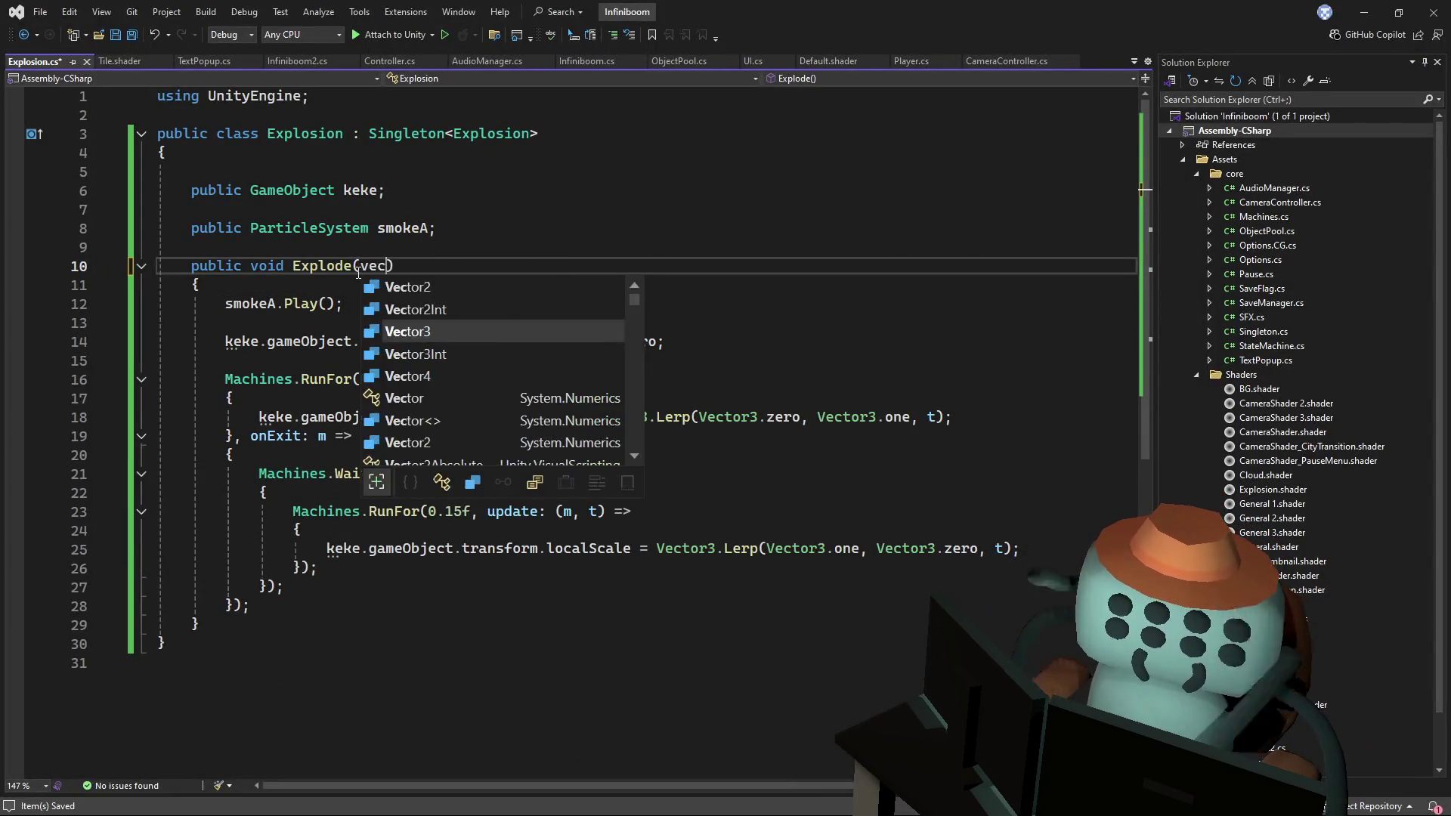
{"action": "key", "text": "Escape"}
- Add transform.position = pos; at the top of Explode and save Explosion.cs
{"action": "key", "text": "Down"}
{"action": "key", "text": "End"}
{"action": "key", "text": "Return"}
{"action": "key", "text": "Return"}
{"action": "key", "text": "Up"}
{"action": "key", "text": "Return"}
{"action": "type", "text": "transform.position"}
{"action": "key", "text": "Tab"}
{"action": "left_click", "coordinate": [681, 238]}
{"action": "key", "text": "ctrl+s"}
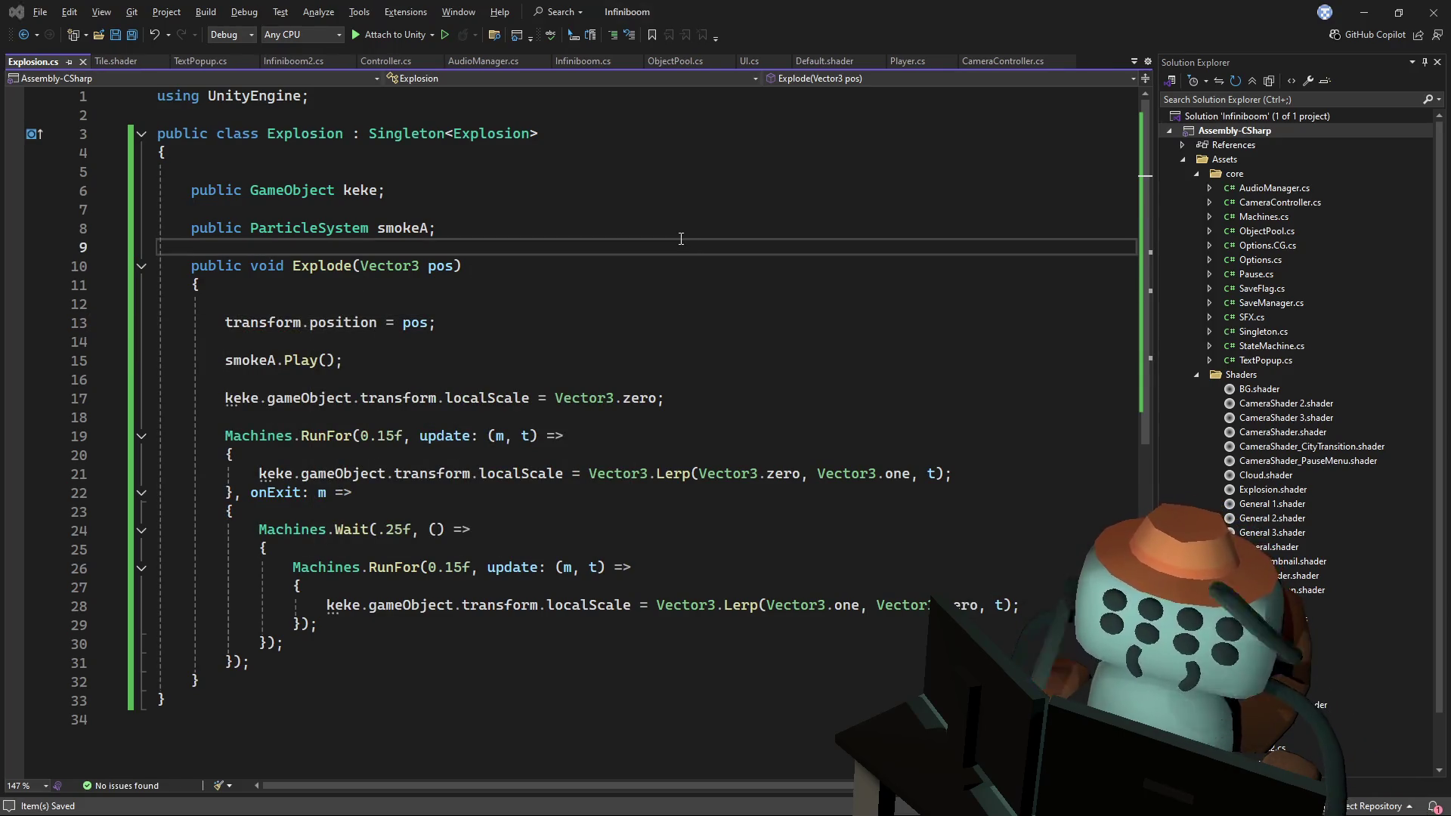
{"action": "key", "text": "alt+Tab"}
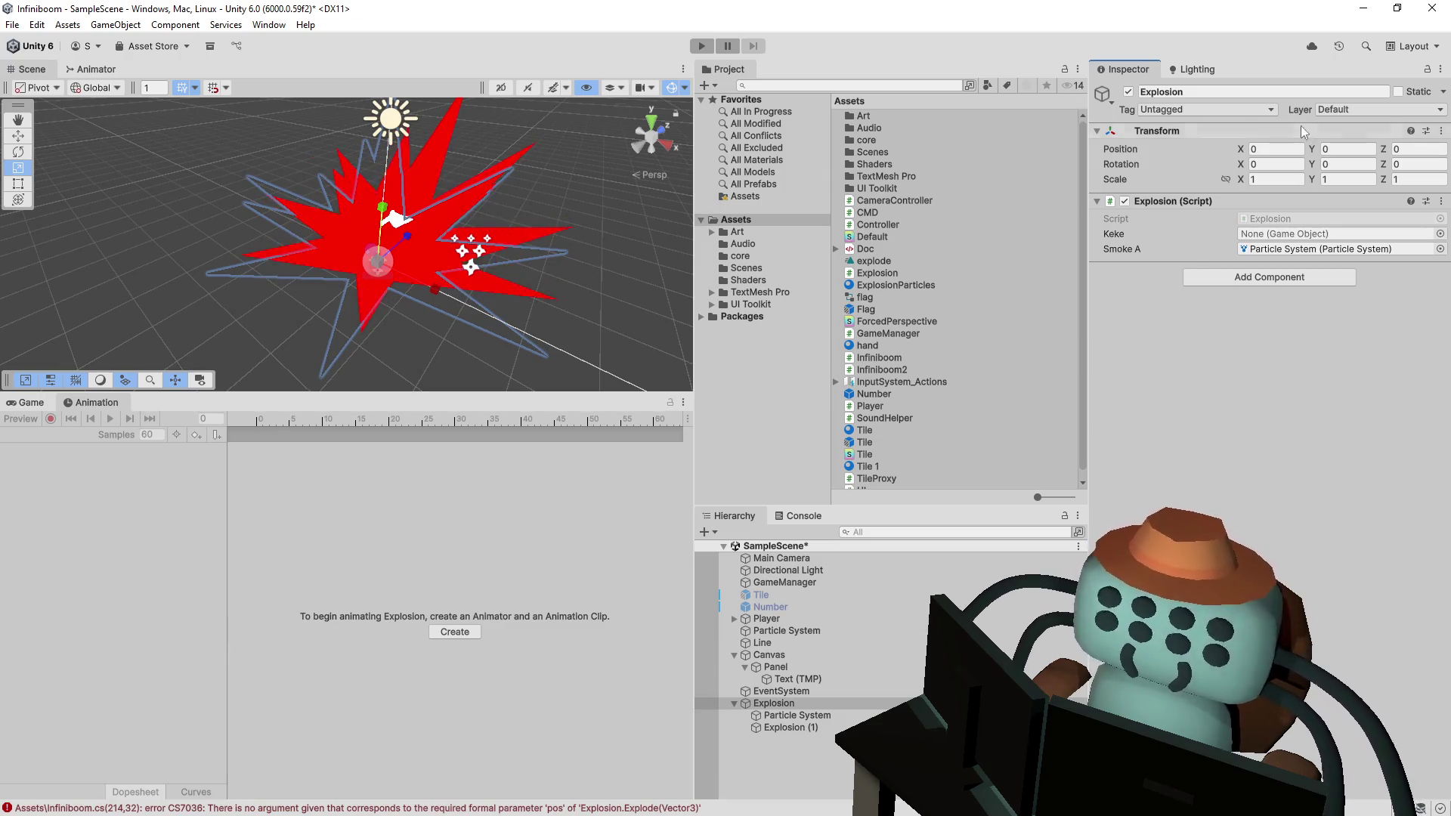
- Move the Explosion object to X -31.8, save the scene, and try Play to see the errors
{"action": "left_click_drag", "start_coordinate": [1241, 149], "coordinate": [431, 221]}
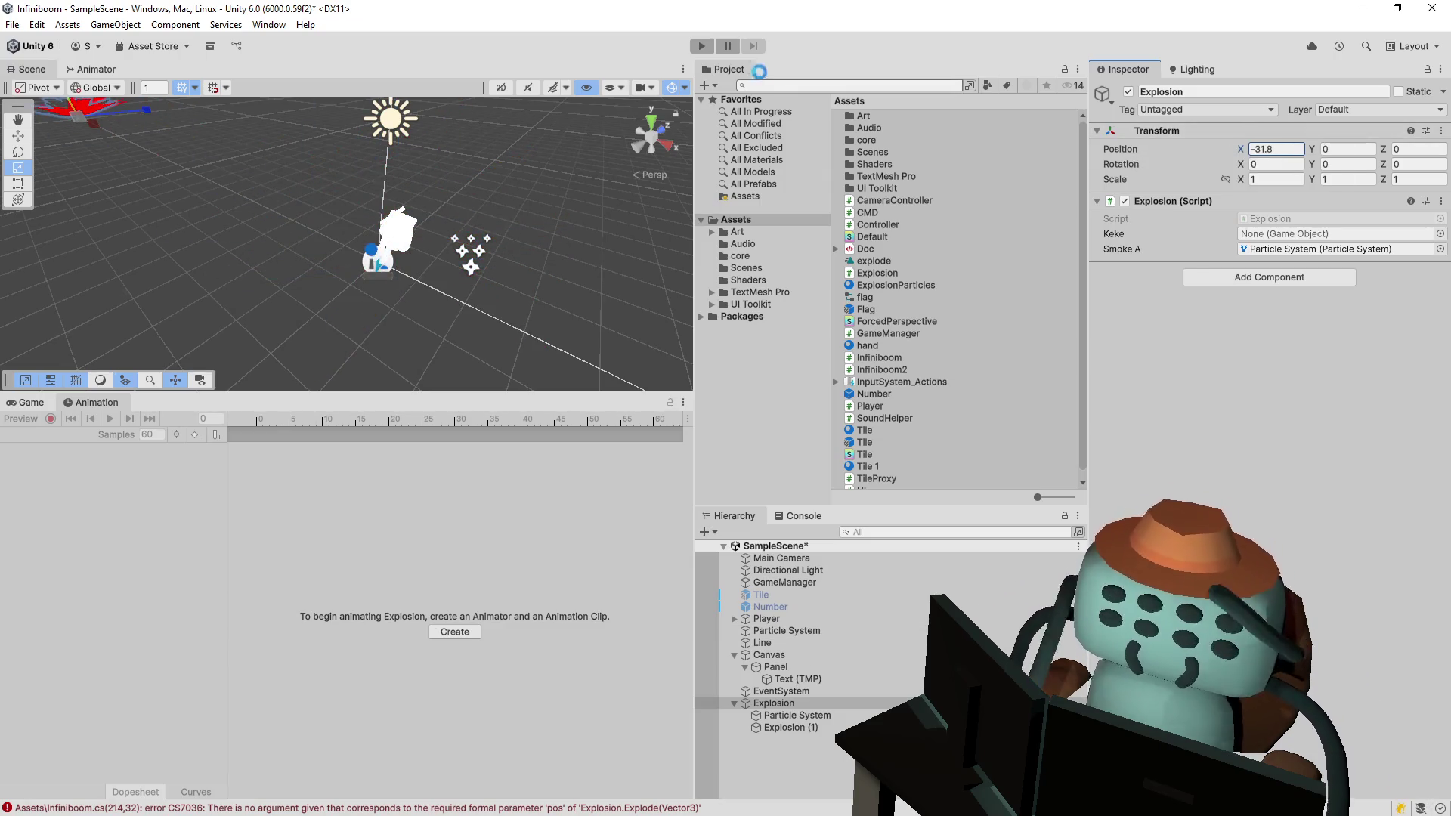
{"action": "key", "text": "ctrl+s"}
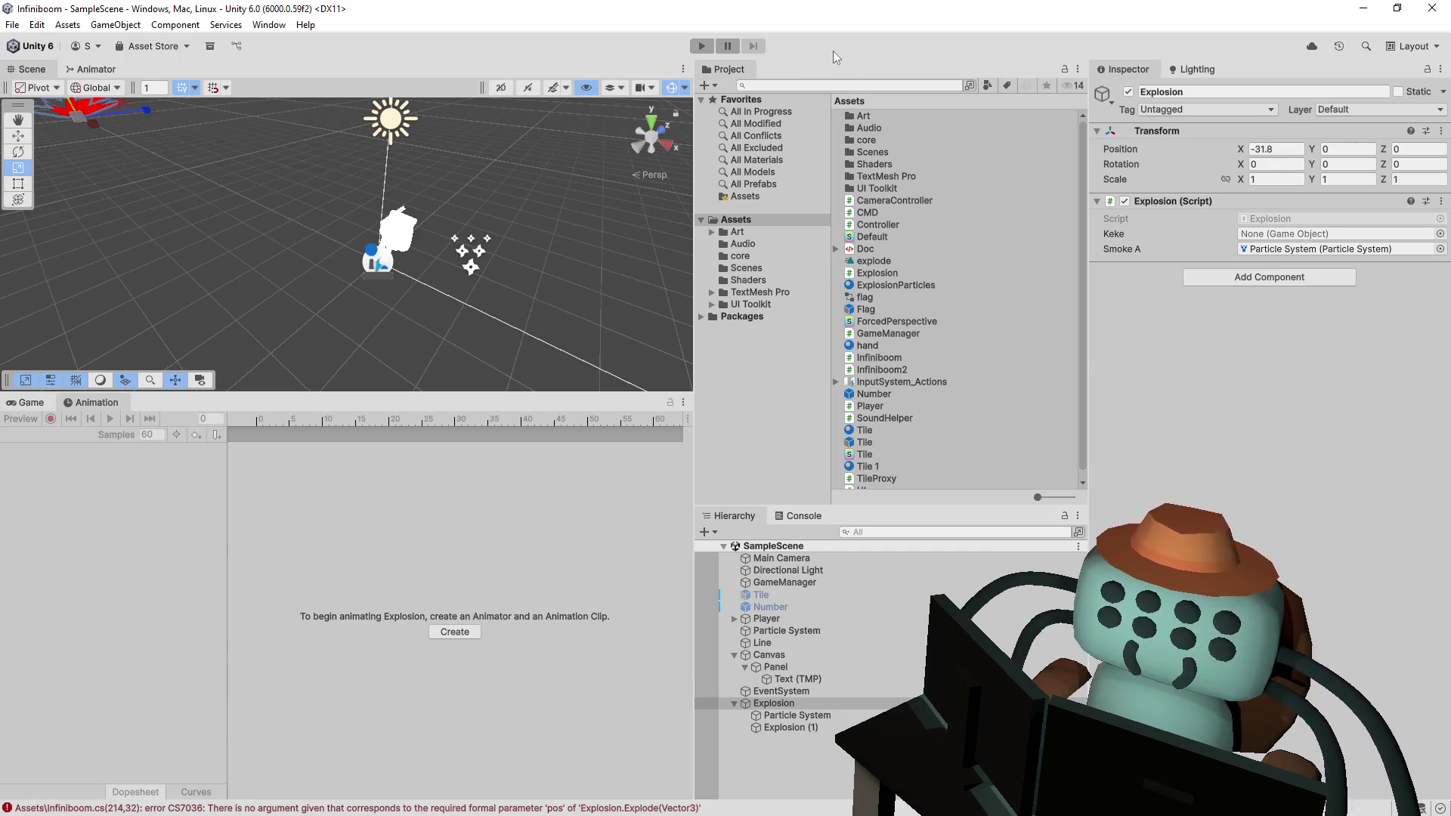
{"action": "left_click", "coordinate": [701, 46]}
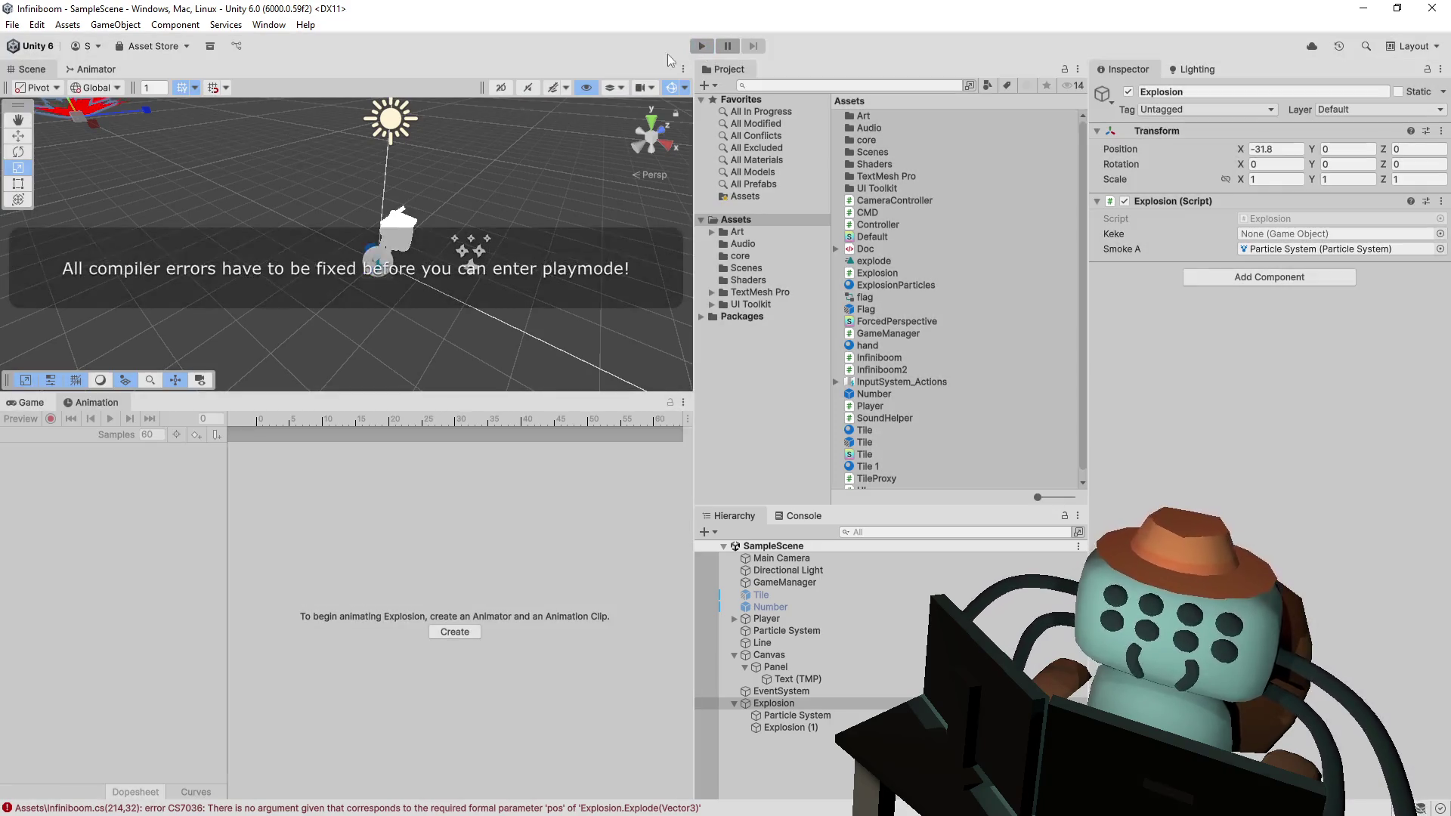
{"action": "left_click", "coordinate": [795, 516]}
- Pass tileTops.transform.position into the Explode call on line 214 and save Infiniboom.cs
{"action": "double_click", "coordinate": [819, 638]}
{"action": "left_click", "coordinate": [490, 542]}
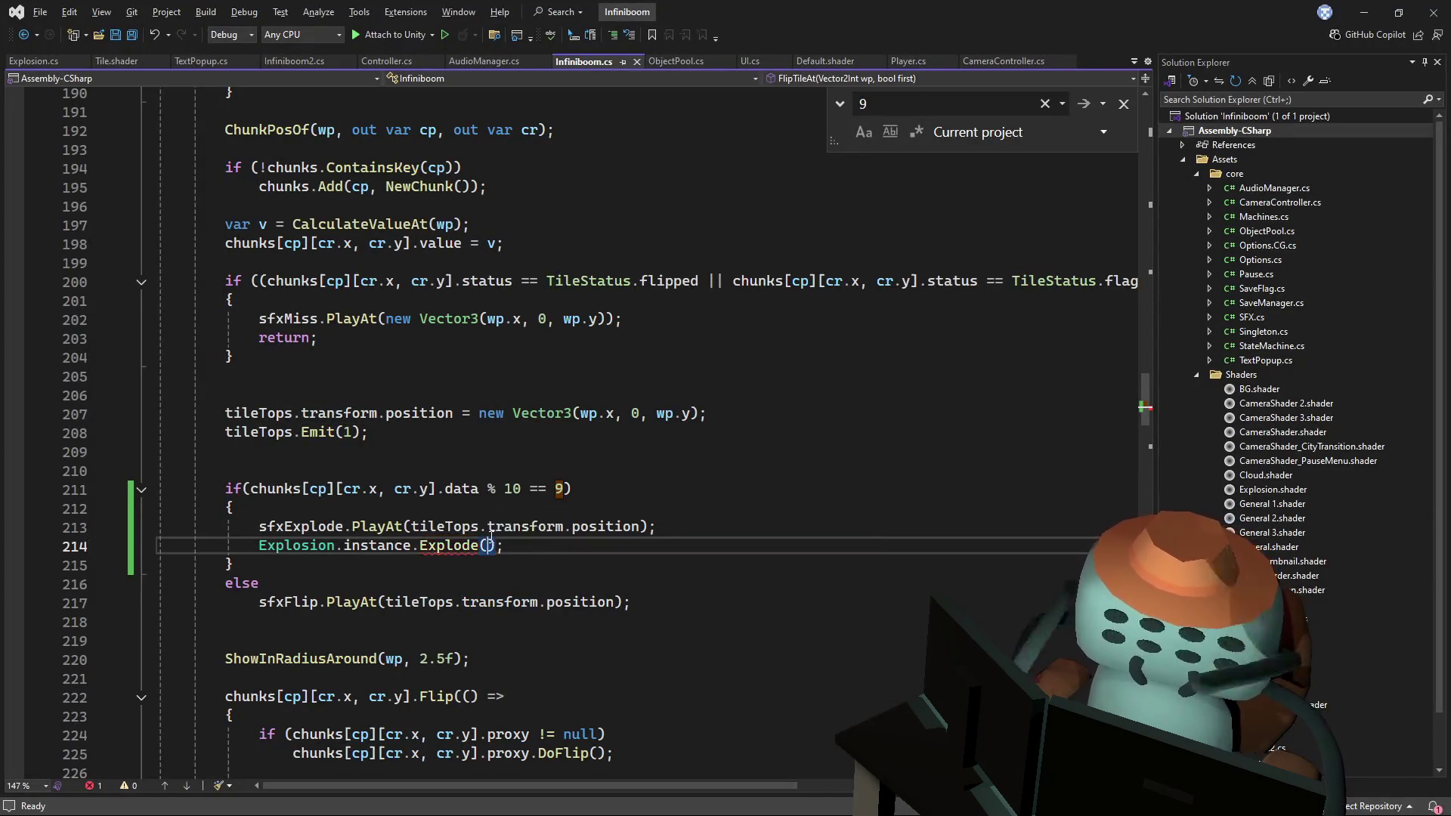
{"action": "type", "text": "til"}
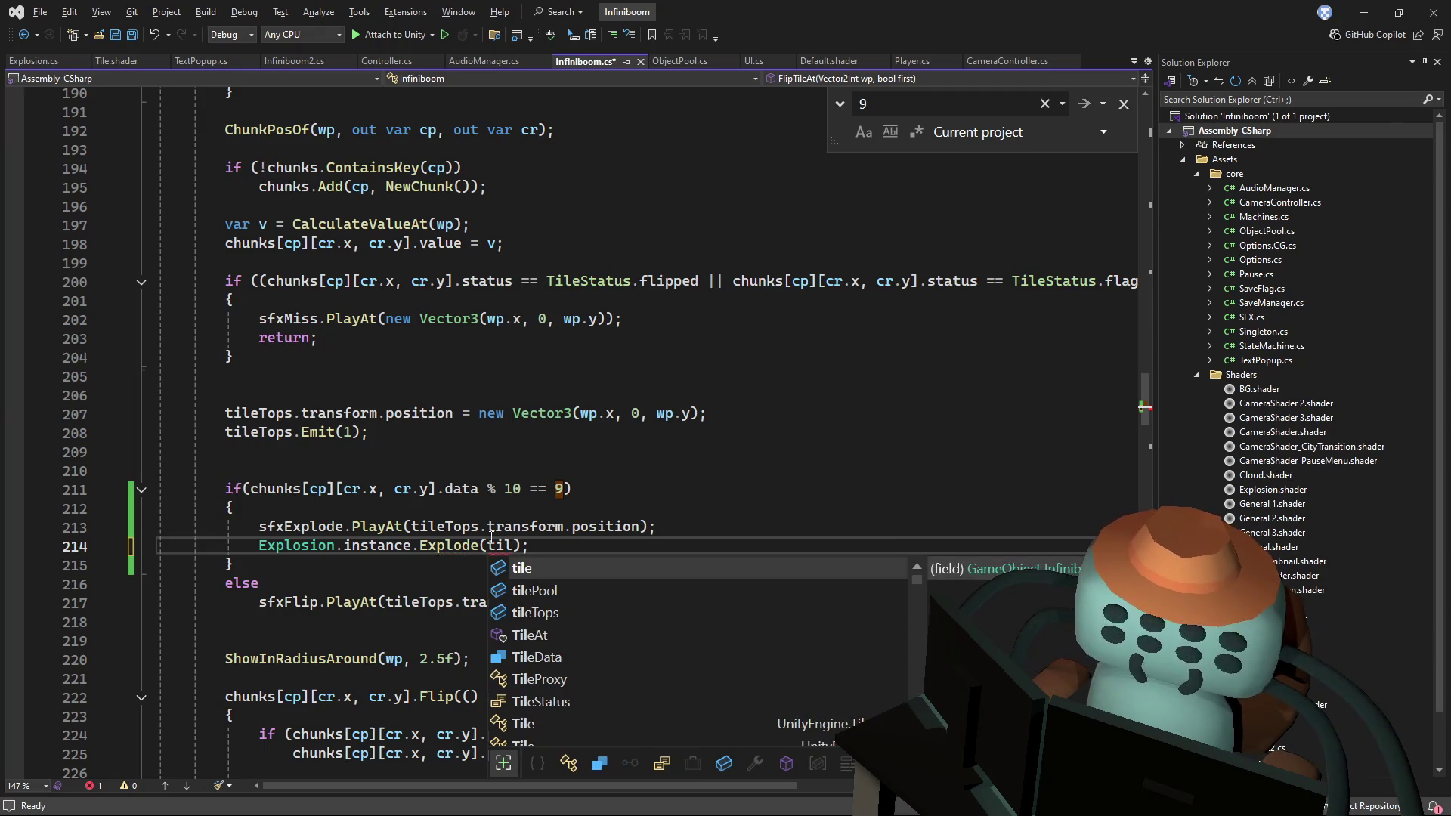
{"action": "type", "text": "eT"}
{"action": "key", "text": "Tab"}
{"action": "type", "text": ".transform.pos"}
{"action": "key", "text": "Tab"}
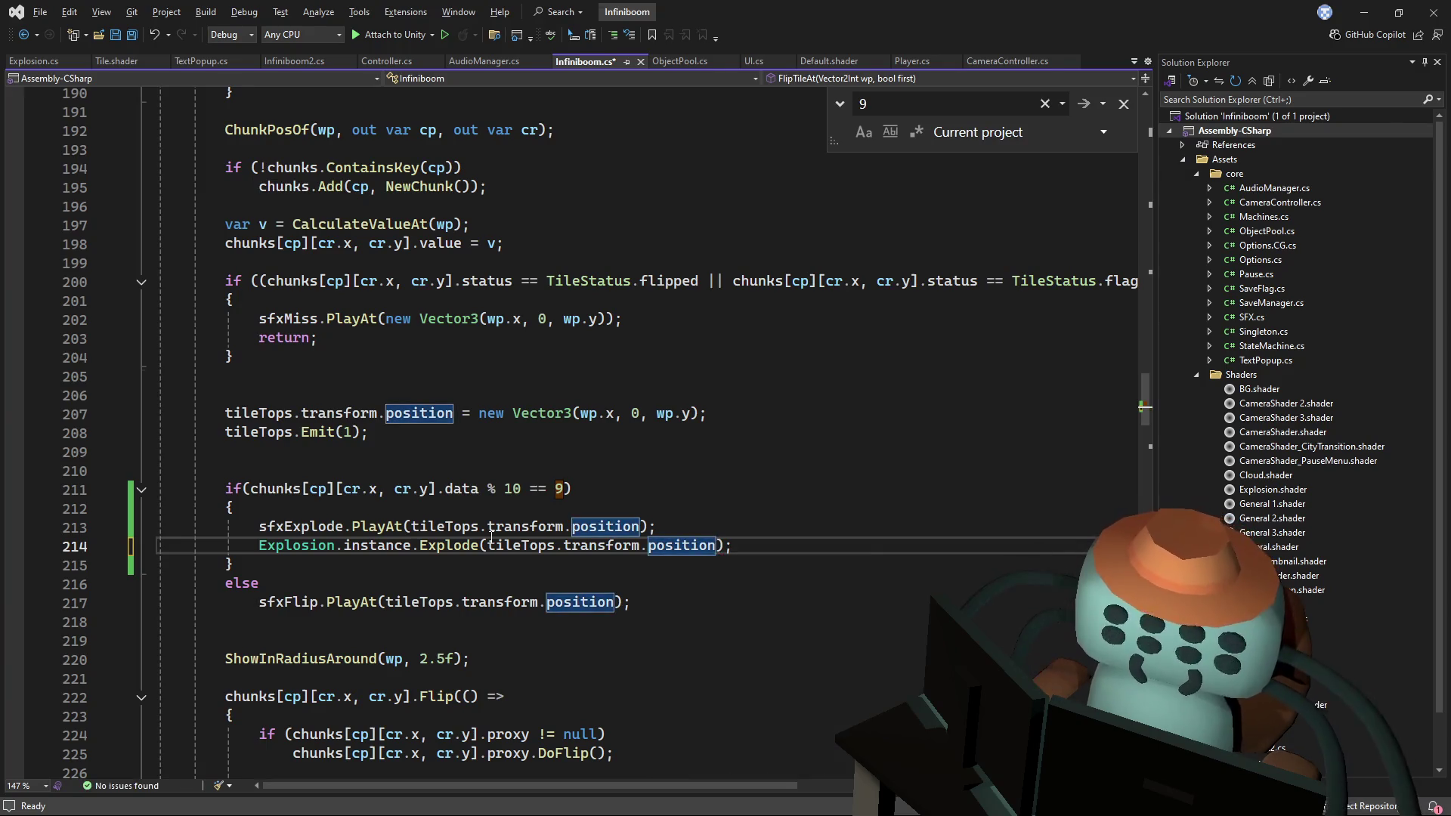
{"action": "key", "text": "ctrl+s"}
{"action": "key", "text": "alt+Tab"}
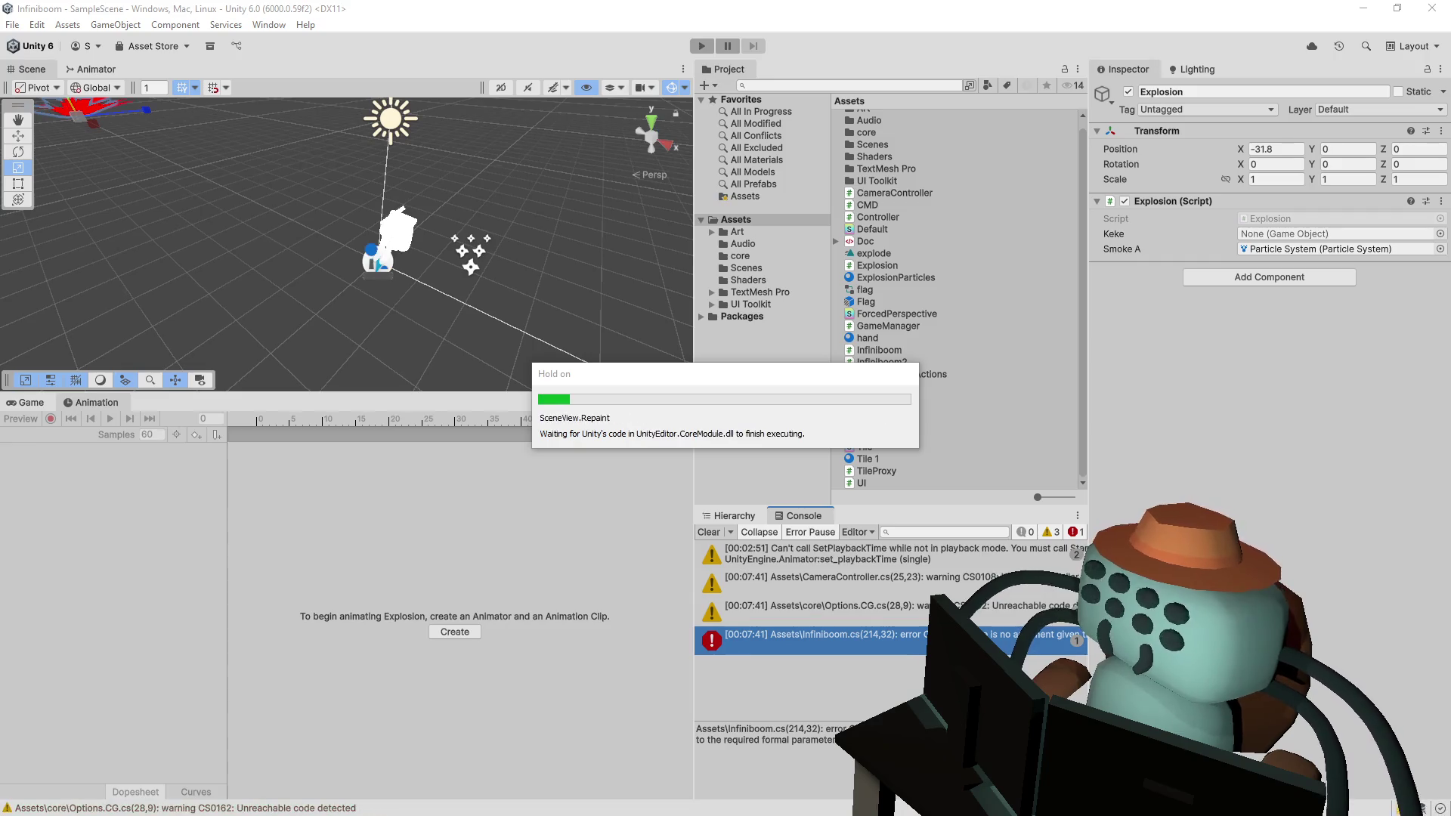
- After the unassigned keke error in a test run, assign Explosion (1) to the Keke field
{"action": "left_click", "coordinate": [701, 46]}
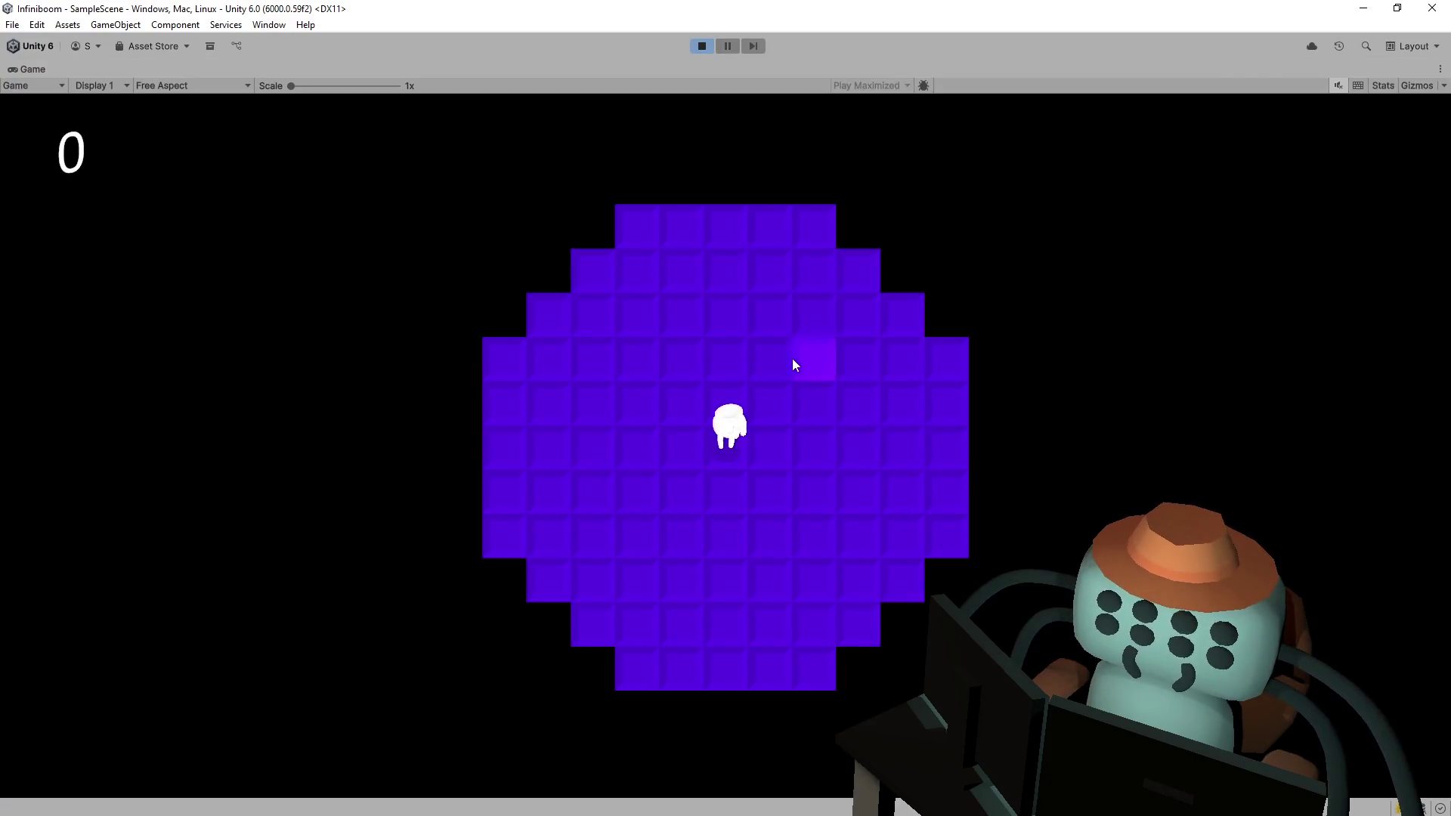
{"action": "left_click", "coordinate": [795, 361]}
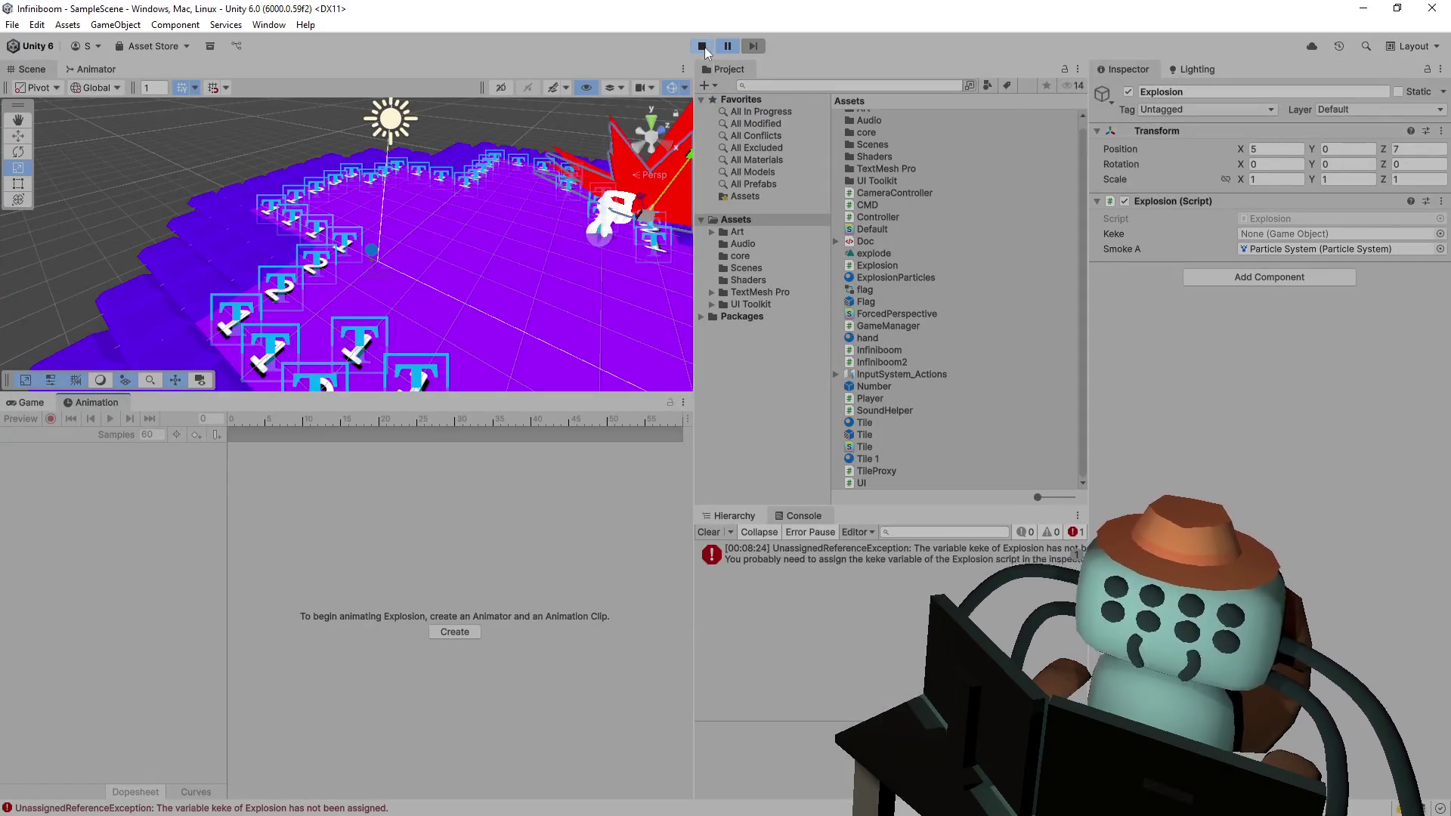
{"action": "left_click", "coordinate": [702, 46]}
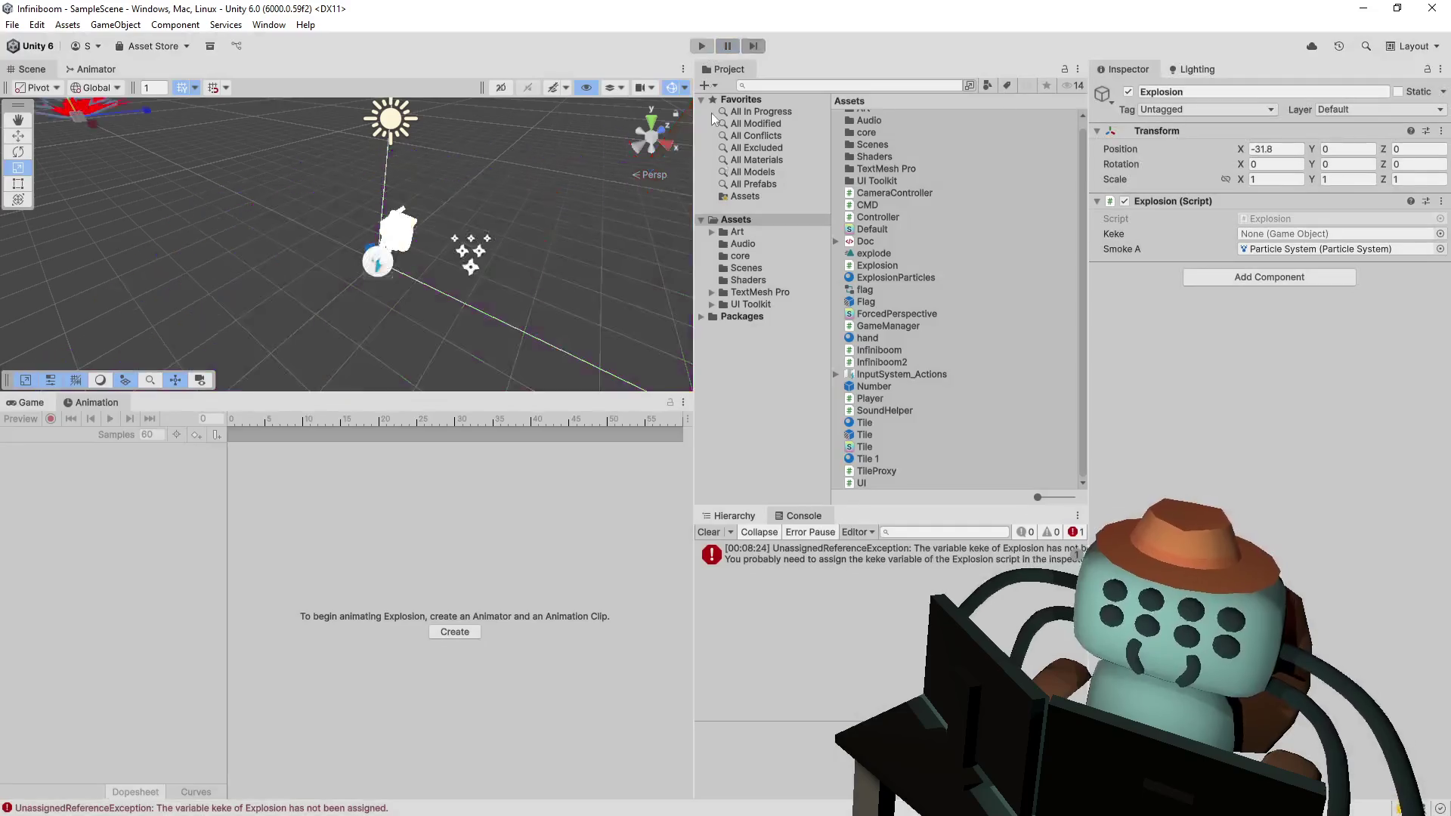
{"action": "double_click", "coordinate": [882, 552]}
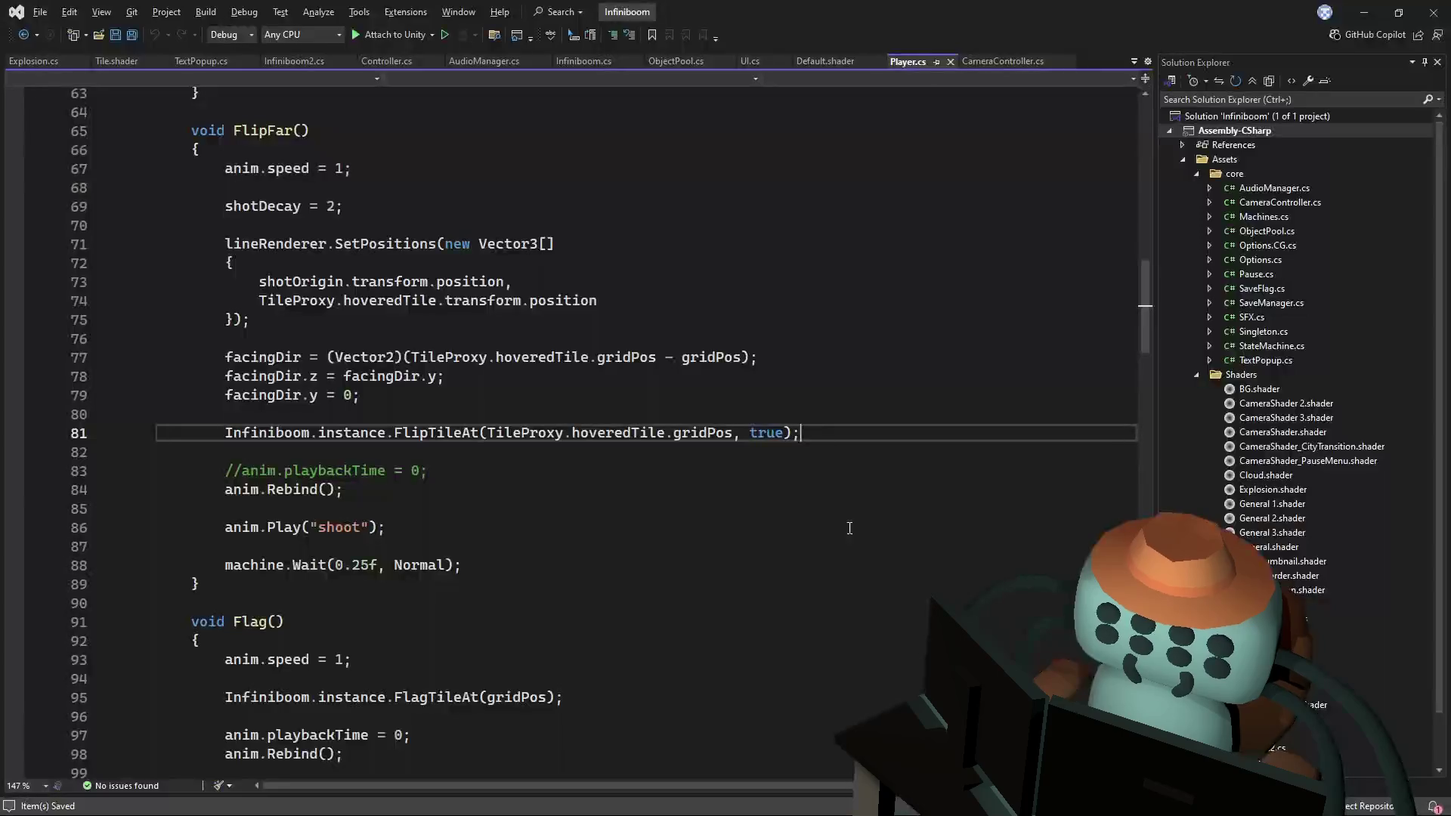
{"action": "key", "text": "alt+Tab"}
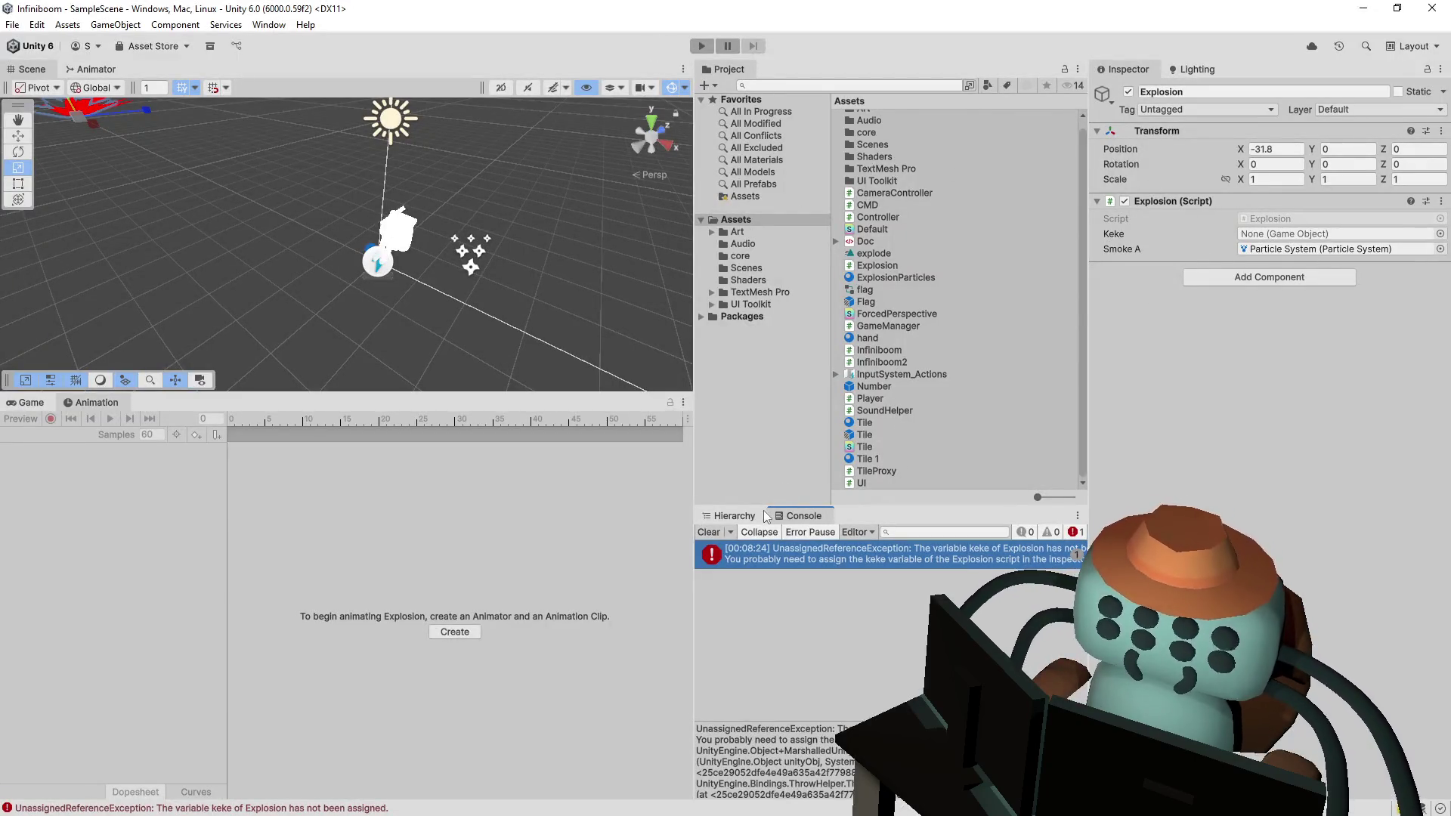
{"action": "left_click", "coordinate": [772, 559]}
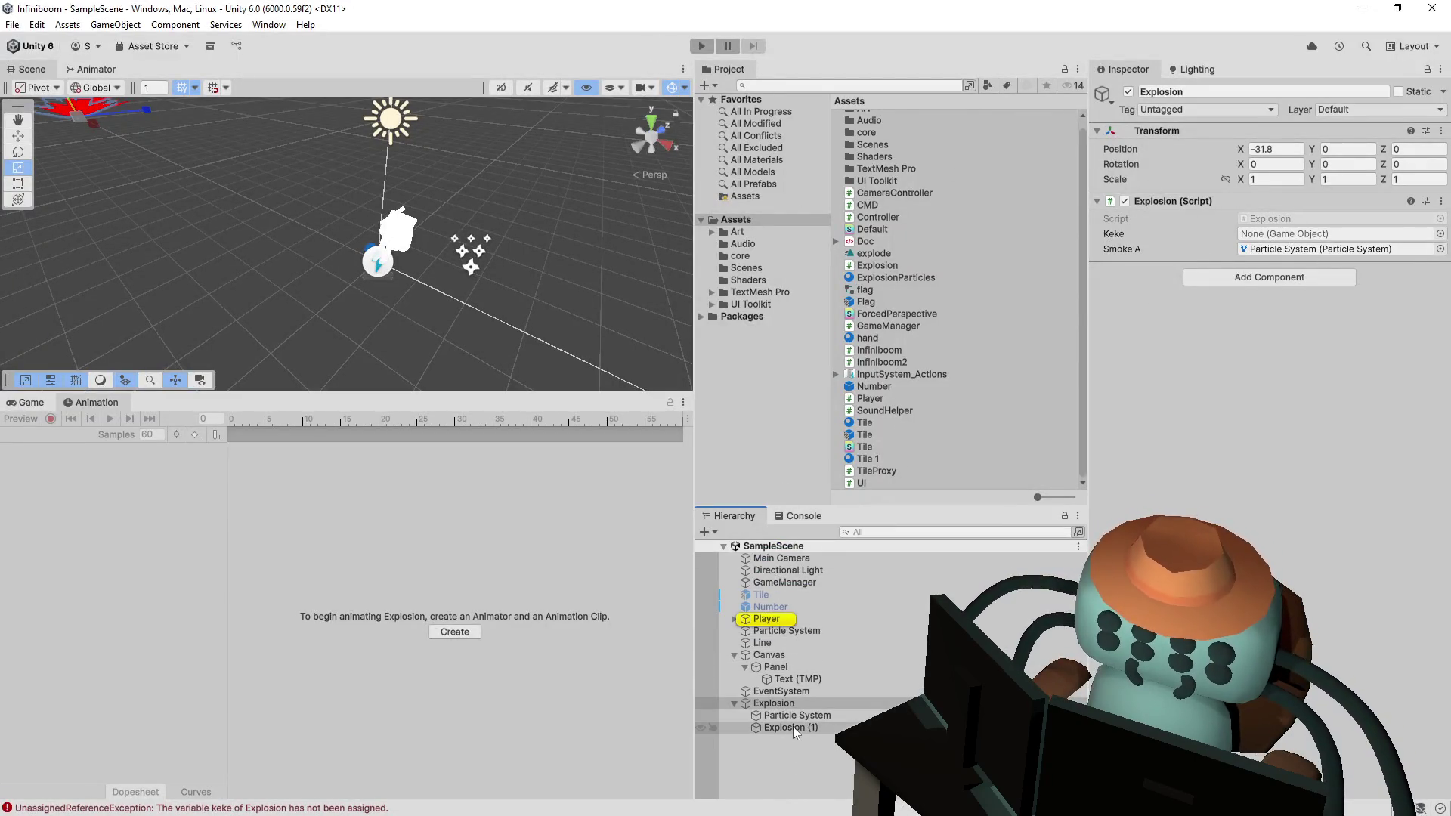
{"action": "left_click_drag", "start_coordinate": [787, 727], "coordinate": [1328, 241]}
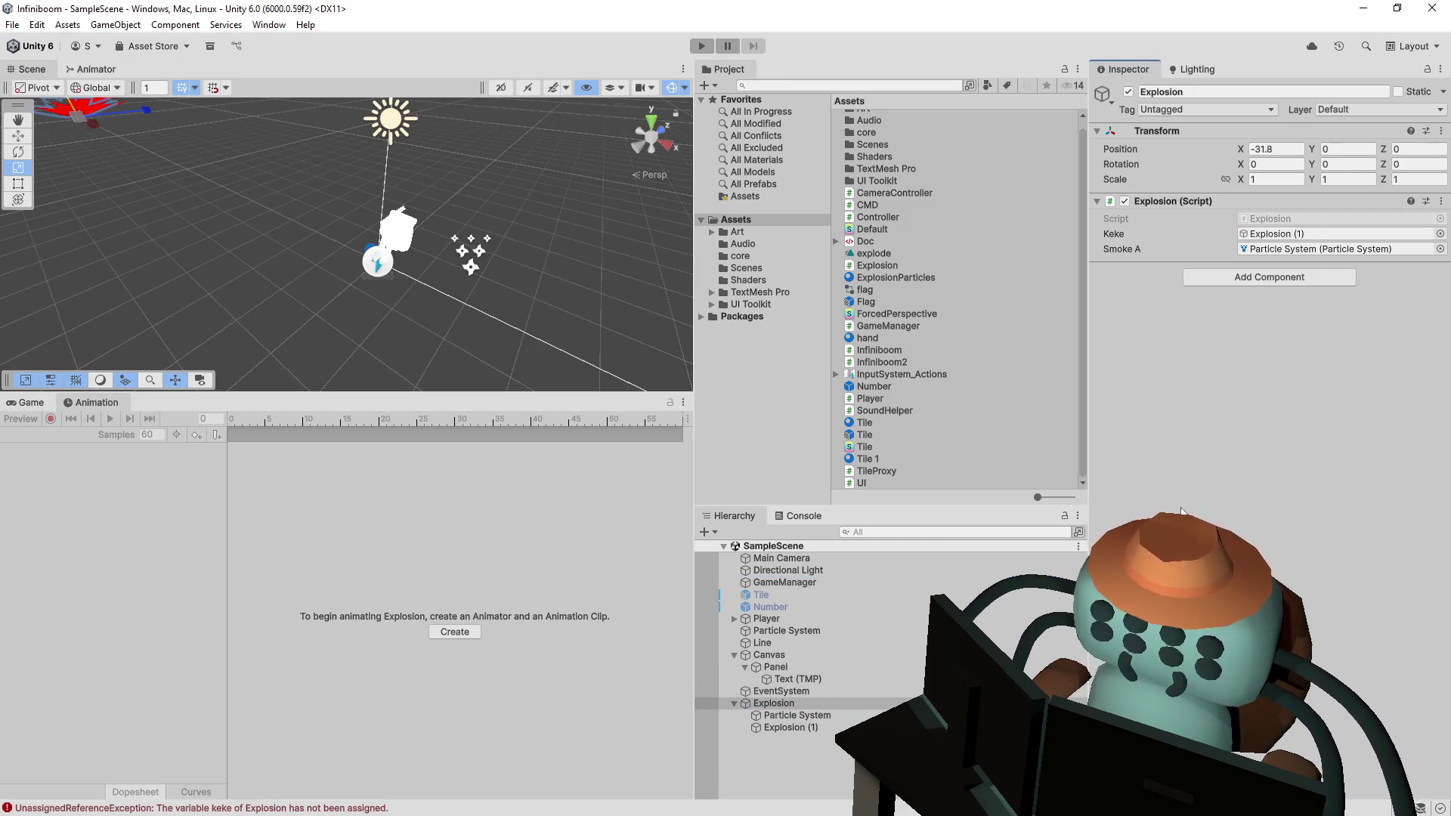
- Playtest by revealing tiles until mines burst with smoke at their positions, then stop
{"action": "left_click", "coordinate": [712, 49]}
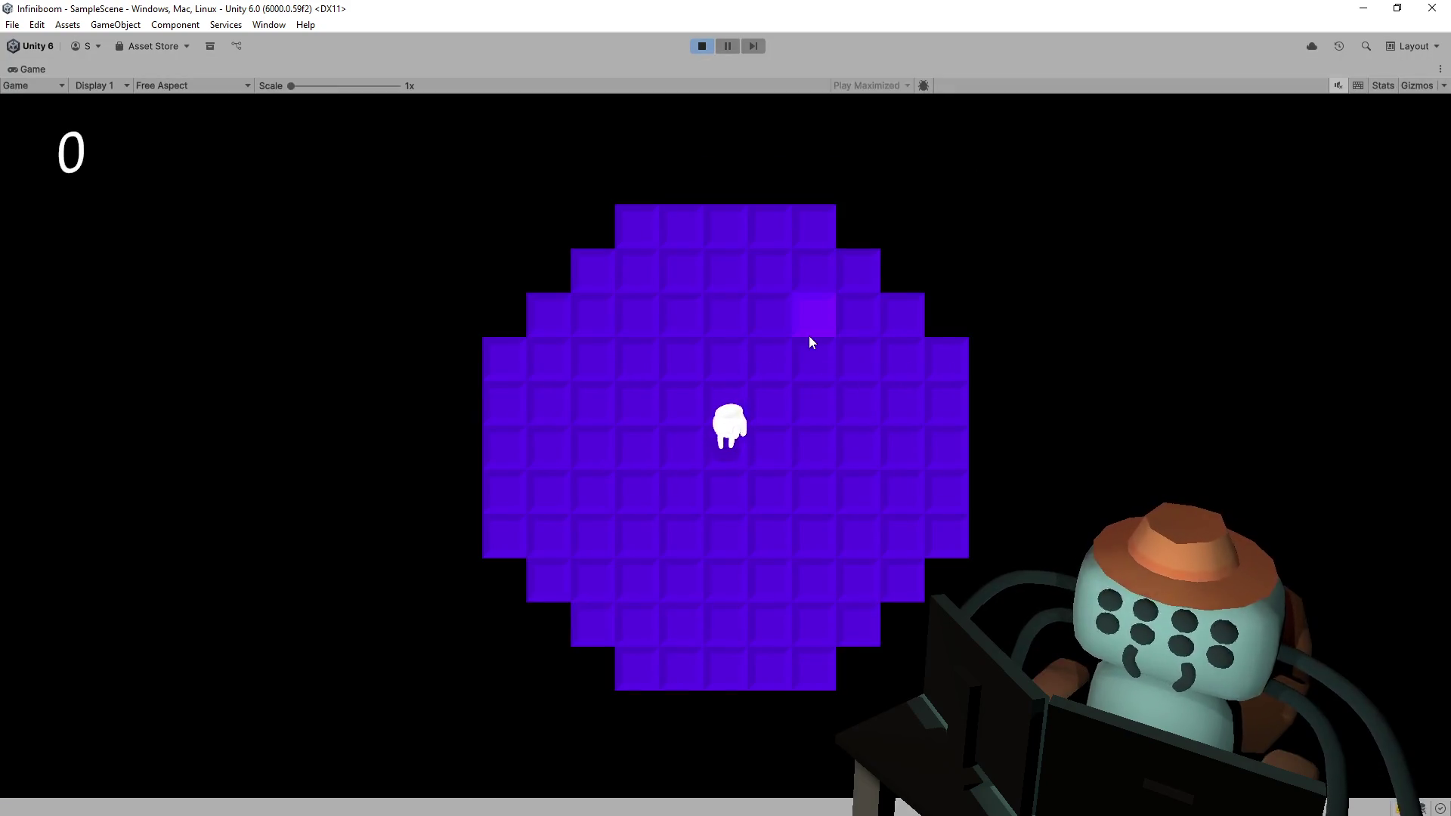
{"action": "left_click", "coordinate": [809, 336]}
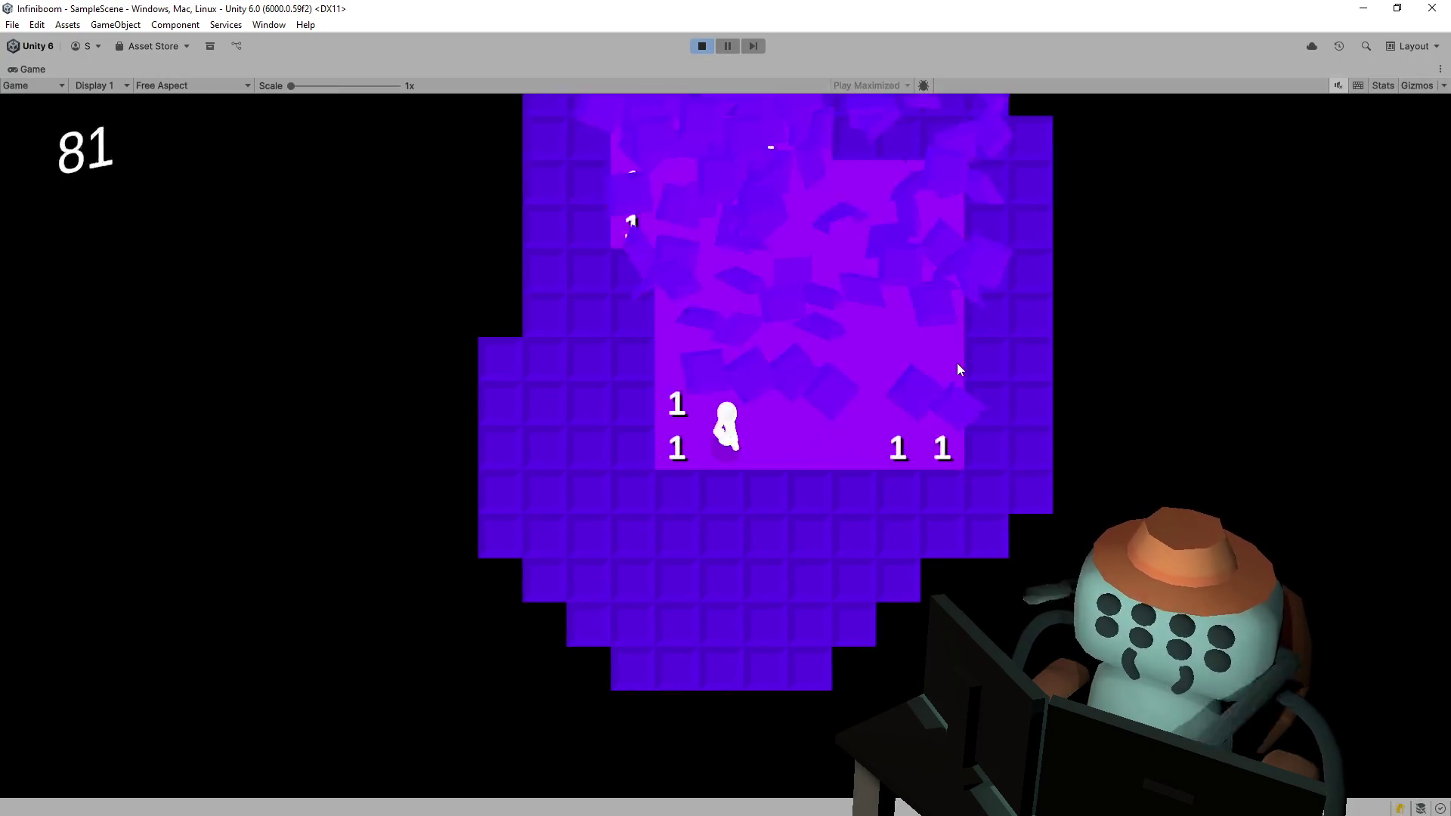
{"action": "left_click", "coordinate": [609, 548]}
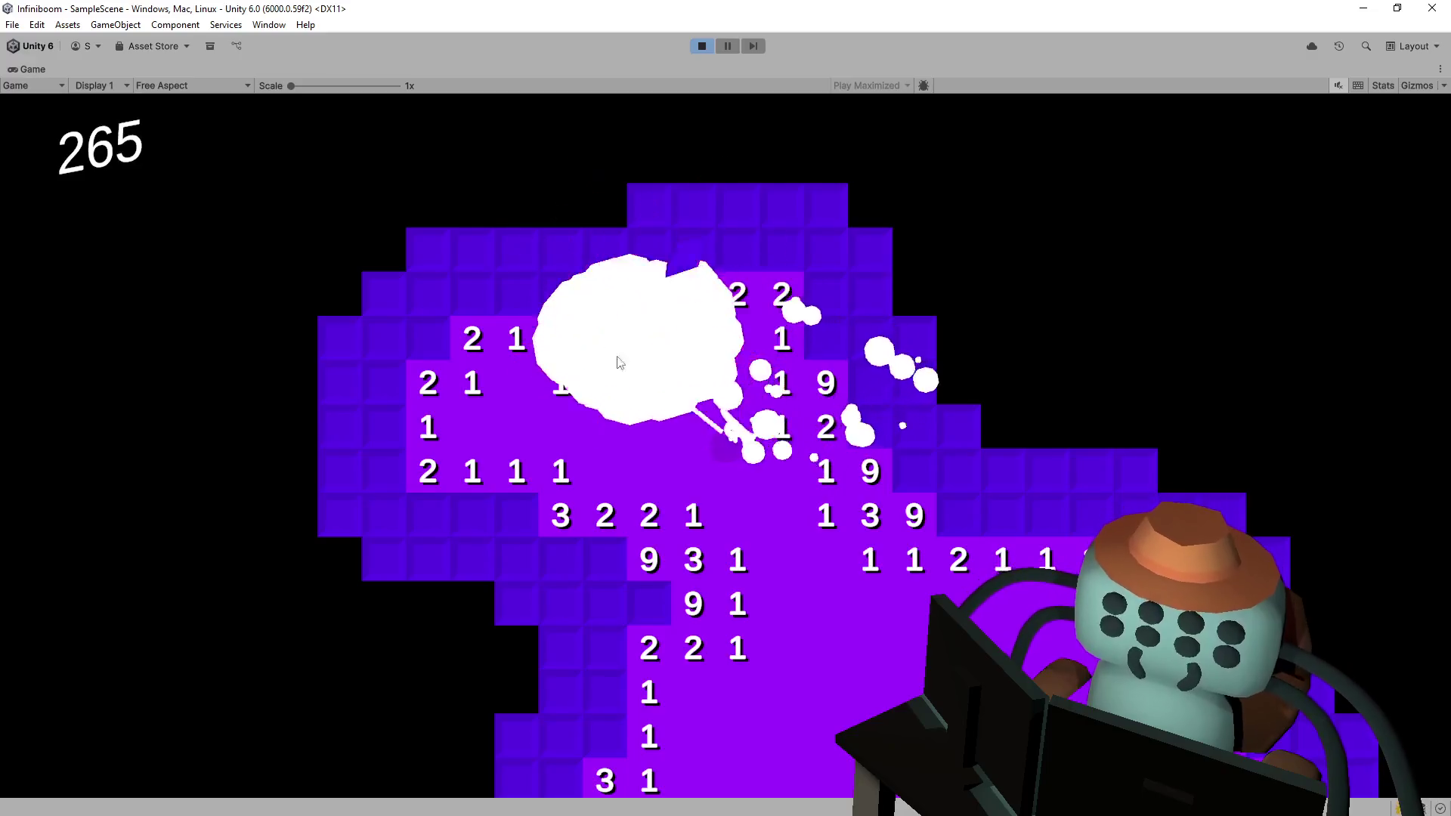
{"action": "left_click", "coordinate": [782, 298]}
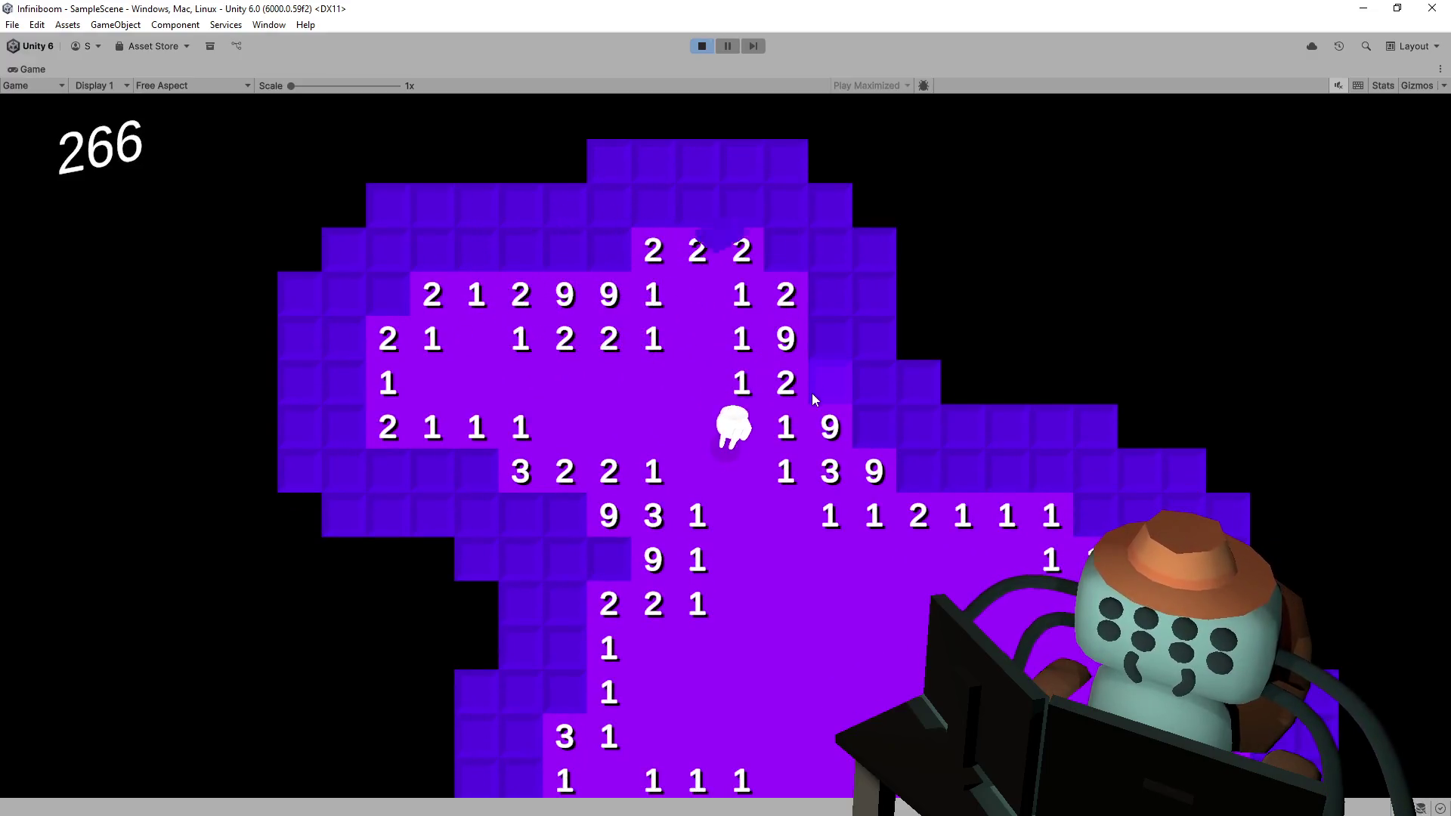
{"action": "left_click", "coordinate": [605, 487]}
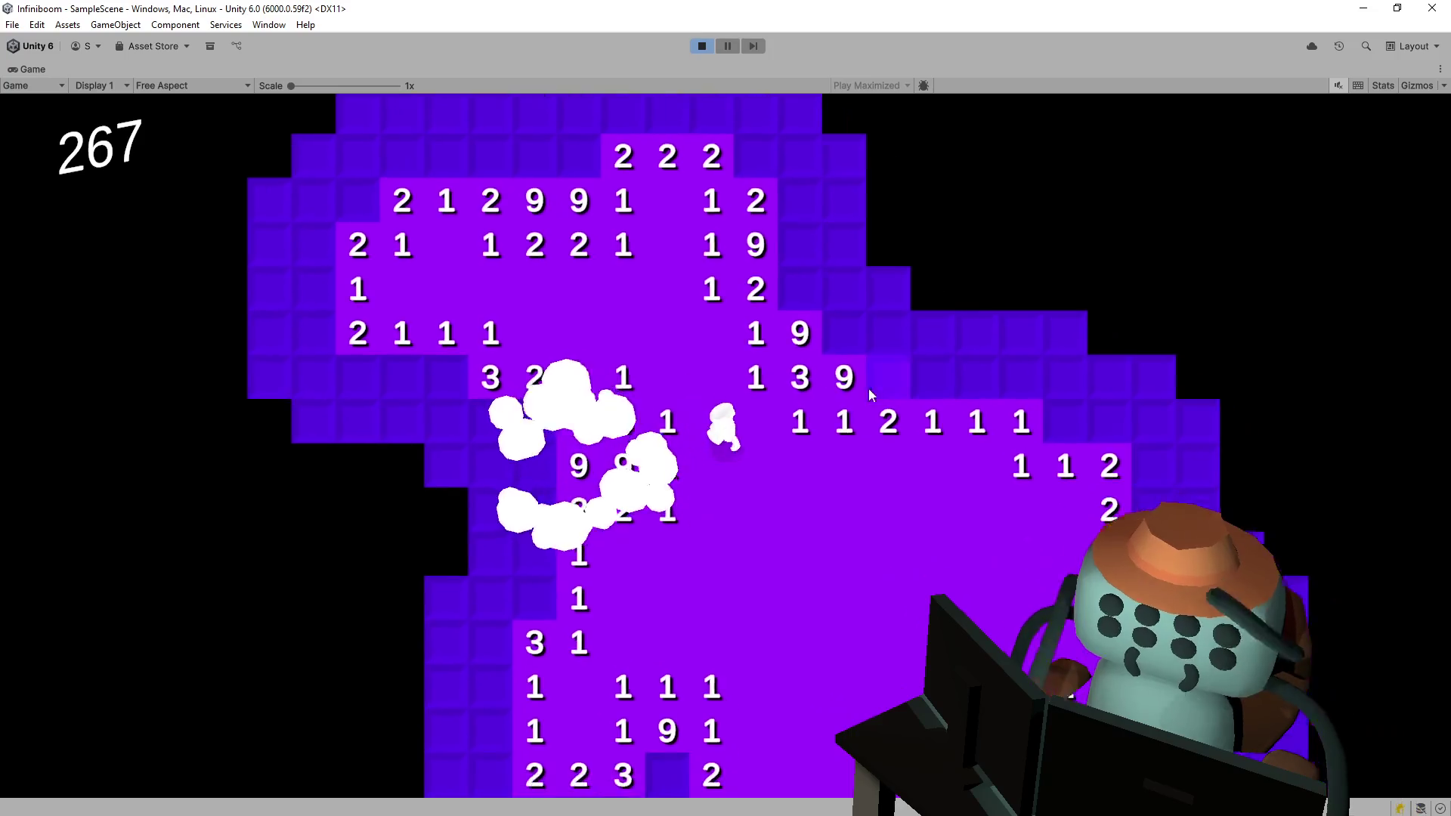
{"action": "left_click", "coordinate": [840, 334]}
{"action": "left_click", "coordinate": [843, 382]}
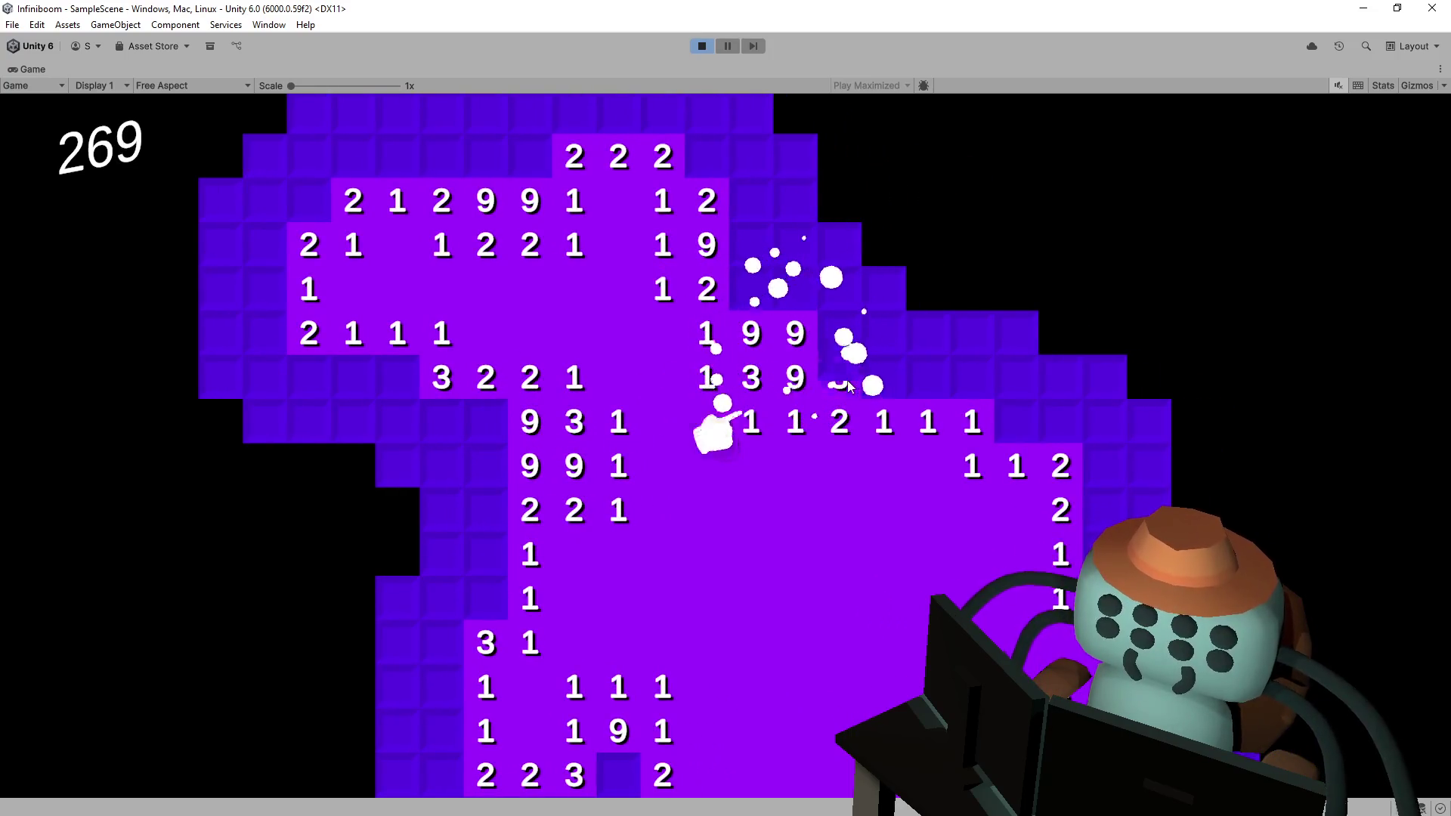
{"action": "left_click", "coordinate": [838, 381]}
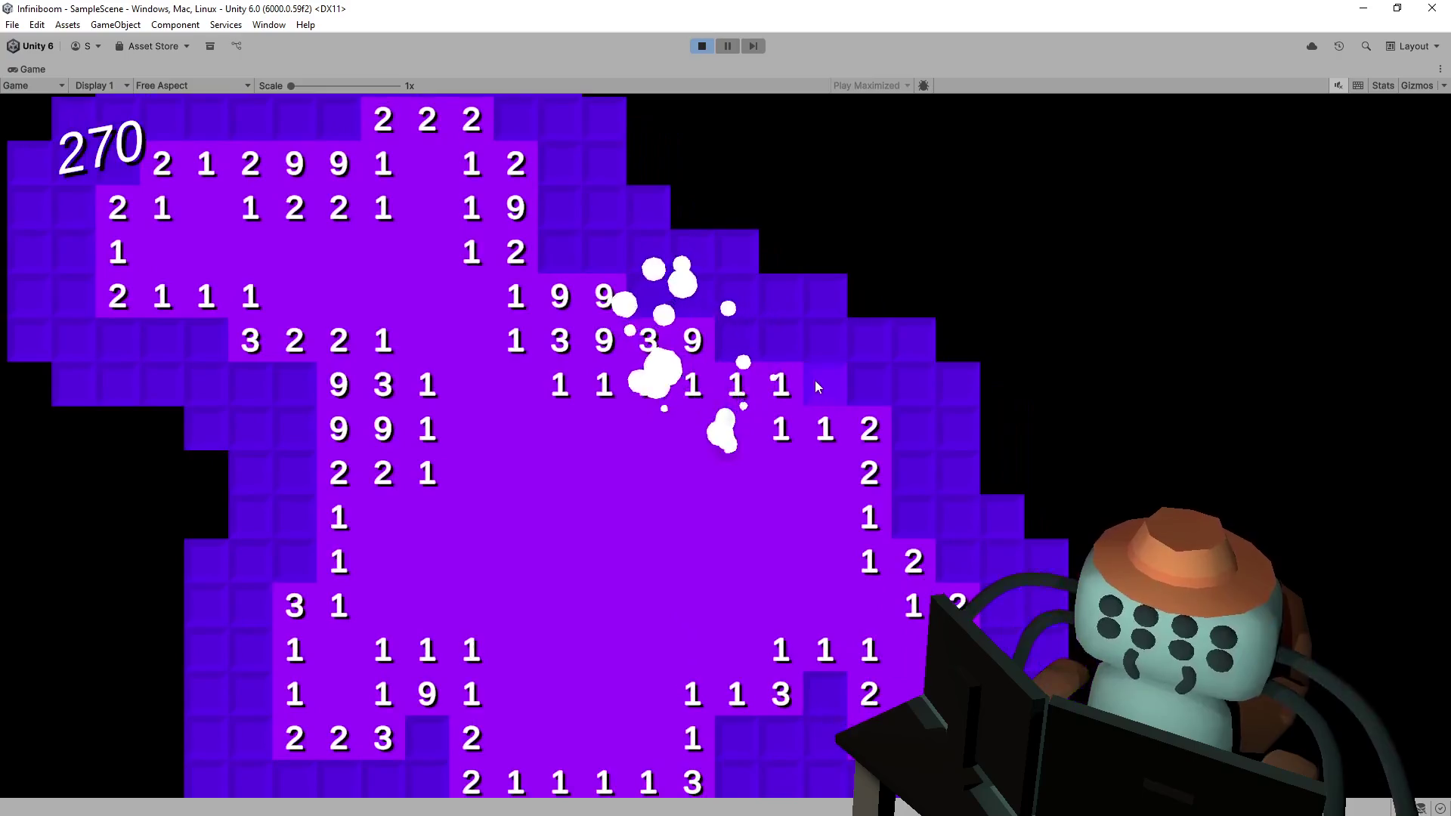
{"action": "left_click", "coordinate": [815, 379]}
{"action": "left_click", "coordinate": [693, 355]}
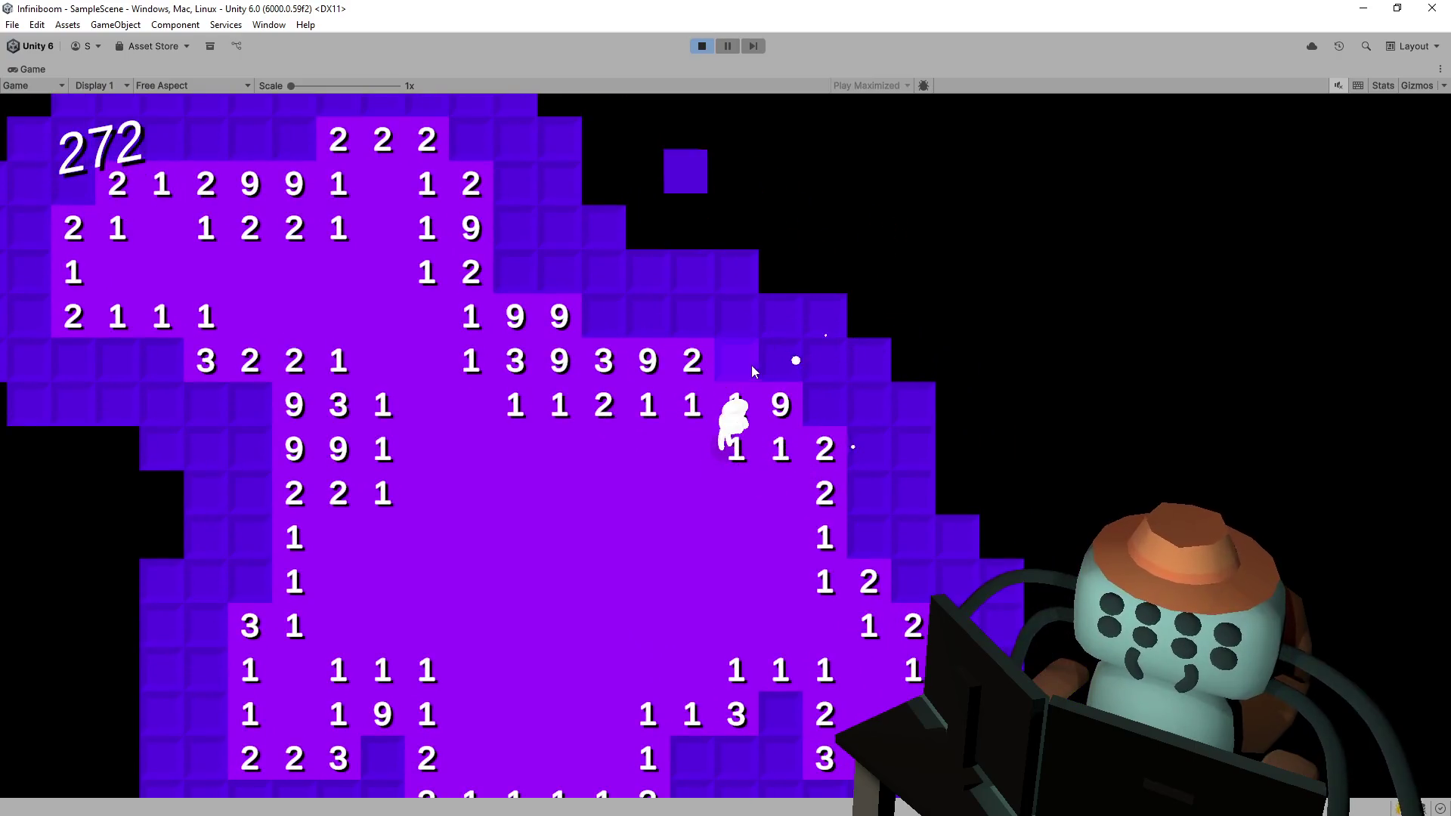
{"action": "left_click", "coordinate": [751, 365]}
{"action": "left_click", "coordinate": [701, 47]}
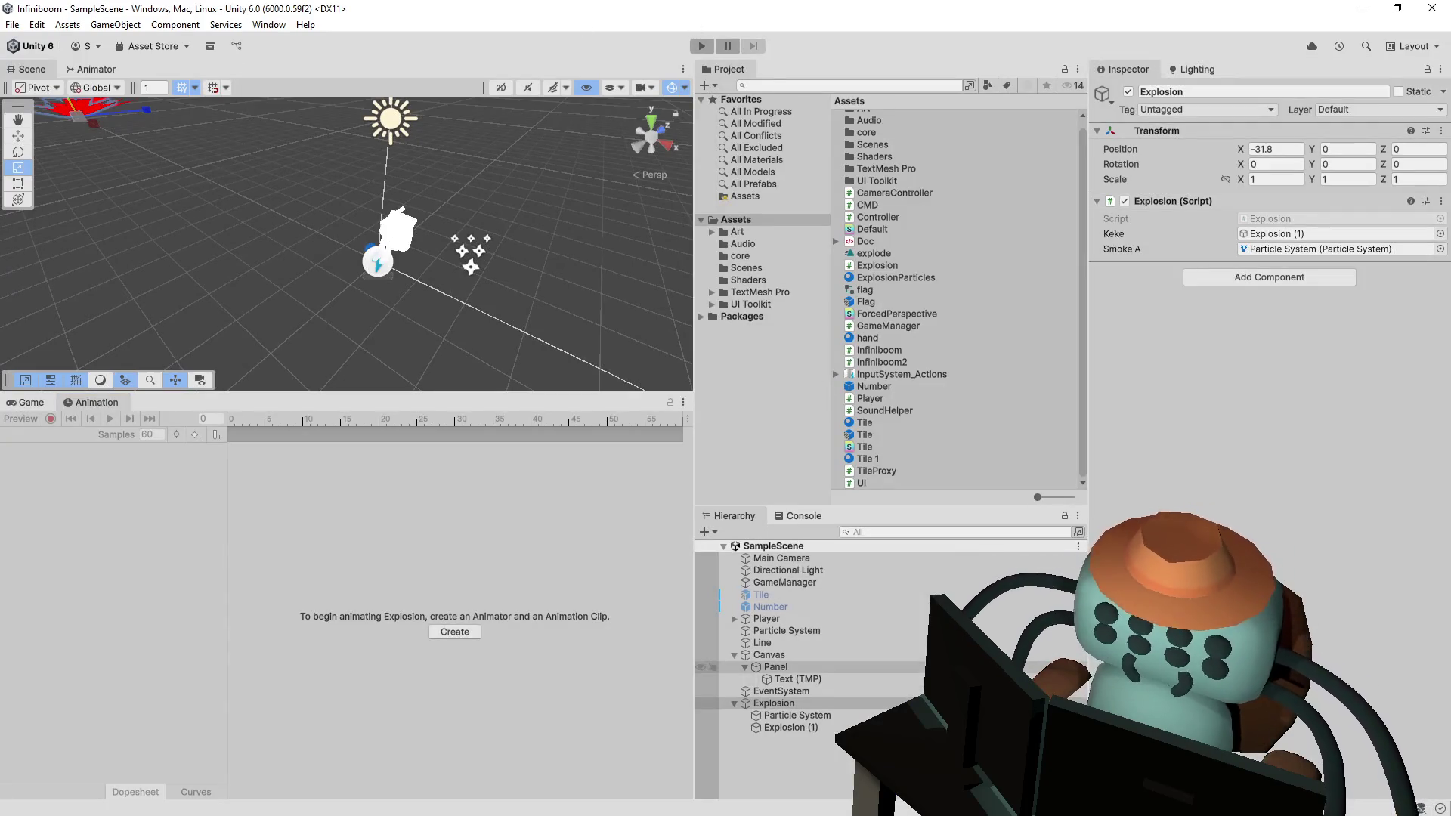
- Duplicate the Default shader asset and rename the copy Explosion
{"action": "mouse_move", "coordinate": [547, 204]}
{"action": "left_mouse_down"}
{"action": "mouse_move", "coordinate": [583, 253]}
{"action": "mouse_move", "coordinate": [843, 295]}
{"action": "left_mouse_up"}
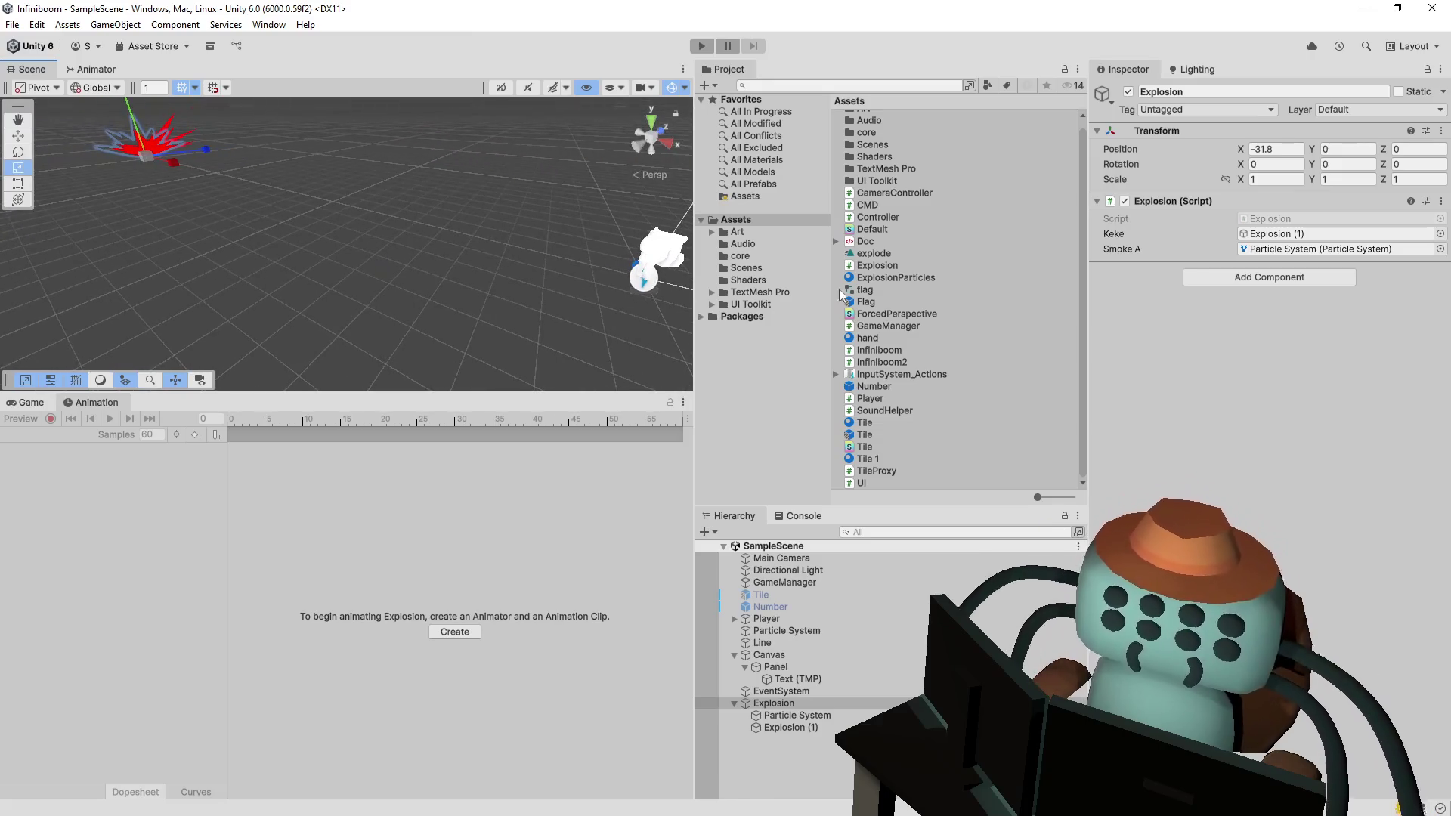
{"action": "left_click", "coordinate": [905, 228]}
{"action": "key", "text": "ctrl+d"}
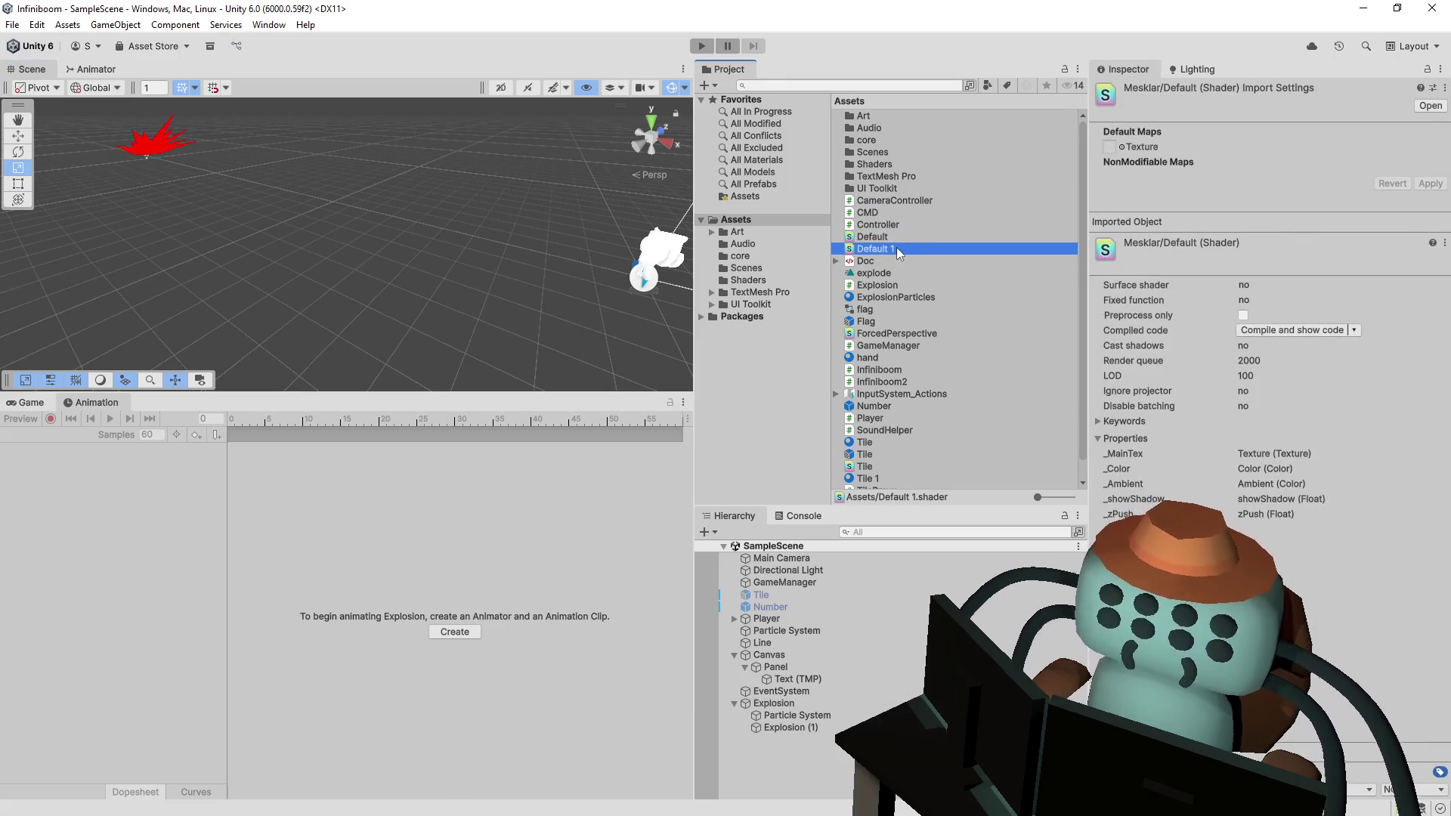
{"action": "key", "text": "F2"}
{"action": "type", "text": "Explosion"}
{"action": "key", "text": "Return"}
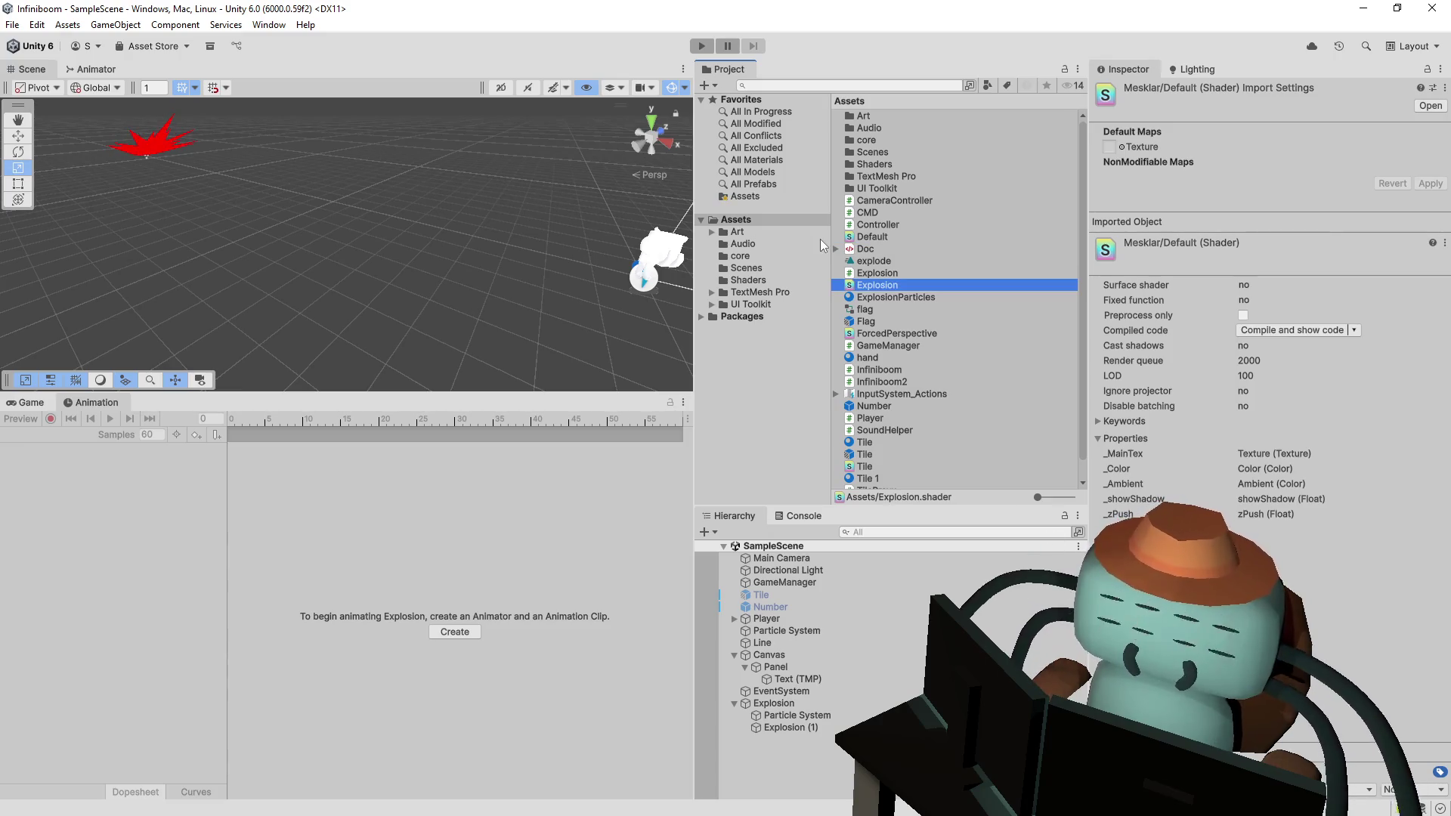
- Change the shader's name from mesklar/Default to mesklar/Explosion and save the file
{"action": "left_click", "coordinate": [225, 184]}
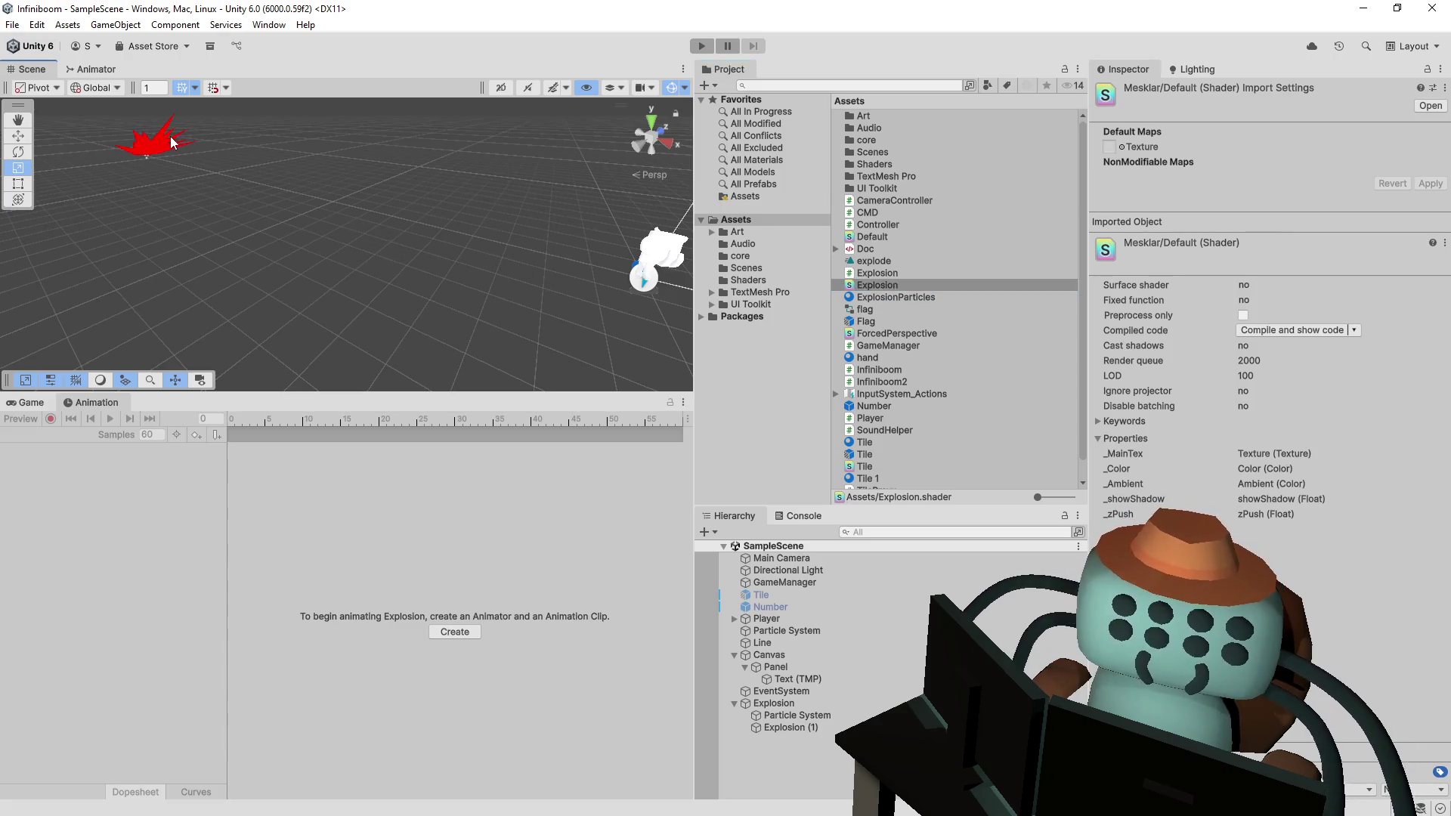
{"action": "left_click", "coordinate": [910, 283]}
{"action": "double_click", "coordinate": [247, 117]}
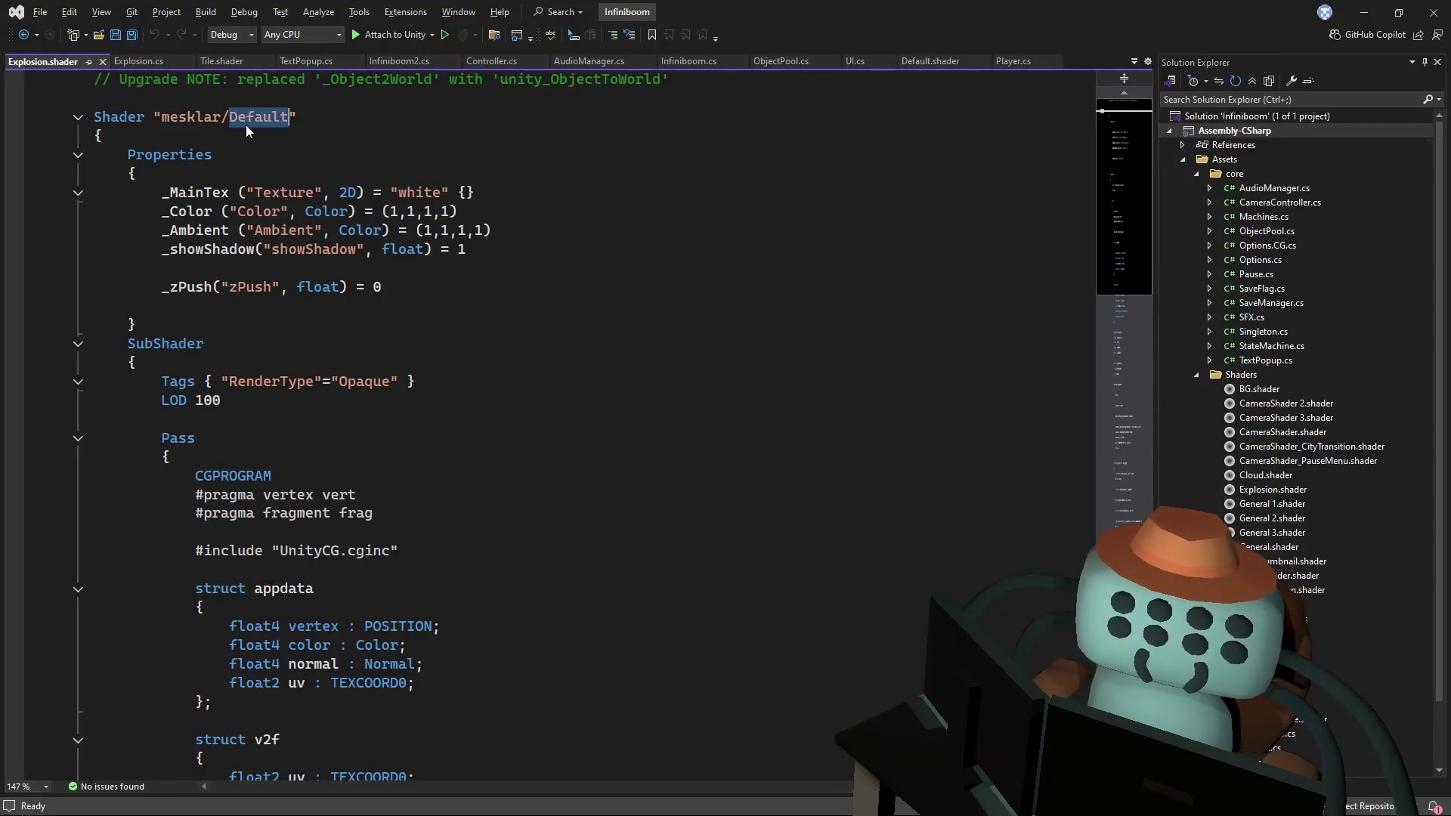
{"action": "type", "text": "Explosion"}
{"action": "key", "text": "Escape"}
{"action": "key", "text": "ctrl+s"}
{"action": "key", "text": "alt+Tab"}
{"action": "left_click", "coordinate": [791, 727]}
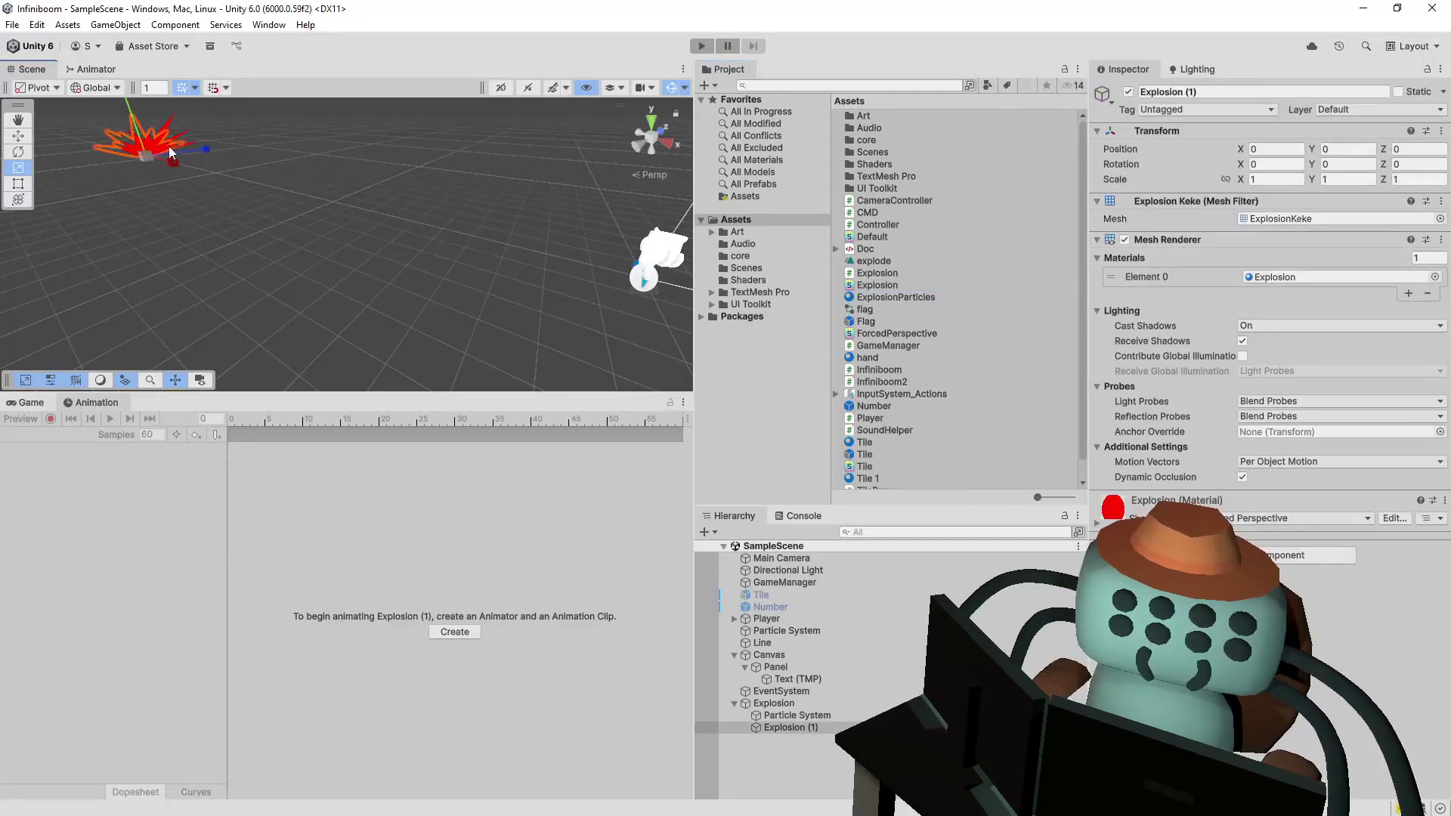
- Switch the Explosion material's shader to the Explosion shader
{"action": "left_click", "coordinate": [1270, 518]}
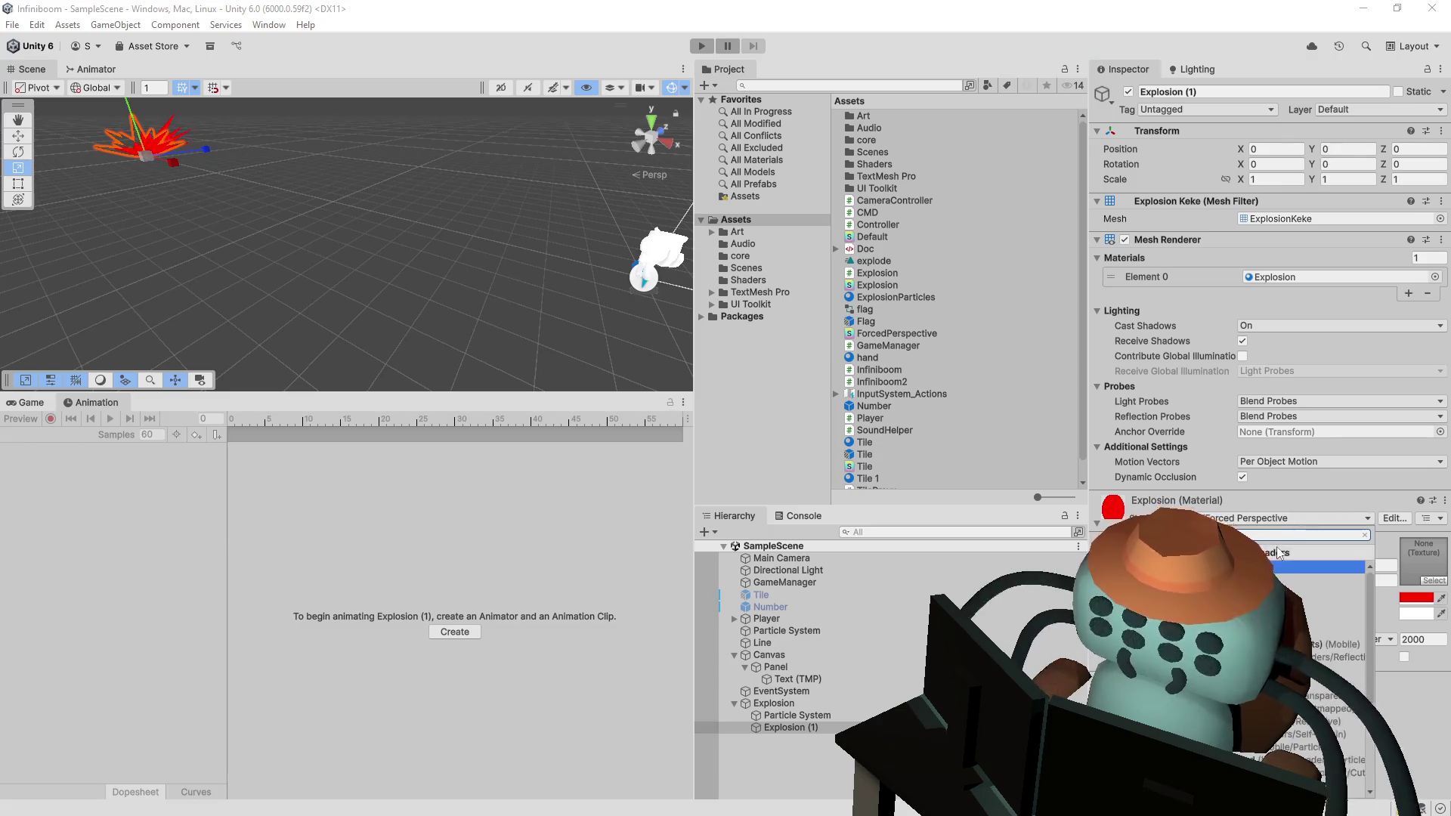
{"action": "type", "text": "explosion"}
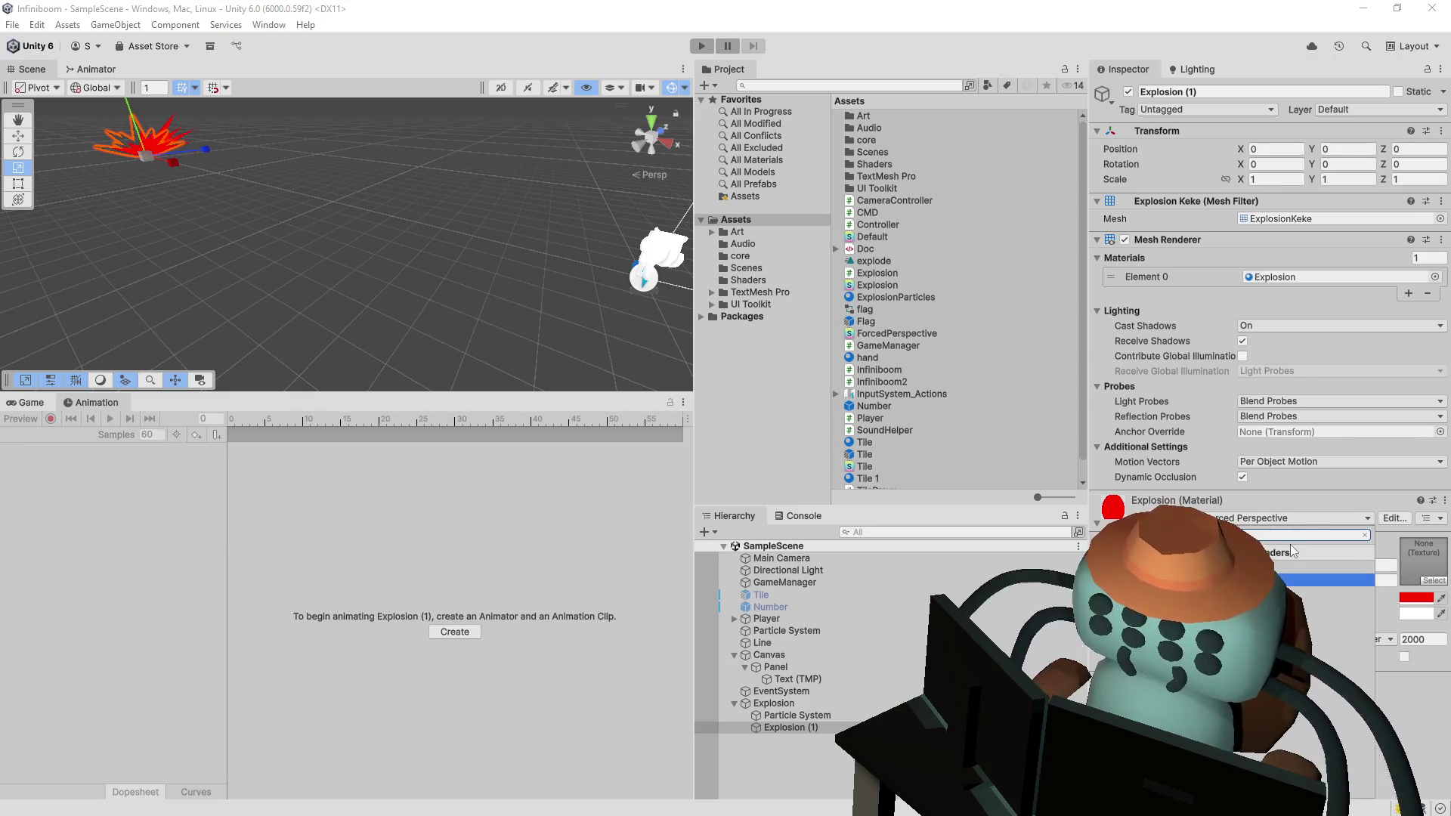
{"action": "key", "text": "Return"}
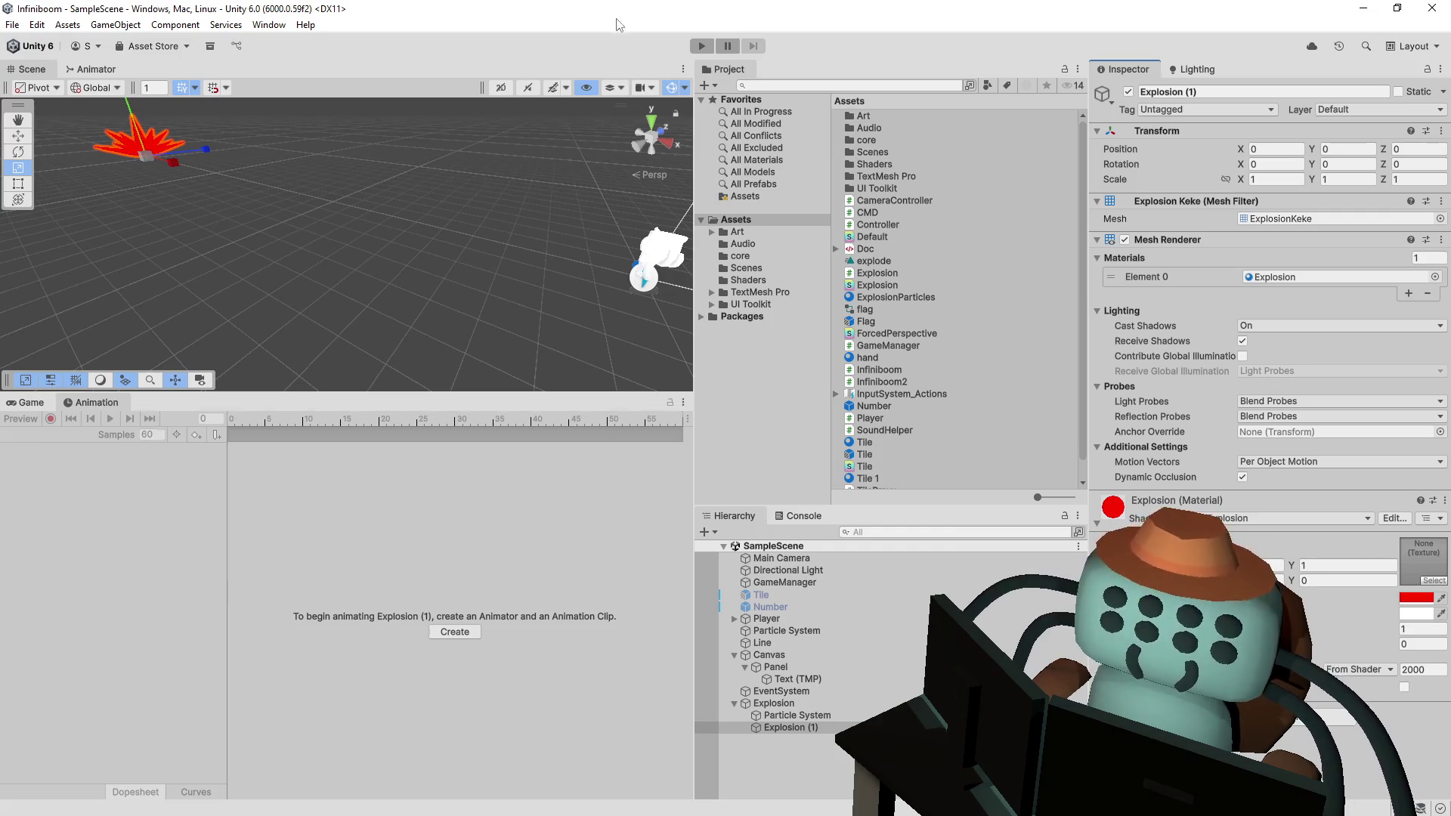
- Delete the Explosion (1) object from the Hierarchy
{"action": "left_click", "coordinate": [795, 713]}
{"action": "left_click", "coordinate": [796, 729]}
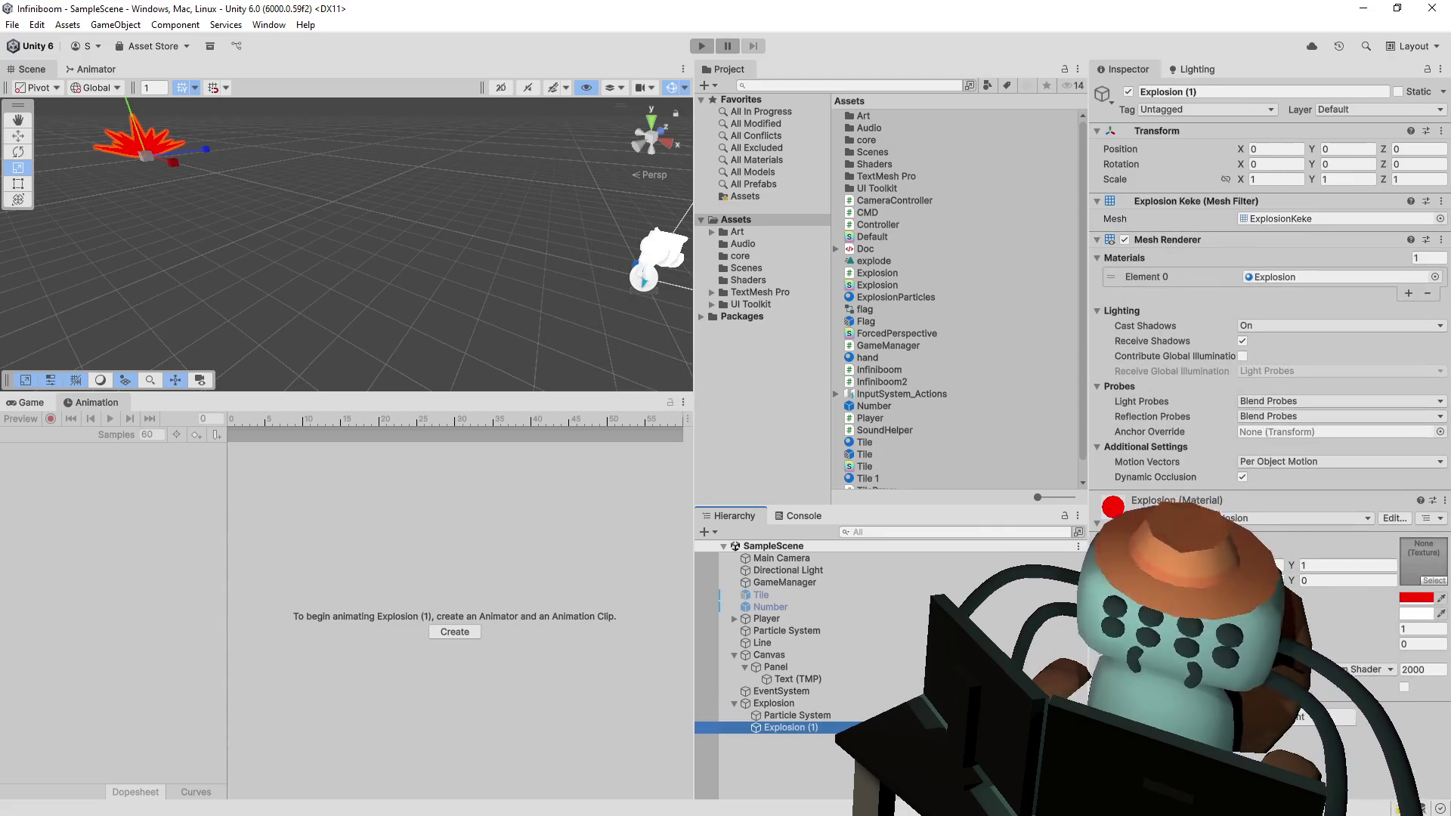
{"action": "left_click", "coordinate": [824, 714]}
{"action": "left_click", "coordinate": [813, 724]}
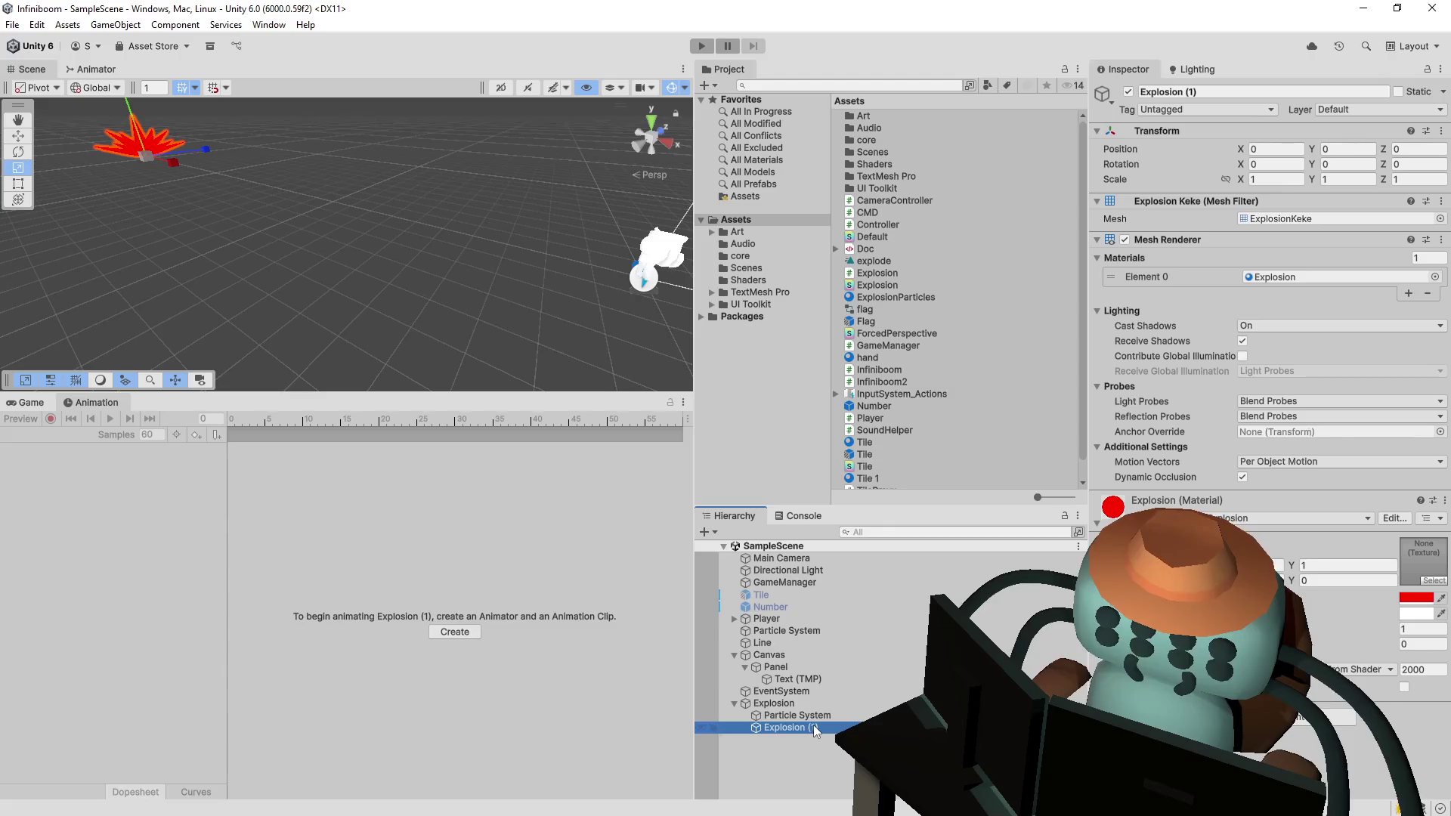
{"action": "key", "text": "Delete"}
{"action": "left_click", "coordinate": [818, 719]}
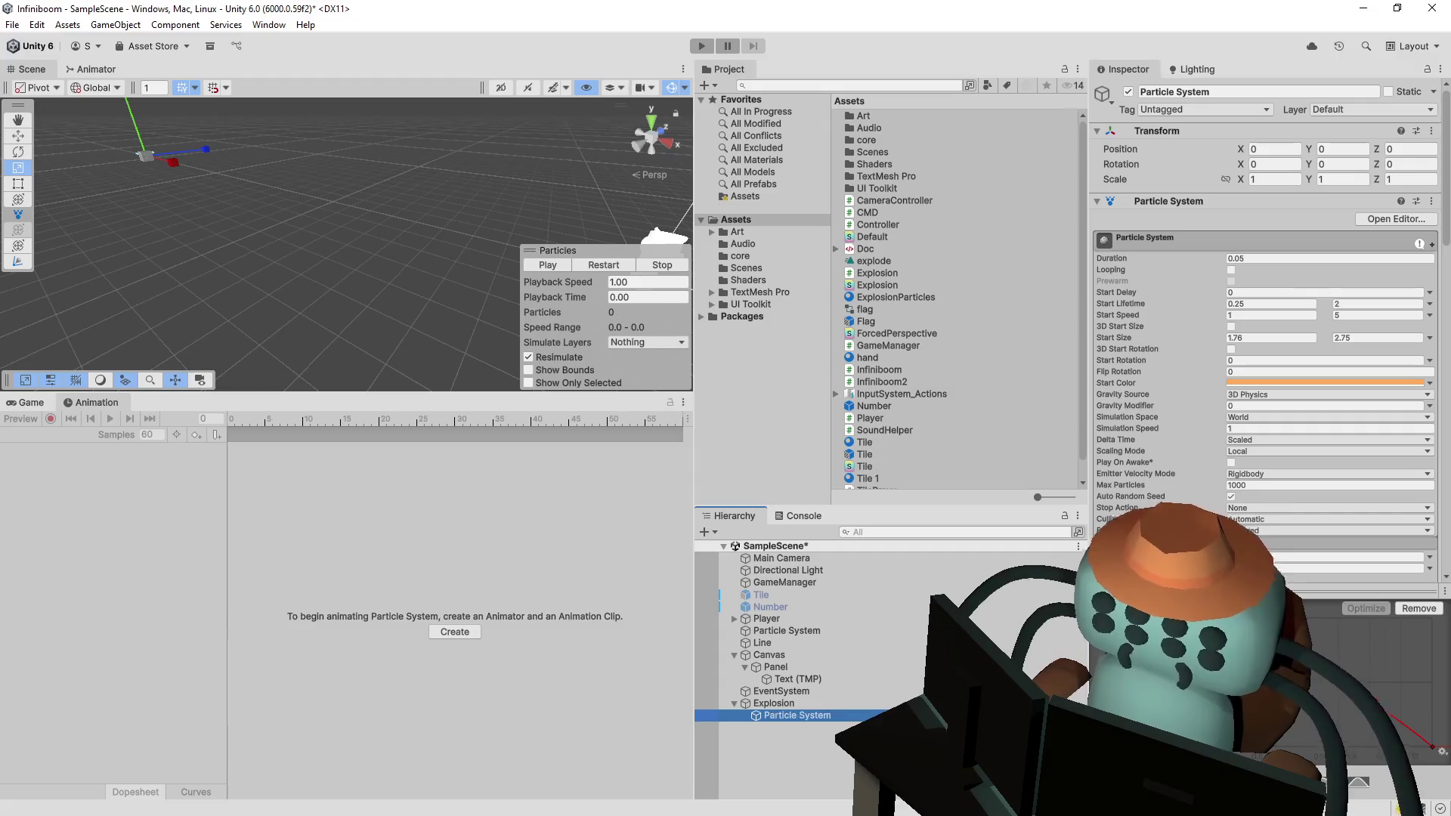
- Apply the mesklar/Explosion shader to the particle system's ExplosionParticles material
{"action": "scroll", "coordinate": [1161, 476], "scroll_direction": "down", "scroll_amount": 3}
{"action": "scroll", "coordinate": [1187, 508], "scroll_direction": "down", "scroll_amount": 20}
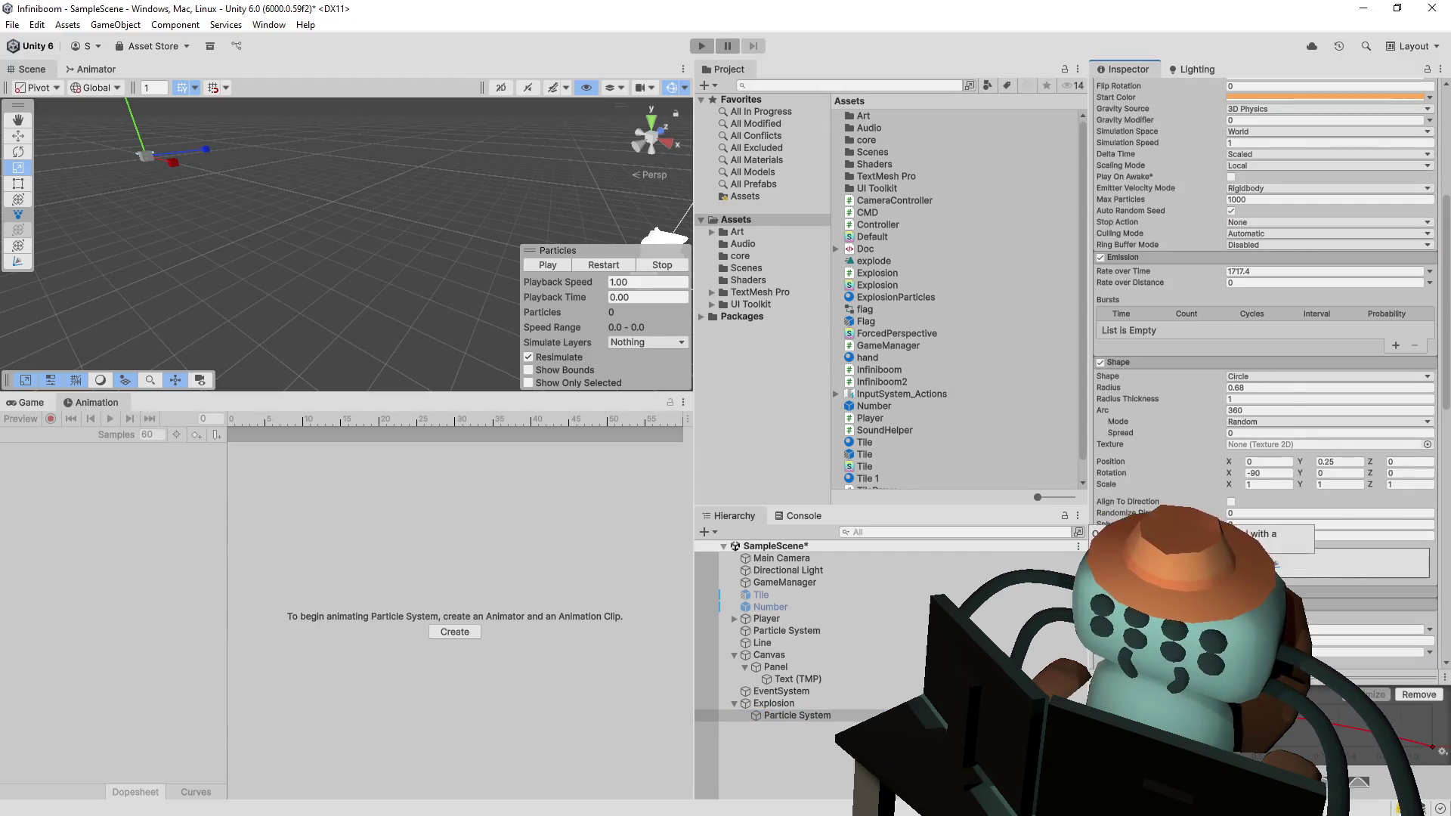
{"action": "scroll", "coordinate": [1187, 509], "scroll_direction": "down", "scroll_amount": 9}
{"action": "left_click", "coordinate": [1285, 471]}
{"action": "left_click", "coordinate": [911, 299]}
{"action": "left_click", "coordinate": [1292, 105]}
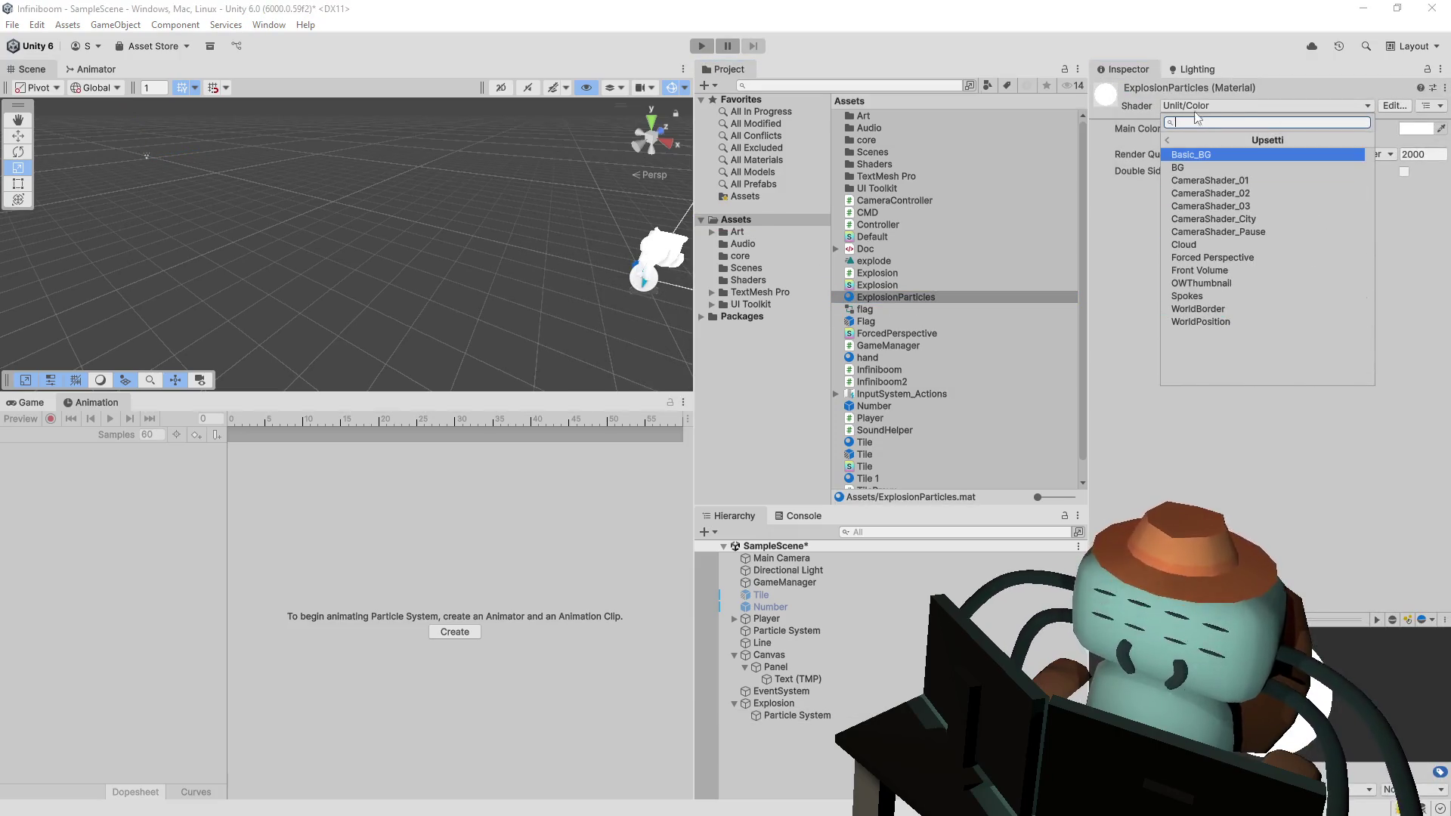
{"action": "left_click", "coordinate": [1210, 179]}
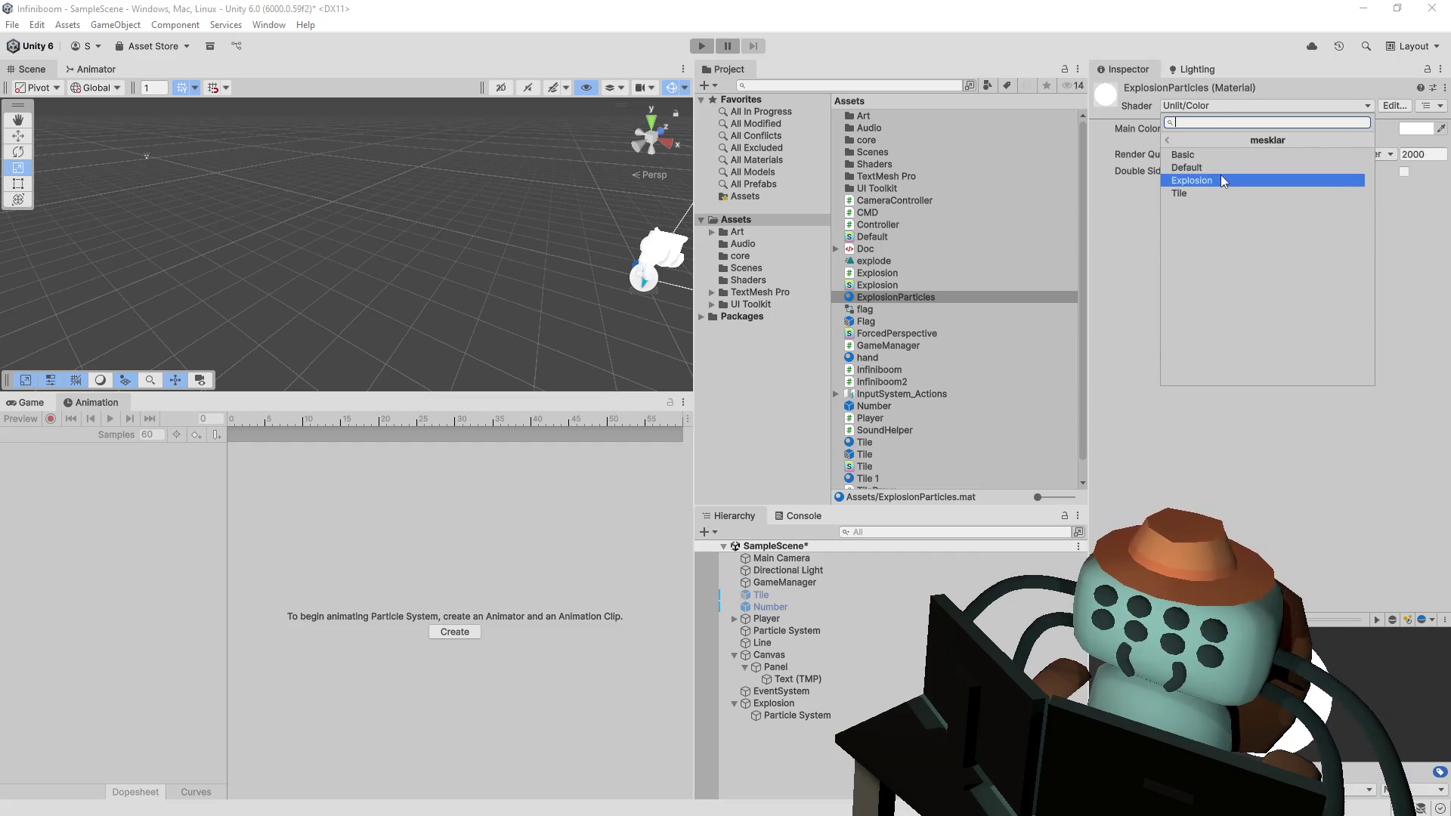
{"action": "left_click", "coordinate": [1222, 175]}
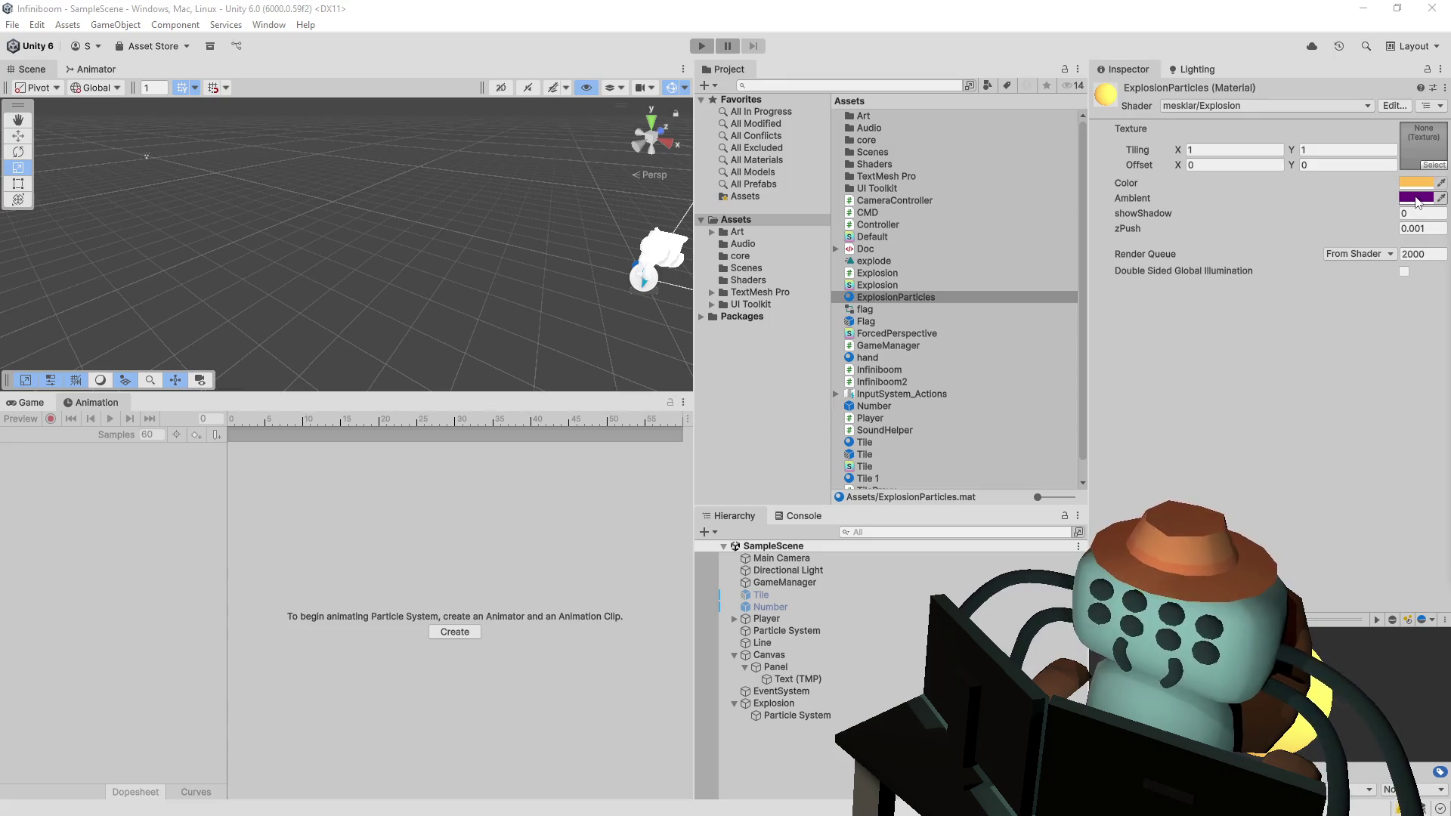
- Match the material's Ambient to its orange Color and run the game
{"action": "left_click", "coordinate": [1442, 198]}
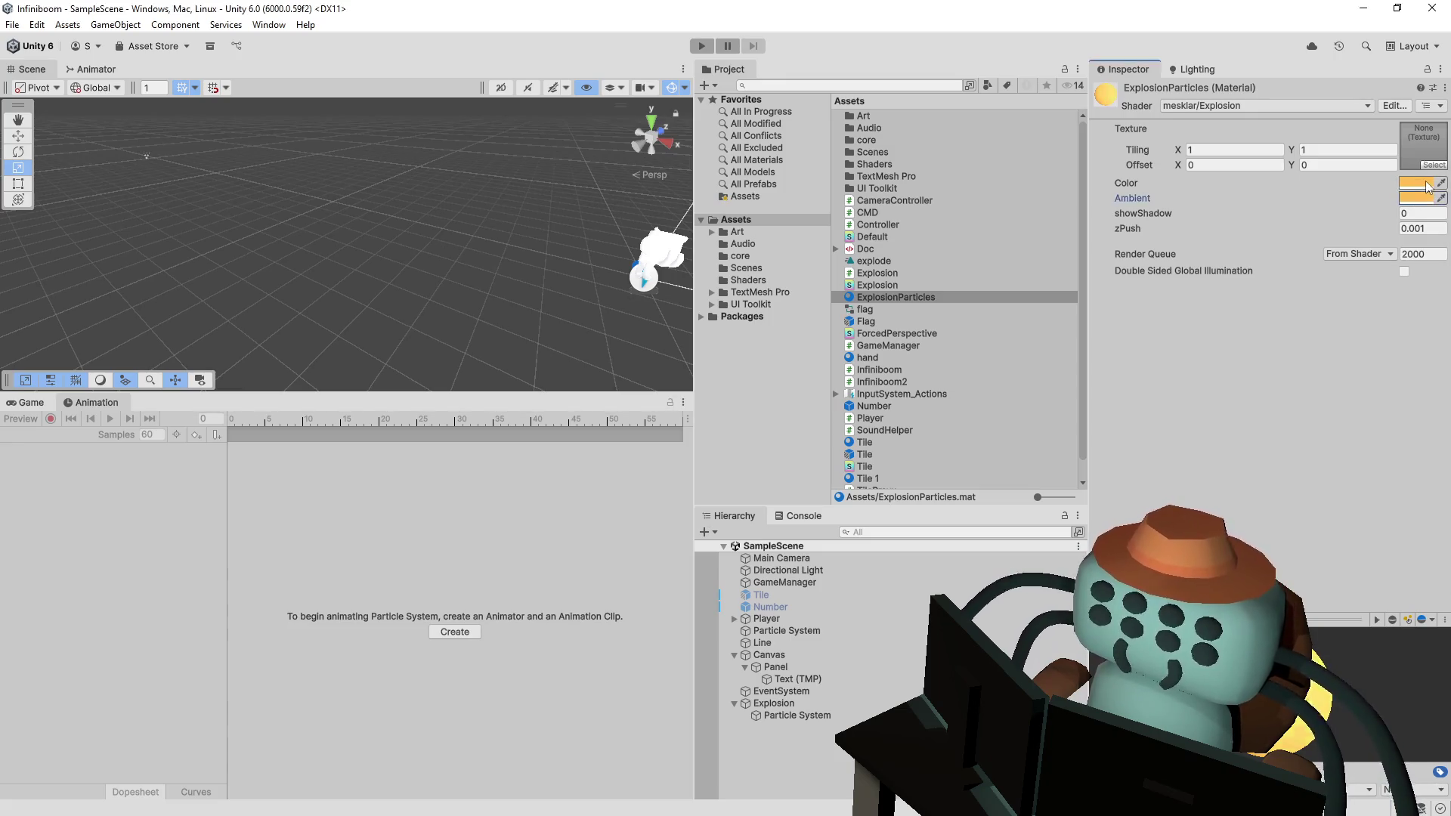
{"action": "left_click", "coordinate": [1418, 182]}
{"action": "left_click", "coordinate": [700, 46]}
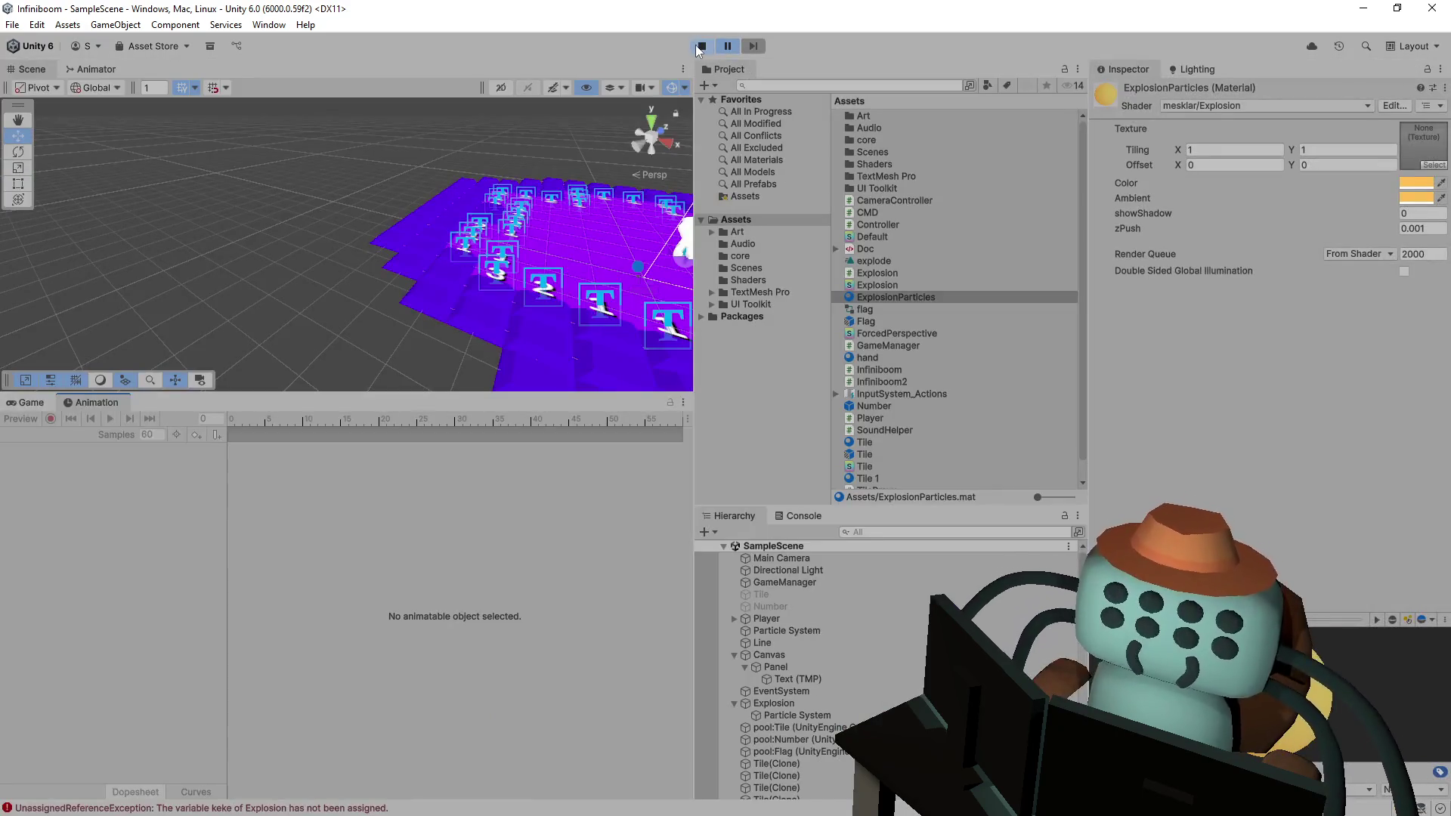
- Delete the keke scaling code from Explosion.cs and duplicate the smokeA.Play() line
{"action": "left_click", "coordinate": [701, 46]}
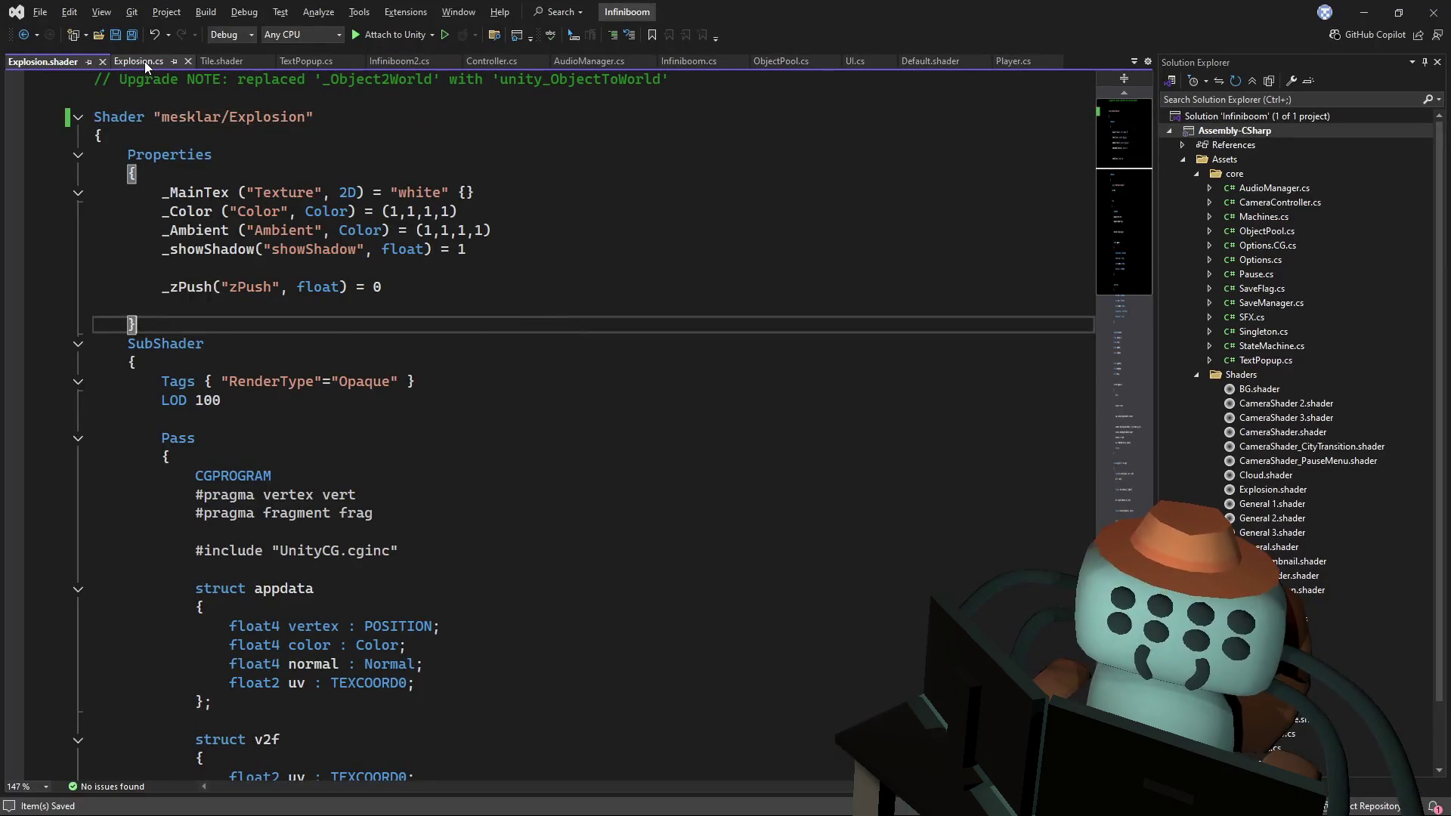
{"action": "left_click", "coordinate": [144, 61]}
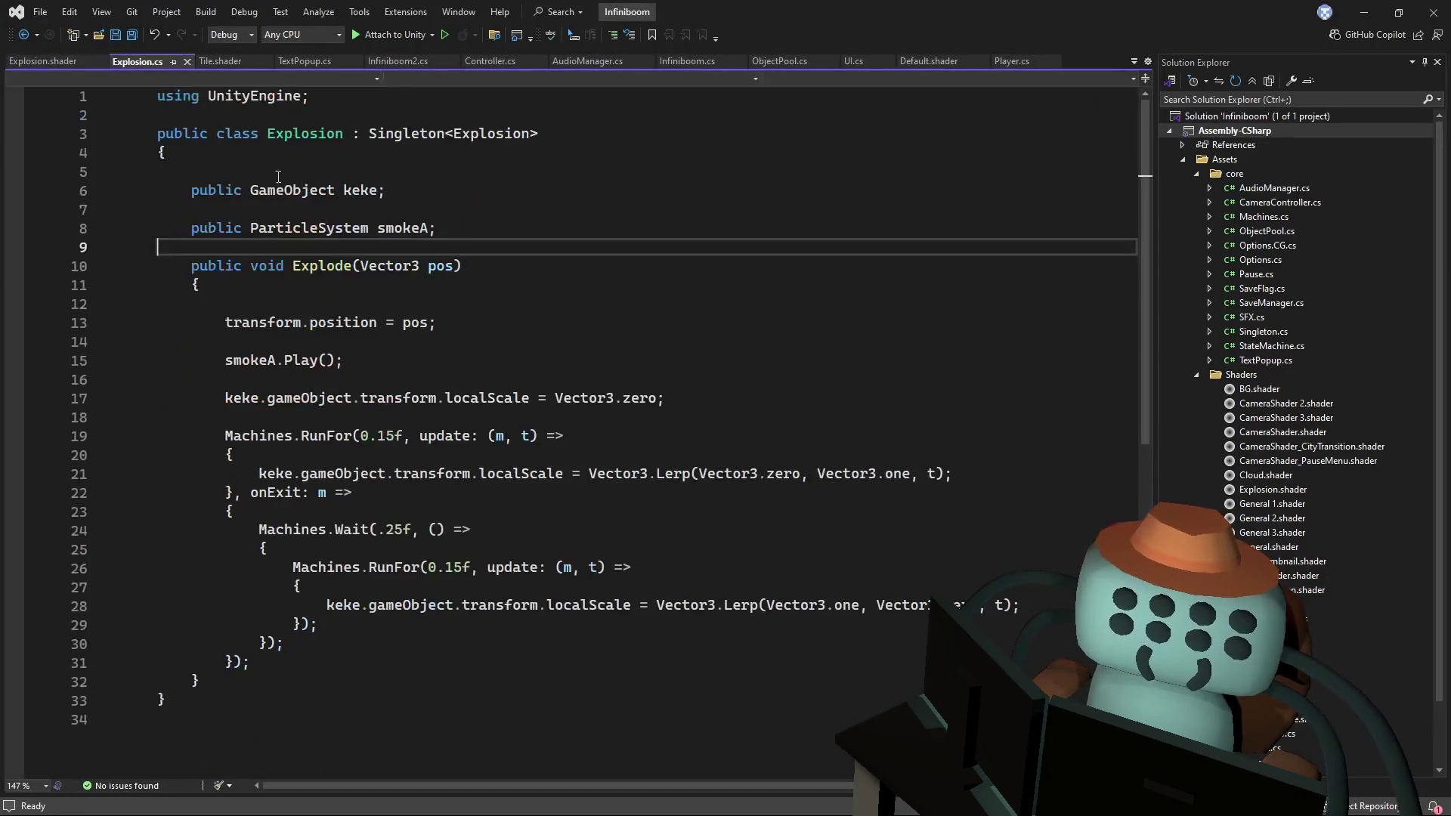
{"action": "left_click", "coordinate": [187, 190]}
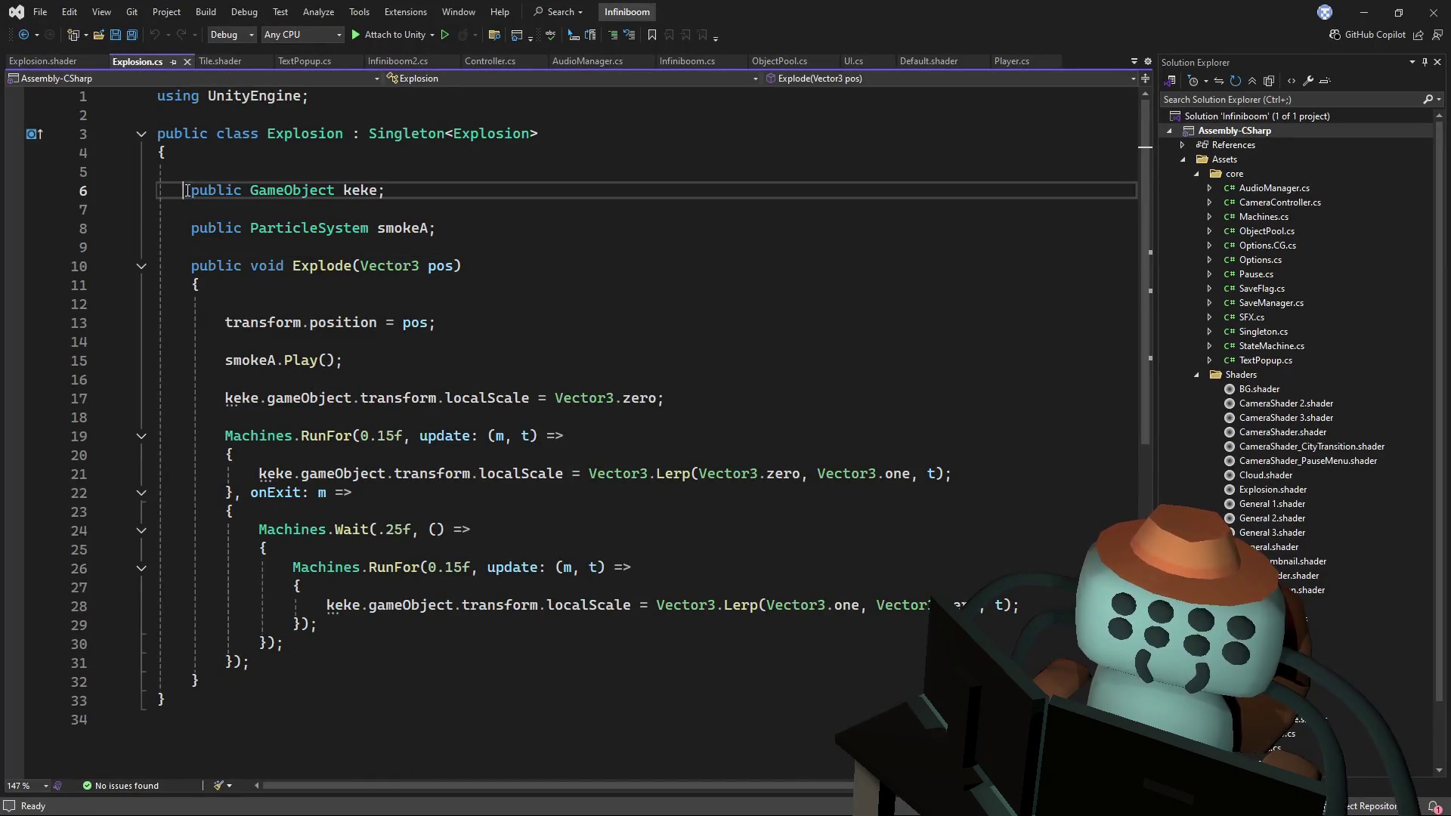
{"action": "left_click_drag", "start_coordinate": [269, 666], "coordinate": [225, 398]}
{"action": "key", "text": "Delete"}
{"action": "left_click_drag", "start_coordinate": [384, 358], "coordinate": [386, 350]}
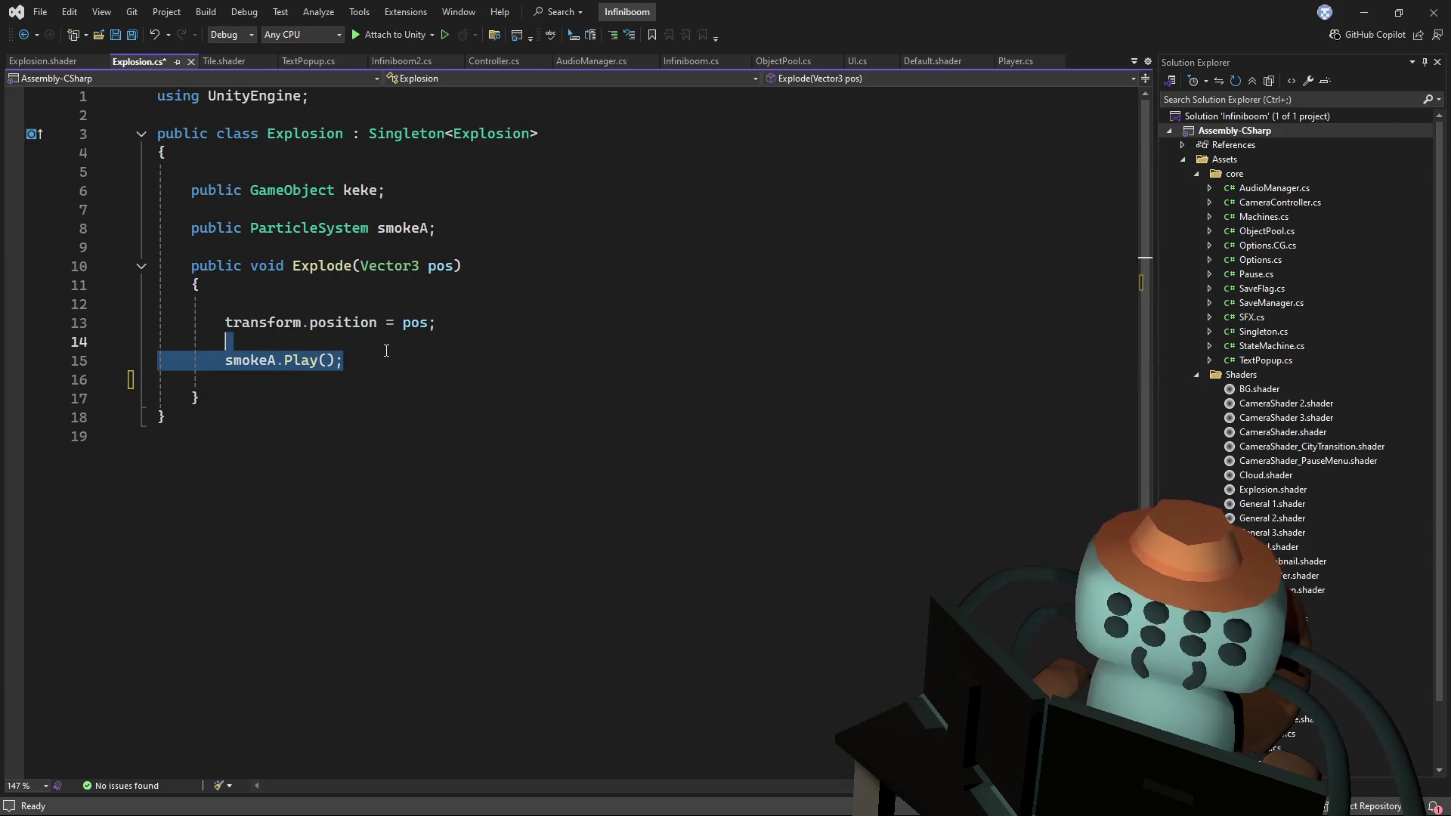
{"action": "key", "text": "ctrl+d"}
- Declare 'ParticleSystem smokeA, keke', remove the old GameObject keke field, and save
{"action": "left_click", "coordinate": [360, 191]}
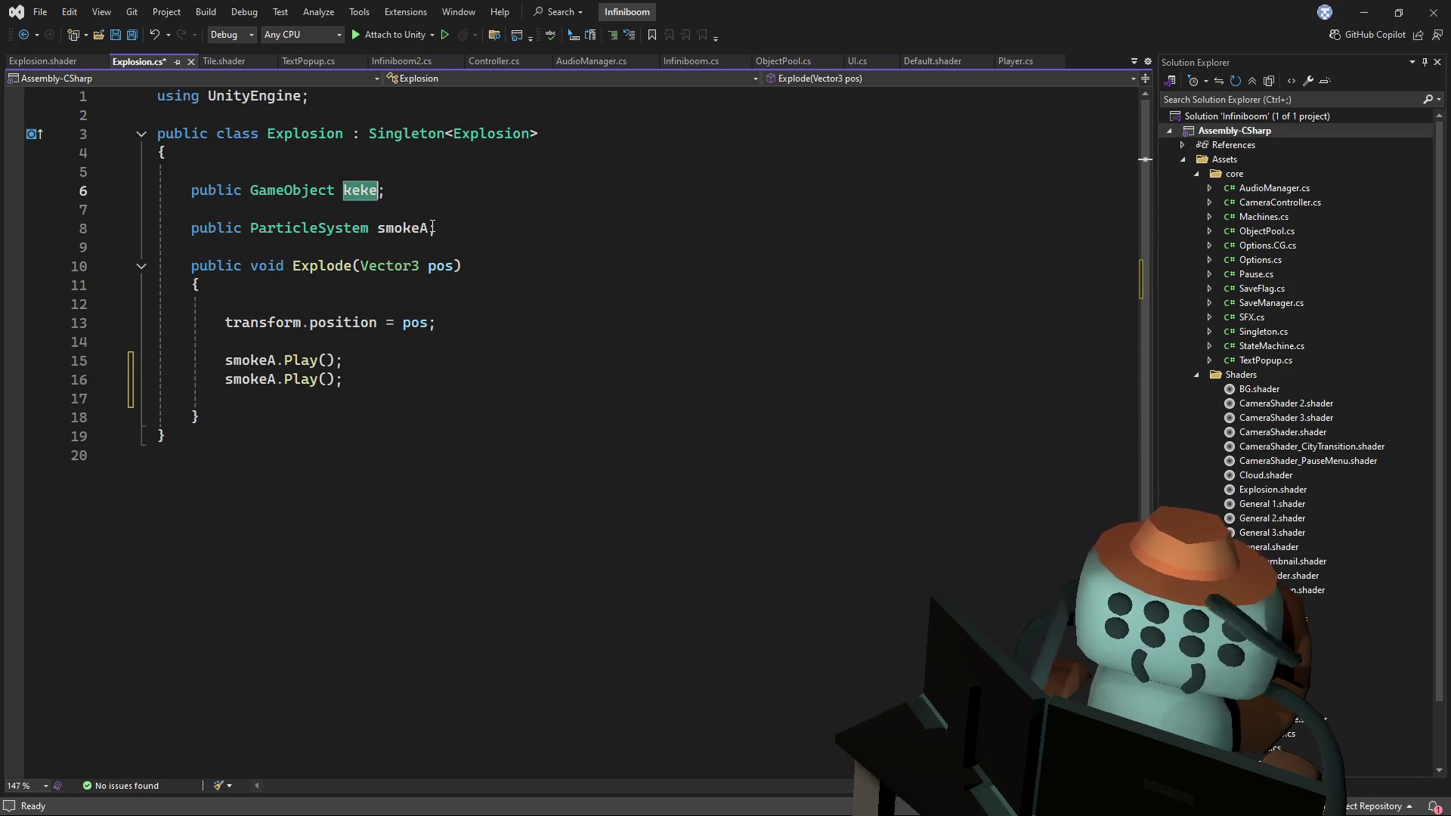
{"action": "left_click", "coordinate": [427, 229]}
{"action": "type", "text": ", keke"}
{"action": "key", "text": "ctrl+s"}
{"action": "left_click", "coordinate": [377, 193]}
{"action": "left_click", "coordinate": [378, 204]}
{"action": "key", "text": "shift+Up"}
{"action": "key", "text": "shift+Up"}
{"action": "key", "text": "Delete"}
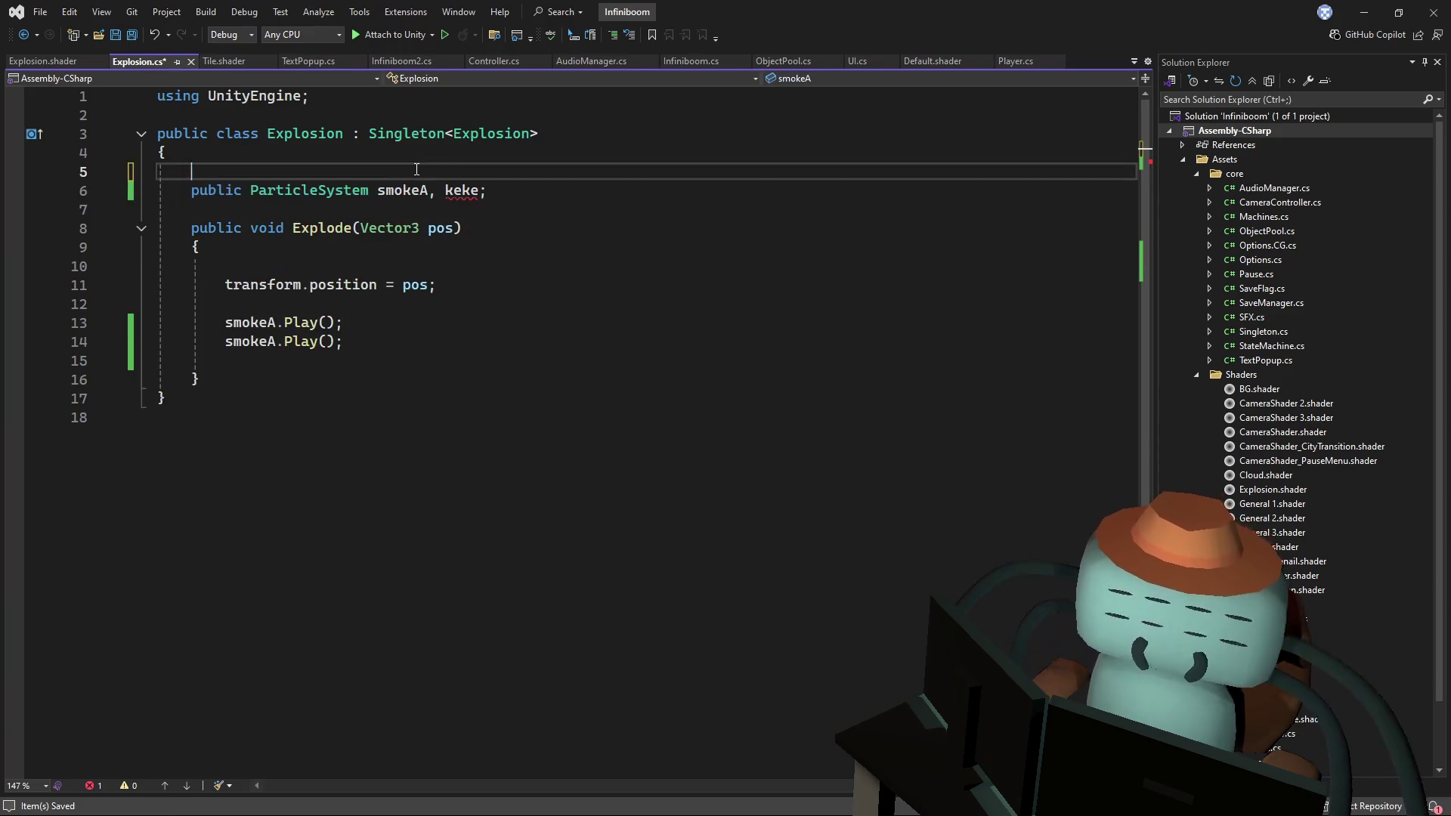
{"action": "key", "text": "ctrl+s"}
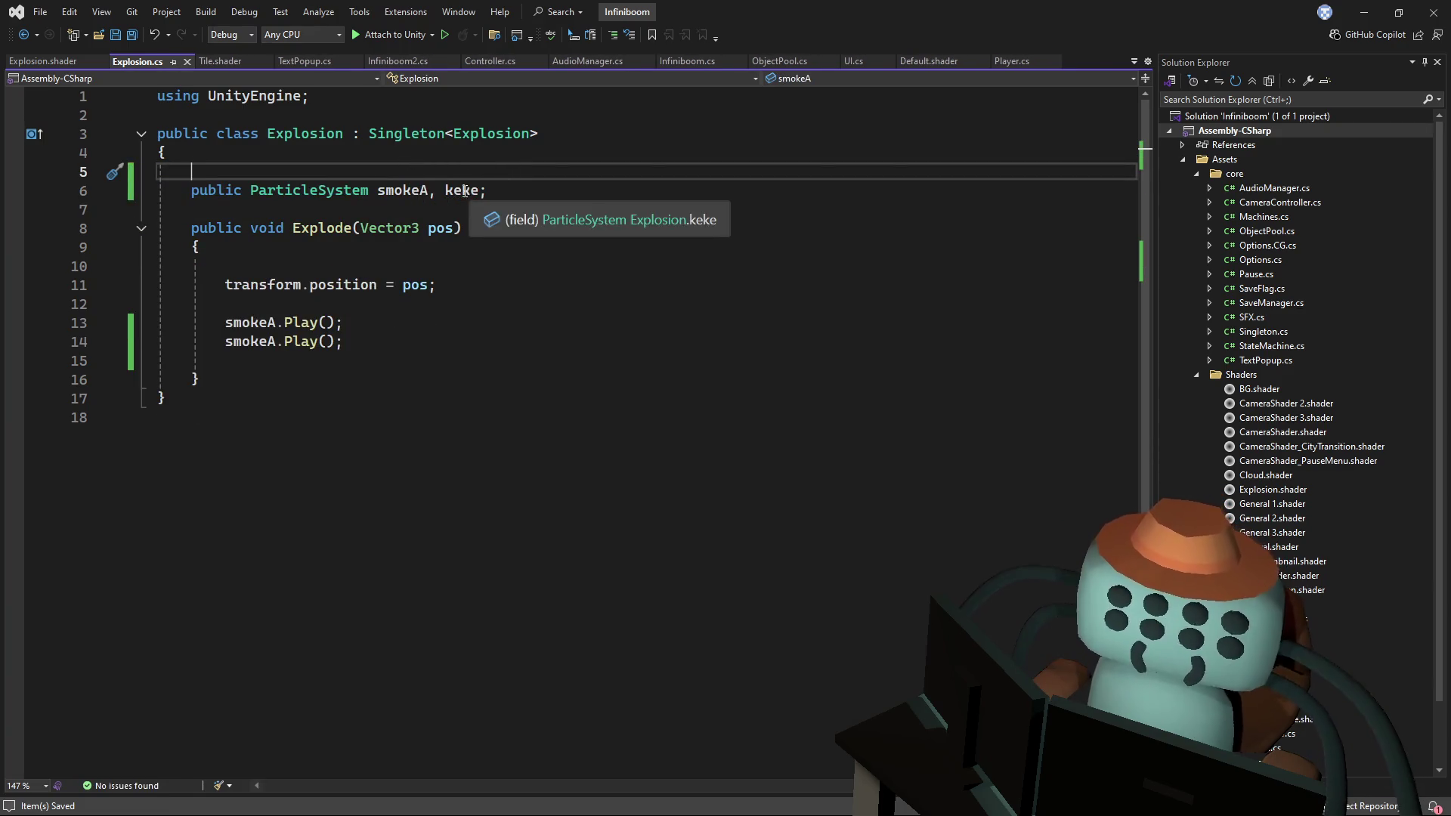
- Turn the second smokeA.Play() into keke.Play()
{"action": "double_click", "coordinate": [461, 190]}
{"action": "key", "text": "ctrl+c"}
{"action": "double_click", "coordinate": [249, 341]}
{"action": "key", "text": "ctrl+v"}
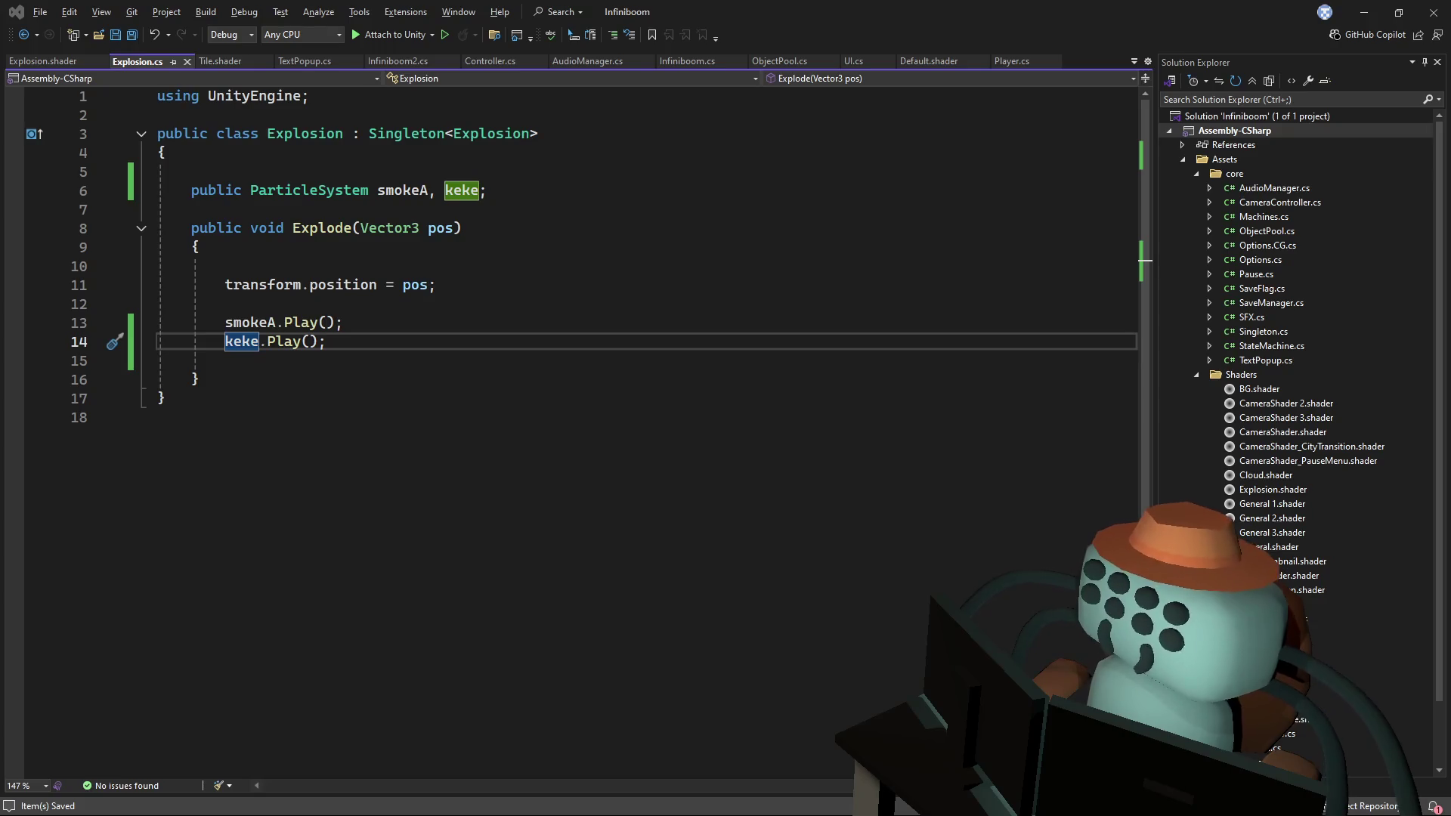
{"action": "left_click", "coordinate": [536, 477]}
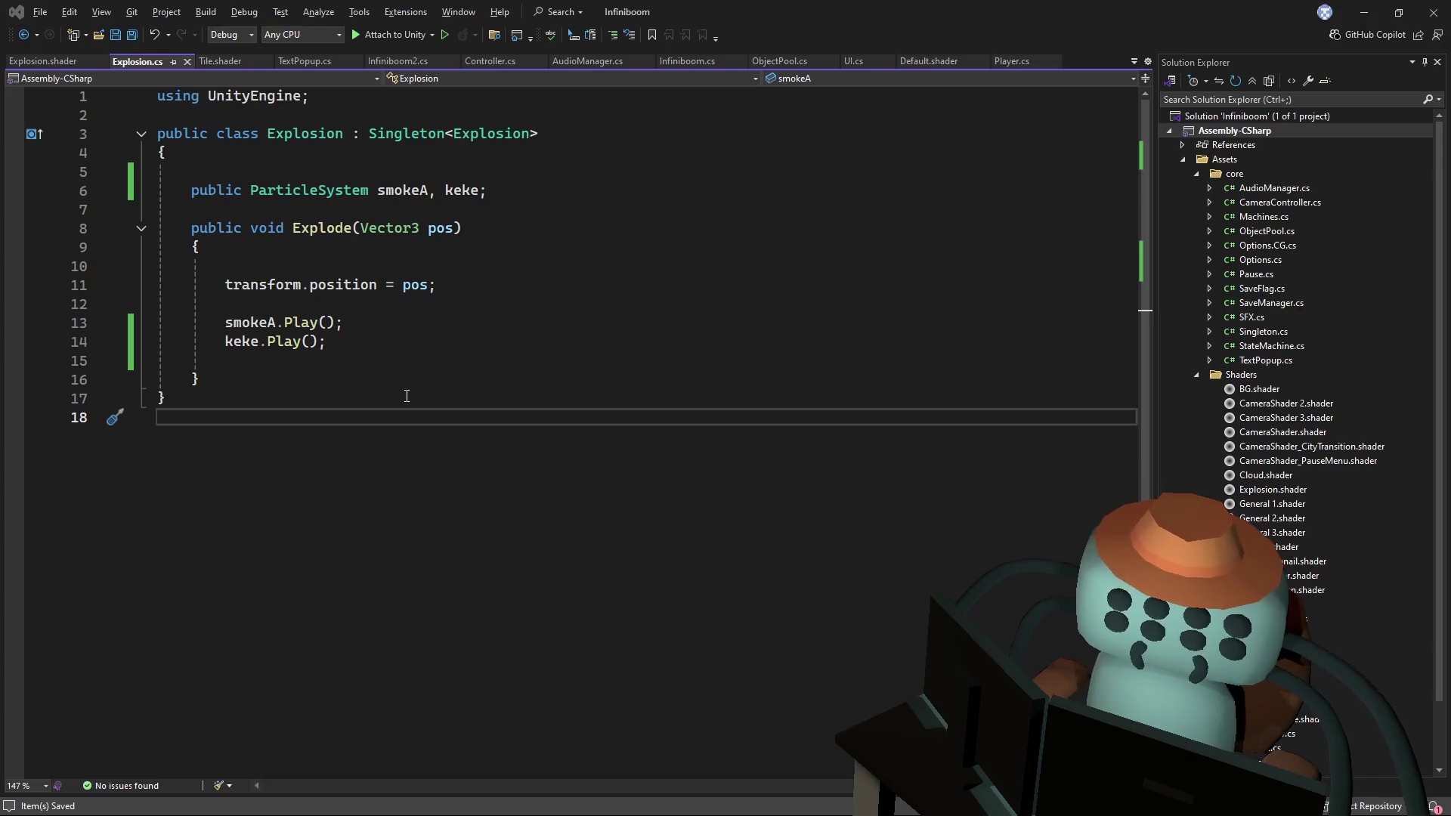
{"action": "left_click", "coordinate": [405, 397]}
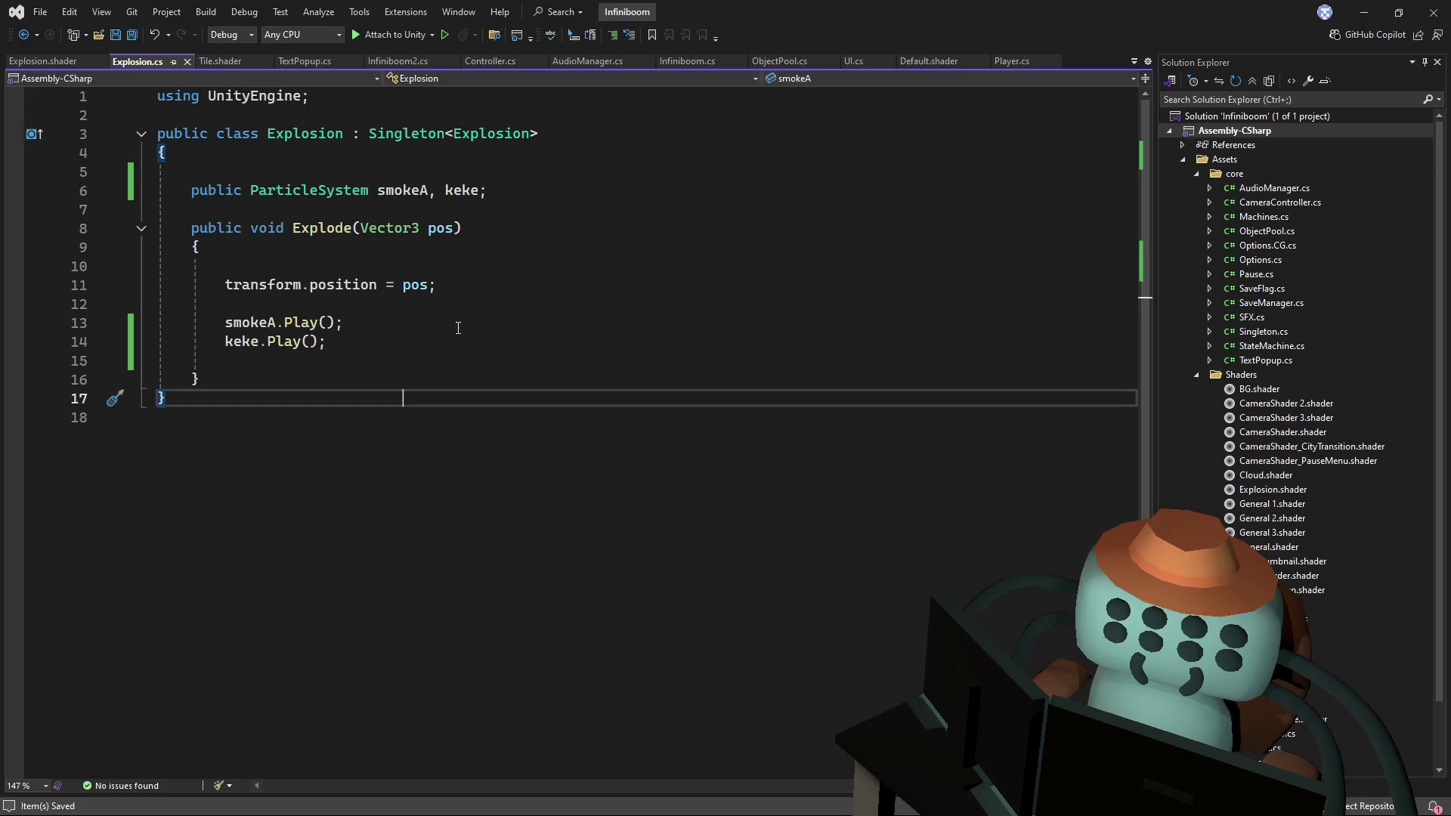
{"action": "key", "text": "alt+Tab"}
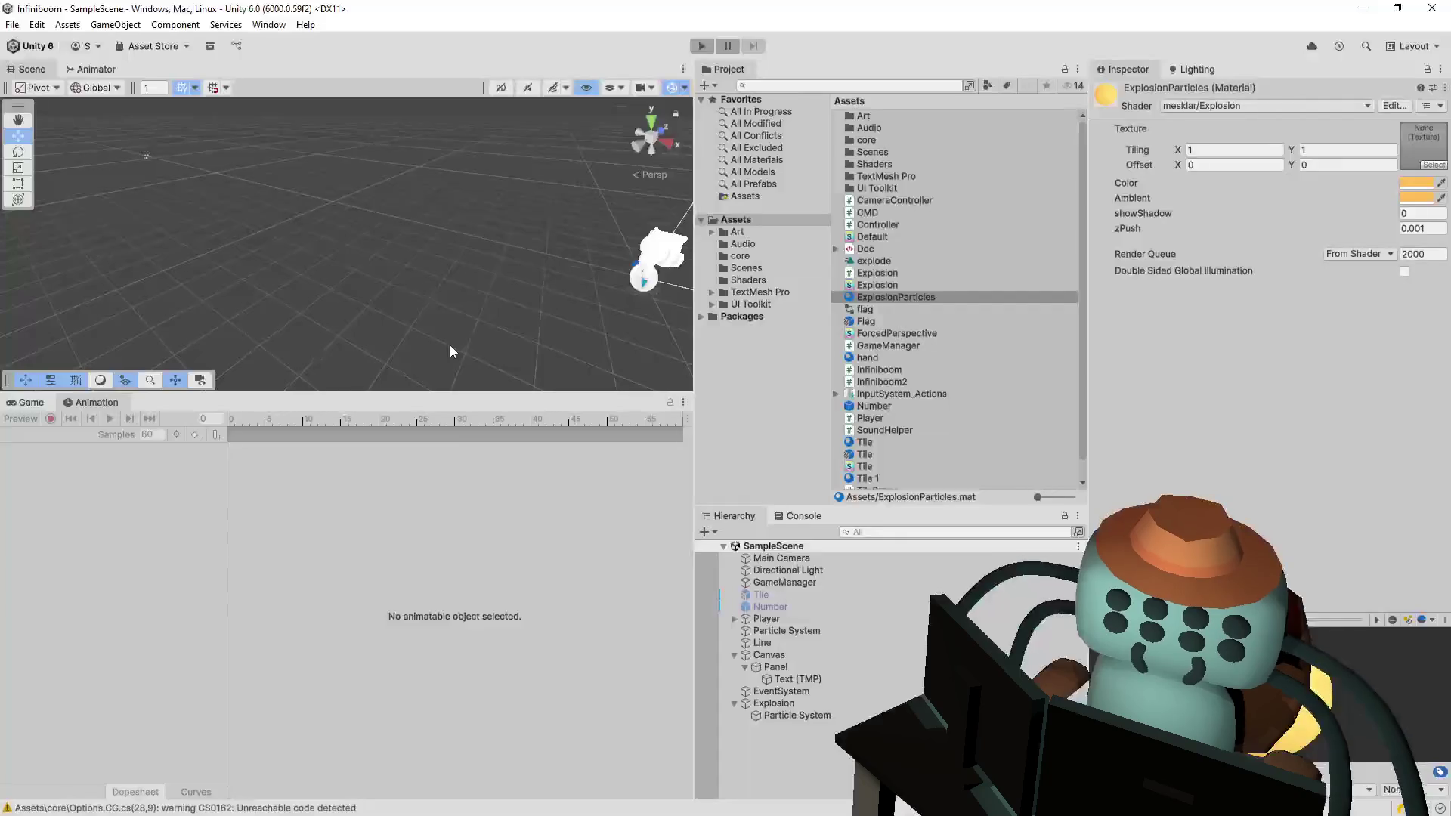
- Duplicate Explosion's Particle System into Particle System (1) and orbit the Scene view around it
{"action": "left_click", "coordinate": [783, 717]}
{"action": "key", "text": "ctrl+d"}
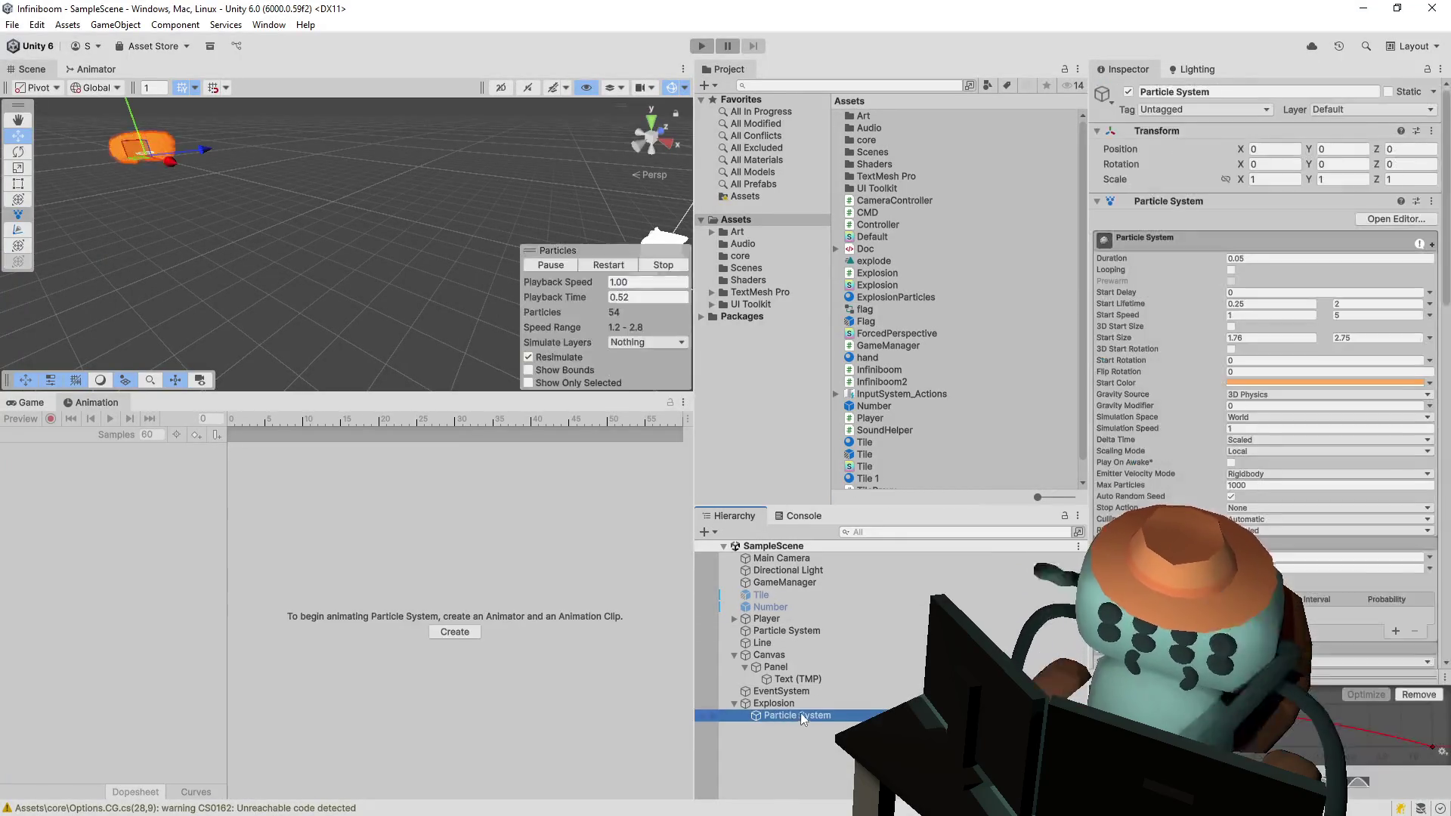
{"action": "mouse_move", "coordinate": [196, 227]}
{"action": "left_mouse_down"}
{"action": "mouse_move", "coordinate": [280, 206]}
{"action": "mouse_move", "coordinate": [311, 259]}
{"action": "mouse_move", "coordinate": [348, 262]}
{"action": "left_mouse_up"}
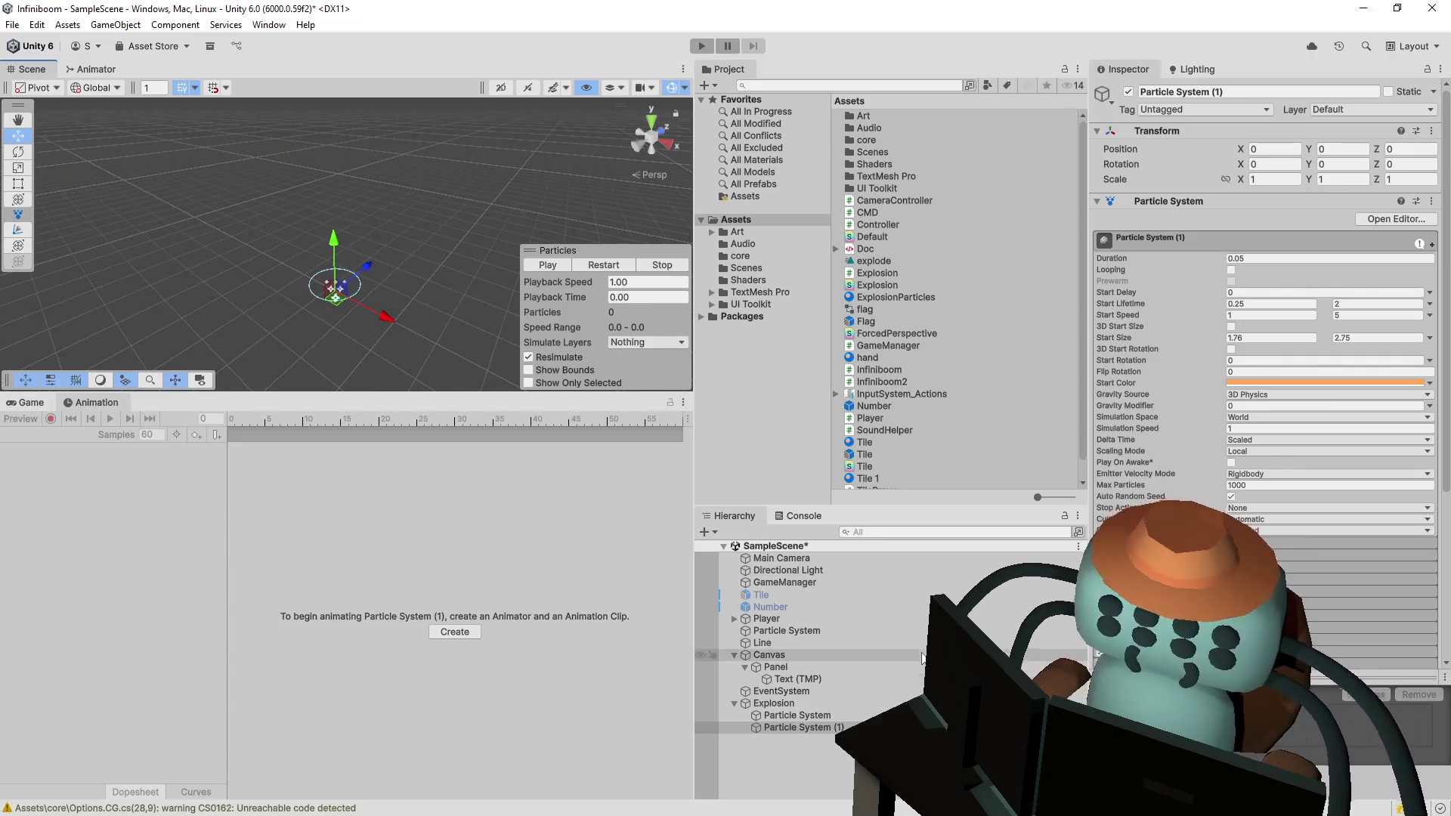
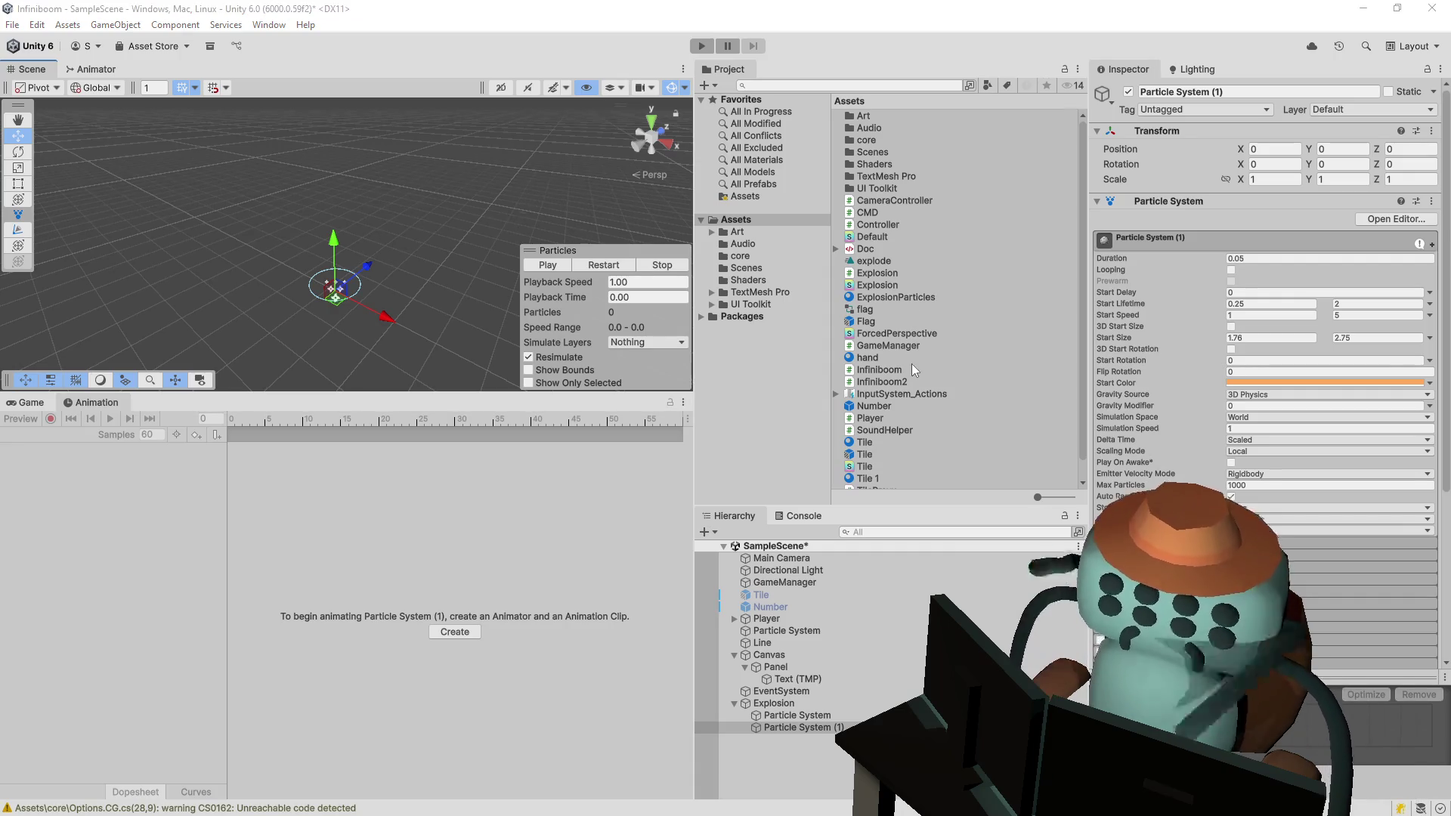
- Bring up the Explosion.shader vertex function in Visual Studio
{"action": "key", "text": "alt+Tab"}
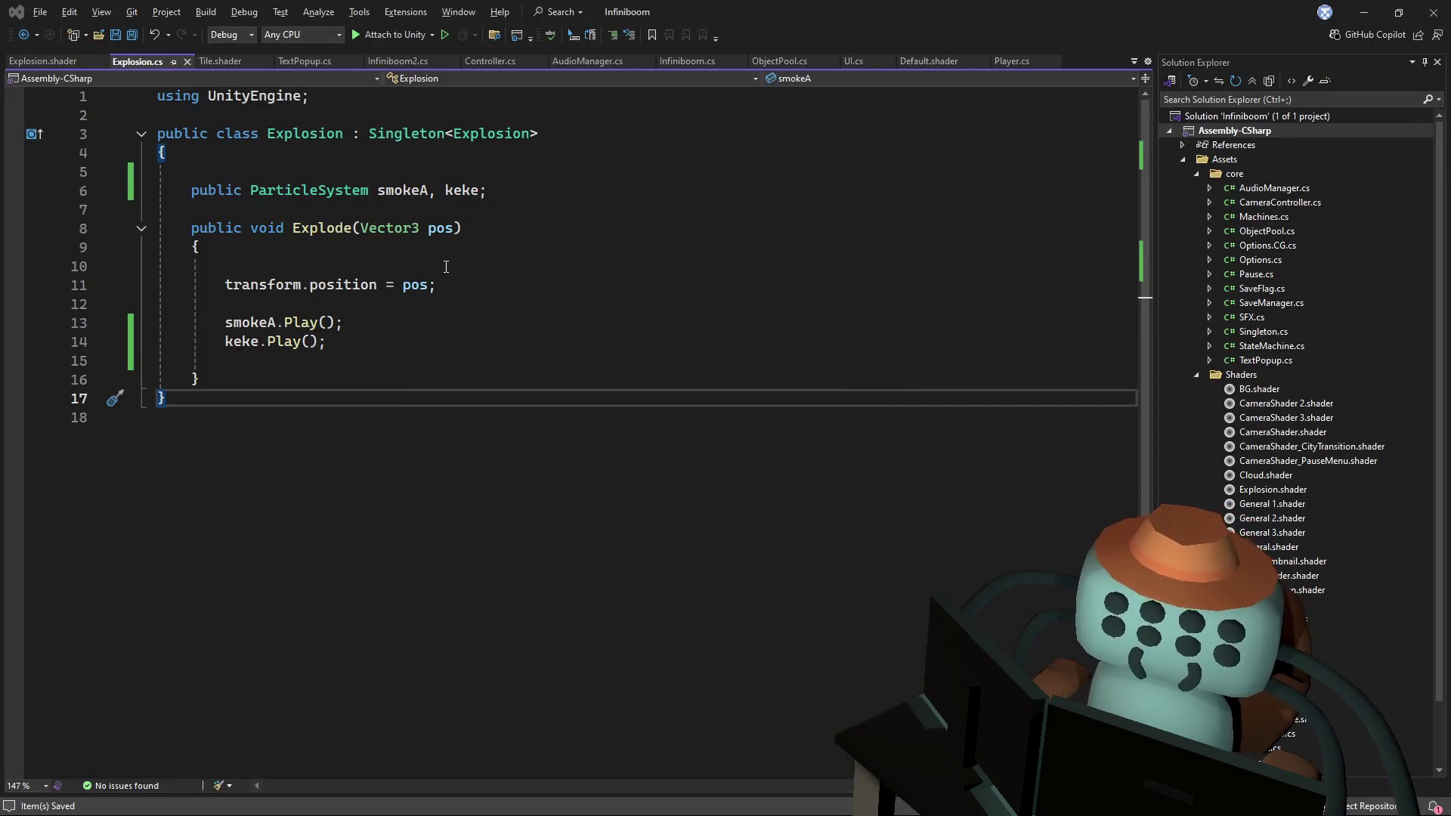
{"action": "left_click", "coordinate": [446, 266]}
{"action": "left_click", "coordinate": [34, 62]}
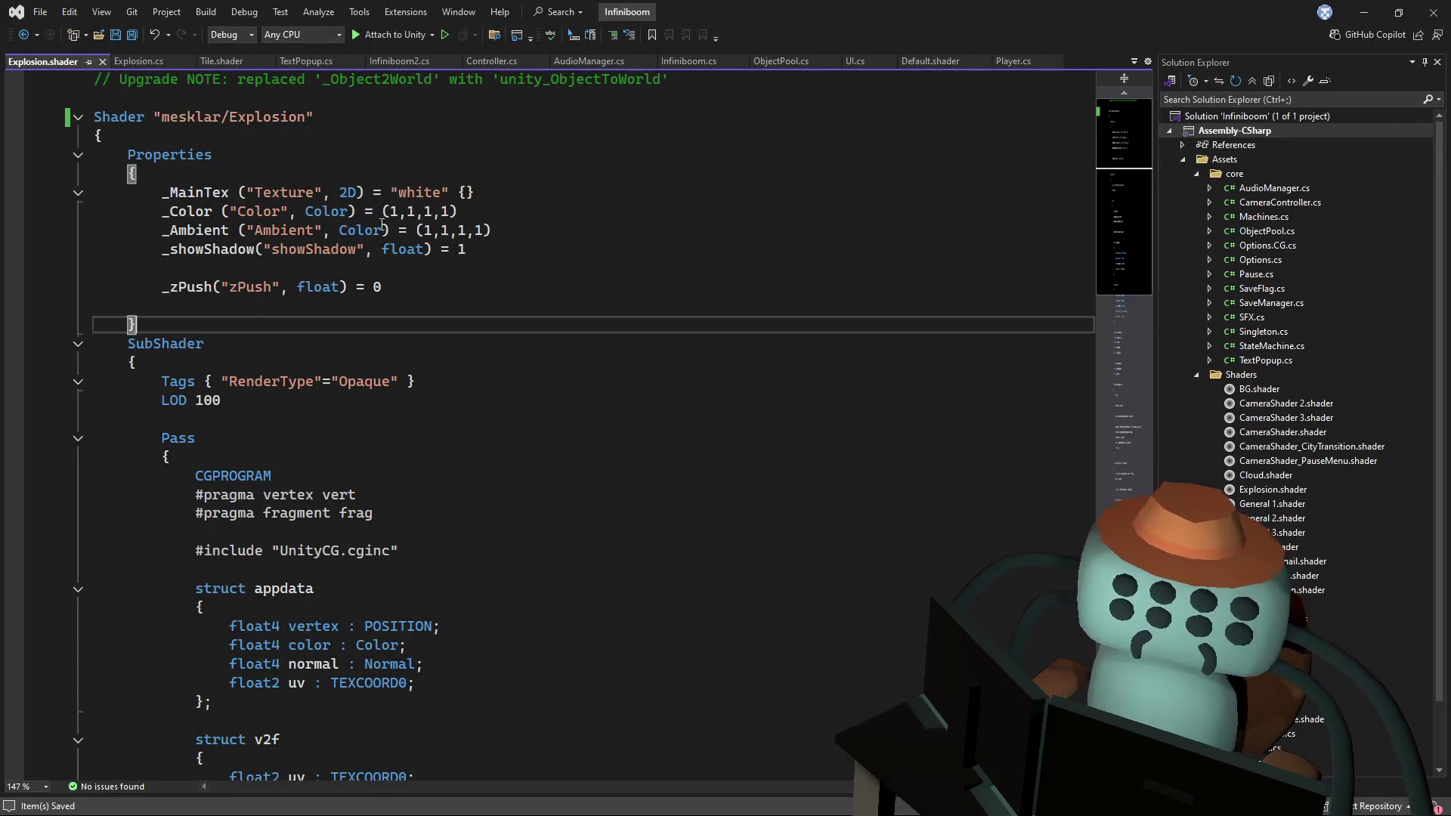
{"action": "scroll", "coordinate": [416, 215], "scroll_direction": "down", "scroll_amount": 10}
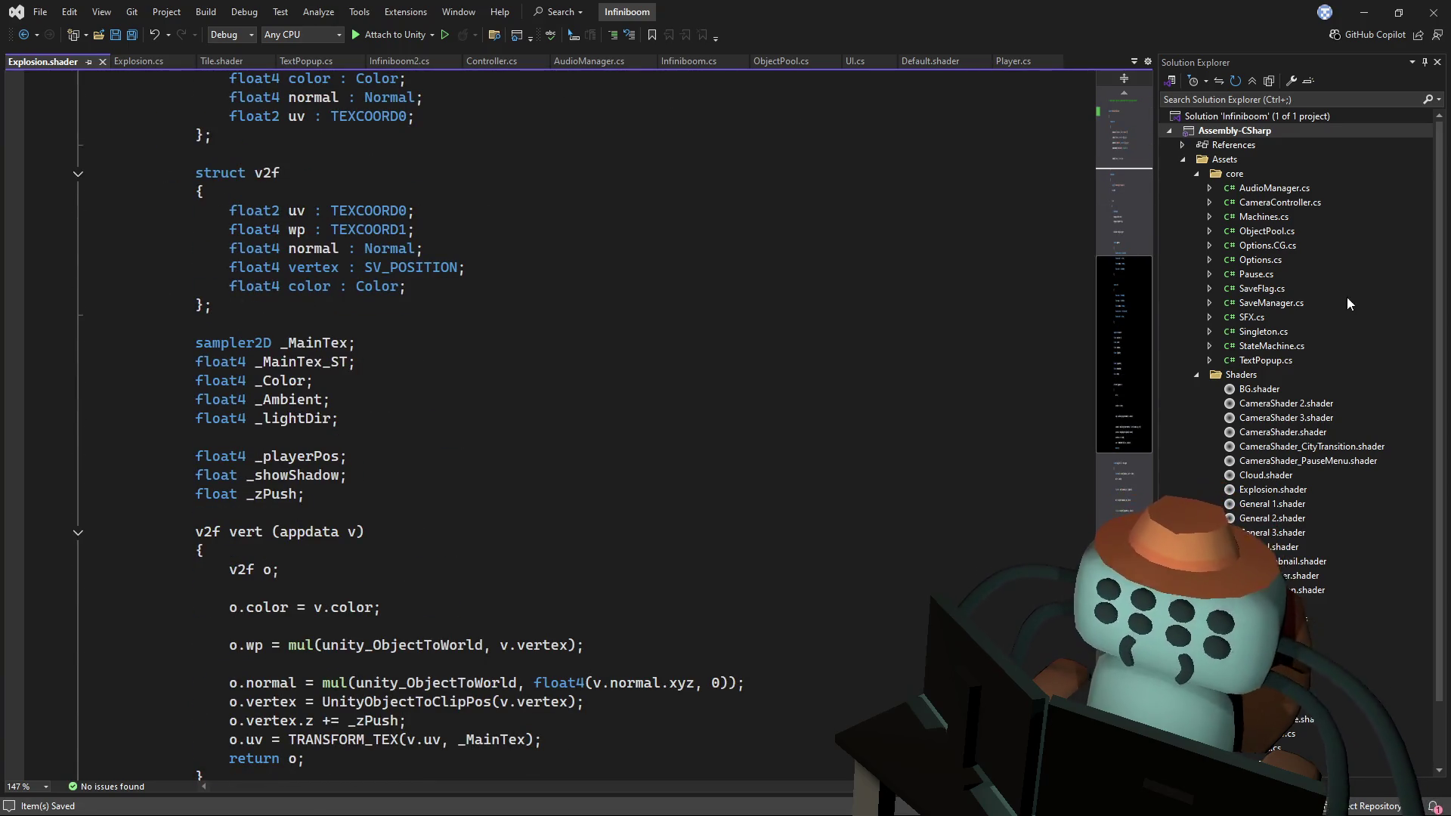
{"action": "scroll", "coordinate": [616, 305], "scroll_direction": "down", "scroll_amount": 4}
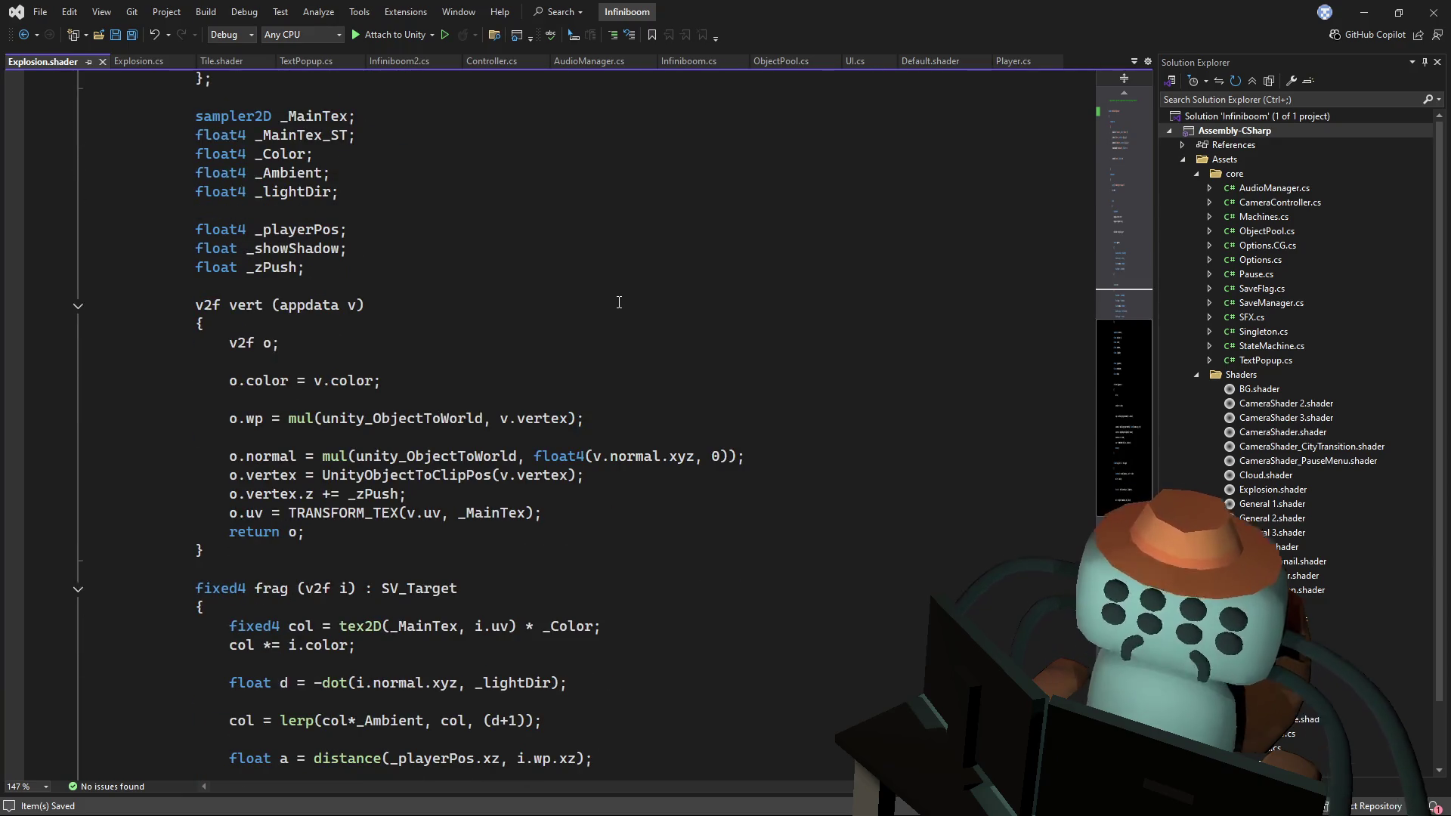
{"action": "scroll", "coordinate": [631, 317], "scroll_direction": "down", "scroll_amount": 3}
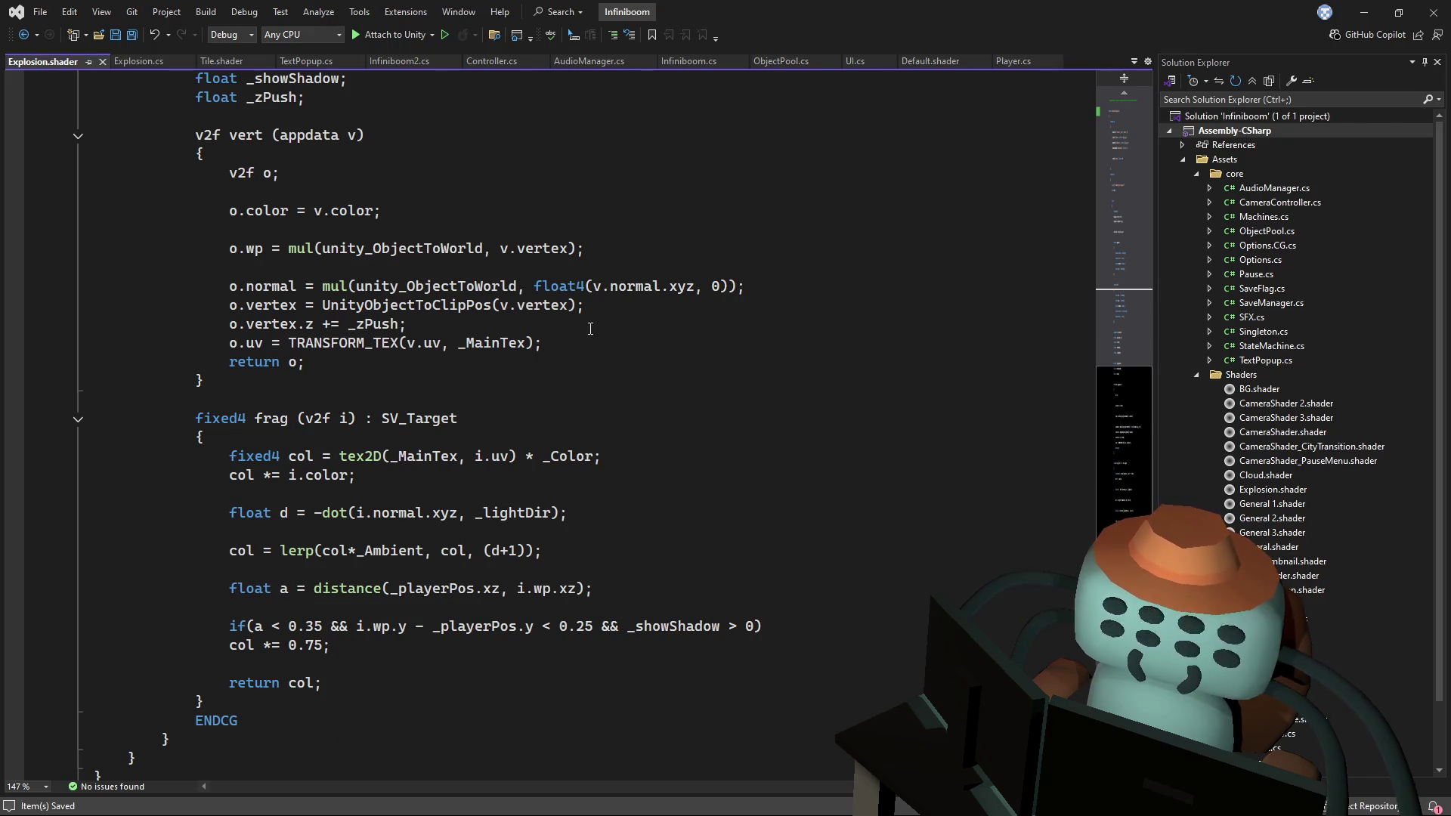
- Delete the 'o.vertex.z += _zPush;' line, save the shader, and return to Unity
{"action": "left_click_drag", "start_coordinate": [590, 328], "coordinate": [624, 307]}
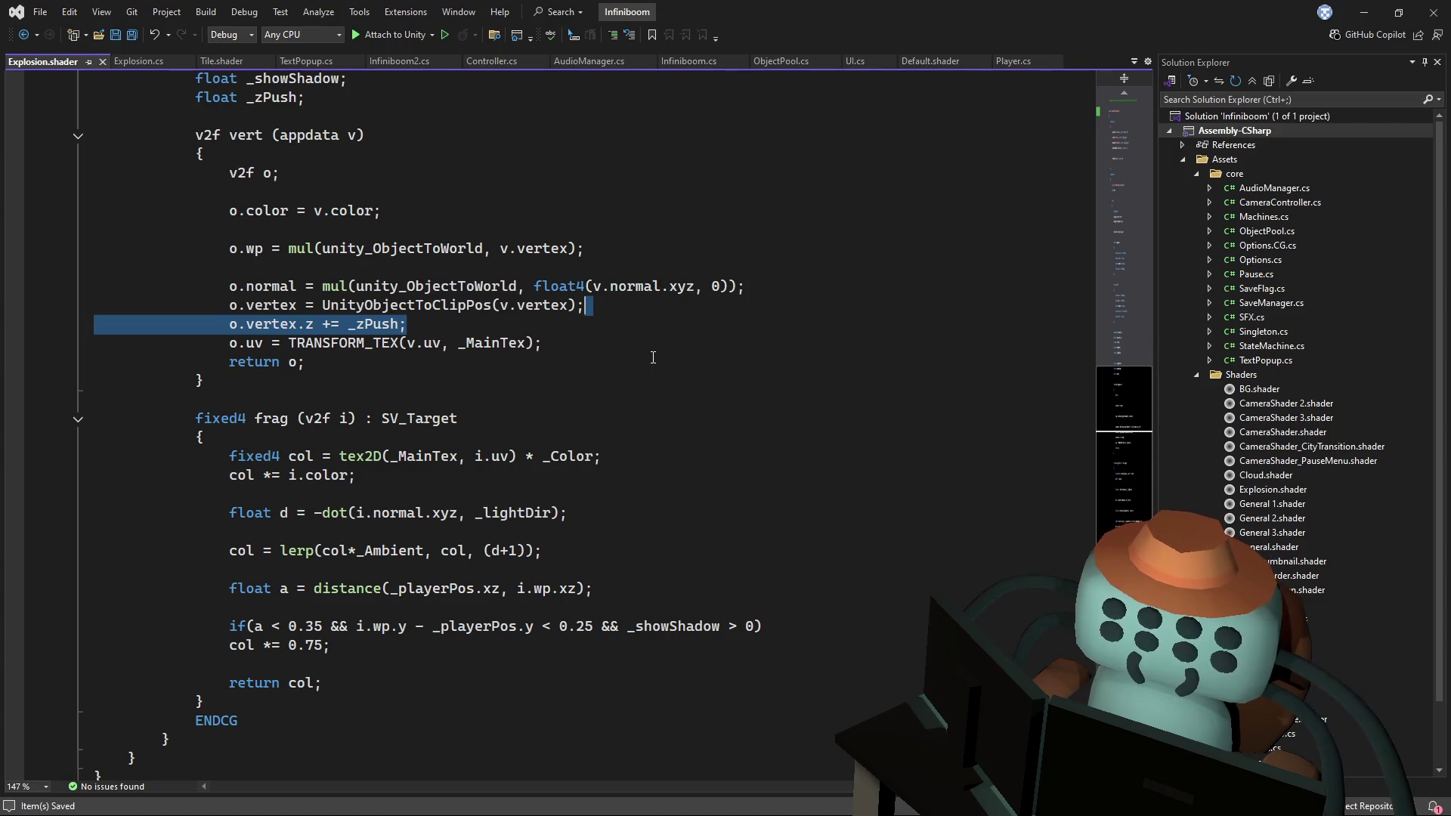
{"action": "key", "text": "Delete"}
{"action": "left_click", "coordinate": [745, 239]}
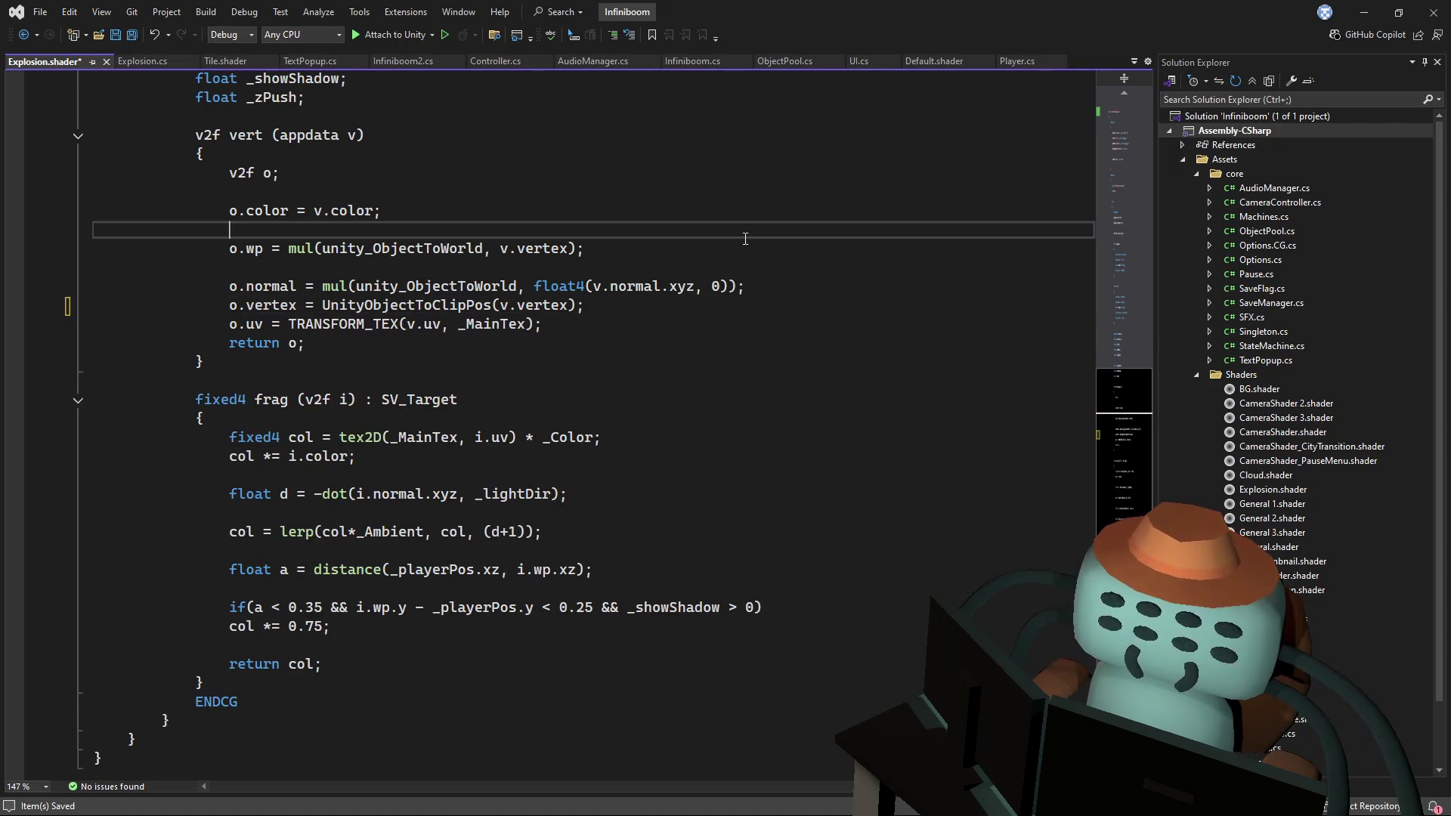
{"action": "key", "text": "ctrl+s"}
{"action": "scroll", "coordinate": [535, 319], "scroll_direction": "up", "scroll_amount": 1}
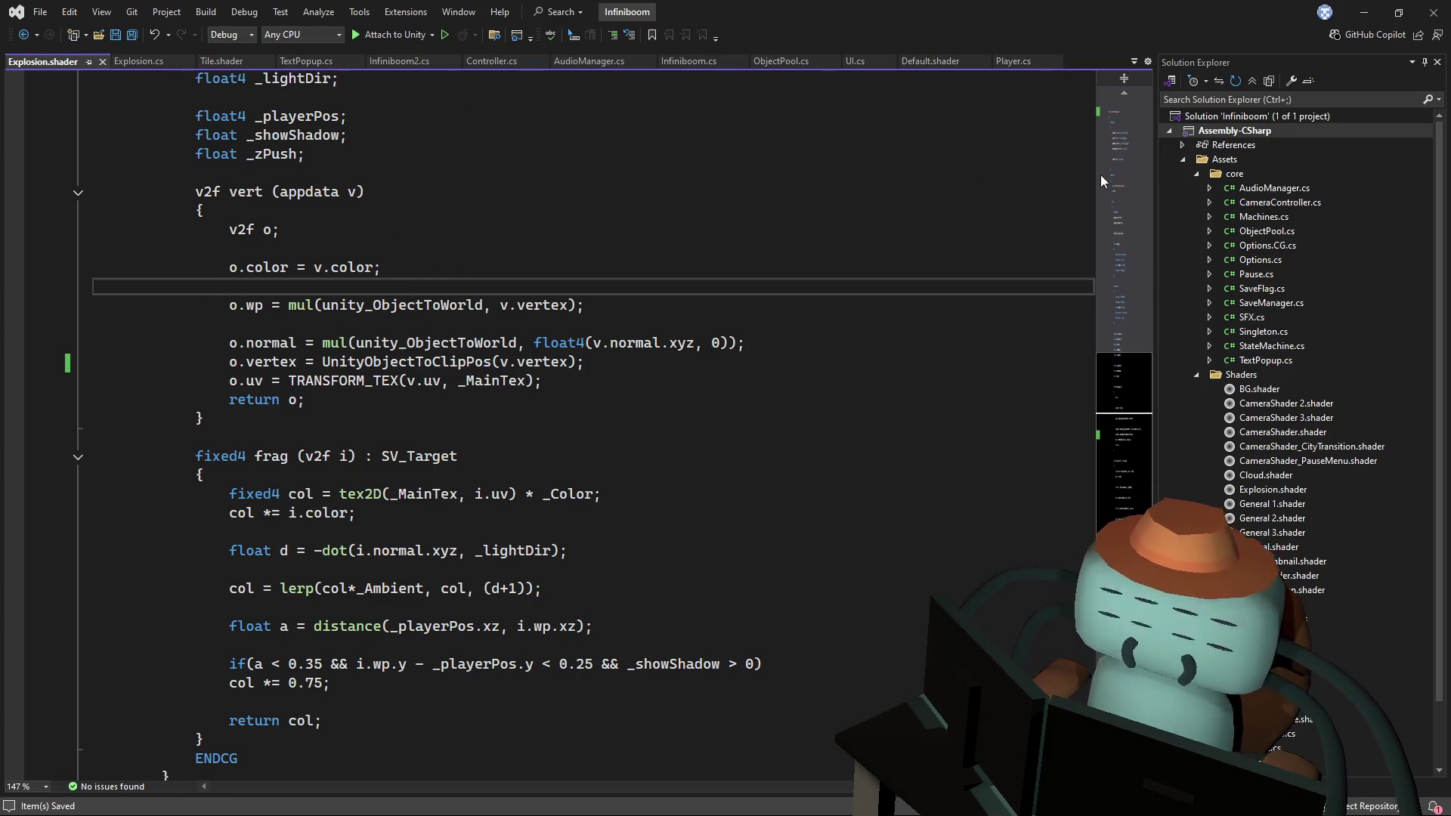
{"action": "key", "text": "alt+Tab"}
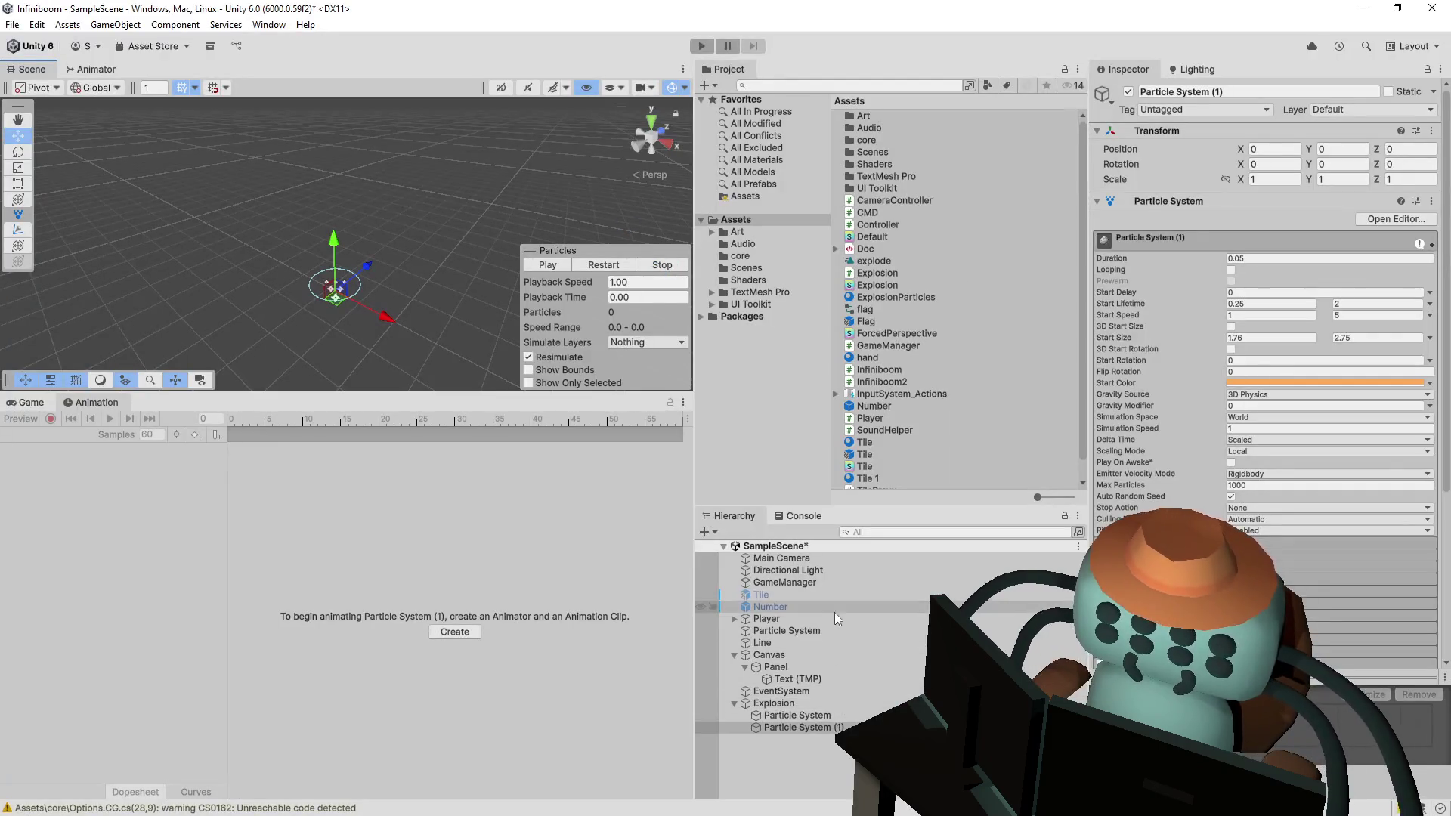
- Open the Flag prefab's Cylinder.002 FlagPole material and its ForcedPerspective shader code
{"action": "left_click", "coordinate": [866, 323]}
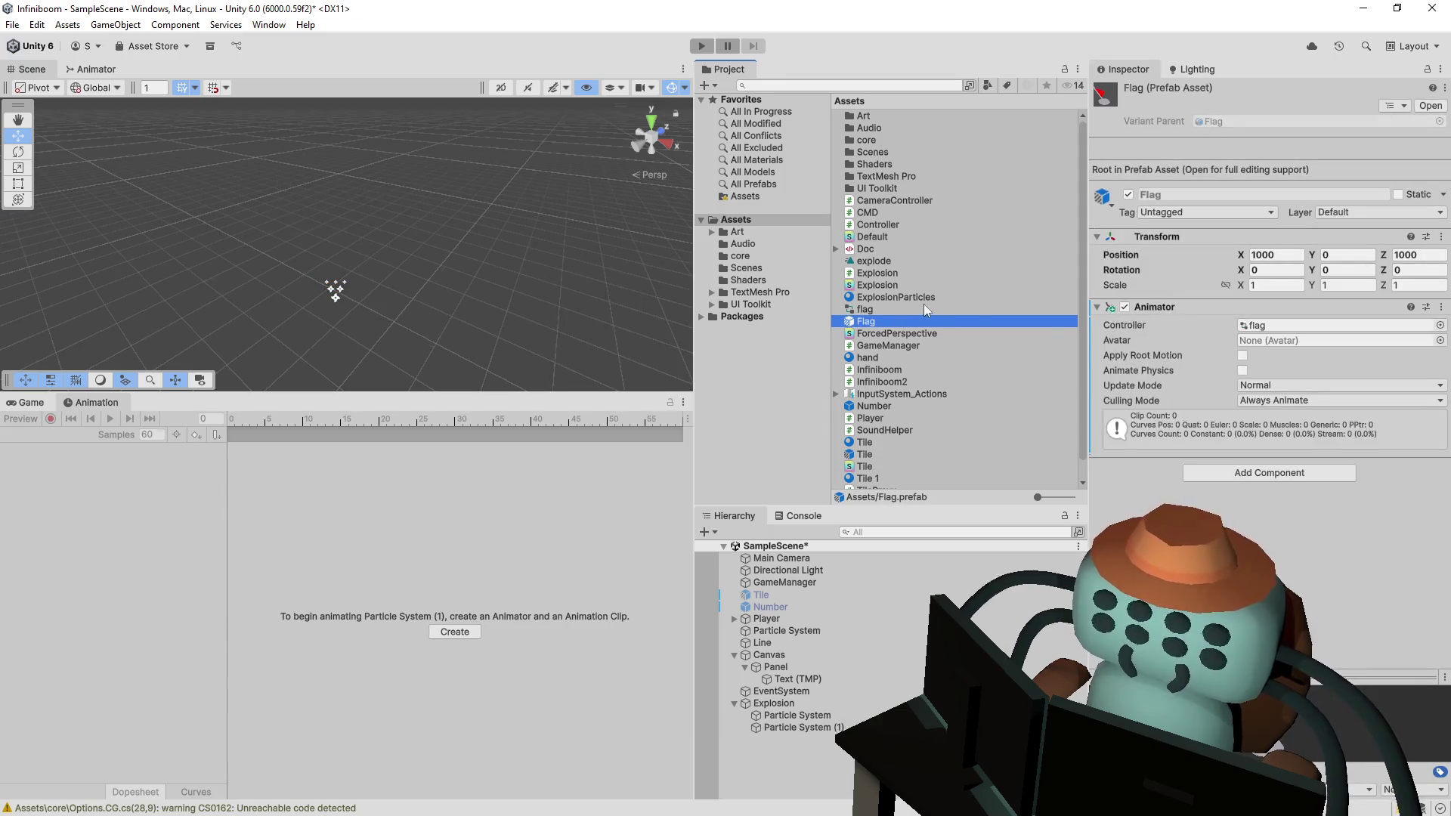
{"action": "double_click", "coordinate": [870, 324]}
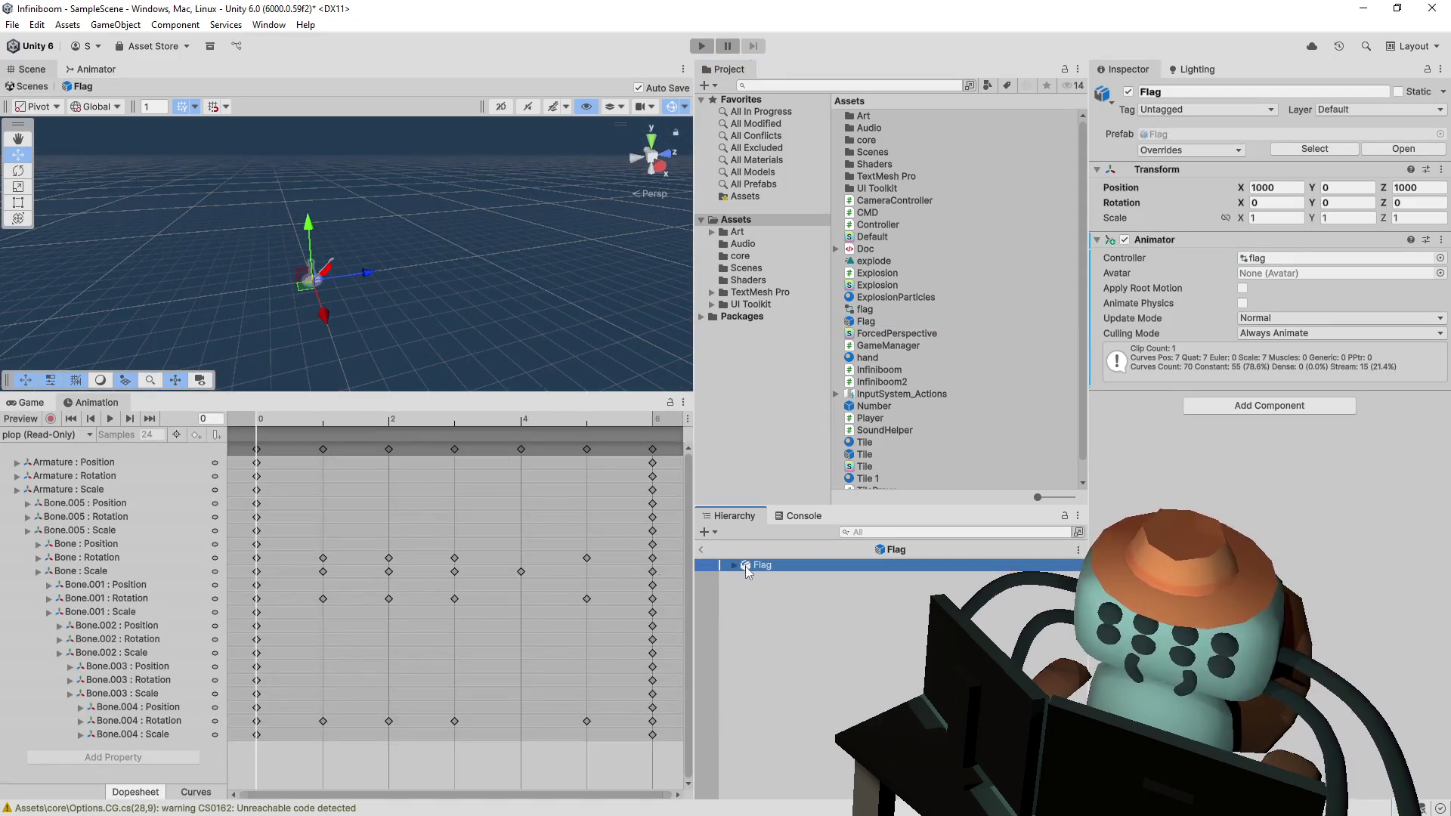
{"action": "left_click", "coordinate": [755, 589]}
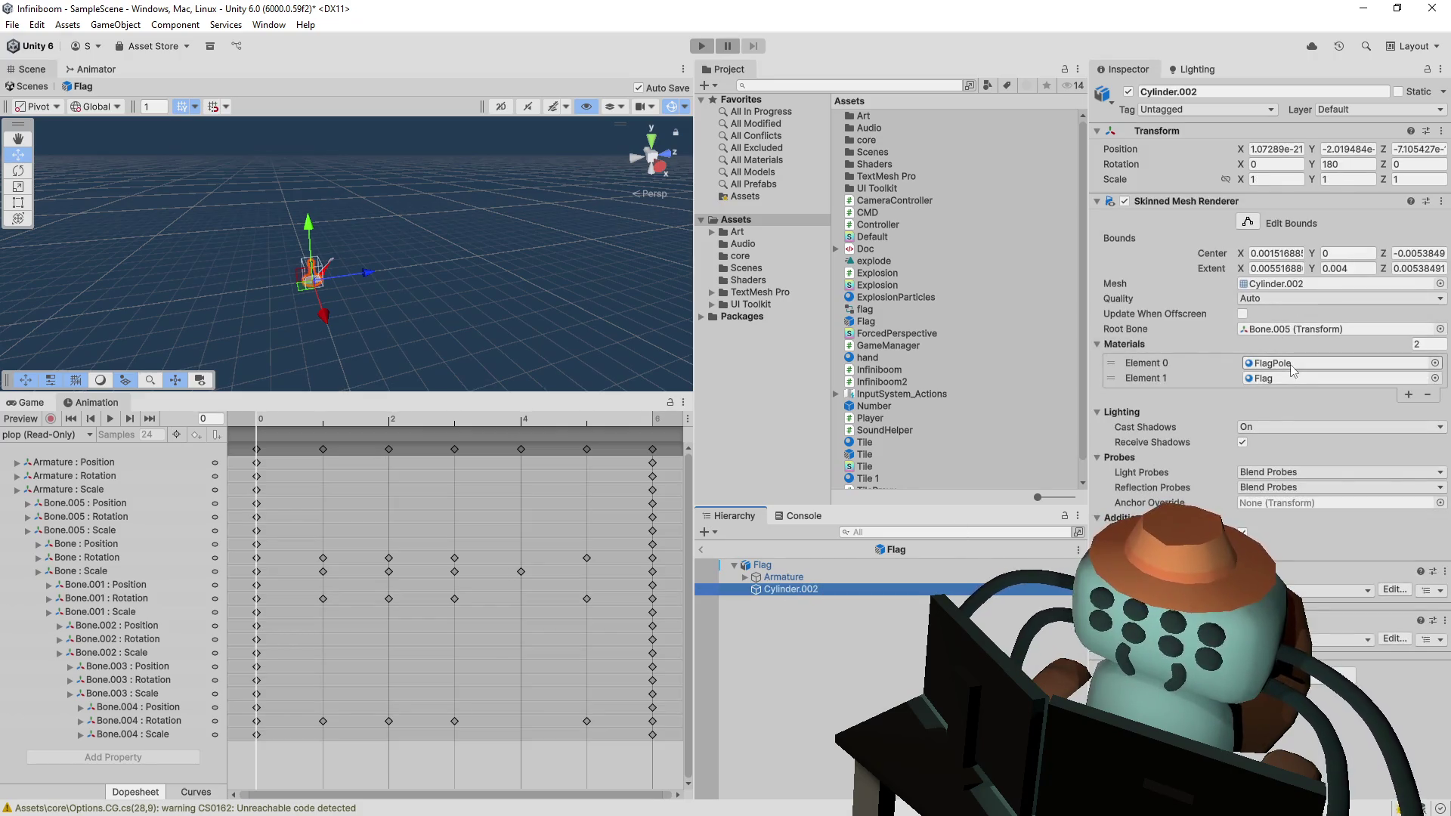
{"action": "left_click", "coordinate": [1285, 364]}
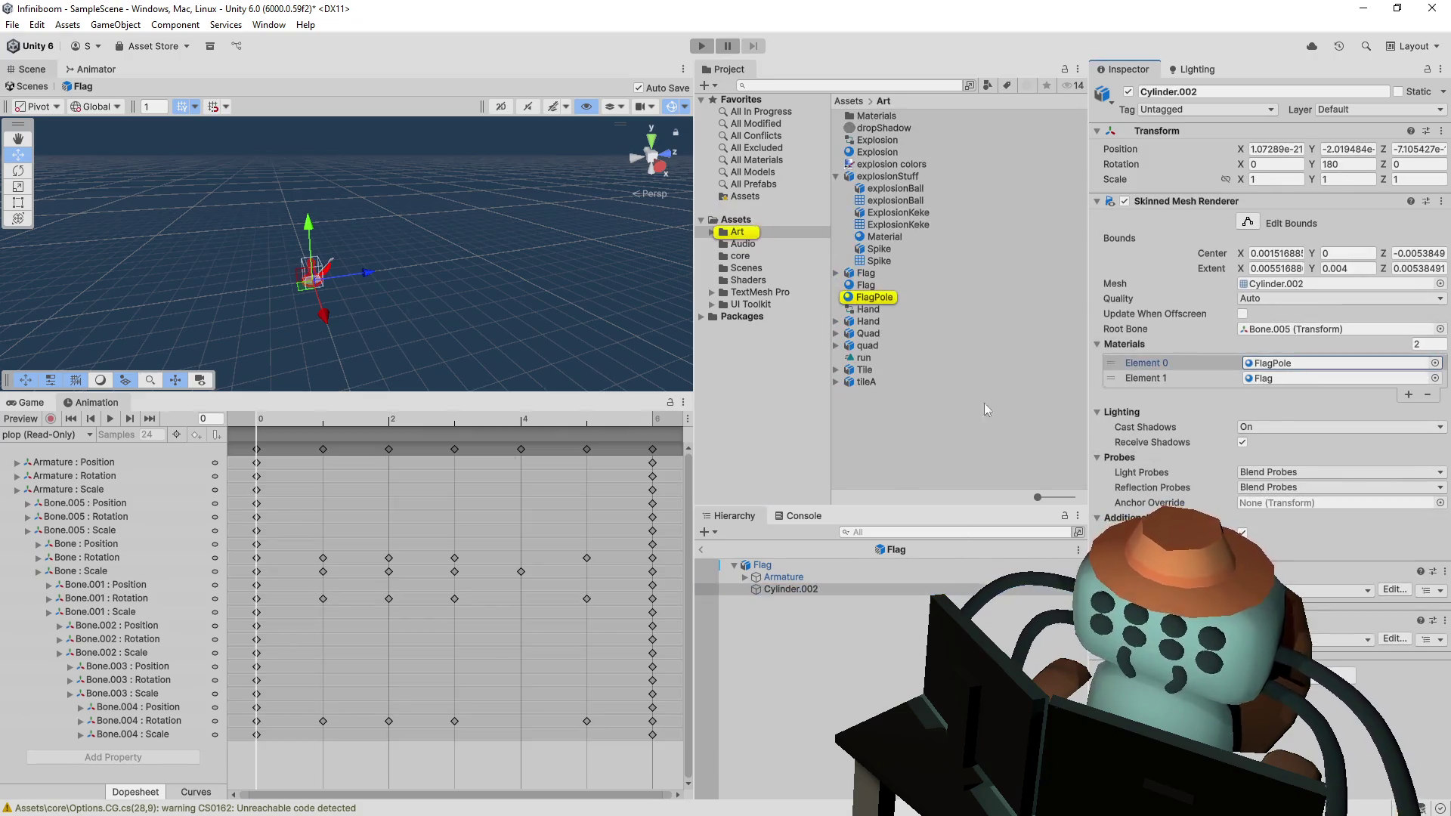
{"action": "left_click", "coordinate": [875, 297]}
{"action": "left_click", "coordinate": [1392, 105]}
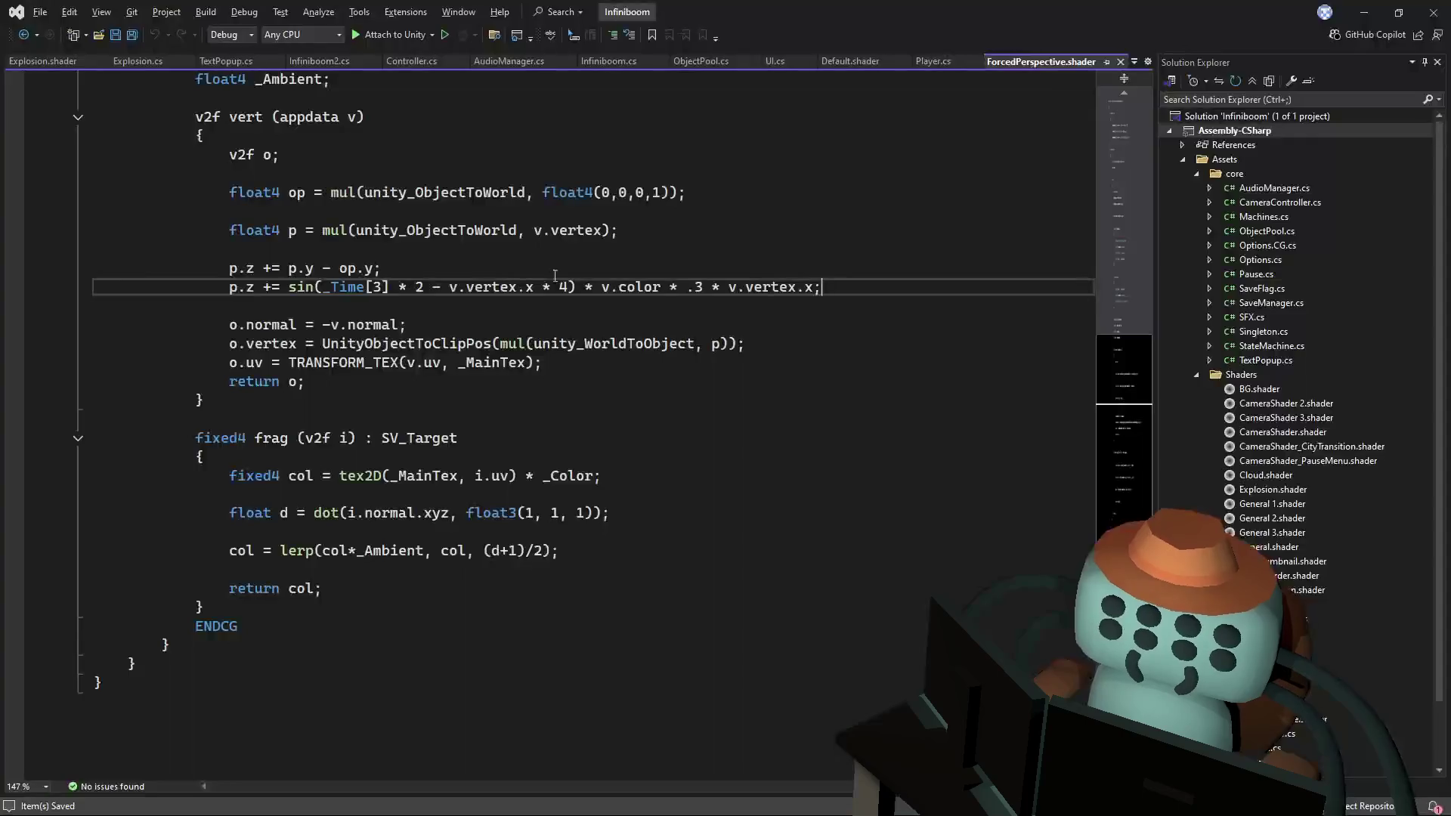
- In ForcedPerspective.shader, move o.vertex above o.normal and copy the float4 p through o.vertex block
{"action": "scroll", "coordinate": [333, 306], "scroll_direction": "up", "scroll_amount": 2}
{"action": "key", "text": "Up"}
{"action": "key", "text": "Up"}
{"action": "key", "text": "Up"}
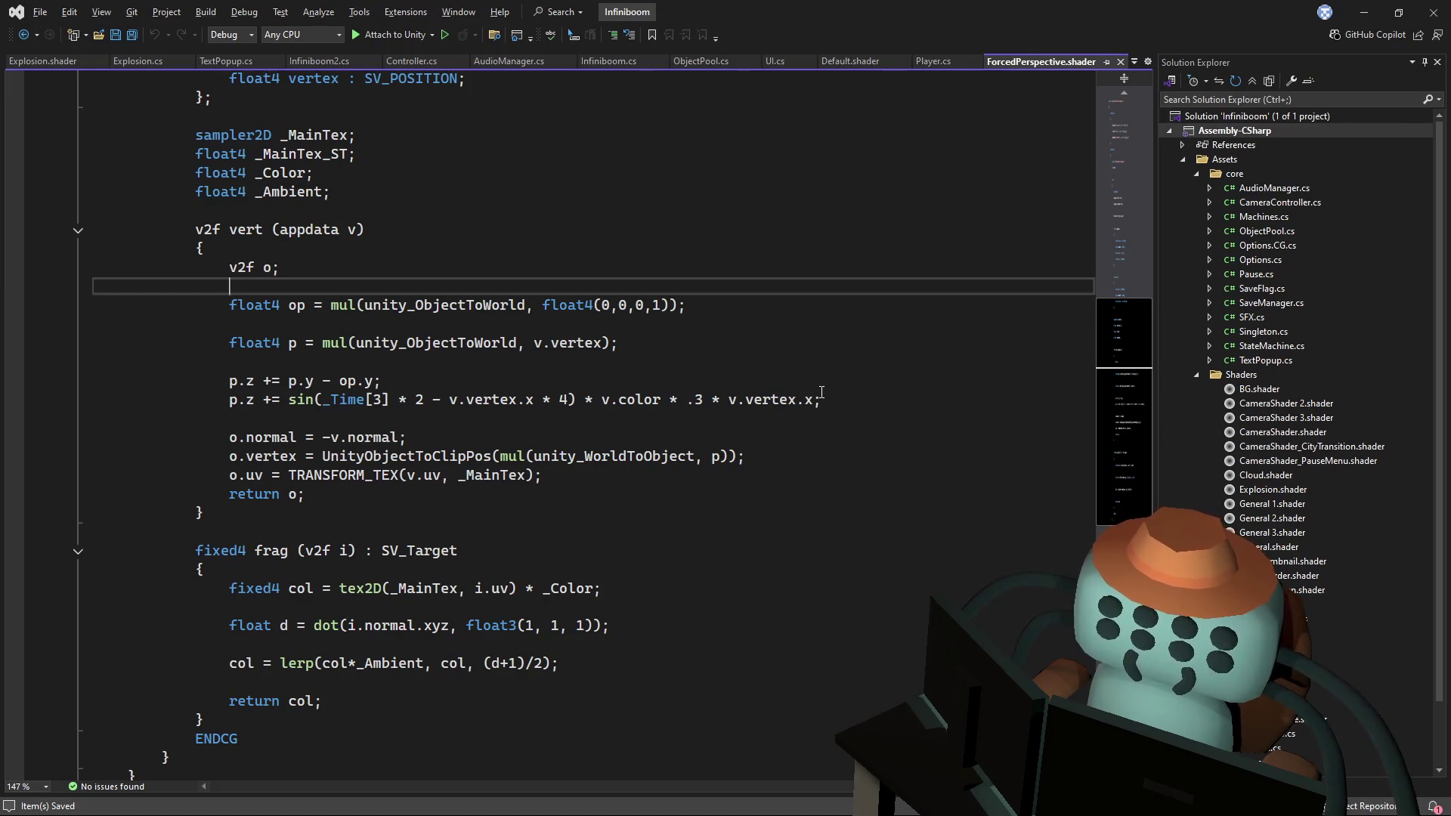
{"action": "left_click", "coordinate": [789, 456]}
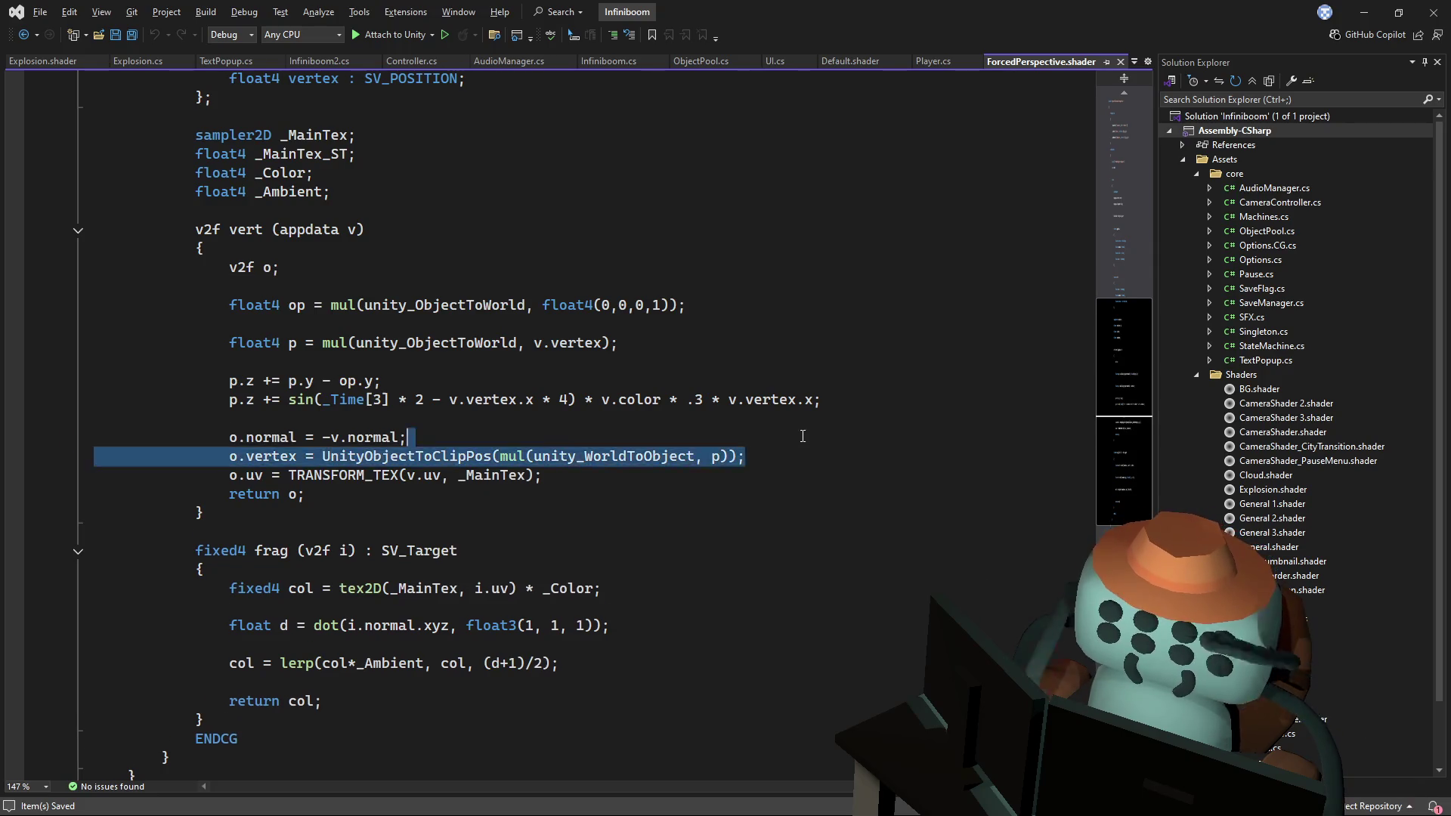
{"action": "key", "text": "alt+Up"}
{"action": "left_click_drag", "start_coordinate": [767, 434], "coordinate": [810, 329]}
{"action": "key", "text": "ctrl+c"}
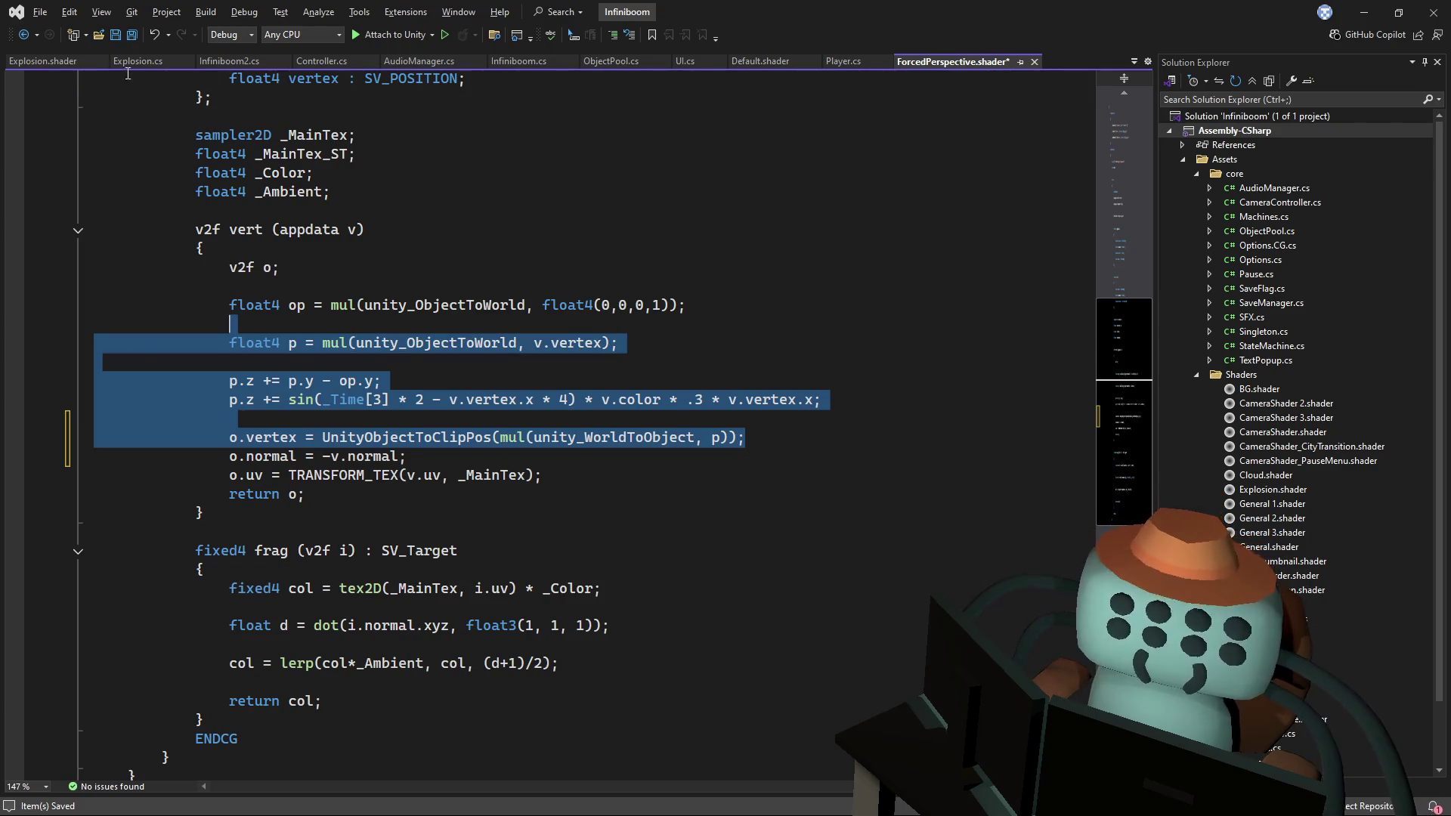
- In Explosion.shader, replace the old UnityObjectToClipPos line with the pasted block below o.wp and save
{"action": "left_click", "coordinate": [45, 62]}
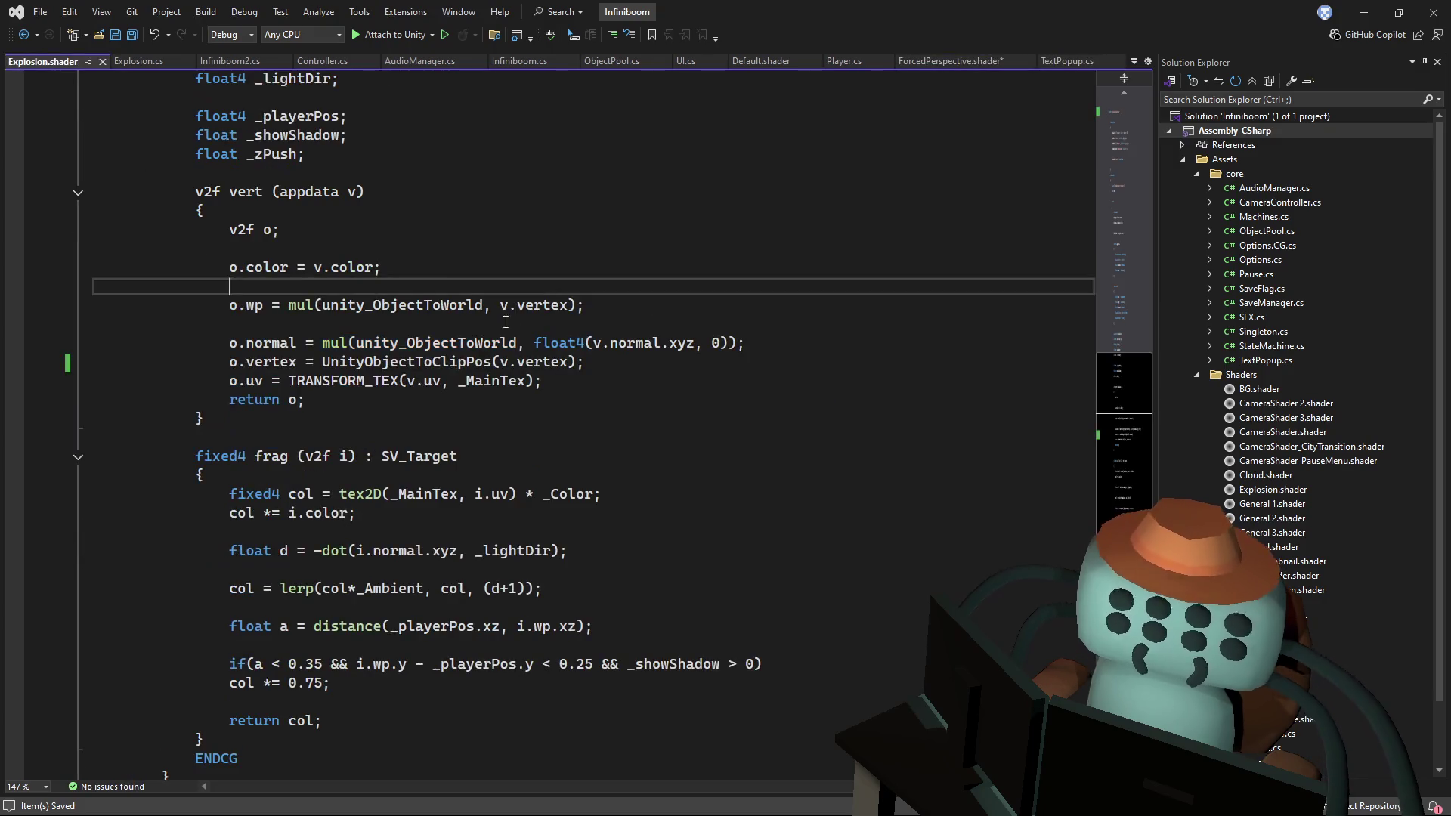
{"action": "left_click", "coordinate": [594, 361]}
{"action": "key", "text": "shift+Up"}
{"action": "key", "text": "Delete"}
{"action": "left_click", "coordinate": [631, 310]}
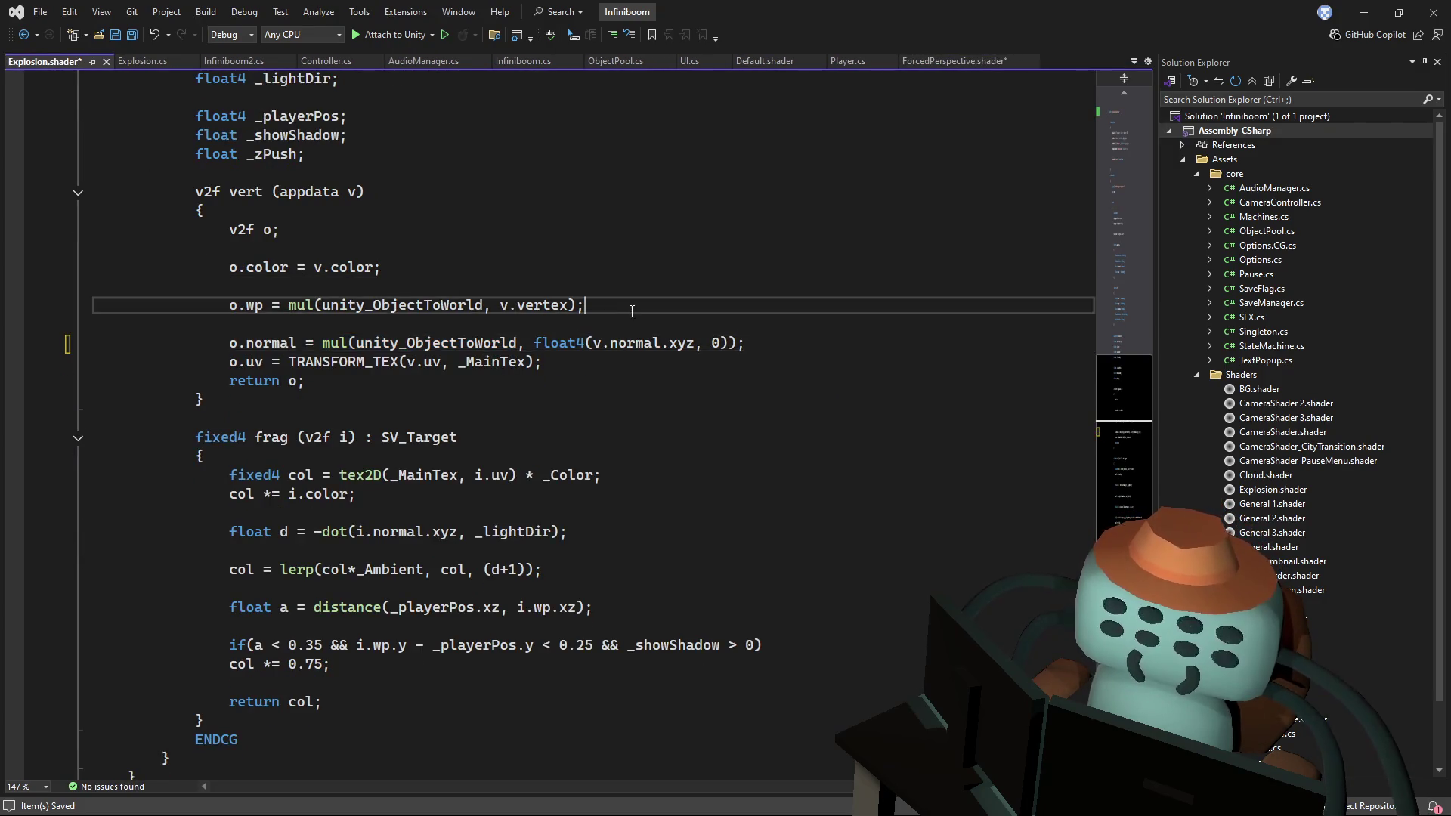
{"action": "key", "text": "ctrl+v"}
{"action": "left_click", "coordinate": [632, 307]}
{"action": "key", "text": "Return"}
{"action": "left_click", "coordinate": [680, 290]}
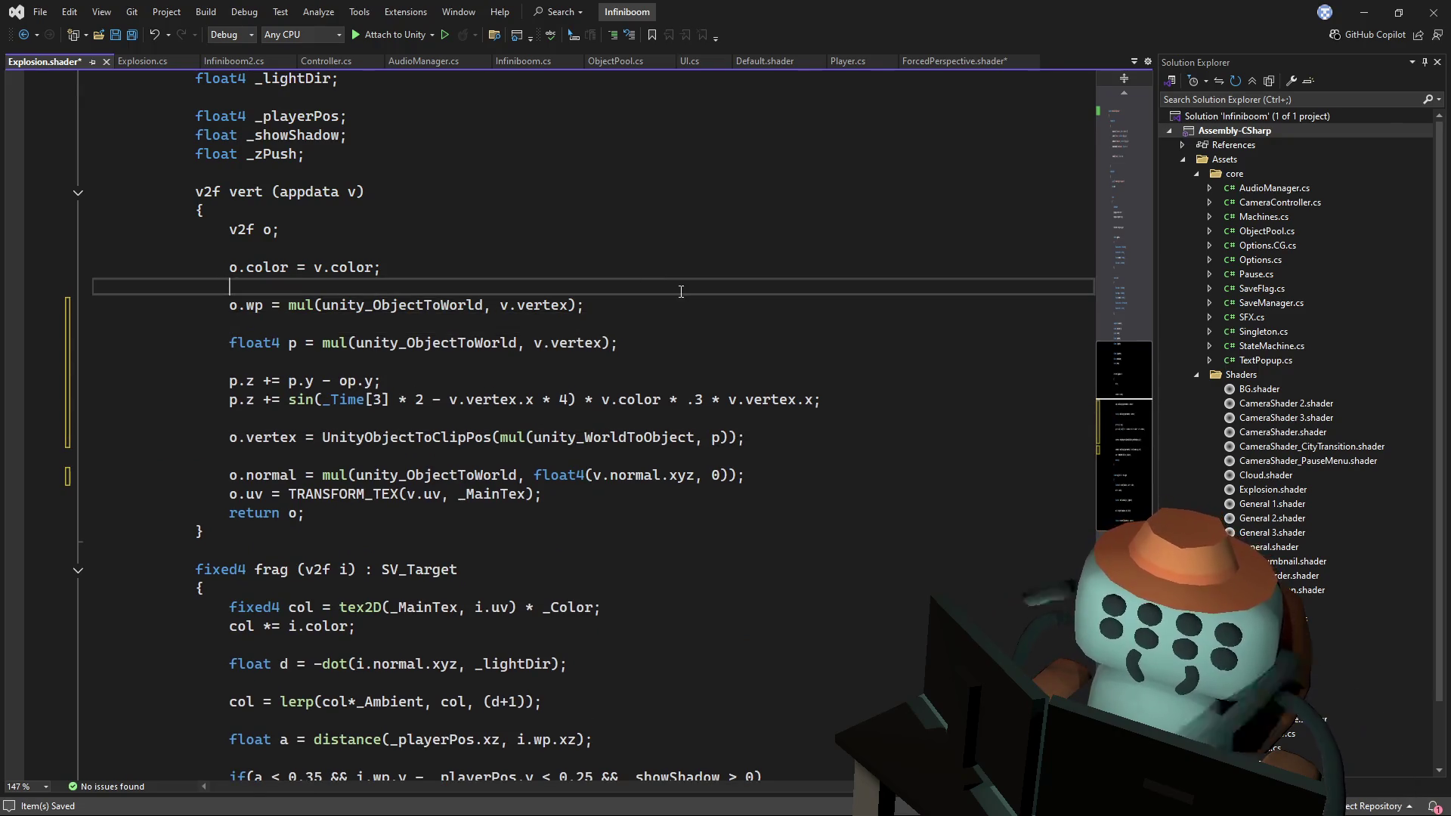
{"action": "key", "text": "ctrl+s"}
{"action": "key", "text": "alt+Tab"}
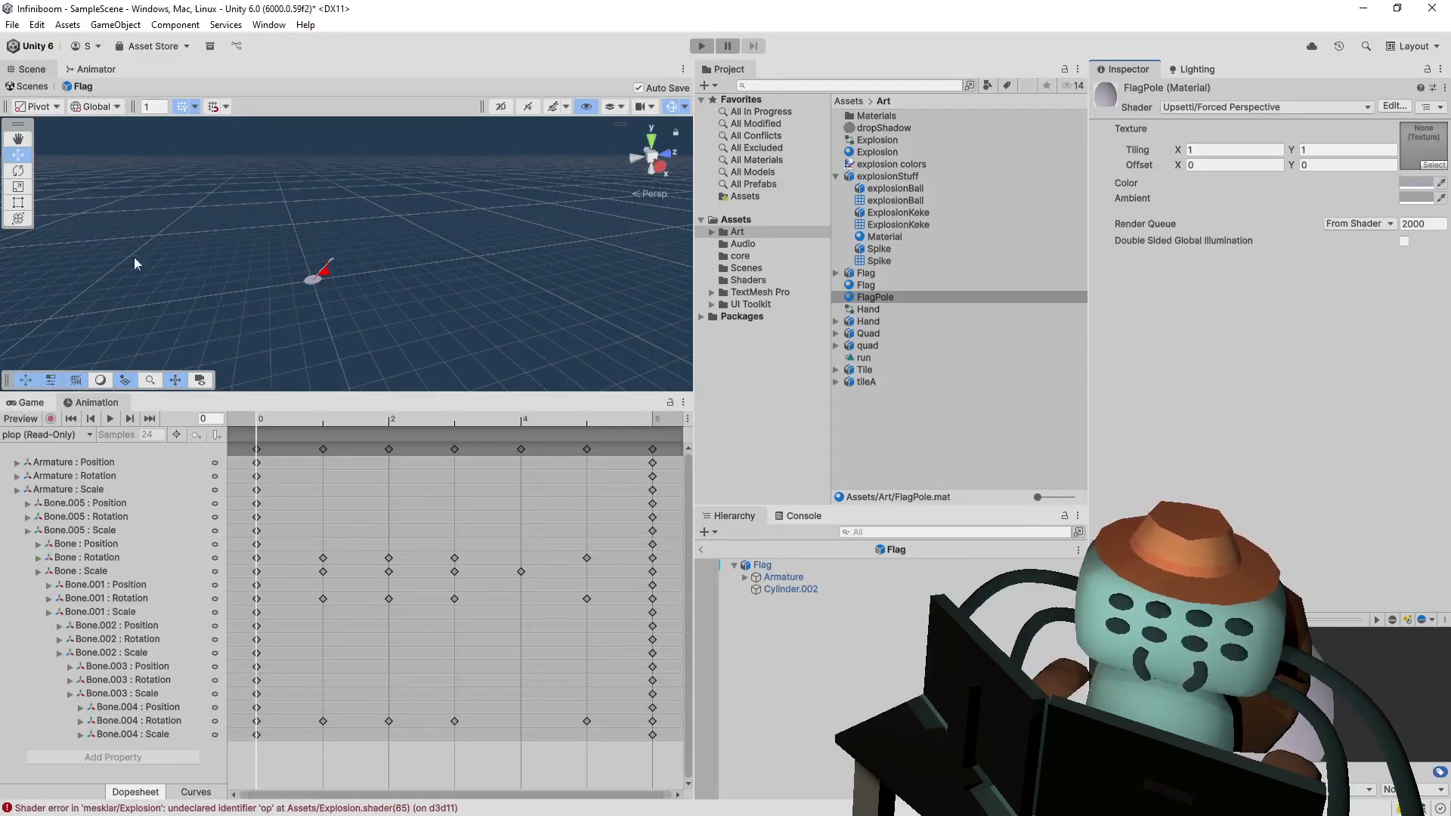
- Return to SampleScene and play the Particle System (1) explosion preview
{"action": "left_click", "coordinate": [701, 550]}
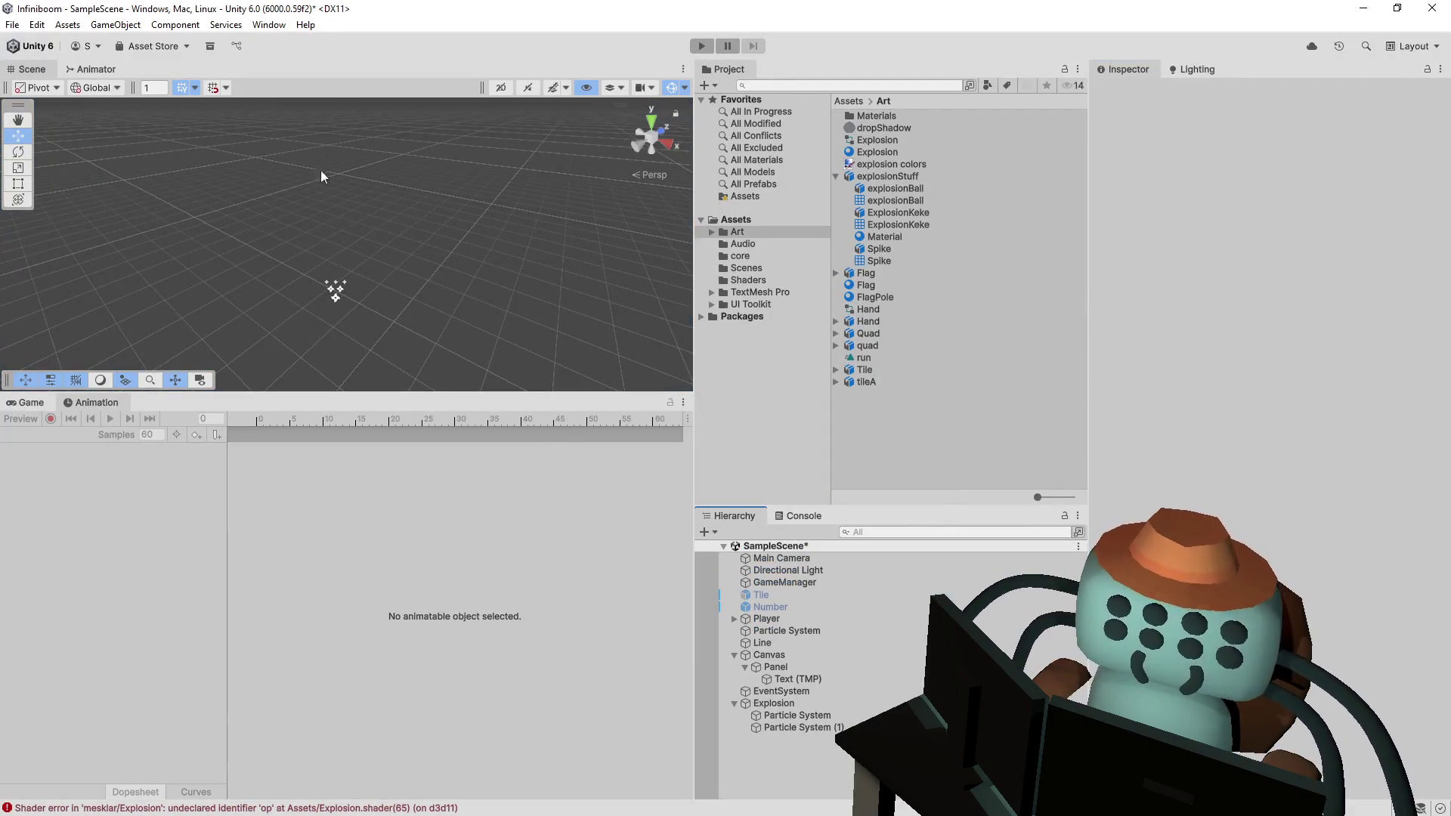
{"action": "left_click", "coordinate": [337, 290]}
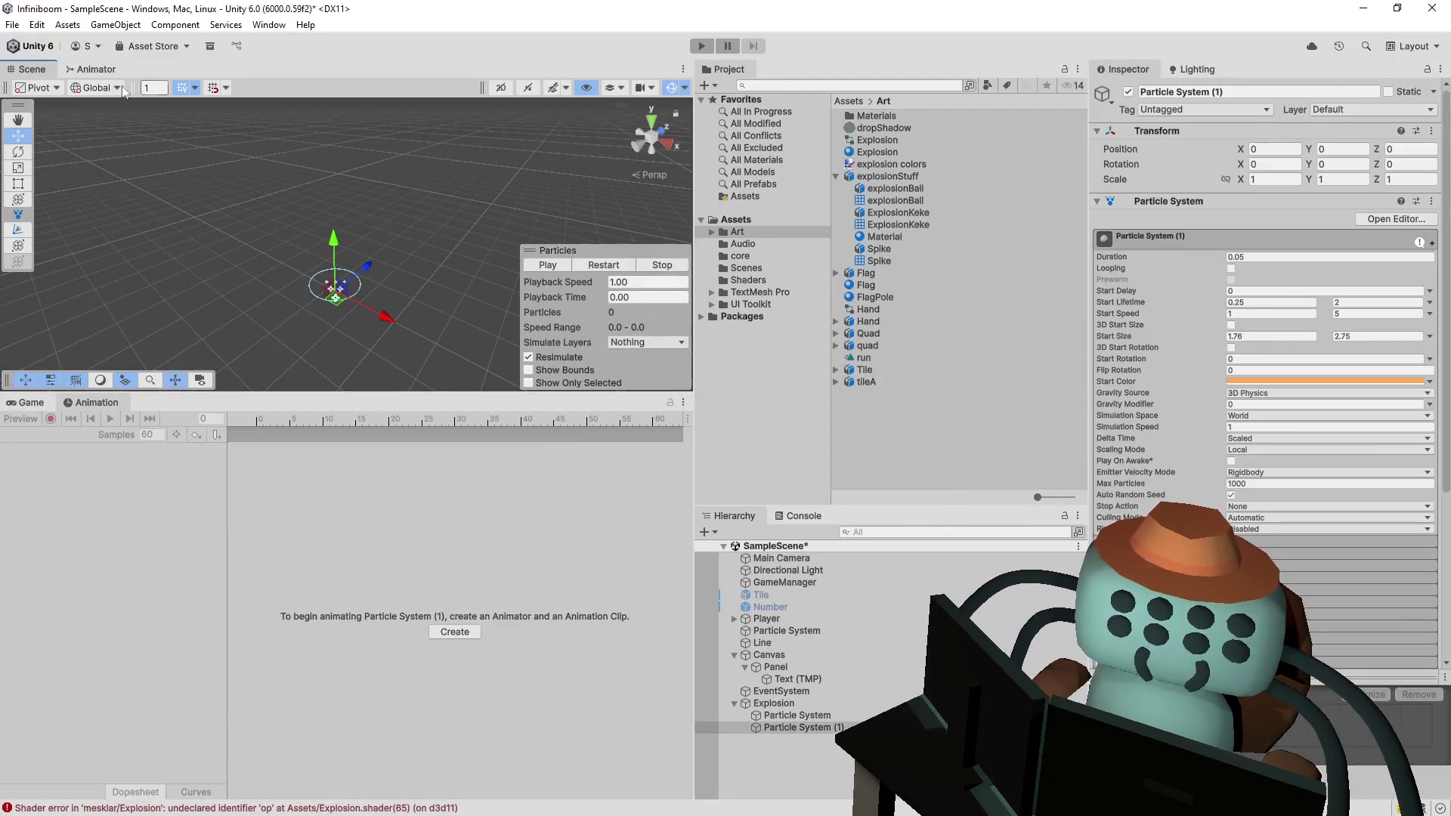
{"action": "left_click", "coordinate": [614, 266]}
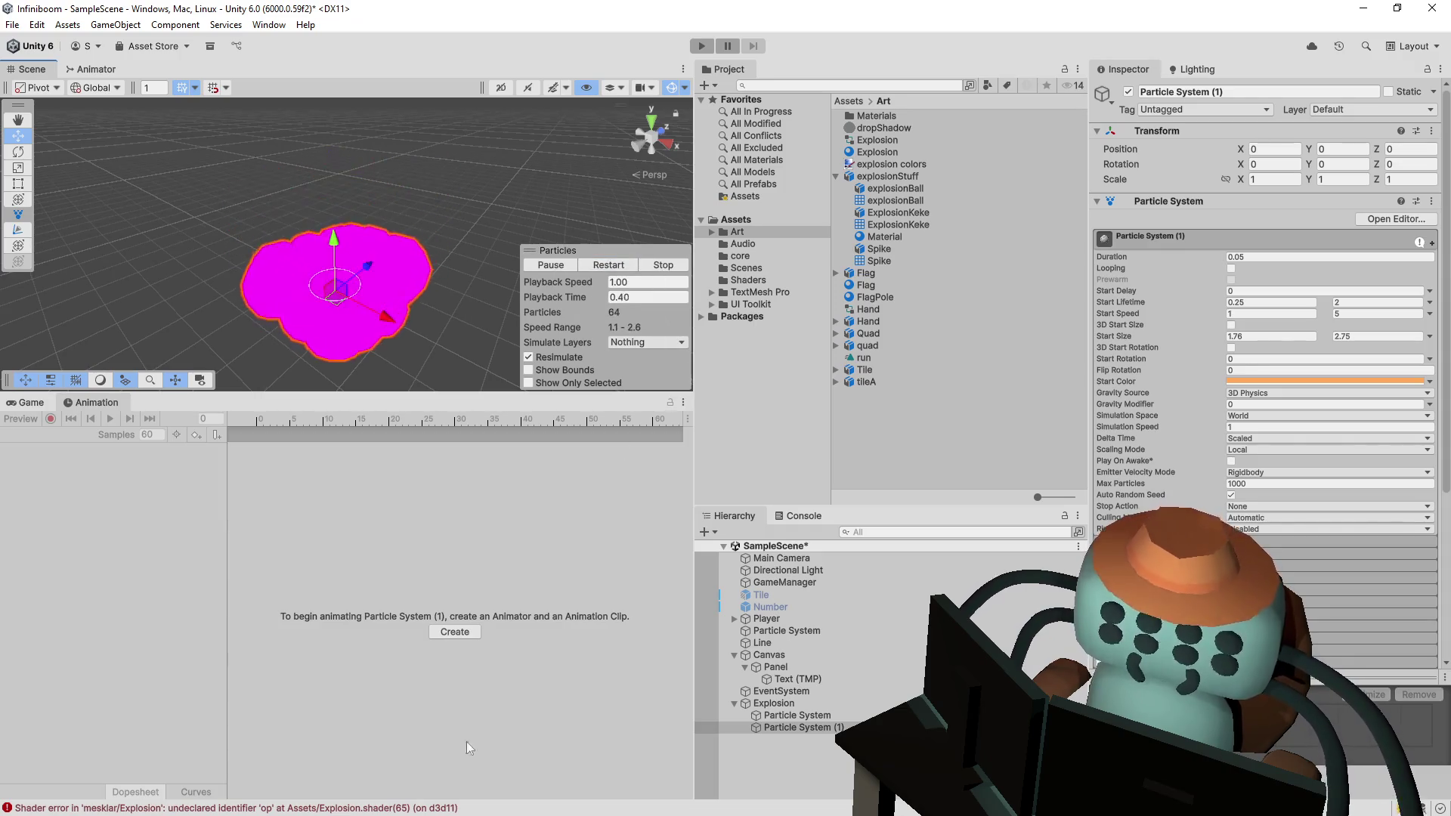
- Fix the shader error by replacing op with o.wp in the p.z line, then save
{"action": "double_click", "coordinate": [227, 808]}
{"action": "left_click", "coordinate": [387, 355]}
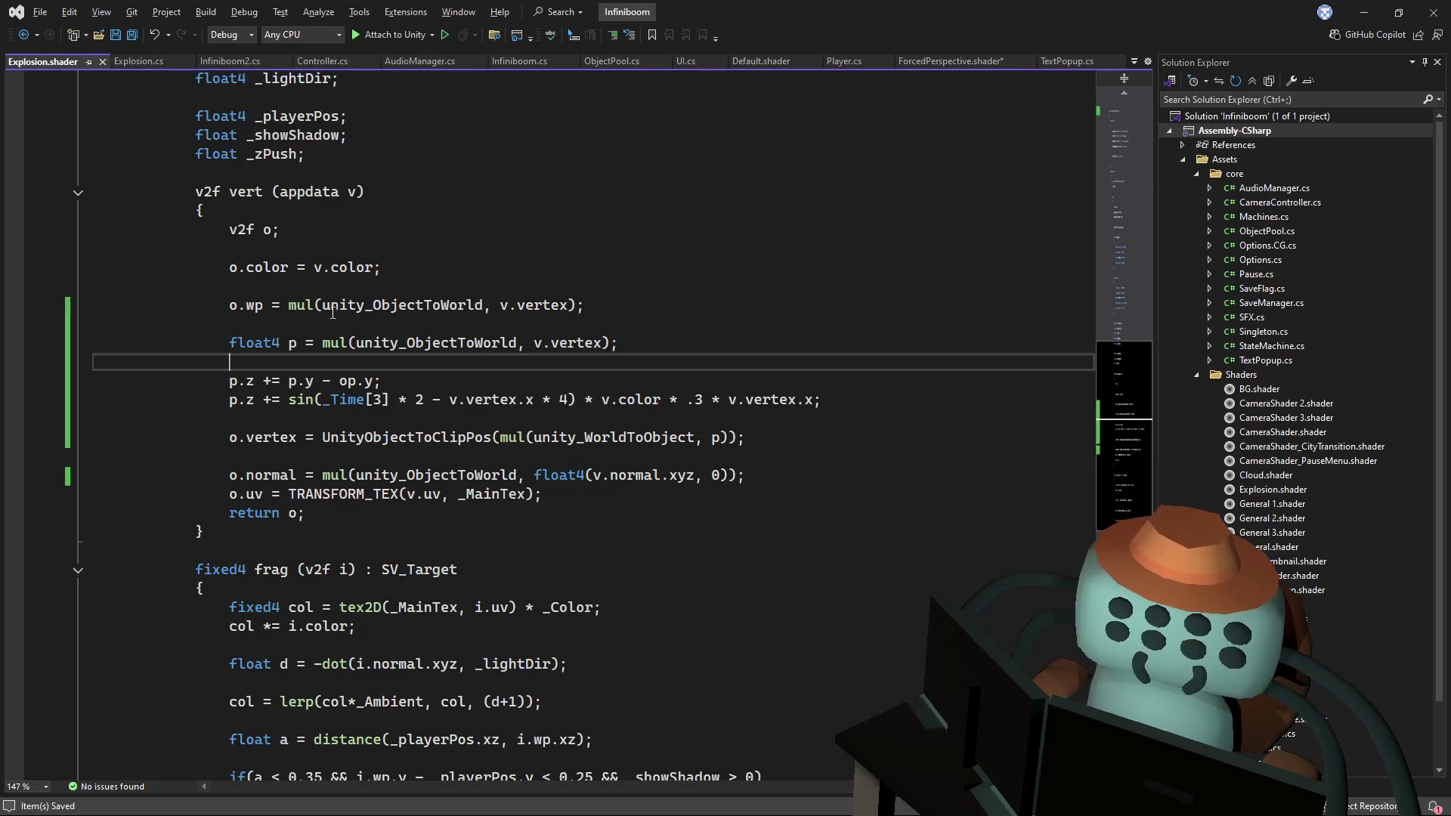
{"action": "left_click_drag", "start_coordinate": [266, 305], "coordinate": [229, 305]}
{"action": "key", "text": "ctrl+c"}
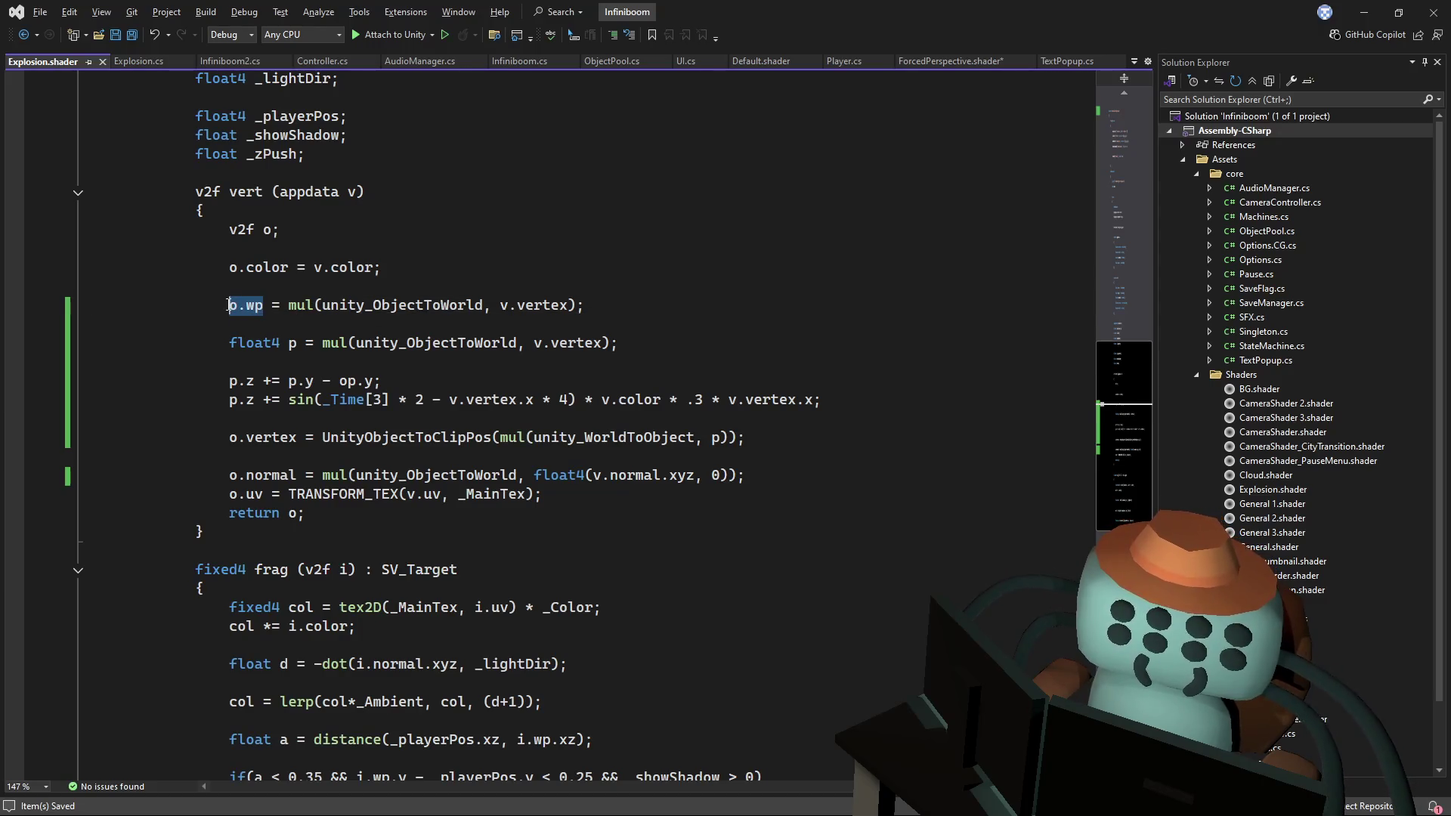
{"action": "double_click", "coordinate": [347, 382]}
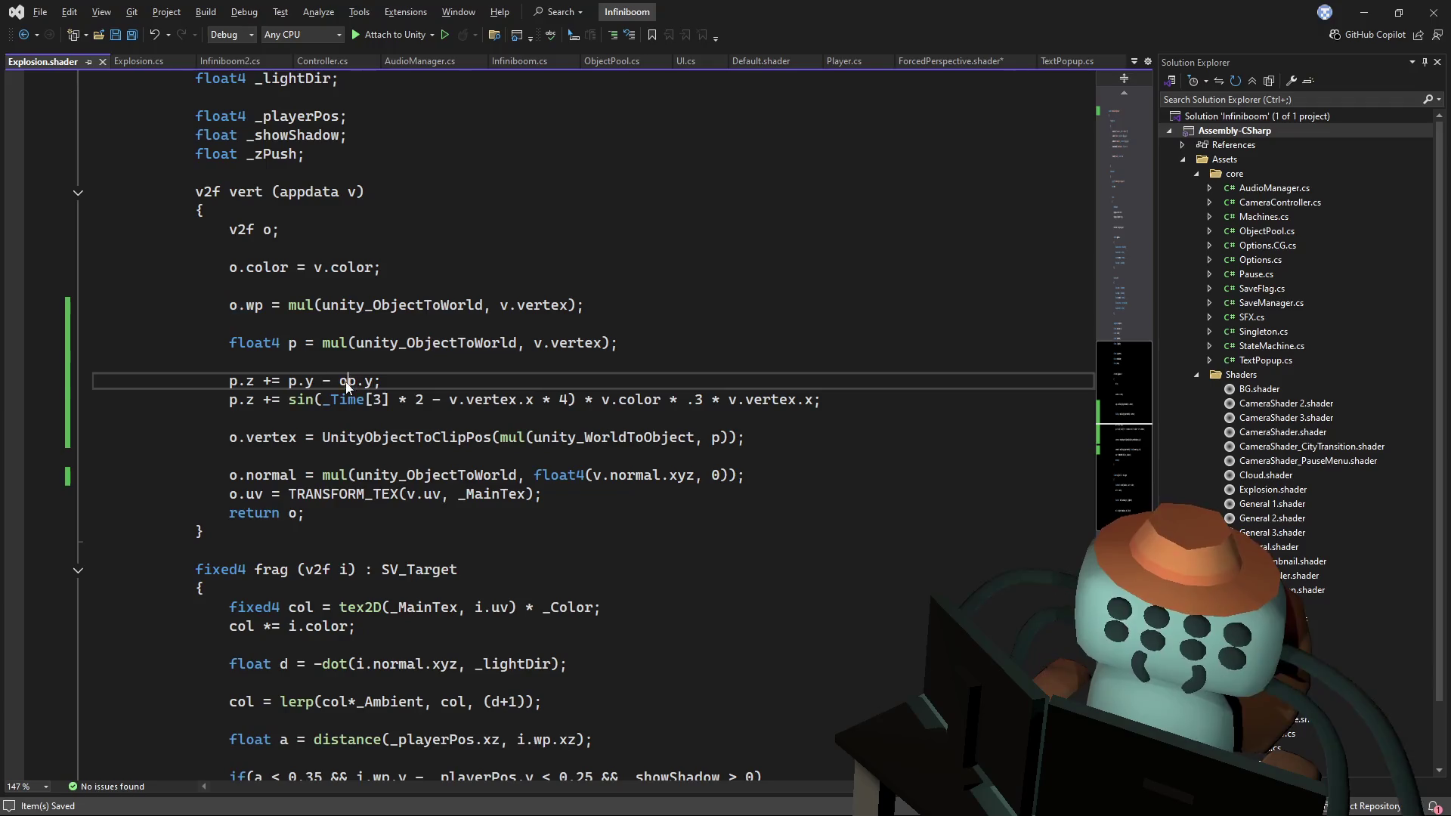
{"action": "key", "text": "ctrl+v"}
{"action": "key", "text": "ctrl+s"}
{"action": "key", "text": "alt+Tab"}
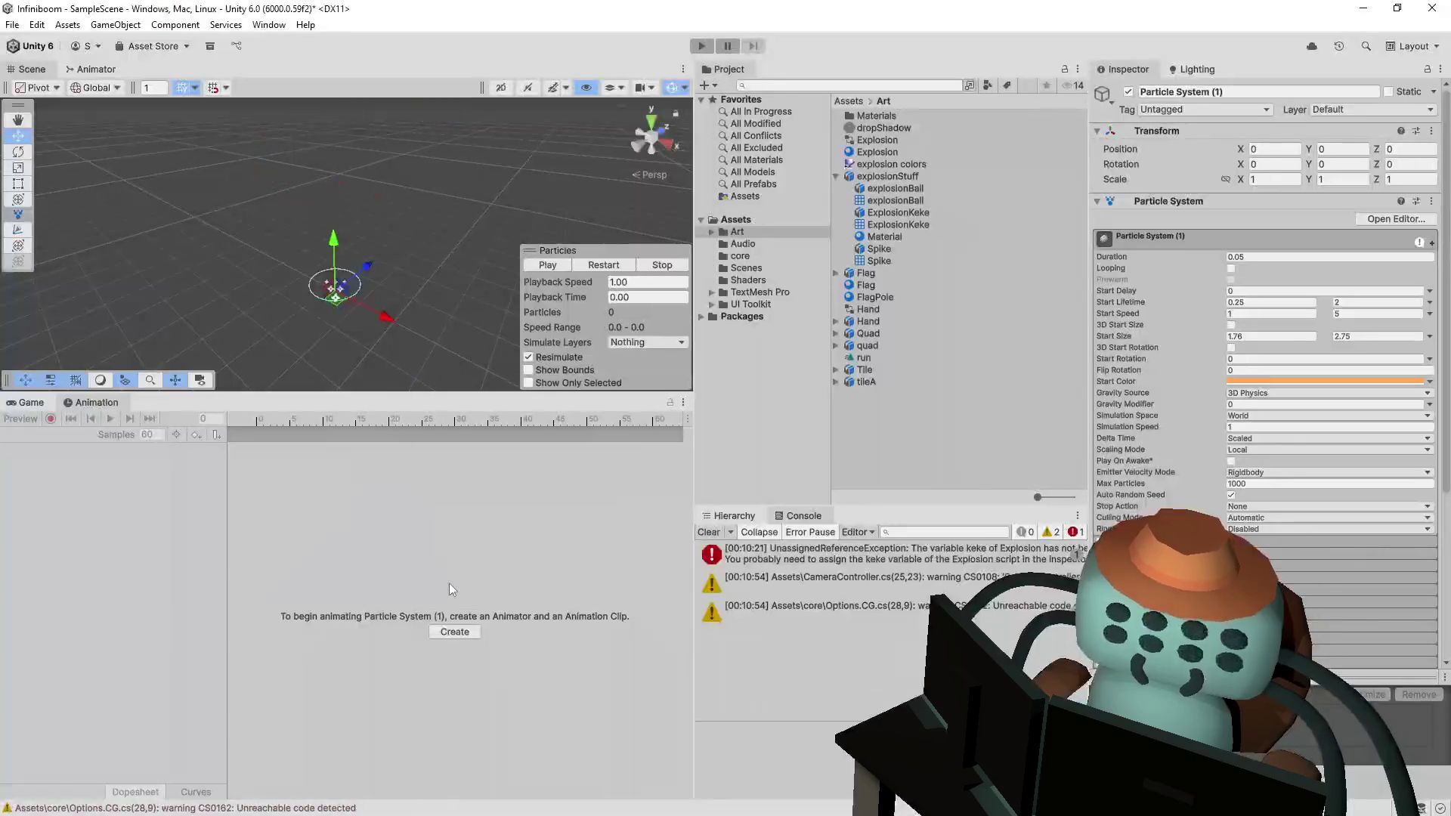
{"action": "key", "text": "alt+Tab"}
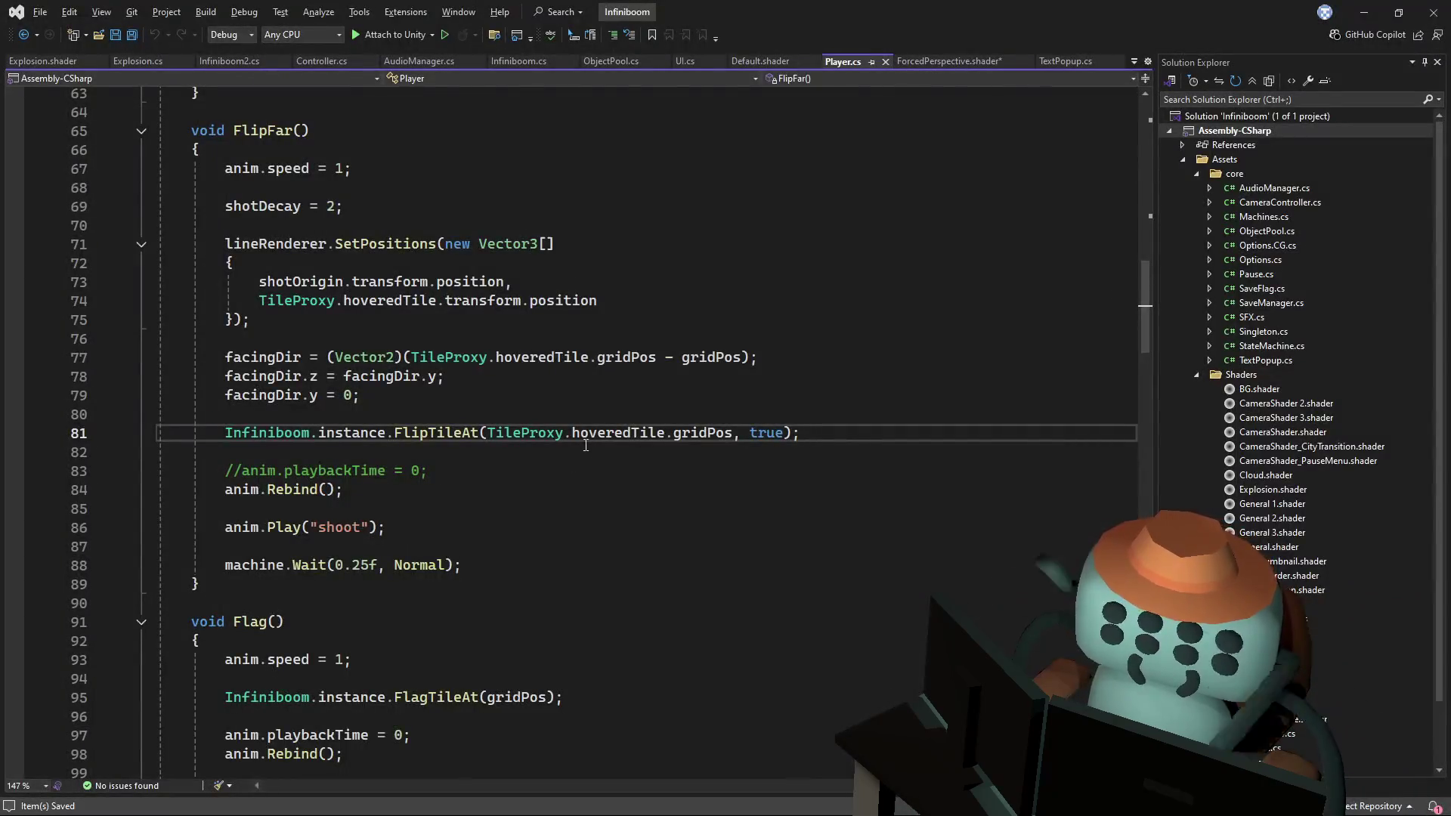
{"action": "key", "text": "alt+Tab"}
- Replay the explosion burst viewed from Top, then go back to Explosion.shader in Visual Studio
{"action": "left_click", "coordinate": [630, 264]}
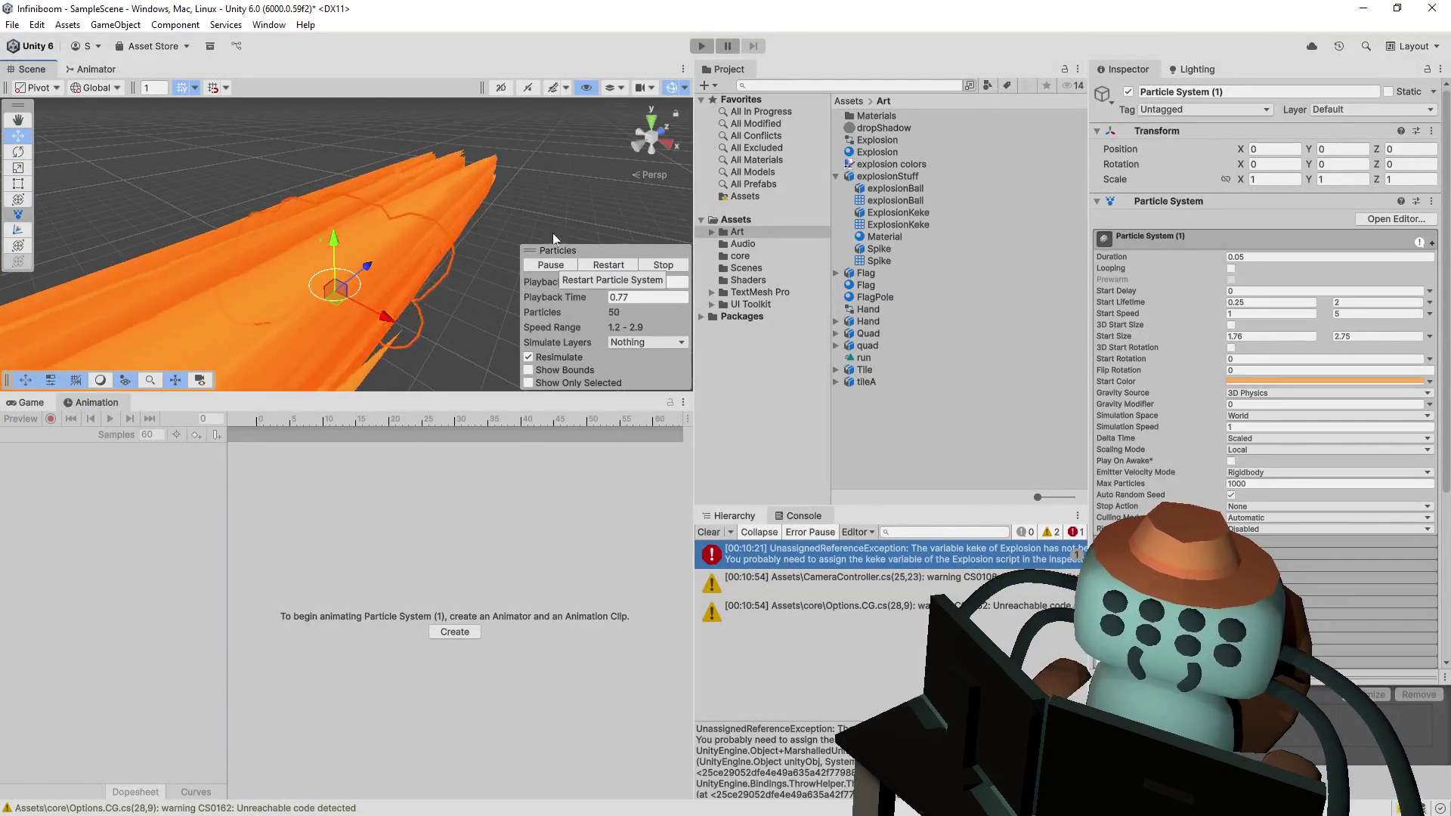
{"action": "left_click_drag", "start_coordinate": [329, 219], "coordinate": [378, 227]}
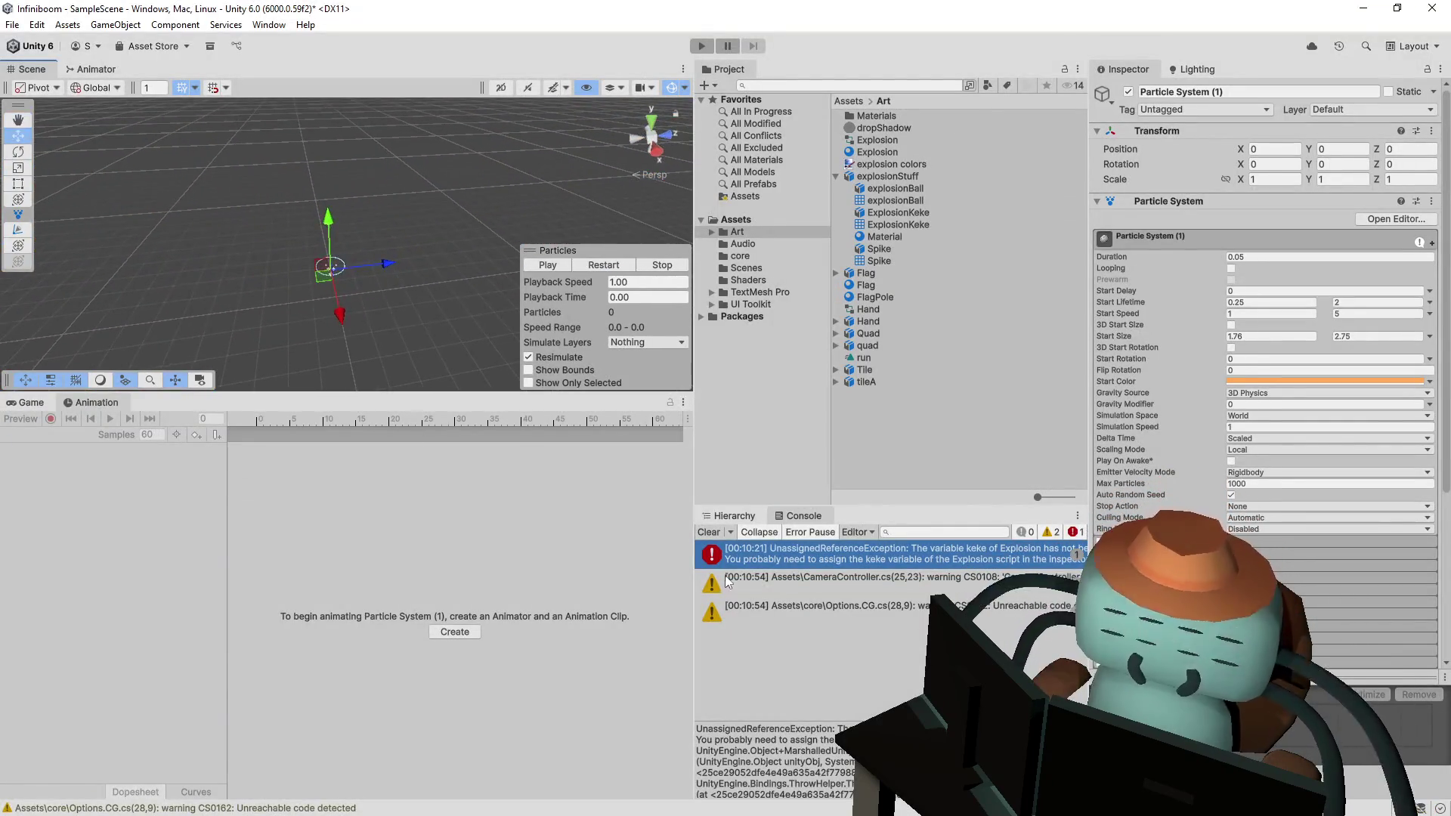
{"action": "left_click", "coordinate": [651, 120]}
{"action": "left_click", "coordinate": [563, 267]}
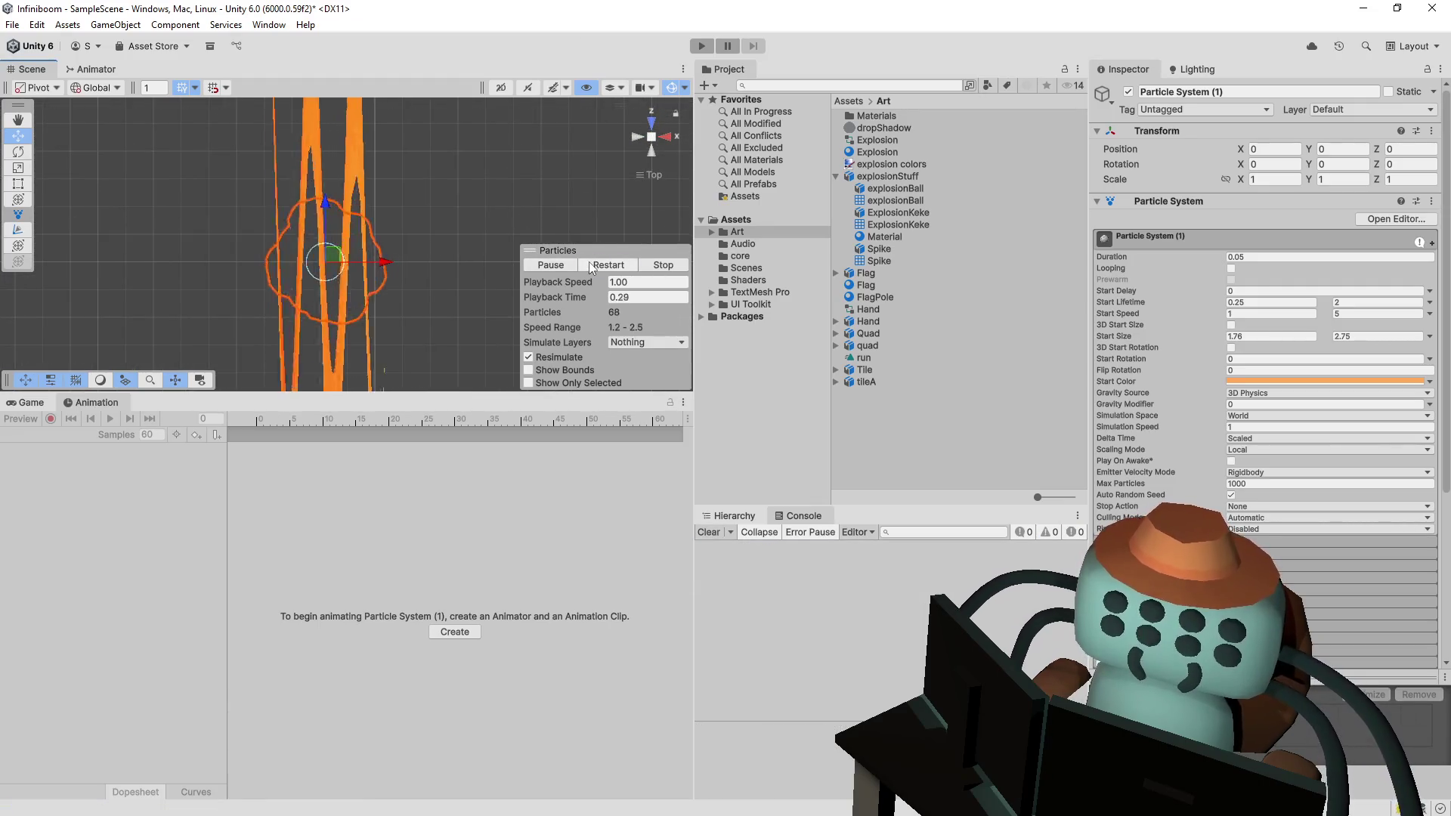
{"action": "key", "text": "alt+Tab"}
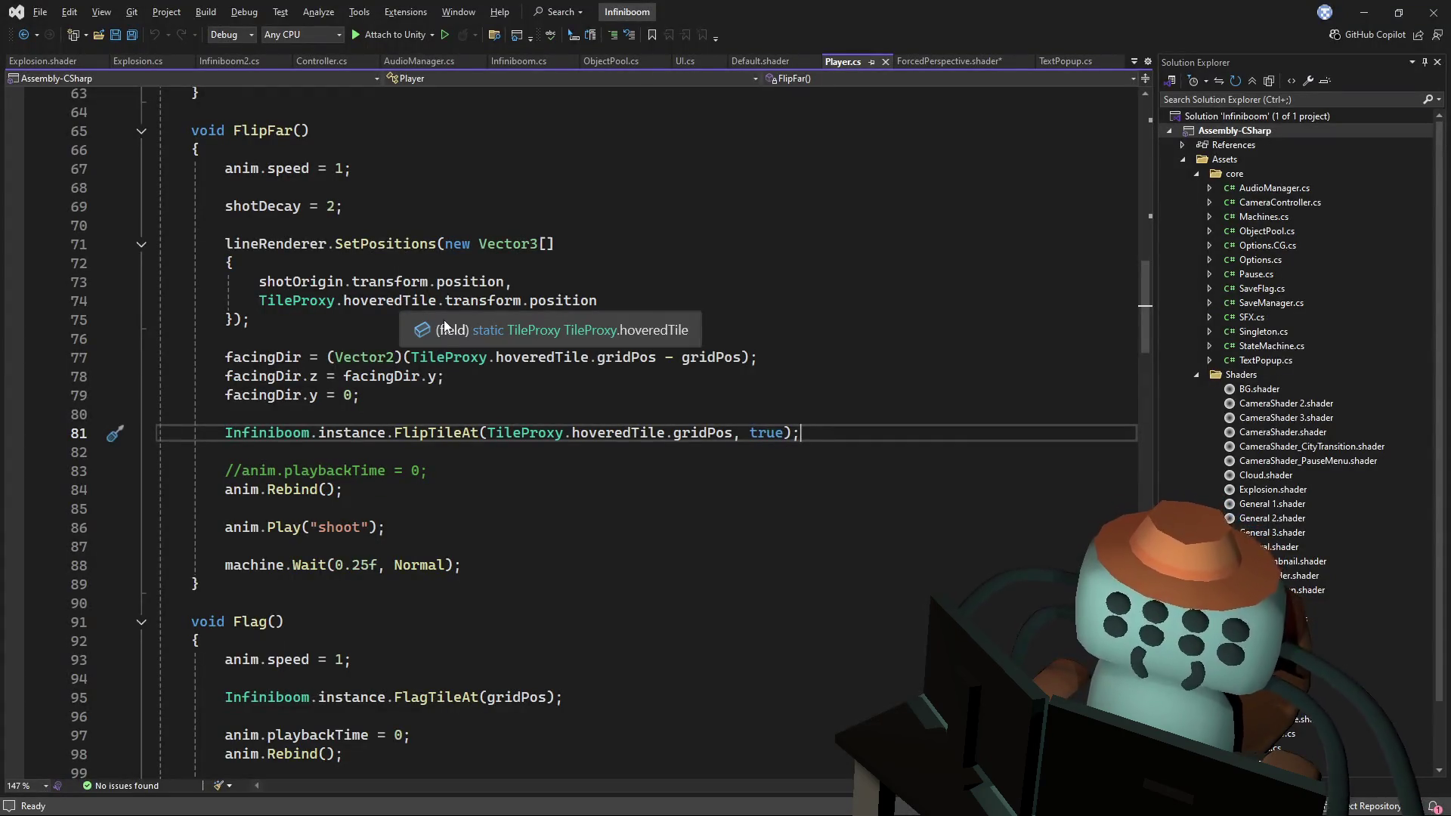
{"action": "key", "text": "alt+Tab"}
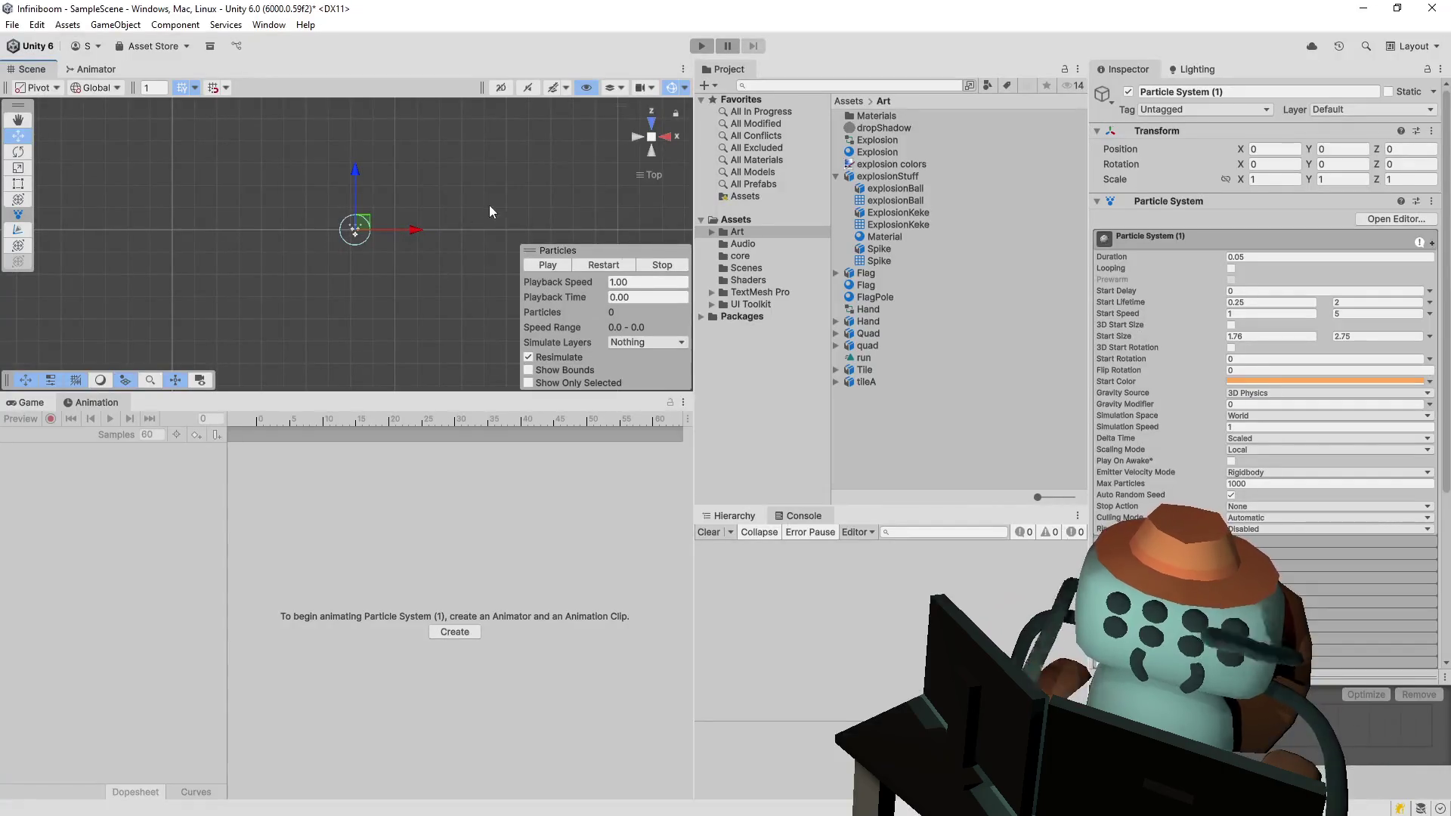
{"action": "key", "text": "alt+Tab"}
{"action": "left_click", "coordinate": [51, 62]}
- Delete the p.z sine wobble line from Explosion.shader and save
{"action": "left_click", "coordinate": [583, 342]}
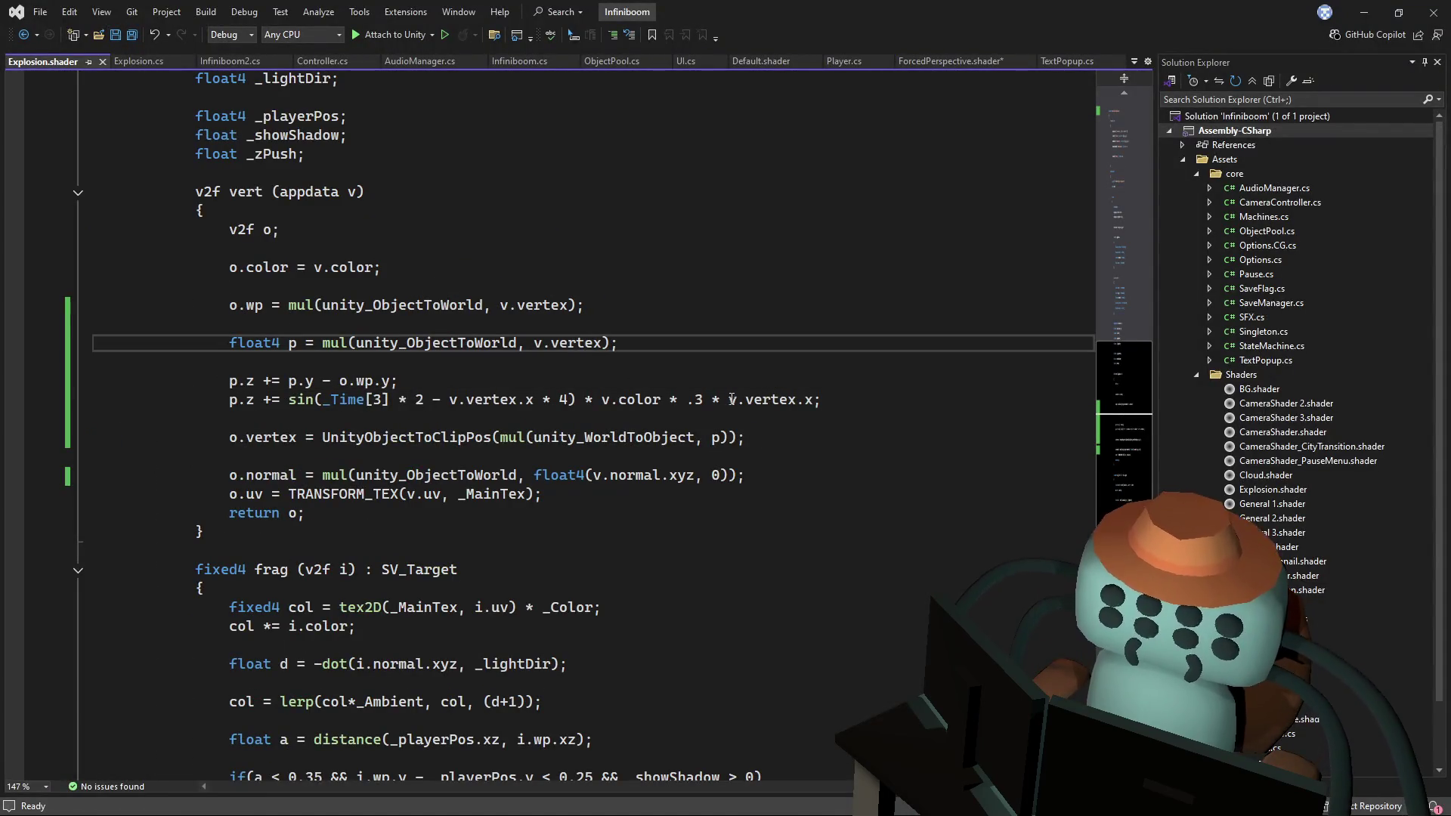
{"action": "left_click", "coordinate": [851, 401]}
{"action": "triple_click", "coordinate": [851, 399]}
{"action": "key", "text": "Delete"}
{"action": "left_click", "coordinate": [820, 355]}
{"action": "key", "text": "ctrl+s"}
- Preview the explosion in Unity from a tilted perspective view
{"action": "key", "text": "alt+Tab"}
{"action": "left_click", "coordinate": [607, 266]}
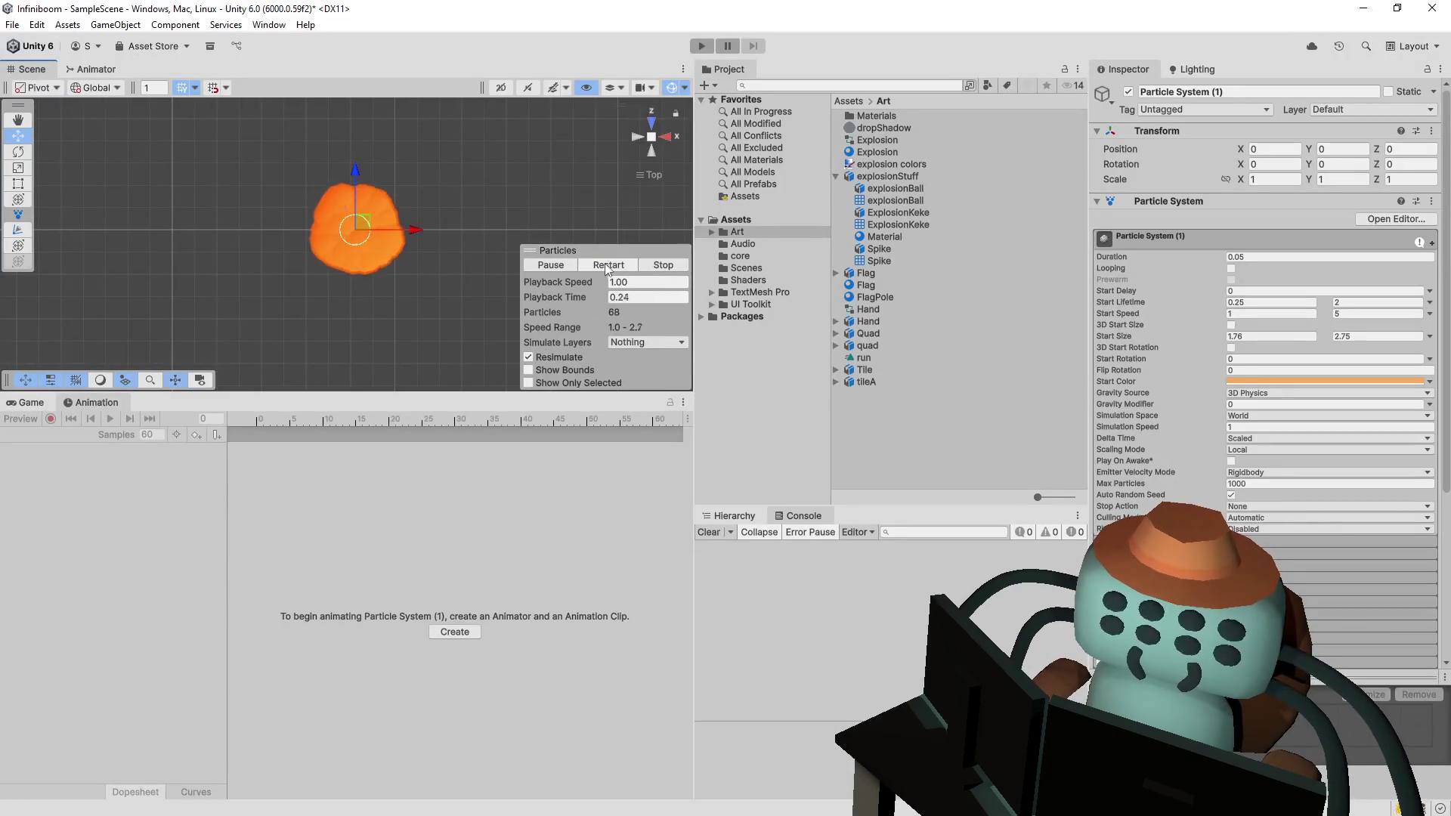
{"action": "scroll", "coordinate": [434, 291], "scroll_direction": "up", "scroll_amount": 3}
{"action": "left_click_drag", "start_coordinate": [444, 265], "coordinate": [476, 317]}
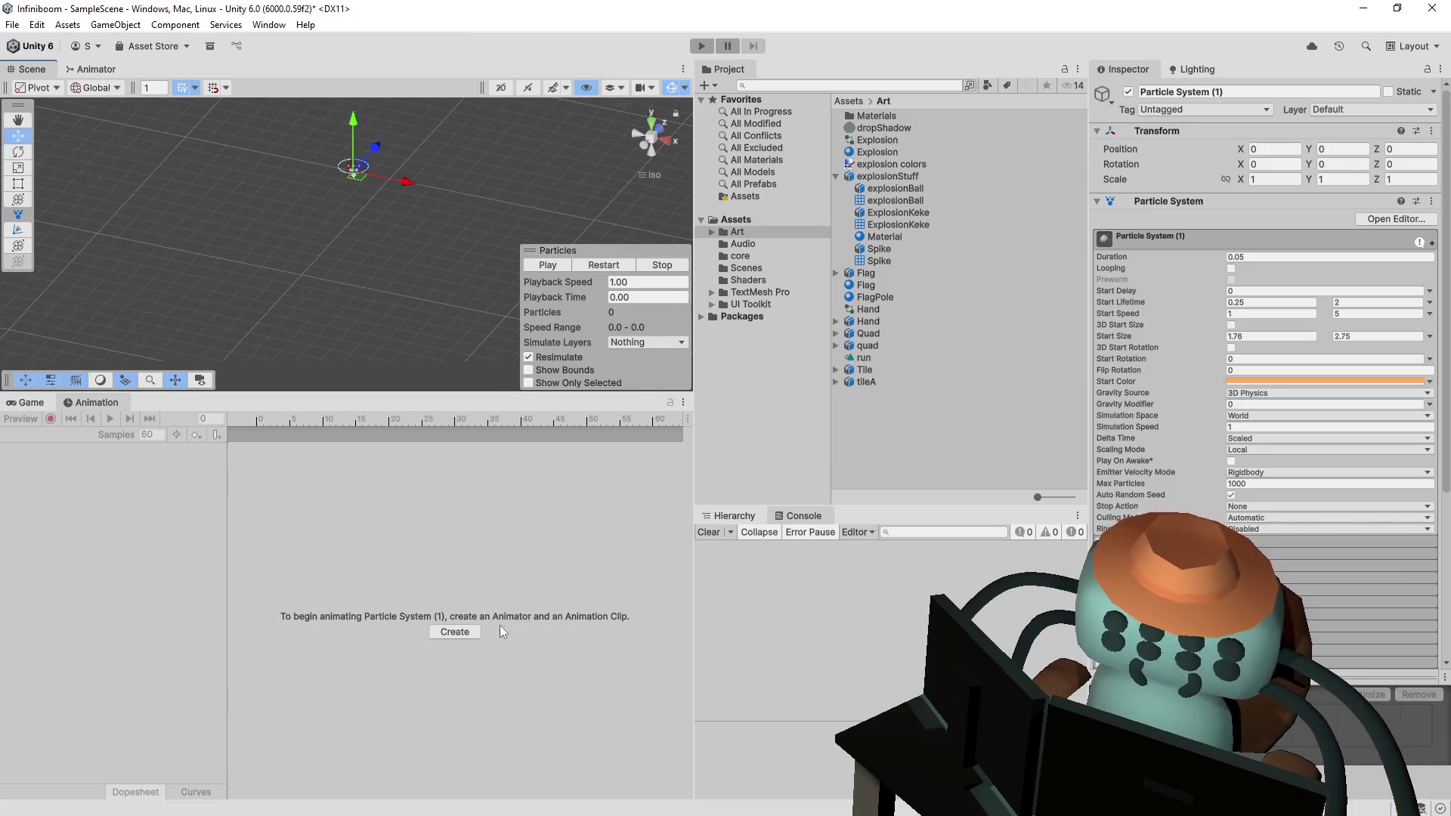
{"action": "left_click", "coordinate": [652, 139]}
{"action": "left_click", "coordinate": [548, 266]}
{"action": "left_click_drag", "start_coordinate": [554, 216], "coordinate": [456, 250]}
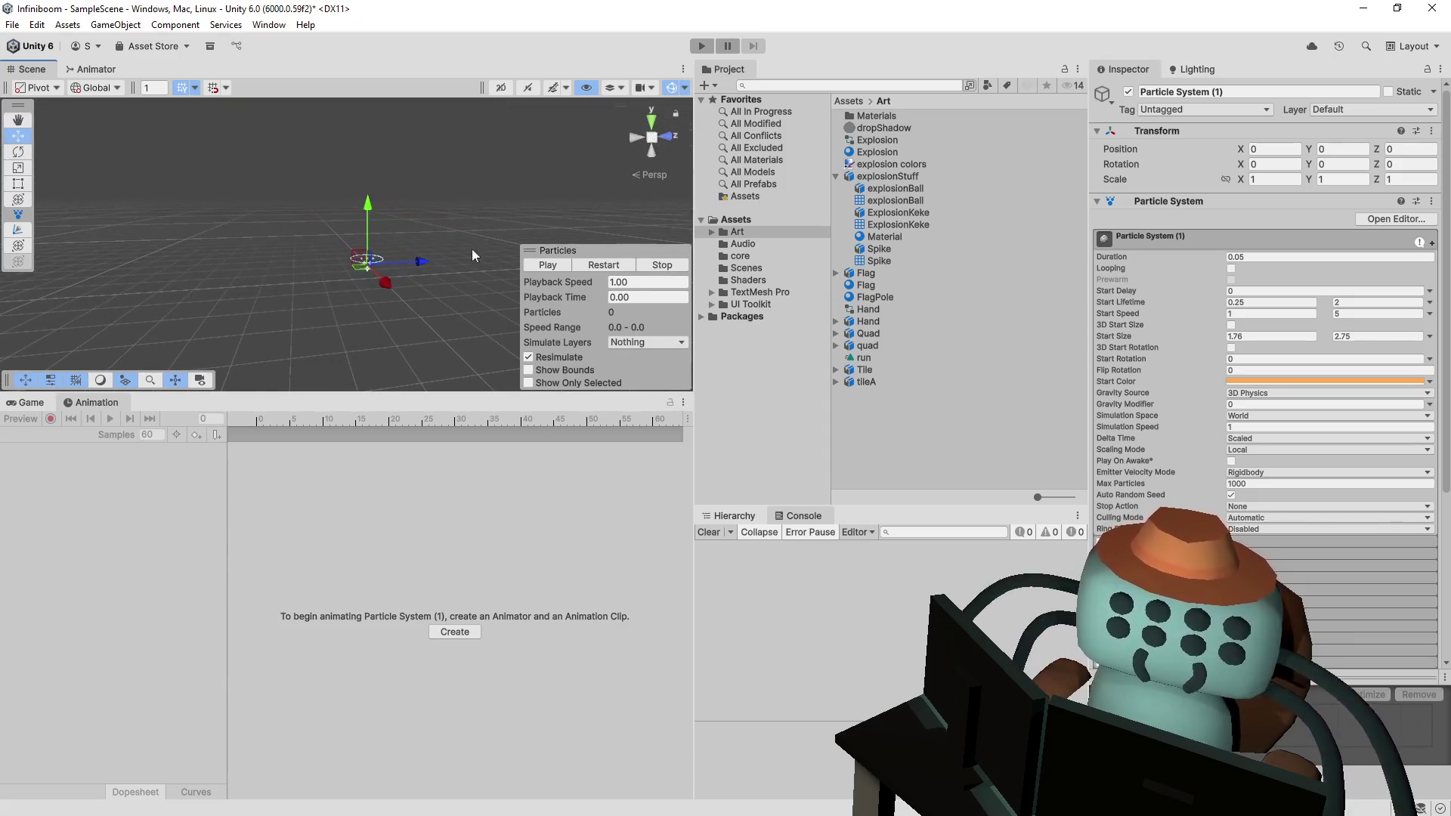
{"action": "left_click", "coordinate": [596, 261]}
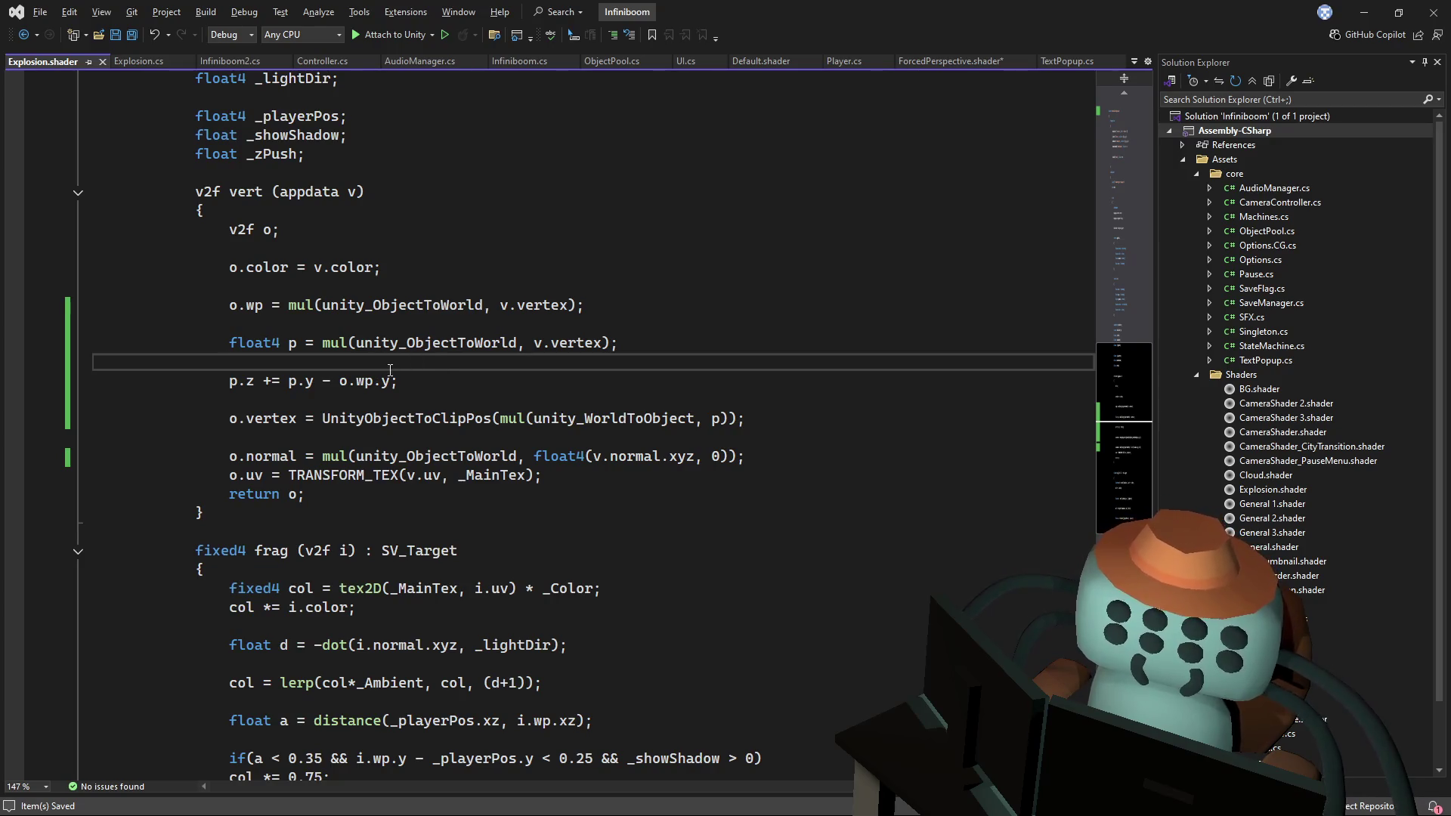
{"action": "scroll", "coordinate": [377, 380], "scroll_direction": "up", "scroll_amount": 10}
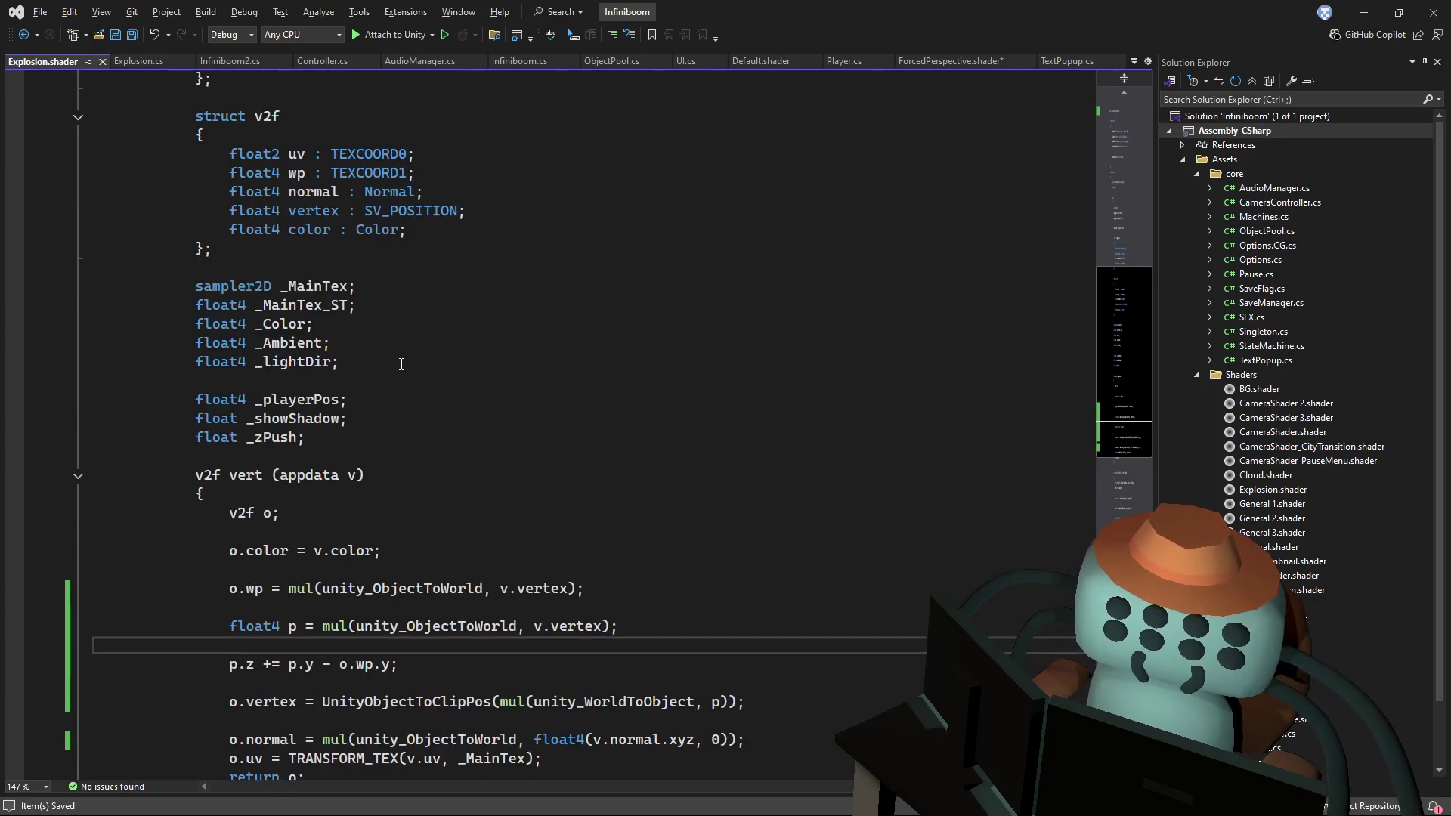
{"action": "scroll", "coordinate": [410, 362], "scroll_direction": "down", "scroll_amount": 7}
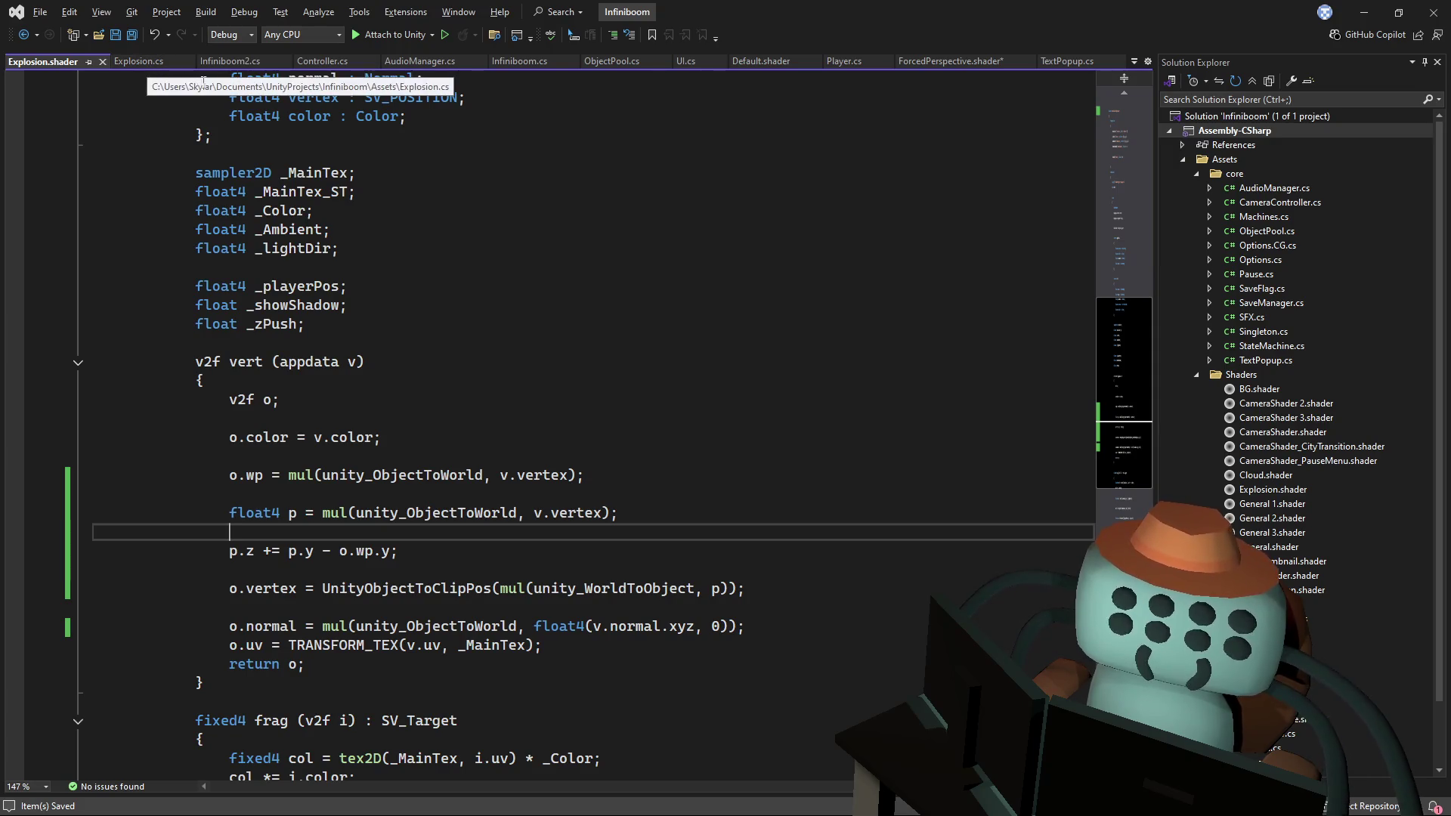
- Copy the float4 op line from ForcedPerspective.shader into Explosion.shader's vertex function
{"action": "left_click", "coordinate": [959, 62]}
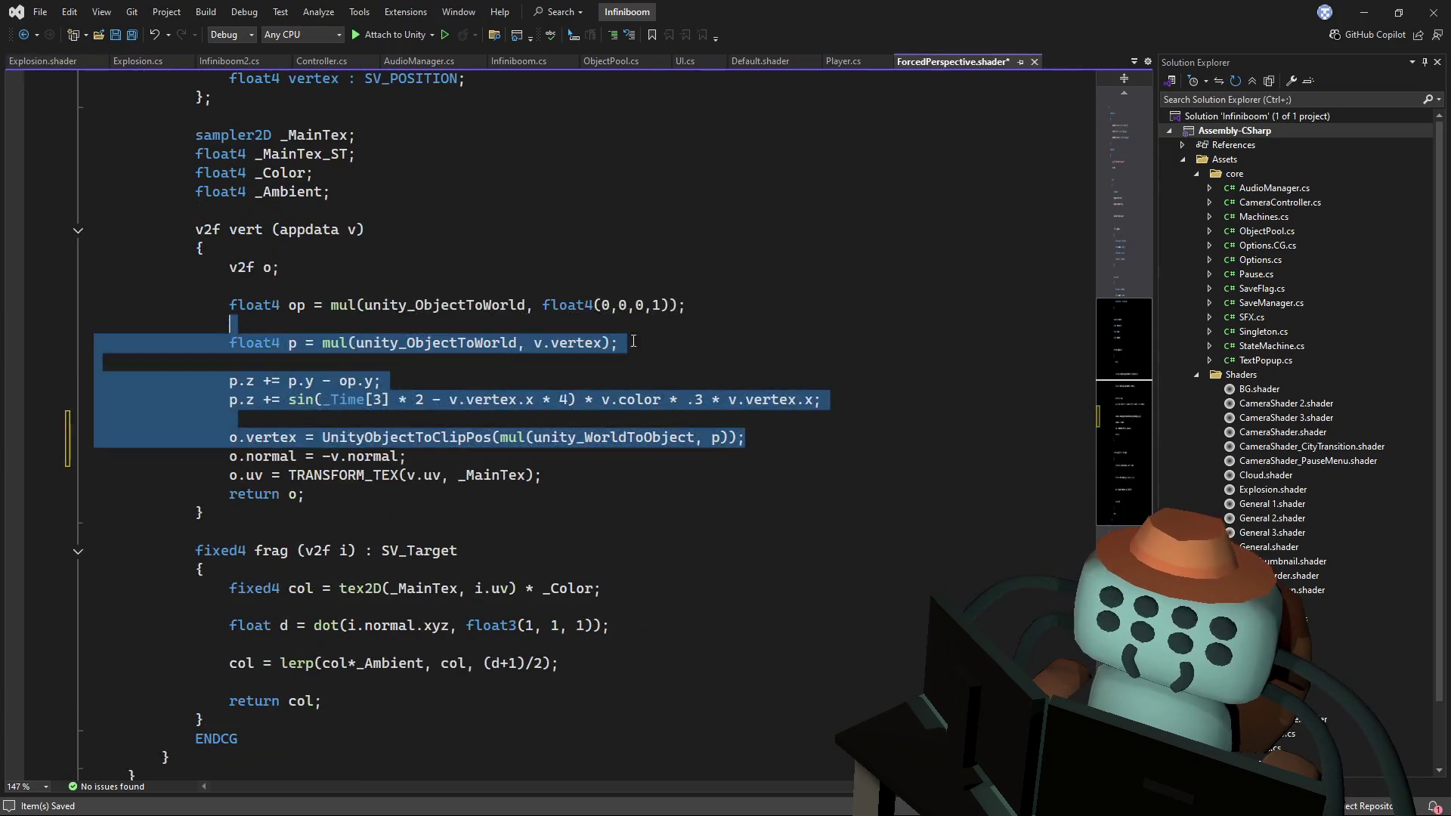
{"action": "left_click", "coordinate": [576, 266]}
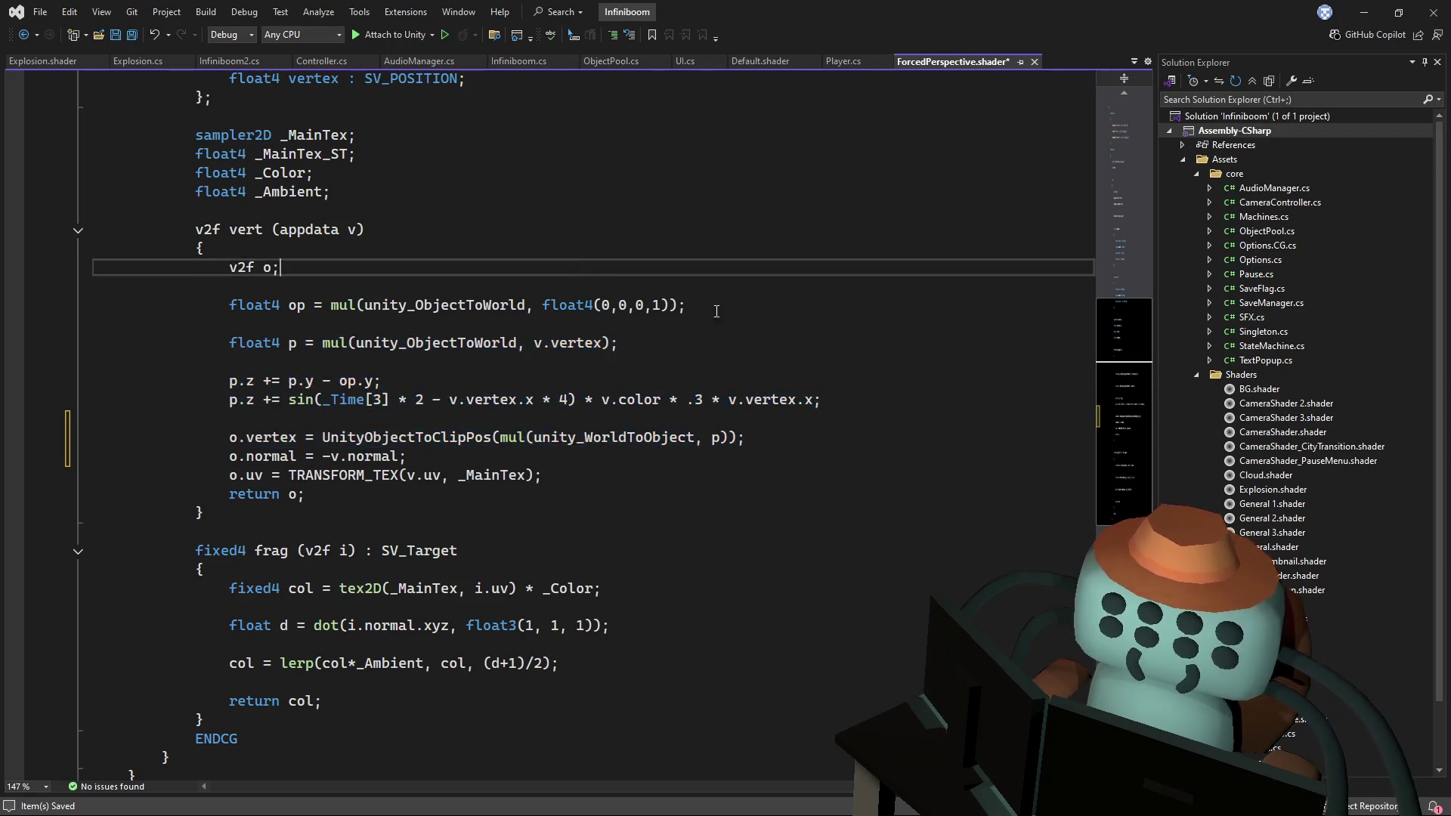
{"action": "left_click_drag", "start_coordinate": [725, 309], "coordinate": [725, 293]}
{"action": "left_click", "coordinate": [42, 61]}
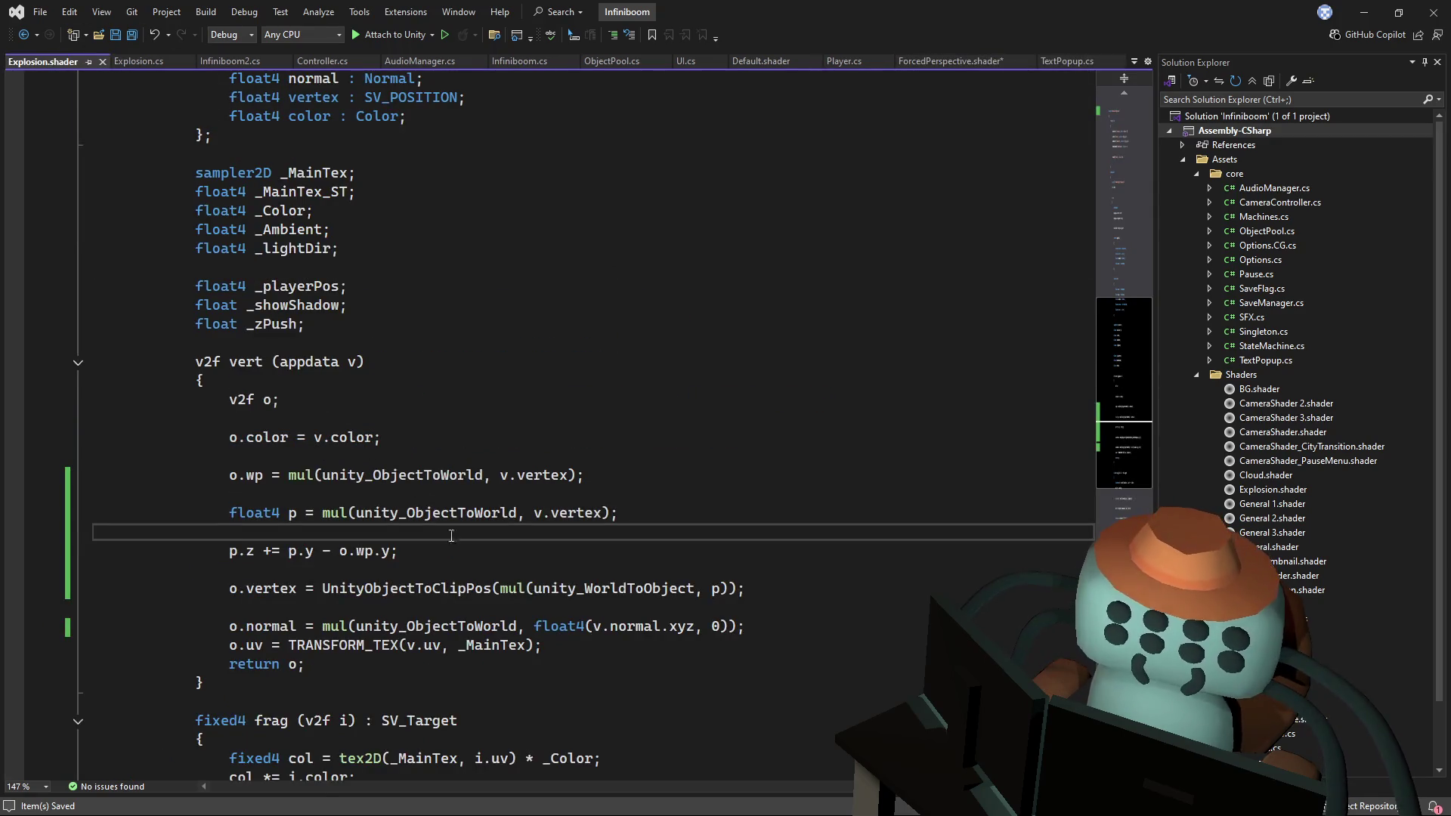
{"action": "left_click_drag", "start_coordinate": [832, 572], "coordinate": [408, 551]}
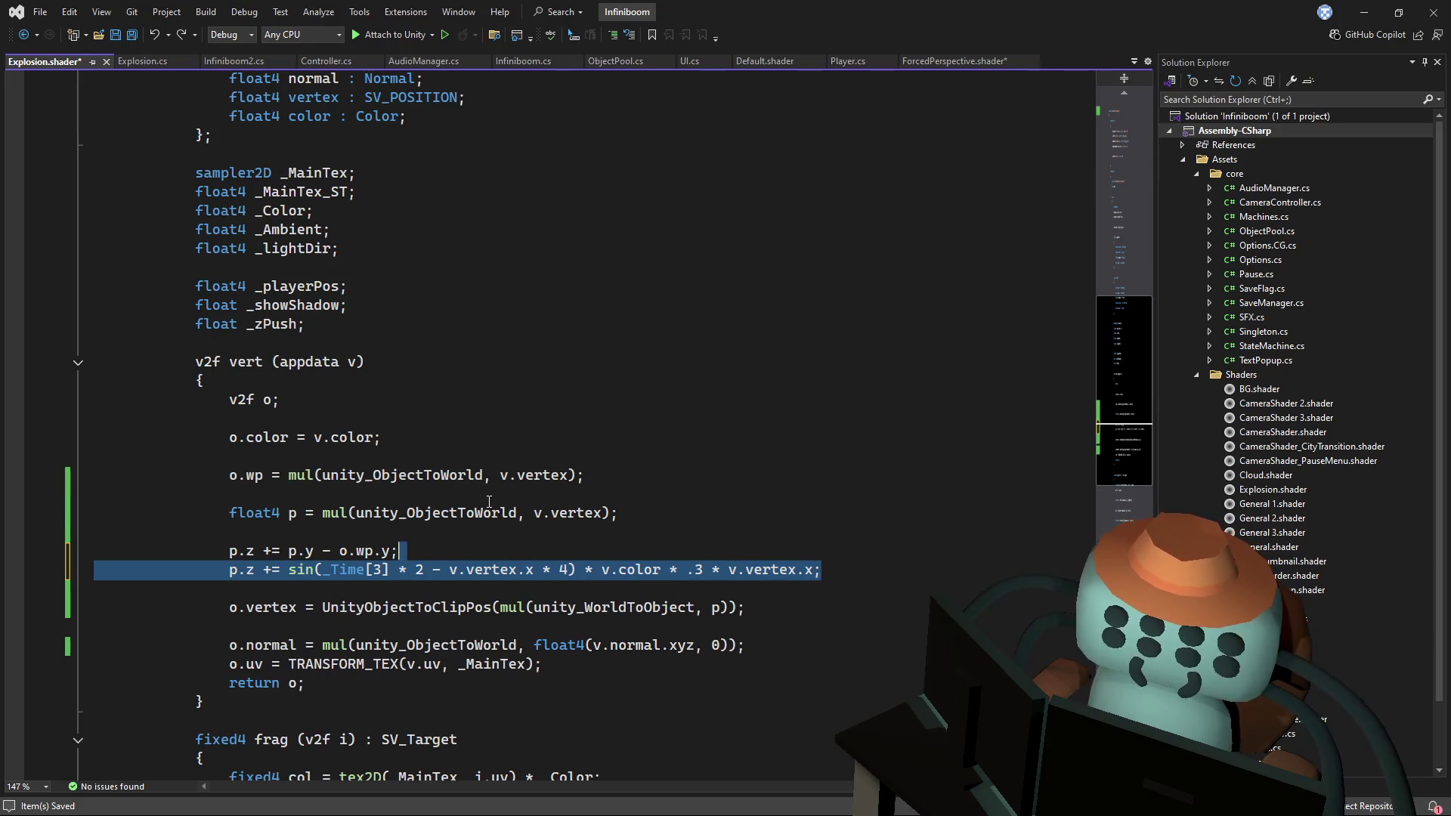
{"action": "key", "text": "ctrl+t"}
{"action": "key", "text": "Escape"}
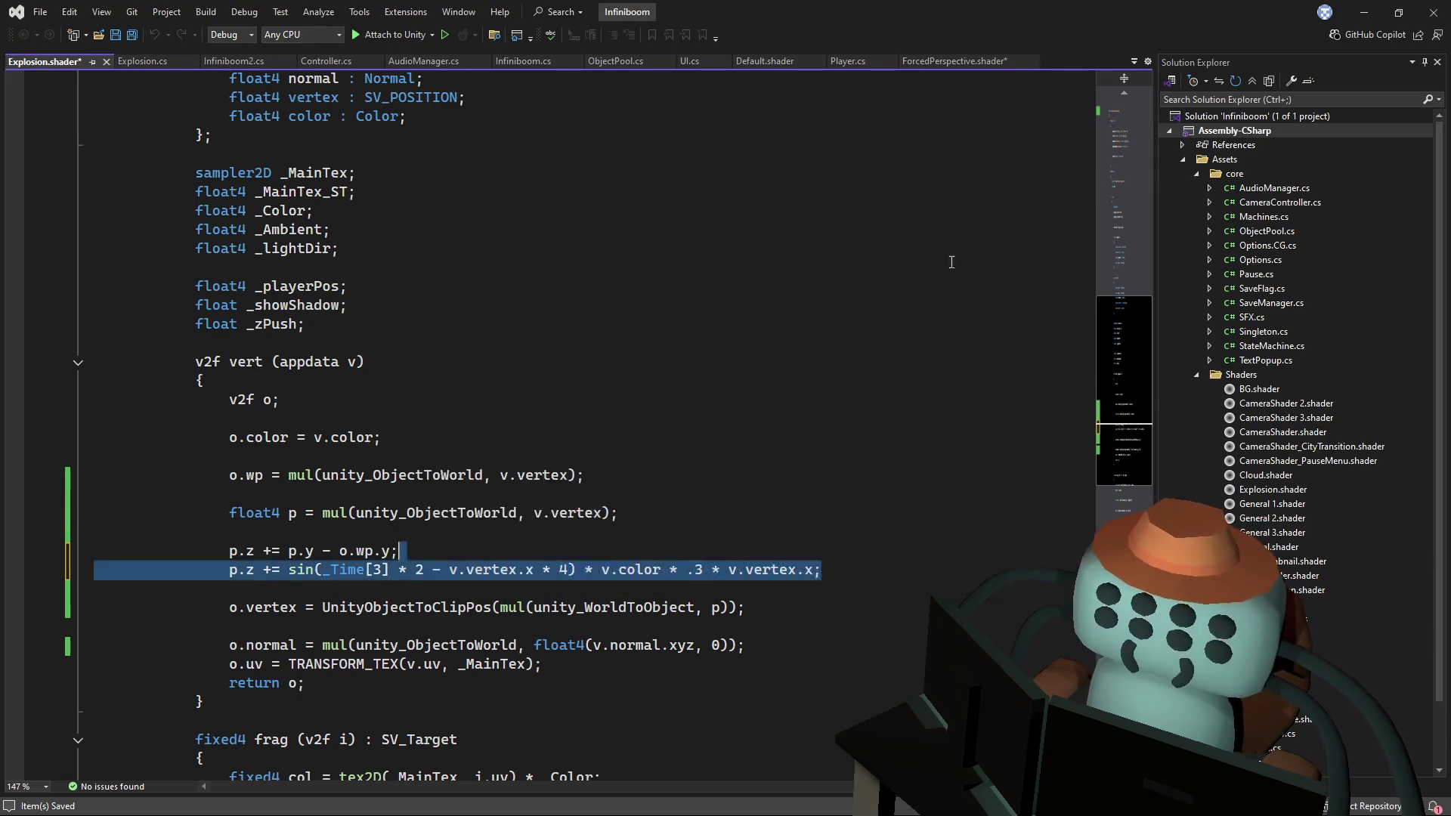
{"action": "left_click", "coordinate": [650, 354]}
{"action": "key", "text": "ctrl+z"}
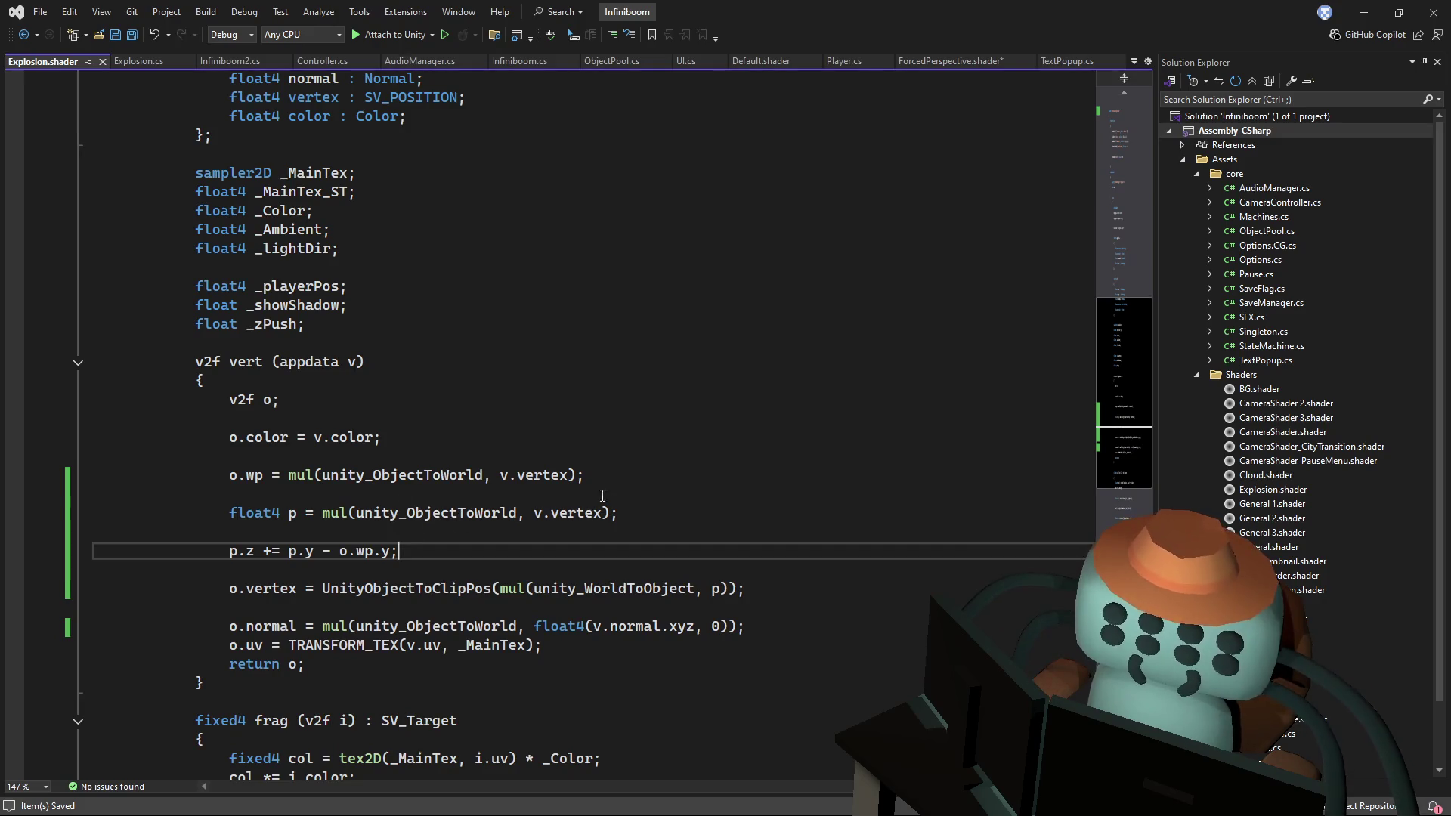
{"action": "key", "text": "ctrl+z"}
- Change the p.z line to use op.y instead of o.wp.y, save, and return to Unity
{"action": "double_click", "coordinate": [293, 549]}
{"action": "key", "text": "ctrl+c"}
{"action": "left_click_drag", "start_coordinate": [339, 570], "coordinate": [372, 571]}
{"action": "key", "text": "ctrl+v"}
{"action": "key", "text": "ctrl+s"}
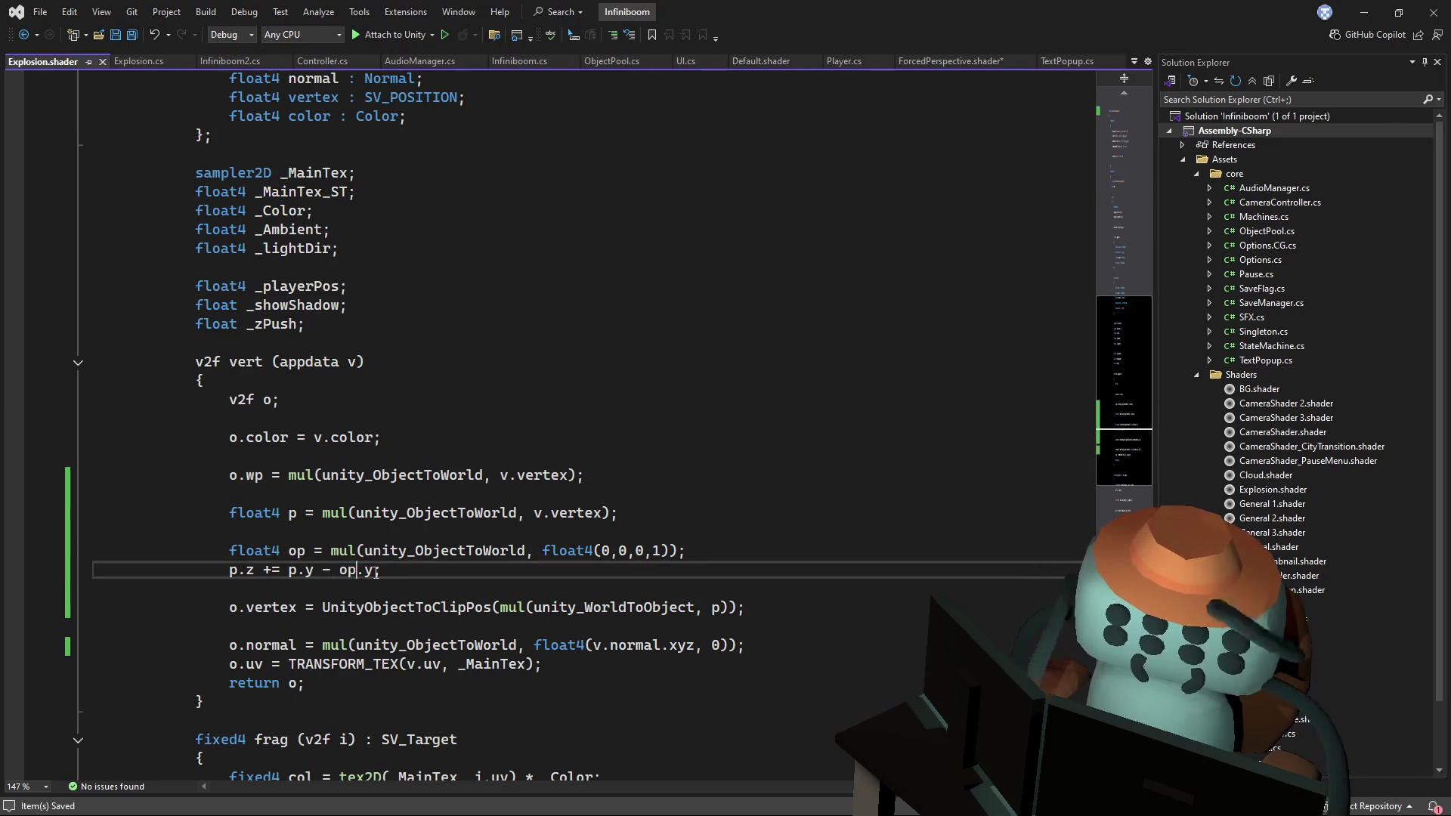
{"action": "key", "text": "alt+Tab"}
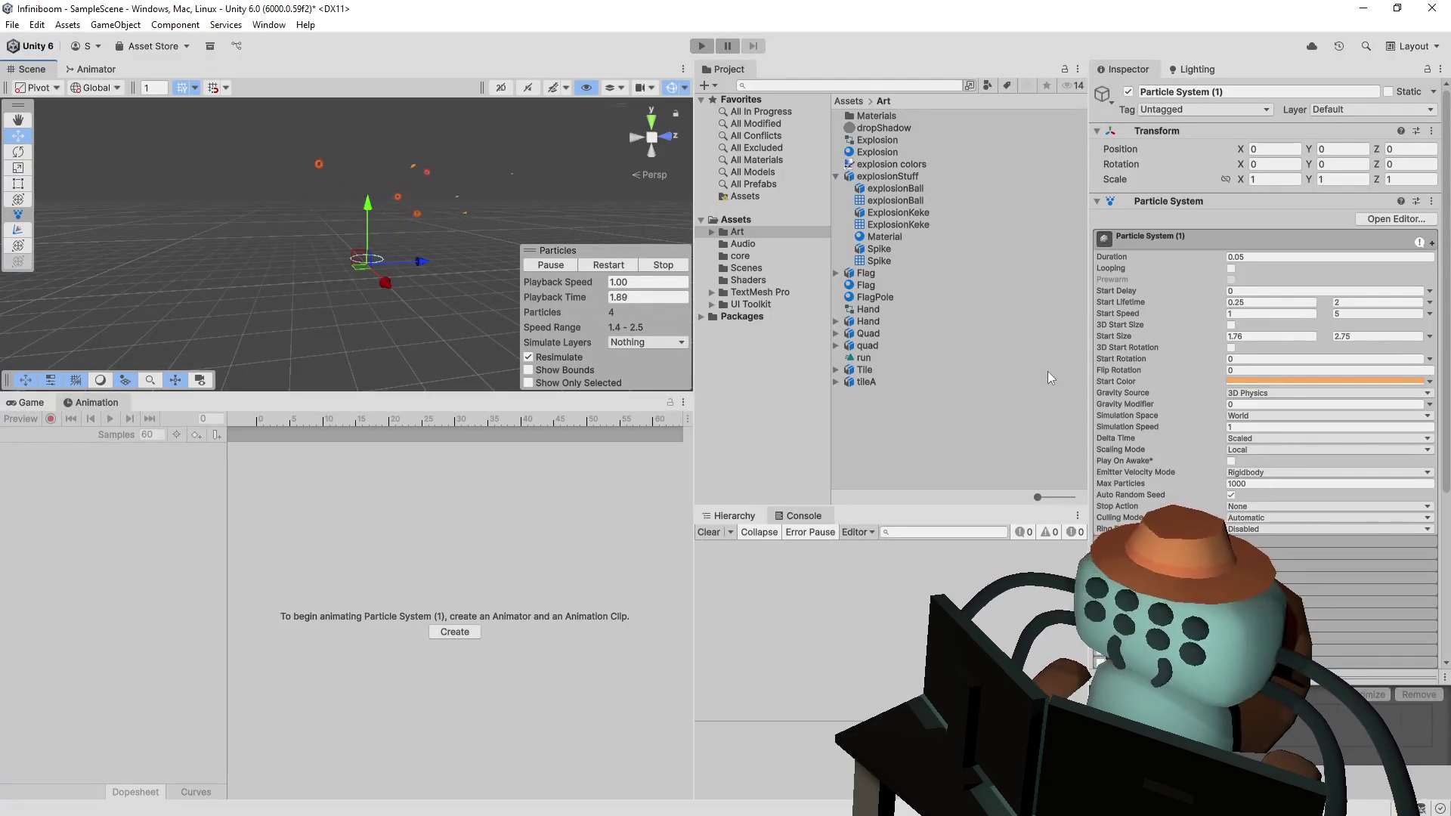
- Run and stop the game, then replay the explosion particle burst repeatedly with the updated shader
{"action": "left_click", "coordinate": [702, 46]}
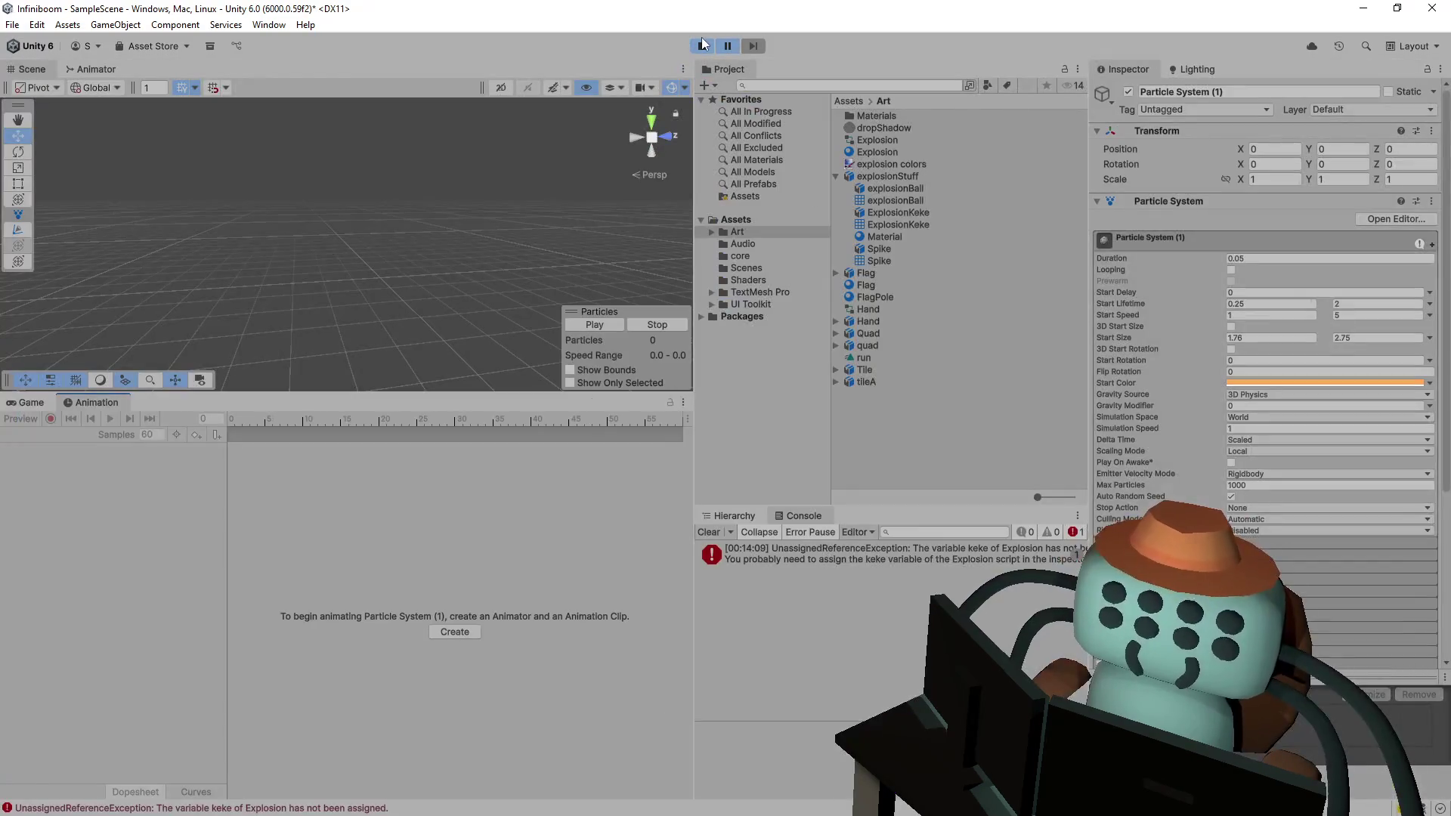
{"action": "left_click", "coordinate": [702, 45]}
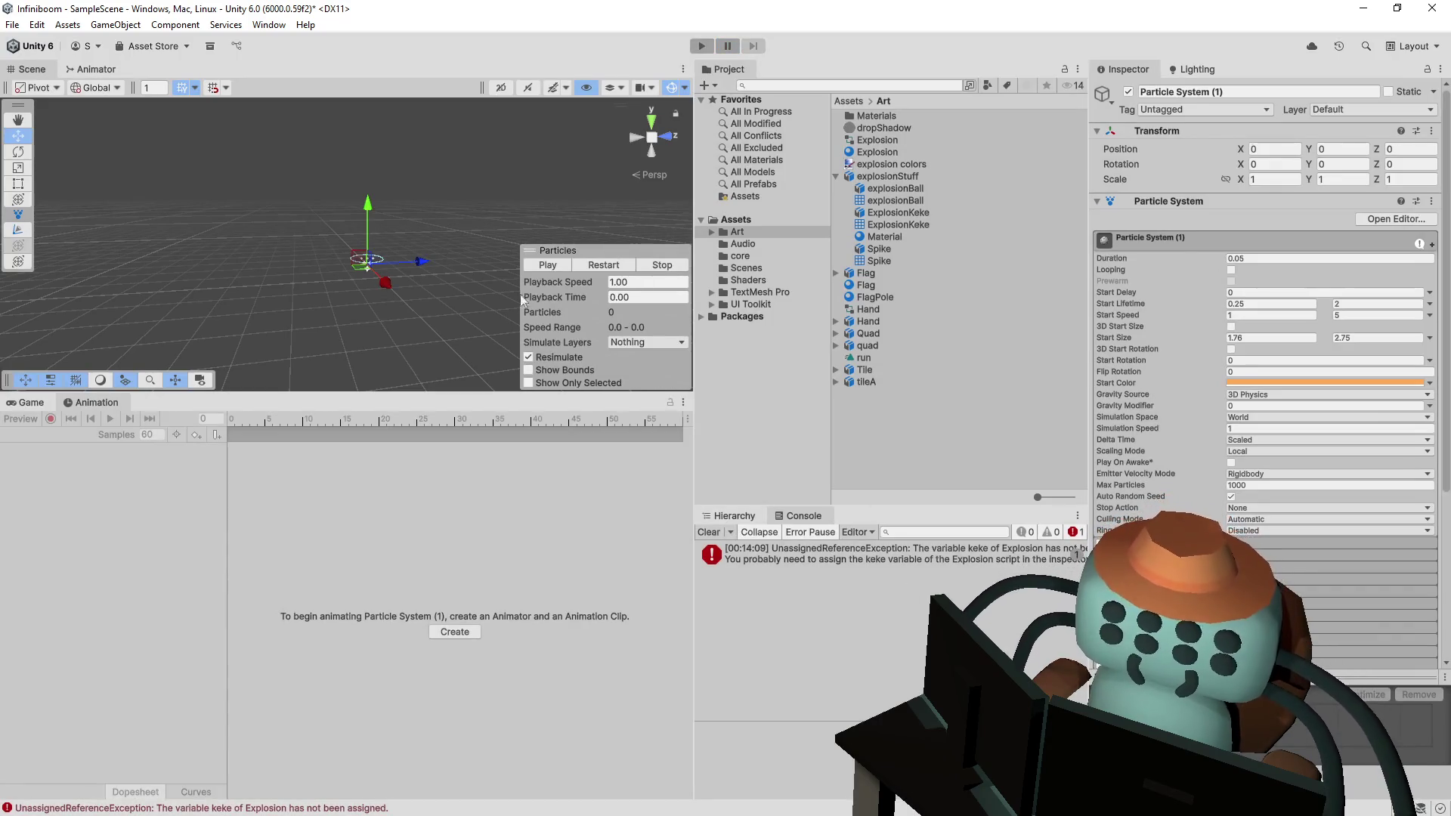
{"action": "left_click", "coordinate": [603, 265]}
{"action": "mouse_move", "coordinate": [597, 268]}
{"action": "left_mouse_down"}
{"action": "mouse_move", "coordinate": [557, 328]}
{"action": "mouse_move", "coordinate": [589, 294]}
{"action": "left_mouse_up"}
{"action": "left_click", "coordinate": [613, 265]}
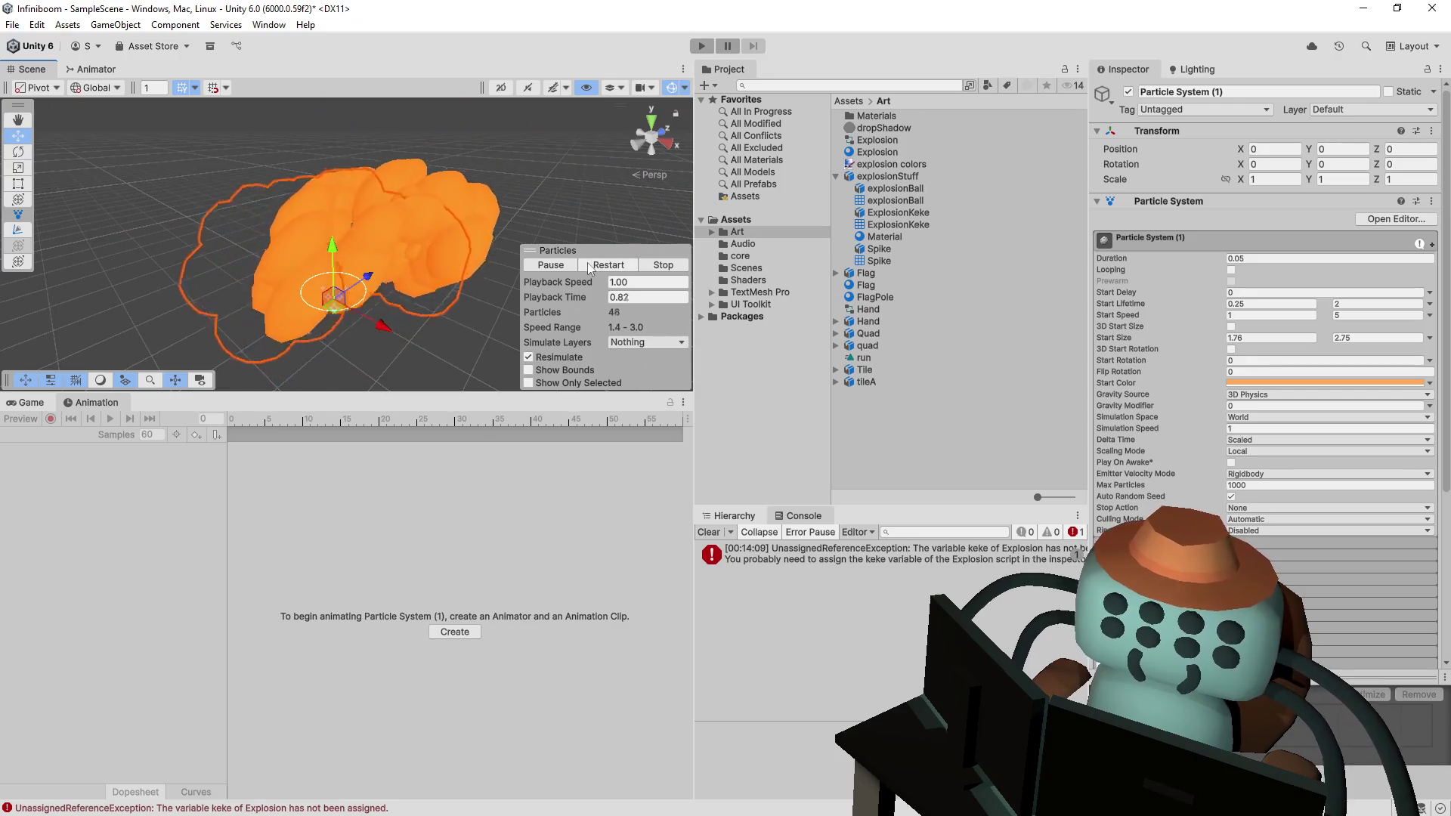
{"action": "left_click", "coordinate": [612, 265]}
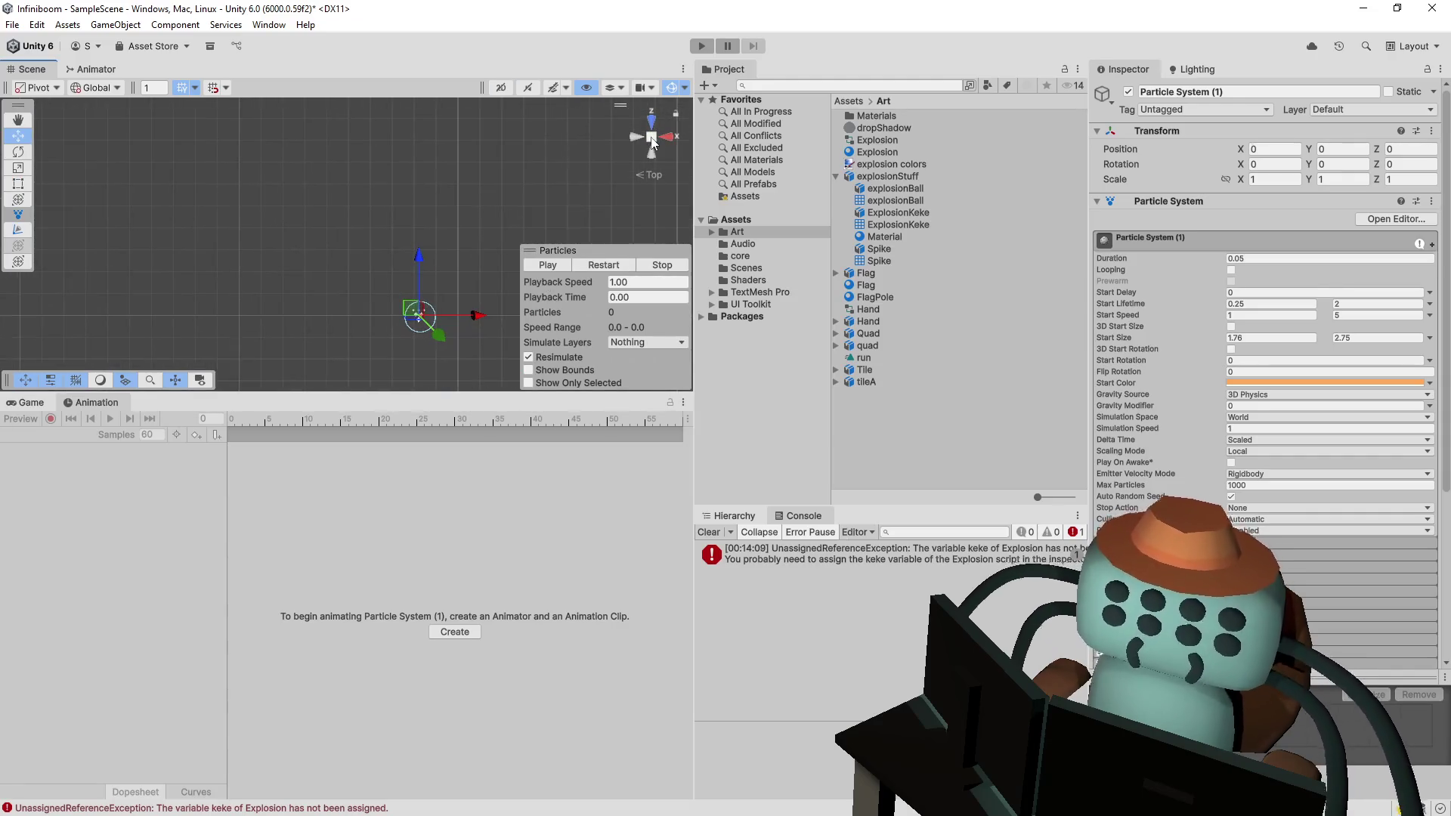
{"action": "left_click", "coordinate": [622, 265]}
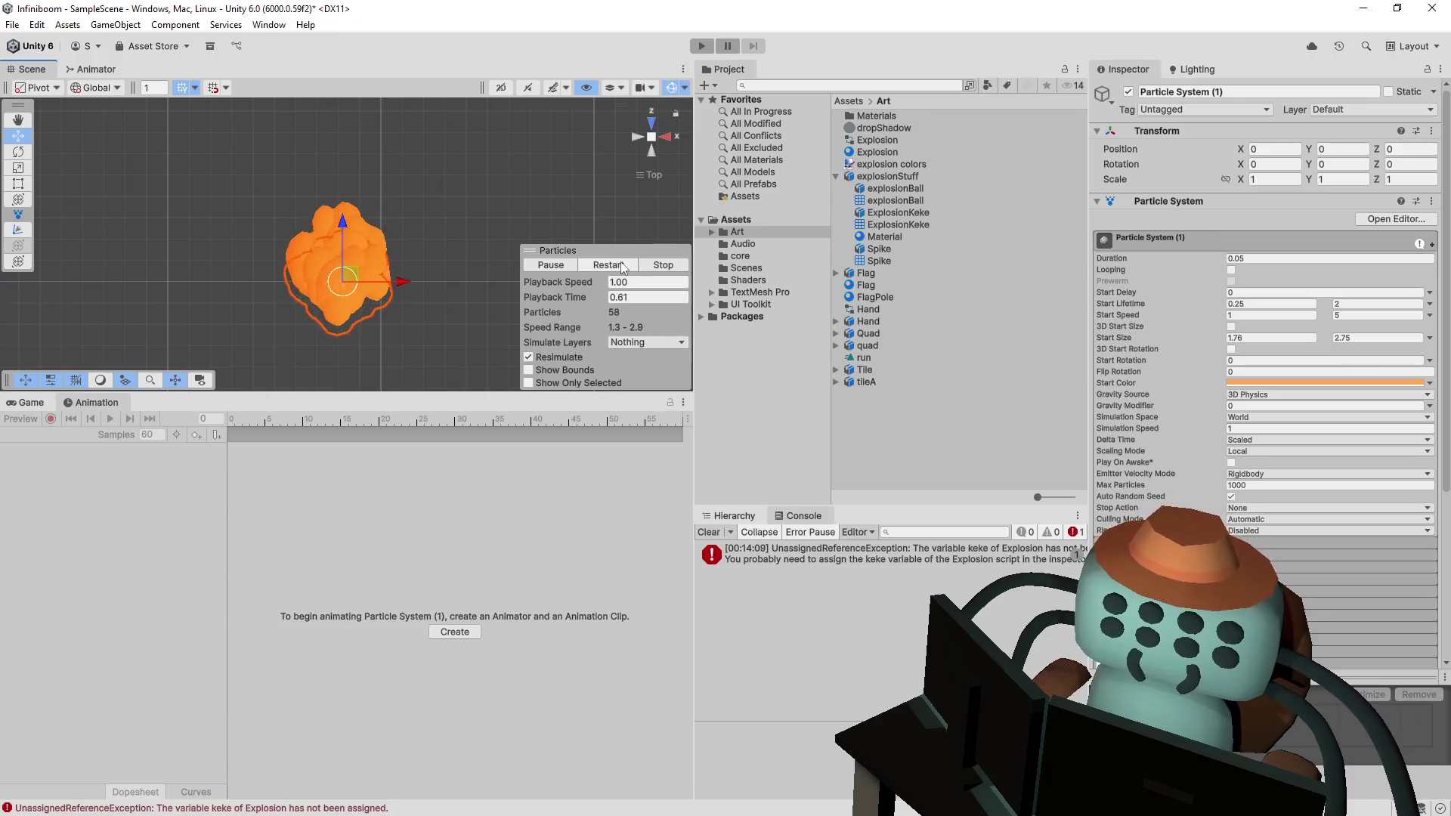
{"action": "left_click", "coordinate": [623, 265]}
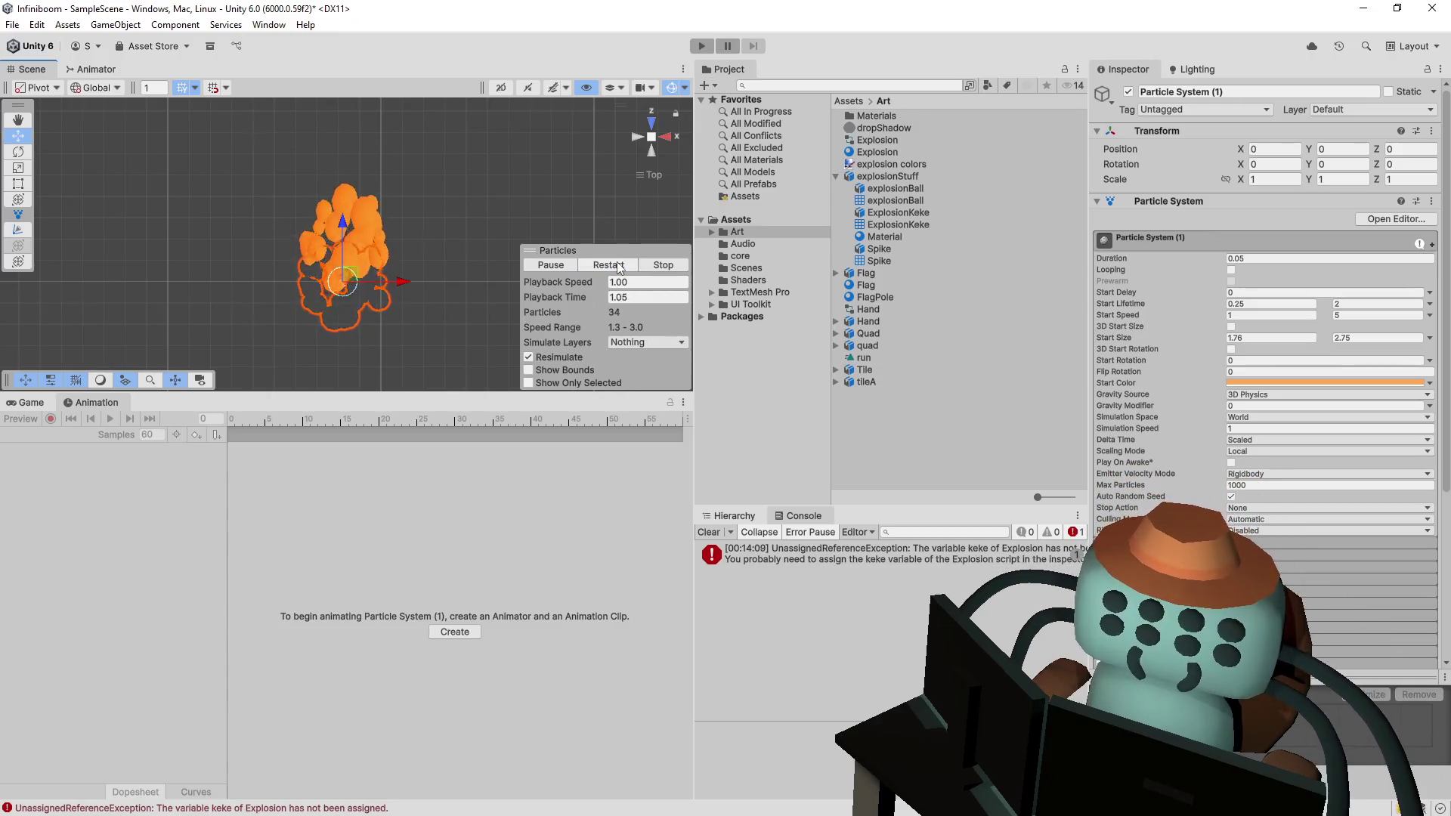
{"action": "left_click", "coordinate": [618, 266]}
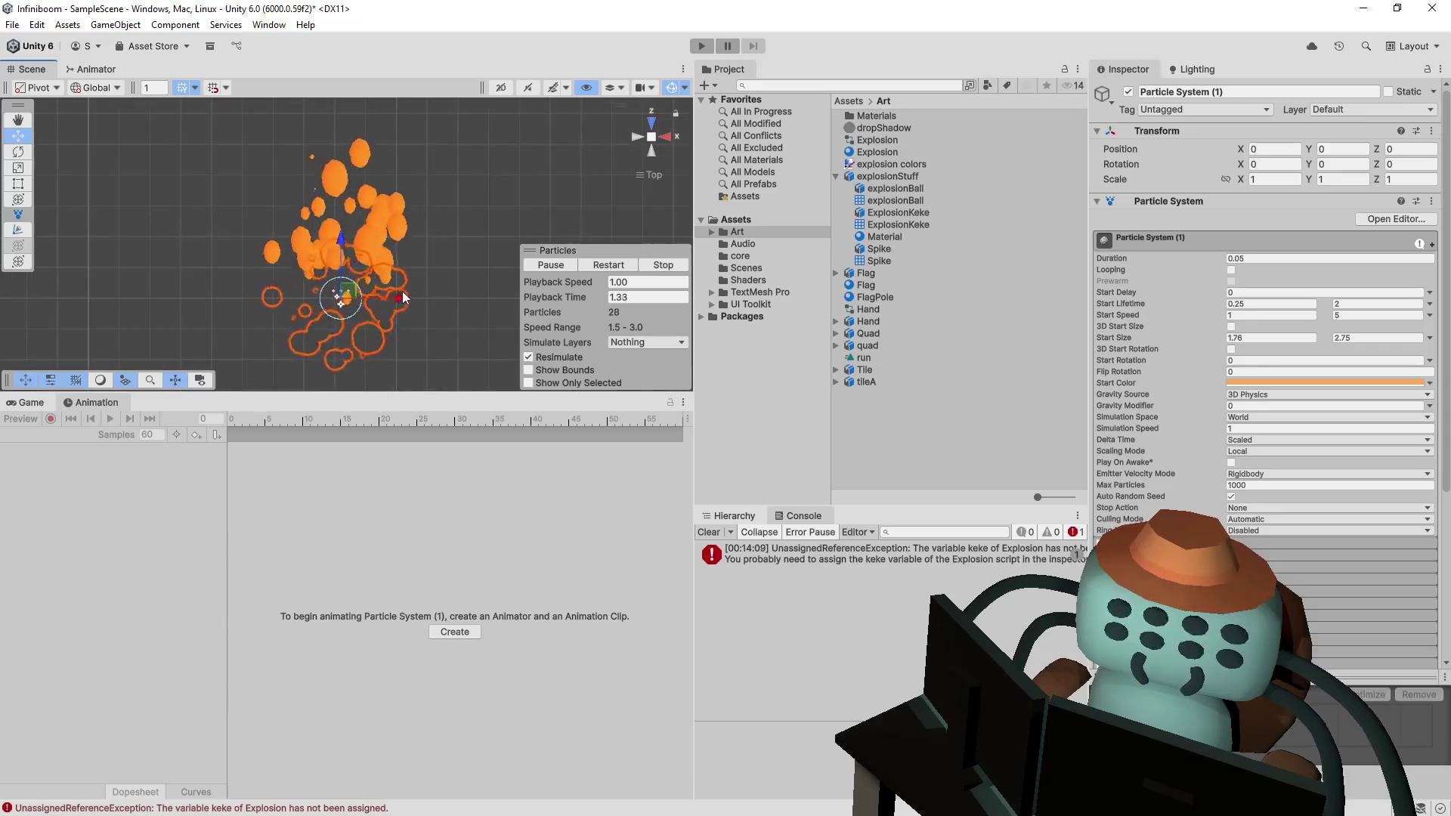
{"action": "left_click", "coordinate": [616, 267]}
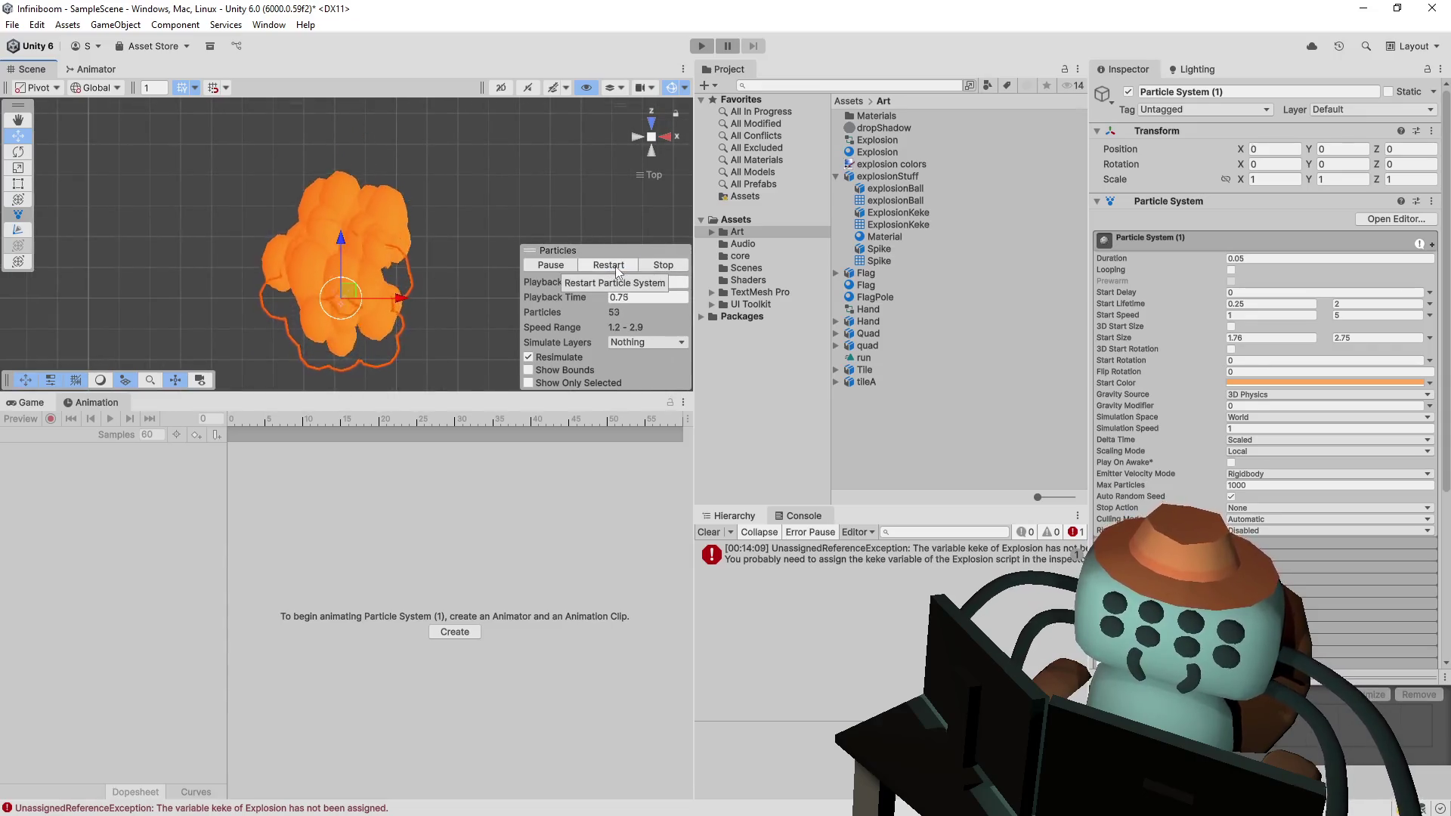
{"action": "left_click", "coordinate": [594, 262]}
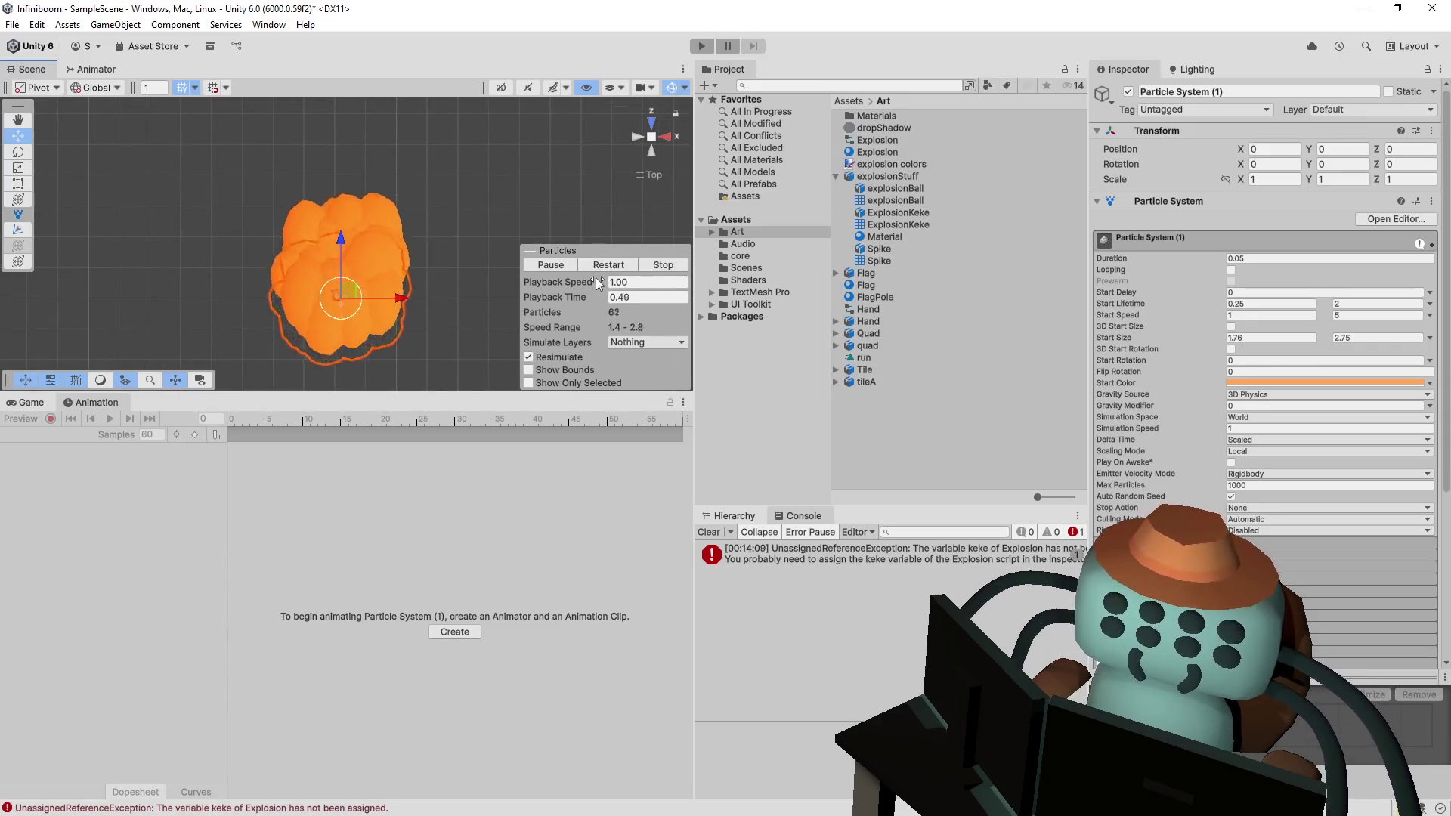
{"action": "left_click", "coordinate": [636, 265]}
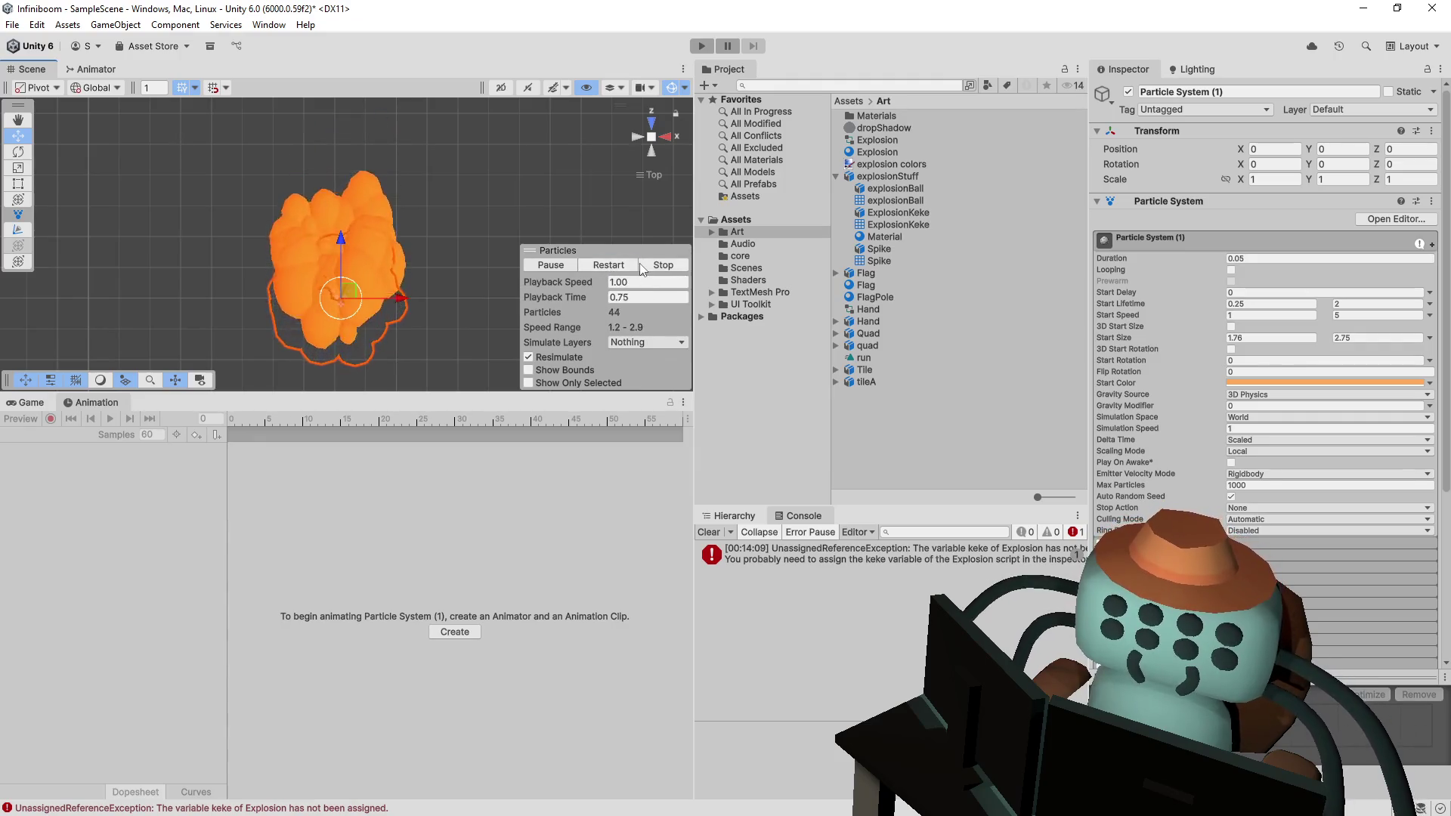
{"action": "scroll", "coordinate": [1179, 362], "scroll_direction": "down", "scroll_amount": 5}
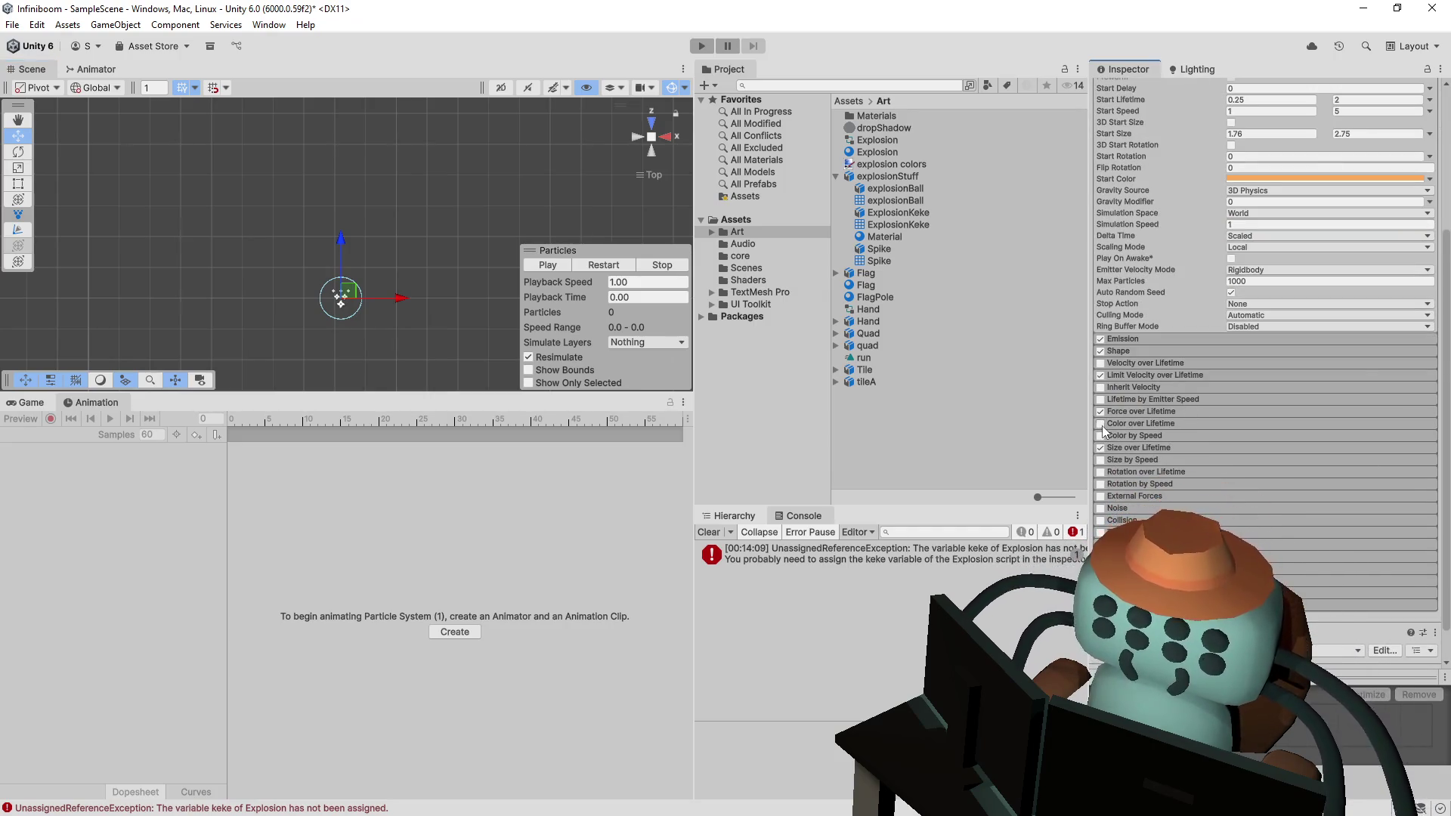
- Enable Color over Lifetime as a single gradient and open its gradient editor
{"action": "left_click", "coordinate": [1102, 425]}
{"action": "left_click", "coordinate": [1429, 438]}
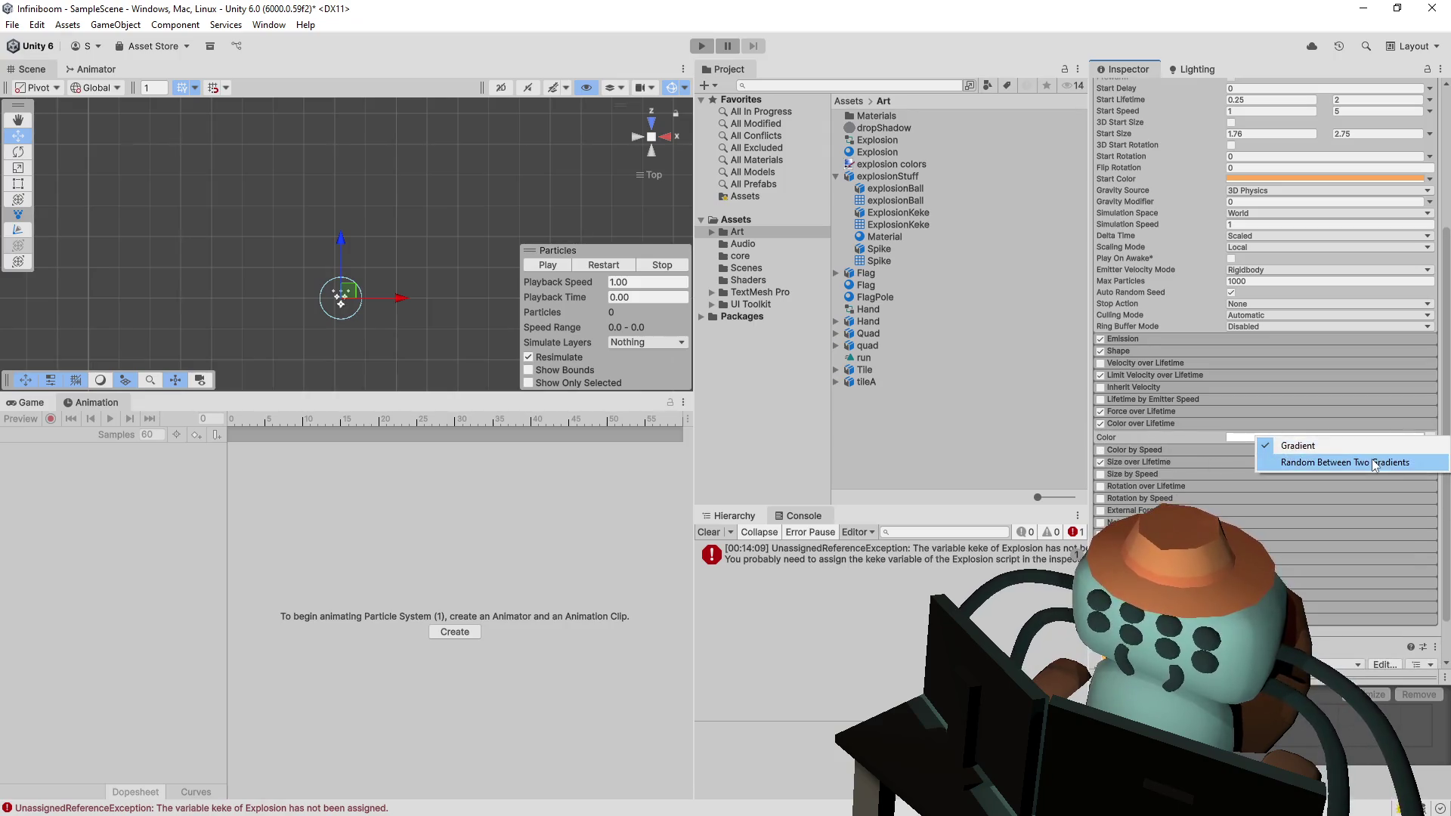
{"action": "left_click", "coordinate": [1300, 457]}
{"action": "left_click", "coordinate": [1415, 448]}
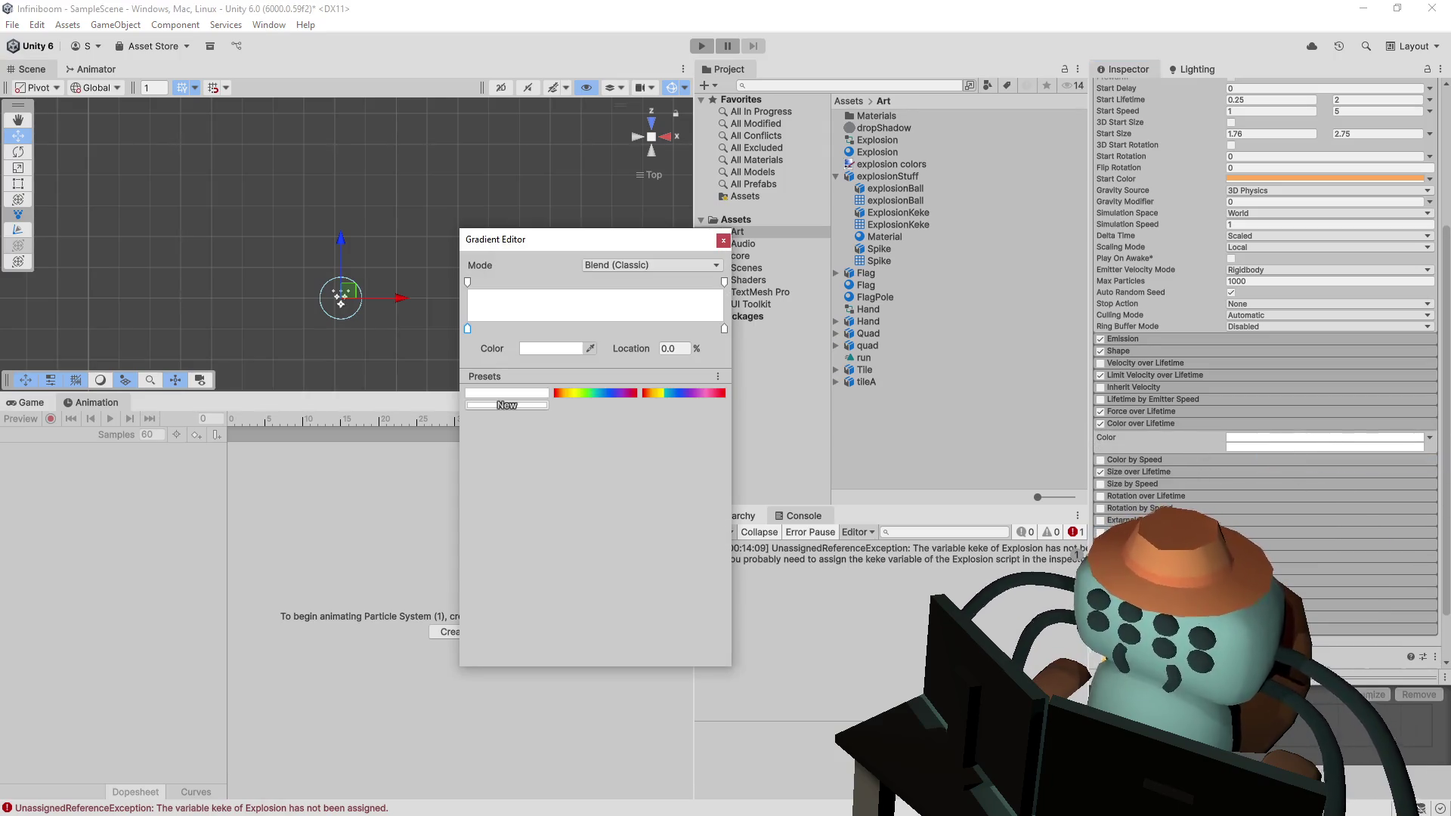
{"action": "left_click", "coordinate": [1429, 438]}
{"action": "left_click", "coordinate": [1385, 445]}
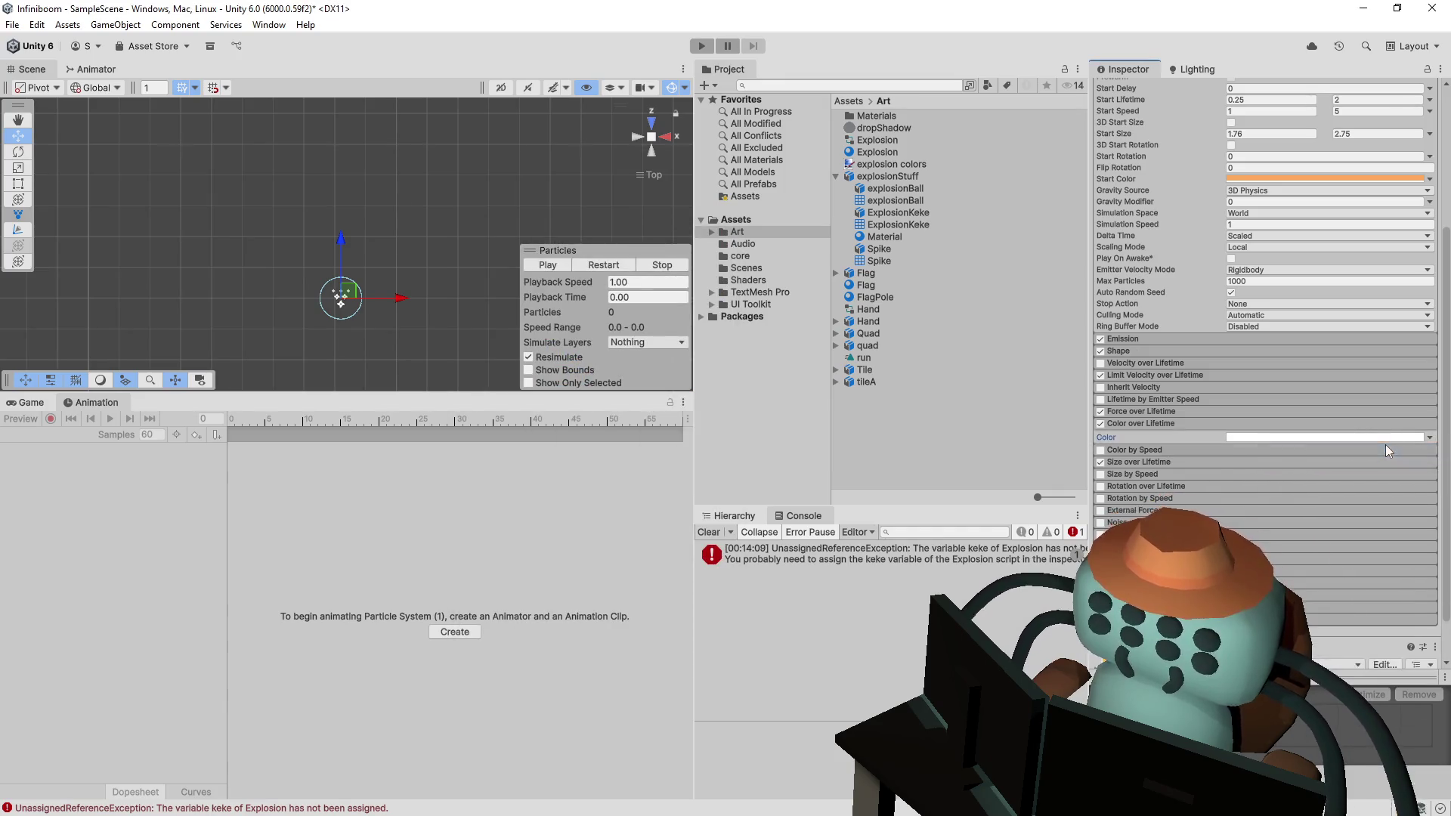
{"action": "left_click", "coordinate": [1387, 439]}
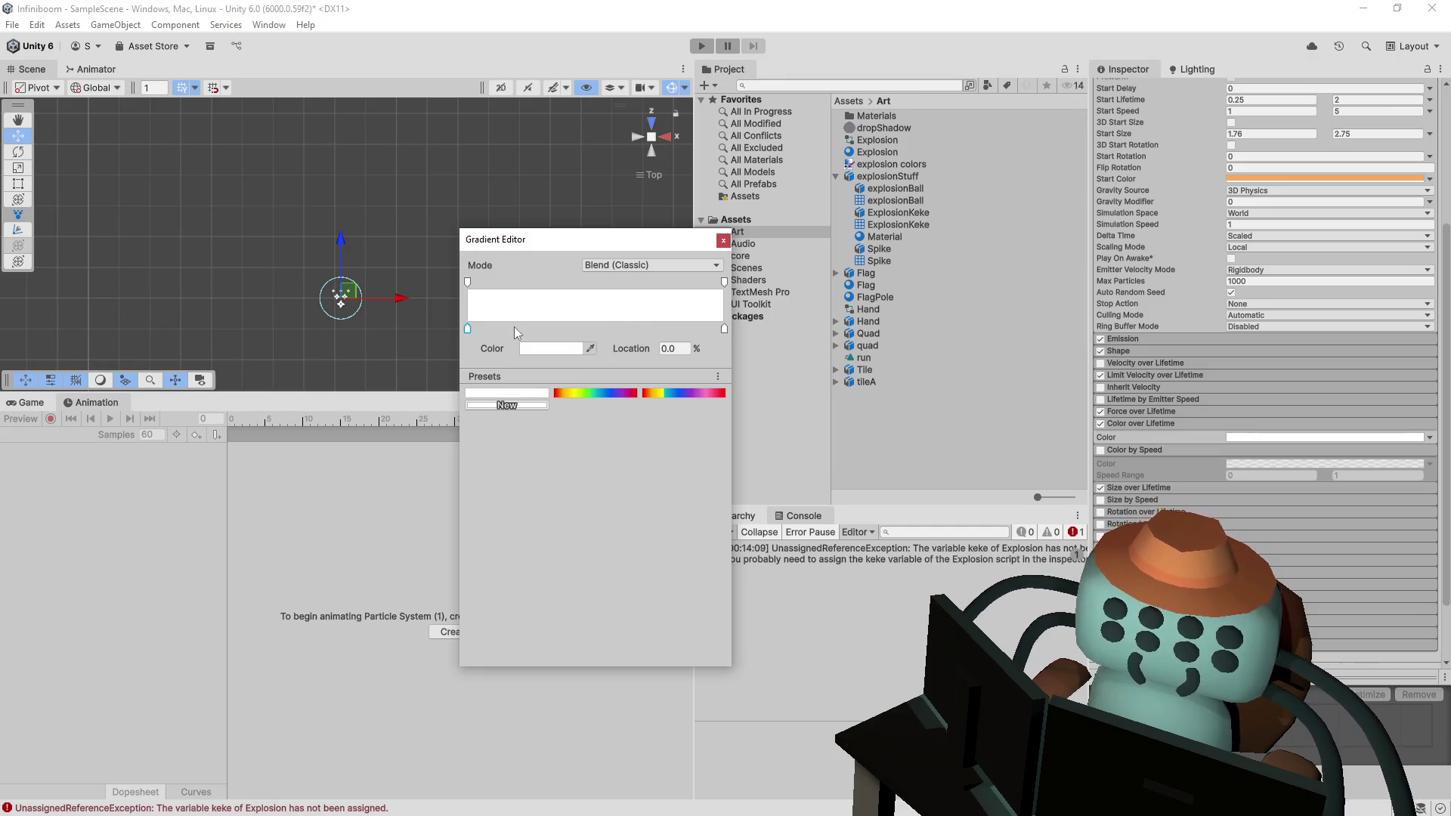
- Eyedrop the orange start colour into the left key, grey into the right, and move orange to 25.6%
{"action": "left_click", "coordinate": [588, 350]}
{"action": "left_click", "coordinate": [1376, 177]}
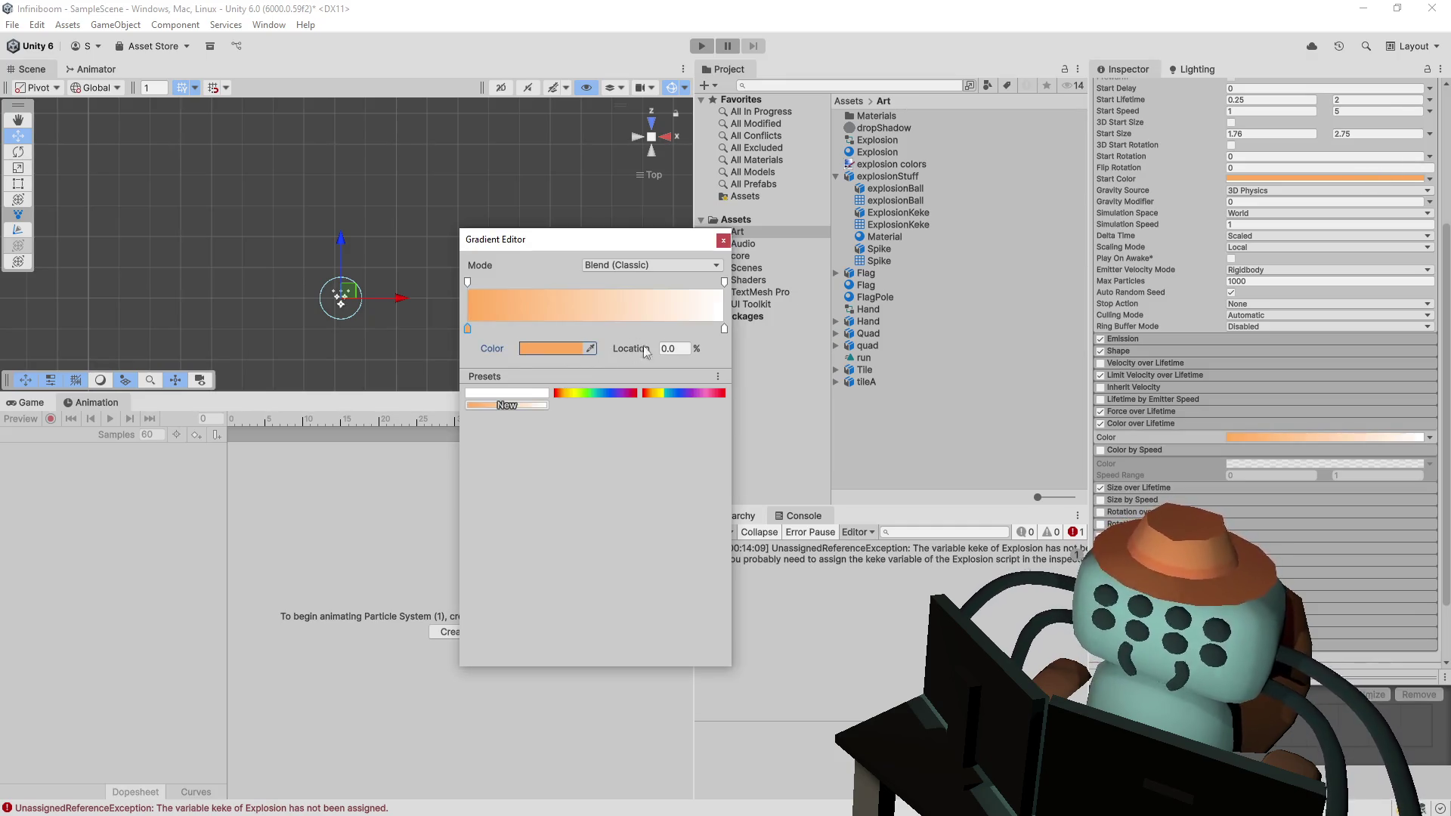
{"action": "left_click", "coordinate": [724, 328]}
{"action": "left_click", "coordinate": [590, 348]}
{"action": "left_click", "coordinate": [1360, 177]}
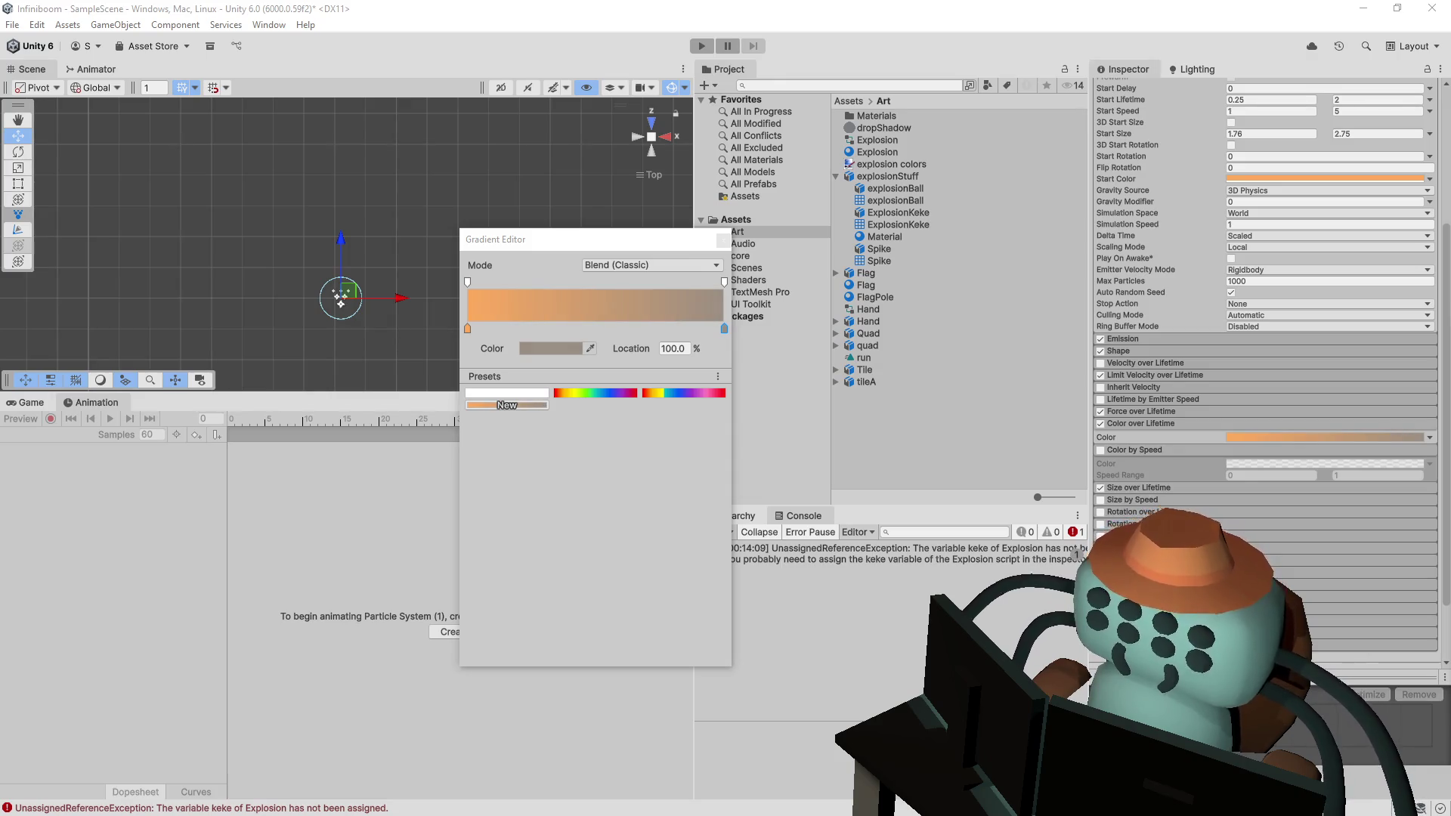
{"action": "left_click", "coordinate": [671, 304]}
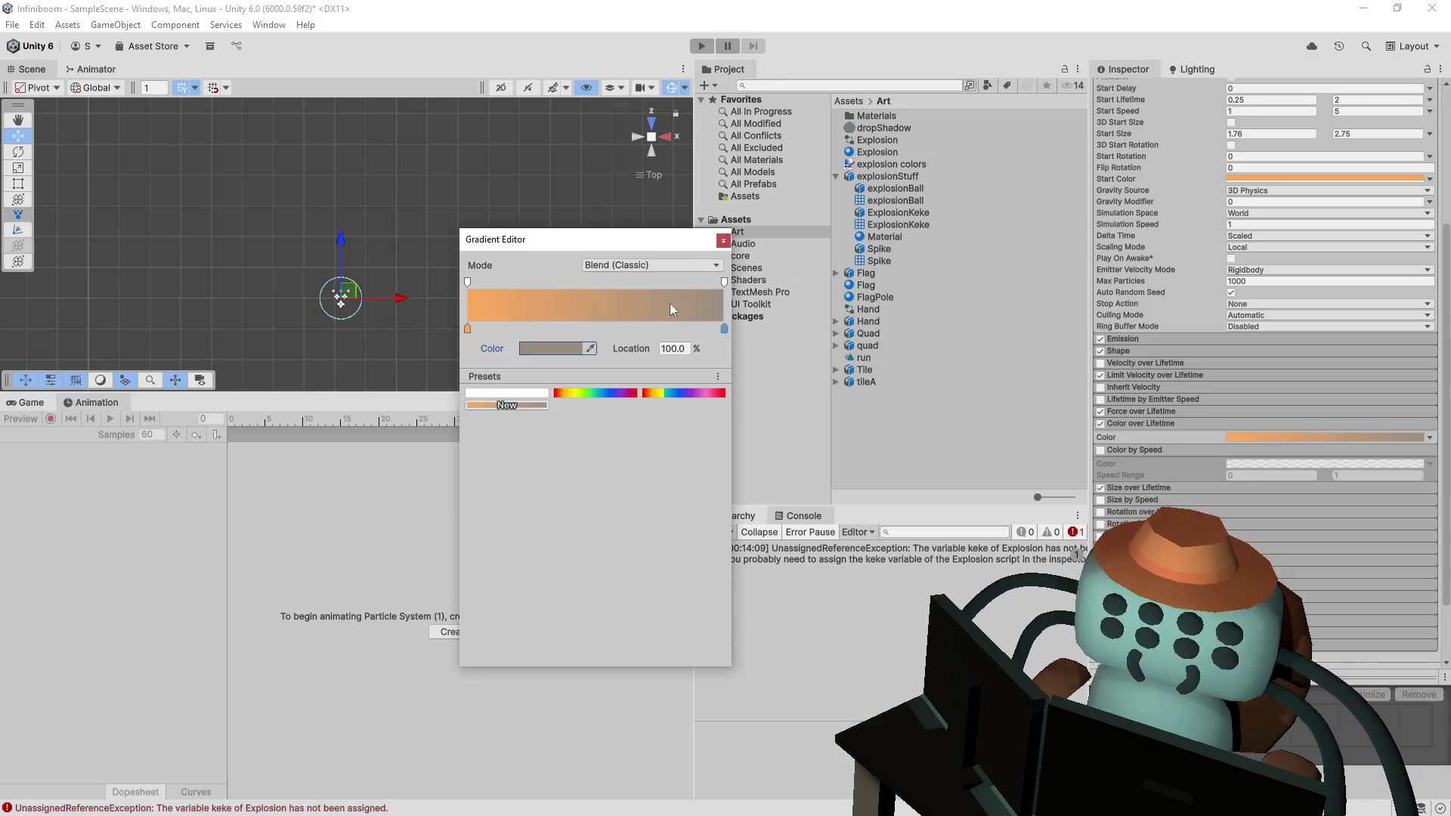
{"action": "left_click", "coordinate": [467, 328]}
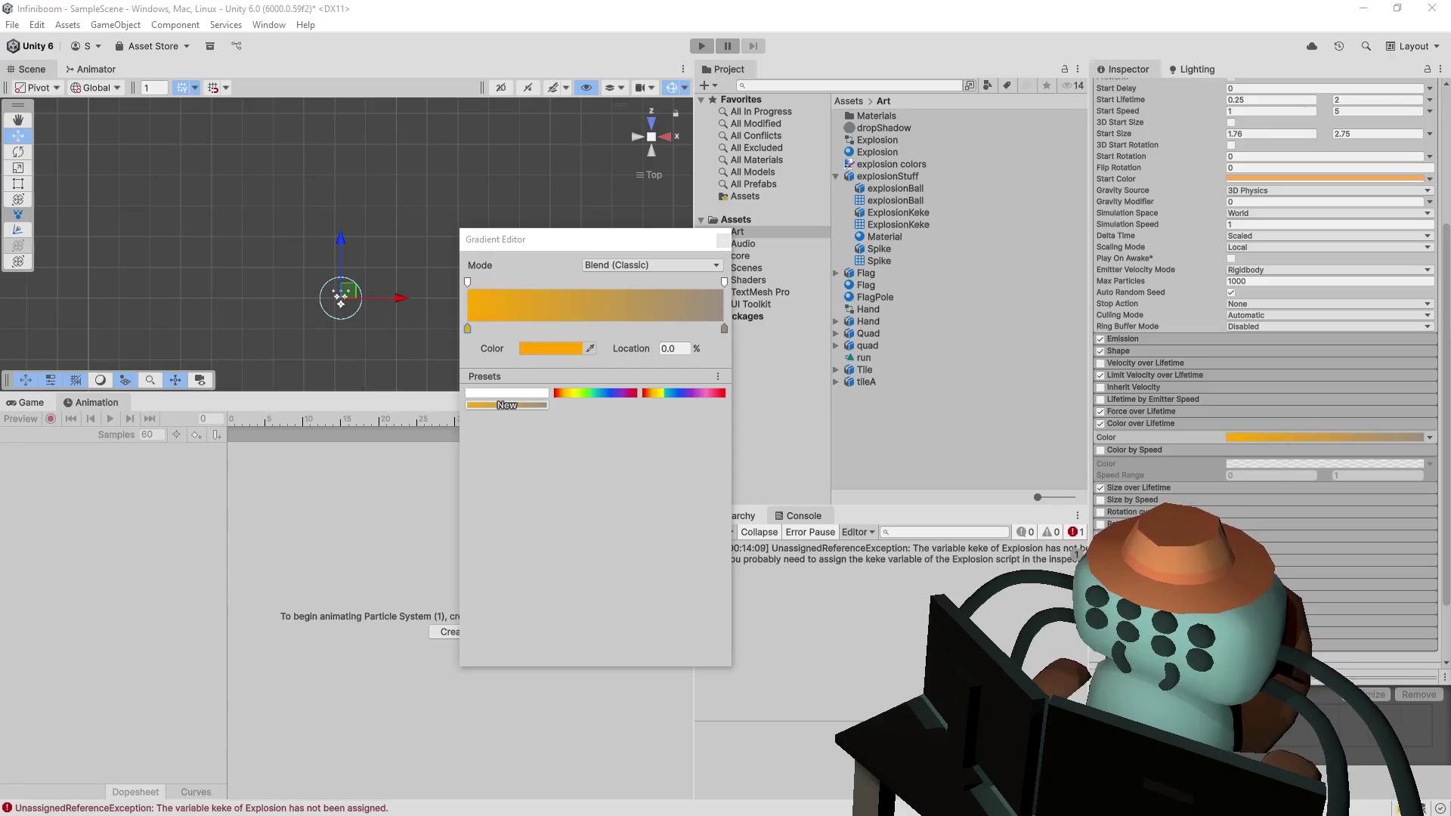
{"action": "left_click_drag", "start_coordinate": [469, 330], "coordinate": [541, 339]}
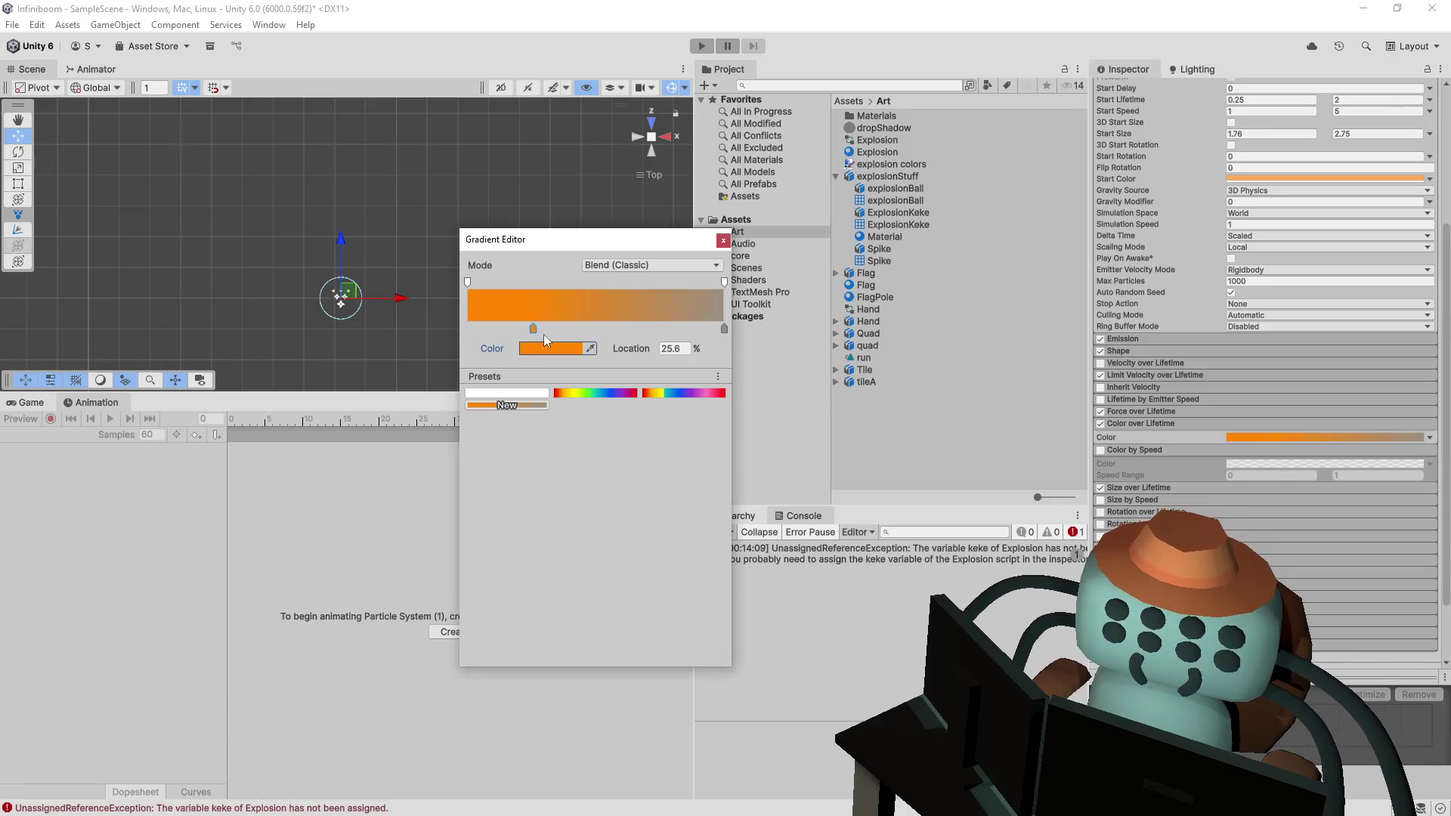
{"action": "left_click", "coordinate": [725, 241]}
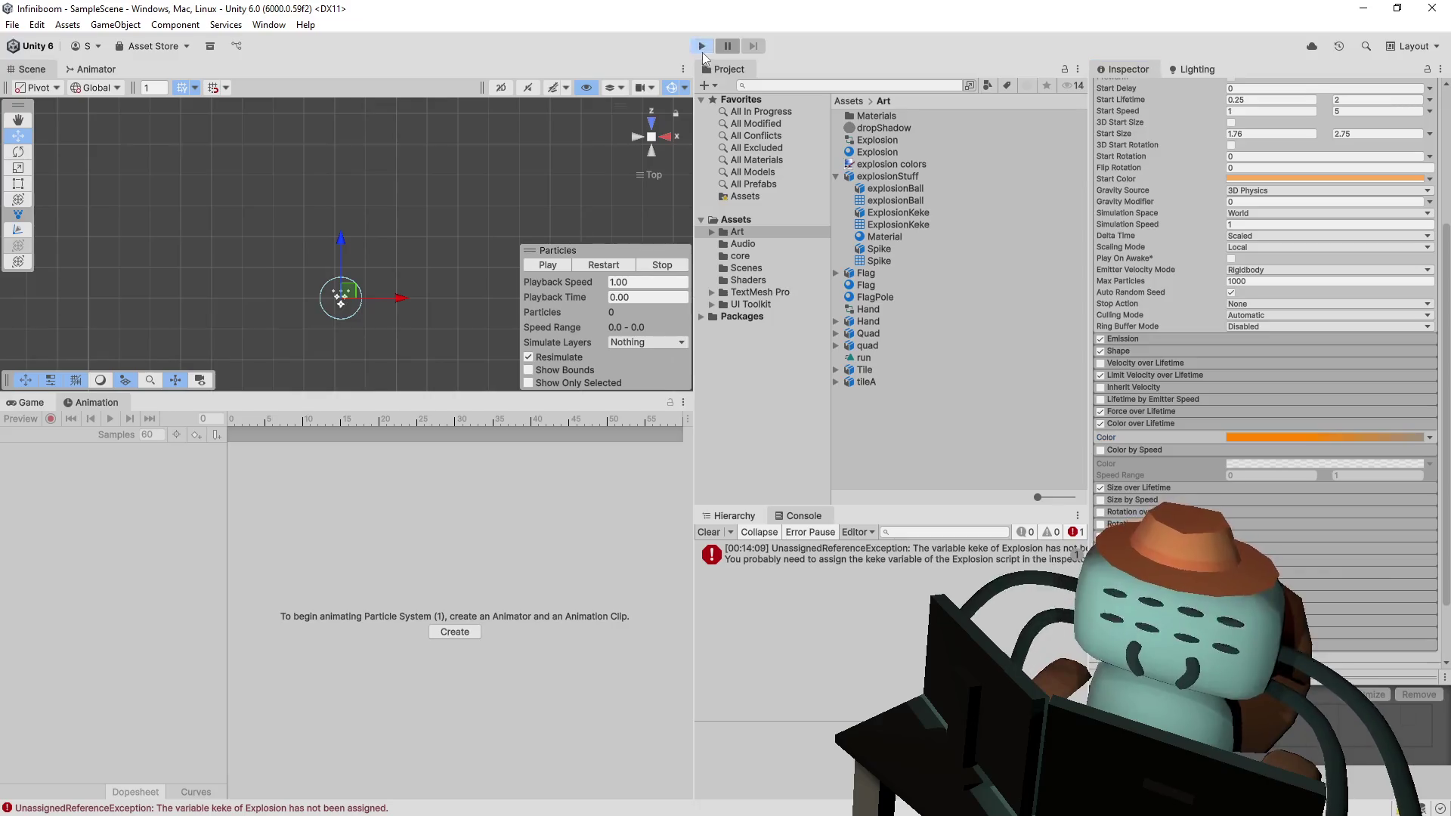
- Play the game and flip a tile, then stop and replay the orange-to-grey explosion preview several times
{"action": "left_click", "coordinate": [702, 47]}
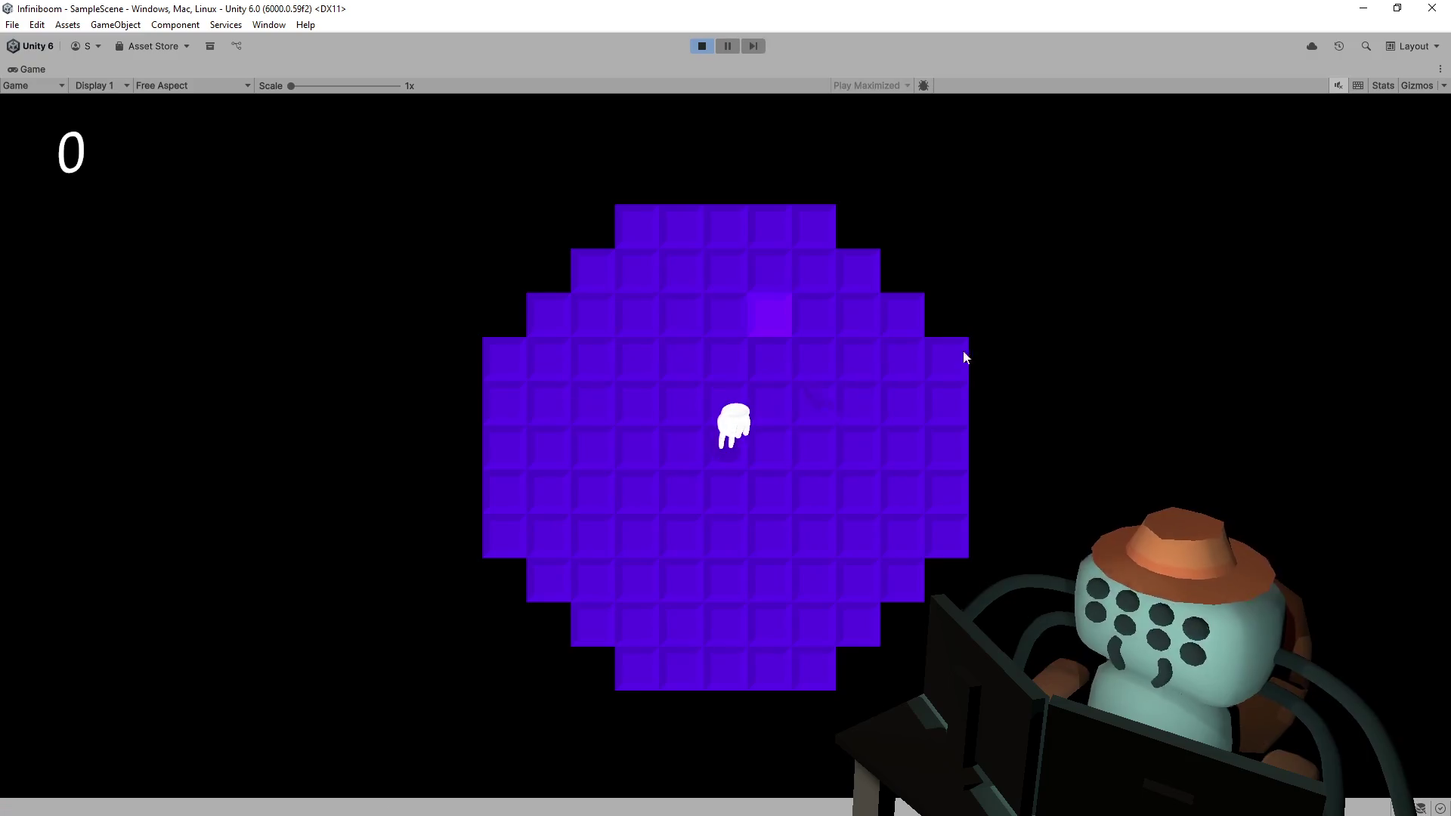
{"action": "left_click", "coordinate": [777, 371]}
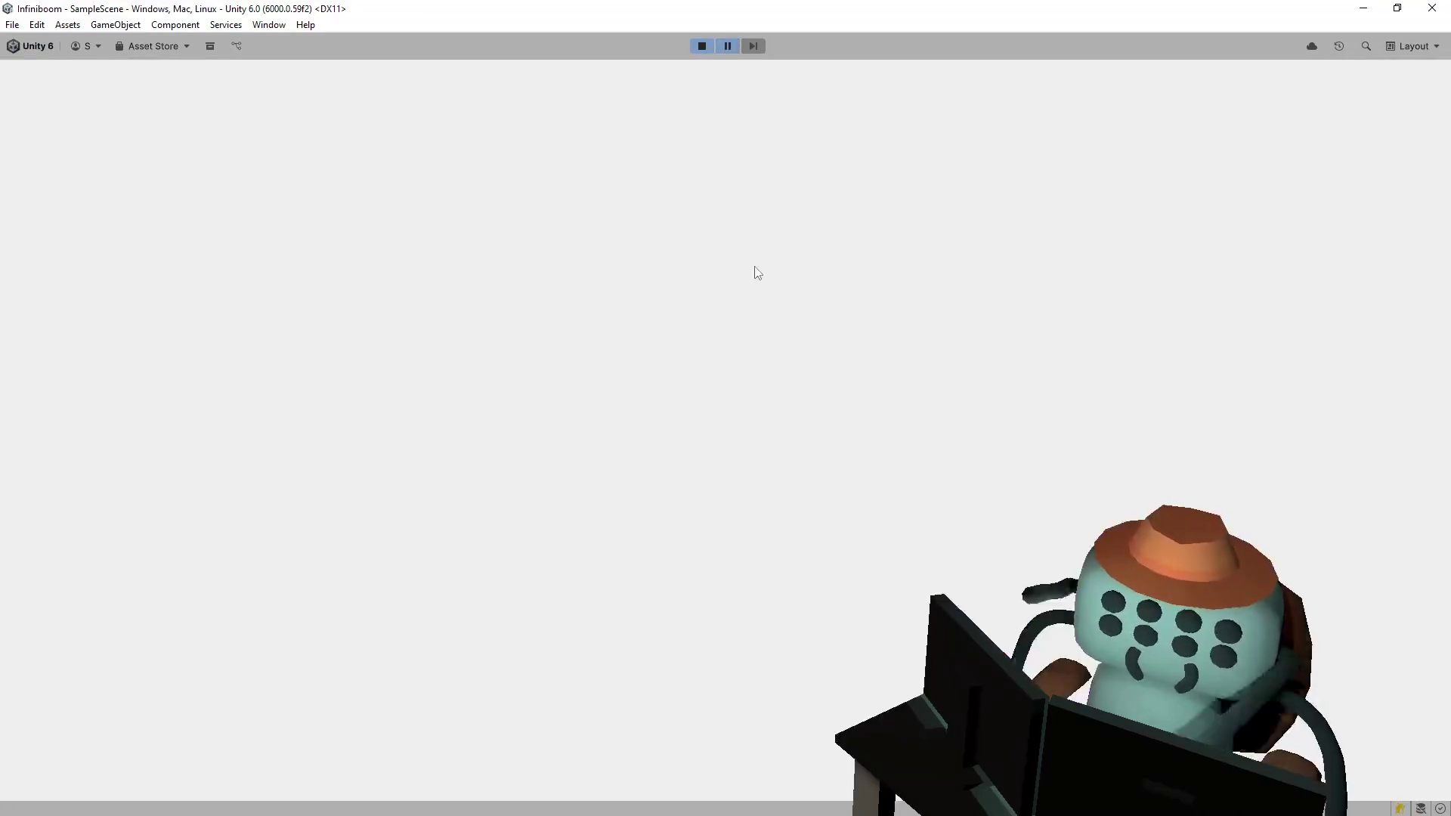
{"action": "left_click", "coordinate": [701, 46]}
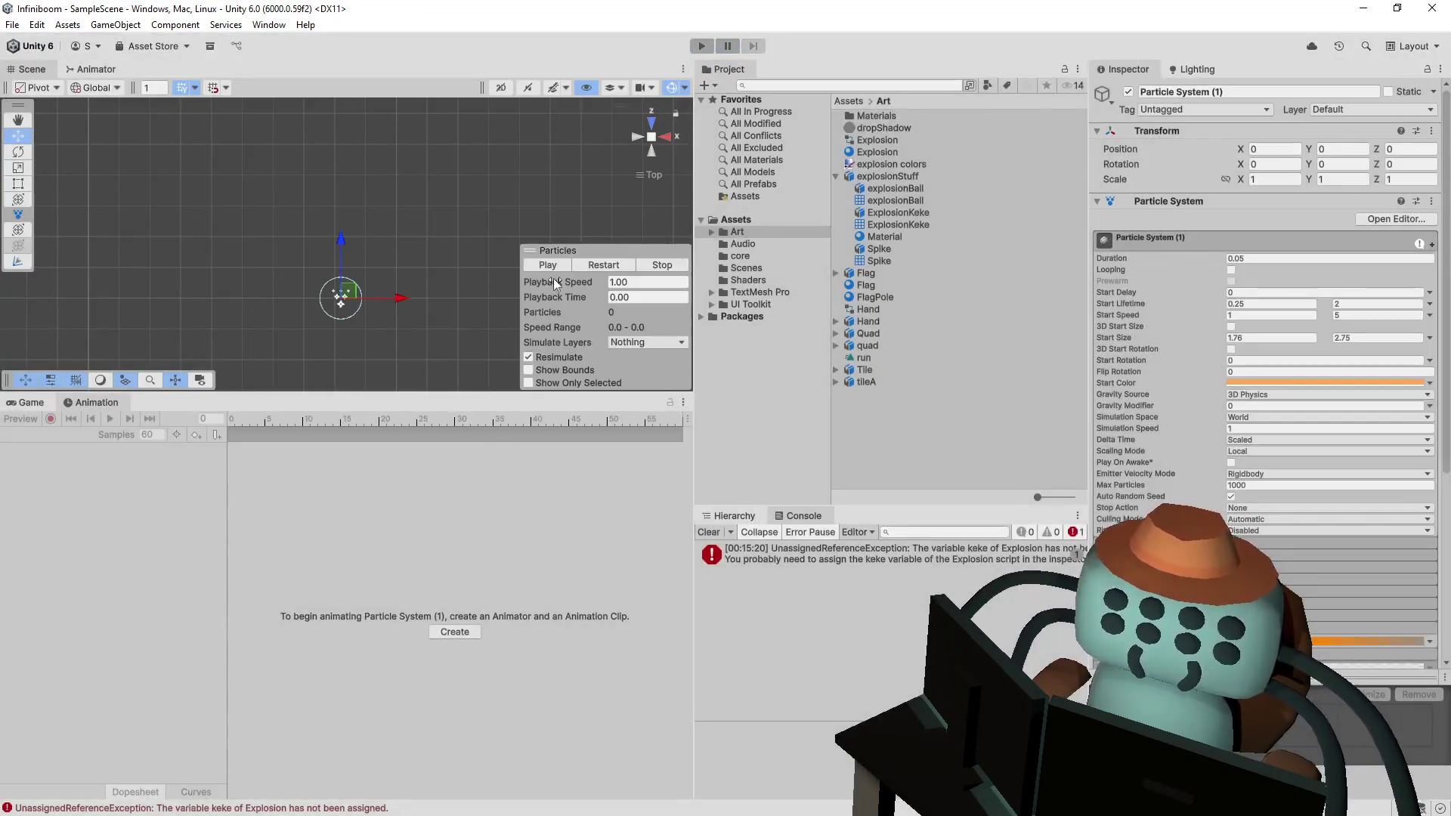
{"action": "left_click", "coordinate": [631, 261]}
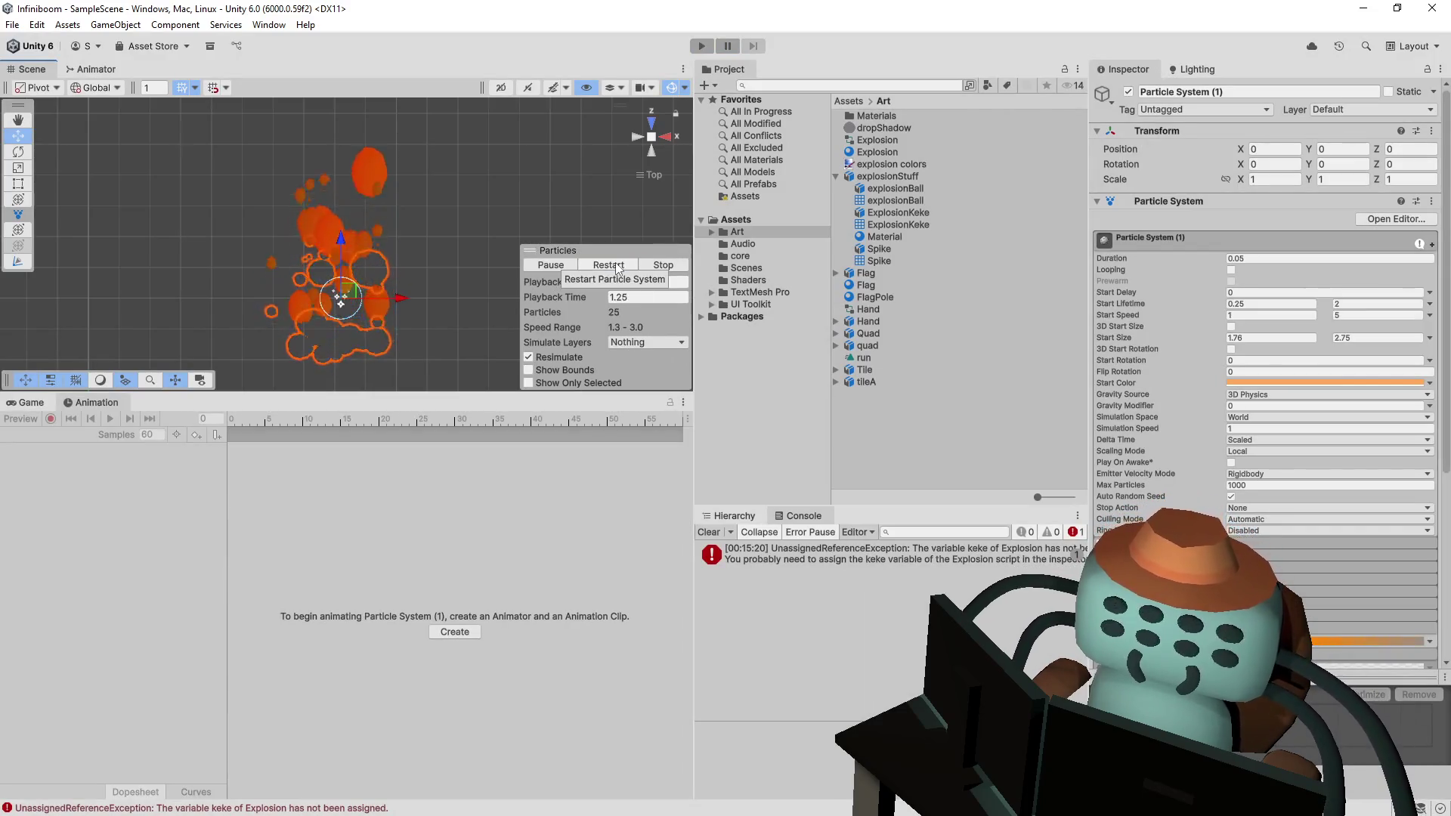
{"action": "left_click", "coordinate": [630, 263]}
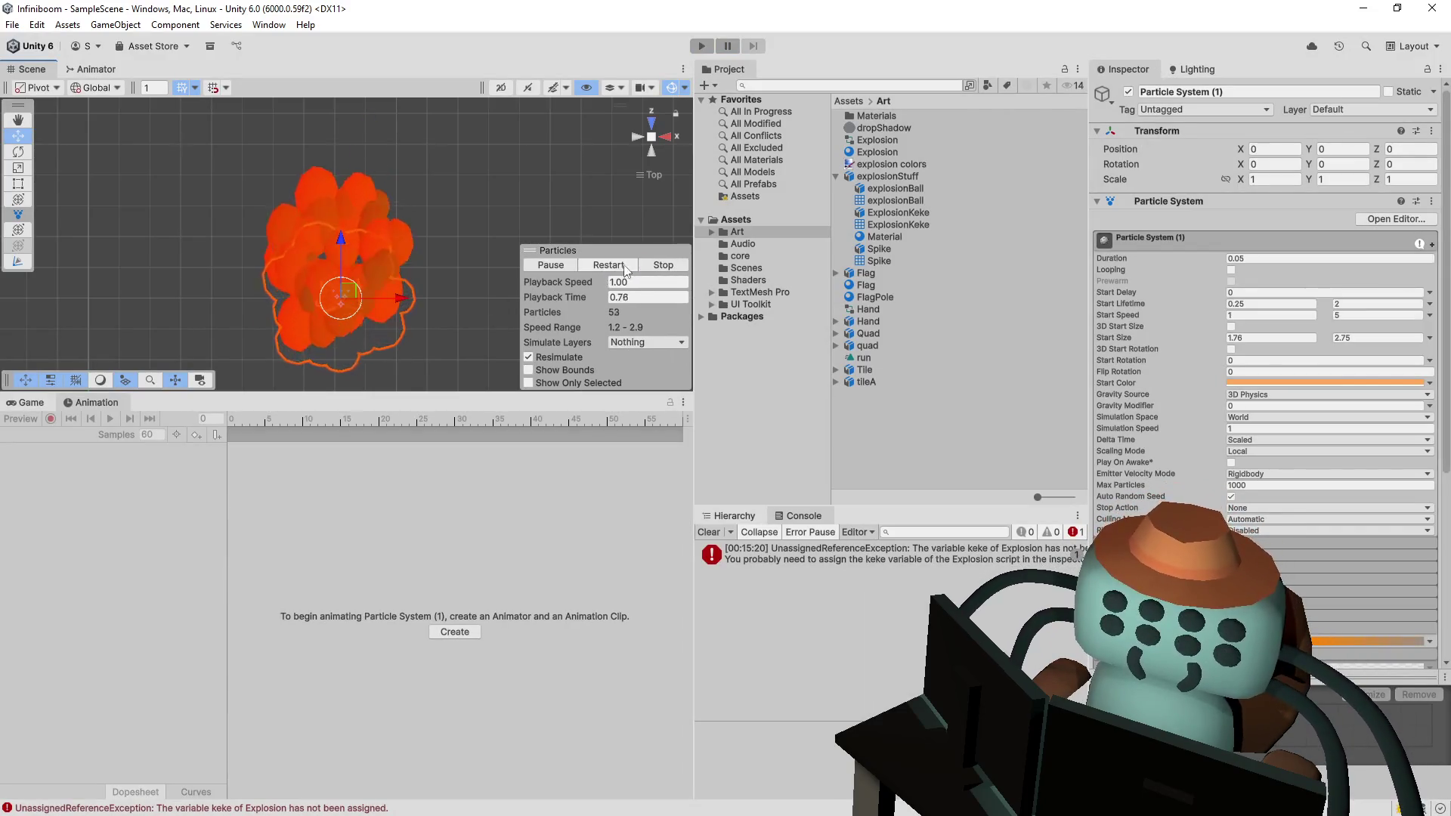
{"action": "left_click", "coordinate": [626, 264]}
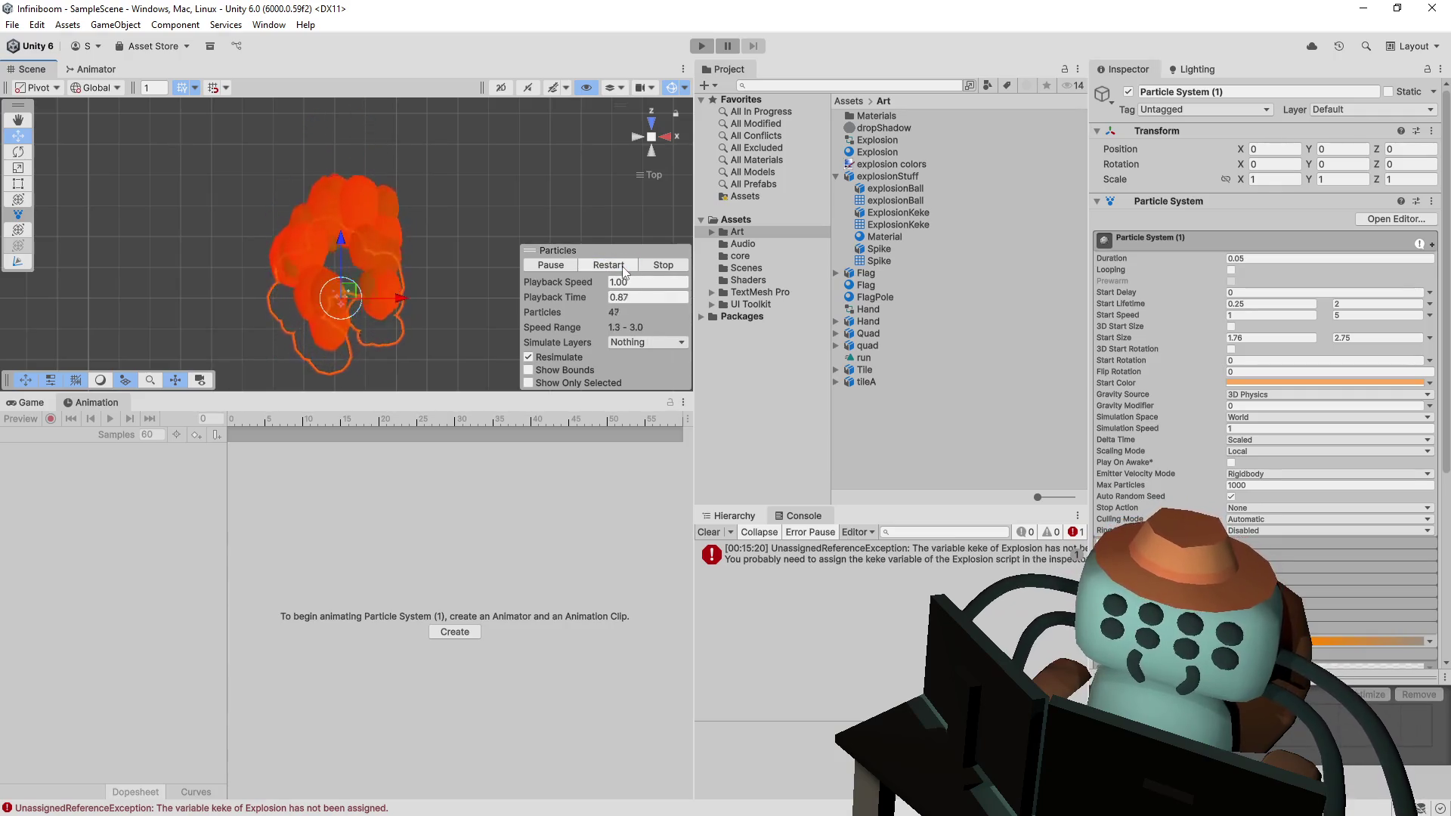
{"action": "left_click", "coordinate": [623, 266]}
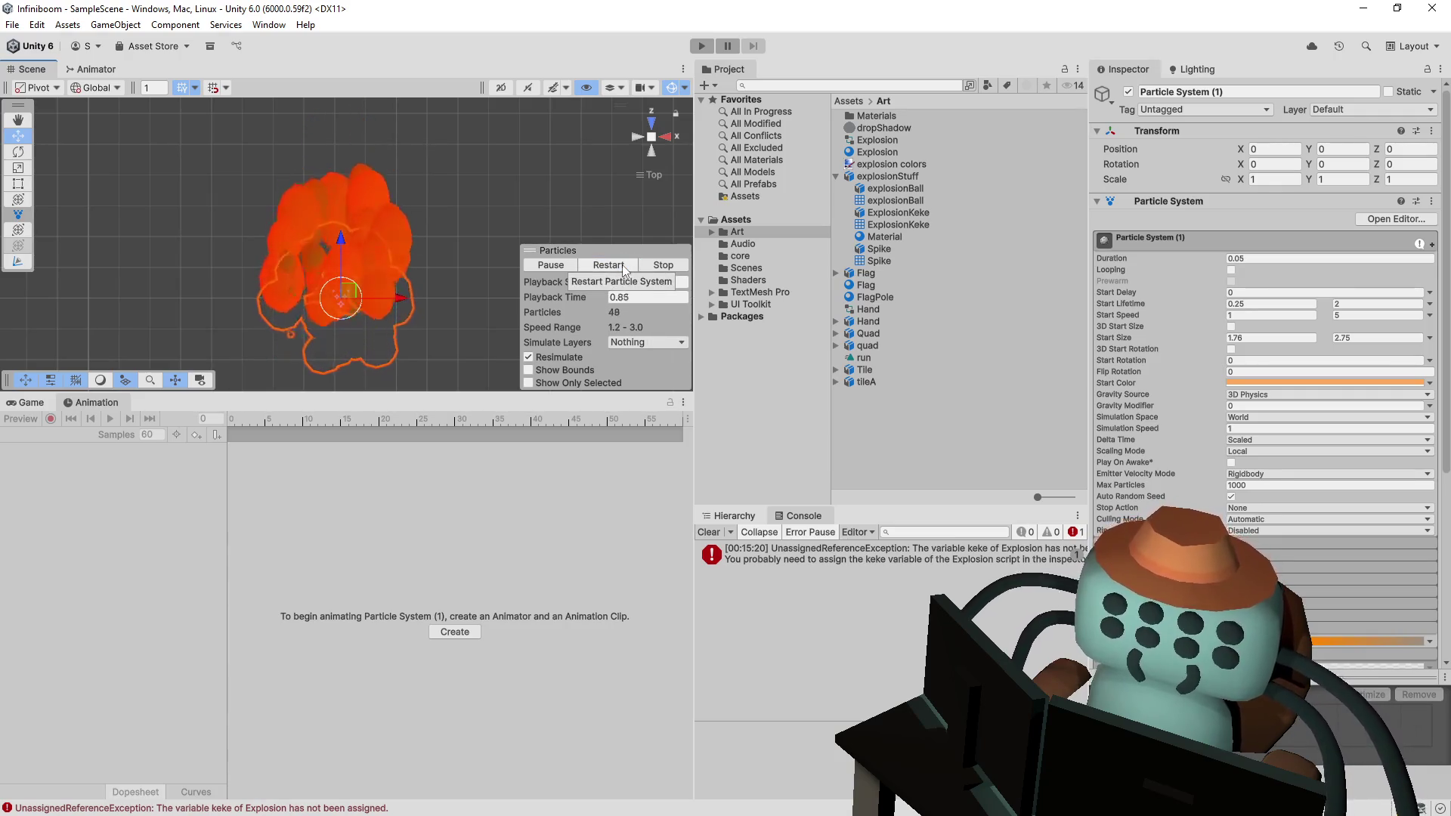
{"action": "left_click", "coordinate": [621, 262]}
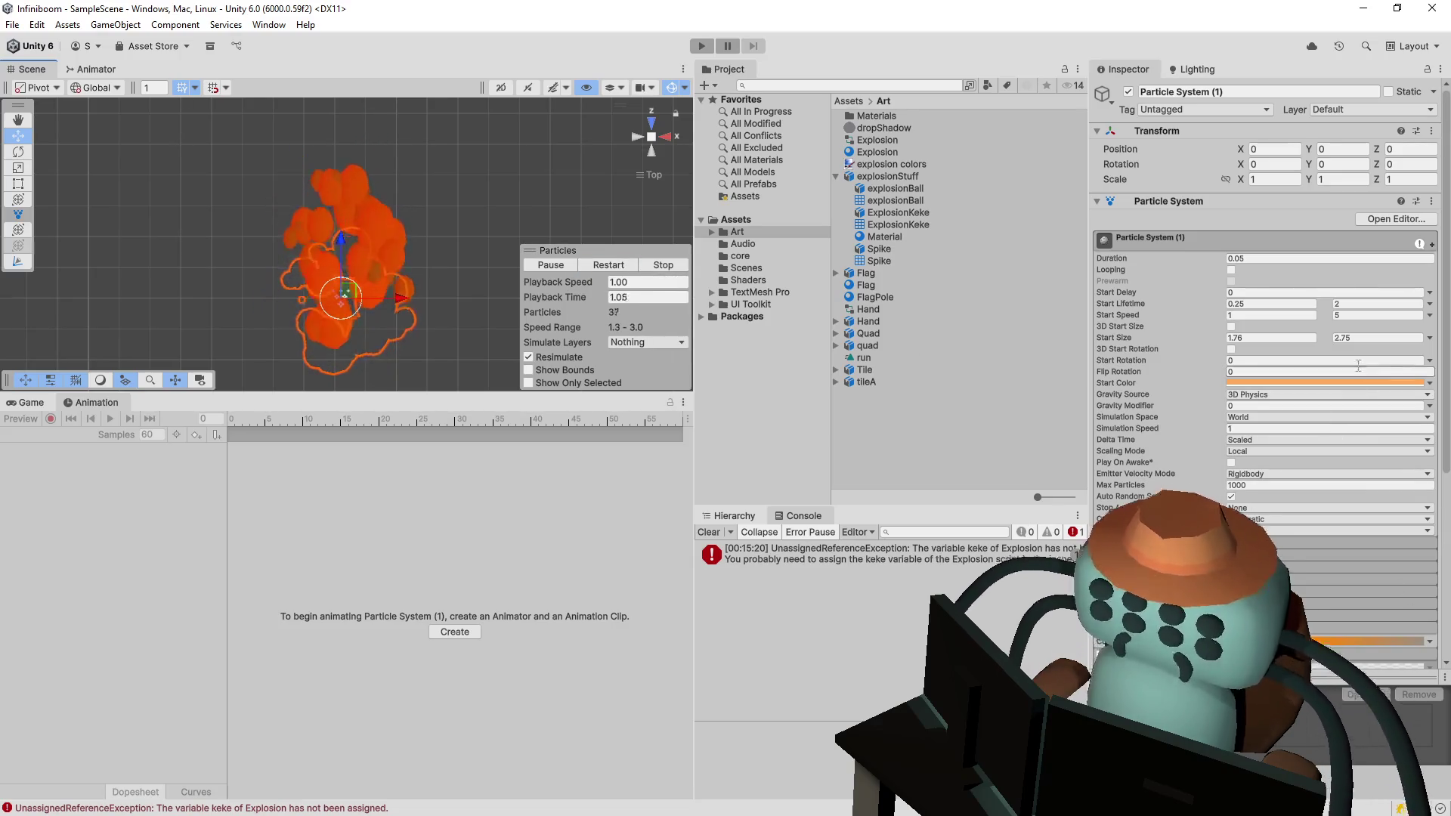
- Add a yellow gradient key at the start, slide orange to about 47%, then play and flip a tile
{"action": "left_click", "coordinate": [1364, 642]}
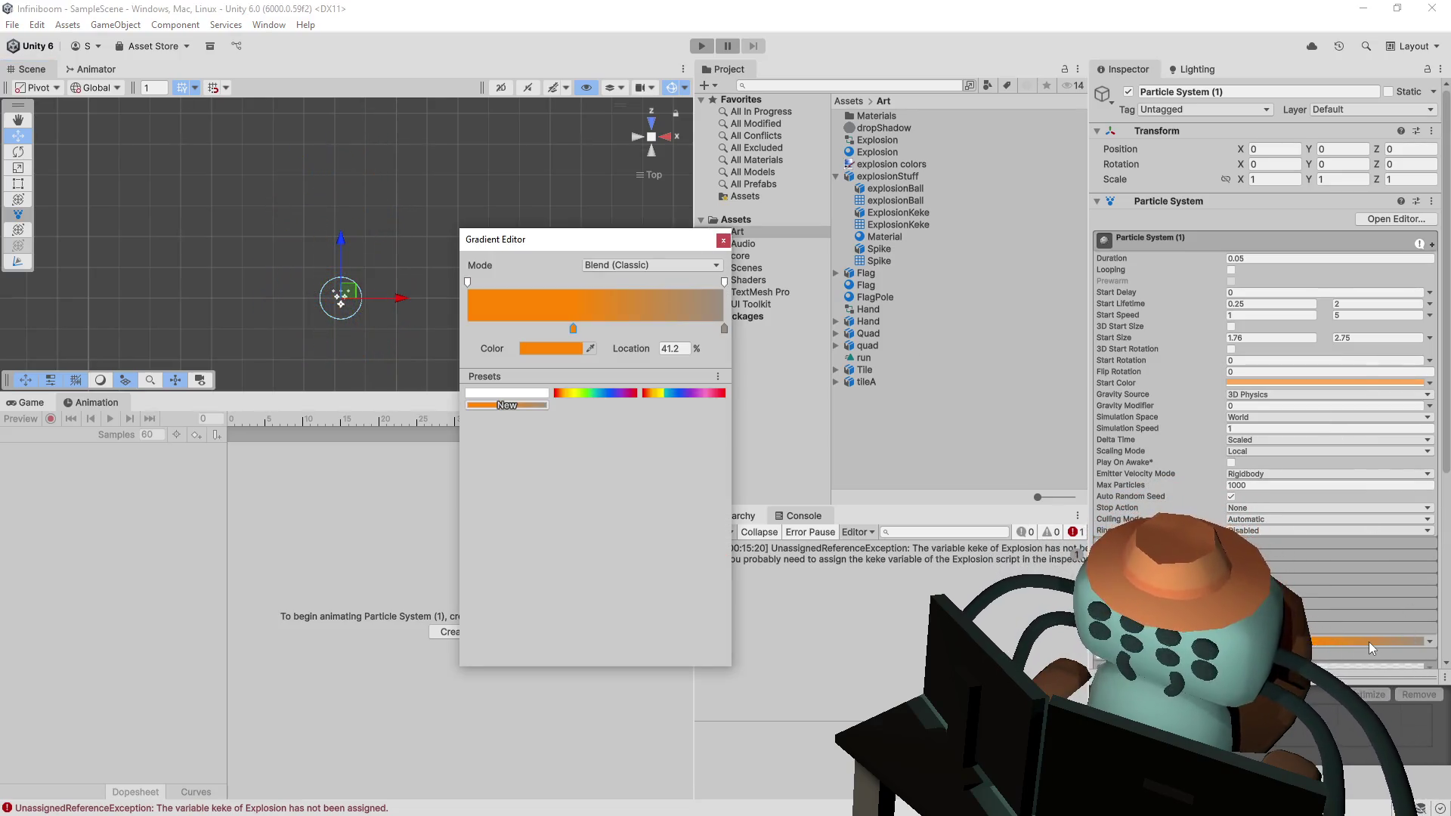
{"action": "left_click", "coordinate": [474, 328]}
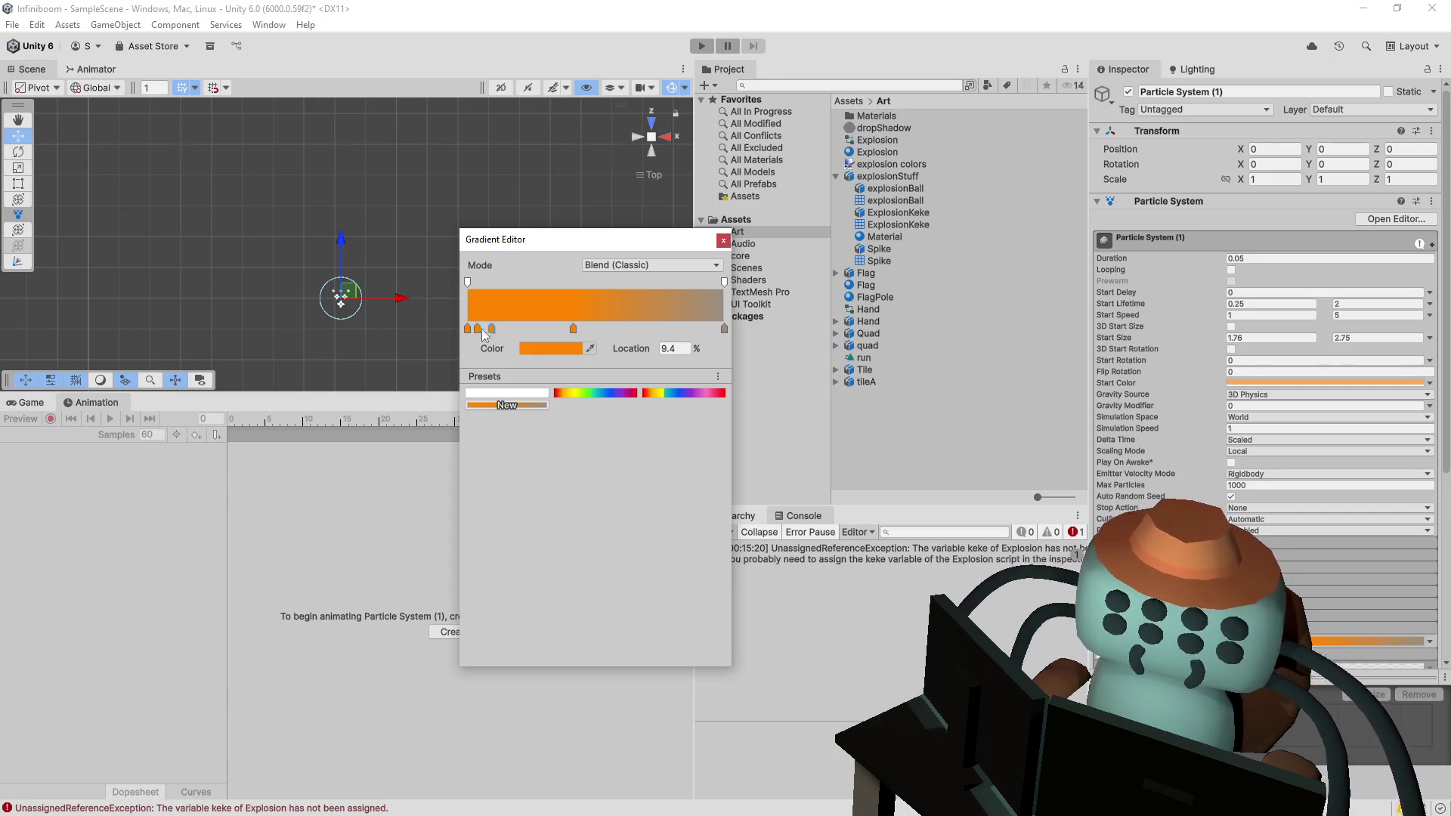
{"action": "left_click_drag", "start_coordinate": [492, 329], "coordinate": [468, 333]}
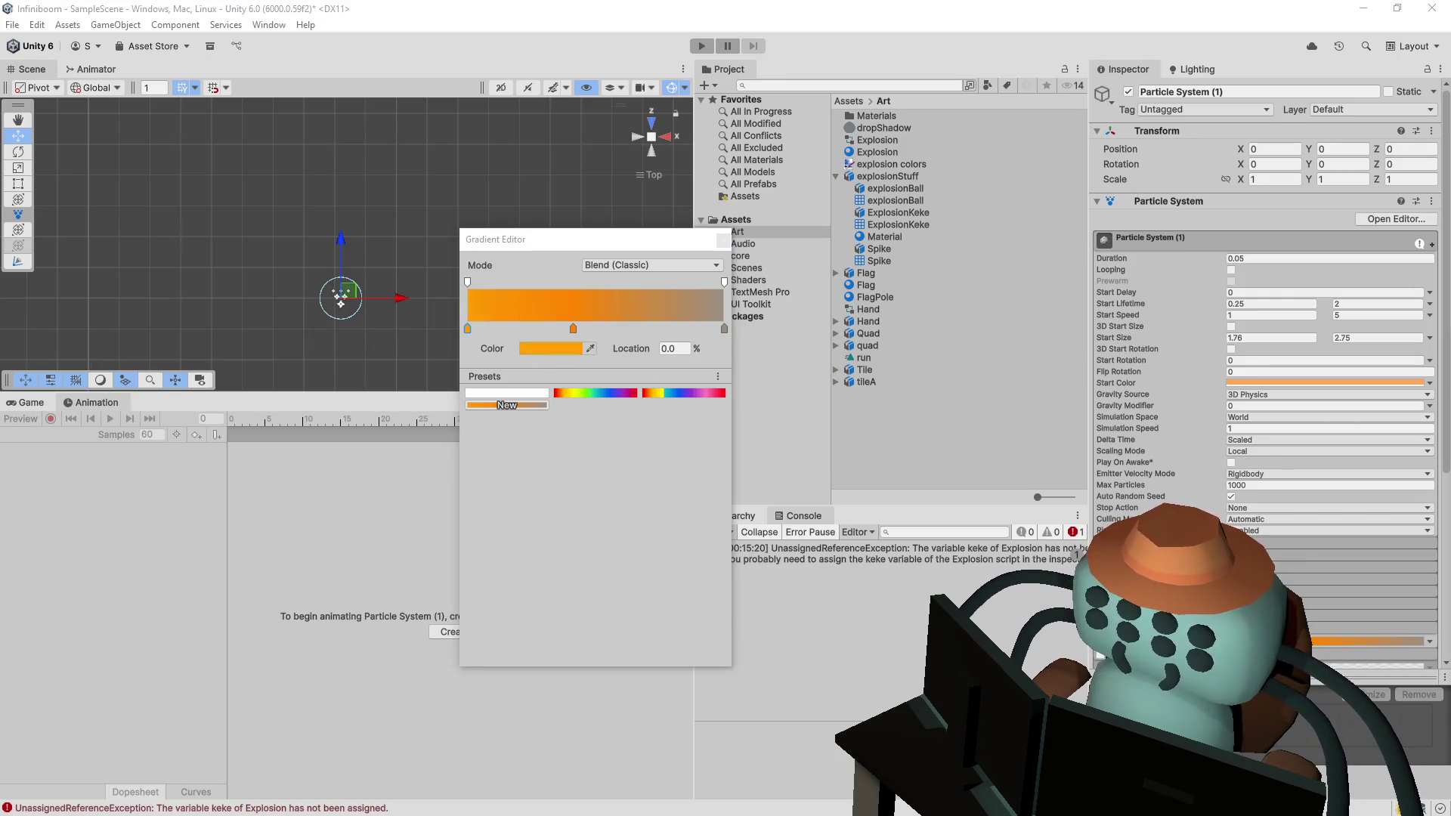
{"action": "left_click_drag", "start_coordinate": [574, 328], "coordinate": [587, 328]}
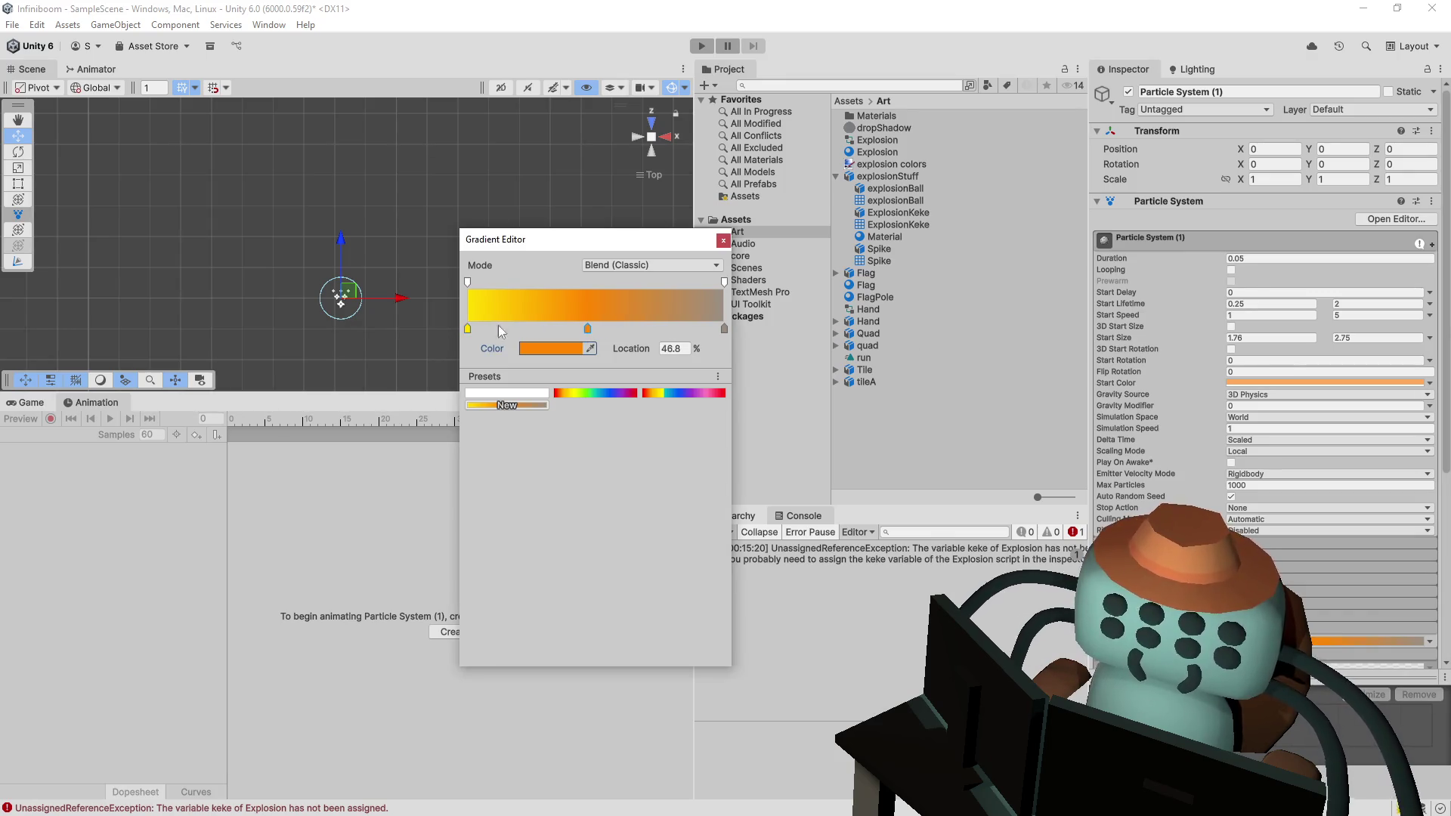
{"action": "left_click", "coordinate": [724, 240]}
{"action": "left_click", "coordinate": [701, 46]}
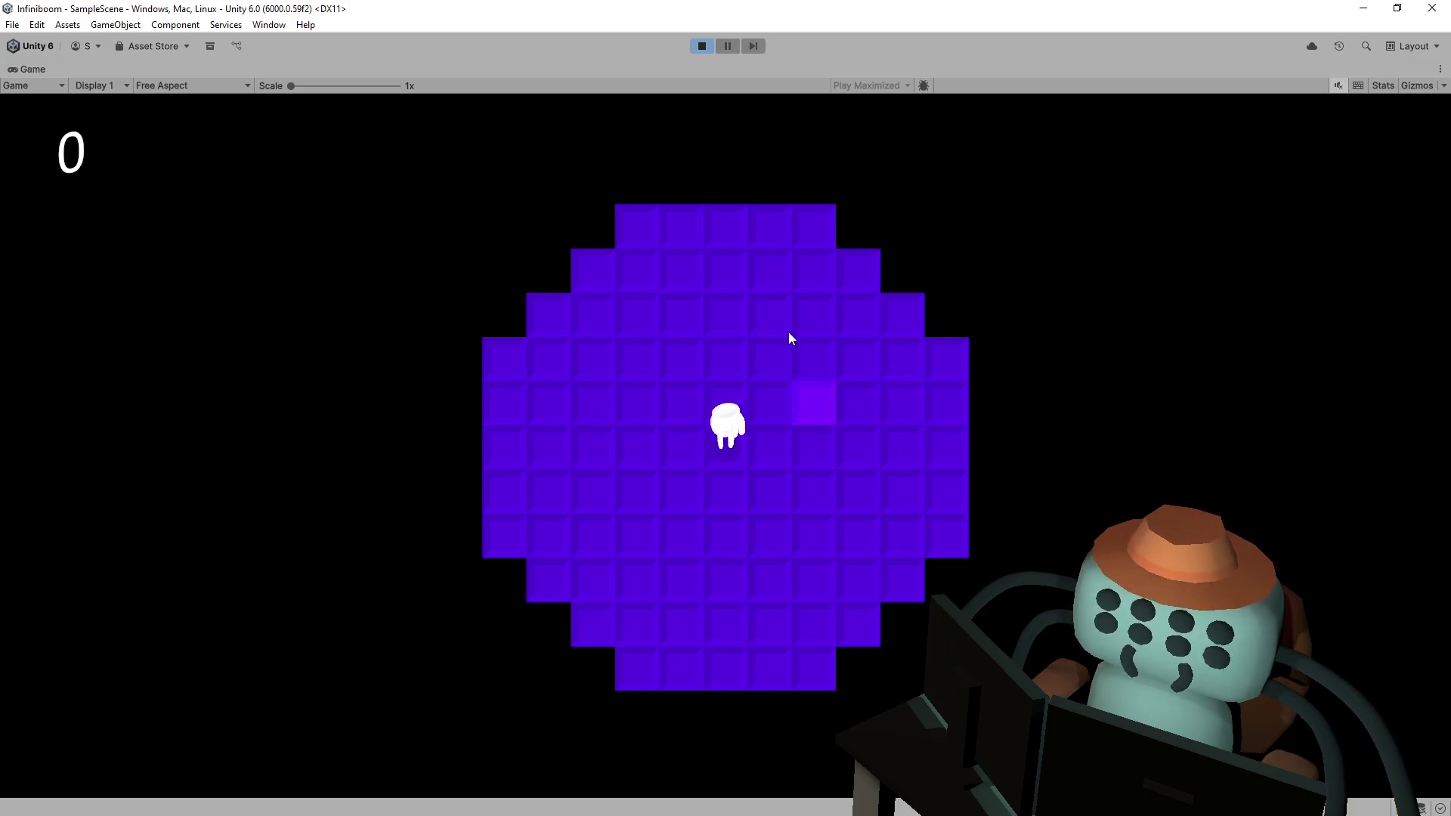
{"action": "left_click", "coordinate": [790, 338]}
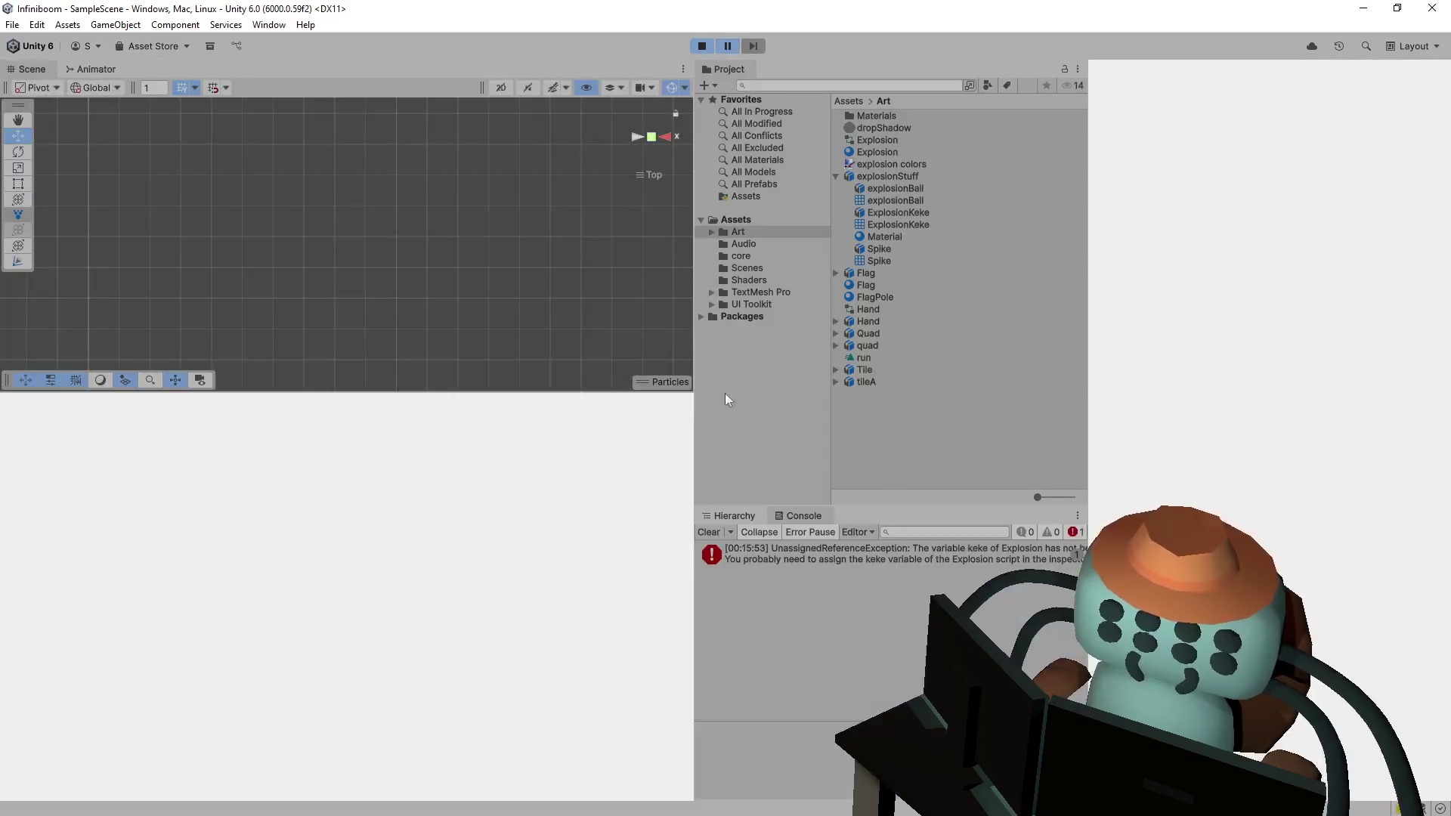
{"action": "key", "text": "ctrl+p"}
{"action": "left_click", "coordinate": [556, 267]}
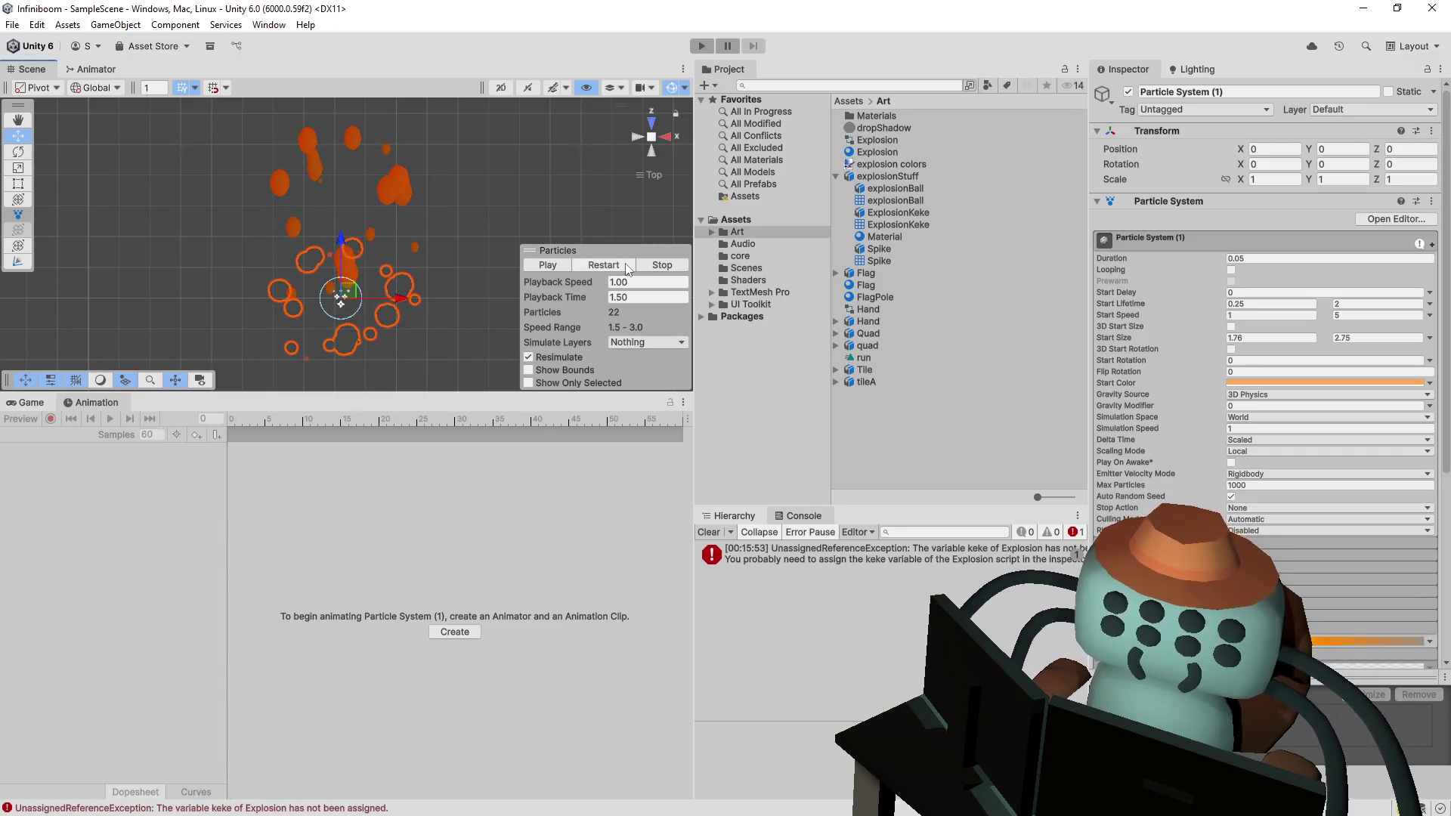
{"action": "left_click", "coordinate": [588, 266]}
{"action": "left_click", "coordinate": [611, 266]}
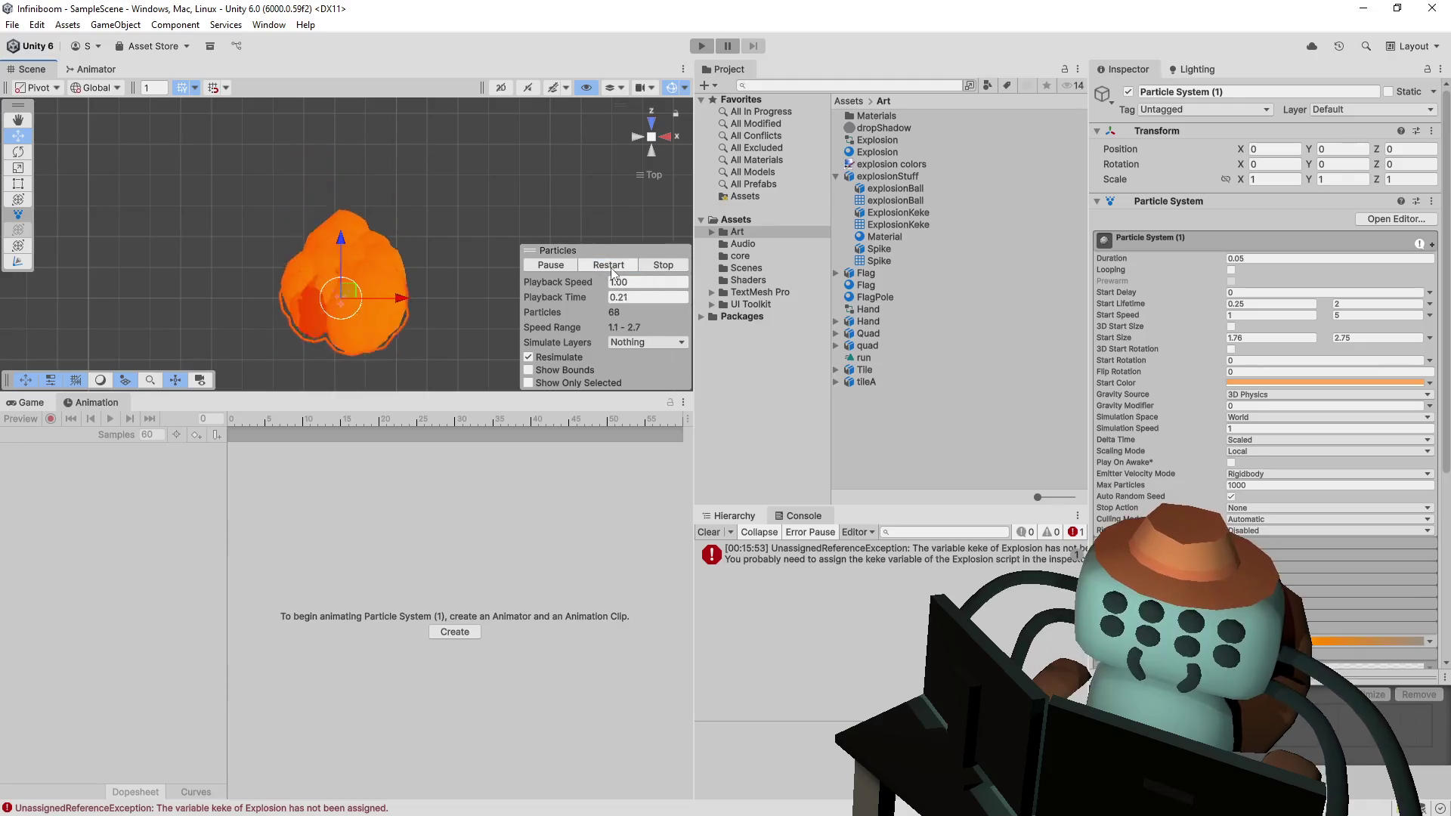
{"action": "left_click", "coordinate": [611, 266]}
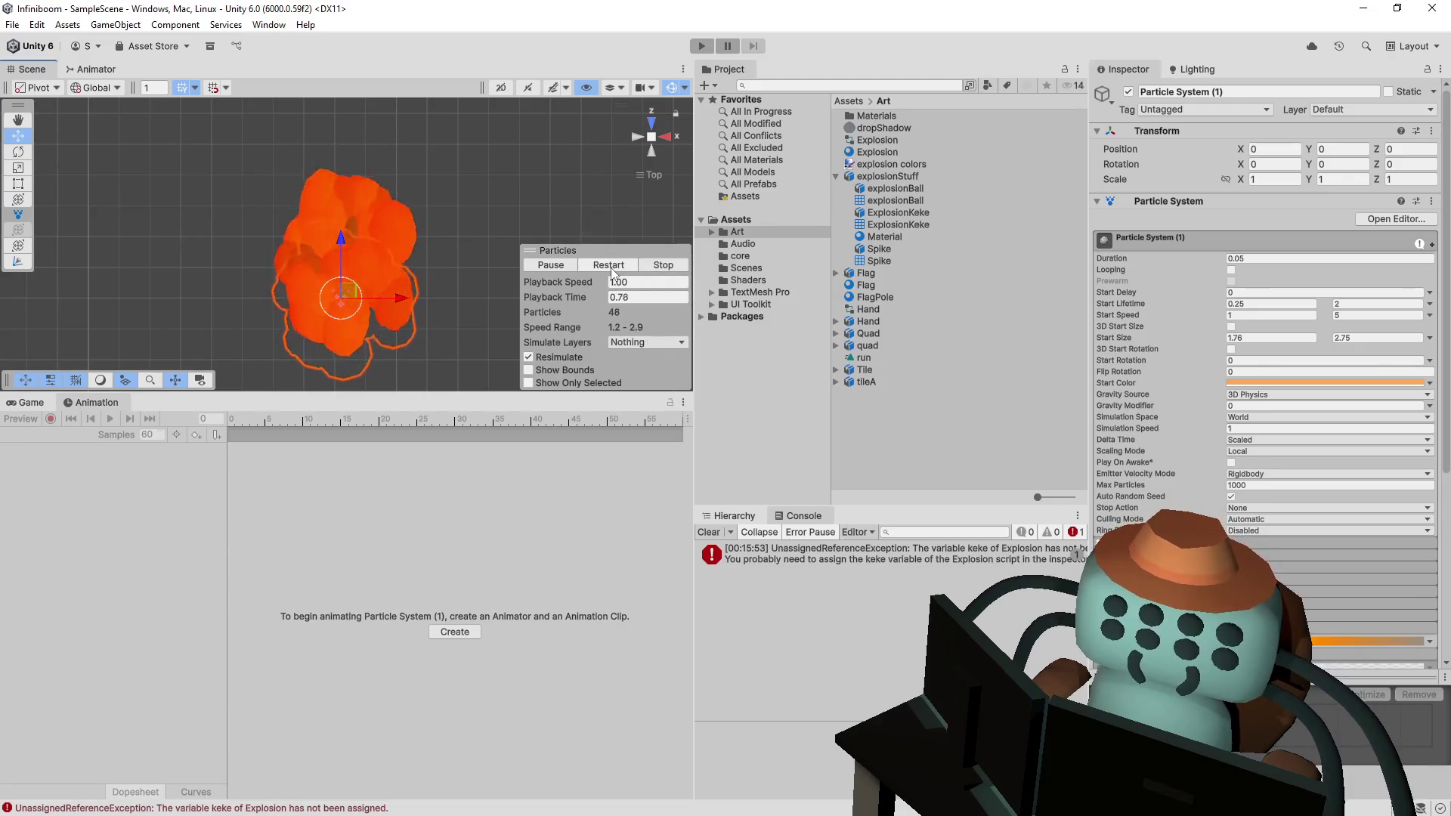
{"action": "left_click", "coordinate": [612, 269]}
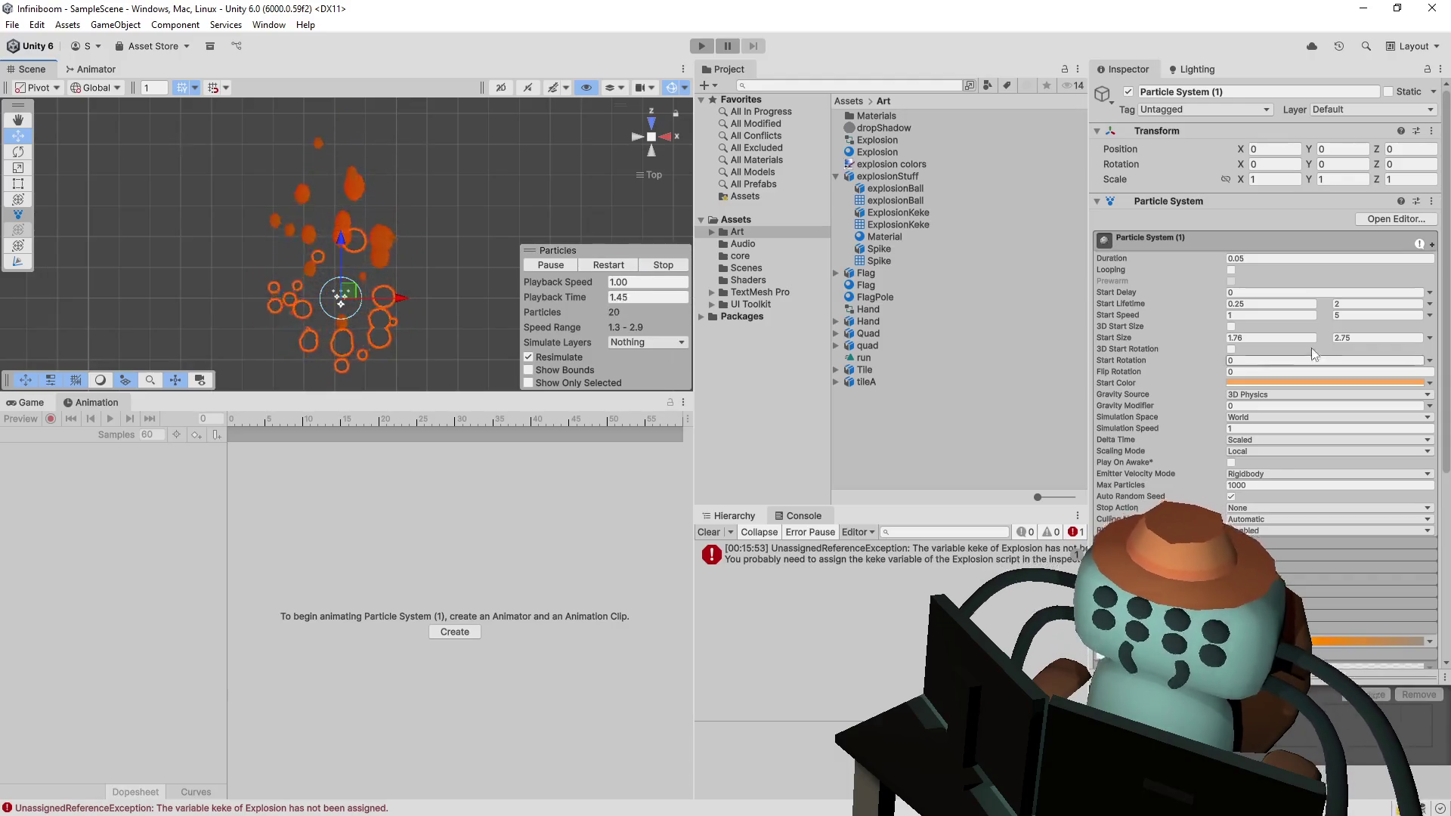
{"action": "scroll", "coordinate": [1205, 363], "scroll_direction": "down", "scroll_amount": 3}
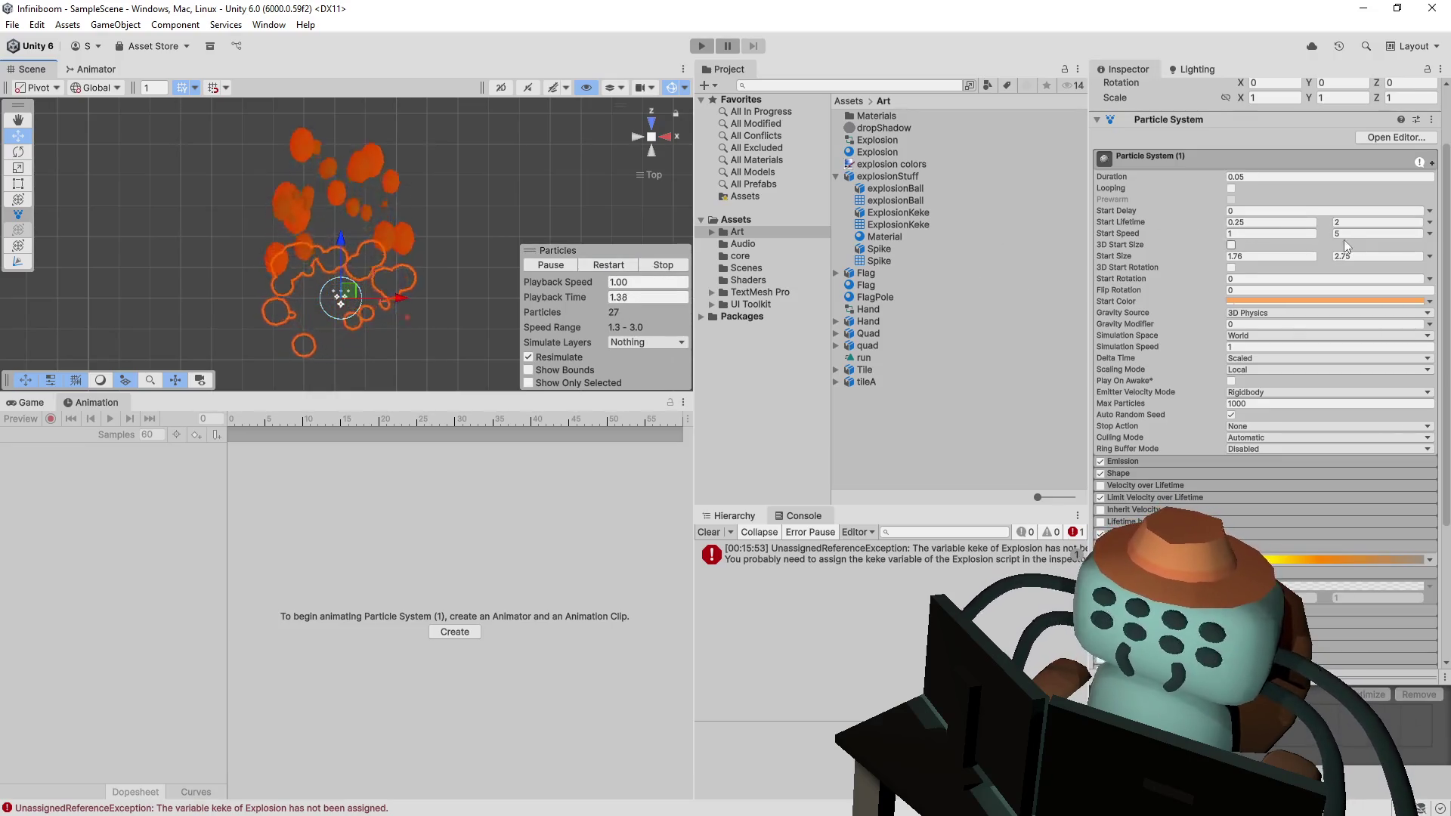
{"action": "left_click", "coordinate": [1364, 222]}
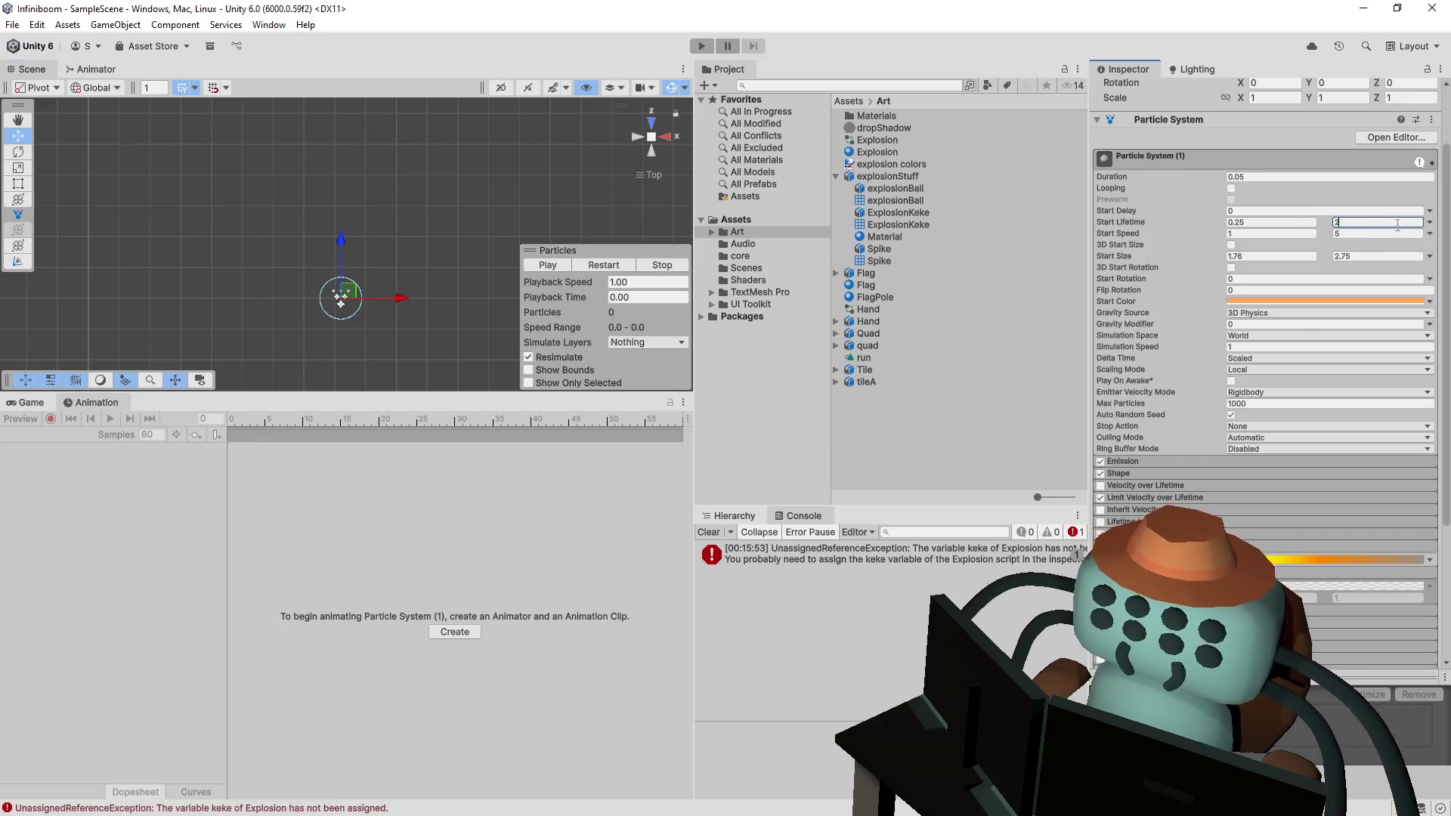
{"action": "type", "text": "1"}
- Enter 2.75 and 5.7 as the particles' maximum start values and replay the burst
{"action": "left_click", "coordinate": [591, 268]}
{"action": "left_click", "coordinate": [612, 267]}
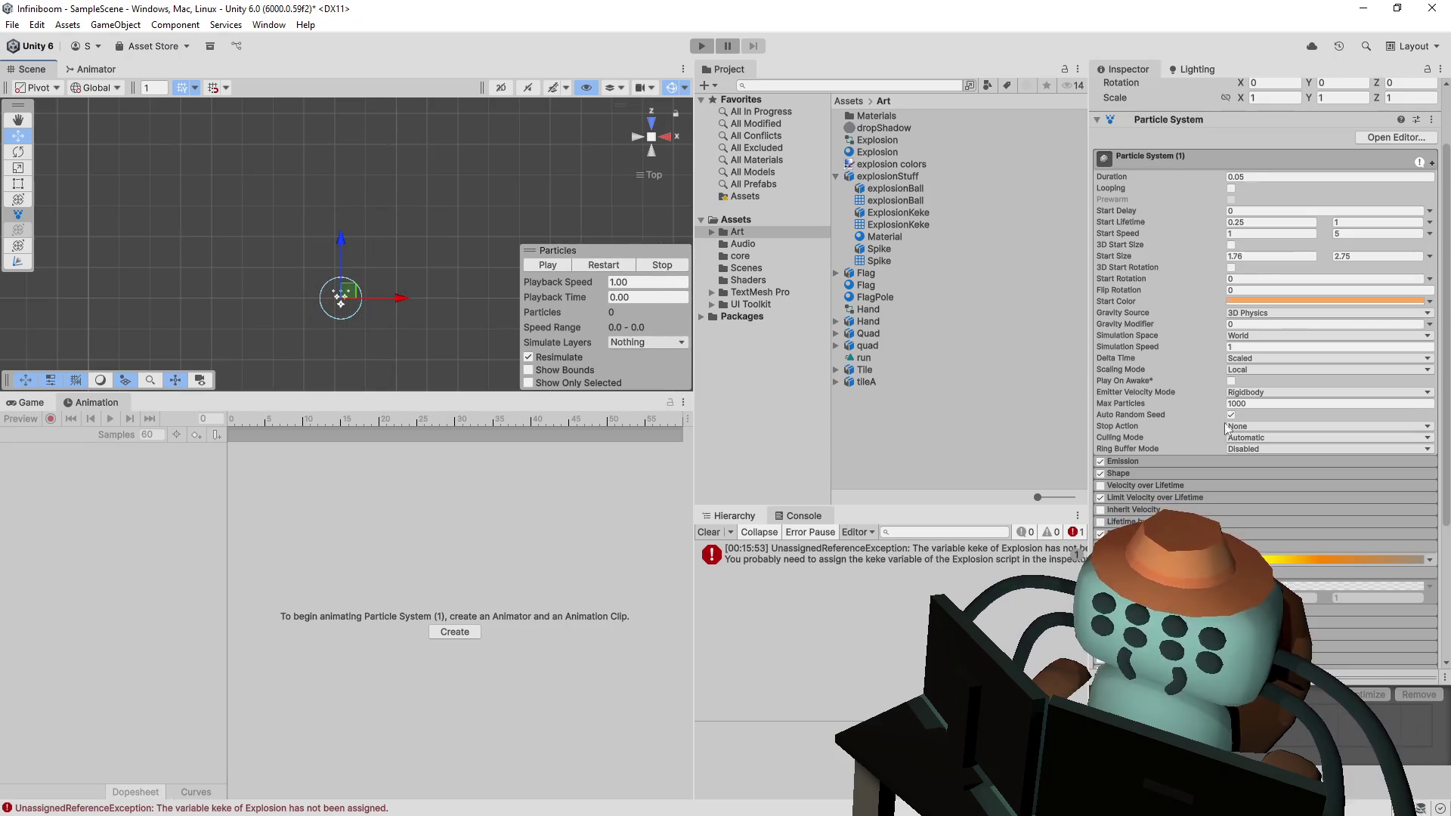
{"action": "left_click", "coordinate": [1335, 255]}
{"action": "type", "text": "2.75"}
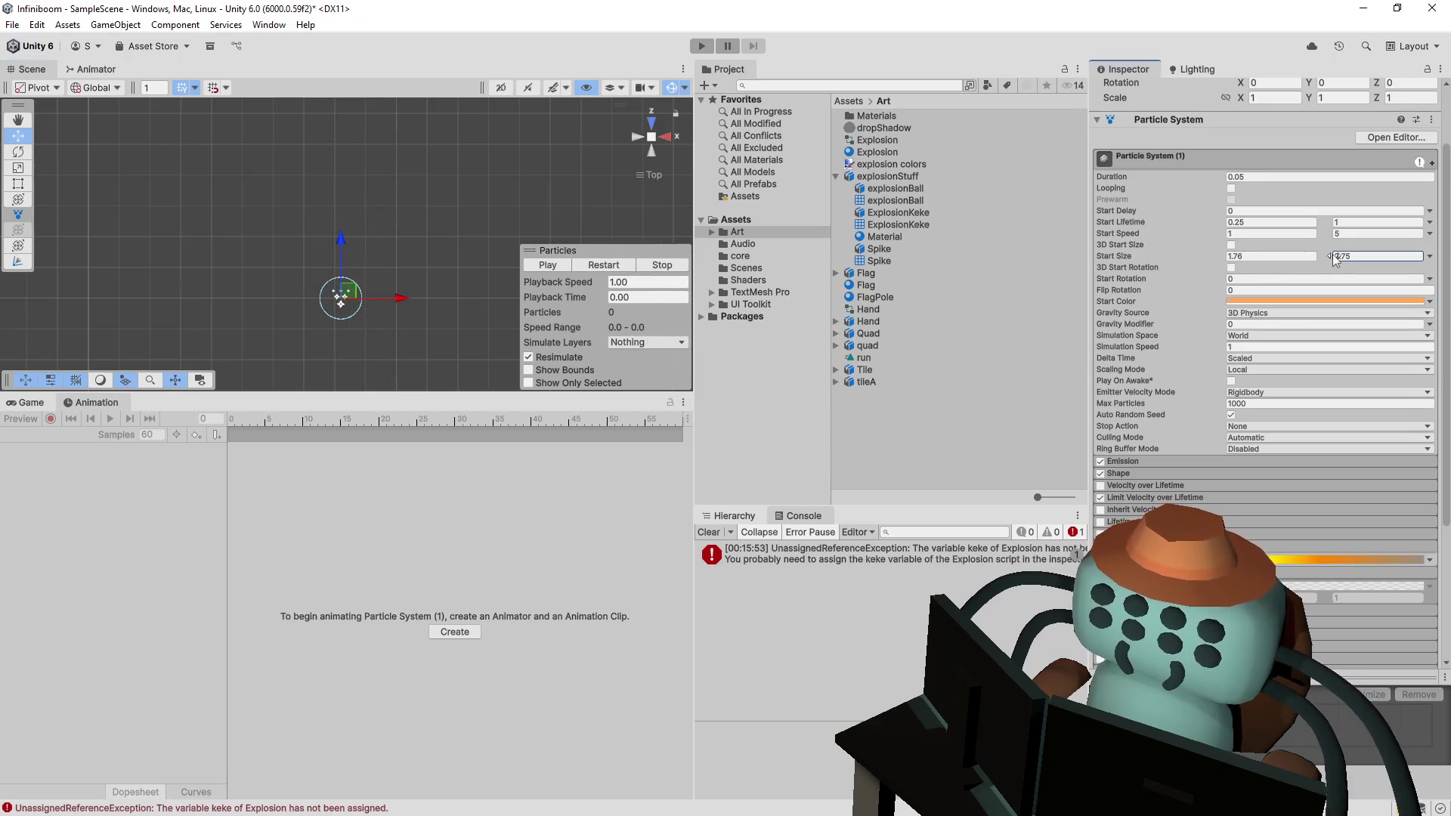
{"action": "left_click", "coordinate": [1337, 233]}
{"action": "type", "text": "5.7"}
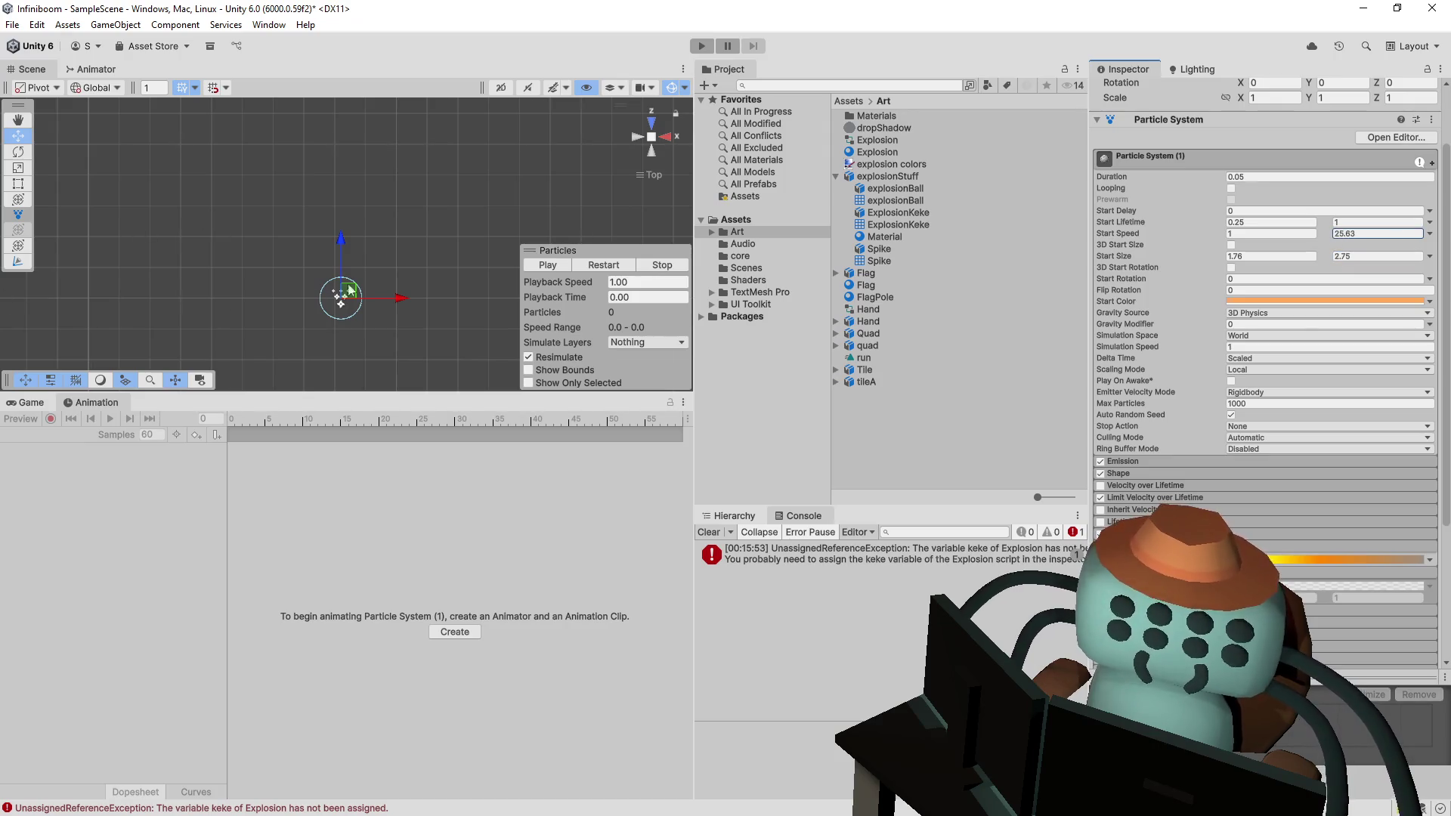
{"action": "left_click", "coordinate": [587, 271]}
{"action": "left_click", "coordinate": [620, 264]}
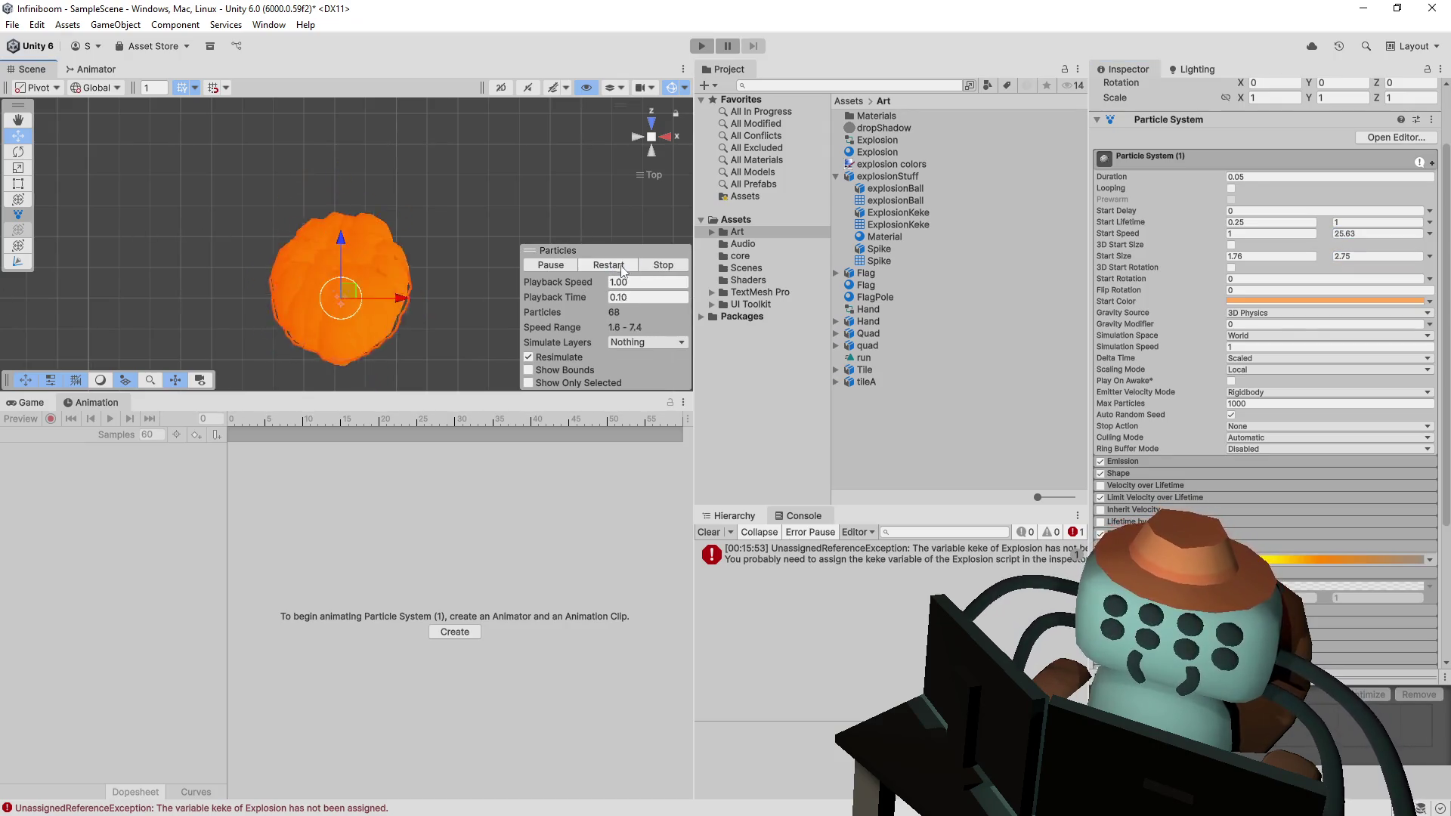
{"action": "left_click", "coordinate": [620, 264]}
- Expand Force over Lifetime, replay the burst repeatedly, then show the Hierarchy
{"action": "scroll", "coordinate": [1262, 302], "scroll_direction": "down", "scroll_amount": 3}
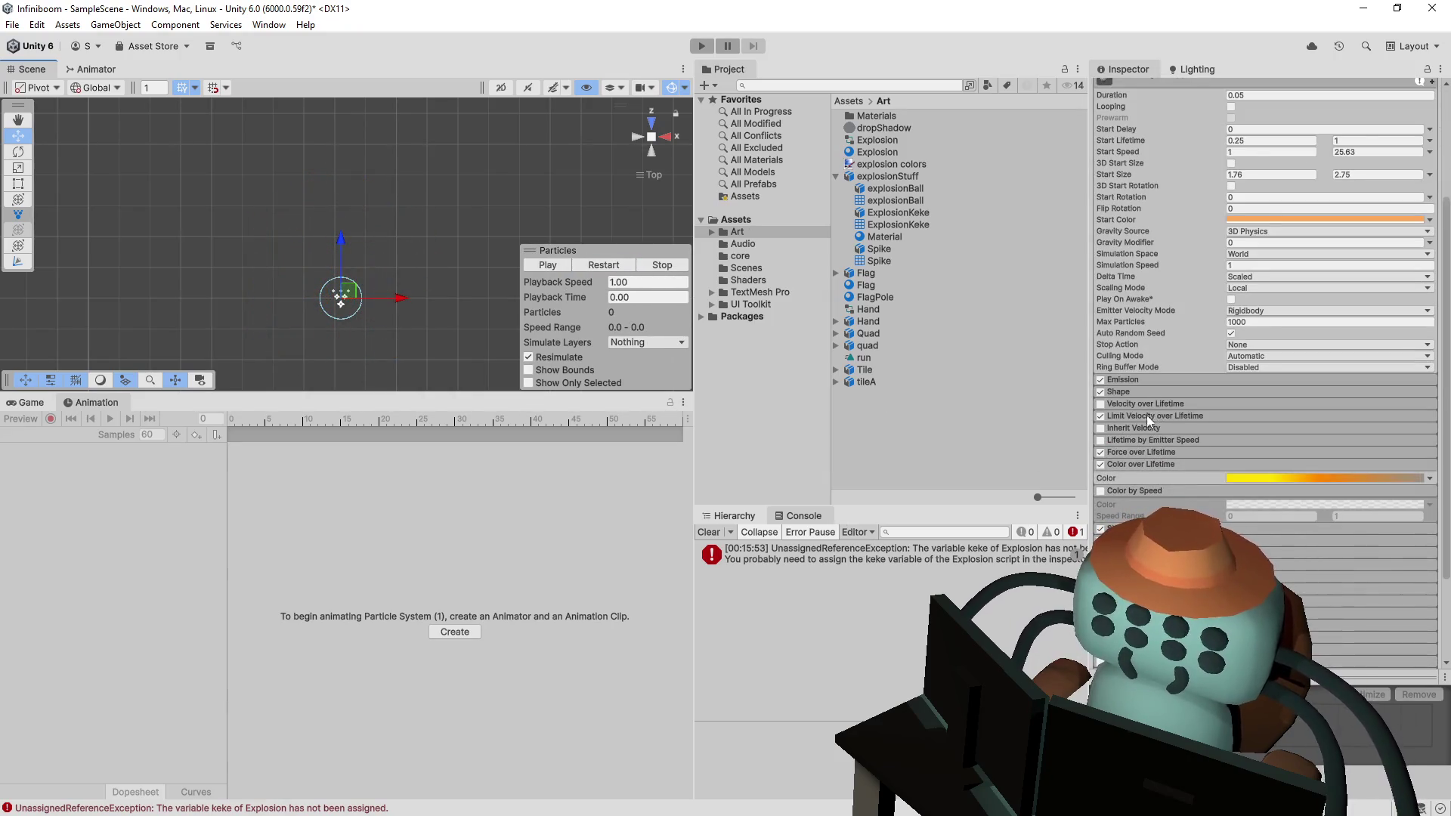
{"action": "left_click", "coordinate": [1145, 452]}
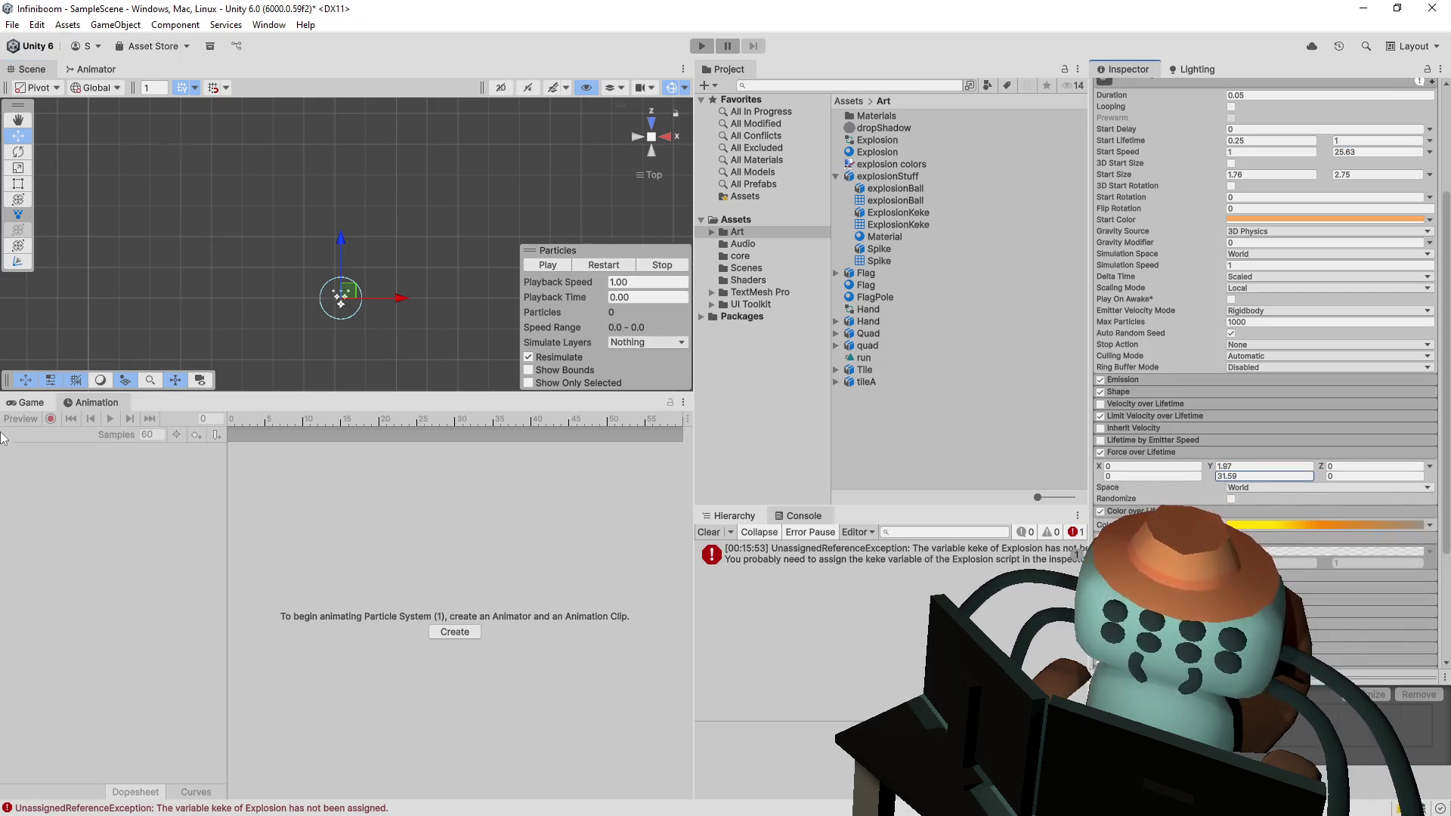
{"action": "left_click", "coordinate": [597, 264]}
{"action": "left_click", "coordinate": [615, 266]}
{"action": "left_click", "coordinate": [609, 265]}
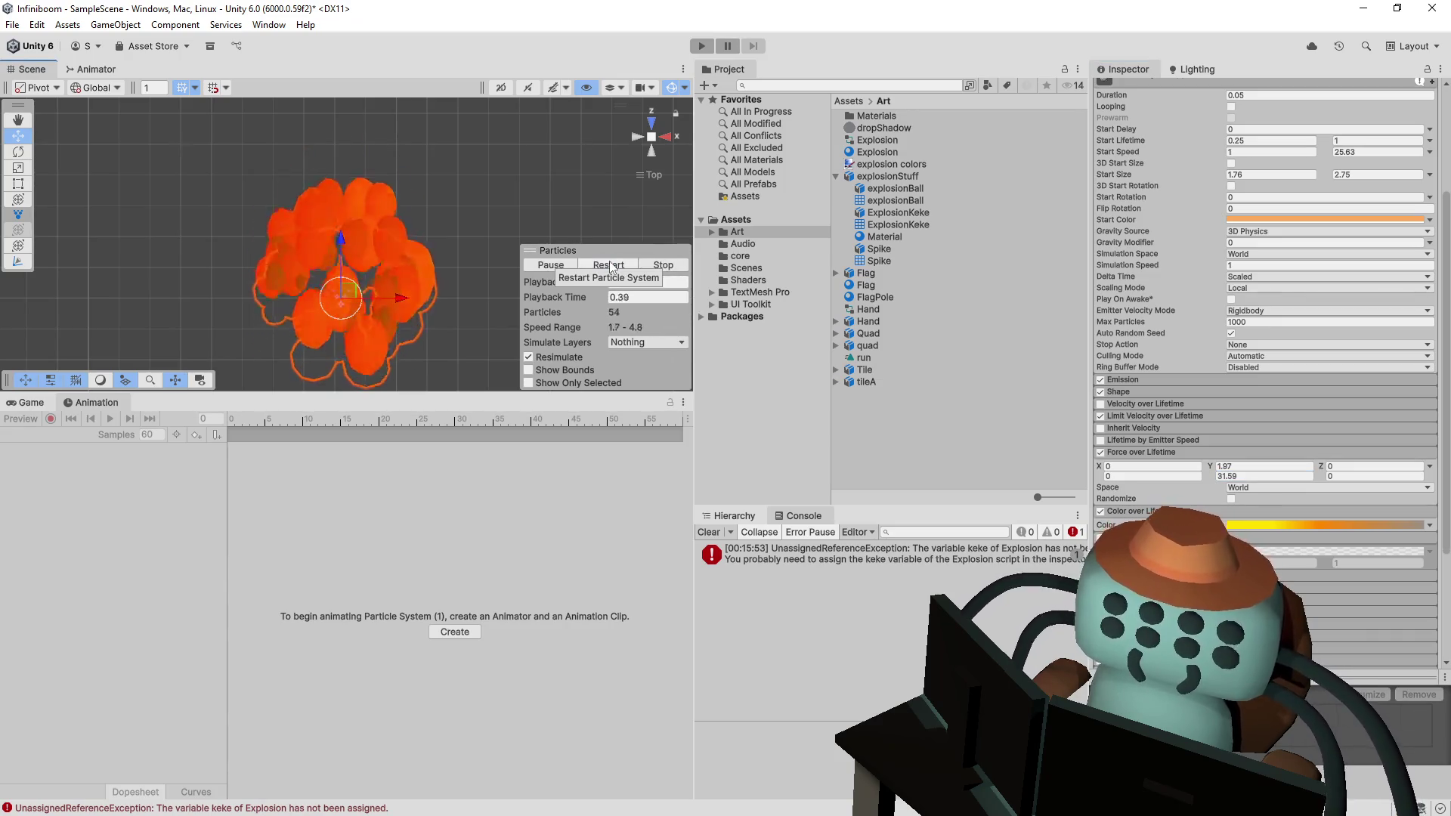
{"action": "left_click", "coordinate": [609, 264]}
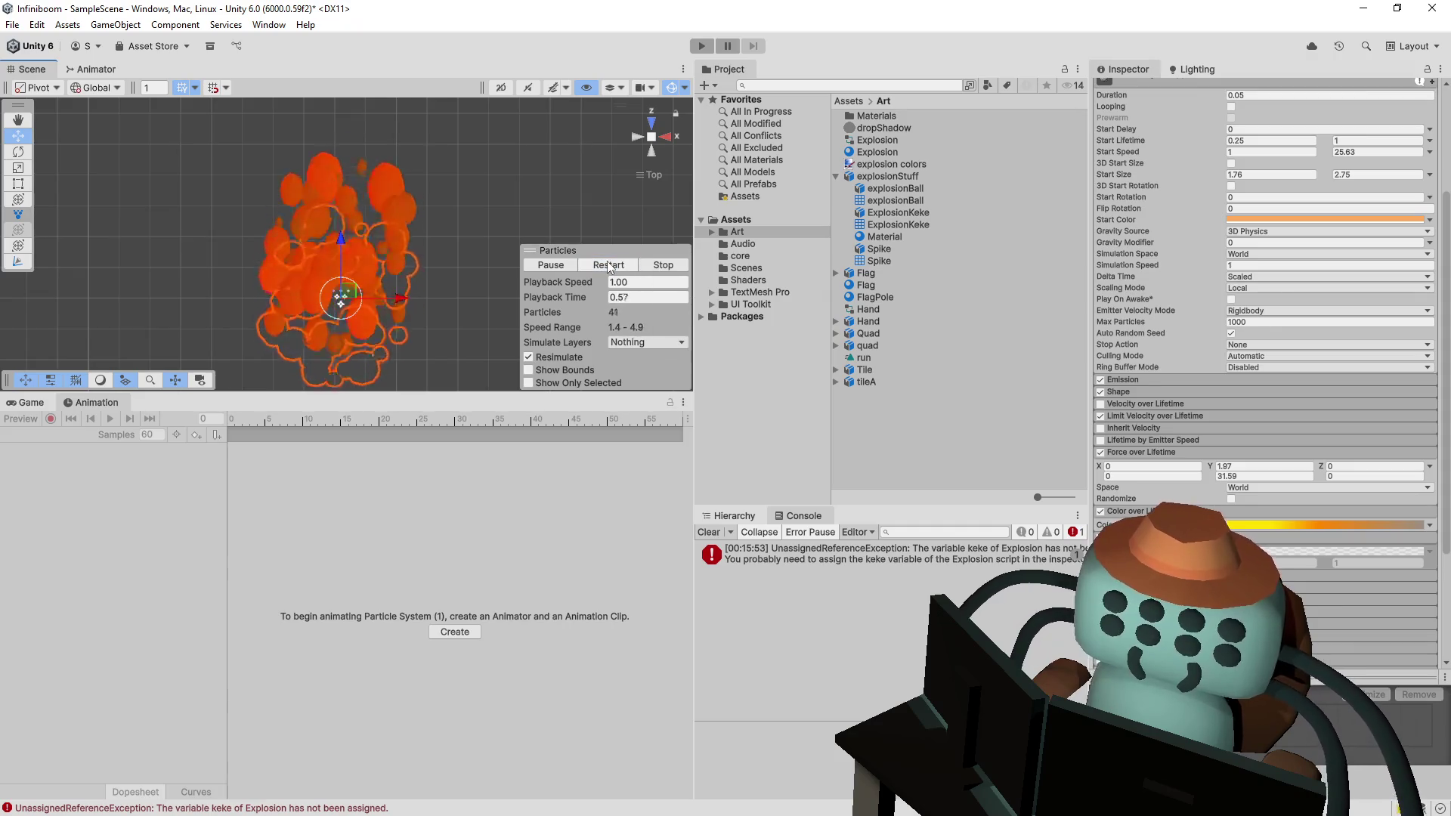
{"action": "left_click", "coordinate": [609, 265]}
{"action": "left_click", "coordinate": [608, 265]}
{"action": "left_click", "coordinate": [608, 265]}
{"action": "left_click", "coordinate": [609, 265]}
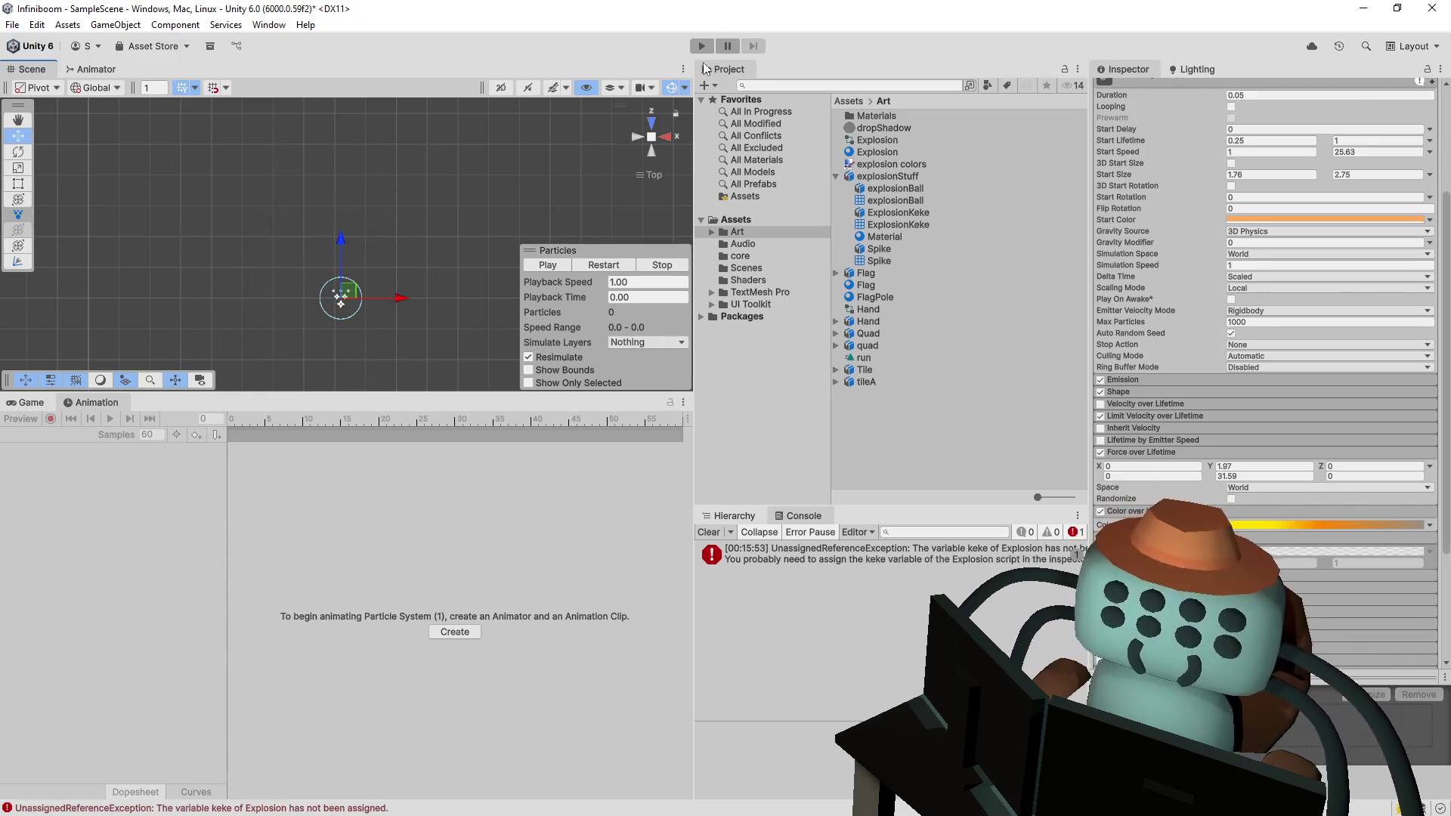
{"action": "left_click", "coordinate": [733, 520]}
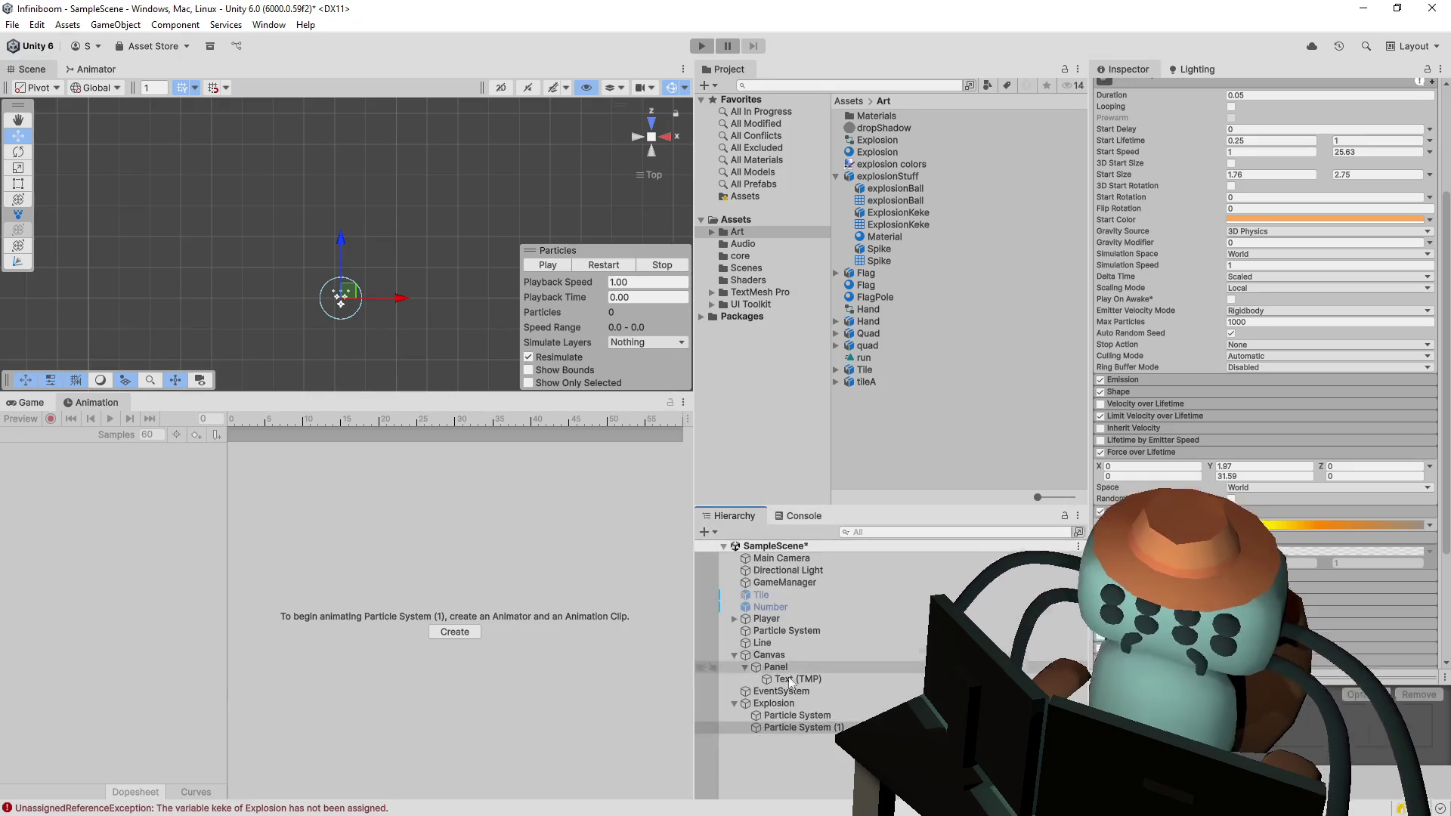
- Select the original Particle System and Particle System (1) together and replay their combined explosion
{"action": "left_click", "coordinate": [815, 715]}
{"action": "left_click", "coordinate": [815, 725]}
{"action": "left_click", "coordinate": [820, 716]}
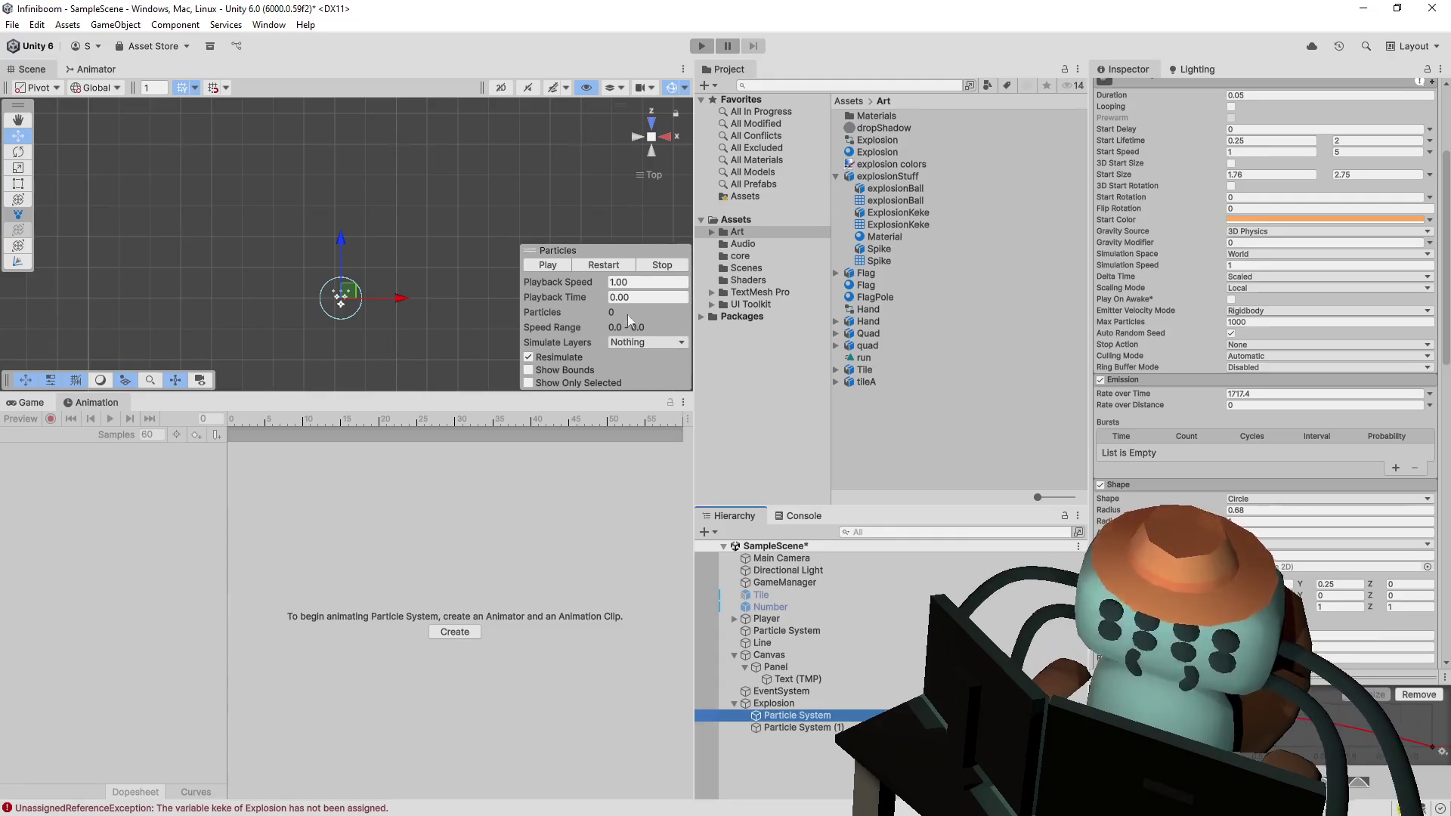
{"action": "left_click", "coordinate": [801, 727], "text": "ctrl"}
{"action": "left_click", "coordinate": [609, 265]}
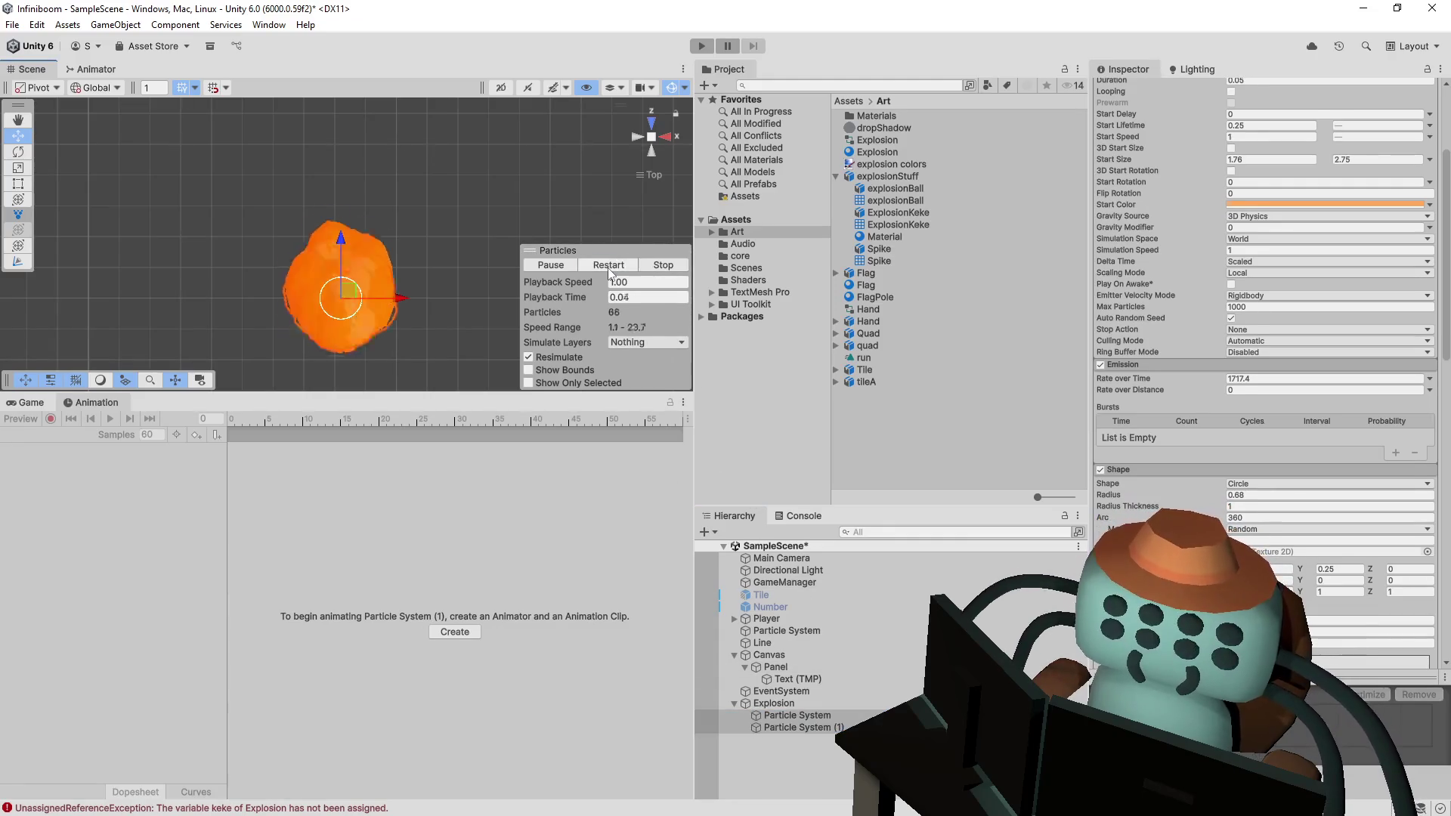
{"action": "left_click", "coordinate": [608, 265]}
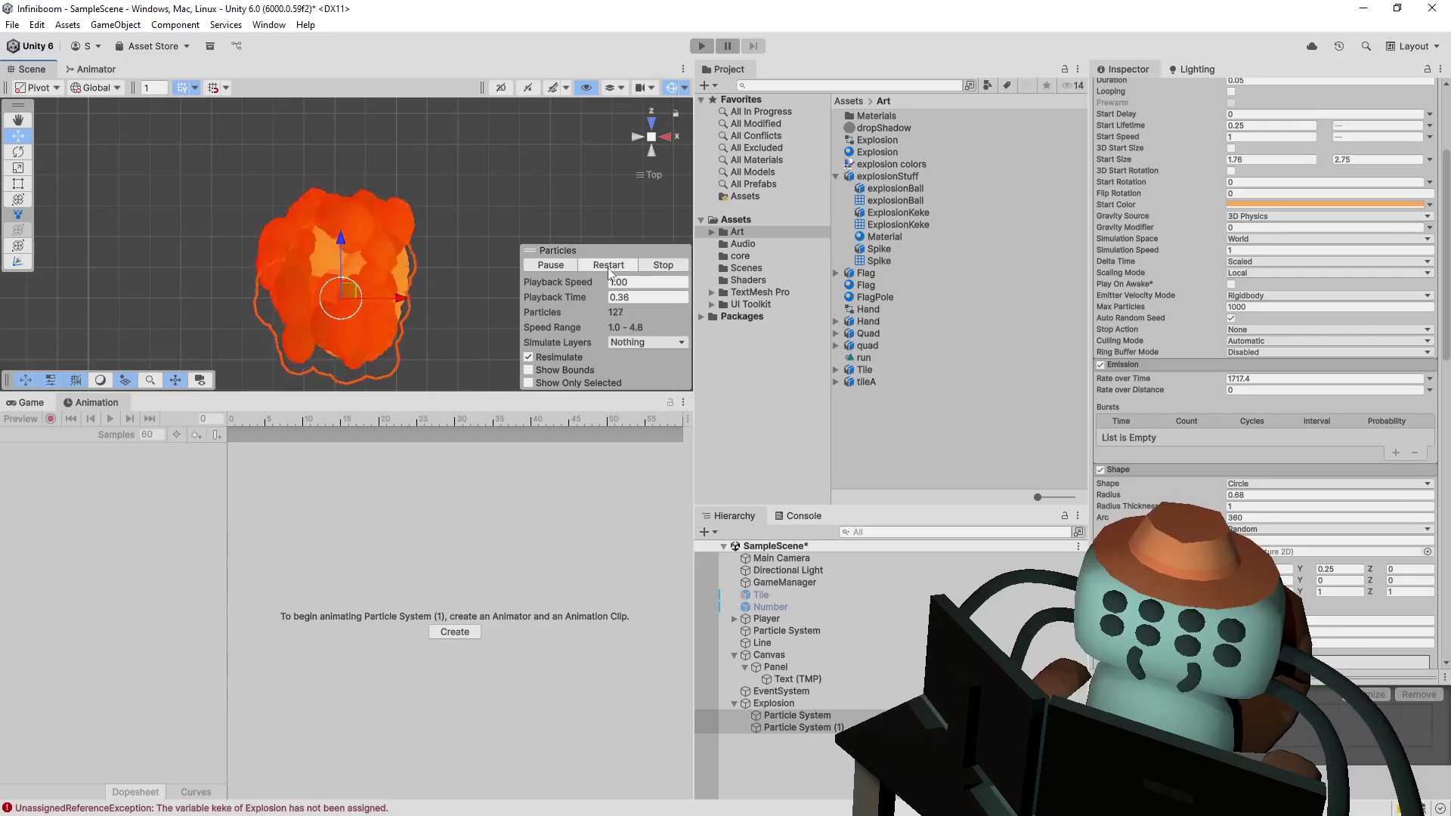
{"action": "left_click", "coordinate": [609, 265]}
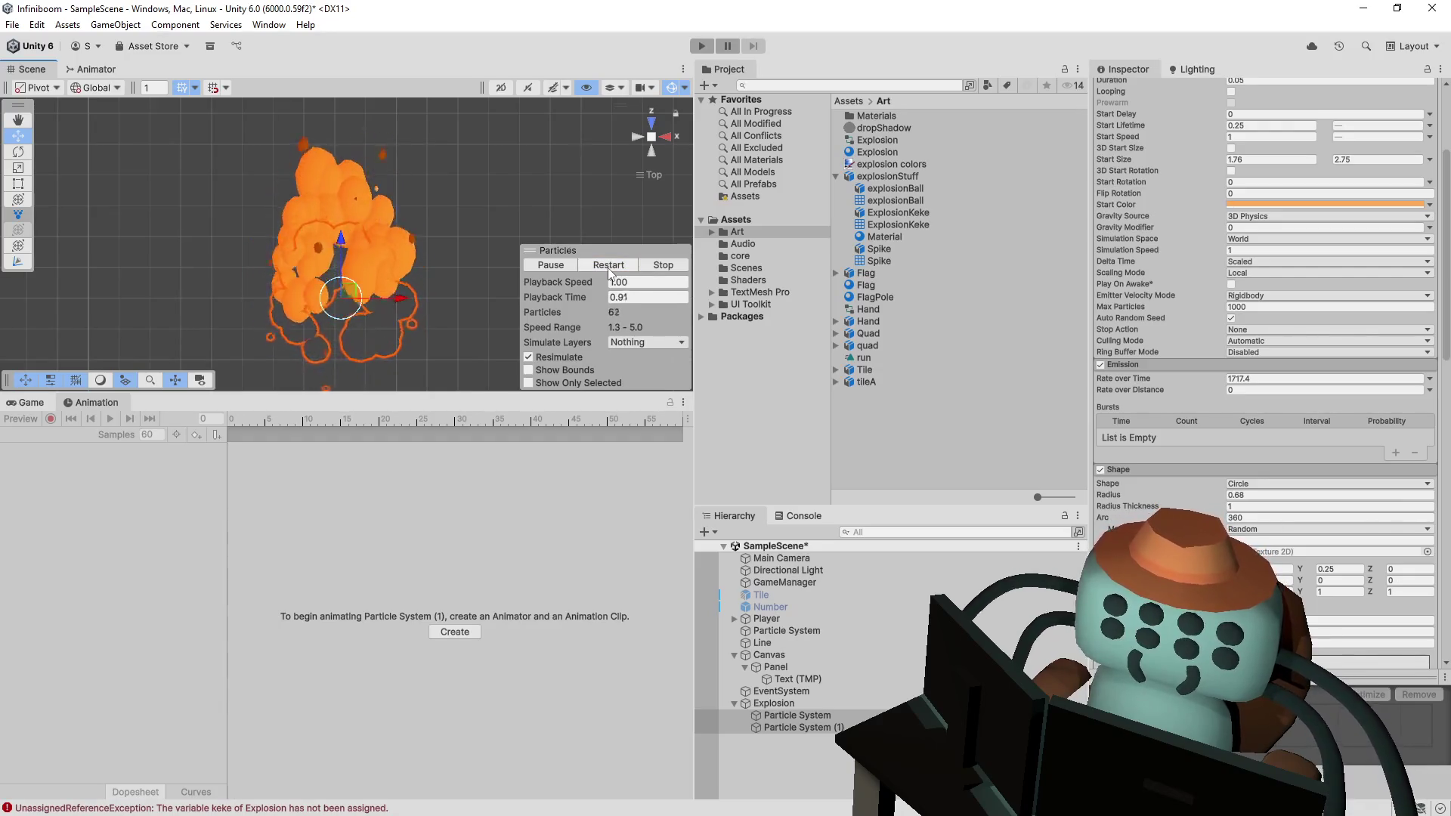
- Delete the original Particle System and duplicate Particle System (1) as Particle System (2)
{"action": "left_click", "coordinate": [833, 714]}
{"action": "key", "text": "Delete"}
{"action": "left_click", "coordinate": [822, 715]}
{"action": "key", "text": "ctrl+d"}
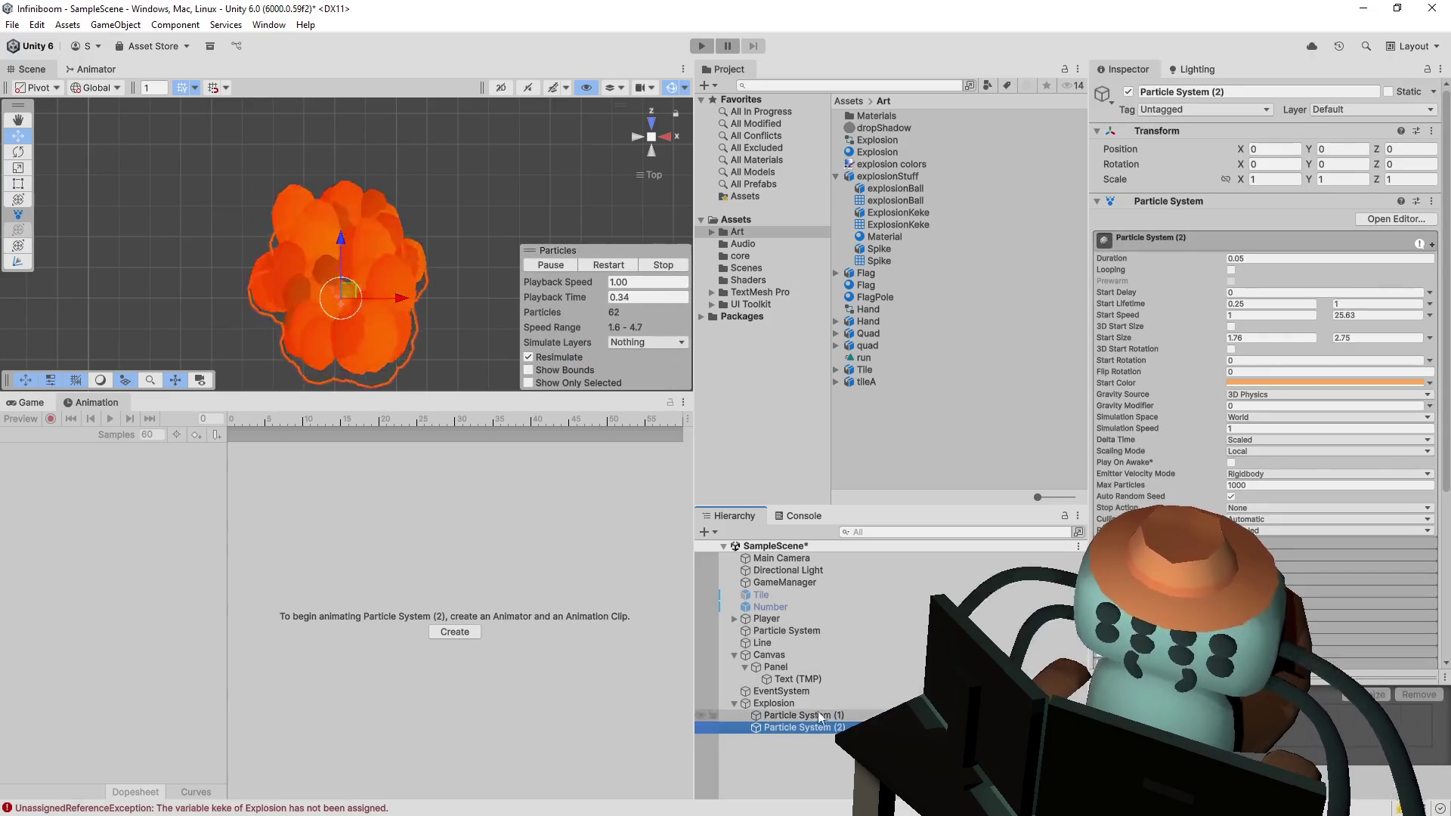
{"action": "scroll", "coordinate": [1194, 348], "scroll_direction": "down", "scroll_amount": 5}
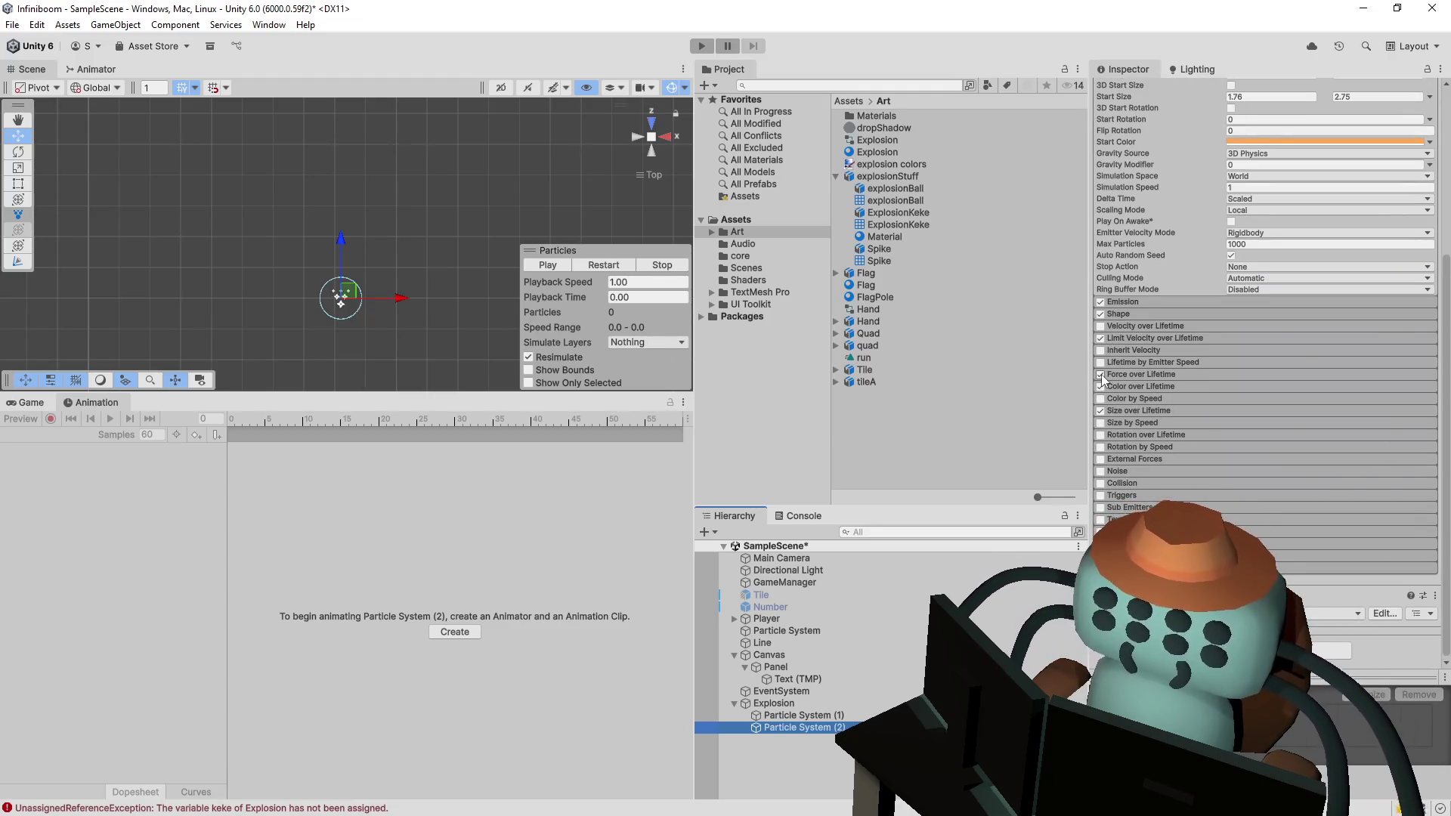
- Turn off Force over Lifetime and re-enable and expand Limit Velocity over Lifetime on the copy, replaying the burst
{"action": "left_click", "coordinate": [1101, 375]}
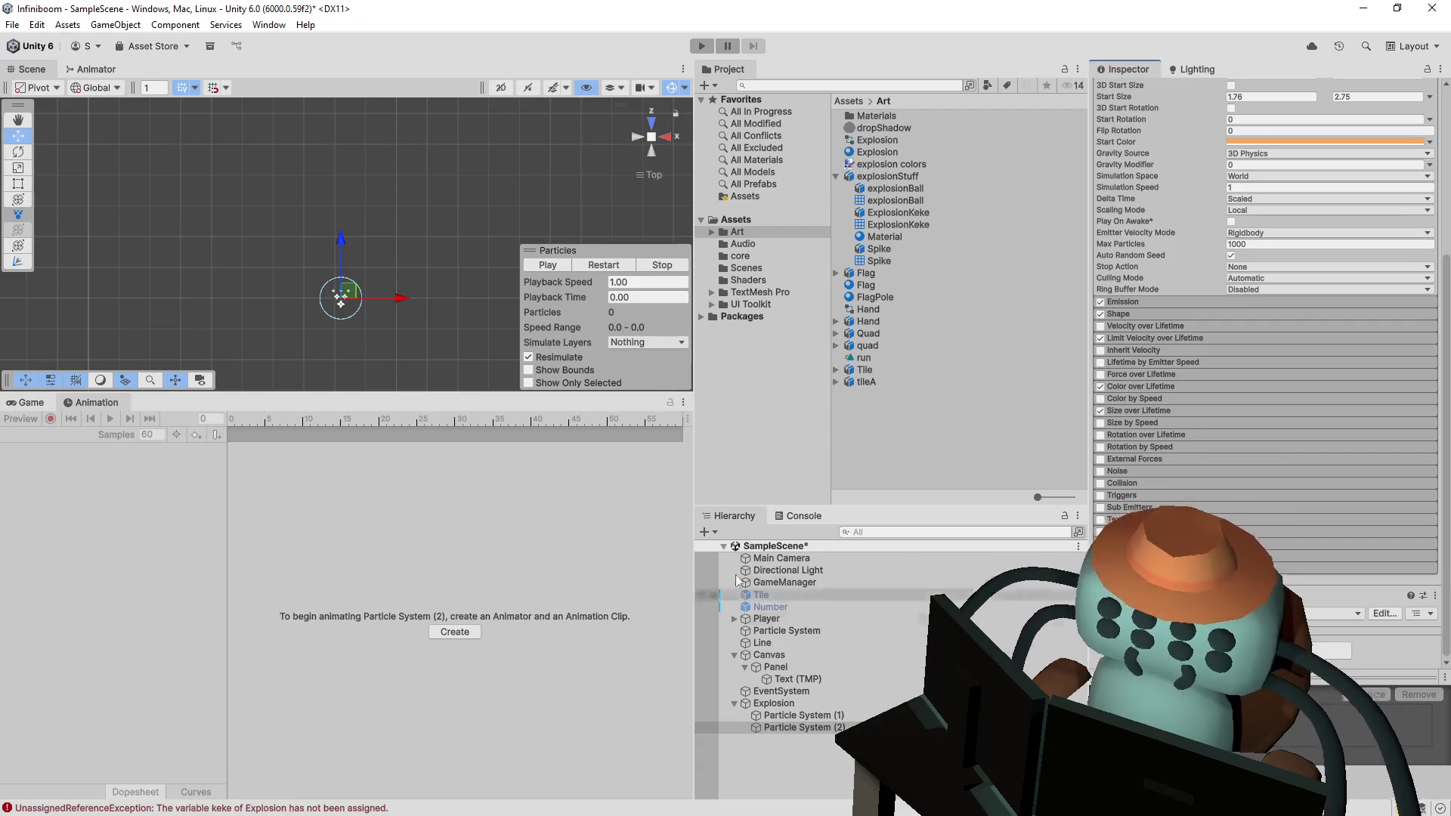
{"action": "left_click", "coordinate": [600, 266]}
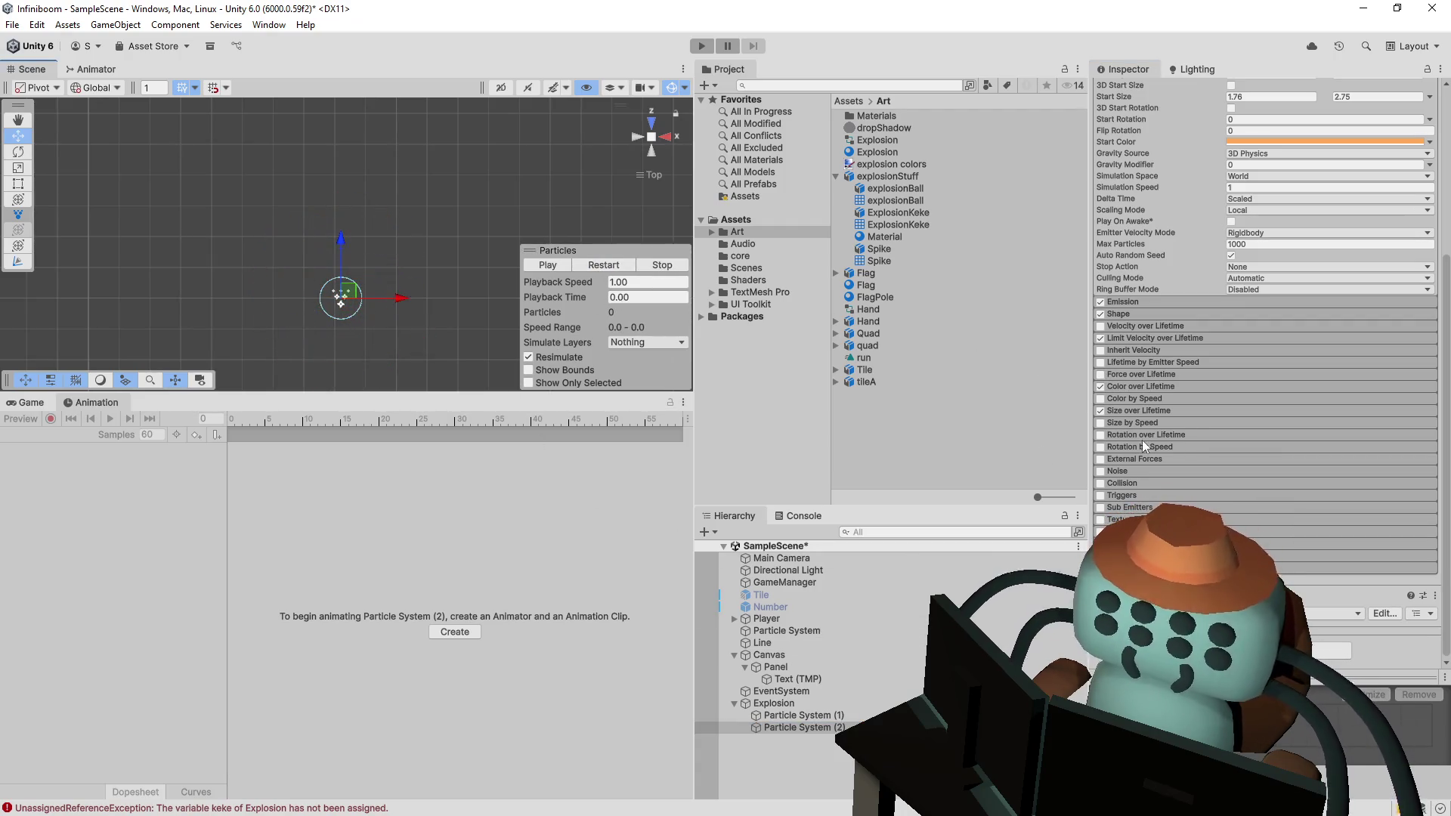
{"action": "left_click", "coordinate": [1101, 338]}
{"action": "left_click", "coordinate": [611, 266]}
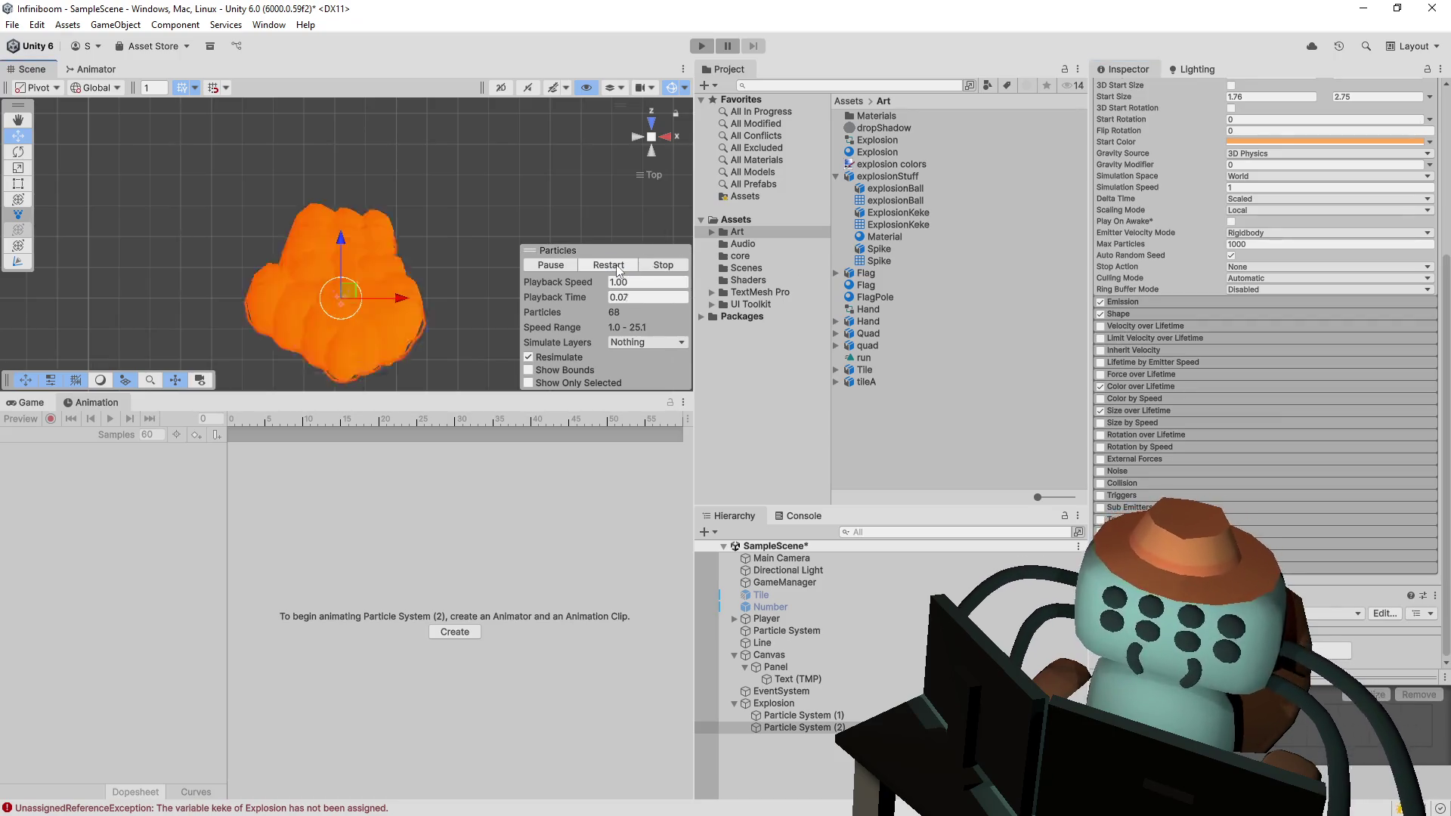
{"action": "left_click", "coordinate": [1100, 338]}
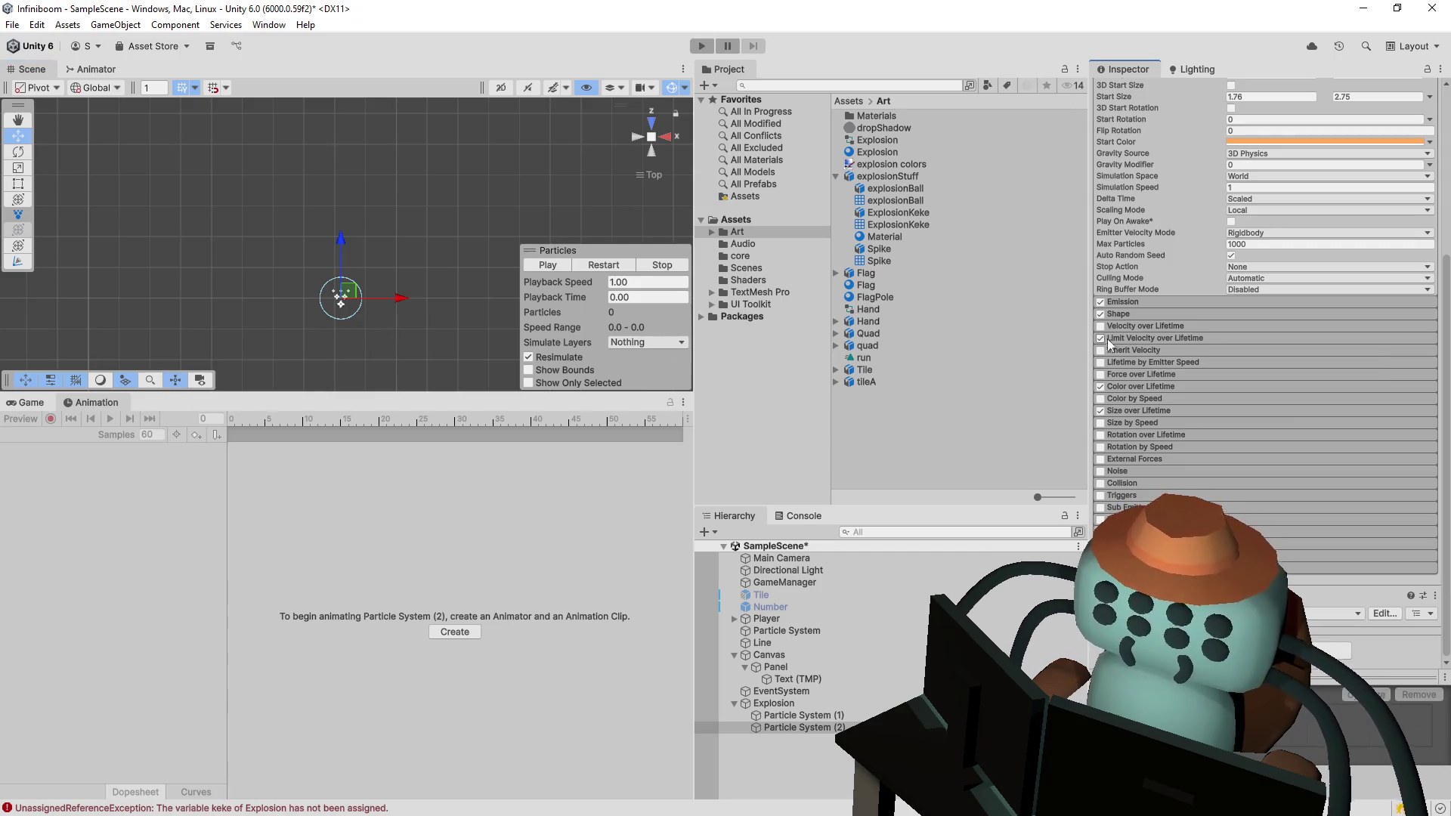
{"action": "left_click", "coordinate": [1181, 338]}
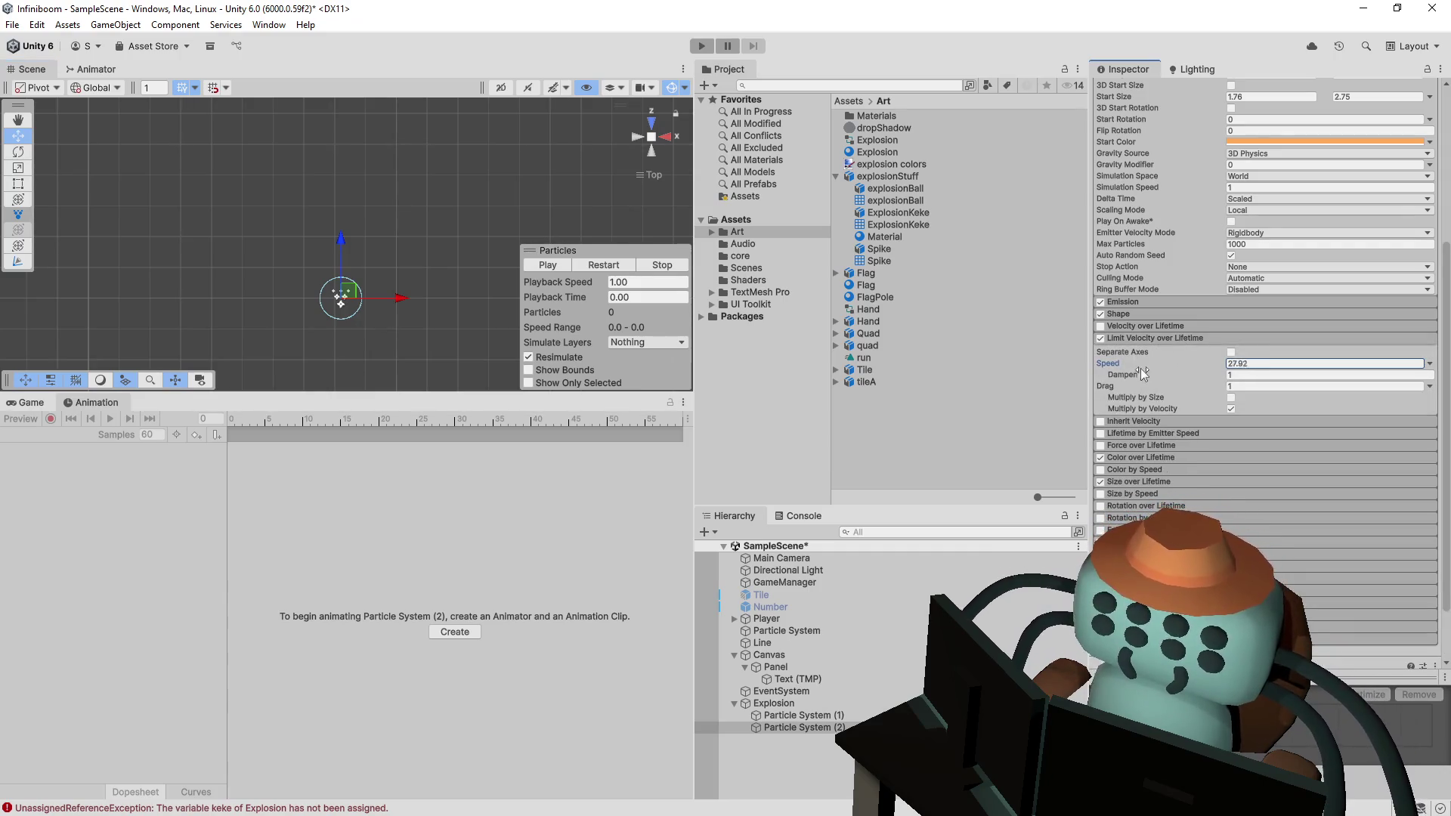
{"action": "left_click", "coordinate": [593, 264]}
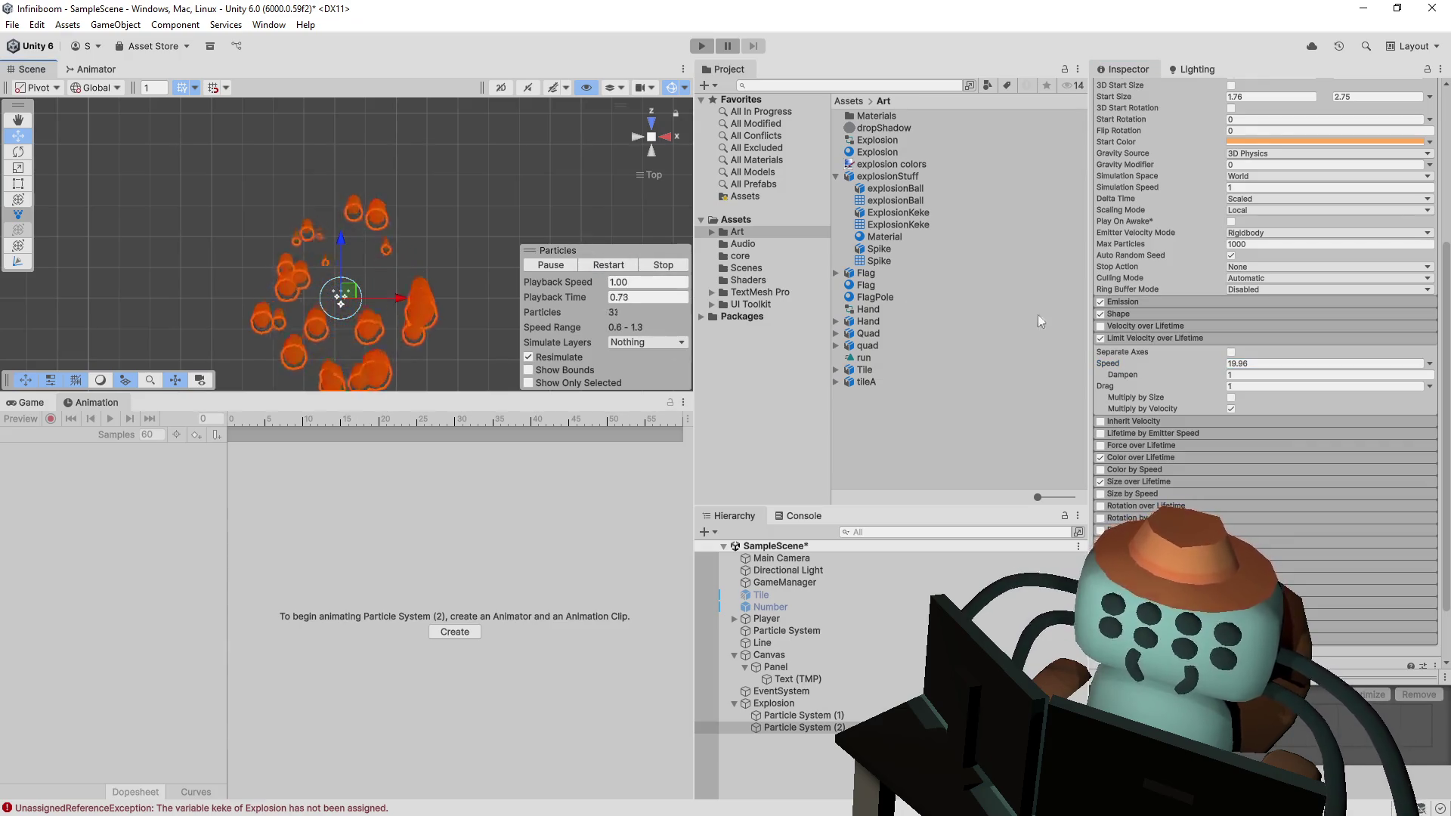
{"action": "left_click", "coordinate": [604, 265]}
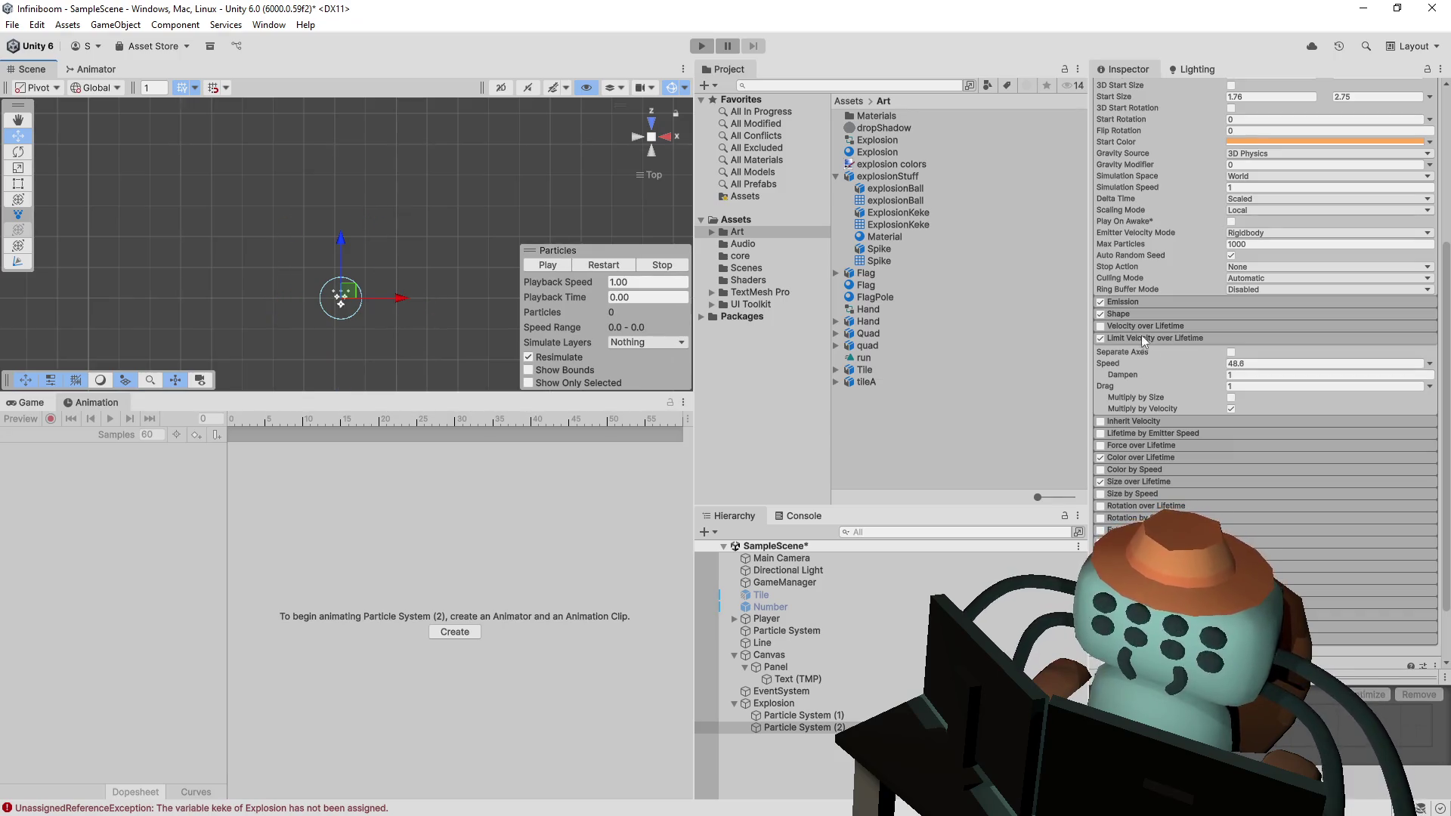
{"action": "left_click", "coordinate": [605, 264]}
{"action": "left_click", "coordinate": [605, 265]}
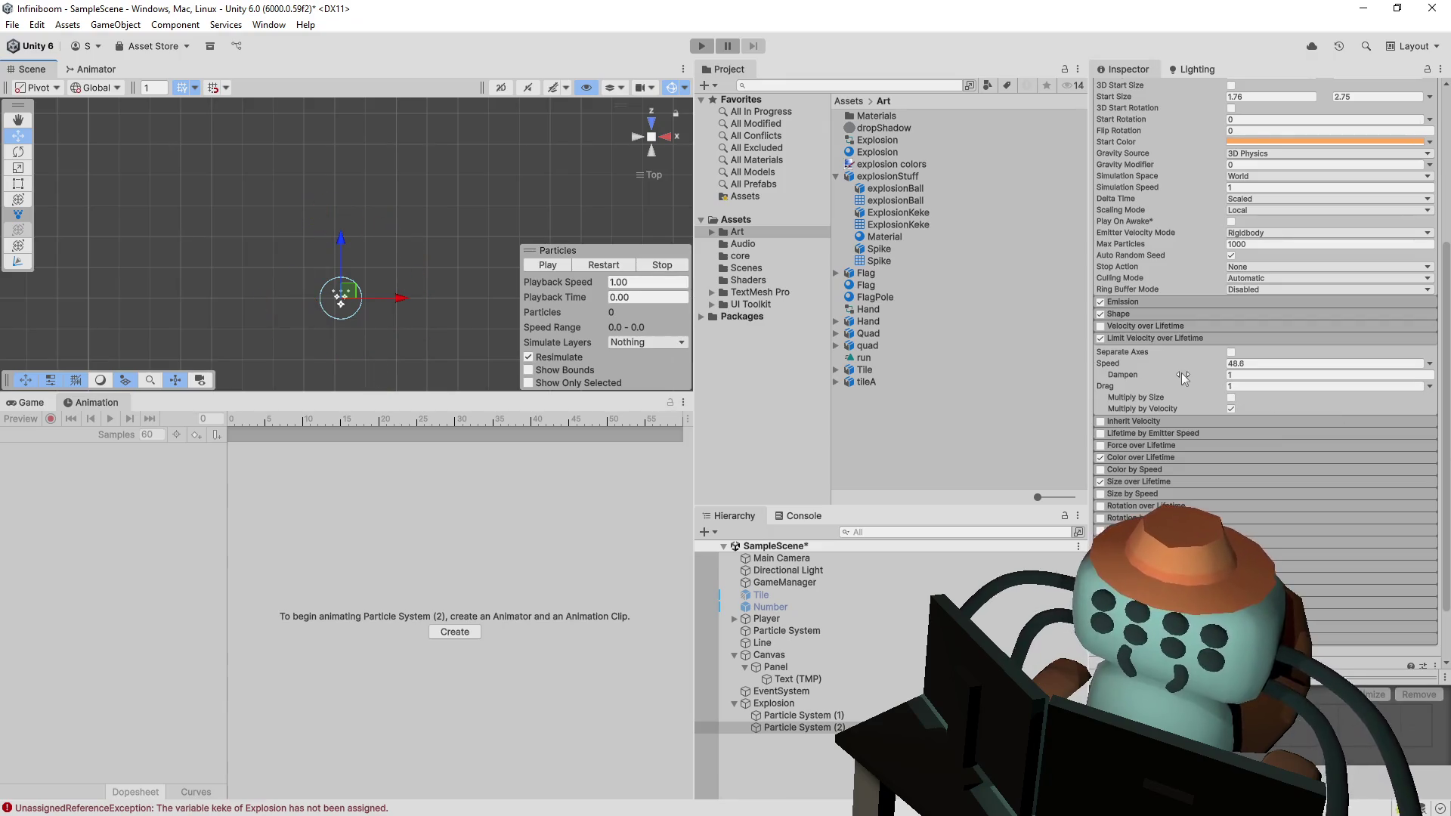
- Set the velocity limit dampen to 0 and drag to 0.5, replaying the explosion to check
{"action": "left_click_drag", "start_coordinate": [1186, 373], "coordinate": [1176, 377]}
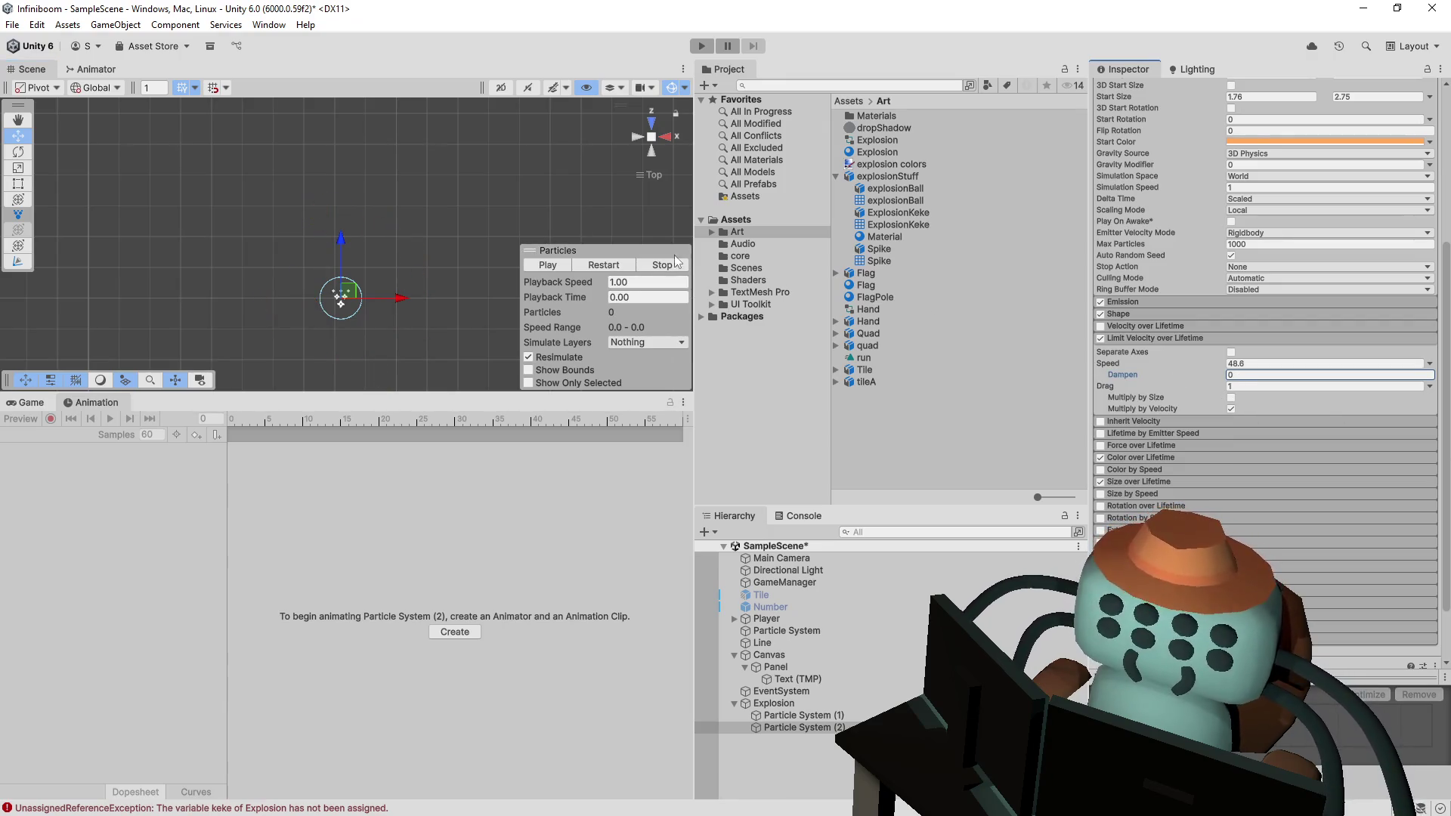
{"action": "left_click", "coordinate": [594, 265]}
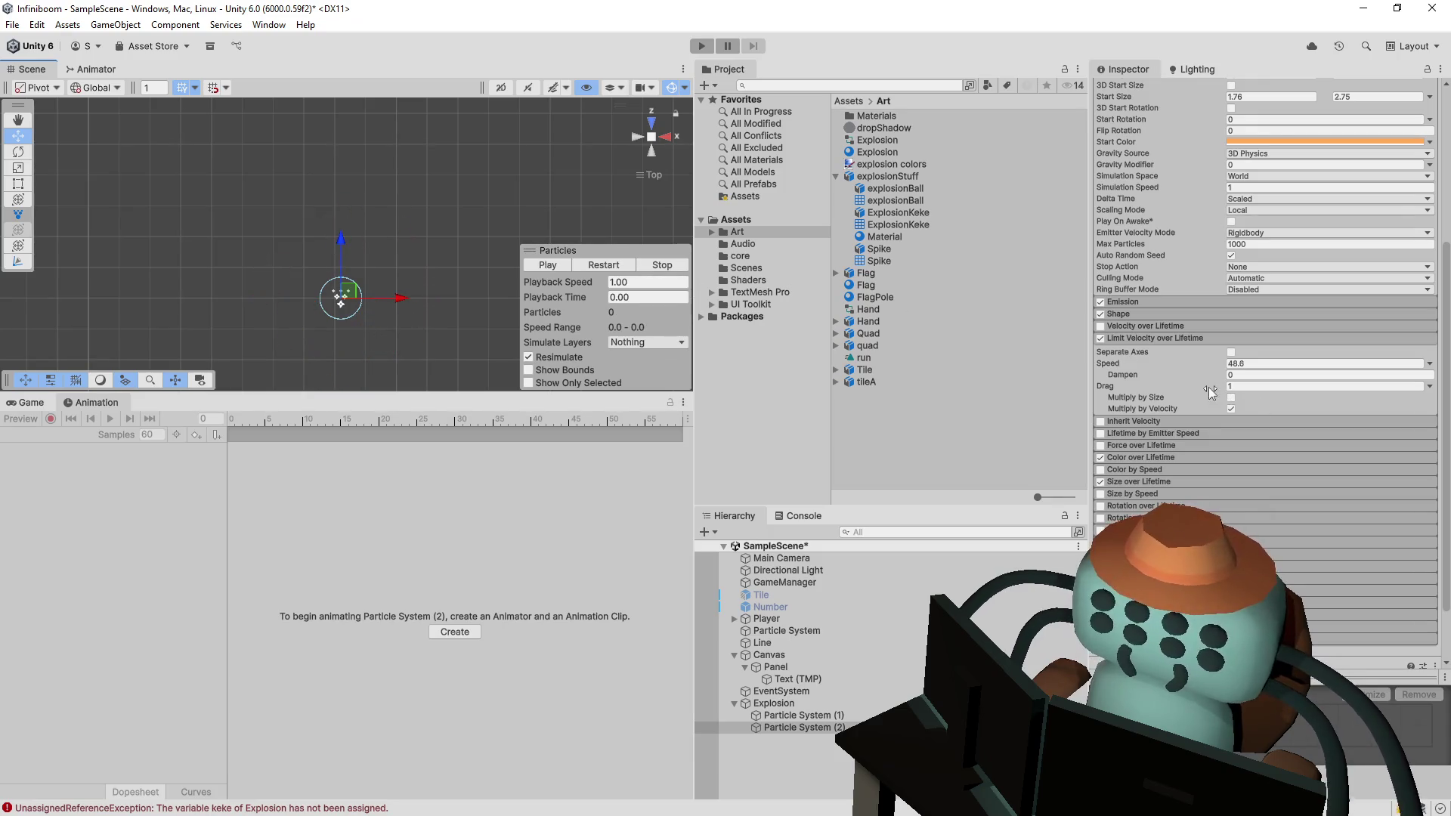
{"action": "left_click", "coordinate": [607, 263]}
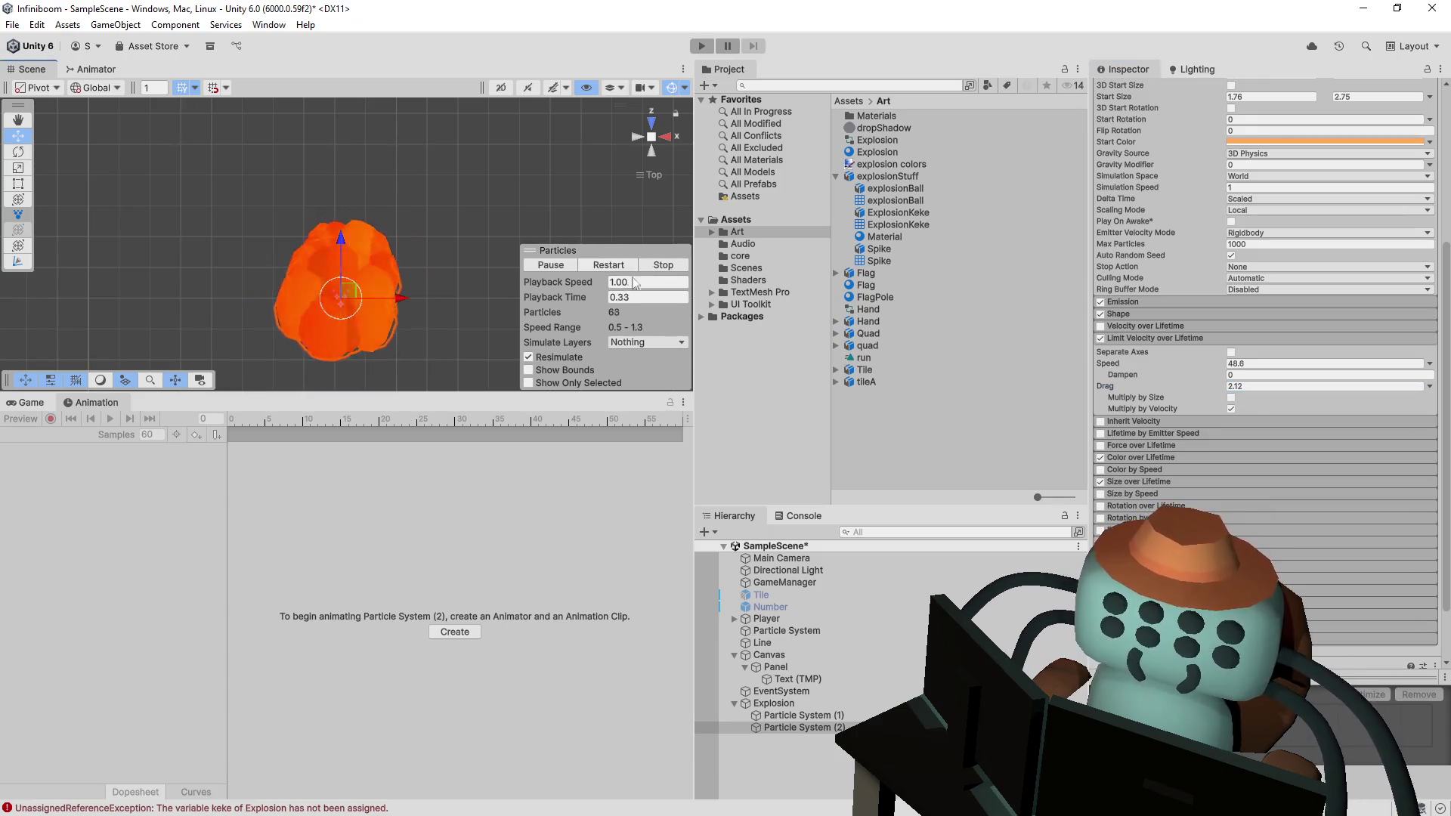
{"action": "left_click_drag", "start_coordinate": [1209, 387], "coordinate": [1150, 399]}
{"action": "left_click", "coordinate": [612, 264]}
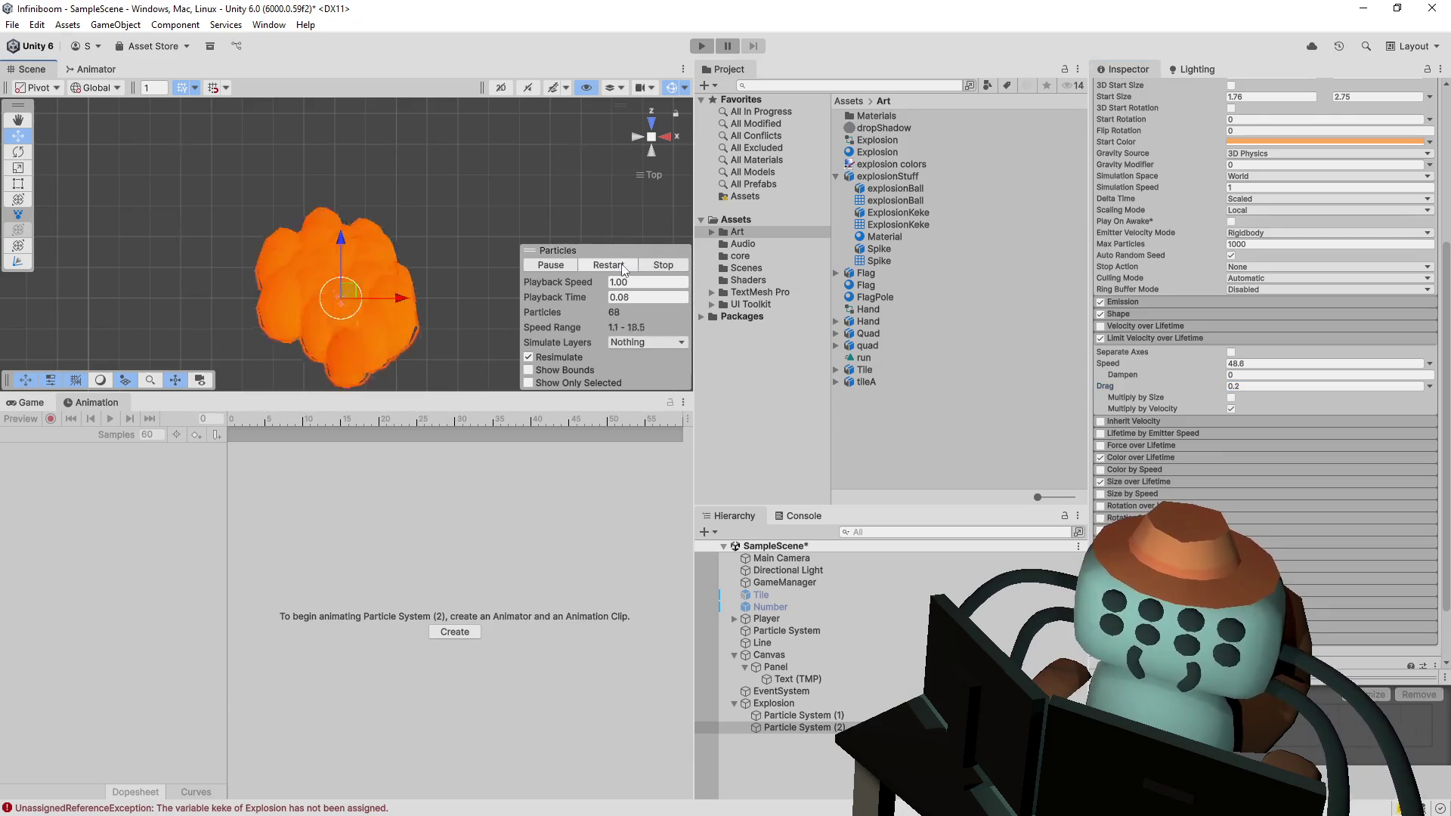
{"action": "left_click", "coordinate": [616, 263]}
{"action": "left_click", "coordinate": [1252, 387]}
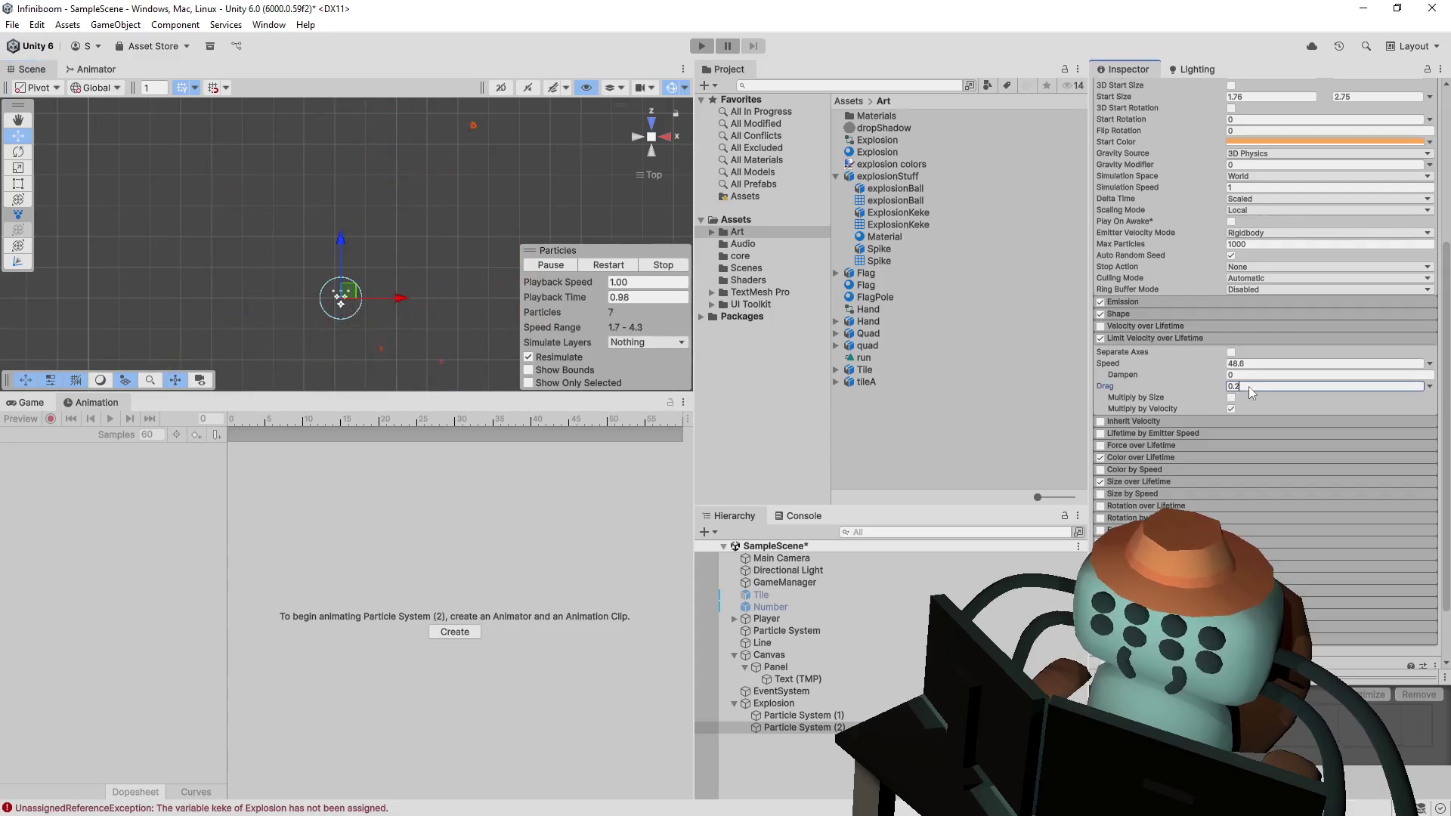
{"action": "type", "text": "0.5"}
{"action": "left_click", "coordinate": [602, 265]}
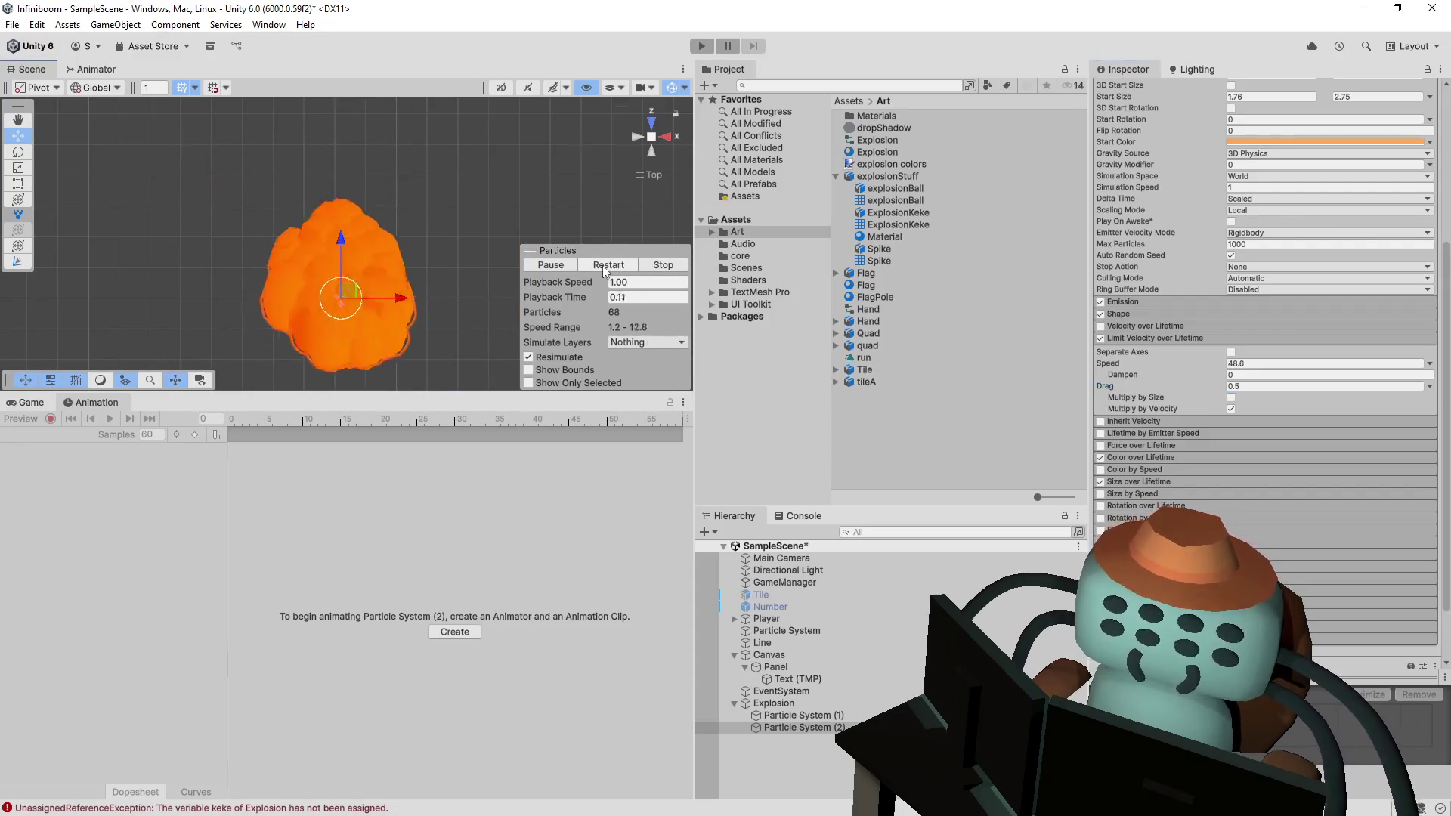
{"action": "left_click", "coordinate": [838, 717], "text": "ctrl"}
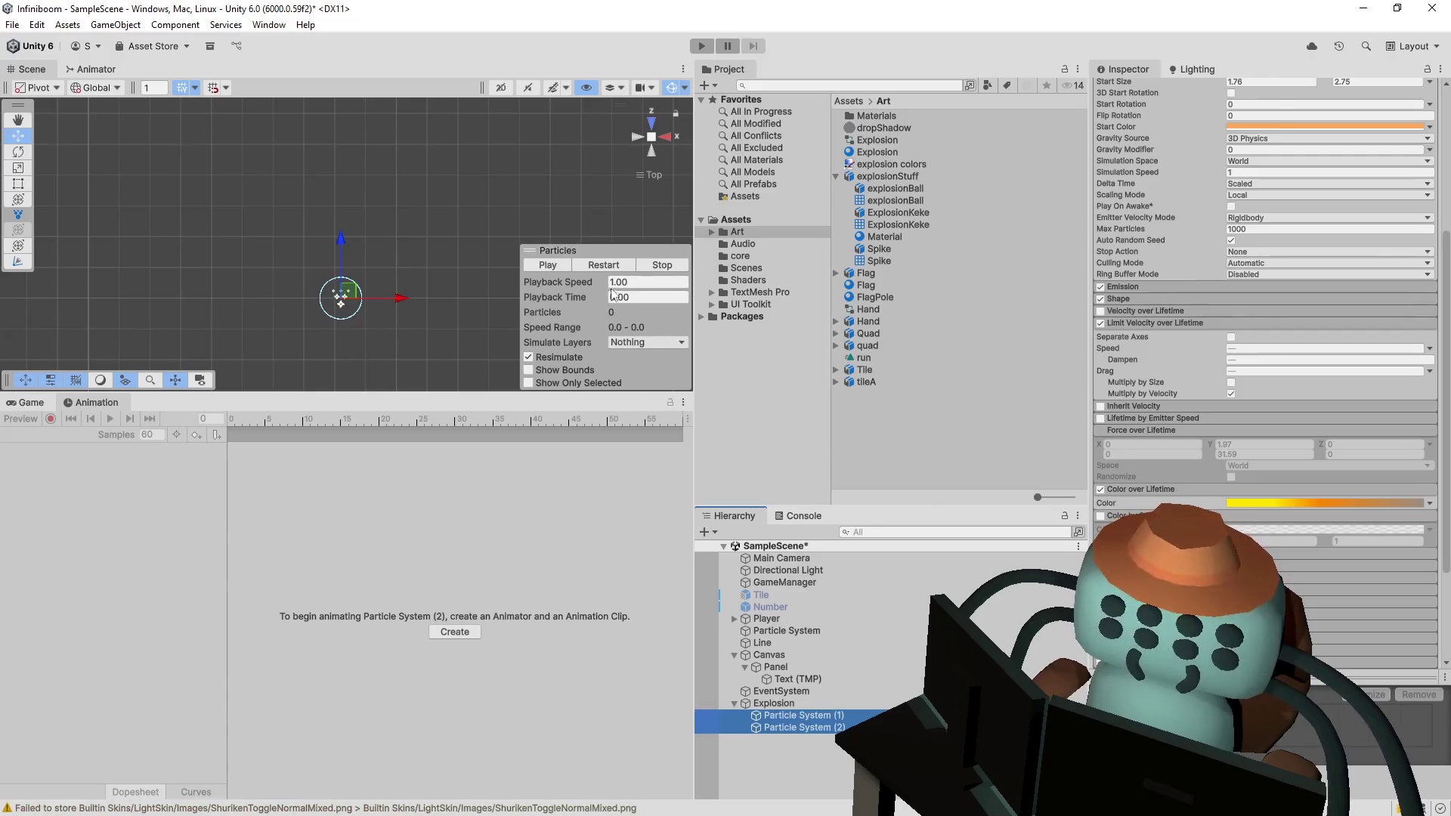
- Replay the explosion, select only Particle System (2), and expand its Color over Lifetime module
{"action": "left_click", "coordinate": [609, 265]}
{"action": "left_click", "coordinate": [618, 266]}
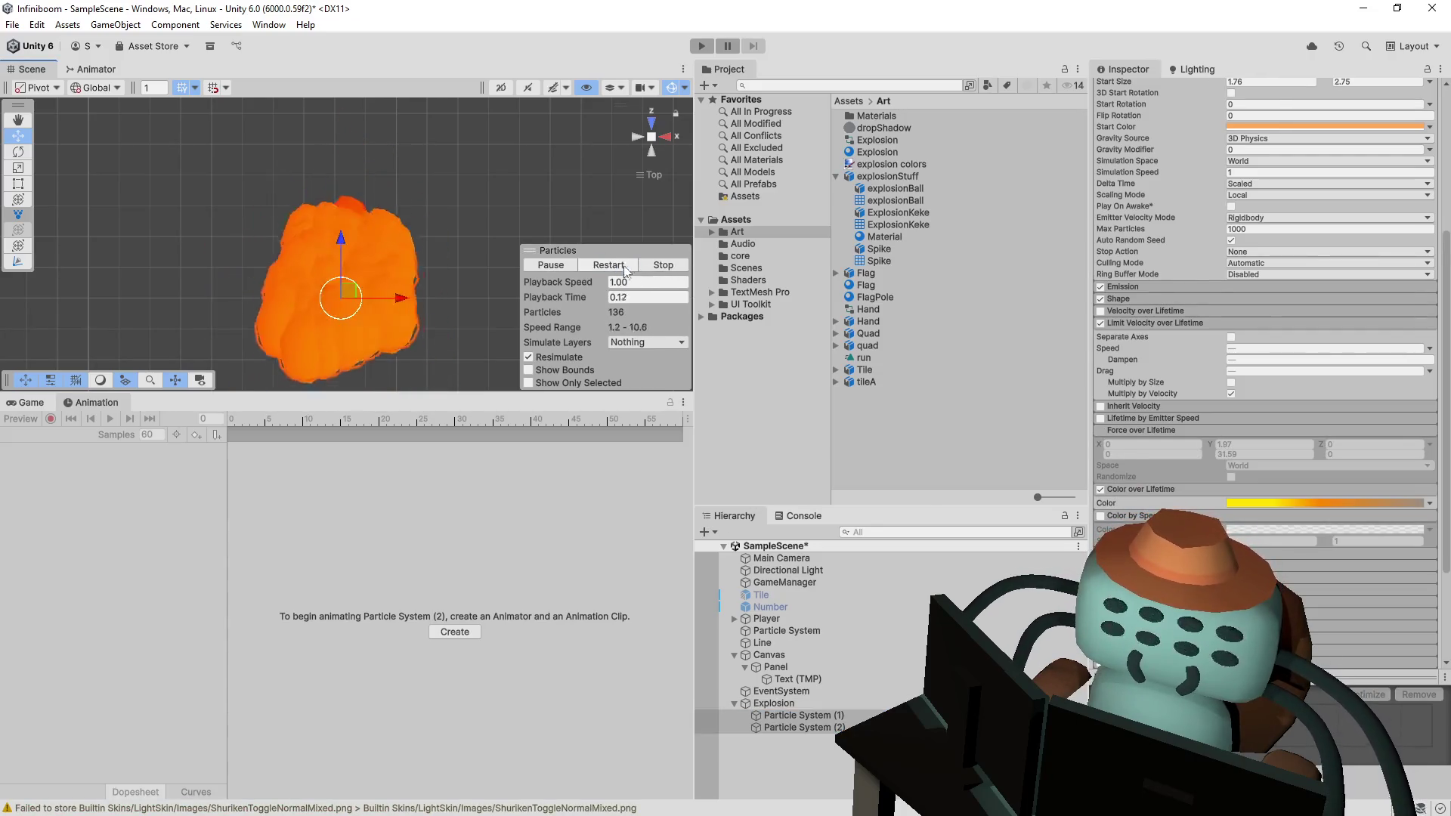
{"action": "left_click", "coordinate": [617, 266]}
{"action": "left_click", "coordinate": [801, 727]}
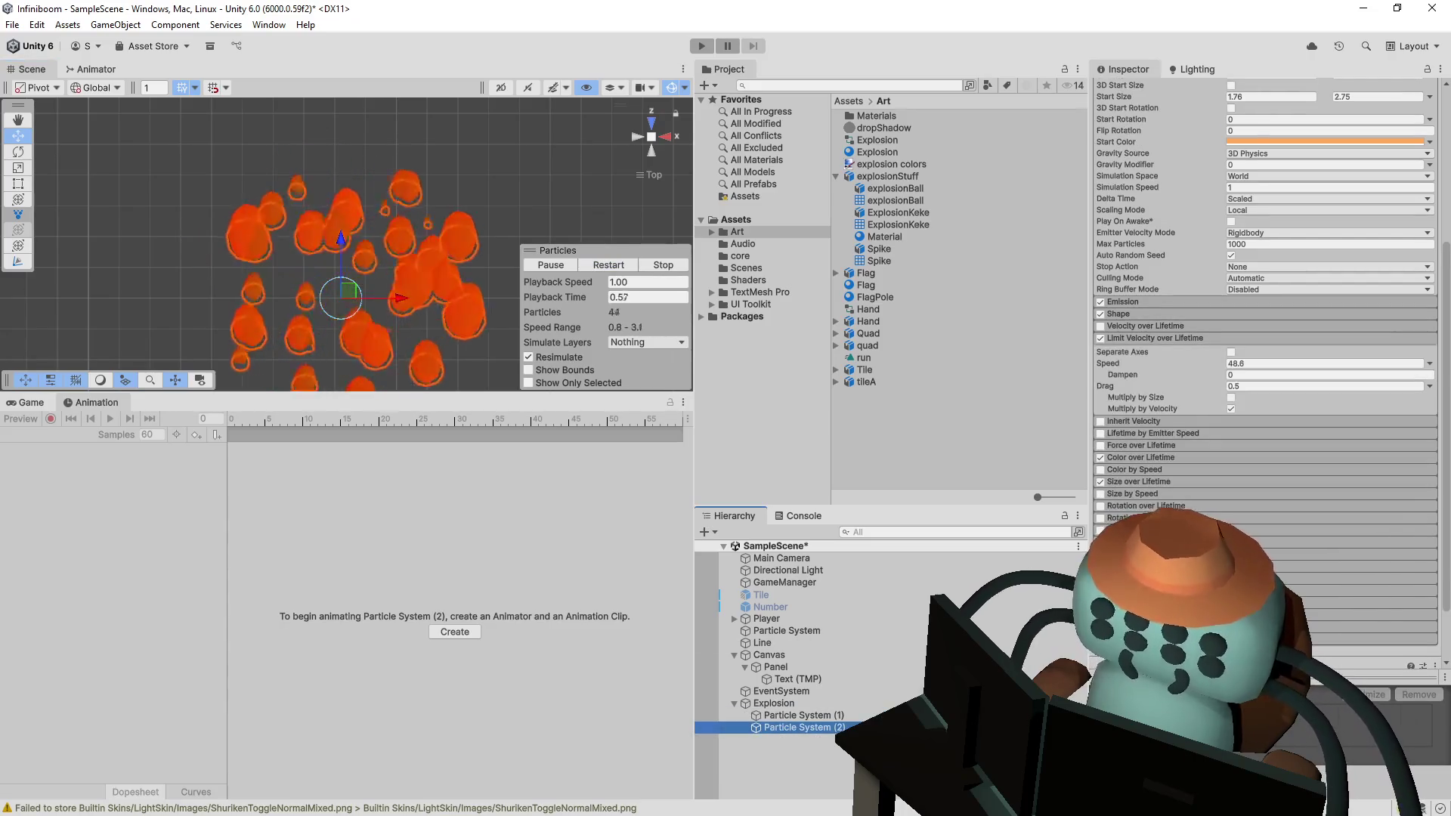
{"action": "scroll", "coordinate": [1415, 275], "scroll_direction": "up", "scroll_amount": 3}
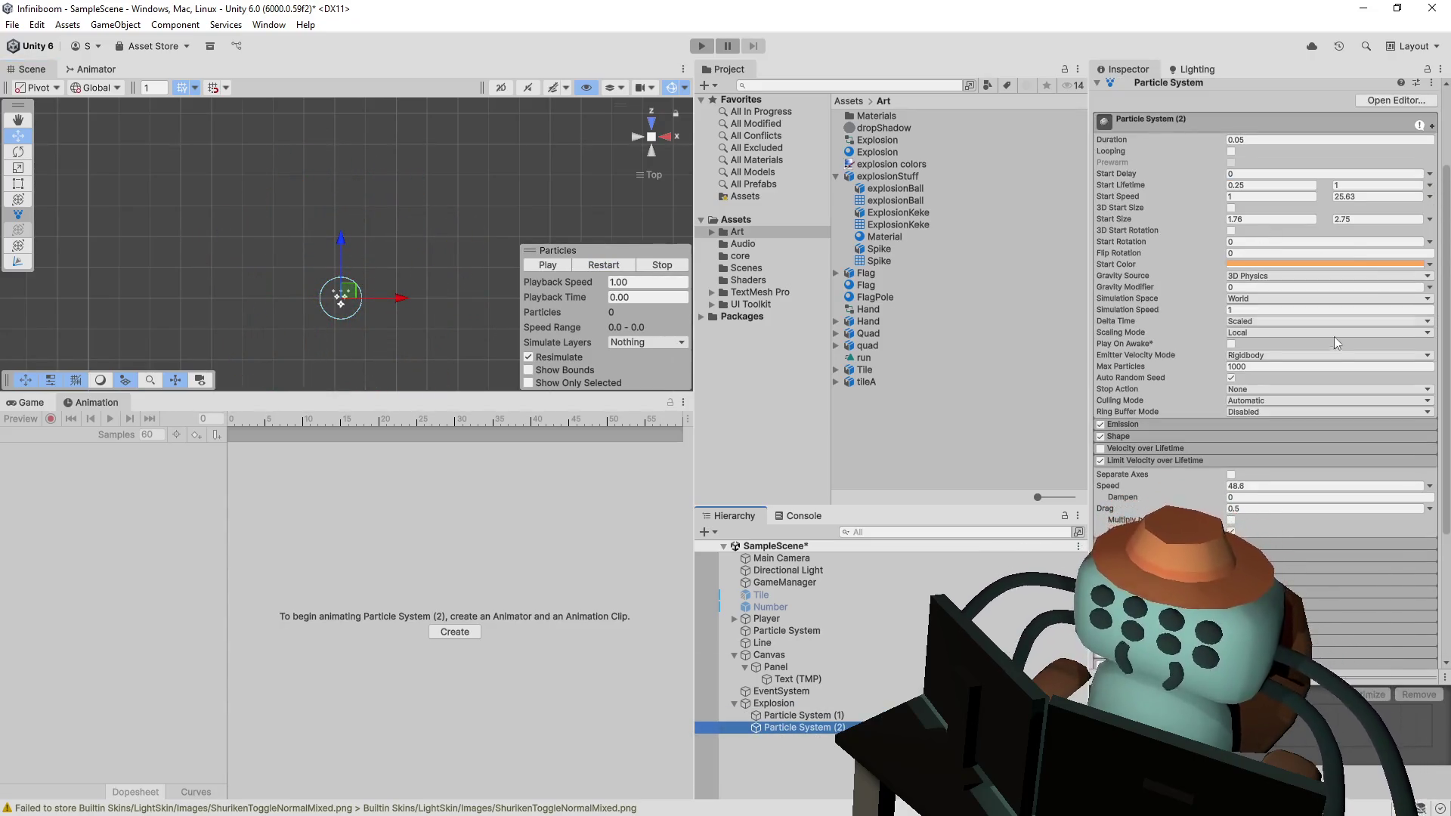
{"action": "scroll", "coordinate": [1336, 328], "scroll_direction": "down", "scroll_amount": 5}
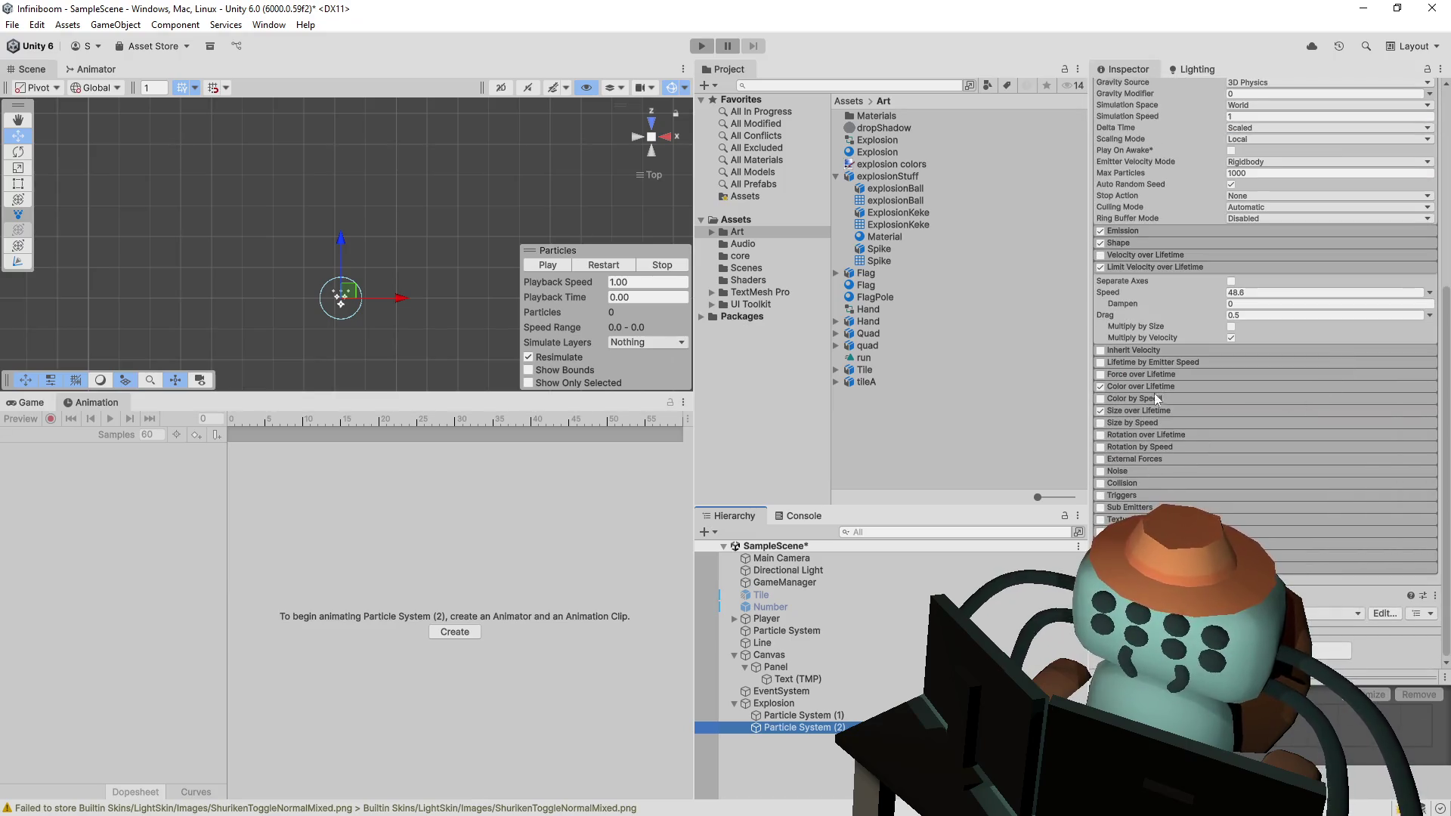
{"action": "left_click", "coordinate": [1161, 386]}
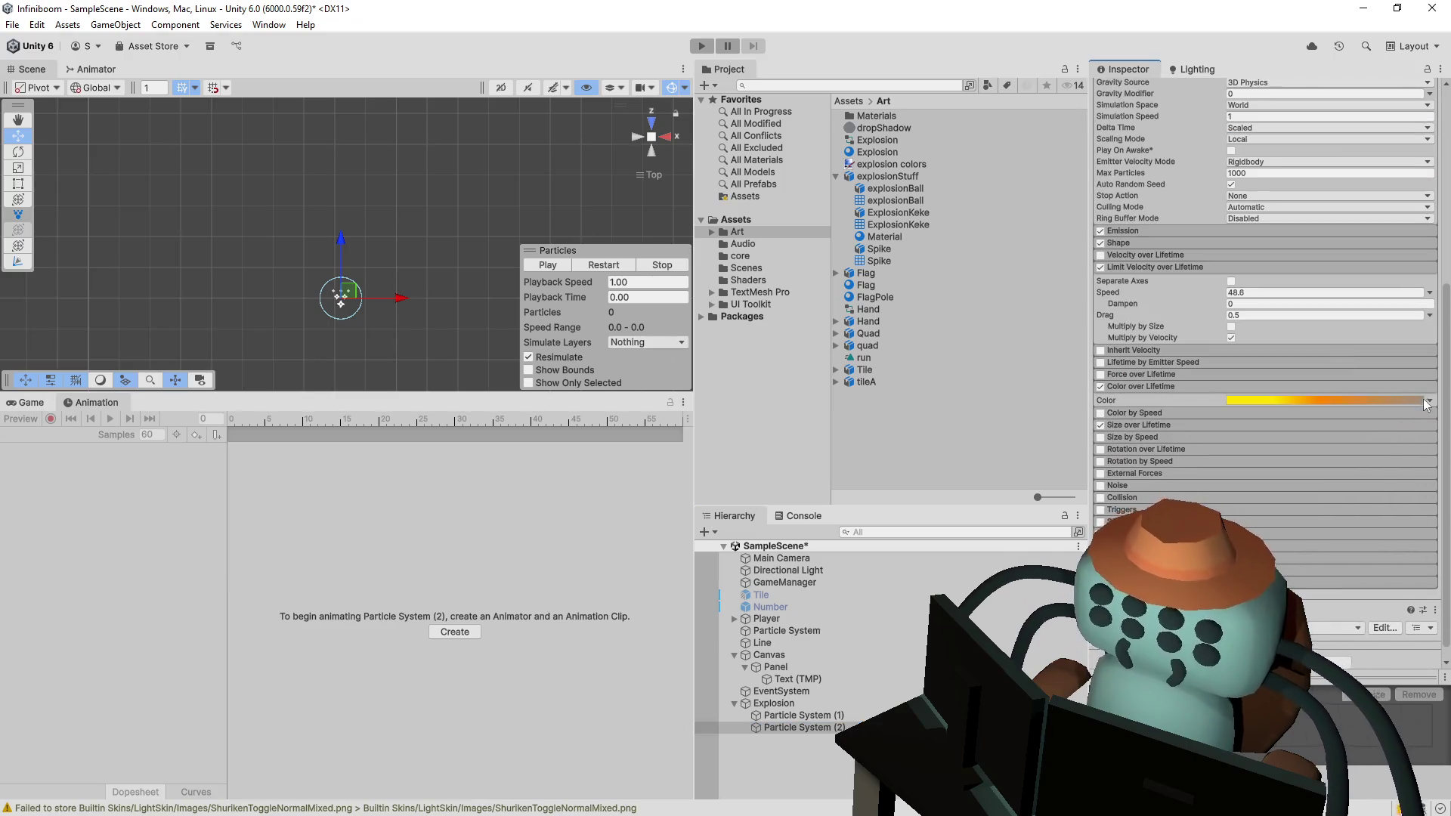
- Edit the Color over Lifetime gradient to fade orange into dark grey, dropping the yellow key
{"action": "left_click", "coordinate": [1398, 402]}
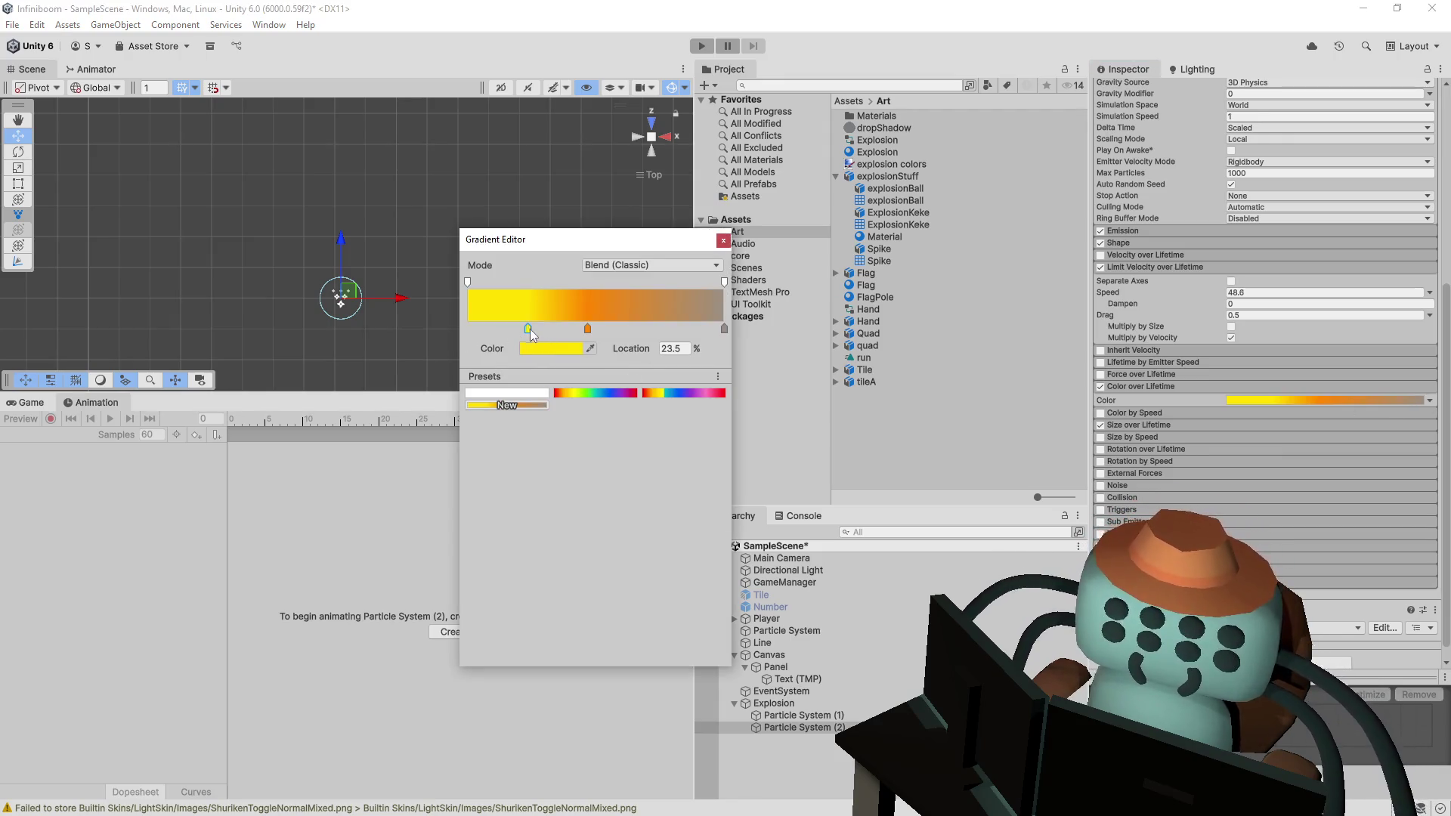
{"action": "left_click_drag", "start_coordinate": [529, 329], "coordinate": [588, 335]}
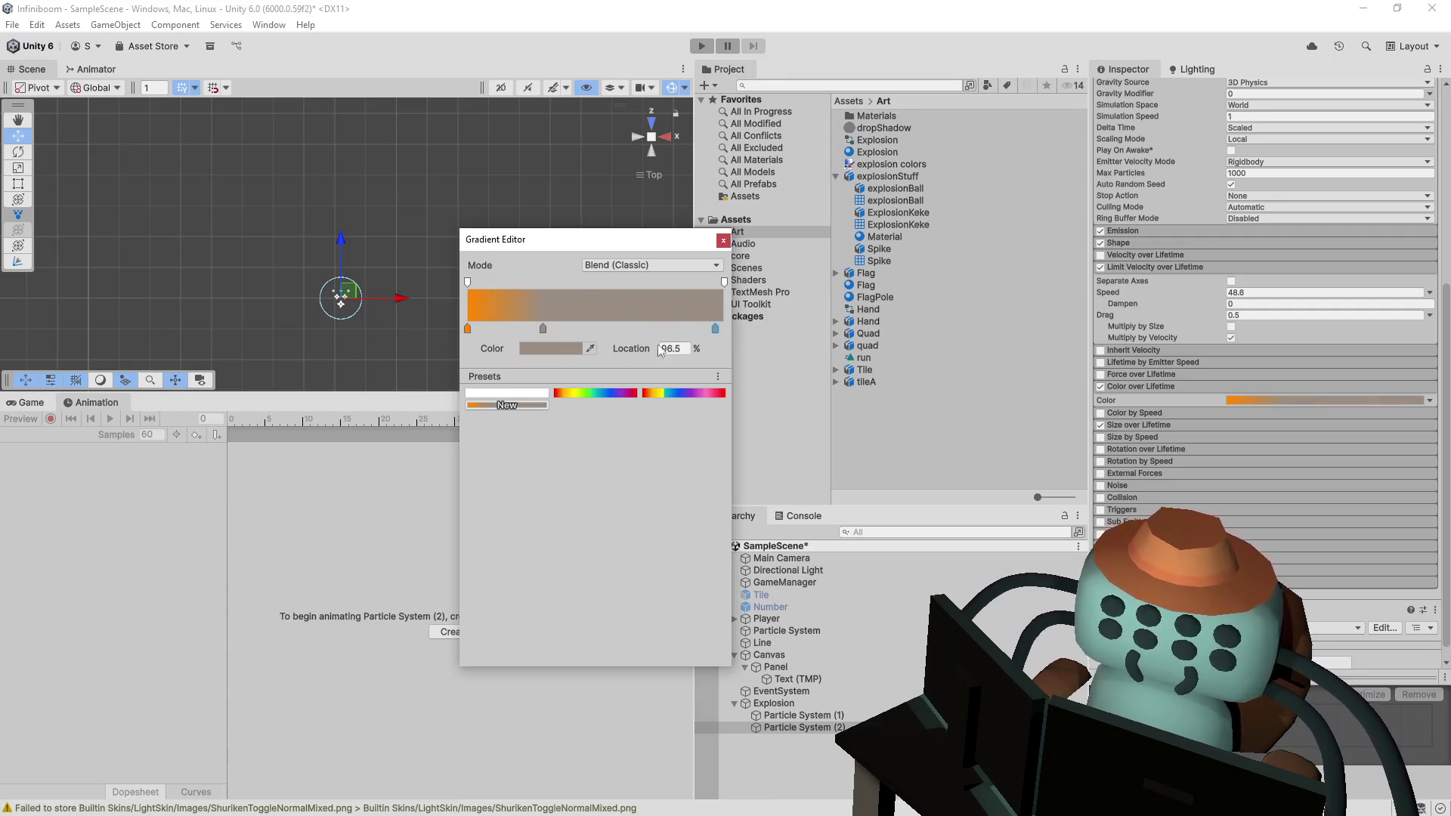
{"action": "left_click", "coordinate": [550, 348]}
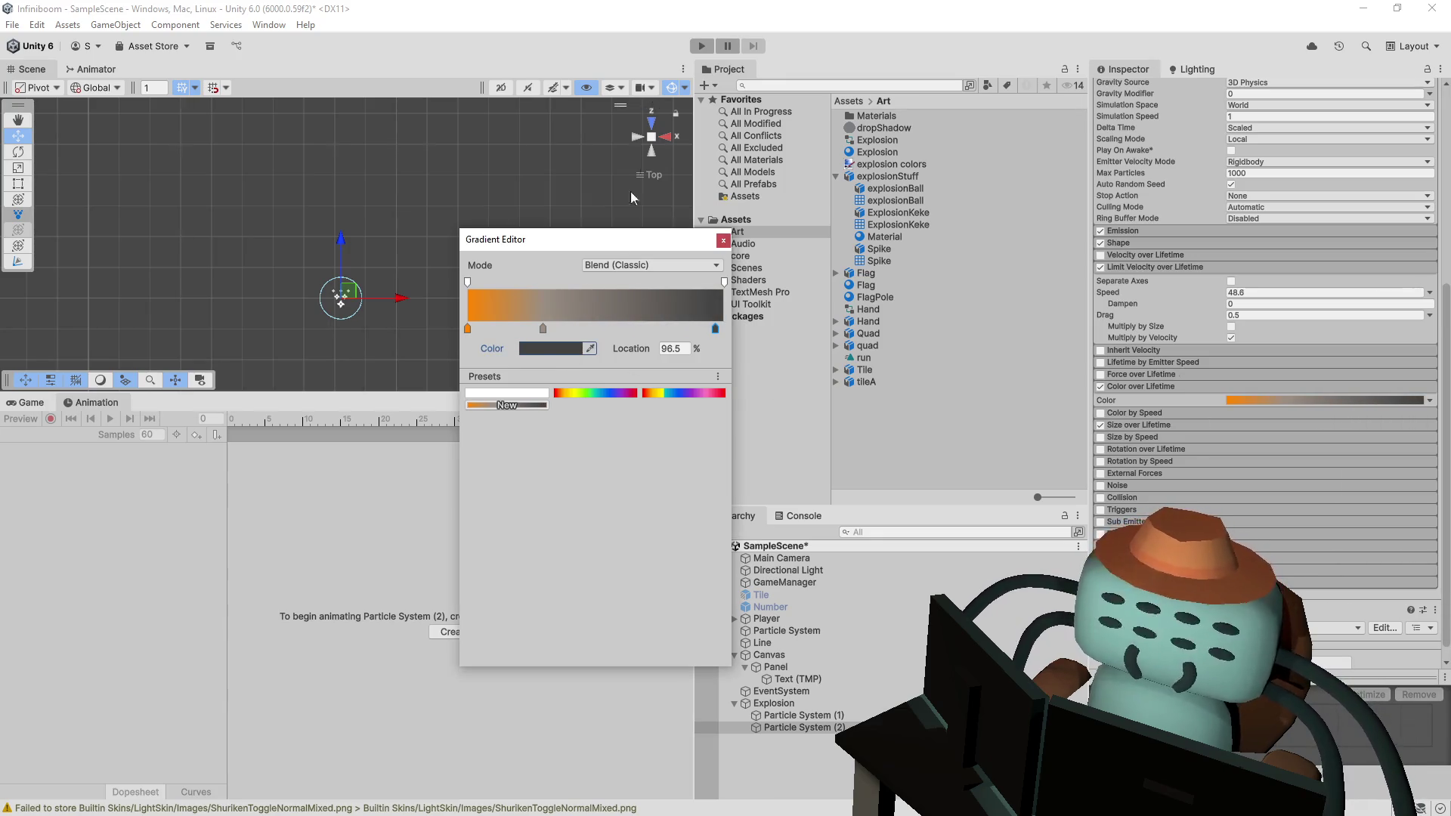
{"action": "key", "text": "Escape"}
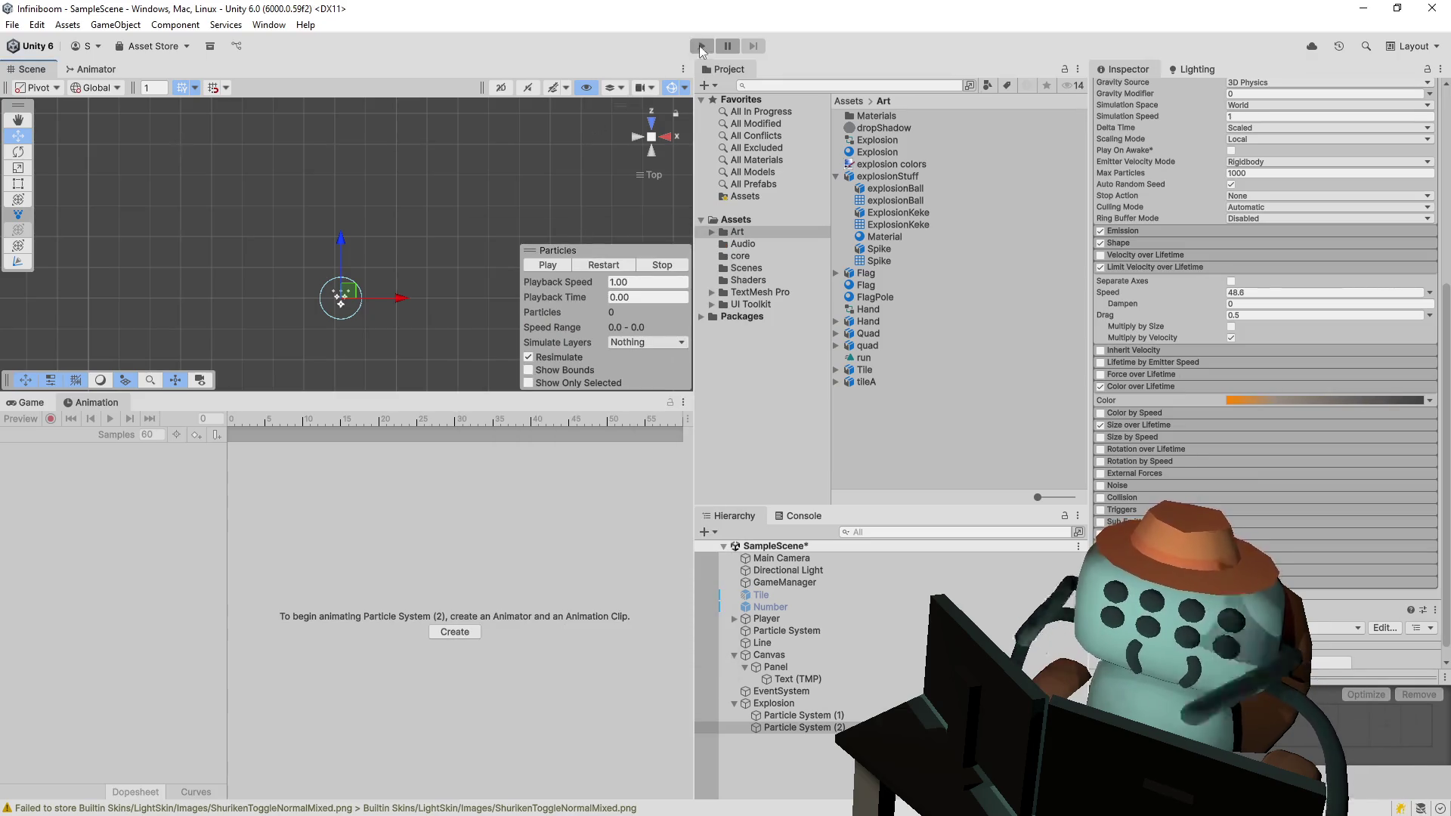
{"action": "left_click", "coordinate": [702, 47]}
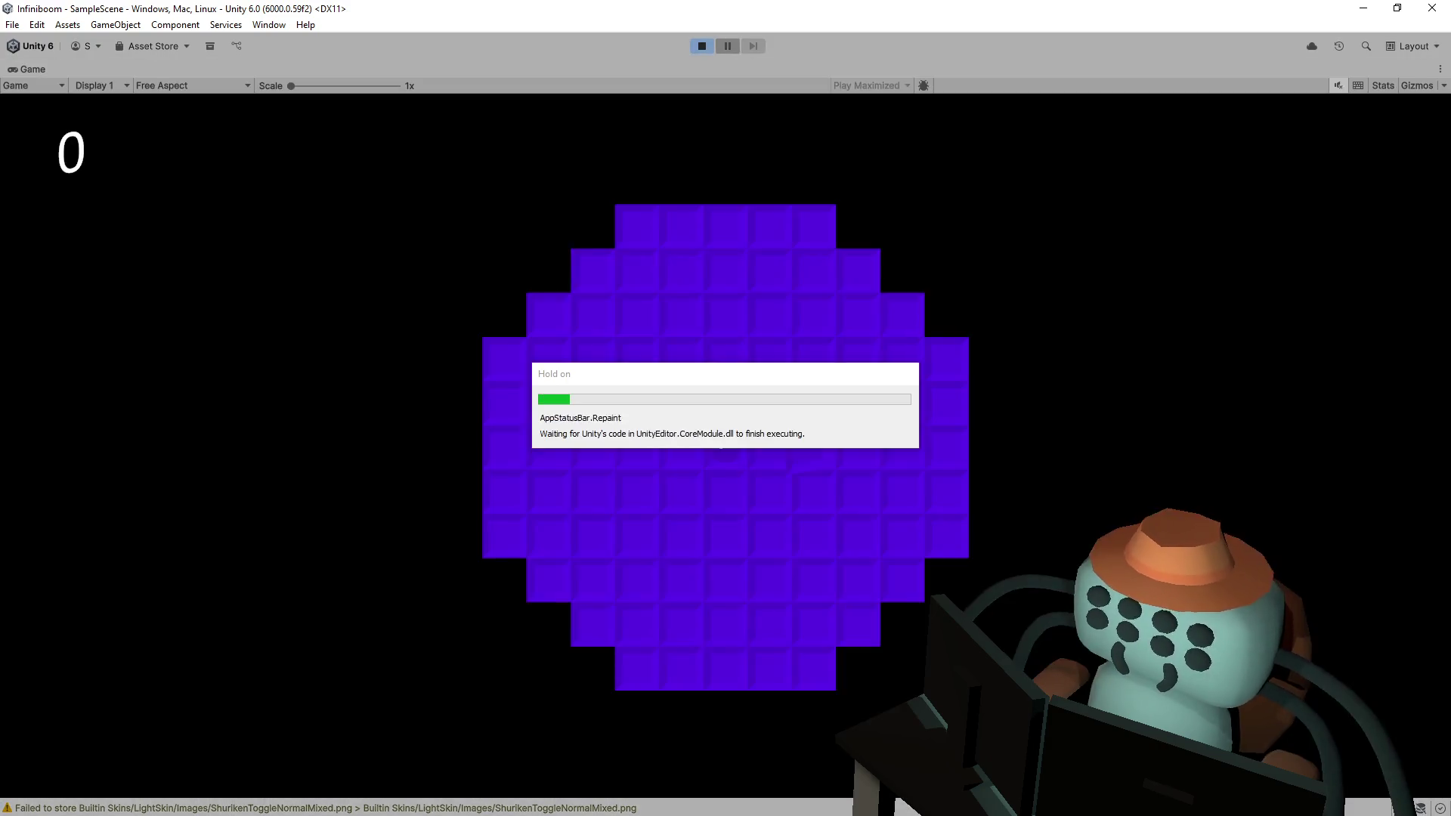
{"action": "left_click", "coordinate": [843, 357]}
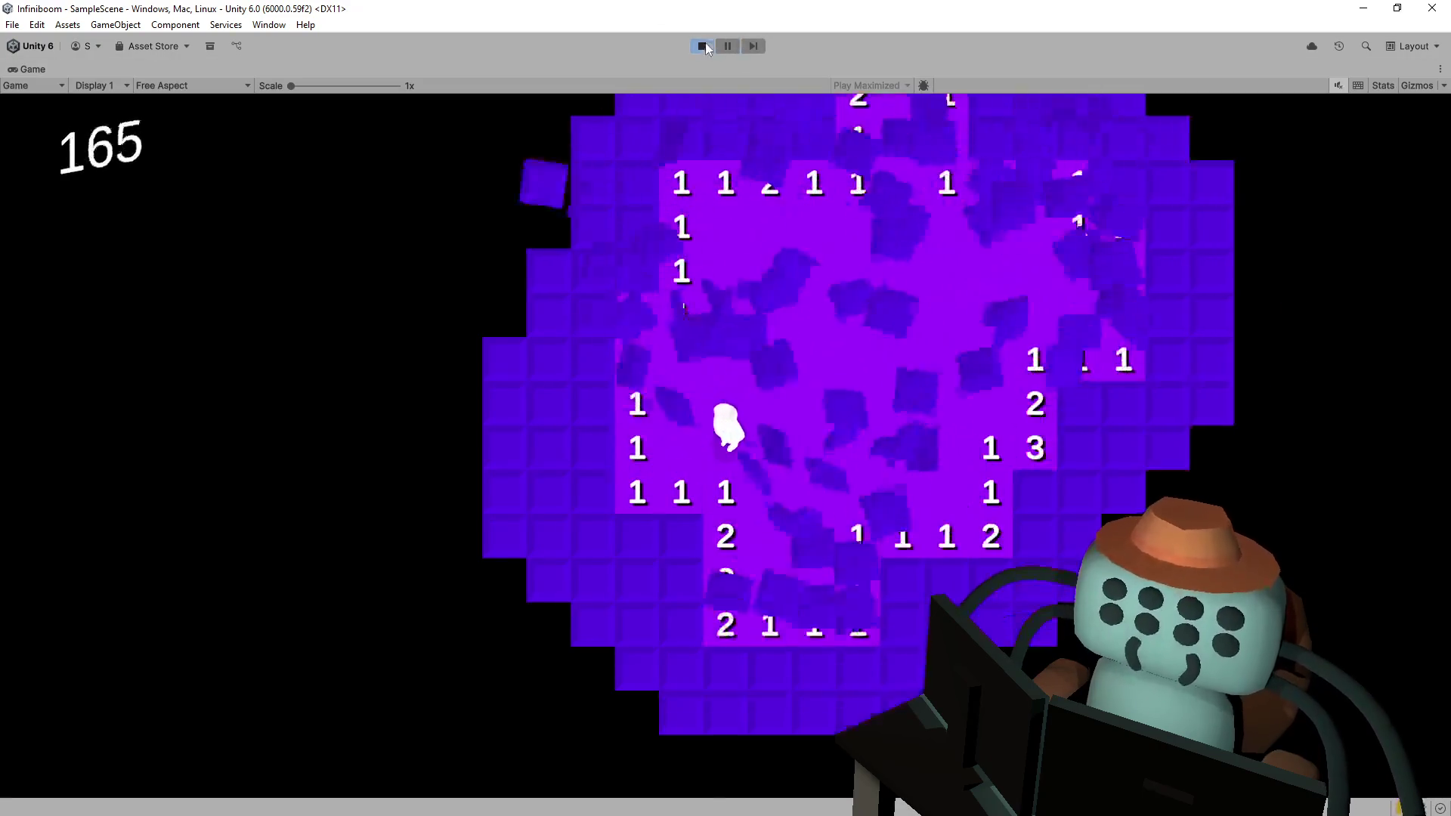
{"action": "key", "text": "ctrl+p"}
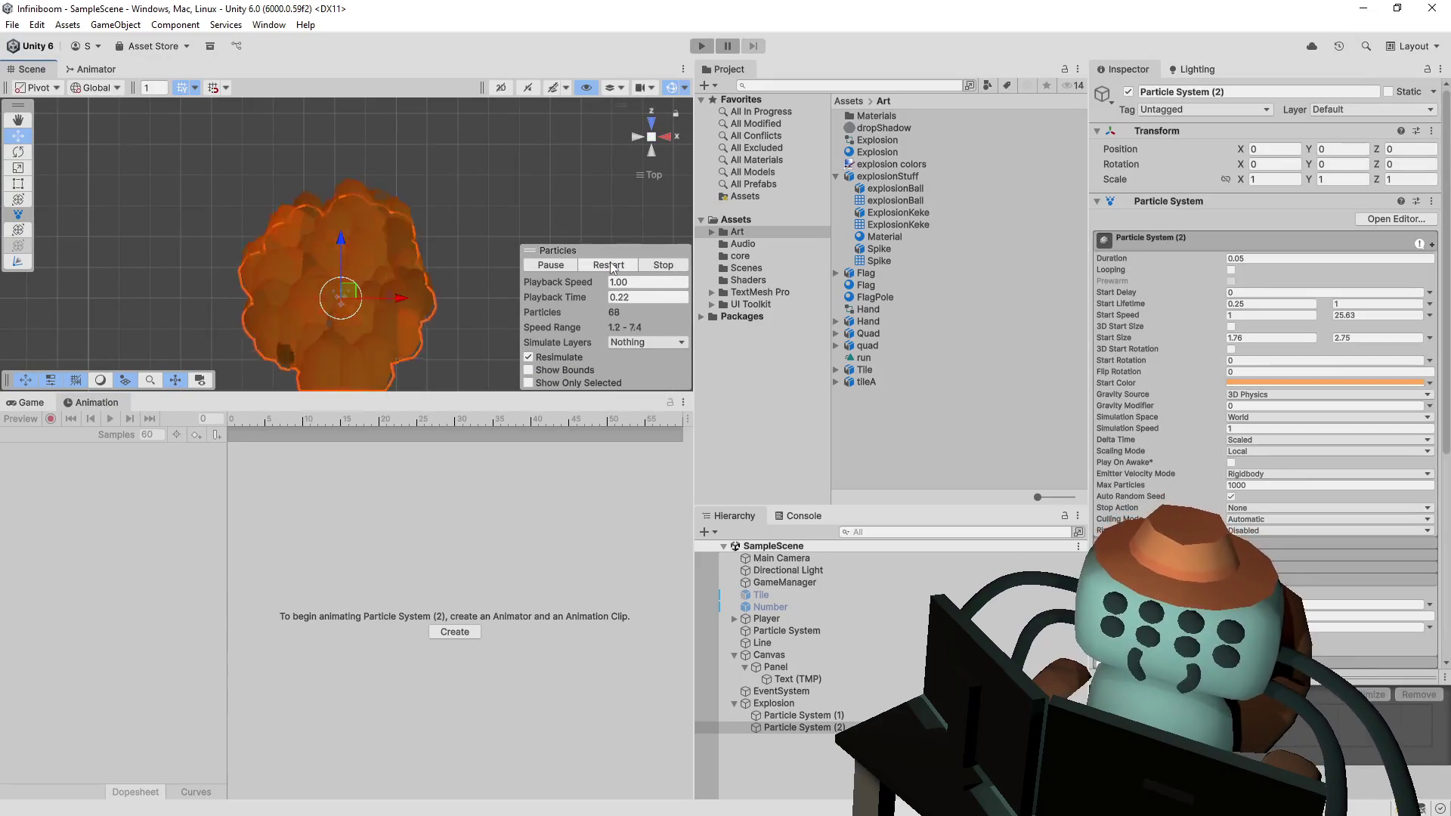
- Add Particle System (1) to the selection and replay both systems together
{"action": "left_click", "coordinate": [801, 715], "text": "ctrl"}
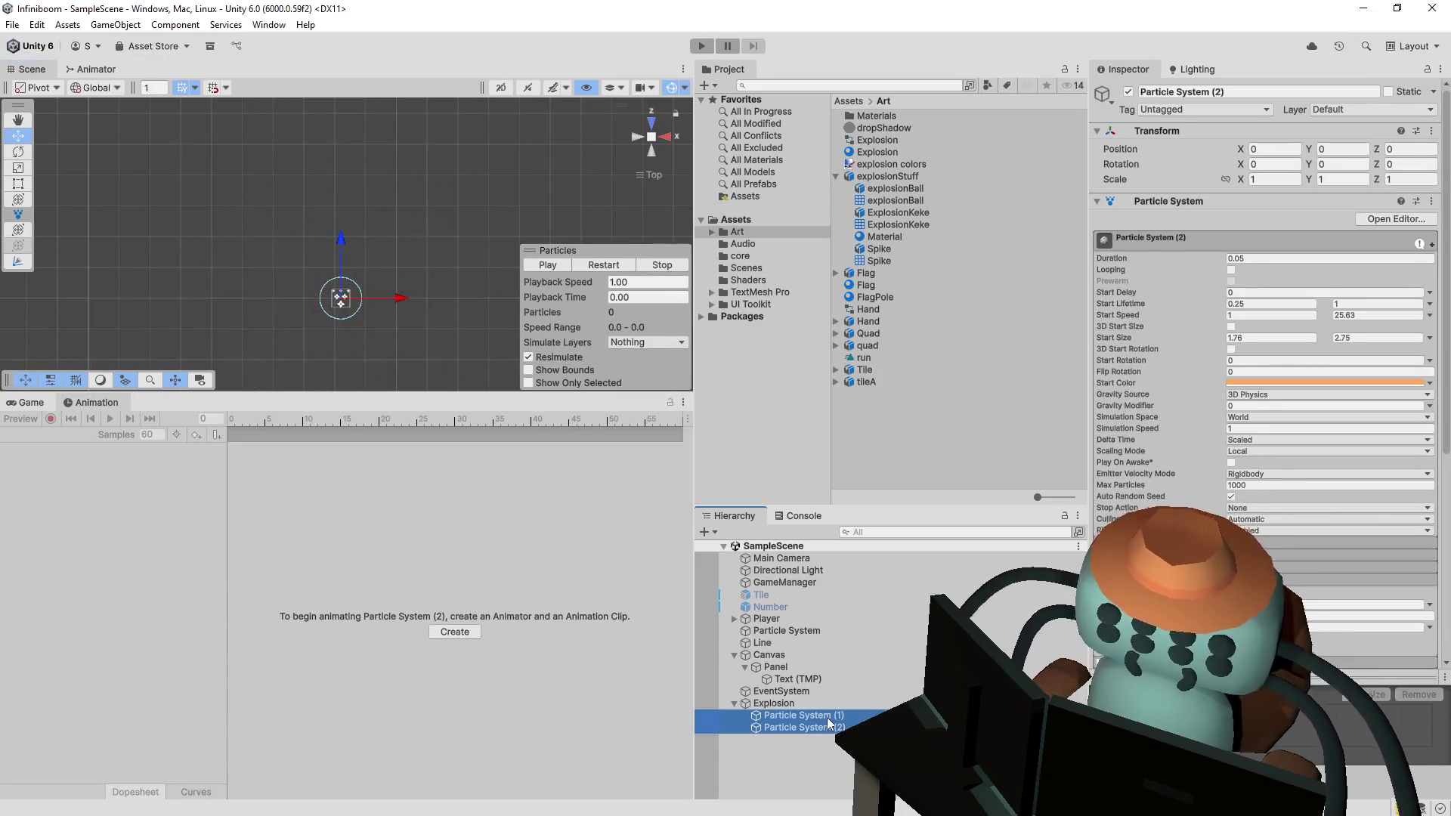
{"action": "left_click", "coordinate": [603, 266]}
{"action": "left_click", "coordinate": [624, 268]}
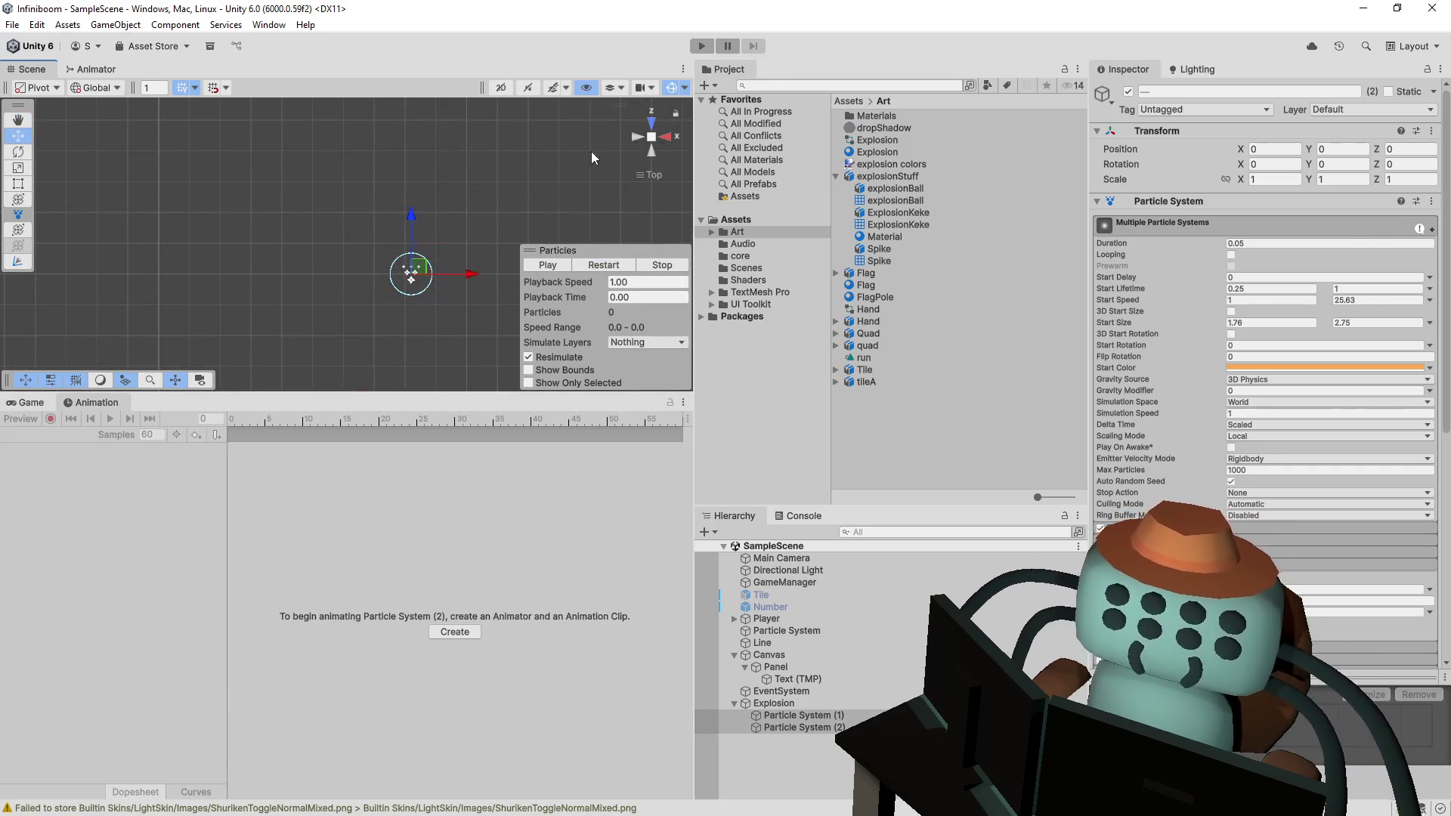
- Hide the scene gizmos, replay the combined burst several times, then select only Particle System (2)
{"action": "left_click", "coordinate": [672, 88]}
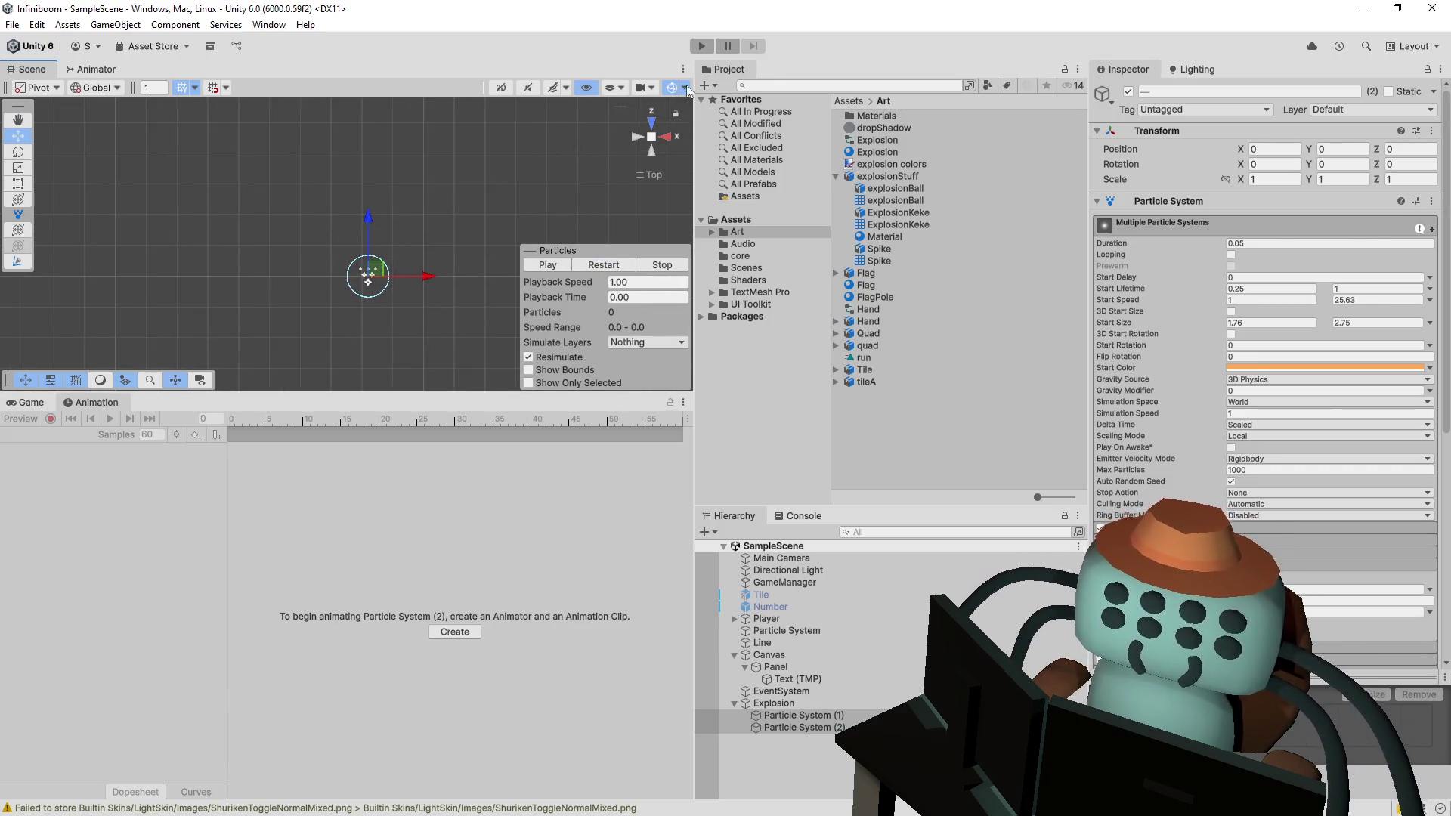
{"action": "left_click", "coordinate": [627, 265]}
{"action": "left_click", "coordinate": [618, 267]}
{"action": "left_click", "coordinate": [618, 268]}
{"action": "left_click", "coordinate": [614, 263]}
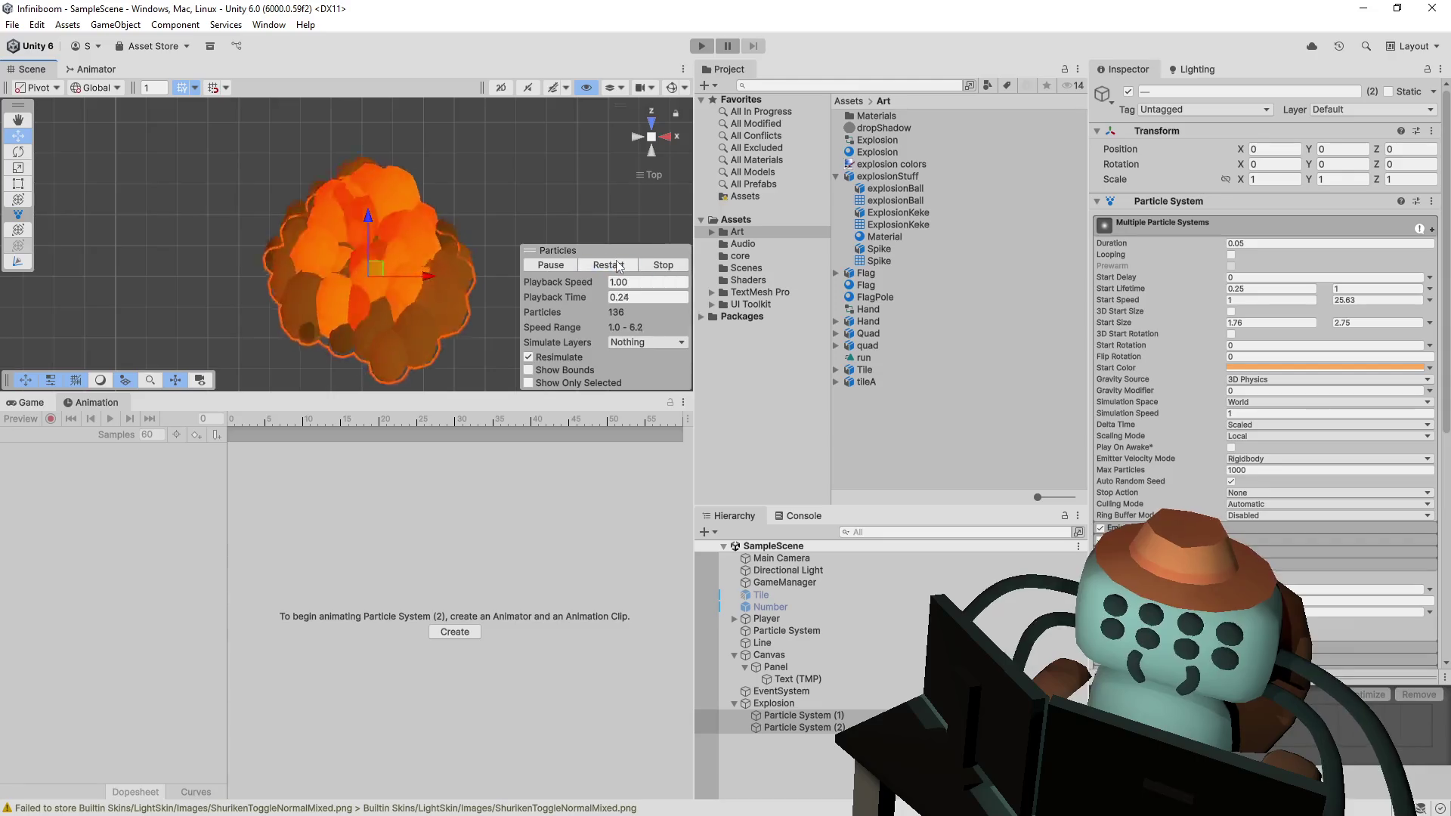
{"action": "left_click", "coordinate": [620, 265]}
{"action": "left_click", "coordinate": [619, 264]}
{"action": "left_click", "coordinate": [618, 265]}
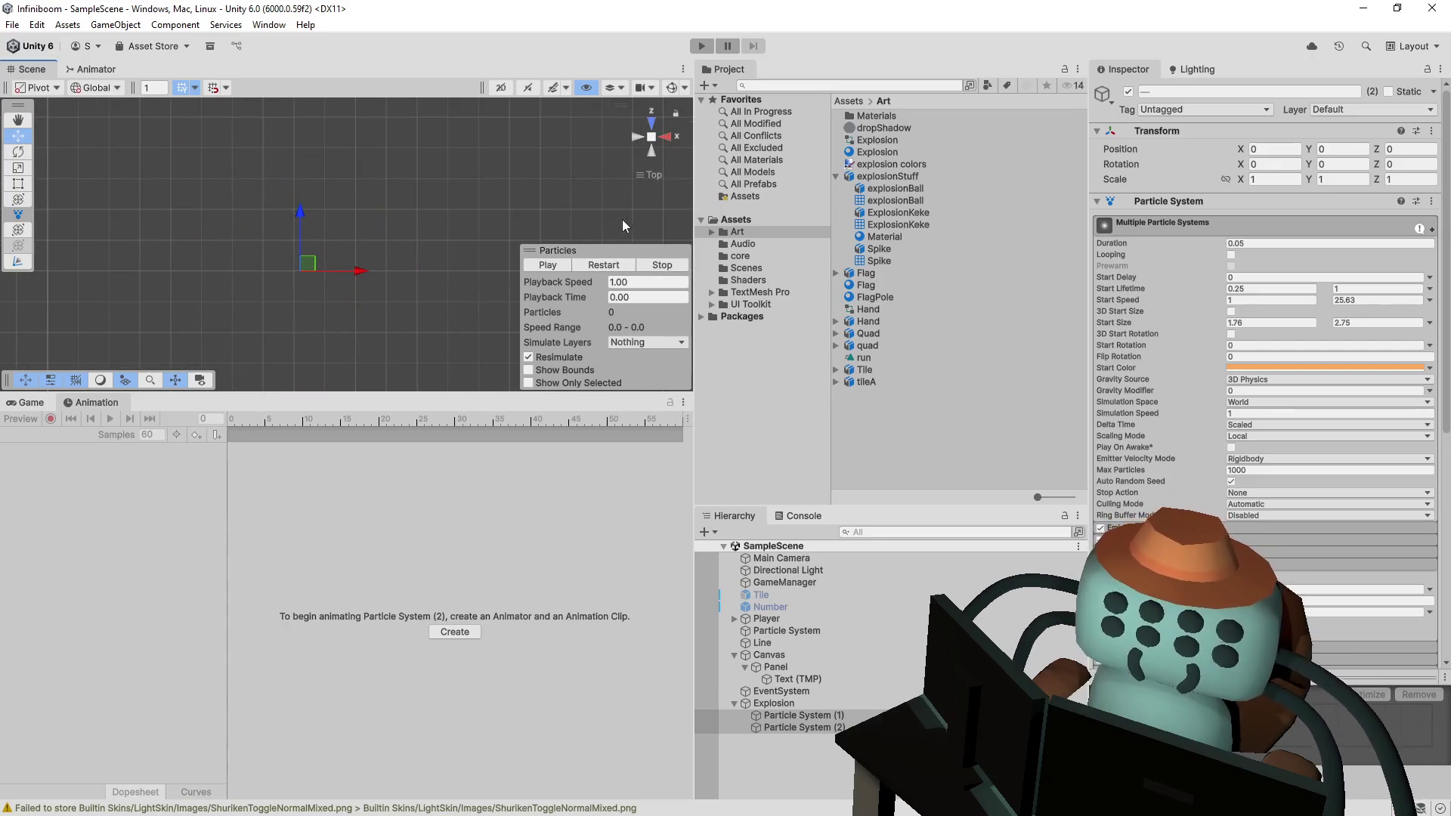
{"action": "left_click", "coordinate": [611, 268]}
{"action": "left_click", "coordinate": [611, 268]}
{"action": "left_click", "coordinate": [611, 267]}
{"action": "left_click", "coordinate": [819, 728]}
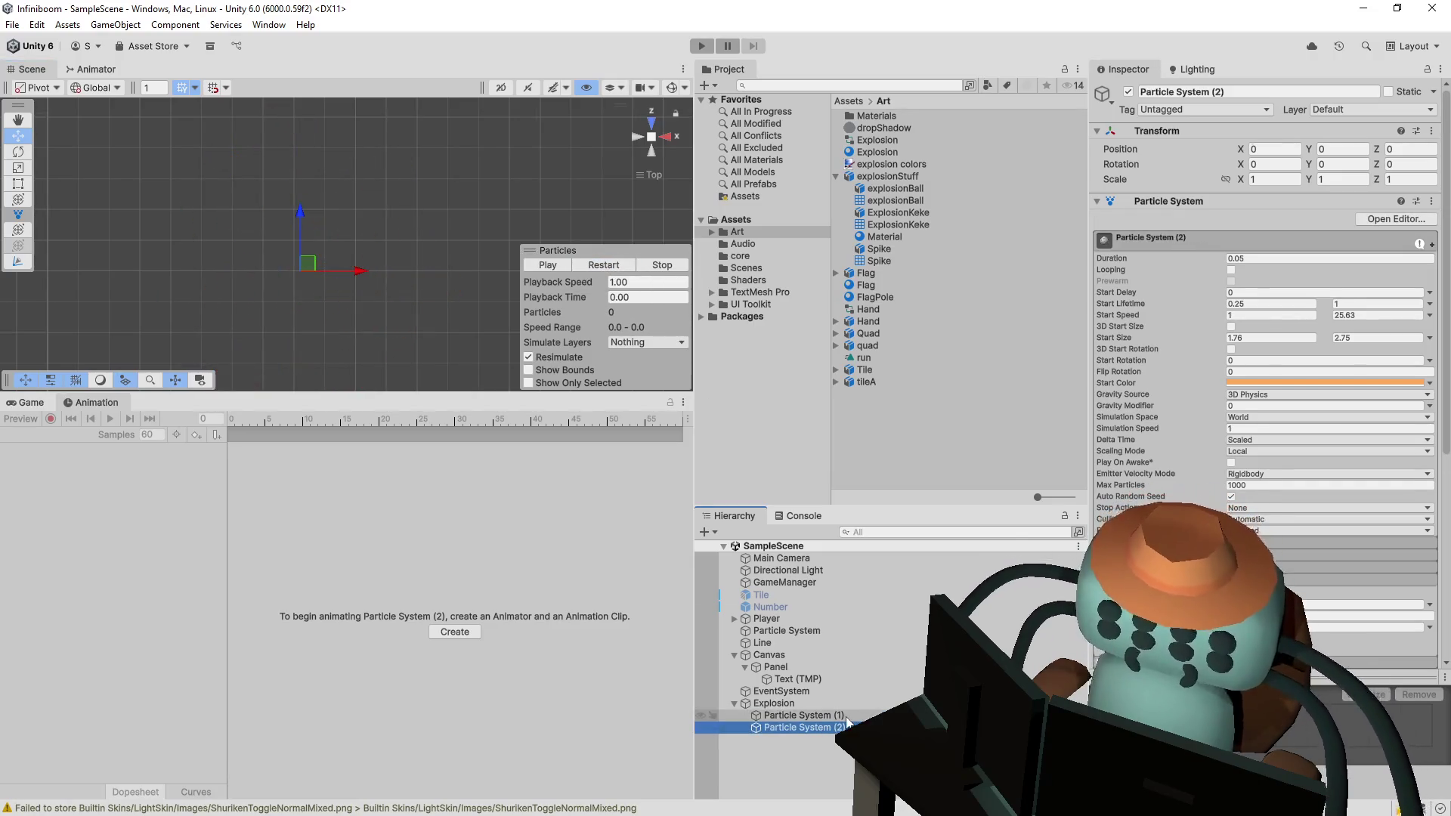
- Duplicate Particle System (2) into Particle System (3) and compare it with Particle System (1)
{"action": "key", "text": "ctrl+d"}
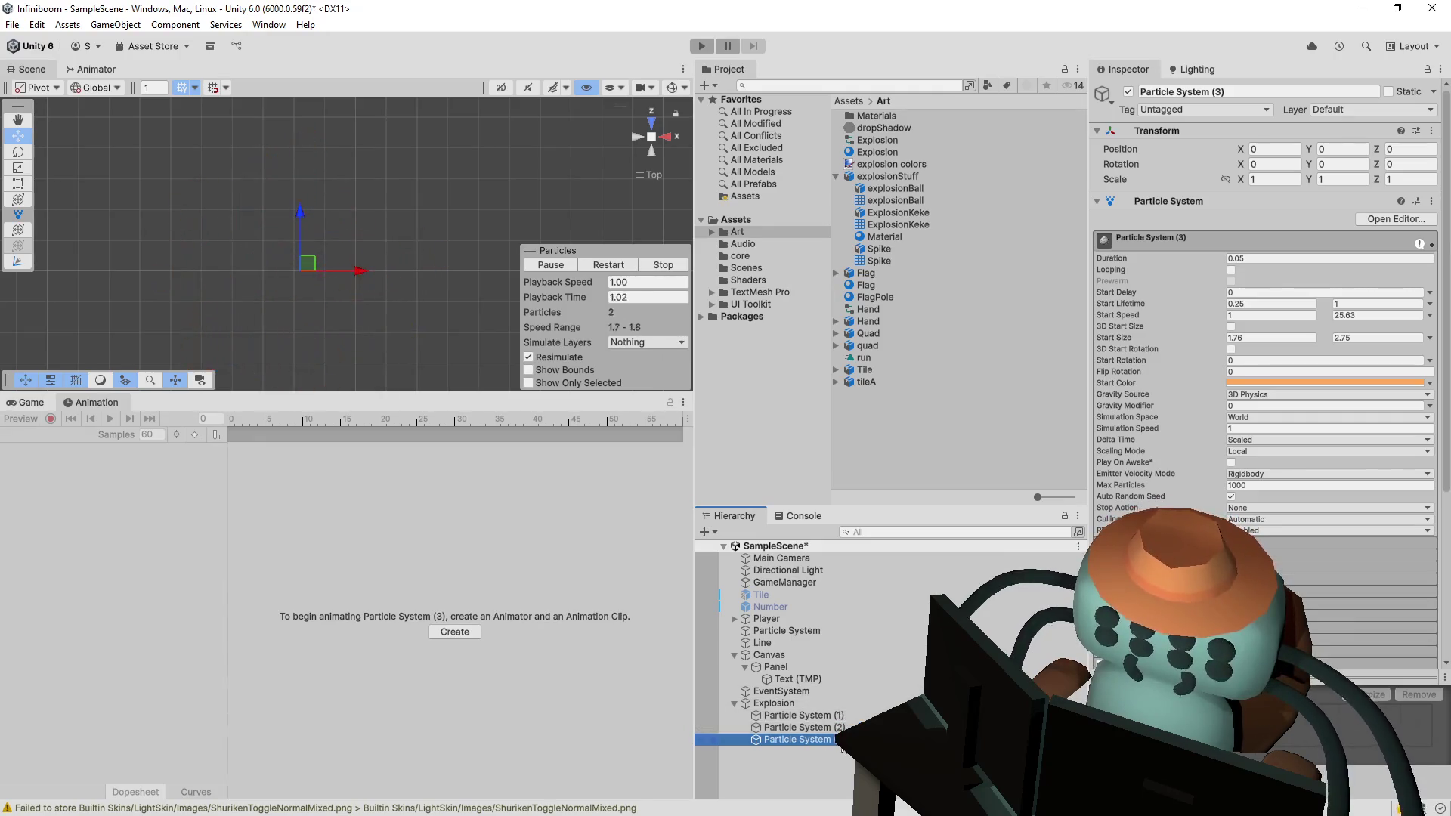
{"action": "left_click", "coordinate": [801, 715]}
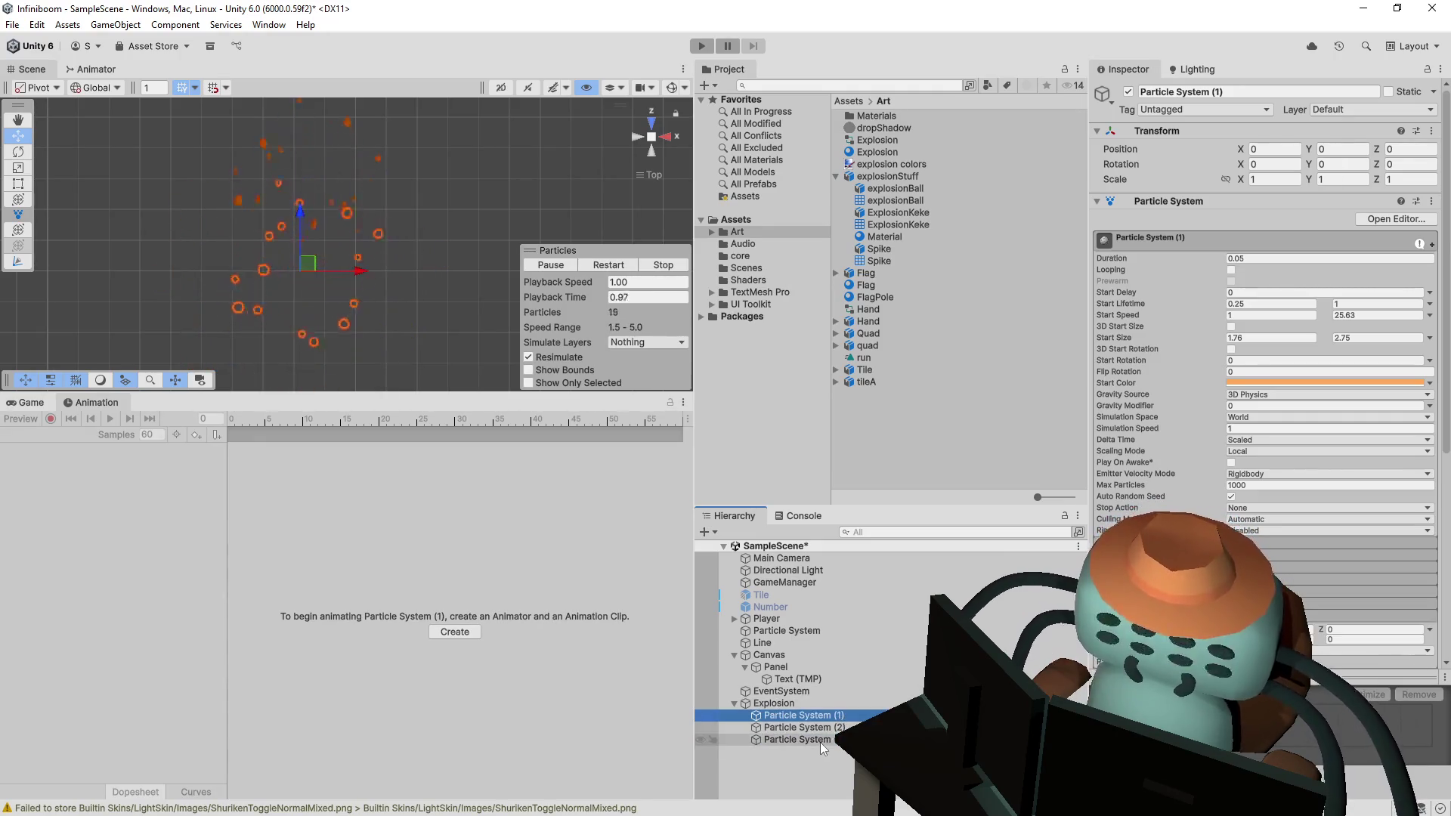
{"action": "left_click", "coordinate": [819, 742]}
{"action": "left_click", "coordinate": [1196, 311]}
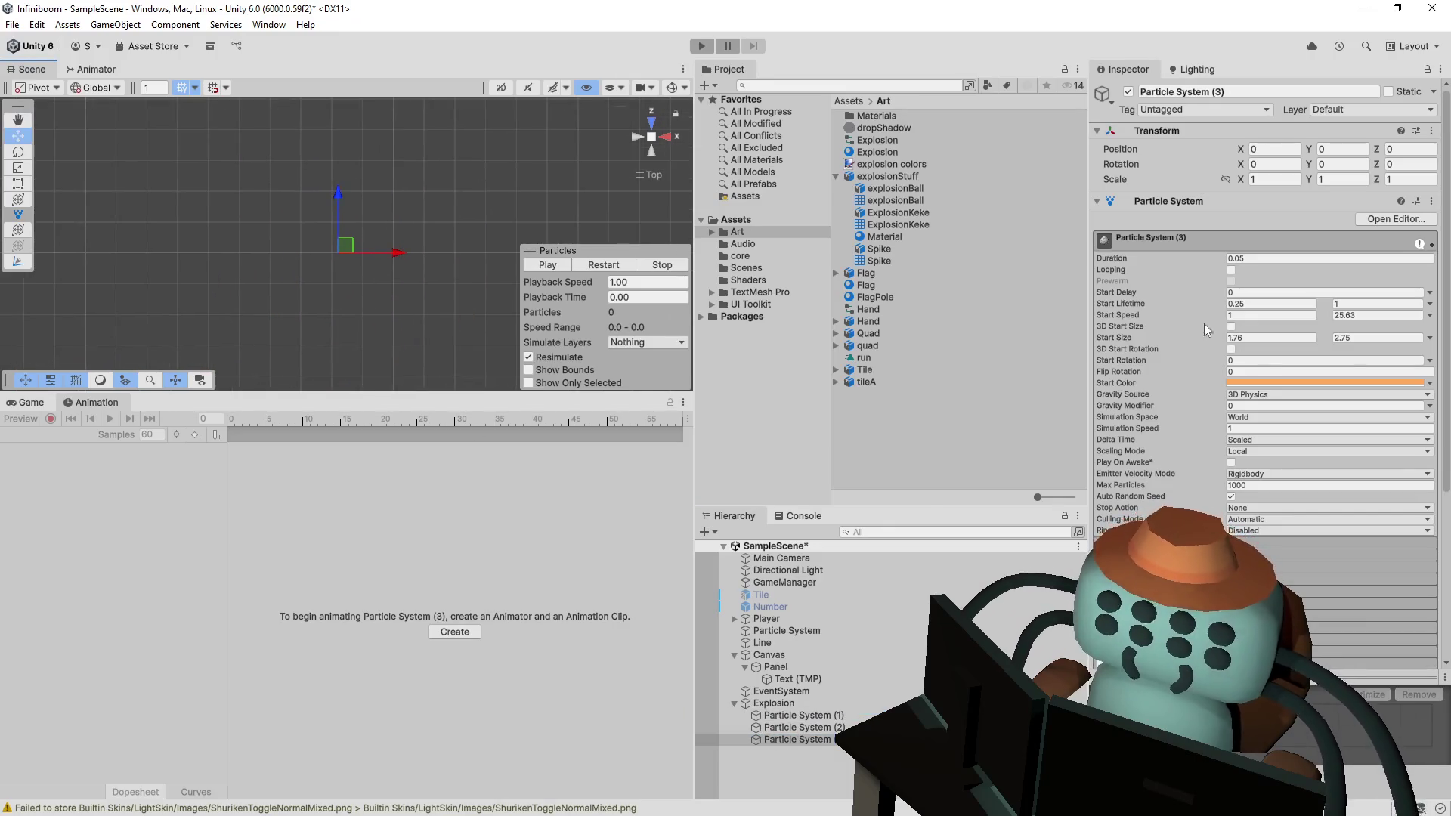
- Scroll Particle System (3)'s Inspector to the Renderer module and play the spike burst preview
{"action": "scroll", "coordinate": [1171, 392], "scroll_direction": "down", "scroll_amount": 5}
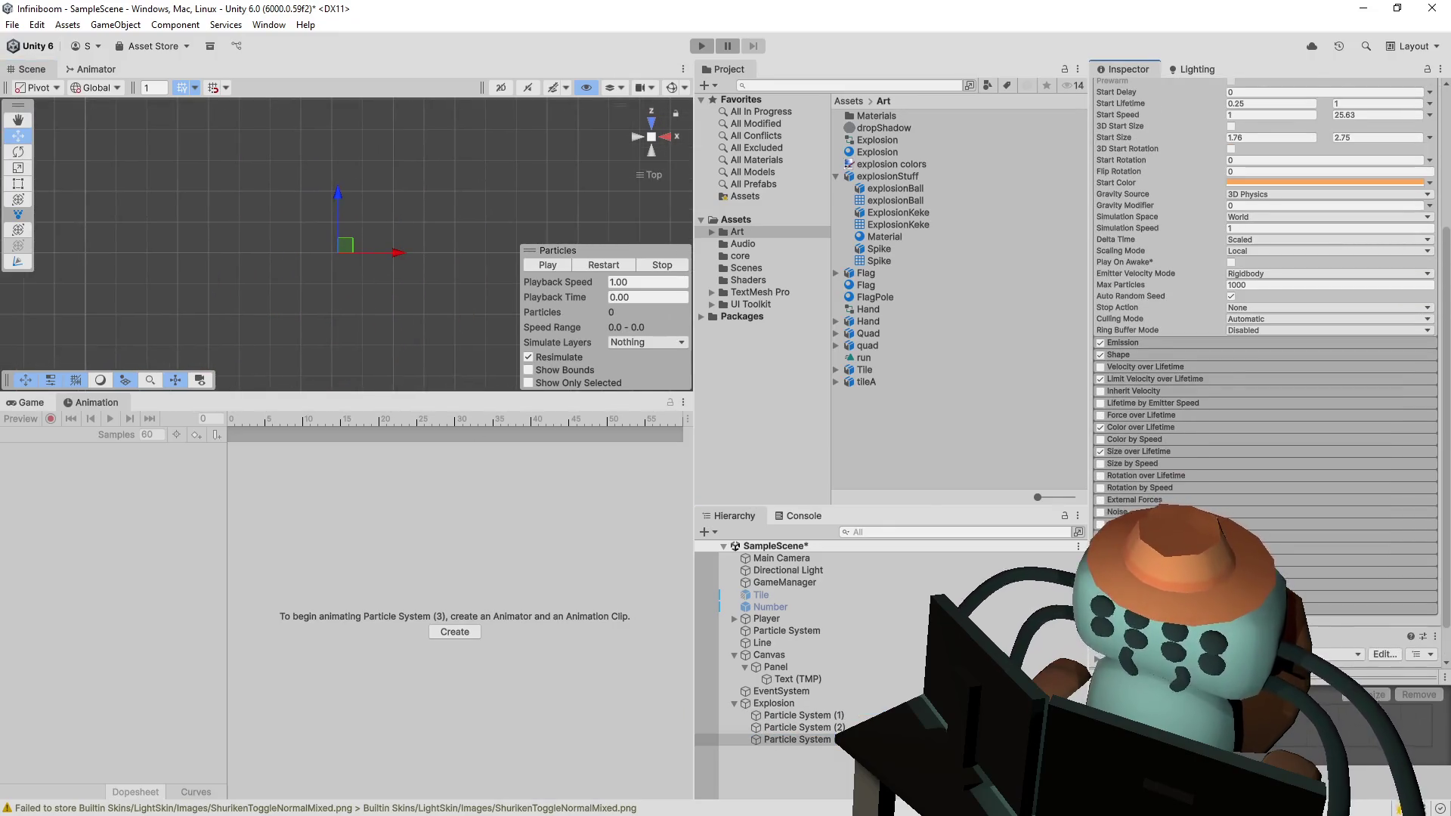
{"action": "scroll", "coordinate": [1172, 393], "scroll_direction": "down", "scroll_amount": 5}
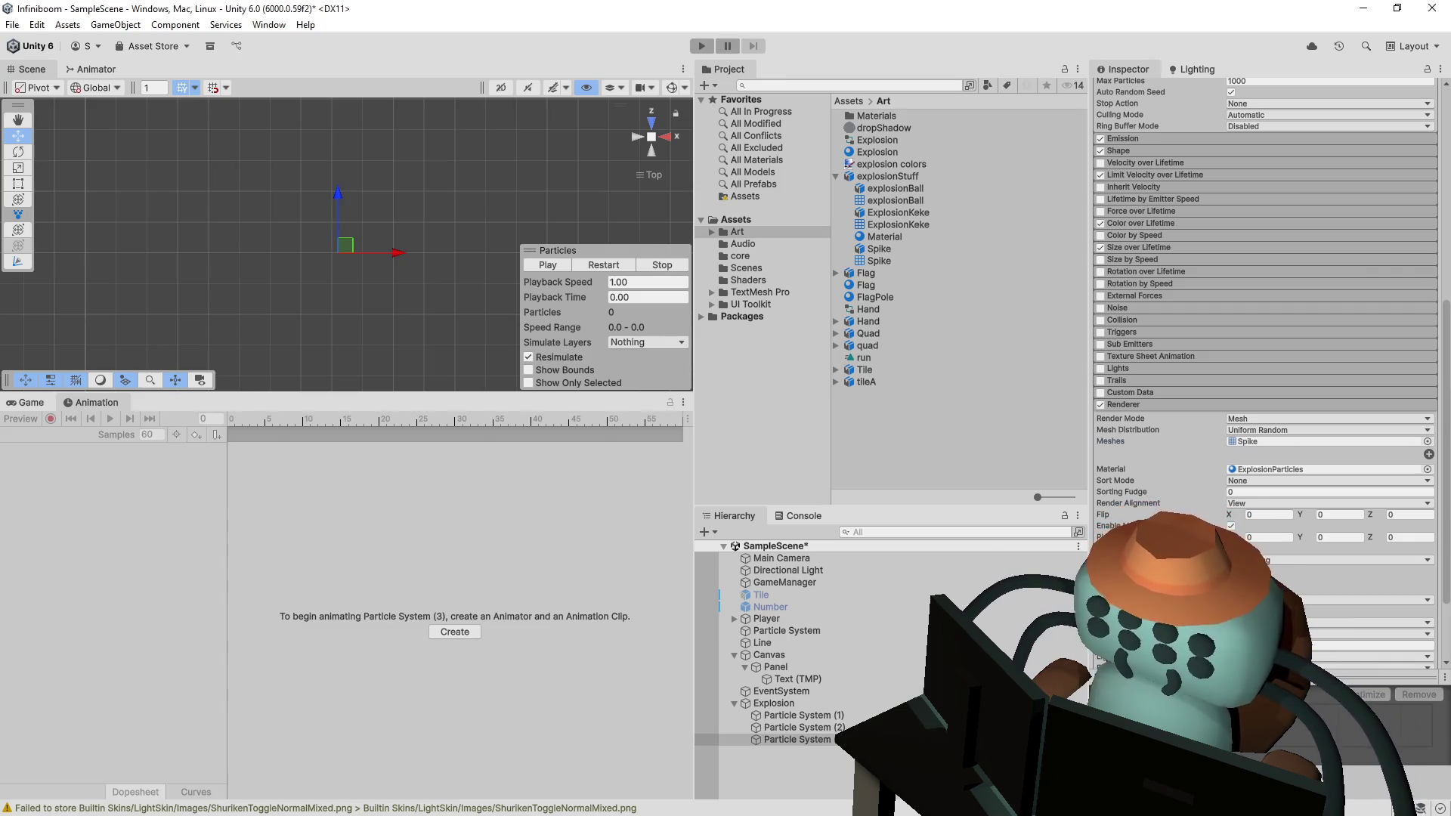
{"action": "left_click", "coordinate": [547, 265]}
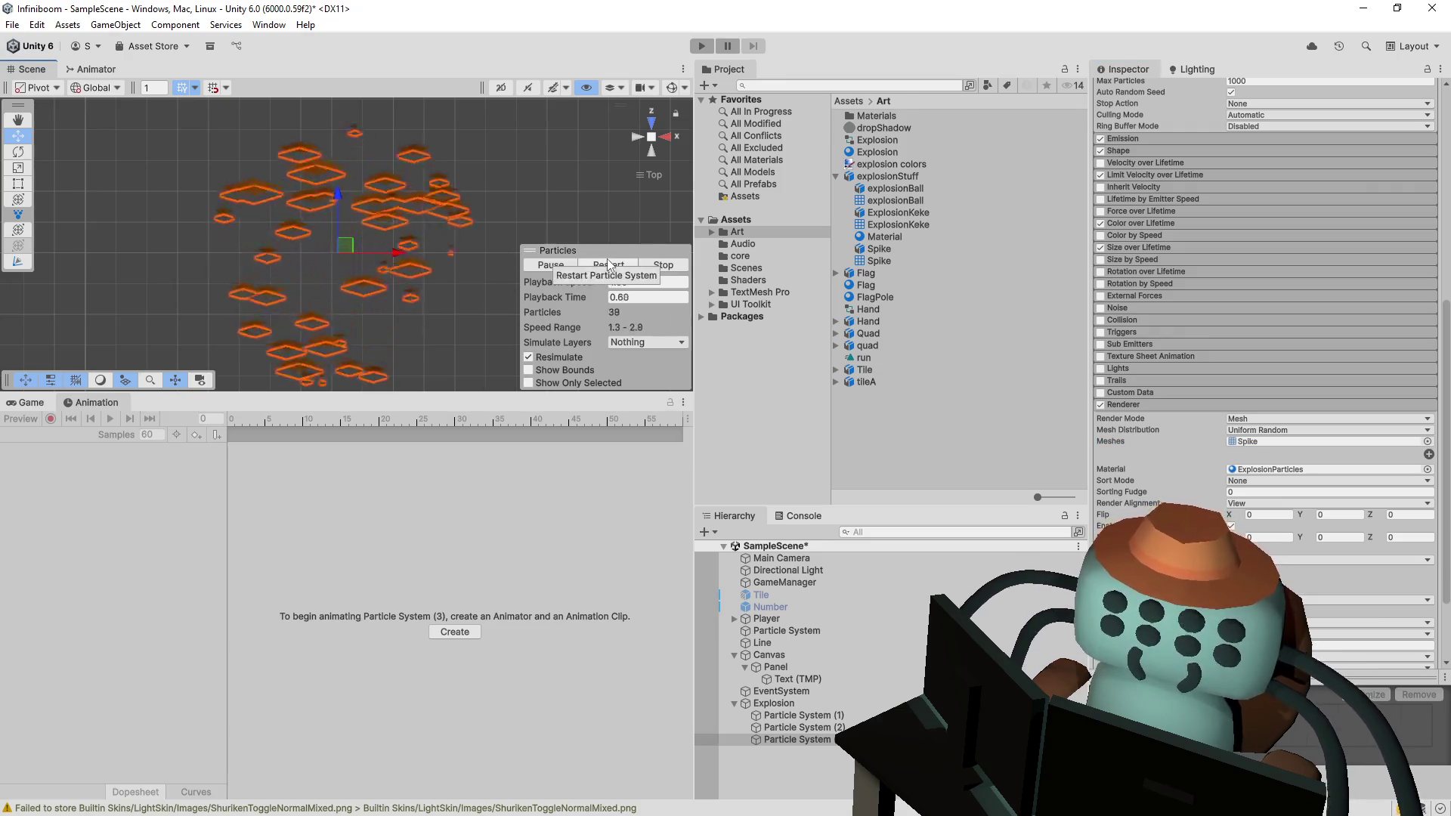
{"action": "scroll", "coordinate": [1202, 354], "scroll_direction": "down", "scroll_amount": 3}
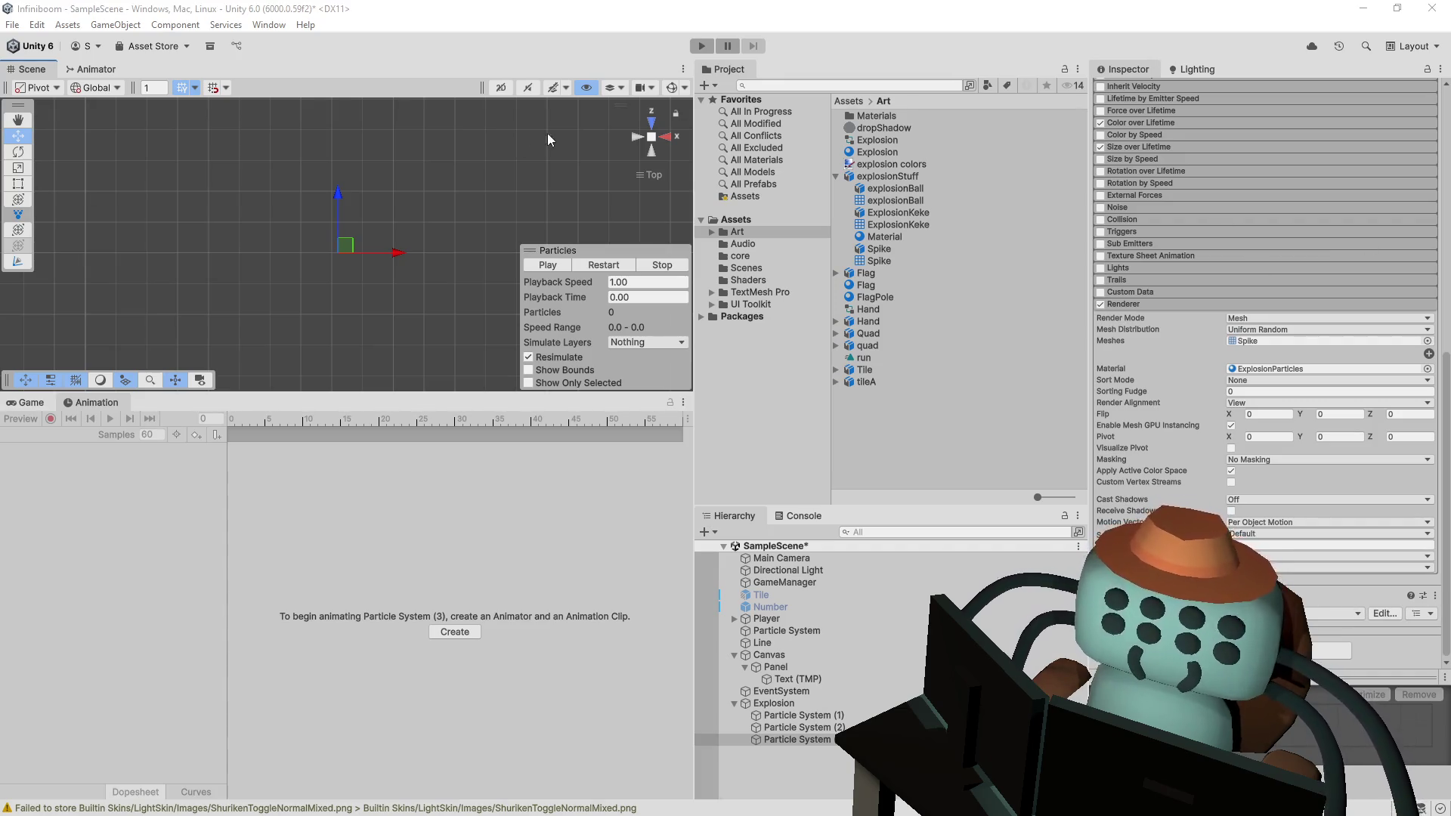
{"action": "left_click", "coordinate": [602, 265]}
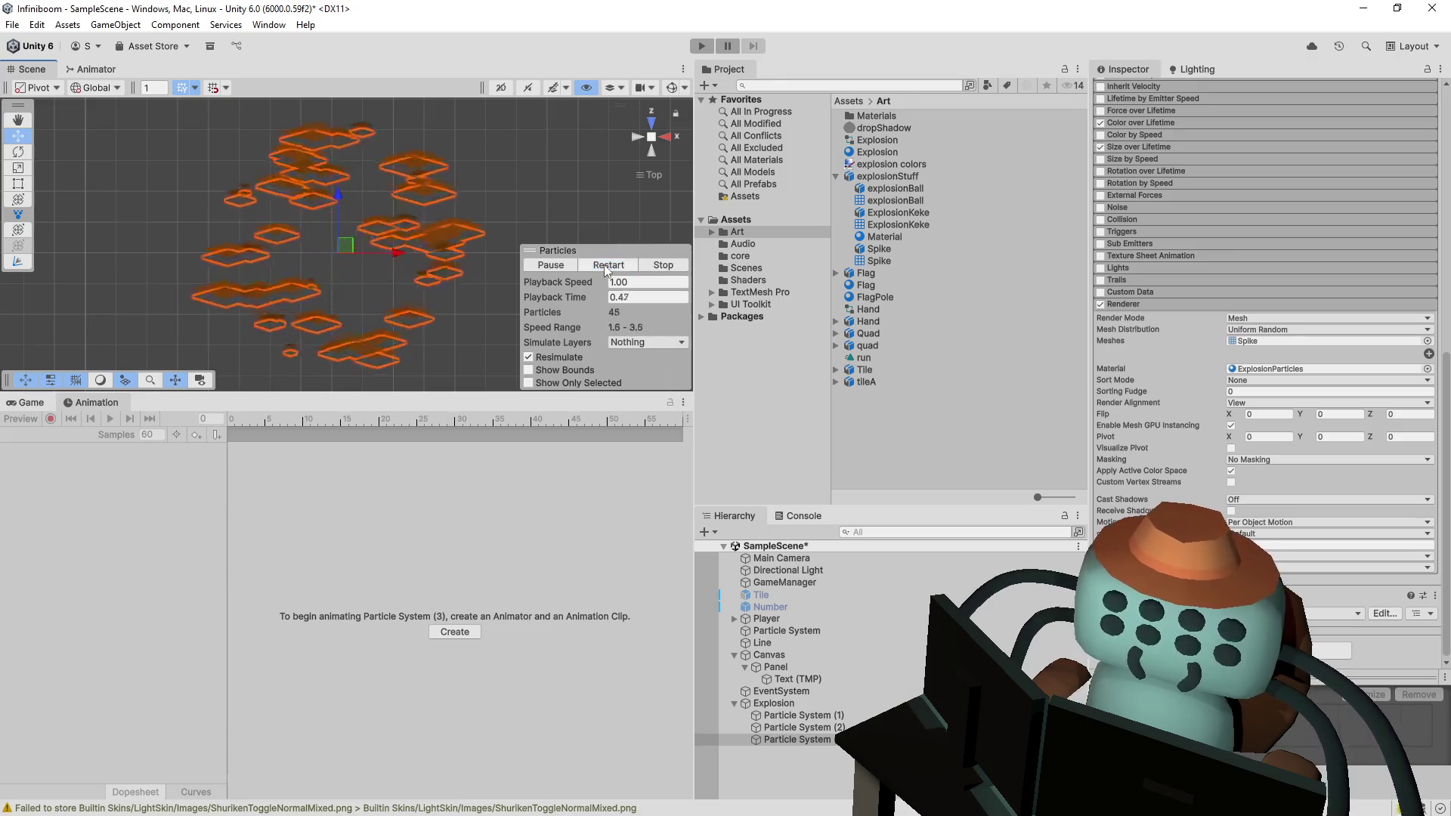
- Set Particle System (3)'s Render Alignment to Velocity and replay the spike burst several times
{"action": "scroll", "coordinate": [1209, 448], "scroll_direction": "up", "scroll_amount": 1}
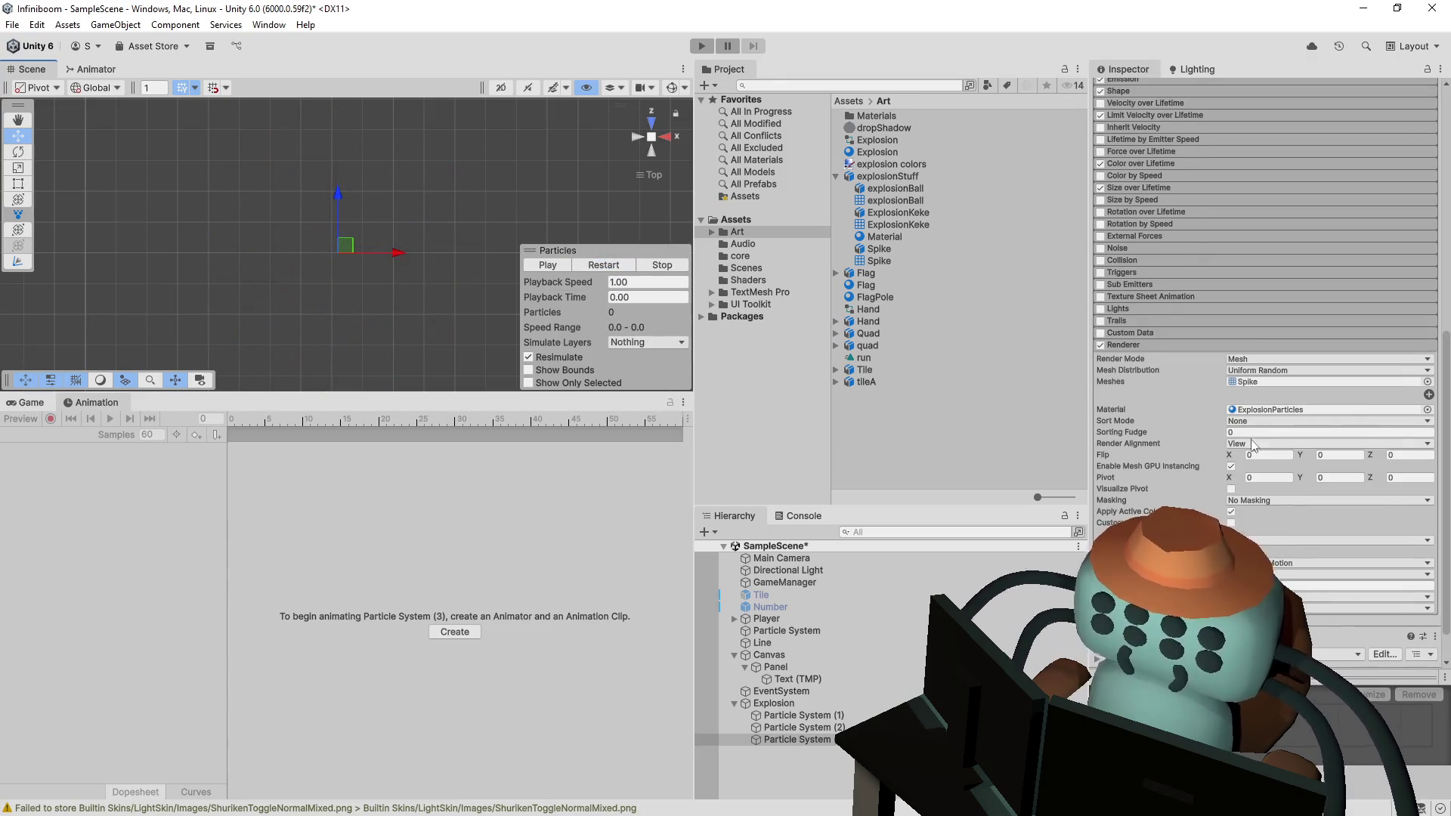
{"action": "left_click", "coordinate": [1240, 444]}
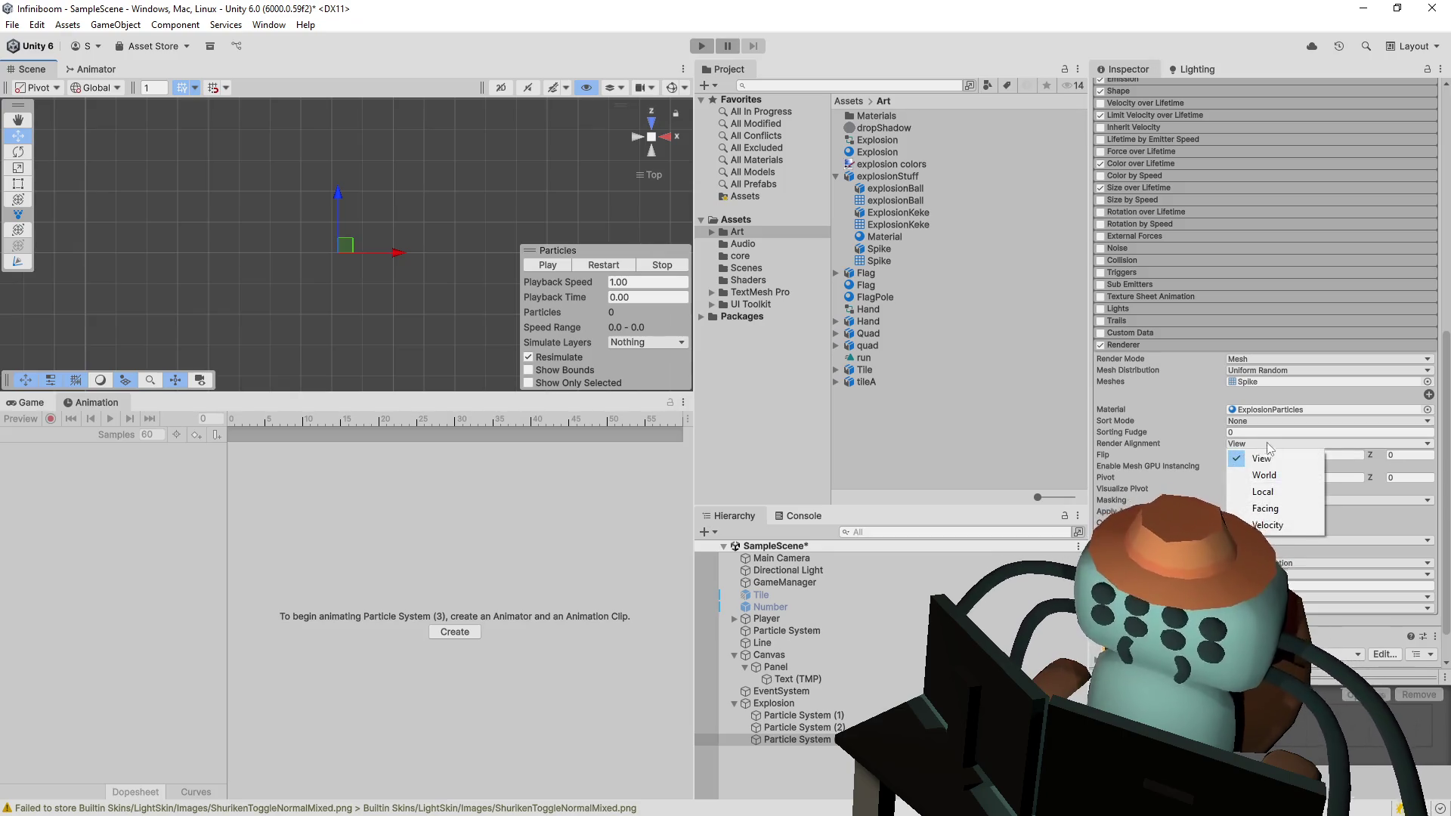
{"action": "left_click", "coordinate": [1275, 528]}
{"action": "left_click", "coordinate": [597, 268]}
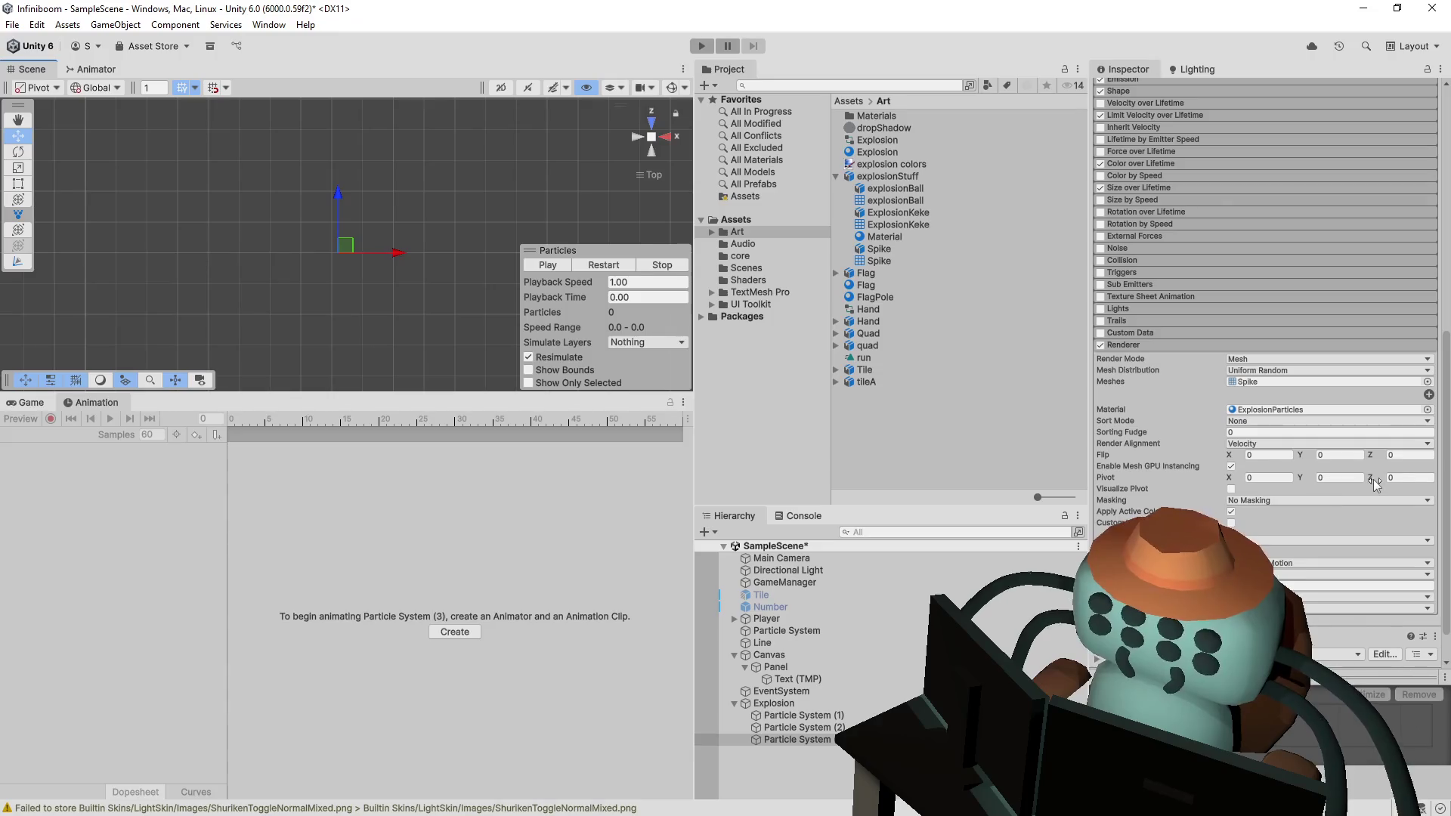
{"action": "left_click", "coordinate": [602, 269]}
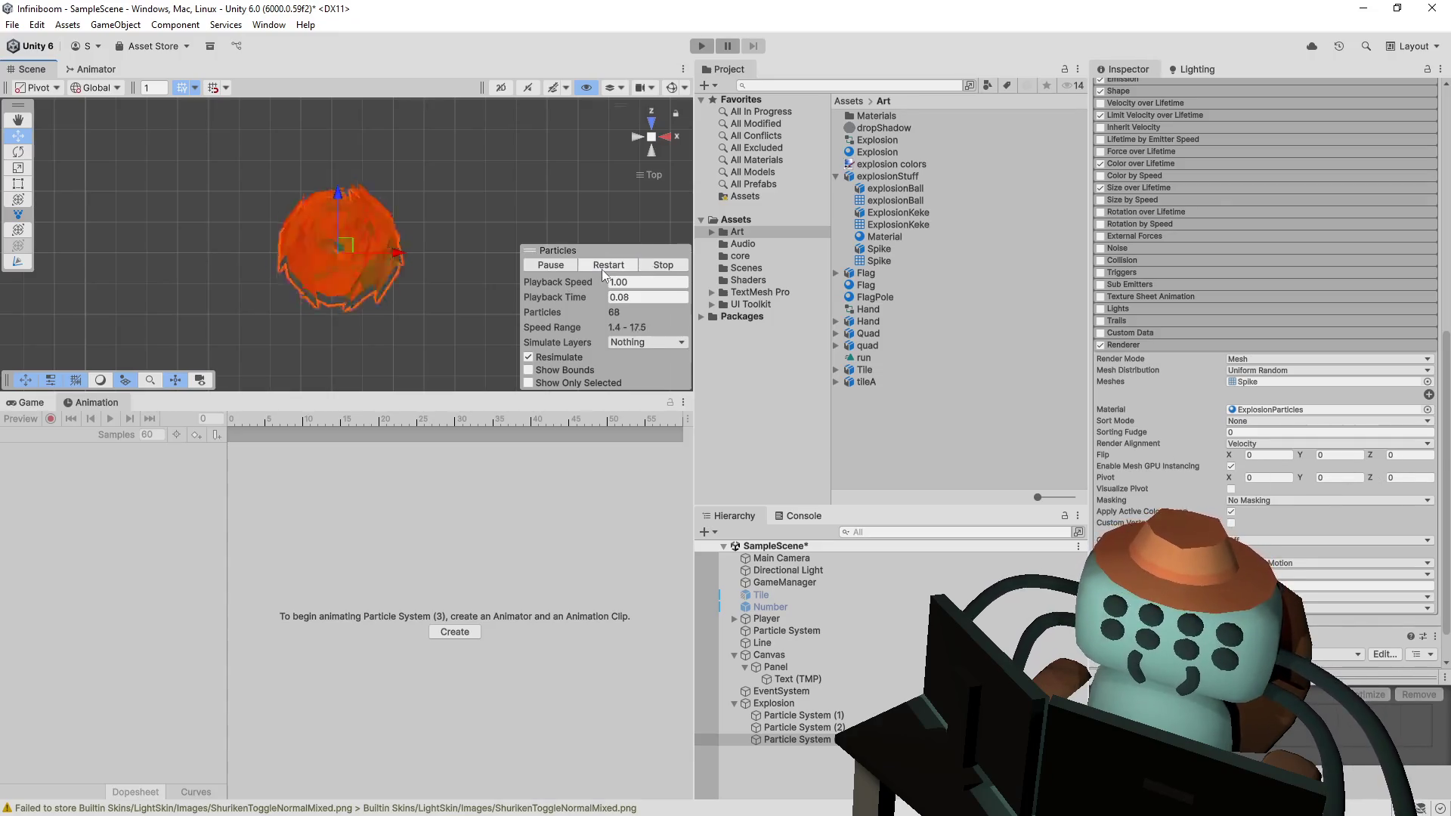
{"action": "left_click", "coordinate": [602, 271]}
{"action": "left_click", "coordinate": [610, 266]}
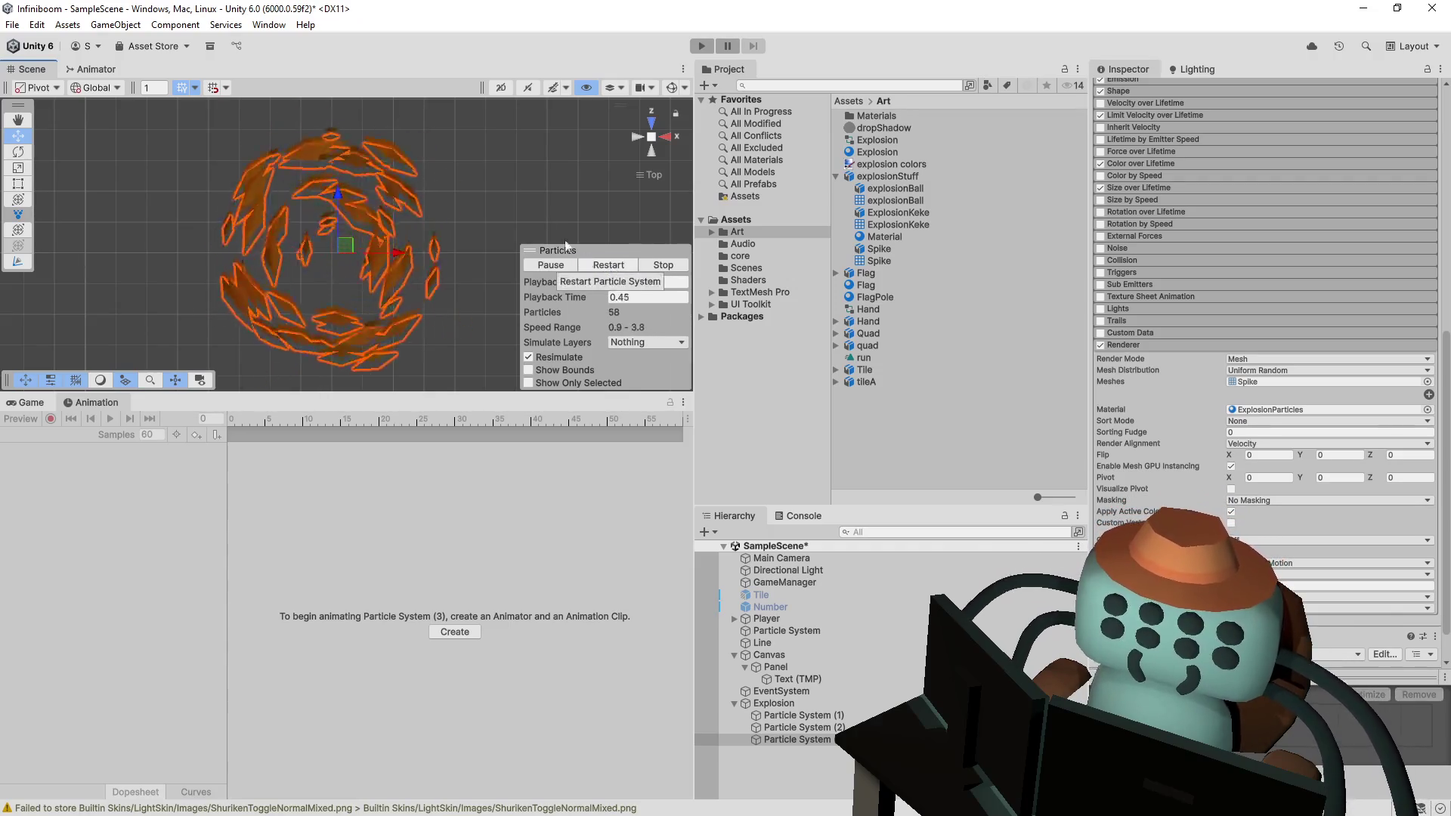
{"action": "left_click", "coordinate": [626, 260]}
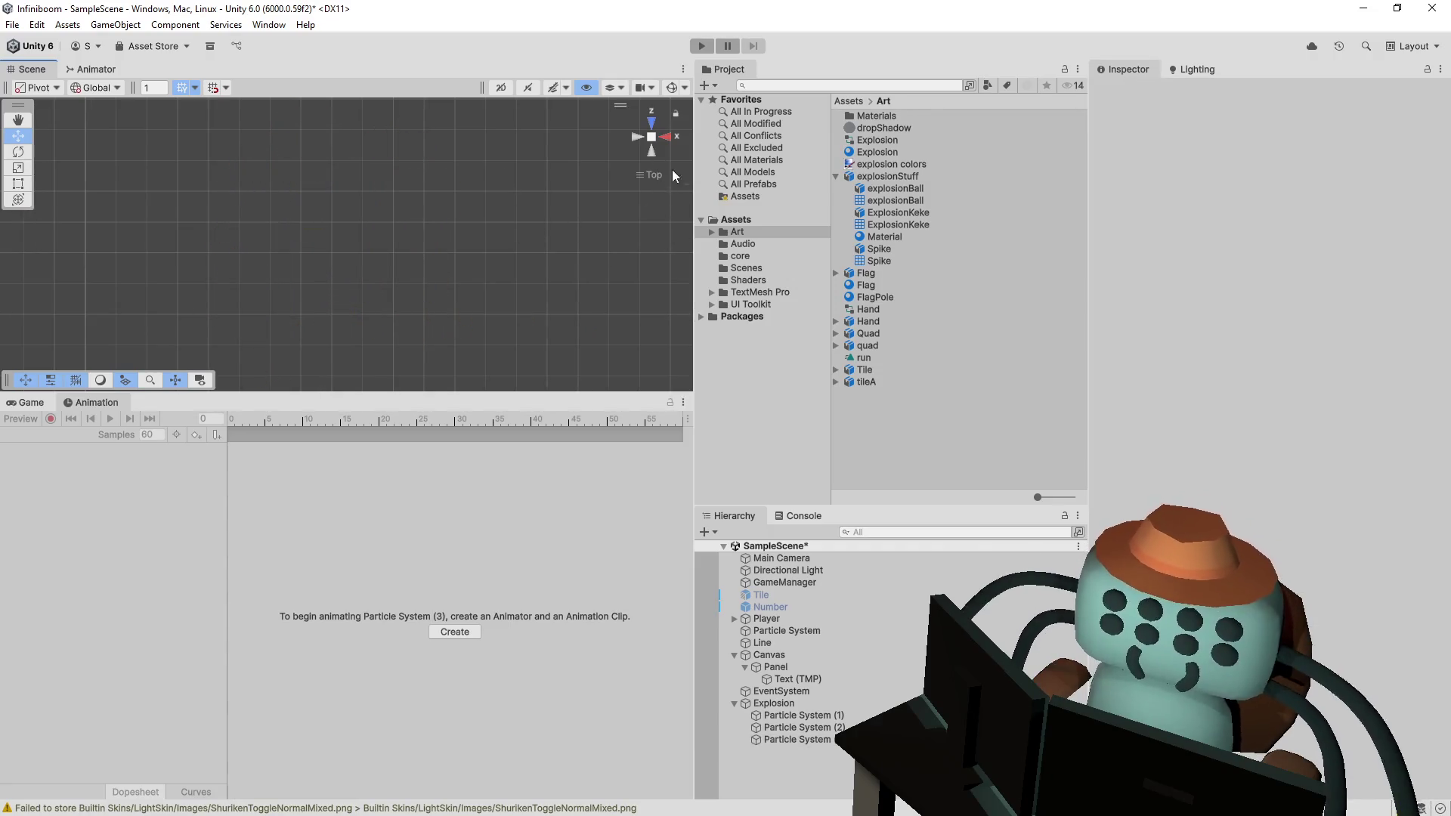
- Select all three explosion particle systems and play their combined burst
{"action": "left_click", "coordinate": [810, 741]}
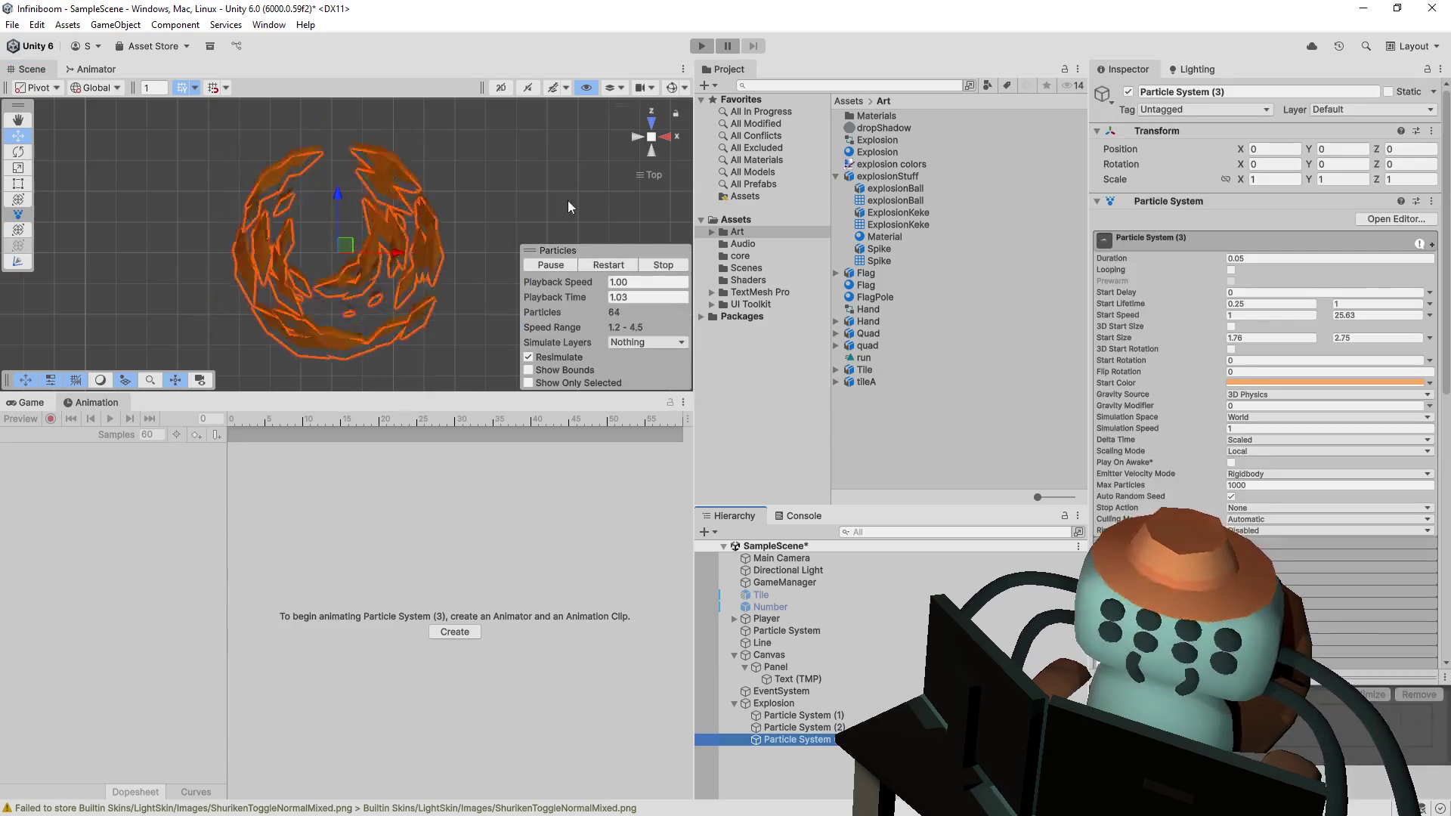
{"action": "left_click", "coordinate": [609, 265]}
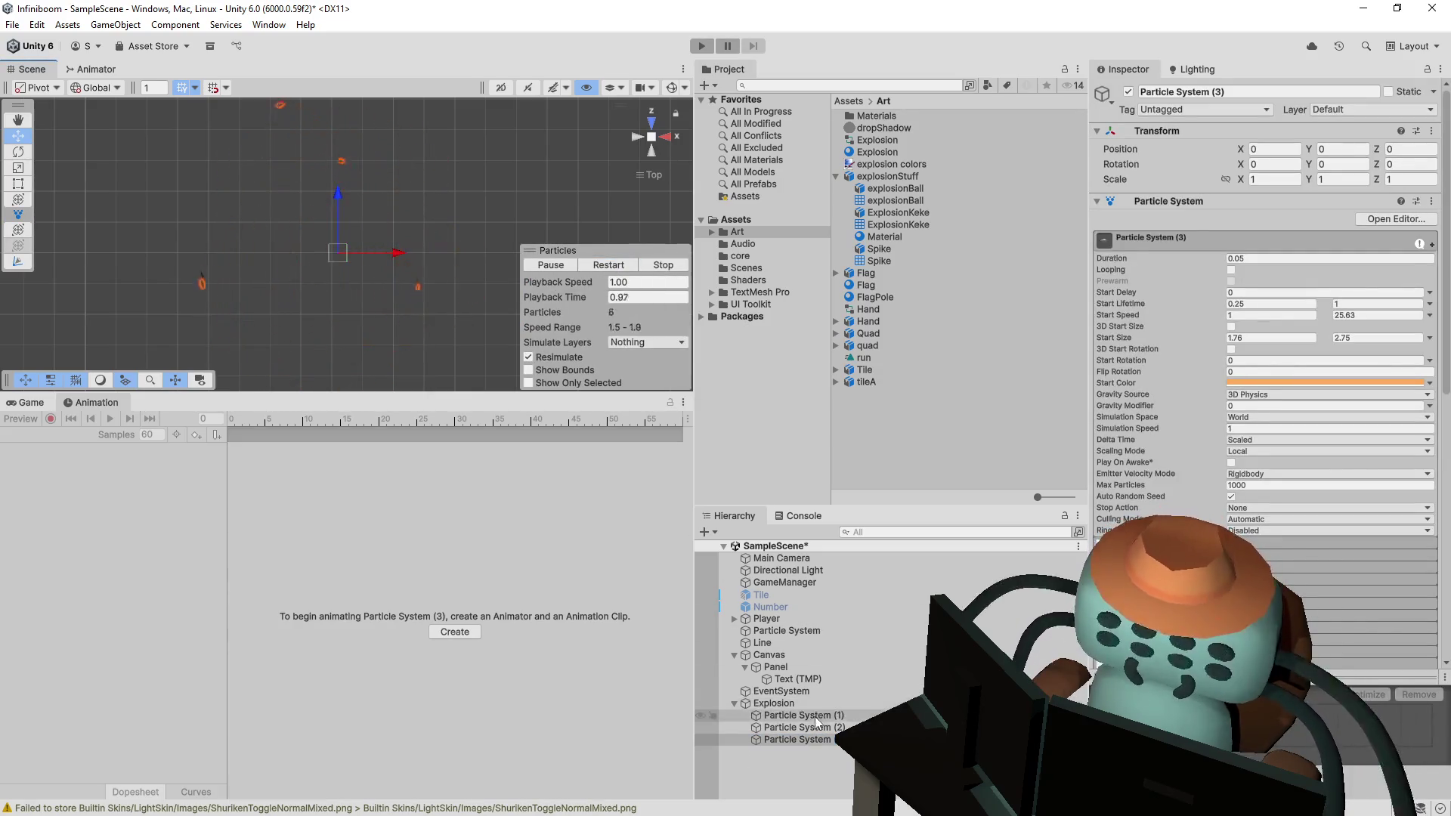
{"action": "left_click", "coordinate": [815, 717], "text": "shift"}
{"action": "left_click", "coordinate": [620, 267]}
{"action": "left_click", "coordinate": [619, 265]}
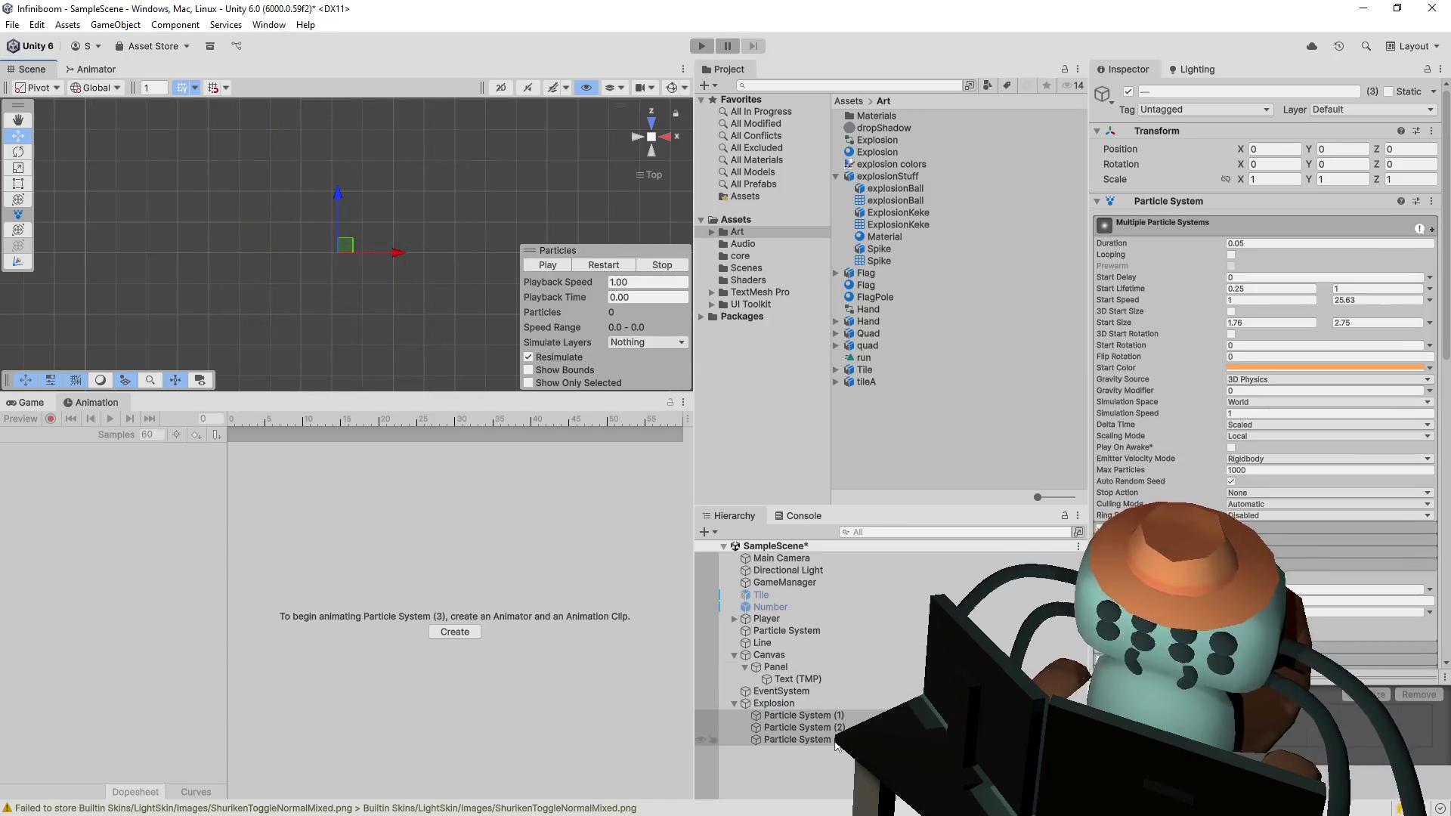
- Select only Particle System (3), scroll its Inspector, then frame the explosion meshes in Blender
{"action": "left_click", "coordinate": [799, 739]}
{"action": "scroll", "coordinate": [1207, 423], "scroll_direction": "down", "scroll_amount": 10}
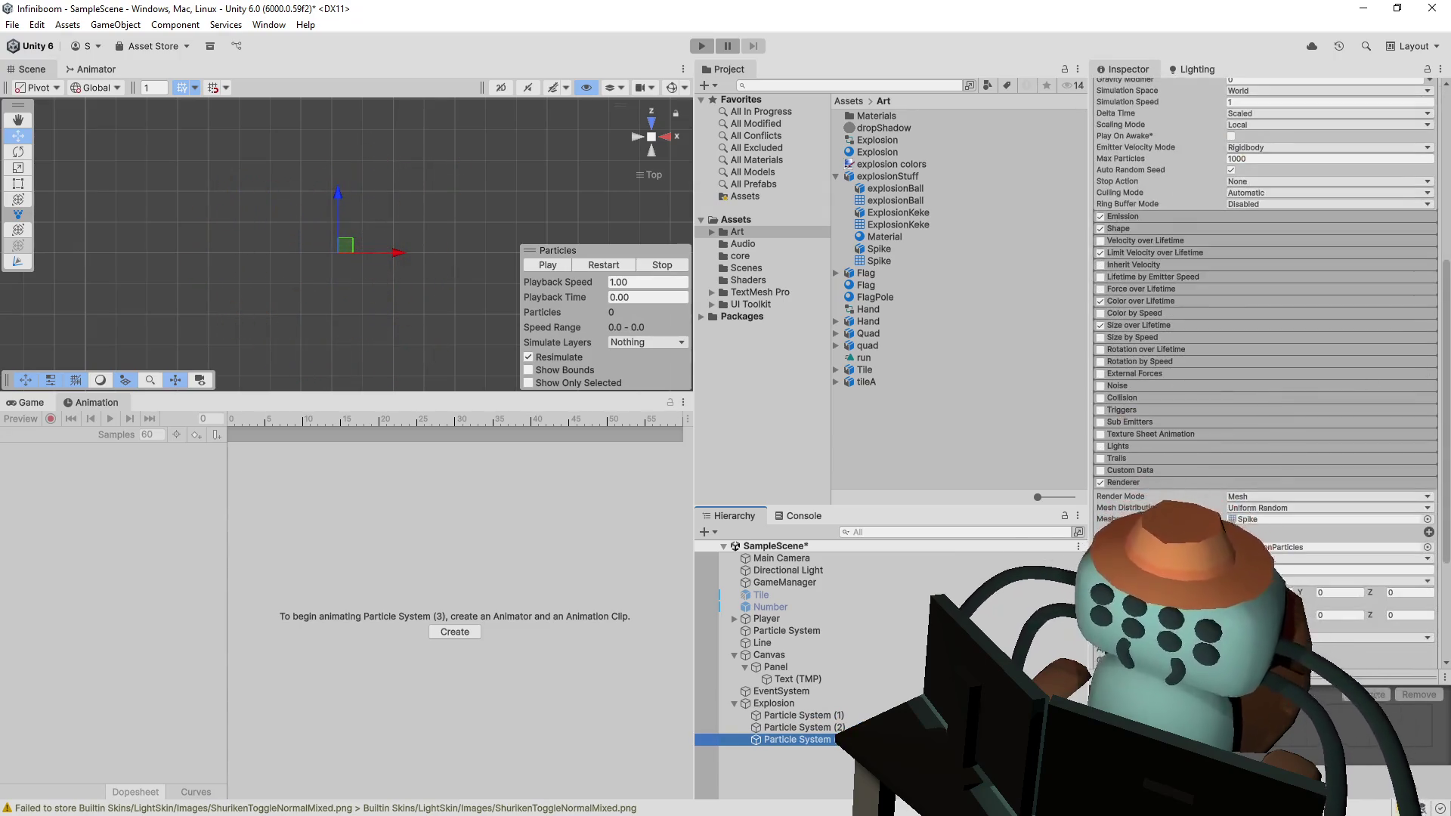
{"action": "left_click_drag", "start_coordinate": [1443, 423], "coordinate": [1442, 471]}
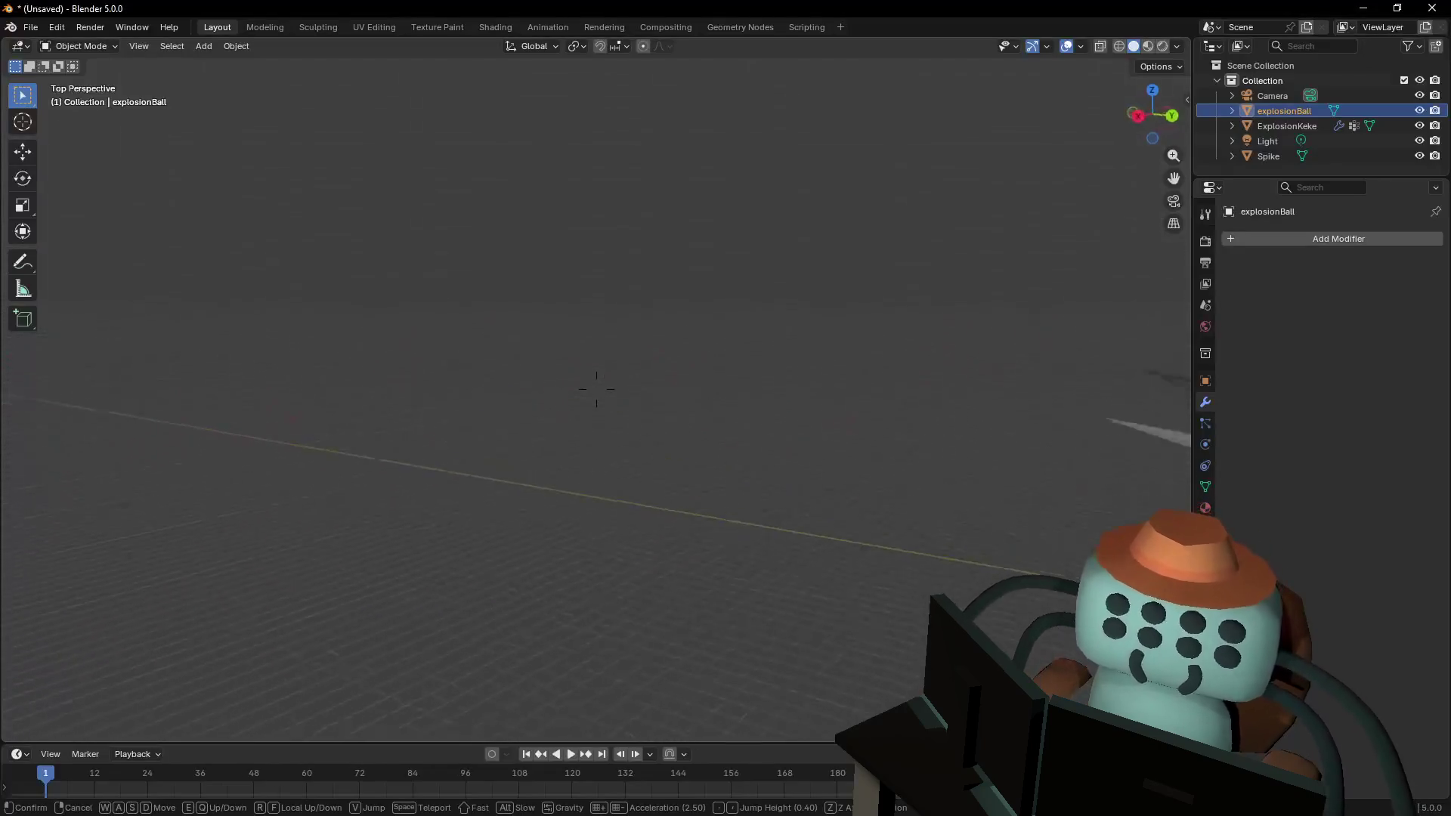
{"action": "key", "text": "shift+e"}
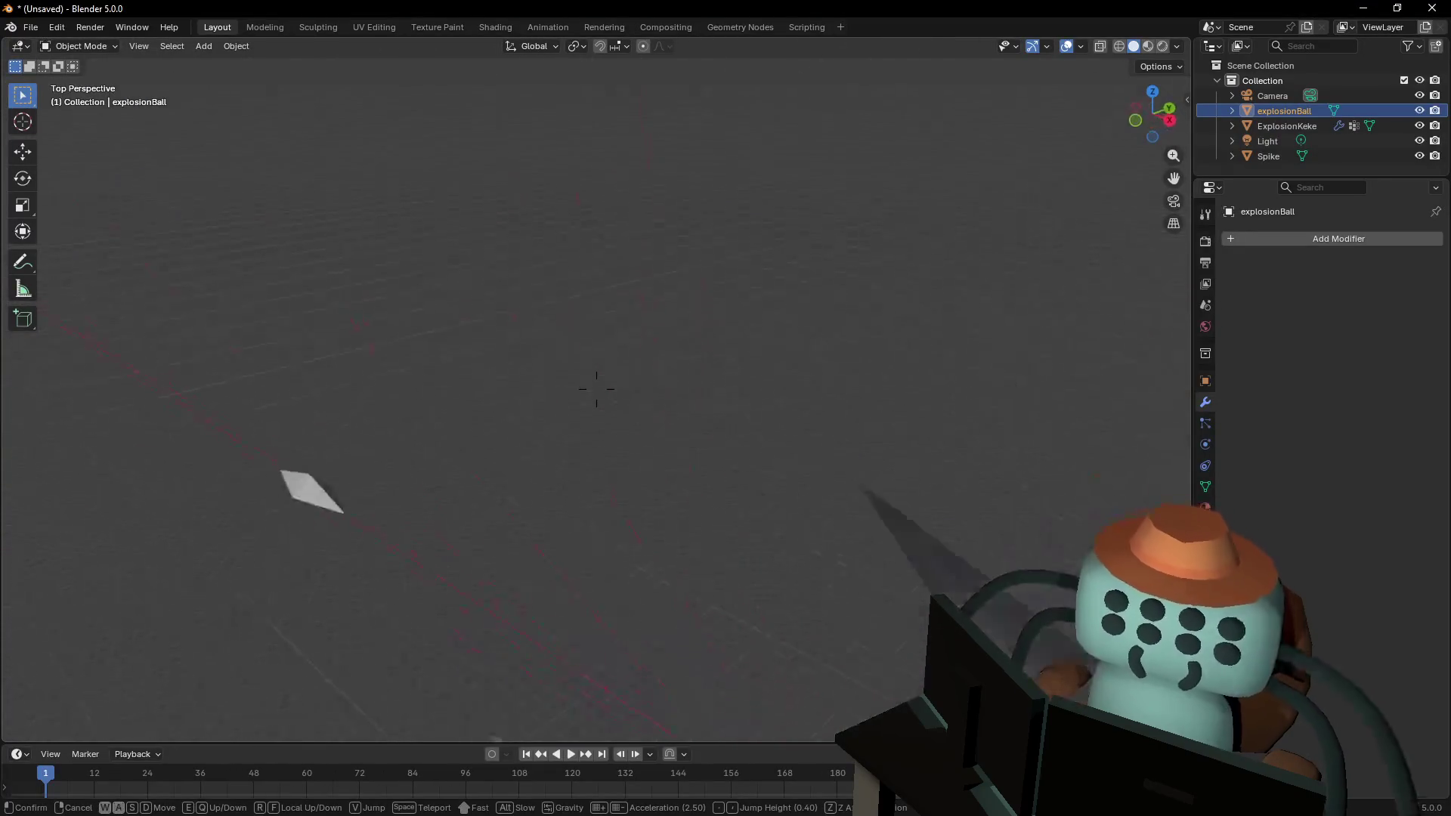
- Rotate all of the Spike mesh's geometry 90° about the Z axis in Edit Mode
{"action": "left_click", "coordinate": [629, 251]}
{"action": "left_click", "coordinate": [653, 422]}
{"action": "key", "text": "Tab"}
{"action": "key", "text": "Tab"}
{"action": "key", "text": "Tab"}
{"action": "key", "text": "a"}
{"action": "key", "text": "r"}
{"action": "key", "text": "z"}
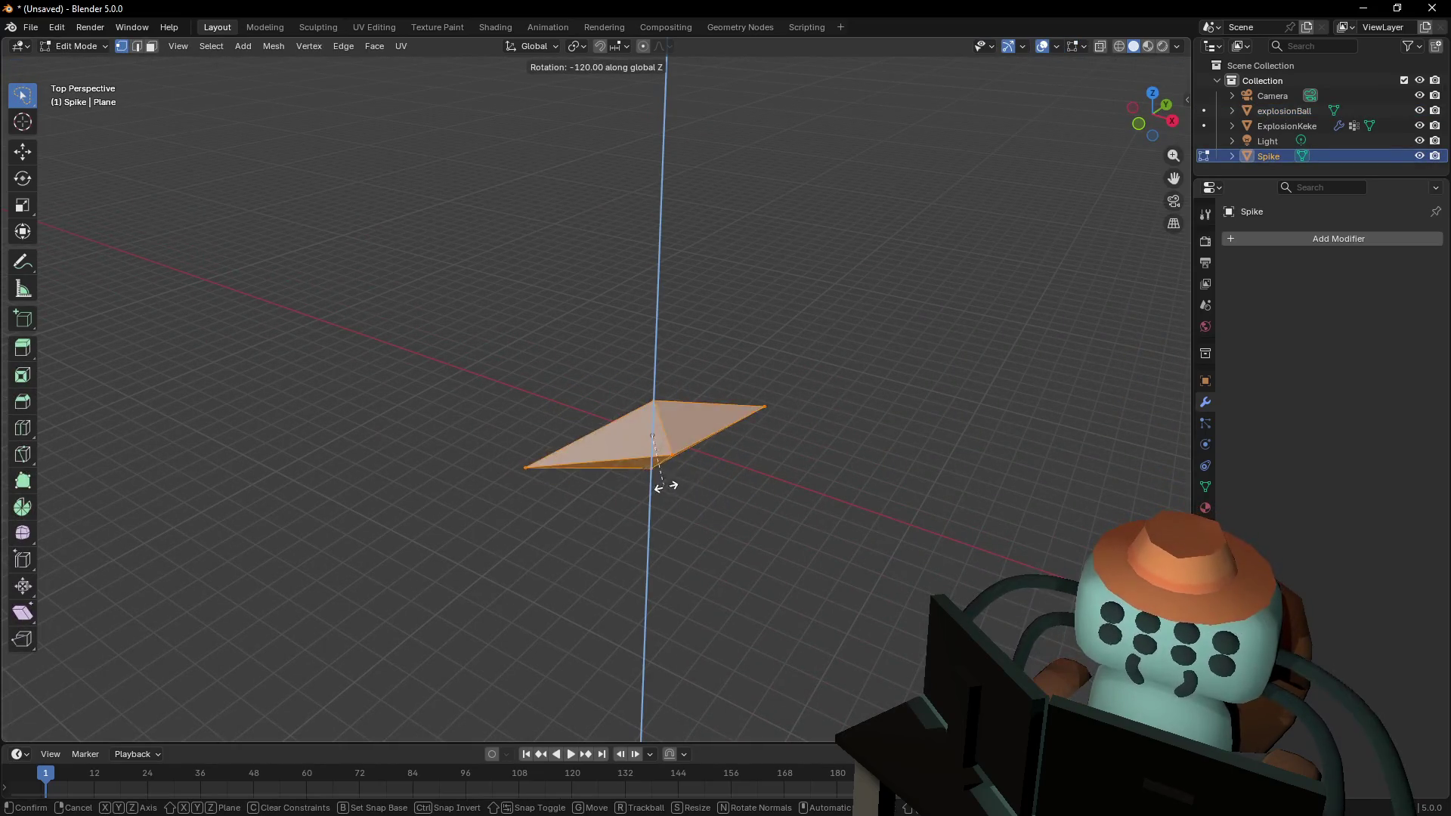
{"action": "left_click", "coordinate": [696, 479]}
{"action": "key", "text": "Tab"}
- Deselect the Spike and bring up the File > Export options
{"action": "left_click", "coordinate": [743, 450]}
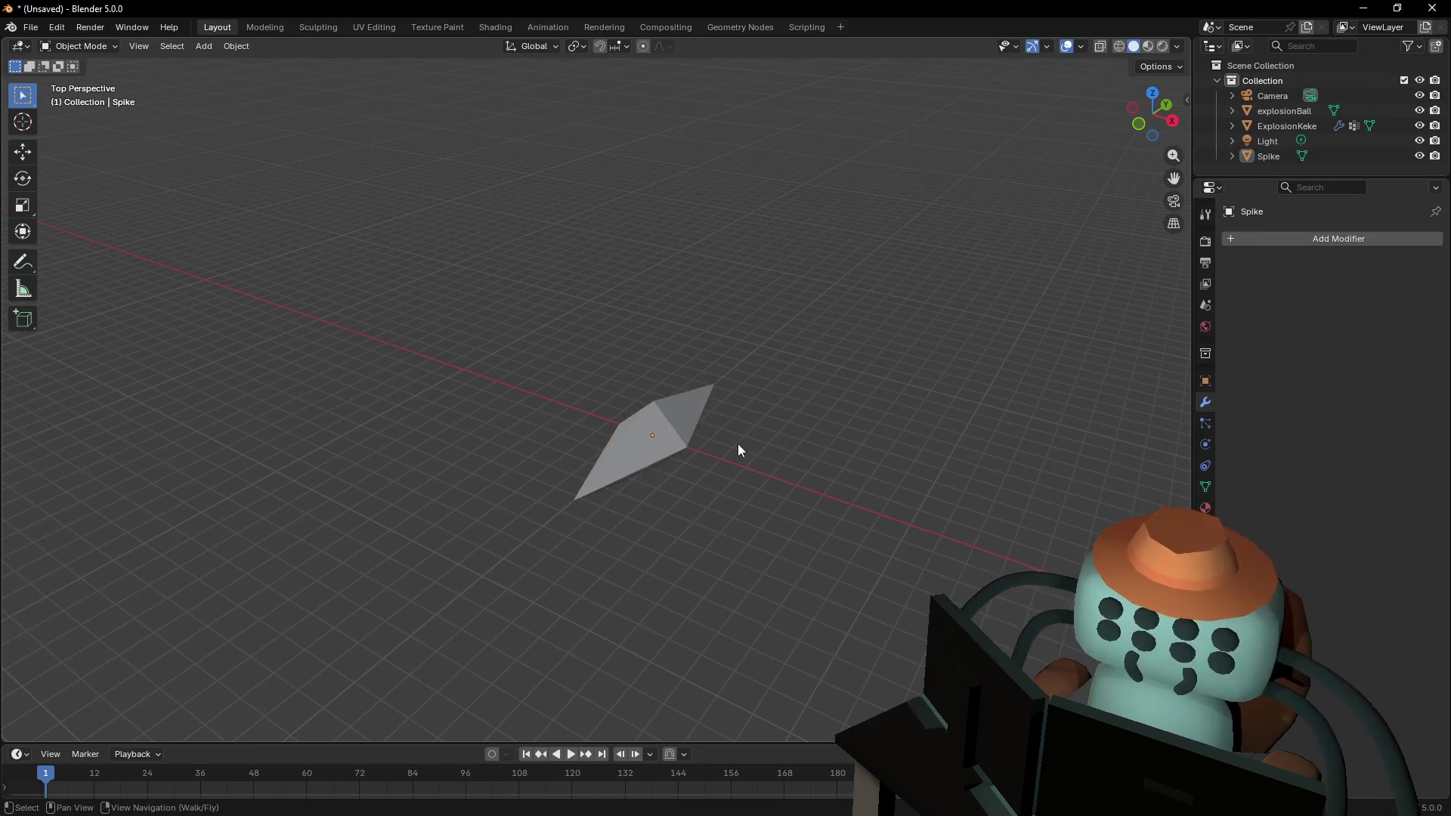
{"action": "left_click", "coordinate": [31, 28]}
{"action": "mouse_move", "coordinate": [97, 254]}
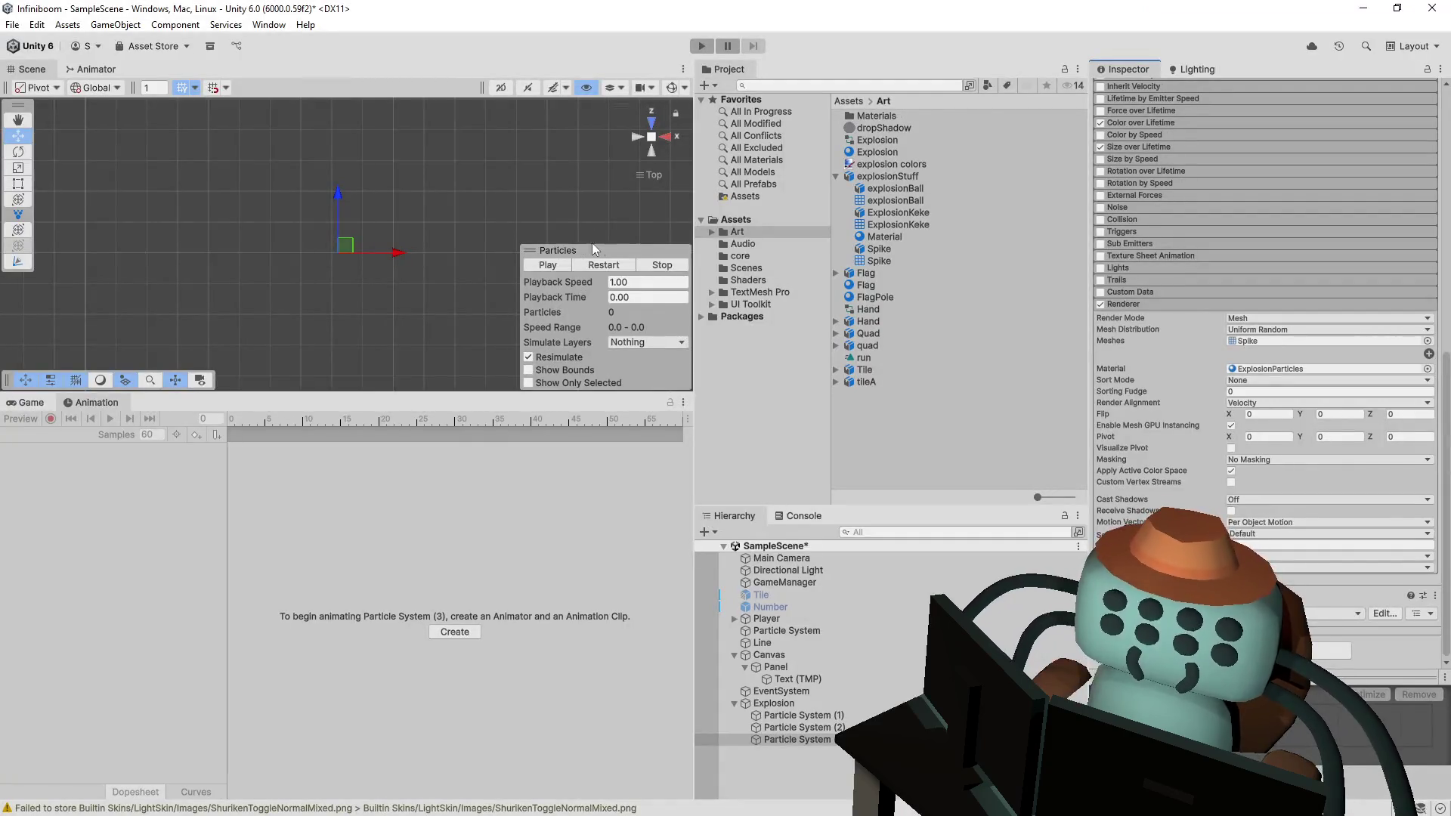
- Turn off Color over Lifetime for the spike particles and replay the explosion with the reoriented spikes
{"action": "left_click", "coordinate": [609, 265]}
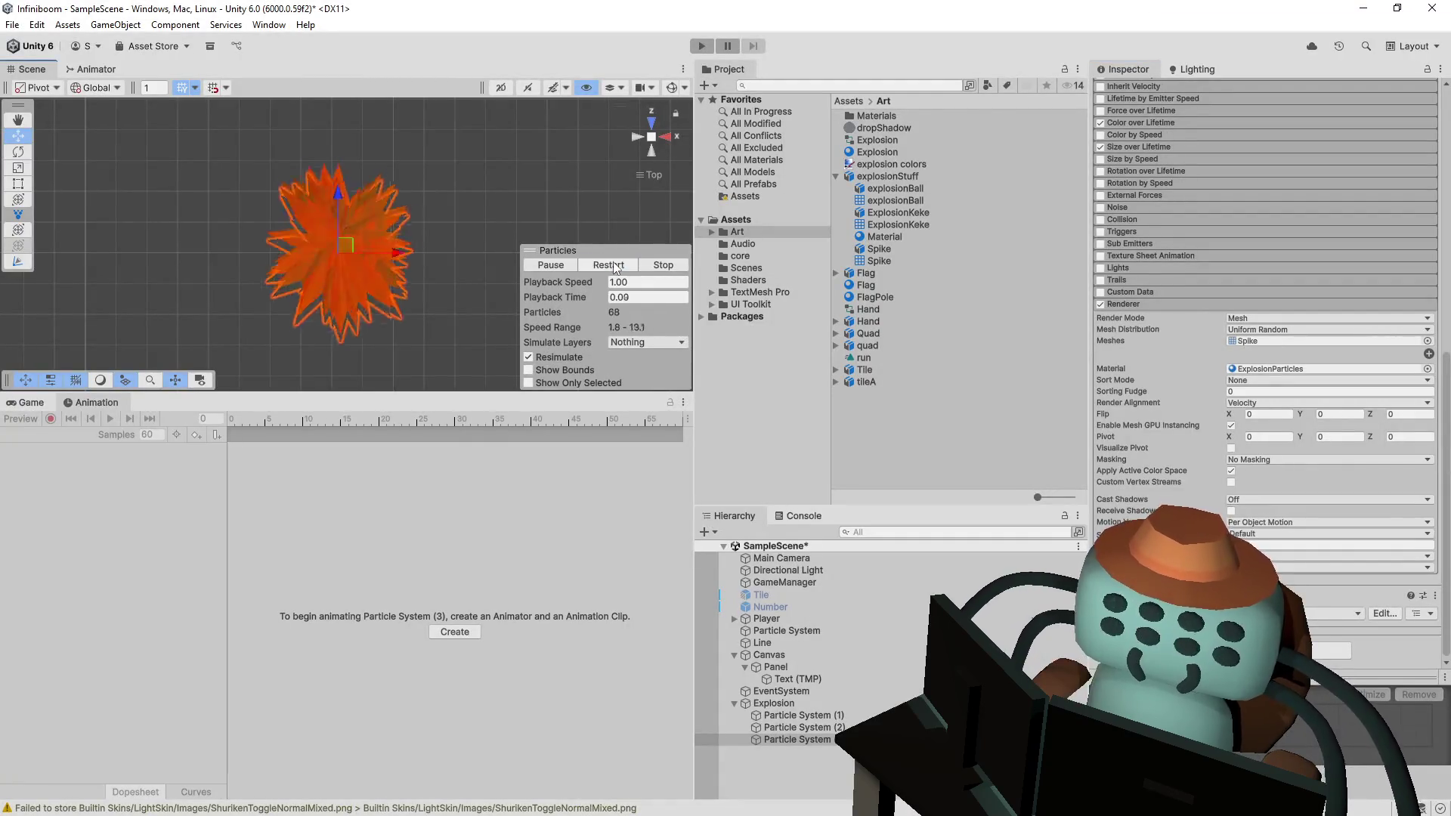
{"action": "left_click", "coordinate": [608, 264]}
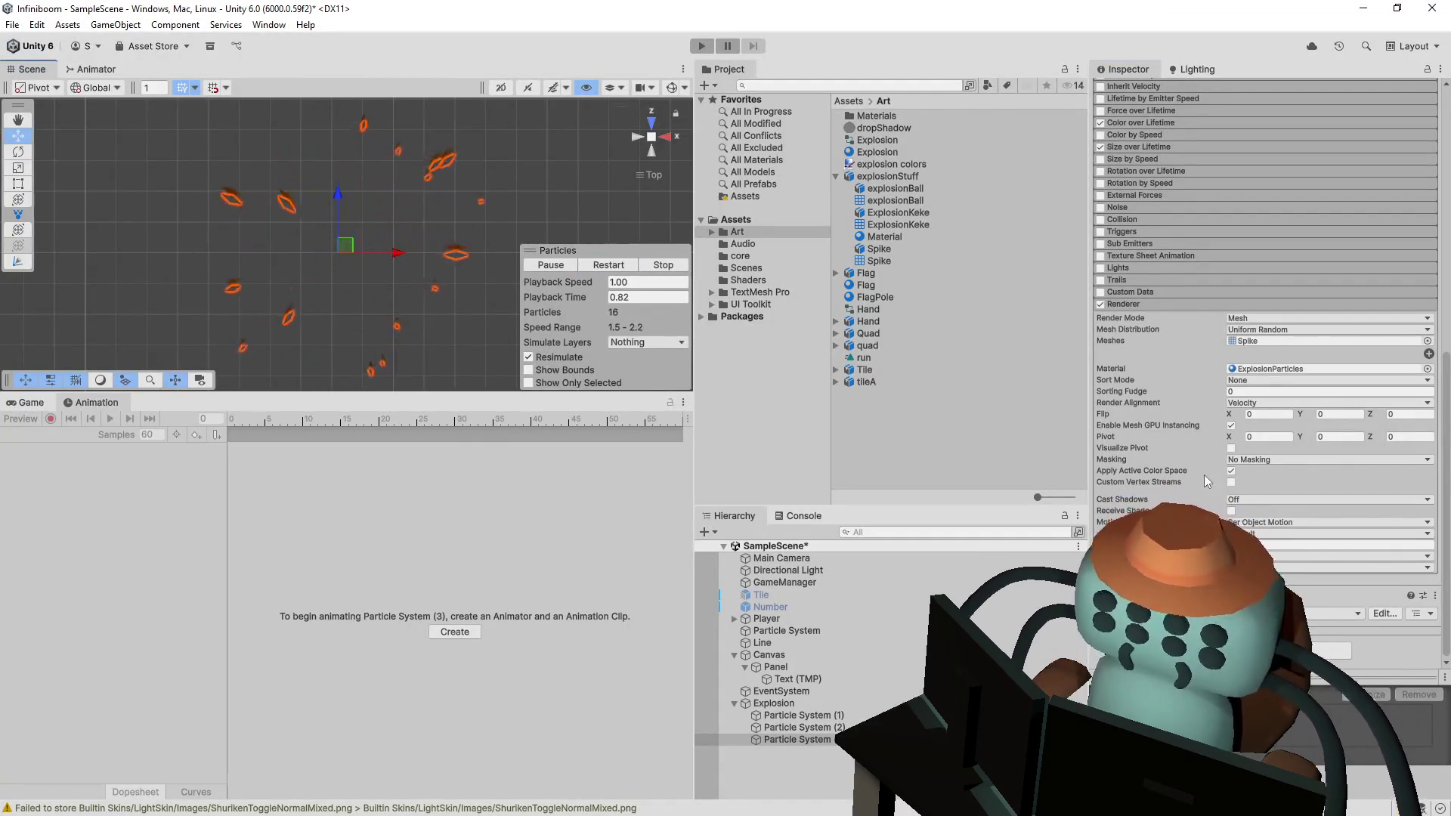
{"action": "scroll", "coordinate": [1163, 388], "scroll_direction": "up", "scroll_amount": 5}
{"action": "scroll", "coordinate": [1186, 260], "scroll_direction": "up", "scroll_amount": 1}
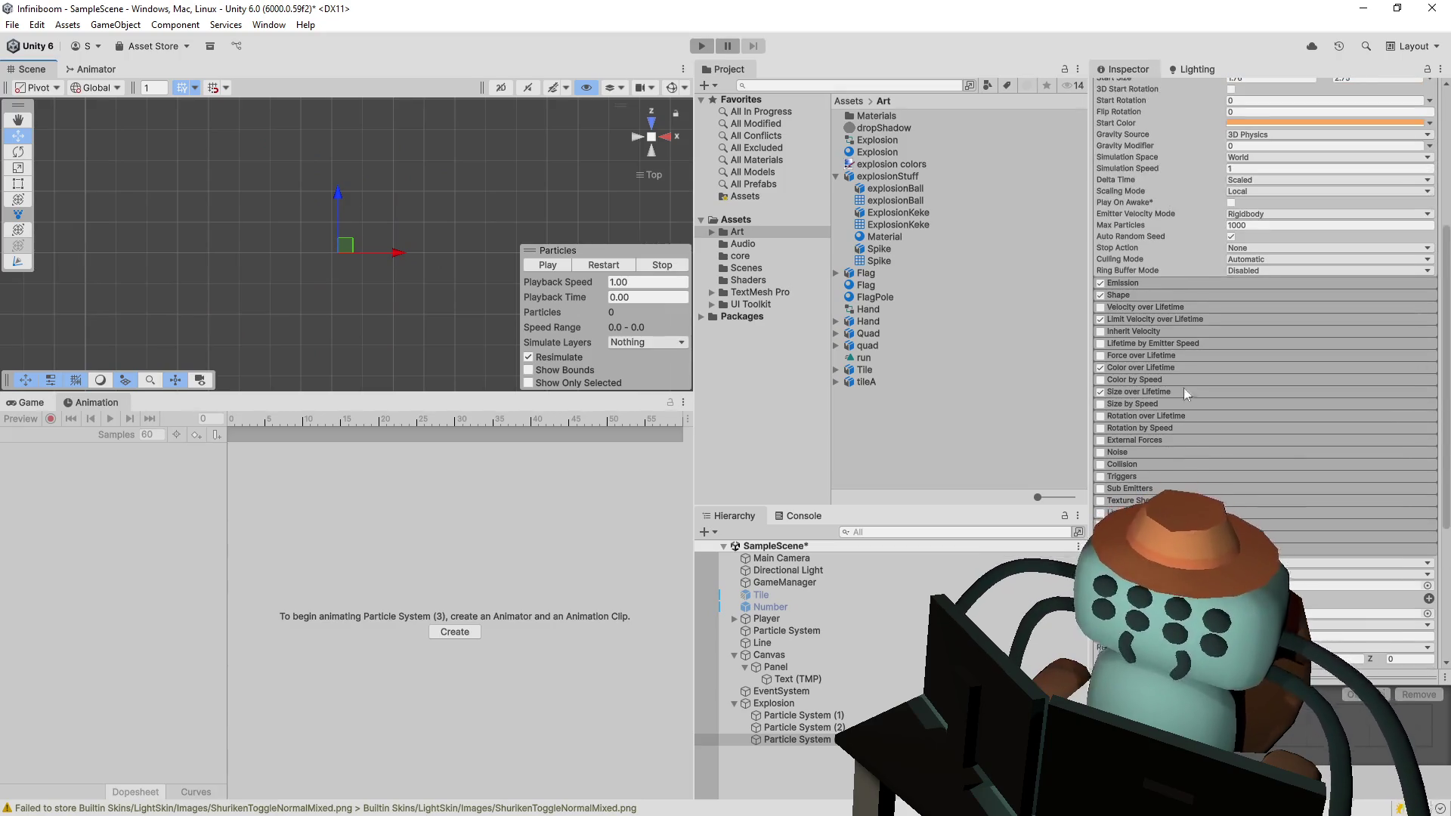
{"action": "left_click", "coordinate": [1100, 368]}
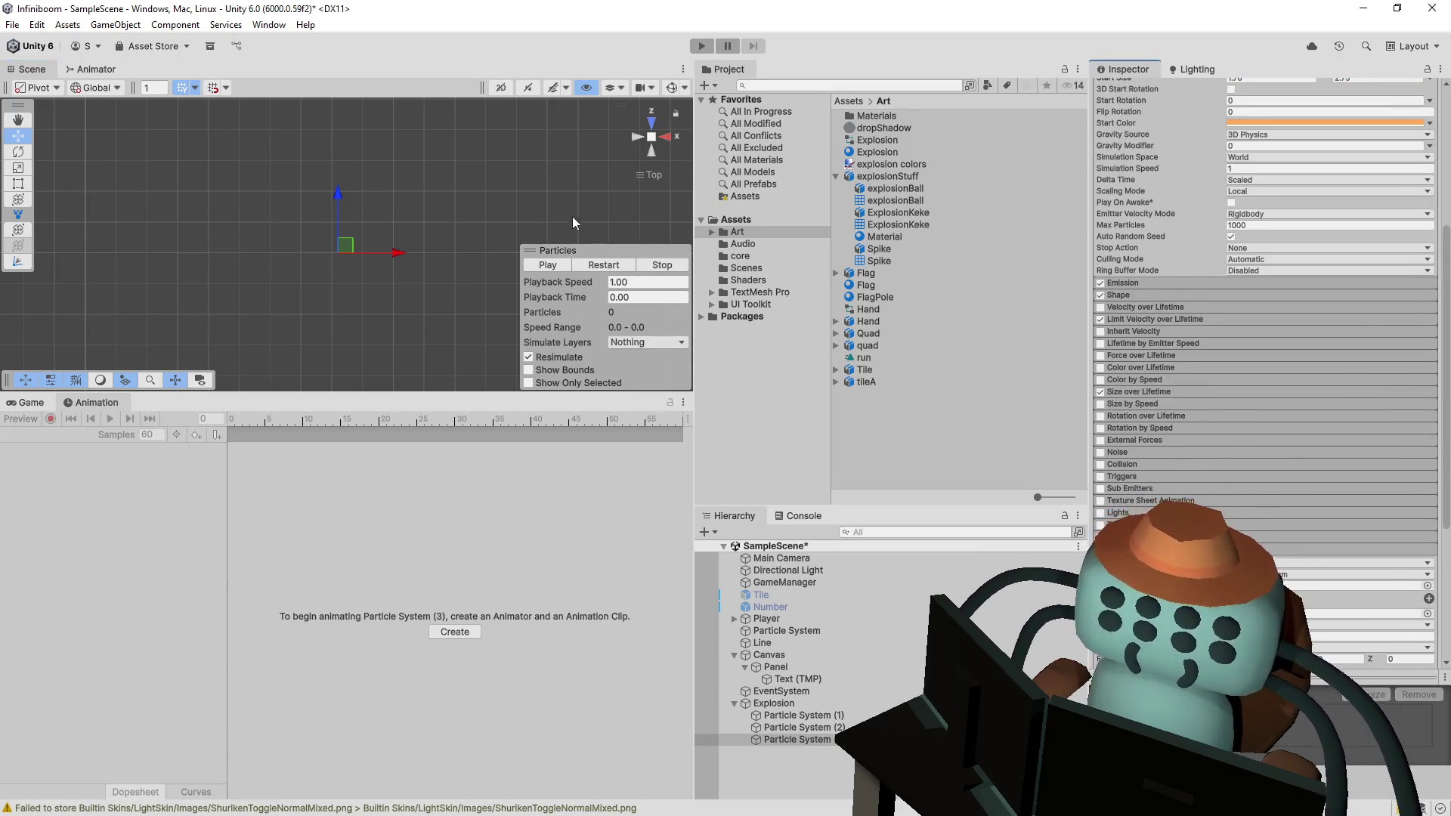
{"action": "left_click", "coordinate": [595, 265]}
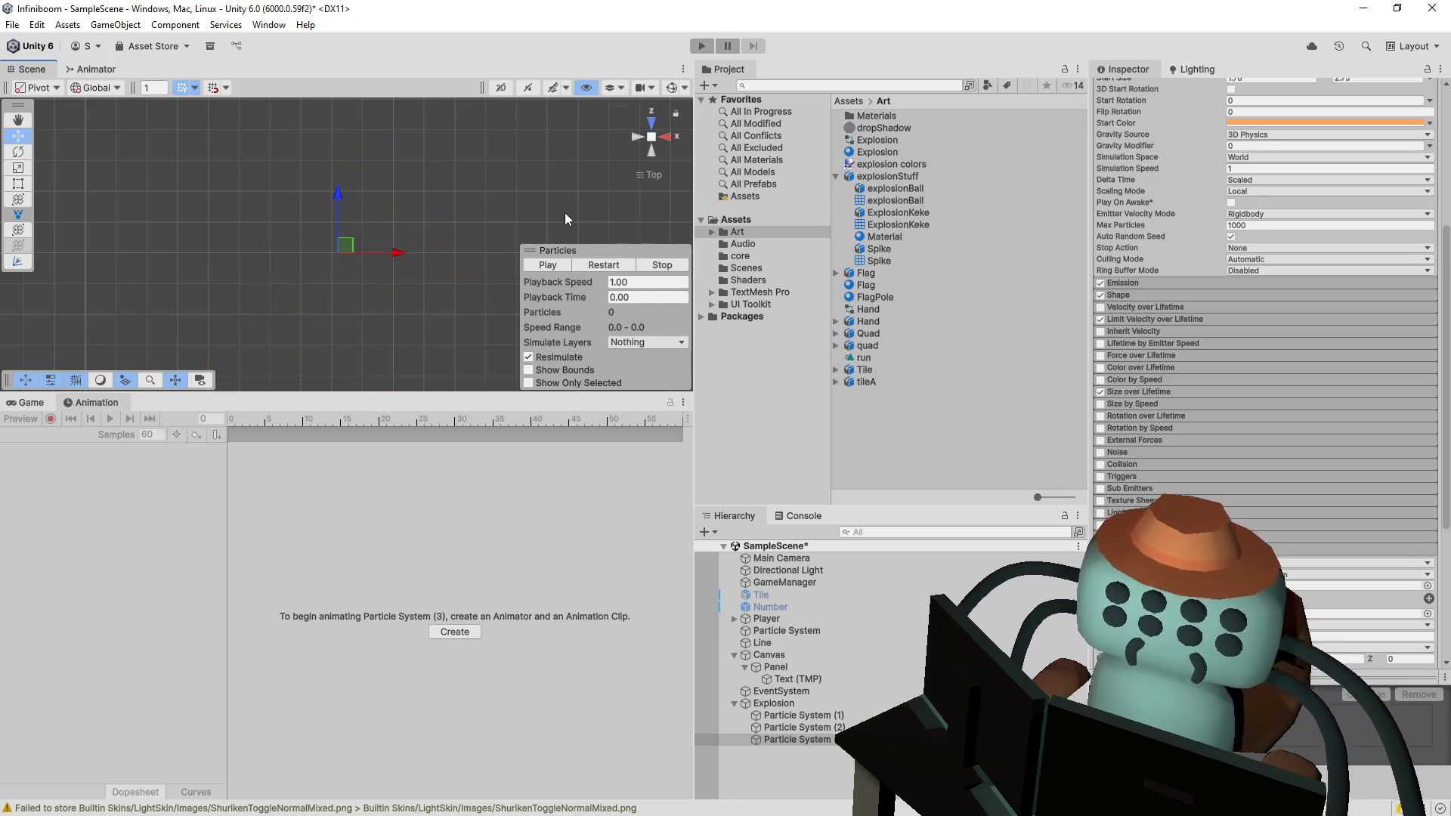
{"action": "left_click_drag", "start_coordinate": [481, 166], "coordinate": [441, 178]}
{"action": "left_click", "coordinate": [601, 266]}
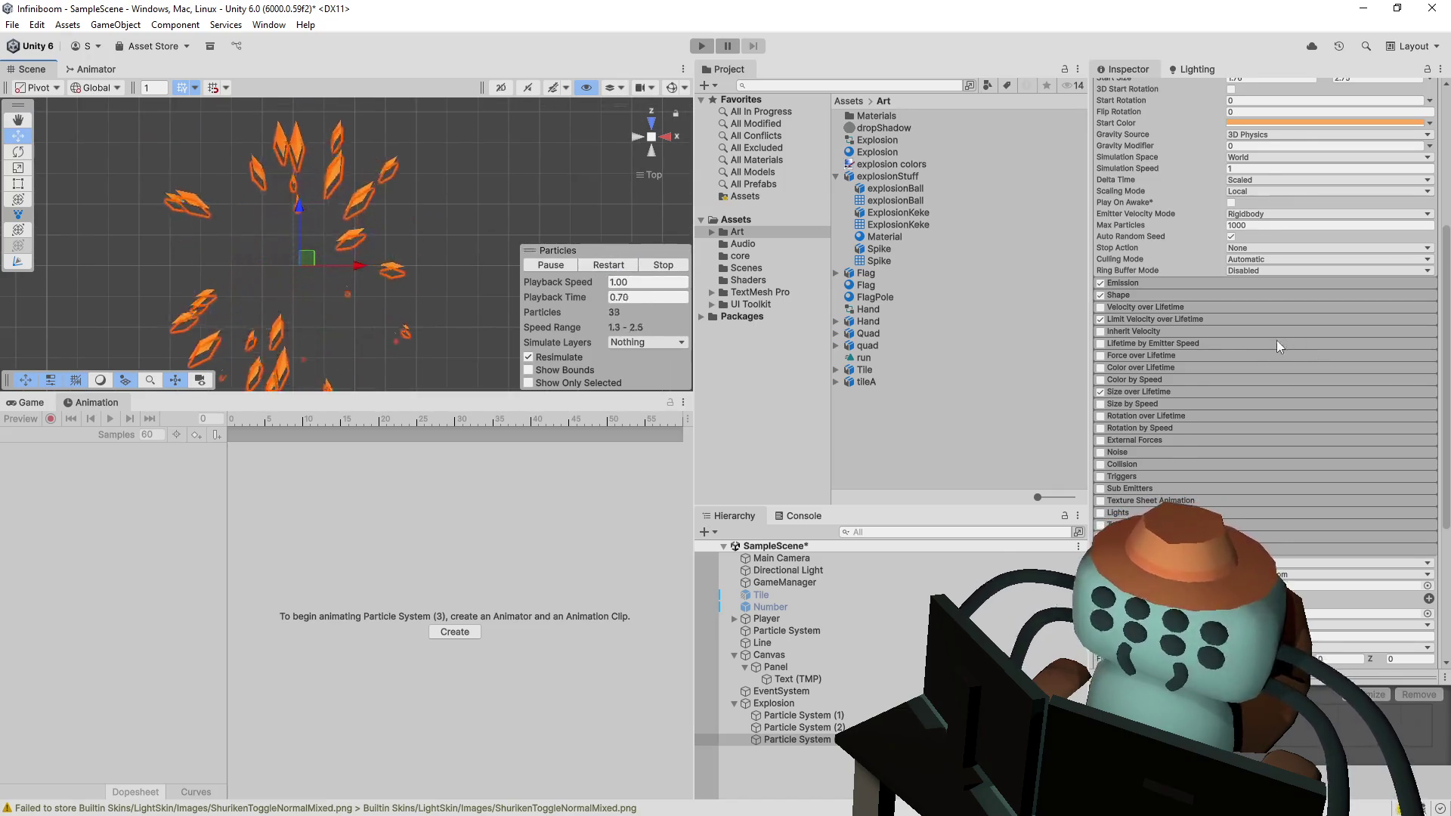
- Change the spike emitter's Shape to Hemisphere and replay the explosion
{"action": "scroll", "coordinate": [1279, 340], "scroll_direction": "up", "scroll_amount": 1}
{"action": "left_click", "coordinate": [1164, 324]}
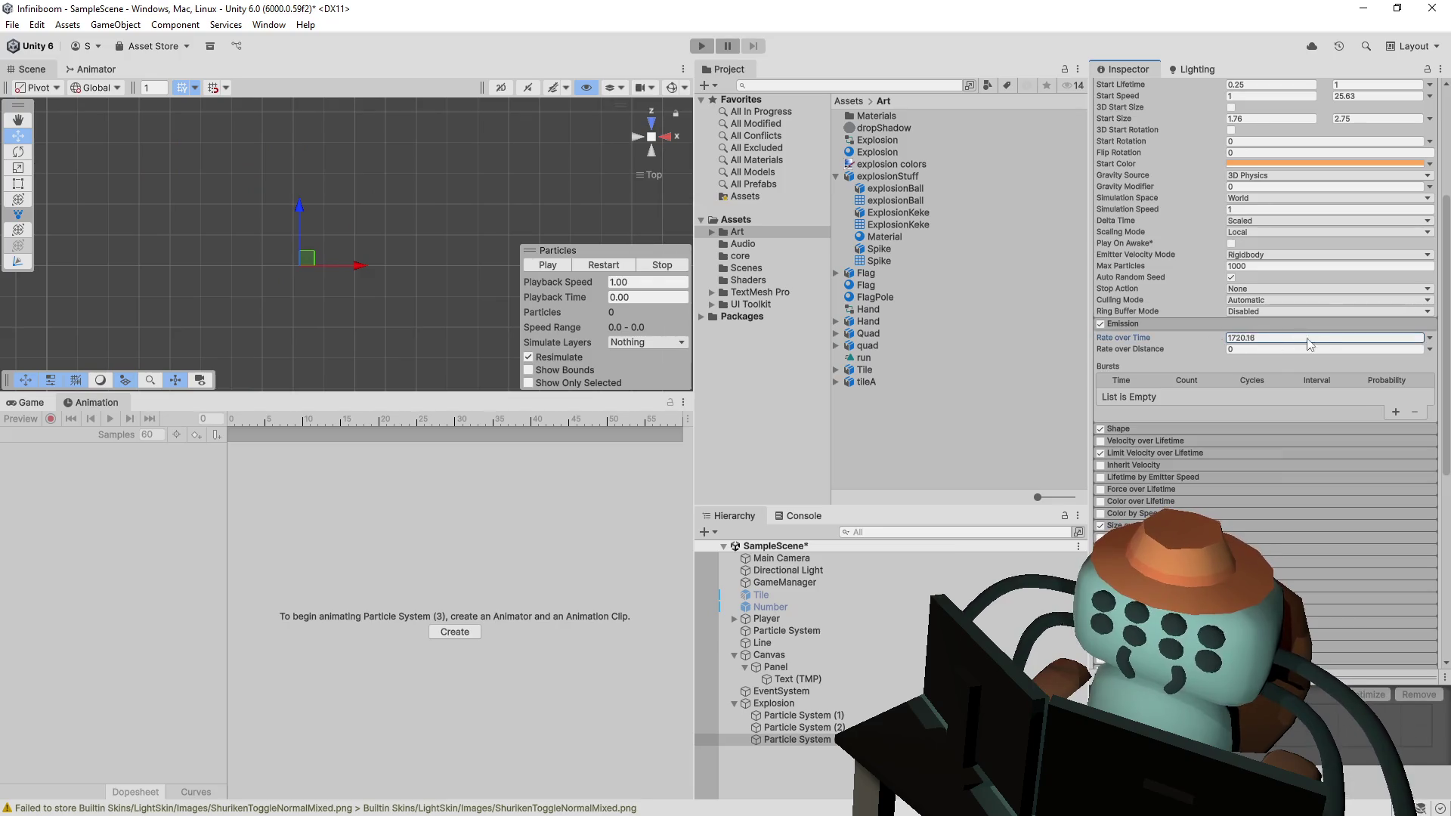
{"action": "left_click", "coordinate": [1138, 429]}
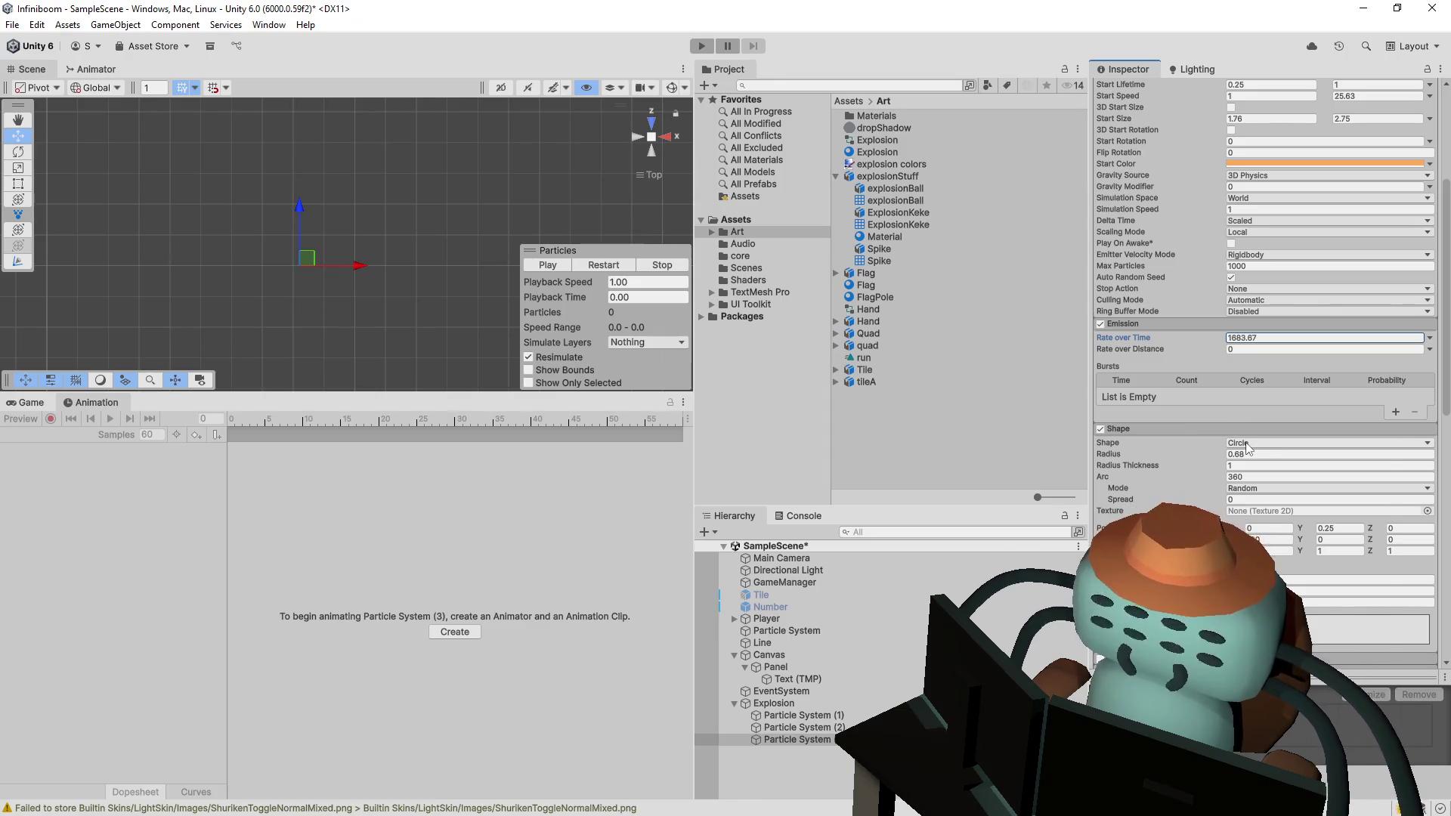
{"action": "left_click", "coordinate": [1253, 445]}
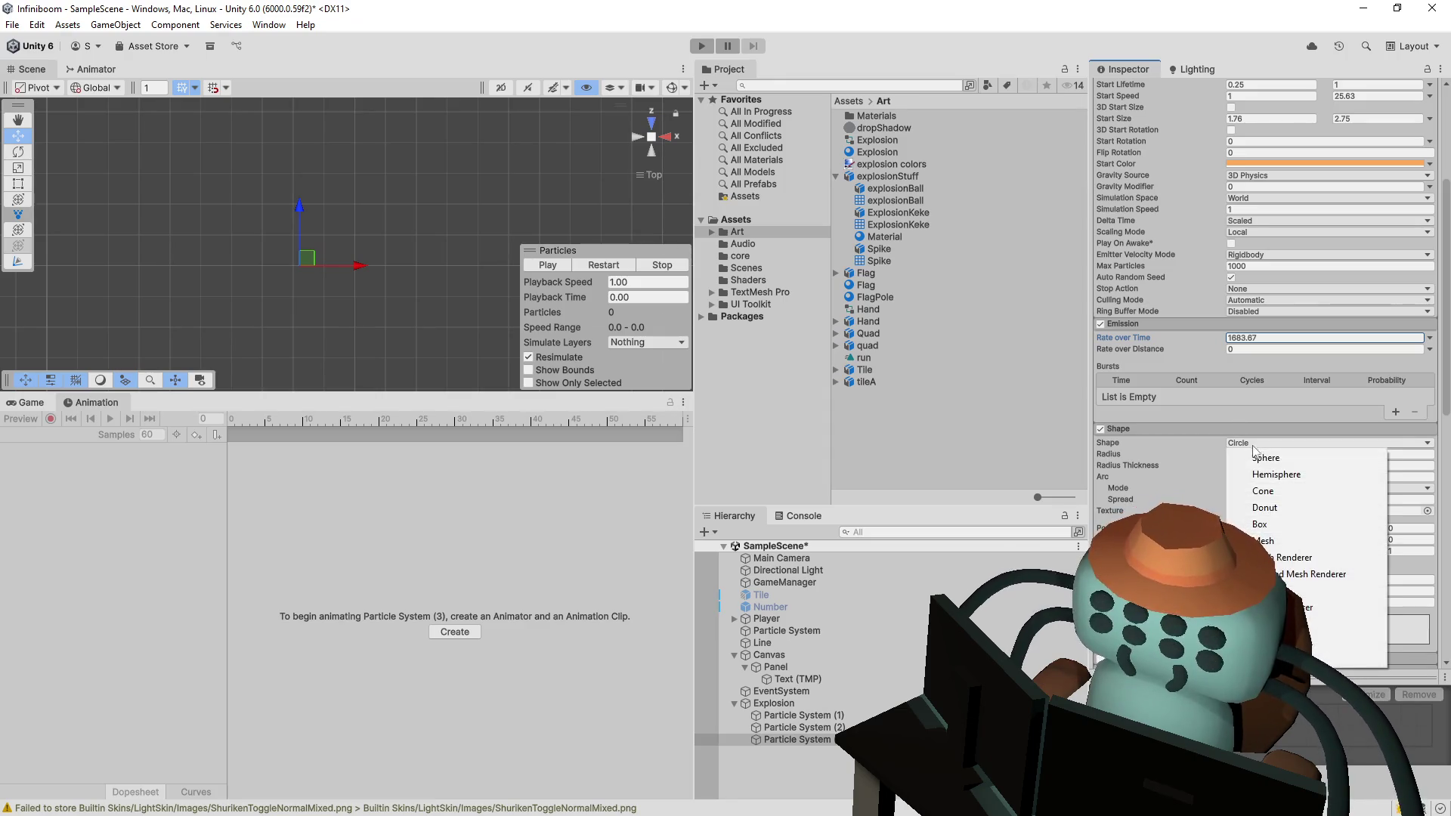
{"action": "left_click", "coordinate": [1297, 476]}
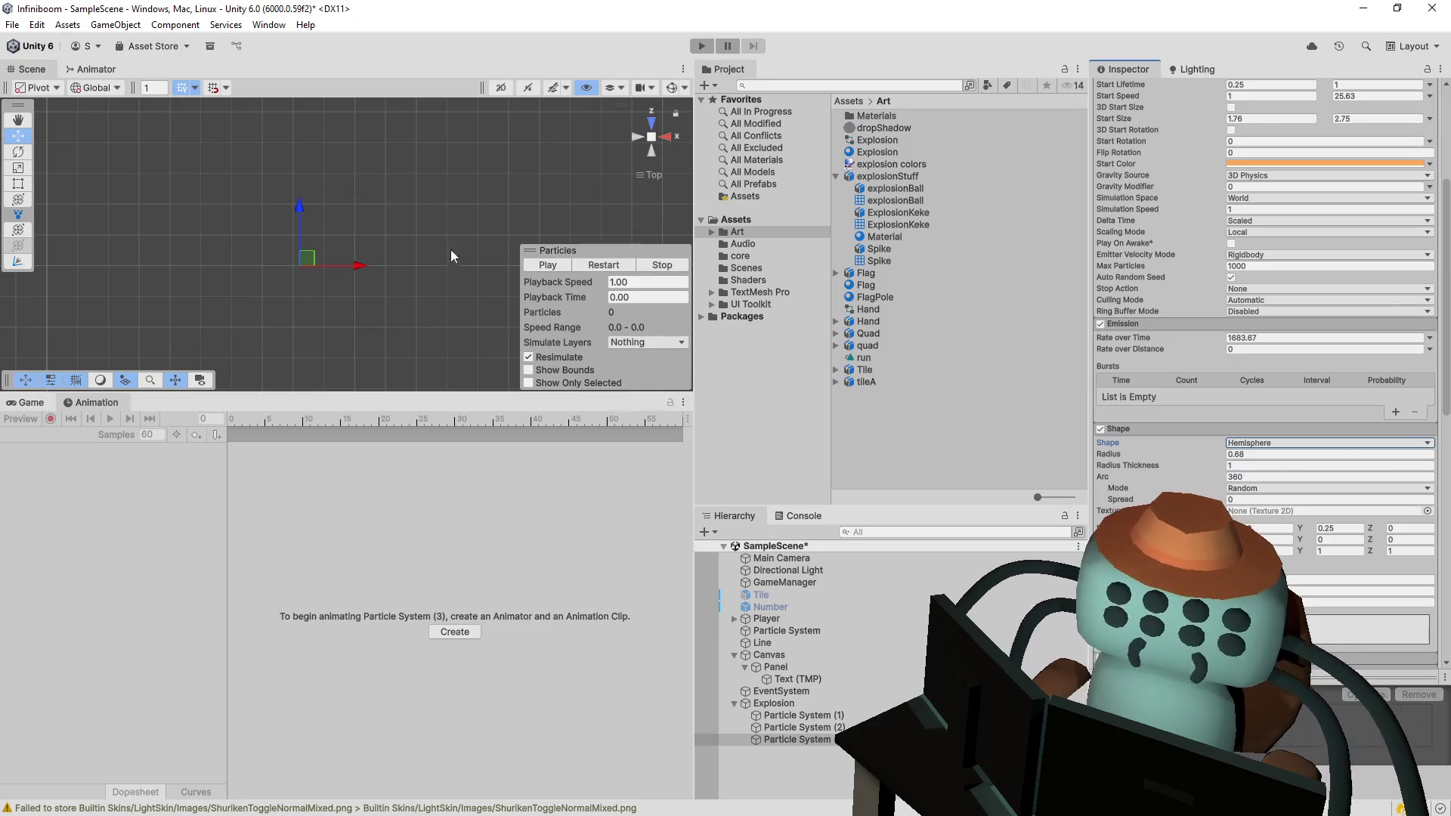
{"action": "left_click", "coordinate": [603, 266]}
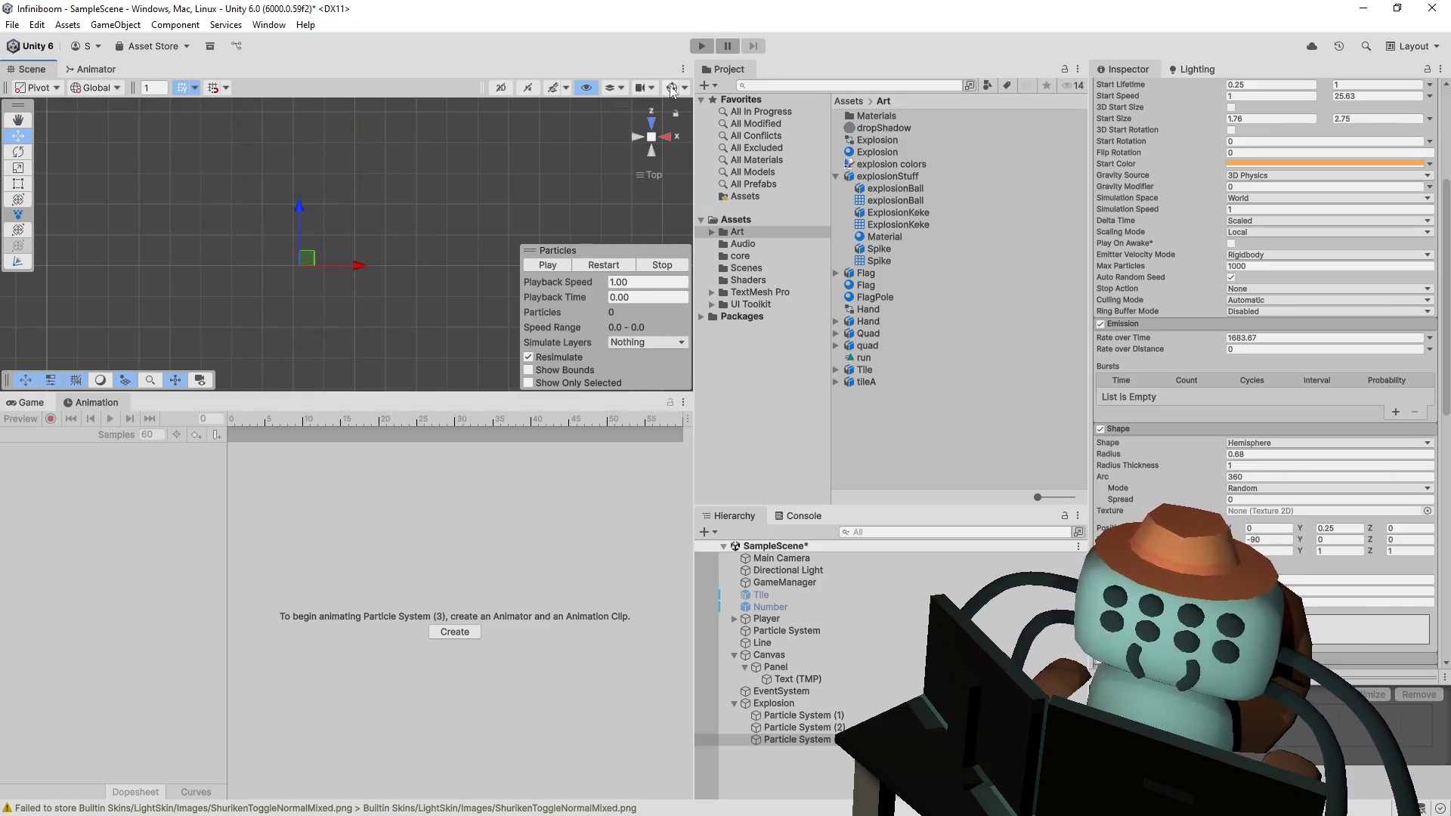
{"action": "left_click", "coordinate": [609, 268]}
- Orbit the Scene view into a straight-down Top view and replay the burst several times
{"action": "left_click_drag", "start_coordinate": [383, 244], "coordinate": [318, 605]}
{"action": "left_click_drag", "start_coordinate": [287, 793], "coordinate": [633, 182]}
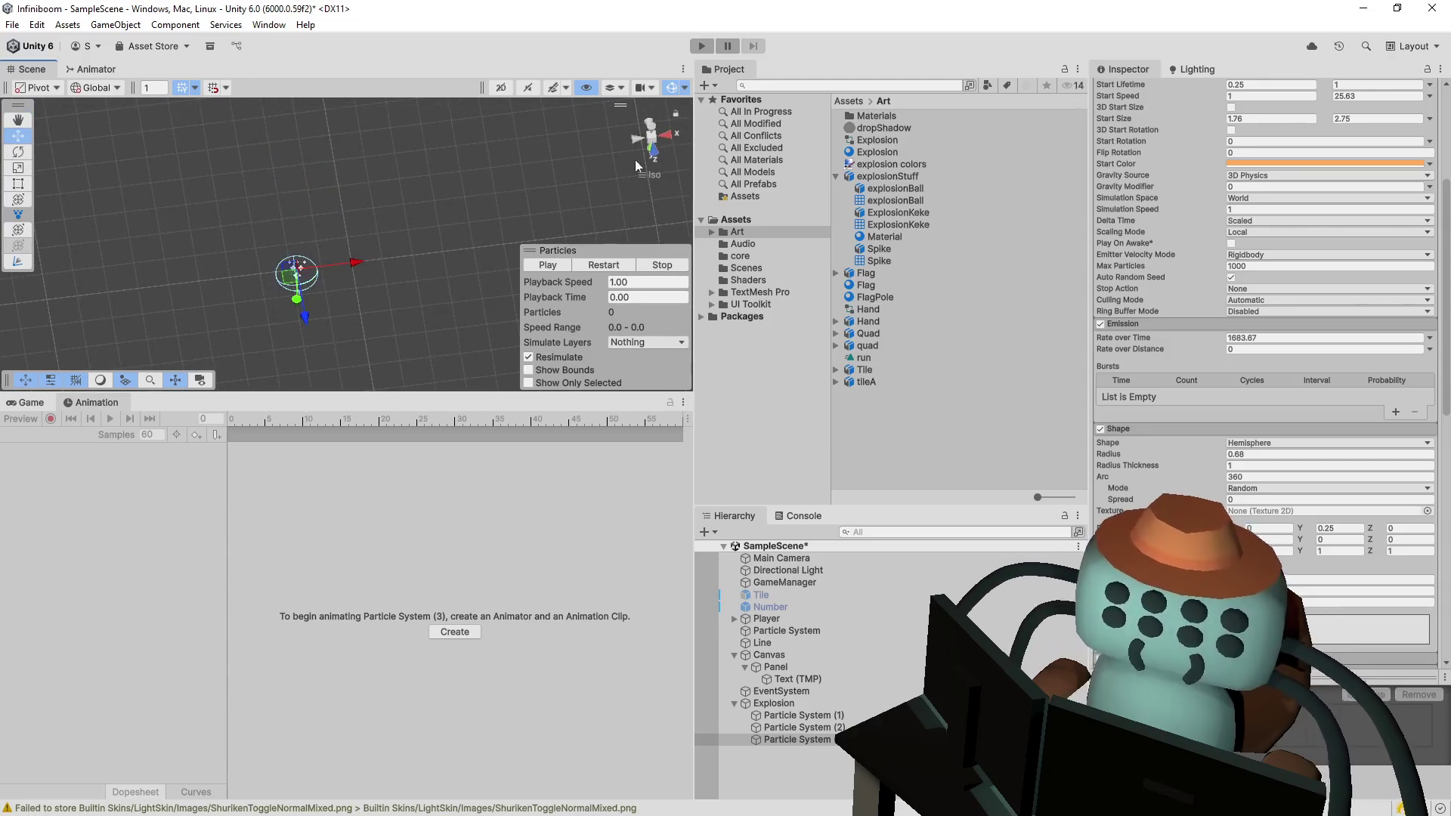
{"action": "left_click", "coordinate": [655, 151]}
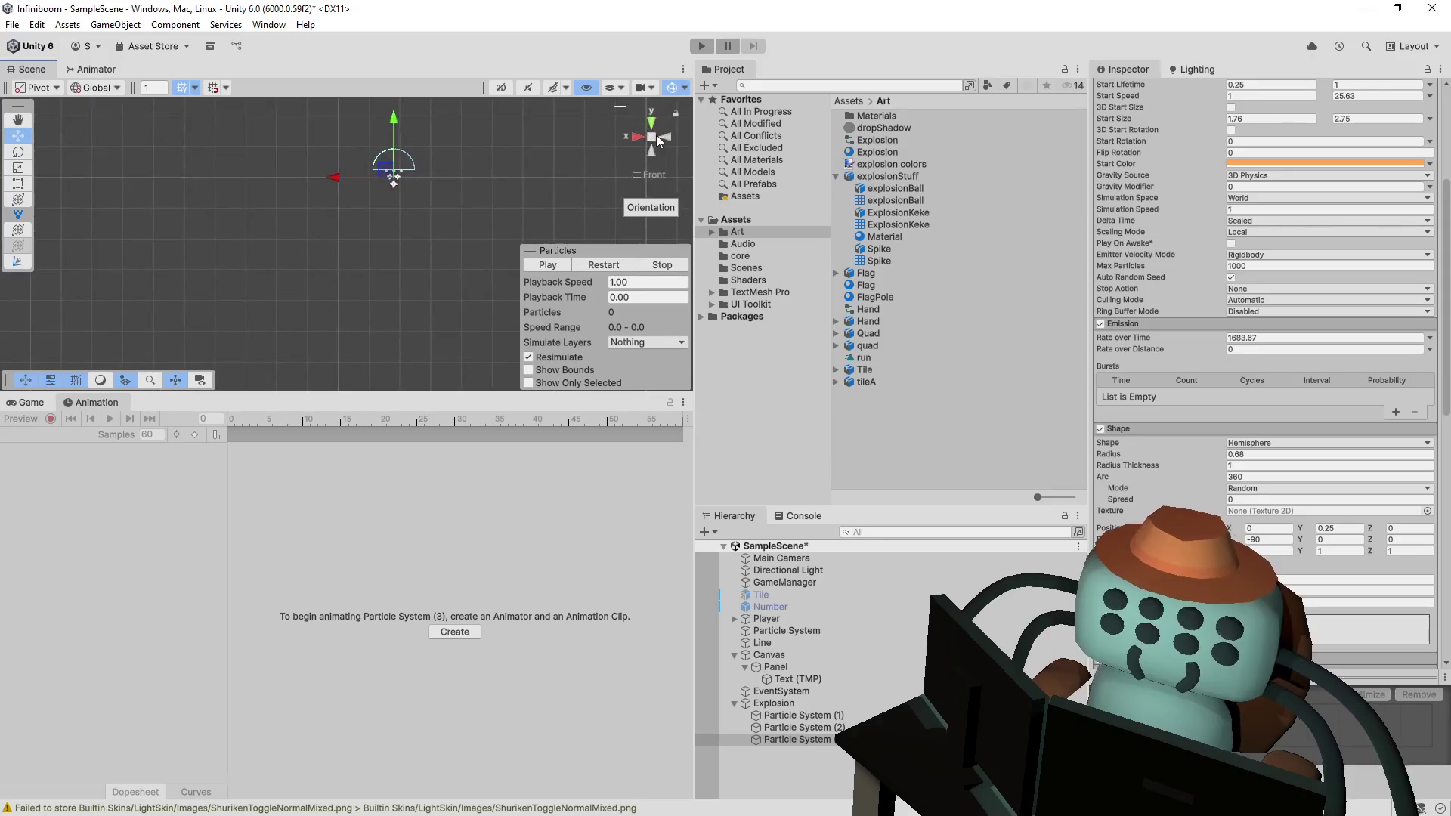
{"action": "left_click", "coordinate": [617, 263]}
{"action": "left_click", "coordinate": [617, 264]}
{"action": "left_click", "coordinate": [616, 266]}
{"action": "left_click", "coordinate": [616, 266]}
{"action": "left_click", "coordinate": [617, 266]}
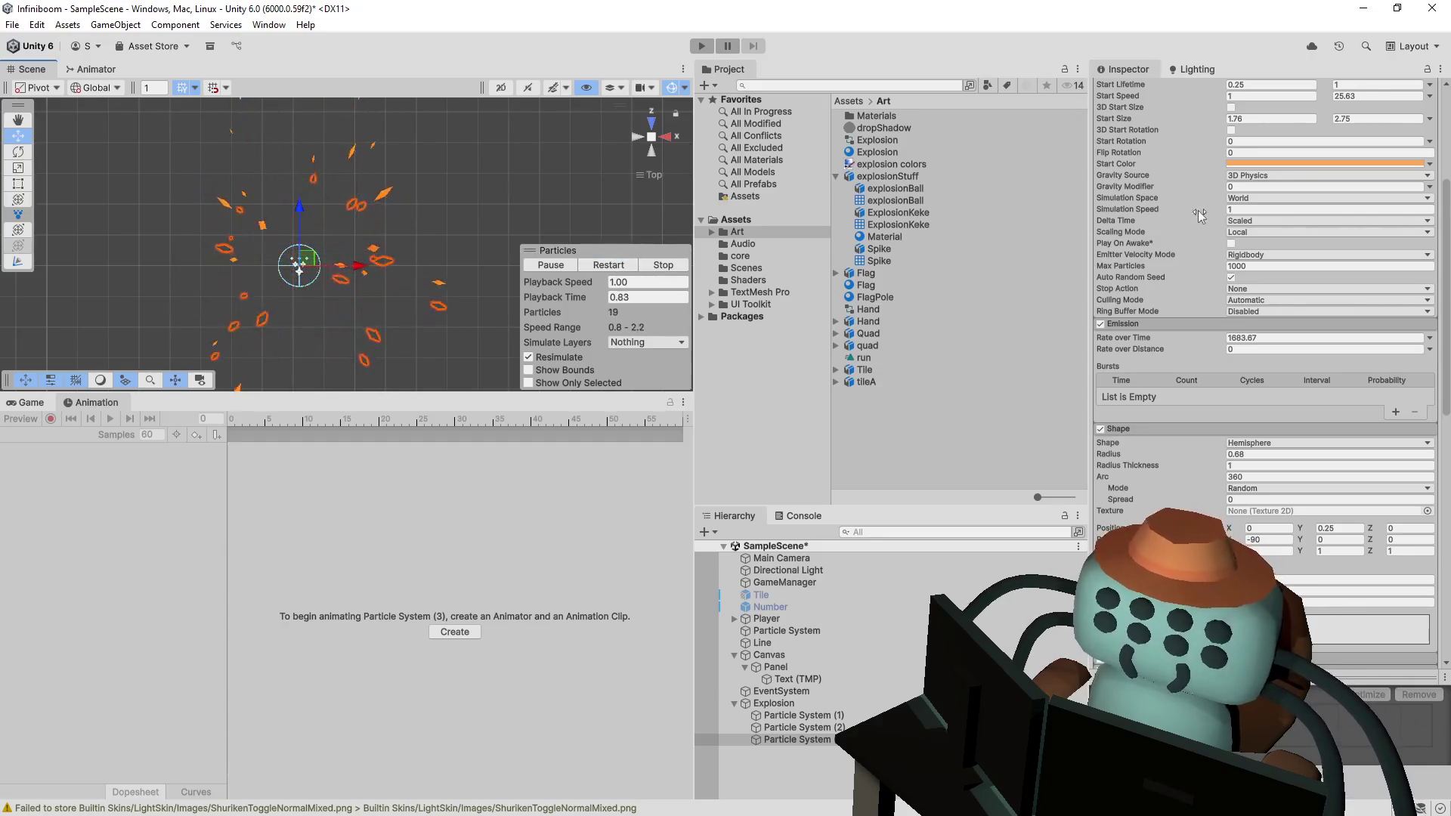
{"action": "scroll", "coordinate": [1199, 208], "scroll_direction": "up", "scroll_amount": 5}
{"action": "scroll", "coordinate": [1235, 496], "scroll_direction": "down", "scroll_amount": 2}
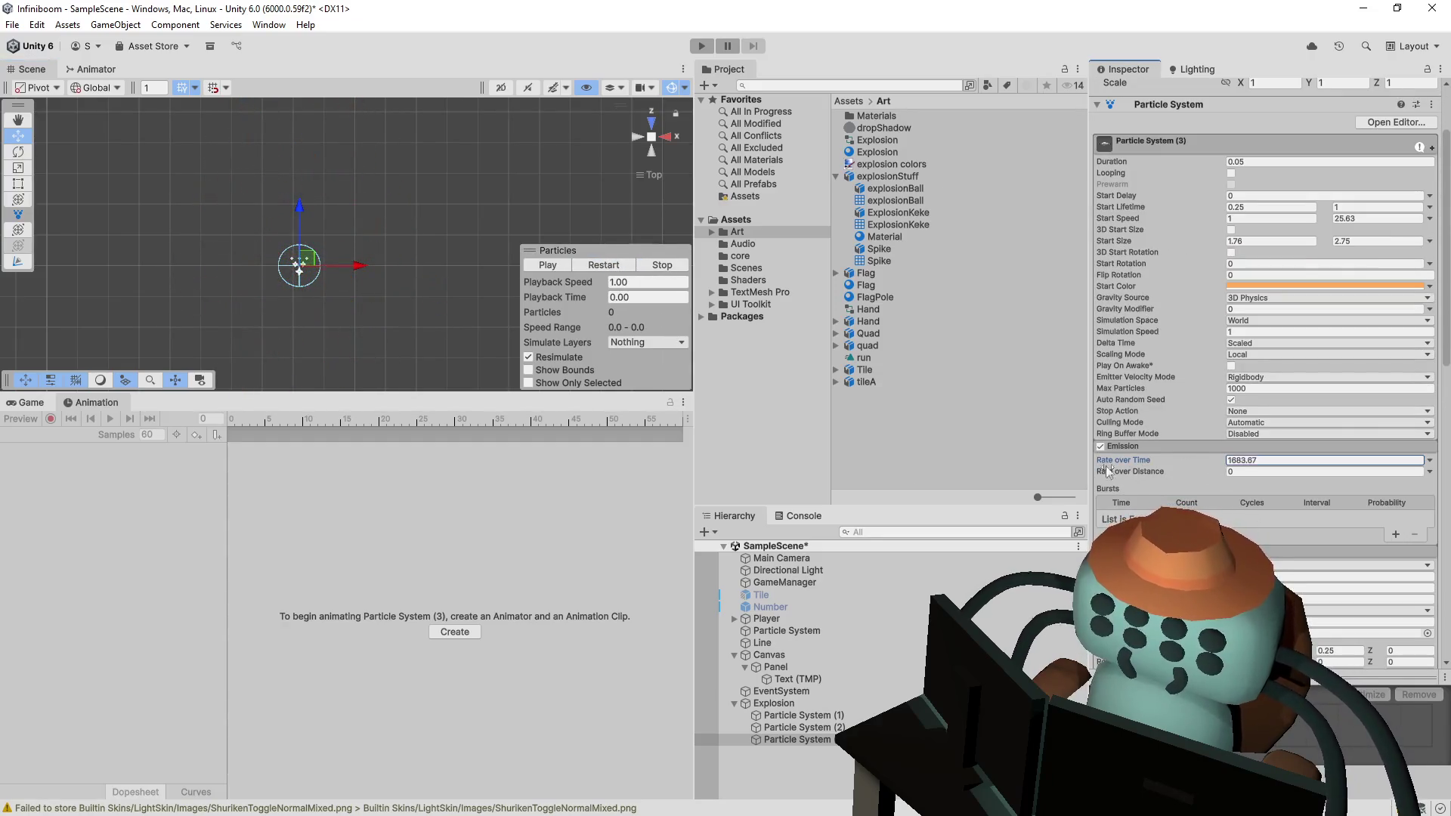
- Make the particles start yellow and adjust Emission Rate over Time, previewing the burst
{"action": "left_click_drag", "start_coordinate": [1160, 469], "coordinate": [1398, 476]}
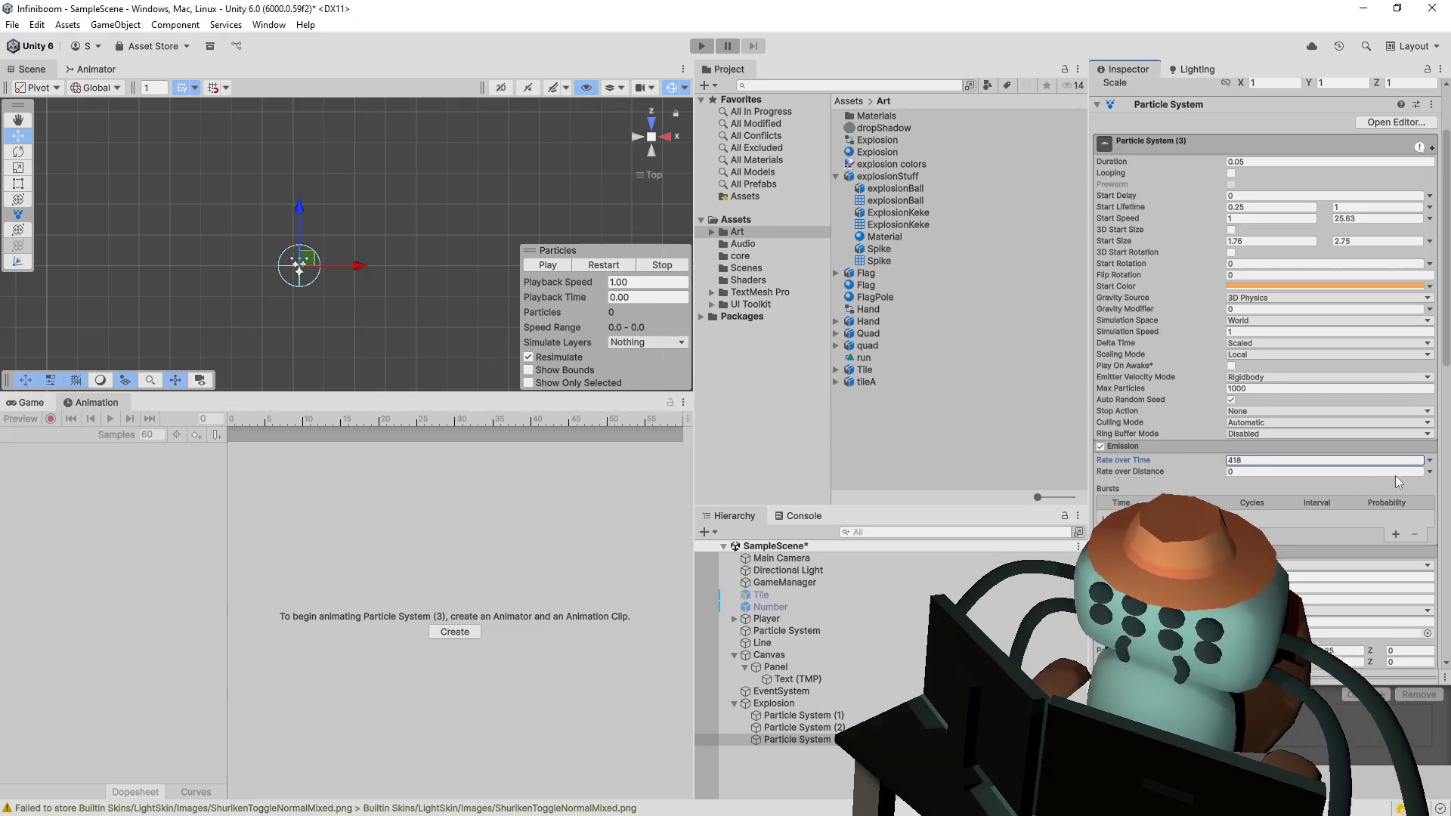
{"action": "left_click", "coordinate": [1272, 286]}
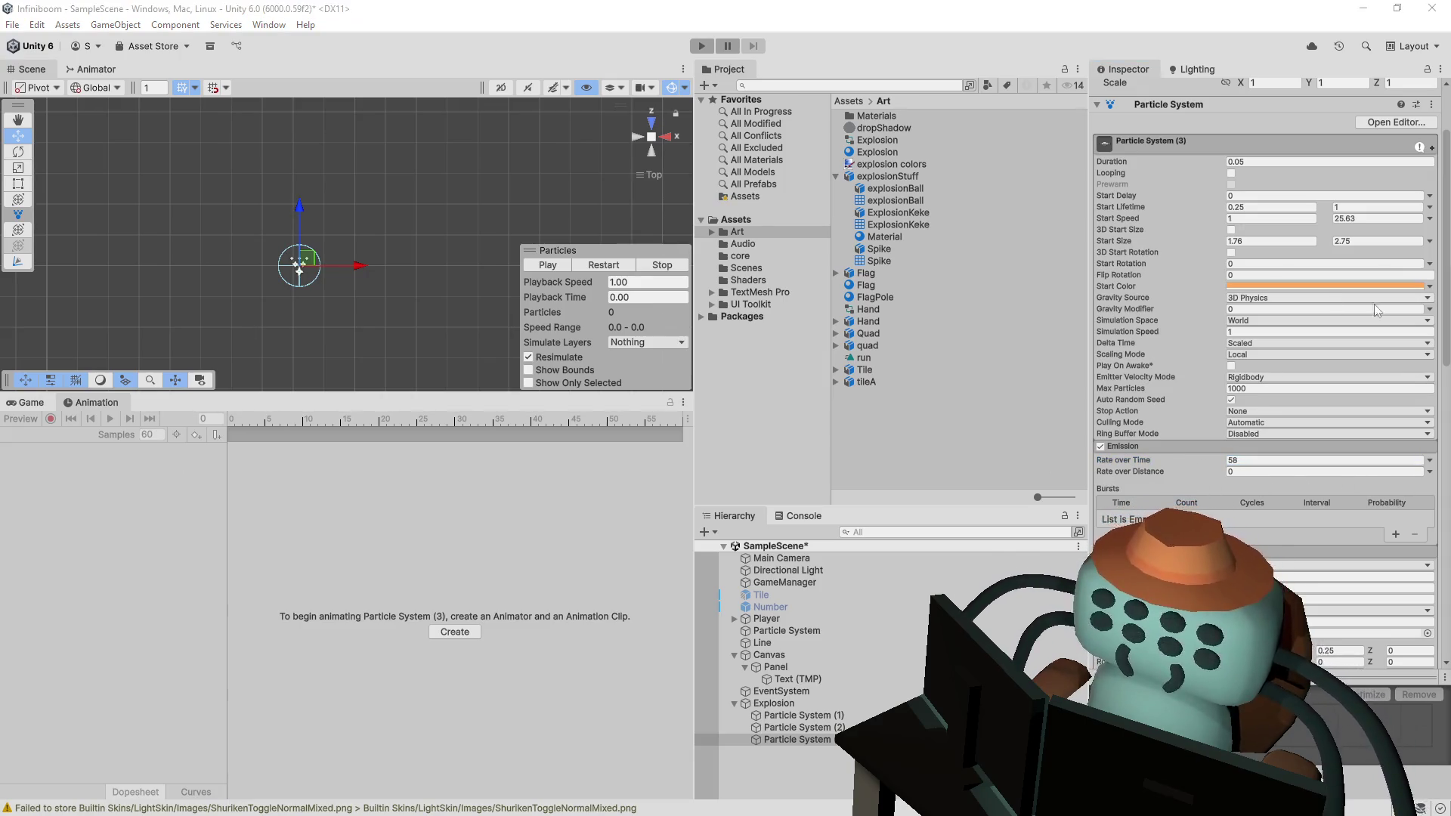
{"action": "left_click", "coordinate": [605, 265]}
{"action": "left_click_drag", "start_coordinate": [1213, 461], "coordinate": [1355, 469]}
{"action": "left_click", "coordinate": [604, 265]}
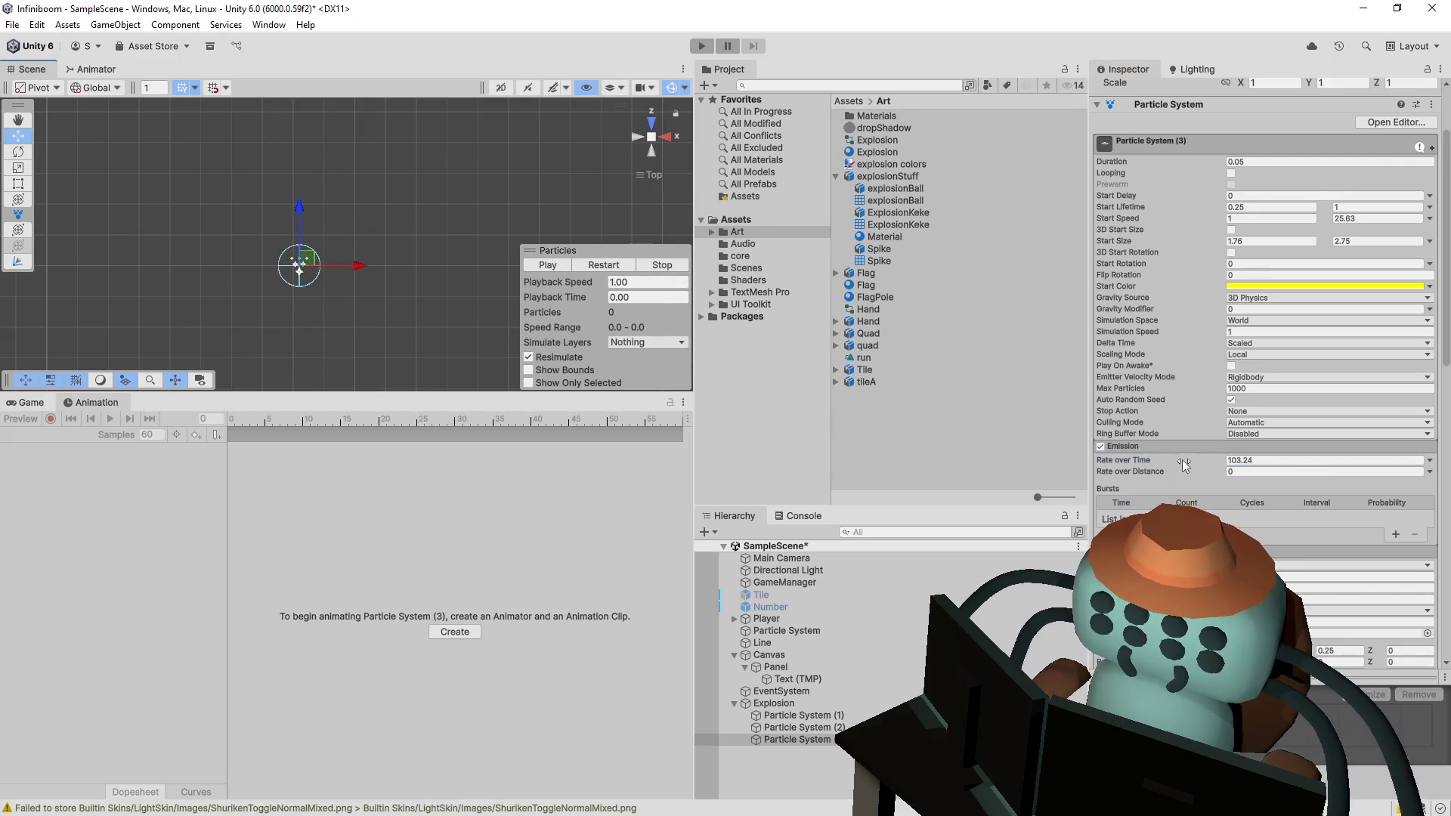
- Set Emission Rate over Time to 691.8 and replay the sparser burst several times
{"action": "left_click_drag", "start_coordinate": [260, 469], "coordinate": [737, 213]}
{"action": "left_click", "coordinate": [612, 266]}
{"action": "left_click", "coordinate": [614, 266]}
{"action": "left_click", "coordinate": [616, 266]}
{"action": "left_click", "coordinate": [619, 266]}
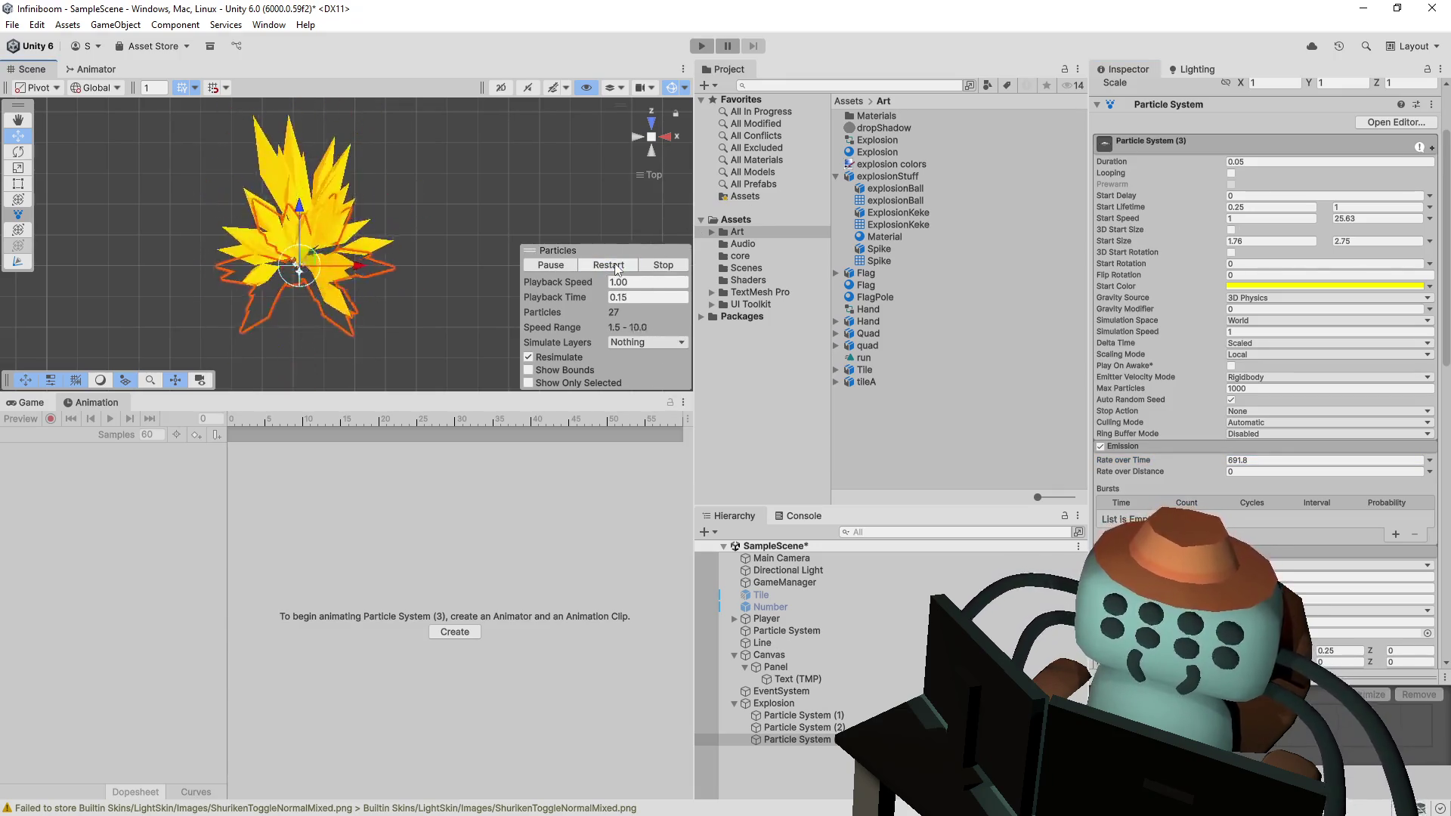
{"action": "scroll", "coordinate": [1270, 303], "scroll_direction": "down", "scroll_amount": 1}
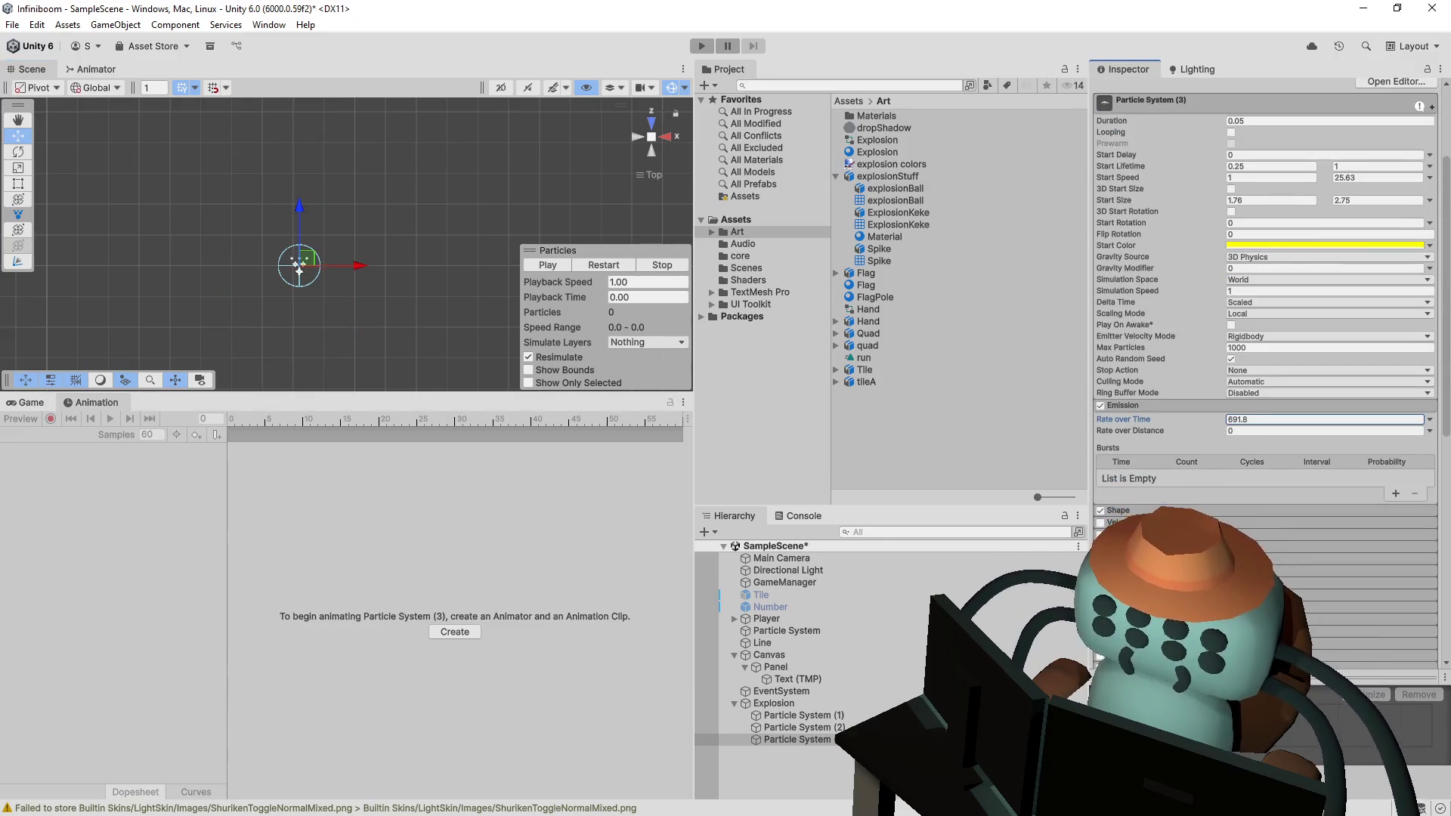
- Expand the Shape module's settings and replay the explosion preview
{"action": "left_click", "coordinate": [1119, 511]}
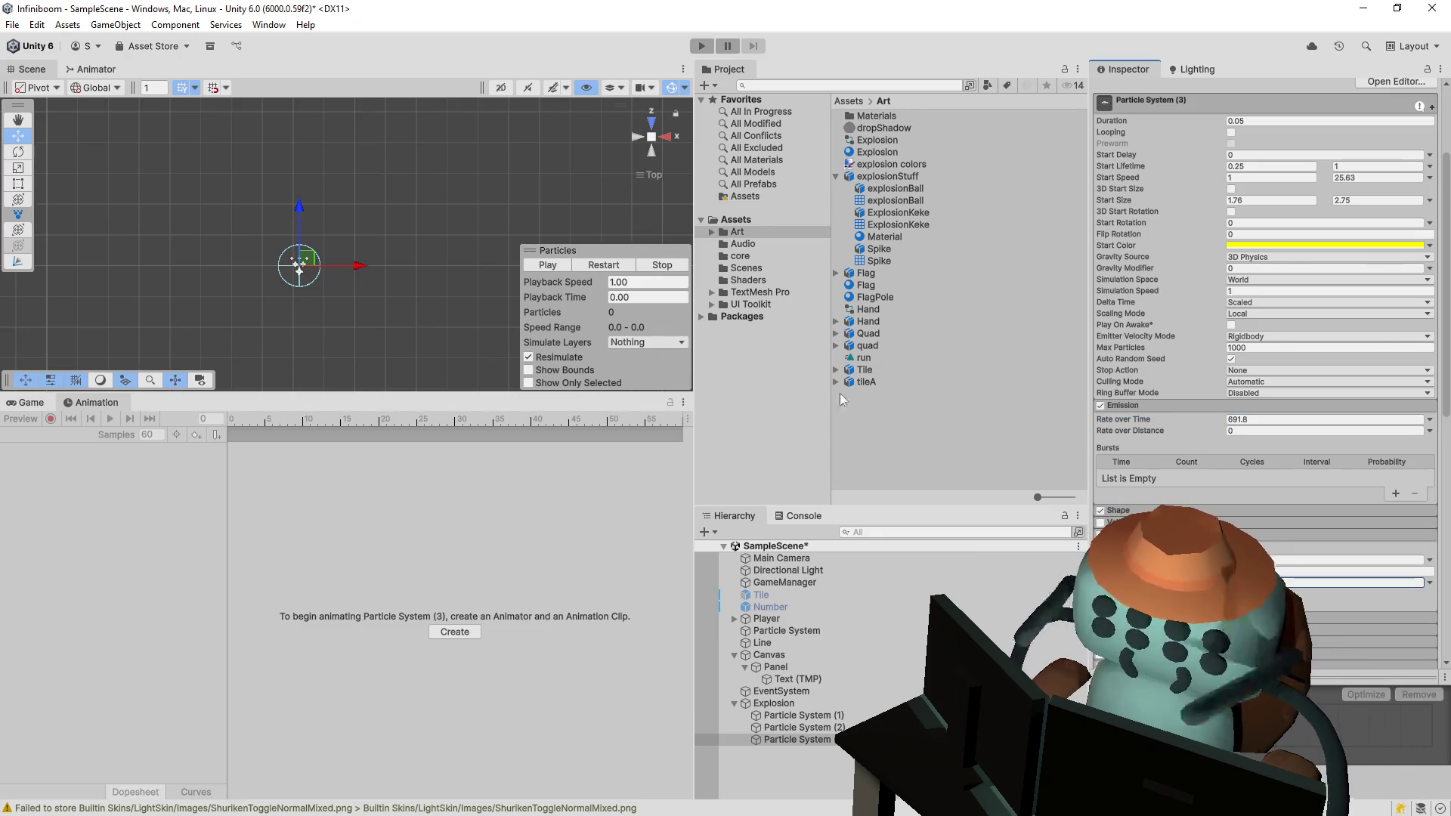
{"action": "left_click", "coordinate": [593, 266]}
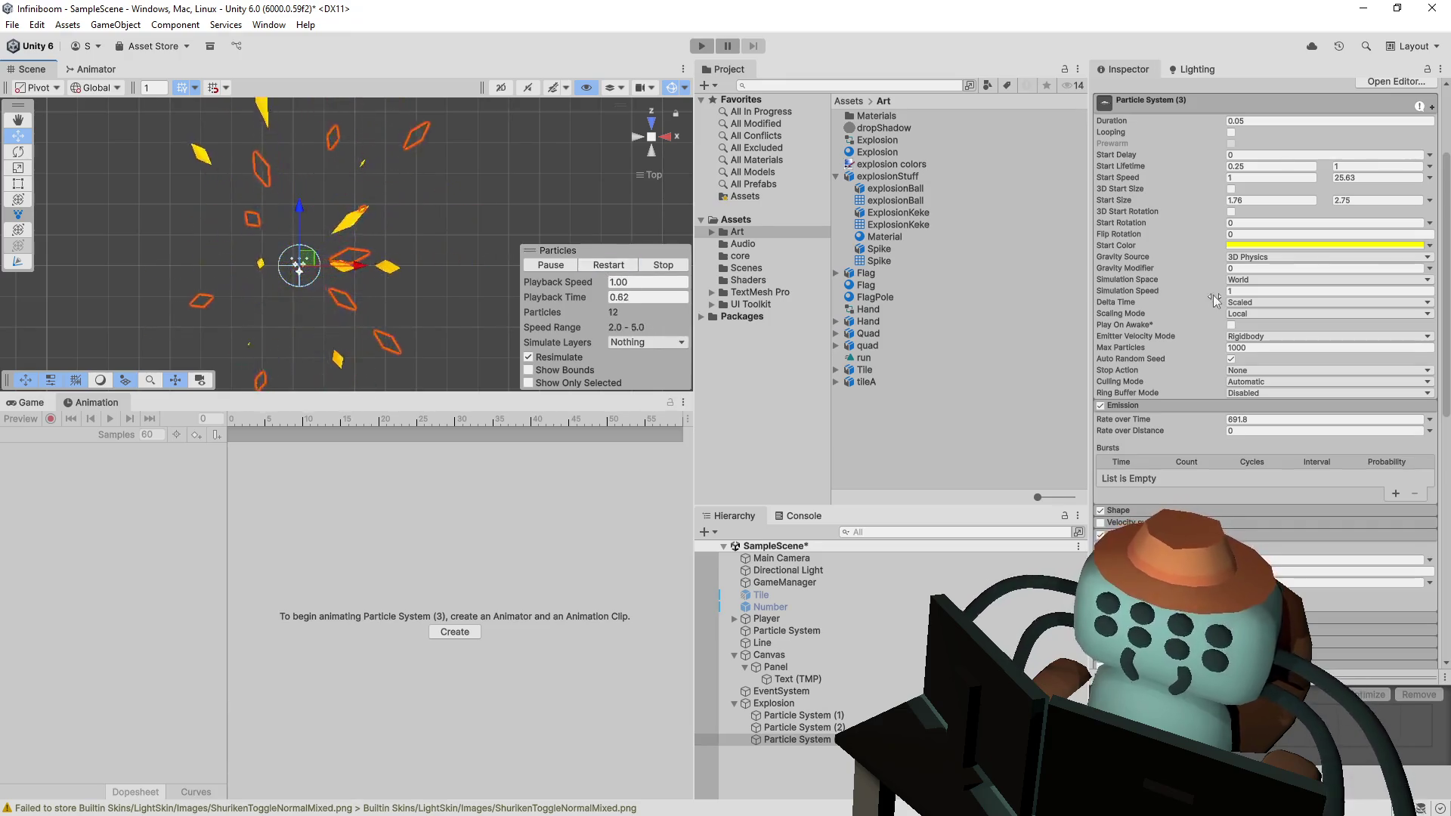
{"action": "scroll", "coordinate": [1277, 310], "scroll_direction": "up", "scroll_amount": 4}
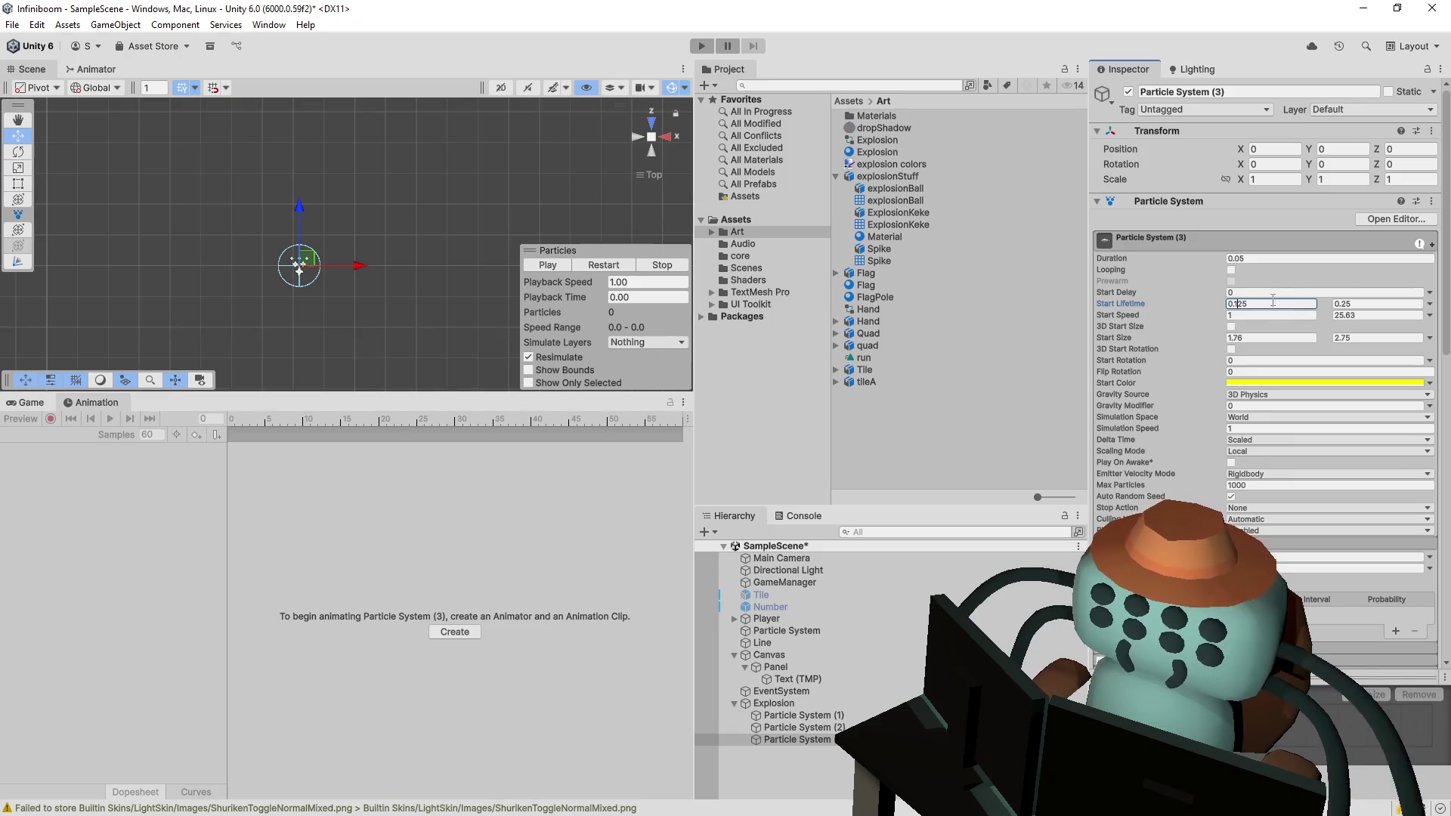
- Shorten Start Lifetime to 0.125–0.5 and replay the explosion
{"action": "left_click", "coordinate": [590, 266]}
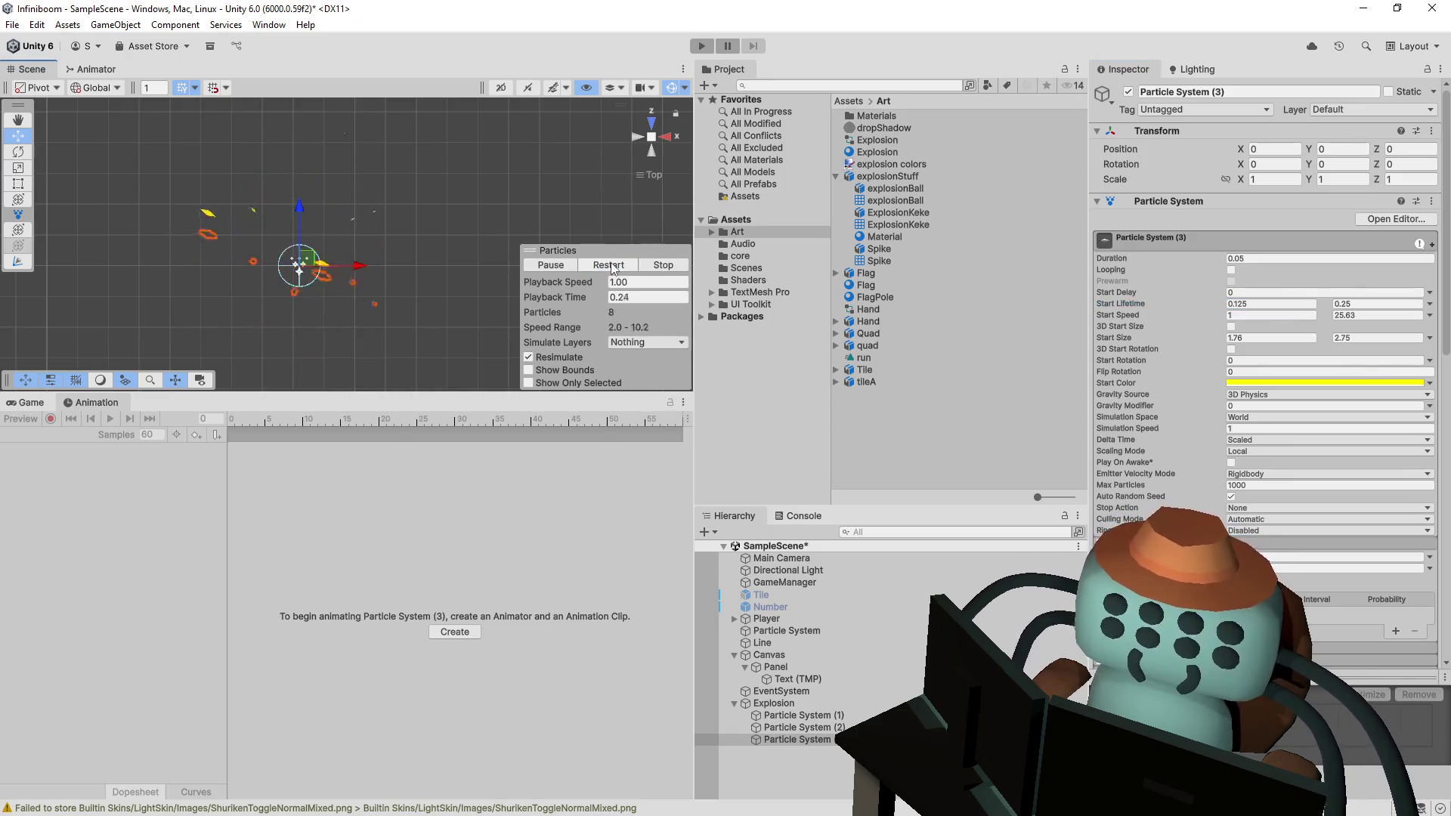
{"action": "left_click", "coordinate": [610, 266]}
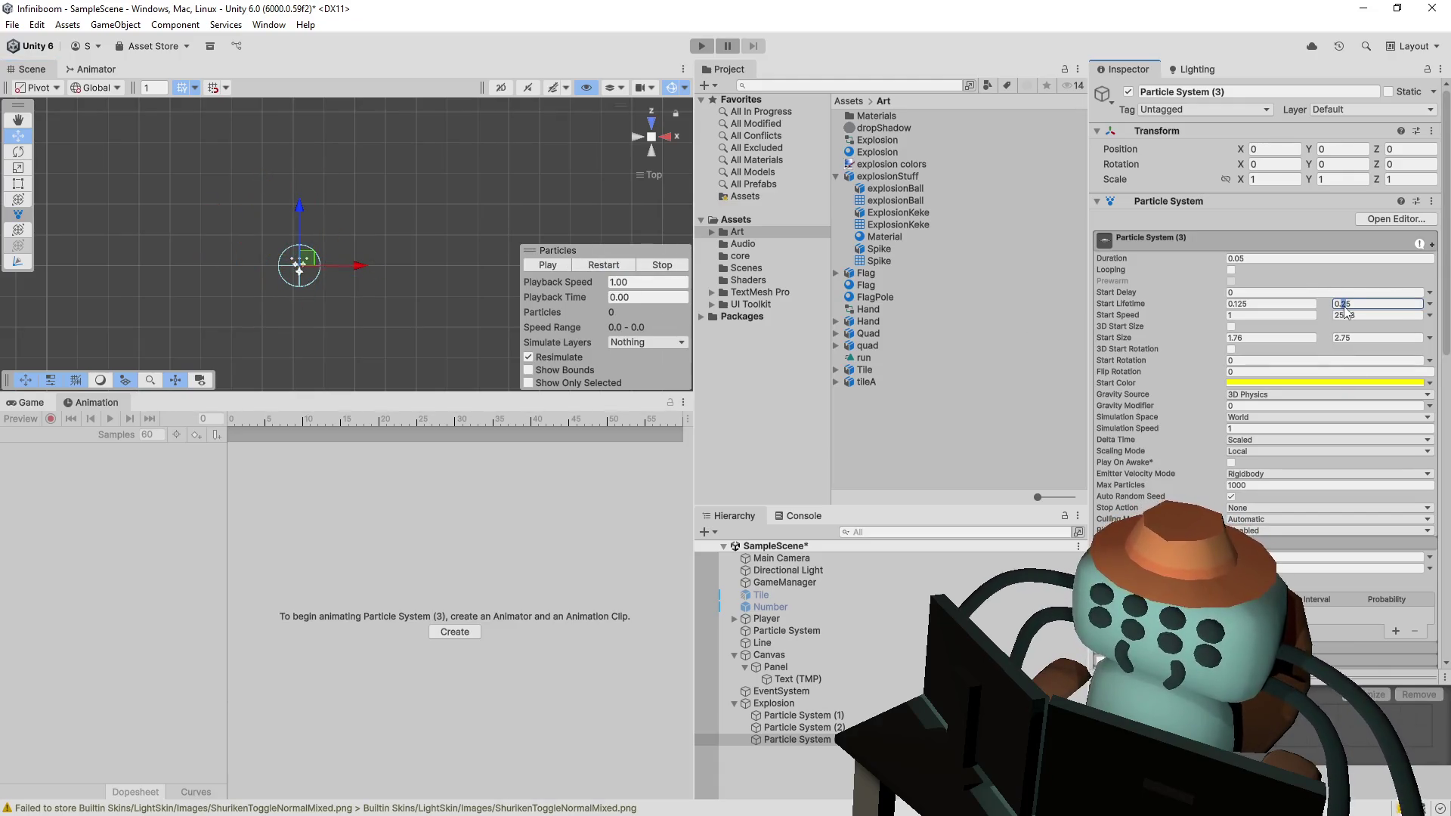
{"action": "type", "text": "0.5"}
{"action": "left_click", "coordinate": [605, 266]}
{"action": "left_click", "coordinate": [605, 266]}
{"action": "left_click", "coordinate": [605, 266]}
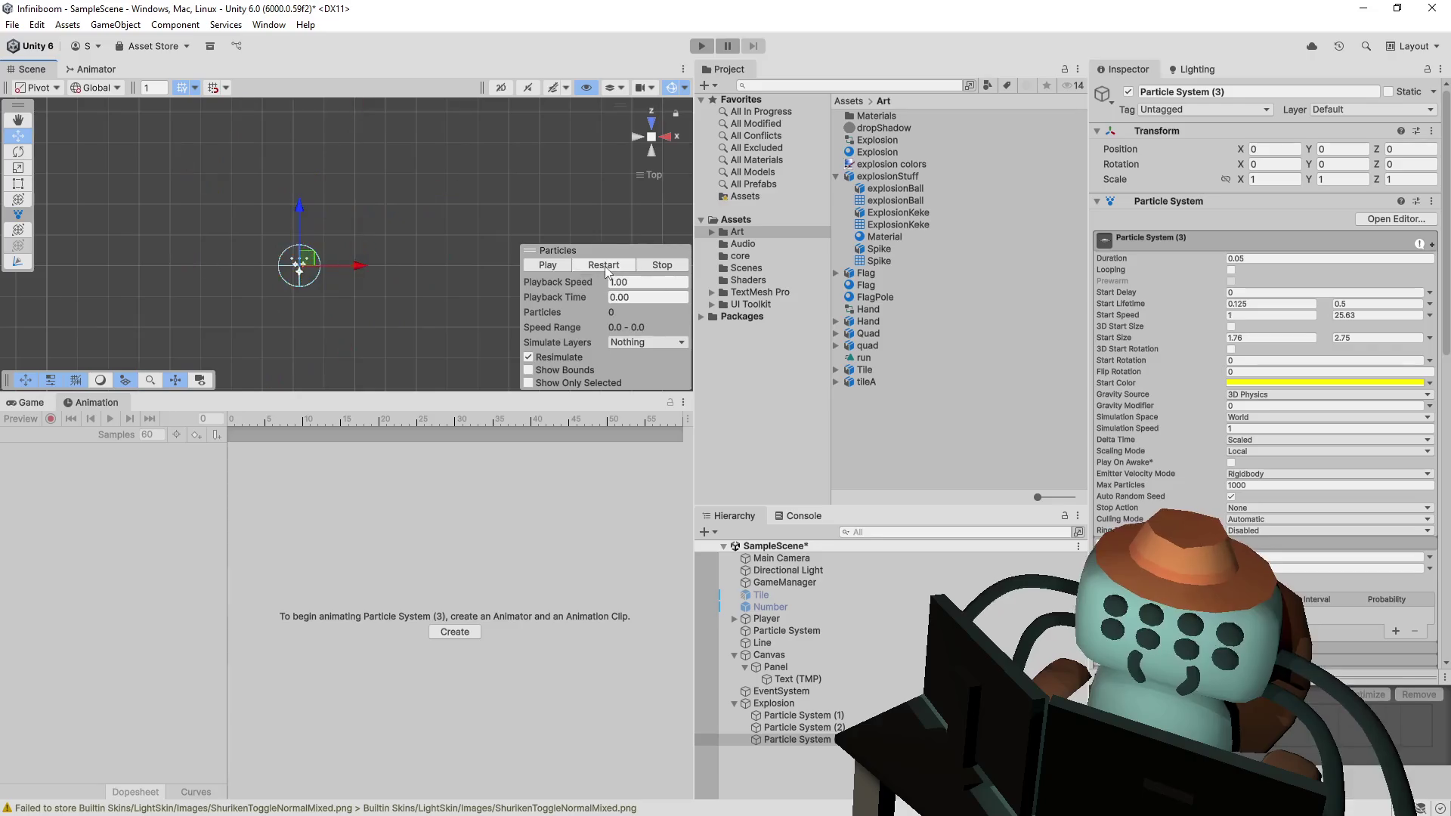
{"action": "left_click", "coordinate": [604, 266]}
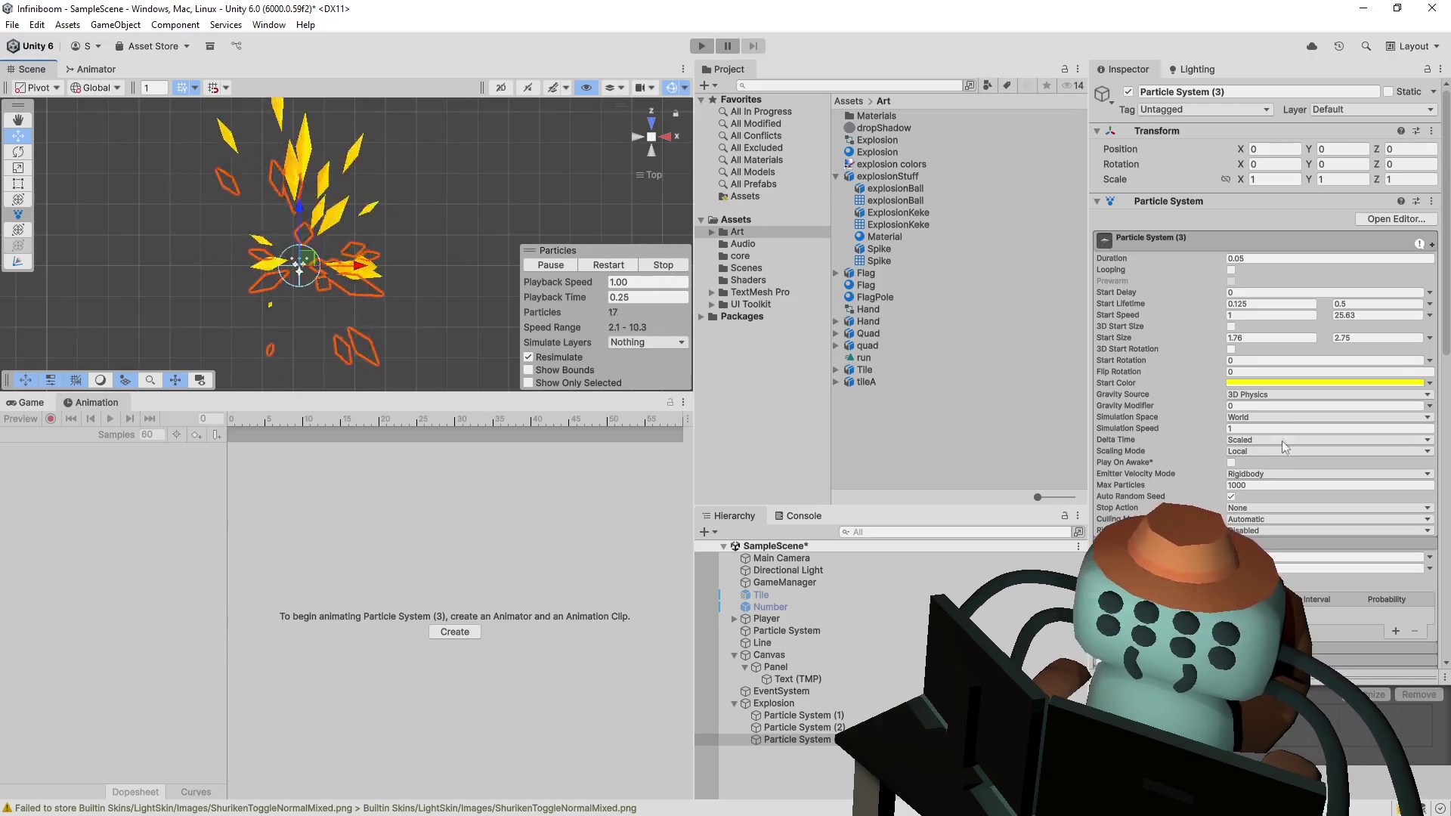
{"action": "left_click", "coordinate": [1314, 317]}
{"action": "type", "text": "80.9"}
- Raise the minimum Start Speed to 60.9, replay the faster burst, and select Explosion
{"action": "left_click", "coordinate": [613, 264]}
{"action": "left_click", "coordinate": [612, 264]}
{"action": "left_click", "coordinate": [613, 264]}
{"action": "left_click", "coordinate": [612, 265]}
{"action": "left_click", "coordinate": [612, 265]}
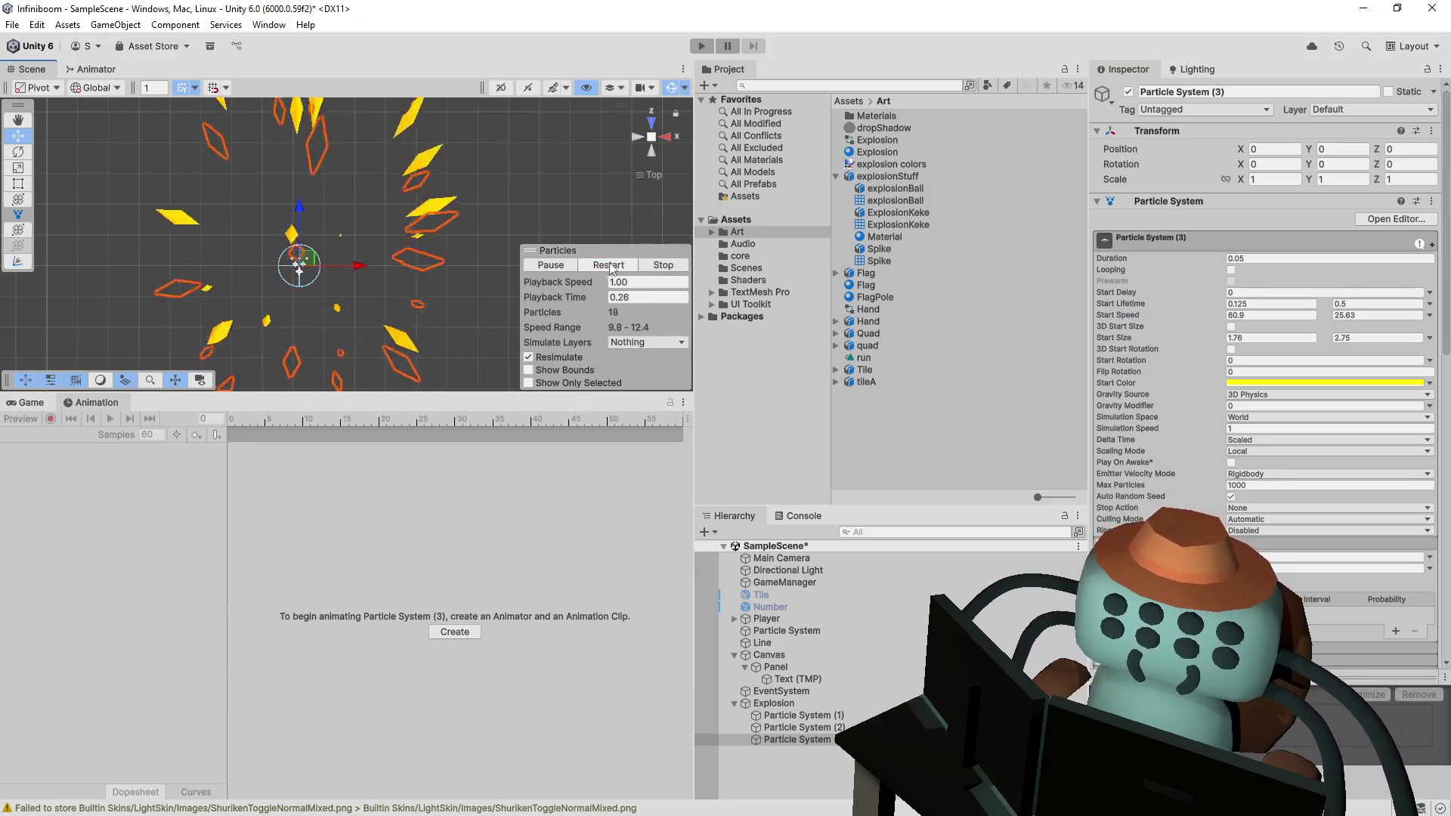
{"action": "left_click", "coordinate": [828, 704]}
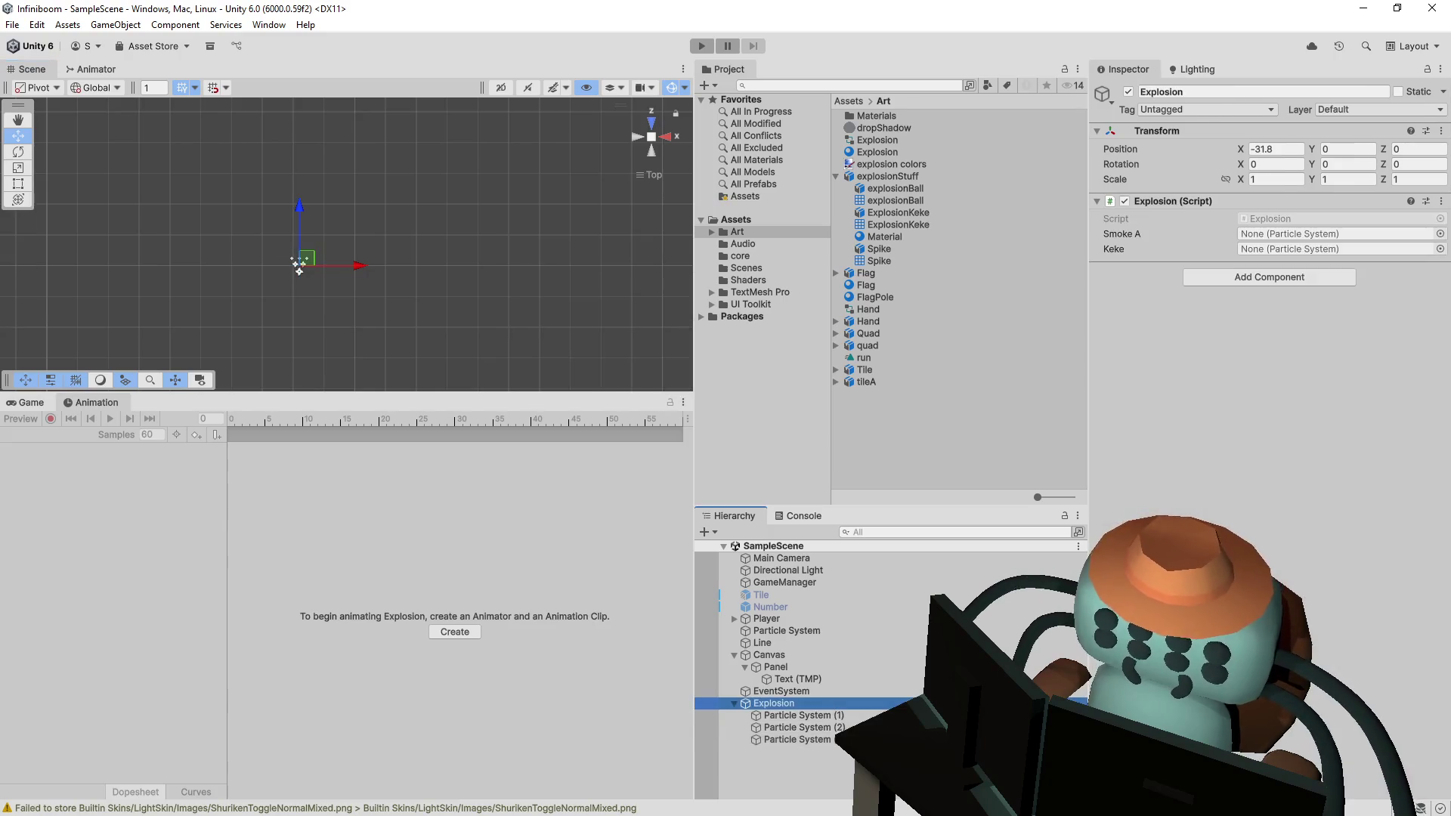
- Open Explosion.cs and add a smokeB field to the ParticleSystem declaration
{"action": "double_click", "coordinate": [1307, 219]}
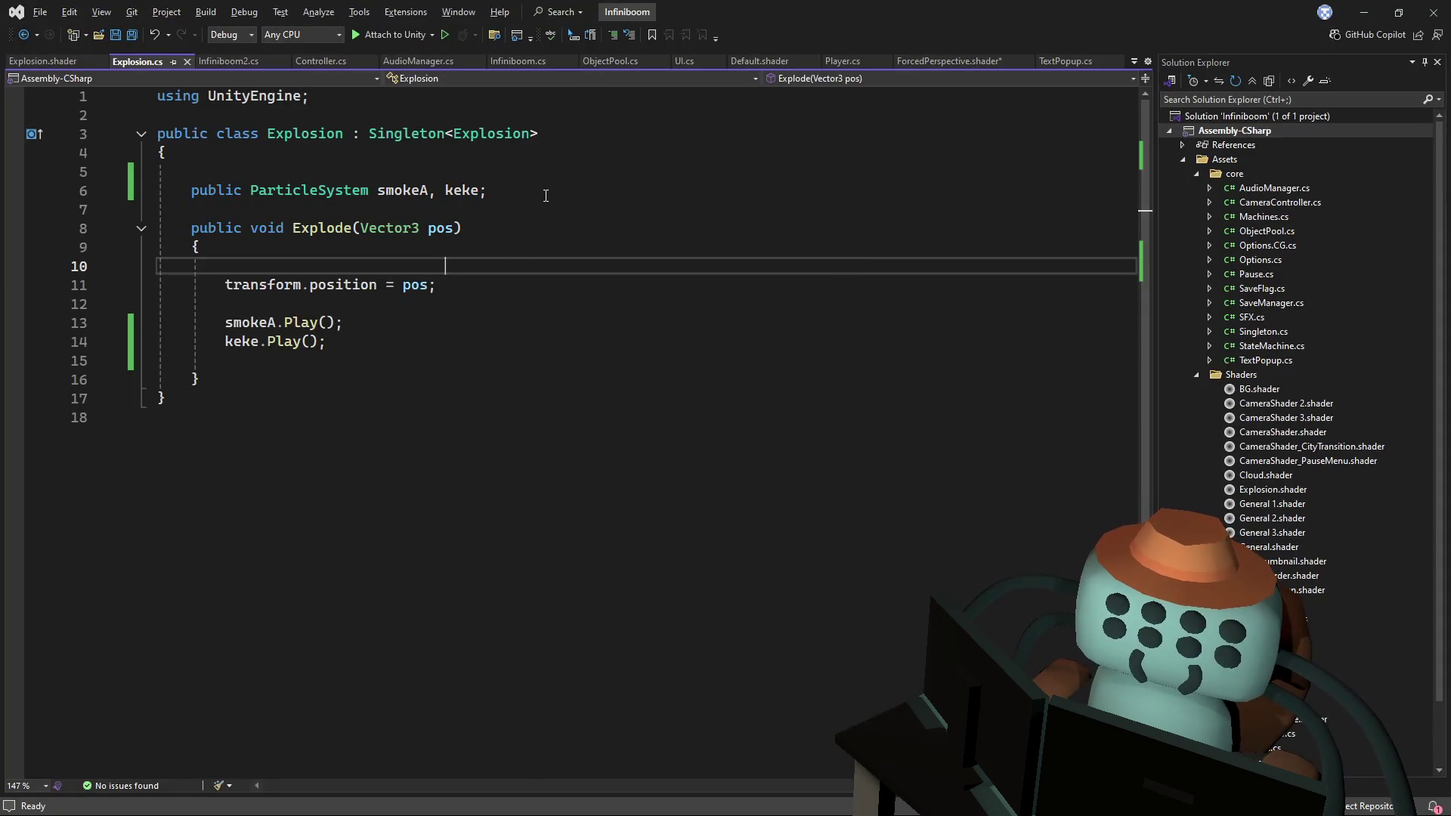
{"action": "left_click", "coordinate": [545, 196]}
{"action": "type", "text": ", slo;"}
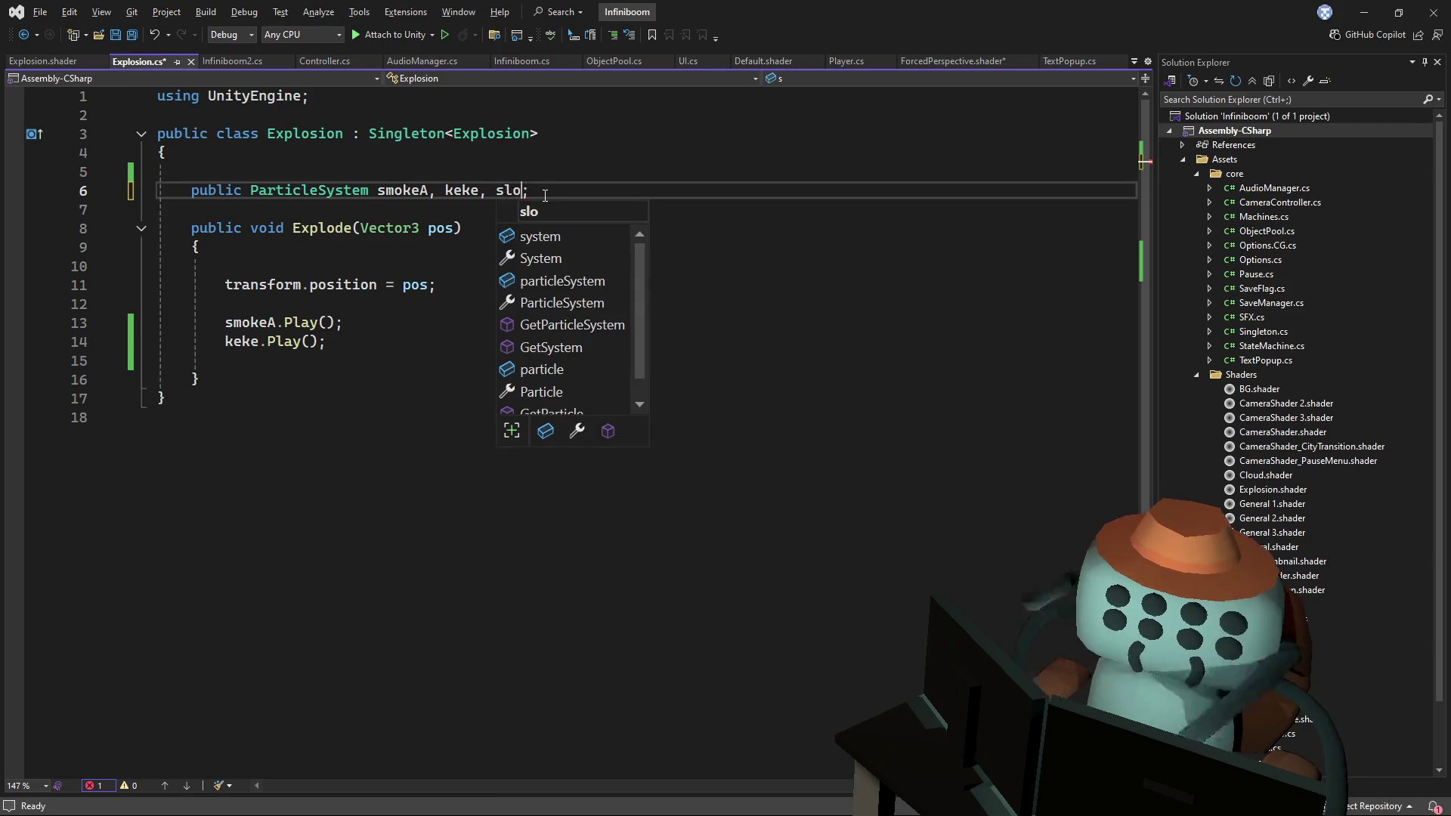
{"action": "key", "text": "BackSpace"}
{"action": "key", "text": "BackSpace"}
{"action": "type", "text": "mokeB"}
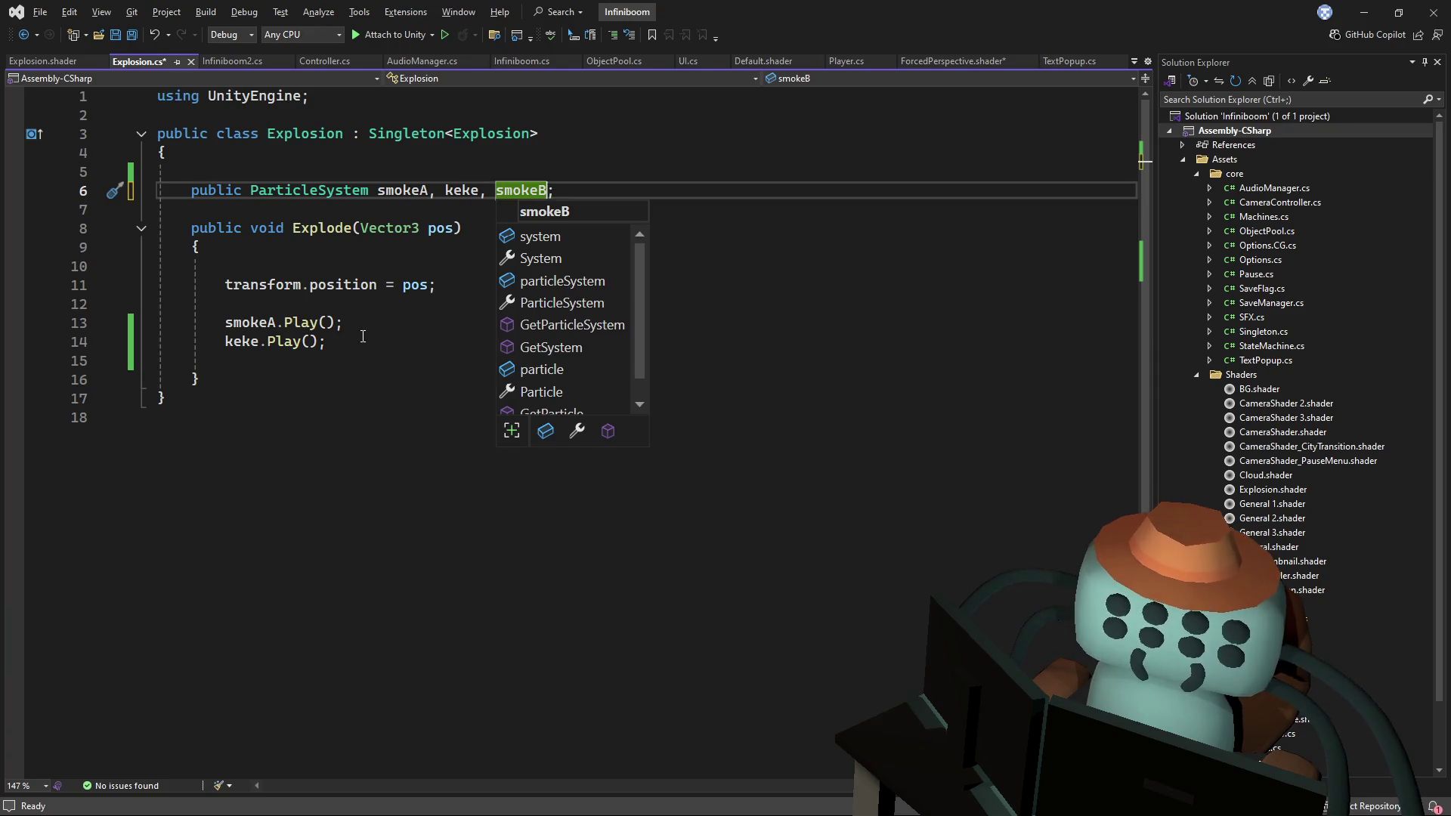
{"action": "left_click", "coordinate": [363, 336]}
- Duplicate smokeA.Play() as smokeB.Play() in Explode and save the script
{"action": "left_click", "coordinate": [399, 325]}
{"action": "key", "text": "ctrl+d"}
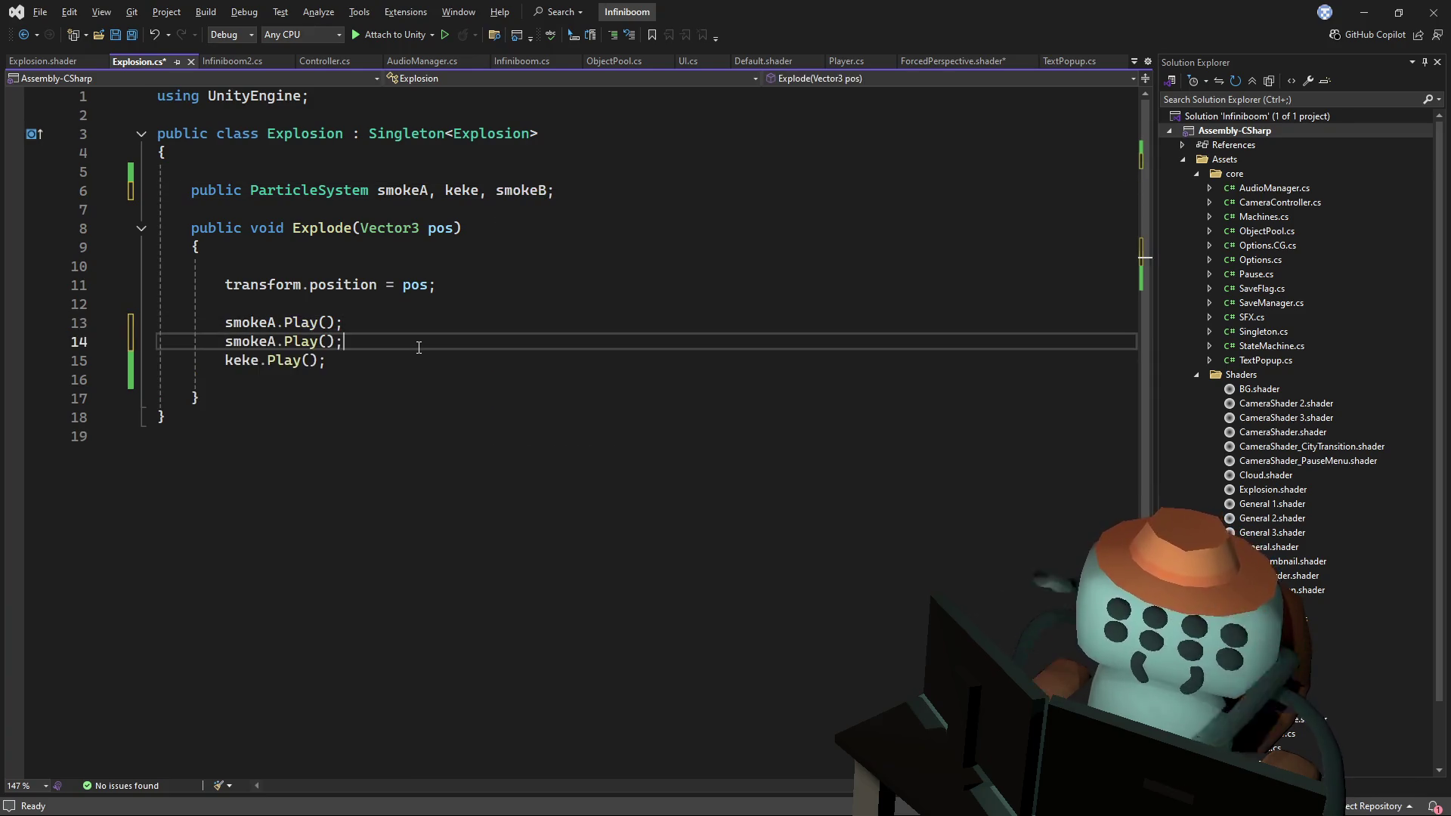
{"action": "key", "text": "BackSpace"}
{"action": "type", "text": "B"}
{"action": "key", "text": "Up"}
{"action": "key", "text": "End"}
{"action": "key", "text": "ctrl+s"}
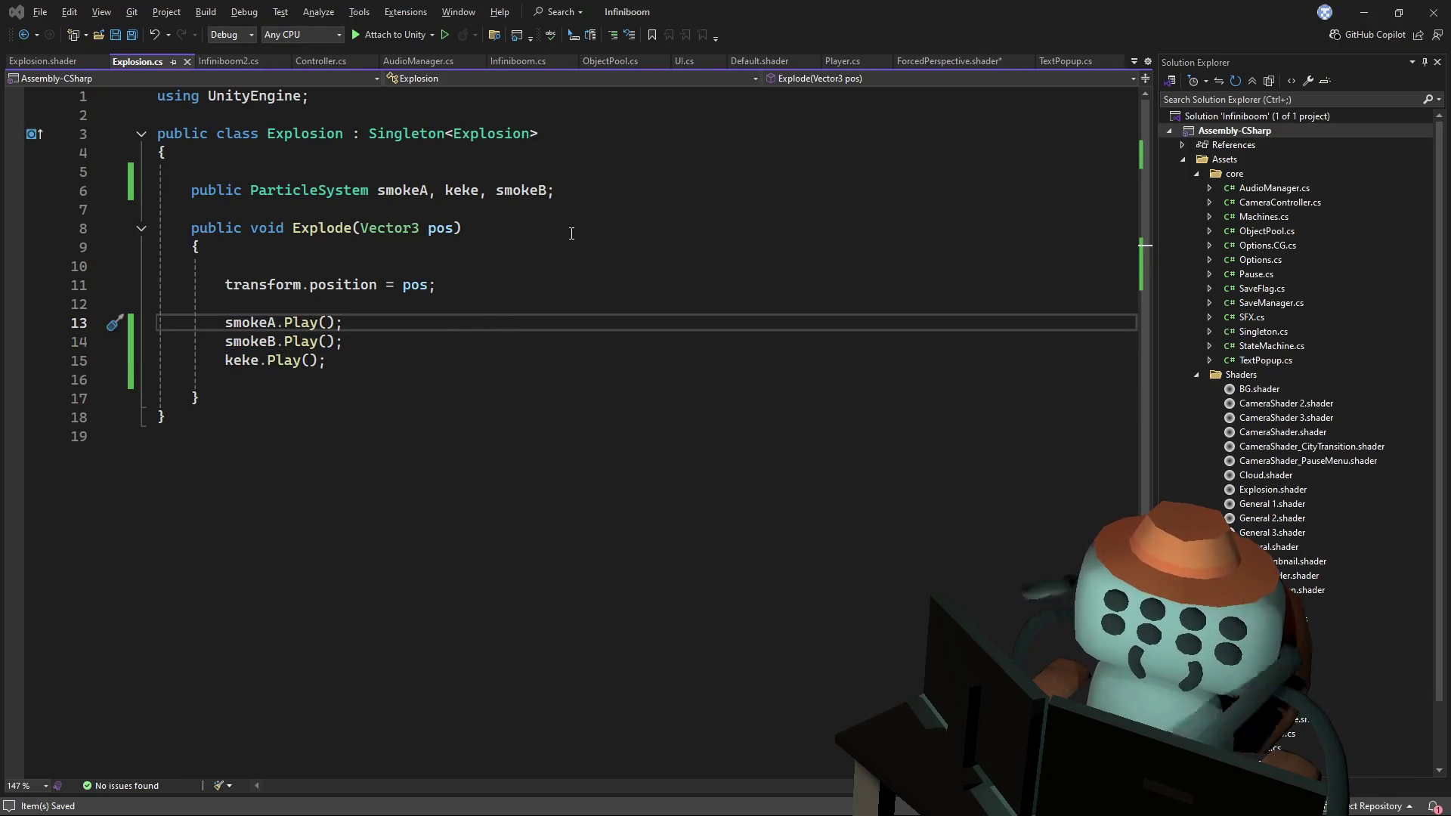
{"action": "key", "text": "alt+Tab"}
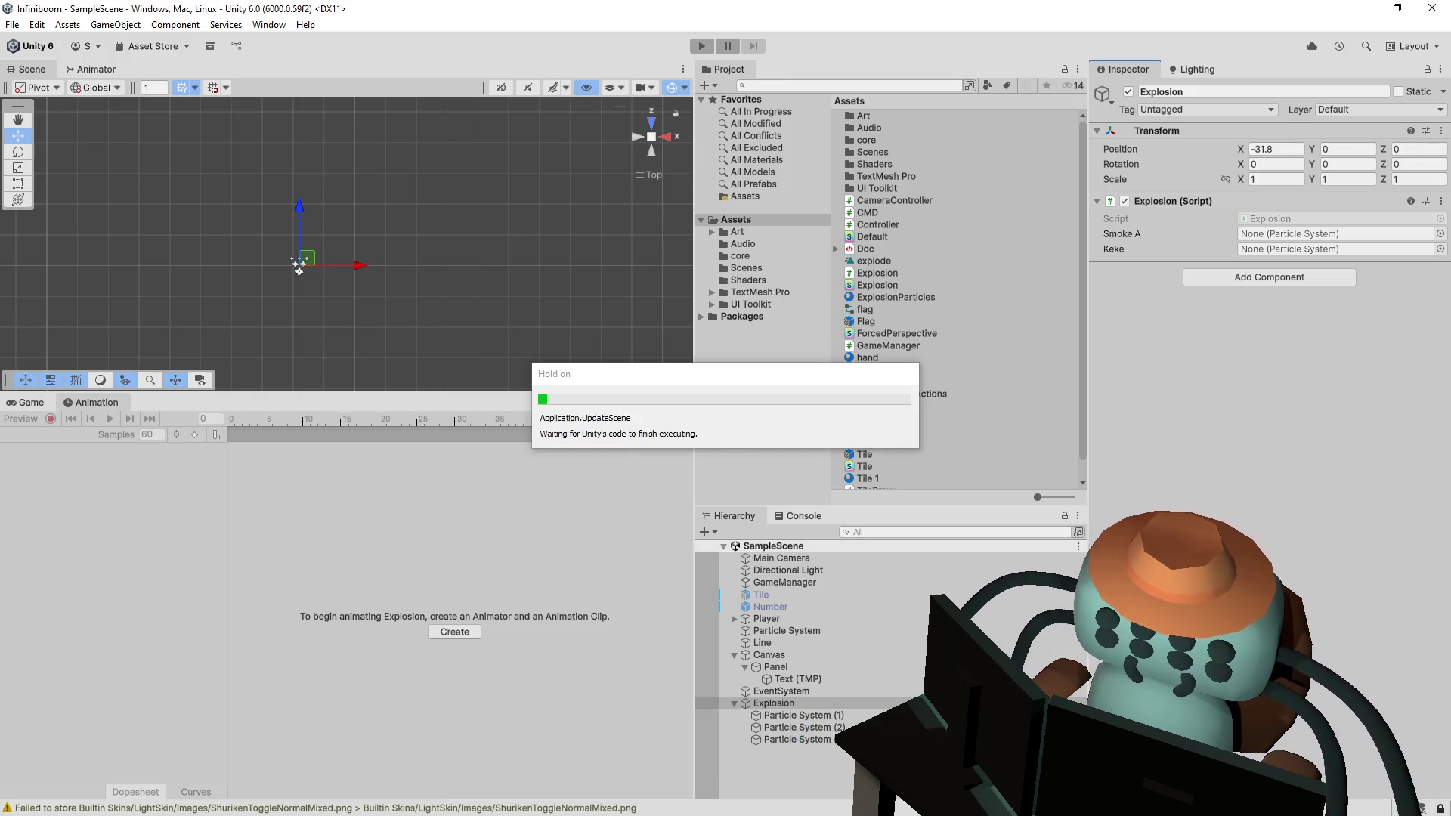
- Fill the Explosion script's Smoke A, Keke and Smoke B slots with Particle Systems (1)–(3), then enter Play mode
{"action": "left_click_drag", "start_coordinate": [833, 715], "coordinate": [1283, 317]}
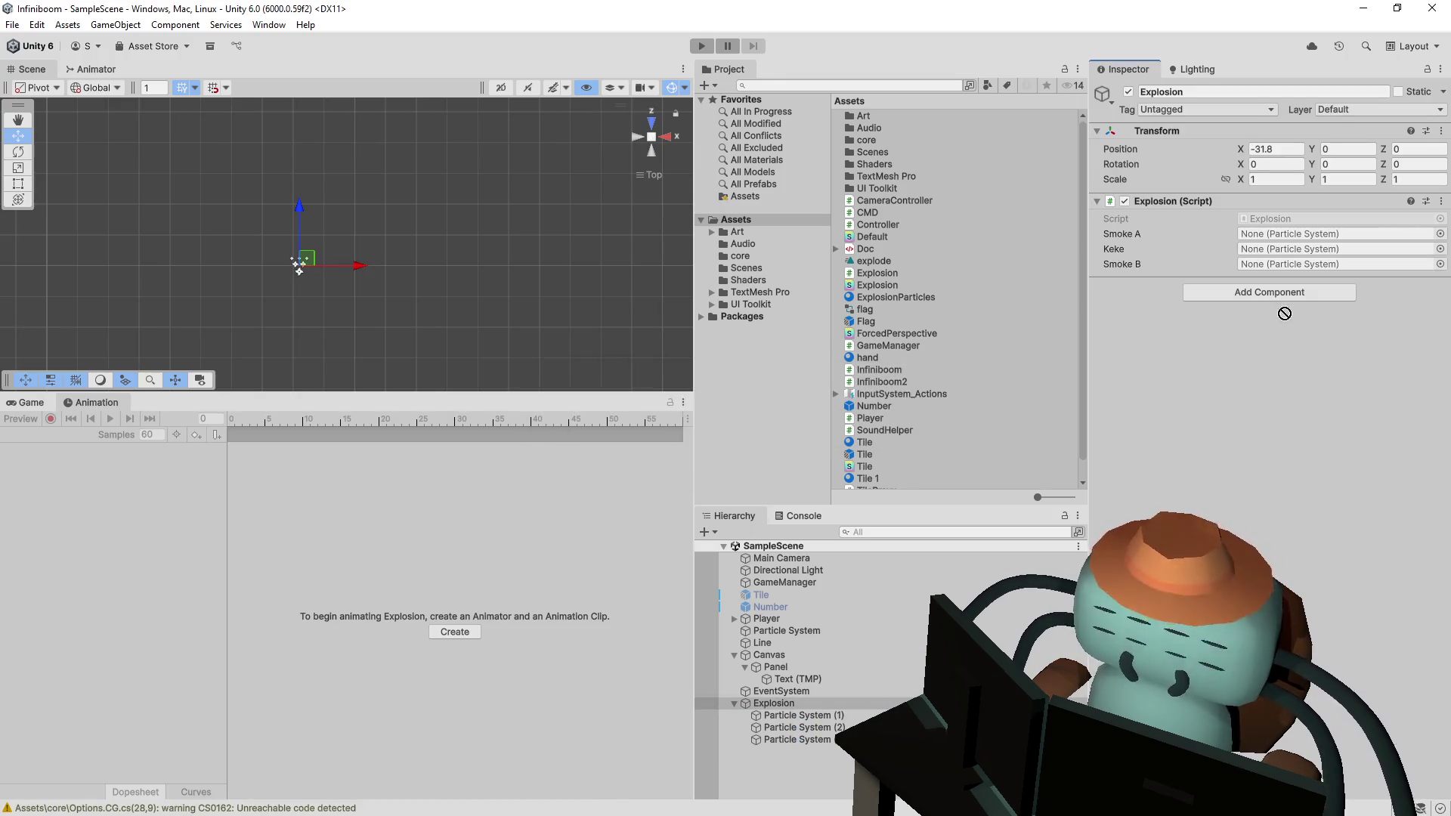
{"action": "left_click_drag", "start_coordinate": [1311, 236], "coordinate": [1262, 249]}
{"action": "left_click_drag", "start_coordinate": [814, 740], "coordinate": [1278, 345]}
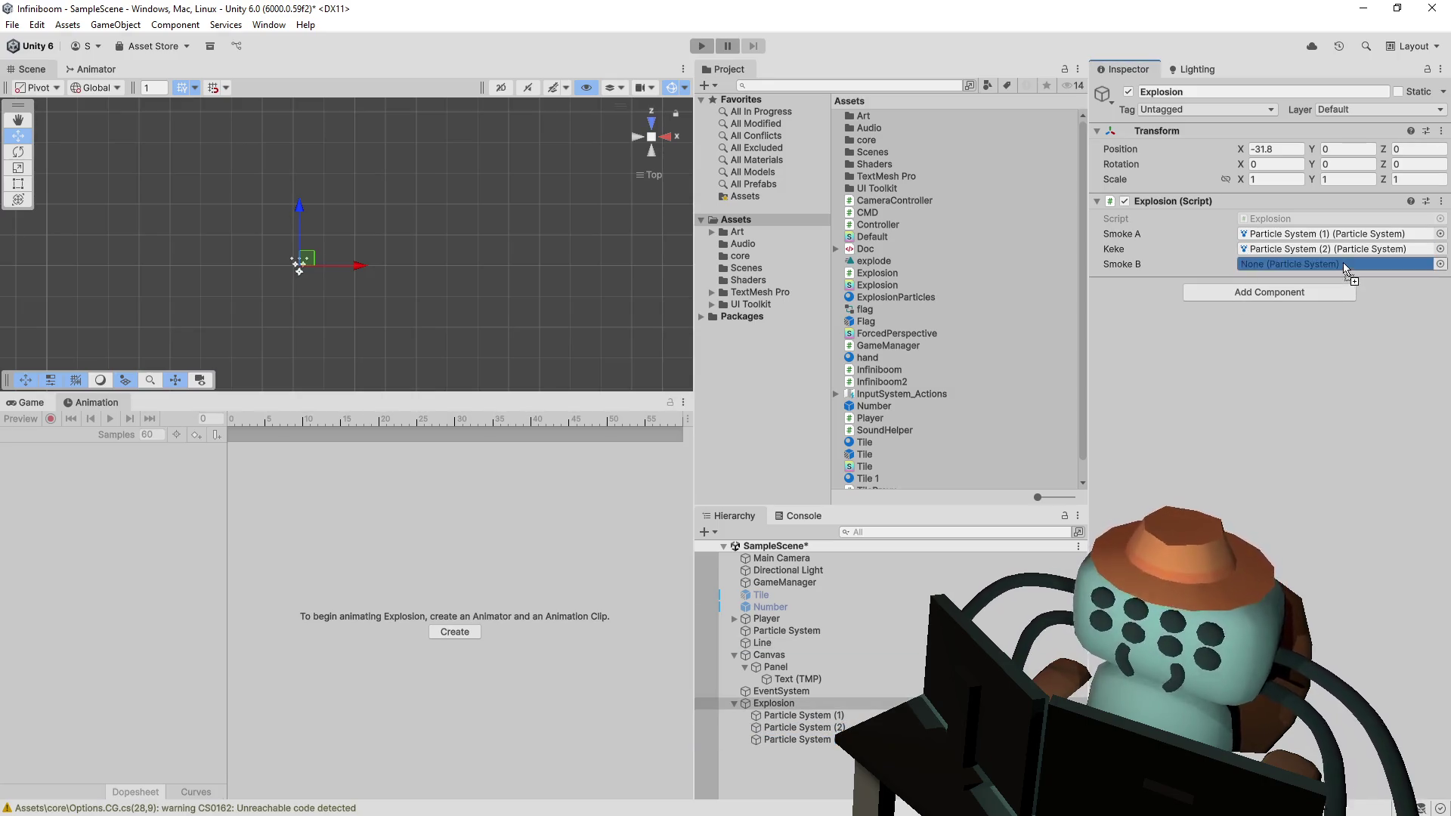
{"action": "left_click", "coordinate": [696, 46]}
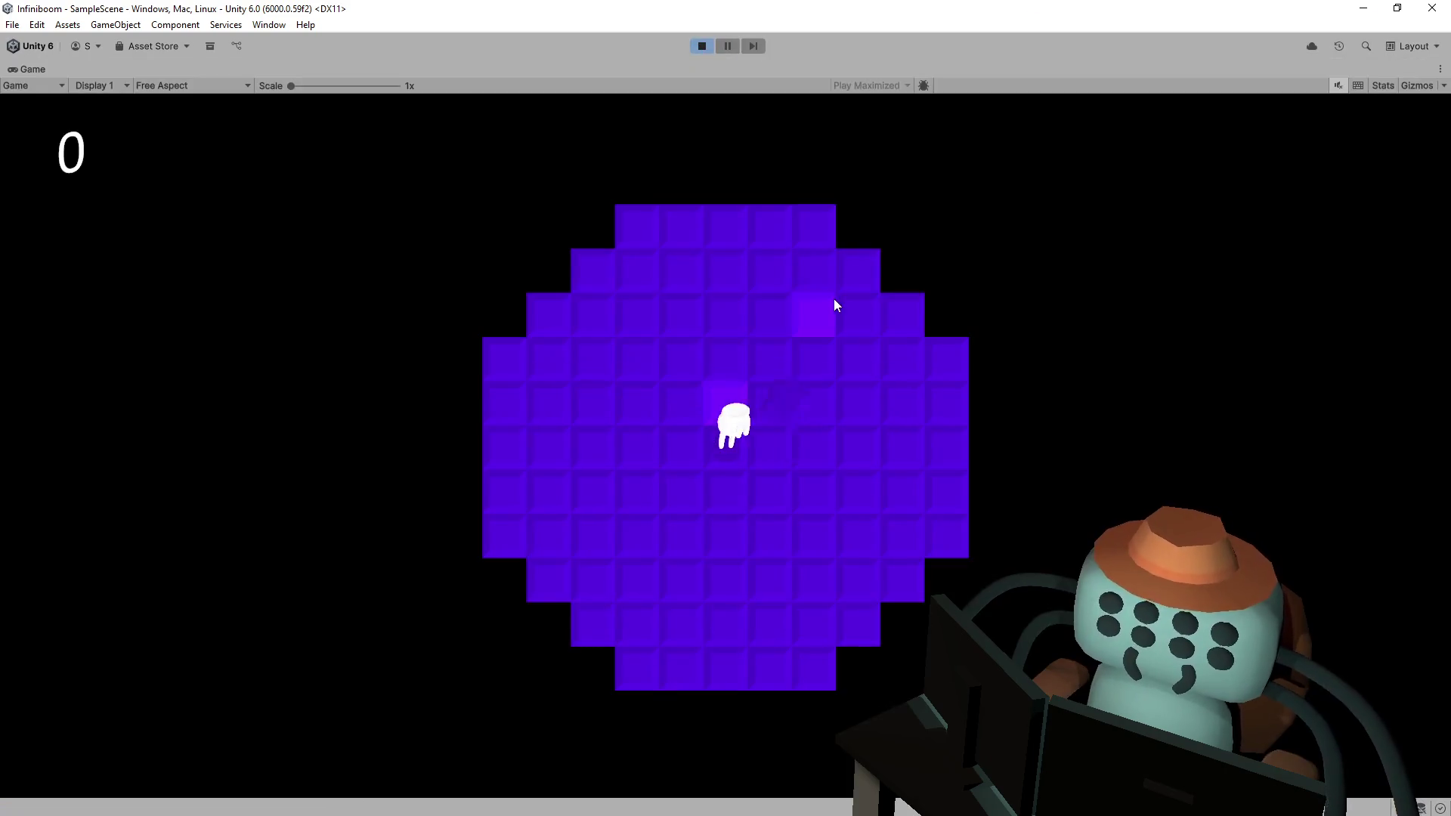
- Flip tiles across the starting board, hitting the first mines to trigger explosions
{"action": "left_click", "coordinate": [835, 296]}
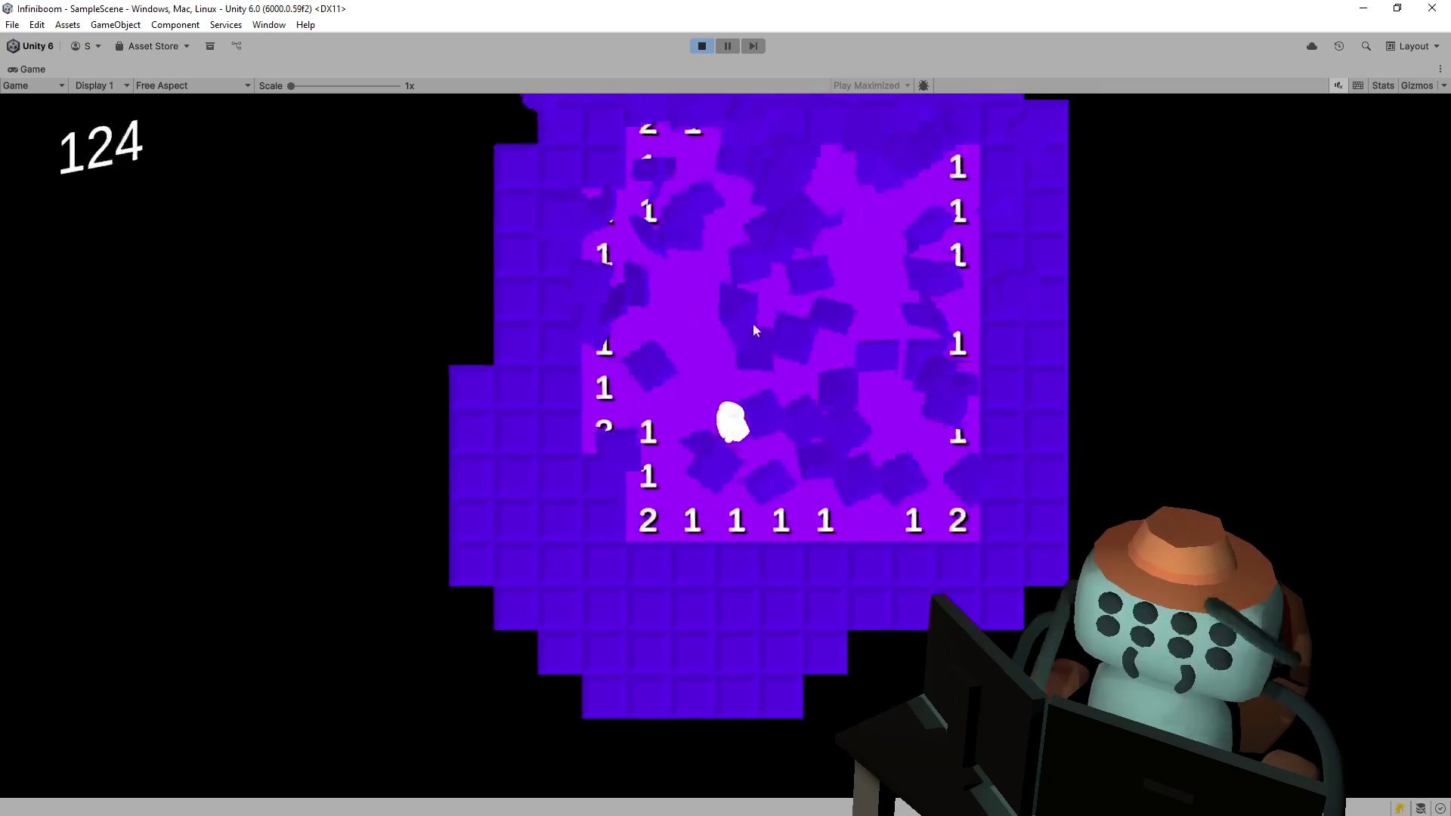
{"action": "left_click", "coordinate": [600, 369]}
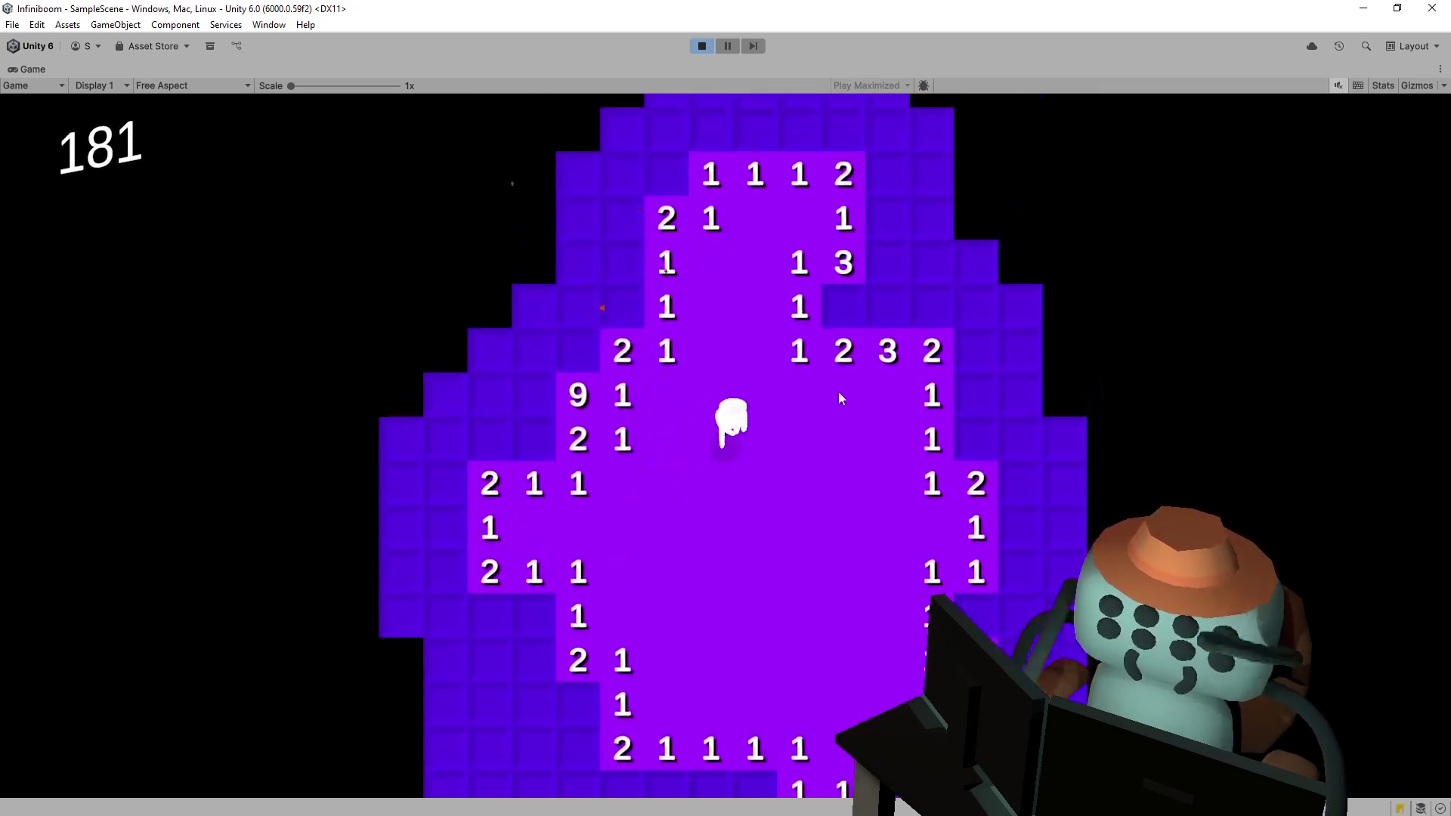
{"action": "left_click", "coordinate": [846, 406]}
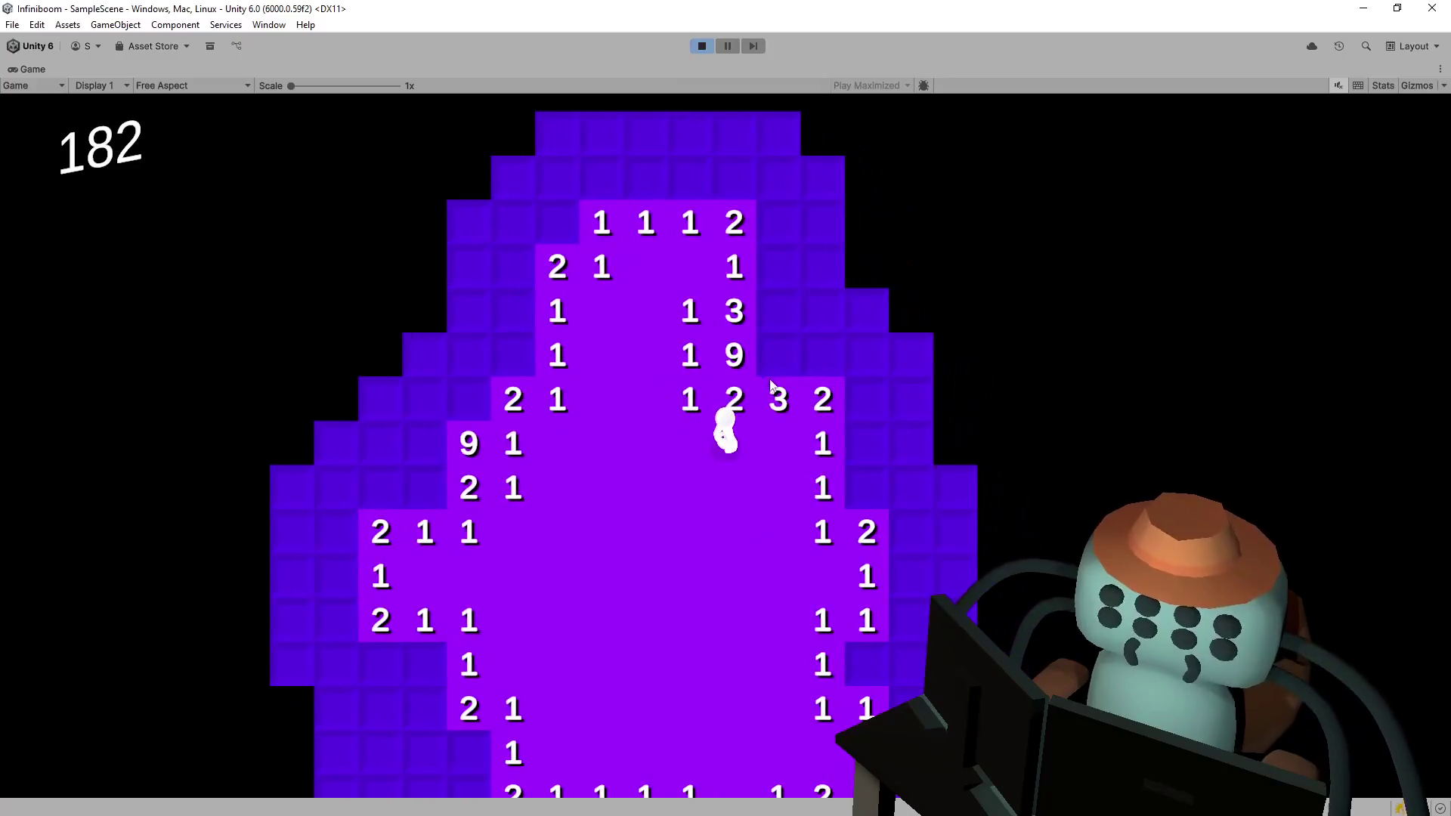
{"action": "left_click", "coordinate": [783, 368]}
{"action": "left_click", "coordinate": [848, 482]}
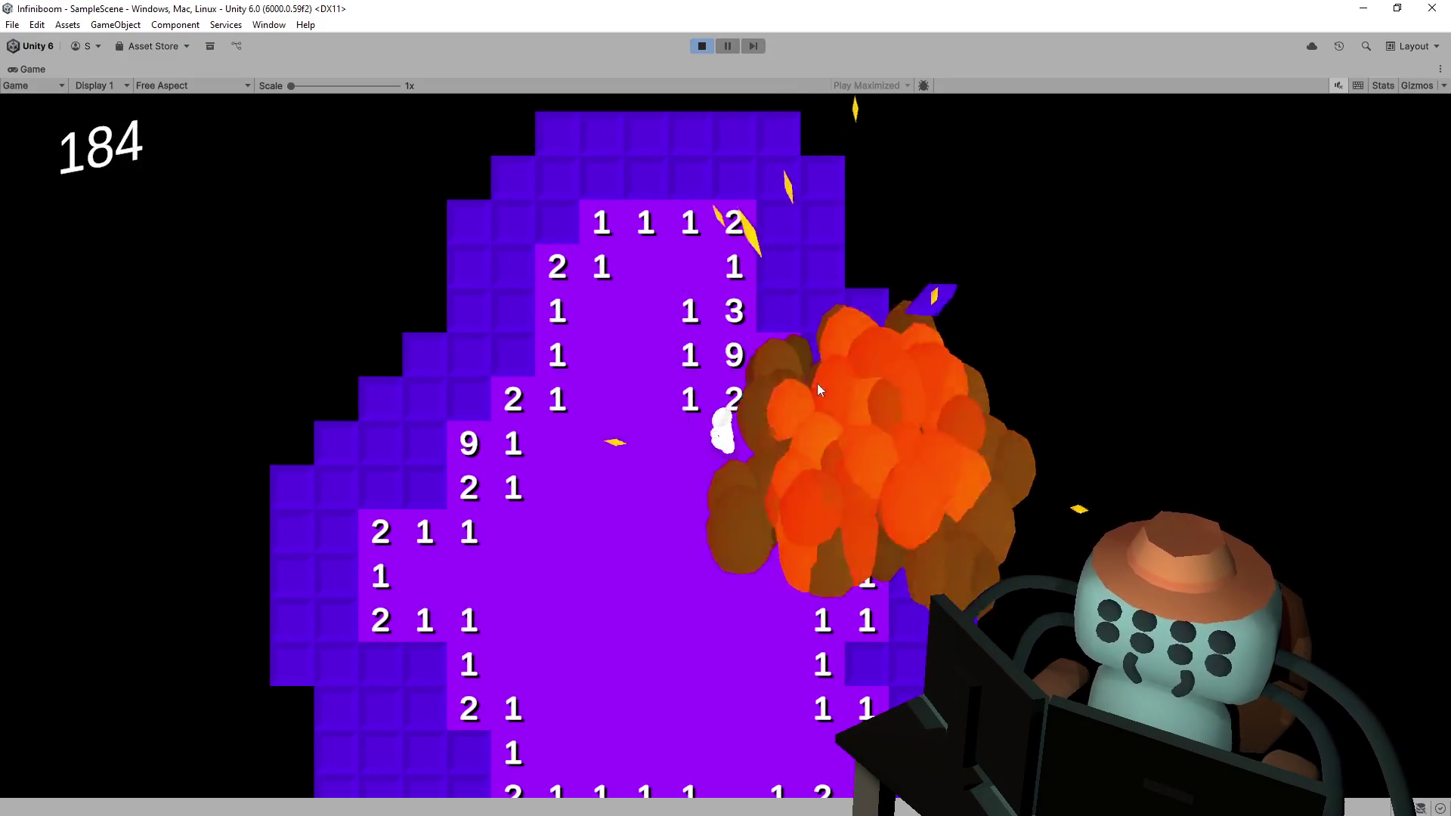
{"action": "left_click", "coordinate": [813, 354]}
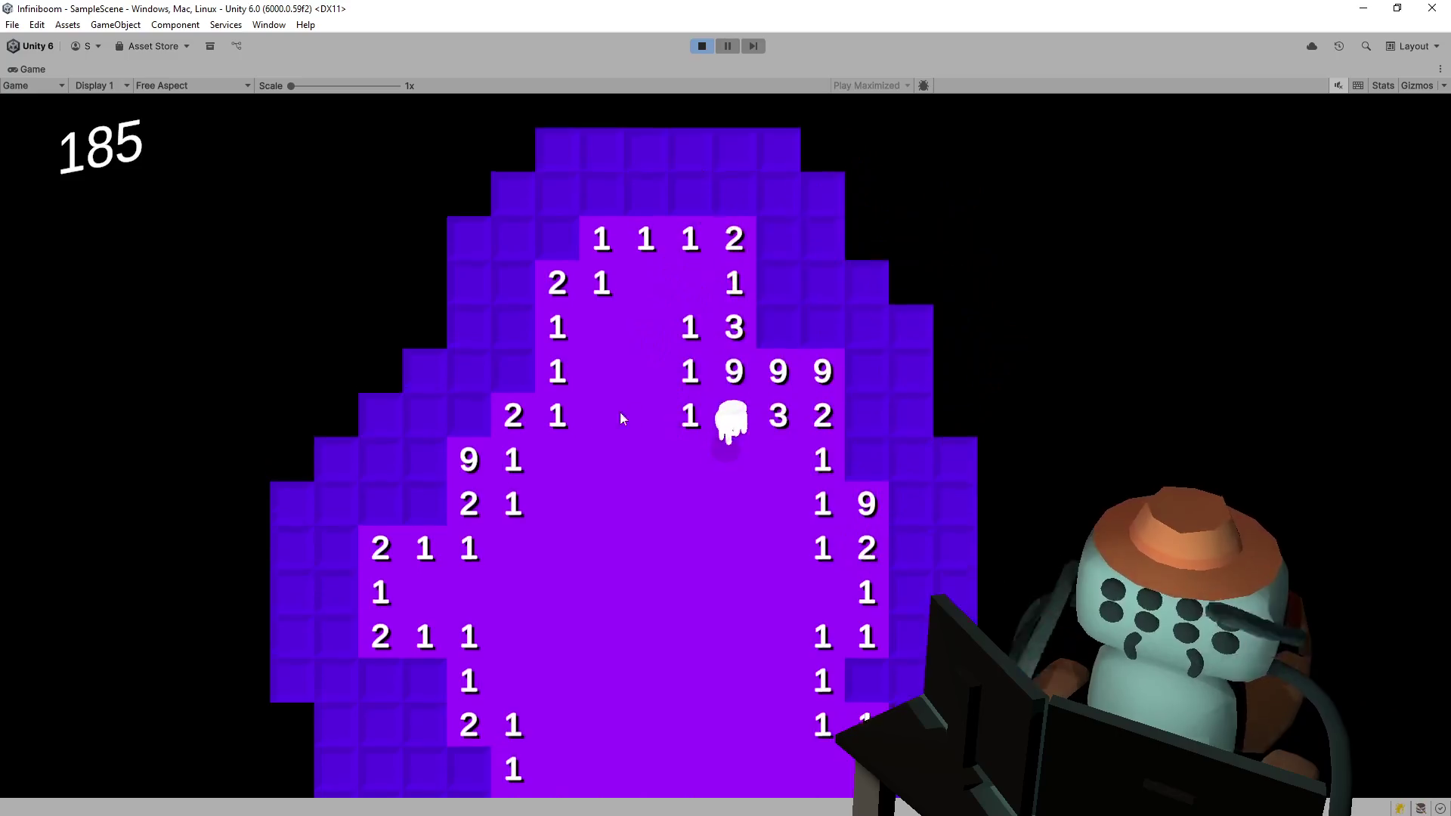
{"action": "left_click", "coordinate": [552, 428]}
{"action": "left_click", "coordinate": [466, 562]}
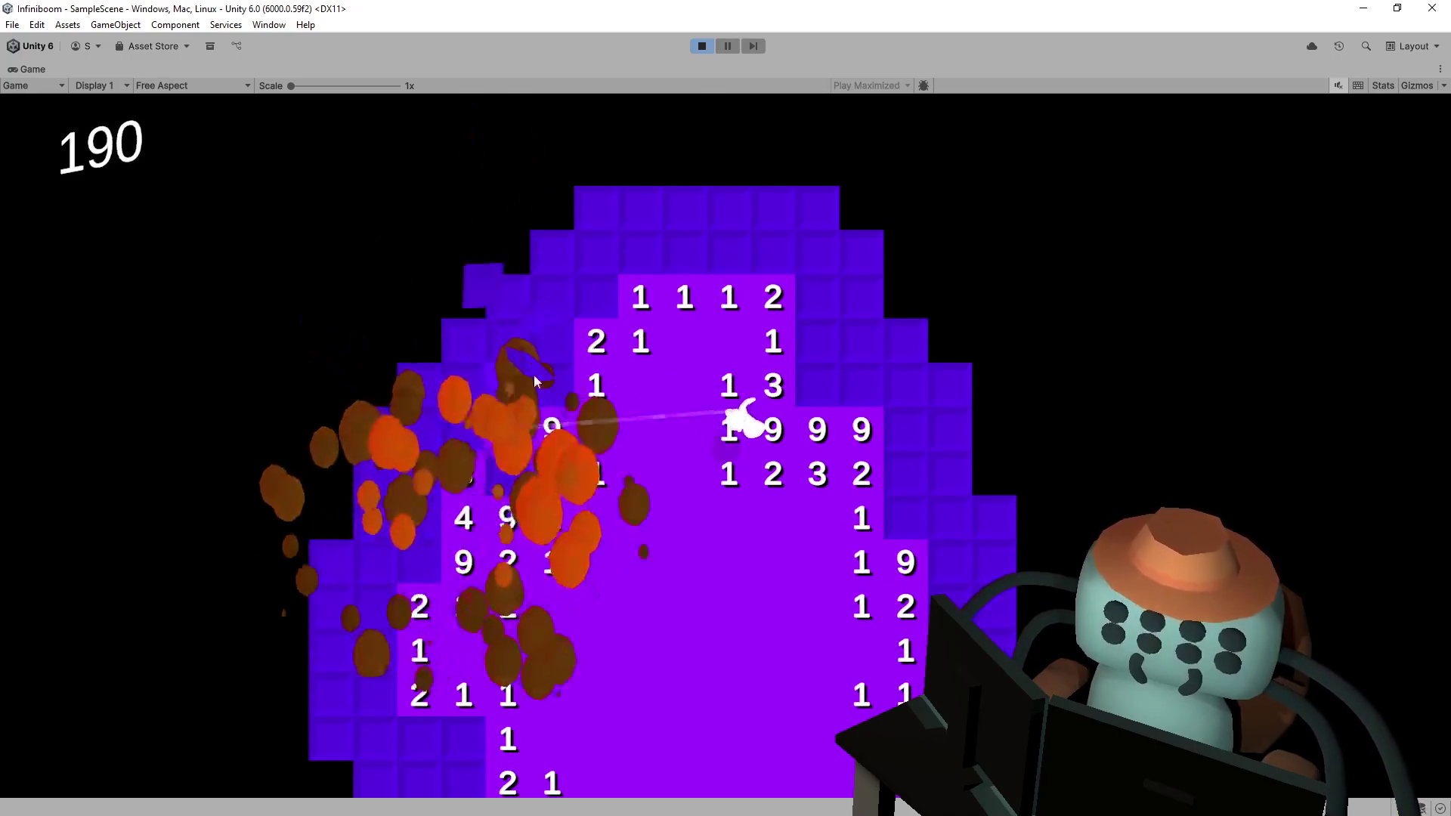
{"action": "left_click", "coordinate": [596, 297]}
{"action": "left_click", "coordinate": [848, 432]}
{"action": "left_click", "coordinate": [825, 393]}
{"action": "left_click", "coordinate": [907, 405]}
{"action": "left_click", "coordinate": [871, 390]}
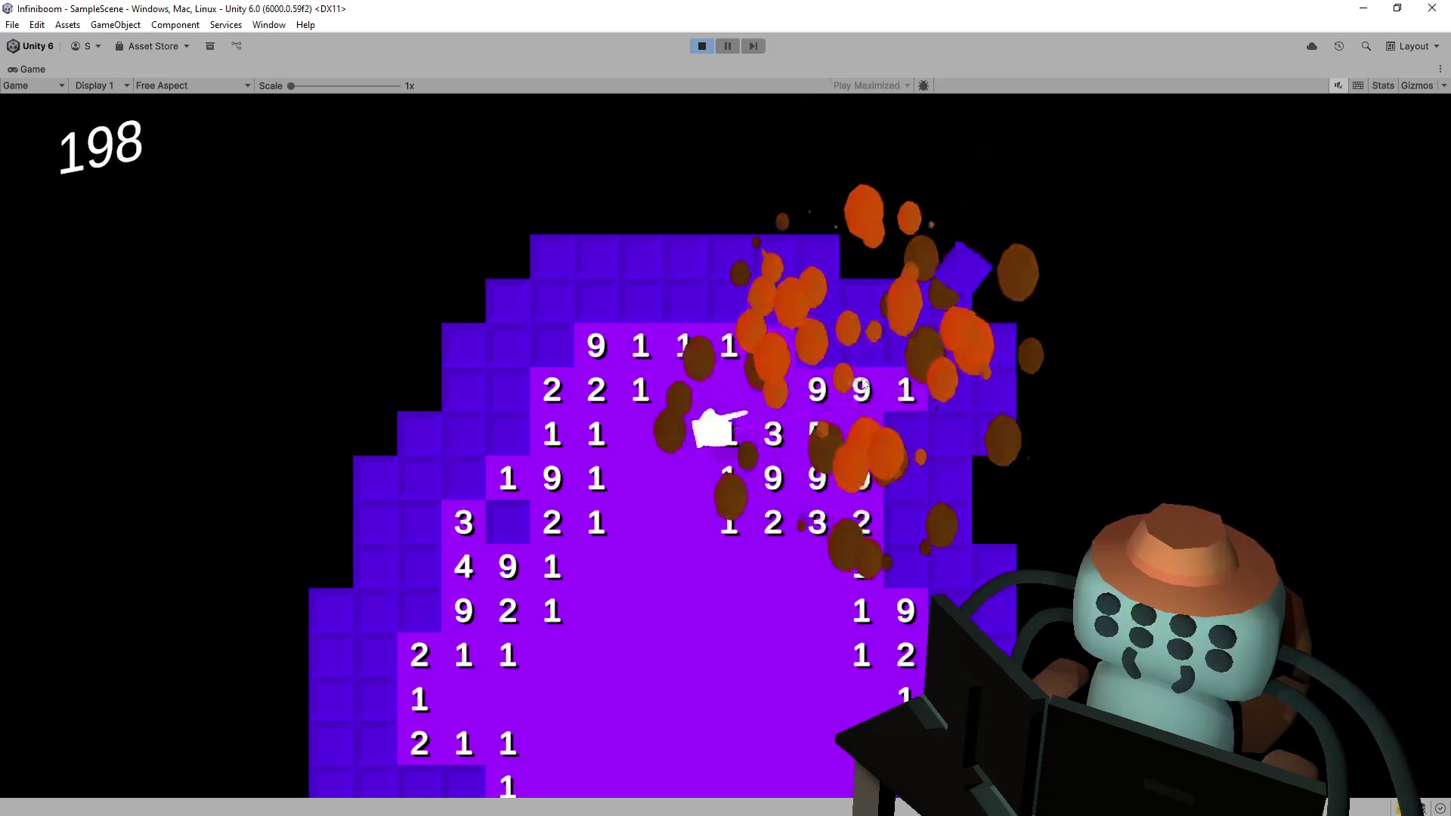
{"action": "left_click", "coordinate": [861, 346]}
- Open a large cascade and clear tiles around the character and top row, setting off more mines
{"action": "left_click", "coordinate": [805, 304]}
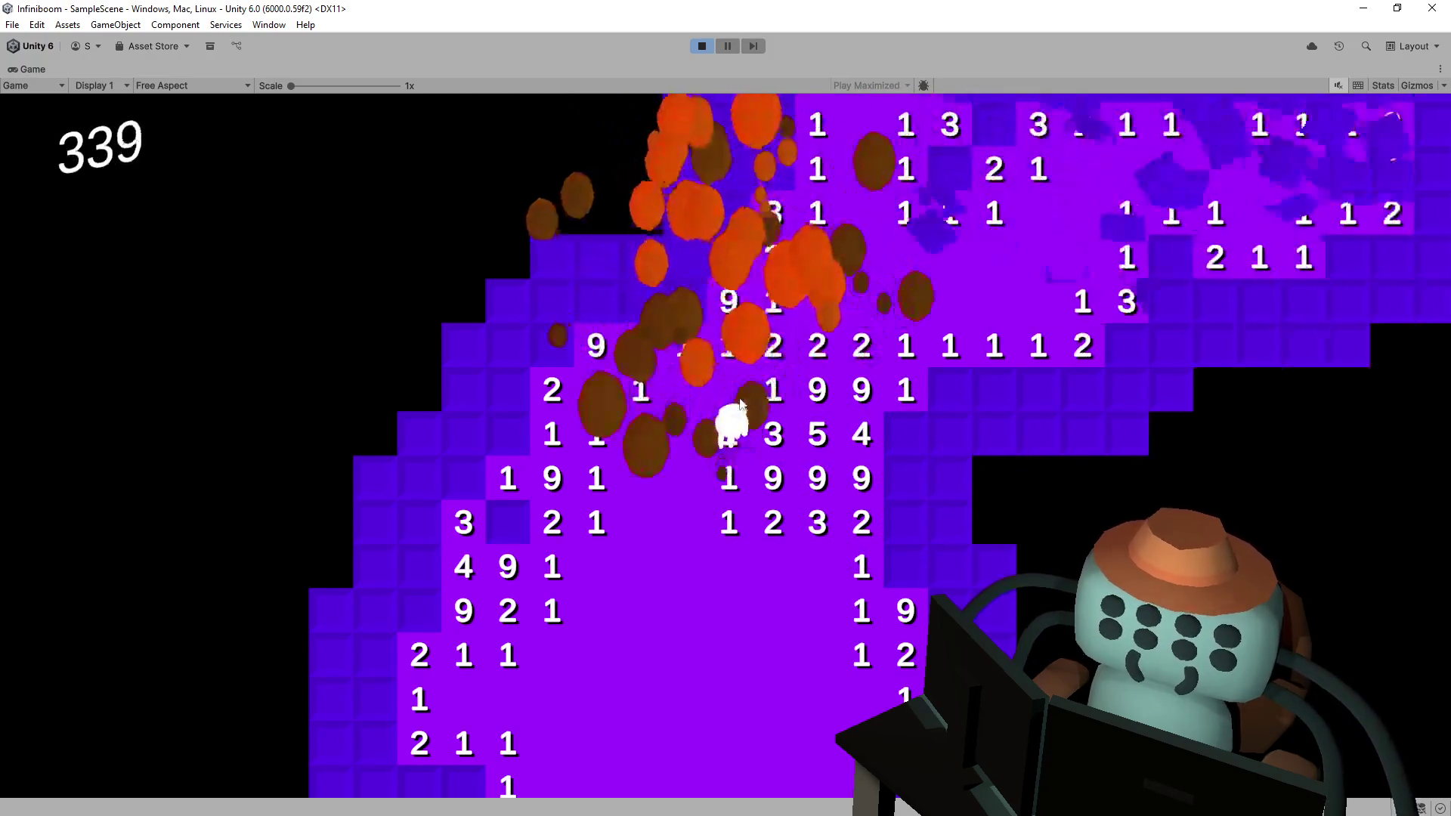
{"action": "left_click", "coordinate": [691, 370]}
{"action": "left_click", "coordinate": [685, 328]}
{"action": "left_click", "coordinate": [694, 331]}
{"action": "left_click", "coordinate": [760, 315]}
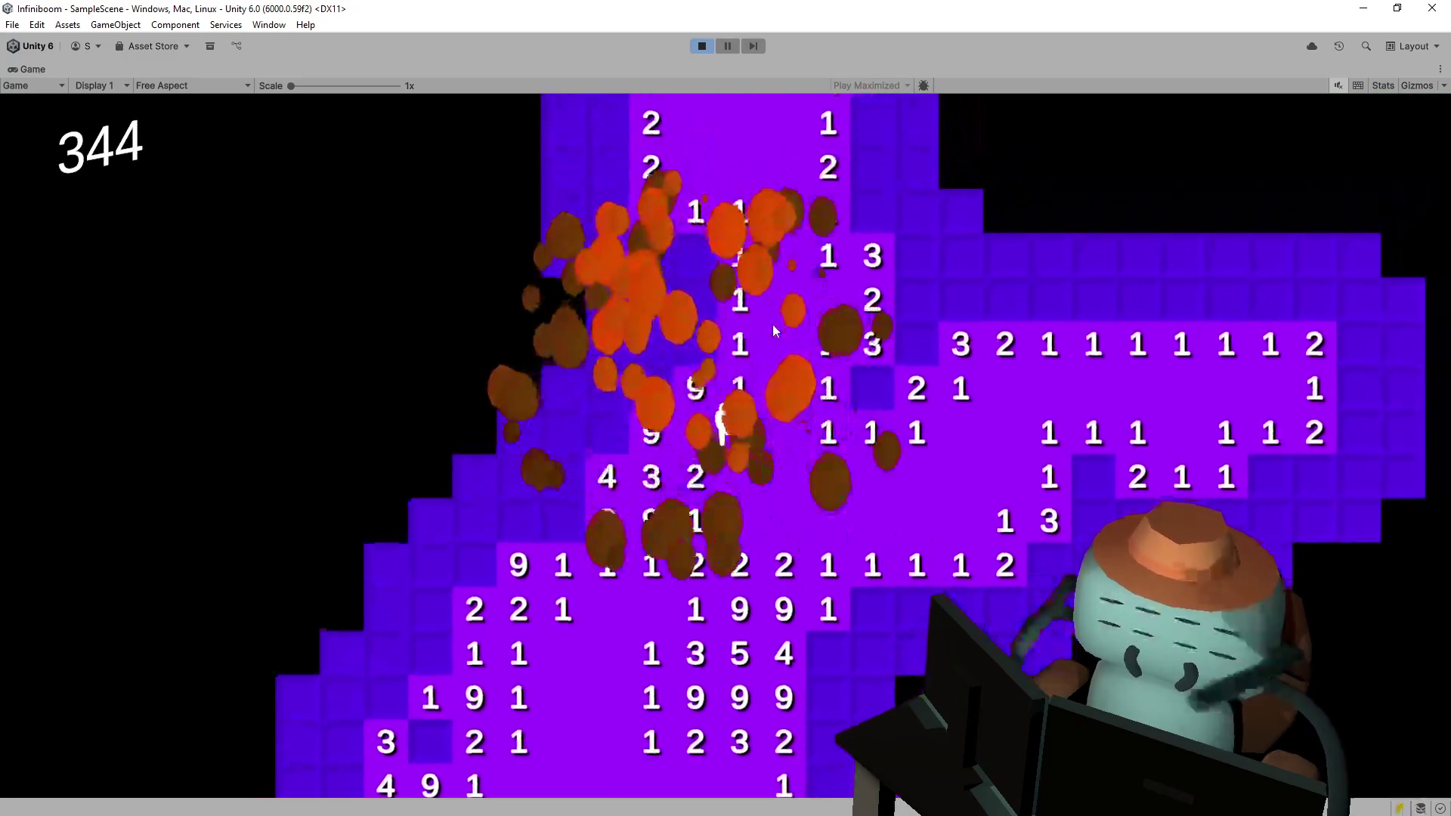
{"action": "left_click", "coordinate": [683, 369]}
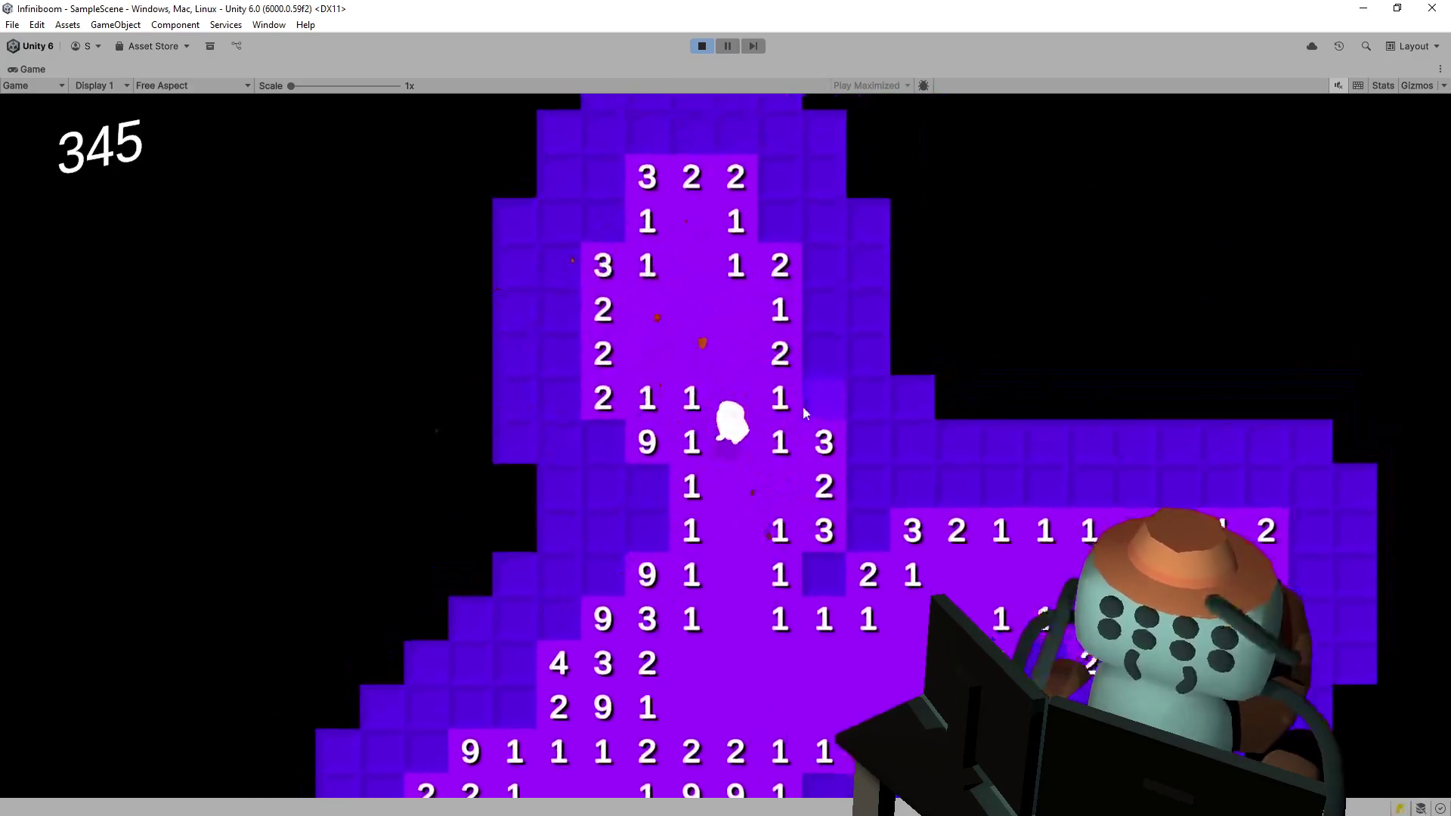
{"action": "left_click", "coordinate": [823, 371]}
{"action": "left_click", "coordinate": [825, 461]}
{"action": "left_click", "coordinate": [820, 376]}
{"action": "left_click", "coordinate": [780, 336]}
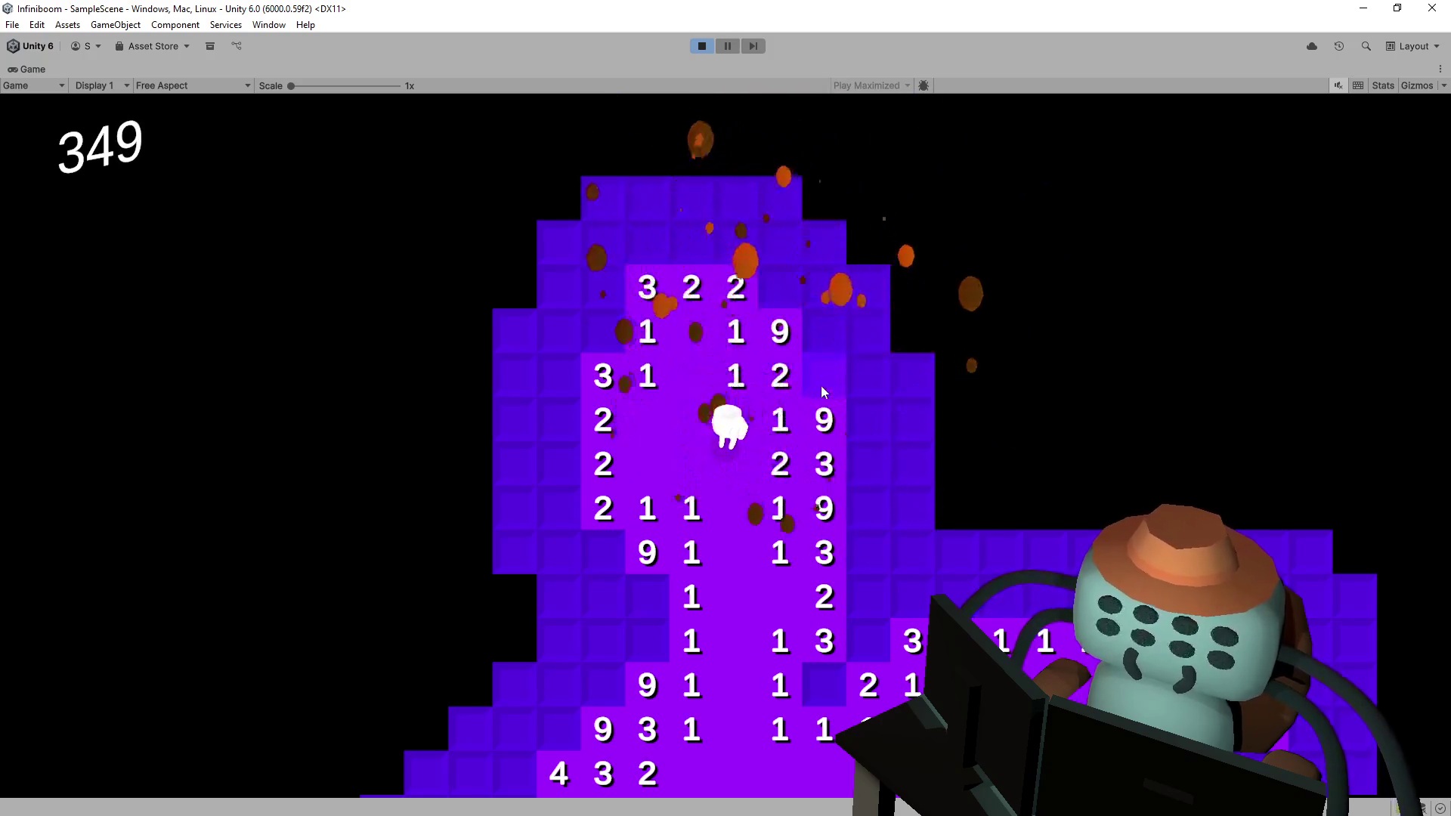
{"action": "left_click", "coordinate": [821, 381]}
{"action": "left_click", "coordinate": [826, 338]}
{"action": "left_click", "coordinate": [783, 291]}
{"action": "left_click", "coordinate": [818, 290]}
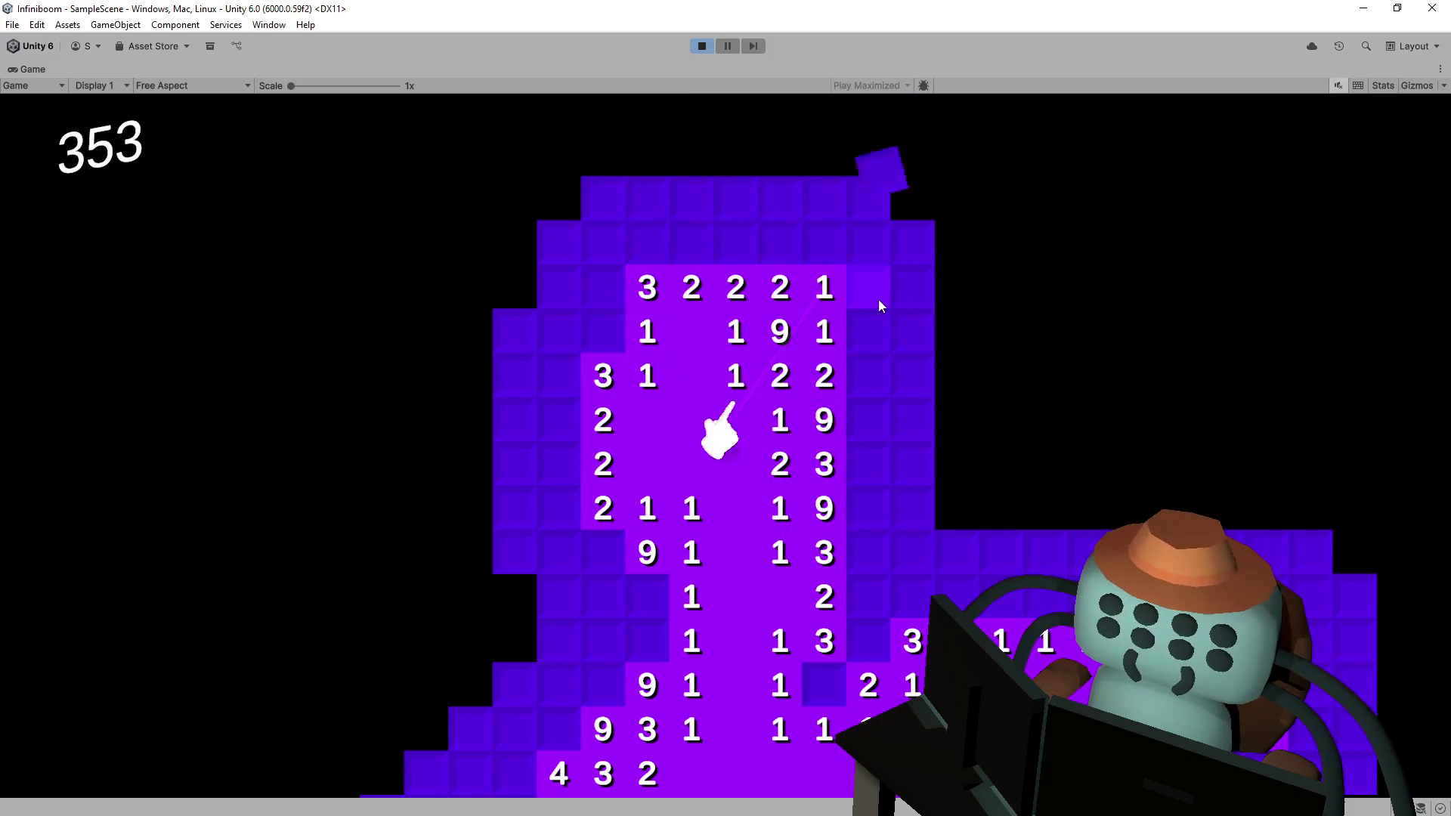
{"action": "left_click", "coordinate": [879, 299]}
{"action": "left_click", "coordinate": [878, 340]}
{"action": "left_click", "coordinate": [803, 604]}
{"action": "left_click", "coordinate": [853, 553]}
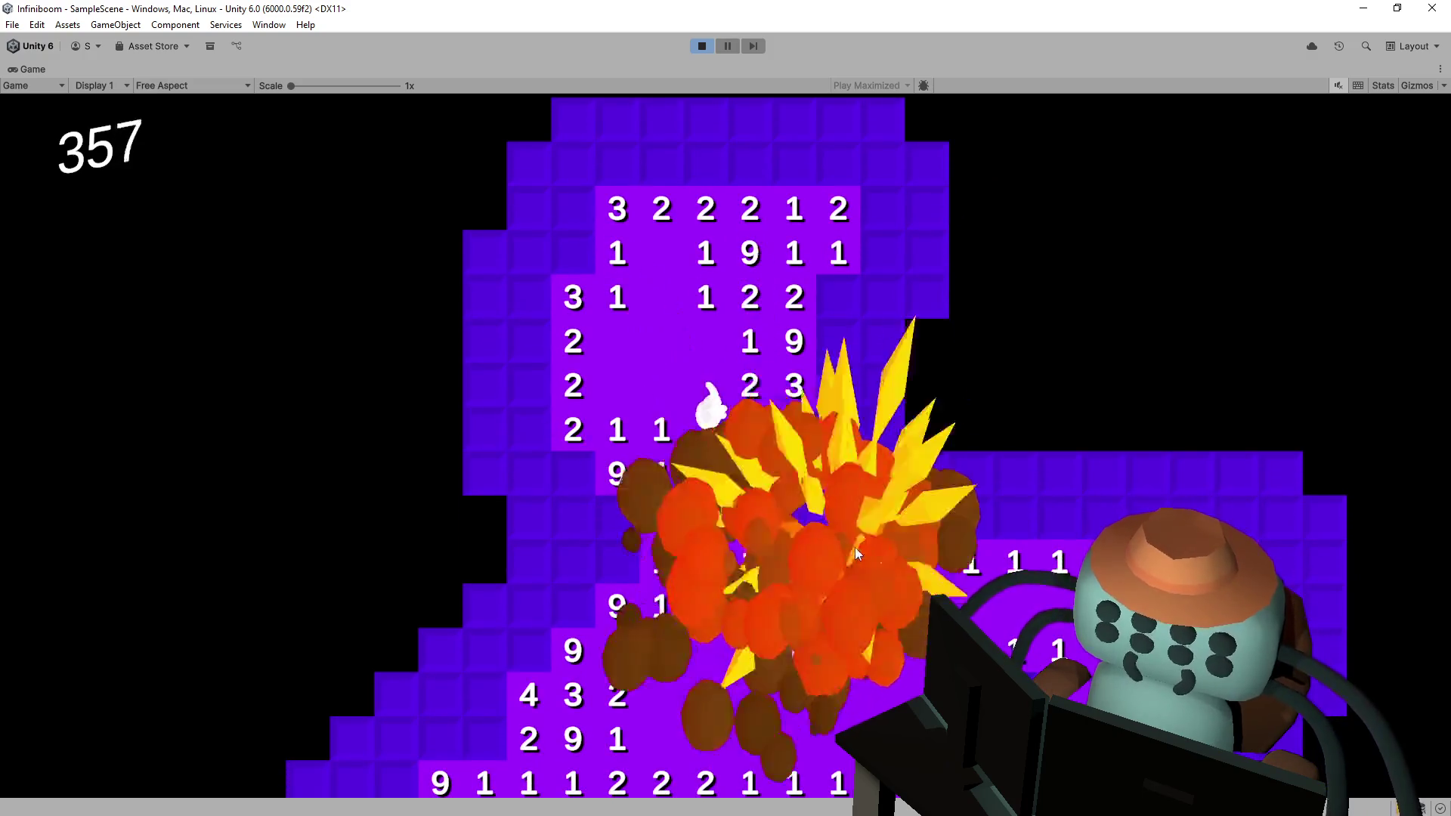
- Clear the lower rows and remaining clusters, detonating further mines as the counter reaches 391
{"action": "left_click", "coordinate": [919, 523]}
{"action": "left_click", "coordinate": [1081, 503]}
{"action": "left_click", "coordinate": [907, 543]}
{"action": "left_click", "coordinate": [955, 542]}
{"action": "left_click", "coordinate": [1003, 545]}
{"action": "left_click", "coordinate": [1074, 547]}
{"action": "left_click", "coordinate": [1053, 546]}
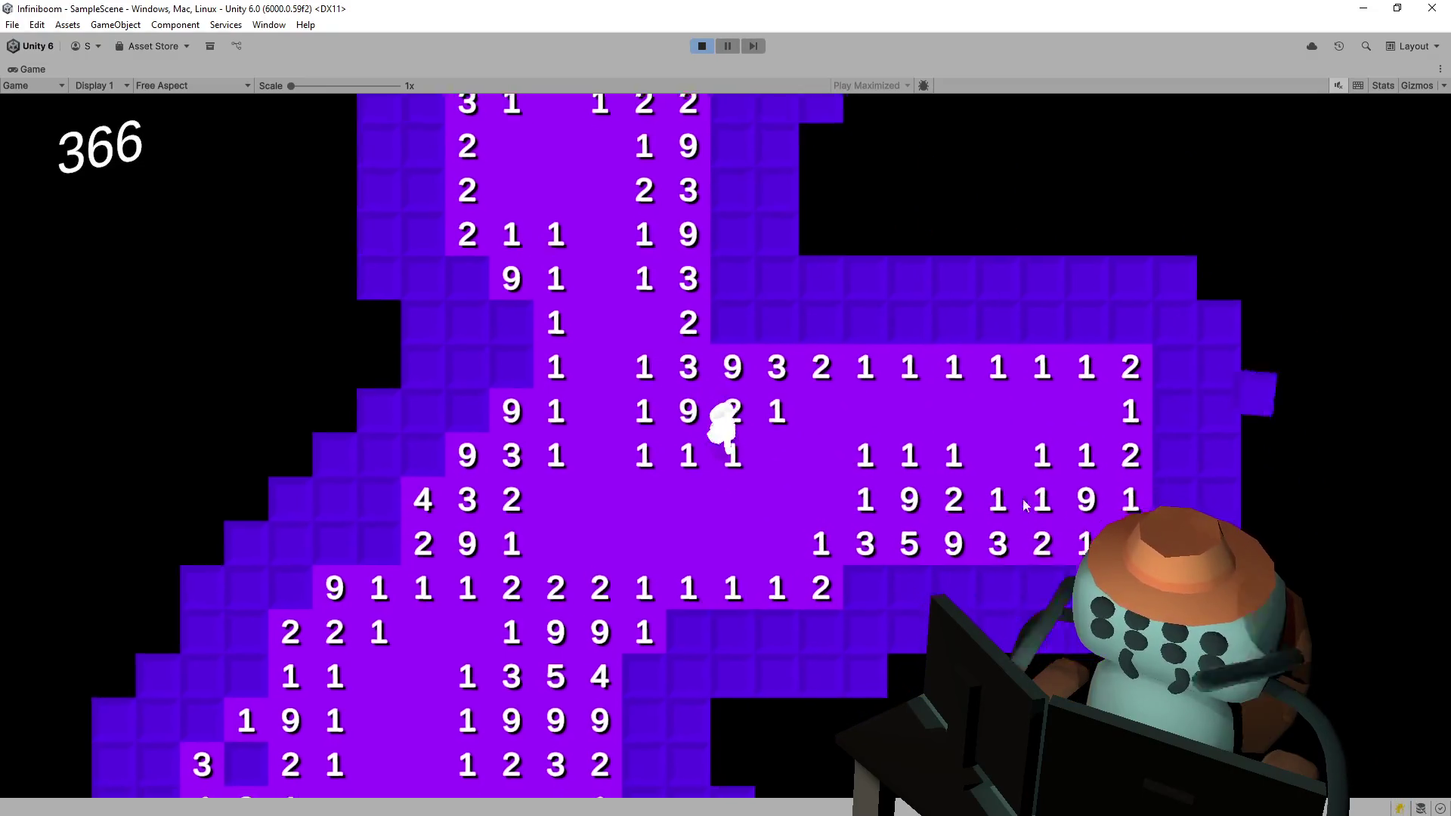
{"action": "left_click", "coordinate": [815, 520]}
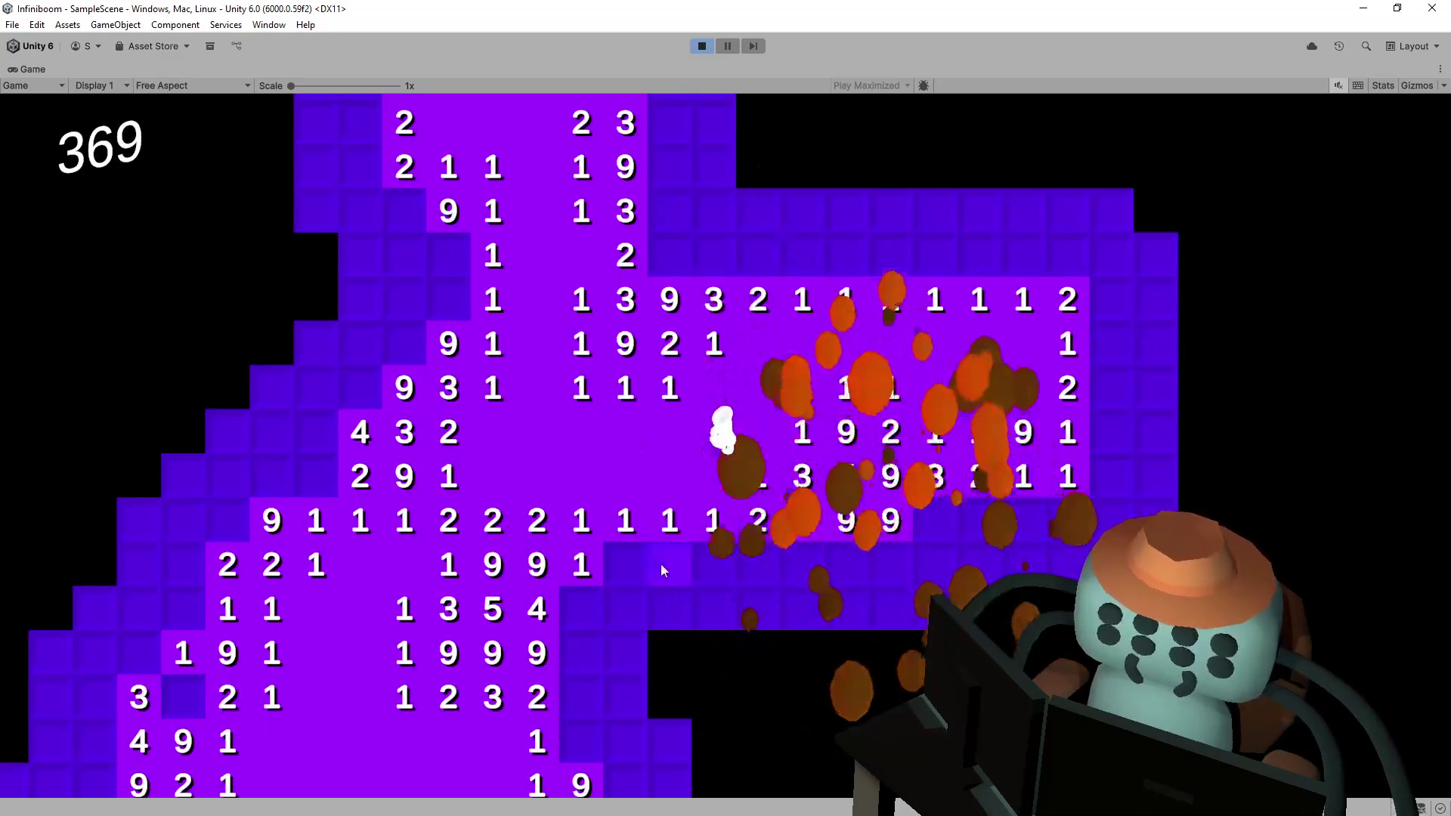
{"action": "left_click", "coordinate": [681, 565]}
{"action": "left_click", "coordinate": [709, 565]}
{"action": "left_click", "coordinate": [582, 611]}
{"action": "left_click", "coordinate": [626, 609]}
{"action": "left_click", "coordinate": [663, 605]}
{"action": "left_click", "coordinate": [657, 523]}
{"action": "left_click", "coordinate": [703, 524]}
{"action": "left_click", "coordinate": [818, 441]}
{"action": "left_click", "coordinate": [808, 484]}
{"action": "left_click", "coordinate": [839, 479]}
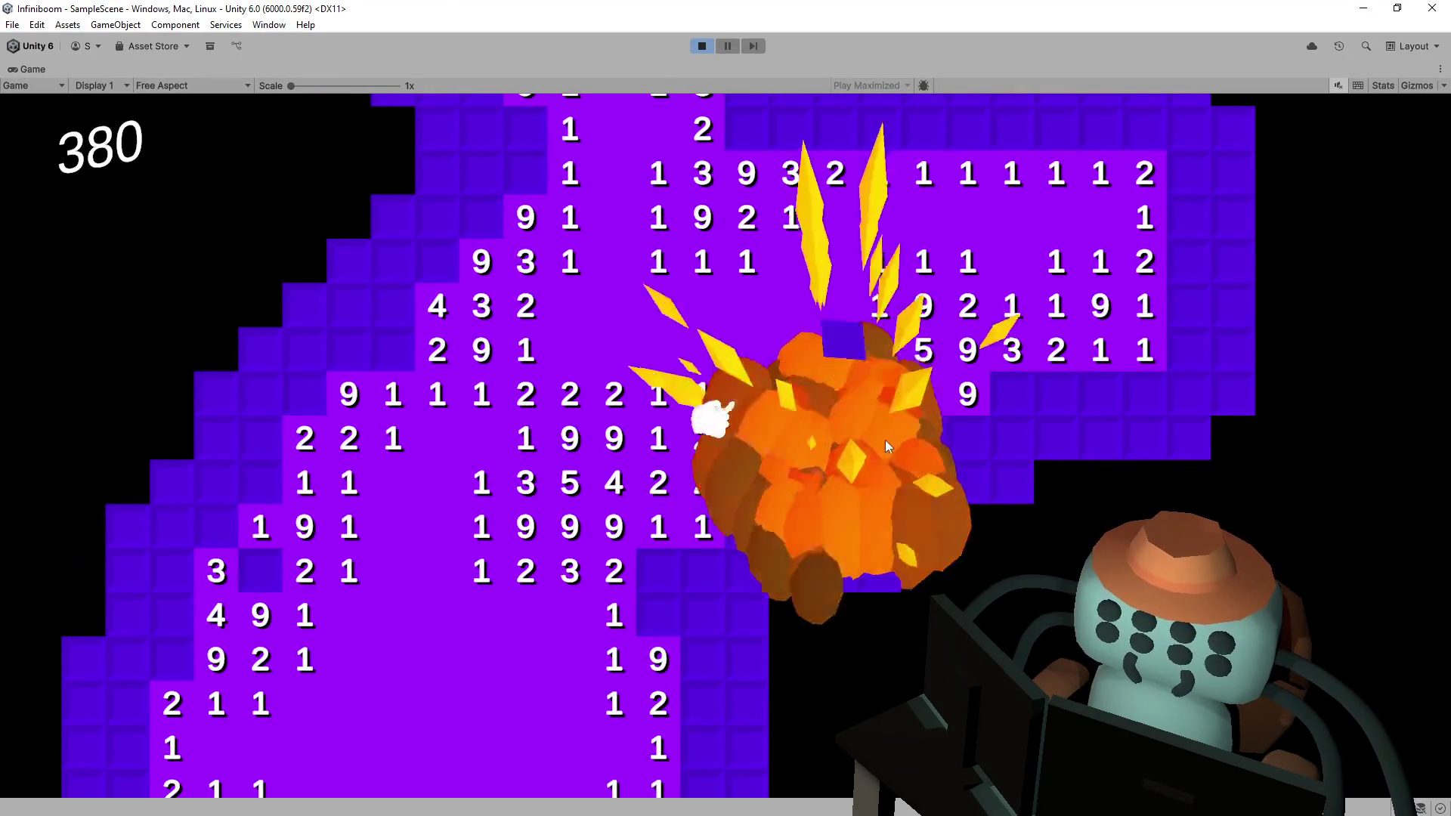
{"action": "left_click", "coordinate": [896, 430]}
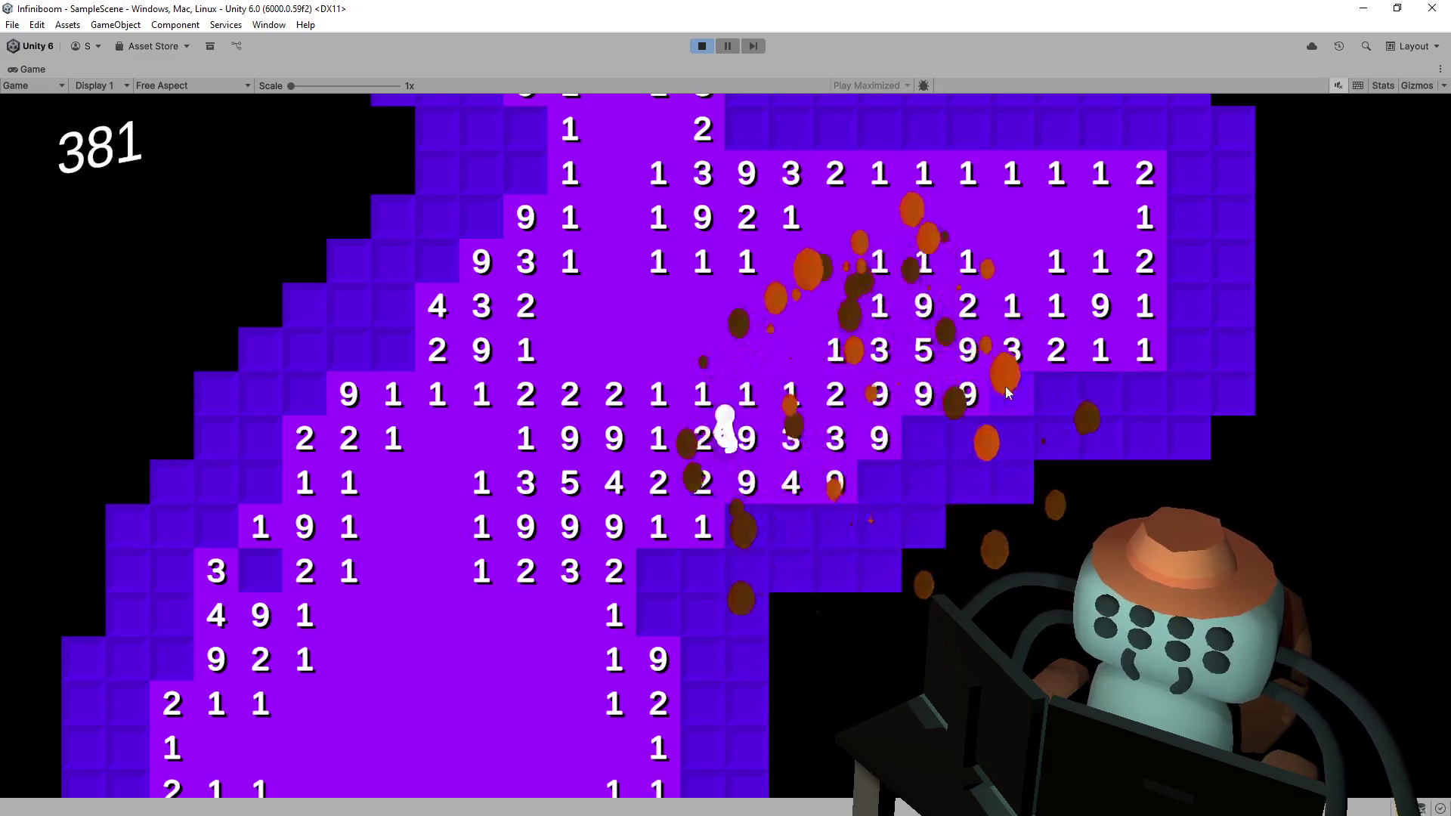
{"action": "left_click", "coordinate": [1013, 390]}
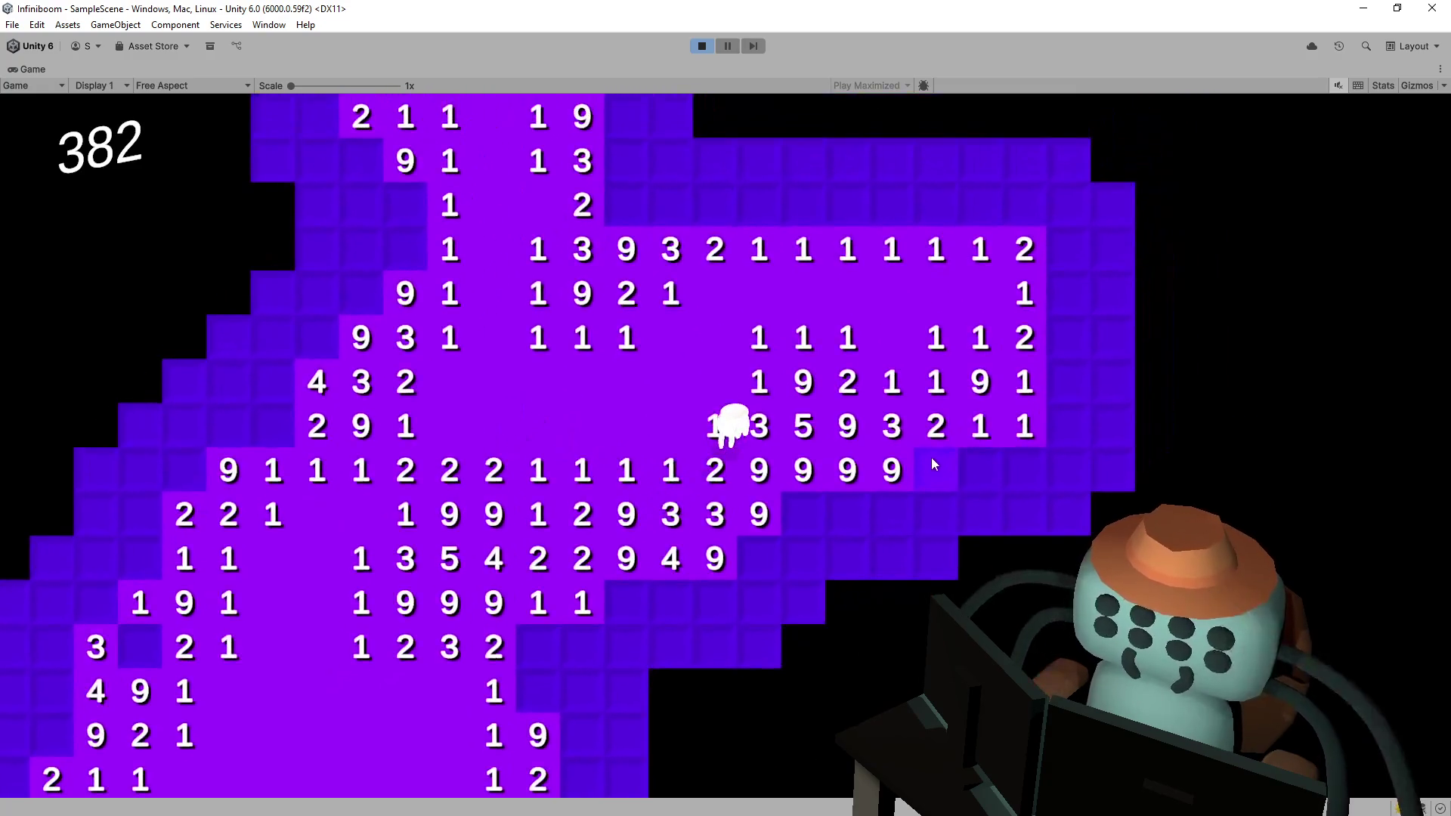
{"action": "left_click", "coordinate": [934, 464]}
{"action": "left_click", "coordinate": [820, 511]}
{"action": "left_click", "coordinate": [858, 516]}
{"action": "left_click", "coordinate": [768, 556]}
{"action": "left_click", "coordinate": [805, 557]}
{"action": "left_click", "coordinate": [857, 556]}
{"action": "left_click", "coordinate": [705, 542]}
{"action": "left_click", "coordinate": [737, 545]}
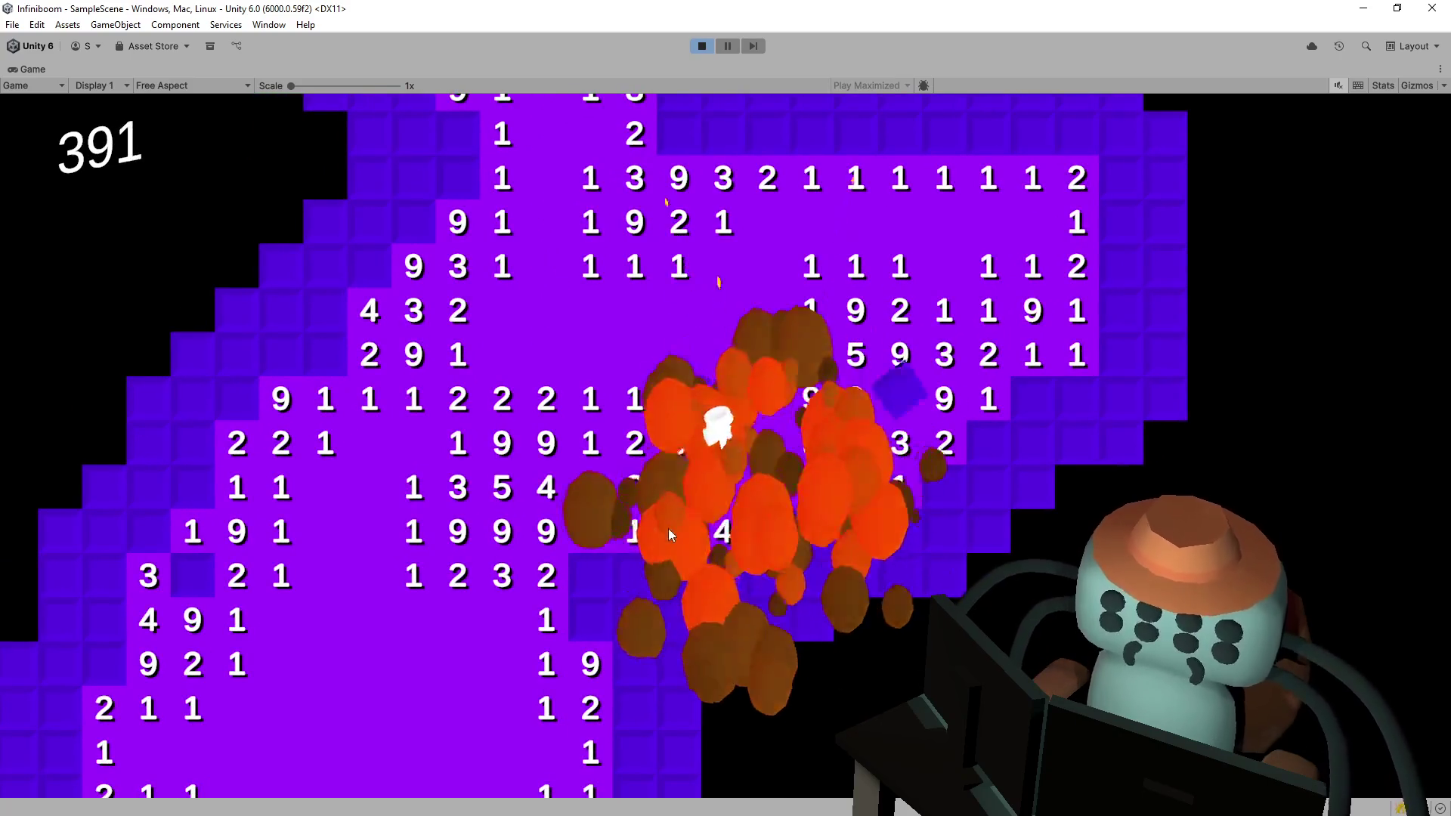
{"action": "left_click", "coordinate": [648, 547]}
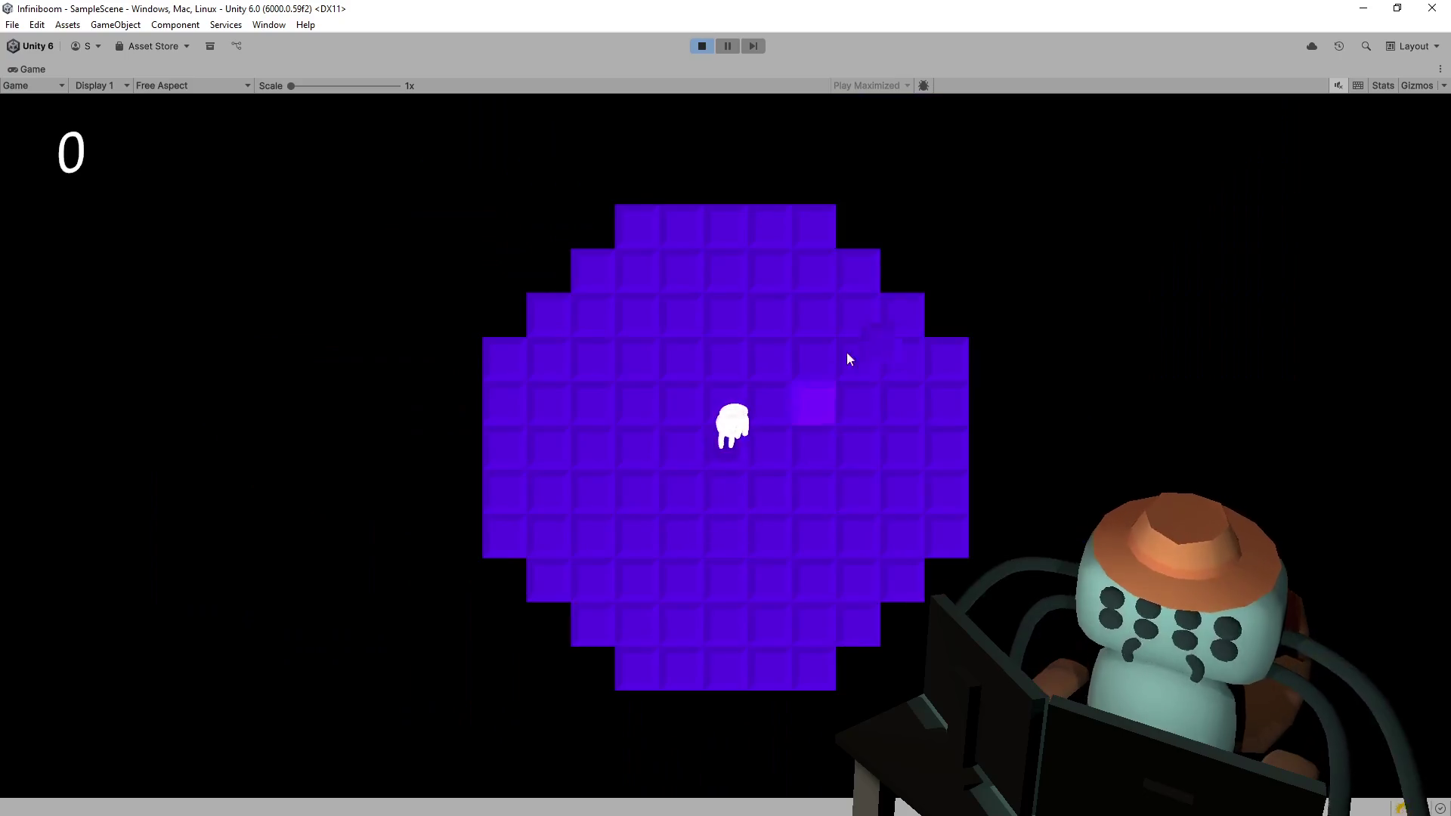
- Start the fresh board, flag two suspected mines, and reveal tiles along the top edge
{"action": "left_click", "coordinate": [880, 323]}
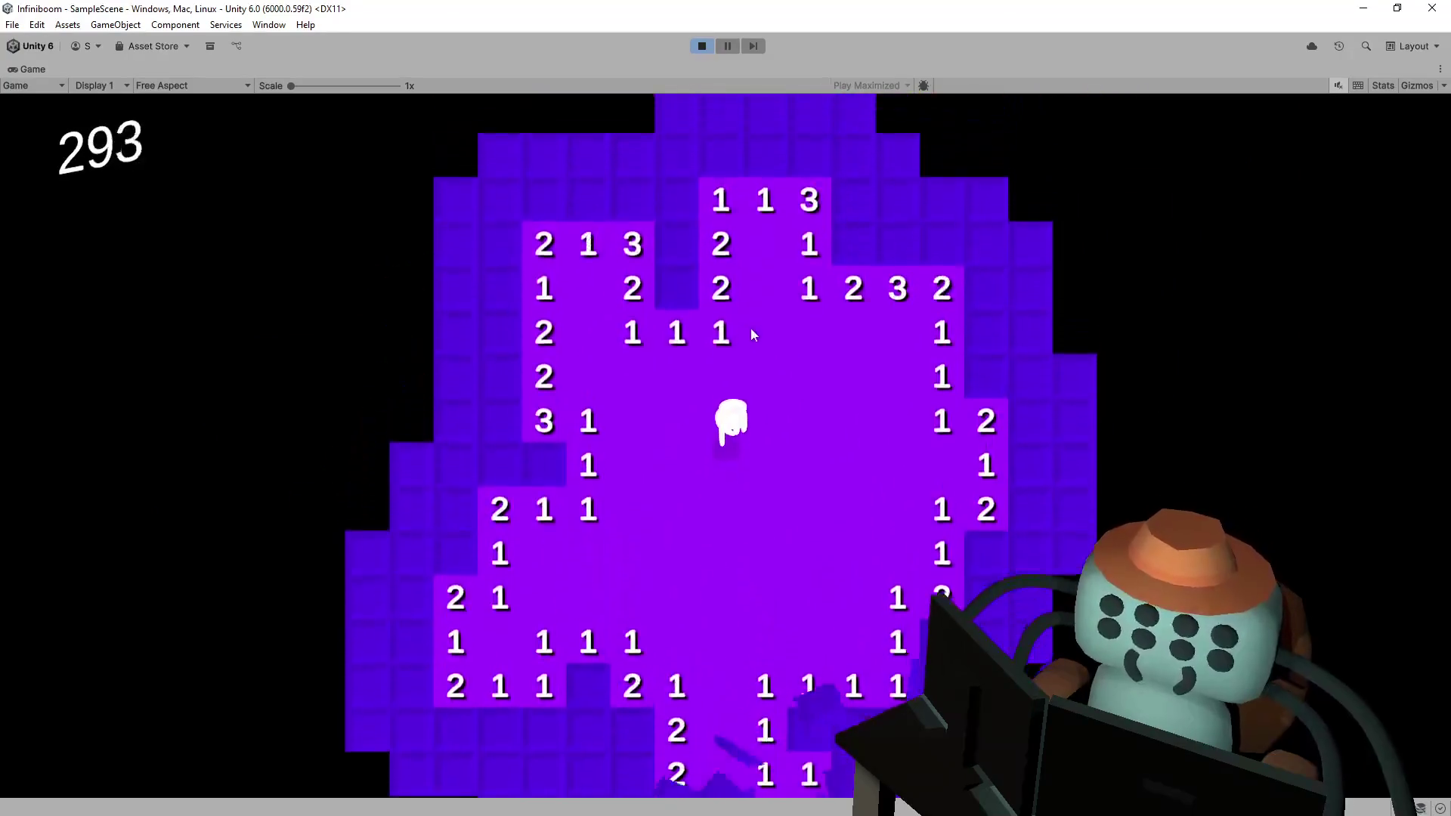
{"action": "right_click", "coordinate": [685, 425]}
{"action": "right_click", "coordinate": [685, 423]}
{"action": "left_click", "coordinate": [679, 412]}
{"action": "left_click", "coordinate": [676, 368]}
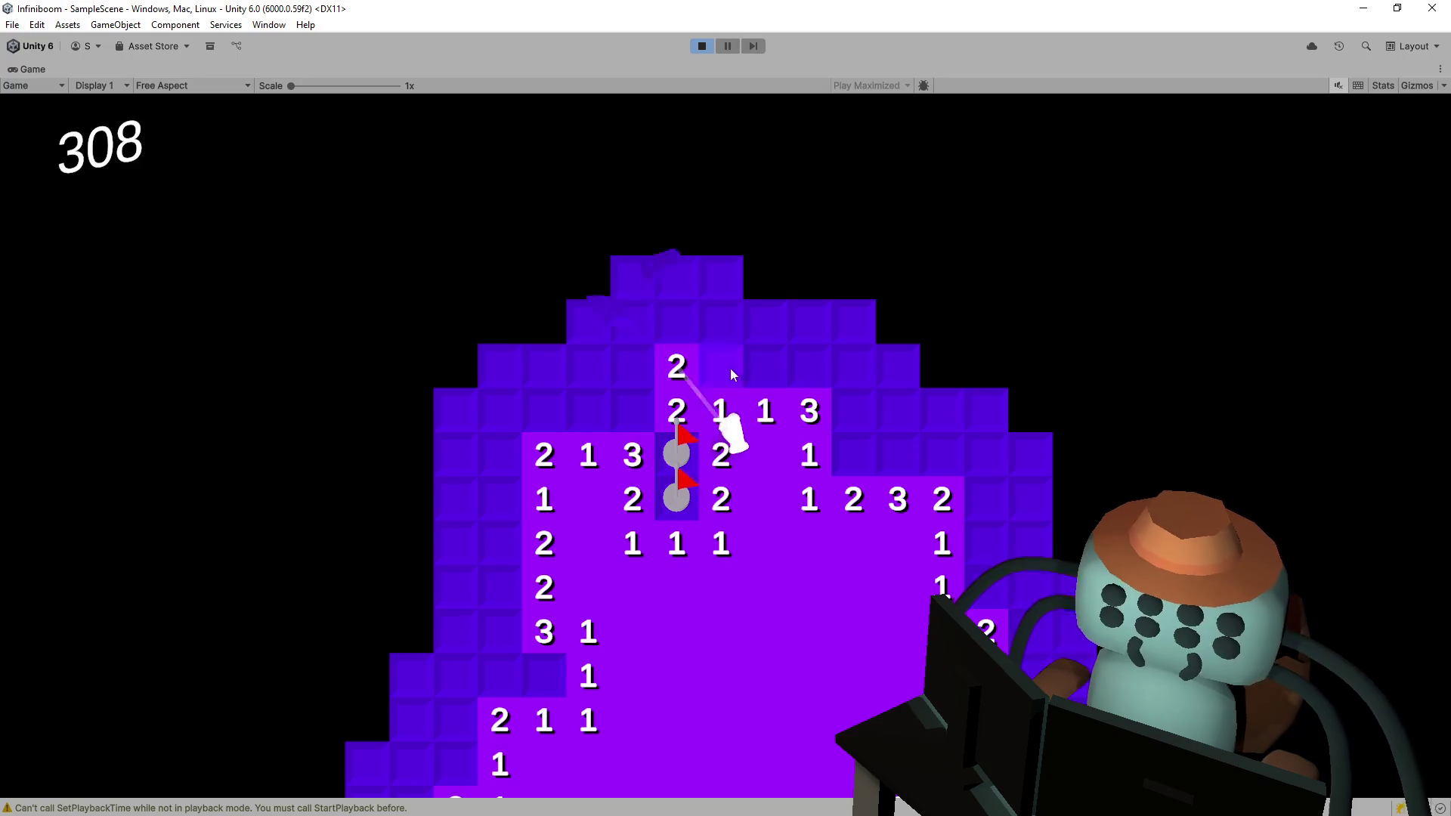
{"action": "left_click", "coordinate": [723, 368]}
{"action": "left_click", "coordinate": [766, 368]}
{"action": "left_click", "coordinate": [807, 323]}
{"action": "left_click", "coordinate": [763, 323]}
{"action": "left_click", "coordinate": [722, 323]}
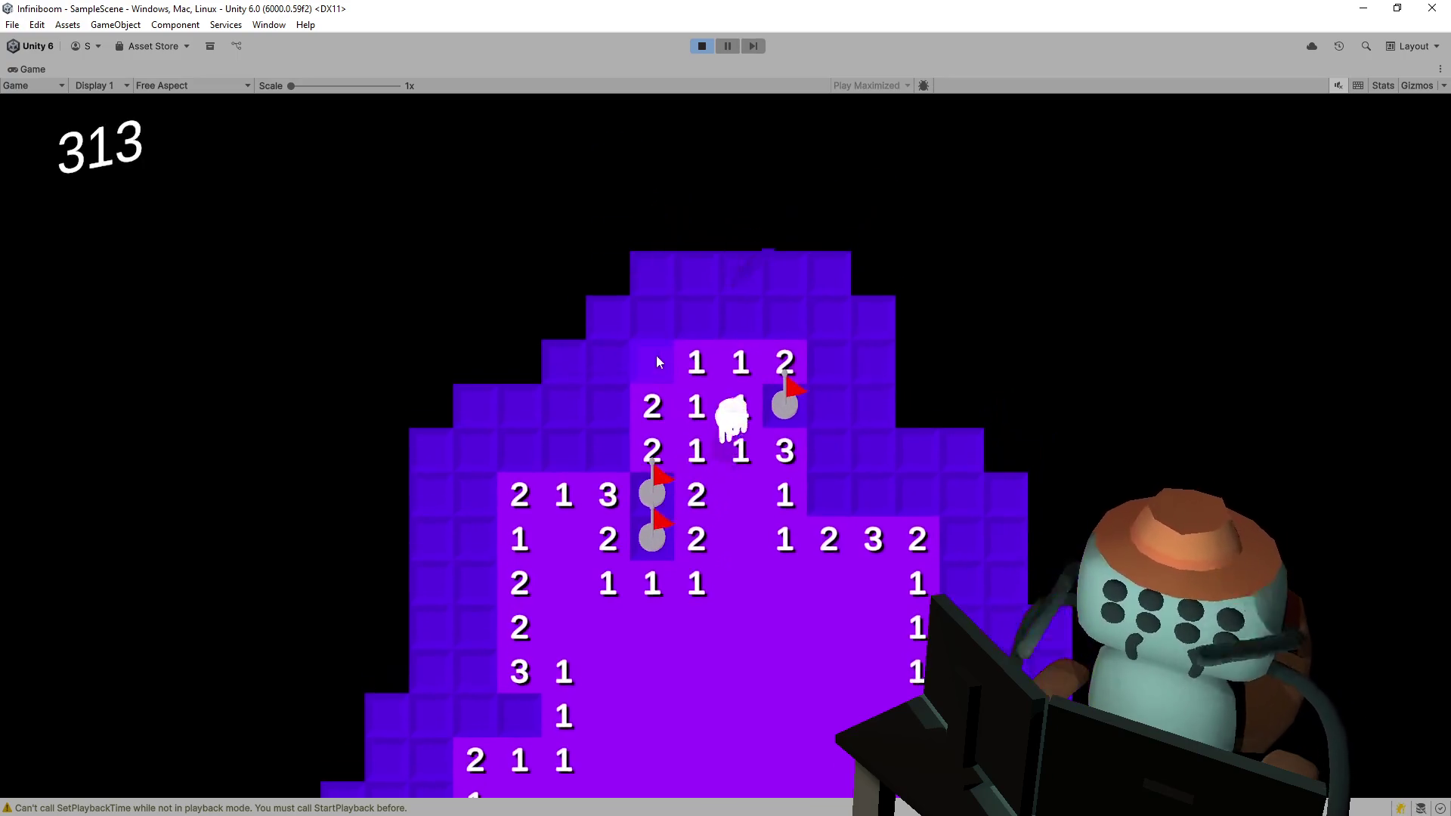
- Flag a mine near the top, then uncover the adjacent top-row tiles, including a 3 and a 1
{"action": "right_click", "coordinate": [659, 356]}
{"action": "left_click", "coordinate": [653, 317]}
{"action": "left_click", "coordinate": [696, 318]}
{"action": "left_click", "coordinate": [739, 318]}
{"action": "left_click", "coordinate": [777, 321]}
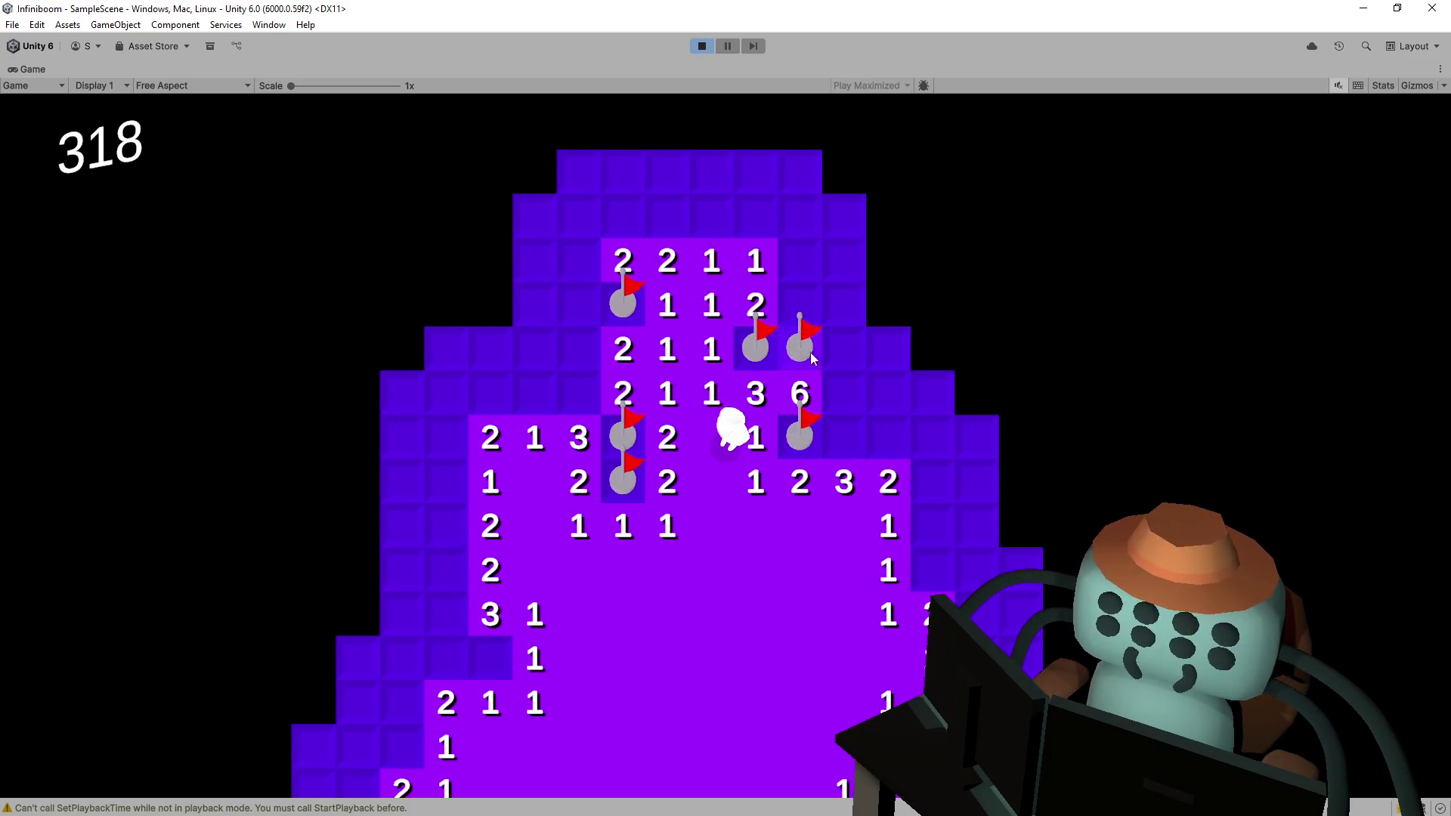
{"action": "left_click", "coordinate": [800, 305]}
{"action": "left_click", "coordinate": [796, 262]}
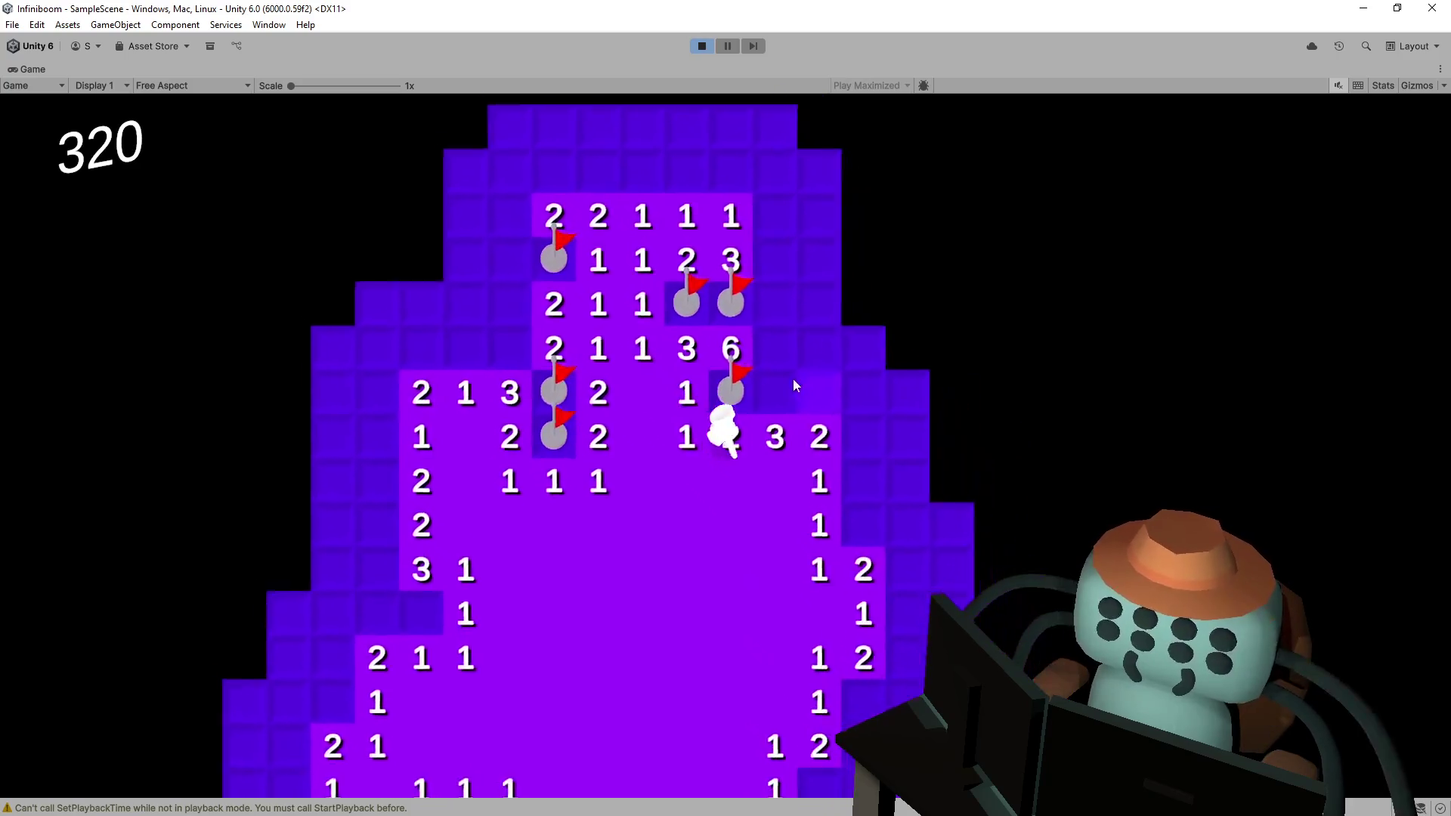
- Flag the mines beside the 6 and clear safe tiles down the right side
{"action": "right_click", "coordinate": [797, 390]}
{"action": "right_click", "coordinate": [804, 375]}
{"action": "left_click", "coordinate": [842, 390]}
{"action": "left_click", "coordinate": [843, 470]}
{"action": "right_click", "coordinate": [794, 464]}
{"action": "left_click", "coordinate": [845, 467]}
{"action": "left_click", "coordinate": [845, 421]}
{"action": "left_click", "coordinate": [850, 384]}
{"action": "right_click", "coordinate": [853, 339]}
{"action": "left_click", "coordinate": [823, 301]}
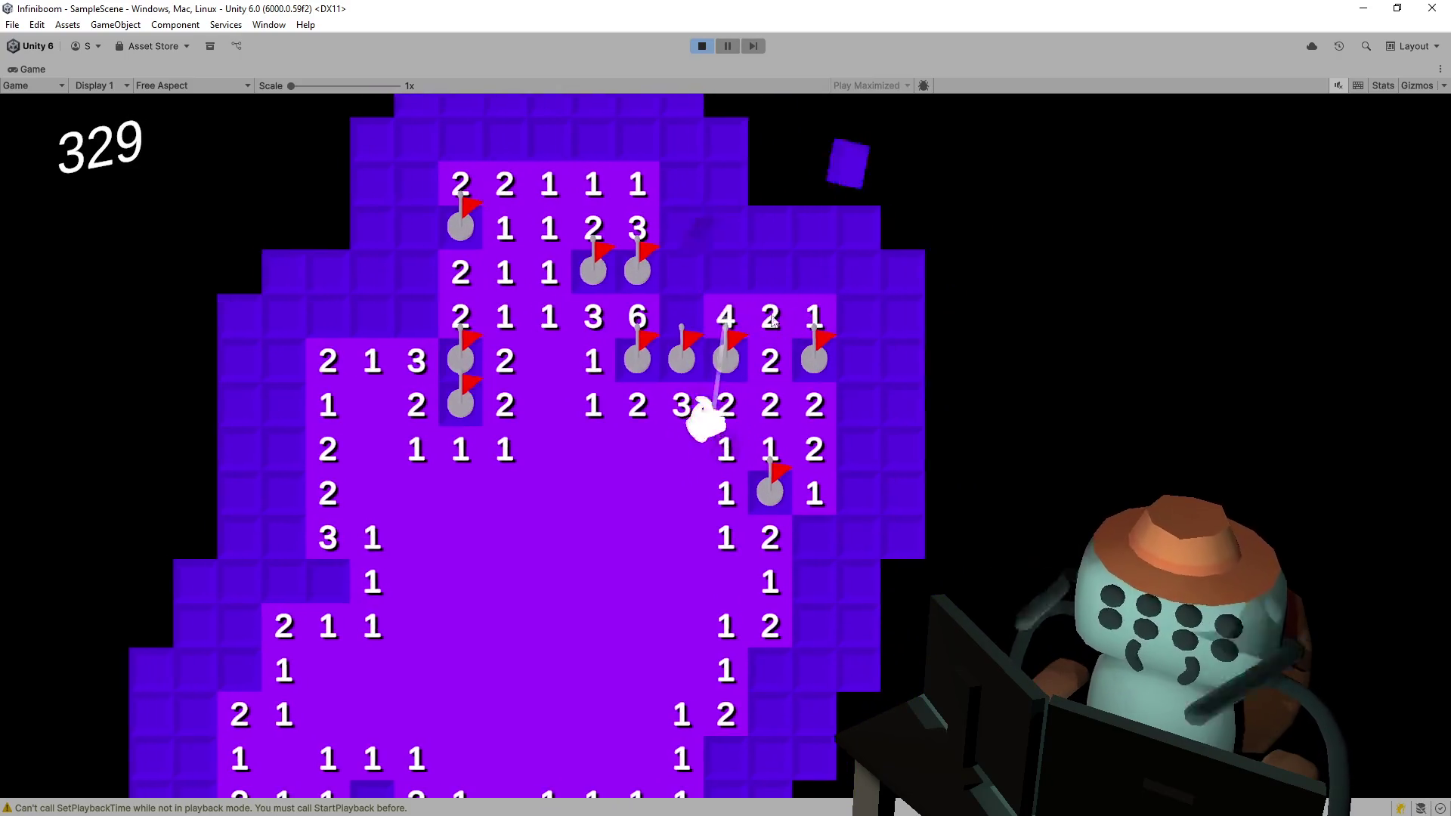
- Uncover the numbered tiles (3, 3, 2, 3, 1) and a blank tile that opens more area
{"action": "left_click", "coordinate": [679, 301]}
{"action": "left_click", "coordinate": [770, 297]}
{"action": "left_click", "coordinate": [802, 301]}
{"action": "left_click", "coordinate": [814, 340]}
{"action": "left_click", "coordinate": [814, 384]}
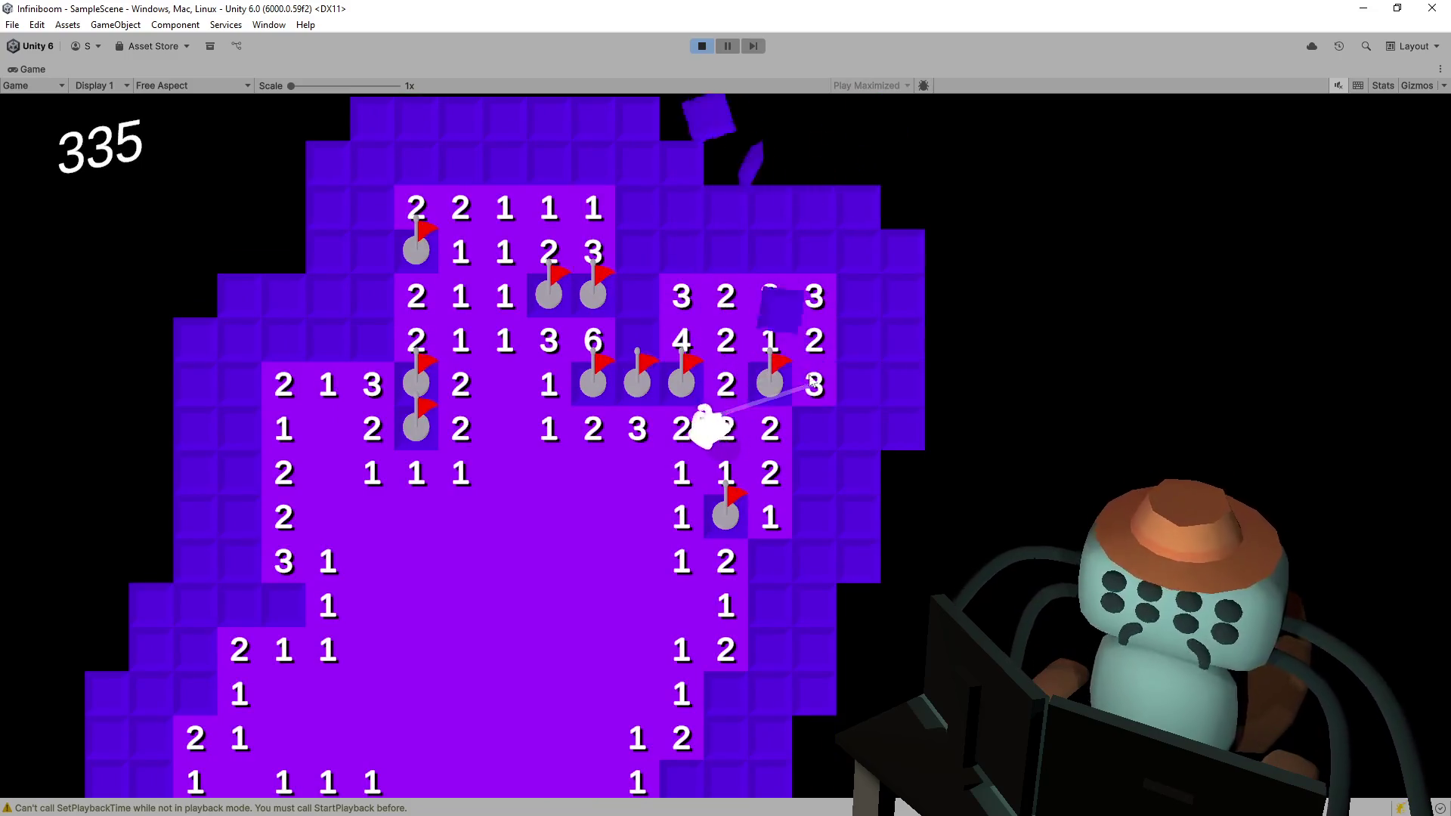
{"action": "left_click", "coordinate": [775, 473]}
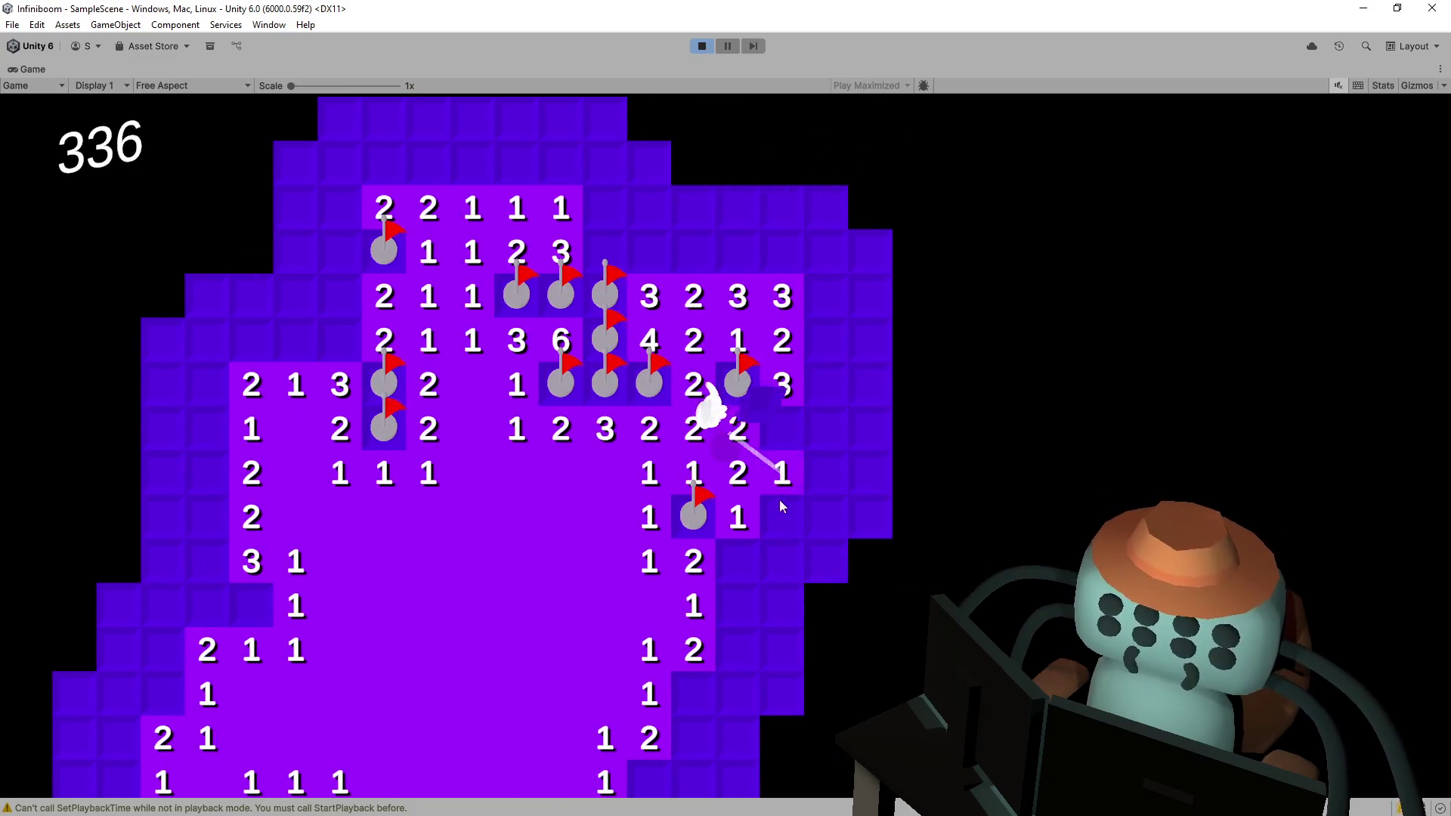
{"action": "left_click", "coordinate": [780, 516]}
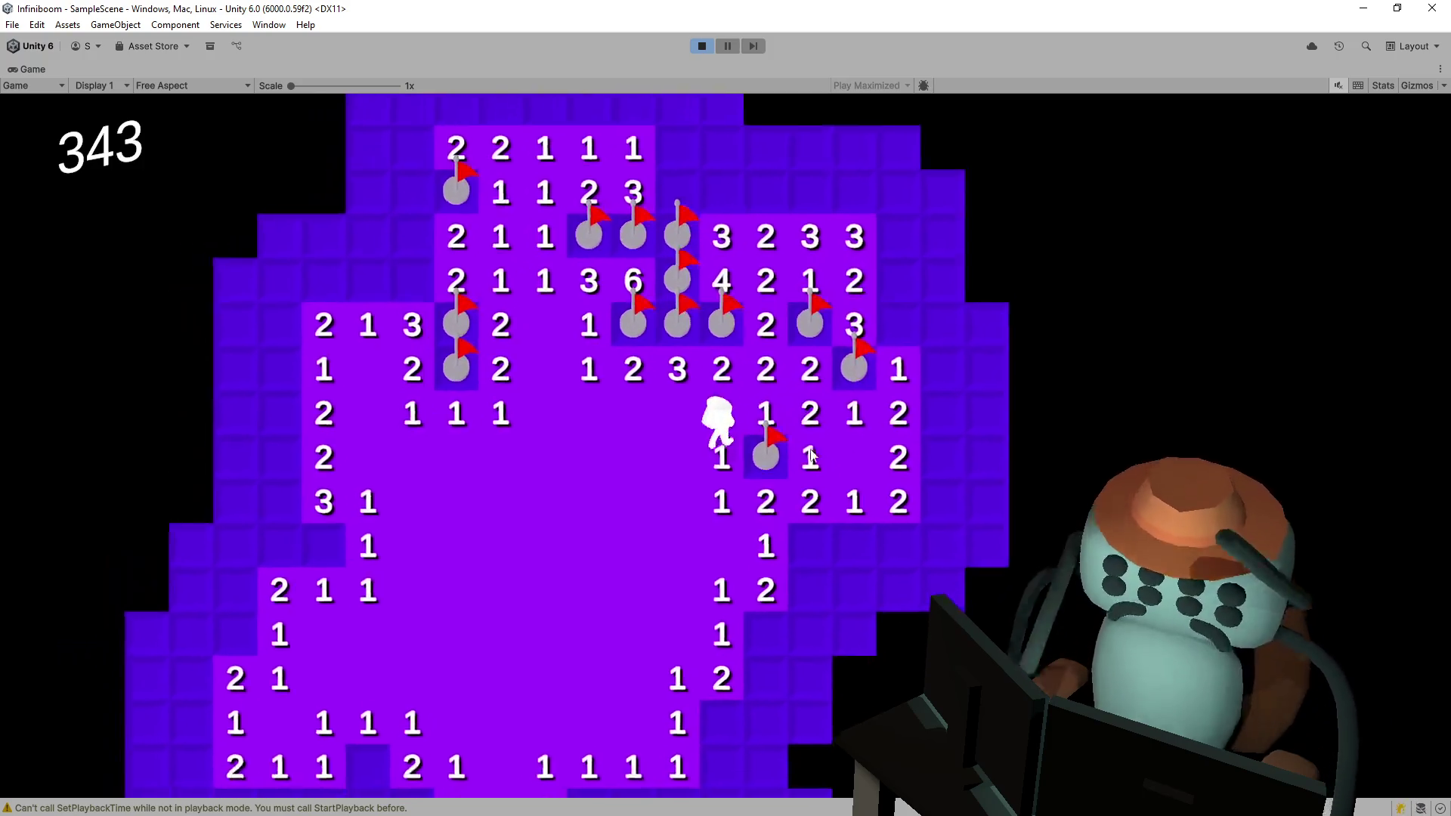
- Flag a mine below the number row and reveal the safe tiles around it
{"action": "right_click", "coordinate": [831, 445]}
{"action": "left_click", "coordinate": [899, 450]}
{"action": "left_click", "coordinate": [877, 453]}
{"action": "left_click", "coordinate": [832, 494]}
{"action": "left_click", "coordinate": [877, 494]}
{"action": "left_click", "coordinate": [921, 494]}
{"action": "left_click", "coordinate": [845, 531]}
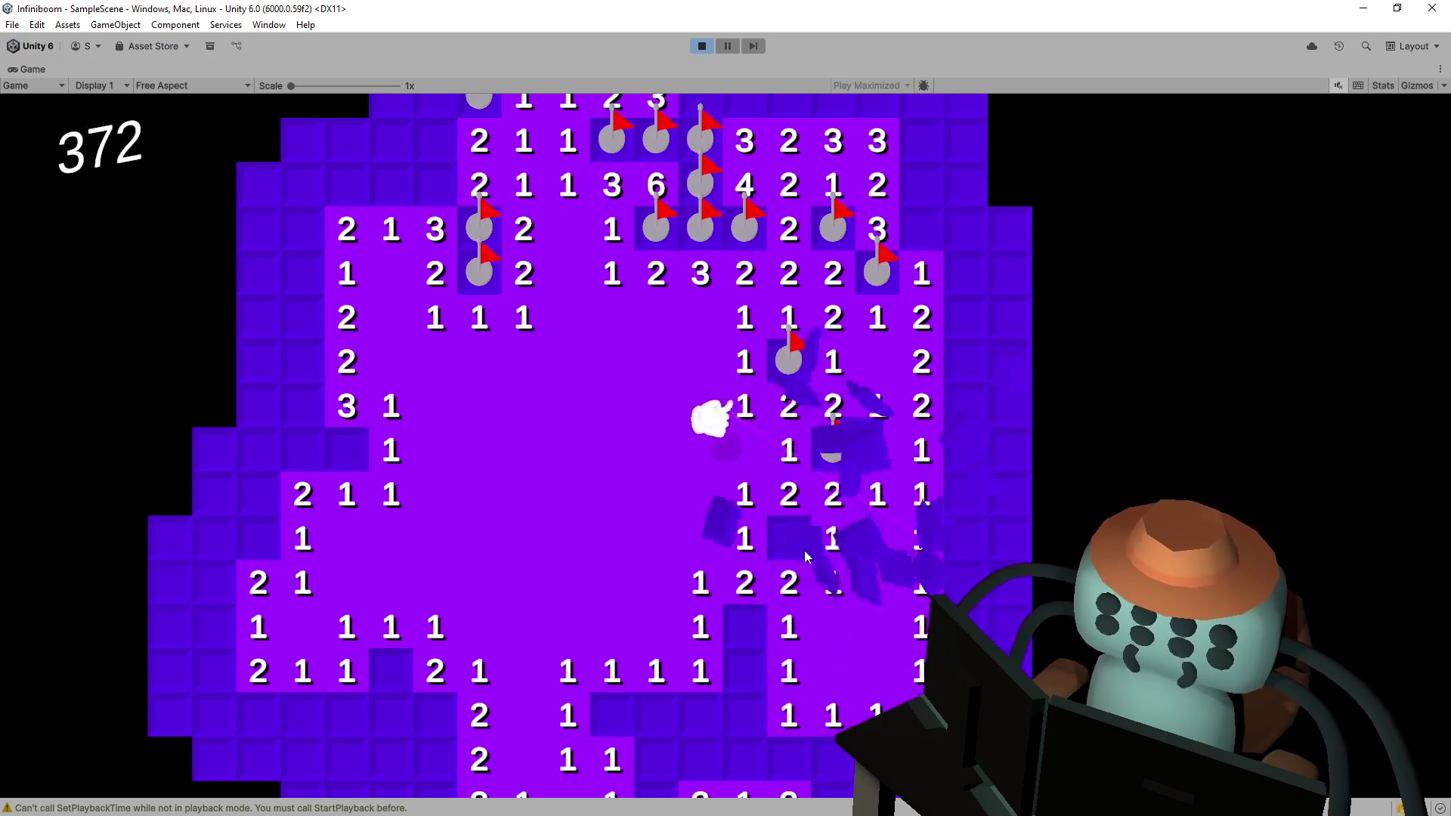
- Reveal the lower 2, flag the mines around it, and uncover the 3 and 1 to the right
{"action": "left_click", "coordinate": [745, 578]}
{"action": "right_click", "coordinate": [687, 579]}
{"action": "right_click", "coordinate": [739, 601]}
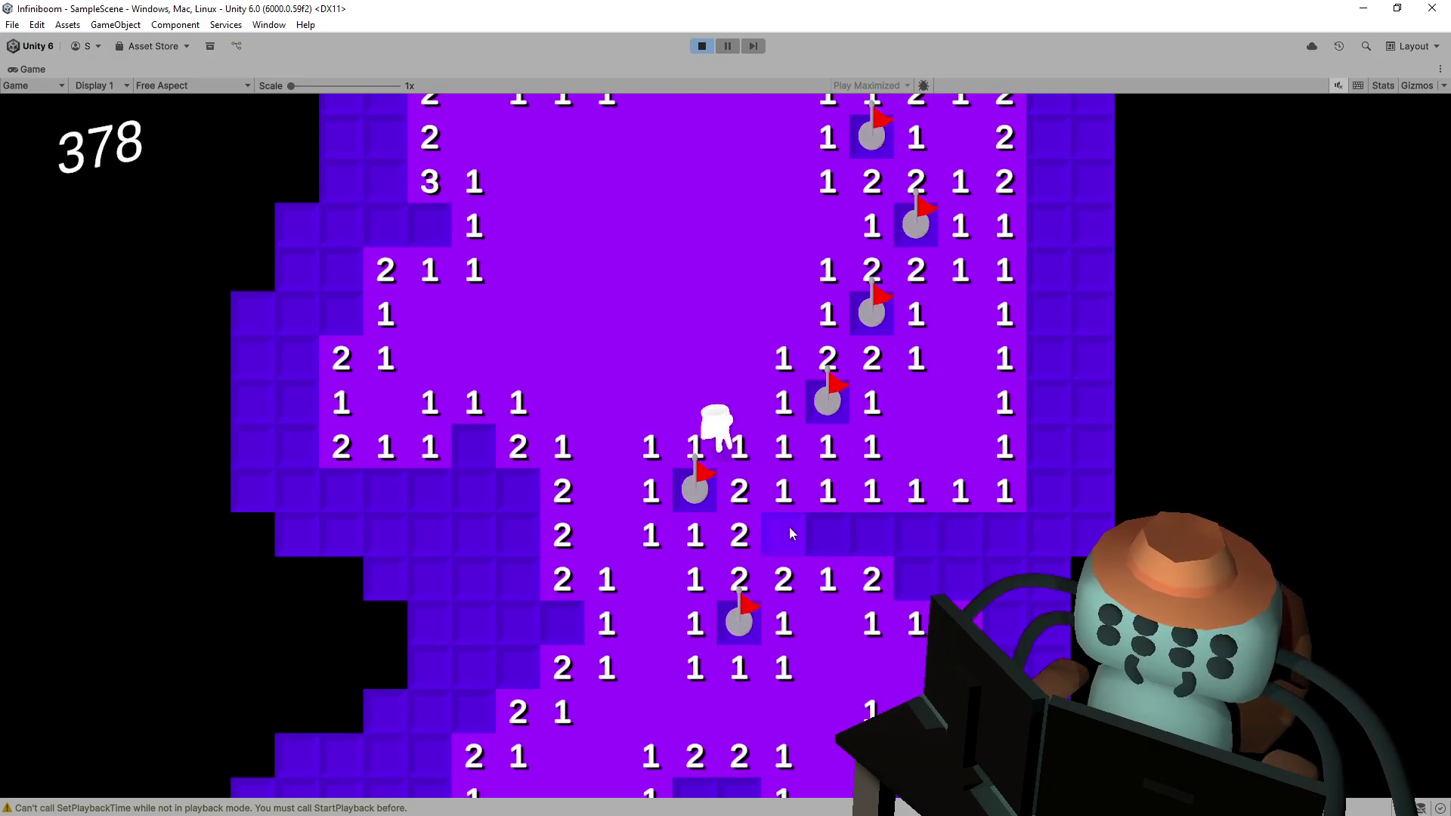
{"action": "left_click", "coordinate": [860, 534]}
{"action": "right_click", "coordinate": [845, 486]}
{"action": "right_click", "coordinate": [851, 519]}
{"action": "left_click", "coordinate": [859, 479]}
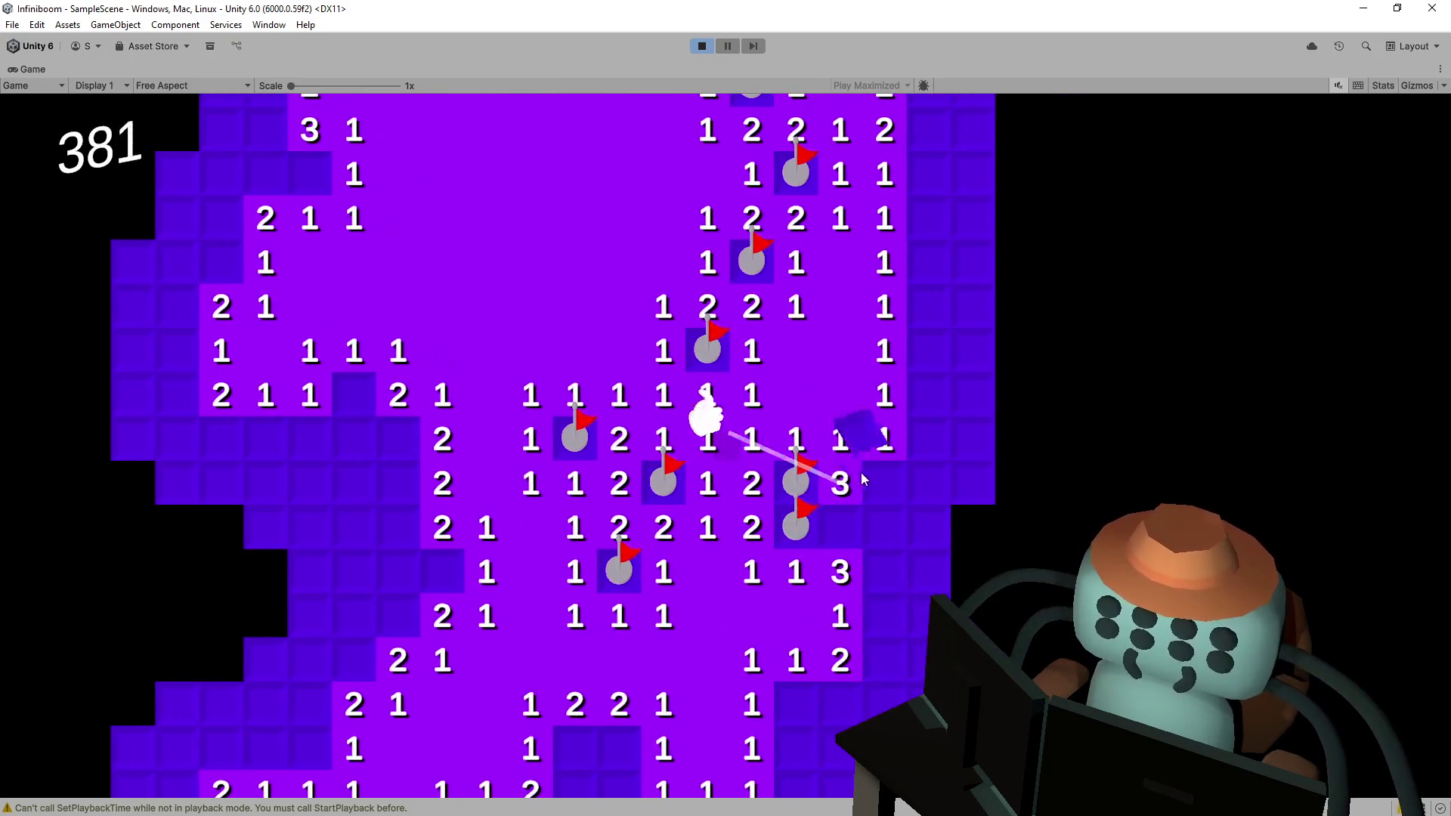
{"action": "left_click", "coordinate": [862, 480]}
{"action": "left_click", "coordinate": [836, 517]}
{"action": "right_click", "coordinate": [879, 515]}
- Clear the tiles beside the character and flag the mines in the right column
{"action": "left_click", "coordinate": [925, 523]}
{"action": "left_click", "coordinate": [927, 477]}
{"action": "left_click", "coordinate": [926, 437]}
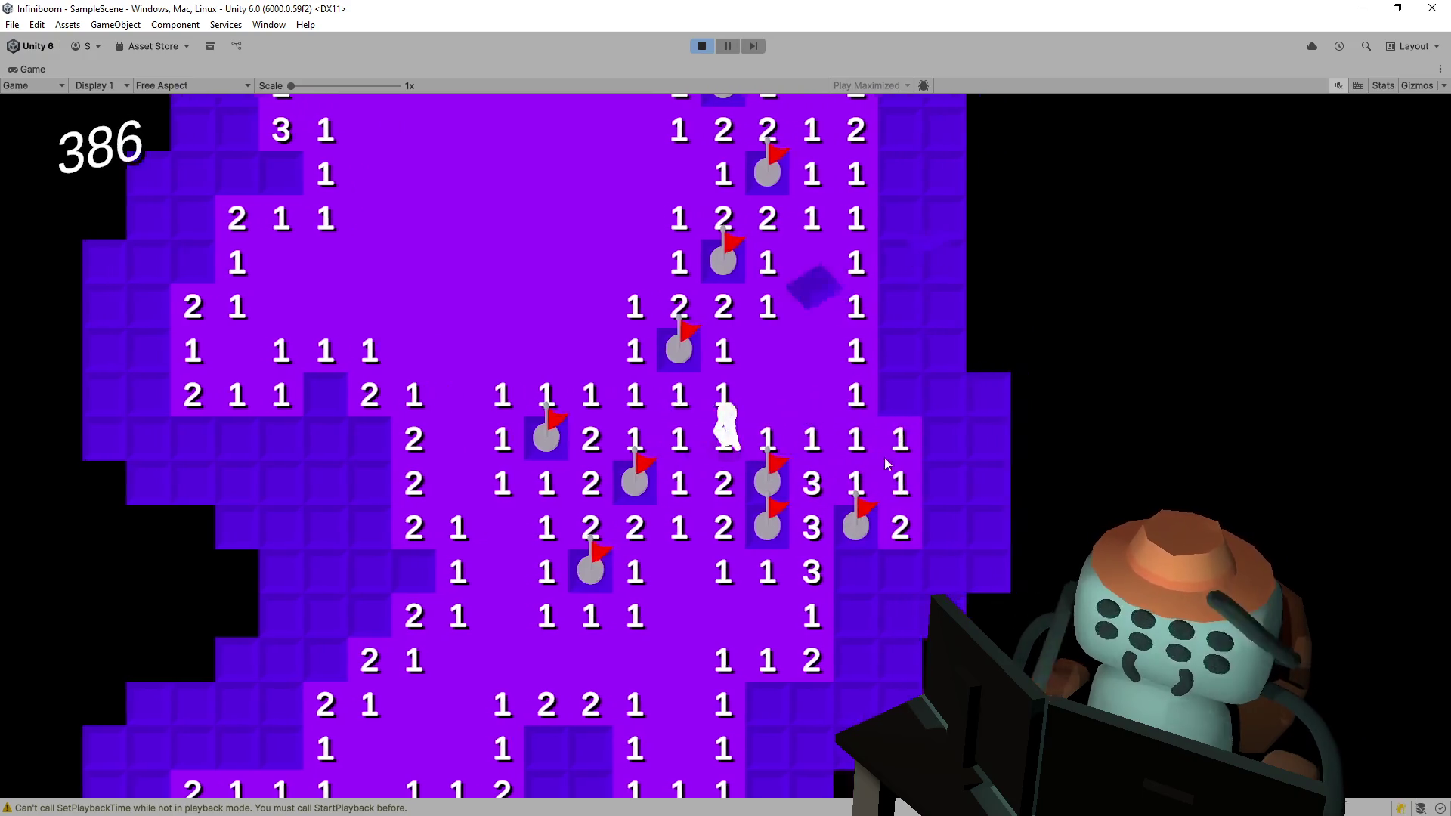
{"action": "right_click", "coordinate": [837, 452]}
{"action": "left_click", "coordinate": [837, 409]}
{"action": "left_click", "coordinate": [831, 365]}
{"action": "right_click", "coordinate": [823, 333]}
{"action": "left_click", "coordinate": [783, 310]}
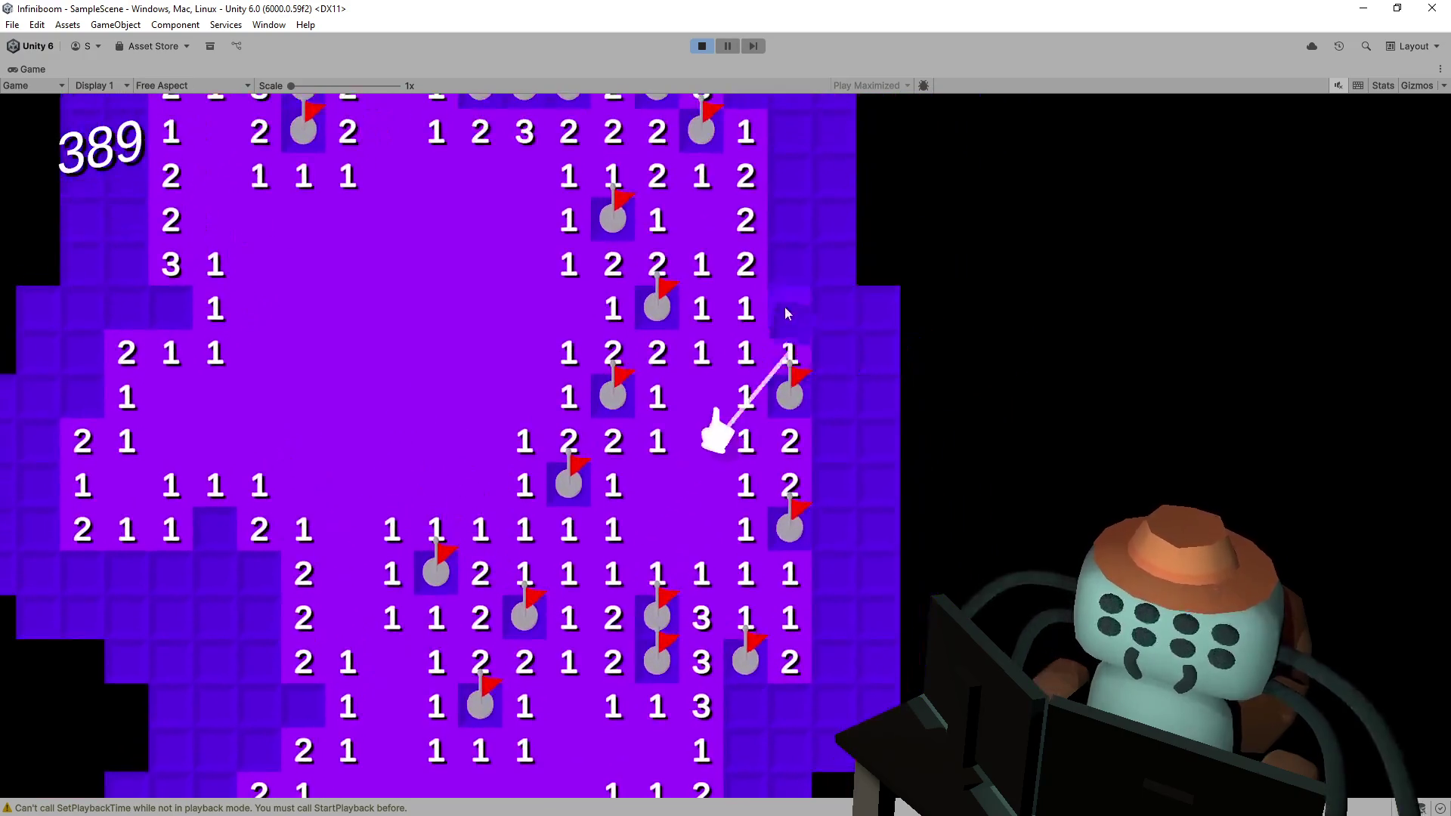
{"action": "left_click", "coordinate": [781, 346]}
{"action": "right_click", "coordinate": [782, 346]}
{"action": "right_click", "coordinate": [790, 284]}
- Reveal the remaining right-column tiles, cascading open areas until the score reaches about 490
{"action": "left_click", "coordinate": [790, 240]}
{"action": "left_click", "coordinate": [790, 197]}
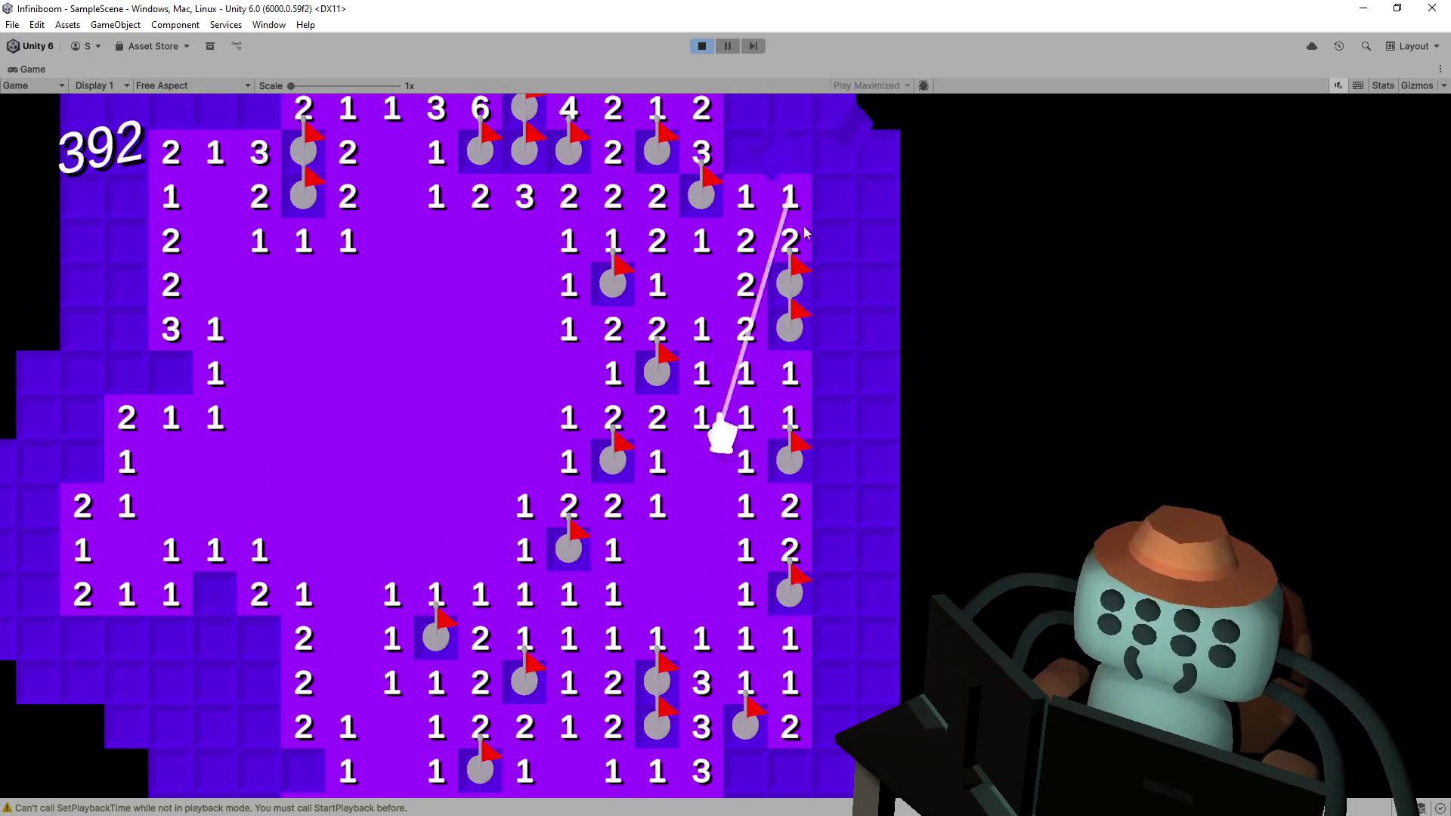
{"action": "left_click", "coordinate": [847, 344]}
{"action": "left_click", "coordinate": [845, 374]}
{"action": "left_click", "coordinate": [849, 432]}
{"action": "left_click", "coordinate": [847, 462]}
{"action": "left_click", "coordinate": [827, 532]}
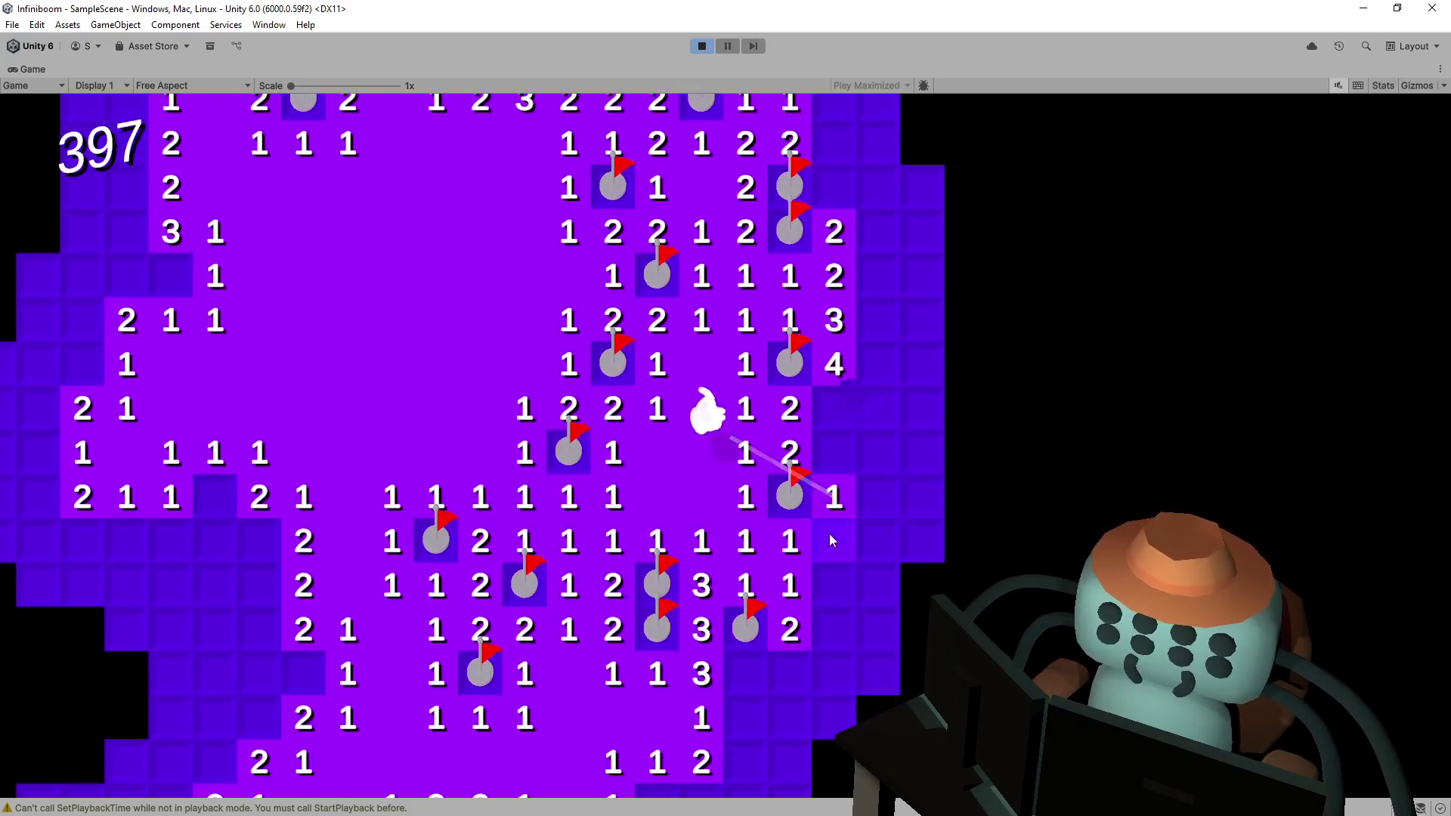
{"action": "left_click", "coordinate": [826, 586]}
{"action": "left_click", "coordinate": [760, 311]}
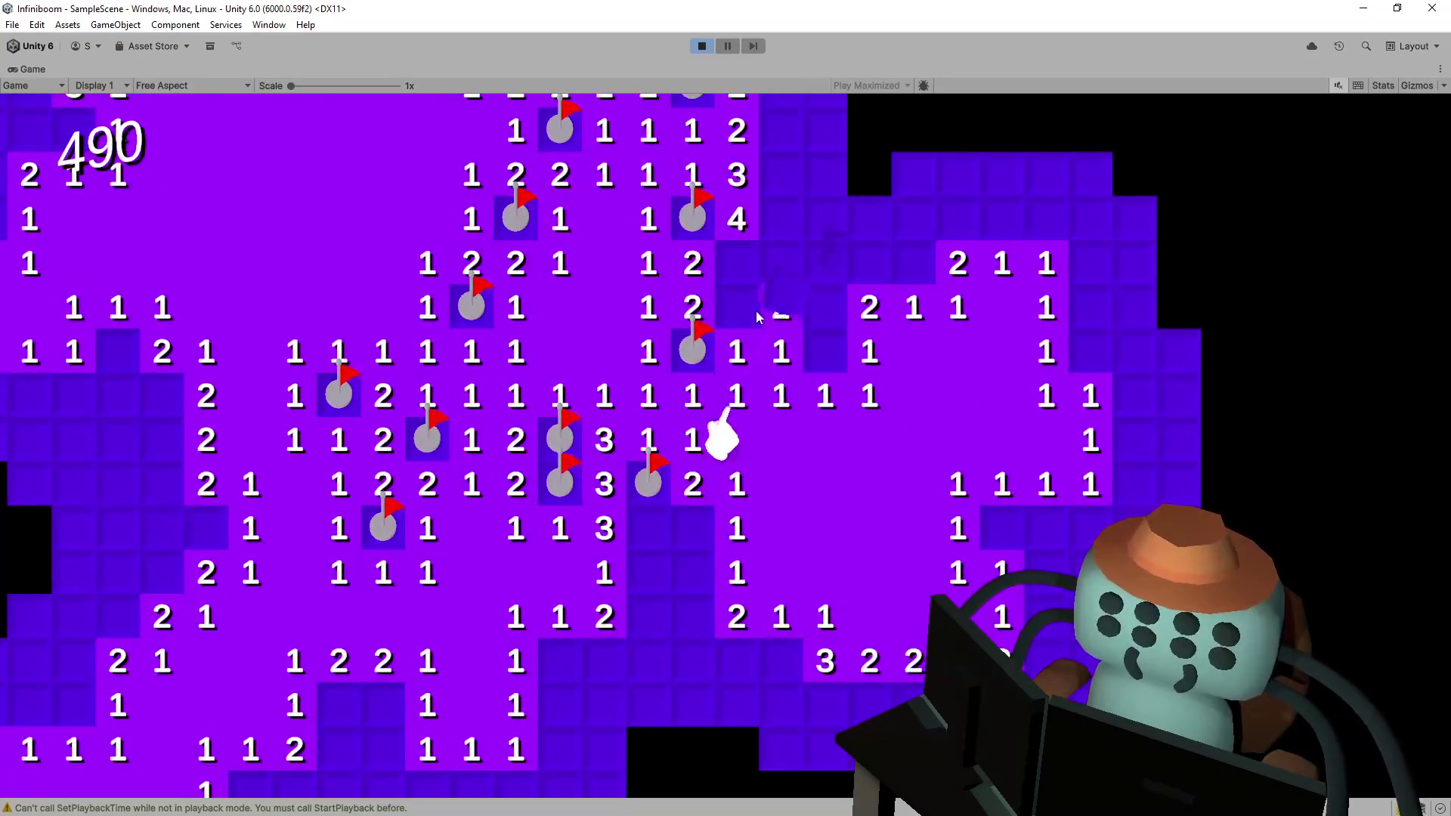
- Uncover safe tiles around the character and flag the mines along the right edge
{"action": "left_click", "coordinate": [755, 396]}
{"action": "right_click", "coordinate": [757, 391]}
{"action": "left_click", "coordinate": [771, 342]}
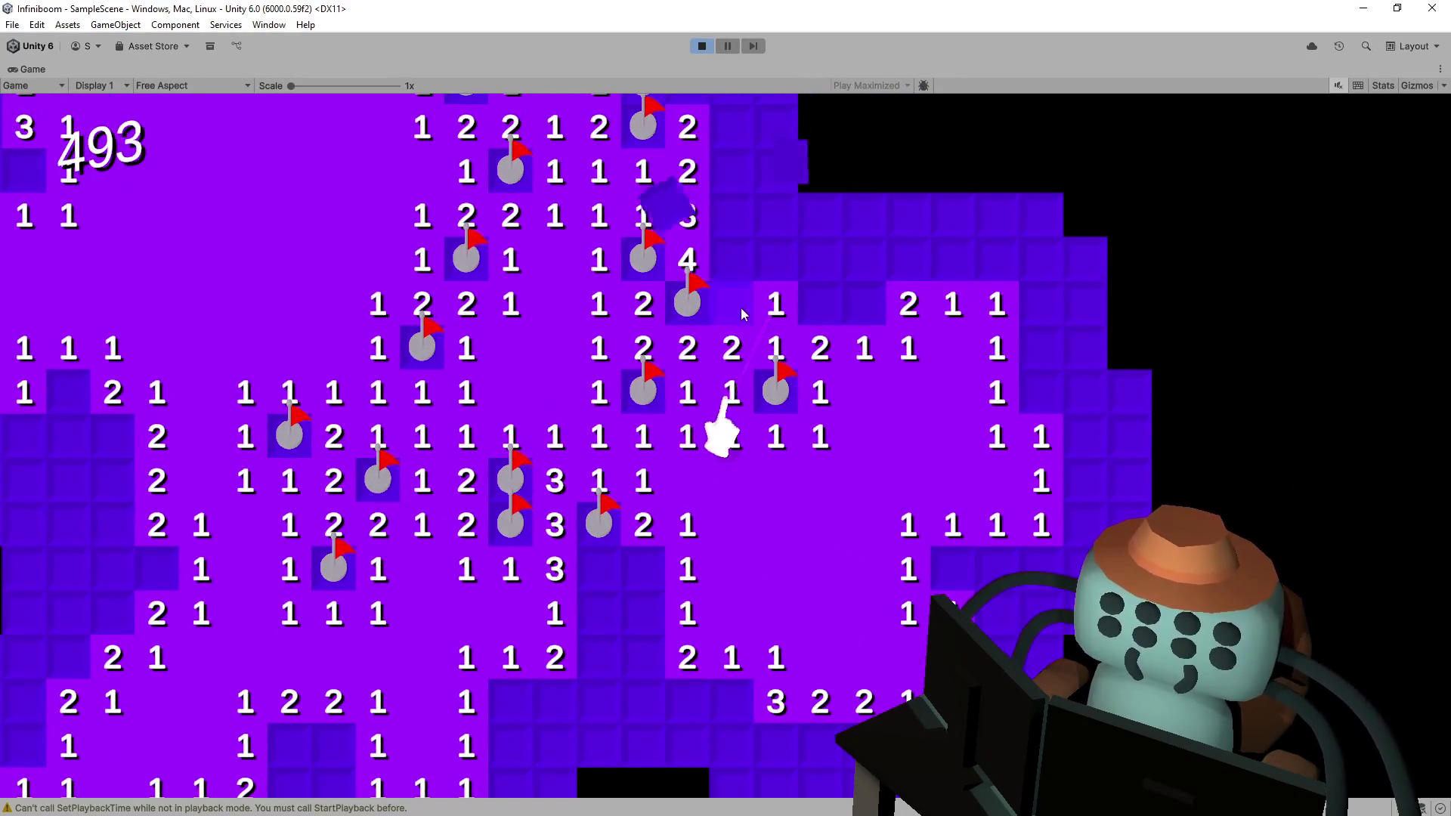
{"action": "left_click", "coordinate": [741, 307]}
{"action": "right_click", "coordinate": [862, 334]}
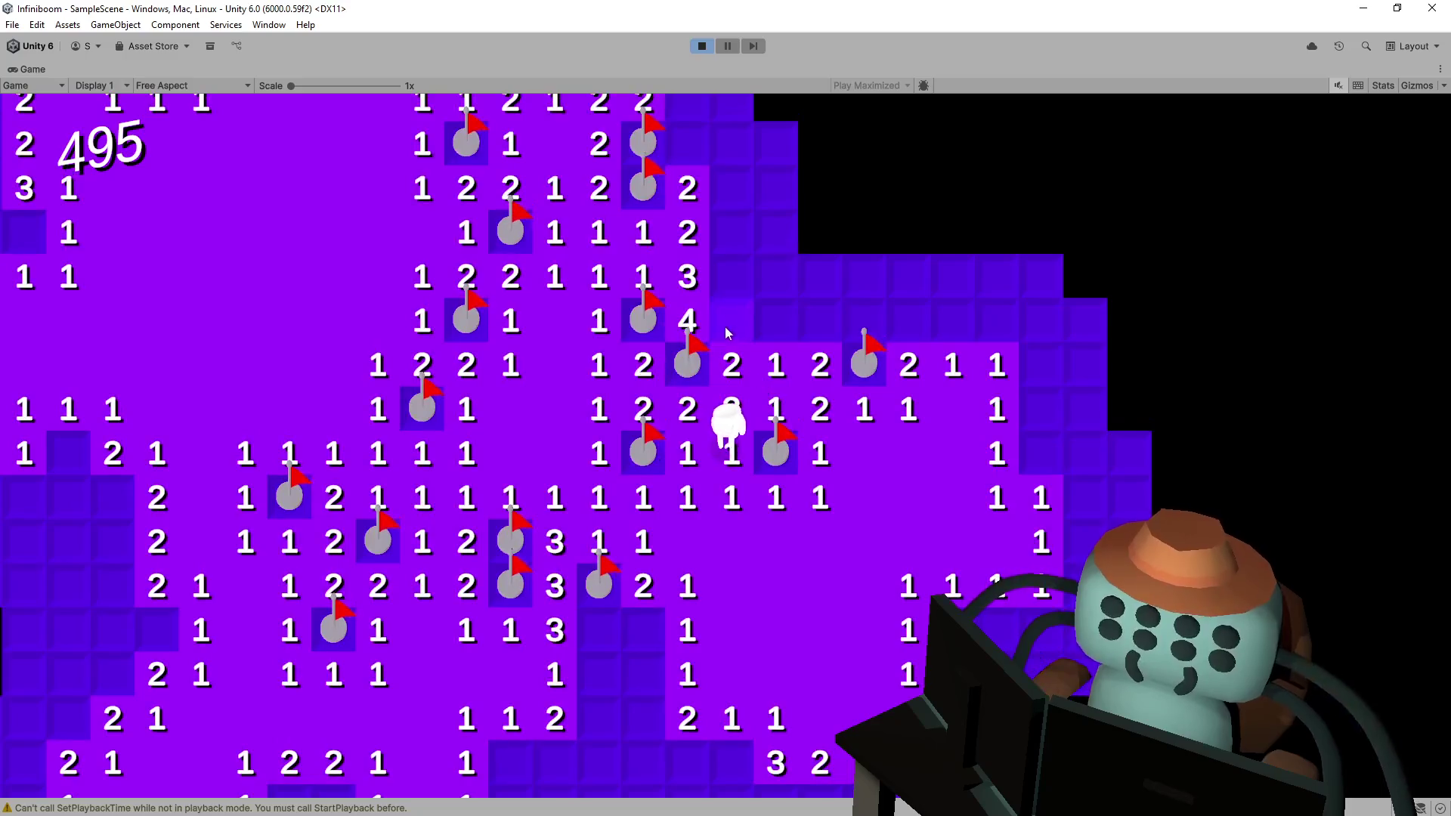
{"action": "left_click", "coordinate": [784, 328]}
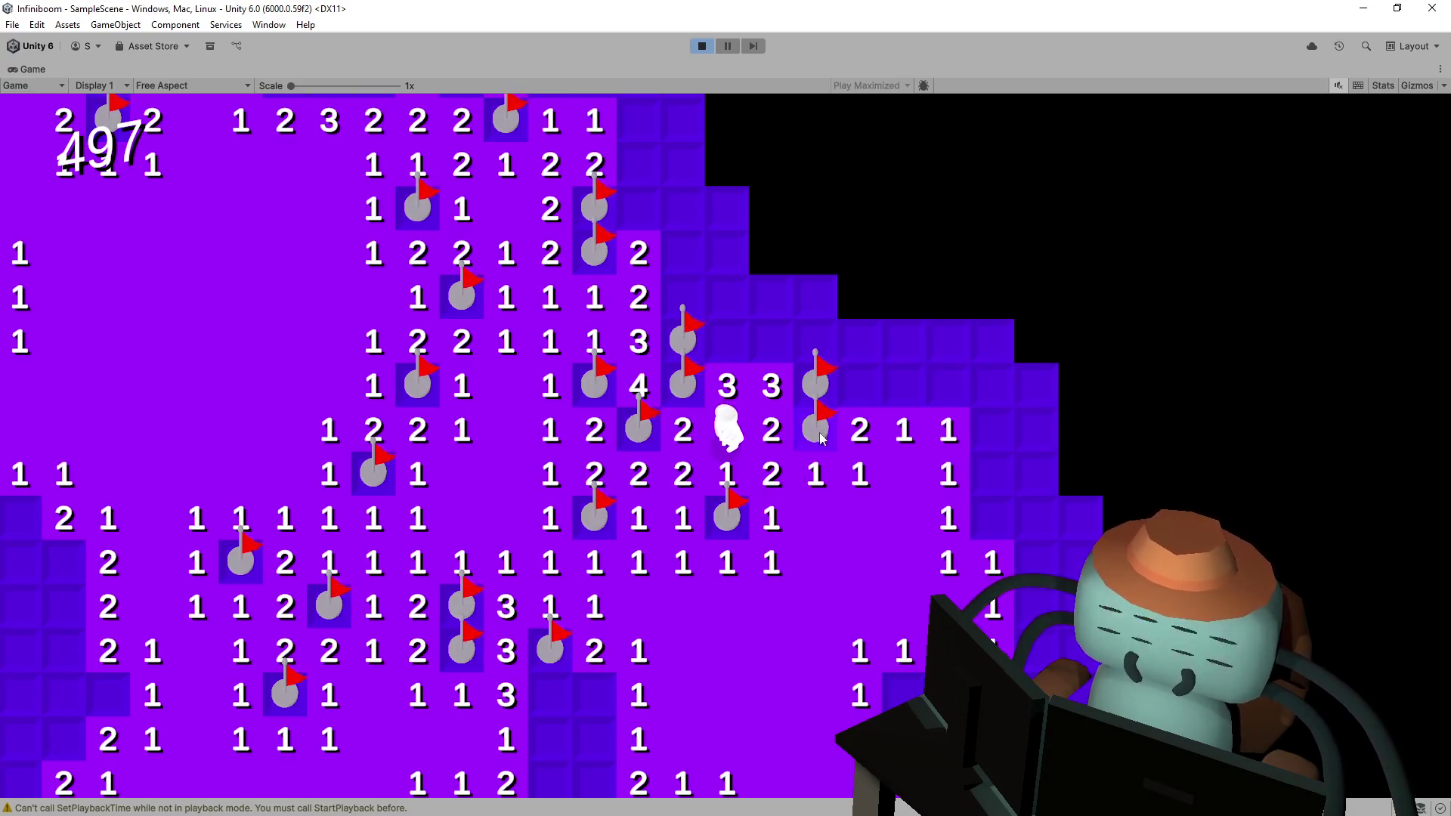
{"action": "left_click", "coordinate": [864, 392]}
{"action": "right_click", "coordinate": [804, 401]}
{"action": "left_click", "coordinate": [846, 427]}
{"action": "right_click", "coordinate": [833, 528]}
{"action": "left_click", "coordinate": [859, 514]}
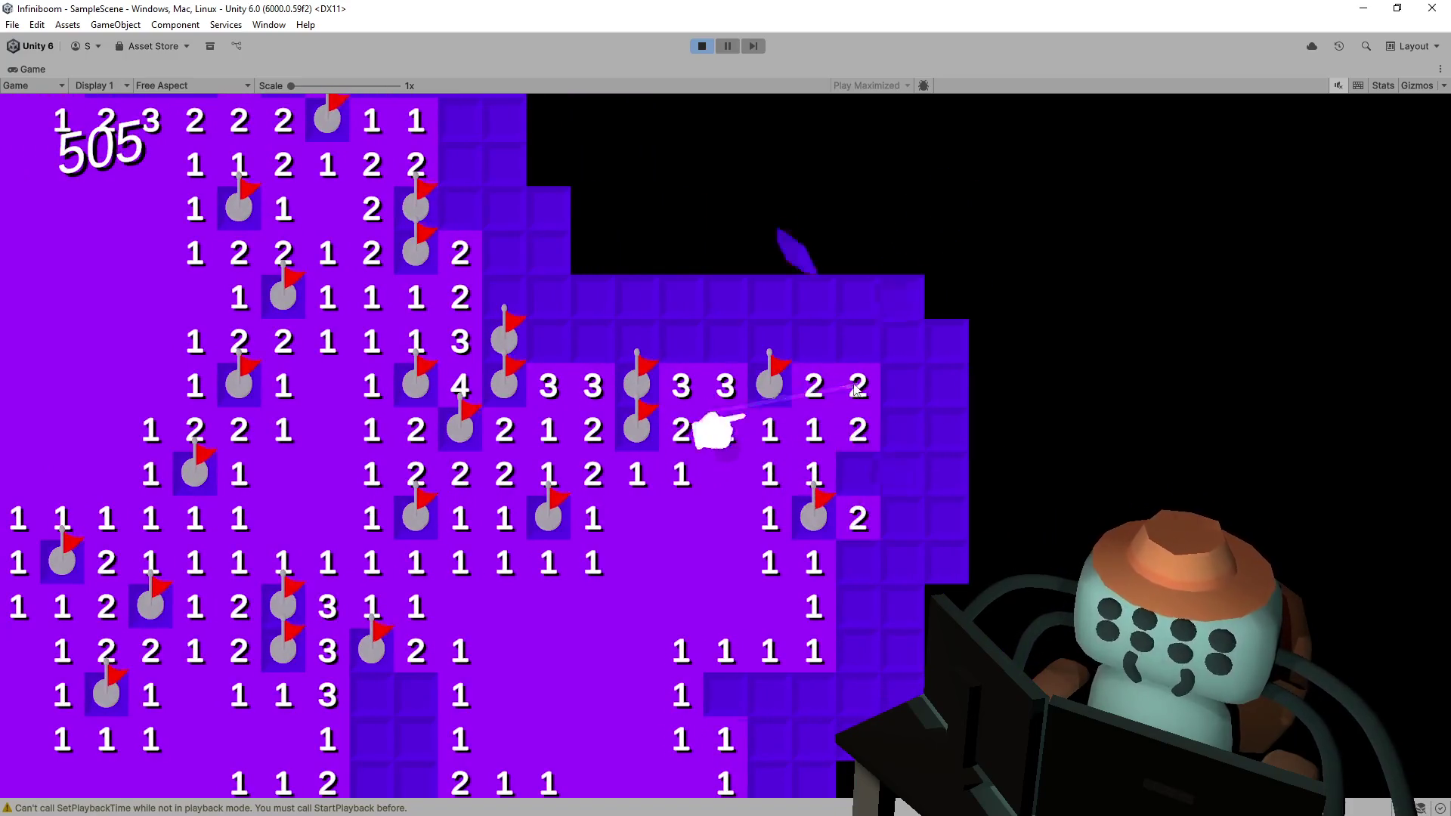
{"action": "left_click", "coordinate": [856, 467]}
{"action": "left_click", "coordinate": [858, 505]}
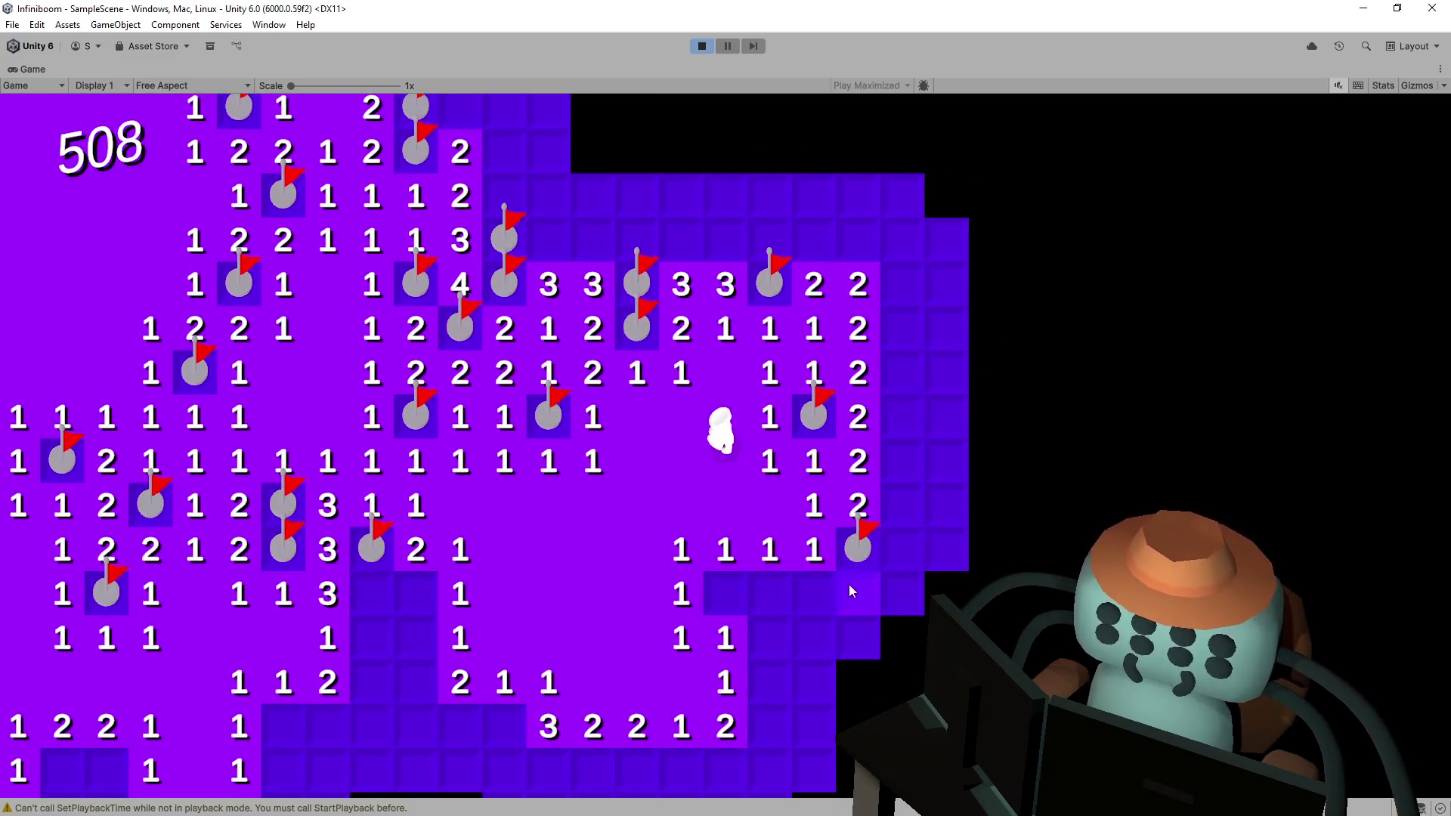
- Clear the lower area of the board, flagging mines on the bottom row
{"action": "left_click", "coordinate": [771, 597]}
{"action": "right_click", "coordinate": [726, 594]}
{"action": "left_click", "coordinate": [822, 638]}
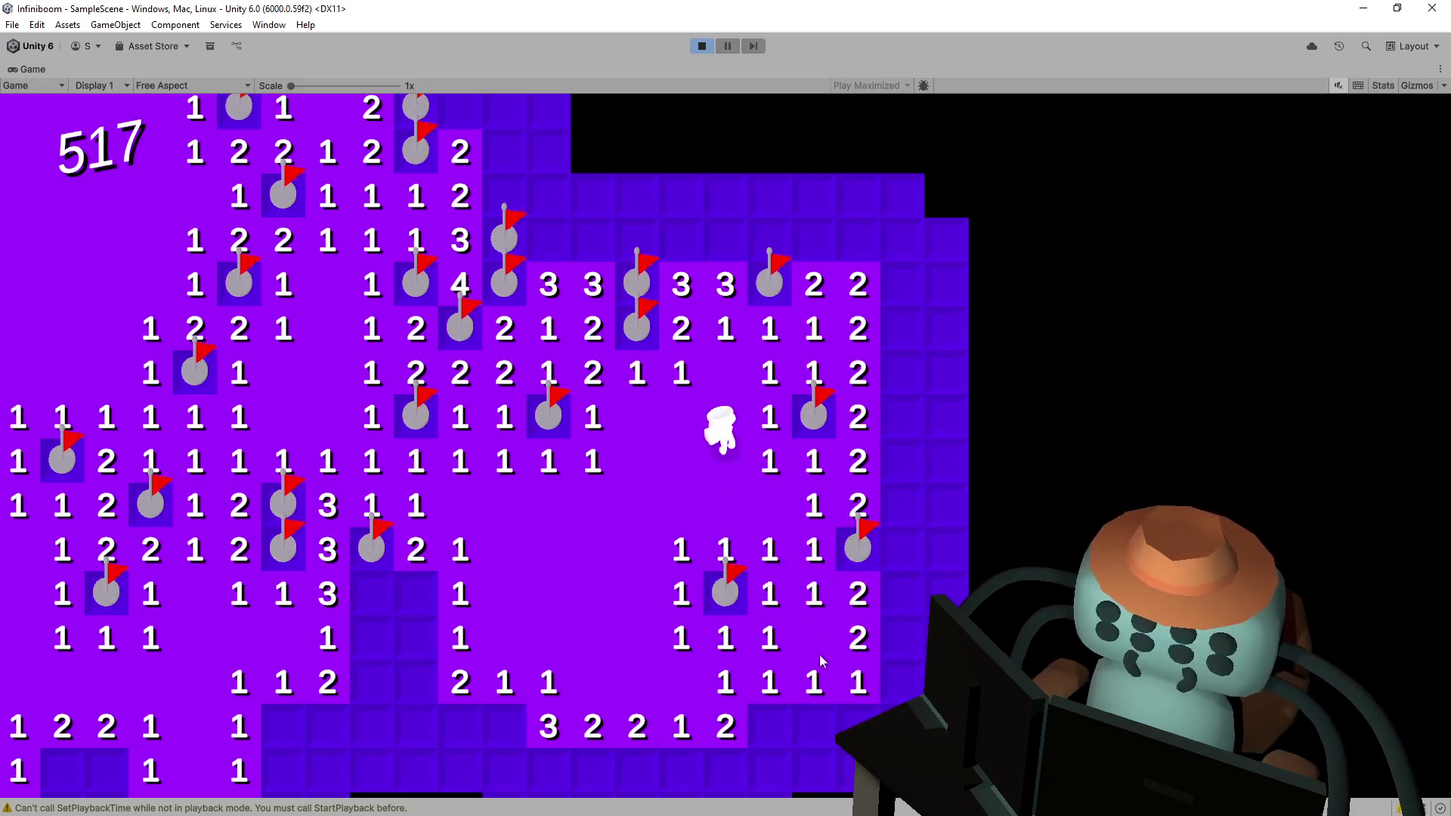
{"action": "right_click", "coordinate": [698, 591]}
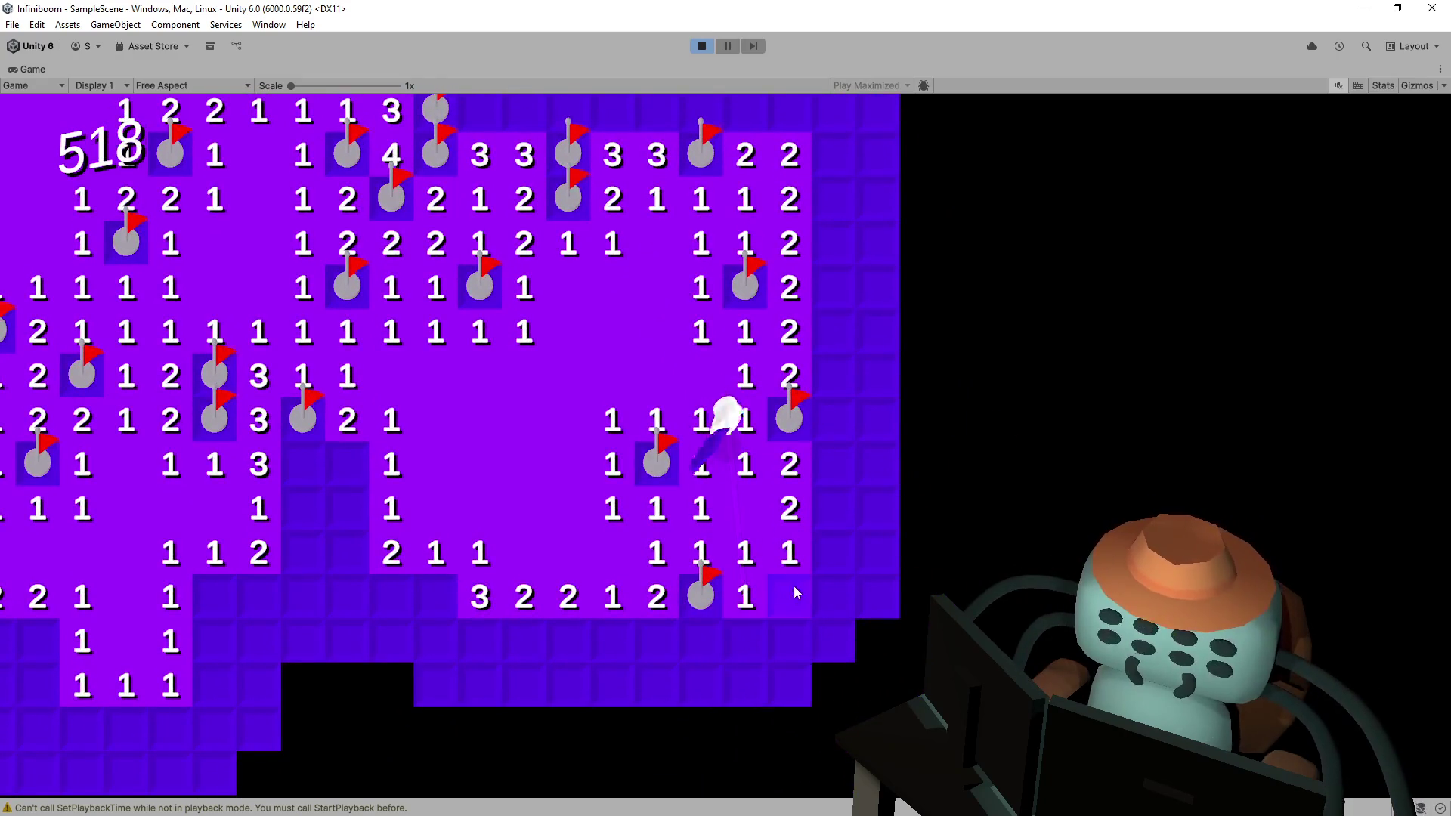
{"action": "left_click", "coordinate": [792, 587]}
{"action": "left_click", "coordinate": [842, 545]}
{"action": "left_click", "coordinate": [874, 579]}
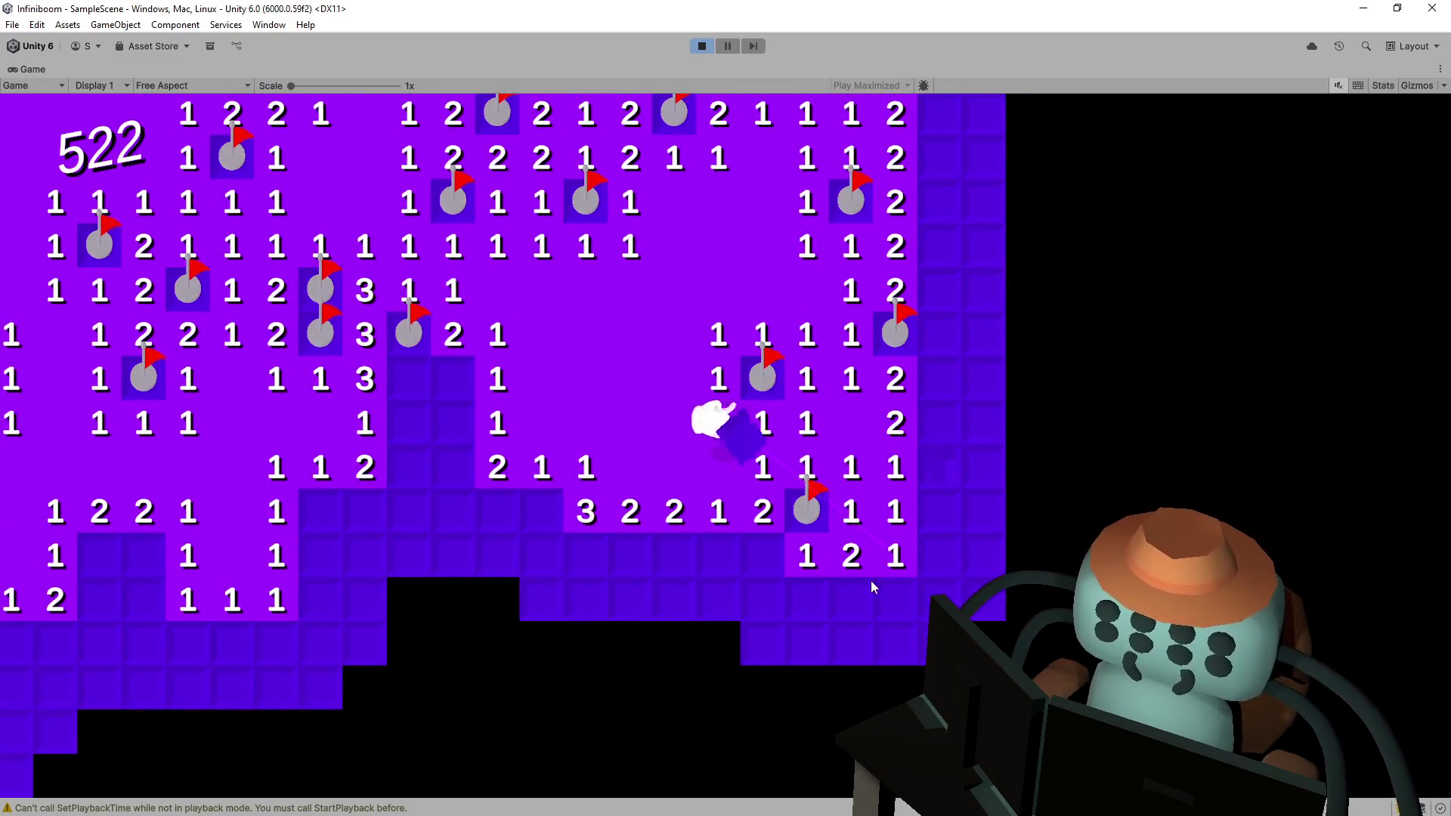
{"action": "left_click", "coordinate": [823, 590]}
{"action": "left_click", "coordinate": [764, 558]}
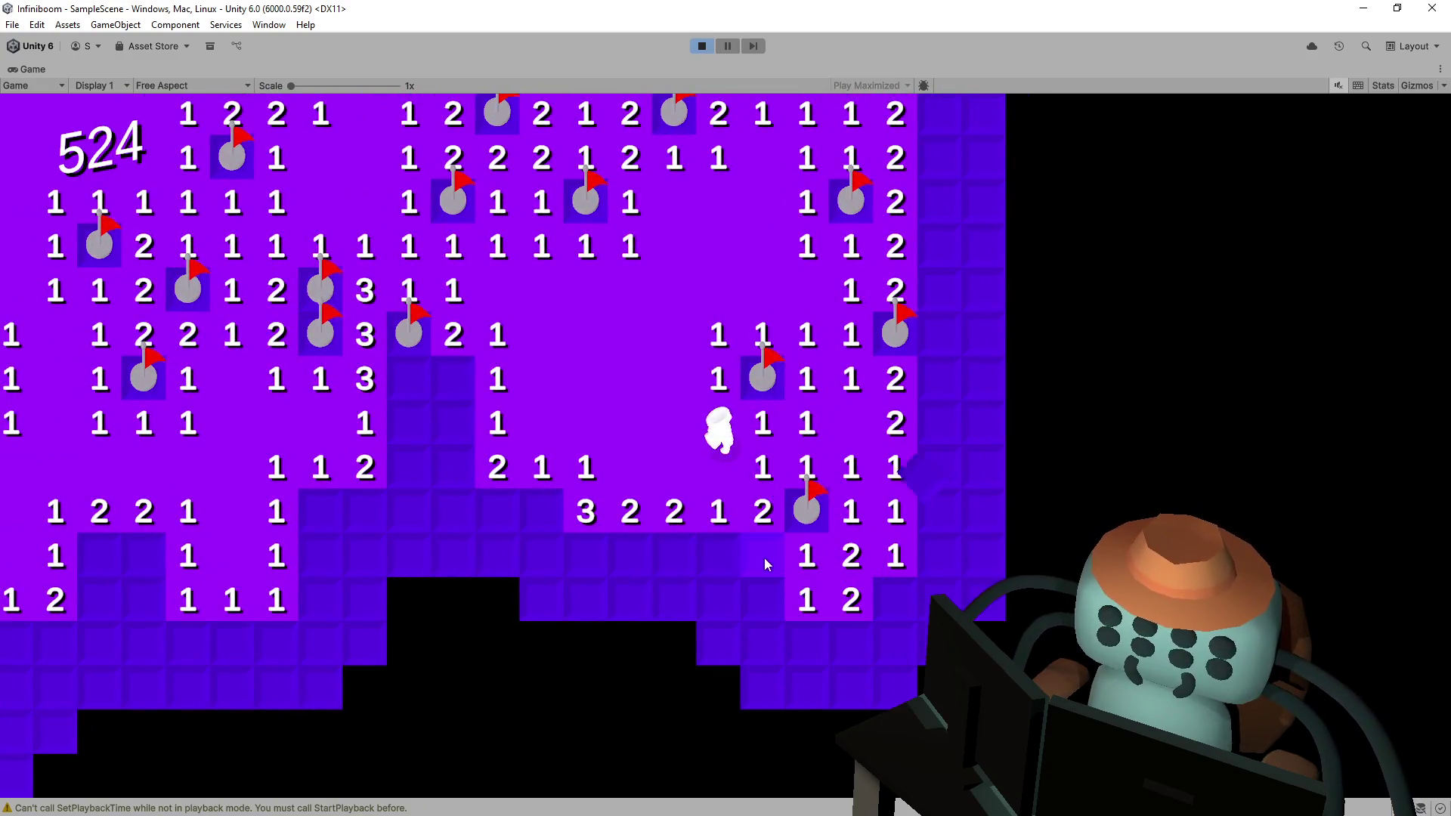
{"action": "left_click", "coordinate": [716, 601]}
{"action": "left_click", "coordinate": [675, 555]}
{"action": "right_click", "coordinate": [631, 555]}
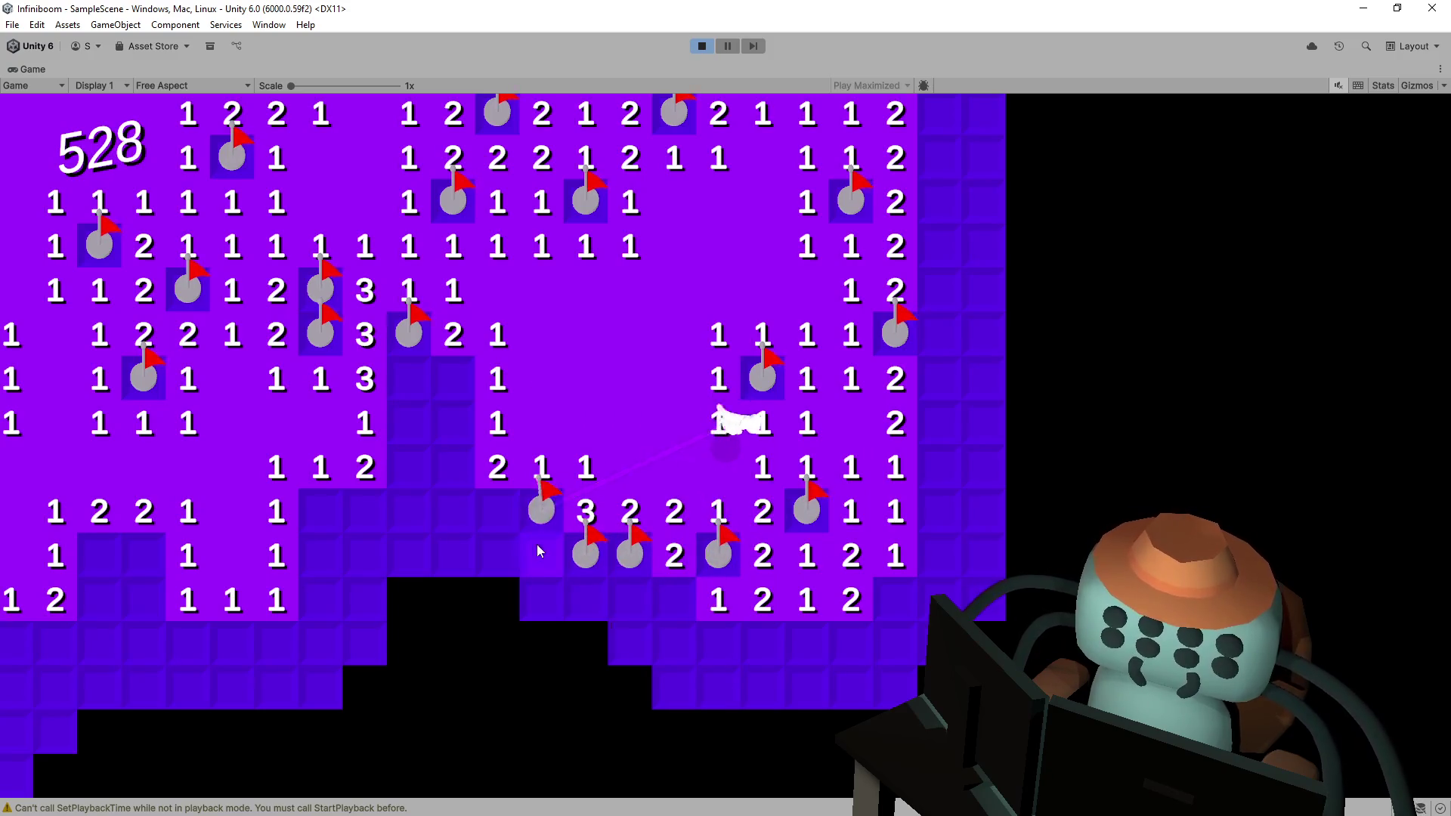
{"action": "left_click", "coordinate": [538, 550]}
- Reveal lower-left tiles as 1s and 2s while flagging the neighbouring mines
{"action": "right_click", "coordinate": [536, 424]}
{"action": "left_click", "coordinate": [510, 427]}
{"action": "left_click", "coordinate": [555, 508]}
{"action": "left_click", "coordinate": [536, 469]}
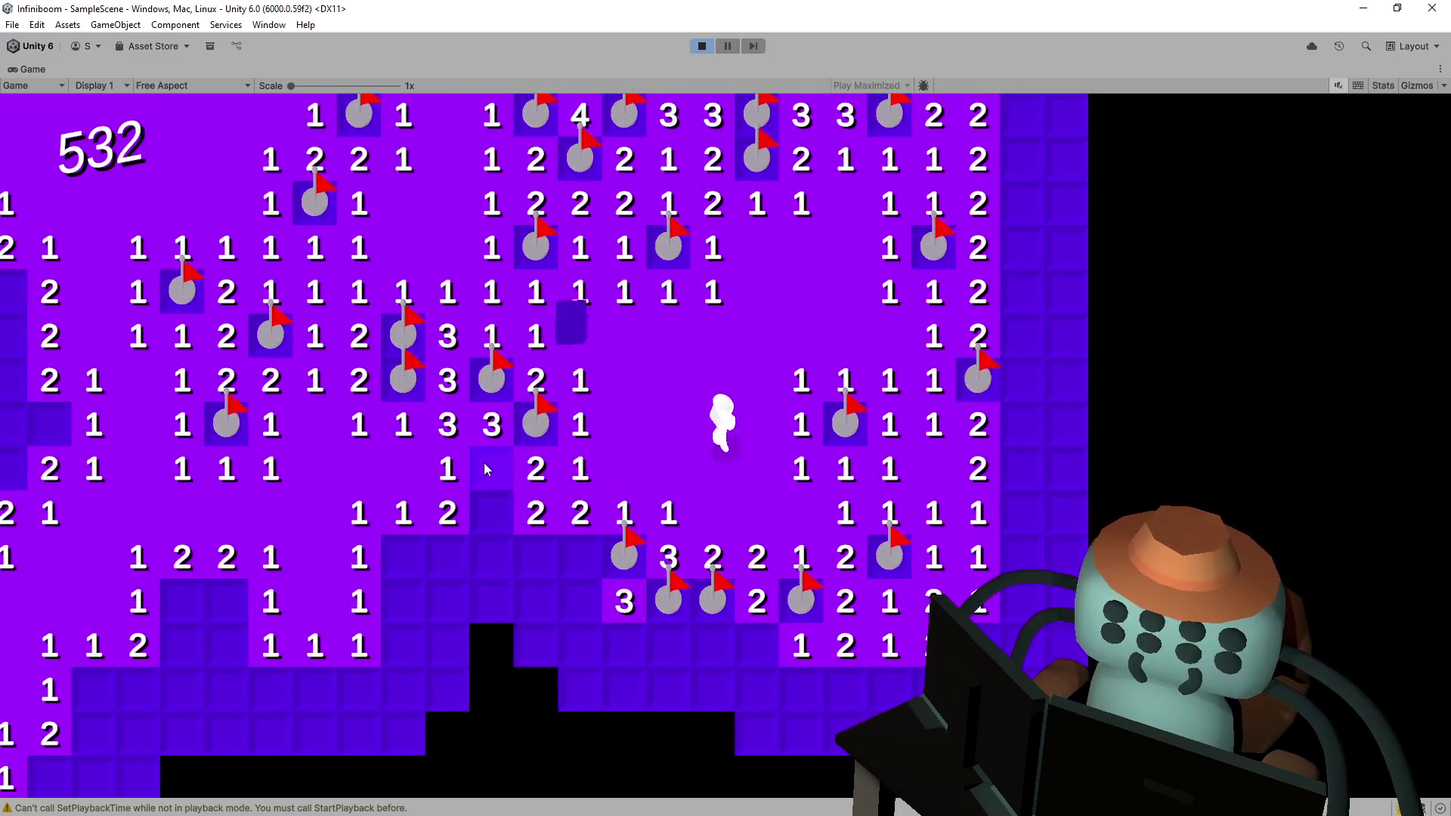
{"action": "right_click", "coordinate": [484, 463]}
{"action": "left_click", "coordinate": [492, 513]}
{"action": "right_click", "coordinate": [403, 557]}
{"action": "left_click", "coordinate": [448, 557]}
{"action": "left_click", "coordinate": [492, 557]}
{"action": "right_click", "coordinate": [531, 559]}
- Open the bottom rows and lower column, triggering a cascade of revealed tiles
{"action": "left_click", "coordinate": [584, 555]}
{"action": "left_click", "coordinate": [492, 601]}
{"action": "left_click", "coordinate": [447, 601]}
{"action": "left_click", "coordinate": [410, 595]}
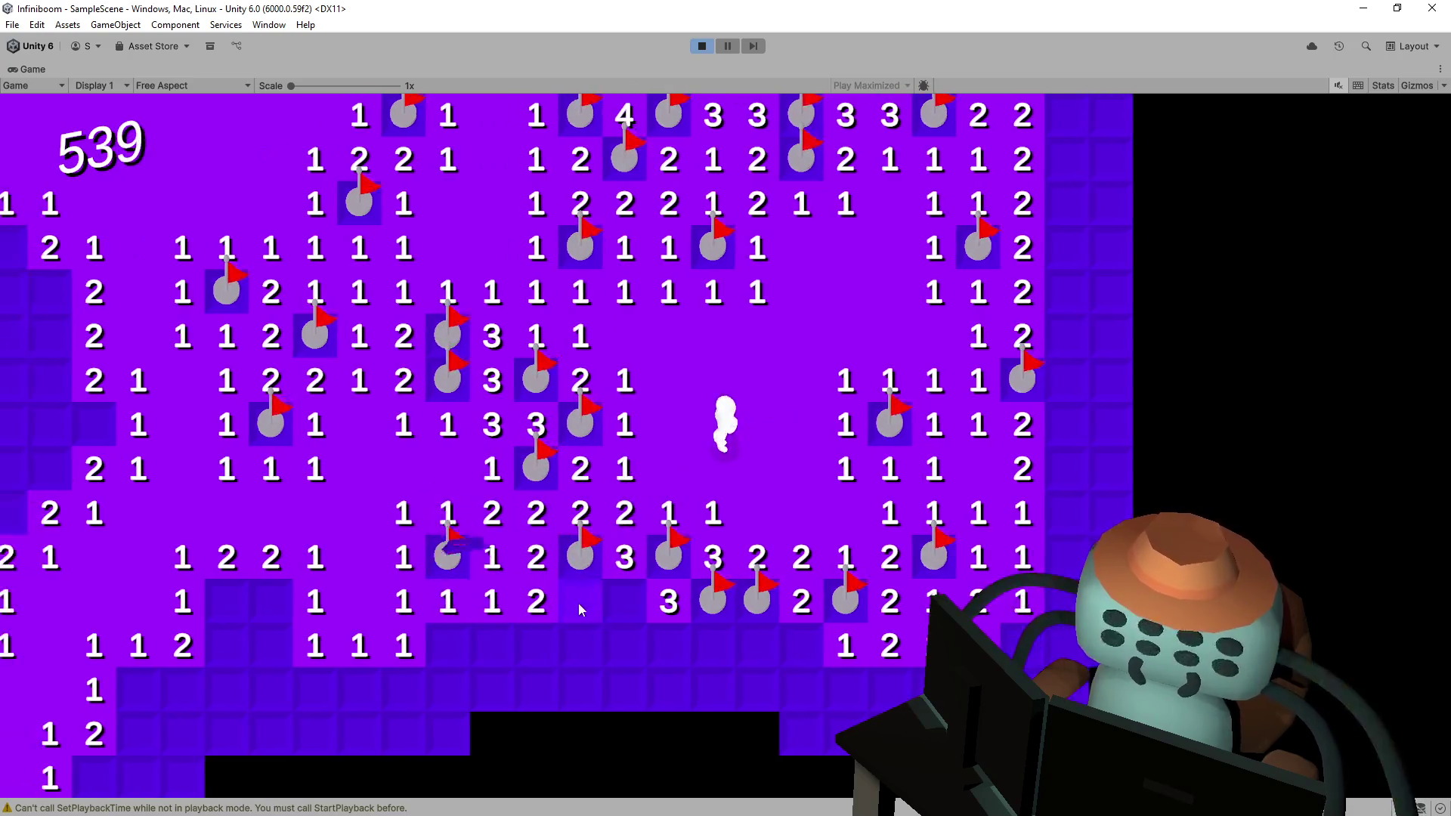
{"action": "right_click", "coordinate": [578, 603]}
{"action": "left_click", "coordinate": [580, 644]}
{"action": "left_click", "coordinate": [495, 643]}
{"action": "left_click", "coordinate": [581, 688]}
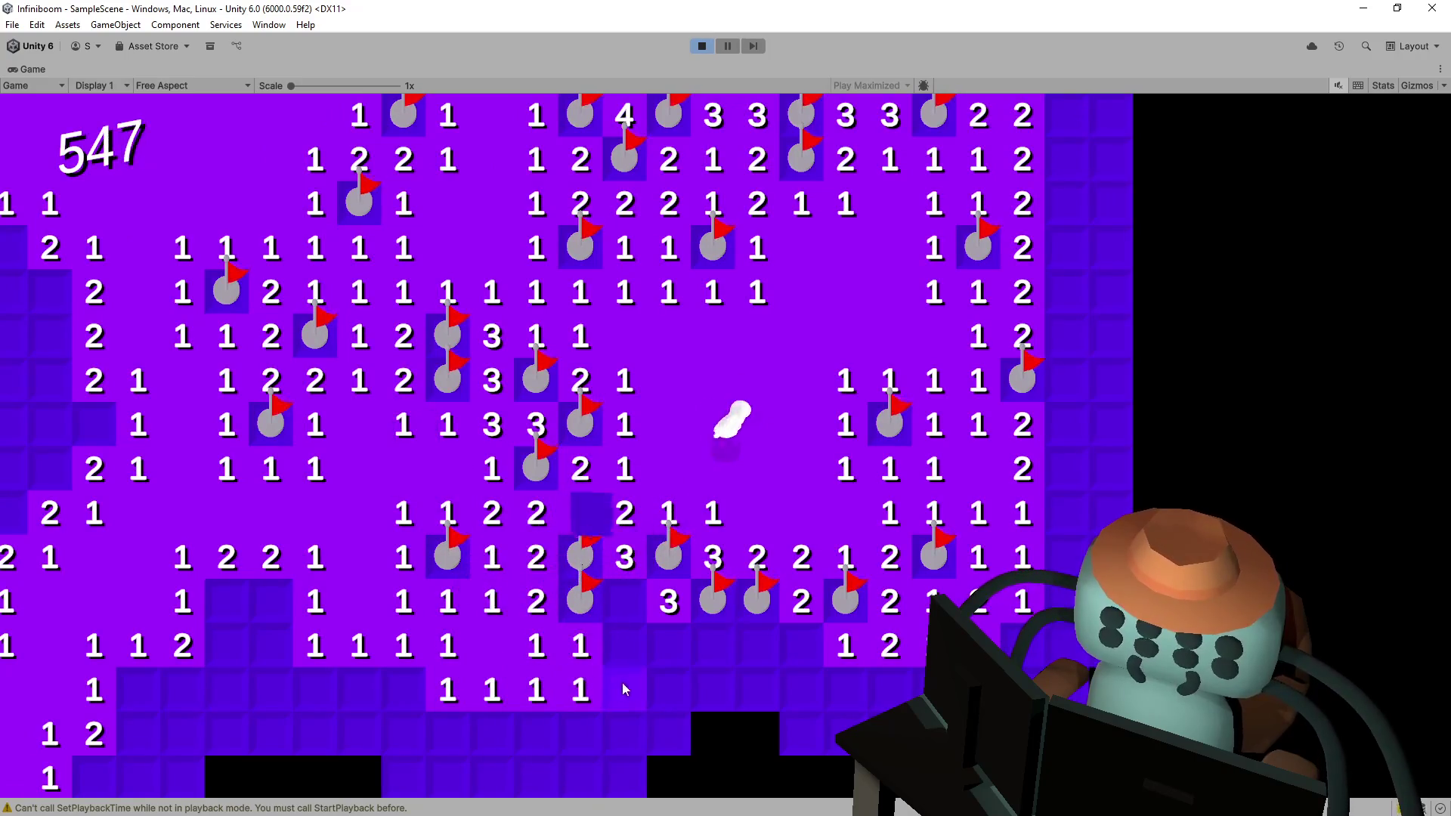
{"action": "left_click", "coordinate": [625, 688]}
{"action": "left_click", "coordinate": [624, 644]}
{"action": "left_click", "coordinate": [625, 601]}
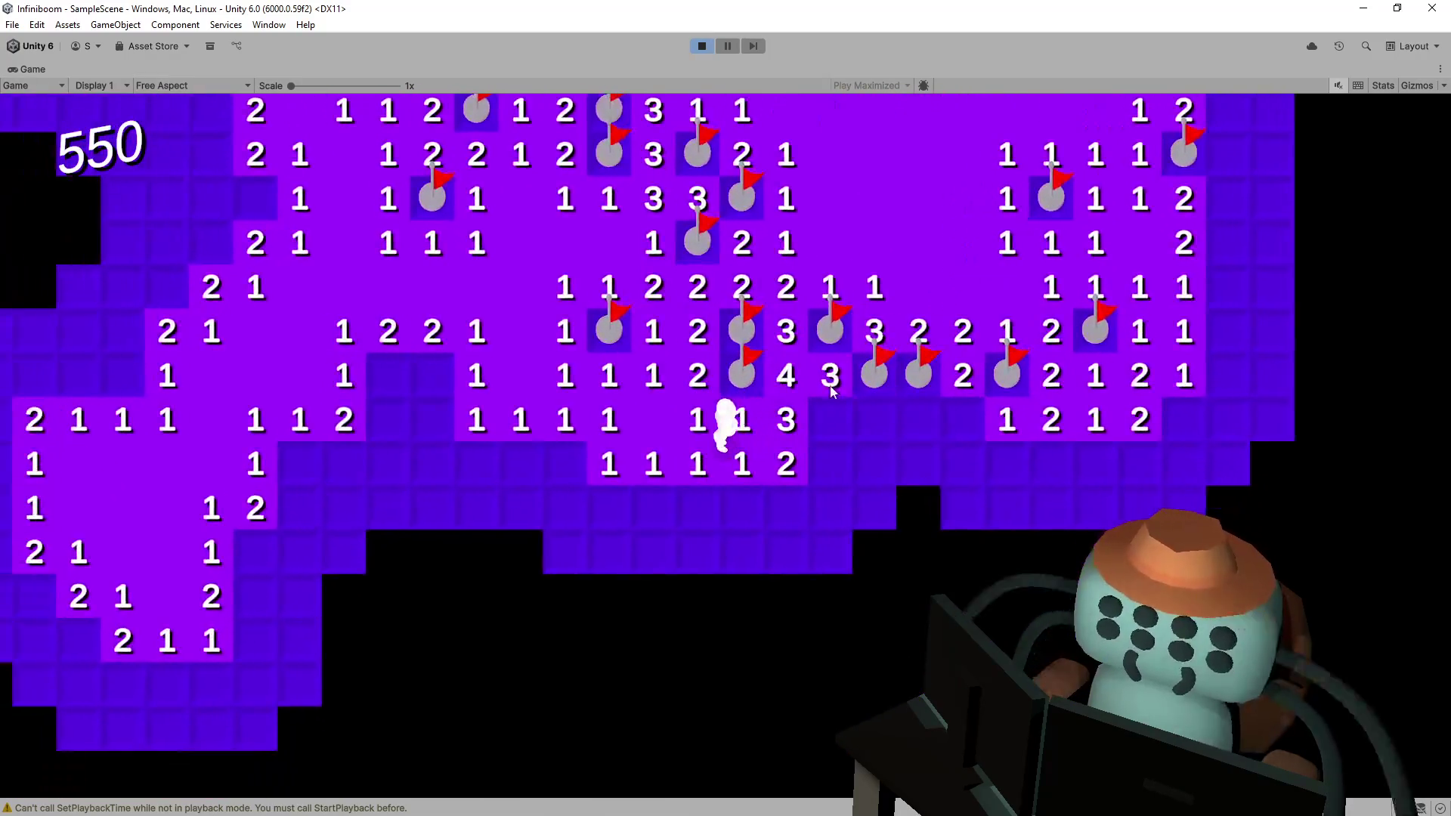
- Flip tiles along the middle row to open a large cascade, flagging two mines
{"action": "right_click", "coordinate": [832, 448]}
{"action": "left_click", "coordinate": [830, 508]}
{"action": "left_click", "coordinate": [786, 507]}
{"action": "left_click", "coordinate": [743, 508]}
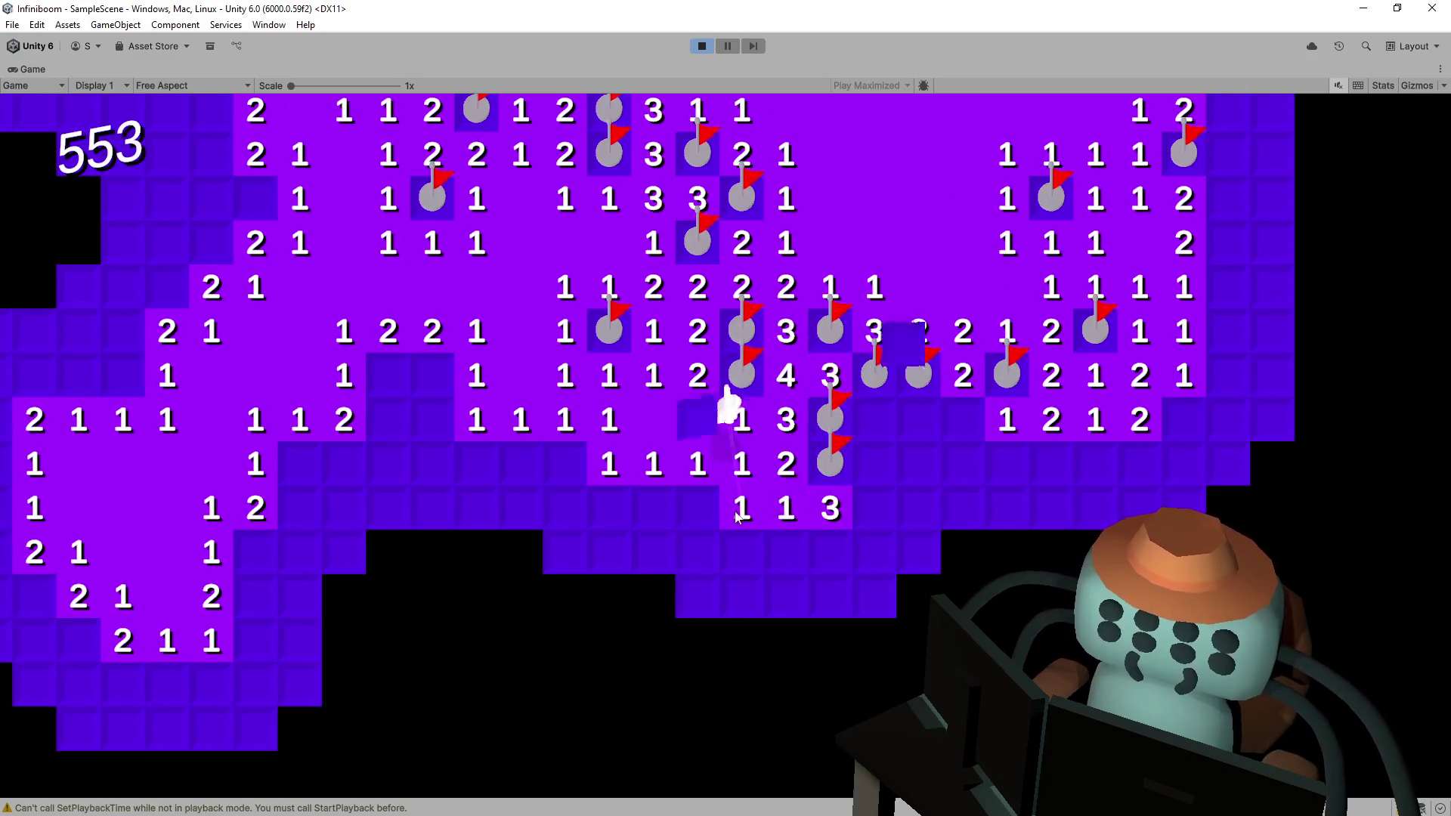
{"action": "left_click", "coordinate": [654, 508]}
{"action": "left_click", "coordinate": [609, 508]}
{"action": "right_click", "coordinate": [565, 465]}
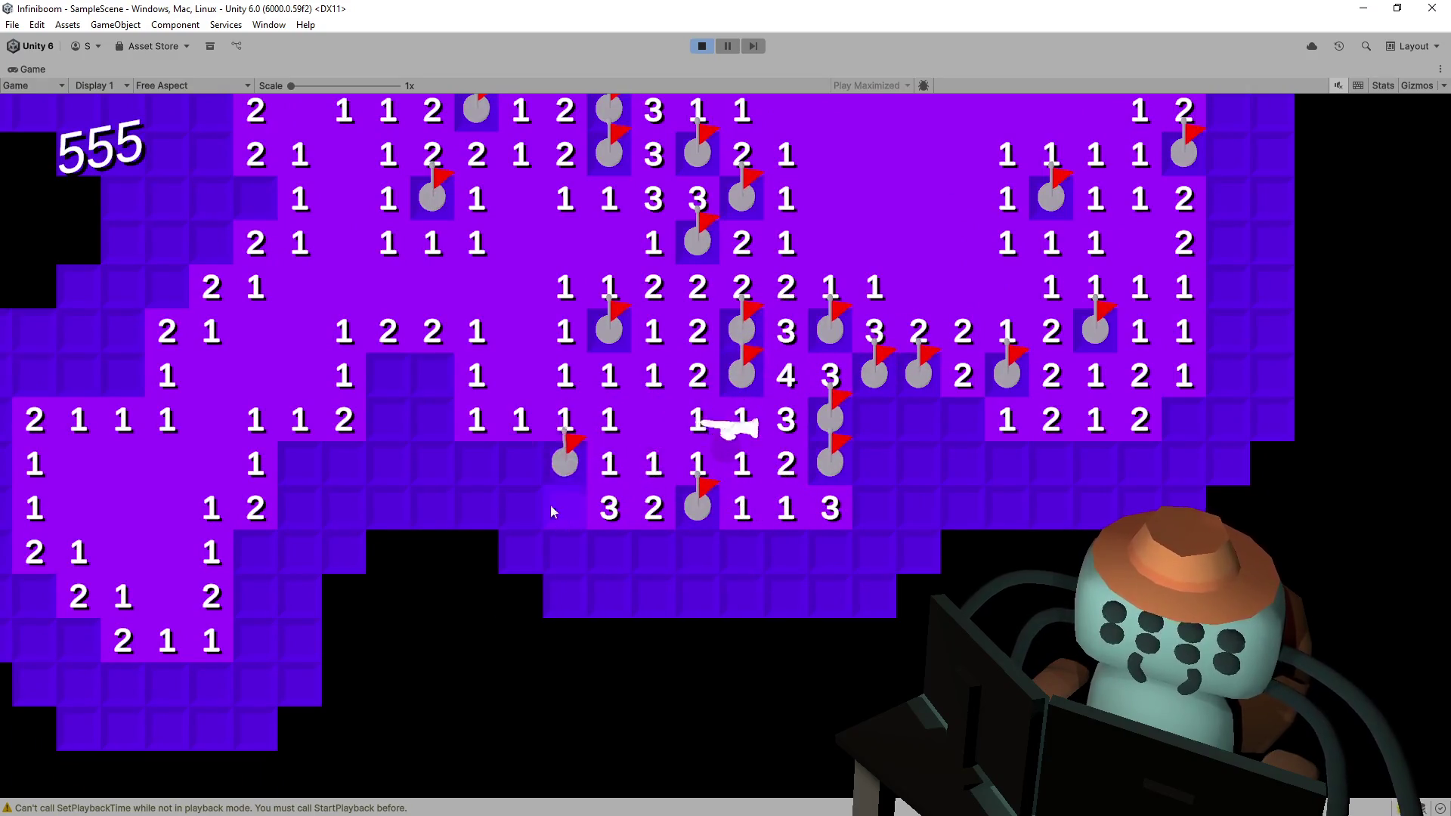
{"action": "left_click", "coordinate": [566, 508]}
{"action": "left_click", "coordinate": [477, 463]}
- Flag three mines in the cleared left area and finish the row beneath them
{"action": "right_click", "coordinate": [432, 374]}
{"action": "right_click", "coordinate": [390, 374]}
{"action": "right_click", "coordinate": [301, 463]}
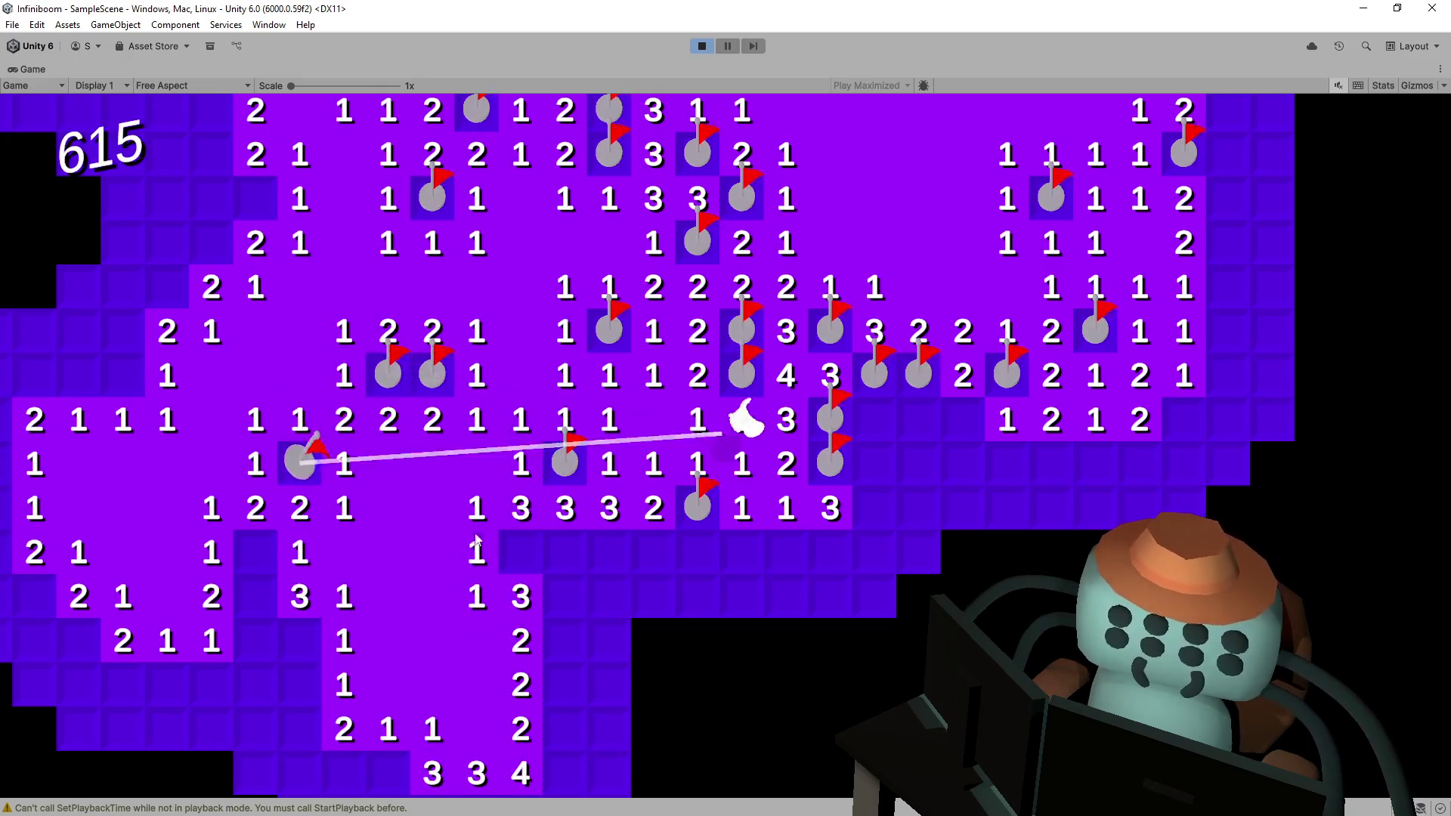
{"action": "right_click", "coordinate": [566, 550]}
{"action": "left_click", "coordinate": [610, 550]}
{"action": "right_click", "coordinate": [693, 552]}
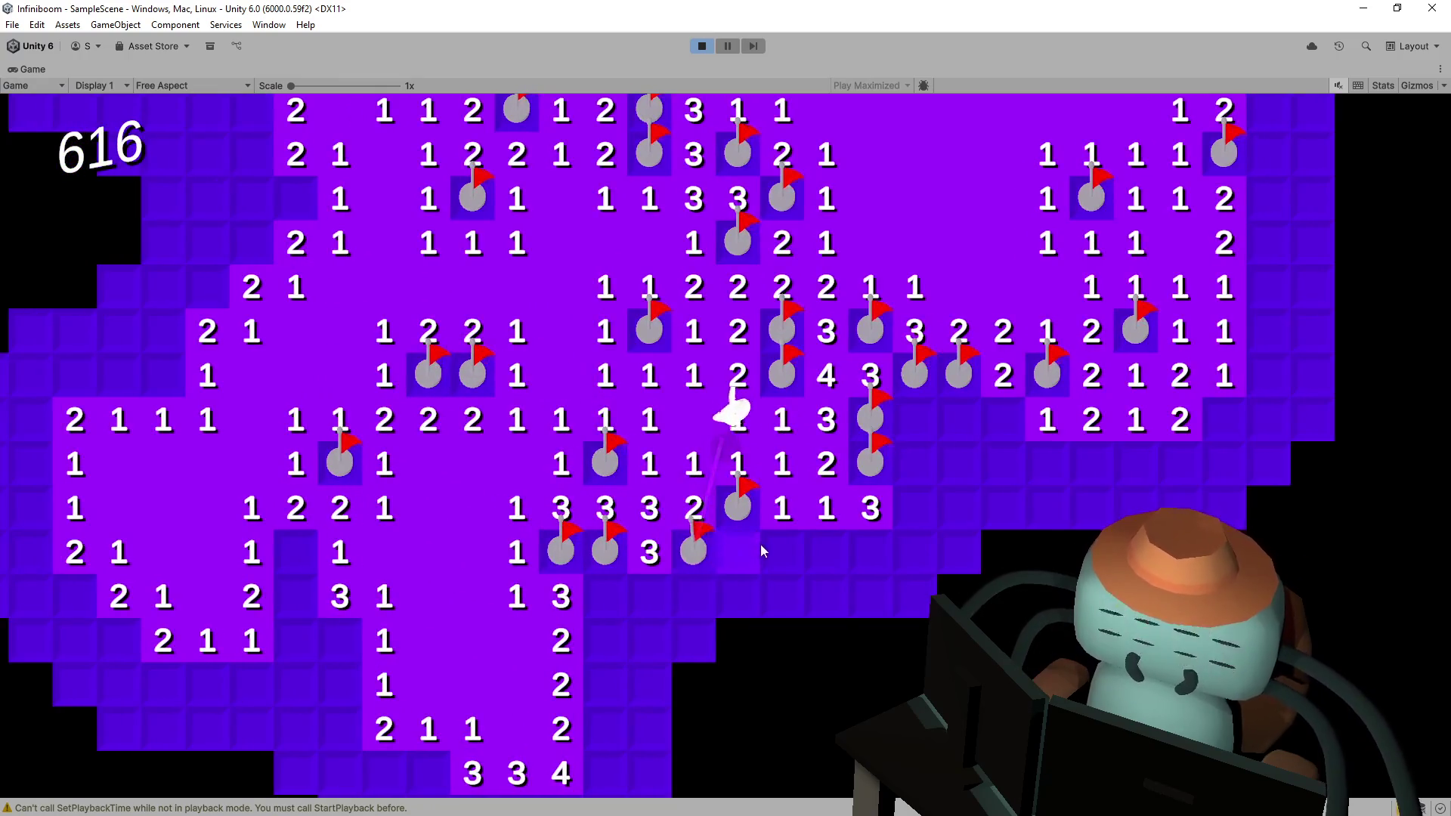
{"action": "left_click", "coordinate": [782, 553]}
{"action": "left_click", "coordinate": [826, 554]}
{"action": "left_click", "coordinate": [744, 559]}
- Flag mines near the bottom and open two more cascades of tiles
{"action": "right_click", "coordinate": [509, 518]}
{"action": "right_click", "coordinate": [514, 617]}
{"action": "left_click", "coordinate": [549, 616]}
{"action": "left_click", "coordinate": [589, 620]}
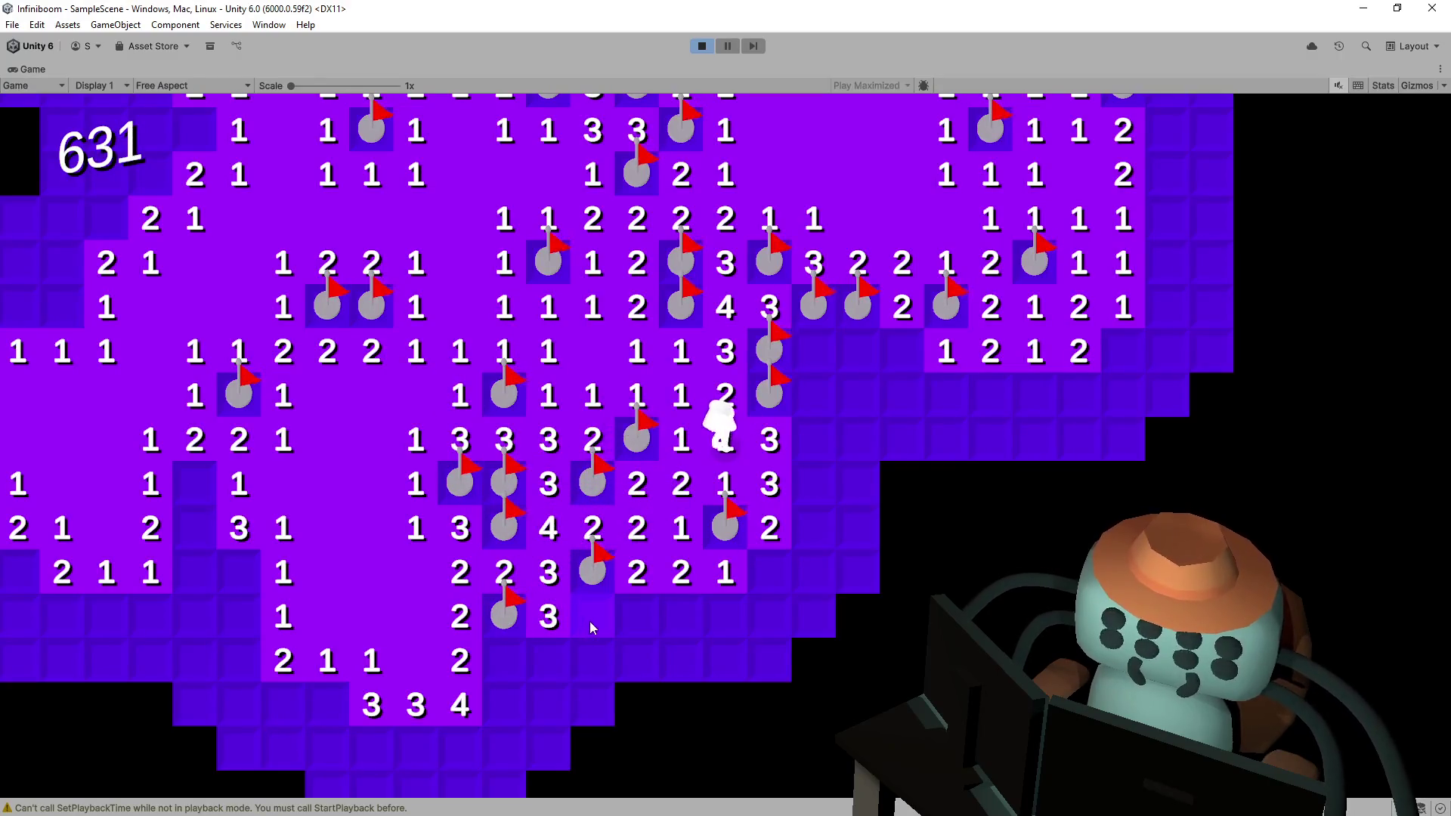
{"action": "right_click", "coordinate": [504, 661]}
{"action": "left_click", "coordinate": [544, 663]}
{"action": "left_click", "coordinate": [593, 661]}
{"action": "left_click", "coordinate": [504, 705]}
{"action": "left_click", "coordinate": [560, 699]}
{"action": "left_click", "coordinate": [684, 618]}
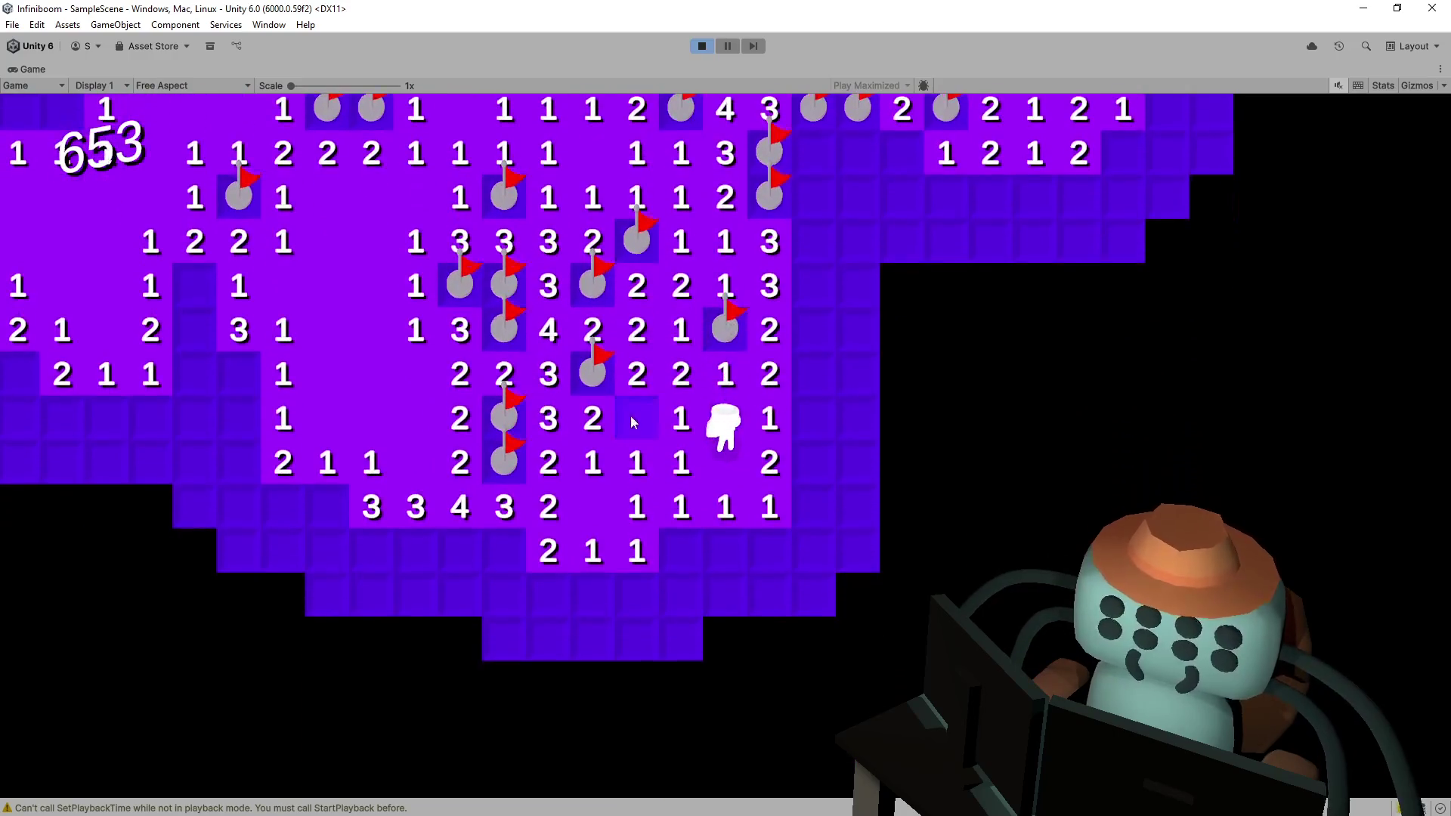
- Reveal the remaining tiles around the character, uncovering a 3 and flagging two mines
{"action": "right_click", "coordinate": [687, 552]}
{"action": "left_click", "coordinate": [724, 544]}
{"action": "left_click", "coordinate": [686, 591]}
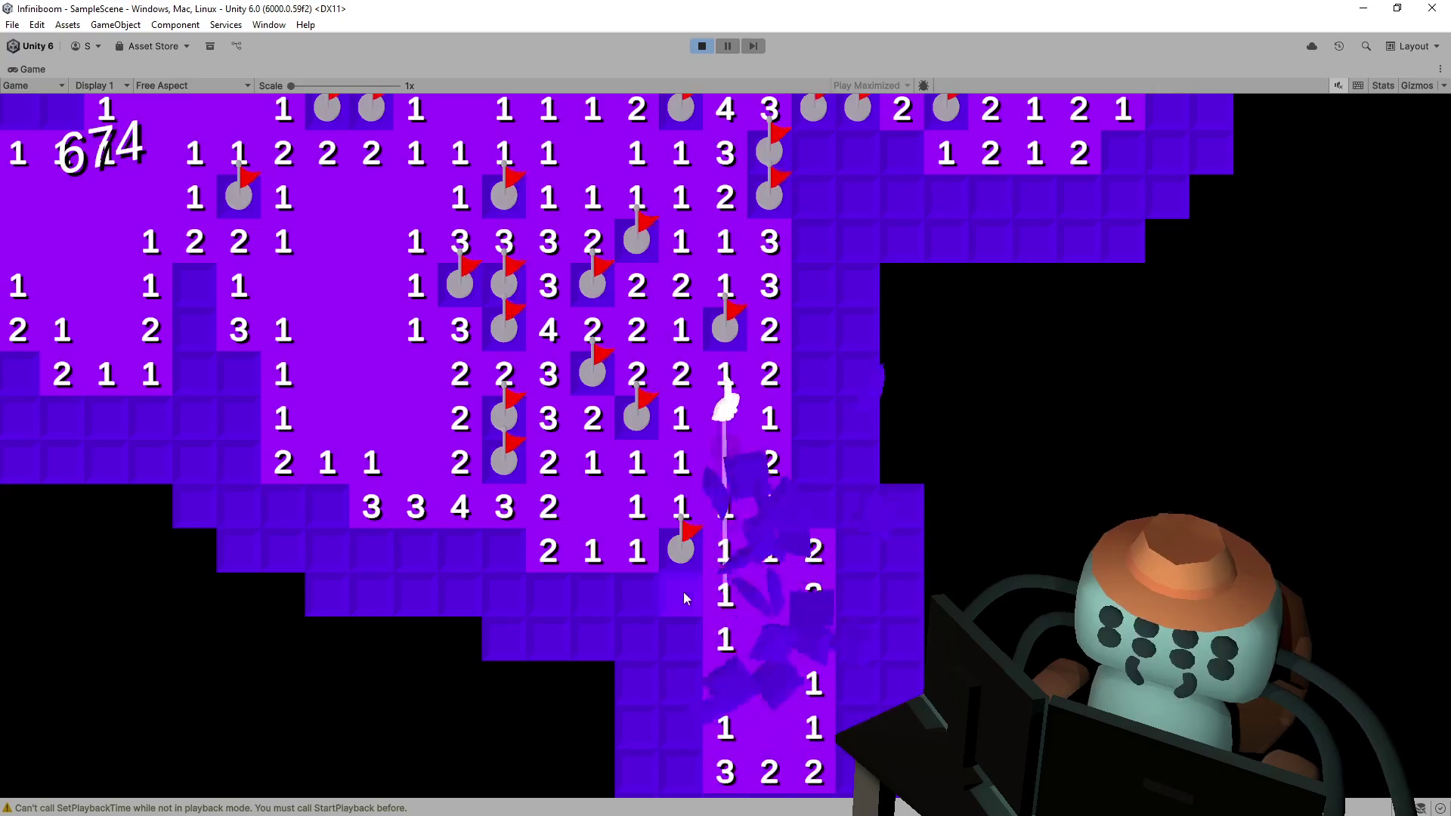
{"action": "left_click", "coordinate": [601, 592]}
{"action": "left_click", "coordinate": [638, 488]}
{"action": "right_click", "coordinate": [638, 548]}
{"action": "left_click", "coordinate": [582, 542]}
{"action": "left_click", "coordinate": [654, 582]}
{"action": "left_click", "coordinate": [626, 583]}
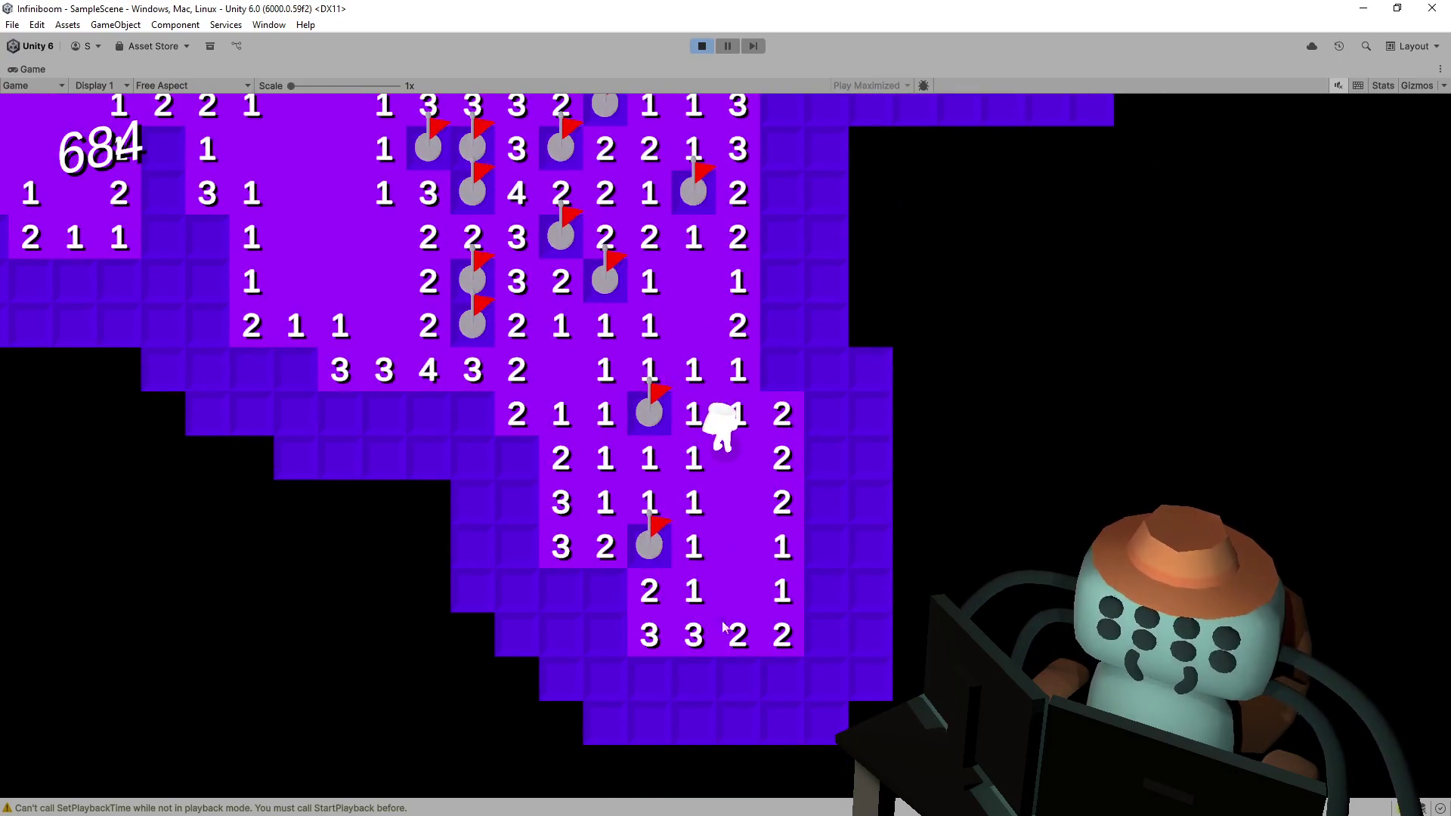
{"action": "left_click", "coordinate": [771, 650]}
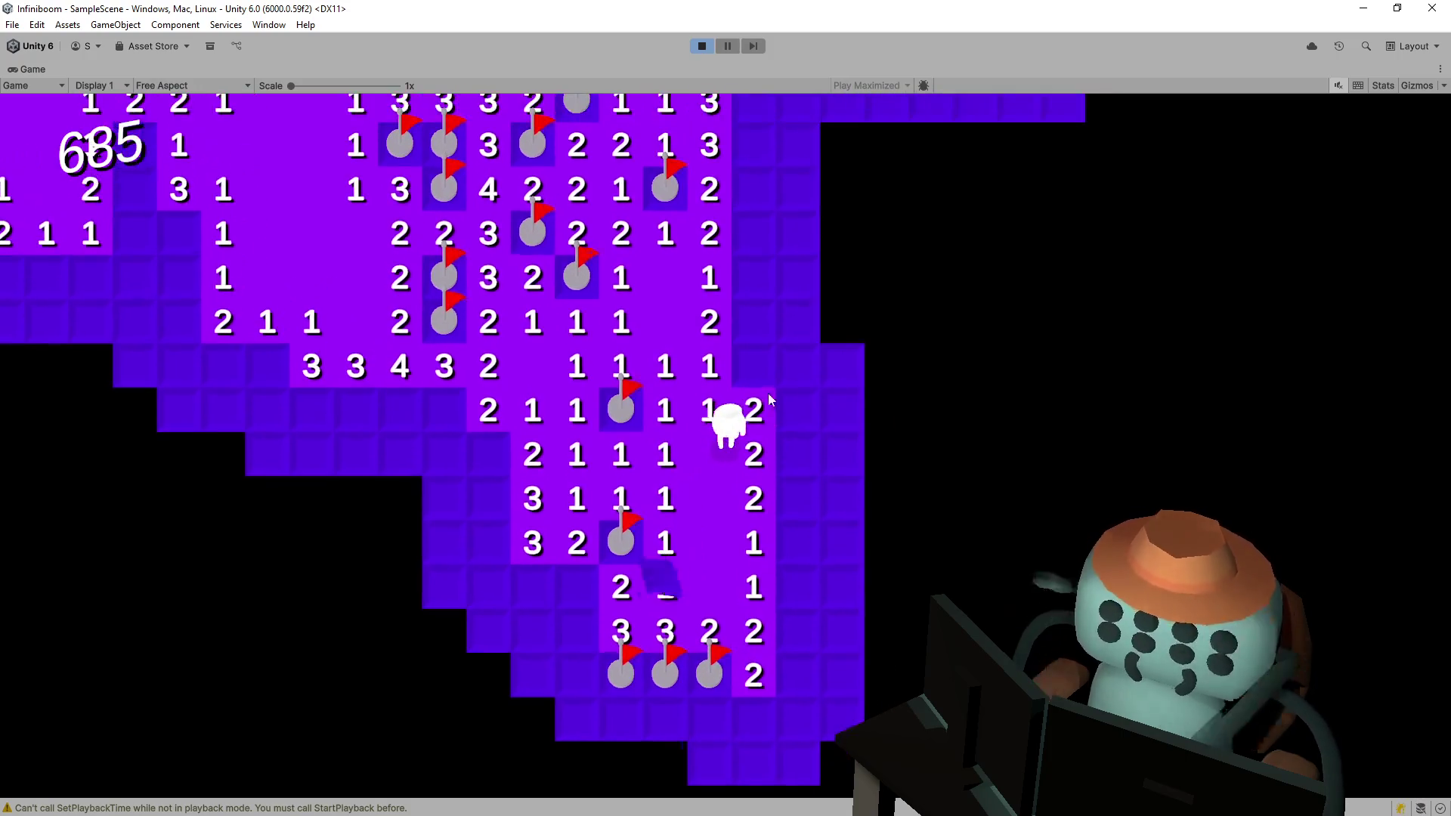
- Work up the column above the character, flagging three mines along the way
{"action": "left_click", "coordinate": [754, 332]}
{"action": "right_click", "coordinate": [754, 277]}
{"action": "left_click", "coordinate": [754, 233]}
{"action": "left_click", "coordinate": [755, 188]}
{"action": "right_click", "coordinate": [755, 148]}
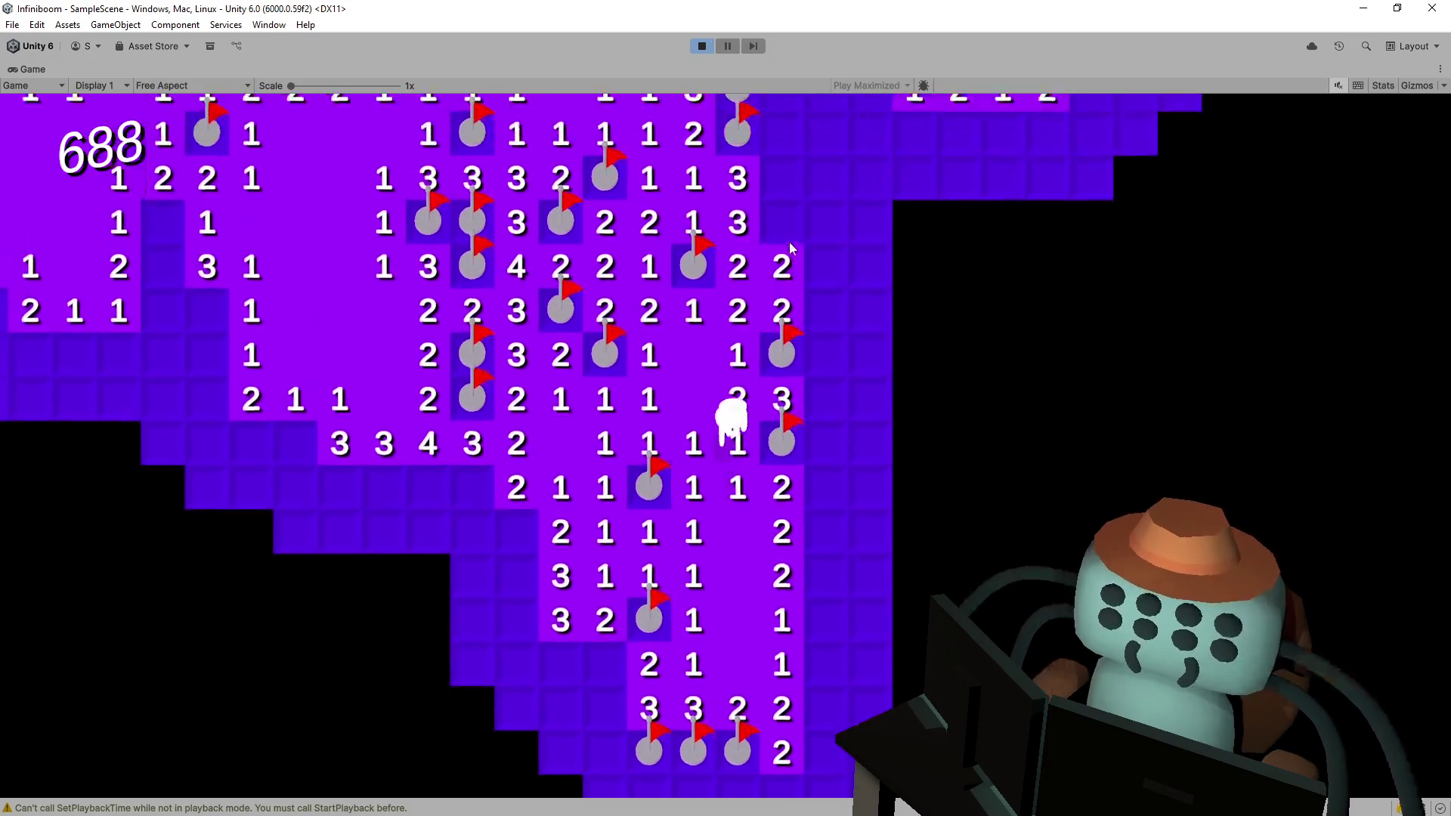
{"action": "right_click", "coordinate": [794, 236]}
{"action": "left_click", "coordinate": [767, 268]}
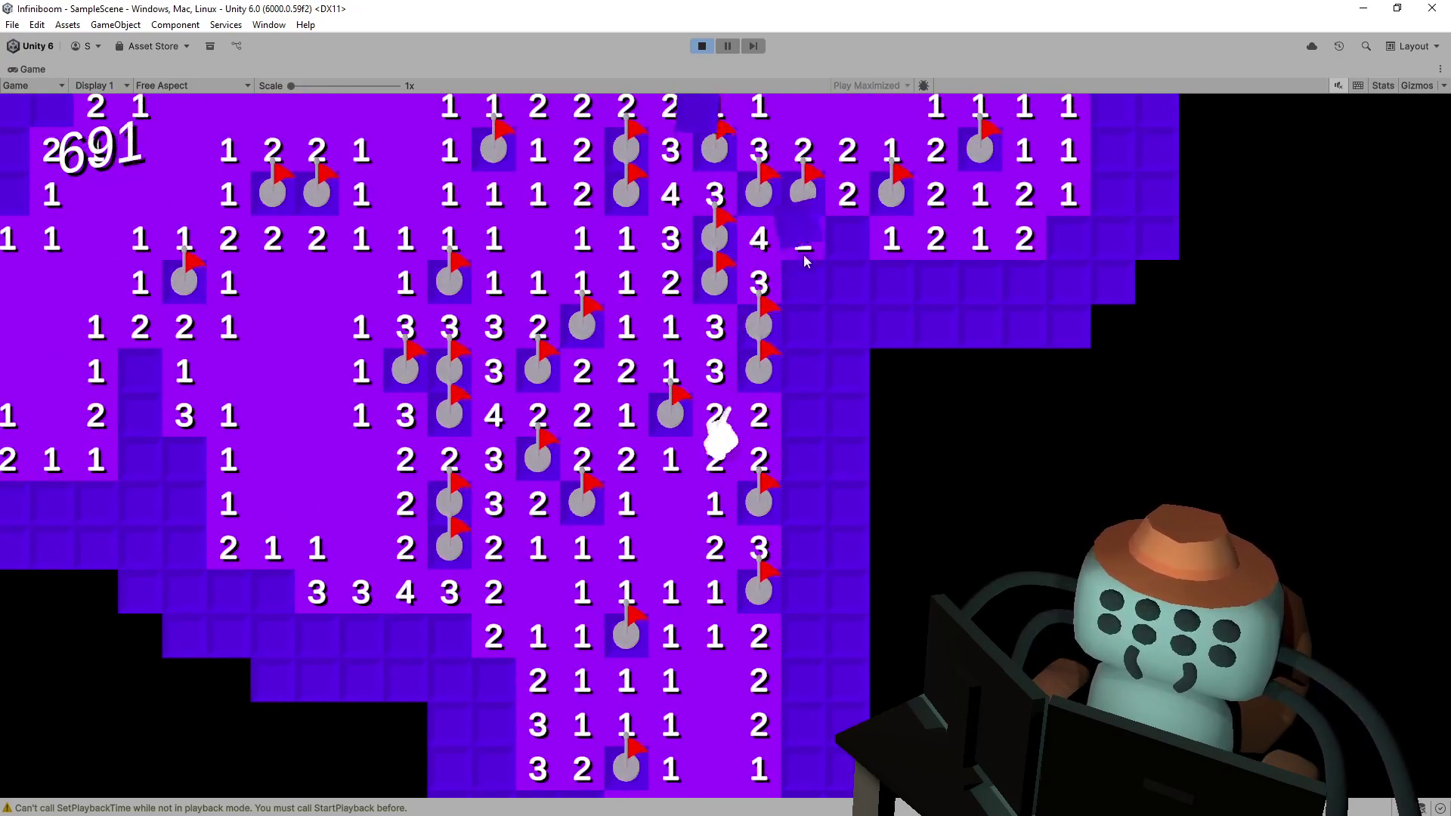
{"action": "left_click", "coordinate": [803, 242]}
- Uncover the row toward the right edge, flagging one more mine
{"action": "left_click", "coordinate": [846, 239]}
{"action": "left_click", "coordinate": [861, 278]}
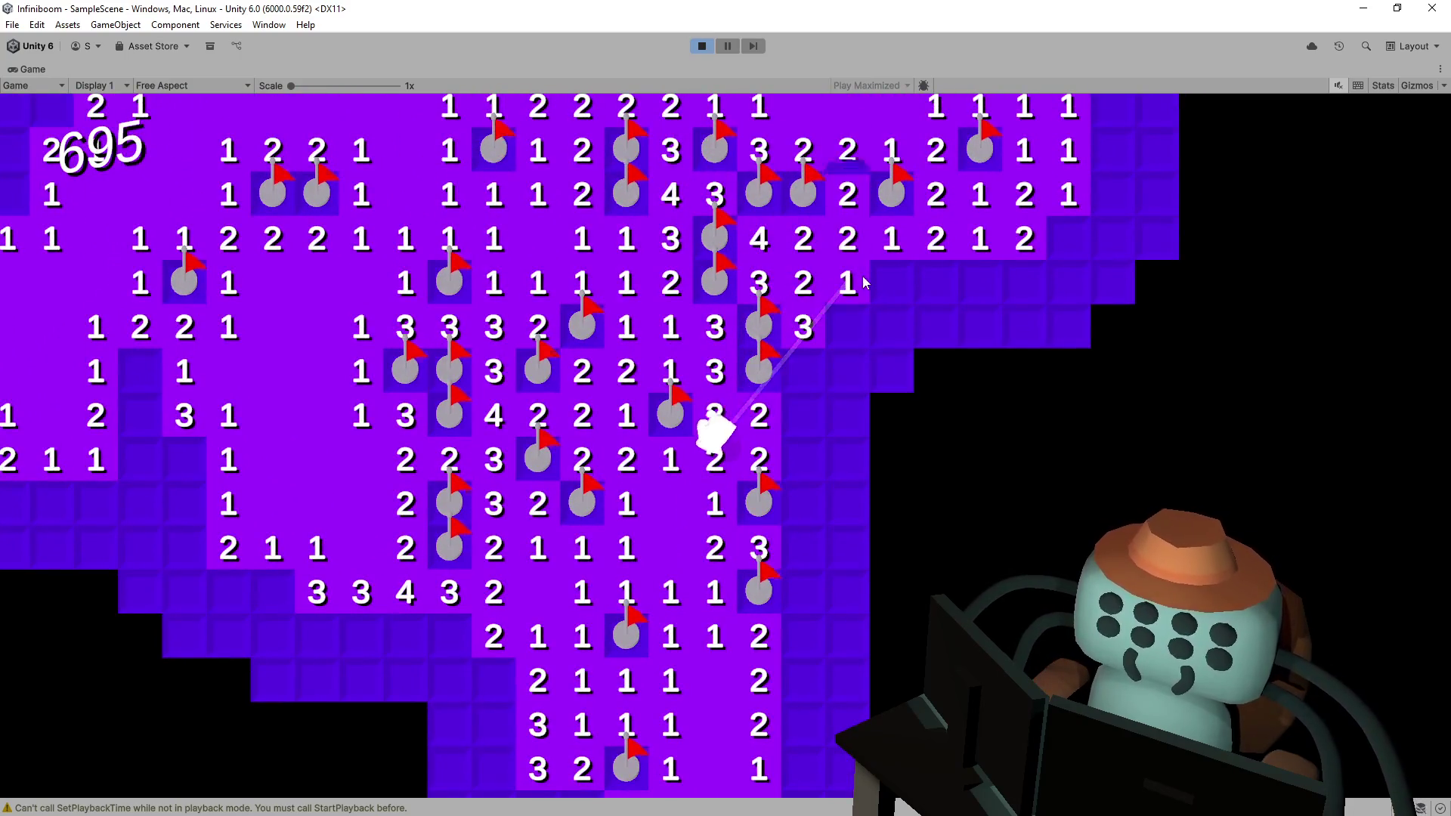
{"action": "left_click", "coordinate": [892, 280]}
{"action": "left_click", "coordinate": [934, 278]}
{"action": "right_click", "coordinate": [980, 280]}
{"action": "left_click", "coordinate": [1020, 284]}
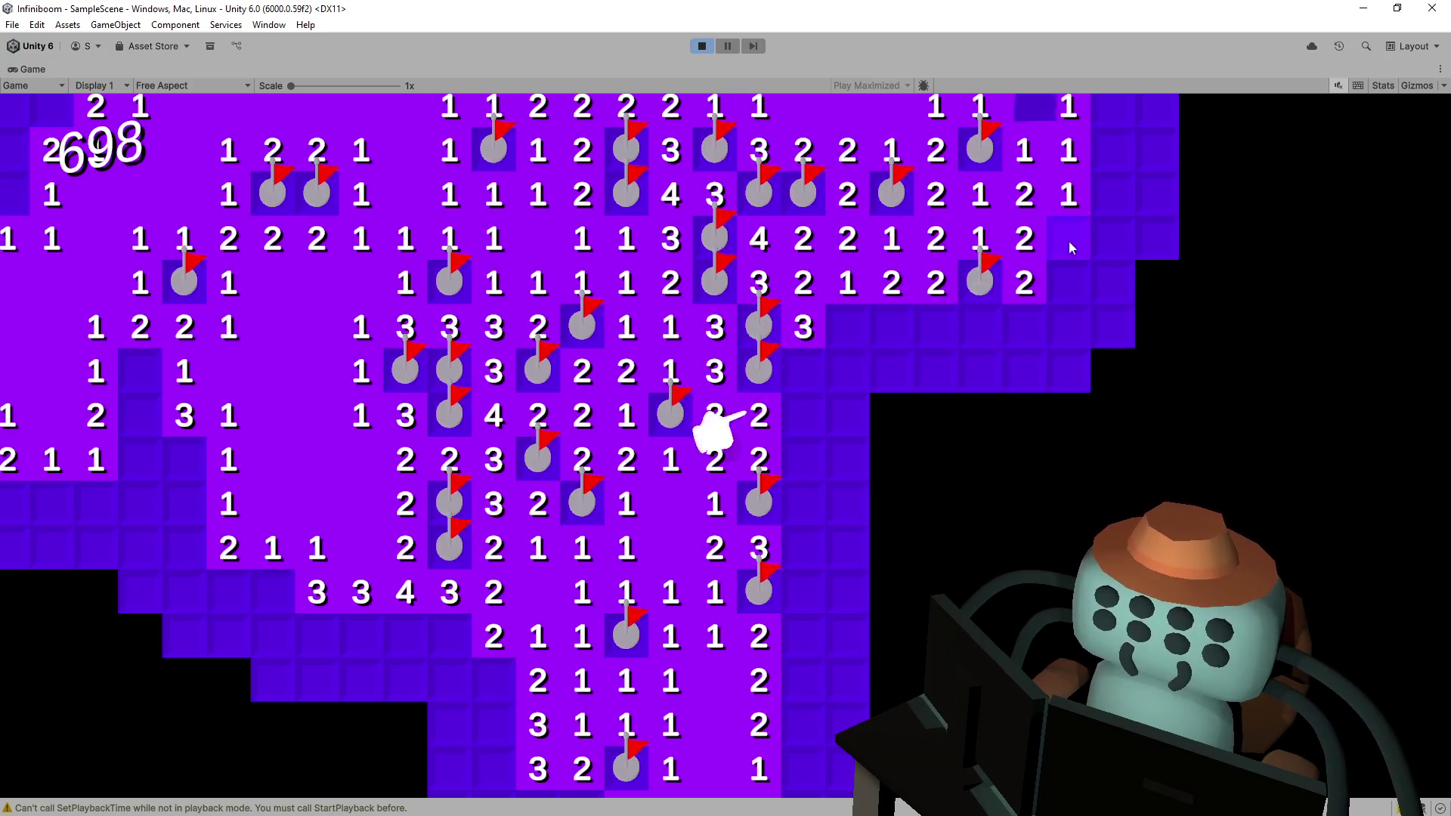
{"action": "left_click", "coordinate": [1069, 283]}
{"action": "left_click", "coordinate": [1112, 239]}
{"action": "left_click", "coordinate": [1113, 194]}
{"action": "left_click", "coordinate": [1112, 150]}
{"action": "left_click", "coordinate": [1066, 319]}
{"action": "left_click", "coordinate": [1025, 371]}
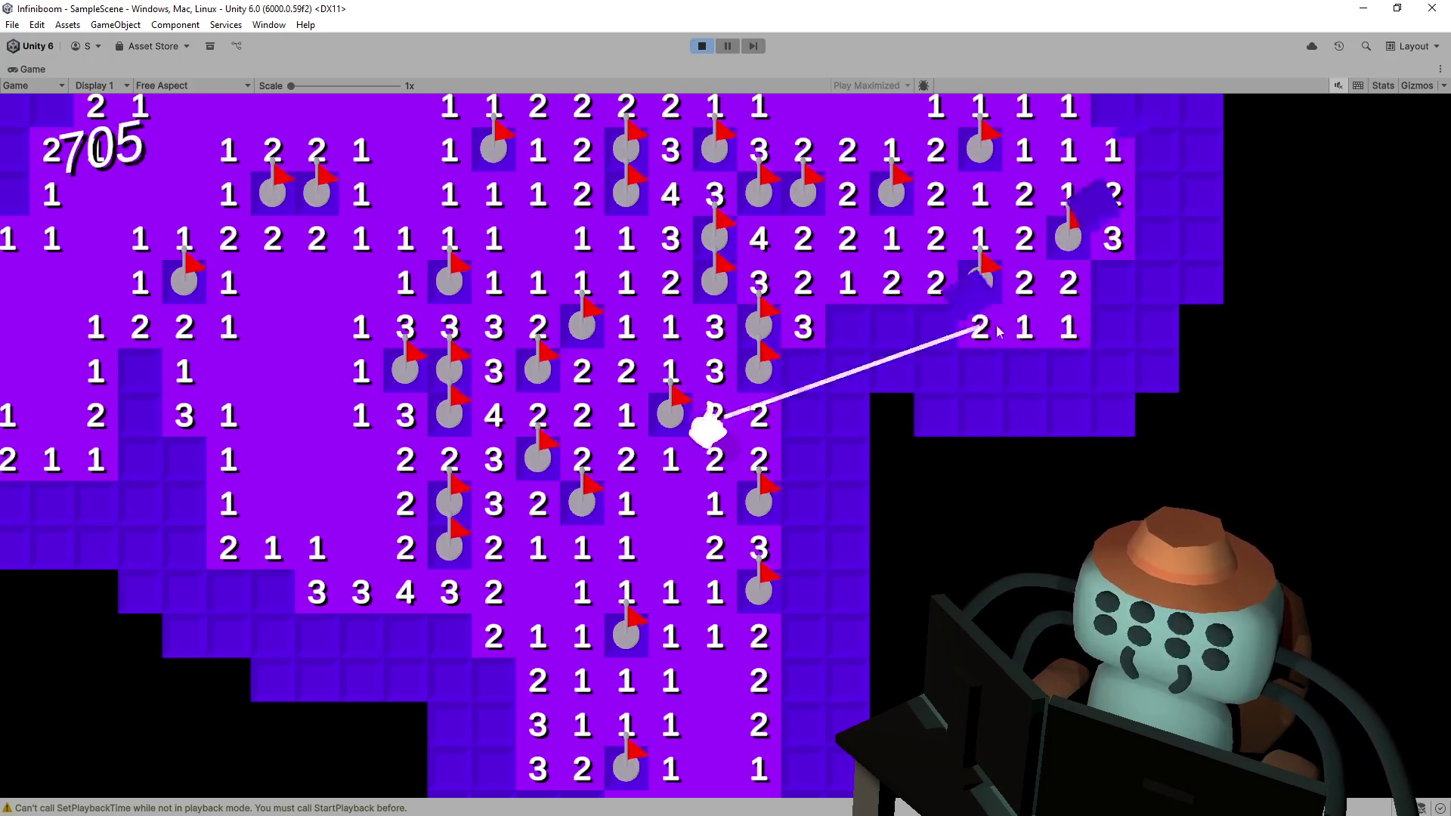
- Cascade open the tiles right of the character beside the 4 column, then move up the board
{"action": "left_click", "coordinate": [884, 320]}
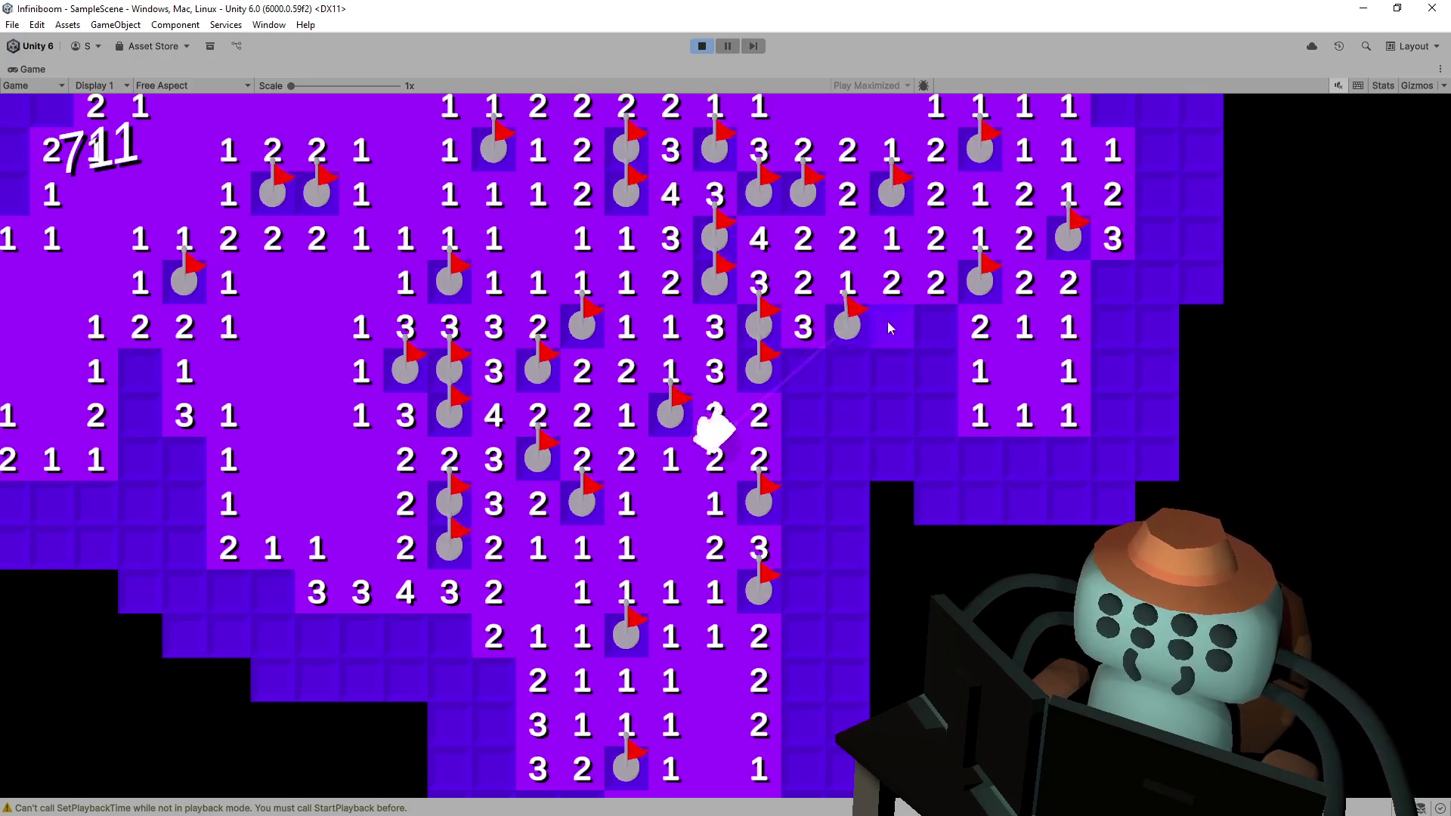
{"action": "left_click", "coordinate": [919, 414]}
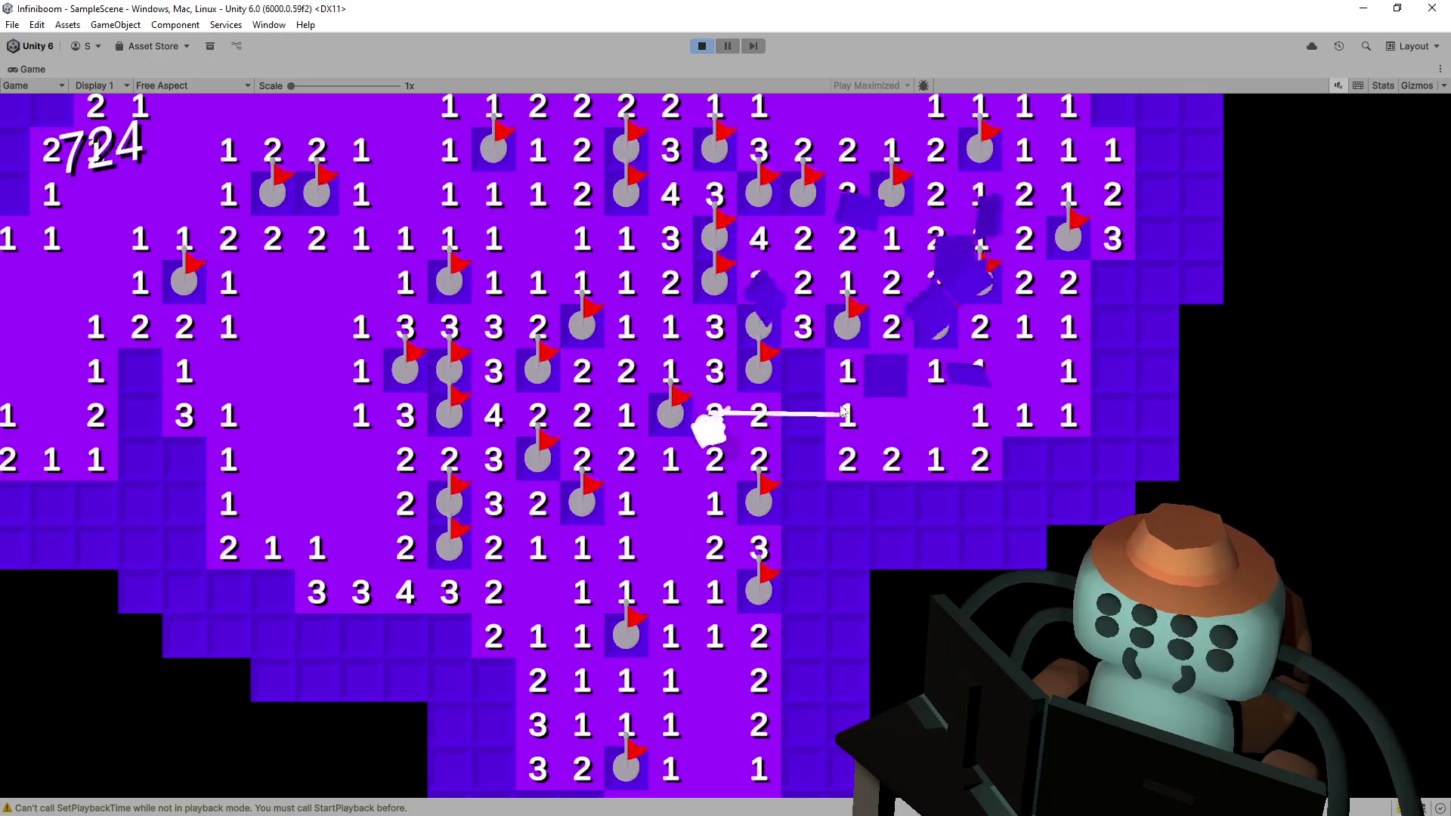
{"action": "left_click", "coordinate": [791, 501]}
{"action": "left_click", "coordinate": [743, 507]}
{"action": "left_click", "coordinate": [818, 506]}
{"action": "left_click", "coordinate": [917, 468]}
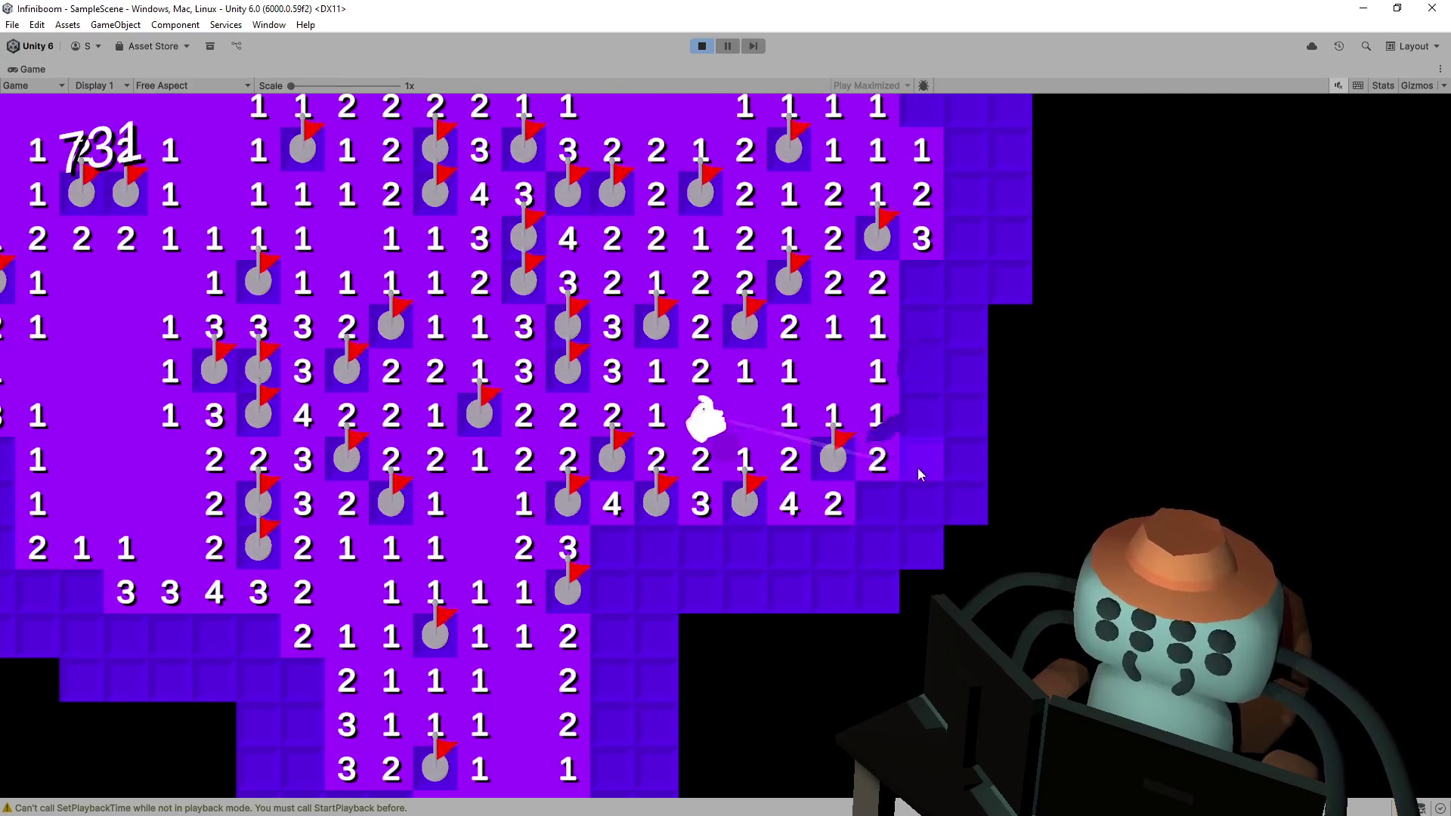
{"action": "left_click", "coordinate": [916, 372]}
{"action": "left_click", "coordinate": [858, 474]}
{"action": "left_click", "coordinate": [828, 368]}
{"action": "left_click", "coordinate": [880, 365]}
{"action": "left_click", "coordinate": [868, 335]}
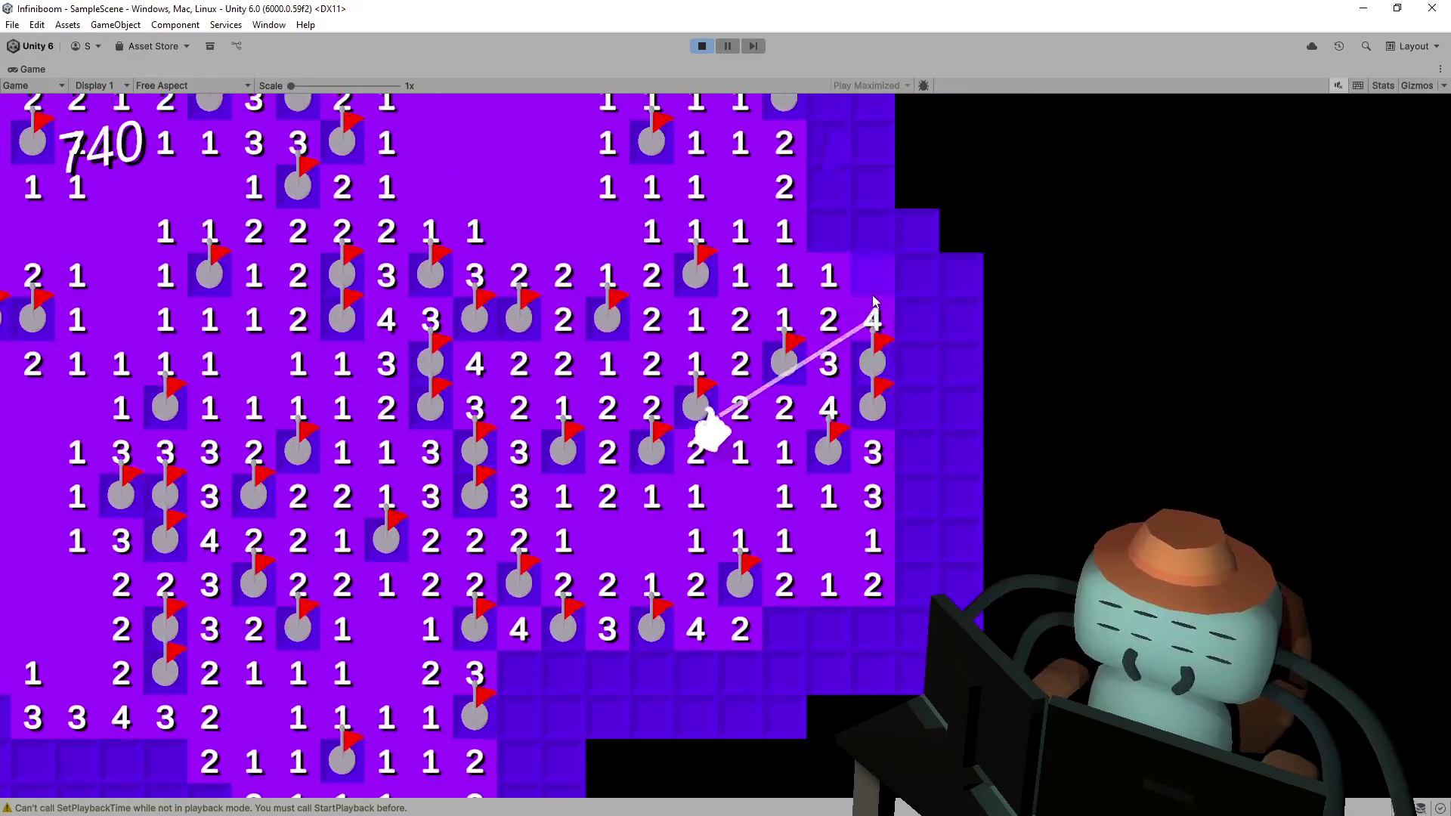
{"action": "key", "text": "w"}
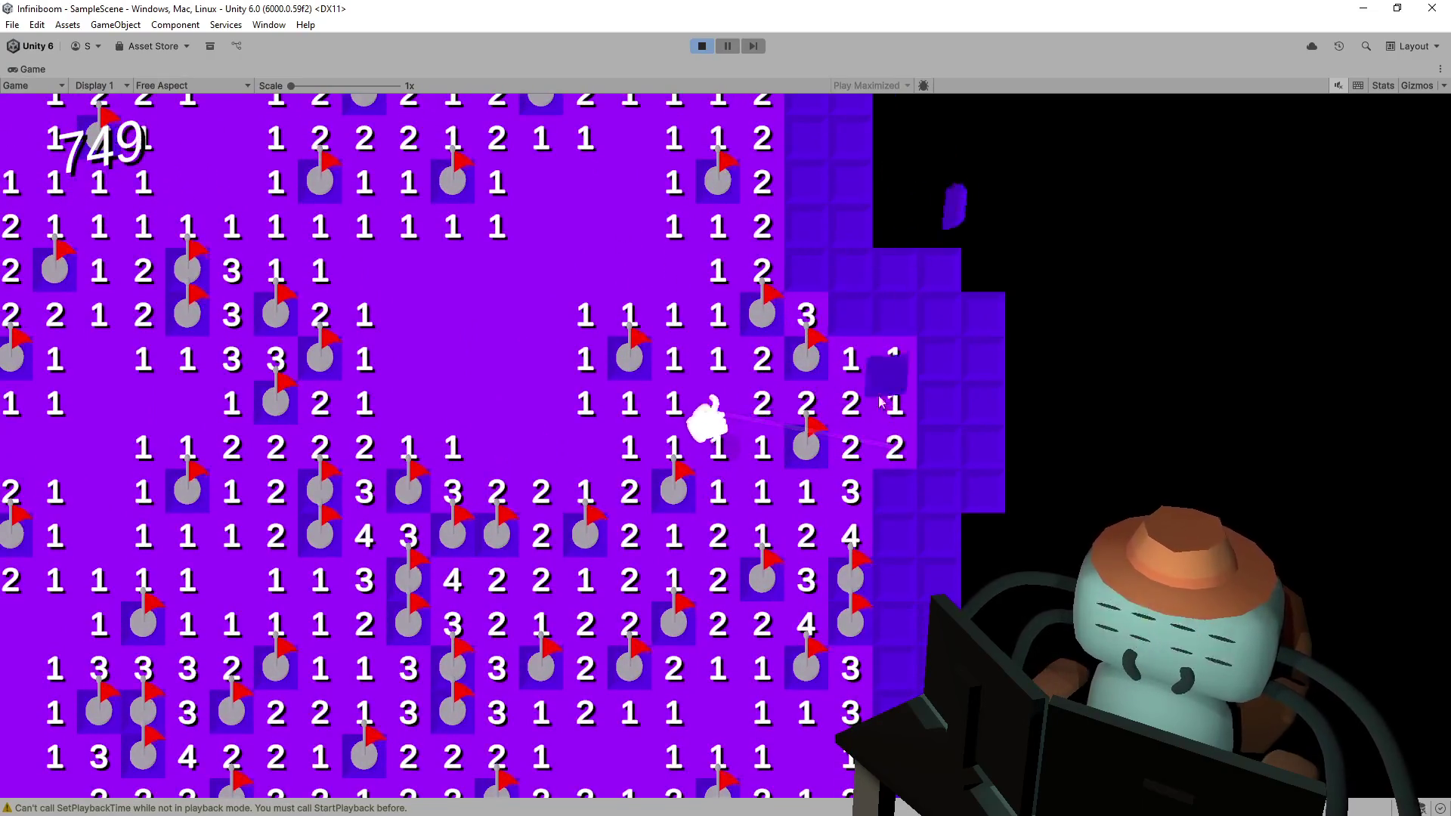
- Walk the character down and left, flagging nearby mines and uncovering the tile showing 4
{"action": "key", "text": "s"}
{"action": "right_click", "coordinate": [869, 444]}
{"action": "key", "text": "s"}
{"action": "key", "text": "s"}
{"action": "key", "text": "a"}
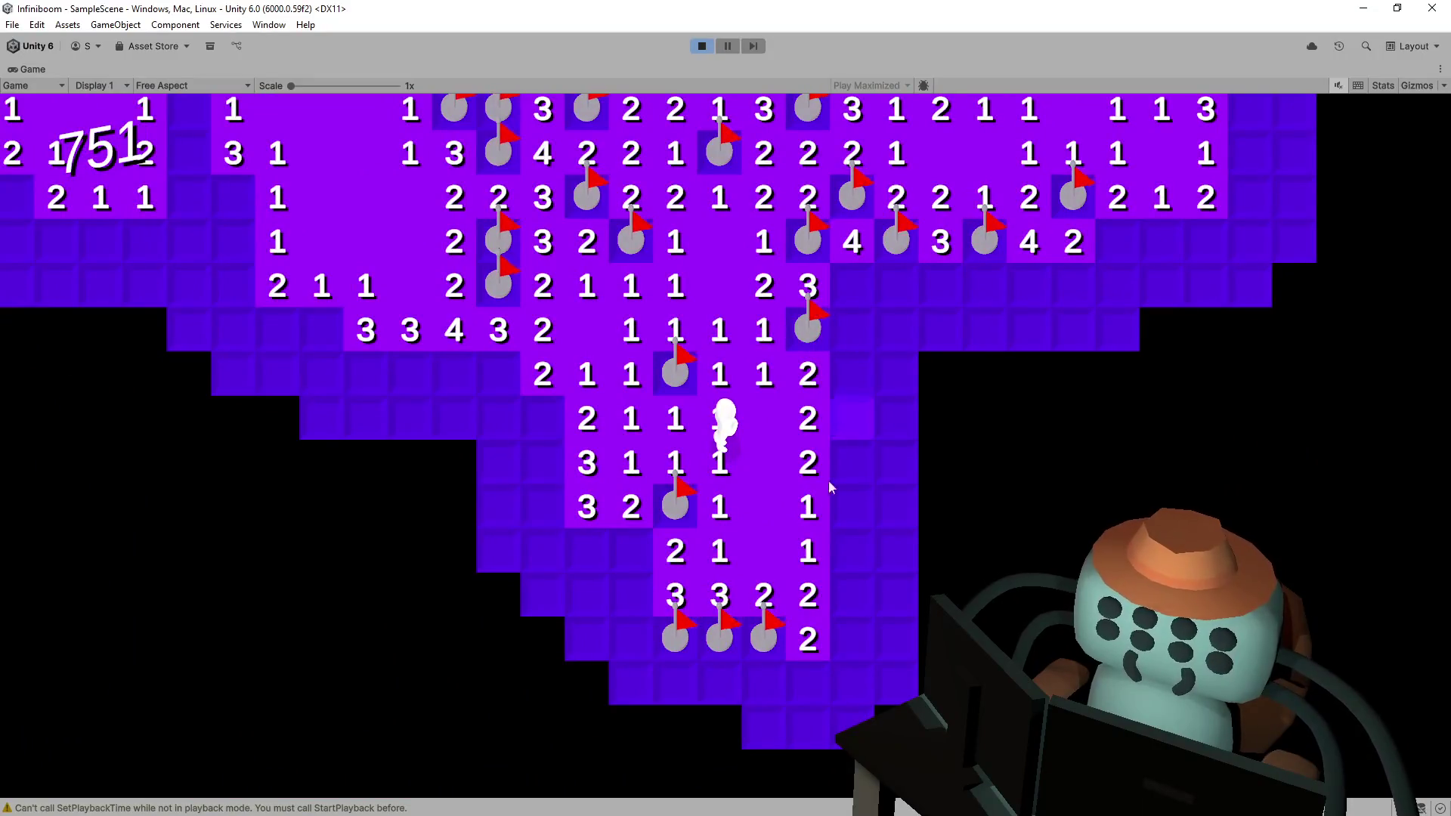
{"action": "key", "text": "a"}
{"action": "right_click", "coordinate": [616, 417]}
{"action": "right_click", "coordinate": [573, 384]}
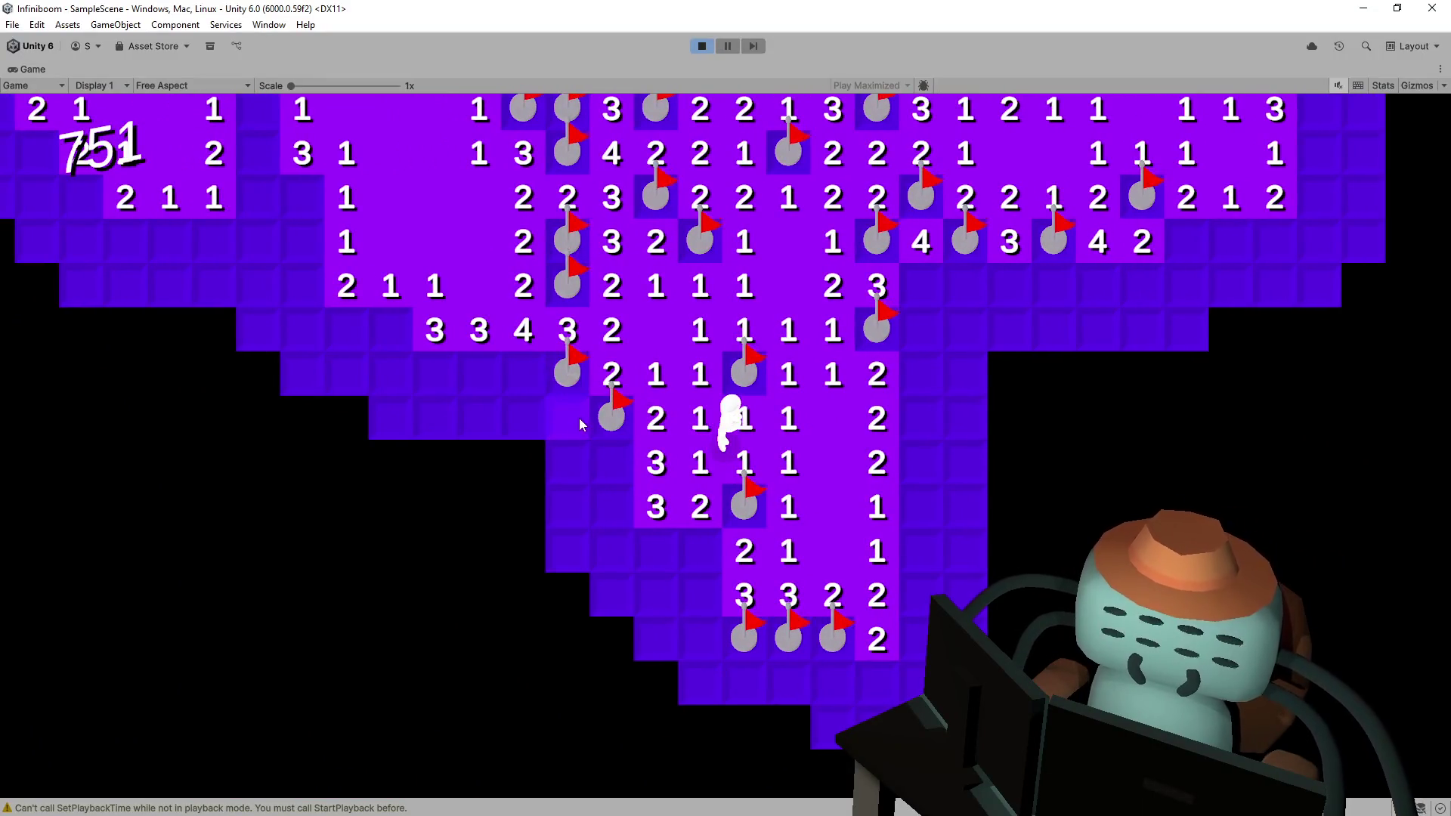
{"action": "left_click", "coordinate": [579, 419]}
{"action": "right_click", "coordinate": [615, 465]}
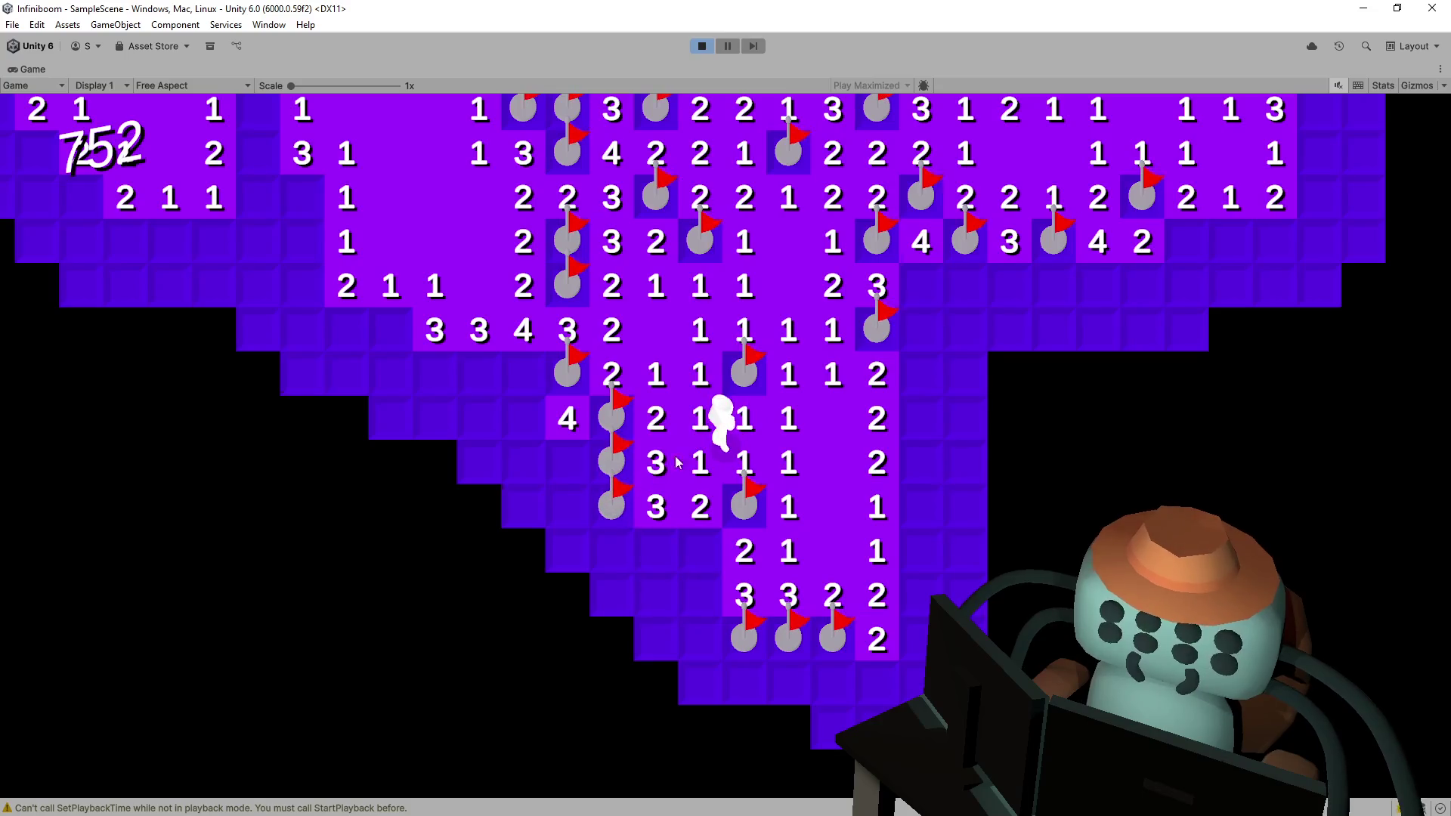
- Move up-left, flagging more mines on the left and revealing the 3 and 4 tiles
{"action": "key", "text": "w"}
{"action": "key", "text": "a"}
{"action": "right_click", "coordinate": [621, 460]}
{"action": "right_click", "coordinate": [582, 461]}
{"action": "right_click", "coordinate": [495, 418]}
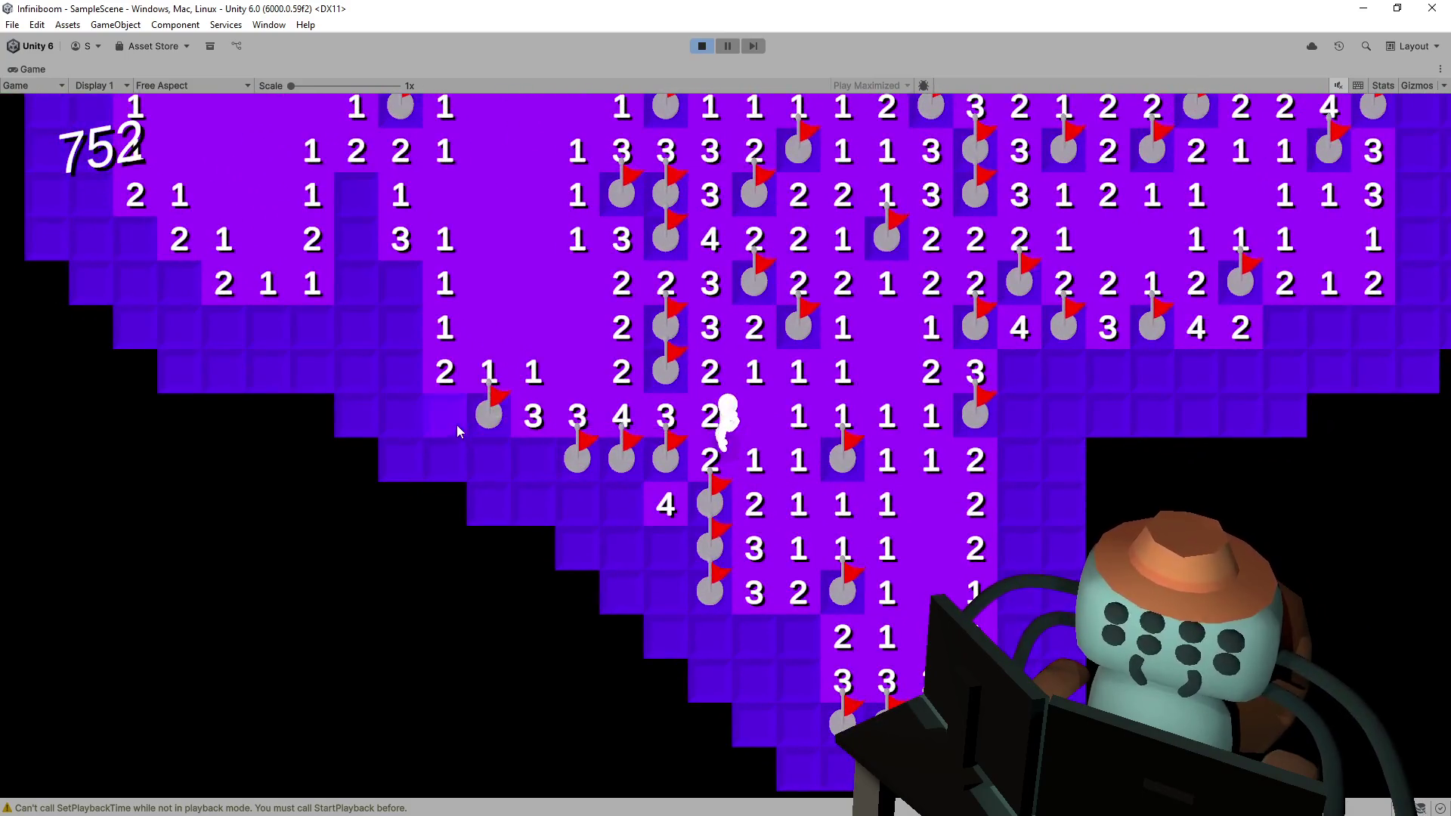
{"action": "left_click", "coordinate": [457, 425]}
{"action": "key", "text": "w"}
{"action": "key", "text": "a"}
{"action": "right_click", "coordinate": [632, 564]}
{"action": "left_click", "coordinate": [605, 558]}
- Flip a mine to set off the explosion, flip another tile, and keep walking
{"action": "key", "text": "w"}
{"action": "key", "text": "a"}
{"action": "left_click", "coordinate": [582, 394]}
{"action": "key", "text": "w"}
{"action": "key", "text": "a"}
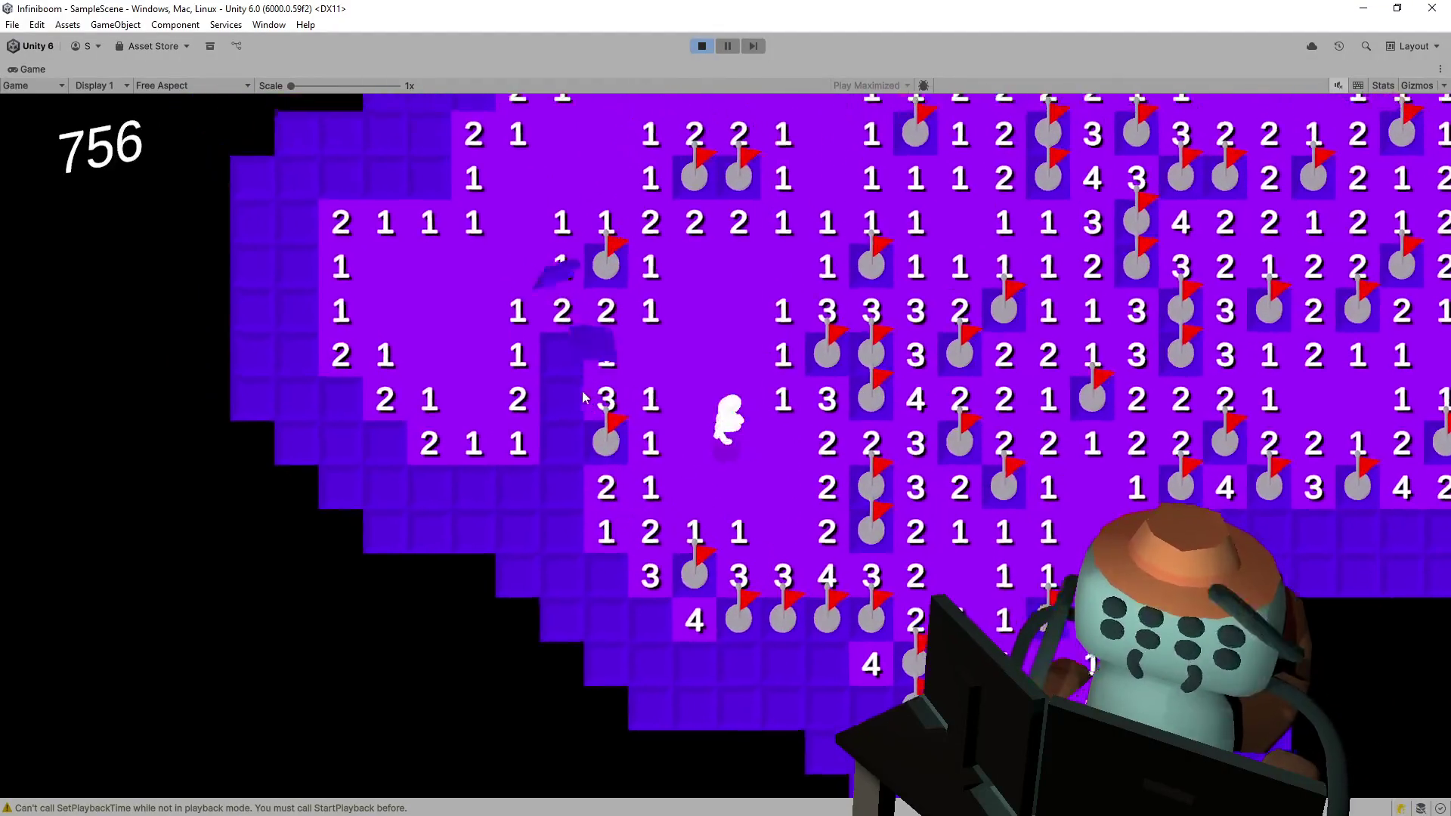
{"action": "left_click", "coordinate": [570, 401]}
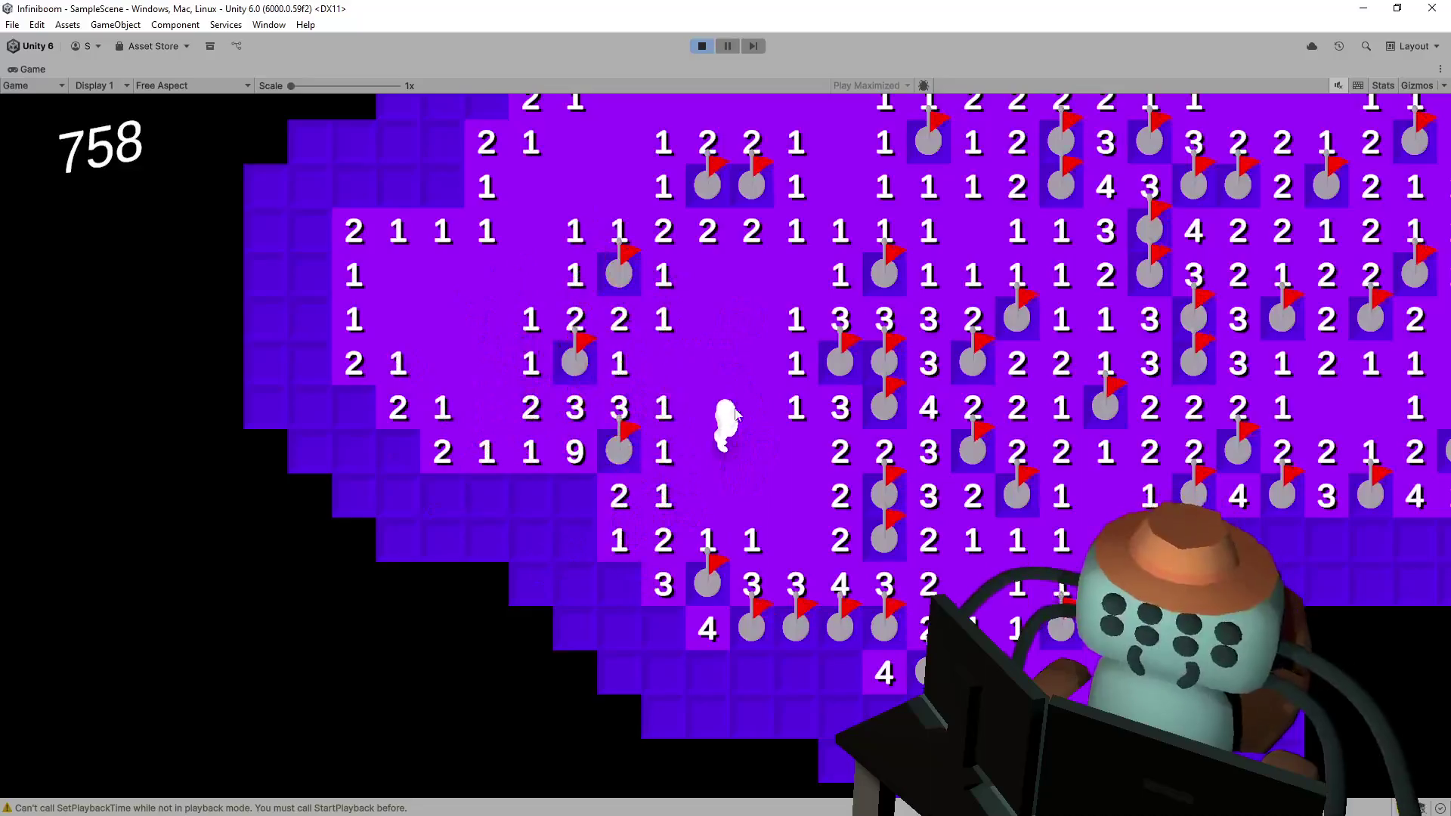
{"action": "key", "text": "w"}
{"action": "key", "text": "a"}
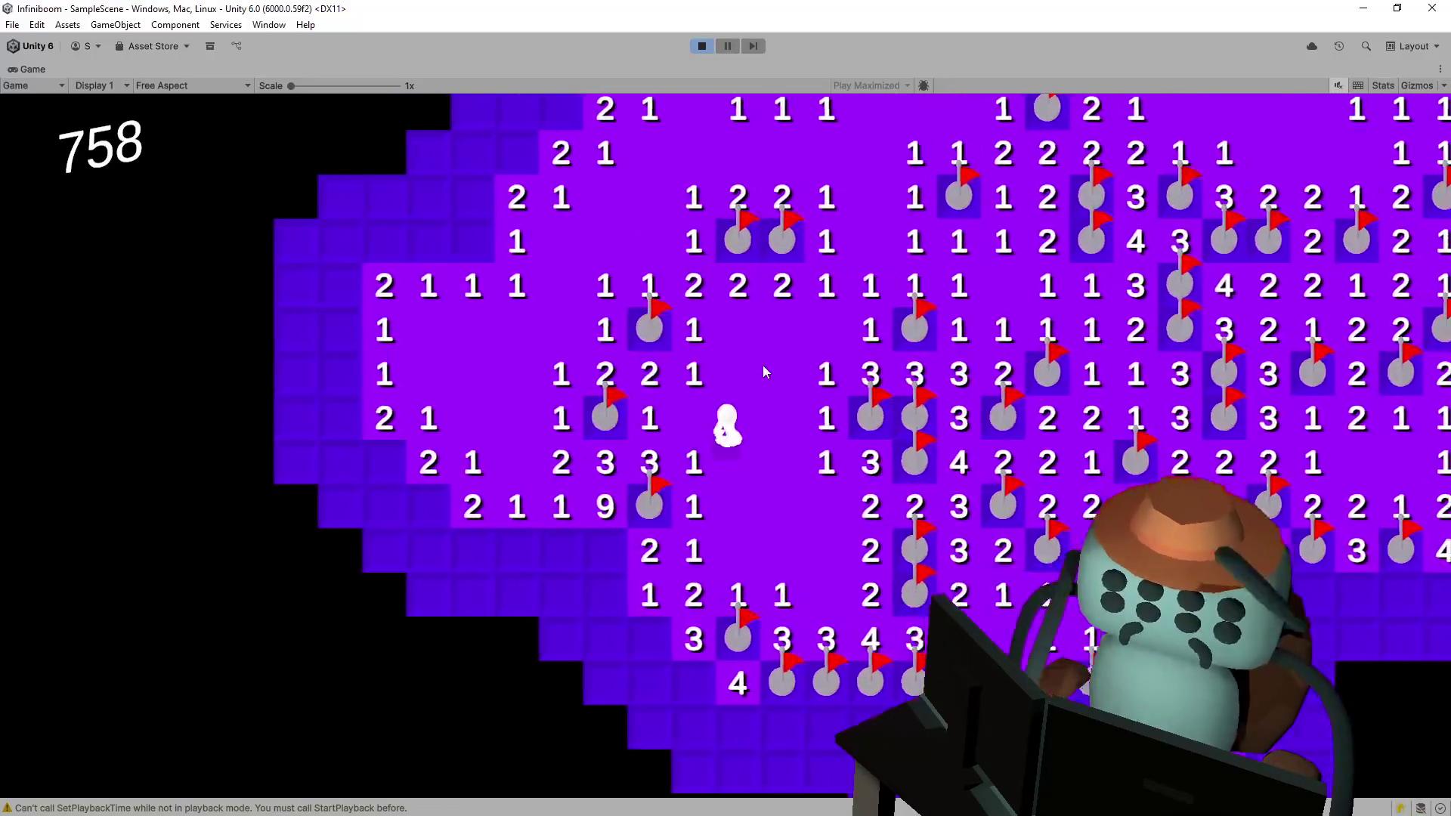
- Stop Play mode and switch to Visual Studio, placing the caret in Explosion.cs's Explode method
{"action": "left_click", "coordinate": [704, 50]}
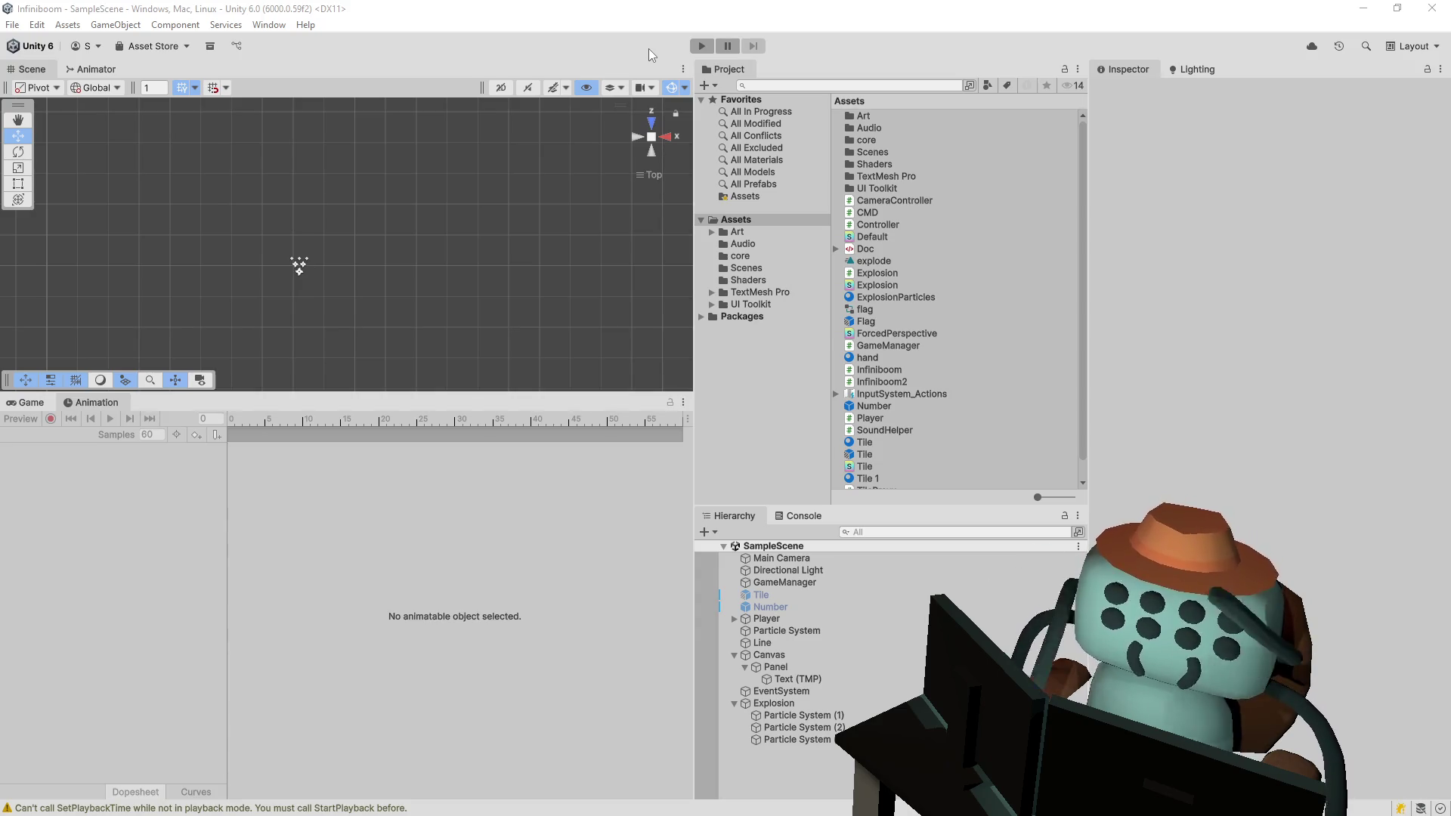
{"action": "key", "text": "alt+Tab"}
{"action": "left_click", "coordinate": [692, 227]}
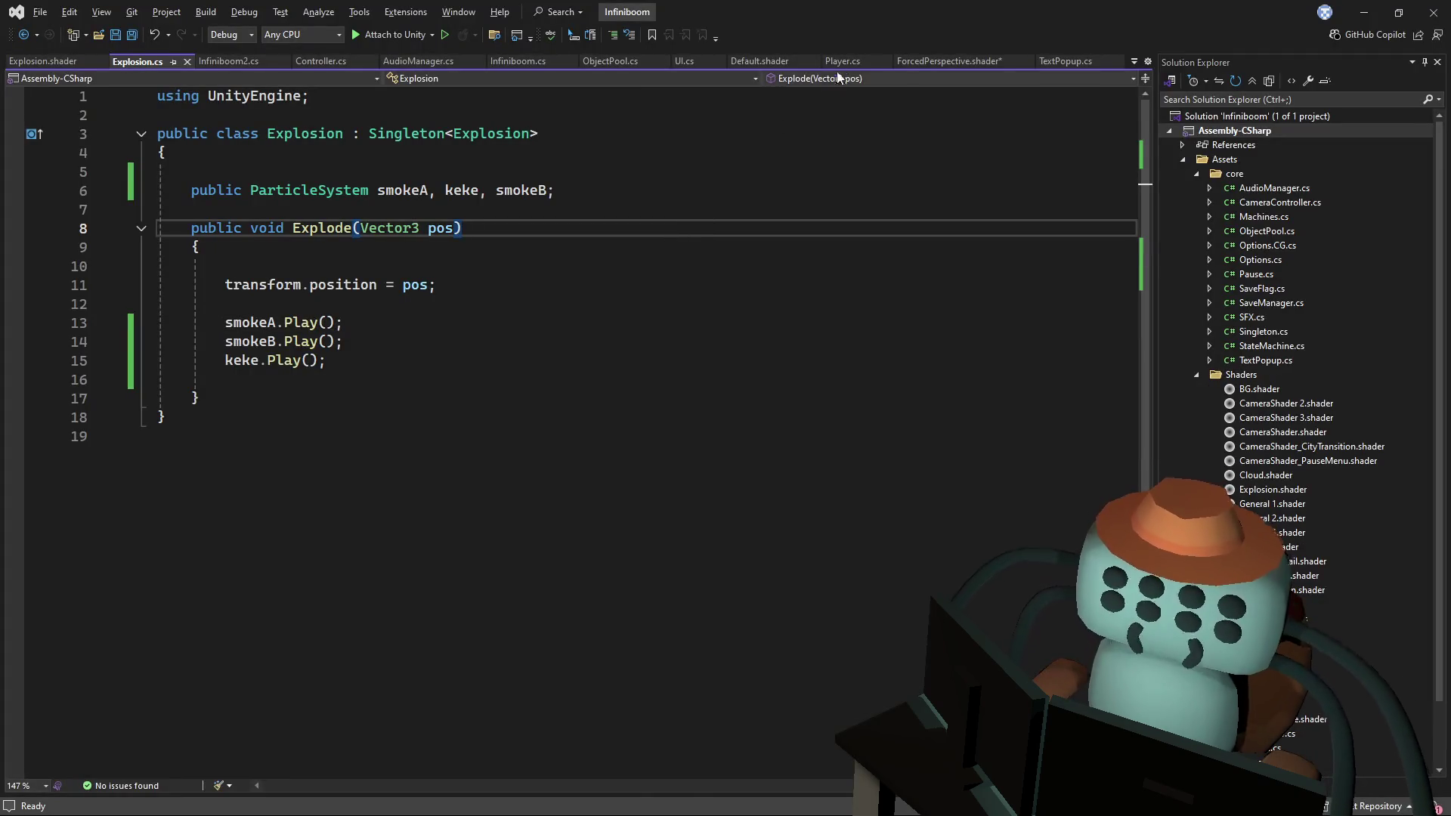
- Save the ForcedPerspective shader and close its tab
{"action": "left_click", "coordinate": [942, 61]}
{"action": "left_click", "coordinate": [877, 196]}
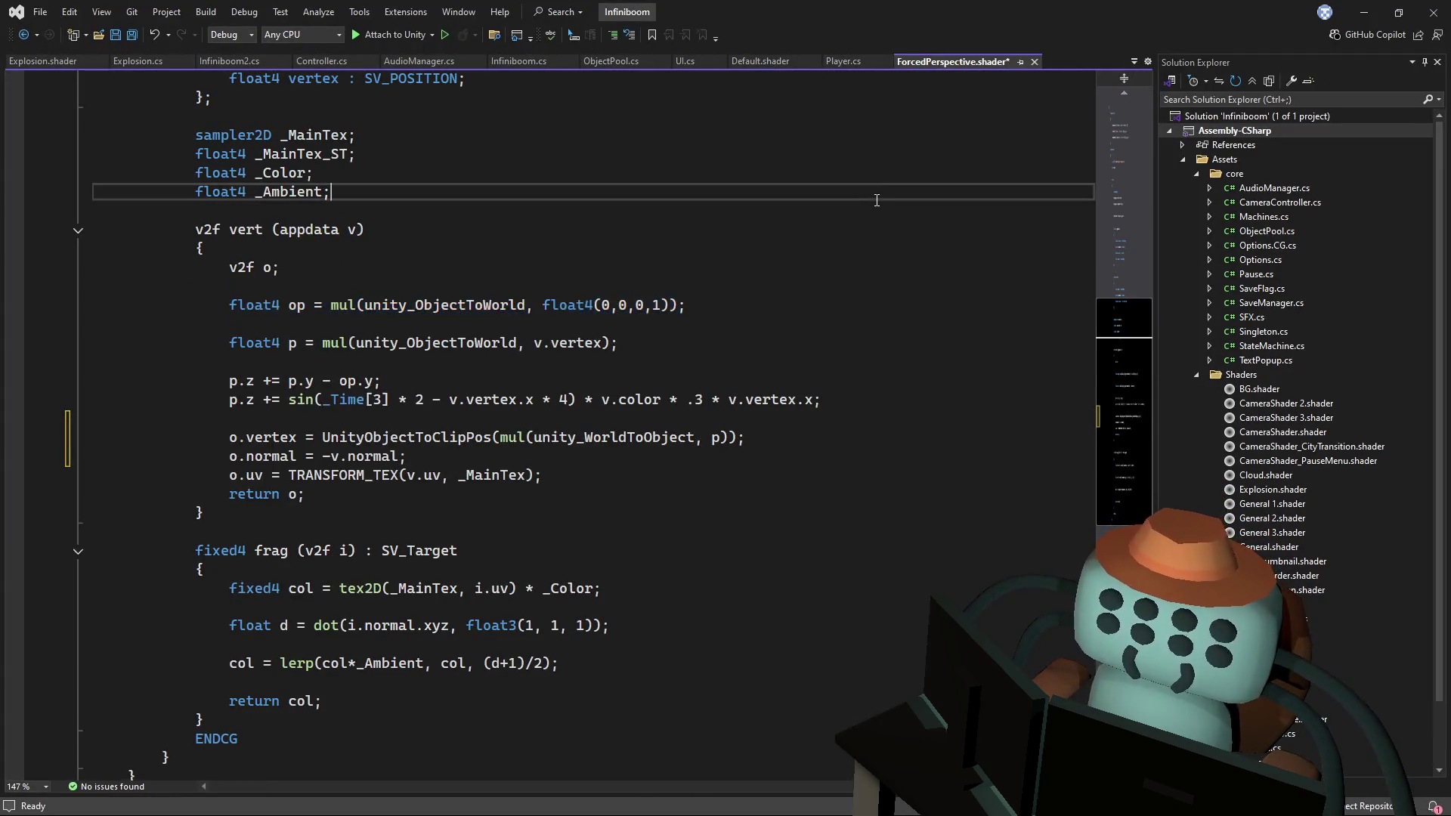
{"action": "key", "text": "ctrl+s"}
{"action": "left_click", "coordinate": [1031, 66]}
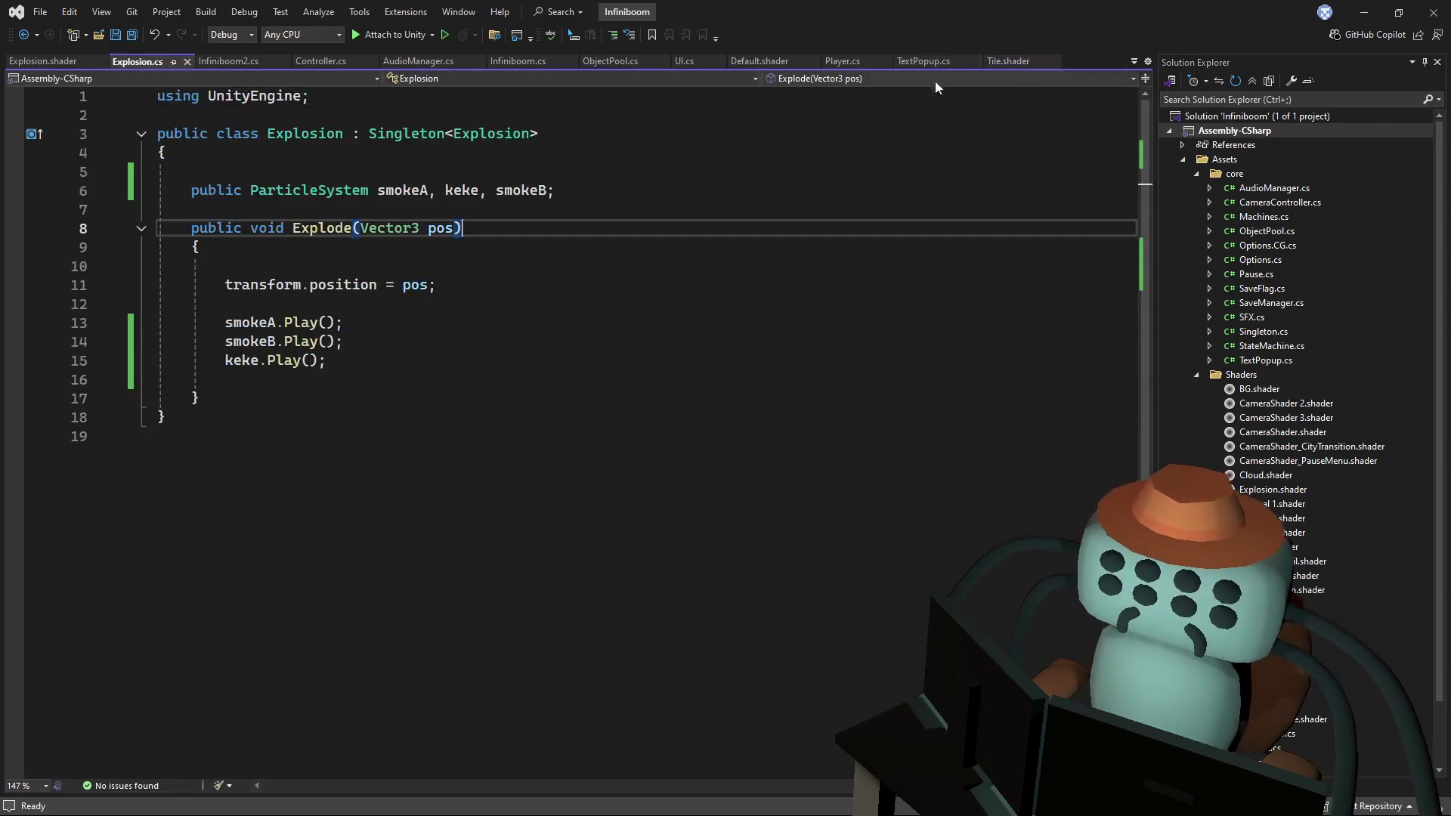
- Review FlipFar in Player.cs, then search the current project for "9"
{"action": "left_click", "coordinate": [849, 62]}
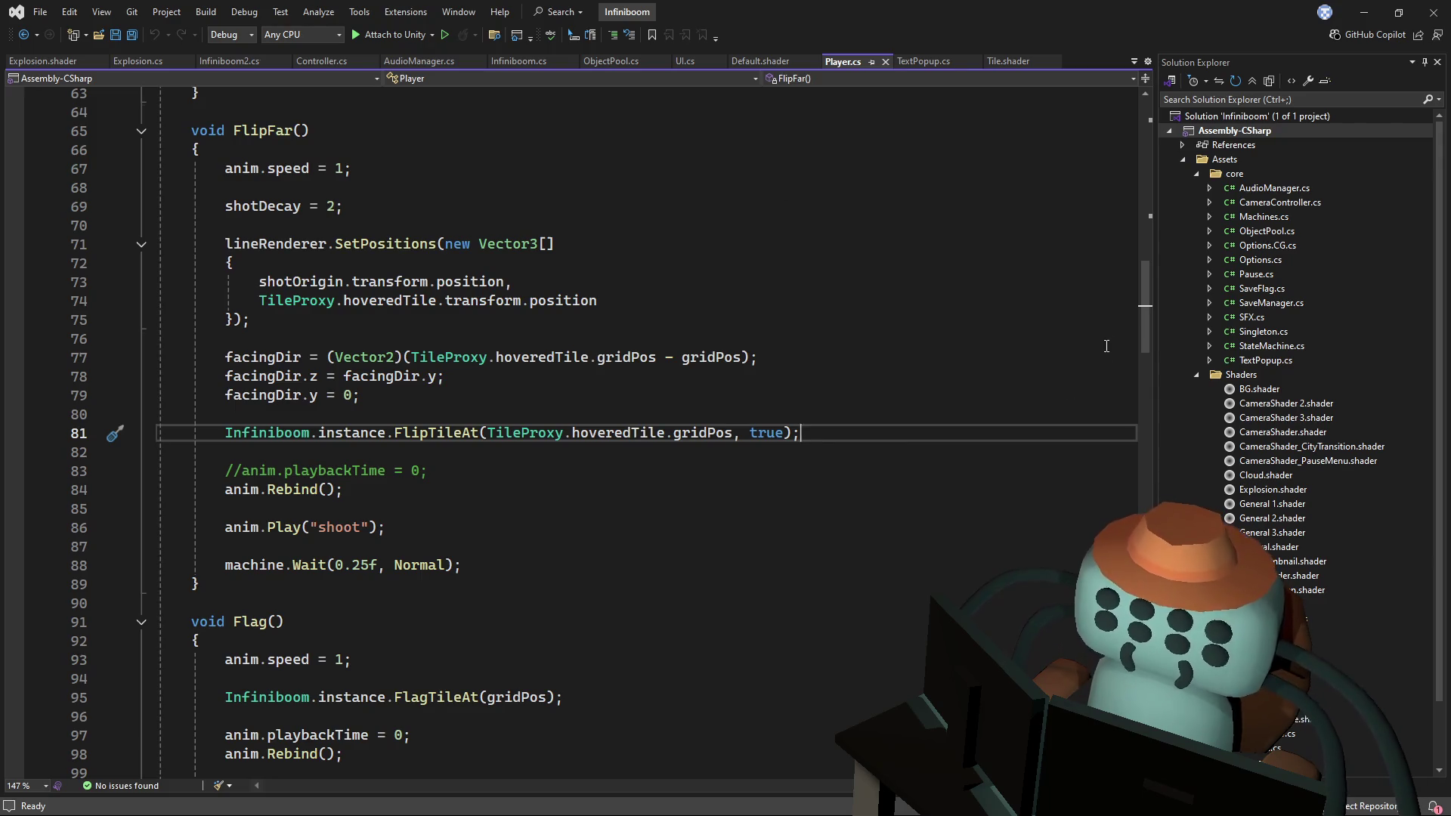
{"action": "mouse_move", "coordinate": [1140, 319]}
{"action": "left_mouse_down"}
{"action": "mouse_move", "coordinate": [1119, 192]}
{"action": "mouse_move", "coordinate": [1031, 255]}
{"action": "left_mouse_up"}
{"action": "scroll", "coordinate": [1027, 256], "scroll_direction": "down", "scroll_amount": 8}
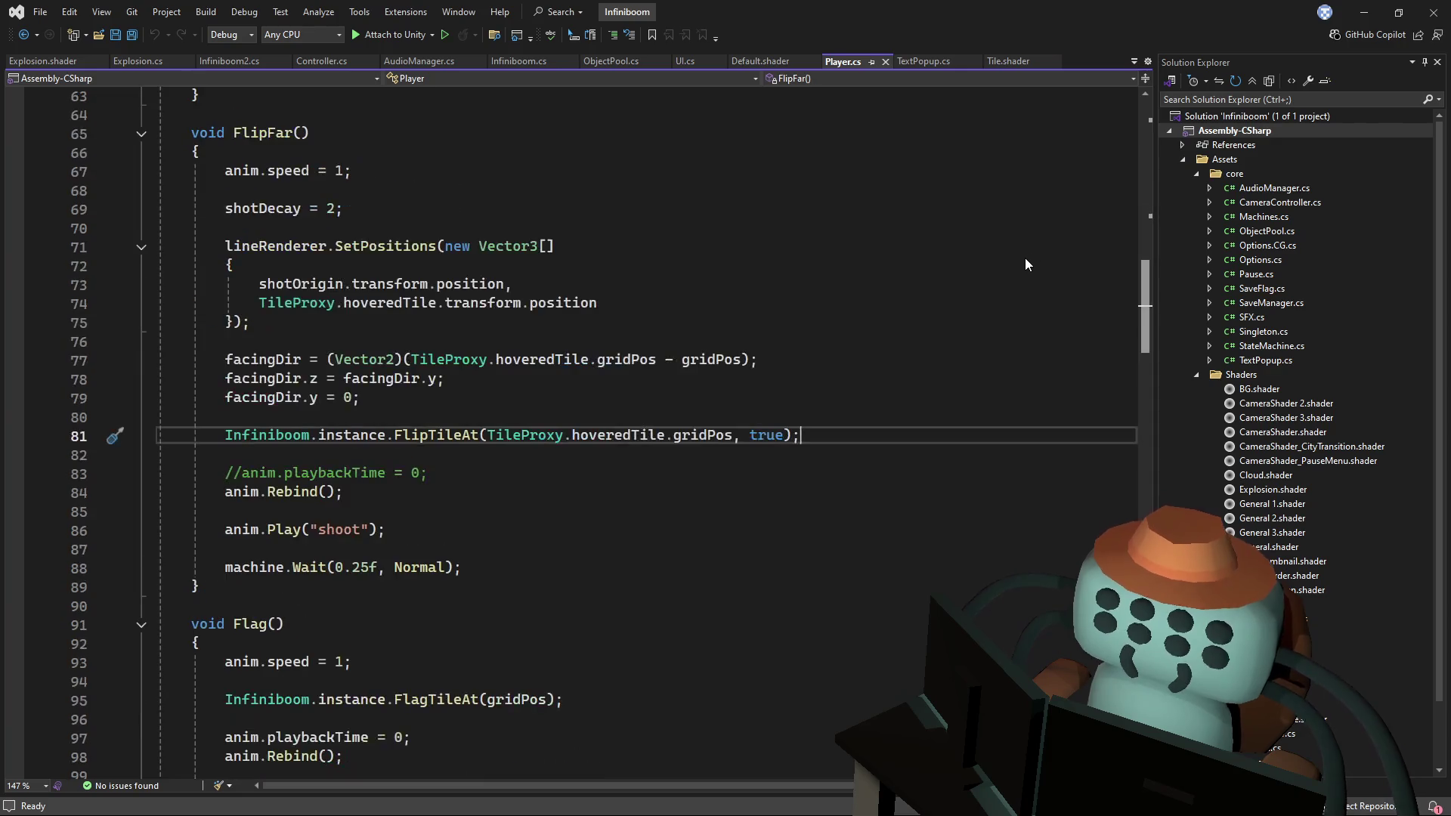
{"action": "scroll", "coordinate": [777, 359], "scroll_direction": "down", "scroll_amount": 4}
{"action": "left_click", "coordinate": [776, 359]}
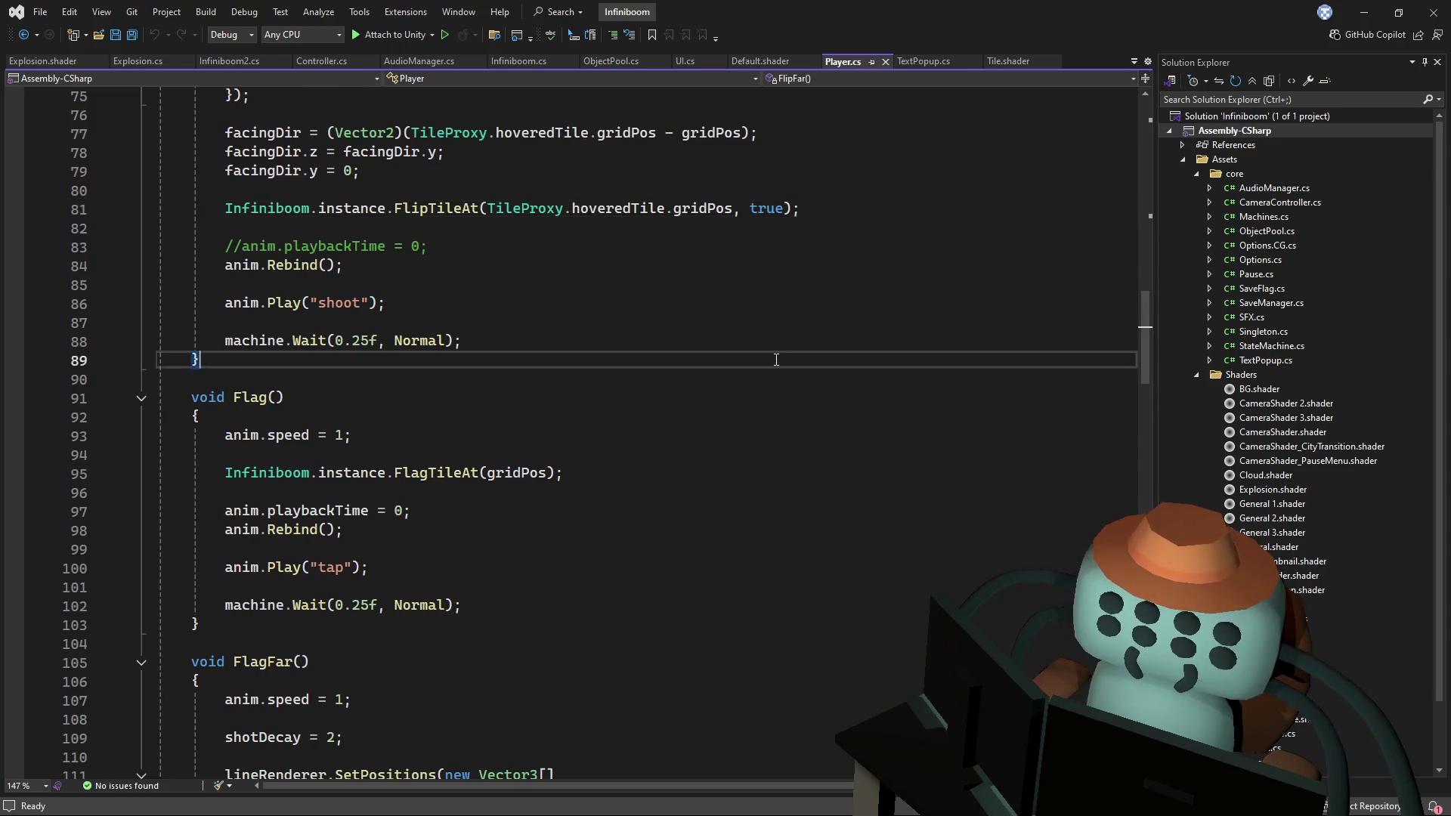
{"action": "scroll", "coordinate": [776, 359], "scroll_direction": "down", "scroll_amount": 4}
{"action": "key", "text": "ctrl+f"}
{"action": "key", "text": "Return"}
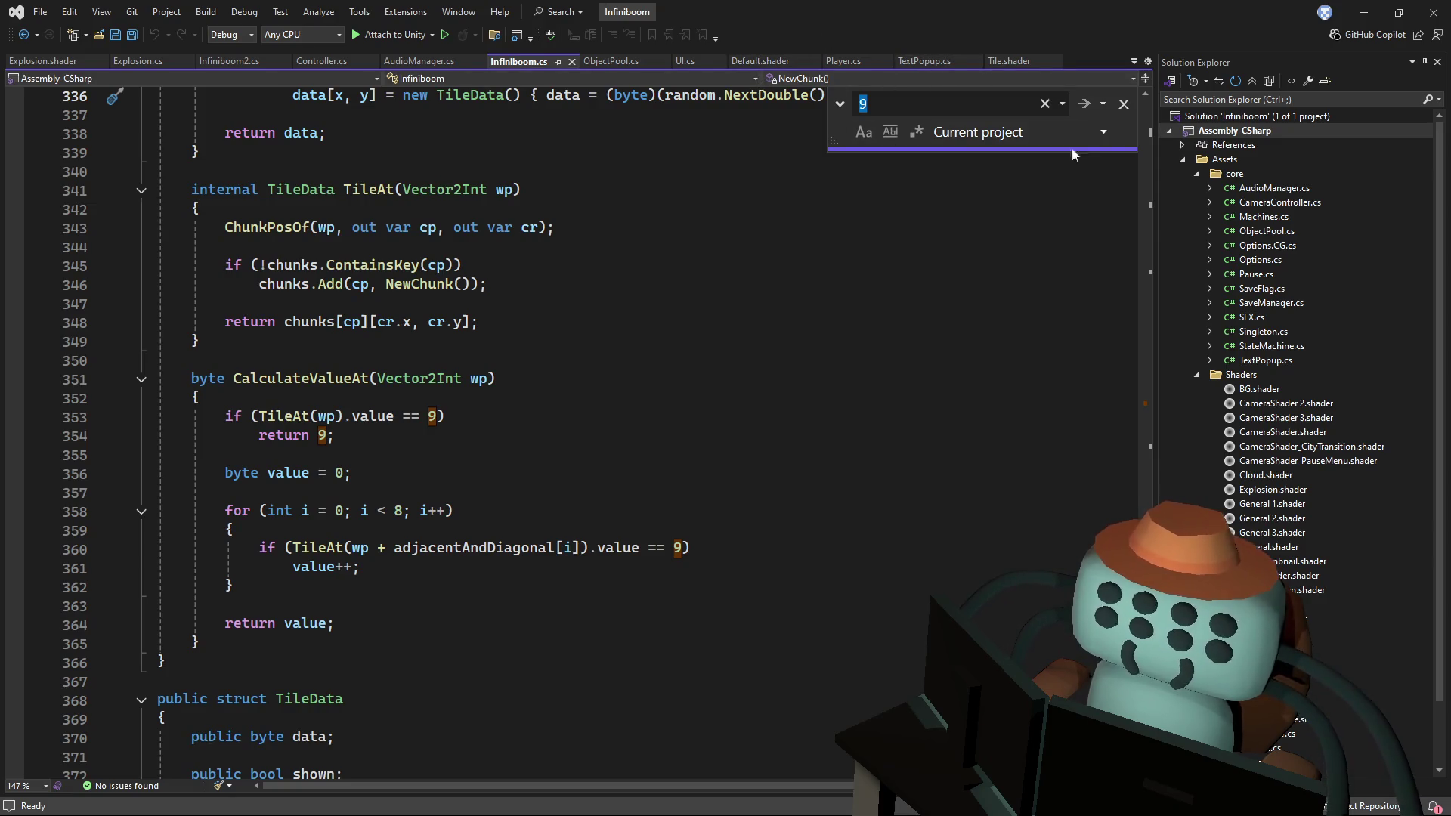
- Step through "9" matches to FlipTileAt's mine check, then add blank lines after line 214's Explosion call
{"action": "left_click", "coordinate": [1085, 105]}
{"action": "left_click", "coordinate": [1082, 105]}
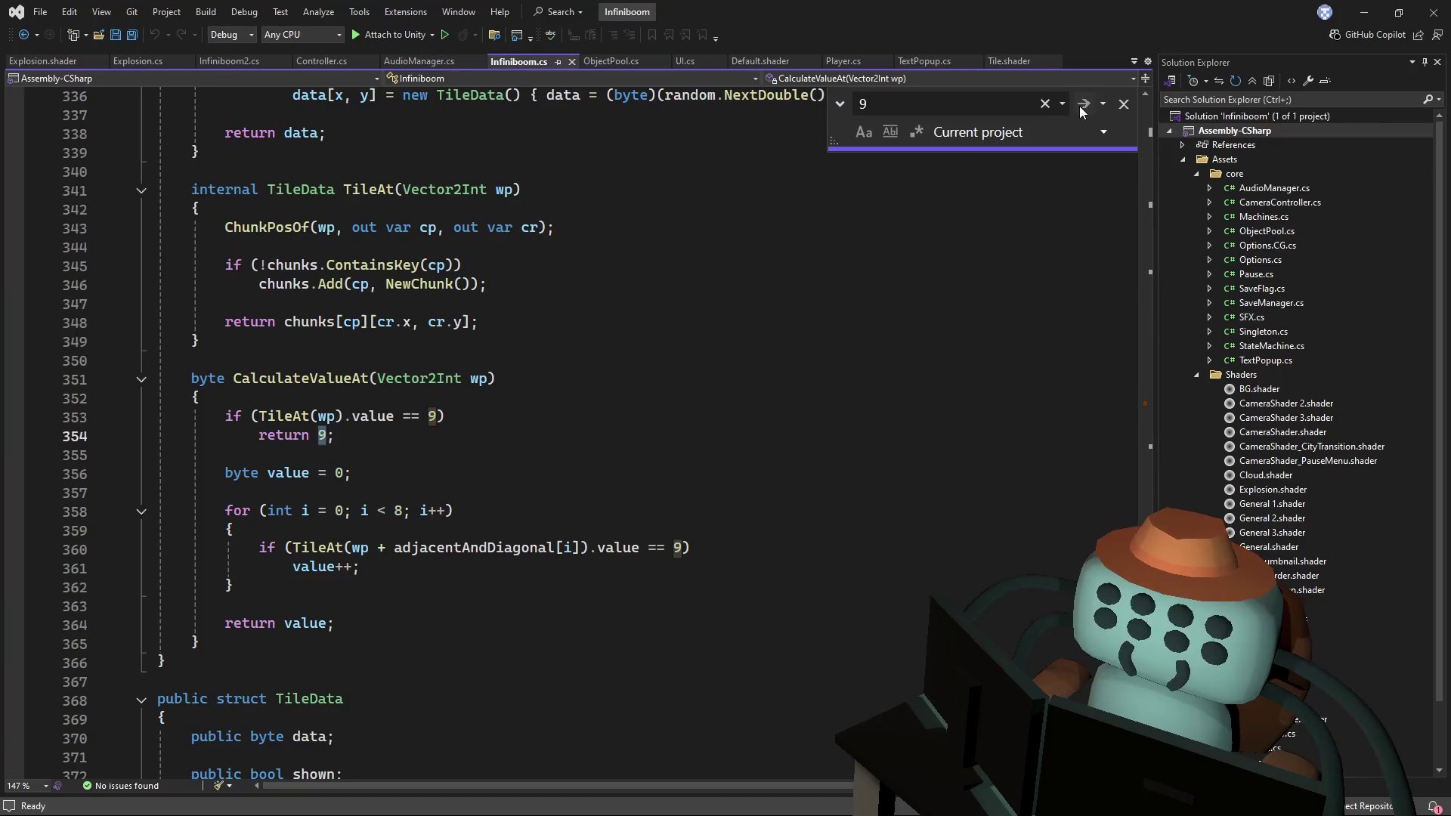
{"action": "left_click", "coordinate": [1081, 106]}
{"action": "left_click", "coordinate": [1085, 106]}
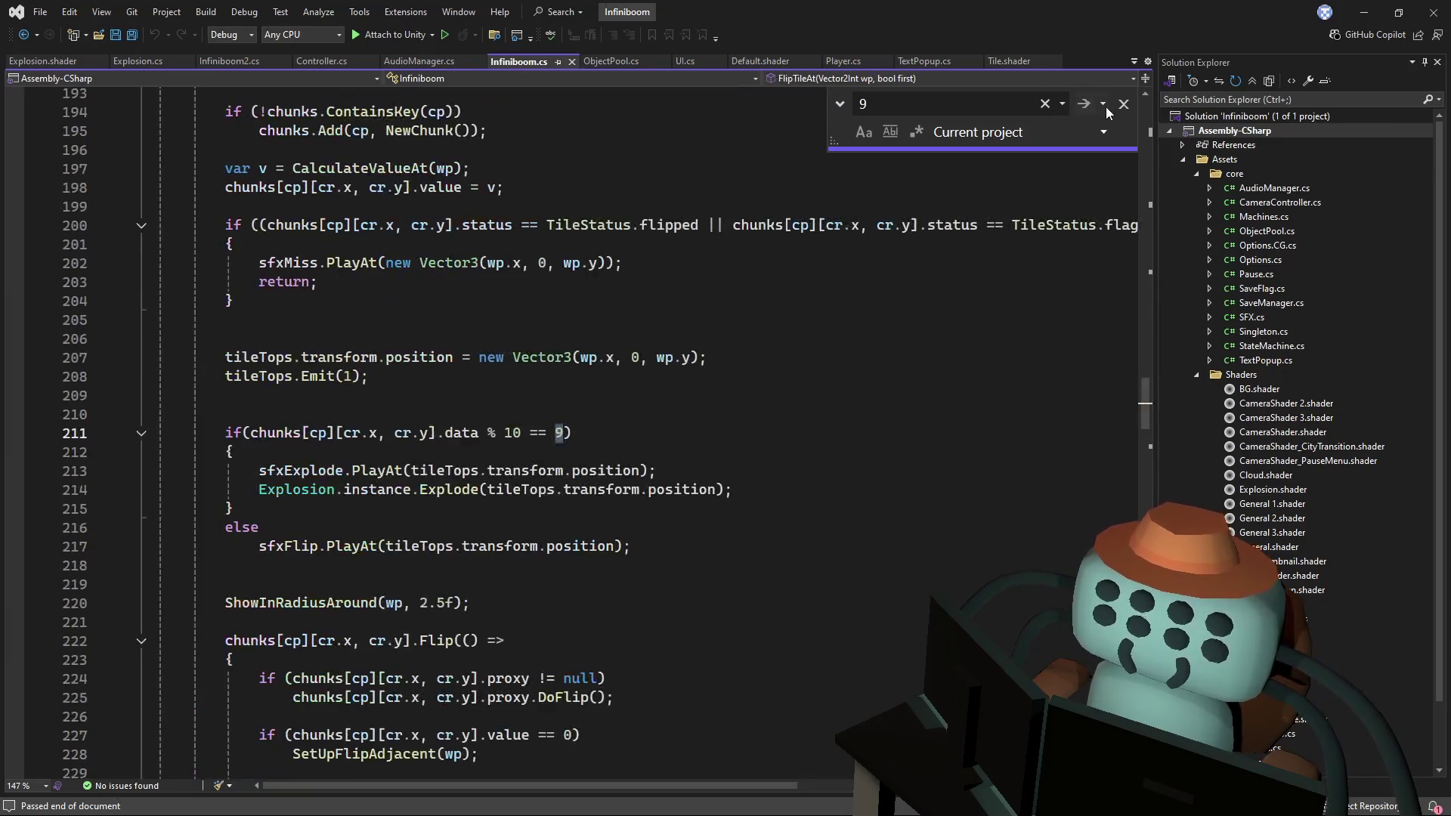
{"action": "key", "text": "Escape"}
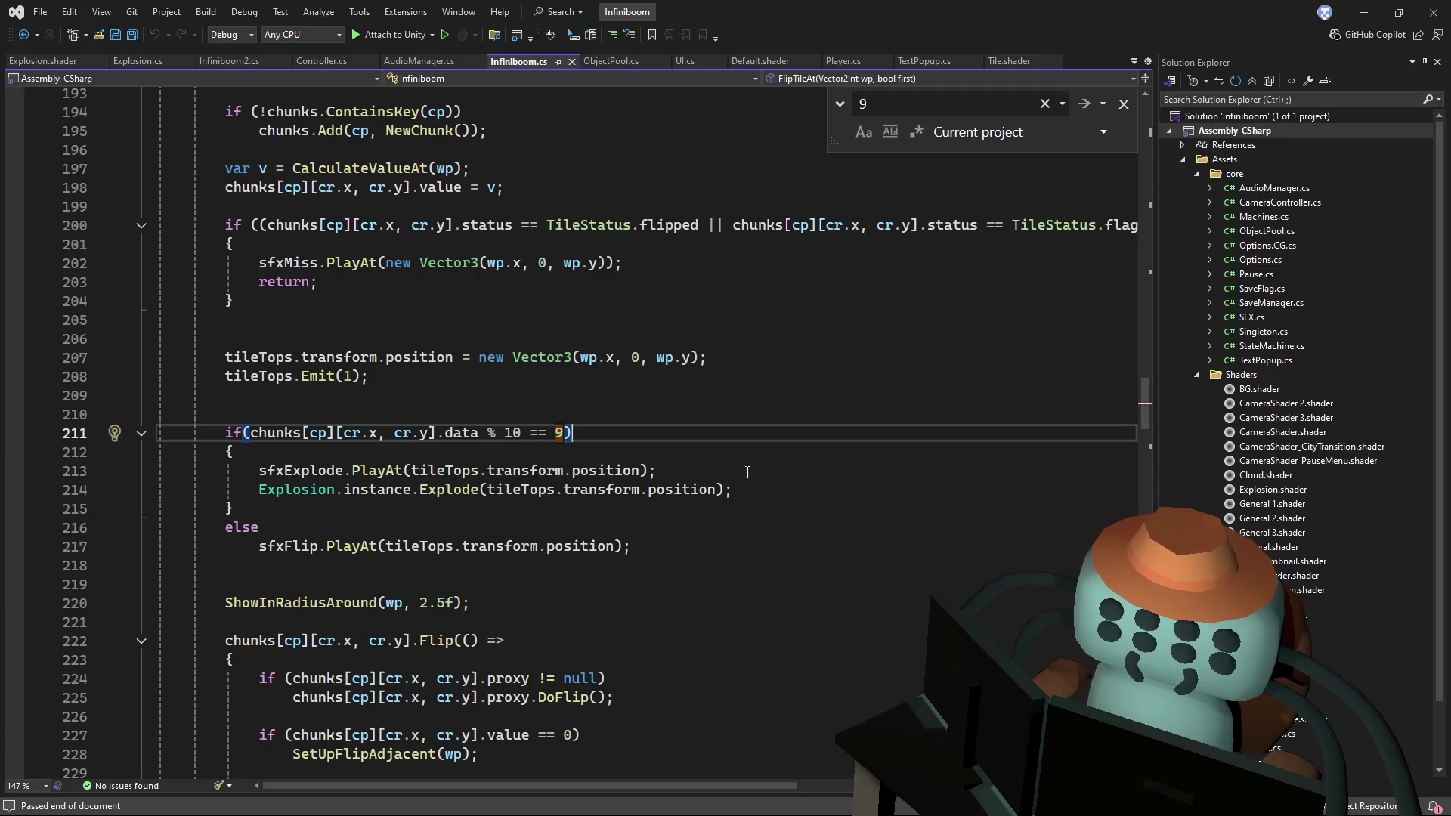
{"action": "left_click", "coordinate": [771, 493]}
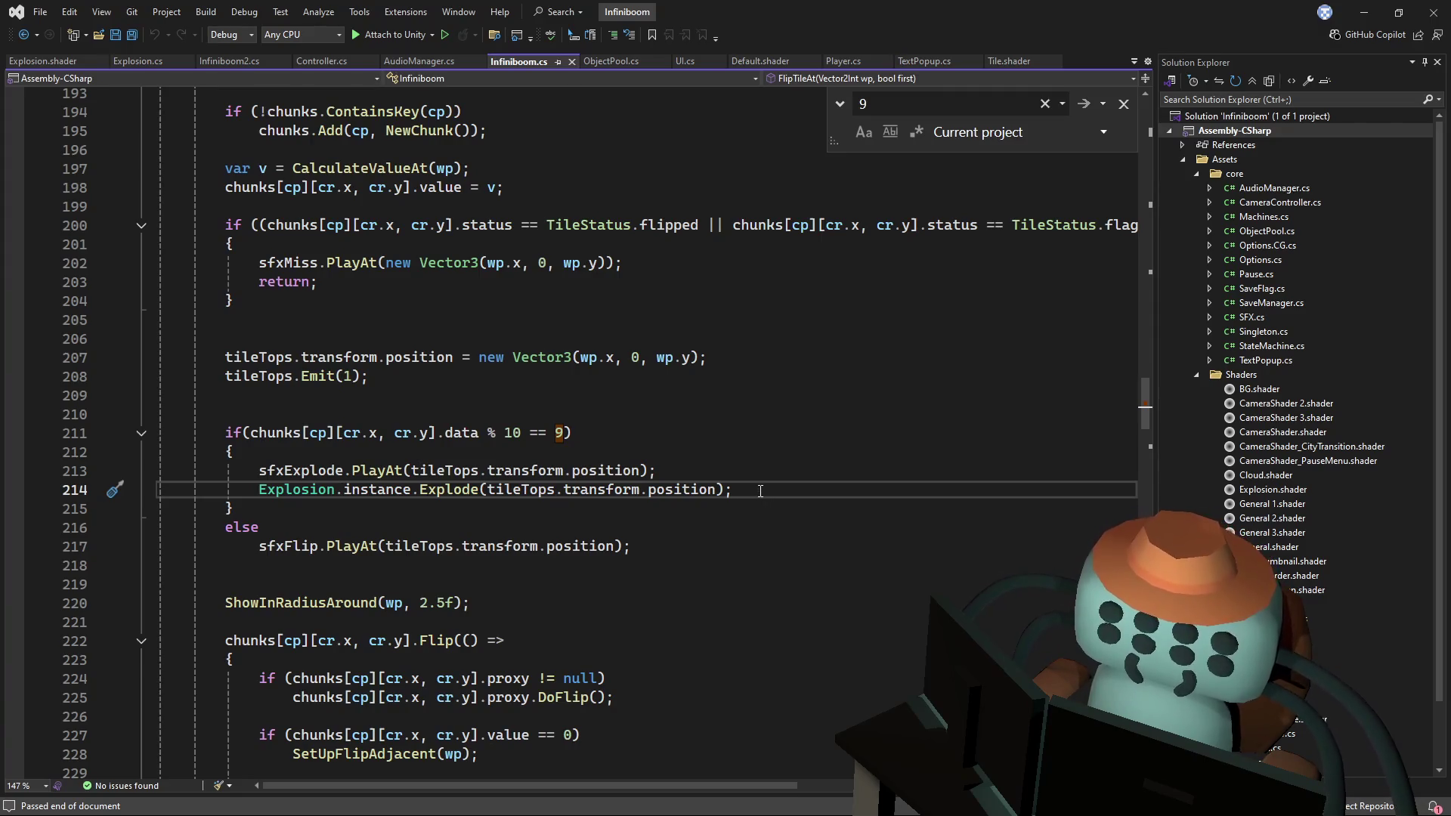
{"action": "key", "text": "Return"}
{"action": "key", "text": "Return"}
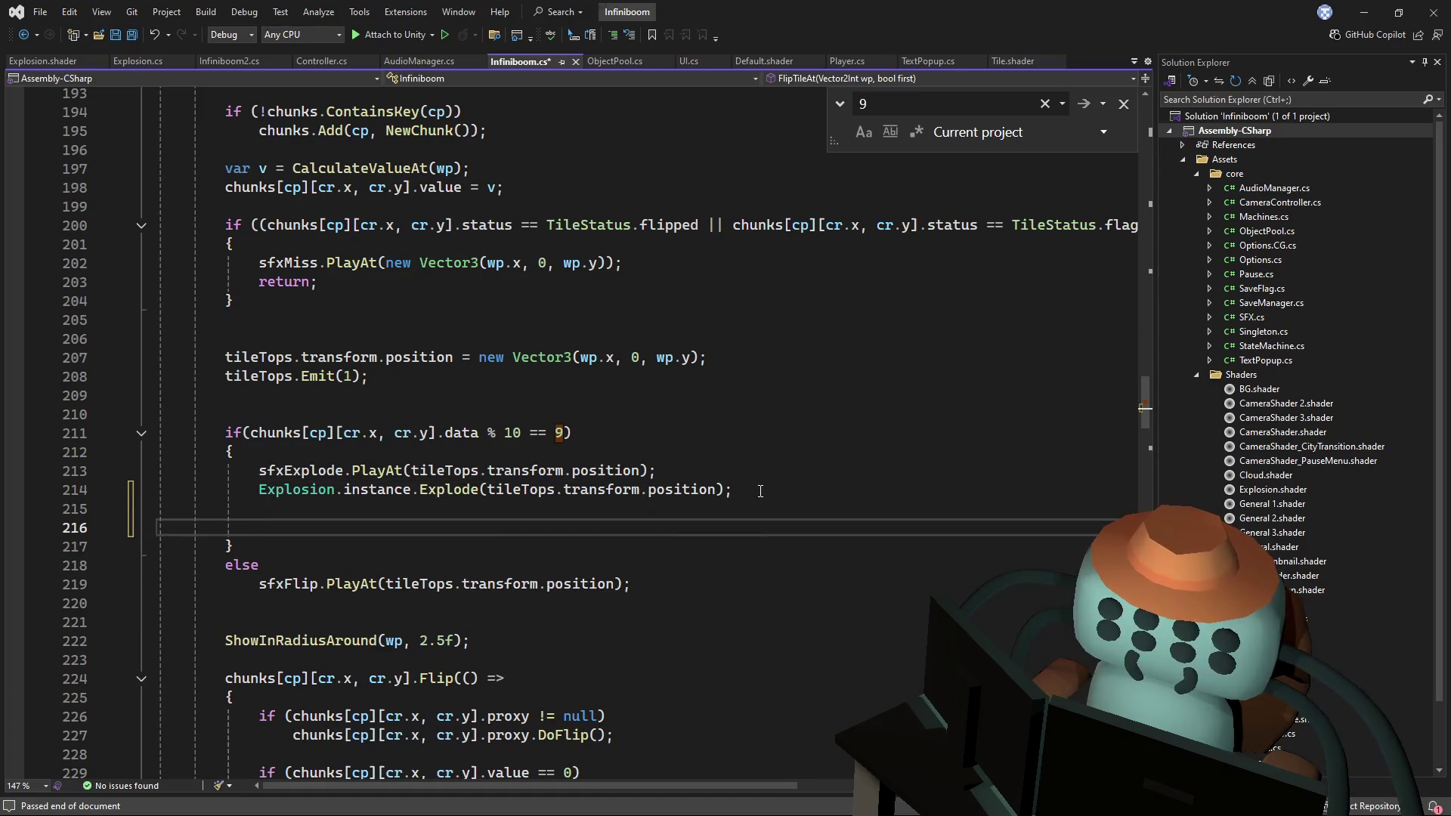
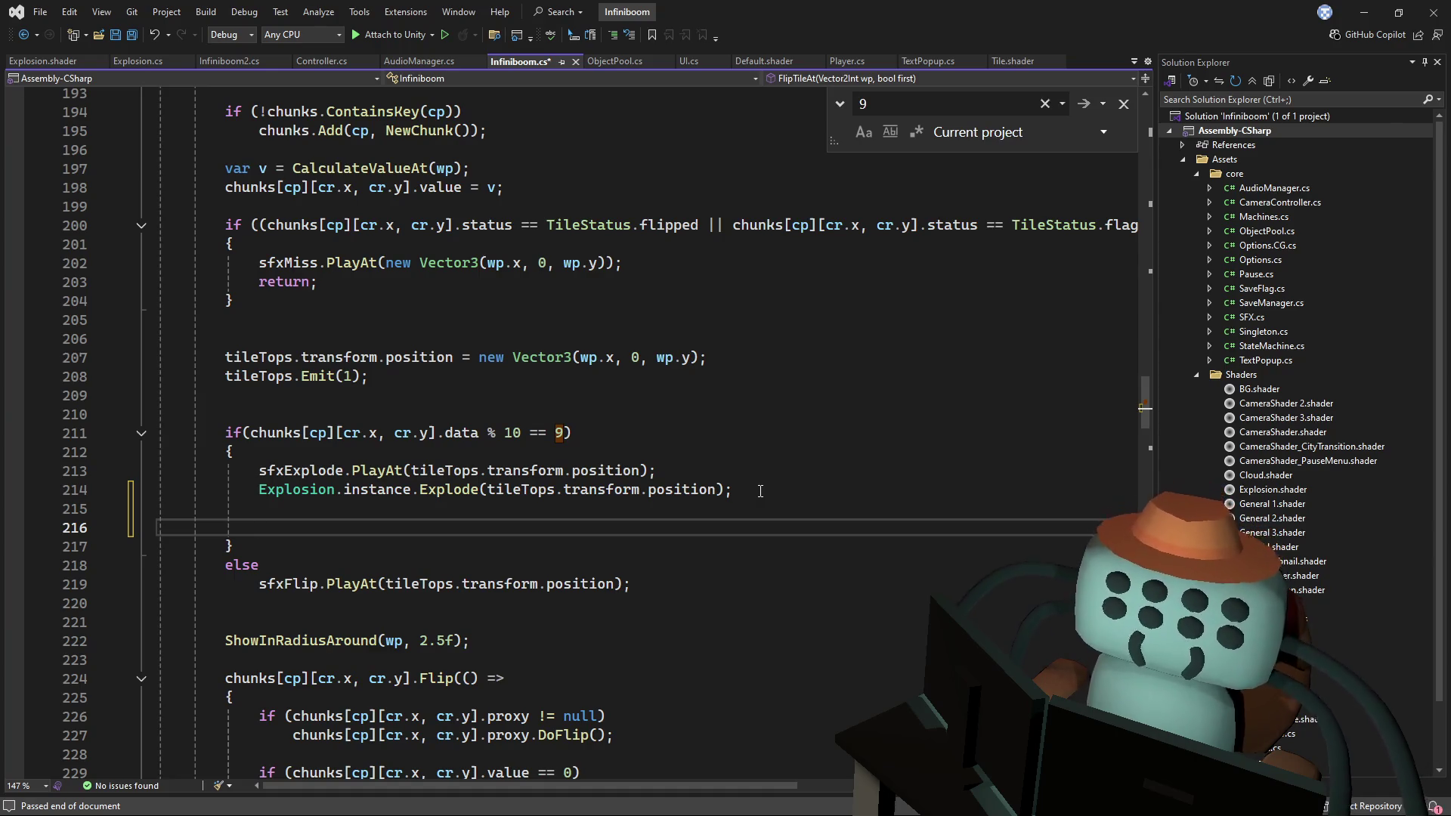
- Select the full StreamInTiles method in Infiniboom.cs and duplicate it below itself with Ctrl+D
{"action": "scroll", "coordinate": [1064, 457], "scroll_direction": "down", "scroll_amount": 5}
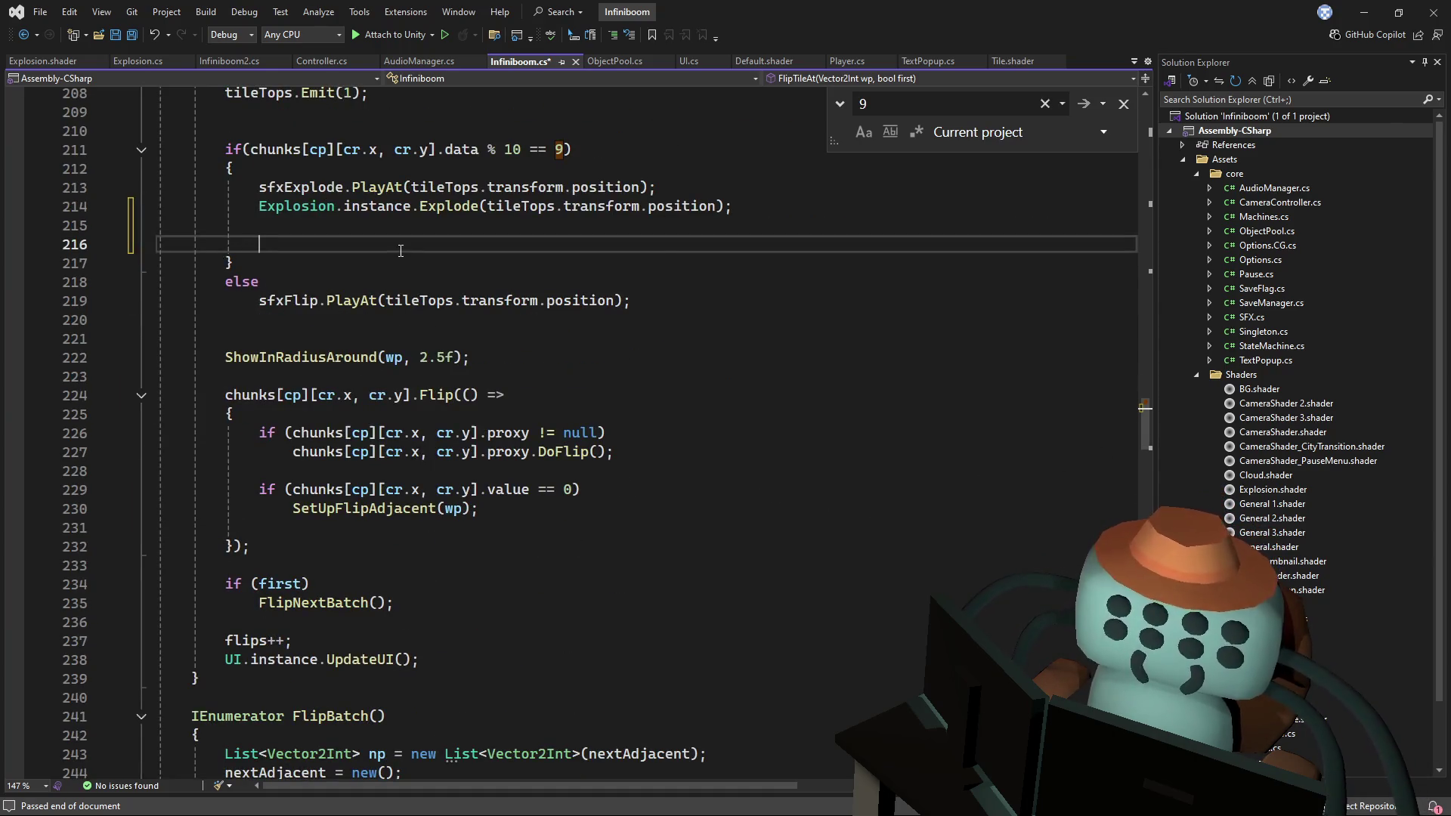
{"action": "type", "text": "a"}
{"action": "mouse_move", "coordinate": [1154, 433]}
{"action": "left_mouse_down"}
{"action": "mouse_move", "coordinate": [1135, 479]}
{"action": "mouse_move", "coordinate": [1170, 175]}
{"action": "left_mouse_up"}
{"action": "scroll", "coordinate": [530, 378], "scroll_direction": "down", "scroll_amount": 4}
{"action": "left_click", "coordinate": [304, 302]}
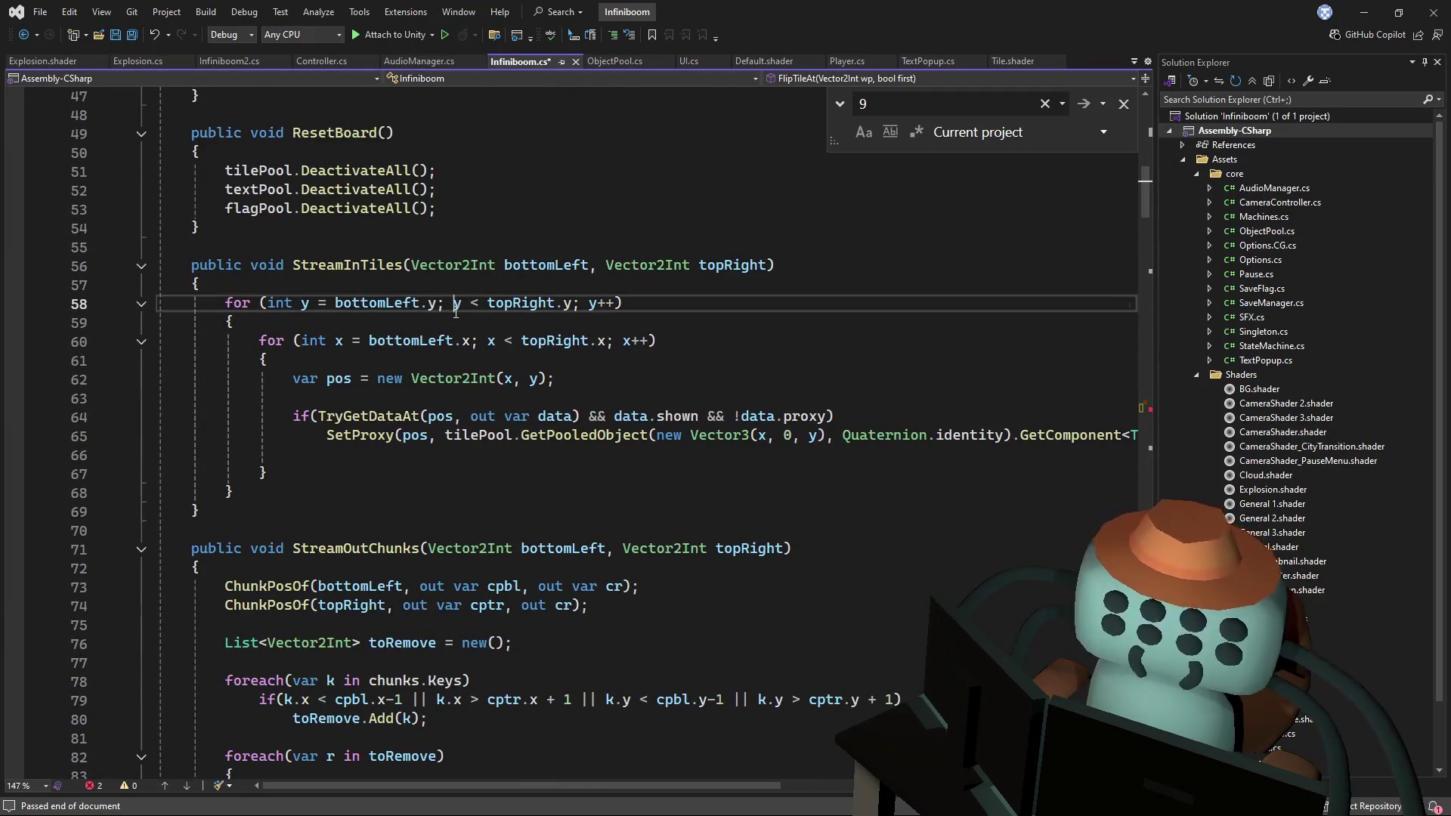
{"action": "mouse_move", "coordinate": [199, 511]}
{"action": "left_mouse_down"}
{"action": "mouse_move", "coordinate": [270, 425]}
{"action": "mouse_move", "coordinate": [203, 228]}
{"action": "left_mouse_up"}
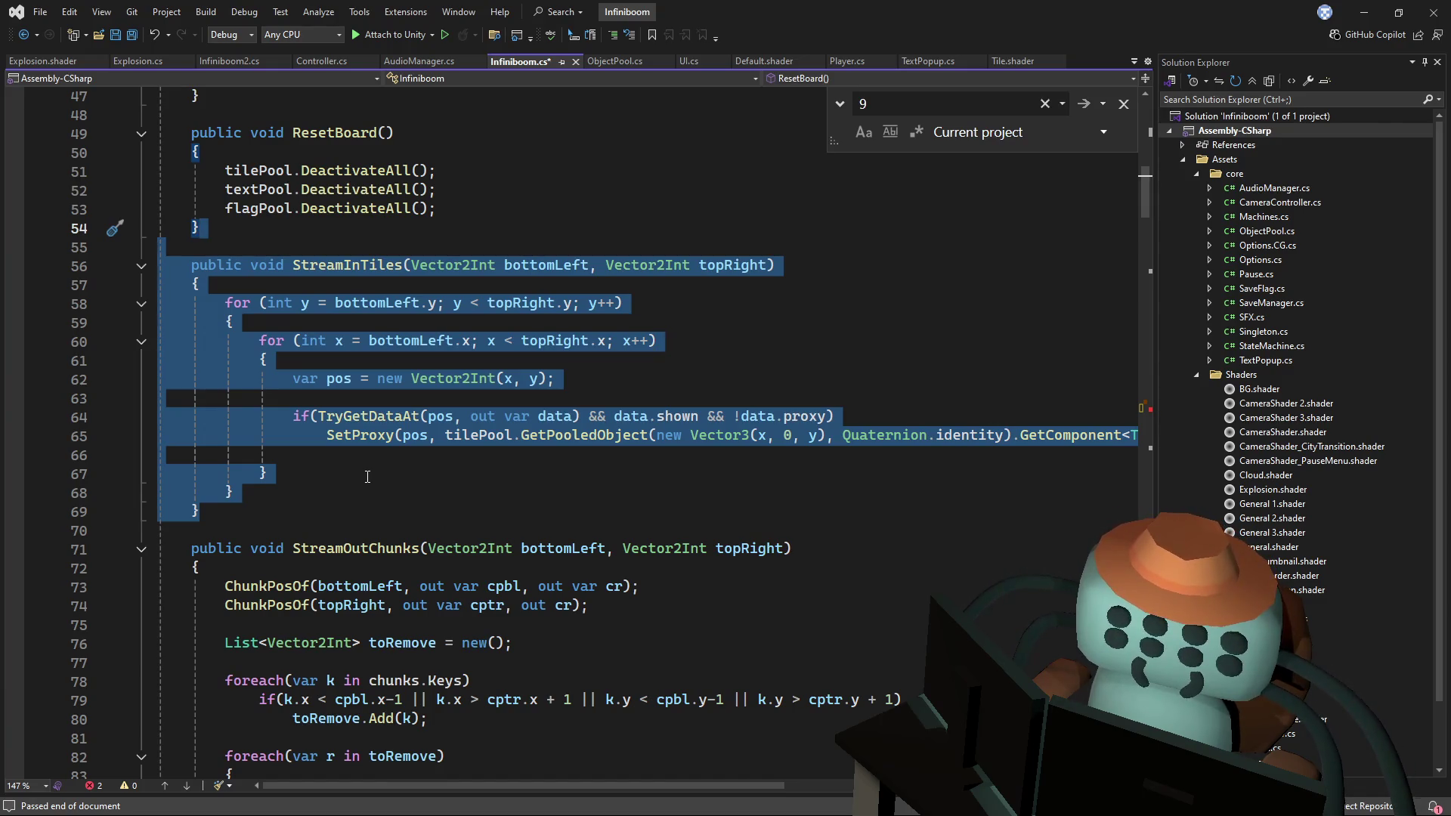
{"action": "key", "text": "ctrl+d"}
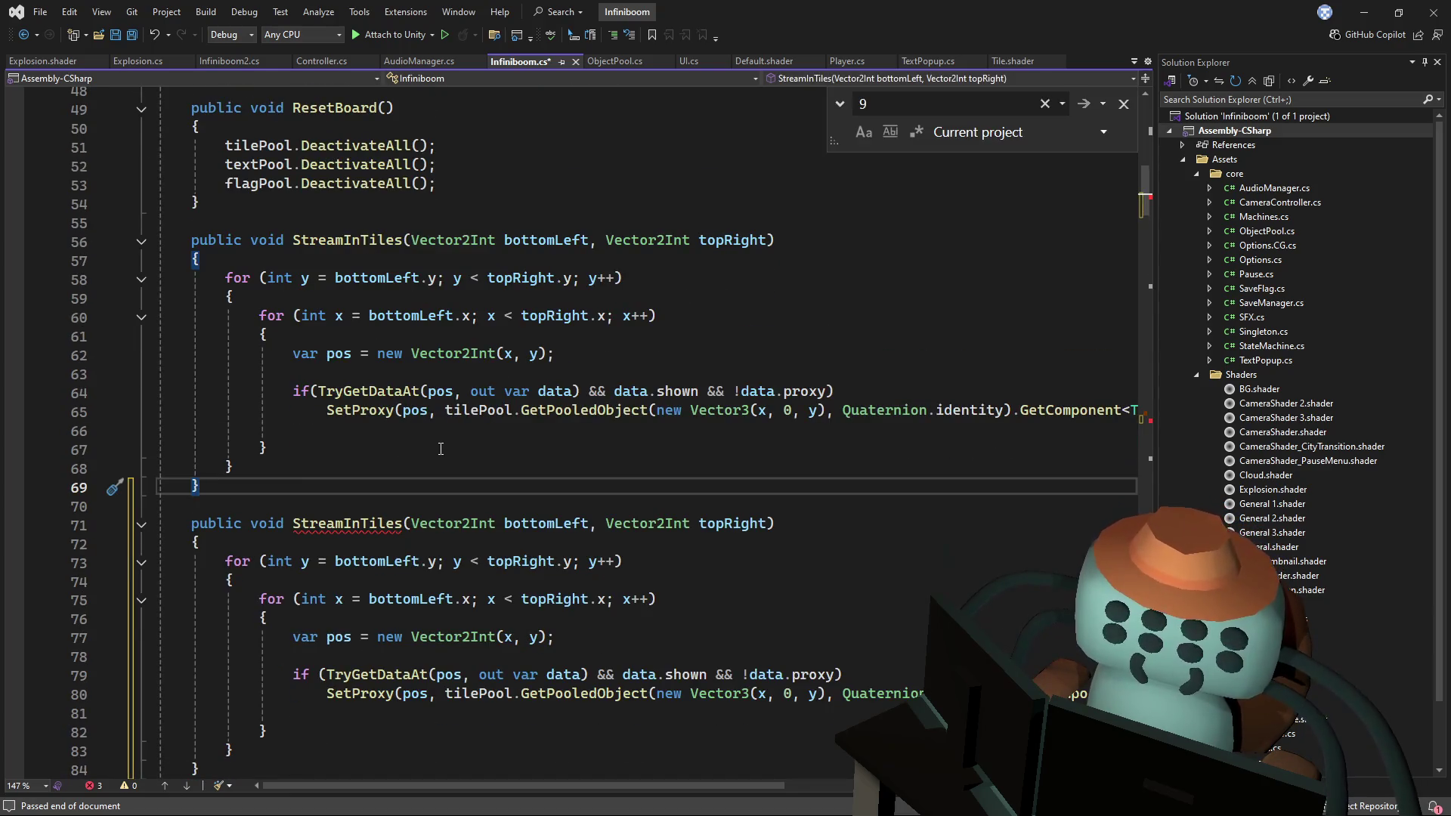
{"action": "scroll", "coordinate": [423, 401], "scroll_direction": "down", "scroll_amount": 2}
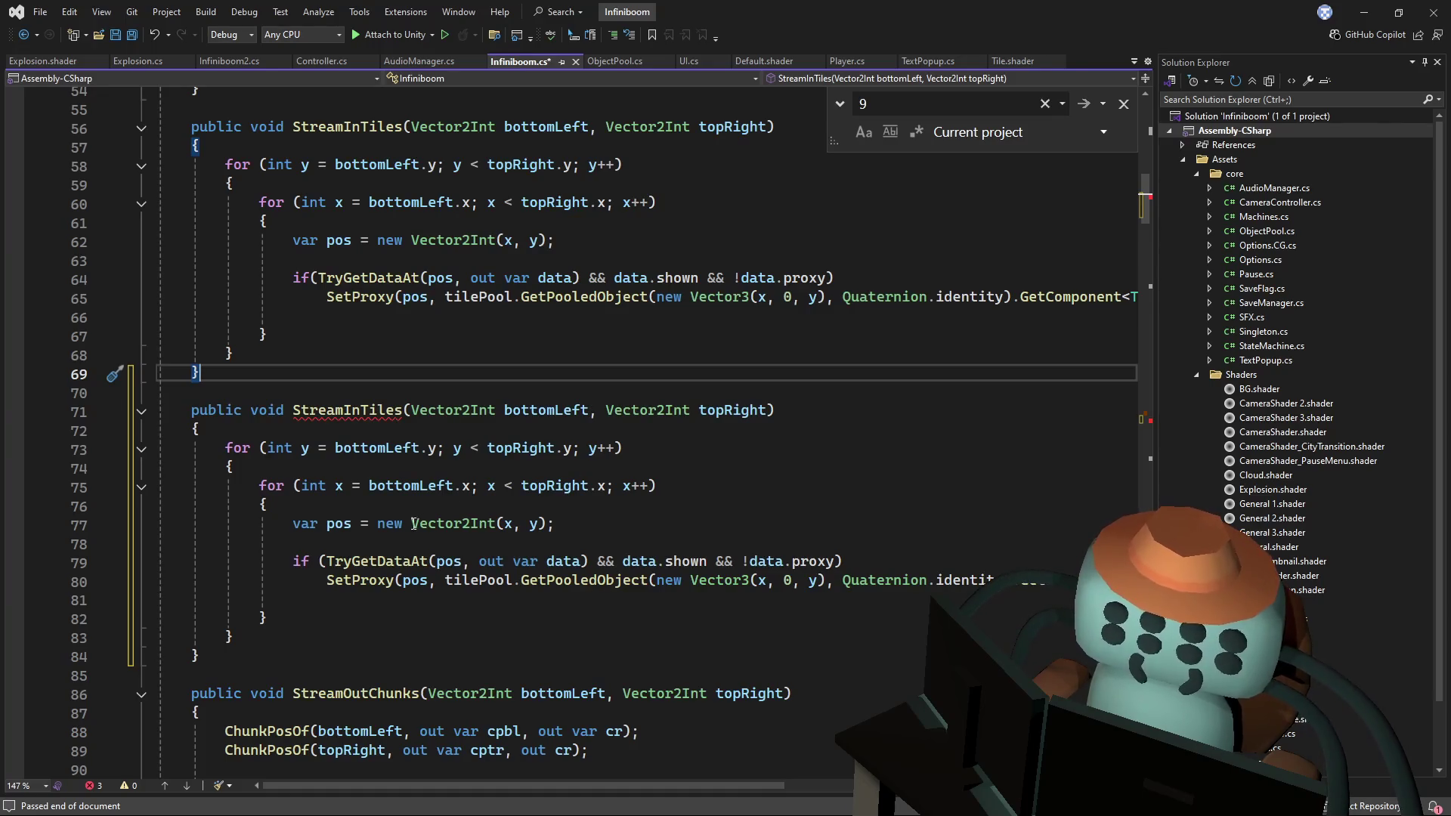
- Start a List declaration on a new line at the top of the copied method
{"action": "left_click", "coordinate": [598, 431]}
{"action": "key", "text": "Return"}
{"action": "key", "text": "Return"}
{"action": "key", "text": "Up"}
{"action": "type", "text": "List<"}
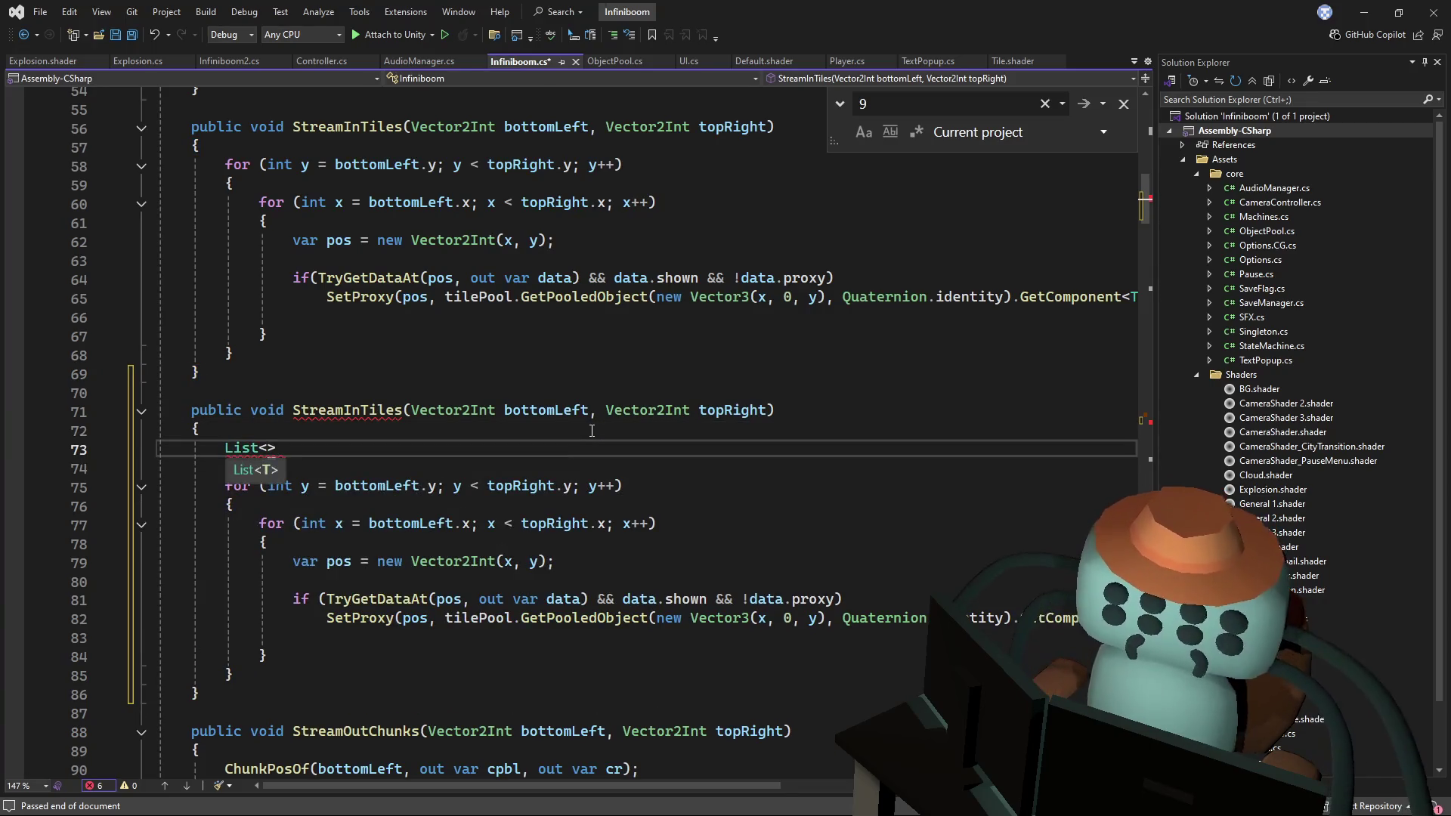
{"action": "type", "text": "Ve"}
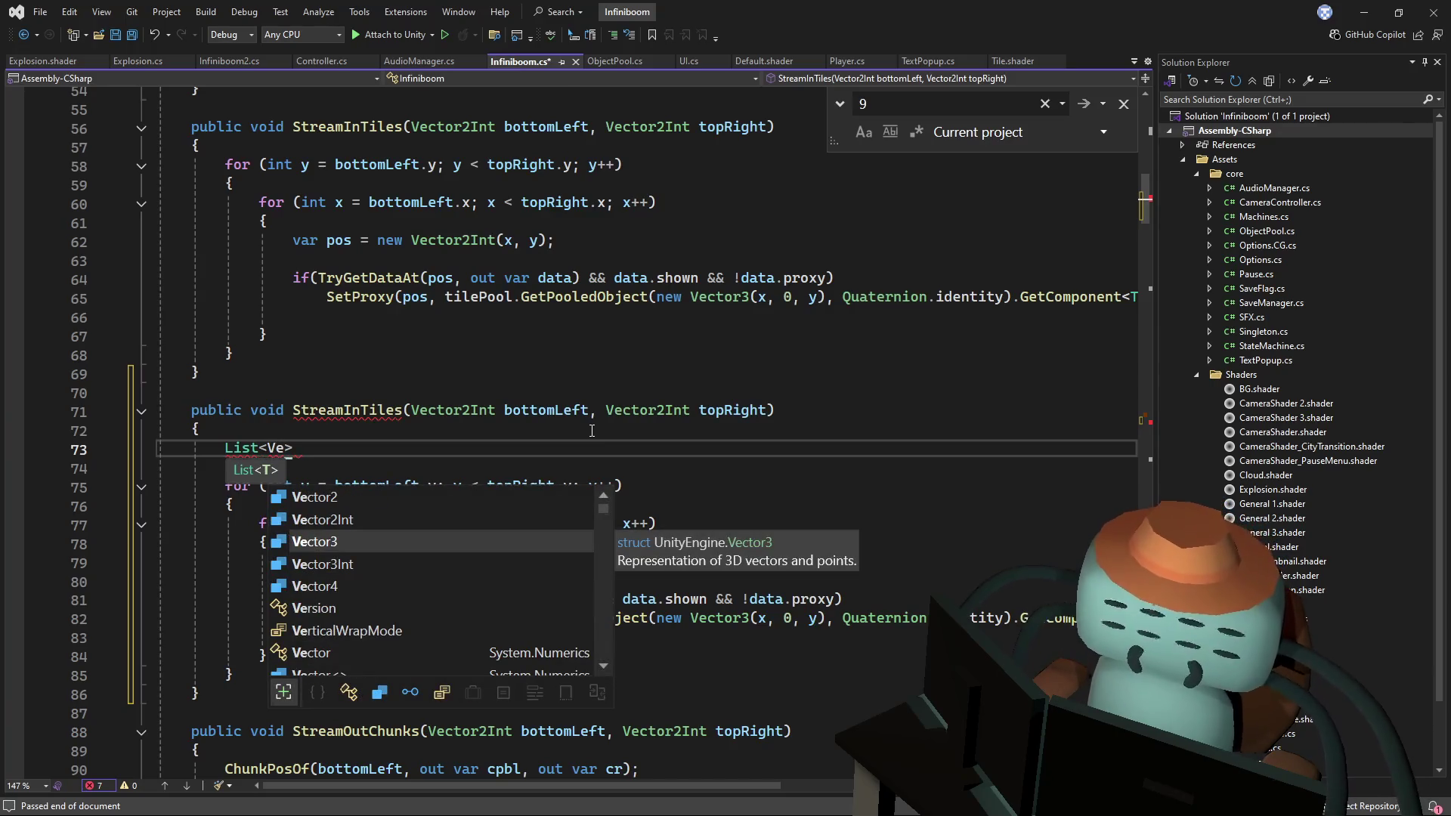
{"action": "key", "text": "BackSpace"}
{"action": "key", "text": "BackSpace"}
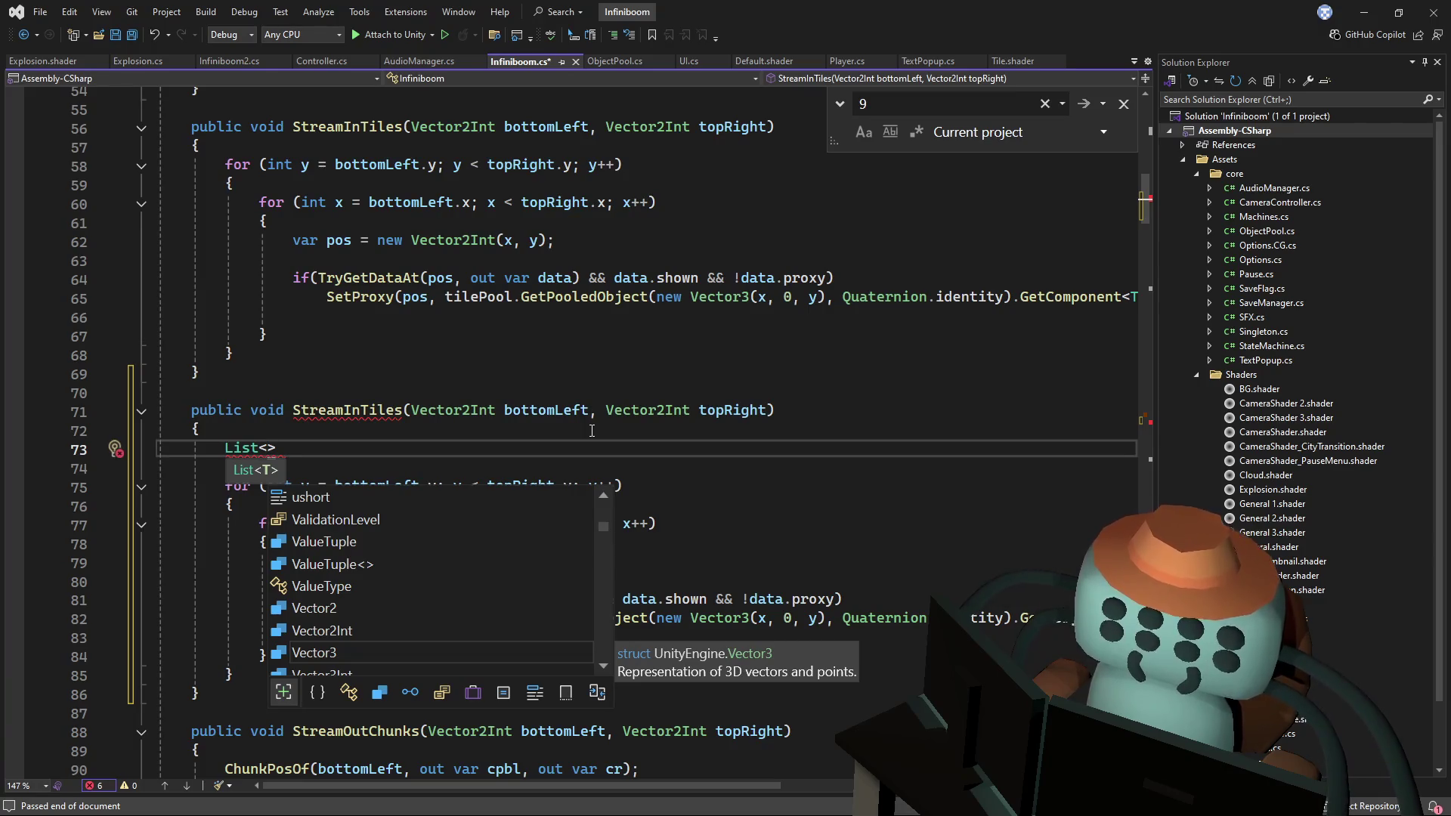
{"action": "key", "text": "ctrl+period"}
{"action": "key", "text": "Return"}
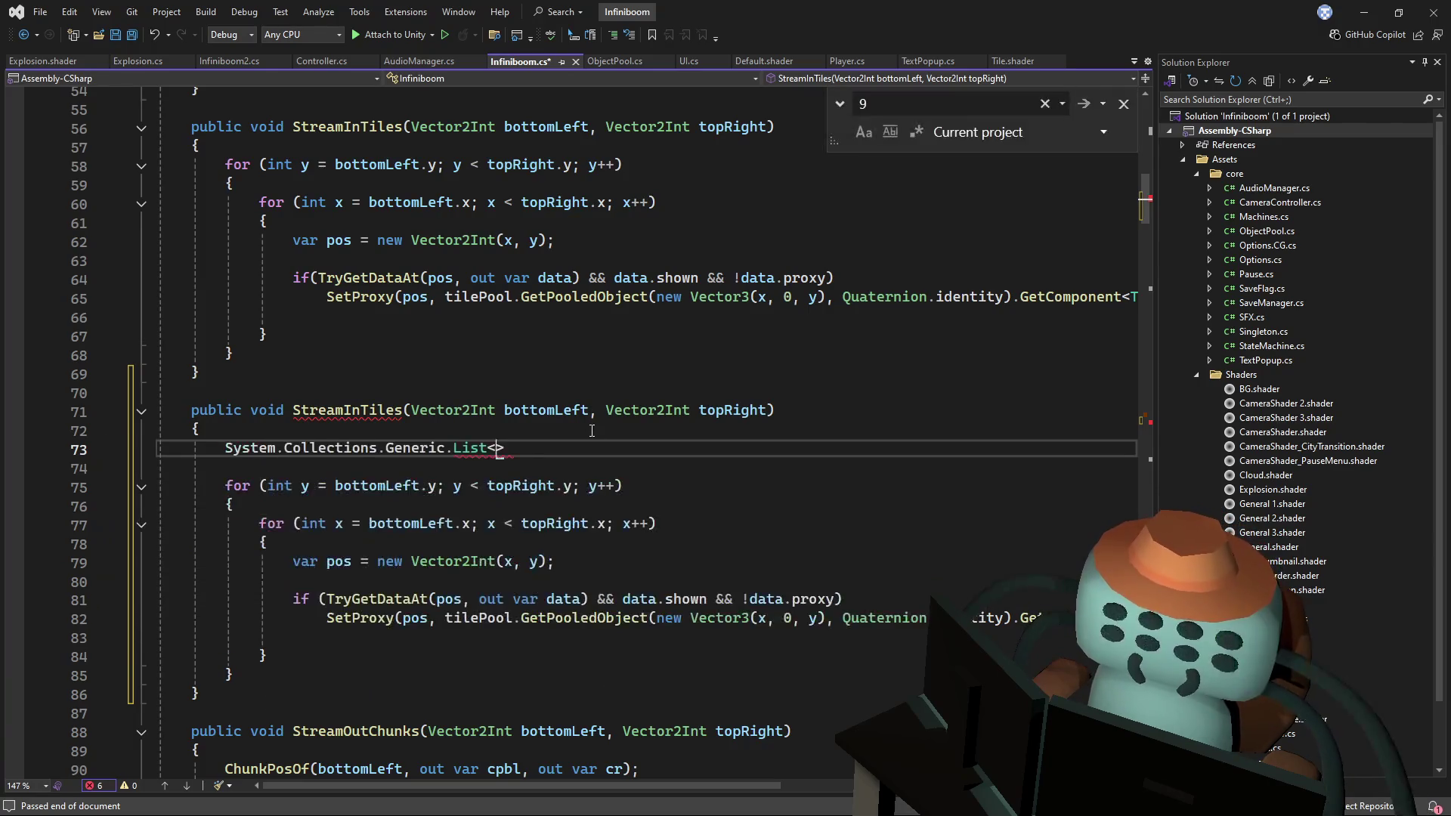
{"action": "key", "text": "ctrl+z"}
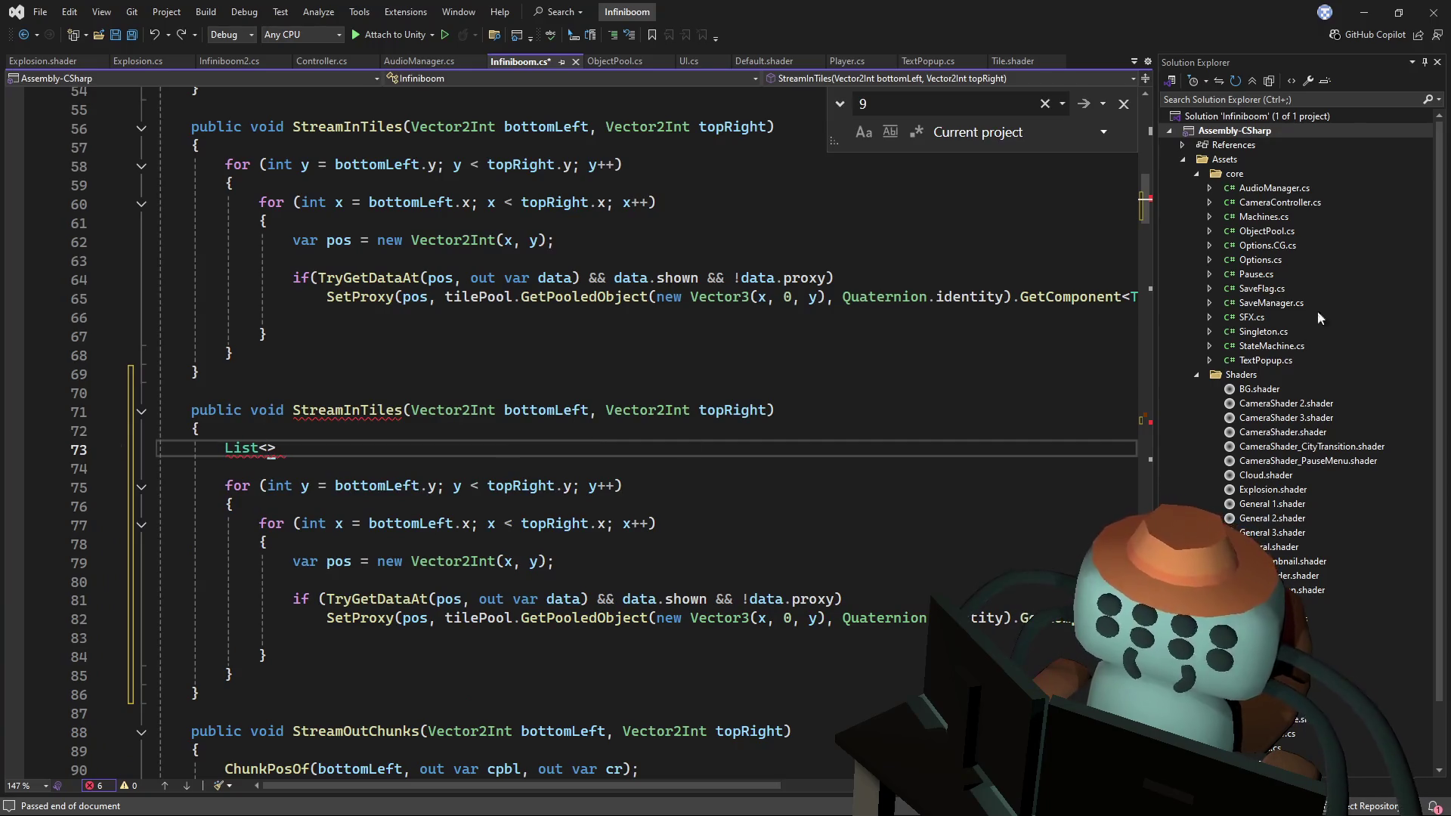
- Complete it as List<Vector2Int> pos = new(); and save the file
{"action": "left_click_drag", "start_coordinate": [1146, 174], "coordinate": [1123, 81]}
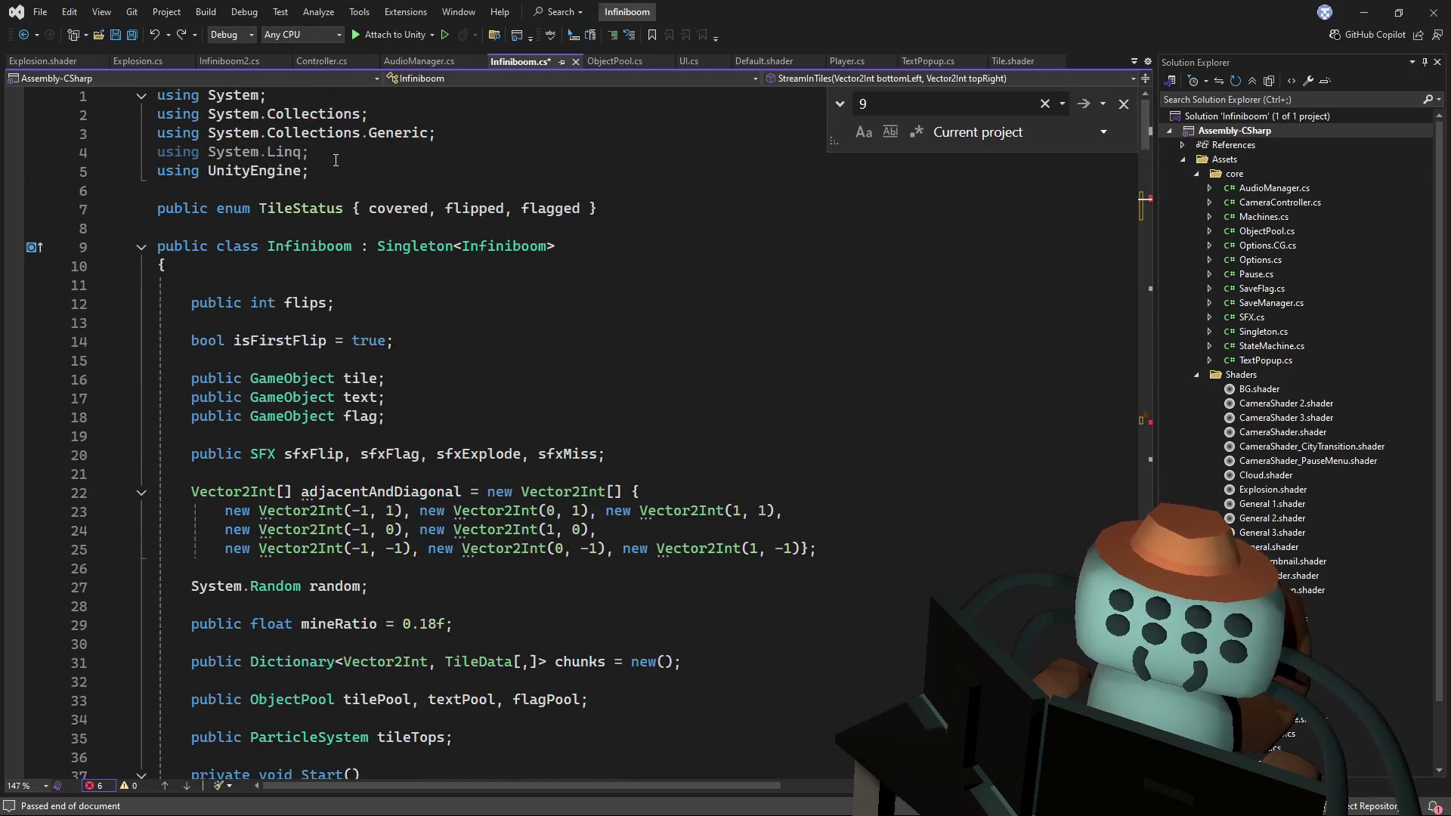
{"action": "scroll", "coordinate": [358, 156], "scroll_direction": "down", "scroll_amount": 20}
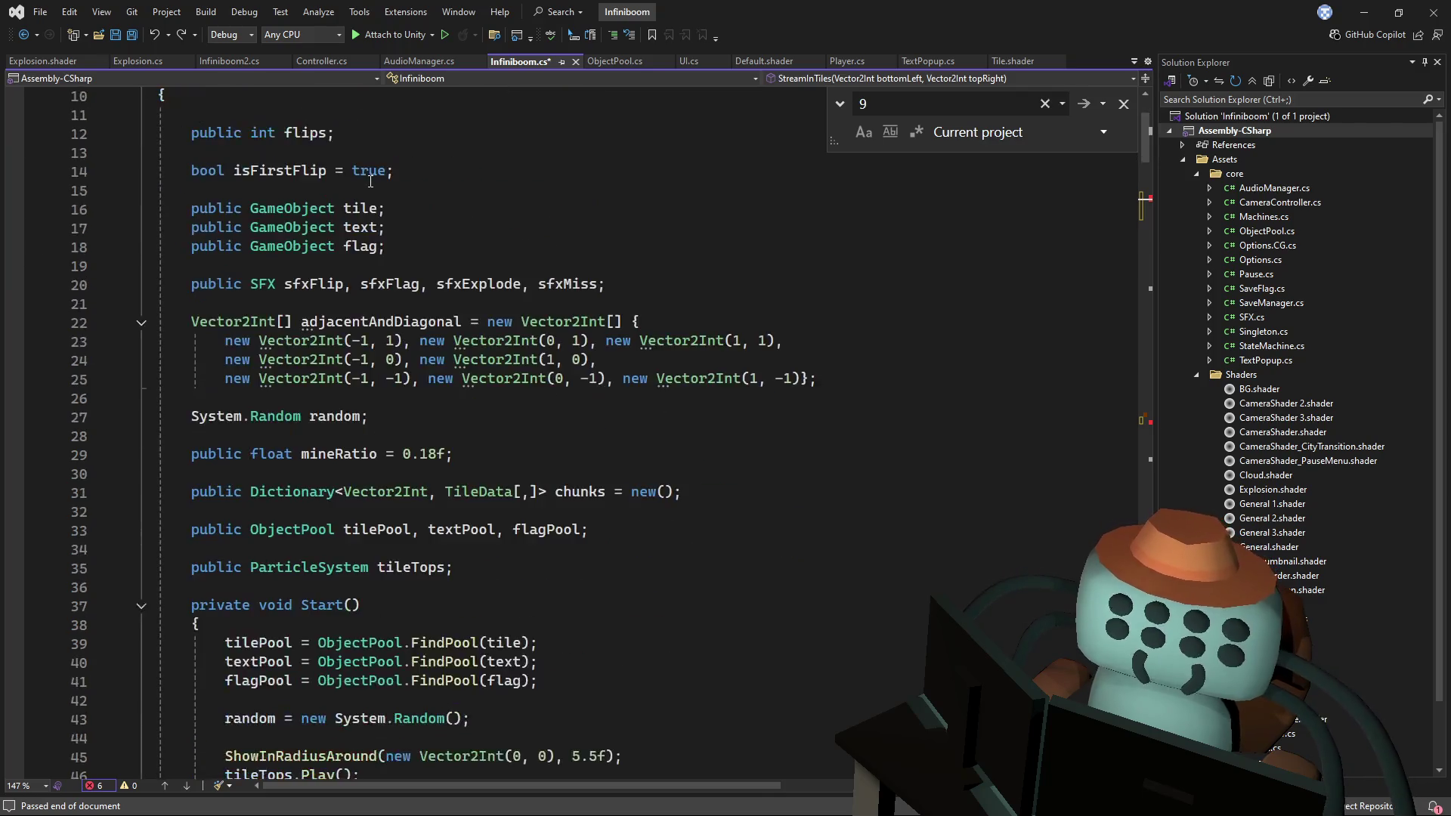
{"action": "scroll", "coordinate": [397, 319], "scroll_direction": "up", "scroll_amount": 4}
{"action": "left_click", "coordinate": [266, 414]}
{"action": "type", "text": "Vect>"}
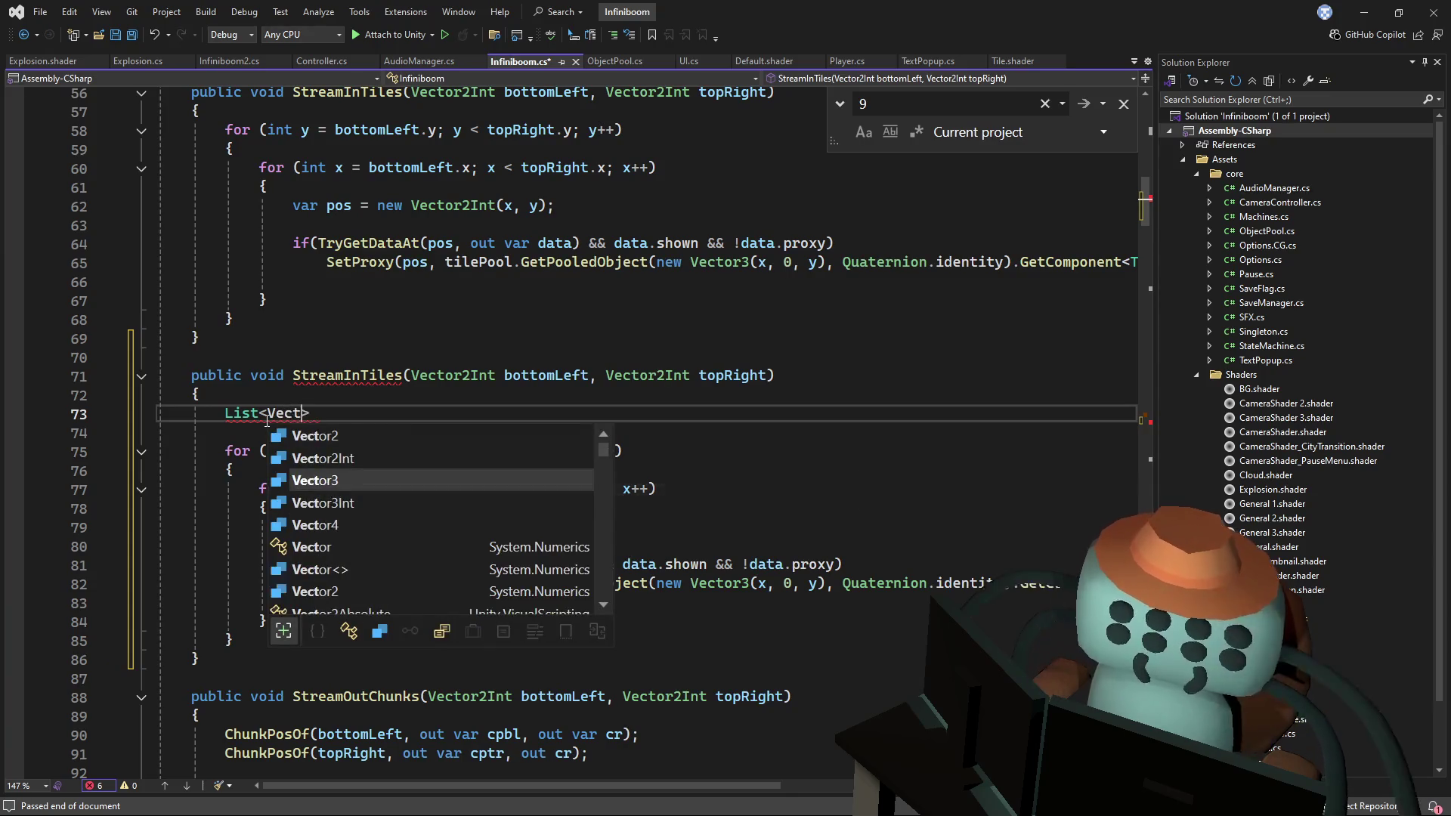
{"action": "key", "text": "Up"}
{"action": "key", "text": "Tab"}
{"action": "type", "text": "> pos = ne"}
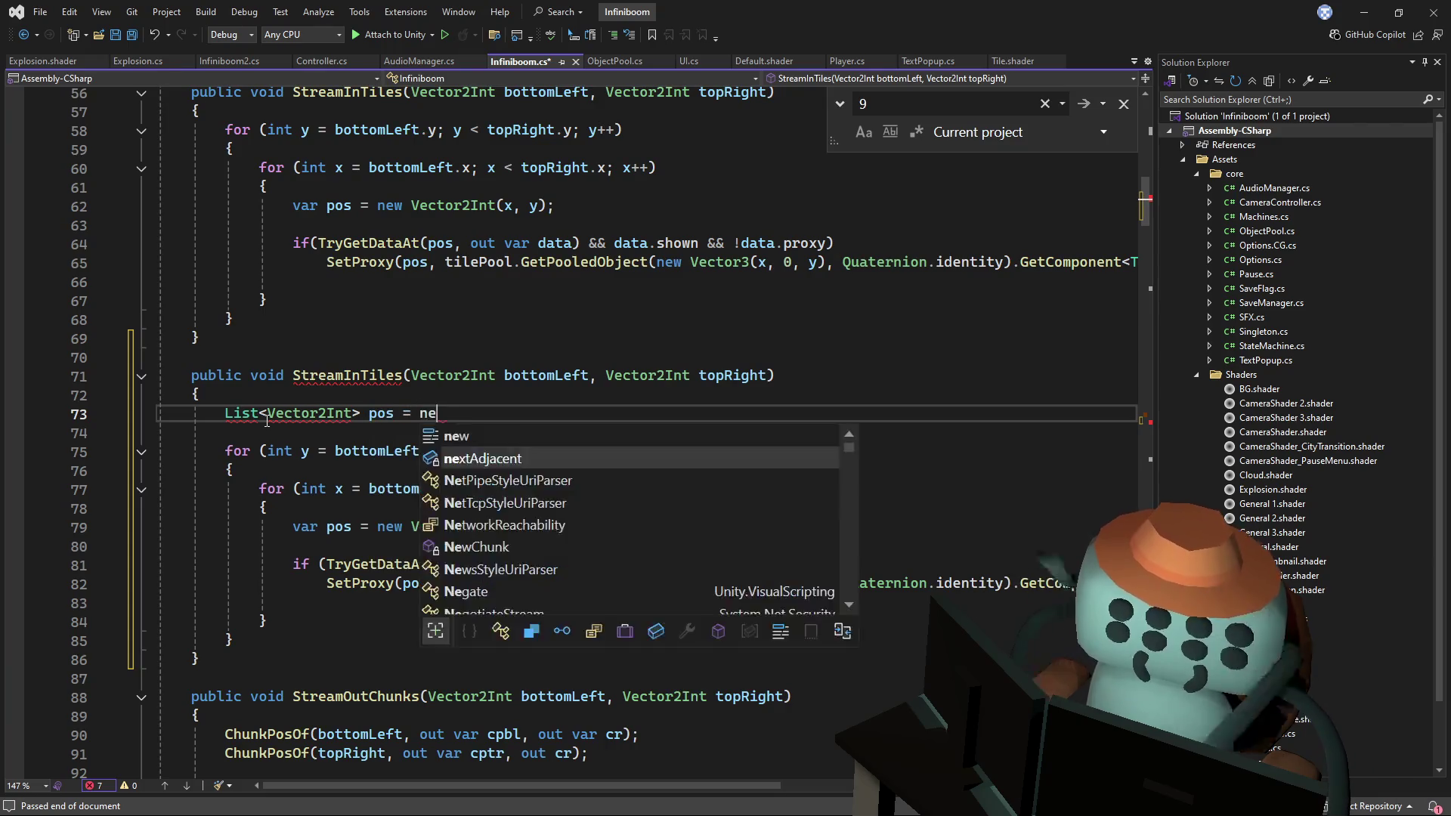
{"action": "type", "text": "w();"}
{"action": "key", "text": "ctrl+s"}
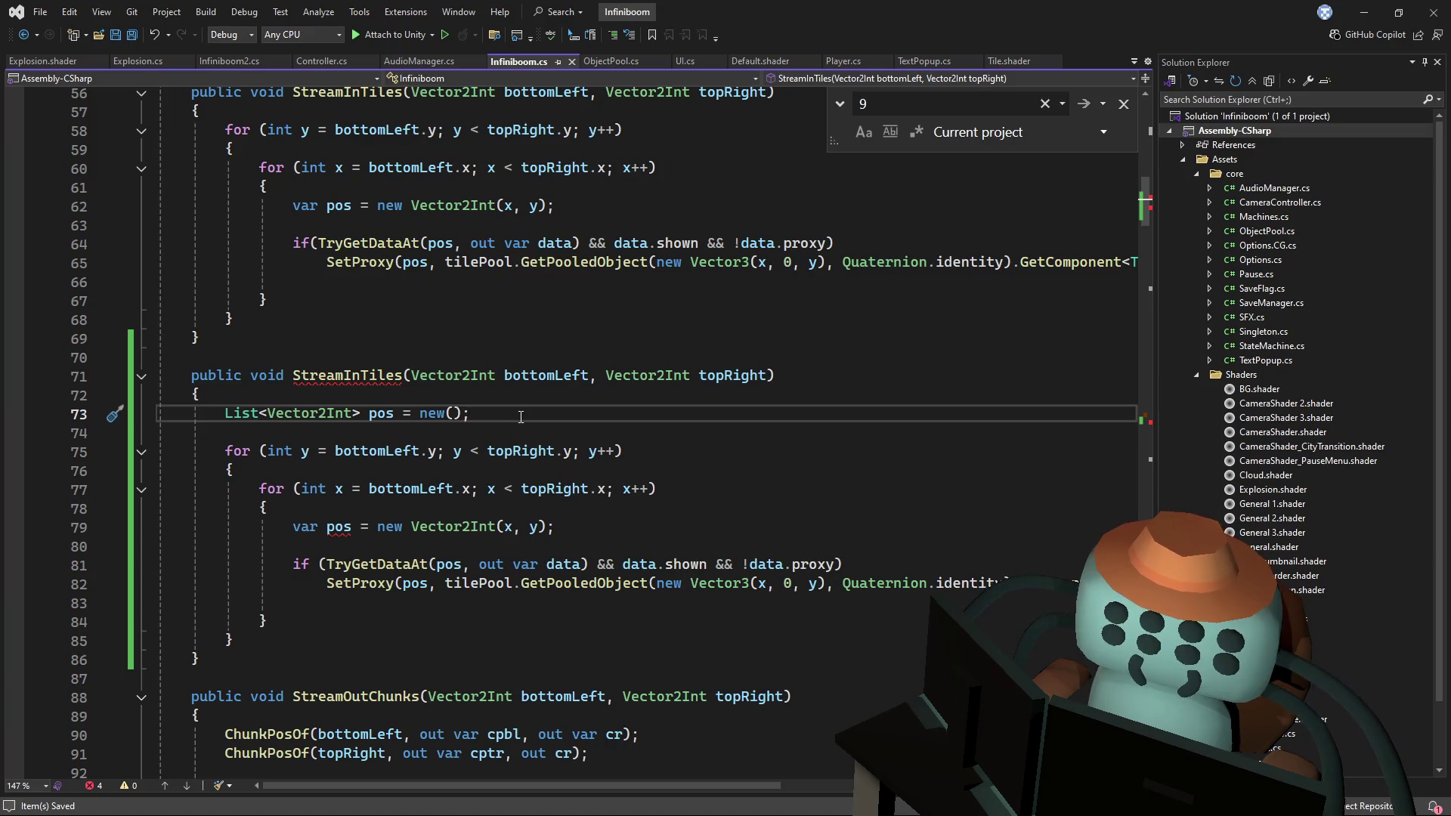
- Rename the pos list variable to mines with Ctrl+R
{"action": "double_click", "coordinate": [381, 415]}
{"action": "key", "text": "ctrl+r"}
{"action": "key", "text": "ctrl+r"}
{"action": "type", "text": "mines"}
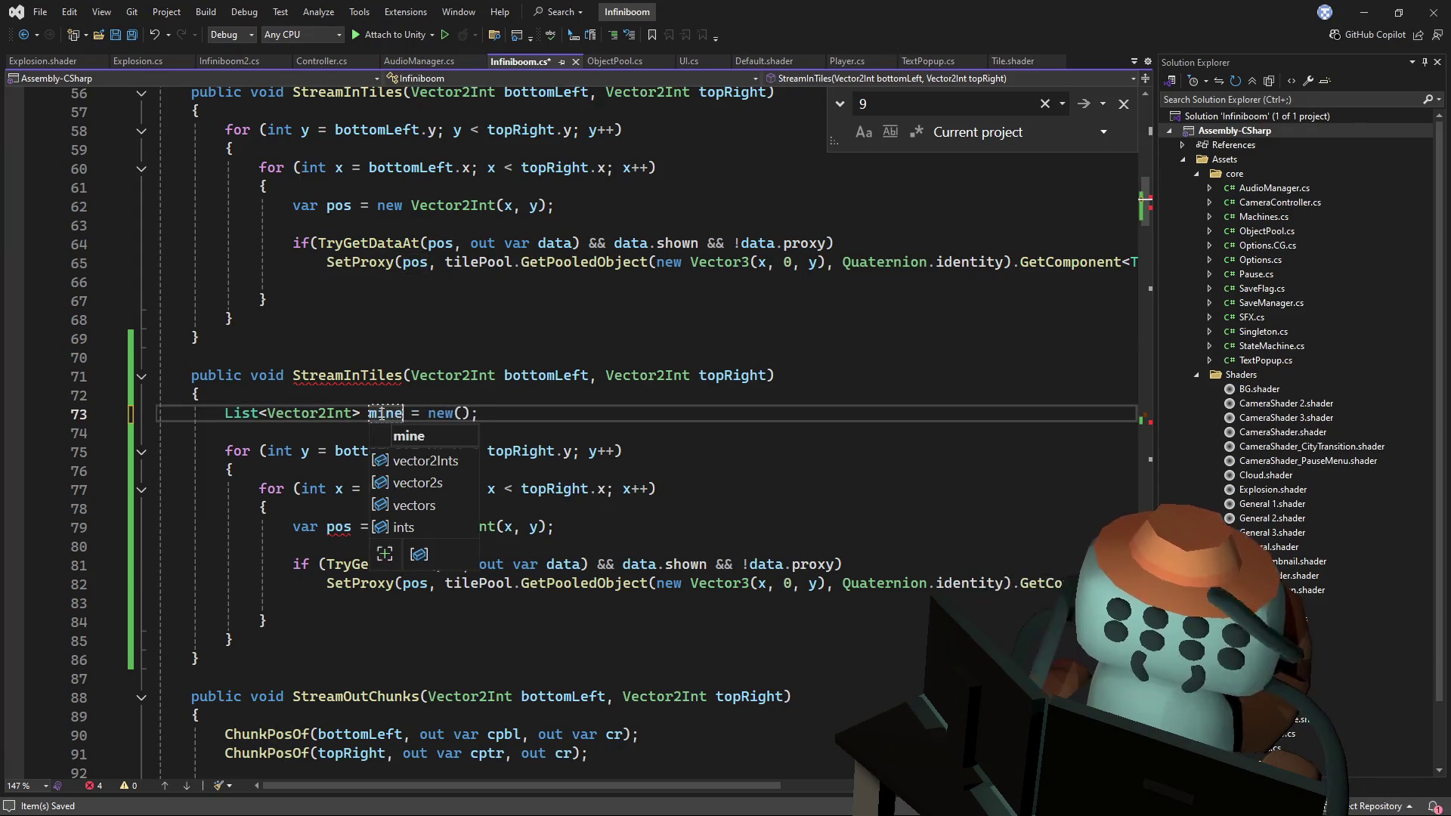
{"action": "left_click", "coordinate": [802, 370]}
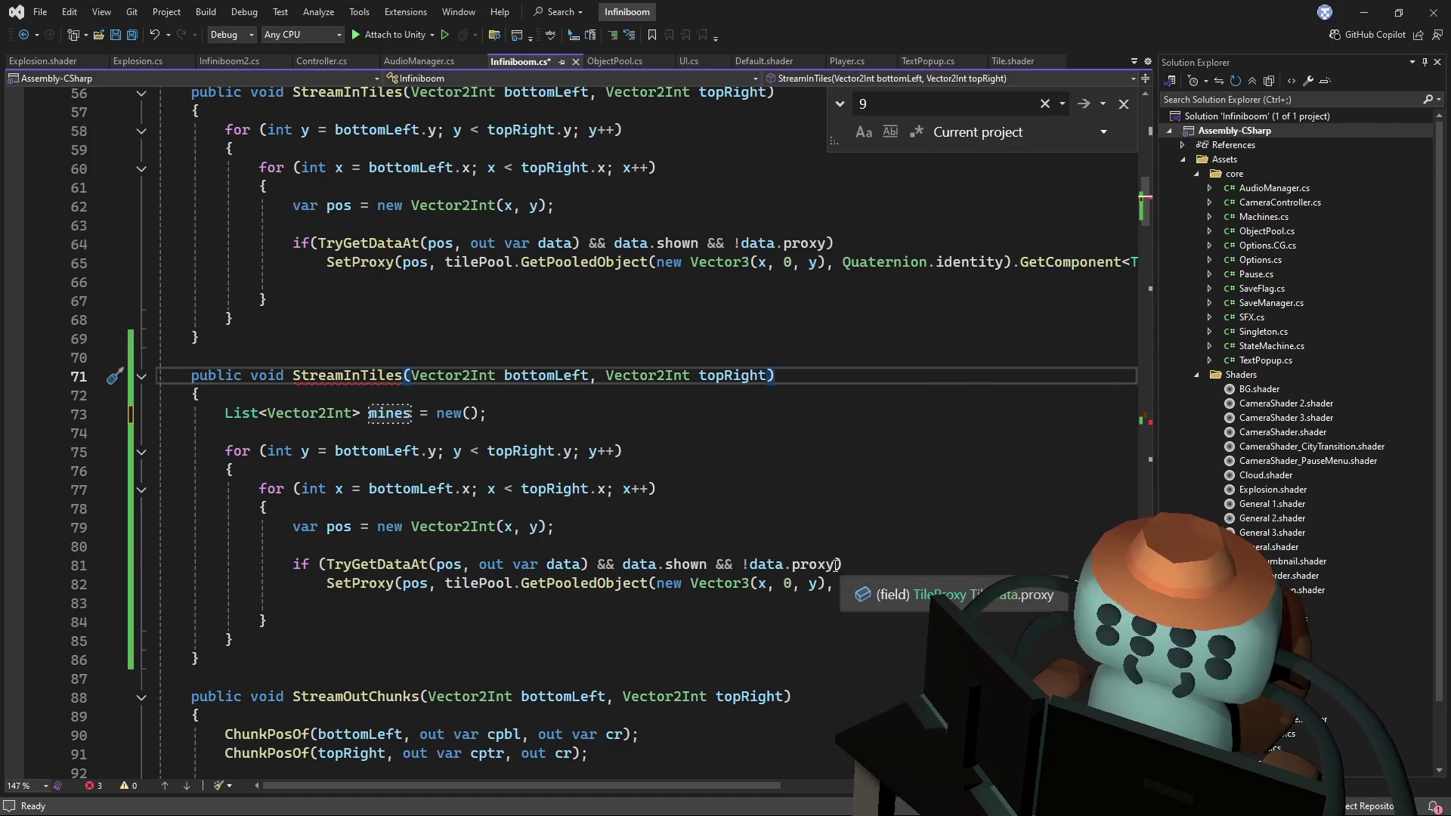
{"action": "left_click_drag", "start_coordinate": [836, 566], "coordinate": [759, 563]}
- Change the copy's if condition to data.proxy && data.data == 9
{"action": "type", "text": "data"}
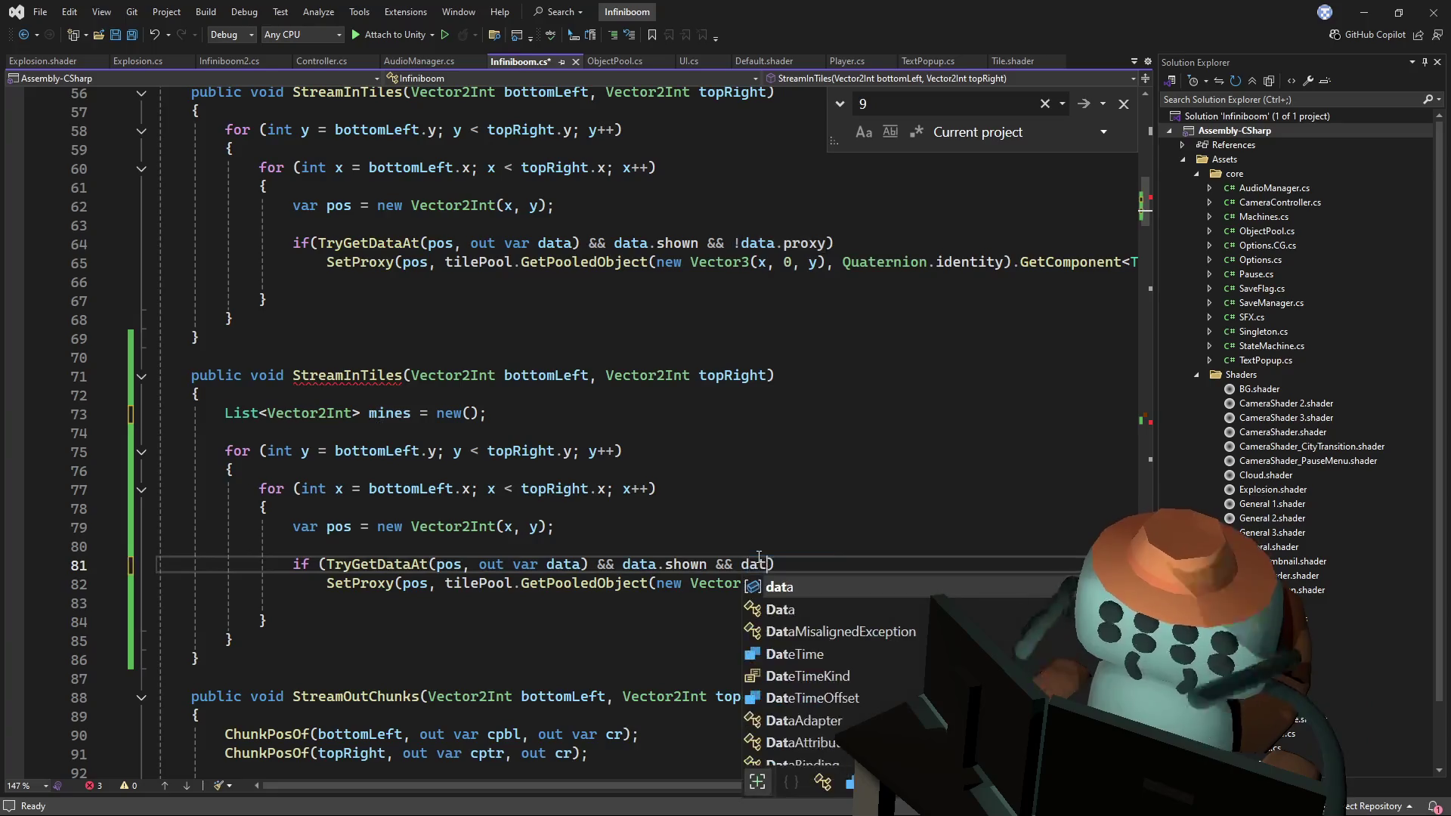
{"action": "key", "text": "ctrl+z"}
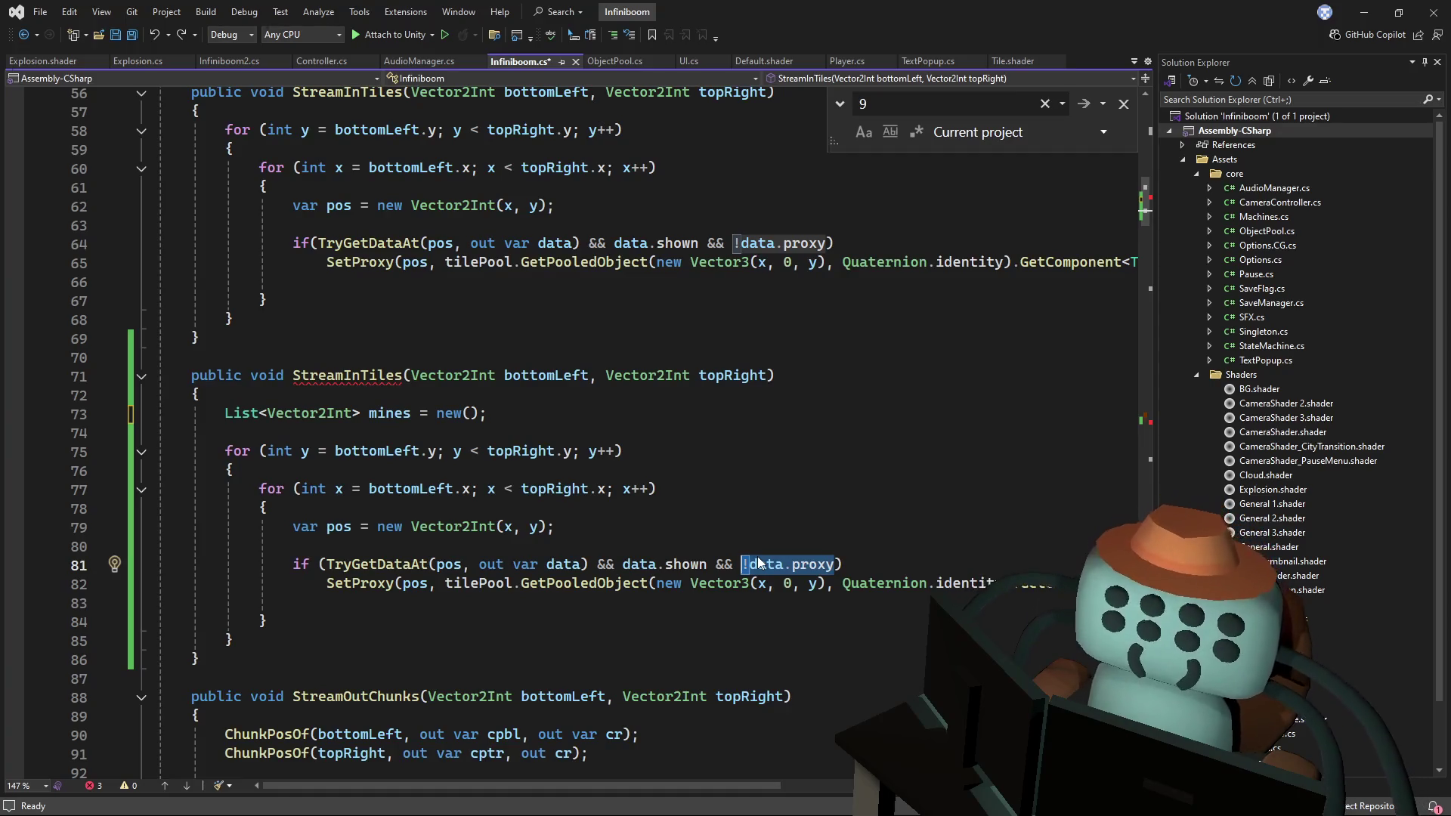
{"action": "key", "text": "Right"}
{"action": "key", "text": "ctrl+Left"}
{"action": "key", "text": "ctrl+Left"}
{"action": "key", "text": "ctrl+Left"}
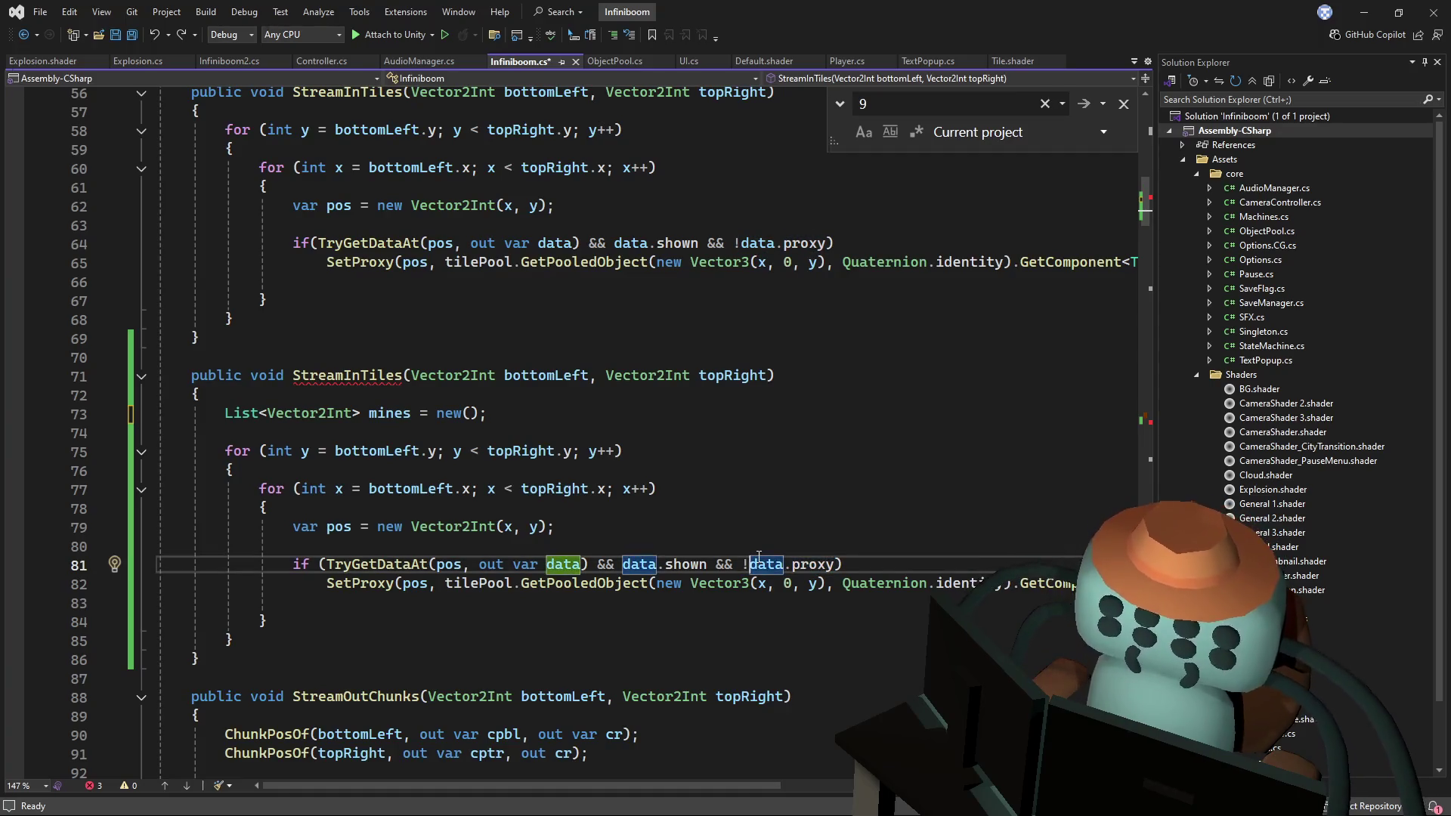
{"action": "key", "text": "BackSpace"}
{"action": "key", "text": "ctrl+Right"}
{"action": "key", "text": "ctrl+Right"}
{"action": "key", "text": "ctrl+Right"}
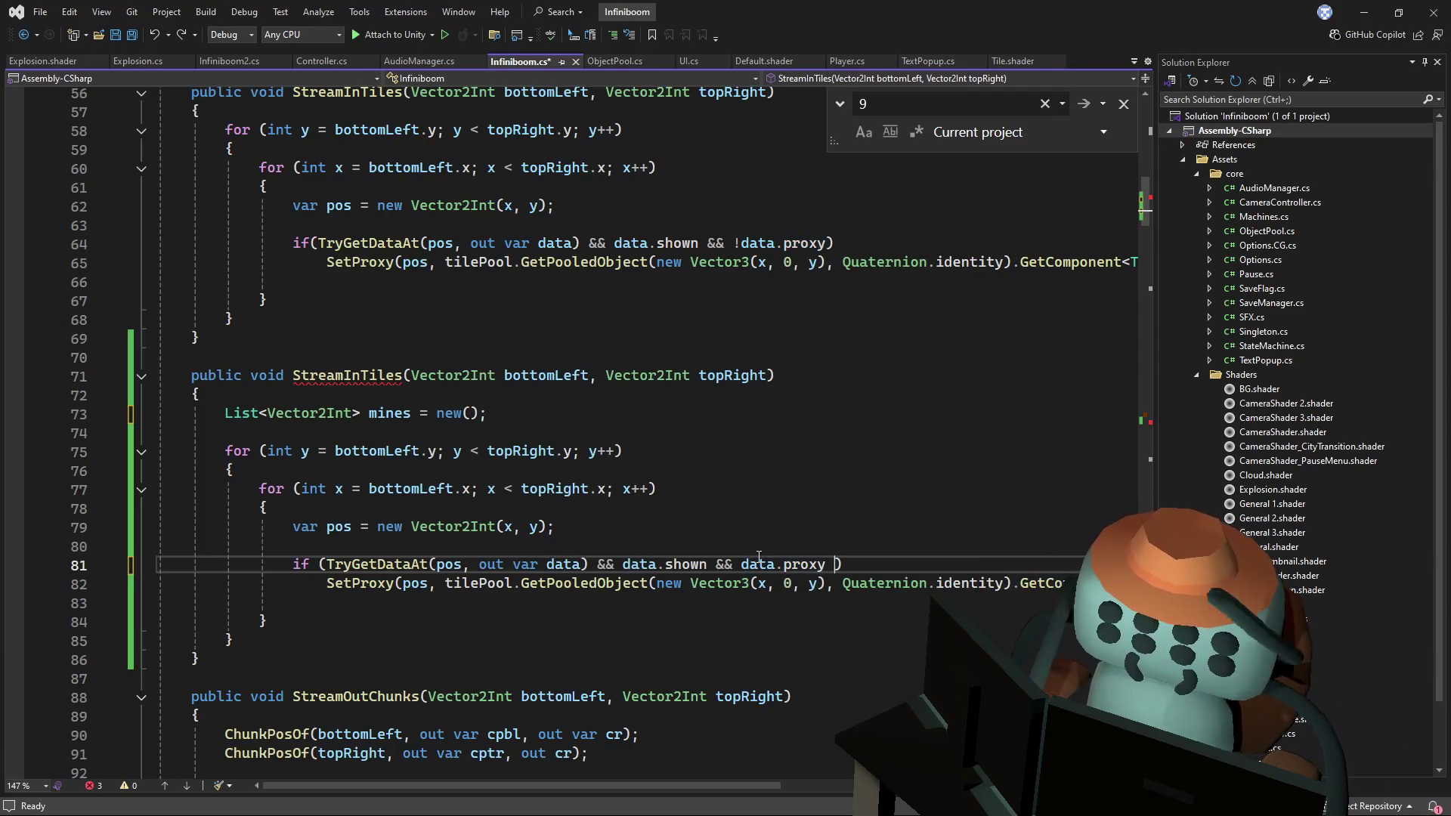
{"action": "type", "text": "&& data."}
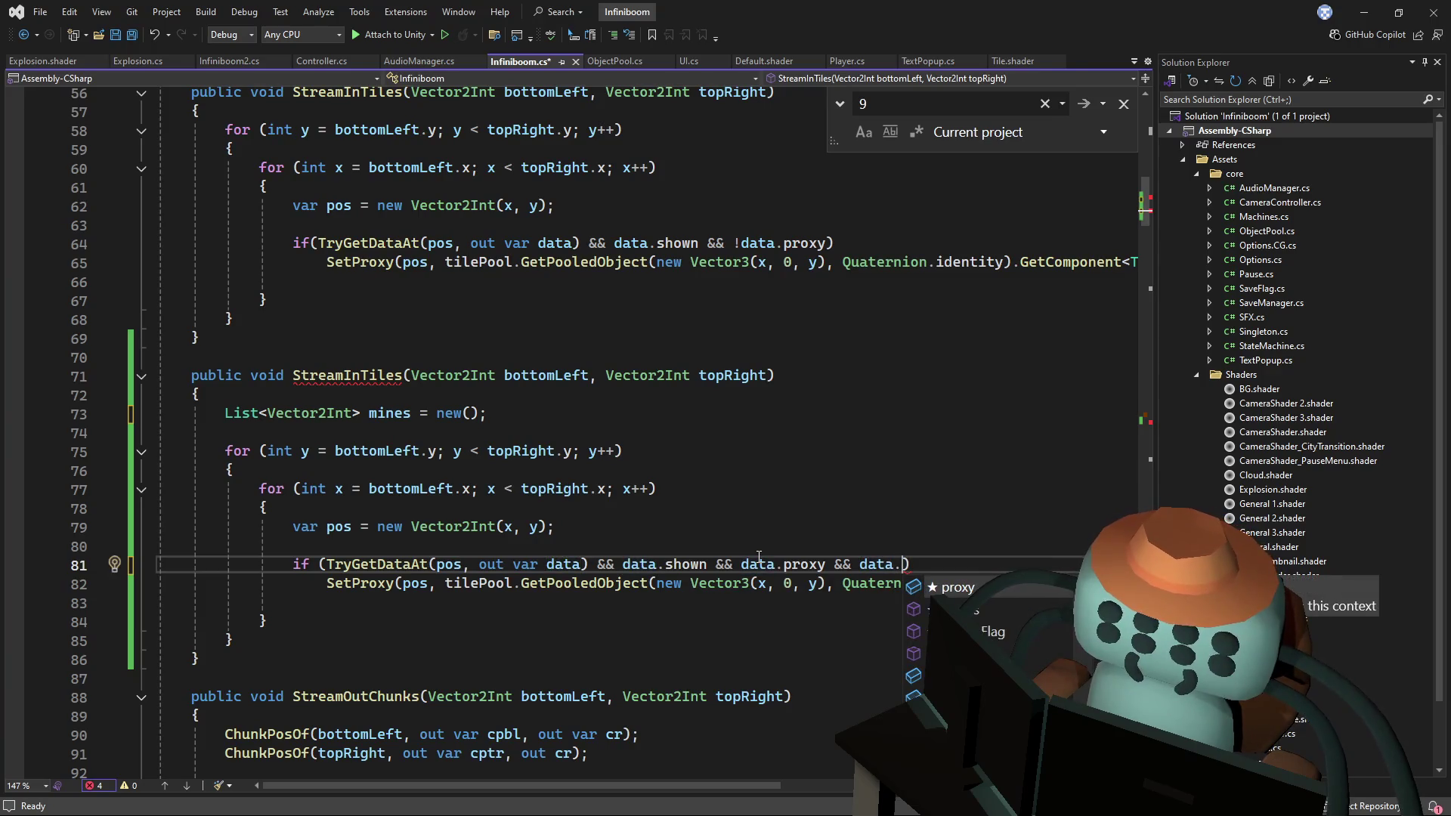
{"action": "type", "text": "da"}
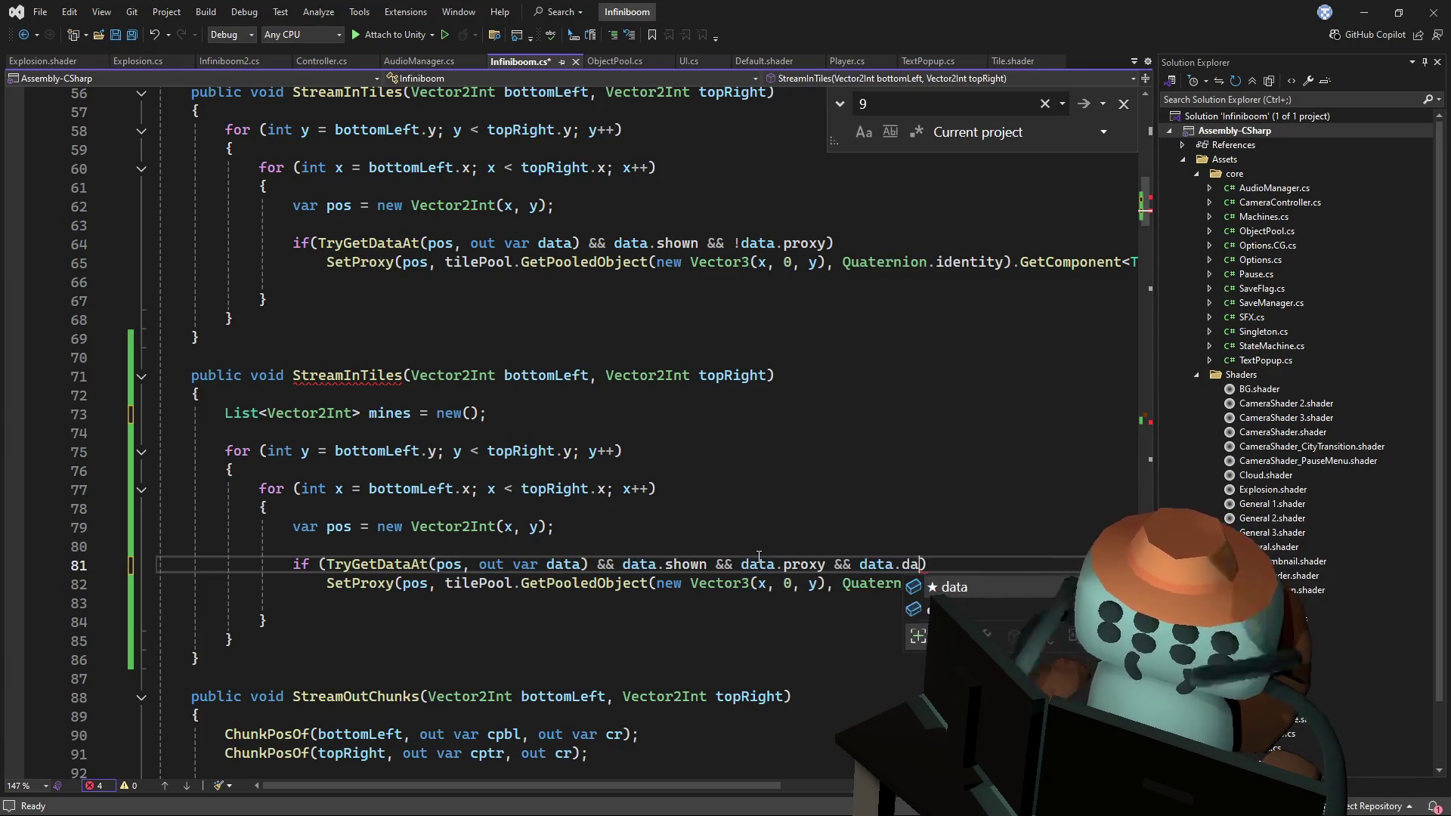
{"action": "key", "text": "Tab"}
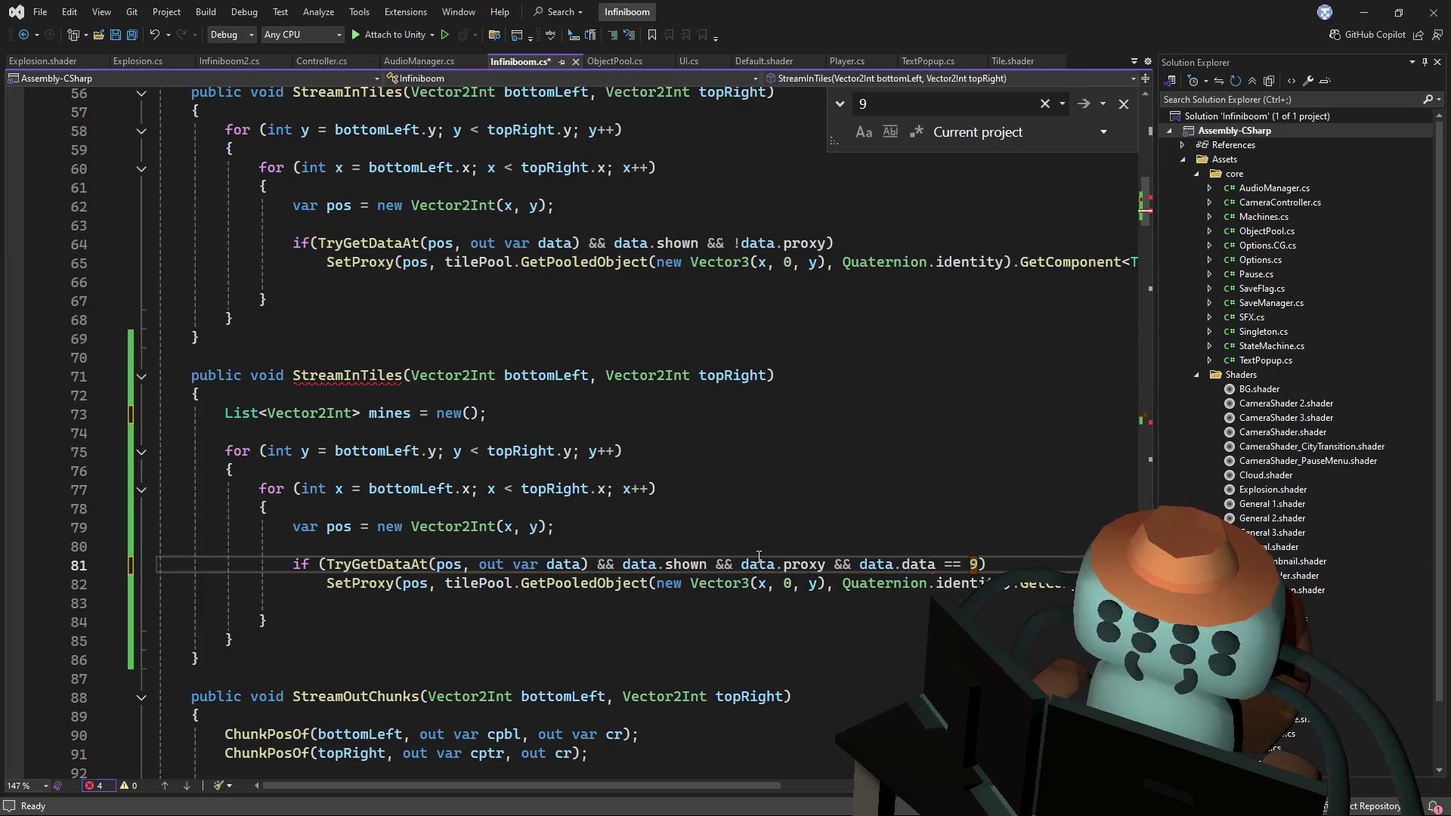
{"action": "key", "text": "Up"}
{"action": "key", "text": "Up"}
{"action": "key", "text": "Up"}
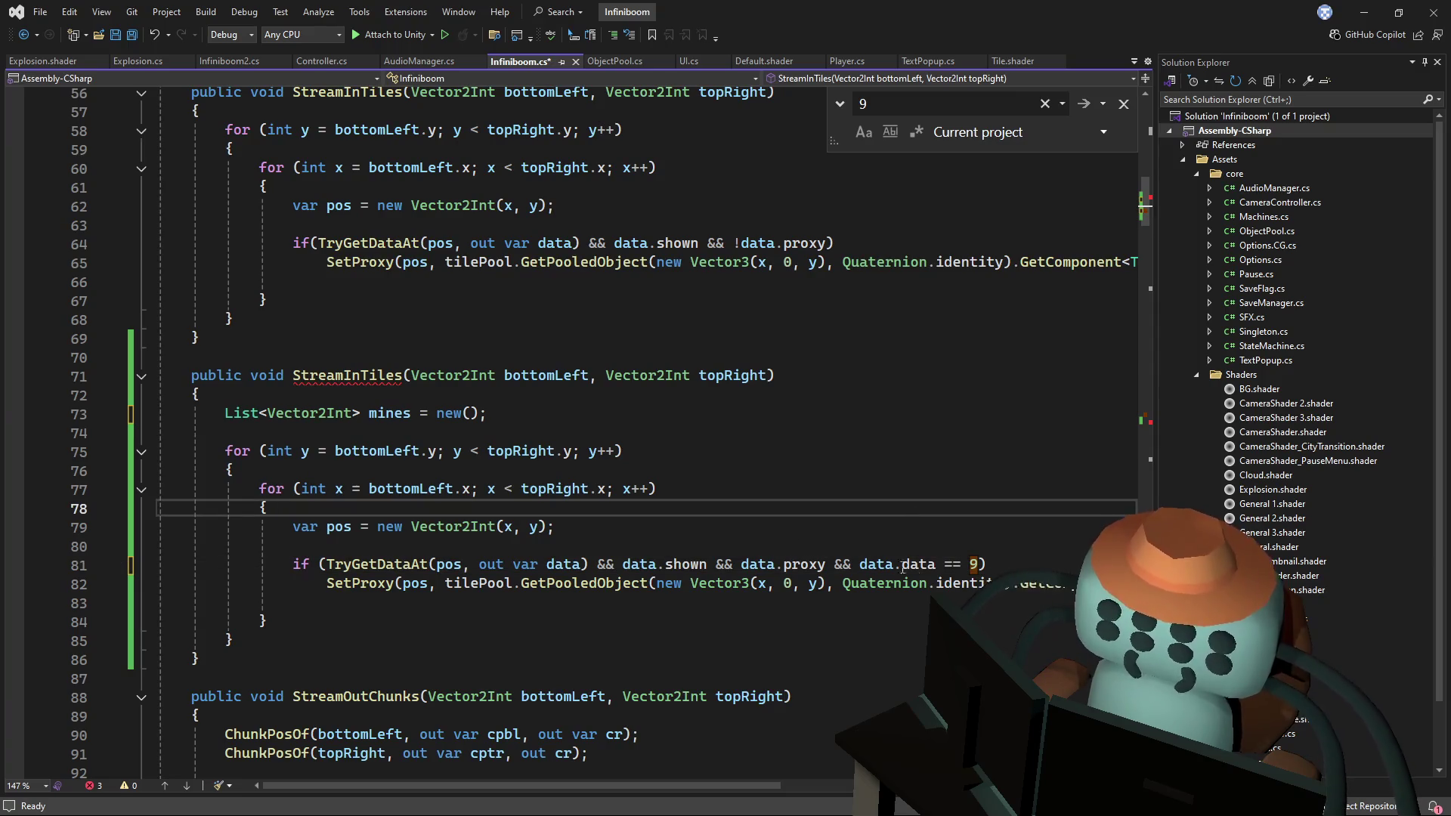
- Add mines.Add(pos); inside the if block
{"action": "left_click", "coordinate": [389, 413]}
{"action": "left_click", "coordinate": [1031, 568]}
{"action": "key", "text": "Return"}
{"action": "type", "text": "mines"}
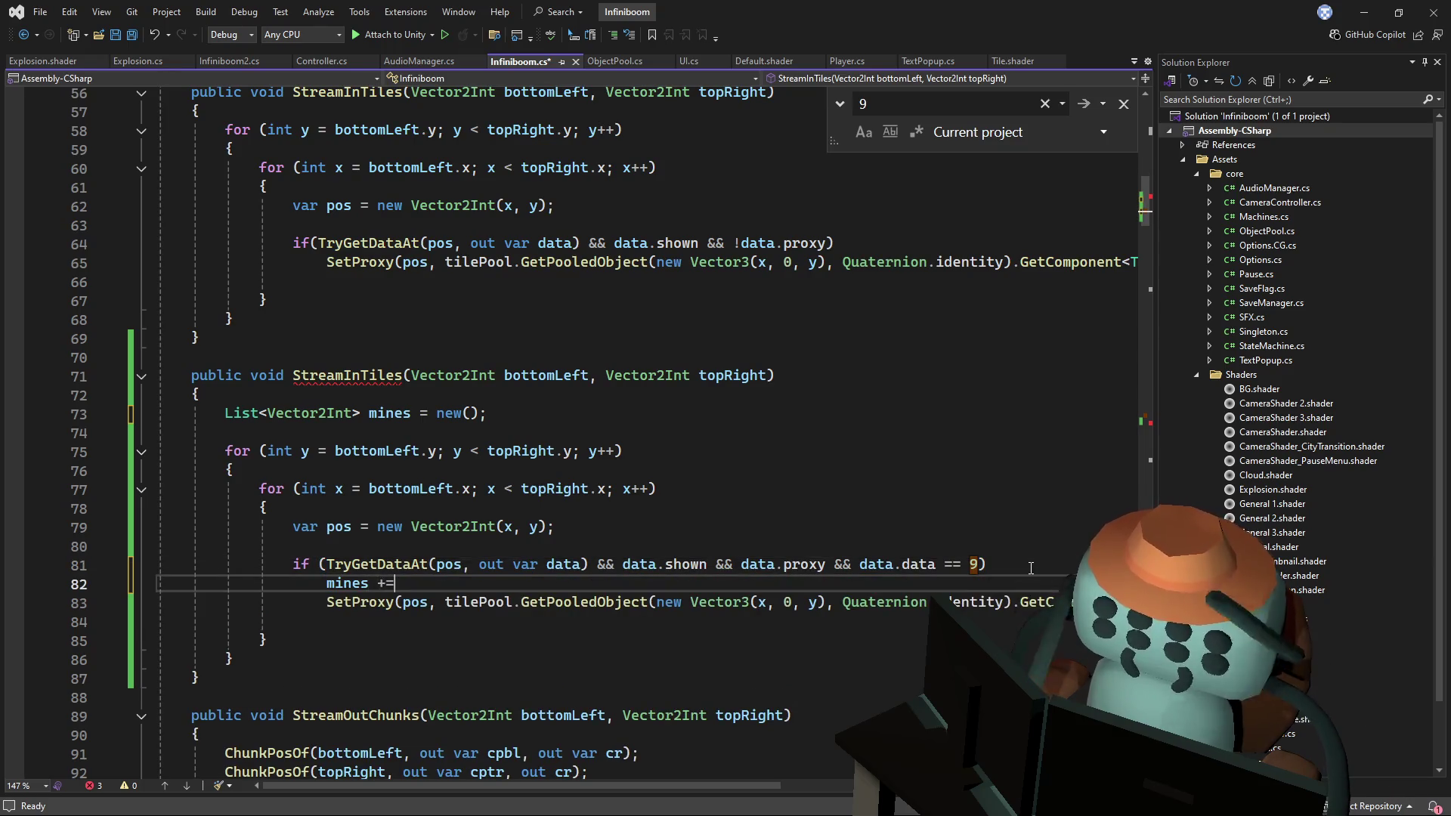
{"action": "key", "text": "BackSpace"}
{"action": "type", "text": ".Add(pos);"}
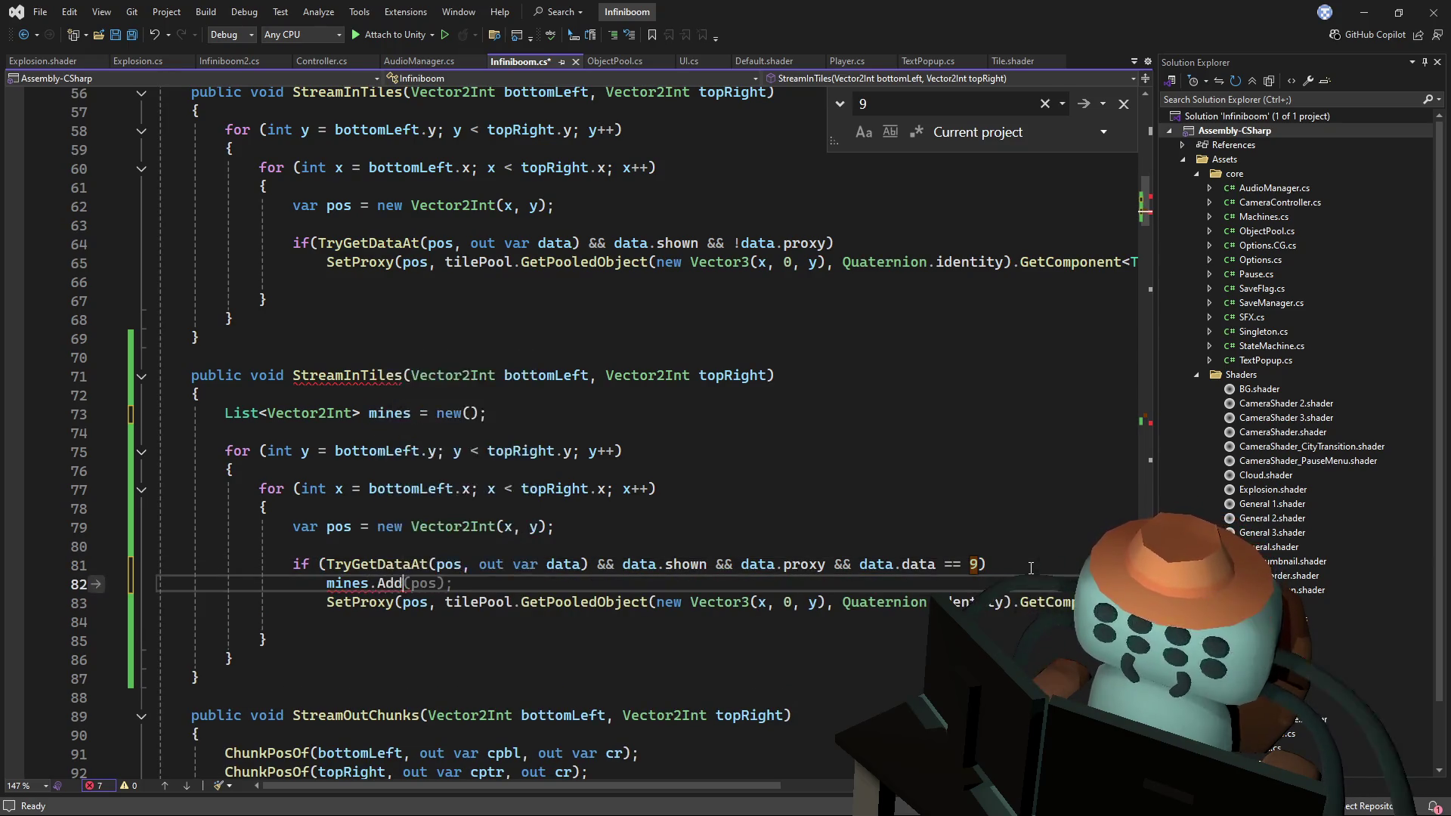
- Delete the SetProxy line, save, and open a blank line after the loops
{"action": "left_click", "coordinate": [606, 603]}
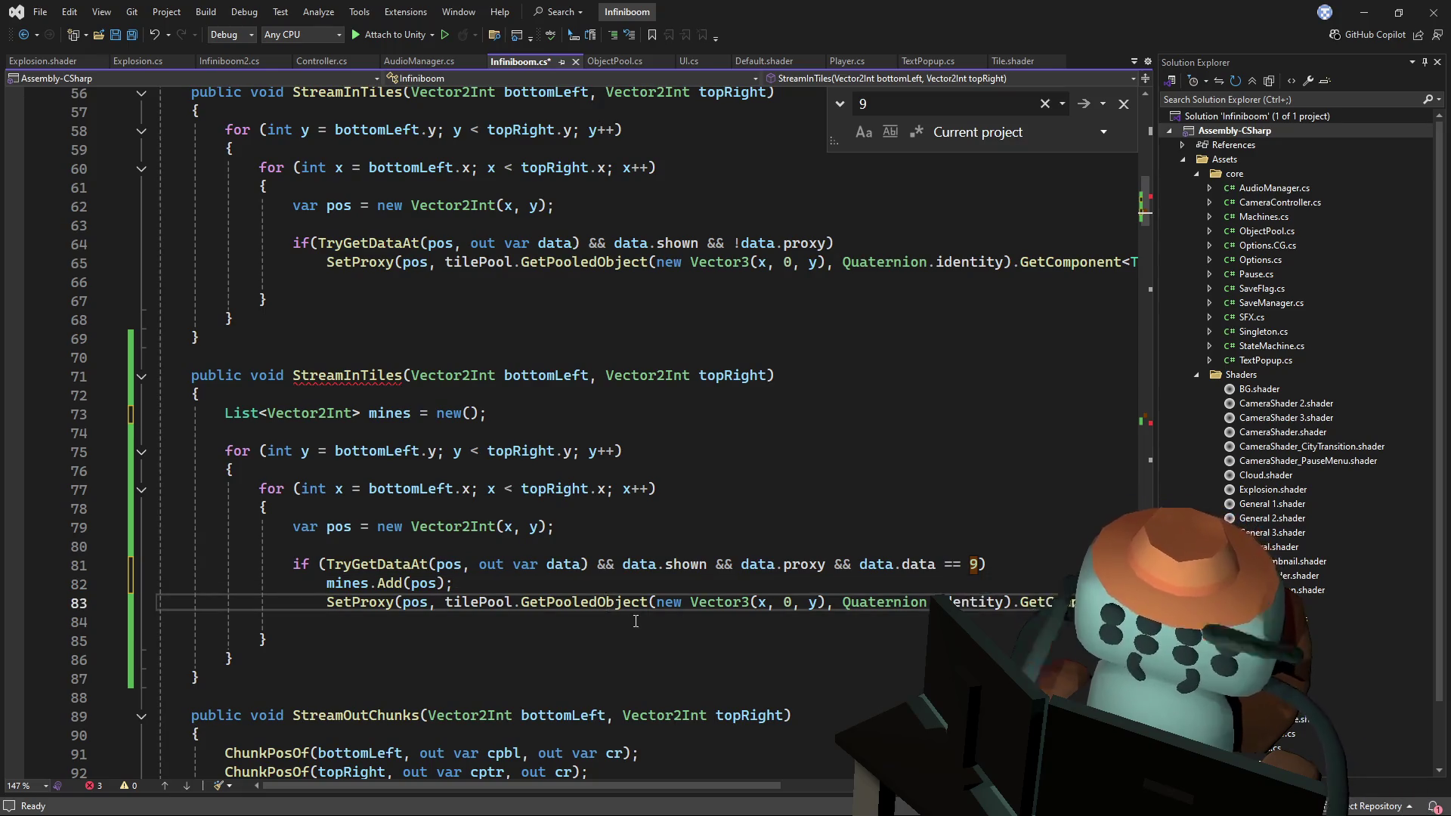
{"action": "key", "text": "ctrl+x"}
{"action": "key", "text": "ctrl+s"}
{"action": "left_click", "coordinate": [310, 641]}
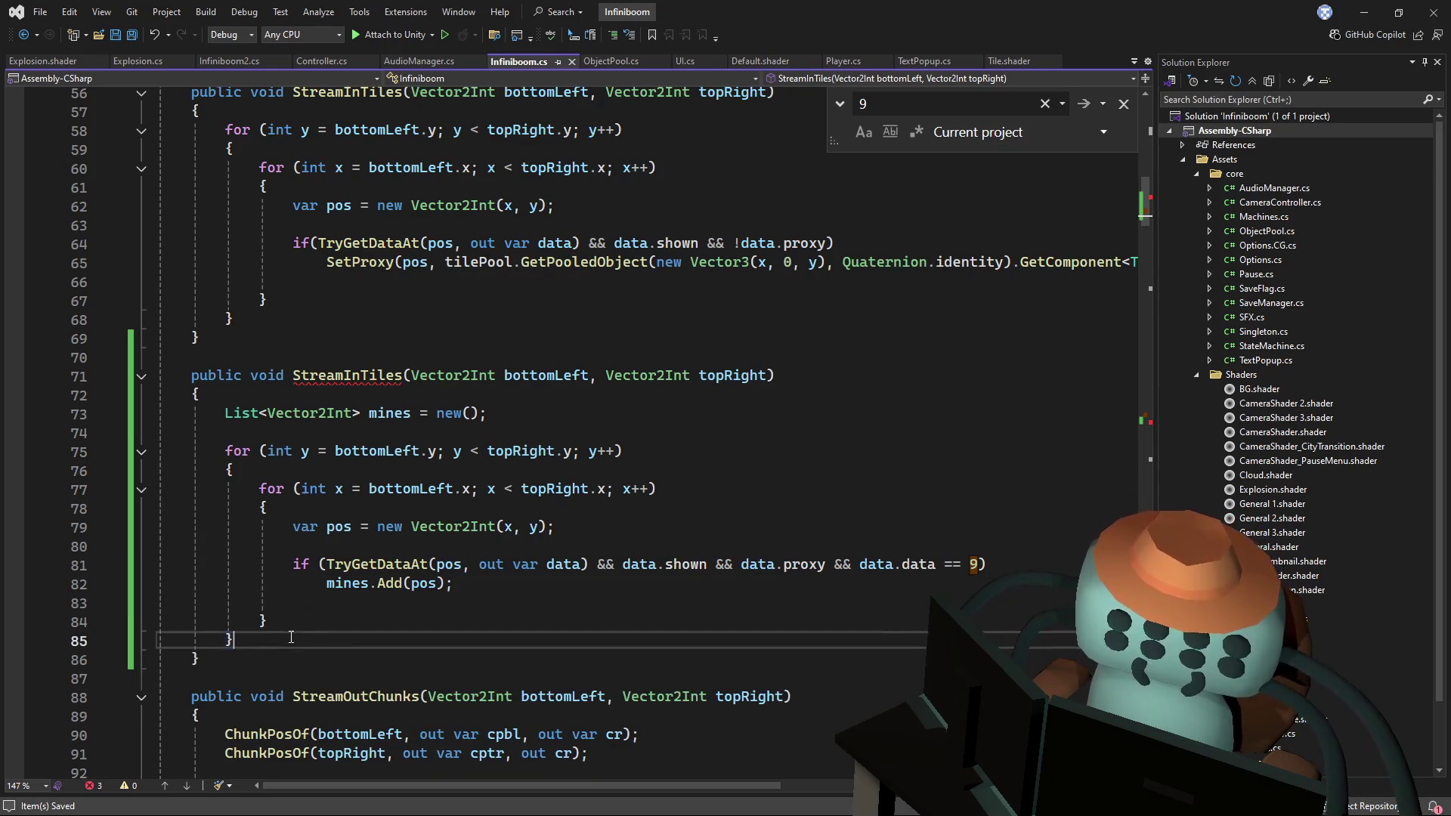
{"action": "key", "text": "Return"}
{"action": "key", "text": "Return"}
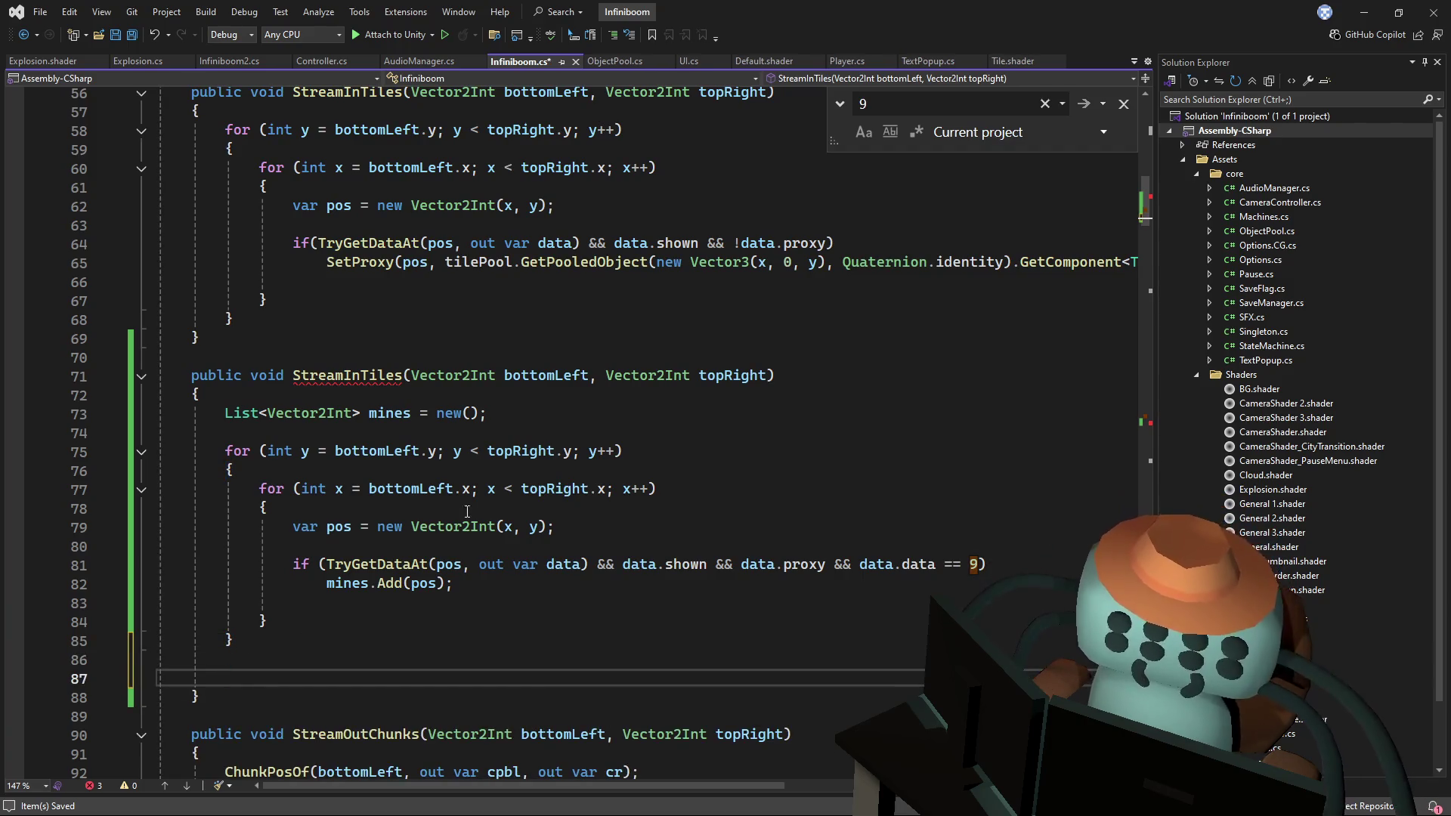
{"action": "left_click_drag", "start_coordinate": [1144, 200], "coordinate": [1143, 412]}
- Rename the copied method from StreamInTiles to ExplodeAllTilesOnScreen
{"action": "left_click", "coordinate": [758, 431]}
{"action": "key", "text": "shift+Up"}
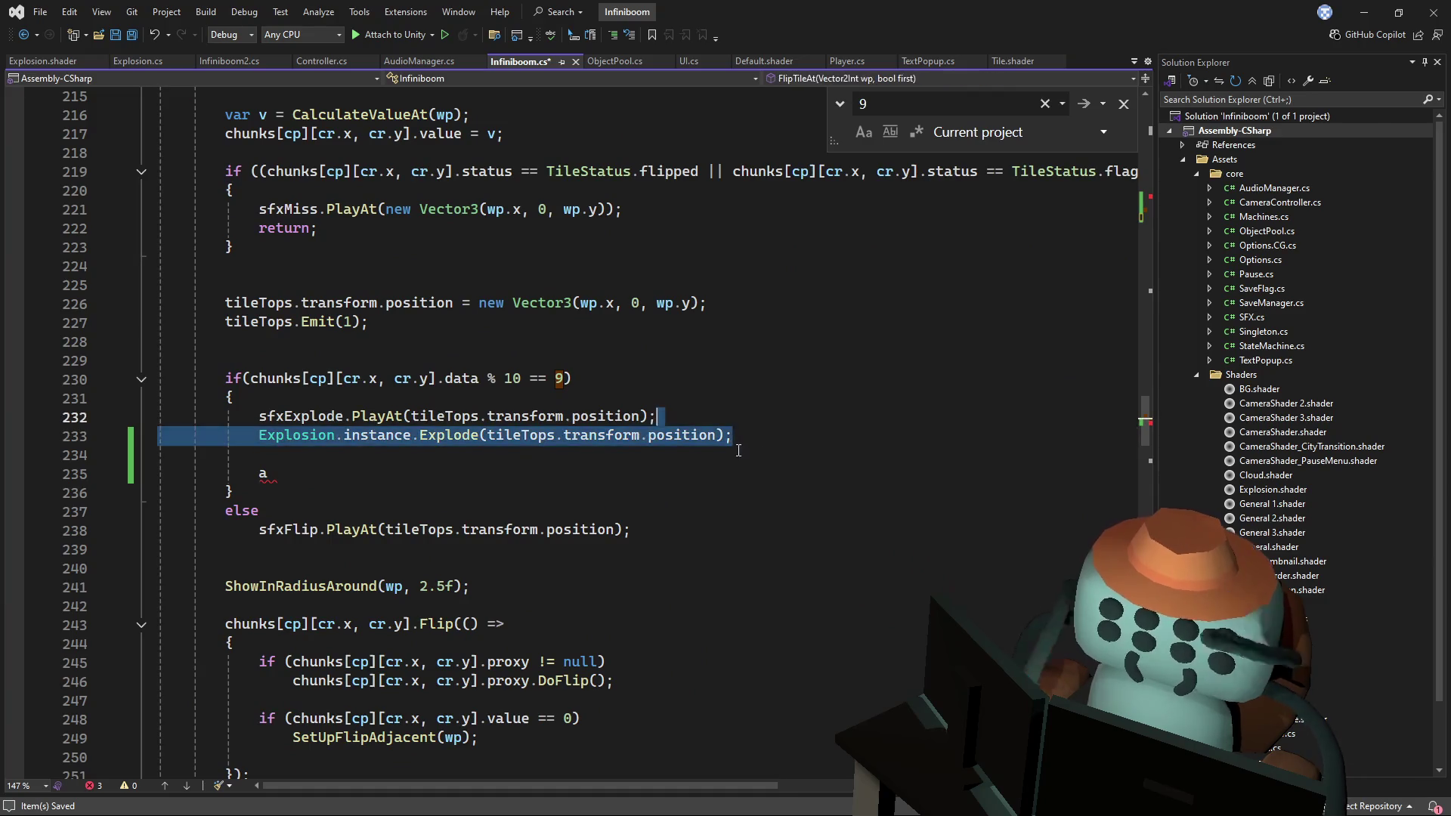
{"action": "left_click_drag", "start_coordinate": [1149, 431], "coordinate": [1162, 221]}
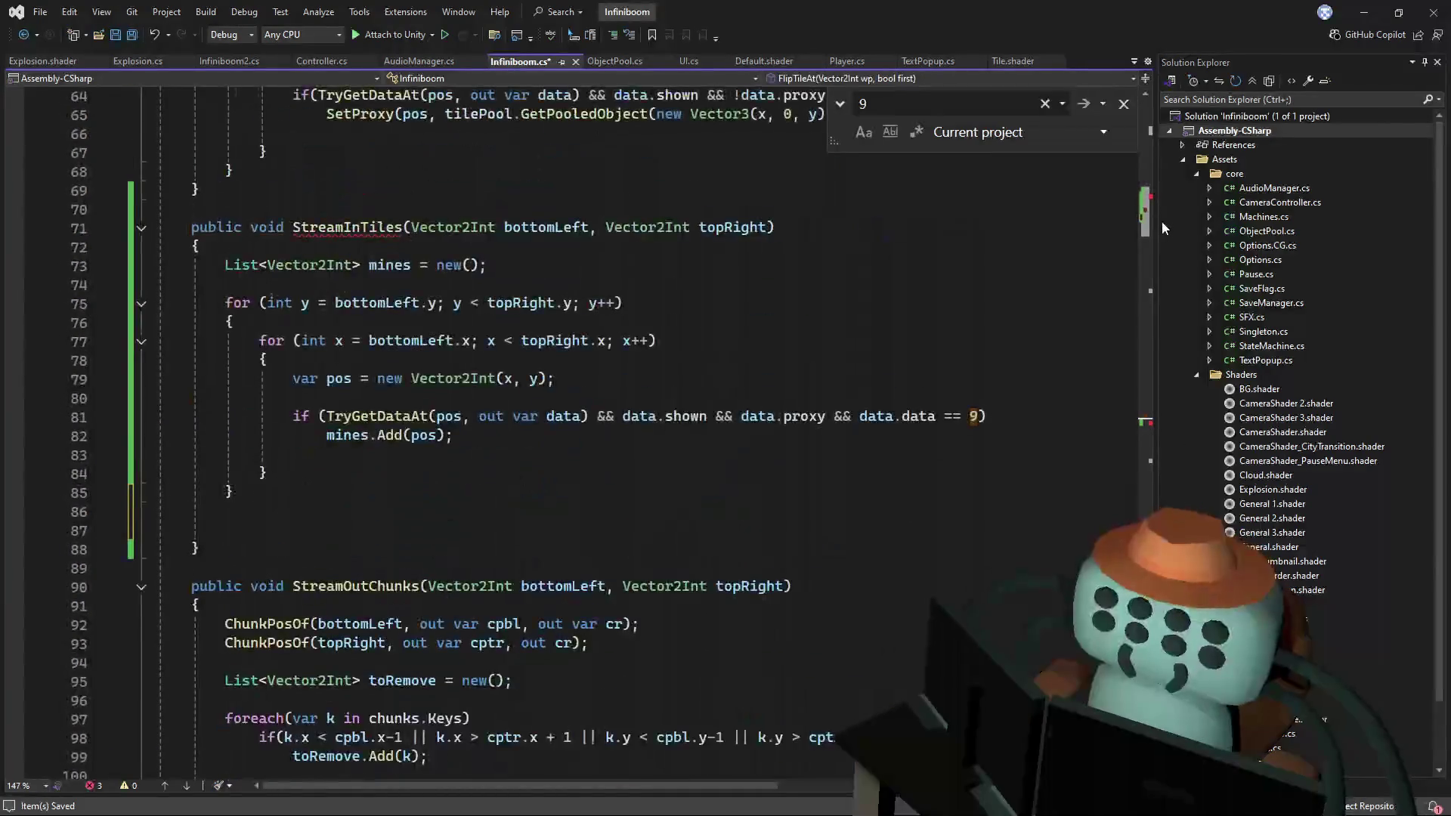
{"action": "double_click", "coordinate": [379, 231]}
{"action": "type", "text": "Explode"}
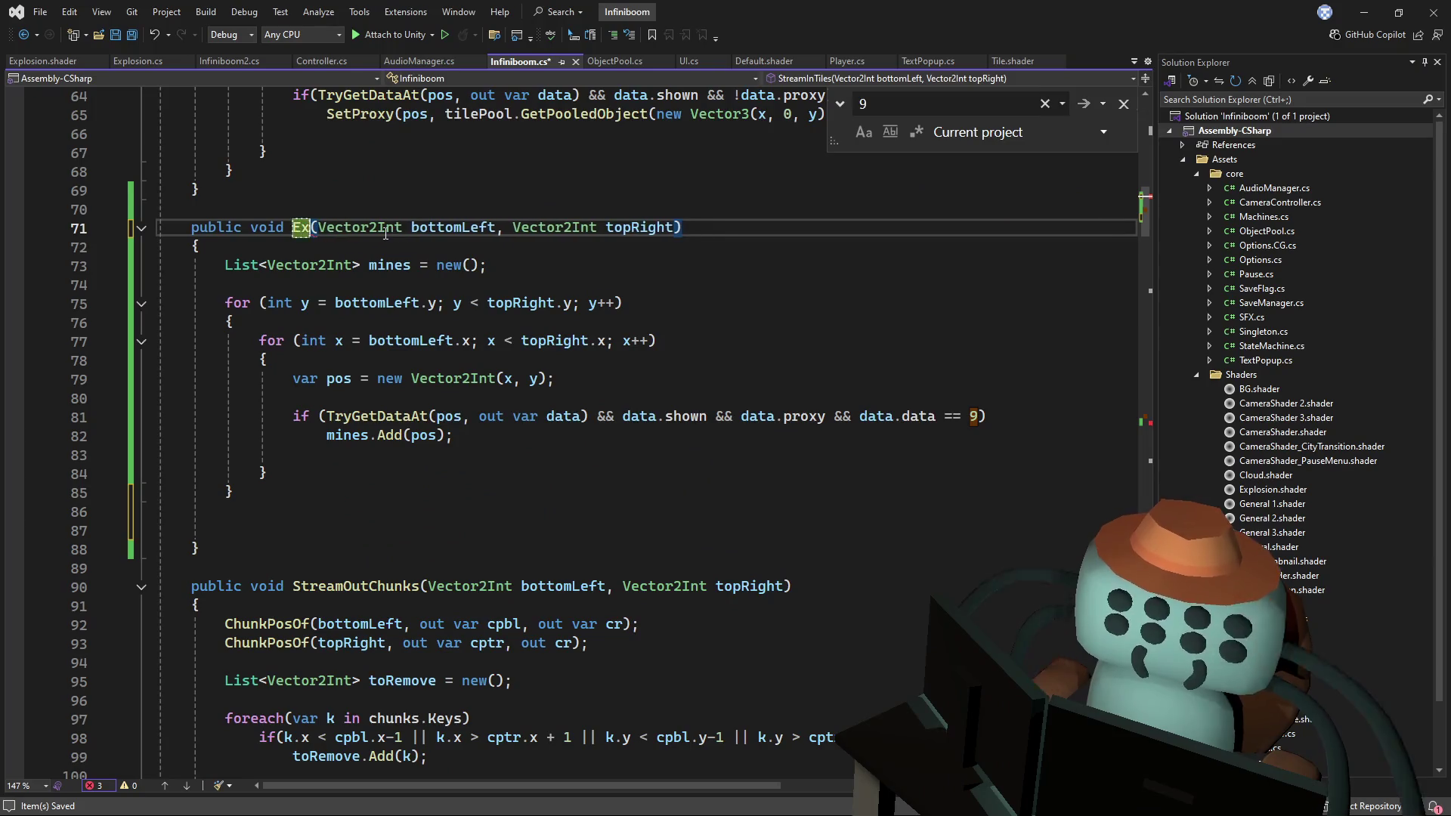
{"action": "type", "text": "AllTiles"}
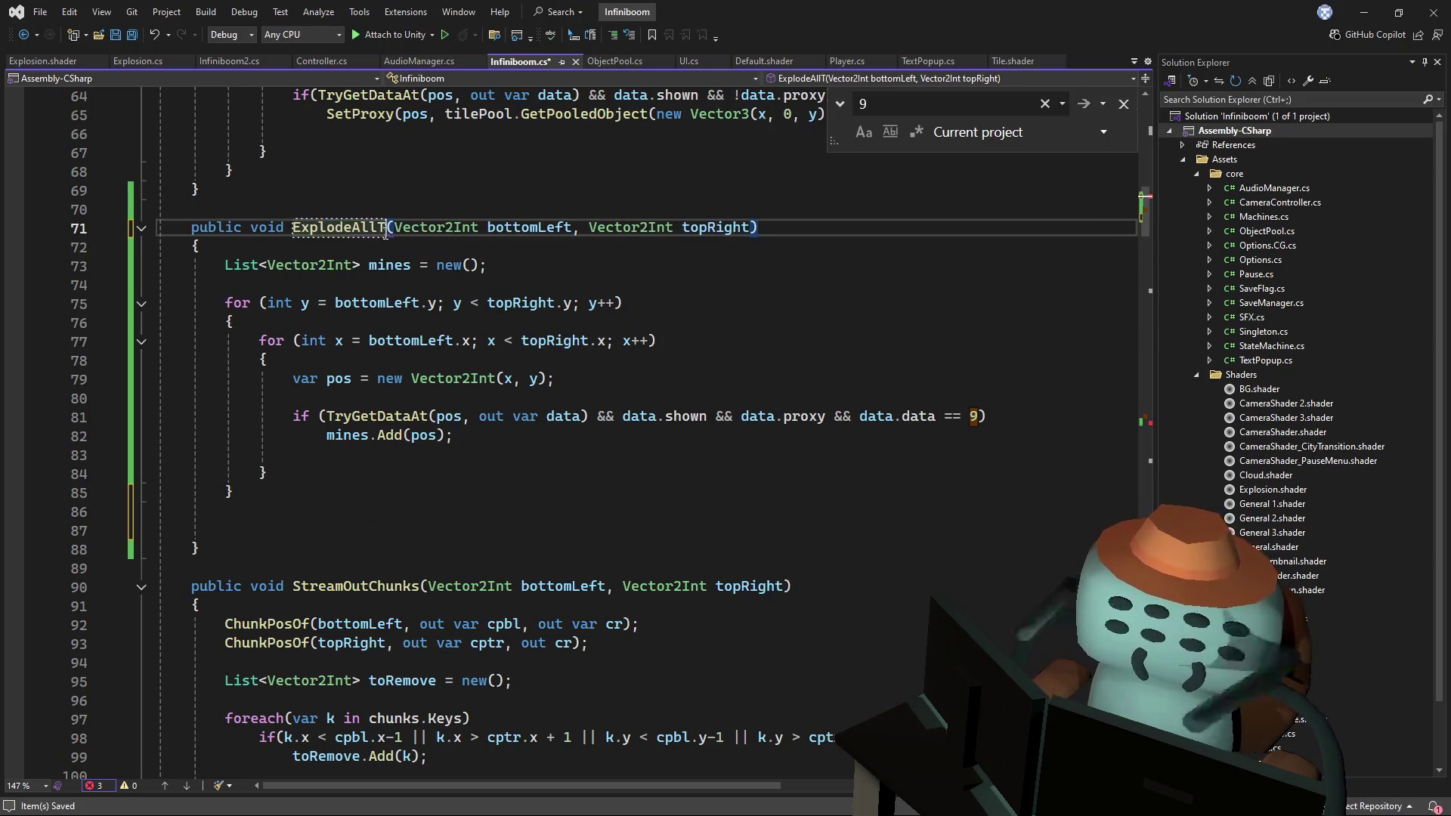
{"action": "type", "text": "OnScreen"}
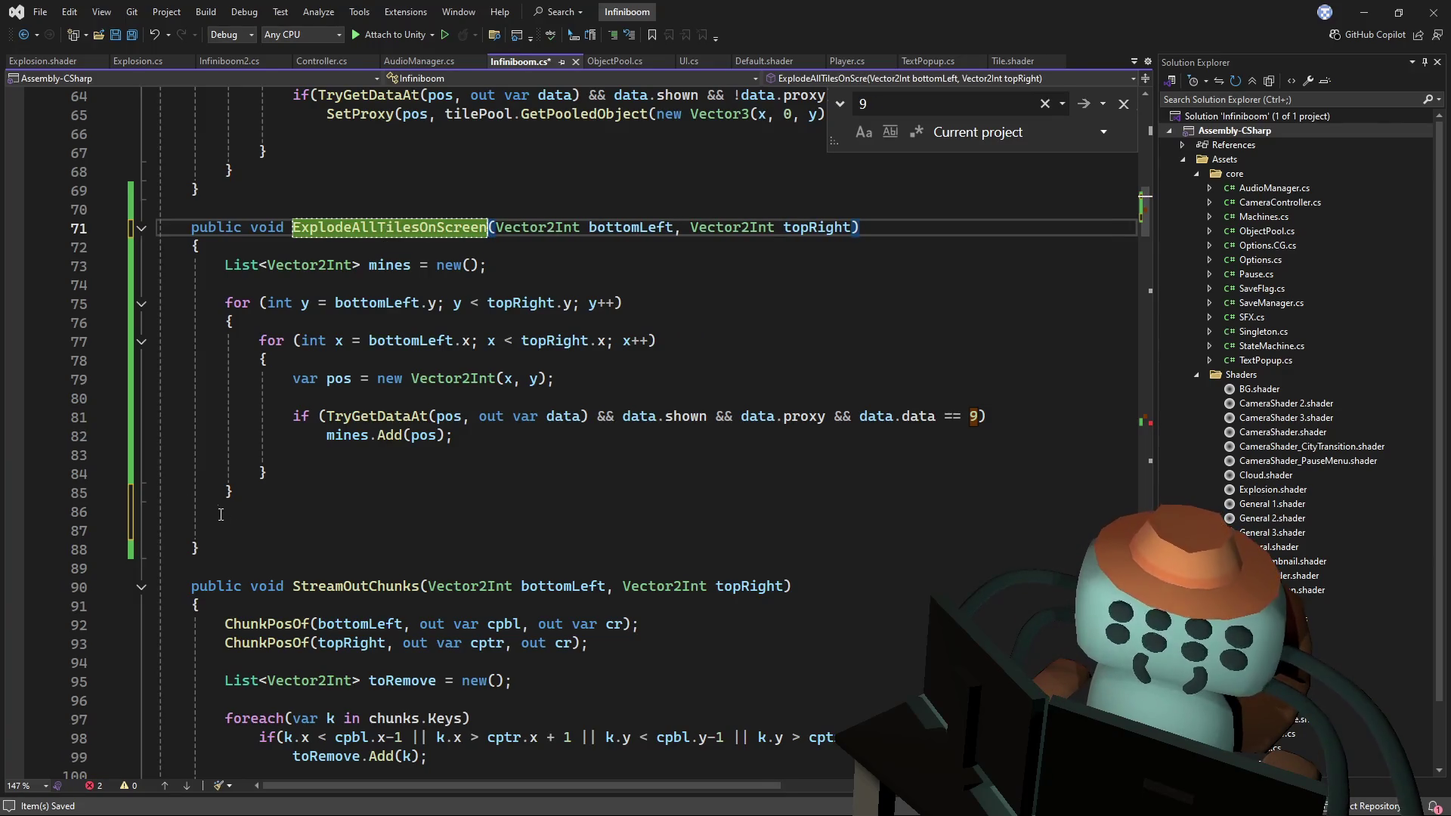
- Paste the Explode call after the mine-collecting loop, then remove it again
{"action": "left_click", "coordinate": [954, 529]}
{"action": "key", "text": "Return"}
{"action": "key", "text": "ctrl+v"}
{"action": "left_click", "coordinate": [498, 531]}
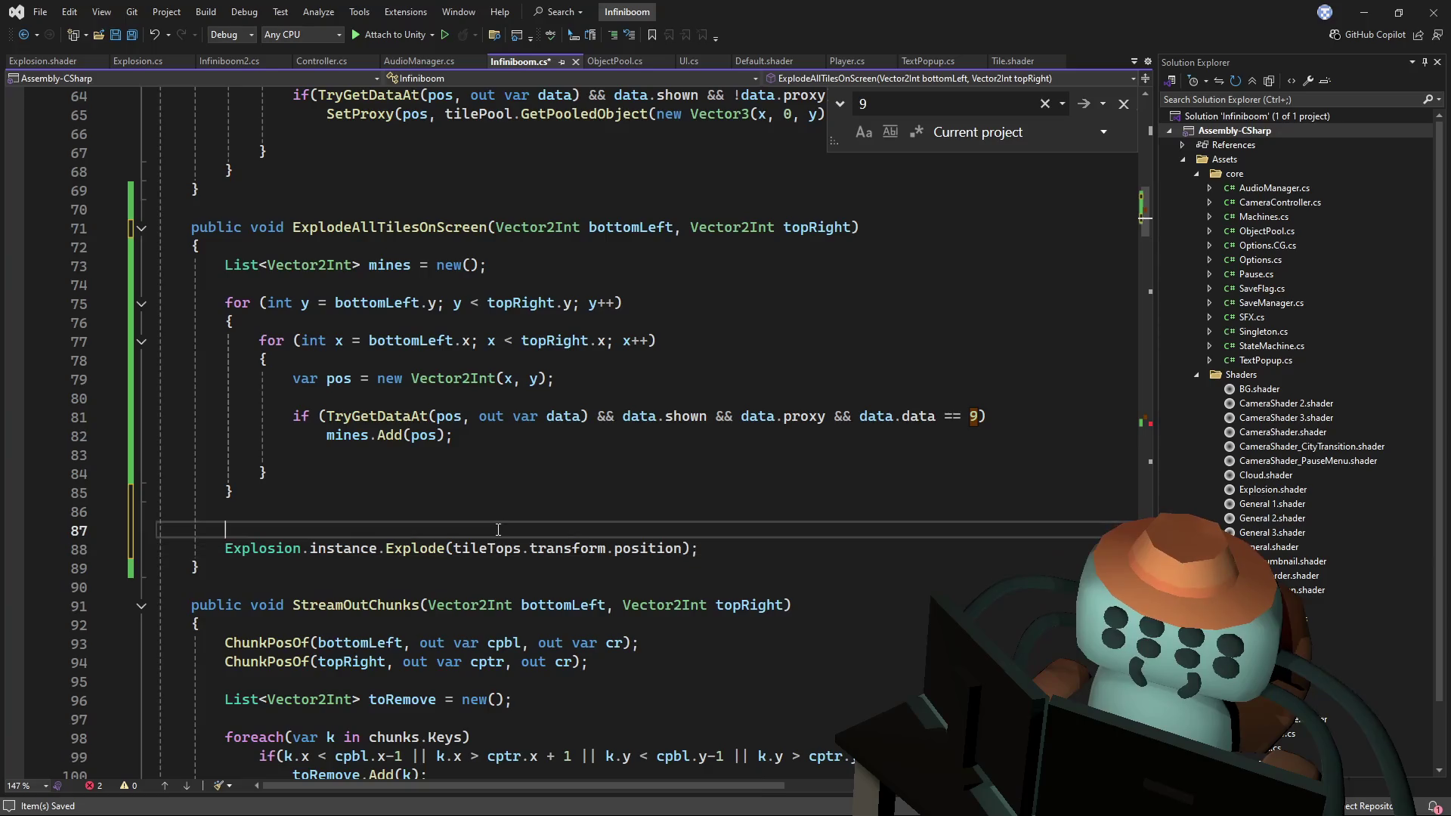
{"action": "key", "text": "Return"}
{"action": "key", "text": "Return"}
{"action": "key", "text": "Up"}
{"action": "type", "text": "for"}
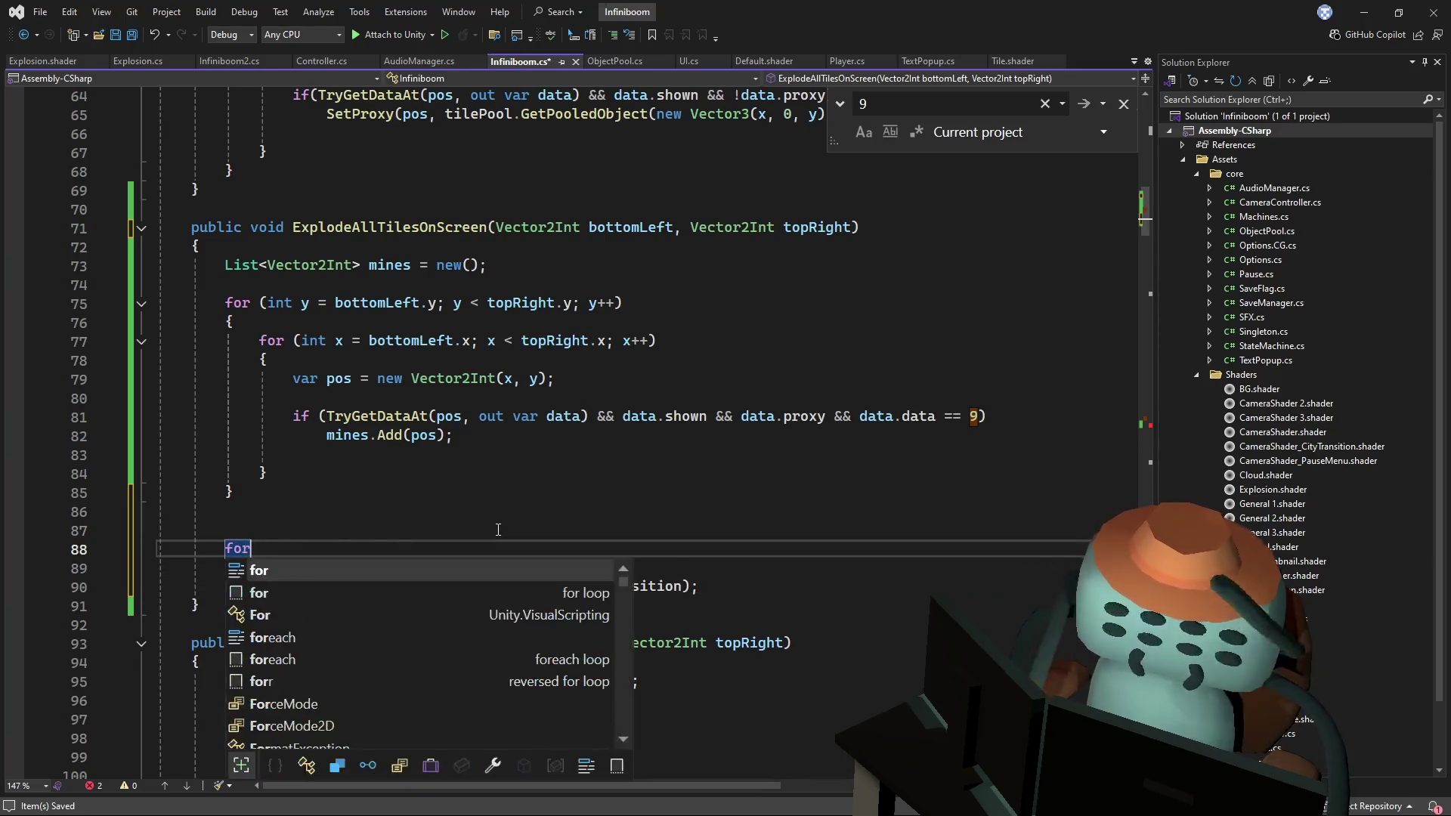
{"action": "key", "text": "BackSpace"}
{"action": "key", "text": "BackSpace"}
{"action": "key", "text": "BackSpace"}
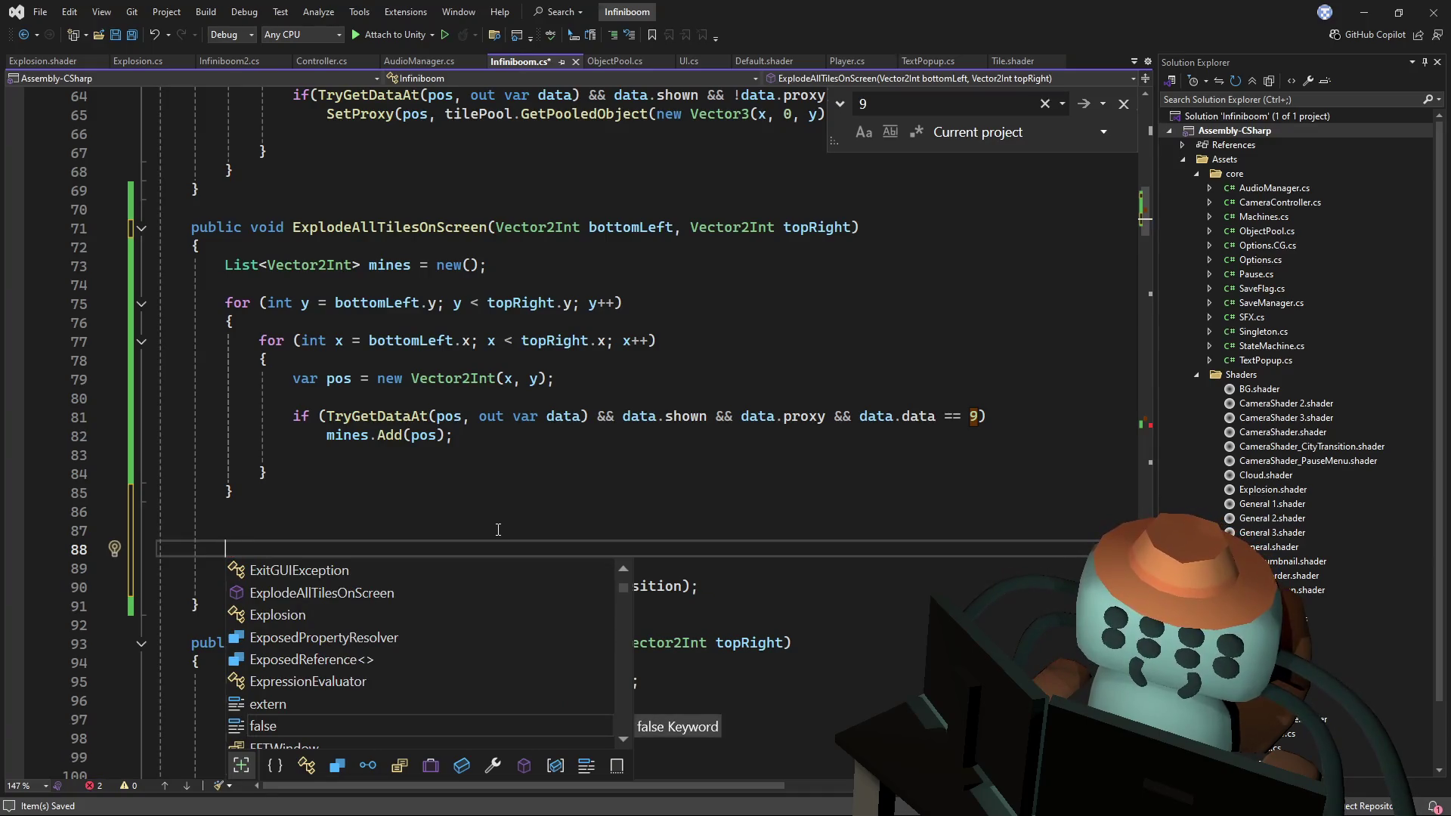
{"action": "key", "text": "Escape"}
{"action": "left_click_drag", "start_coordinate": [718, 587], "coordinate": [526, 572]}
{"action": "key", "text": "BackSpace"}
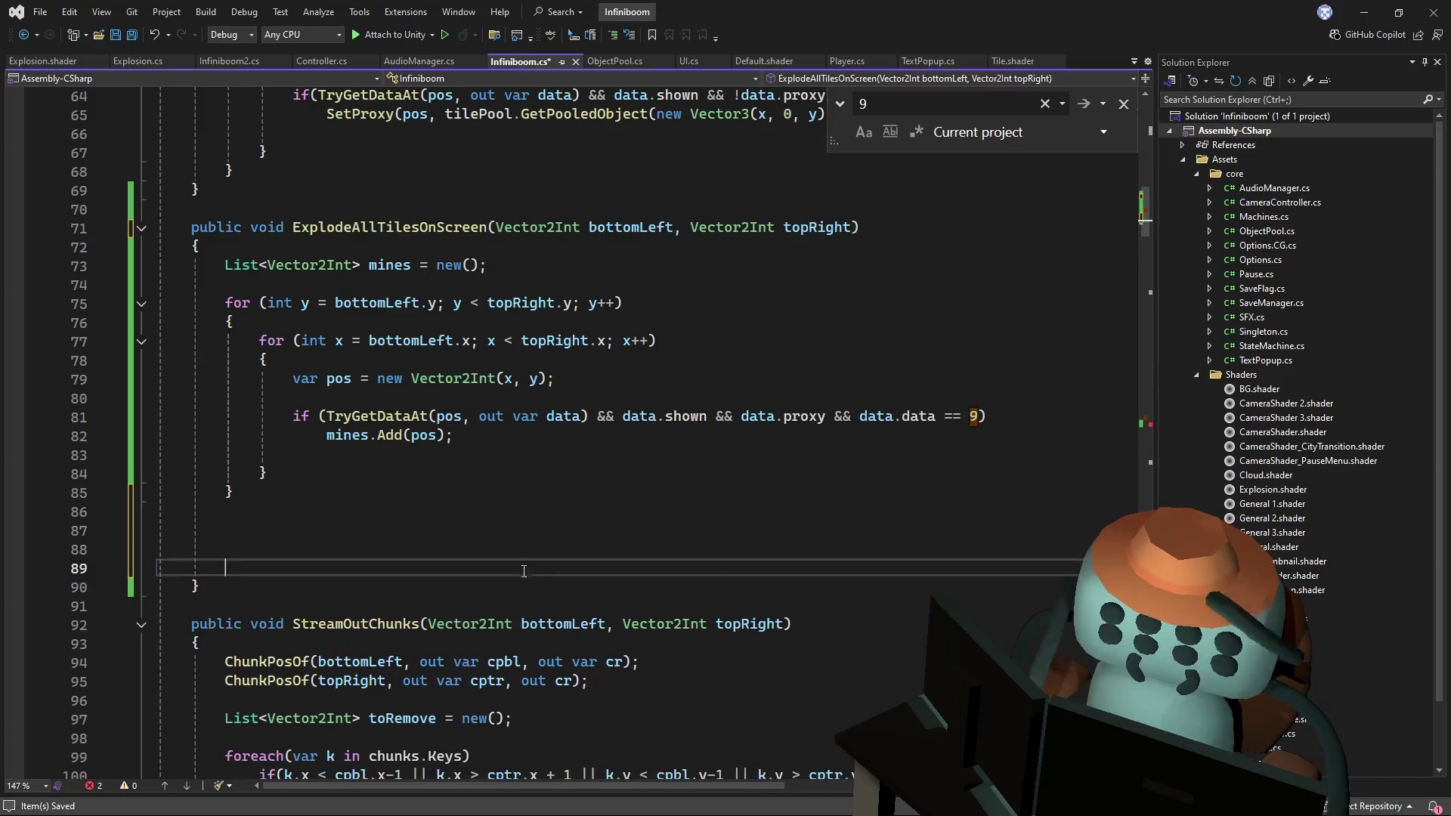
- Declare a new IEnumerator ExplodeAllMines() method with an empty body
{"action": "key", "text": "Up"}
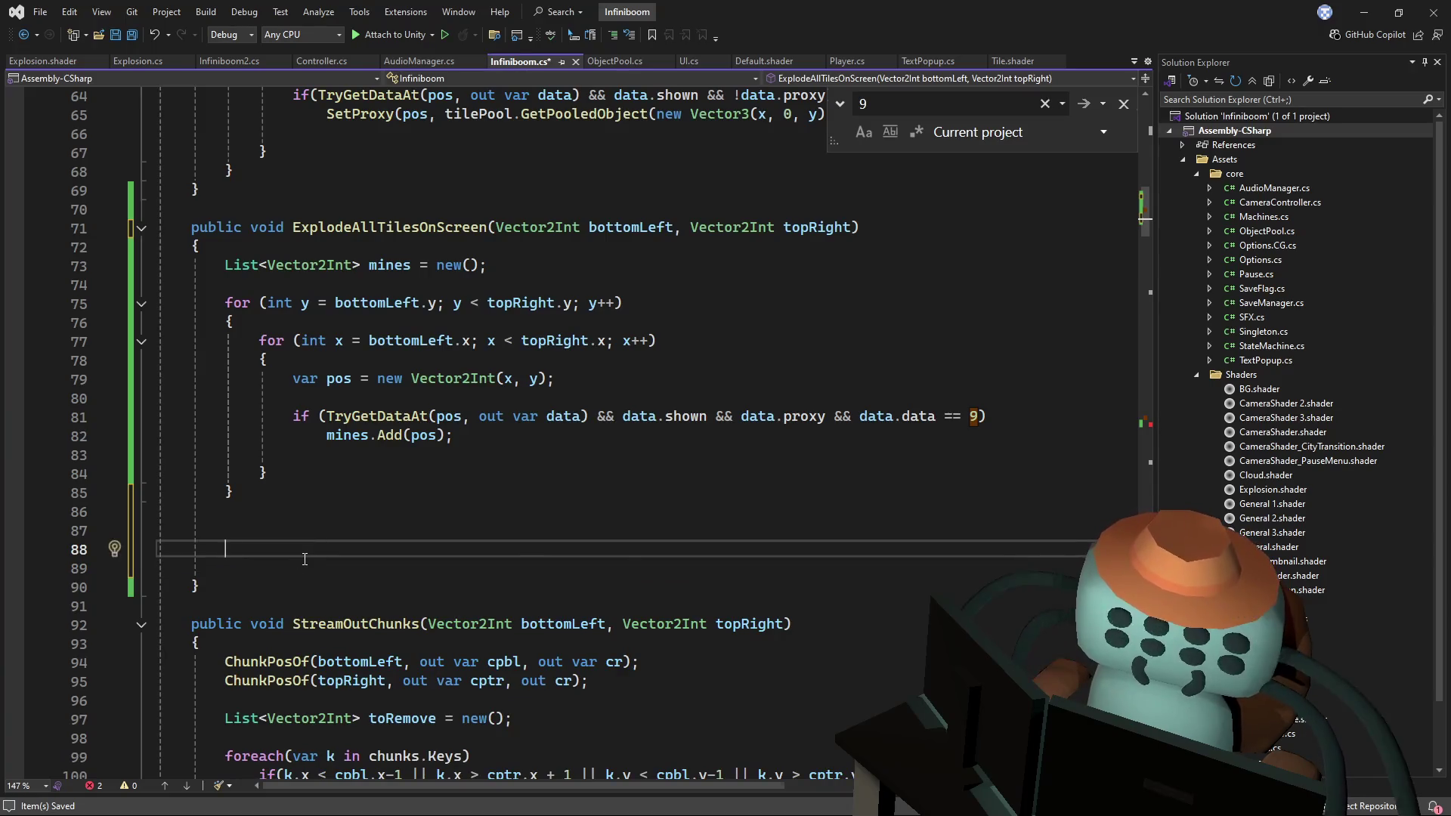
{"action": "type", "text": "Ienu Expl"}
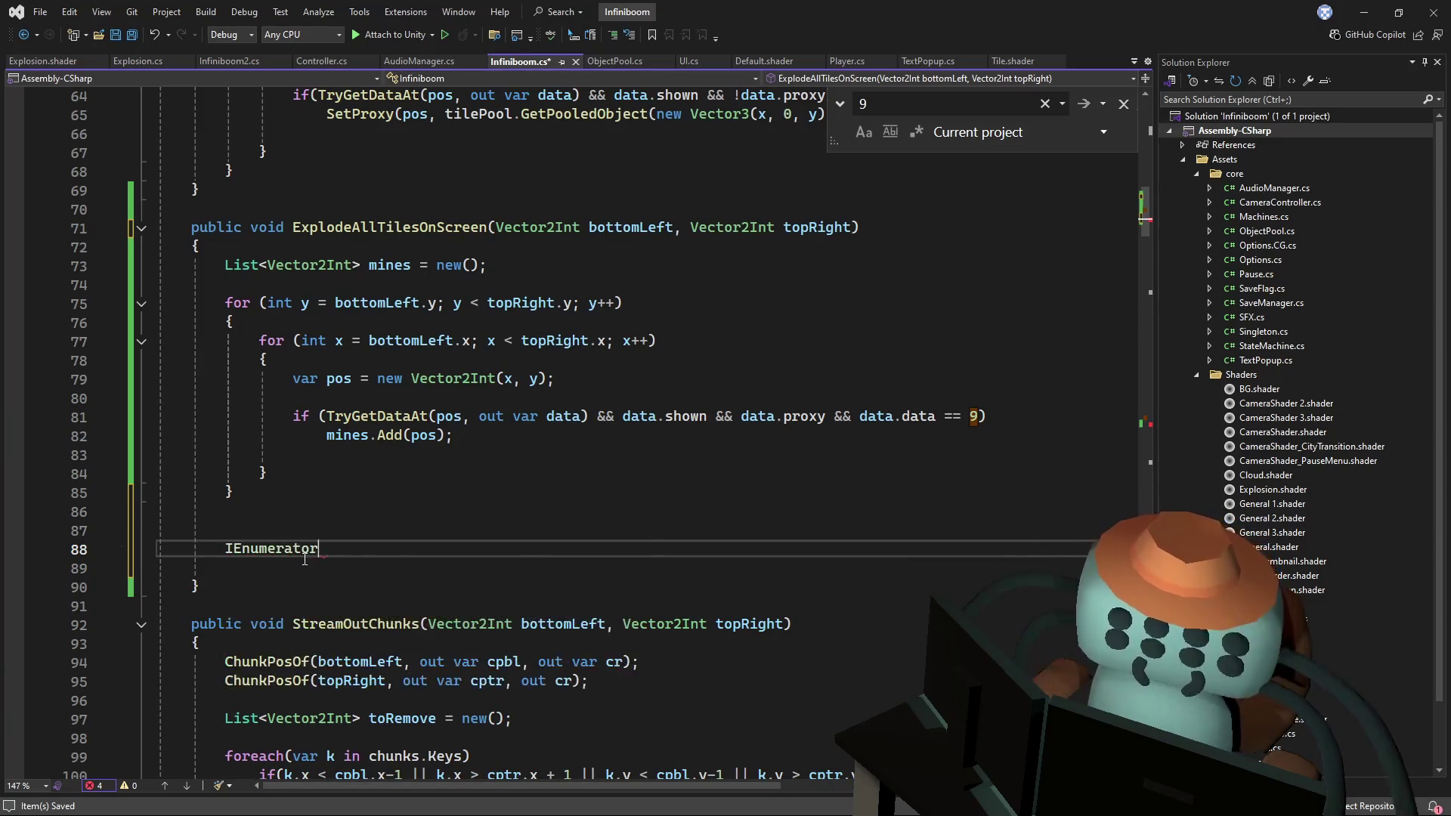
{"action": "type", "text": "eA"}
{"action": "type", "text": "imes"}
{"action": "key", "text": "BackSpace"}
{"action": "key", "text": "BackSpace"}
{"action": "key", "text": "BackSpace"}
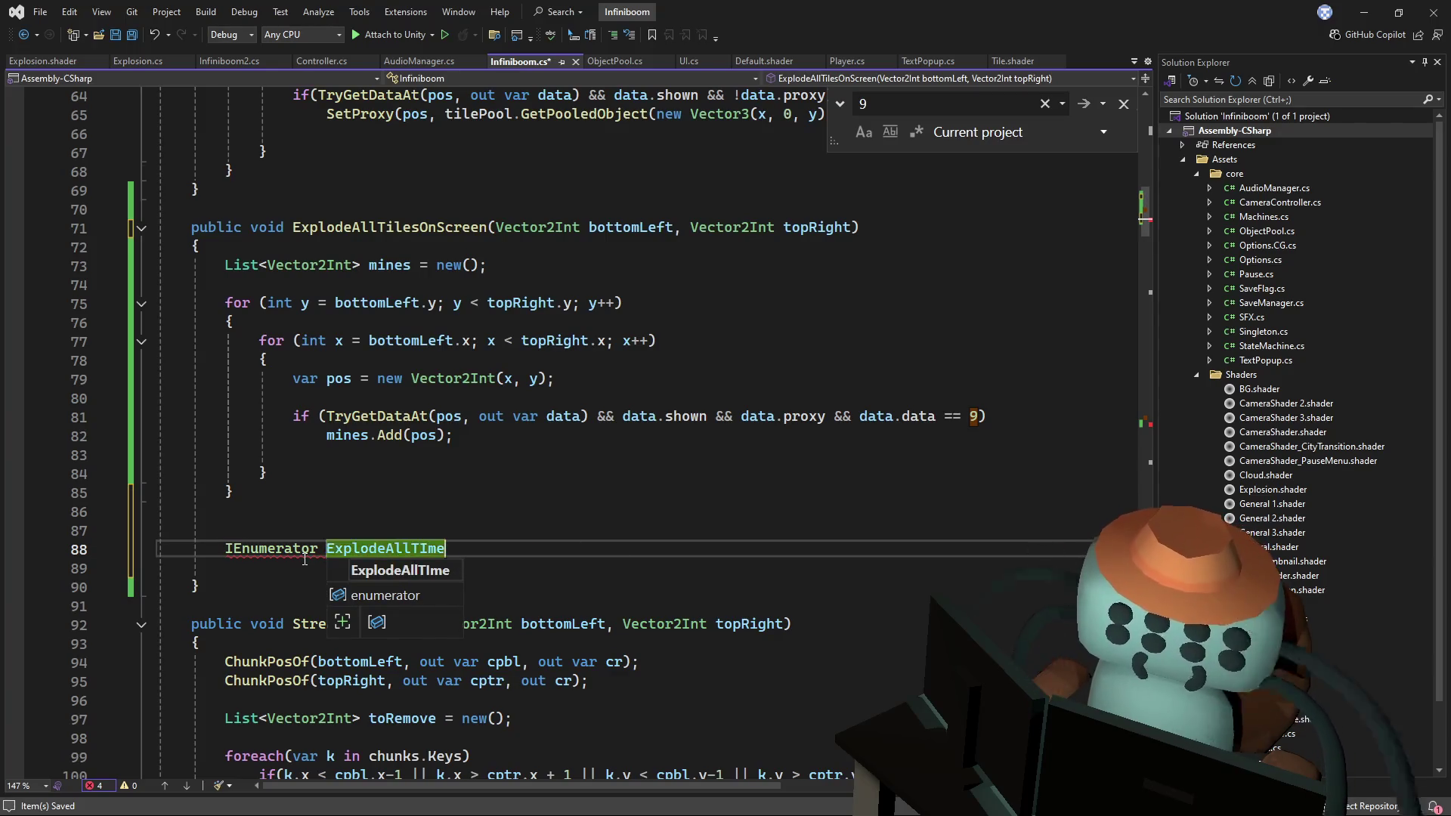
{"action": "key", "text": "BackSpace"}
{"action": "type", "text": "Bomb"}
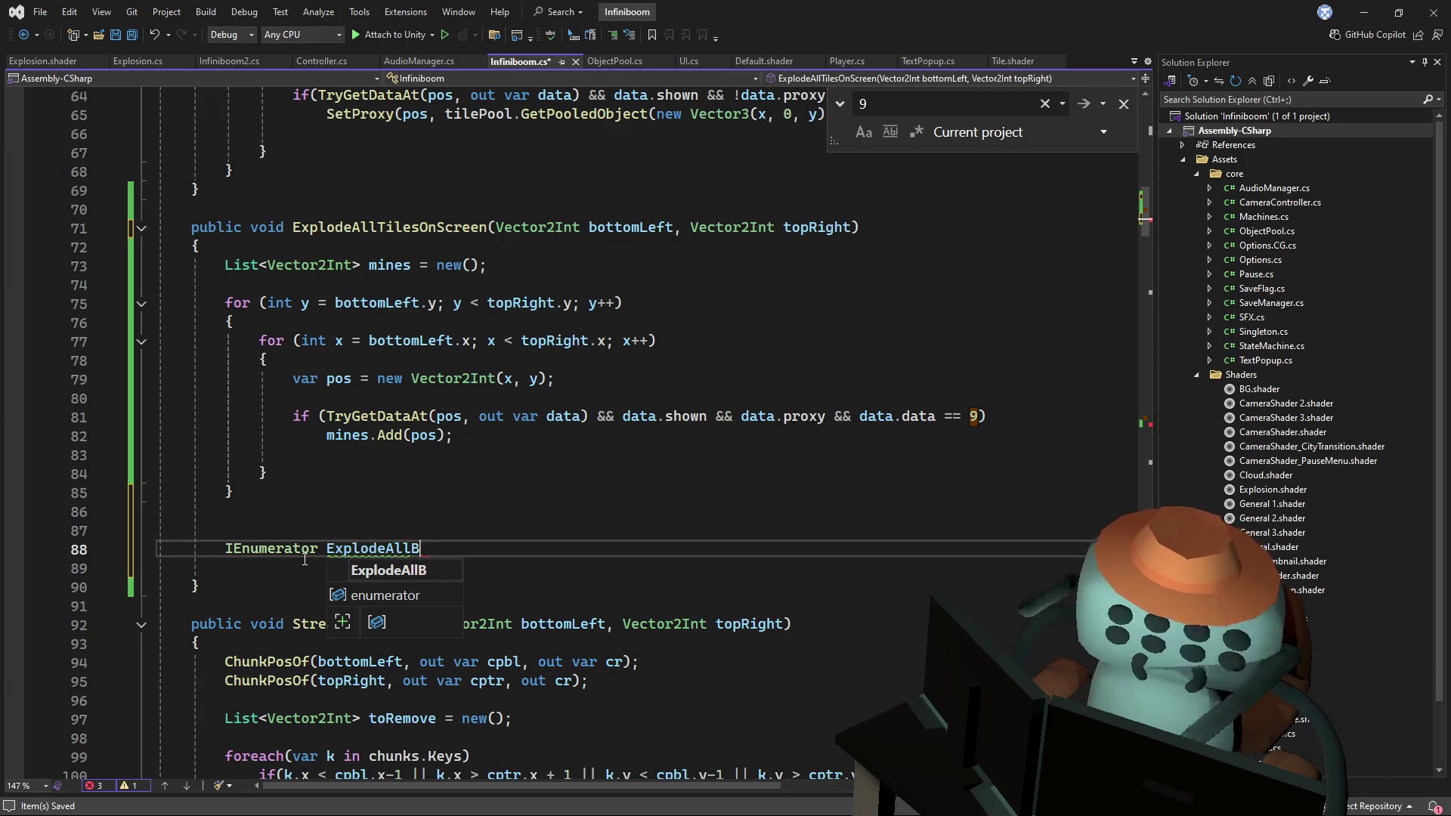
{"action": "key", "text": "BackSpace"}
{"action": "key", "text": "BackSpace"}
{"action": "key", "text": "BackSpace"}
{"action": "type", "text": "Mines()"}
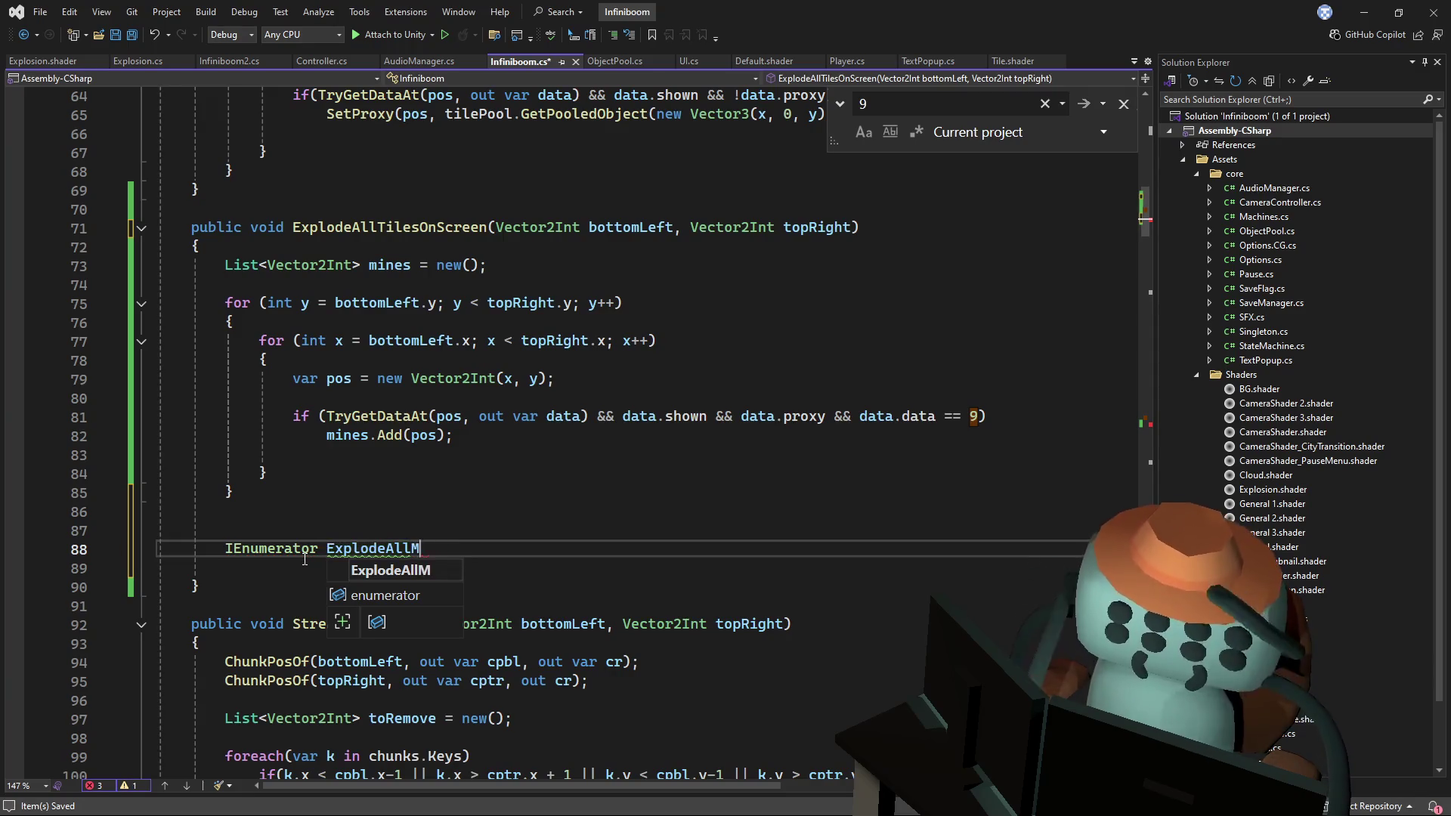
{"action": "key", "text": "Return"}
{"action": "type", "text": "{"}
{"action": "key", "text": "Return"}
{"action": "key", "text": "Up"}
{"action": "key", "text": "Down"}
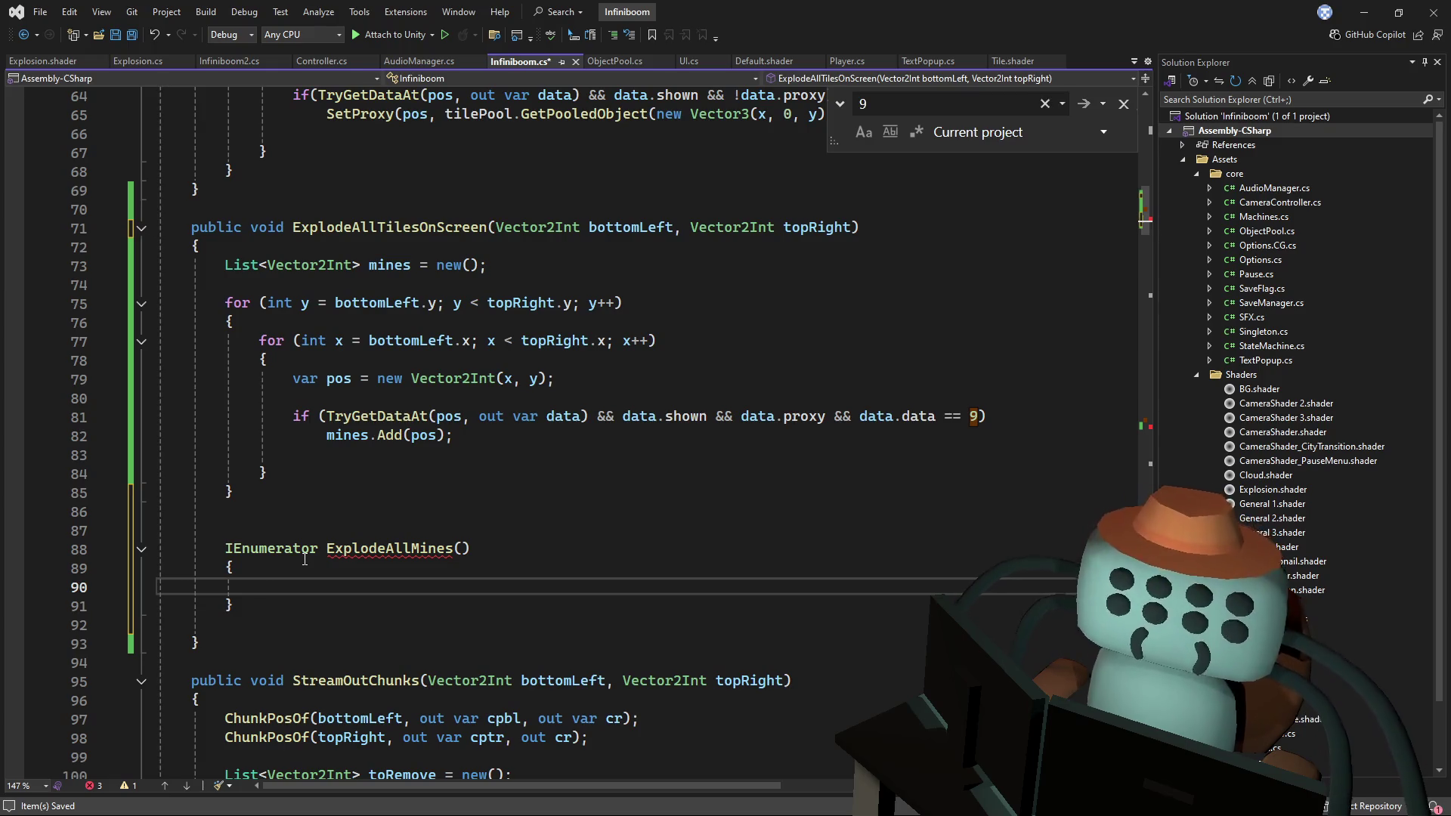
- Add a for loop running y from 0 to mines.Count
{"action": "type", "text": "for(int y = bottomLeft.y;"}
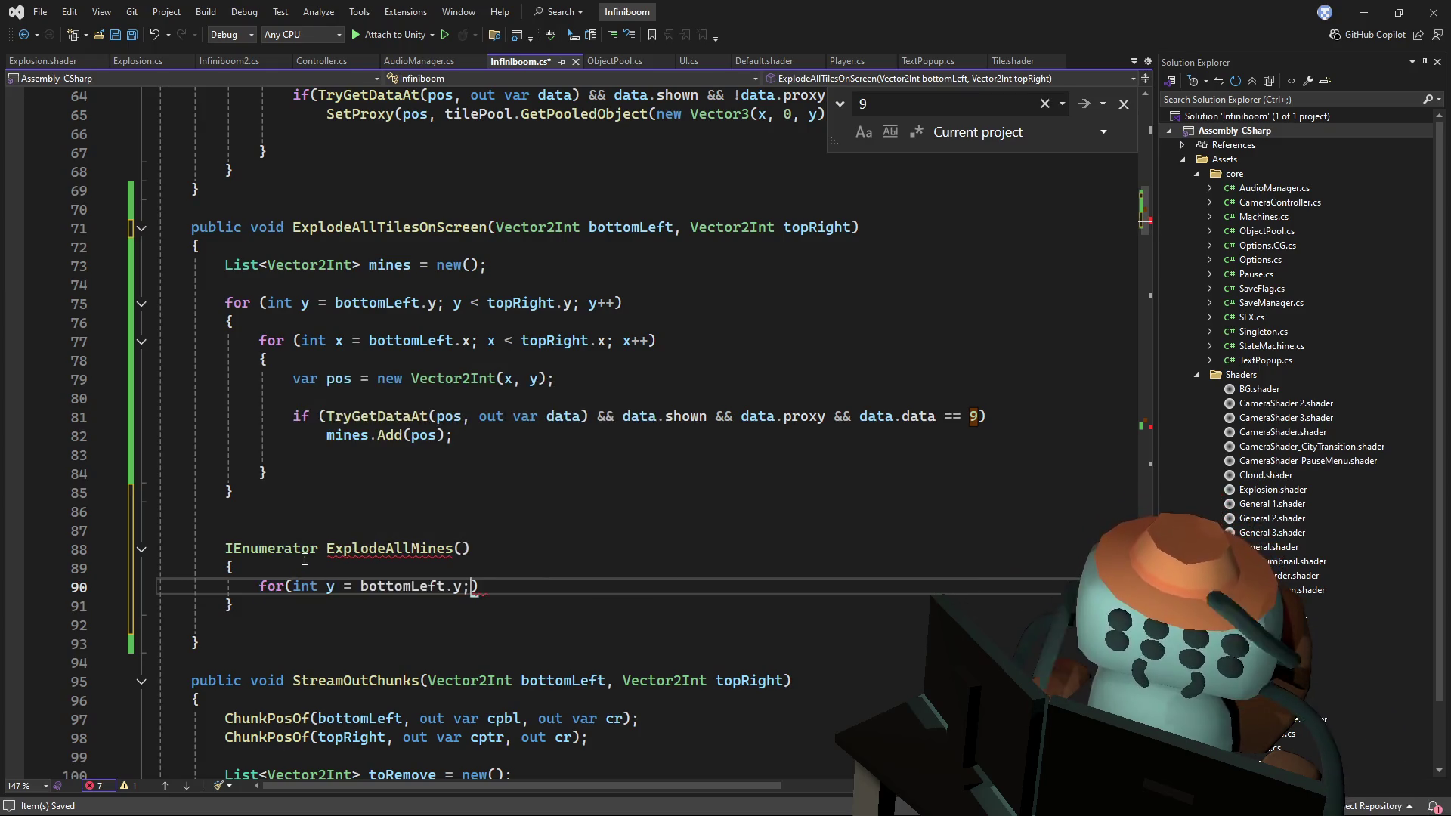
{"action": "key", "text": "Tab"}
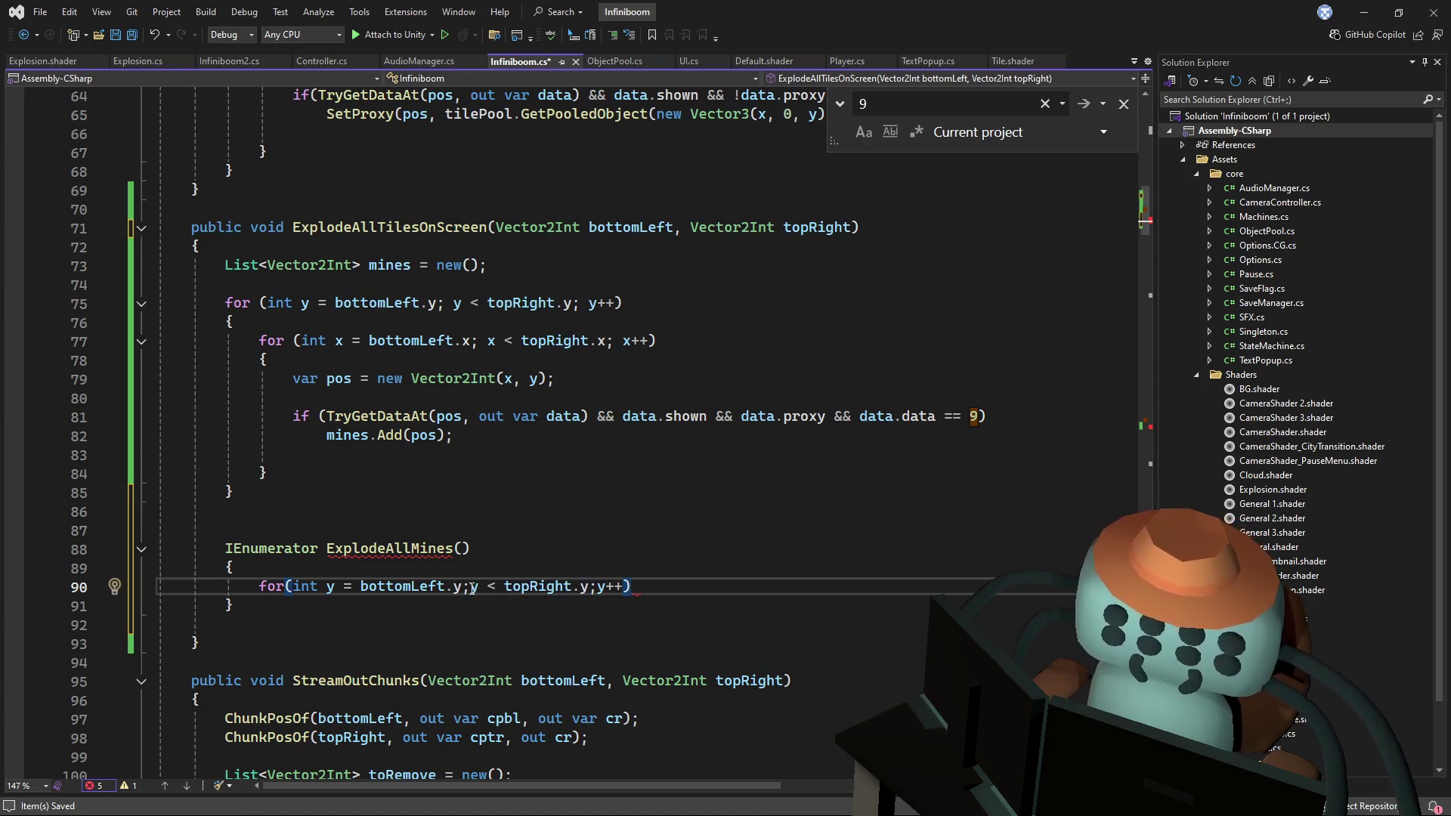
{"action": "left_click", "coordinate": [598, 588]}
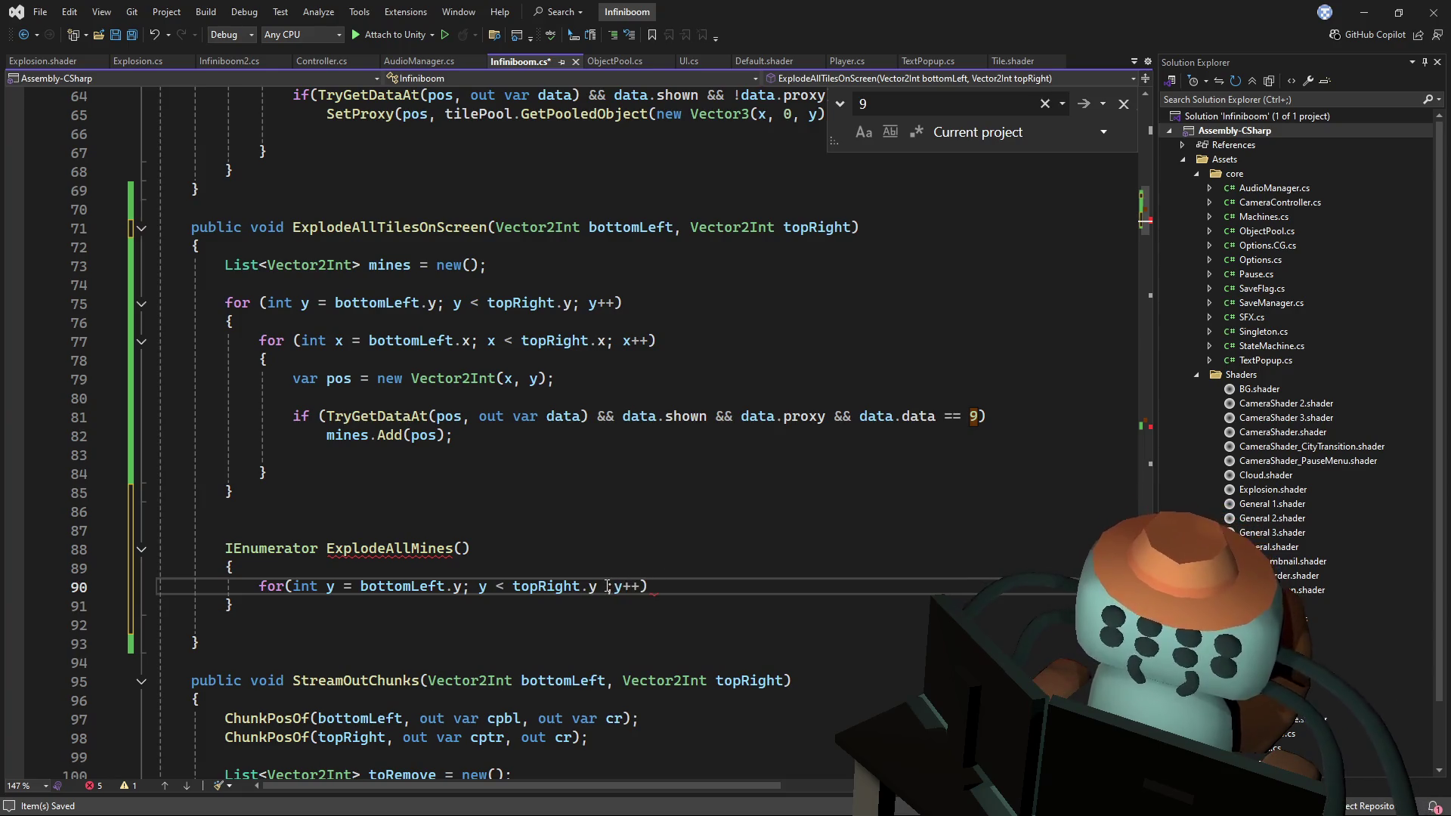
{"action": "key", "text": "BackSpace"}
{"action": "key", "text": "Right"}
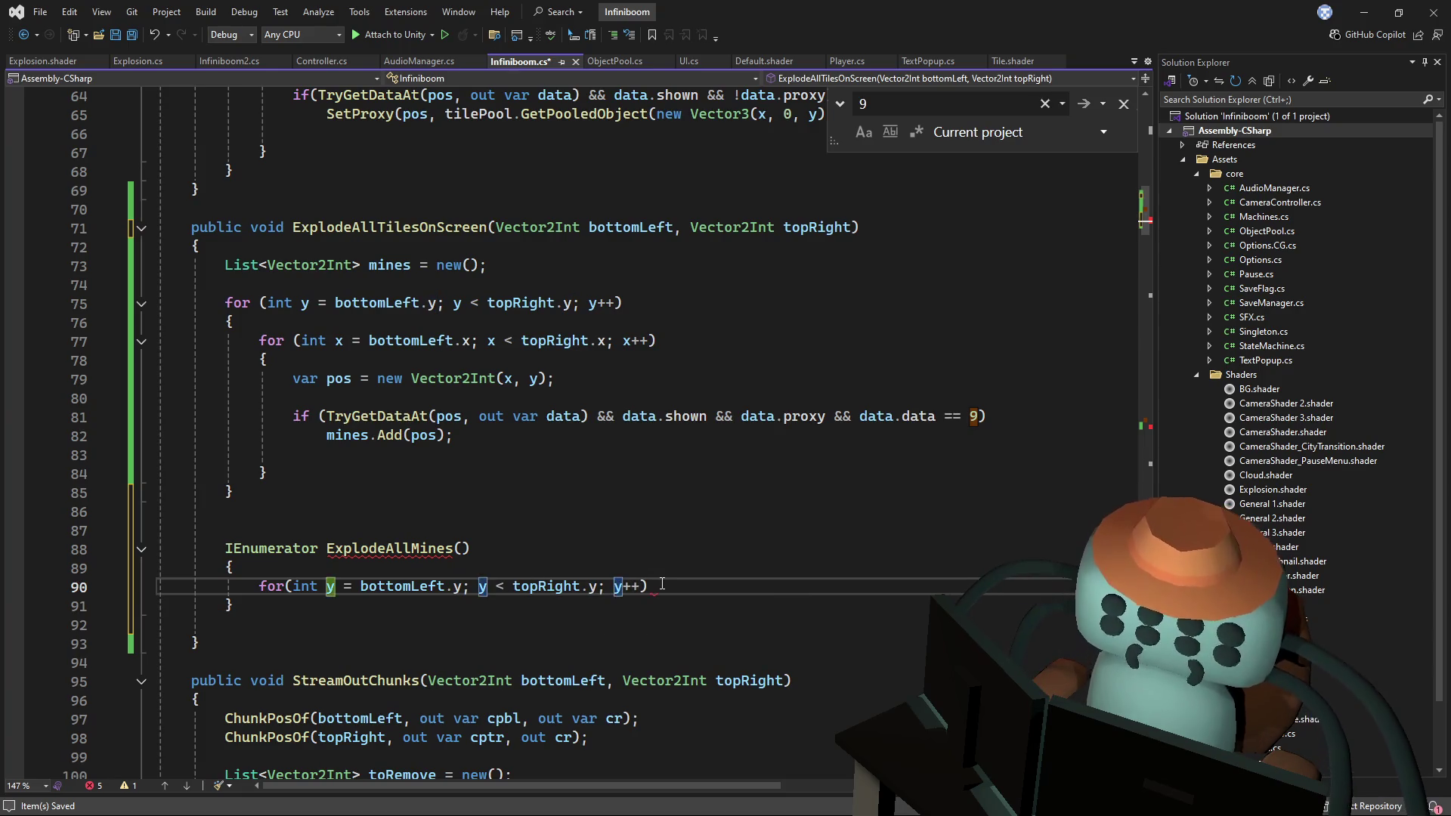
{"action": "type", "text": ";"}
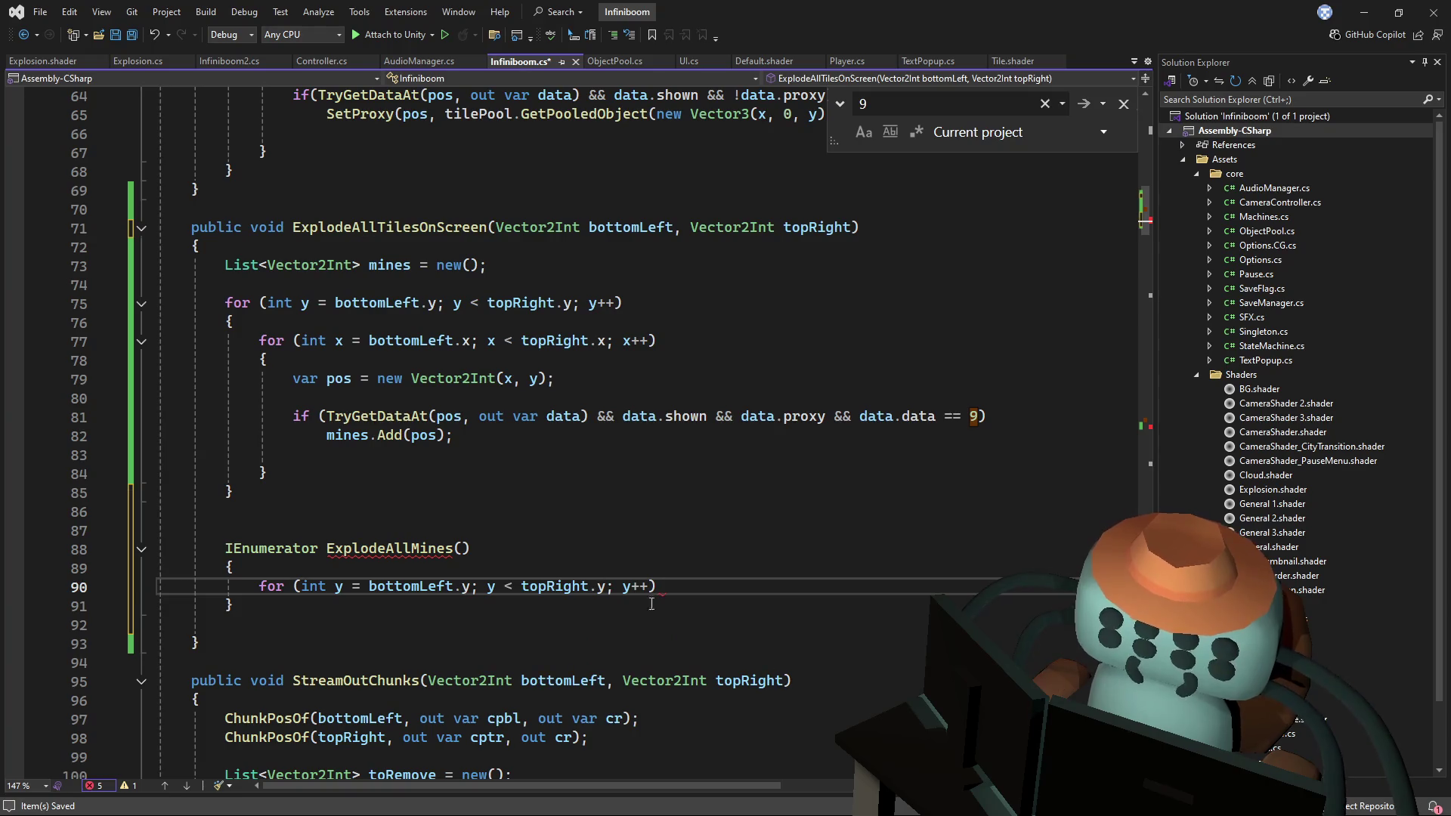
{"action": "left_click_drag", "start_coordinate": [473, 589], "coordinate": [369, 587]}
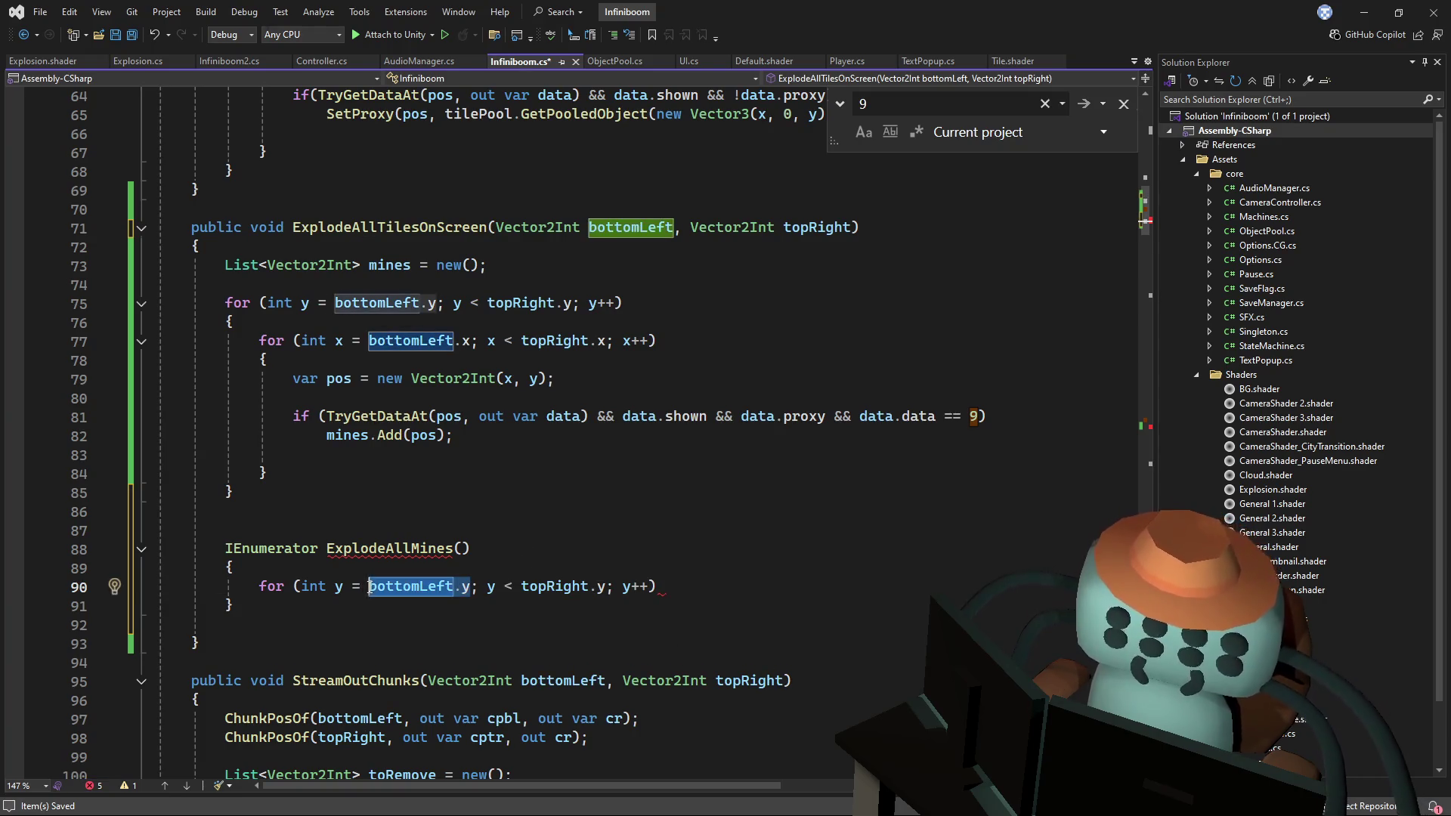
{"action": "type", "text": "0"}
{"action": "left_click_drag", "start_coordinate": [514, 588], "coordinate": [427, 588]}
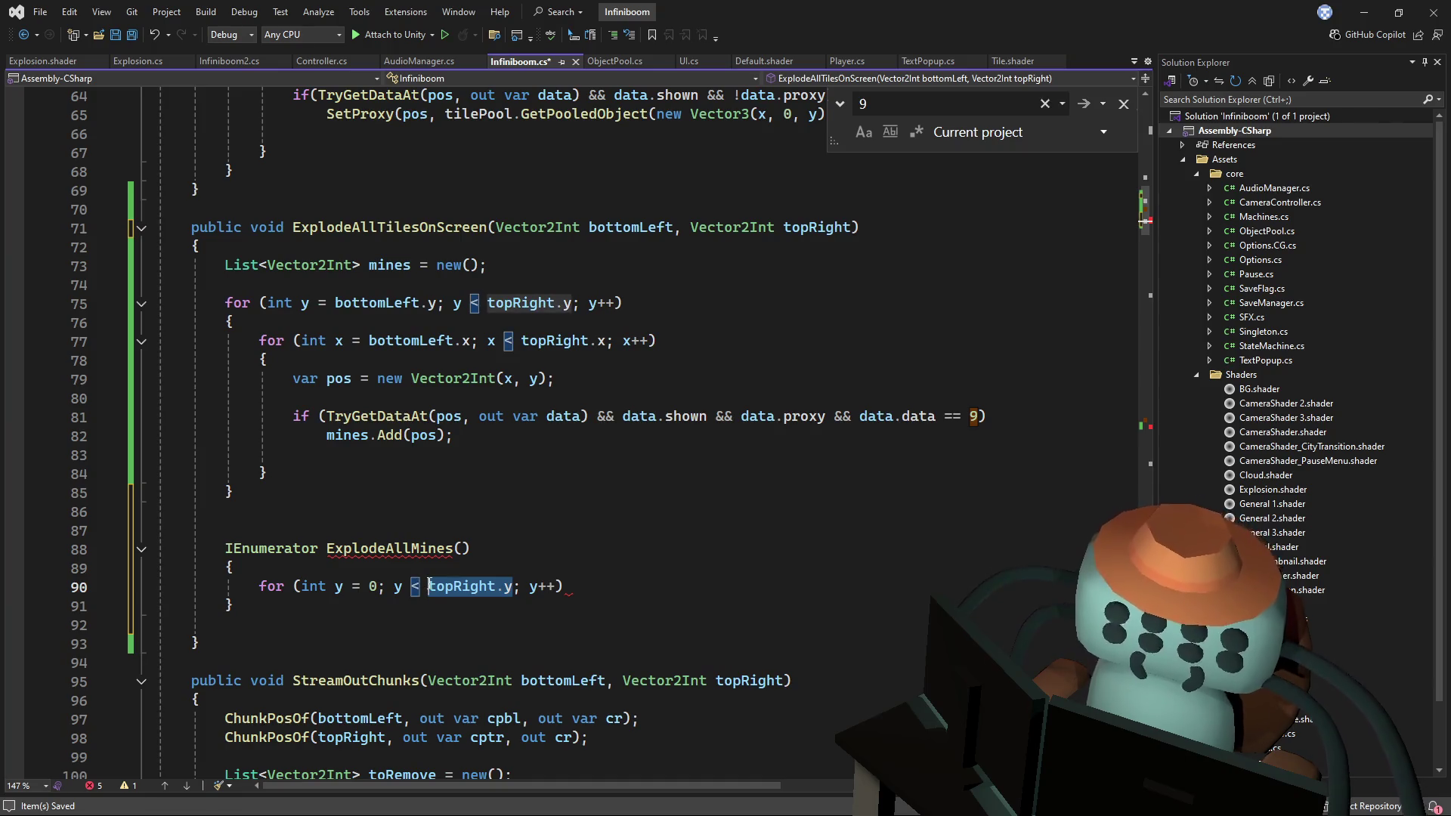
{"action": "type", "text": "mines.co"}
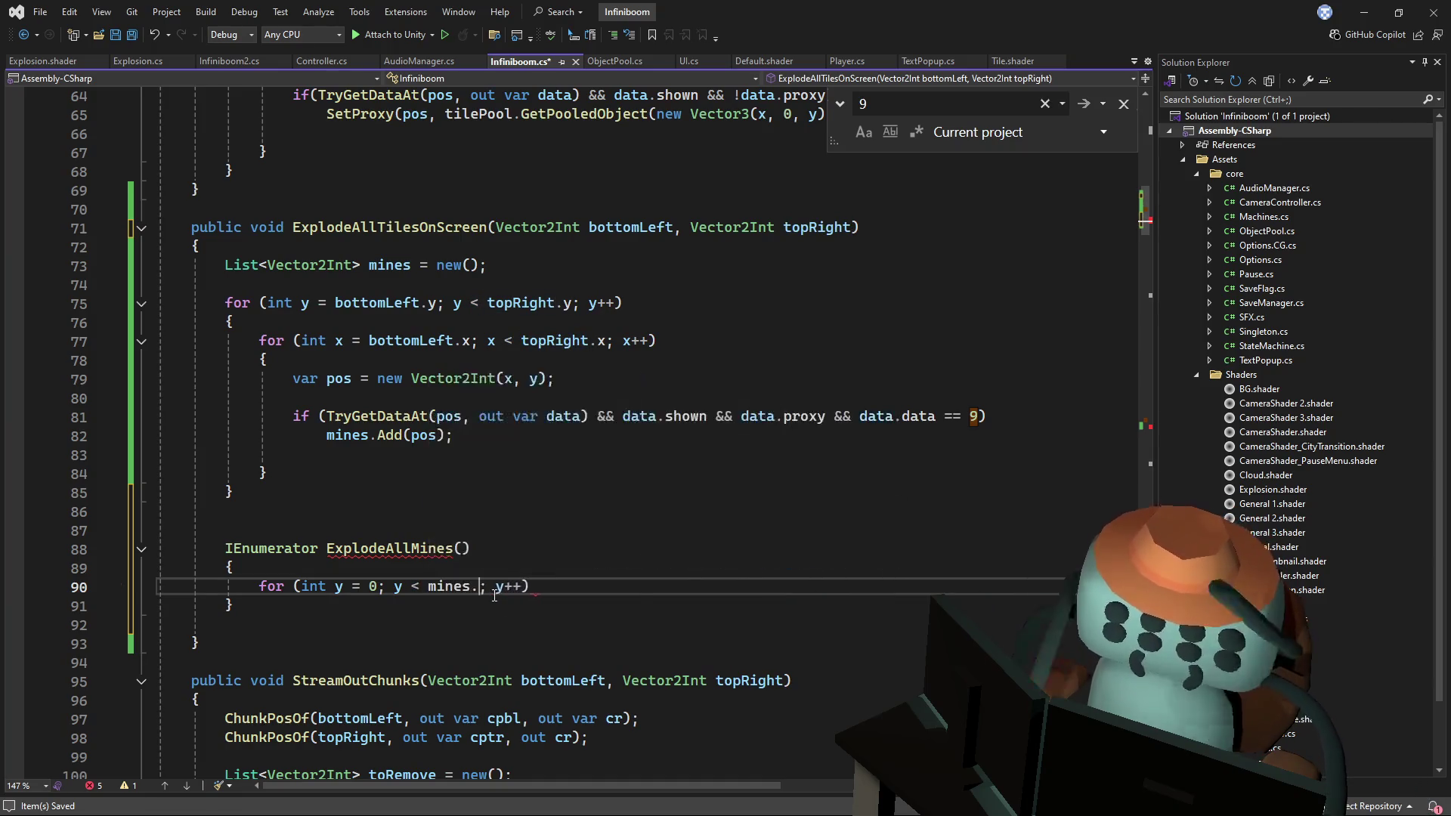
{"action": "key", "text": "Tab"}
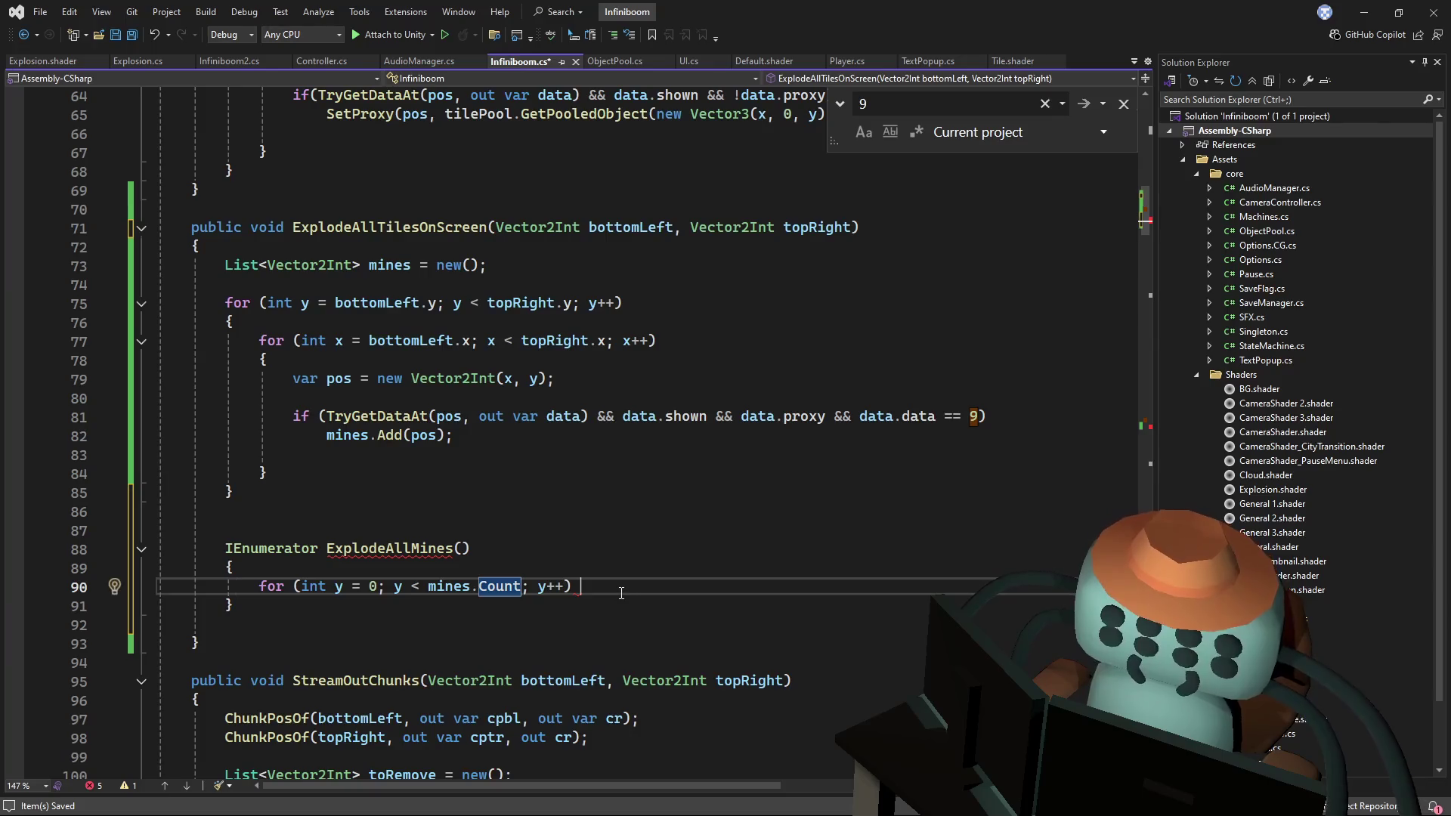
- Paste the Explode call into the loop body and pass it mines[y]
{"action": "type", "text": "{"}
{"action": "key", "text": "Return"}
{"action": "type", "text": "Explosion.instance.Explode(tileTops.transform.position);"}
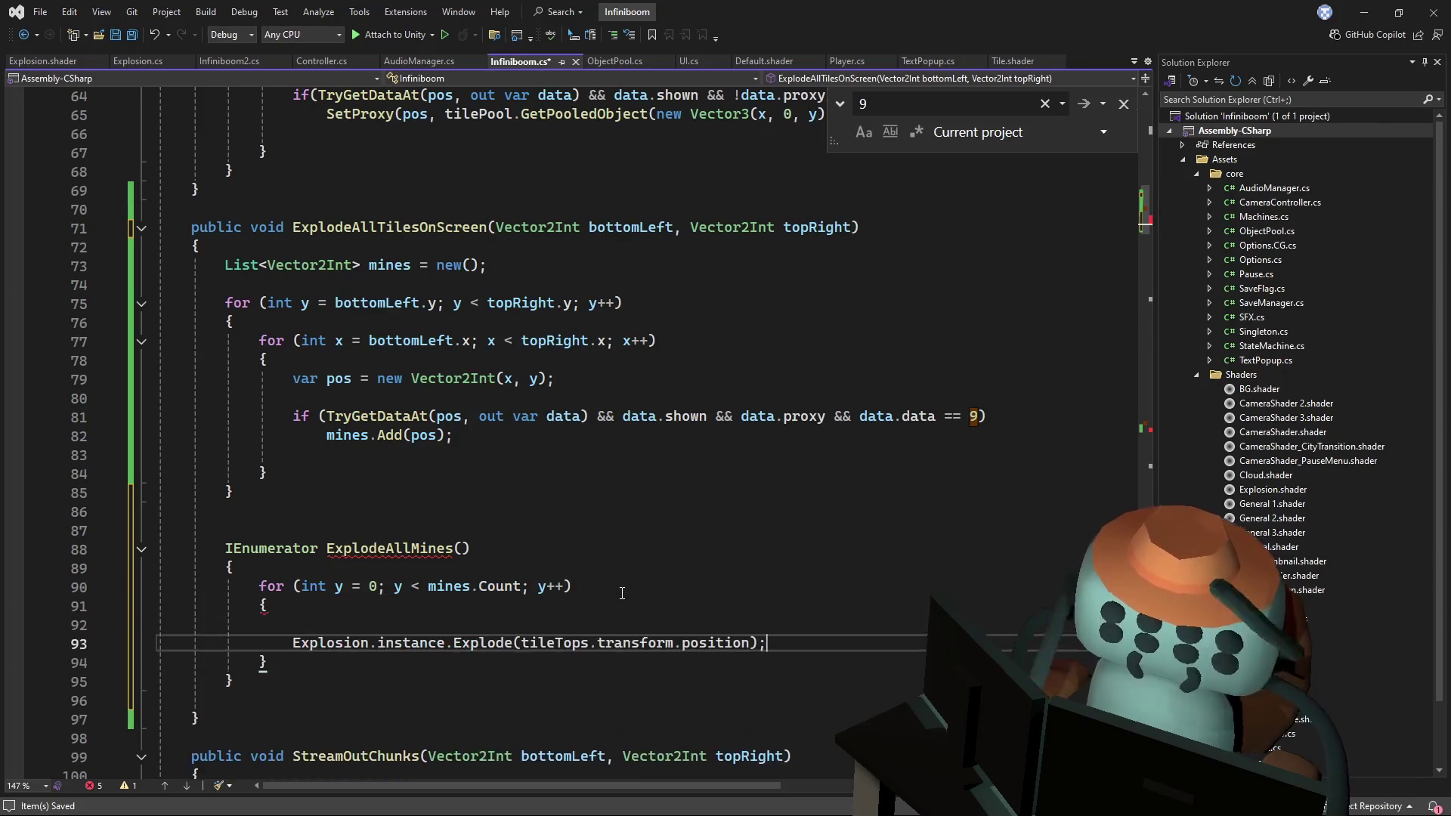
{"action": "left_click", "coordinate": [513, 621]}
{"action": "key", "text": "BackSpace"}
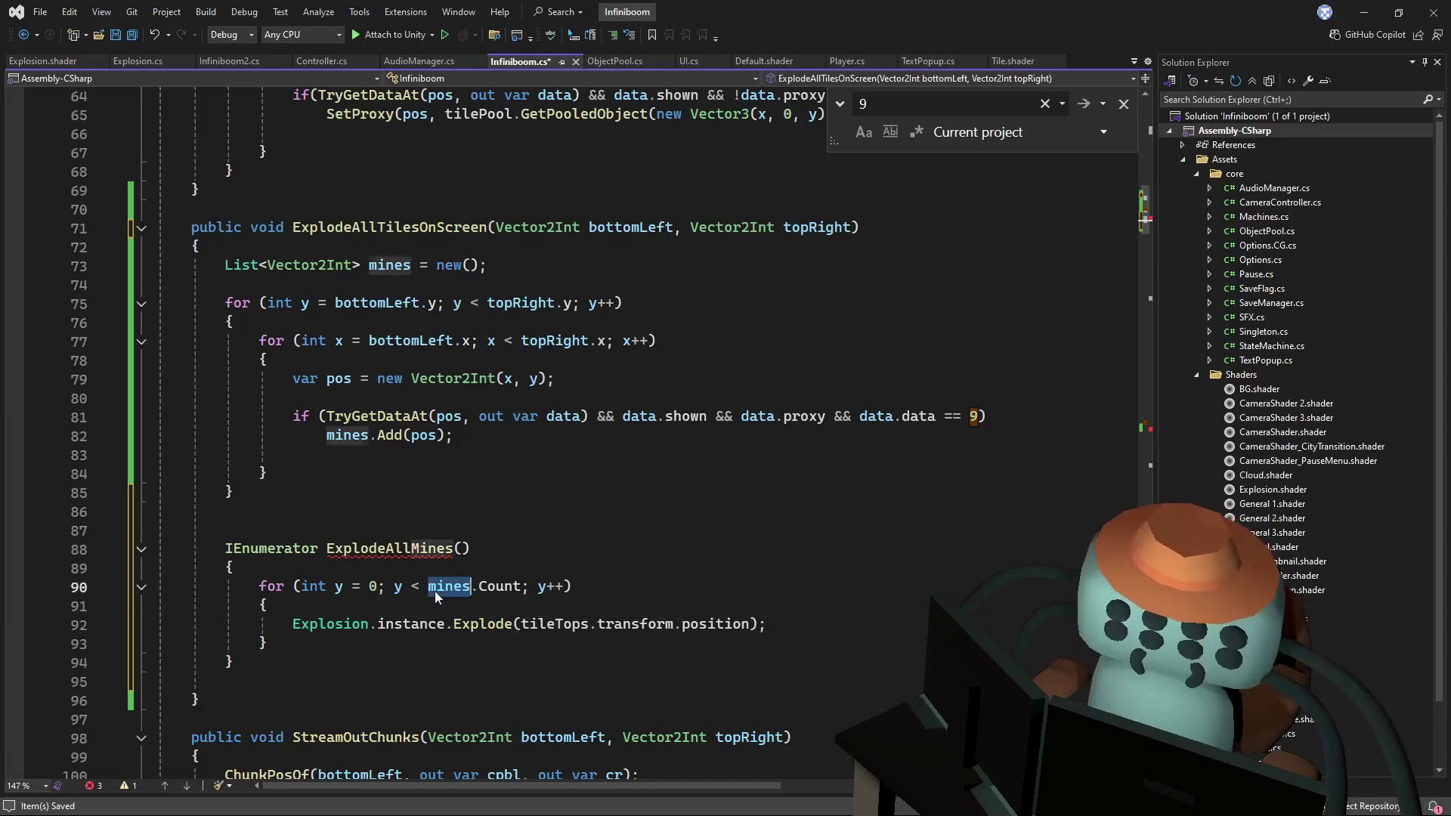
{"action": "double_click", "coordinate": [449, 587]}
{"action": "left_click", "coordinate": [736, 627]}
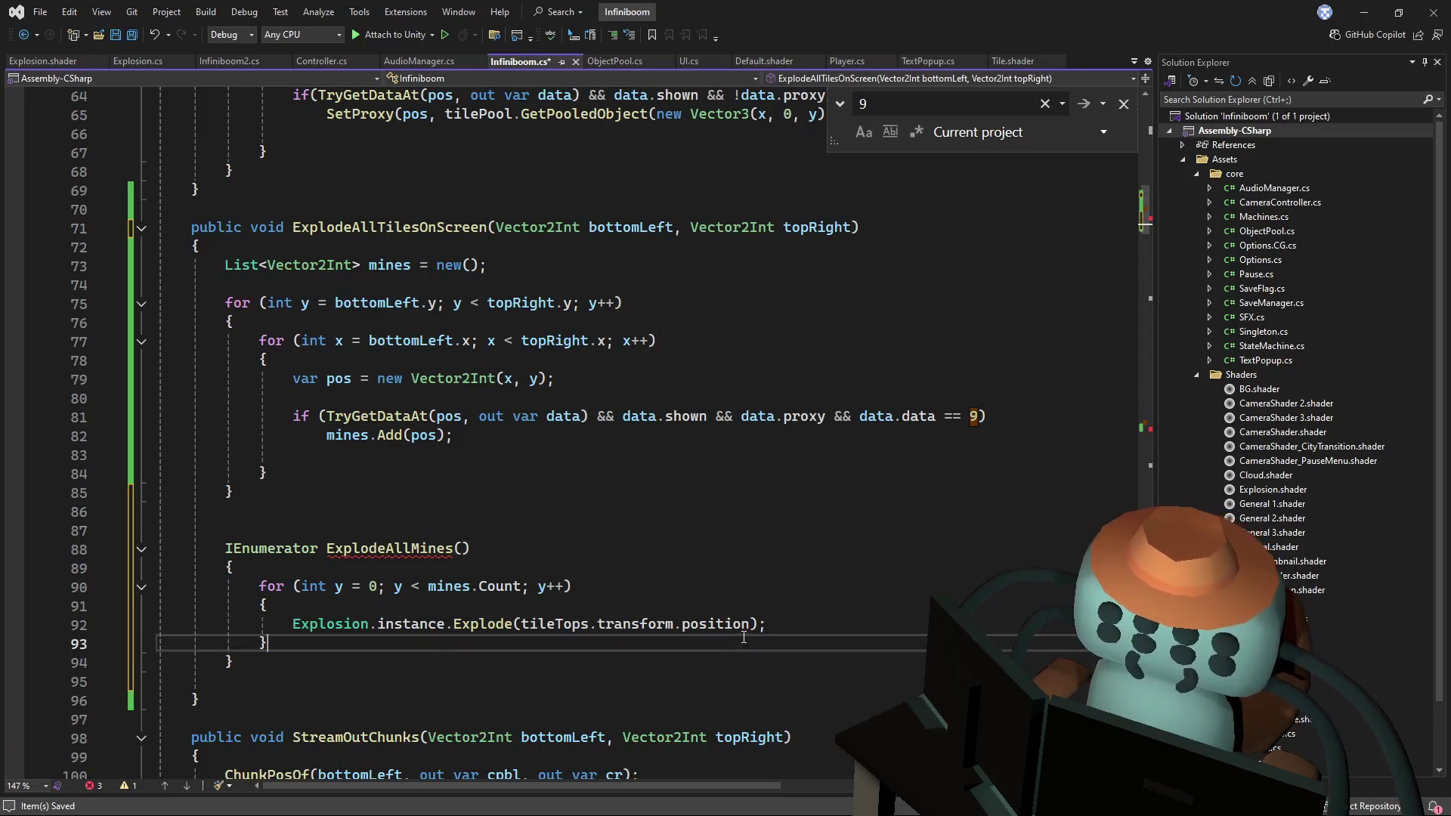
{"action": "left_click_drag", "start_coordinate": [735, 624], "coordinate": [527, 637]}
{"action": "type", "text": "mines."}
{"action": "key", "text": "BackSpace"}
{"action": "type", "text": "\\"}
{"action": "type", "text": "["}
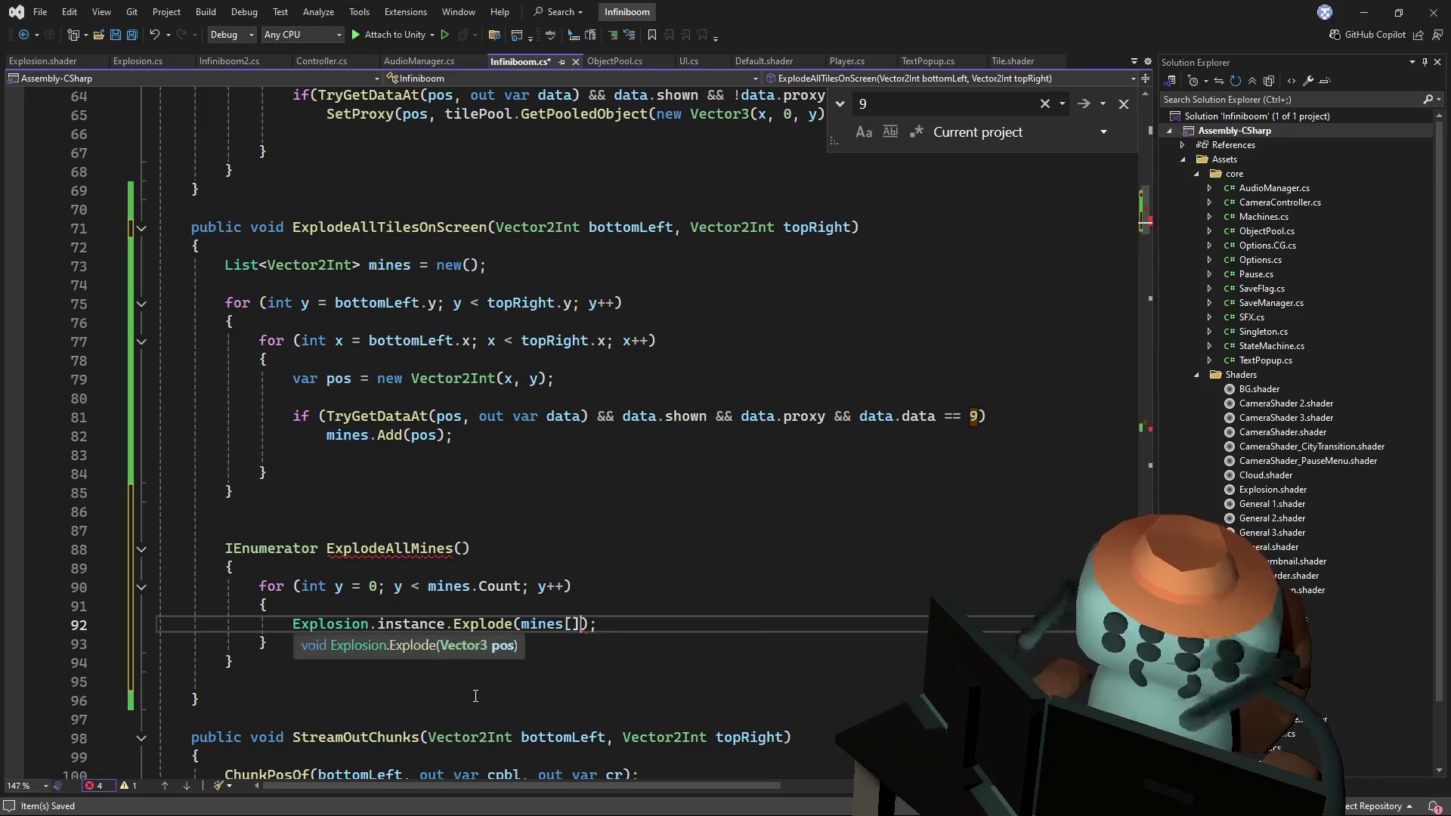
{"action": "type", "text": "y].p"}
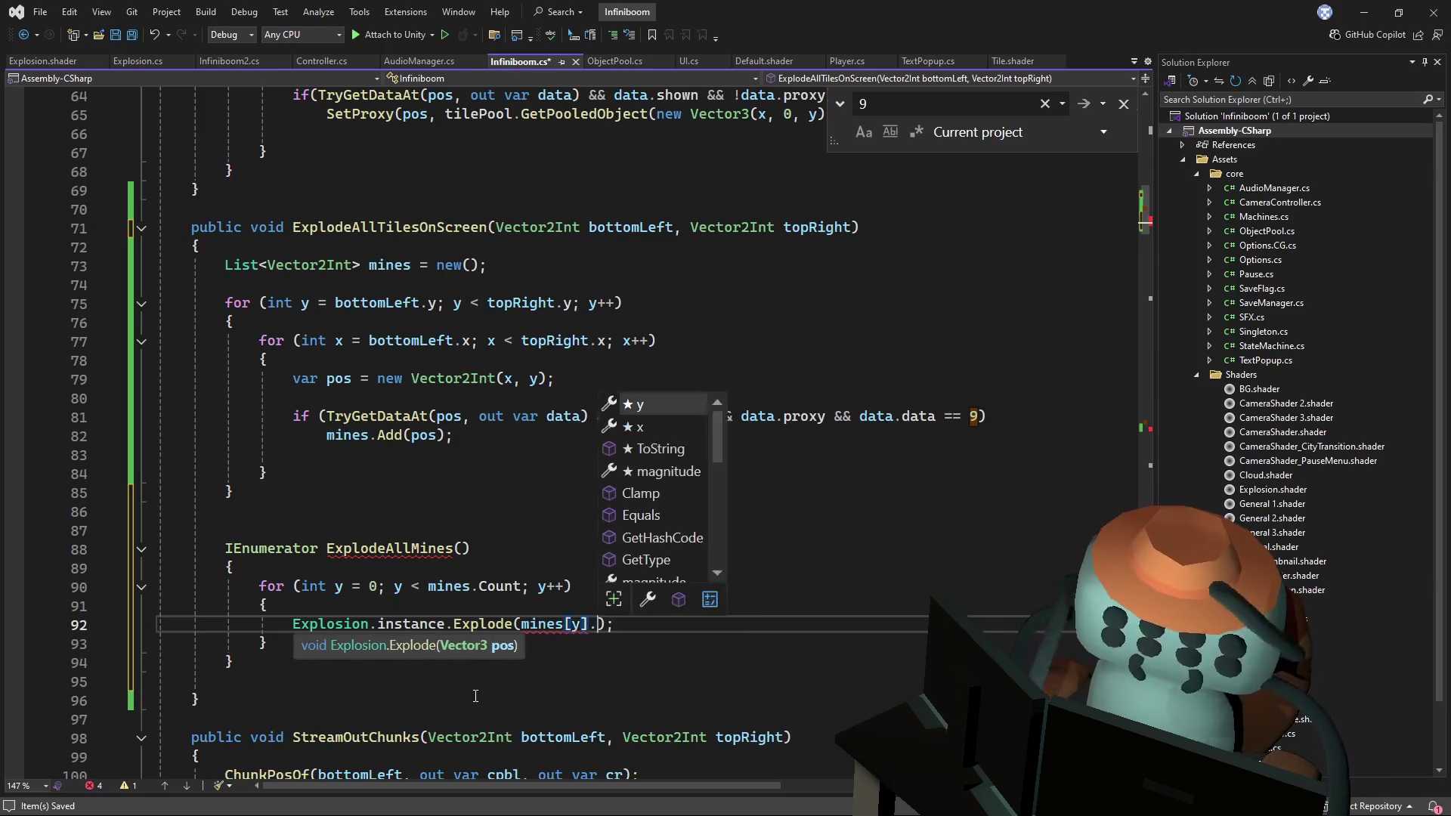
{"action": "key", "text": "BackSpace"}
{"action": "key", "text": "BackSpace"}
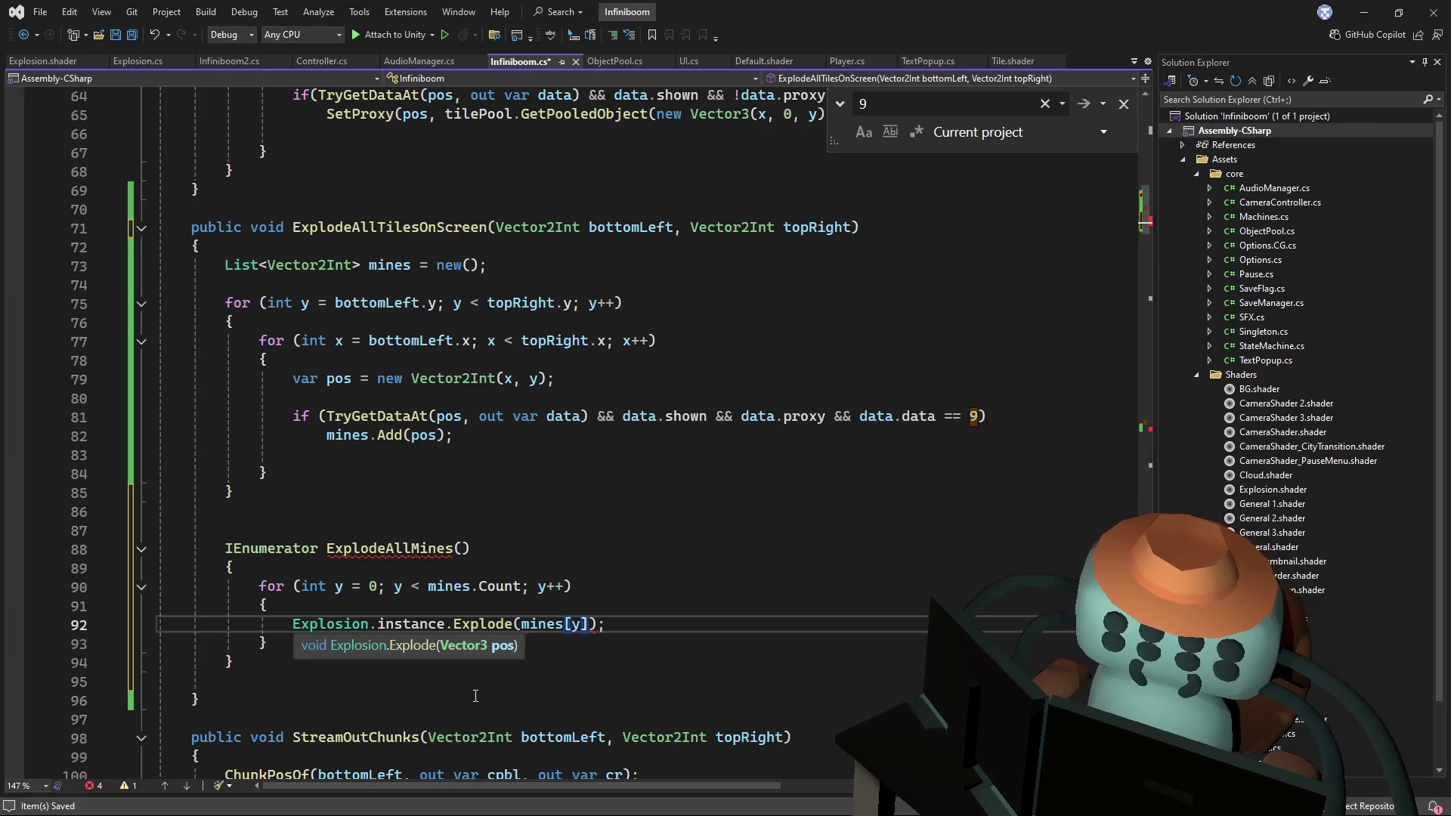
- Change the argument to new Vector3(mines[y].x, 0, mines[y].y) and save
{"action": "key", "text": "Up"}
{"action": "key", "text": "Up"}
{"action": "key", "text": "Up"}
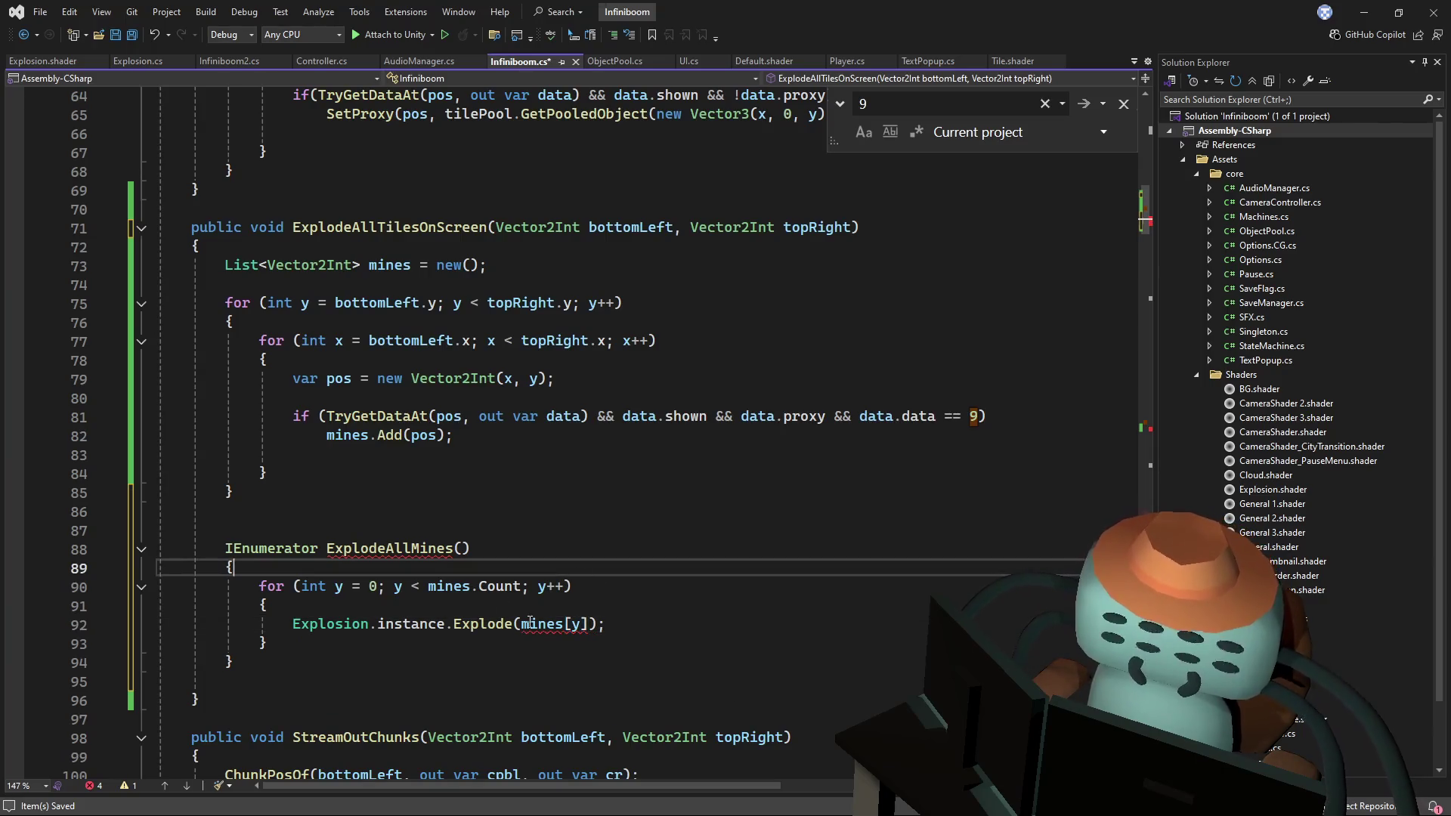
{"action": "mouse_move", "coordinate": [536, 626]}
{"action": "left_click_drag", "start_coordinate": [593, 623], "coordinate": [521, 624]}
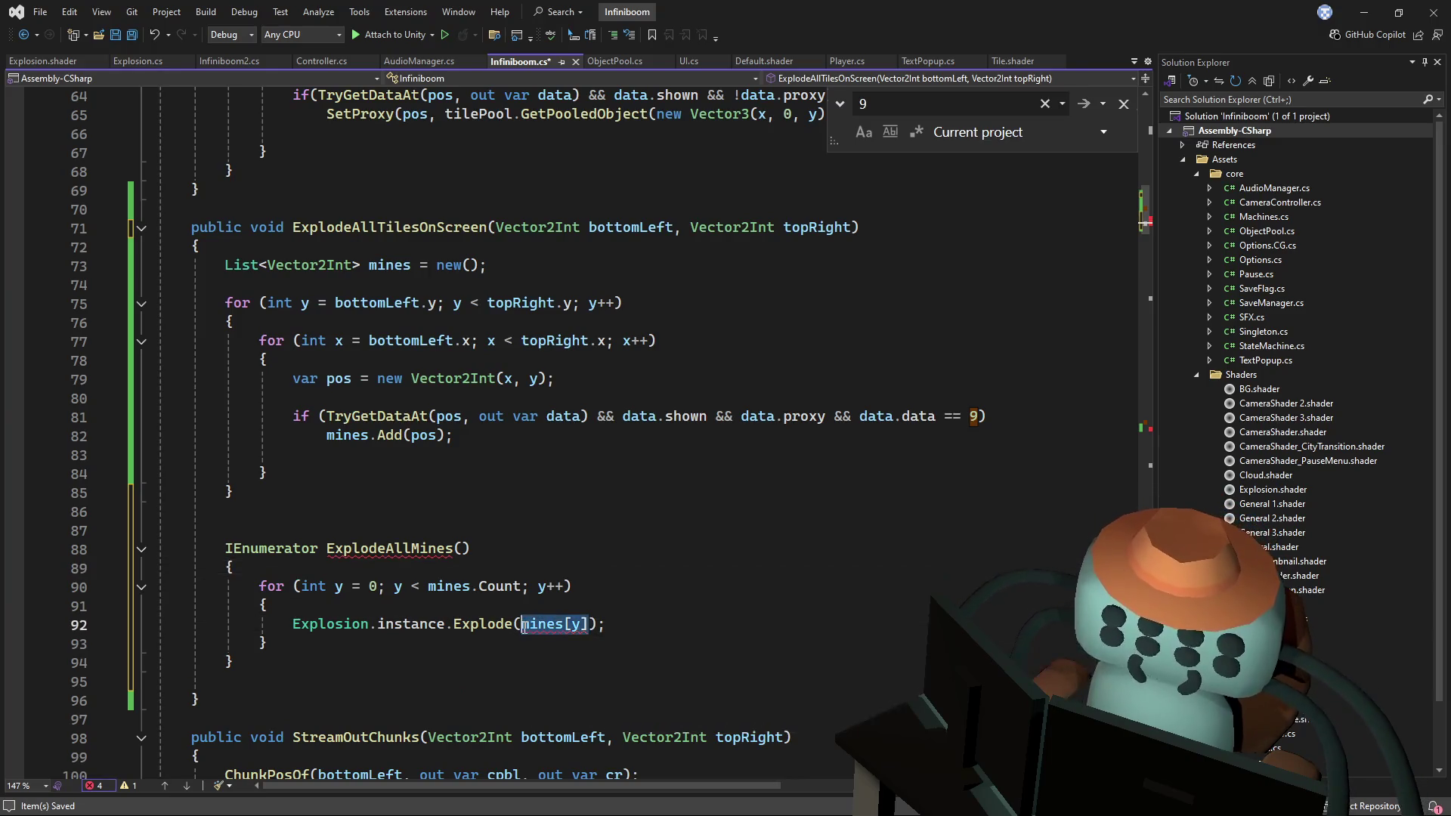
{"action": "key", "text": "BackSpace"}
{"action": "type", "text": "new"}
{"action": "key", "text": "Tab"}
{"action": "type", "text": "(mines[y].x, 0, mines[y].y"}
{"action": "key", "text": "End"}
{"action": "key", "text": "ctrl+s"}
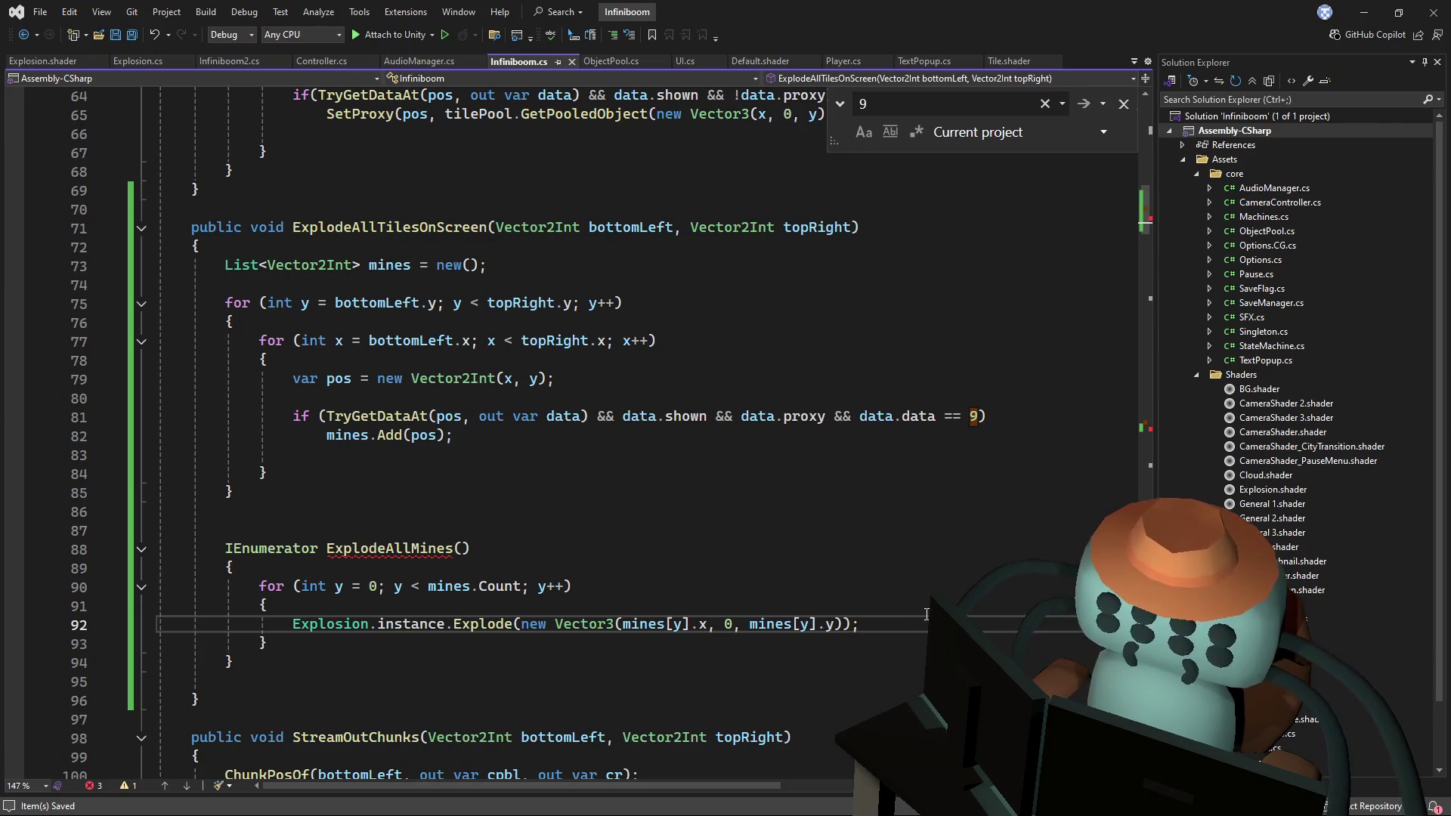
{"action": "key", "text": "Return"}
{"action": "key", "text": "Return"}
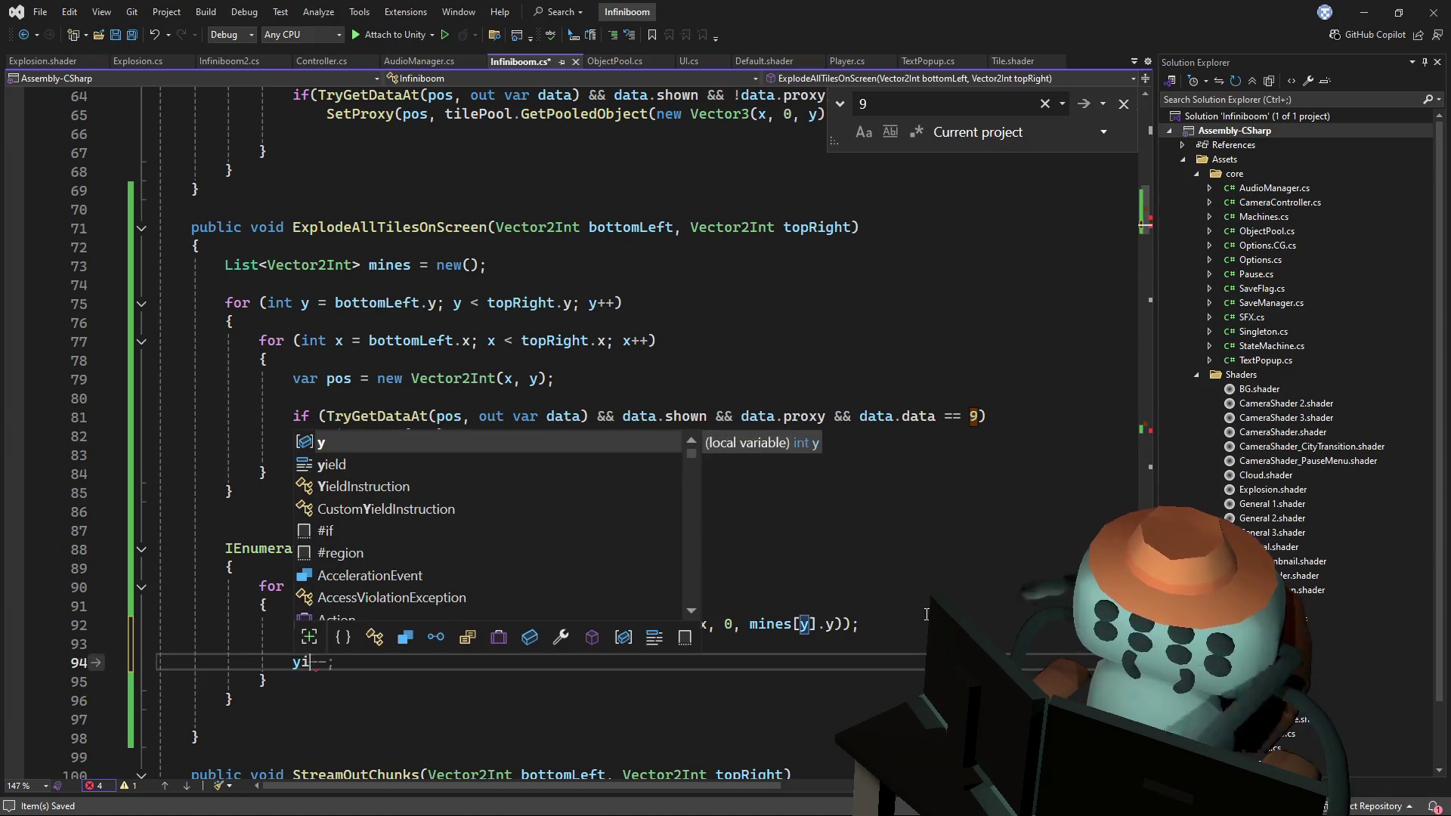
- Add a yield return new WaitForSeconds in the loop and declare float t before it
{"action": "type", "text": "ield return new wait"}
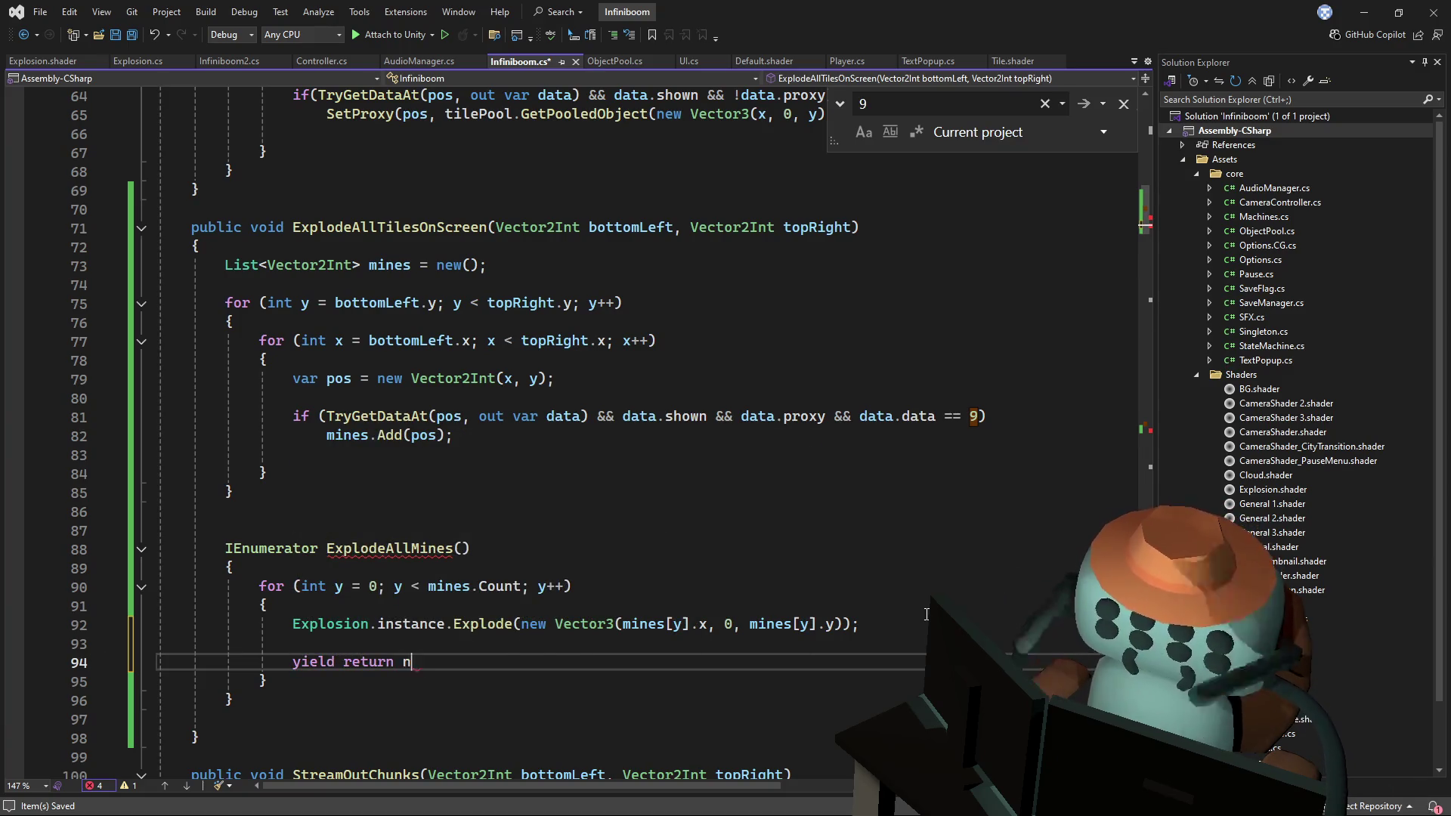
{"action": "key", "text": "Down"}
{"action": "key", "text": "Down"}
{"action": "type", "text": "("}
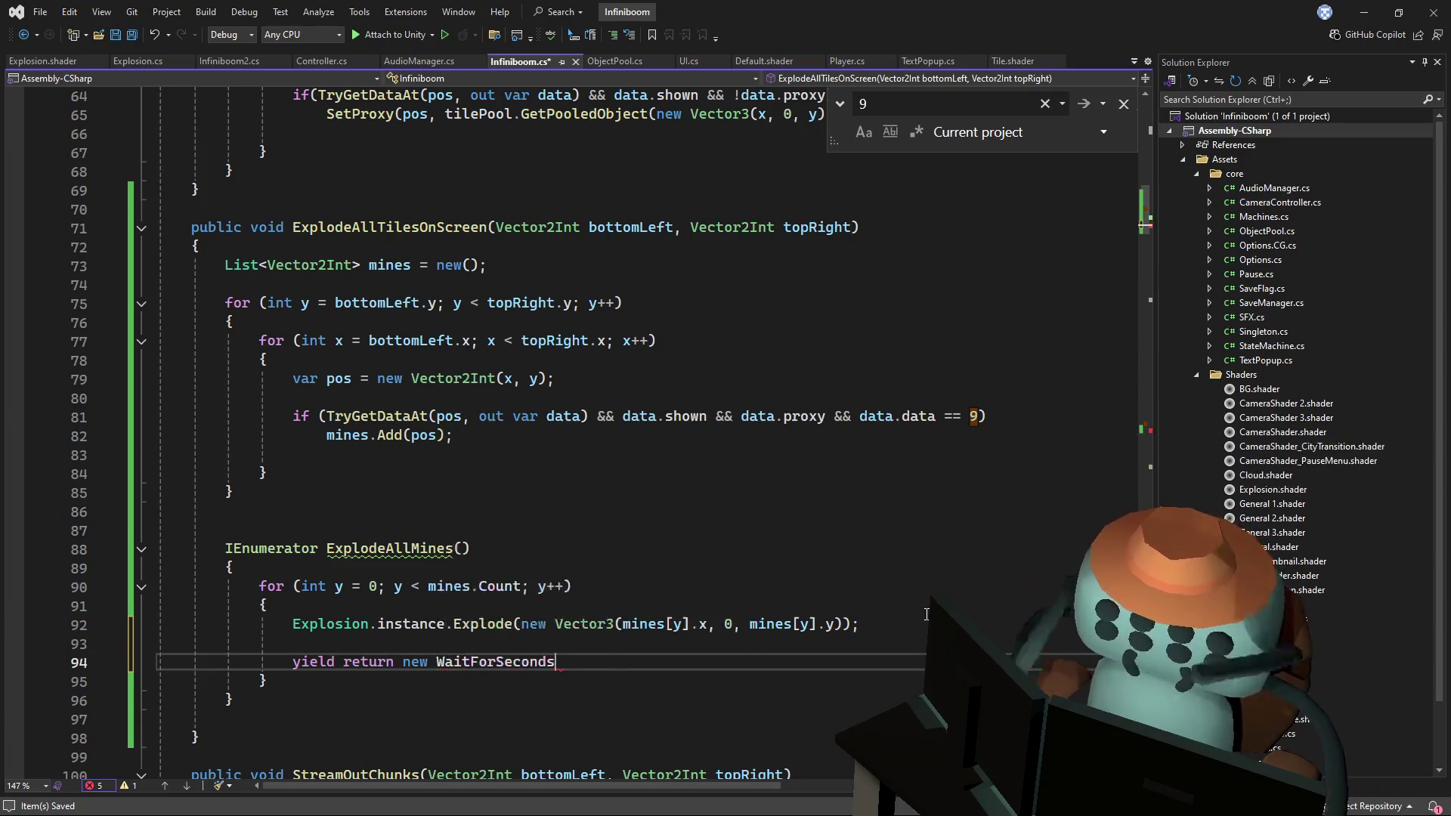
{"action": "key", "text": "Up"}
{"action": "key", "text": "Up"}
{"action": "key", "text": "Up"}
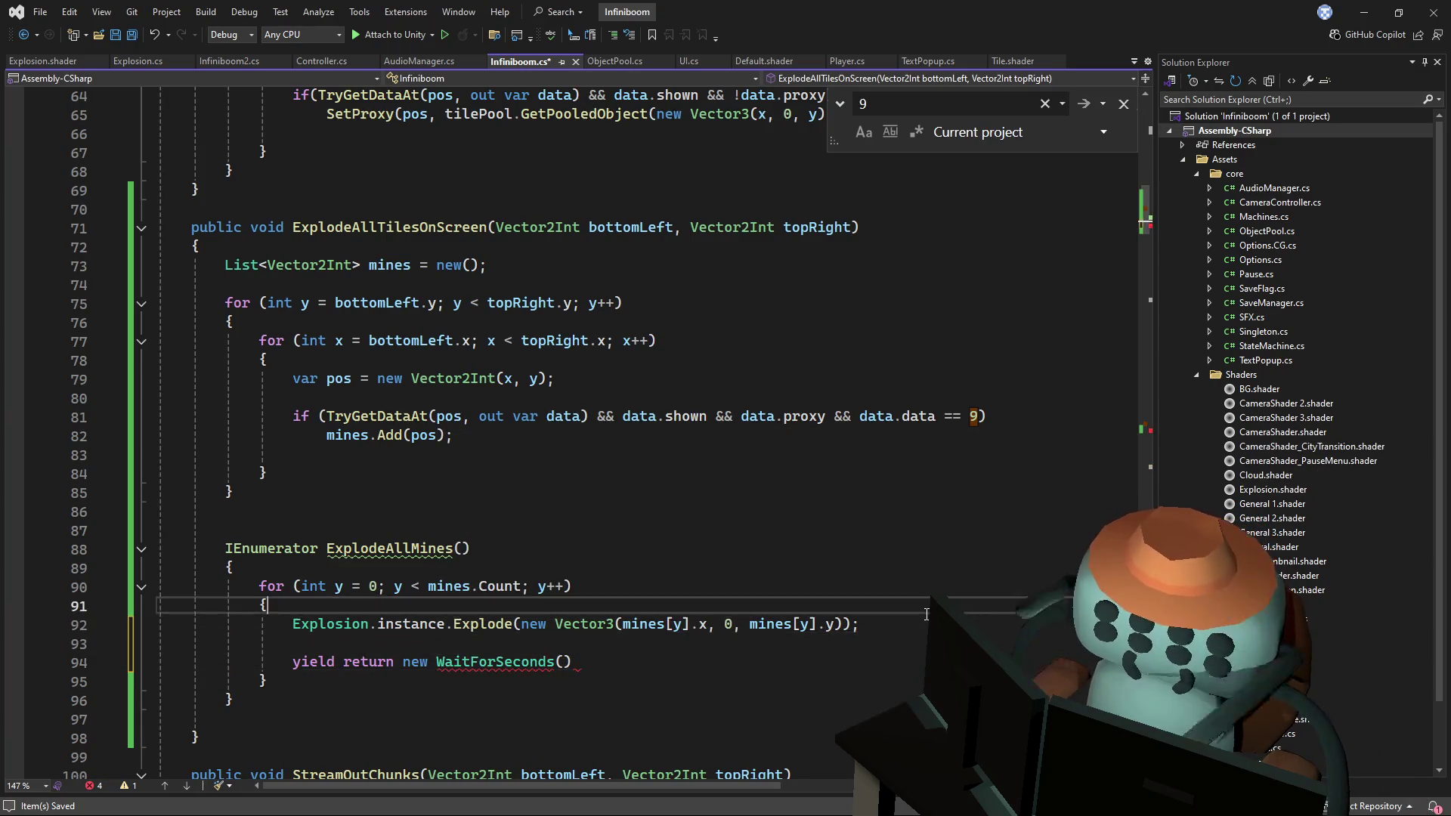
{"action": "key", "text": "Return"}
{"action": "key", "text": "Return"}
{"action": "key", "text": "Up"}
{"action": "type", "text": "loat t"}
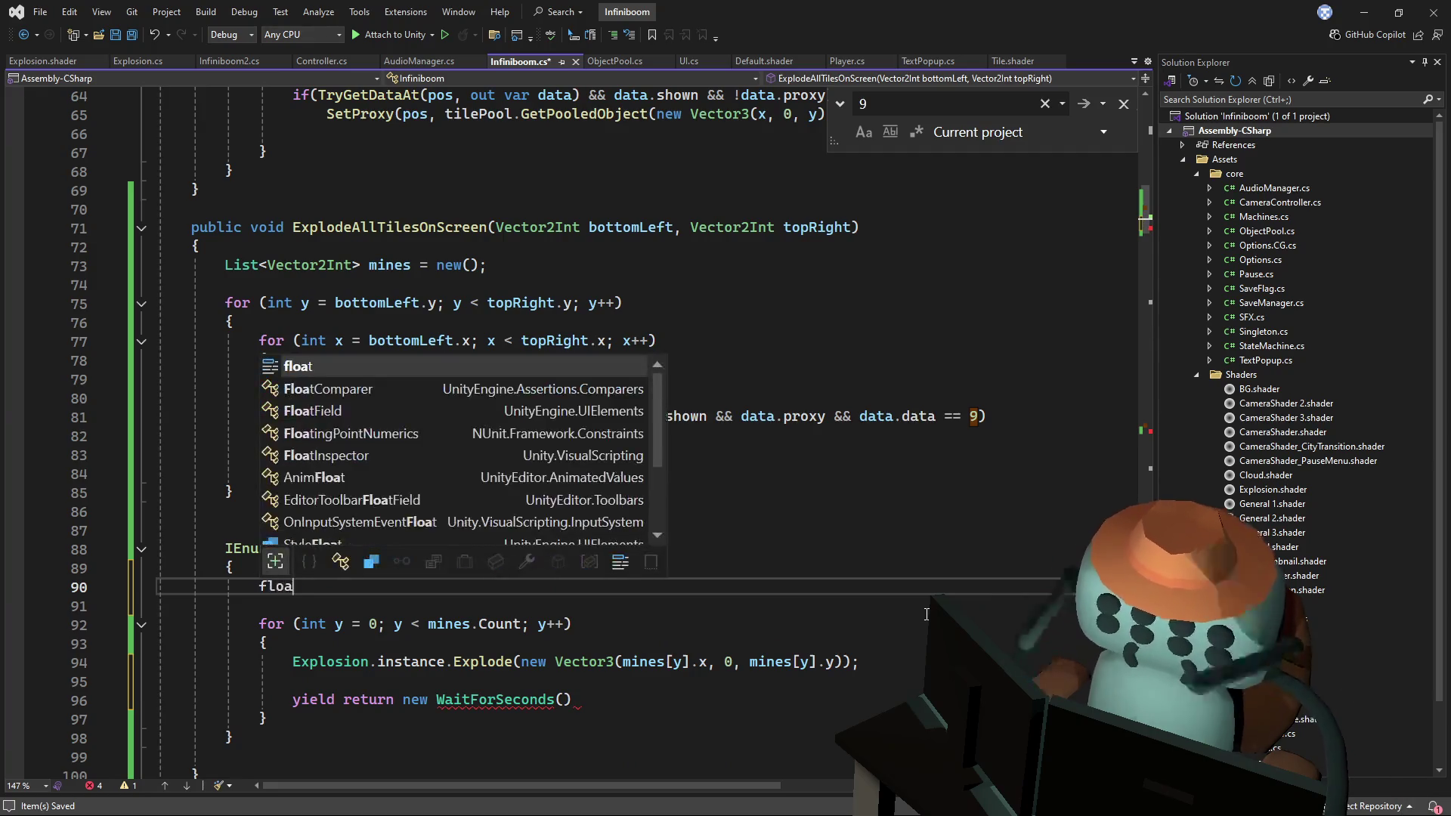
{"action": "key", "text": "ctrl+s"}
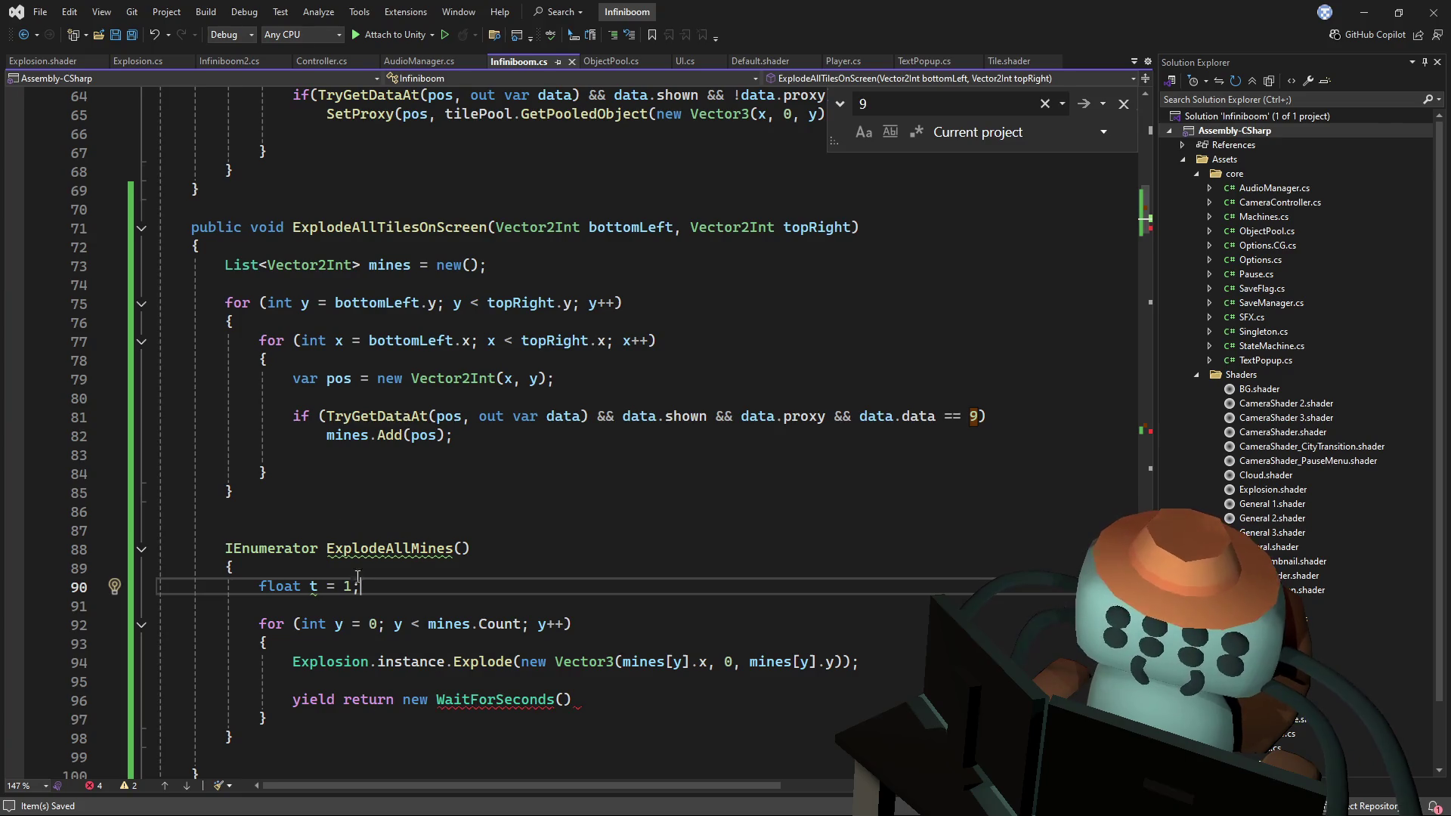
- Start t at 2, wait t seconds, halve it with t *= .5f, and save
{"action": "double_click", "coordinate": [349, 588]}
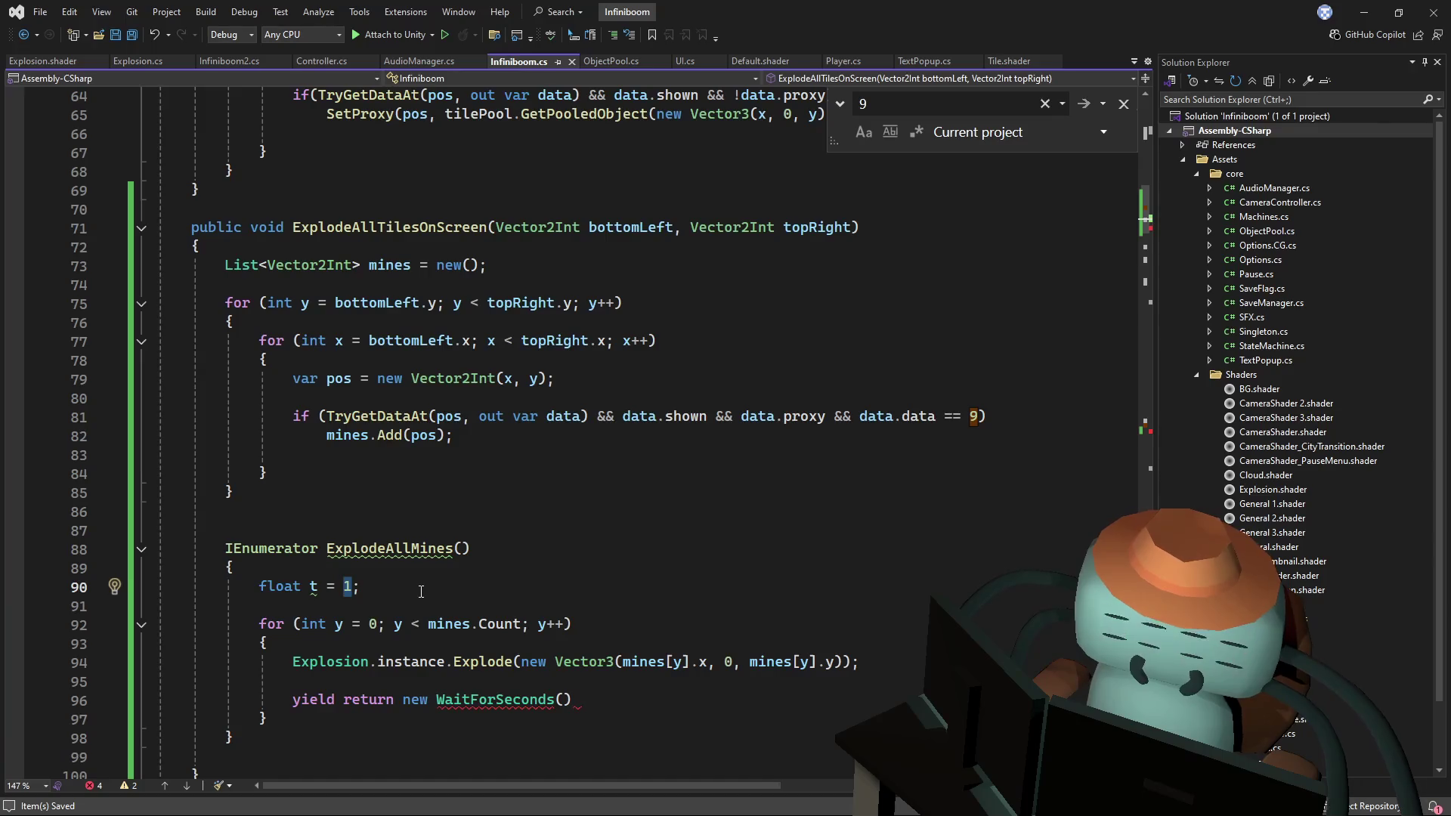
{"action": "type", "text": "2"}
{"action": "left_click", "coordinate": [569, 701]}
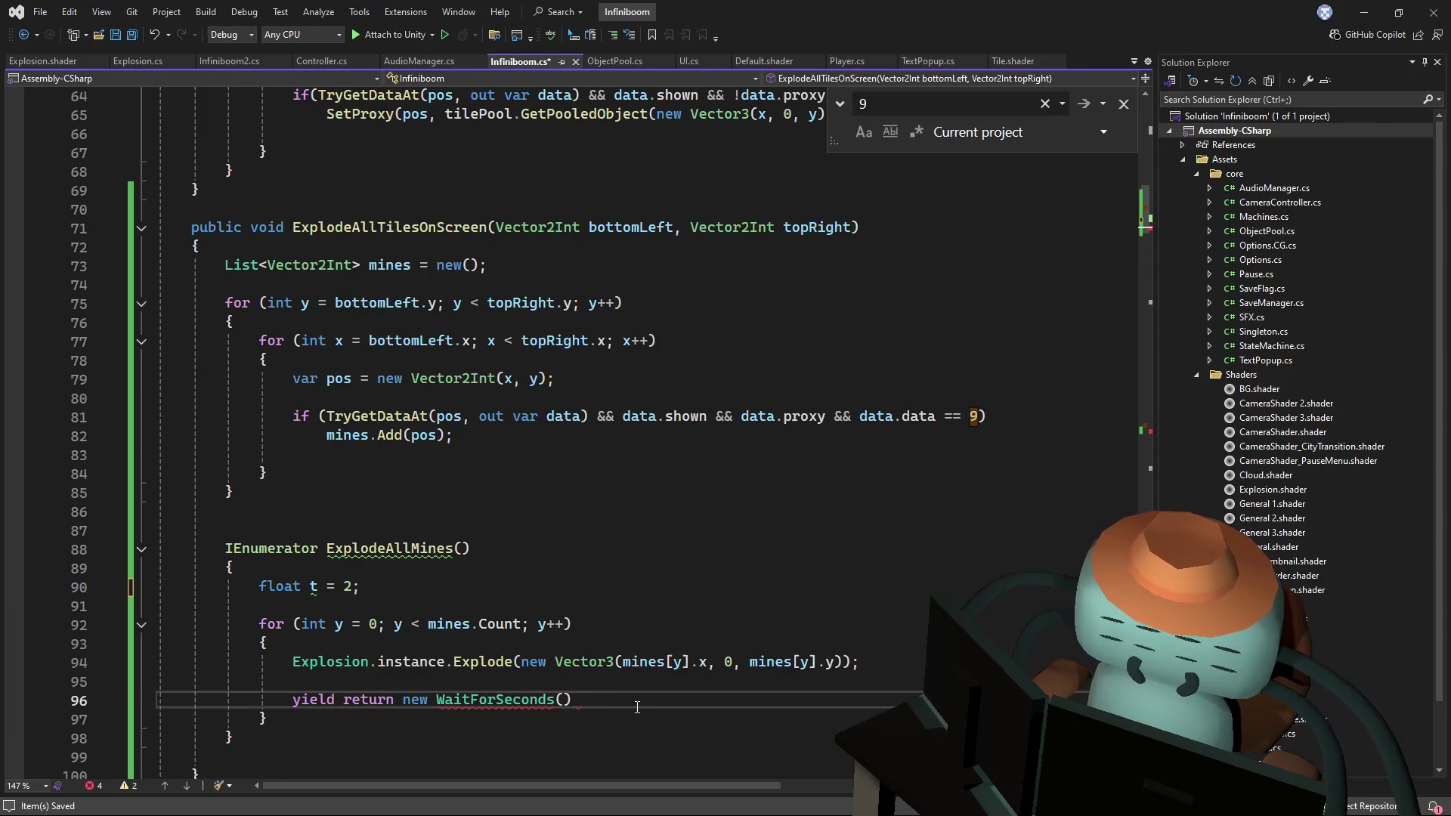
{"action": "type", "text": "t);"}
{"action": "key", "text": "Return"}
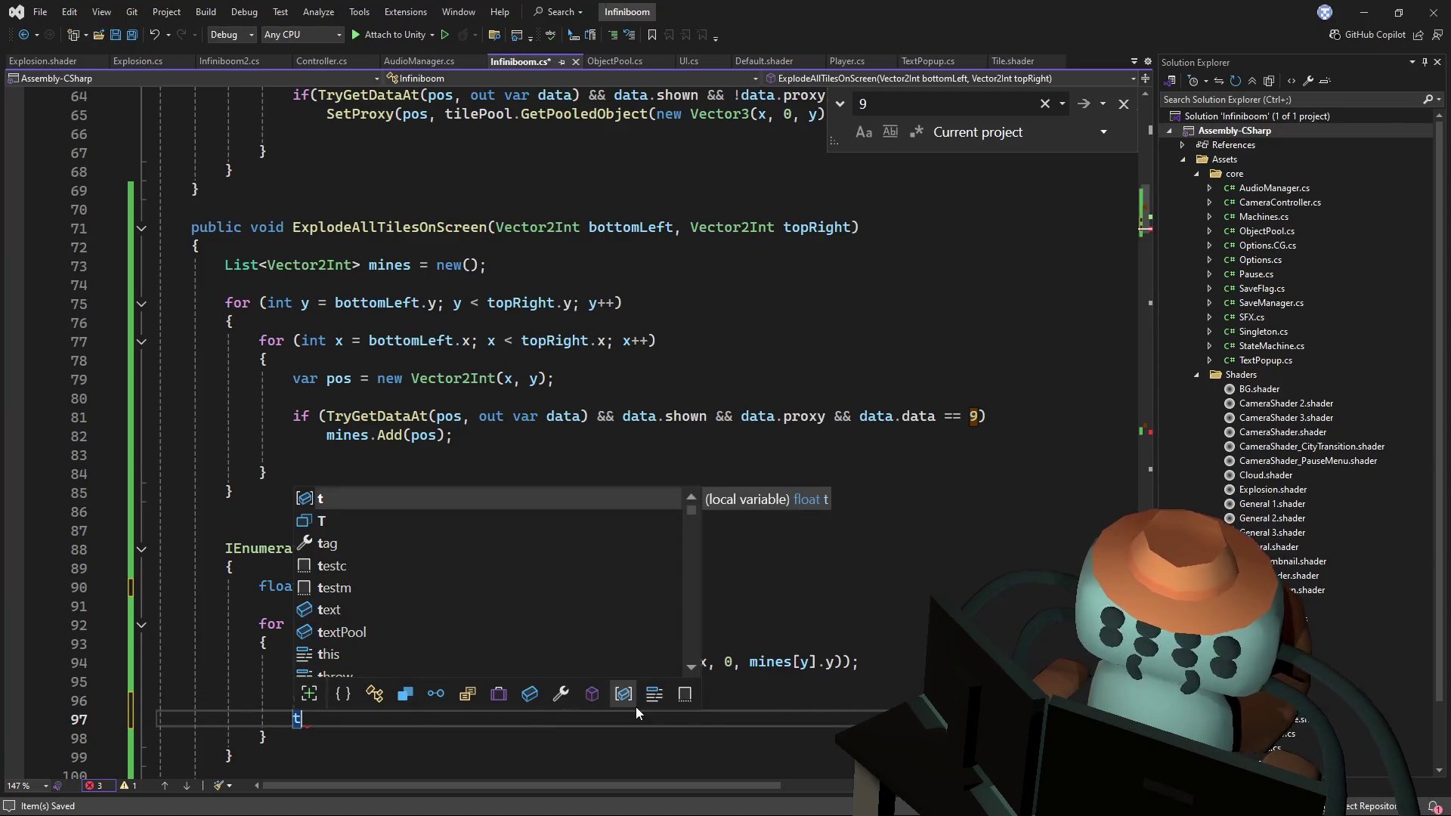
{"action": "type", "text": "*"}
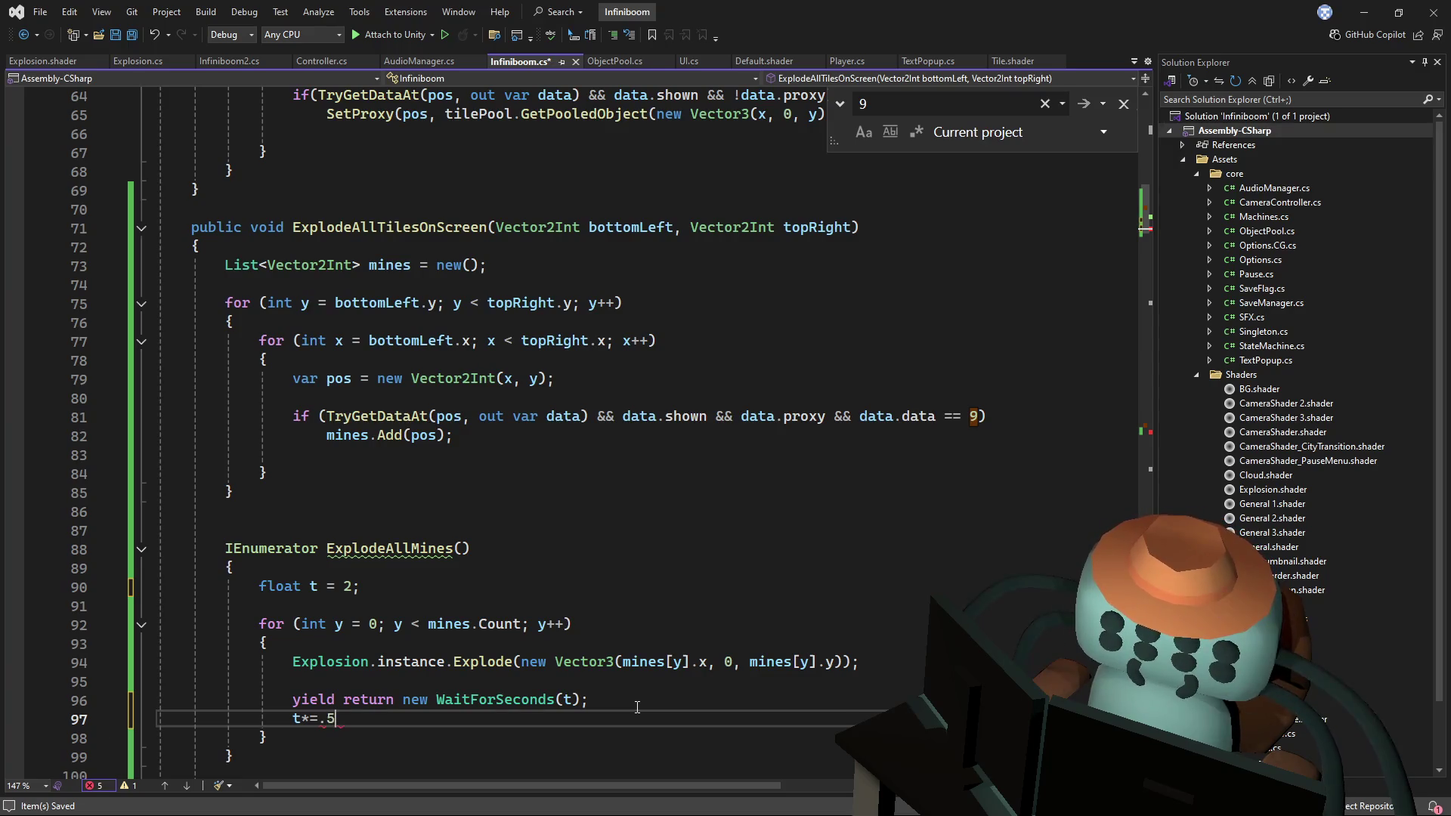
{"action": "type", "text": "f;"}
{"action": "left_click", "coordinate": [634, 511]}
{"action": "key", "text": "ctrl+s"}
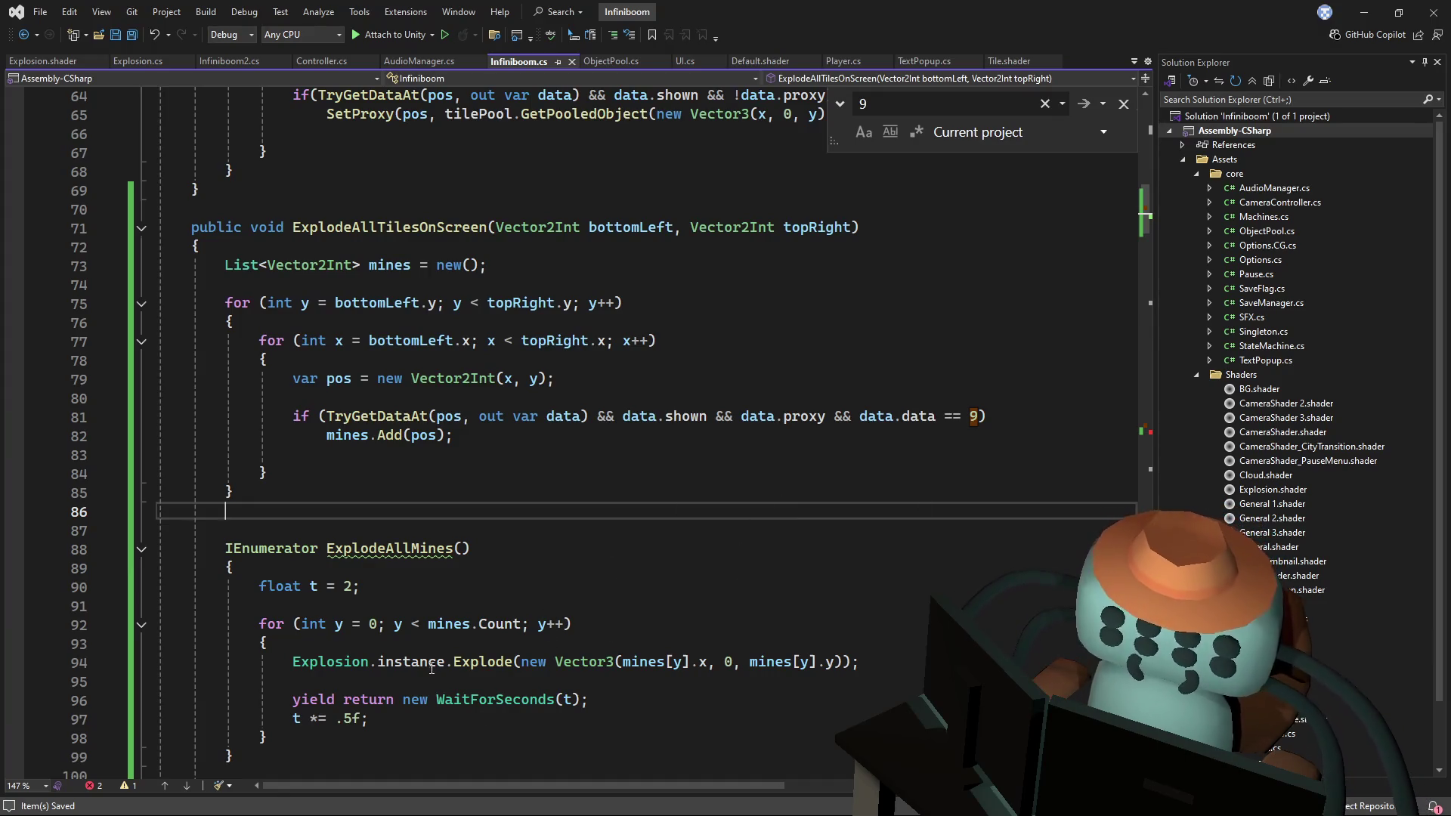
- Change the starting delay t back to 1
{"action": "double_click", "coordinate": [348, 587]}
{"action": "type", "text": "1"}
{"action": "left_click", "coordinate": [514, 530]}
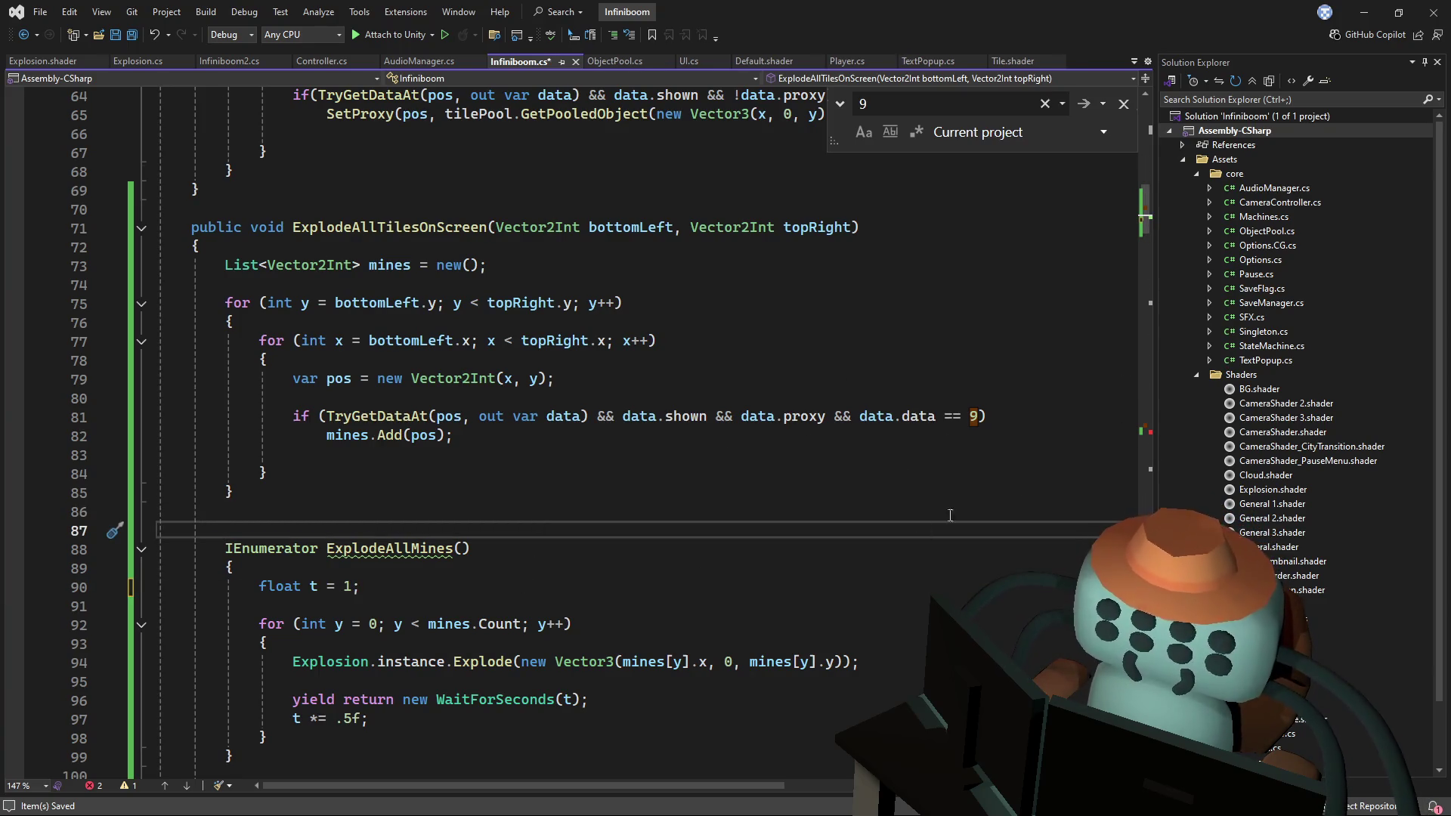
{"action": "left_click", "coordinate": [718, 564]}
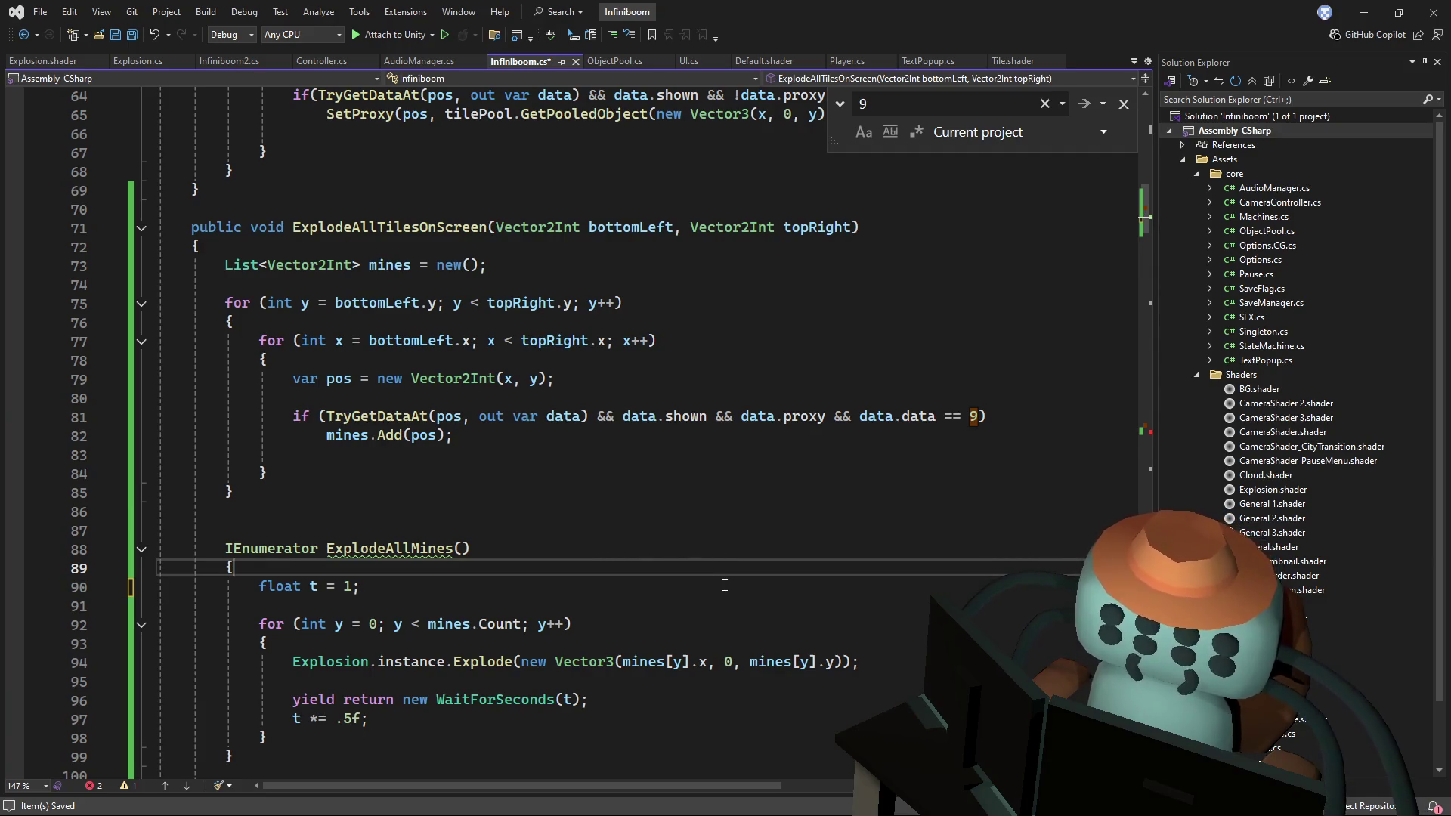
{"action": "scroll", "coordinate": [711, 584], "scroll_direction": "down", "scroll_amount": 1}
- After the mine loops, add StartCoroutine(ExplodeAllMines()); and save the script
{"action": "left_click", "coordinate": [421, 500]}
{"action": "left_click", "coordinate": [402, 454]}
{"action": "key", "text": "Return"}
{"action": "key", "text": "Return"}
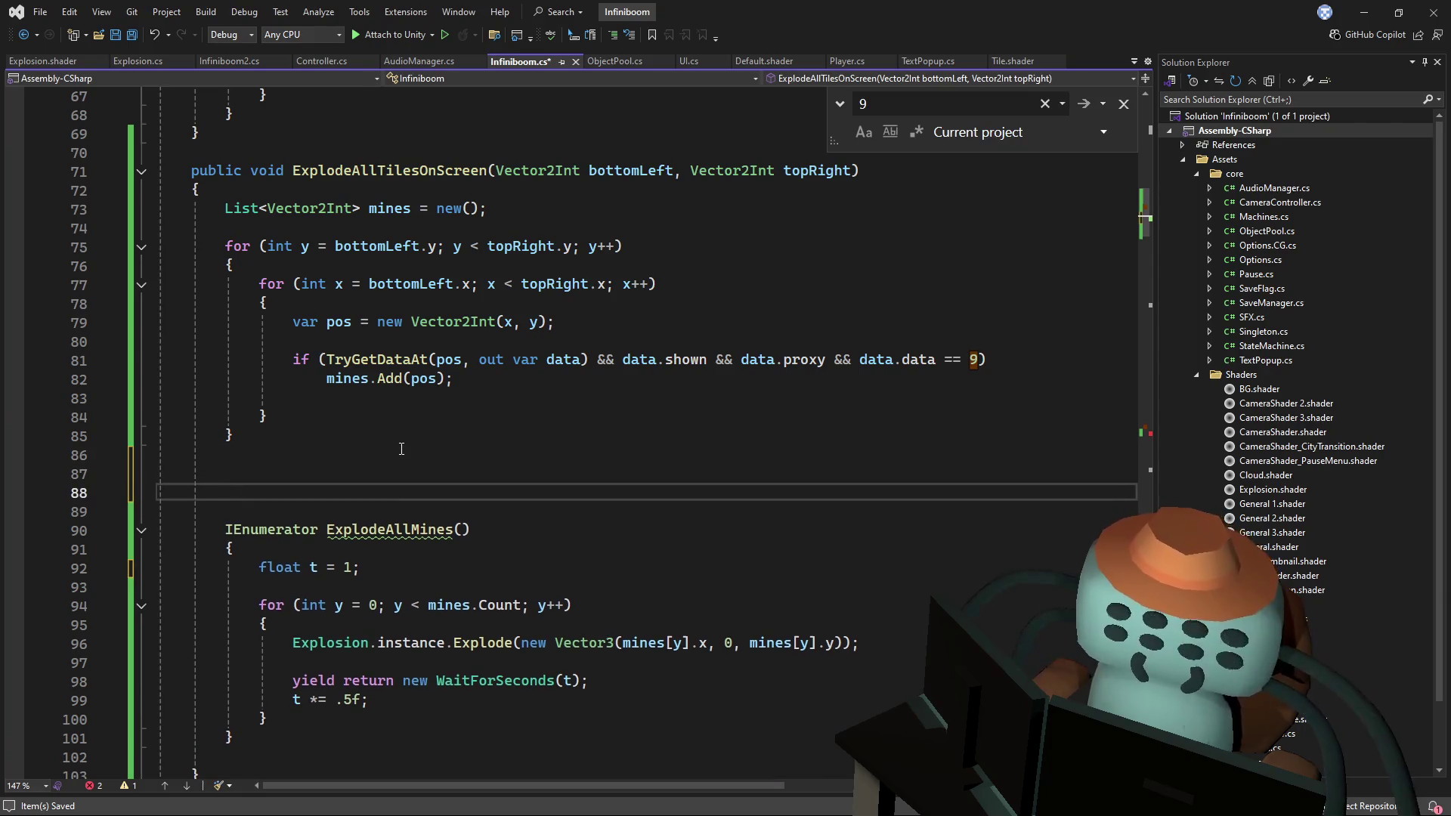
{"action": "type", "text": "StartC"}
{"action": "key", "text": "Tab"}
{"action": "type", "text": "("}
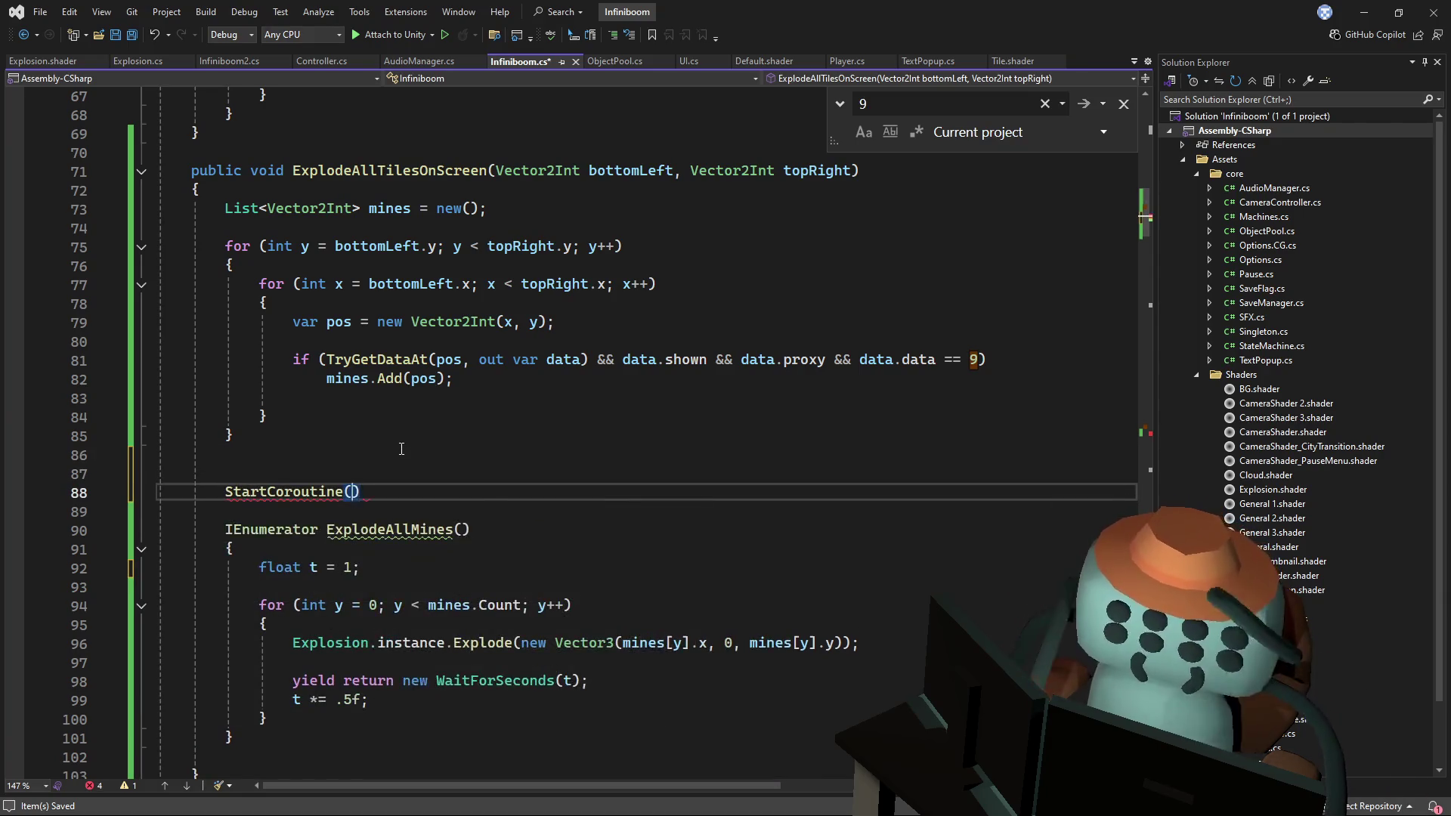
{"action": "type", "text": "ExplodeAllMines);"}
{"action": "key", "text": "ctrl+s"}
{"action": "type", "text": "()"}
- Scroll up to the ExplodeAllTilesOnScreen method and select its name
{"action": "left_click", "coordinate": [641, 396]}
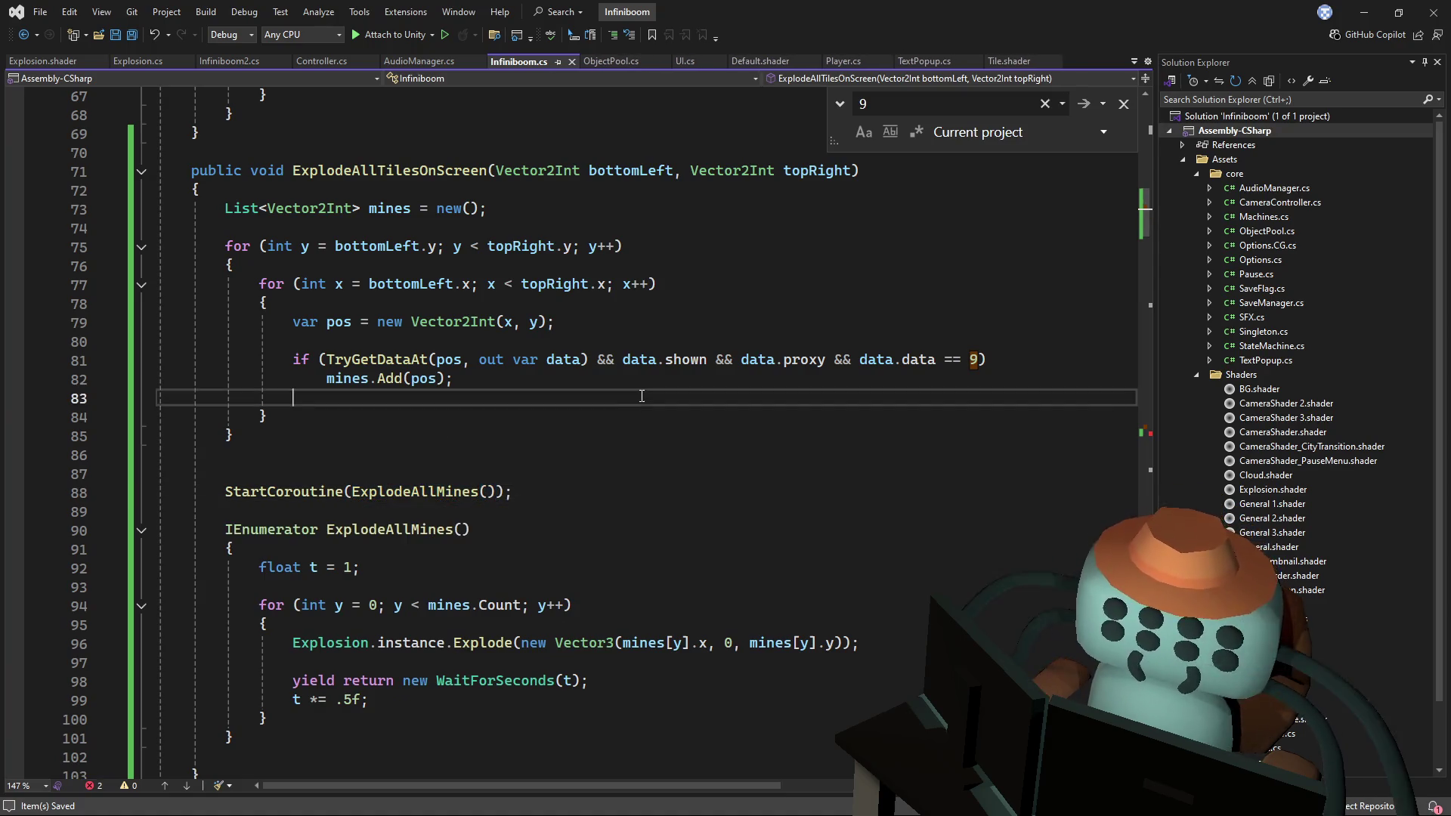
{"action": "left_click", "coordinate": [425, 457]}
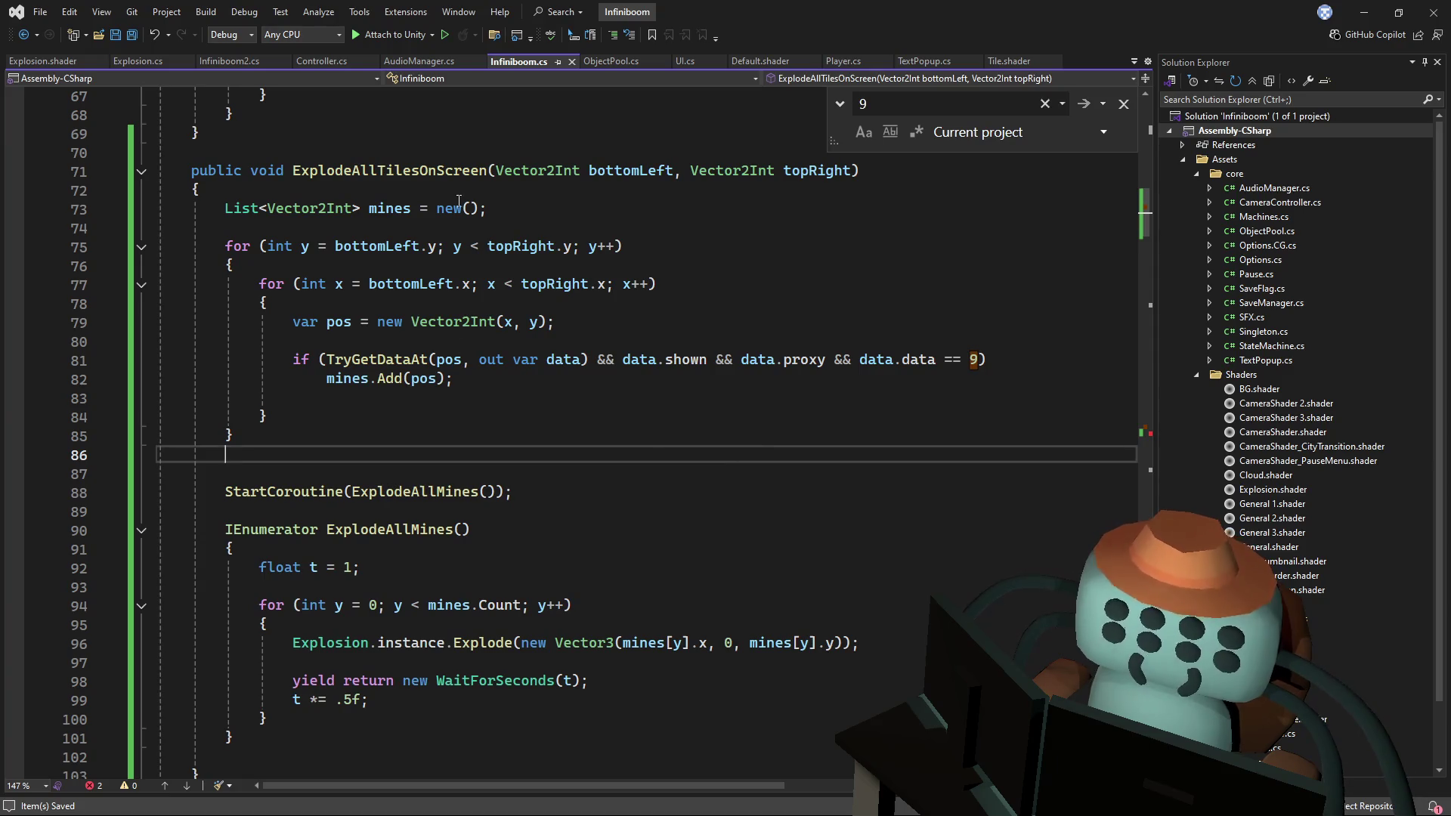
{"action": "scroll", "coordinate": [461, 214], "scroll_direction": "up", "scroll_amount": 2}
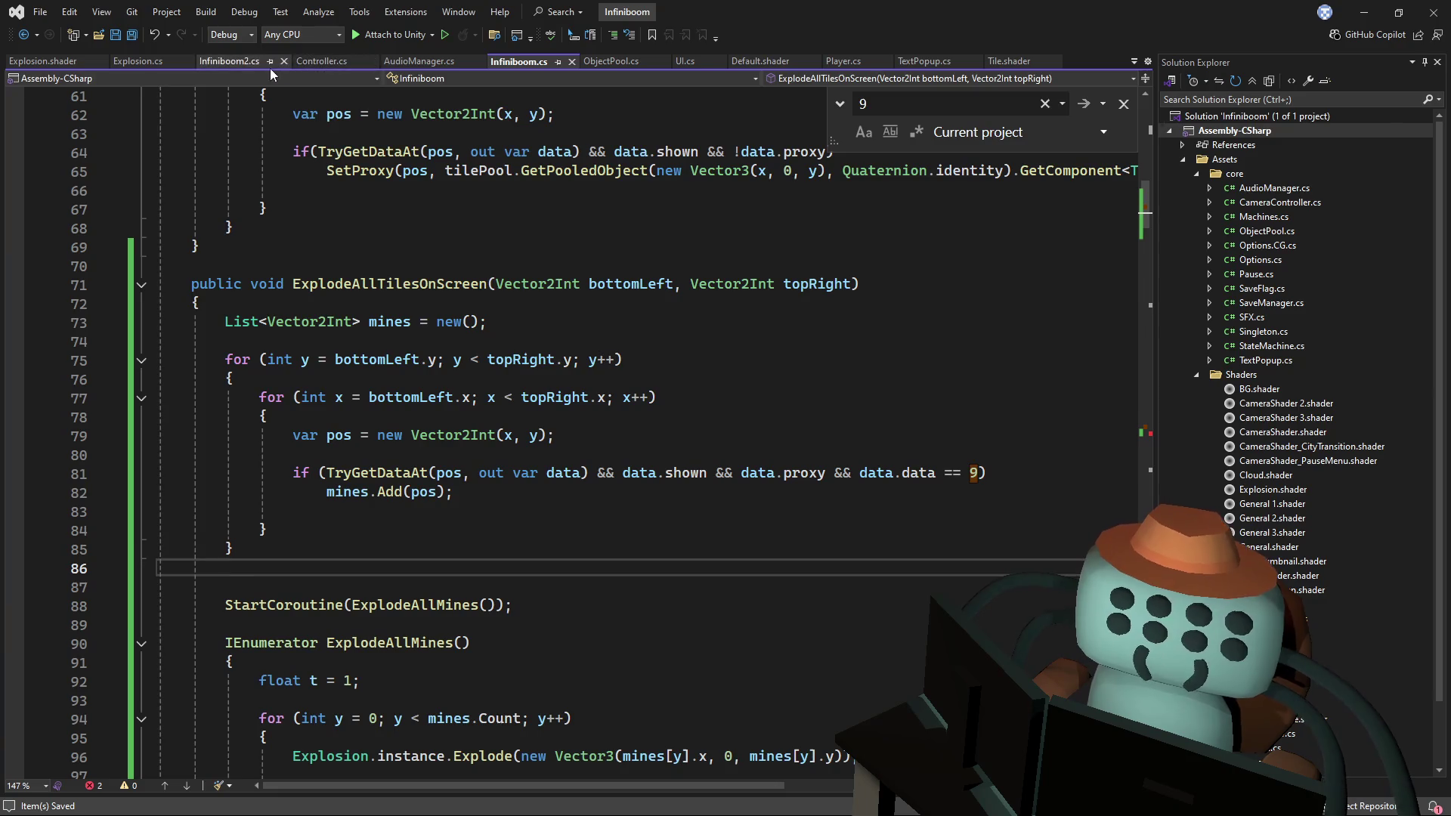
{"action": "left_click_drag", "start_coordinate": [293, 284], "coordinate": [379, 285]}
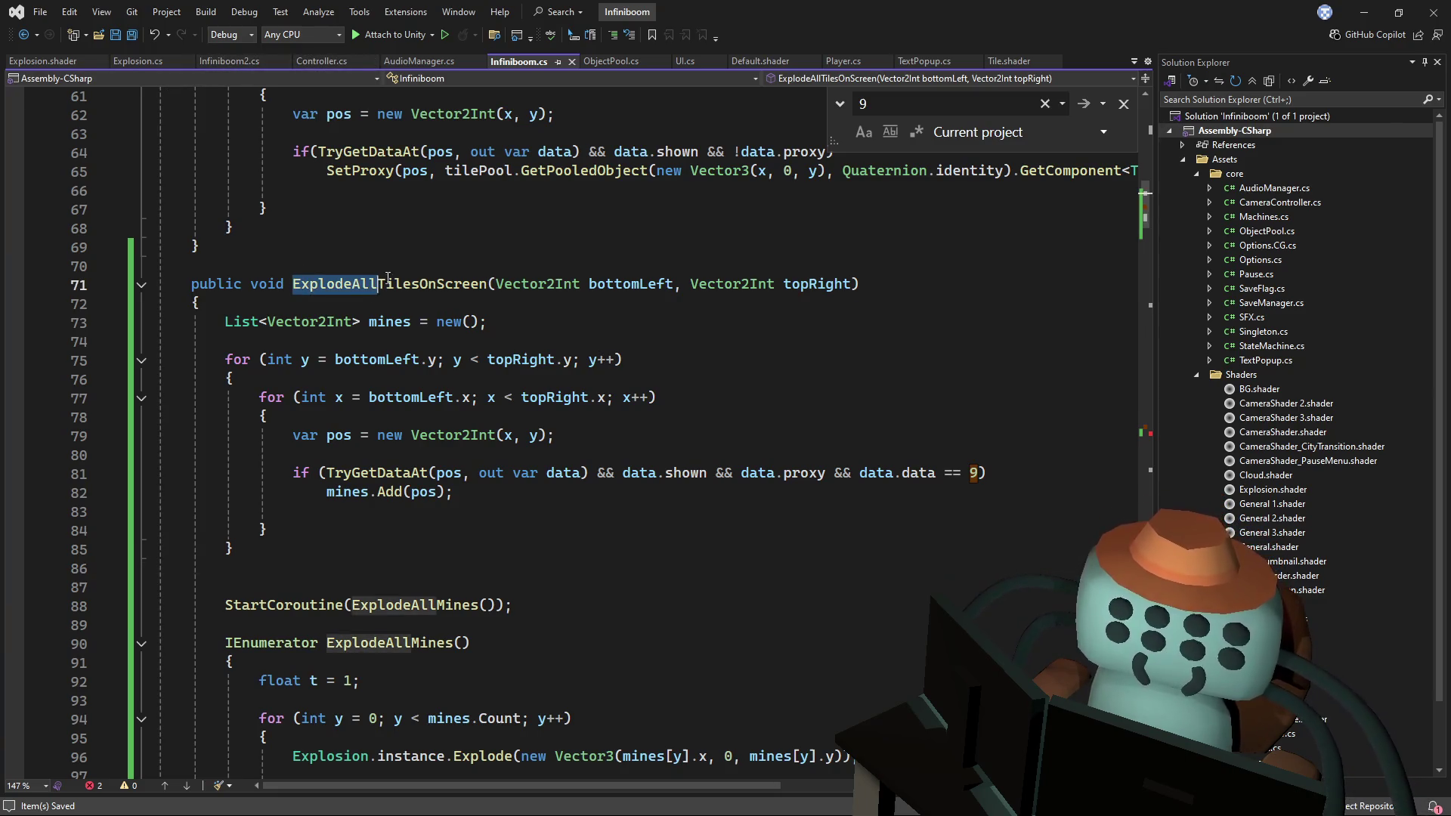
{"action": "scroll", "coordinate": [444, 273], "scroll_direction": "up", "scroll_amount": 3}
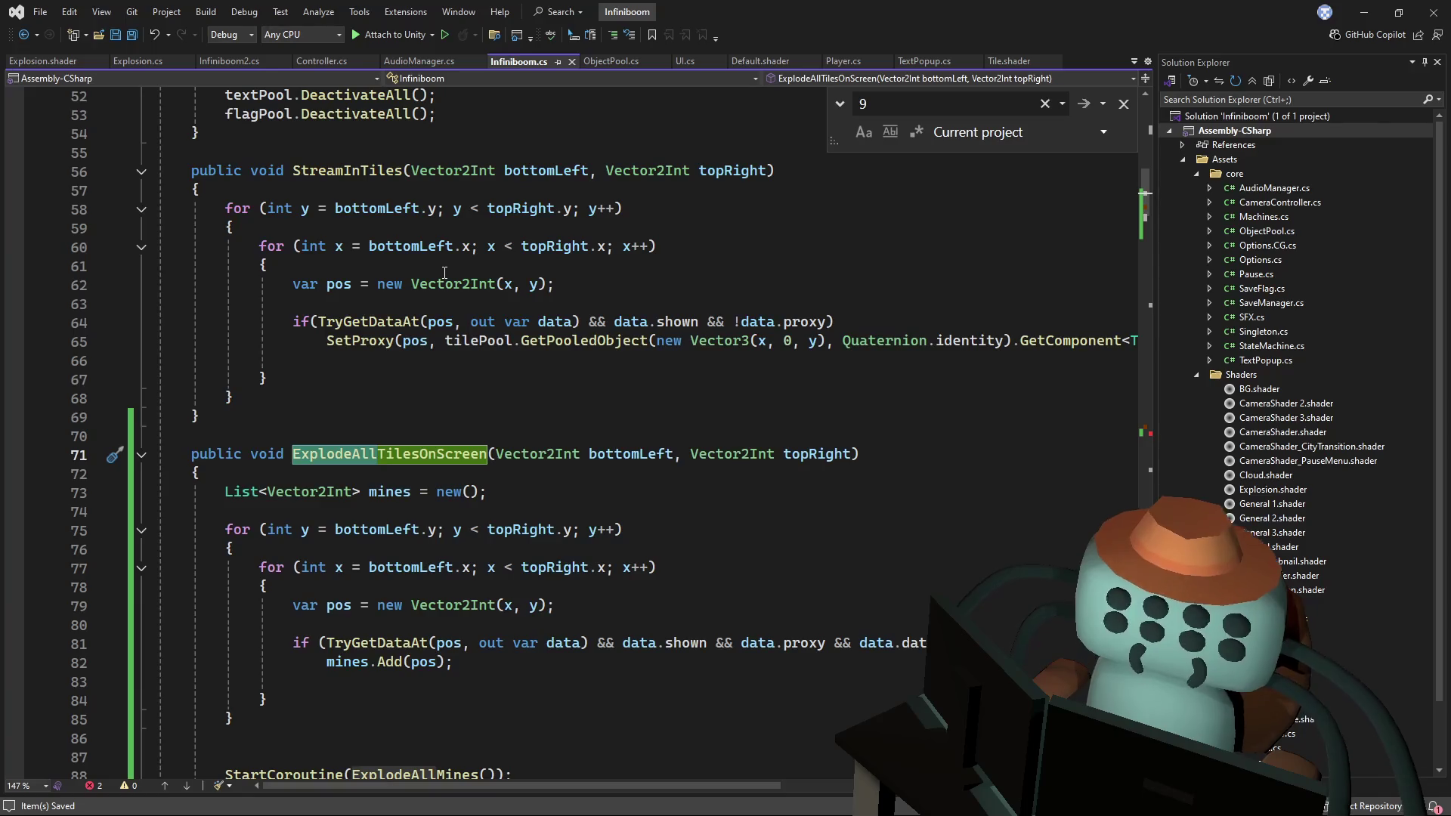
{"action": "left_click", "coordinate": [487, 433]}
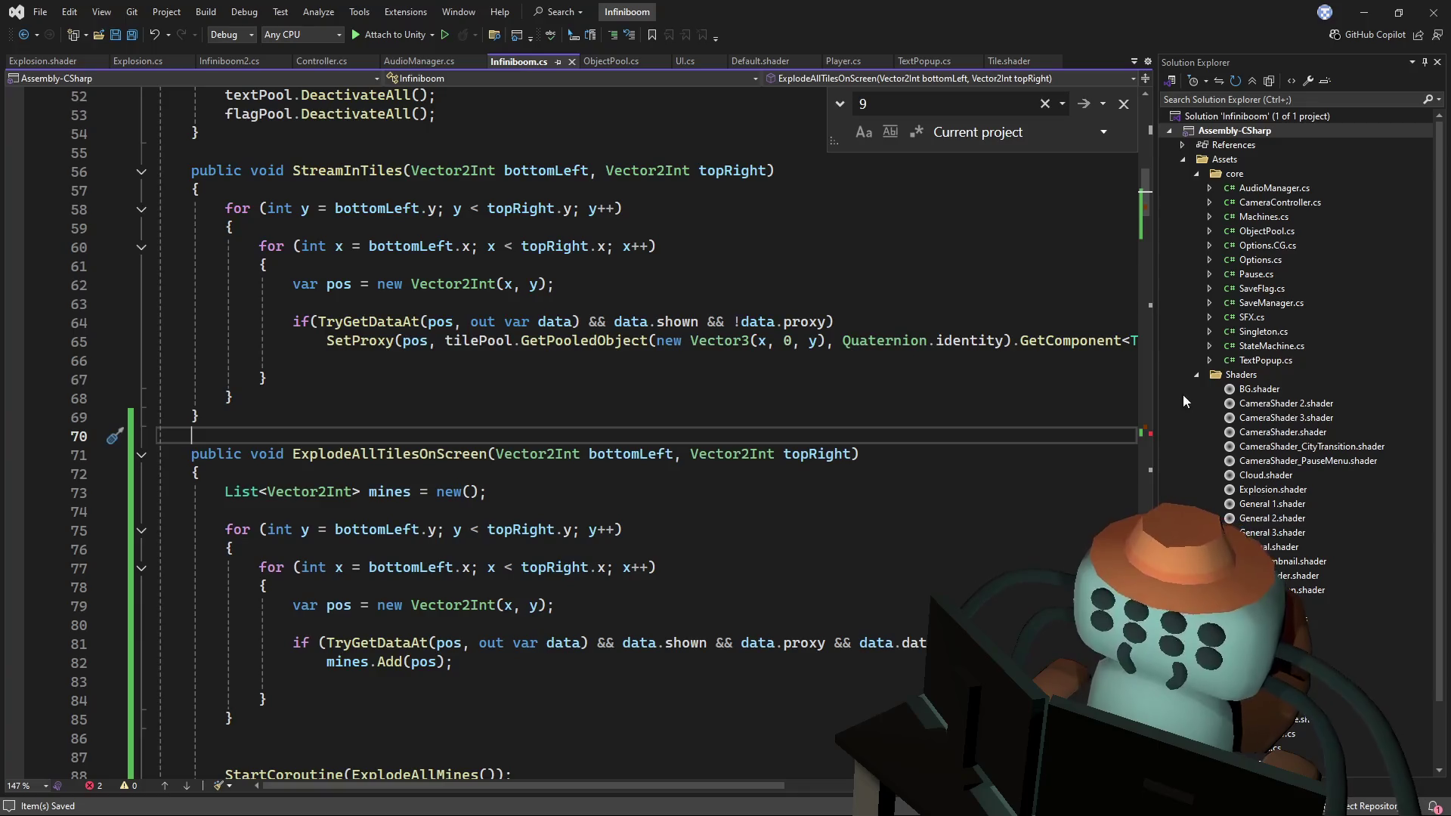
- Collapse the Shaders folder, open CameraController.cs and scroll through it
{"action": "left_click", "coordinate": [1197, 375]}
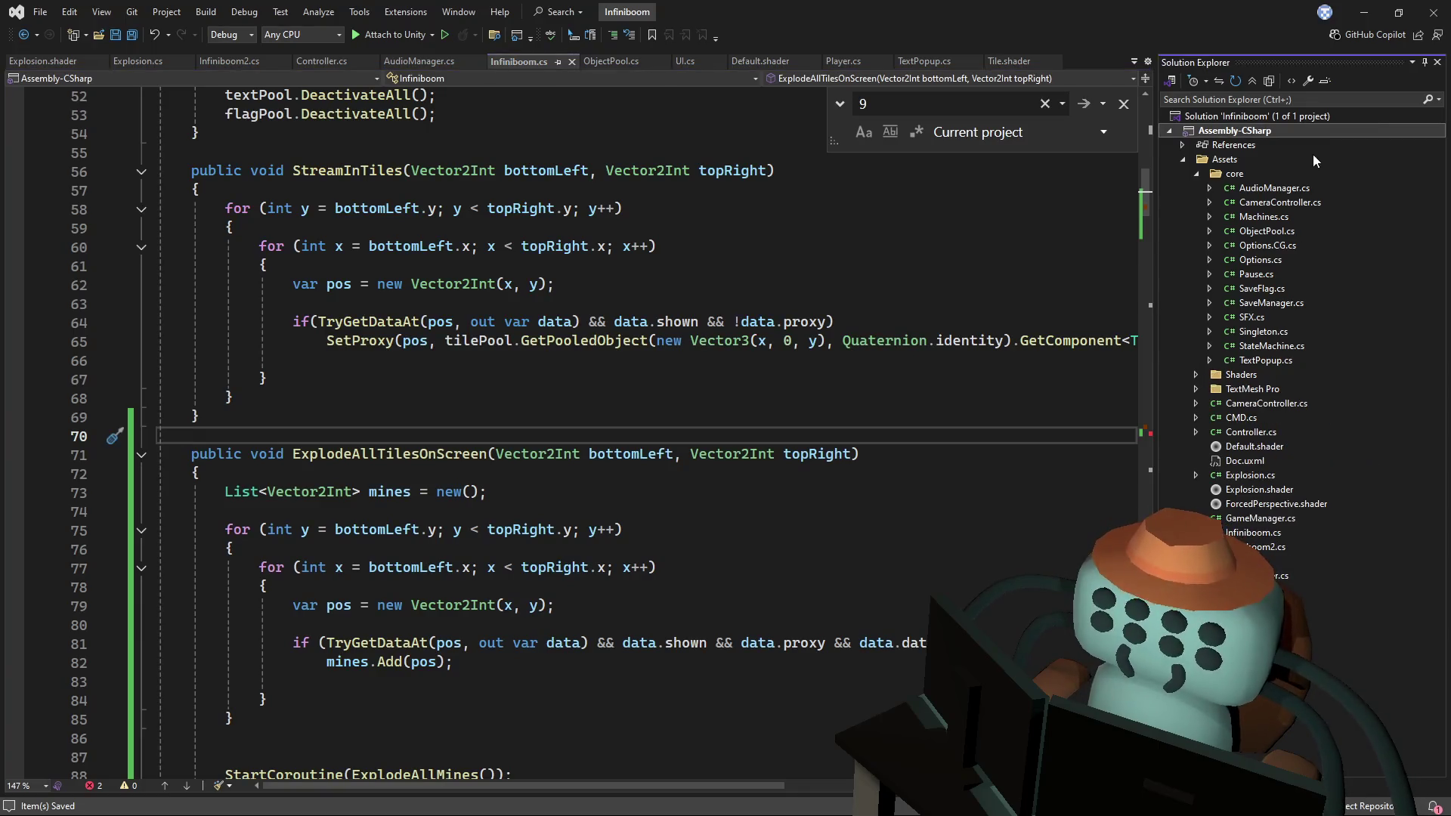
{"action": "double_click", "coordinate": [1285, 206]}
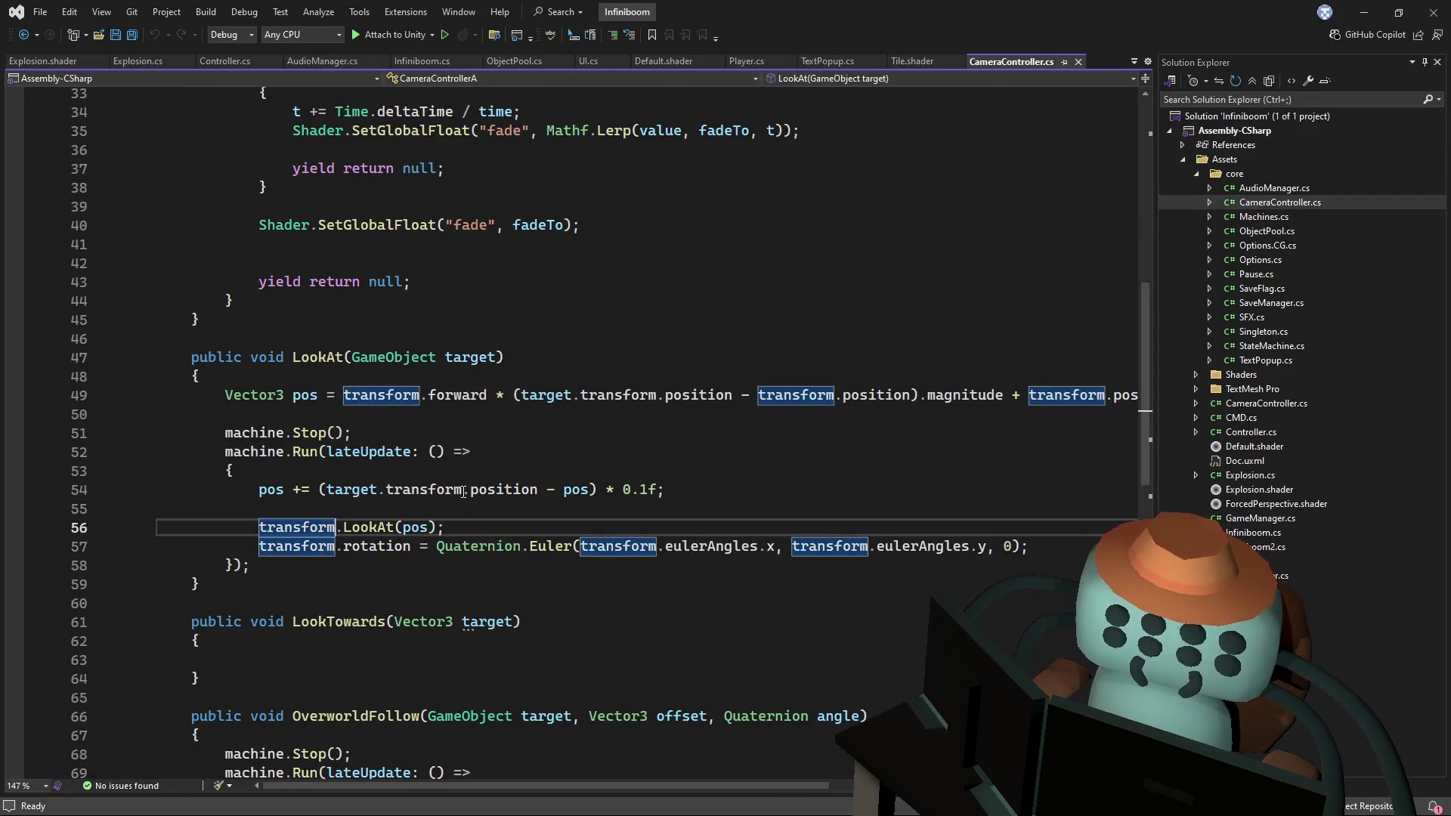
{"action": "scroll", "coordinate": [499, 363], "scroll_direction": "up", "scroll_amount": 1}
{"action": "scroll", "coordinate": [505, 343], "scroll_direction": "down", "scroll_amount": 3}
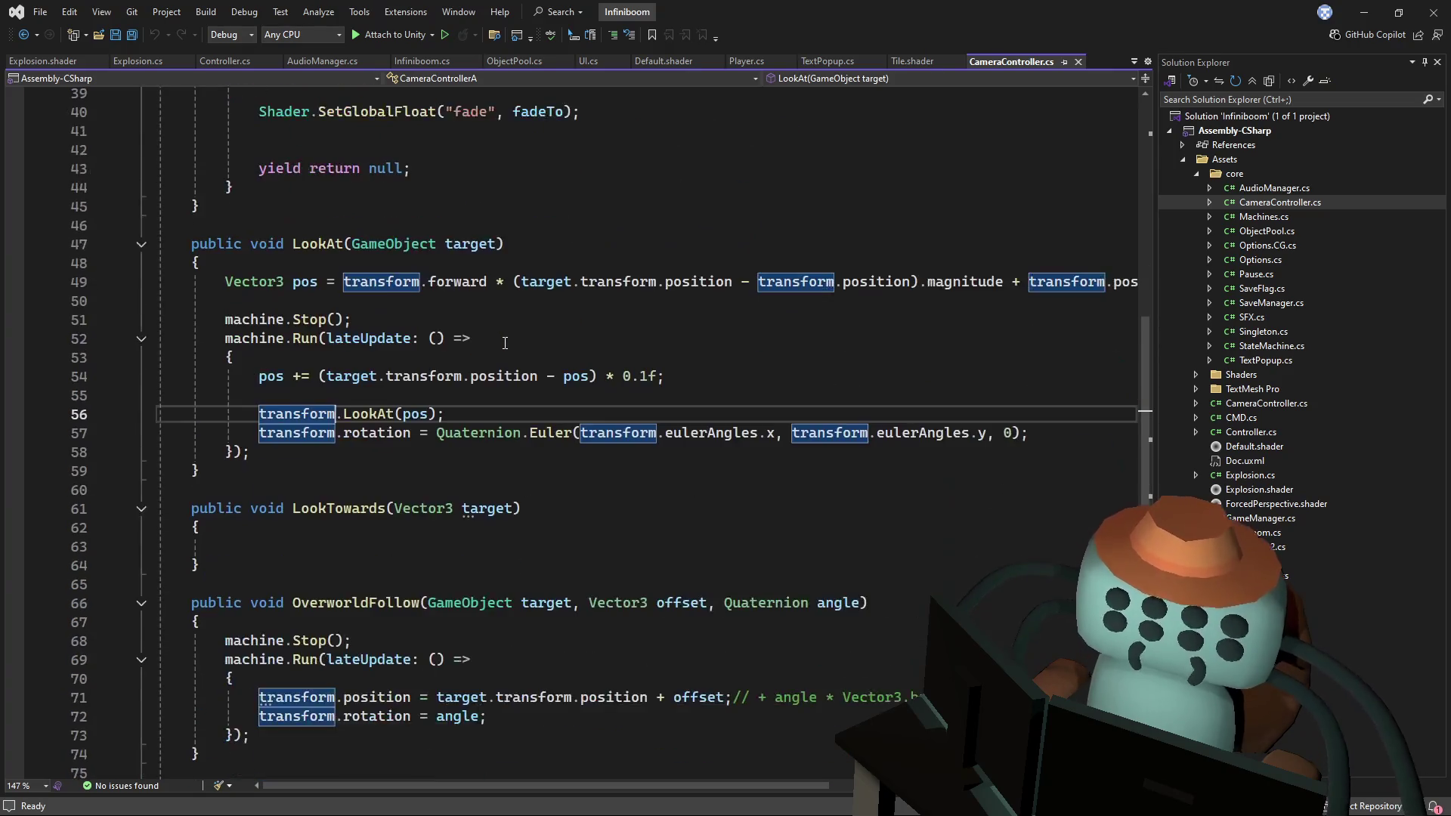
{"action": "scroll", "coordinate": [504, 343], "scroll_direction": "down", "scroll_amount": 4}
{"action": "scroll", "coordinate": [508, 342], "scroll_direction": "up", "scroll_amount": 7}
{"action": "scroll", "coordinate": [509, 342], "scroll_direction": "up", "scroll_amount": 4}
{"action": "scroll", "coordinate": [1128, 308], "scroll_direction": "down", "scroll_amount": 4}
{"action": "mouse_move", "coordinate": [1128, 308]}
{"action": "left_mouse_down"}
{"action": "mouse_move", "coordinate": [1120, 439]}
{"action": "mouse_move", "coordinate": [1164, 160]}
{"action": "left_mouse_up"}
- Search for 'streamin' matches and close the duplicate CameraController.cs copy
{"action": "left_click", "coordinate": [753, 66]}
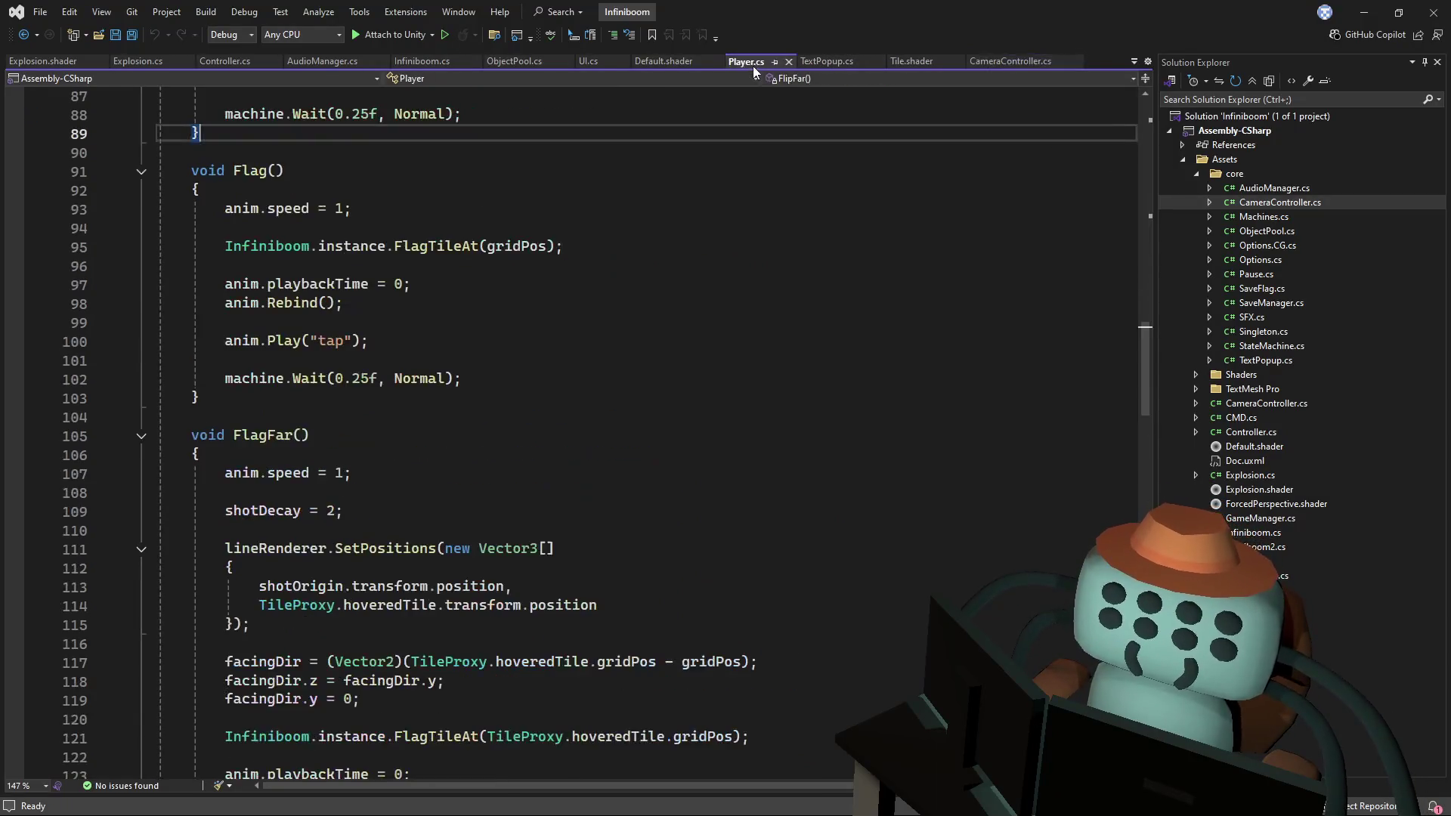
{"action": "scroll", "coordinate": [680, 227], "scroll_direction": "down", "scroll_amount": 8}
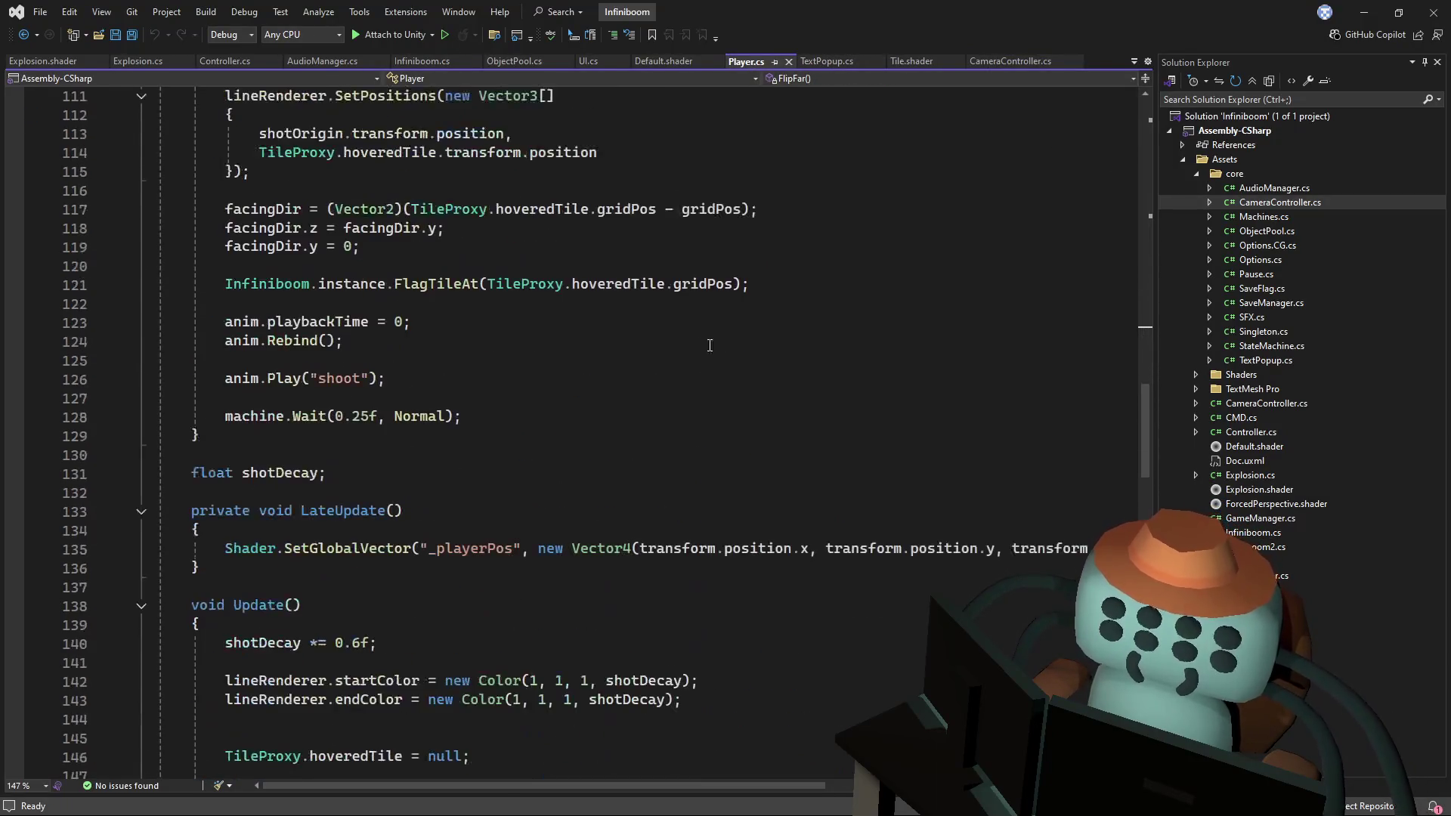
{"action": "key", "text": "ctrl+f"}
{"action": "type", "text": "stre"}
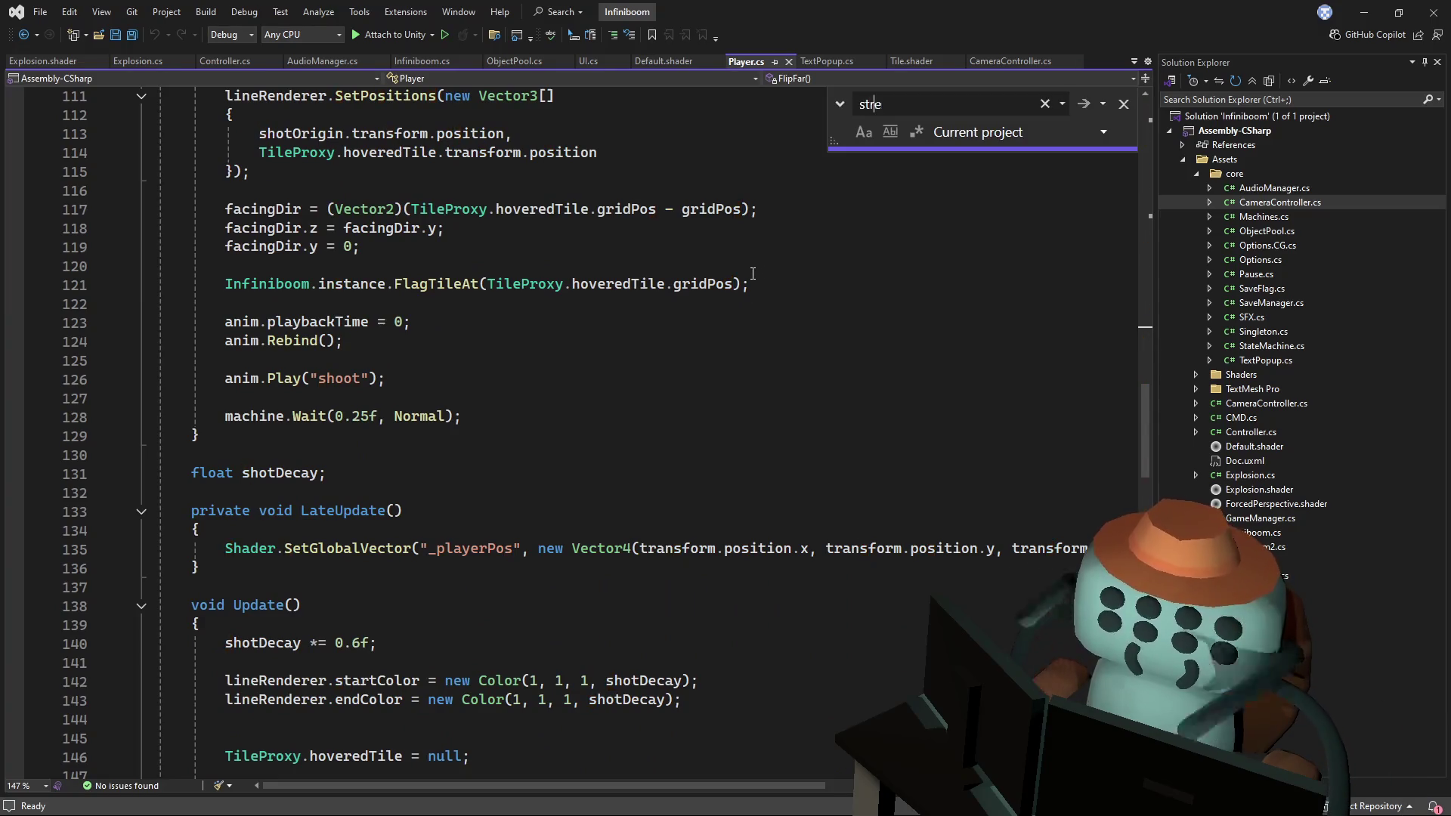
{"action": "type", "text": "amin"}
{"action": "key", "text": "Return"}
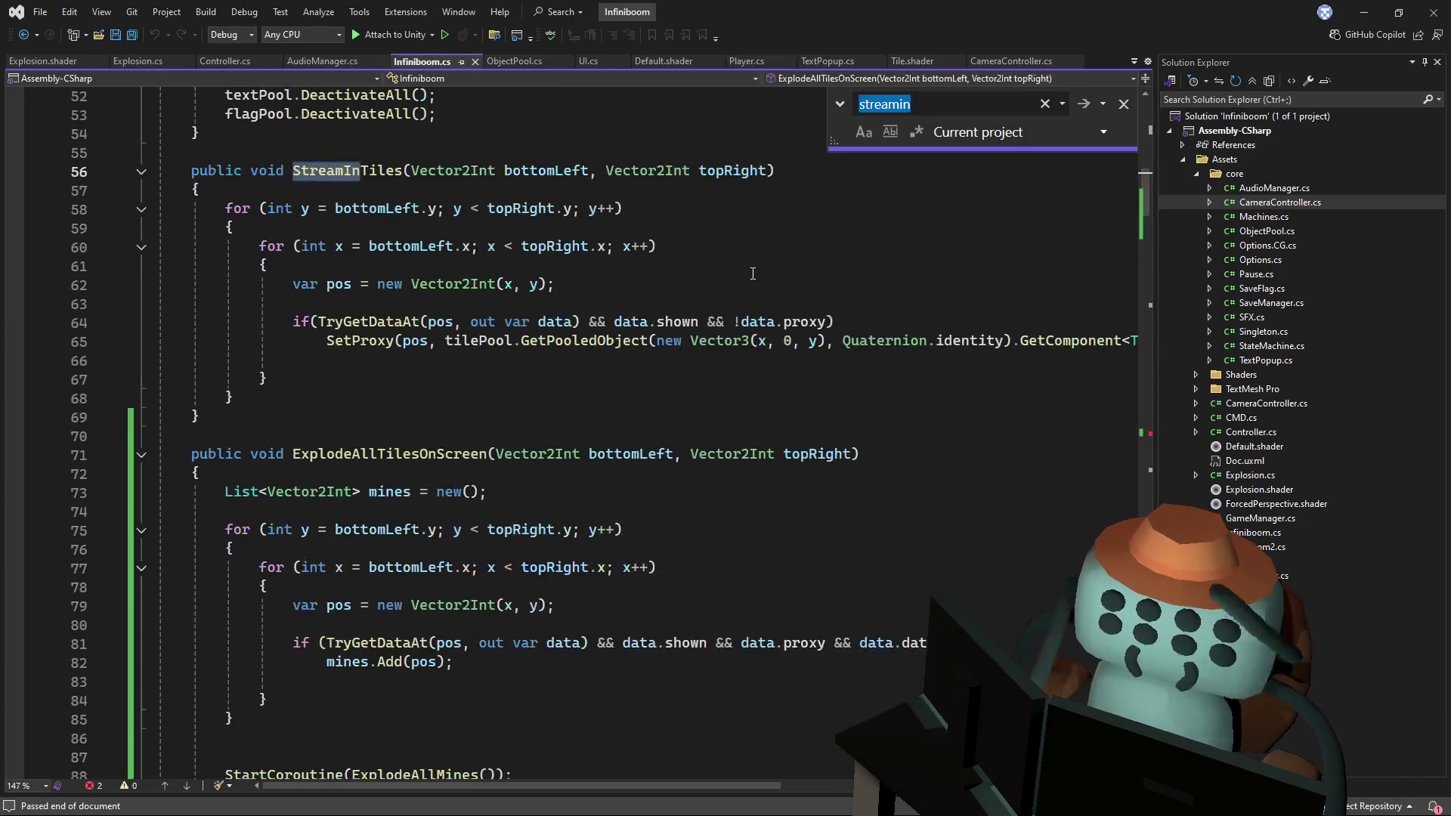
{"action": "left_click", "coordinate": [1090, 102]}
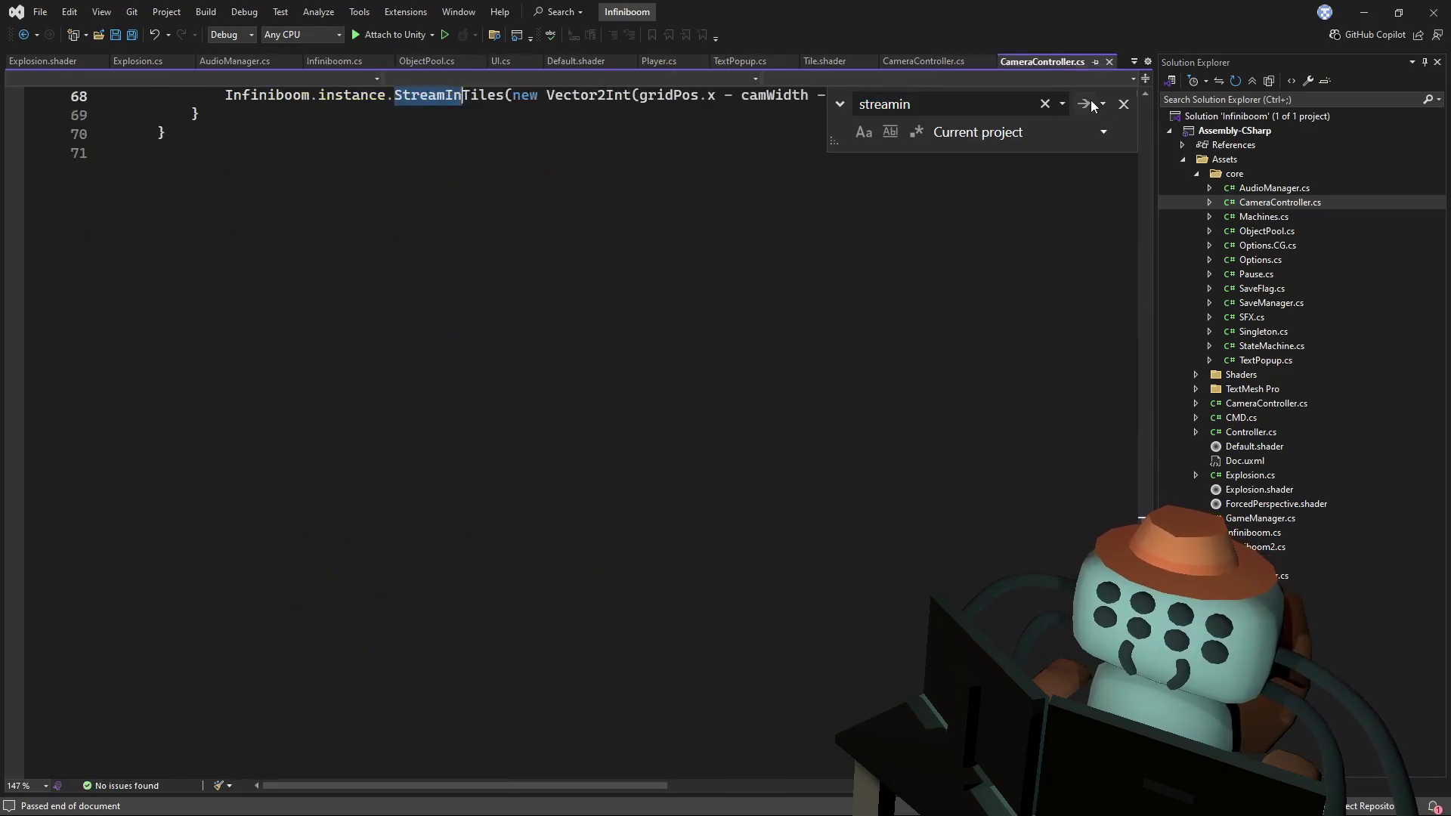
{"action": "scroll", "coordinate": [704, 387], "scroll_direction": "up", "scroll_amount": 5}
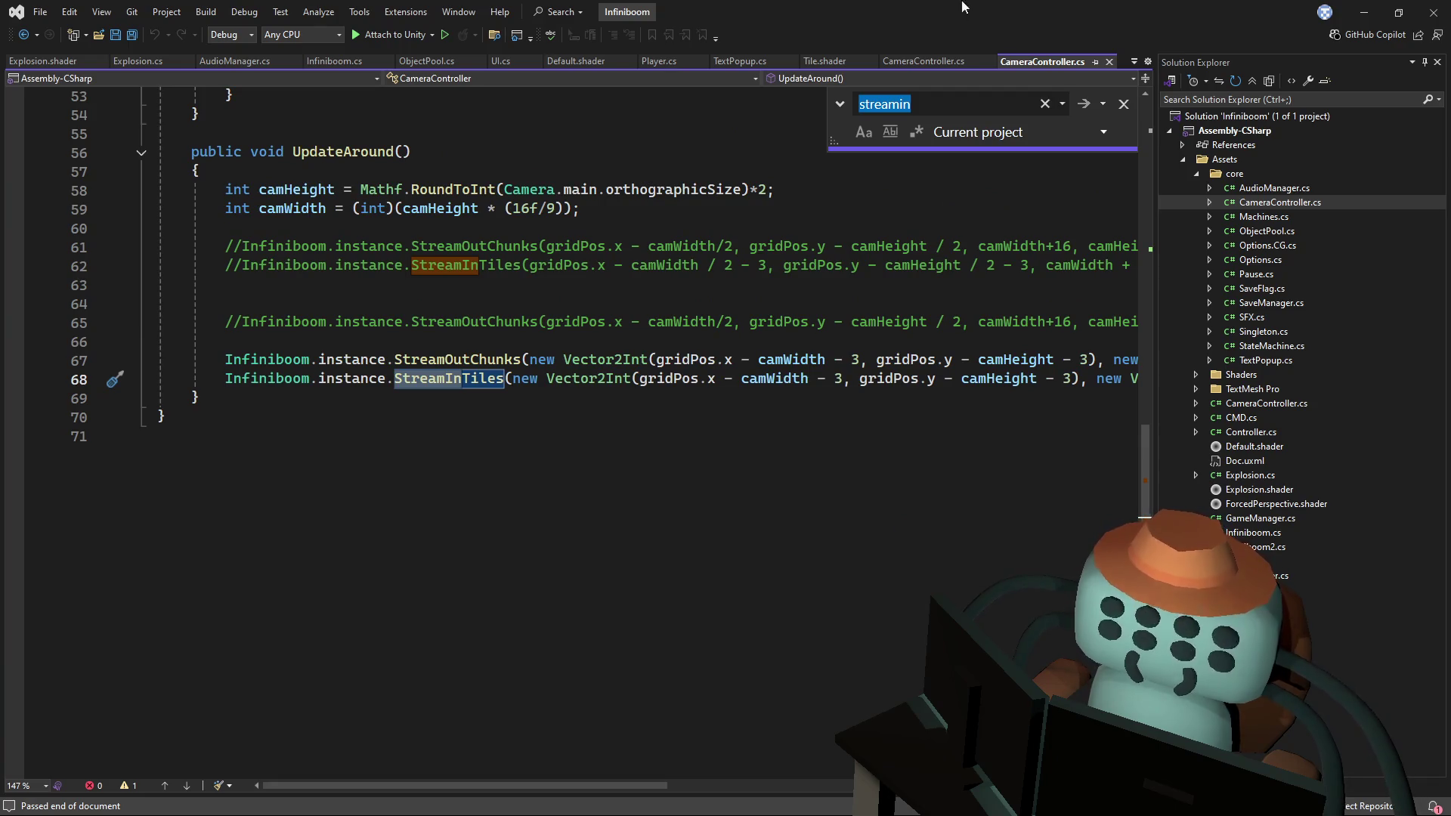
{"action": "left_click", "coordinate": [988, 61]}
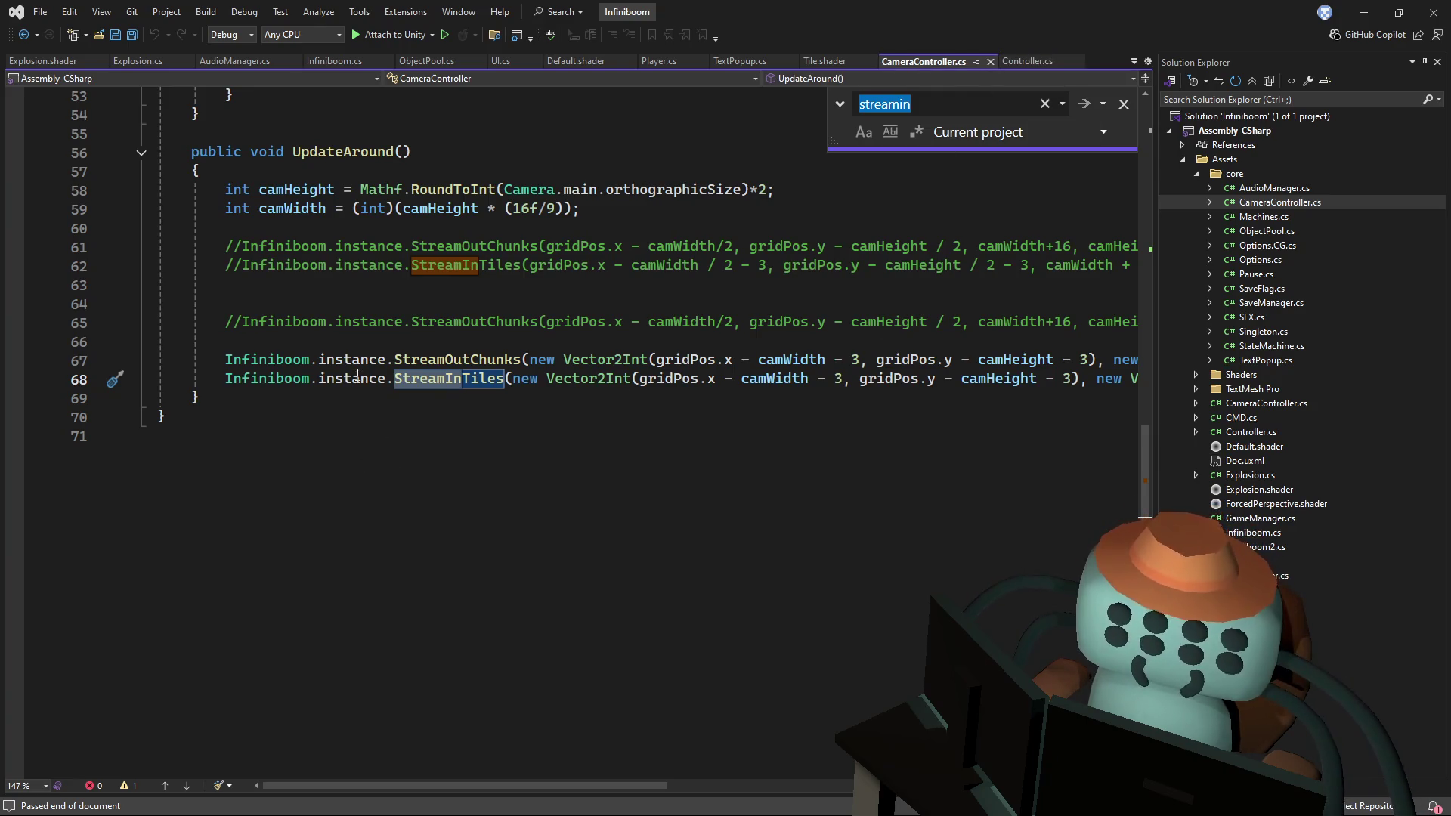
- Bring UpdateAround into view and inspect its StreamInTiles call on line 68
{"action": "left_click", "coordinate": [453, 360]}
{"action": "left_click", "coordinate": [742, 322]}
{"action": "scroll", "coordinate": [619, 355], "scroll_direction": "up", "scroll_amount": 2}
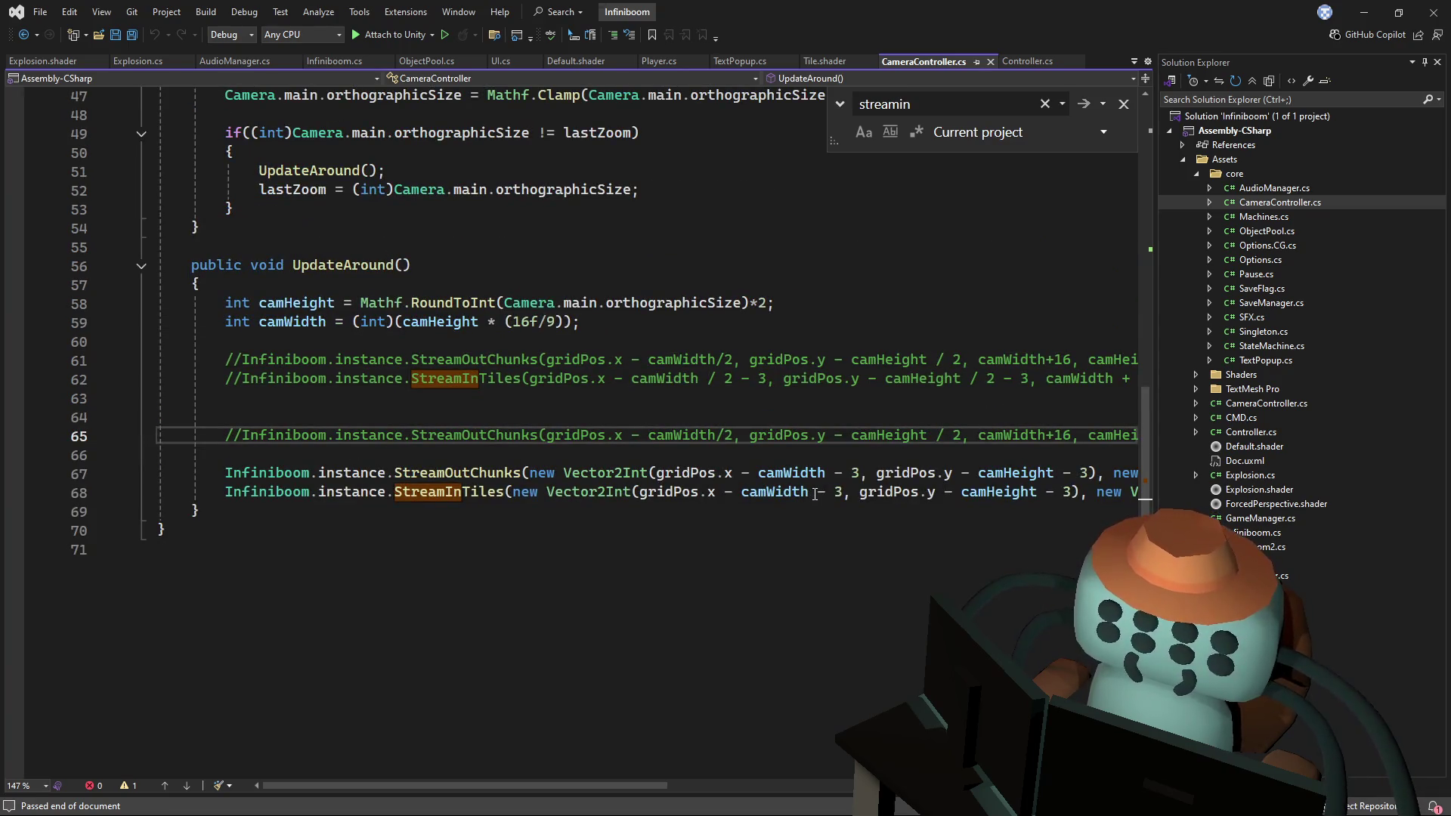
{"action": "left_click", "coordinate": [1150, 529]}
{"action": "mouse_move", "coordinate": [1149, 514]}
{"action": "left_mouse_down"}
{"action": "mouse_move", "coordinate": [1139, 206]}
{"action": "mouse_move", "coordinate": [1123, 400]}
{"action": "left_mouse_up"}
{"action": "key", "text": "Up"}
{"action": "key", "text": "Up"}
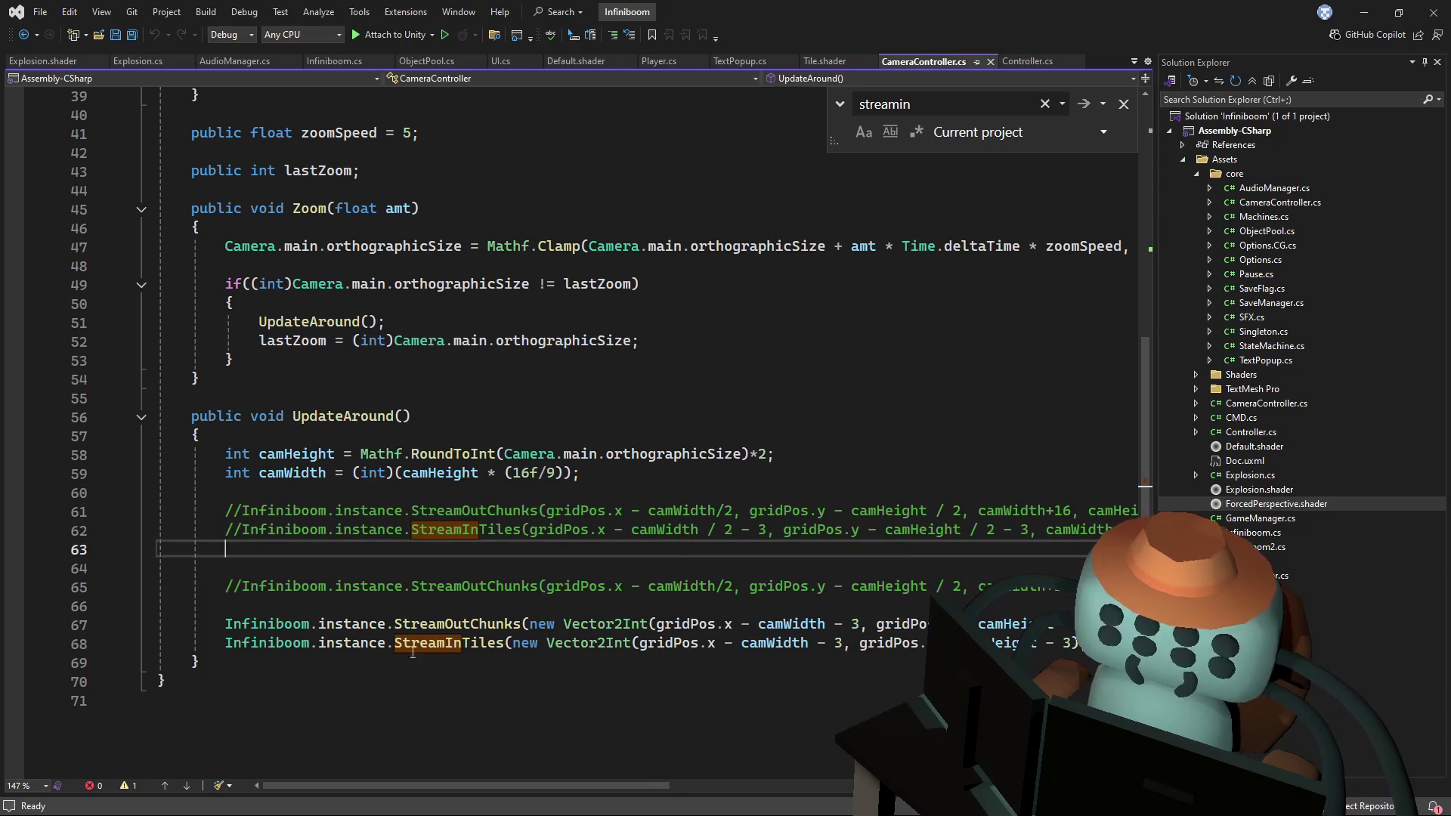
{"action": "left_click", "coordinate": [227, 644]}
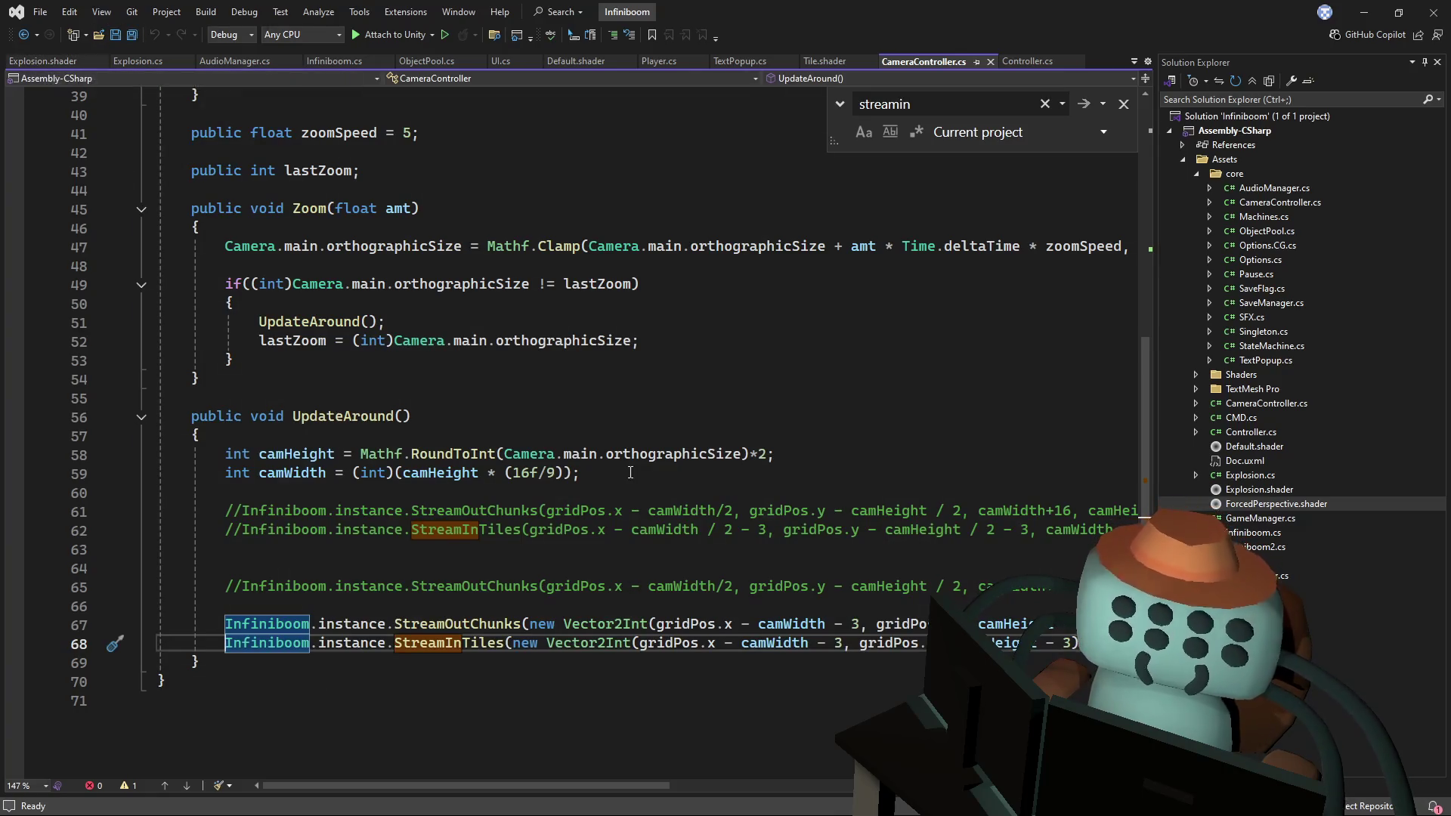
{"action": "scroll", "coordinate": [652, 455], "scroll_direction": "down", "scroll_amount": 1}
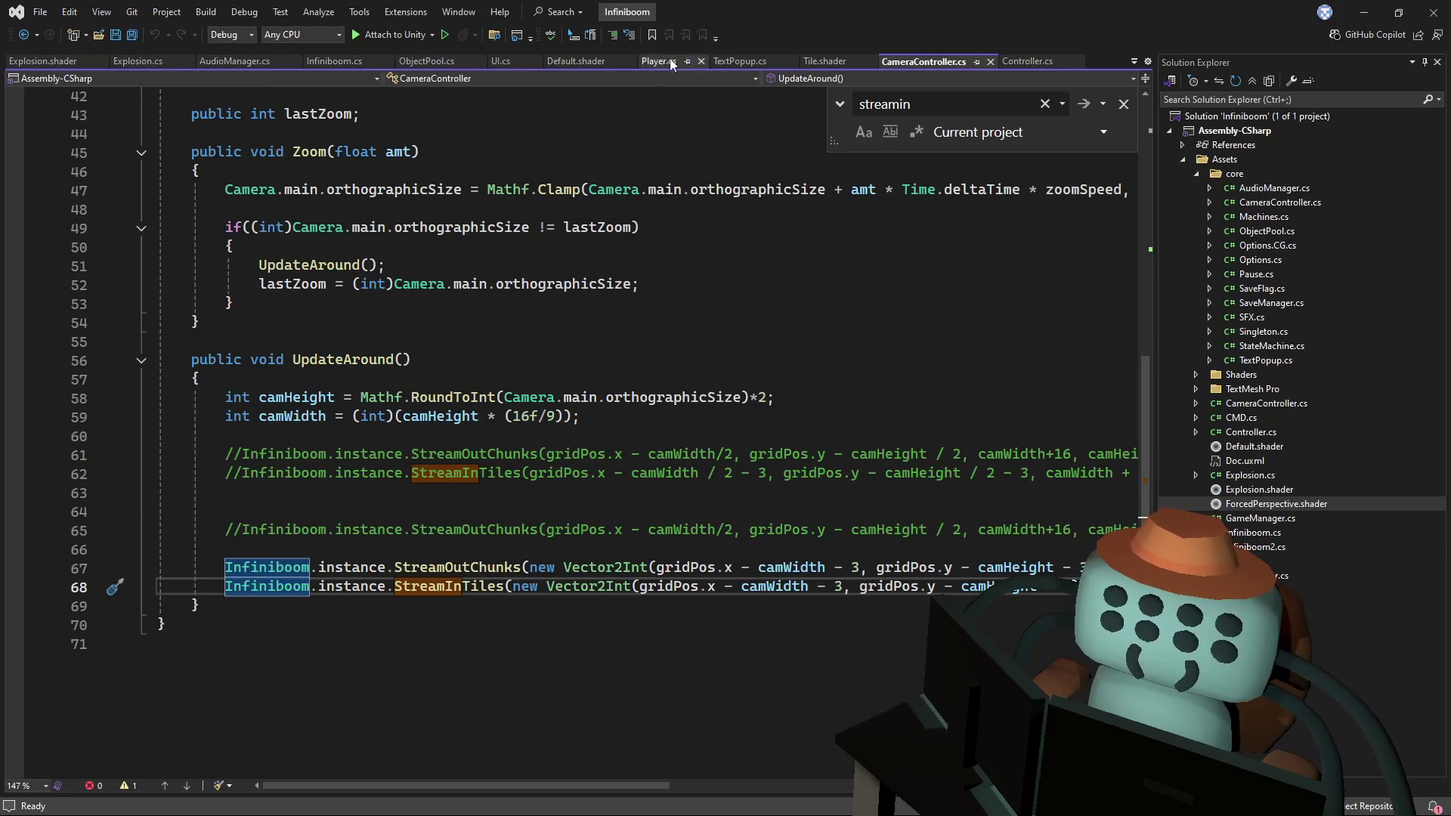
- In Infiniboom.cs, remove ExplodeAllTilesOnScreen's parameters and paste the StreamInTiles vector expressions into its body
{"action": "left_click", "coordinate": [325, 61]}
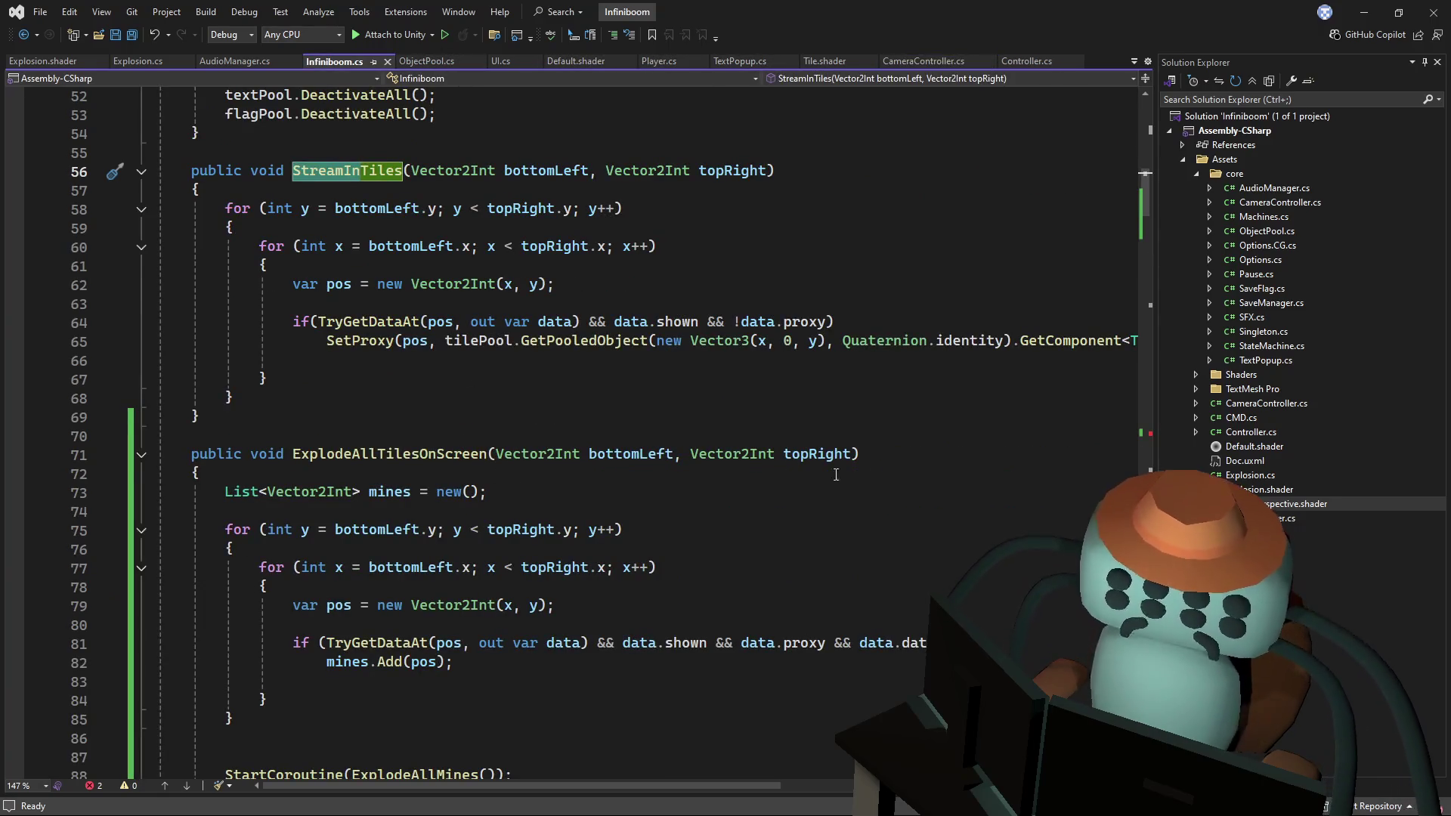
{"action": "left_click_drag", "start_coordinate": [854, 451], "coordinate": [497, 453]}
{"action": "key", "text": "BackSpace"}
{"action": "left_click", "coordinate": [488, 462]}
{"action": "key", "text": "Return"}
{"action": "key", "text": "Return"}
{"action": "key", "text": "Return"}
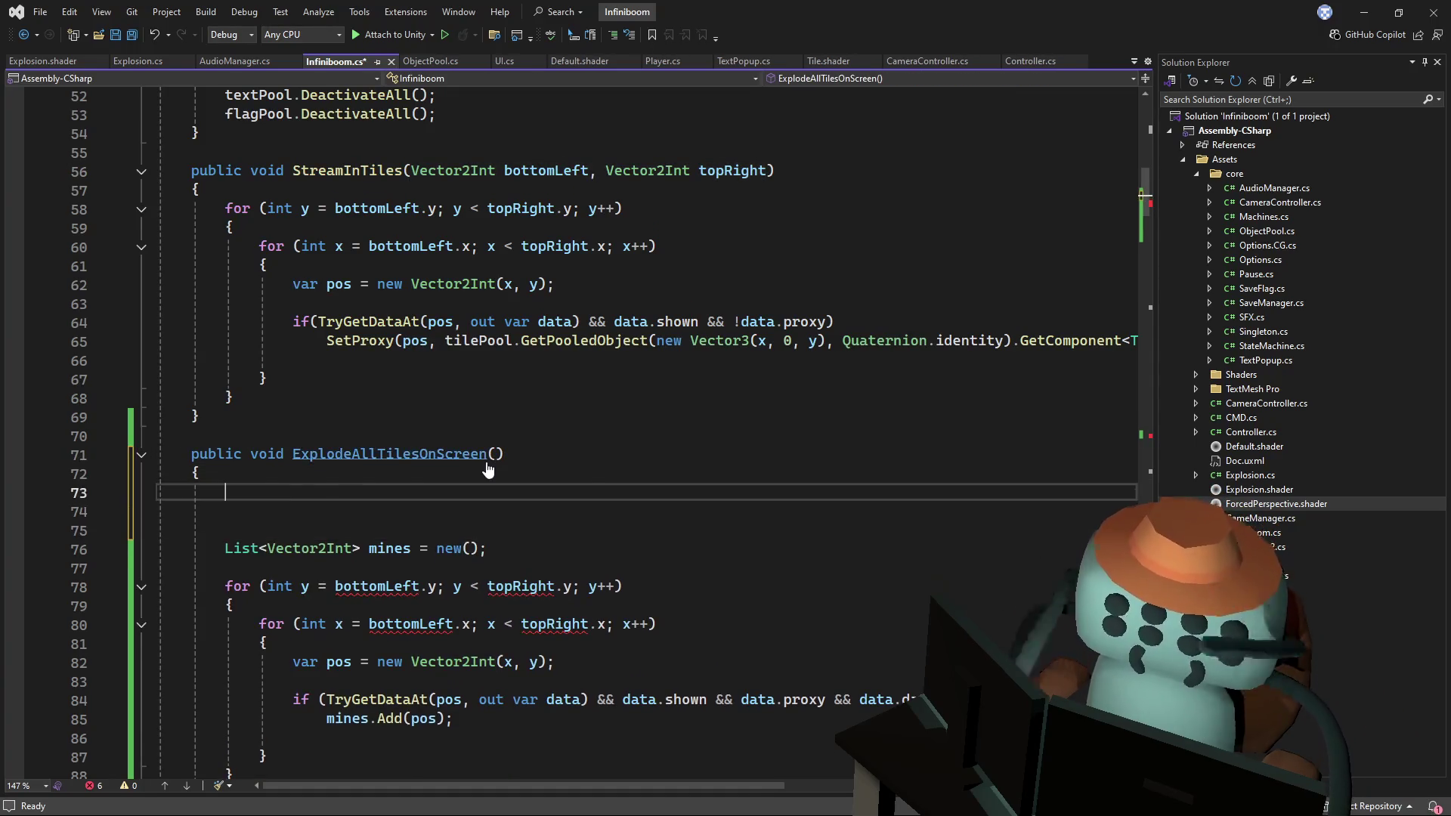
{"action": "key", "text": "ctrl+v"}
{"action": "mouse_move", "coordinate": [512, 492]}
{"action": "left_mouse_down"}
{"action": "mouse_move", "coordinate": [1051, 493]}
{"action": "mouse_move", "coordinate": [230, 495]}
{"action": "left_mouse_up"}
{"action": "key", "text": "Delete"}
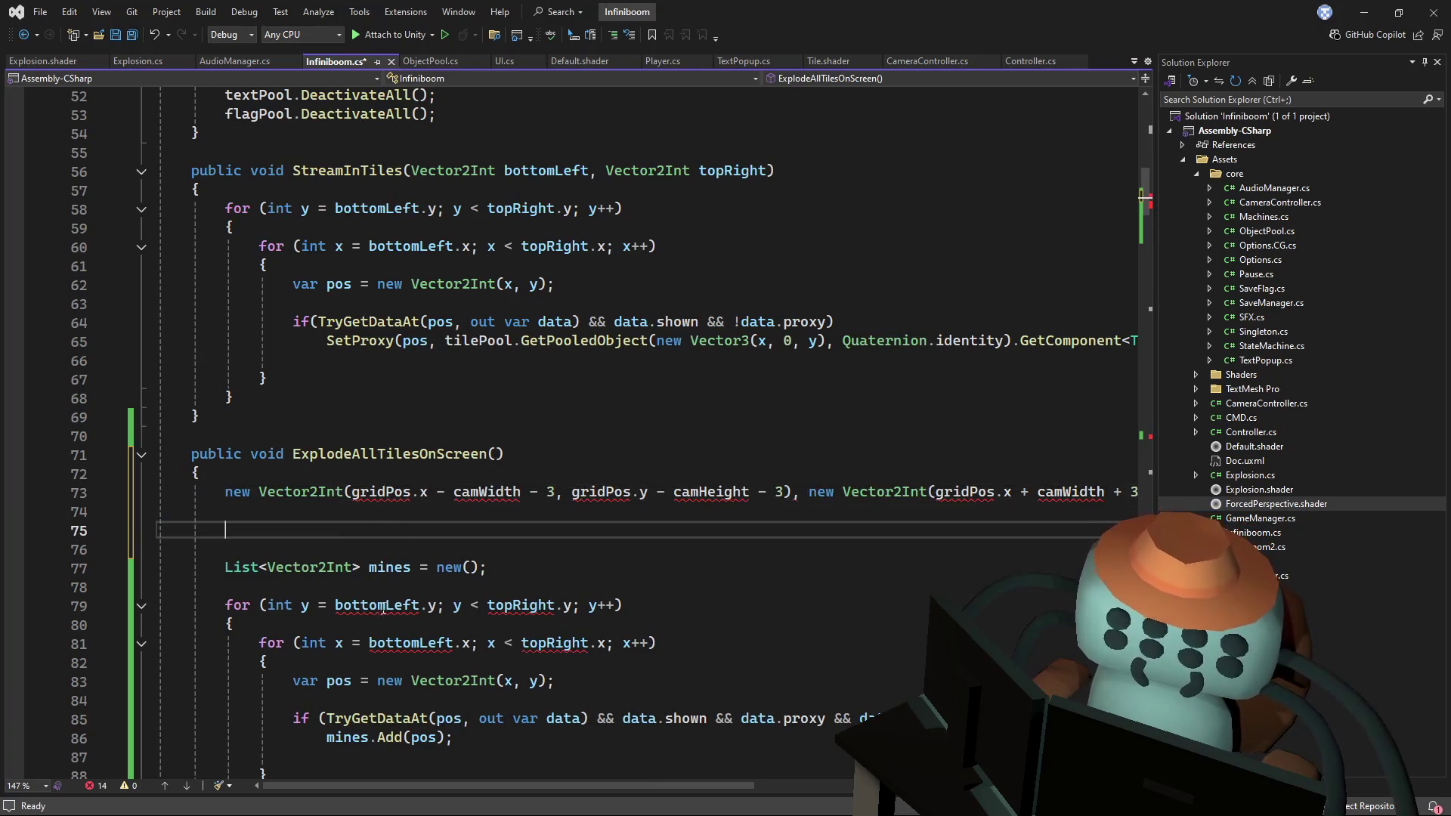
- Declare the pasted line as Vector2Int bottomLeft and duplicate it as topRight
{"action": "left_click", "coordinate": [379, 604]}
{"action": "left_click", "coordinate": [229, 493]}
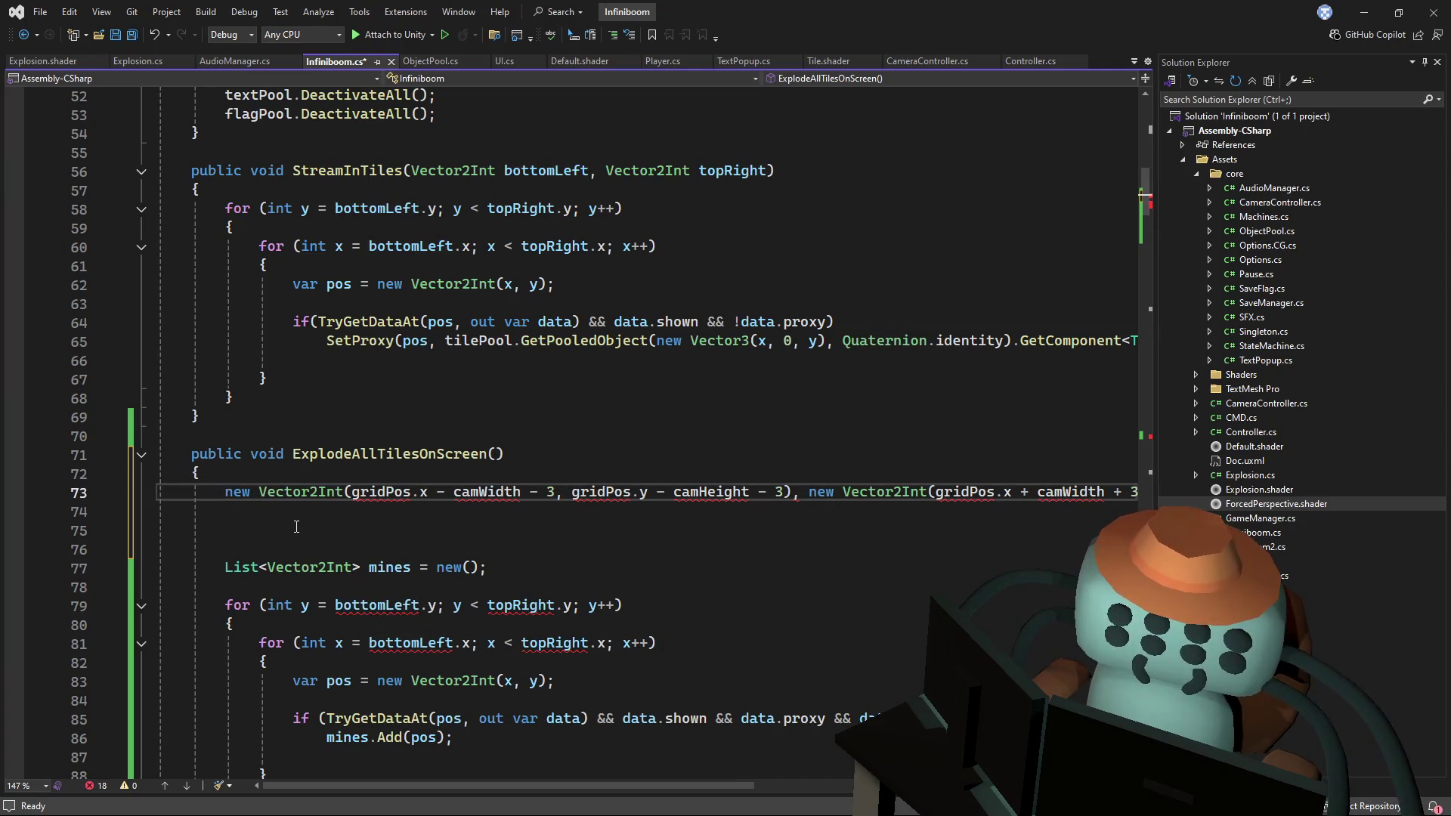
{"action": "type", "text": "vc"}
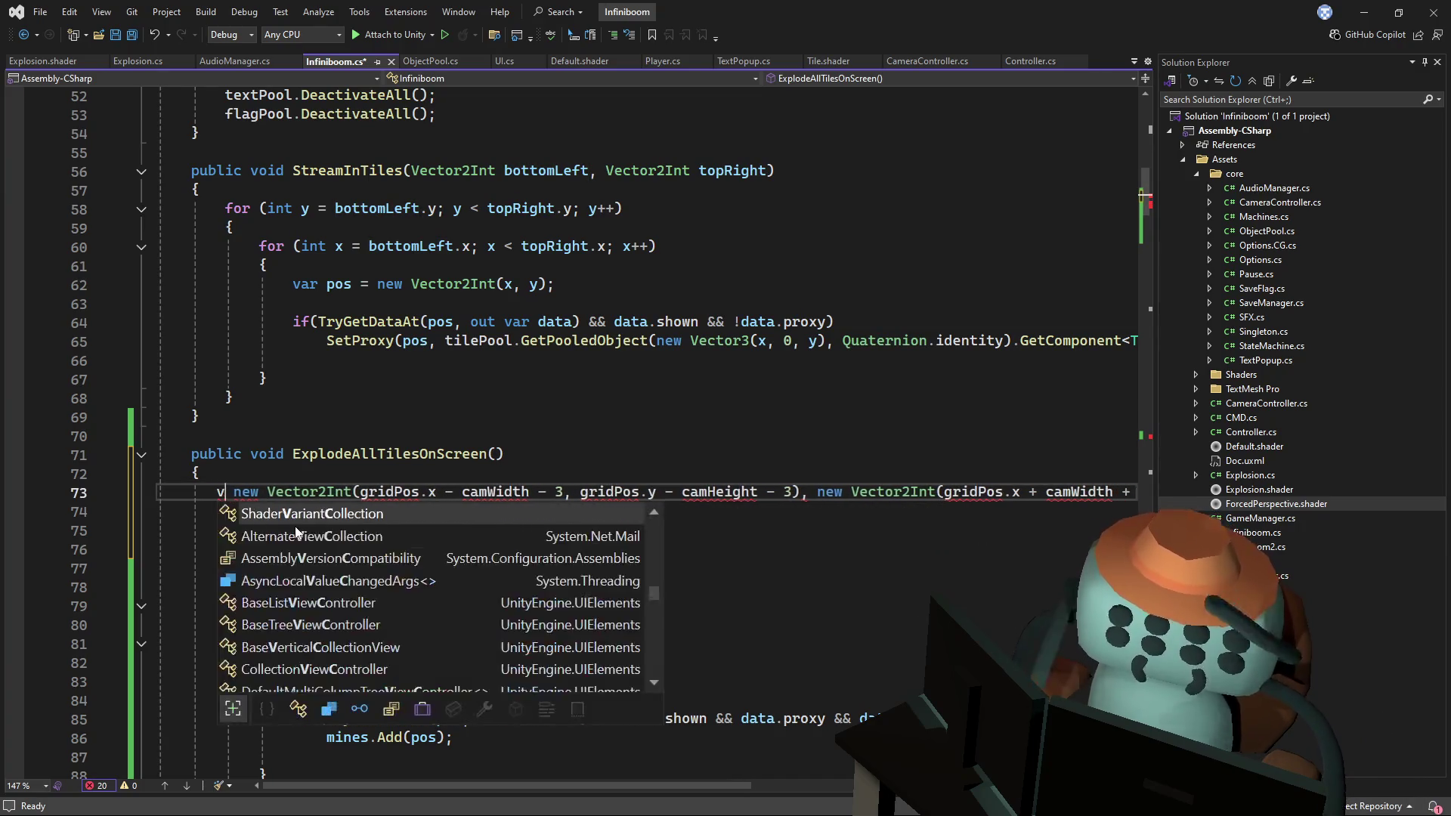
{"action": "type", "text": "2"}
{"action": "key", "text": "Down"}
{"action": "key", "text": "space"}
{"action": "type", "text": "bottomLeft ="}
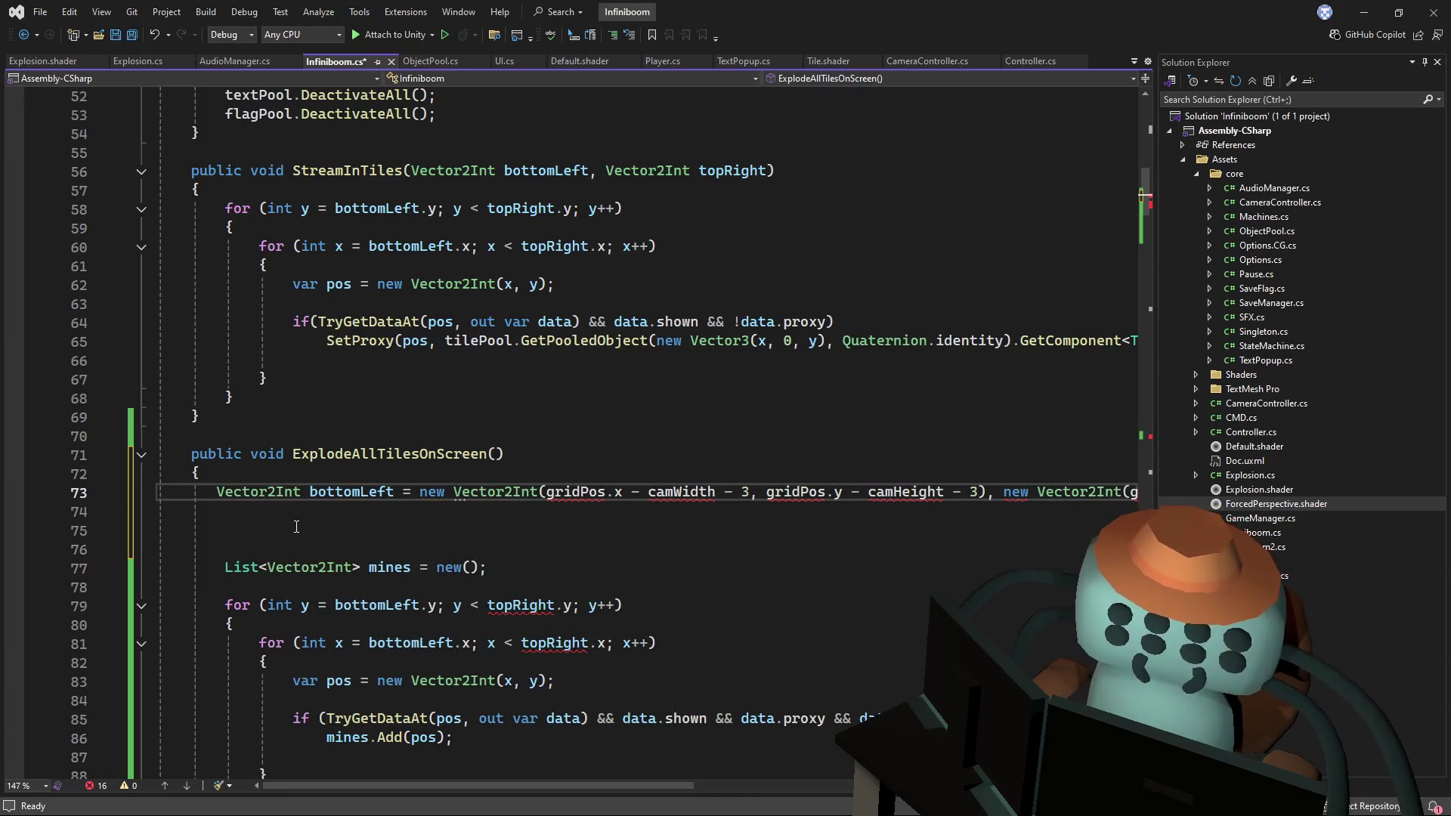
{"action": "left_click_drag", "start_coordinate": [430, 518], "coordinate": [442, 479]}
{"action": "key", "text": "ctrl+d"}
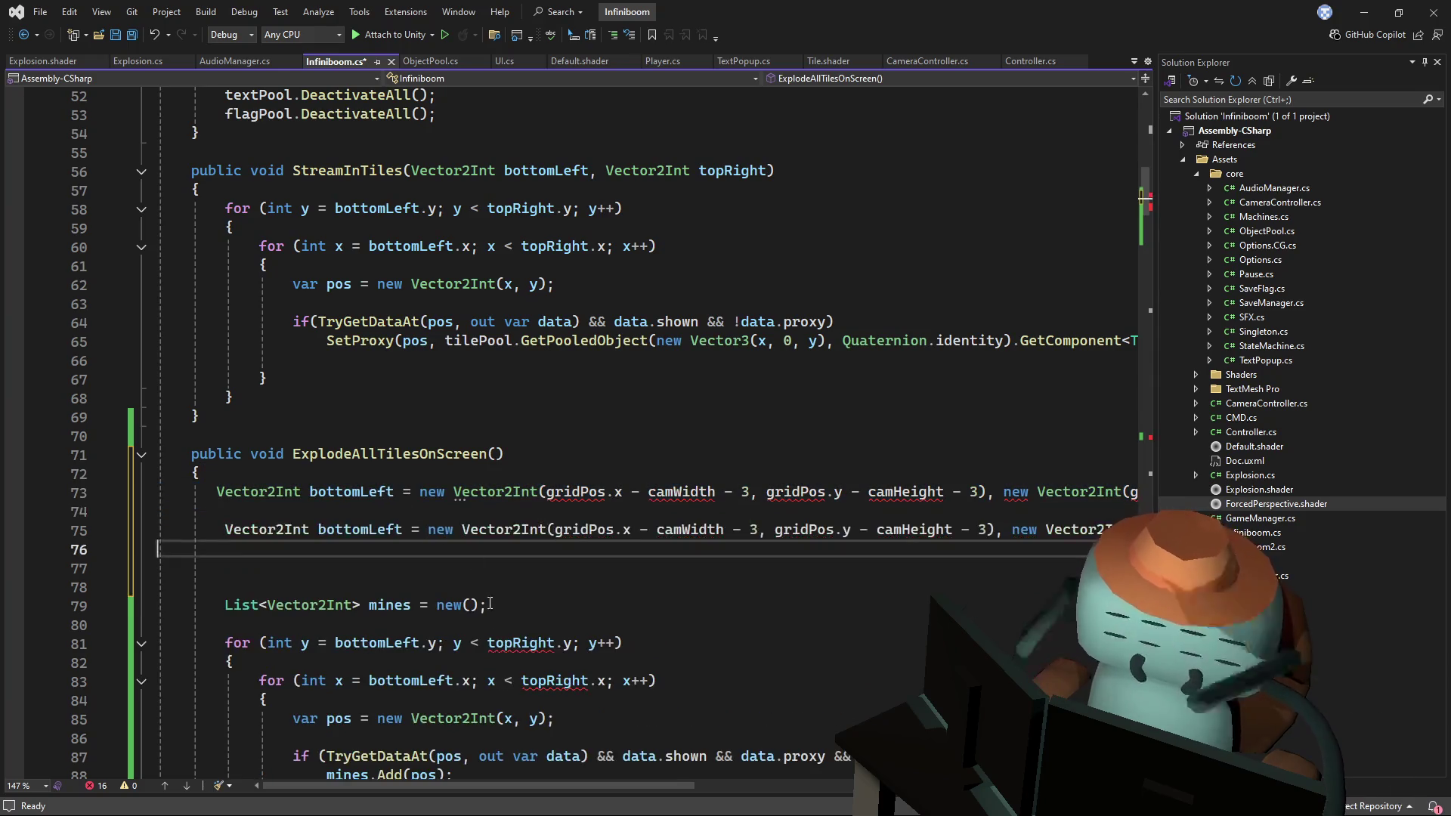
{"action": "double_click", "coordinate": [365, 538]}
{"action": "type", "text": "topRight"}
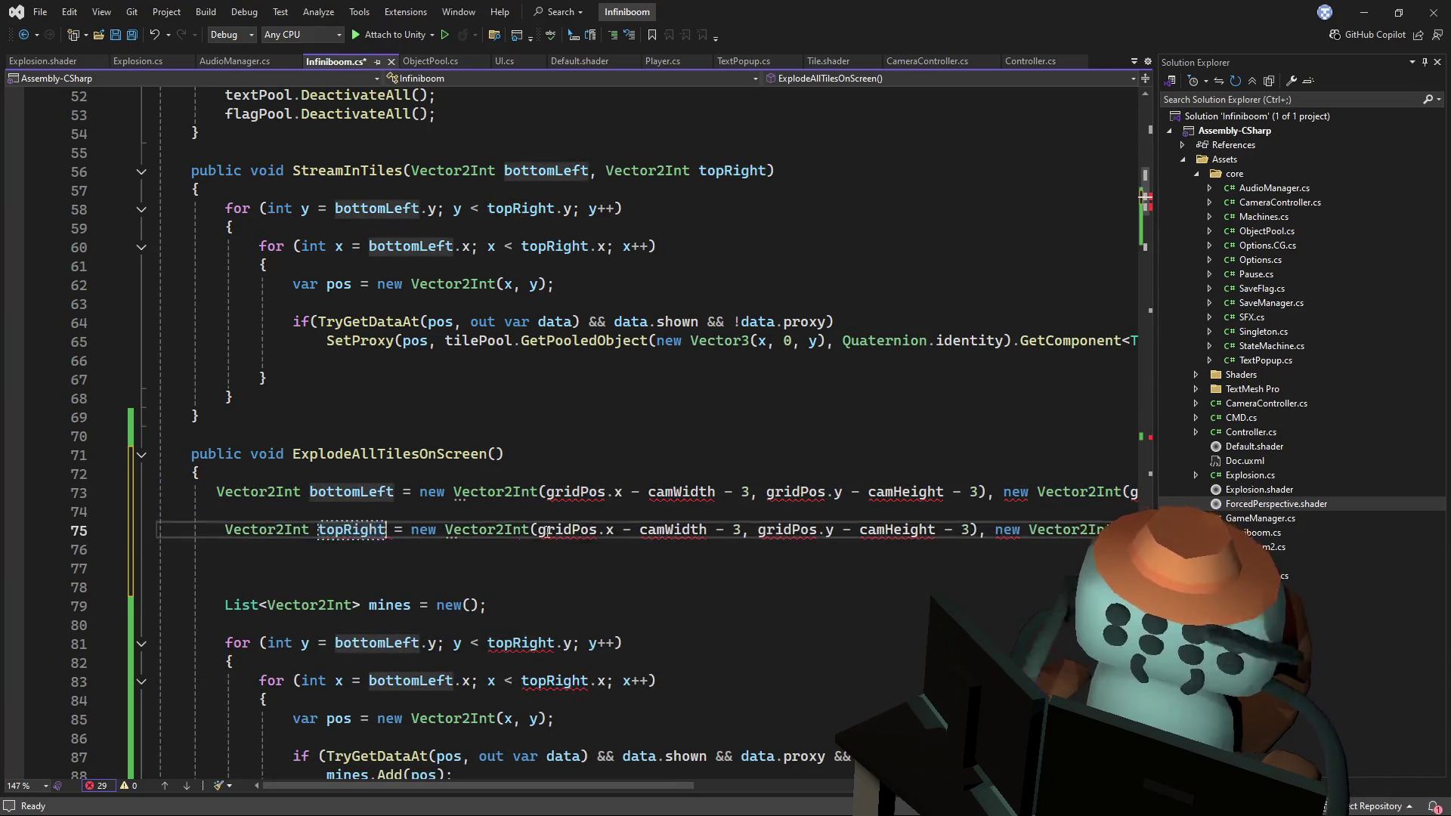
- End bottomLeft after the minus vector: gridPos minus camWidth/camHeight and 3
{"action": "mouse_move", "coordinate": [1005, 491]}
{"action": "left_mouse_down"}
{"action": "mouse_move", "coordinate": [1137, 492]}
{"action": "mouse_move", "coordinate": [891, 487]}
{"action": "mouse_move", "coordinate": [923, 493]}
{"action": "left_mouse_up"}
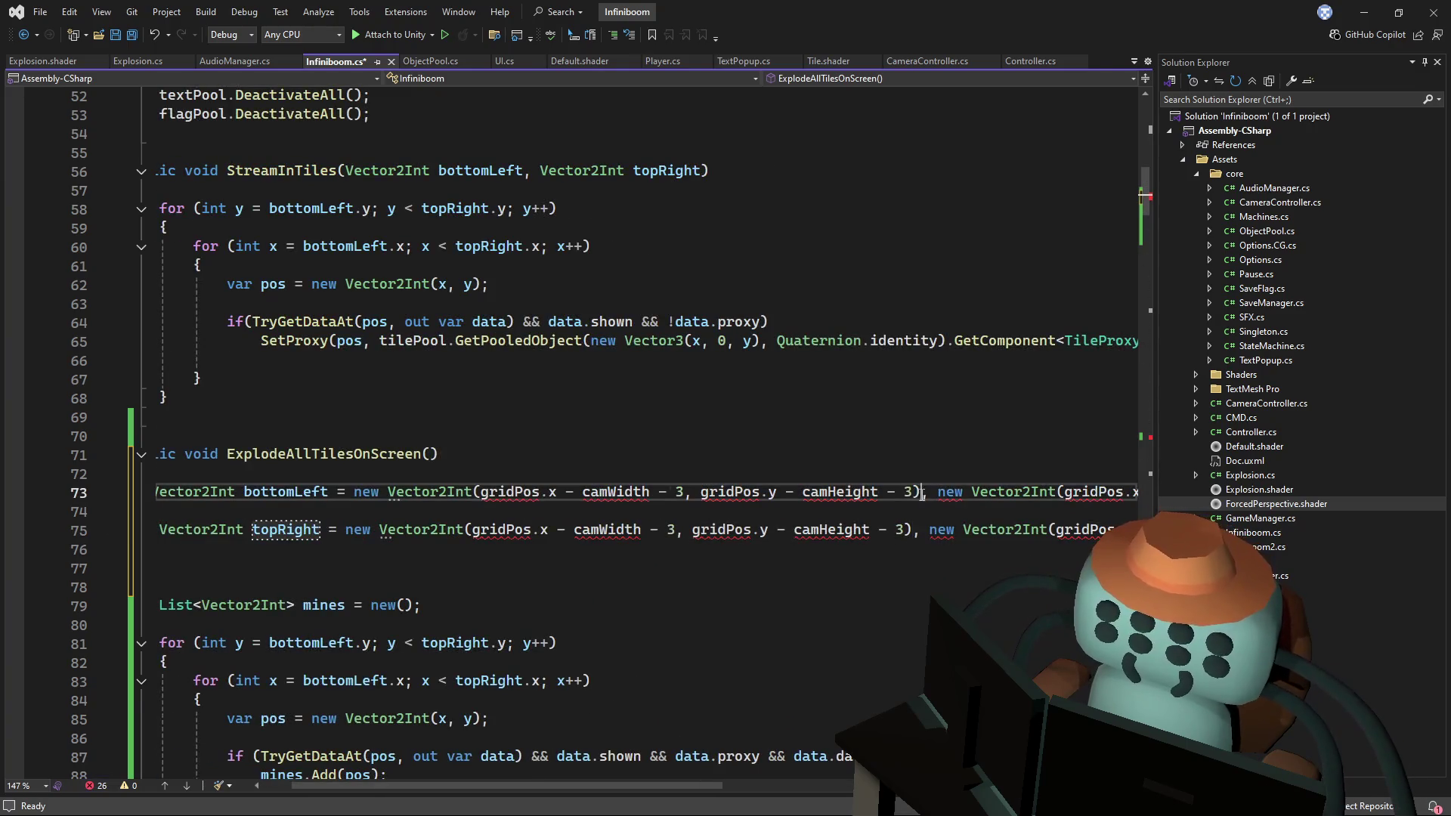
{"action": "type", "text": ";"}
{"action": "key", "text": "Return"}
{"action": "key", "text": "ctrl+x"}
{"action": "left_click", "coordinate": [915, 530]}
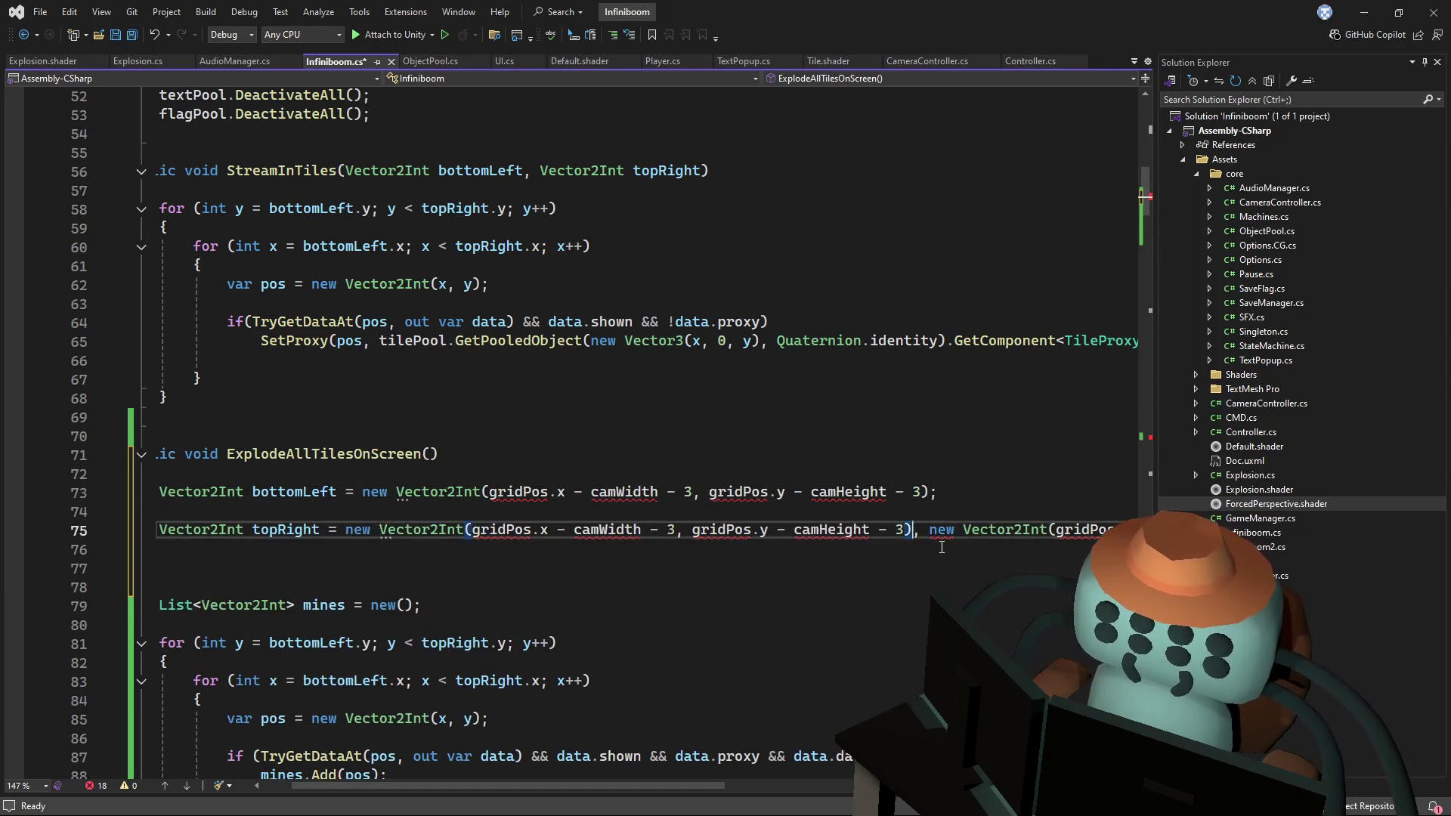
{"action": "type", "text": ";"}
{"action": "key", "text": "Return"}
{"action": "key", "text": "ctrl+x"}
{"action": "key", "text": "ctrl+v"}
{"action": "key", "text": "ctrl+z"}
{"action": "key", "text": "ctrl+z"}
{"action": "key", "text": "ctrl+z"}
- Leave topRight with only the plus vector and open a line at the method top
{"action": "left_click", "coordinate": [994, 460]}
{"action": "left_click", "coordinate": [938, 534]}
{"action": "left_click", "coordinate": [346, 530], "text": "shift"}
{"action": "key", "text": "Delete"}
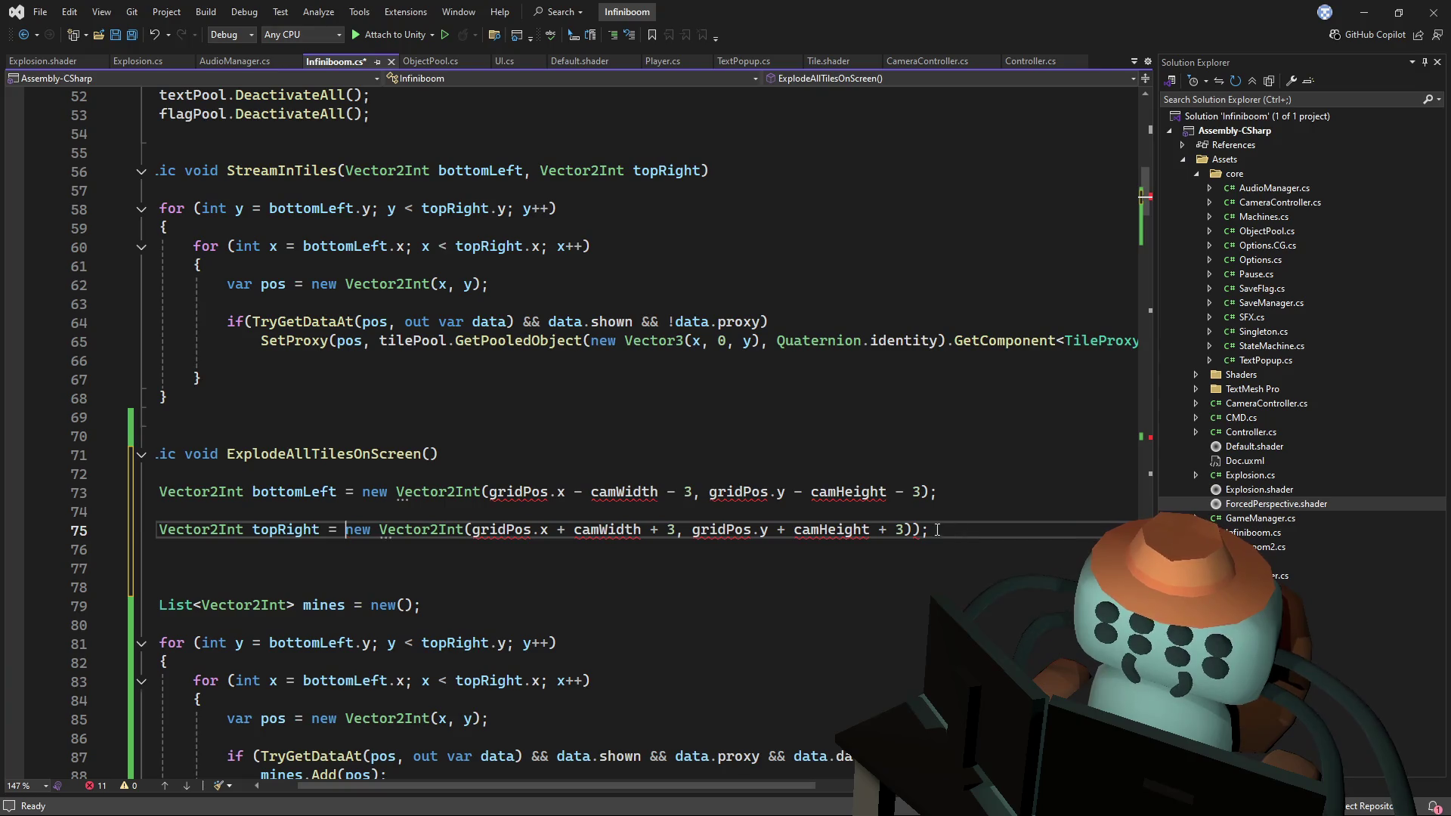
{"action": "left_click_drag", "start_coordinate": [582, 789], "coordinate": [448, 730]}
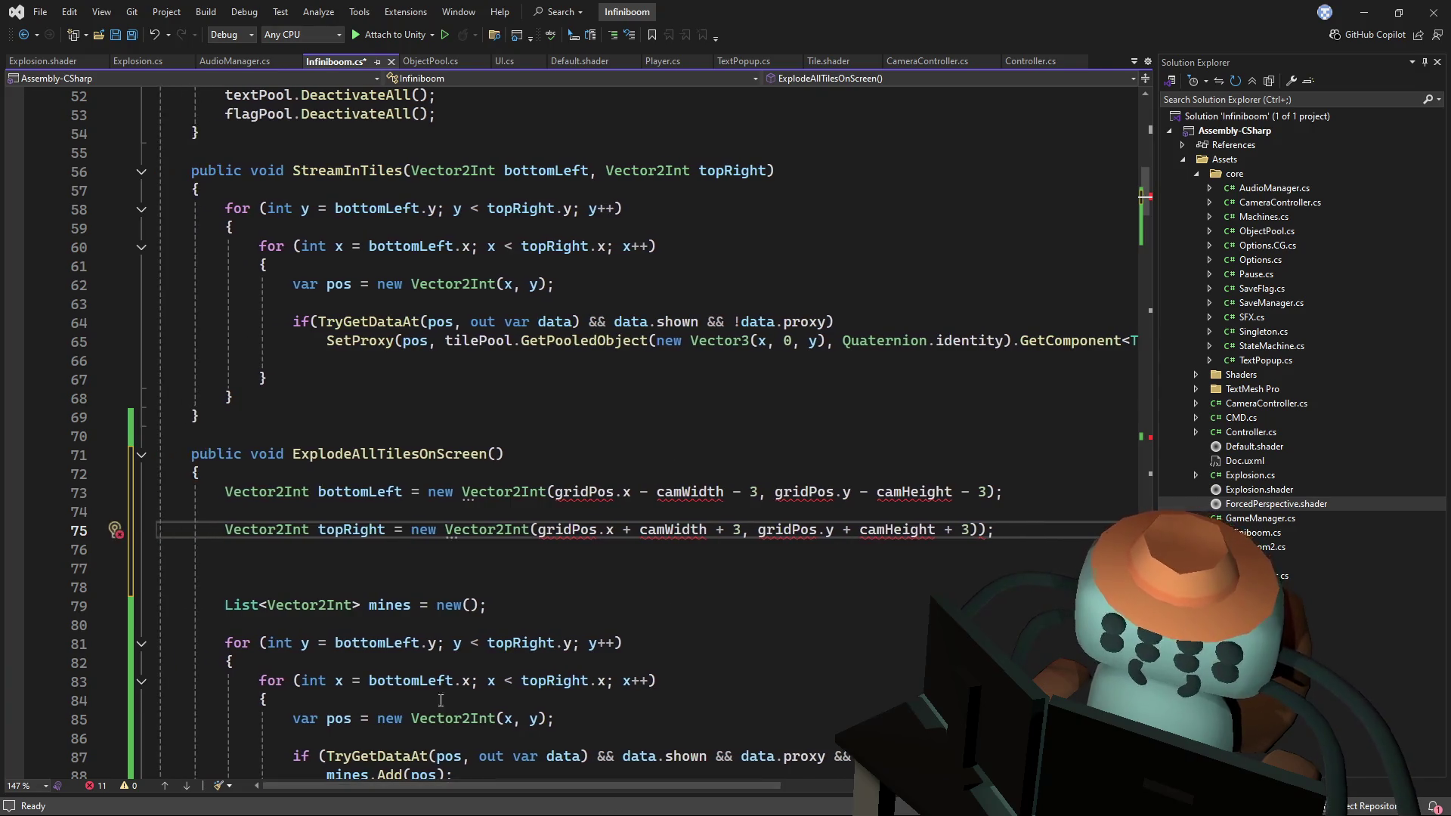
{"action": "left_click", "coordinate": [590, 474]}
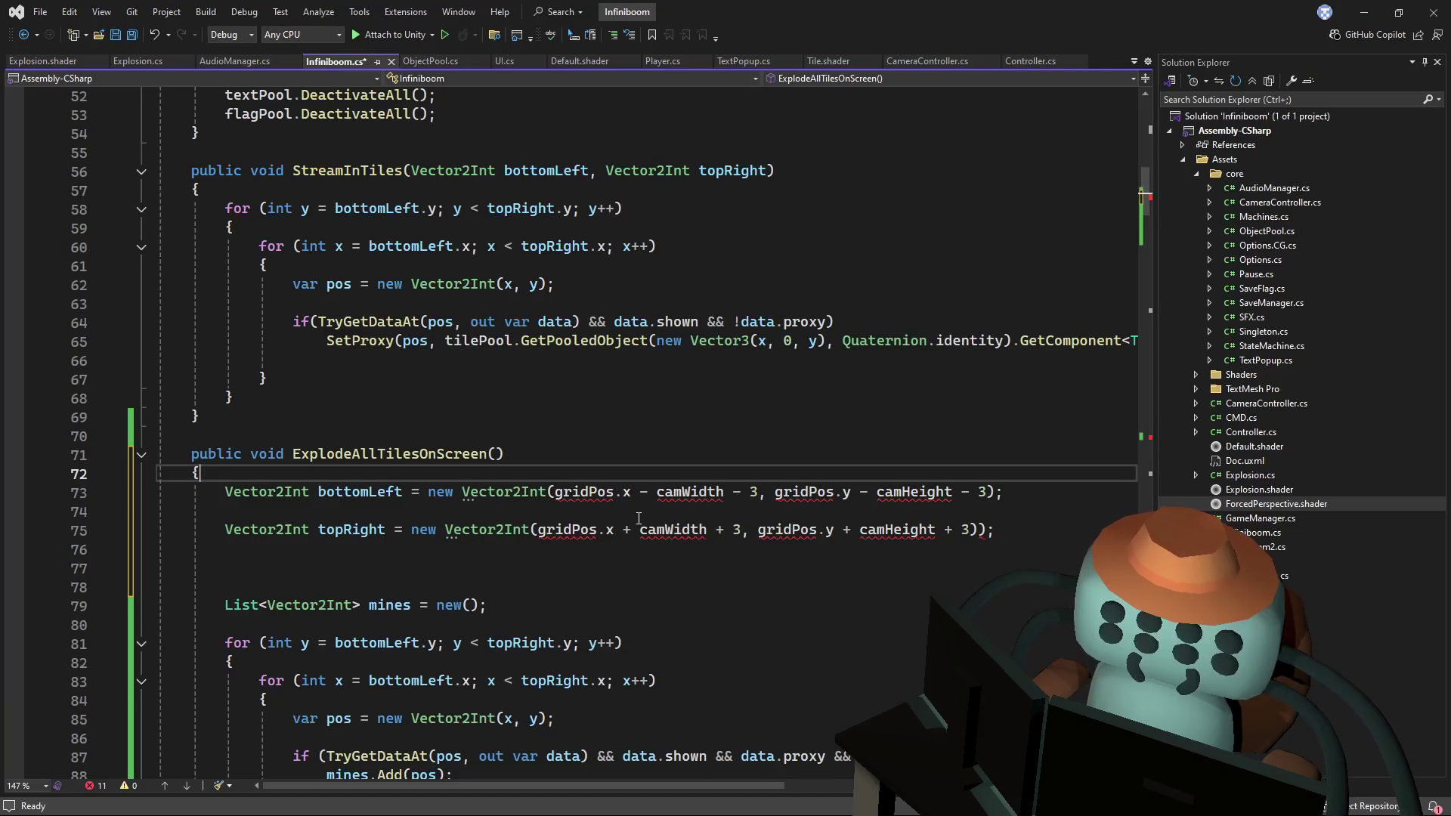
{"action": "key", "text": "Return"}
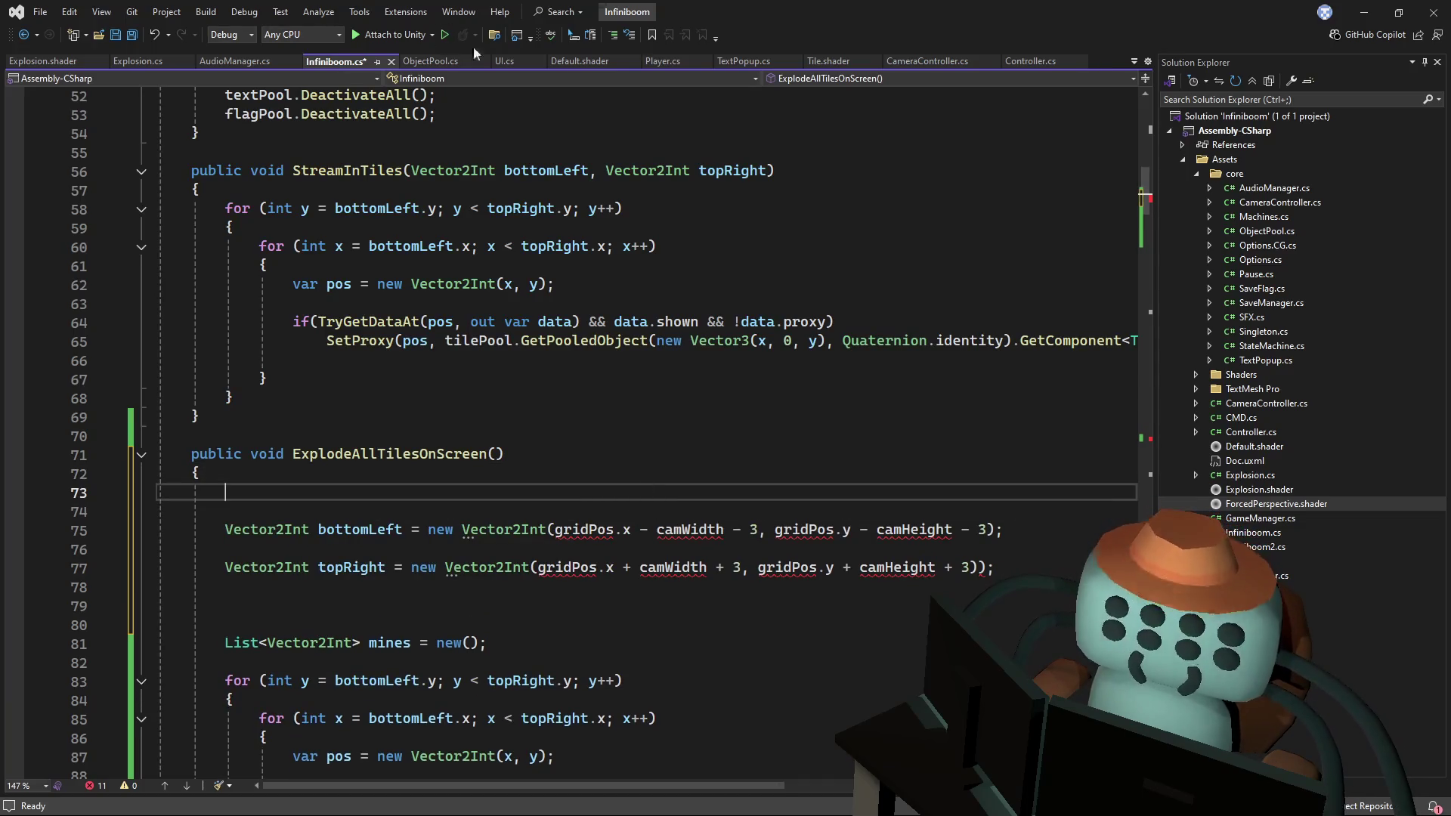
- Copy the camHeight and camWidth lines from CameraController.cs into ExplodeAllTilesOnScreen
{"action": "left_click", "coordinate": [927, 61]}
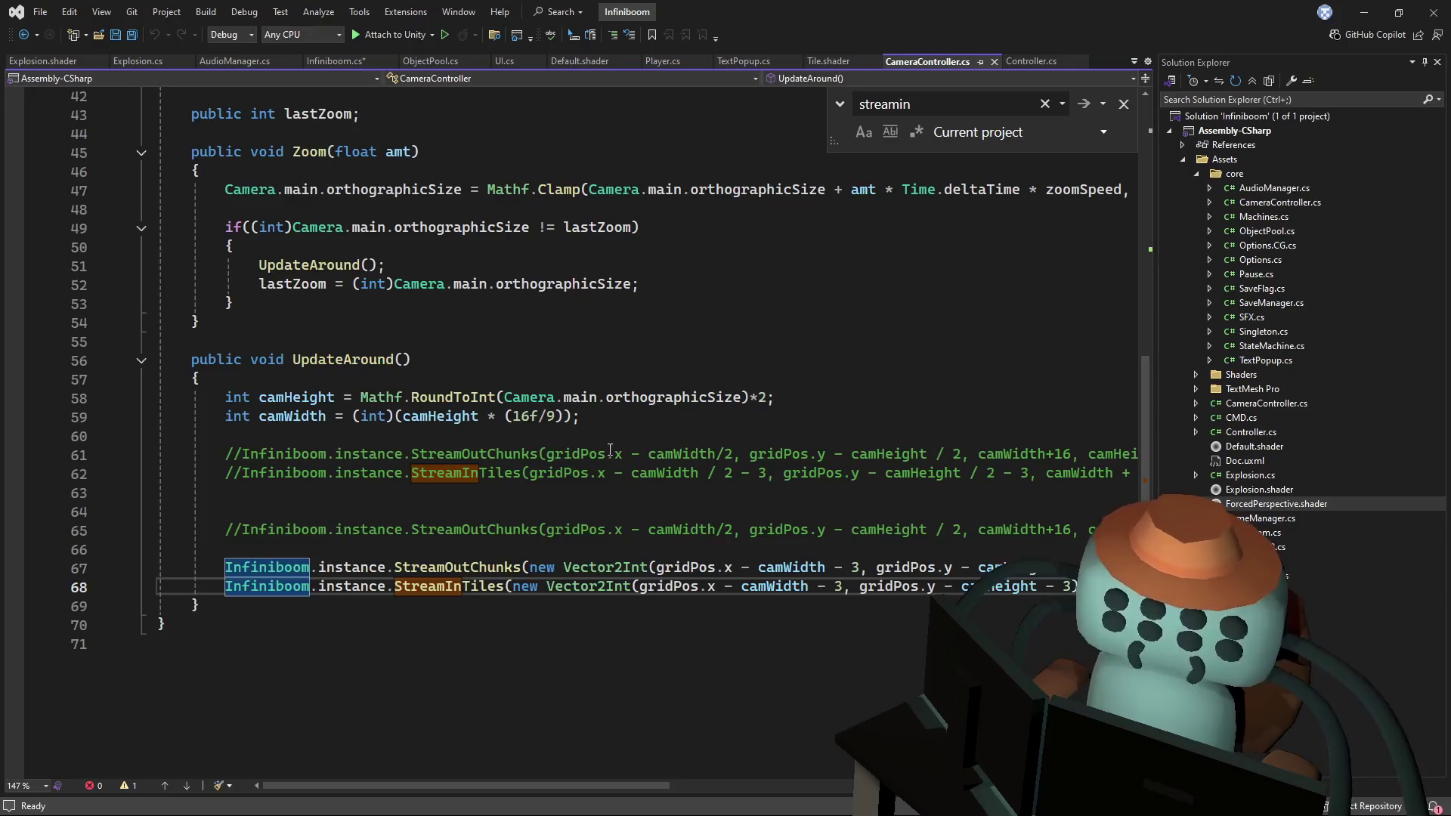
{"action": "left_click_drag", "start_coordinate": [581, 418], "coordinate": [622, 383]}
{"action": "key", "text": "ctrl+Tab"}
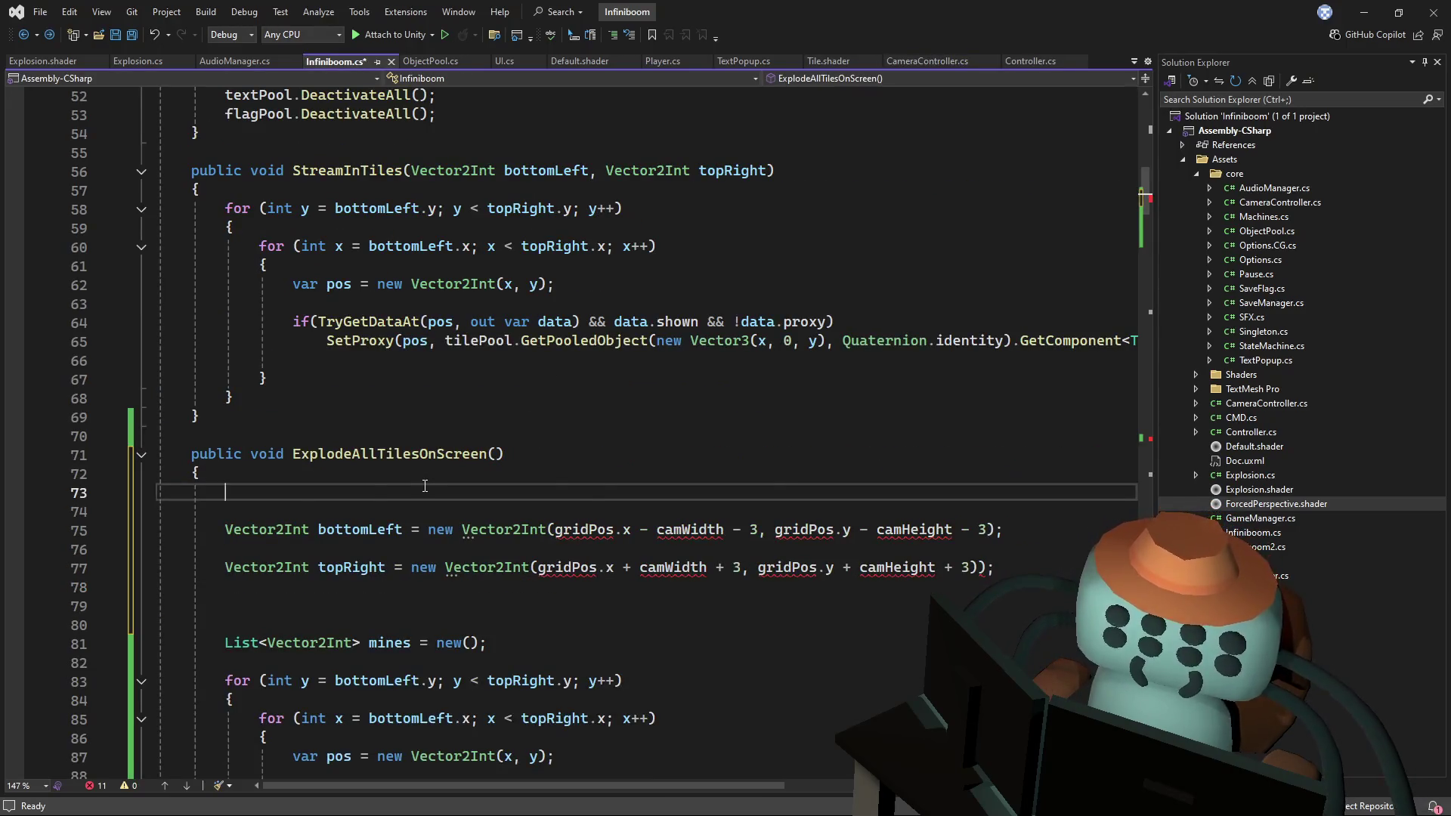
{"action": "key", "text": "ctrl+v"}
{"action": "scroll", "coordinate": [529, 507], "scroll_direction": "down", "scroll_amount": 1}
- Prefix the first gridPos on line 77 with CameraController.instance
{"action": "left_click", "coordinate": [550, 511]}
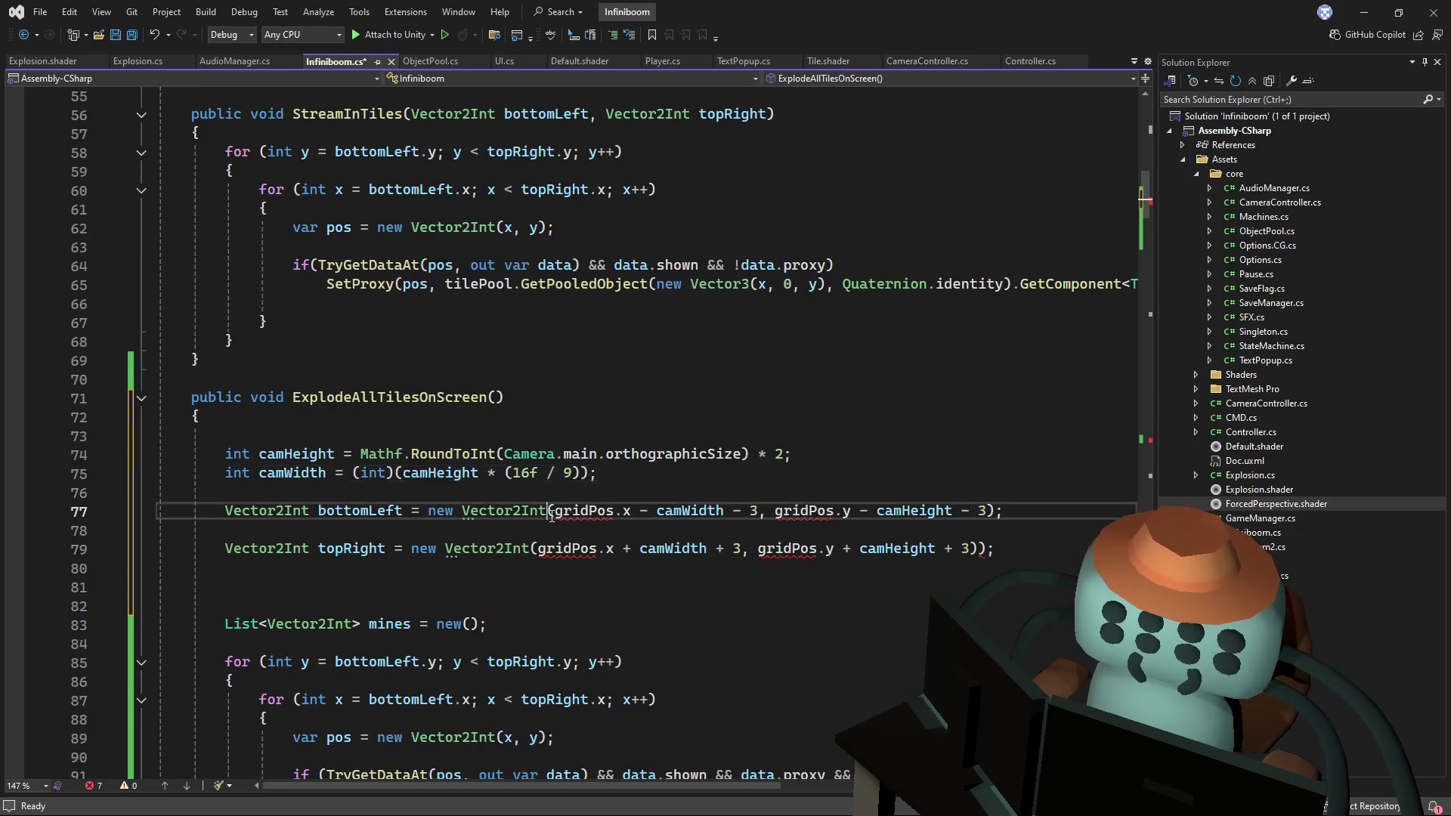
{"action": "key", "text": "Left"}
{"action": "type", "text": "CameraCont"}
{"action": "key", "text": "Tab"}
{"action": "type", "text": ".ins"}
{"action": "key", "text": "Tab"}
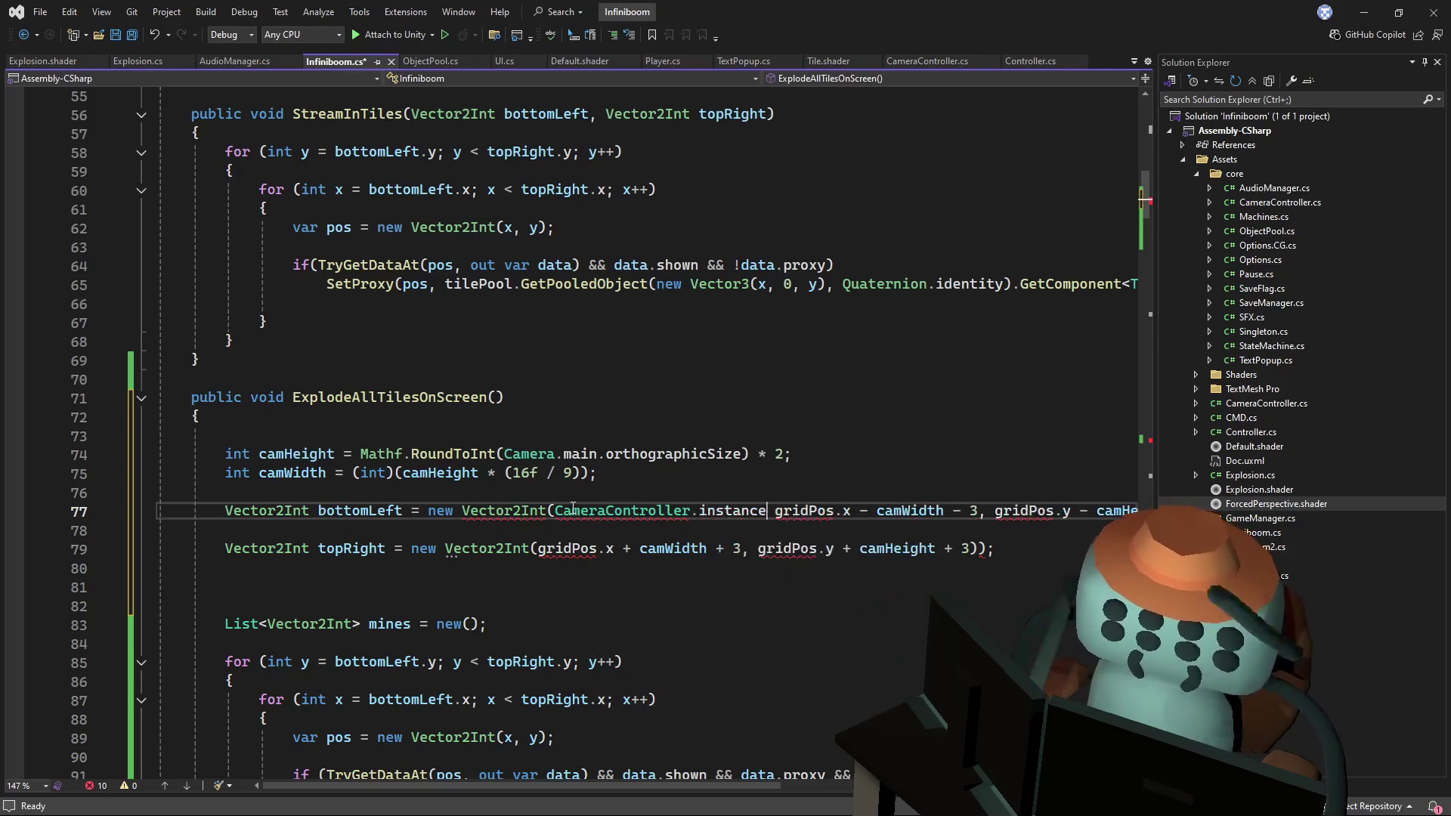
{"action": "type", "text": "."}
{"action": "left_click", "coordinate": [766, 426]}
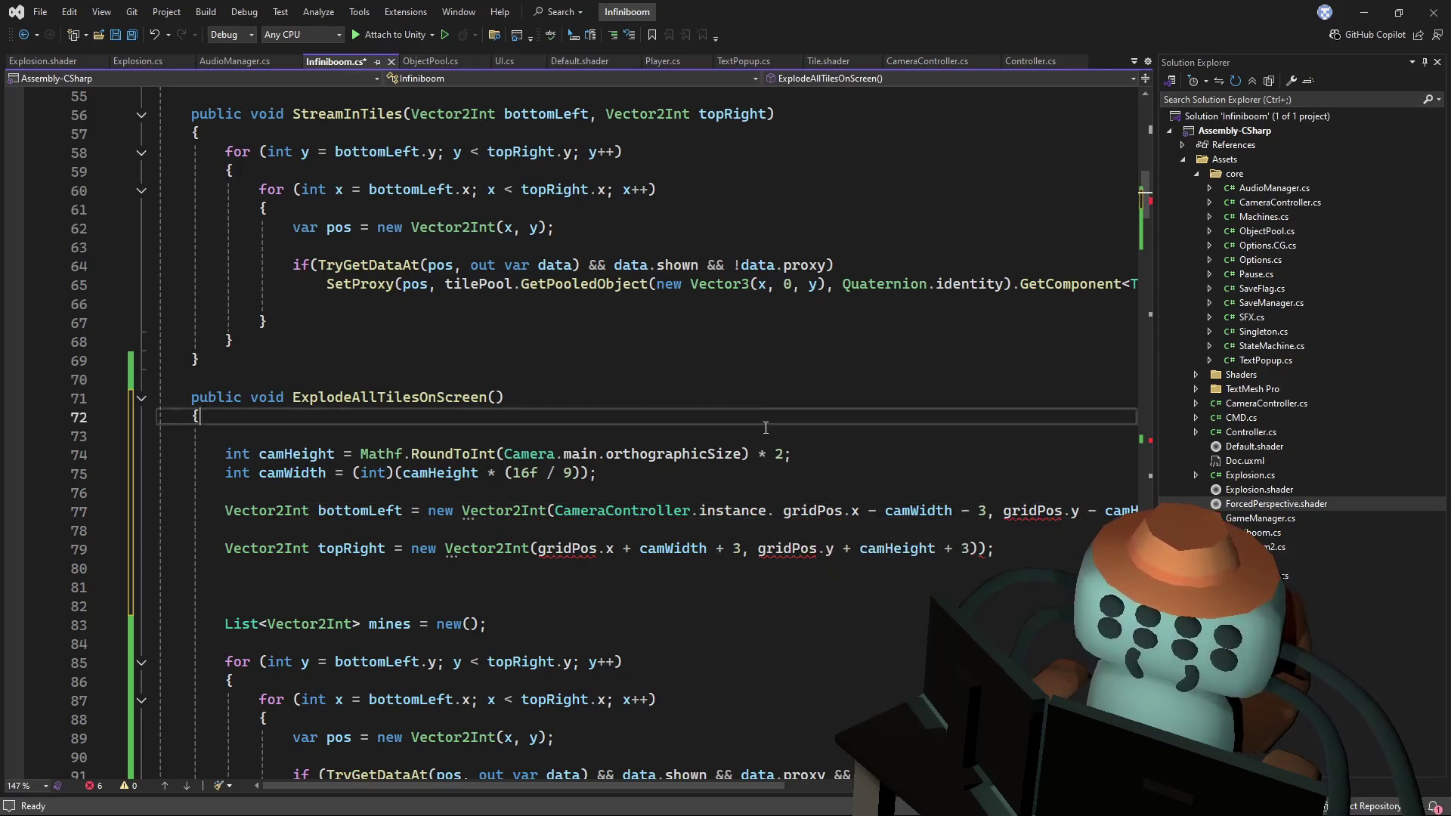
- Add the CameraController.instance prefix to the remaining gridPos.x and gridPos.y references on lines 77 and 79
{"action": "double_click", "coordinate": [622, 512]}
{"action": "key", "text": "ctrl+c"}
{"action": "left_click", "coordinate": [1003, 512]}
{"action": "key", "text": "ctrl+v"}
{"action": "left_click", "coordinate": [660, 549]}
{"action": "key", "text": "ctrl+v"}
{"action": "left_click", "coordinate": [440, 549]}
{"action": "key", "text": "ctrl+v"}
- Save Infiniboom.cs with the updated corner calculations
{"action": "mouse_move", "coordinate": [578, 790]}
{"action": "left_mouse_down"}
{"action": "mouse_move", "coordinate": [805, 787]}
{"action": "mouse_move", "coordinate": [547, 787]}
{"action": "left_mouse_up"}
{"action": "double_click", "coordinate": [580, 453]}
{"action": "key", "text": "ctrl+s"}
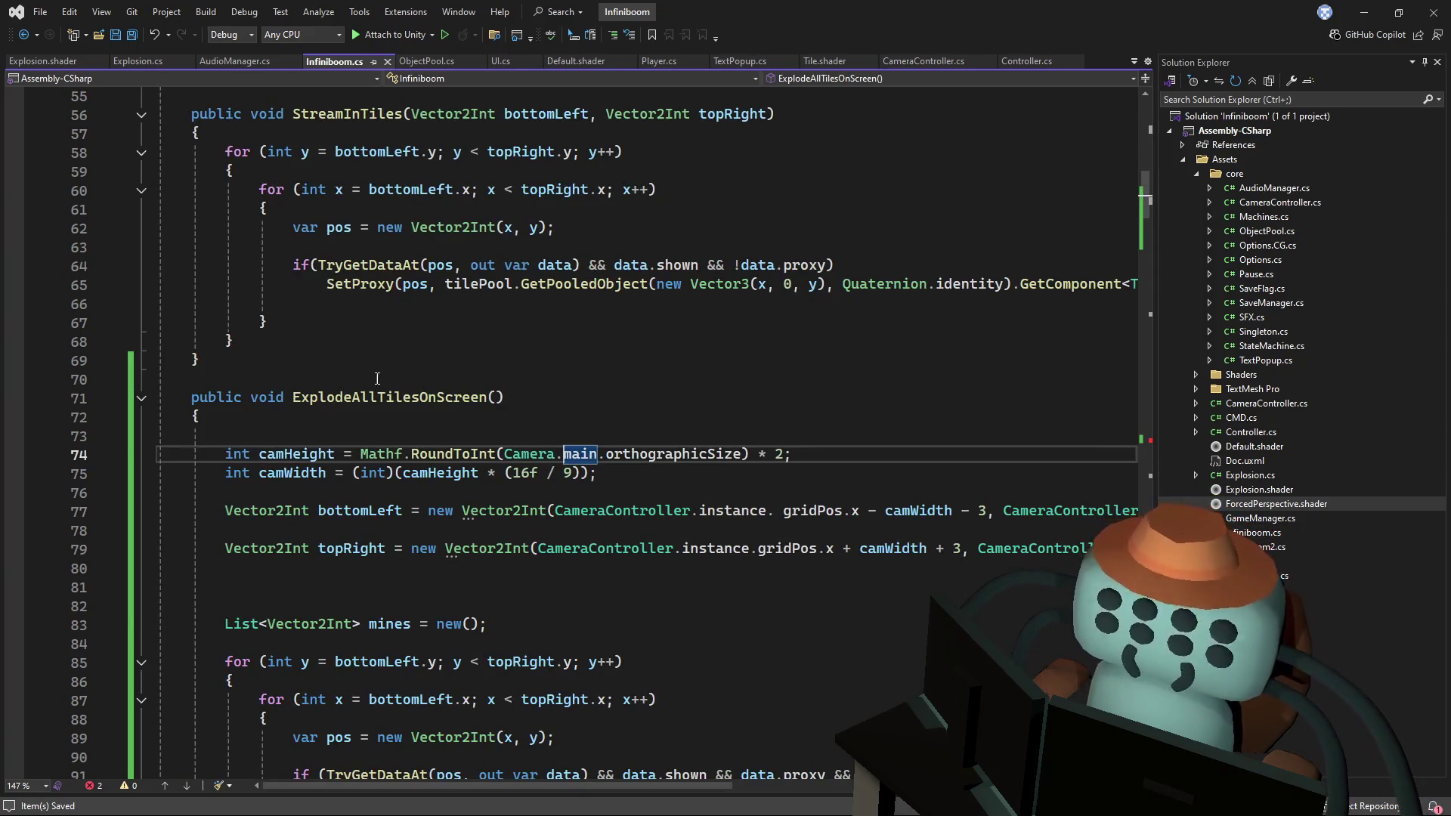
{"action": "left_click", "coordinate": [389, 397]}
{"action": "mouse_move", "coordinate": [1146, 197]}
{"action": "left_mouse_down"}
{"action": "mouse_move", "coordinate": [1153, 297]}
{"action": "mouse_move", "coordinate": [1144, 270]}
{"action": "mouse_move", "coordinate": [1121, 424]}
{"action": "left_mouse_up"}
- Replace Explosion.instance.Explode(...) in FlipTileAt's mine branch with ExplodeAllTilesOnScreen(); and save
{"action": "left_click", "coordinate": [732, 529]}
{"action": "key", "text": "Return"}
{"action": "key", "text": "Return"}
{"action": "type", "text": "a"}
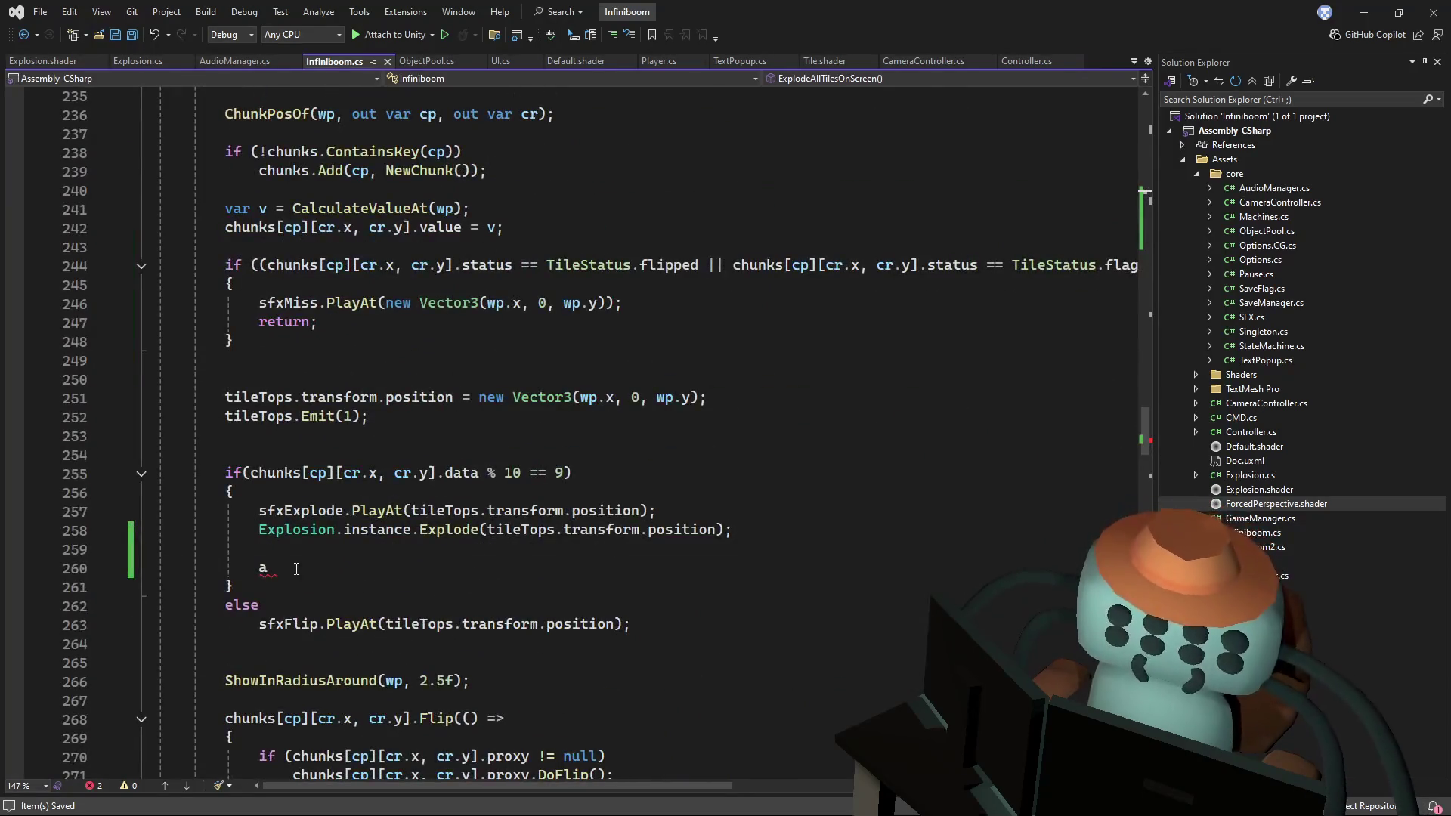
{"action": "key", "text": "BackSpace"}
{"action": "key", "text": "BackSpace"}
{"action": "key", "text": "BackSpace"}
{"action": "key", "text": "ctrl+v"}
{"action": "left_click_drag", "start_coordinate": [732, 529], "coordinate": [656, 512]}
{"action": "key", "text": "BackSpace"}
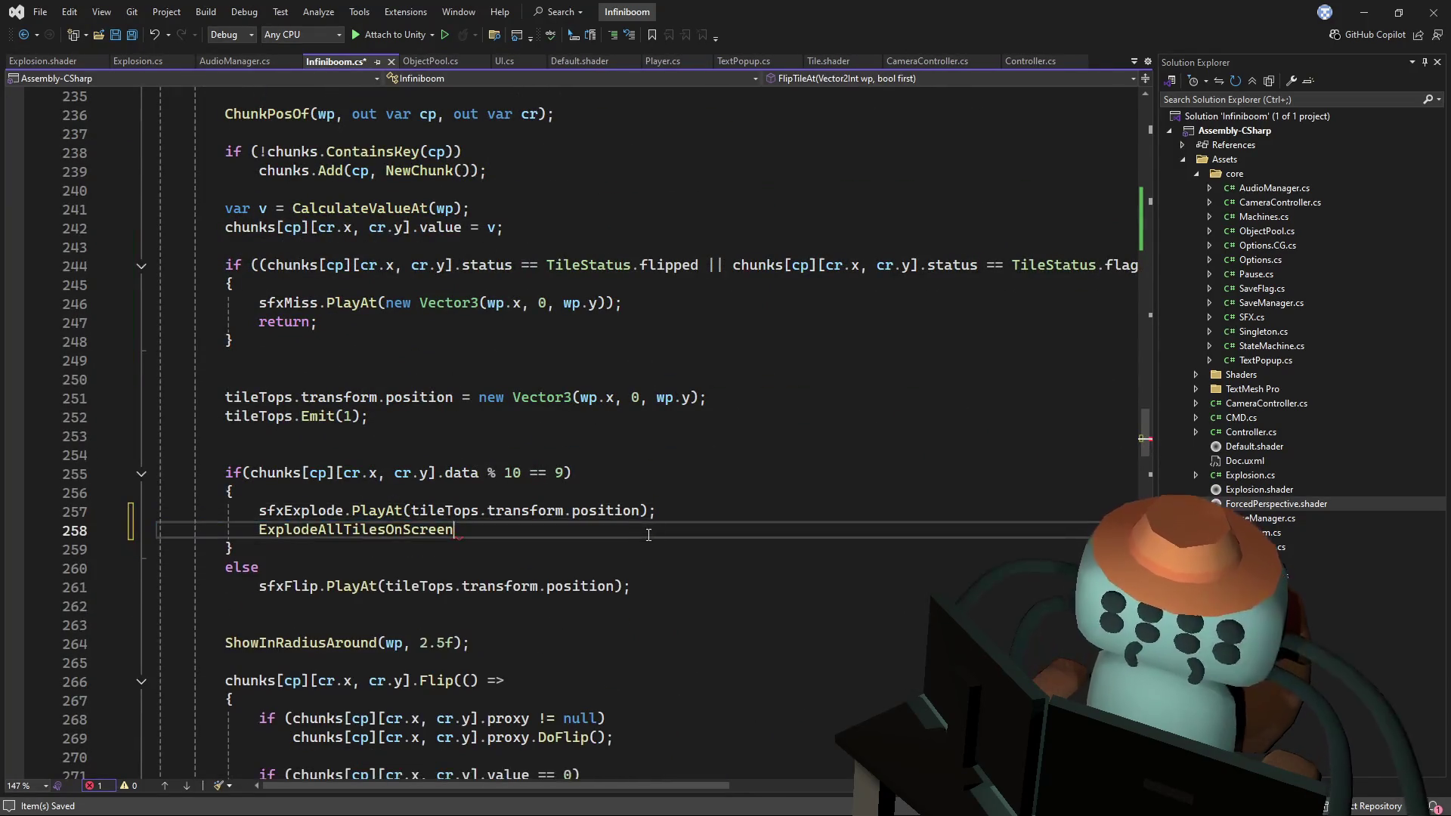
{"action": "type", "text": "();"}
{"action": "key", "text": "ctrl+s"}
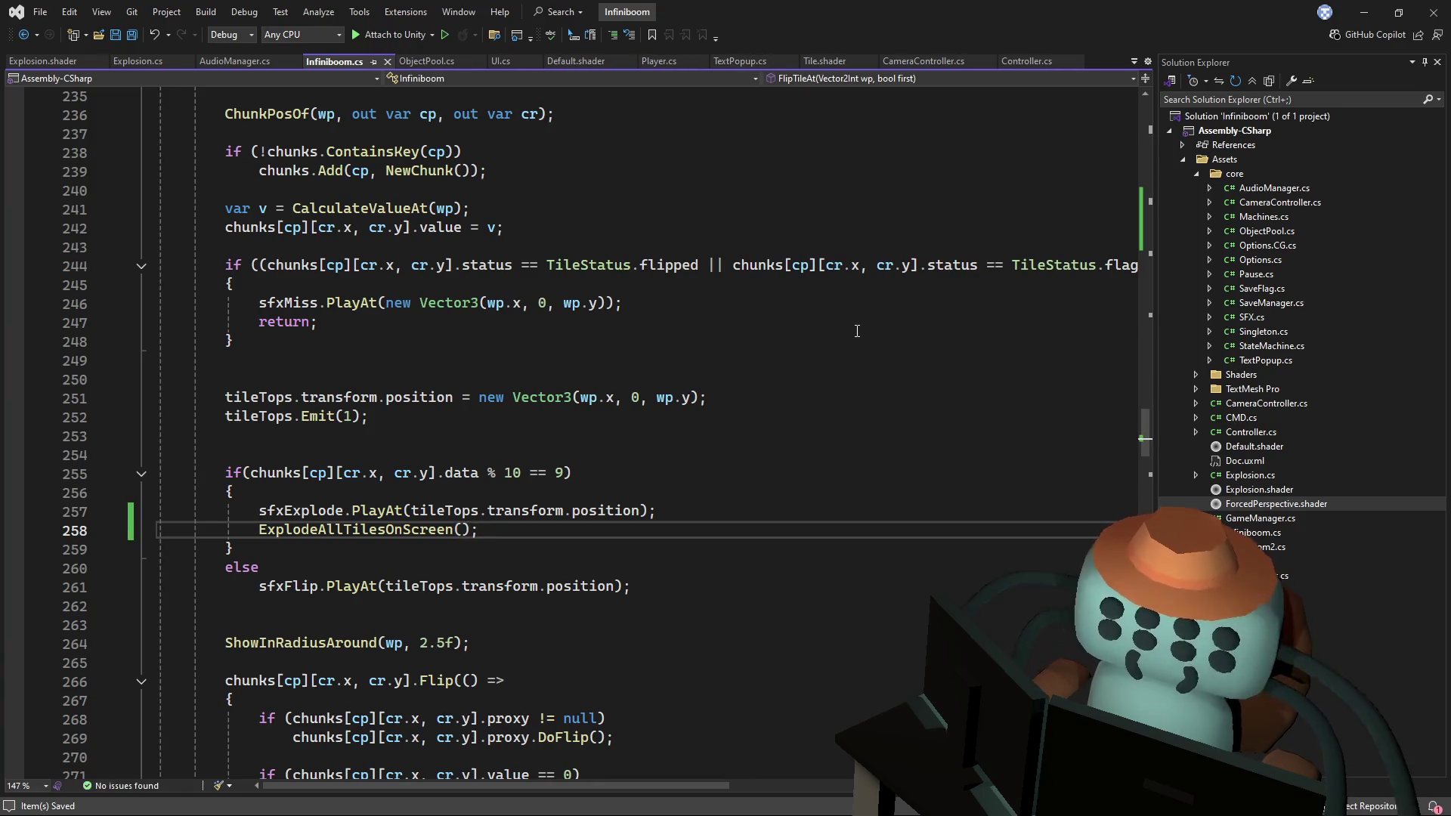
{"action": "left_click", "coordinate": [763, 398]}
{"action": "left_click", "coordinate": [741, 436]}
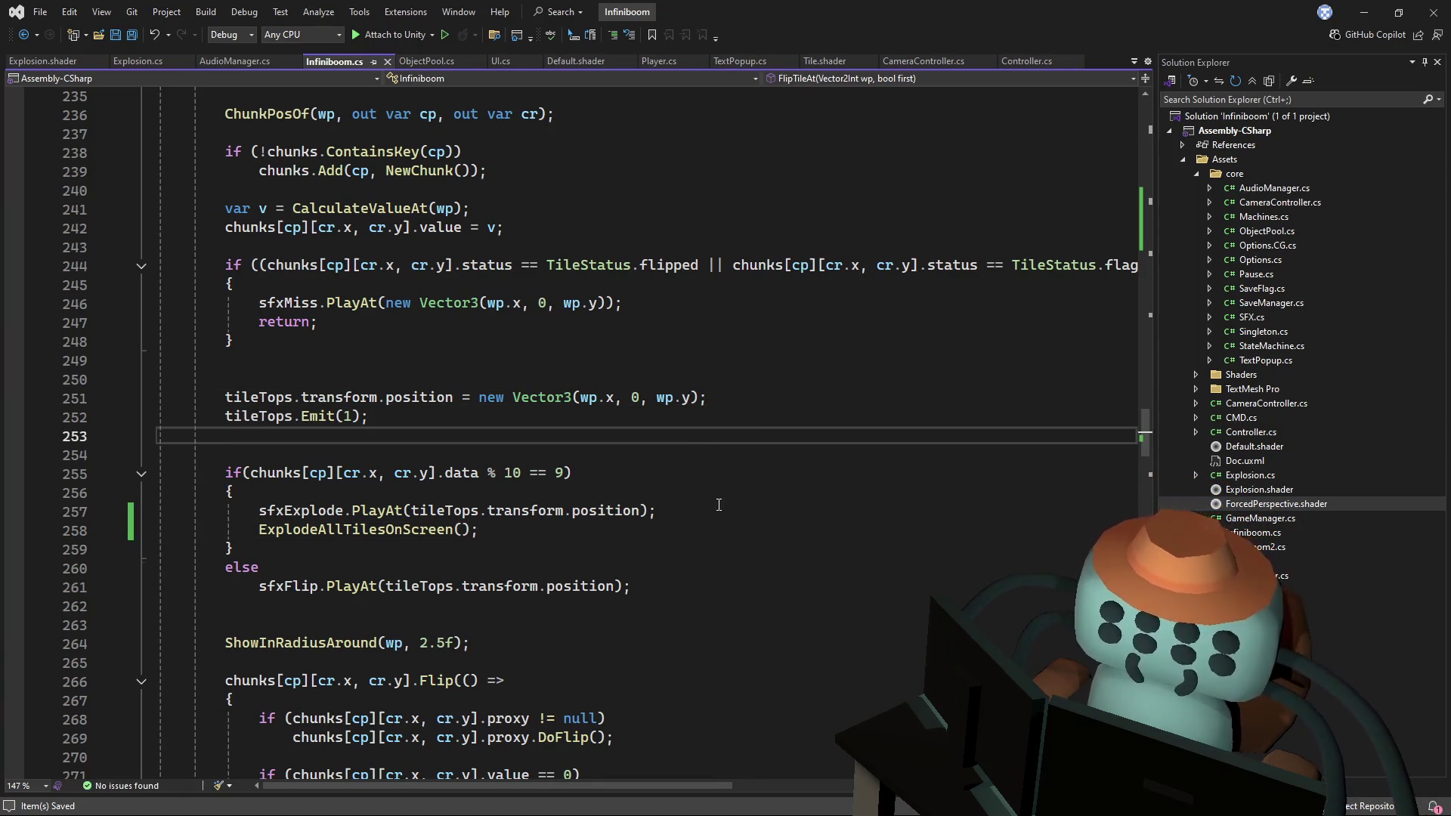
{"action": "left_click", "coordinate": [718, 512]}
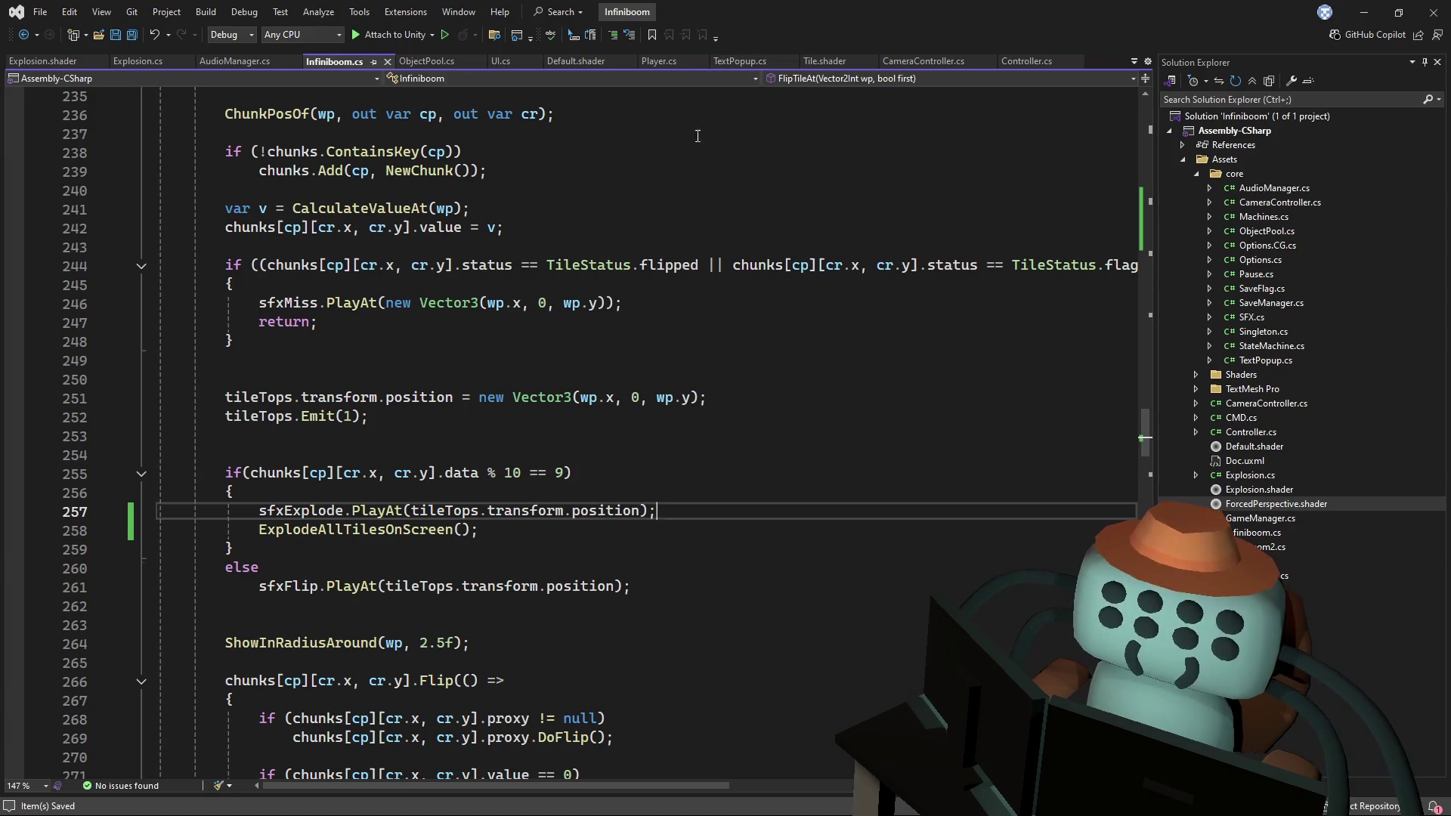
- Open a new line at the top of the mine branch and check Player.cs's fields
{"action": "key", "text": "Return"}
{"action": "key", "text": "ctrl+z"}
{"action": "key", "text": "Up"}
{"action": "key", "text": "Return"}
{"action": "key", "text": "Return"}
{"action": "type", "text": "pl"}
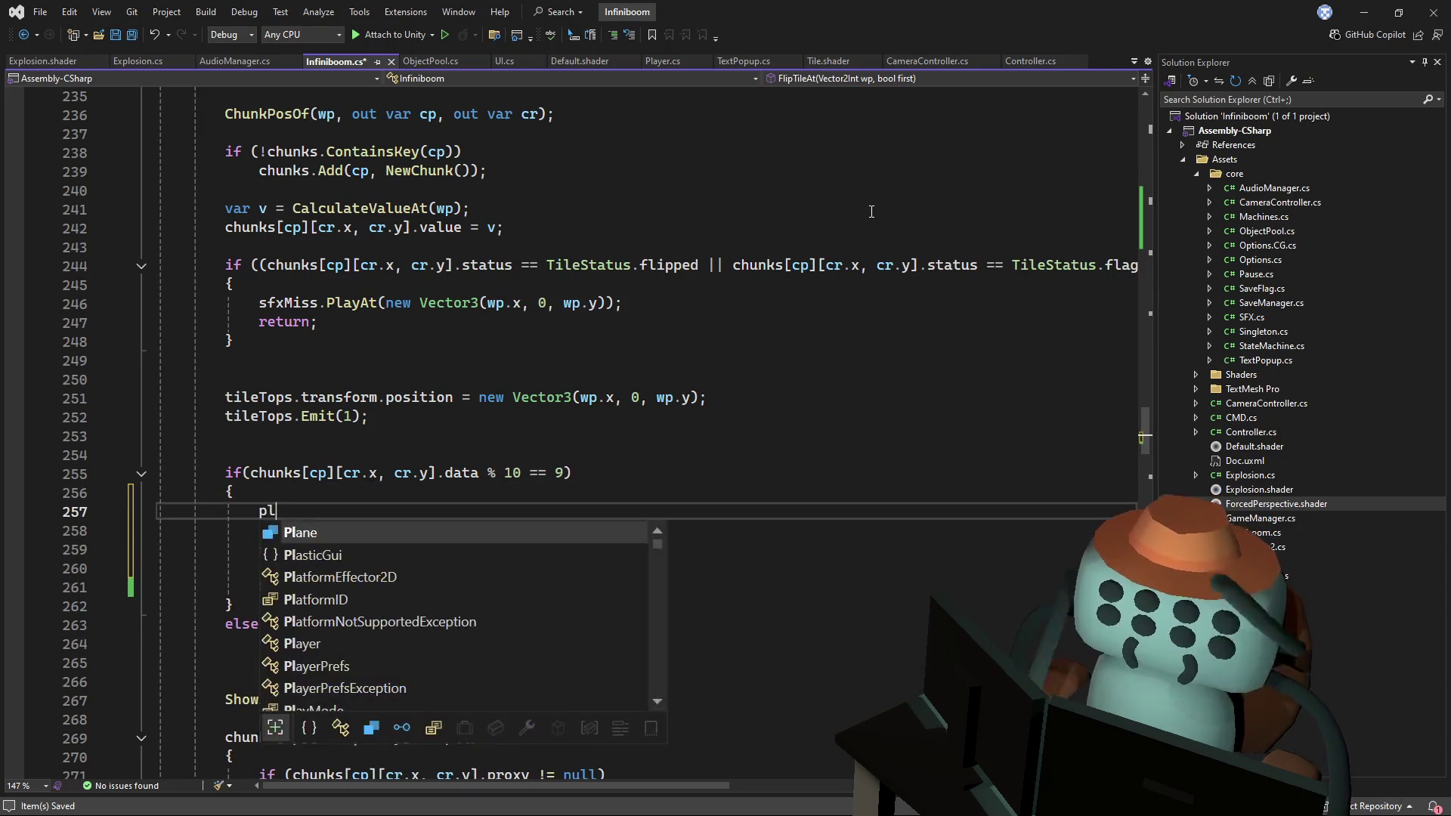
{"action": "type", "text": "aye "}
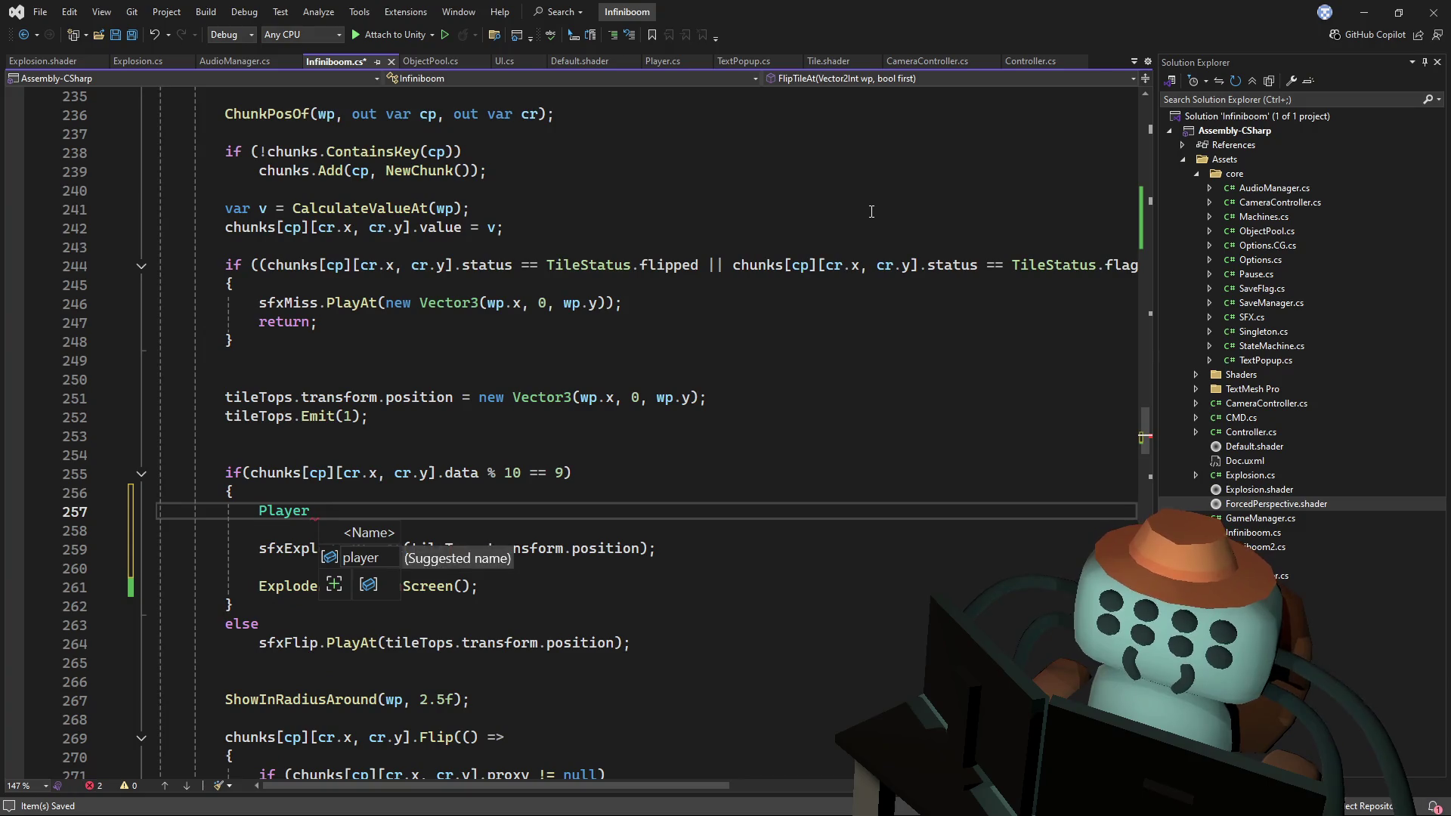
{"action": "type", "text": "In"}
{"action": "key", "text": "BackSpace"}
{"action": "key", "text": "BackSpace"}
{"action": "key", "text": "BackSpace"}
{"action": "key", "text": "BackSpace"}
{"action": "key", "text": "BackSpace"}
{"action": "key", "text": "BackSpace"}
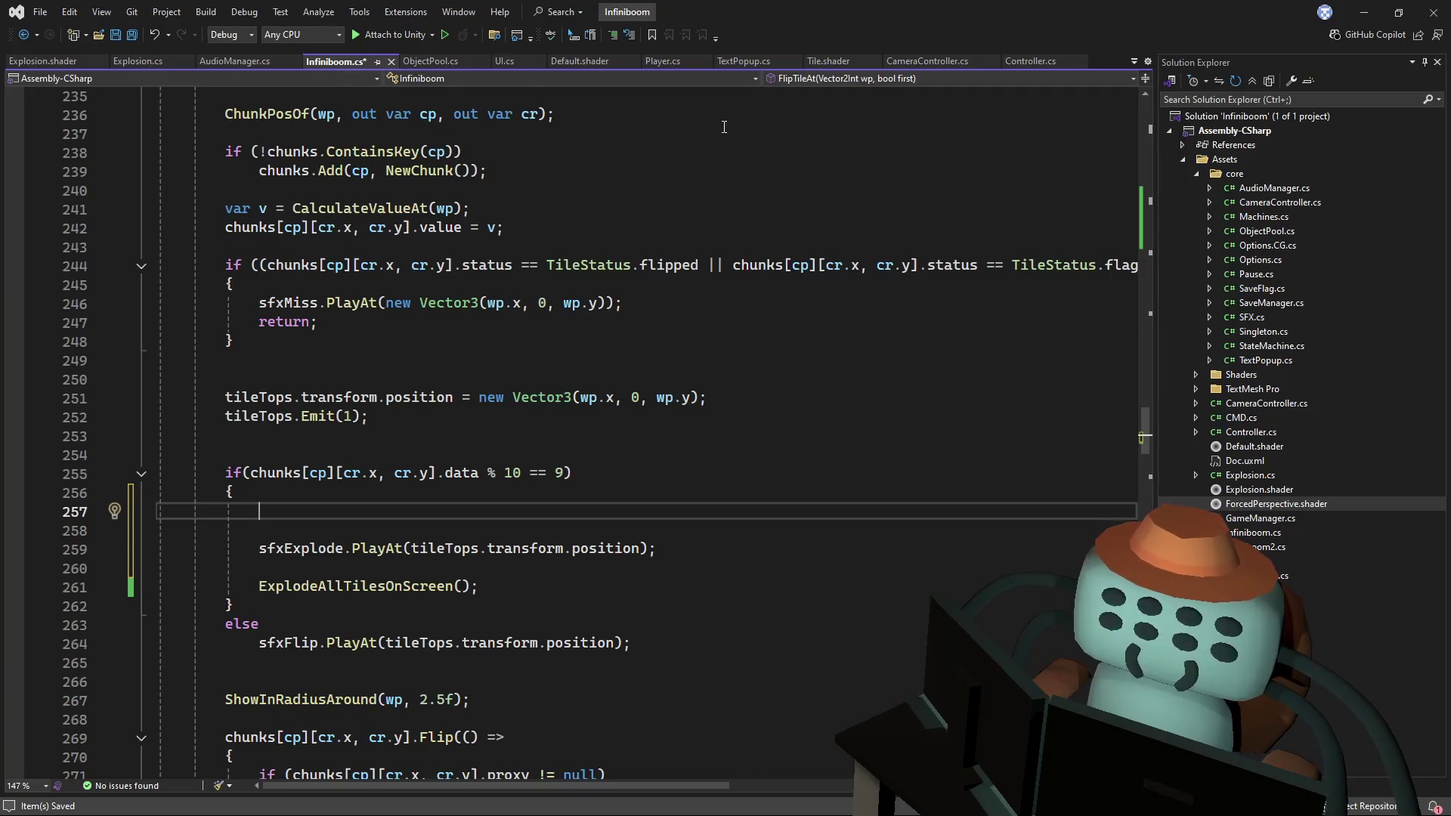
{"action": "left_click", "coordinate": [662, 61]}
{"action": "scroll", "coordinate": [1149, 312], "scroll_direction": "up", "scroll_amount": 20}
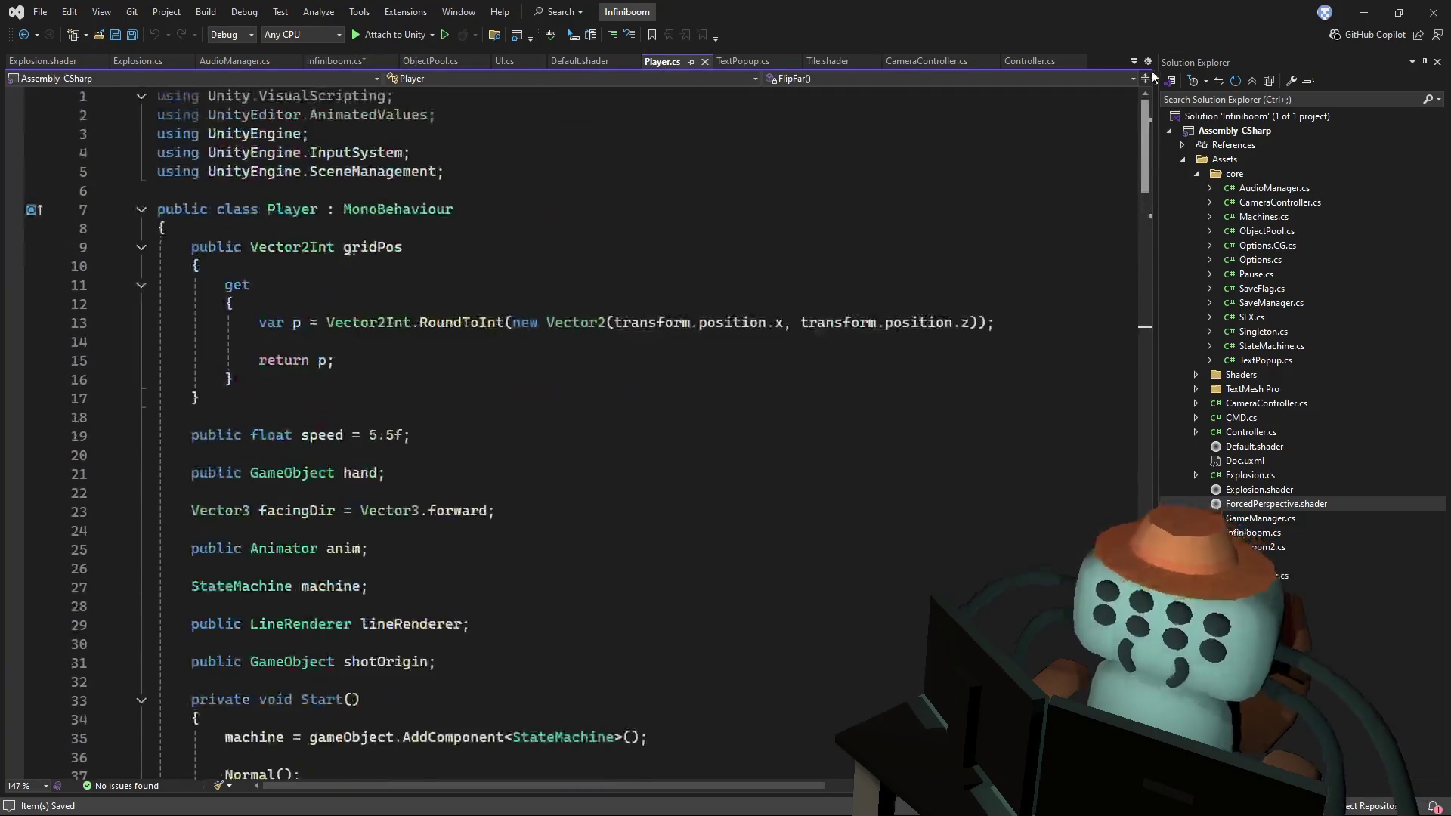
{"action": "scroll", "coordinate": [1149, 95], "scroll_direction": "down", "scroll_amount": 9}
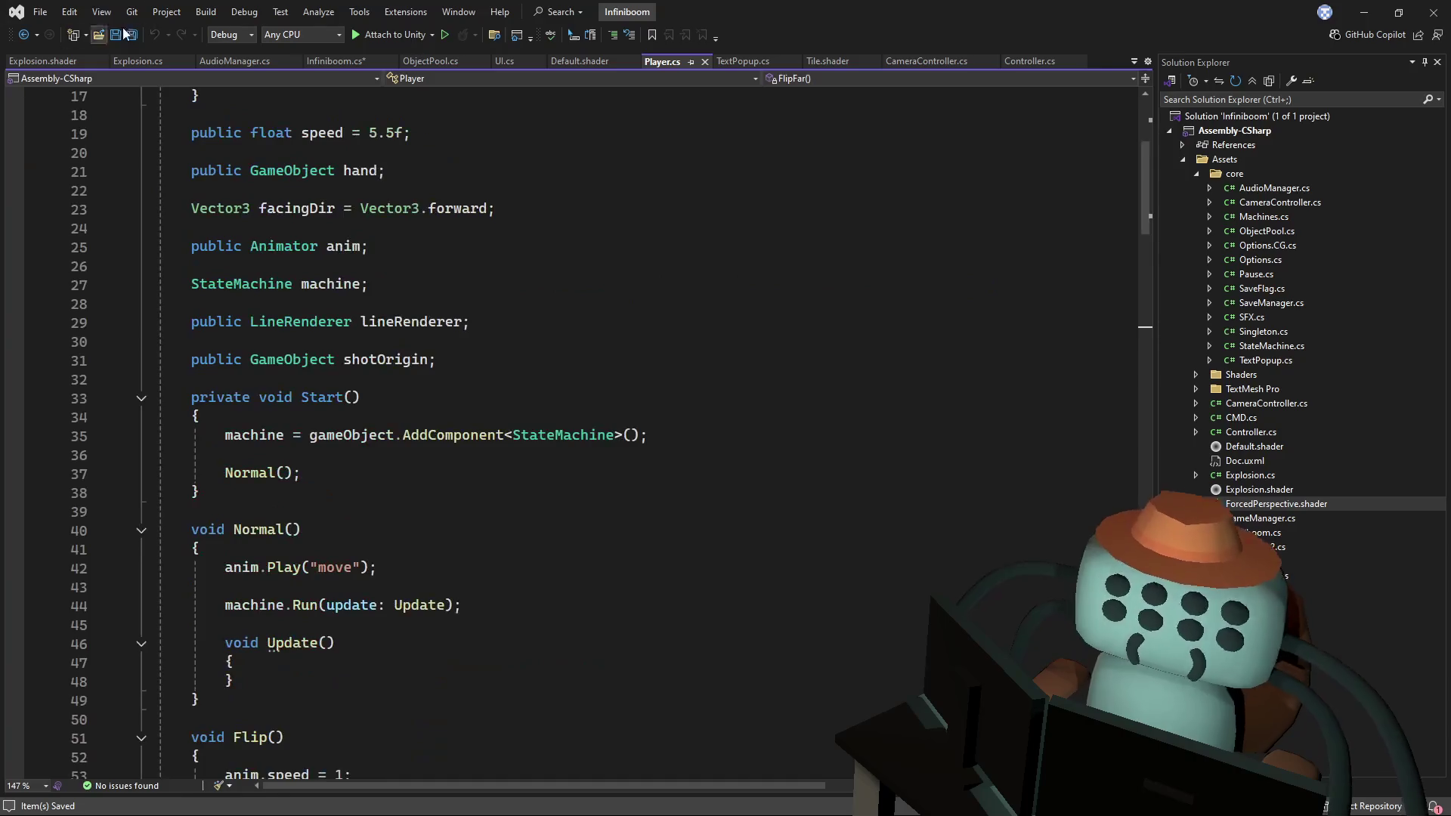
{"action": "left_click", "coordinate": [324, 63]}
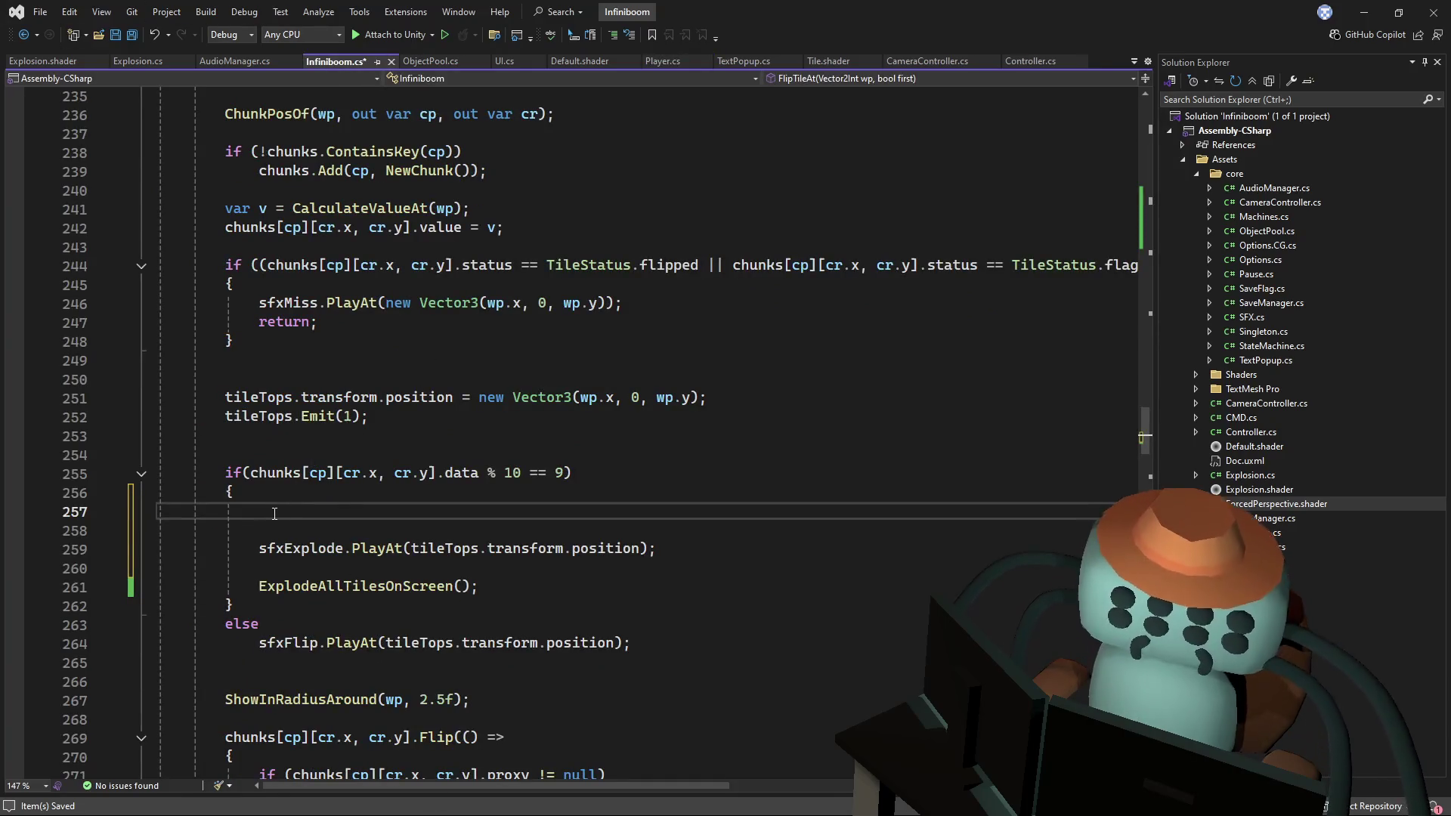
- Write FindObjectOfType<Player>().frozen = true; on line 257 in place of the placeholder
{"action": "type", "text": "pl"}
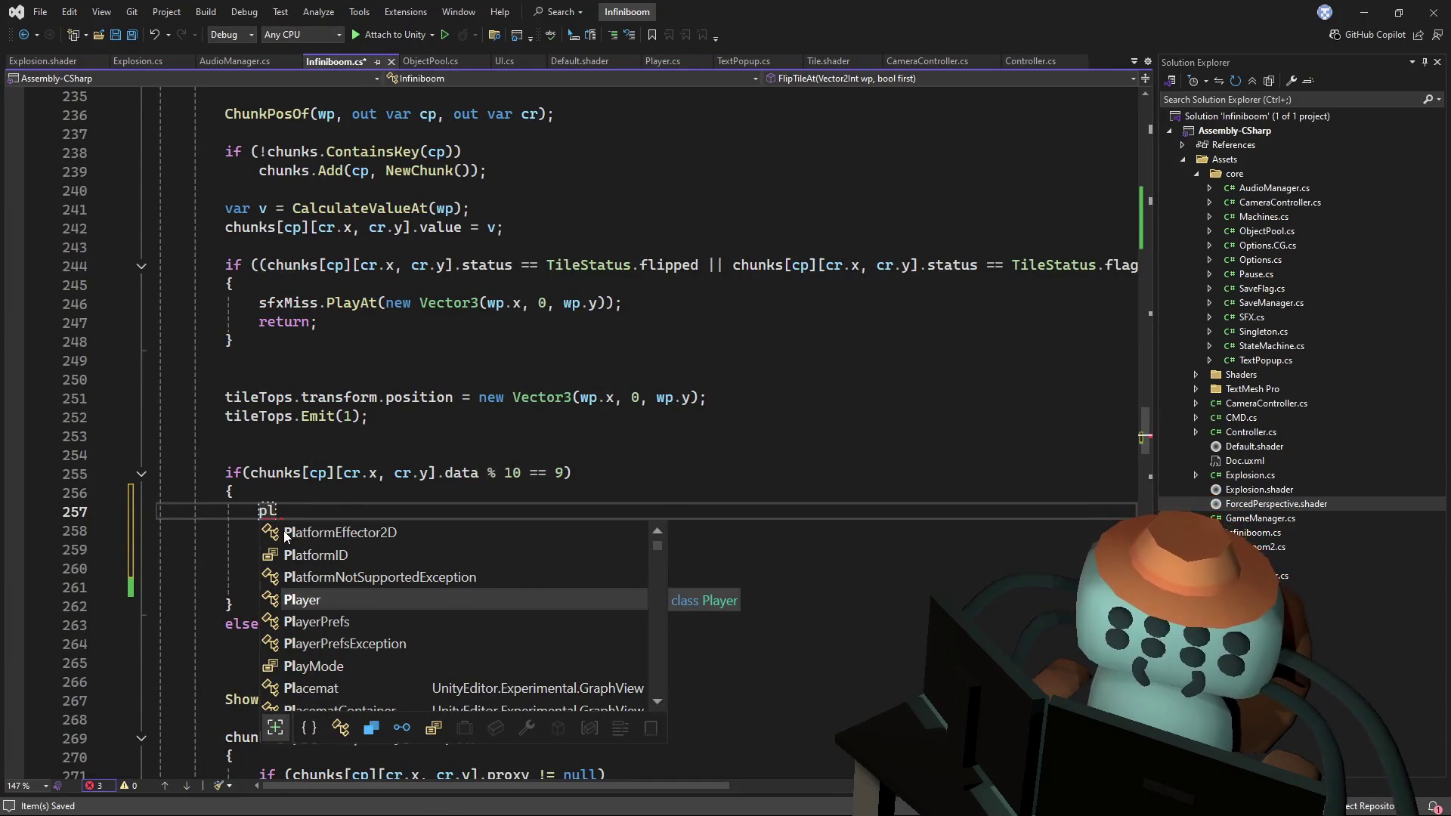
{"action": "type", "text": "ayer"}
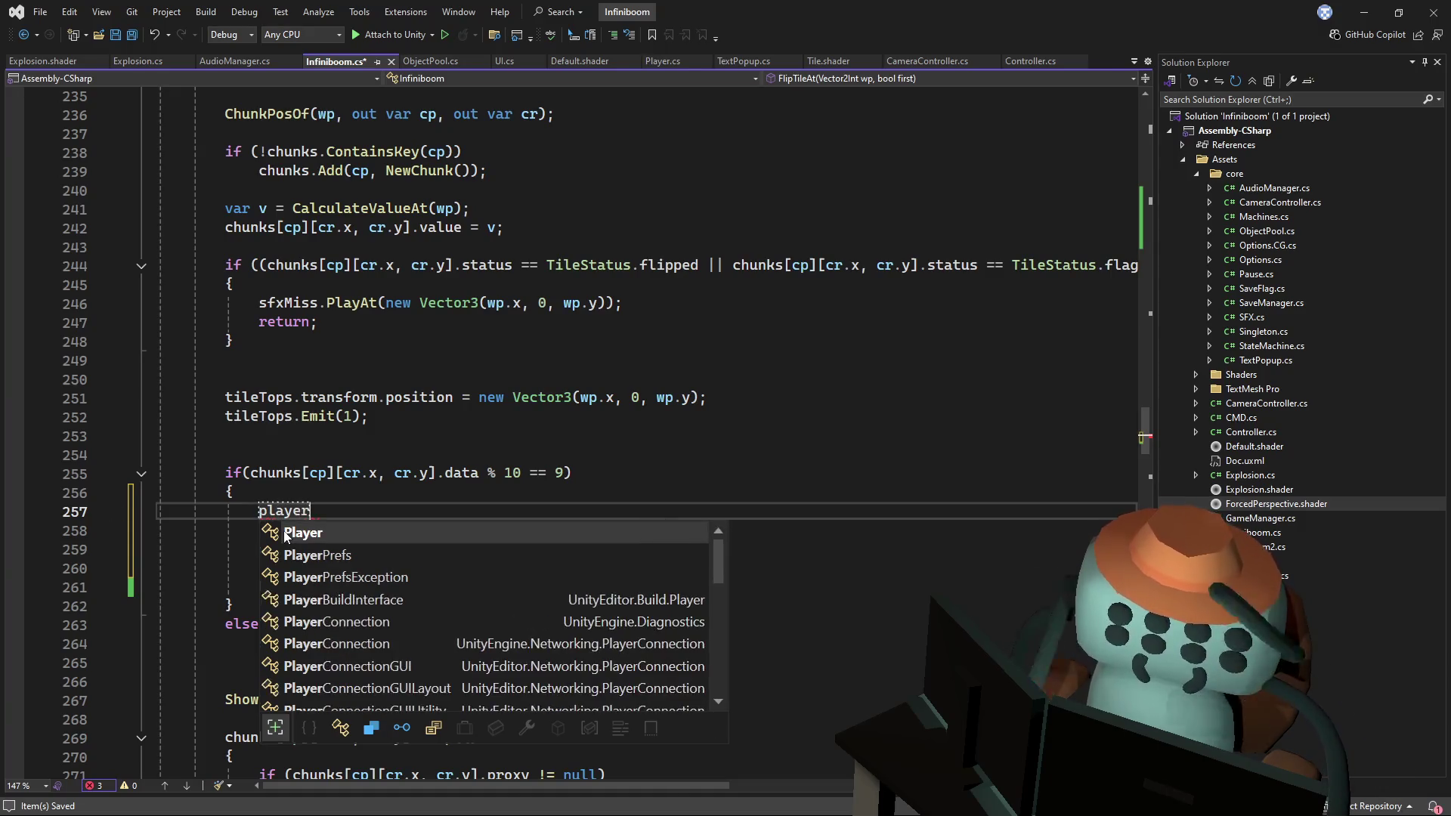
{"action": "mouse_move", "coordinate": [721, 570]}
{"action": "left_mouse_down"}
{"action": "mouse_move", "coordinate": [722, 671]}
{"action": "mouse_move", "coordinate": [720, 539]}
{"action": "left_mouse_up"}
{"action": "left_click", "coordinate": [831, 303]}
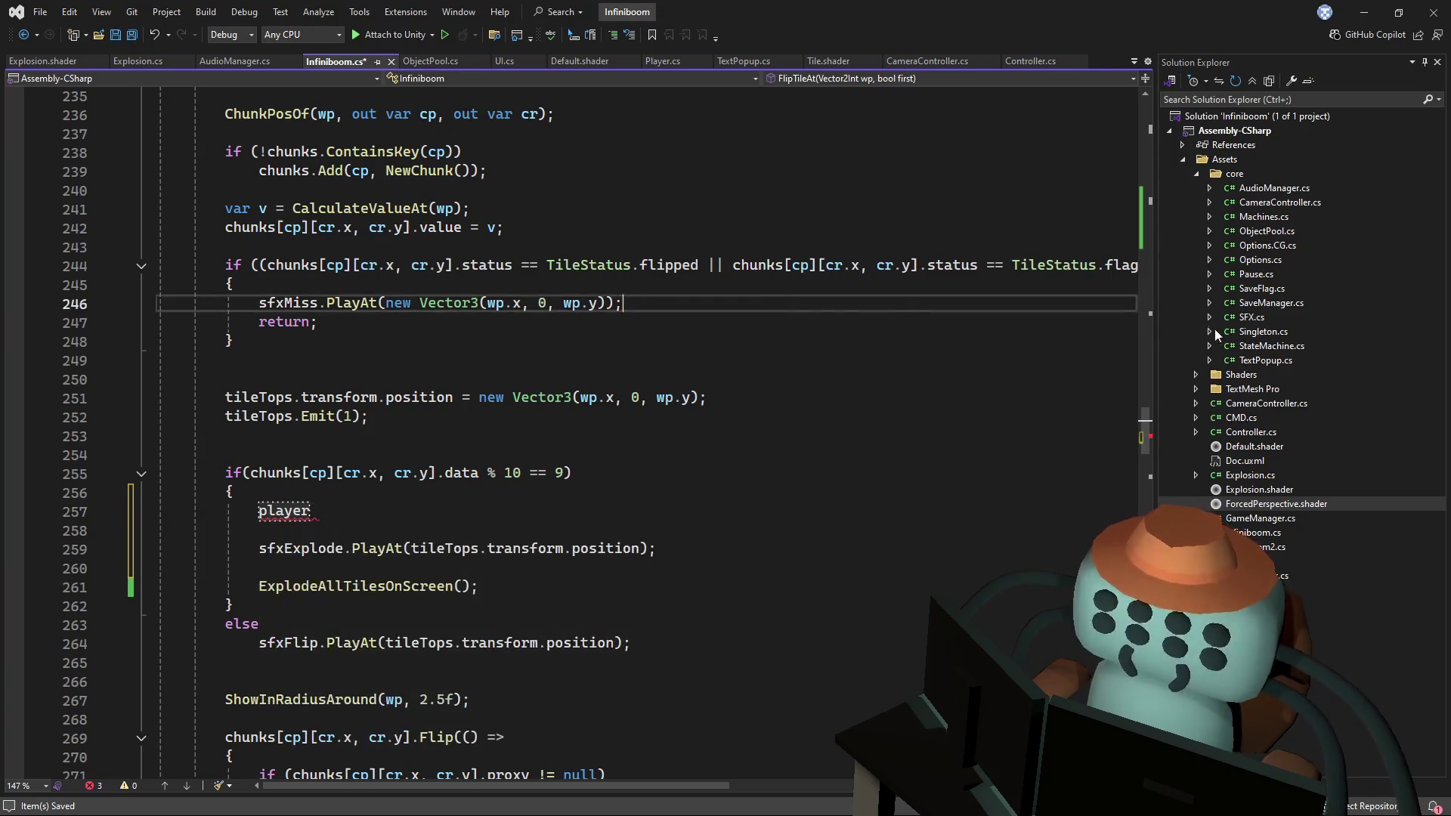
{"action": "mouse_move", "coordinate": [1149, 435]}
{"action": "left_mouse_down"}
{"action": "mouse_move", "coordinate": [1126, 196]}
{"action": "mouse_move", "coordinate": [1144, 144]}
{"action": "mouse_move", "coordinate": [1135, 155]}
{"action": "left_mouse_up"}
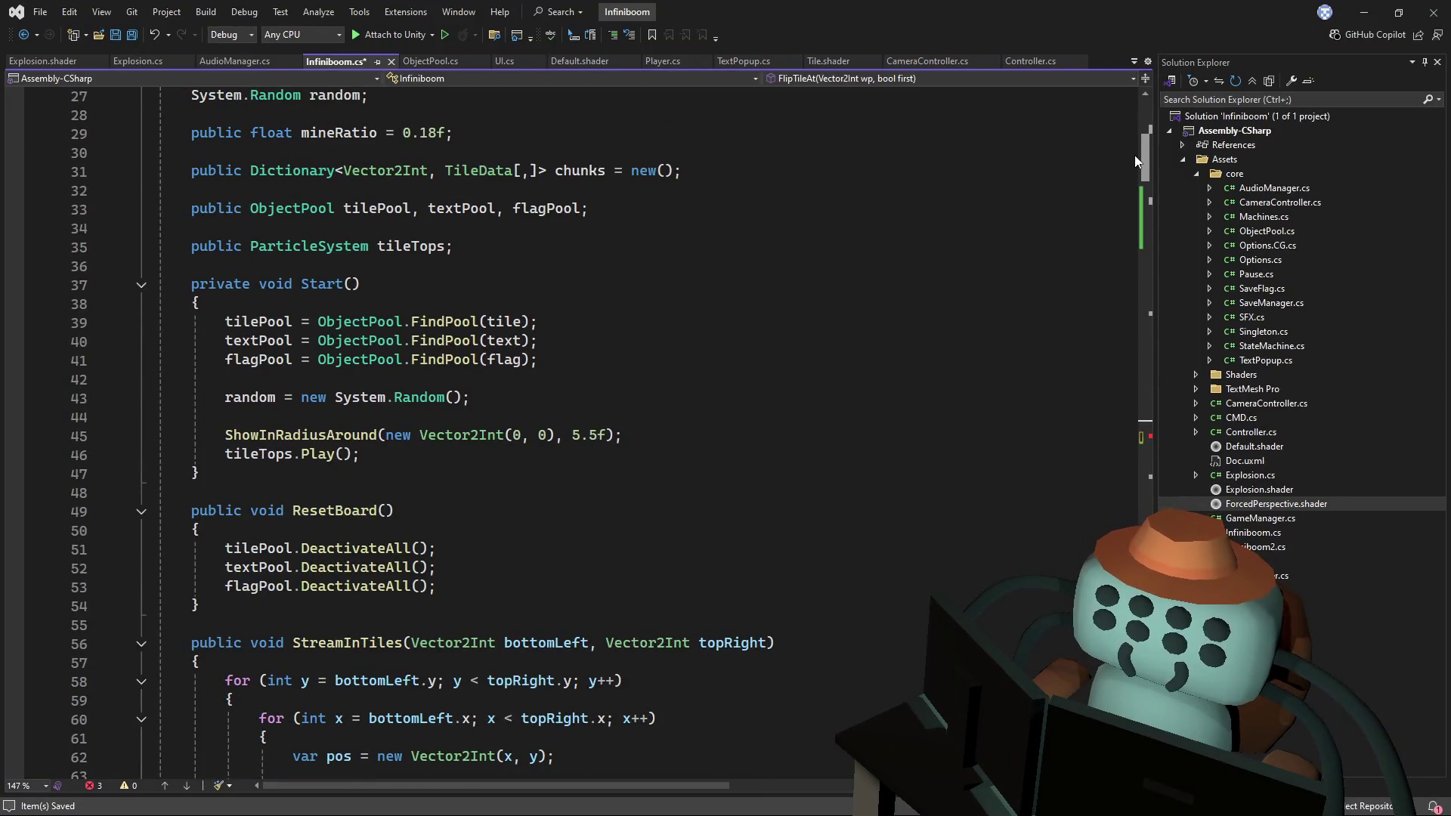
{"action": "key", "text": "ctrl+minus"}
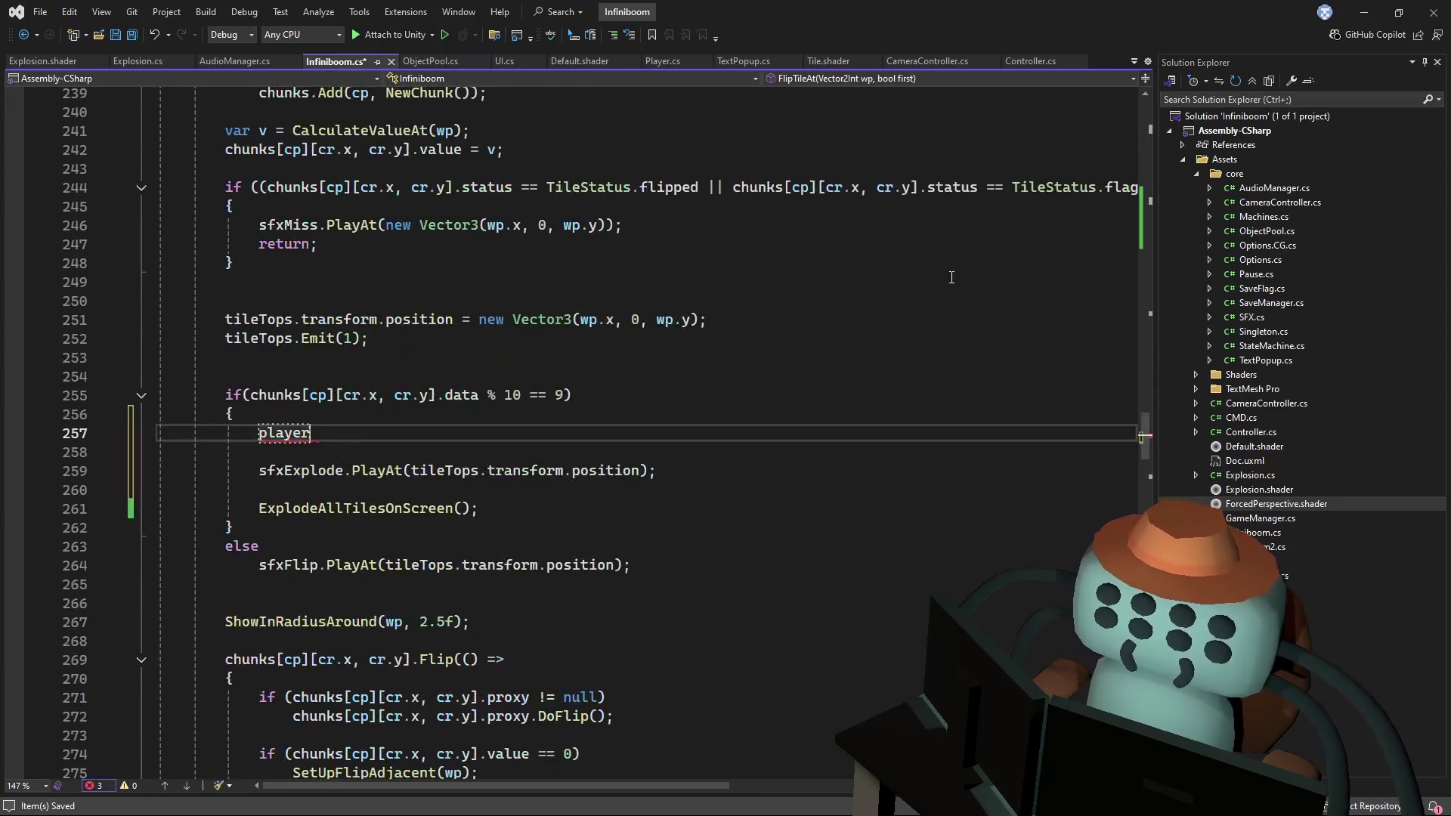
{"action": "left_click_drag", "start_coordinate": [335, 435], "coordinate": [260, 439]}
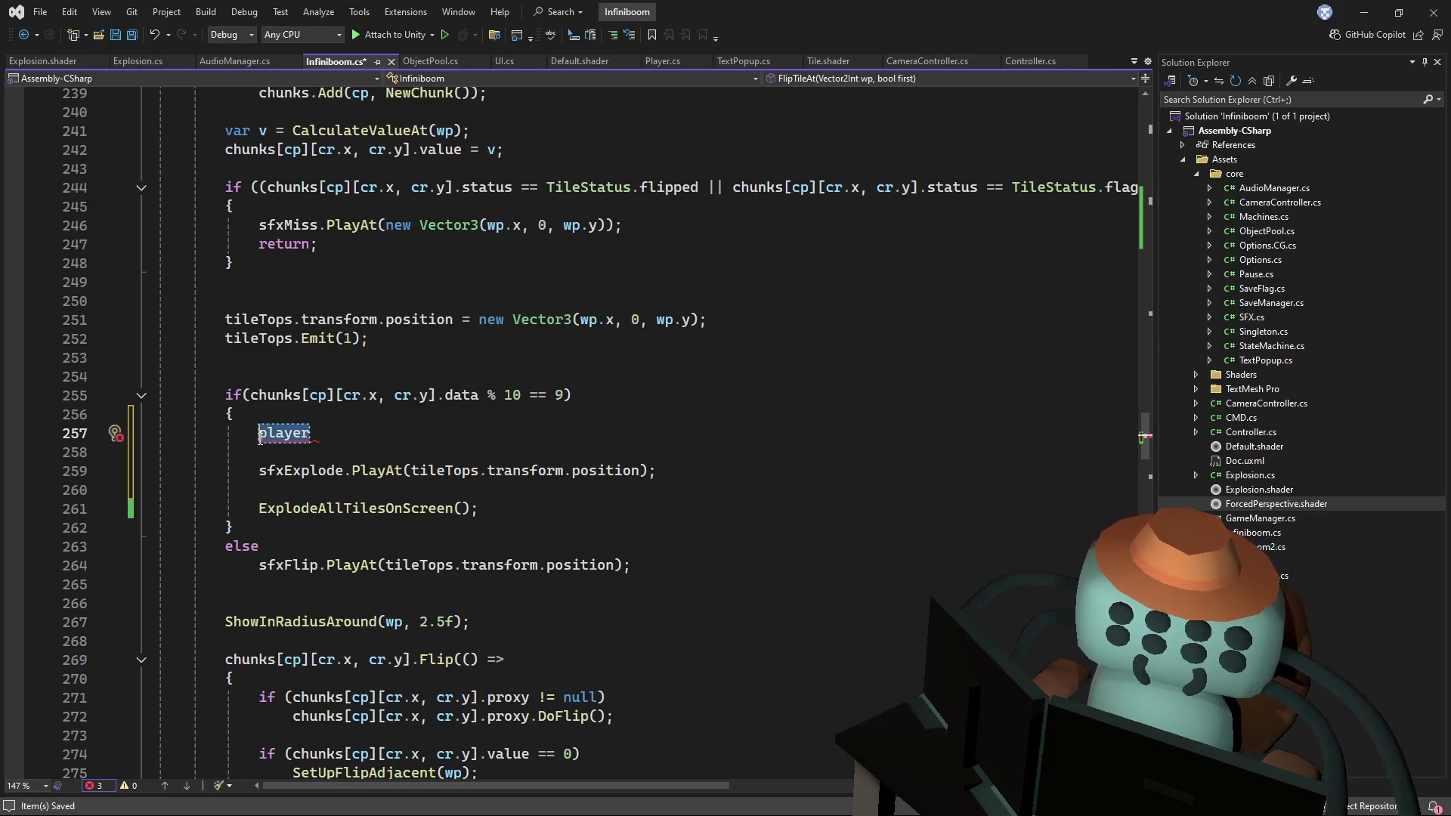
{"action": "type", "text": "FindObj"}
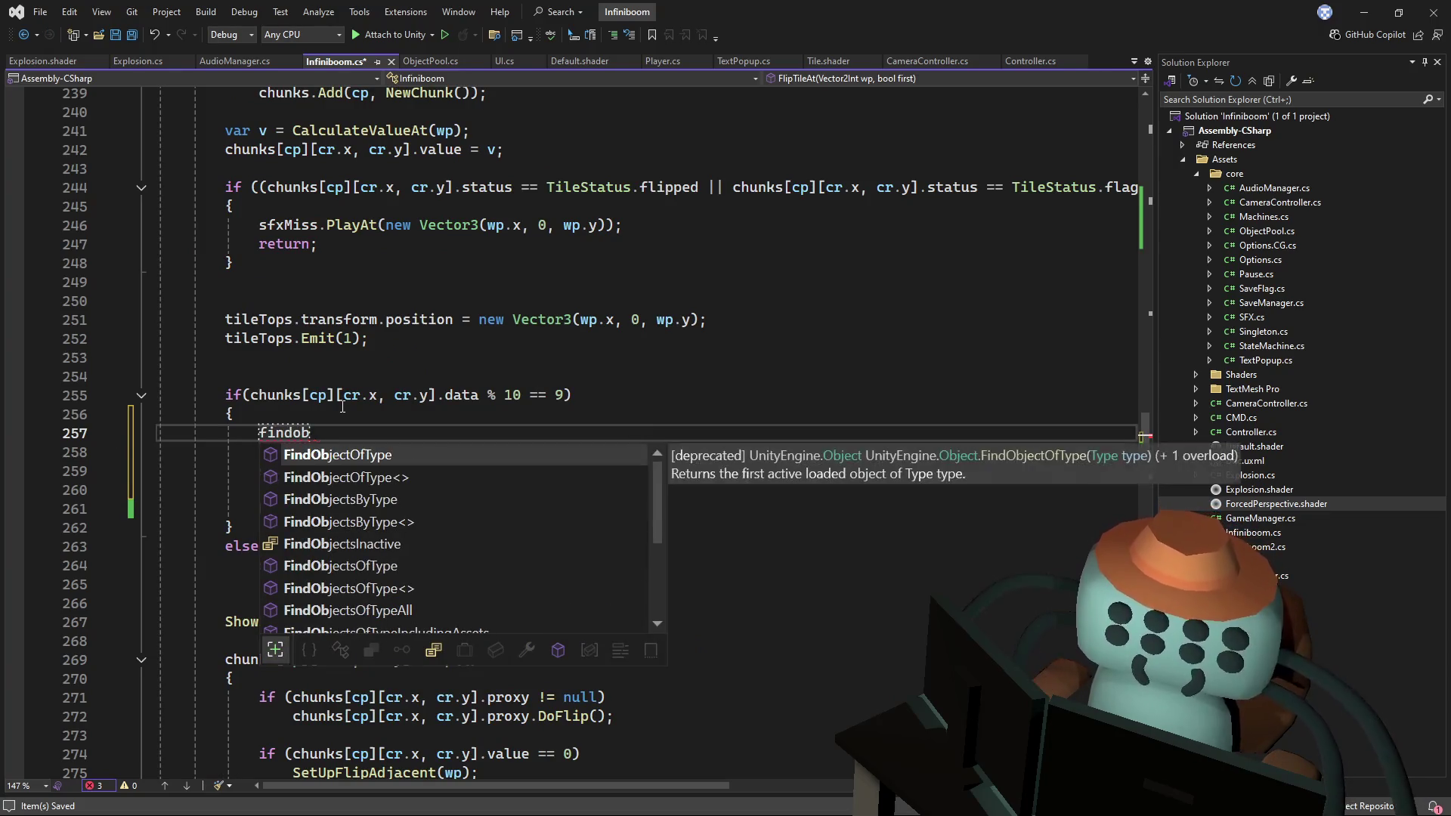
{"action": "key", "text": "Tab"}
{"action": "type", "text": "<Player>"}
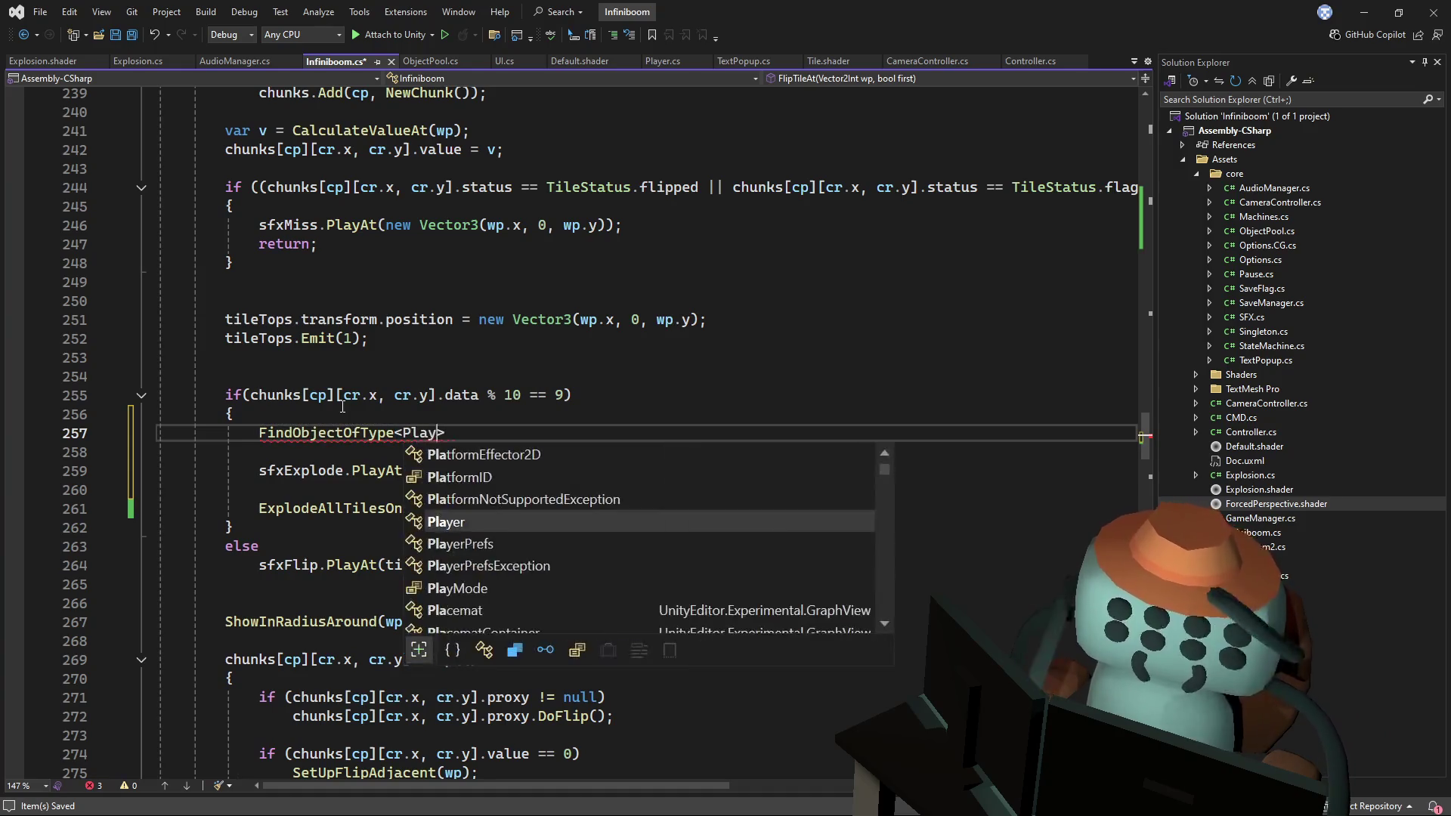
{"action": "type", "text": "()."}
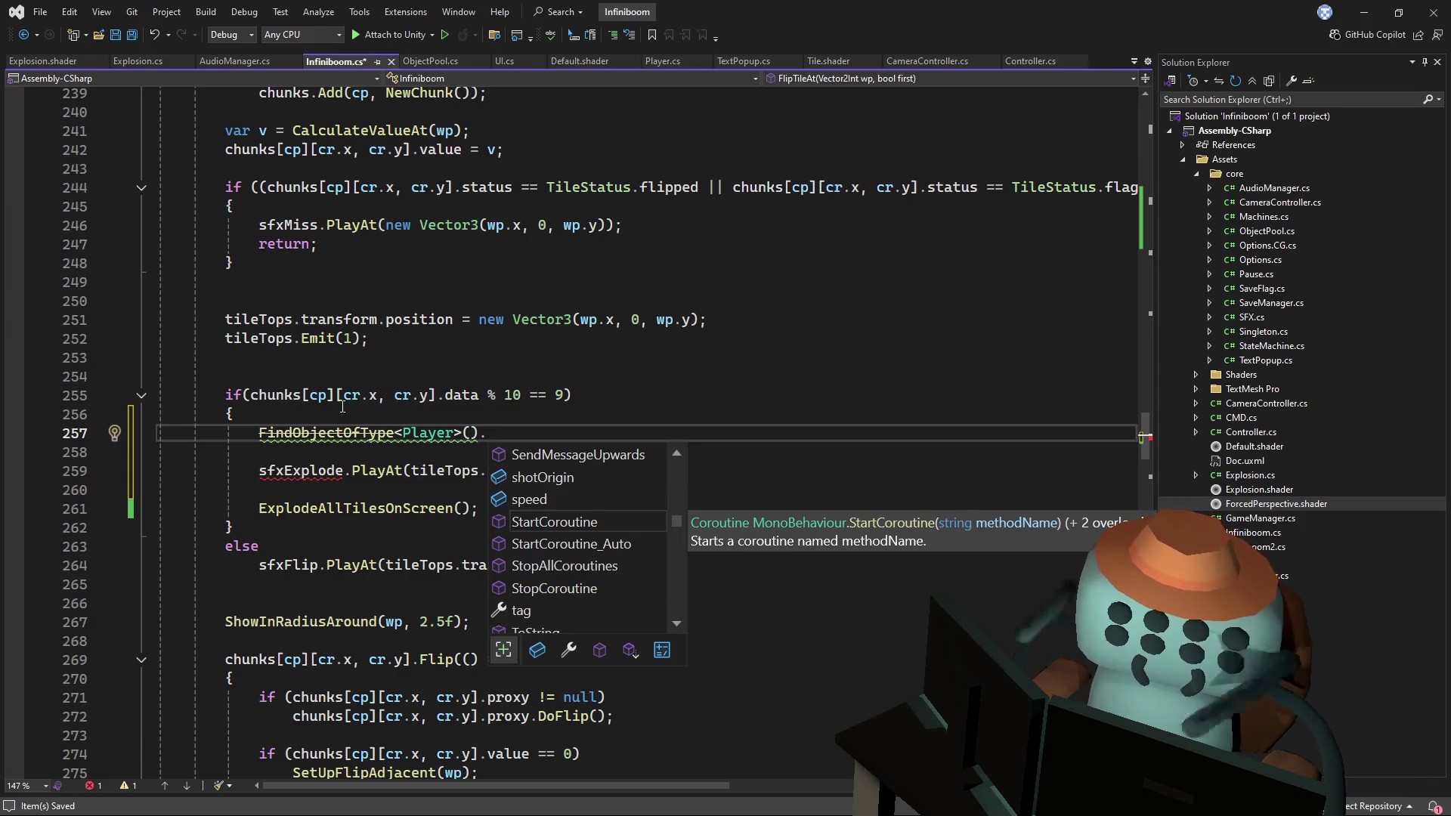
{"action": "type", "text": "Frozen"}
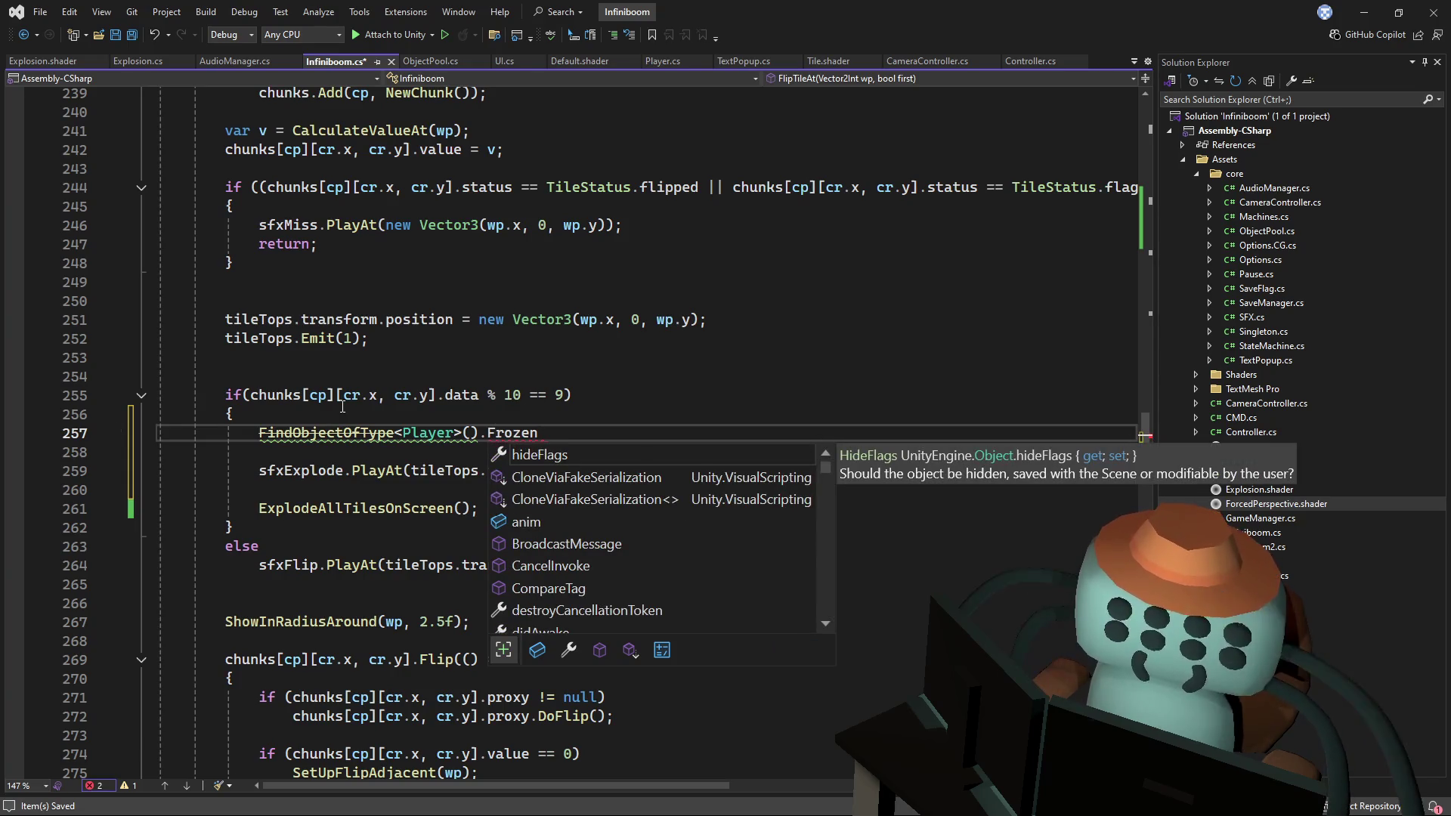
{"action": "type", "text": " = true;"}
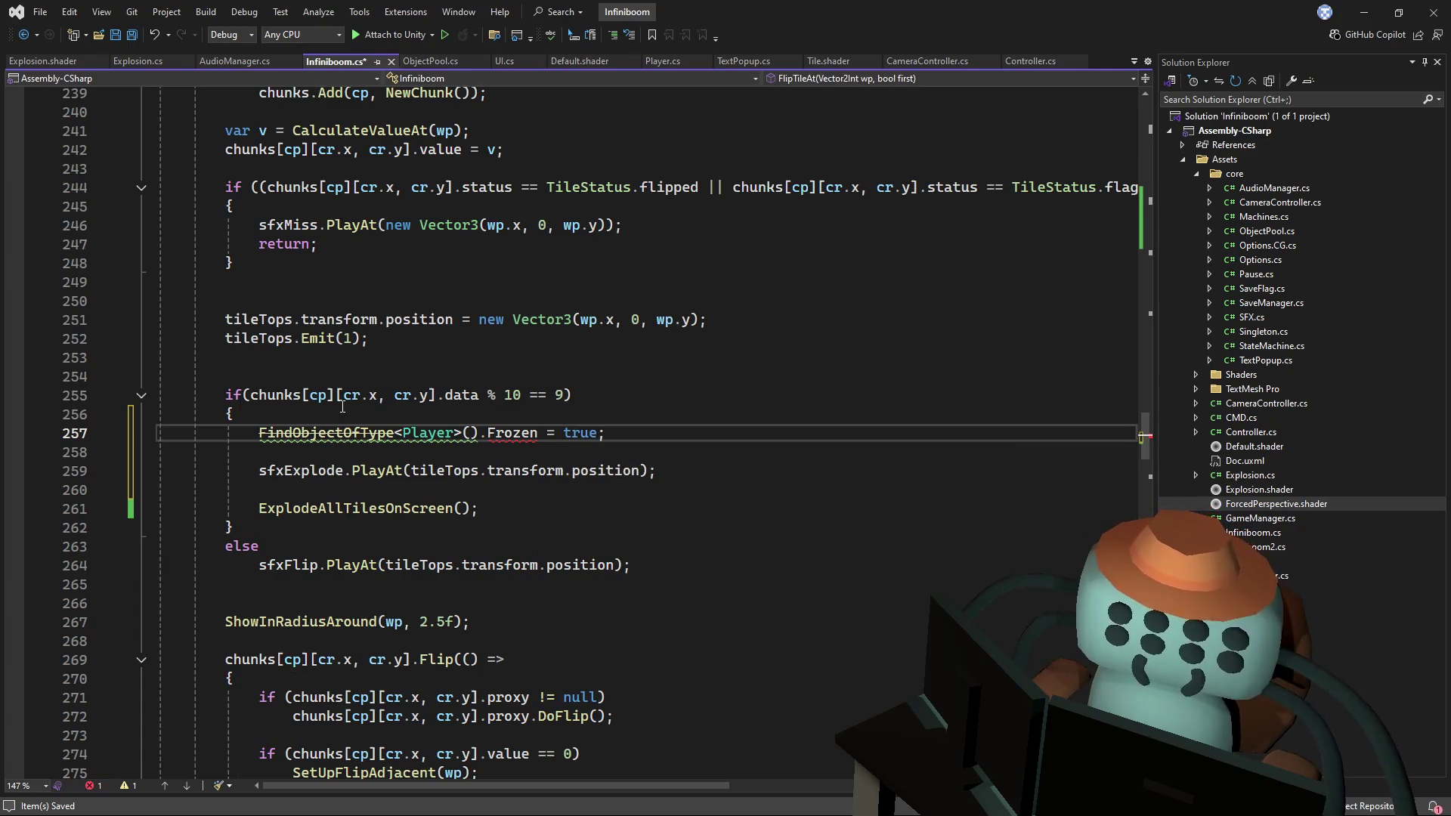
{"action": "key", "text": "BackSpace"}
- Generate an internal 'frozen' field in Player via the quick-fix and jump to its definition
{"action": "type", "text": "f"}
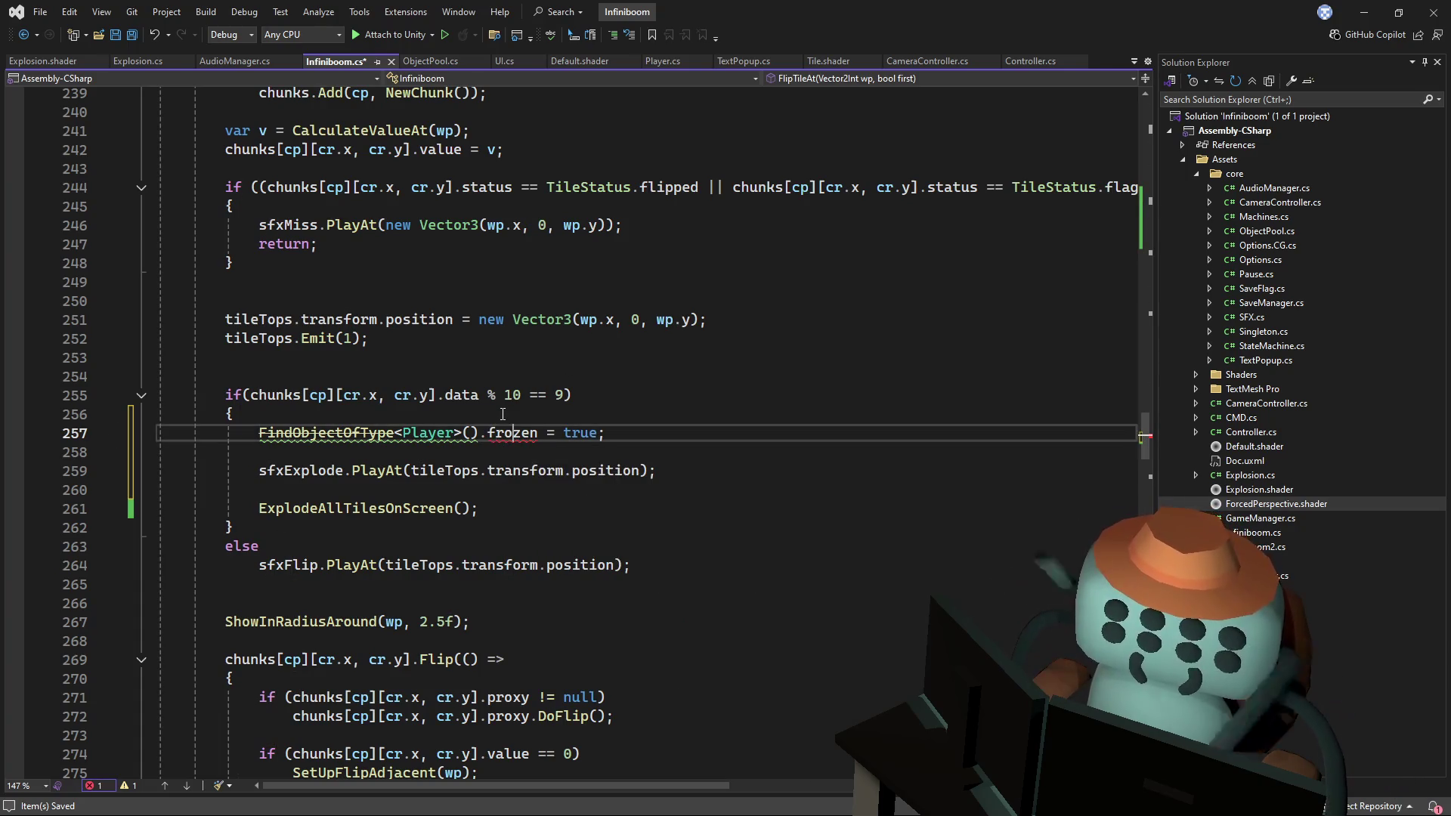
{"action": "key", "text": "ctrl+period"}
{"action": "key", "text": "Return"}
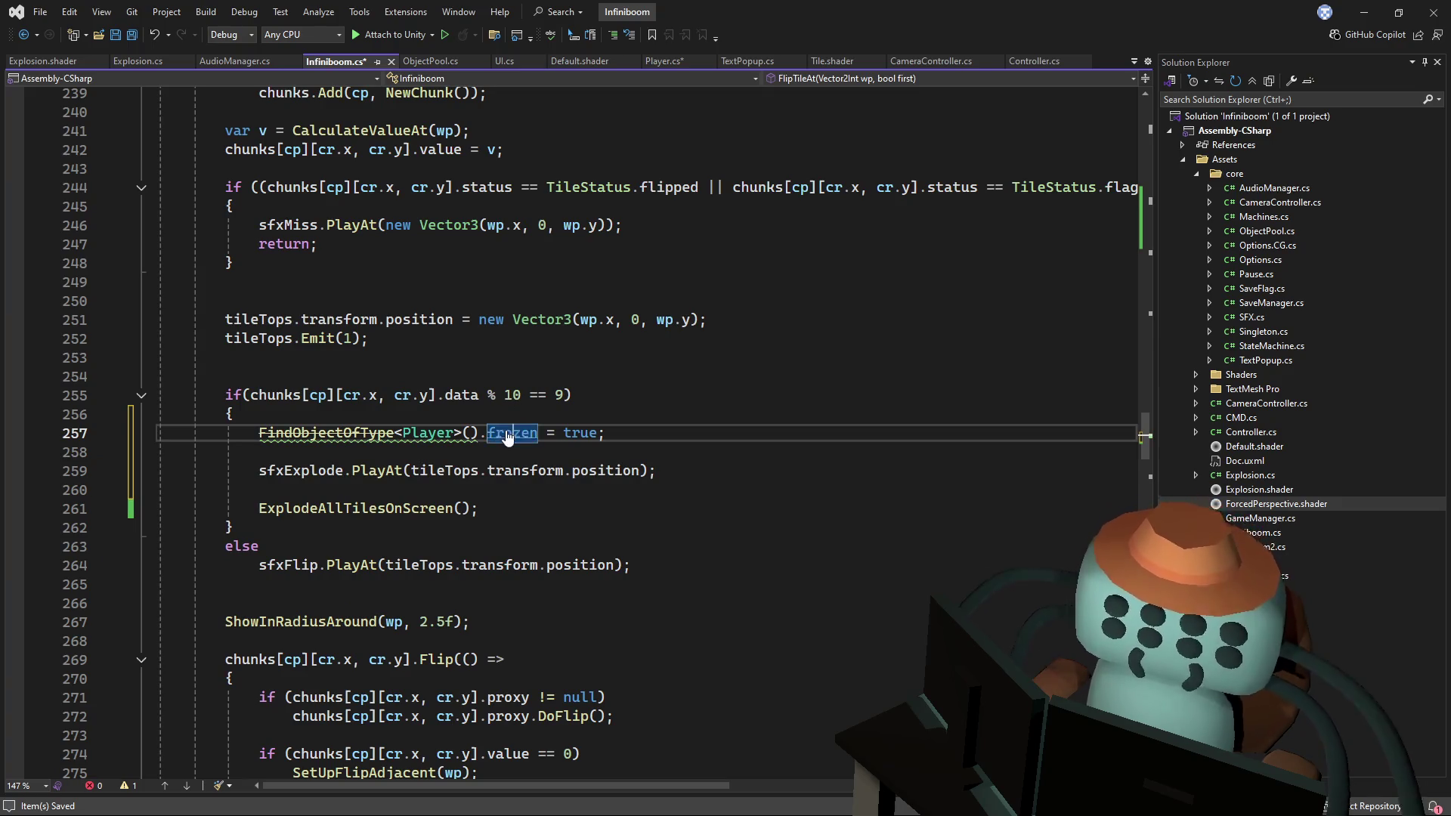
{"action": "key", "text": "F12"}
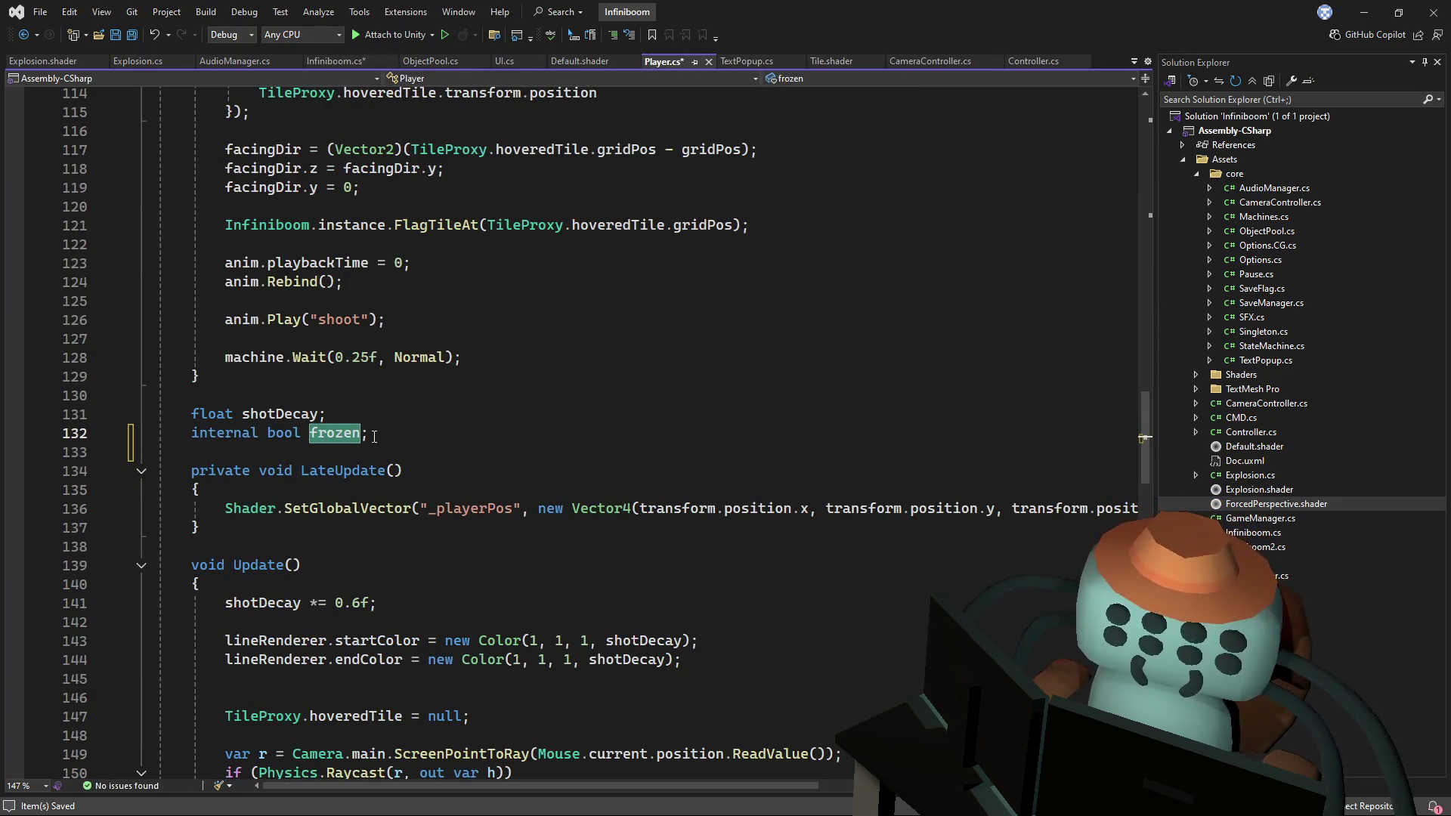
- Add 'if (frozen) return;' at the top of Player's Update and save Player.cs
{"action": "scroll", "coordinate": [448, 401], "scroll_direction": "down", "scroll_amount": 3}
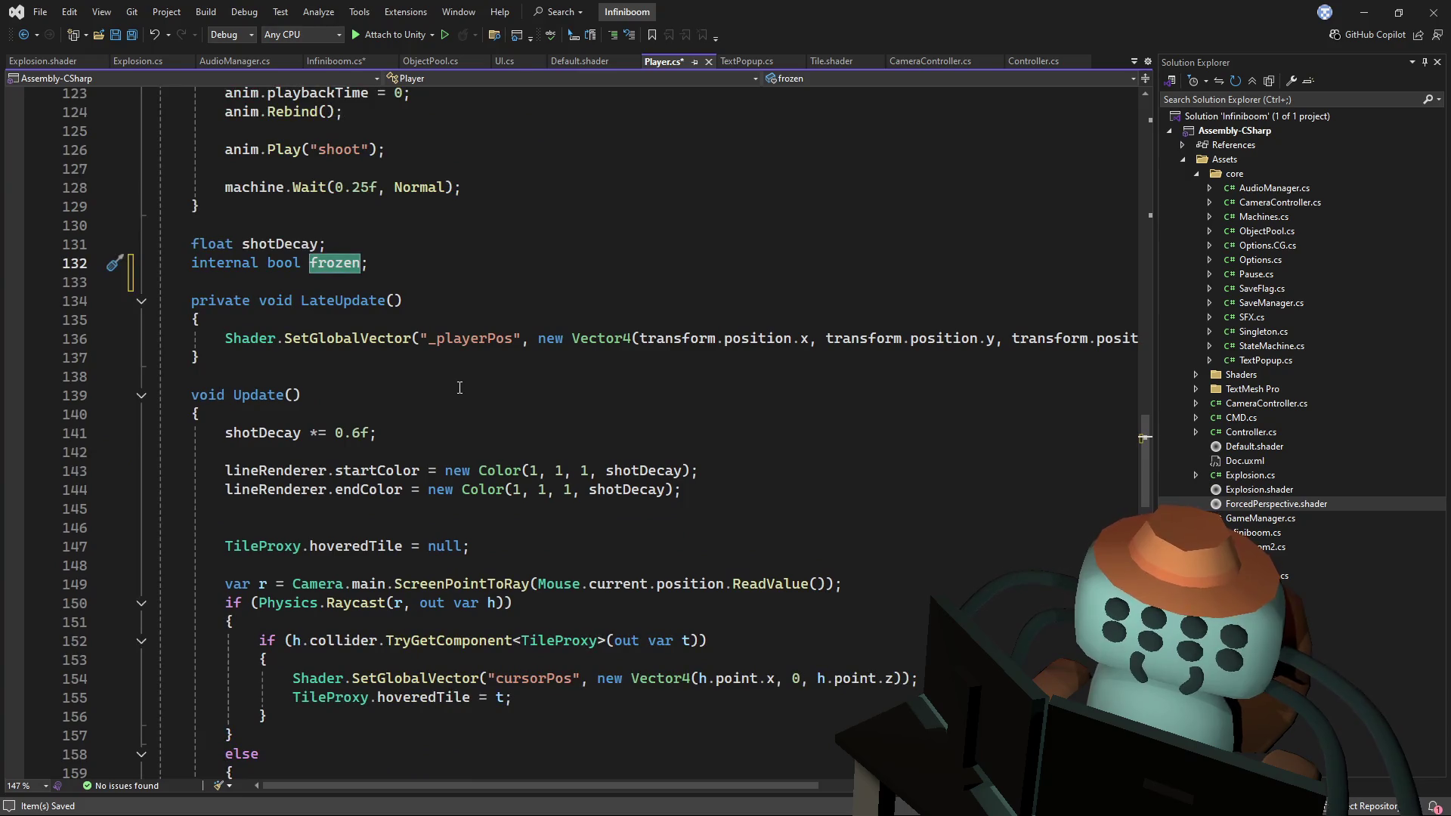
{"action": "left_click", "coordinate": [411, 418]}
{"action": "key", "text": "Return"}
{"action": "key", "text": "Return"}
{"action": "key", "text": "Up"}
{"action": "type", "text": "frozen"}
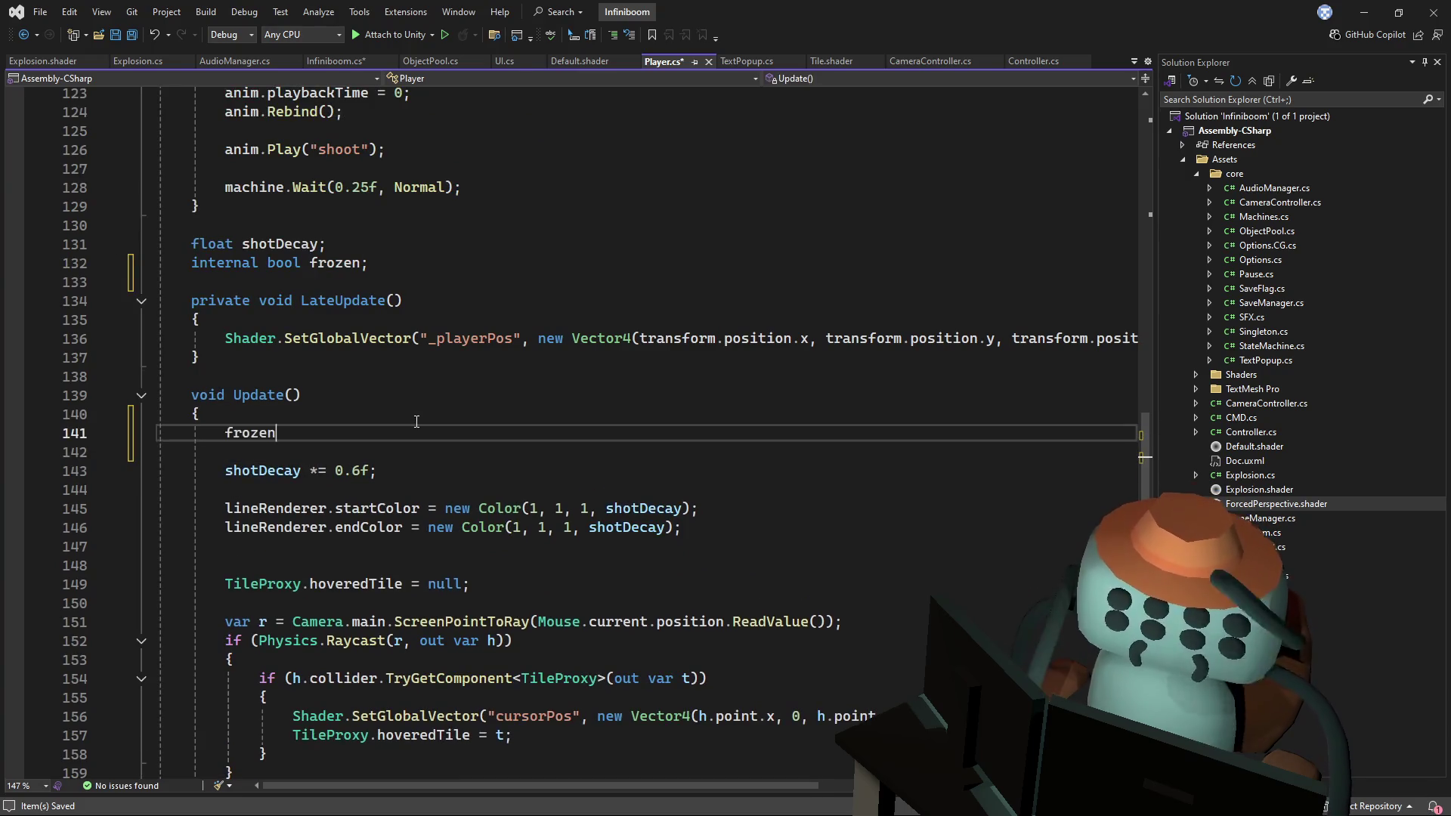
{"action": "type", "text": "."}
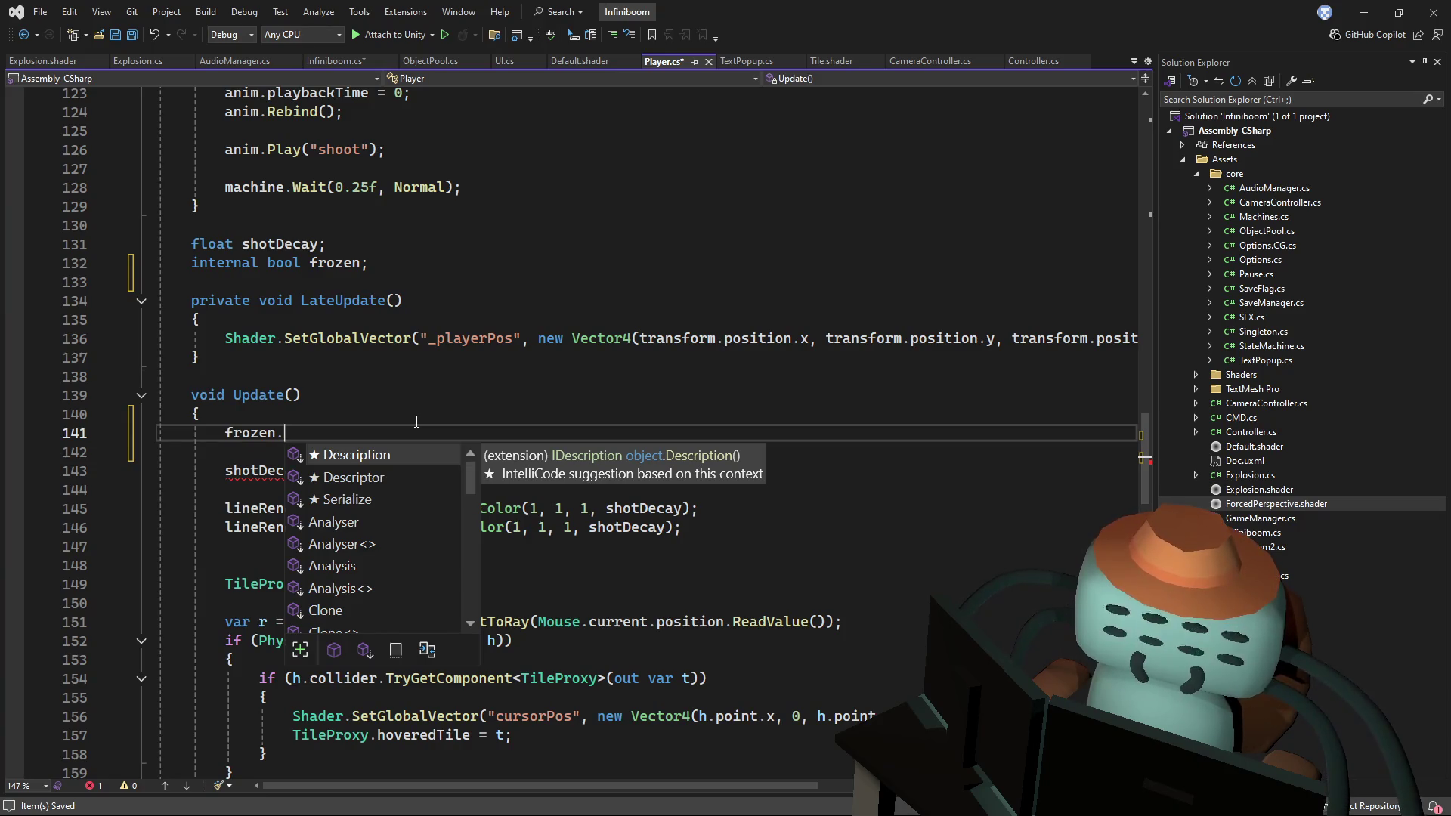
{"action": "key", "text": "BackSpace"}
{"action": "type", "text": "if(frozen)"}
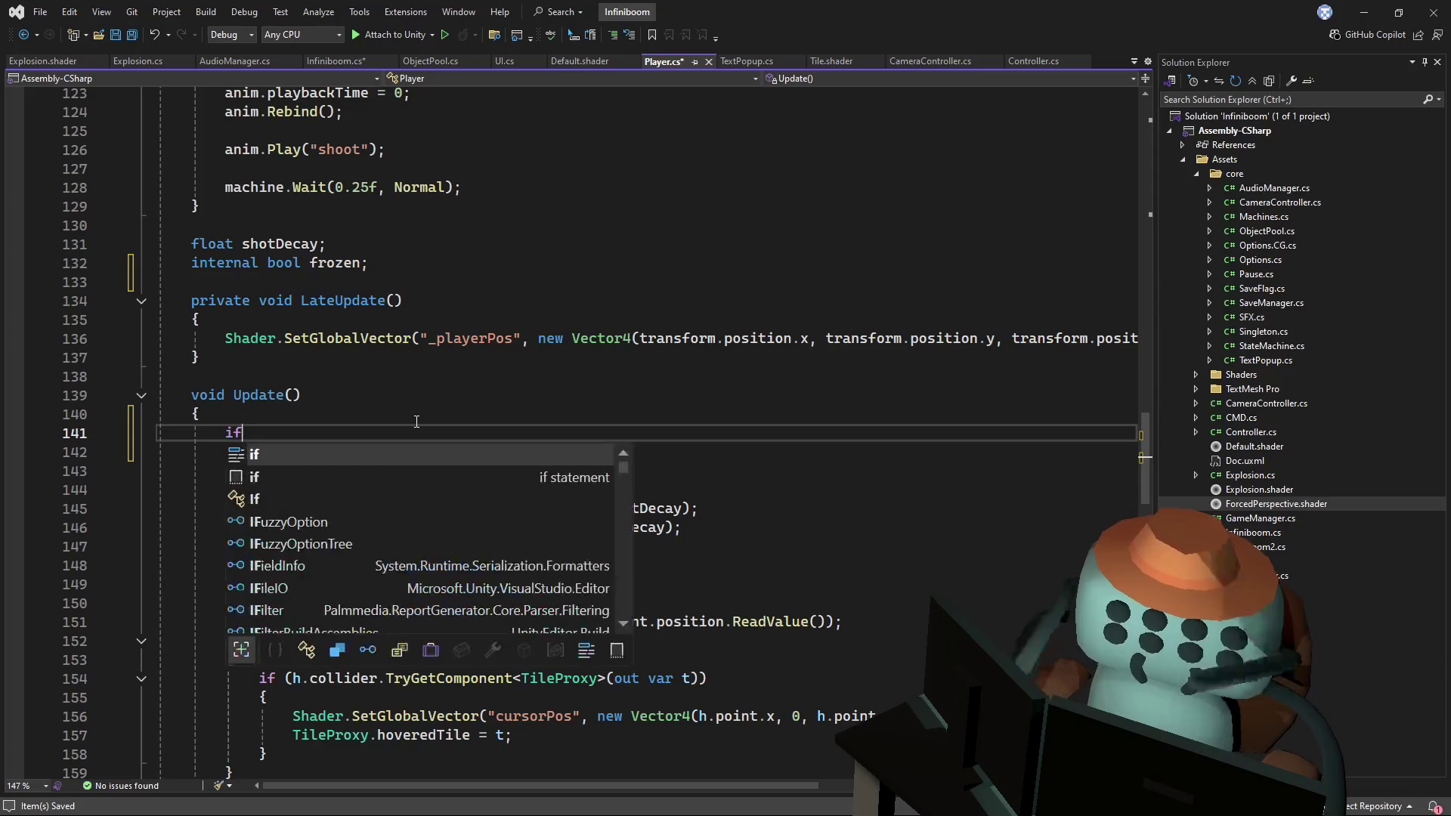
{"action": "key", "text": "Return"}
{"action": "type", "text": "return;"}
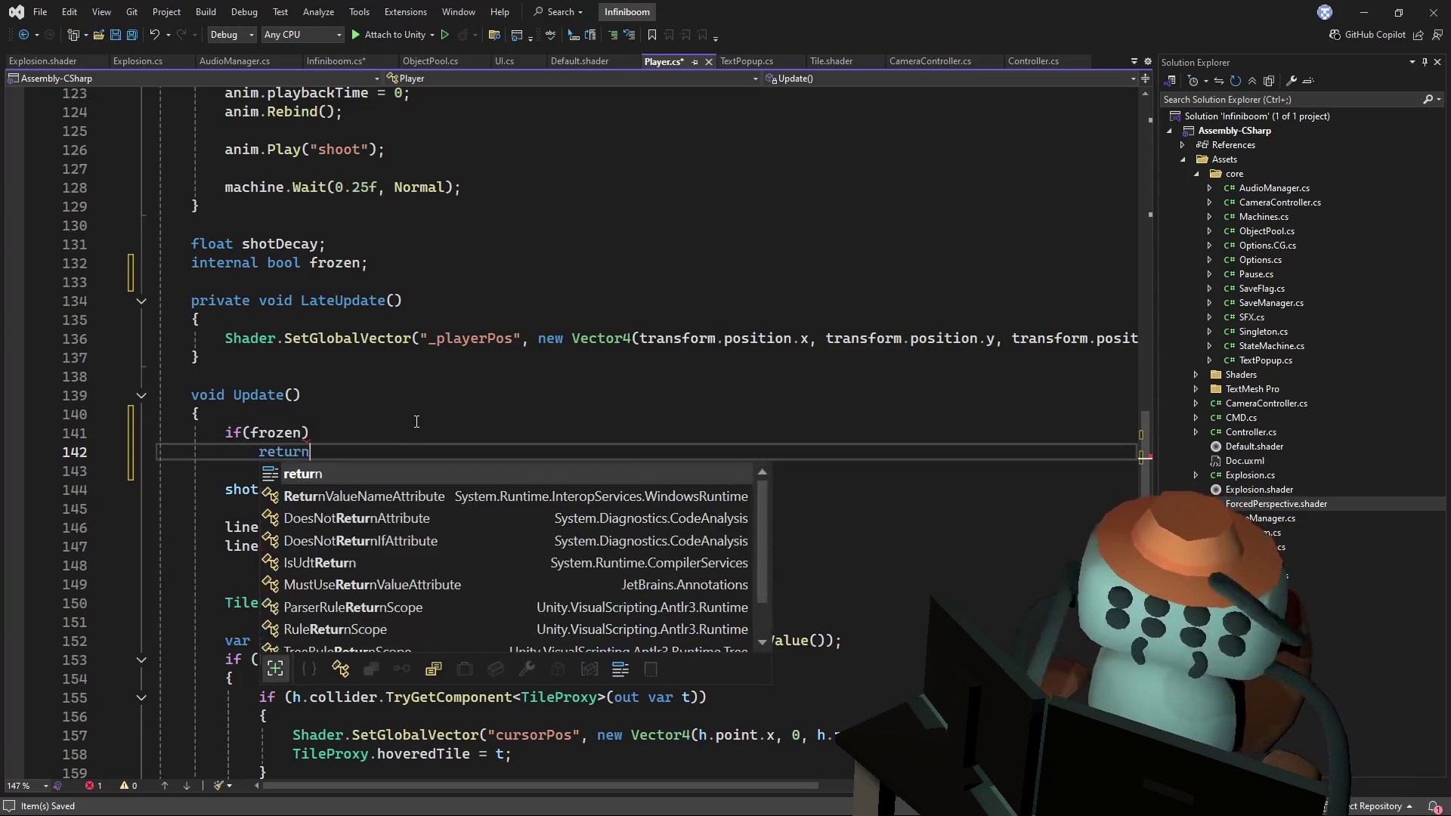
{"action": "key", "text": "ctrl+s"}
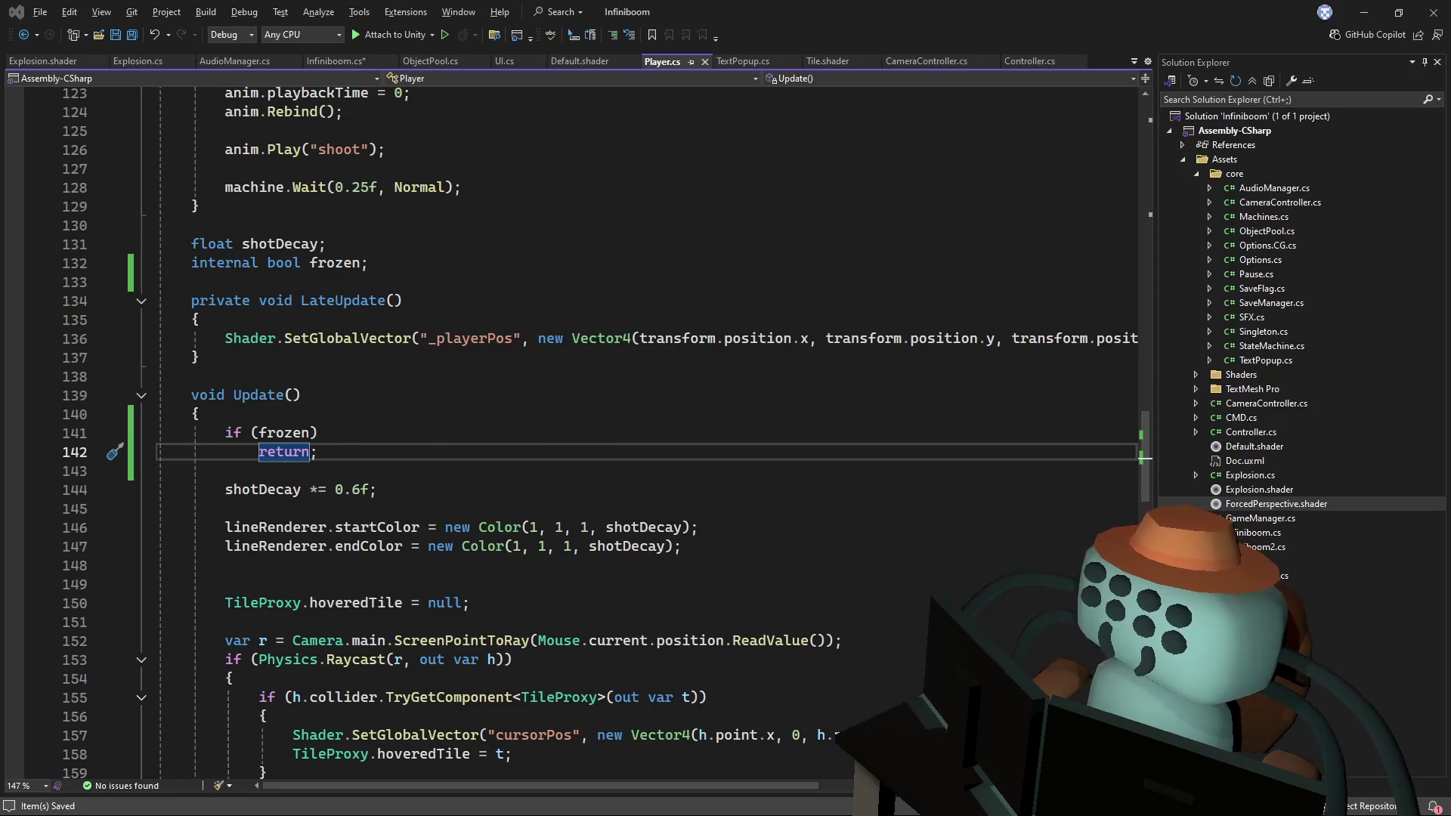
- Review LateUpdate and the new frozen check, then save all modified scripts
{"action": "left_click", "coordinate": [631, 319]}
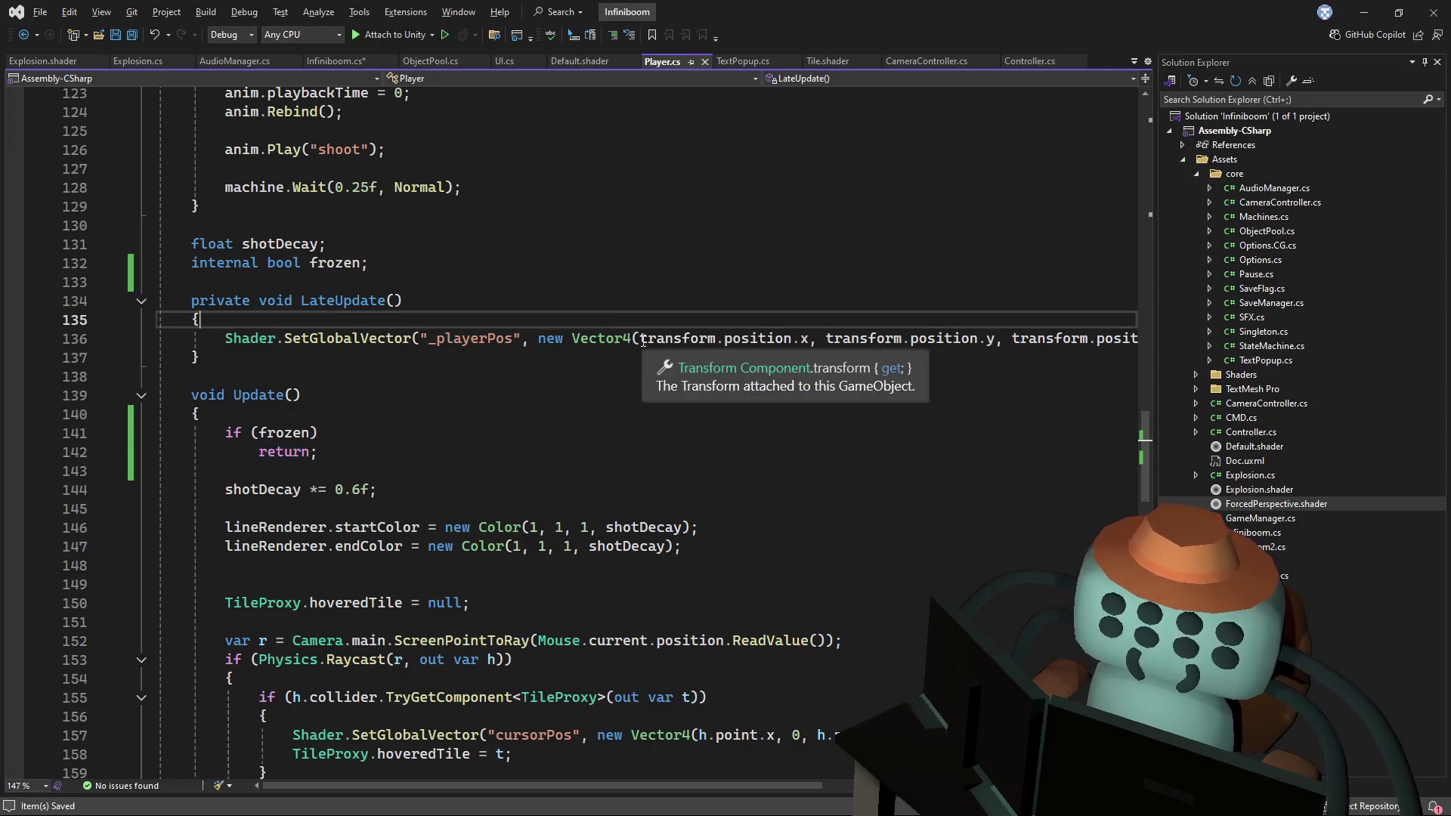
{"action": "mouse_move", "coordinate": [641, 340]}
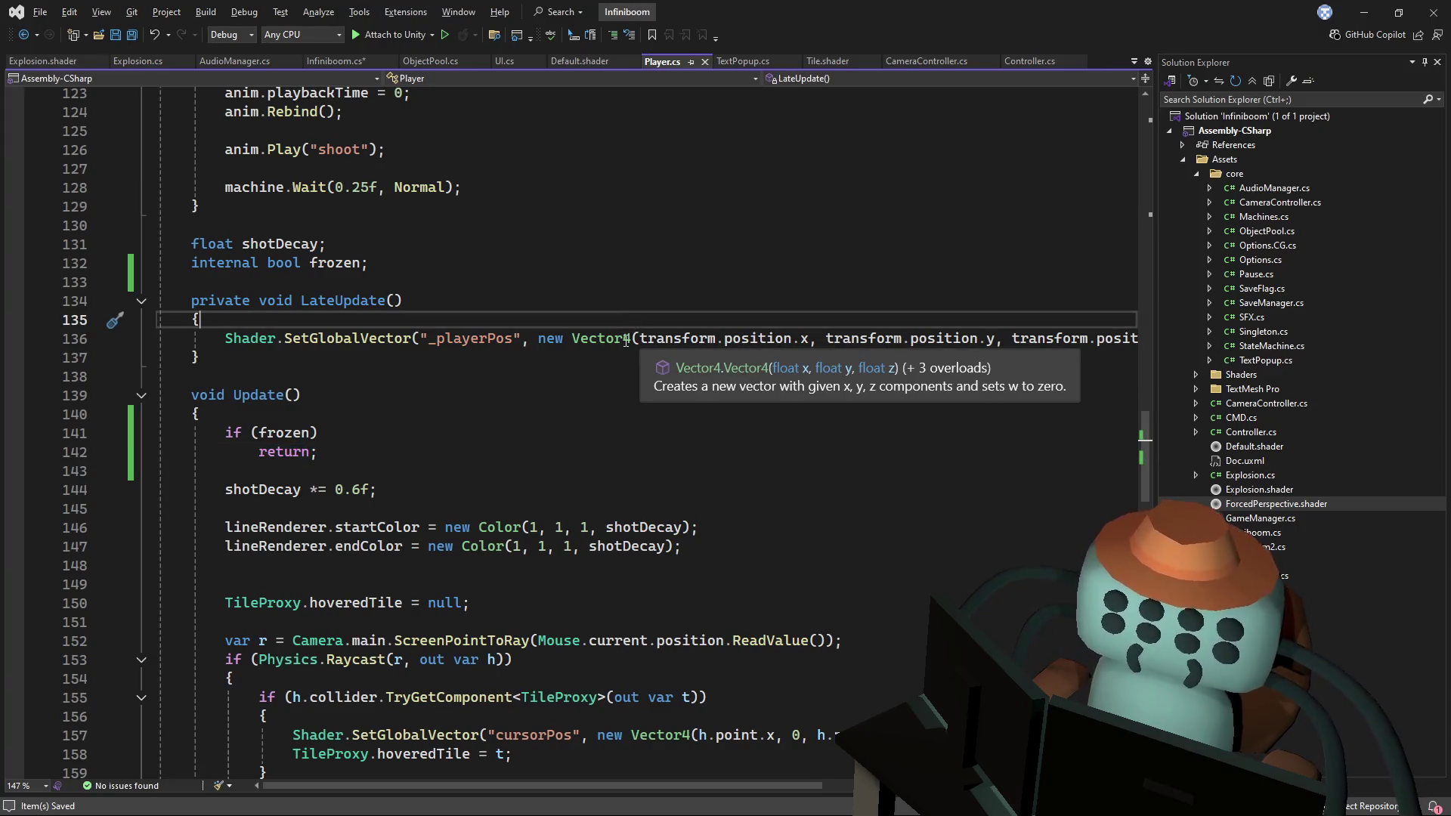
{"action": "left_click", "coordinate": [318, 432]}
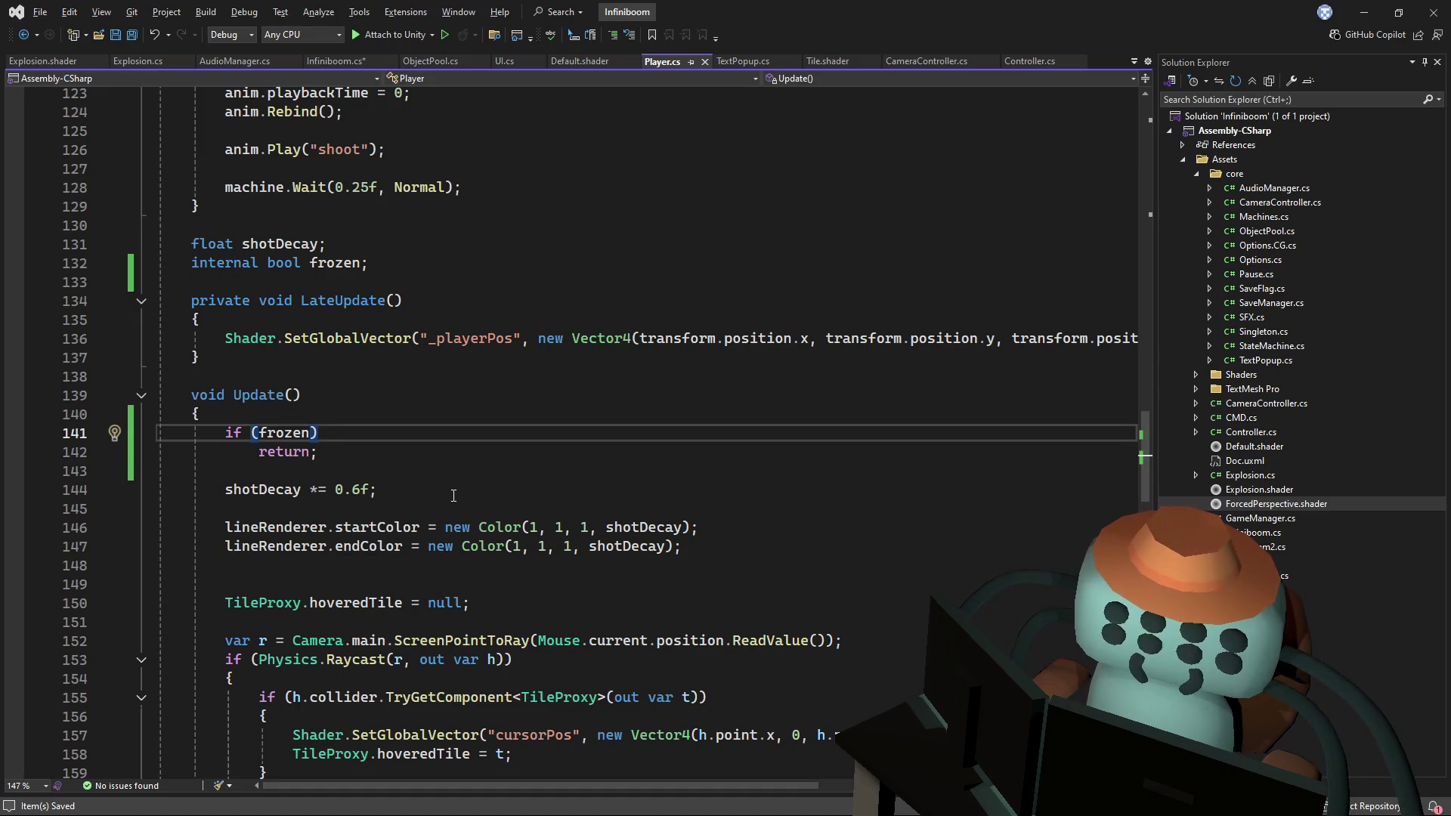
{"action": "left_click_drag", "start_coordinate": [453, 497], "coordinate": [461, 478]}
{"action": "key", "text": "Up"}
{"action": "key", "text": "End"}
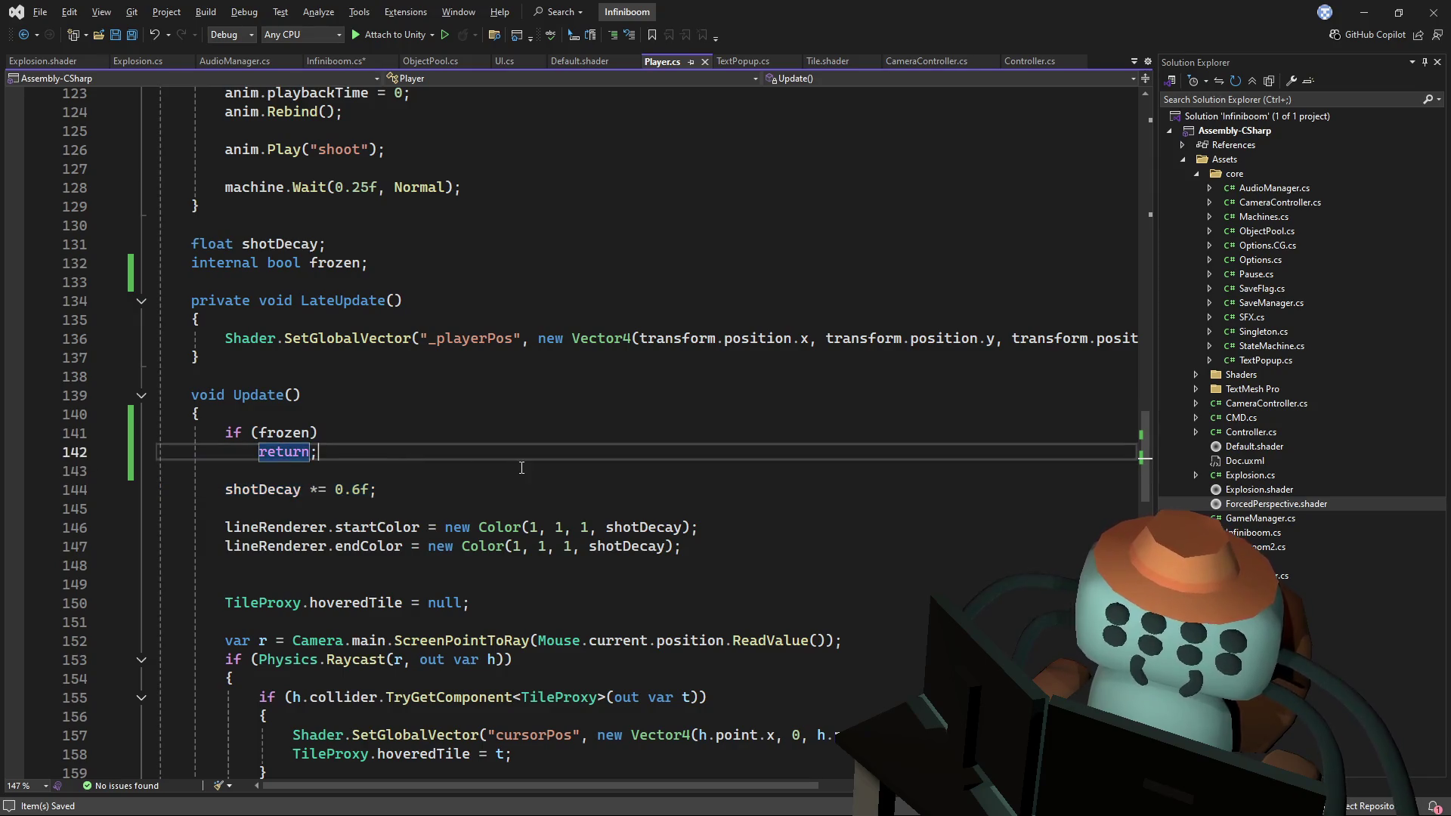
{"action": "key", "text": "ctrl+shift+s"}
{"action": "left_click", "coordinate": [922, 65]}
- Declare a 'public void Shake()' method after Zoom, with a 'Vector3 shake;' field above it
{"action": "left_click", "coordinate": [551, 319]}
{"action": "scroll", "coordinate": [551, 442], "scroll_direction": "up", "scroll_amount": 4}
{"action": "scroll", "coordinate": [551, 441], "scroll_direction": "up", "scroll_amount": 5}
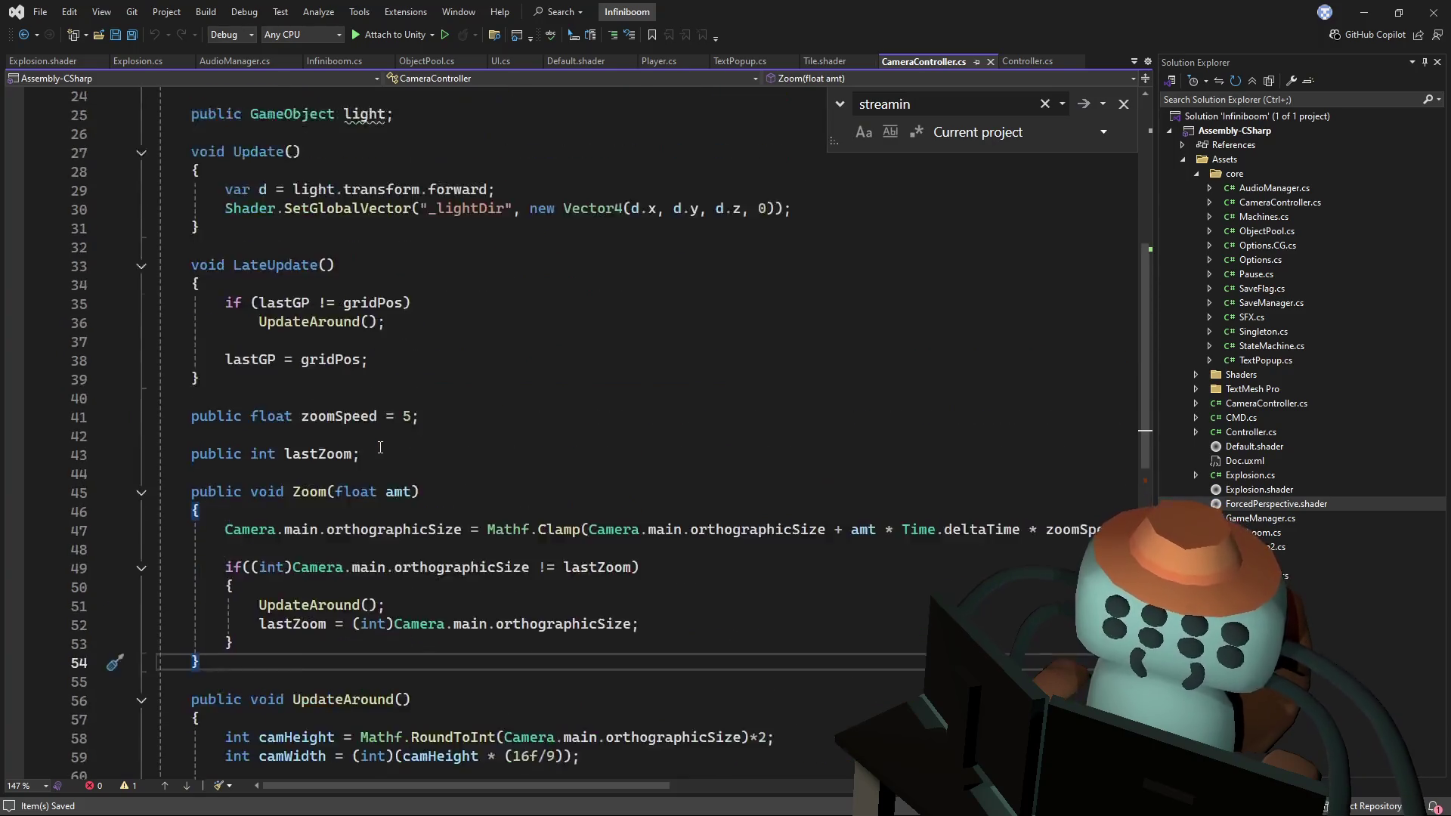
{"action": "scroll", "coordinate": [324, 541], "scroll_direction": "down", "scroll_amount": 5}
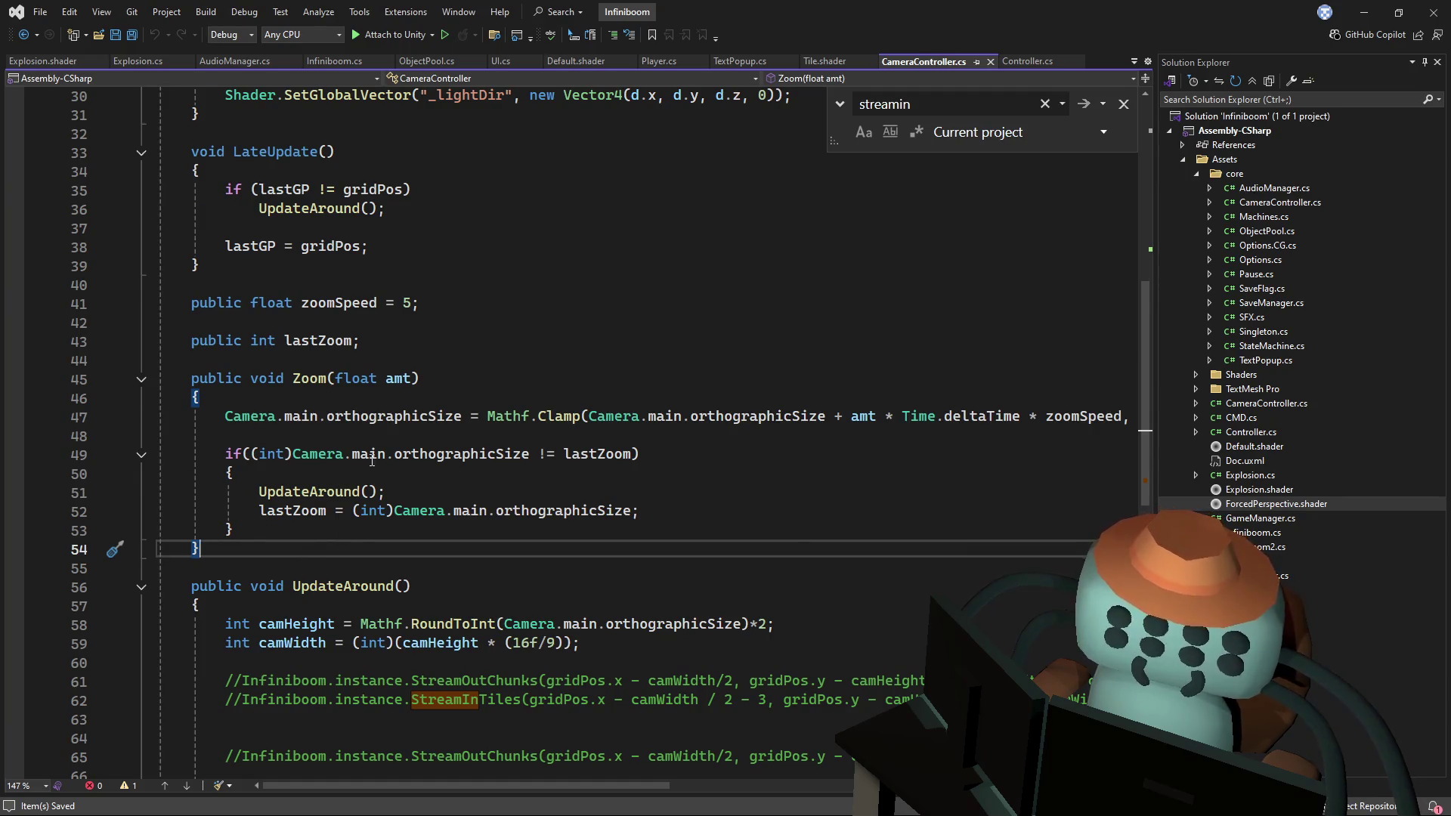
{"action": "scroll", "coordinate": [372, 460], "scroll_direction": "up", "scroll_amount": 2}
{"action": "left_click_drag", "start_coordinate": [1145, 384], "coordinate": [1158, 229]}
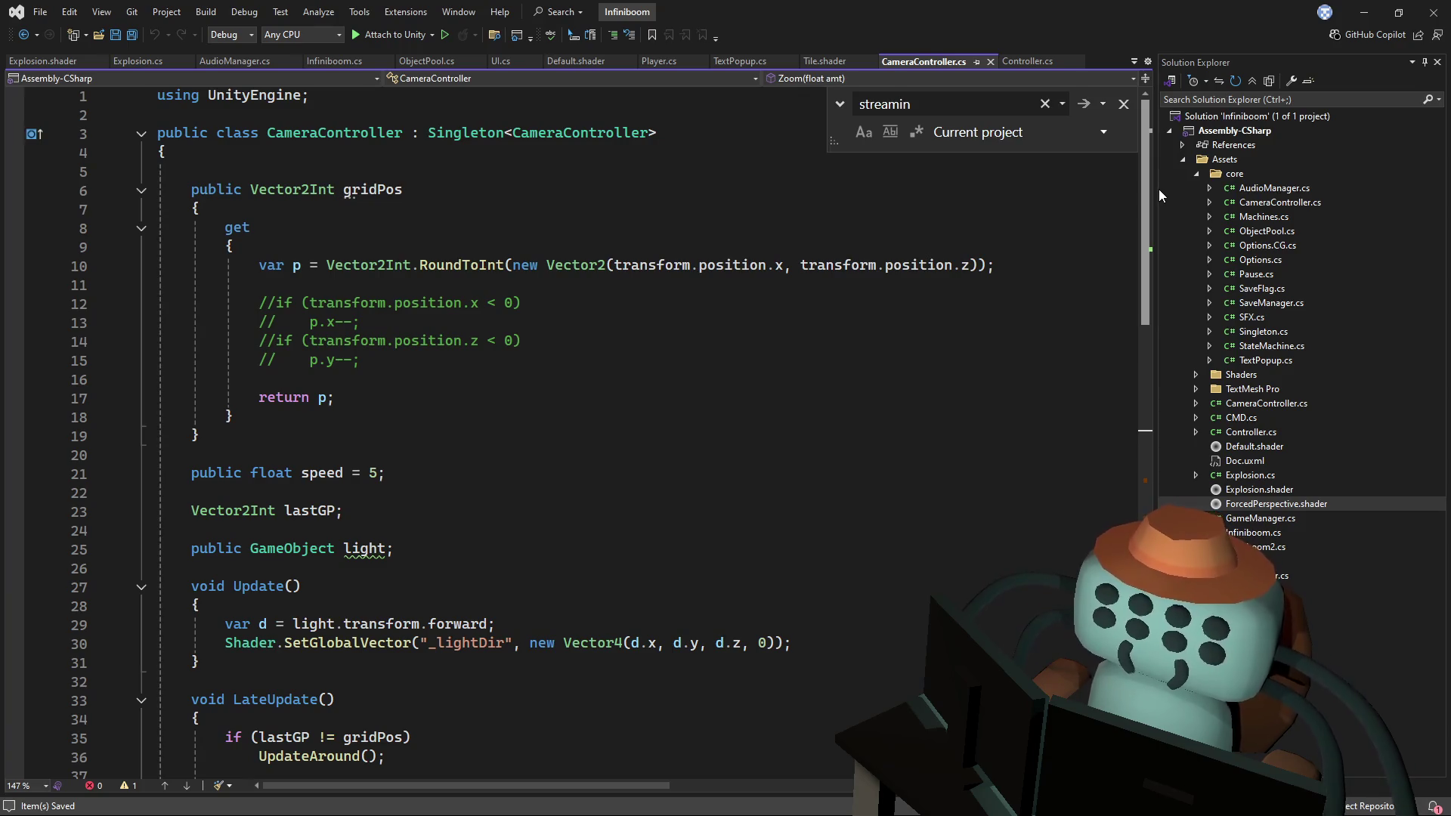
{"action": "scroll", "coordinate": [1130, 254], "scroll_direction": "down", "scroll_amount": 1}
{"action": "scroll", "coordinate": [289, 490], "scroll_direction": "up", "scroll_amount": 4}
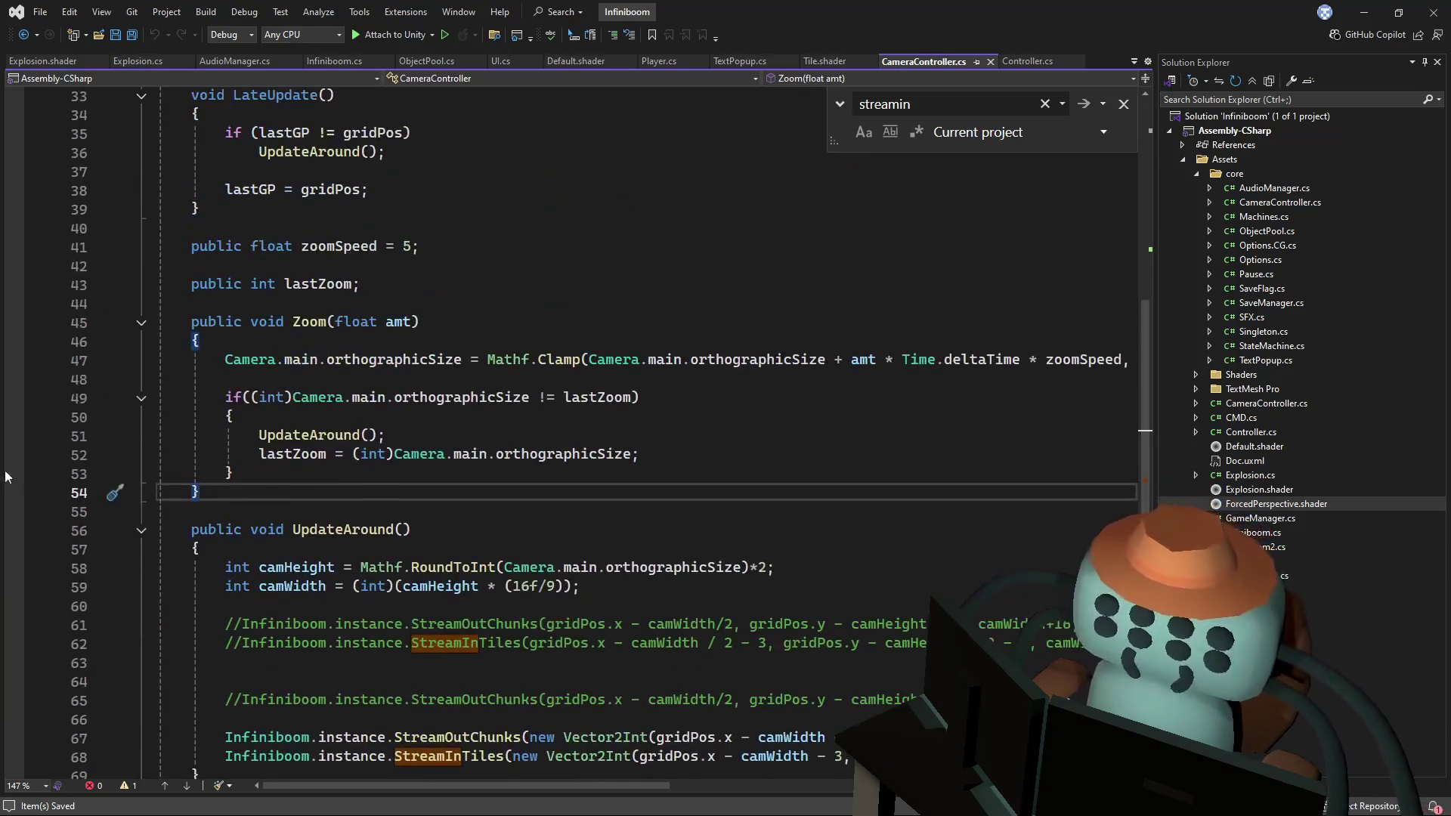
{"action": "key", "text": "Return"}
{"action": "key", "text": "Return"}
{"action": "type", "text": "public"}
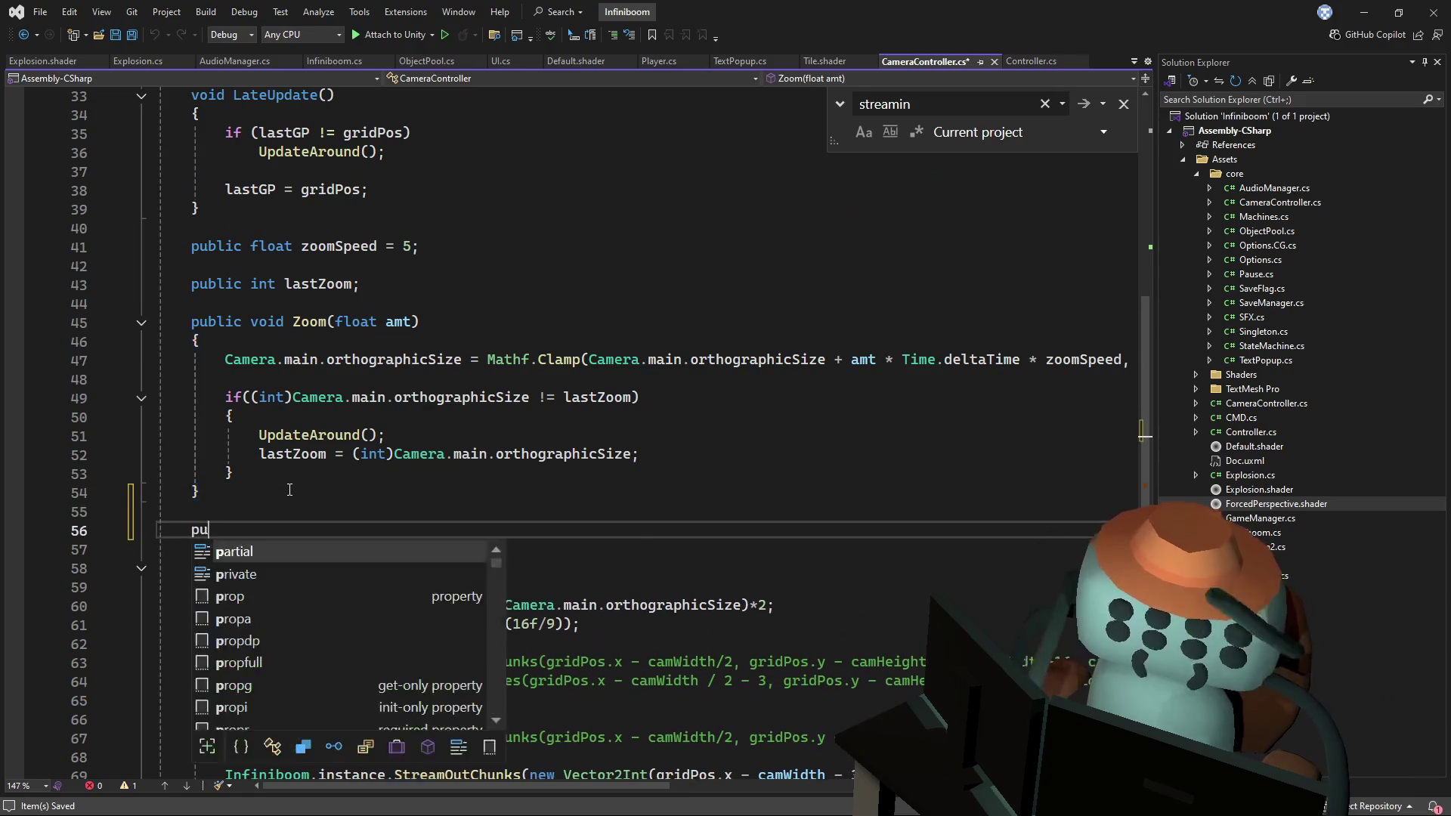
{"action": "key", "text": "BackSpace"}
{"action": "key", "text": "BackSpace"}
{"action": "type", "text": "9"}
{"action": "key", "text": "BackSpace"}
{"action": "type", "text": "i"}
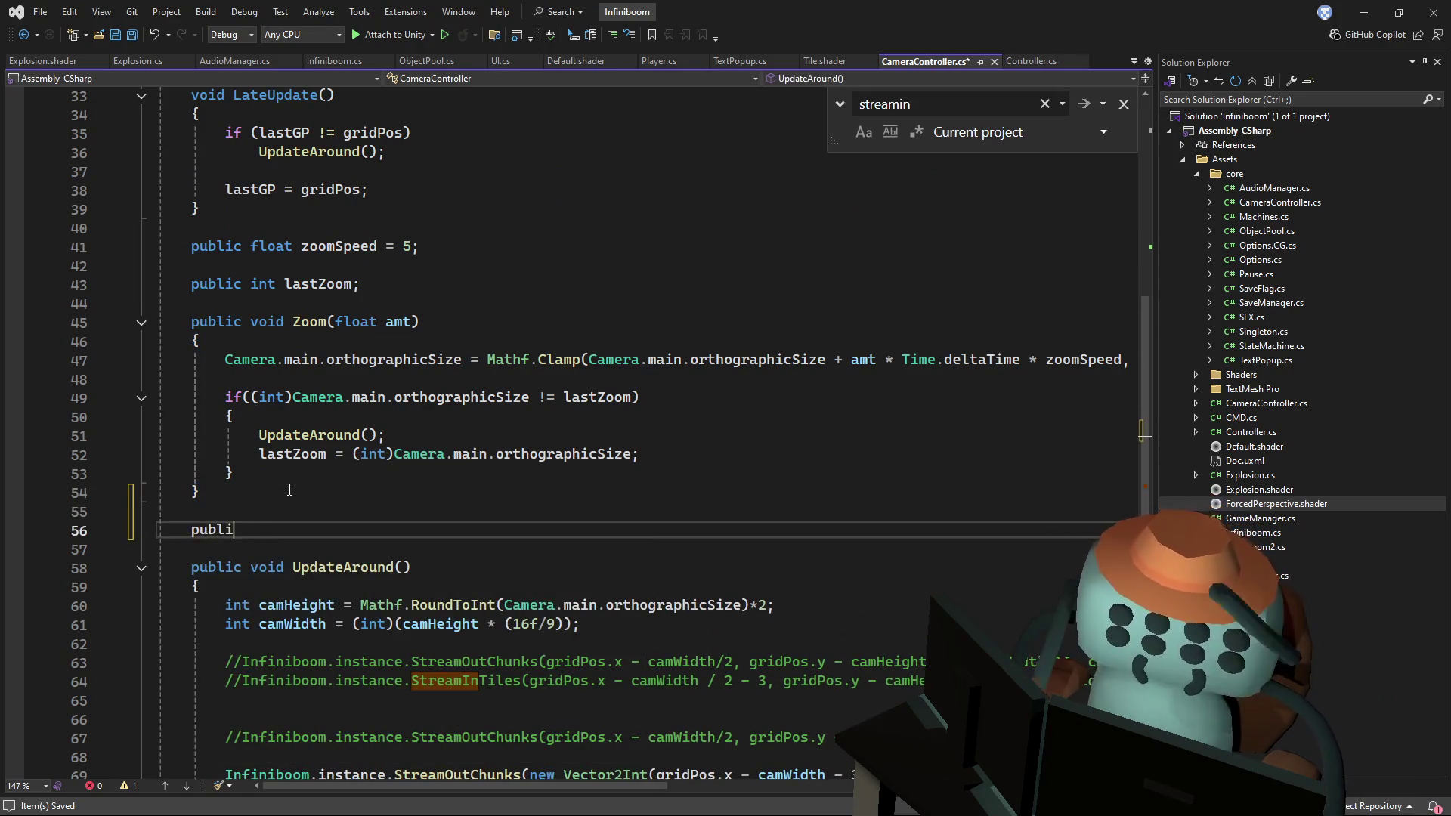
{"action": "type", "text": "c void Shake()"}
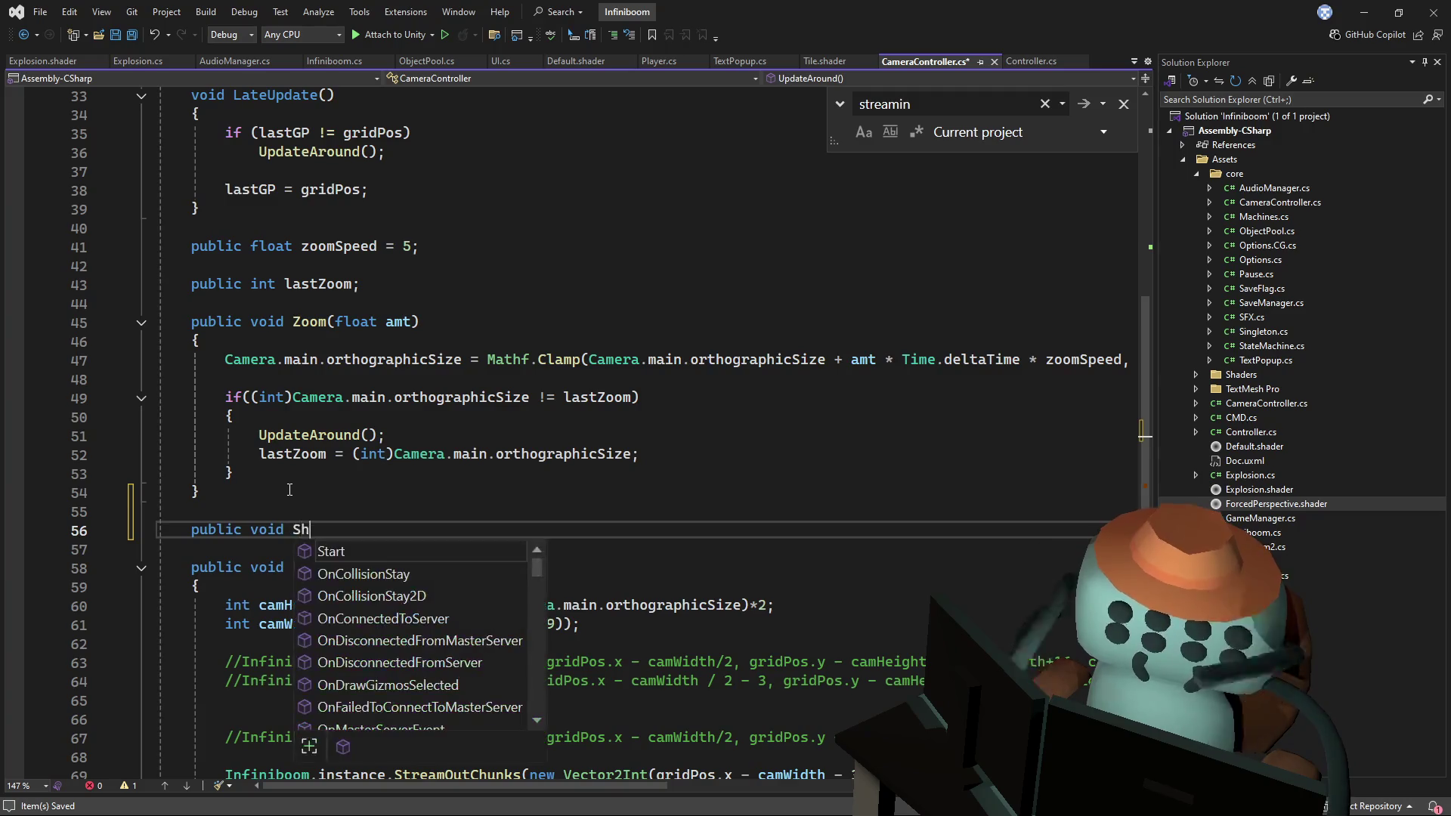
{"action": "key", "text": "Return"}
{"action": "type", "text": "{"}
{"action": "key", "text": "Return"}
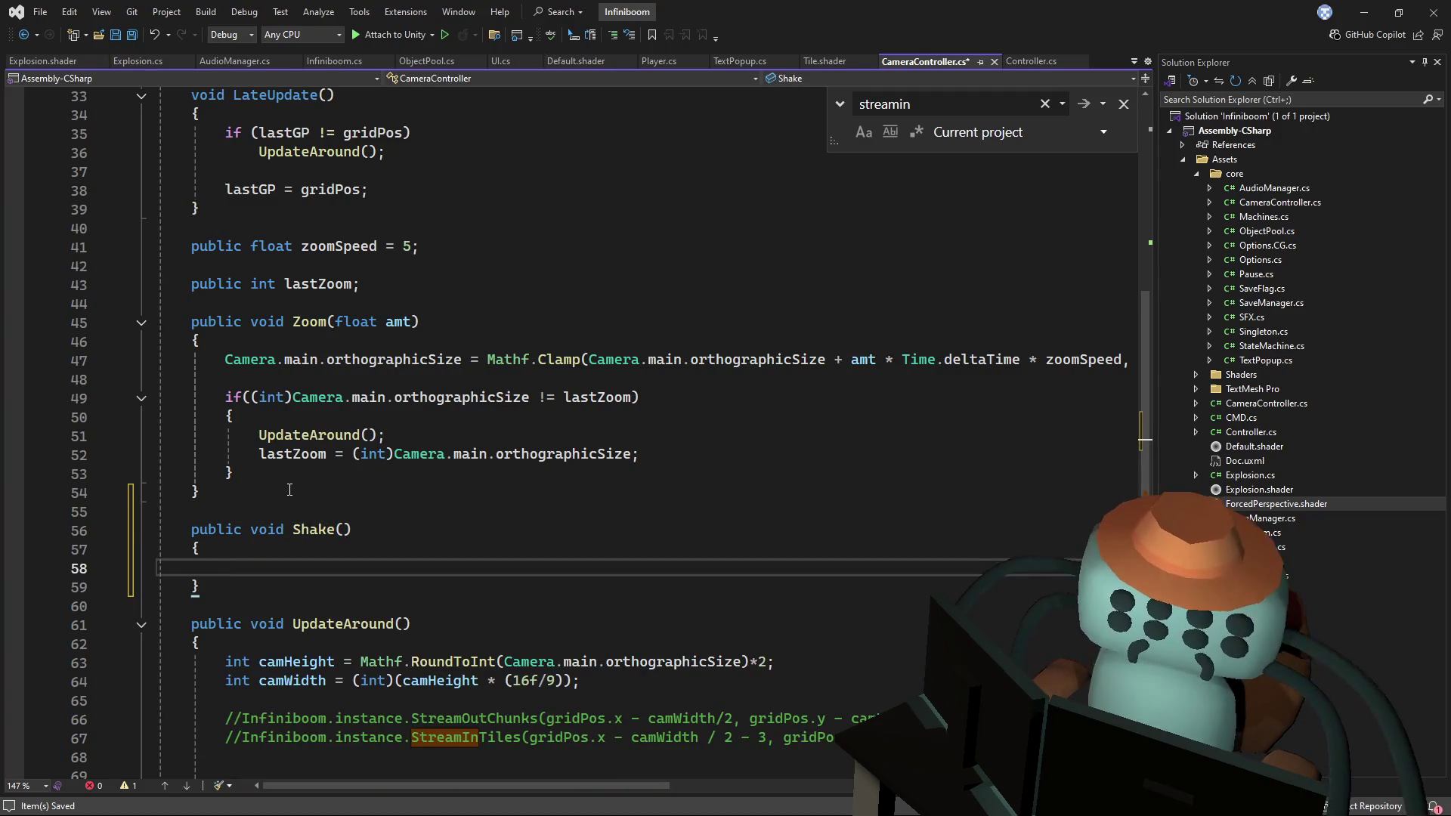
{"action": "key", "text": "Up"}
{"action": "key", "text": "Up"}
{"action": "key", "text": "Up"}
{"action": "key", "text": "Return"}
{"action": "type", "text": "Vector3 s"}
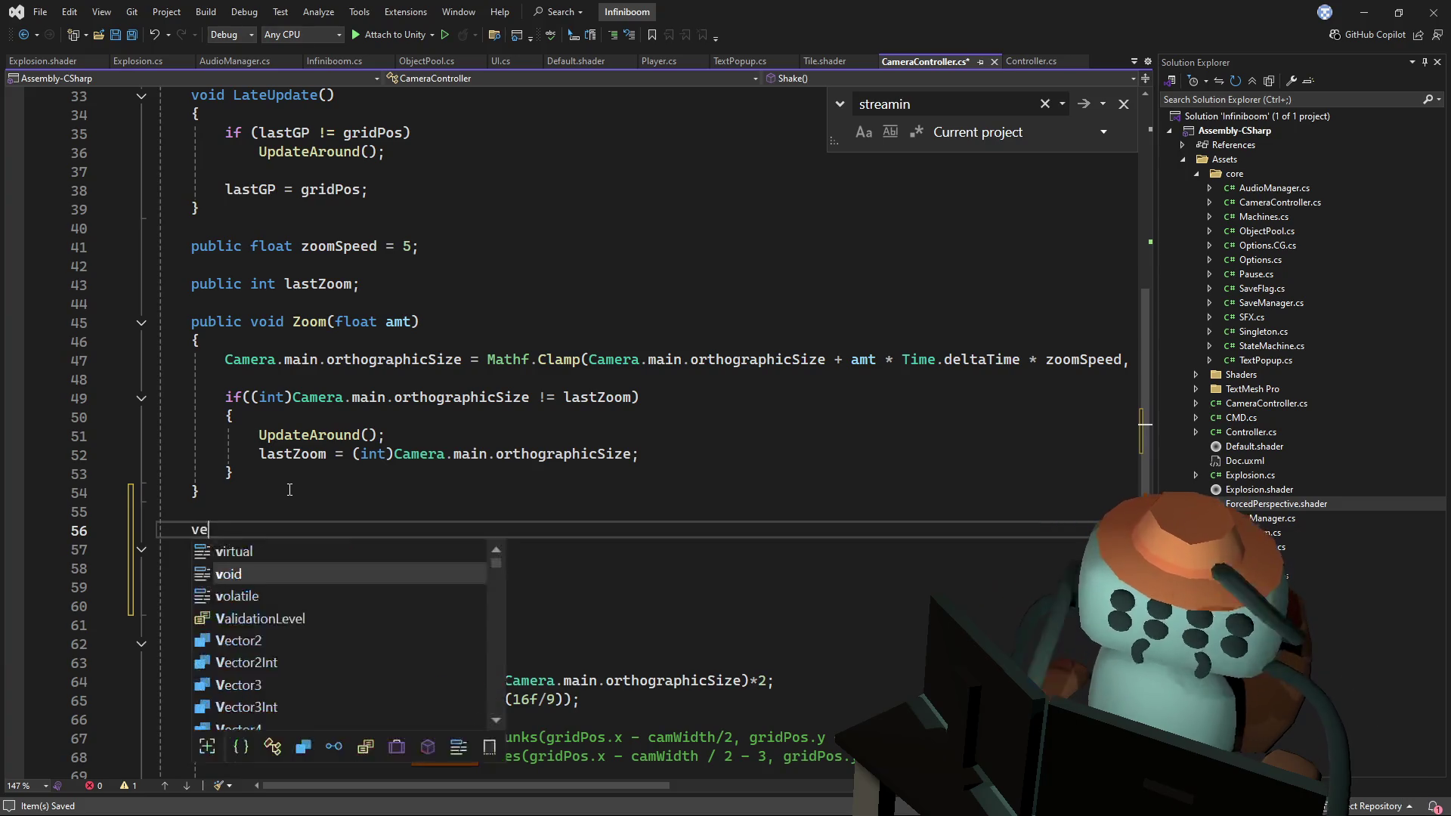
{"action": "type", "text": "hake;"}
{"action": "key", "text": "Down"}
{"action": "key", "text": "Down"}
{"action": "key", "text": "Down"}
- Make Shake assign 'shake = new Vector3(Random.Range(-1f, 1f), 0, Random.Range(-1f, 1f));' and save
{"action": "type", "text": "shake = n"}
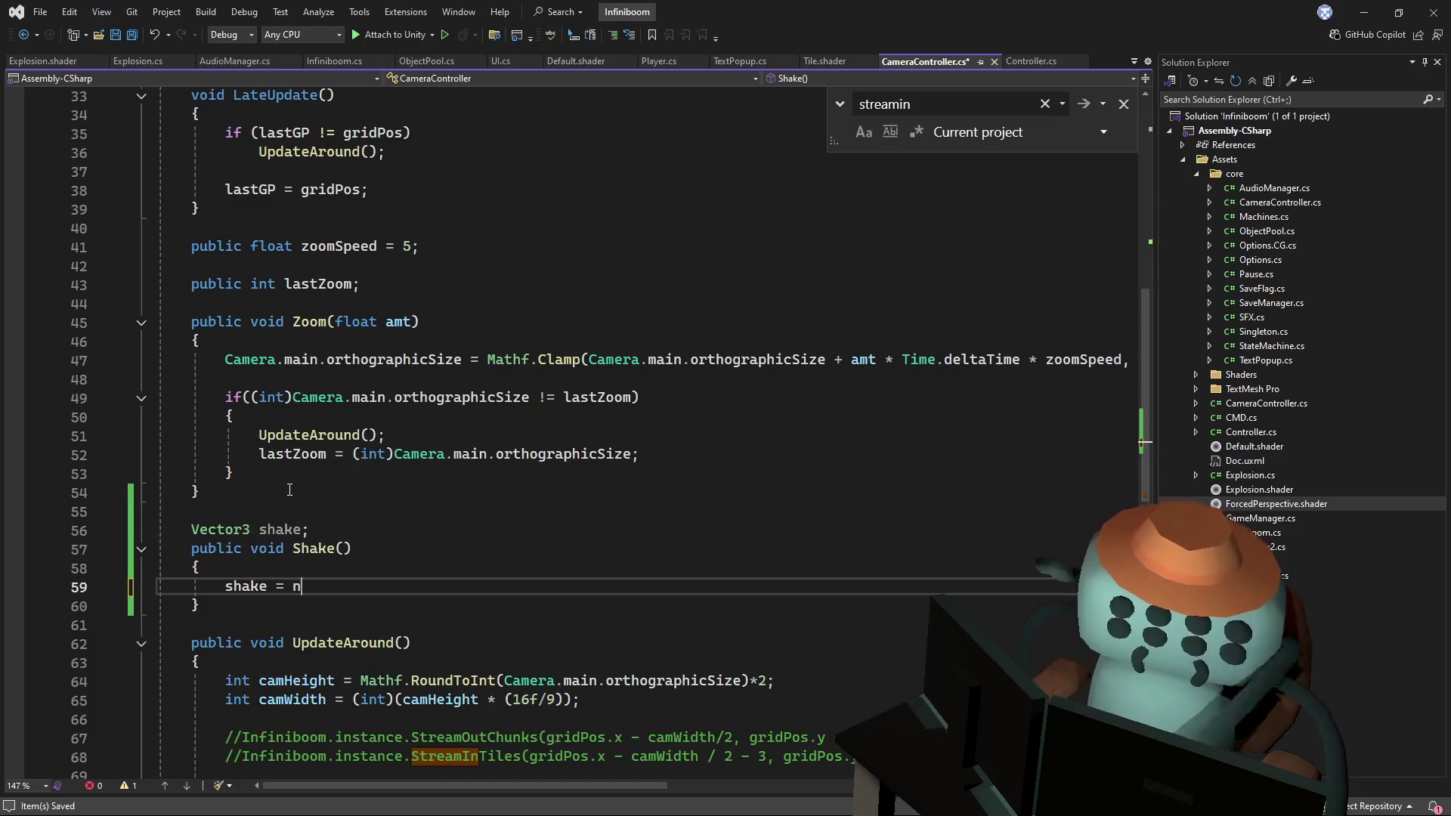
{"action": "type", "text": "ew Vector3()"}
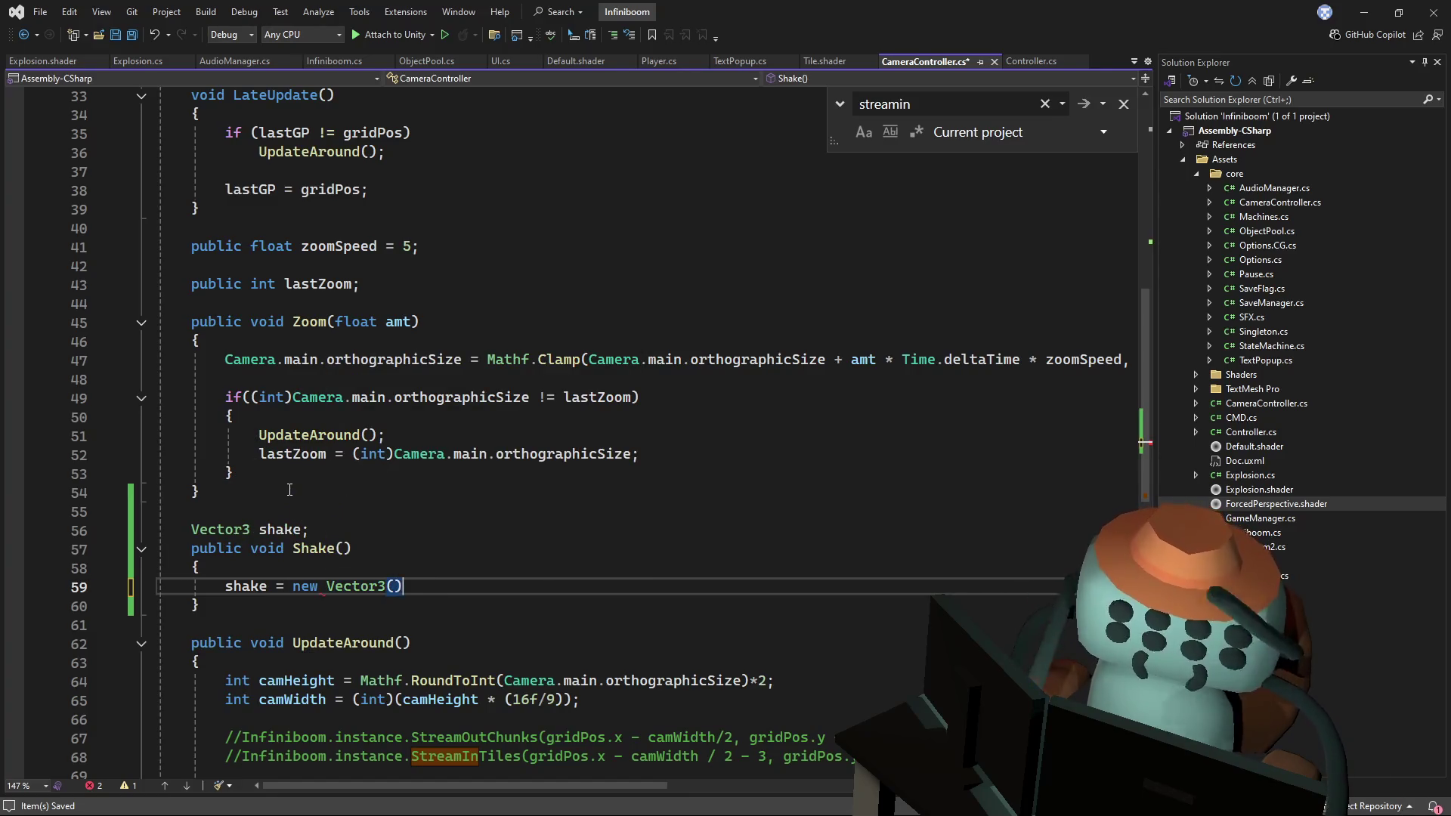
{"action": "type", "text": "Random.ran"}
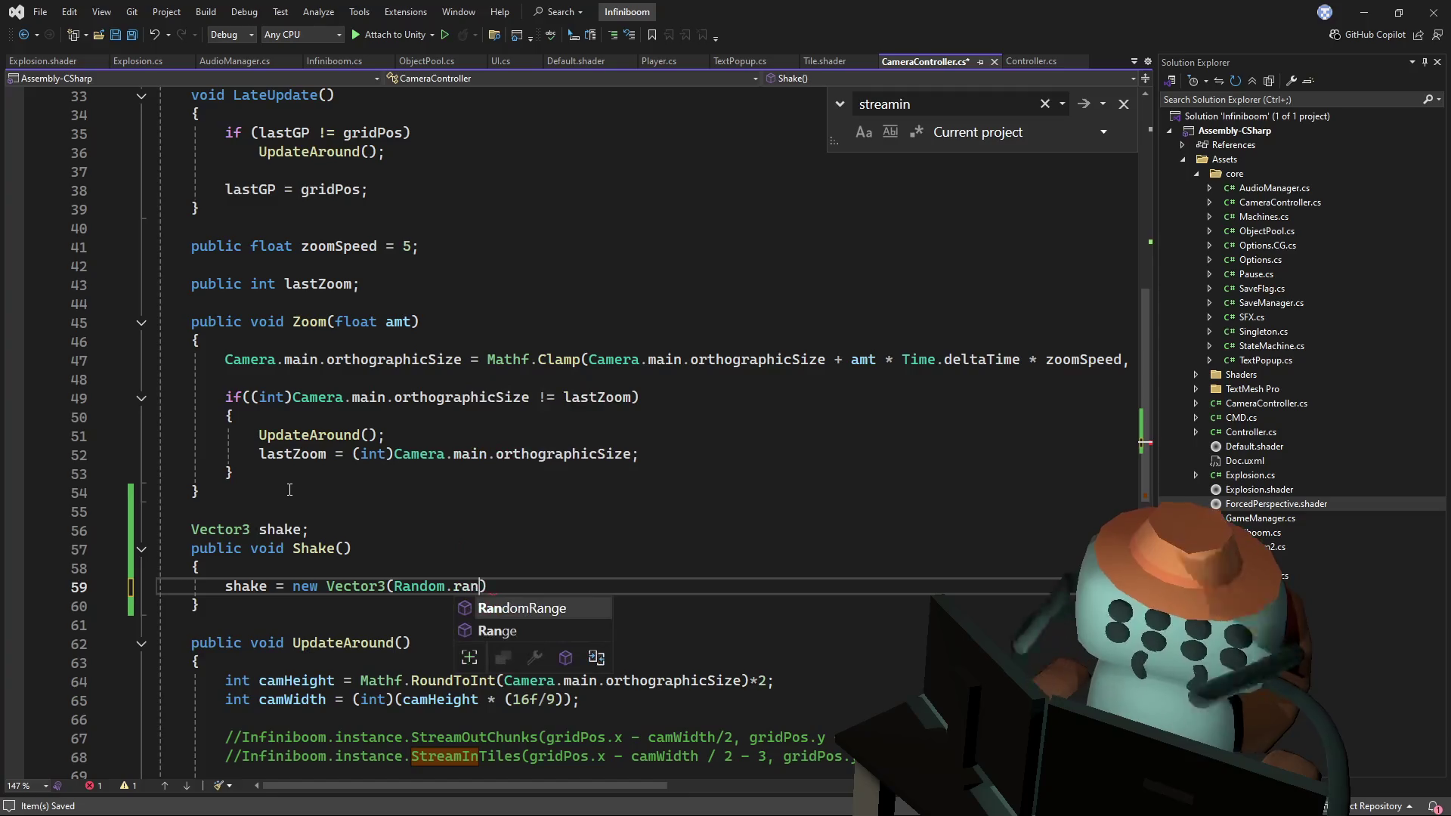
{"action": "type", "text": "g"}
{"action": "key", "text": "Tab"}
{"action": "type", "text": "(),"}
{"action": "key", "text": "Left"}
{"action": "type", "text": "-1,f"}
{"action": "key", "text": "BackSpace"}
{"action": "key", "text": "BackSpace"}
{"action": "type", "text": "f, 1f)"}
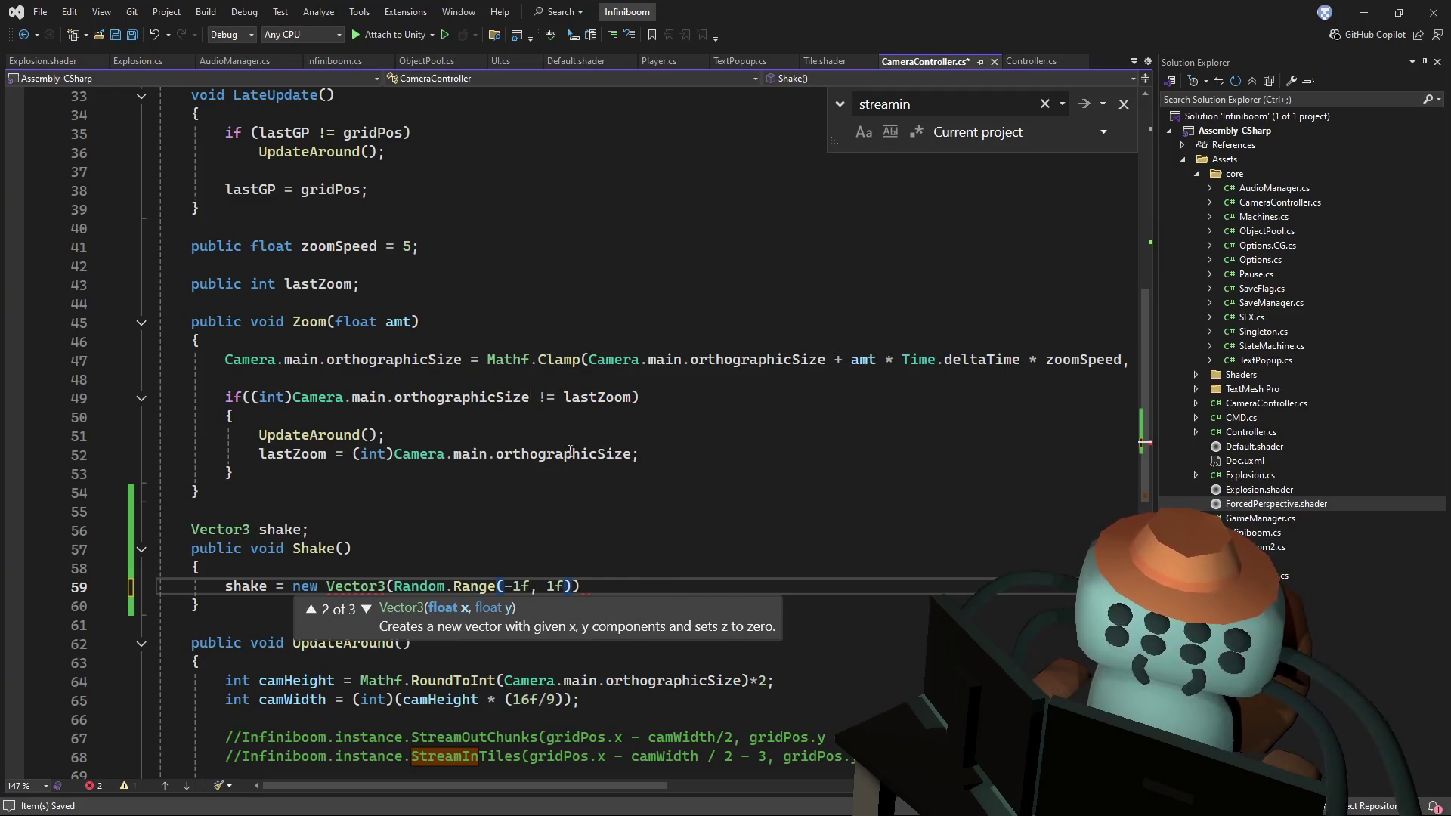
{"action": "left_click", "coordinate": [516, 456]}
{"action": "mouse_move", "coordinate": [580, 587]}
{"action": "left_mouse_down"}
{"action": "mouse_move", "coordinate": [379, 586]}
{"action": "mouse_move", "coordinate": [571, 586]}
{"action": "mouse_move", "coordinate": [395, 590]}
{"action": "left_mouse_up"}
{"action": "key", "text": "ctrl+c"}
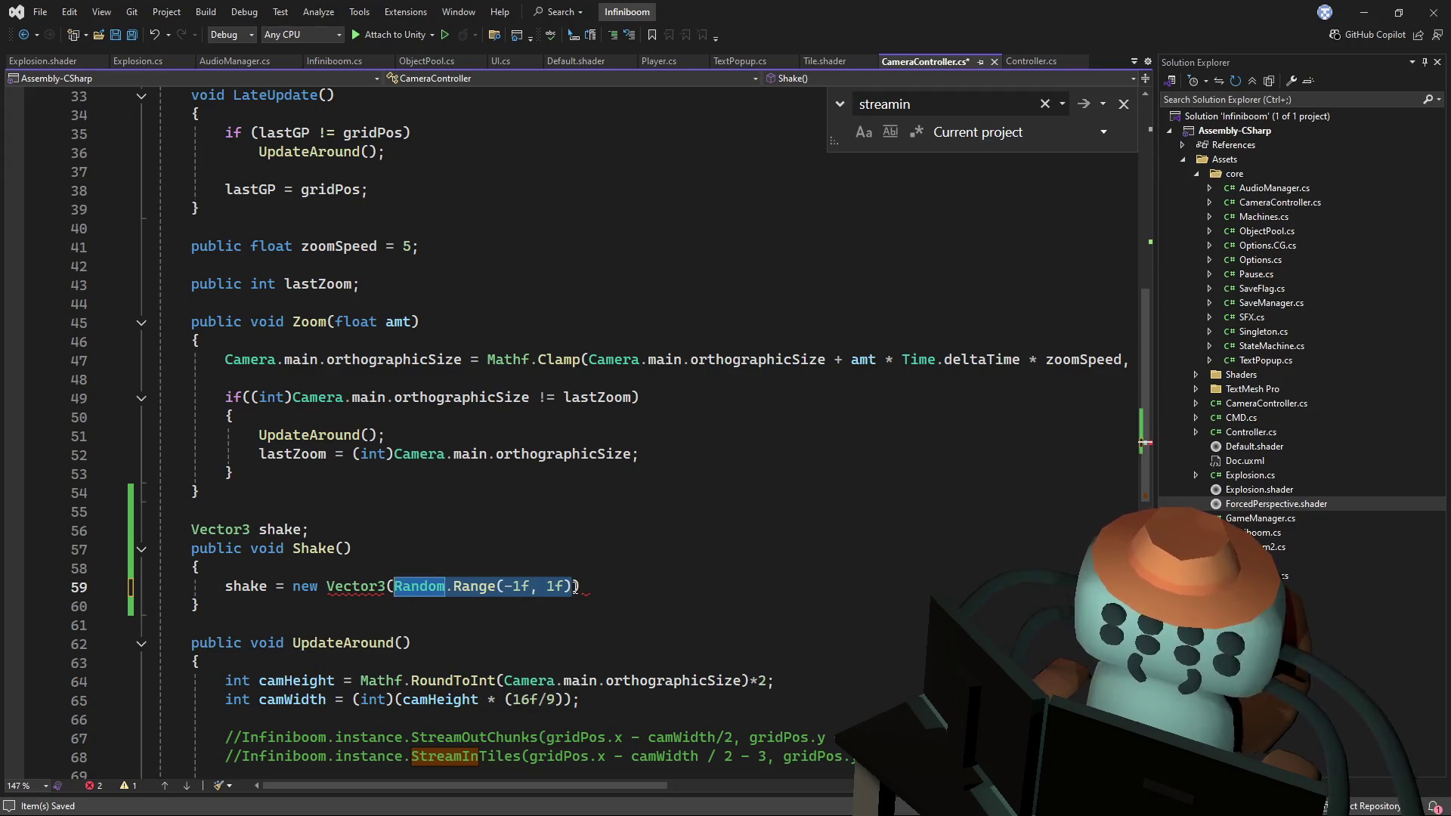
{"action": "left_click", "coordinate": [576, 587]}
{"action": "type", "text": ", 0"}
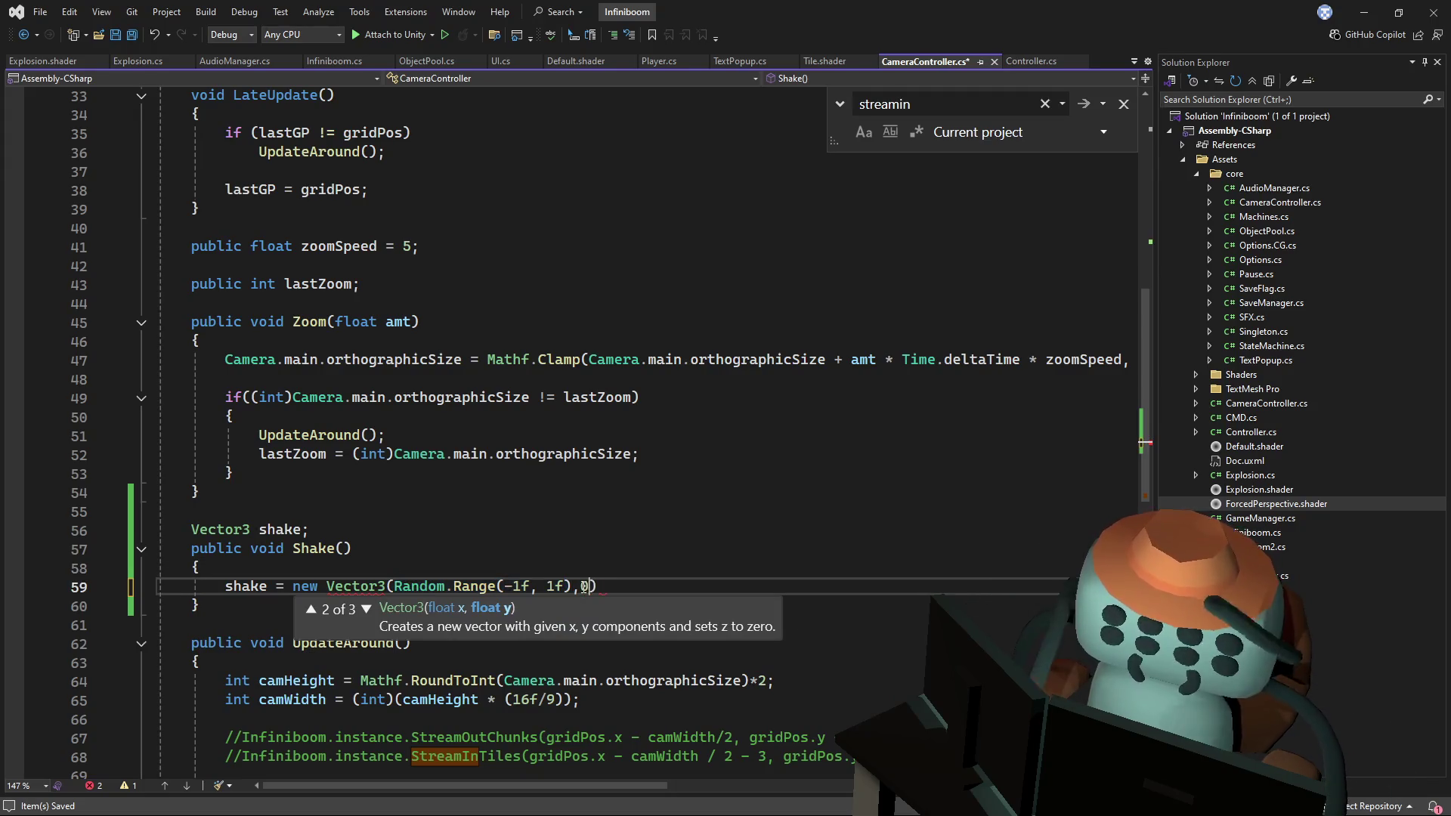
{"action": "type", "text": ","}
{"action": "key", "text": "ctrl+v"}
{"action": "type", "text": ";"}
{"action": "key", "text": "ctrl+s"}
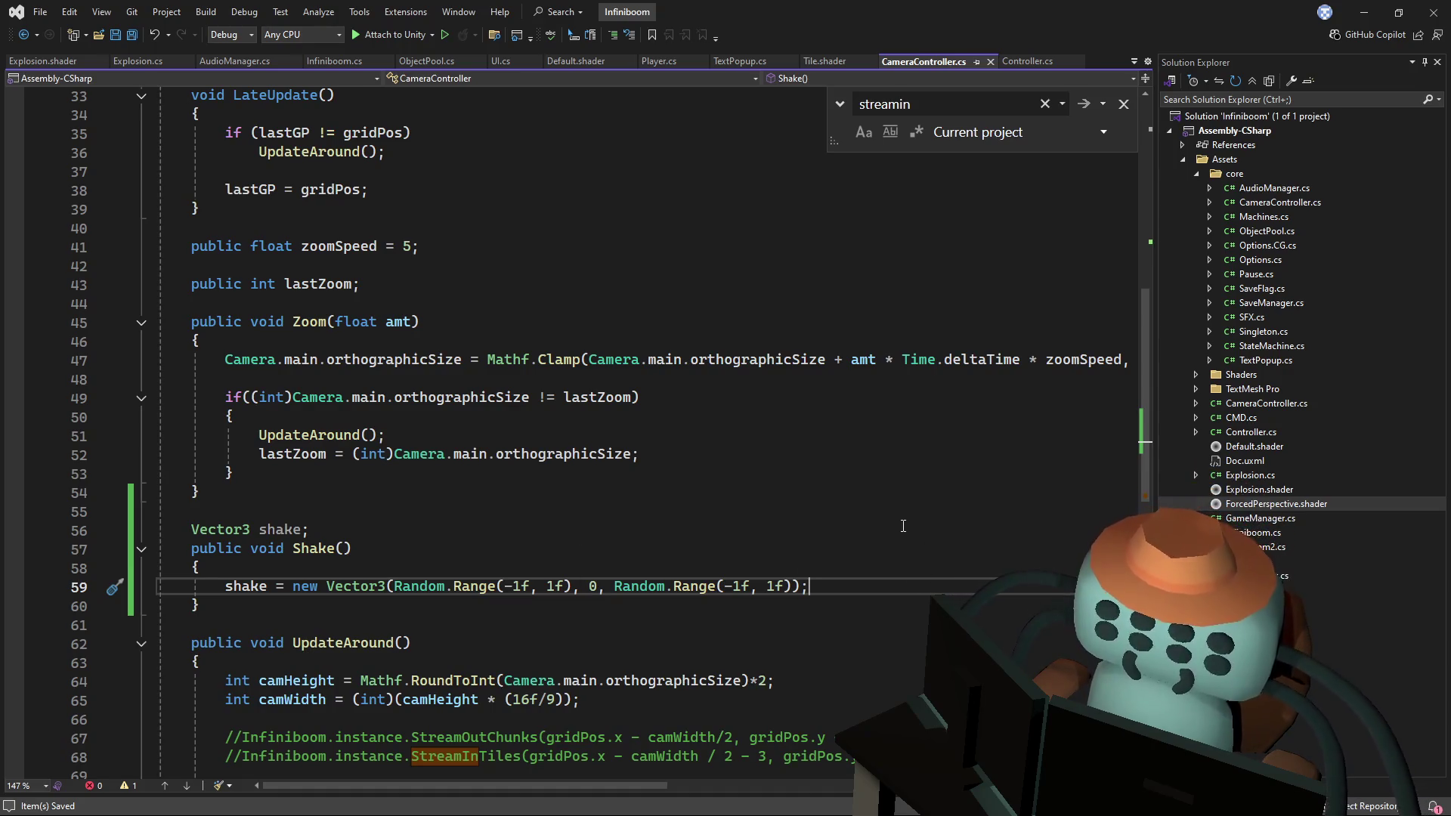
- Highlight the shake field to check where it is used in CameraController
{"action": "left_click", "coordinate": [944, 496]}
{"action": "key", "text": "Down"}
{"action": "key", "text": "Down"}
{"action": "key", "text": "Down"}
{"action": "key", "text": "End"}
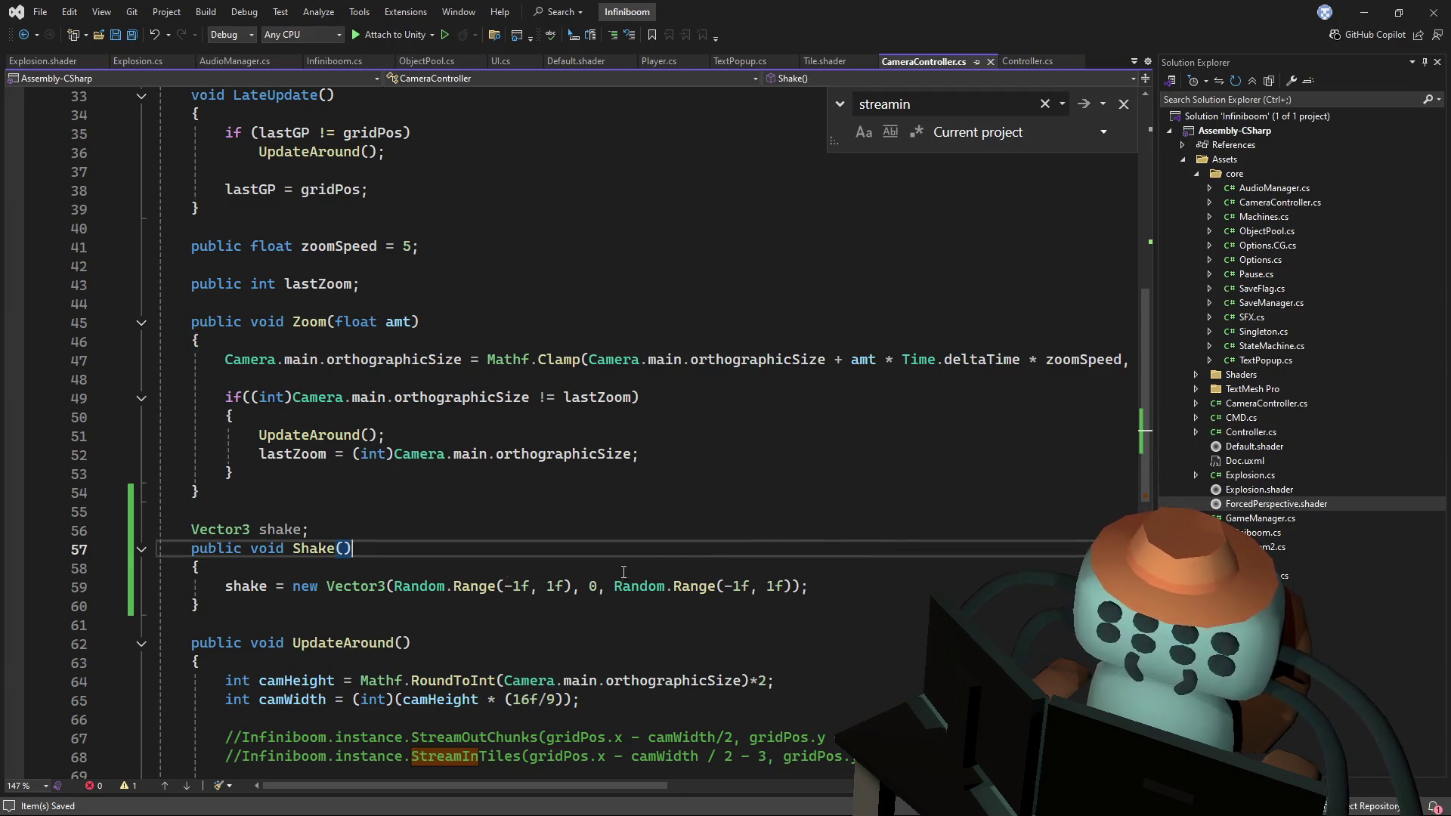
{"action": "double_click", "coordinate": [286, 529]}
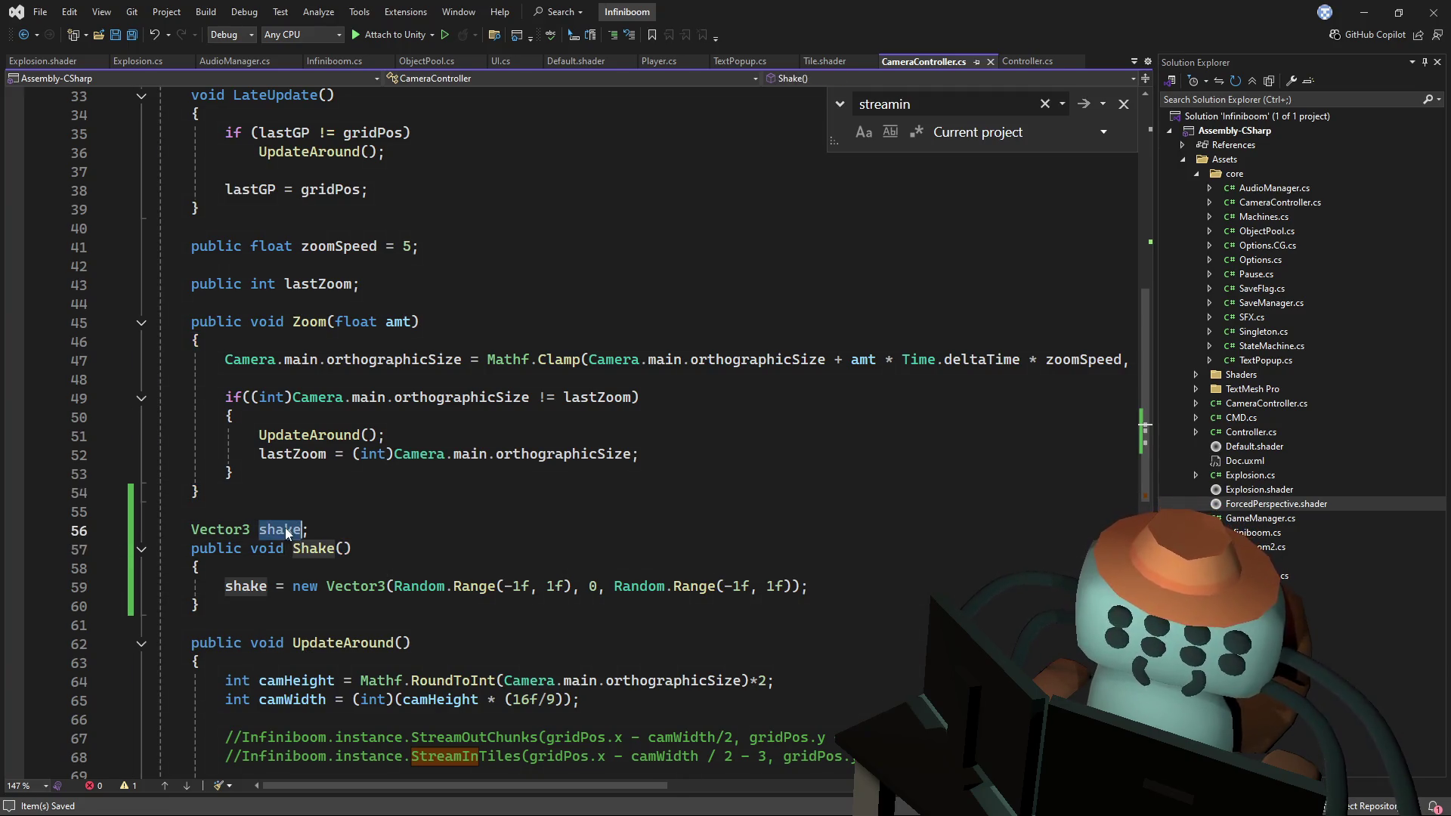
{"action": "left_click", "coordinate": [388, 492]}
{"action": "scroll", "coordinate": [388, 492], "scroll_direction": "up", "scroll_amount": 6}
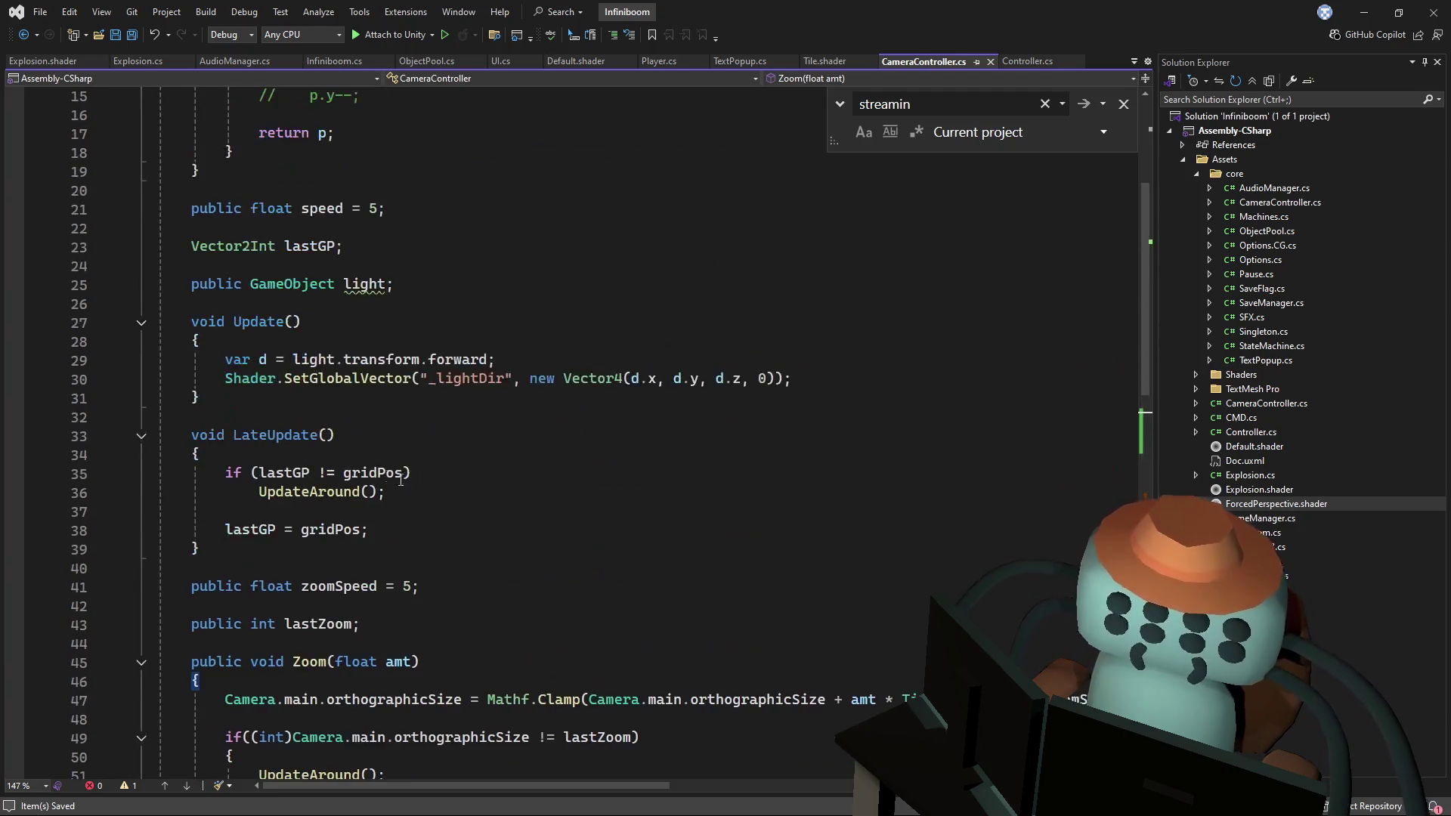
- Type 'public GameObject target;' below 'public GameObject light;' and save CameraController.cs
{"action": "scroll", "coordinate": [355, 460], "scroll_direction": "up", "scroll_amount": 5}
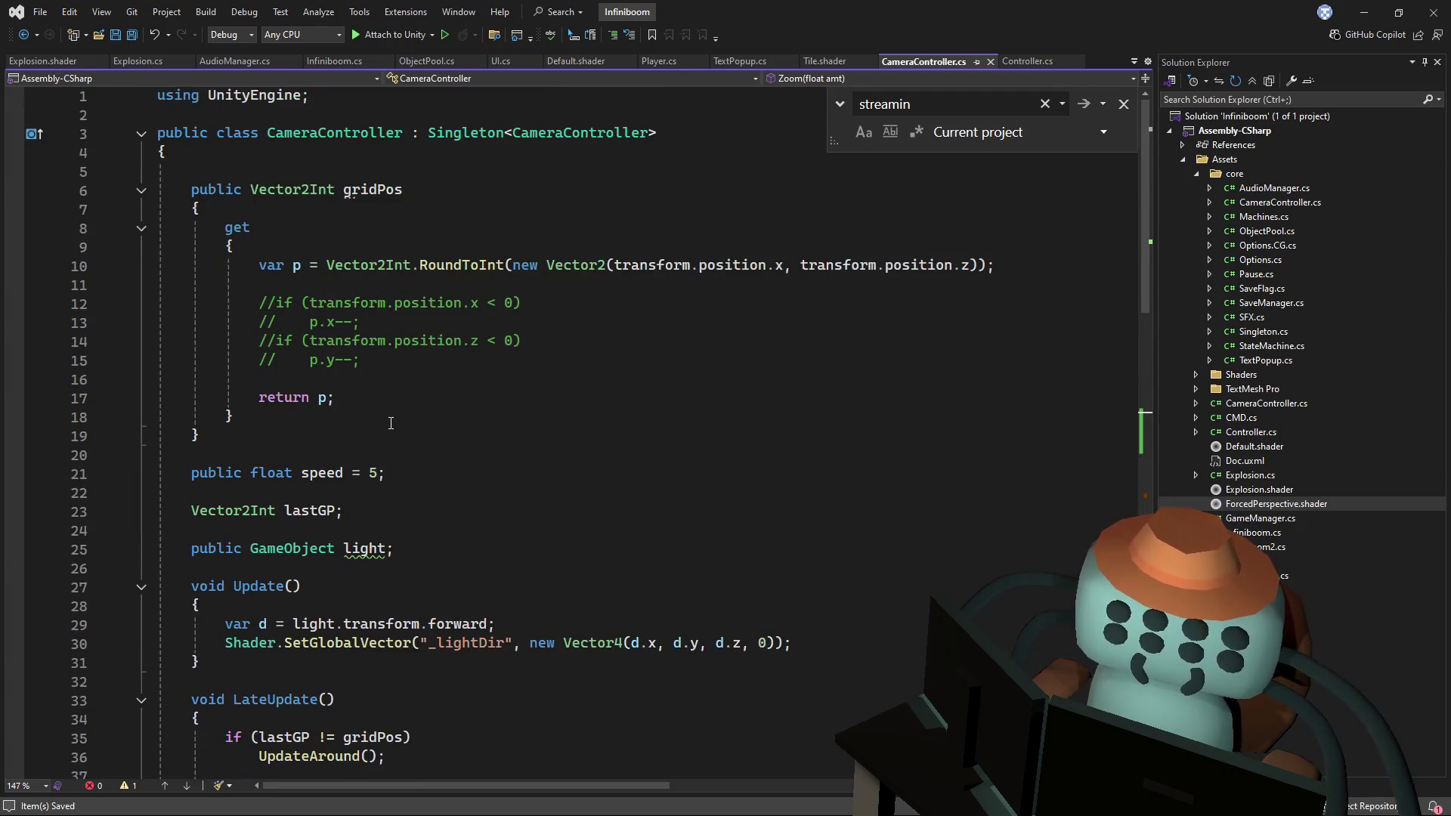
{"action": "scroll", "coordinate": [390, 423], "scroll_direction": "down", "scroll_amount": 5}
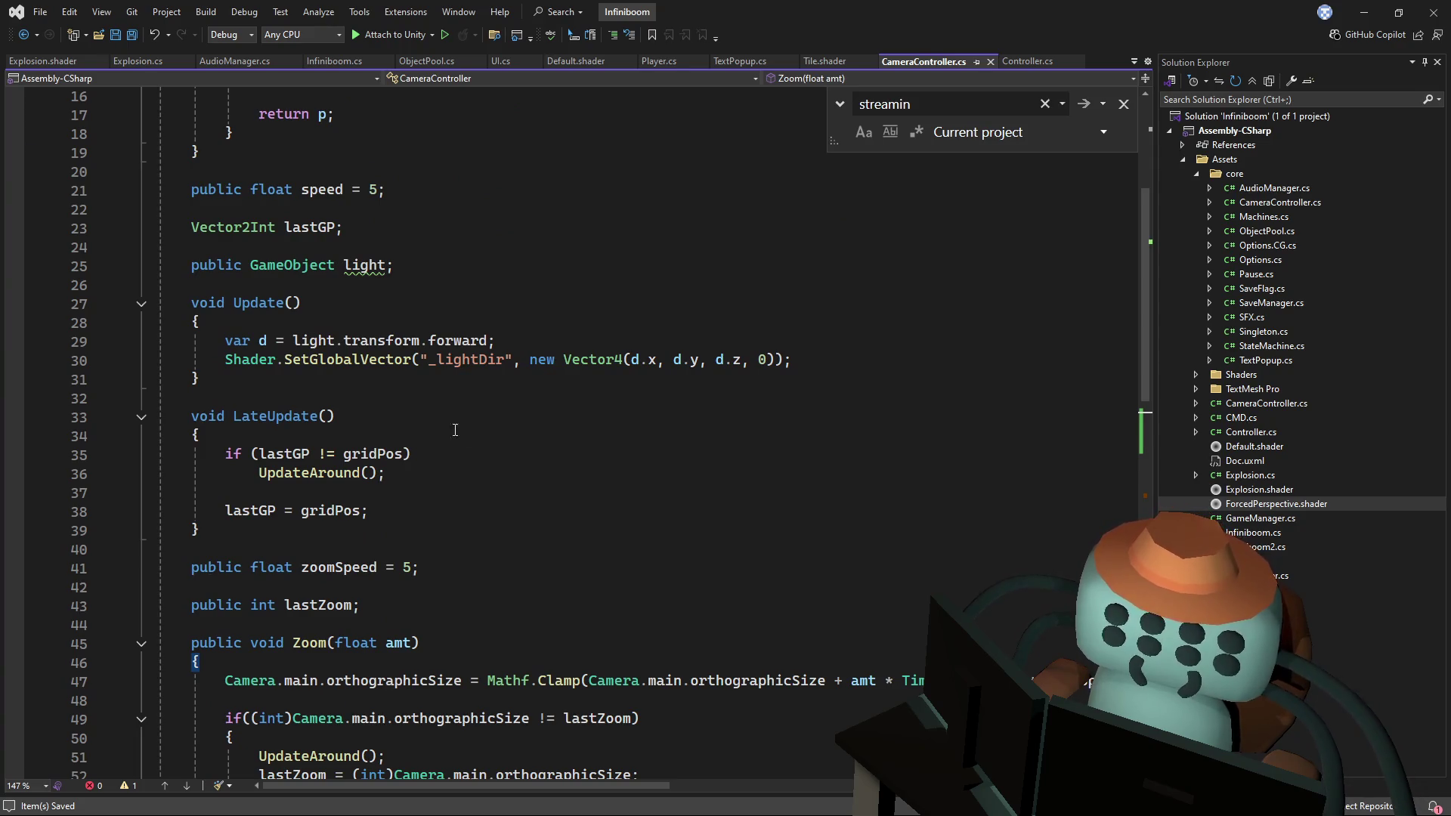
{"action": "left_click", "coordinate": [489, 443]}
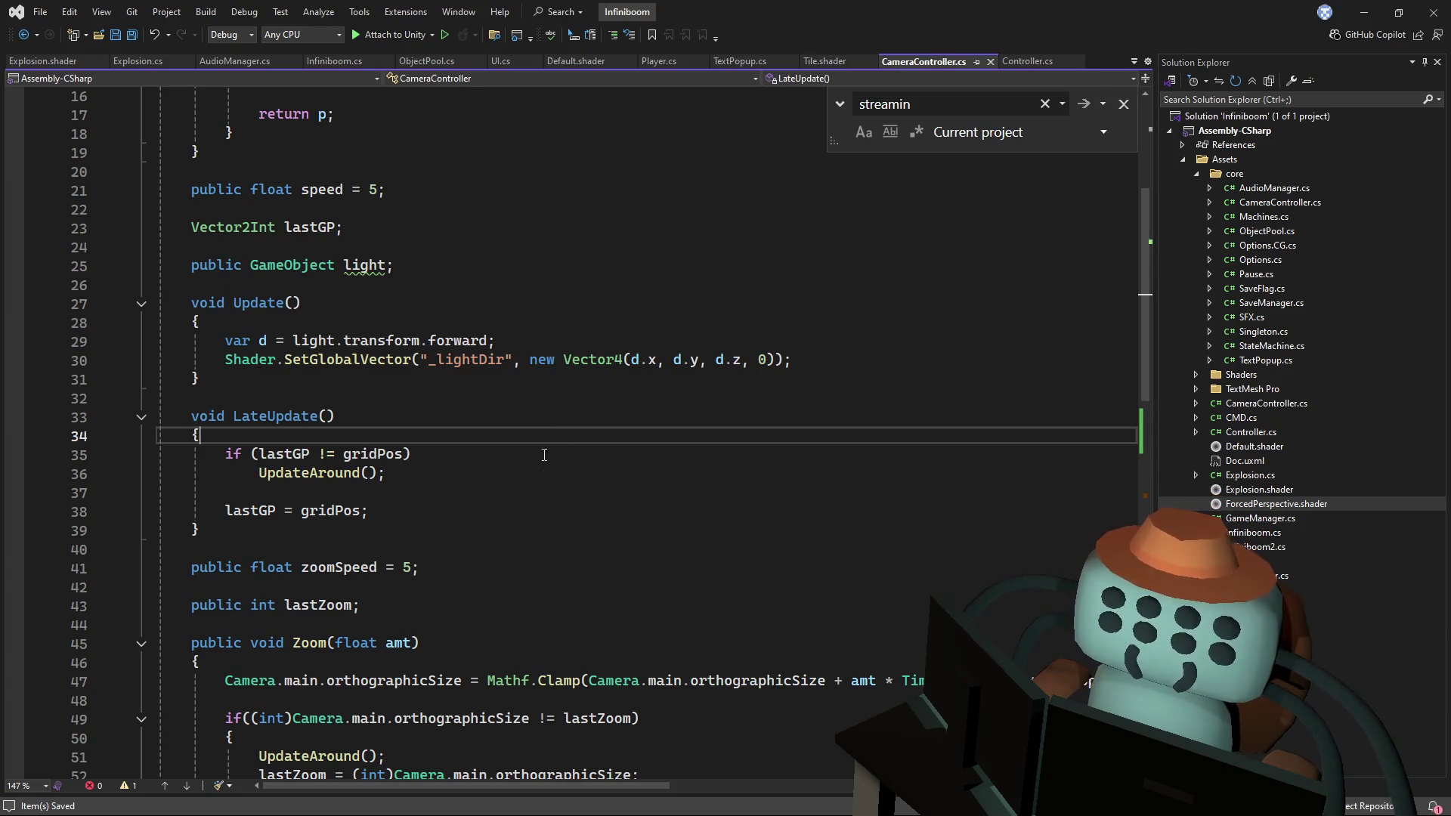
{"action": "scroll", "coordinate": [557, 437], "scroll_direction": "up", "scroll_amount": 5}
{"action": "scroll", "coordinate": [576, 457], "scroll_direction": "down", "scroll_amount": 8}
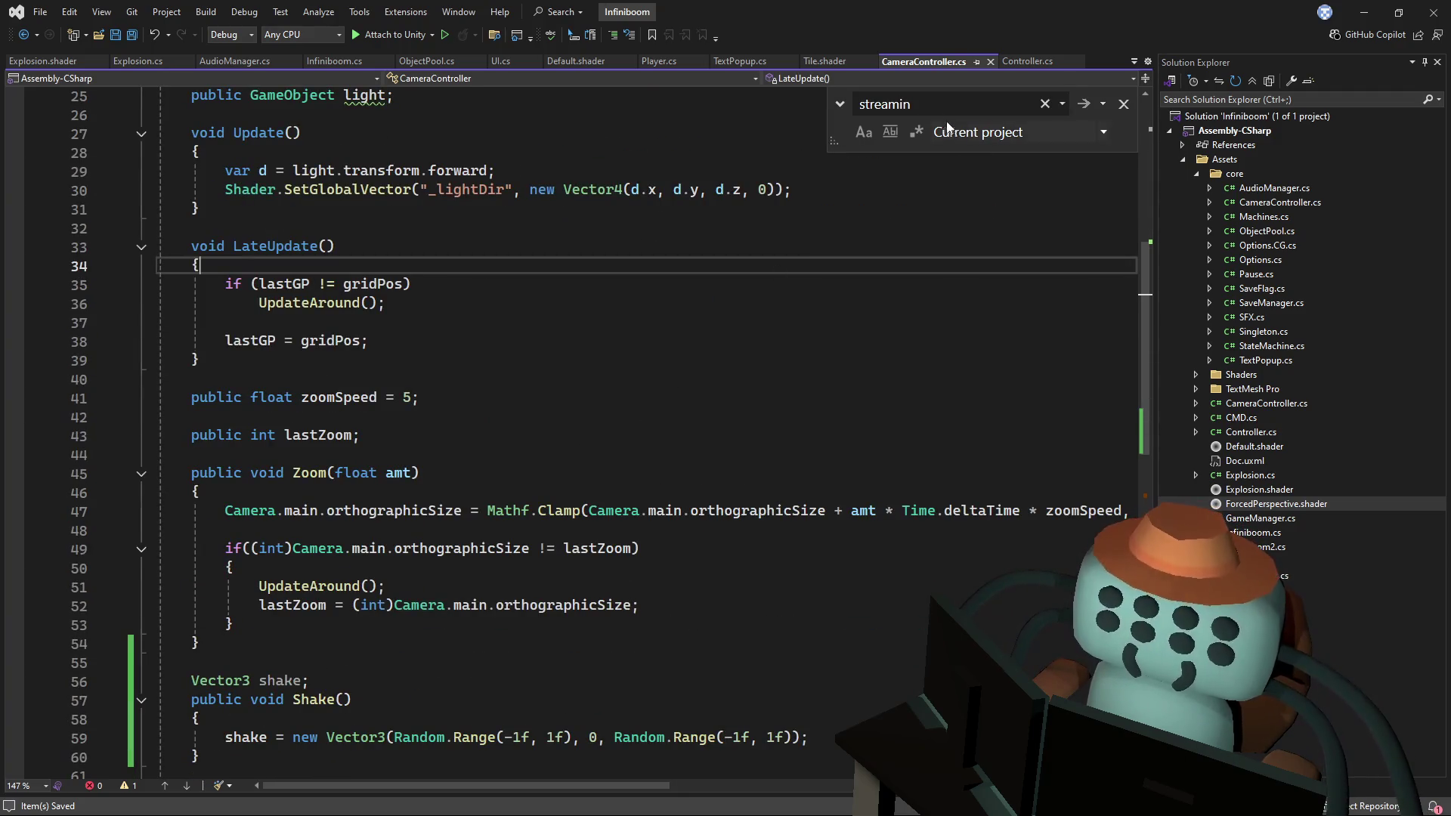
{"action": "scroll", "coordinate": [680, 248], "scroll_direction": "down", "scroll_amount": 5}
{"action": "scroll", "coordinate": [680, 247], "scroll_direction": "up", "scroll_amount": 2}
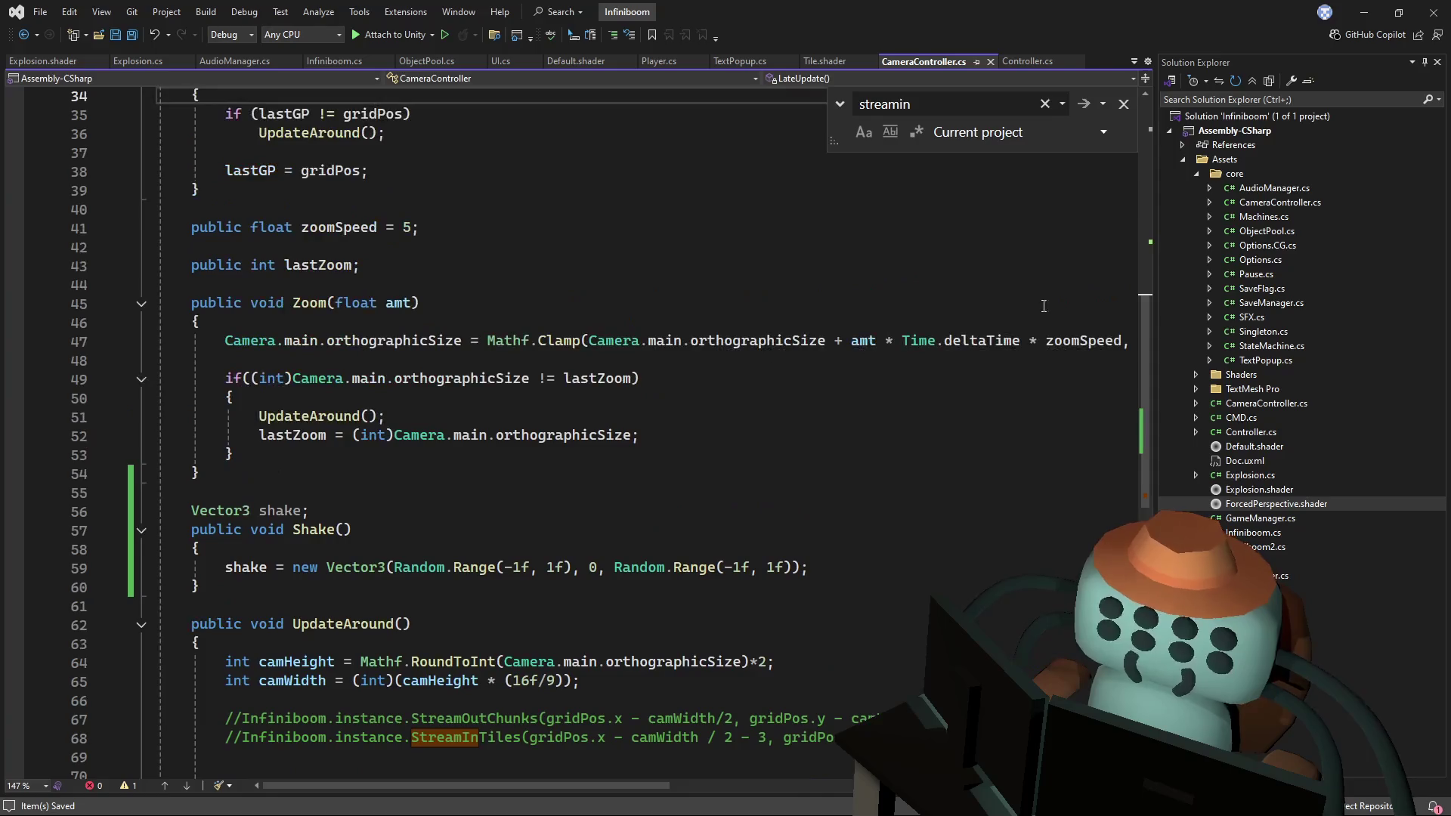
{"action": "scroll", "coordinate": [1149, 230], "scroll_direction": "up", "scroll_amount": 11}
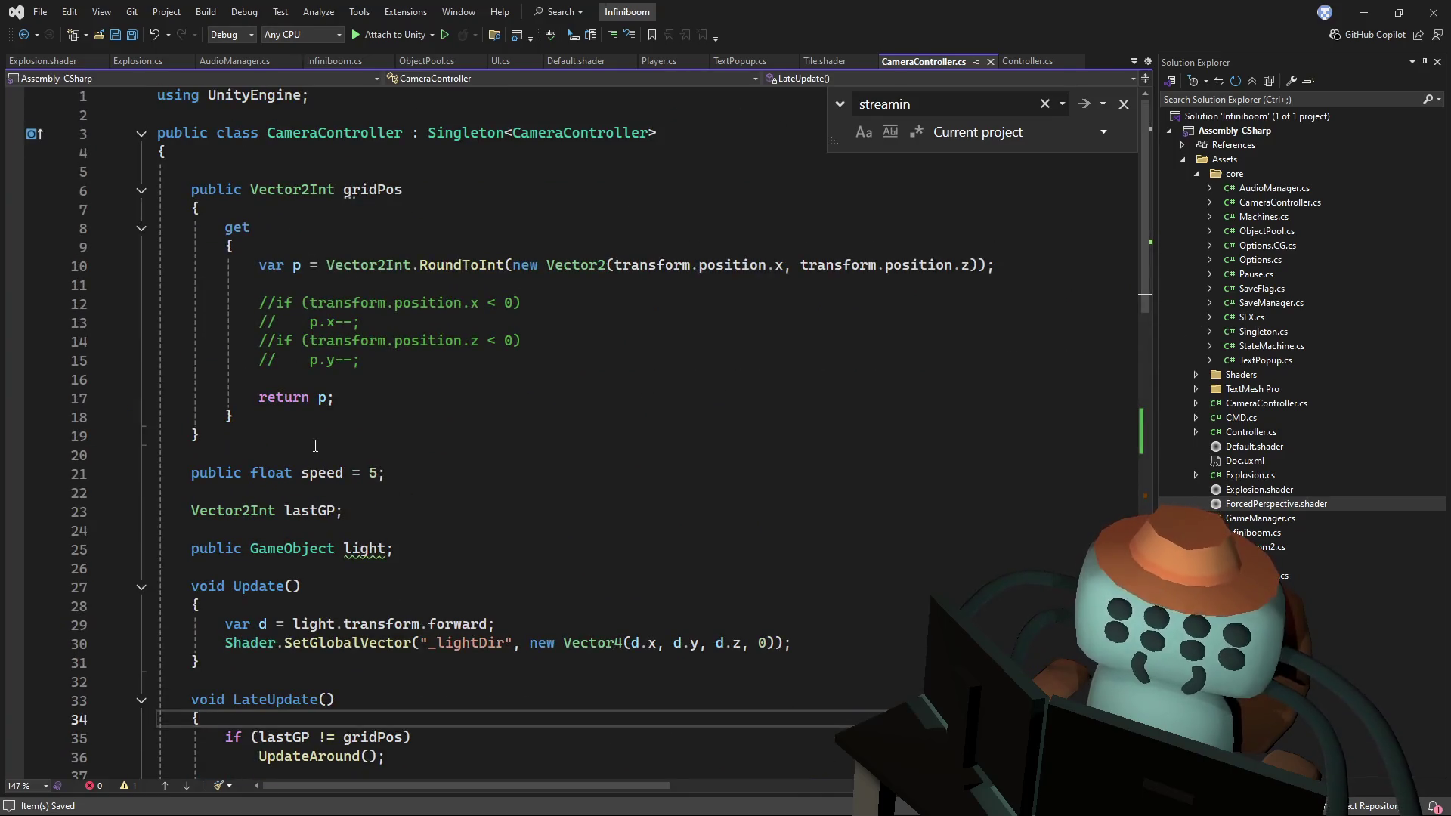
{"action": "scroll", "coordinate": [357, 431], "scroll_direction": "down", "scroll_amount": 5}
{"action": "left_click", "coordinate": [439, 272]}
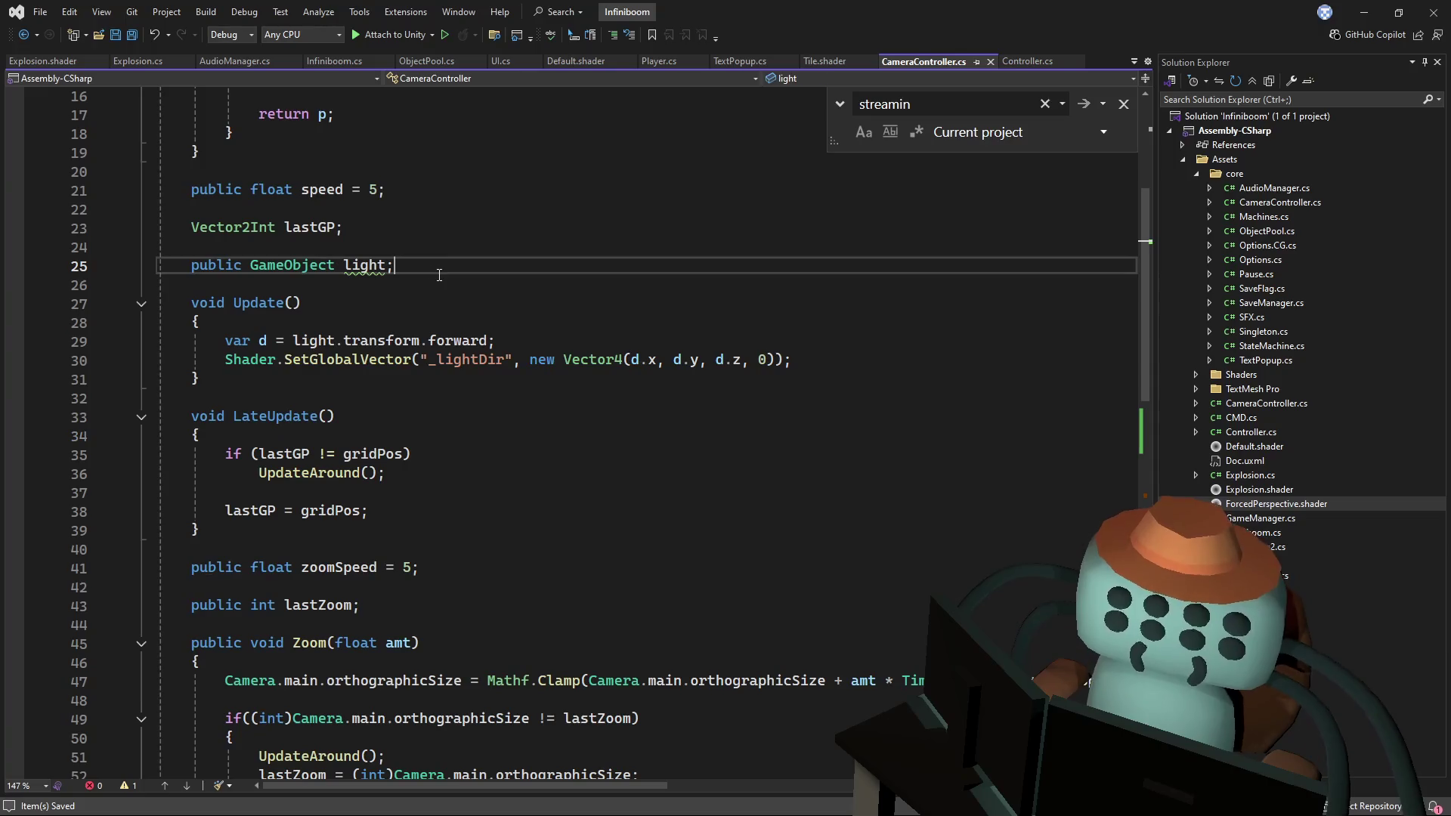
{"action": "key", "text": "Return"}
{"action": "key", "text": "Return"}
{"action": "type", "text": "public game"}
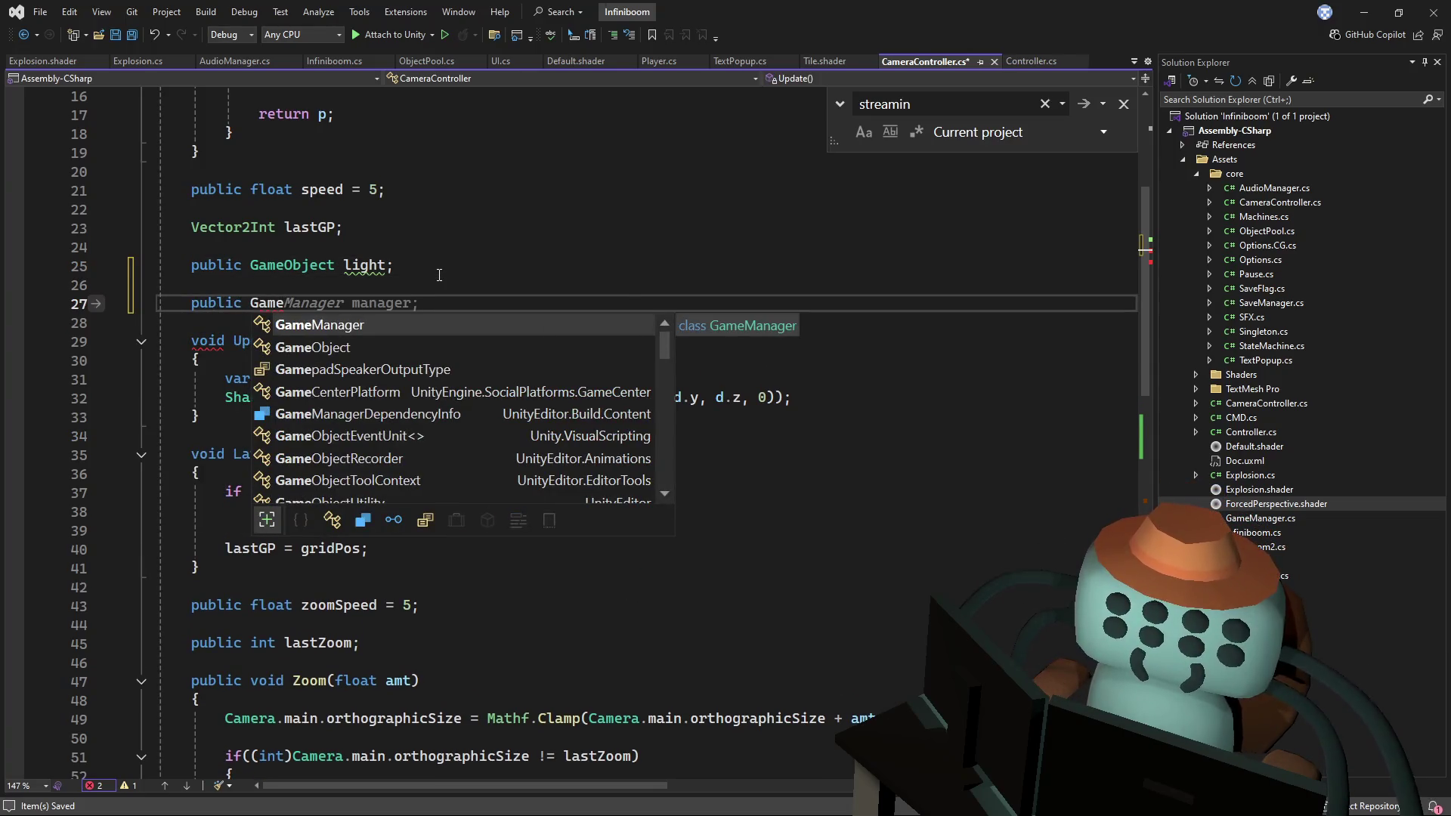
{"action": "key", "text": "Down"}
{"action": "type", "text": "ar"}
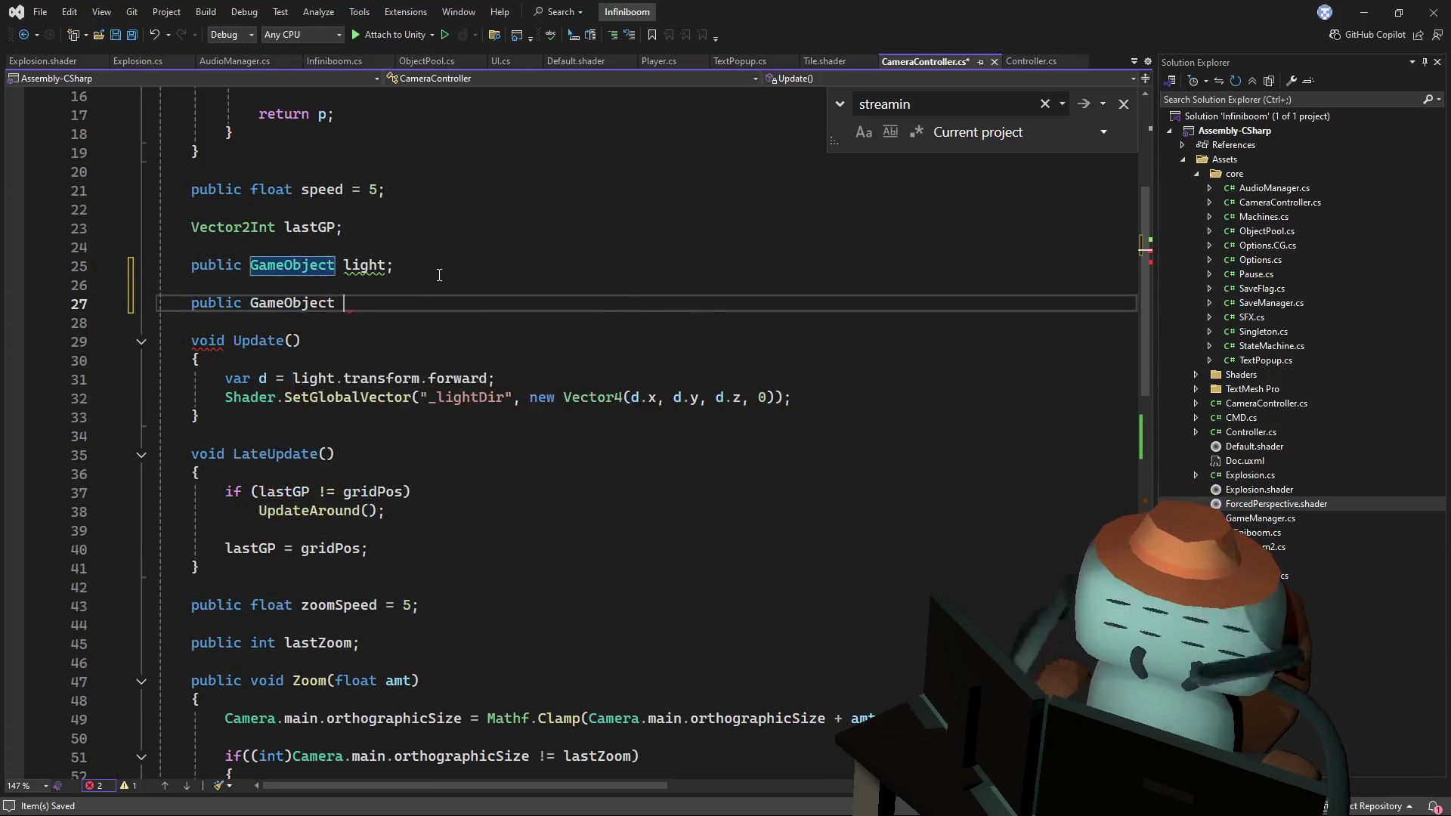
{"action": "key", "text": "BackSpace"}
{"action": "key", "text": "BackSpace"}
{"action": "type", "text": "target;"}
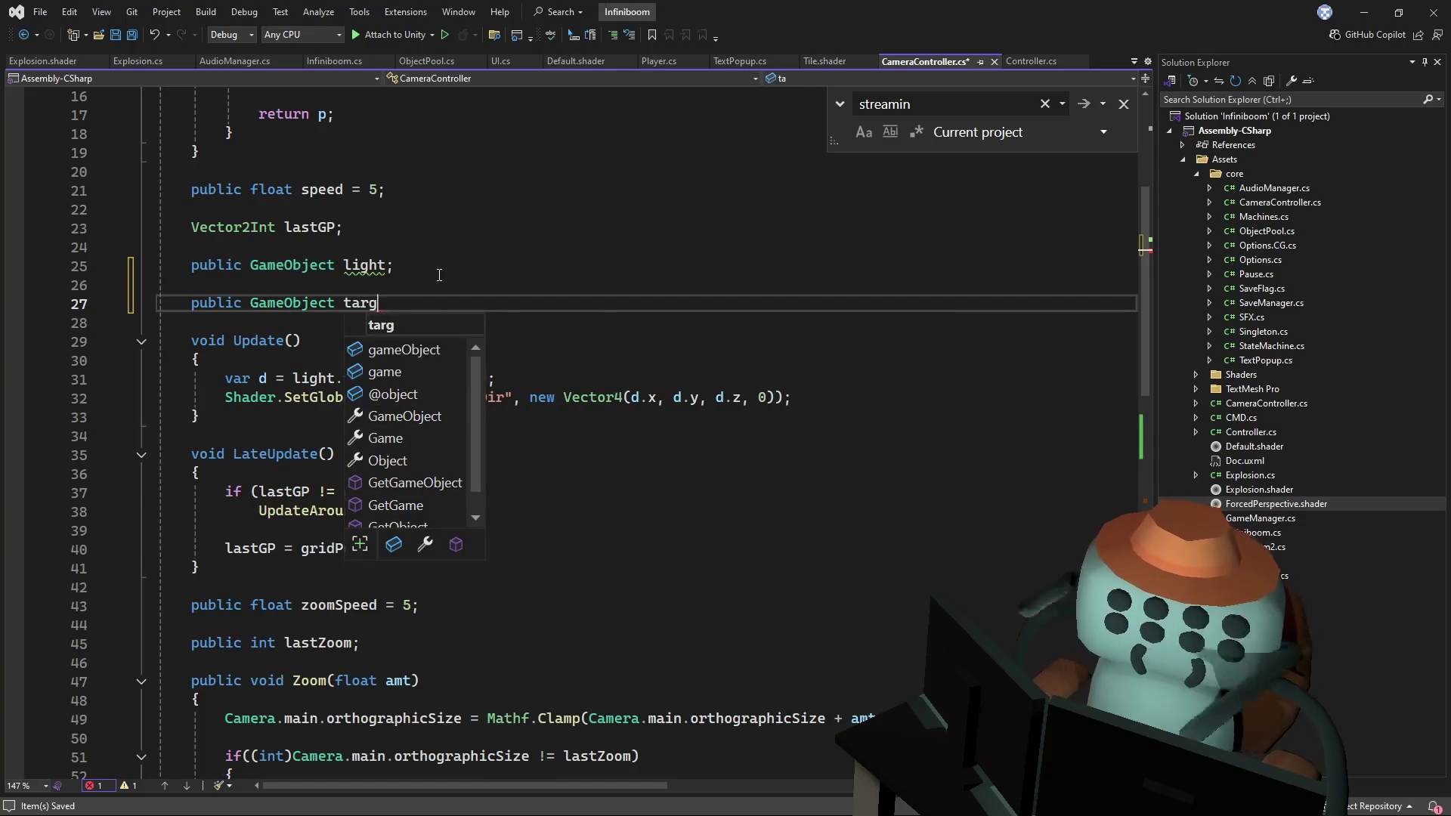
{"action": "key", "text": "ctrl+s"}
{"action": "left_click", "coordinate": [322, 190]}
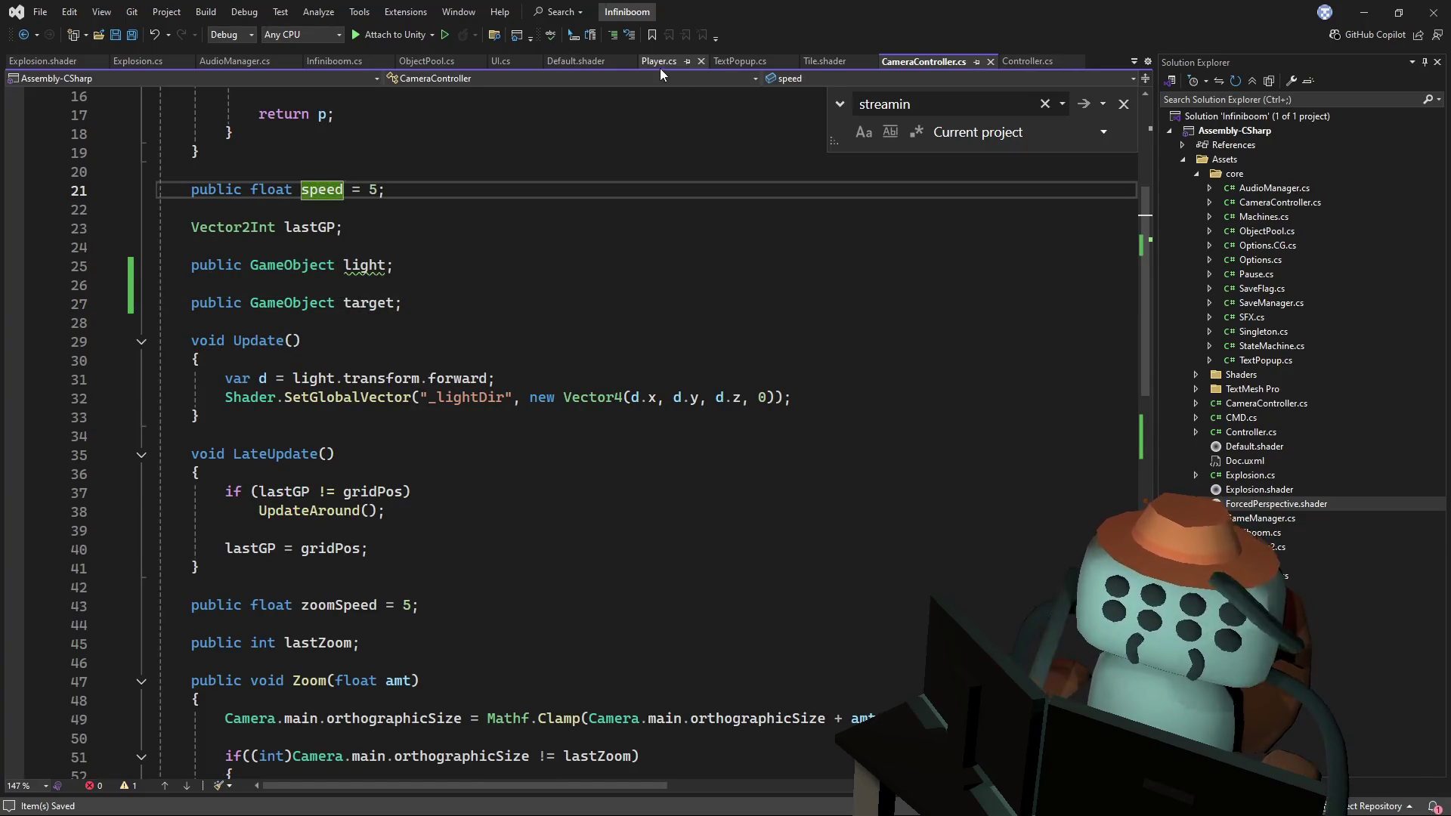
- Cut the CameraController.instance.transform.position line from the end of Player's Update
{"action": "left_click", "coordinate": [660, 65]}
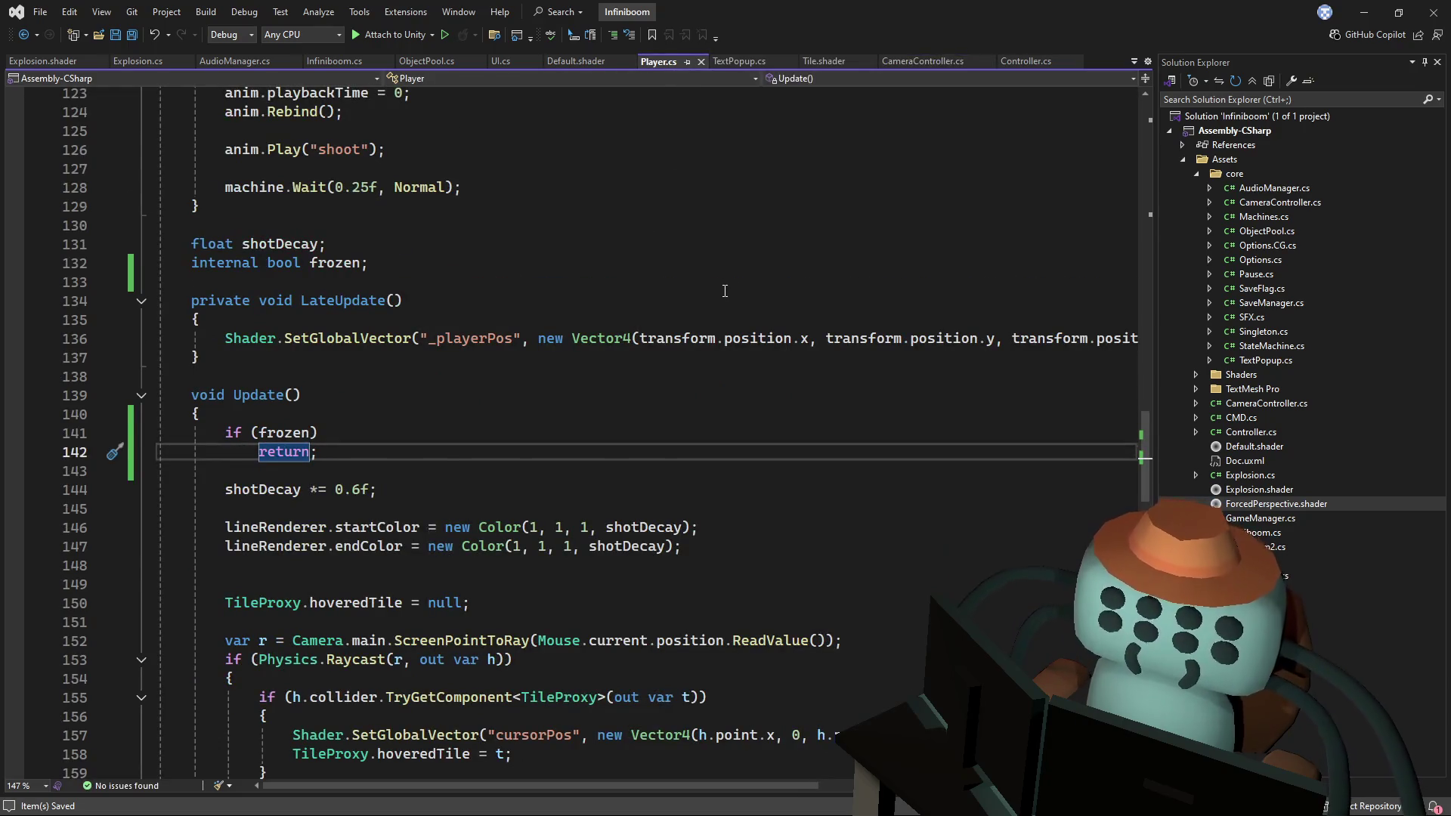
{"action": "scroll", "coordinate": [1025, 393], "scroll_direction": "down", "scroll_amount": 4}
{"action": "scroll", "coordinate": [1025, 393], "scroll_direction": "down", "scroll_amount": 10}
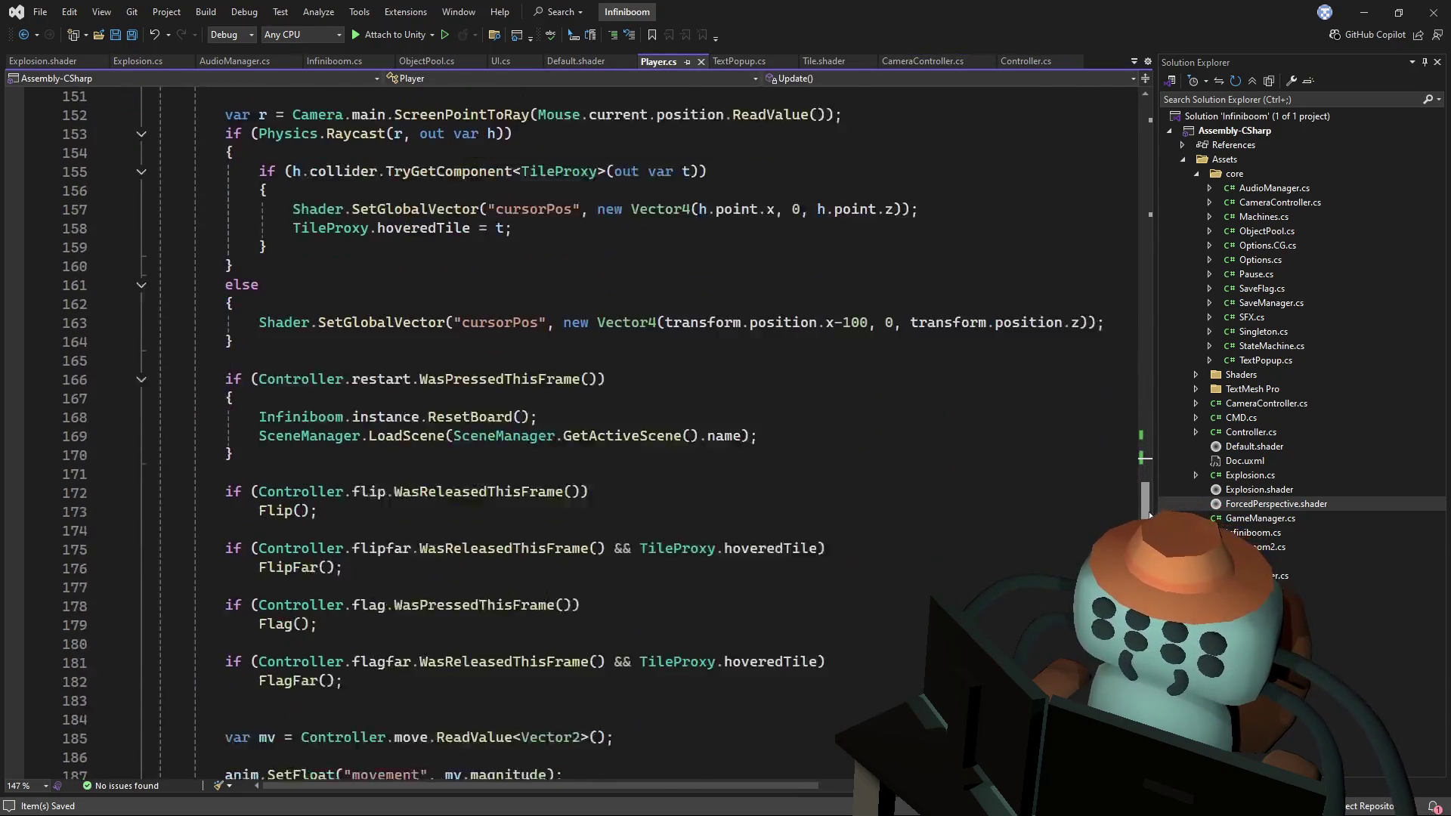
{"action": "scroll", "coordinate": [1048, 518], "scroll_direction": "down", "scroll_amount": 5}
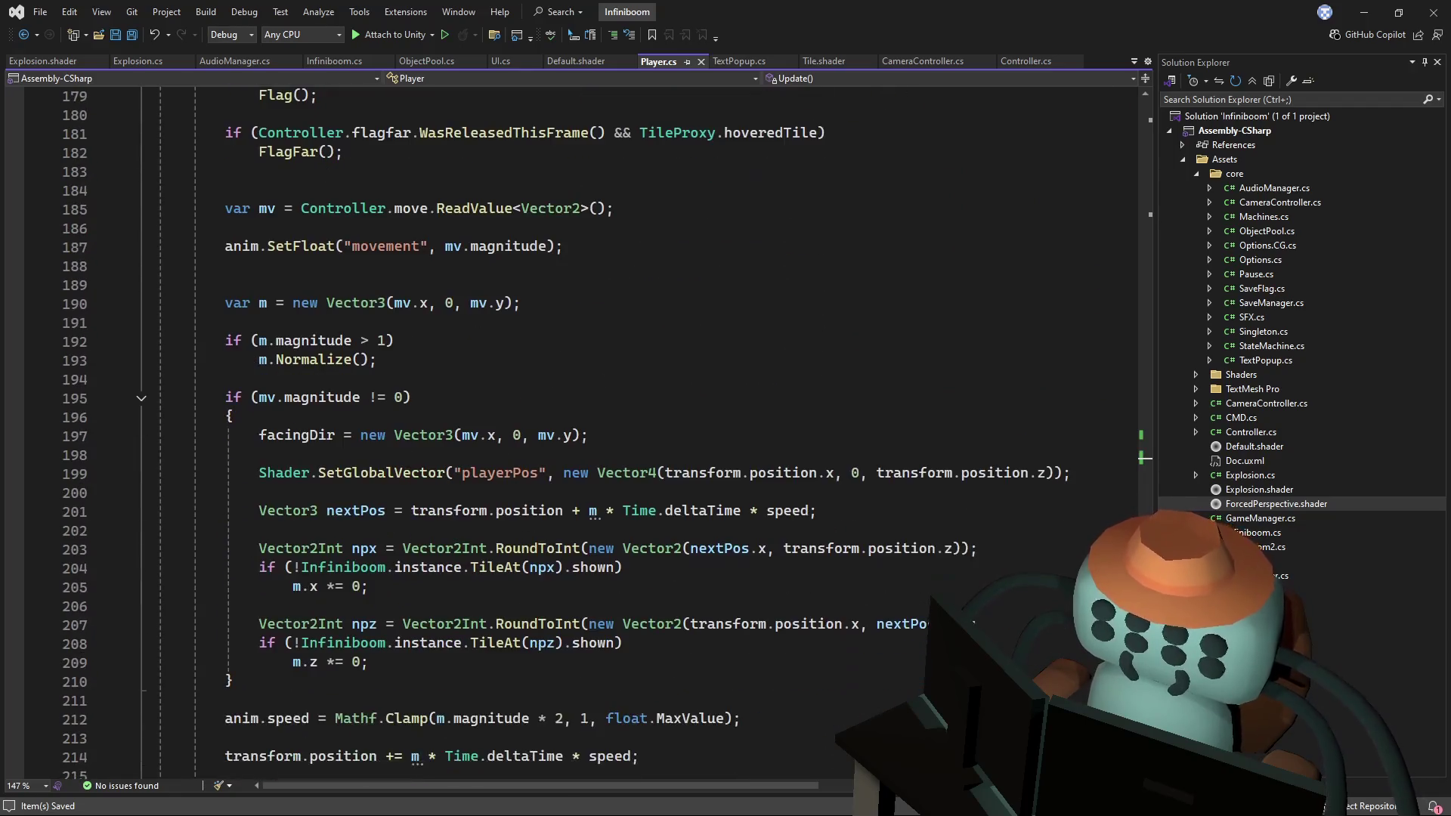
{"action": "scroll", "coordinate": [1049, 519], "scroll_direction": "down", "scroll_amount": 4}
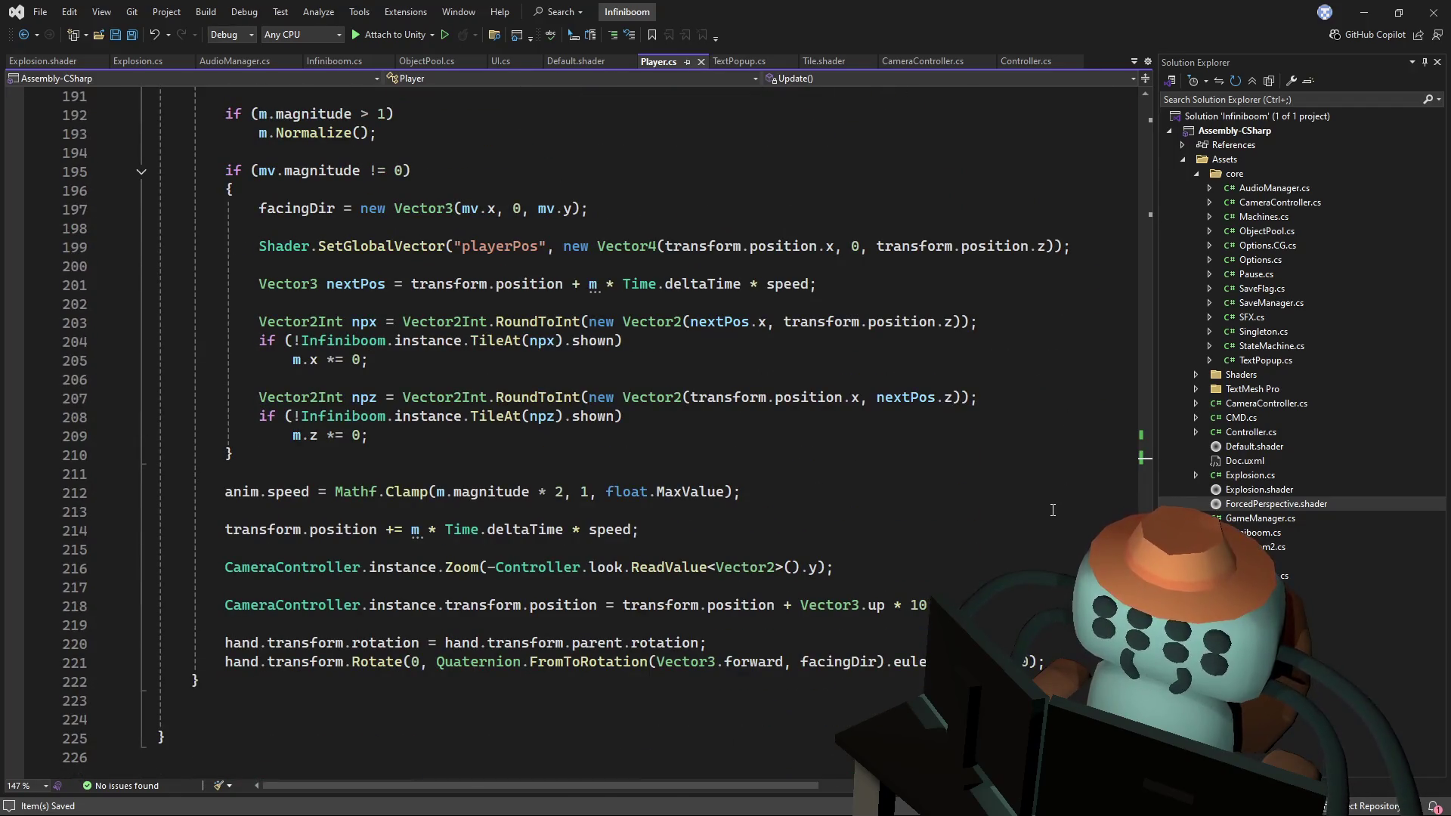
{"action": "left_click", "coordinate": [967, 596]}
{"action": "key", "text": "ctrl+x"}
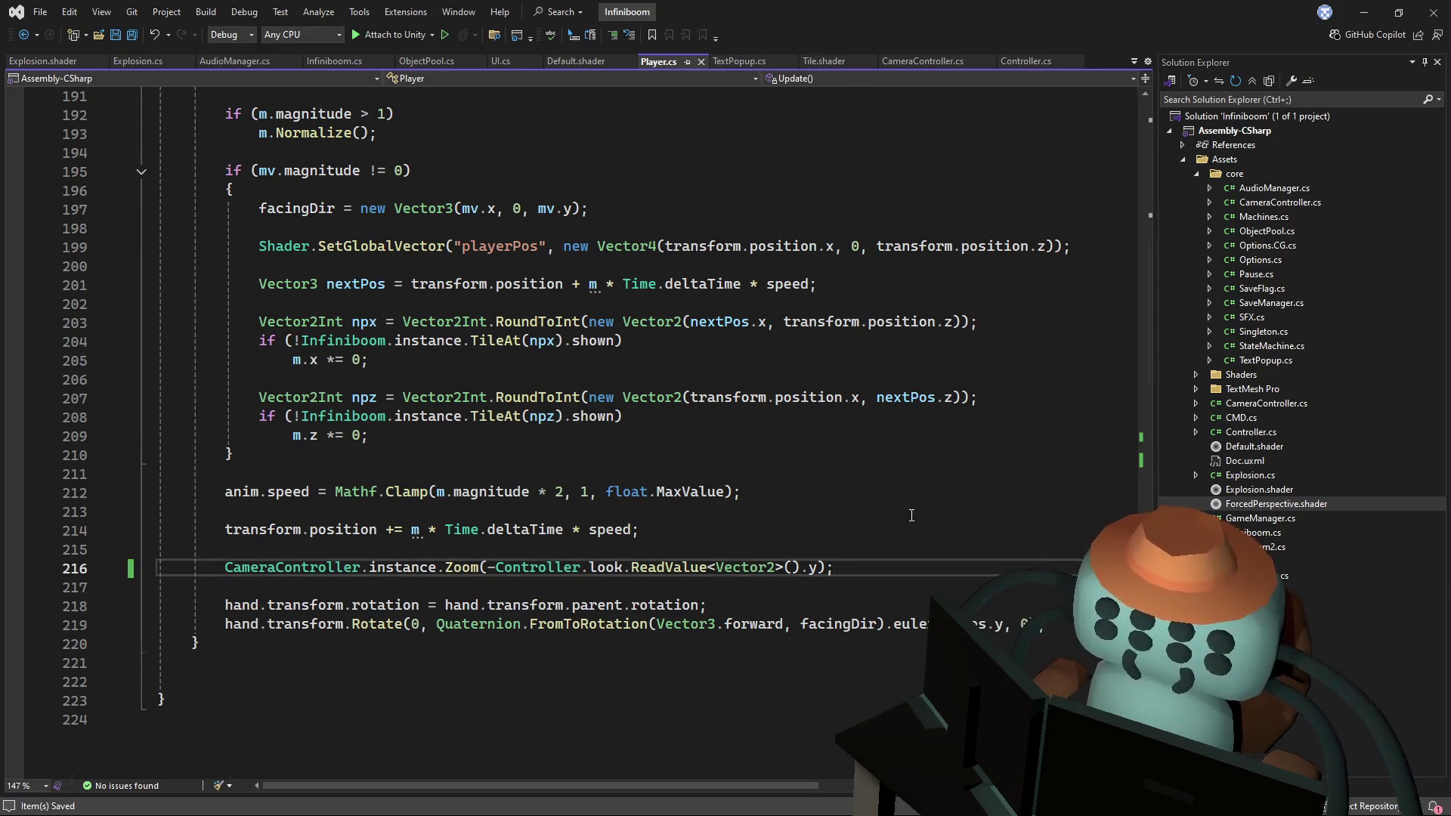
- Paste the cut camera position line into CameraController's LateUpdate
{"action": "key", "text": "ctrl+Tab"}
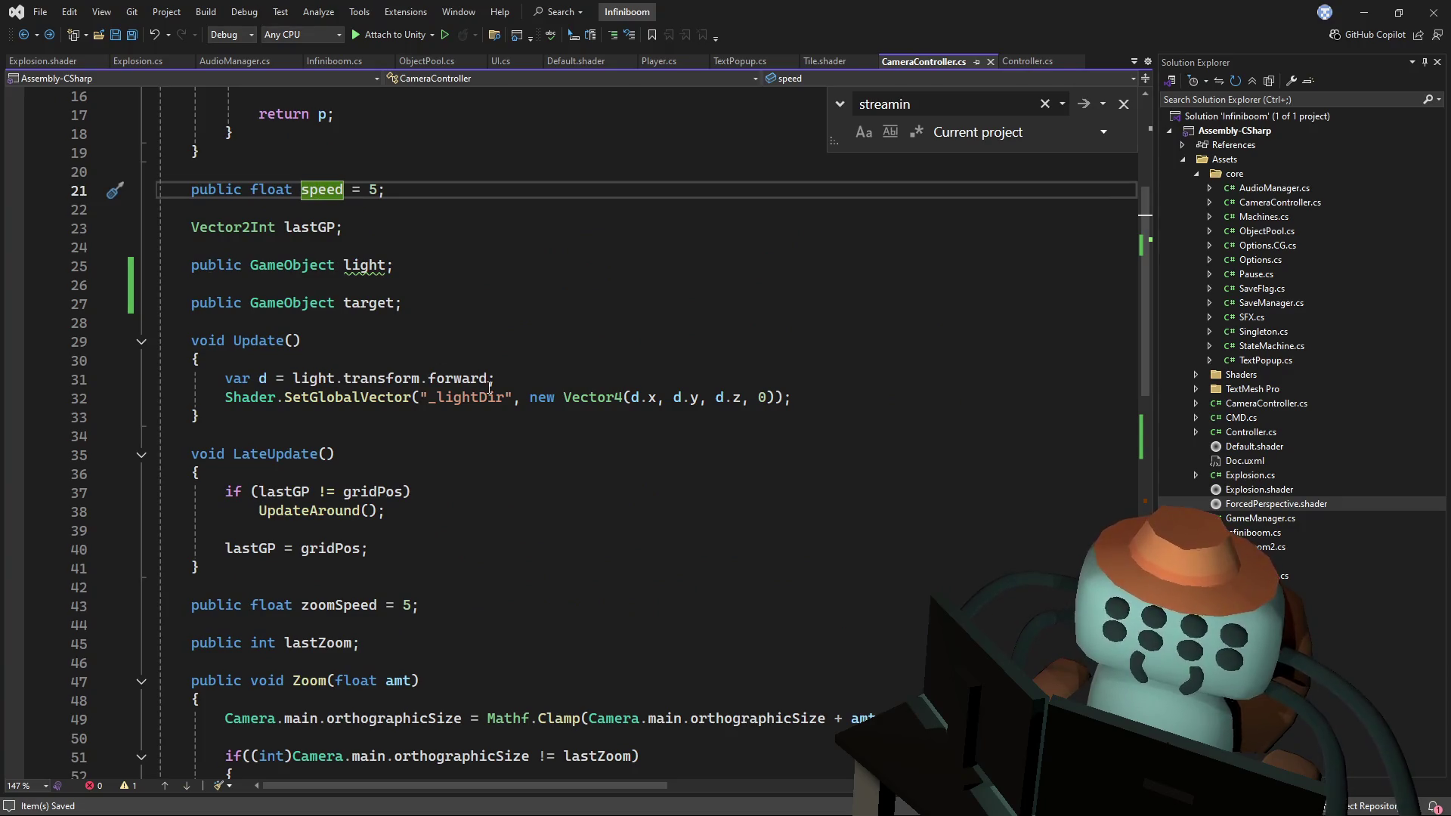
{"action": "left_click", "coordinate": [473, 362]}
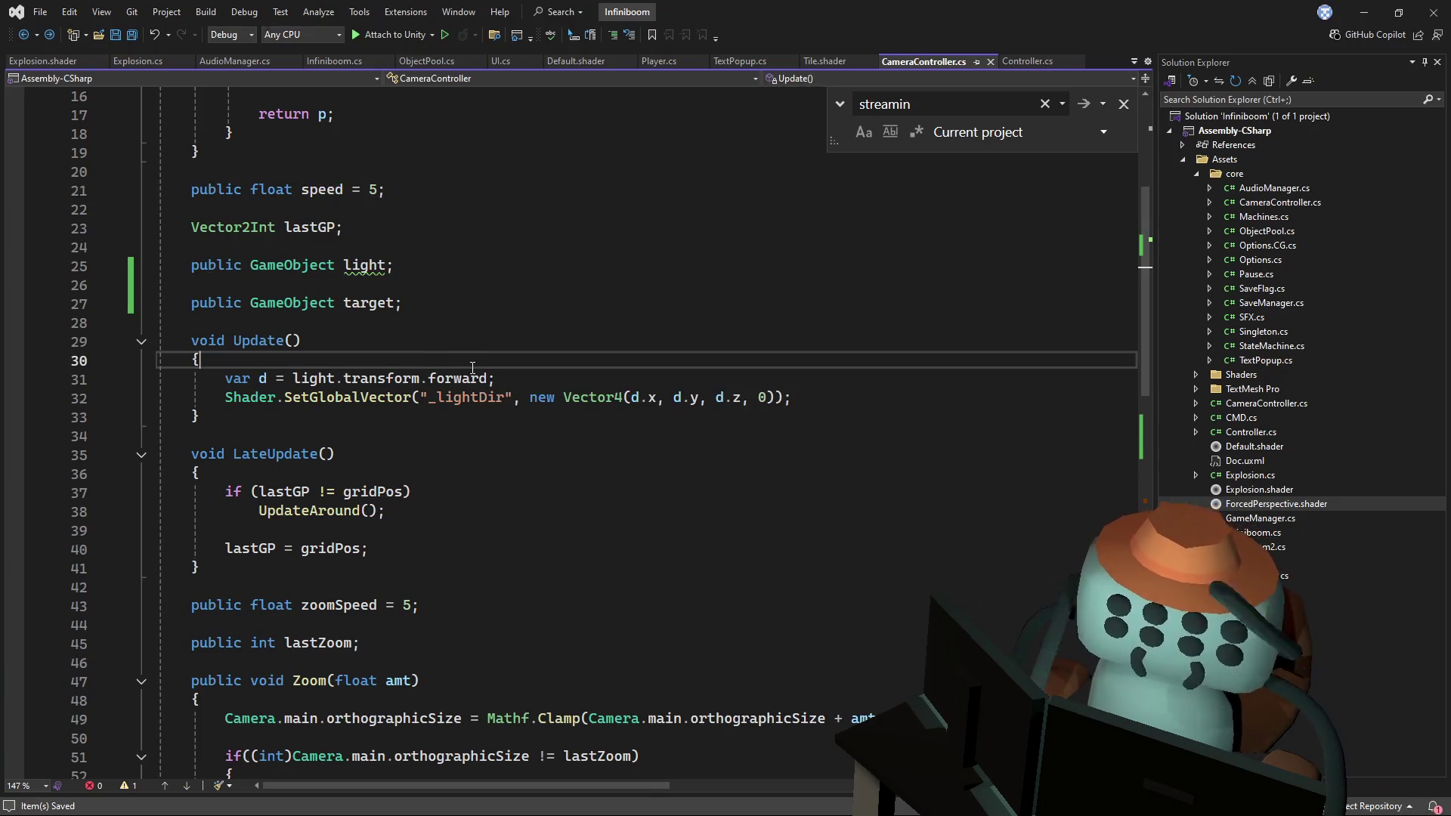
{"action": "key", "text": "ctrl+v"}
{"action": "key", "text": "Return"}
{"action": "key", "text": "shift+Up"}
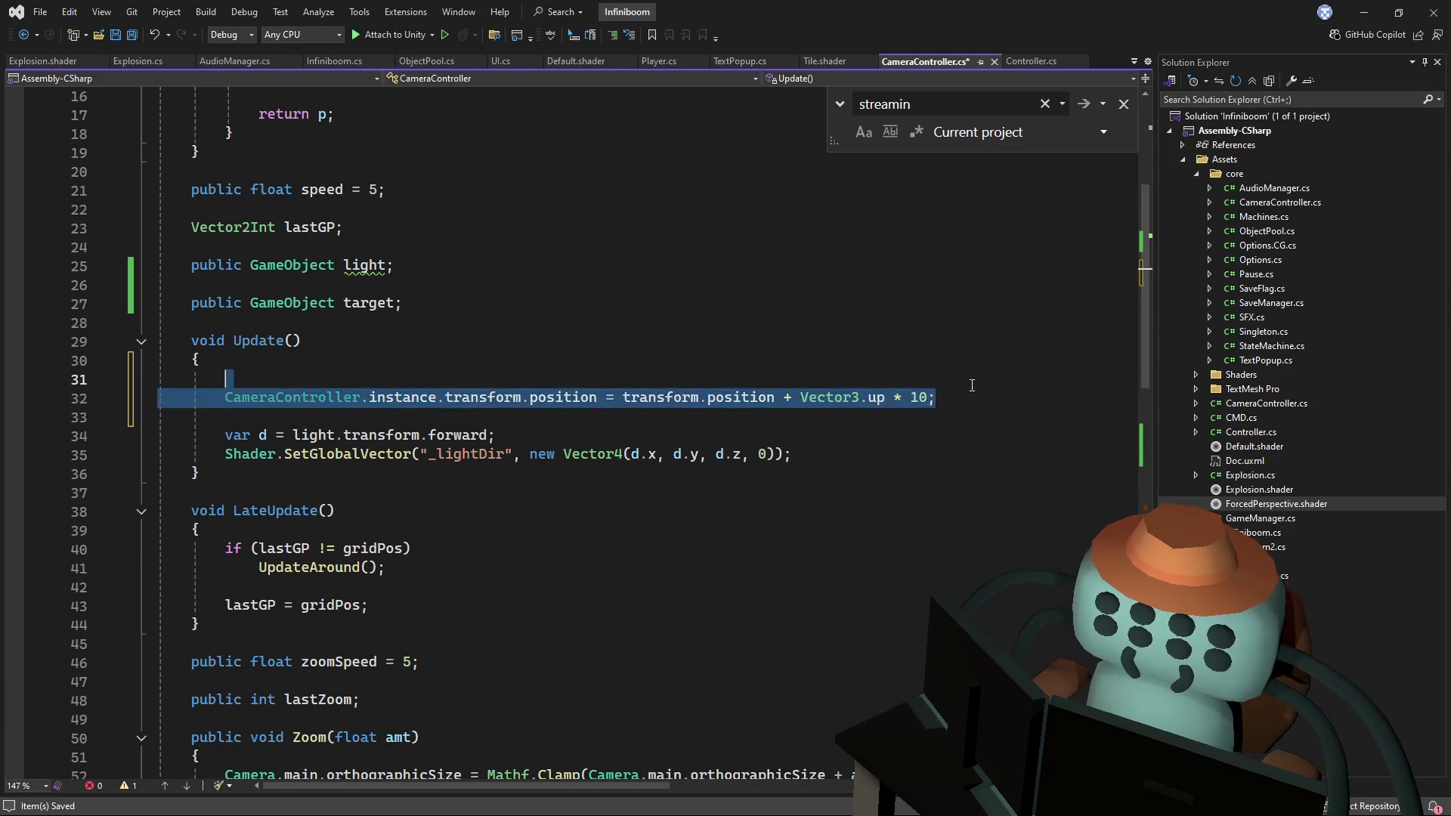
{"action": "key", "text": "ctrl+x"}
{"action": "left_click", "coordinate": [354, 518]}
{"action": "key", "text": "Return"}
{"action": "key", "text": "ctrl+v"}
{"action": "key", "text": "Return"}
{"action": "key", "text": "Up"}
{"action": "key", "text": "Up"}
{"action": "key", "text": "Up"}
{"action": "left_click", "coordinate": [941, 533]}
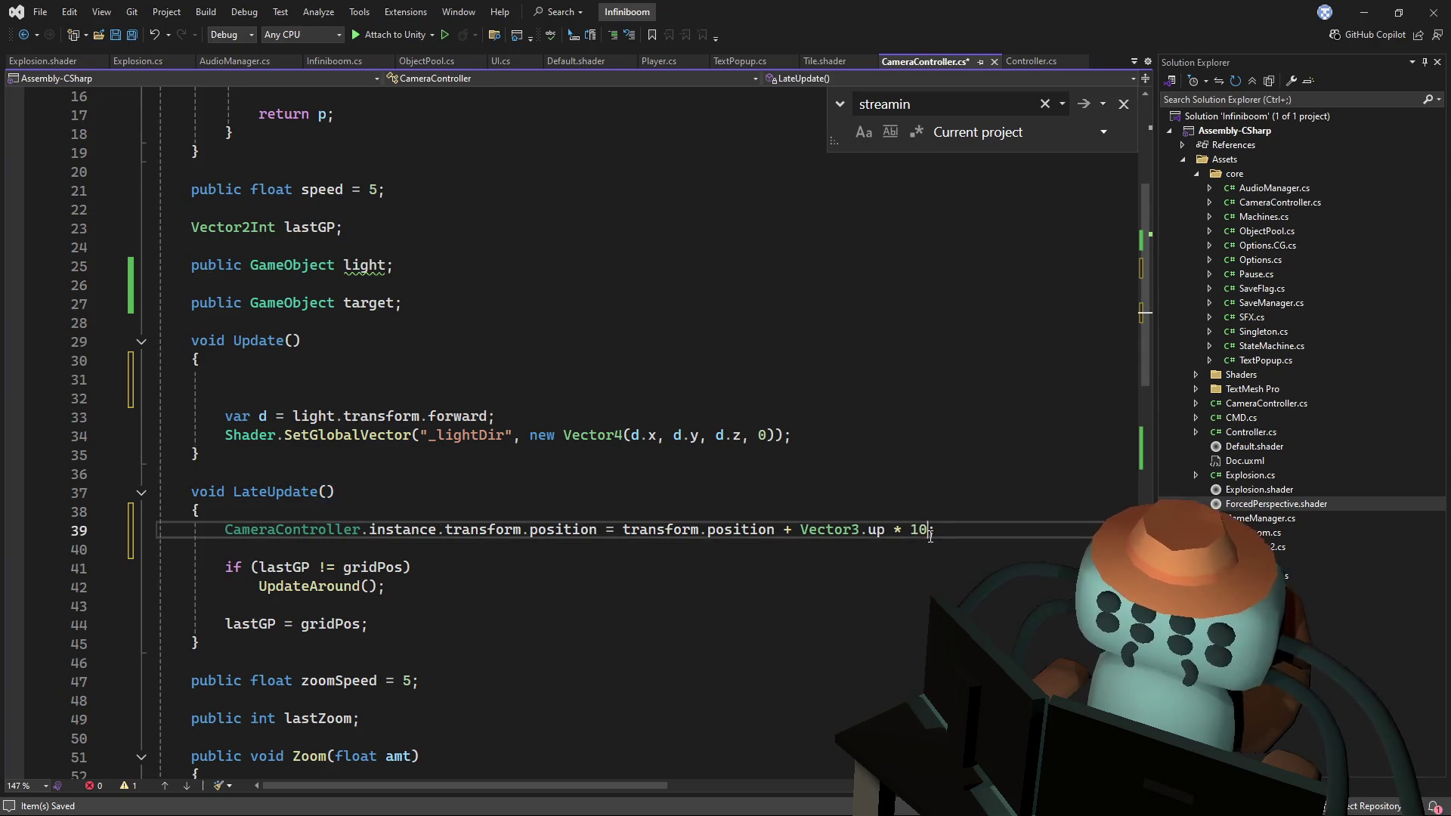
- Append '+ shake' to the position line, add 'shake *= -.85f;' below it, and save
{"action": "type", "text": "shak"}
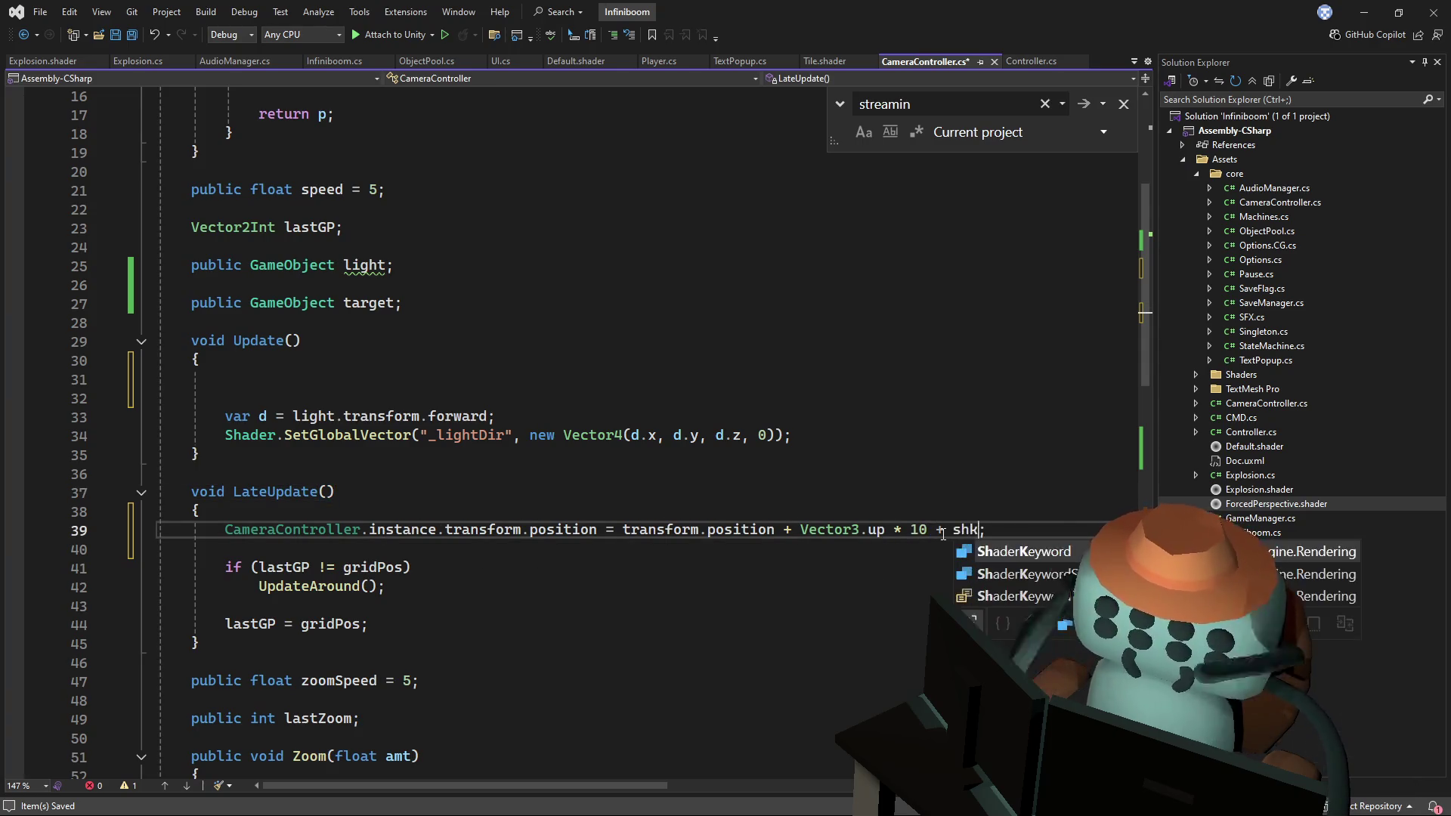
{"action": "key", "text": "Tab"}
{"action": "key", "text": "End"}
{"action": "key", "text": "Return"}
{"action": "key", "text": "Return"}
{"action": "type", "text": "shake *&"}
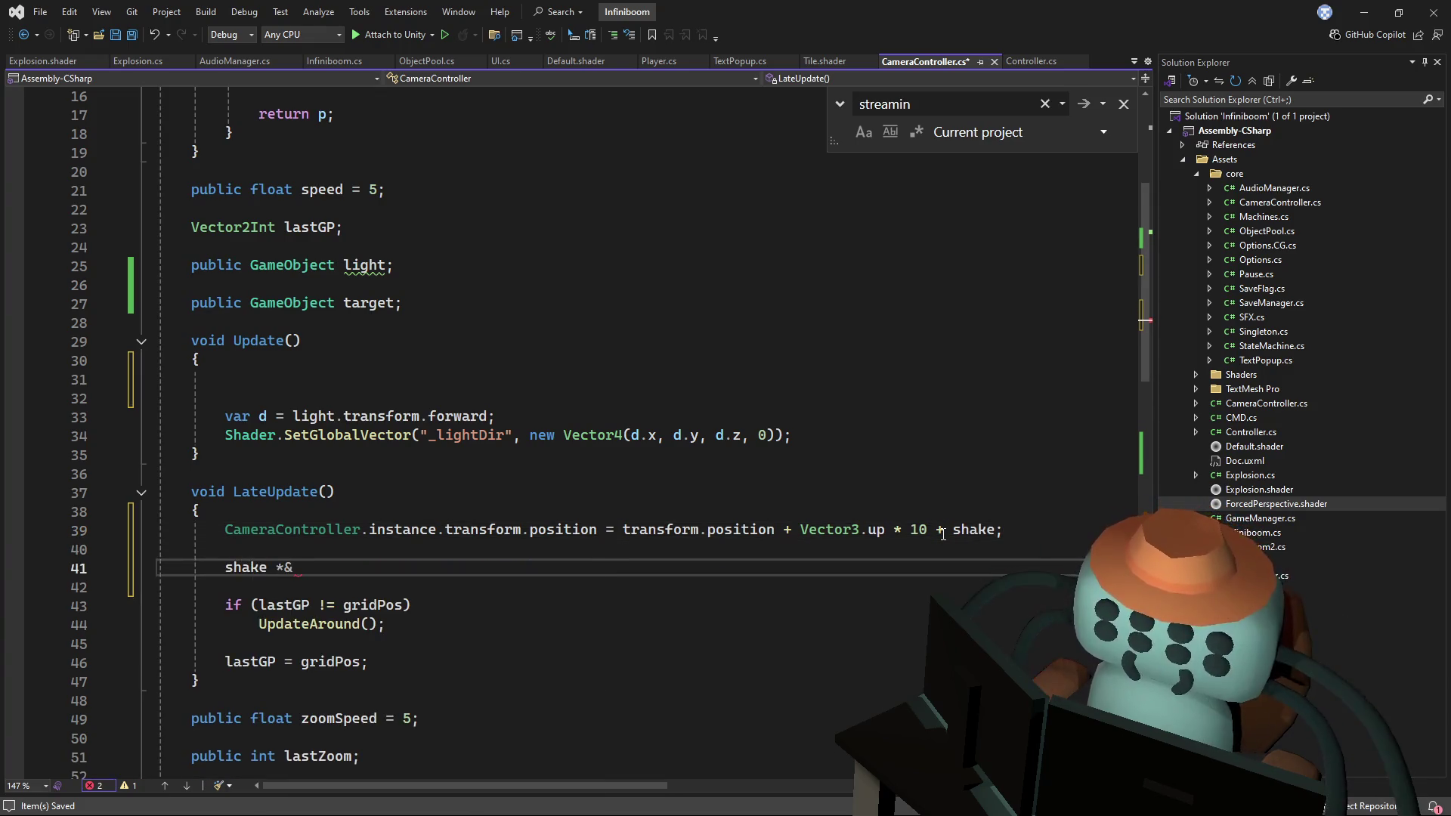
{"action": "type", "text": "= -."}
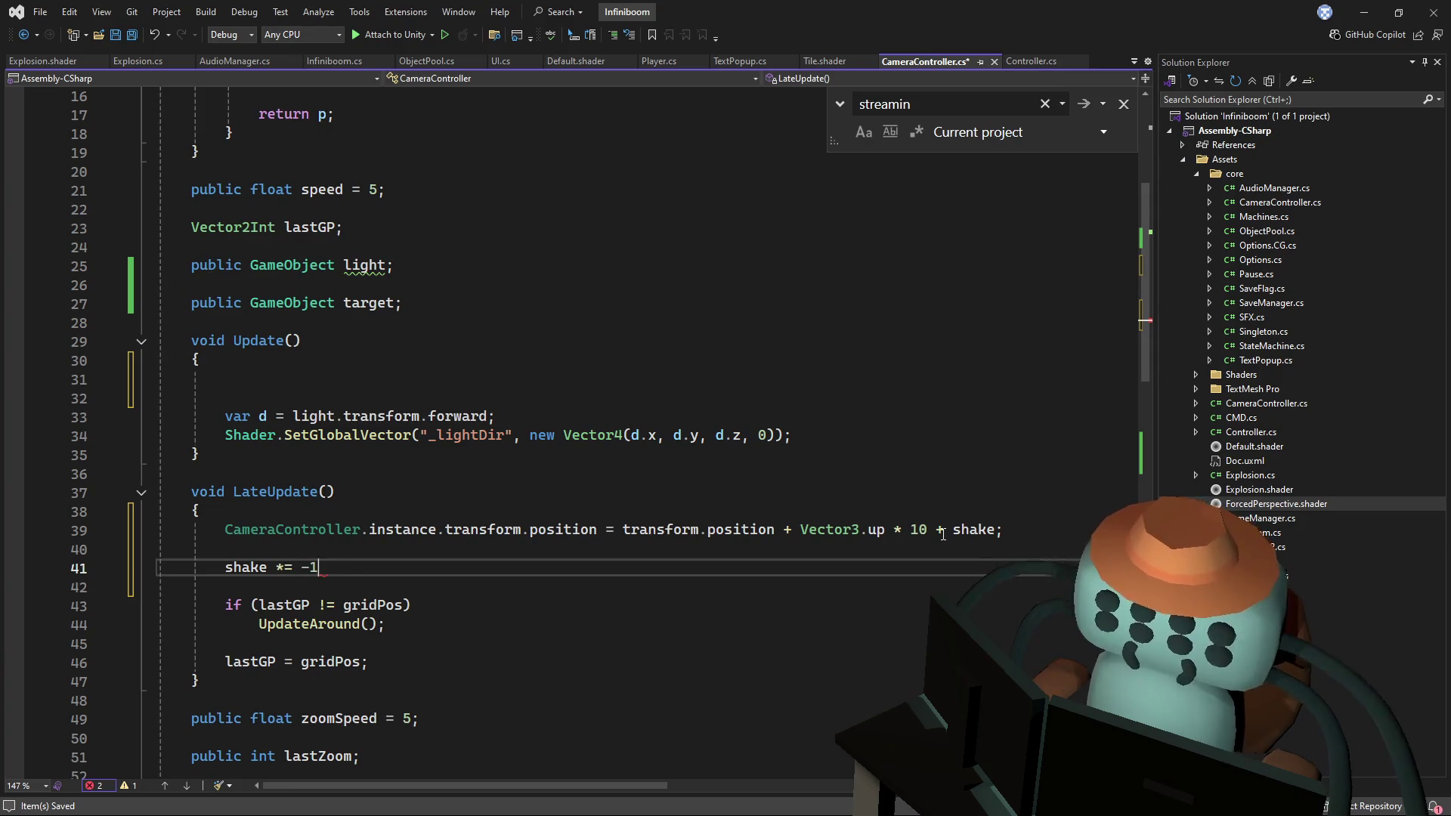
{"action": "type", "text": "9f;"}
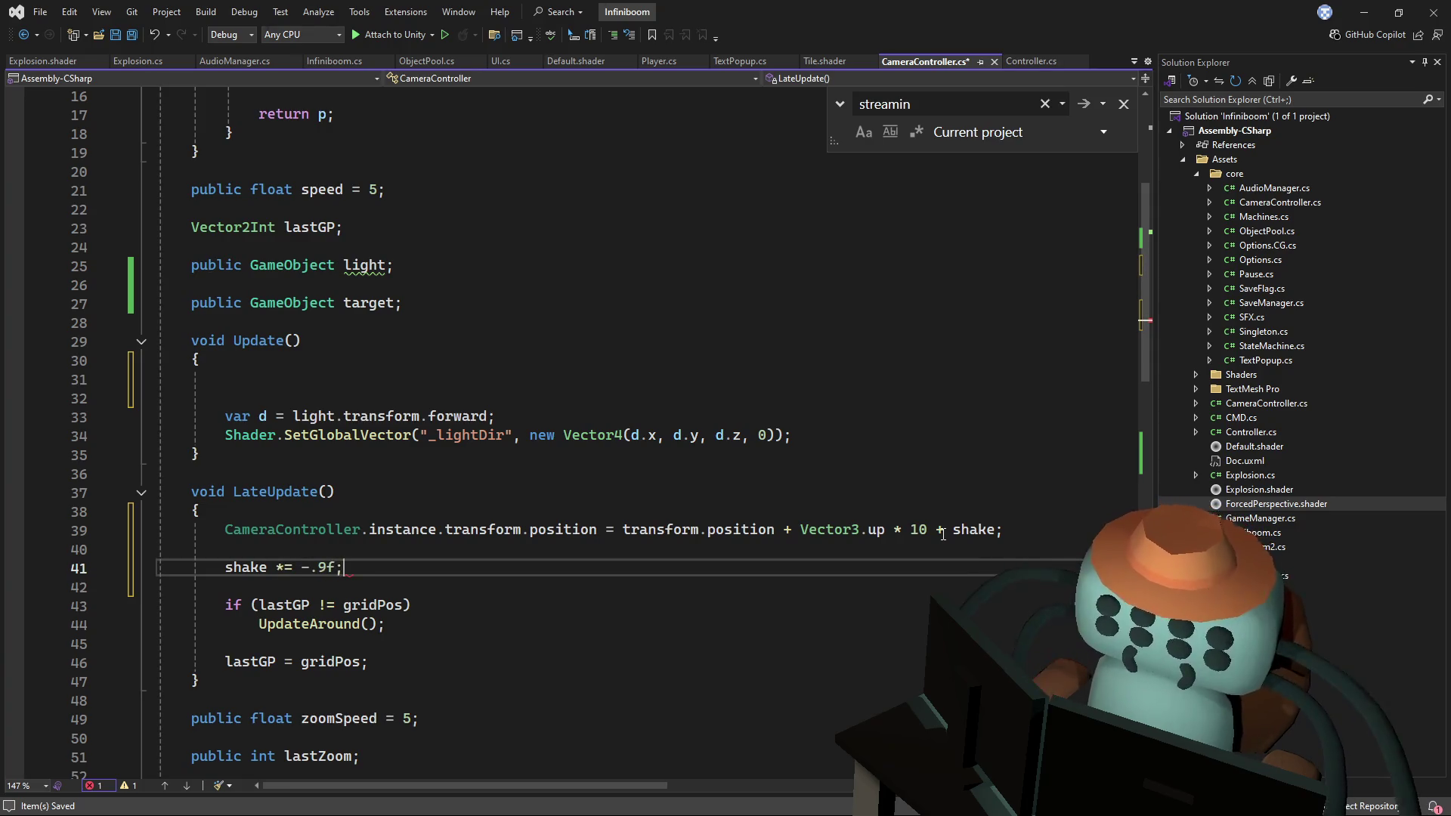
{"action": "key", "text": "BackSpace"}
{"action": "type", "text": "85"}
{"action": "key", "text": "ctrl+s"}
- Replace the 'CameraController.instance.' prefix with 'target.' and save the camera script
{"action": "left_click", "coordinate": [980, 446]}
{"action": "left_click", "coordinate": [484, 512]}
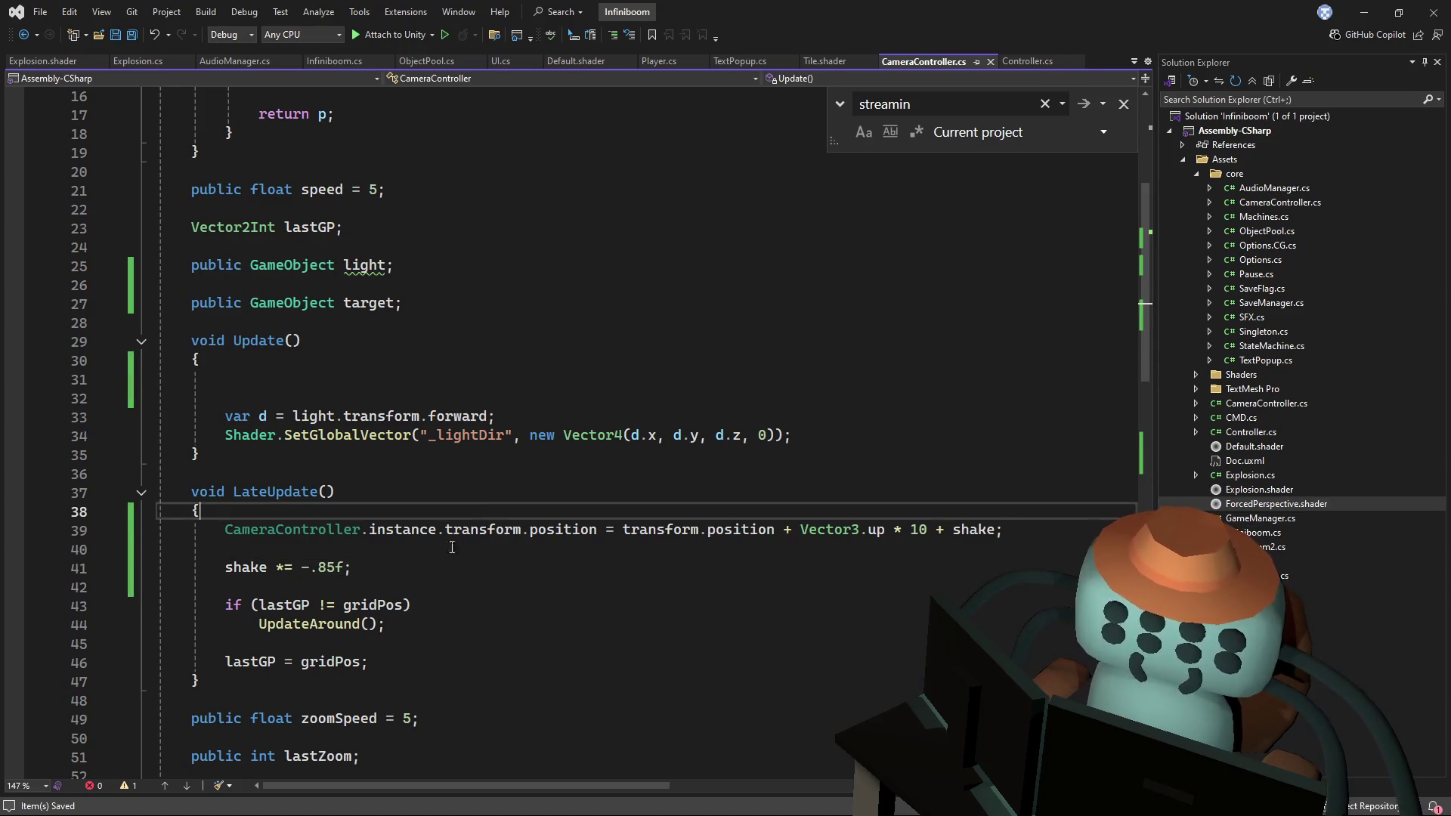
{"action": "left_click_drag", "start_coordinate": [442, 529], "coordinate": [224, 529]}
{"action": "key", "text": "Delete"}
{"action": "left_click", "coordinate": [657, 435]}
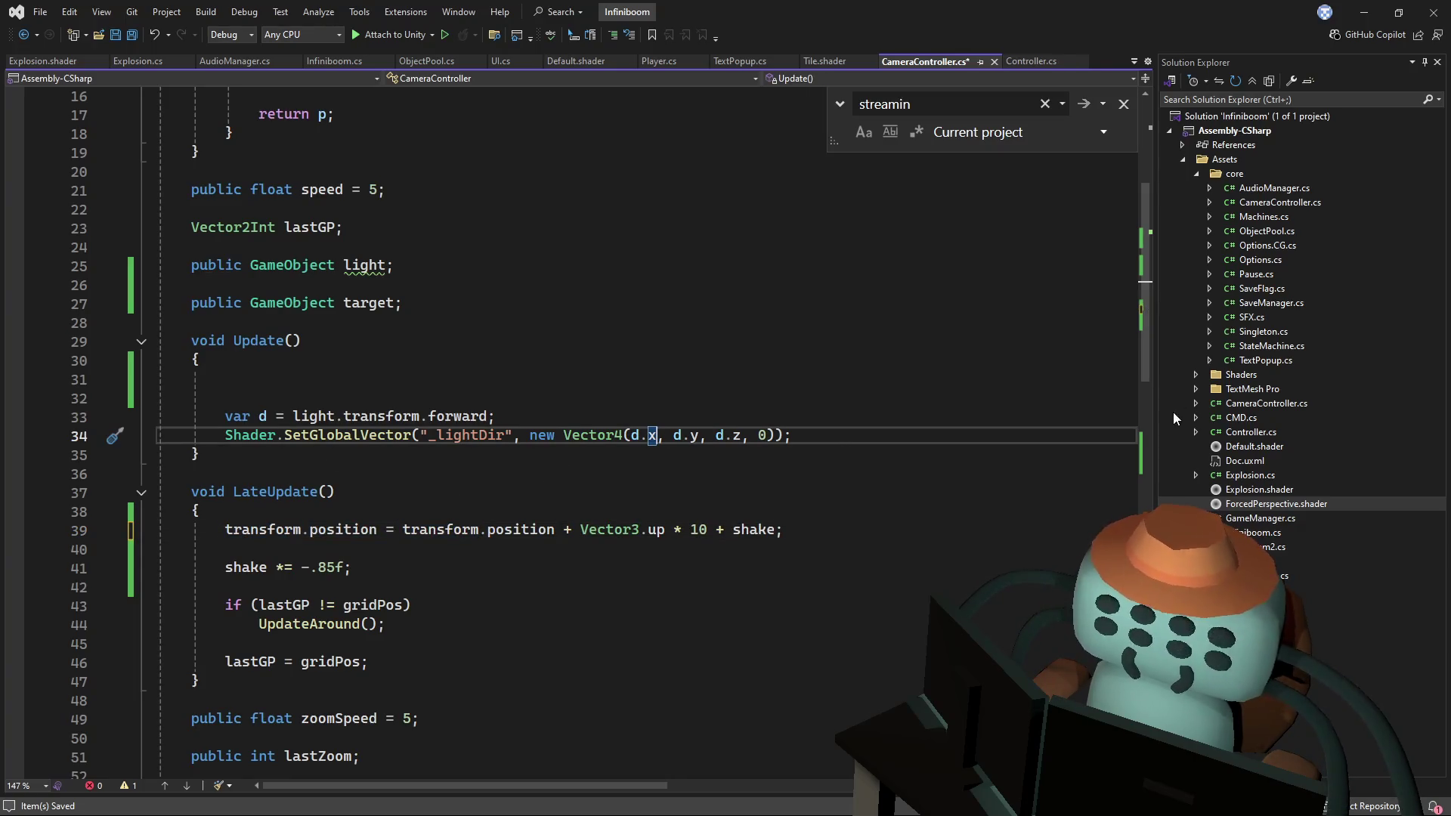
{"action": "left_click", "coordinate": [401, 529]}
{"action": "type", "text": "target."}
{"action": "key", "text": "ctrl+s"}
{"action": "left_click_drag", "start_coordinate": [529, 493], "coordinate": [573, 480]}
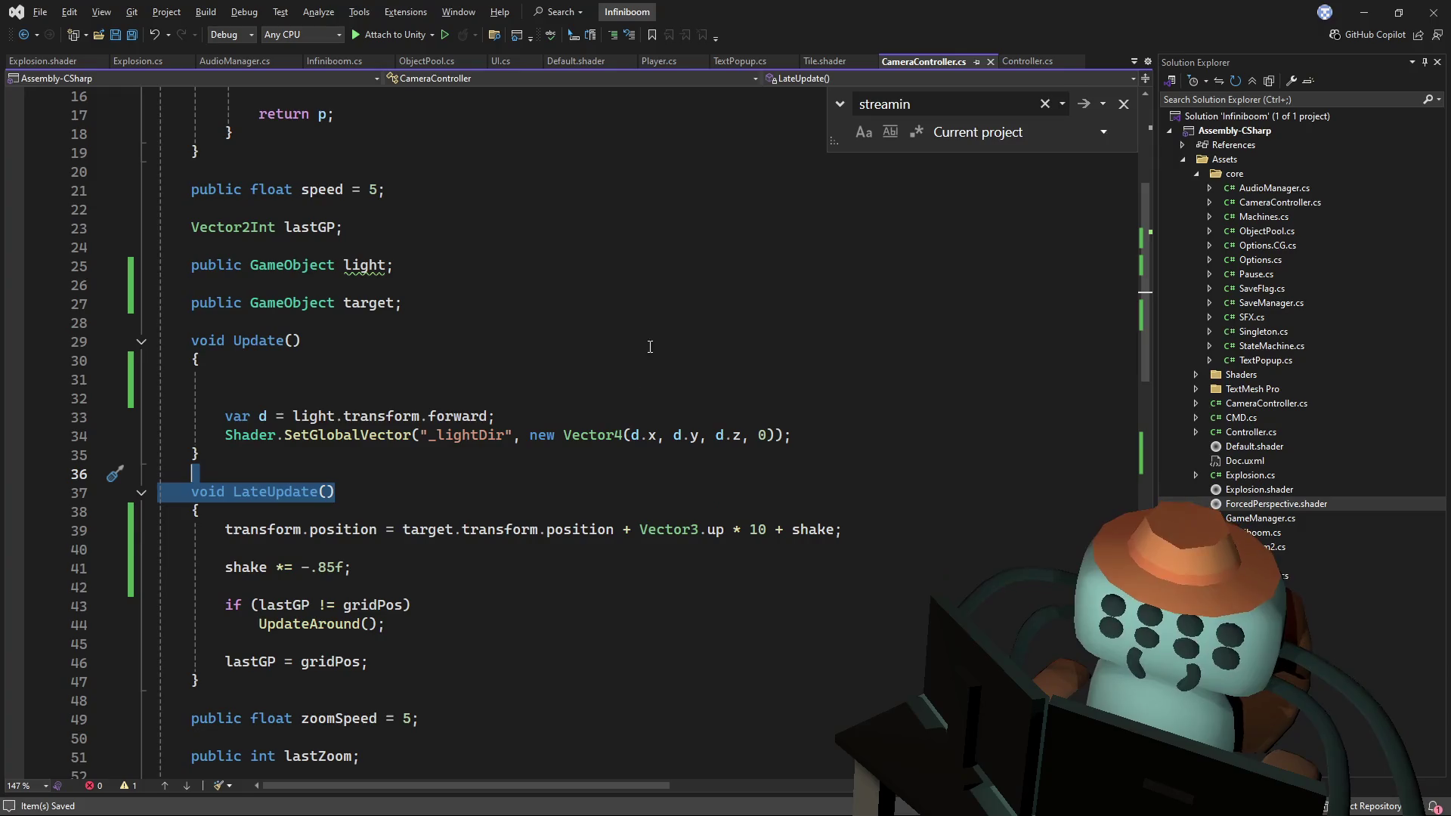
{"action": "left_click", "coordinate": [683, 318]}
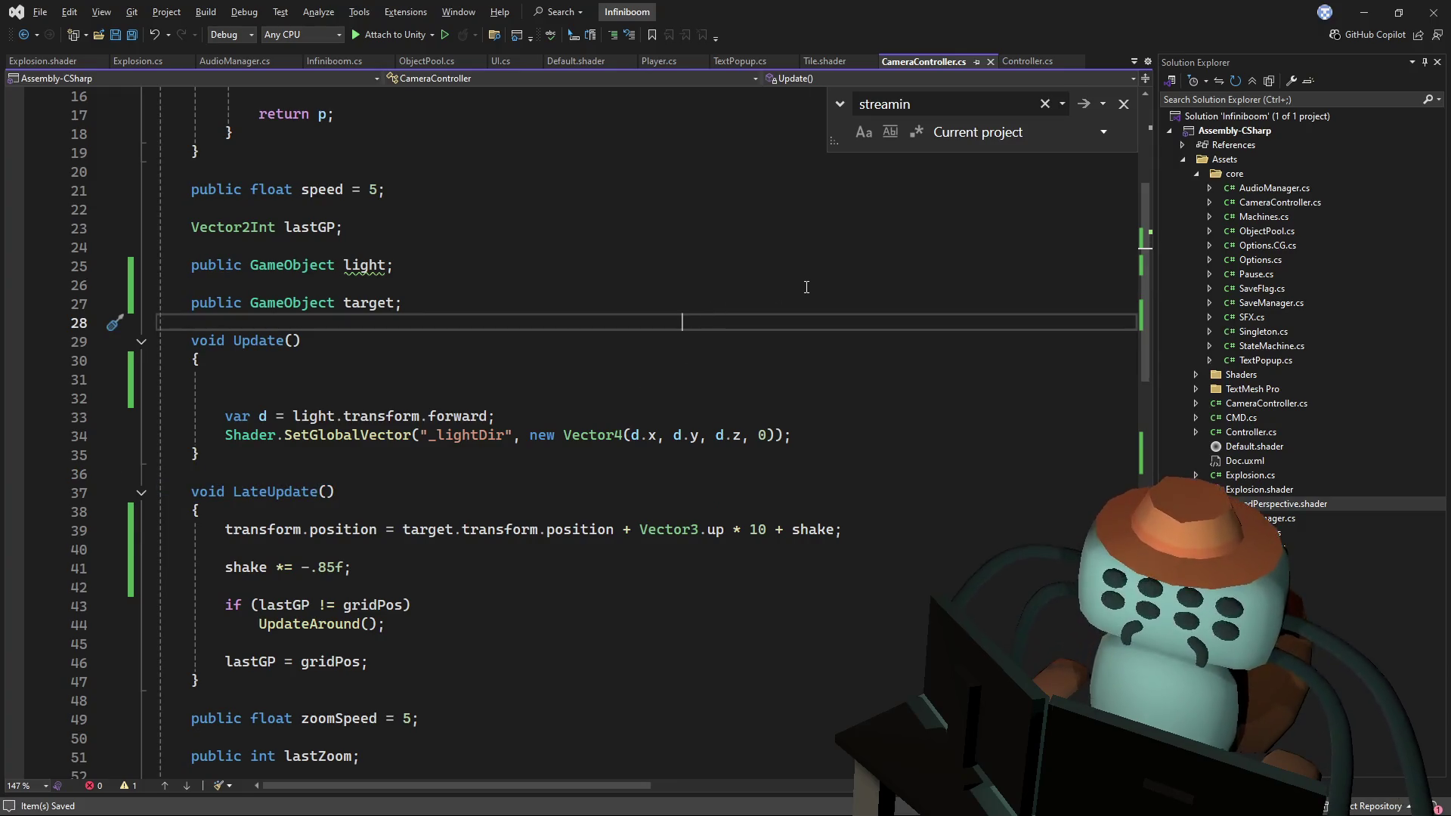
{"action": "key", "text": "alt+Tab"}
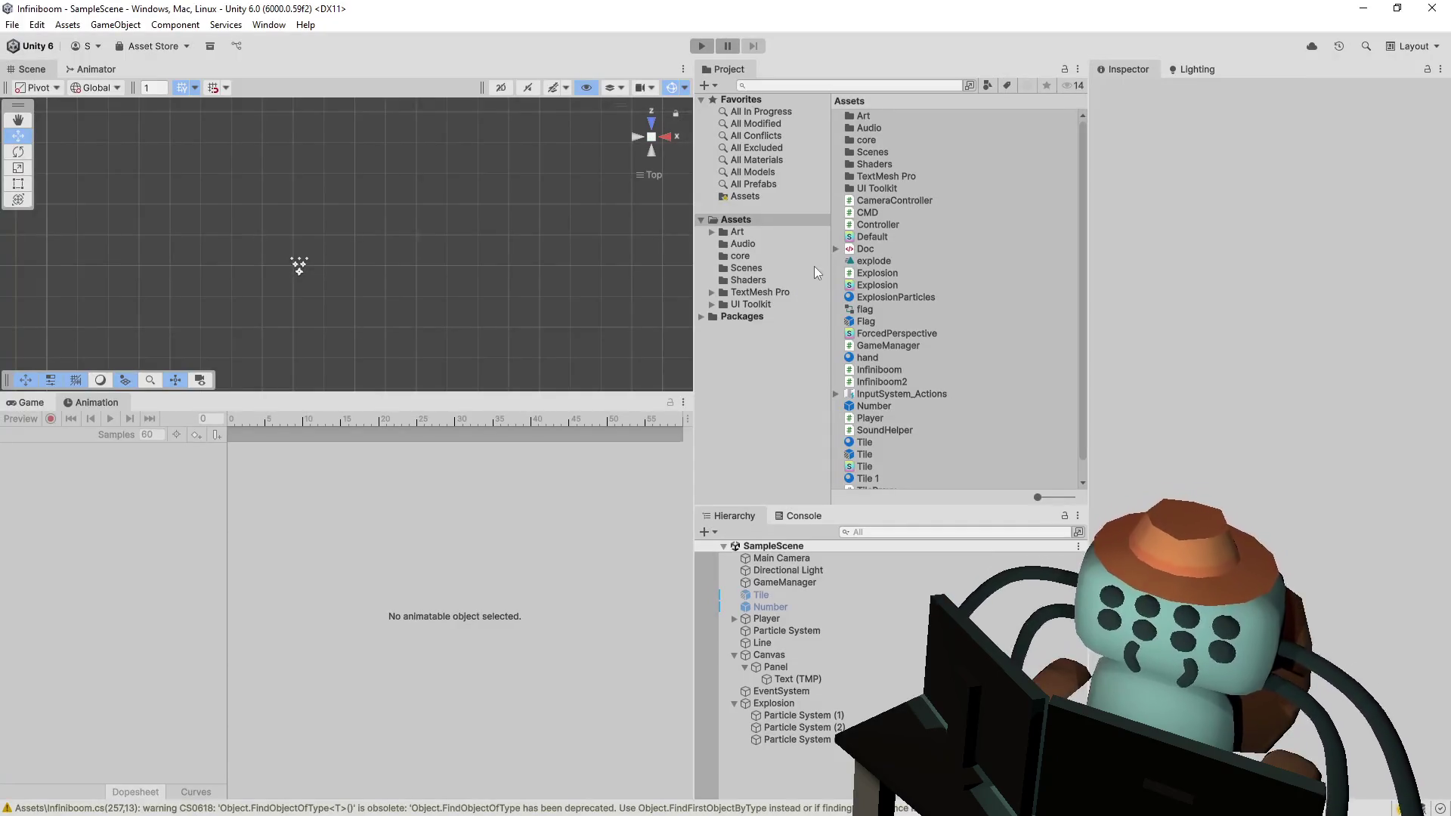
- Drag Player into the Main Camera's CameraController target field, then enter Play mode
{"action": "left_click", "coordinate": [807, 559]}
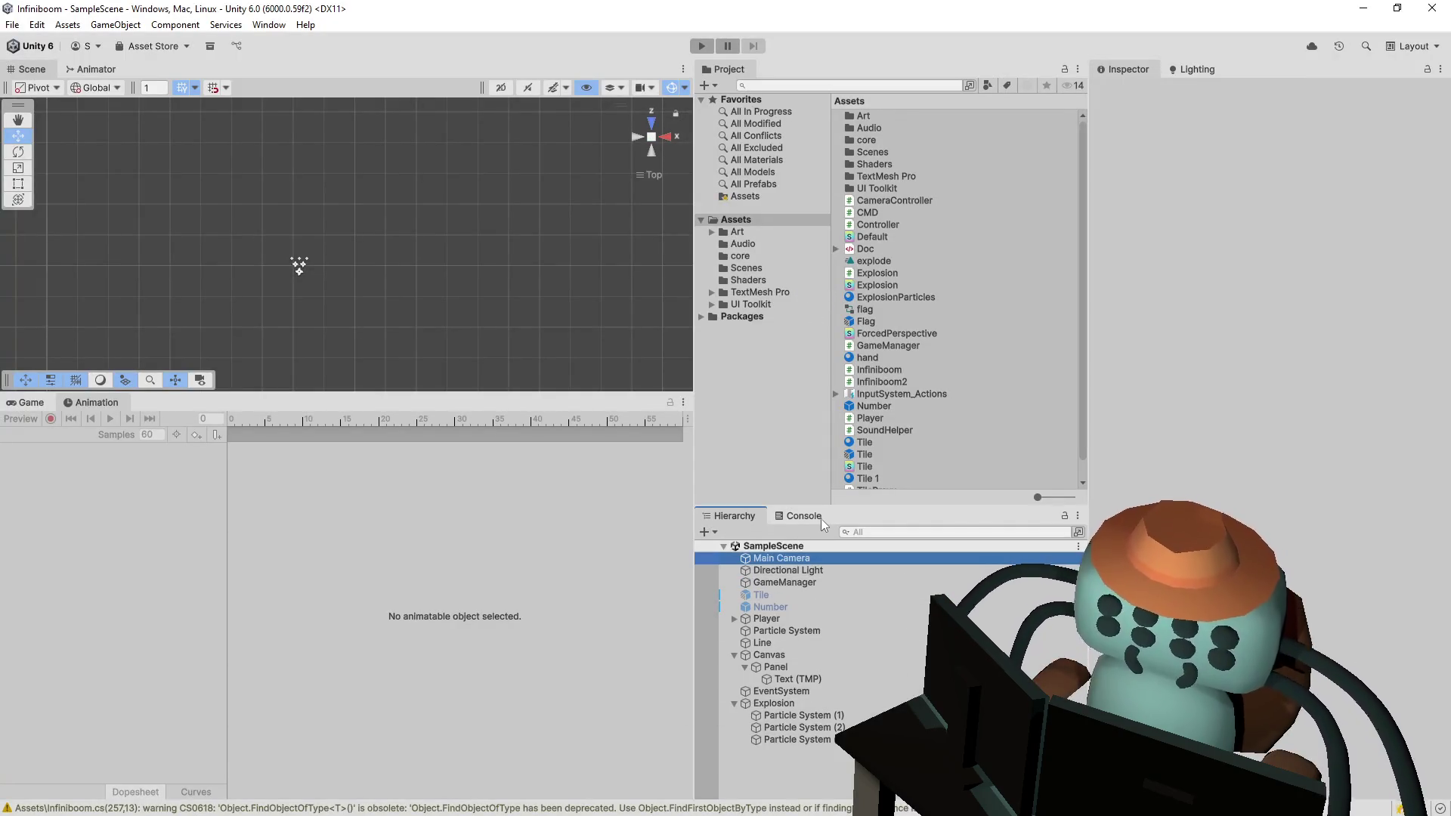
{"action": "left_click", "coordinate": [815, 519]}
{"action": "left_click", "coordinate": [733, 514]}
{"action": "left_click", "coordinate": [797, 517]}
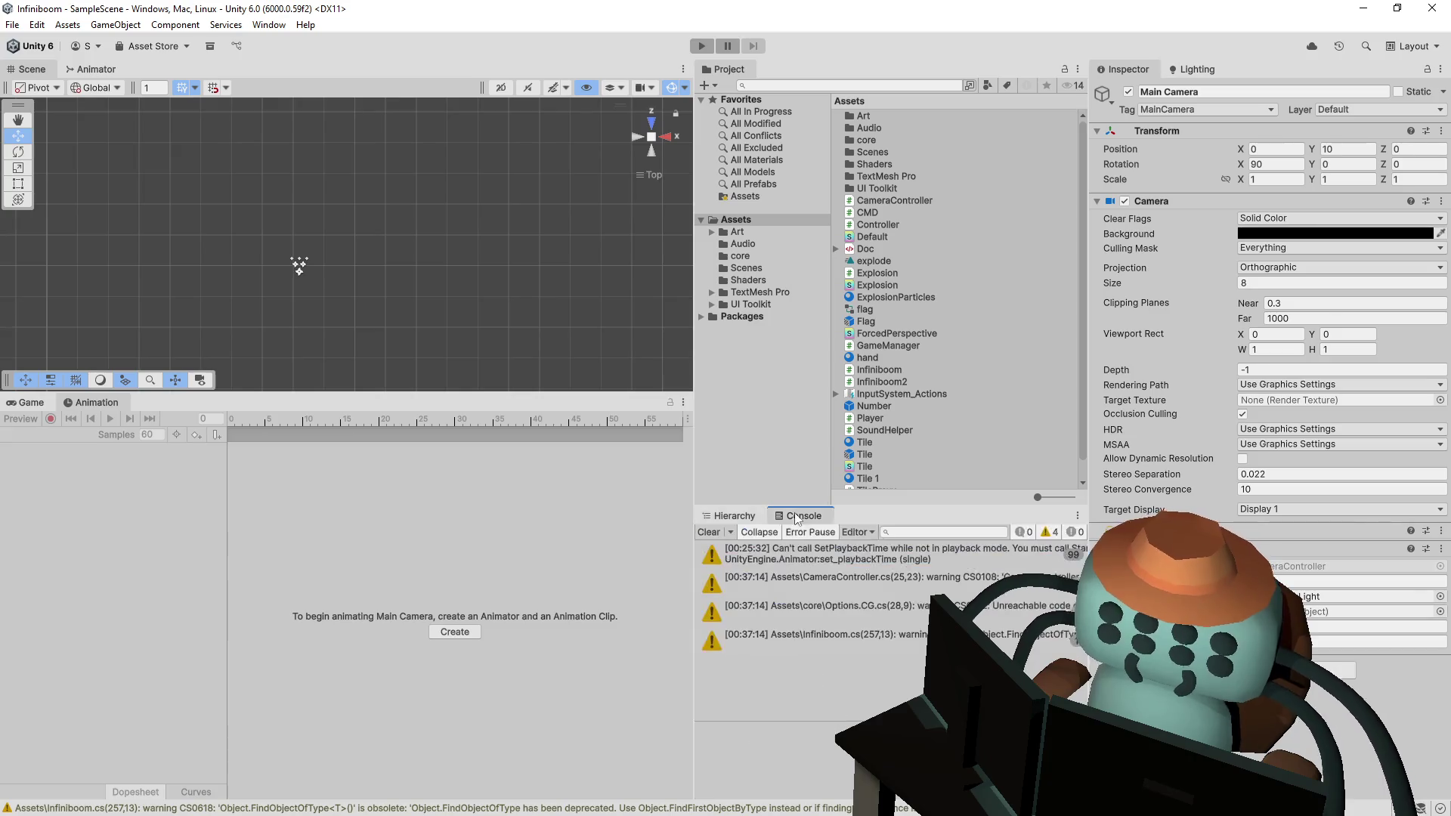
{"action": "left_click", "coordinate": [739, 516]}
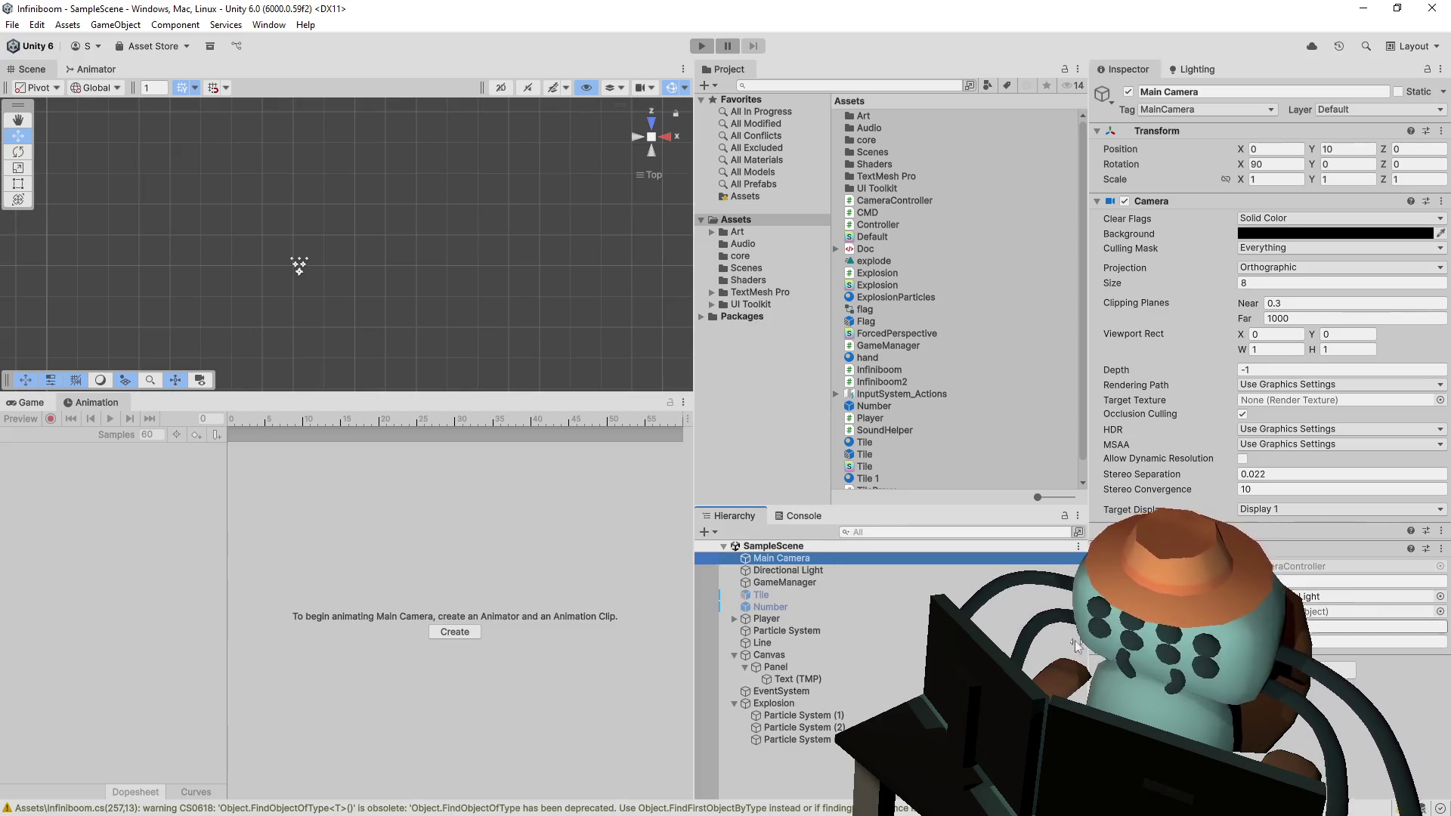
{"action": "mouse_move", "coordinate": [813, 616]}
{"action": "left_mouse_down"}
{"action": "mouse_move", "coordinate": [1353, 597]}
{"action": "mouse_move", "coordinate": [1332, 614]}
{"action": "left_mouse_up"}
{"action": "key", "text": "alt+Tab"}
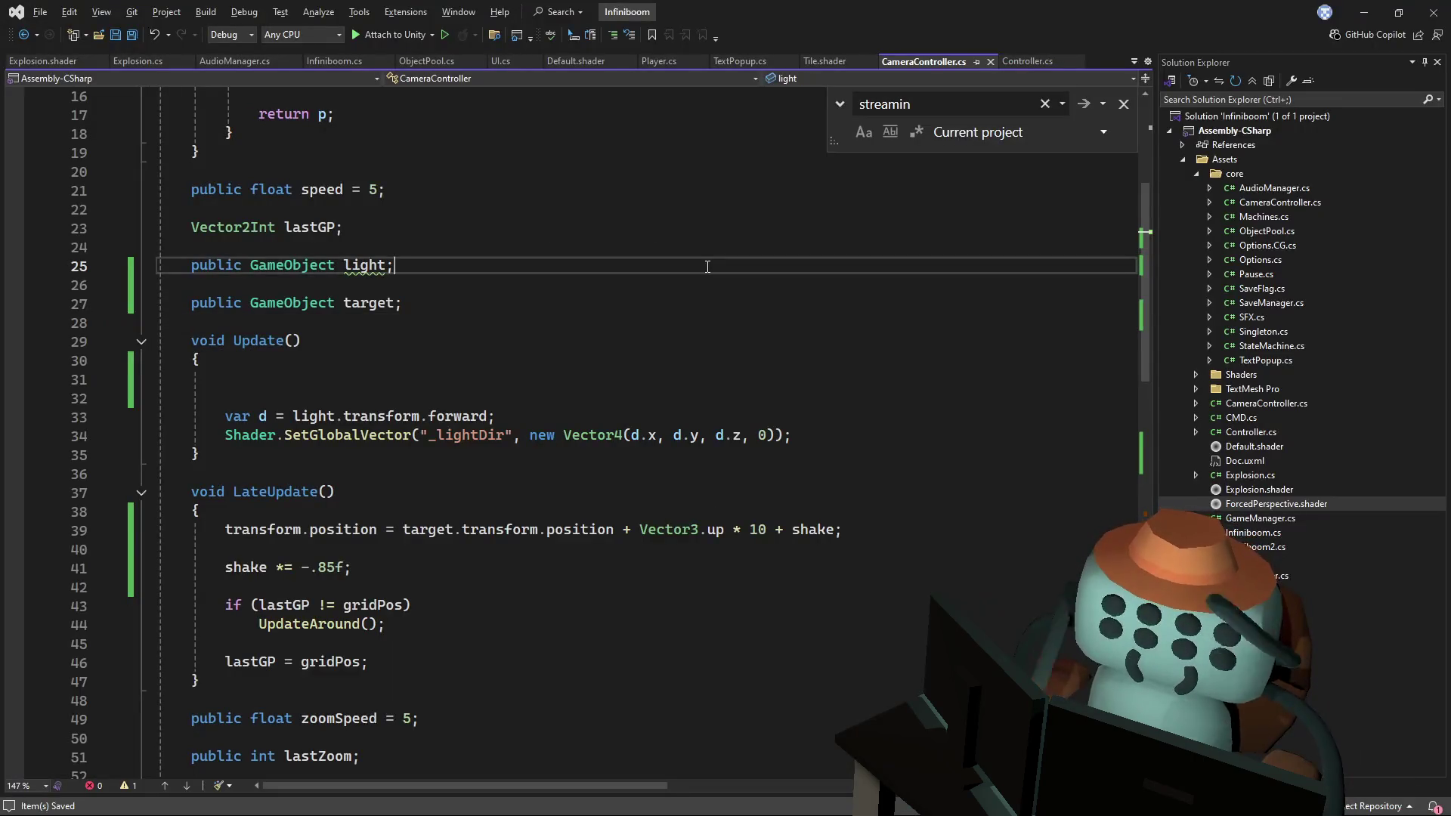
{"action": "key", "text": "alt+Tab"}
{"action": "left_click", "coordinate": [701, 47]}
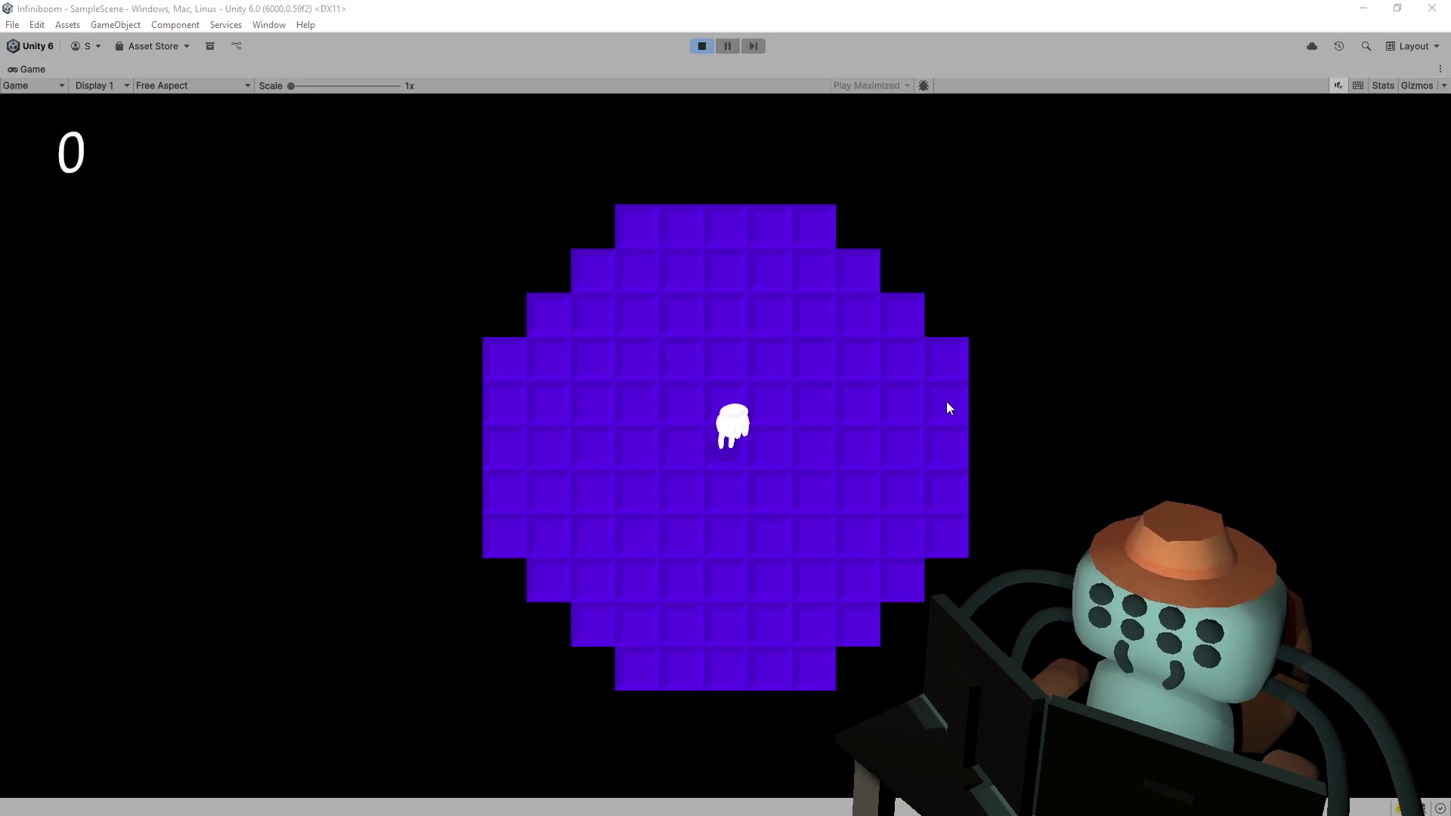
- Reveal a centre tile and then a mine tile that explodes, then stop the game
{"action": "left_click", "coordinate": [754, 342]}
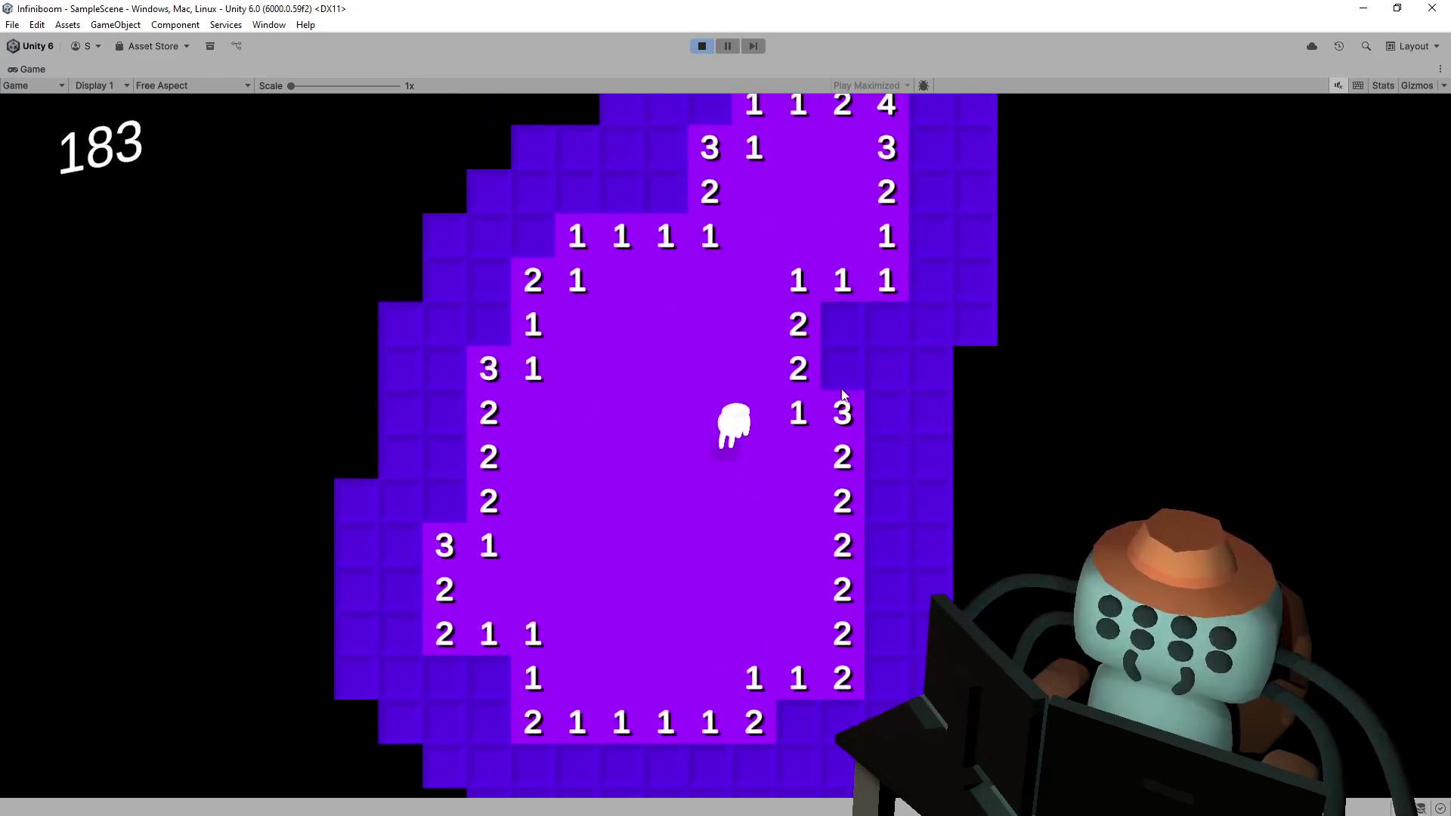
{"action": "left_click", "coordinate": [845, 371]}
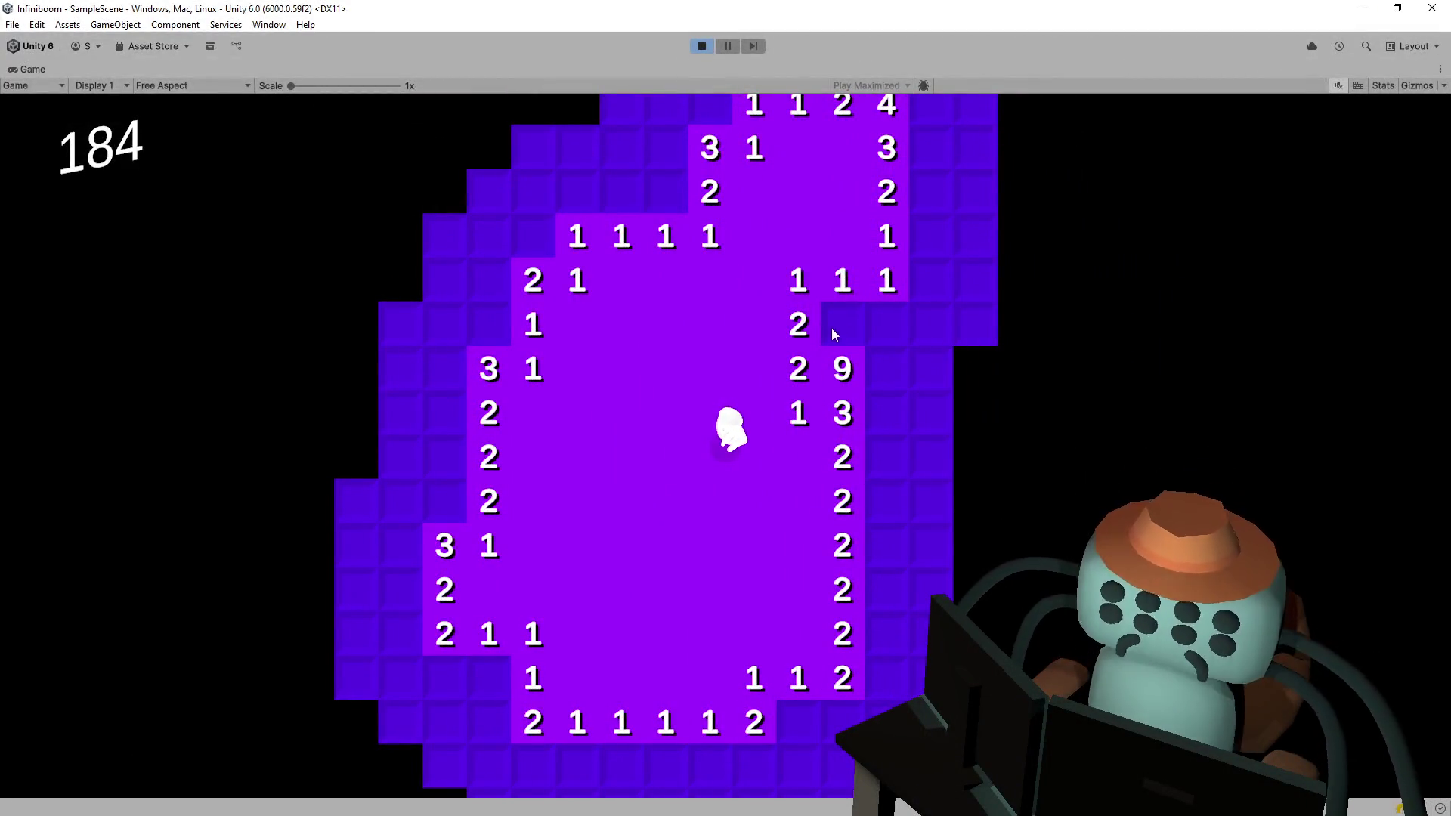
{"action": "left_click", "coordinate": [702, 47]}
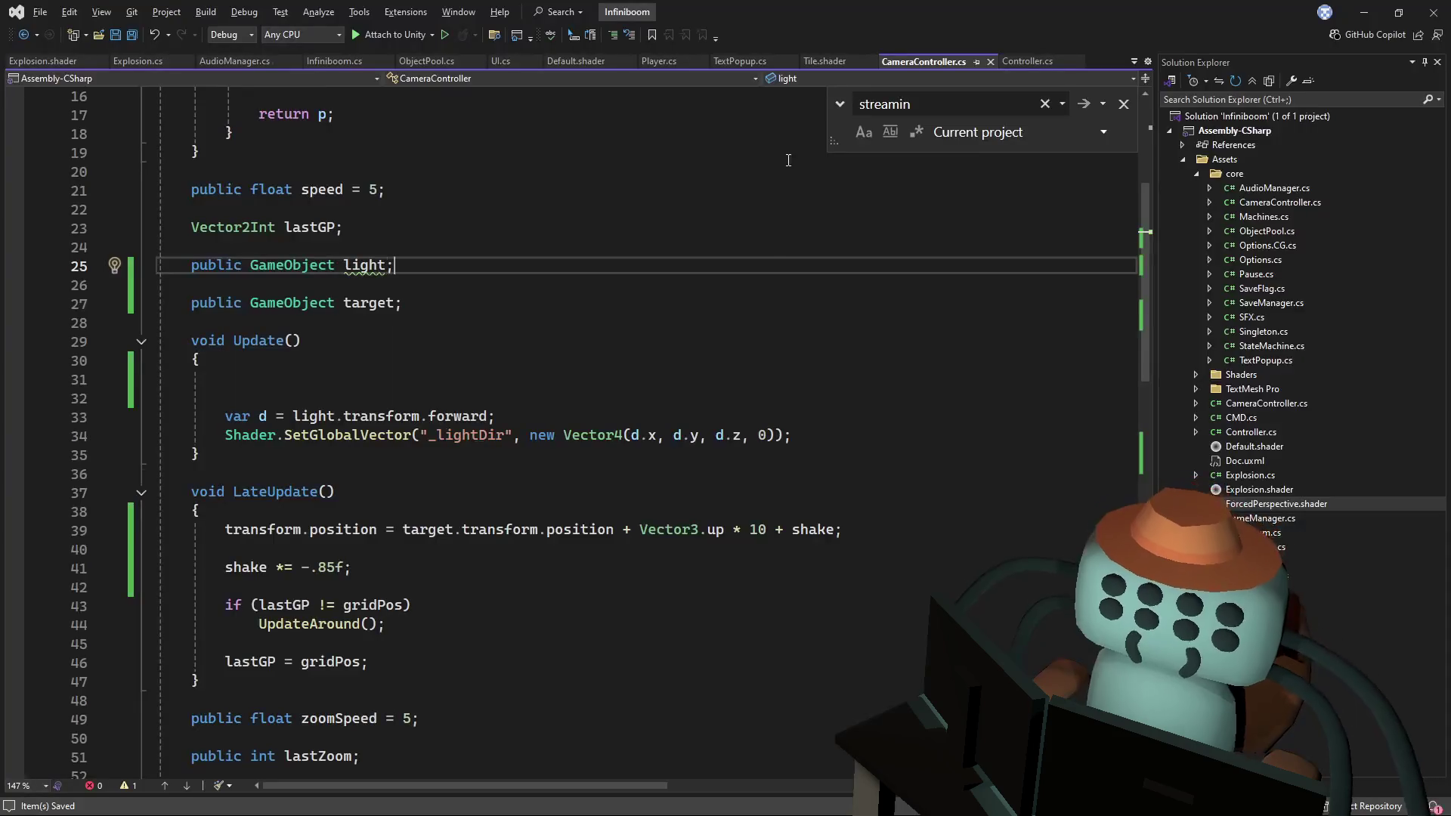
- Close the Find box, glance at Explosion.shader, then view FlipTileAt's mine branch in Infiniboom.cs
{"action": "left_click", "coordinate": [571, 277]}
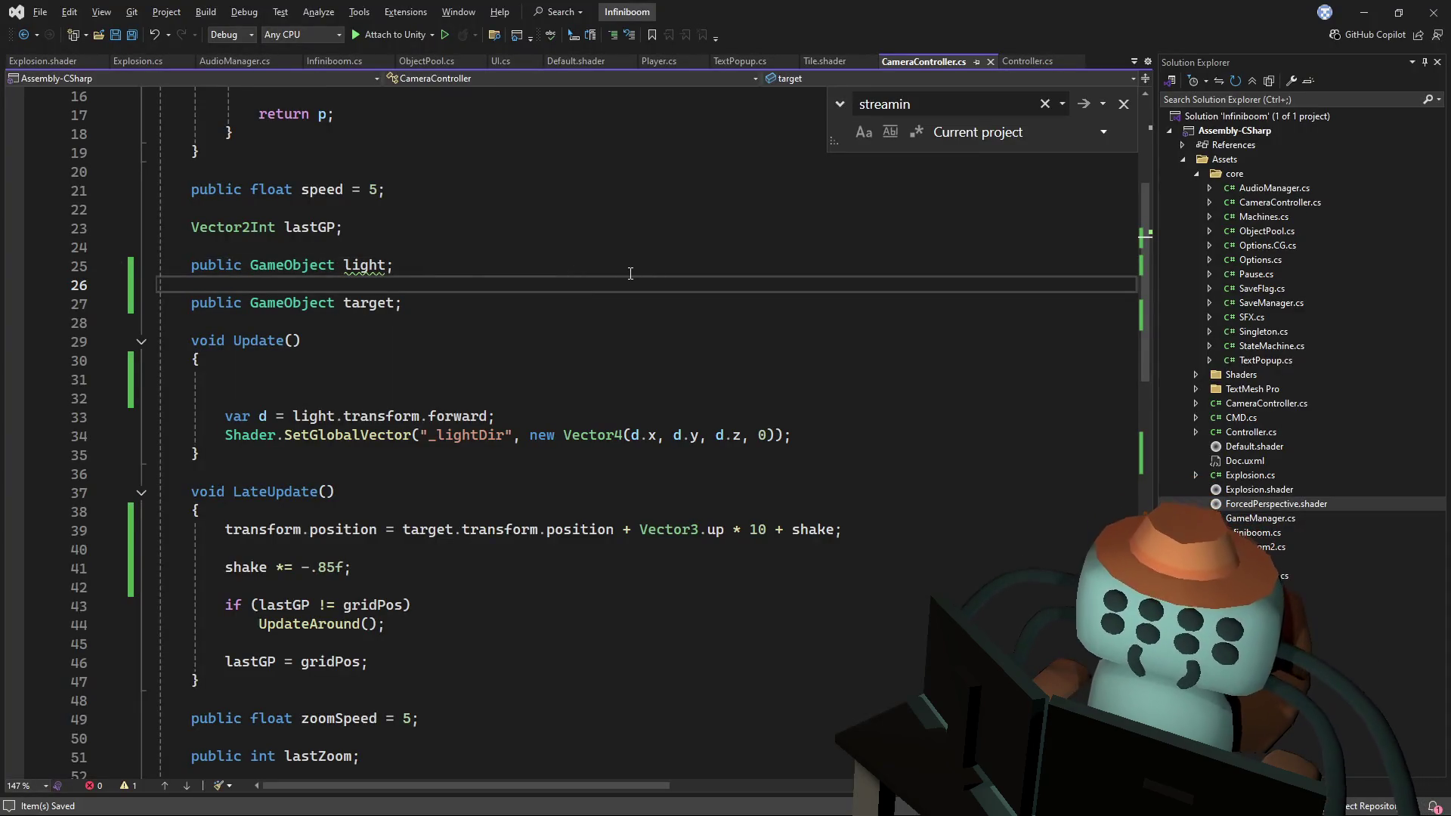
{"action": "left_click", "coordinate": [1123, 104]}
{"action": "left_click", "coordinate": [552, 368]}
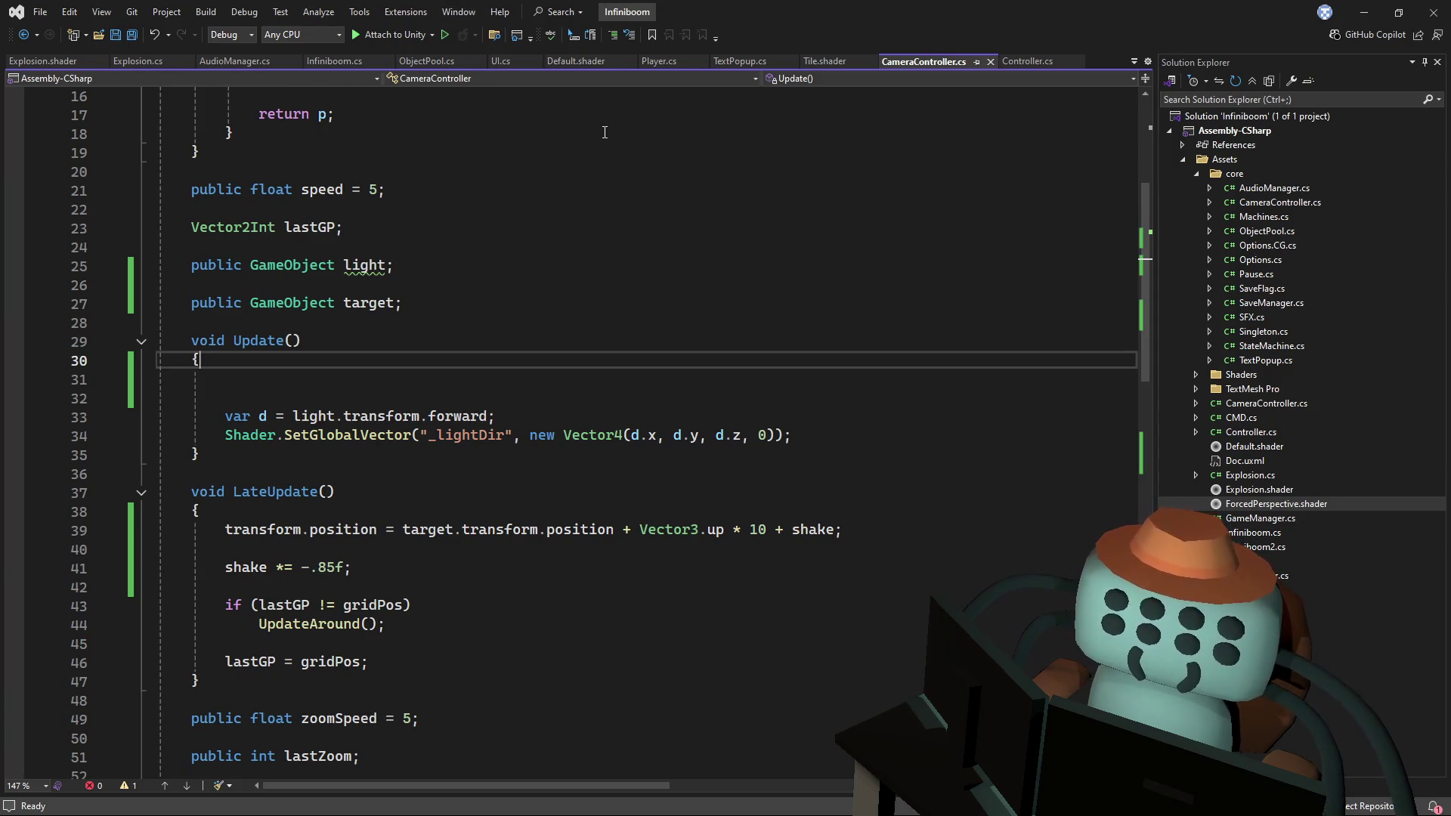
{"action": "left_click", "coordinate": [50, 60]}
{"action": "left_click", "coordinate": [538, 266]}
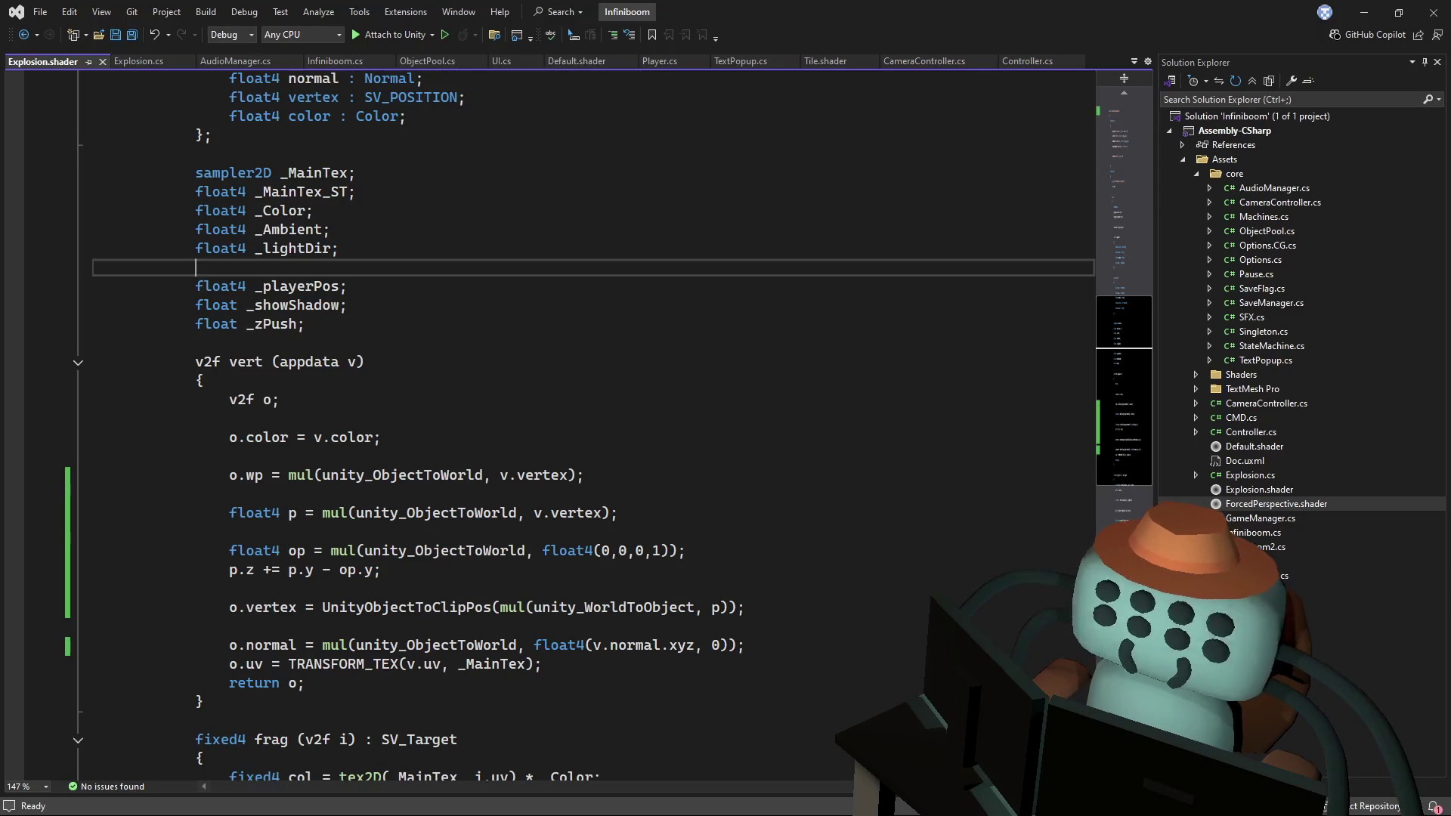
{"action": "left_click", "coordinate": [556, 397]}
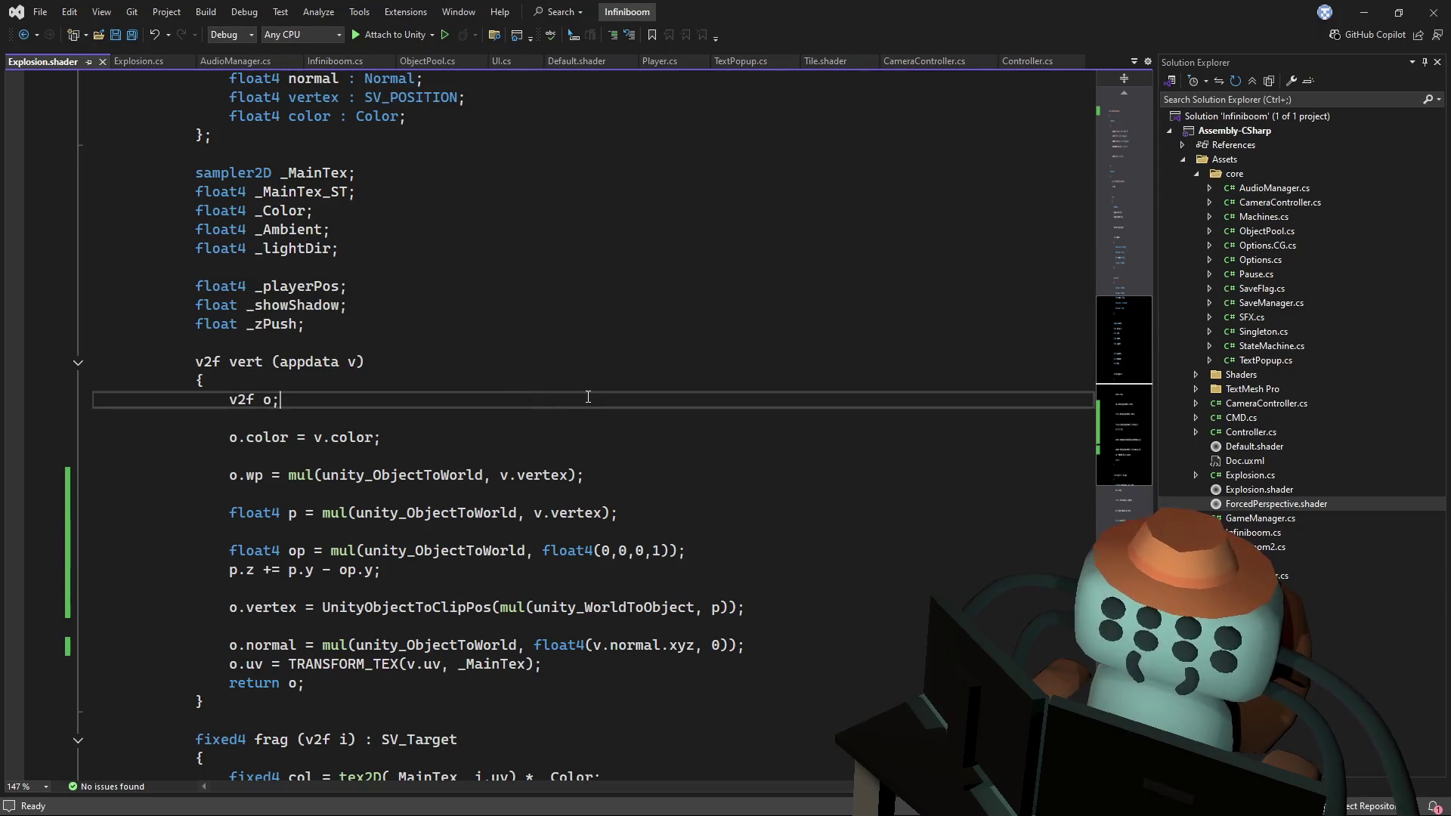
{"action": "left_click", "coordinate": [326, 61]}
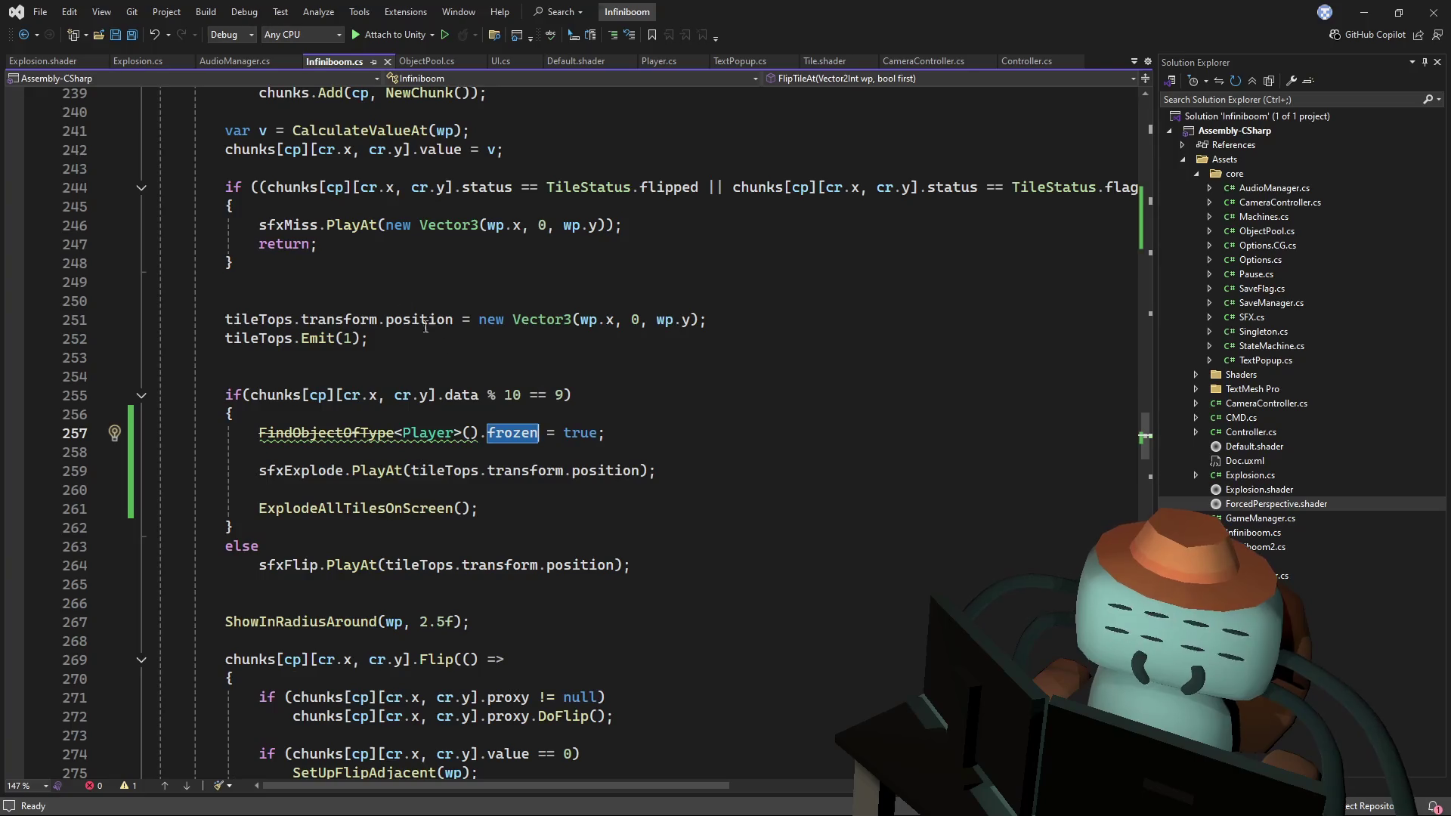
{"action": "left_click", "coordinate": [417, 358]}
{"action": "left_click_drag", "start_coordinate": [640, 471], "coordinate": [412, 472]}
{"action": "type", "text": "tileTops.transform.position"}
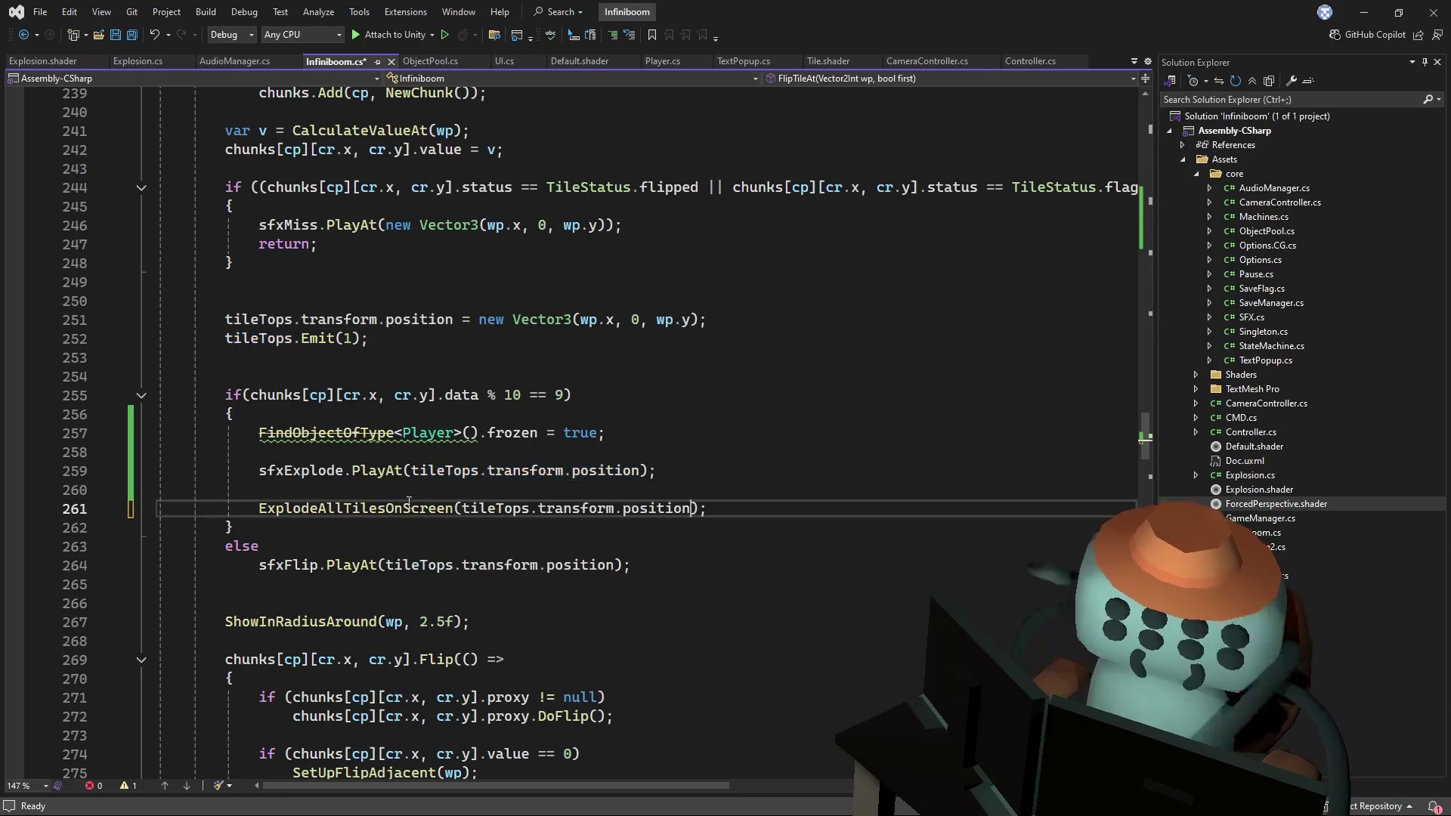
{"action": "key", "text": "F12"}
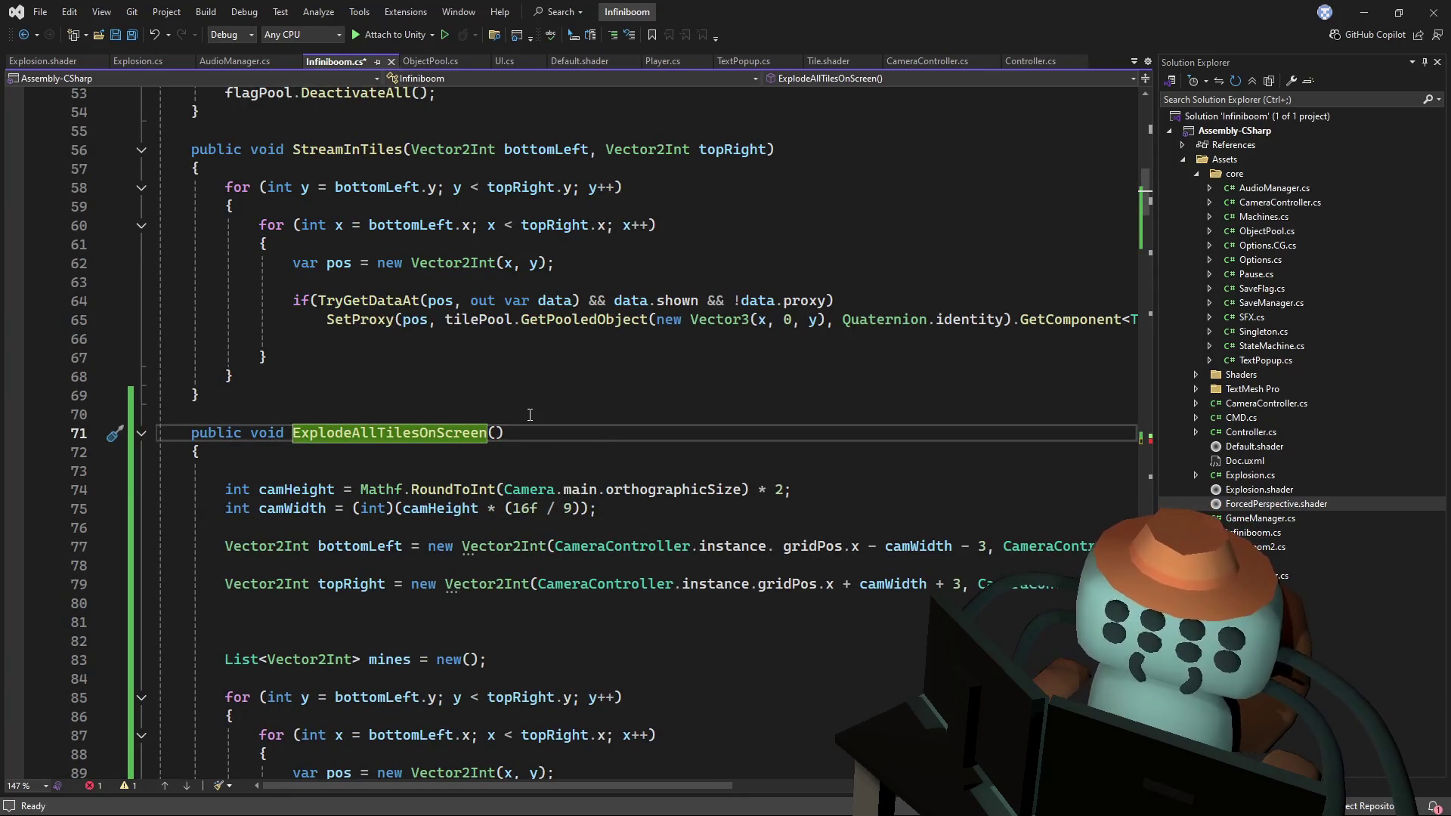
{"action": "scroll", "coordinate": [527, 415], "scroll_direction": "down", "scroll_amount": 3}
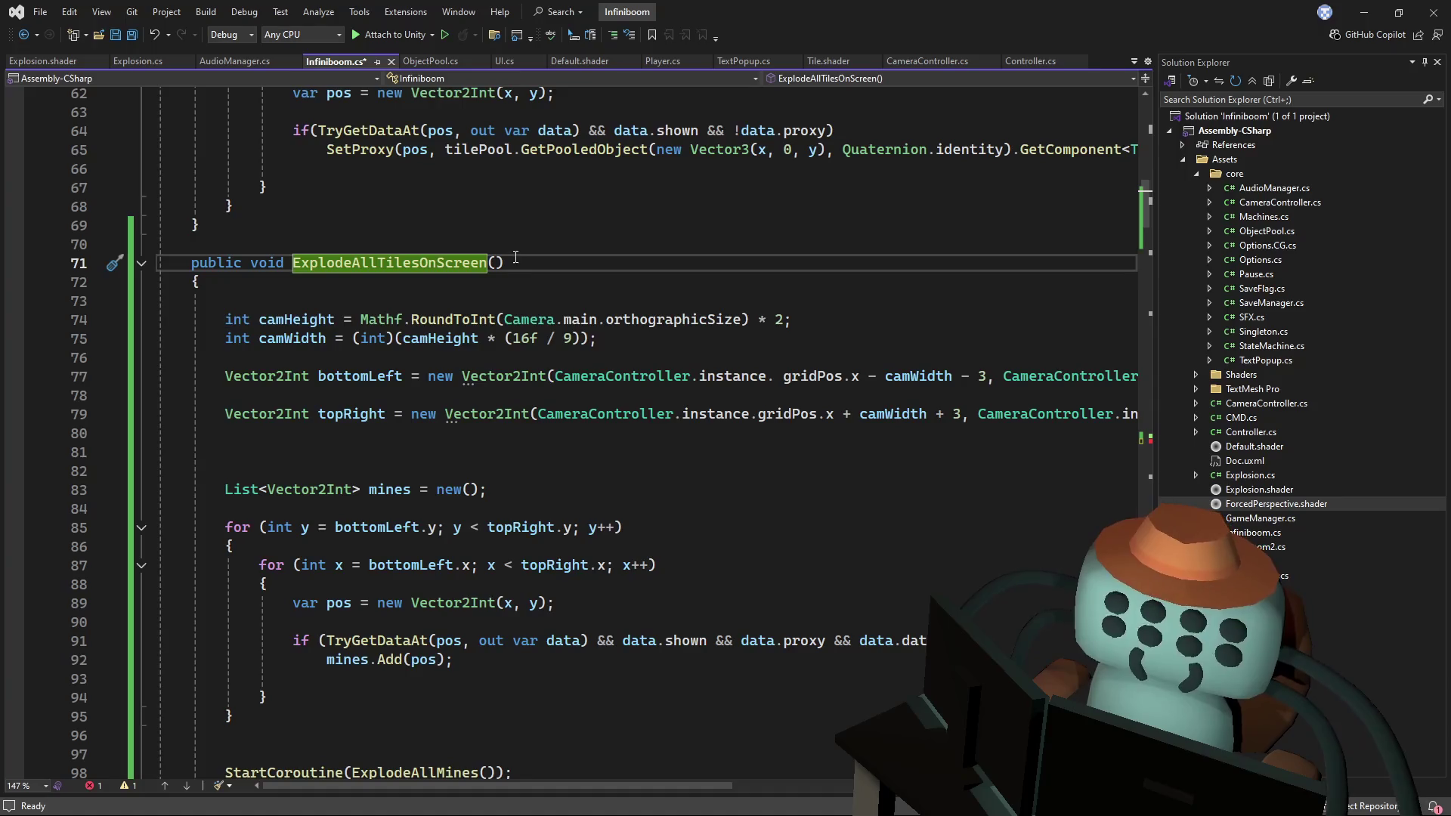
{"action": "left_click", "coordinate": [498, 262]}
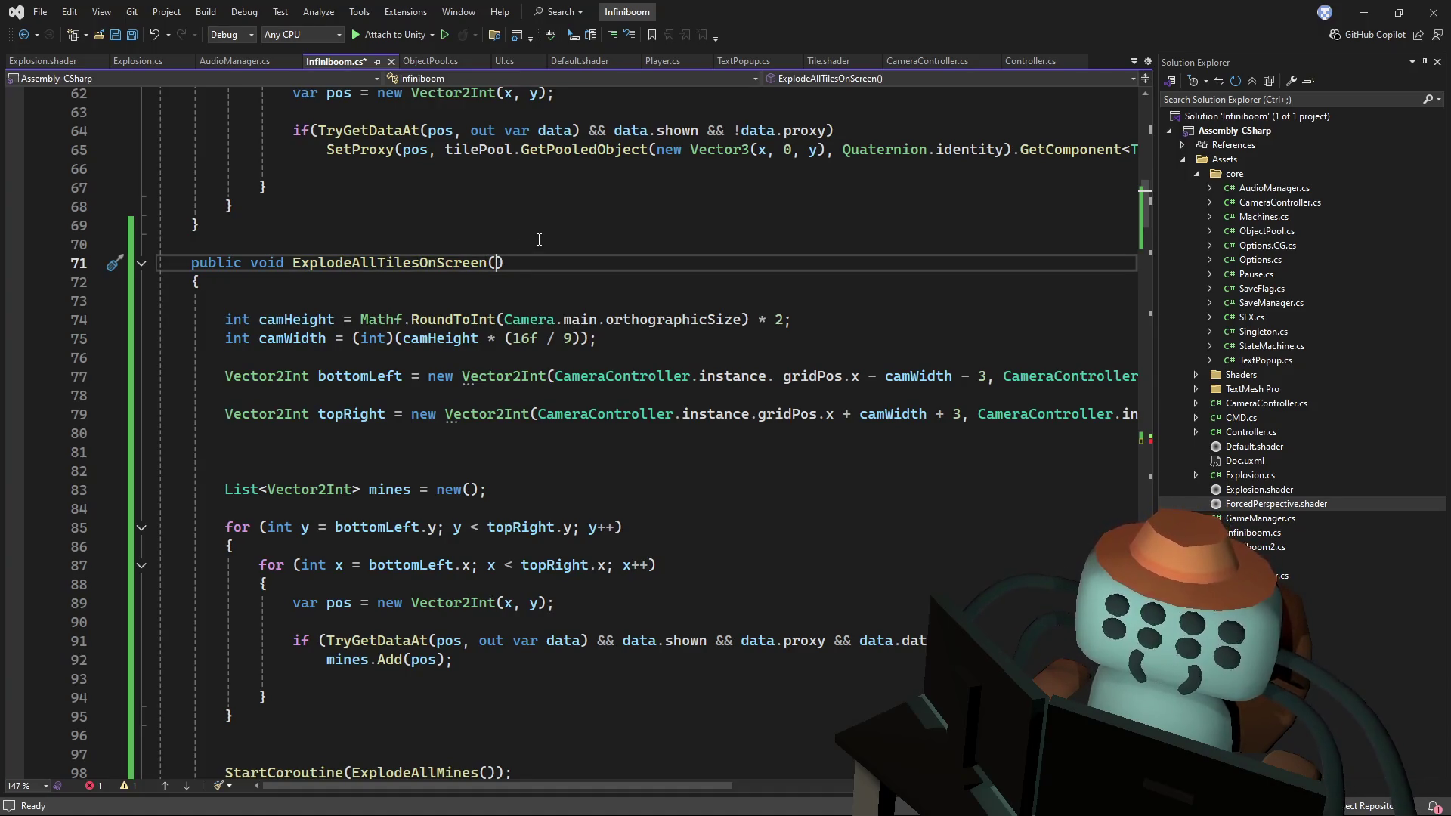
{"action": "type", "text": "veVect"}
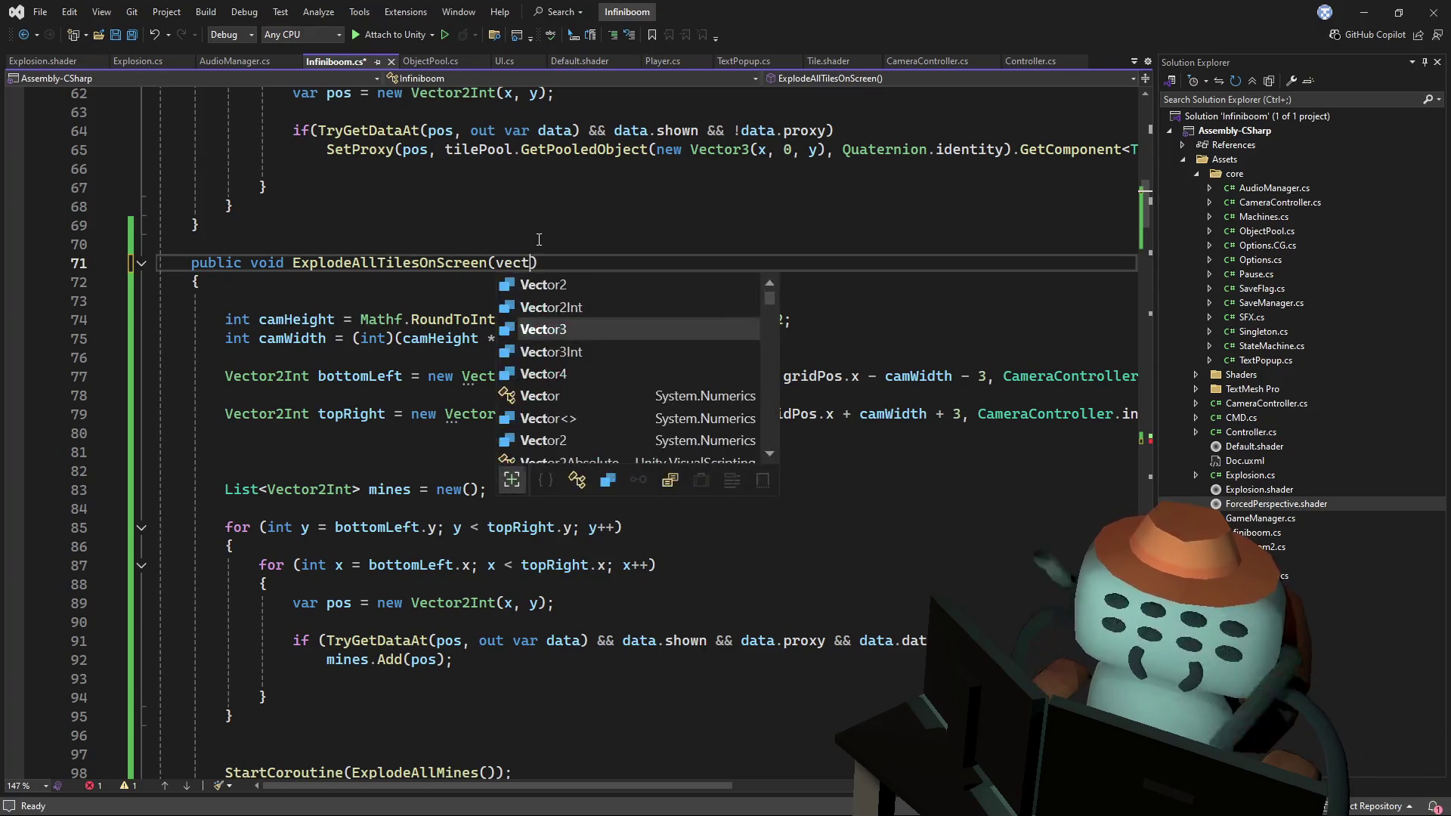
{"action": "key", "text": "Tab"}
{"action": "type", "text": "pos"}
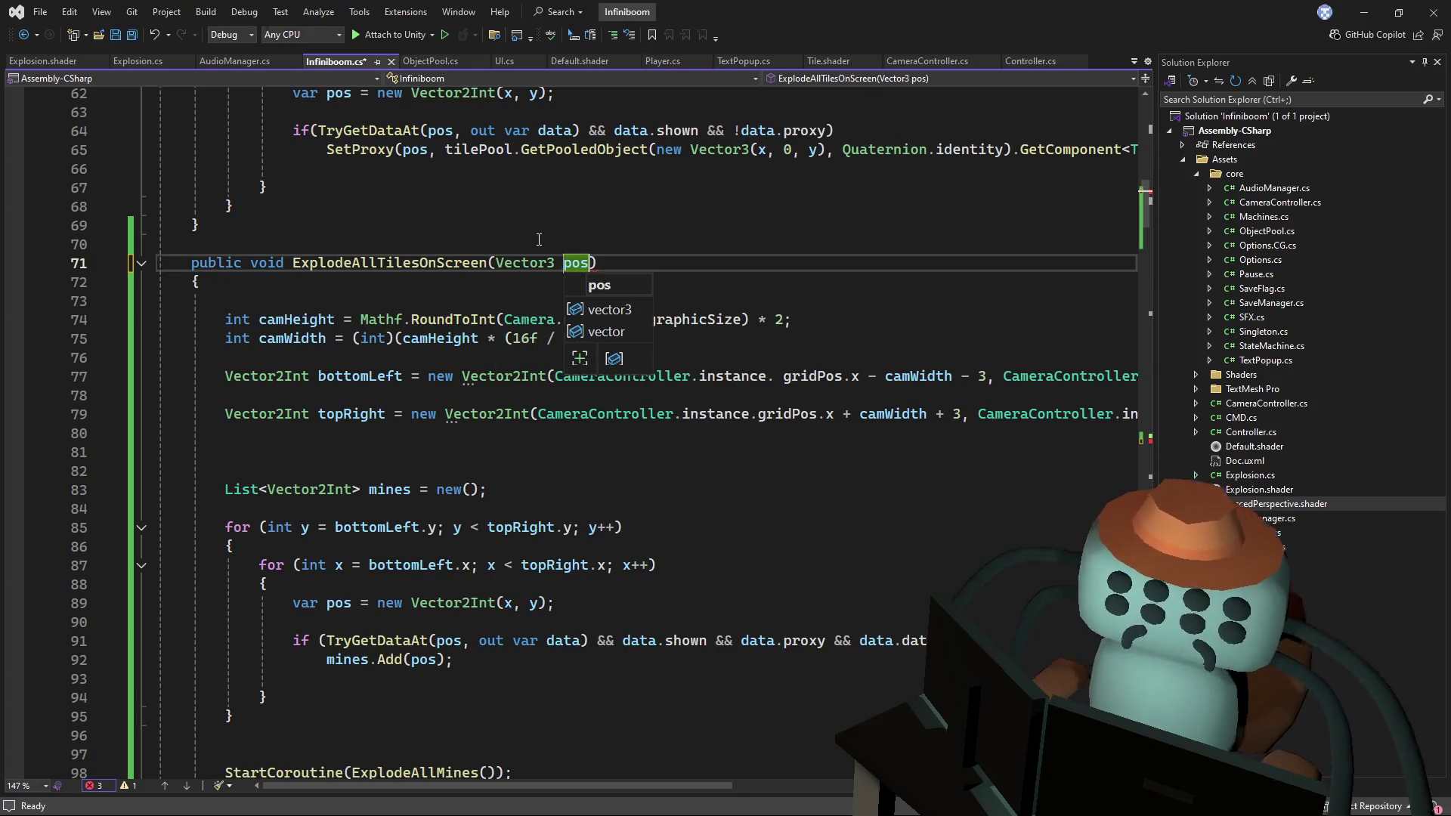
{"action": "key", "text": "Escape"}
{"action": "key", "text": "Up"}
{"action": "key", "text": "Up"}
{"action": "key", "text": "Up"}
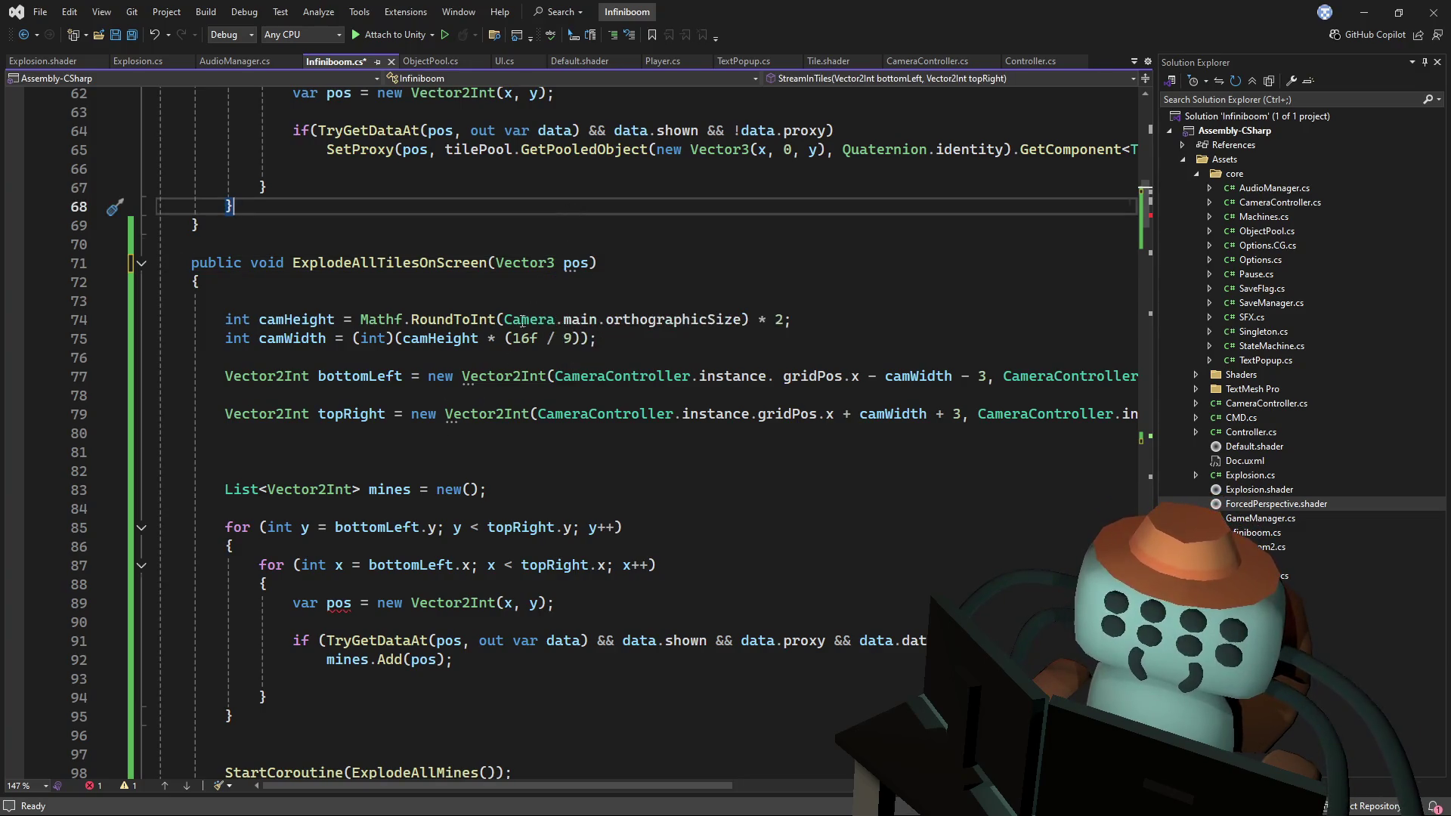
{"action": "left_click", "coordinate": [576, 265]}
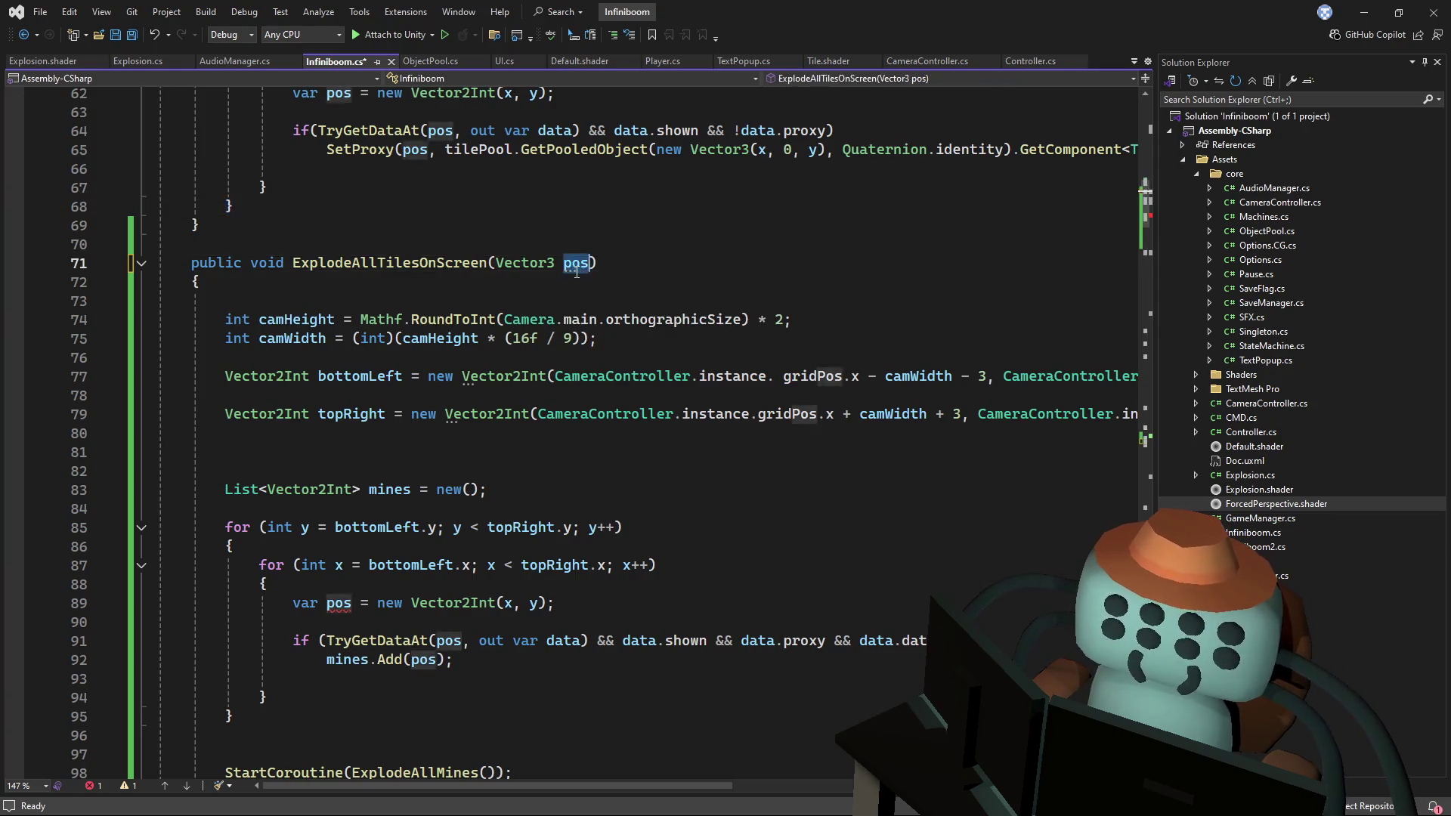
{"action": "type", "text": "origin"}
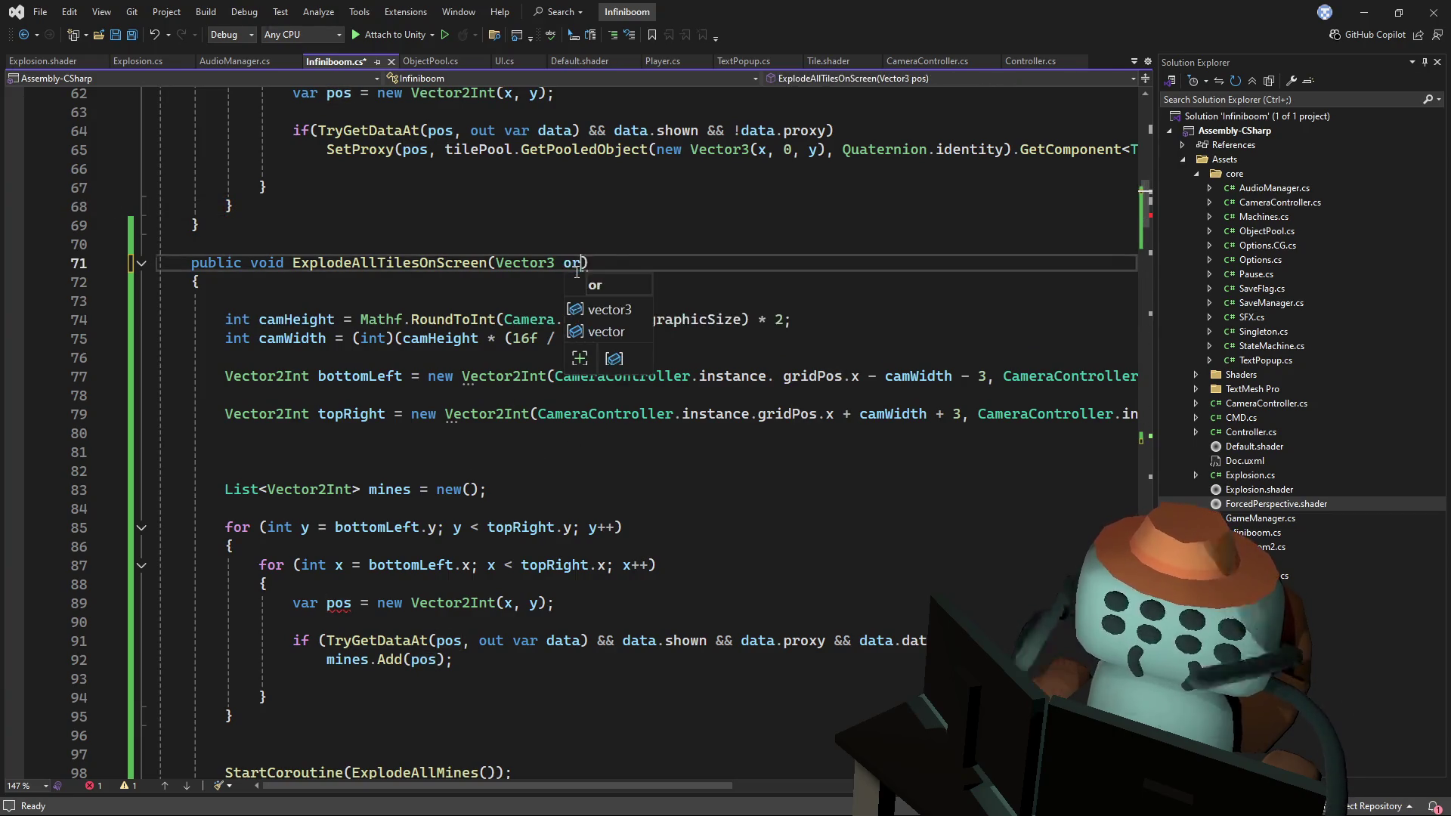
{"action": "key", "text": "Escape"}
{"action": "key", "text": "Up"}
{"action": "key", "text": "Up"}
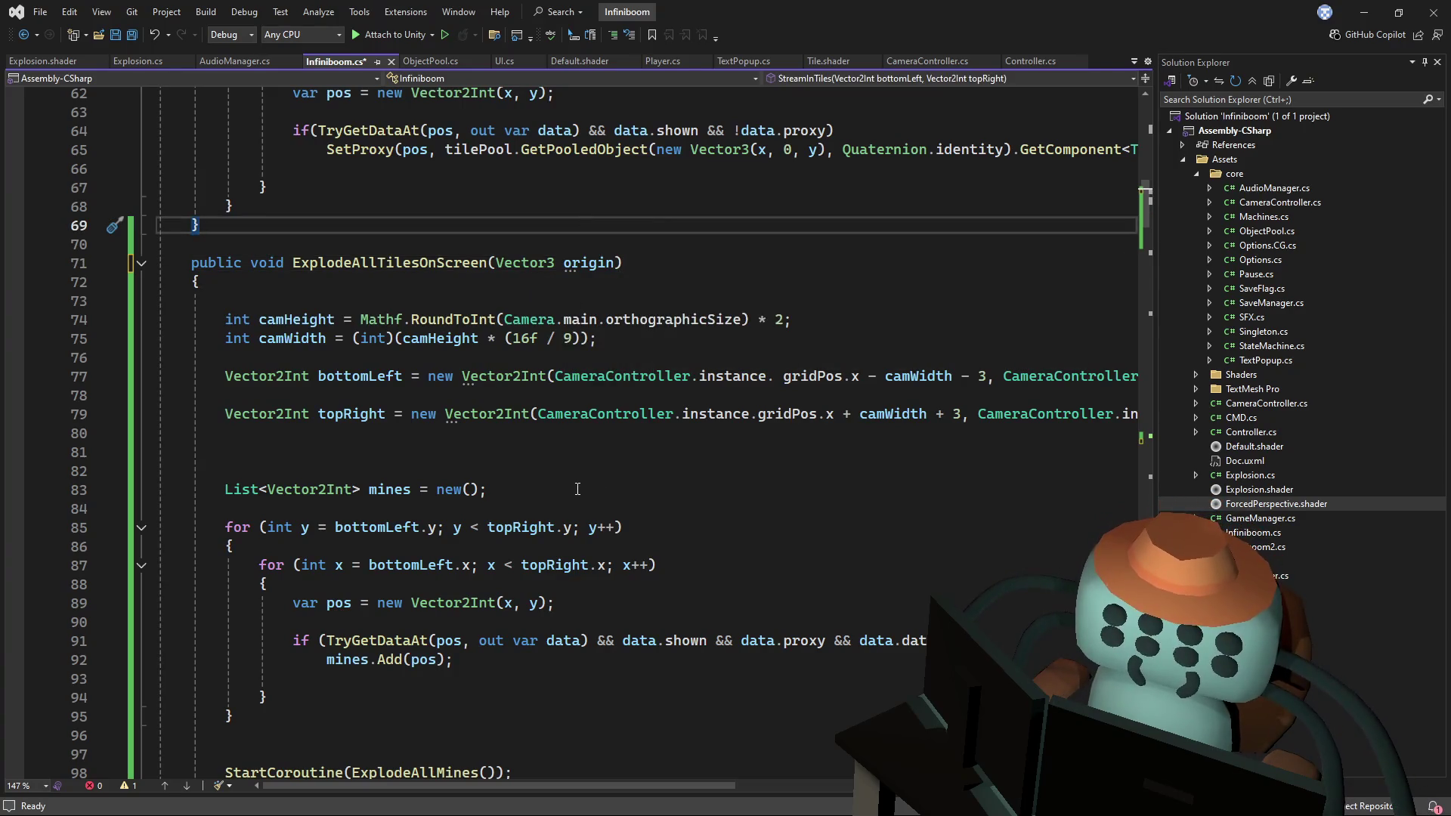
{"action": "left_click", "coordinate": [614, 263]}
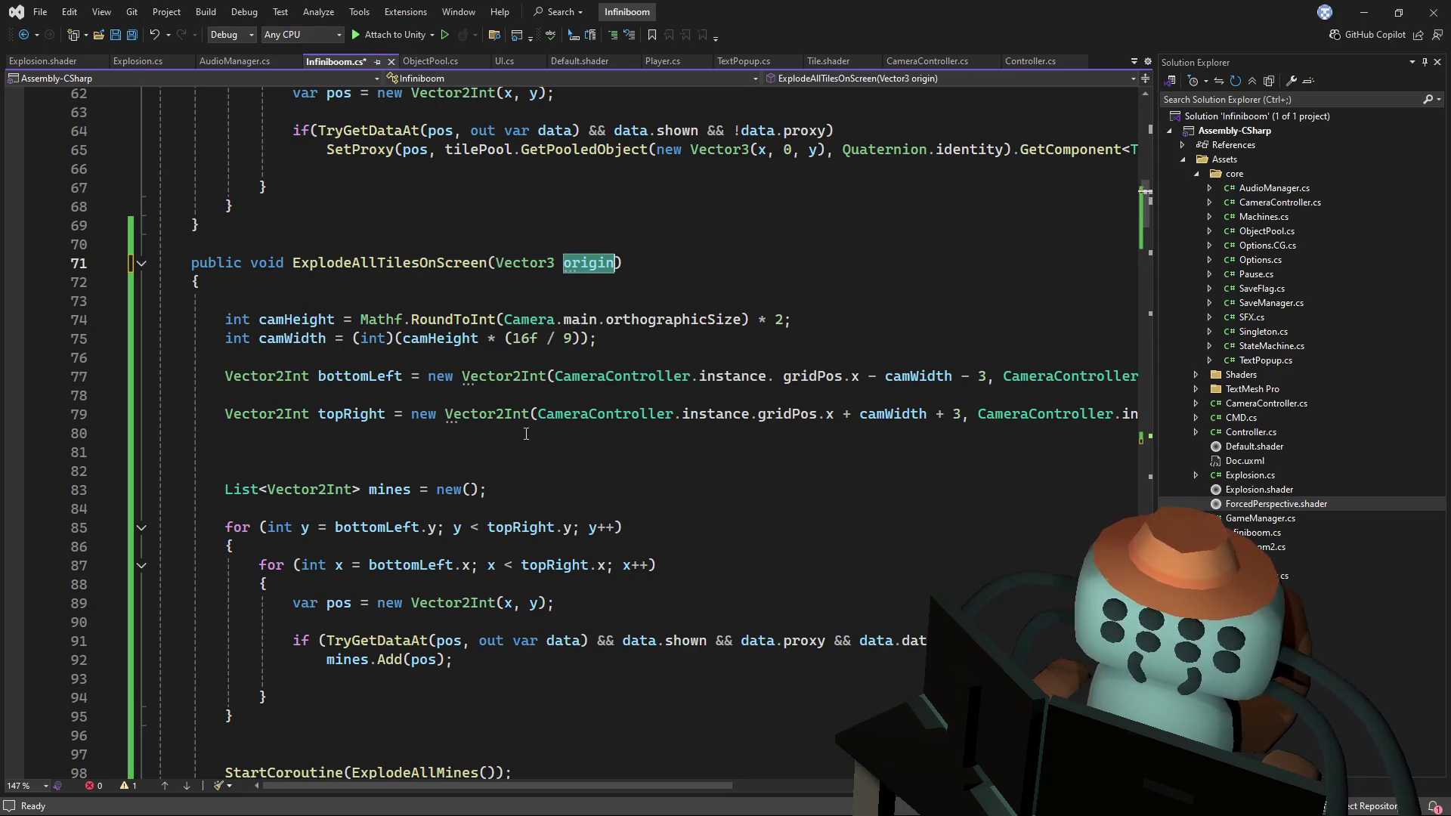
{"action": "scroll", "coordinate": [433, 643], "scroll_direction": "down", "scroll_amount": 3}
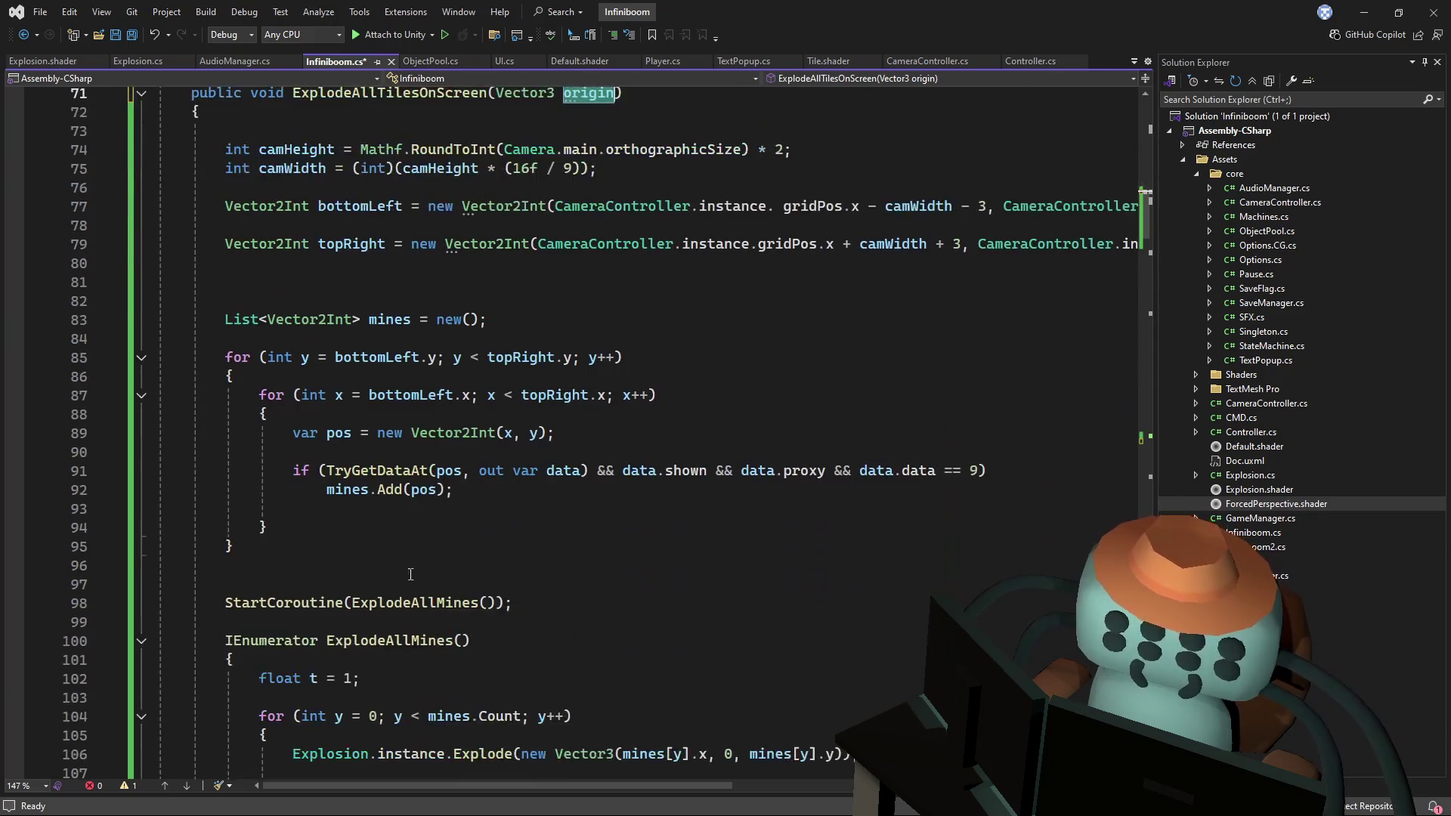
- Open blank lines after the mine-collecting loops, then abandon a started foreach line
{"action": "left_click", "coordinate": [436, 543]}
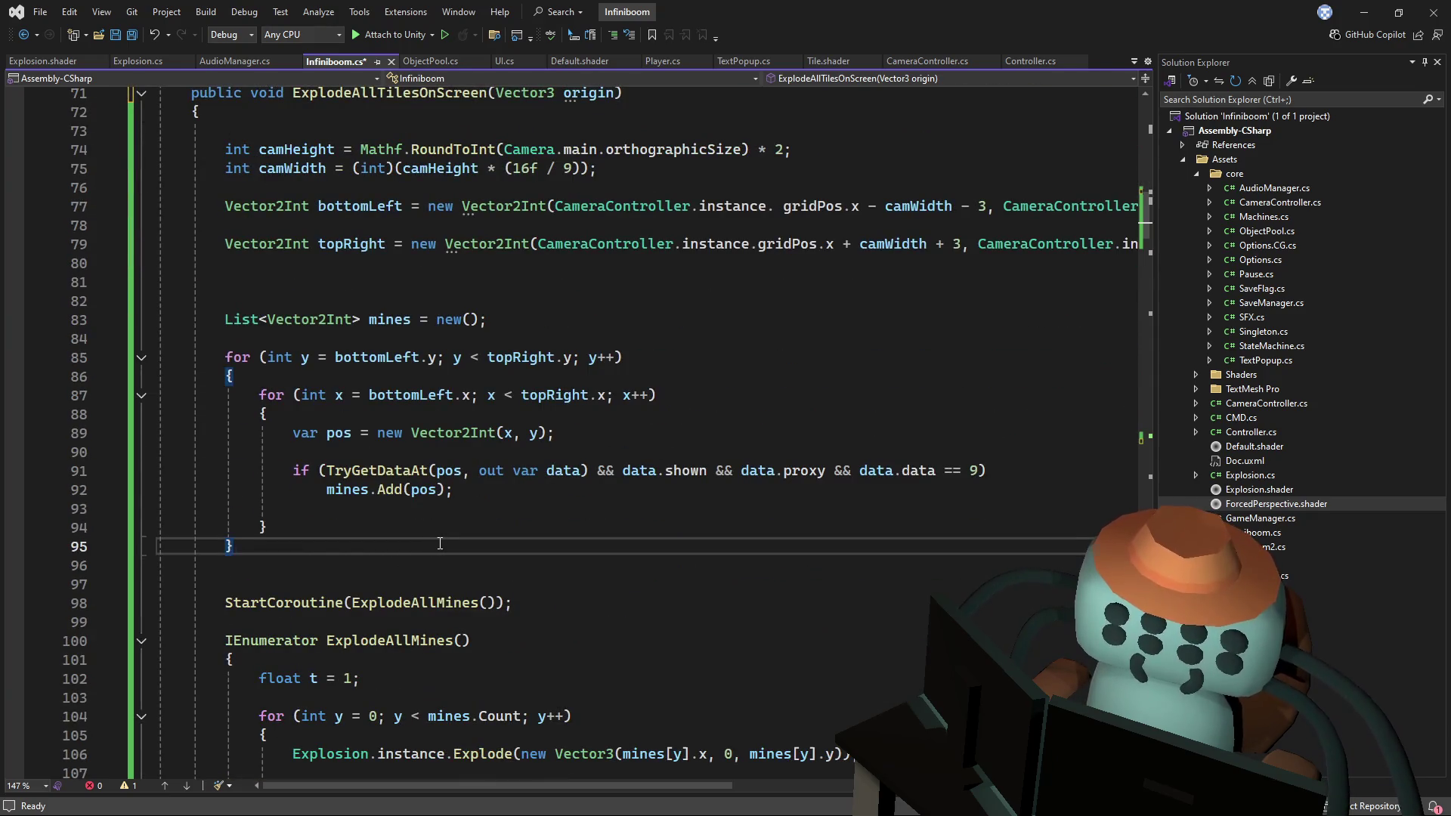
{"action": "key", "text": "Return"}
{"action": "key", "text": "Return"}
{"action": "type", "text": "foreach()"}
{"action": "key", "text": "Left"}
{"action": "type", "text": "var p"}
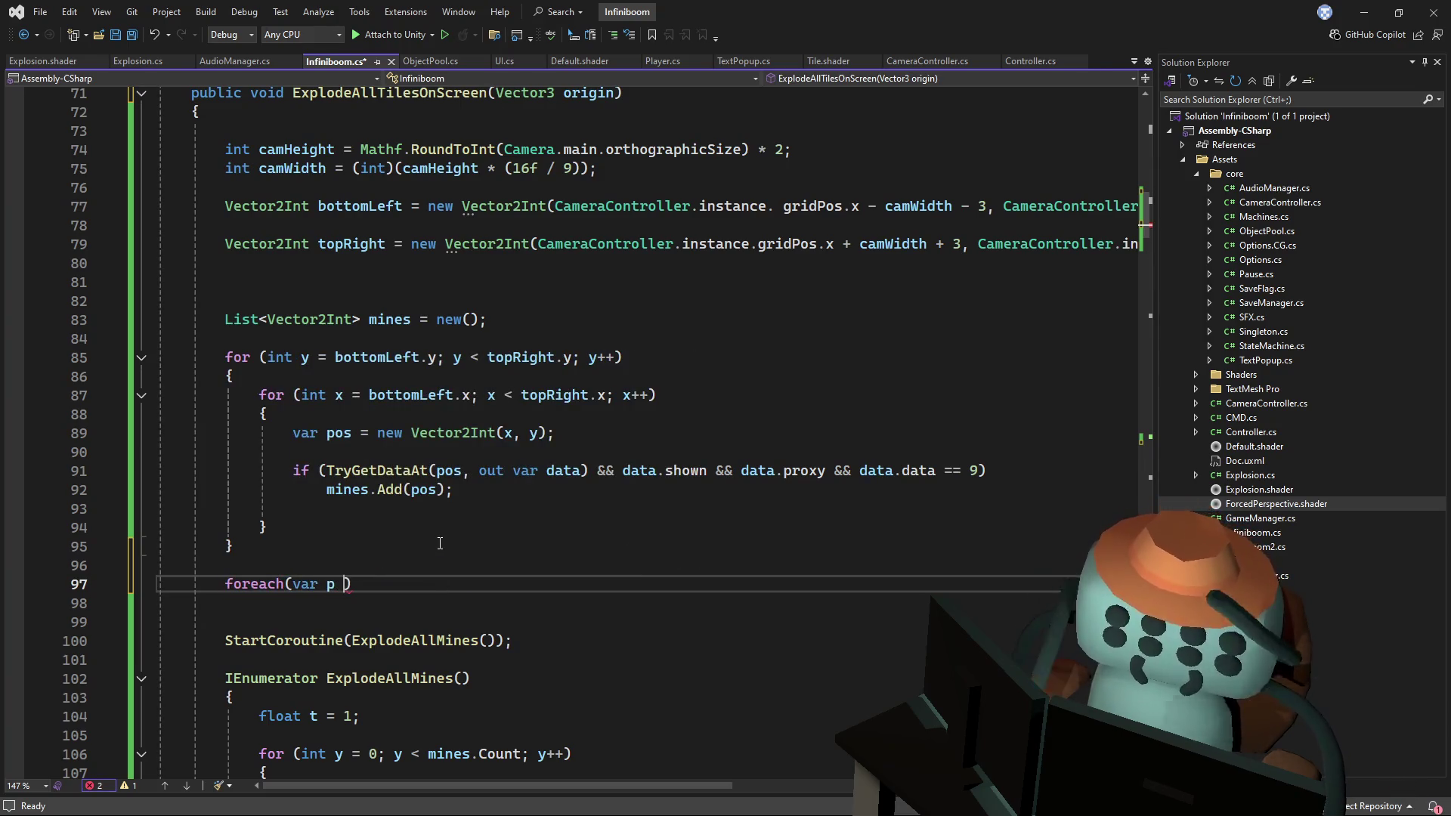
{"action": "key", "text": "BackSpace"}
{"action": "type", "text": "0"}
{"action": "key", "text": "BackSpace"}
{"action": "key", "text": "BackSpace"}
{"action": "key", "text": "BackSpace"}
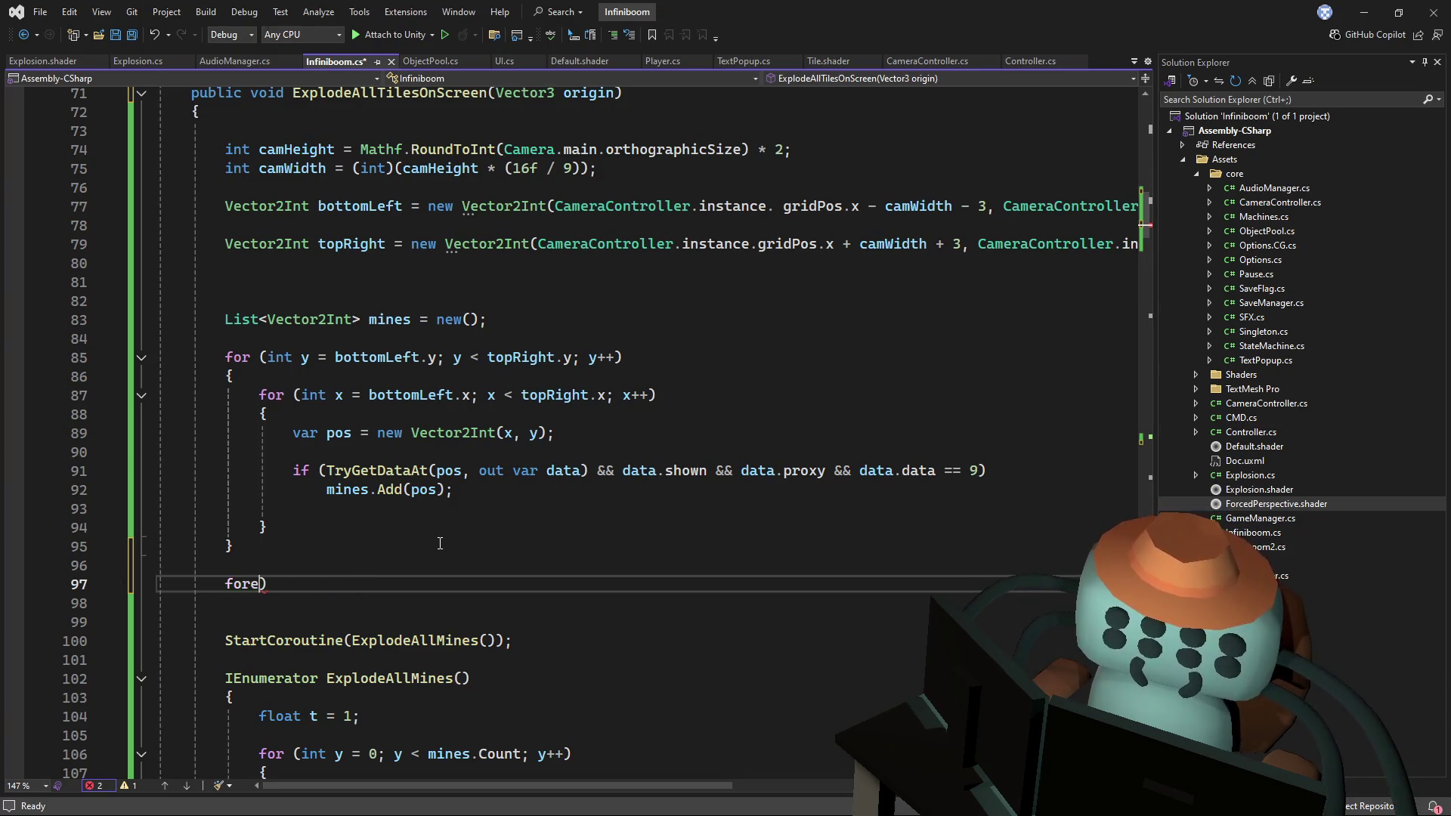
- Start a mines.Sort call with an (a, b) => lambda comparer
{"action": "type", "text": "mines.so"}
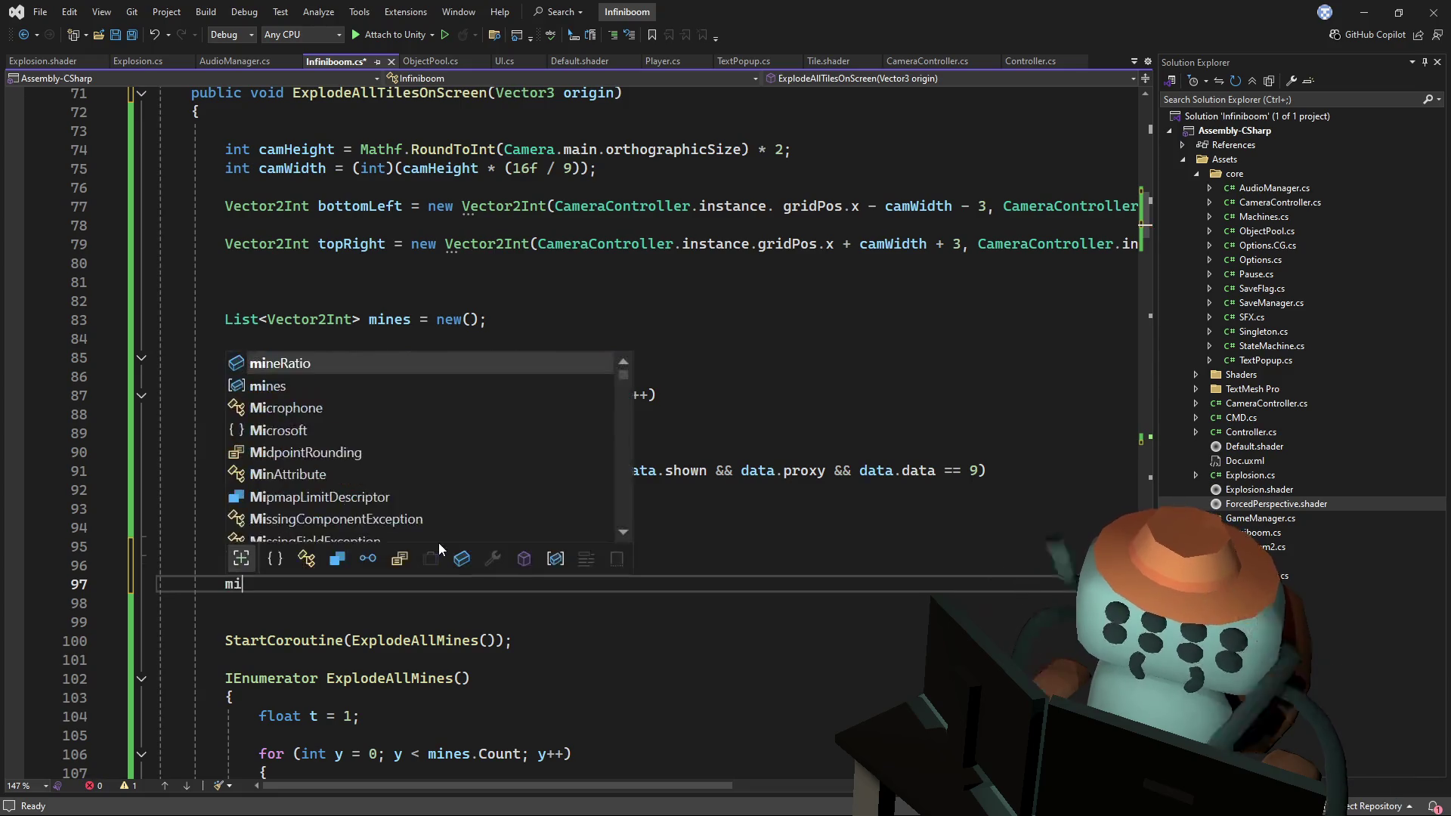
{"action": "key", "text": "Tab"}
{"action": "type", "text": "();"}
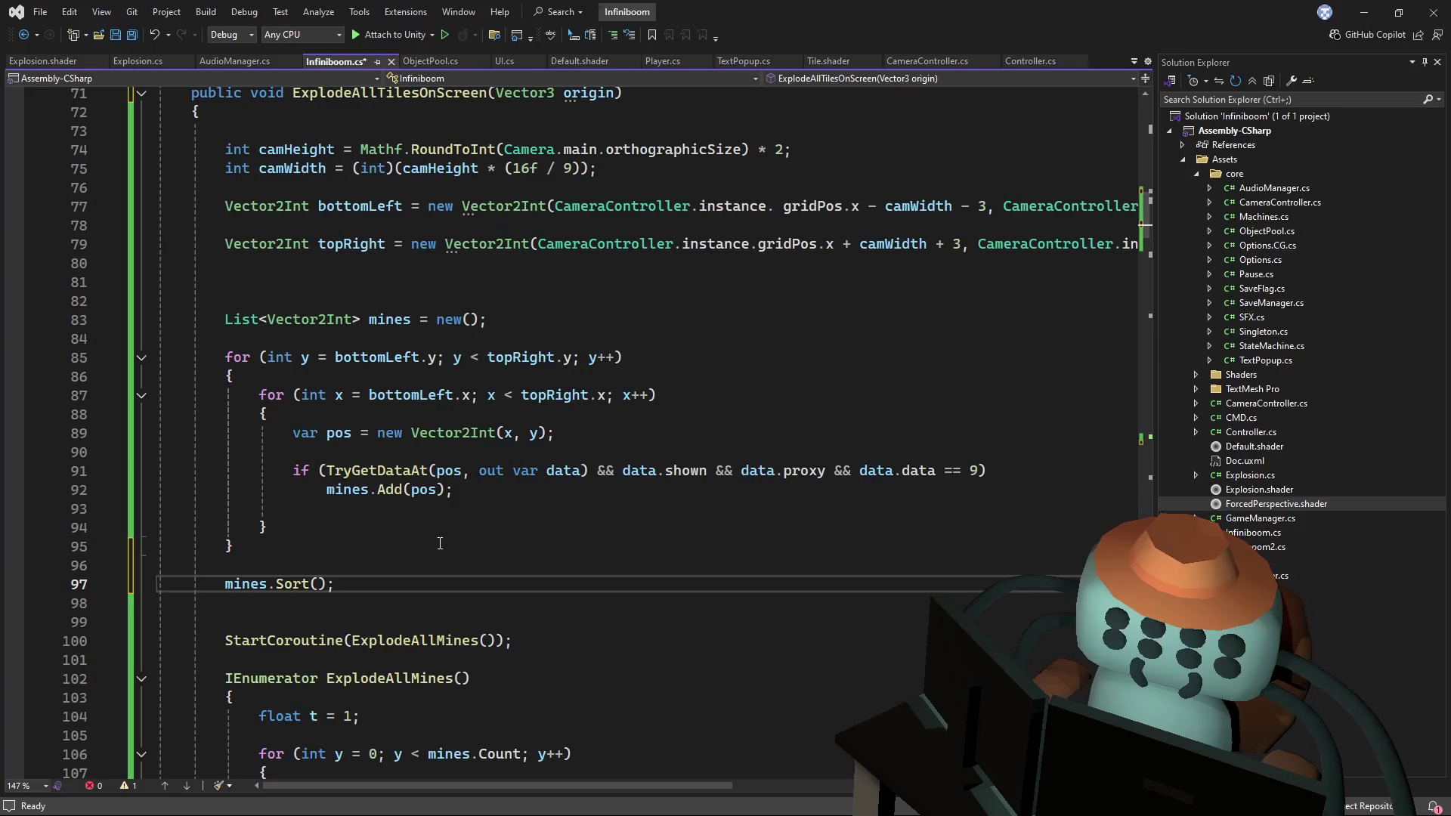
{"action": "key", "text": "Left"}
{"action": "key", "text": "Left"}
{"action": "type", "text": "v"}
{"action": "key", "text": "BackSpace"}
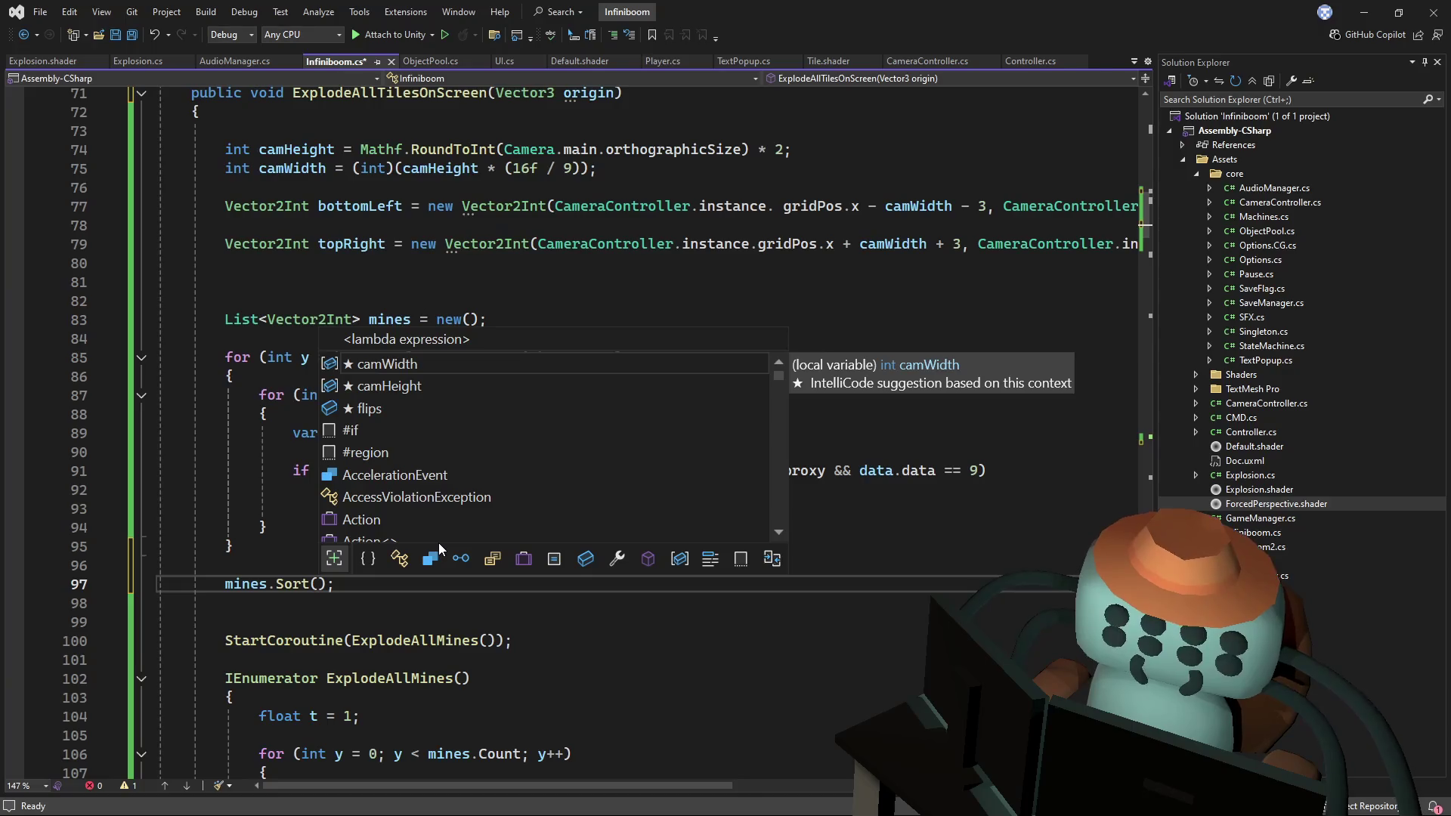
{"action": "type", "text": "a"}
{"action": "key", "text": "BackSpace"}
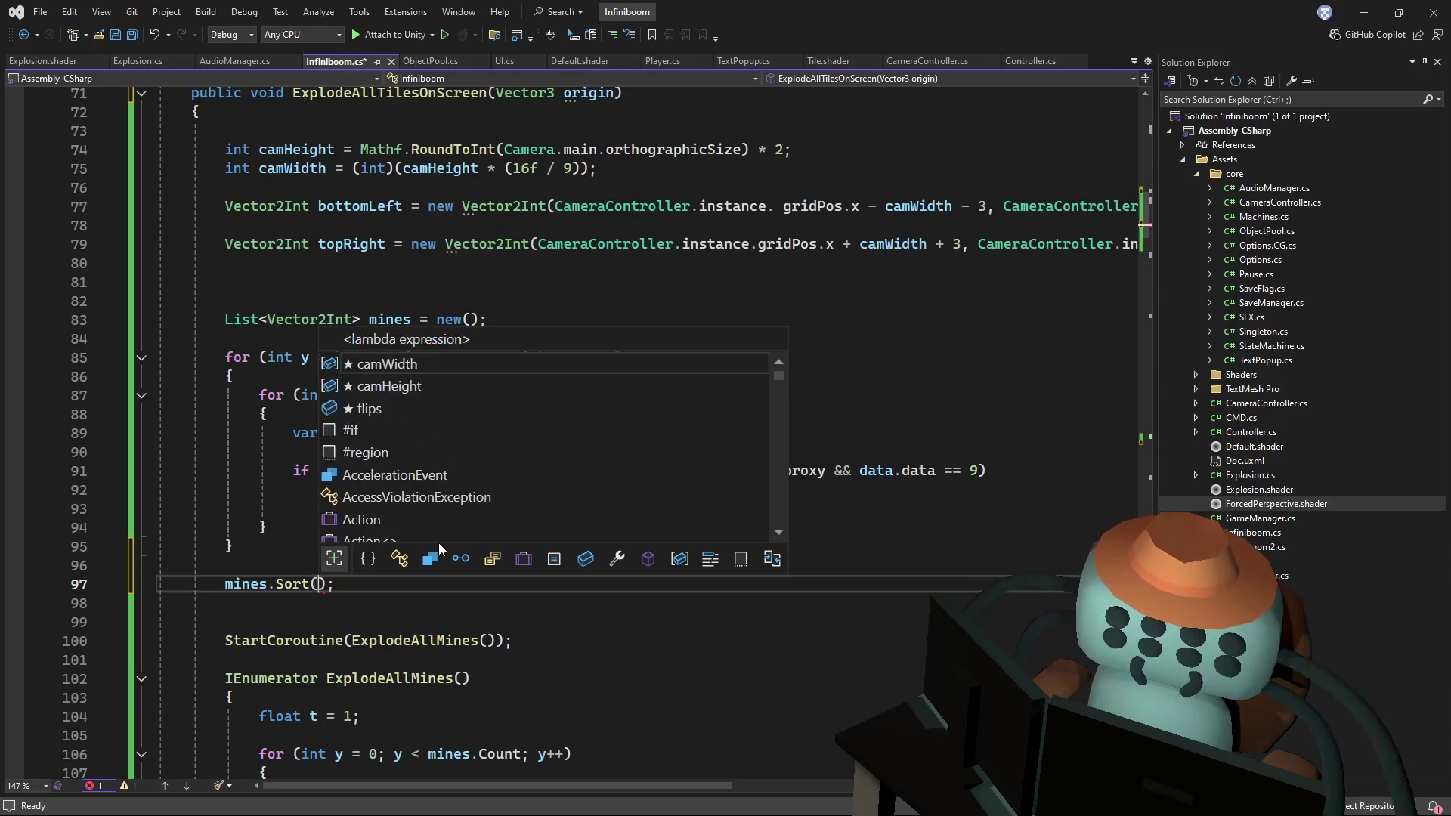
{"action": "type", "text": "(a, b"}
{"action": "type", "text": ")"}
{"action": "type", "text": " =>"}
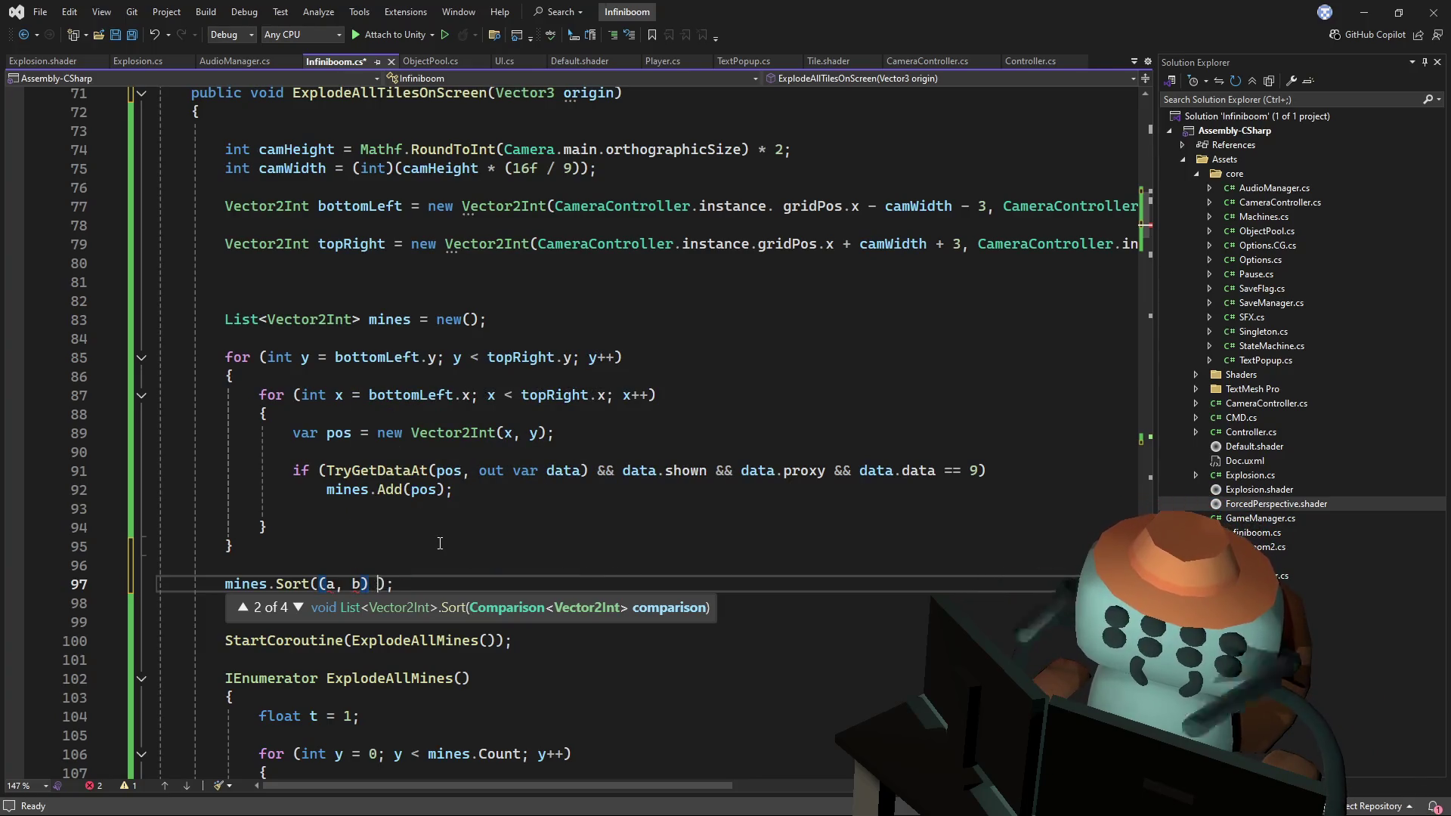
{"action": "type", "text": " a."}
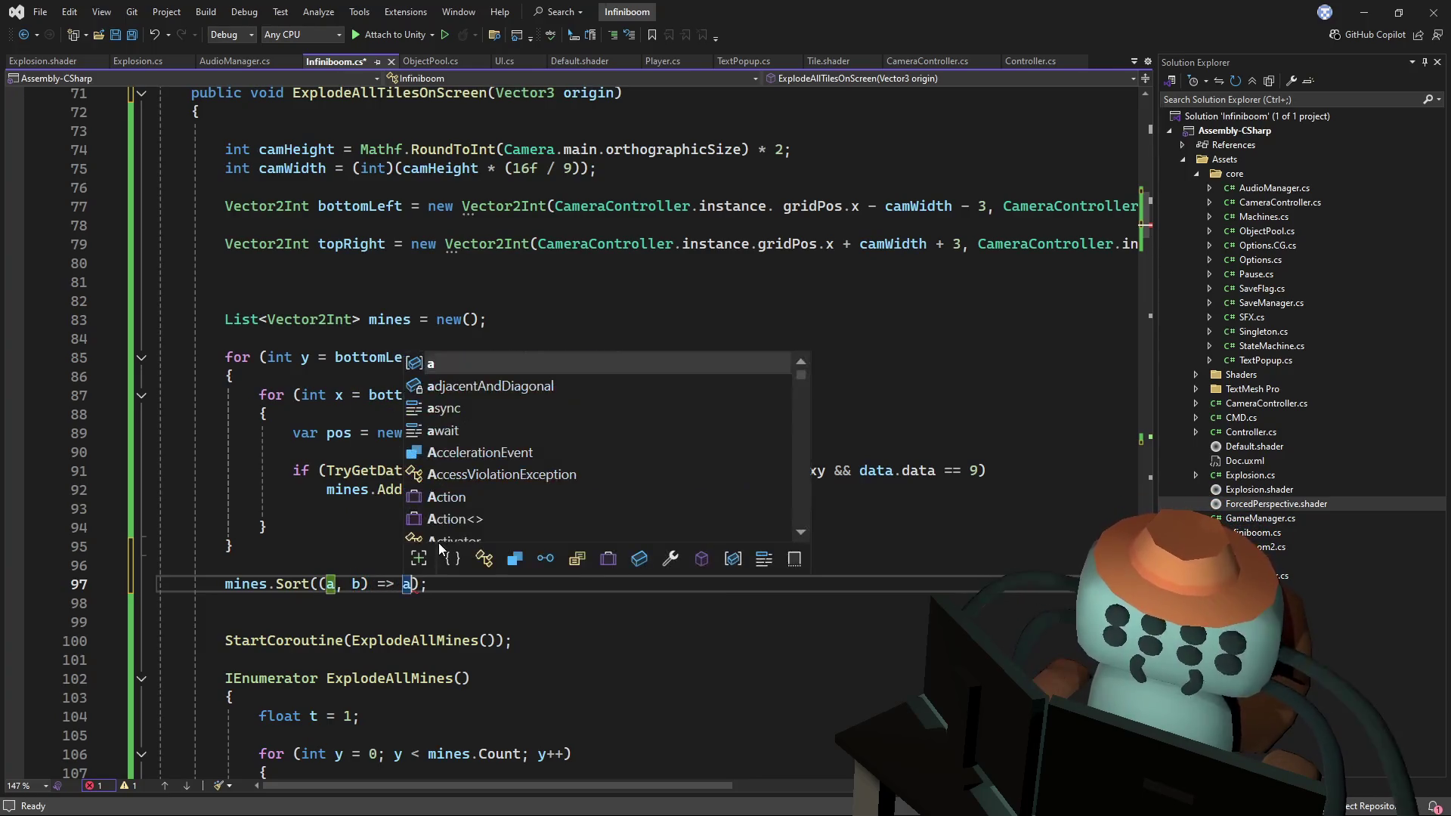
{"action": "key", "text": "BackSpace"}
{"action": "key", "text": "BackSpace"}
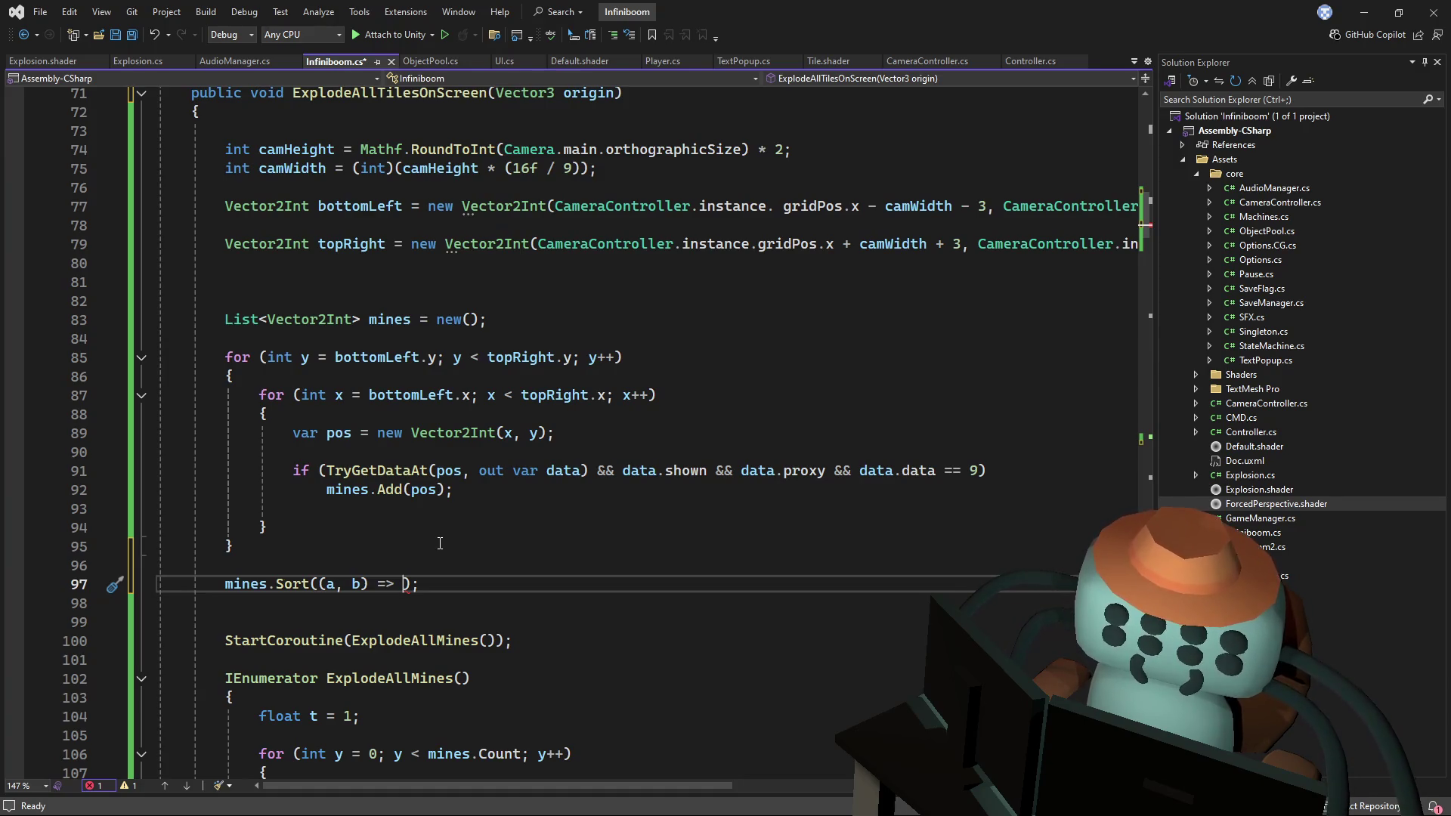
- Give the lambda a block body and begin var ad = Vector3.Distance(
{"action": "type", "text": "{"}
{"action": "key", "text": "Return"}
{"action": "type", "text": "var a"}
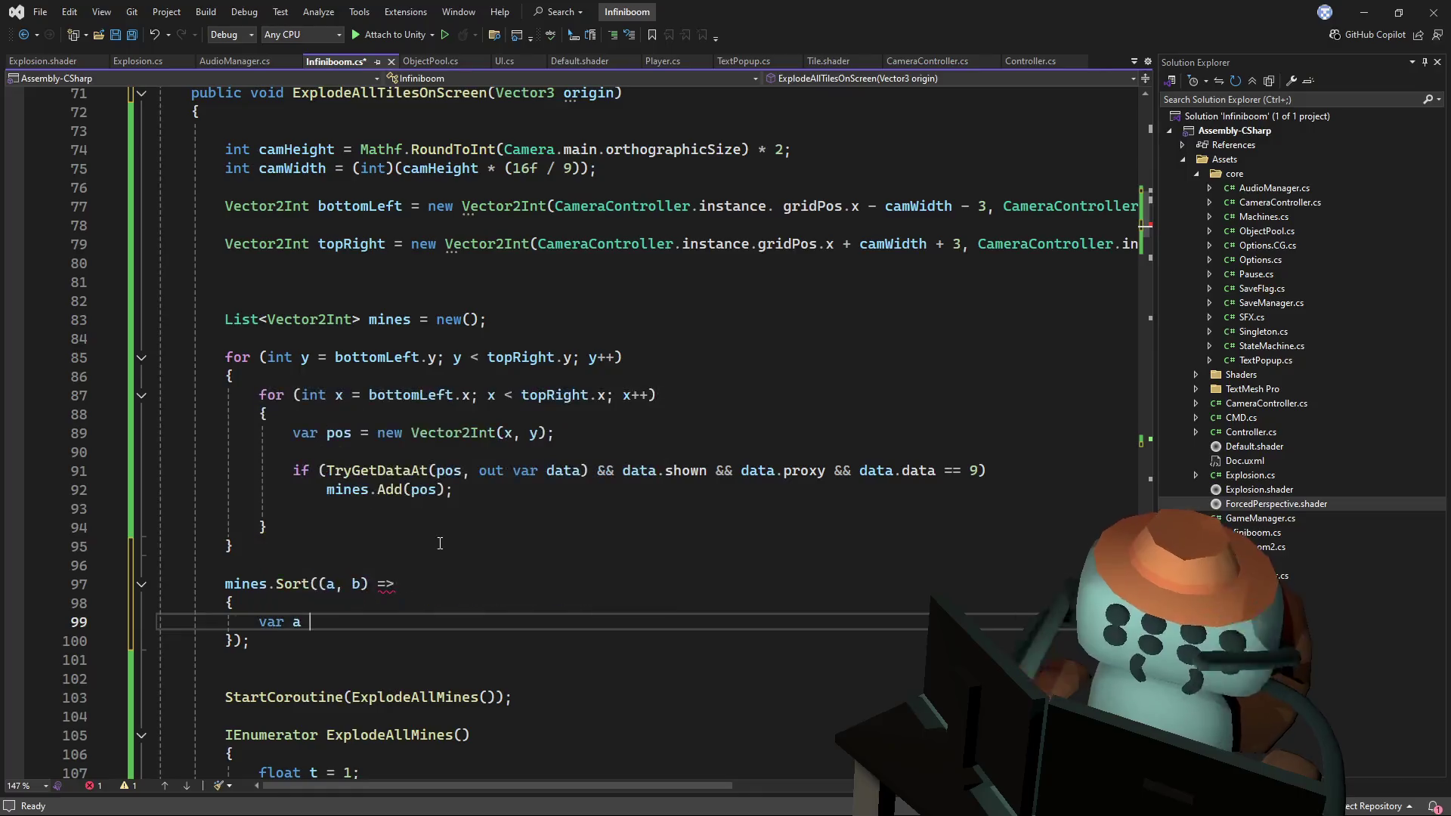
{"action": "type", "text": "d = "}
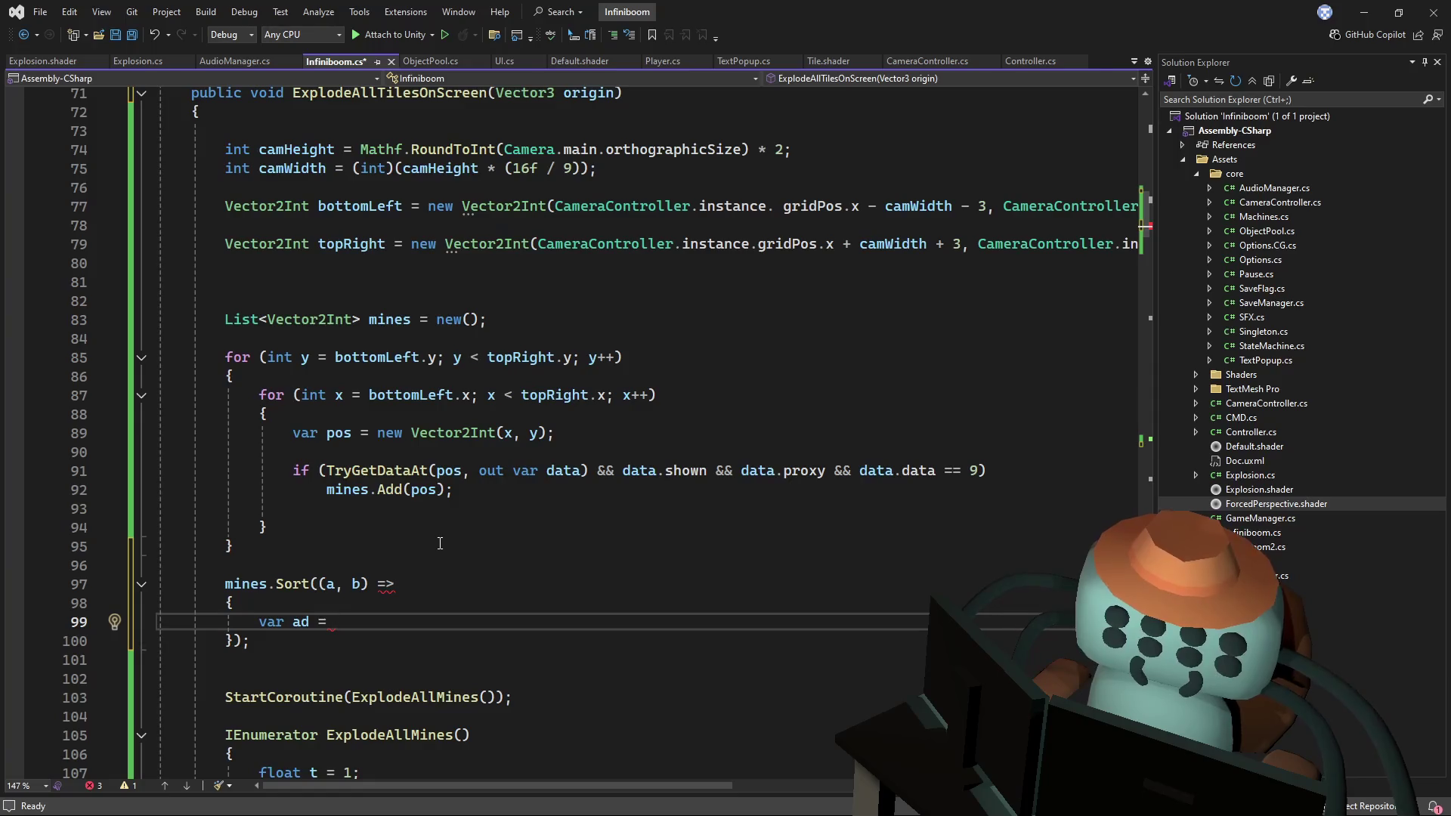
{"action": "type", "text": "new"}
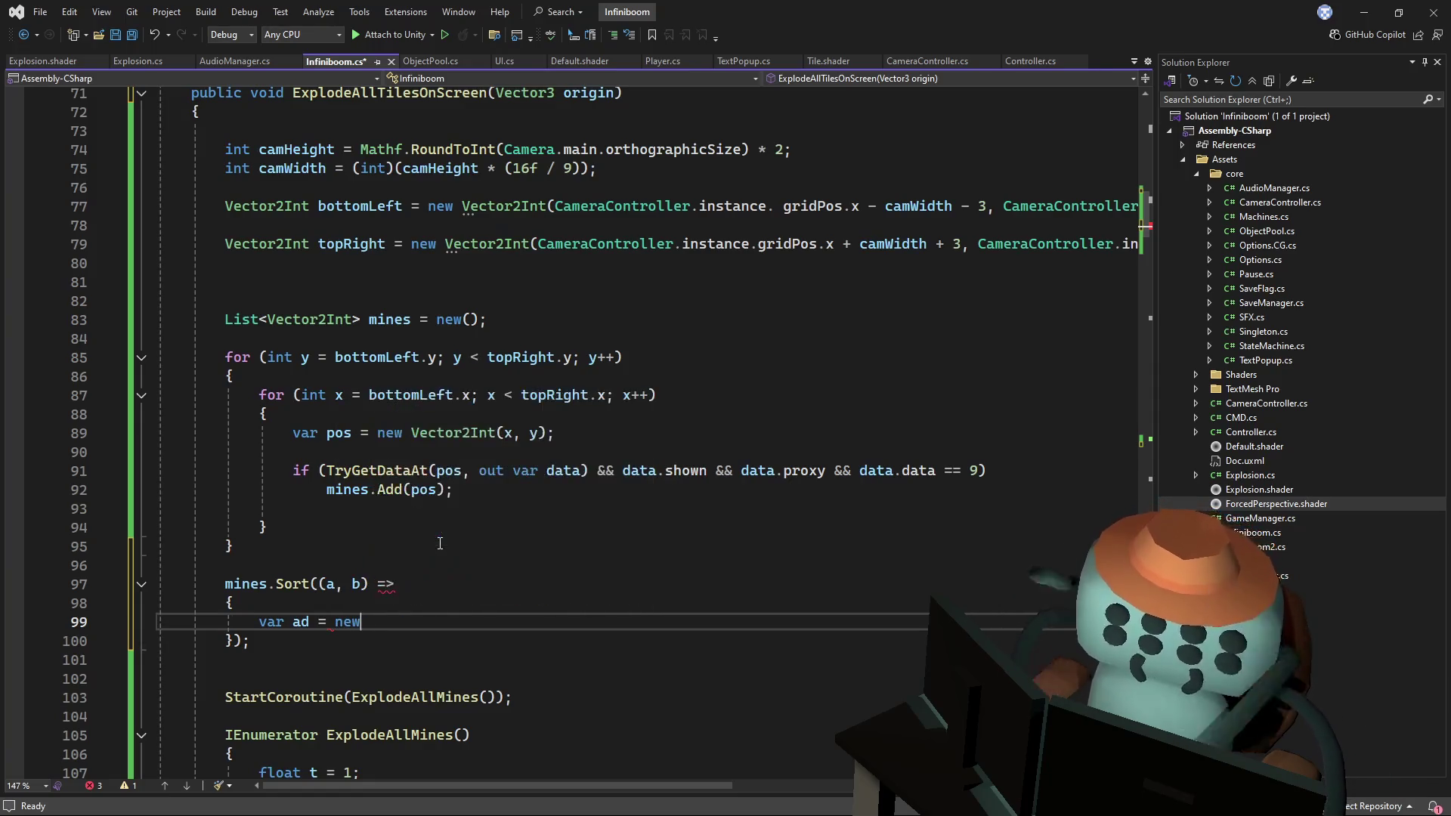
{"action": "key", "text": "BackSpace"}
{"action": "type", "text": "Vector3.i"}
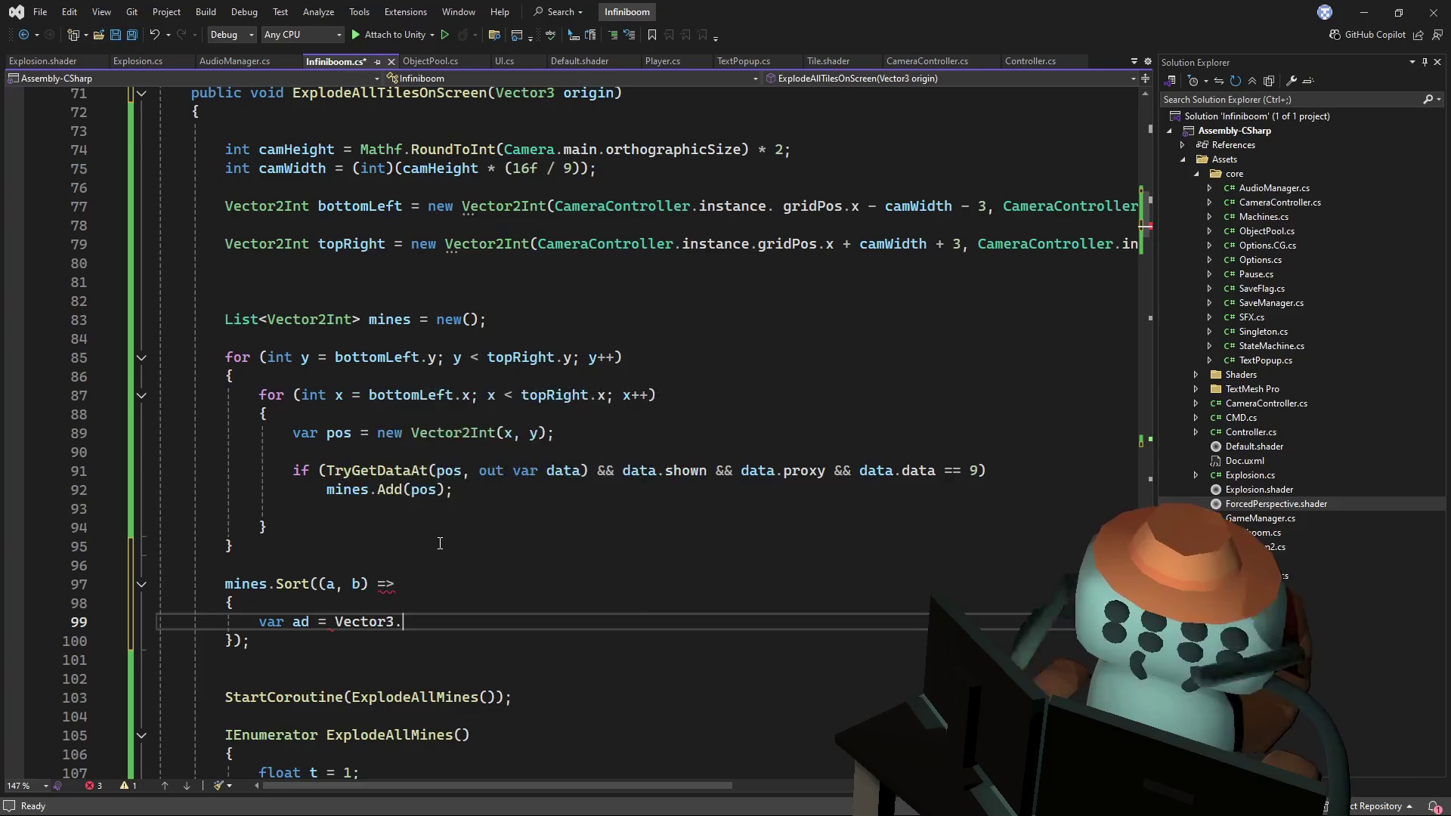
{"action": "key", "text": "BackSpace"}
{"action": "type", "text": "dis"}
{"action": "key", "text": "Tab"}
{"action": "type", "text": "(ve"}
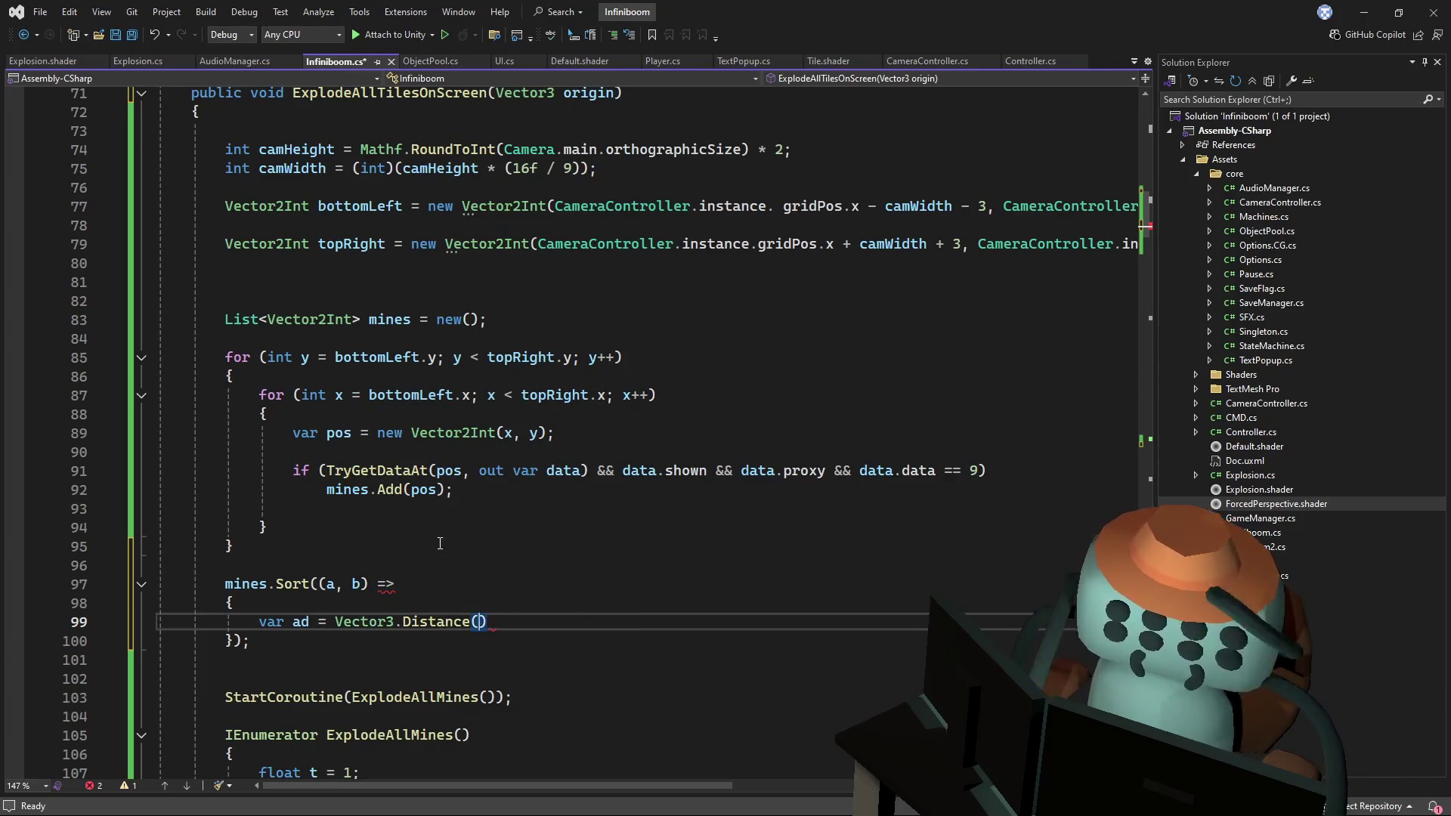
- Build a vector constructor argument from mine a inside the Distance call
{"action": "key", "text": "BackSpace"}
{"action": "key", "text": "BackSpace"}
{"action": "type", "text": "new vetc"}
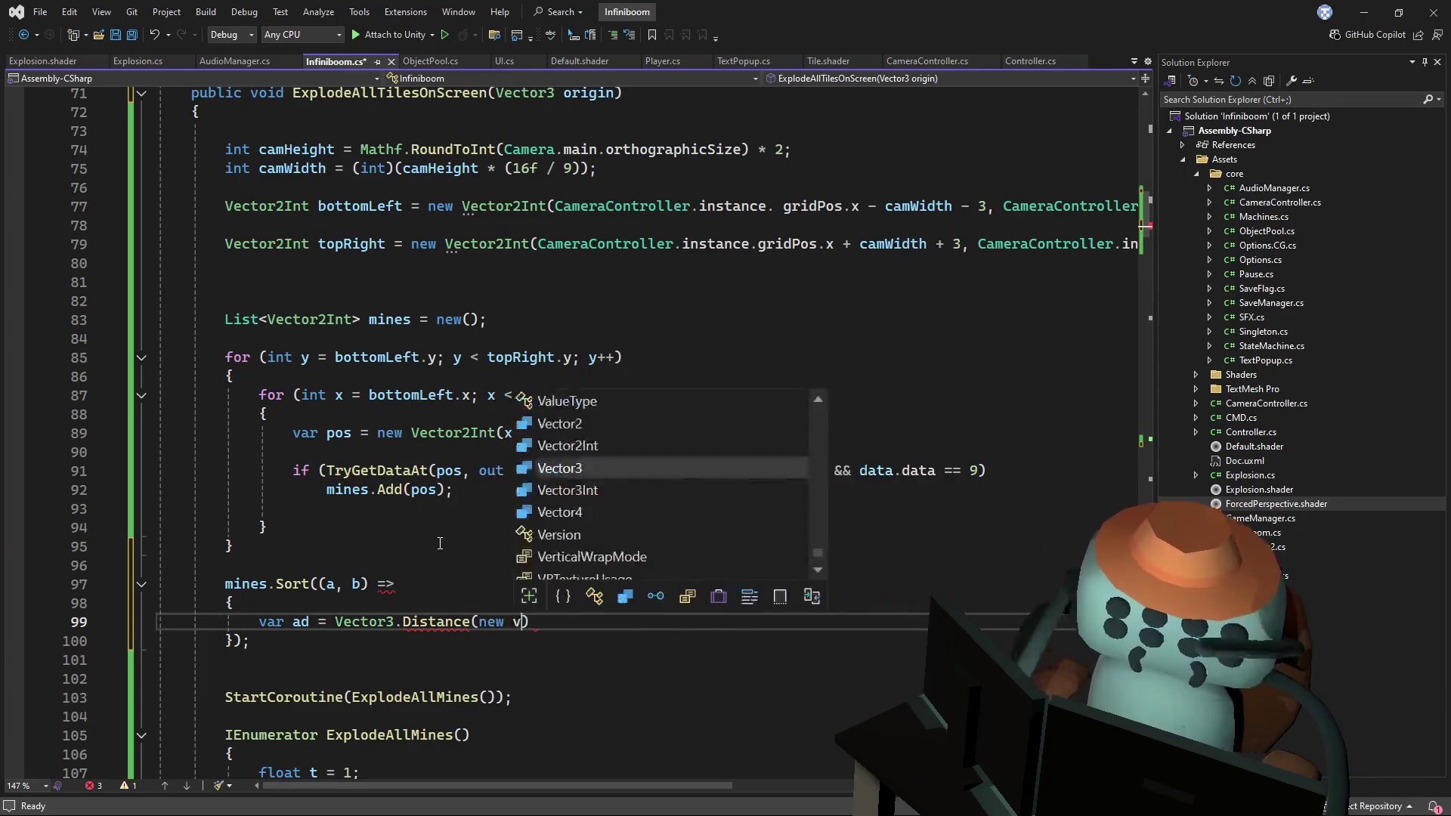
{"action": "key", "text": "Escape"}
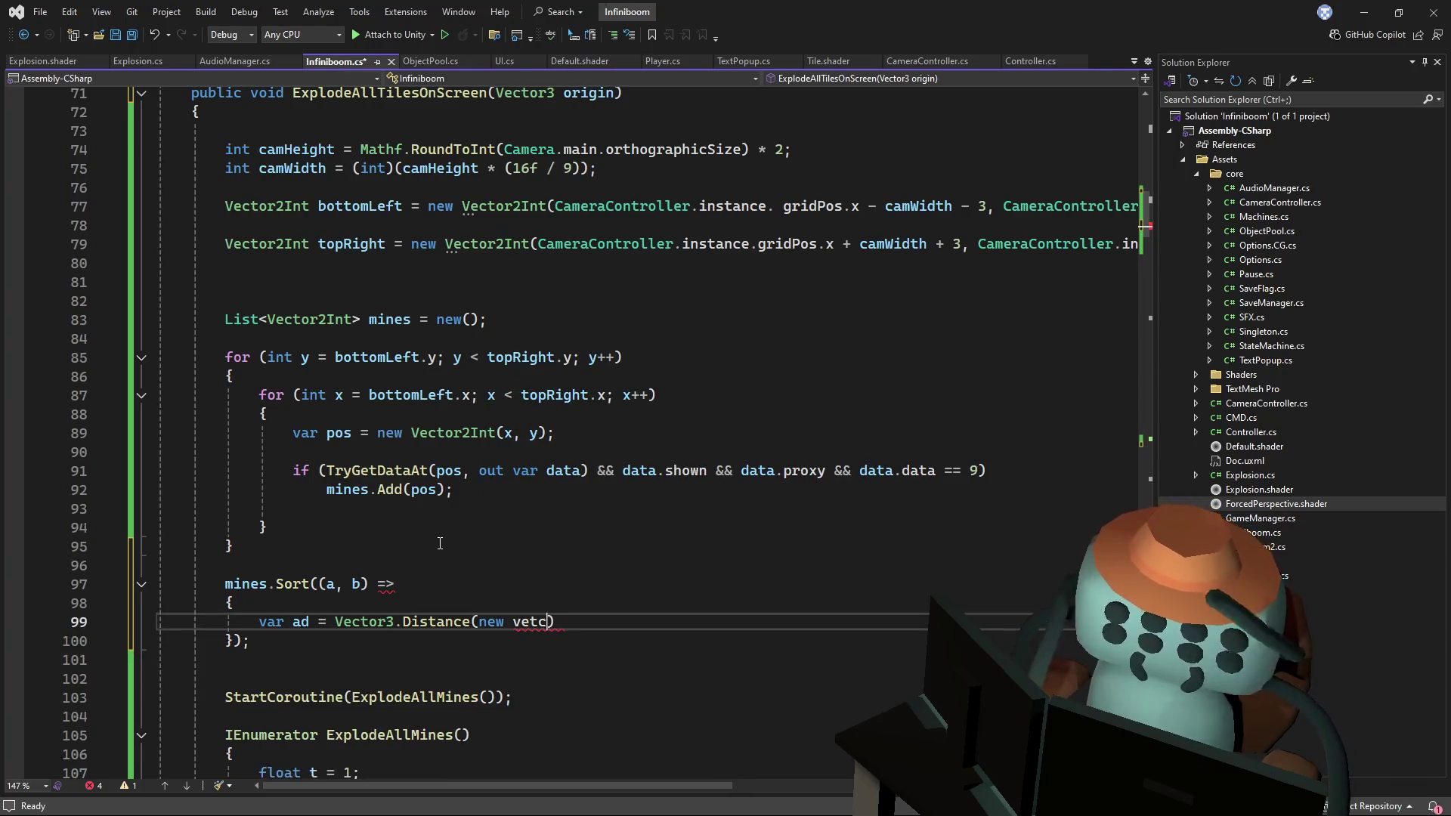
{"action": "type", "text": "vec"}
{"action": "key", "text": "Tab"}
{"action": "type", "text": "."}
{"action": "key", "text": "BackSpace"}
{"action": "type", "text": "(a.x"}
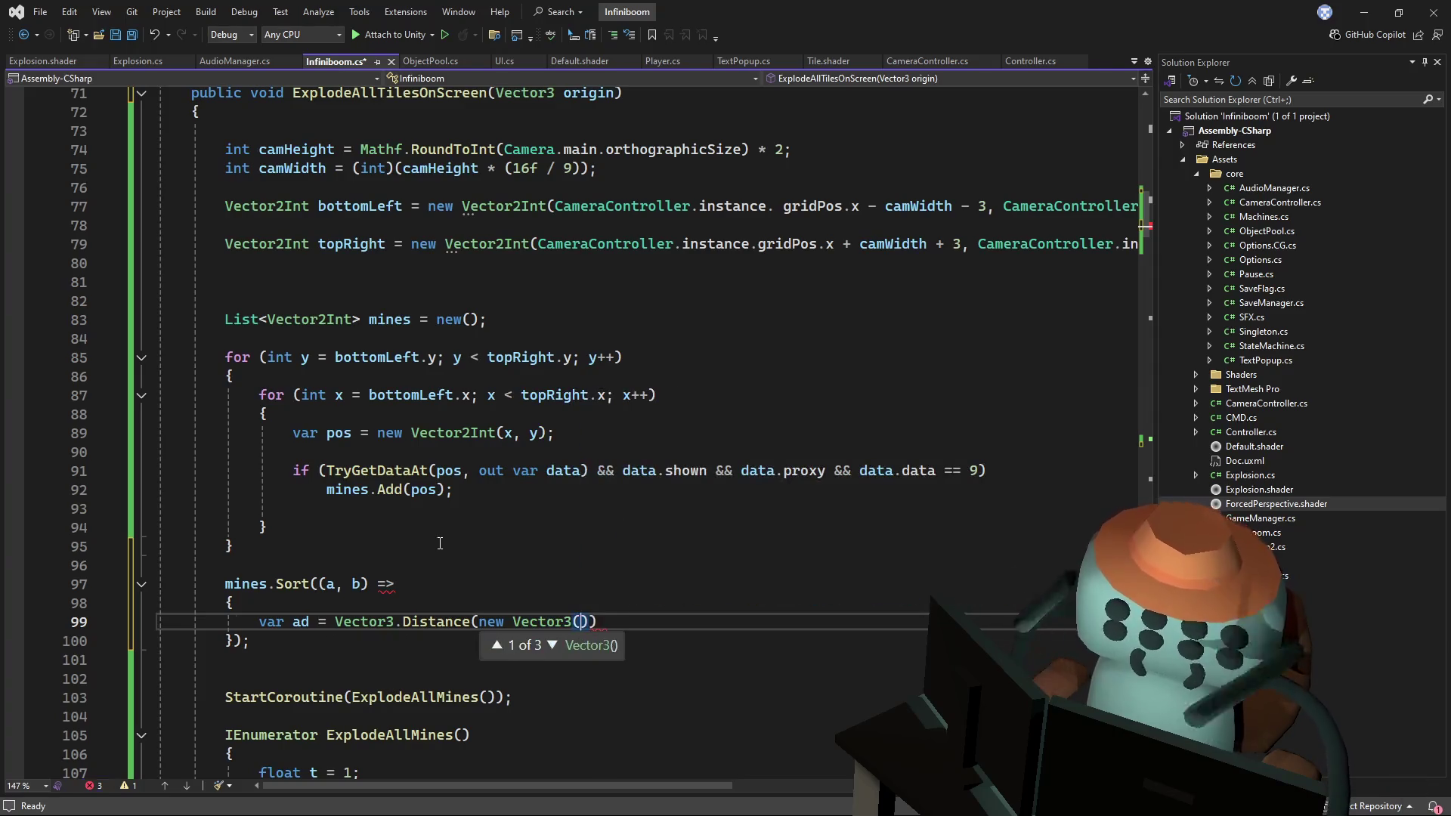
{"action": "type", "text": "m "}
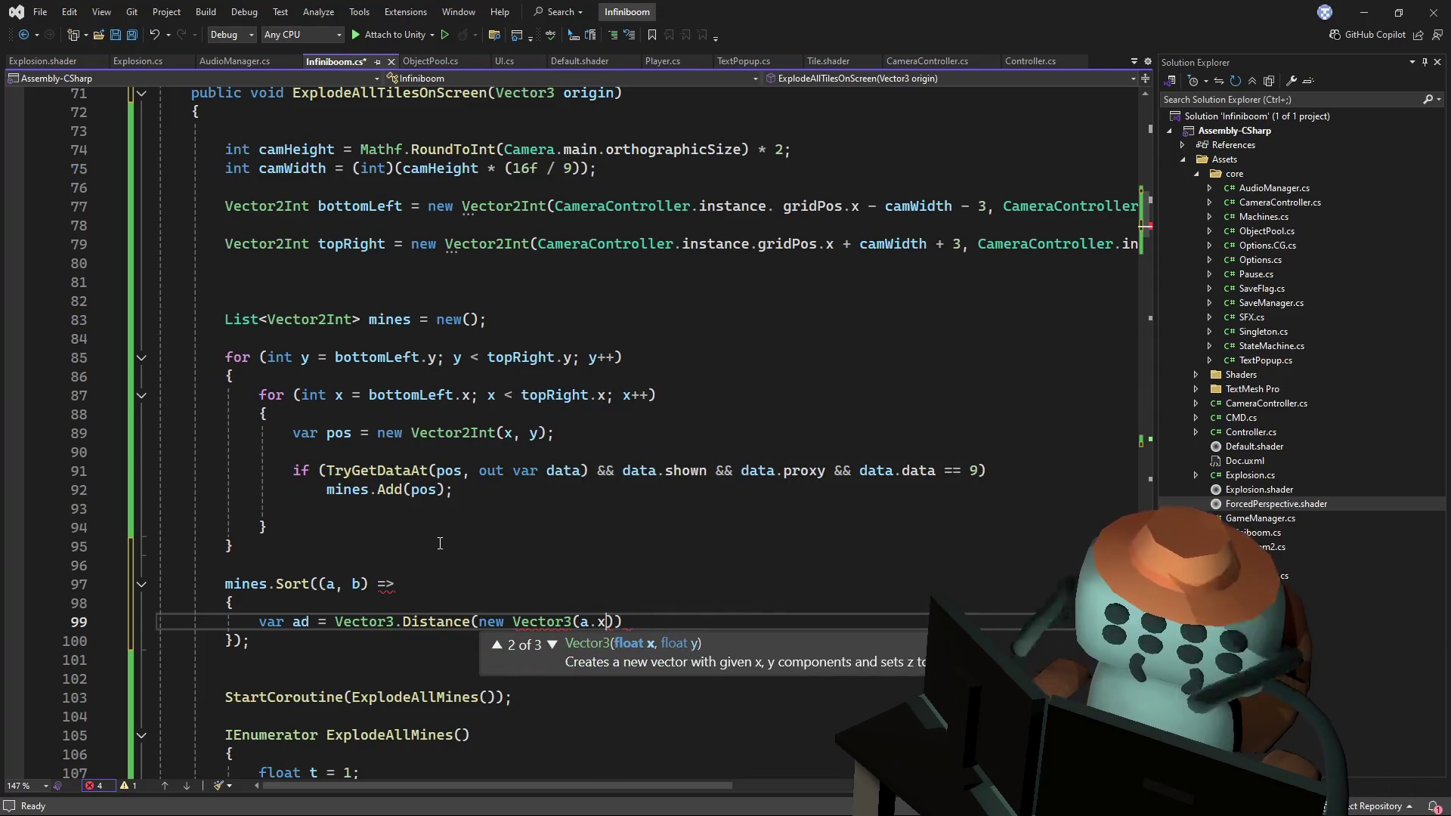
{"action": "type", "text": ", 0,"}
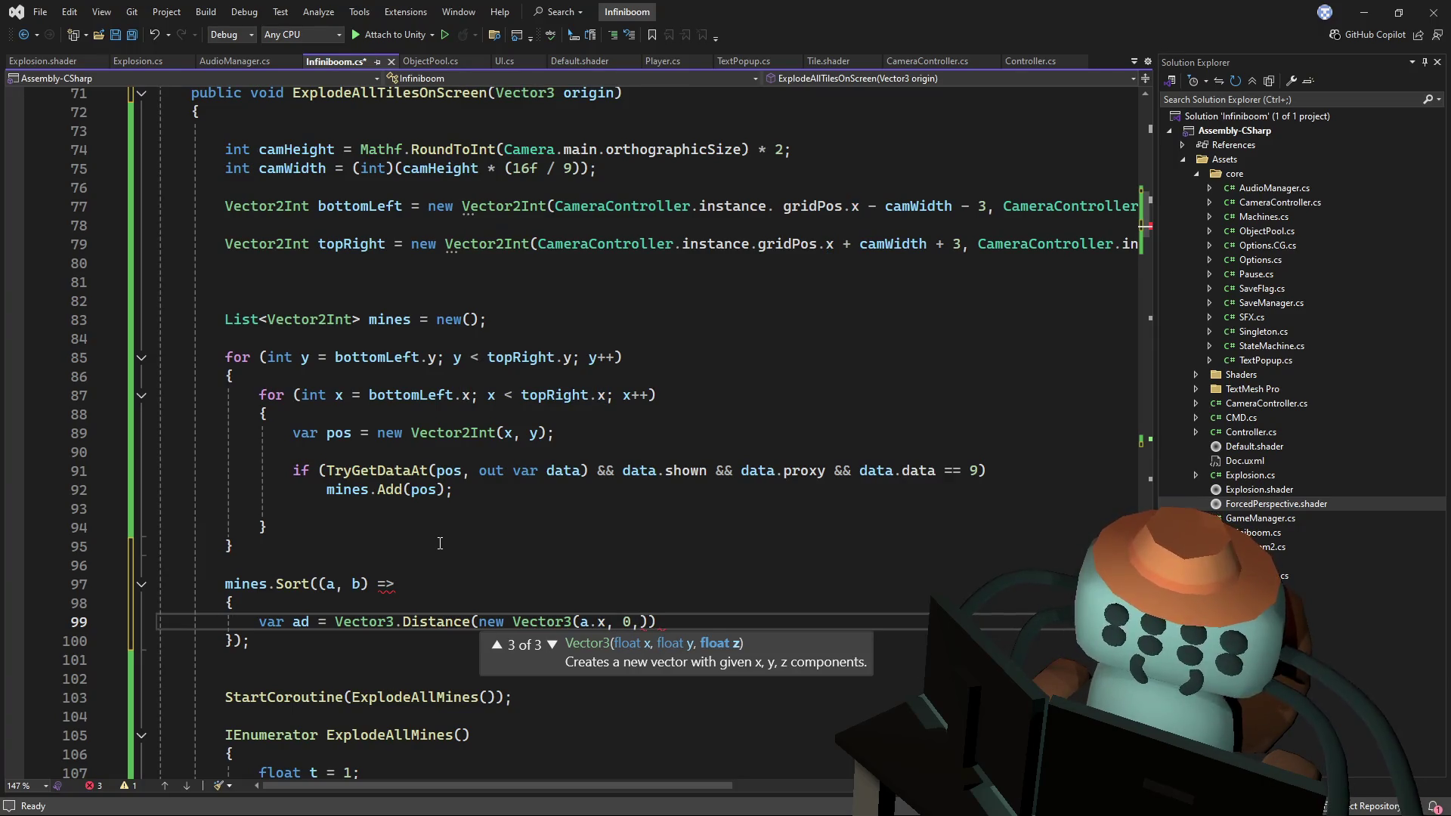
{"action": "type", "text": " a.y)"}
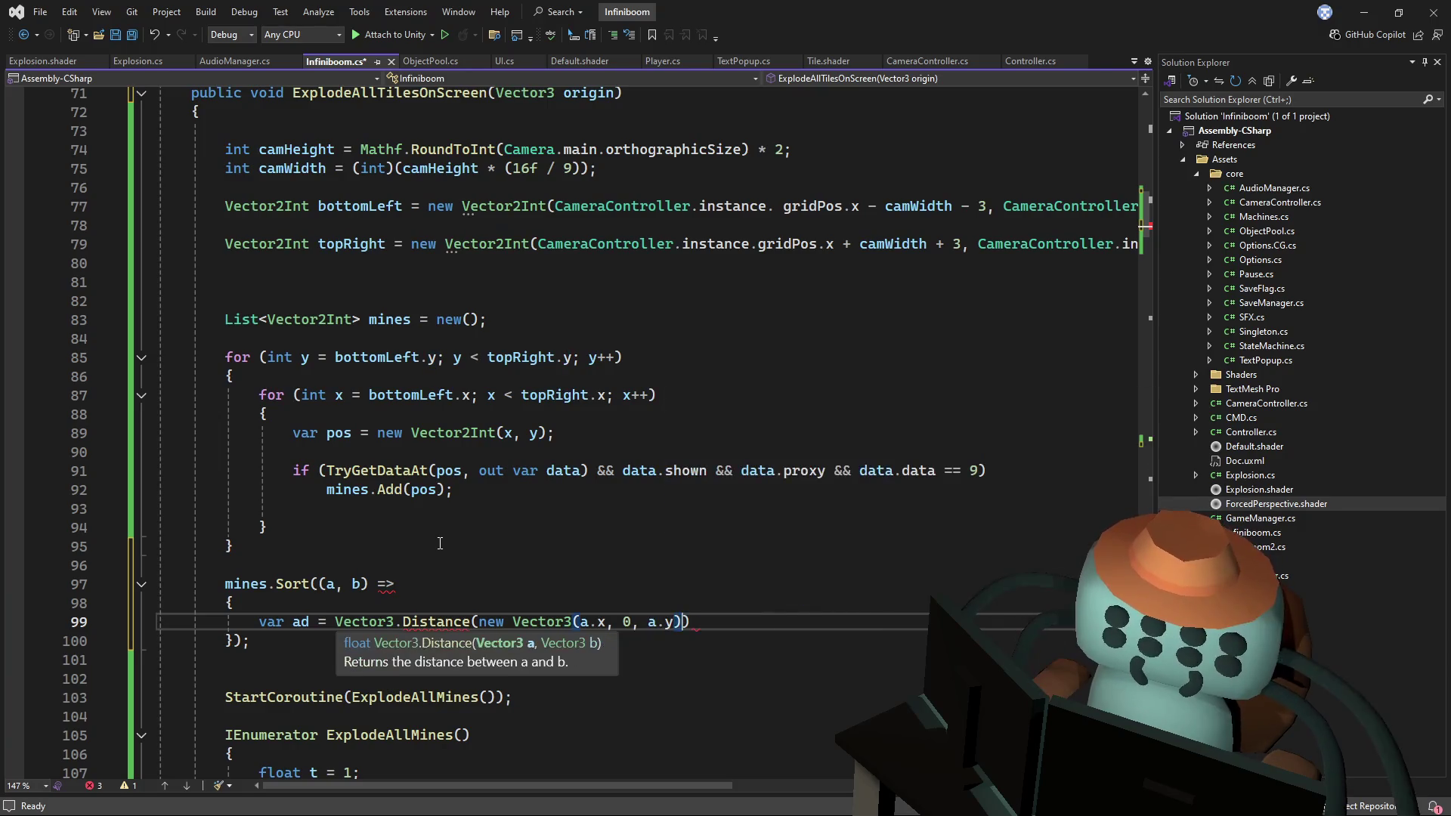
- Make ad = Vector2.Distance(a, new Vector2(origin.x, origin.z)) and duplicate the line for b
{"action": "key", "text": "BackSpace"}
{"action": "key", "text": "BackSpace"}
{"action": "key", "text": "BackSpace"}
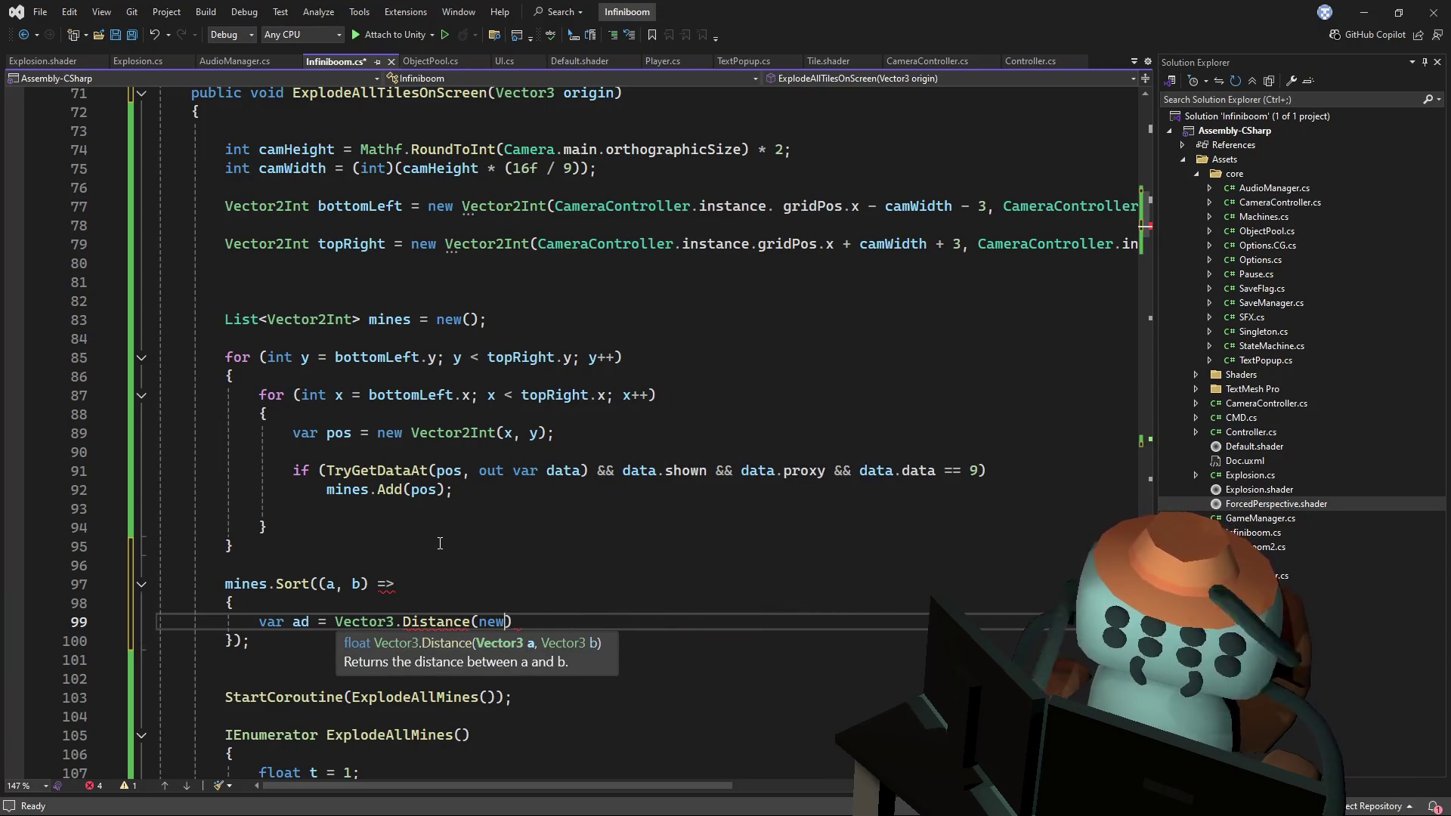
{"action": "type", "text": "a"}
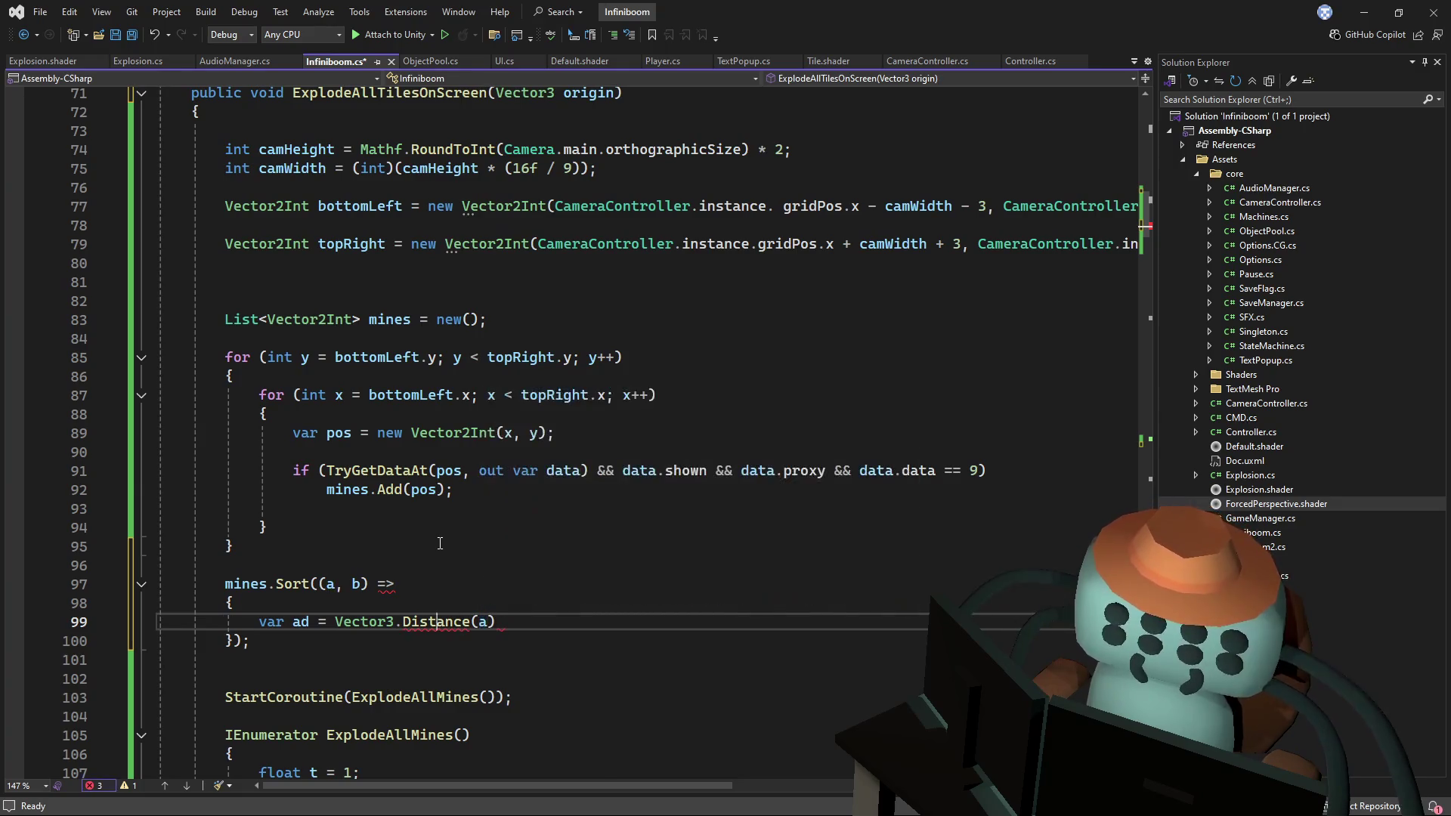
{"action": "key", "text": "BackSpace"}
{"action": "type", "text": "2"}
{"action": "key", "text": "Right"}
{"action": "key", "text": "Right"}
{"action": "key", "text": "Right"}
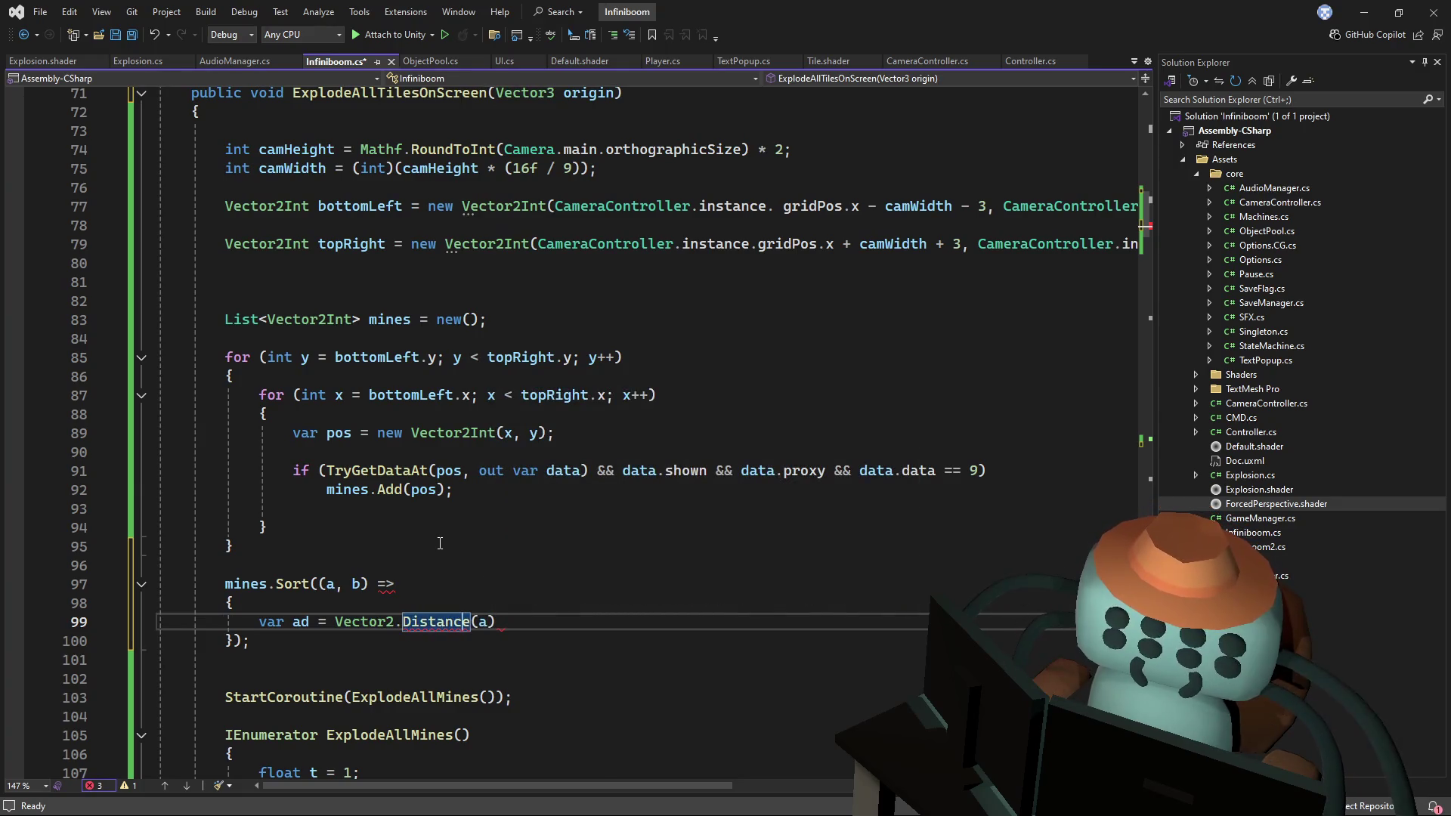
{"action": "type", "text": ", n"}
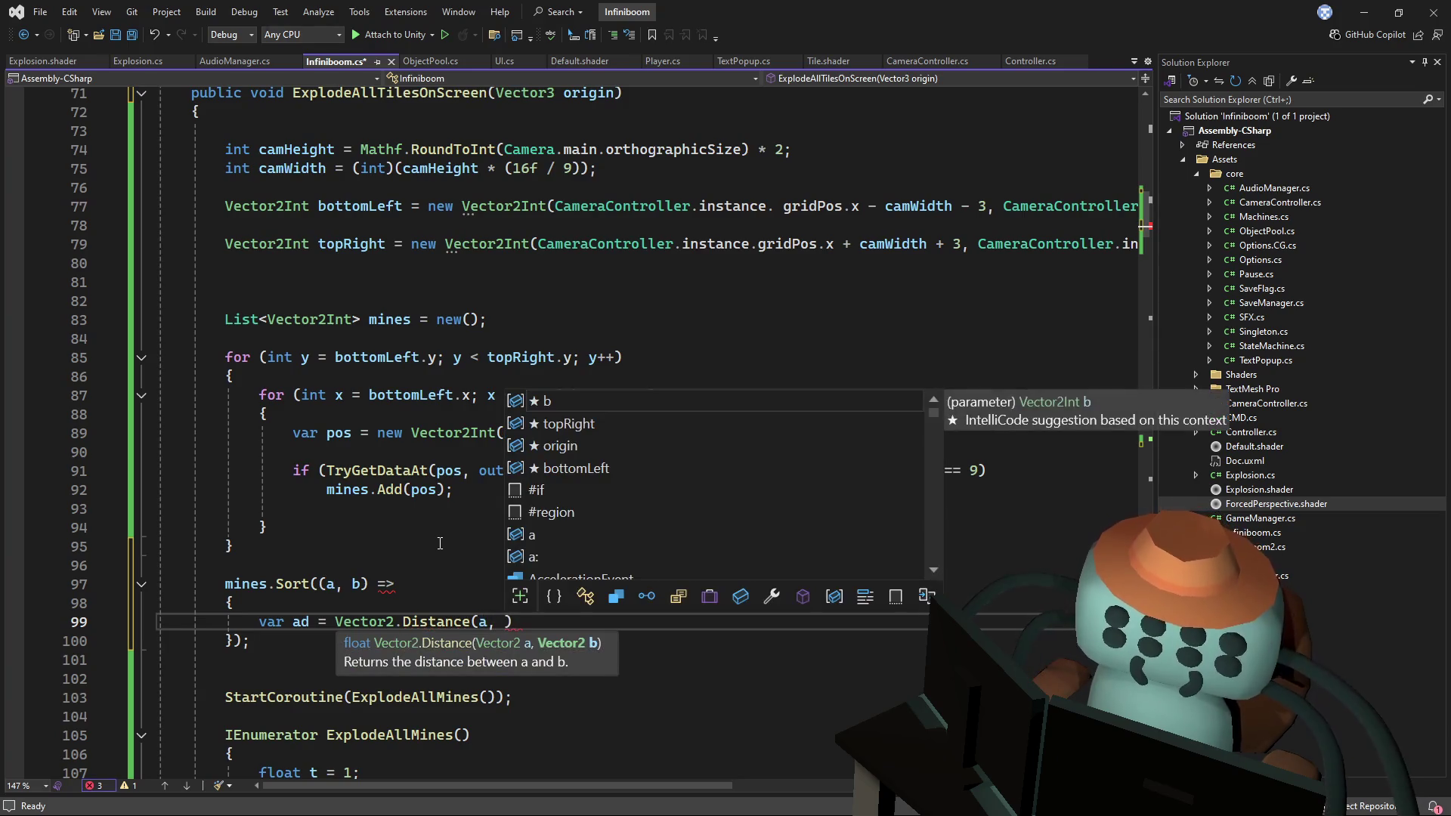
{"action": "type", "text": "ew Vector2"}
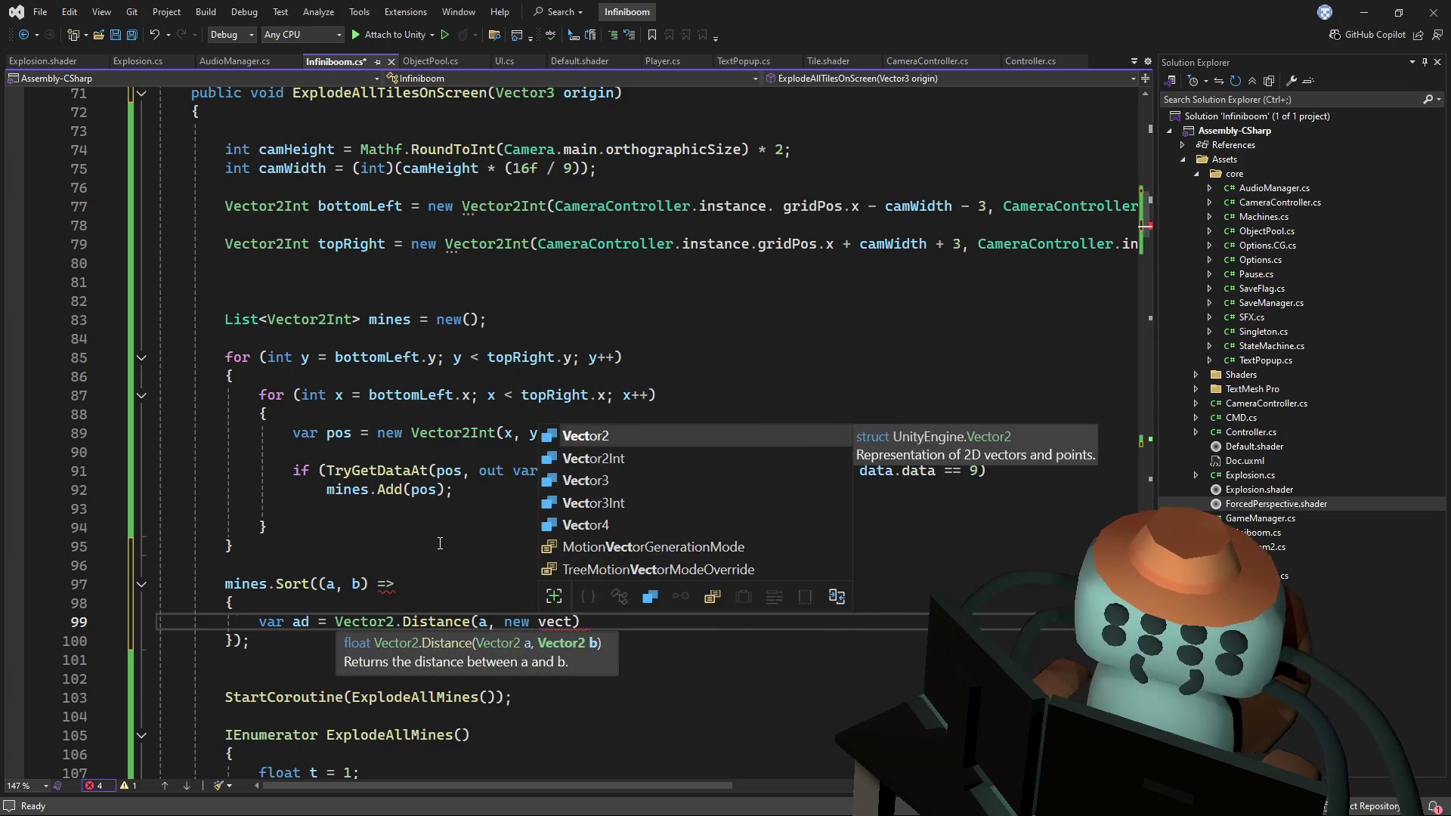
{"action": "type", "text": "("}
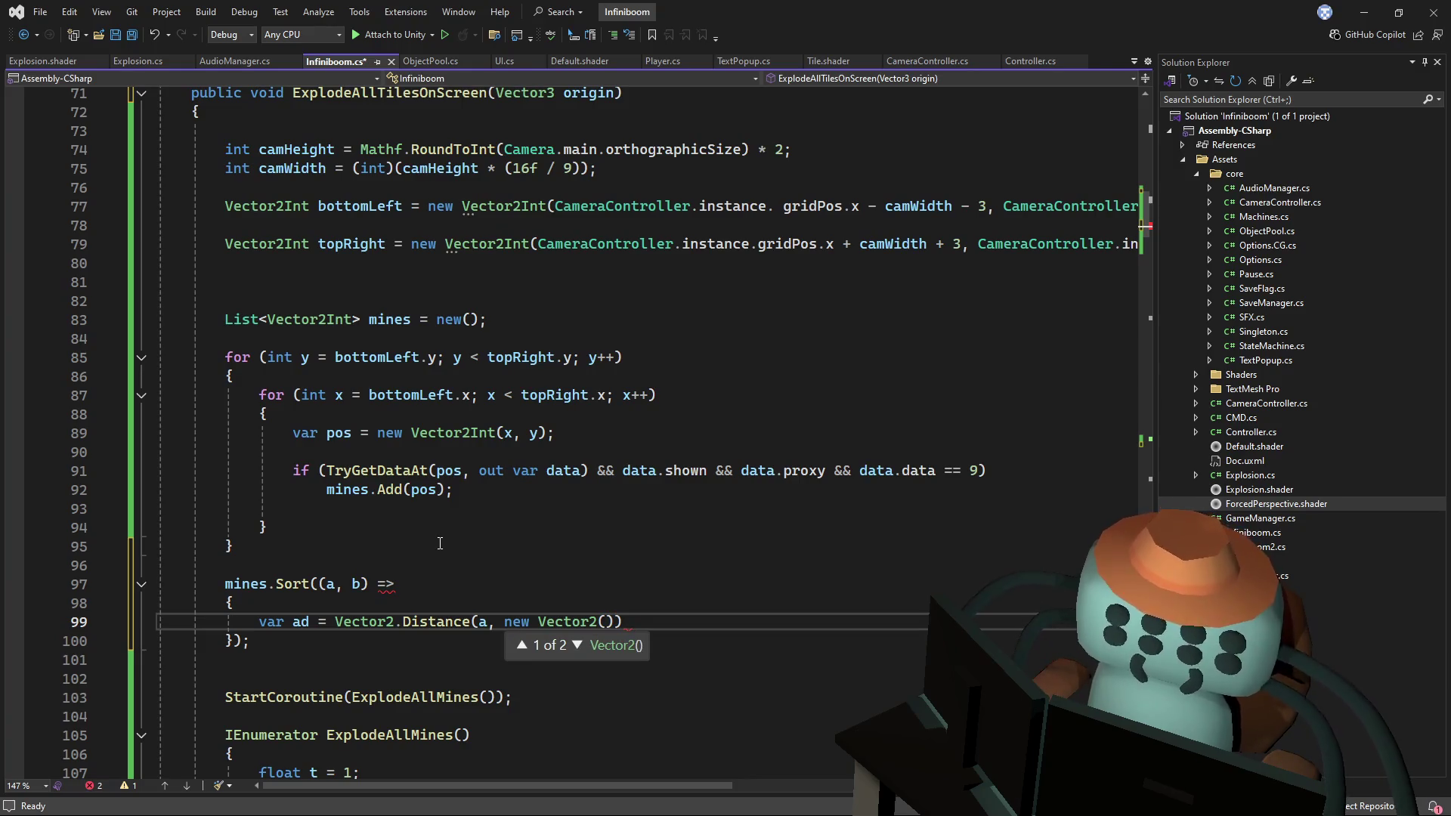
{"action": "type", "text": "origin.x, origin.z)"}
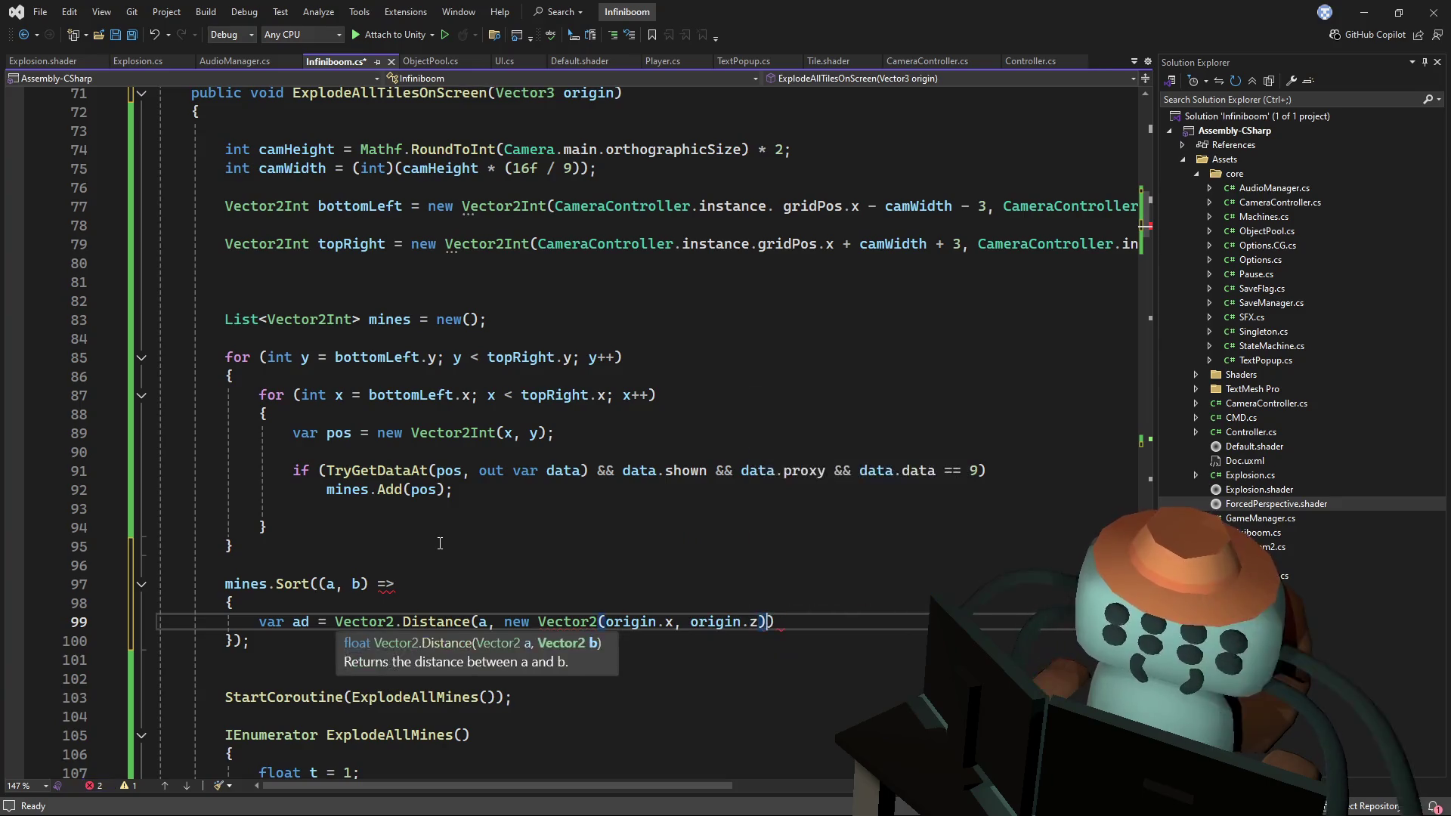
{"action": "type", "text": ")"}
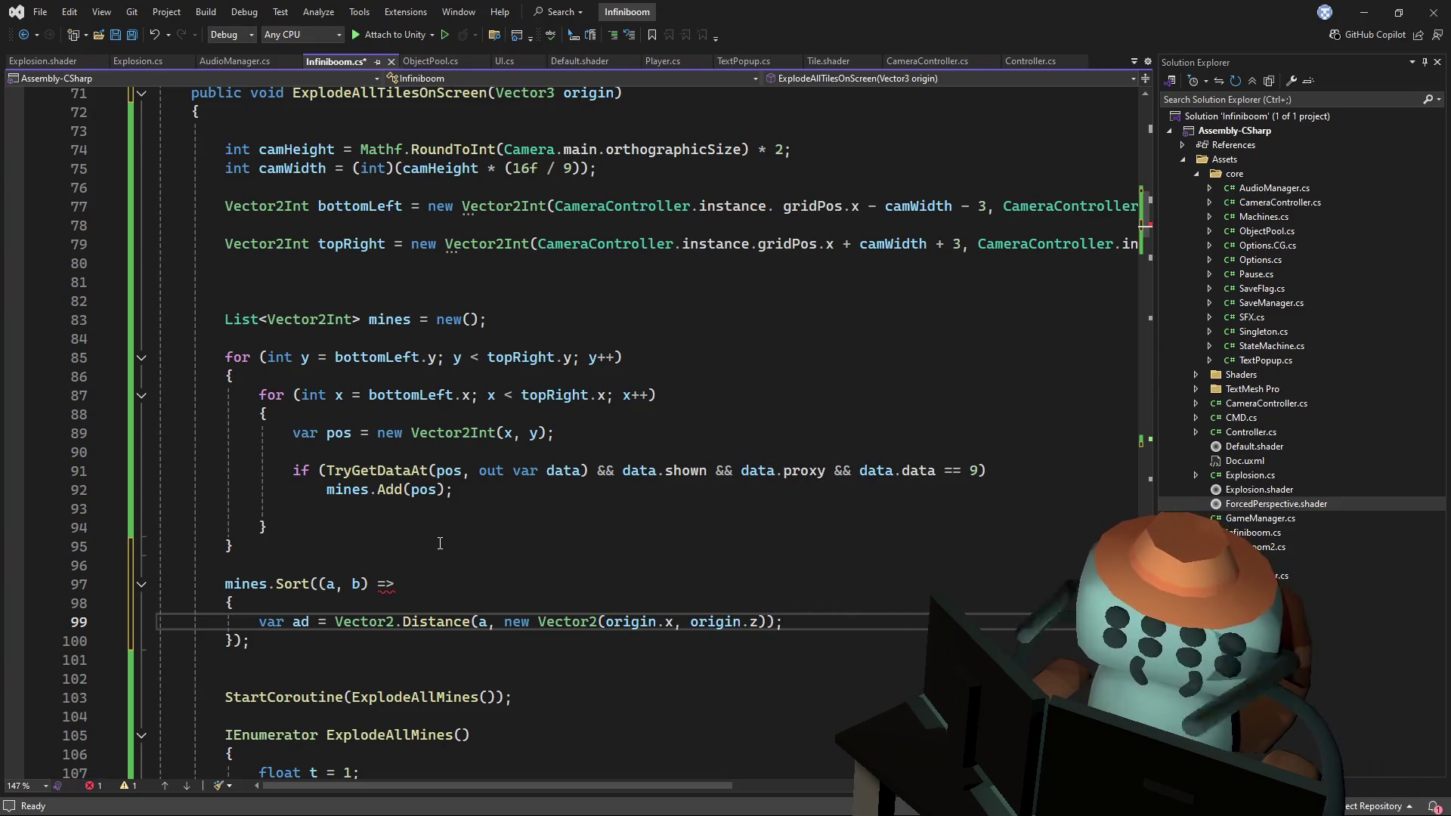
{"action": "key", "text": "ctrl+d"}
{"action": "key", "text": "BackSpace"}
- Turn the duplicated line into var bd measuring mine b's distance, and save
{"action": "type", "text": "b"}
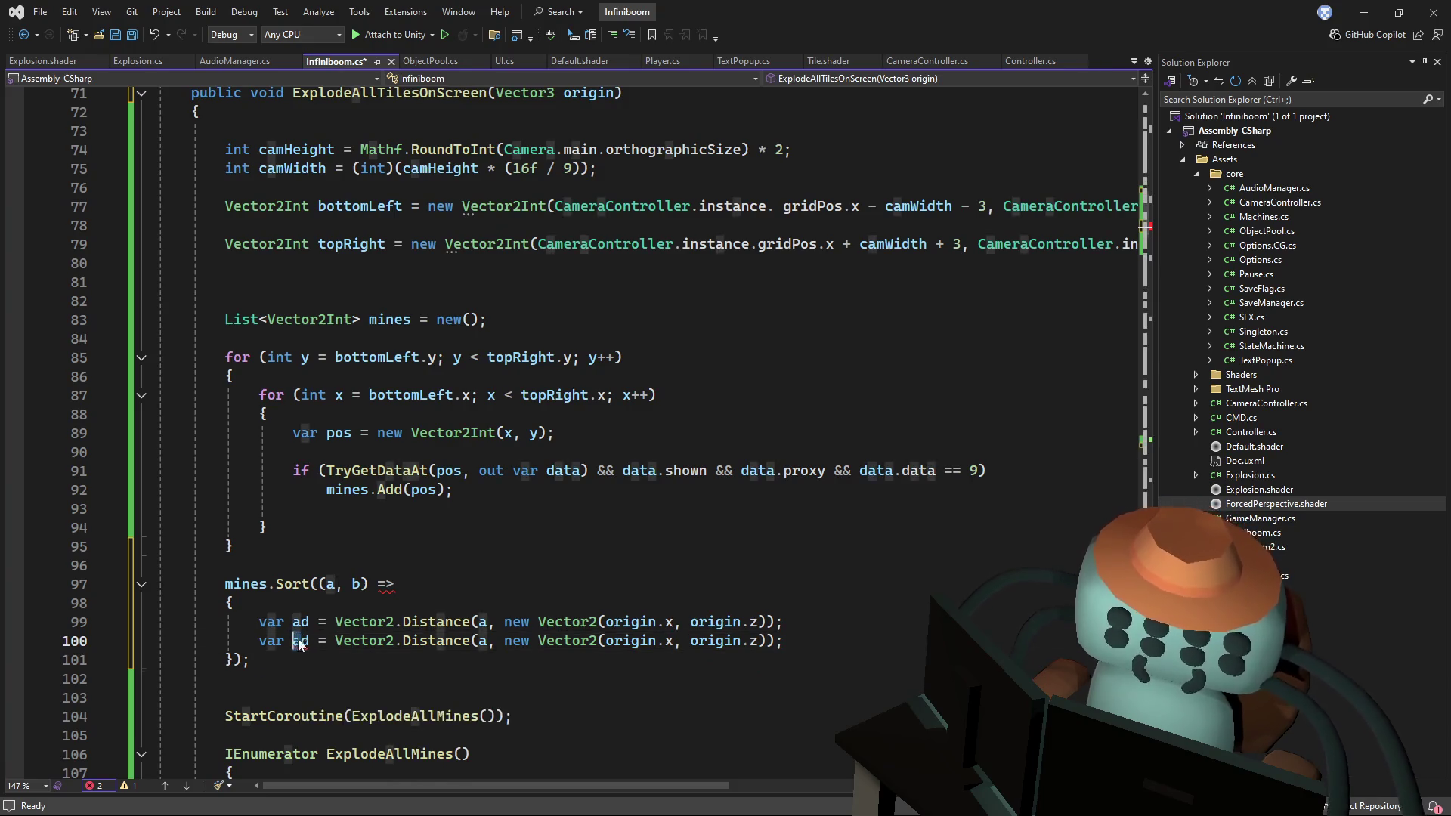
{"action": "double_click", "coordinate": [482, 640]}
{"action": "type", "text": "b"}
{"action": "key", "text": "Up"}
{"action": "key", "text": "Up"}
{"action": "key", "text": "Up"}
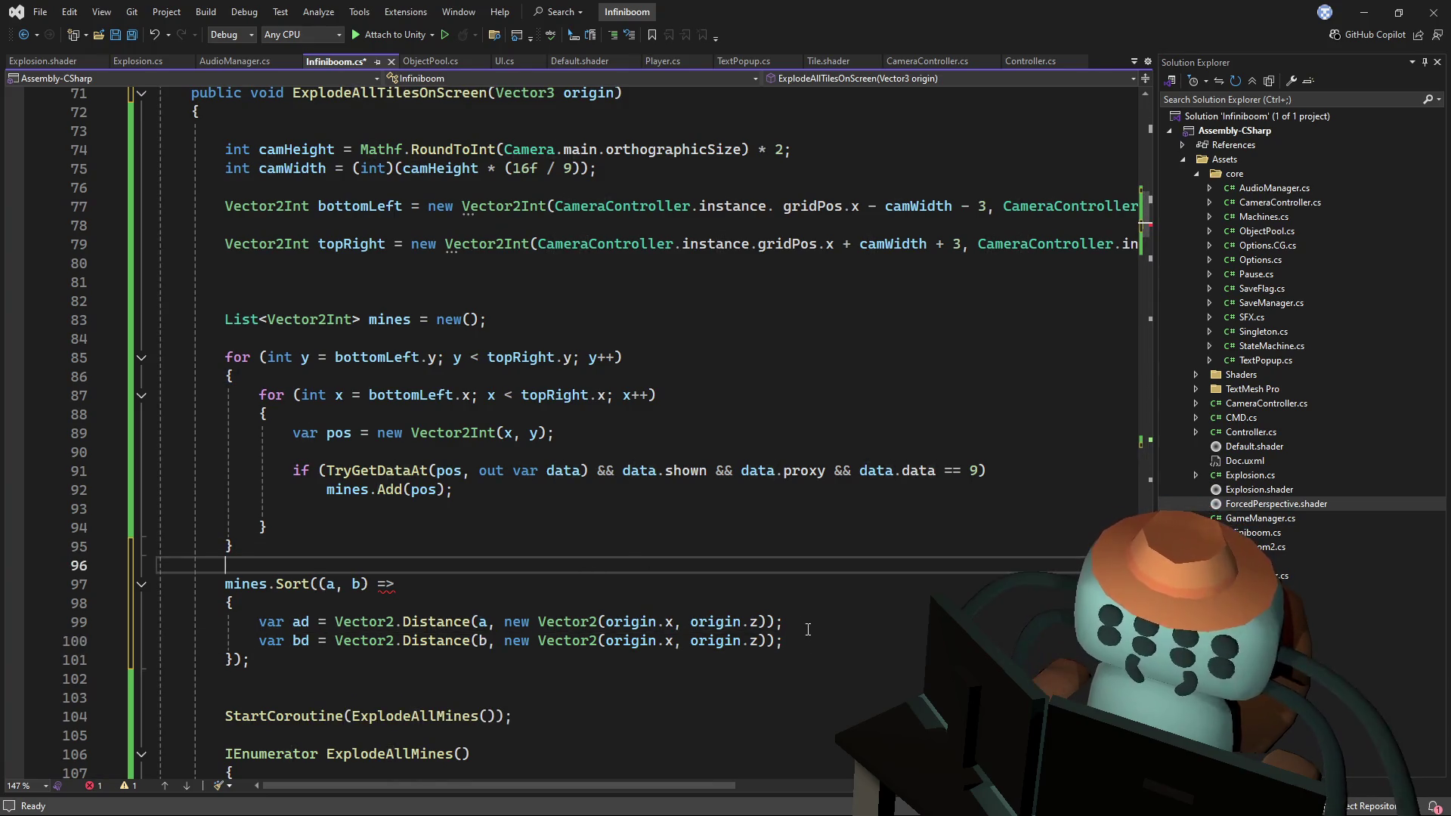
{"action": "key", "text": "Down"}
{"action": "left_click", "coordinate": [811, 648]}
{"action": "key", "text": "ctrl+s"}
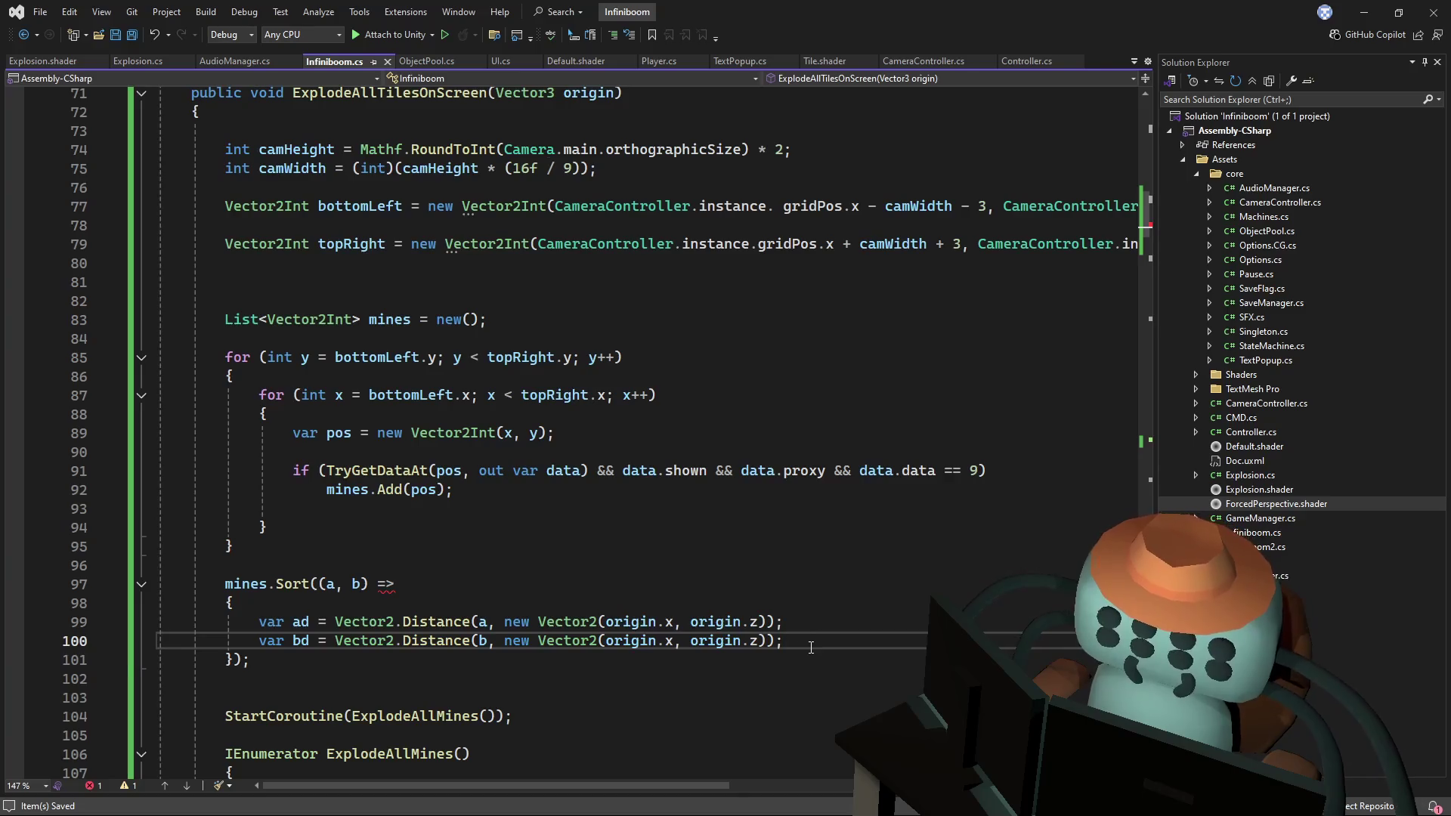
- Add if (ad < bd) return 1; else return -1; to the comparer and save
{"action": "key", "text": "Return"}
{"action": "key", "text": "Return"}
{"action": "type", "text": "if()"}
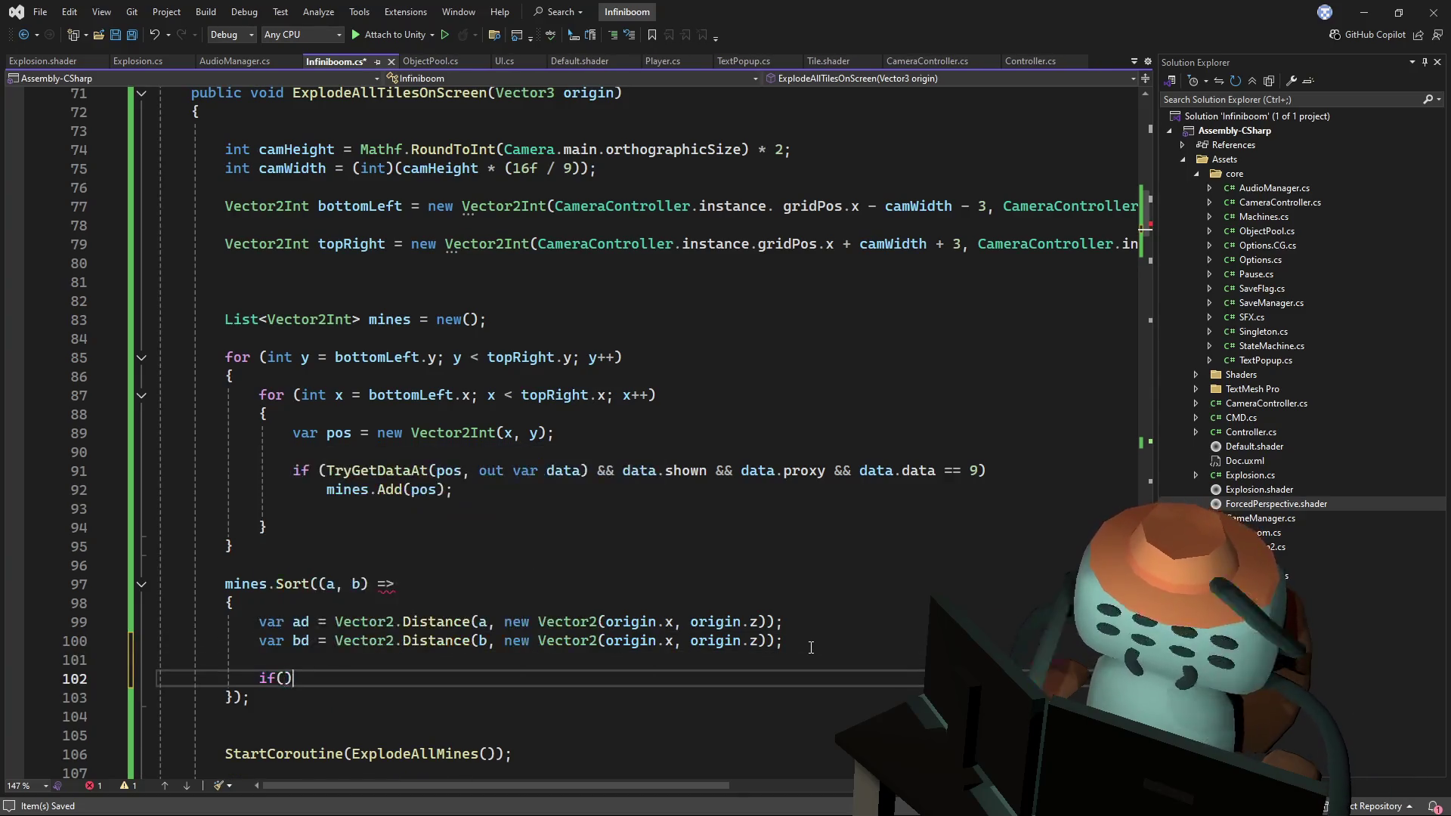
{"action": "type", "text": "a "}
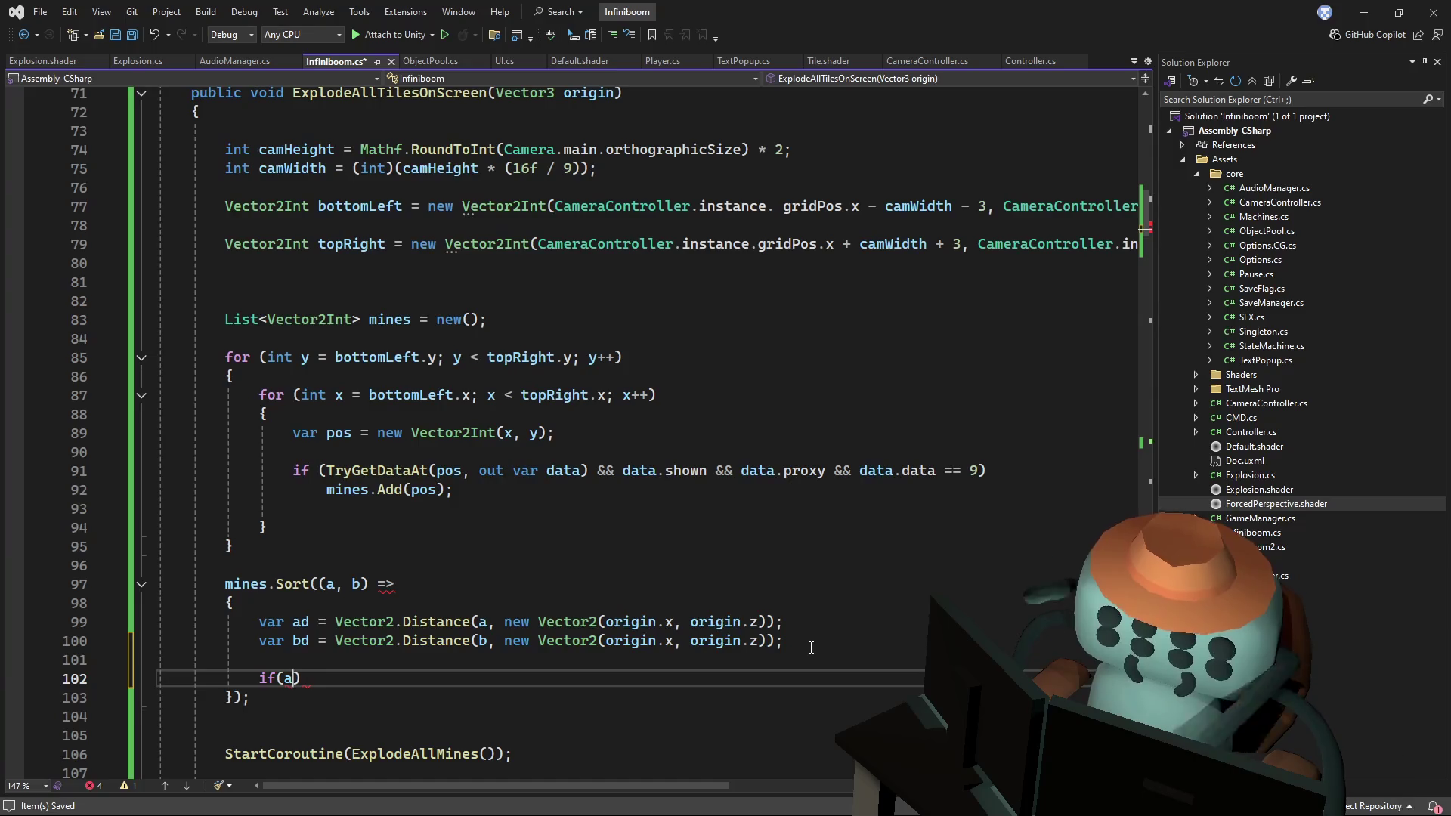
{"action": "type", "text": "d <"}
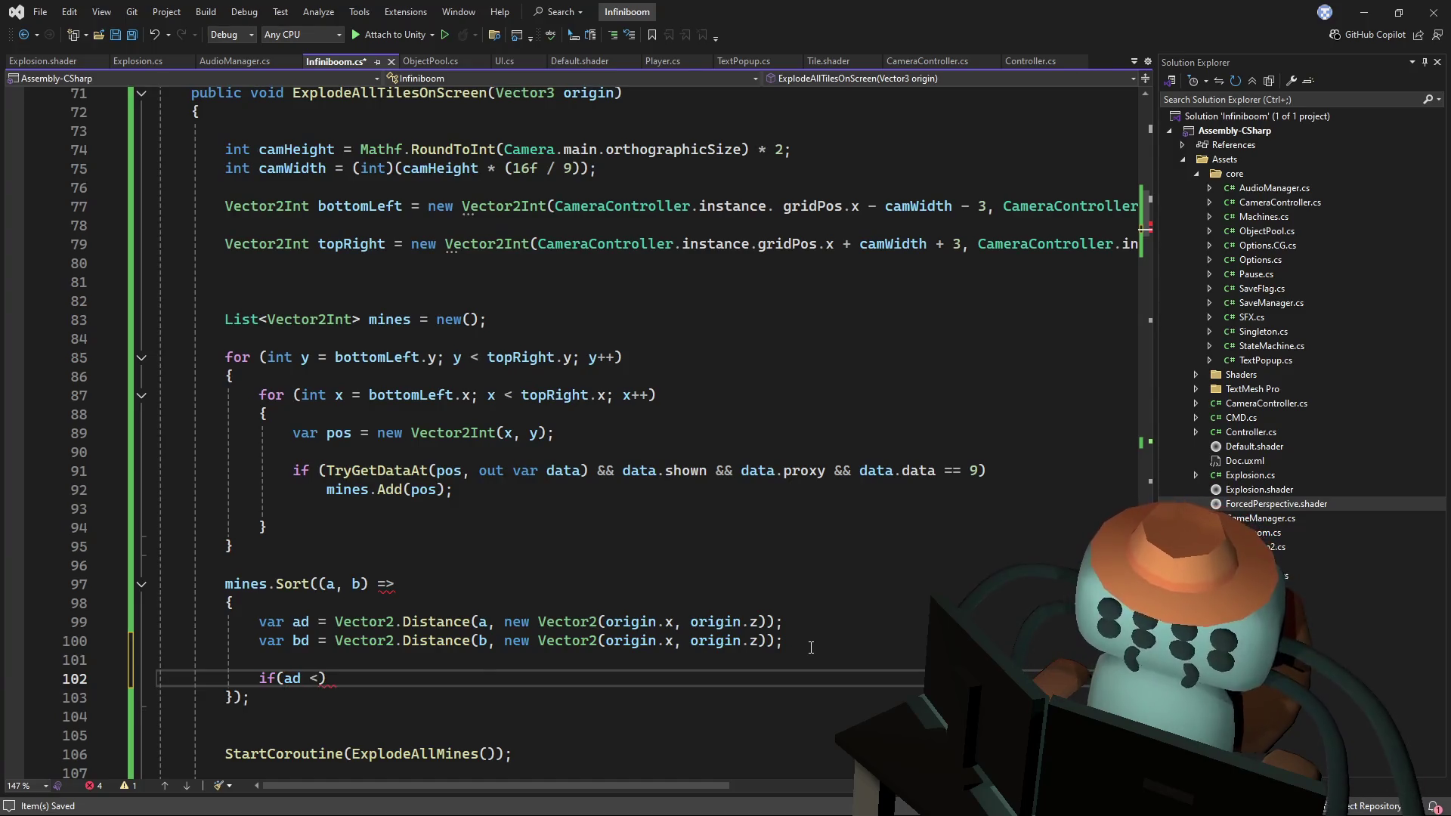
{"action": "type", "text": "bd"}
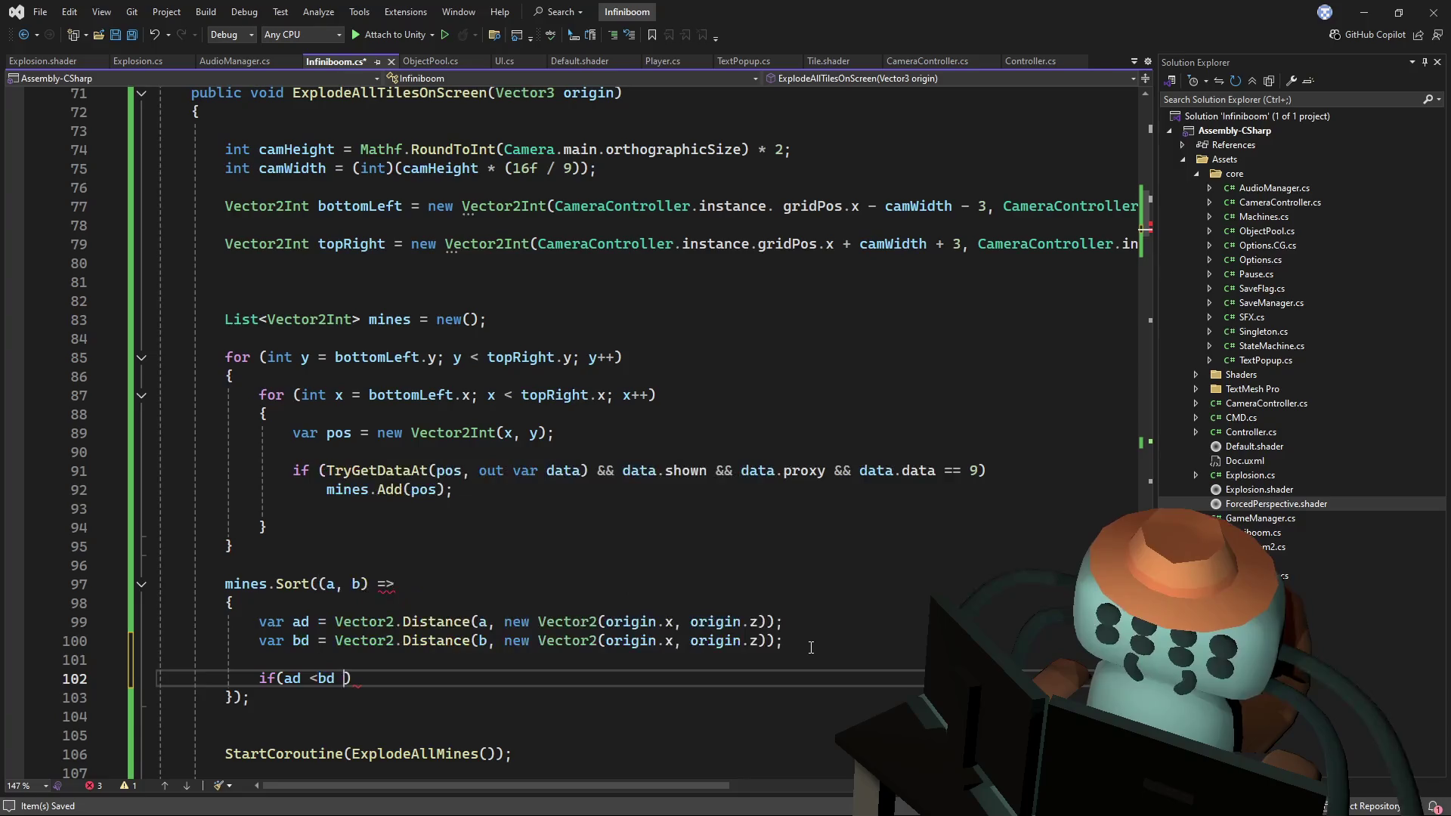
{"action": "key", "text": "Return"}
{"action": "key", "text": "Tab"}
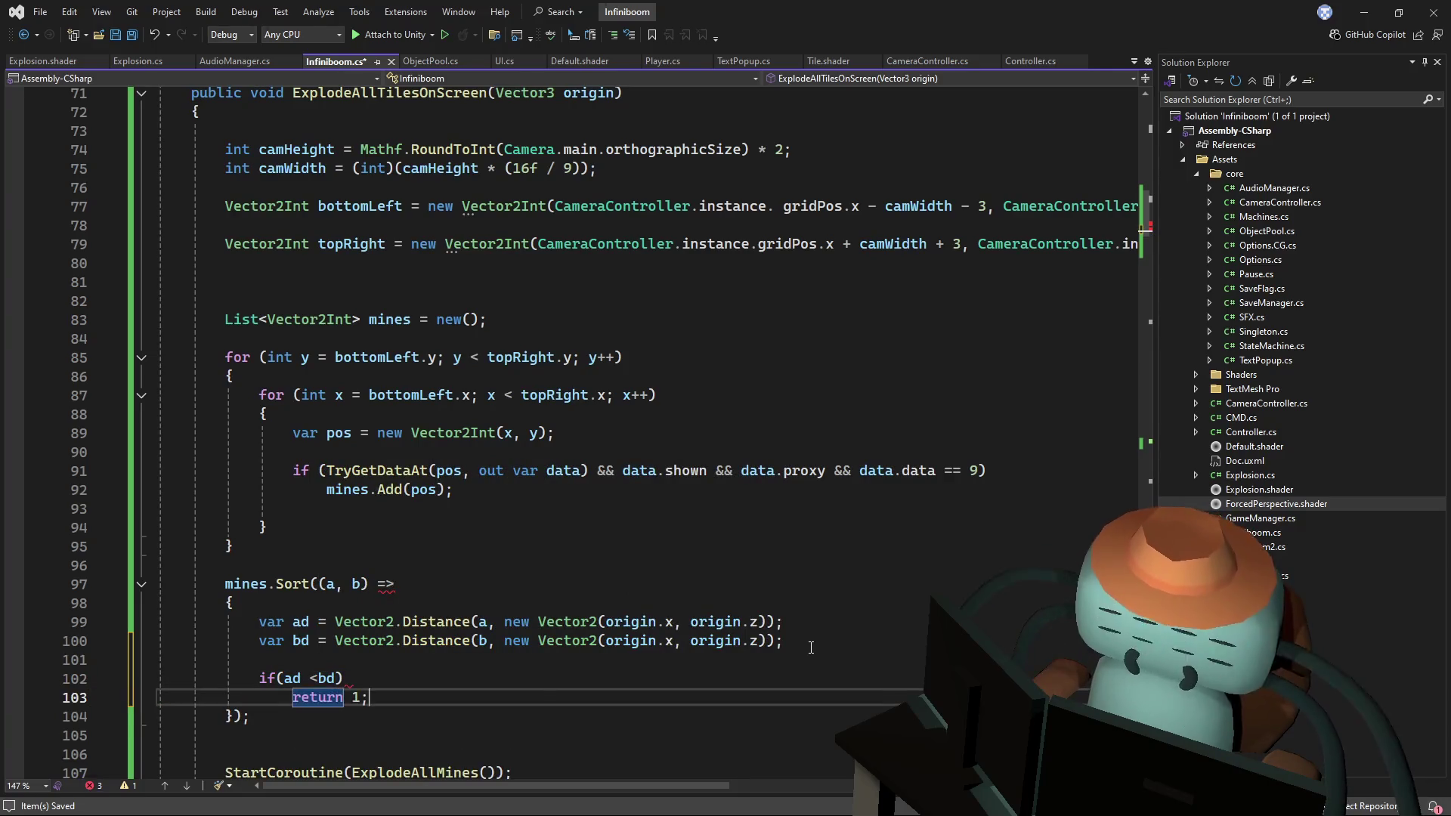
{"action": "key", "text": "Return"}
{"action": "type", "text": "else"}
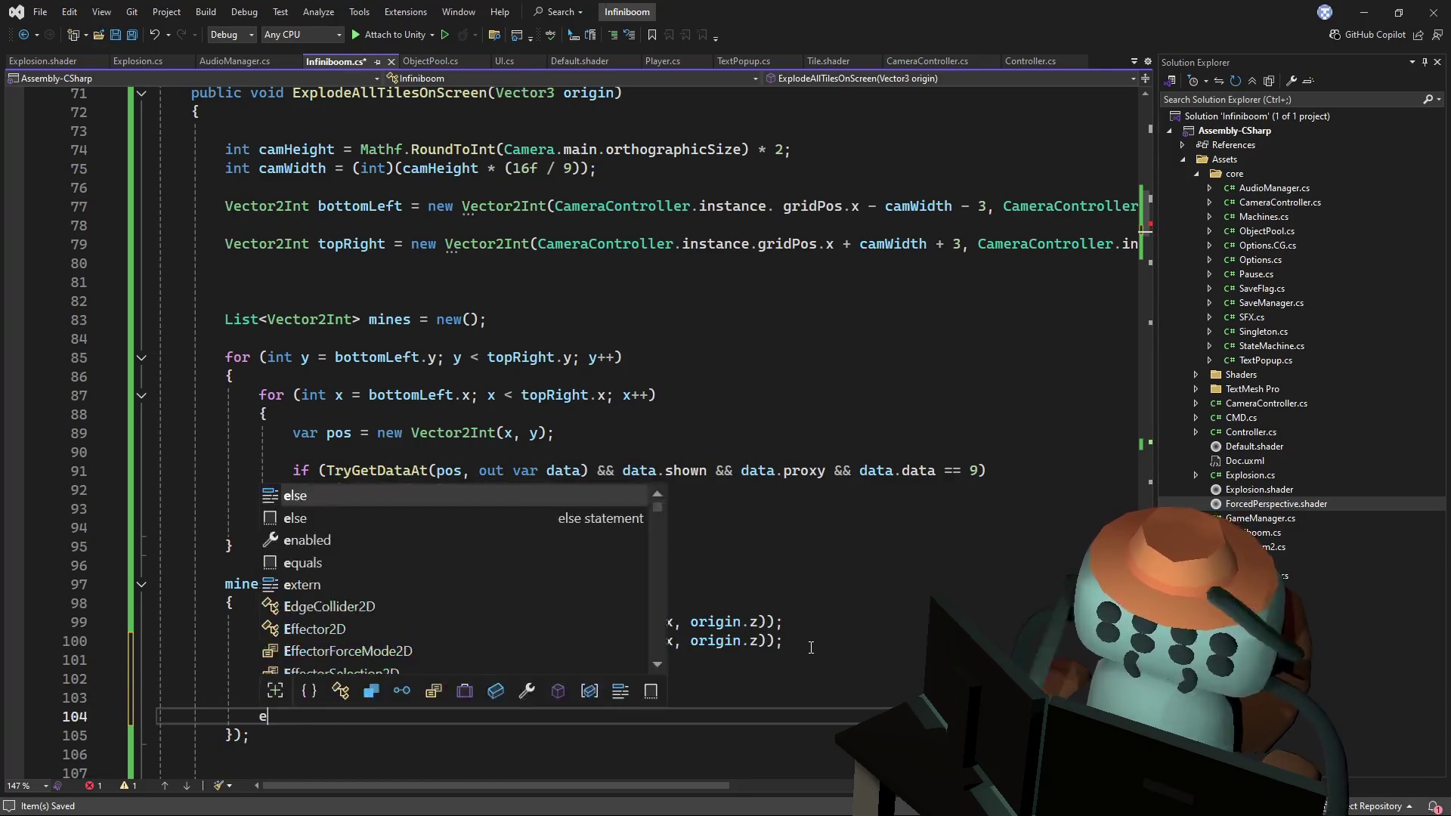
{"action": "key", "text": "Return"}
{"action": "key", "text": "Tab"}
{"action": "key", "text": "Left"}
{"action": "key", "text": "BackSpace"}
{"action": "key", "text": "ctrl+s"}
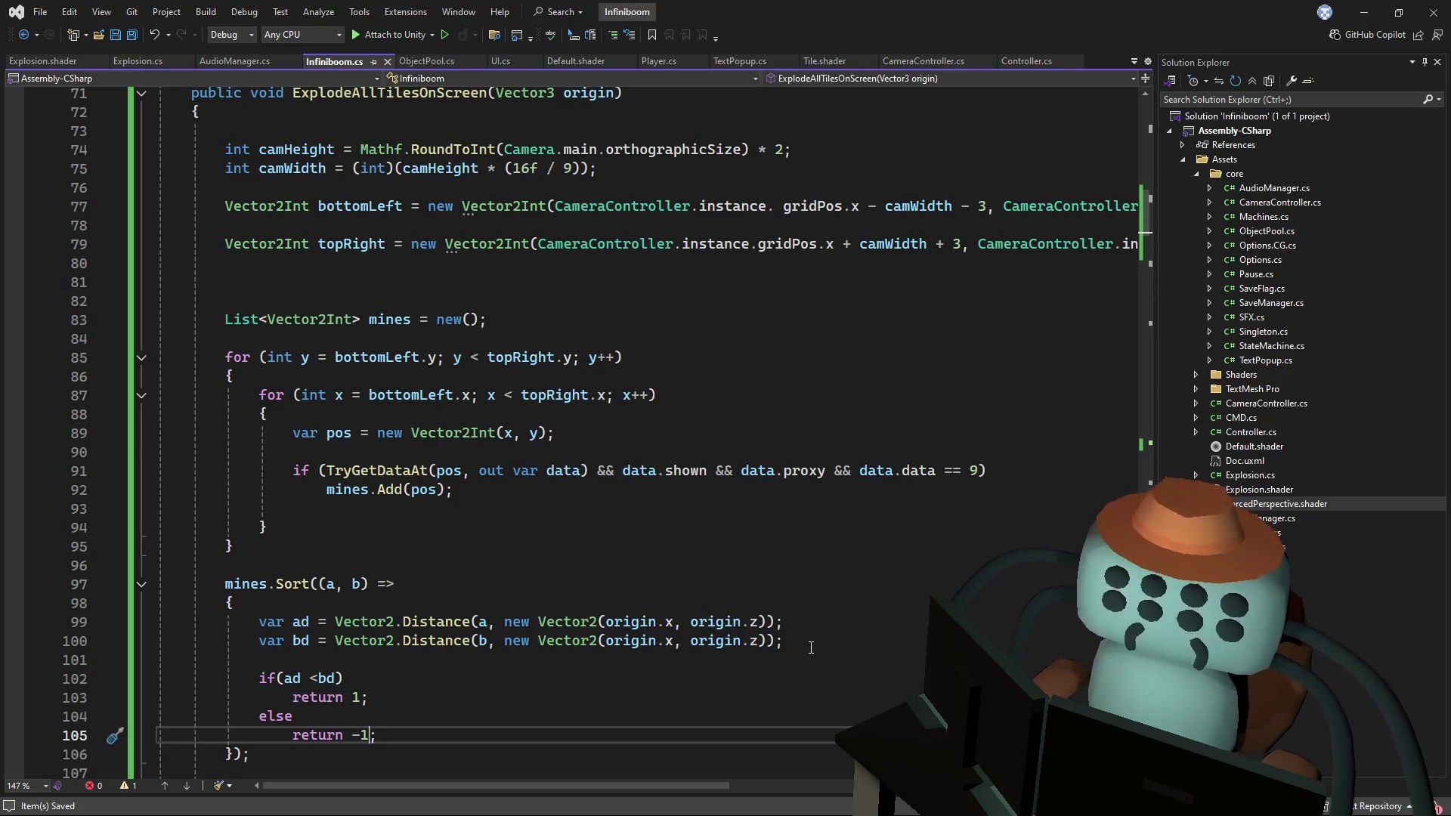
- Review the ad and bd Distance lines and the if condition, then save again
{"action": "left_click", "coordinate": [811, 648]}
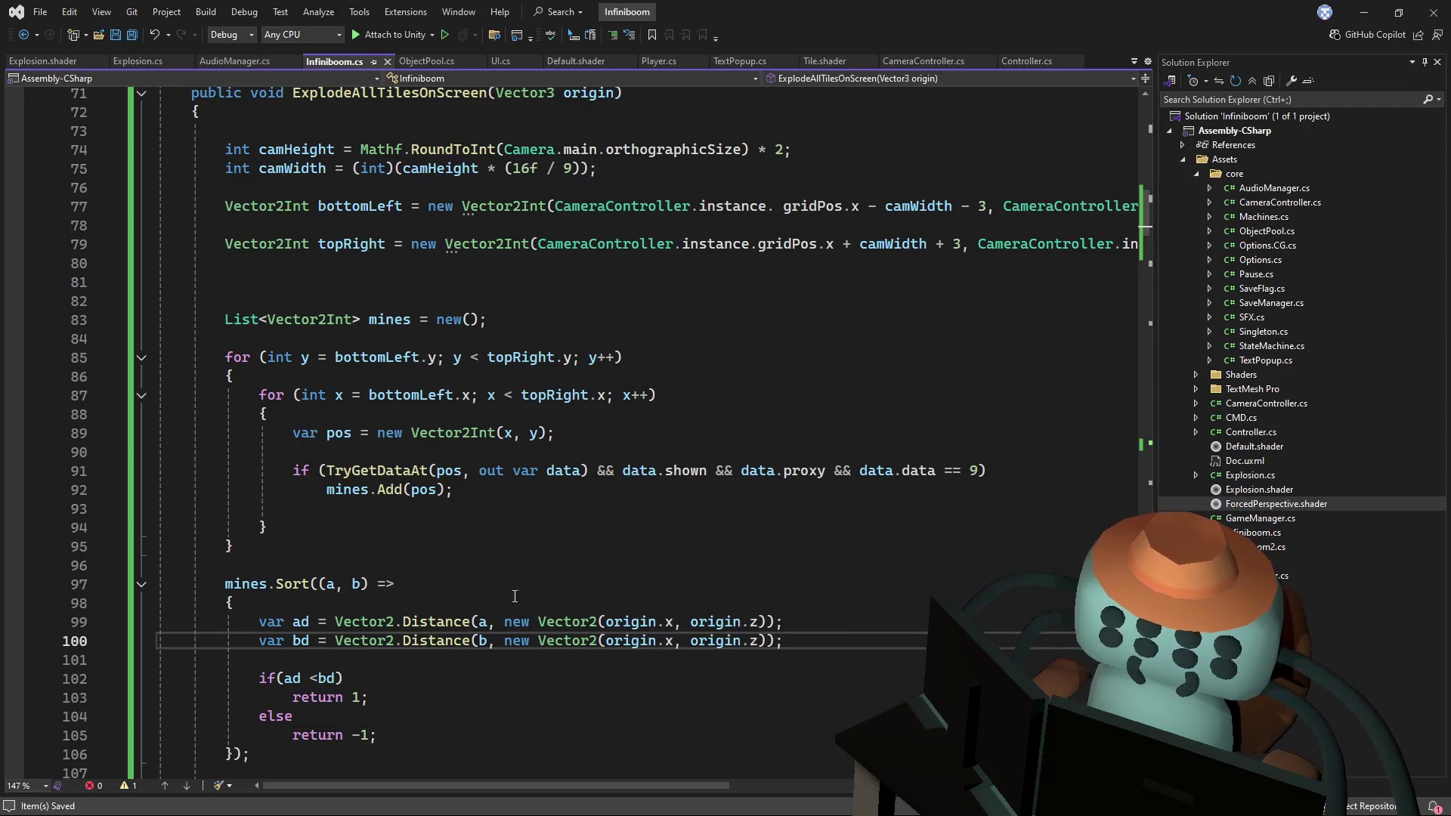
{"action": "left_click", "coordinate": [523, 572]}
{"action": "left_click", "coordinate": [442, 623]}
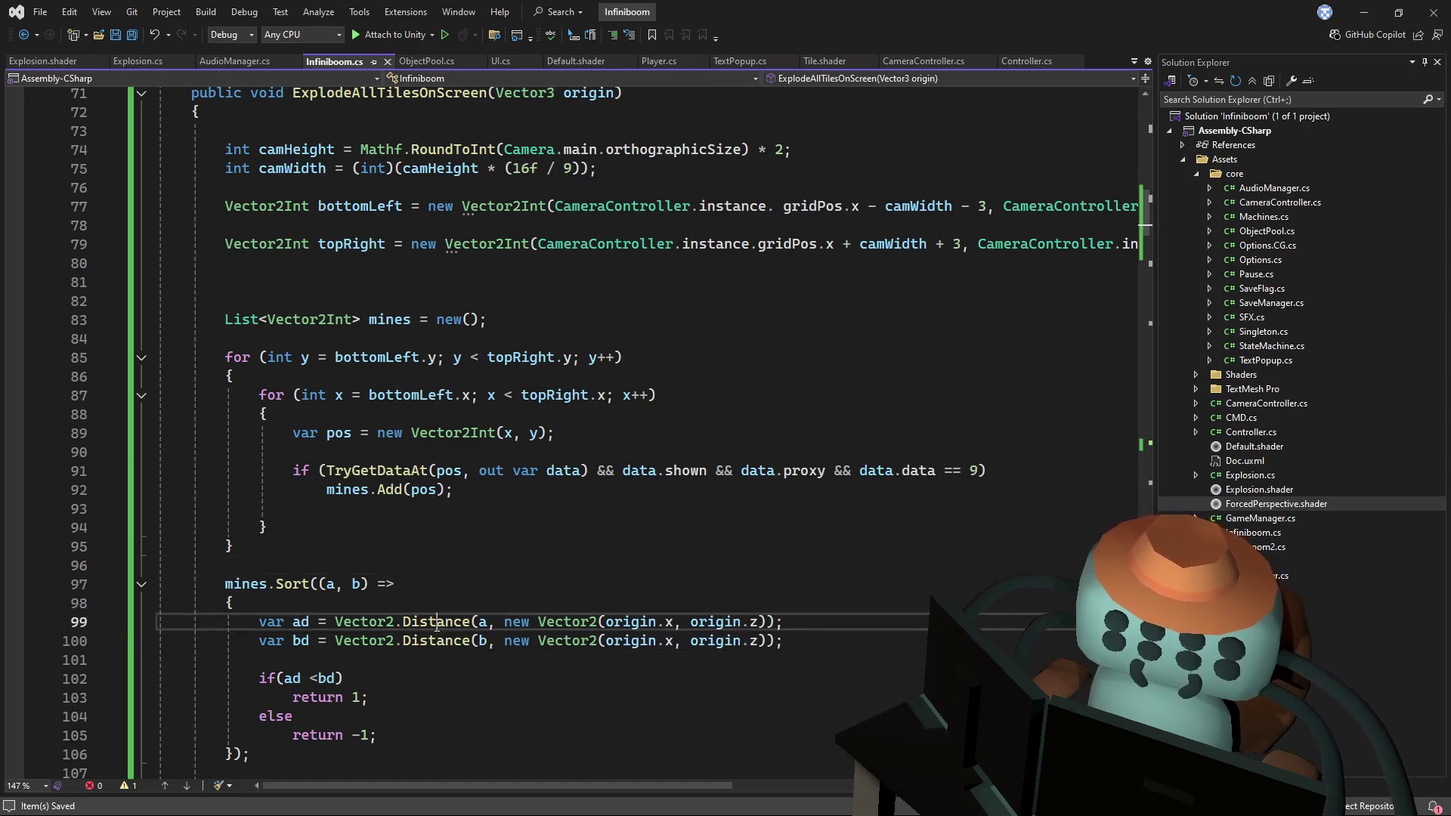
{"action": "left_click", "coordinate": [474, 623]}
{"action": "left_click", "coordinate": [318, 678]}
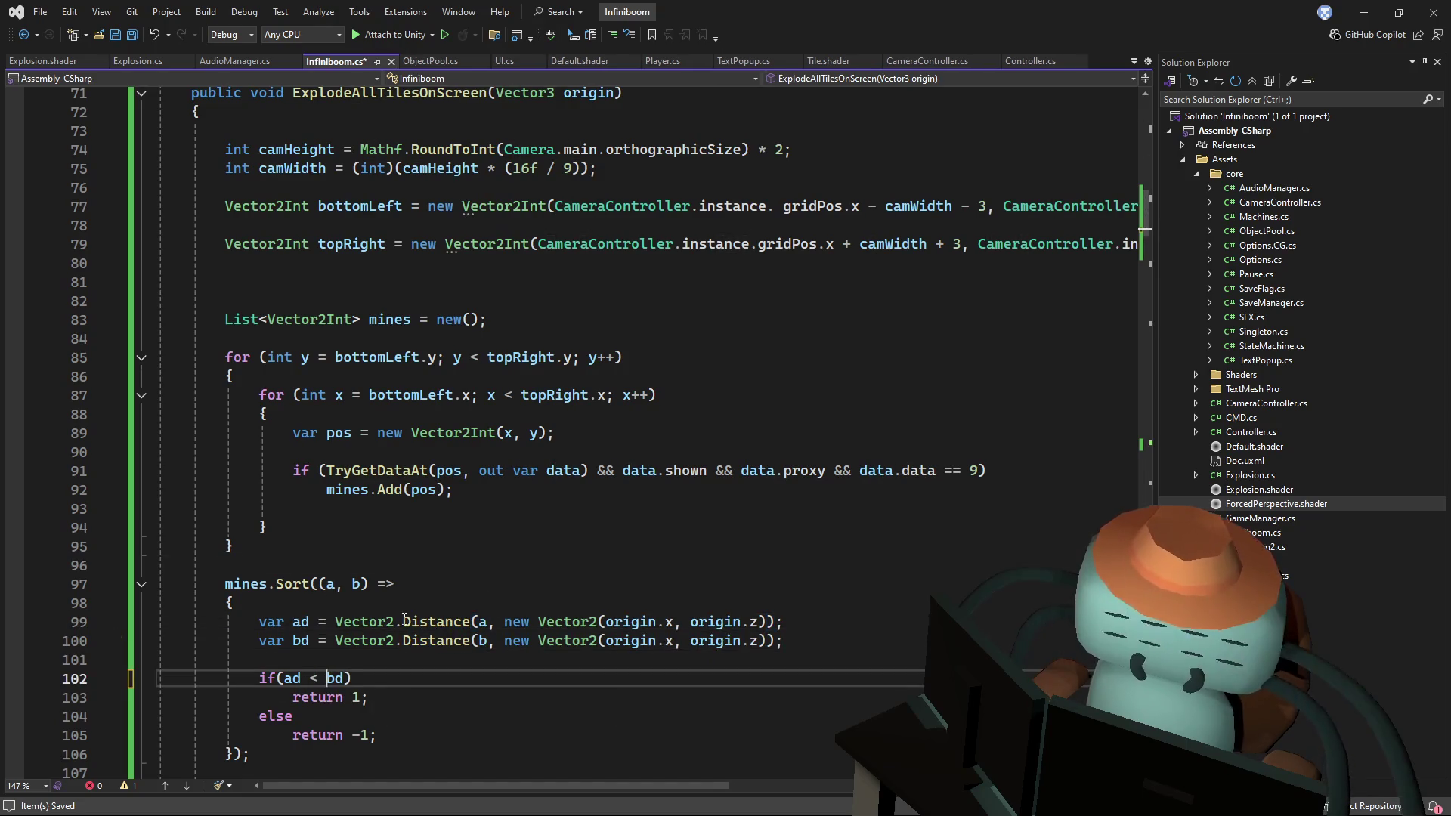
{"action": "left_click_drag", "start_coordinate": [403, 621], "coordinate": [556, 621]}
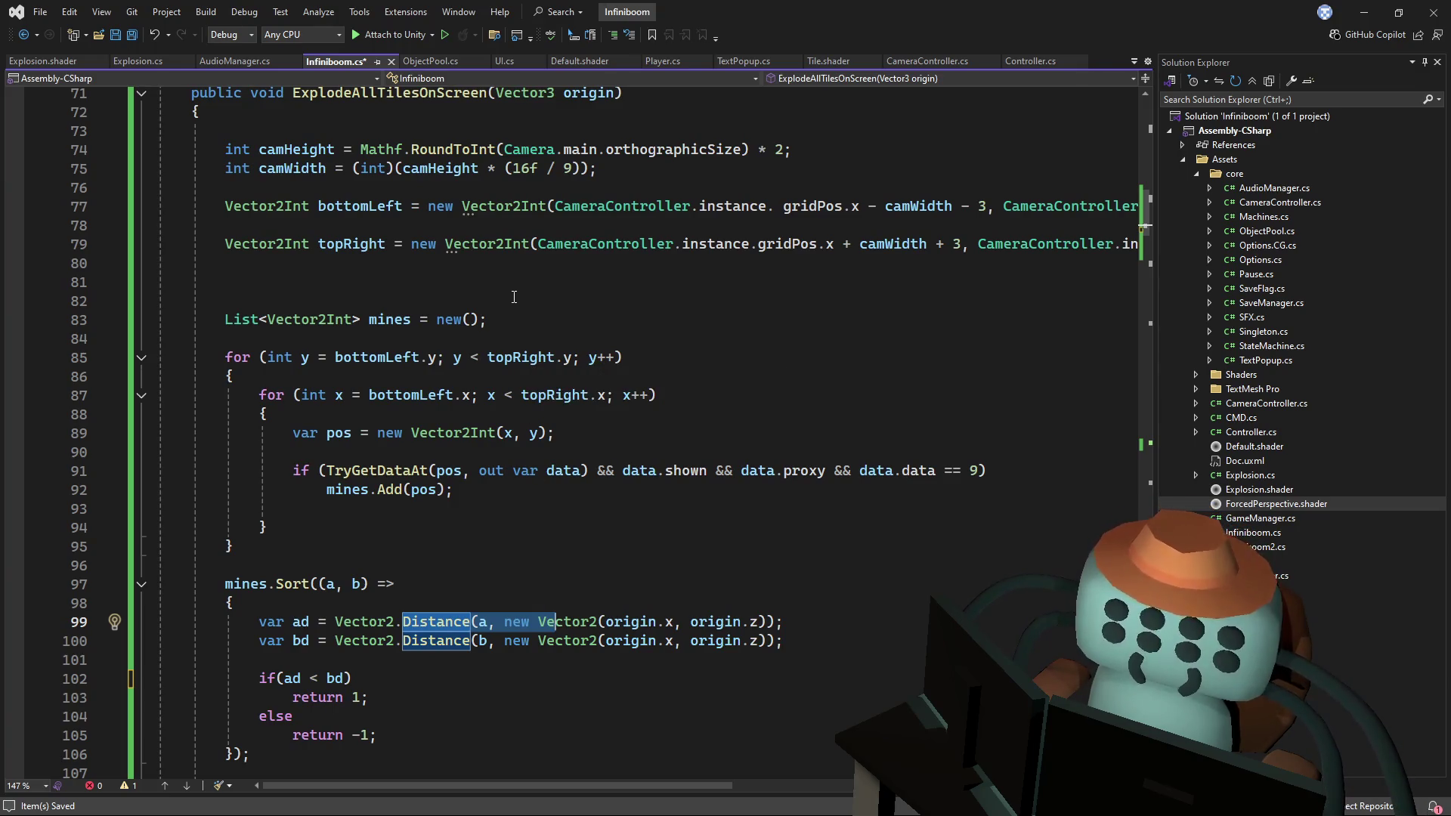
{"action": "left_click", "coordinate": [488, 300]}
{"action": "key", "text": "ctrl+s"}
{"action": "left_click", "coordinate": [447, 92]}
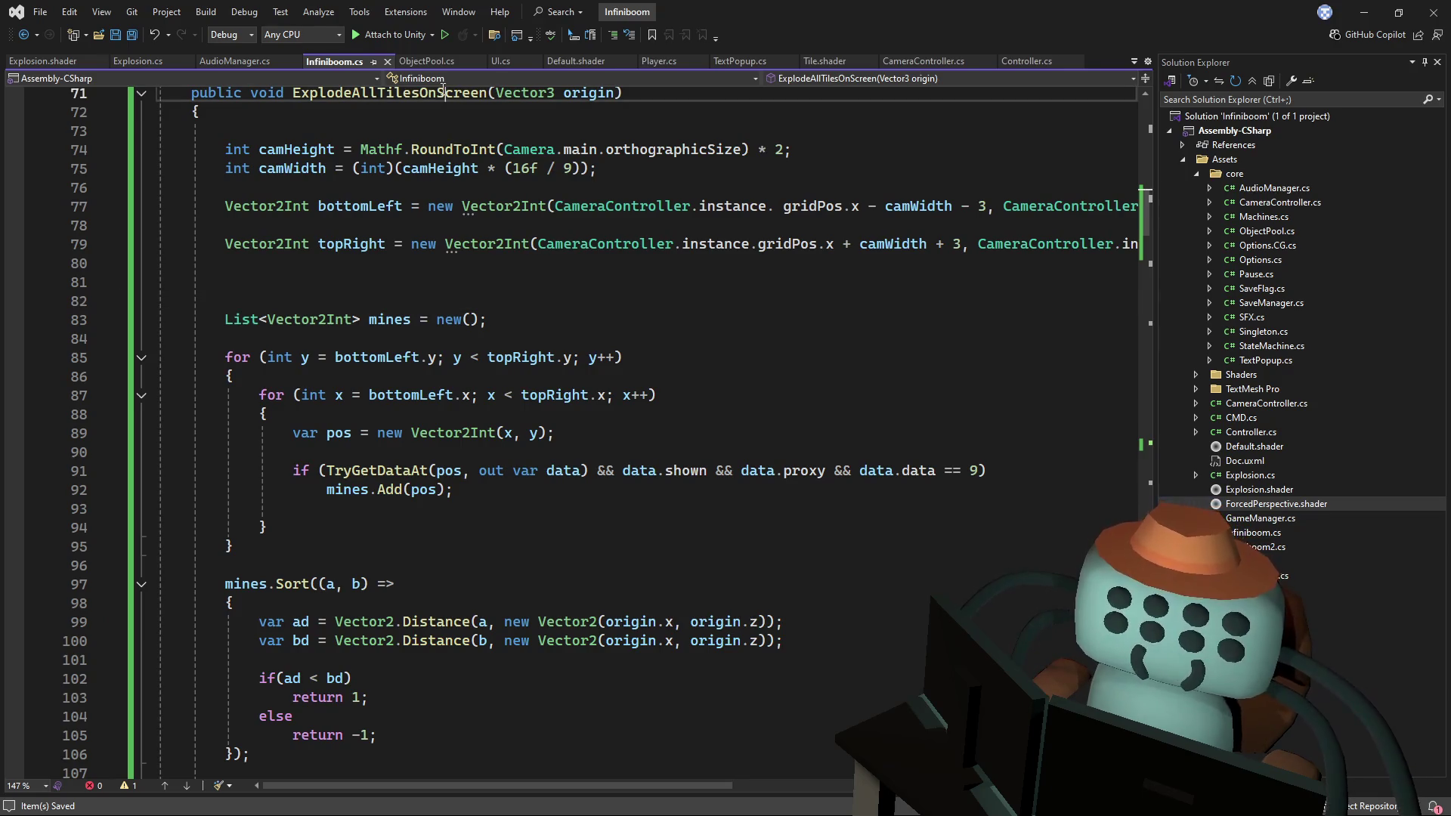
- Add CameraController.instance.Shake(); below the ExplodeAllTilesOnScreen call in FlipTileAt
{"action": "mouse_move", "coordinate": [1148, 121]}
{"action": "left_mouse_down"}
{"action": "mouse_move", "coordinate": [1146, 694]}
{"action": "mouse_move", "coordinate": [1150, 461]}
{"action": "left_mouse_up"}
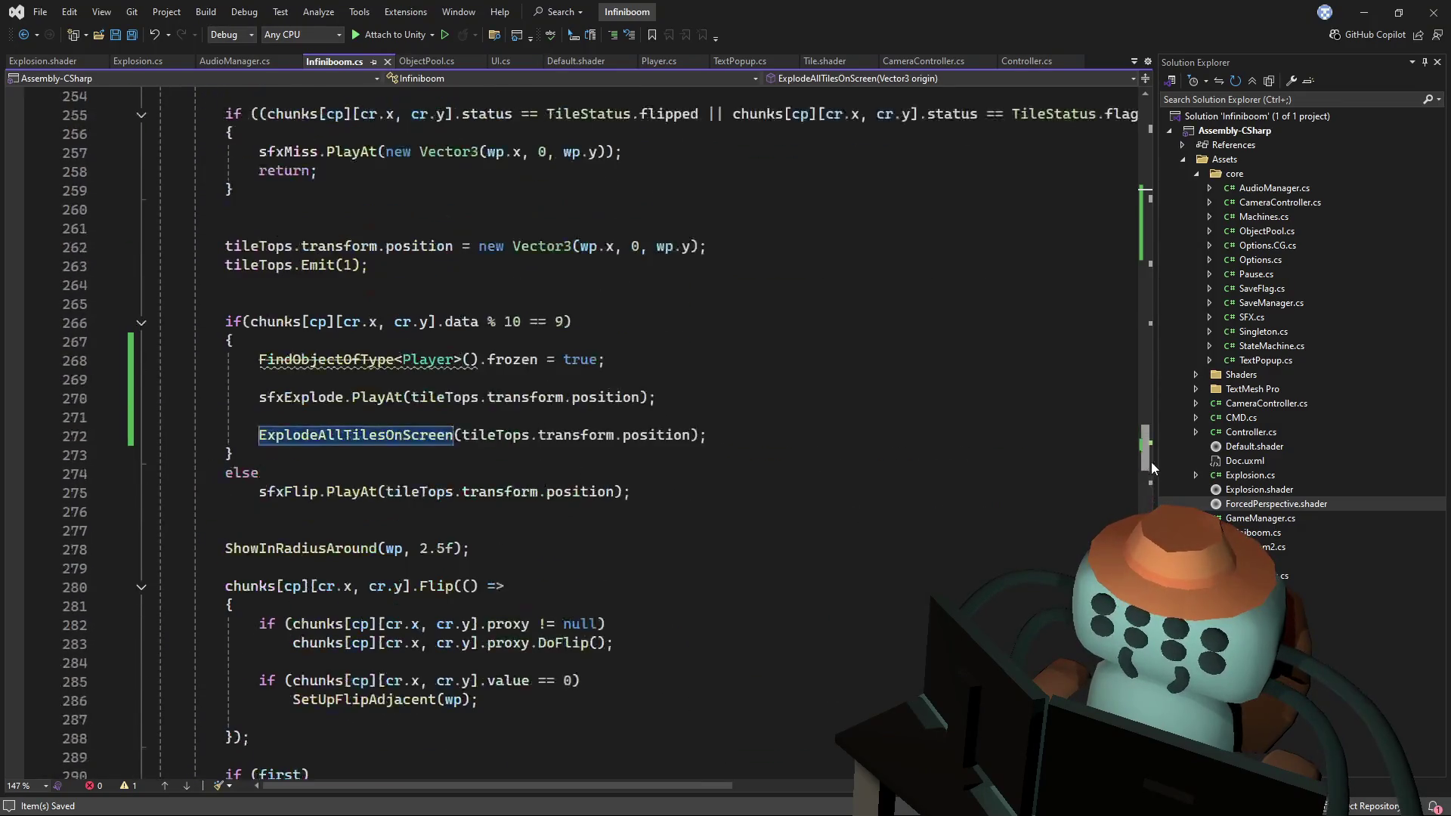
{"action": "left_click", "coordinate": [790, 438]}
{"action": "key", "text": "Return"}
{"action": "key", "text": "Return"}
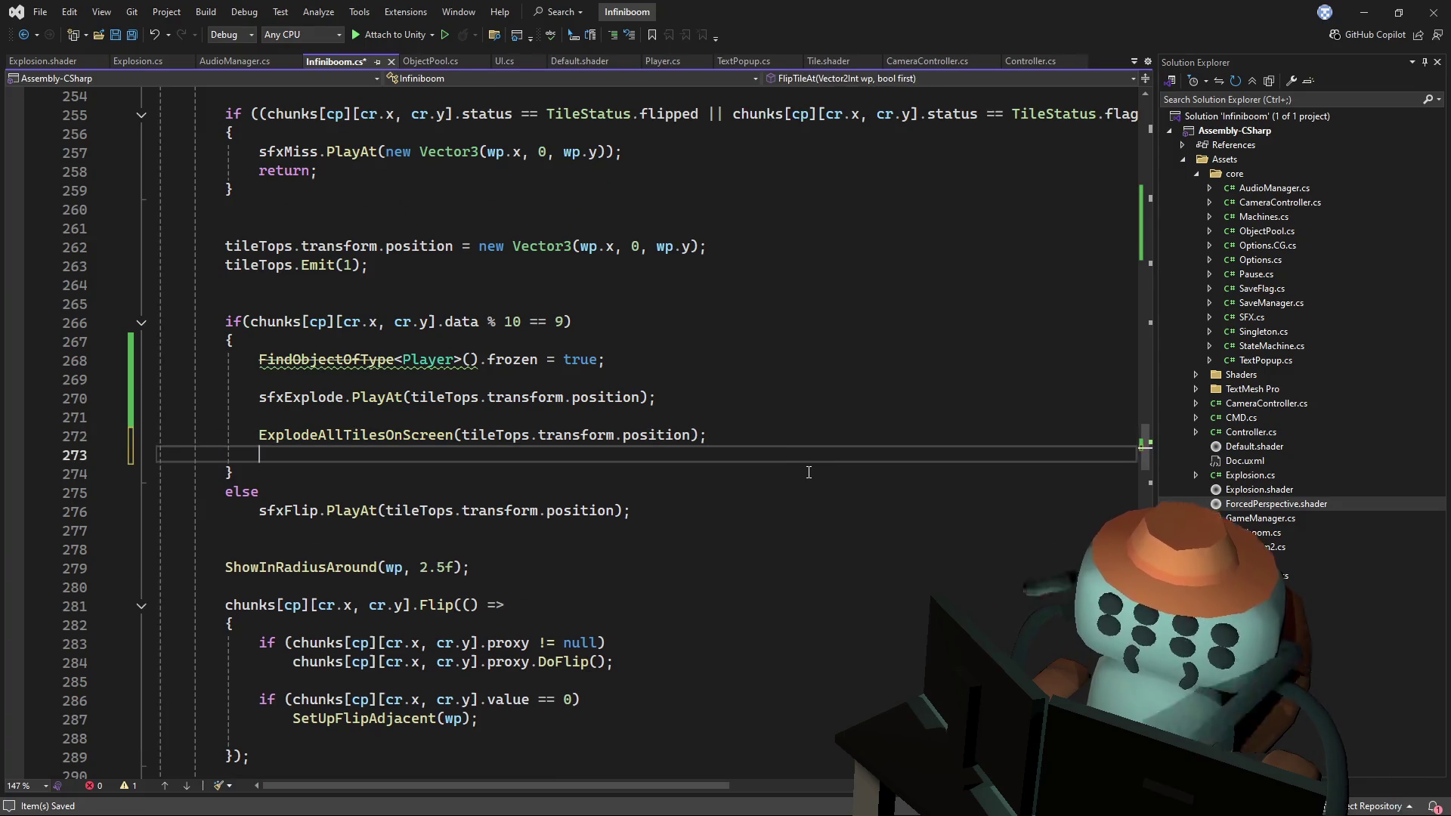
{"action": "type", "text": "cameracon.sa"}
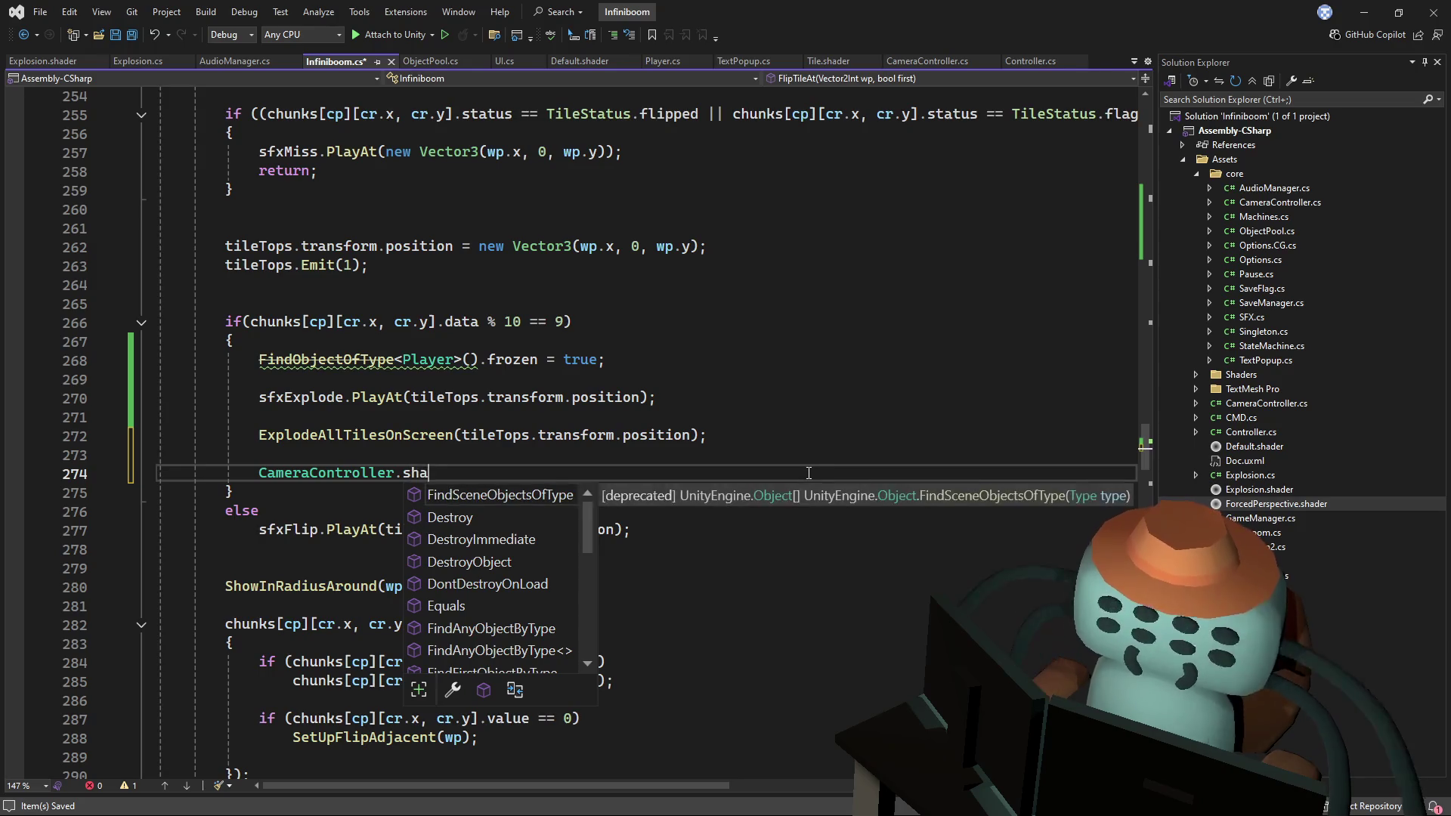
{"action": "key", "text": "BackSpace"}
{"action": "key", "text": "BackSpace"}
{"action": "key", "text": "BackSpace"}
{"action": "type", "text": ".instance.sh"}
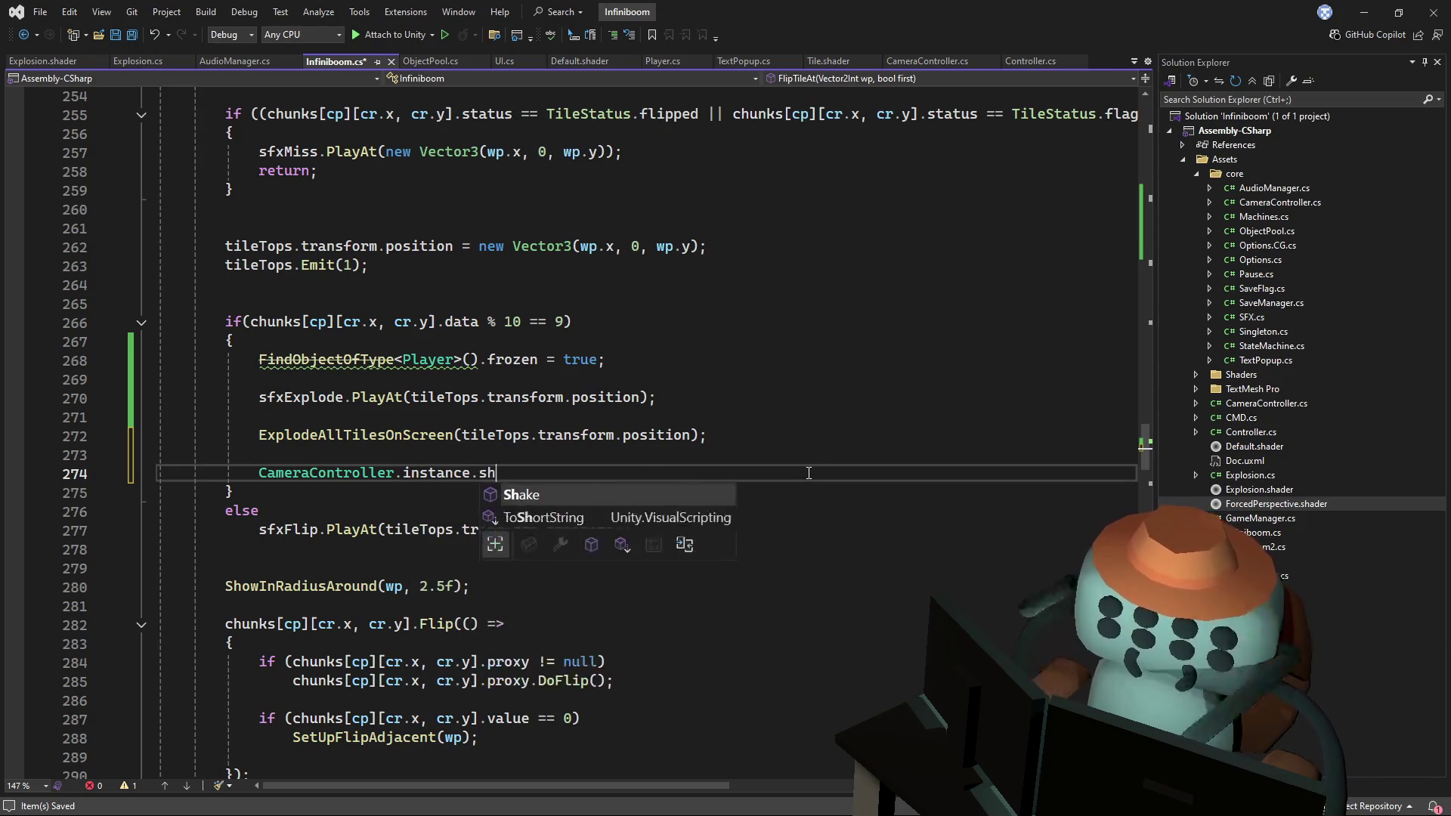
{"action": "type", "text": "a(;"}
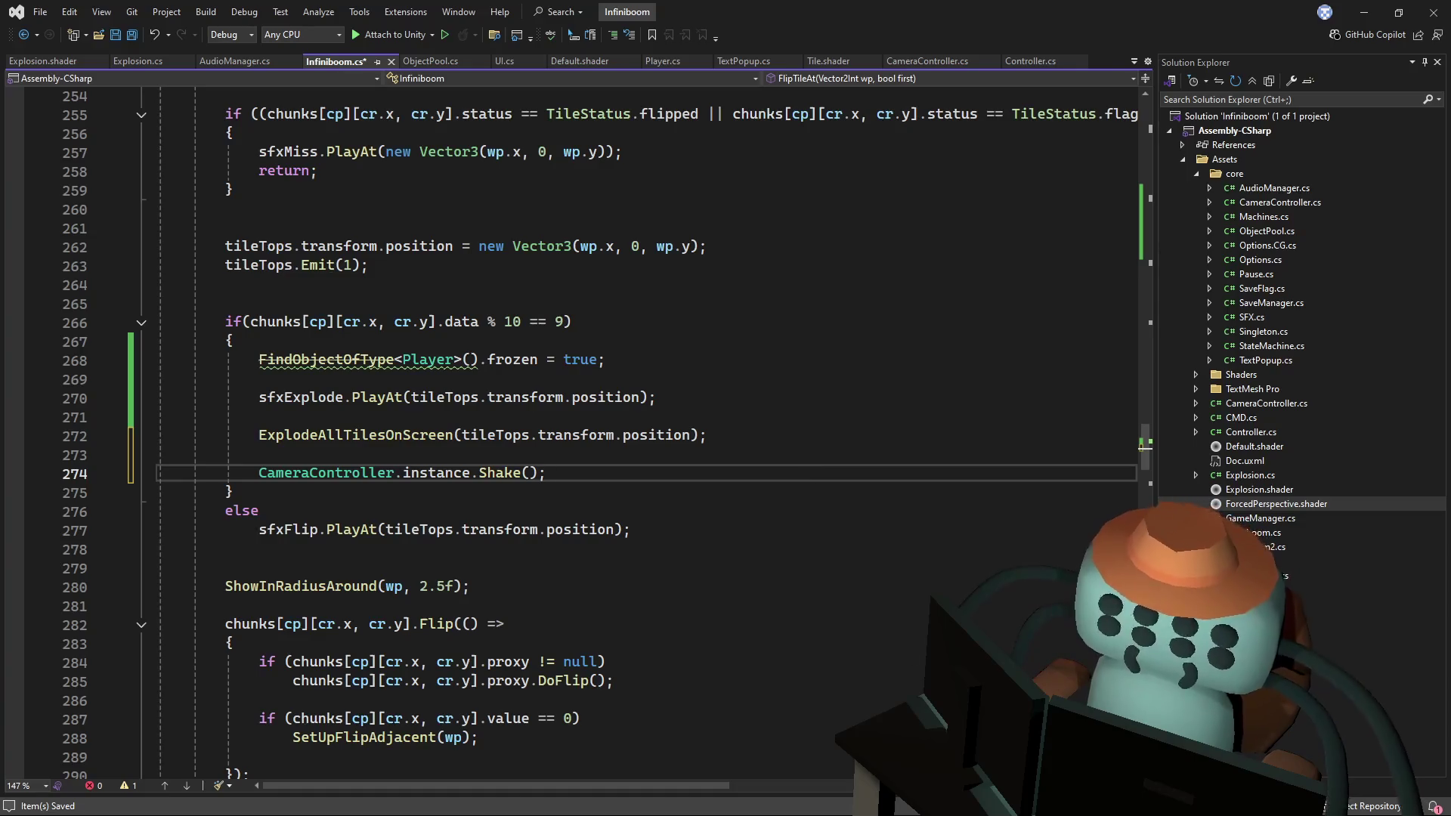
- Cut the new camera shake line out of FlipTileAt
{"action": "left_click_drag", "start_coordinate": [809, 473], "coordinate": [753, 439]}
{"action": "key", "text": "ctrl+c"}
{"action": "key", "text": "Delete"}
{"action": "left_click", "coordinate": [355, 435], "text": "ctrl"}
- Paste CameraController.instance.Shake(); after each mine's Explode call in ExplodeAllMines, save, and return to Unity
{"action": "scroll", "coordinate": [440, 659], "scroll_direction": "down", "scroll_amount": 2}
{"action": "scroll", "coordinate": [441, 659], "scroll_direction": "up", "scroll_amount": 2}
{"action": "scroll", "coordinate": [441, 659], "scroll_direction": "down", "scroll_amount": 8}
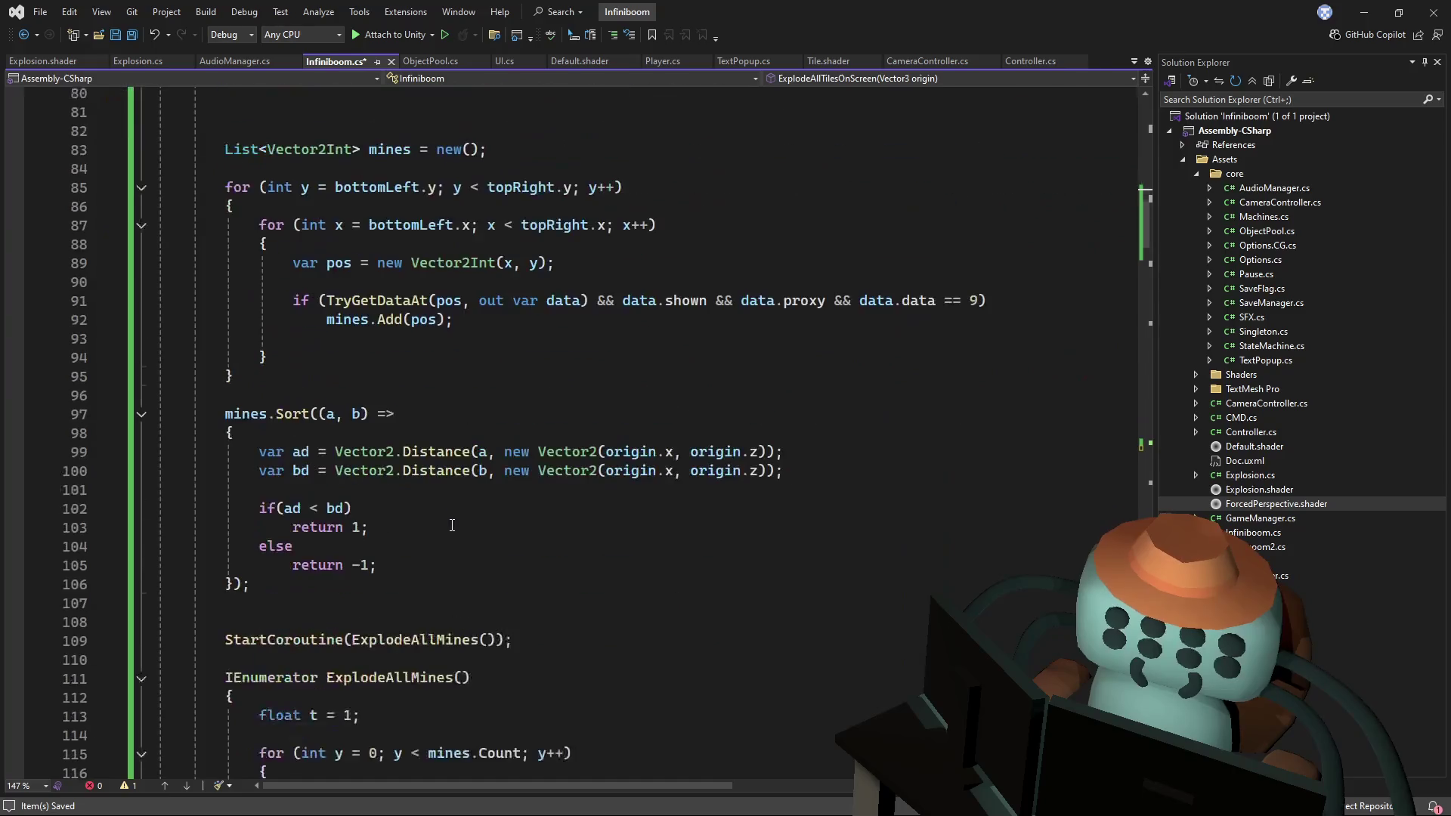
{"action": "scroll", "coordinate": [452, 497], "scroll_direction": "down", "scroll_amount": 4}
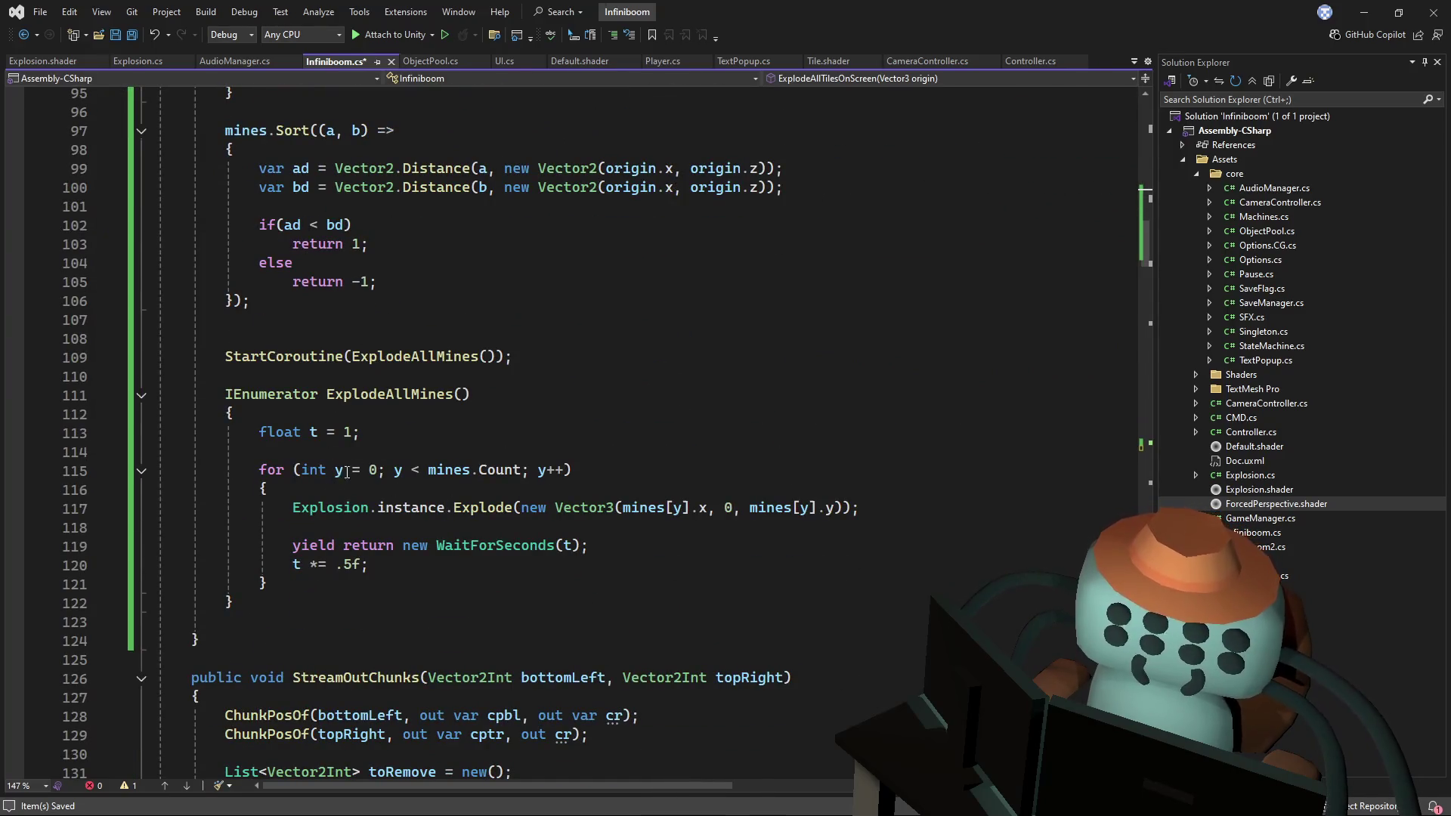
{"action": "left_click", "coordinate": [408, 563]}
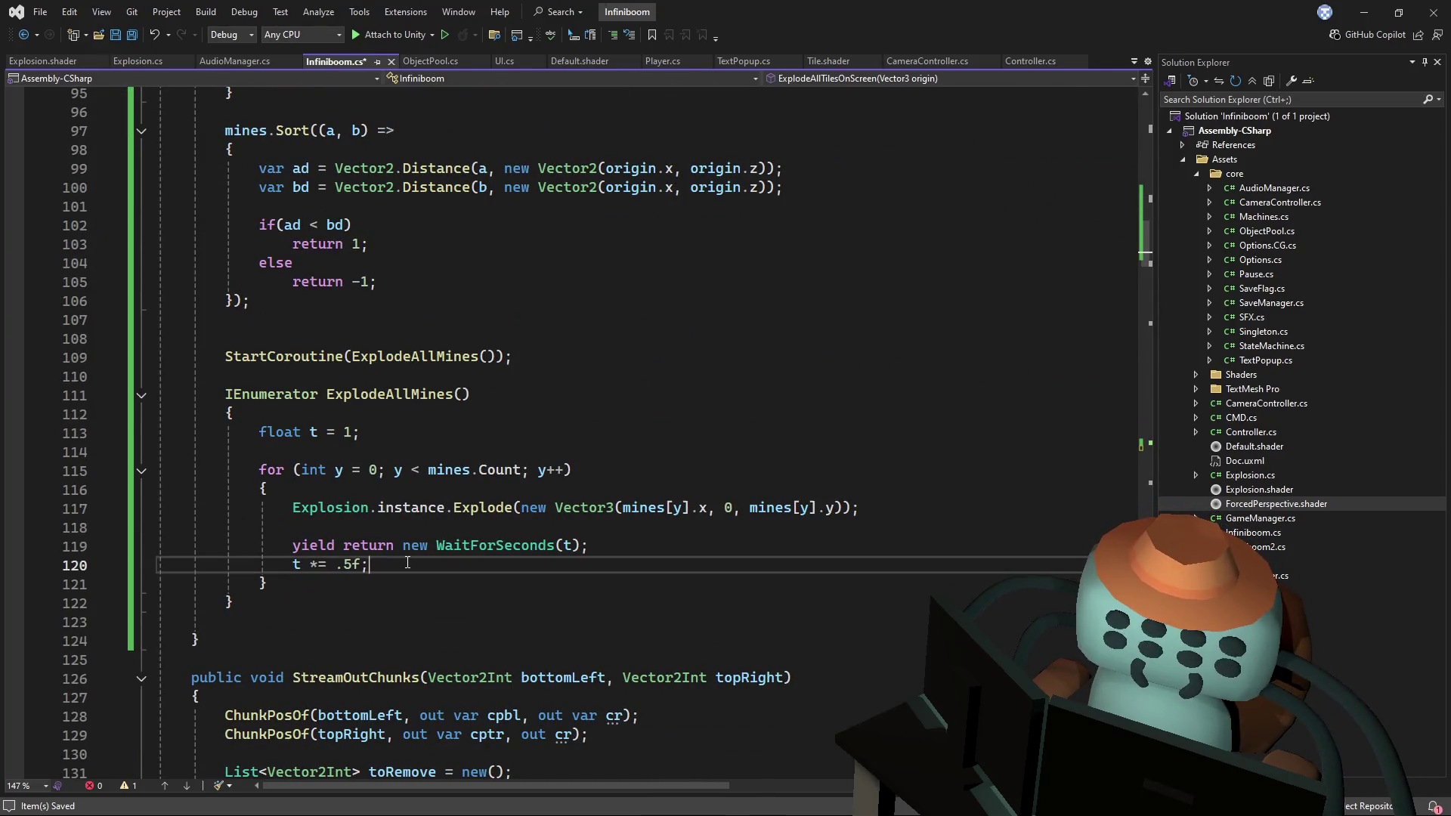
{"action": "left_click", "coordinate": [605, 528]}
{"action": "key", "text": "ctrl+v"}
{"action": "key", "text": "Return"}
{"action": "left_click", "coordinate": [664, 547]}
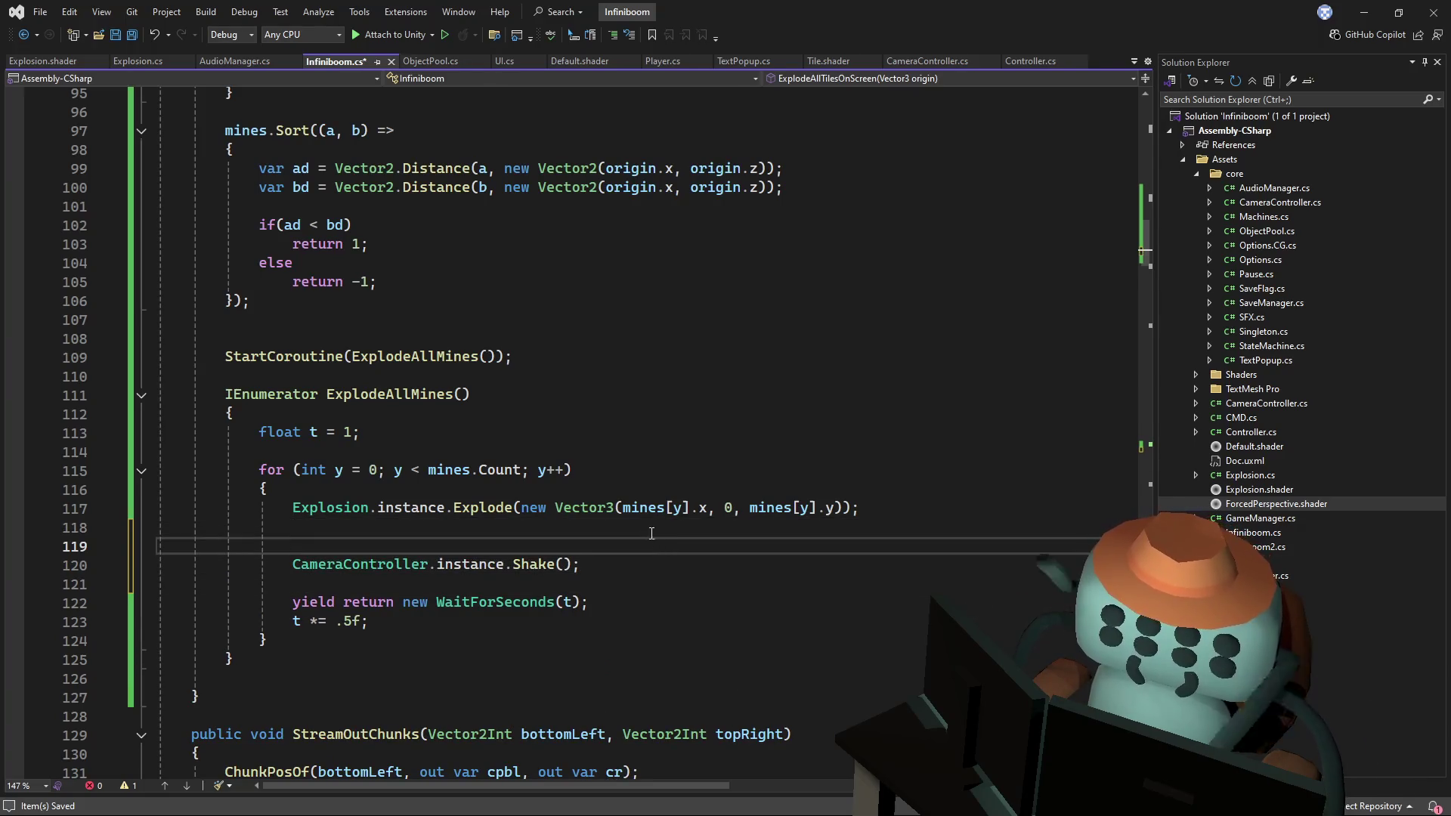
{"action": "key", "text": "BackSpace"}
{"action": "key", "text": "ctrl+s"}
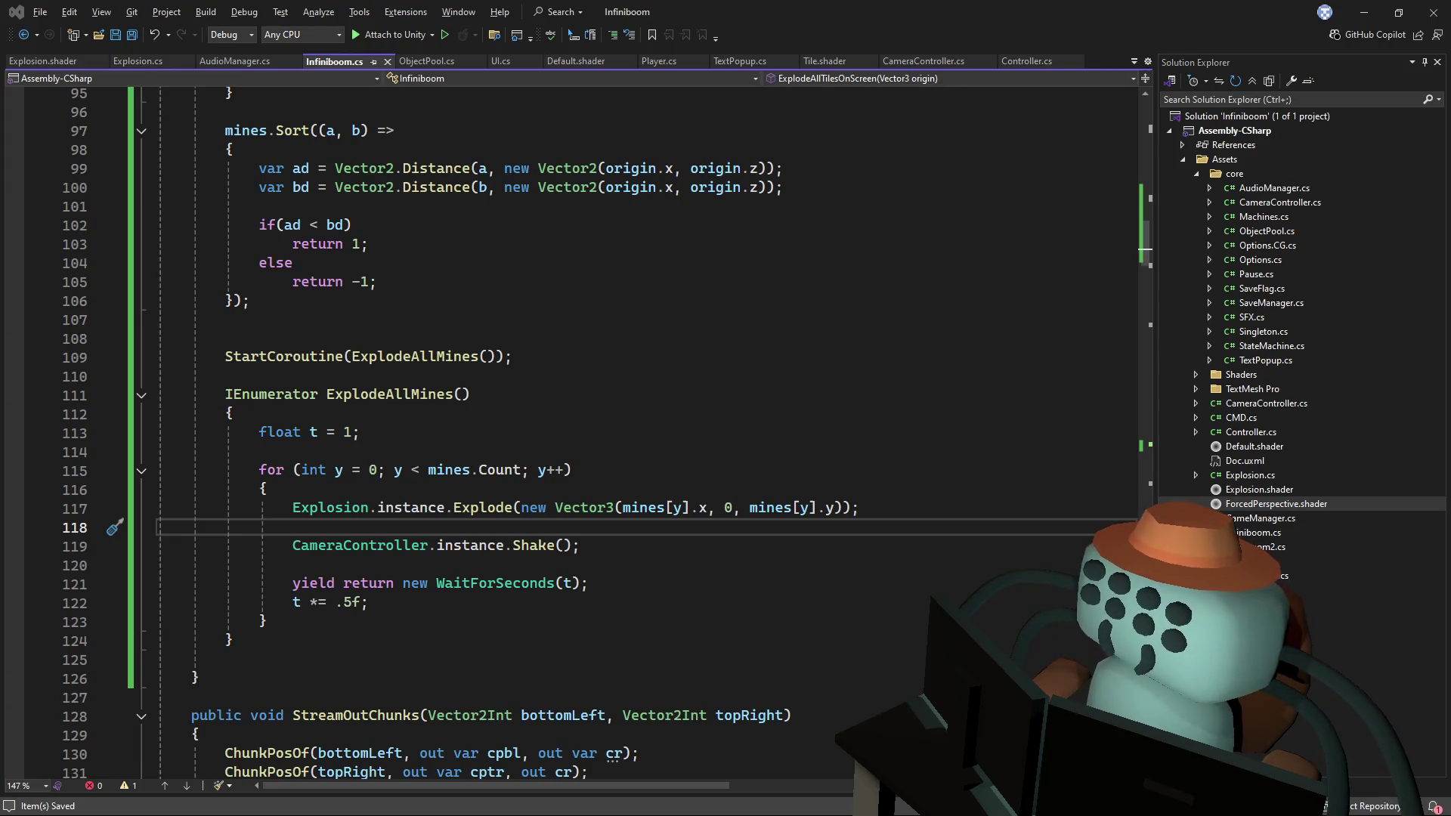
{"action": "key", "text": "alt+Tab"}
{"action": "key", "text": "alt+Tab"}
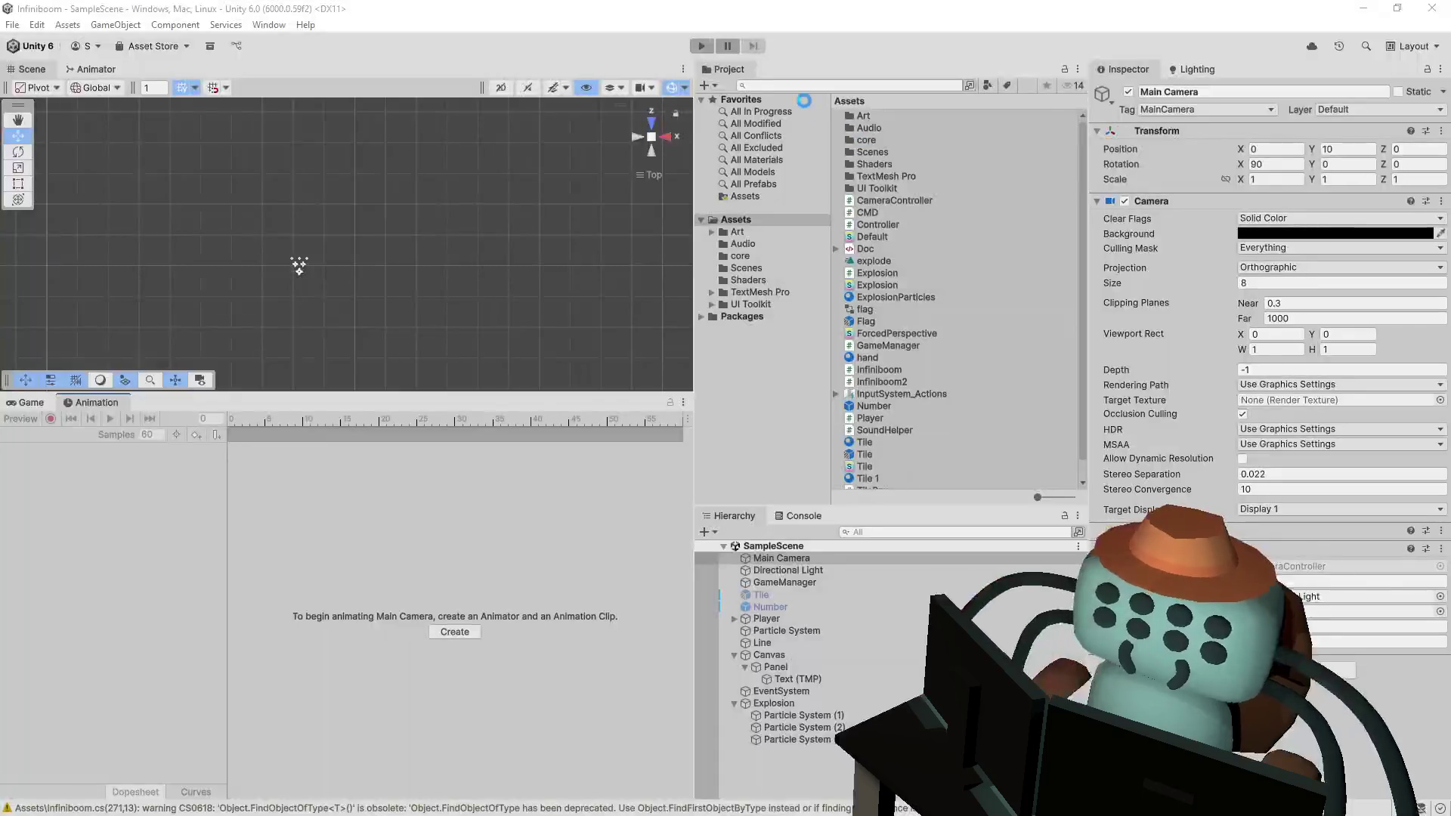
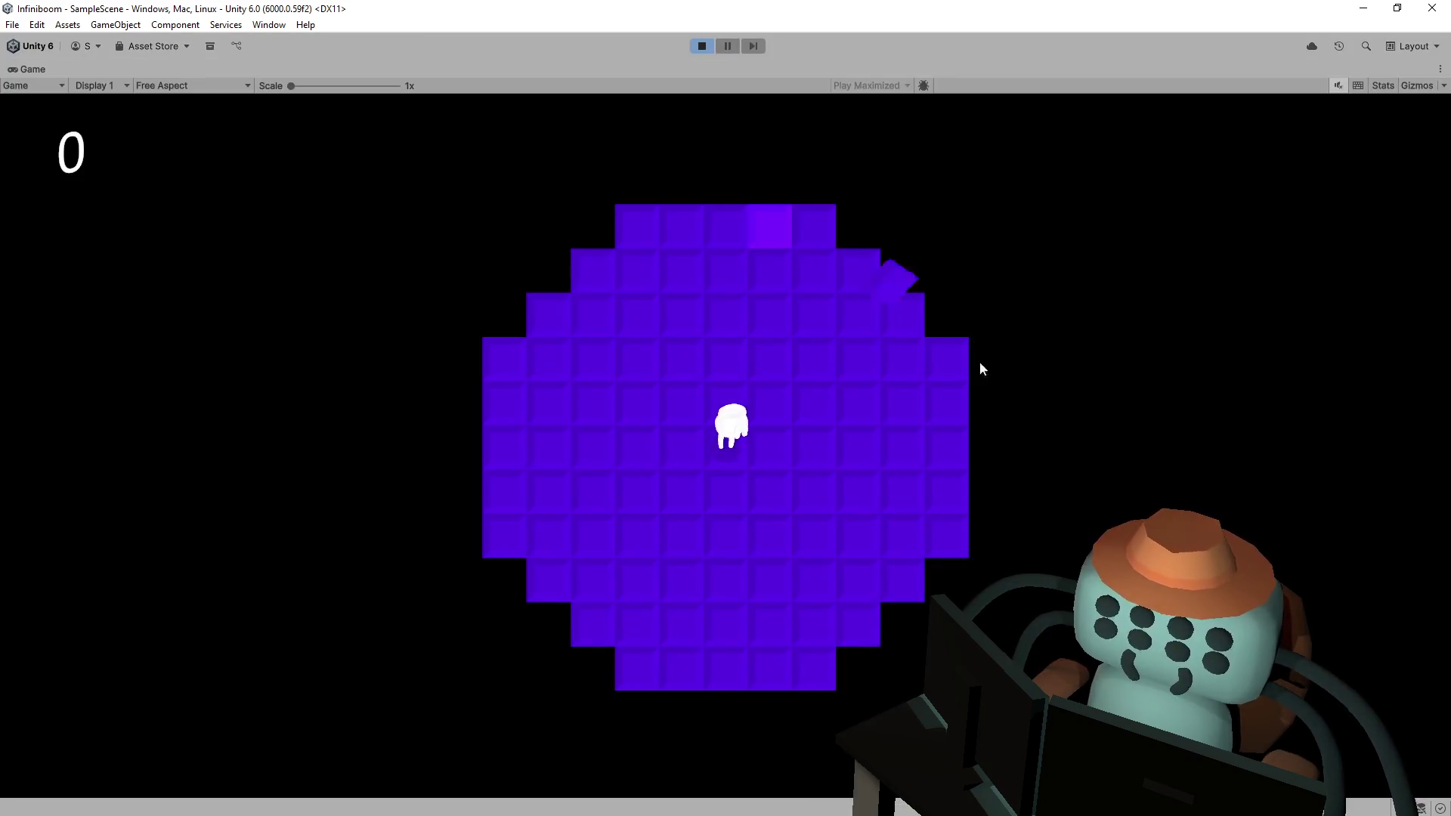
- Reveal two more tiles to grow the cleared area to a score of 163, then stop Play mode
{"action": "left_click", "coordinate": [978, 366]}
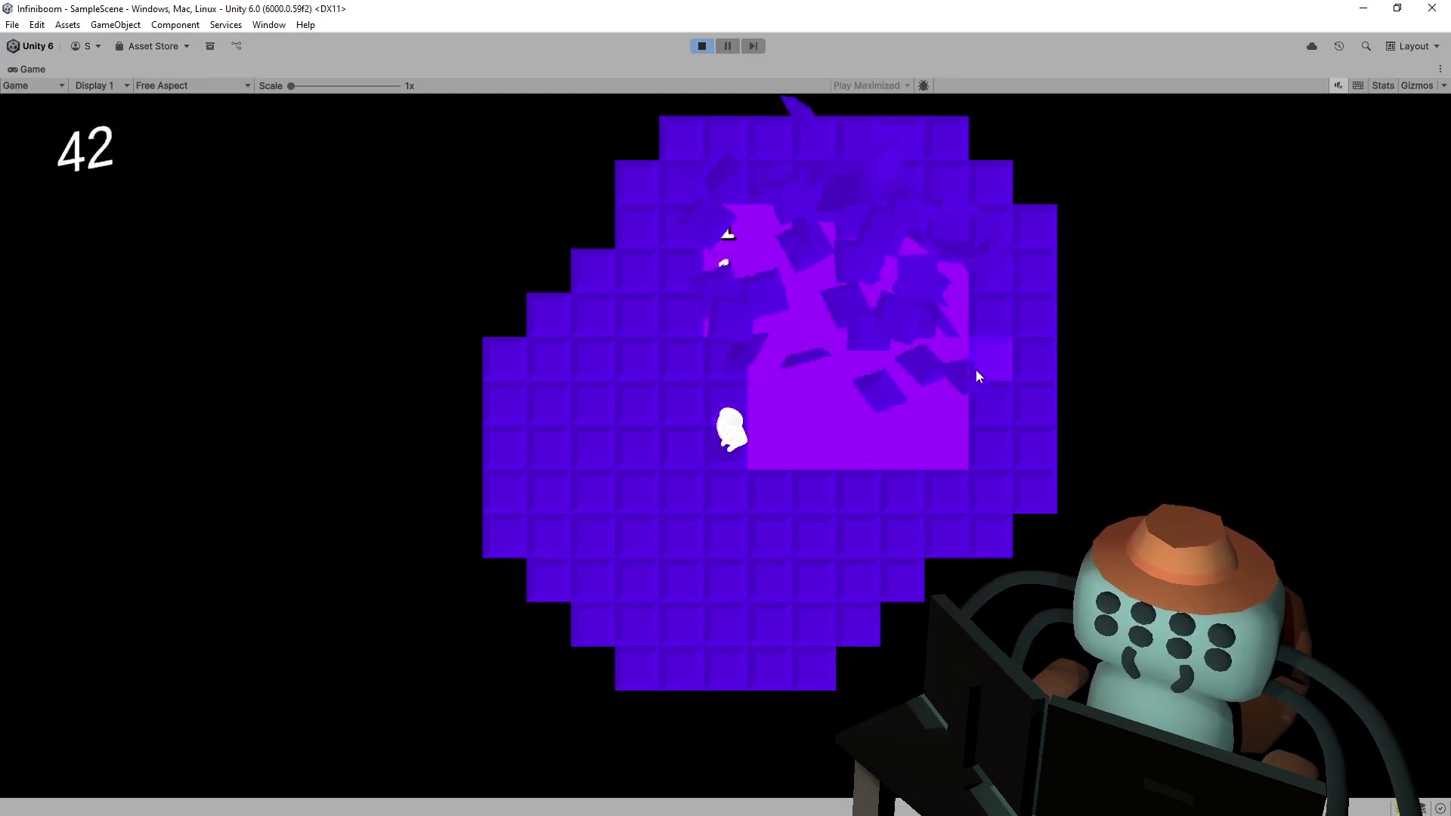
{"action": "left_click", "coordinate": [610, 368]}
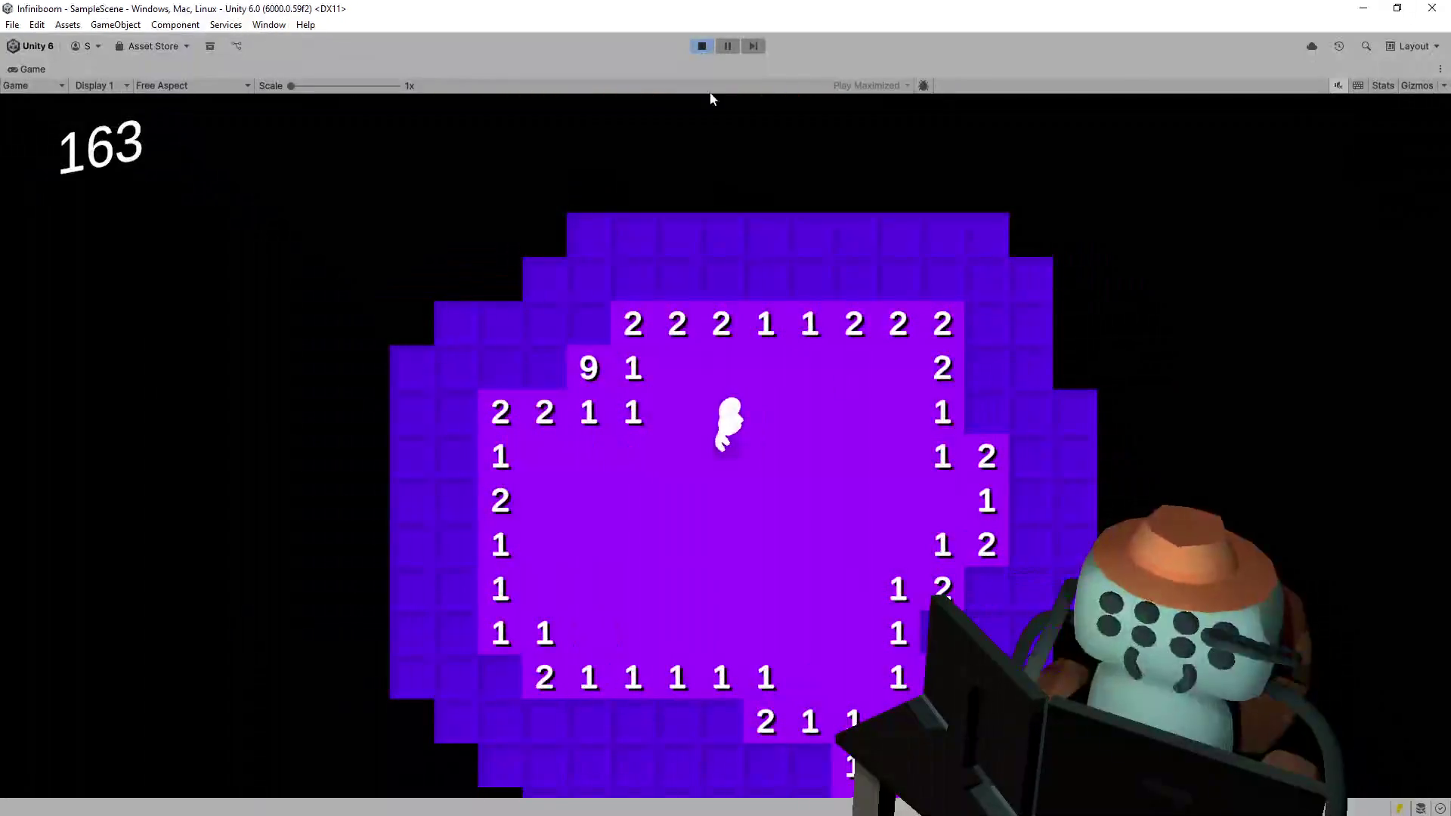
{"action": "left_click", "coordinate": [701, 47]}
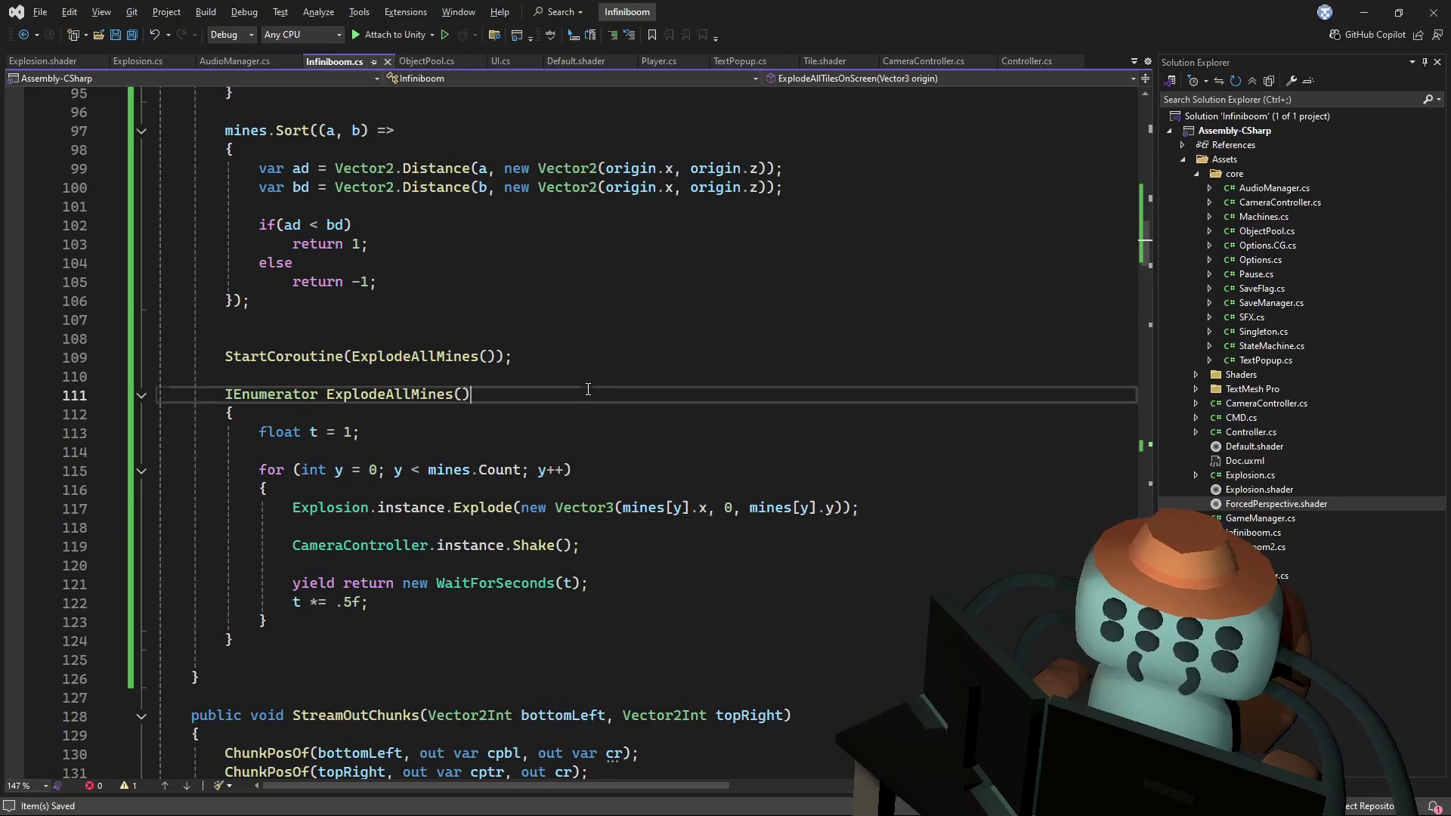
- Inspect the starting delay on line 113 and how the Explode call on line 117 is implemented
{"action": "left_click", "coordinate": [468, 435]}
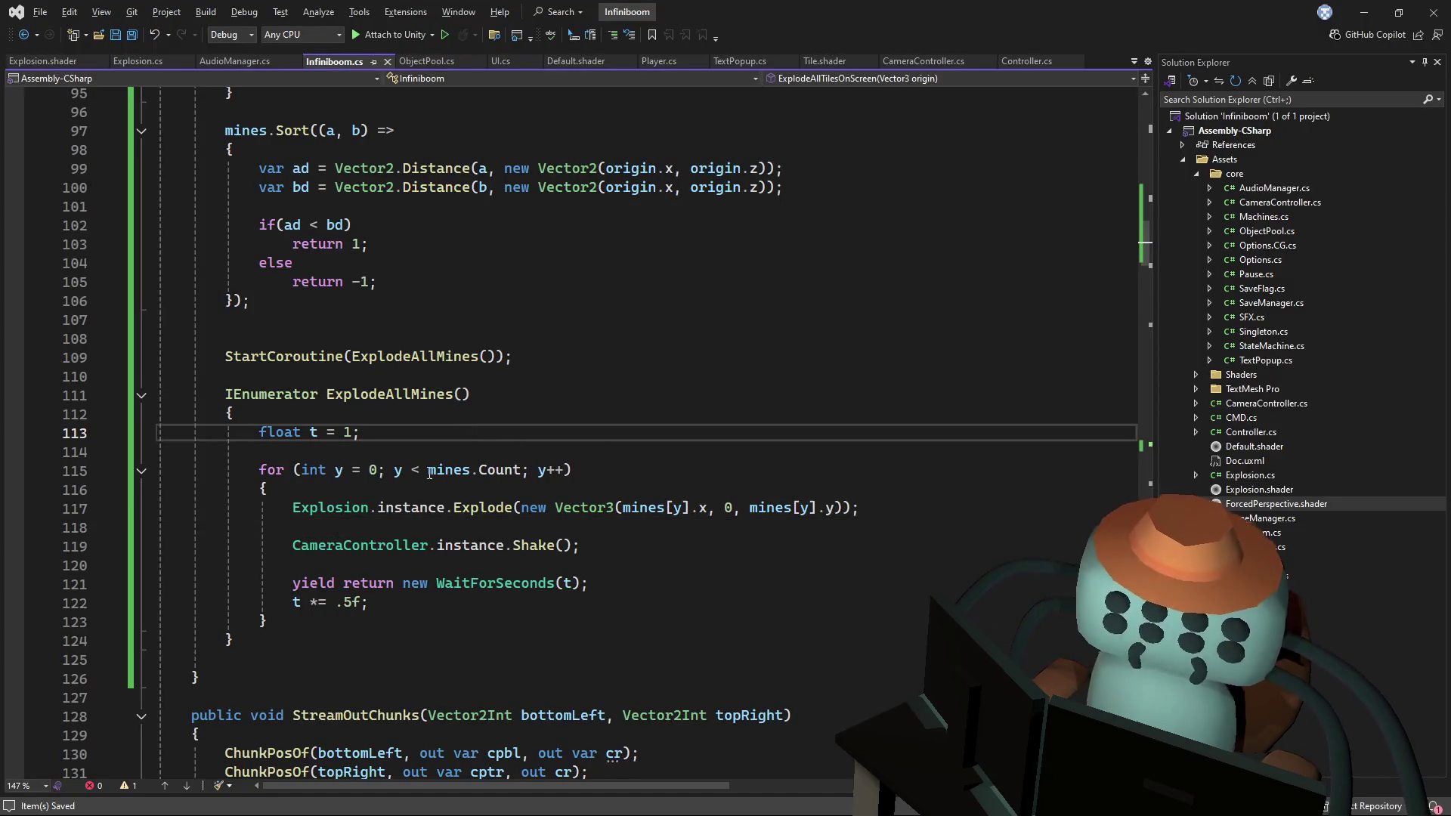
{"action": "scroll", "coordinate": [481, 454], "scroll_direction": "down", "scroll_amount": 1}
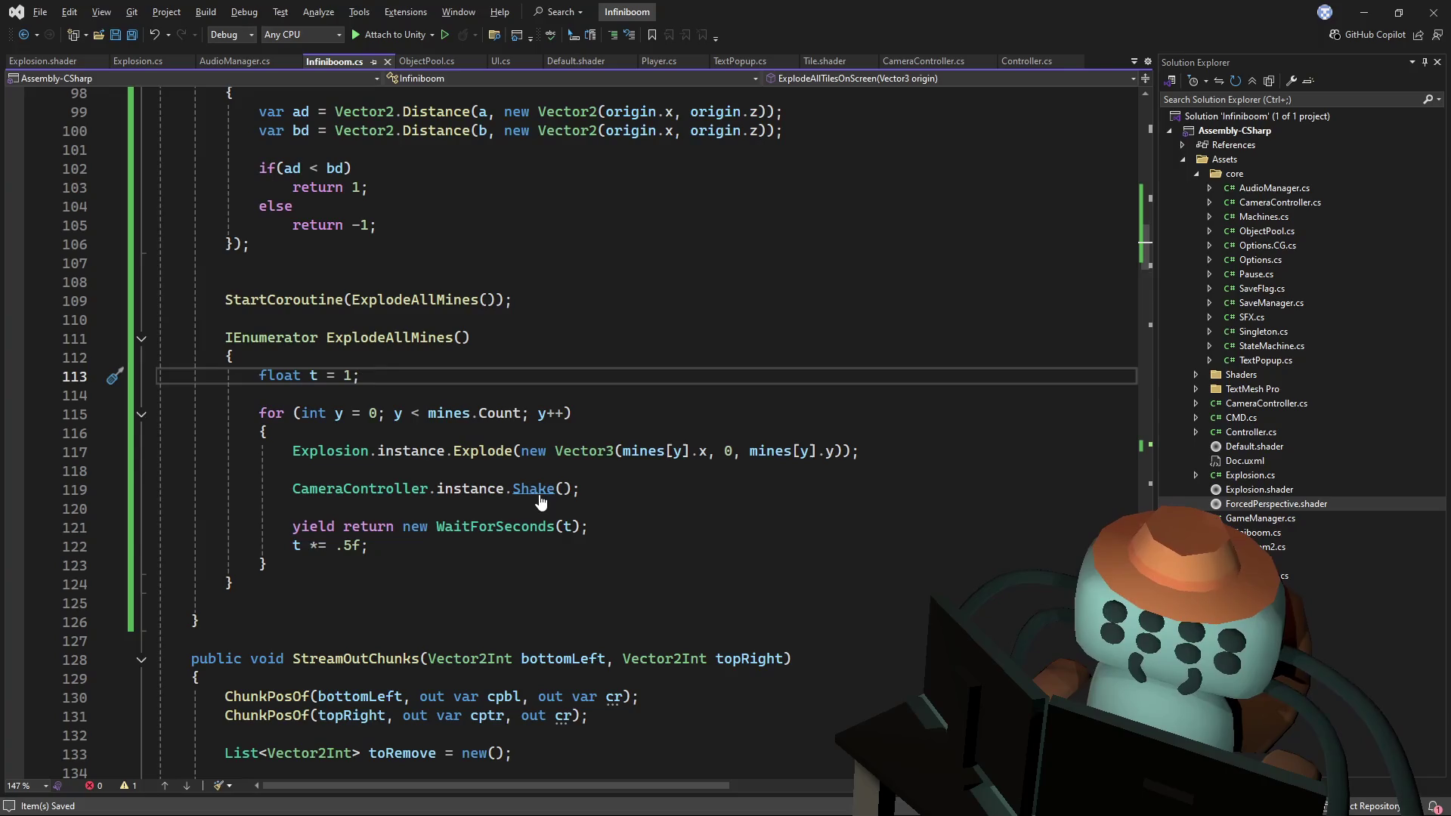
{"action": "left_click", "coordinate": [484, 451], "text": "ctrl"}
{"action": "key", "text": "ctrl+minus"}
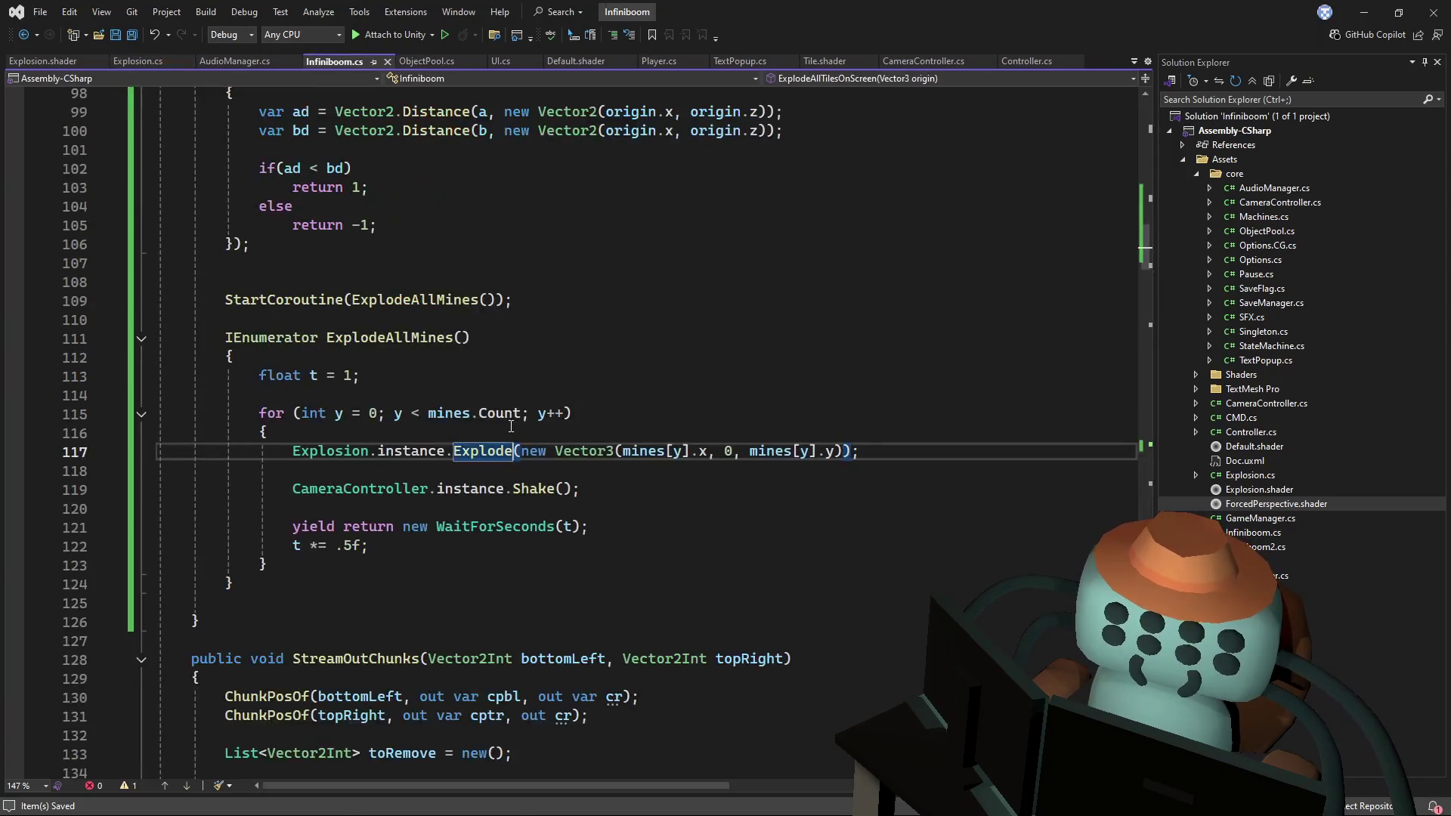
{"action": "scroll", "coordinate": [526, 427], "scroll_direction": "up", "scroll_amount": 2}
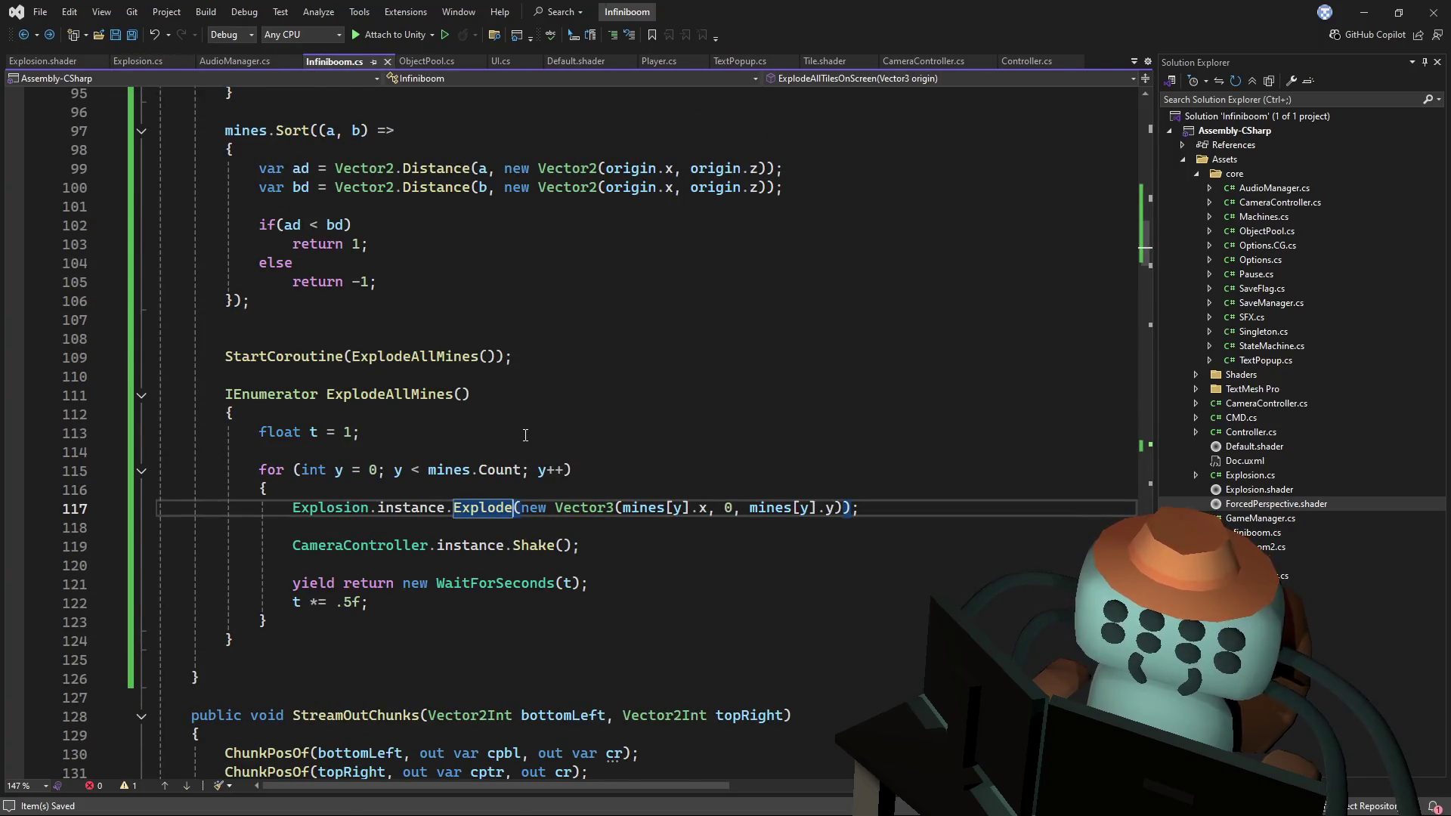
{"action": "scroll", "coordinate": [526, 435], "scroll_direction": "up", "scroll_amount": 3}
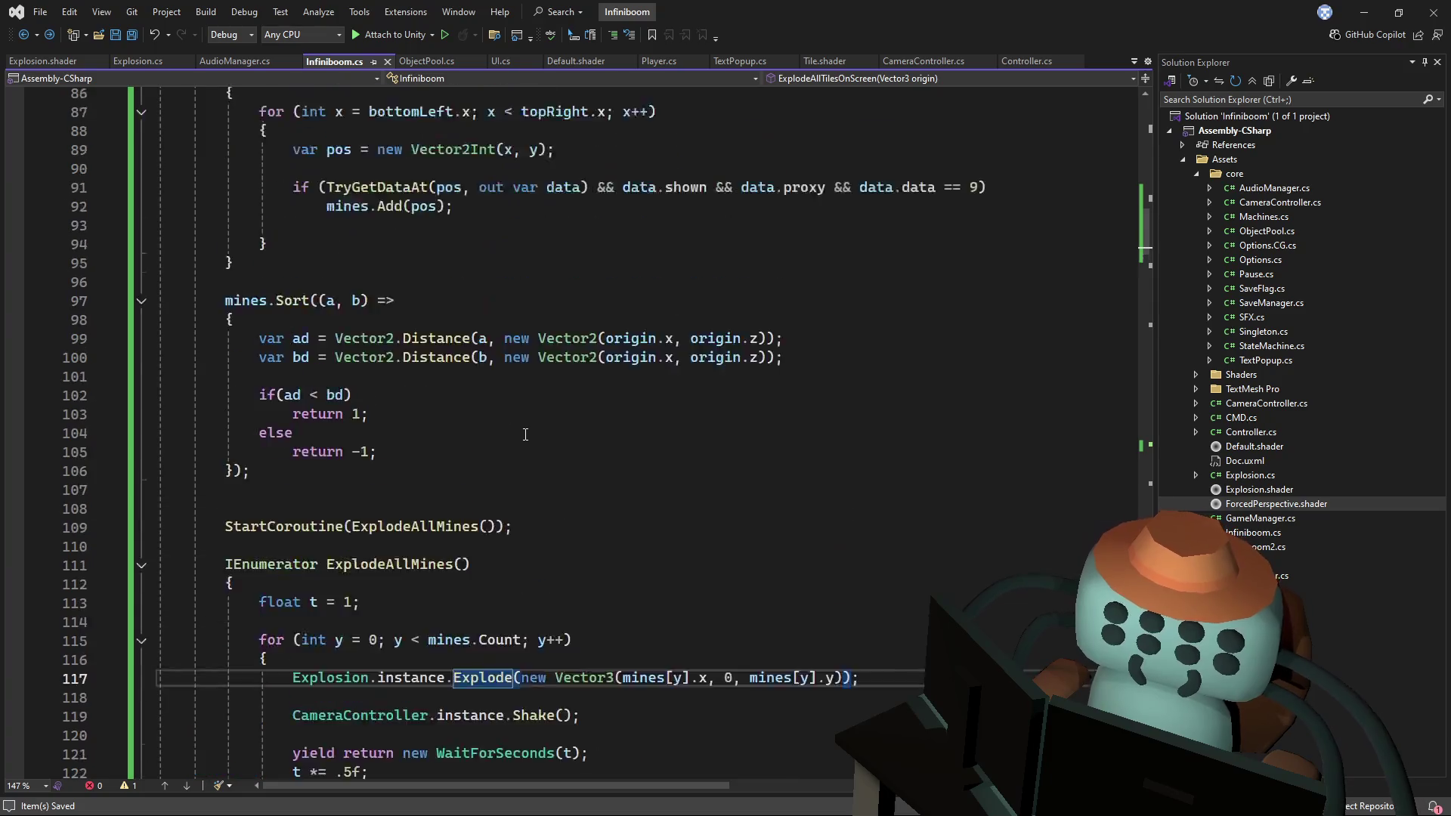
- Change the line 102 mine sort comparison from ad < bd to ad > bd, then return to Unity
{"action": "left_click", "coordinate": [353, 414]}
{"action": "type", "text": "-"}
{"action": "key", "text": "ctrl+s"}
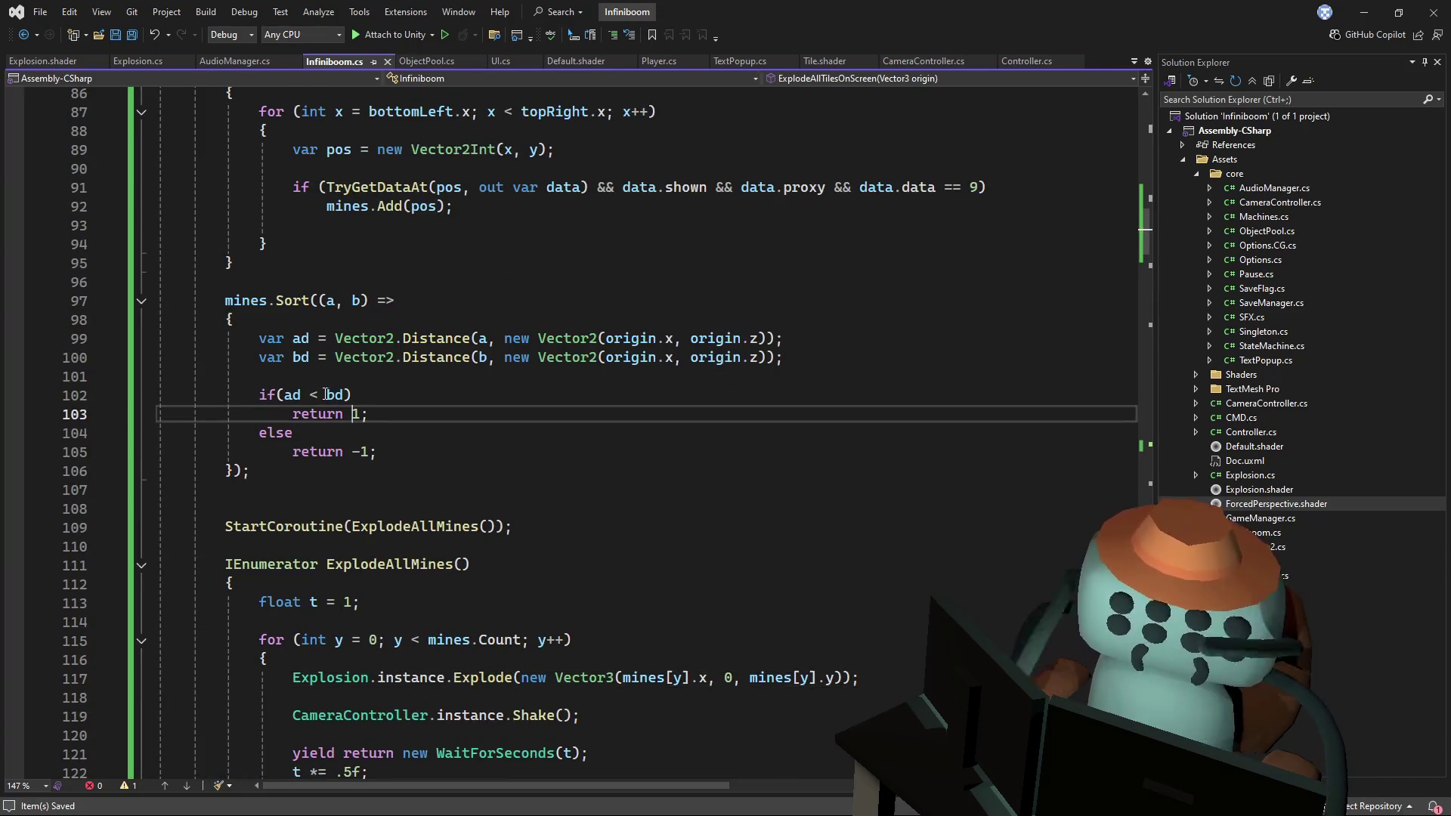
{"action": "double_click", "coordinate": [316, 394]}
{"action": "type", "text": ">"}
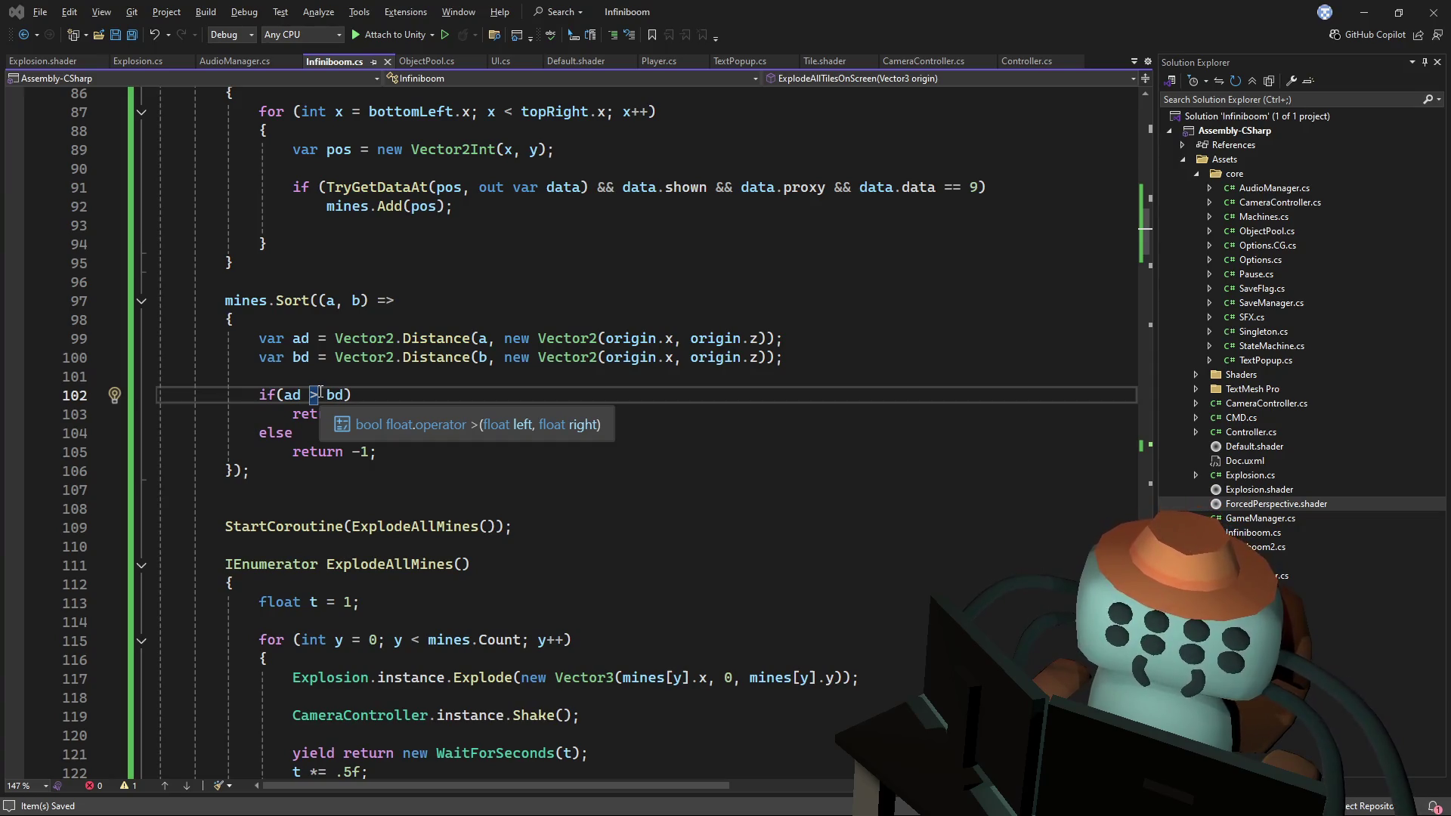
{"action": "key", "text": "alt+Tab"}
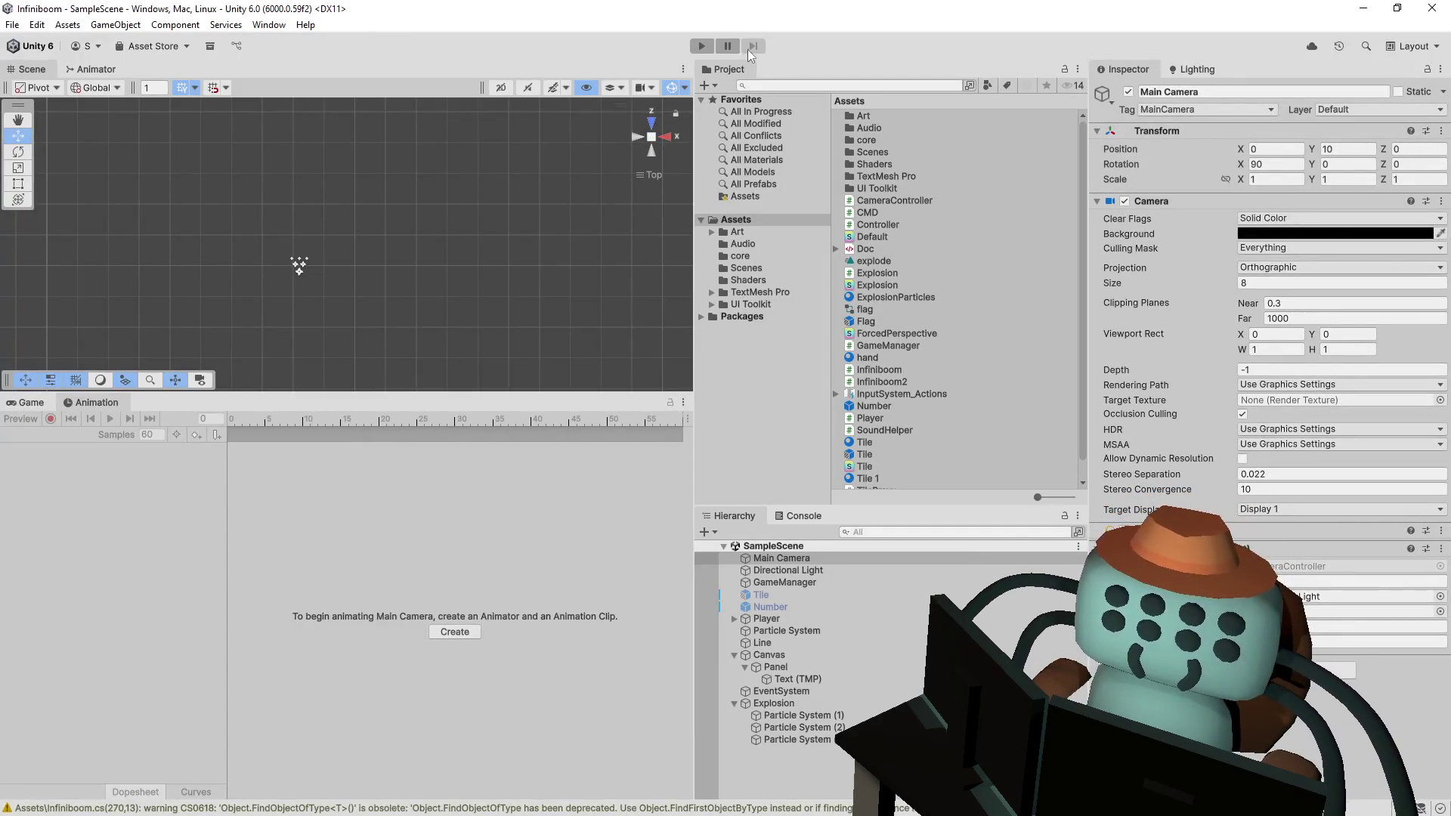
- Playtest the reordered explosions, revealing two tiles to reach 149, then stop and go back to Visual Studio
{"action": "left_click", "coordinate": [700, 48]}
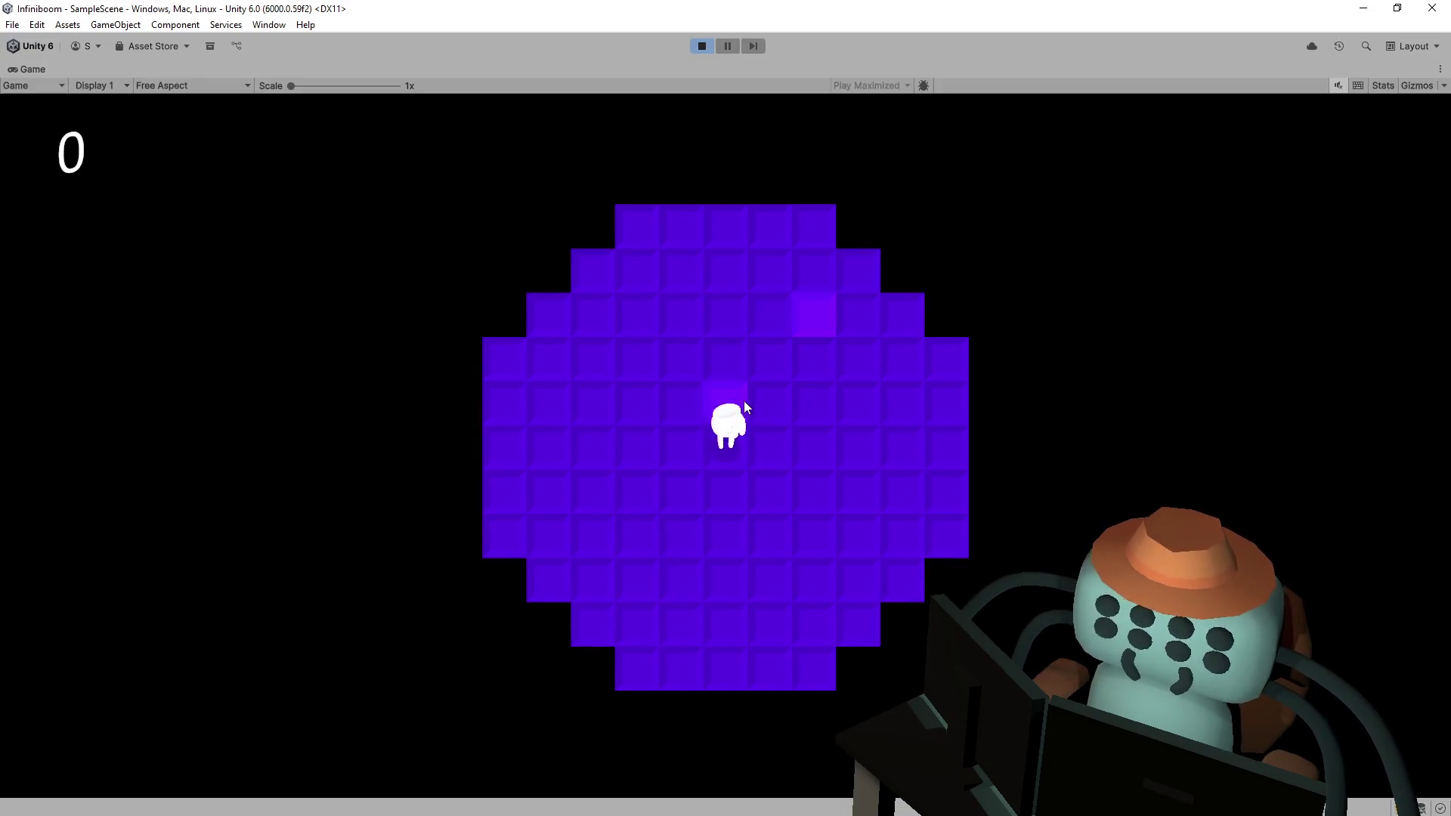
{"action": "left_click", "coordinate": [743, 407]}
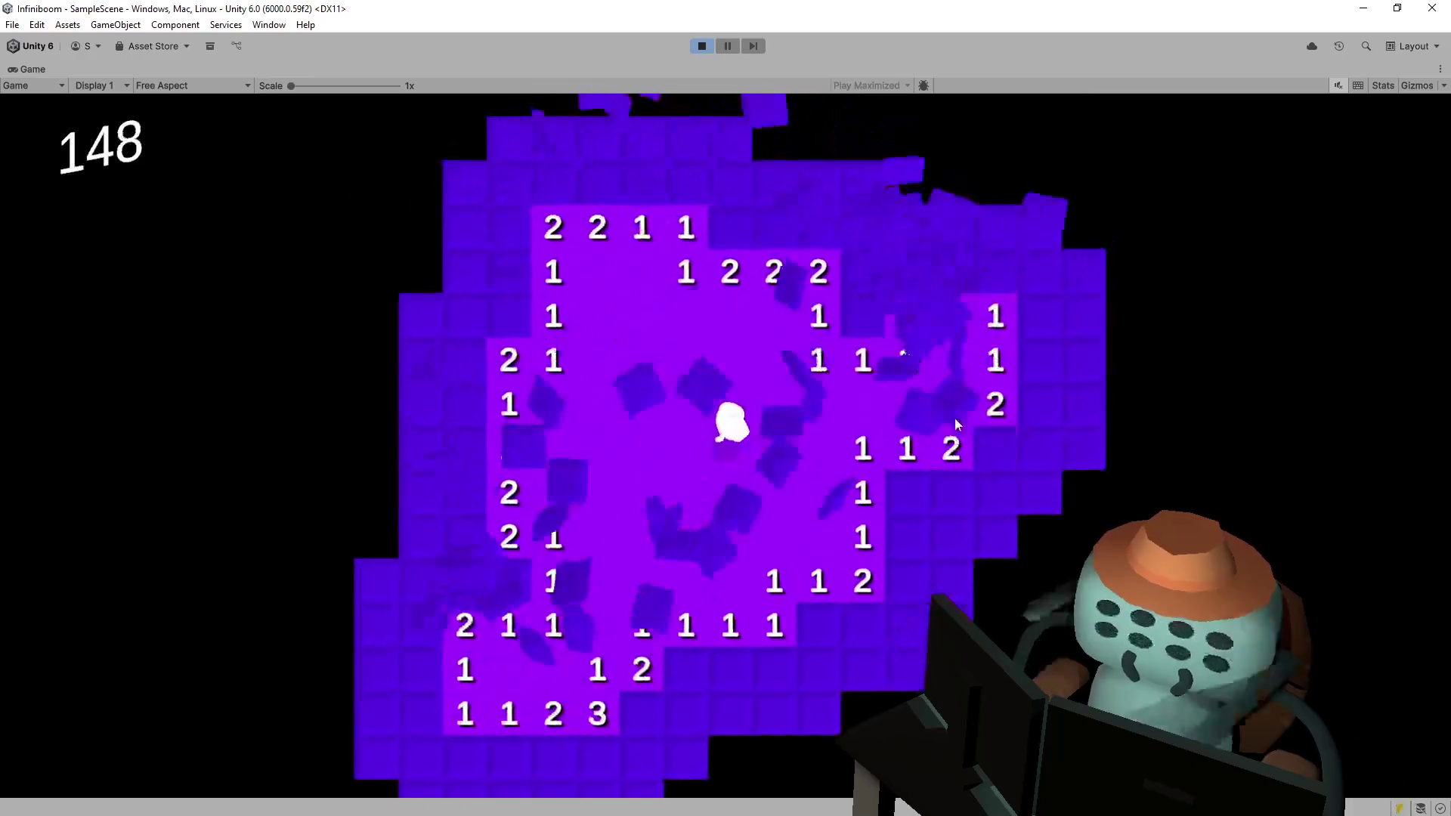
{"action": "left_click", "coordinate": [855, 340]}
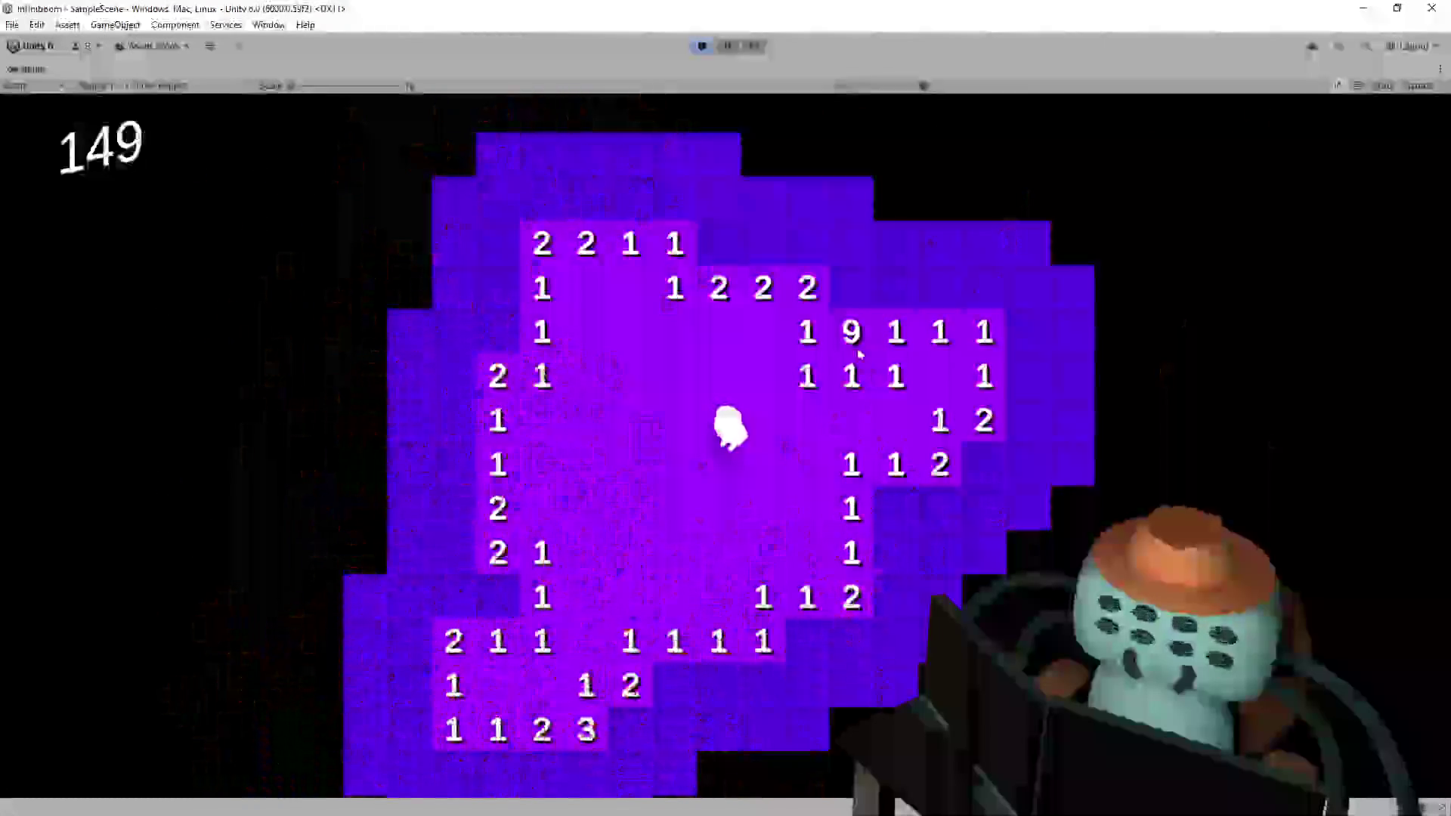
{"action": "left_click", "coordinate": [700, 46]}
{"action": "key", "text": "alt+Tab"}
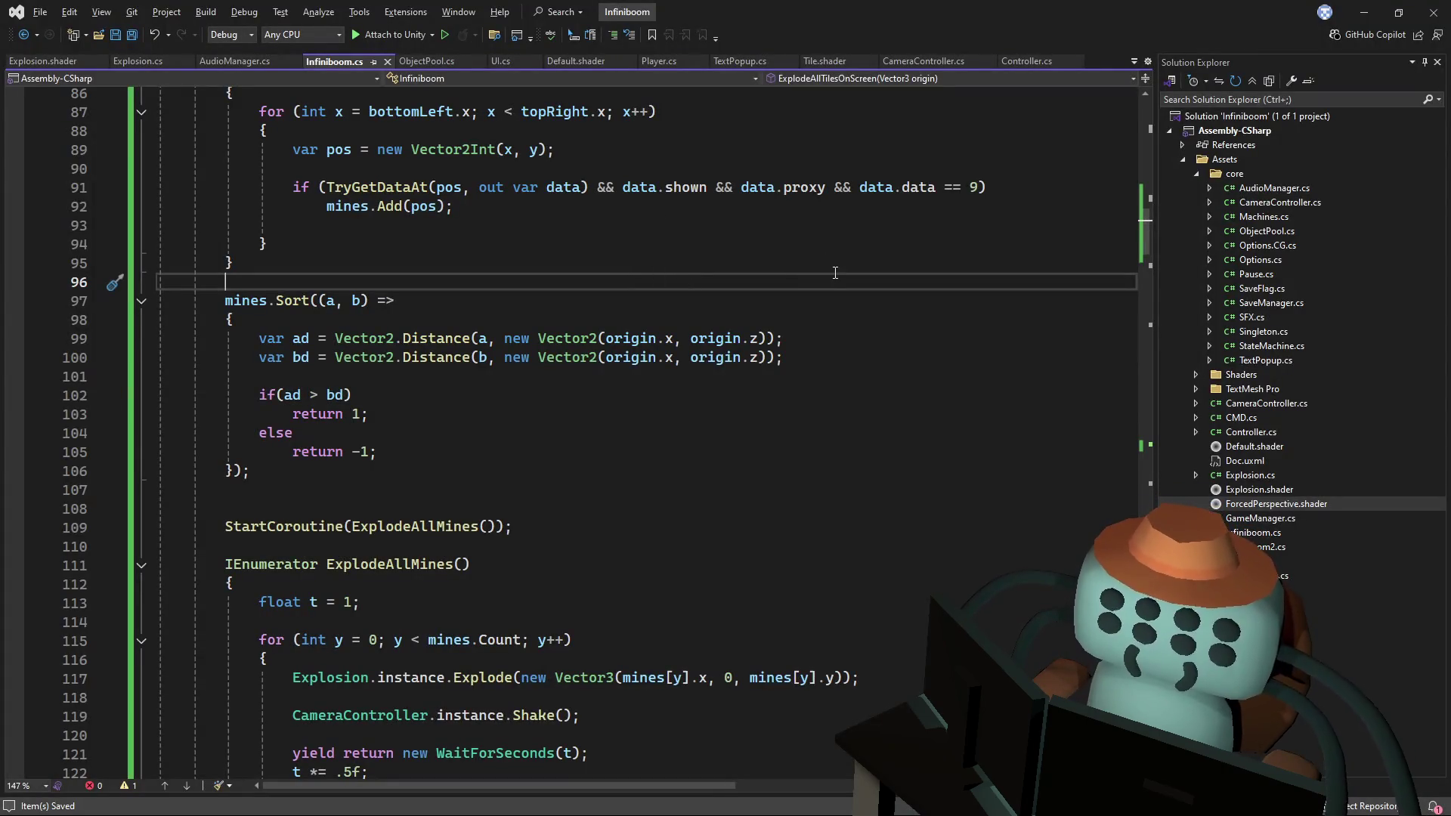
- In Player.cs, cut the Controller.restart if-block from its old position
{"action": "left_click", "coordinate": [662, 63]}
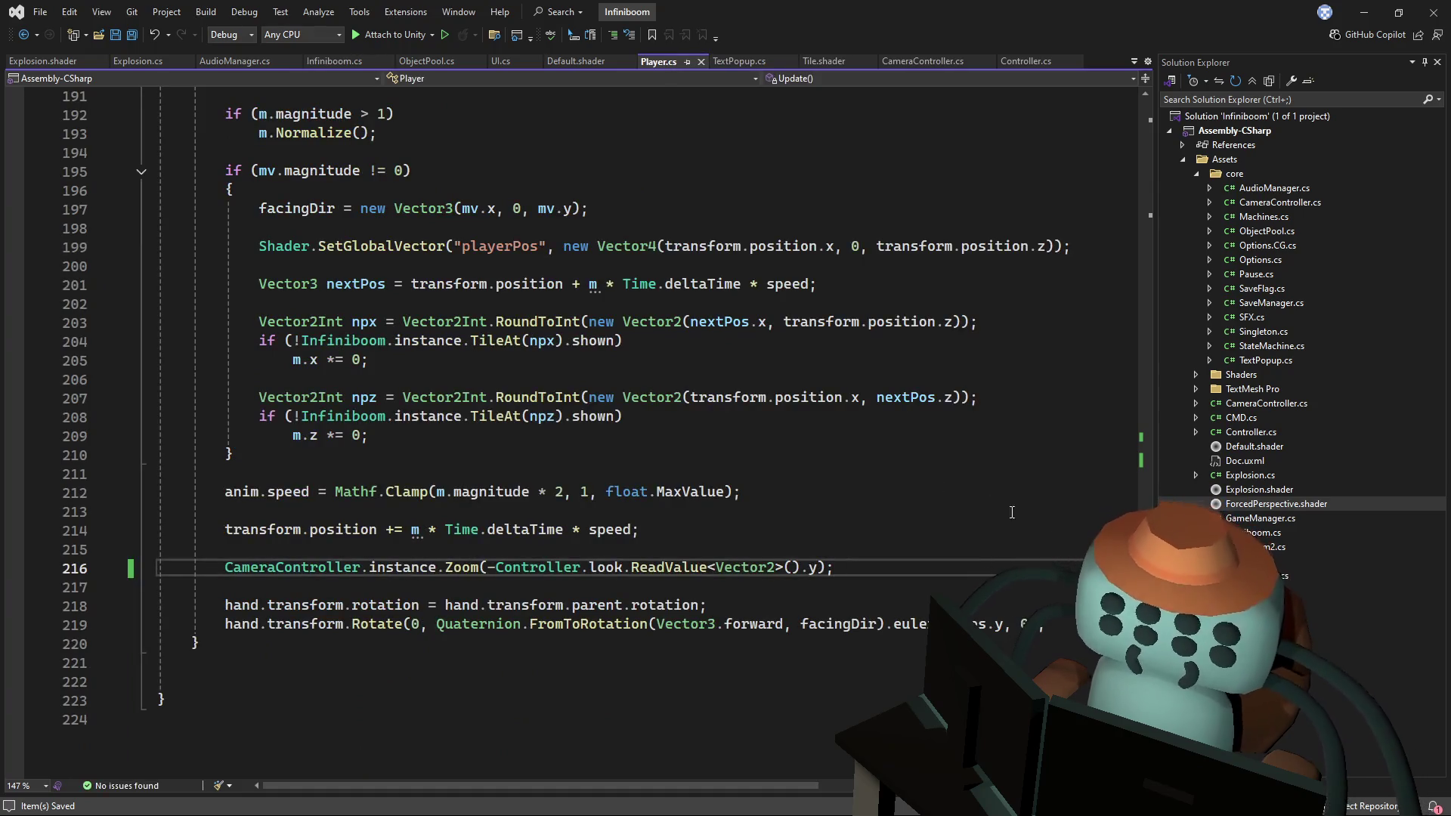
{"action": "scroll", "coordinate": [998, 506], "scroll_direction": "up", "scroll_amount": 14}
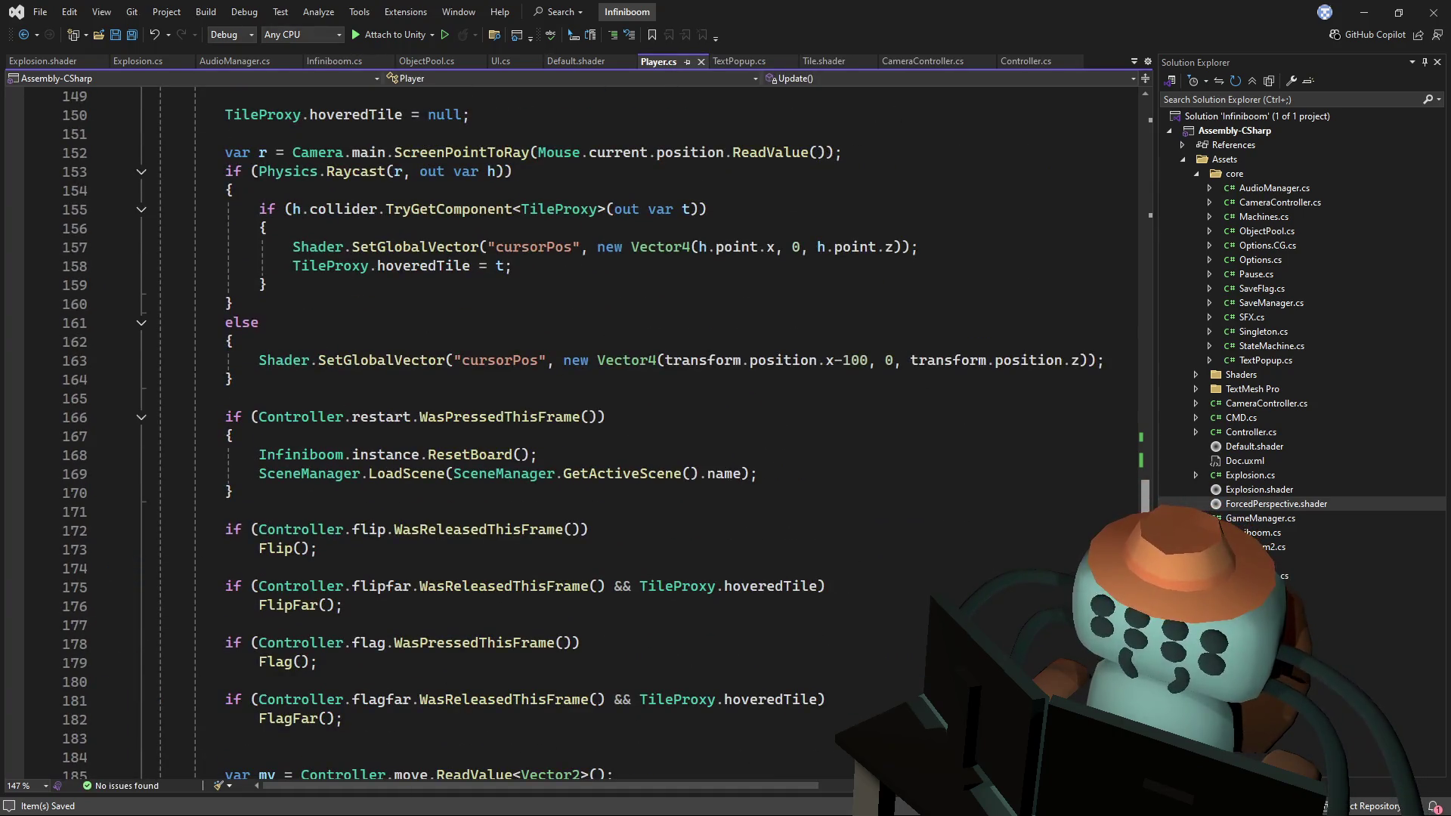
{"action": "scroll", "coordinate": [574, 435], "scroll_direction": "down", "scroll_amount": 1}
{"action": "mouse_move", "coordinate": [199, 437]}
{"action": "left_mouse_down"}
{"action": "mouse_move", "coordinate": [257, 398]}
{"action": "mouse_move", "coordinate": [159, 341]}
{"action": "left_mouse_up"}
{"action": "key", "text": "Delete"}
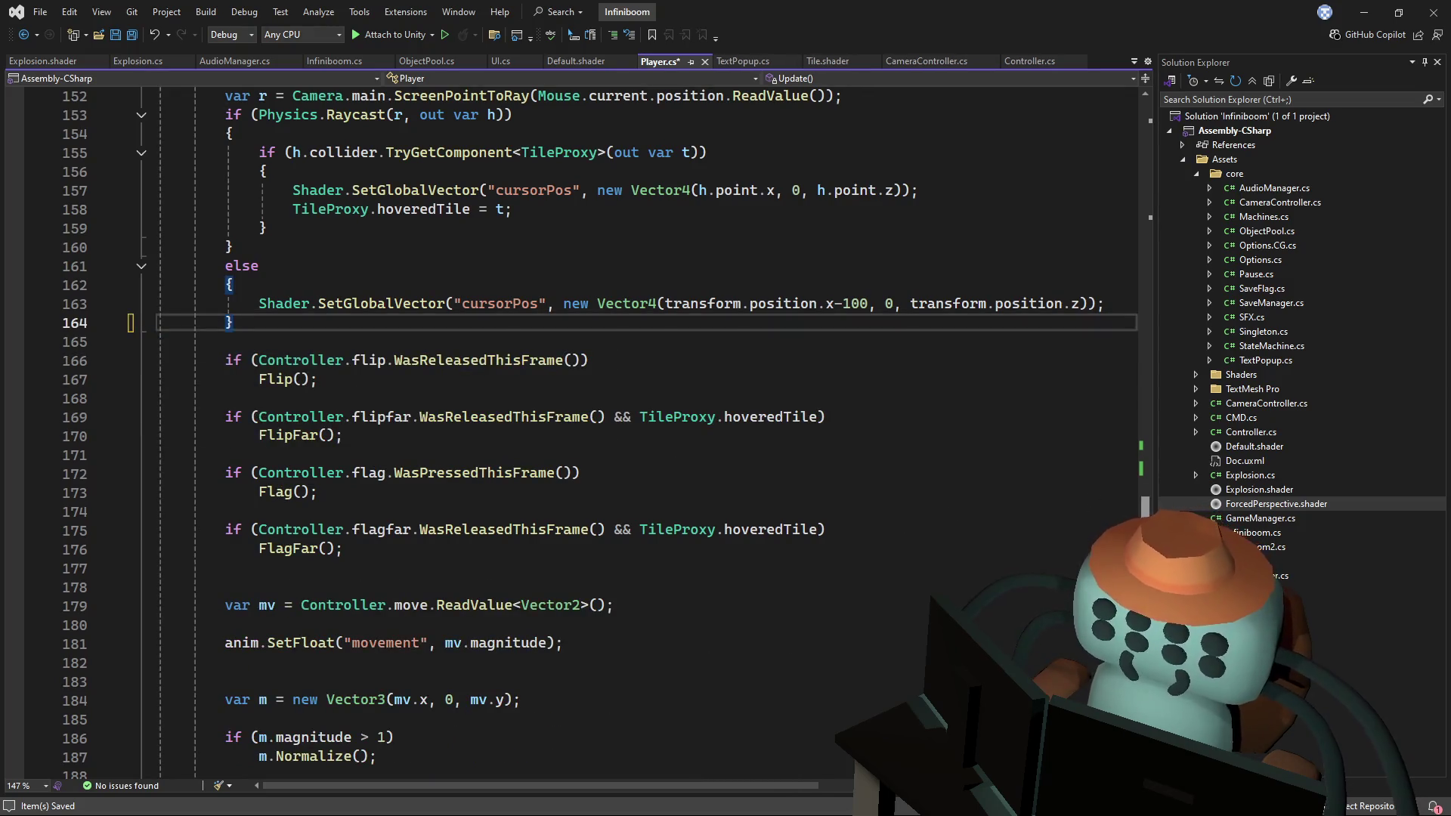
- Paste the restart block at the top of Update(), followed by a blank line
{"action": "scroll", "coordinate": [1140, 461], "scroll_direction": "up", "scroll_amount": 12}
{"action": "left_click", "coordinate": [385, 518]}
{"action": "type", "text": "if (Controller.restart.WasPressedThisFrame()) {     Infiniboom.instance.ResetBoard();     SceneManager.LoadScene(SceneManager.GetActiveScene().name); }"}
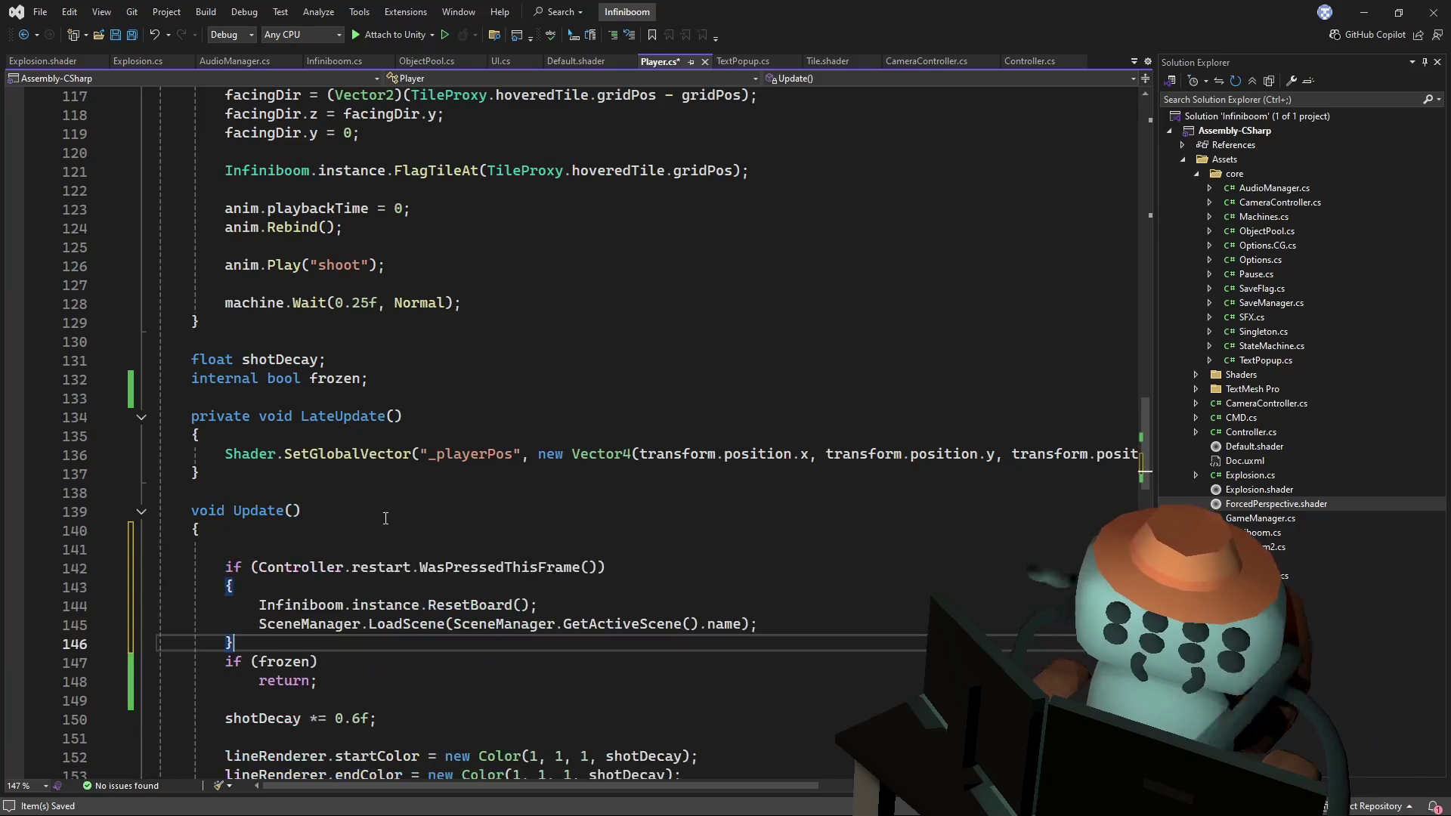
{"action": "key", "text": "Return"}
{"action": "left_click_drag", "start_coordinate": [385, 519], "coordinate": [410, 529]}
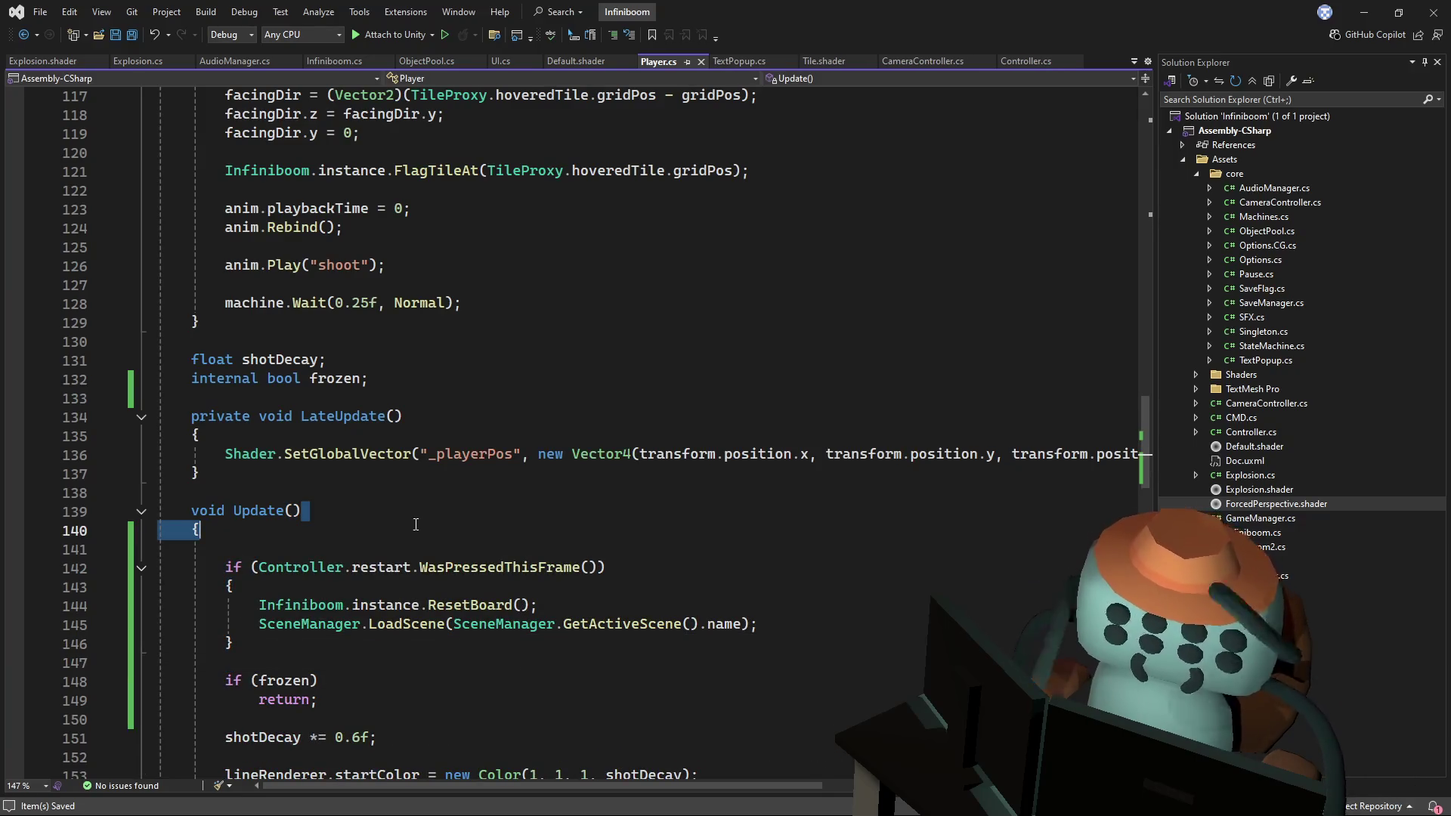
{"action": "key", "text": "Left"}
- Review the rest of Player.cs, then reopen Infiniboom.cs
{"action": "scroll", "coordinate": [682, 475], "scroll_direction": "down", "scroll_amount": 6}
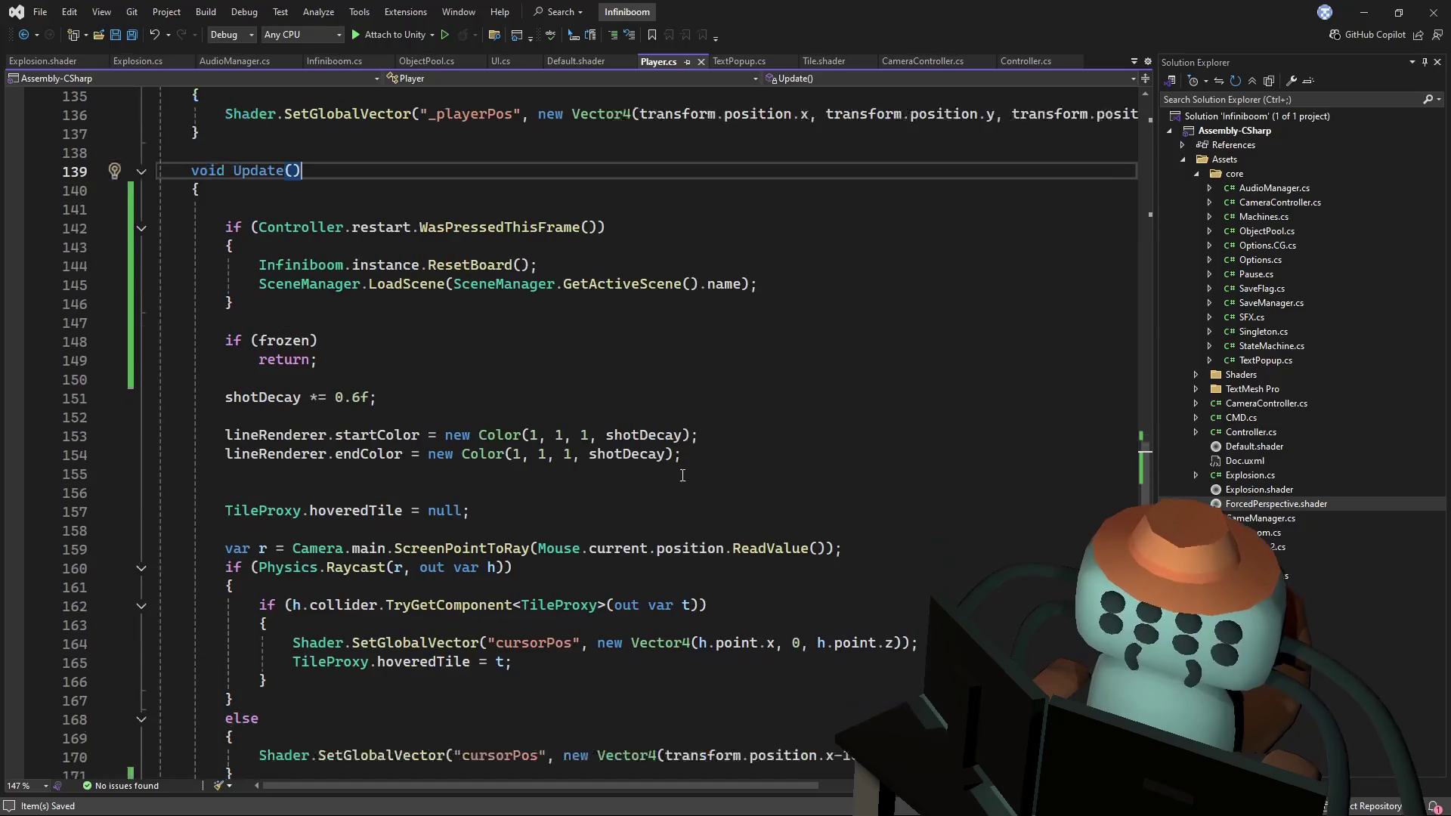
{"action": "scroll", "coordinate": [697, 442], "scroll_direction": "down", "scroll_amount": 7}
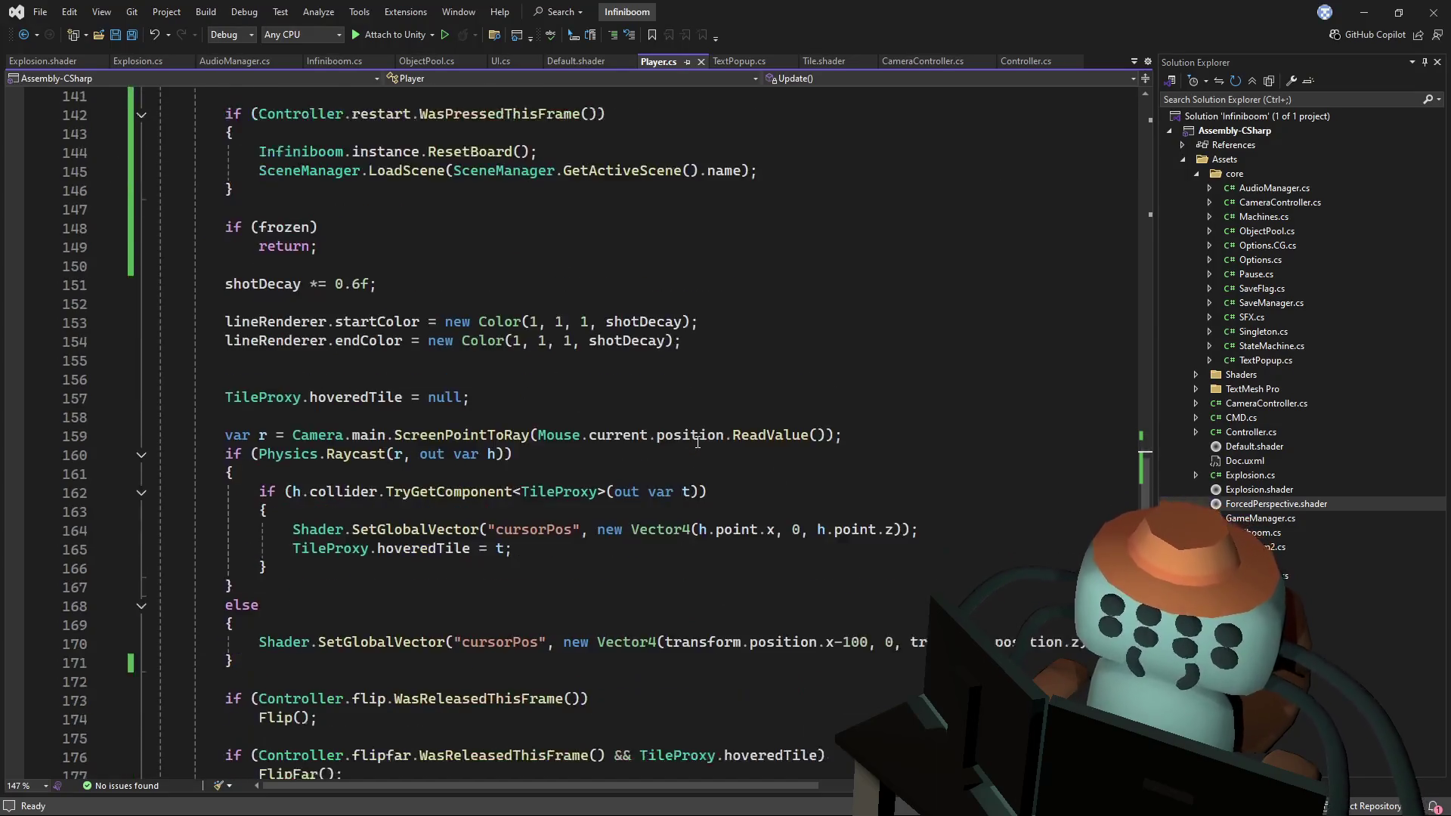
{"action": "scroll", "coordinate": [703, 431], "scroll_direction": "down", "scroll_amount": 4}
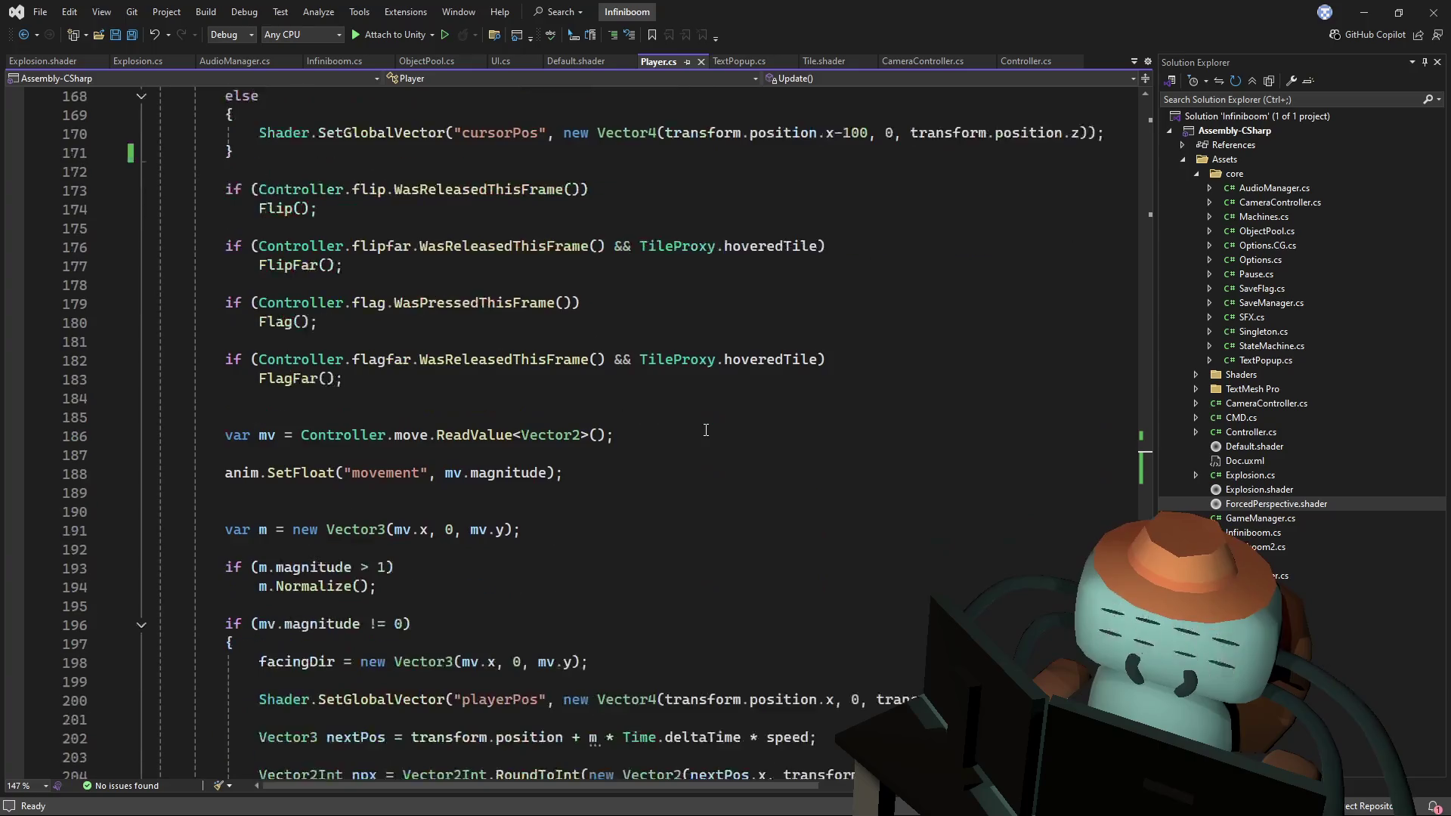
{"action": "scroll", "coordinate": [666, 453], "scroll_direction": "down", "scroll_amount": 3}
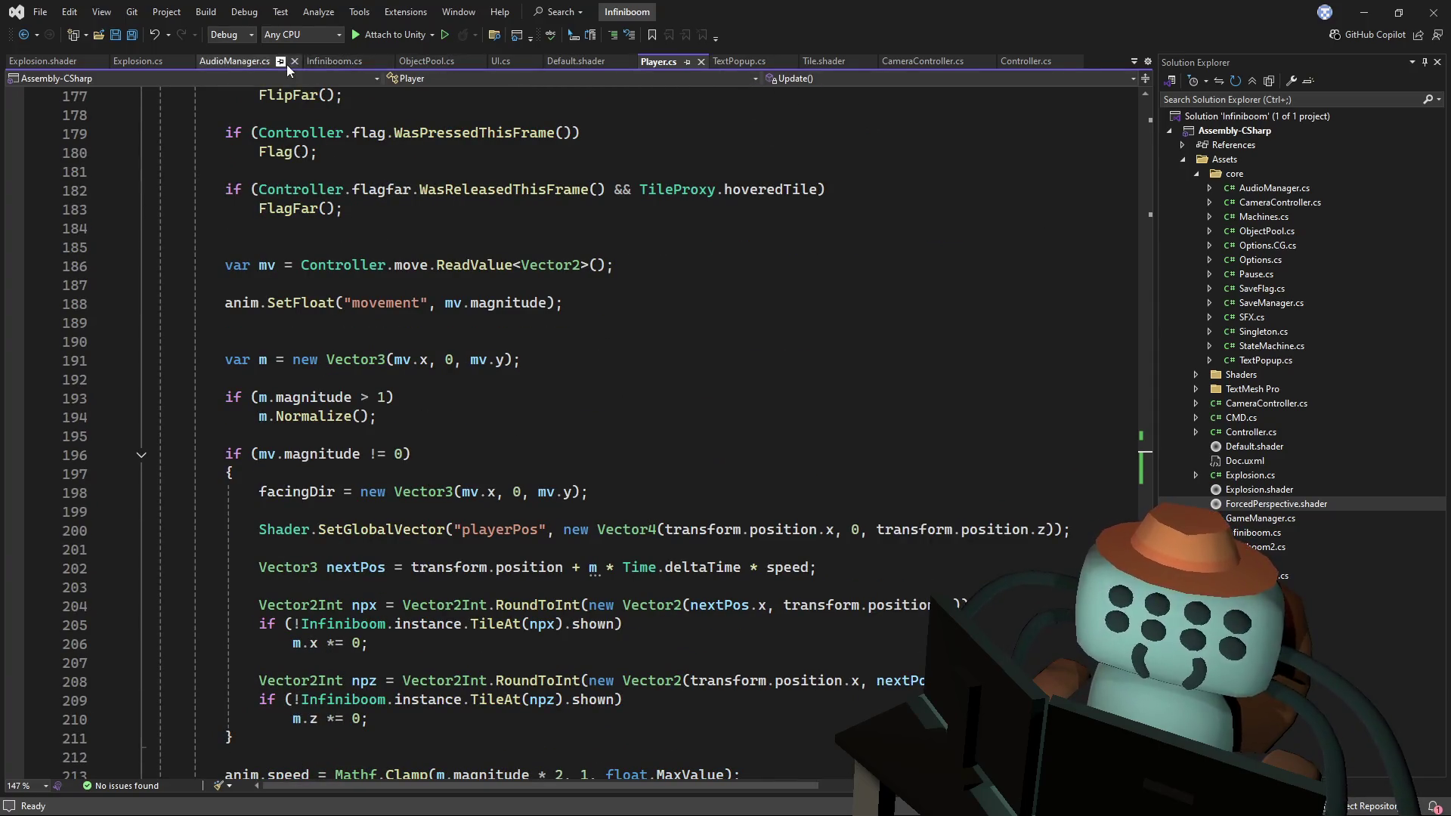
{"action": "left_click", "coordinate": [334, 60]}
{"action": "scroll", "coordinate": [555, 445], "scroll_direction": "down", "scroll_amount": 5}
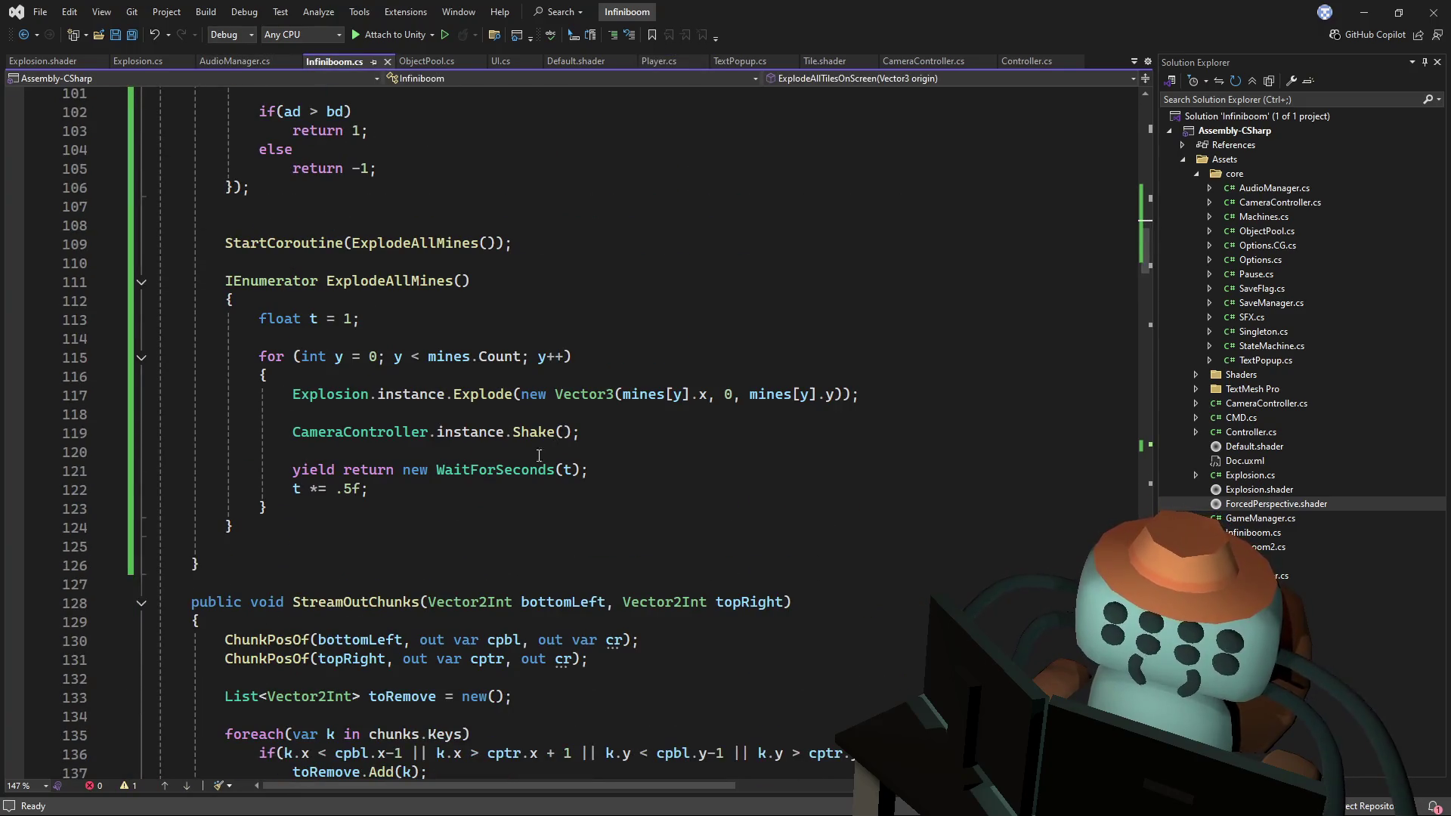
- Set the line 113 starting delay to .75f, edit the line 122 multiplier toward .8f, and save
{"action": "scroll", "coordinate": [473, 417], "scroll_direction": "up", "scroll_amount": 2}
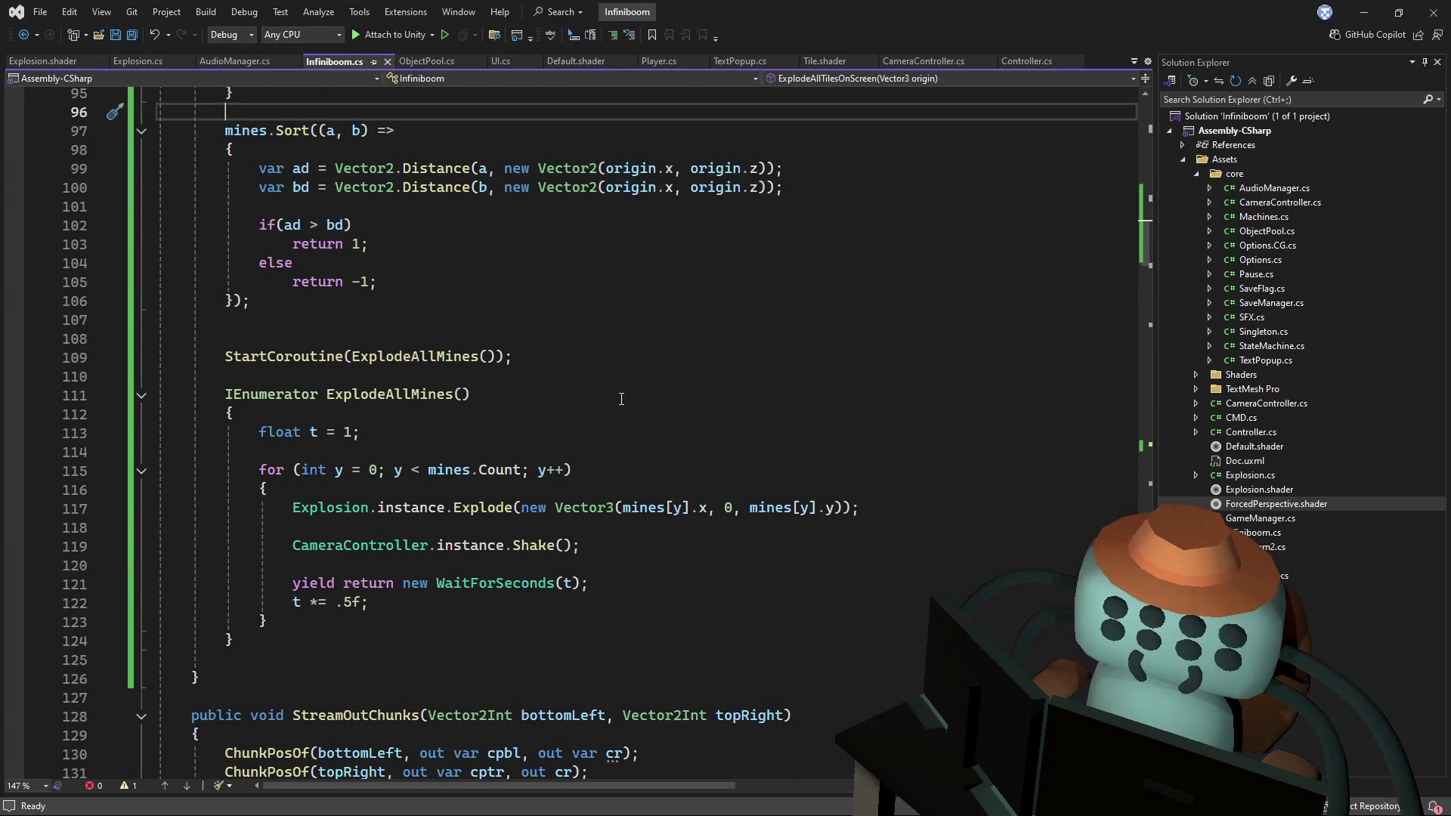
{"action": "scroll", "coordinate": [622, 399], "scroll_direction": "down", "scroll_amount": 1}
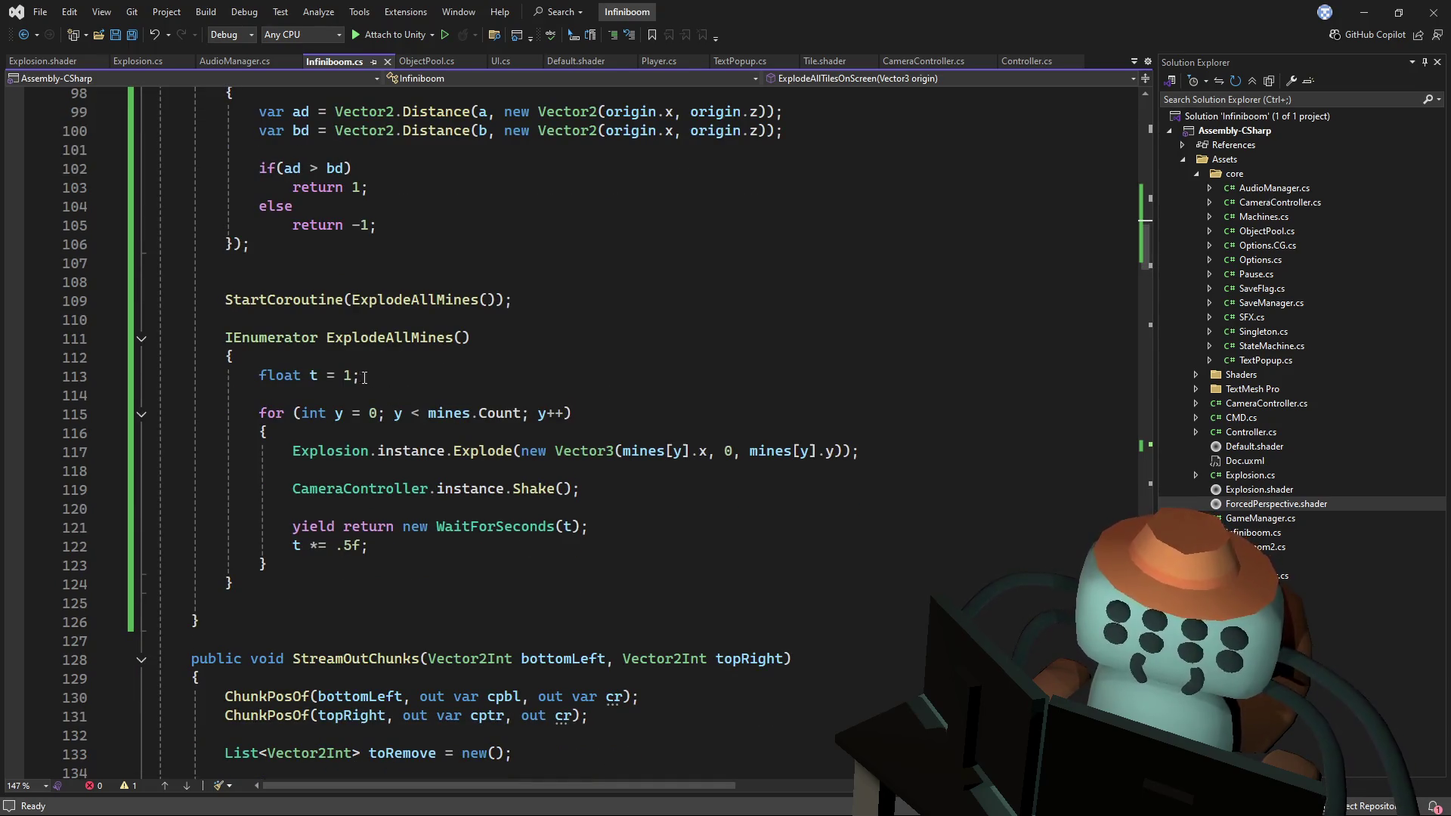
{"action": "key", "text": "BackSpace"}
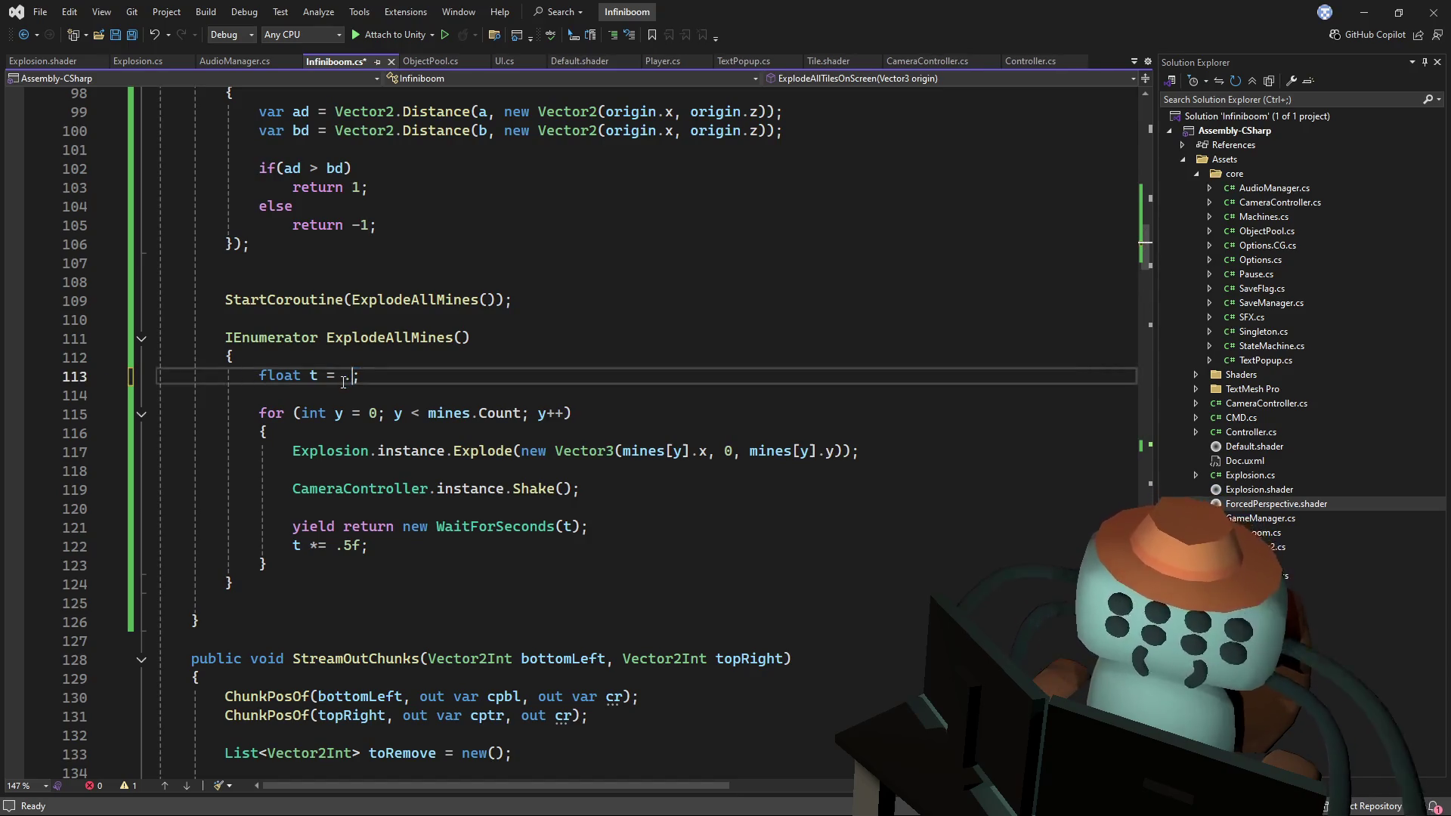
{"action": "type", "text": ".7"}
{"action": "mouse_move", "coordinate": [364, 376]}
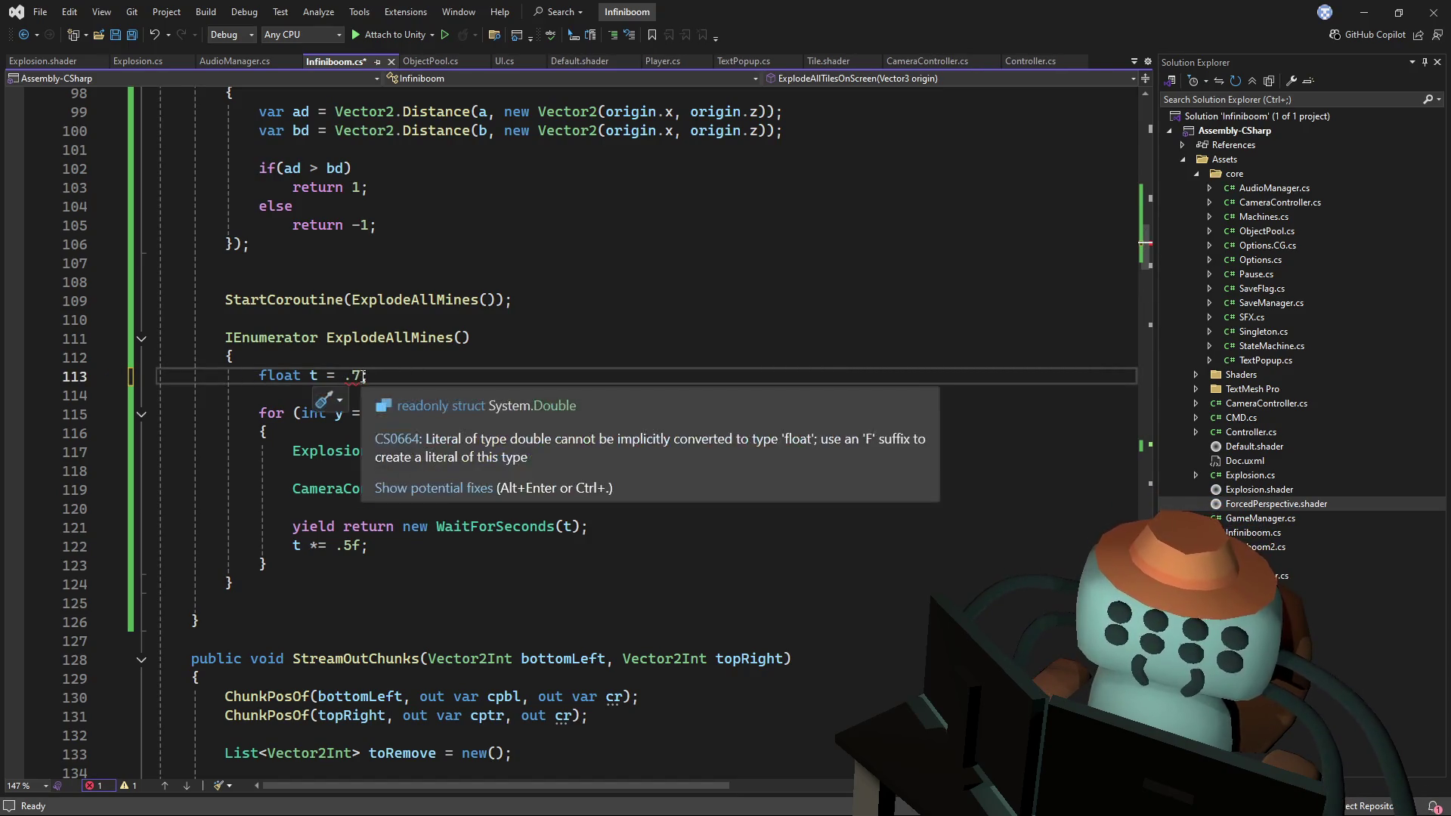
{"action": "type", "text": "5f"}
{"action": "left_click", "coordinate": [400, 356]}
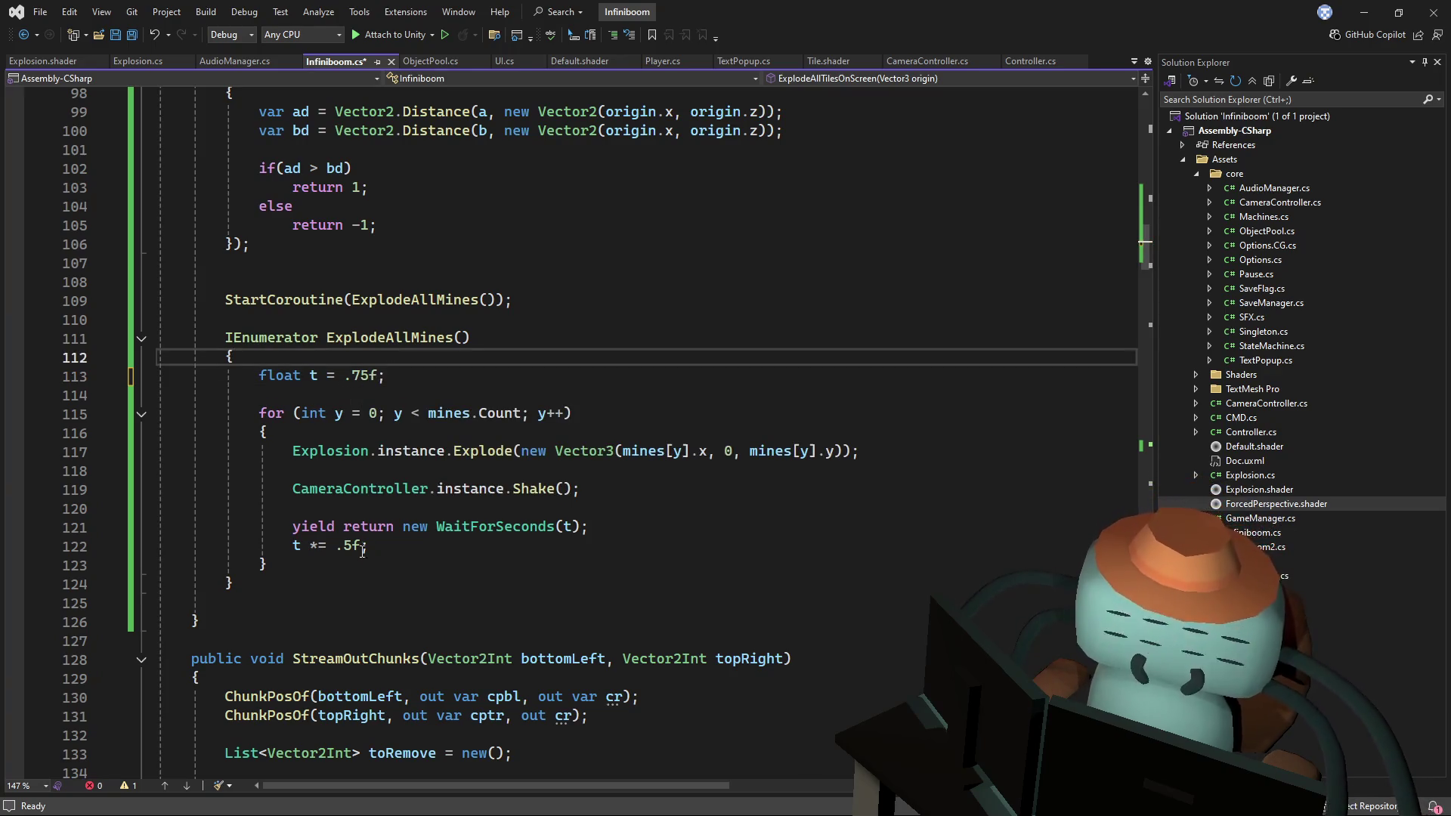
{"action": "left_click", "coordinate": [347, 546]}
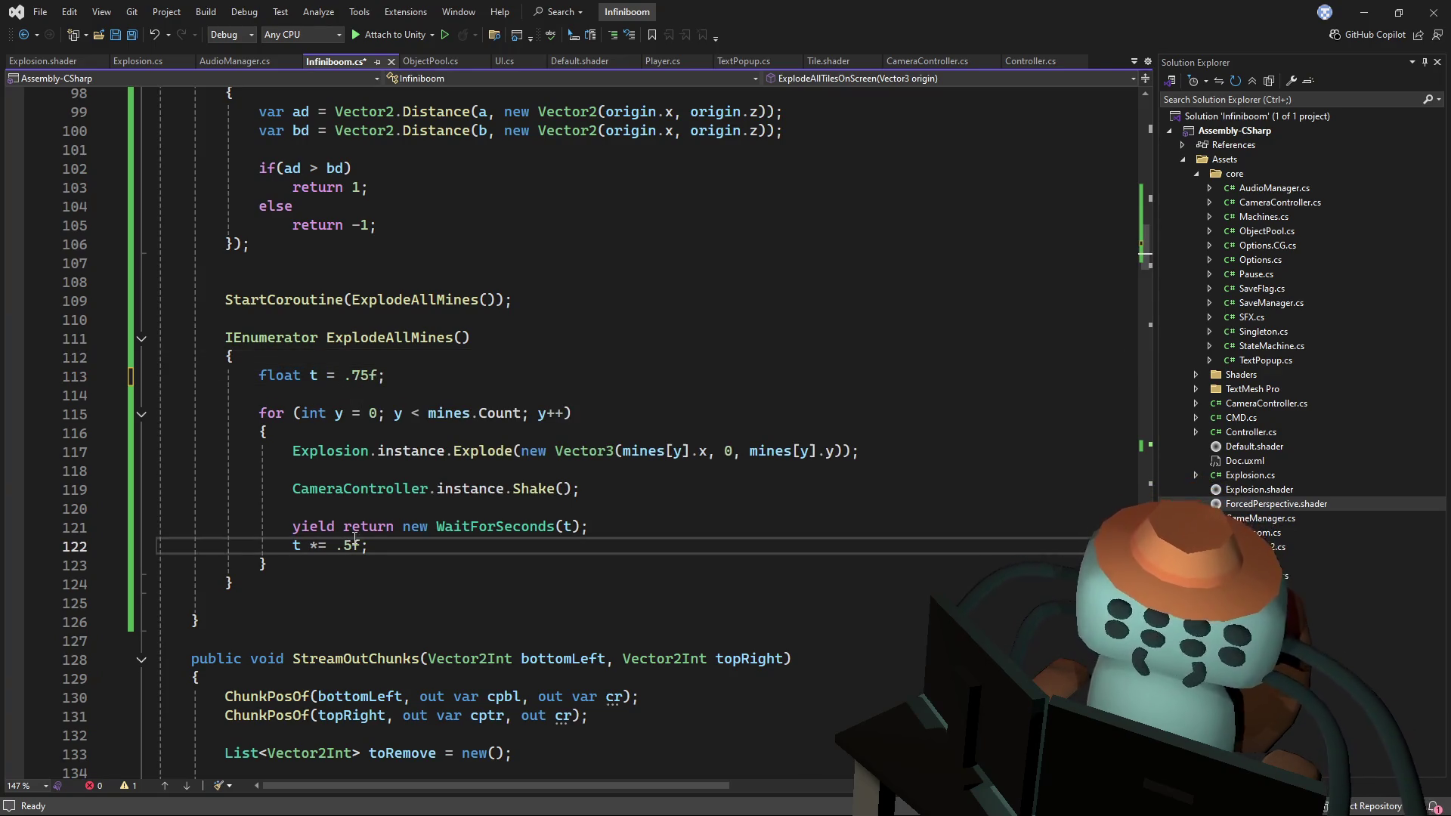
{"action": "type", "text": "8"}
{"action": "left_click", "coordinate": [407, 506]}
{"action": "key", "text": "ctrl+s"}
- Correct the line 122 multiplier to .8f, save, and switch back to Unity
{"action": "left_click", "coordinate": [497, 385]}
{"action": "left_click", "coordinate": [354, 546]}
{"action": "mouse_move", "coordinate": [426, 527]}
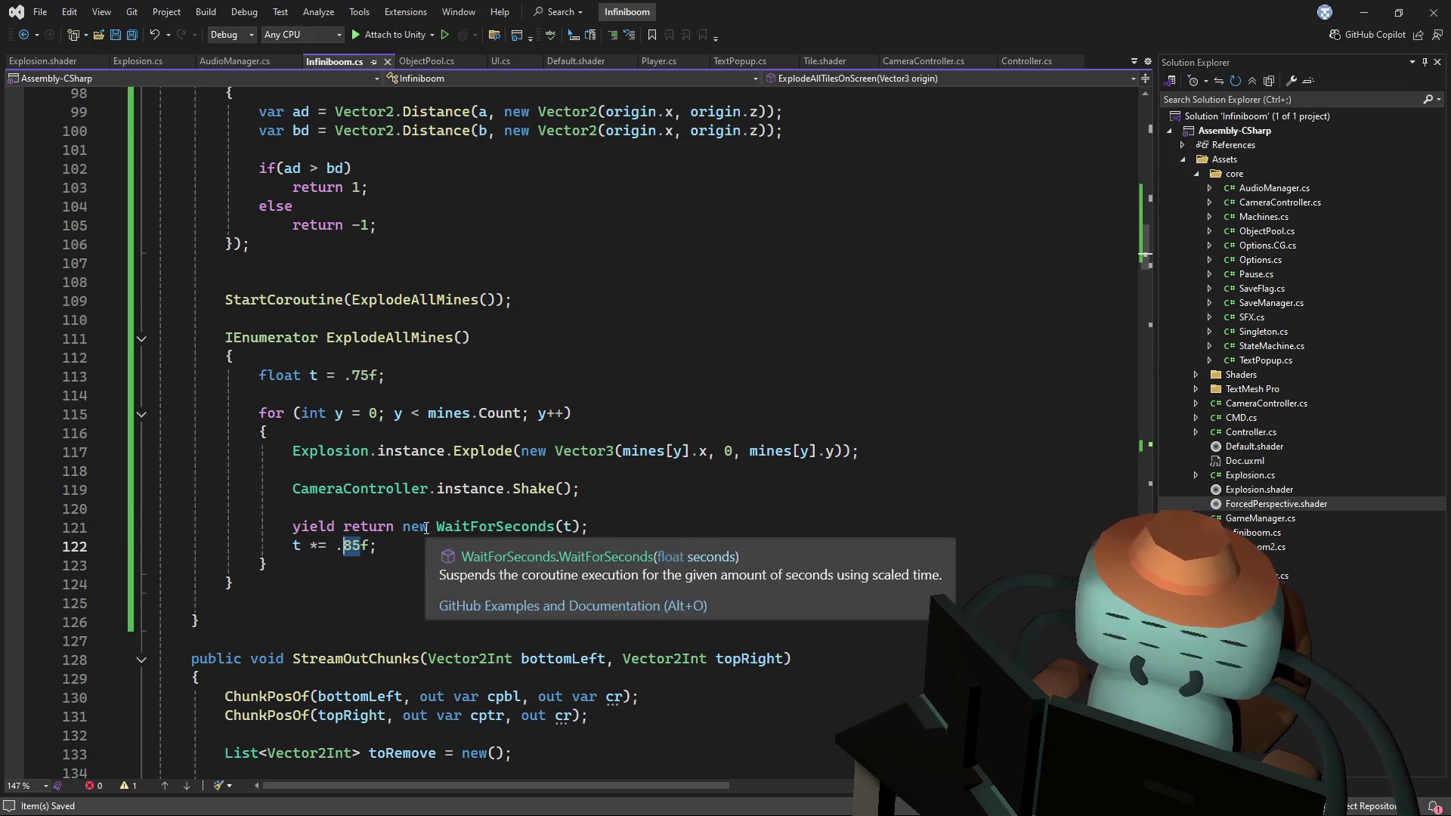
{"action": "type", "text": "."}
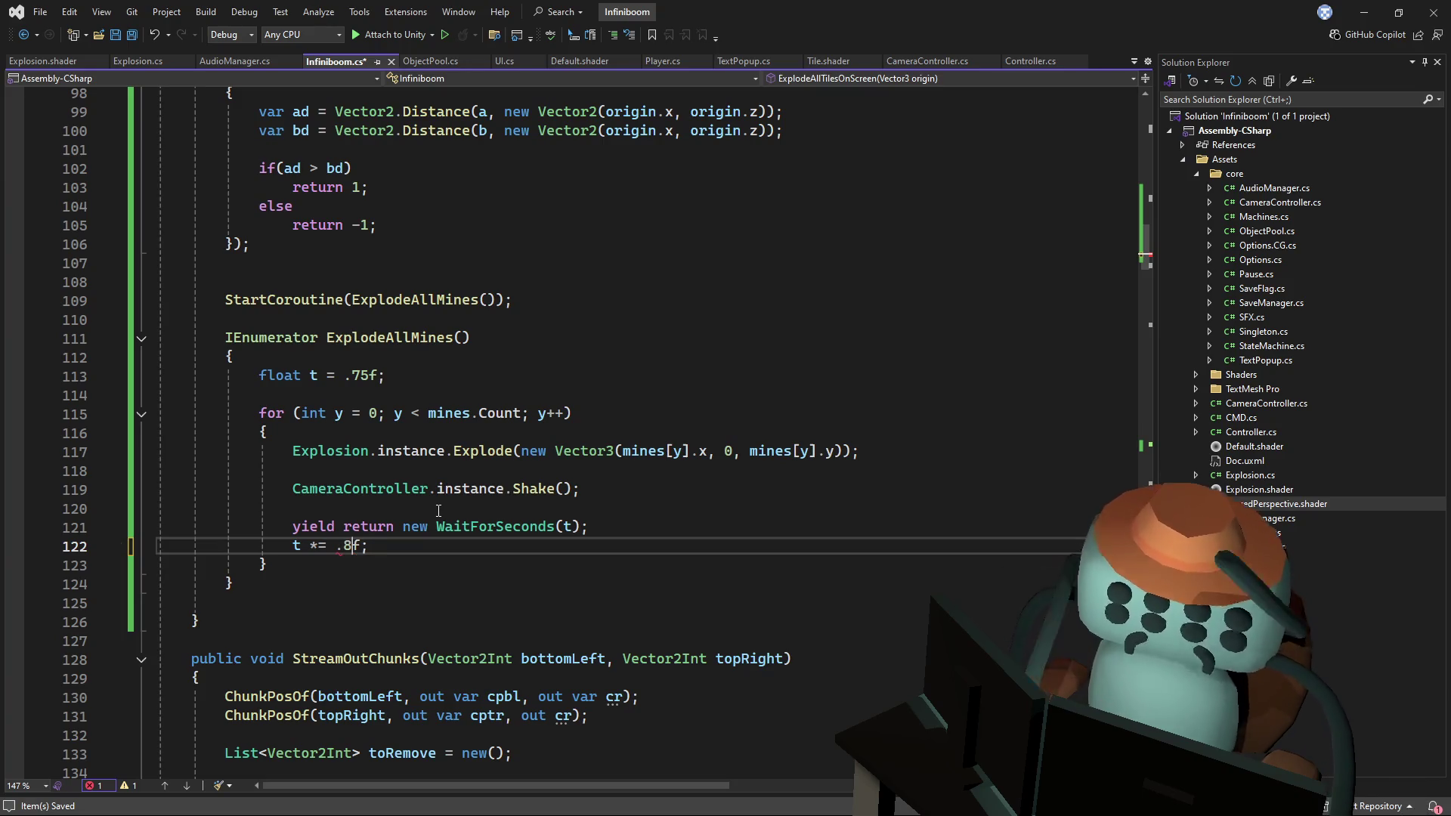
{"action": "key", "text": "ctrl+s"}
{"action": "key", "text": "alt+Tab"}
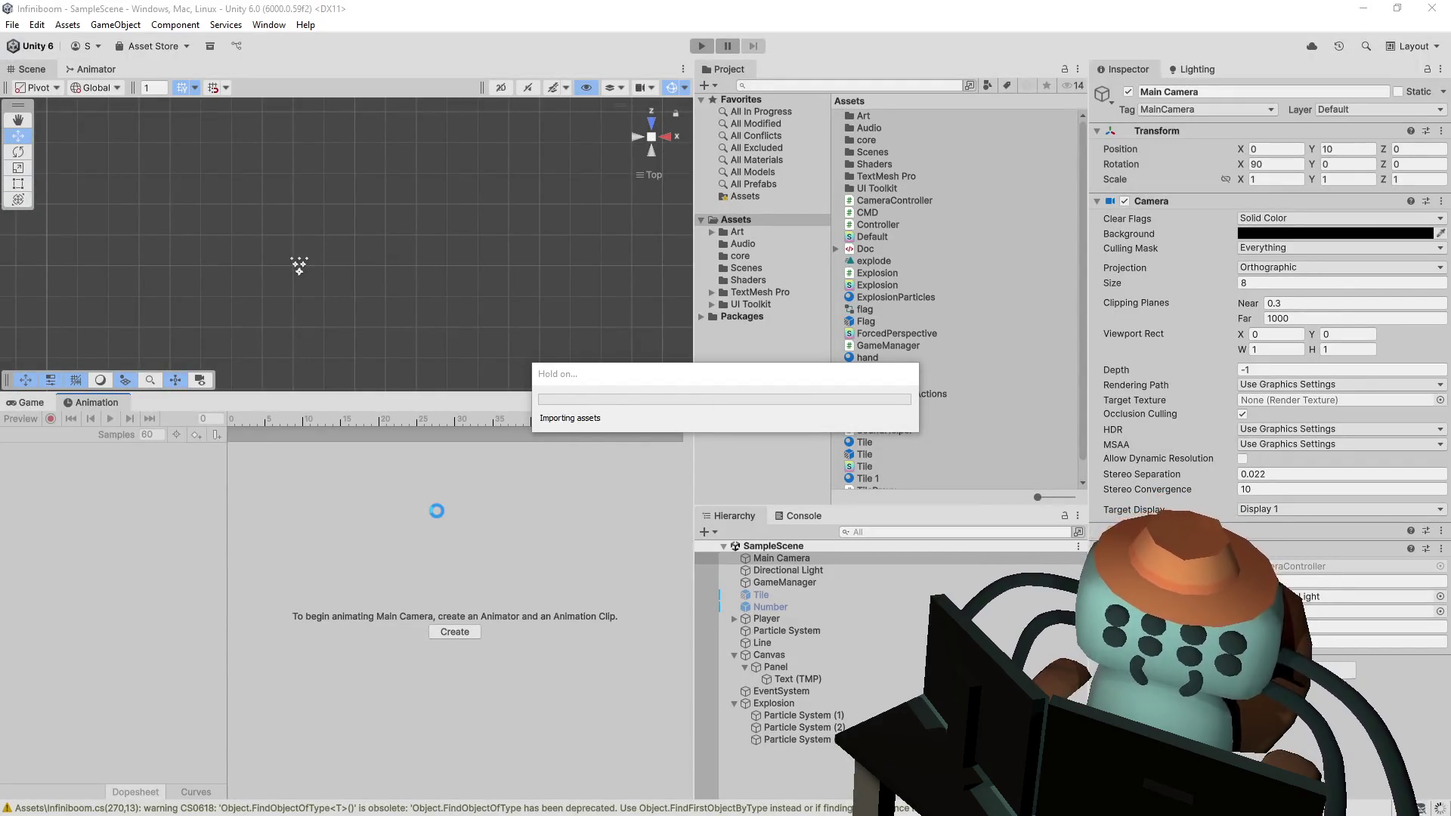
- Start Play mode and play two rounds, flagging three suspected mines and revealing tiles around them
{"action": "left_click", "coordinate": [700, 47]}
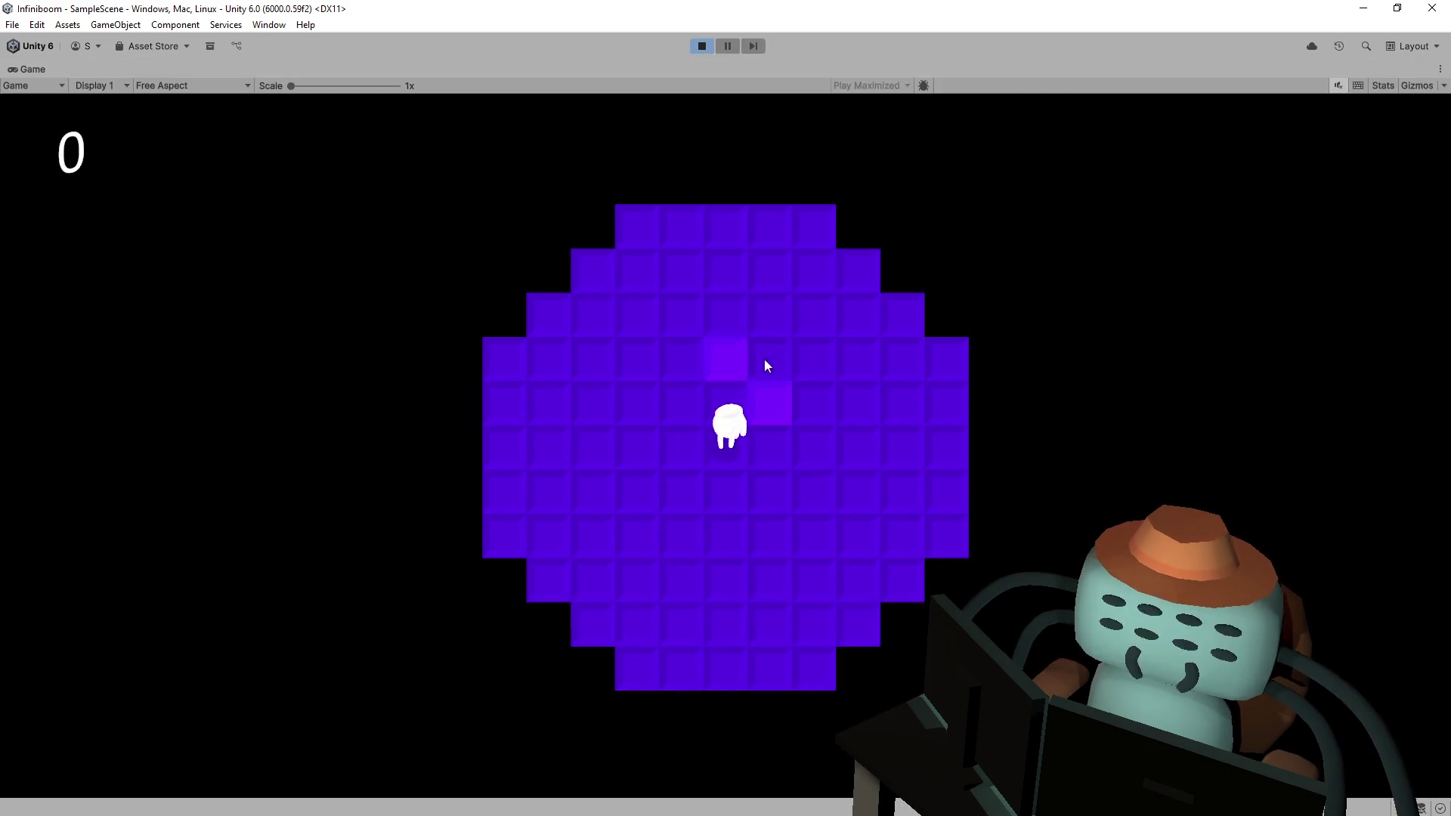
{"action": "left_click", "coordinate": [800, 359]}
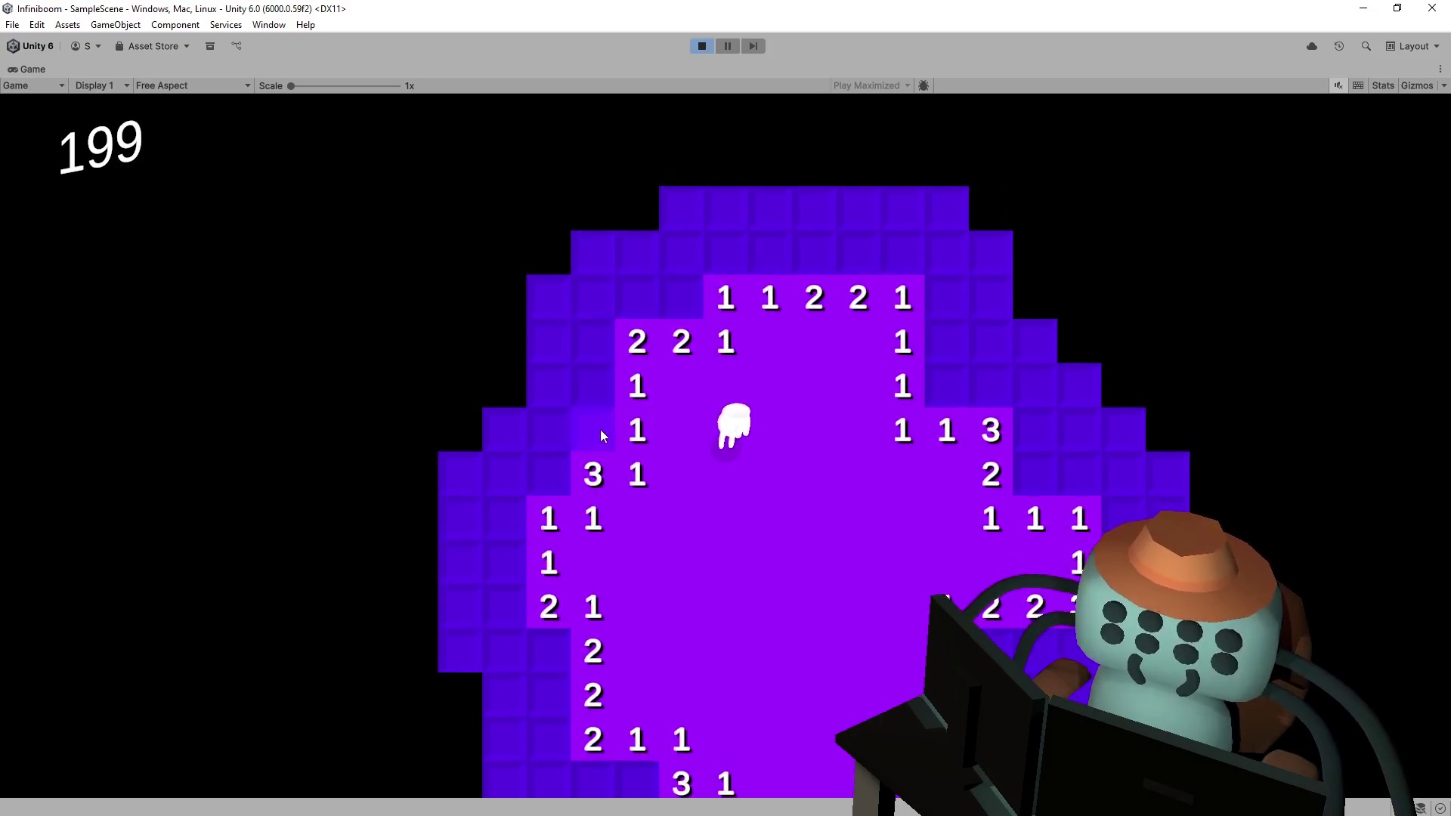
{"action": "left_click", "coordinate": [600, 429]}
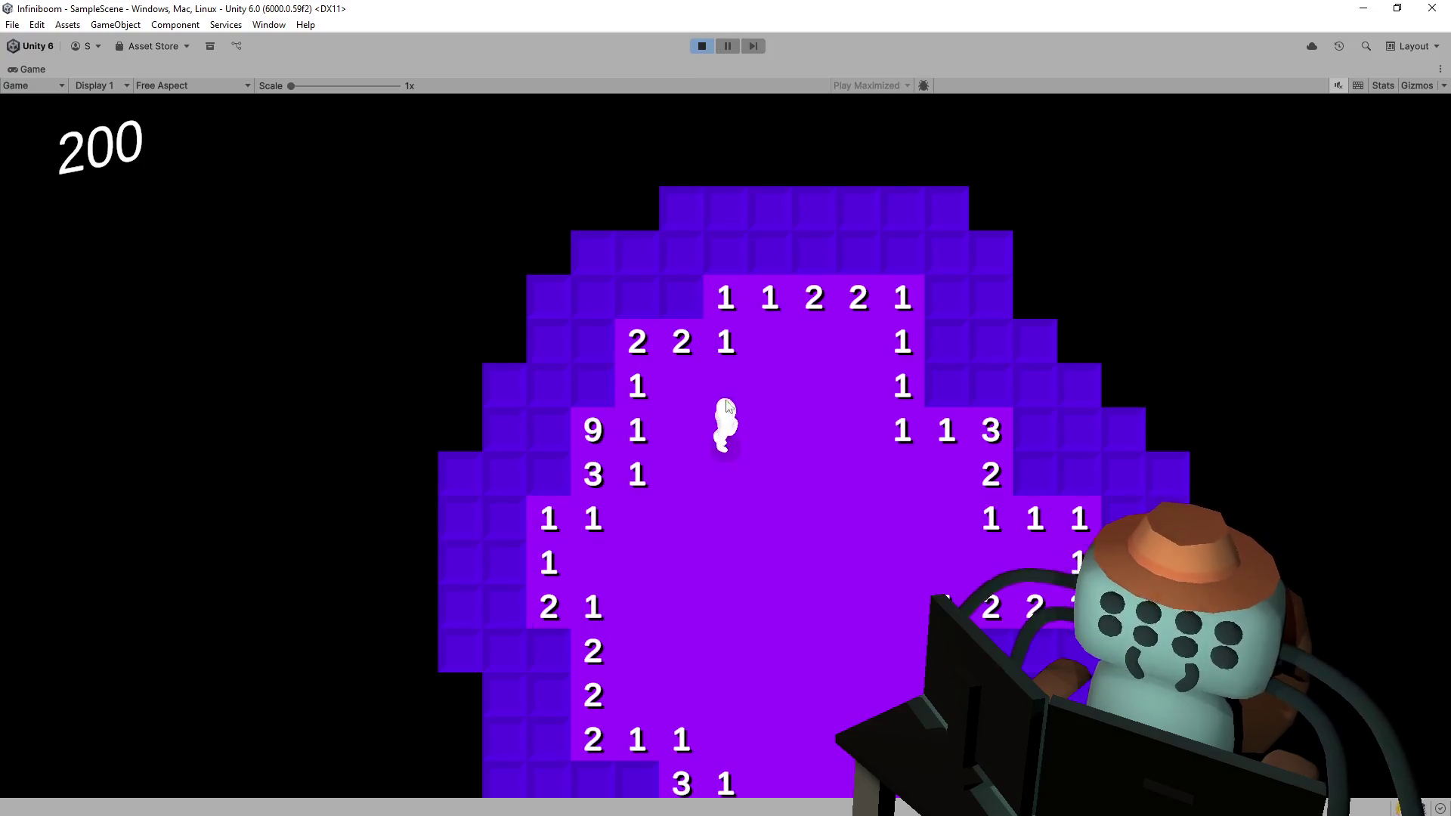
{"action": "left_click", "coordinate": [779, 311]}
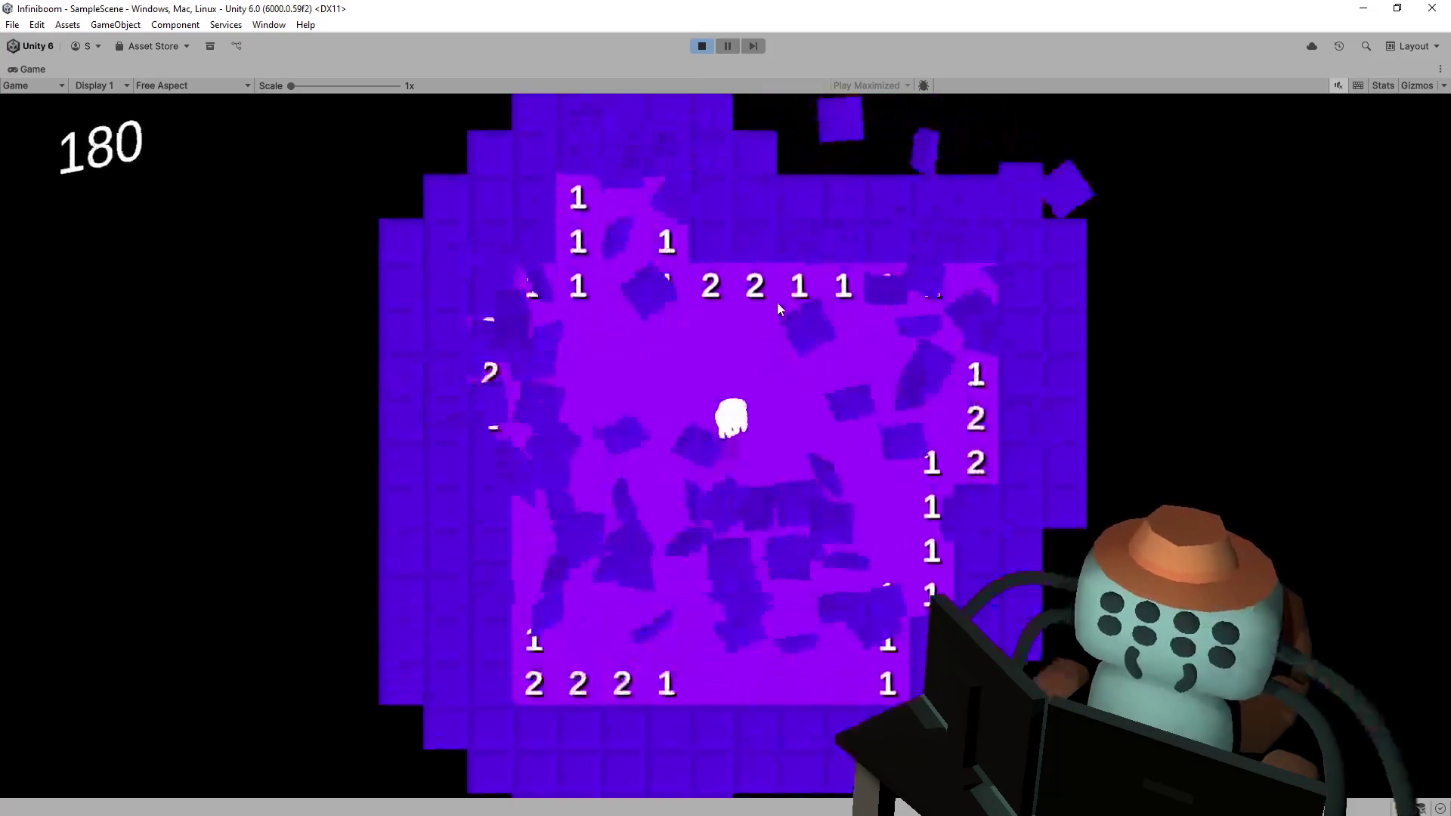
{"action": "right_click", "coordinate": [710, 344]}
{"action": "right_click", "coordinate": [754, 344]}
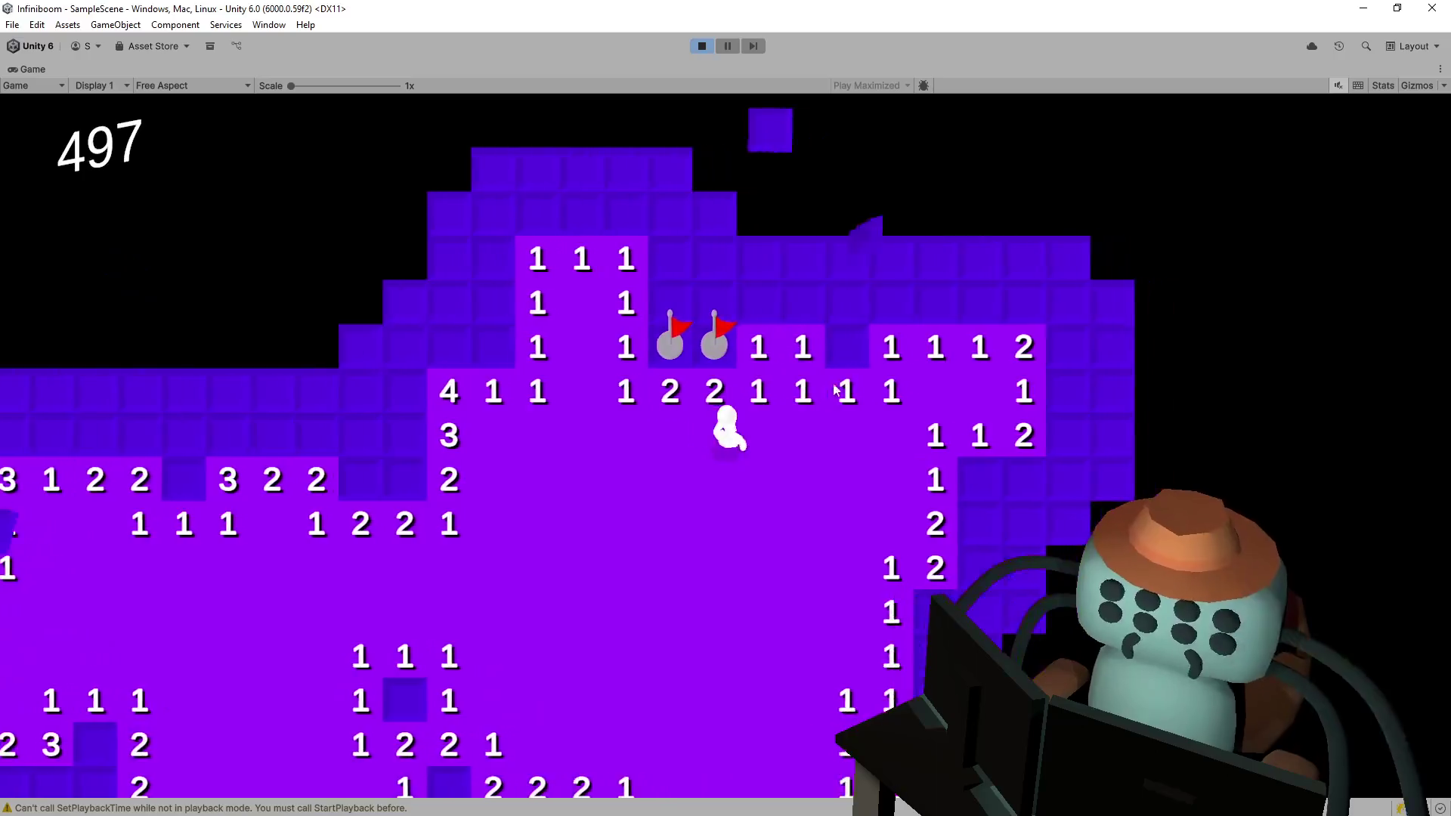
{"action": "right_click", "coordinate": [786, 392]}
{"action": "left_click", "coordinate": [710, 346]}
{"action": "left_click", "coordinate": [651, 343]}
{"action": "left_click", "coordinate": [715, 302]}
{"action": "left_click", "coordinate": [803, 348]}
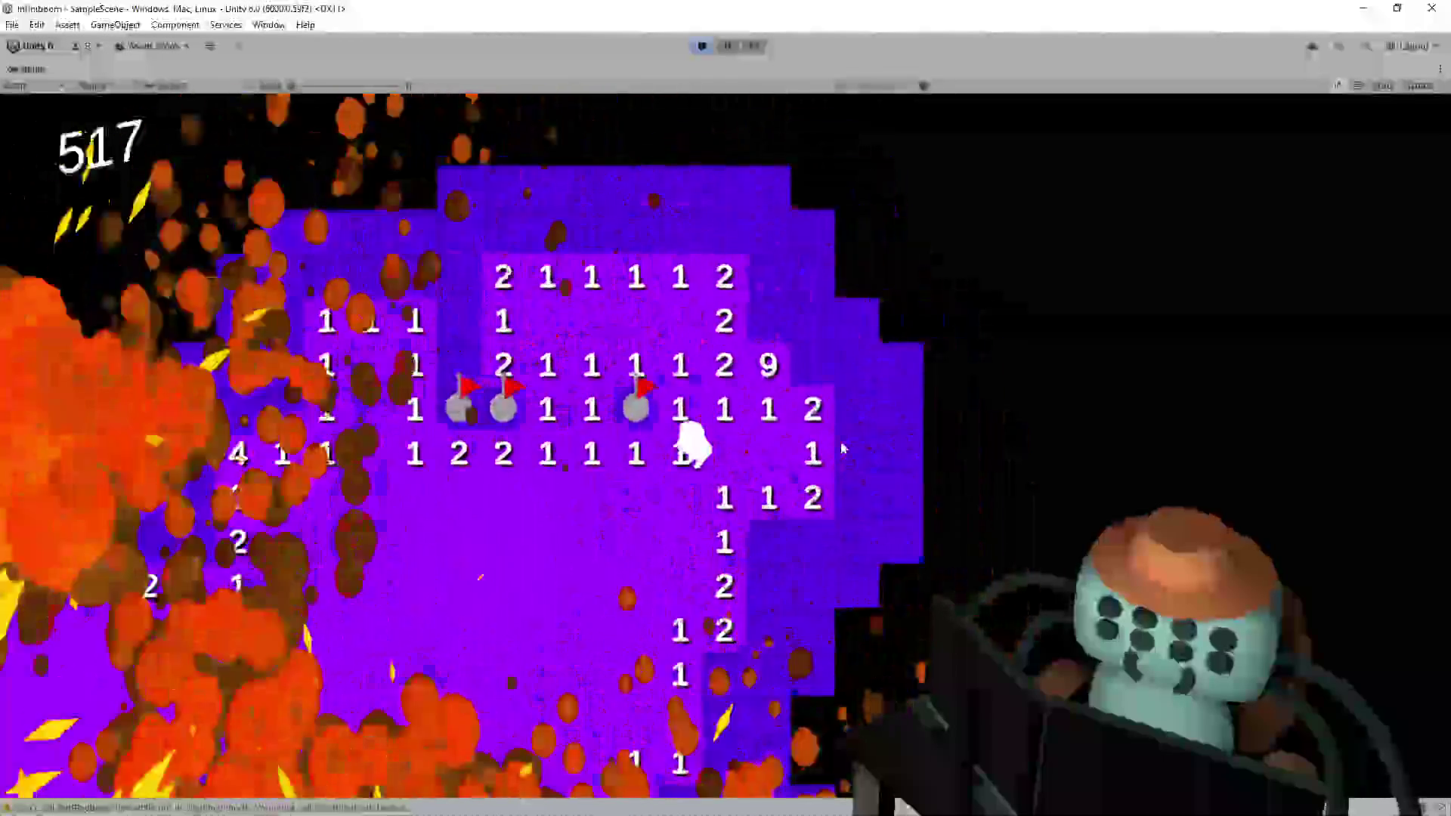
- Play three quick rounds on fresh boards, each ending when a mine explodes
{"action": "left_click", "coordinate": [785, 416]}
{"action": "left_click", "coordinate": [783, 367]}
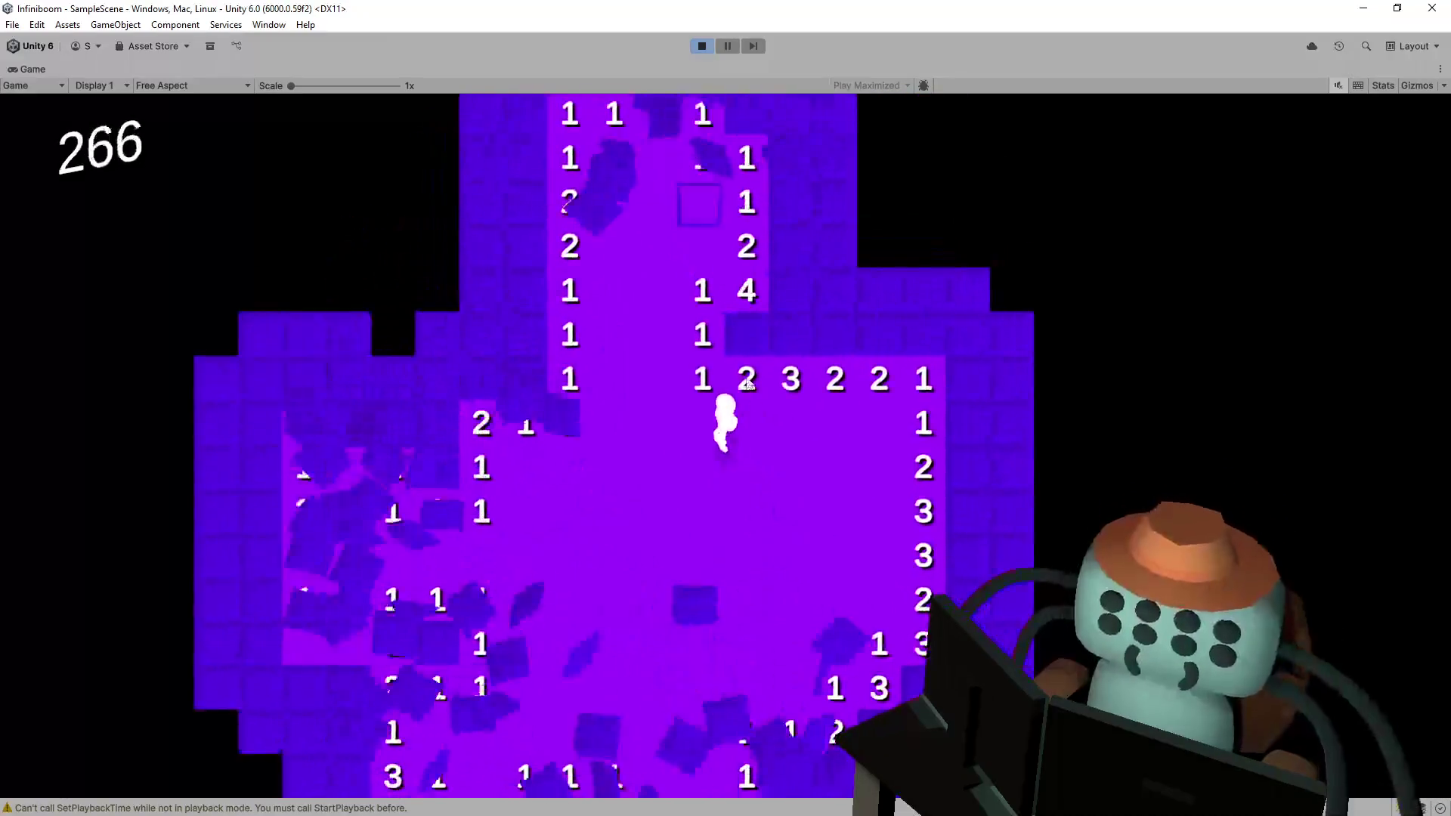
{"action": "left_click", "coordinate": [744, 334]}
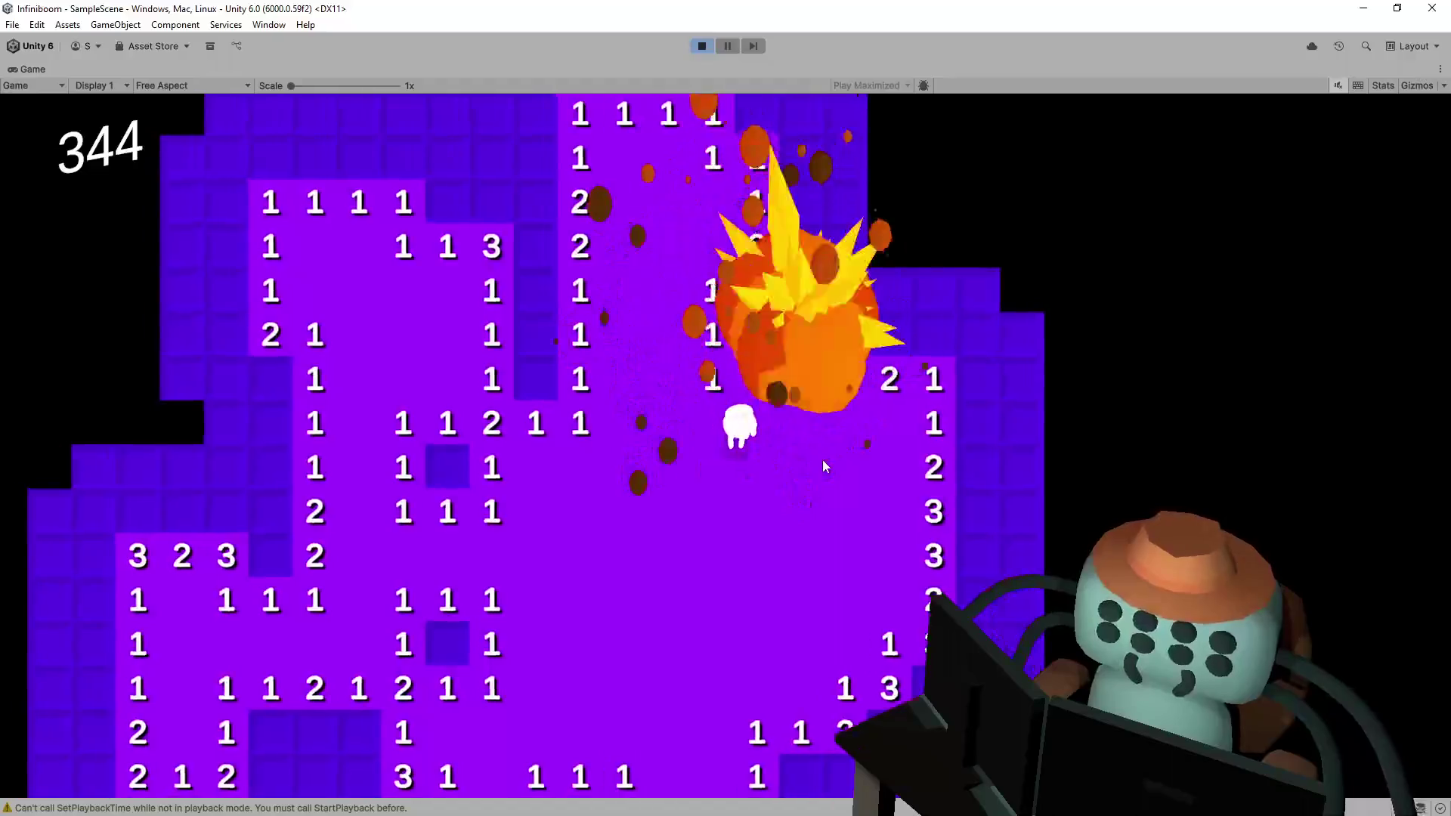
{"action": "left_click", "coordinate": [823, 460]}
{"action": "left_click", "coordinate": [842, 346]}
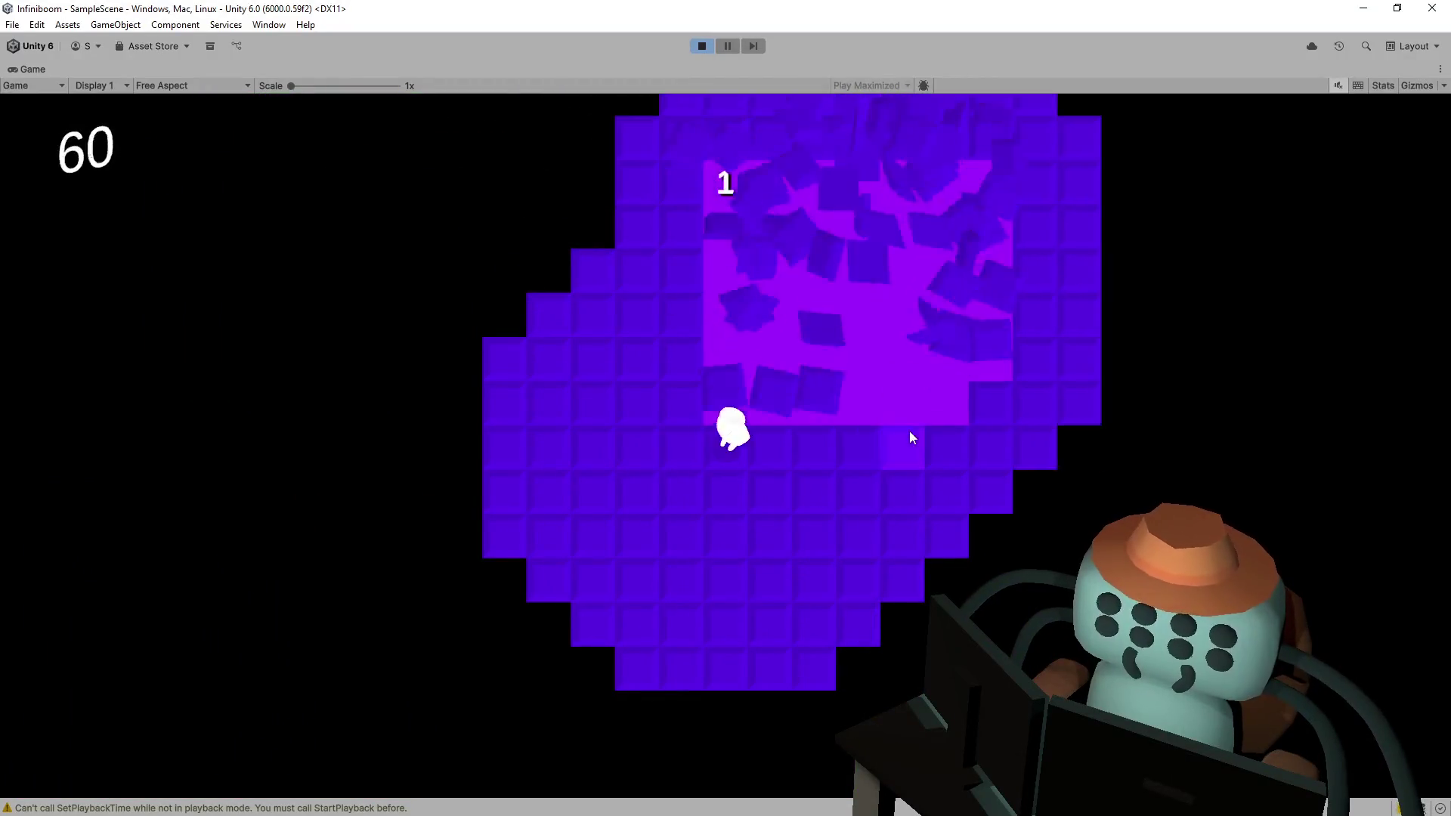
{"action": "left_click", "coordinate": [637, 301]}
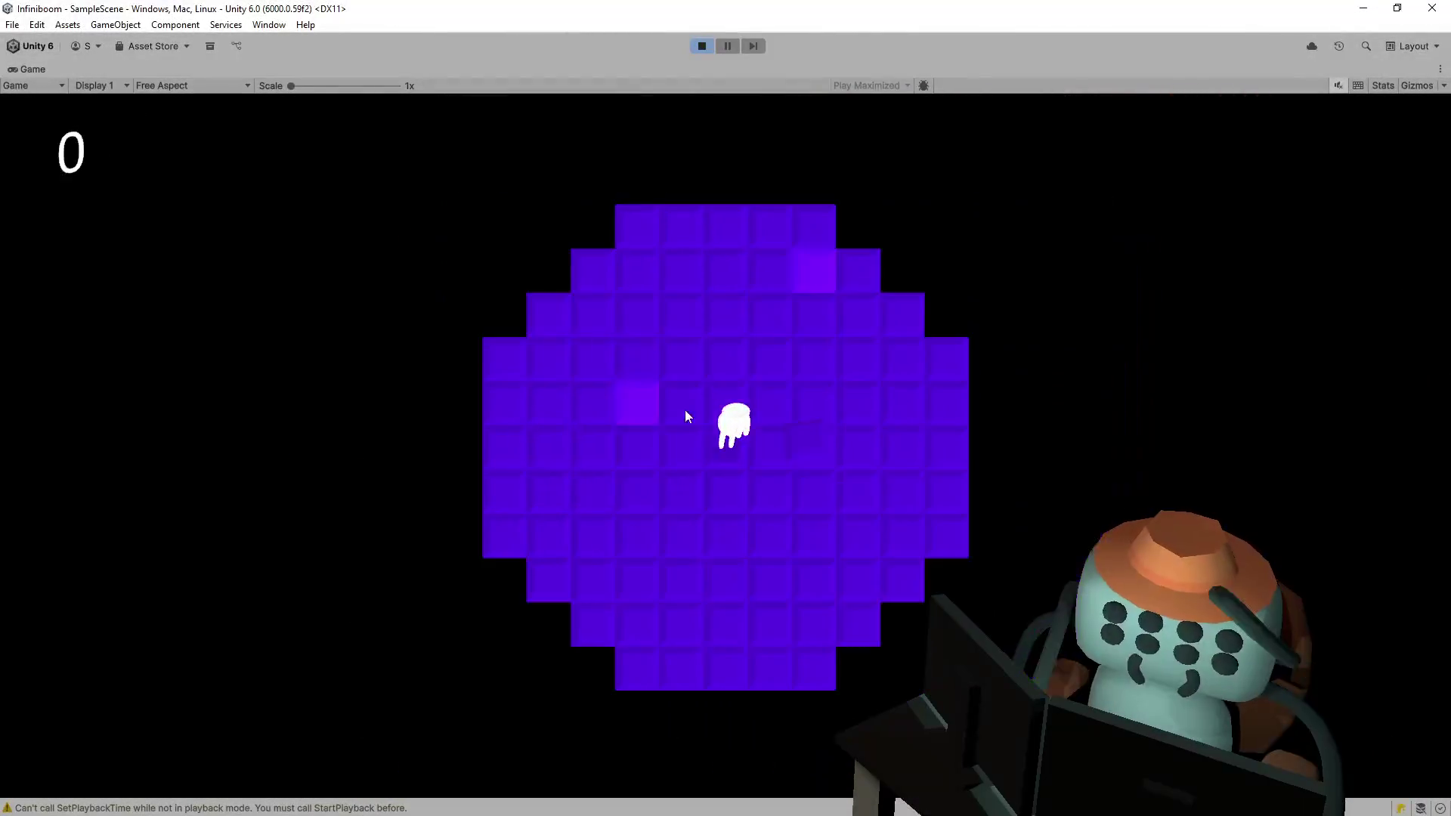
{"action": "left_click", "coordinate": [834, 358]}
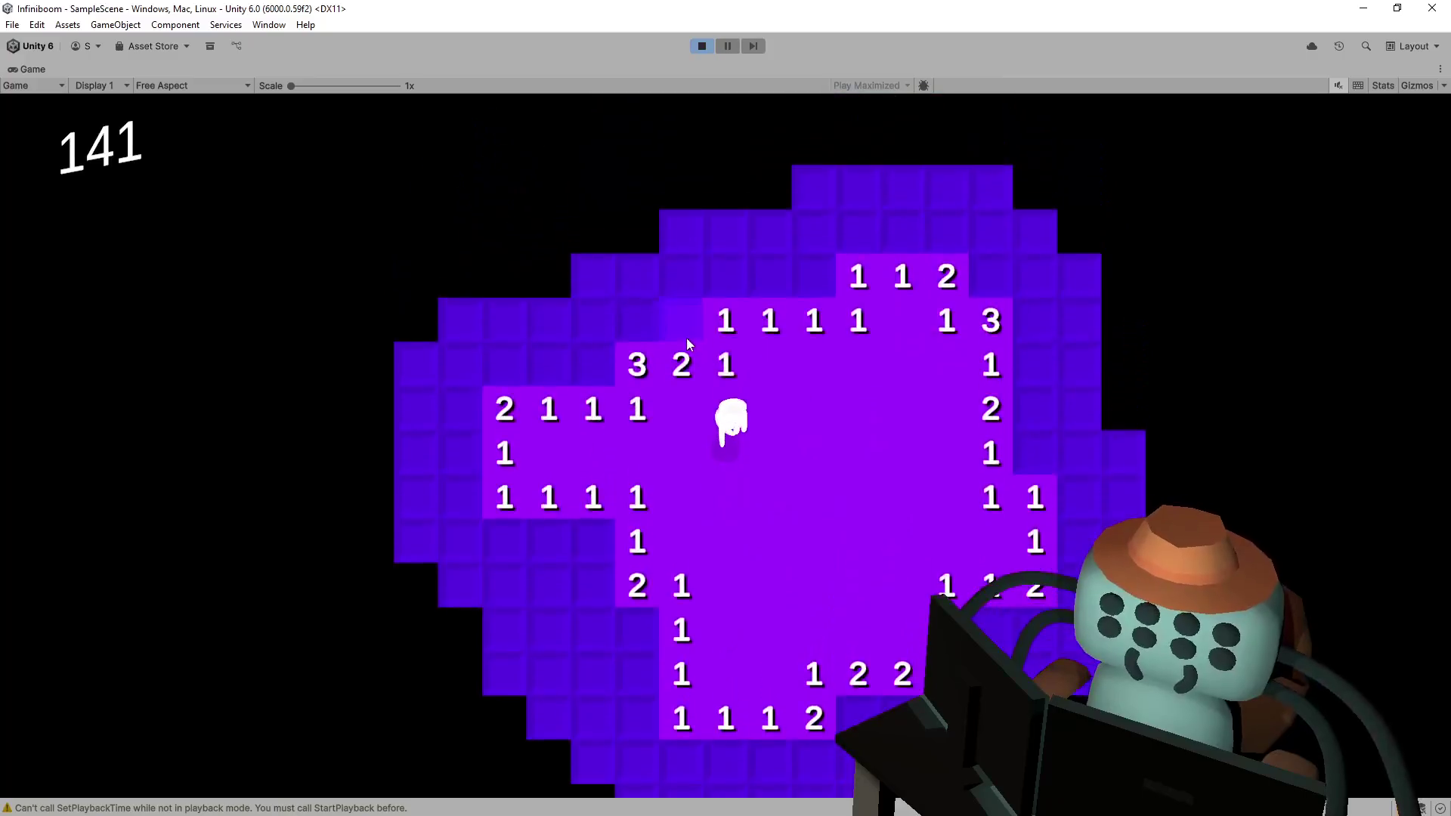
{"action": "left_click", "coordinate": [687, 338]}
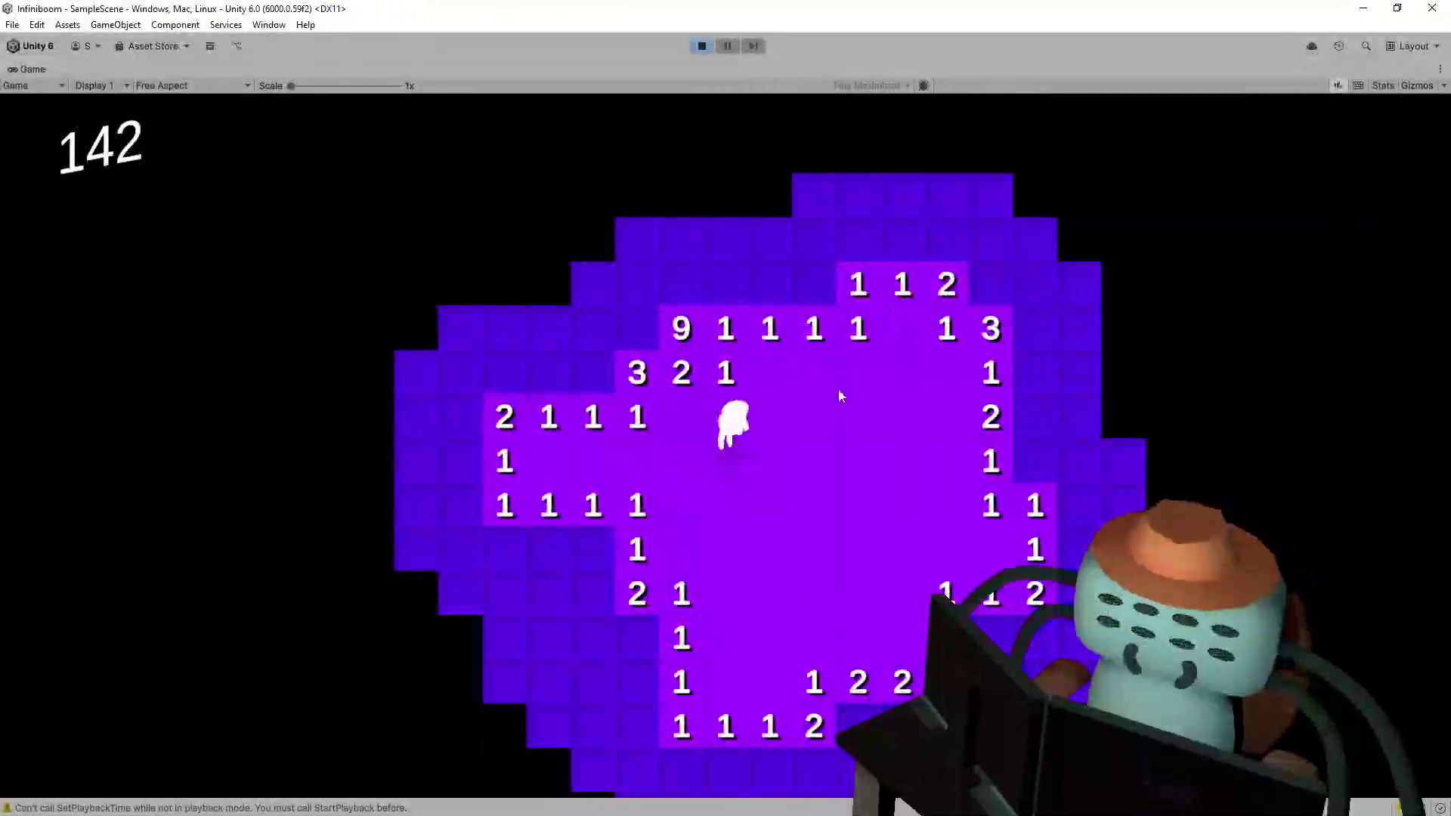
- On a fresh board, flag suspected mines and reveal the safe tiles around them
{"action": "left_click", "coordinate": [793, 394]}
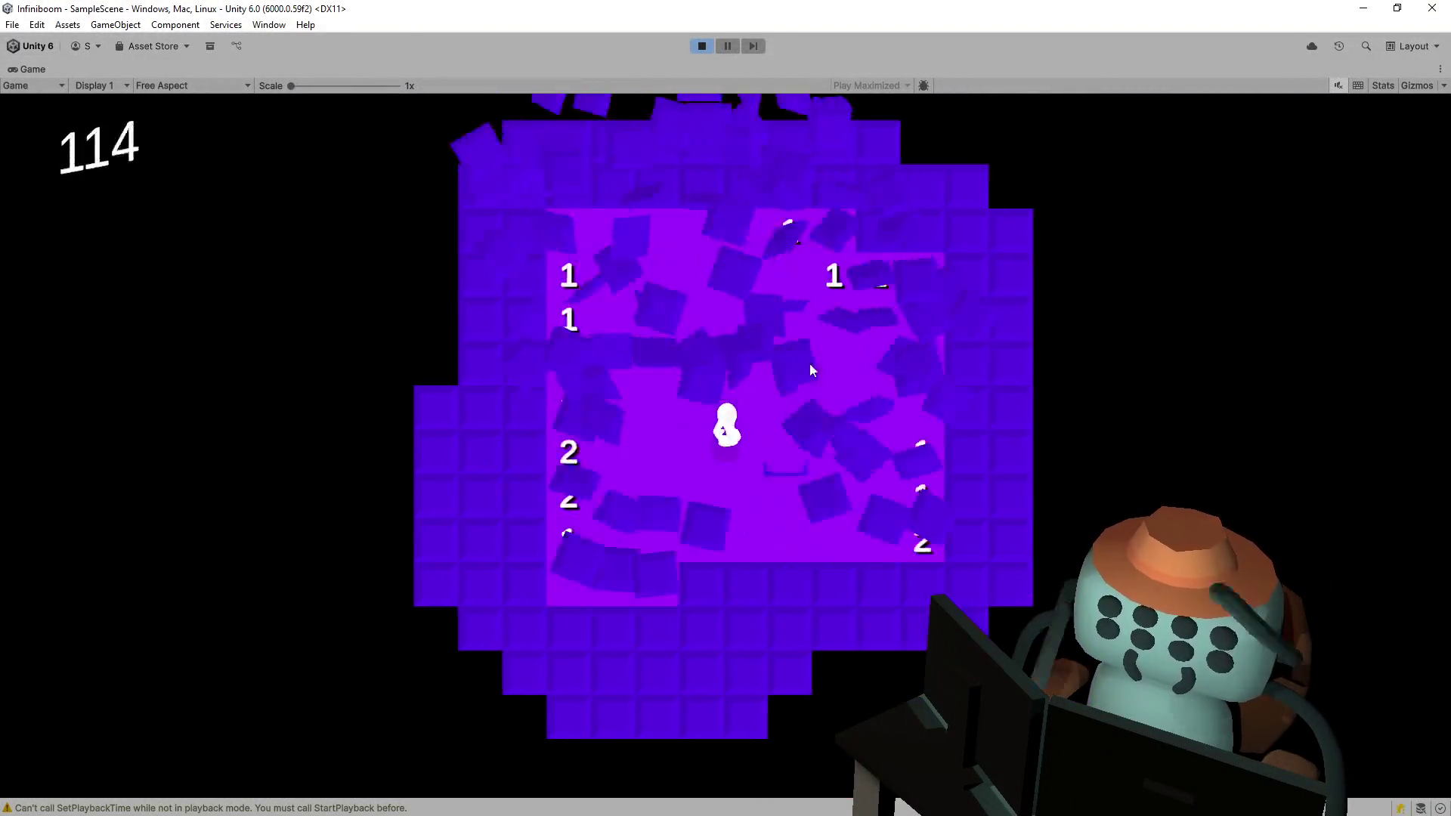
{"action": "right_click", "coordinate": [793, 355]}
{"action": "right_click", "coordinate": [718, 315]}
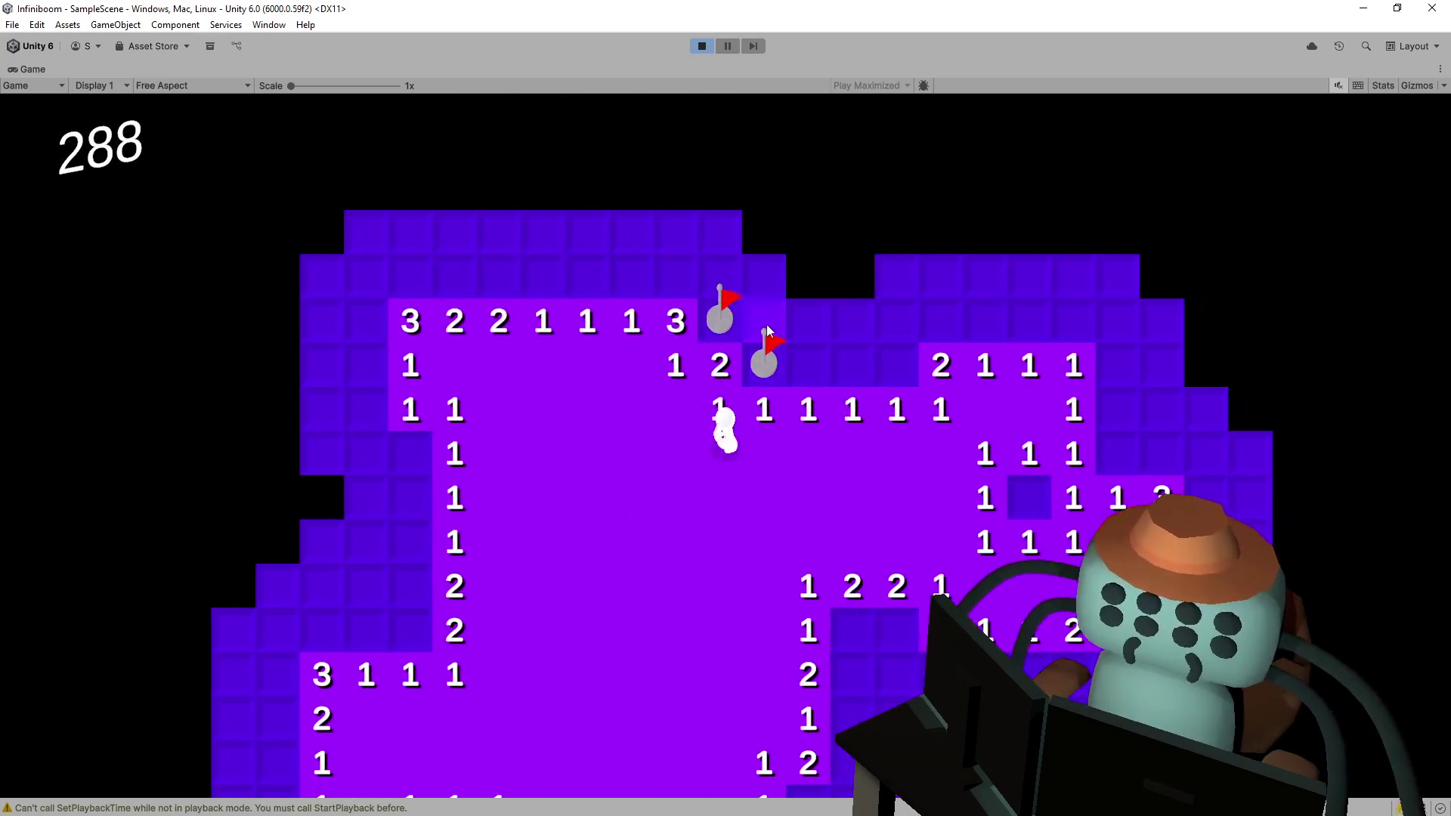
{"action": "left_click", "coordinate": [820, 370]}
{"action": "left_click", "coordinate": [814, 329]}
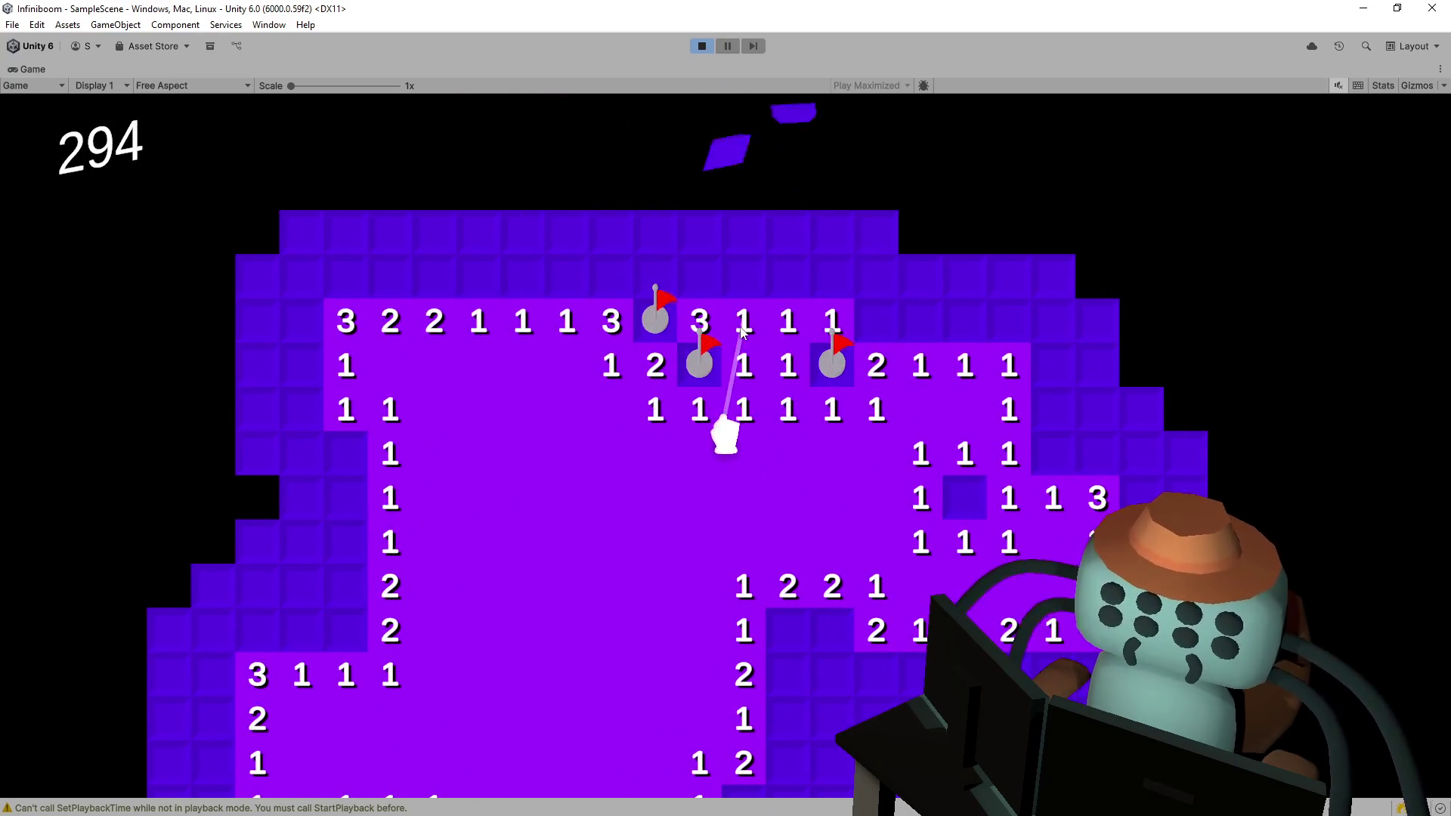
{"action": "left_click", "coordinate": [768, 322]}
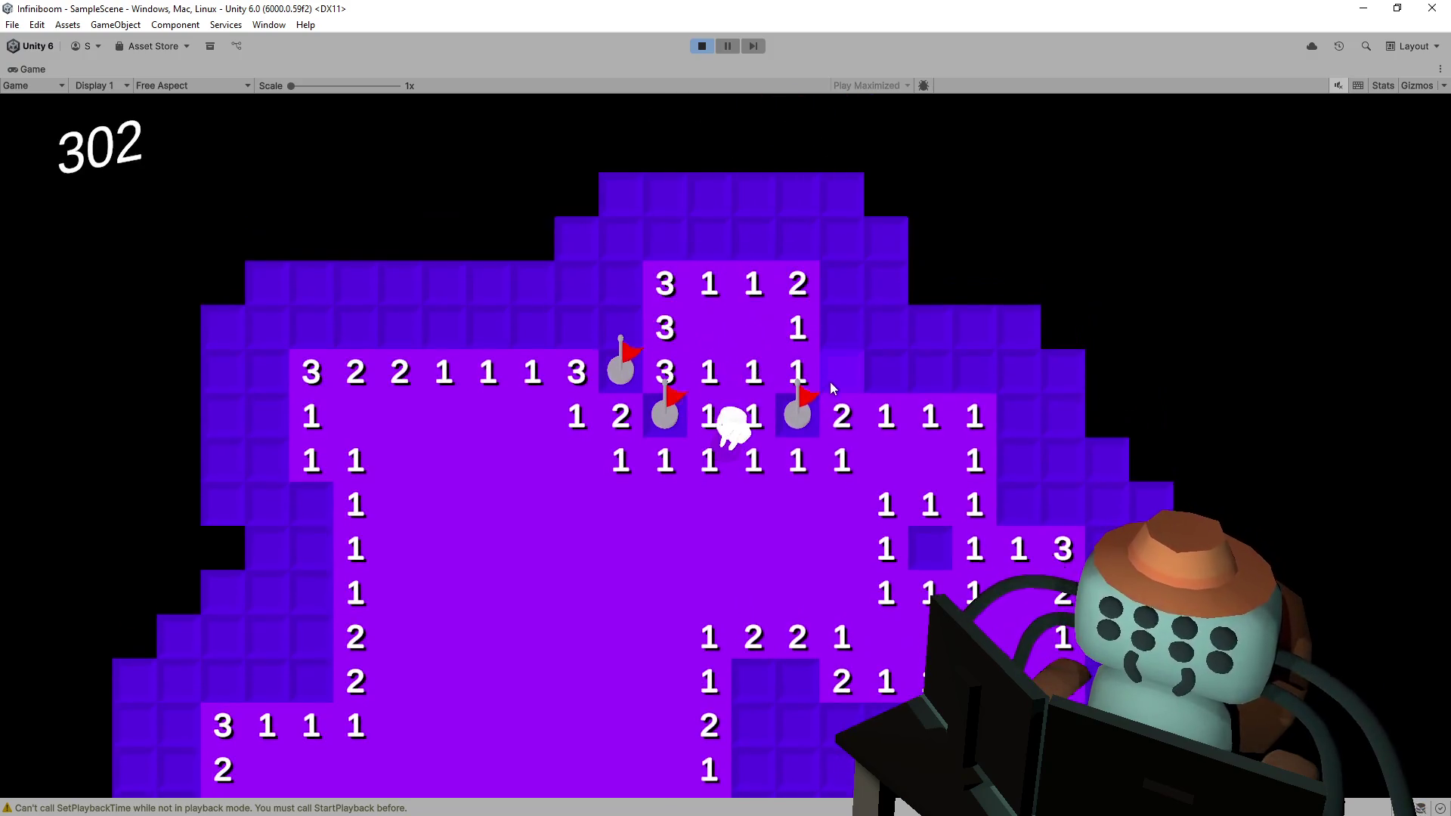
{"action": "left_click", "coordinate": [830, 383]}
{"action": "left_click", "coordinate": [841, 332]}
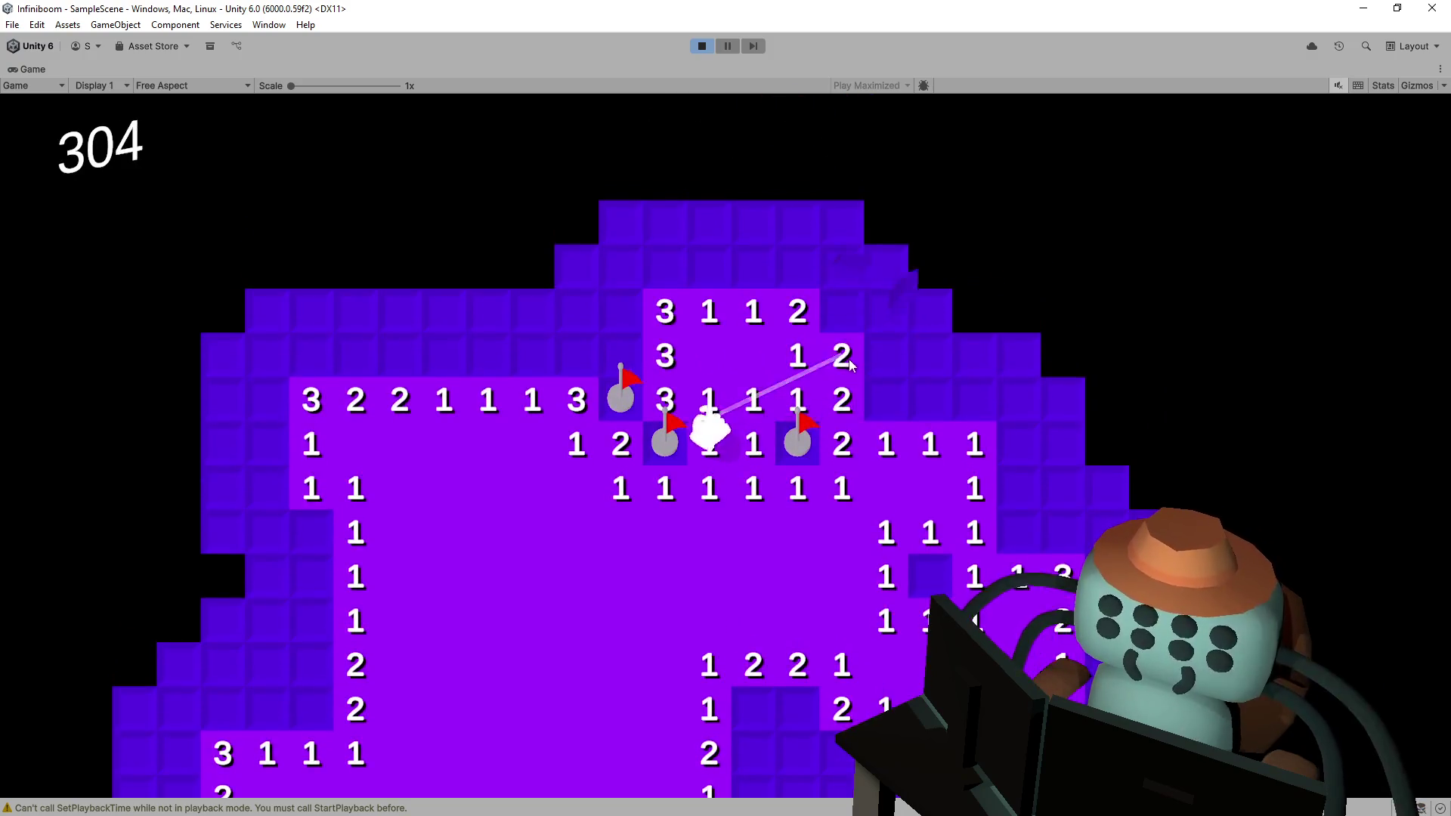
{"action": "right_click", "coordinate": [819, 387]}
{"action": "right_click", "coordinate": [860, 461]}
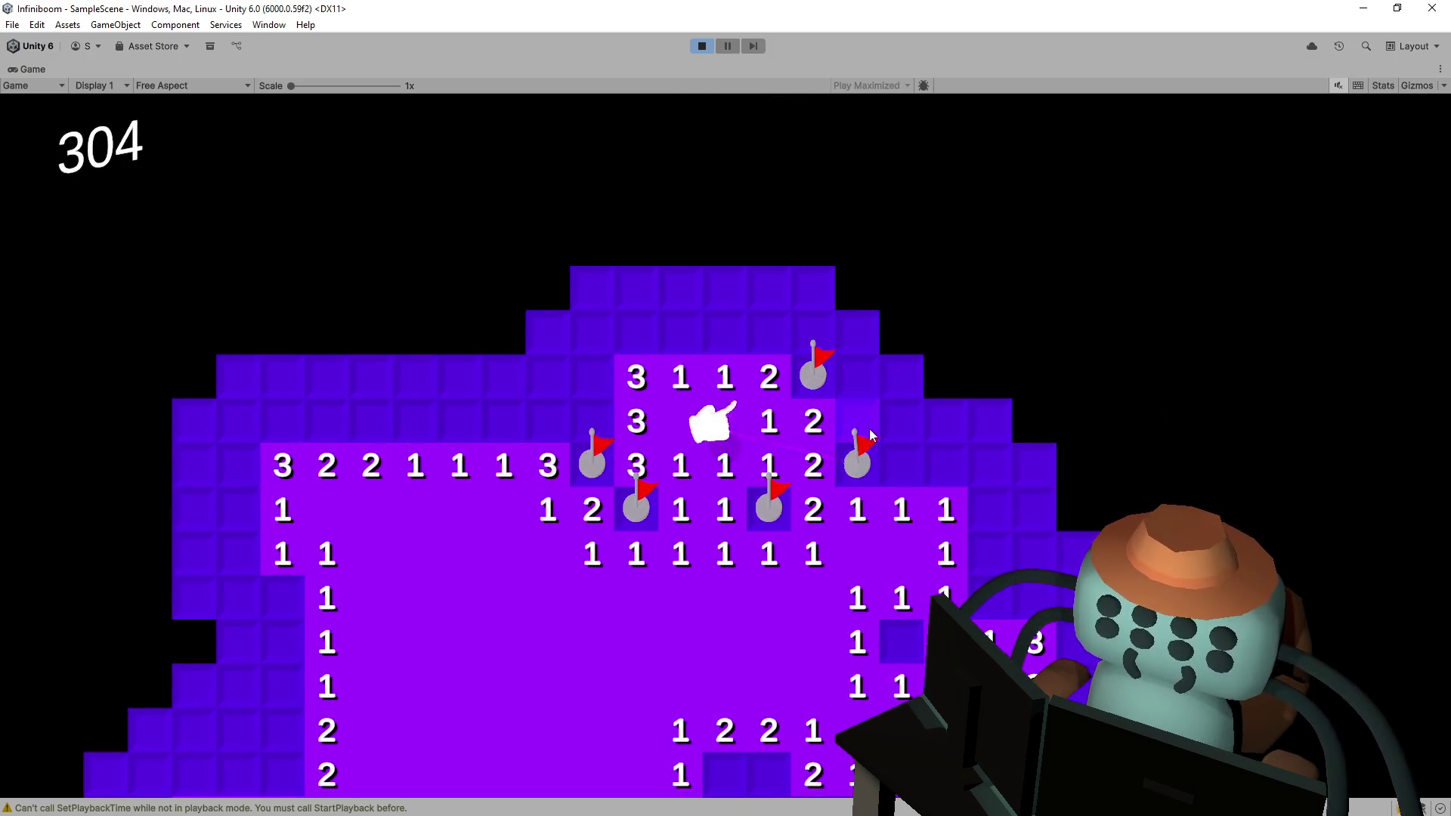
{"action": "left_click", "coordinate": [869, 428]}
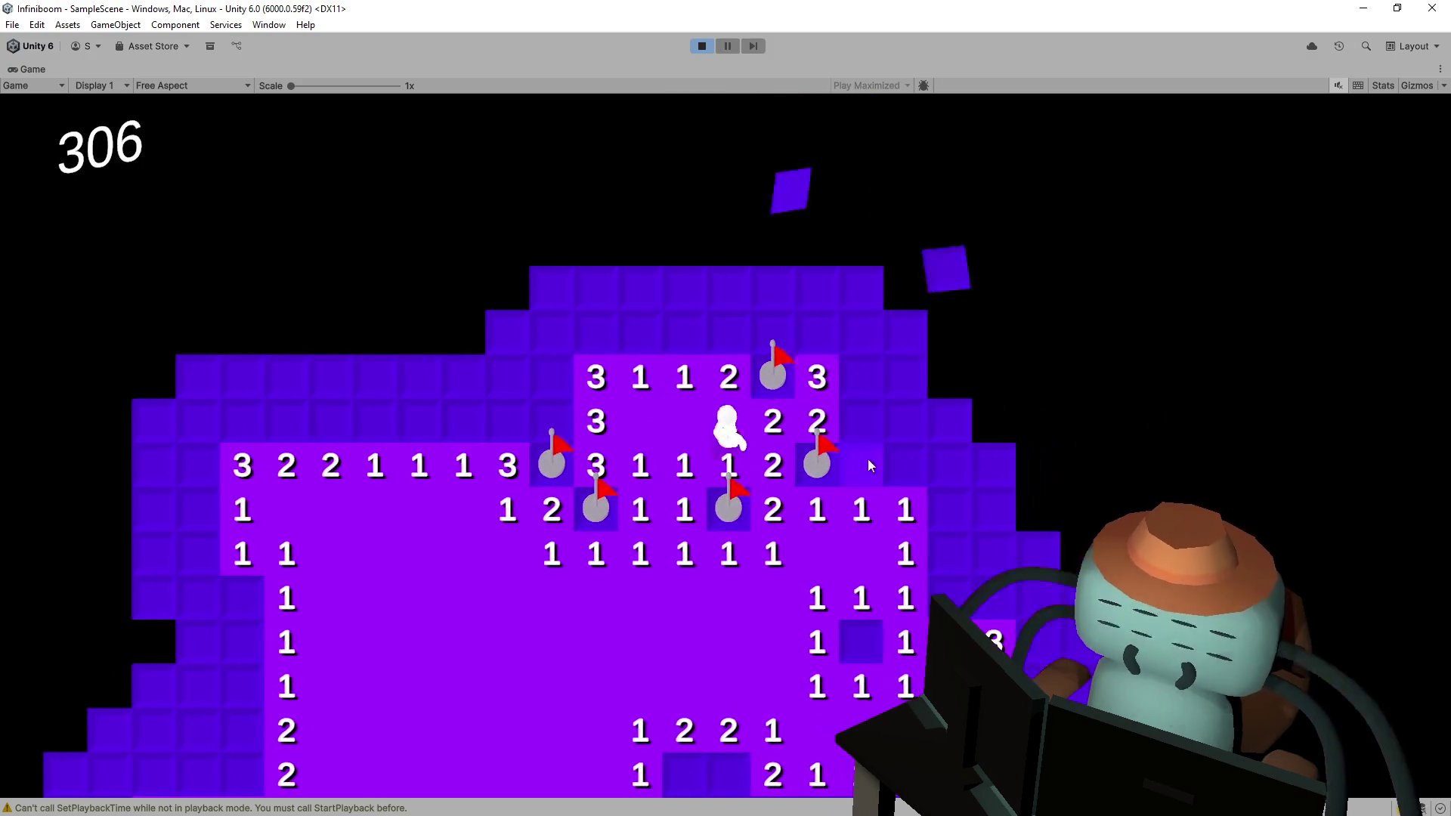
{"action": "left_click", "coordinate": [825, 461]}
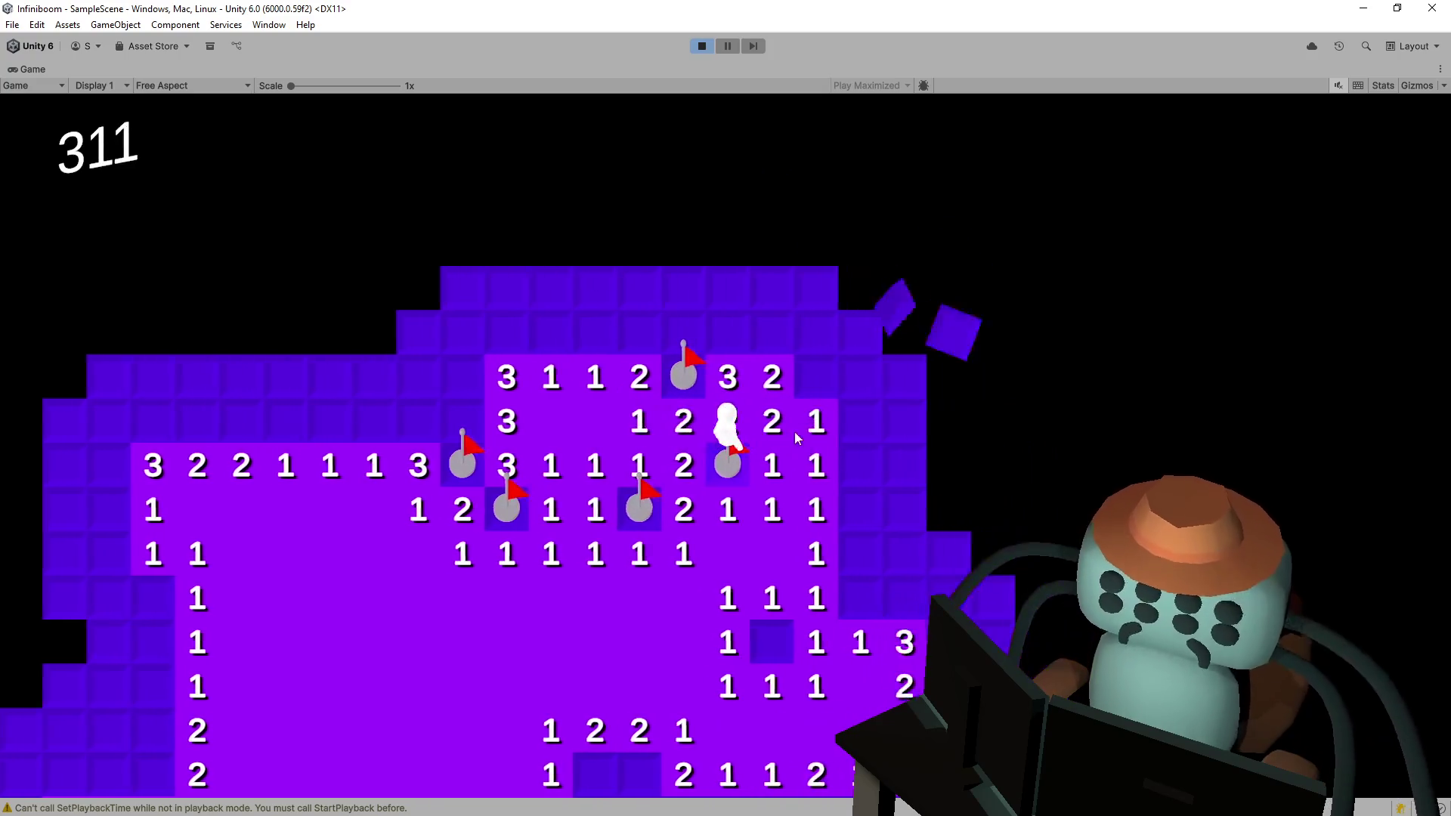
{"action": "right_click", "coordinate": [733, 357]}
{"action": "left_click", "coordinate": [748, 382]}
{"action": "right_click", "coordinate": [781, 467]}
{"action": "left_click", "coordinate": [787, 518]}
{"action": "left_click", "coordinate": [788, 570]}
- Keep flagging and clearing the right-hand columns until a mine resets the board at 335, then stop Play mode
{"action": "right_click", "coordinate": [700, 606]}
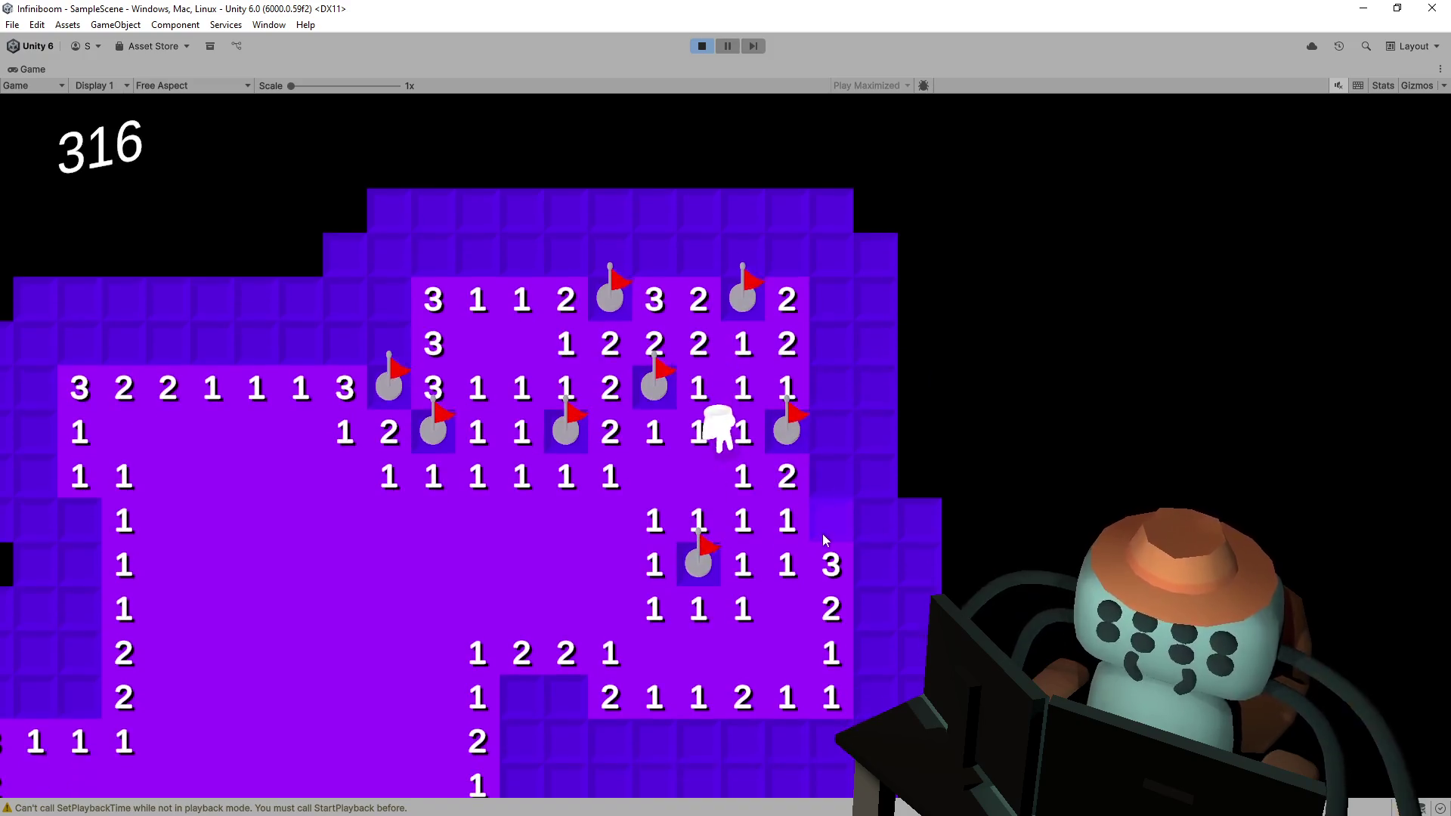
{"action": "right_click", "coordinate": [828, 516]}
{"action": "left_click", "coordinate": [828, 476]}
{"action": "left_click", "coordinate": [828, 432]}
{"action": "left_click", "coordinate": [827, 387]}
{"action": "left_click", "coordinate": [824, 344]}
{"action": "right_click", "coordinate": [833, 314]}
{"action": "left_click", "coordinate": [831, 284]}
{"action": "left_click", "coordinate": [787, 288]}
{"action": "left_click", "coordinate": [756, 292]}
{"action": "left_click", "coordinate": [761, 287]}
{"action": "left_click", "coordinate": [869, 280]}
{"action": "left_click", "coordinate": [874, 321]}
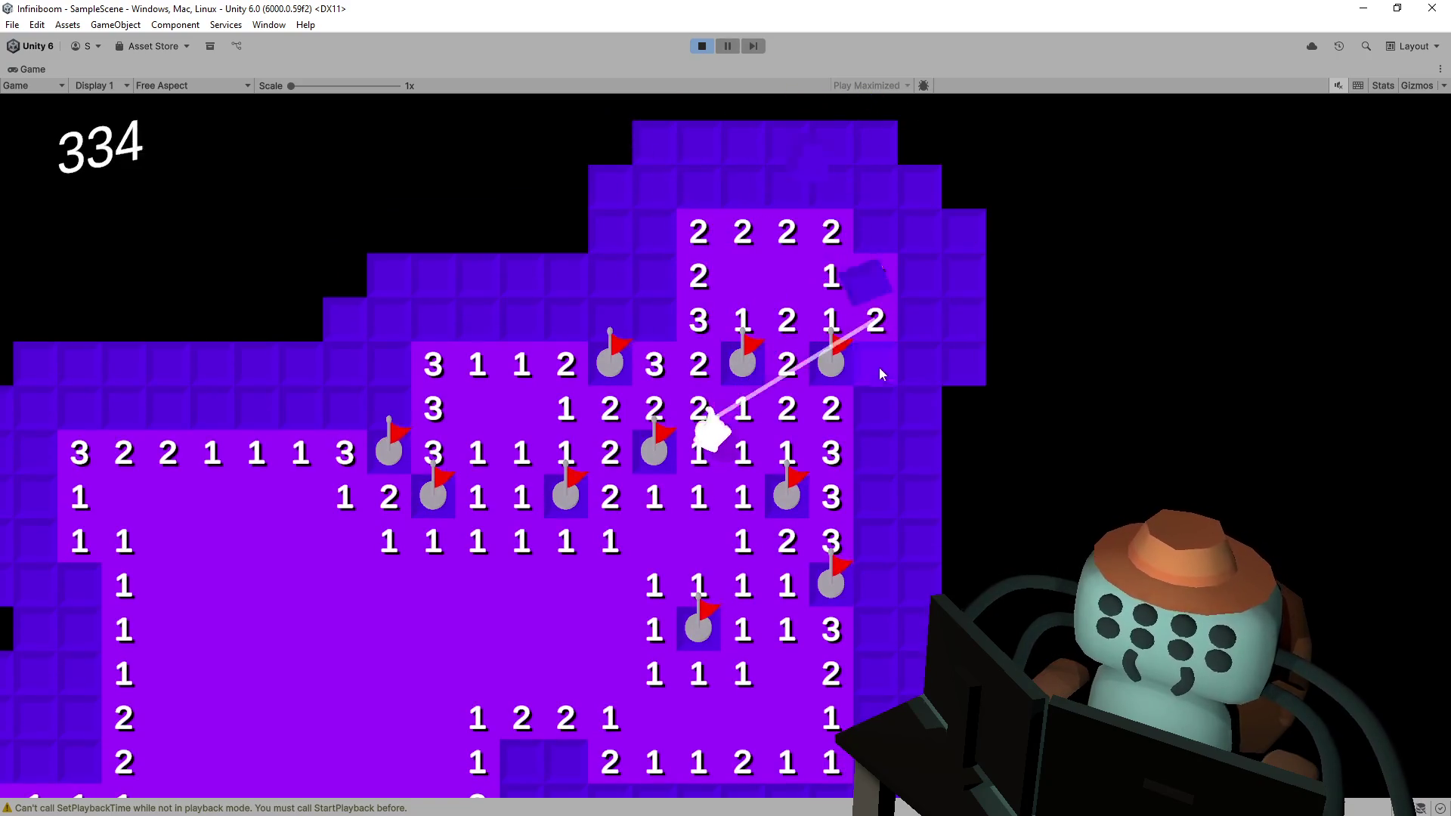
{"action": "left_click", "coordinate": [878, 362]}
{"action": "right_click", "coordinate": [806, 376]}
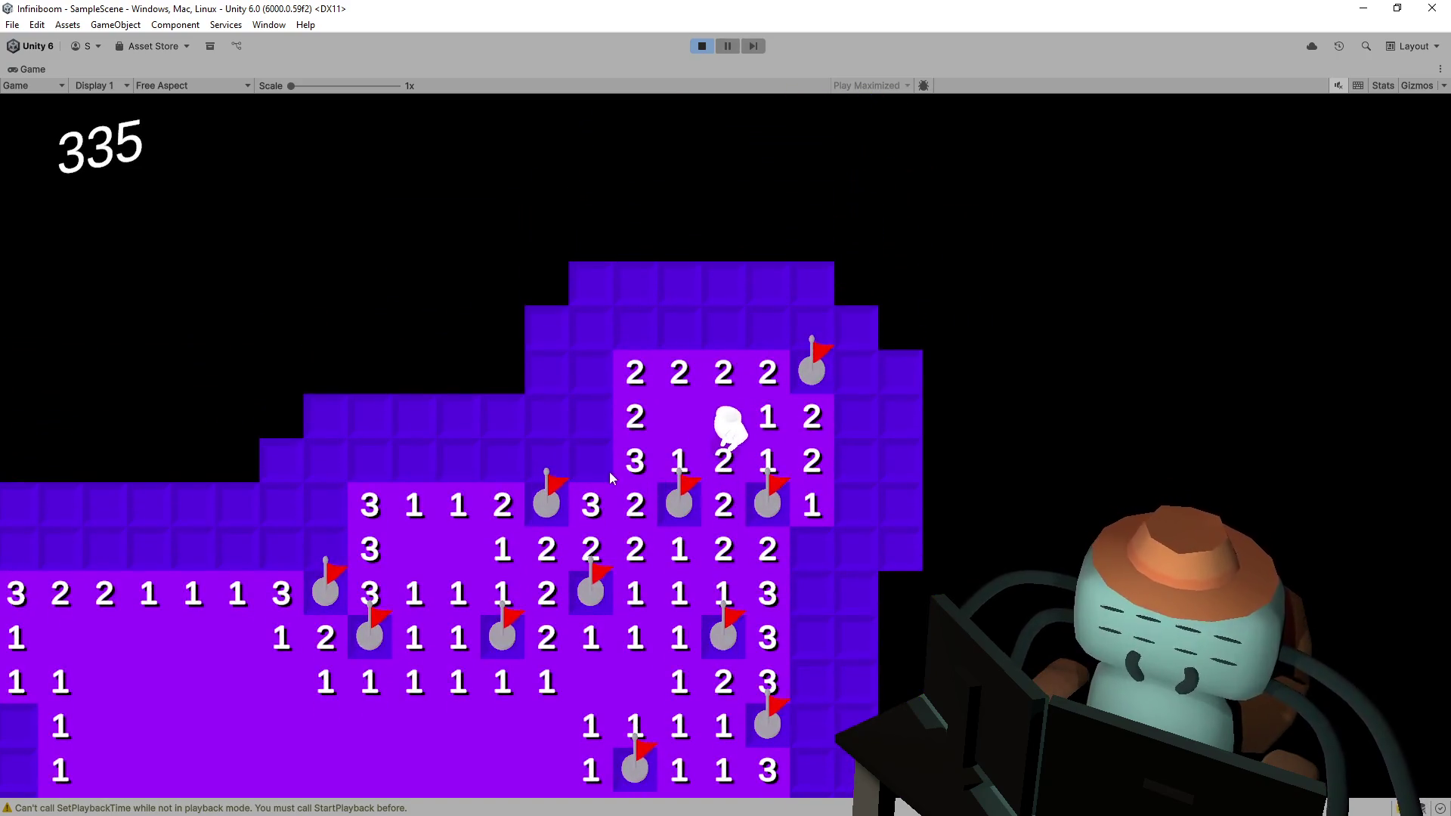
{"action": "left_click", "coordinate": [604, 465]}
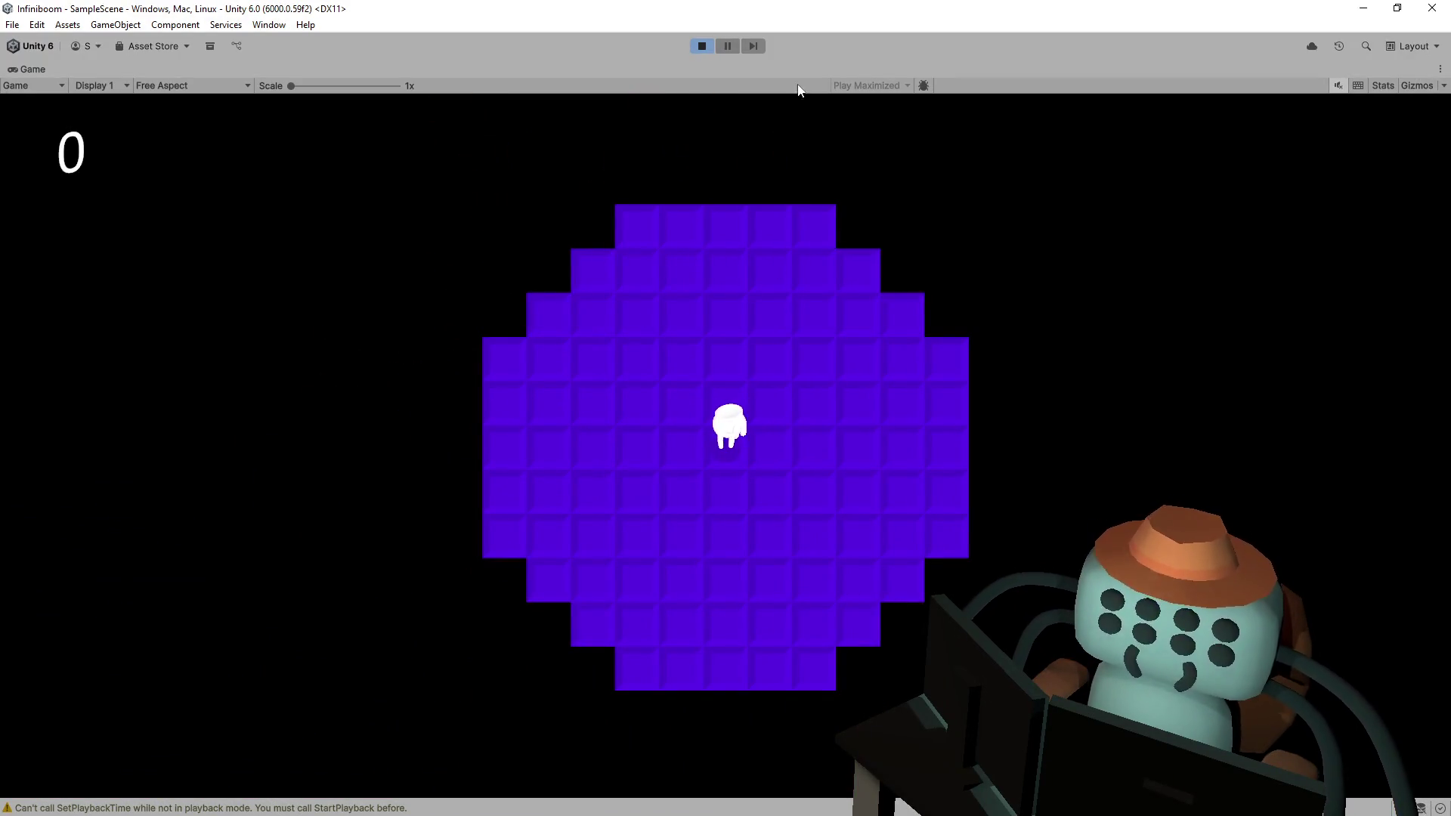
{"action": "left_click", "coordinate": [706, 49]}
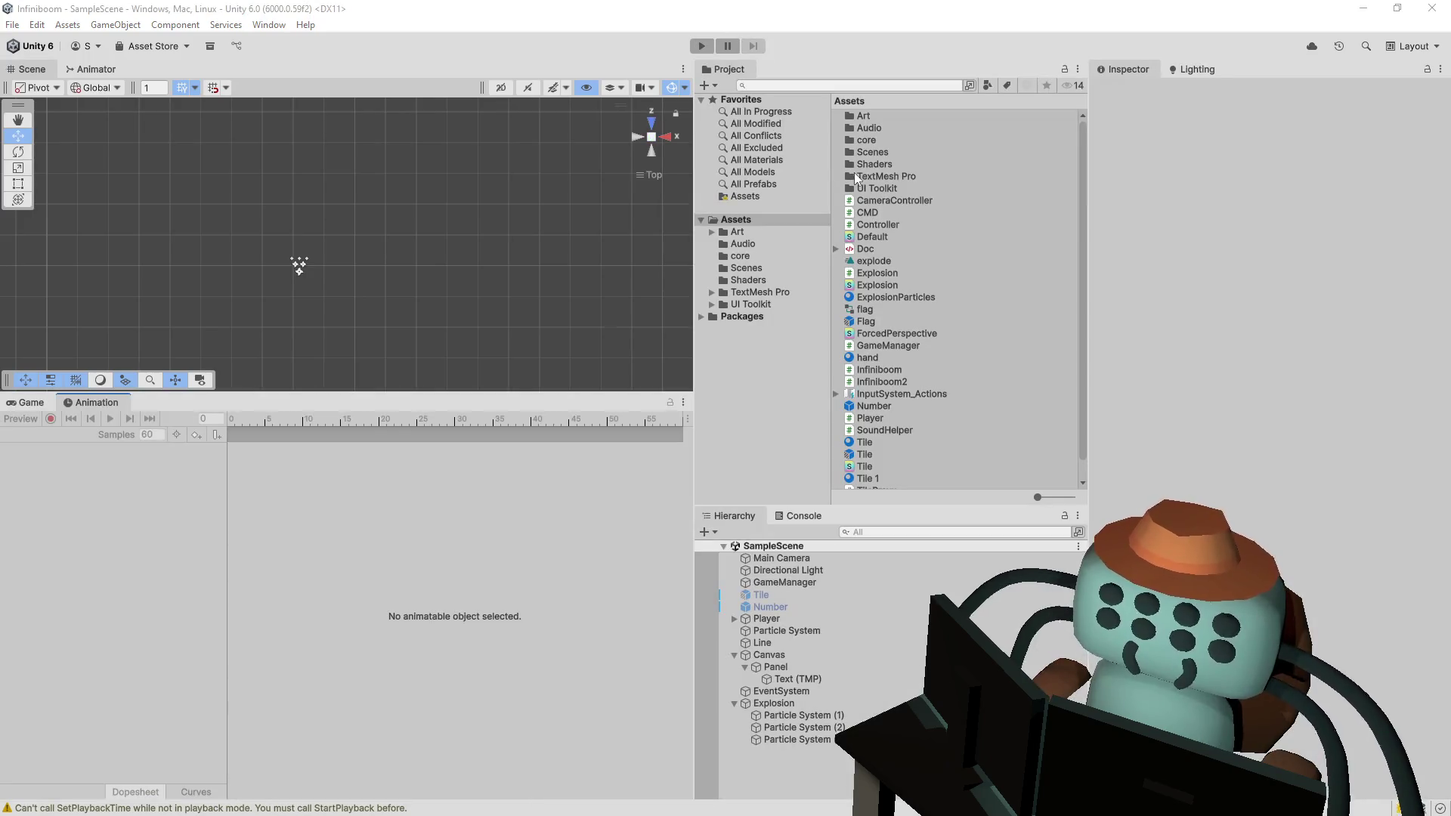
- Change the line 113 starting delay from .75f to .5f, save, and return to Unity
{"action": "key", "text": "alt+Tab"}
{"action": "left_click", "coordinate": [400, 376]}
{"action": "left_click_drag", "start_coordinate": [360, 375], "coordinate": [351, 376]}
{"action": "key", "text": "BackSpace"}
{"action": "left_click", "coordinate": [519, 299]}
{"action": "key", "text": "ctrl+s"}
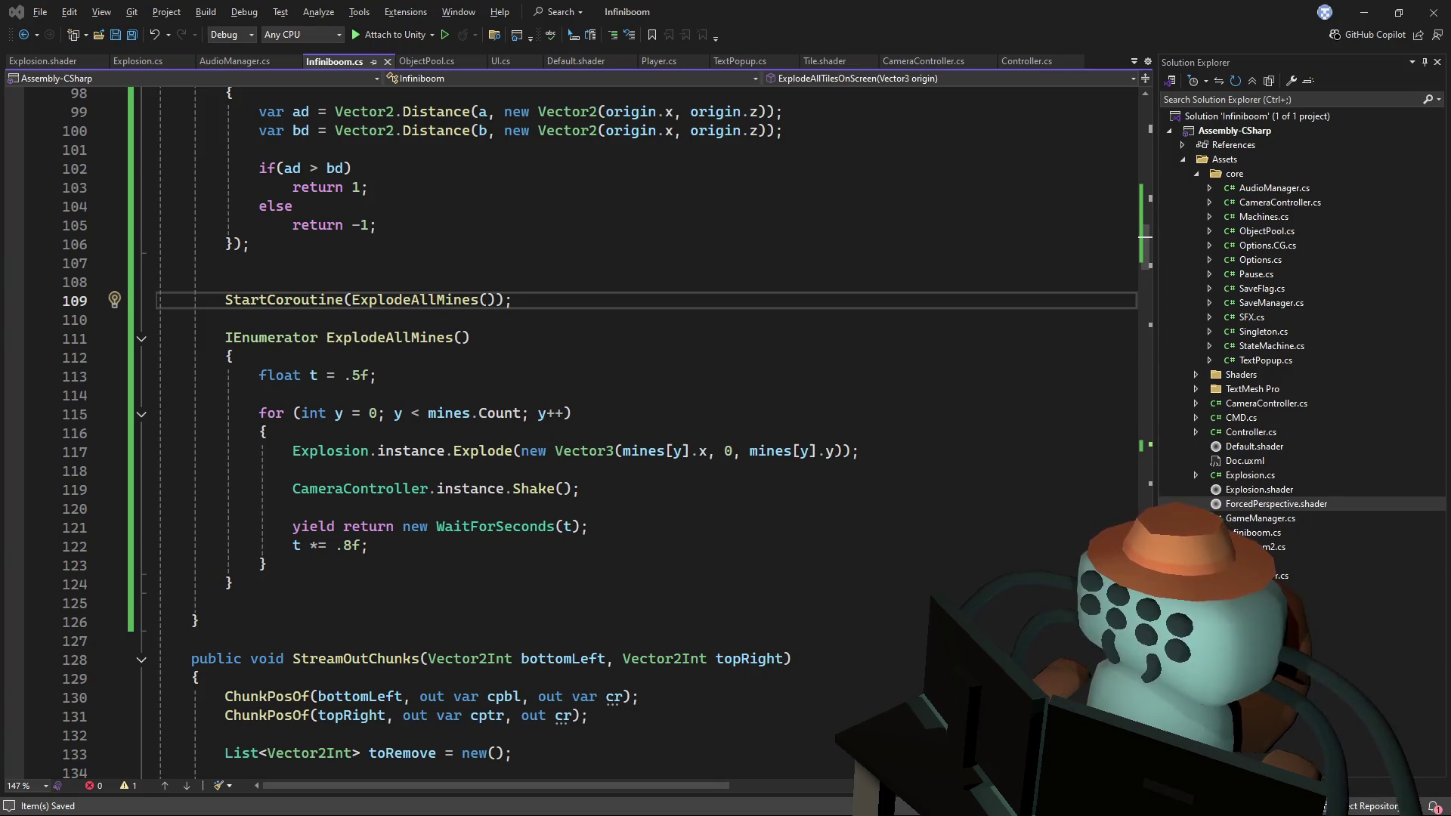
{"action": "key", "text": "alt+Tab"}
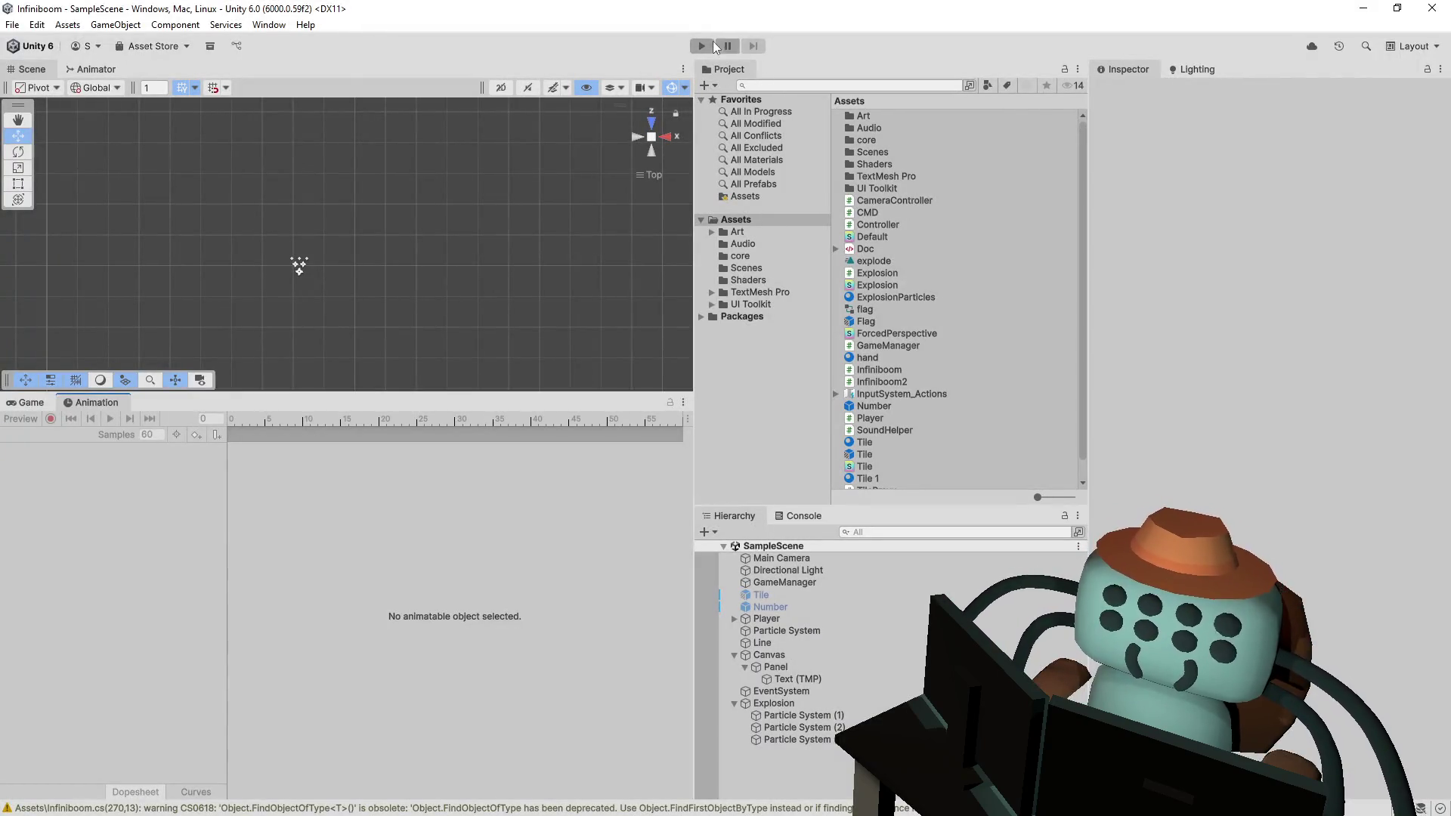
- Start Play mode, clear tiles and flag two mines until one explodes
{"action": "left_click", "coordinate": [714, 46]}
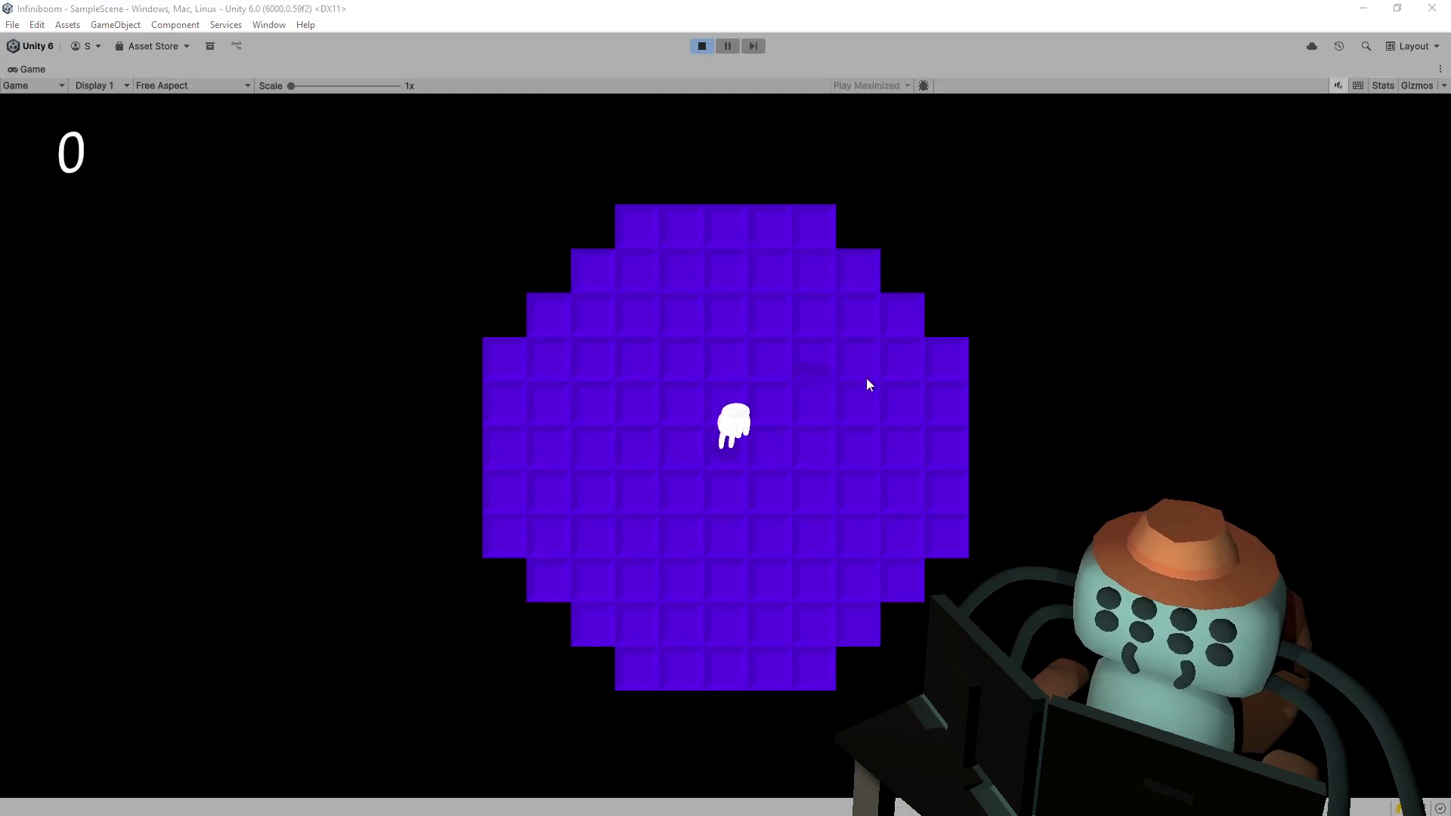
{"action": "left_click", "coordinate": [866, 378]}
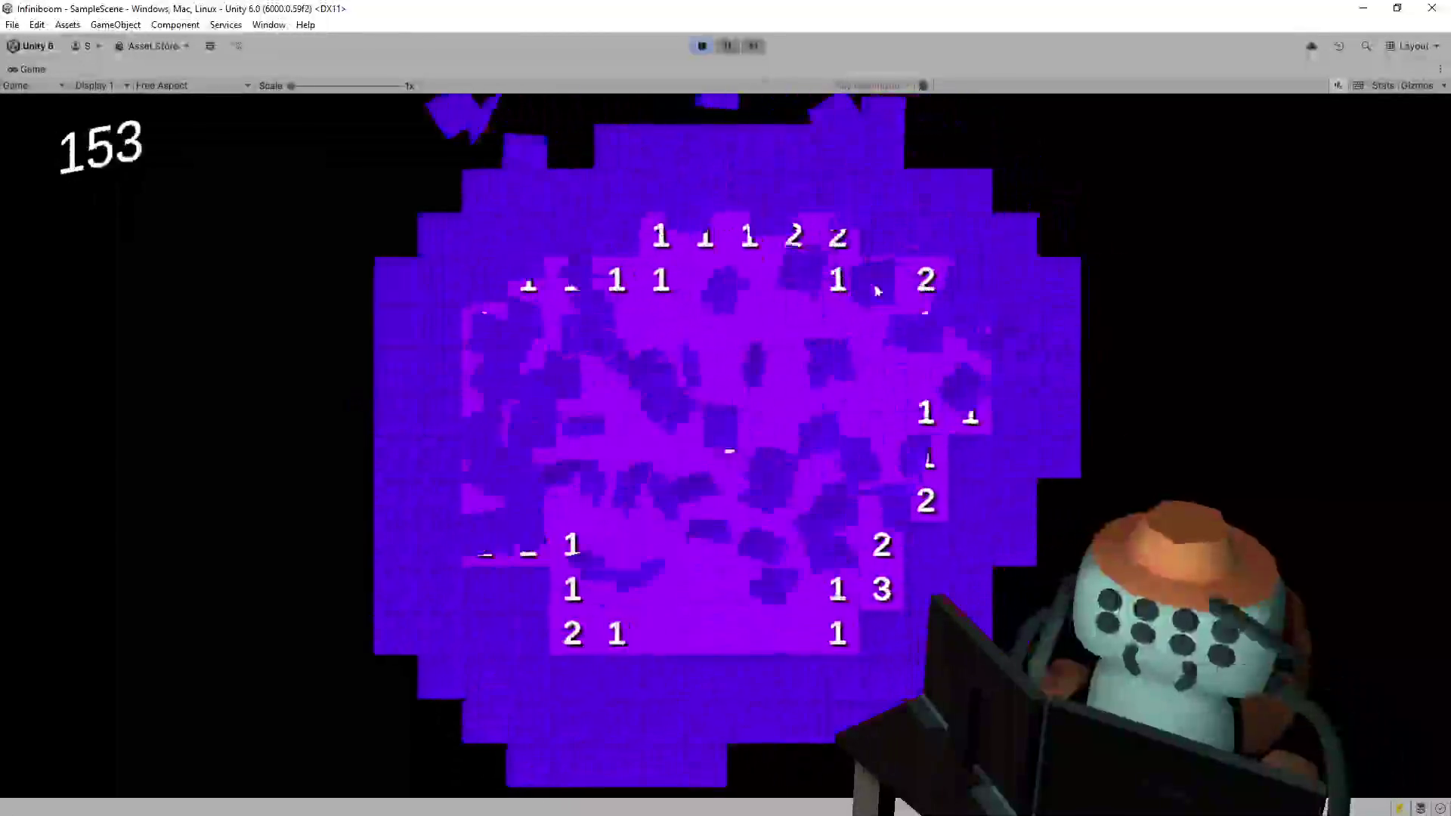
{"action": "right_click", "coordinate": [676, 372]}
{"action": "left_click", "coordinate": [659, 415]}
{"action": "right_click", "coordinate": [572, 408]}
{"action": "left_click", "coordinate": [615, 370]}
{"action": "left_click", "coordinate": [703, 326]}
{"action": "left_click", "coordinate": [747, 328]}
{"action": "left_click", "coordinate": [791, 327]}
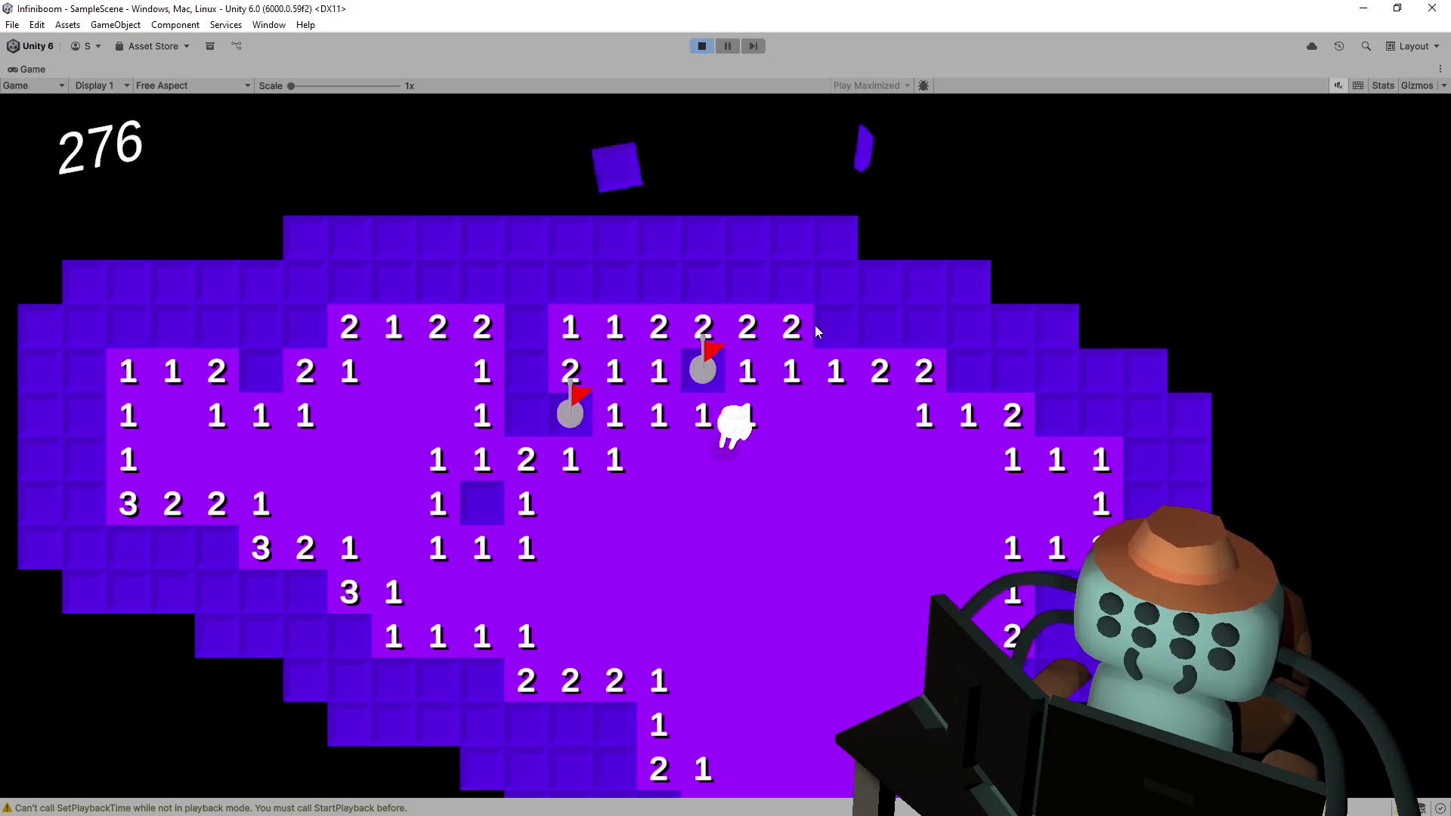
{"action": "left_click", "coordinate": [836, 327]}
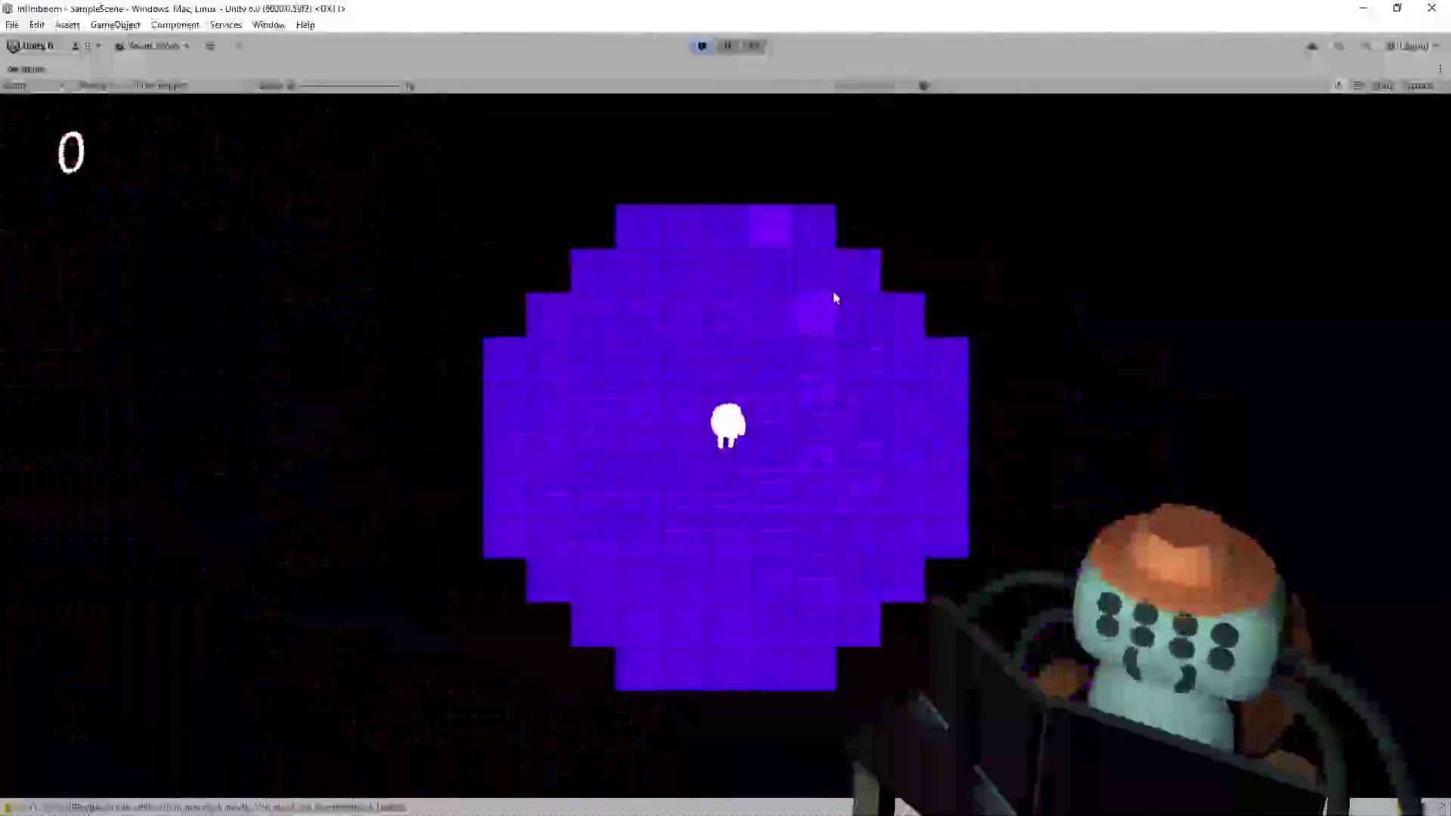
- Clear tiles on the fresh board, set off another mine, then stop Play mode
{"action": "left_click", "coordinate": [835, 298]}
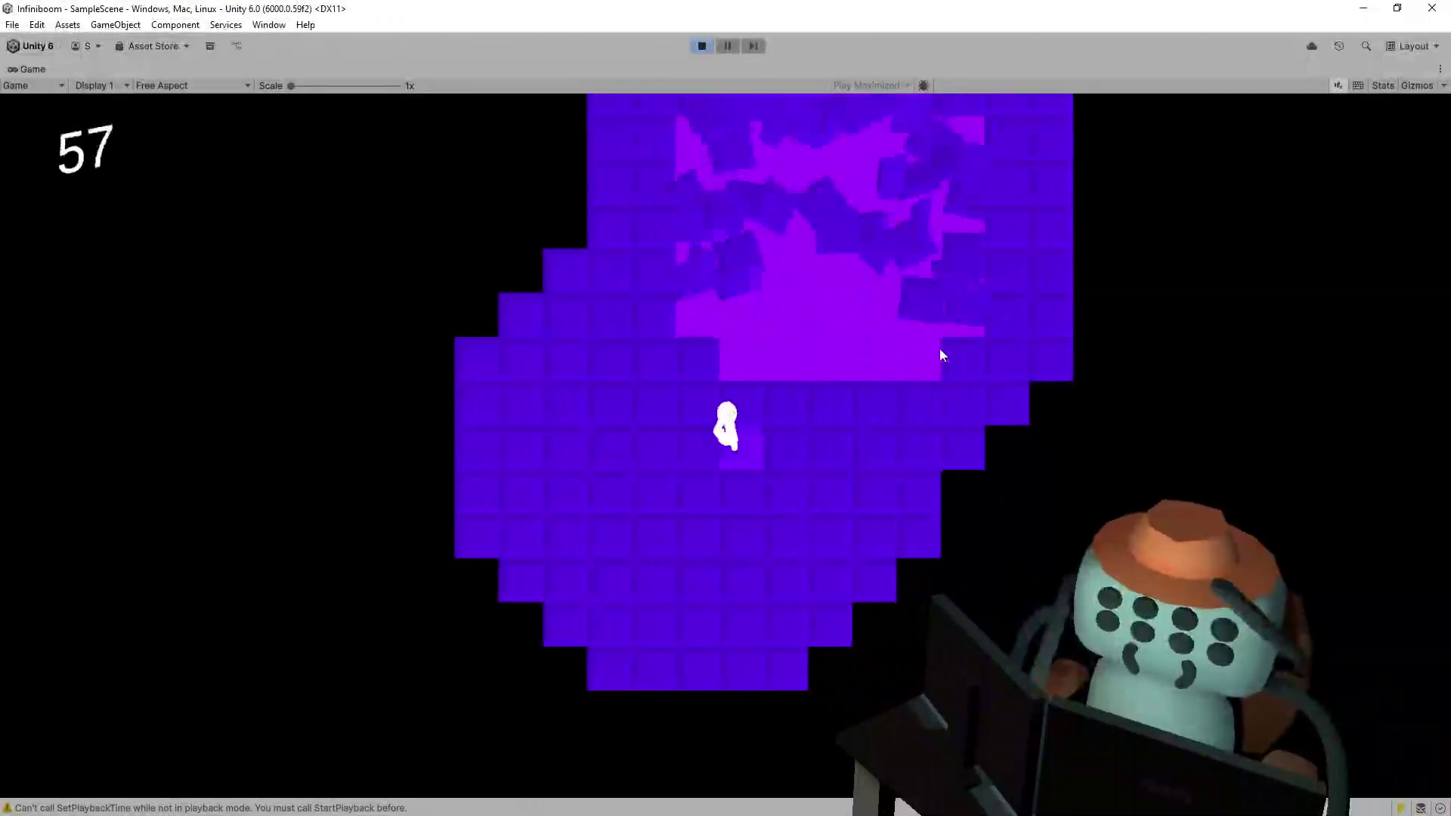
{"action": "key", "text": "w"}
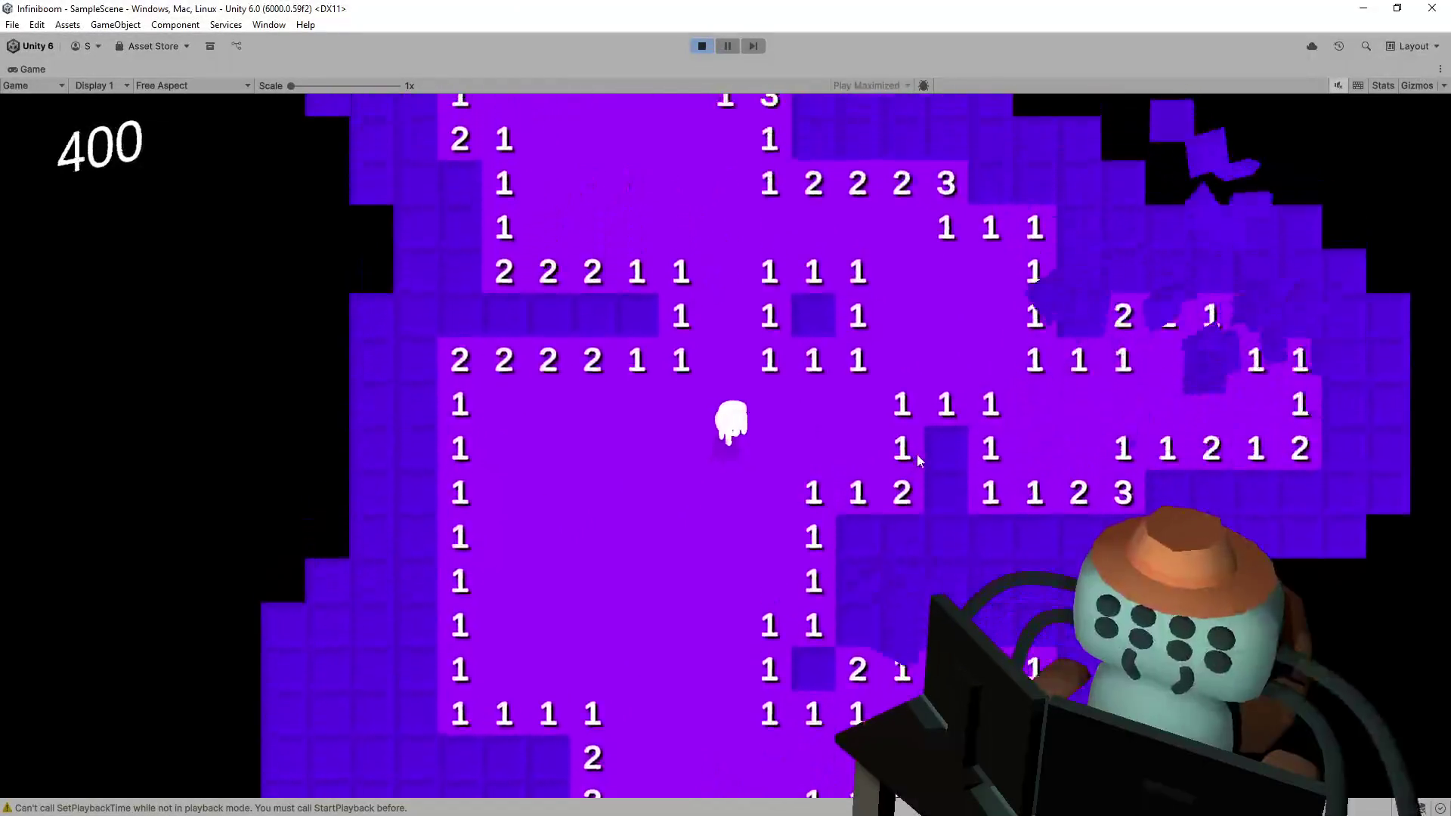
{"action": "left_click", "coordinate": [724, 382]}
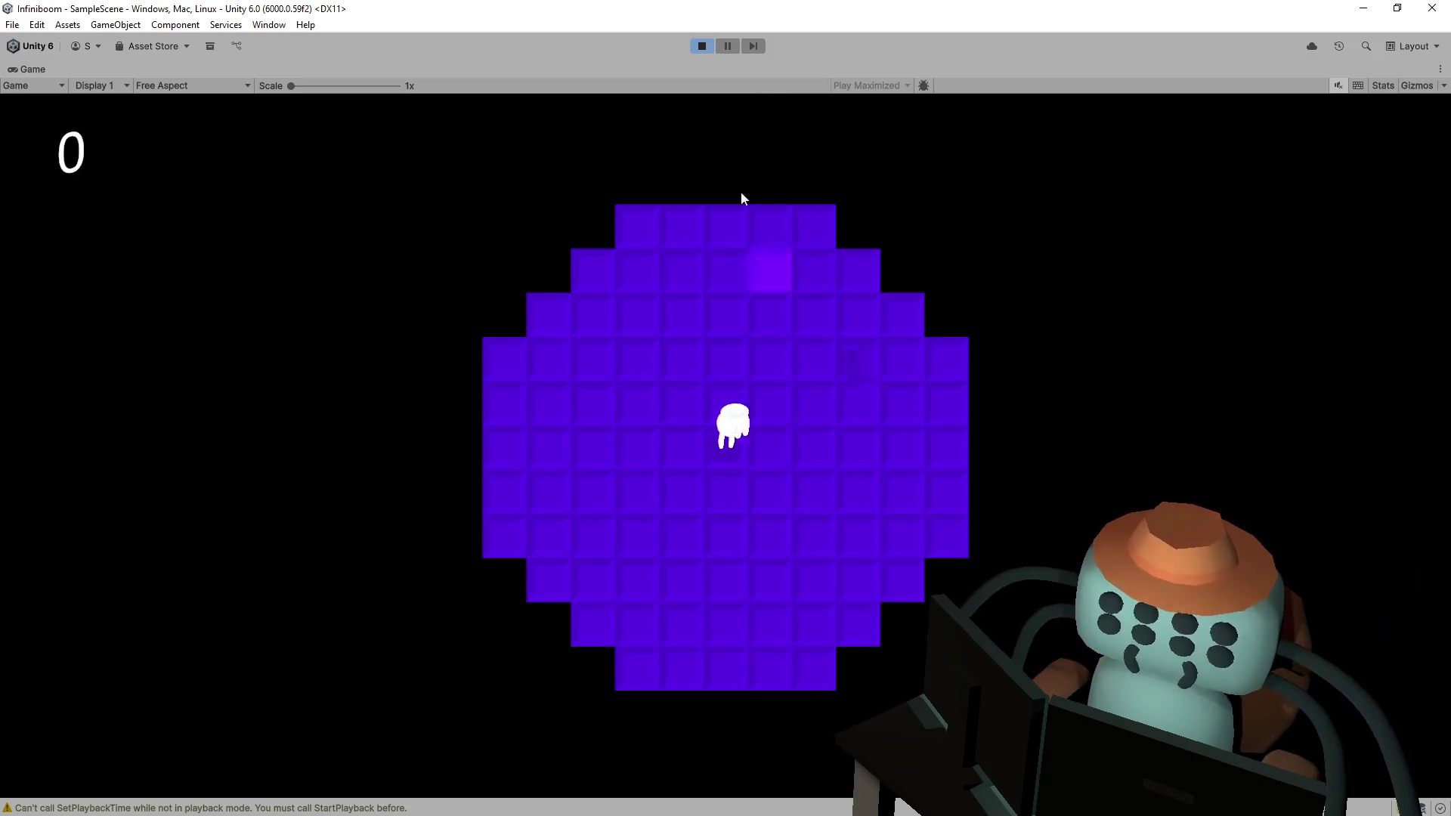
{"action": "left_click", "coordinate": [701, 46]}
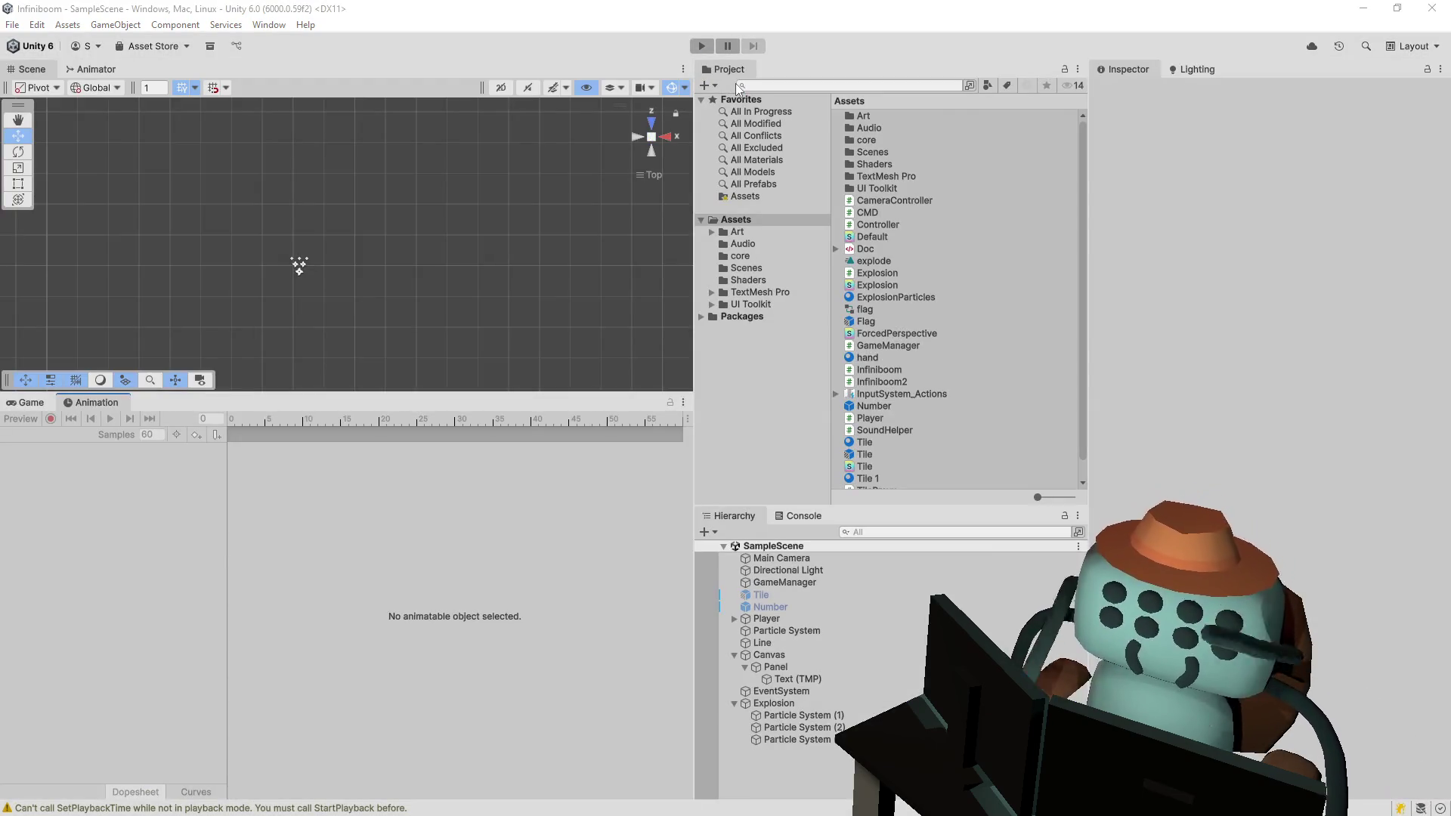
- Remove the ' - 3' and ' + 3' padding after camWidth on lines 77 and 79
{"action": "key", "text": "alt+Tab"}
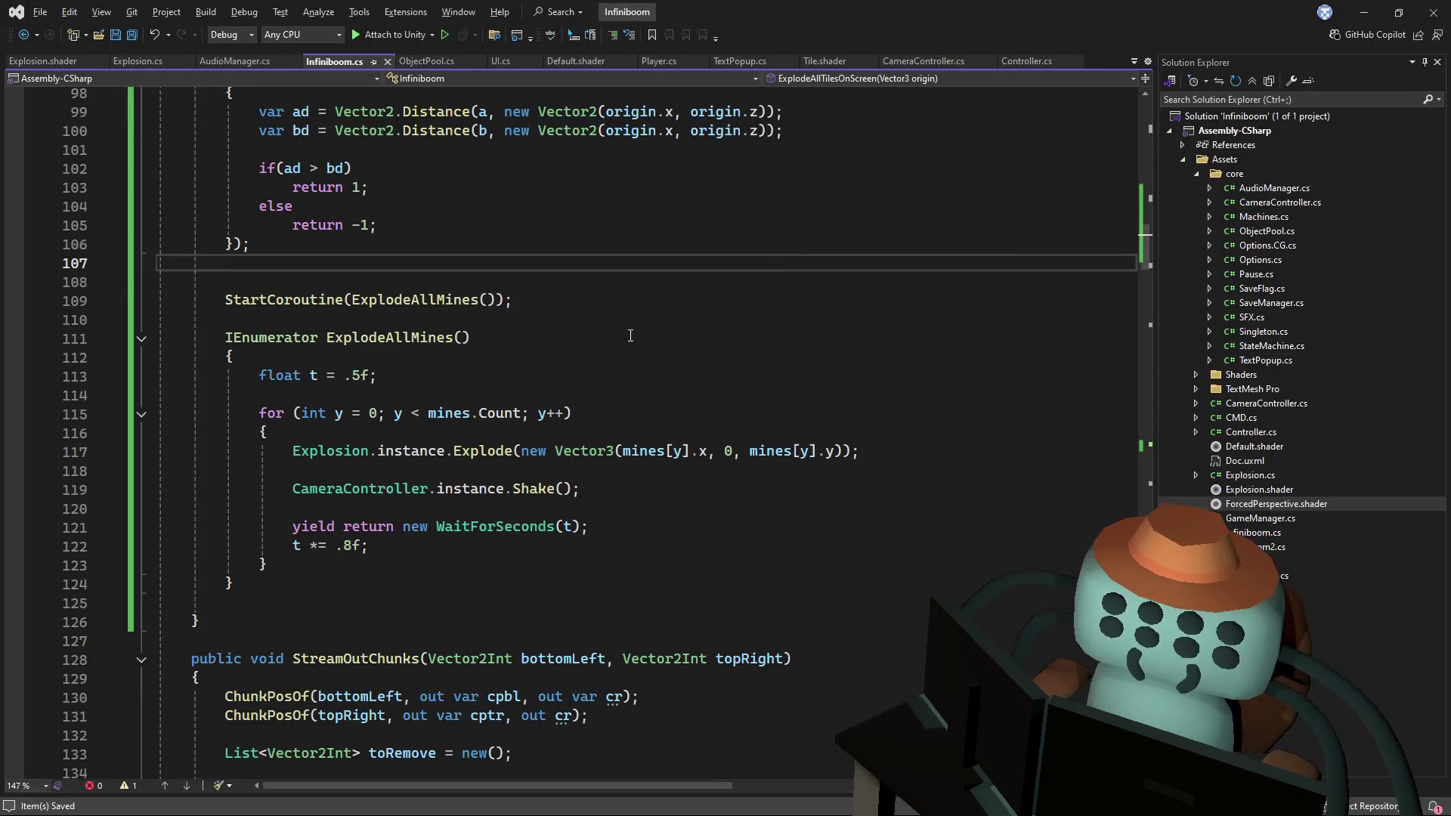
{"action": "scroll", "coordinate": [627, 332], "scroll_direction": "up", "scroll_amount": 3}
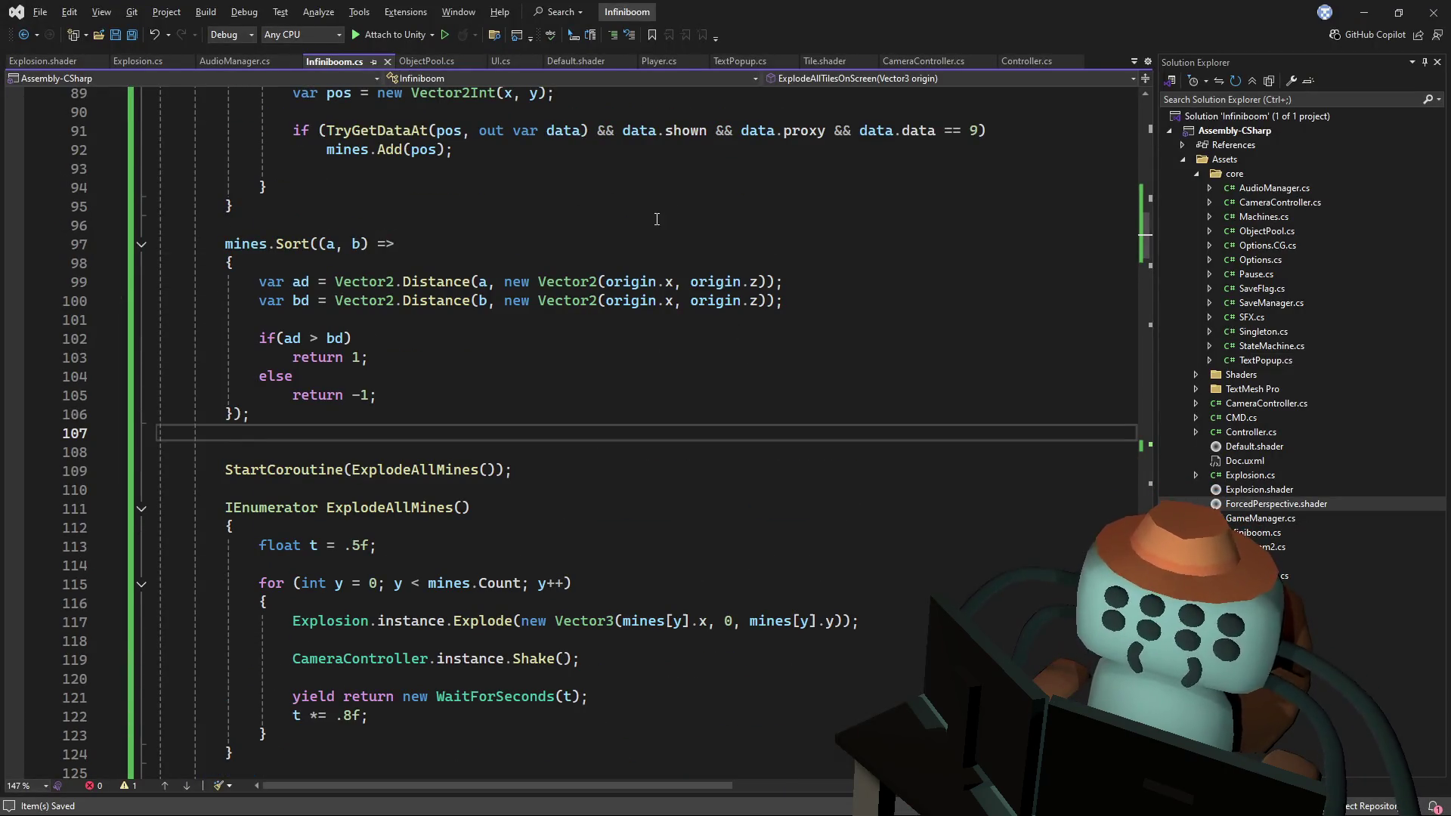
{"action": "scroll", "coordinate": [660, 223], "scroll_direction": "up", "scroll_amount": 8}
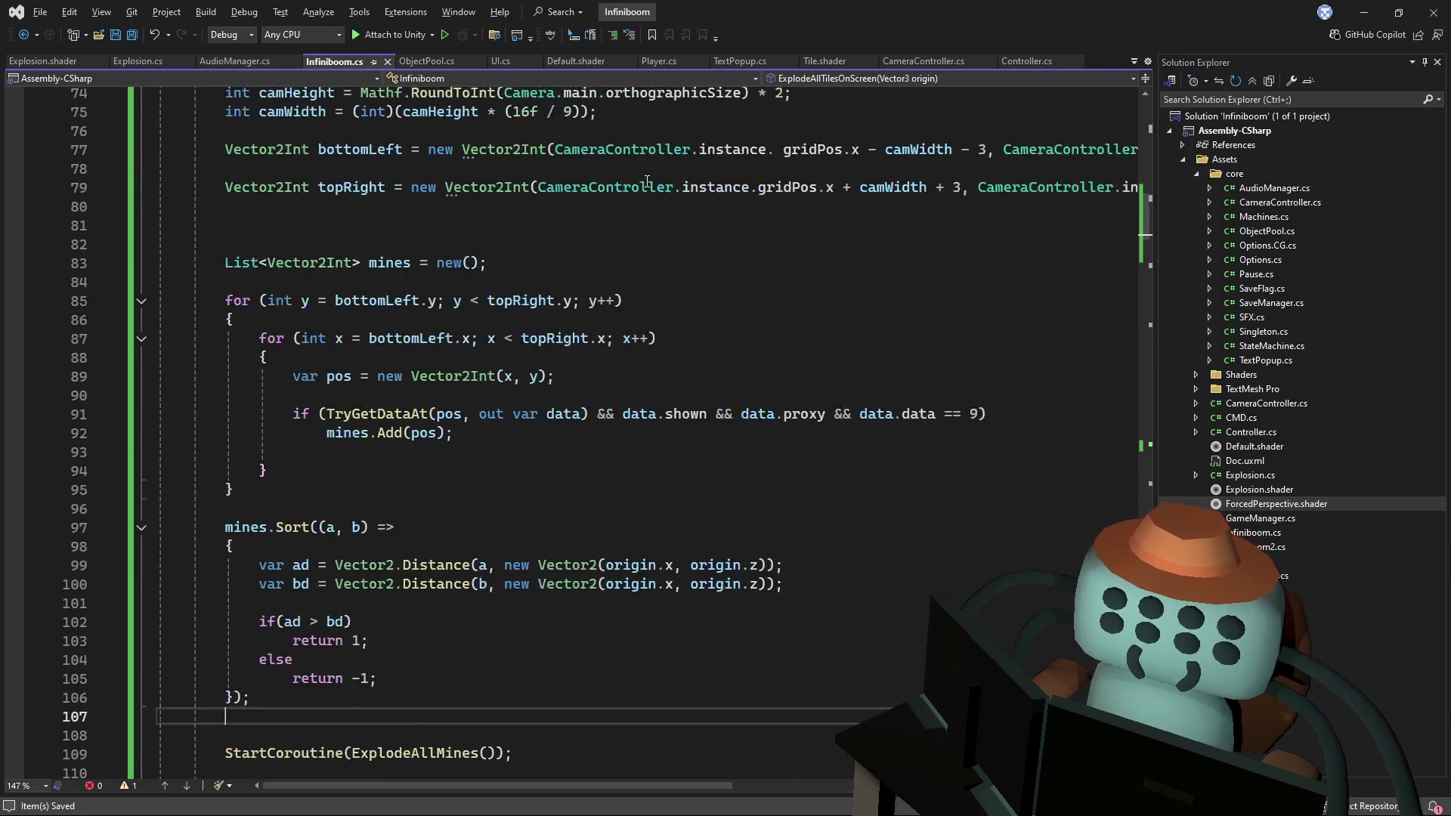
{"action": "left_click_drag", "start_coordinate": [886, 320], "coordinate": [987, 319]}
{"action": "key", "text": "Delete"}
{"action": "left_click_drag", "start_coordinate": [927, 358], "coordinate": [962, 357]}
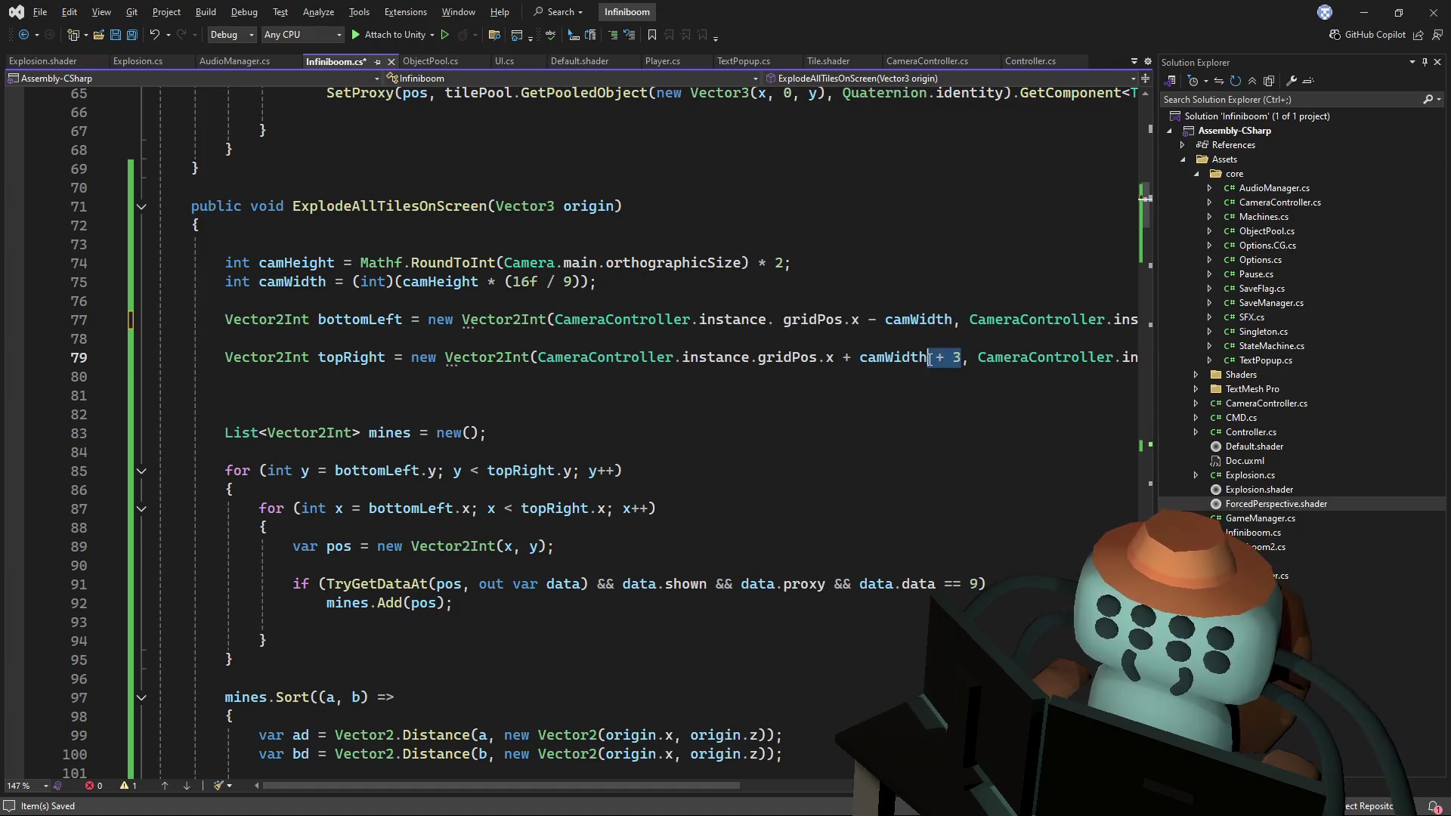
{"action": "key", "text": "Delete"}
- Remove the same padding after camHeight, save the script and return to Unity
{"action": "scroll", "coordinate": [692, 790], "scroll_direction": "right", "scroll_amount": 3}
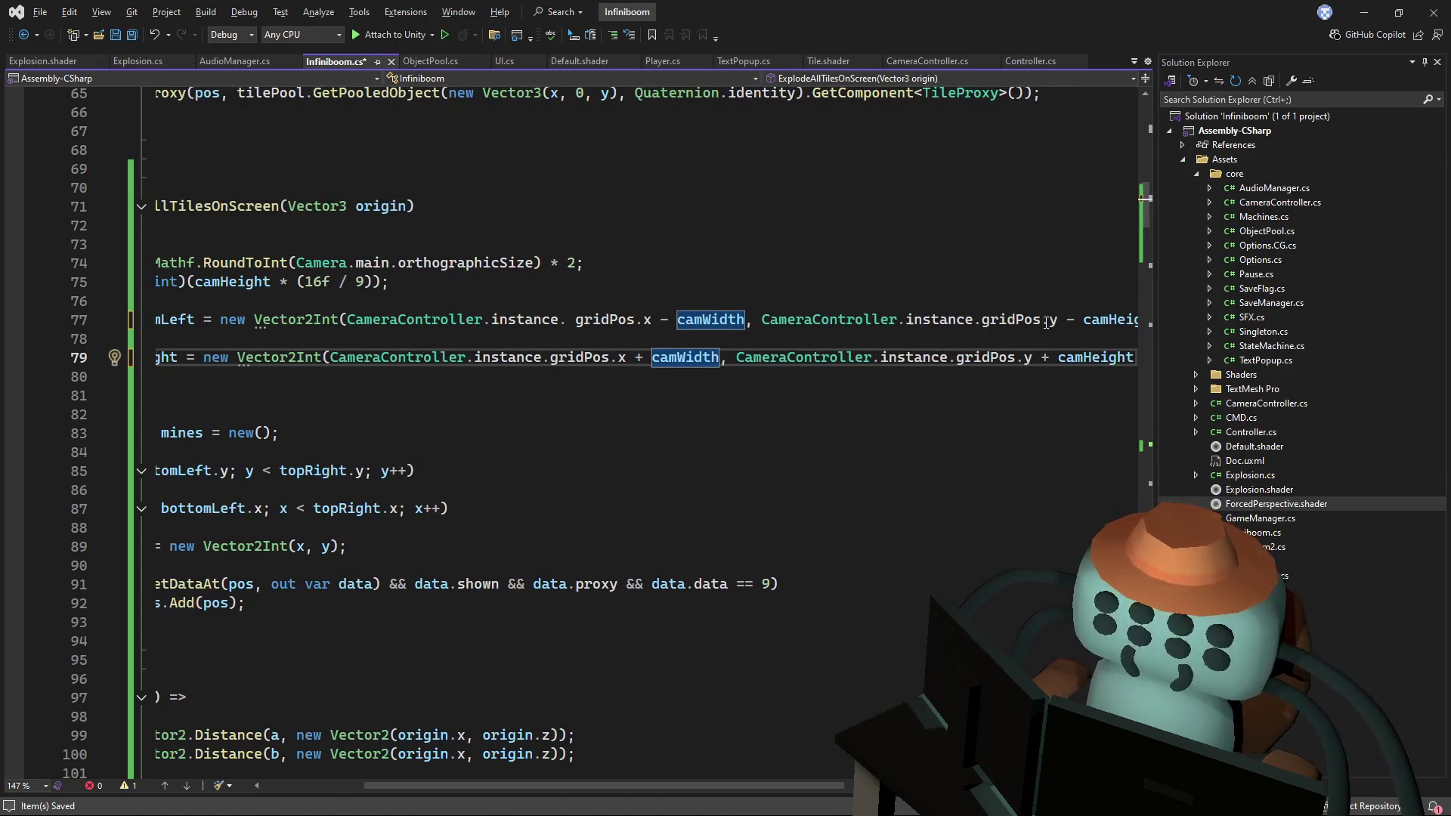
{"action": "scroll", "coordinate": [691, 791], "scroll_direction": "right", "scroll_amount": 3}
{"action": "mouse_move", "coordinate": [927, 320]}
{"action": "left_mouse_down"}
{"action": "mouse_move", "coordinate": [891, 320]}
{"action": "mouse_move", "coordinate": [866, 358]}
{"action": "left_mouse_up"}
{"action": "key", "text": "Delete"}
{"action": "left_click", "coordinate": [897, 357]}
{"action": "key", "text": "Delete"}
{"action": "left_click", "coordinate": [861, 249]}
{"action": "key", "text": "ctrl+s"}
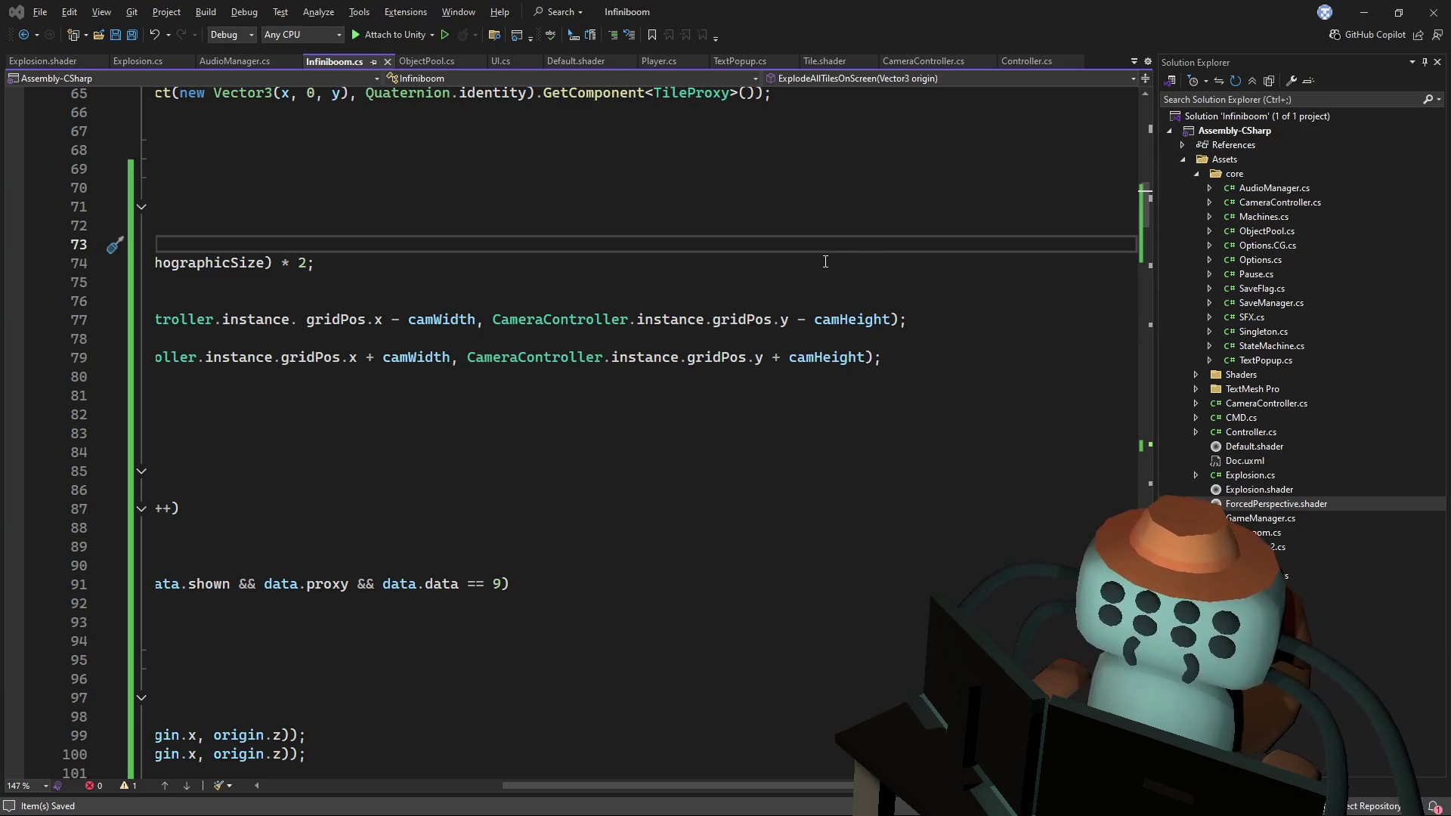
{"action": "key", "text": "alt+Tab"}
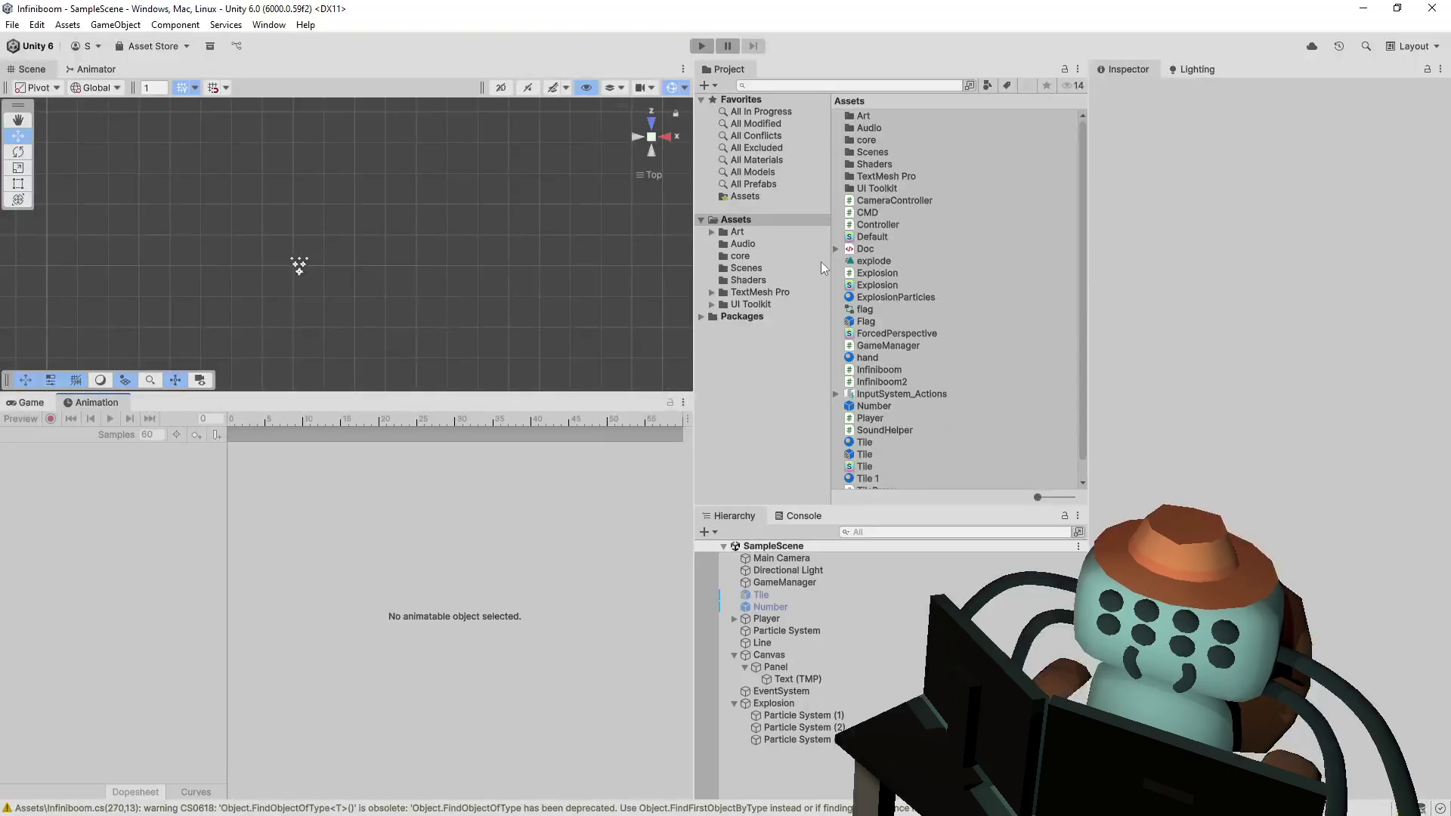
- Playtest the unpadded explosion bounds, detonating mines and starting a fresh round, then stop play
{"action": "left_click", "coordinate": [706, 47]}
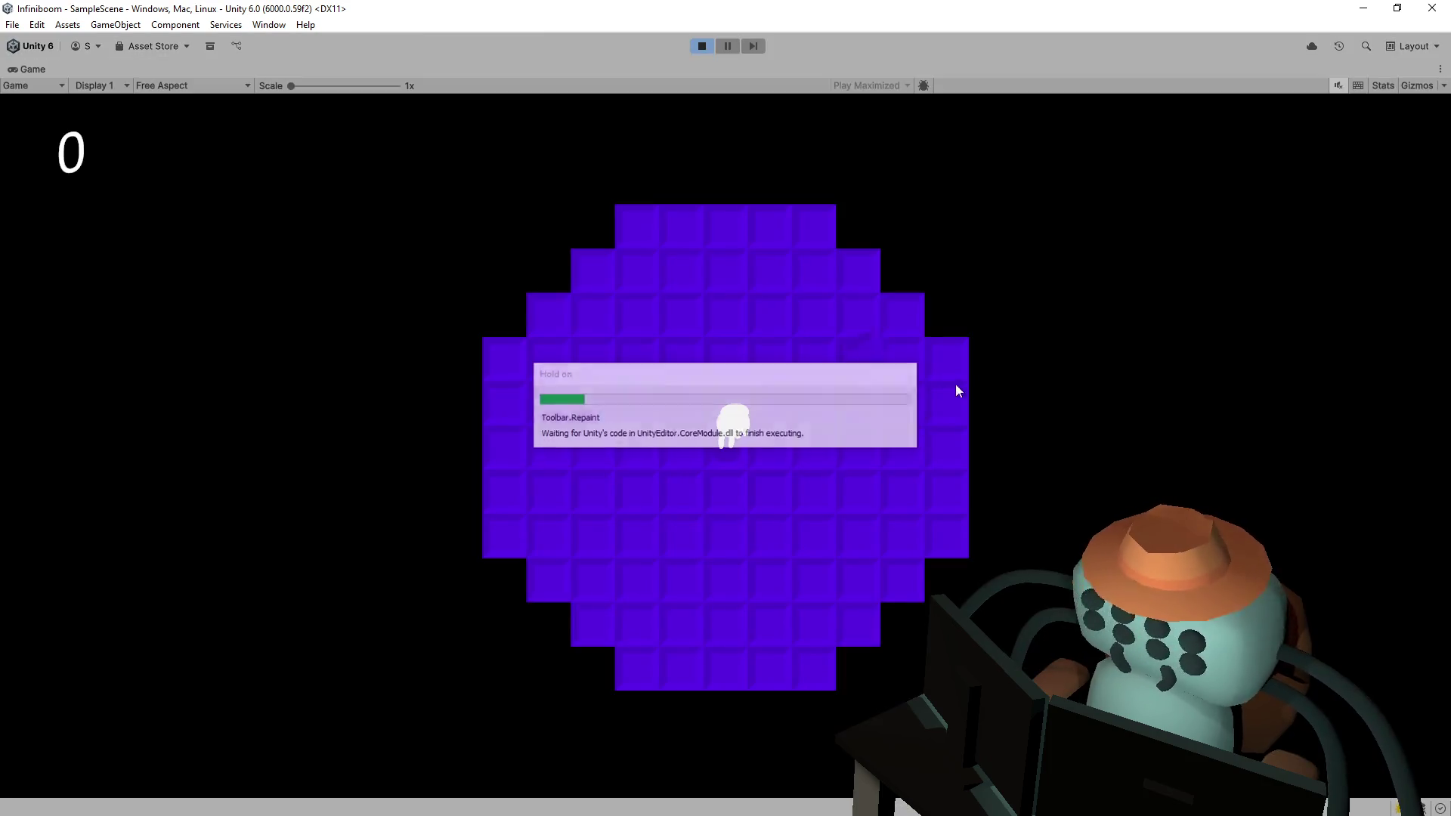
{"action": "left_click", "coordinate": [878, 337]}
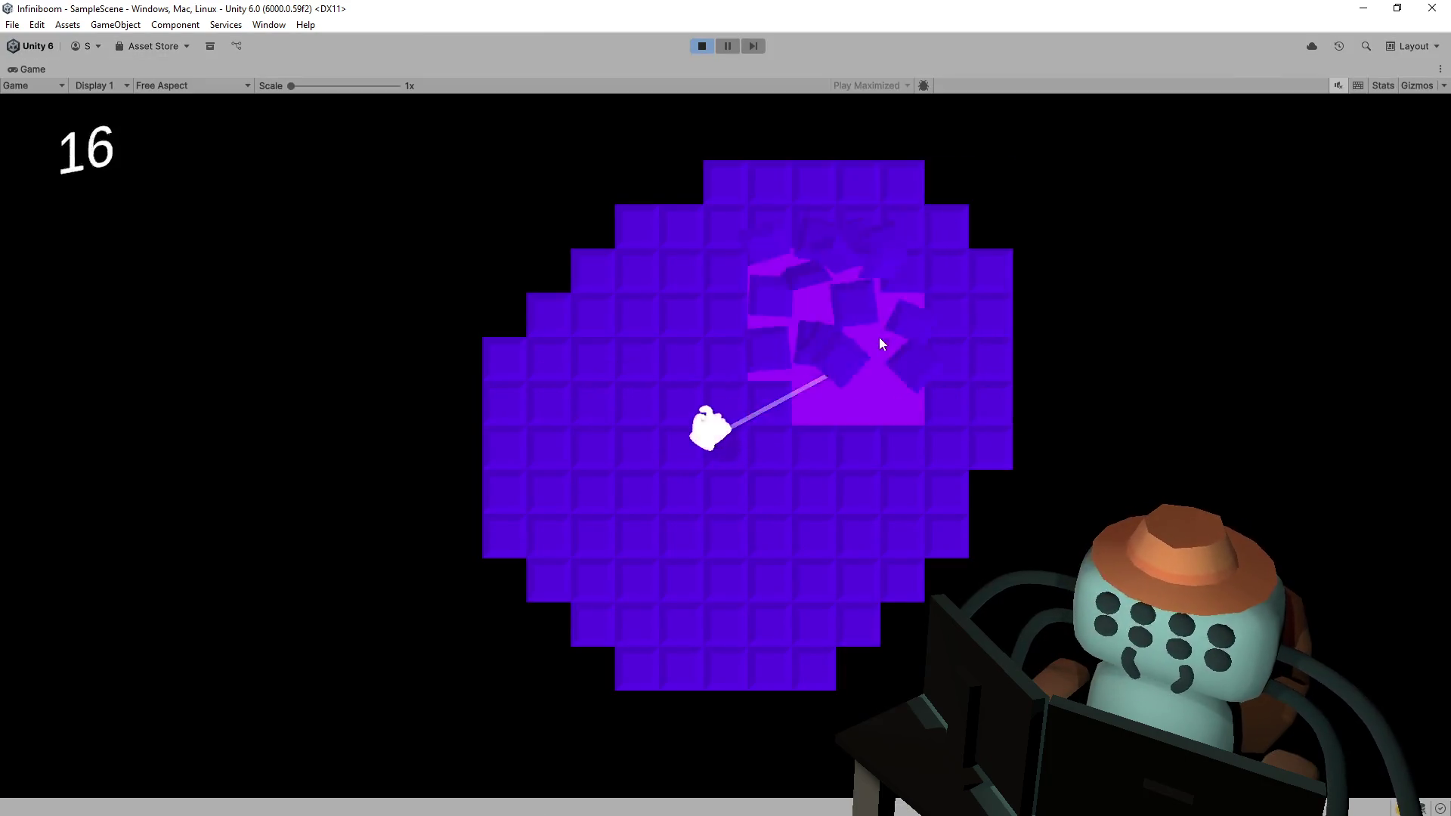
{"action": "left_click", "coordinate": [943, 359]}
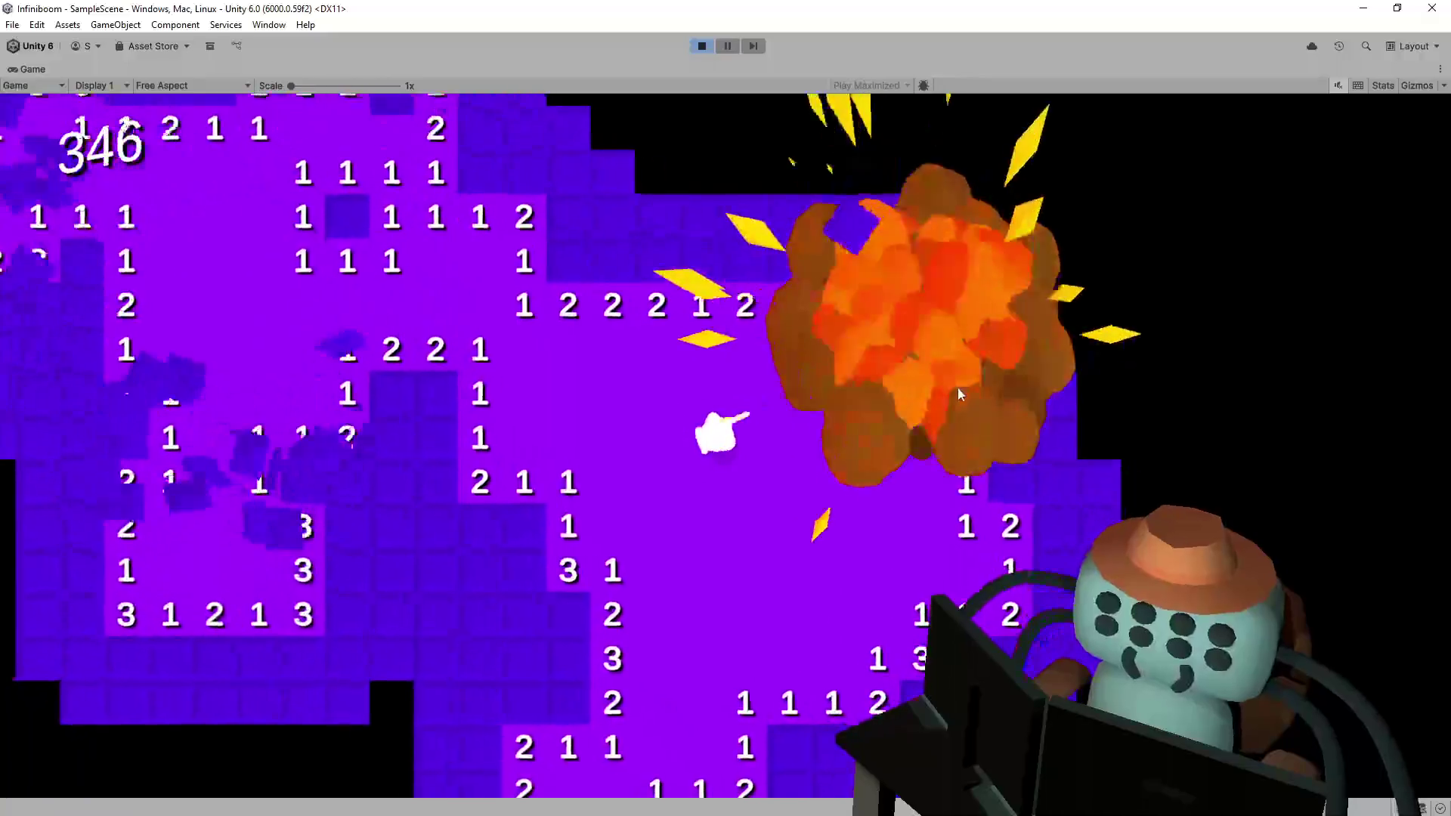
{"action": "left_click", "coordinate": [996, 378]}
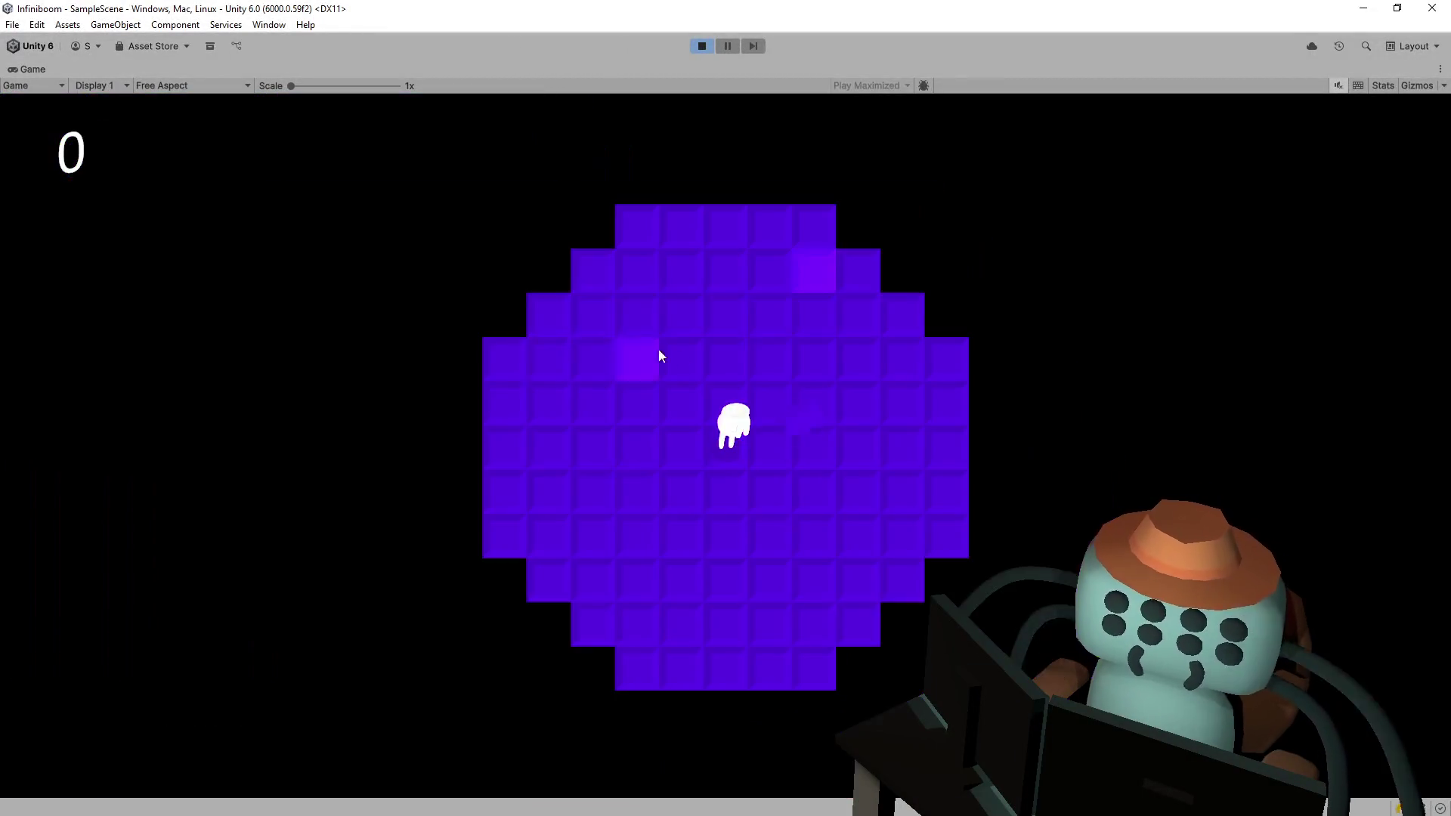
{"action": "left_click", "coordinate": [809, 293]}
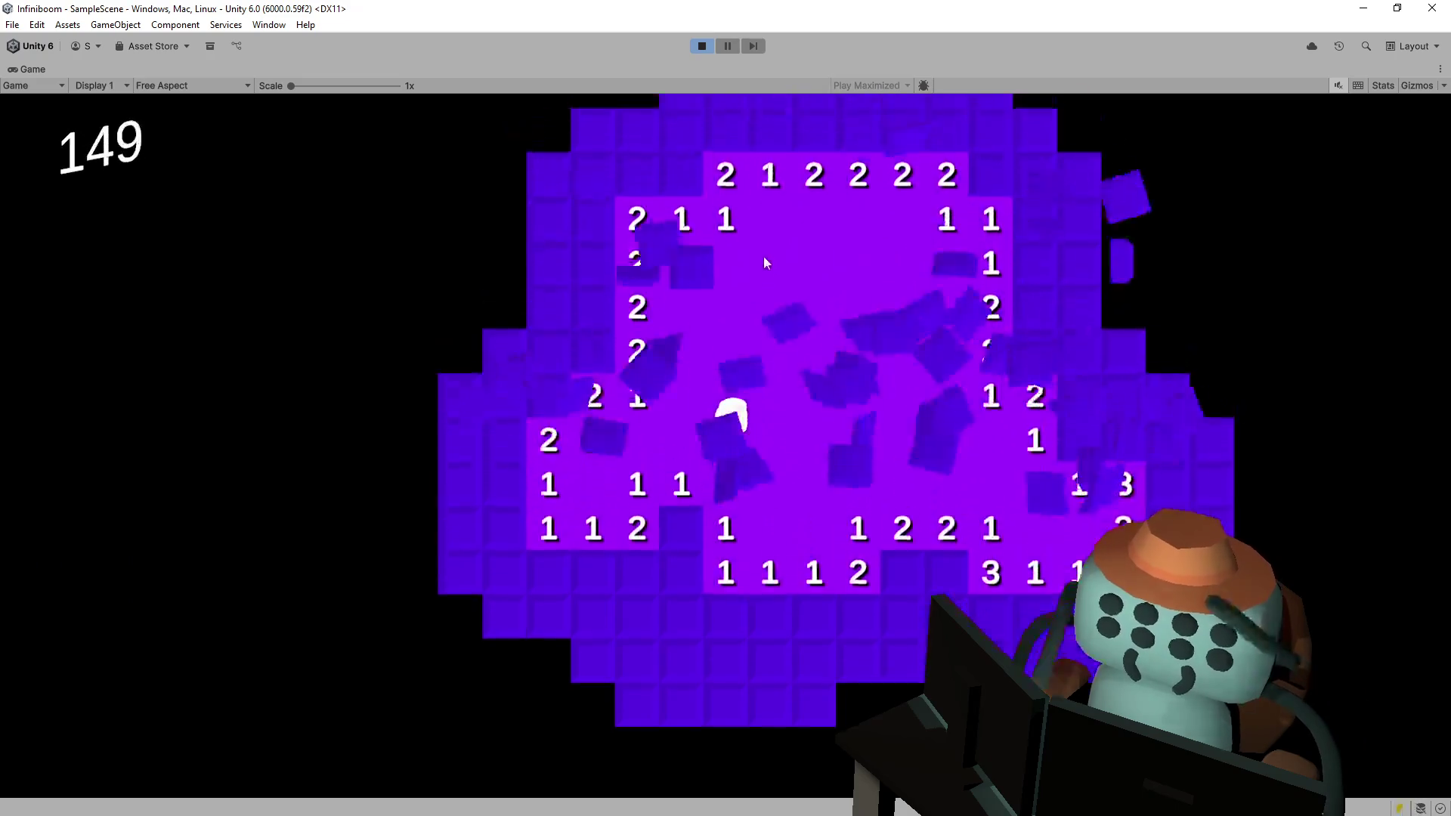
{"action": "left_click", "coordinate": [673, 206]}
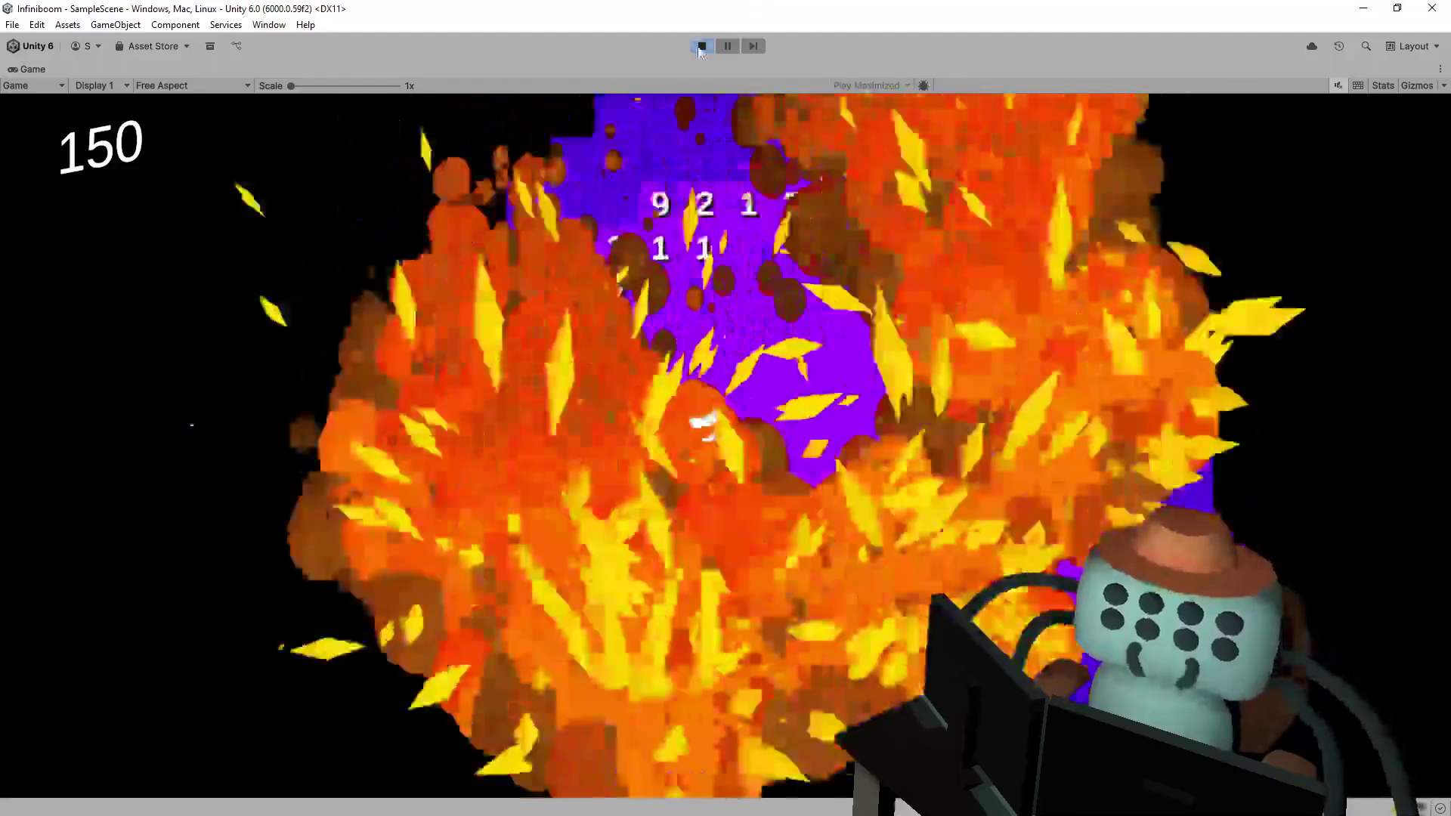
{"action": "left_click", "coordinate": [701, 47]}
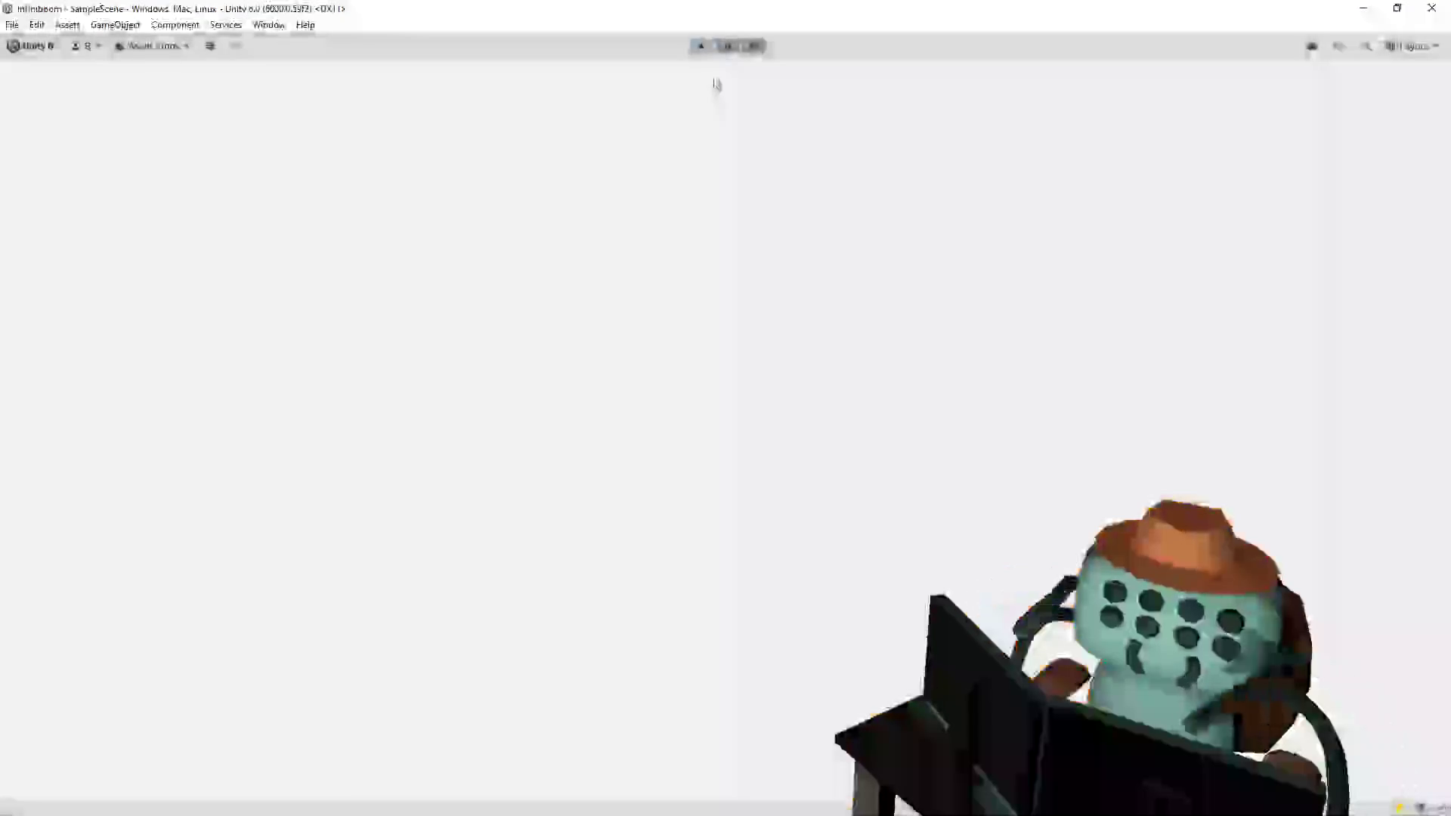
- Scroll Infiniboom.cs back left and through the script to the ExplodeAllMines coroutine
{"action": "key", "text": "alt+Tab"}
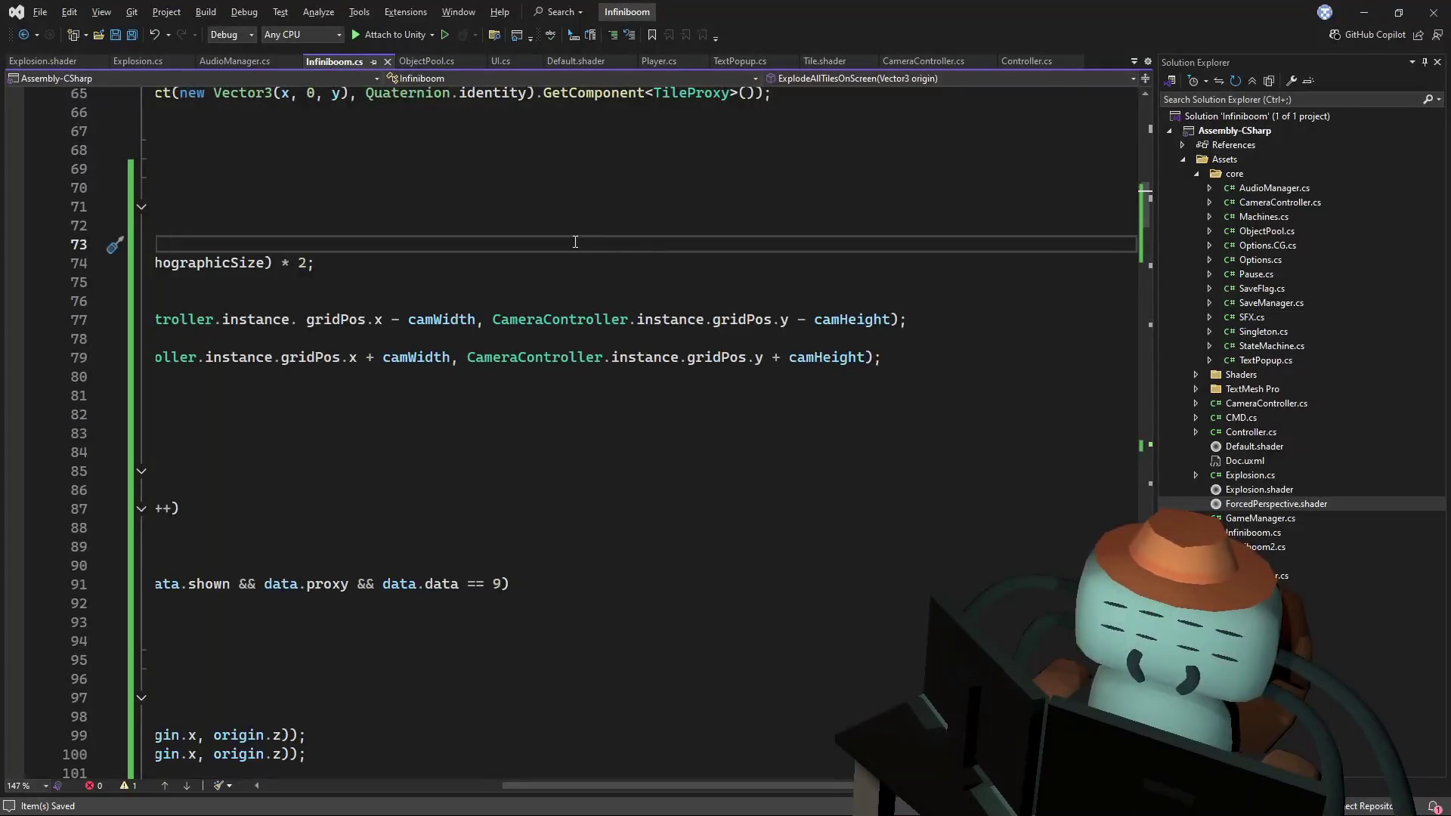
{"action": "left_click_drag", "start_coordinate": [659, 790], "coordinate": [373, 742]}
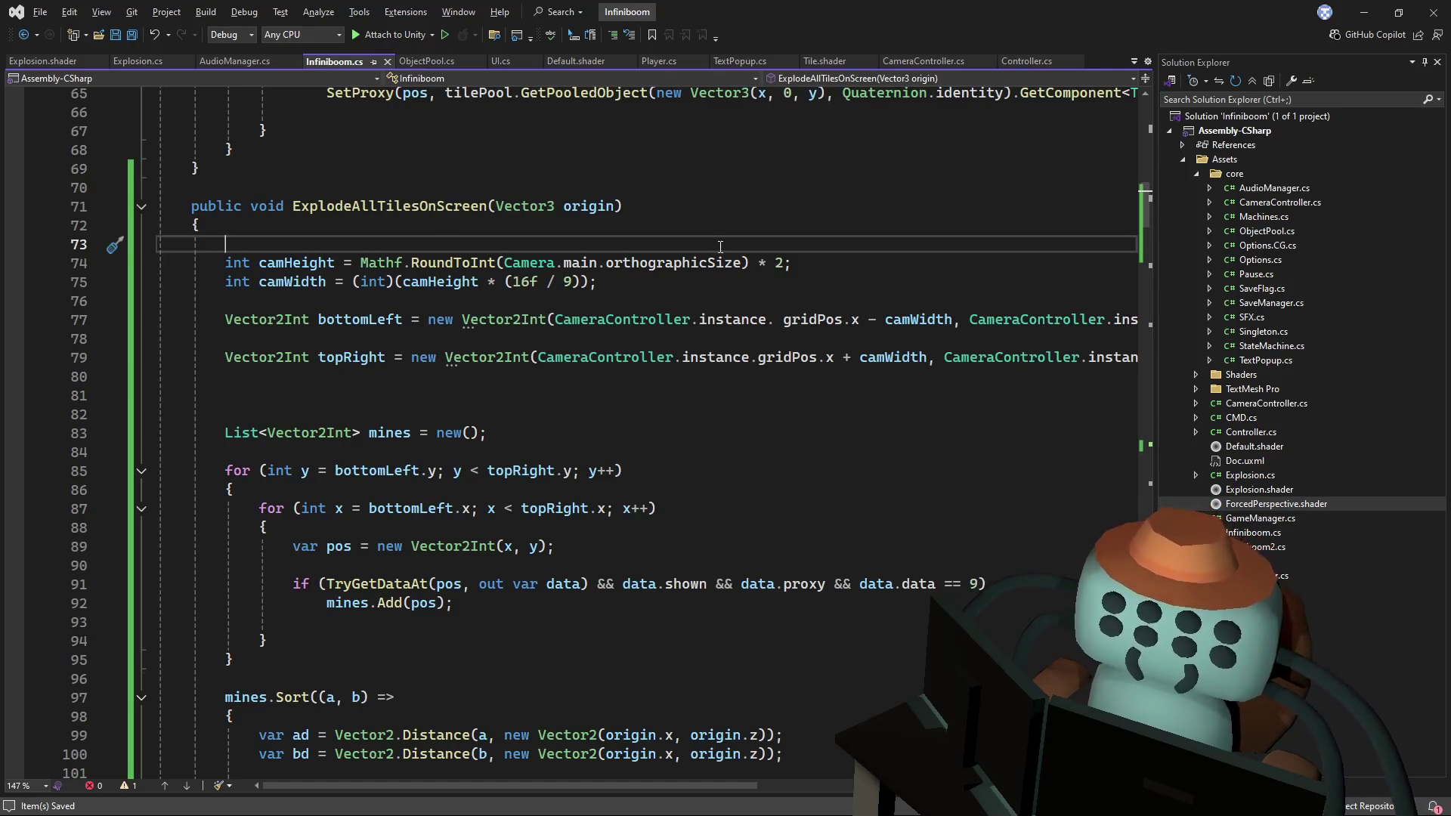
{"action": "scroll", "coordinate": [808, 207], "scroll_direction": "up", "scroll_amount": 5}
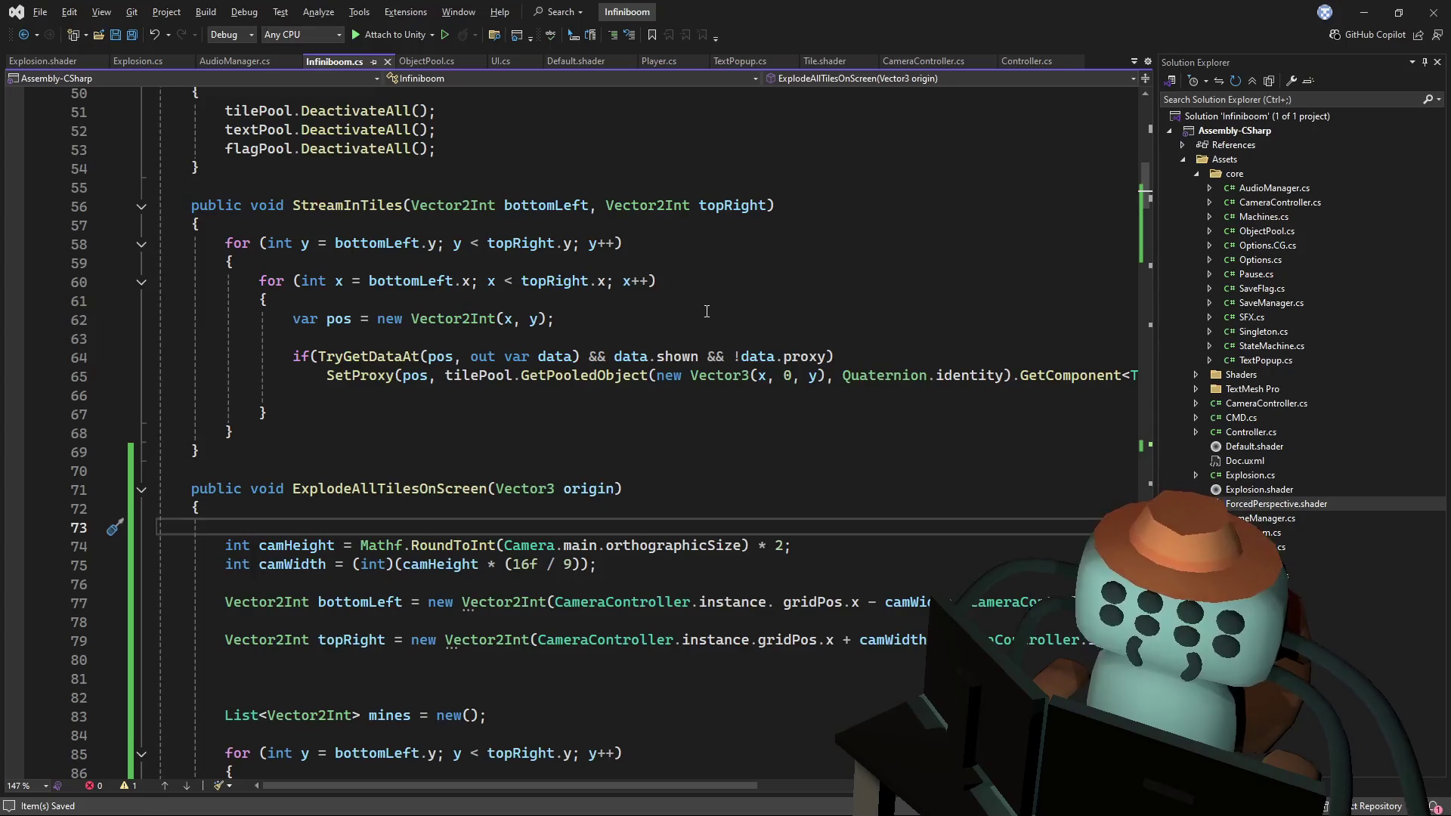
{"action": "scroll", "coordinate": [709, 322], "scroll_direction": "up", "scroll_amount": 2}
{"action": "scroll", "coordinate": [725, 378], "scroll_direction": "down", "scroll_amount": 4}
{"action": "scroll", "coordinate": [750, 451], "scroll_direction": "up", "scroll_amount": 4}
{"action": "scroll", "coordinate": [750, 451], "scroll_direction": "up", "scroll_amount": 6}
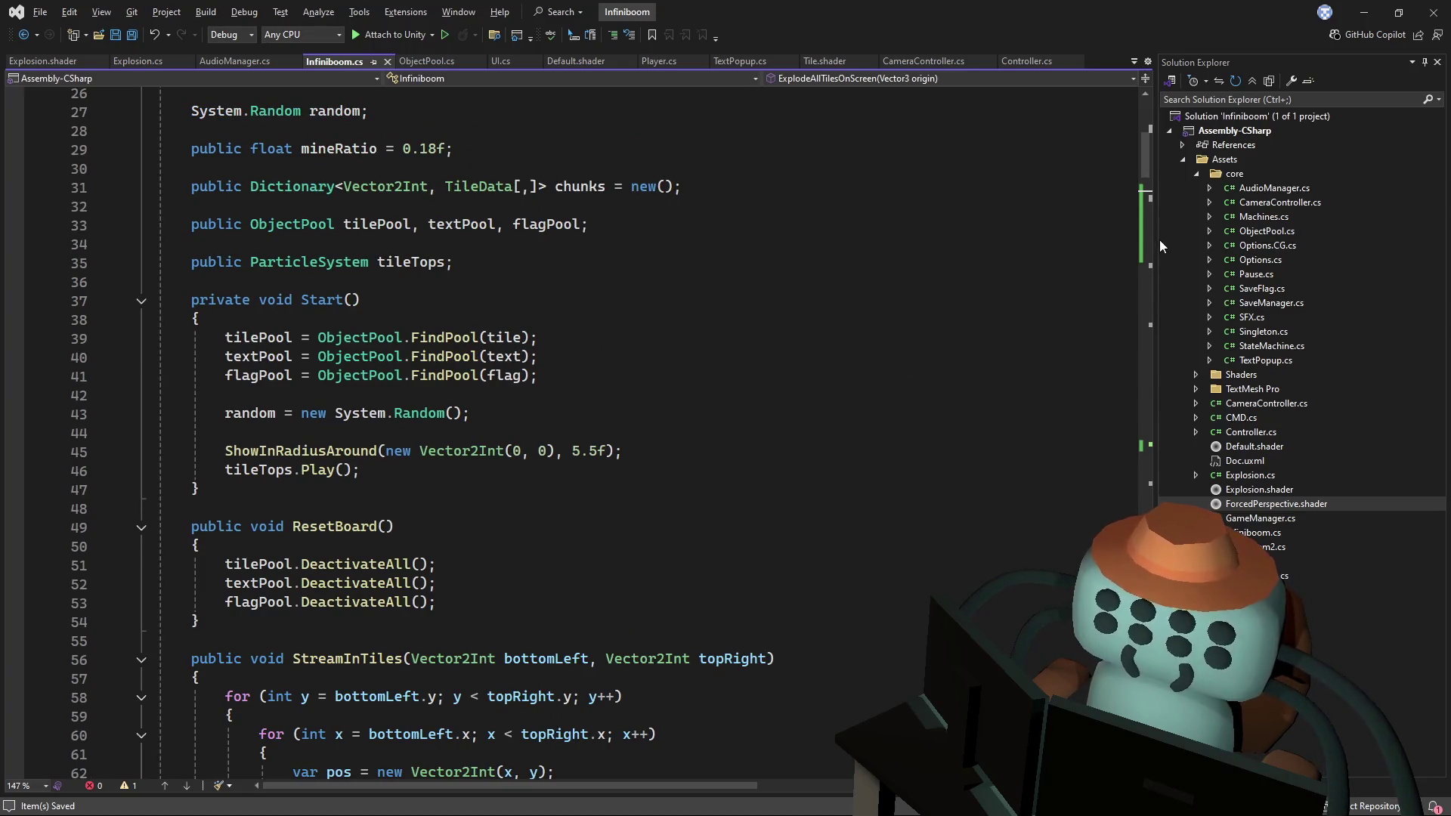
{"action": "scroll", "coordinate": [1145, 165], "scroll_direction": "down", "scroll_amount": 1}
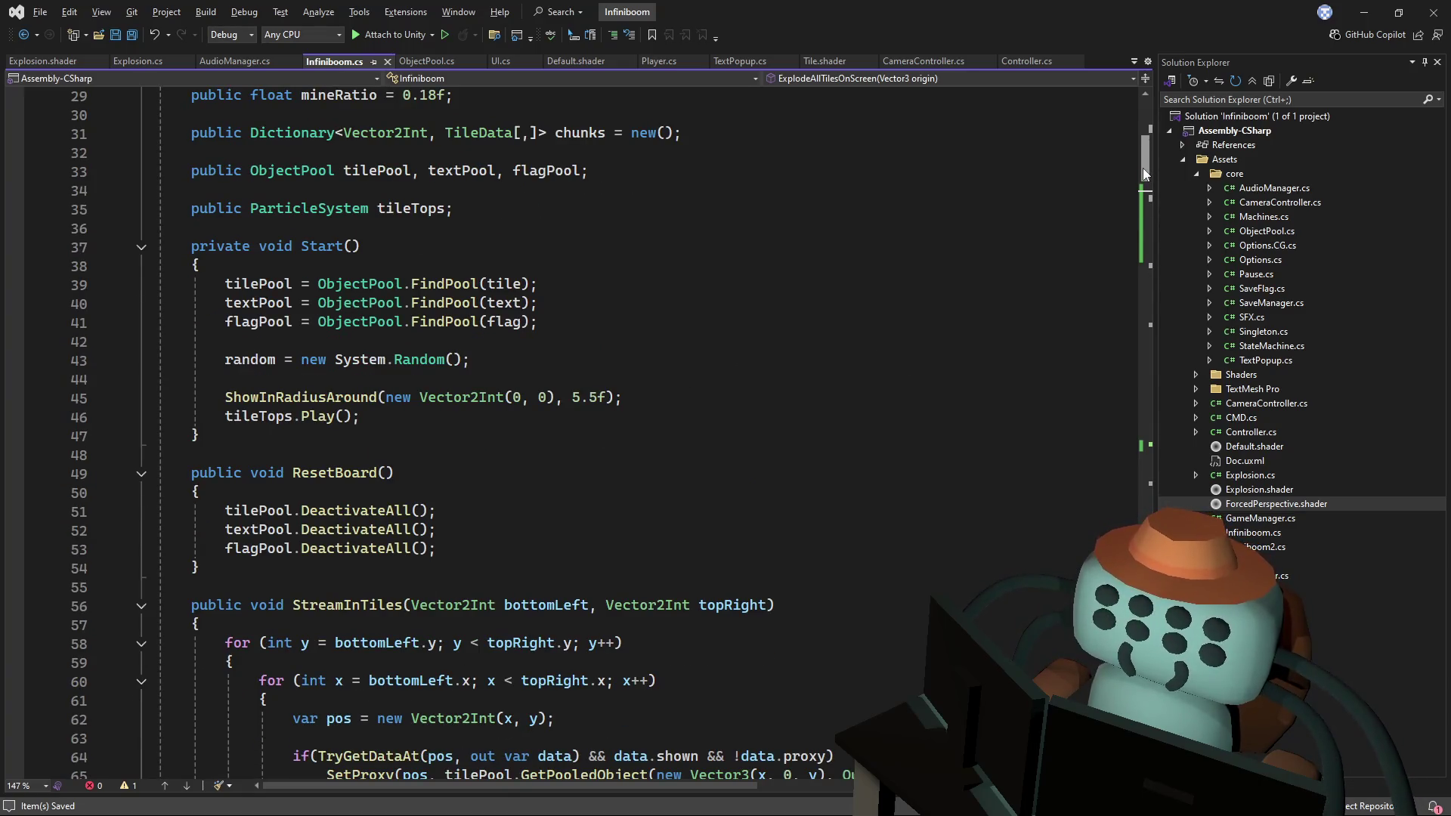
{"action": "mouse_move", "coordinate": [1143, 168]}
{"action": "left_mouse_down"}
{"action": "mouse_move", "coordinate": [1096, 270]}
{"action": "mouse_move", "coordinate": [1109, 259]}
{"action": "left_mouse_up"}
- Remove the blank line before the camera shake and start a new for loop after it
{"action": "left_click", "coordinate": [713, 327]}
{"action": "left_click", "coordinate": [543, 398]}
{"action": "left_click", "coordinate": [630, 455]}
{"action": "key", "text": "Delete"}
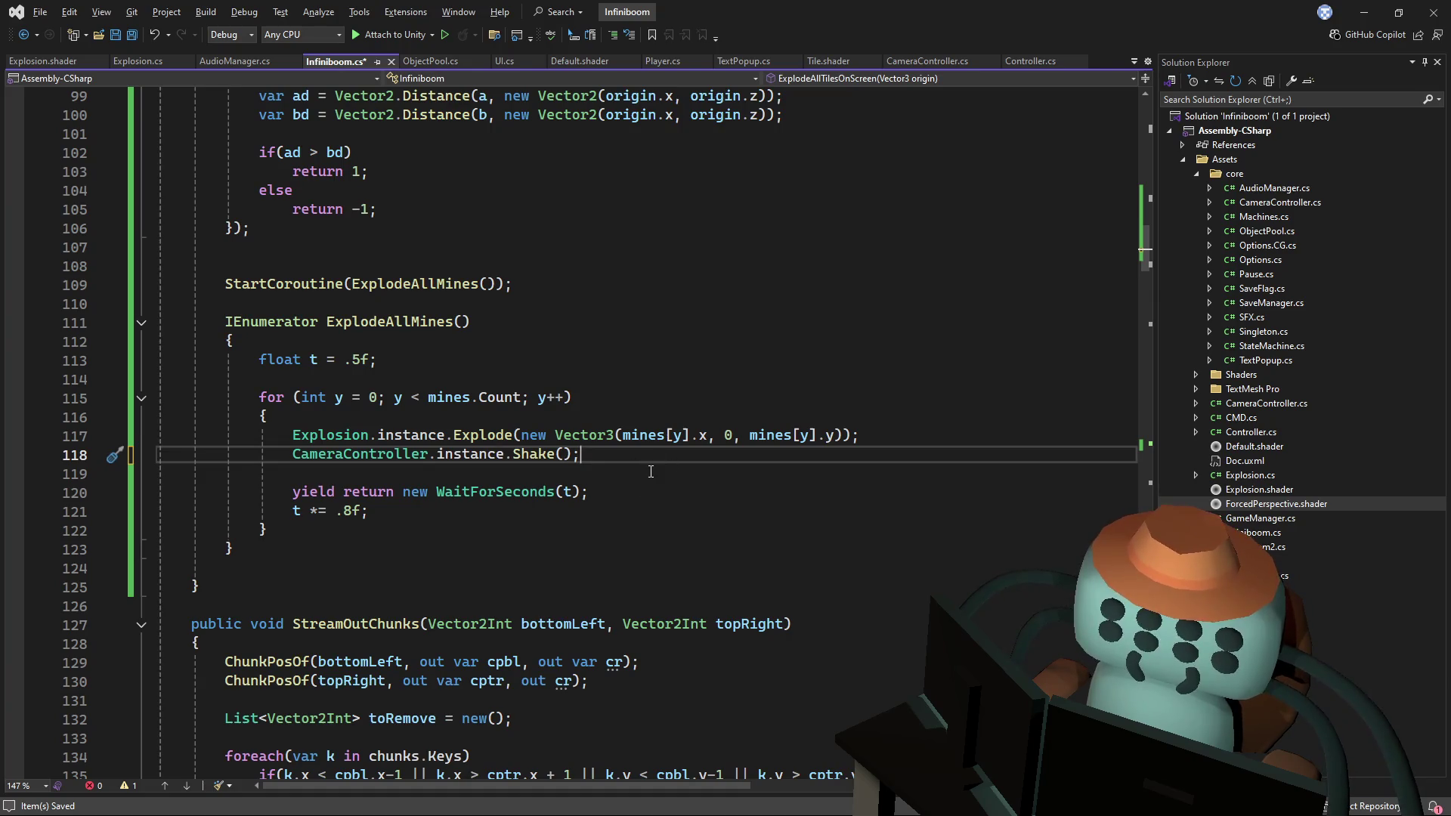
{"action": "left_click", "coordinate": [291, 587]}
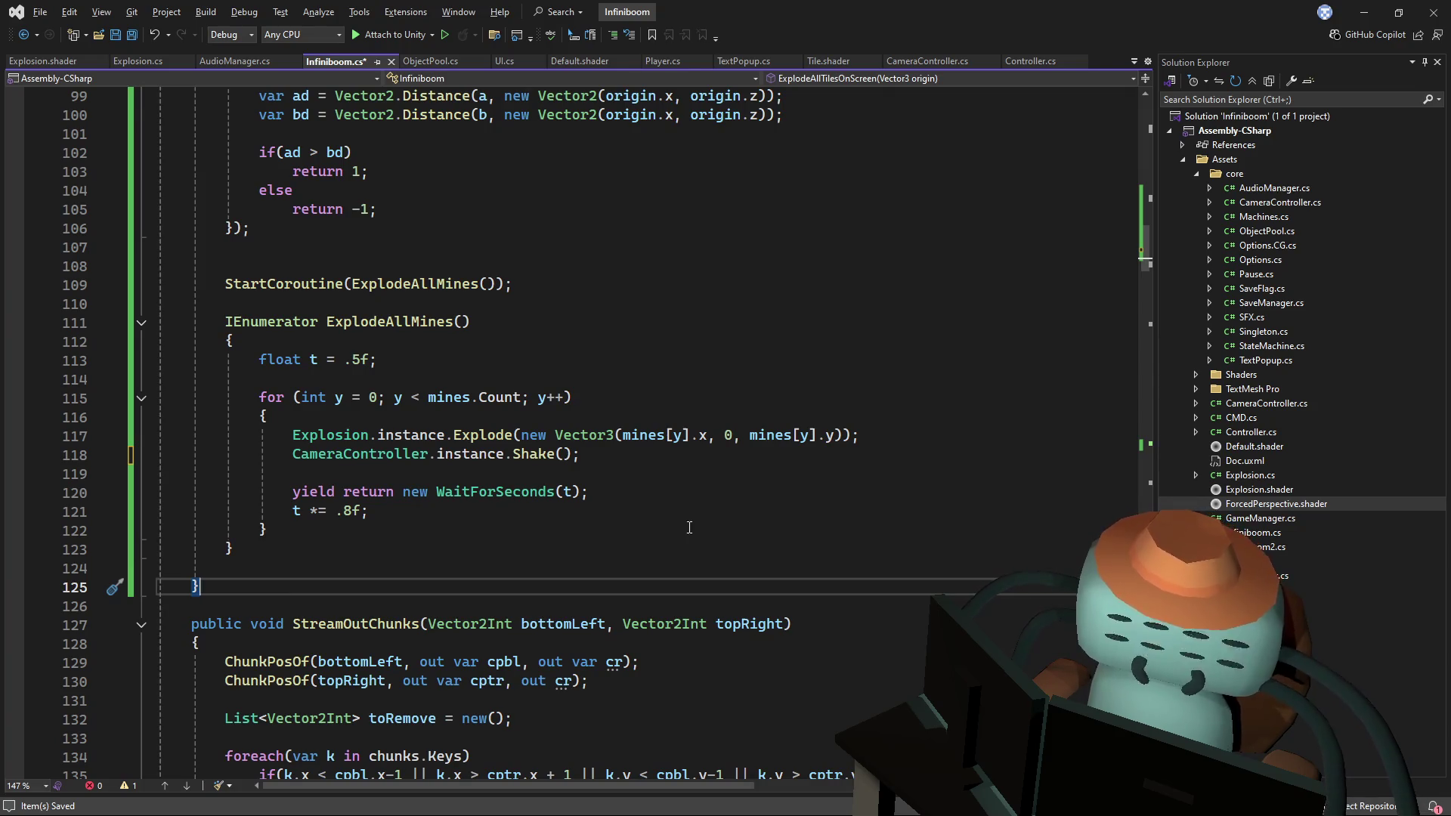
{"action": "left_click", "coordinate": [638, 454]}
{"action": "key", "text": "Return"}
{"action": "key", "text": "Return"}
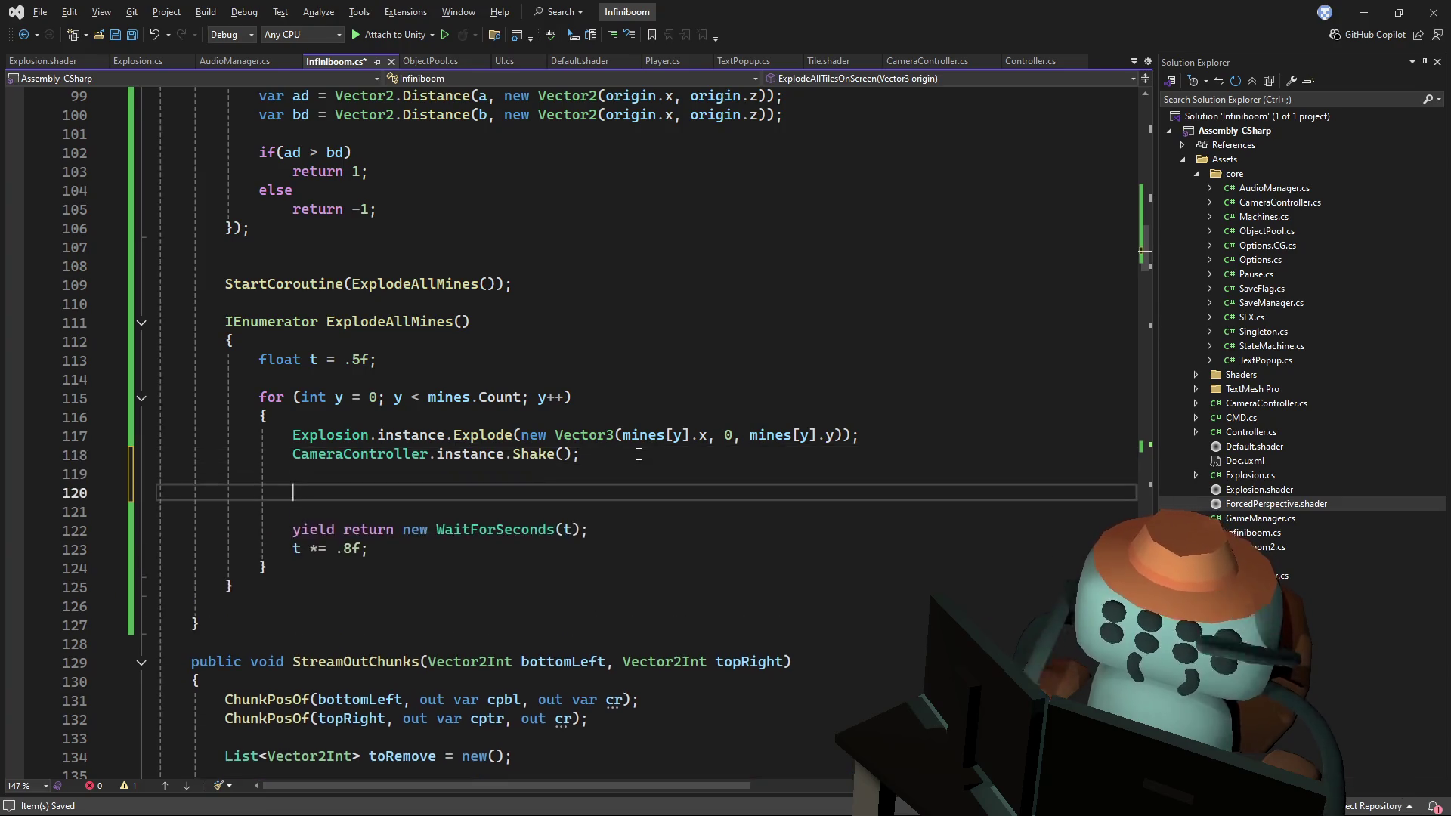
{"action": "type", "text": "for()"}
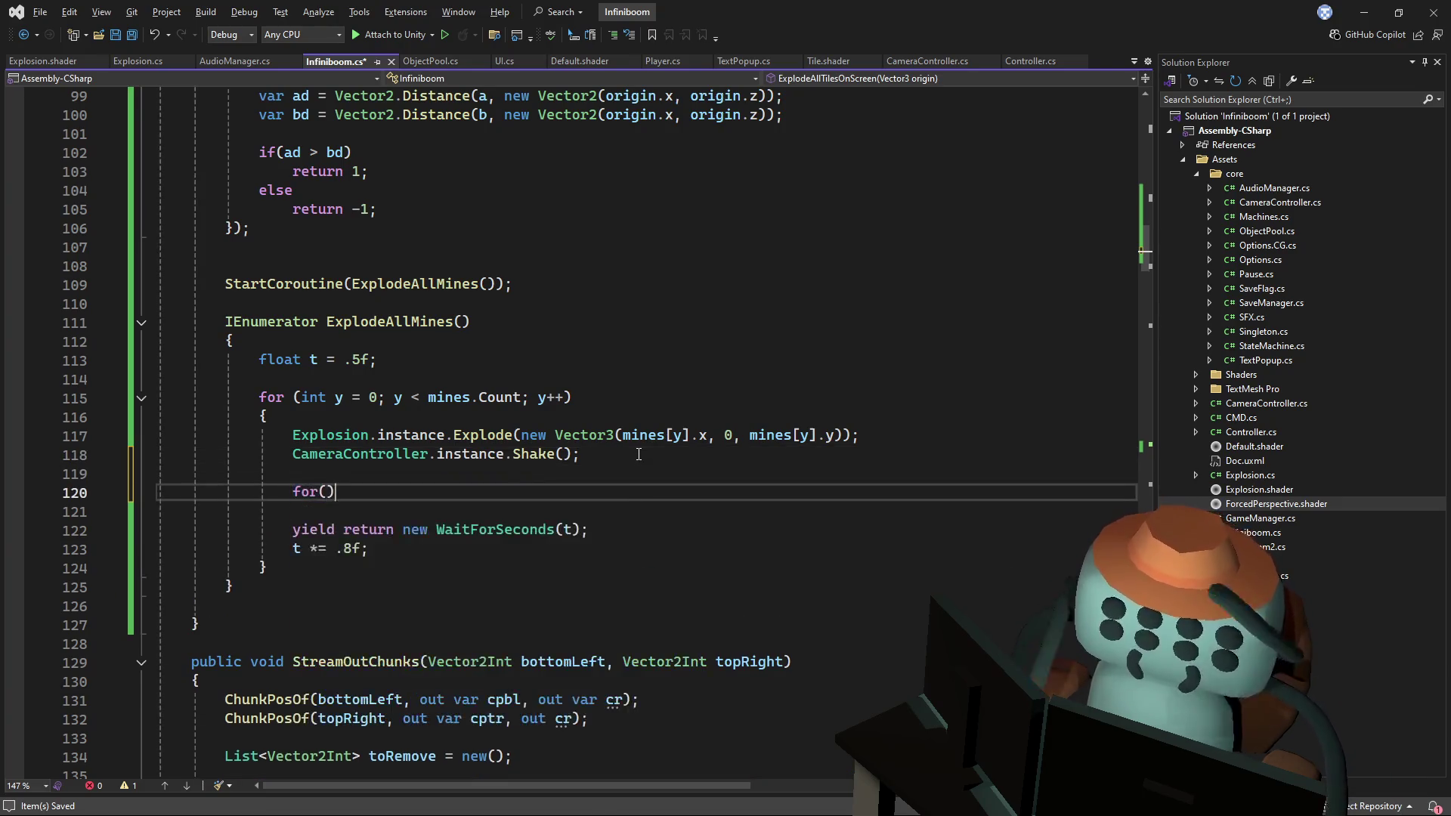
- Rename the mine loop counter from y to i in its header and both mines[] indexes
{"action": "double_click", "coordinate": [339, 396]}
{"action": "type", "text": "i"}
{"action": "double_click", "coordinate": [397, 397]}
{"action": "type", "text": "i"}
{"action": "double_click", "coordinate": [541, 396]}
{"action": "type", "text": "i"}
{"action": "double_click", "coordinate": [677, 436]}
{"action": "type", "text": "i"}
{"action": "double_click", "coordinate": [803, 436]}
{"action": "type", "text": "i"}
- Write an int y loop starting at -1 and paste a nested copy of it
{"action": "double_click", "coordinate": [305, 493]}
{"action": "left_click", "coordinate": [332, 493]}
{"action": "type", "text": "int y= 0; y < 2; y++"}
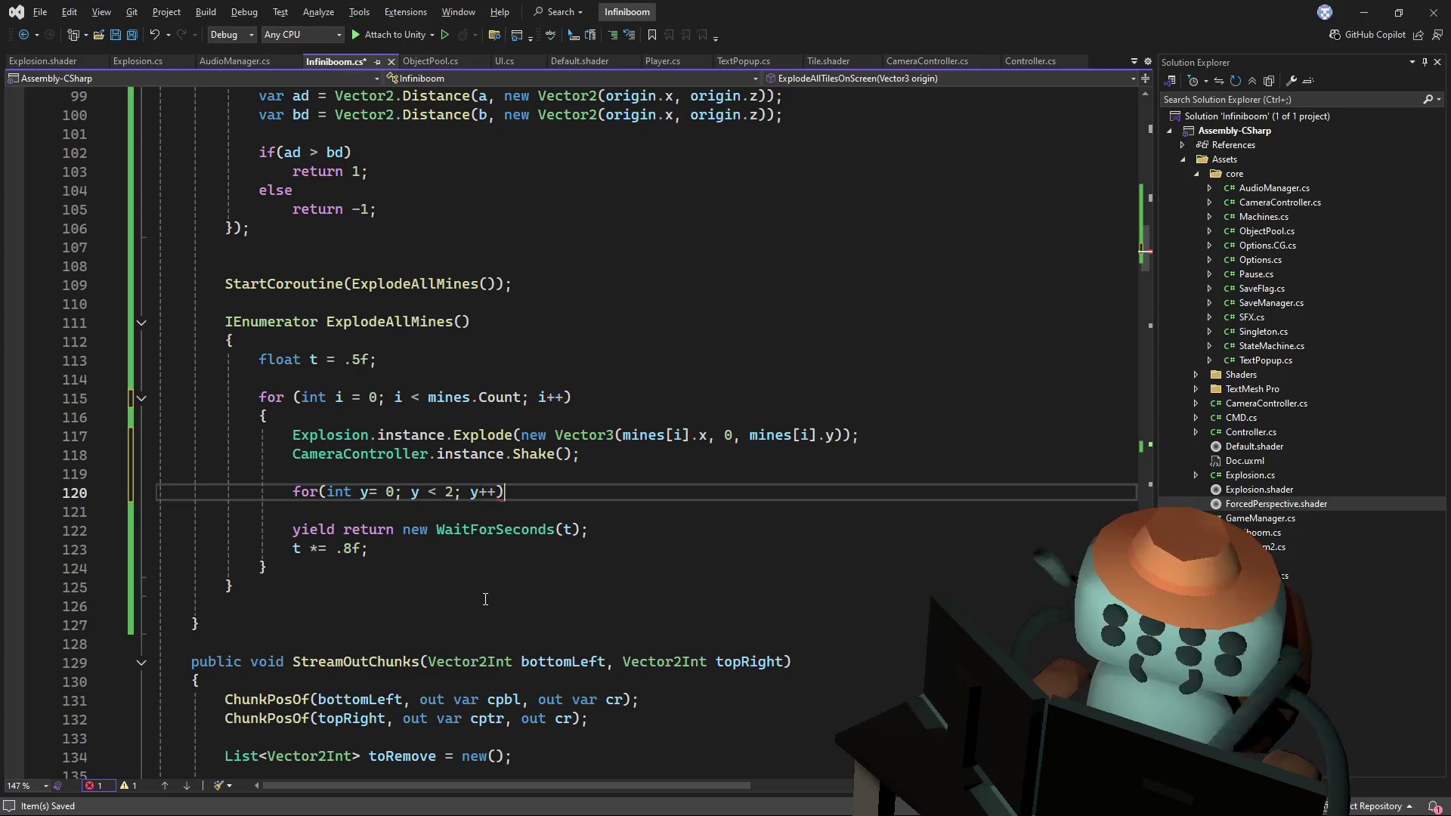
{"action": "key", "text": "Return"}
{"action": "type", "text": "{"}
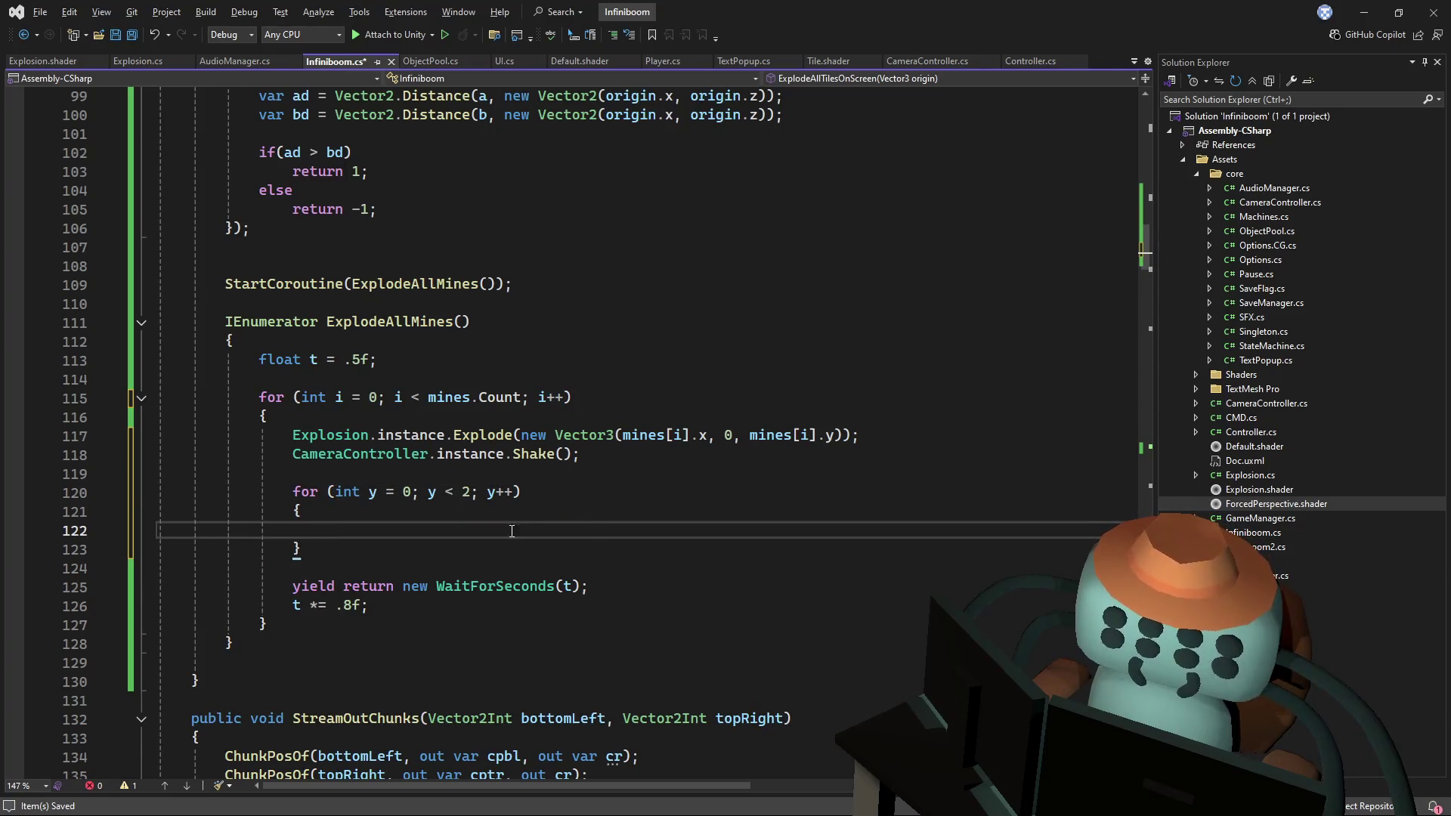
{"action": "left_click", "coordinate": [403, 490]}
{"action": "type", "text": "-"}
{"action": "key", "text": "Delete"}
{"action": "type", "text": "1"}
{"action": "key", "text": "shift+Down"}
{"action": "key", "text": "shift+Down"}
{"action": "key", "text": "shift+Down"}
{"action": "key", "text": "ctrl+c"}
{"action": "key", "text": "Up"}
{"action": "key", "text": "Up"}
{"action": "key", "text": "ctrl+v"}
- Rename the nested loop's variable from y to x throughout its header
{"action": "double_click", "coordinate": [407, 530]}
{"action": "type", "text": "x"}
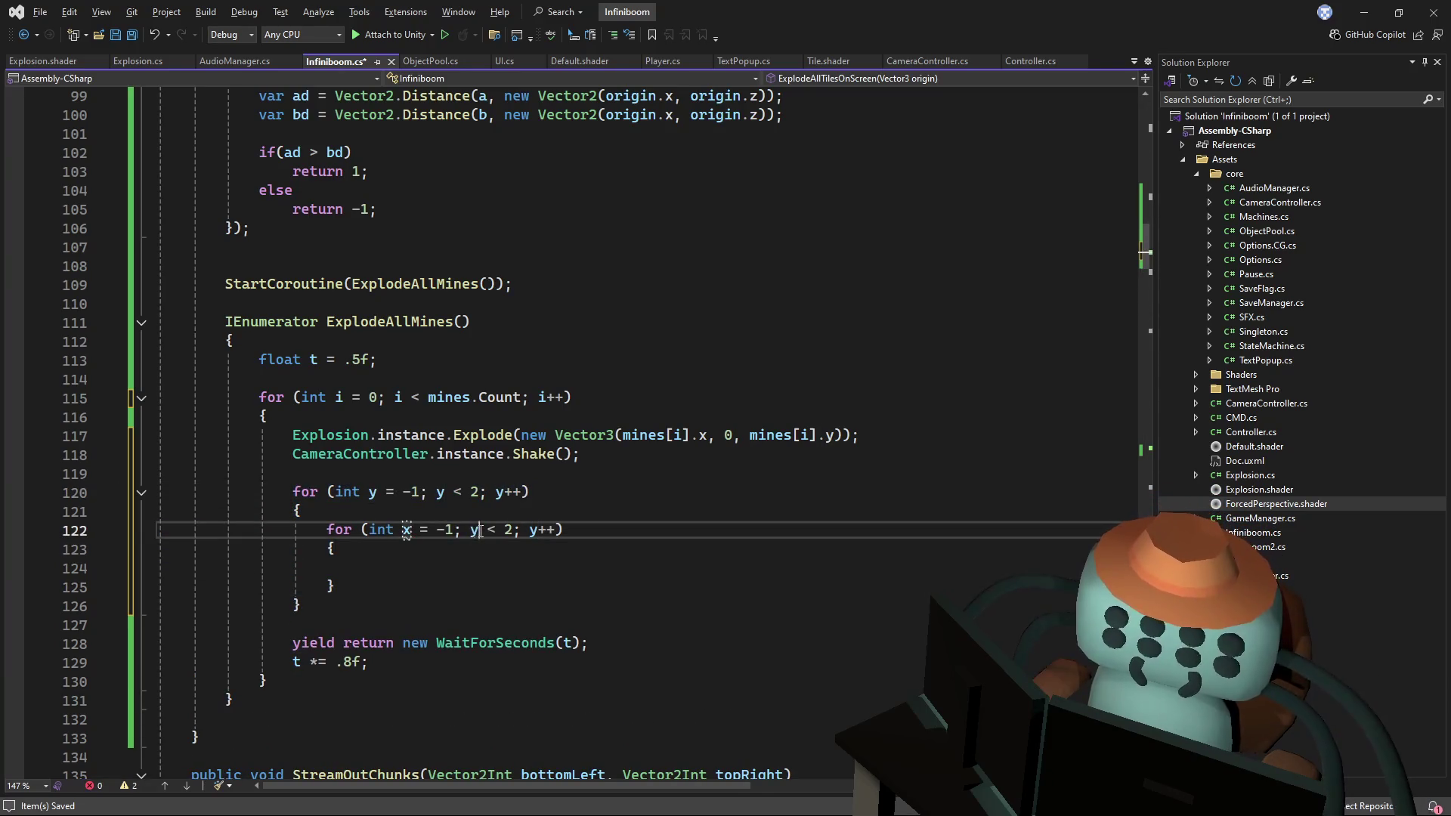
{"action": "key", "text": "BackSpace"}
{"action": "type", "text": "x"}
{"action": "double_click", "coordinate": [533, 530]}
{"action": "type", "text": "x"}
{"action": "key", "text": "Down"}
{"action": "key", "text": "Down"}
{"action": "key", "text": "Down"}
{"action": "key", "text": "Up"}
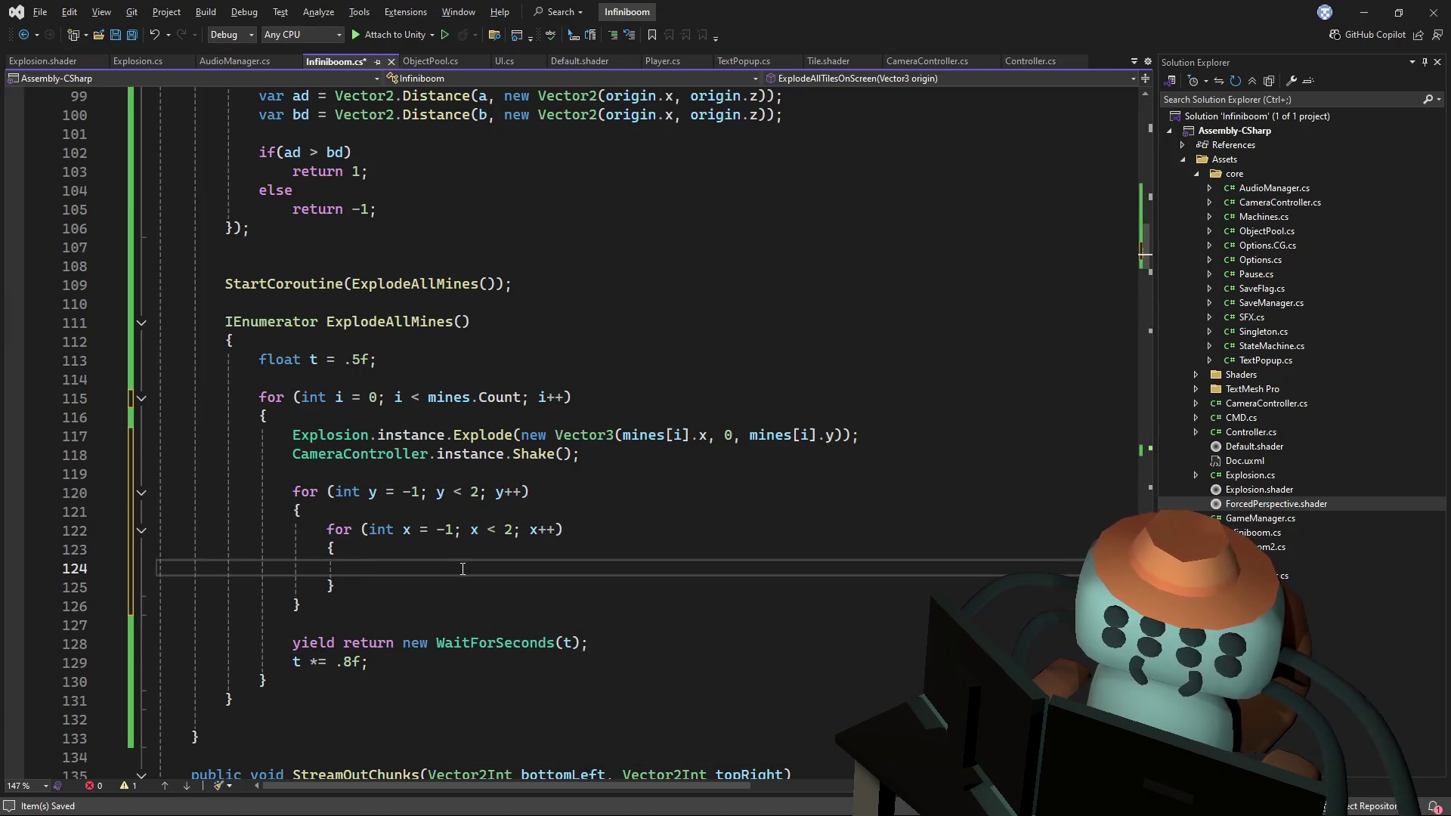
- Add an if check on x and y containing a FlipTileAt call
{"action": "type", "text": "if(x !="}
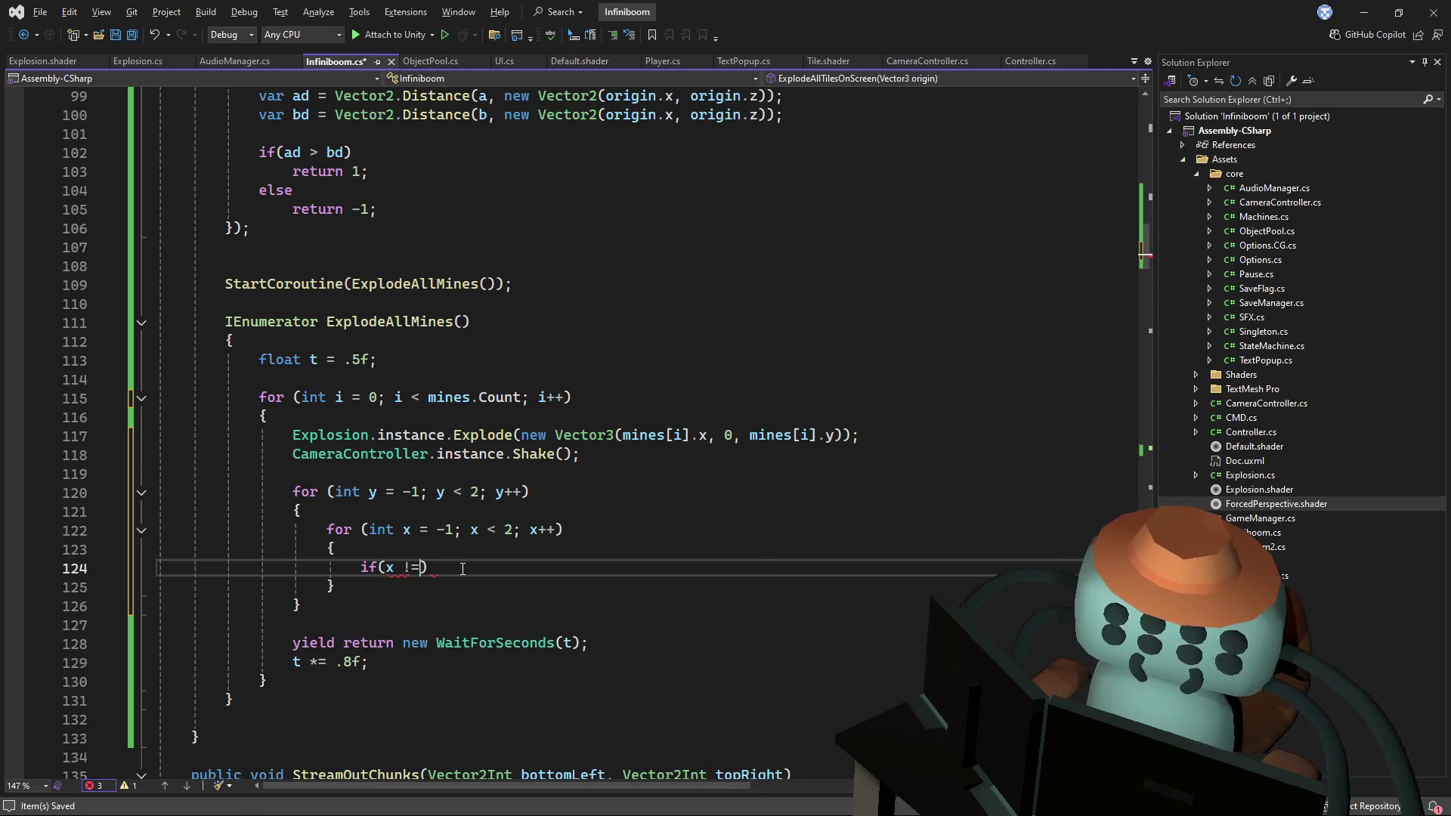
{"action": "type", "text": " 0 "}
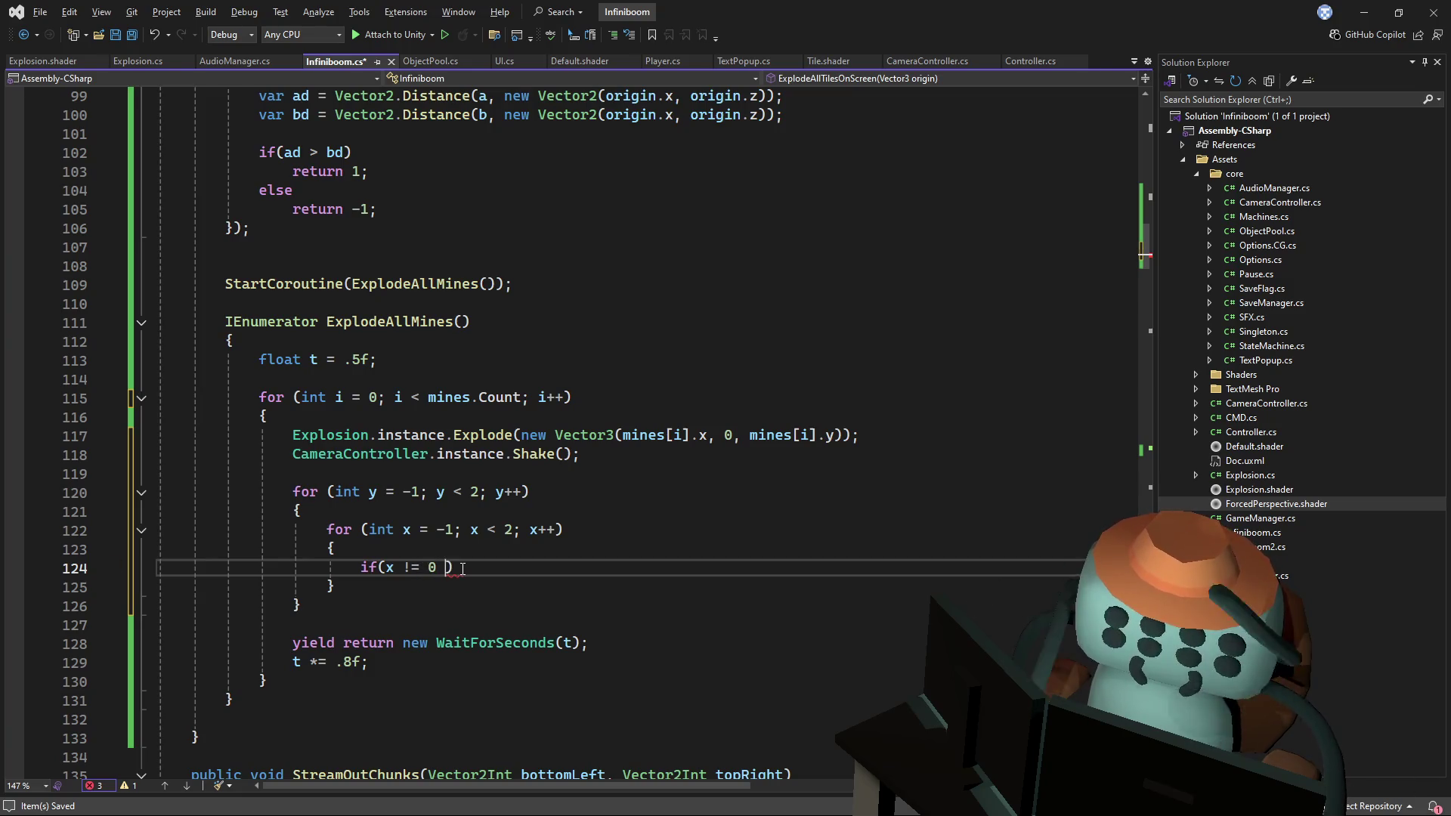
{"action": "type", "text": "&& y != n"}
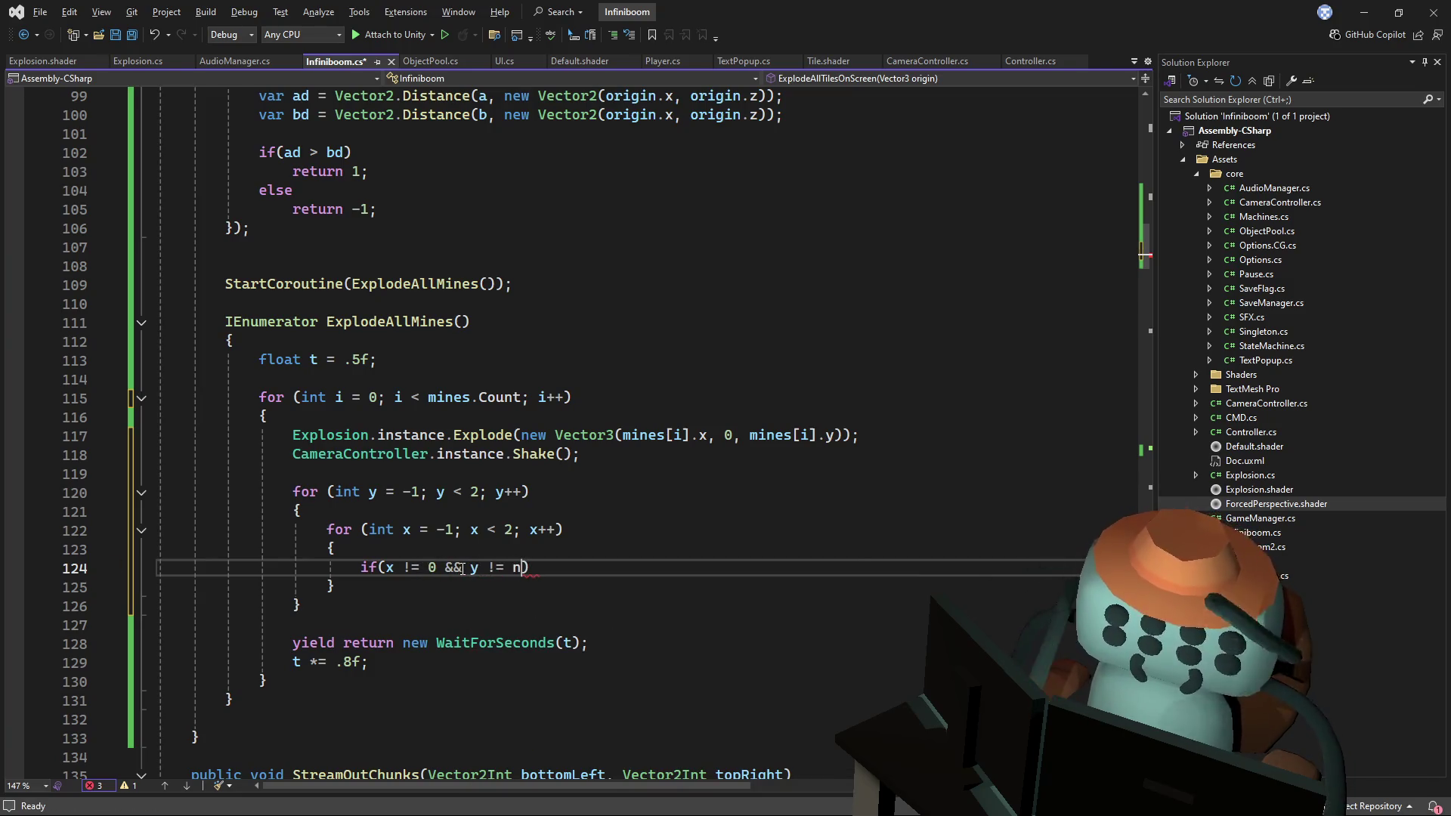
{"action": "key", "text": "BackSpace"}
{"action": "type", "text": "0"}
{"action": "type", "text": "{"}
{"action": "key", "text": "Return"}
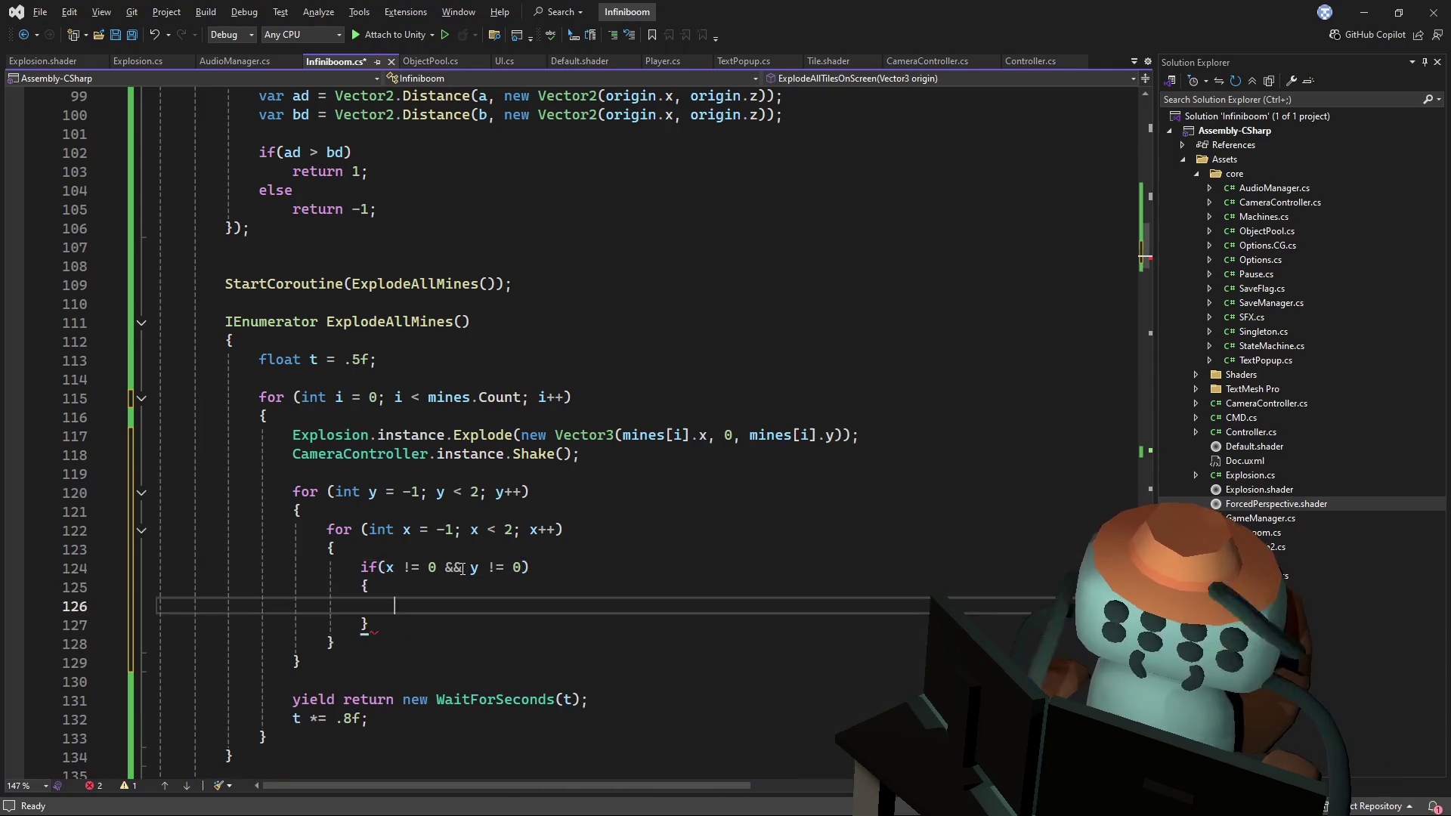
{"action": "type", "text": "flip"}
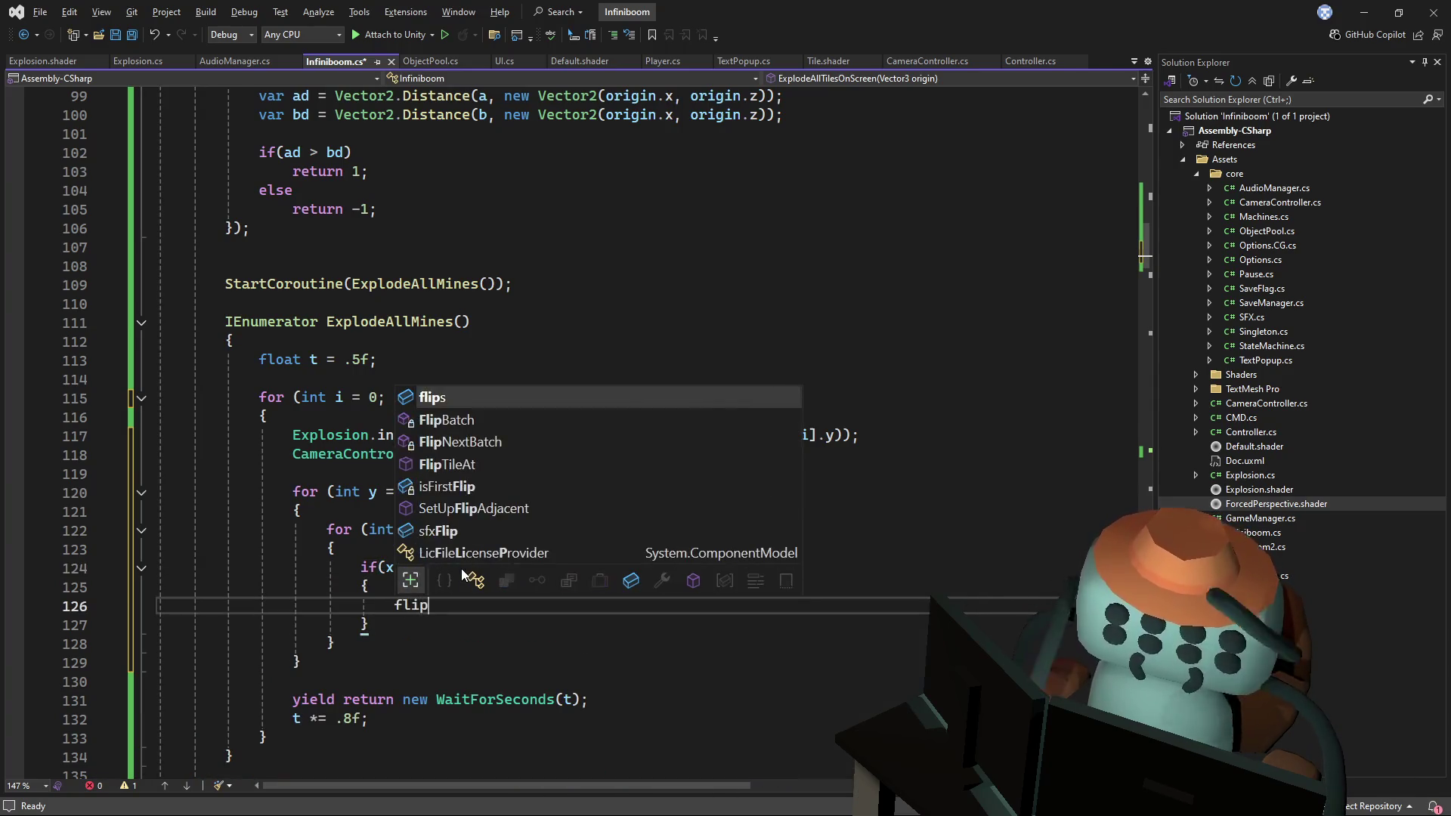
{"action": "key", "text": "Down"}
{"action": "key", "text": "Down"}
{"action": "key", "text": "Down"}
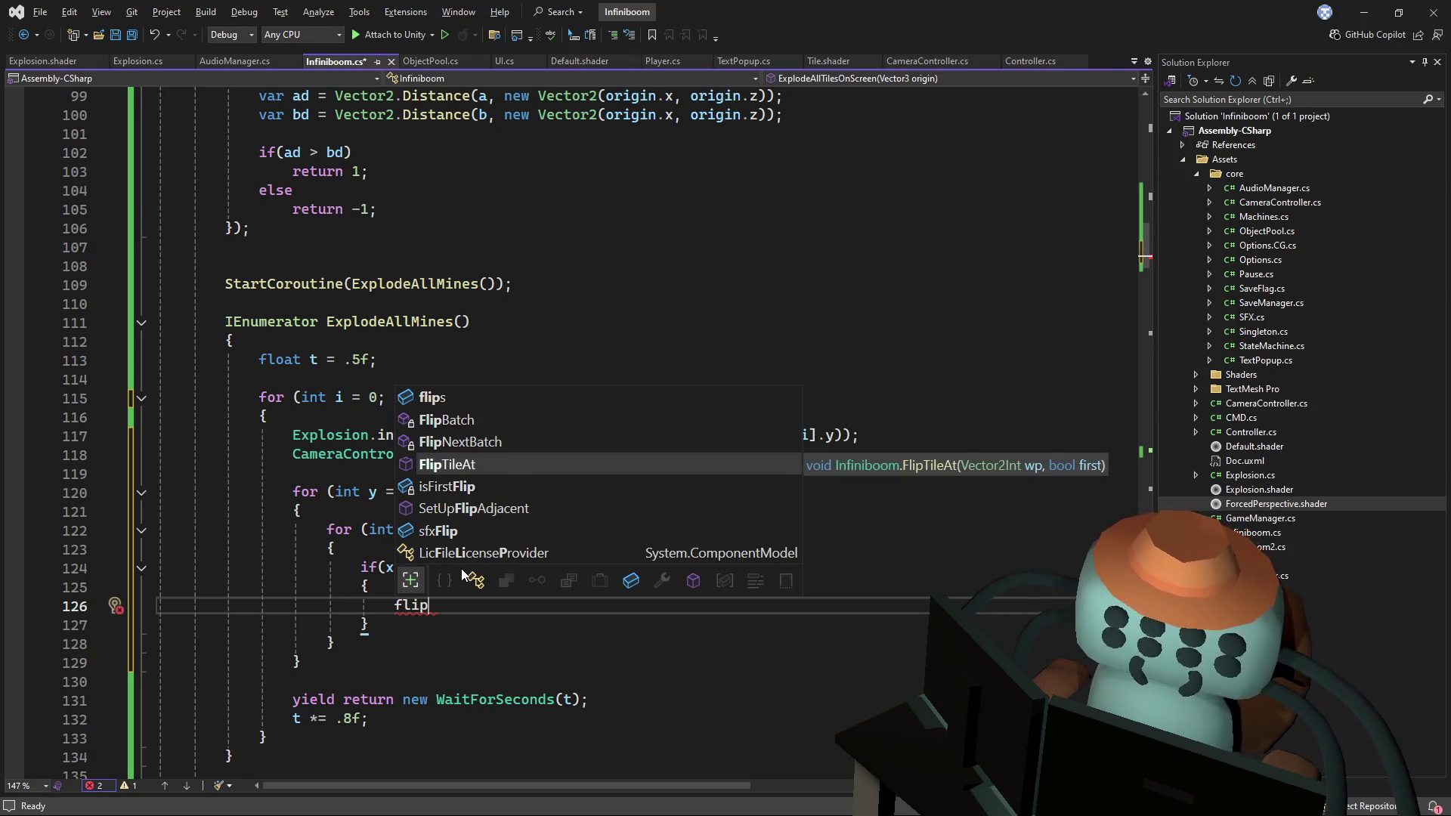
{"action": "type", "text": "(wp, firs"}
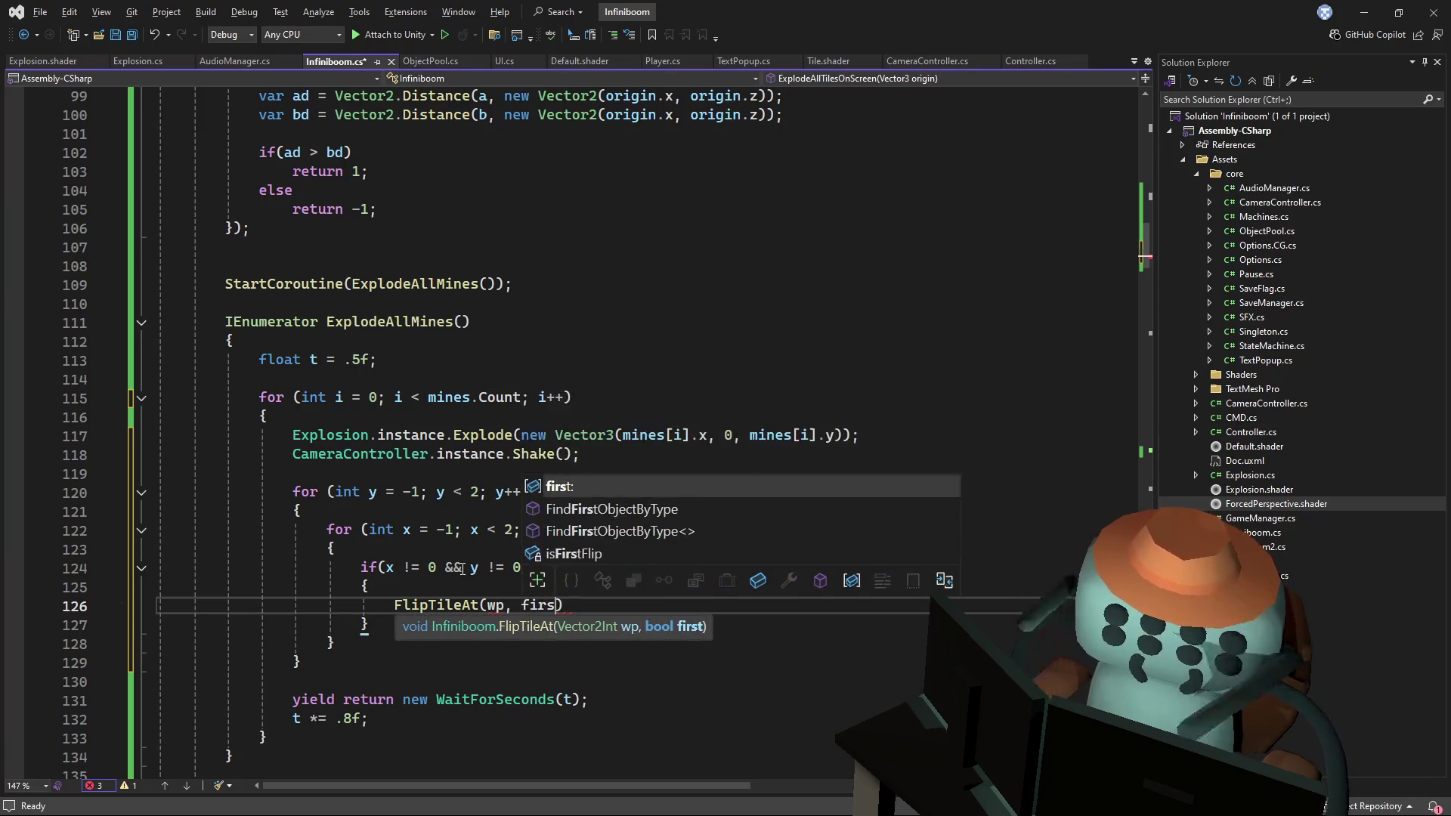
{"action": "key", "text": "Tab"}
{"action": "type", "text": ");"}
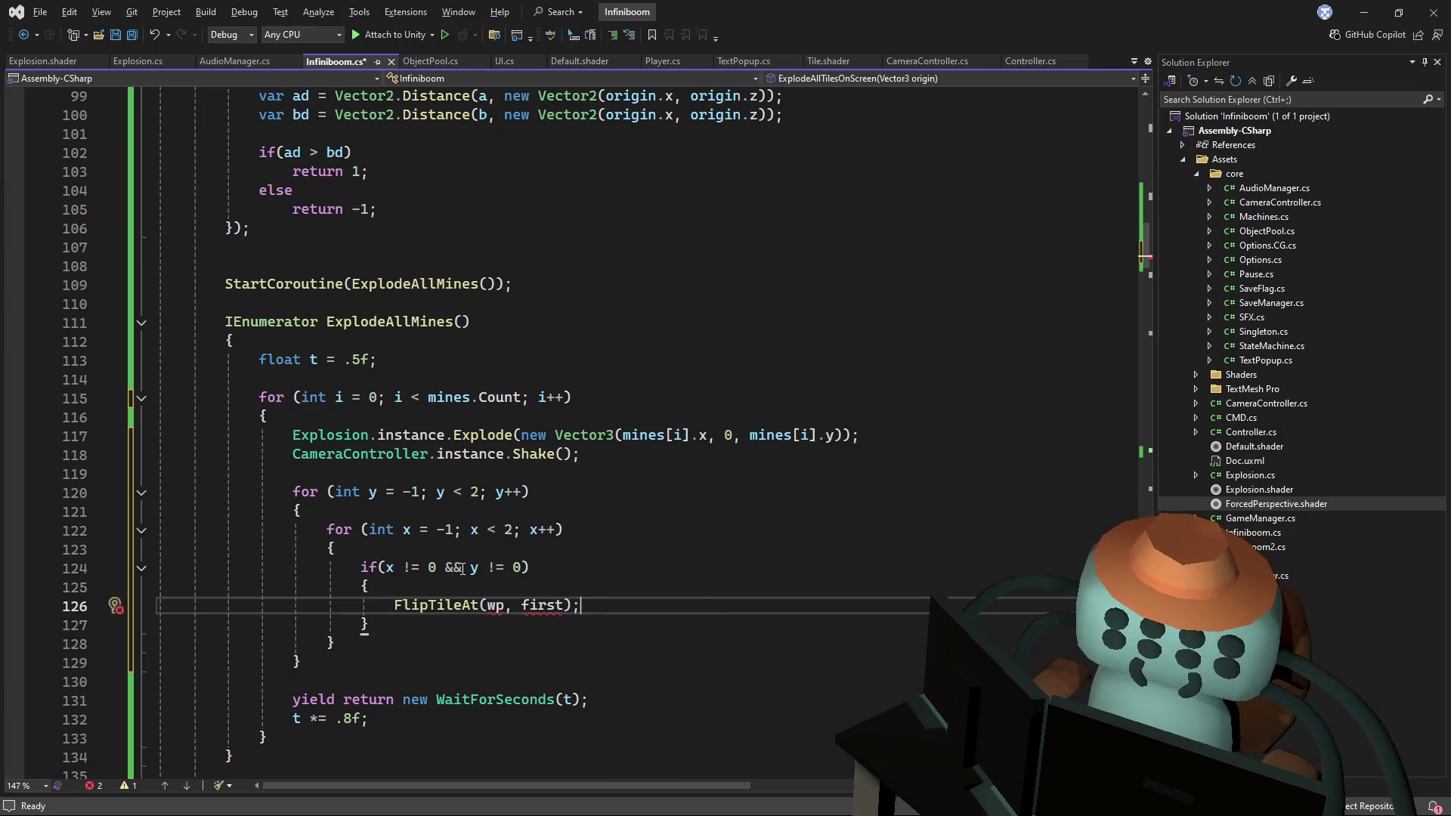
- Make FlipTileAt's first argument mines[i] + new Vector2Int(x, y)
{"action": "left_click_drag", "start_coordinate": [564, 604], "coordinate": [506, 604]}
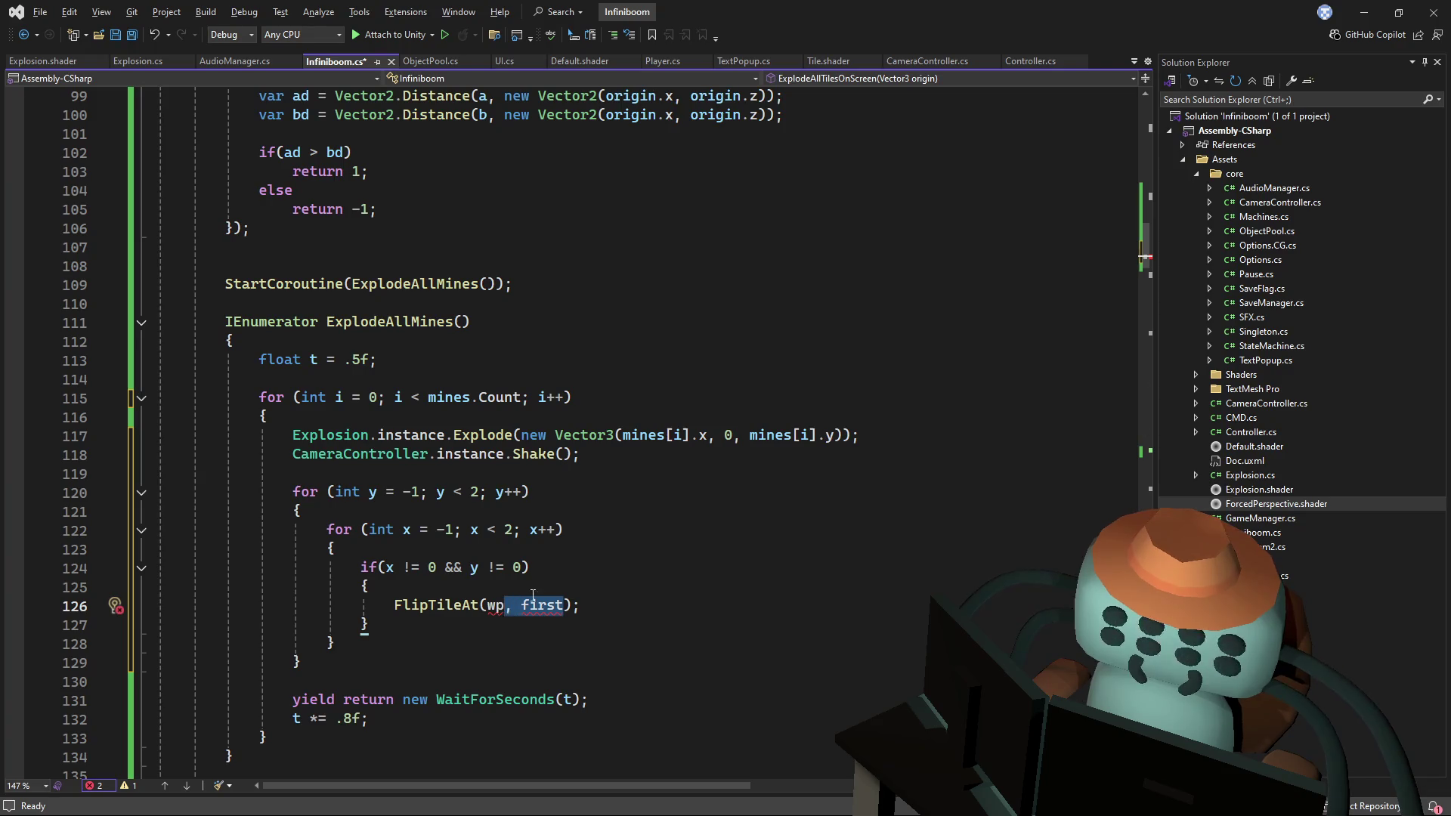
{"action": "key", "text": "Up"}
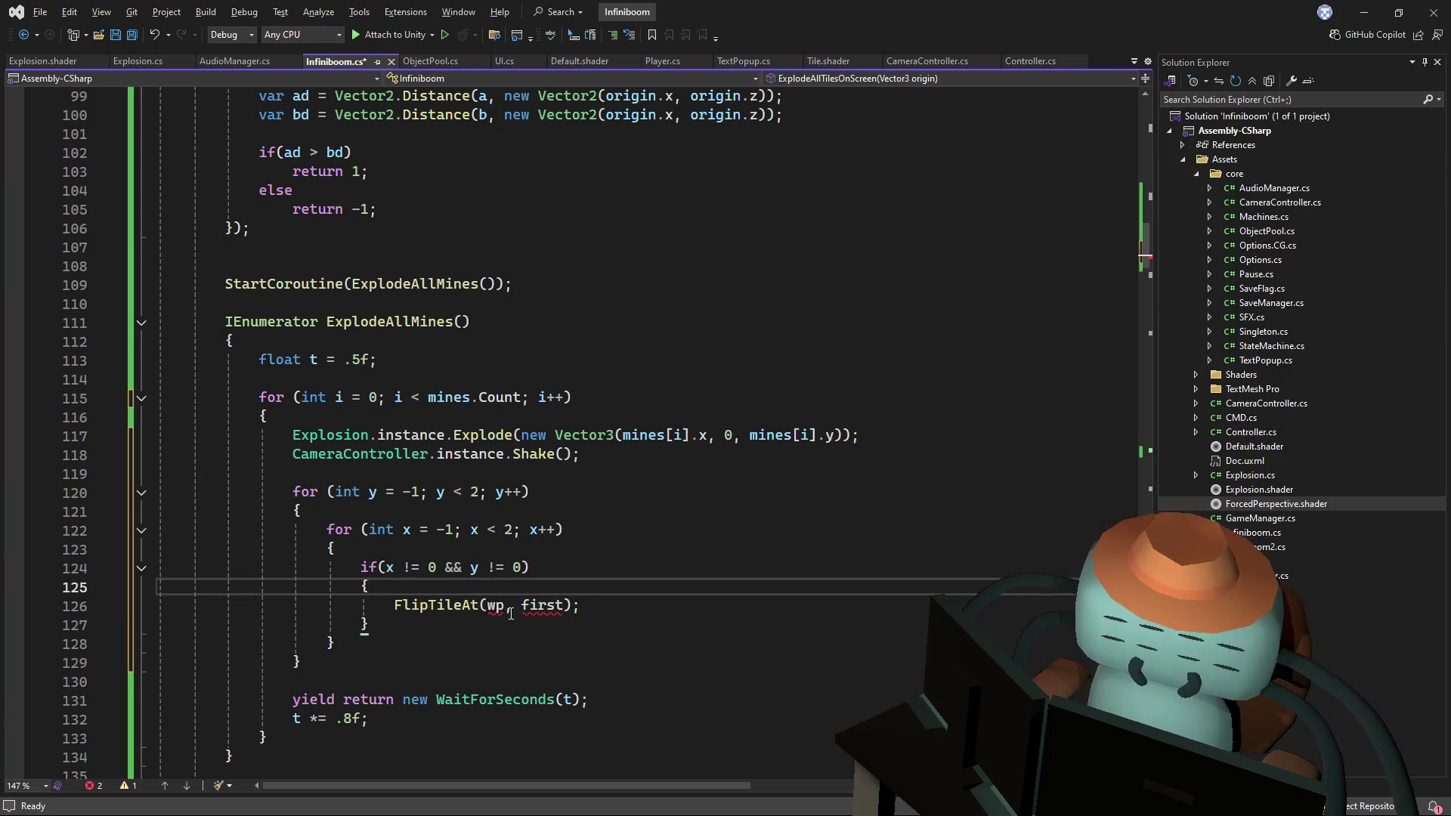
{"action": "double_click", "coordinate": [543, 604]}
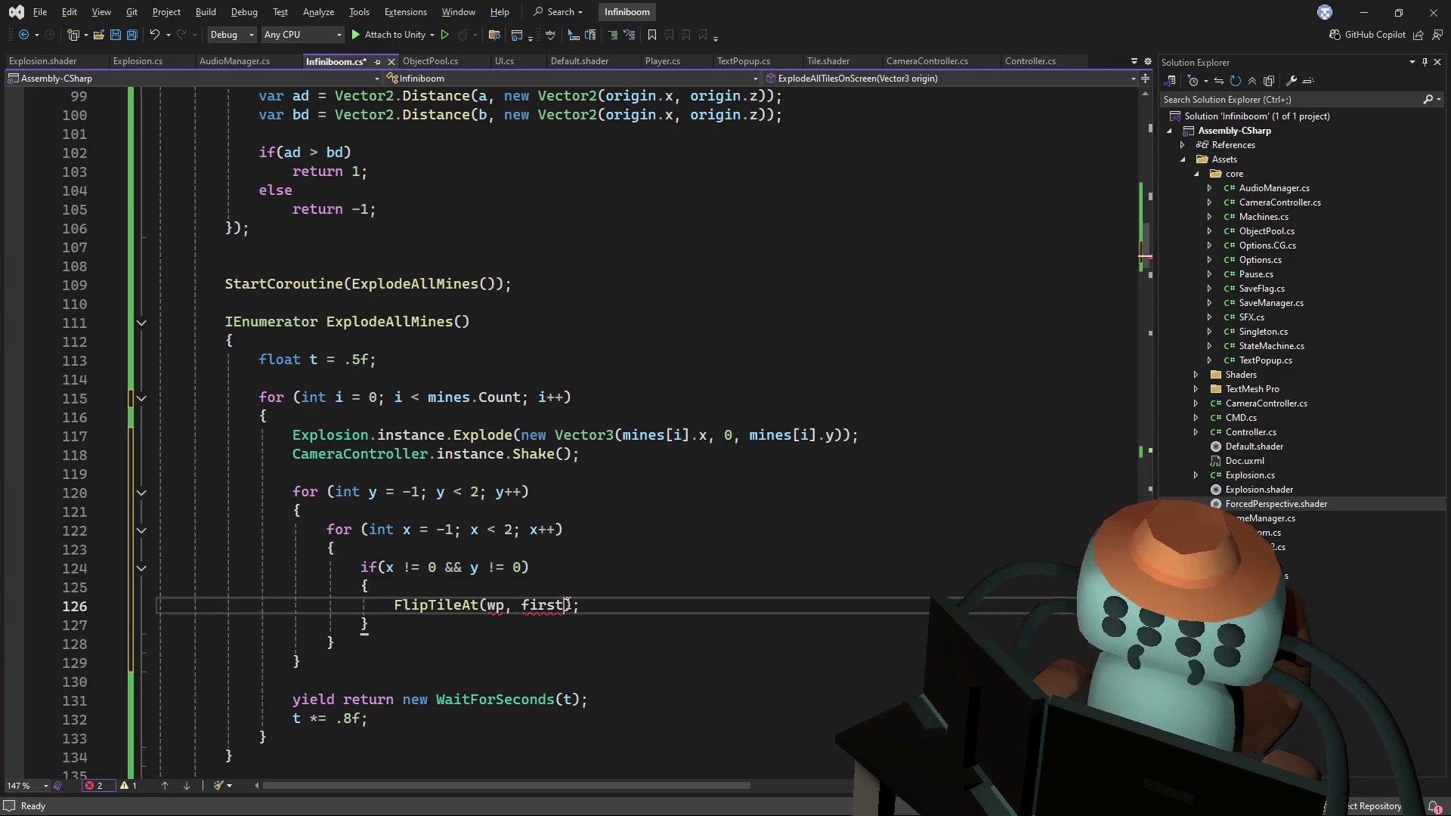
{"action": "left_click", "coordinate": [819, 304]}
{"action": "left_click", "coordinate": [803, 380]}
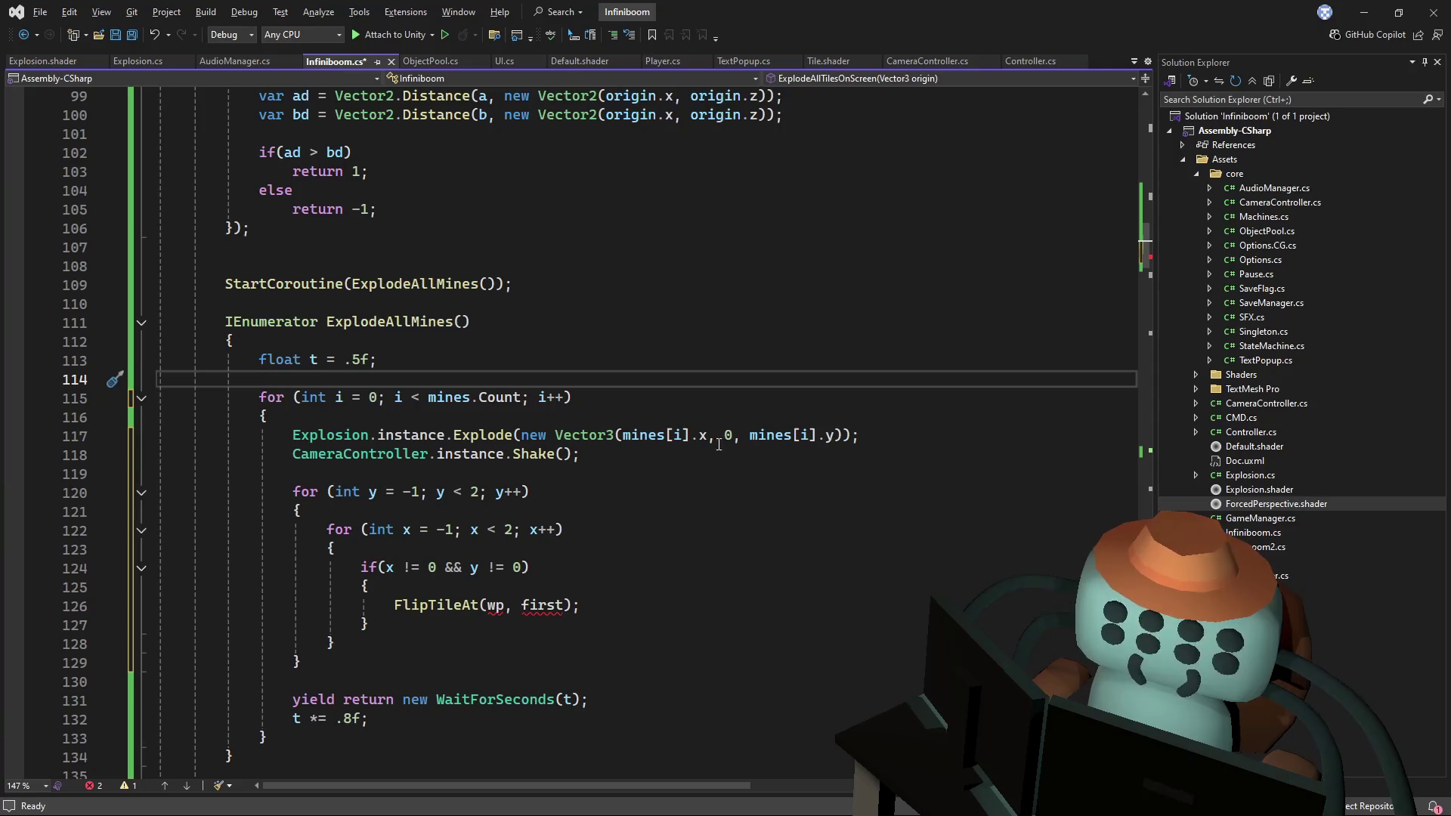
{"action": "left_click_drag", "start_coordinate": [624, 435], "coordinate": [689, 435]}
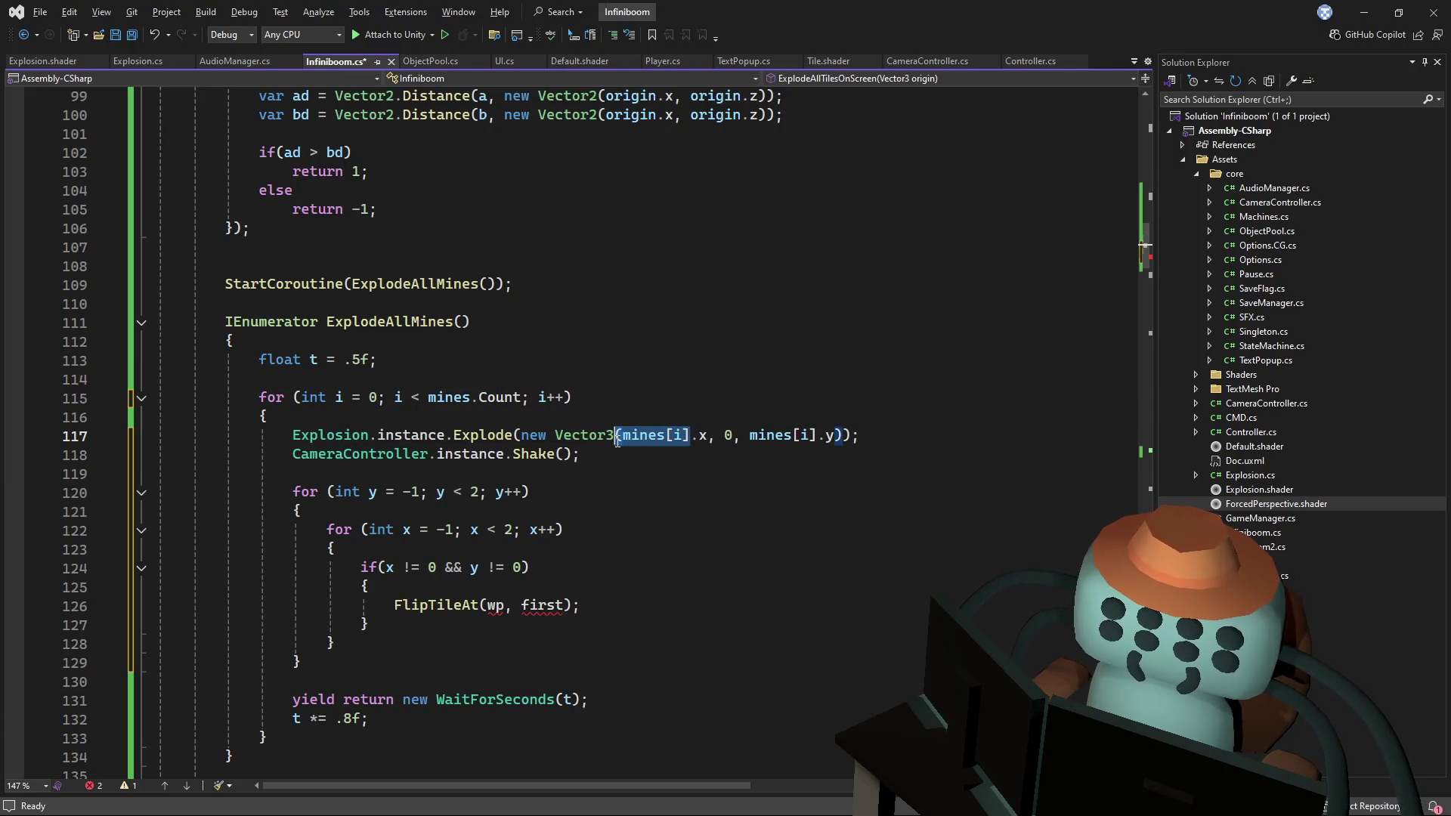
{"action": "key", "text": "ctrl+c"}
{"action": "double_click", "coordinate": [492, 605]}
{"action": "key", "text": "ctrl+v"}
{"action": "type", "text": "+ new Vector2Int(x, "}
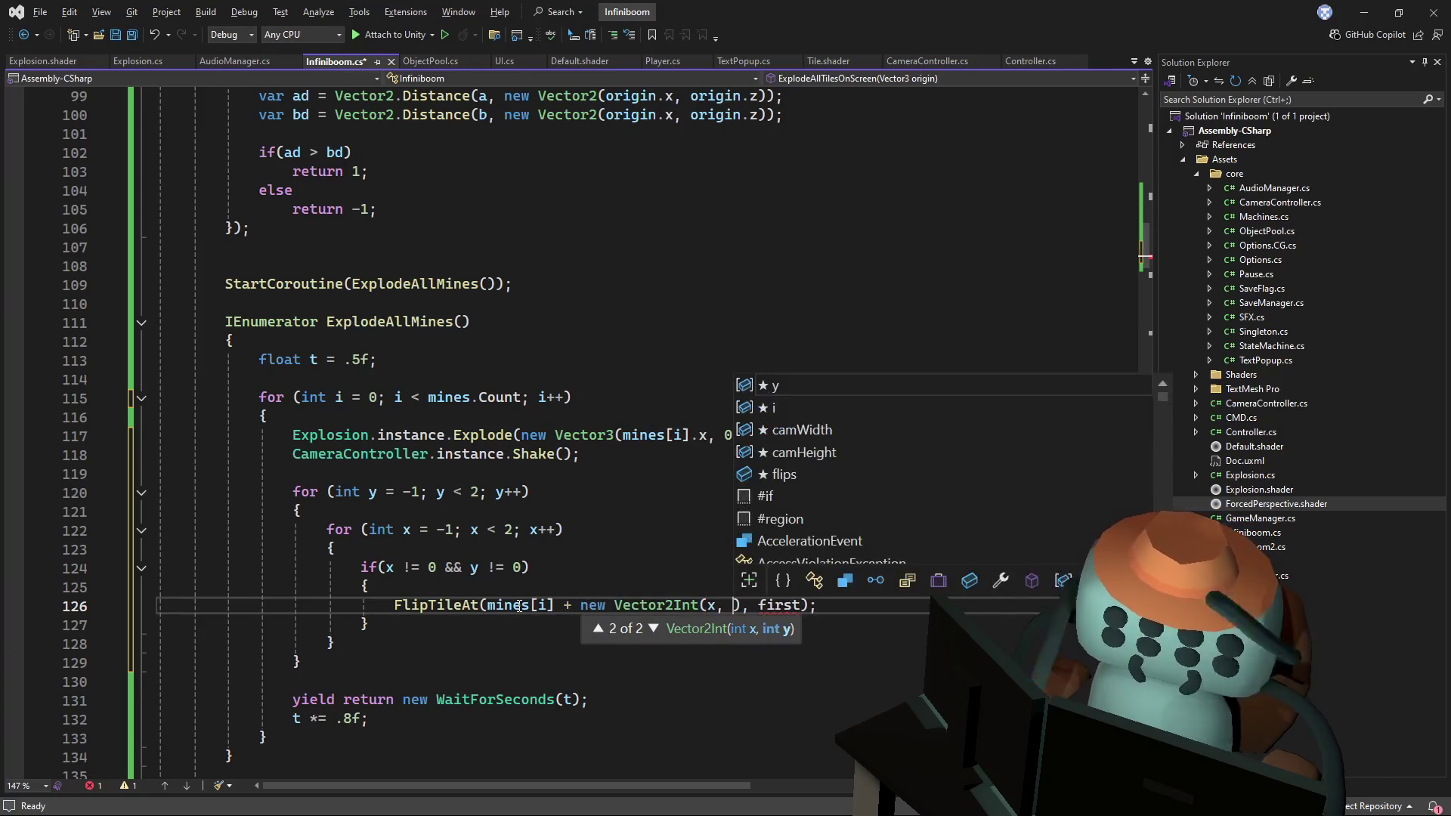
{"action": "type", "text": "y"}
- Set the second FlipTileAt argument to true and save Infiniboom.cs
{"action": "key", "text": "Escape"}
{"action": "key", "text": "Down"}
{"action": "double_click", "coordinate": [784, 606]}
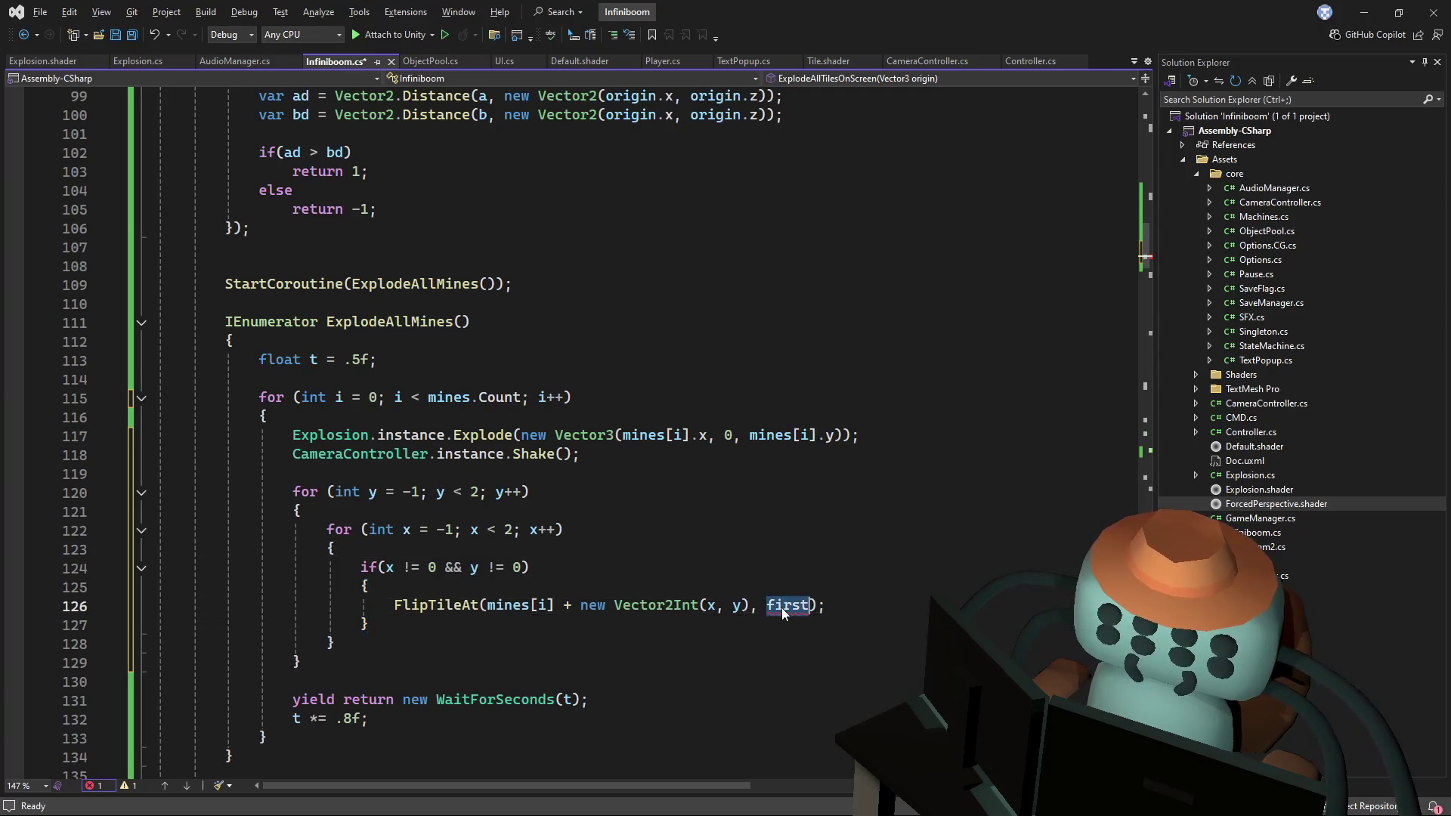
{"action": "type", "text": "true"}
{"action": "key", "text": "ctrl+s"}
{"action": "key", "text": "Up"}
{"action": "key", "text": "Up"}
{"action": "key", "text": "Up"}
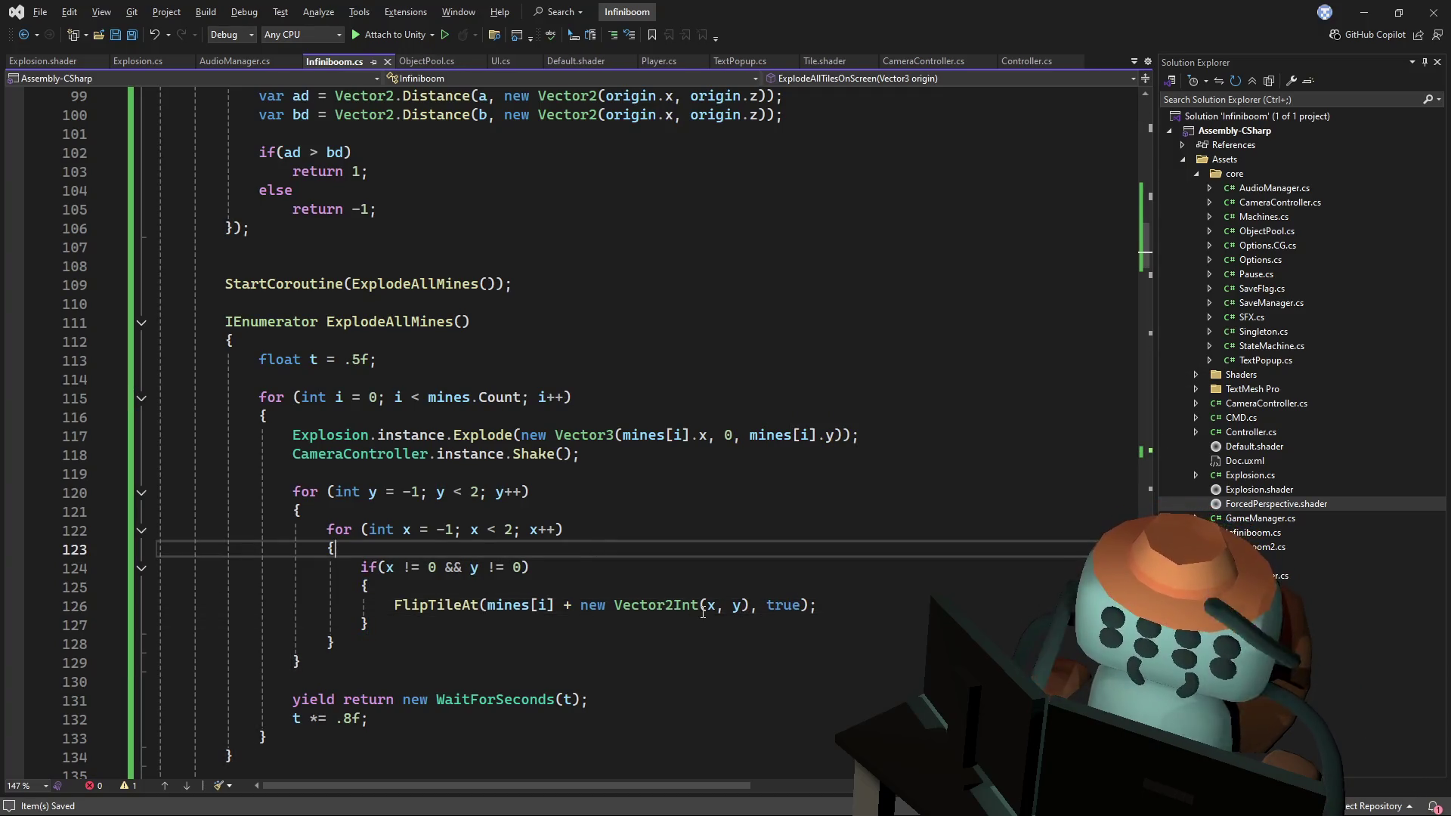
{"action": "left_click", "coordinate": [459, 605], "text": "ctrl"}
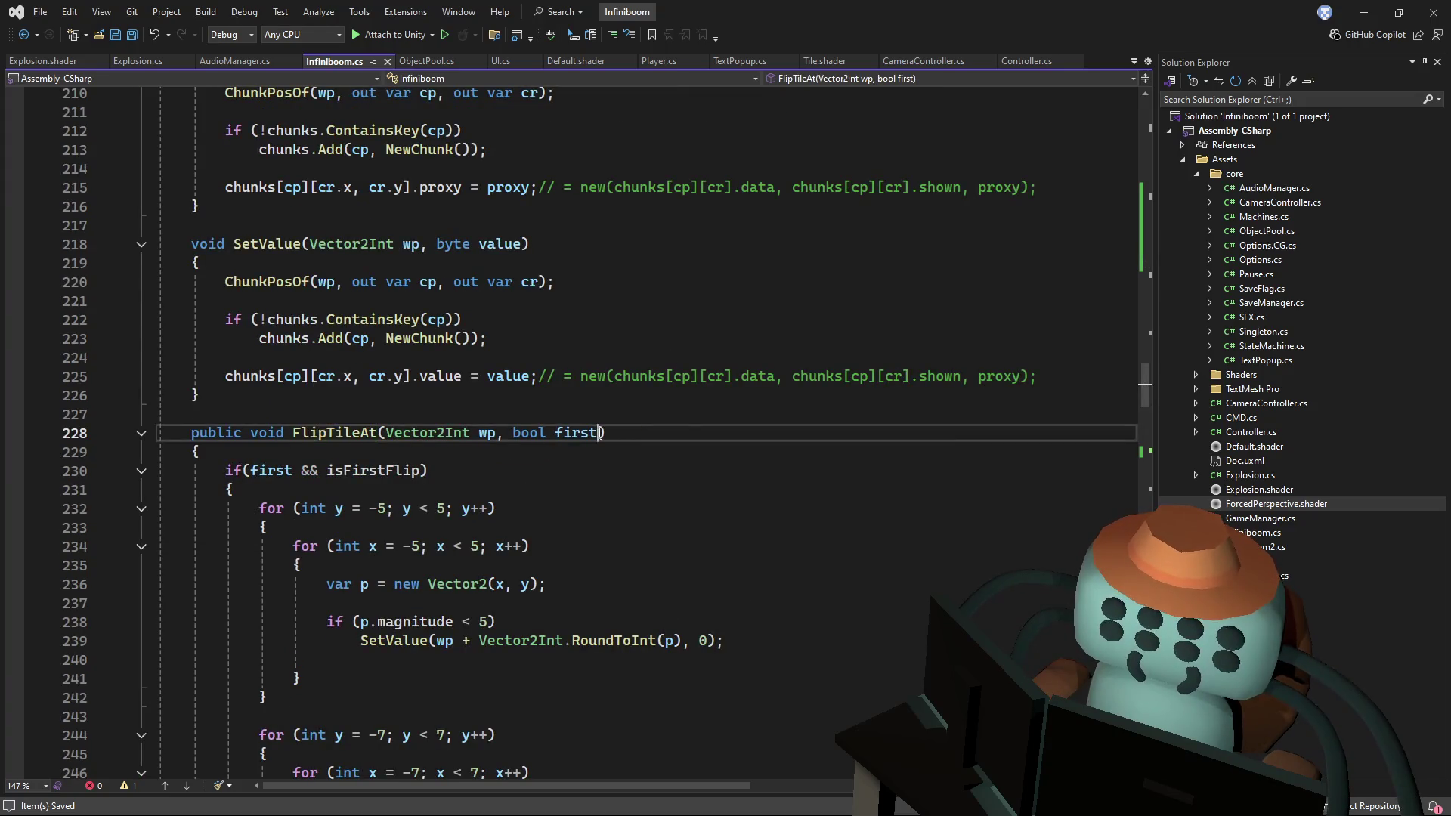
- Add an optional 'bool inert = false' parameter to the FlipTileAt signature
{"action": "type", "text": ", b"}
{"action": "type", "text": "ool inert"}
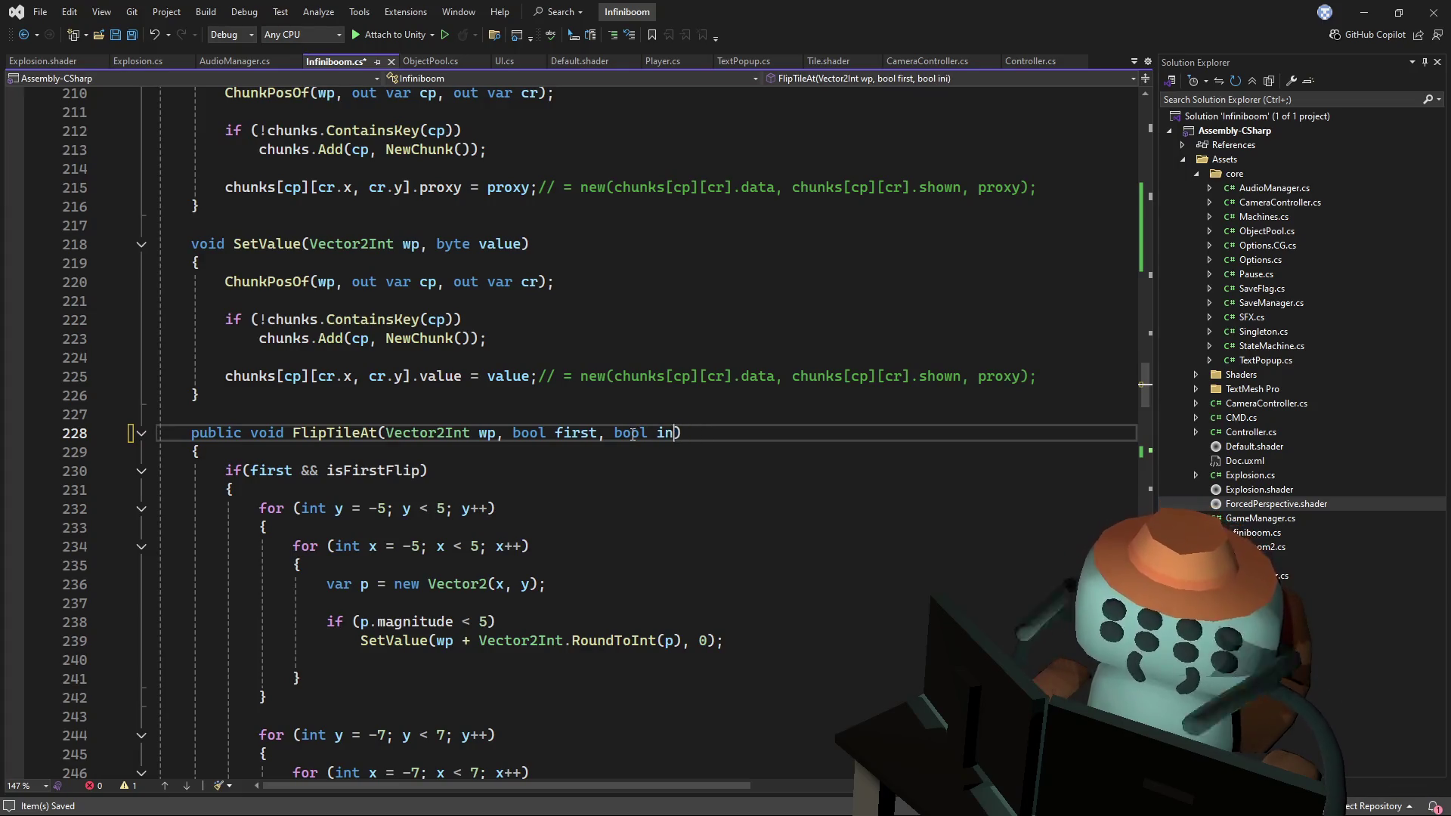
{"action": "type", "text": " = "}
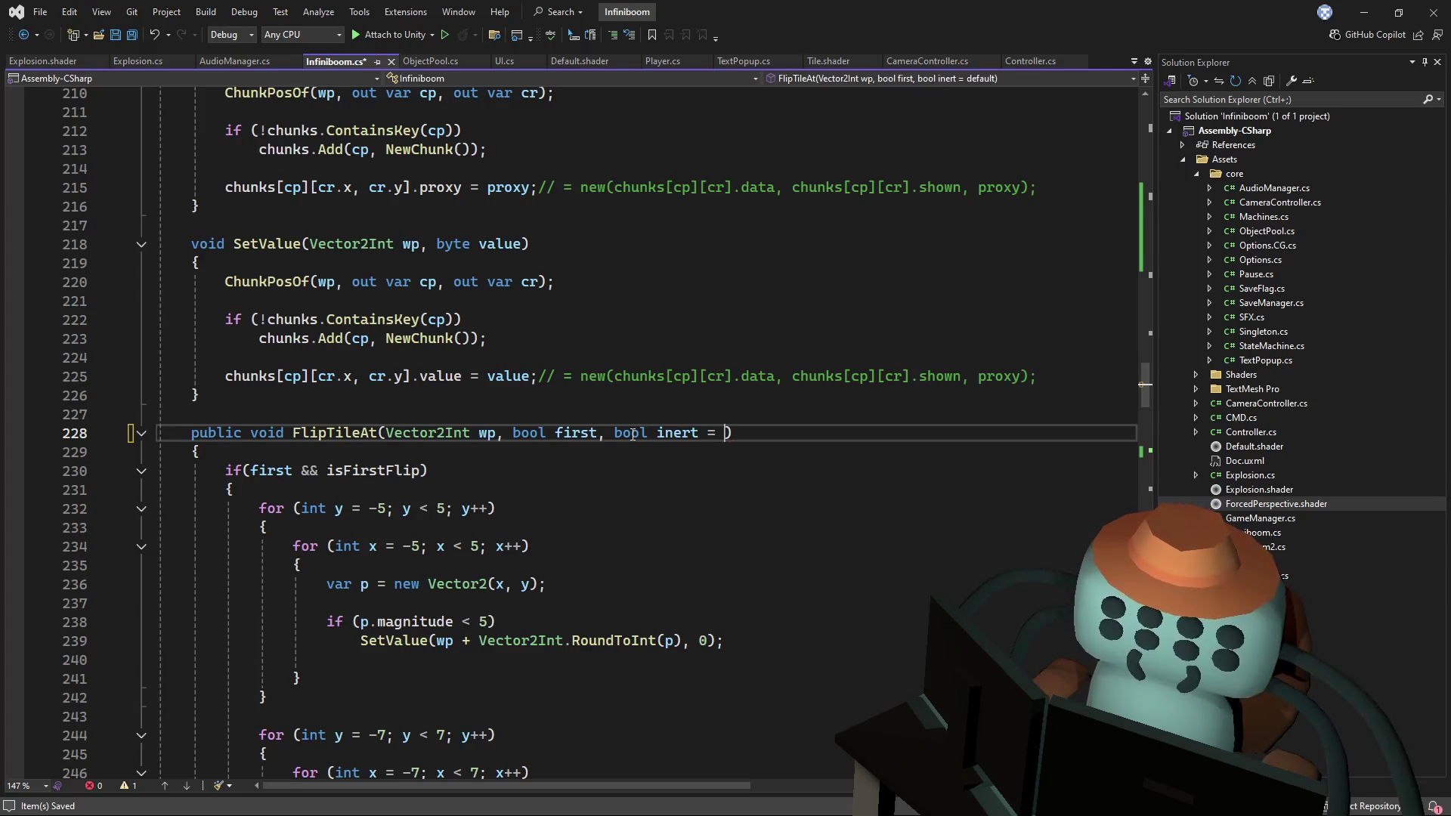
{"action": "type", "text": "false;"}
{"action": "double_click", "coordinate": [680, 433]}
{"action": "left_click", "coordinate": [768, 433]}
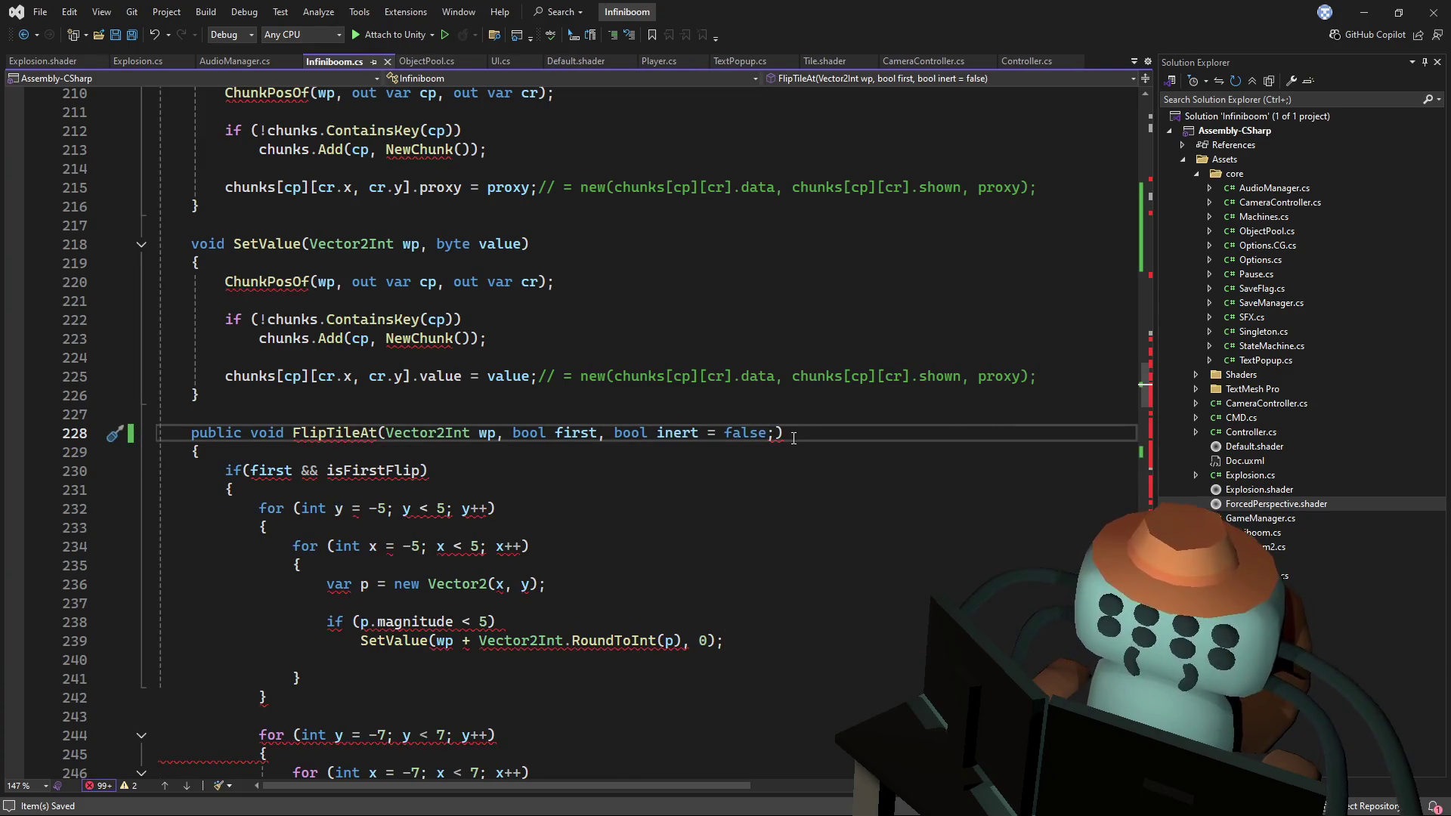
{"action": "key", "text": "Delete"}
{"action": "double_click", "coordinate": [678, 433]}
- Add an if (inert) condition on a new line below the FlipNextBatch call
{"action": "scroll", "coordinate": [665, 439], "scroll_direction": "down", "scroll_amount": 5}
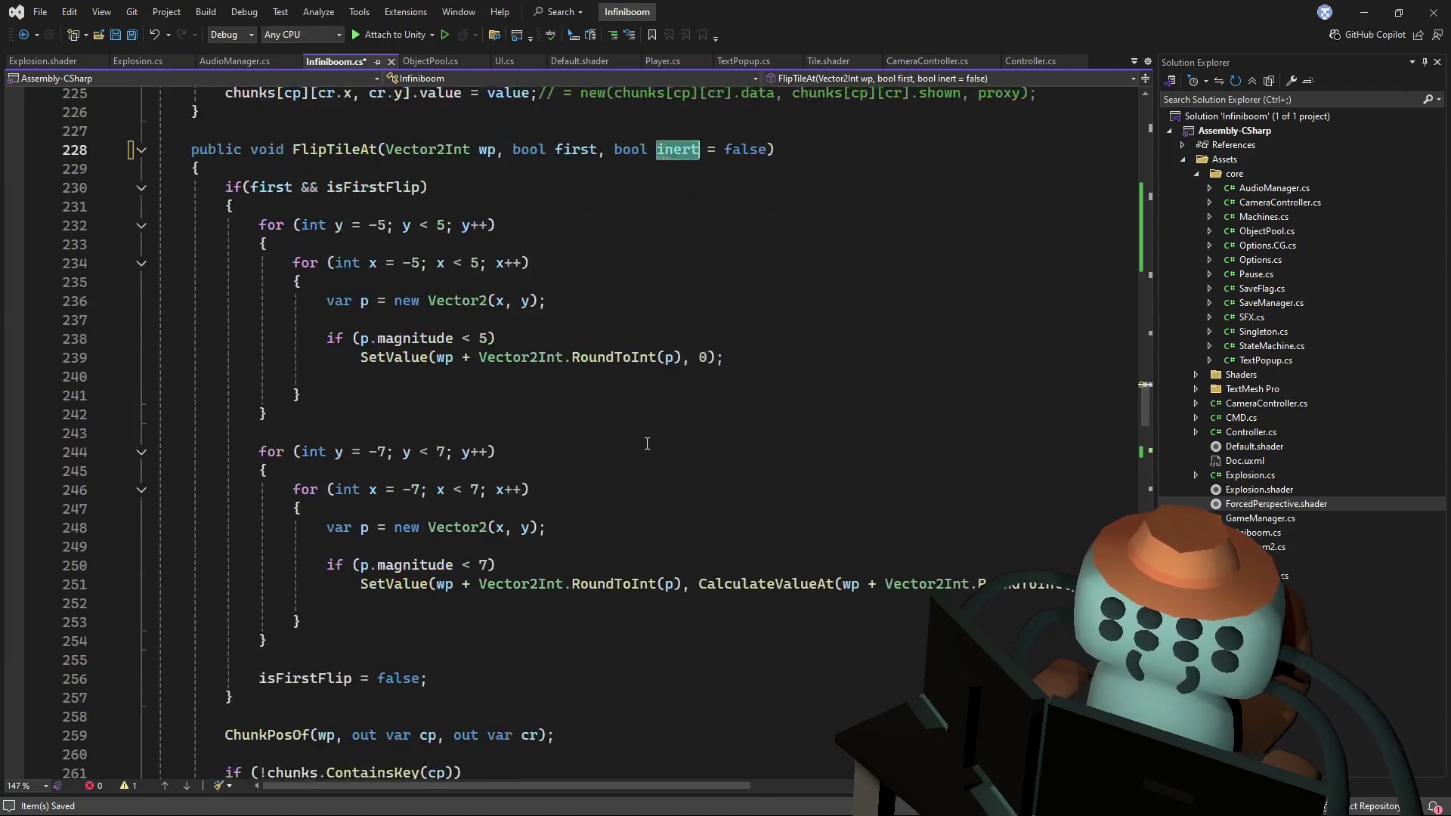
{"action": "scroll", "coordinate": [647, 444], "scroll_direction": "down", "scroll_amount": 3}
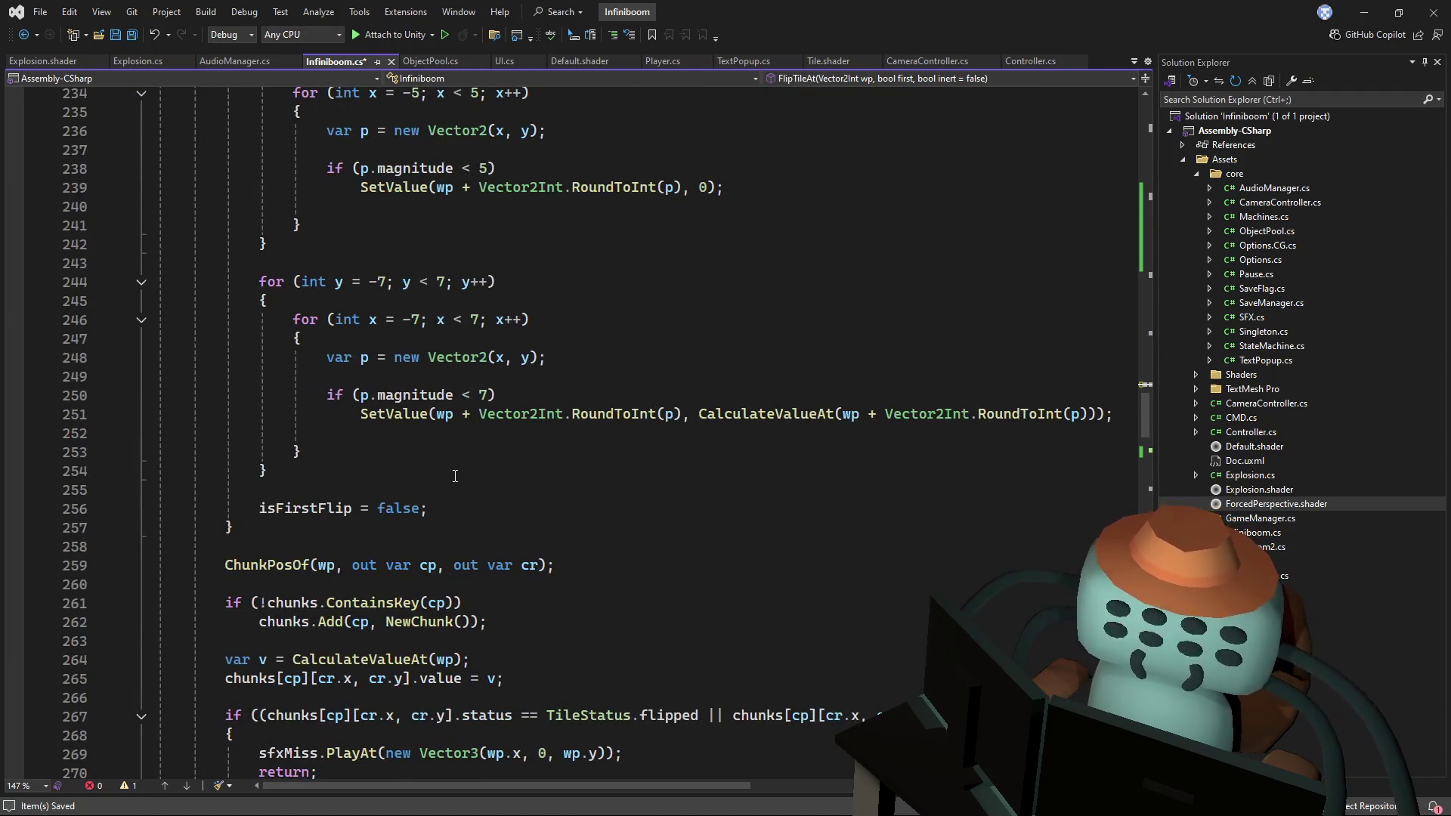
{"action": "scroll", "coordinate": [456, 470], "scroll_direction": "down", "scroll_amount": 3}
{"action": "scroll", "coordinate": [455, 470], "scroll_direction": "down", "scroll_amount": 4}
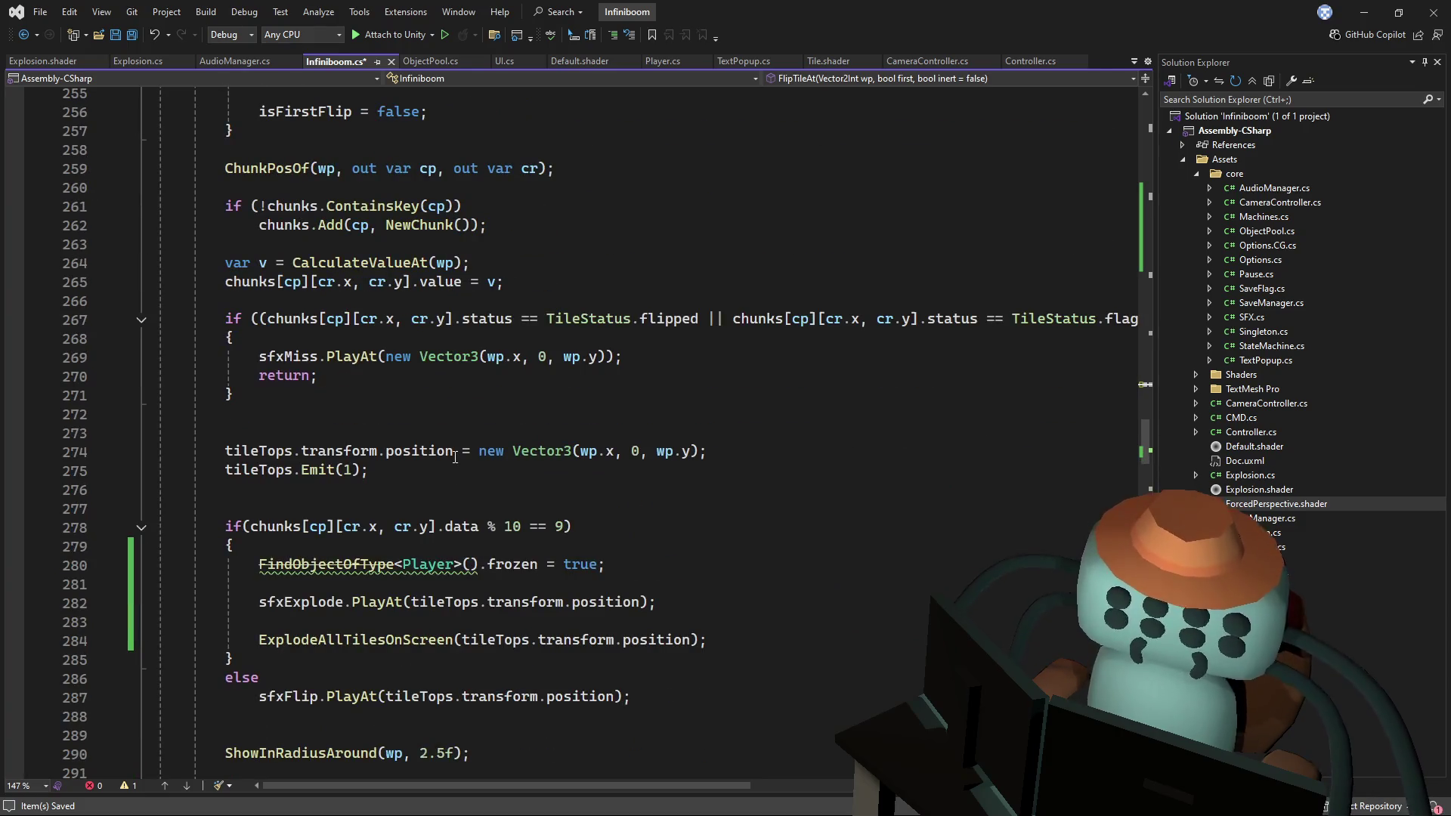
{"action": "scroll", "coordinate": [454, 457], "scroll_direction": "down", "scroll_amount": 6}
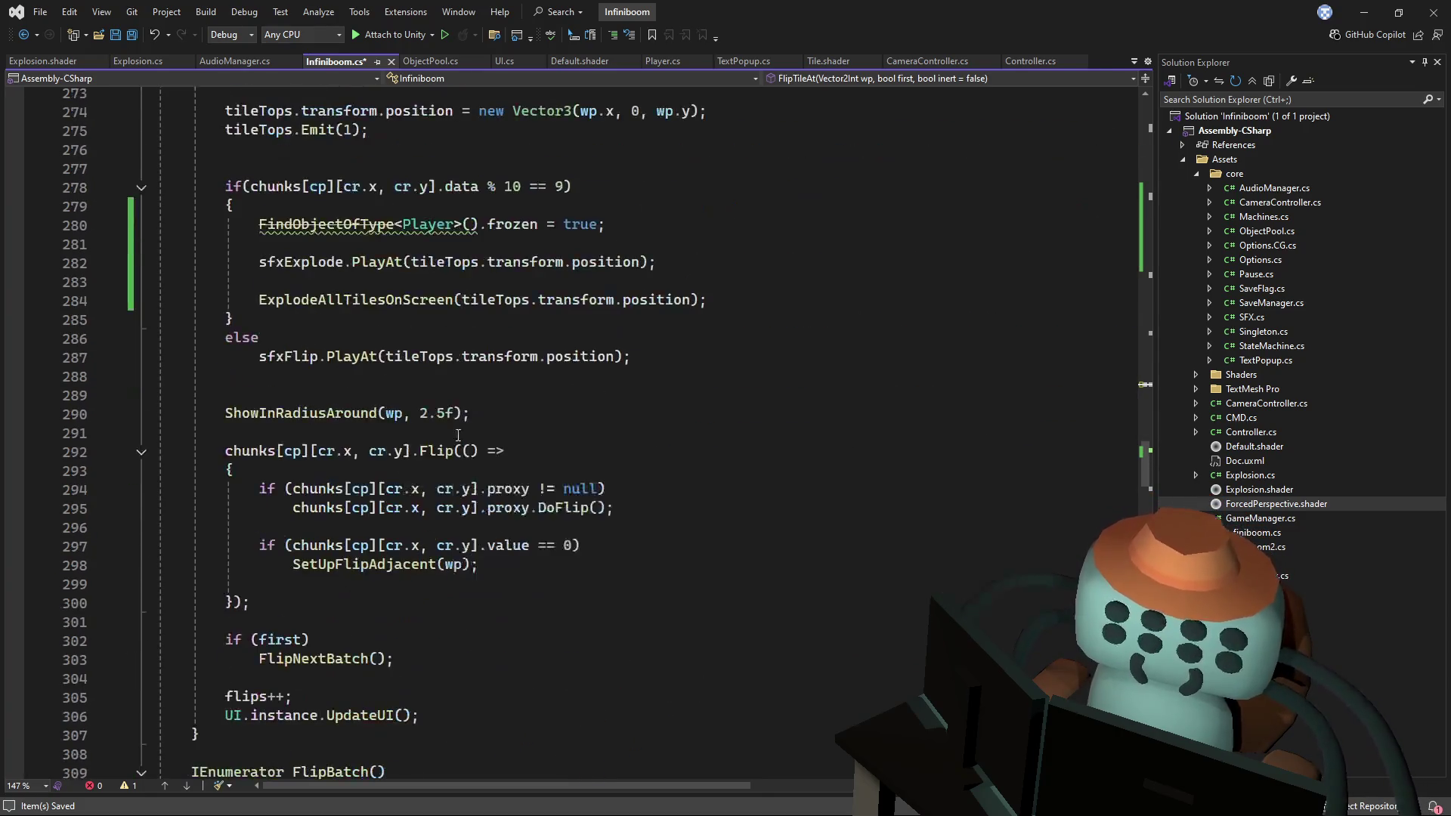
{"action": "scroll", "coordinate": [772, 462], "scroll_direction": "down", "scroll_amount": 1}
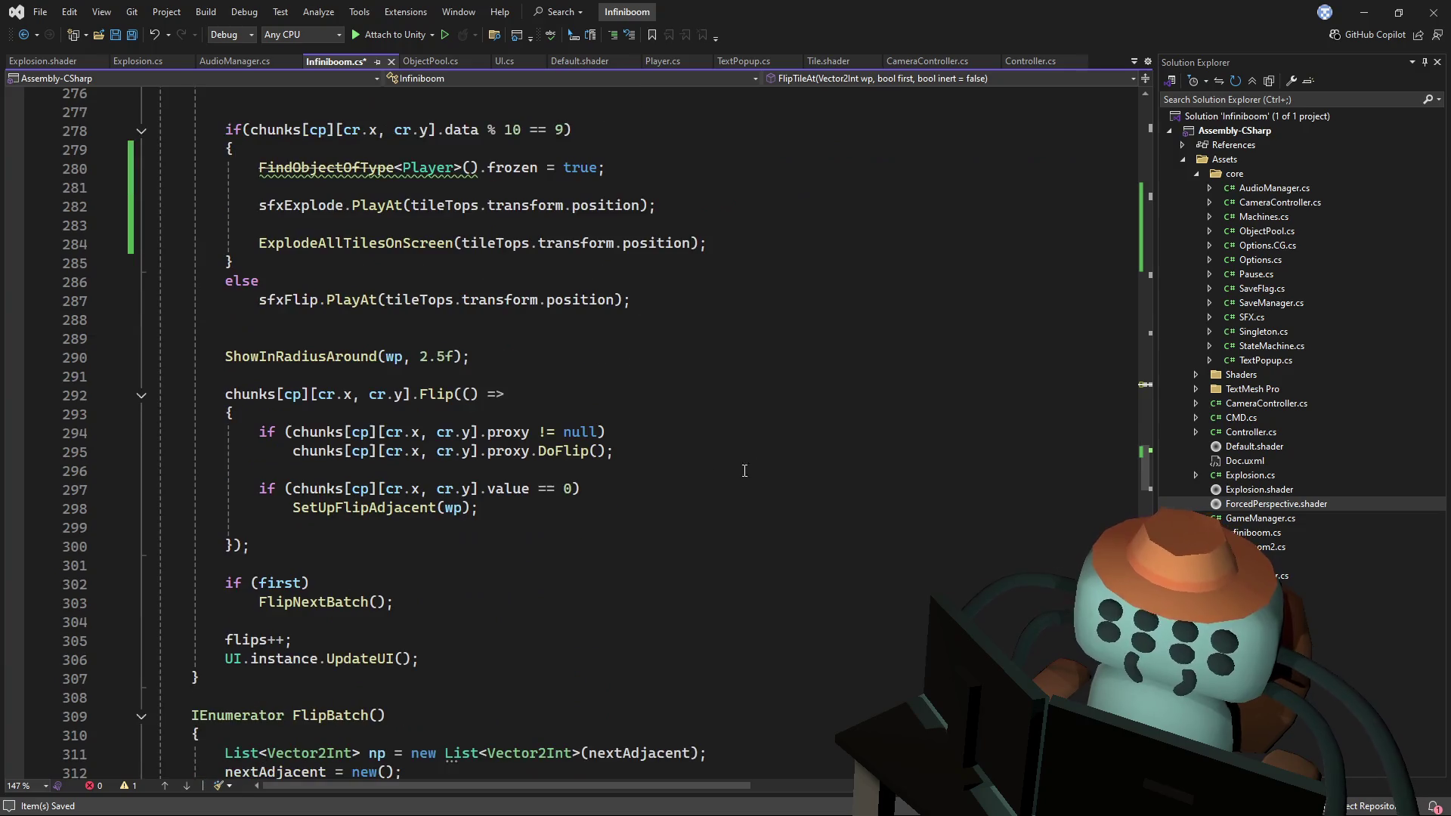
{"action": "left_click", "coordinate": [297, 626]}
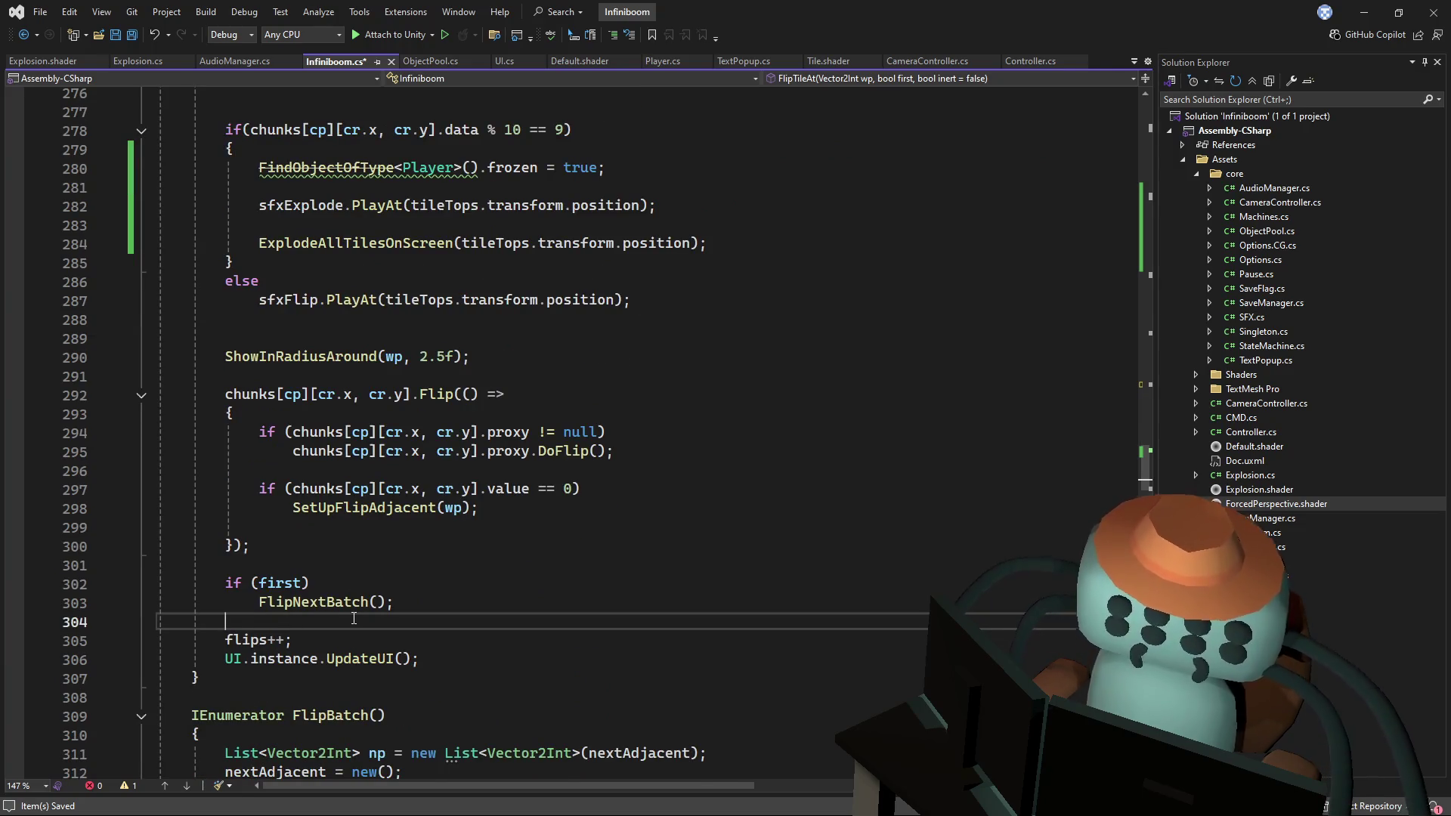
{"action": "key", "text": "Return"}
{"action": "key", "text": "ctrl+shift+Left"}
{"action": "key", "text": "ctrl+c"}
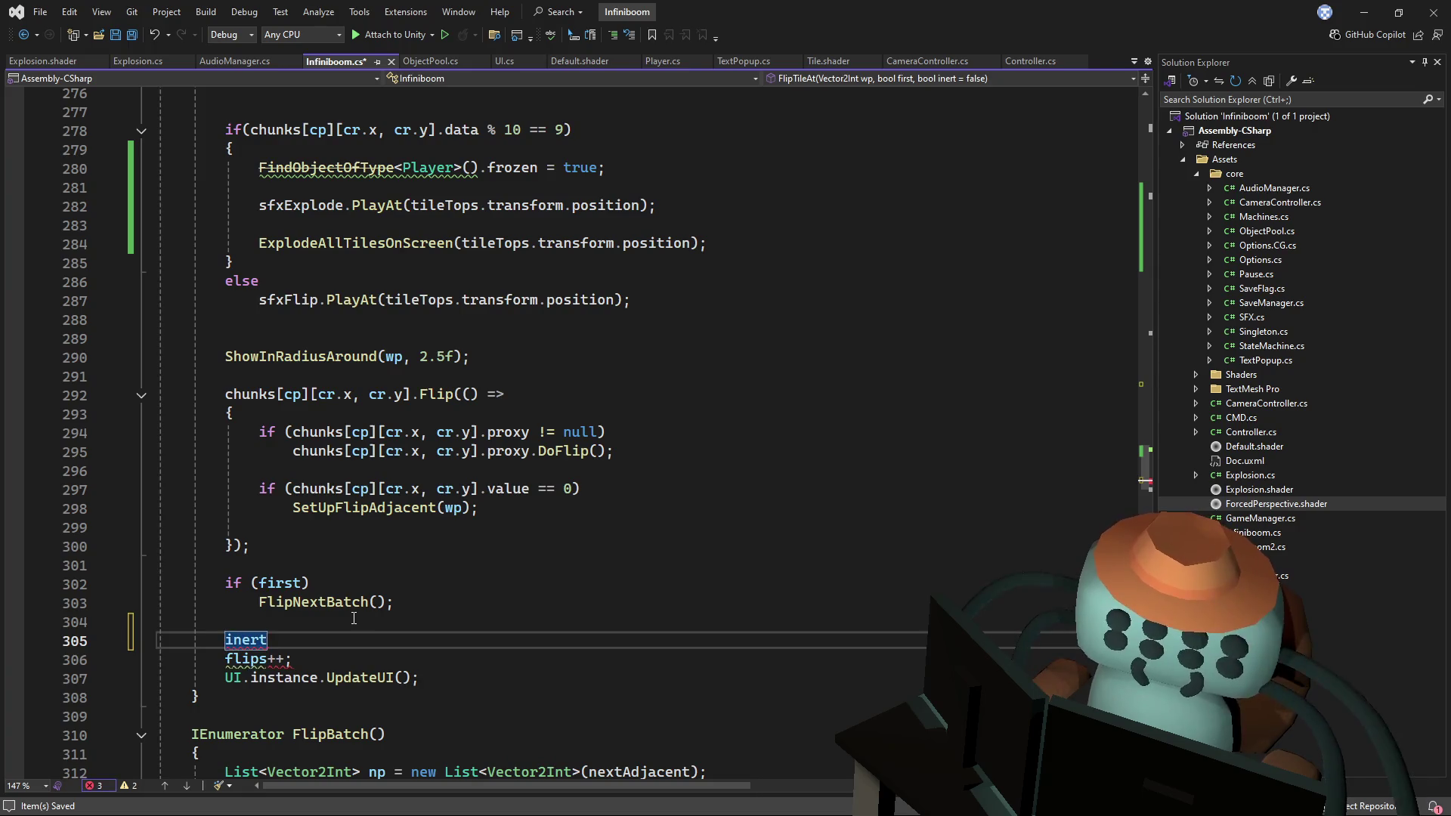
{"action": "key", "text": "BackSpace"}
{"action": "type", "text": "if()"}
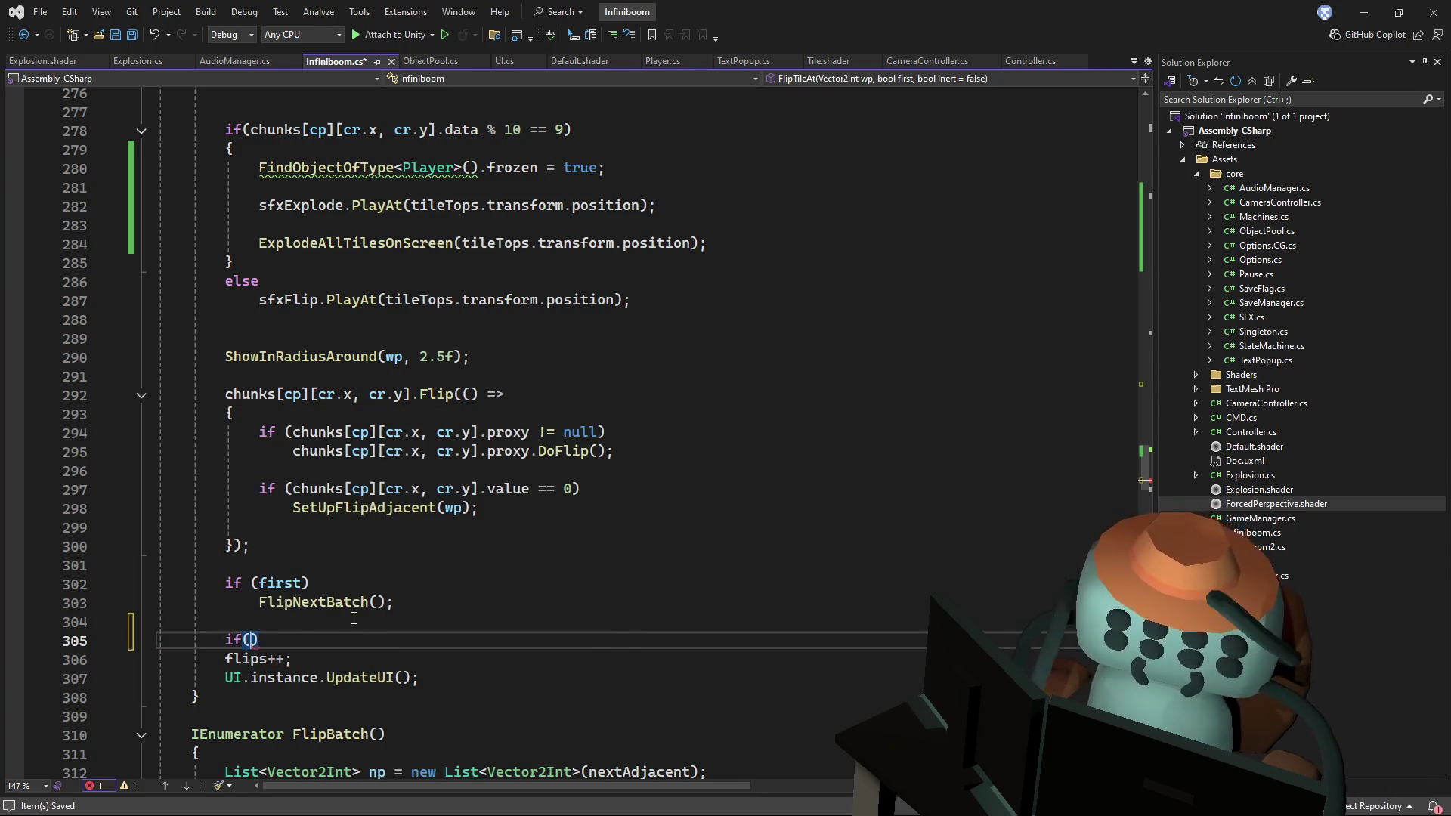
{"action": "key", "text": "ctrl+v"}
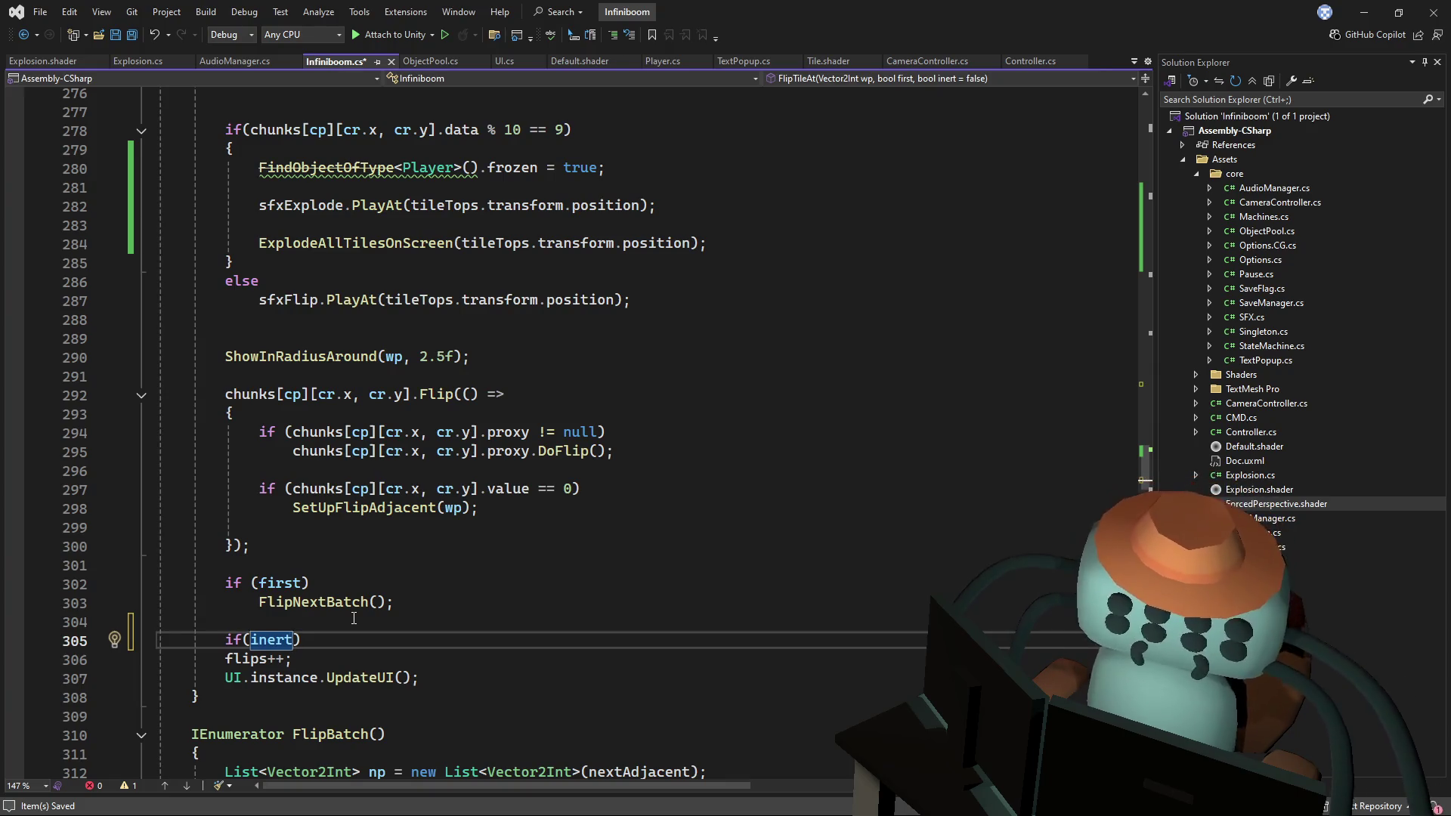
- Move flips++ and UI.instance.UpdateUI() inside braces under the if (inert) check
{"action": "key", "text": "Down"}
{"action": "key", "text": "BackSpace"}
{"action": "type", "text": ";"}
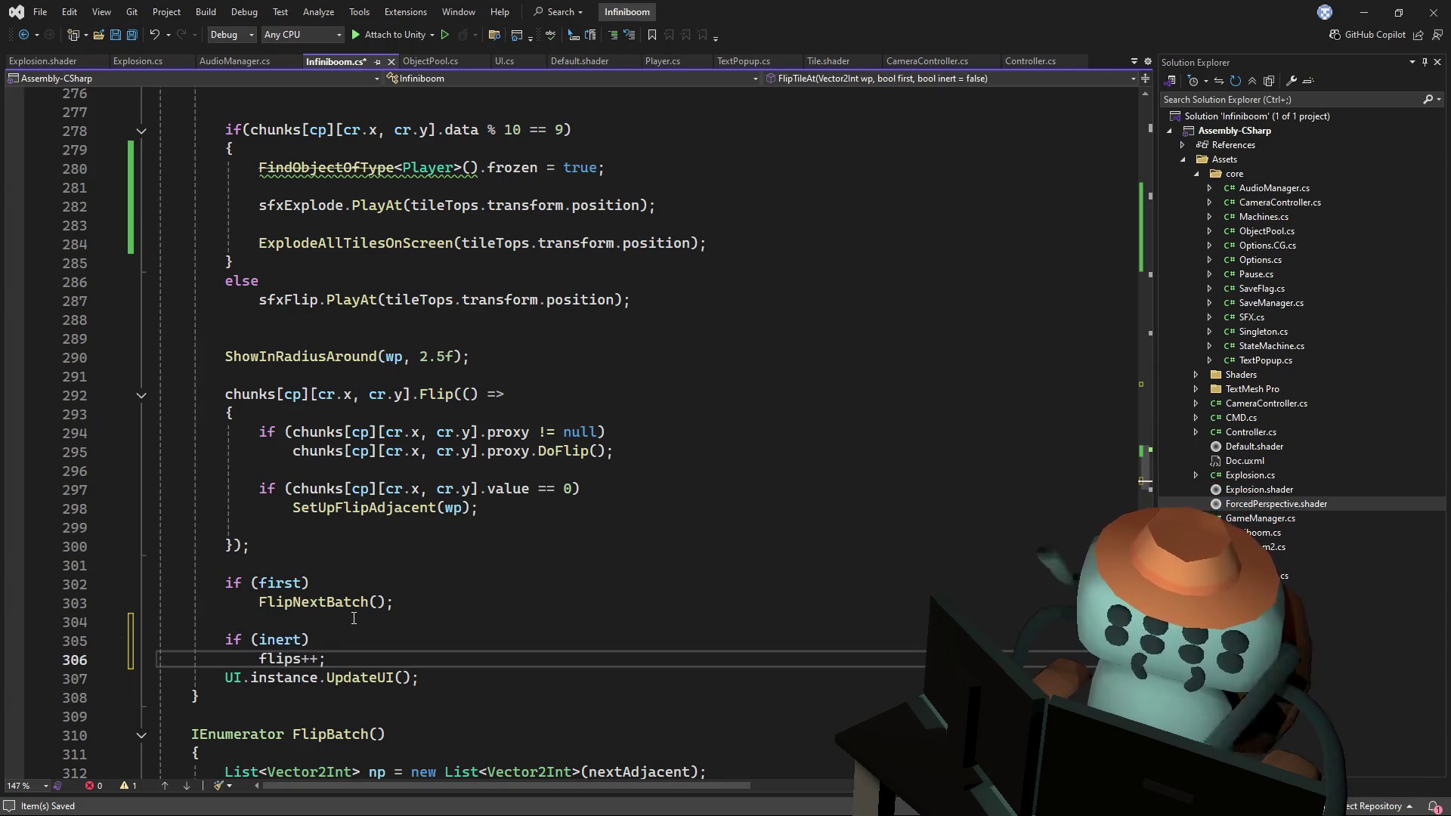
{"action": "key", "text": "Return"}
{"action": "key", "text": "Down"}
{"action": "key", "text": "End"}
{"action": "key", "text": "shift+Up"}
{"action": "key", "text": "shift+Up"}
{"action": "key", "text": "shift+Up"}
{"action": "key", "text": "ctrl+c"}
{"action": "key", "text": "BackSpace"}
{"action": "type", "text": "{"}
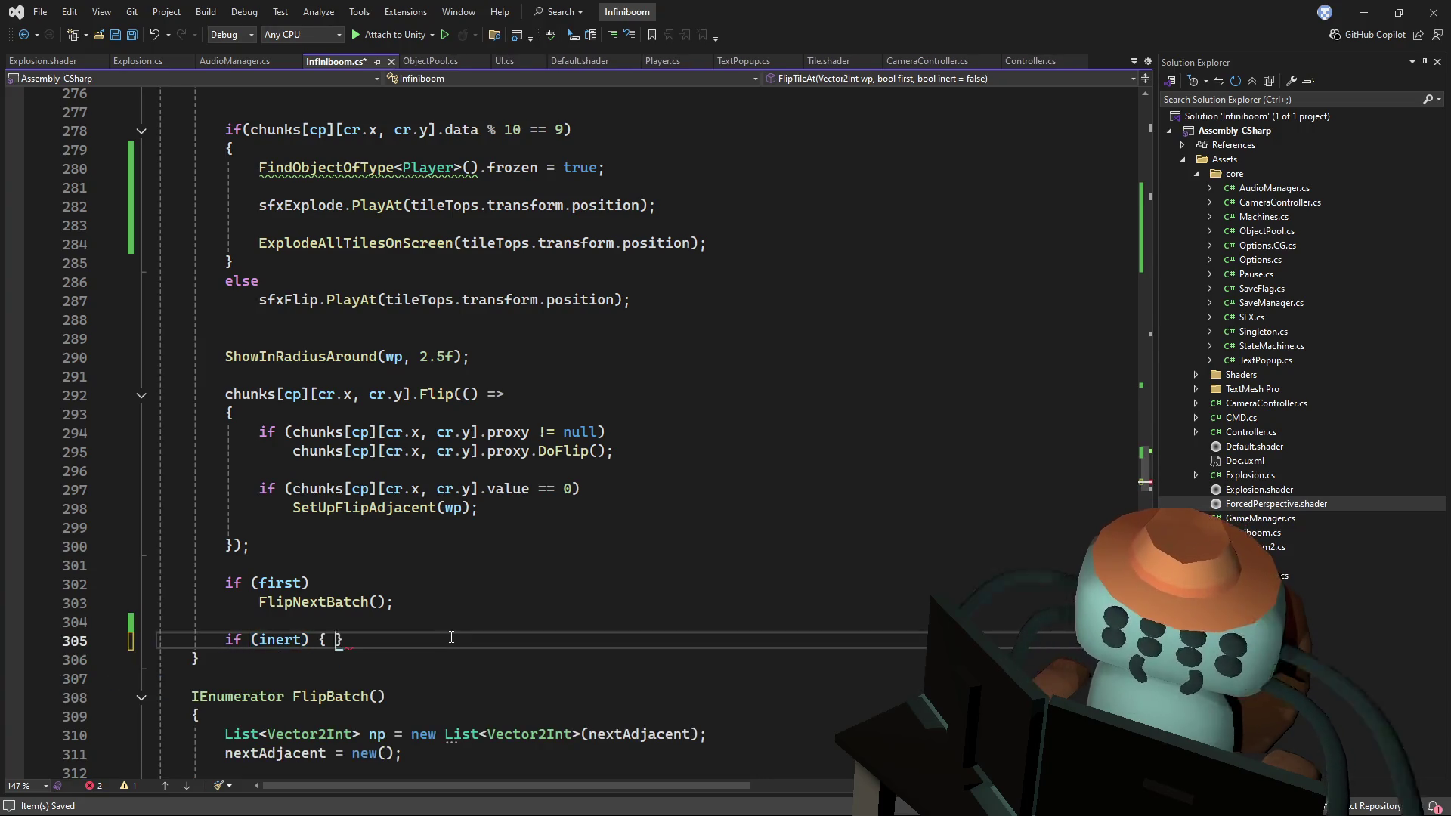
{"action": "key", "text": "Return"}
{"action": "key", "text": "ctrl+v"}
{"action": "left_click", "coordinate": [321, 681]}
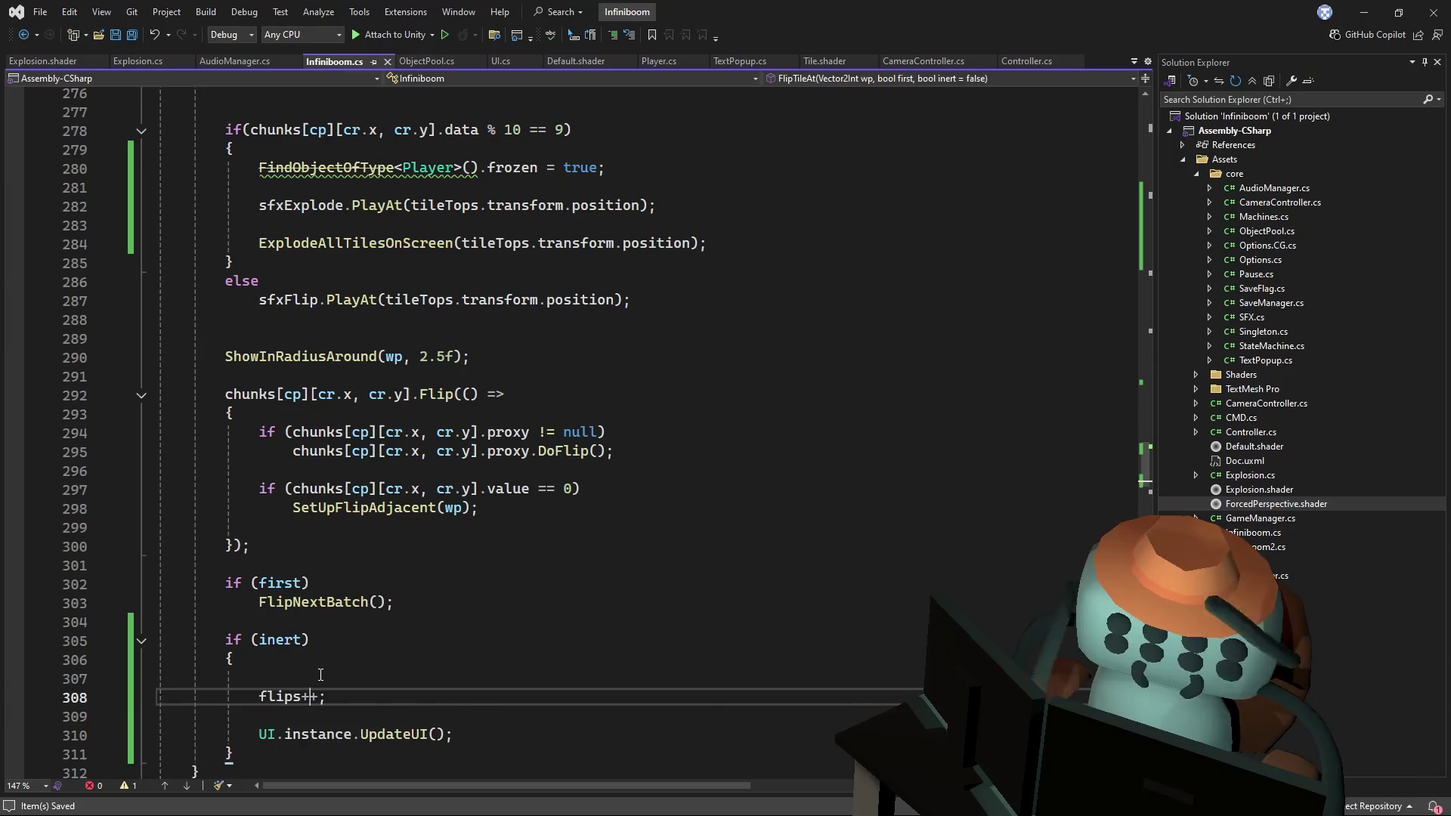
{"action": "key", "text": "Delete"}
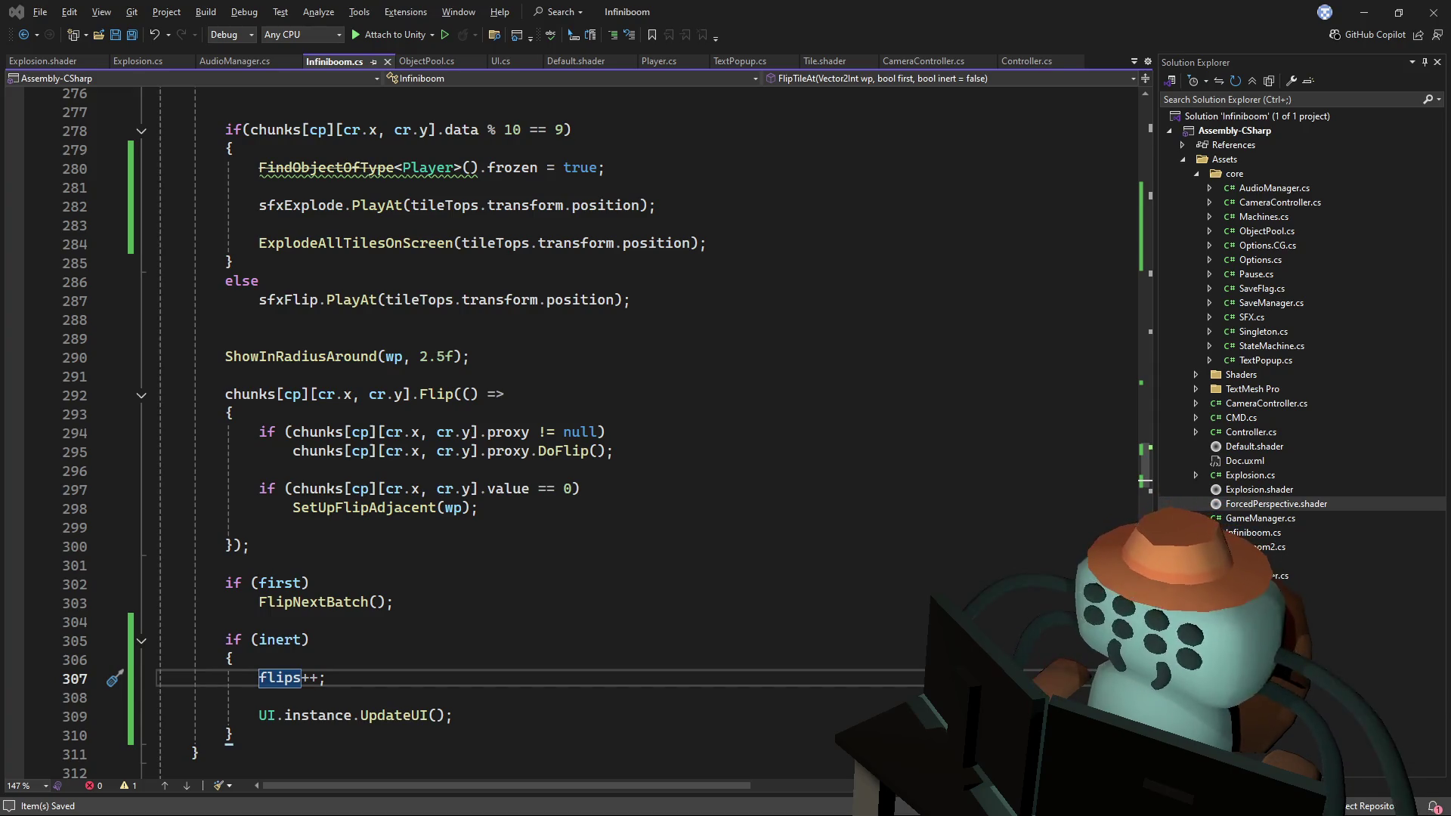
- Review the inert parameter's uses and its declaration in FlipTileAt
{"action": "left_click", "coordinate": [710, 357]}
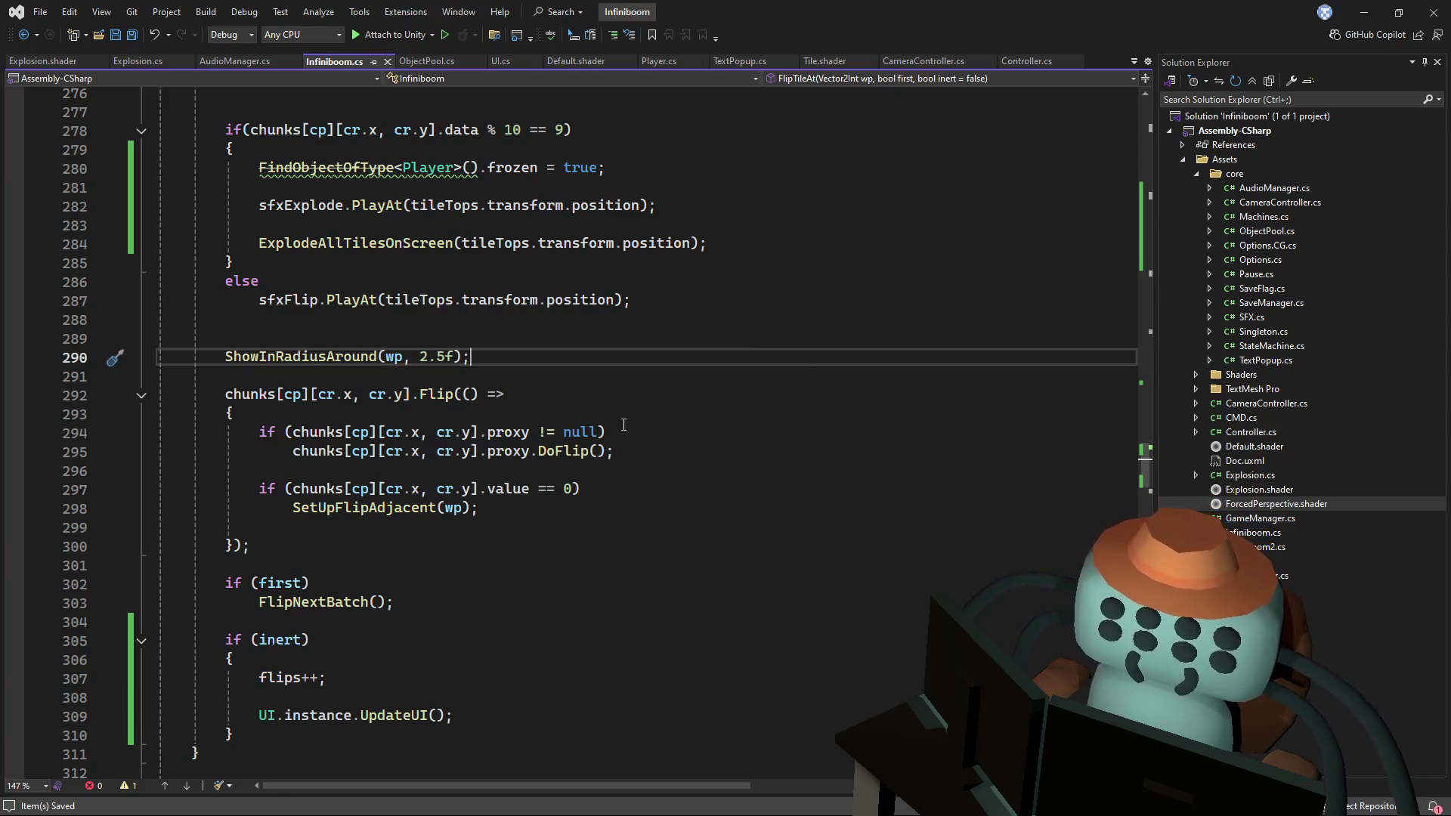
{"action": "double_click", "coordinate": [278, 639]}
{"action": "scroll", "coordinate": [534, 568], "scroll_direction": "up", "scroll_amount": 1}
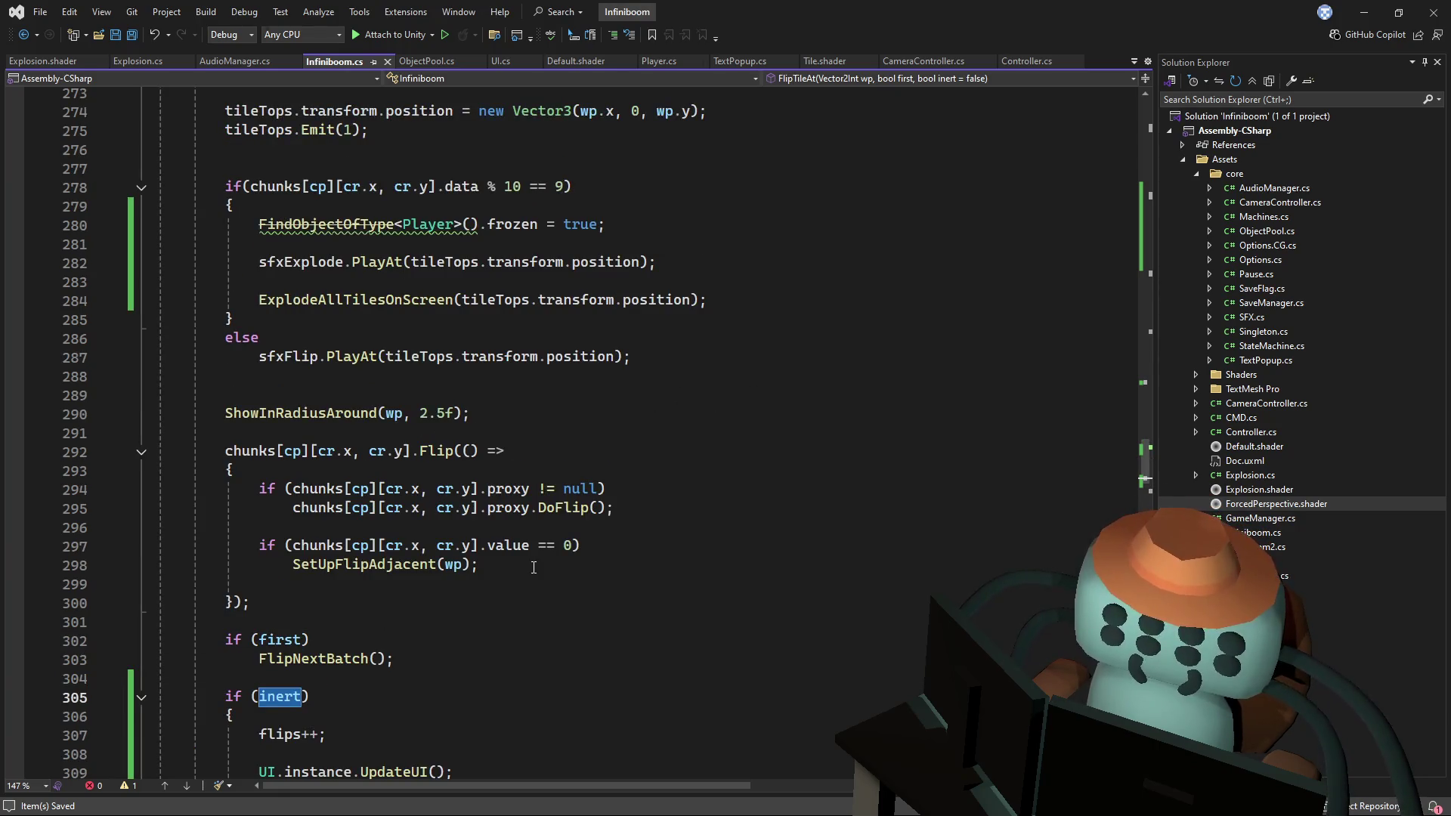
{"action": "scroll", "coordinate": [534, 568], "scroll_direction": "up", "scroll_amount": 1}
{"action": "left_click_drag", "start_coordinate": [1146, 459], "coordinate": [1177, 397]}
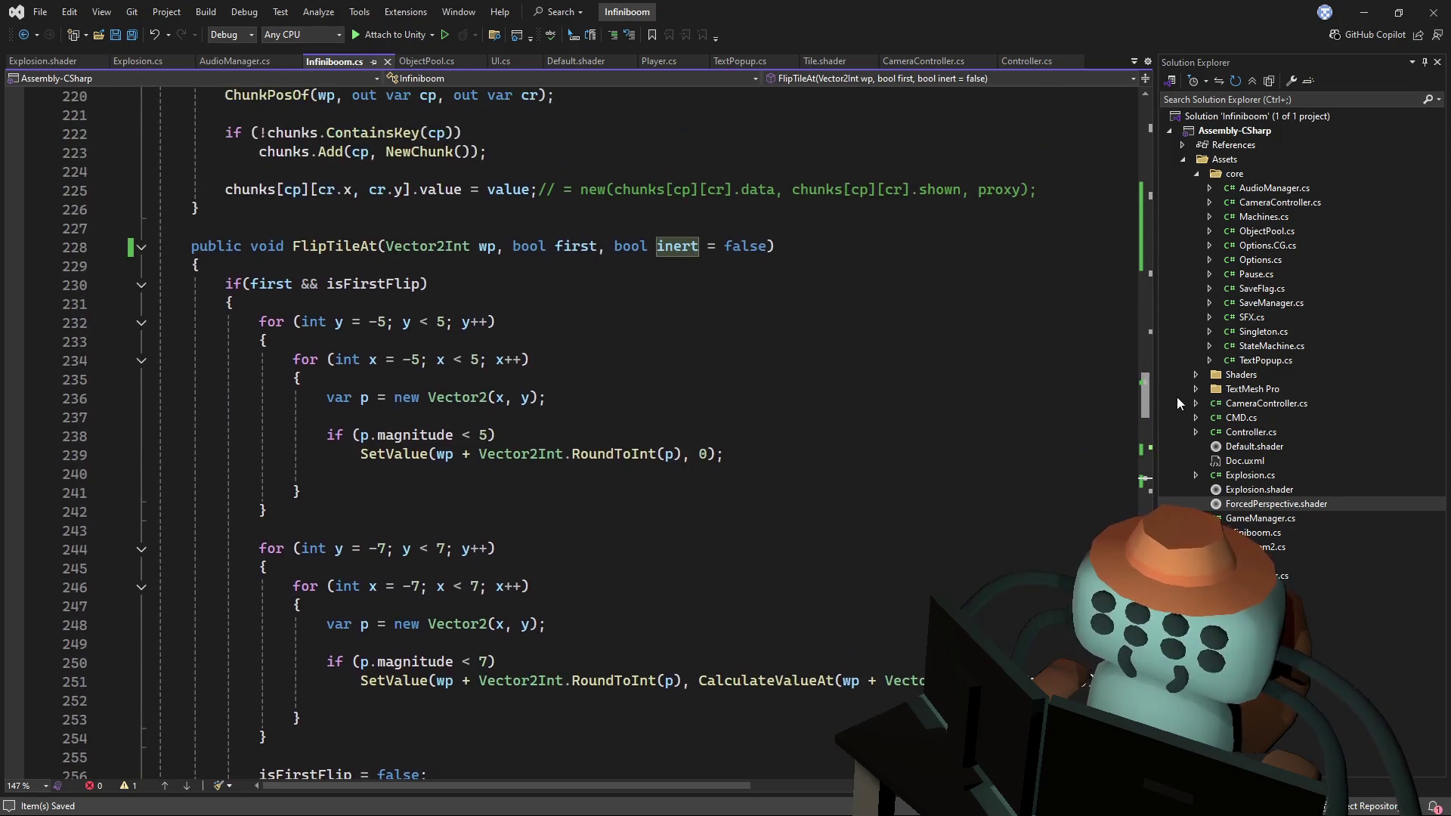
{"action": "left_click", "coordinate": [334, 247]}
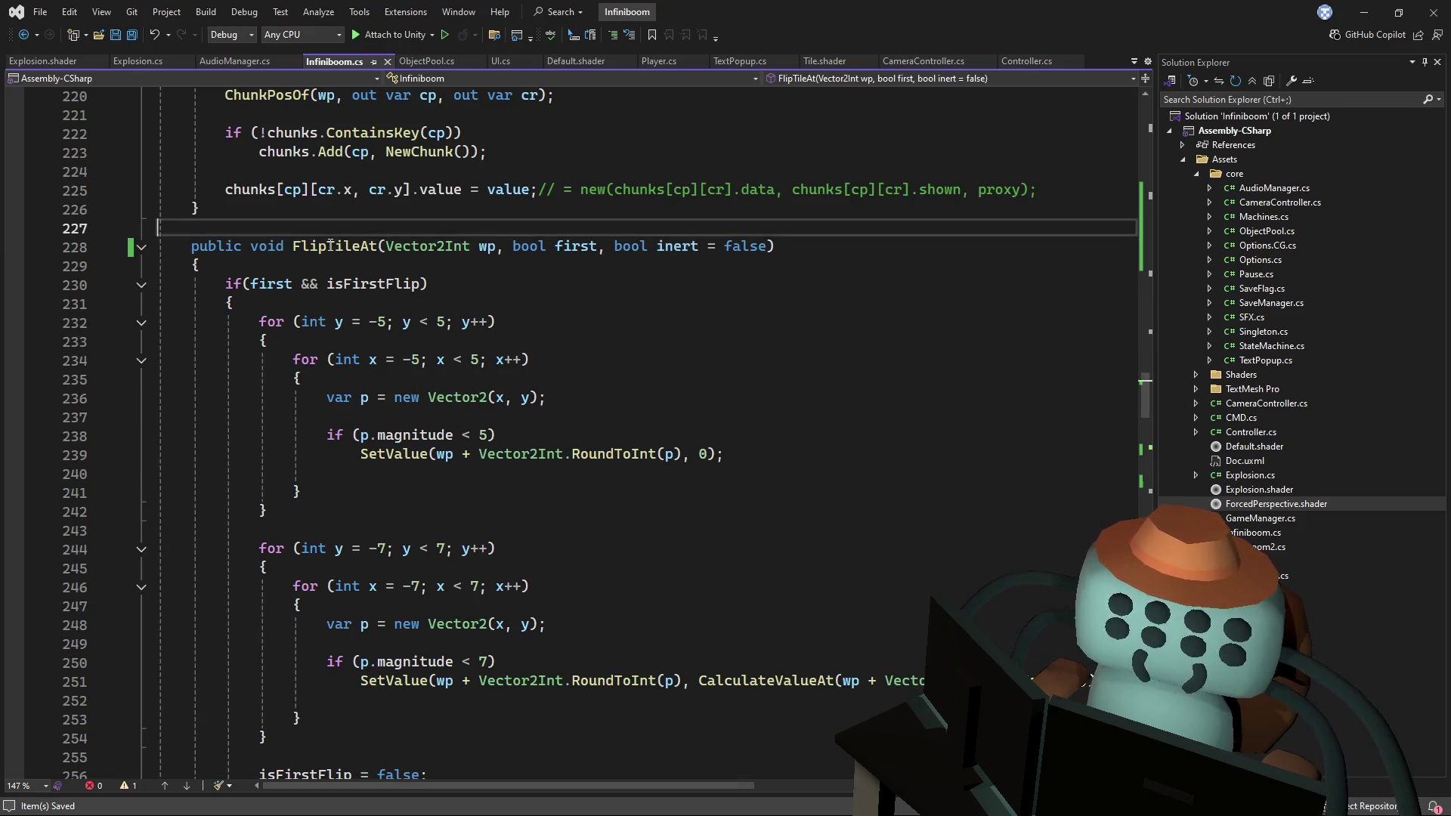
{"action": "mouse_move", "coordinate": [1150, 393]}
{"action": "left_mouse_down"}
{"action": "mouse_move", "coordinate": [1109, 510]}
{"action": "mouse_move", "coordinate": [1119, 492]}
{"action": "left_mouse_up"}
{"action": "scroll", "coordinate": [1119, 492], "scroll_direction": "down", "scroll_amount": 1}
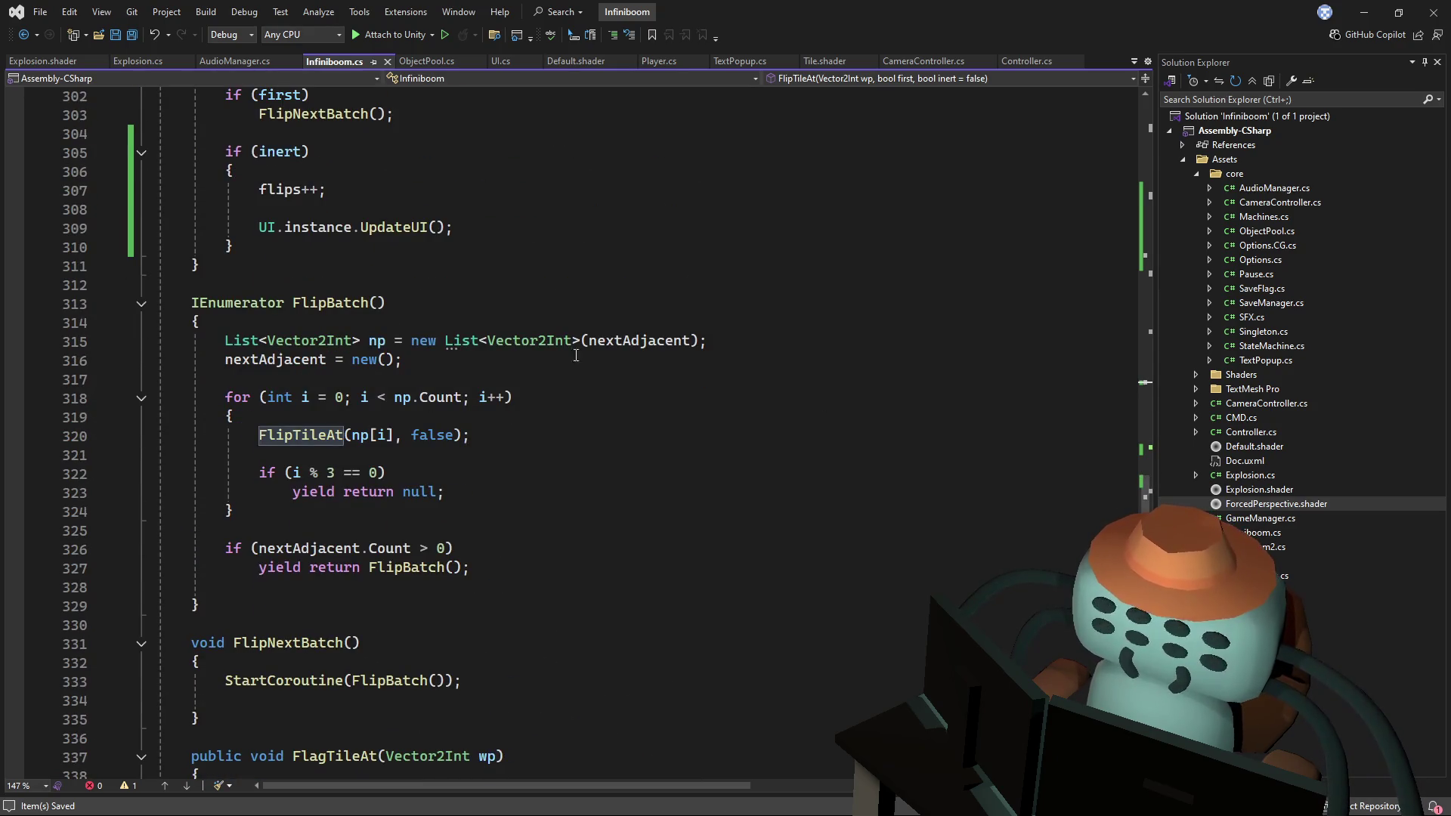
- Give FlipBatch a 'bool inert = false' parameter and pass inert to its FlipTileAt and recursive calls
{"action": "left_click", "coordinate": [380, 303]}
{"action": "type", "text": "bool"}
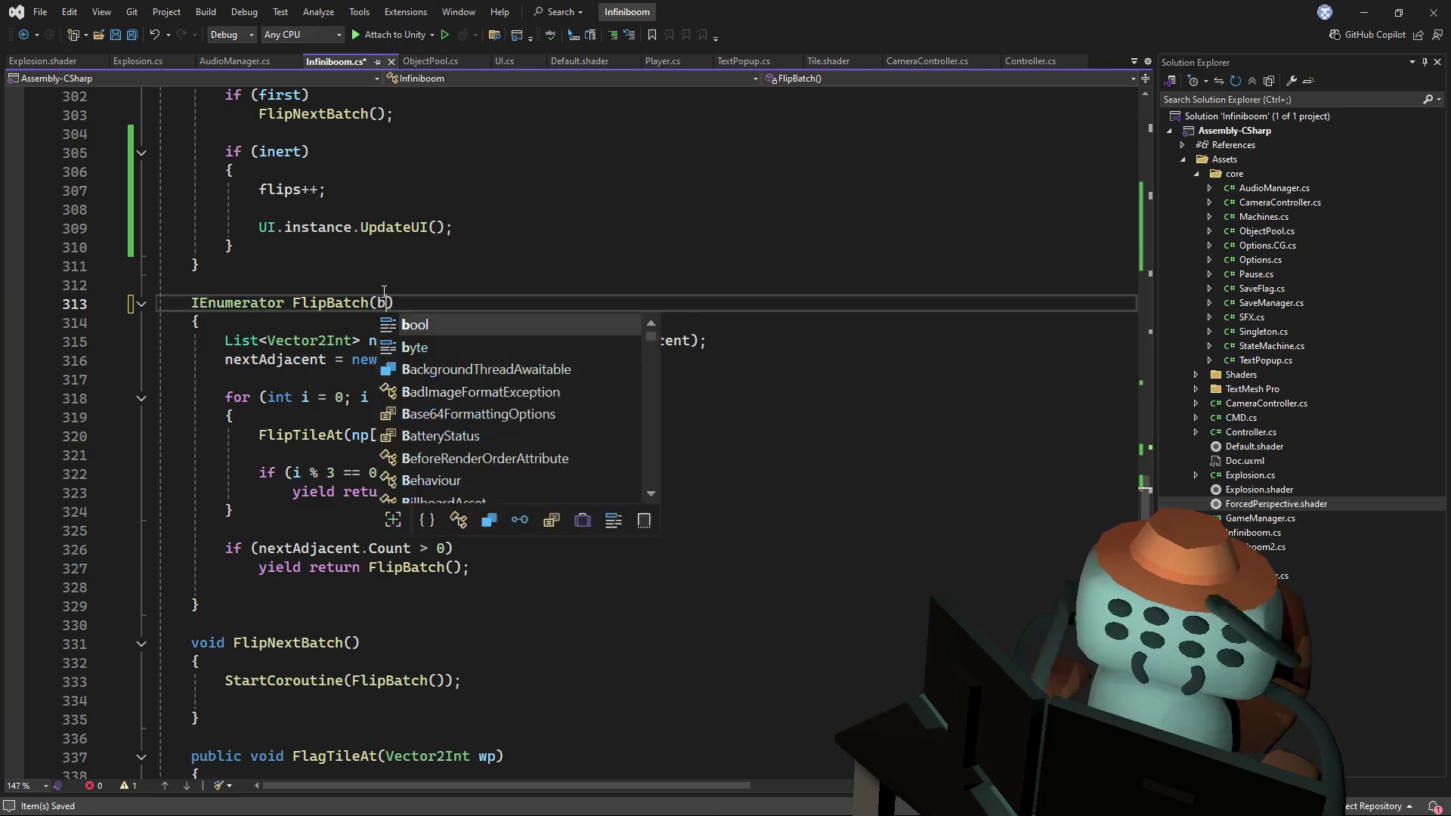
{"action": "type", "text": " inert"}
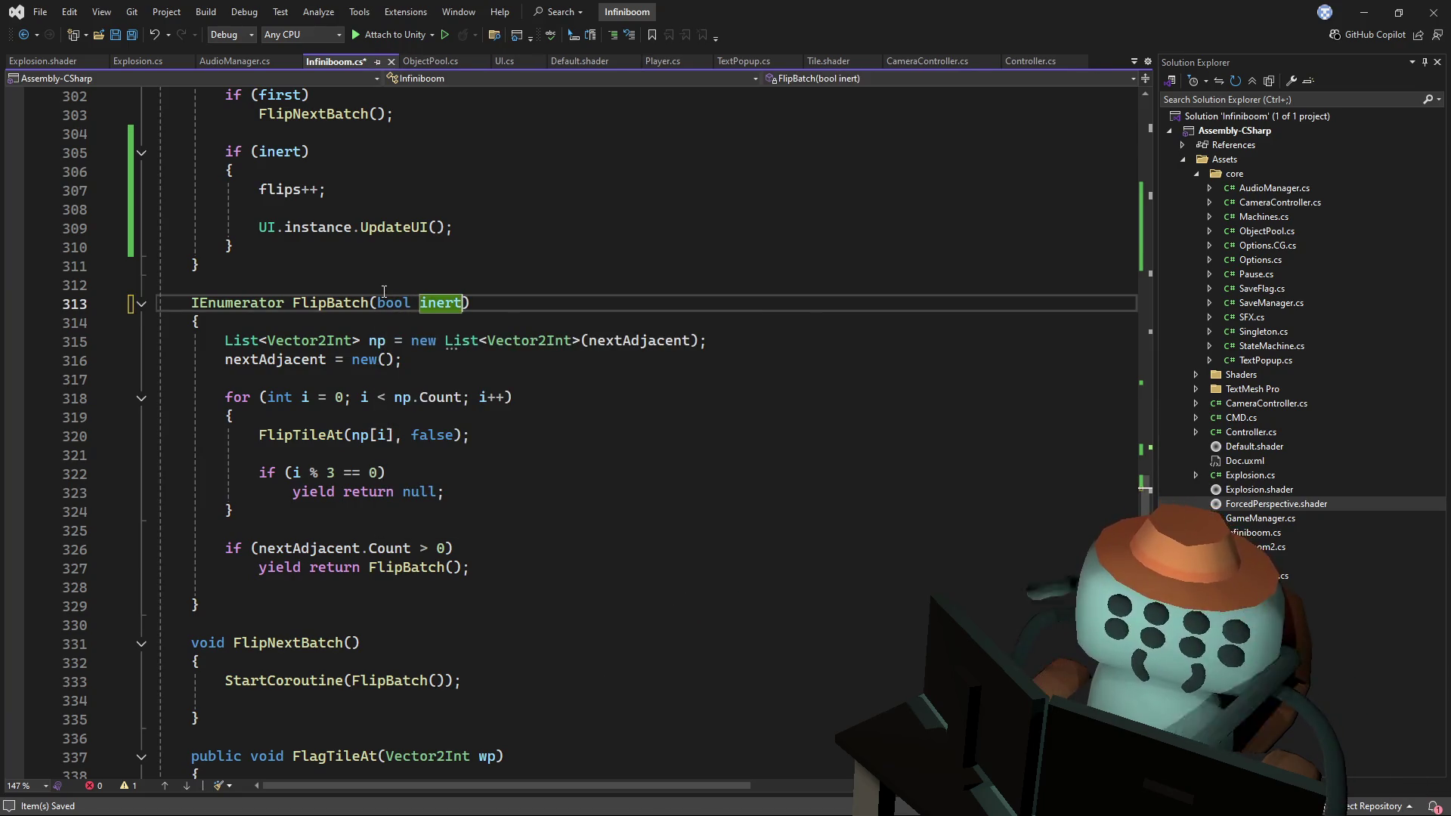
{"action": "key", "text": "Down"}
{"action": "key", "text": "Down"}
{"action": "key", "text": "Down"}
{"action": "key", "text": "Left"}
{"action": "type", "text": ", iner"}
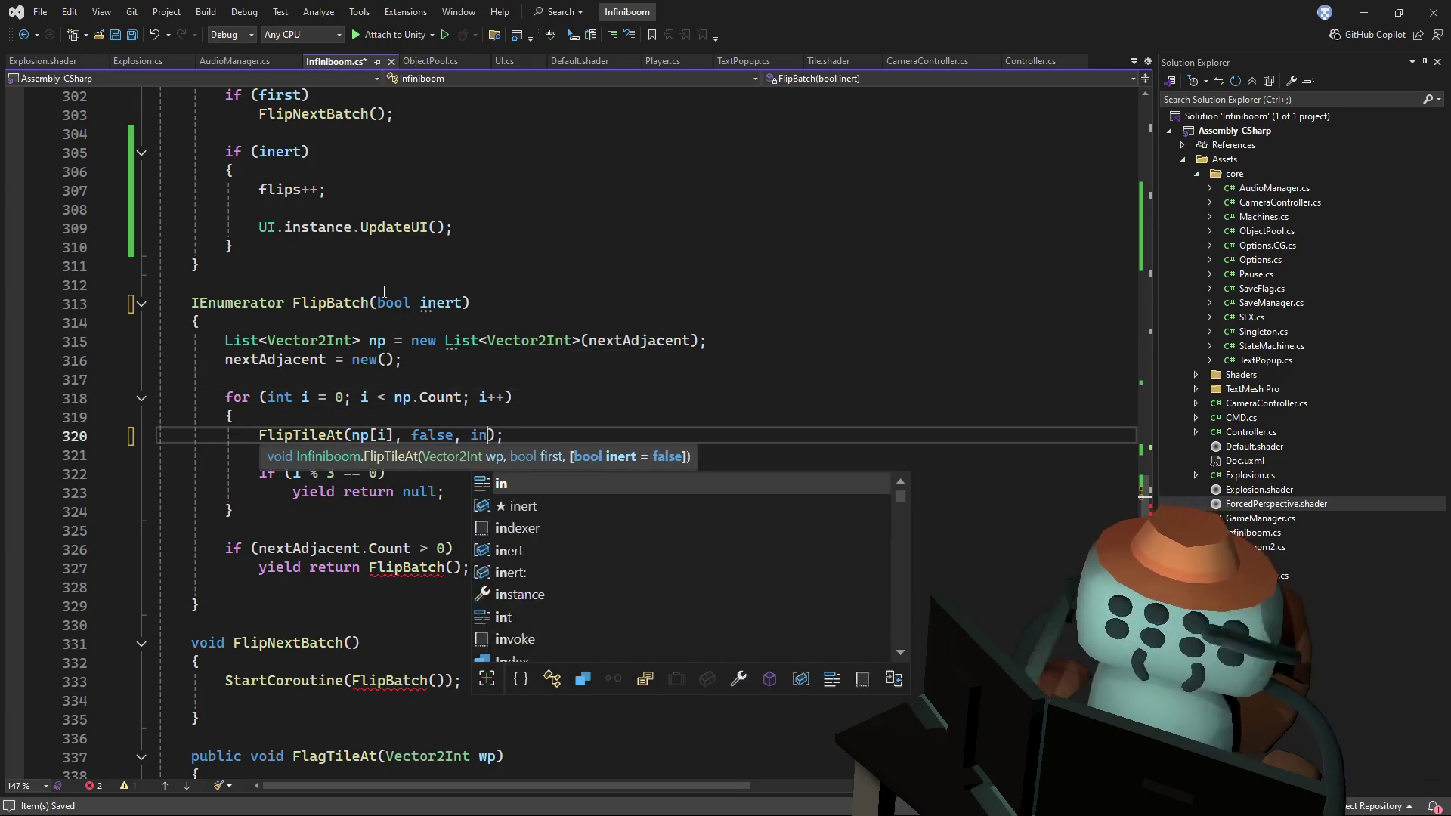
{"action": "type", "text": "t"}
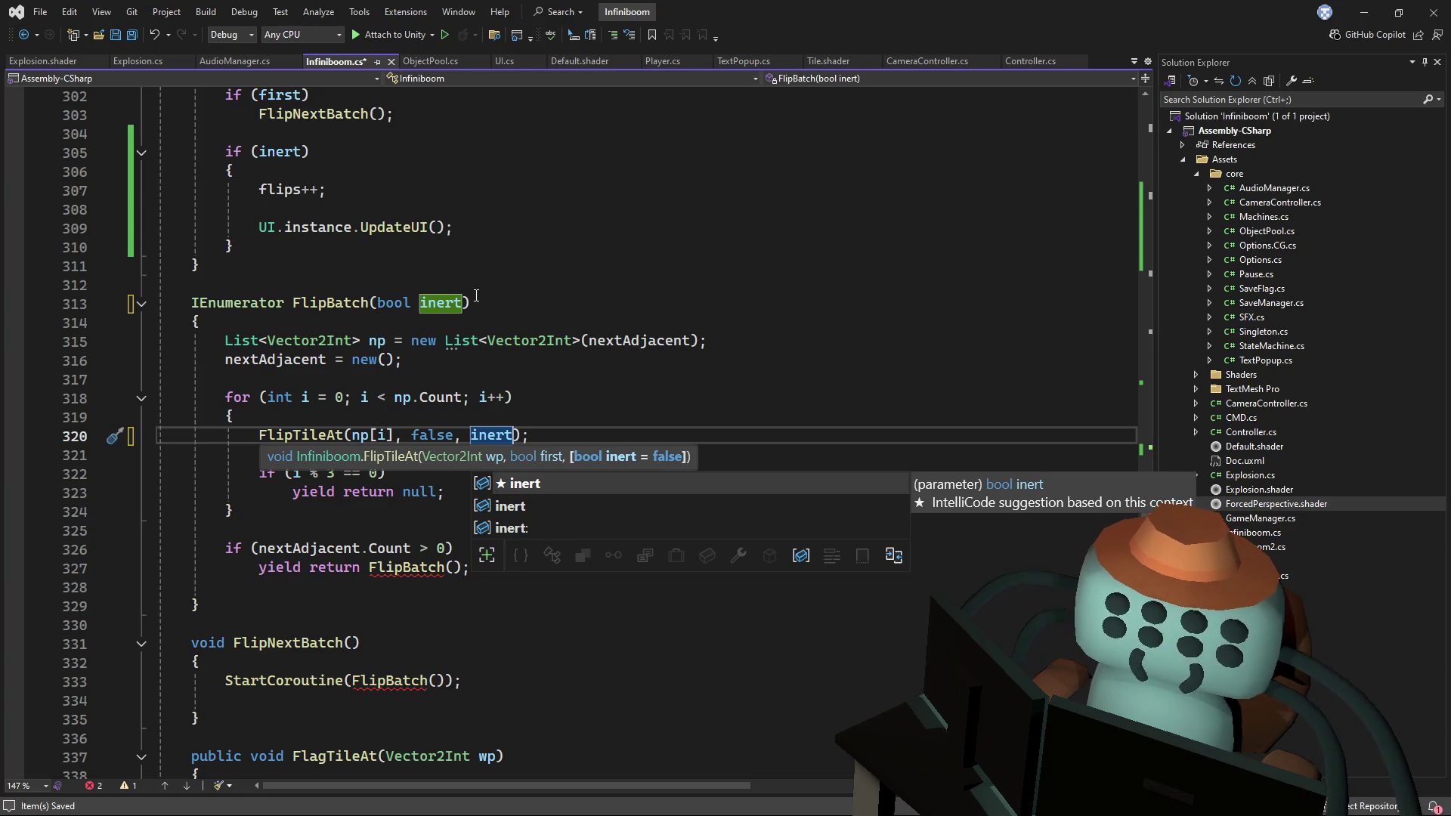
{"action": "left_click", "coordinate": [459, 297]}
{"action": "type", "text": "= fas"}
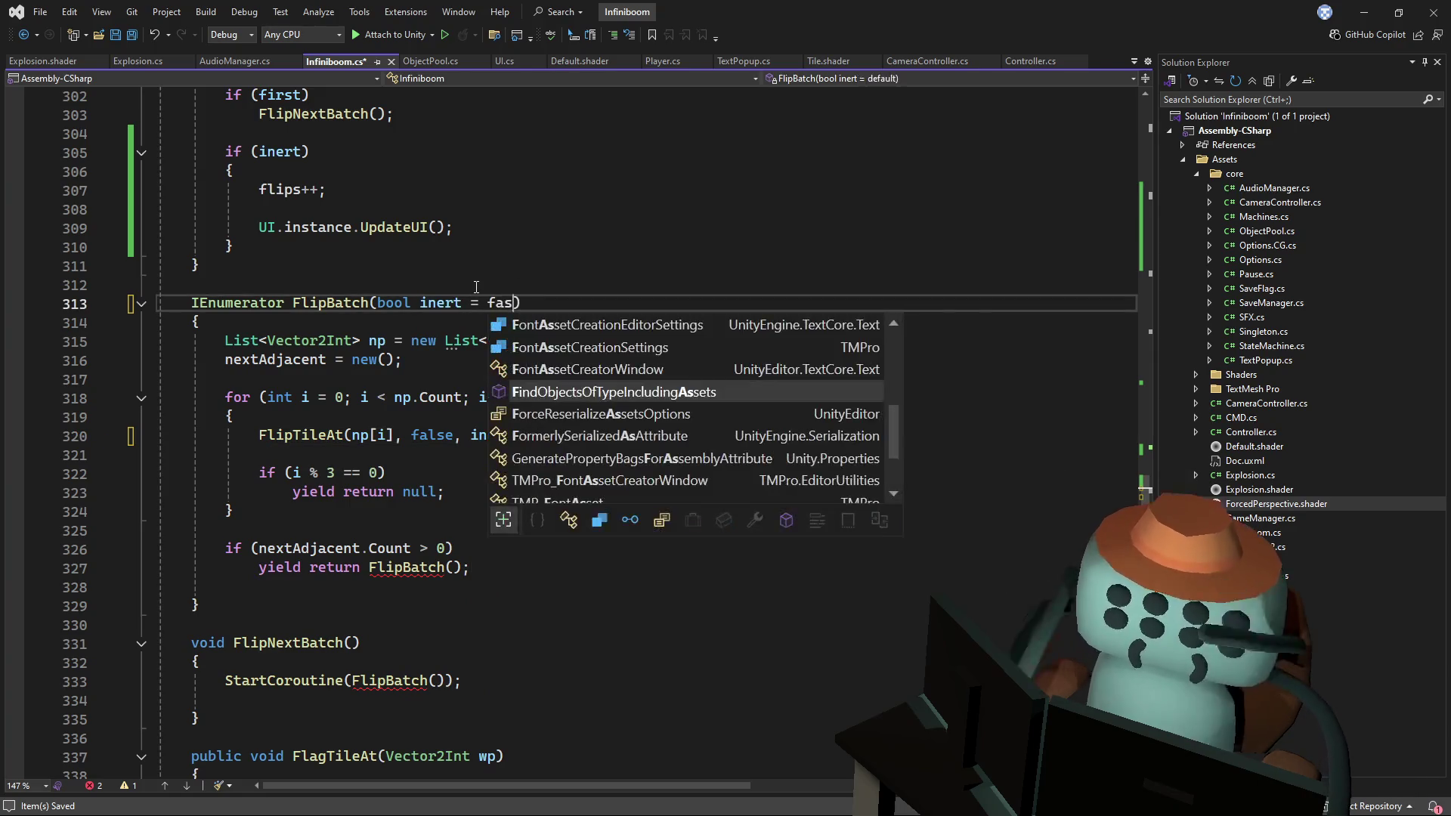
{"action": "type", "text": "lse"}
{"action": "left_click", "coordinate": [454, 226]}
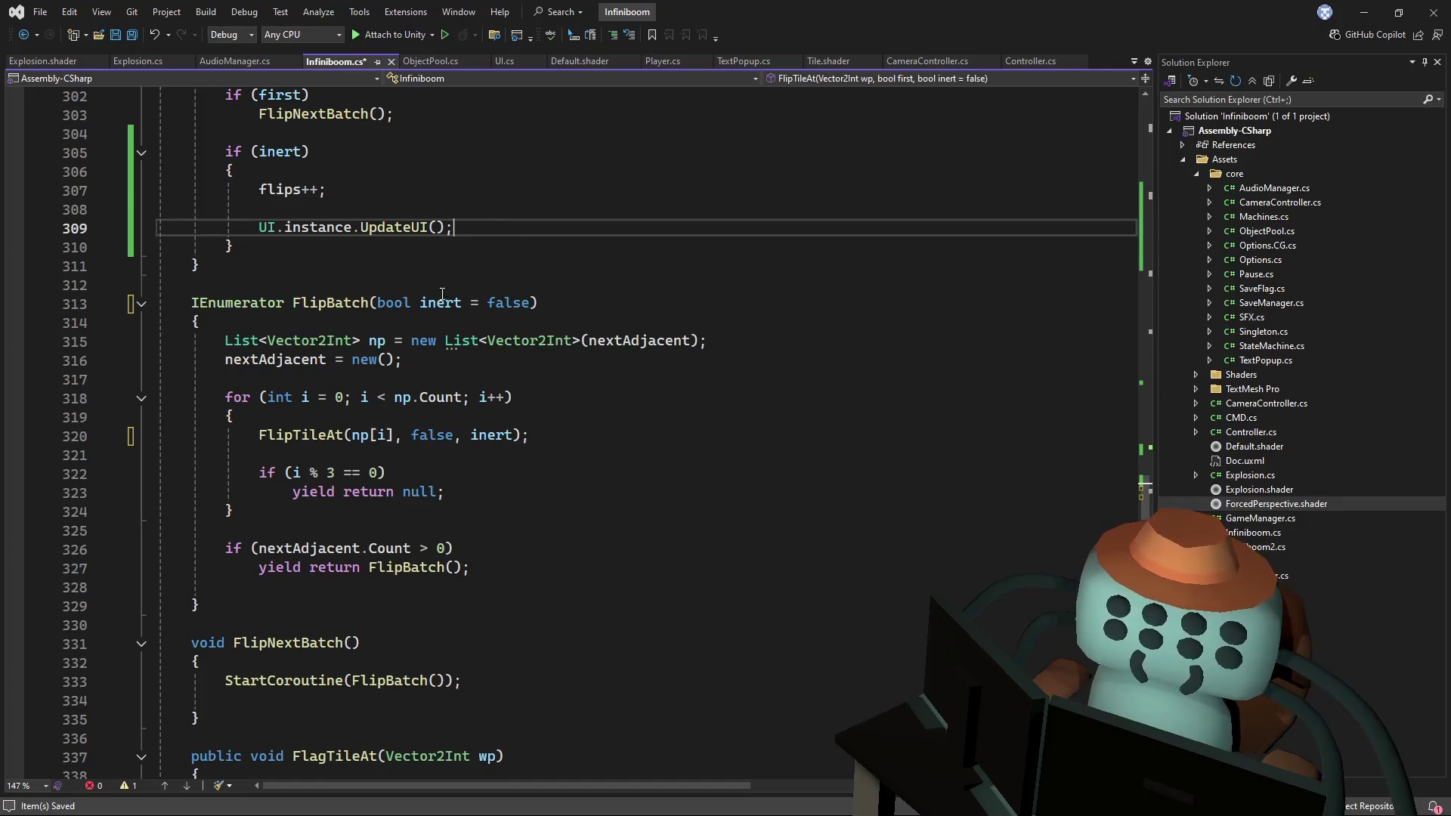
{"action": "left_click", "coordinate": [447, 294]}
{"action": "left_click", "coordinate": [447, 567]}
{"action": "type", "text": "inert"}
- Add the same inert parameter to FlipNextBatch and pass it into the coroutine's FlipBatch call
{"action": "left_click", "coordinate": [439, 680]}
{"action": "left_click", "coordinate": [352, 643]}
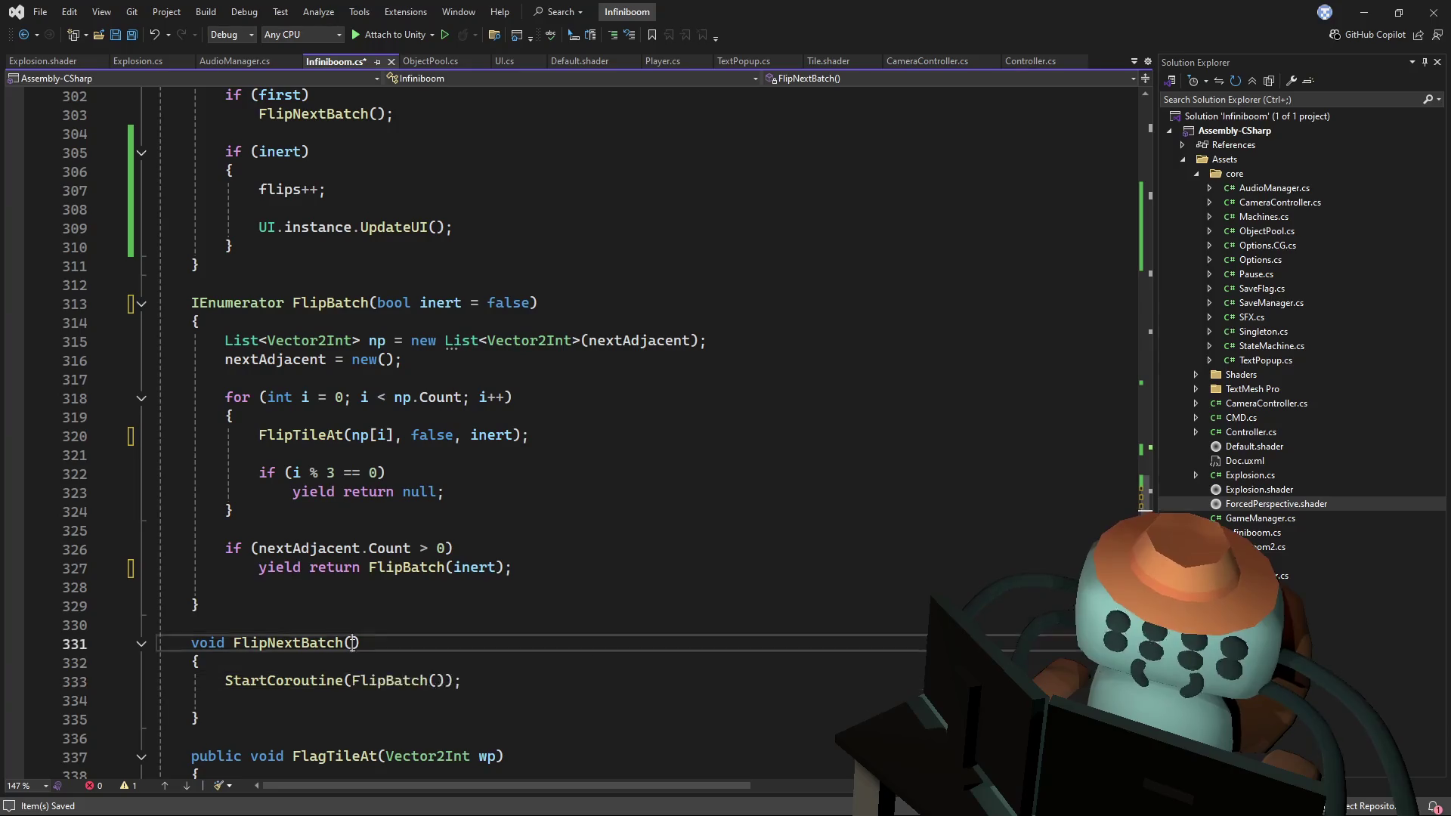
{"action": "type", "text": "inert"}
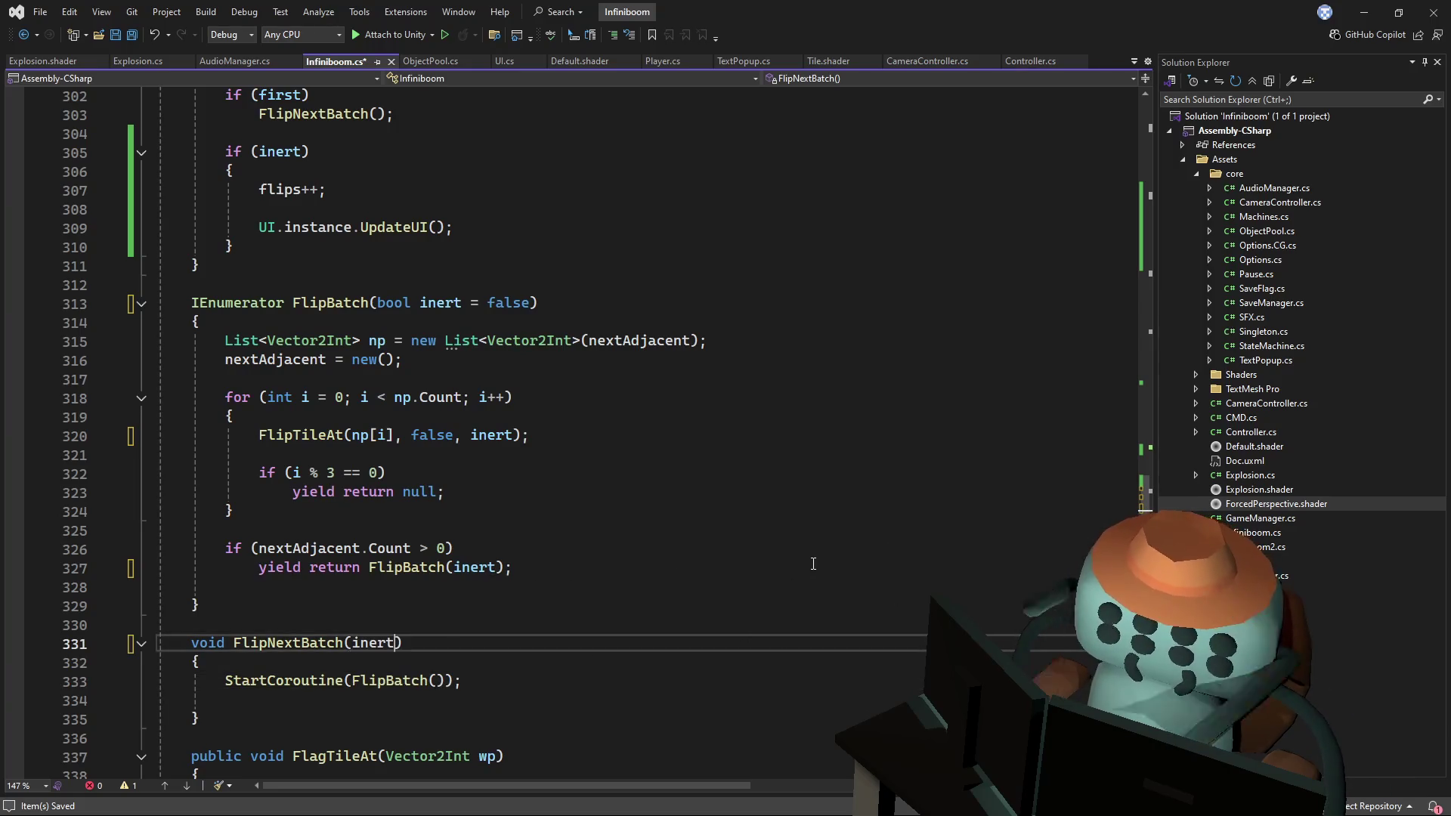
{"action": "key", "text": "ctrl+z"}
{"action": "left_click_drag", "start_coordinate": [535, 303], "coordinate": [382, 305]}
{"action": "key", "text": "ctrl+c"}
{"action": "left_click", "coordinate": [361, 642]}
{"action": "key", "text": "ctrl+v"}
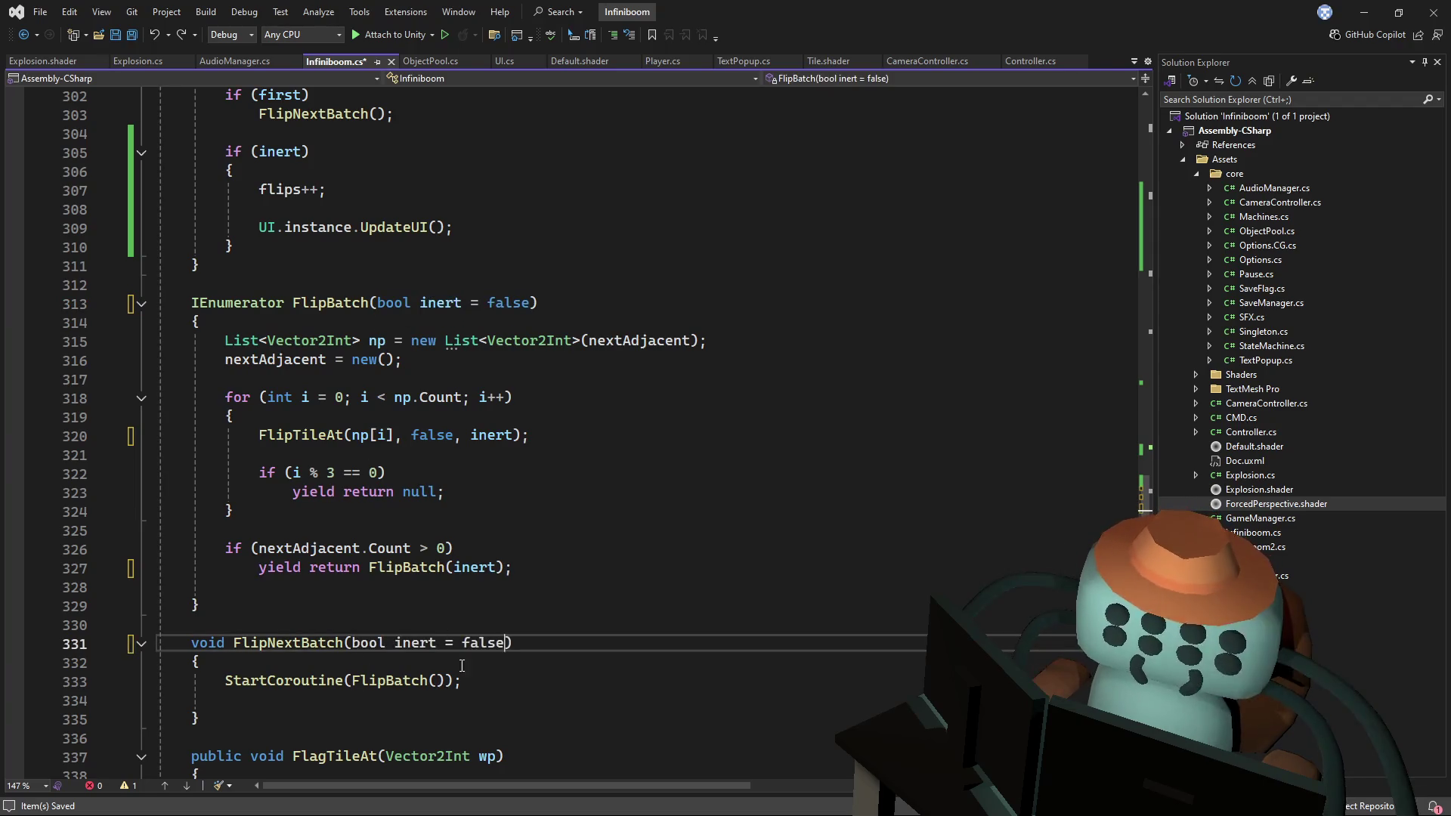
{"action": "double_click", "coordinate": [416, 642]}
{"action": "key", "text": "ctrl+c"}
{"action": "left_click", "coordinate": [439, 680]}
{"action": "key", "text": "ctrl+v"}
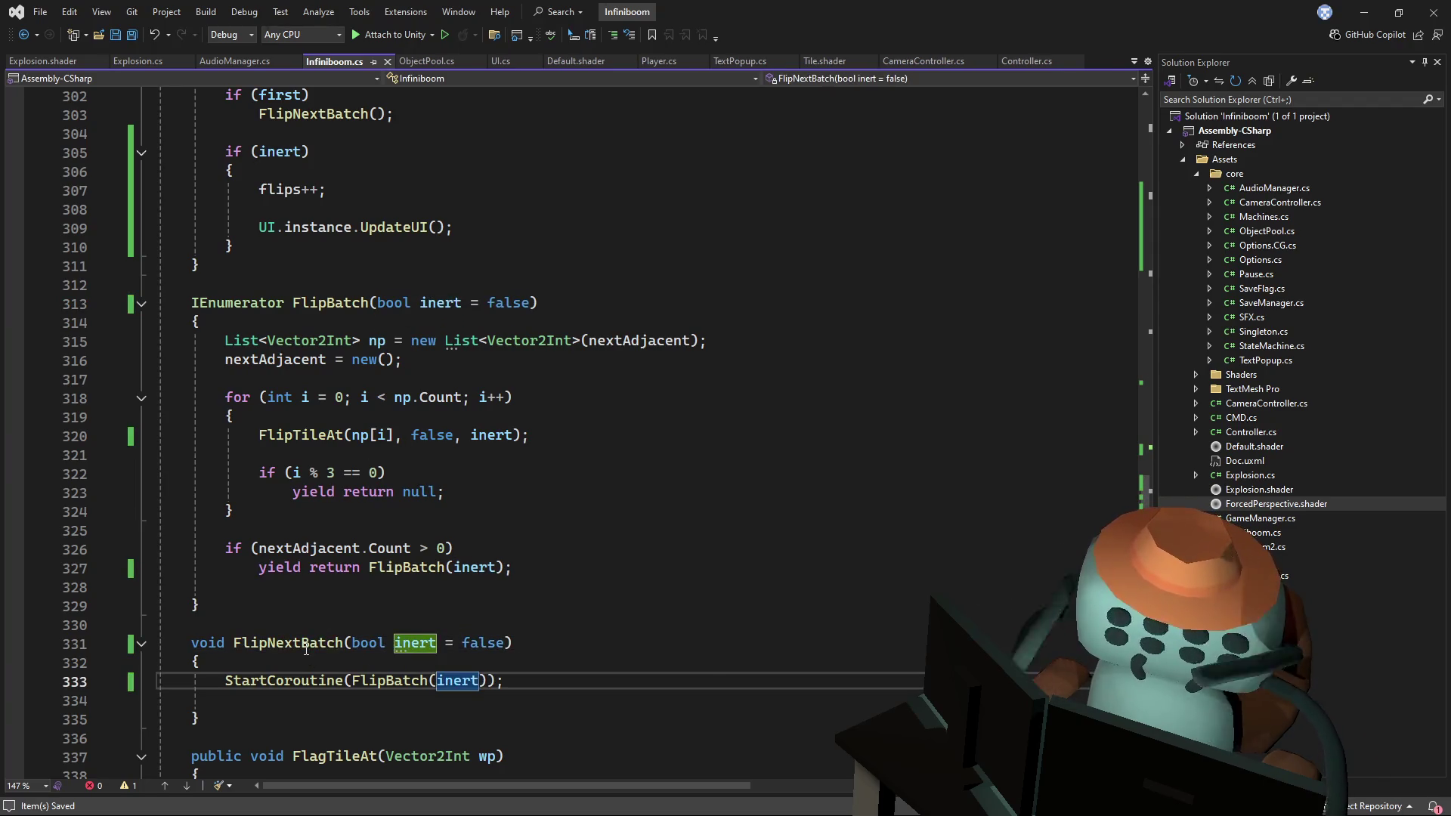
- Pass inert as the argument where FlipNextBatch is called
{"action": "left_click", "coordinate": [291, 649]}
{"action": "scroll", "coordinate": [415, 390], "scroll_direction": "up", "scroll_amount": 4}
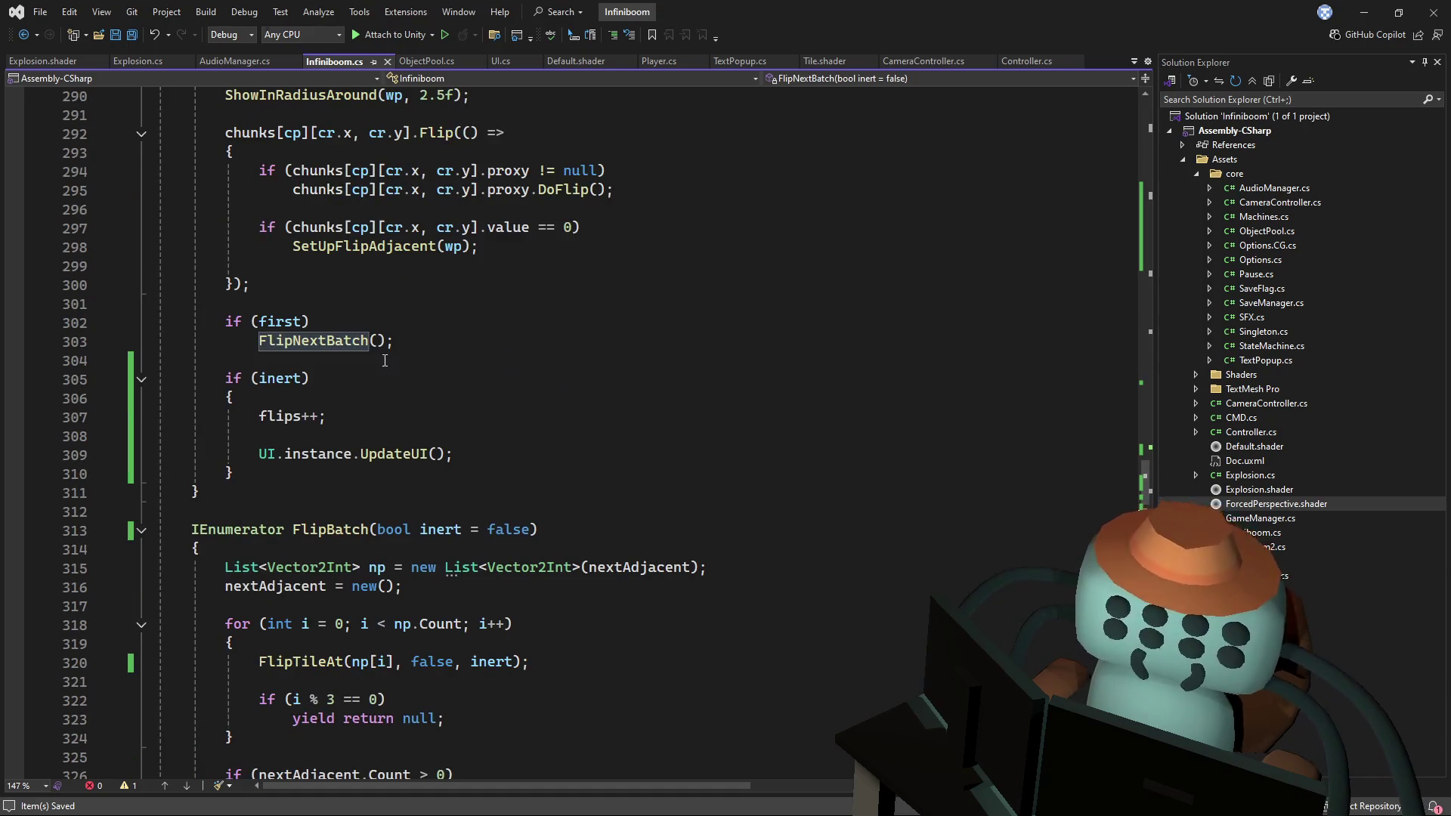
{"action": "scroll", "coordinate": [416, 390], "scroll_direction": "up", "scroll_amount": 1}
{"action": "left_click", "coordinate": [370, 399]}
{"action": "type", "text": "iner"}
{"action": "key", "text": "Tab"}
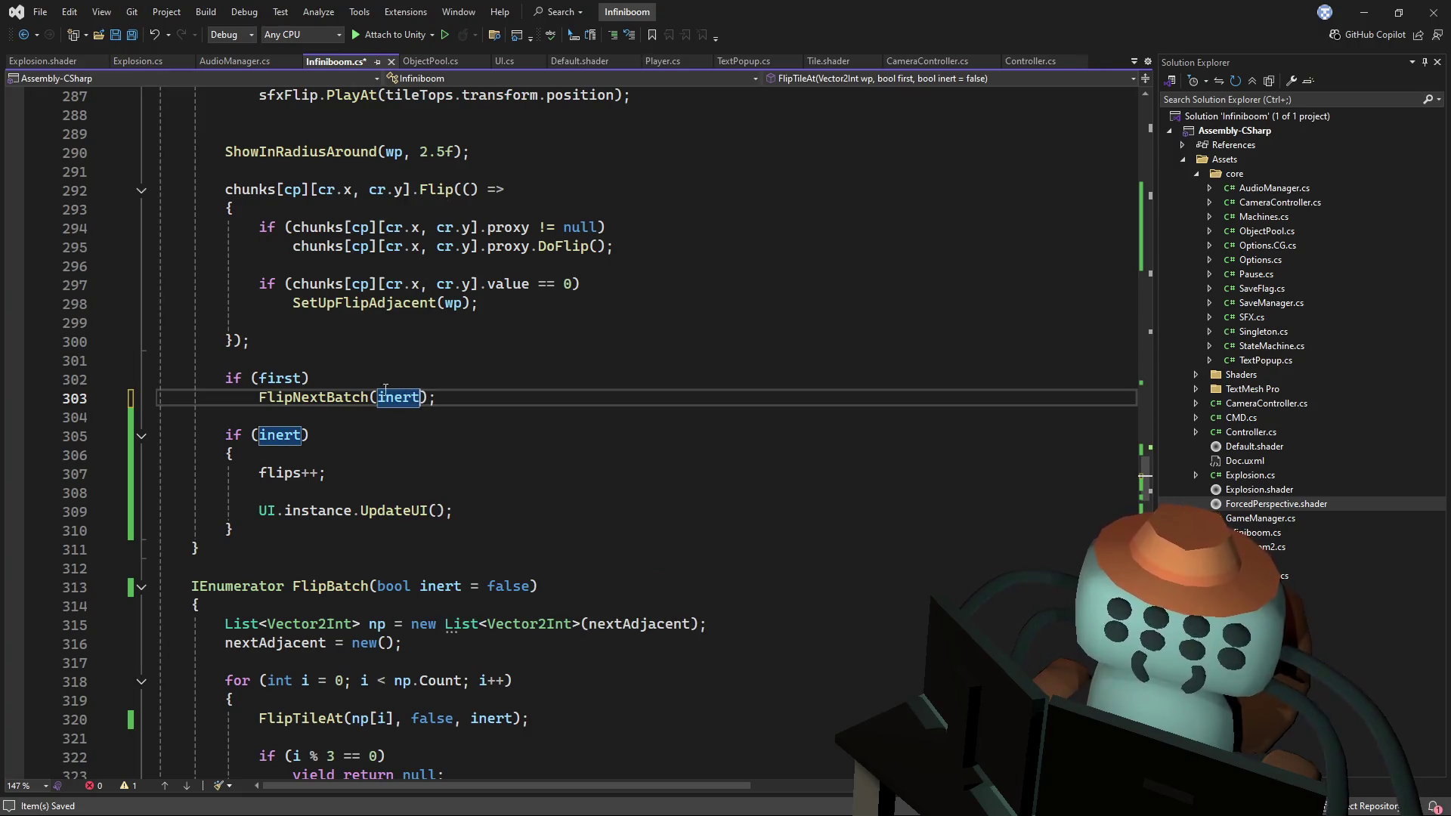
- Scroll back up to the FlipTileAt code and switch to the Unity editor
{"action": "scroll", "coordinate": [649, 497], "scroll_direction": "up", "scroll_amount": 5}
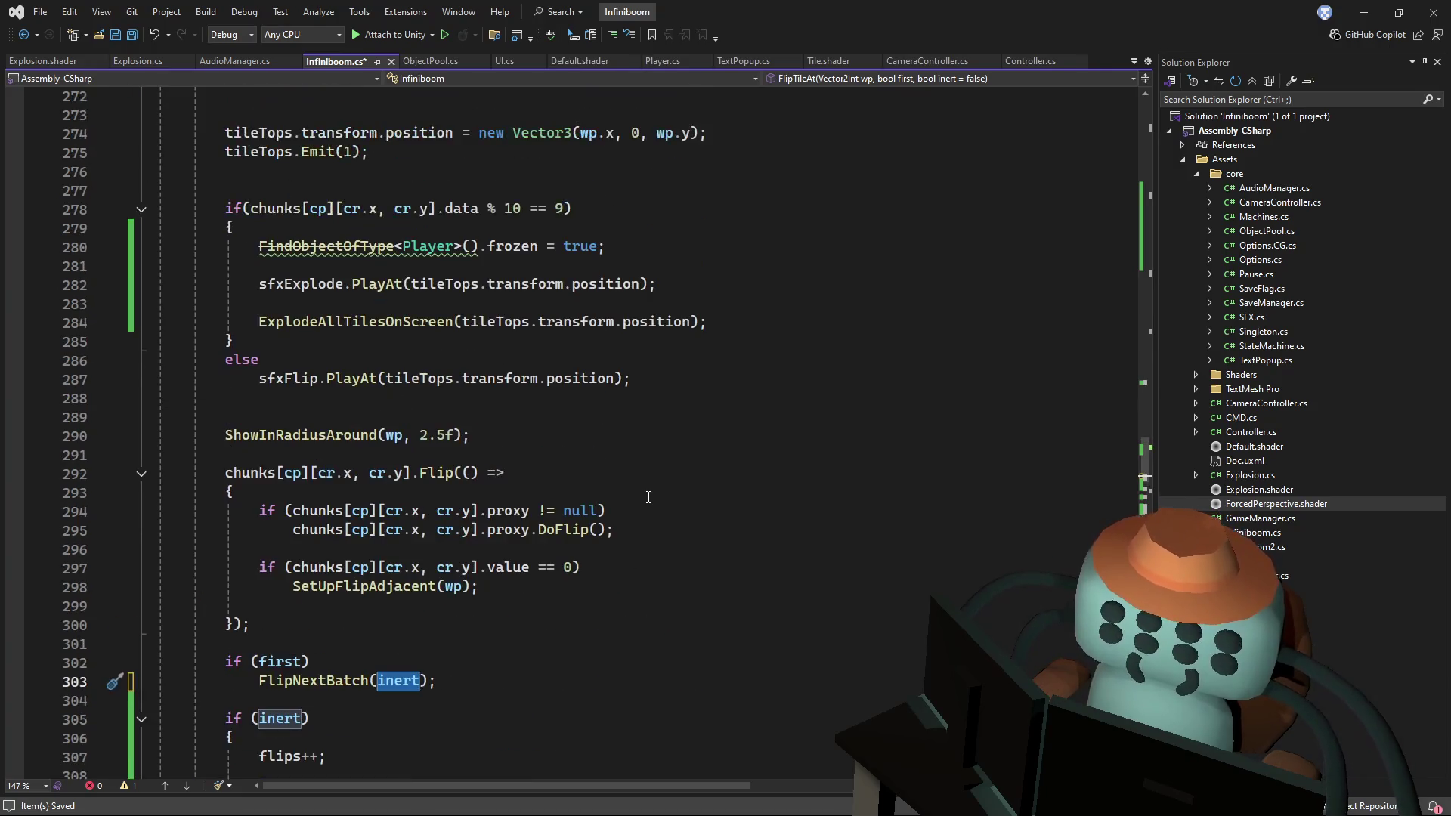
{"action": "scroll", "coordinate": [637, 488], "scroll_direction": "up", "scroll_amount": 2}
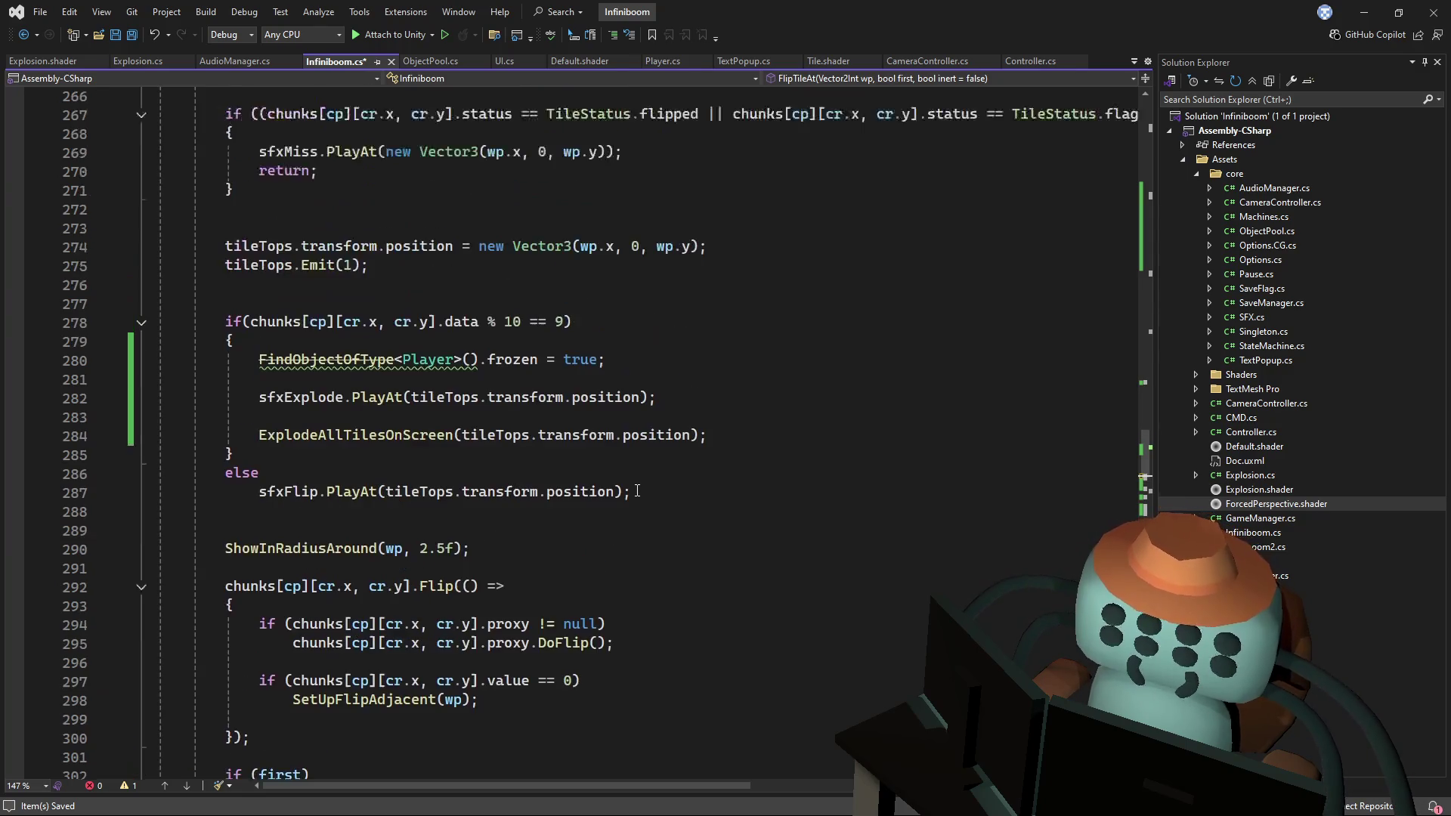
{"action": "scroll", "coordinate": [638, 491], "scroll_direction": "up", "scroll_amount": 5}
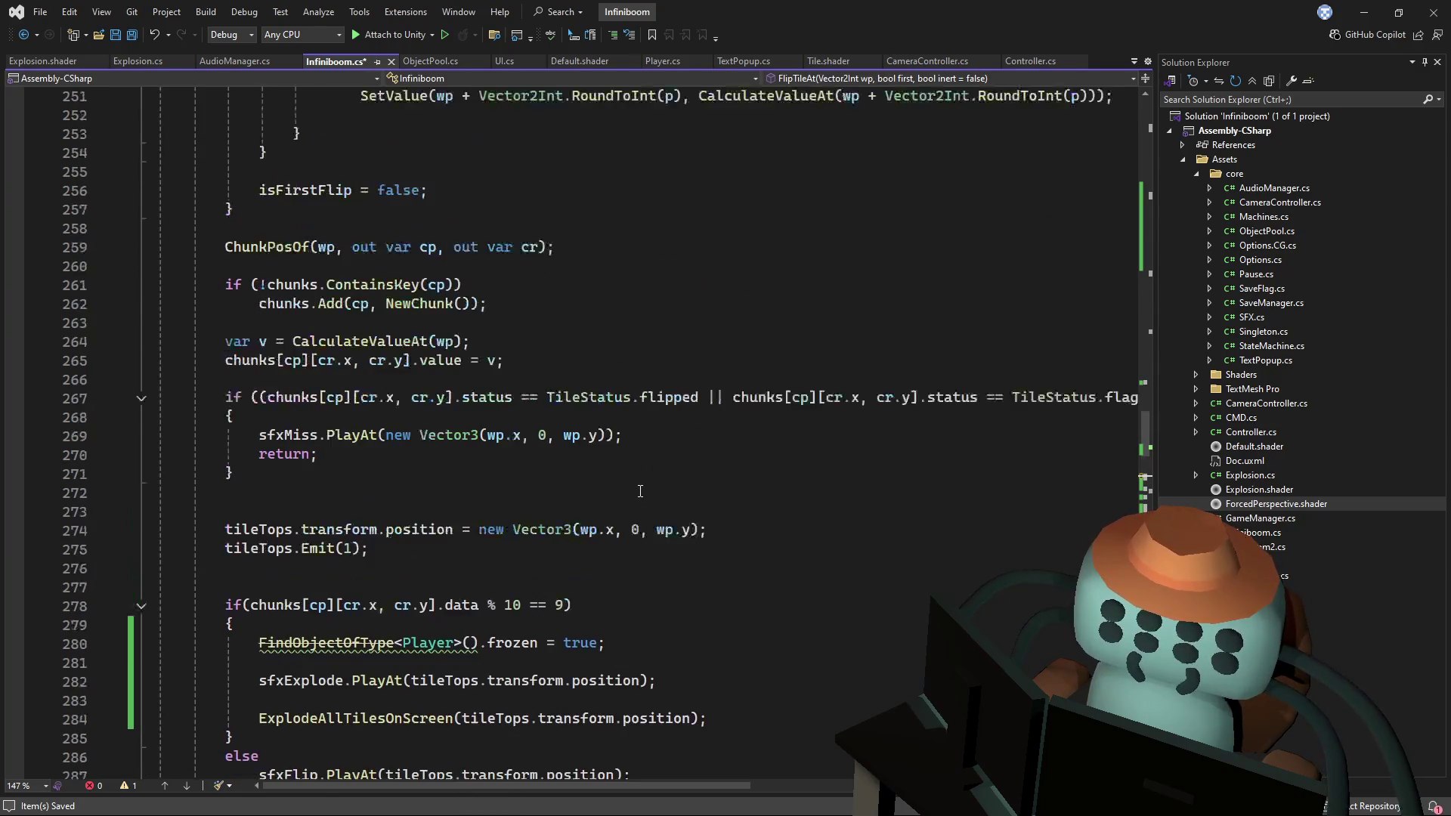
{"action": "scroll", "coordinate": [1153, 478], "scroll_direction": "up", "scroll_amount": 8}
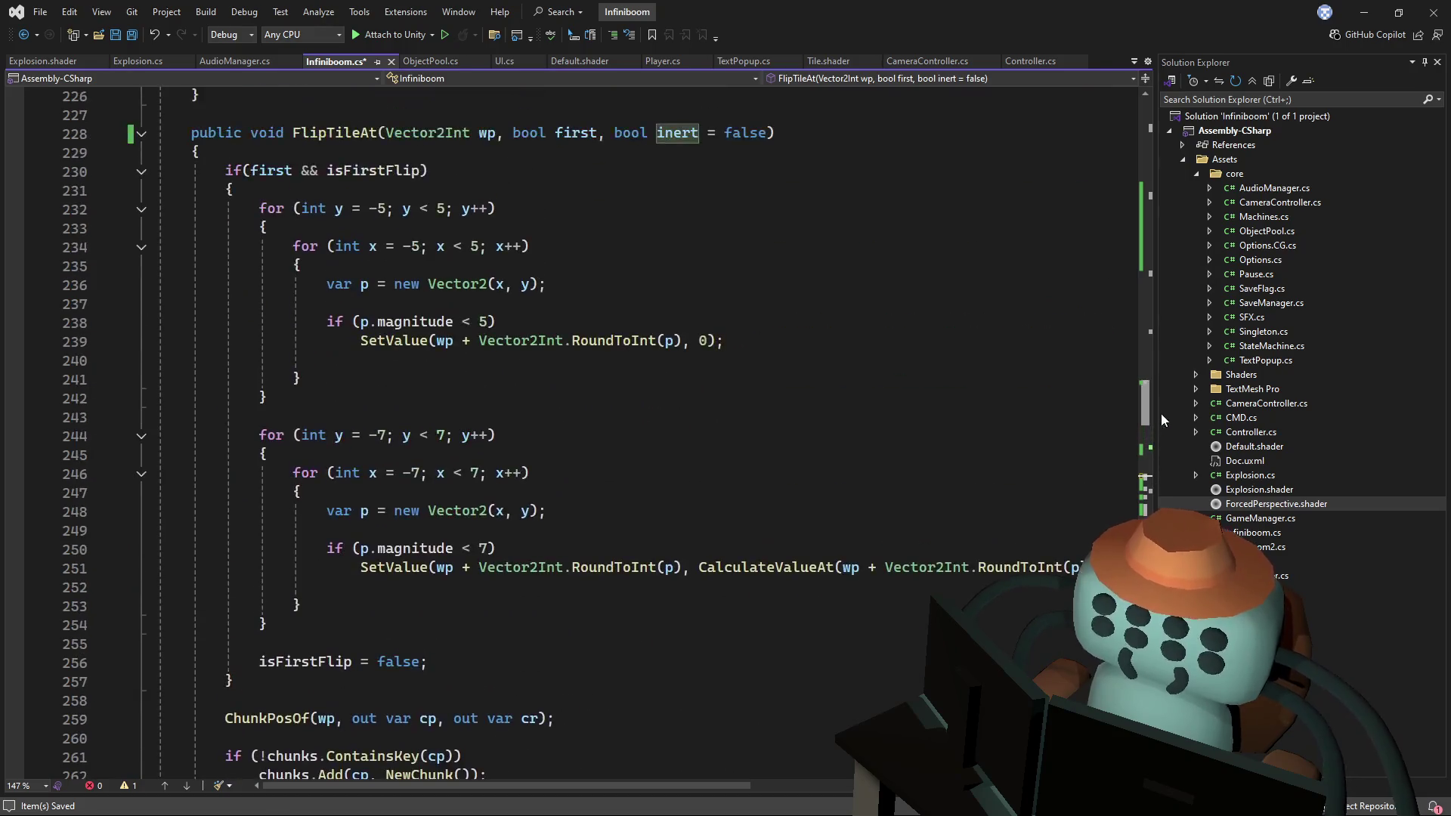
{"action": "left_click", "coordinate": [998, 296]}
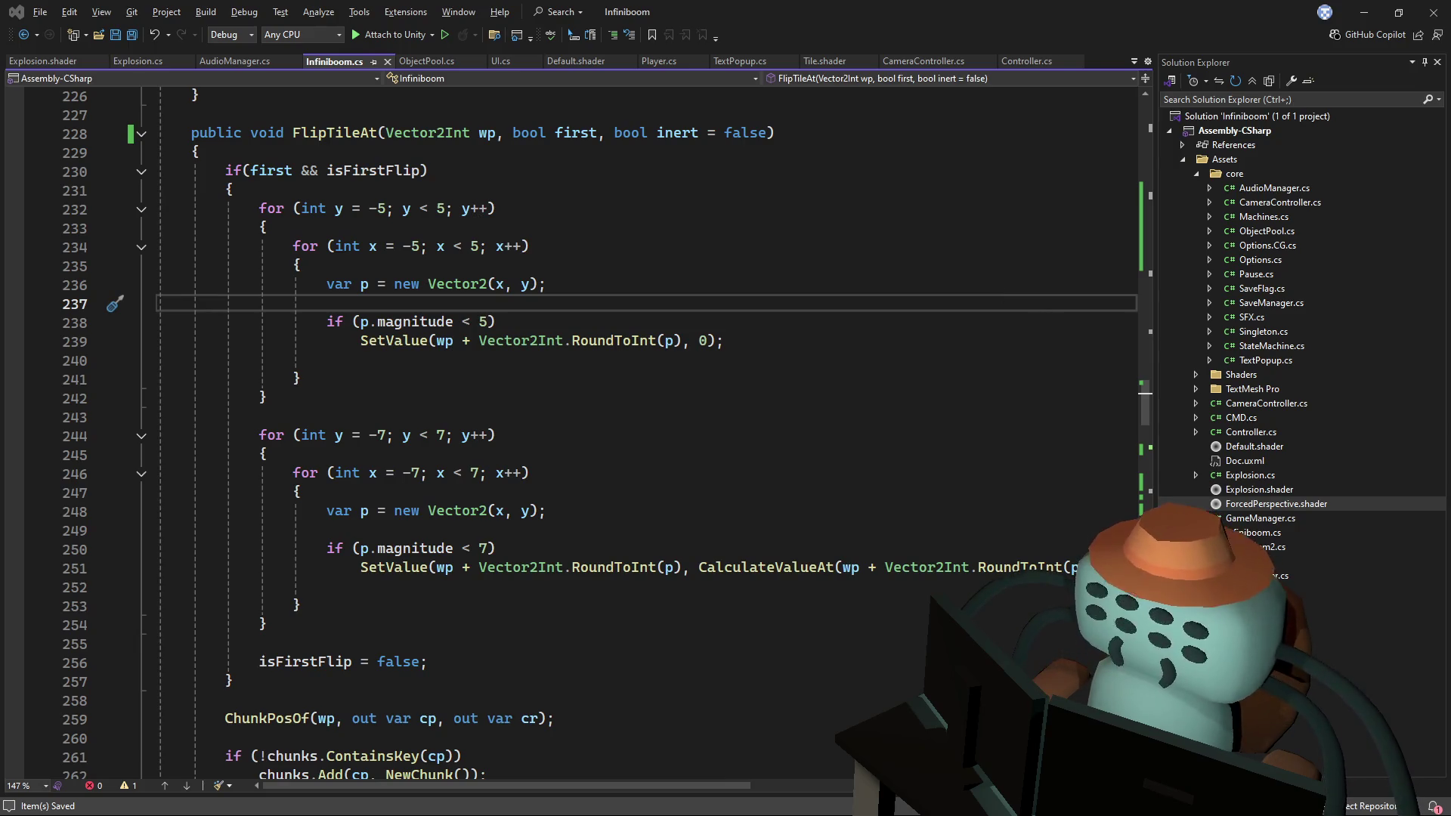
{"action": "key", "text": "alt+Tab"}
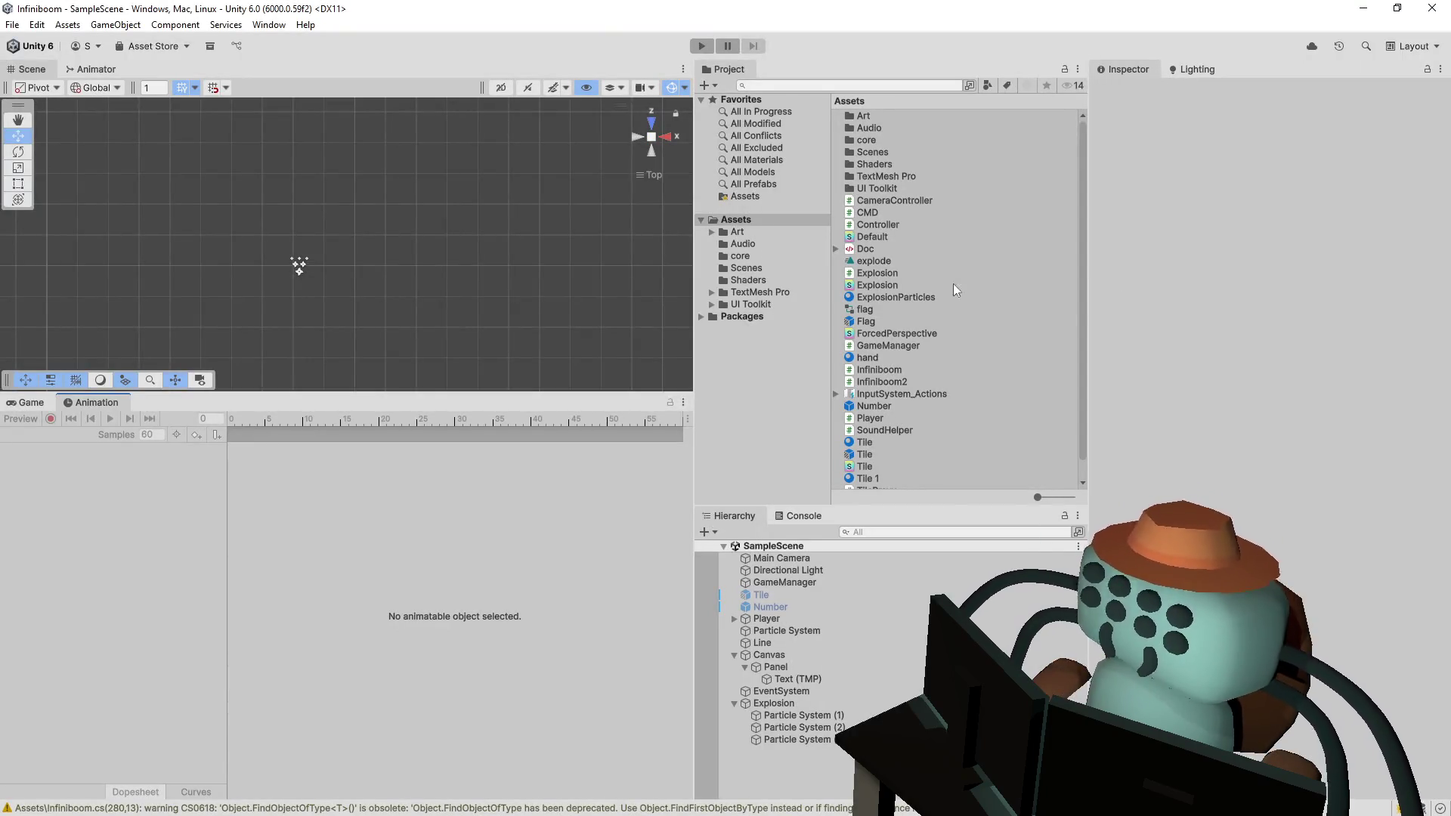
- Run the game, clear a couple of tiles near the top-right, and stop play mode
{"action": "left_click", "coordinate": [702, 47]}
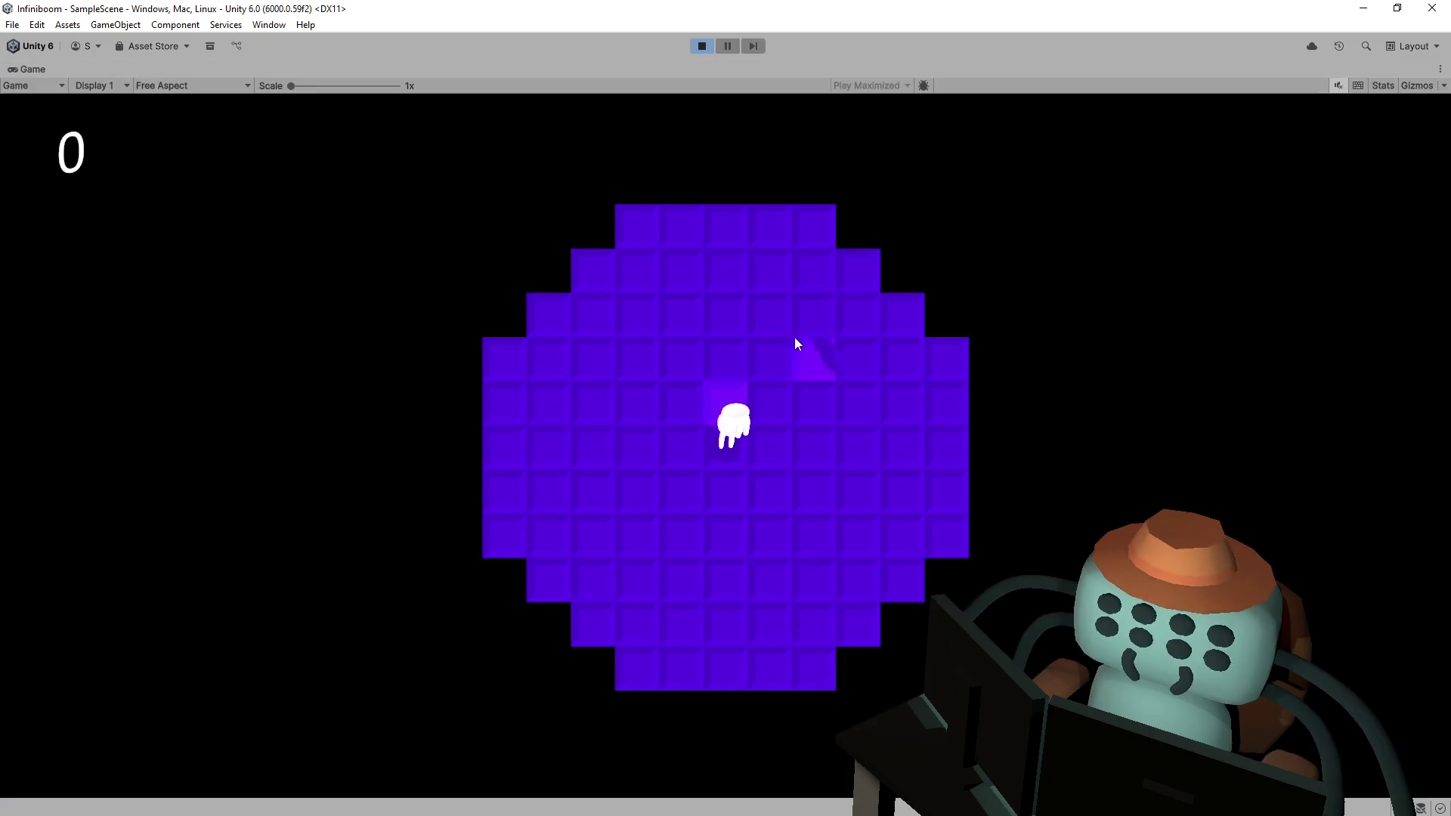
{"action": "left_click", "coordinate": [795, 337]}
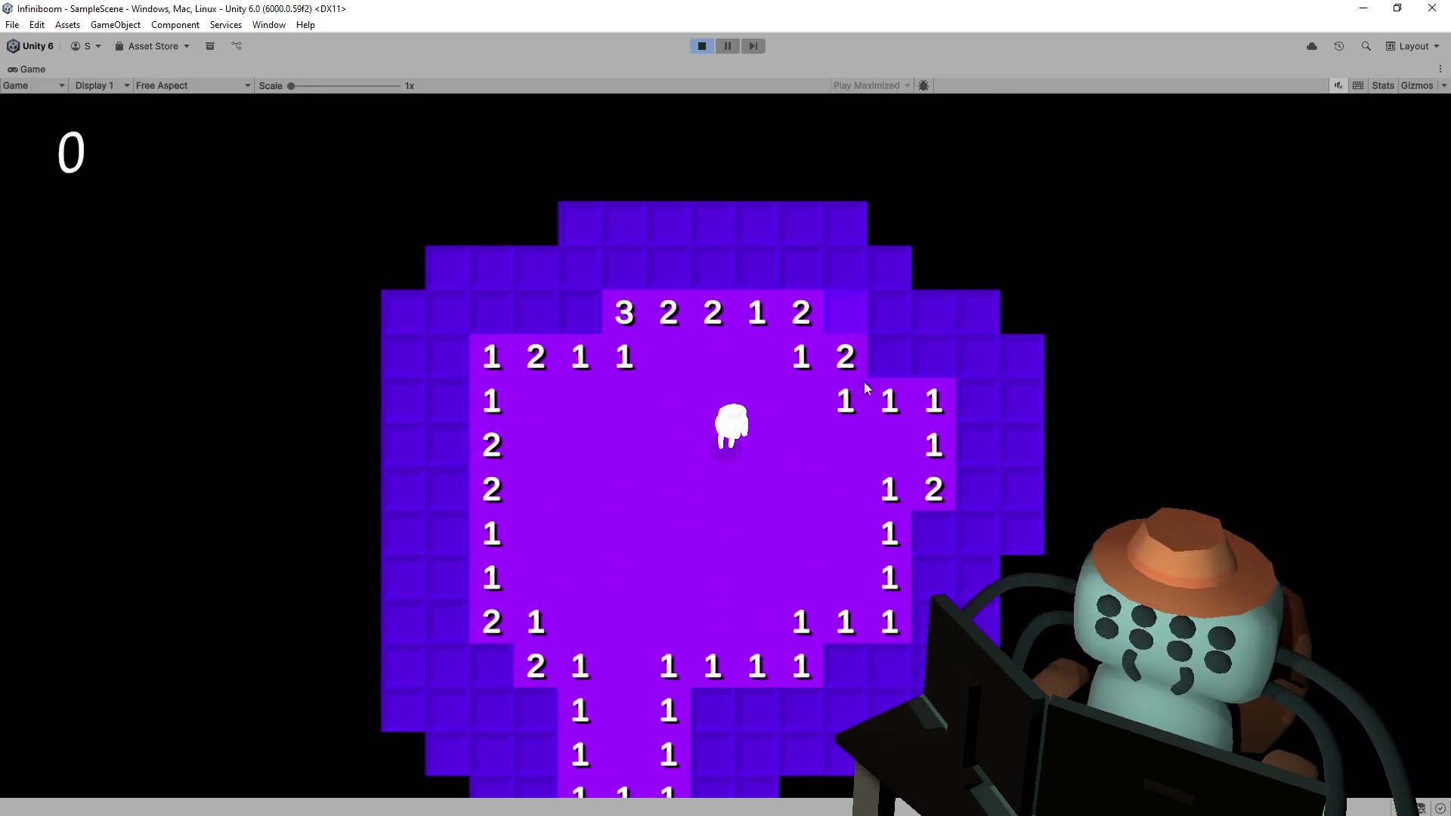
{"action": "left_click", "coordinate": [845, 312]}
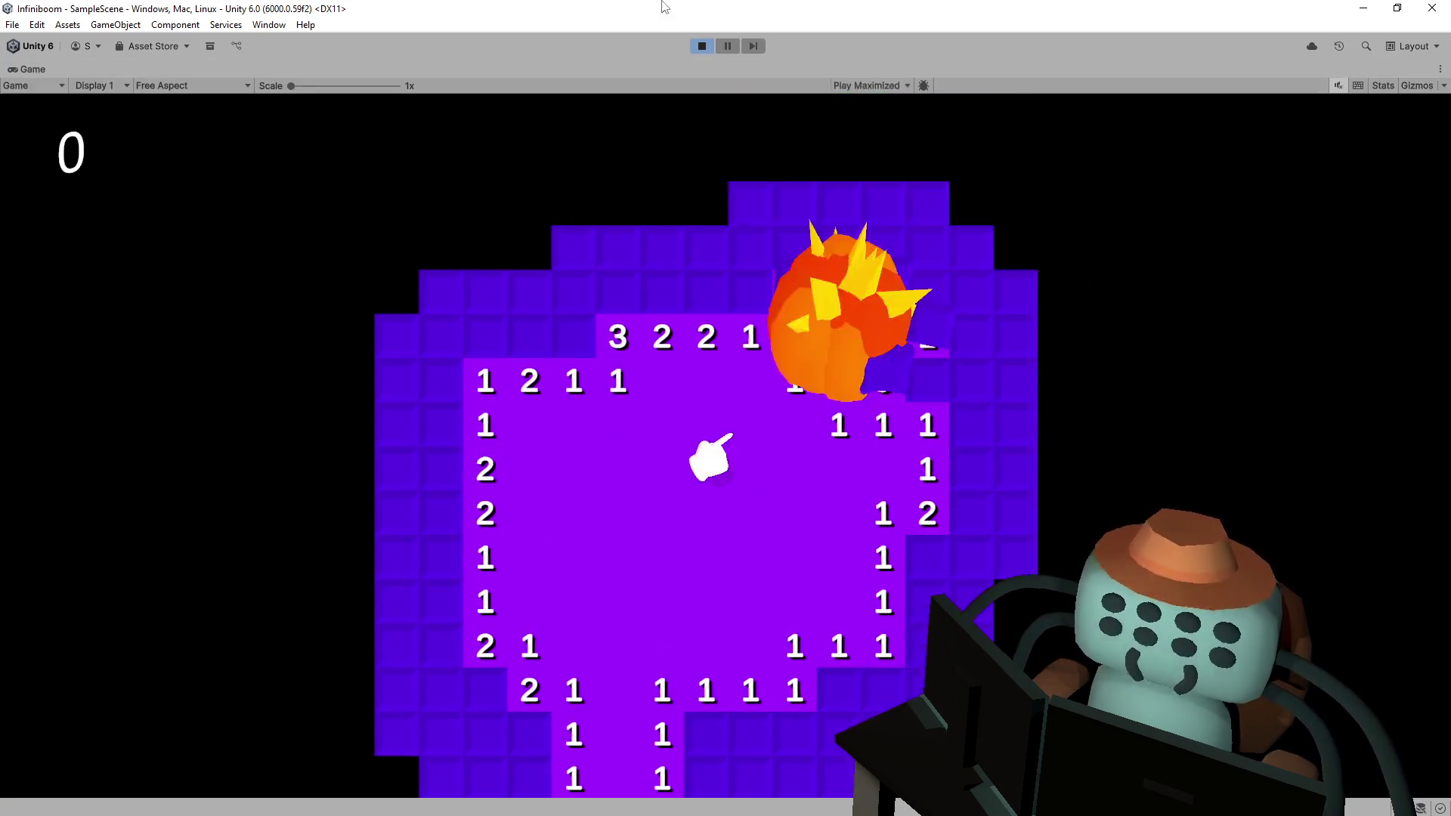
{"action": "left_click", "coordinate": [701, 46]}
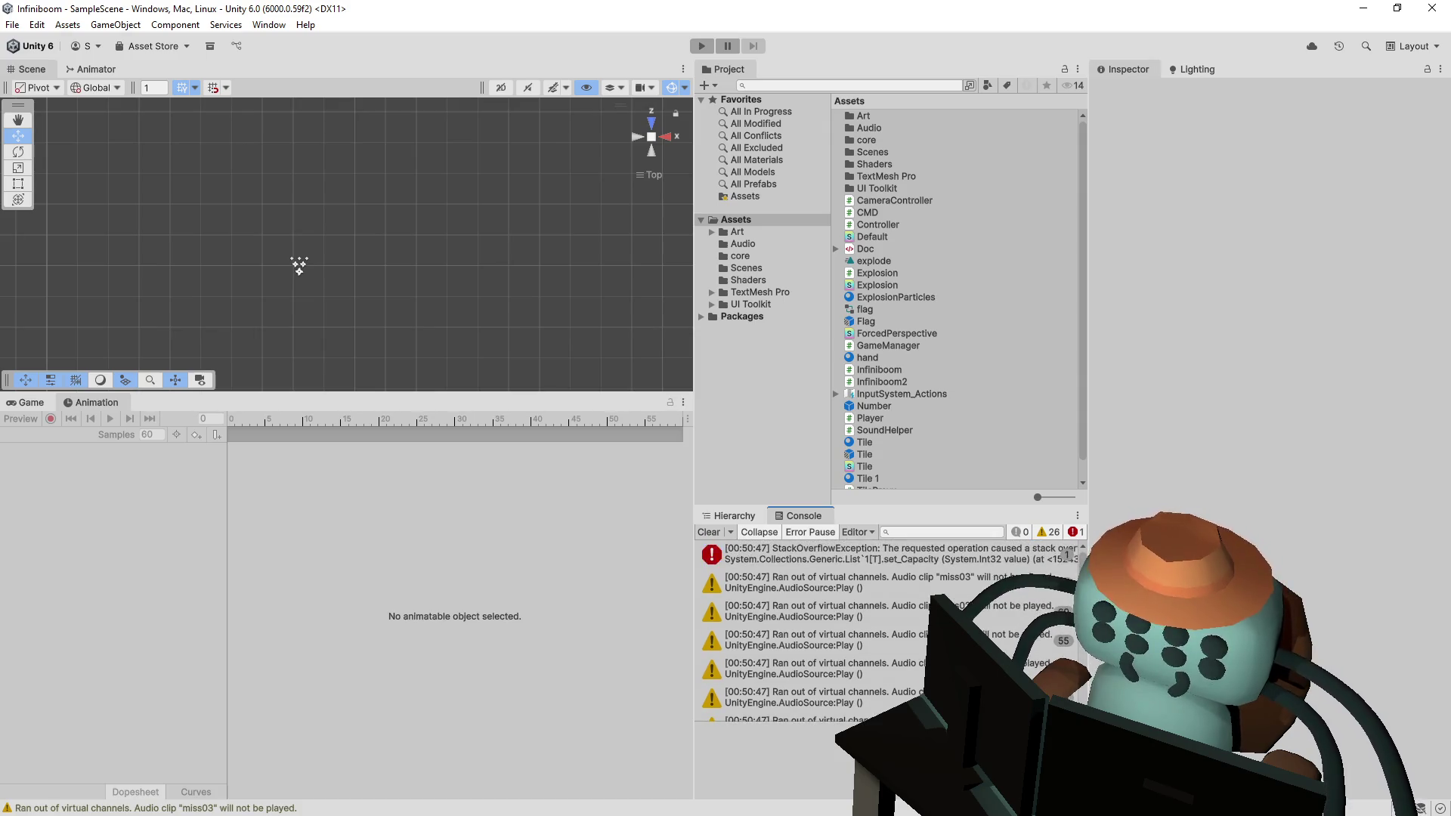
- Follow the StackOverflowException's stack trace to Infiniboom.cs lines 284 and 92 in Visual Studio
{"action": "left_click", "coordinate": [964, 565]}
{"action": "double_click", "coordinate": [964, 565]}
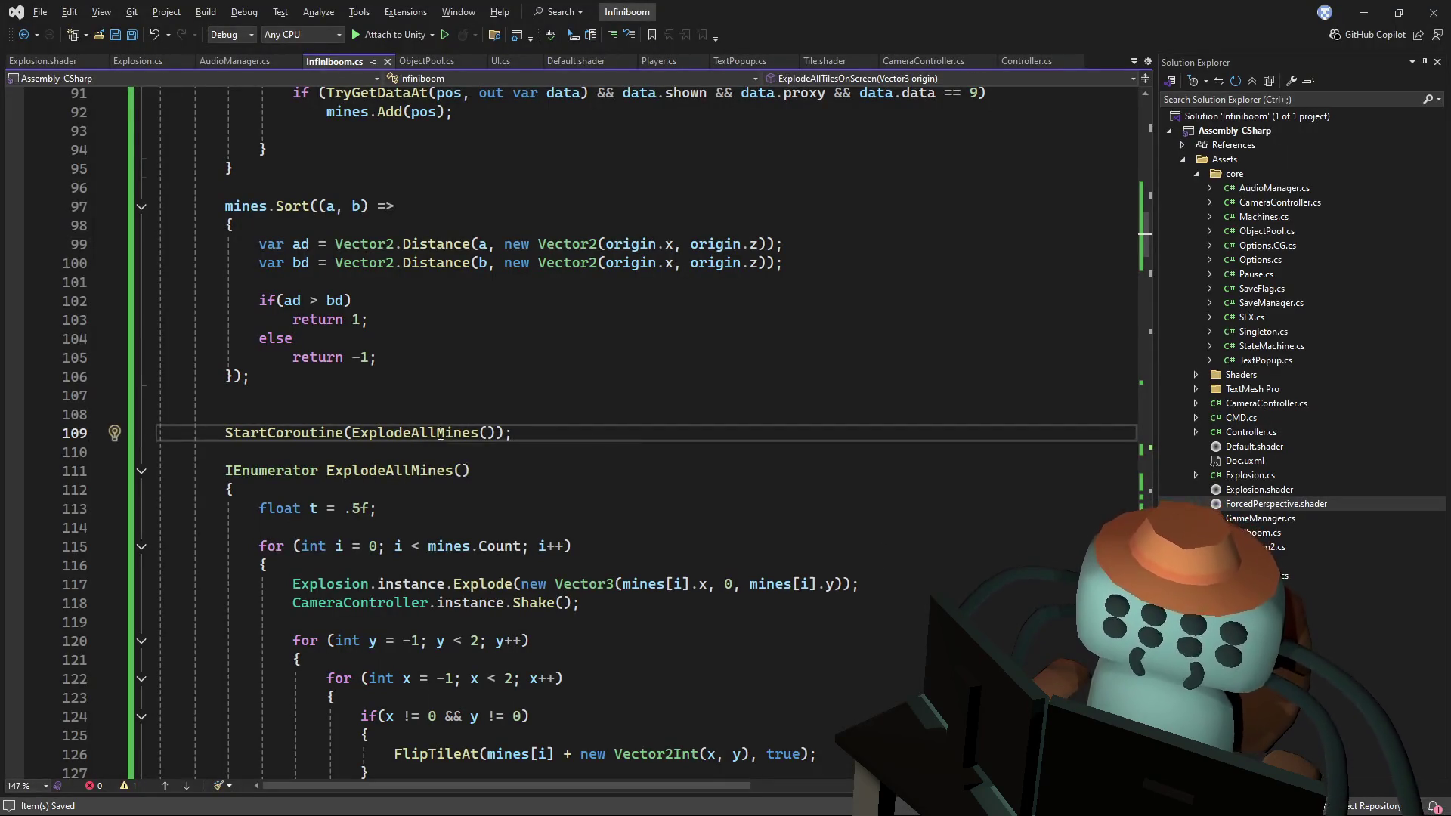
{"action": "key", "text": "alt+Tab"}
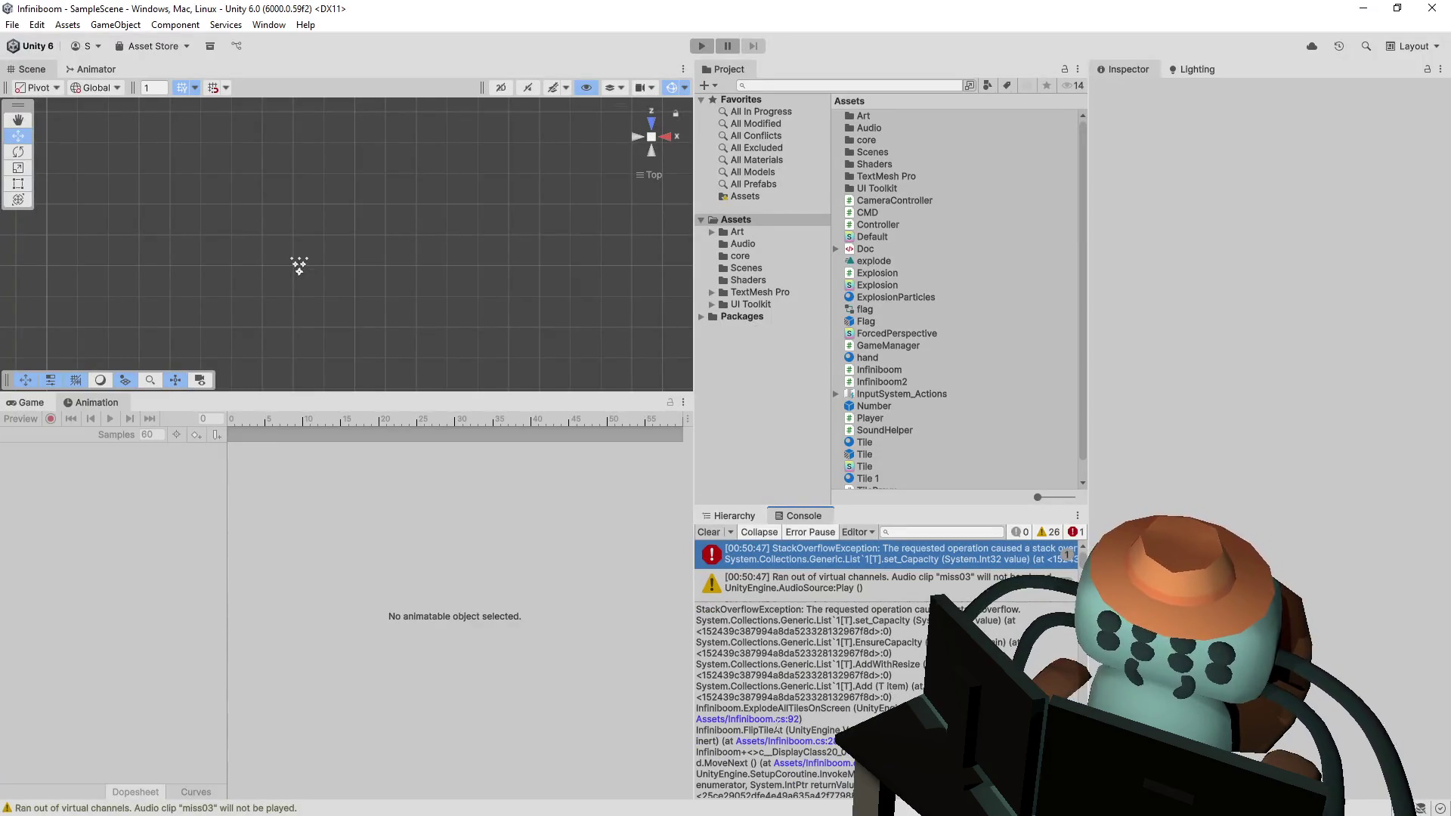
{"action": "left_click", "coordinate": [785, 741]}
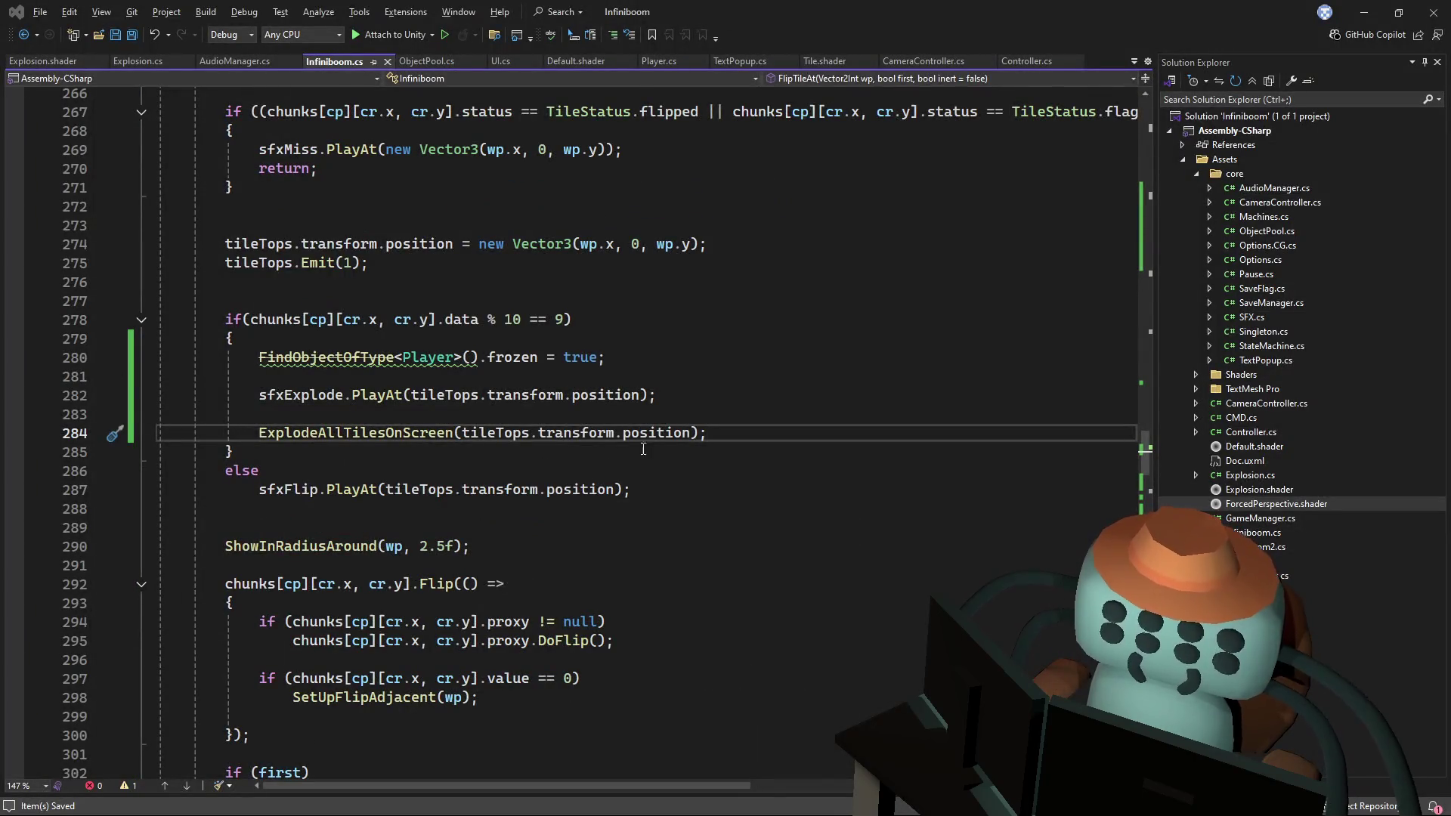
{"action": "key", "text": "alt+Tab"}
{"action": "left_click", "coordinate": [749, 719]}
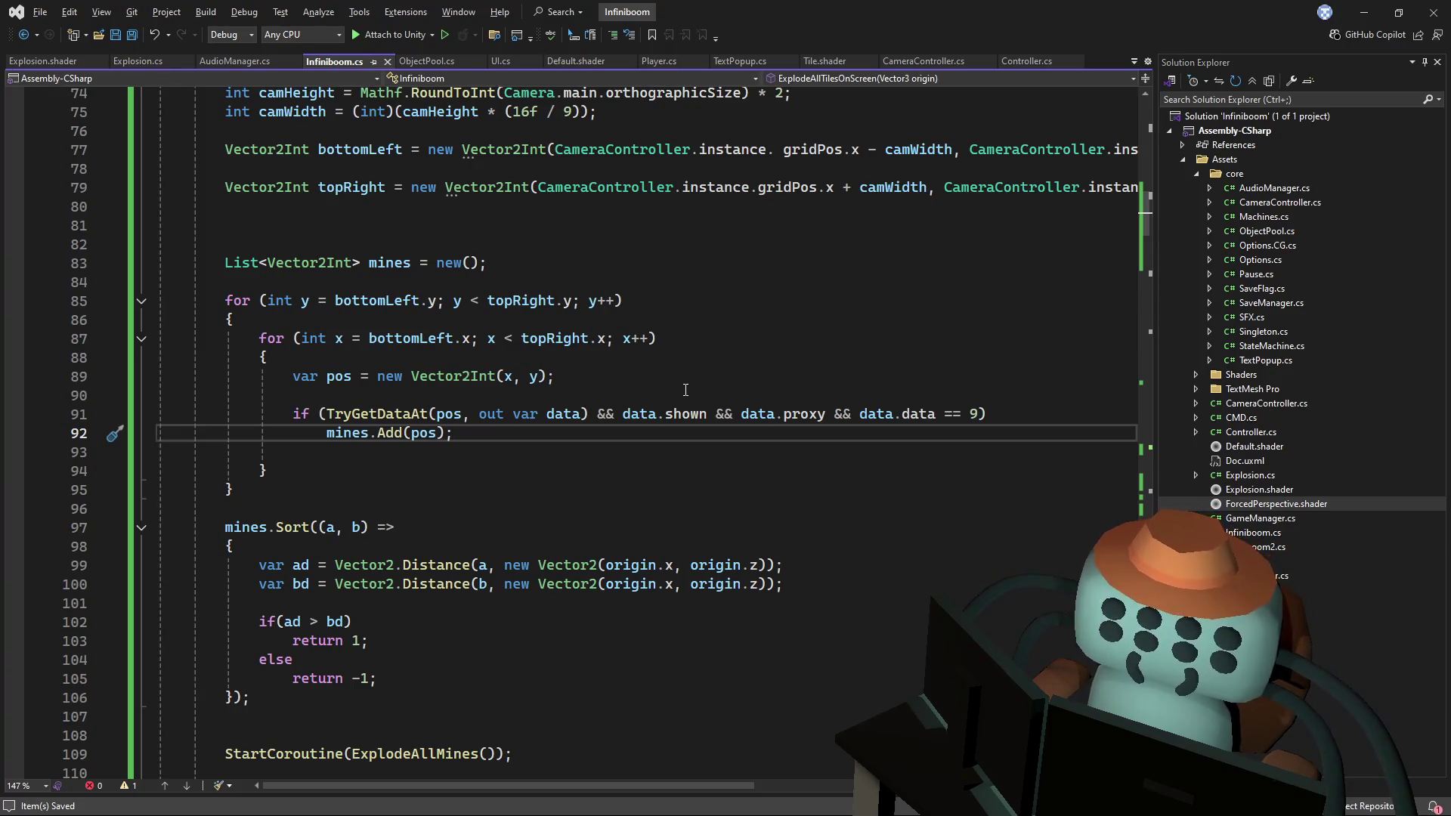
- Scroll through ExplodeAllMines down to its if (x != 0 && y != 0) neighbour check
{"action": "mouse_move", "coordinate": [1145, 221]}
{"action": "left_mouse_down"}
{"action": "mouse_move", "coordinate": [1105, 284]}
{"action": "mouse_move", "coordinate": [1147, 187]}
{"action": "mouse_move", "coordinate": [1094, 224]}
{"action": "left_mouse_up"}
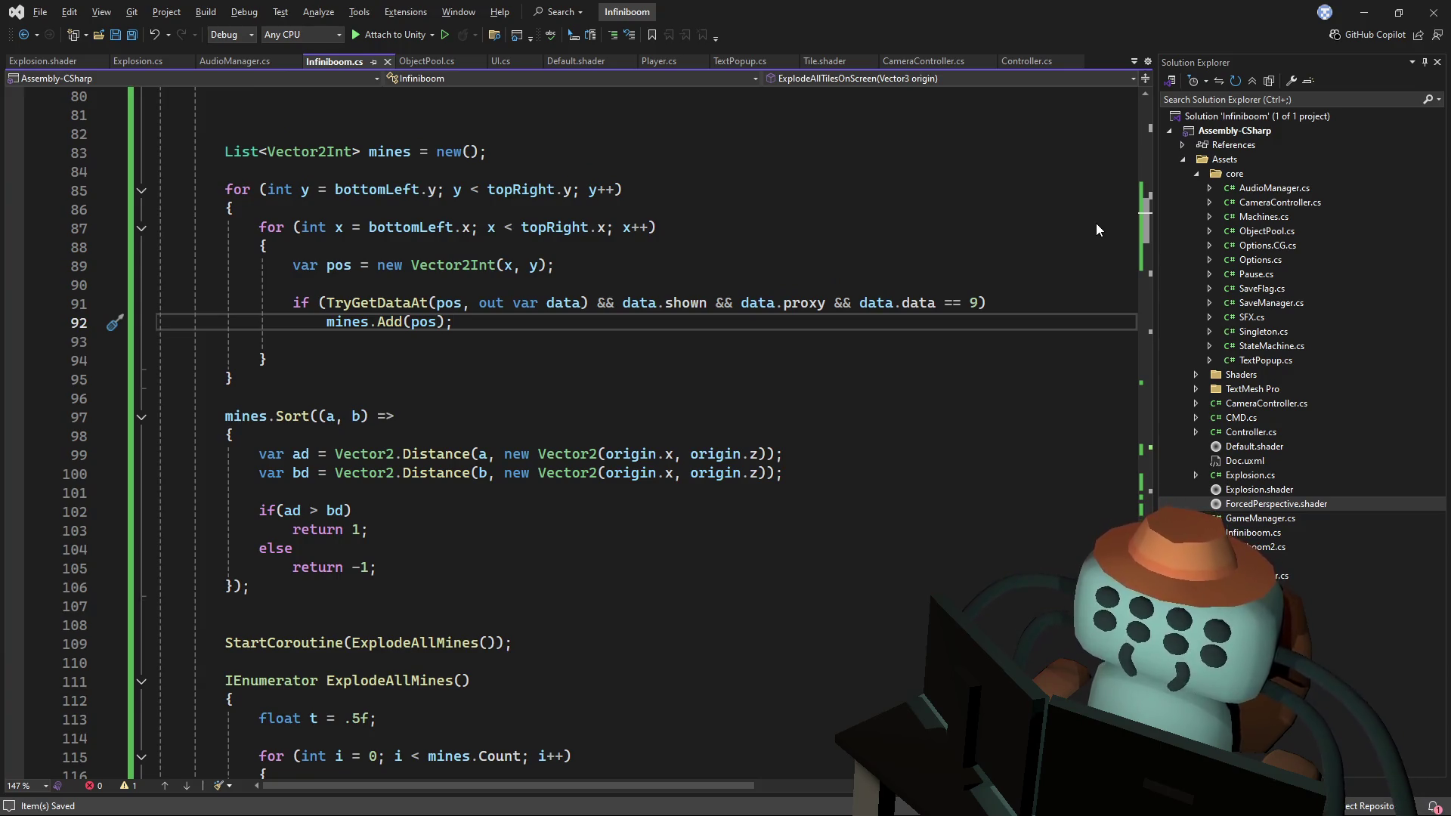
{"action": "left_click_drag", "start_coordinate": [1096, 224], "coordinate": [1094, 225]}
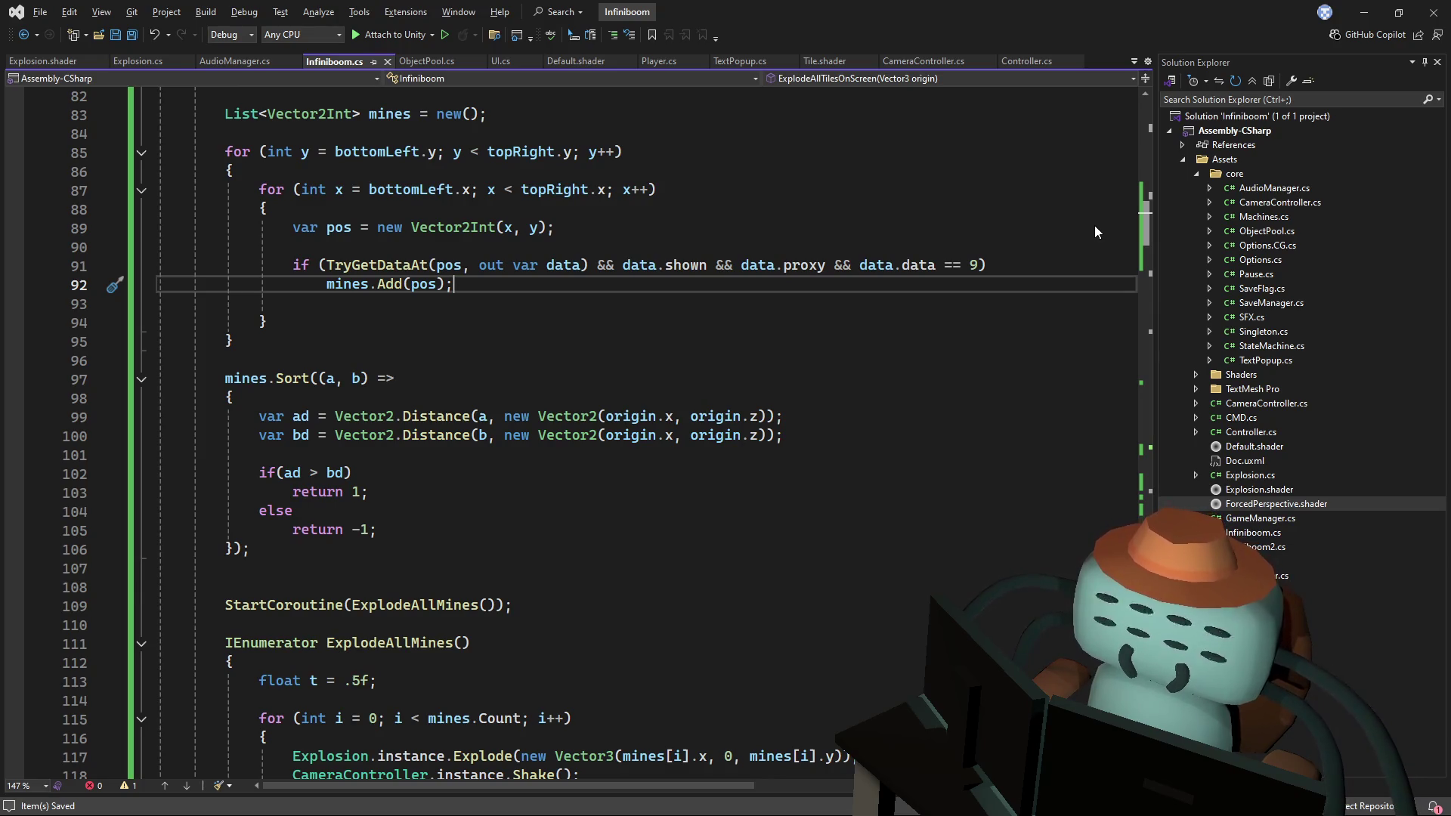
{"action": "scroll", "coordinate": [1083, 228], "scroll_direction": "down", "scroll_amount": 1}
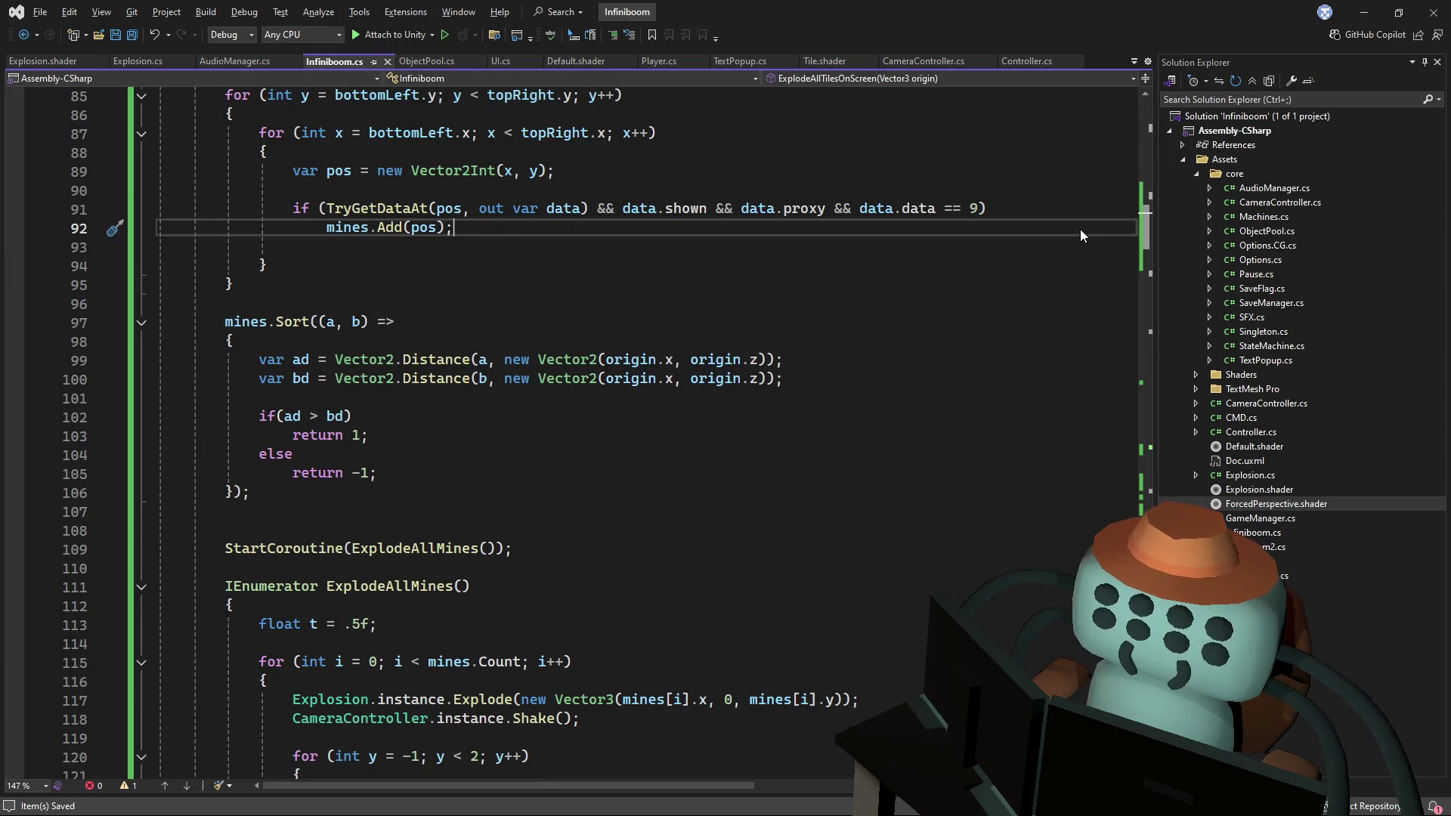
{"action": "scroll", "coordinate": [1081, 229], "scroll_direction": "down", "scroll_amount": 1}
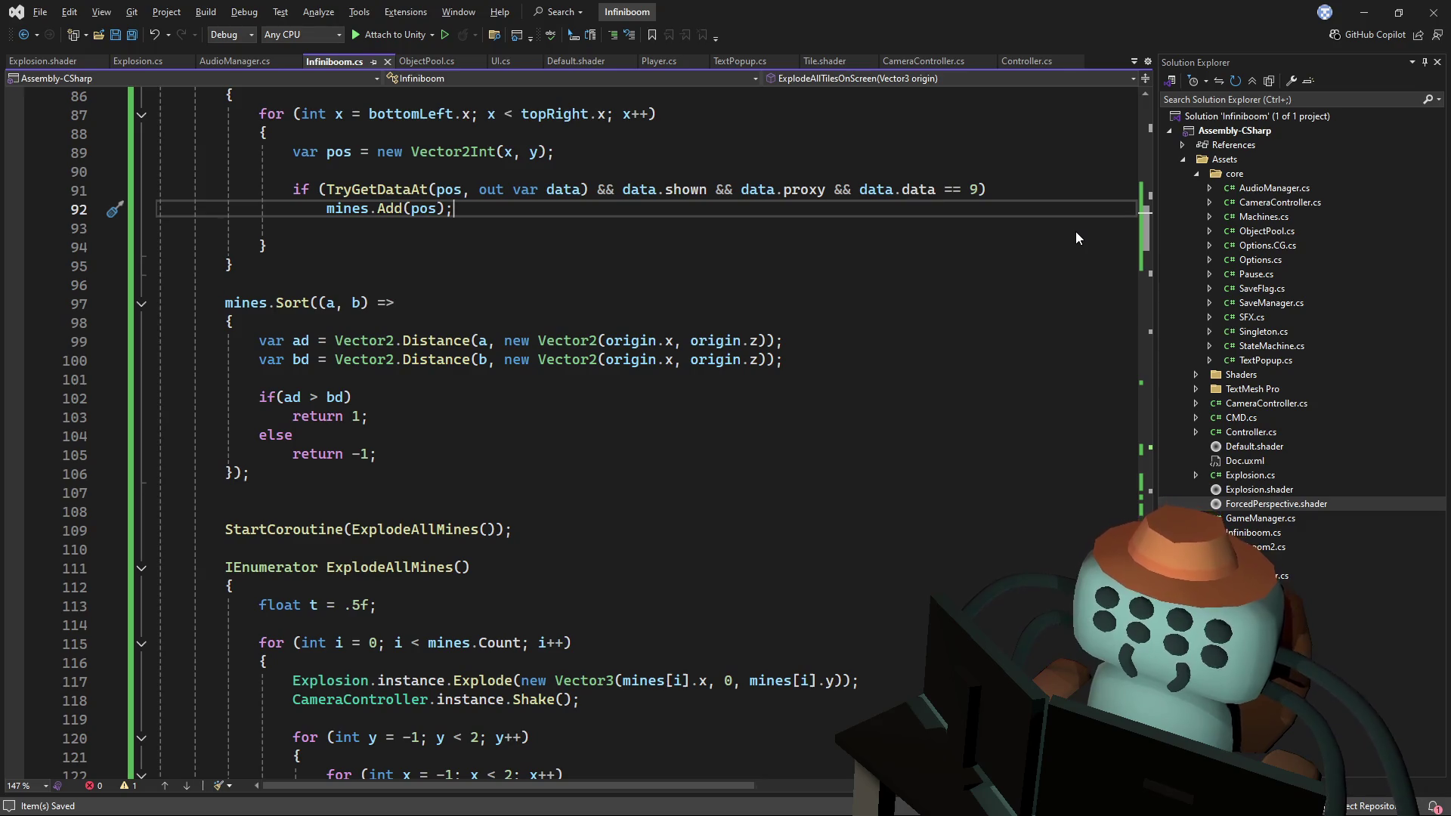
{"action": "scroll", "coordinate": [1072, 241], "scroll_direction": "down", "scroll_amount": 2}
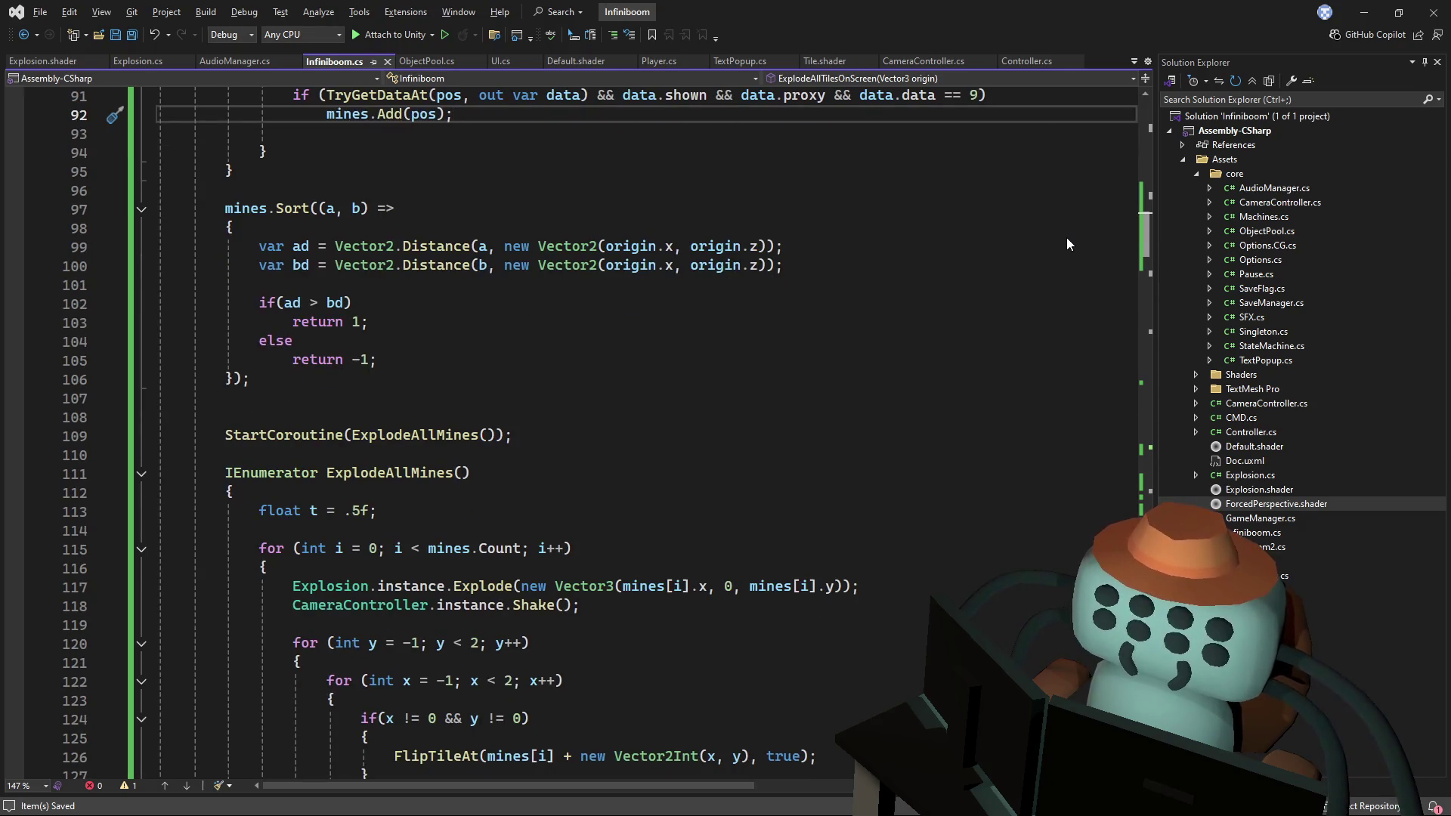
{"action": "scroll", "coordinate": [1067, 240], "scroll_direction": "down", "scroll_amount": 2}
{"action": "scroll", "coordinate": [405, 356], "scroll_direction": "down", "scroll_amount": 3}
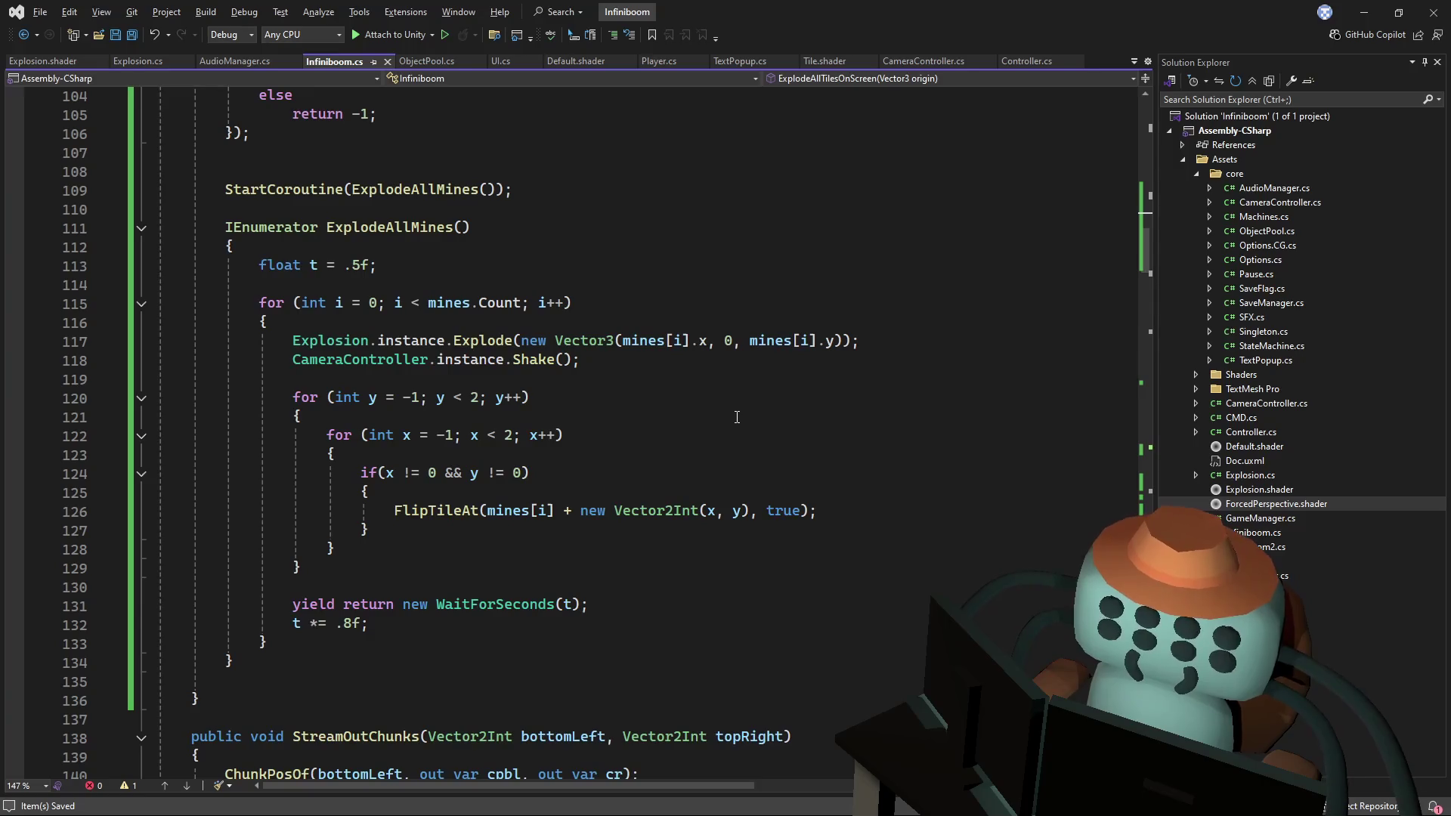
{"action": "left_click", "coordinate": [360, 473]}
- Comment out the neighbour check and add a true inert argument to the FlipTileAt call, then save
{"action": "type", "text": "//"}
{"action": "key", "text": "Up"}
{"action": "left_click", "coordinate": [430, 514], "text": "ctrl"}
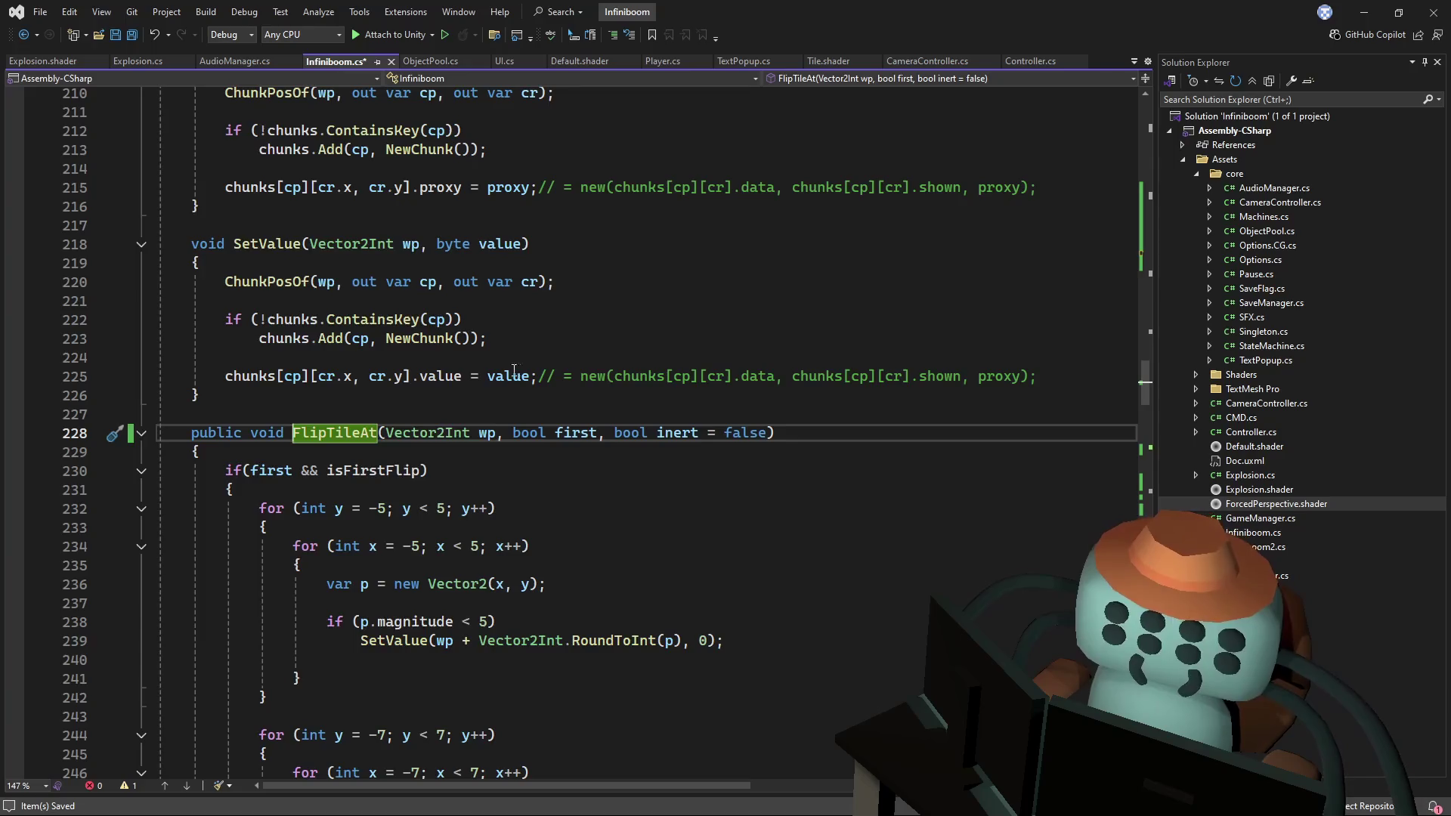
{"action": "key", "text": "ctrl+shift+Up"}
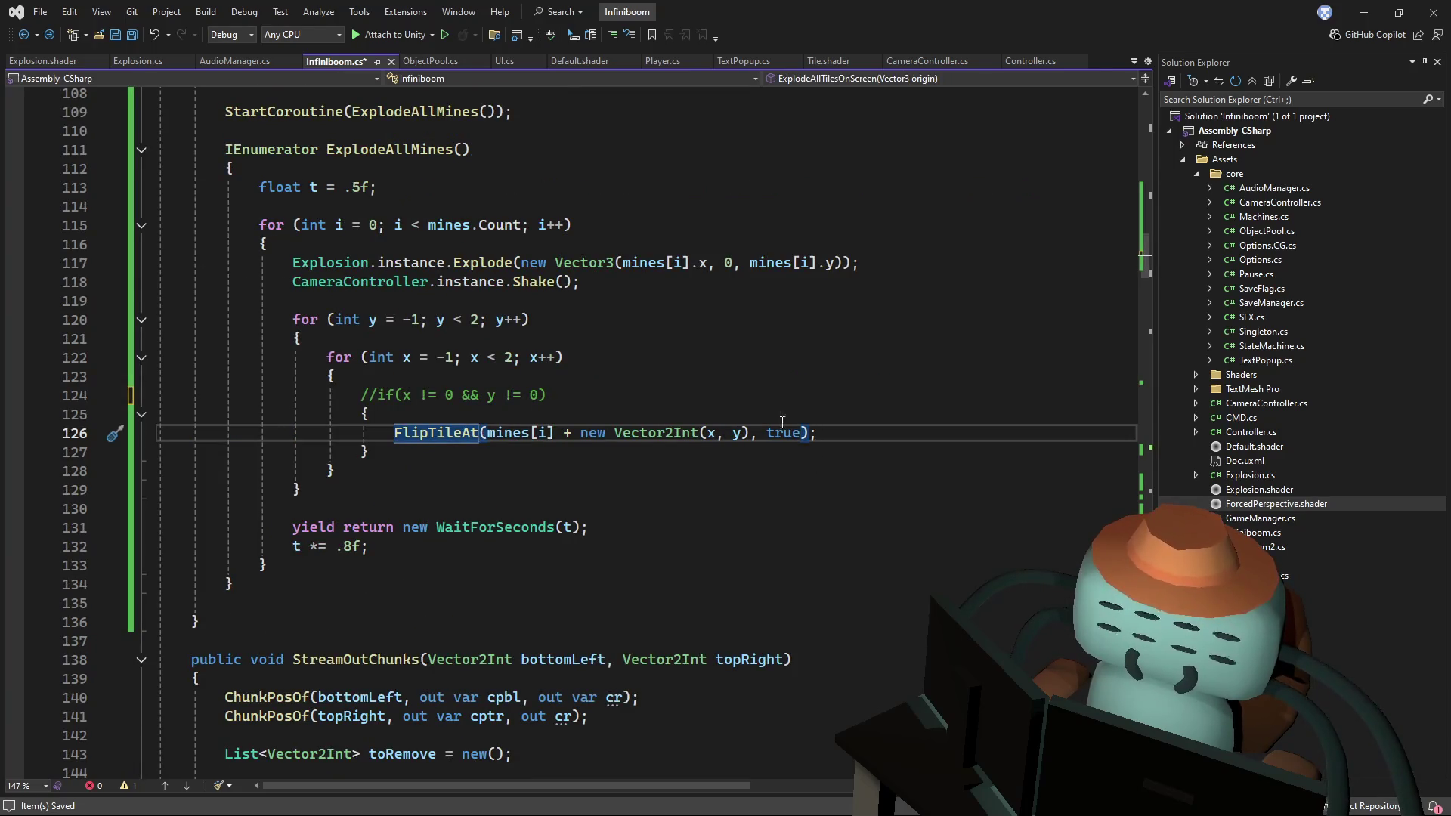
{"action": "type", "text": ", true"}
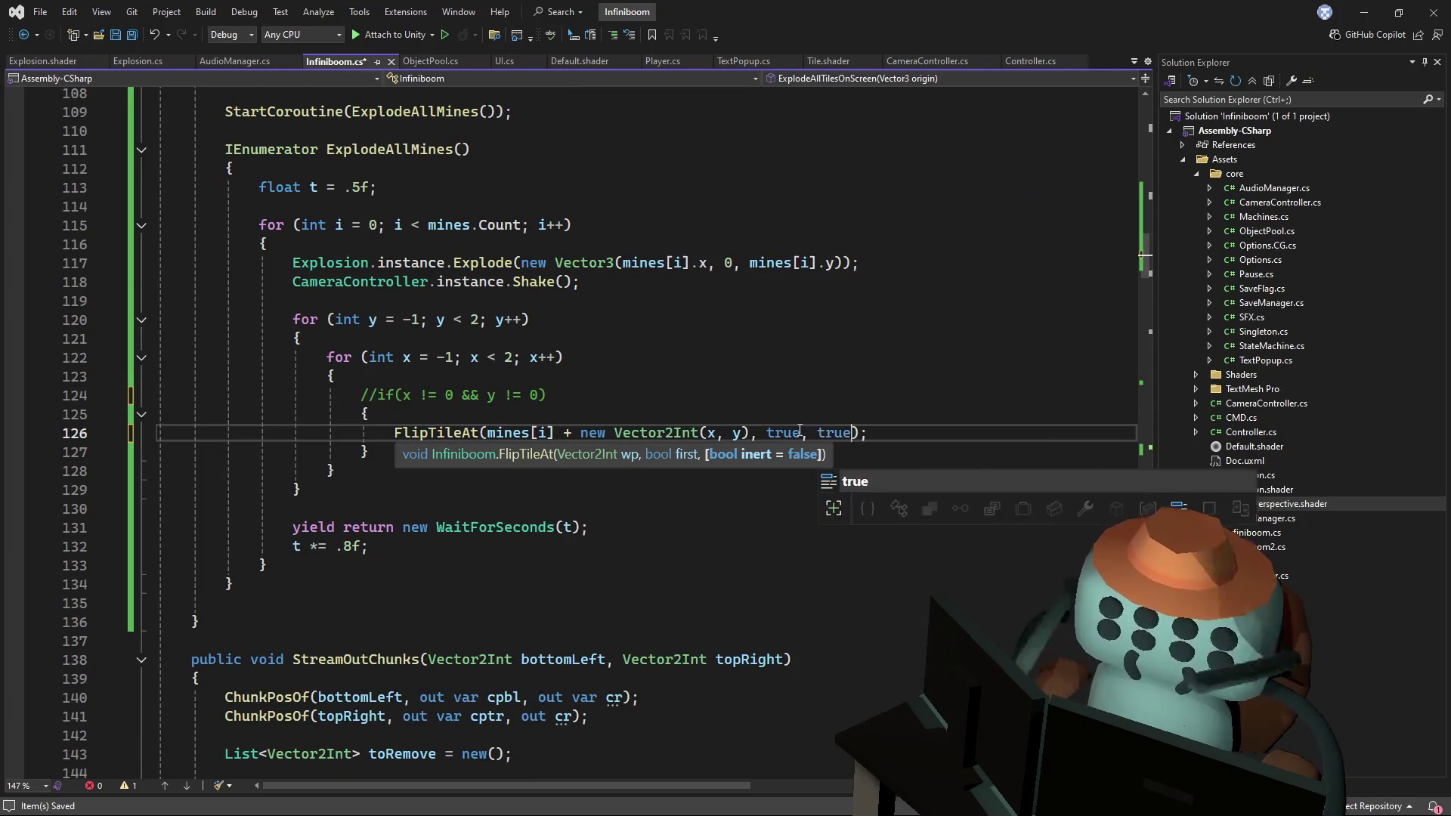
{"action": "key", "text": "ctrl+s"}
- Change the first argument to false, giving FlipTileAt(..., false, true), and view FlipTileAt's definition
{"action": "key", "text": "ctrl+minus"}
{"action": "key", "text": "ctrl+shift+minus"}
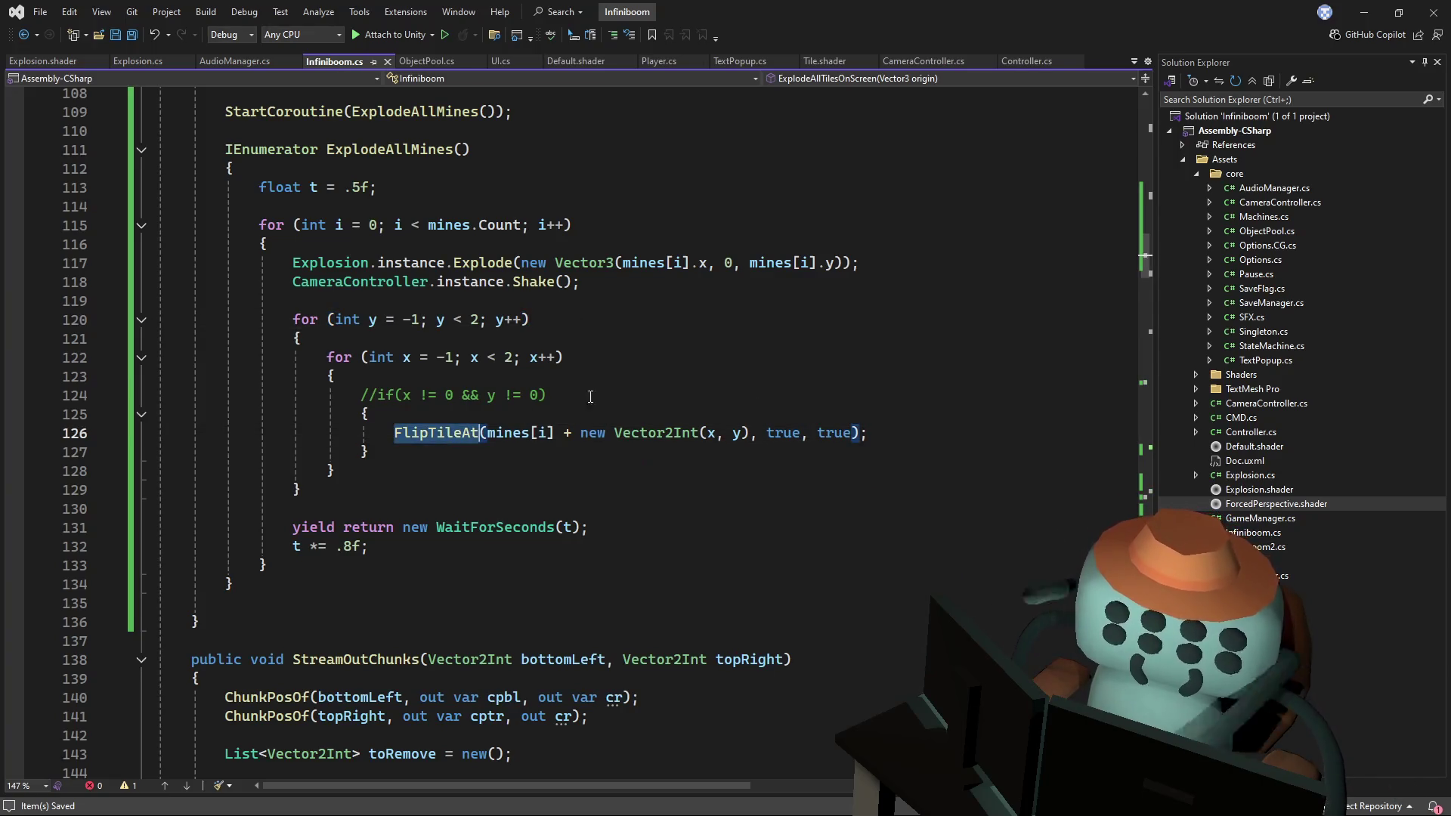
{"action": "key", "text": "Up"}
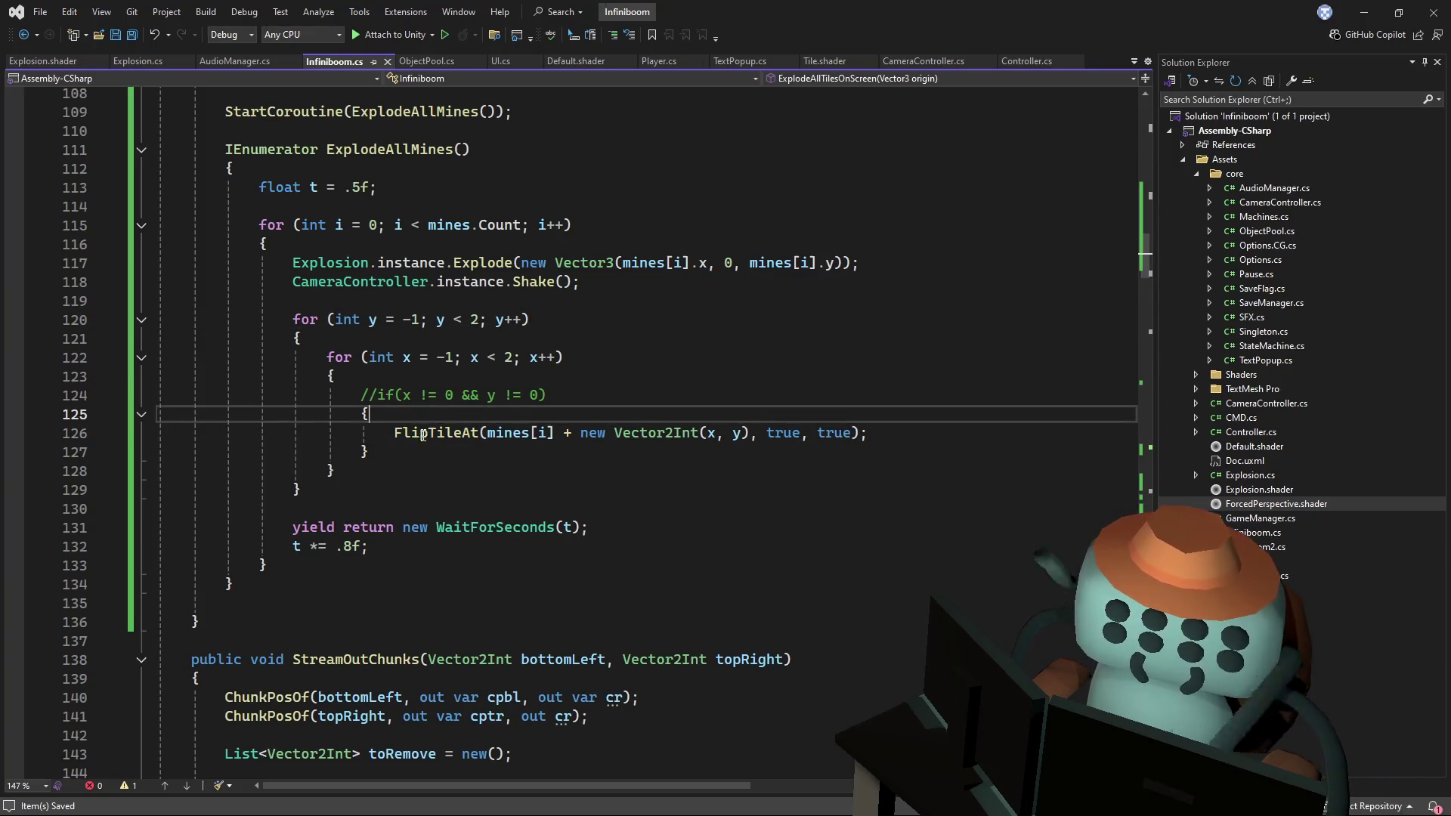
{"action": "double_click", "coordinate": [783, 432]}
{"action": "type", "text": "fals"}
{"action": "key", "text": "Tab"}
{"action": "key", "text": "Up"}
{"action": "key", "text": "Up"}
{"action": "left_click", "coordinate": [455, 428]}
{"action": "key", "text": "F12"}
{"action": "scroll", "coordinate": [640, 409], "scroll_direction": "down", "scroll_amount": 3}
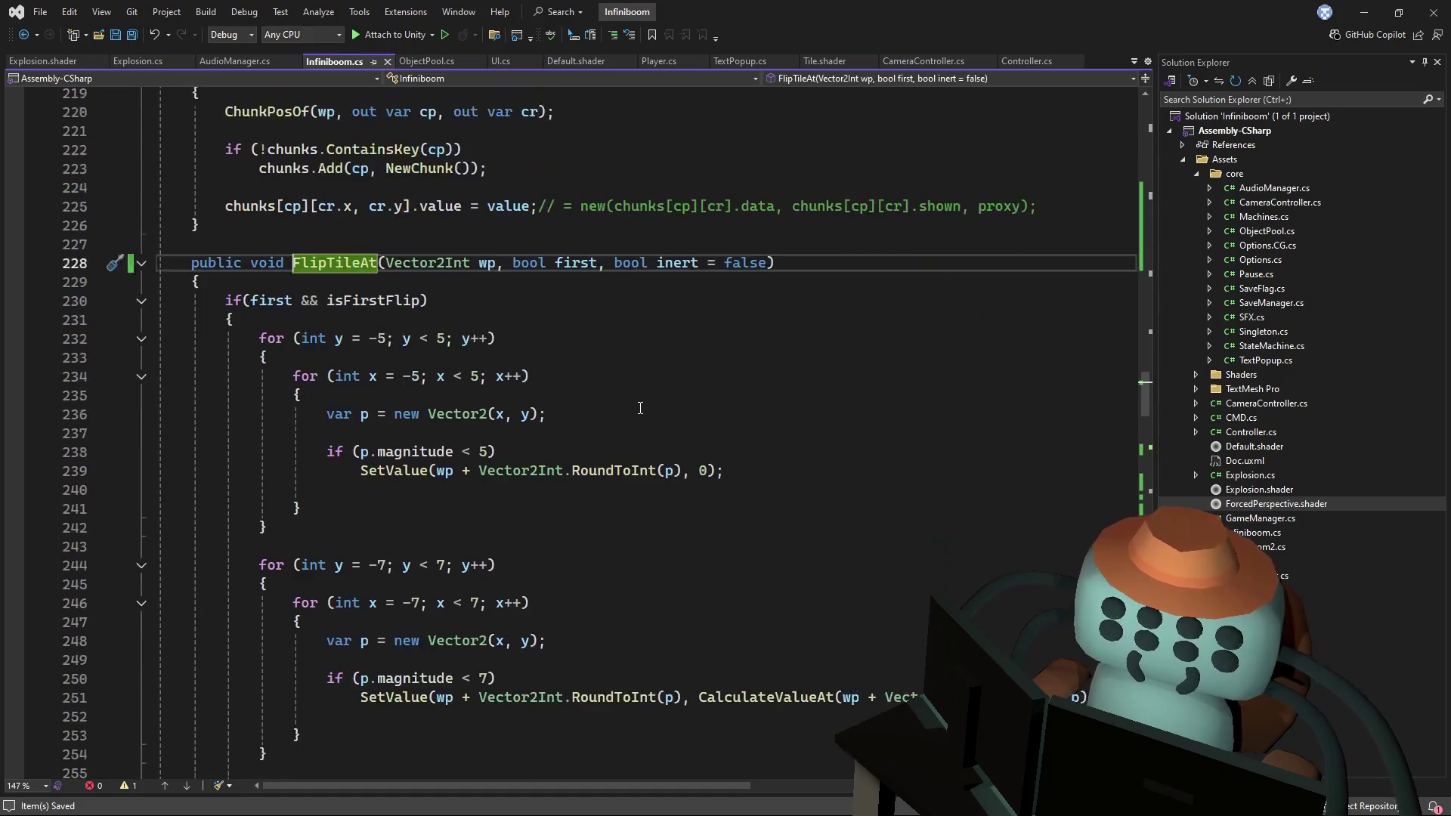
- Wrap FlipTileAt's ExplodeAllTilesOnScreen call in if (!inert), save, and return to Unity
{"action": "left_click_drag", "start_coordinate": [1145, 385], "coordinate": [1134, 442]}
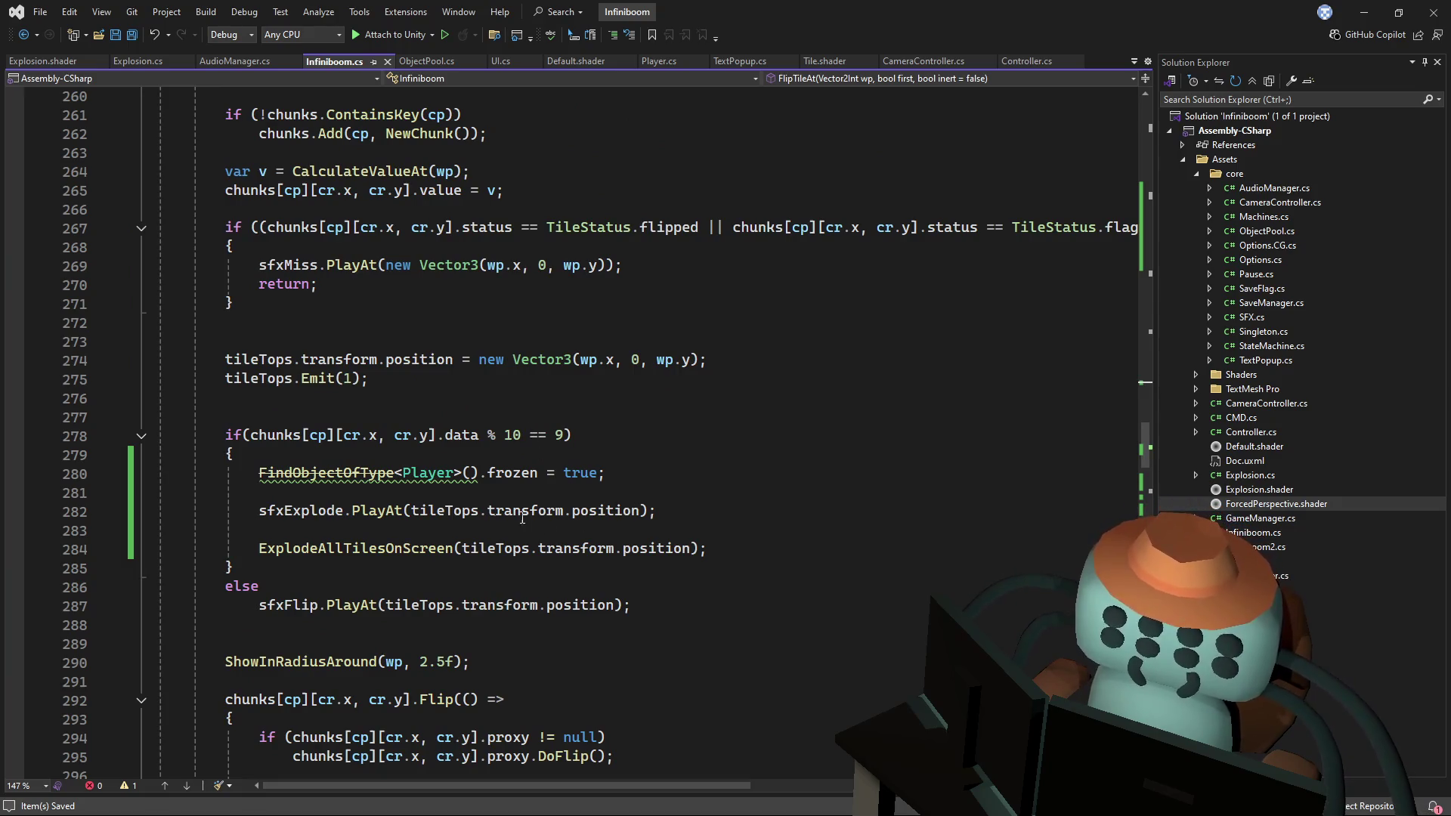
{"action": "left_click", "coordinate": [579, 531]}
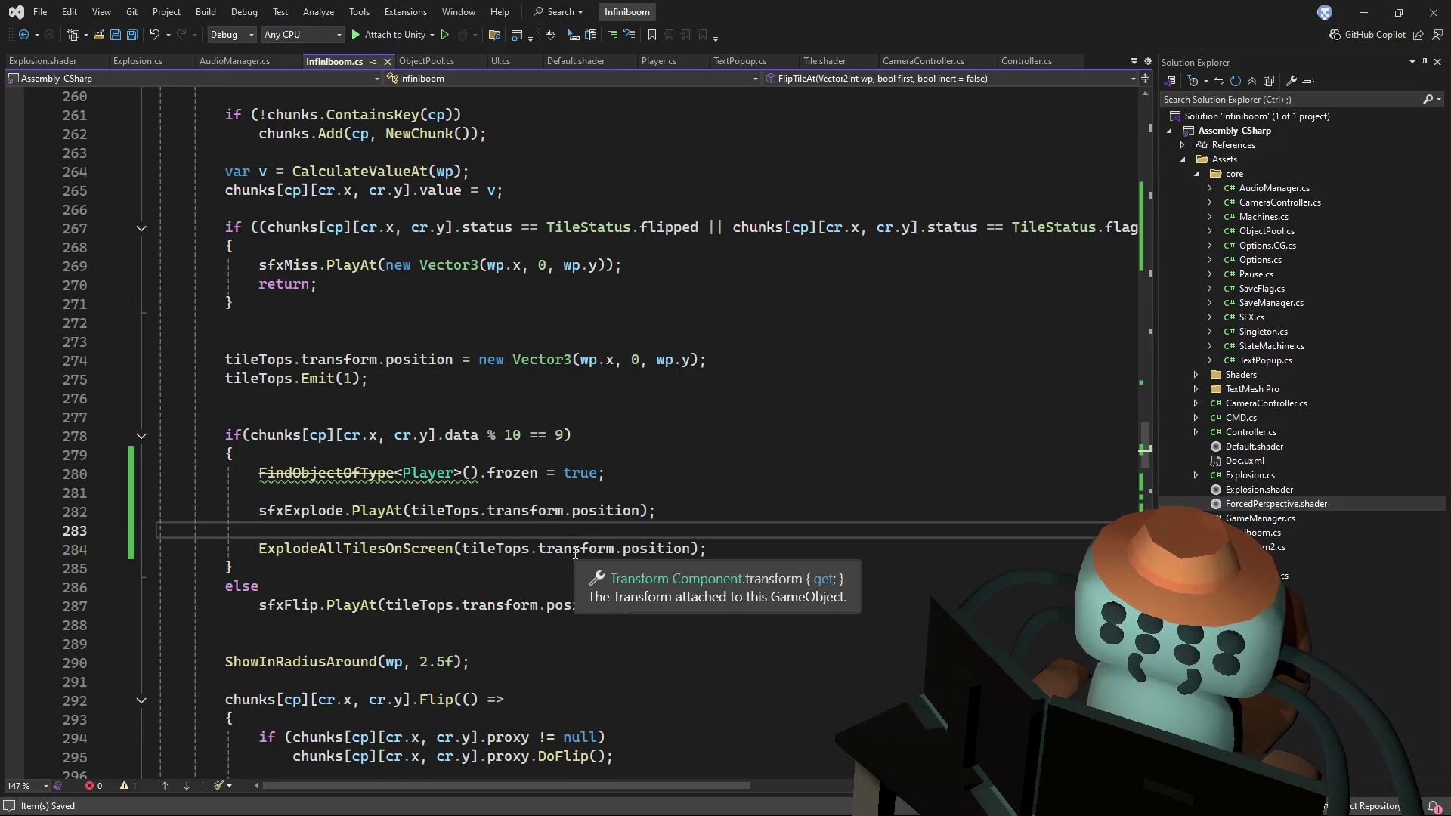
{"action": "key", "text": "Return"}
{"action": "type", "text": "if(!"}
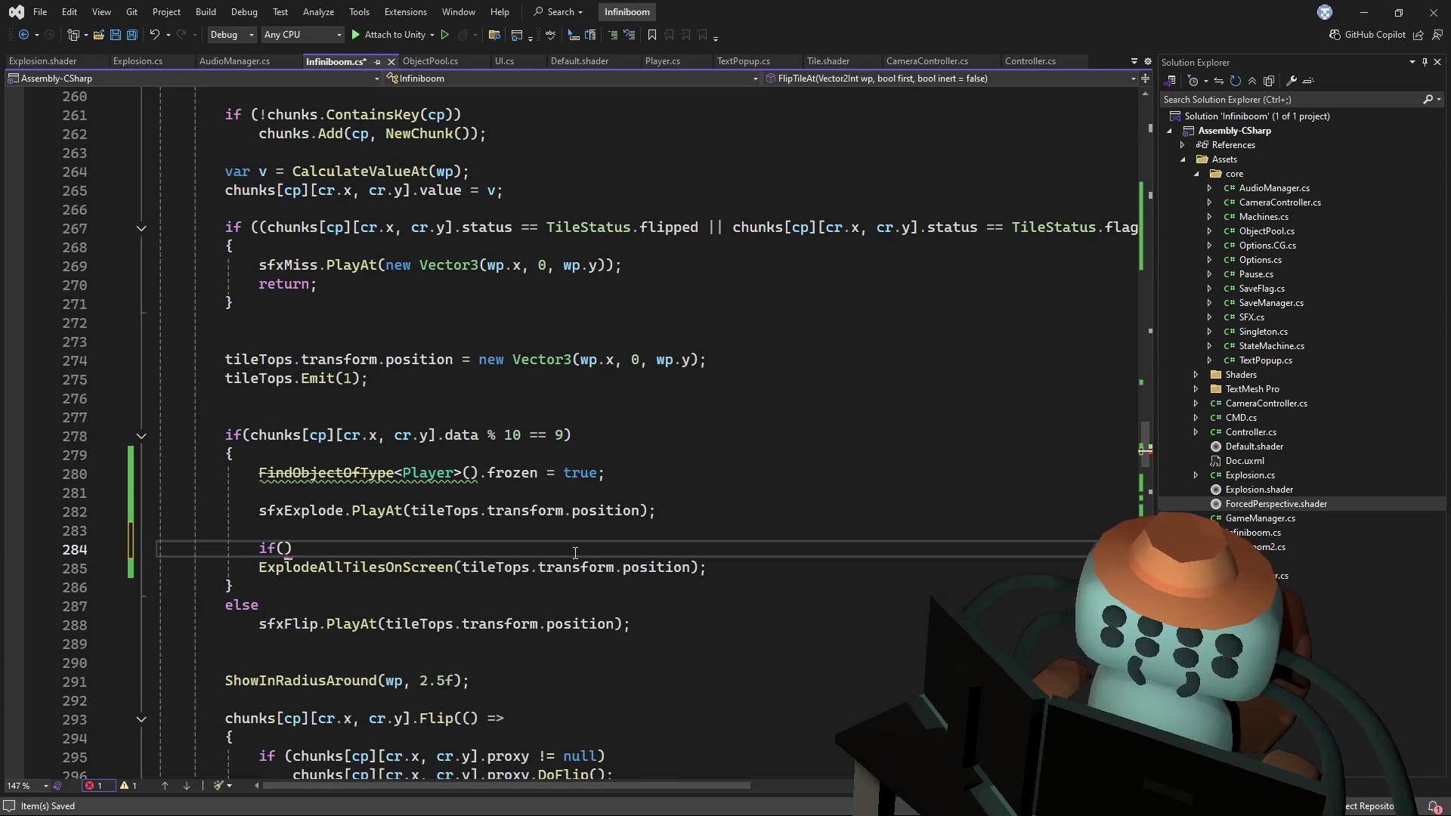
{"action": "type", "text": "in"}
{"action": "key", "text": "Tab"}
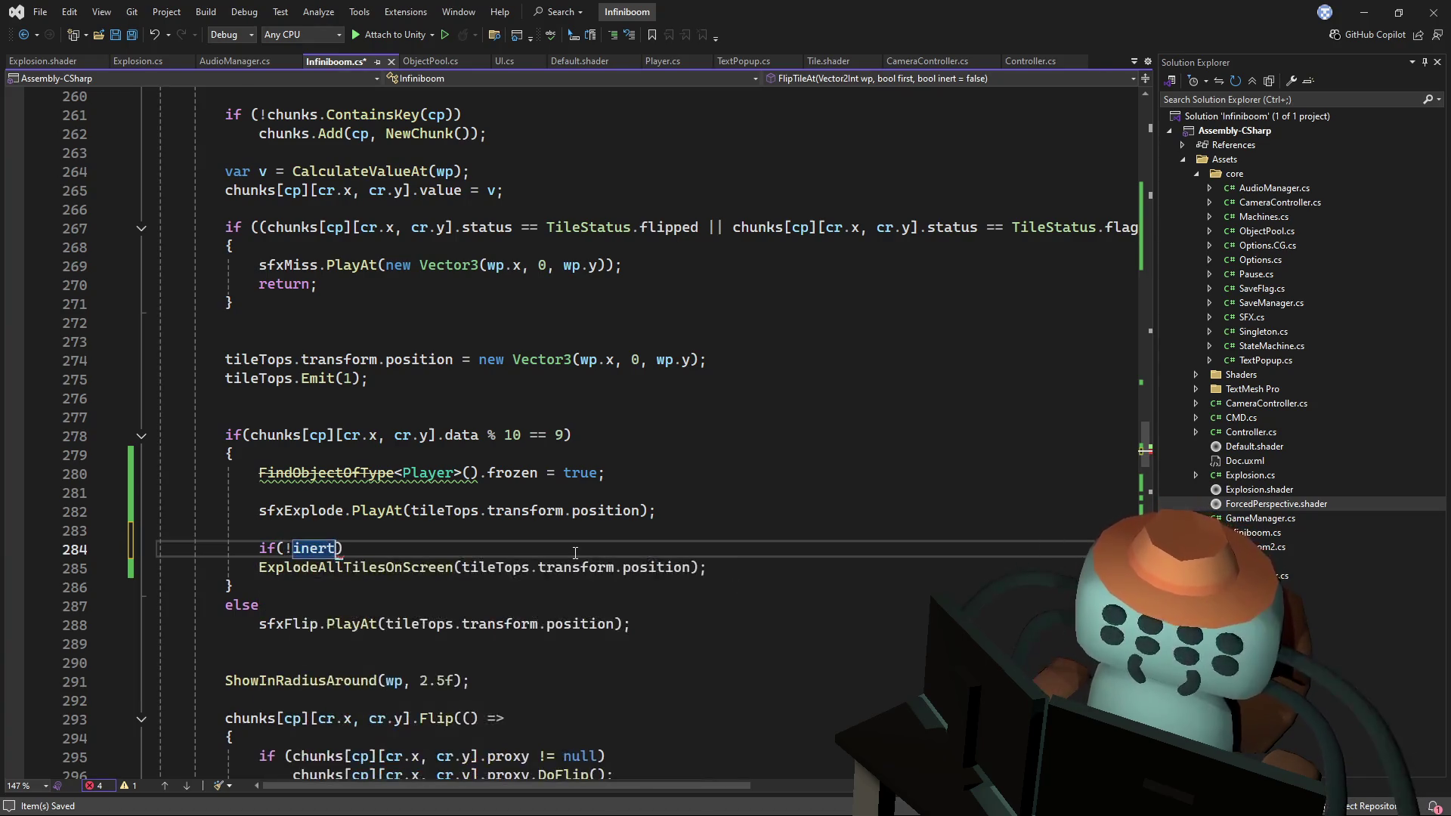
{"action": "left_click", "coordinate": [768, 573]}
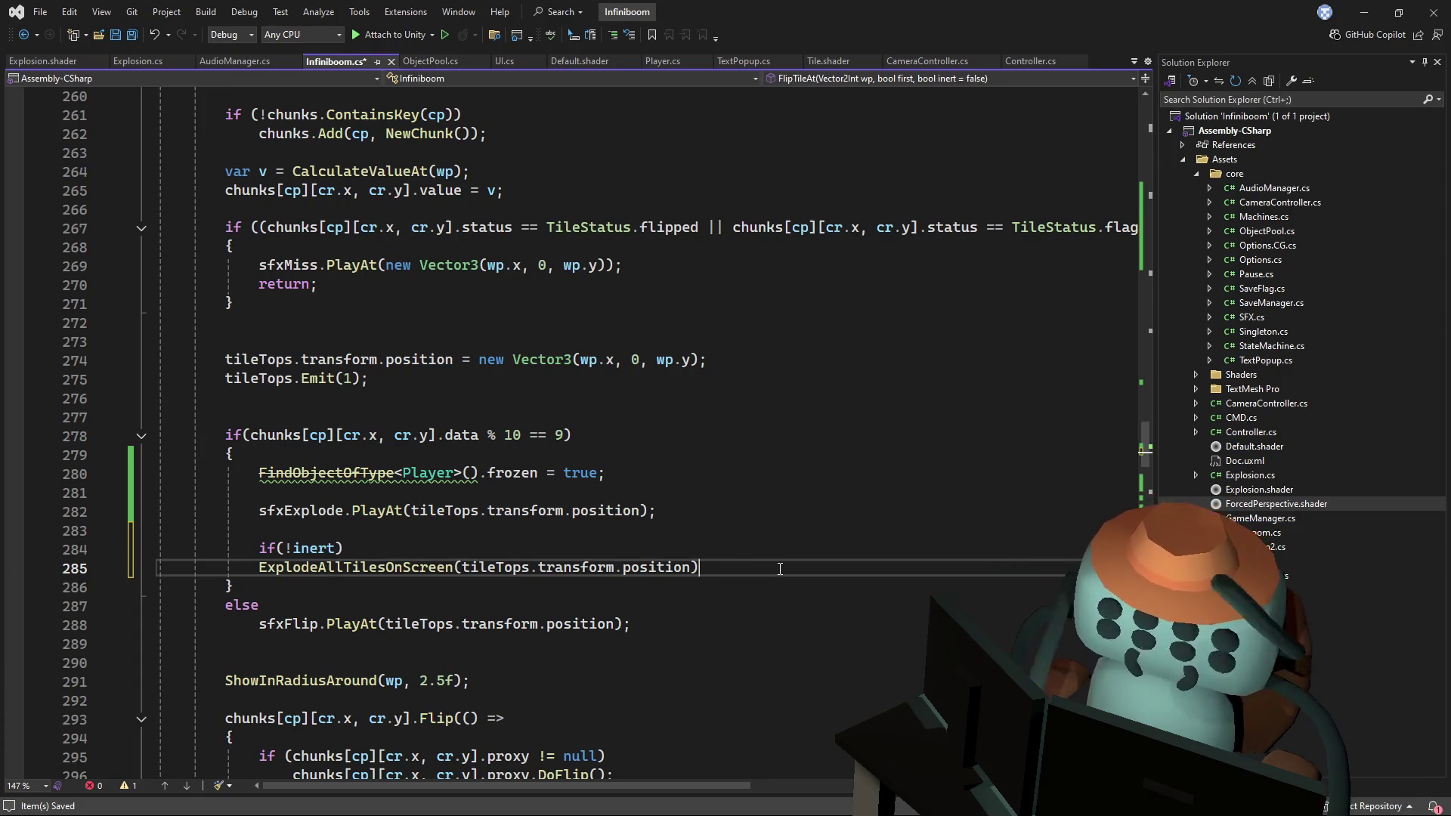
{"action": "type", "text": ";"}
{"action": "key", "text": "ctrl+s"}
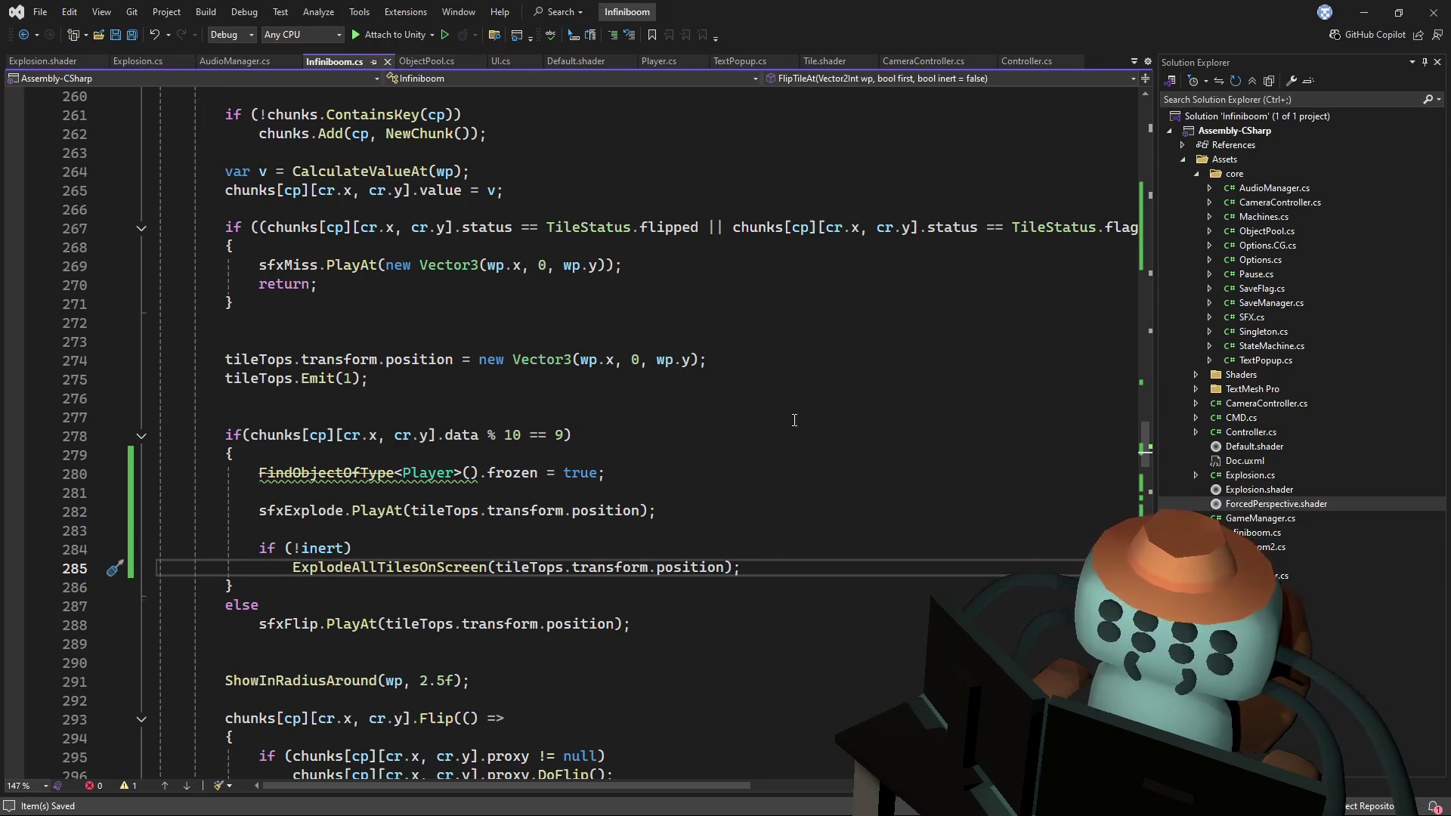
{"action": "left_click", "coordinate": [774, 435]}
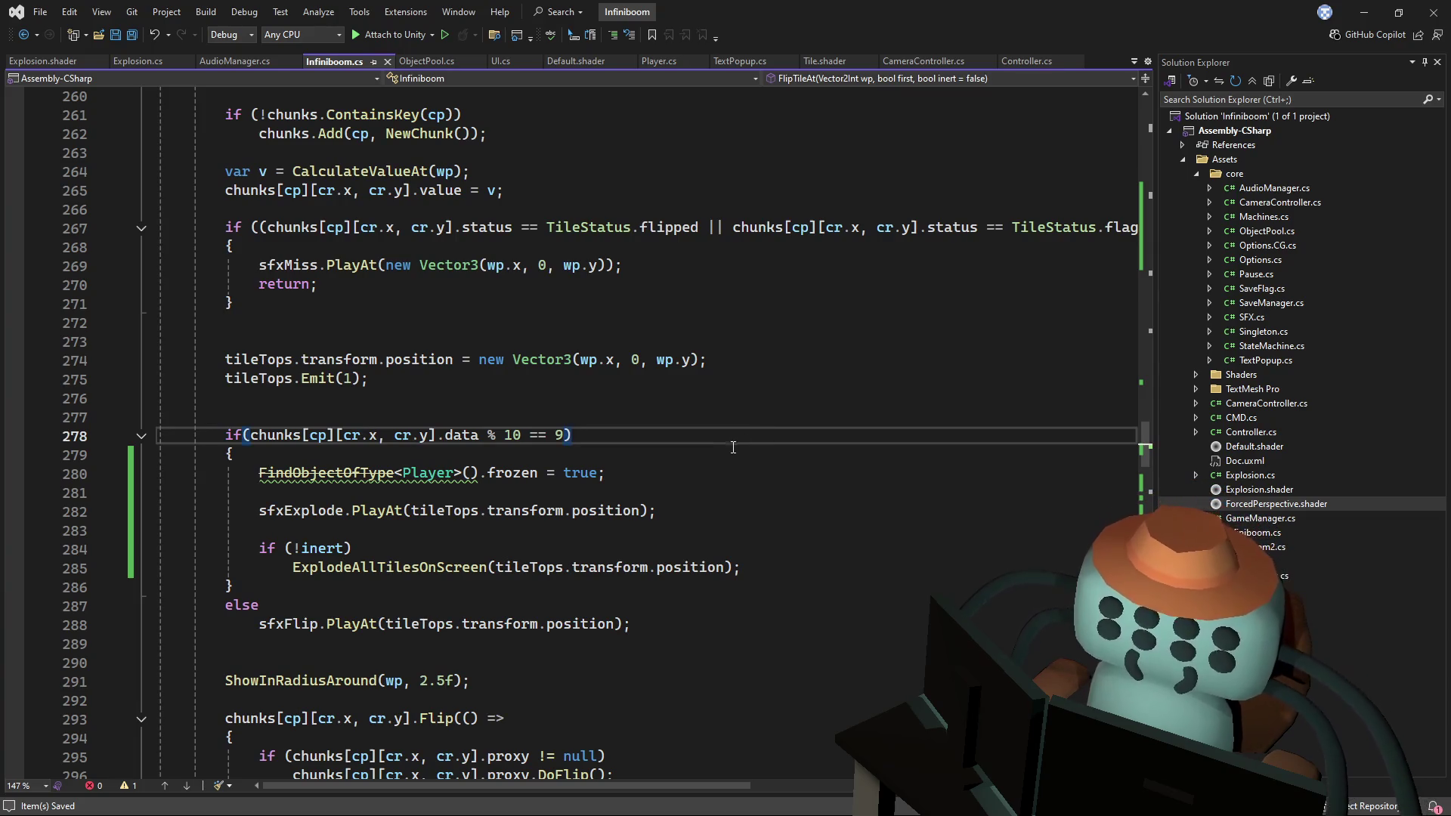
{"action": "left_click", "coordinate": [644, 472]}
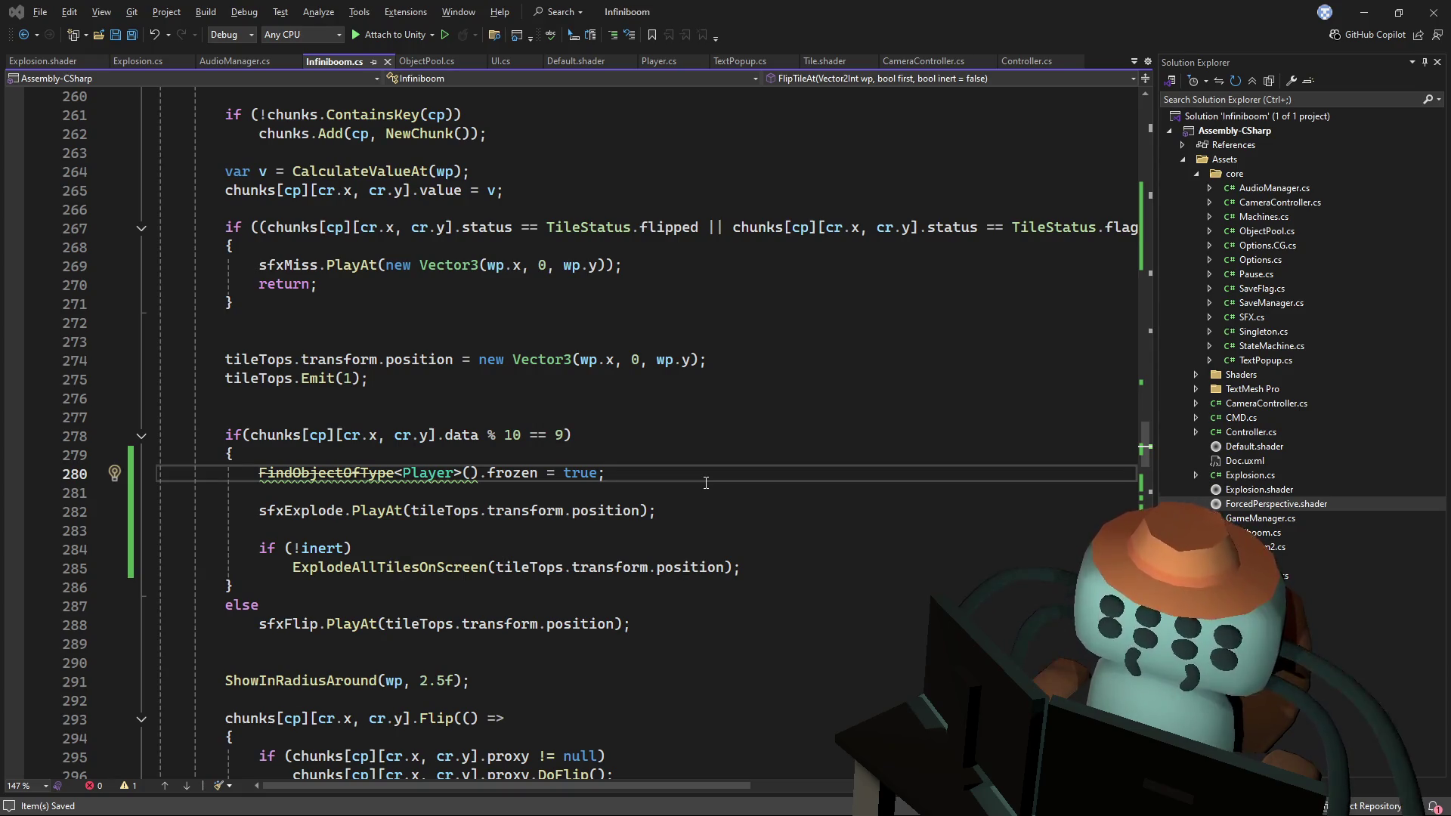
{"action": "key", "text": "alt+Tab"}
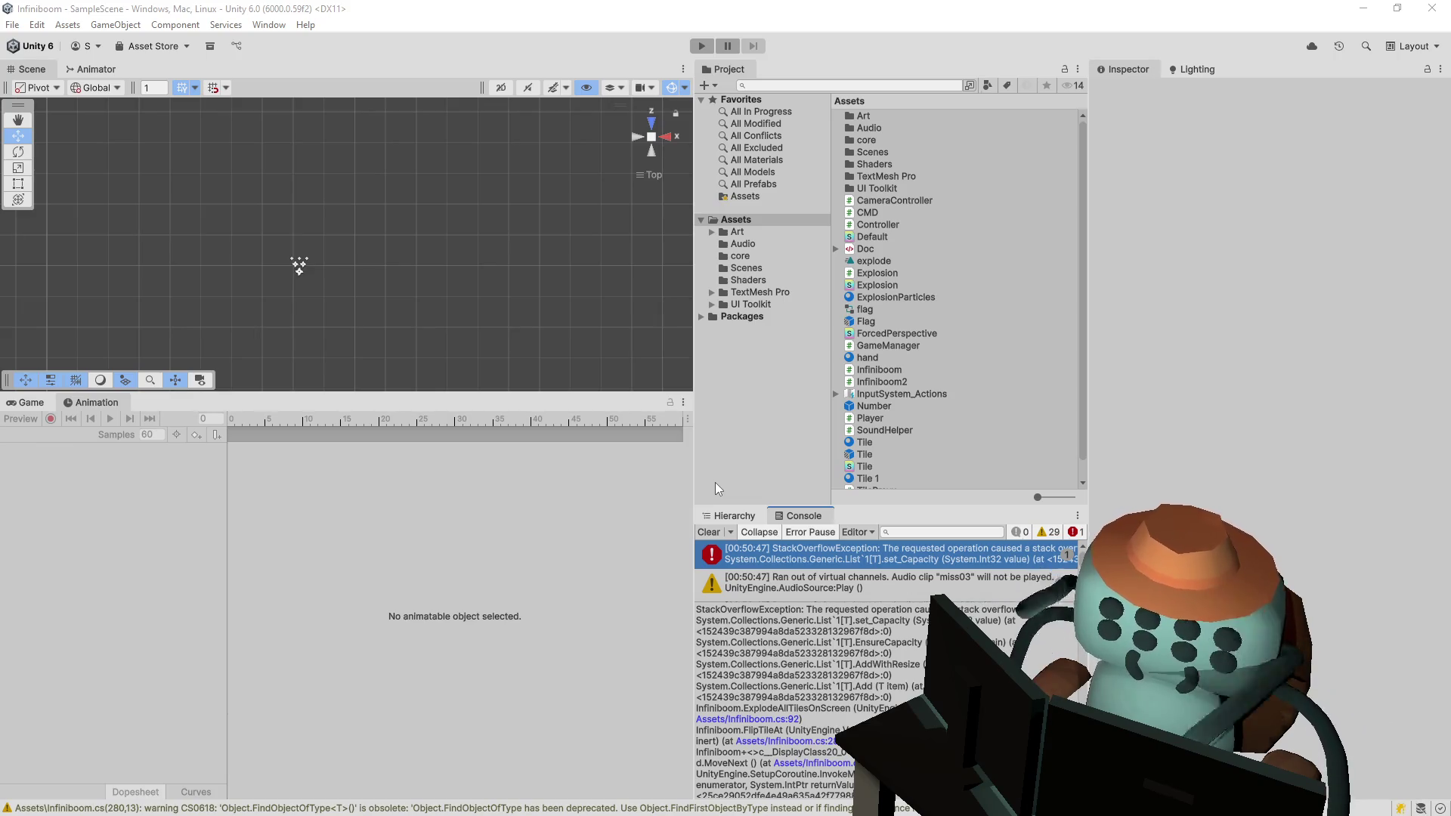
- Play several rounds, opening tiles until mines explode and fresh boards restart at score 0
{"action": "left_click", "coordinate": [709, 47]}
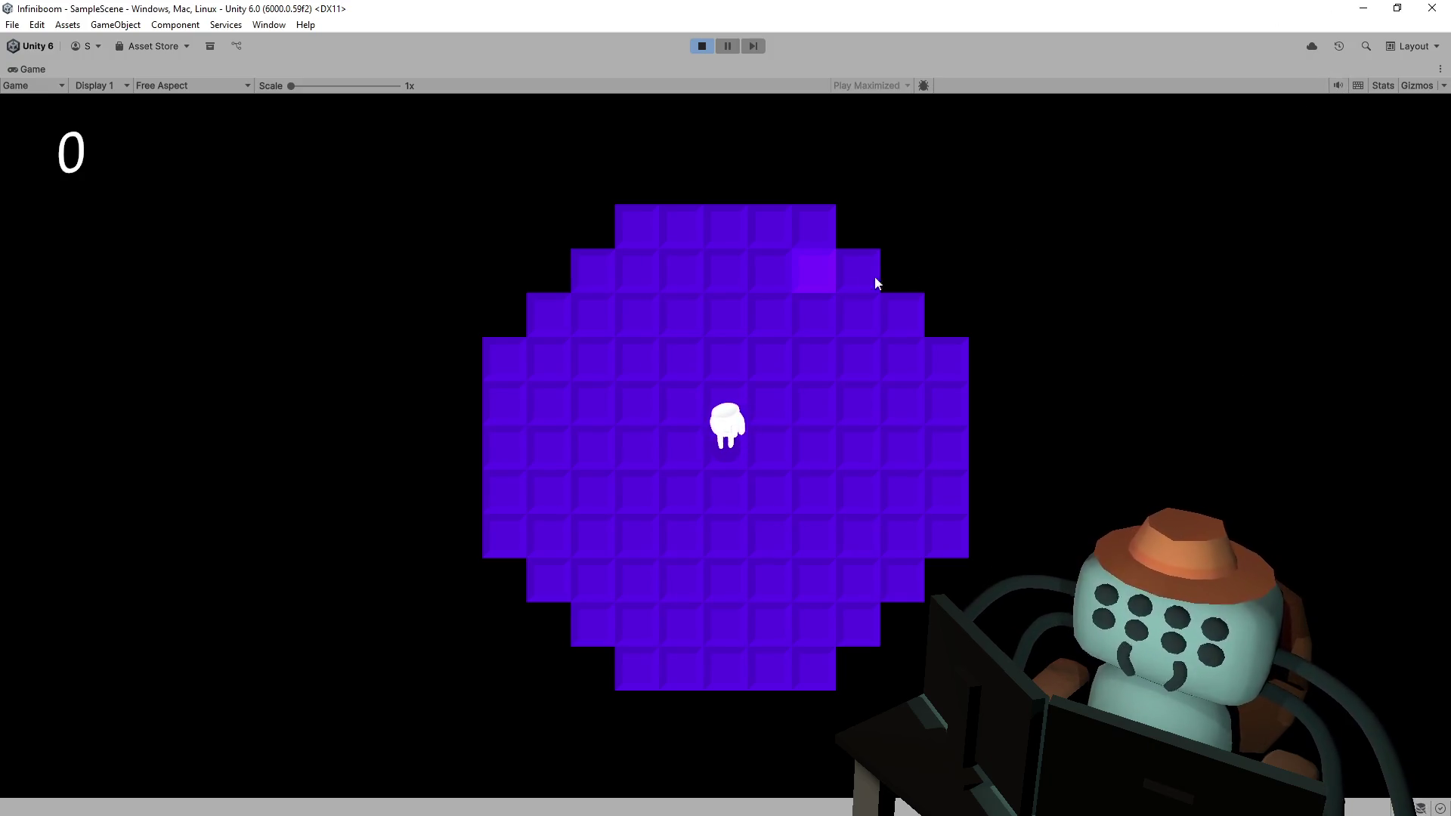
{"action": "left_click", "coordinate": [814, 311]}
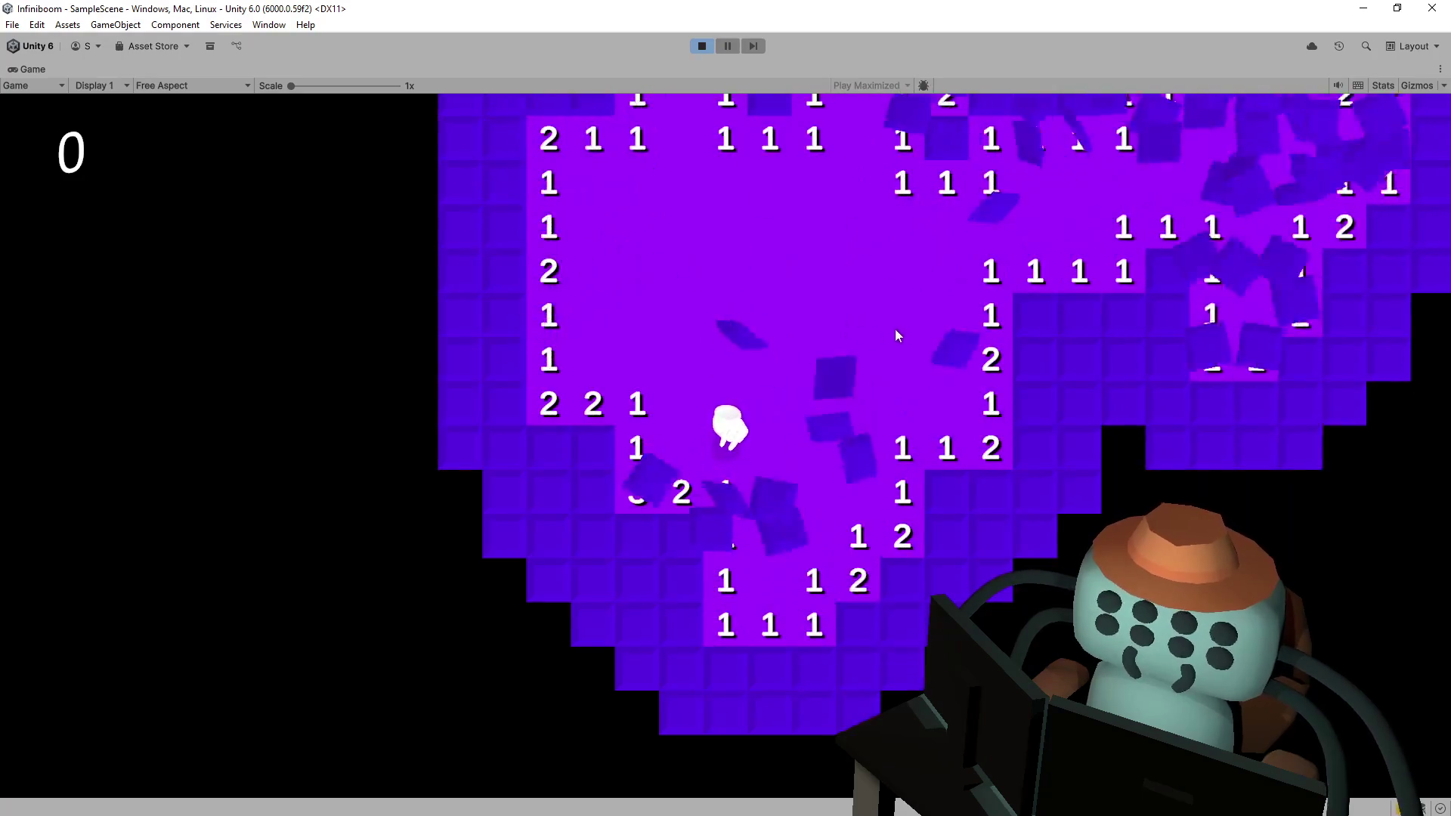
{"action": "left_click", "coordinate": [1036, 316]}
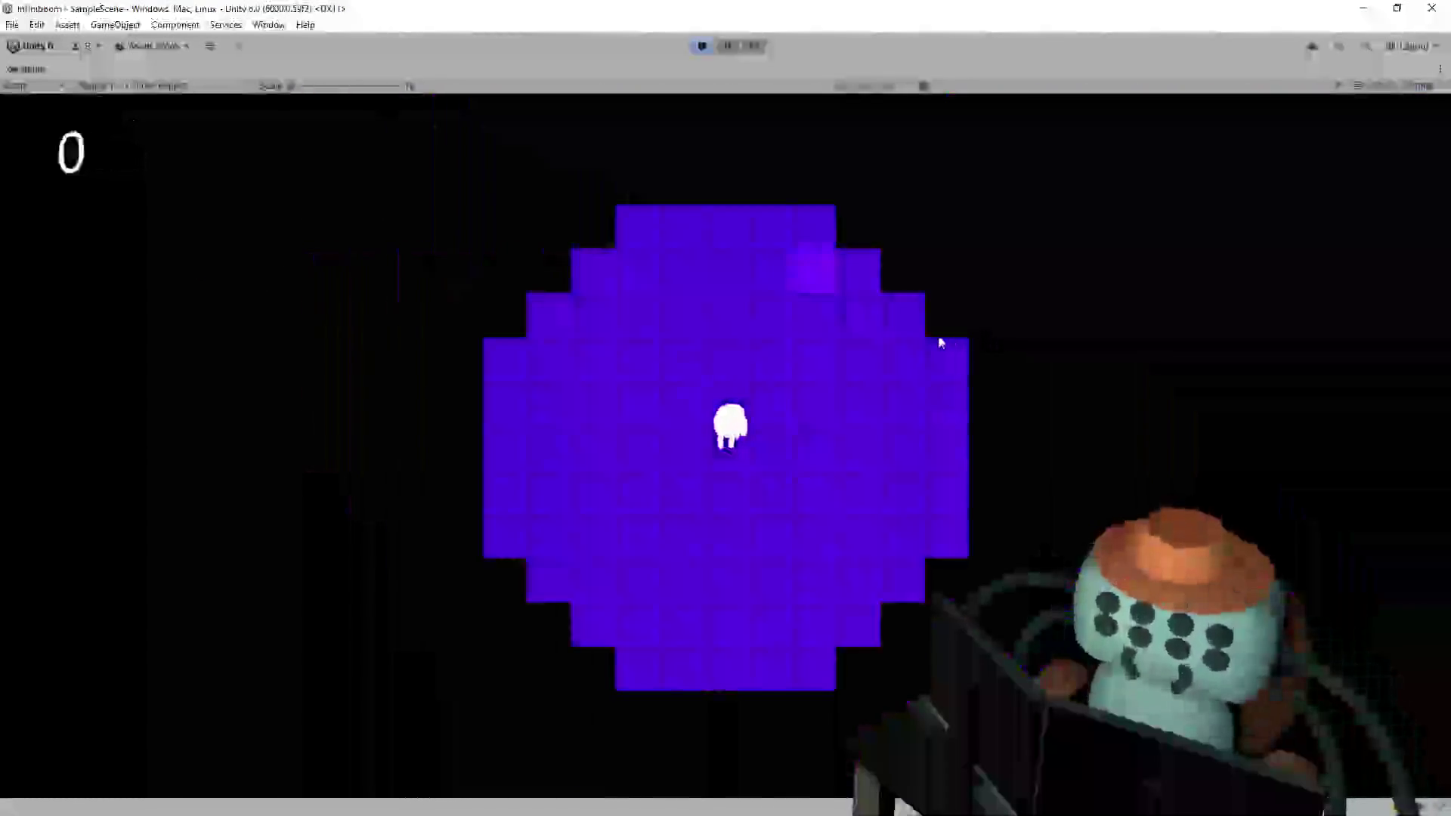
{"action": "left_click", "coordinate": [918, 356]}
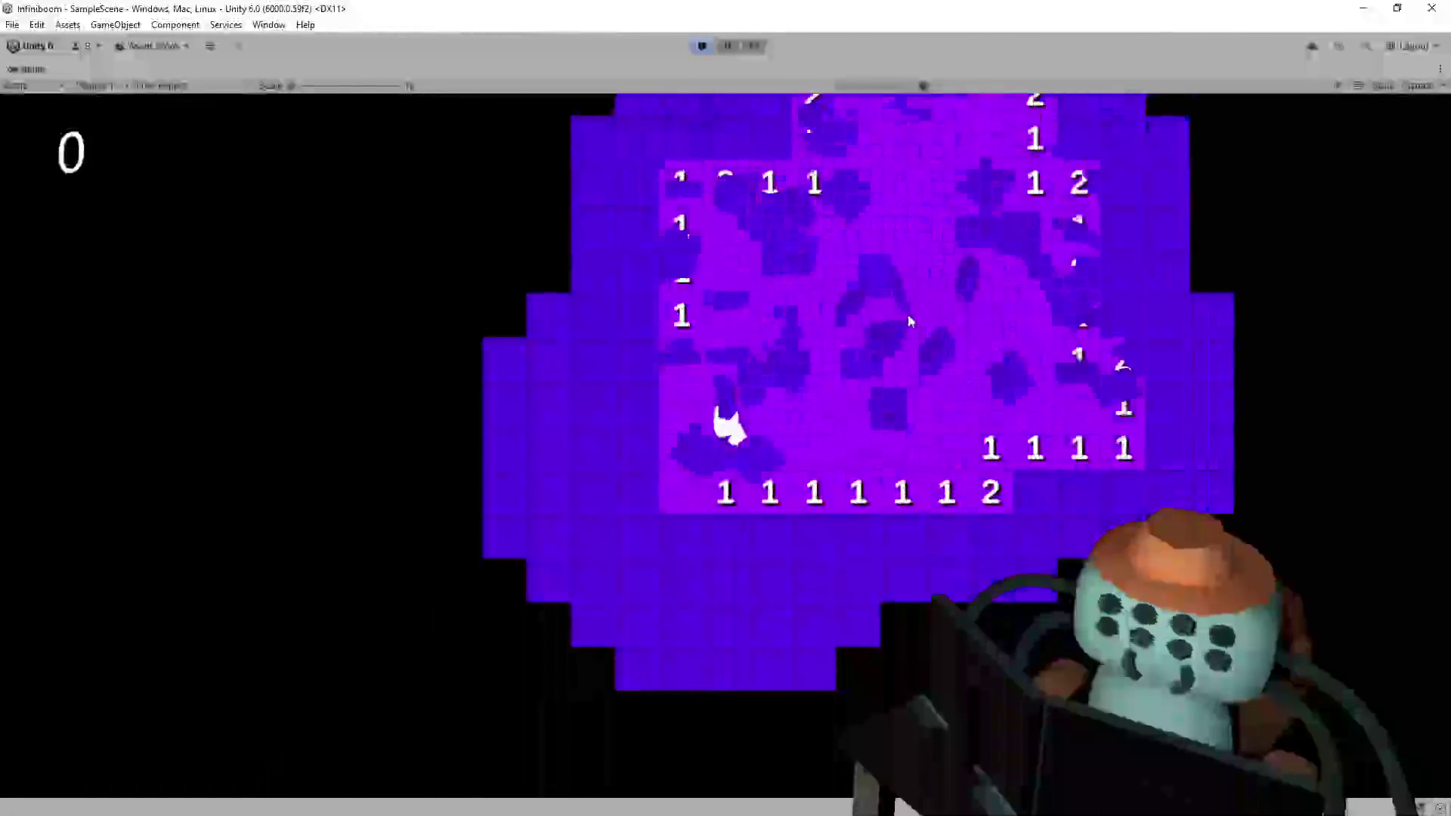
{"action": "left_click", "coordinate": [684, 170]}
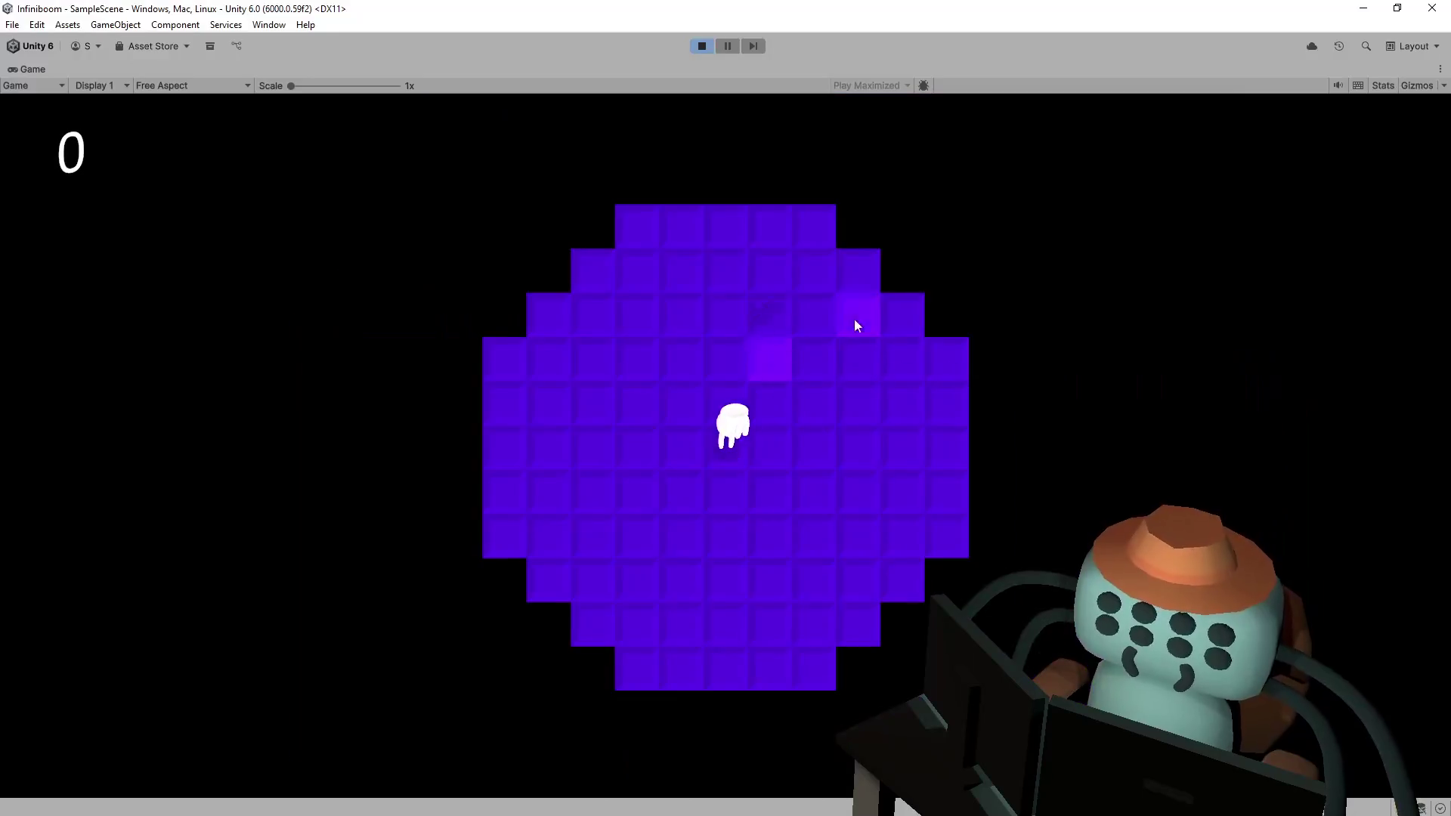
{"action": "left_click", "coordinate": [856, 325]}
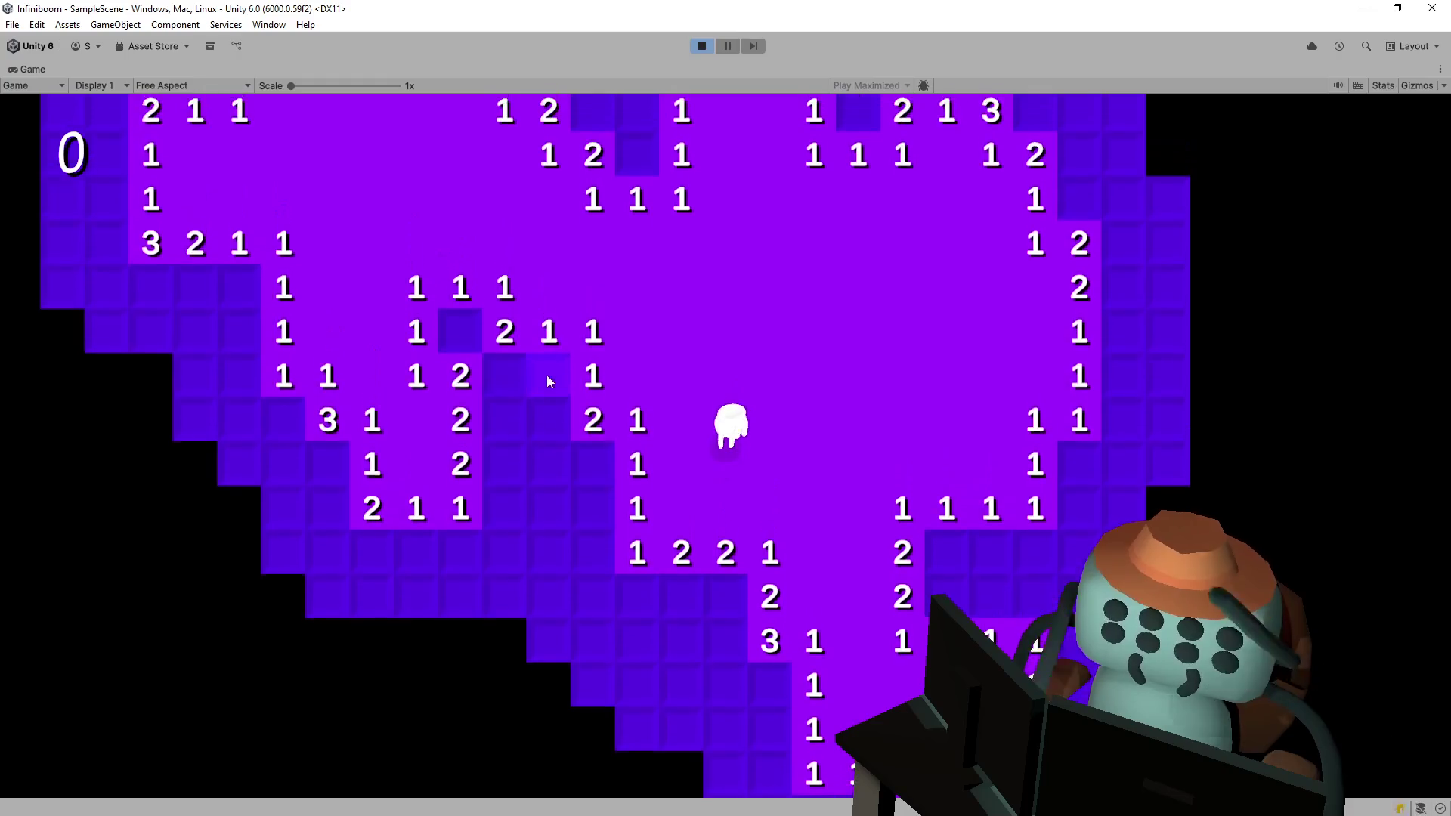
{"action": "left_click", "coordinate": [543, 375]}
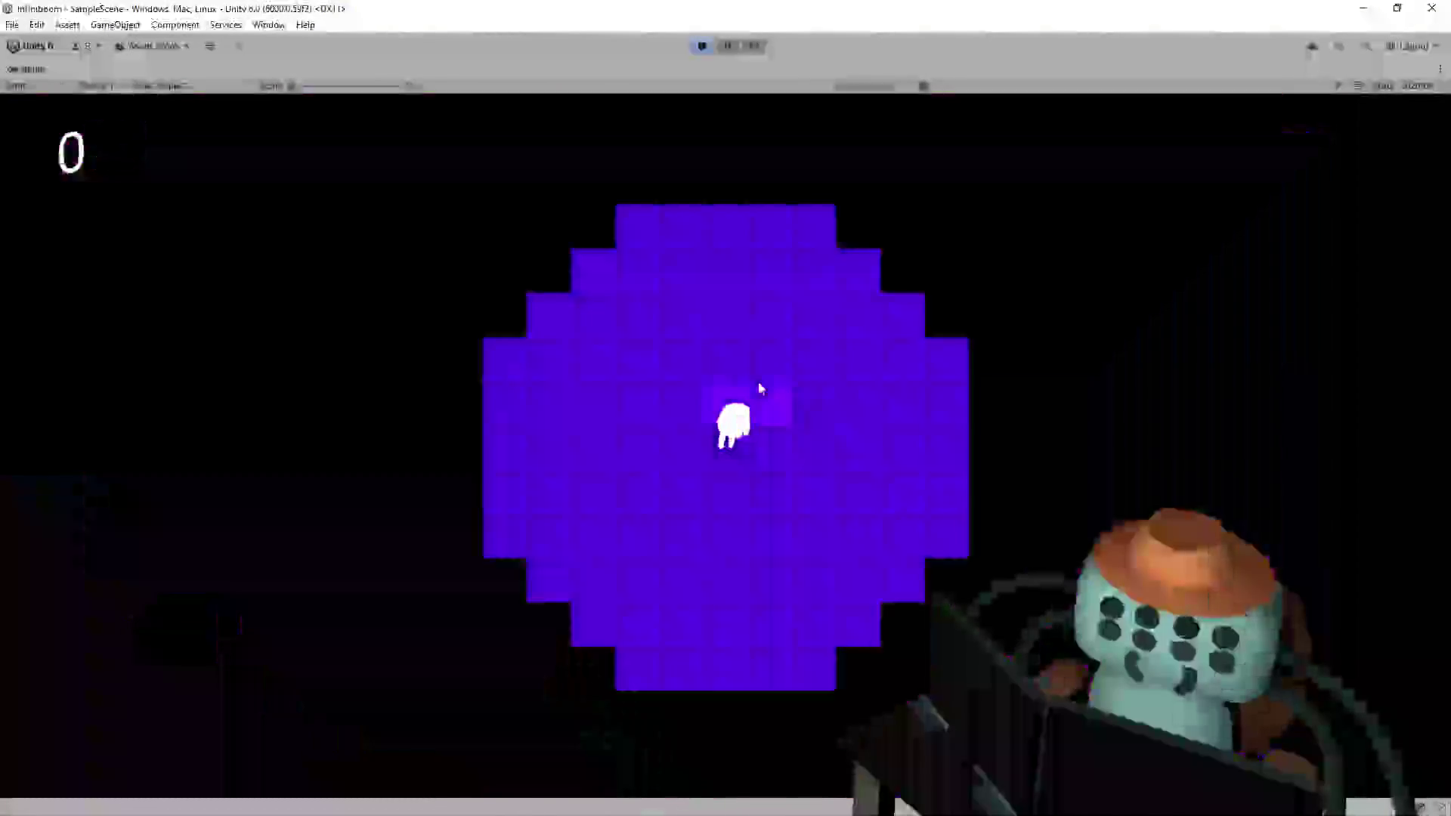
- Open the first tile on the new board and clear the top-left edge, flagging three mines
{"action": "left_click", "coordinate": [706, 300]}
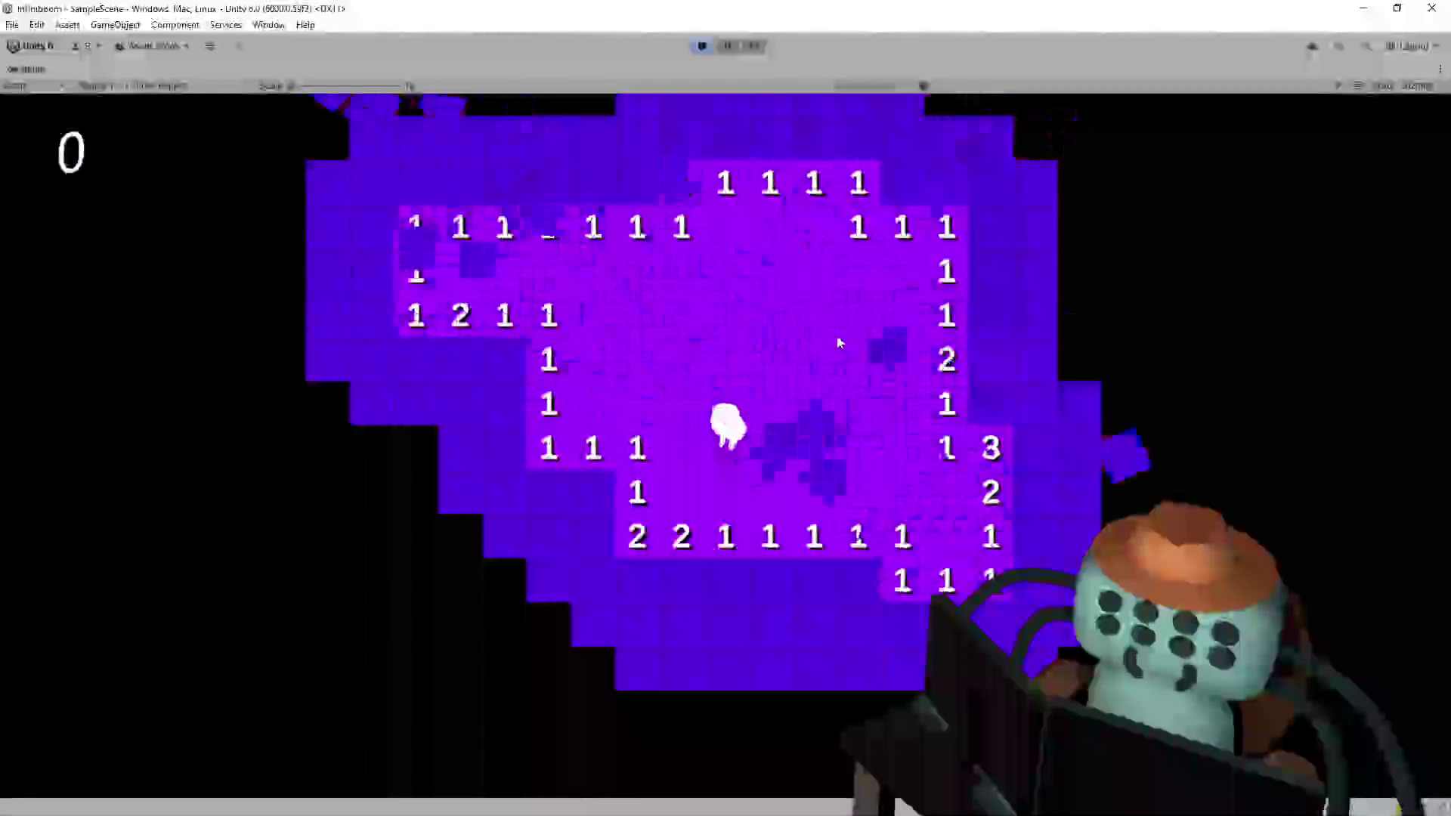
{"action": "left_click", "coordinate": [570, 331]}
{"action": "left_click", "coordinate": [613, 332]}
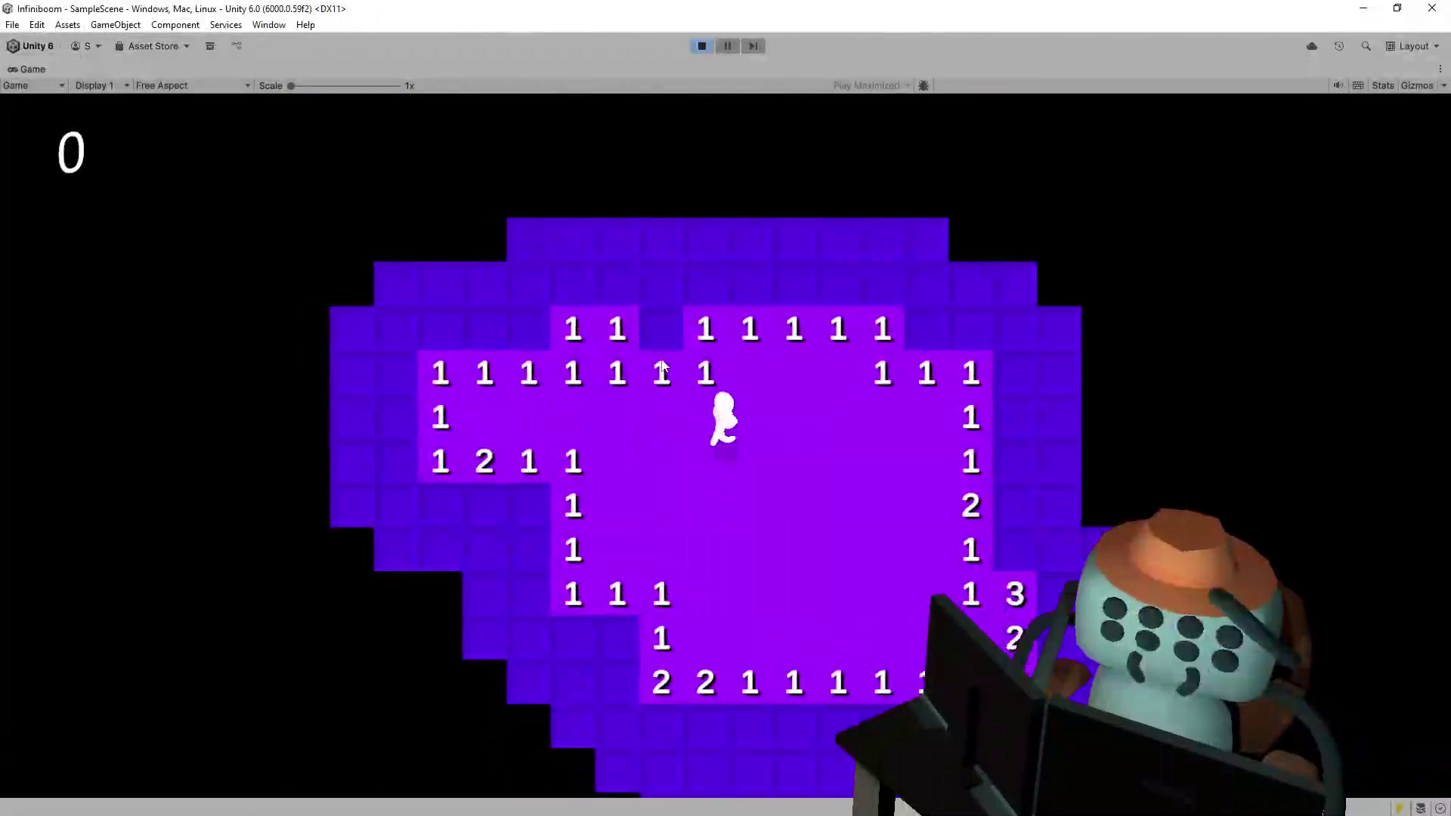
{"action": "right_click", "coordinate": [618, 333]}
{"action": "left_click", "coordinate": [574, 333]}
{"action": "left_click", "coordinate": [529, 327]}
{"action": "left_click", "coordinate": [528, 319]}
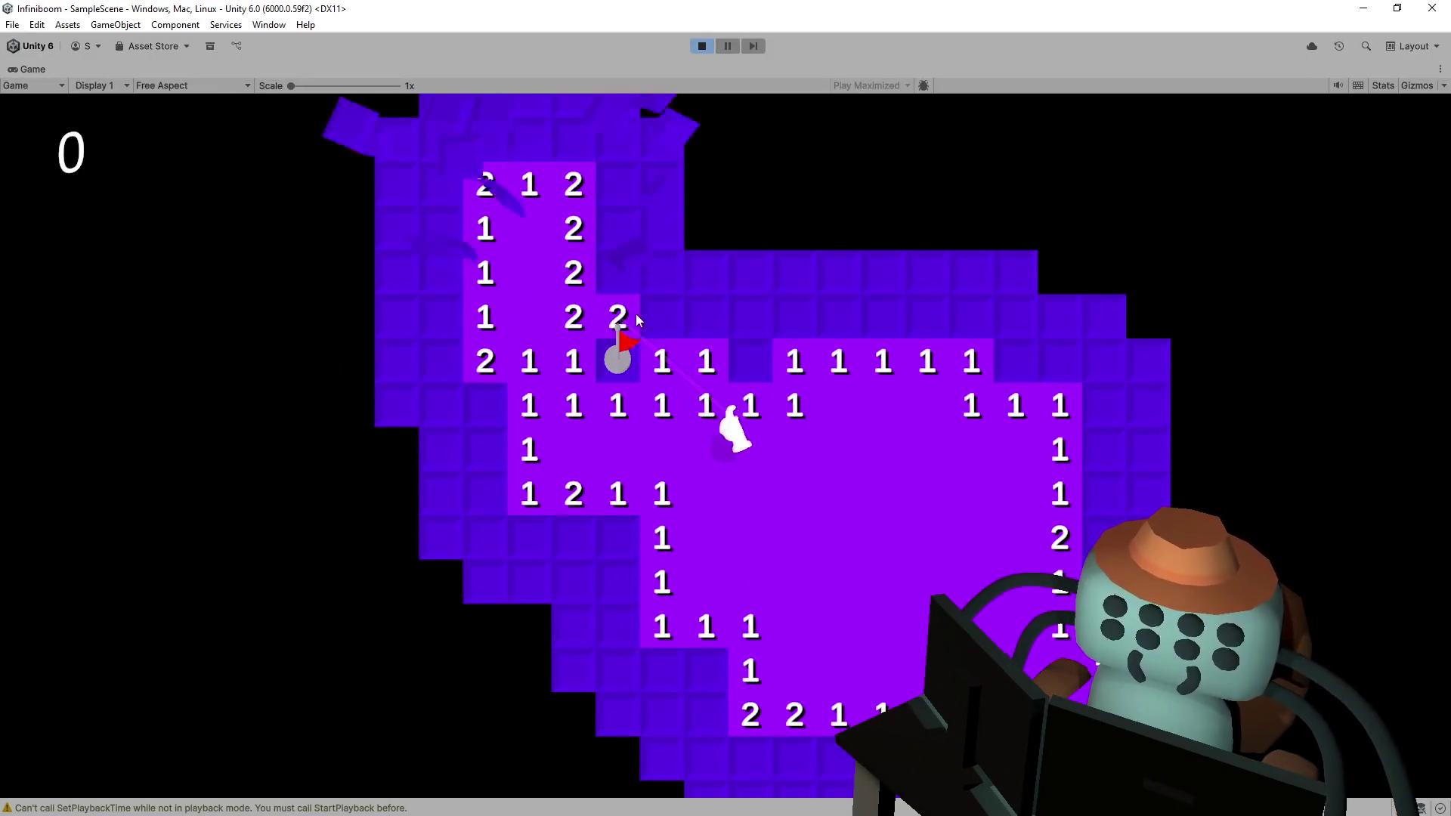
{"action": "left_click", "coordinate": [754, 325]}
{"action": "right_click", "coordinate": [751, 361]}
{"action": "left_click", "coordinate": [796, 319]}
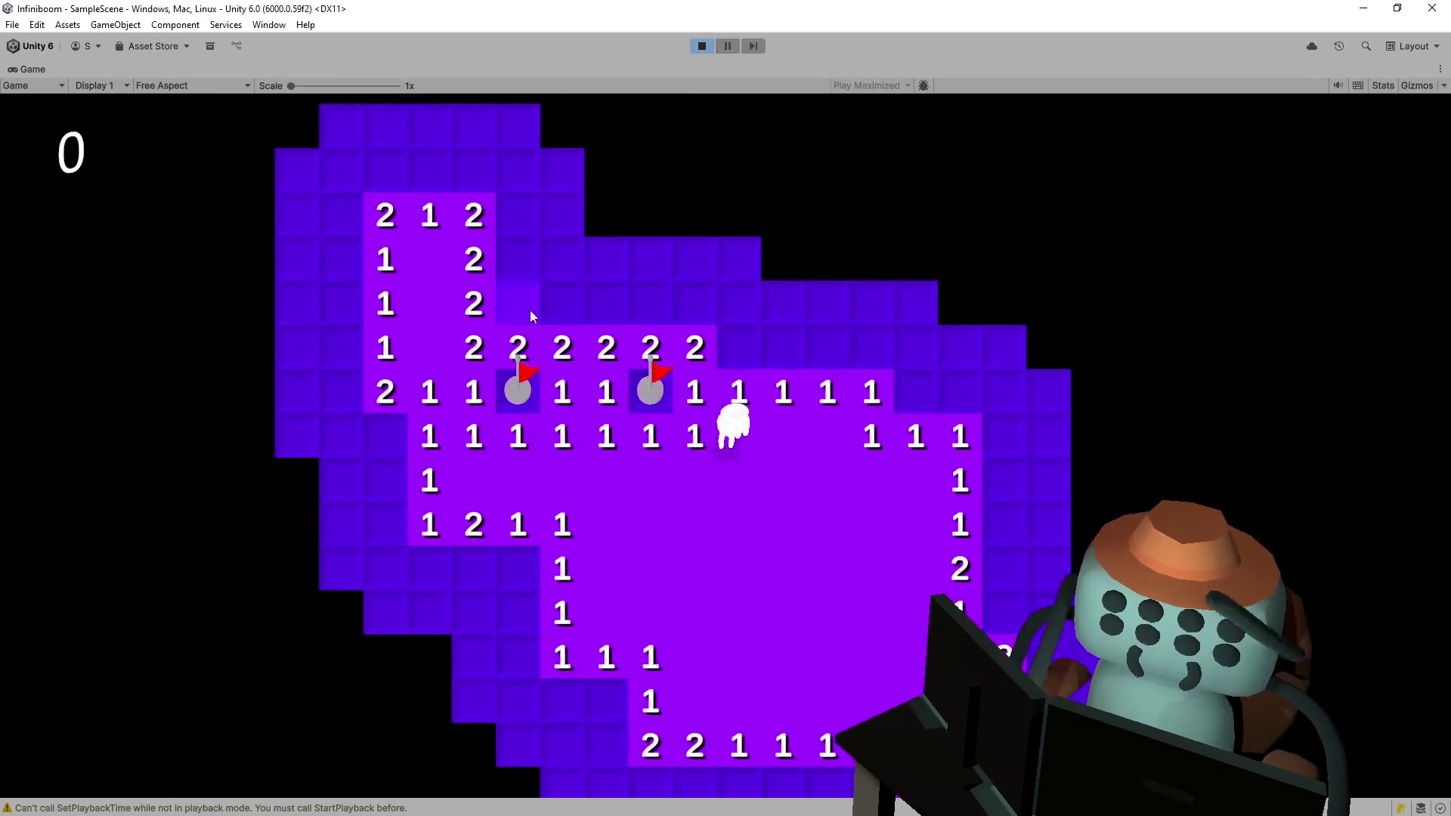
{"action": "left_click", "coordinate": [566, 302]}
{"action": "left_click", "coordinate": [607, 303]}
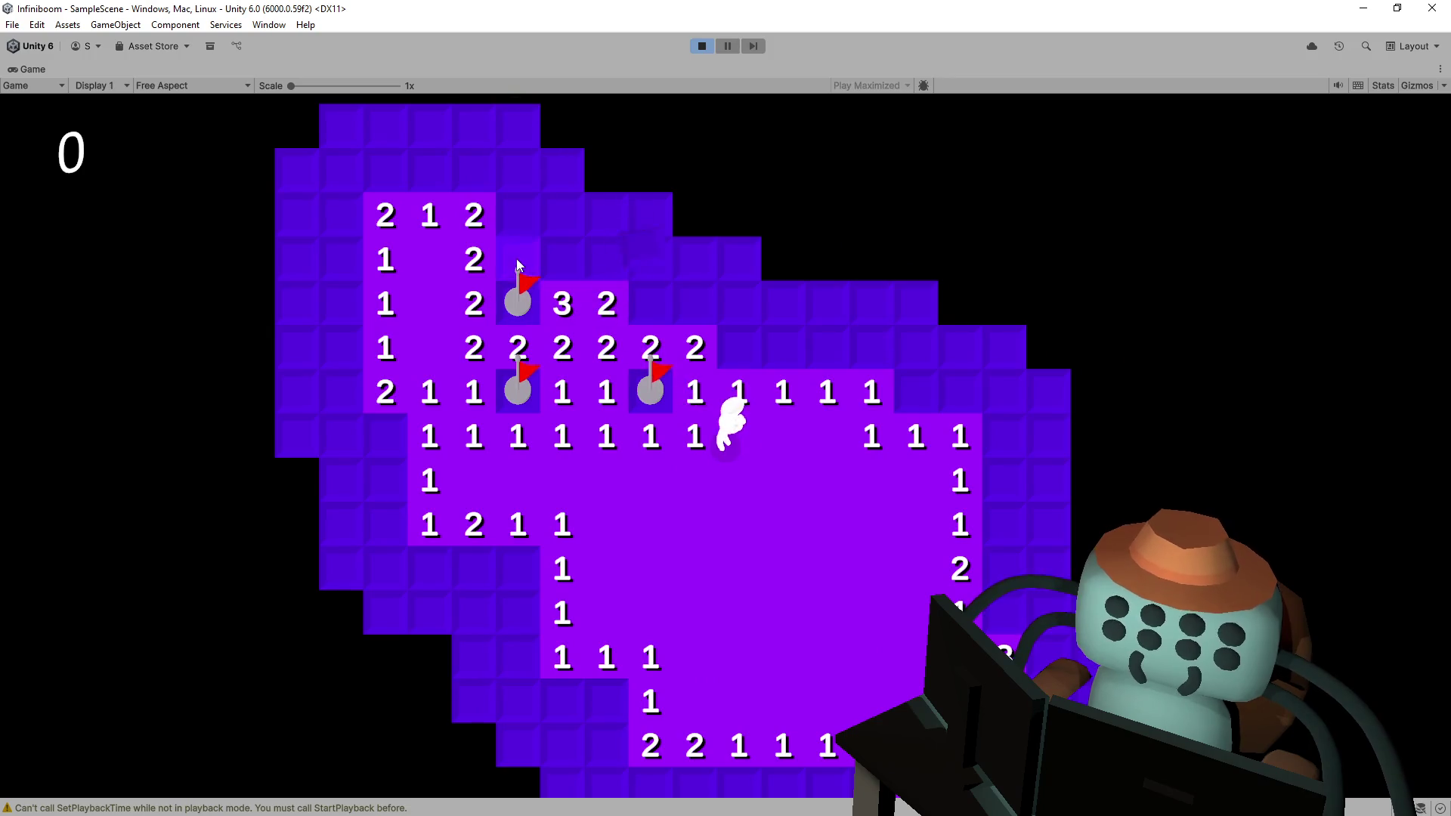
{"action": "right_click", "coordinate": [519, 258]}
{"action": "left_click", "coordinate": [519, 201]}
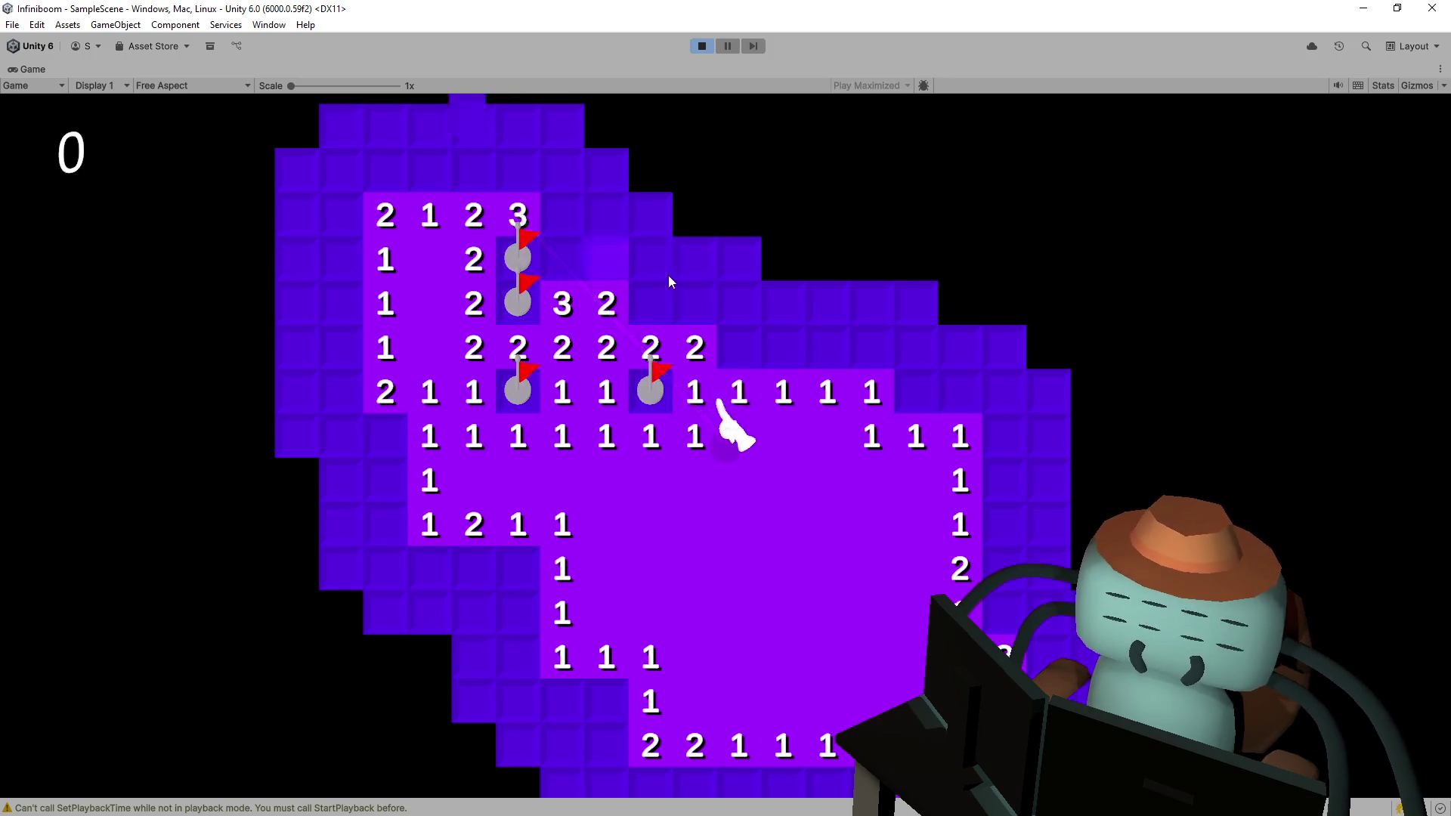
- Clear the hidden tiles toward the right edge, flagging the mines found along it
{"action": "left_click", "coordinate": [701, 318]}
{"action": "left_click", "coordinate": [752, 336]}
{"action": "left_click", "coordinate": [763, 314]}
{"action": "left_click", "coordinate": [746, 310]}
{"action": "right_click", "coordinate": [768, 348]}
{"action": "left_click", "coordinate": [828, 351]}
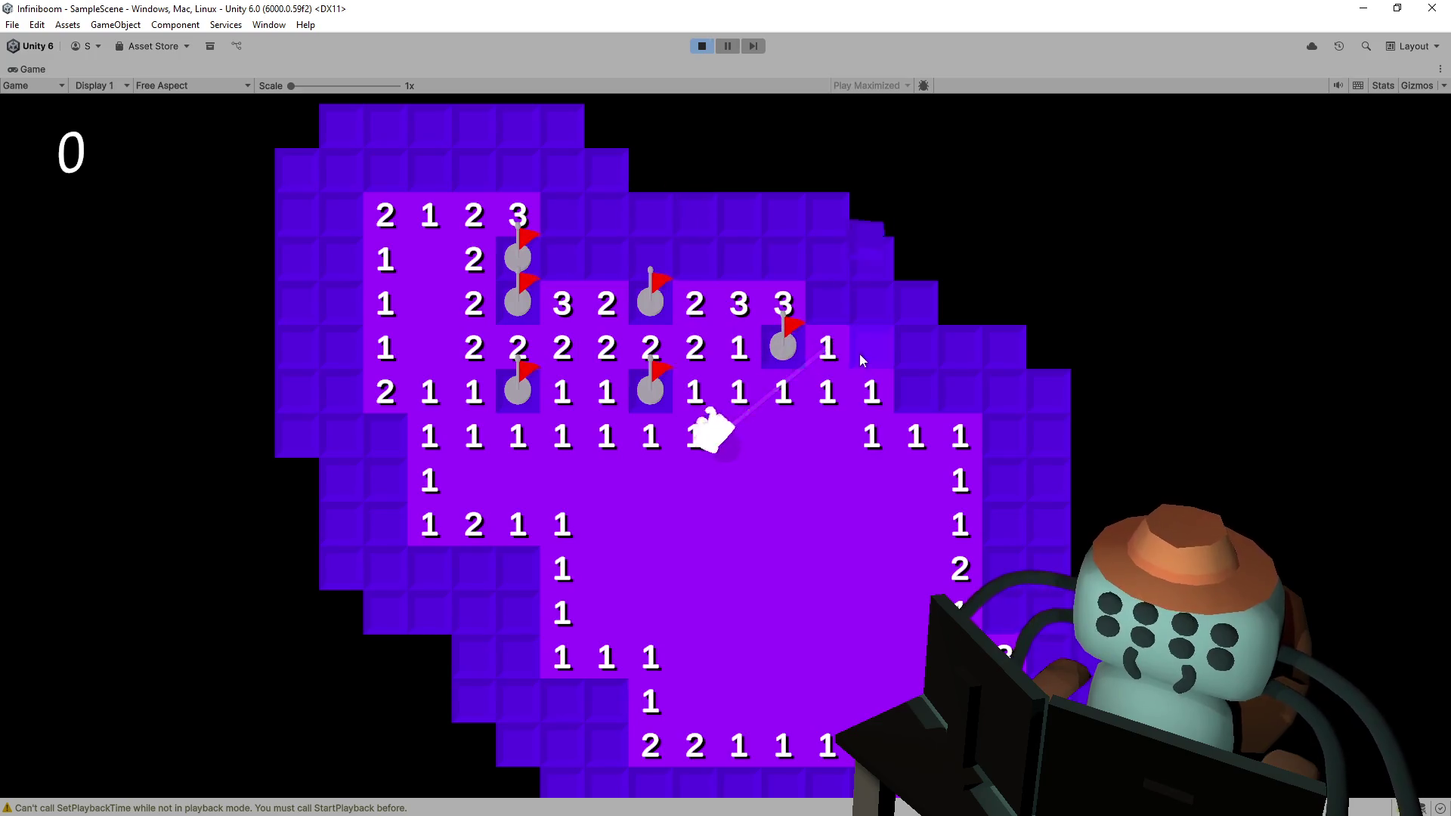
{"action": "left_click", "coordinate": [861, 355]}
{"action": "left_click", "coordinate": [774, 315]}
{"action": "right_click", "coordinate": [819, 386]}
{"action": "left_click", "coordinate": [819, 344]}
{"action": "left_click", "coordinate": [820, 320]}
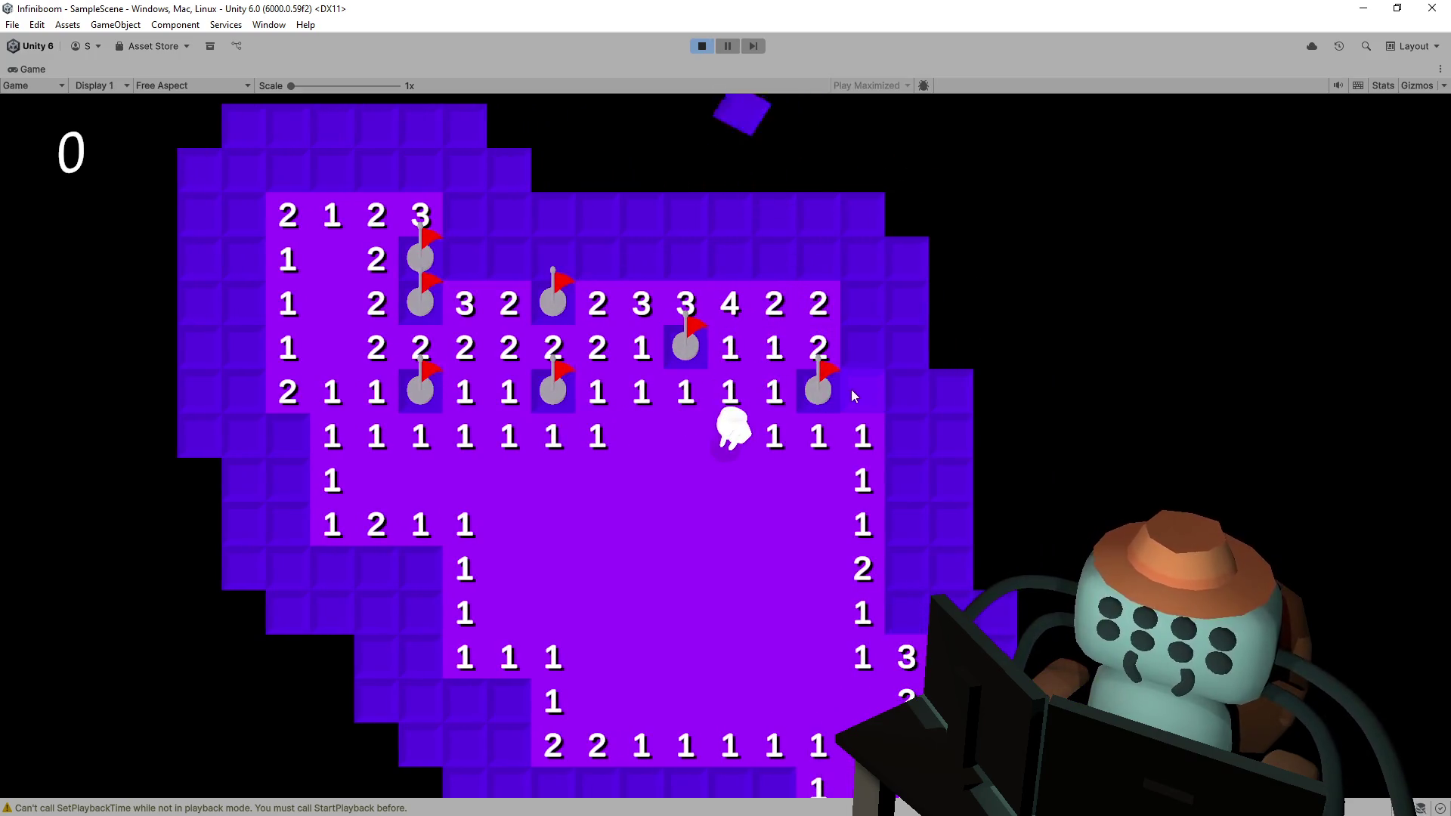
{"action": "left_click", "coordinate": [863, 391]}
{"action": "left_click", "coordinate": [906, 392]}
{"action": "left_click", "coordinate": [898, 437]}
{"action": "left_click", "coordinate": [892, 475]}
{"action": "right_click", "coordinate": [804, 459]}
{"action": "left_click", "coordinate": [802, 514]}
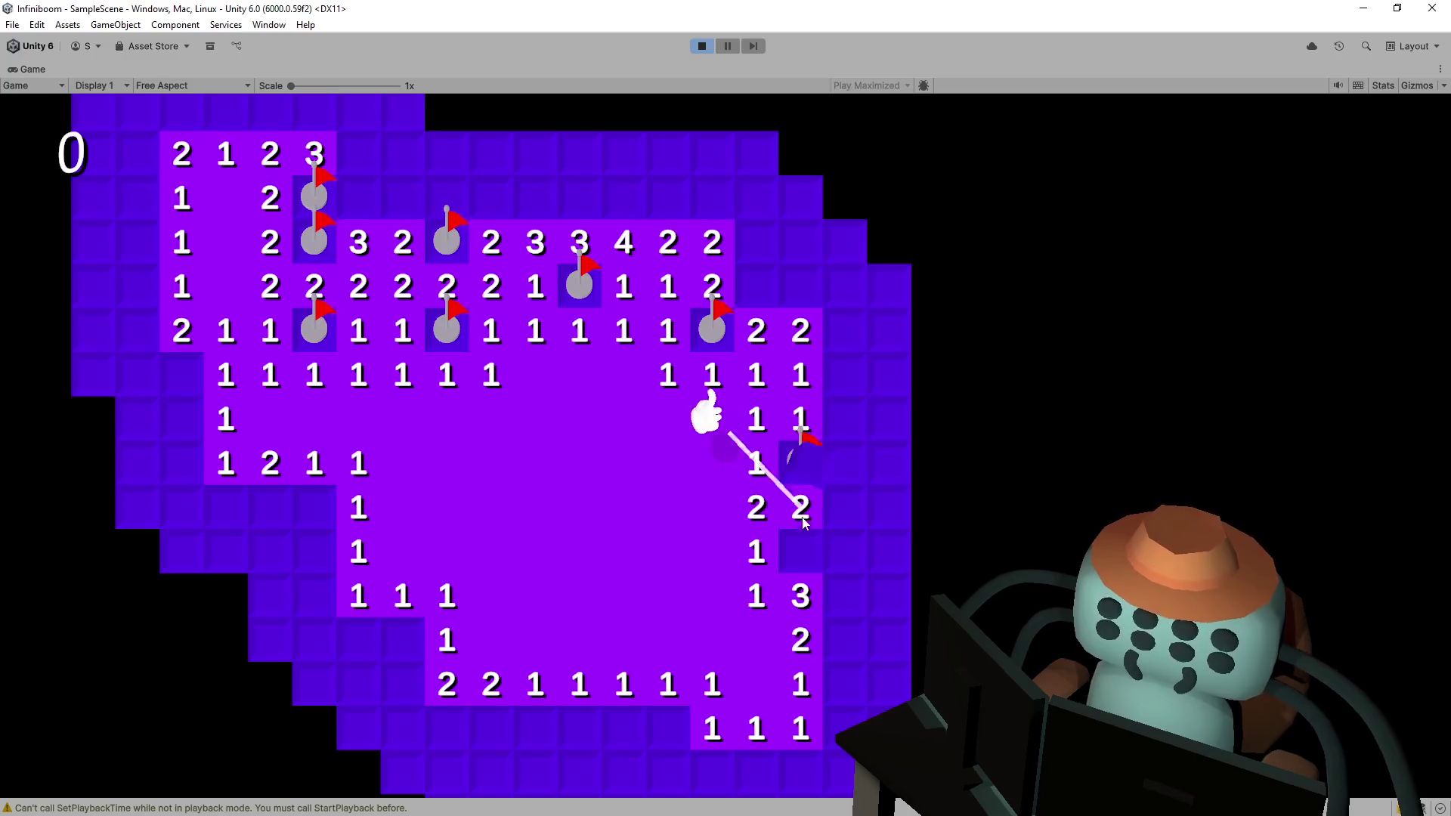
- Work the right column, flagging the mines below the two 4s and opening the tiles above
{"action": "left_click", "coordinate": [833, 475]}
{"action": "right_click", "coordinate": [801, 550]}
{"action": "left_click", "coordinate": [845, 414]}
{"action": "left_click", "coordinate": [842, 382]}
{"action": "left_click", "coordinate": [840, 505]}
{"action": "left_click", "coordinate": [840, 550]}
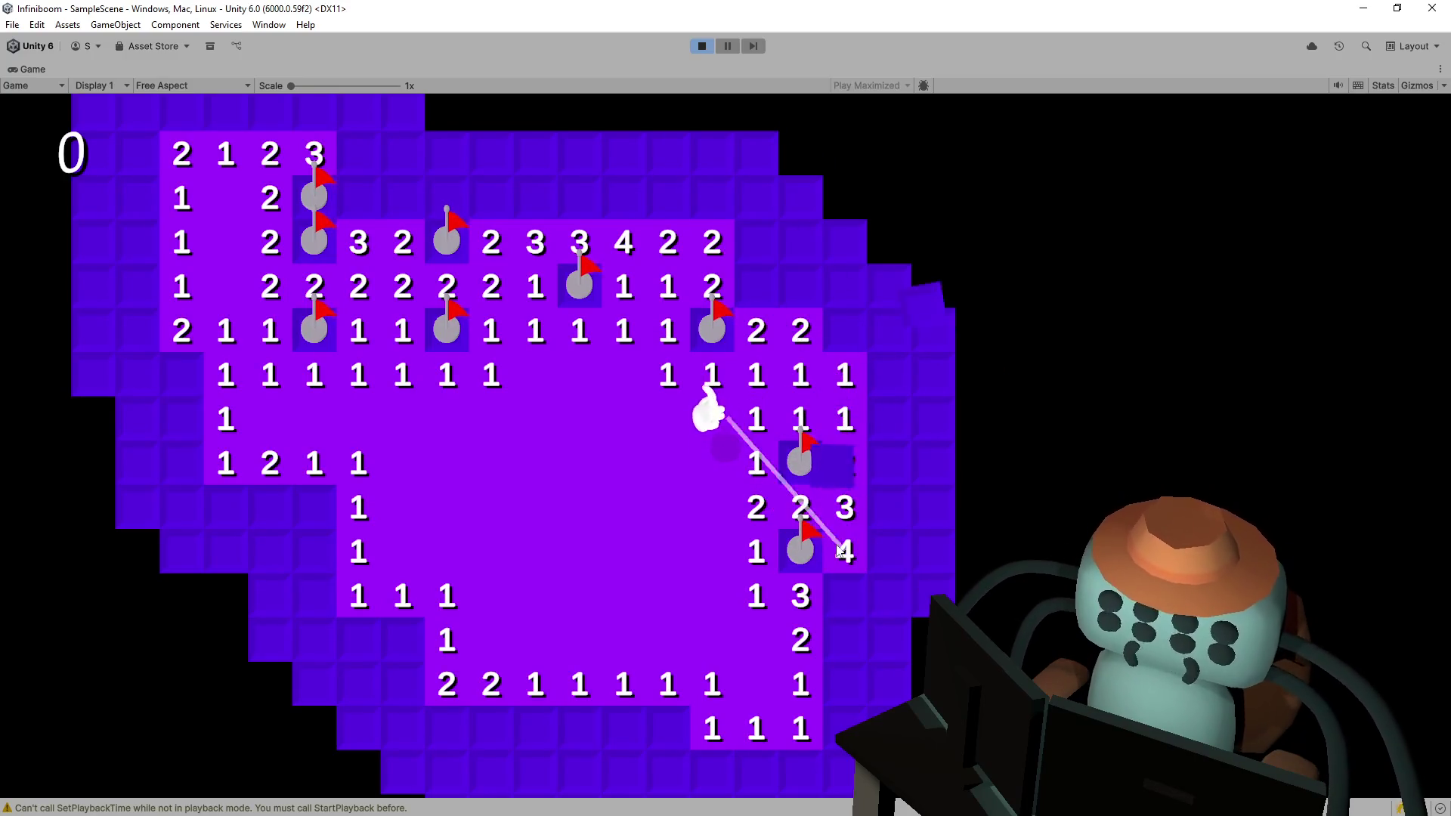
{"action": "right_click", "coordinate": [842, 336]}
{"action": "left_click", "coordinate": [803, 414]}
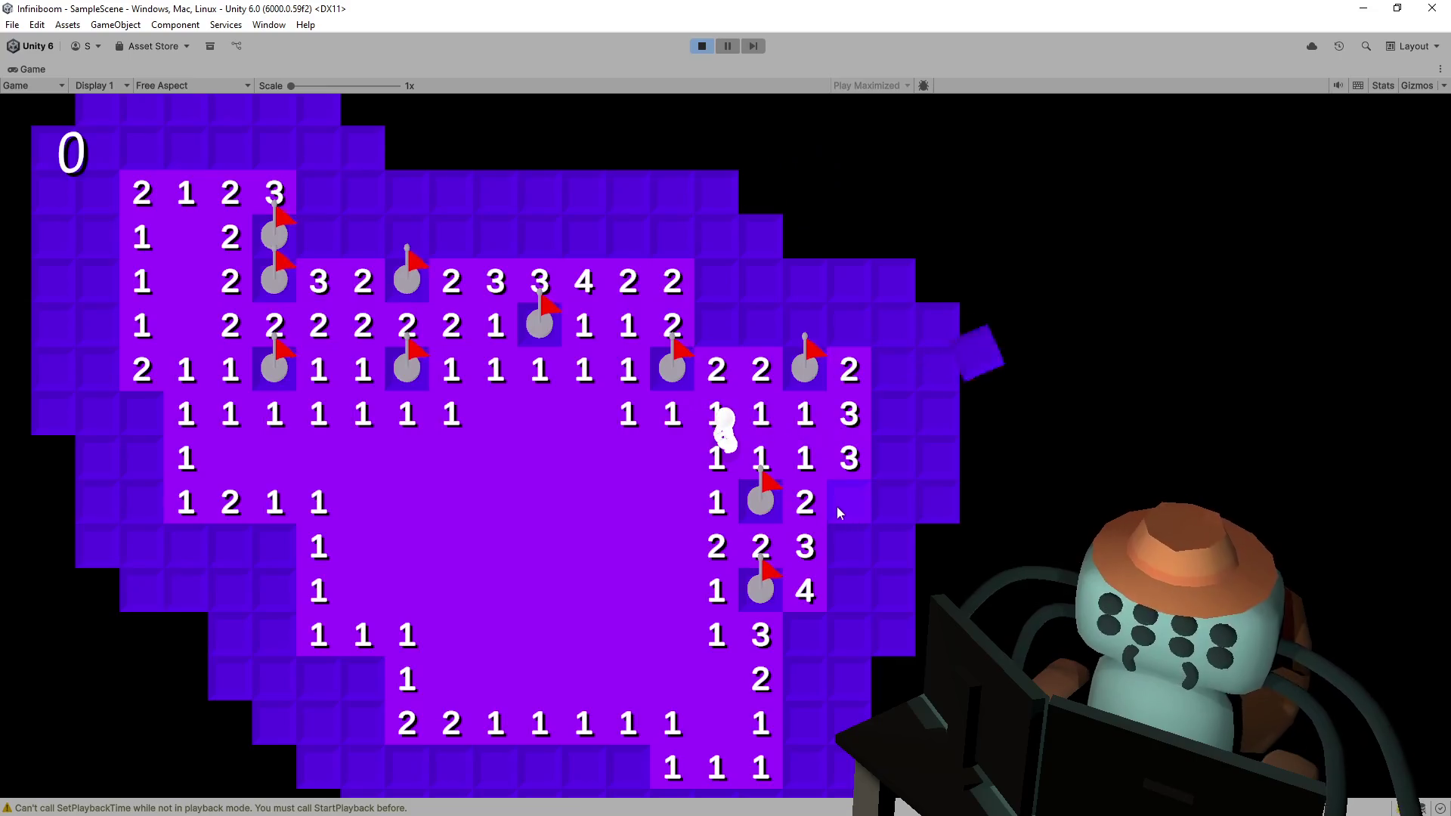
{"action": "left_click", "coordinate": [839, 505]}
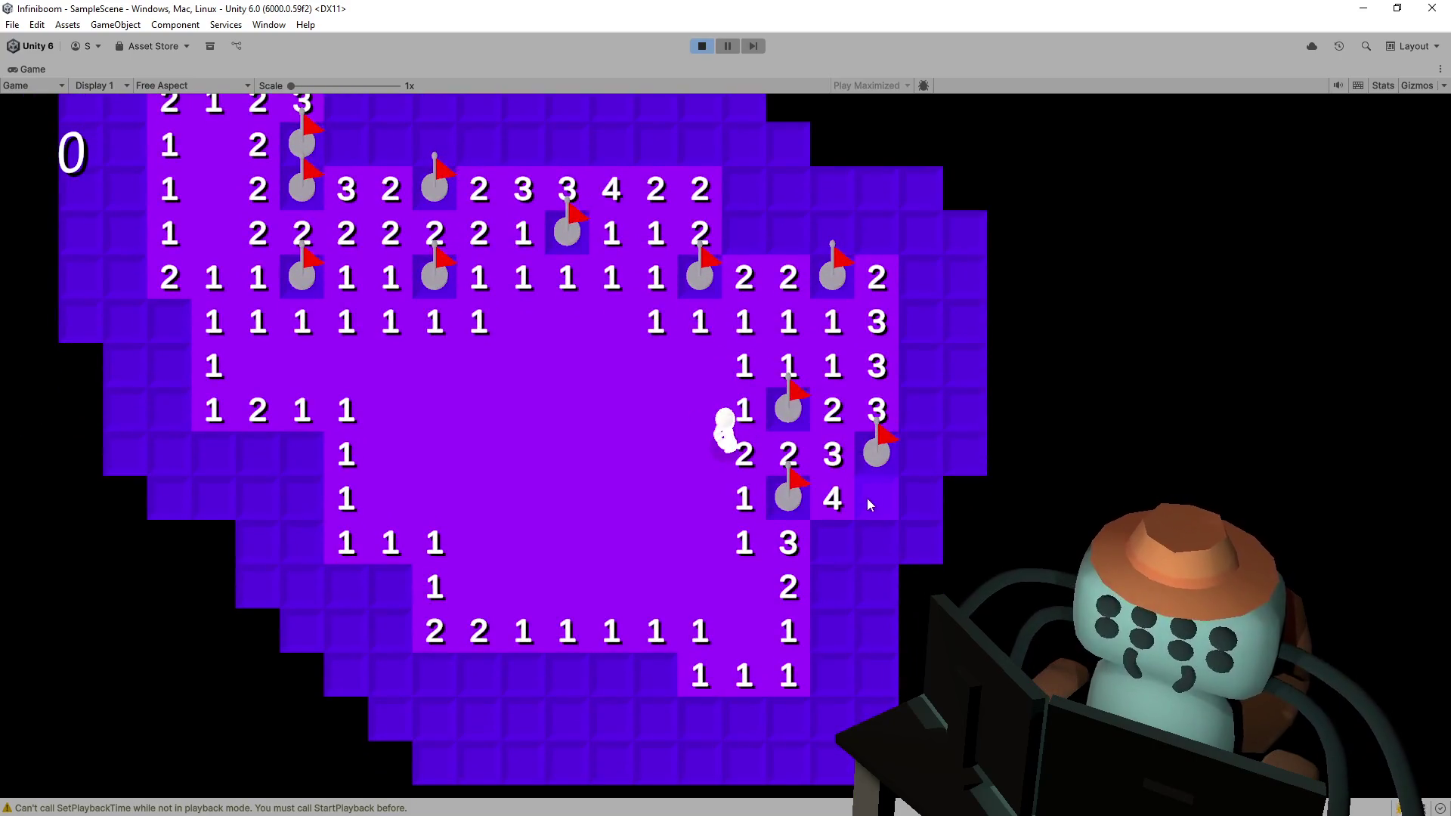
{"action": "left_click", "coordinate": [869, 492]}
{"action": "right_click", "coordinate": [842, 536]}
{"action": "right_click", "coordinate": [875, 541]}
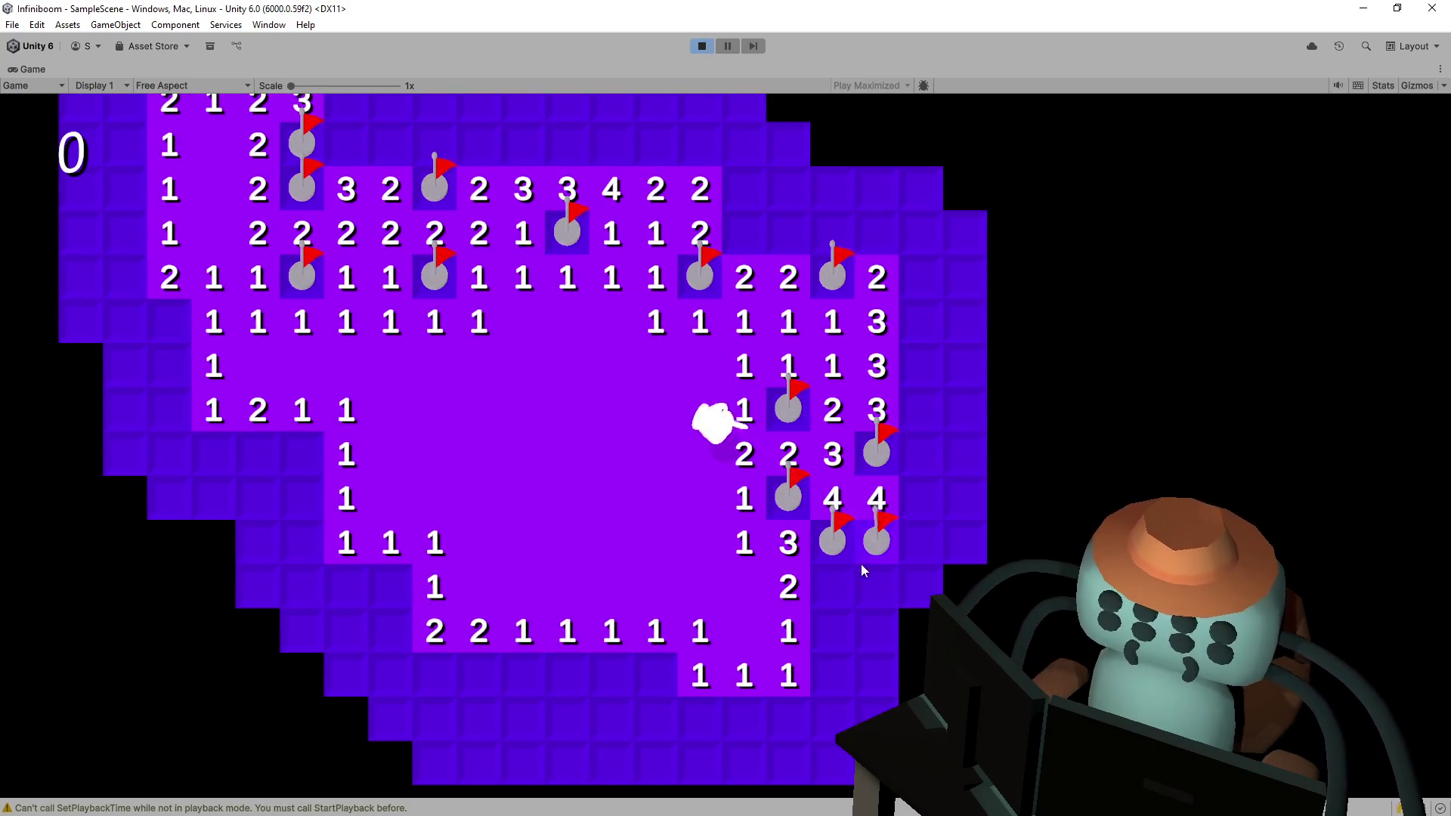
{"action": "right_click", "coordinate": [915, 412]}
{"action": "right_click", "coordinate": [920, 365]}
{"action": "right_click", "coordinate": [921, 321]}
{"action": "left_click", "coordinate": [921, 277]}
{"action": "left_click", "coordinate": [897, 240]}
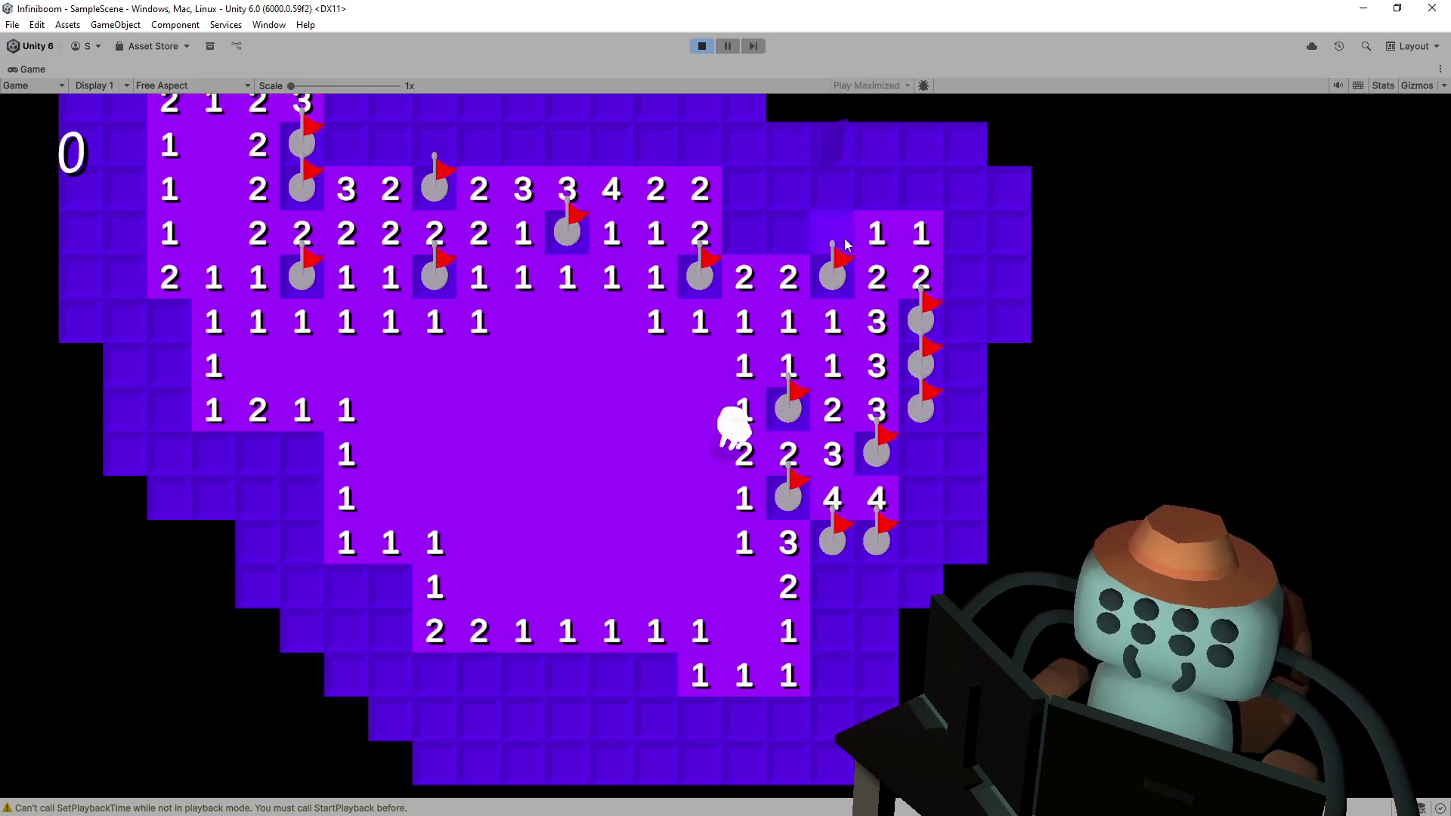
{"action": "left_click", "coordinate": [846, 244]}
{"action": "left_click", "coordinate": [822, 281]}
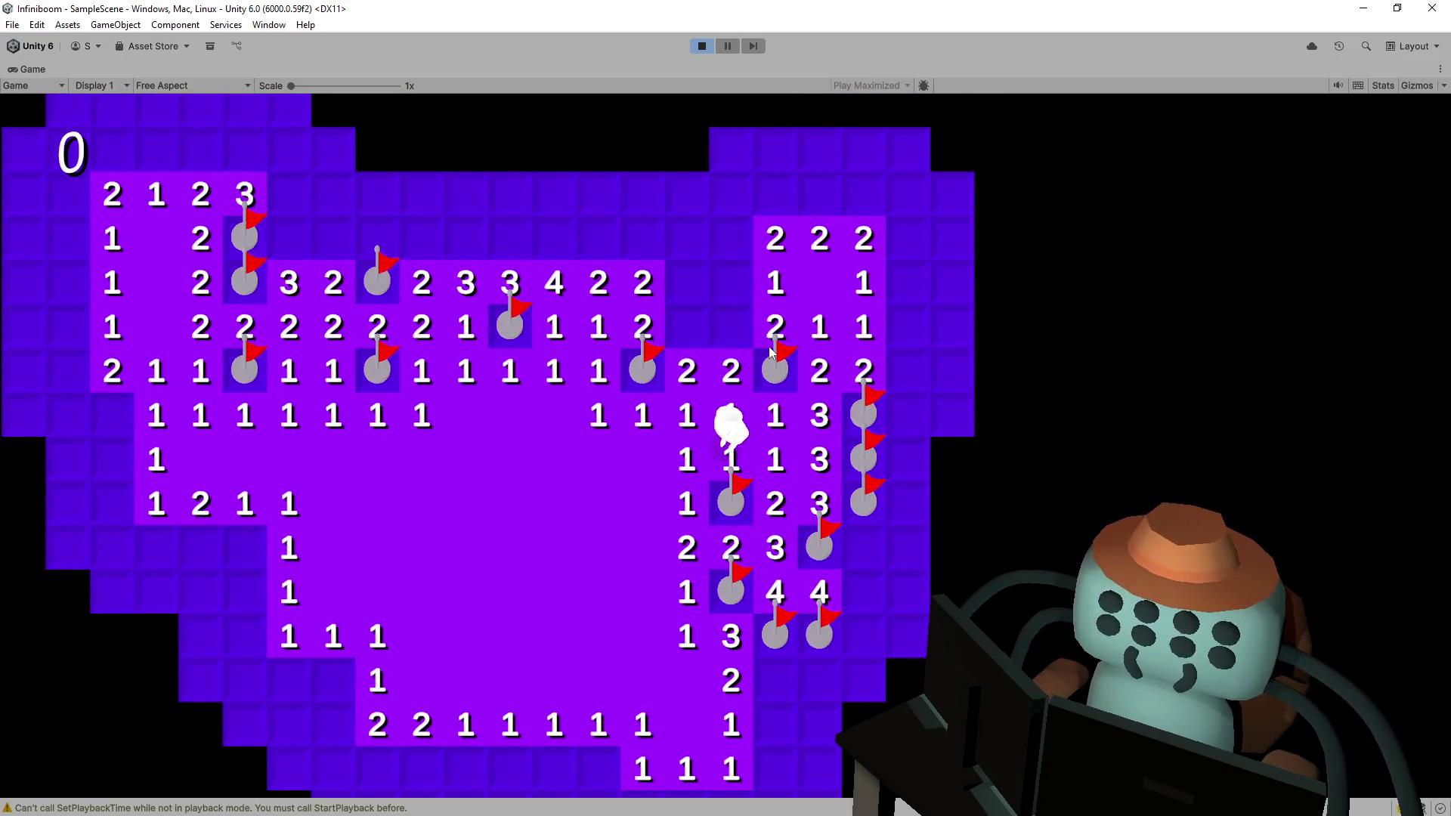
- Flag three tiles near the top and uncover a 3 and a 4 further left
{"action": "right_click", "coordinate": [658, 218]}
{"action": "right_click", "coordinate": [609, 219]}
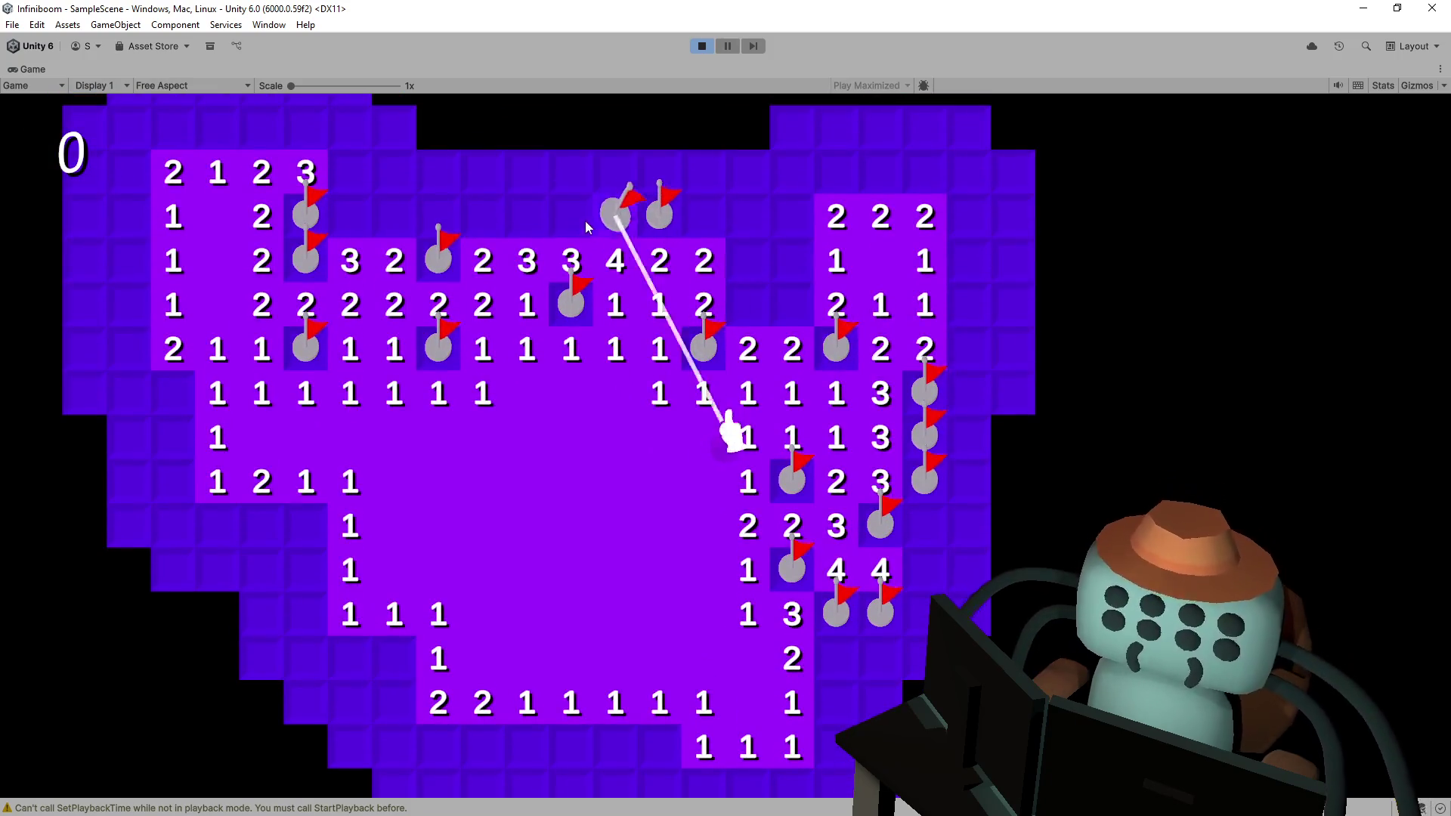
{"action": "right_click", "coordinate": [589, 220]}
{"action": "left_click", "coordinate": [809, 352]}
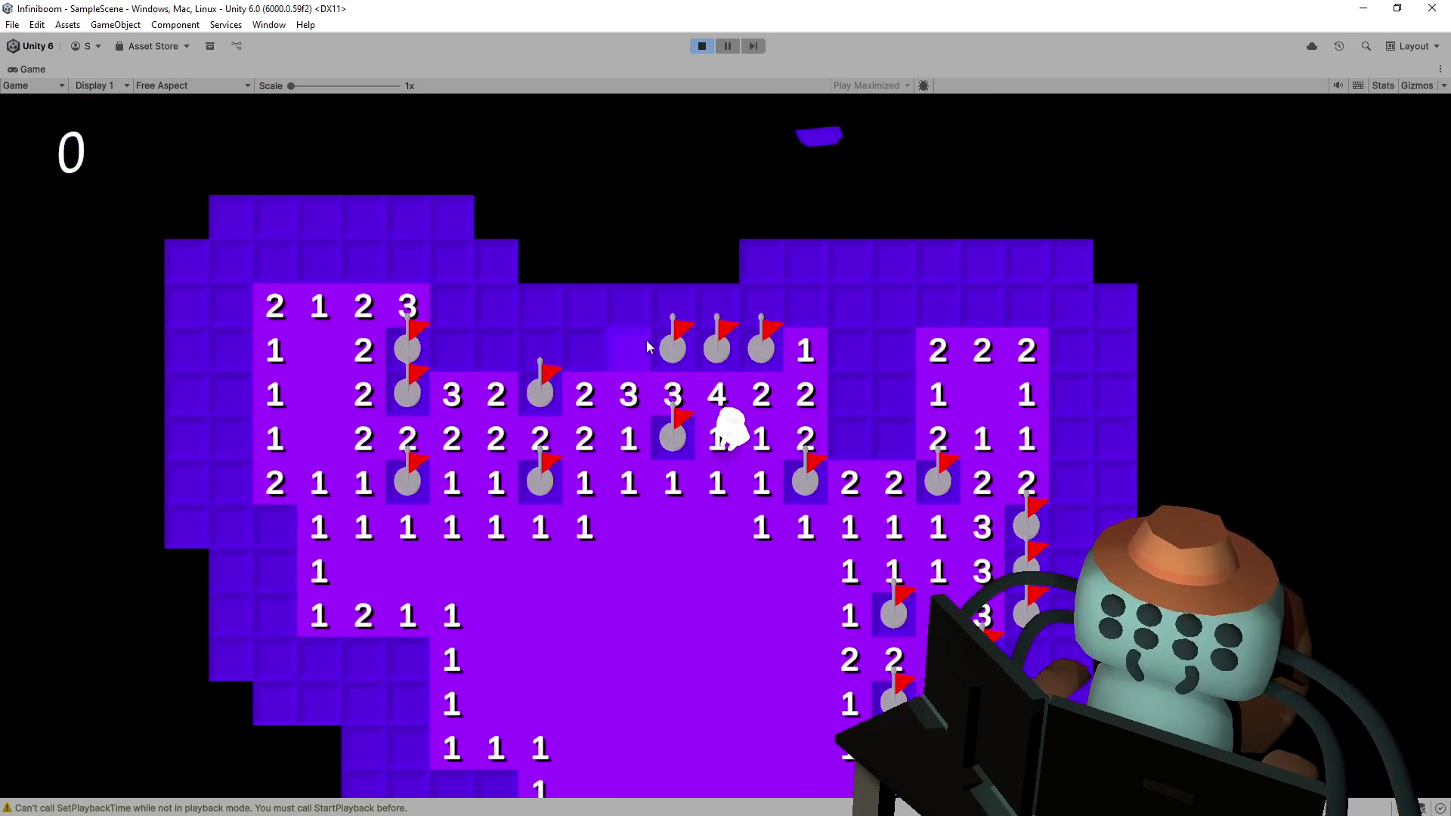
{"action": "left_click", "coordinate": [647, 344]}
{"action": "right_click", "coordinate": [573, 372]}
{"action": "left_click", "coordinate": [514, 376]}
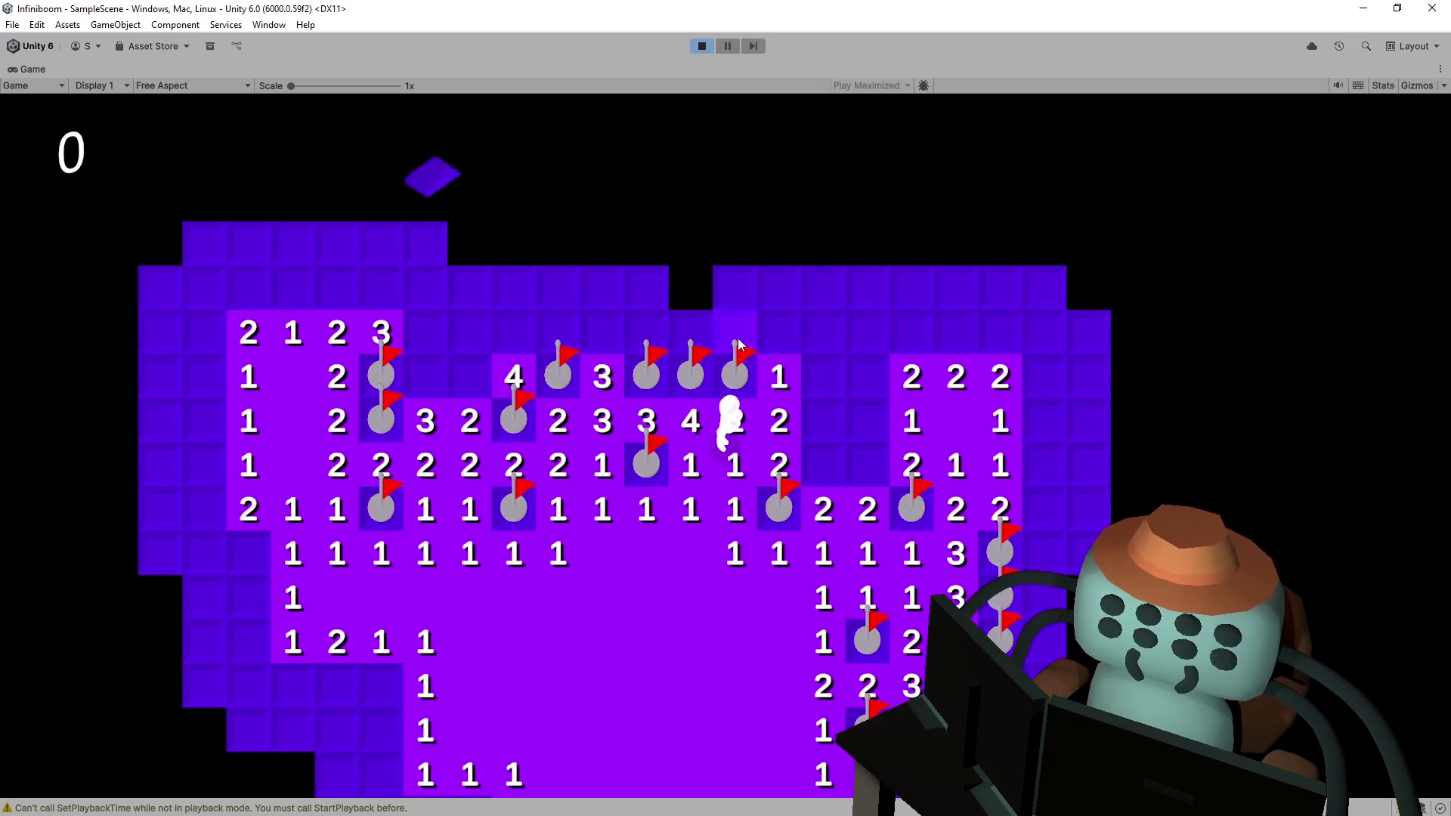
{"action": "left_click", "coordinate": [781, 360]}
- Flag the mines beside the 3-2-2 row and reveal the 4 and 2s, clearing the right area
{"action": "right_click", "coordinate": [836, 455]}
{"action": "left_click", "coordinate": [861, 435]}
{"action": "right_click", "coordinate": [850, 408]}
{"action": "left_click", "coordinate": [813, 400]}
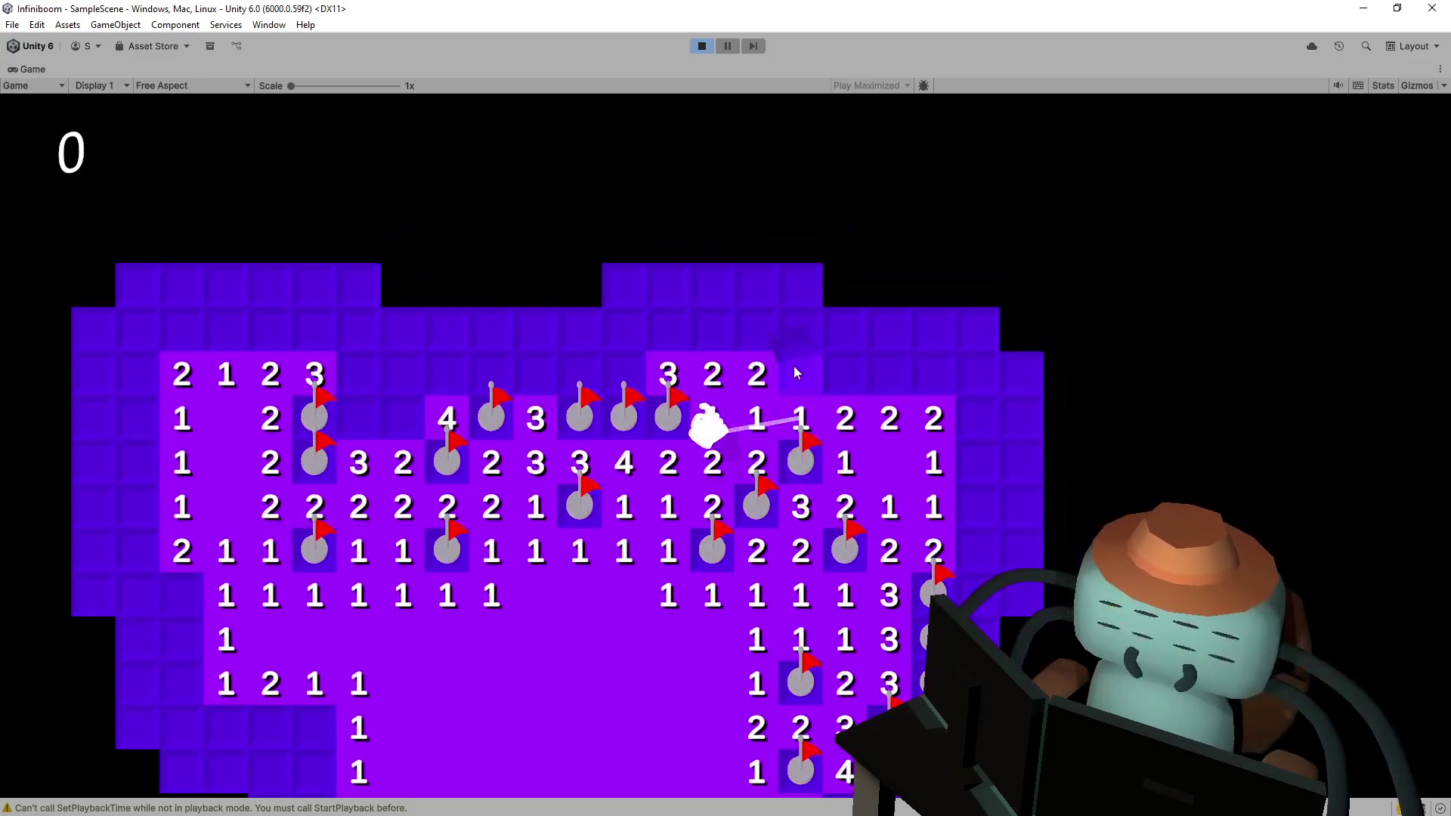
{"action": "left_click", "coordinate": [793, 366]}
{"action": "left_click", "coordinate": [805, 405]}
{"action": "right_click", "coordinate": [857, 419]}
{"action": "right_click", "coordinate": [866, 420]}
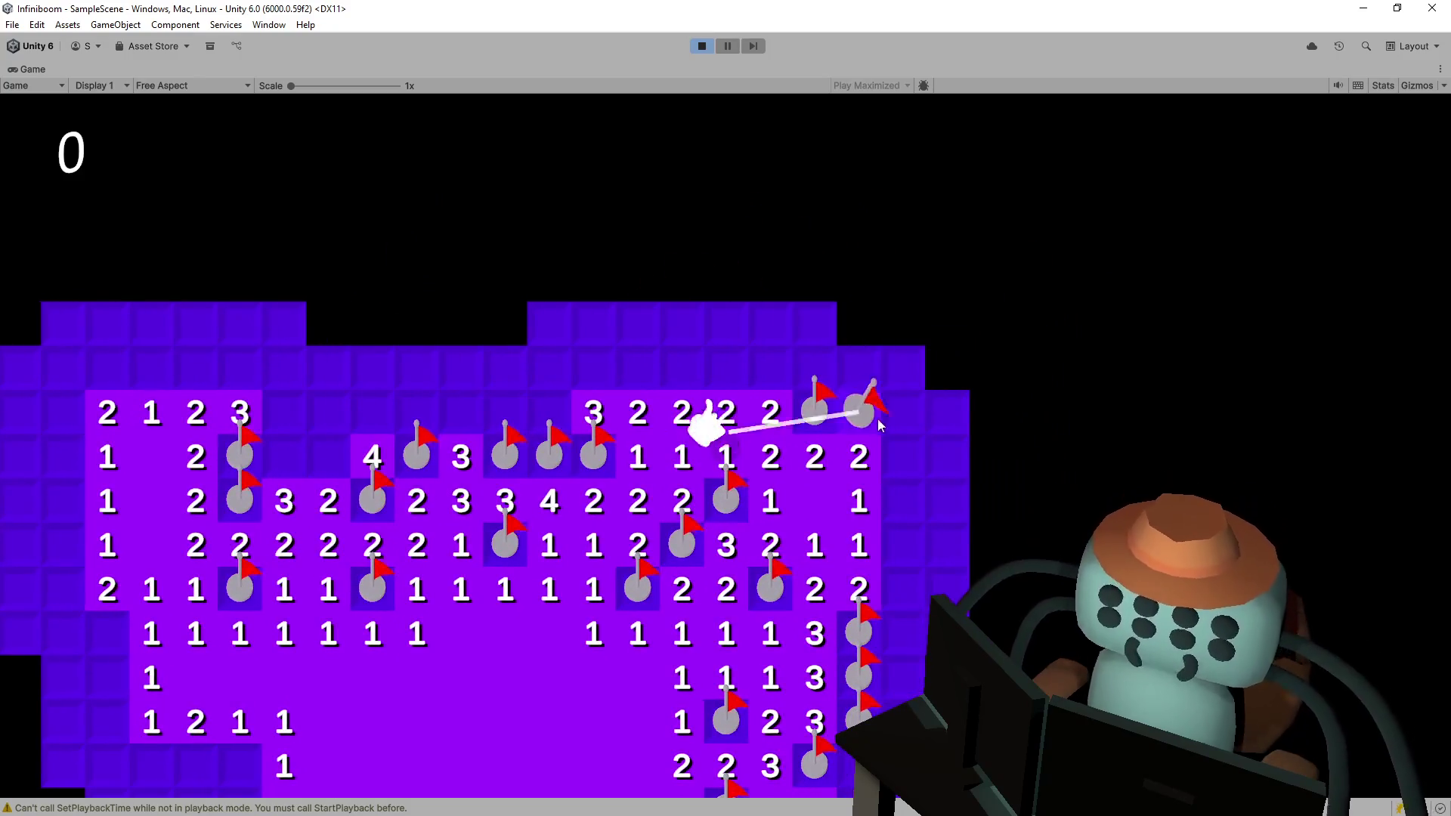
{"action": "left_click", "coordinate": [838, 372]}
{"action": "left_click", "coordinate": [830, 412]}
{"action": "left_click", "coordinate": [825, 453]}
{"action": "right_click", "coordinate": [824, 497]}
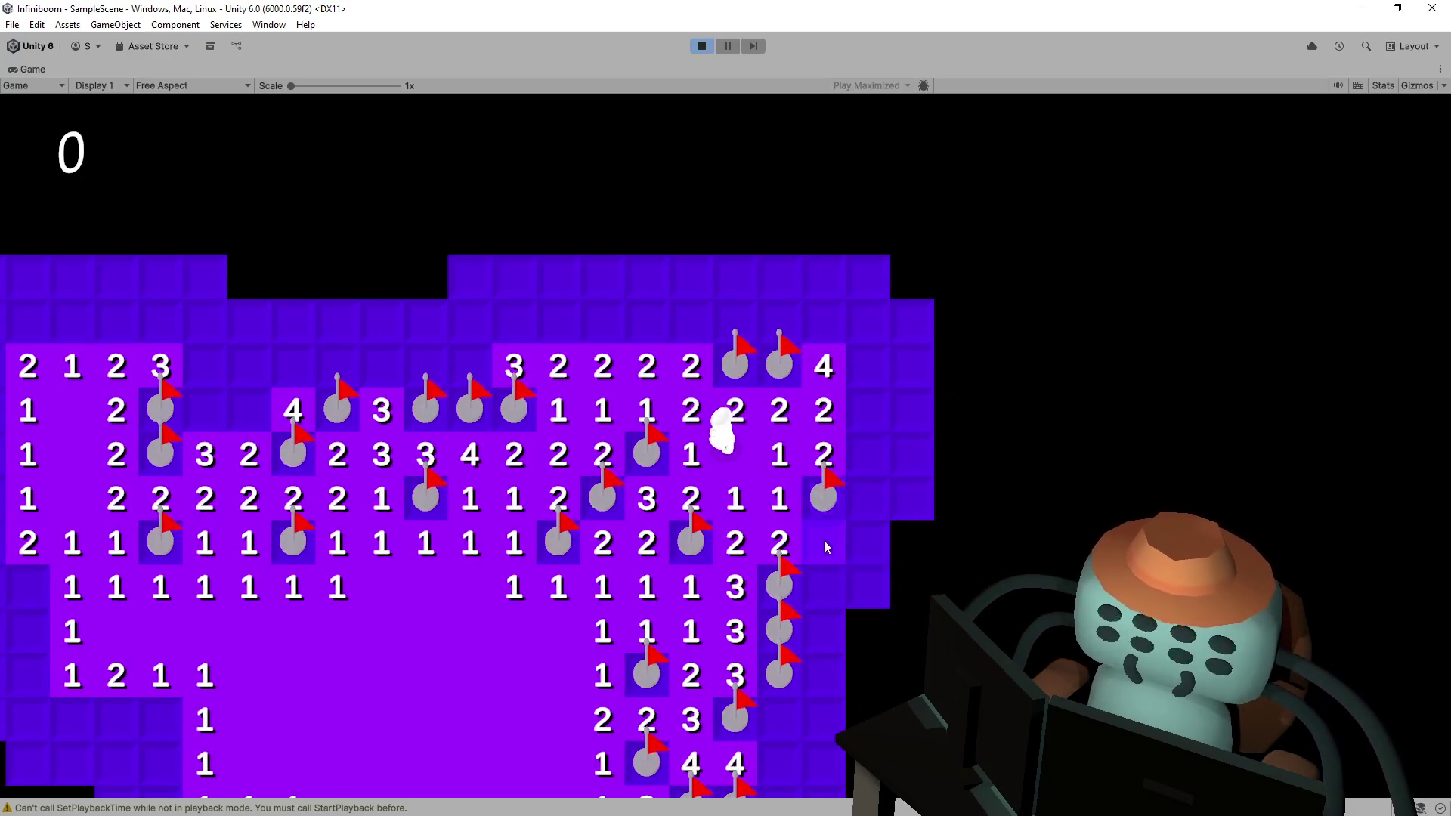
{"action": "left_click", "coordinate": [824, 538]}
{"action": "left_click", "coordinate": [861, 585]}
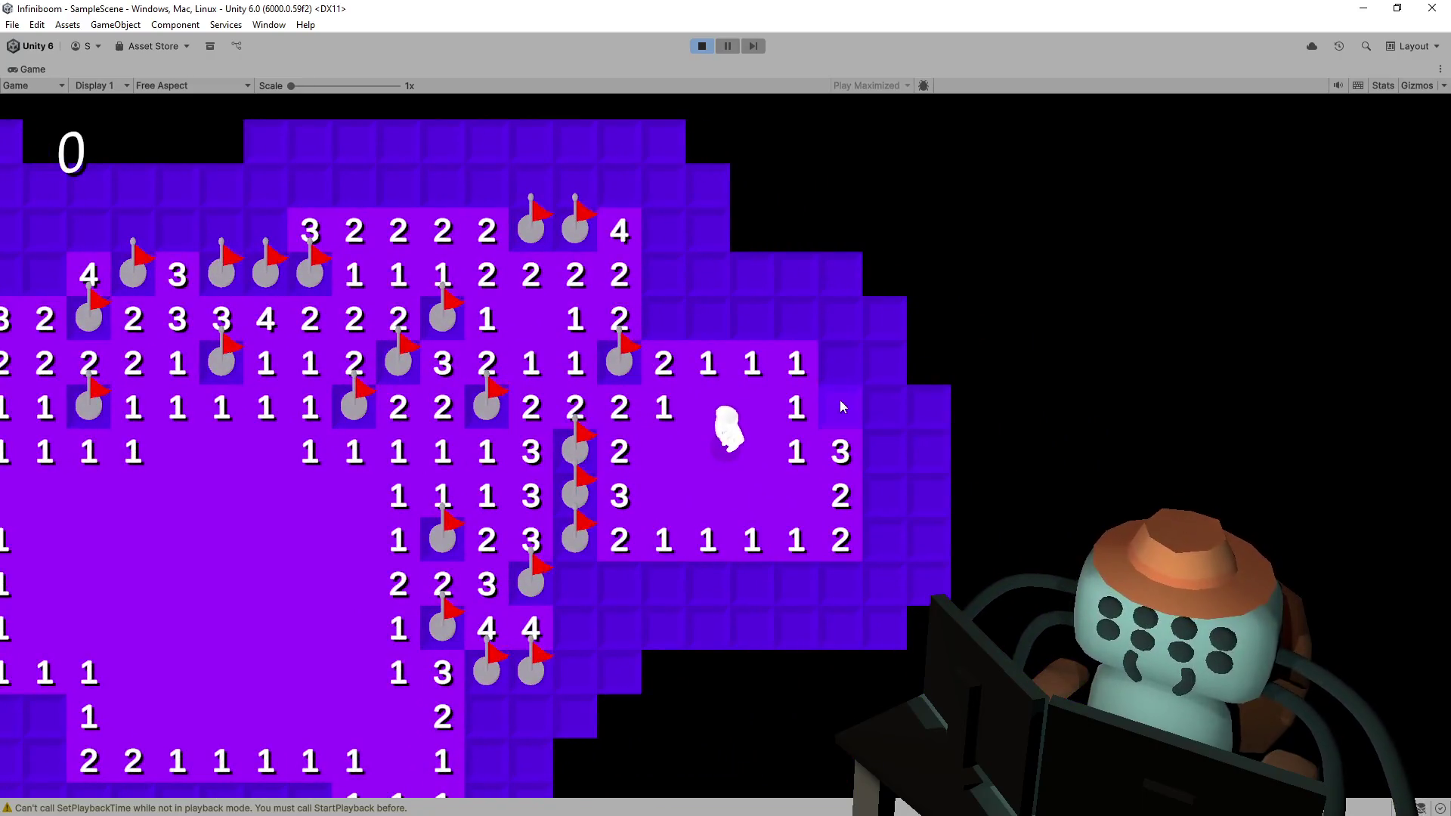
- Reveal the 1s, 3s and 2s at the upper right, flagging the mines beside them
{"action": "right_click", "coordinate": [839, 407]}
{"action": "left_click", "coordinate": [839, 317]}
{"action": "left_click", "coordinate": [796, 318]}
{"action": "left_click", "coordinate": [752, 318]}
{"action": "right_click", "coordinate": [708, 318]}
{"action": "left_click", "coordinate": [665, 317]}
{"action": "left_click", "coordinate": [730, 275]}
{"action": "left_click", "coordinate": [799, 284]}
{"action": "left_click", "coordinate": [752, 274]}
{"action": "right_click", "coordinate": [632, 332]}
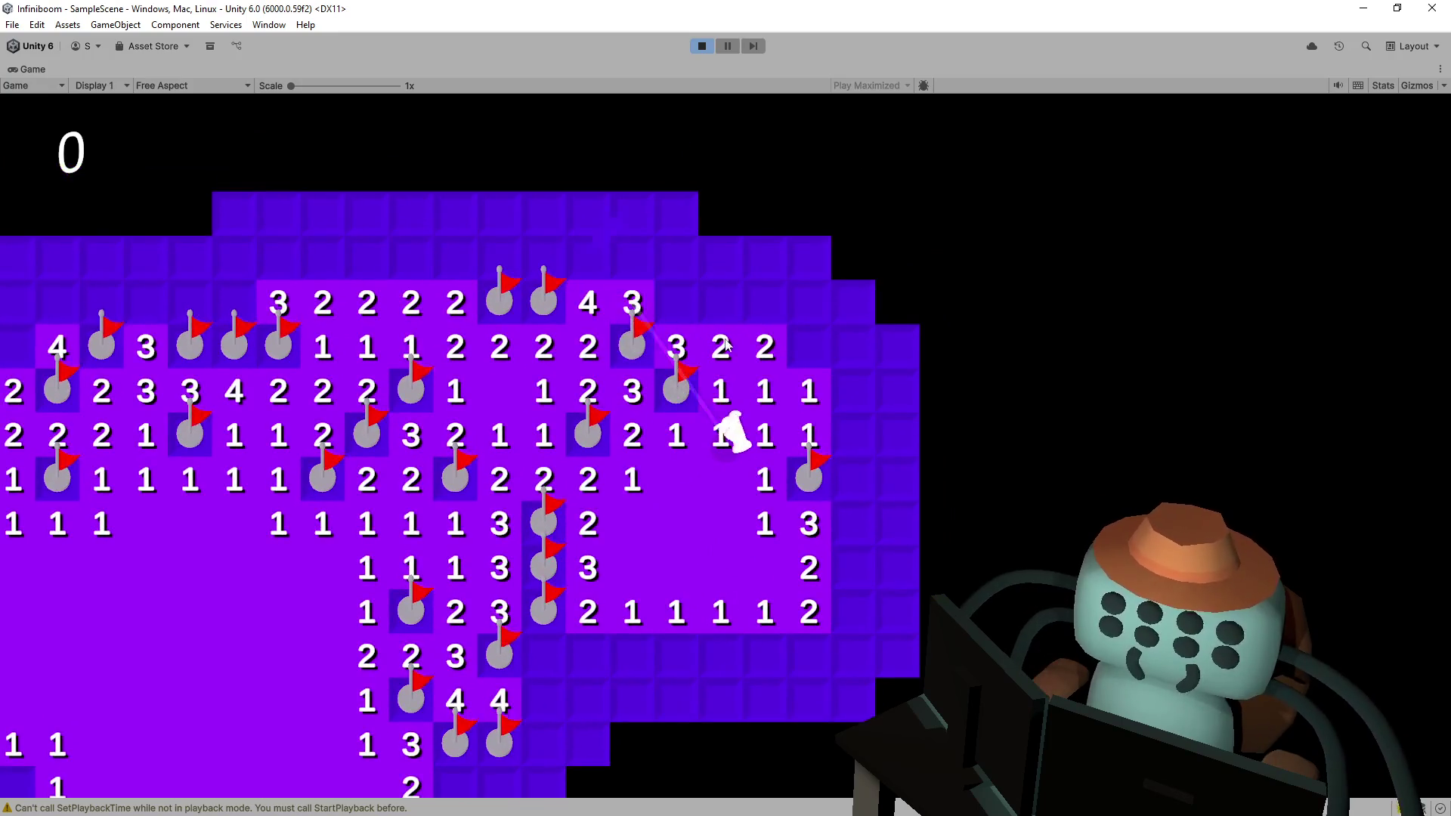
{"action": "right_click", "coordinate": [805, 348]}
{"action": "left_click", "coordinate": [851, 348]}
{"action": "left_click", "coordinate": [847, 423]}
{"action": "left_click", "coordinate": [895, 431]}
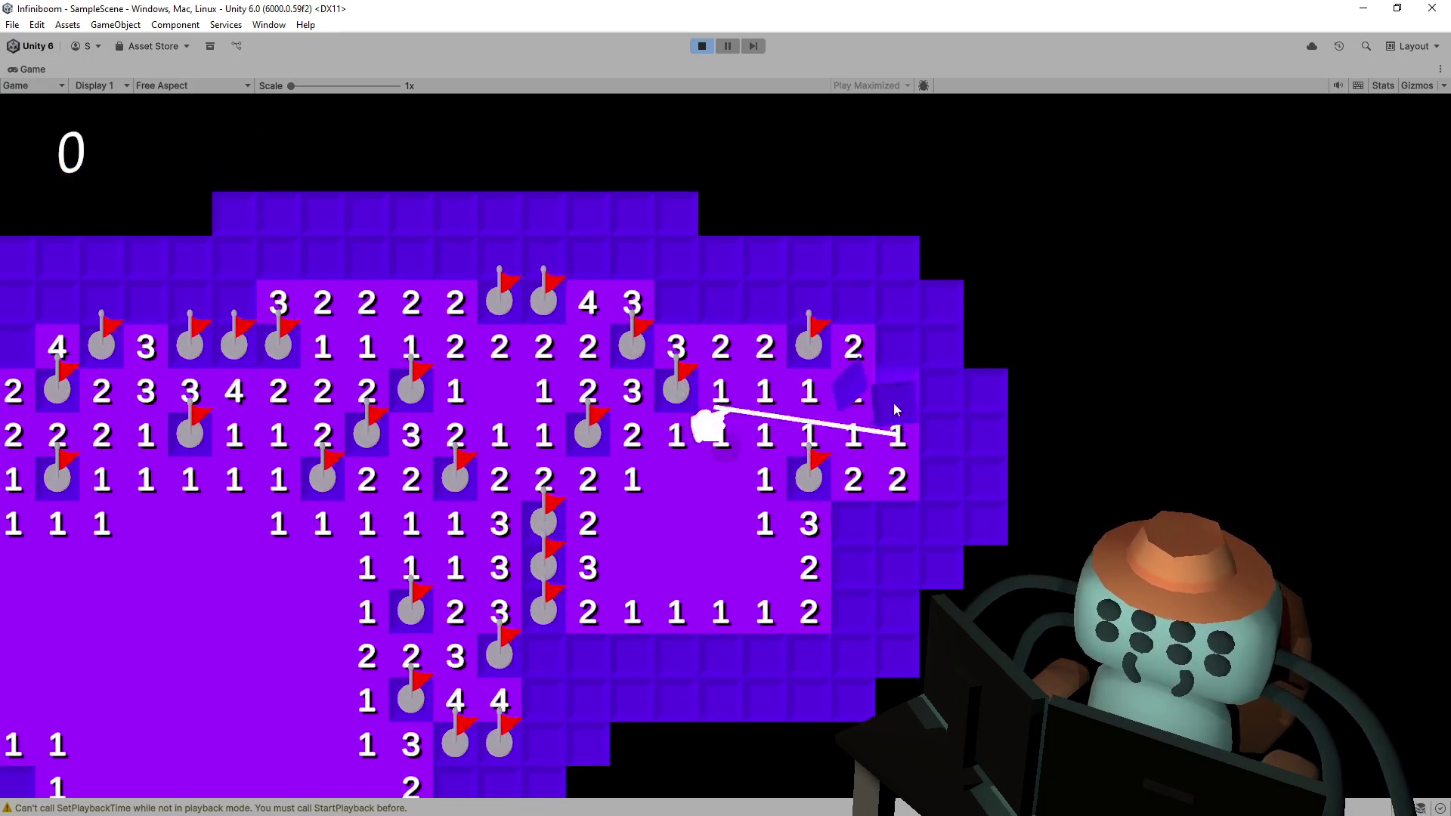
{"action": "left_click", "coordinate": [878, 361]}
- Flag the mines at the lower right and reveal the surrounding 2s, 3s and 4
{"action": "right_click", "coordinate": [773, 330]}
{"action": "left_click", "coordinate": [724, 332]}
{"action": "left_click", "coordinate": [685, 330]}
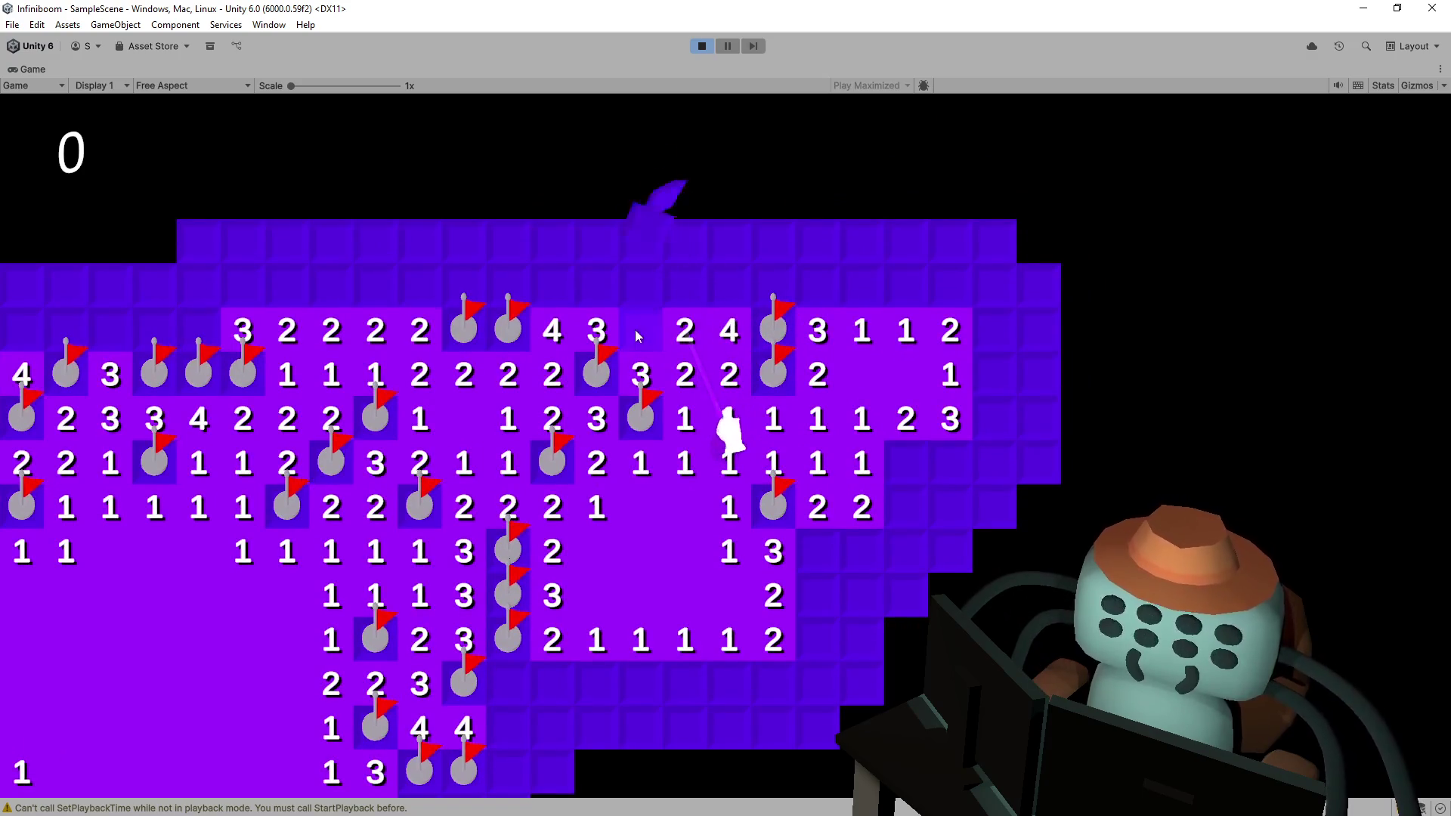
{"action": "right_click", "coordinate": [636, 333]}
{"action": "right_click", "coordinate": [840, 467]}
{"action": "right_click", "coordinate": [869, 457]}
{"action": "left_click", "coordinate": [827, 521]}
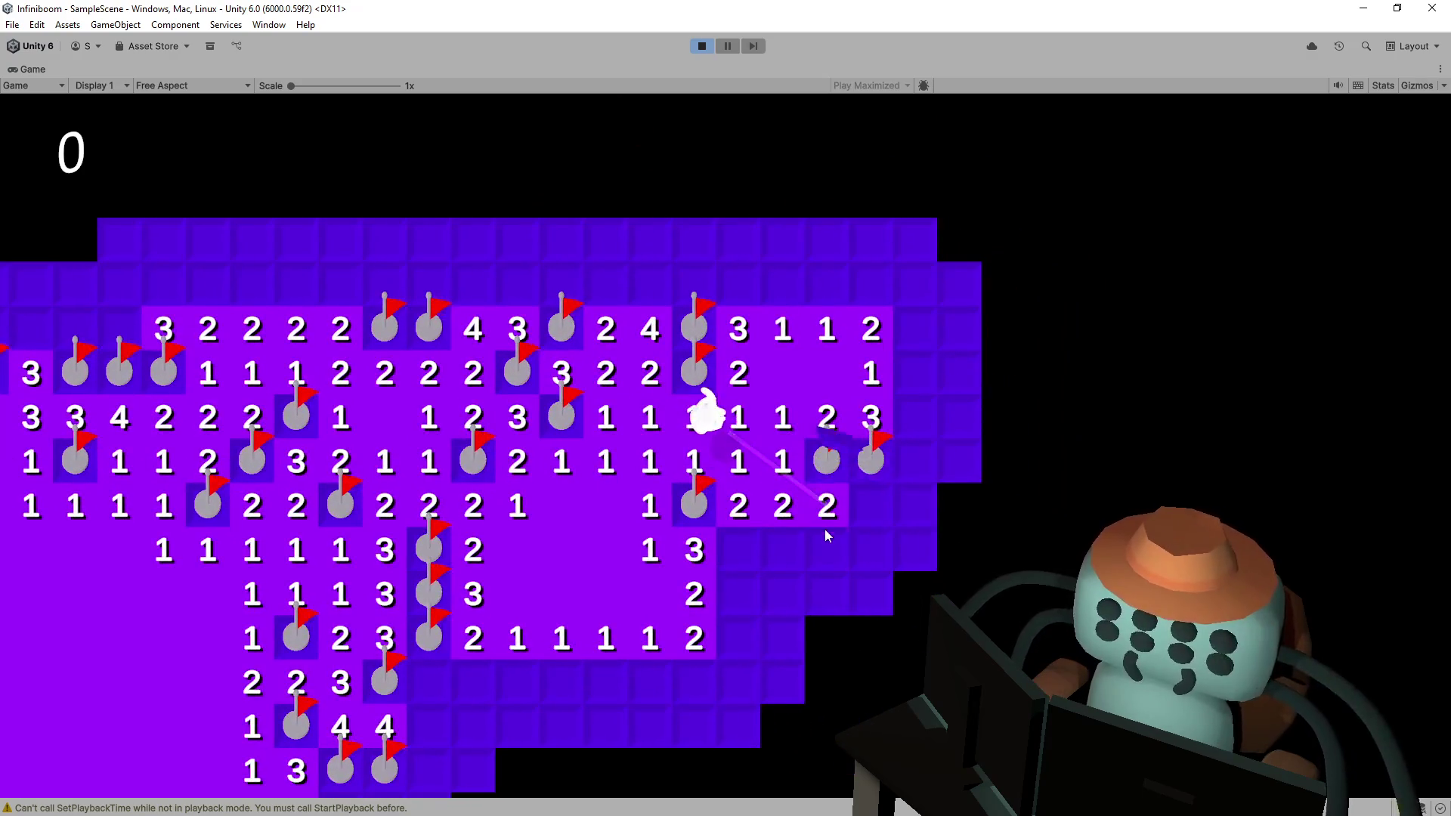
{"action": "right_click", "coordinate": [845, 470]}
{"action": "right_click", "coordinate": [848, 512]}
{"action": "left_click", "coordinate": [916, 468]}
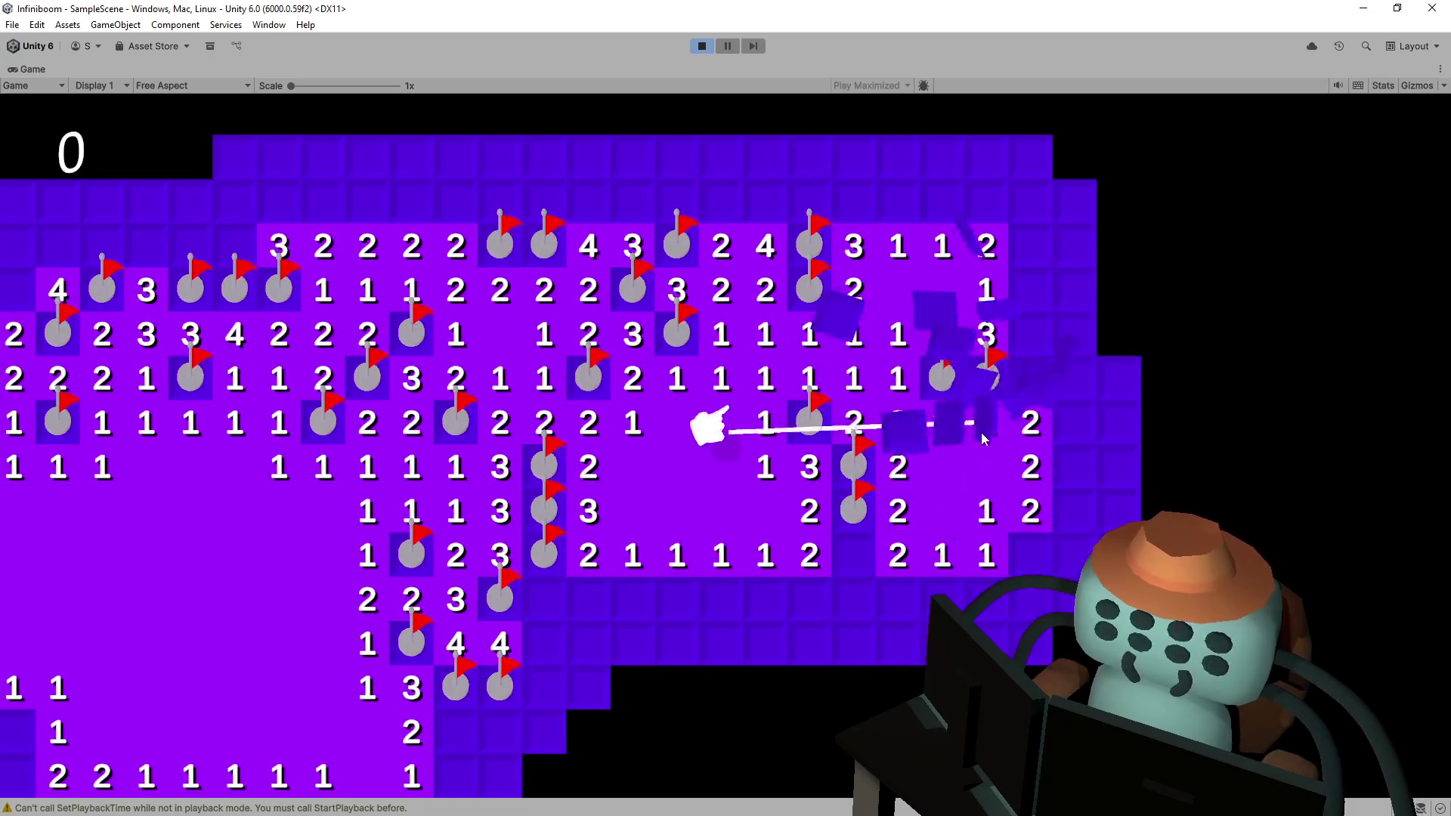
{"action": "left_click", "coordinate": [852, 552]}
{"action": "right_click", "coordinate": [839, 542]}
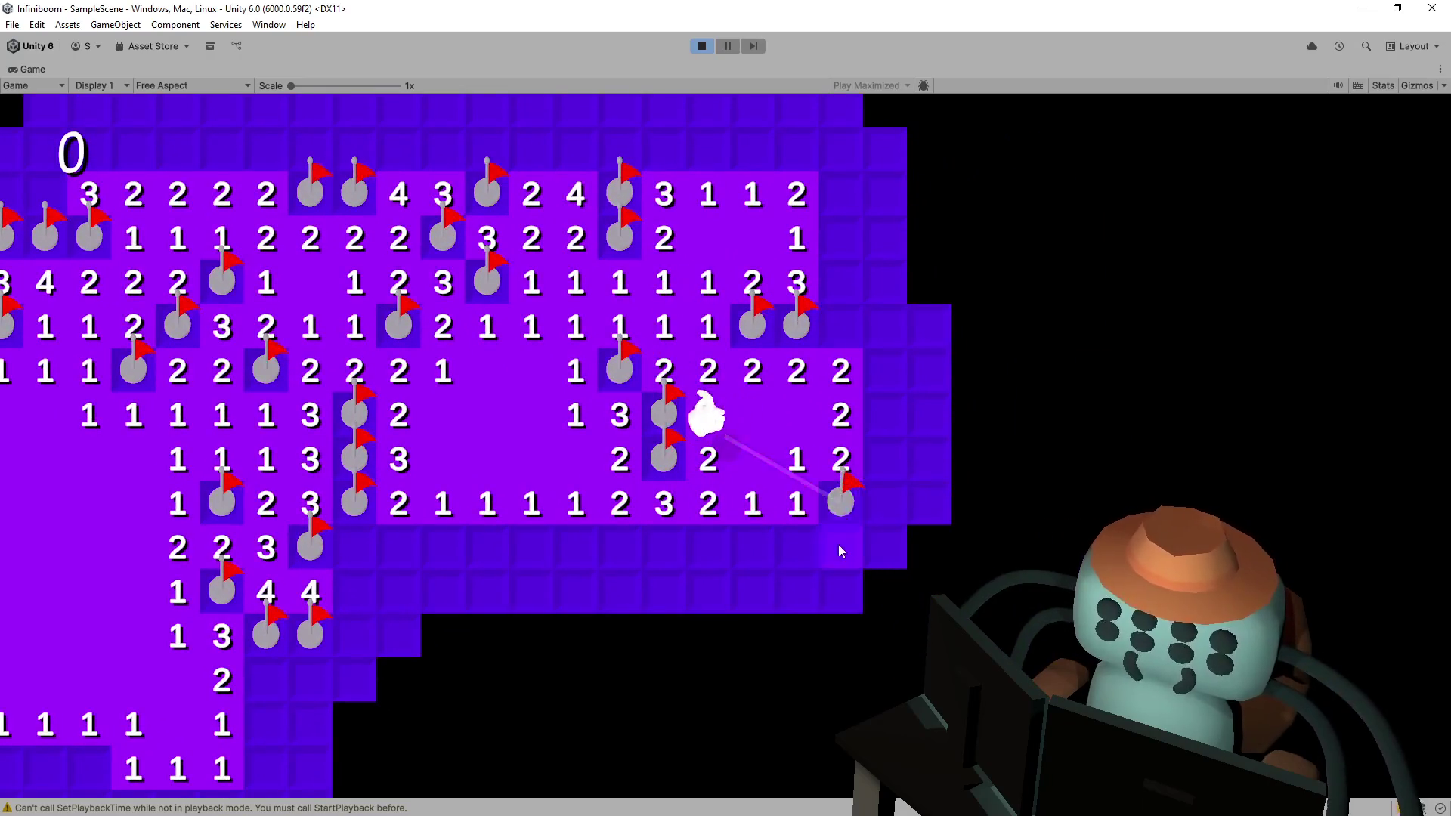
{"action": "left_click", "coordinate": [839, 542]}
- Work left along the bottom row, flagging mines and revealing its 3s, 1s and 2s
{"action": "right_click", "coordinate": [708, 546]}
{"action": "left_click", "coordinate": [660, 535]}
{"action": "right_click", "coordinate": [637, 537]}
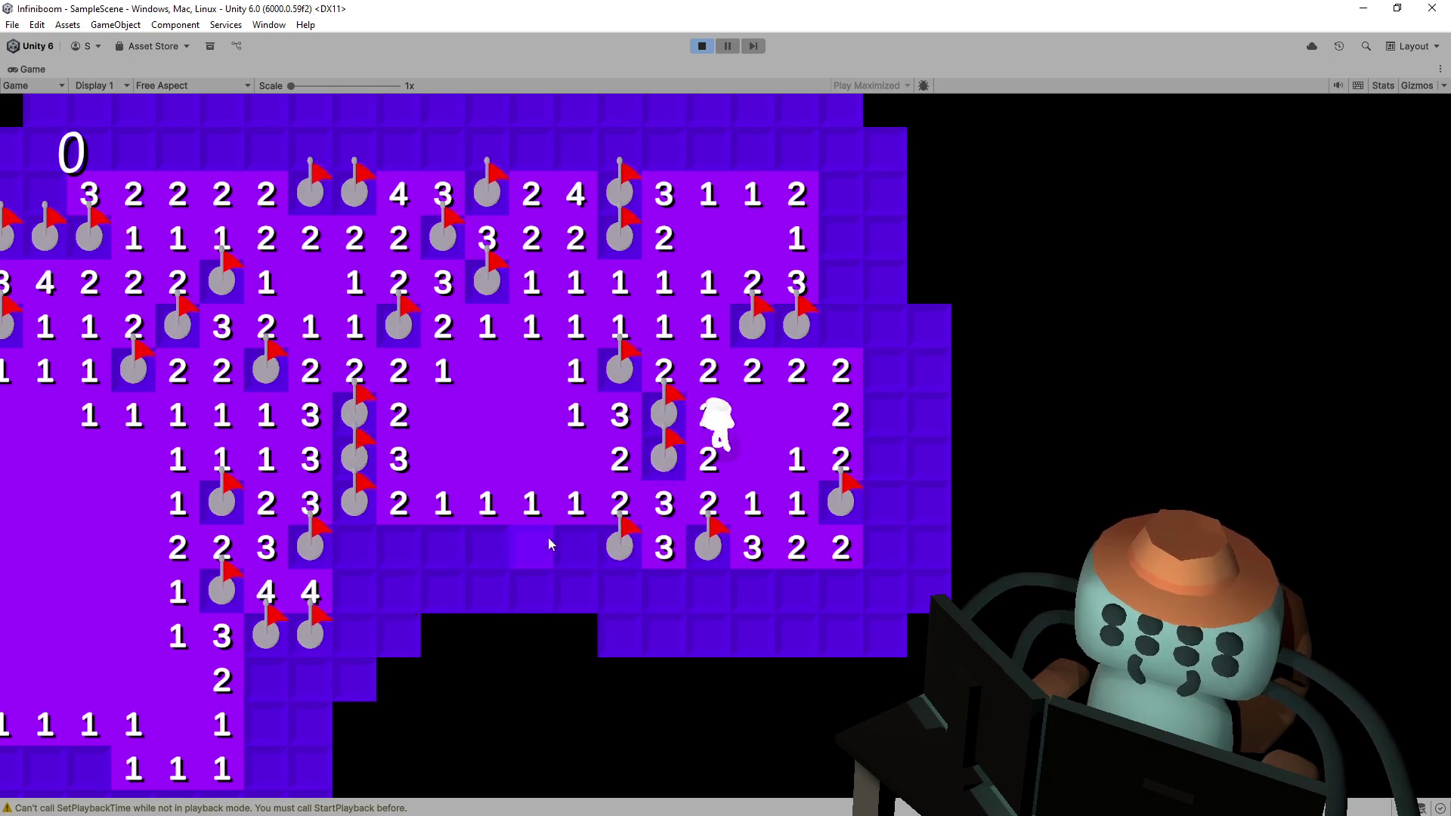
{"action": "left_click", "coordinate": [549, 544]}
{"action": "left_click", "coordinate": [557, 541]}
{"action": "right_click", "coordinate": [474, 542]}
{"action": "left_click", "coordinate": [443, 546]}
{"action": "left_click", "coordinate": [410, 551]}
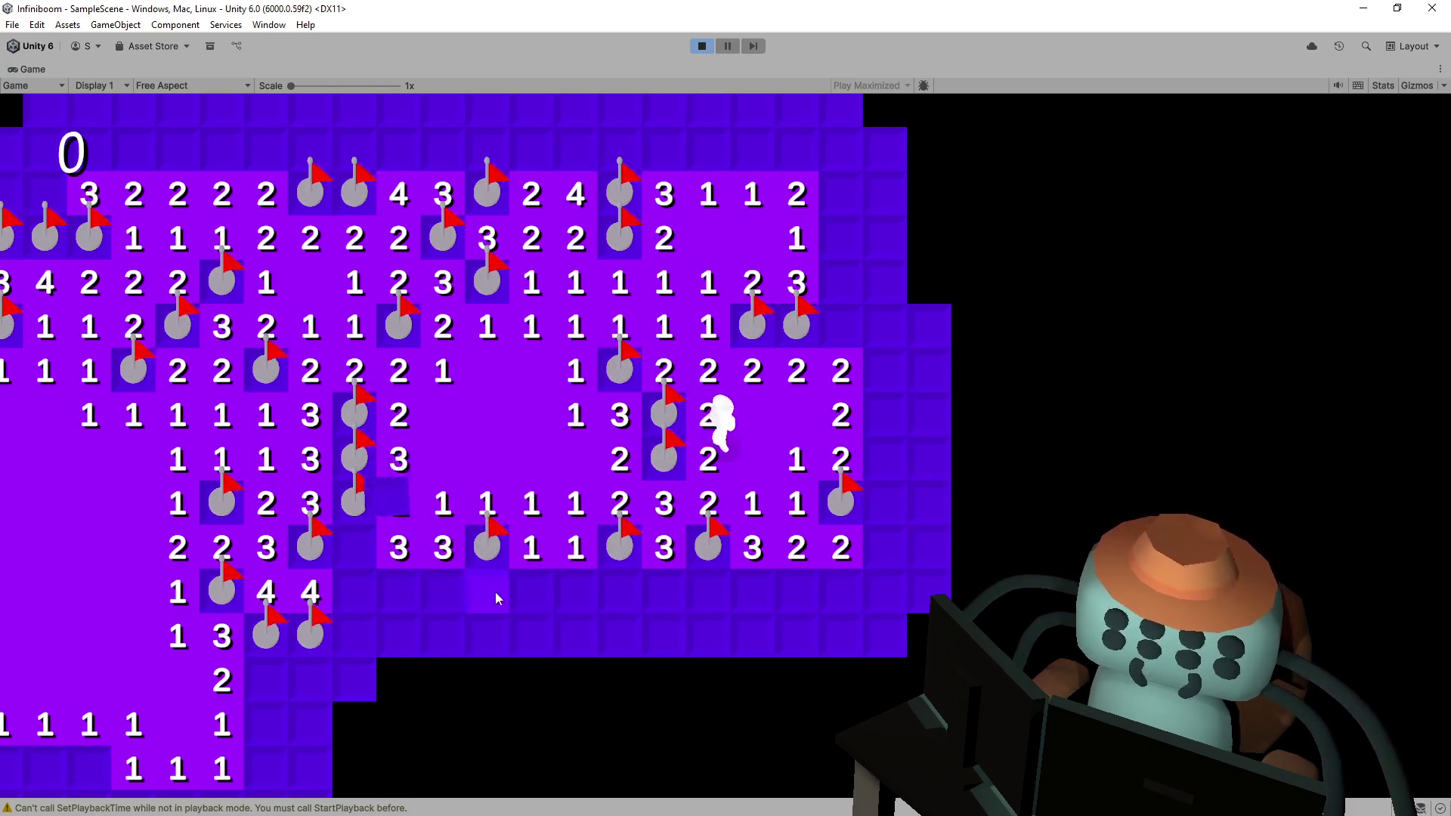
{"action": "left_click", "coordinate": [493, 592]}
{"action": "left_click", "coordinate": [533, 586]}
{"action": "left_click", "coordinate": [614, 574]}
{"action": "left_click", "coordinate": [583, 588]}
- Continue the lower rows, revealing the 3, 5 and 2s and flagging the mines beside them
{"action": "right_click", "coordinate": [426, 575]}
{"action": "right_click", "coordinate": [399, 574]}
{"action": "left_click", "coordinate": [358, 551]}
{"action": "left_click", "coordinate": [355, 596]}
{"action": "right_click", "coordinate": [360, 628]}
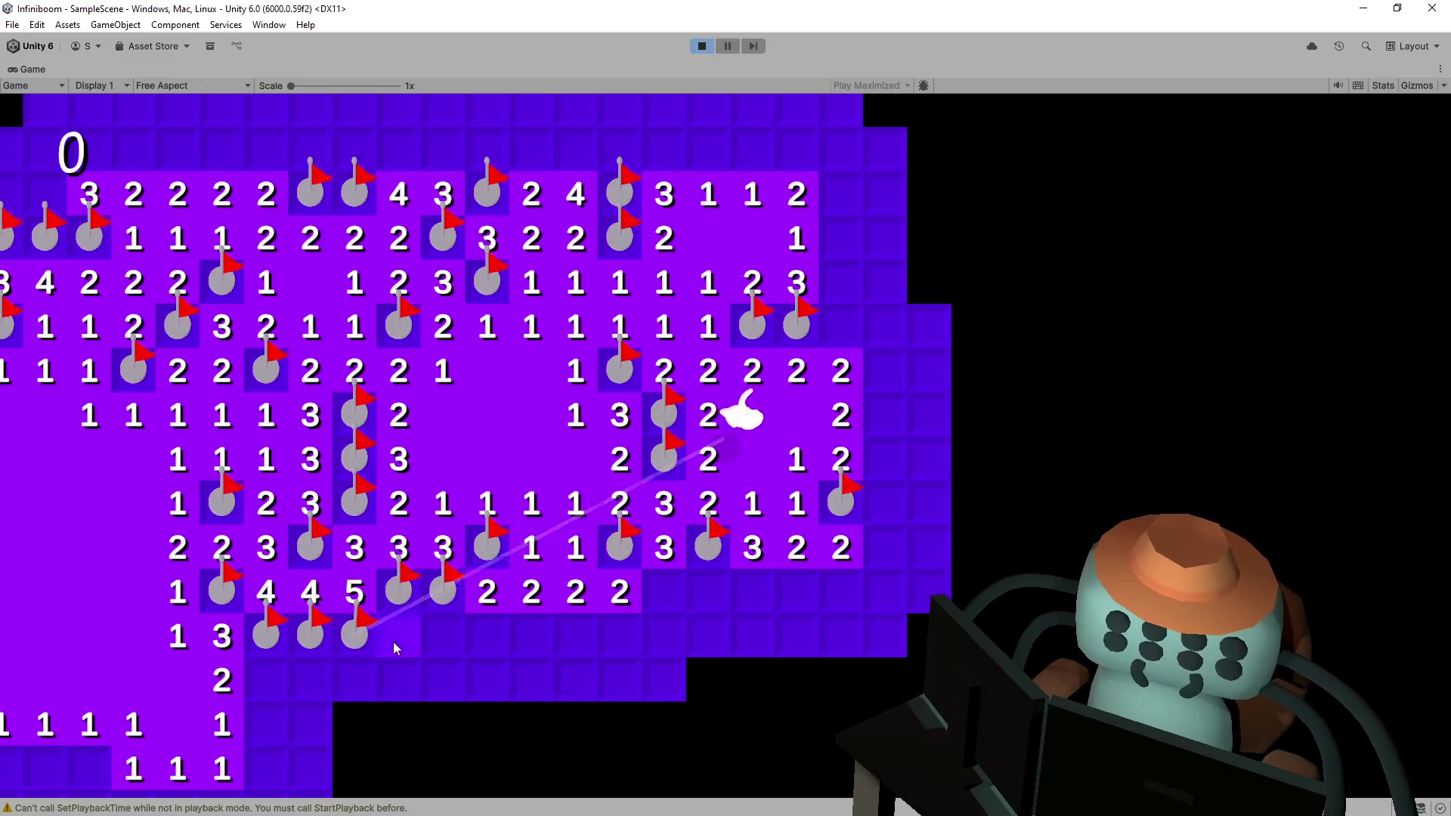
{"action": "right_click", "coordinate": [399, 636]}
{"action": "left_click", "coordinate": [488, 636]}
{"action": "left_click", "coordinate": [532, 635]}
{"action": "right_click", "coordinate": [576, 633]}
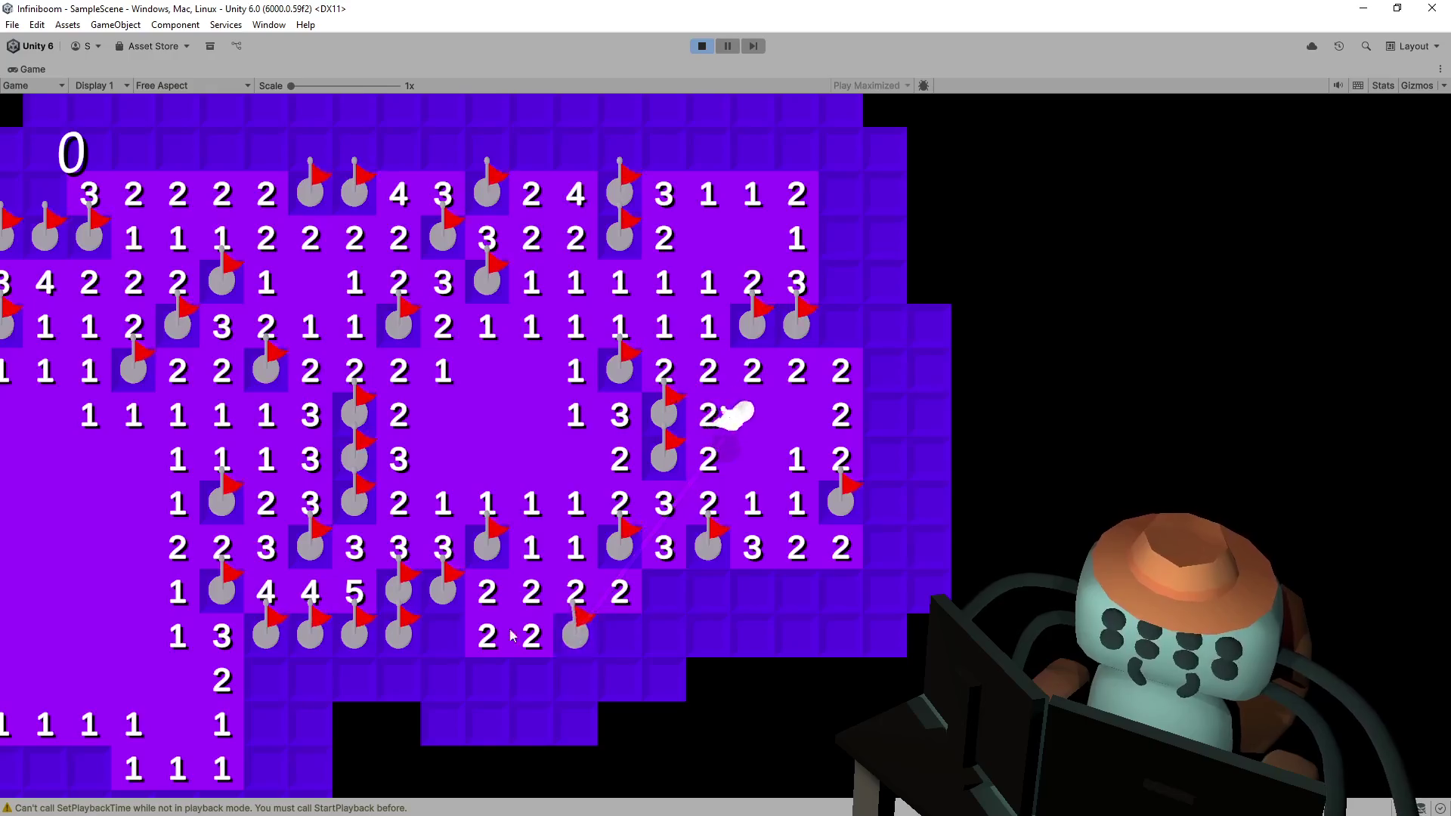
{"action": "left_click", "coordinate": [444, 636]}
{"action": "left_click", "coordinate": [619, 635]}
{"action": "left_click", "coordinate": [655, 632]}
{"action": "left_click", "coordinate": [664, 592]}
{"action": "right_click", "coordinate": [705, 596]}
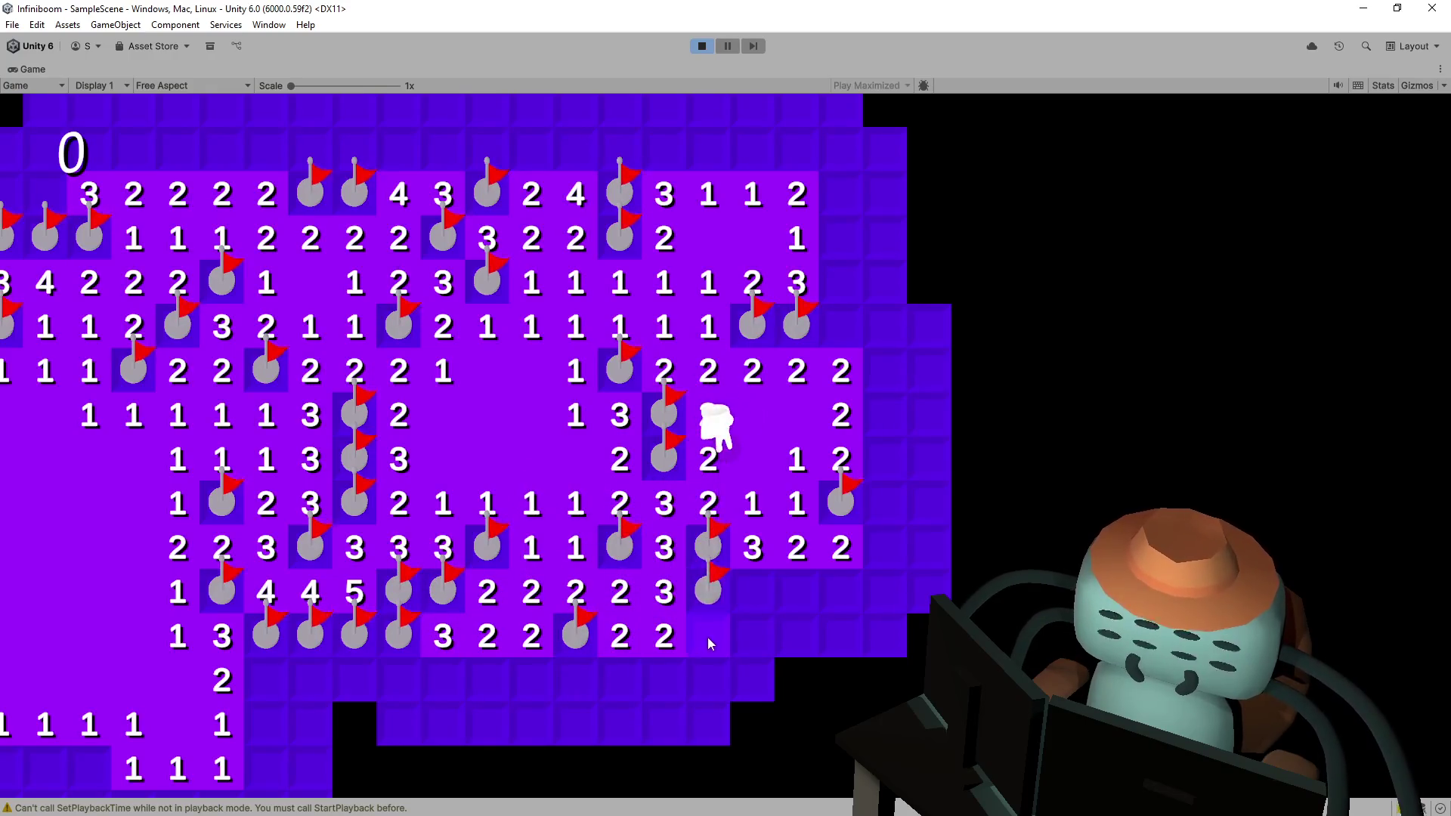
{"action": "left_click", "coordinate": [706, 637]}
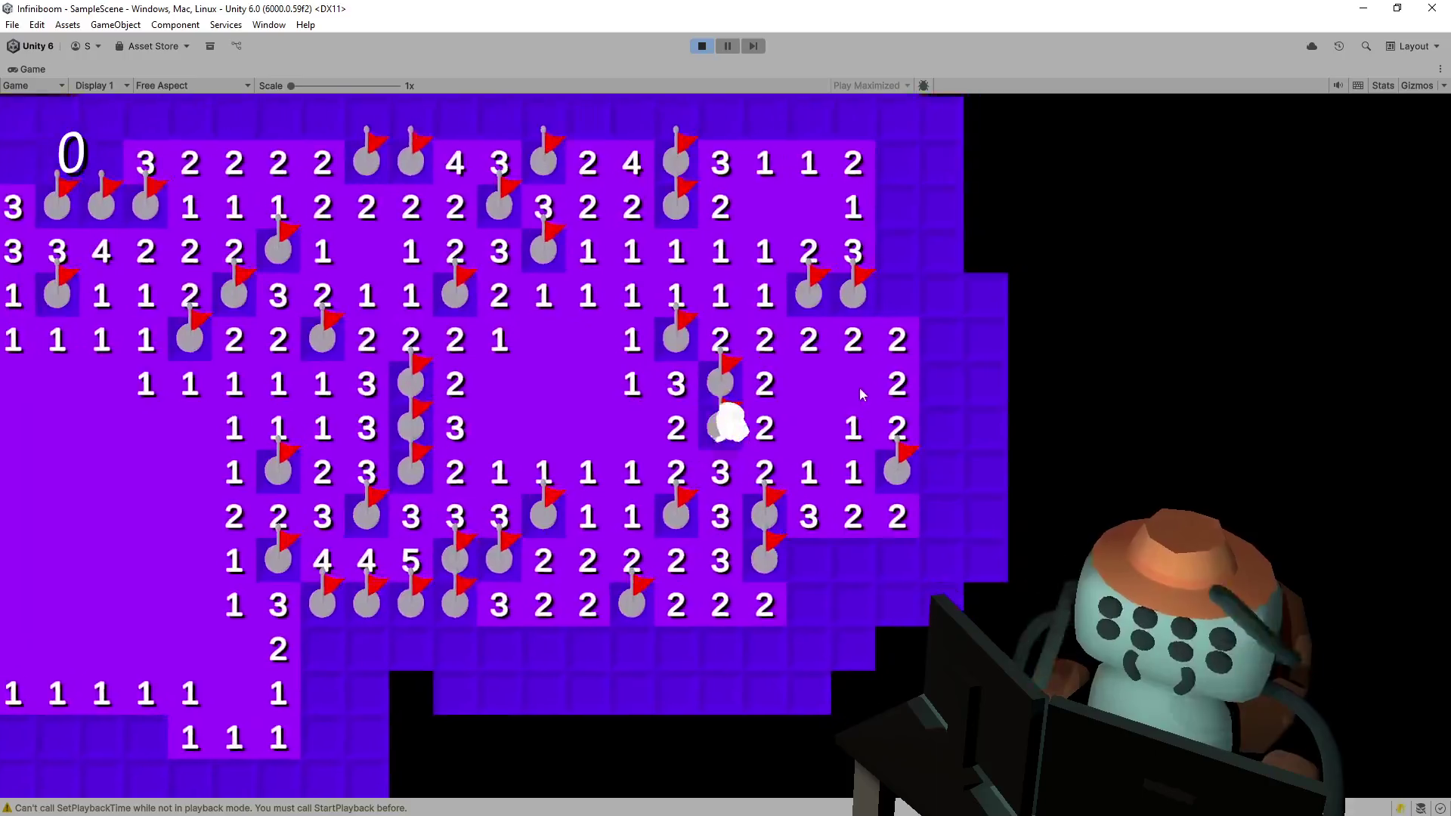
- Walk the character left with WASD, flagging a mine and opening a blank tile nearby
{"action": "key", "text": "a"}
{"action": "key", "text": "w"}
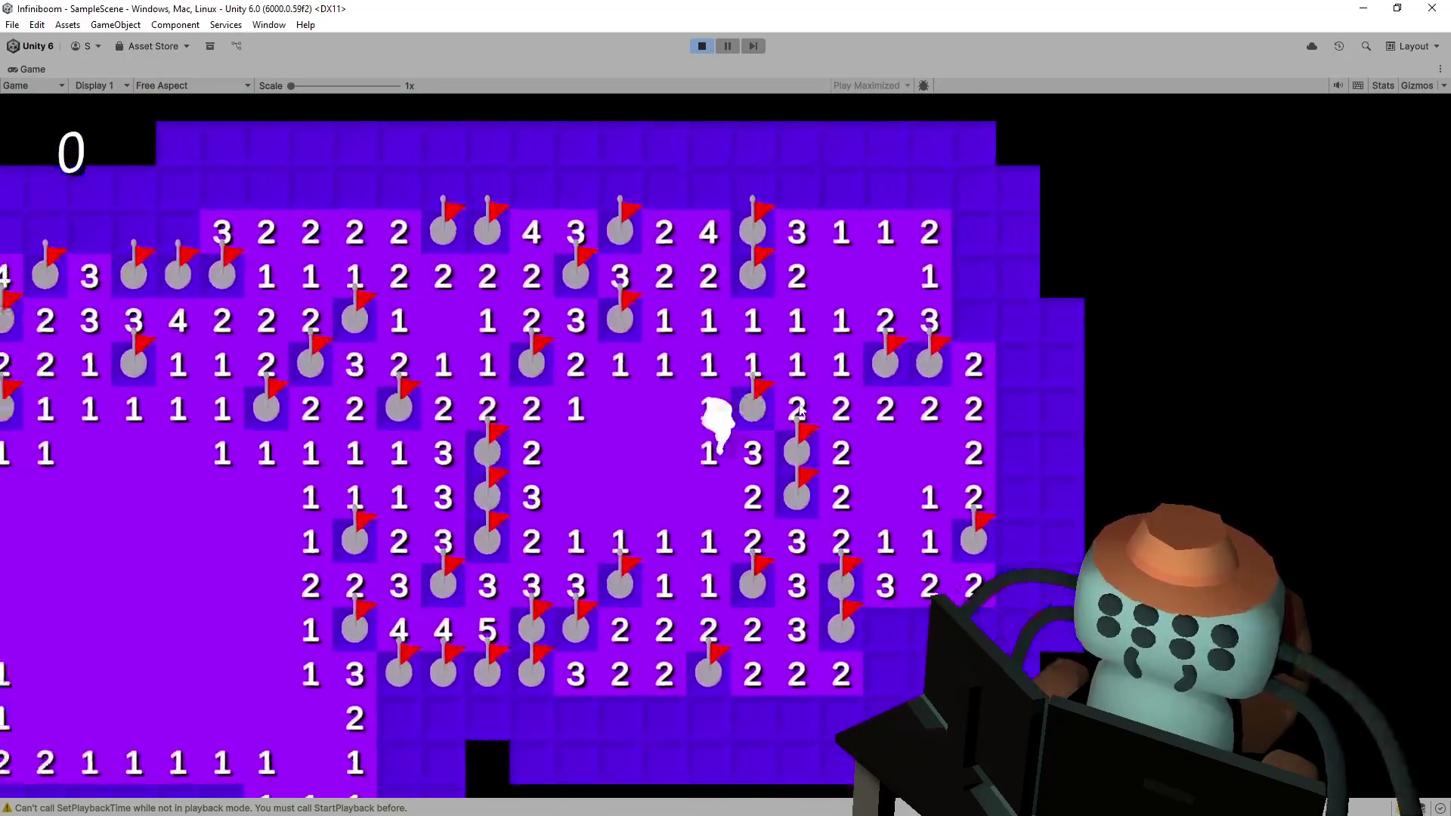
{"action": "key", "text": "s"}
{"action": "key", "text": "a"}
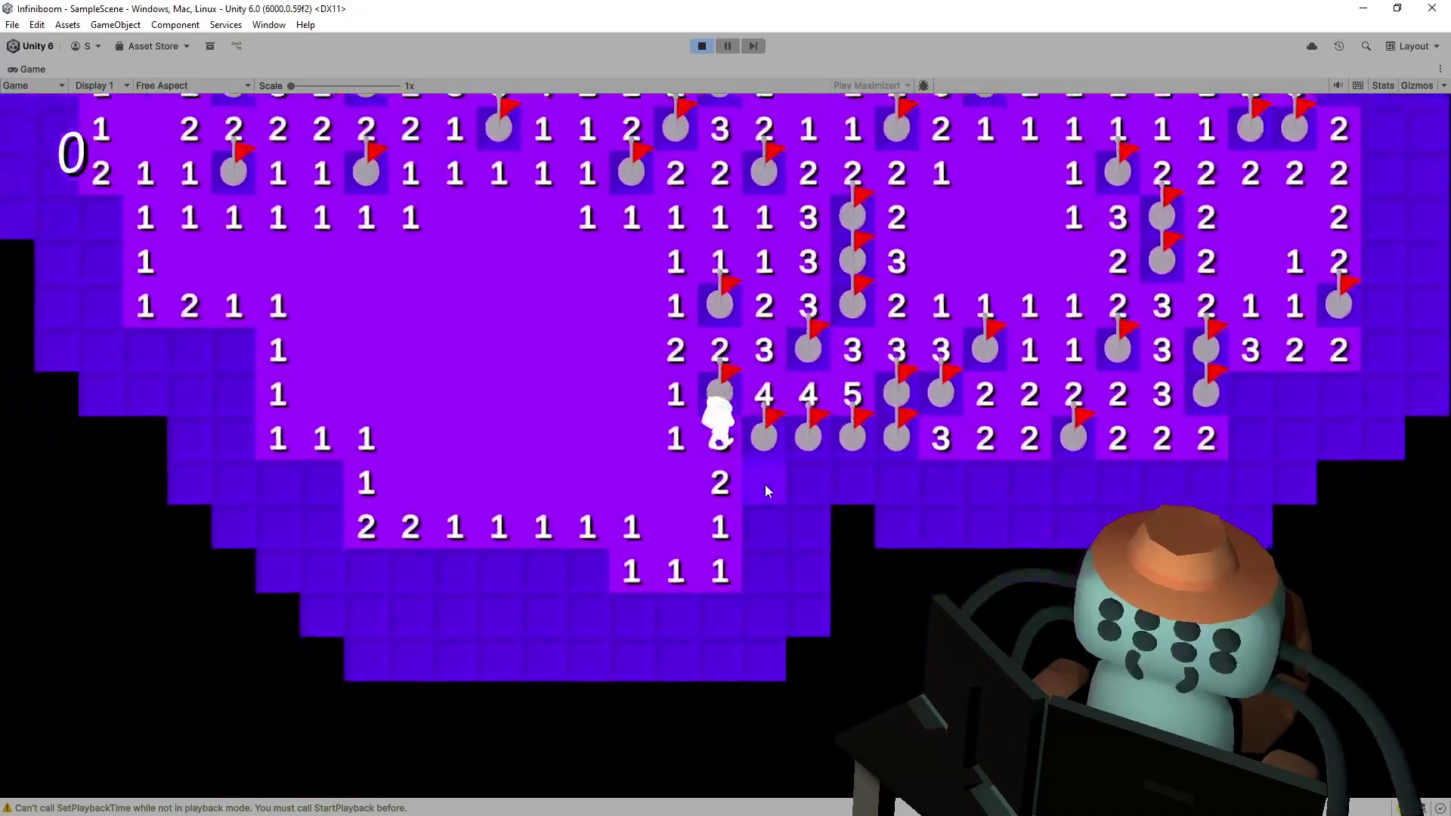
{"action": "right_click", "coordinate": [808, 421]}
{"action": "left_click", "coordinate": [814, 499]}
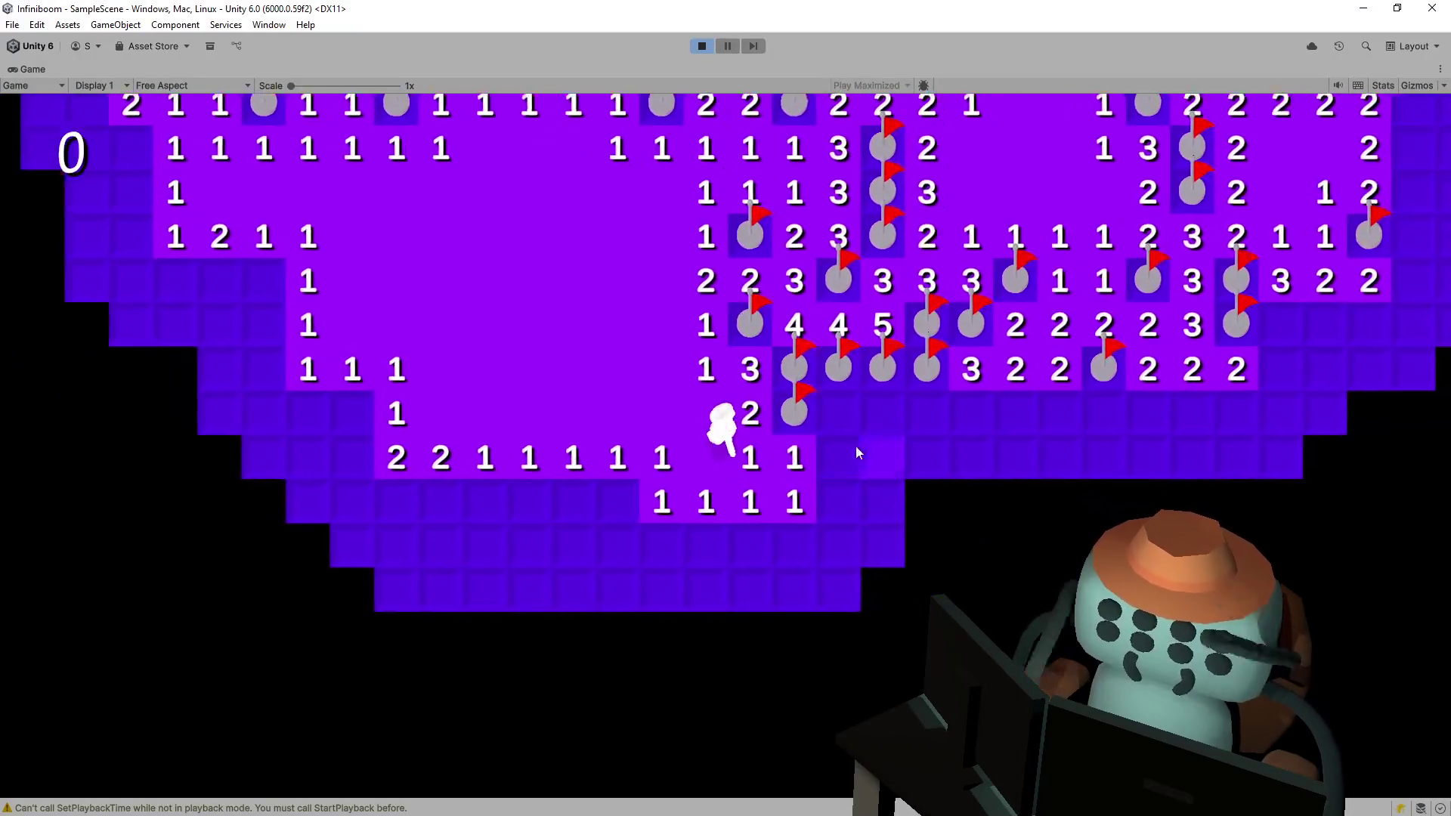
{"action": "key", "text": "d"}
{"action": "key", "text": "s"}
{"action": "left_click", "coordinate": [843, 423]}
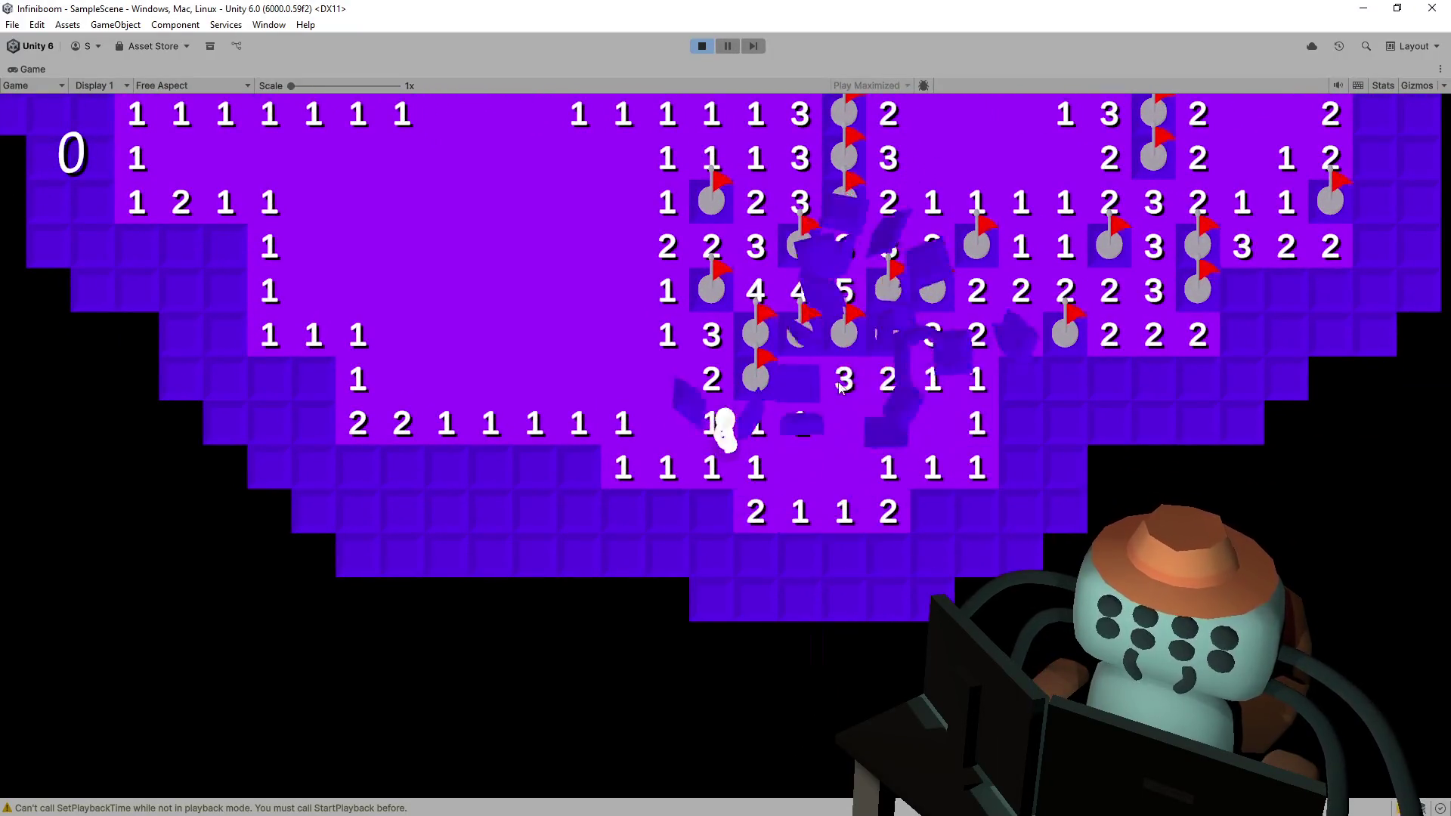
{"action": "key", "text": "d"}
{"action": "key", "text": "d"}
{"action": "key", "text": "d"}
- Step the character right and reveal the nearby 2s and 3s, flagging two mines
{"action": "right_click", "coordinate": [846, 391]}
{"action": "key", "text": "d"}
{"action": "left_click", "coordinate": [823, 427]}
{"action": "left_click", "coordinate": [817, 484]}
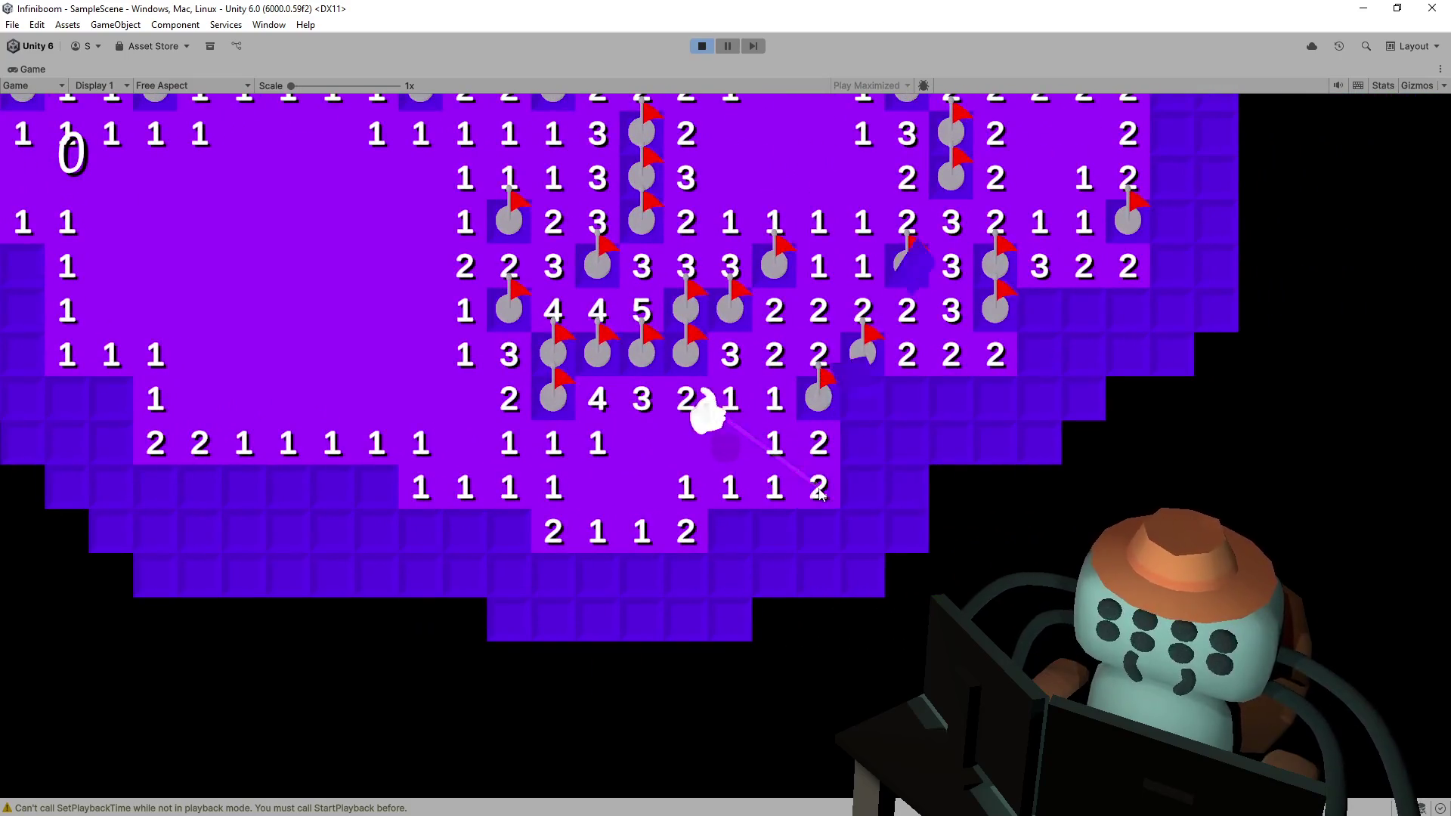
{"action": "right_click", "coordinate": [739, 530]}
{"action": "left_click", "coordinate": [783, 522]}
{"action": "left_click", "coordinate": [820, 529]}
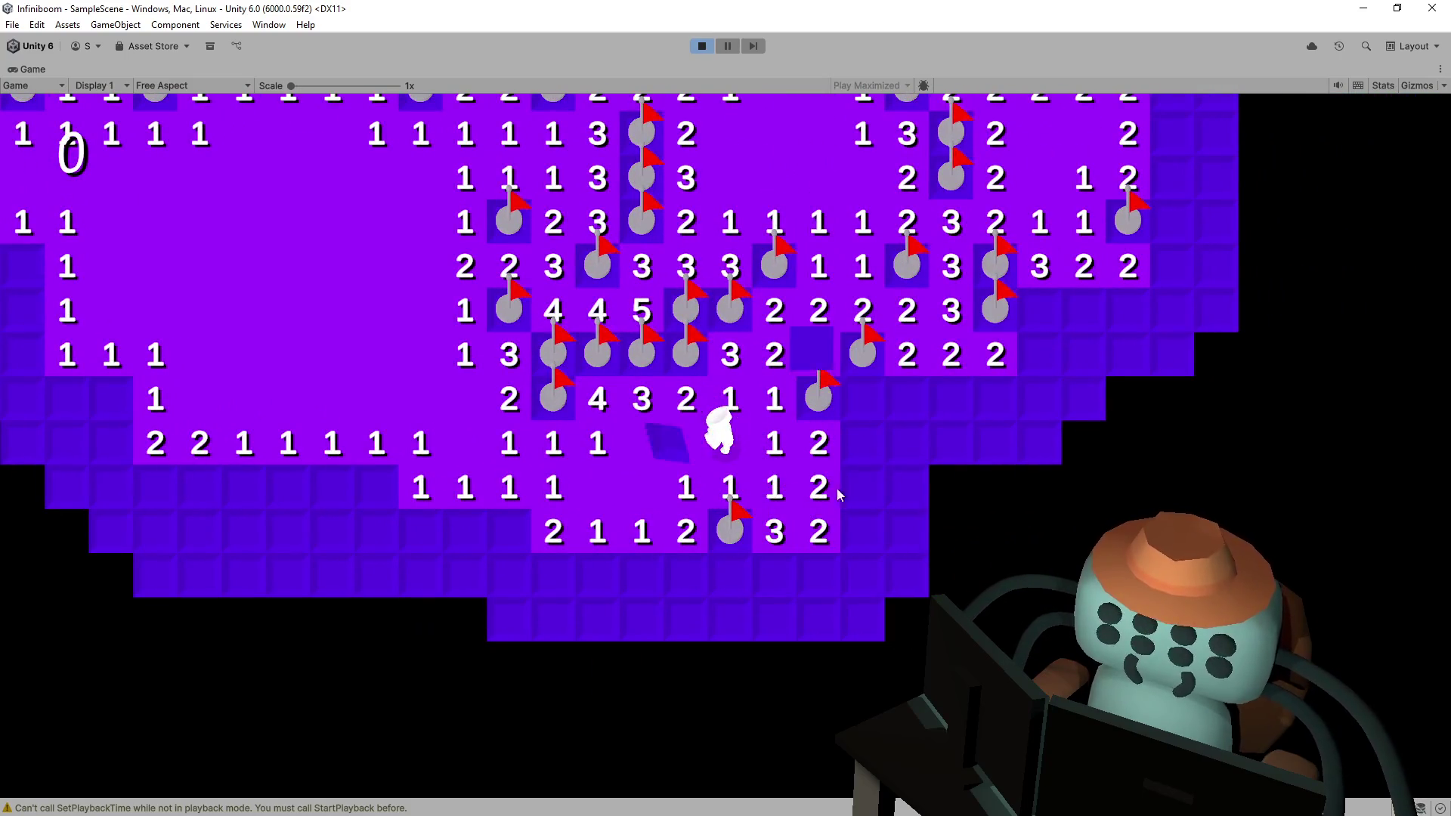
{"action": "left_click", "coordinate": [859, 392]}
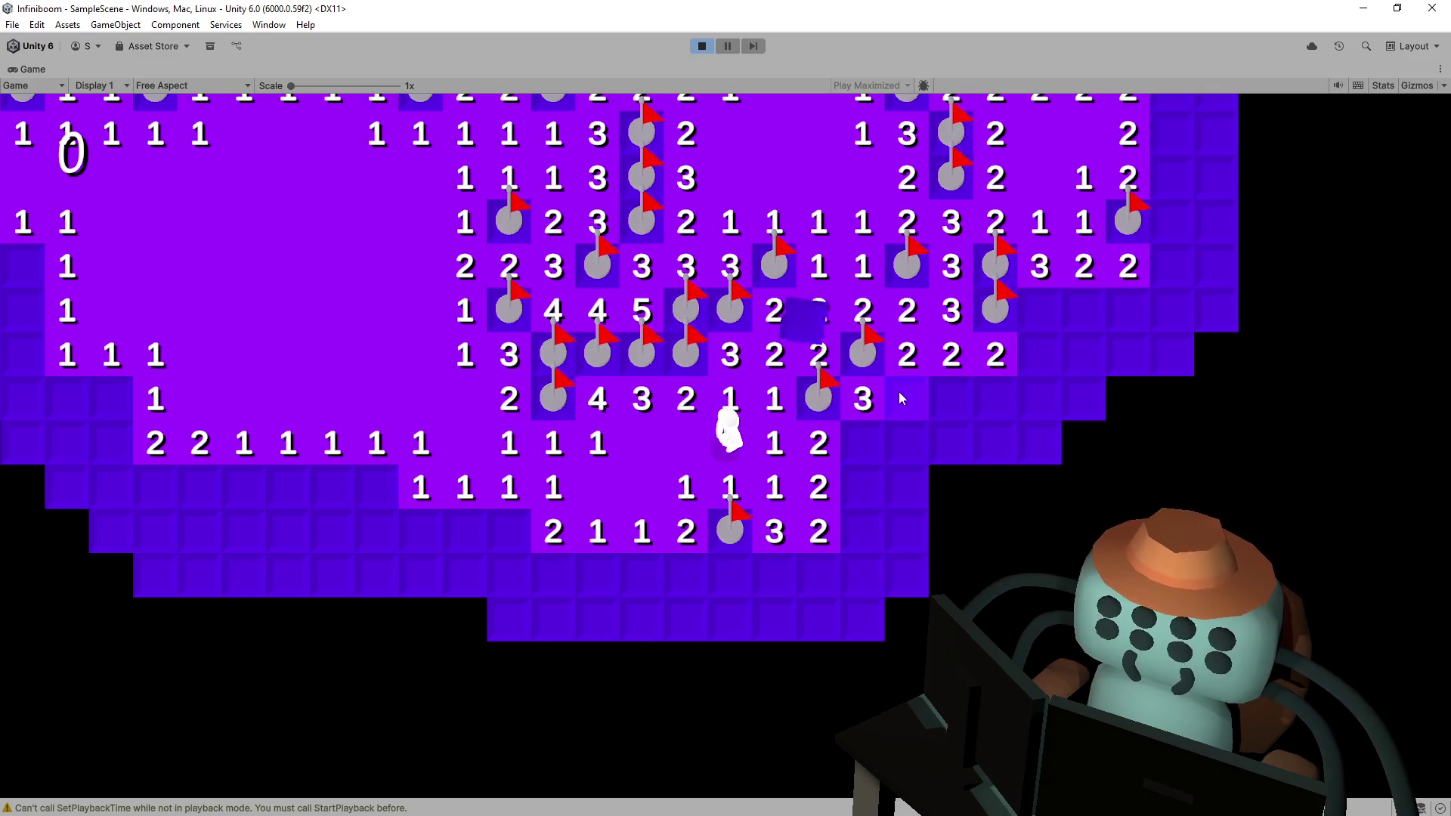
- Reveal the 1s, 2s, 3s and 4 along the lower edge, flagging the mines between them
{"action": "right_click", "coordinate": [509, 529]}
{"action": "left_click", "coordinate": [464, 532]}
{"action": "left_click", "coordinate": [421, 531]}
{"action": "right_click", "coordinate": [605, 490]}
{"action": "left_click", "coordinate": [537, 488]}
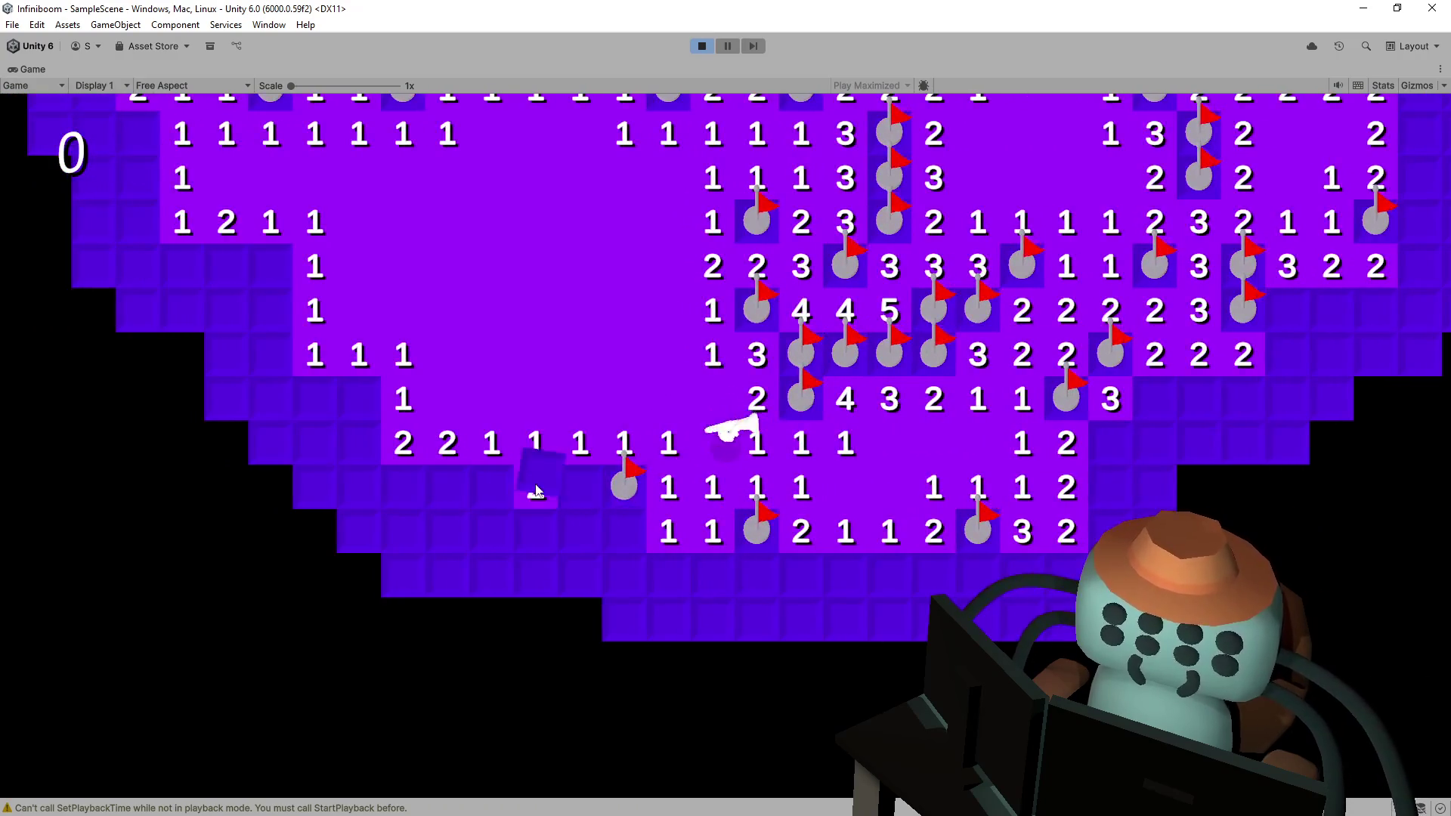
{"action": "left_click", "coordinate": [588, 487]}
{"action": "right_click", "coordinate": [593, 488]}
{"action": "left_click", "coordinate": [552, 486]}
{"action": "right_click", "coordinate": [507, 484]}
{"action": "right_click", "coordinate": [467, 404]}
{"action": "left_click", "coordinate": [458, 445]}
{"action": "left_click", "coordinate": [452, 478]}
- Clear the left side, flagging the mines around the 4 and opening a blank area
{"action": "left_click", "coordinate": [417, 400]}
{"action": "left_click", "coordinate": [373, 400]}
{"action": "left_click", "coordinate": [373, 311]}
{"action": "left_click", "coordinate": [374, 344]}
{"action": "left_click", "coordinate": [483, 399]}
{"action": "right_click", "coordinate": [527, 400]}
{"action": "right_click", "coordinate": [439, 399]}
{"action": "left_click", "coordinate": [395, 354]}
{"action": "left_click", "coordinate": [394, 401]}
{"action": "left_click", "coordinate": [350, 401]}
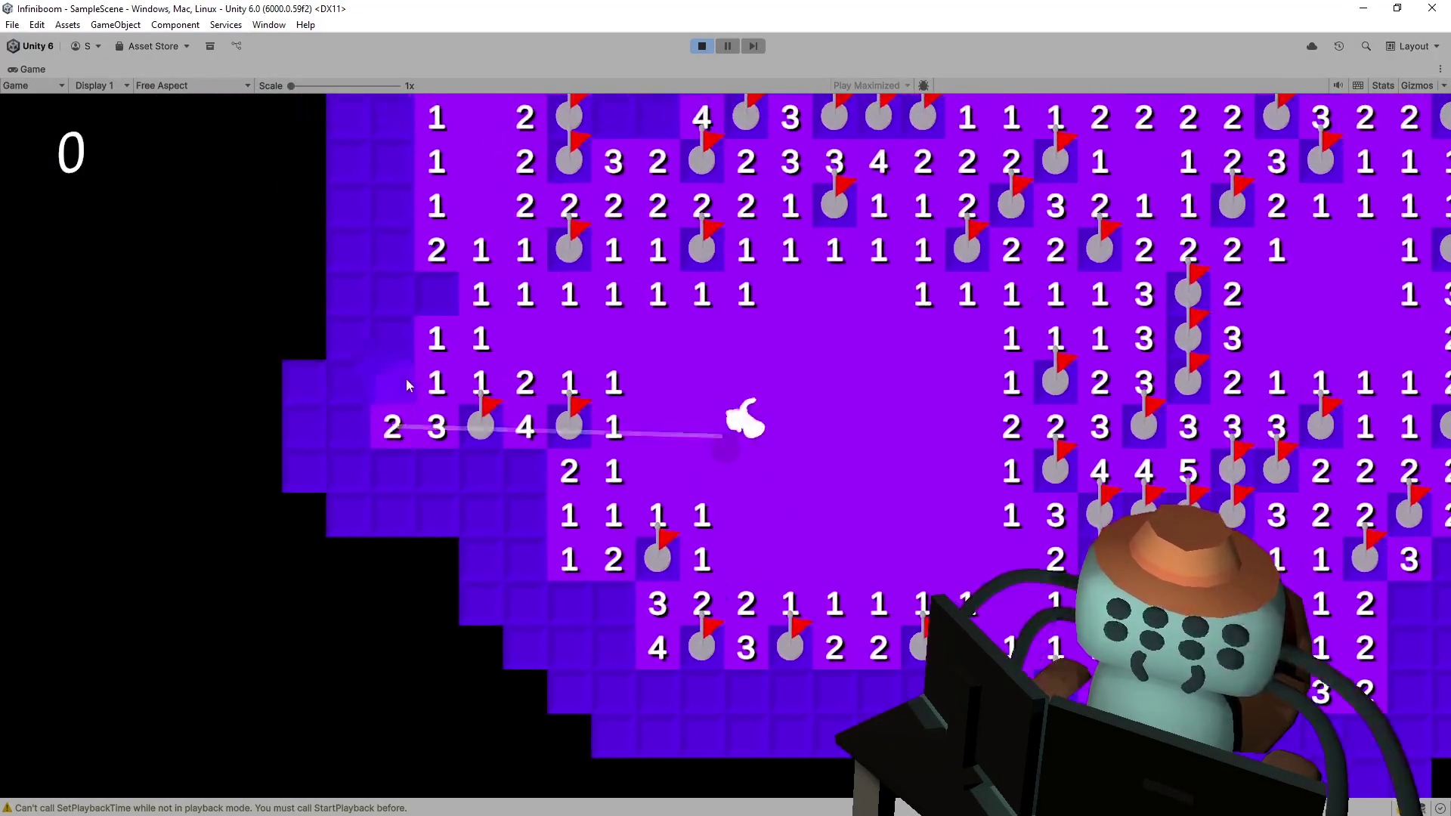
{"action": "left_click", "coordinate": [306, 356]}
- Flag the left and bottom-row mines and reveal the 4, 2, 1 and 3 around them
{"action": "right_click", "coordinate": [395, 268]}
{"action": "right_click", "coordinate": [573, 511]}
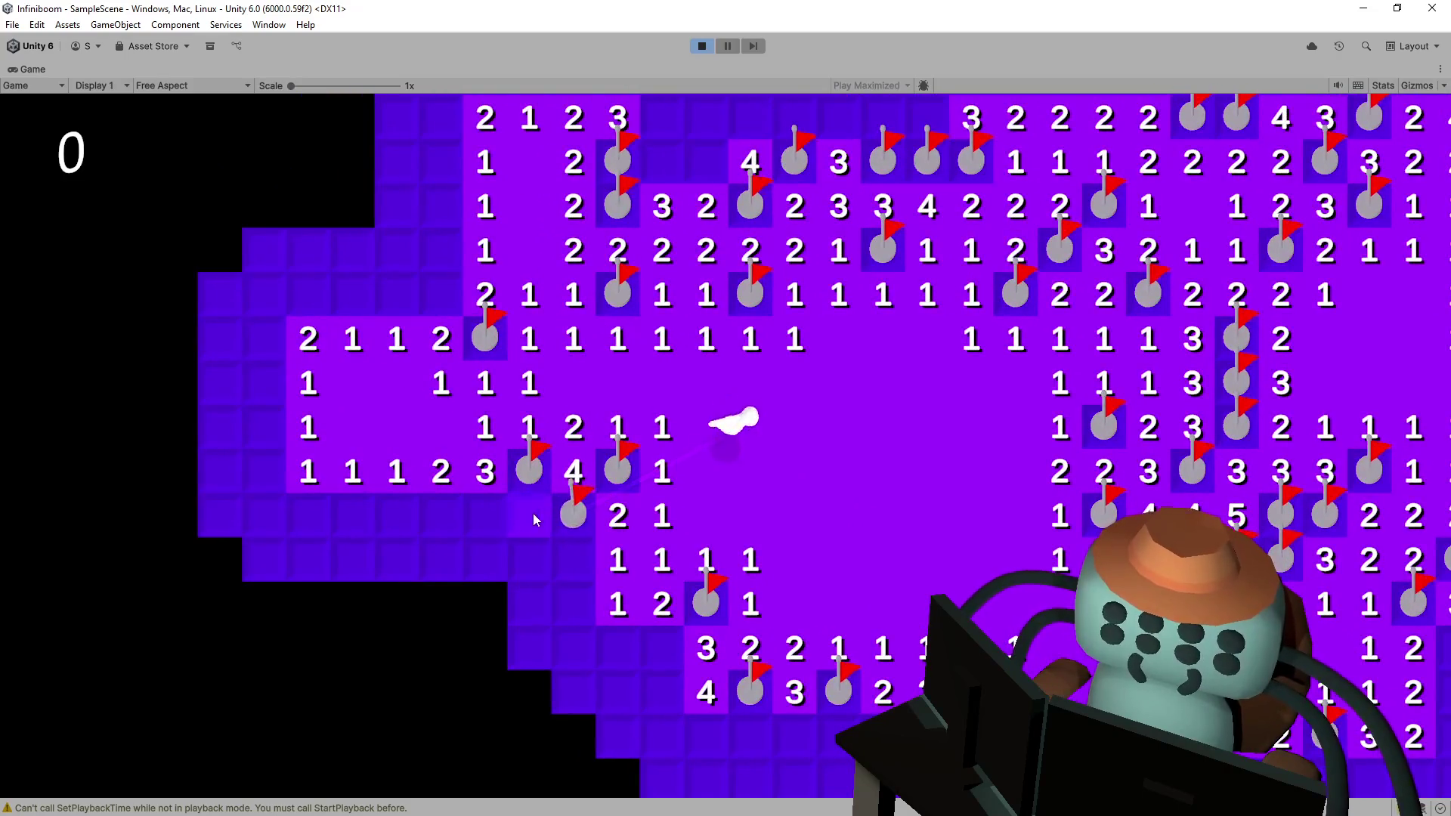
{"action": "right_click", "coordinate": [532, 514]}
{"action": "left_click", "coordinate": [573, 602]}
{"action": "left_click", "coordinate": [532, 563]}
{"action": "left_click", "coordinate": [539, 605]}
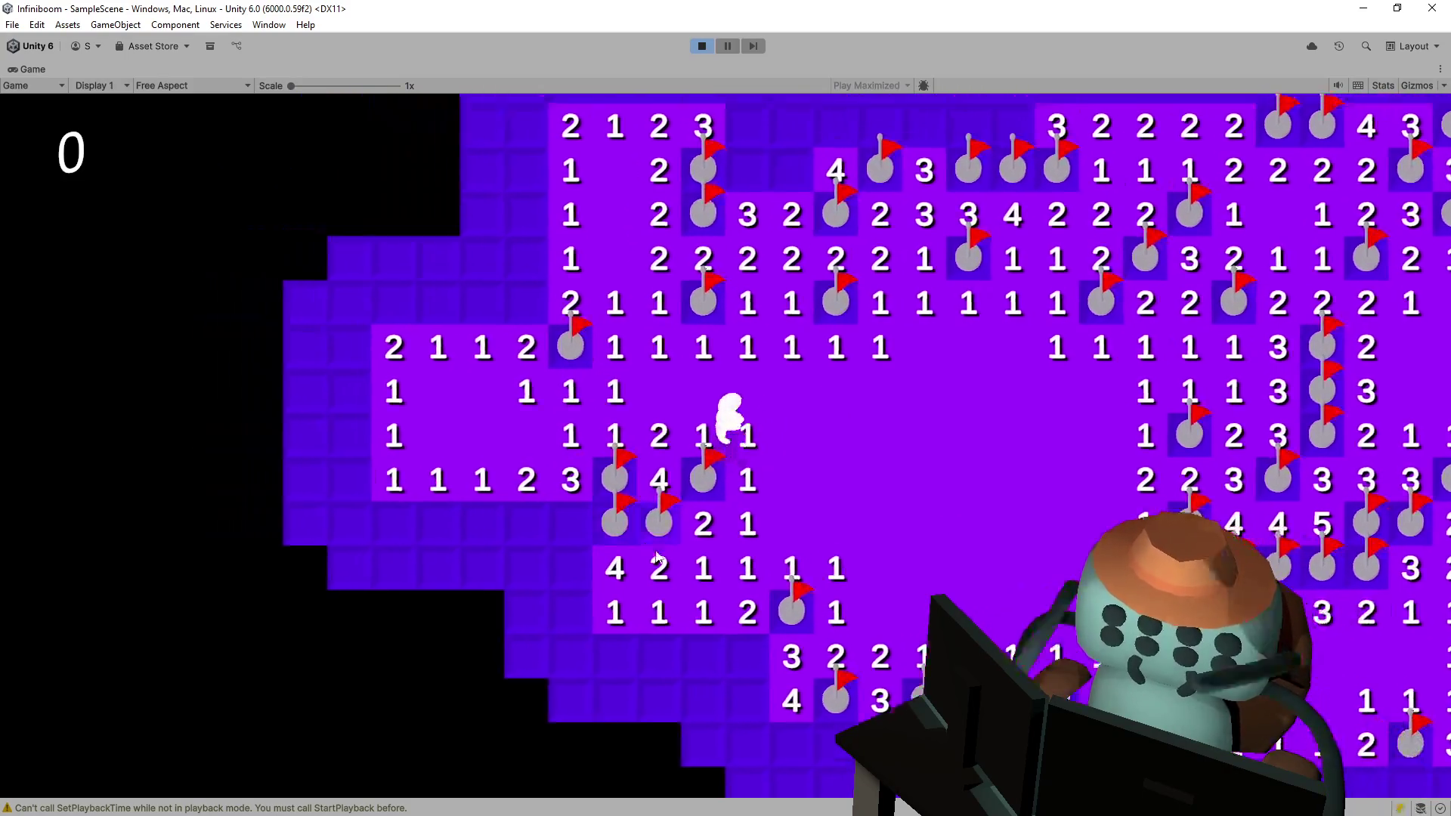
{"action": "left_click", "coordinate": [710, 555]}
{"action": "right_click", "coordinate": [653, 550]}
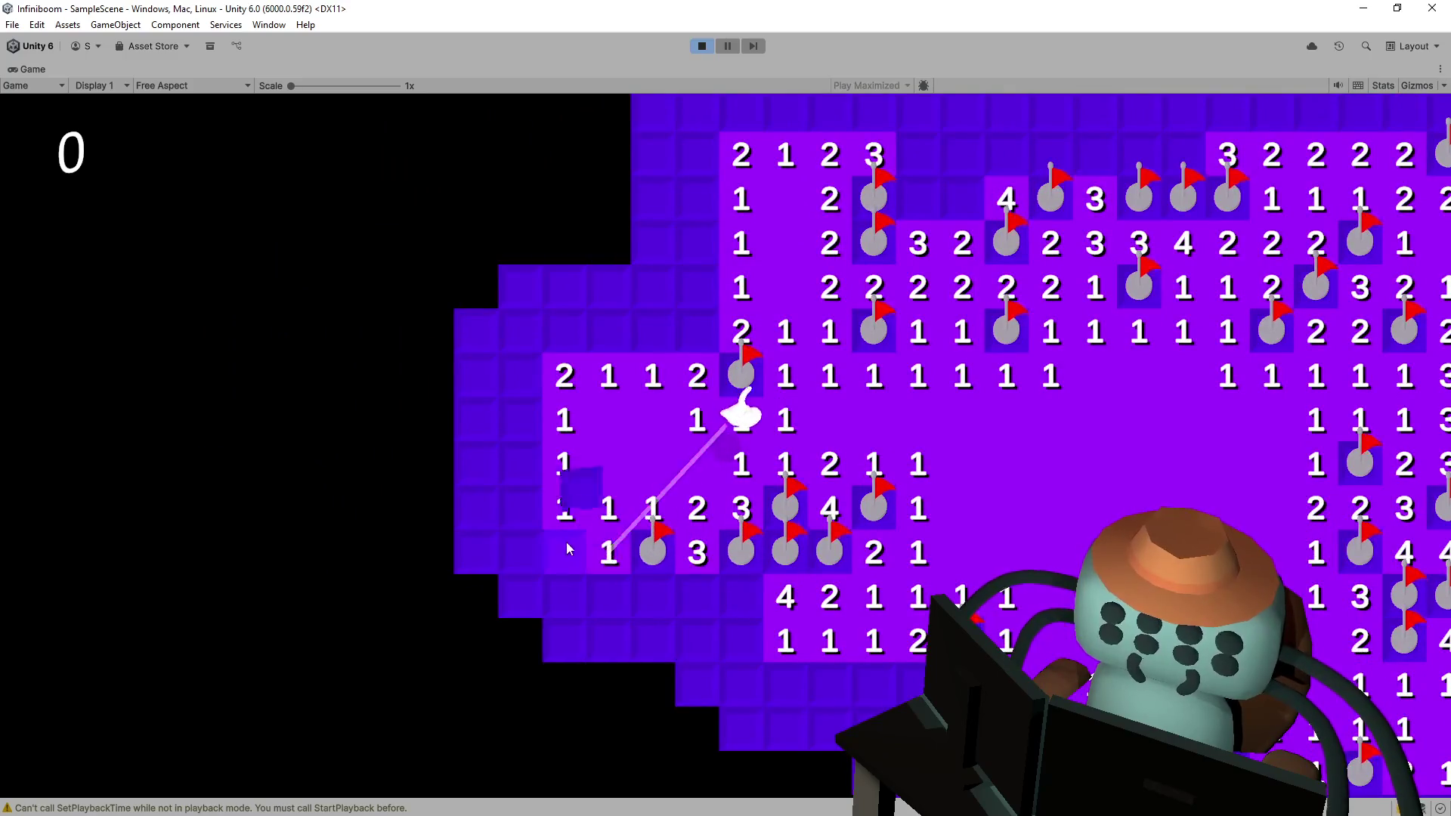
{"action": "left_click", "coordinate": [572, 606]}
{"action": "left_click", "coordinate": [653, 641]}
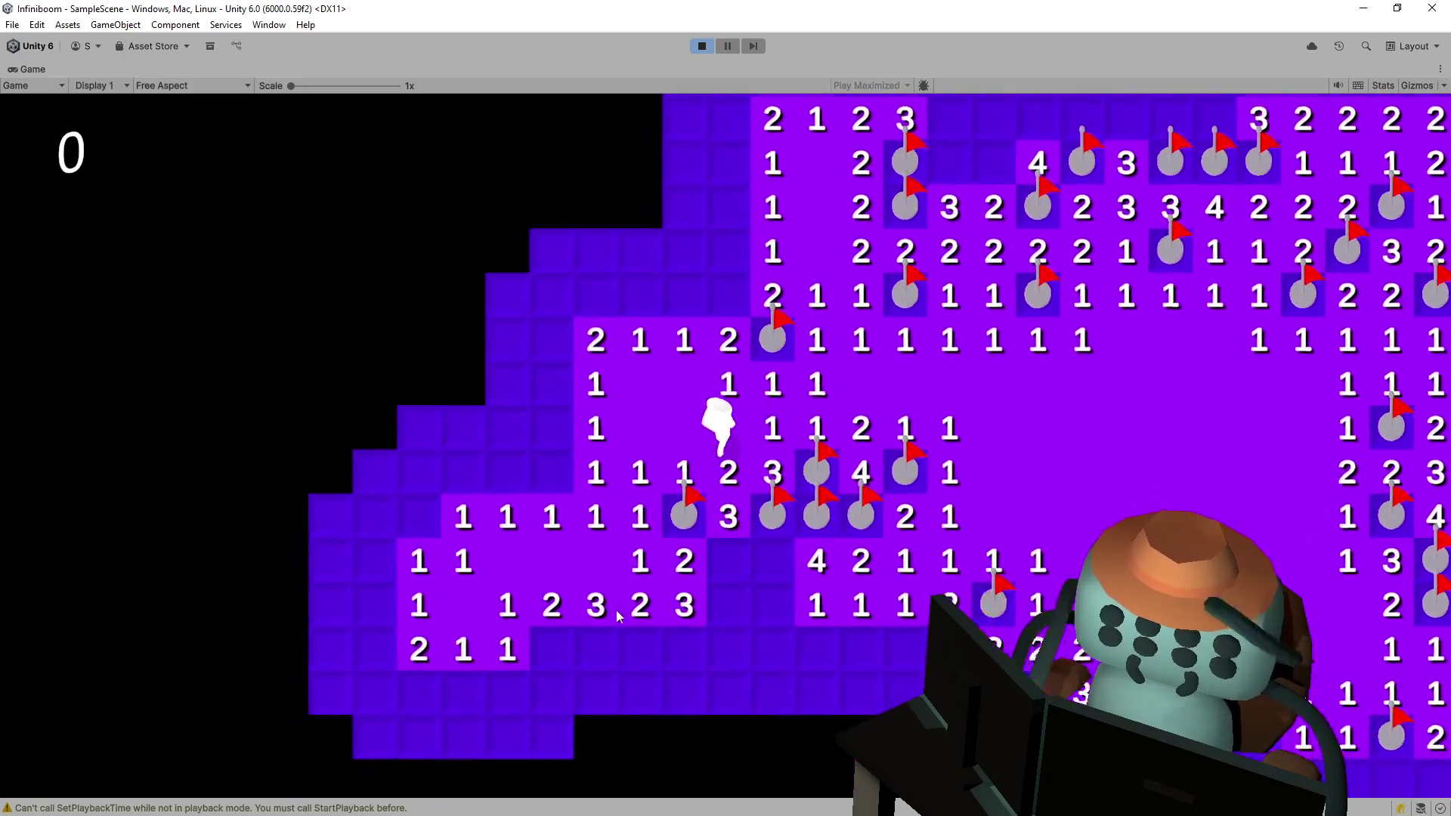
{"action": "right_click", "coordinate": [695, 544]}
{"action": "right_click", "coordinate": [687, 555]}
{"action": "right_click", "coordinate": [661, 552]}
{"action": "left_click", "coordinate": [794, 552]}
- Open a blank area that cascades left and clear the left edge, flagging its mines
{"action": "left_click", "coordinate": [617, 375]}
{"action": "right_click", "coordinate": [661, 374]}
{"action": "left_click", "coordinate": [656, 335]}
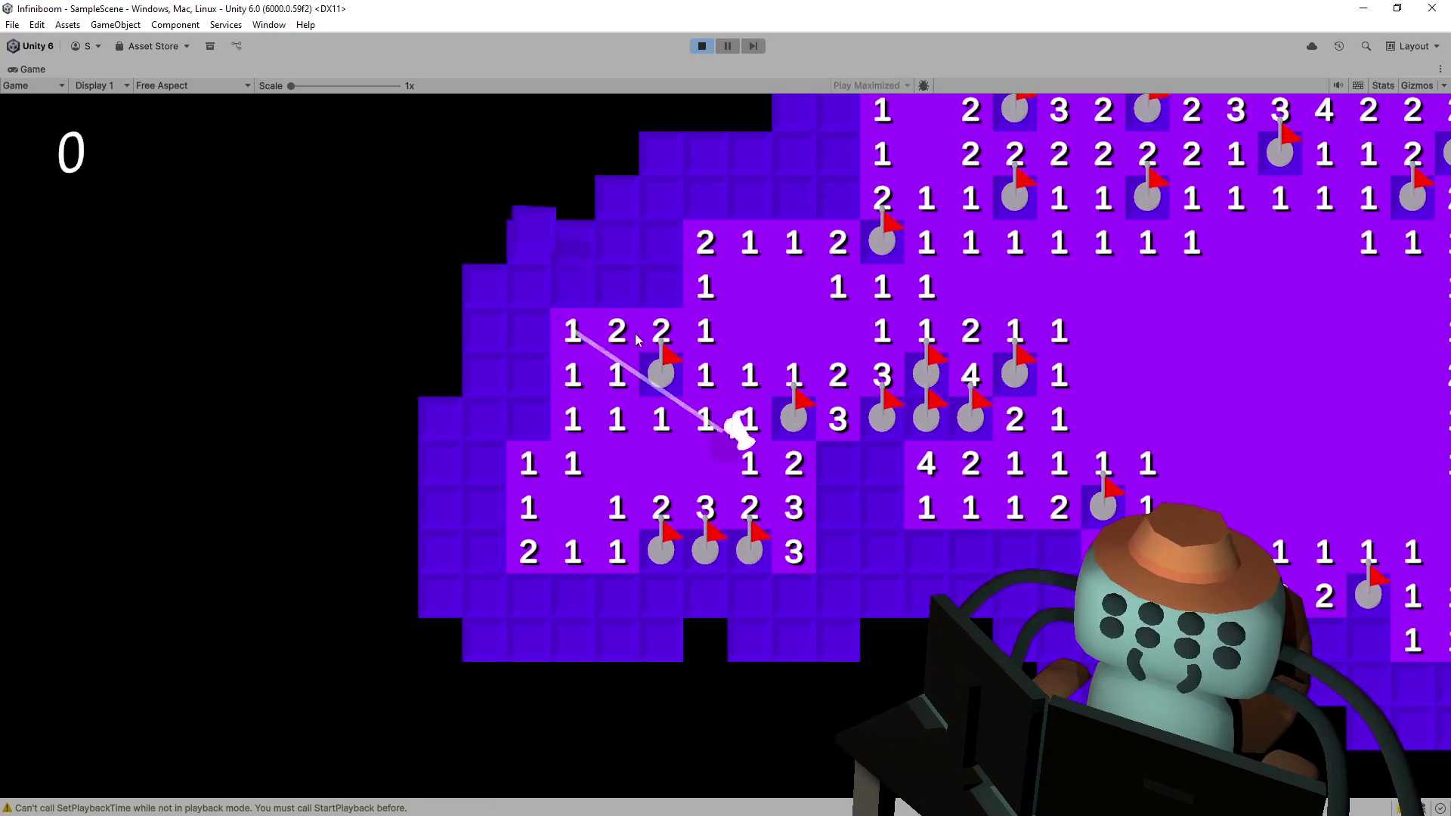
{"action": "right_click", "coordinate": [522, 412]}
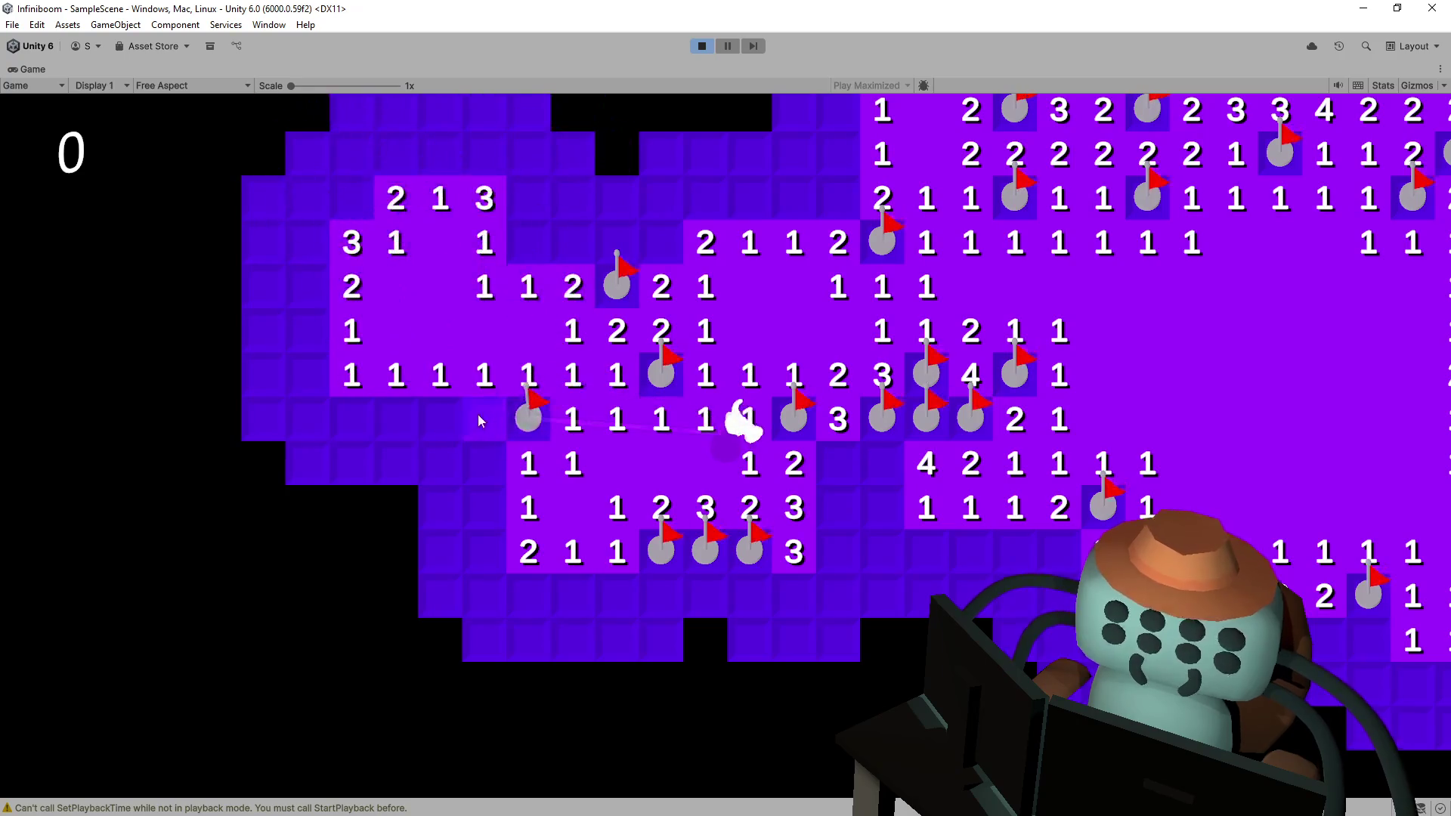
{"action": "right_click", "coordinate": [378, 415]}
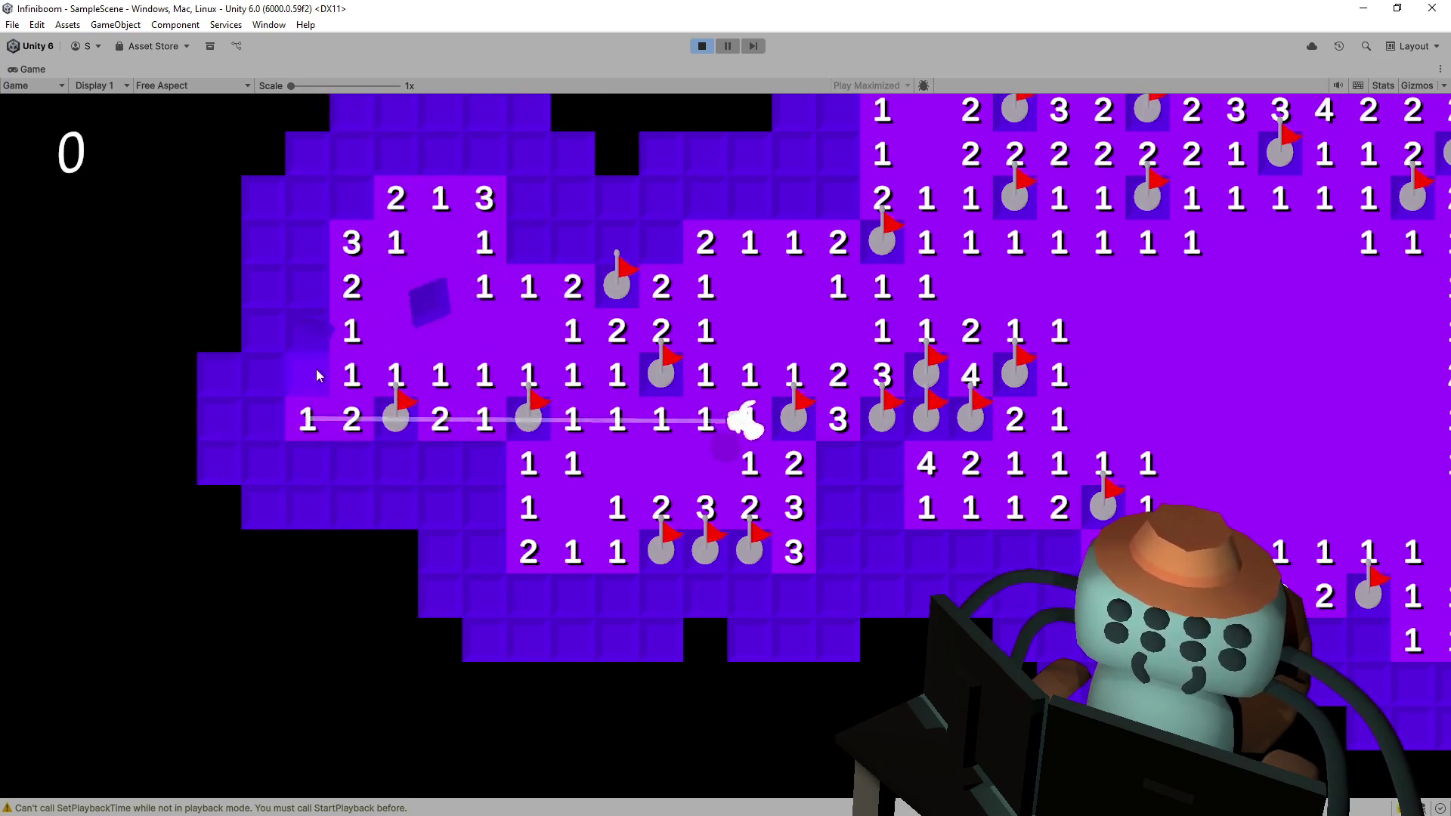
{"action": "left_click", "coordinate": [300, 312]}
{"action": "left_click", "coordinate": [274, 301]}
{"action": "right_click", "coordinate": [279, 422]}
{"action": "left_click", "coordinate": [215, 393]}
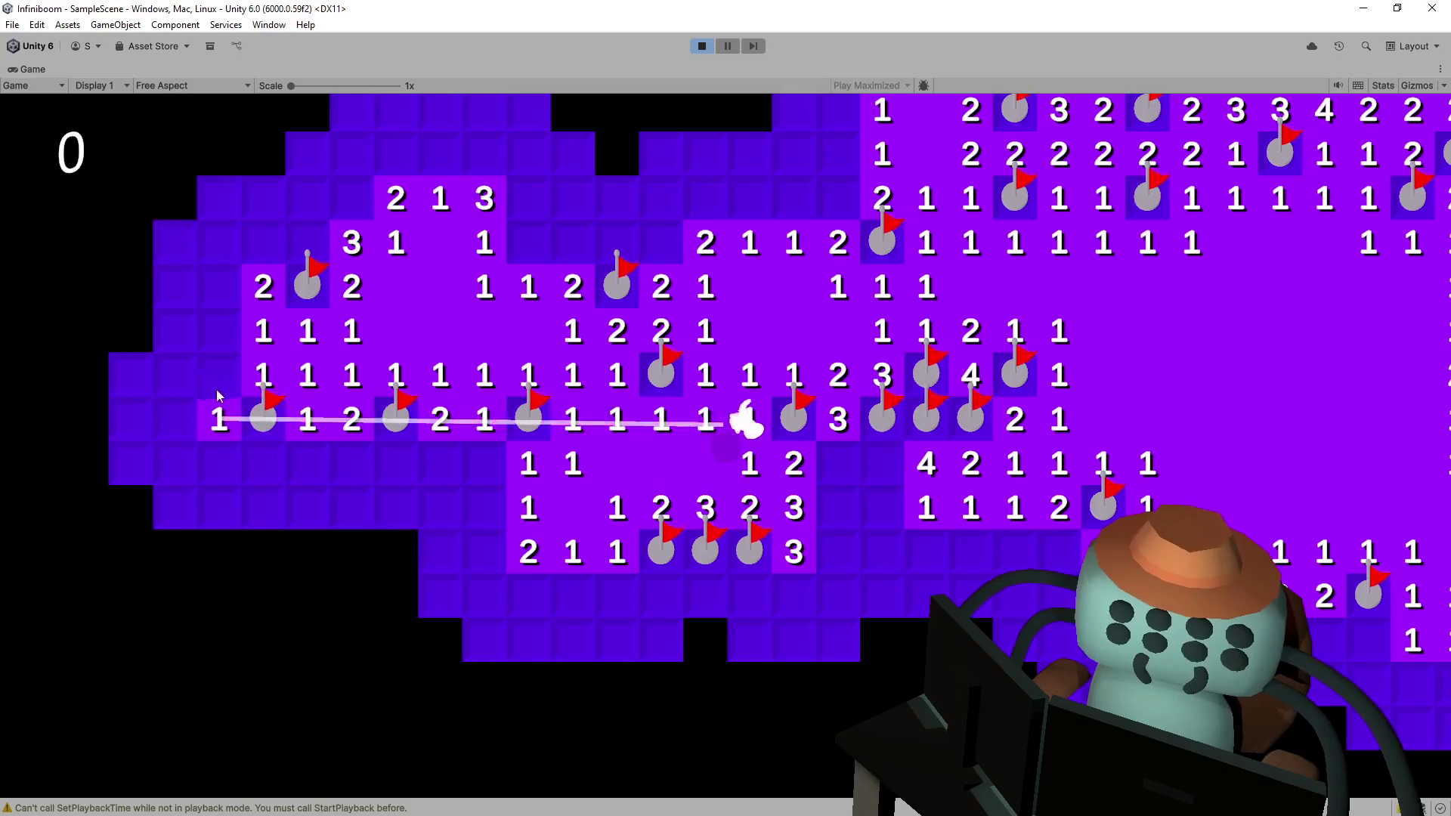
{"action": "left_click", "coordinate": [179, 312]}
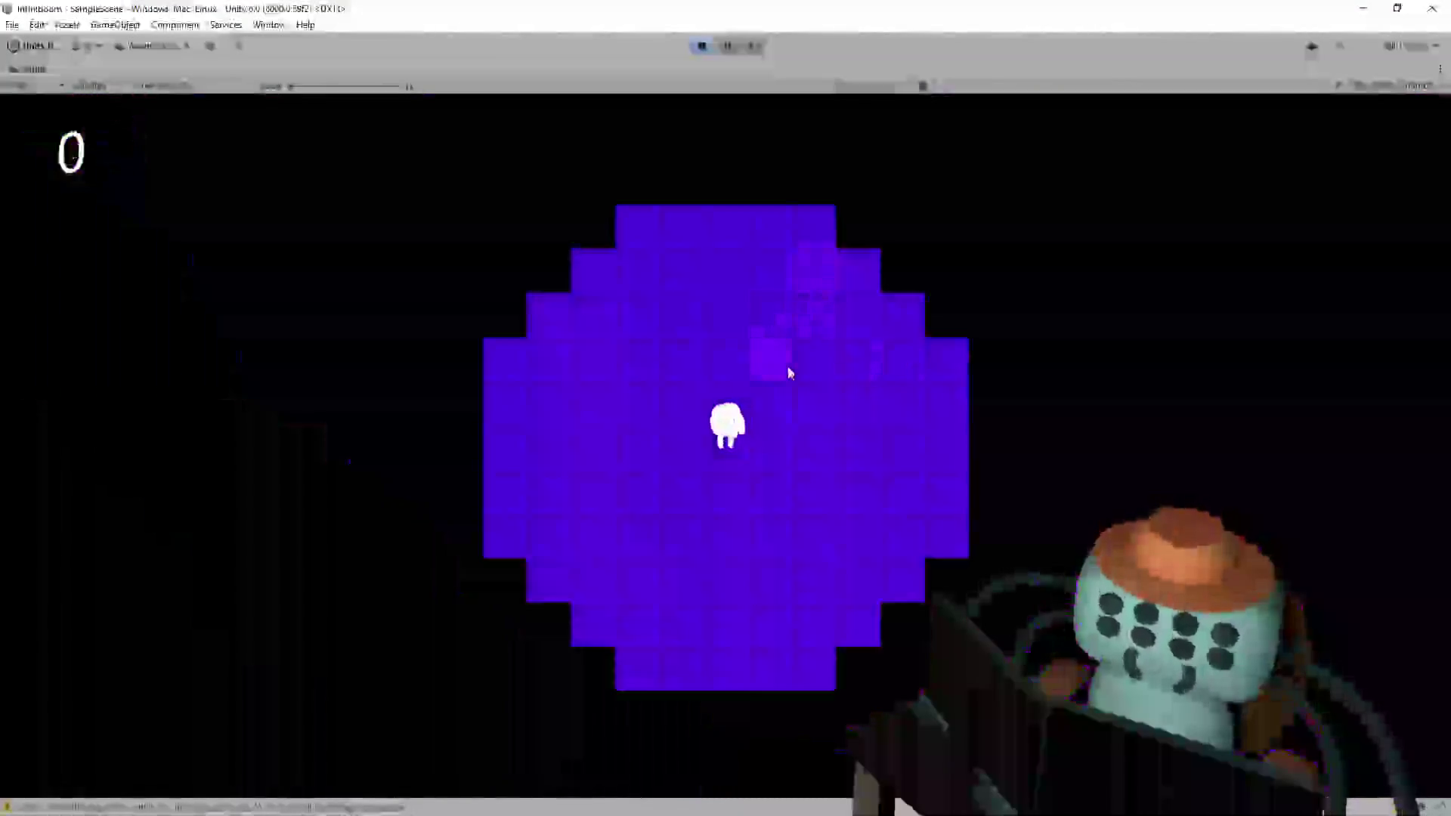
- Open the fresh board's first area, flag mines near the top right, and open a large area on the right
{"action": "left_click", "coordinate": [790, 373]}
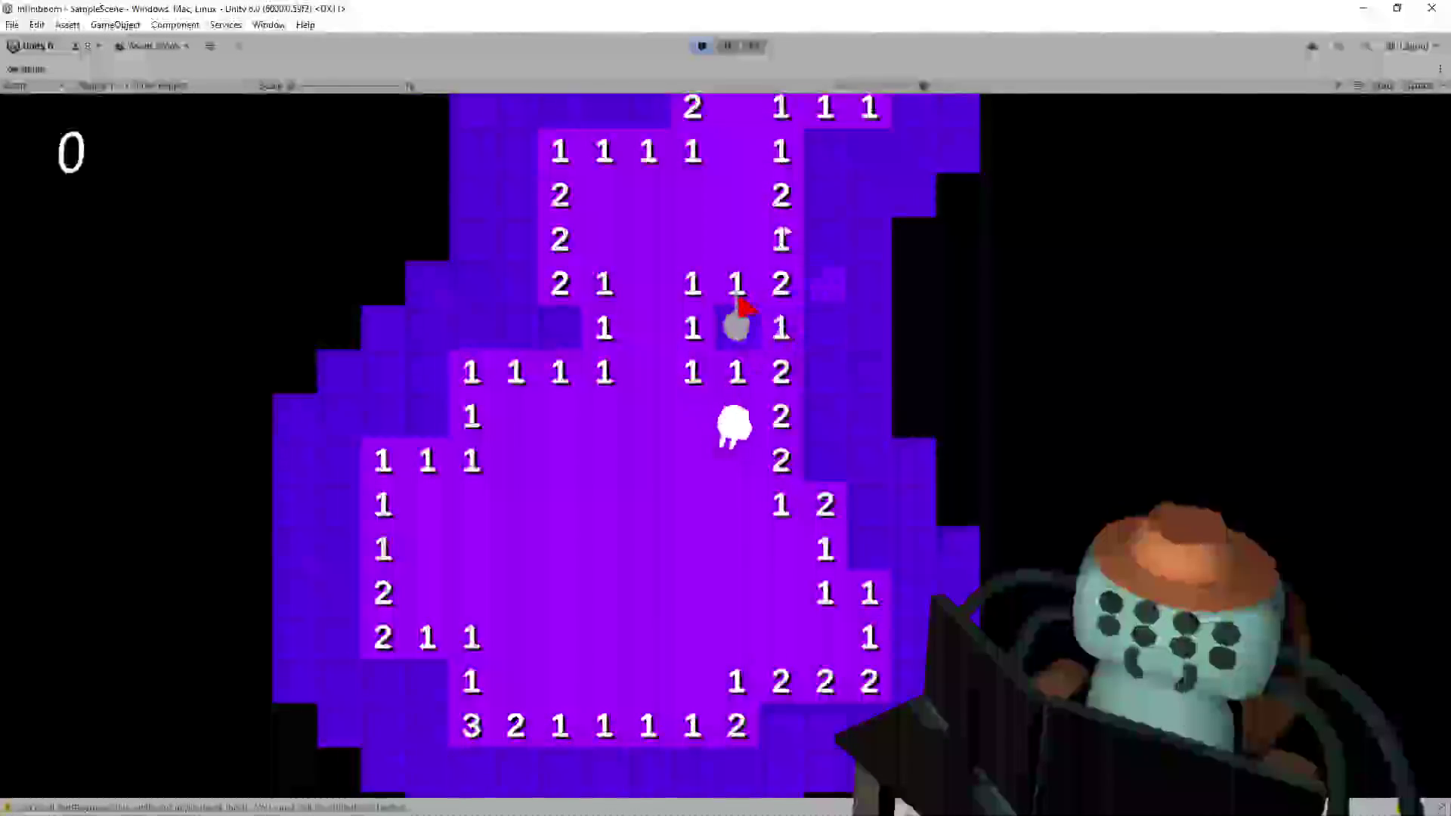
{"action": "left_click", "coordinate": [824, 147]}
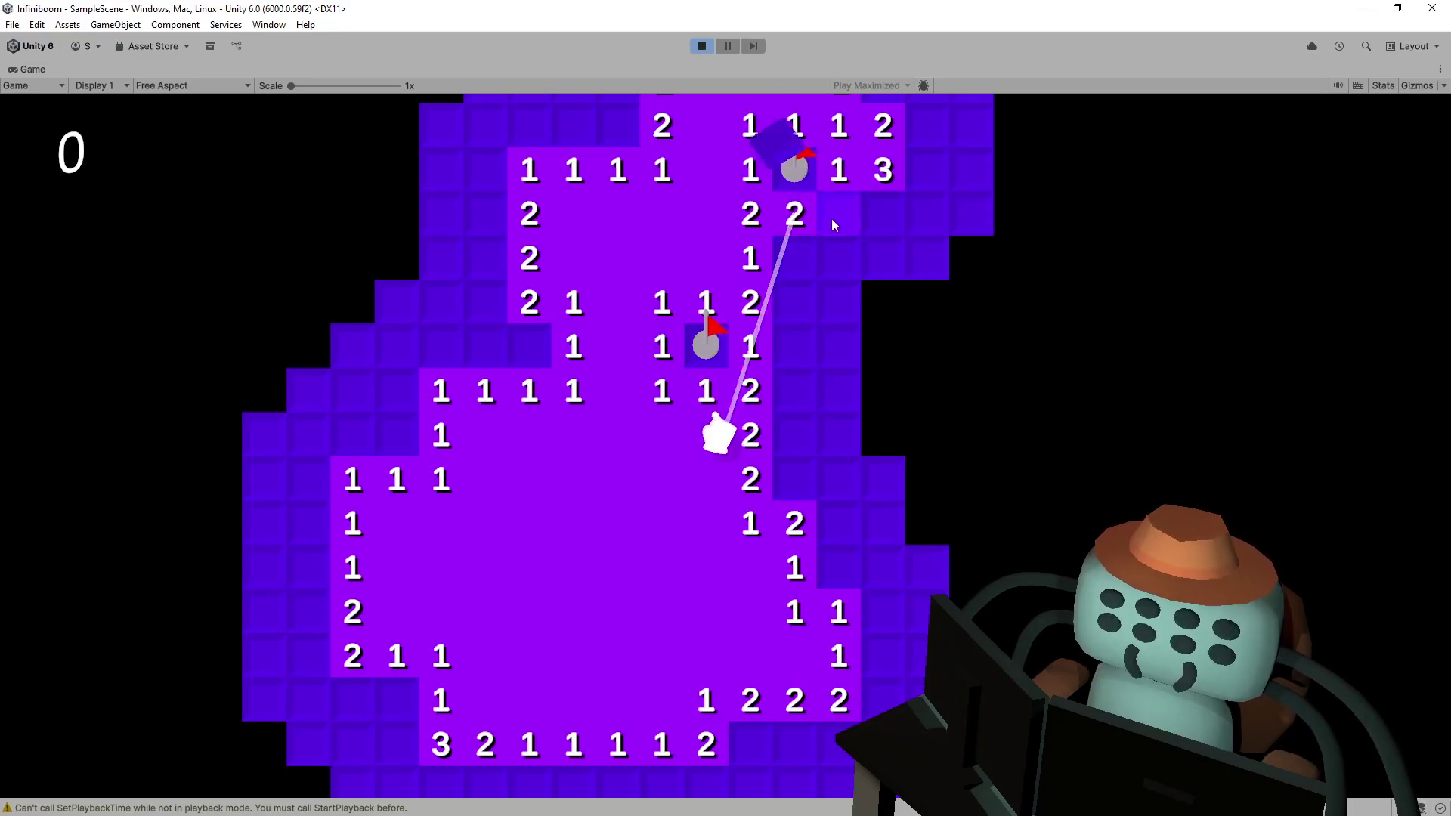
{"action": "left_click", "coordinate": [835, 257]}
{"action": "left_click", "coordinate": [880, 306]}
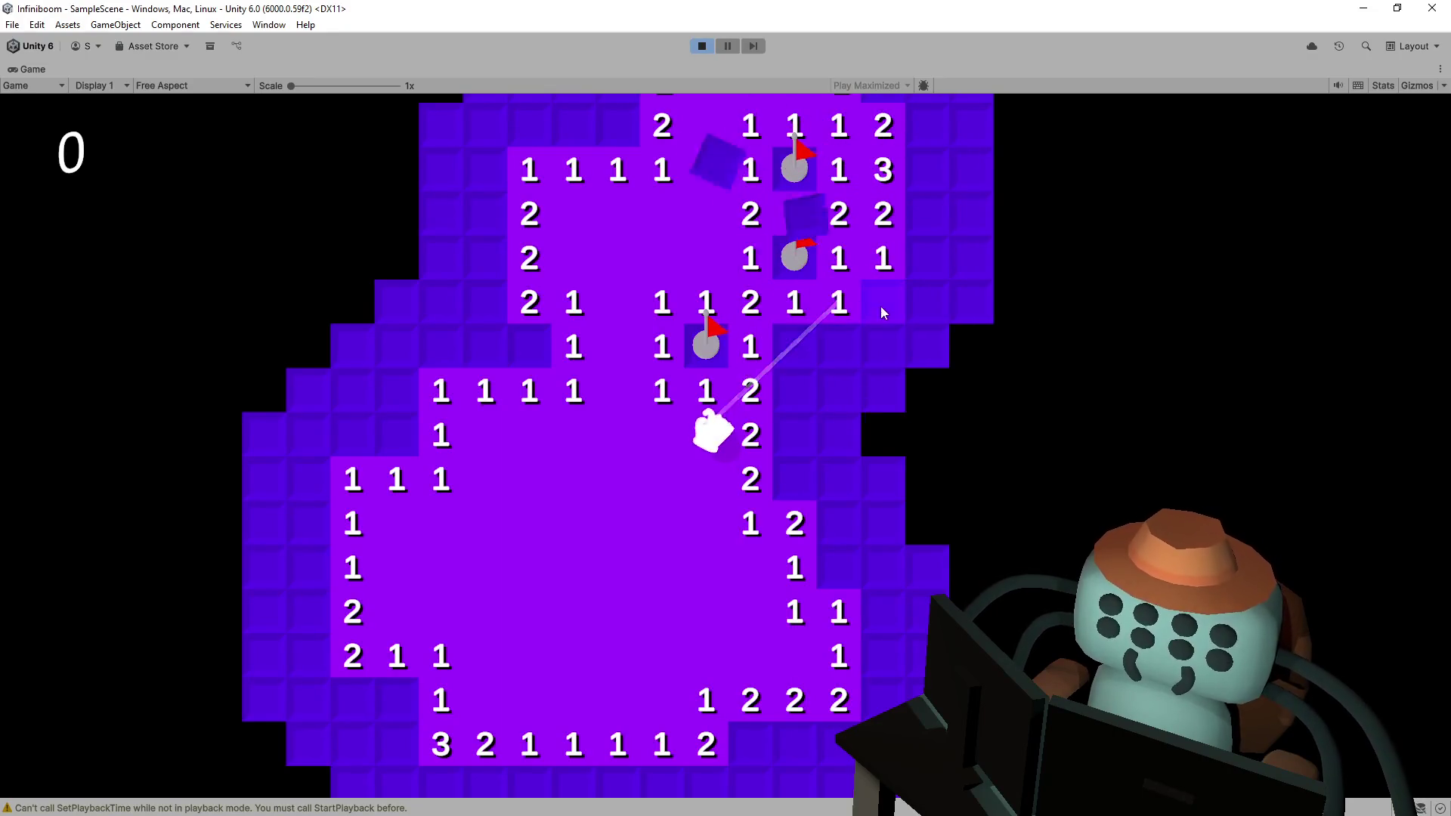
{"action": "left_click", "coordinate": [794, 431]}
{"action": "left_click", "coordinate": [927, 434]}
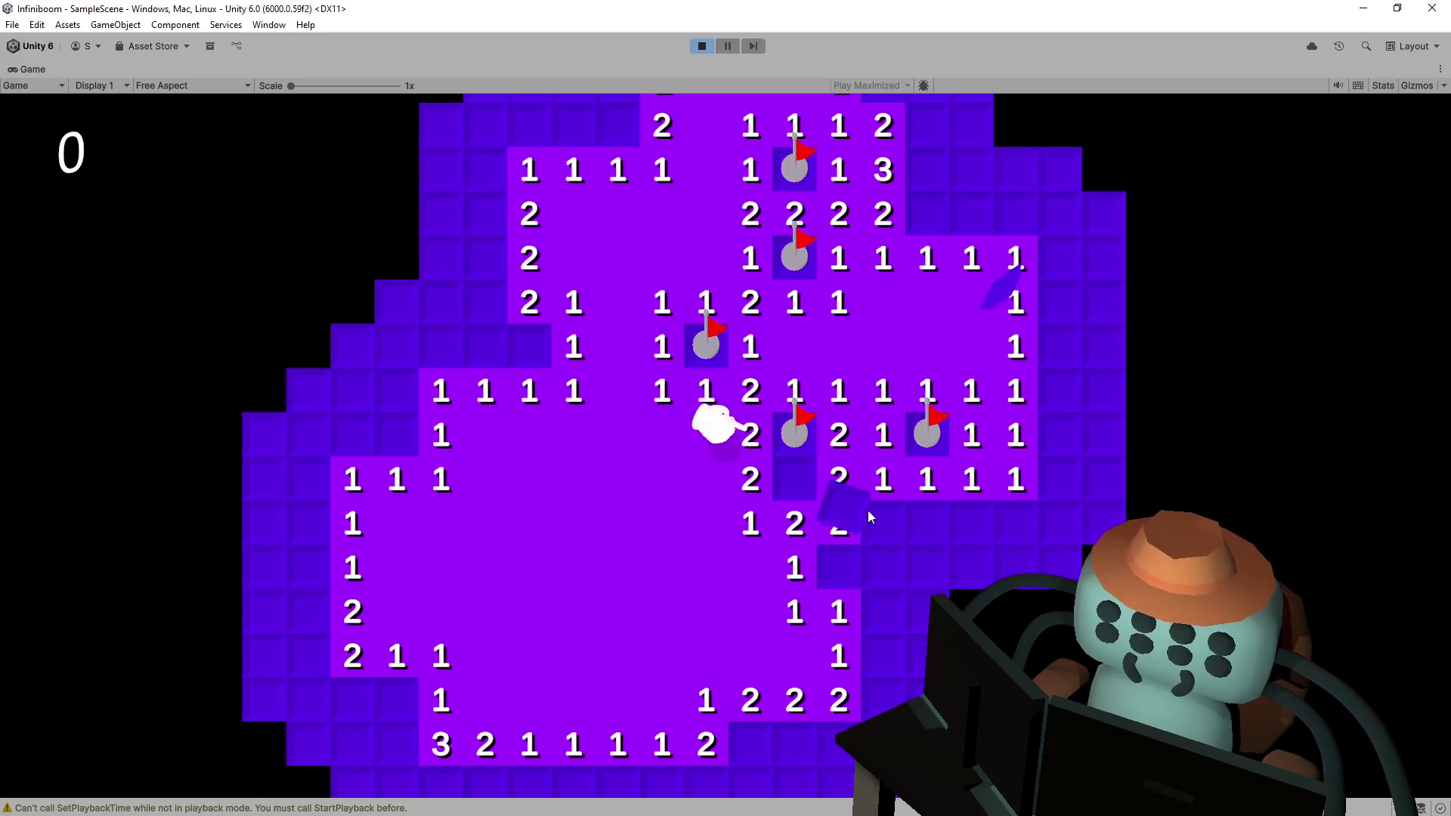
- Open a new lower-right area, flag its mines, and uncover tiles along the right edge
{"action": "left_click", "coordinate": [975, 522]}
{"action": "left_click", "coordinate": [795, 476]}
{"action": "left_click", "coordinate": [840, 566]}
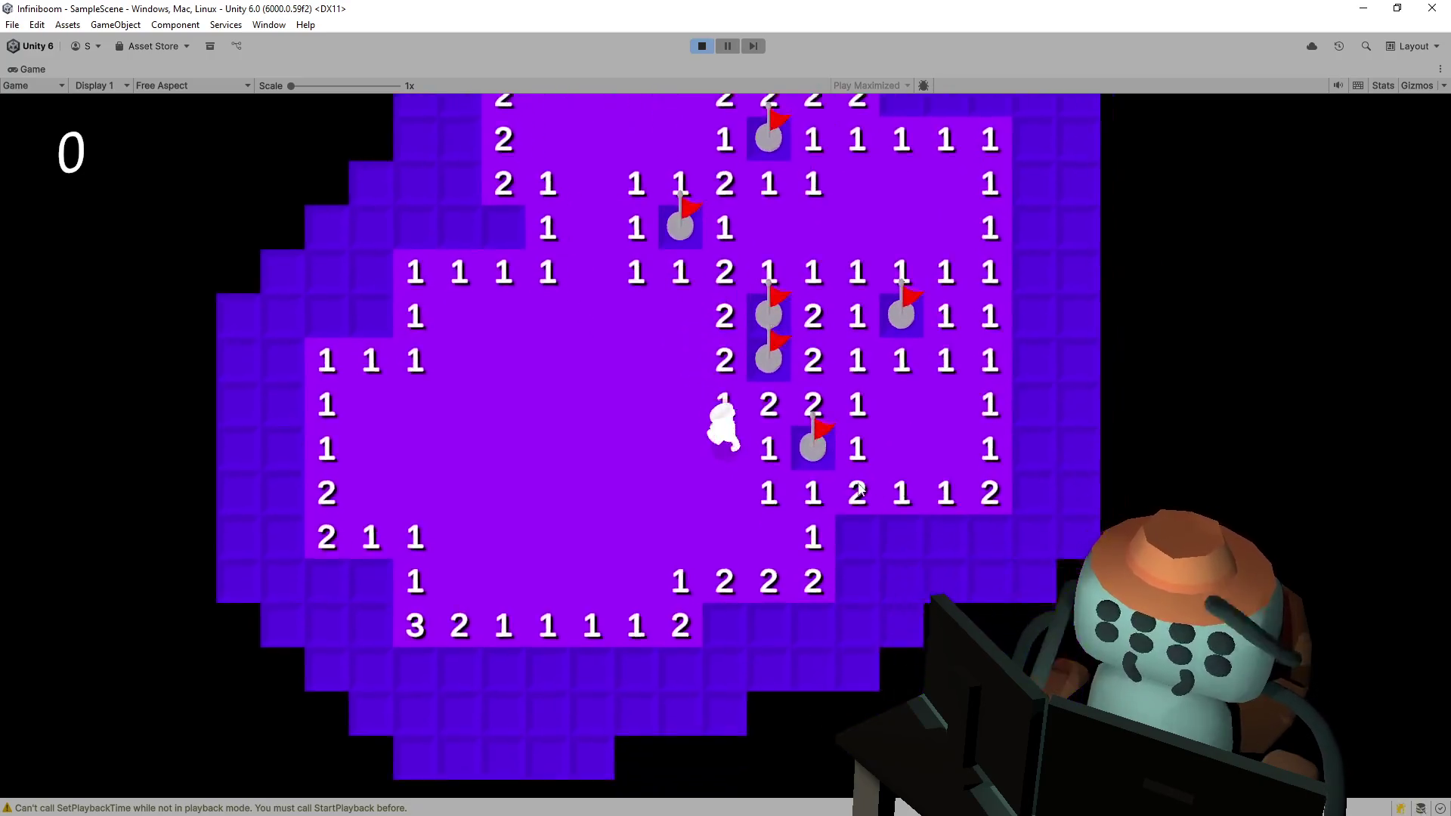
{"action": "left_click", "coordinate": [854, 484]}
{"action": "left_click", "coordinate": [893, 467]}
{"action": "left_click", "coordinate": [939, 465]}
{"action": "left_click", "coordinate": [967, 461]}
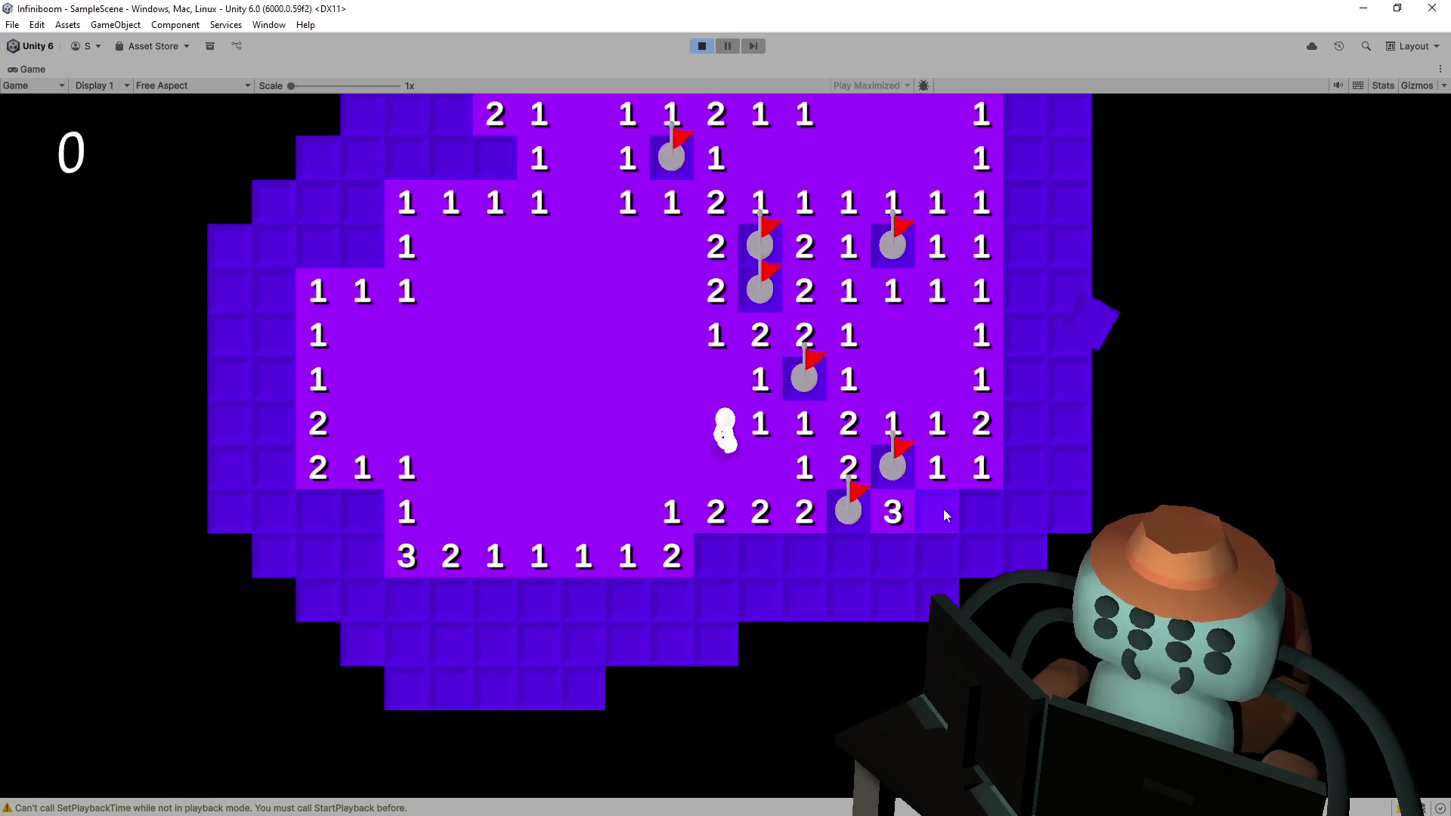
{"action": "left_click", "coordinate": [939, 510]}
- Extend the board downward and flag the three mines in the column right of the 3s
{"action": "left_click", "coordinate": [736, 557]}
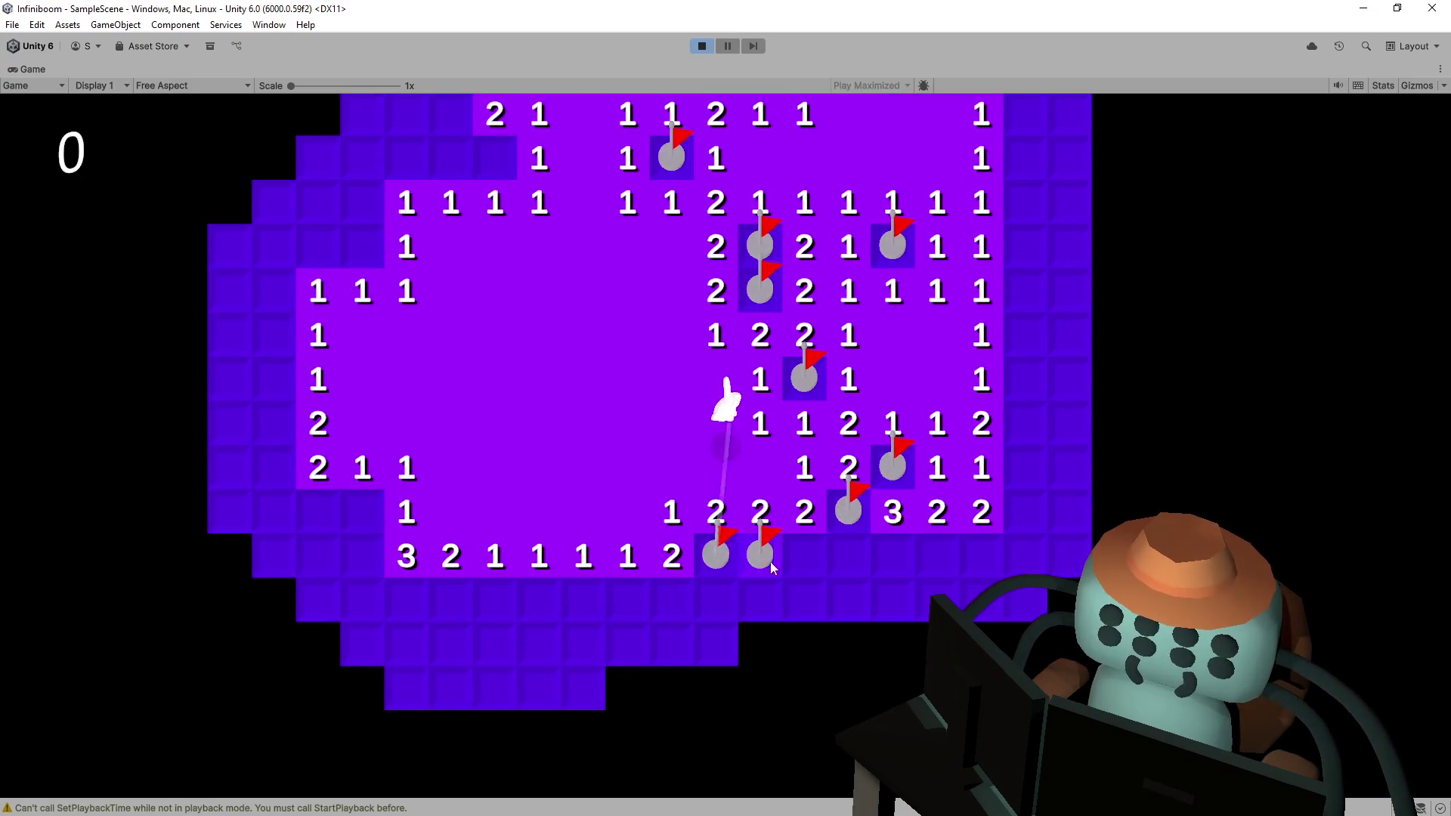
{"action": "left_click", "coordinate": [849, 556]}
{"action": "left_click", "coordinate": [851, 591]}
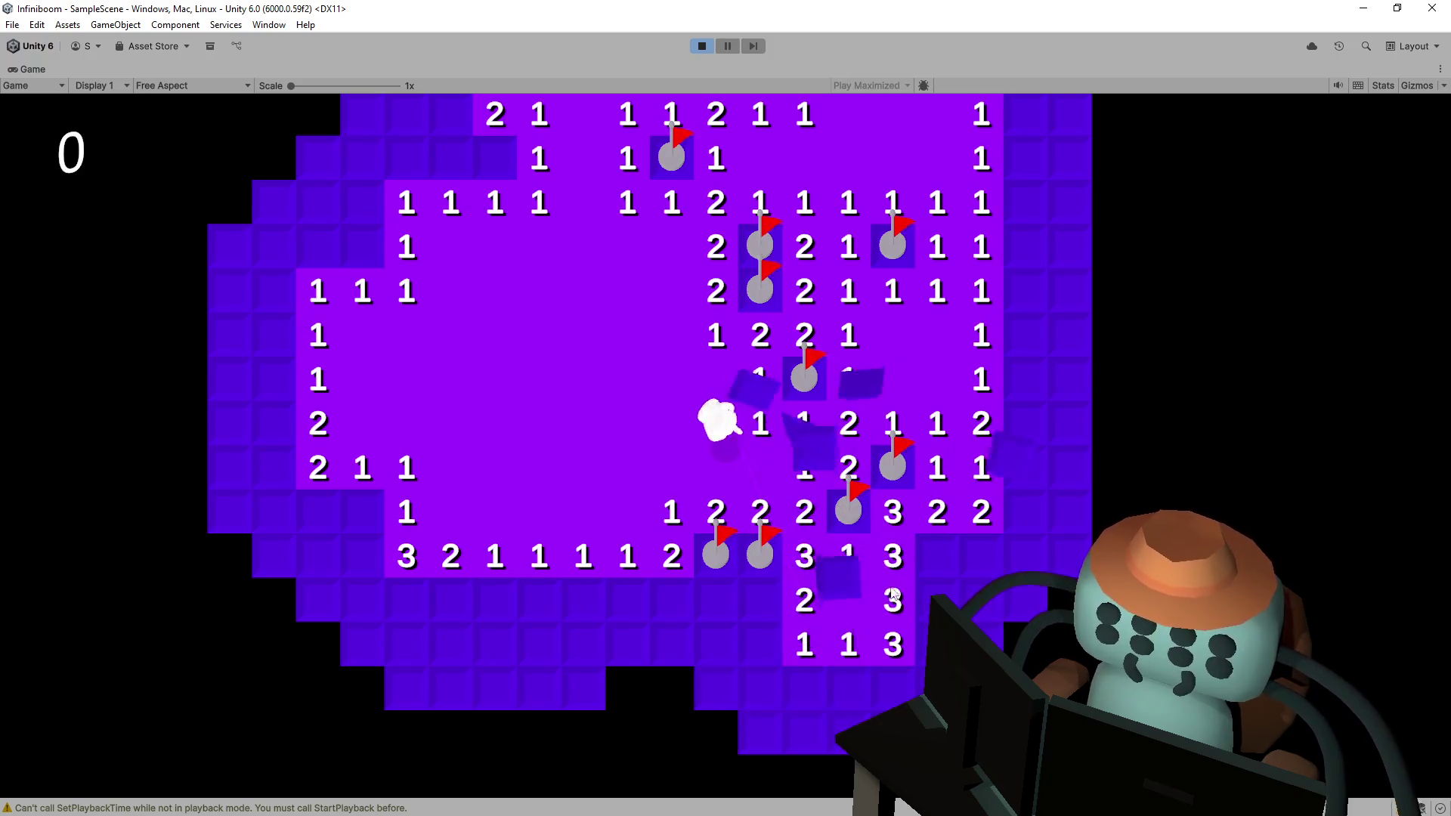
{"action": "left_click", "coordinate": [884, 551]}
{"action": "left_click", "coordinate": [884, 599]}
{"action": "left_click", "coordinate": [885, 638]}
{"action": "left_click", "coordinate": [933, 551]}
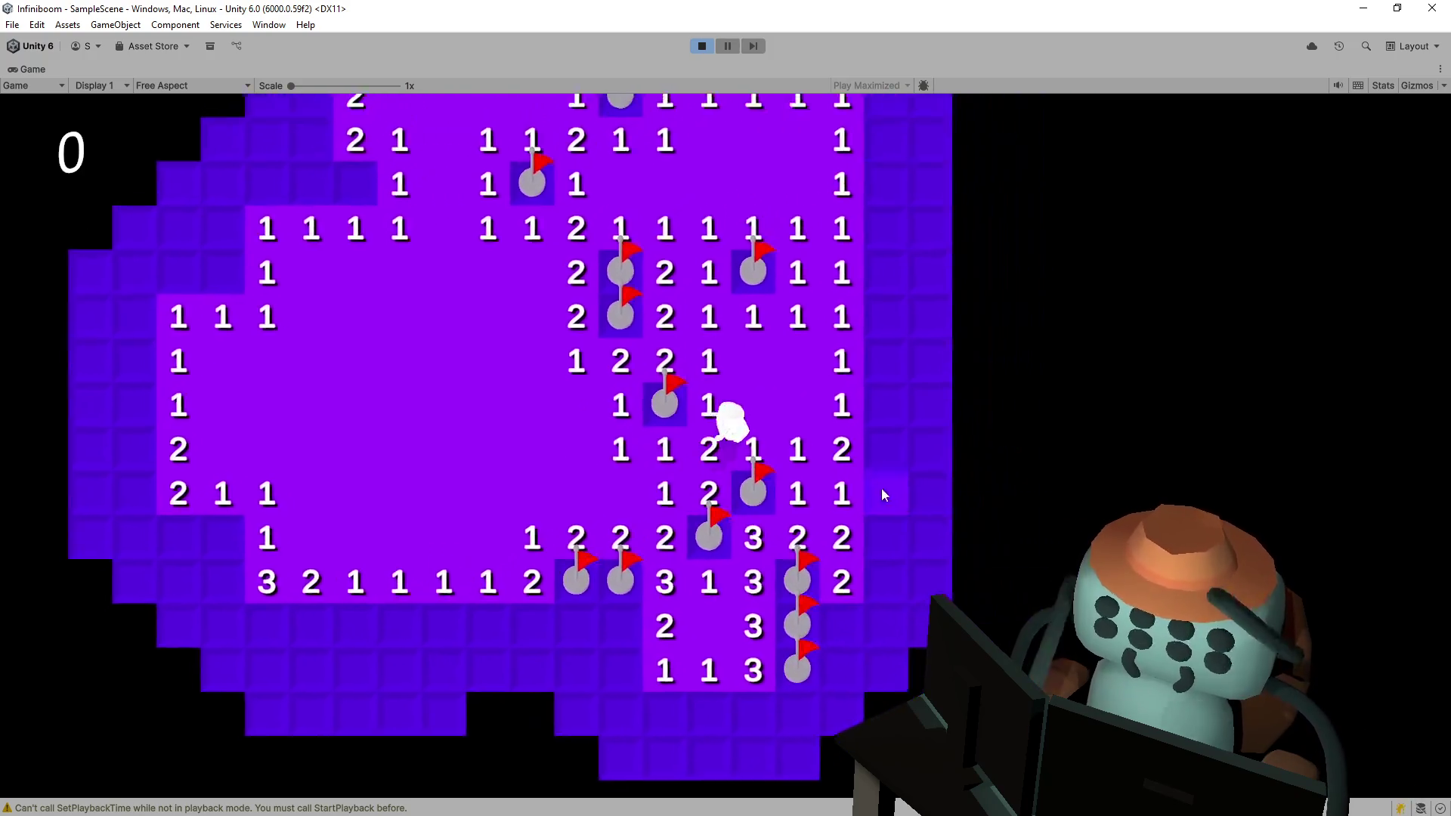
- Reveal a 4, flag the mines above and below it, and open tiles down to the bottom row
{"action": "left_click", "coordinate": [868, 460]}
{"action": "left_click", "coordinate": [866, 419]}
{"action": "left_click", "coordinate": [864, 504]}
{"action": "left_click", "coordinate": [863, 593]}
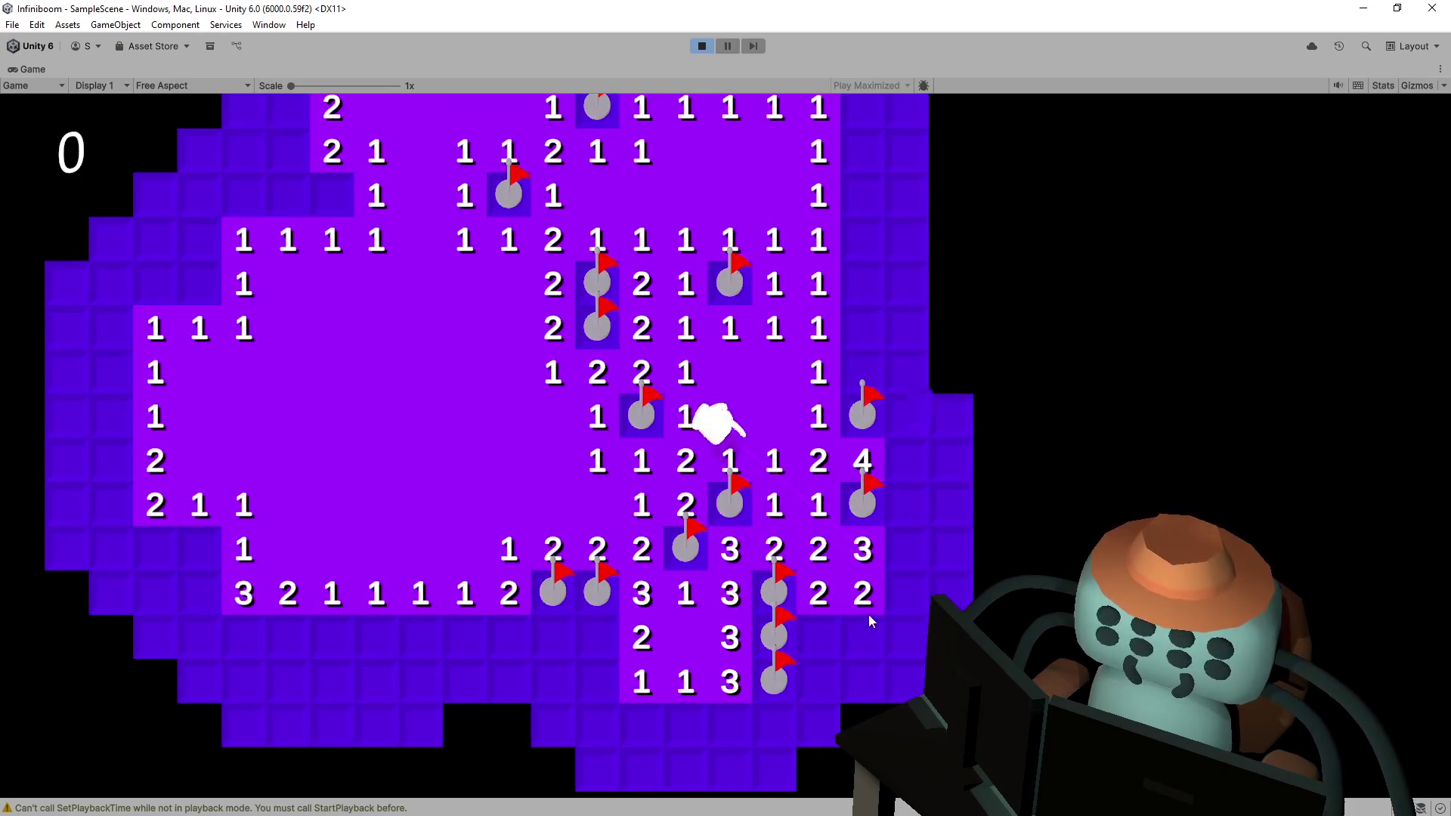
{"action": "left_click", "coordinate": [842, 683]}
{"action": "left_click", "coordinate": [851, 676]}
{"action": "left_click", "coordinate": [854, 709]}
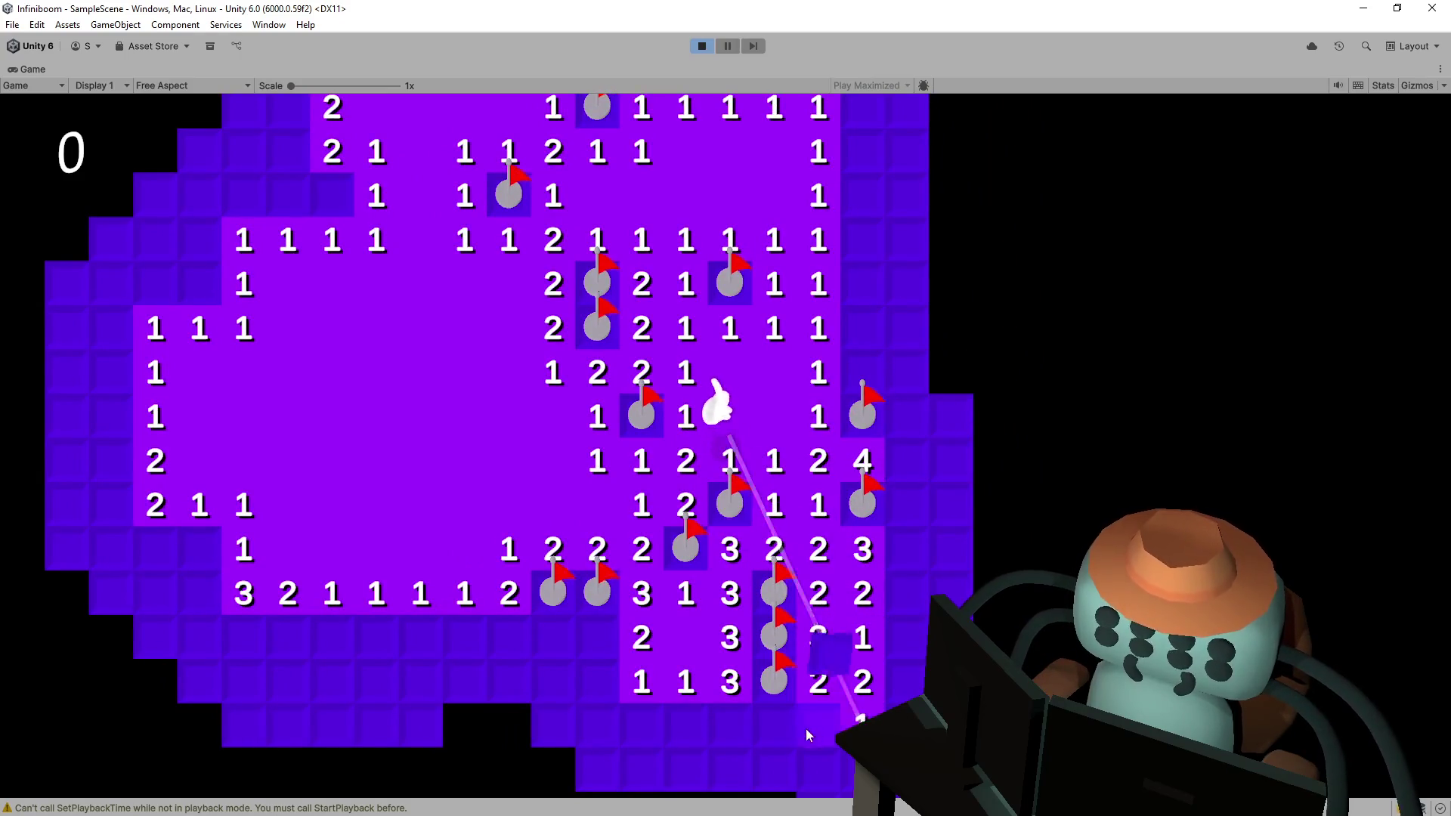
{"action": "left_click", "coordinate": [802, 718]}
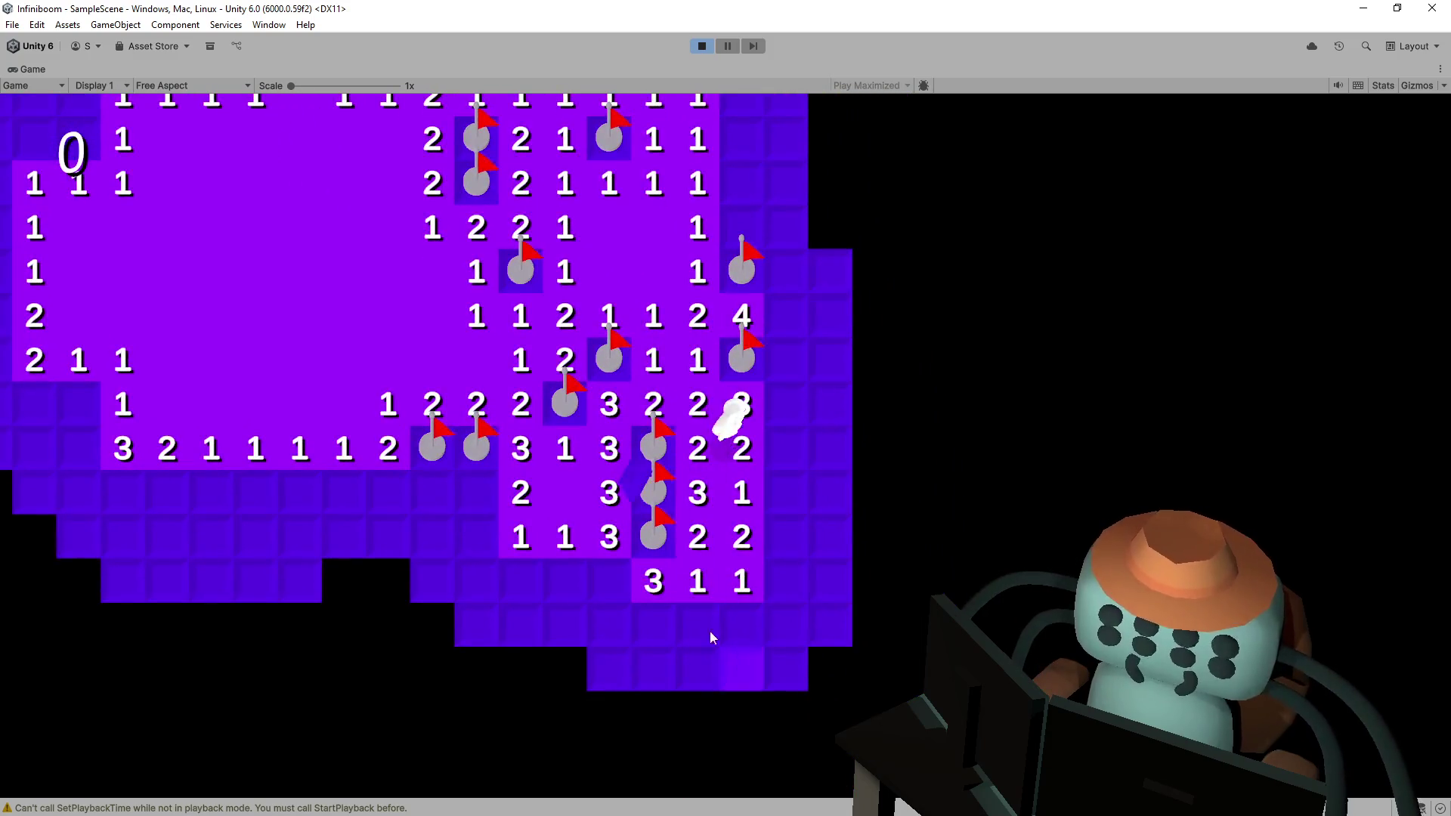
- Open a block of tiles near the top right, reveal a 3, and flag four mines in its column
{"action": "left_click", "coordinate": [784, 433]}
{"action": "left_click", "coordinate": [778, 357]}
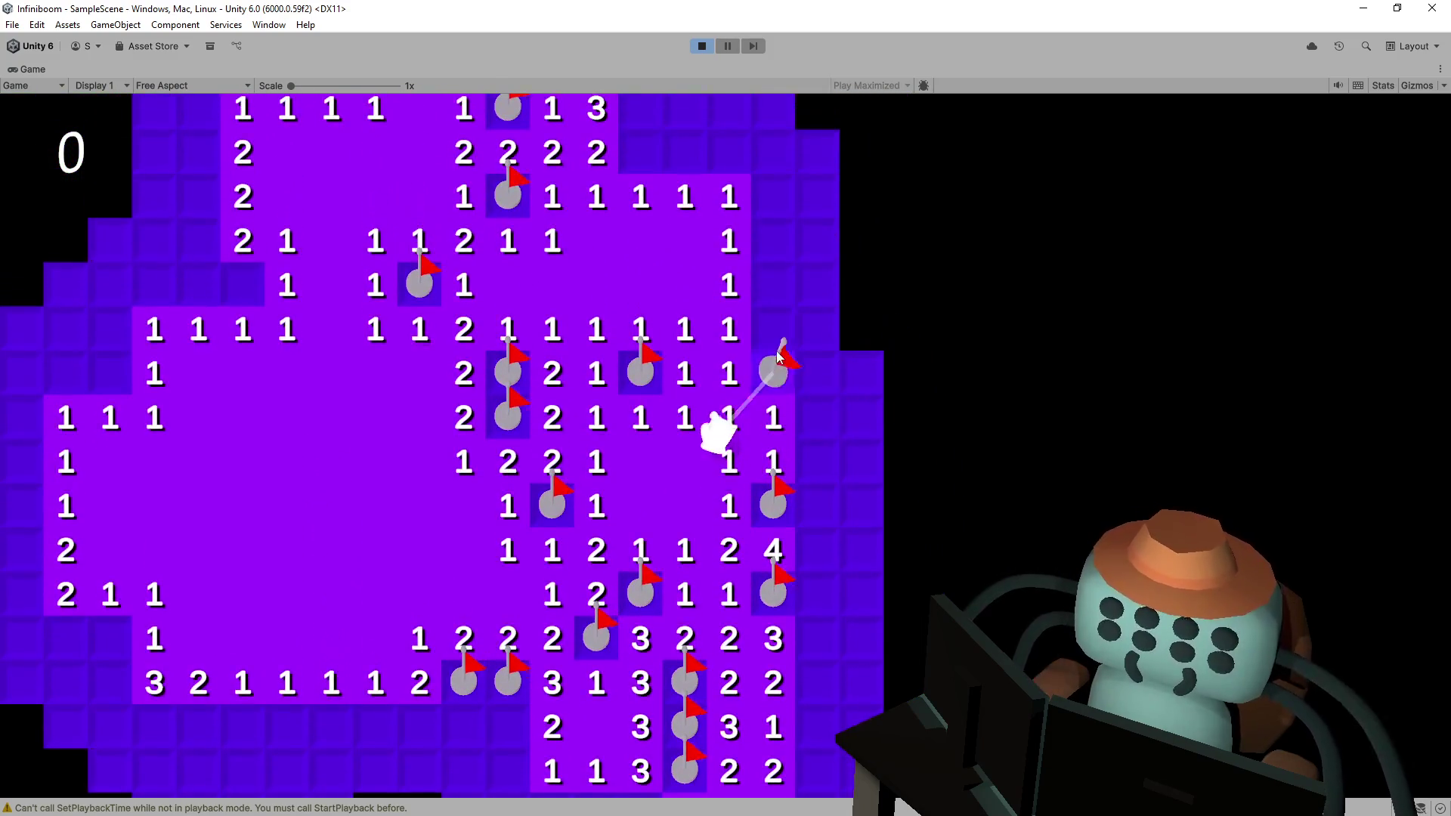
{"action": "left_click", "coordinate": [793, 333]}
{"action": "left_click", "coordinate": [794, 249]}
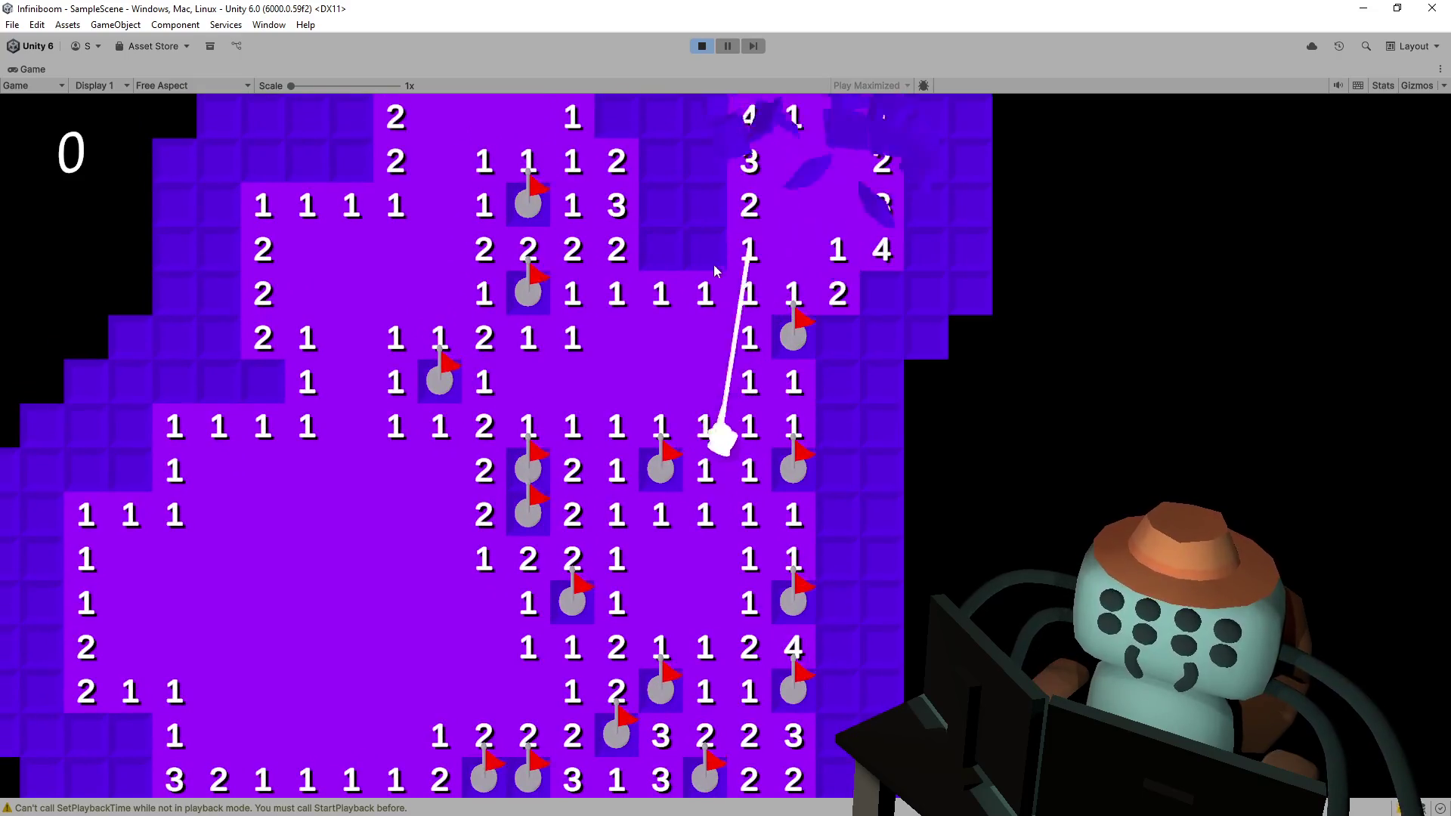
{"action": "left_click", "coordinate": [701, 314]}
{"action": "left_click", "coordinate": [673, 310]}
{"action": "left_click", "coordinate": [710, 332]}
{"action": "left_click", "coordinate": [714, 303]}
{"action": "left_click", "coordinate": [725, 275]}
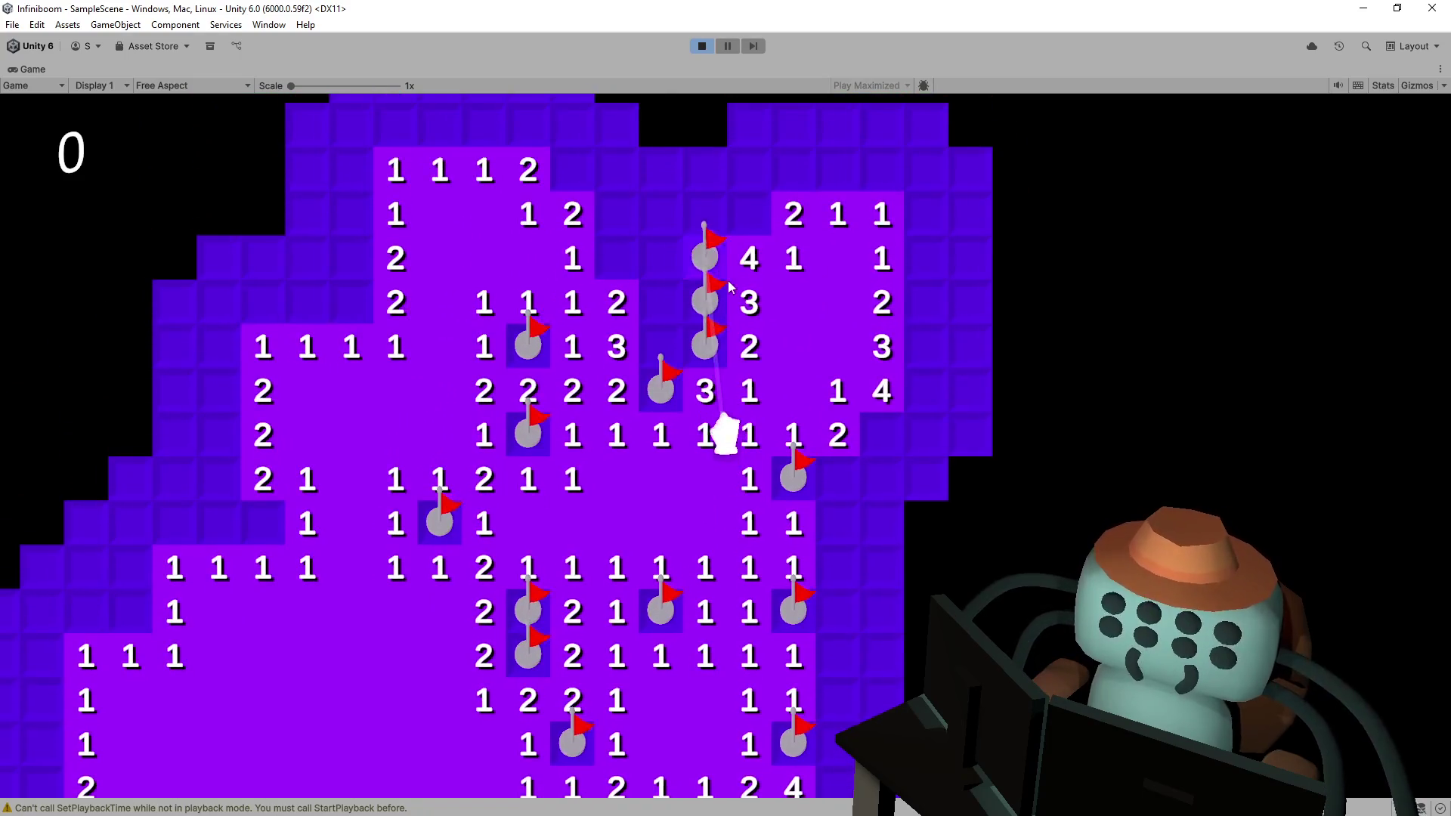
- Flag mines in the top row and the left column, revealing tiles showing 2, 5 and 3
{"action": "left_click", "coordinate": [710, 281]}
{"action": "left_click", "coordinate": [666, 281]}
{"action": "left_click", "coordinate": [621, 415]}
{"action": "left_click", "coordinate": [621, 371]}
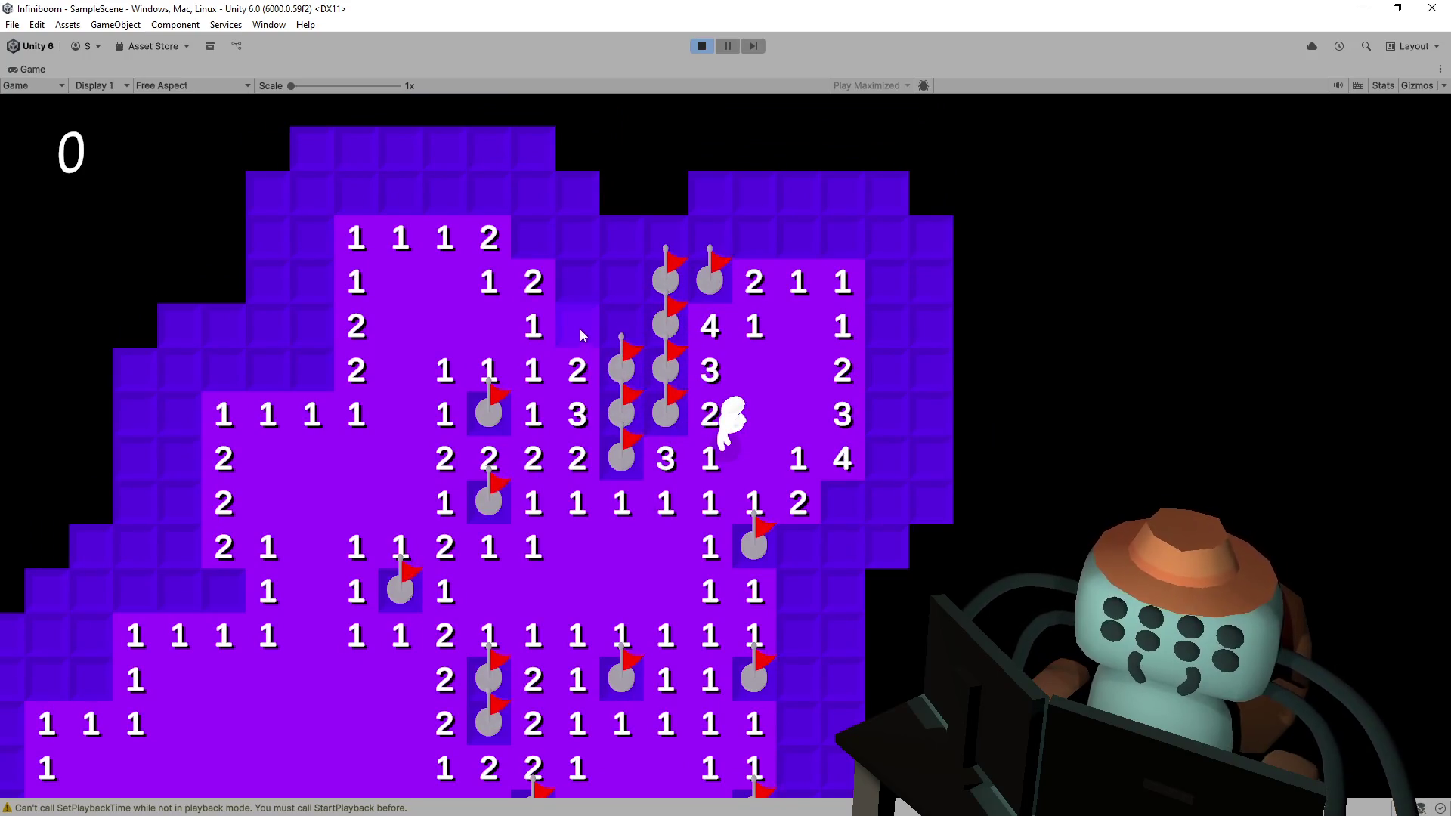
{"action": "left_click", "coordinate": [582, 334]}
{"action": "left_click", "coordinate": [616, 323]}
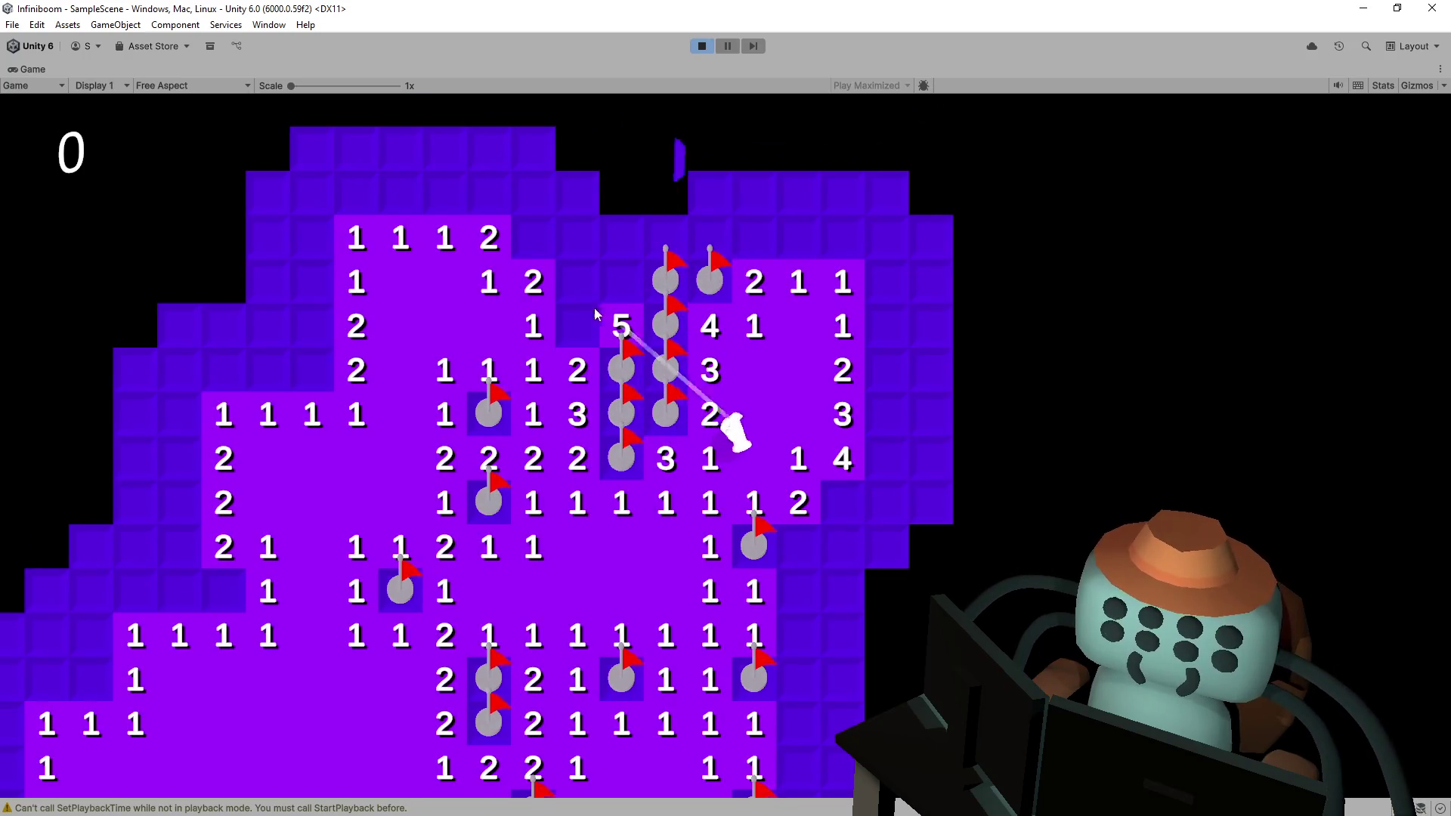
{"action": "left_click", "coordinate": [629, 281]}
- Flag a top-row mine and open top-row tiles (3, 2, 2) that cascade upward, moving the ghost up
{"action": "left_click", "coordinate": [534, 238]}
{"action": "left_click", "coordinate": [573, 240]}
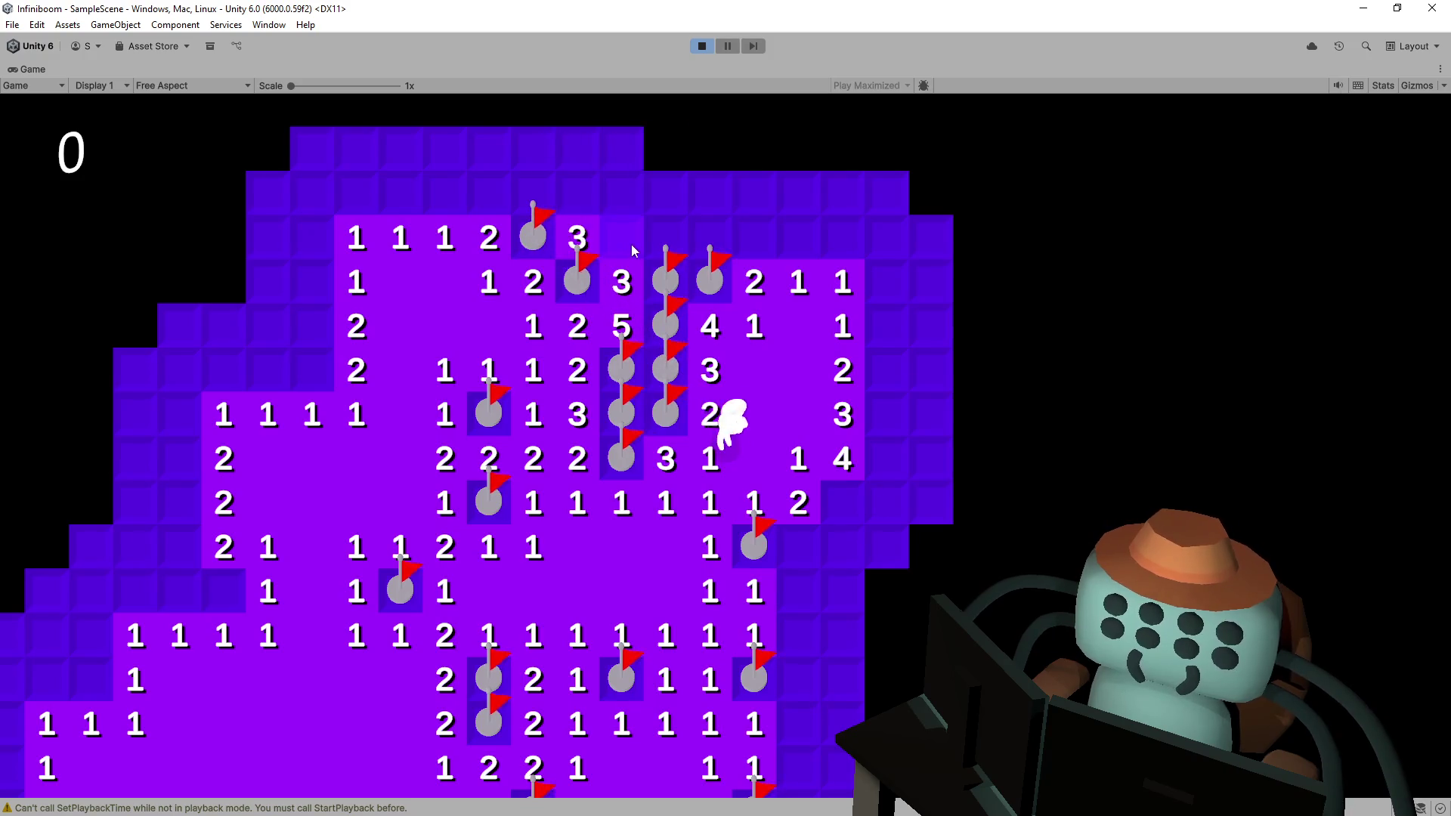
{"action": "left_click", "coordinate": [629, 244]}
{"action": "left_click", "coordinate": [665, 239]}
{"action": "key", "text": "w"}
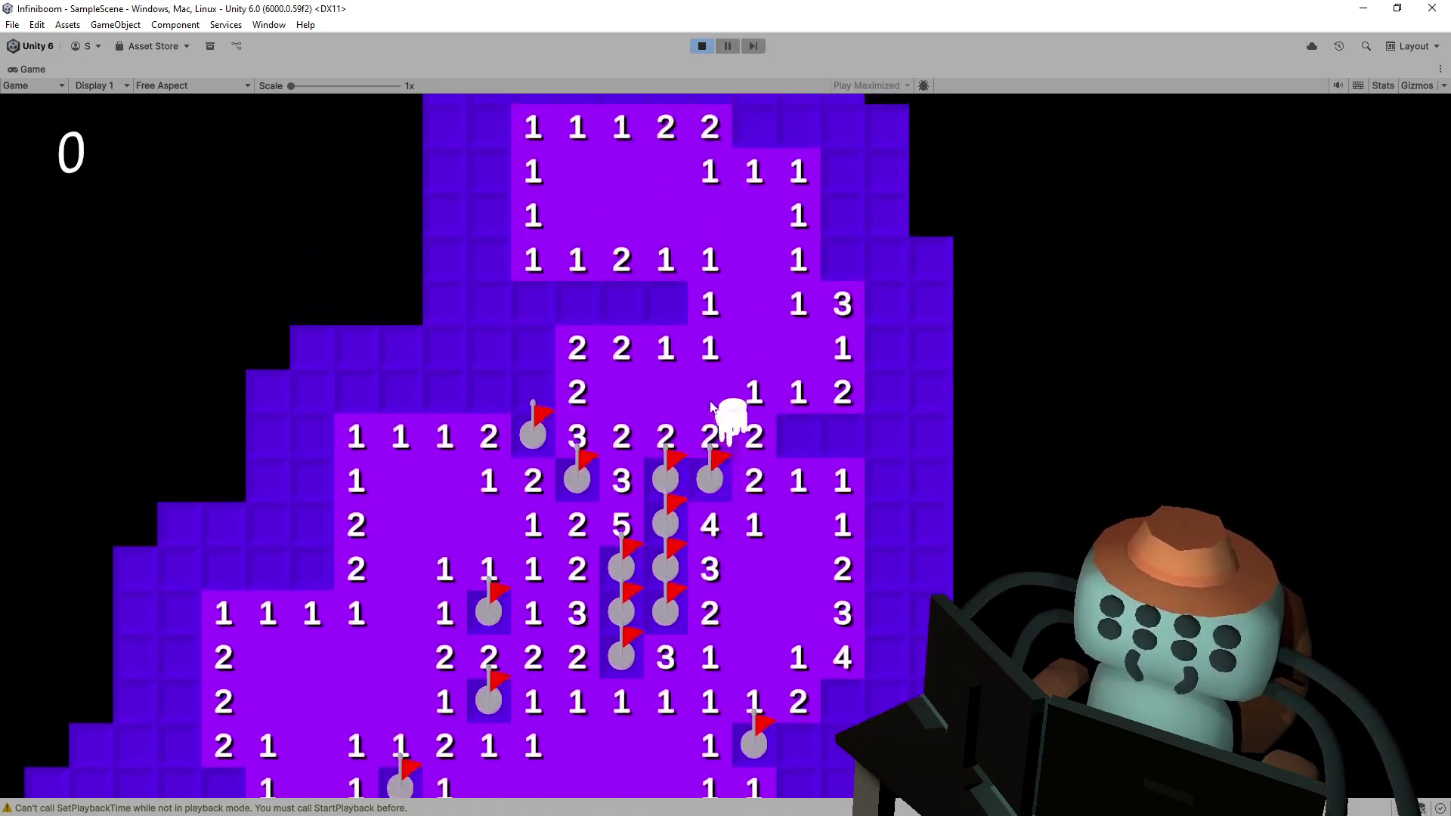
- Extend the cleared area to the left, flagging one mine and revealing a 4
{"action": "left_click", "coordinate": [541, 391]}
{"action": "left_click", "coordinate": [489, 382]}
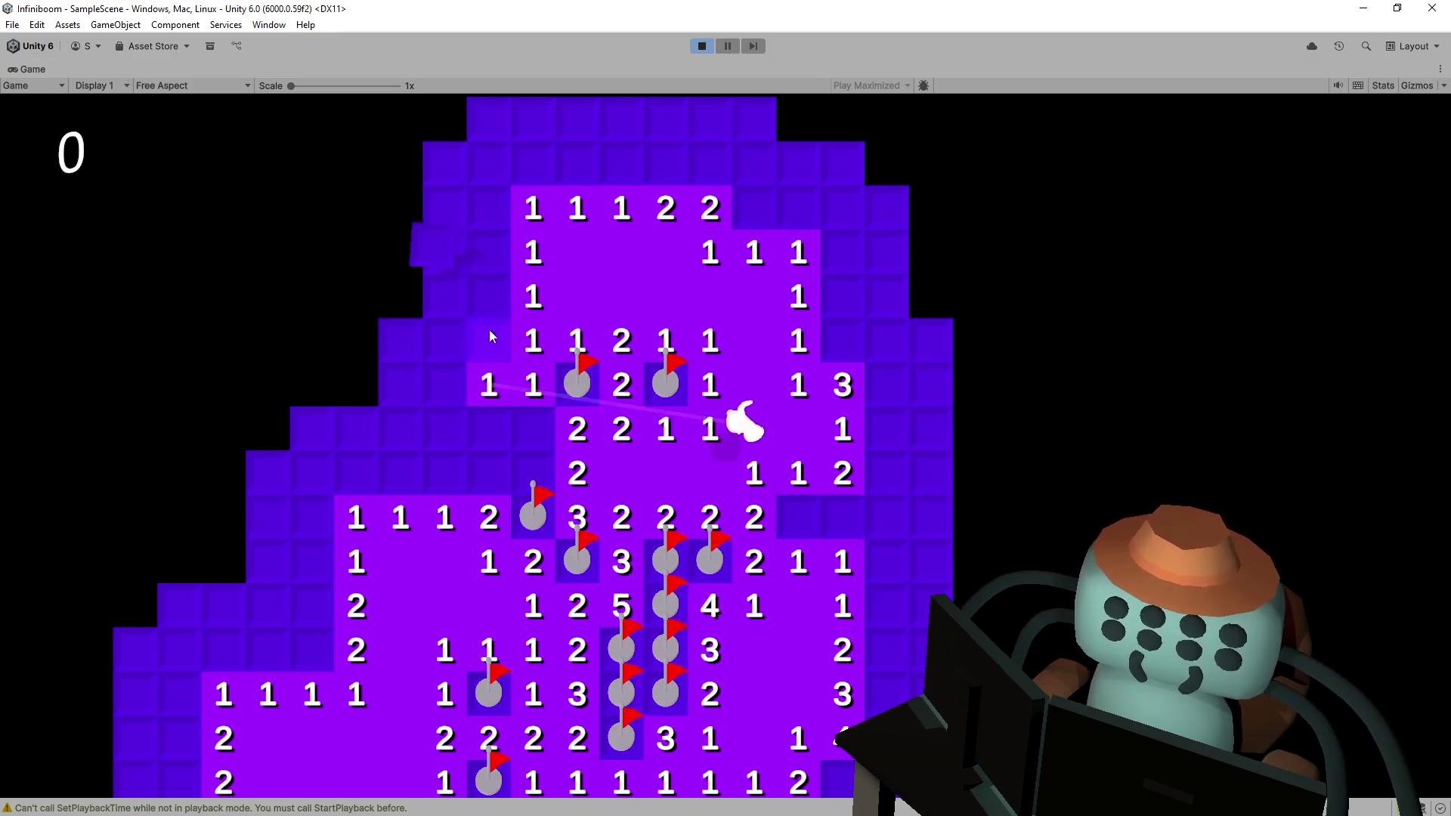
{"action": "left_click", "coordinate": [487, 329]}
{"action": "left_click", "coordinate": [493, 306]}
{"action": "left_click", "coordinate": [548, 434]}
{"action": "left_click", "coordinate": [489, 431]}
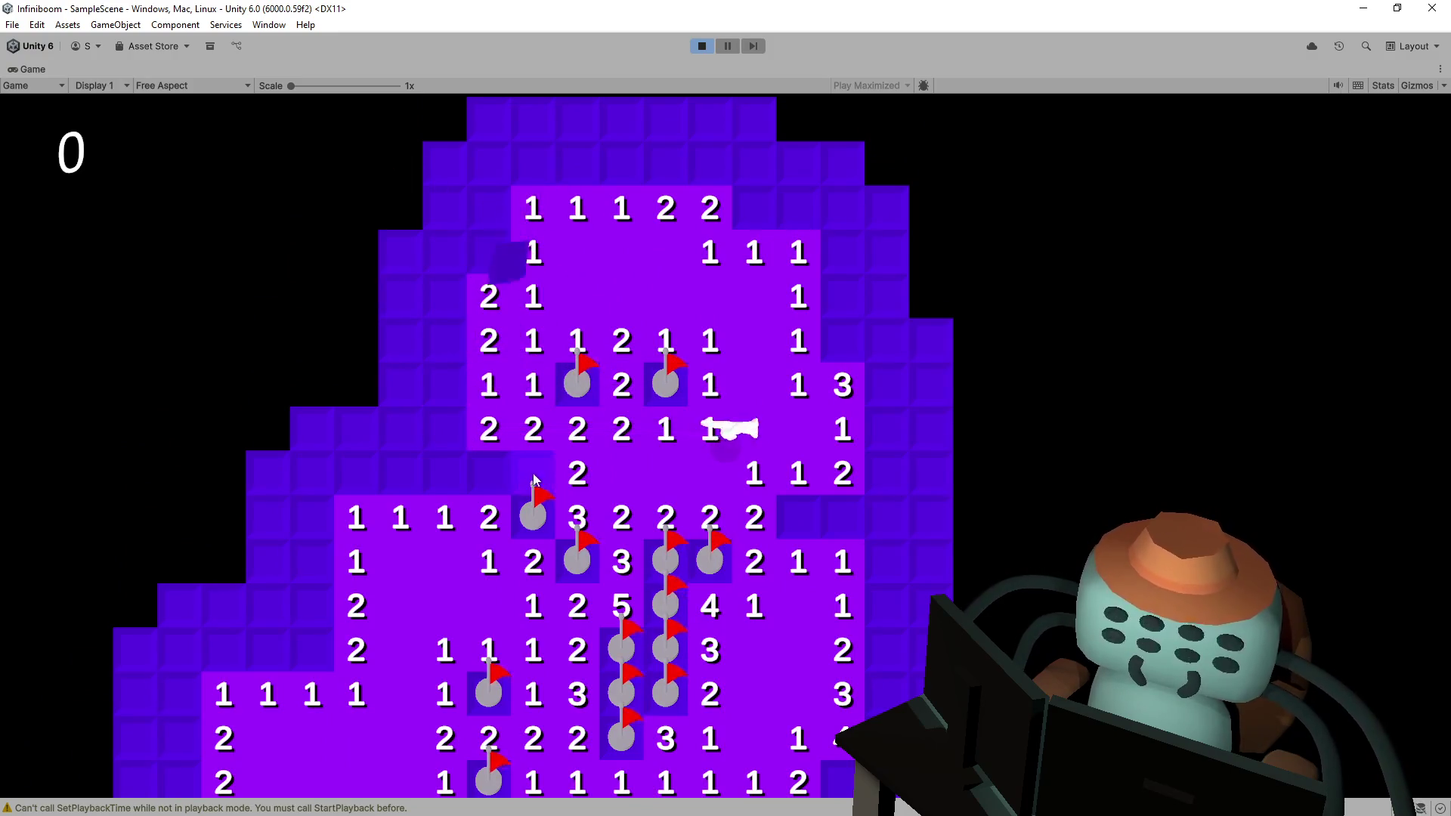
{"action": "right_click", "coordinate": [534, 473]}
{"action": "left_click", "coordinate": [489, 475]}
{"action": "left_click", "coordinate": [446, 475]}
{"action": "left_click", "coordinate": [446, 429]}
- Flag three mines up and to the left and uncover tiles there to open a blank area
{"action": "right_click", "coordinate": [444, 393]}
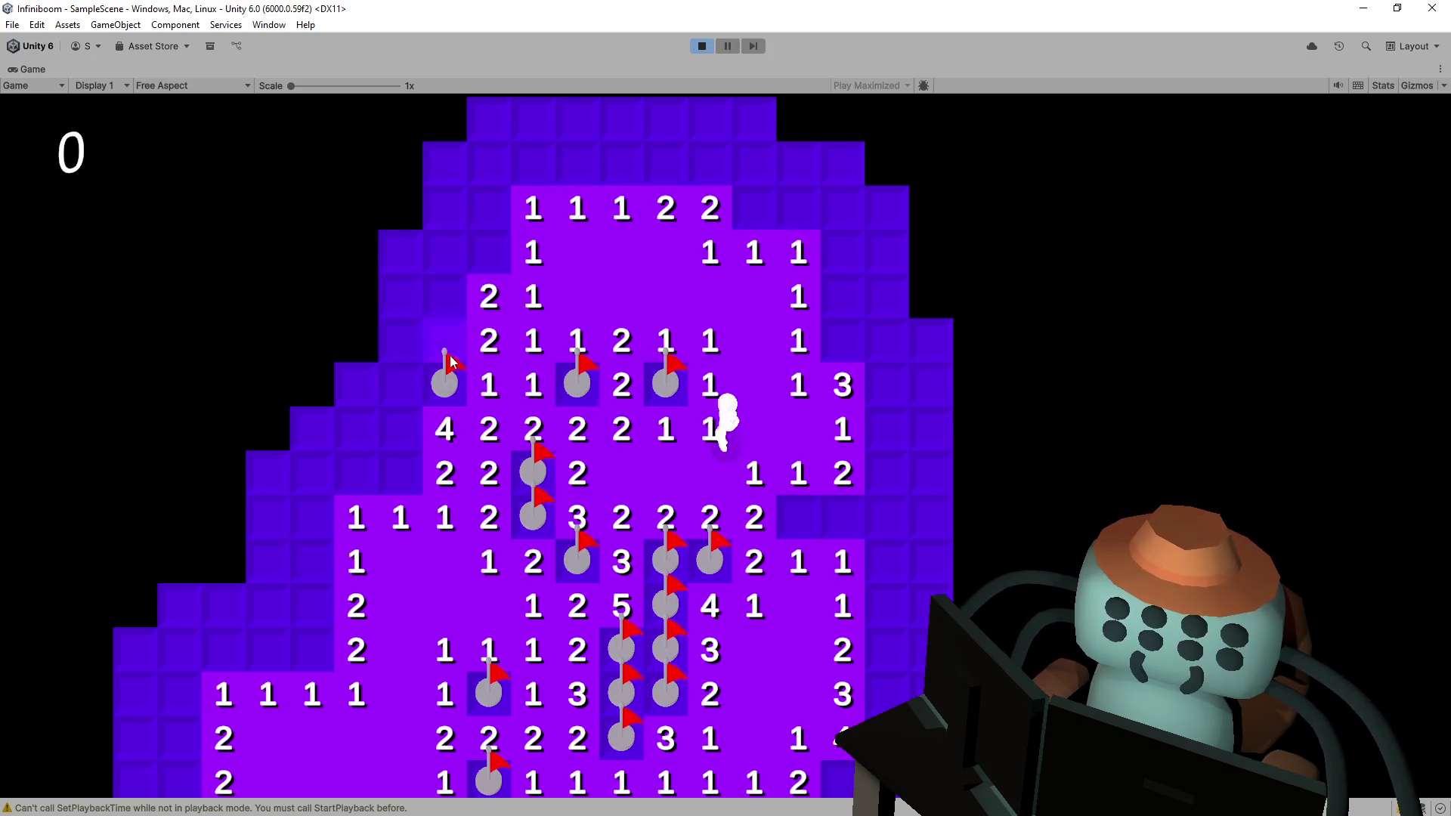
{"action": "left_click", "coordinate": [444, 340]}
{"action": "right_click", "coordinate": [423, 307]}
{"action": "left_click", "coordinate": [448, 254]}
{"action": "right_click", "coordinate": [489, 252]}
{"action": "left_click", "coordinate": [493, 203]}
{"action": "left_click", "coordinate": [497, 185]}
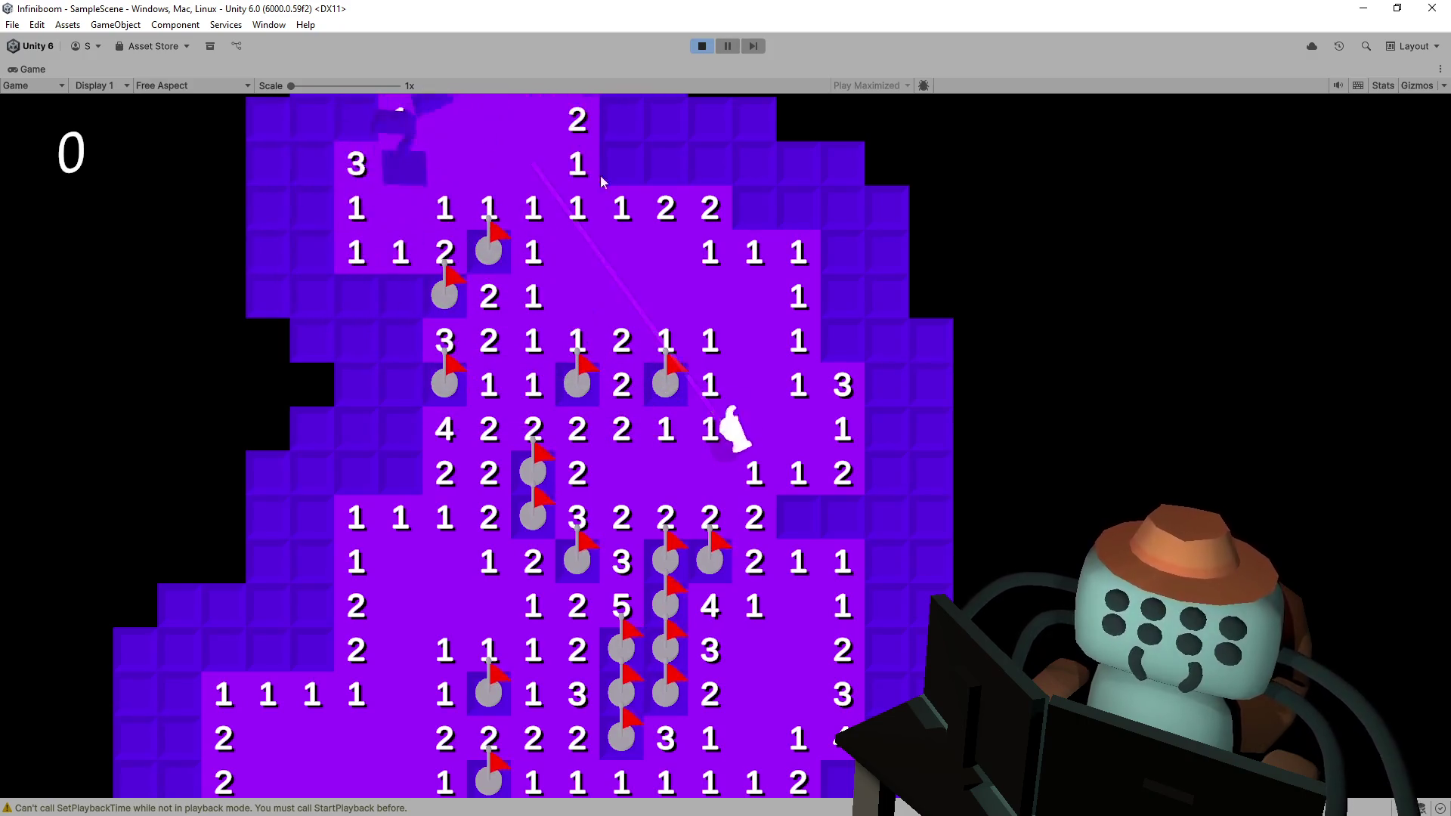
- Flag mines near the top beside the new 3 and uncover a tile to open the right side
{"action": "right_click", "coordinate": [619, 159]}
{"action": "left_click", "coordinate": [710, 129]}
{"action": "right_click", "coordinate": [754, 207]}
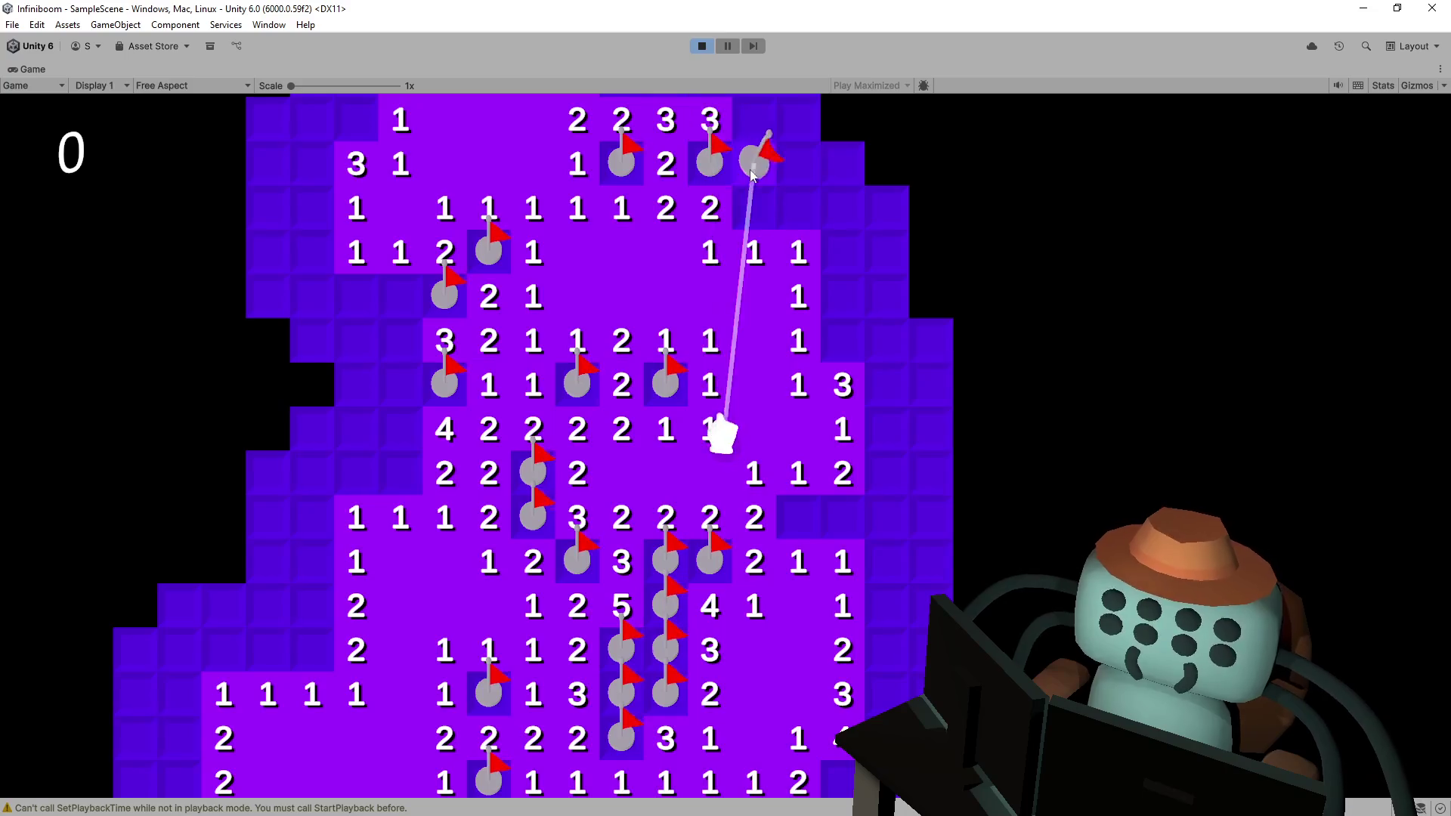
{"action": "left_click", "coordinate": [754, 266]}
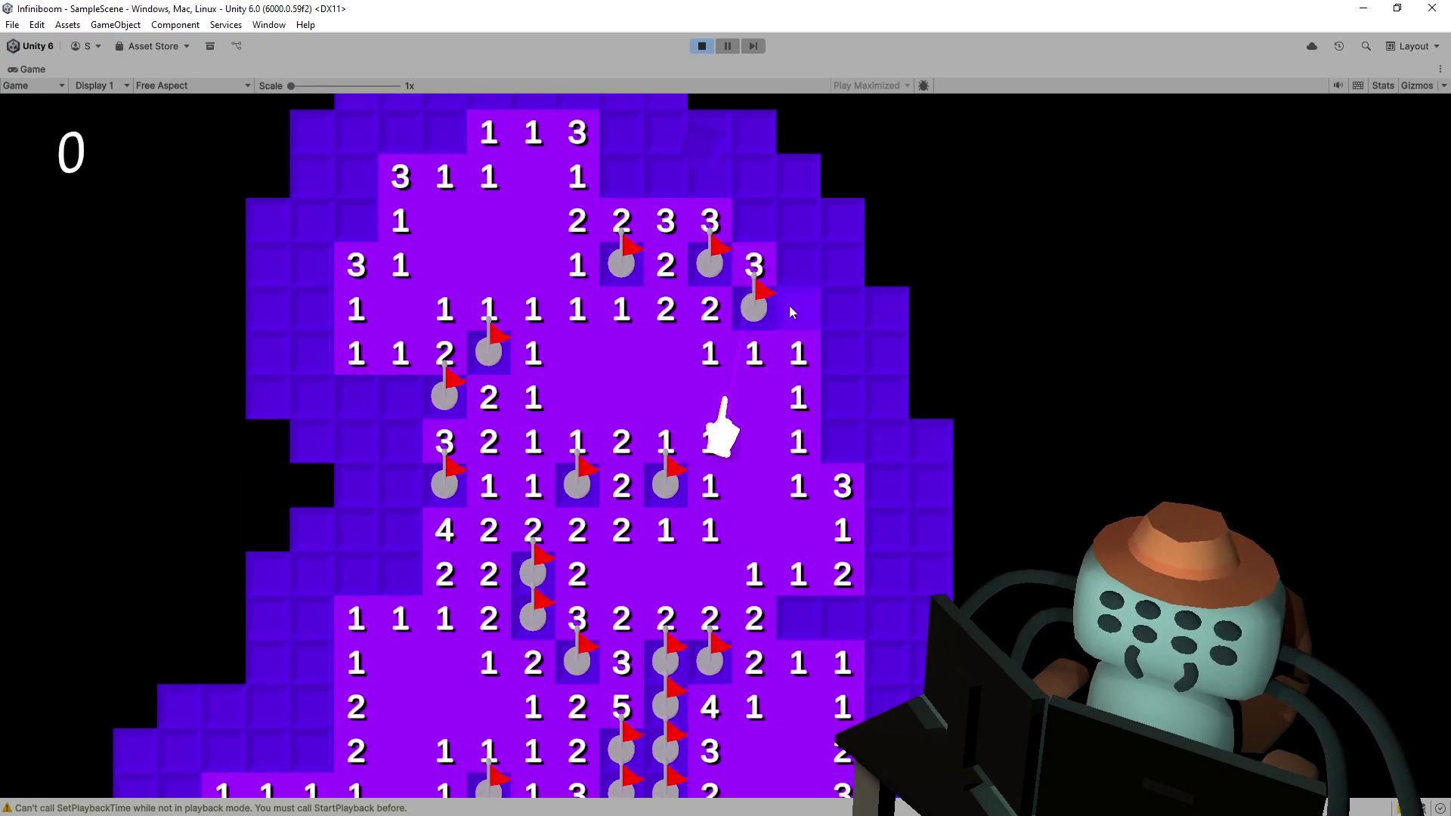
- Flag mines in the right-hand area around a newly revealed 4 and uncover neighbouring tiles
{"action": "right_click", "coordinate": [838, 435]}
{"action": "right_click", "coordinate": [888, 430]}
{"action": "left_click", "coordinate": [928, 404]}
{"action": "right_click", "coordinate": [930, 435]}
{"action": "right_click", "coordinate": [937, 349]}
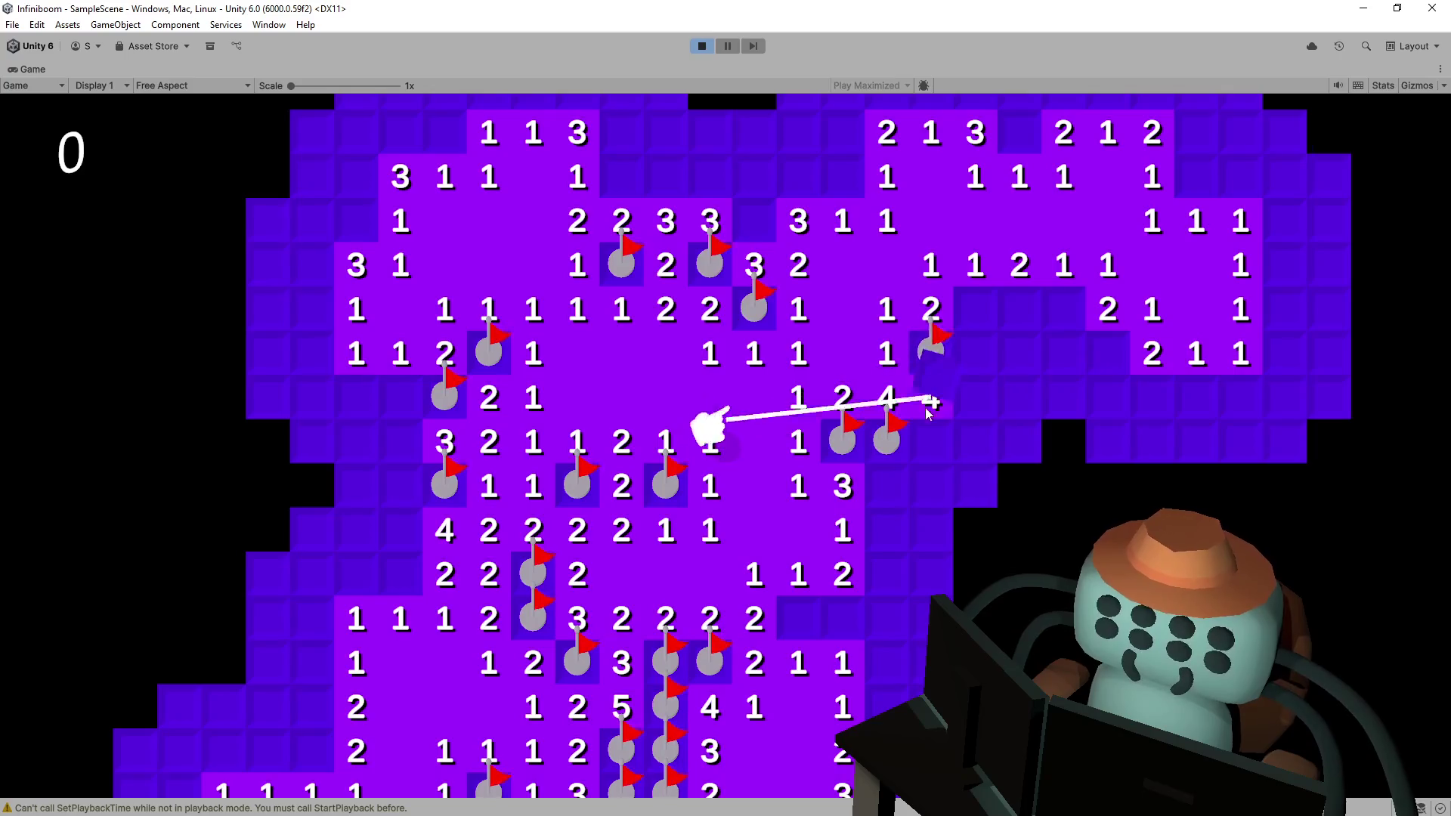
{"action": "left_click", "coordinate": [980, 369]}
{"action": "left_click", "coordinate": [902, 434]}
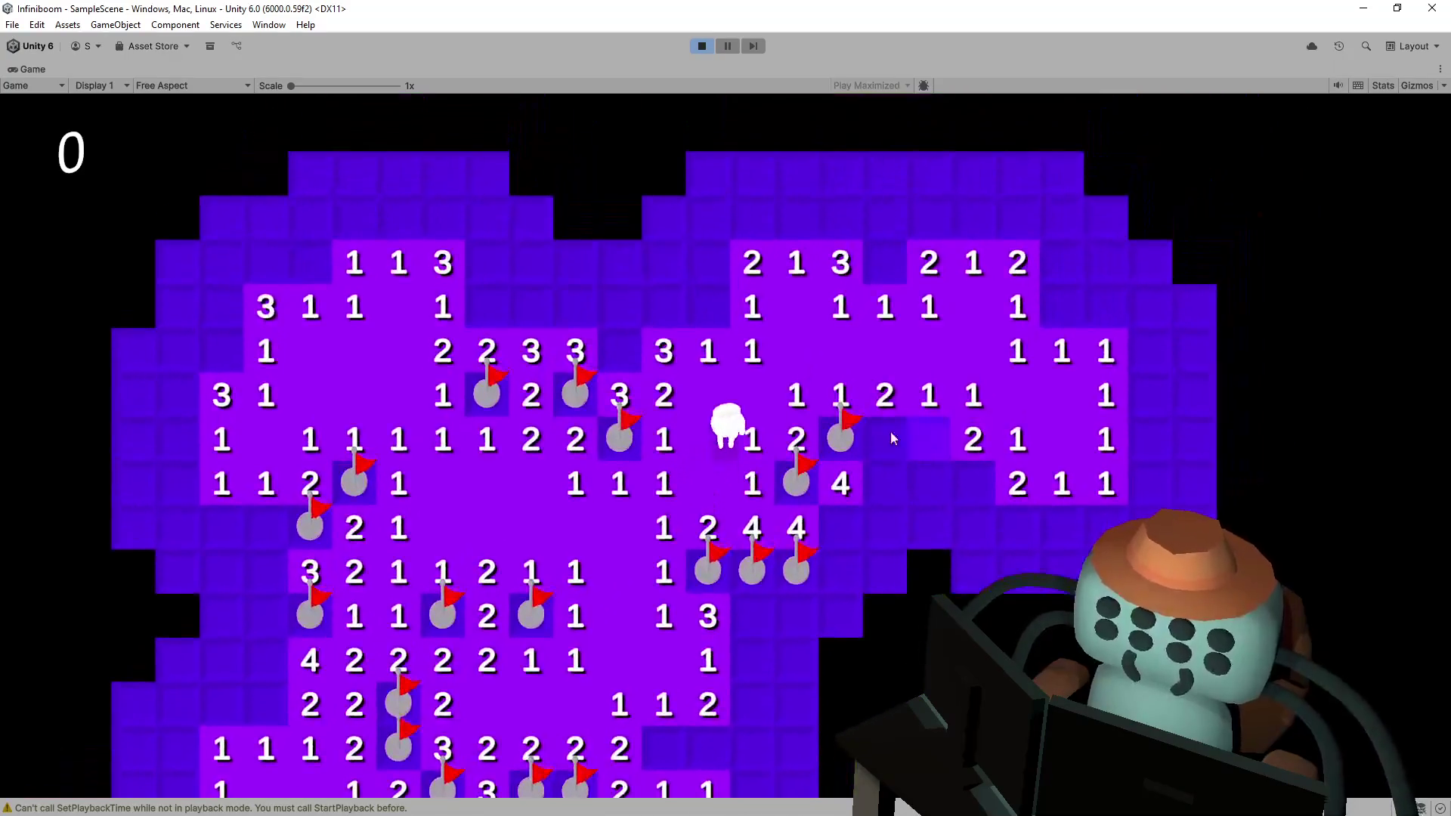
- Flag two mines on the right, uncover a 4, and flag the mine beside it
{"action": "right_click", "coordinate": [924, 434]}
{"action": "right_click", "coordinate": [971, 484]}
{"action": "left_click", "coordinate": [935, 487]}
{"action": "right_click", "coordinate": [869, 482]}
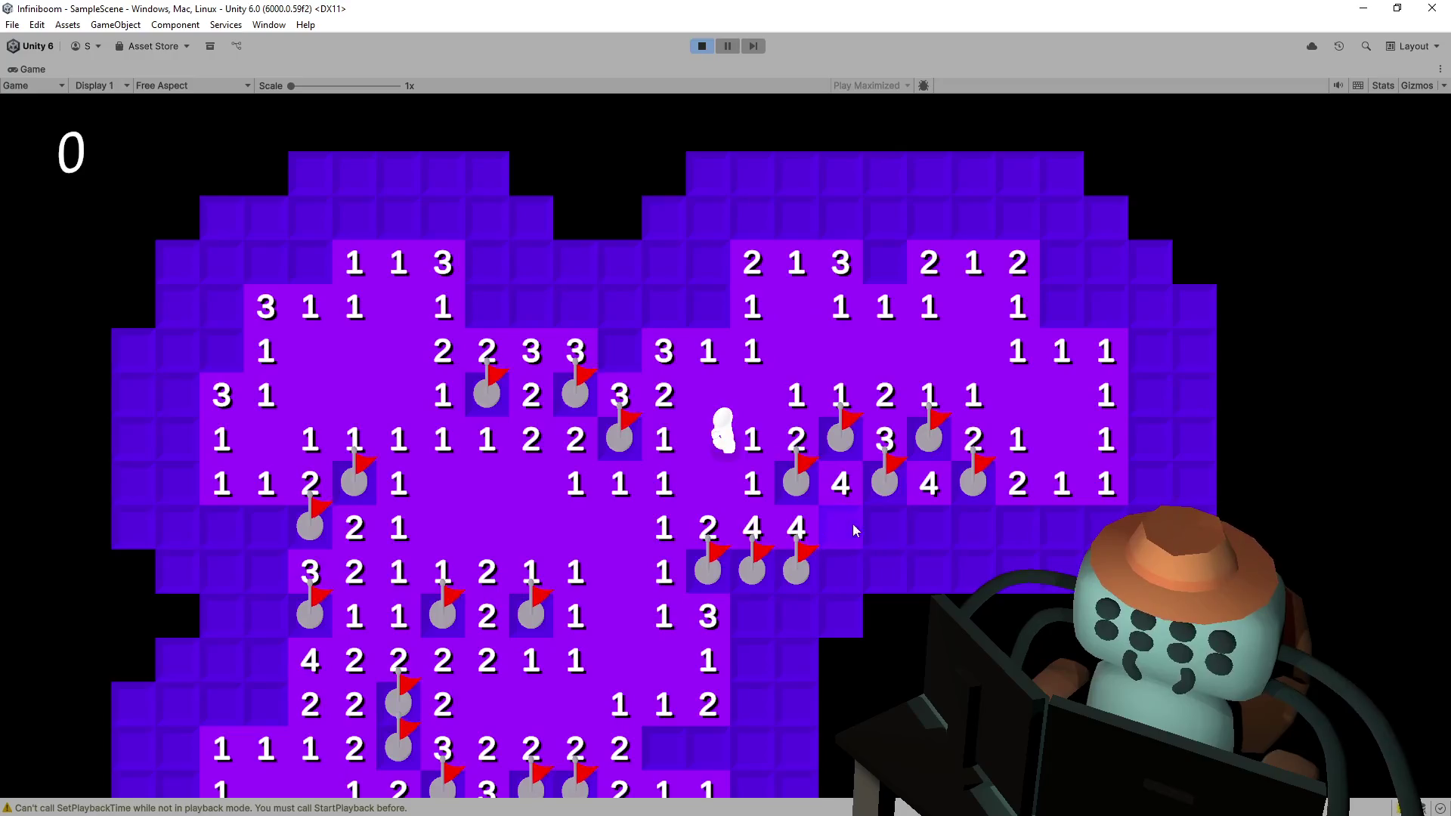
- Walk the character up a row, flag three mines near the top, and open the area above
{"action": "key", "text": "w"}
{"action": "right_click", "coordinate": [711, 334]}
{"action": "right_click", "coordinate": [611, 376]}
{"action": "left_click", "coordinate": [663, 334]}
{"action": "right_click", "coordinate": [624, 330]}
{"action": "left_click", "coordinate": [702, 291]}
- Move further up, flag two upper-column mines, and uncover the column of 3s with the mine below flagged
{"action": "key", "text": "w"}
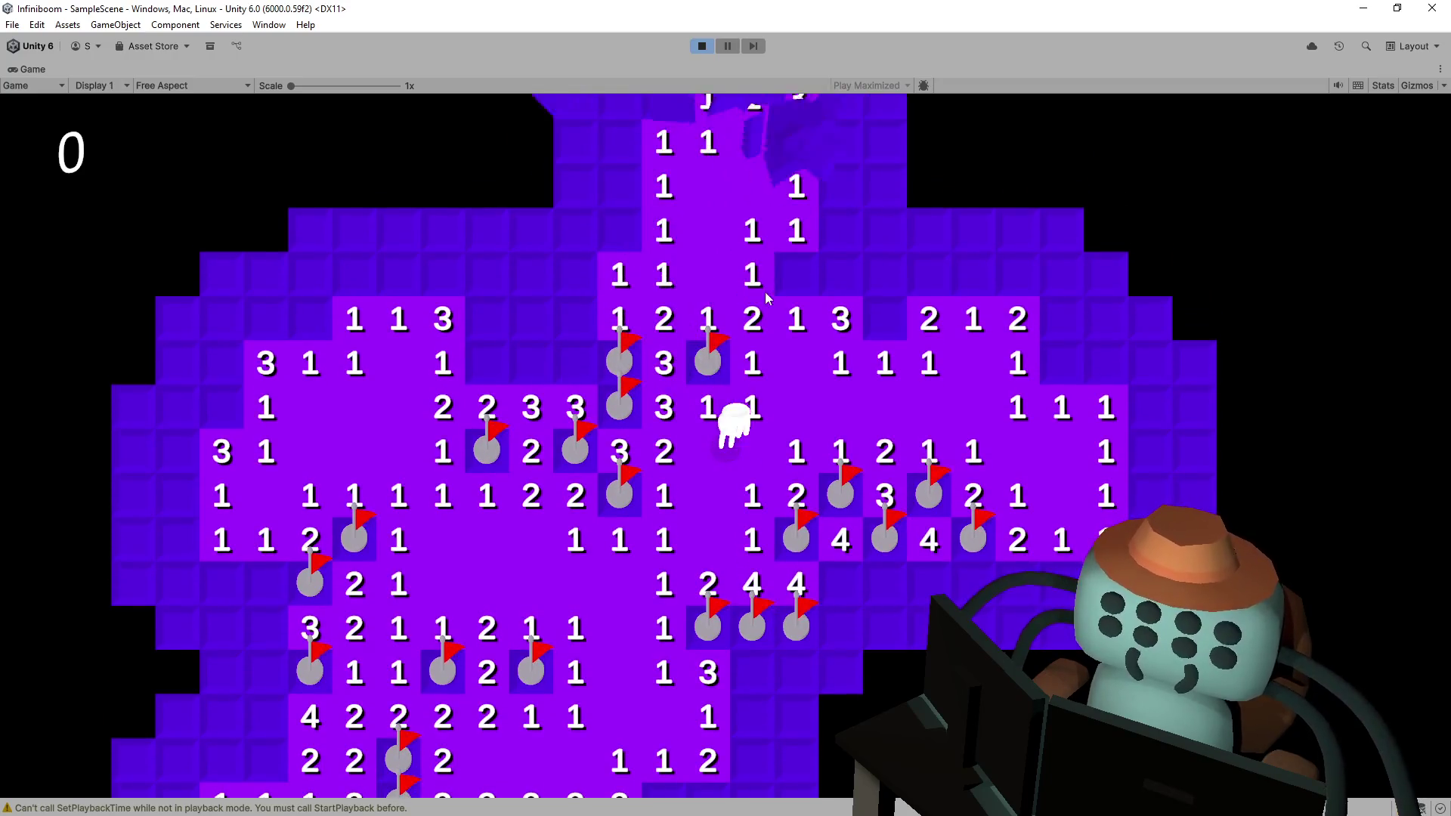
{"action": "right_click", "coordinate": [788, 333]}
{"action": "left_click", "coordinate": [814, 242]}
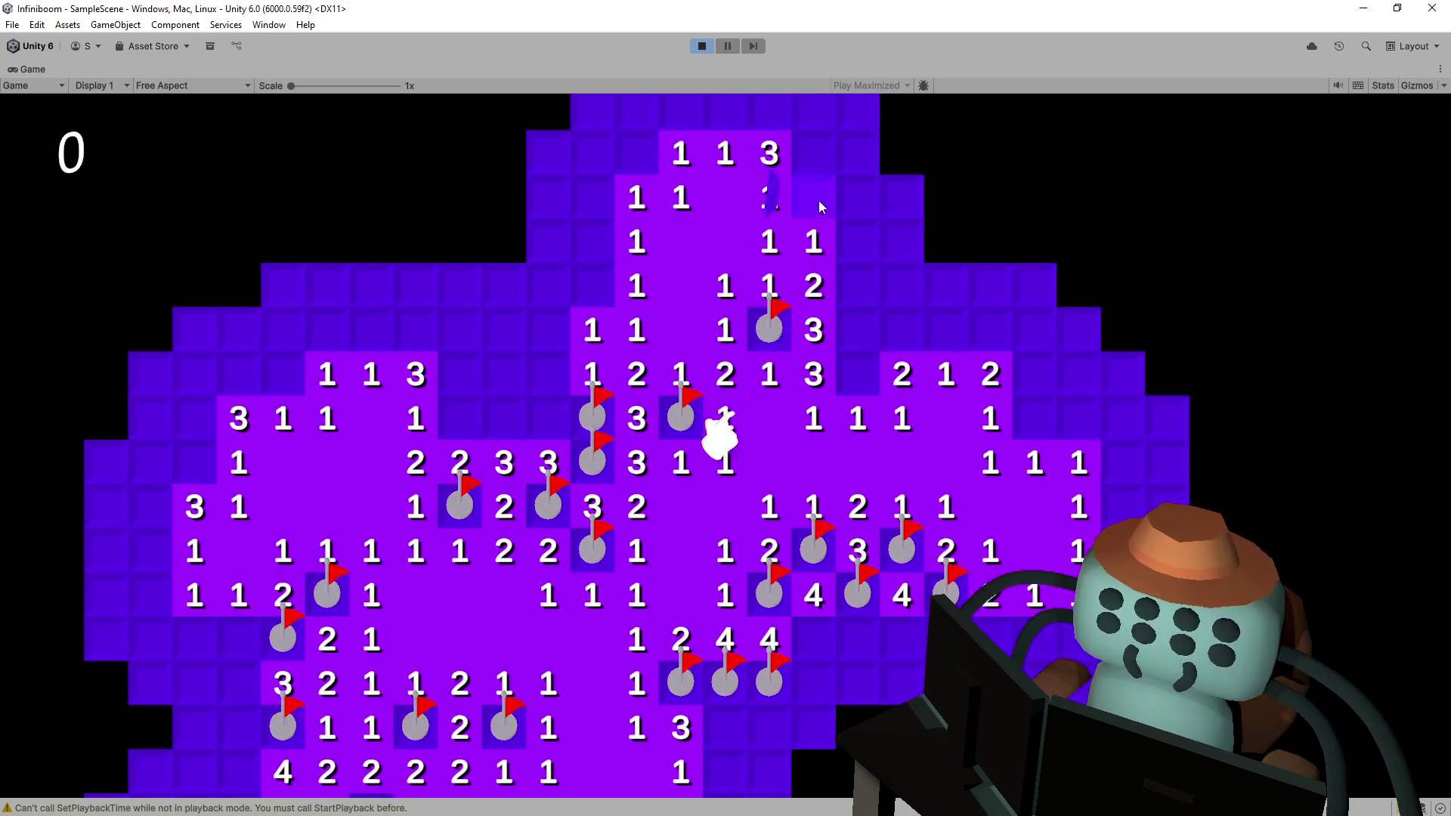
{"action": "right_click", "coordinate": [818, 198]}
{"action": "left_click", "coordinate": [854, 193]}
{"action": "left_click", "coordinate": [855, 238]}
{"action": "left_click", "coordinate": [856, 286]}
{"action": "right_click", "coordinate": [856, 327]}
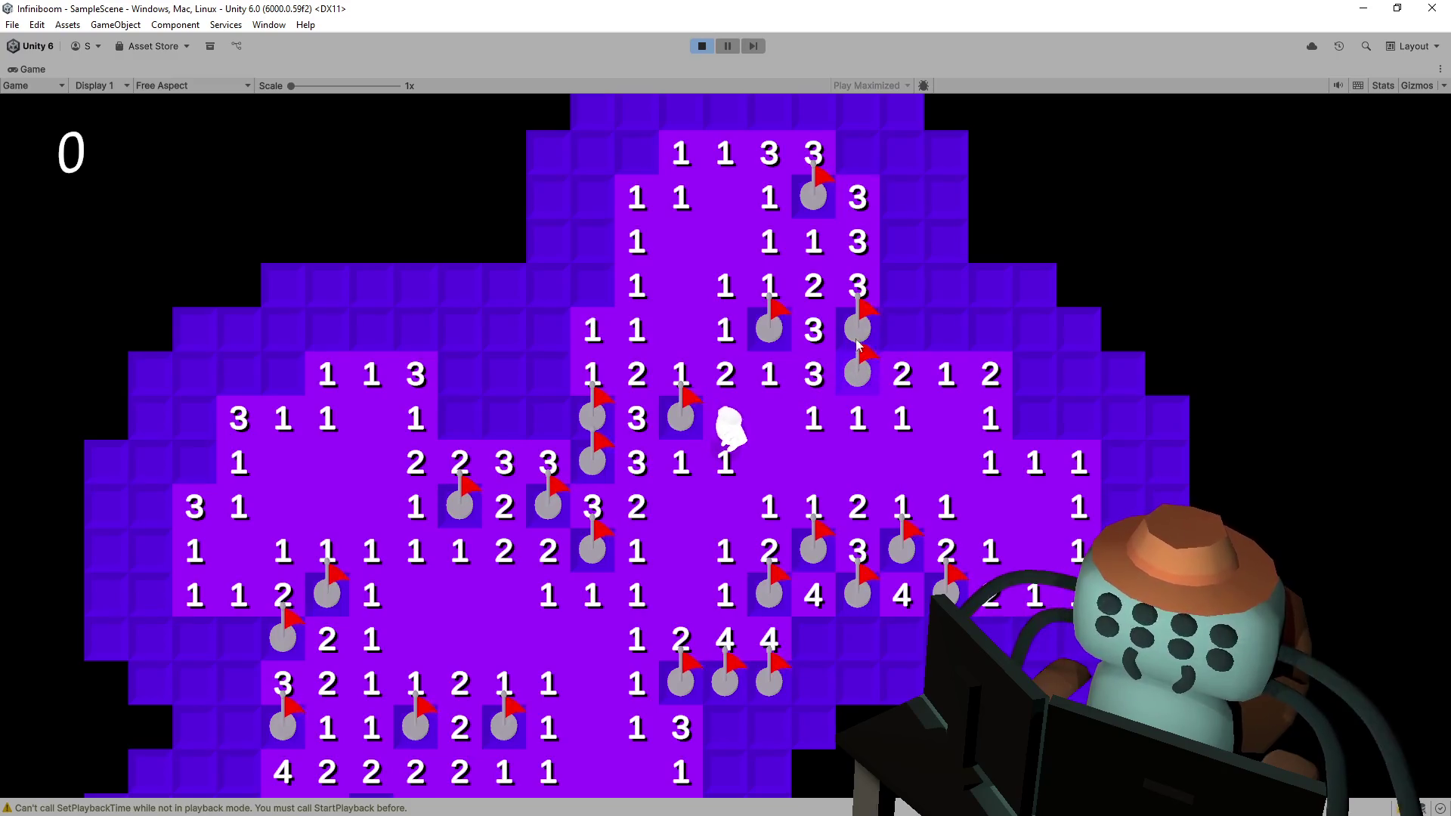
- Uncover tiles right of the flag column and flag three mines around the new 4
{"action": "left_click", "coordinate": [904, 340]}
{"action": "left_click", "coordinate": [946, 336]}
{"action": "right_click", "coordinate": [990, 330]}
{"action": "right_click", "coordinate": [906, 293]}
{"action": "right_click", "coordinate": [945, 288]}
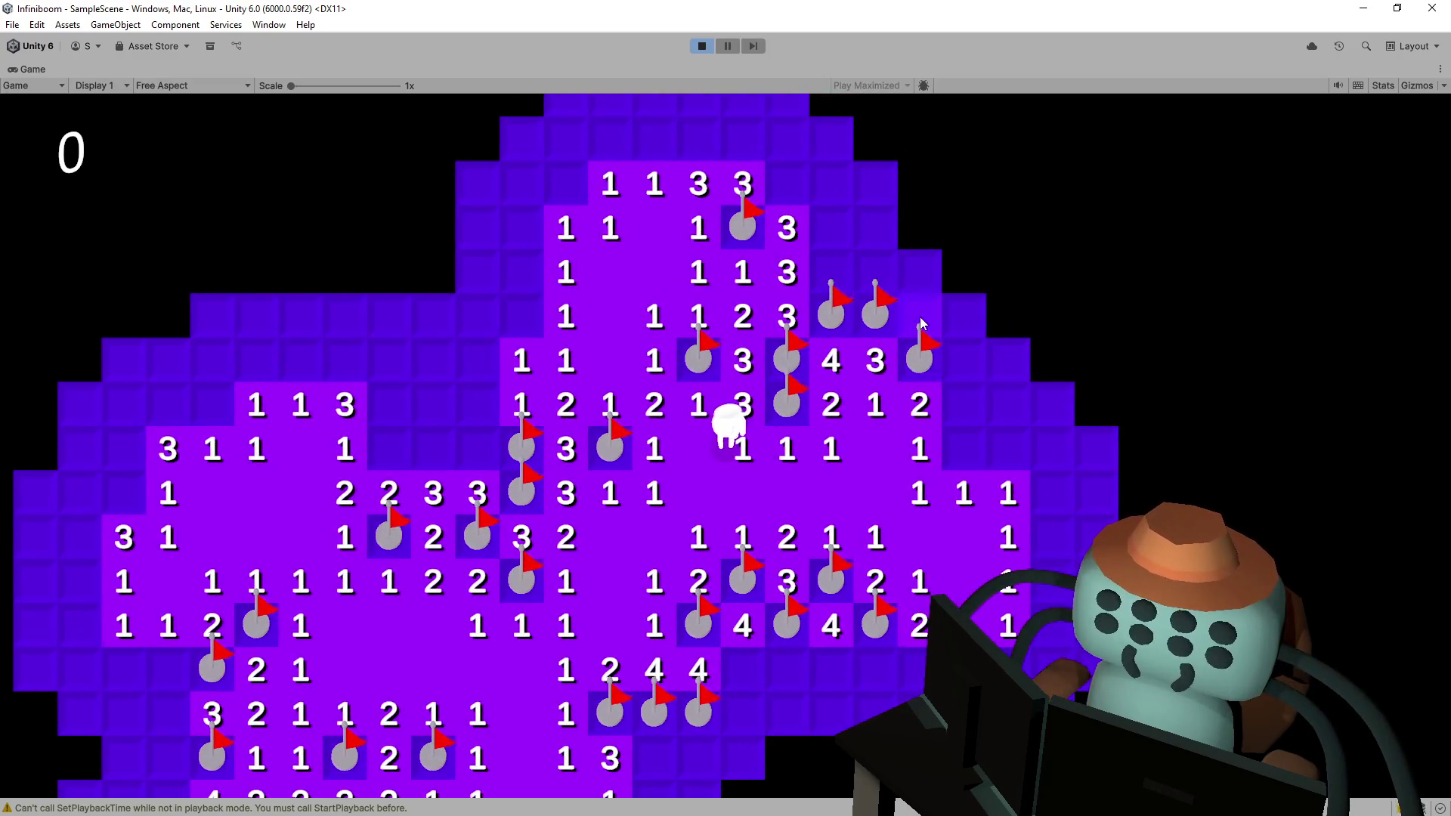
{"action": "left_click", "coordinate": [922, 324]}
- Clear more upper-right tiles, revealing a 2 and the tile right of its row
{"action": "right_click", "coordinate": [954, 427]}
{"action": "left_click", "coordinate": [959, 386]}
{"action": "left_click", "coordinate": [880, 284]}
{"action": "left_click", "coordinate": [876, 228]}
{"action": "left_click", "coordinate": [992, 368]}
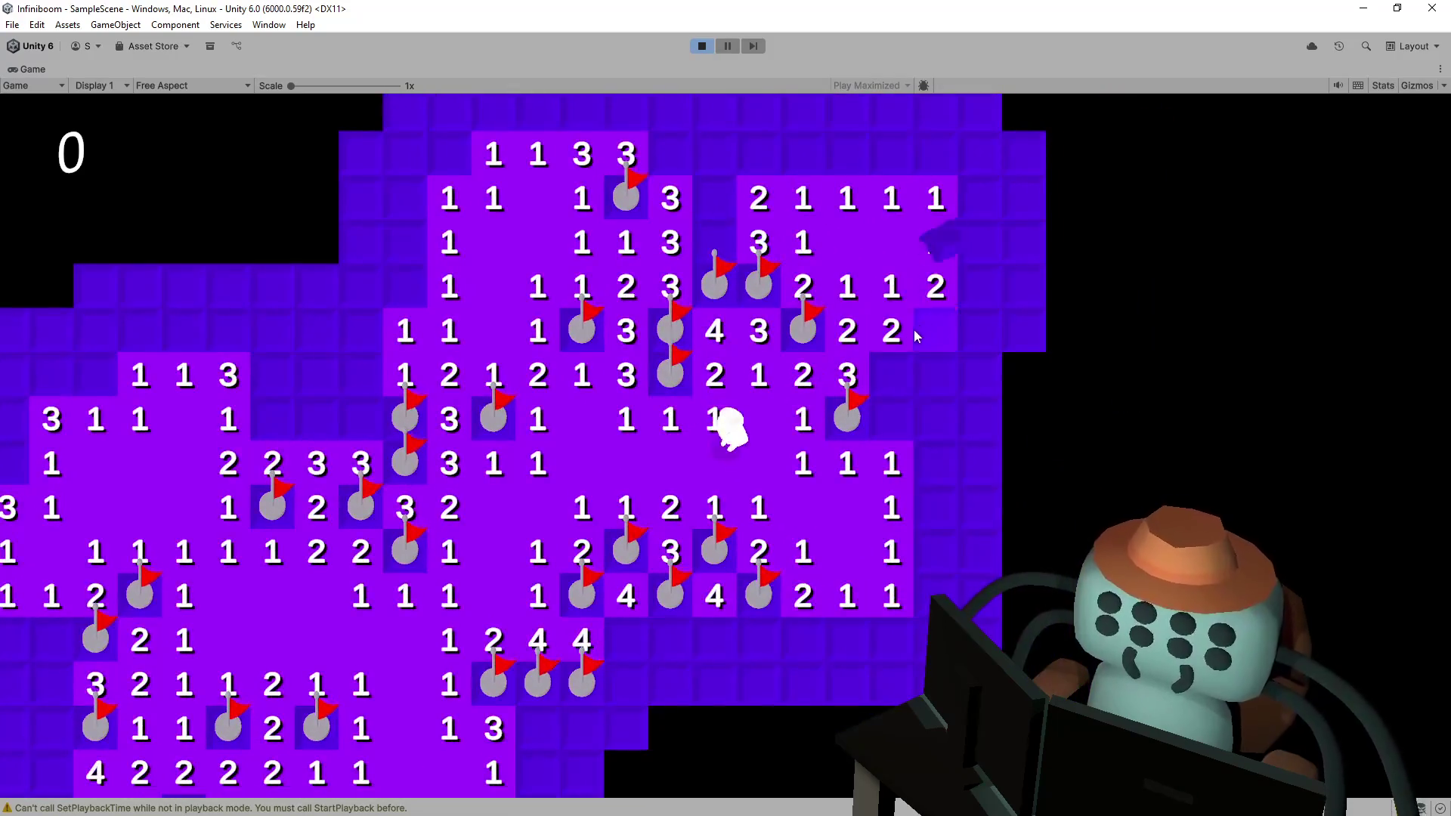
- Flag two right-side mines and uncover a run of tiles out to the right edge
{"action": "right_click", "coordinate": [936, 330]}
{"action": "left_click", "coordinate": [933, 370]}
{"action": "right_click", "coordinate": [892, 374]}
{"action": "left_click", "coordinate": [891, 414]}
{"action": "left_click", "coordinate": [941, 425]}
{"action": "left_click", "coordinate": [986, 337]}
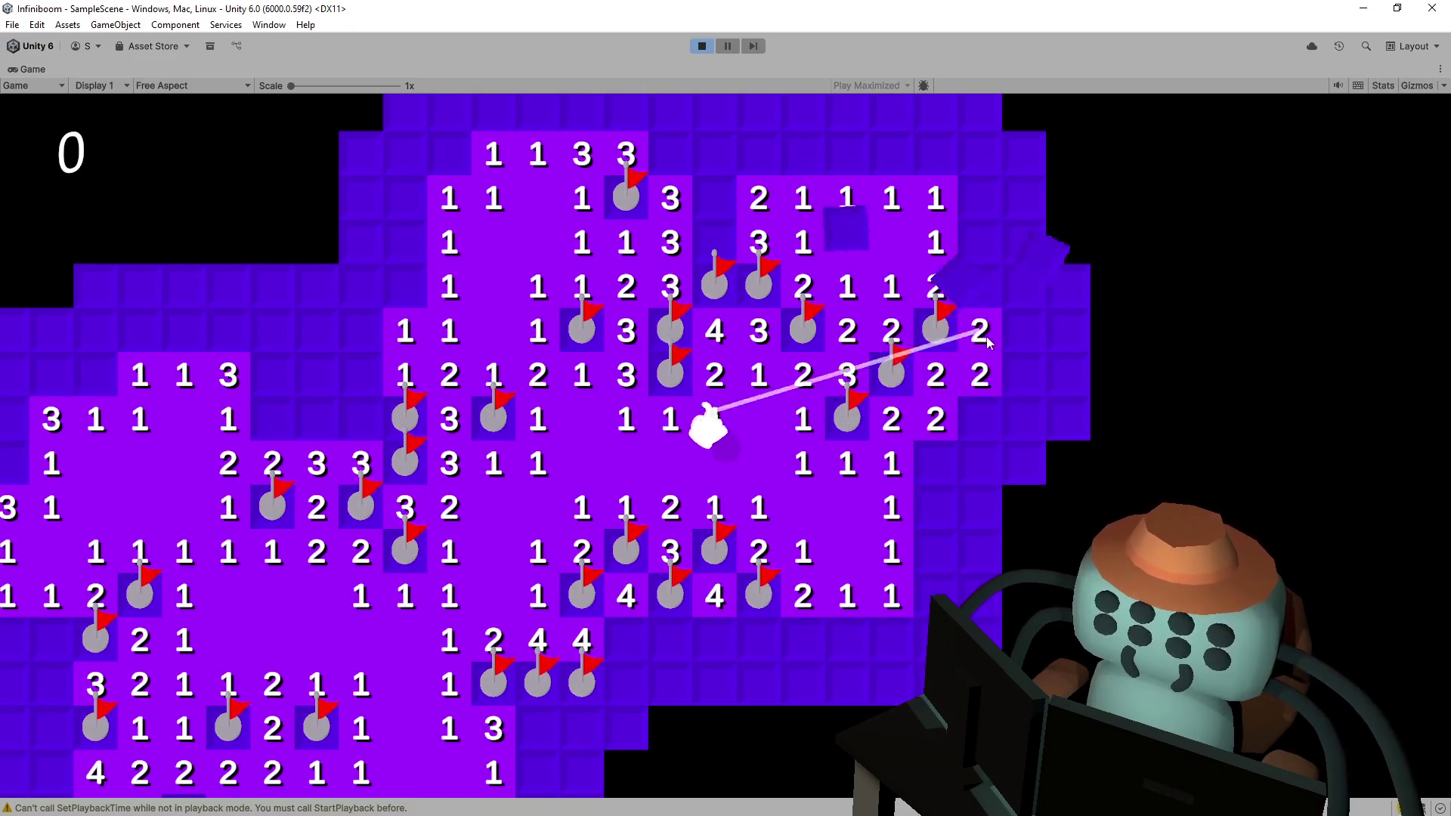
{"action": "left_click", "coordinate": [963, 431]}
{"action": "left_click", "coordinate": [923, 473]}
- Flag three right-edge mines, including the one below the 1, and uncover further right-edge tiles
{"action": "right_click", "coordinate": [968, 476]}
{"action": "right_click", "coordinate": [947, 516]}
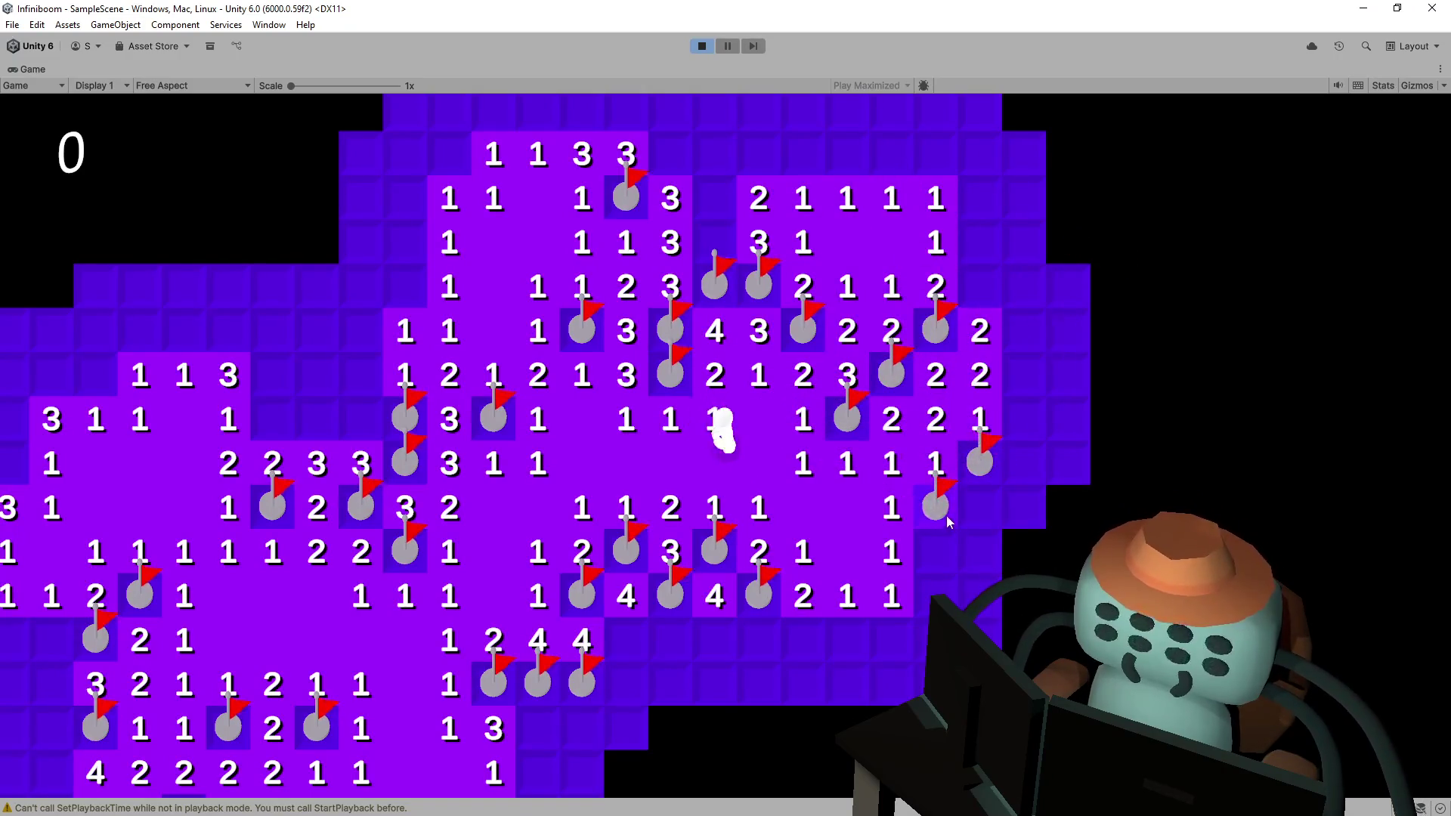
{"action": "left_click", "coordinate": [967, 509]}
{"action": "right_click", "coordinate": [935, 556]}
{"action": "left_click", "coordinate": [1032, 482]}
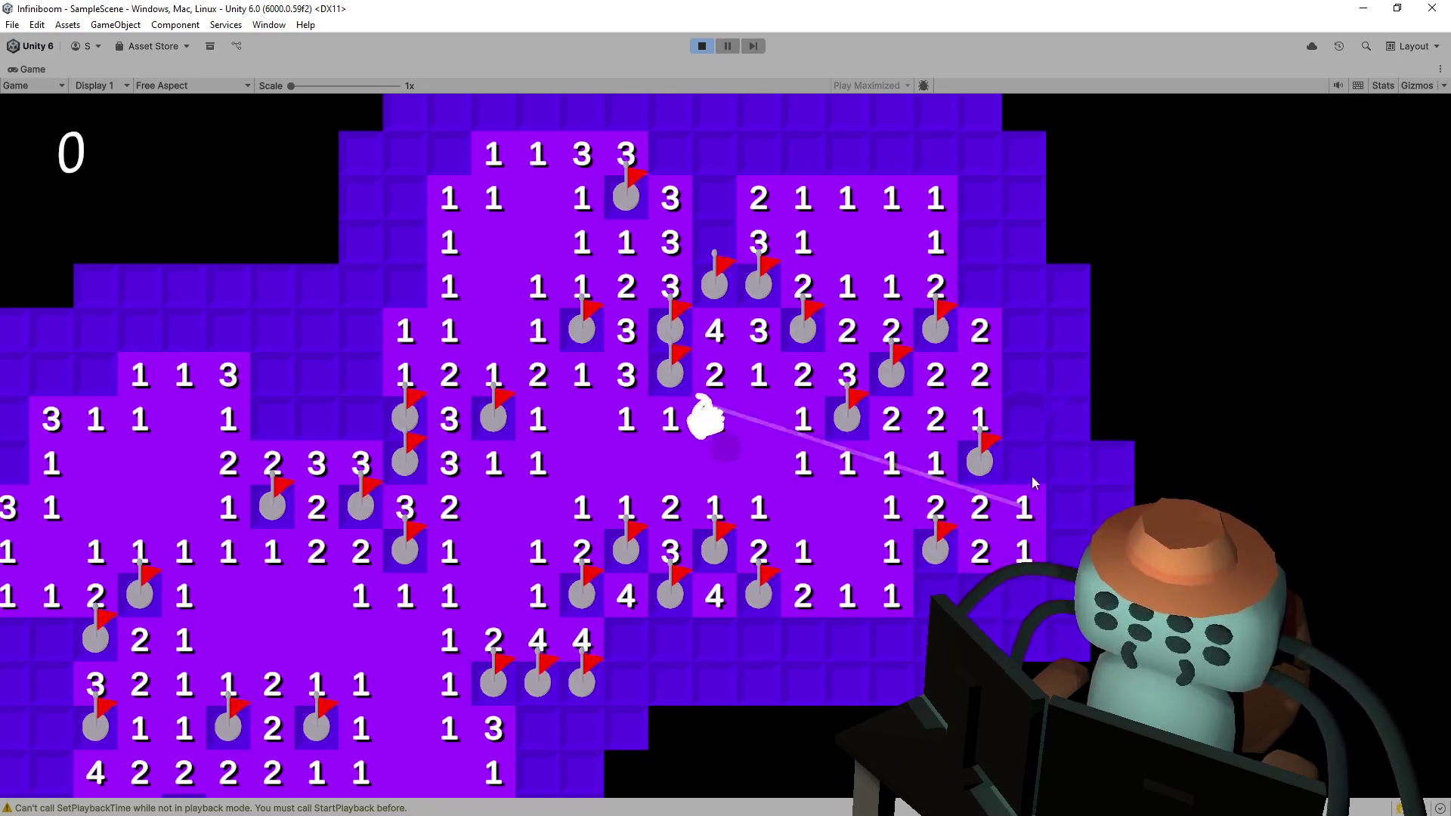
- Uncover tiles in the right column, flagging one mine before opening the area to its right
{"action": "left_click", "coordinate": [998, 431]}
{"action": "left_click", "coordinate": [810, 414]}
{"action": "right_click", "coordinate": [821, 370]}
{"action": "left_click", "coordinate": [866, 452]}
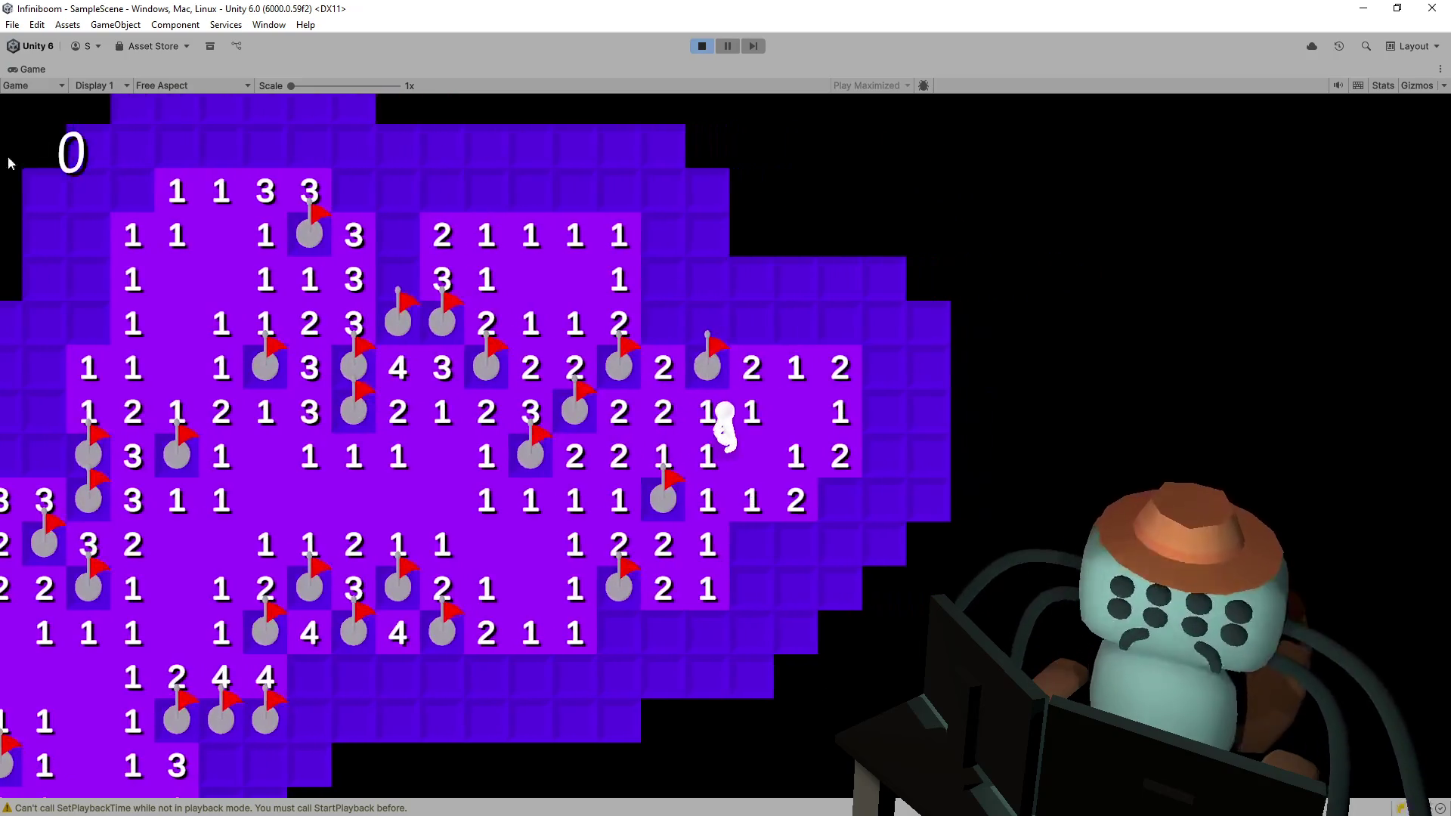
- Move the character up and left, flag two mines beside the top 1, and uncover tiles along the top right
{"action": "key", "text": "s"}
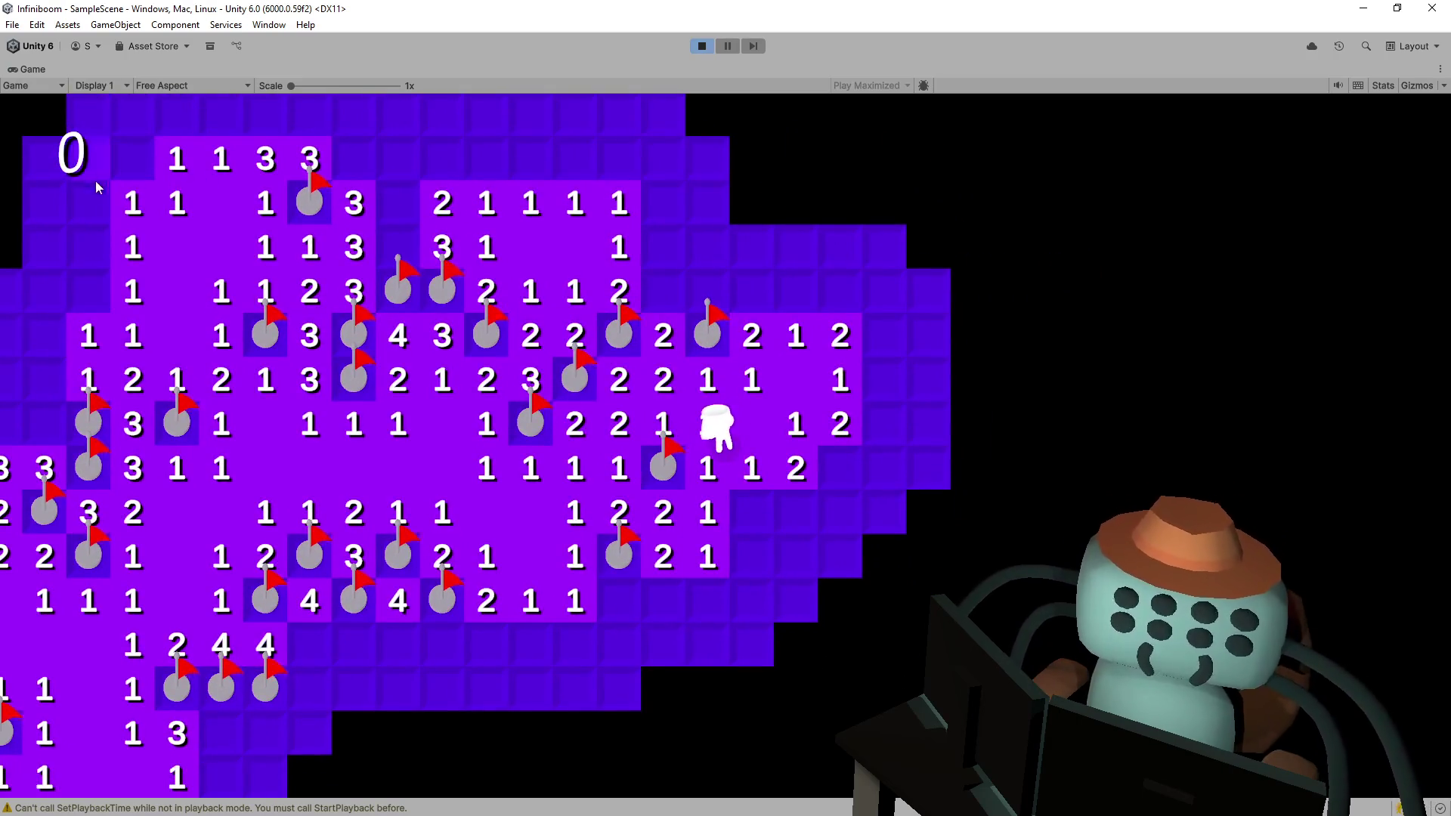
{"action": "key", "text": "w"}
{"action": "left_click", "coordinate": [671, 307]}
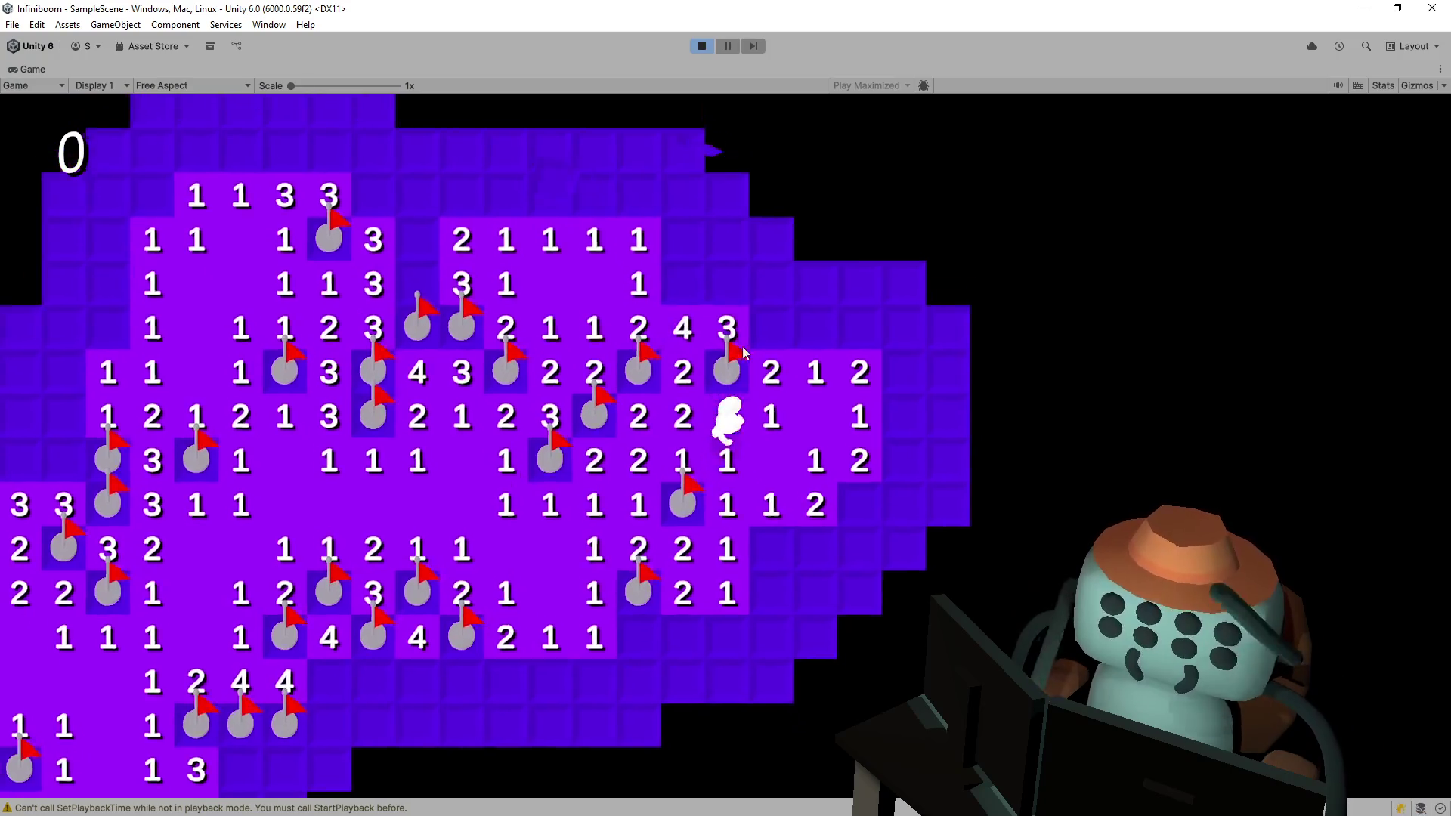
{"action": "key", "text": "w"}
{"action": "key", "text": "w"}
{"action": "key", "text": "a"}
{"action": "key", "text": "a"}
{"action": "right_click", "coordinate": [837, 401]}
{"action": "right_click", "coordinate": [786, 396]}
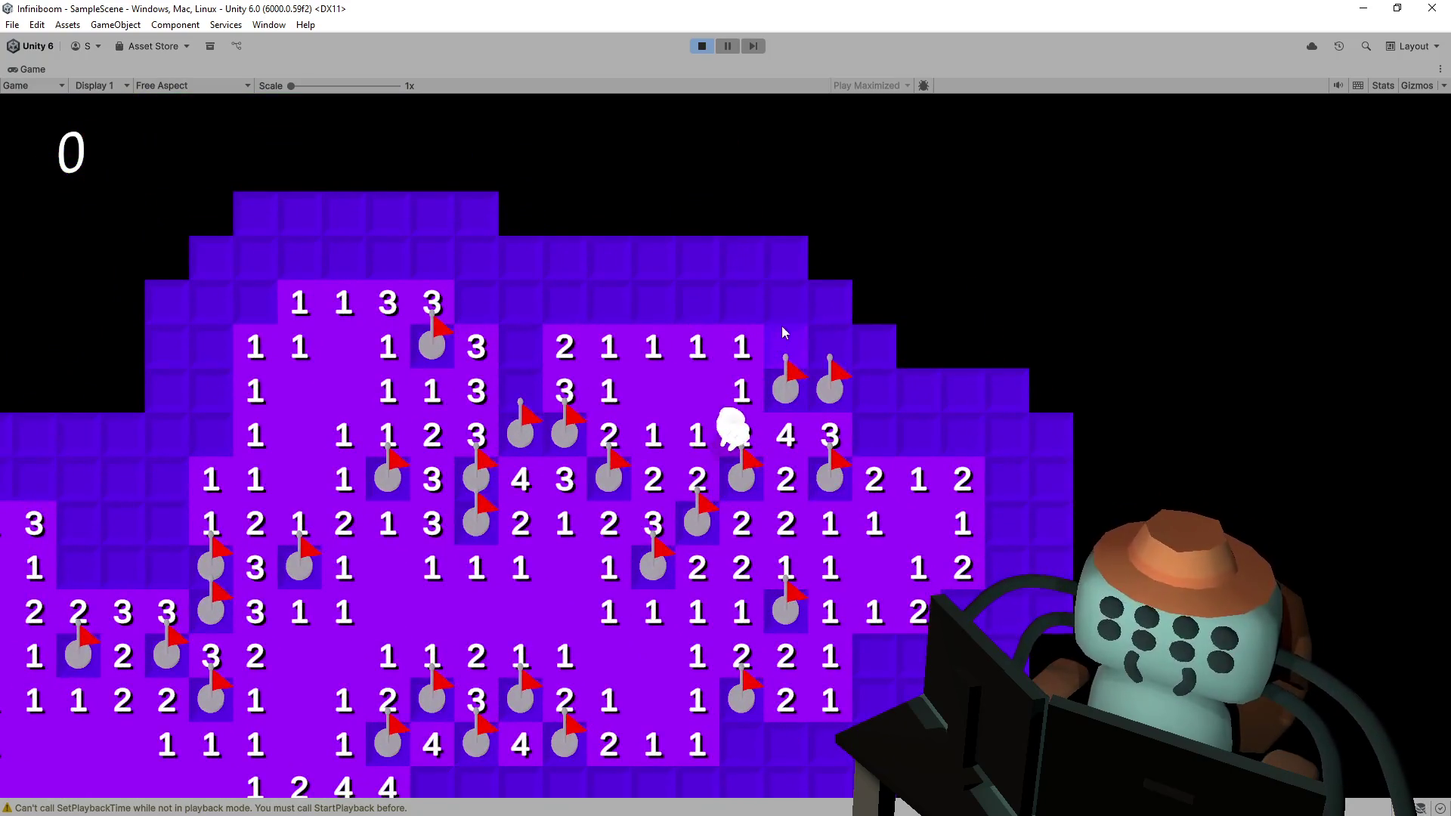
{"action": "left_click", "coordinate": [782, 330]}
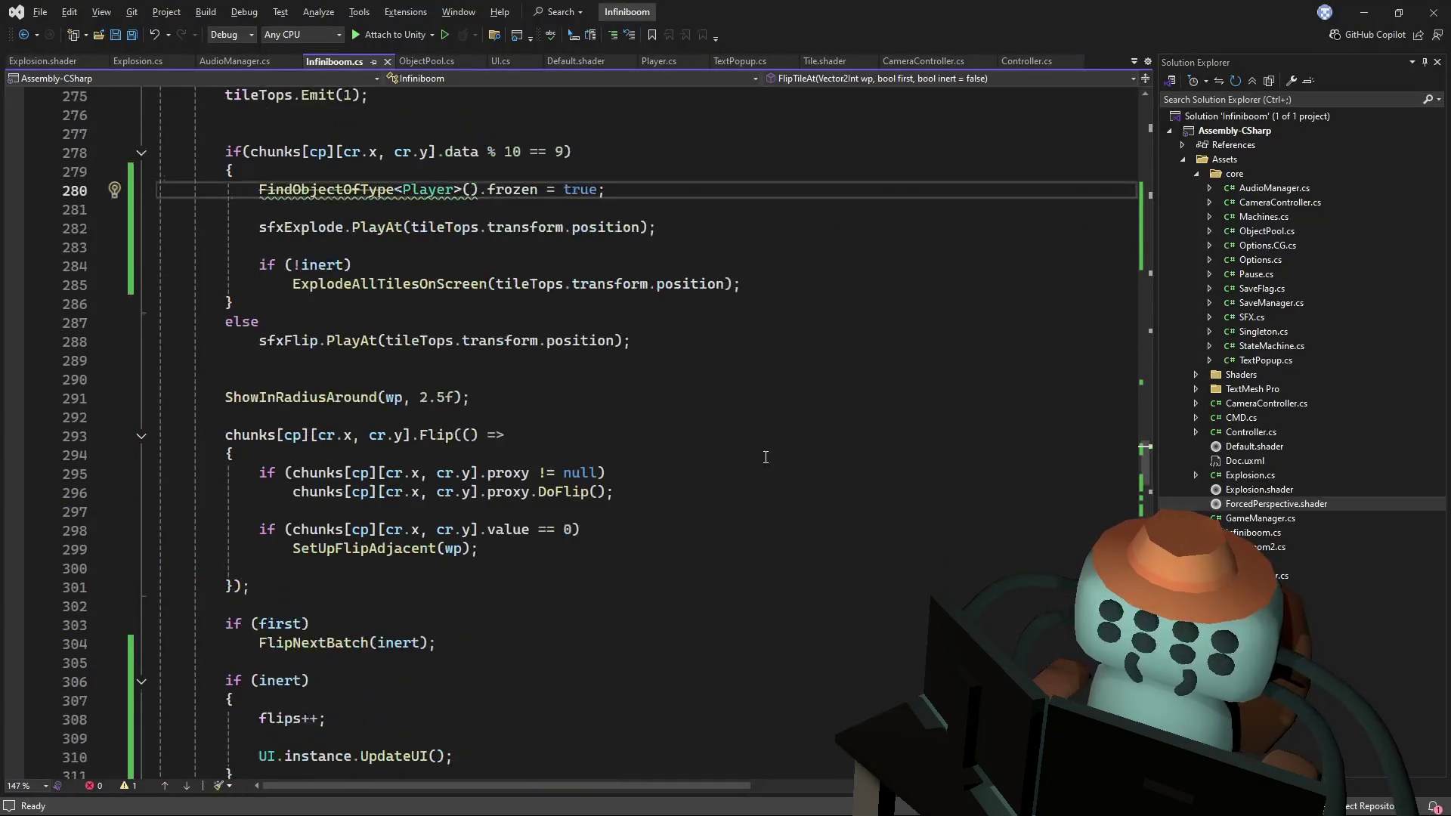
- Negate the condition on line 306 of Infiniboom.cs so it reads if (!inert)
{"action": "scroll", "coordinate": [766, 457], "scroll_direction": "down", "scroll_amount": 5}
{"action": "scroll", "coordinate": [795, 391], "scroll_direction": "down", "scroll_amount": 3}
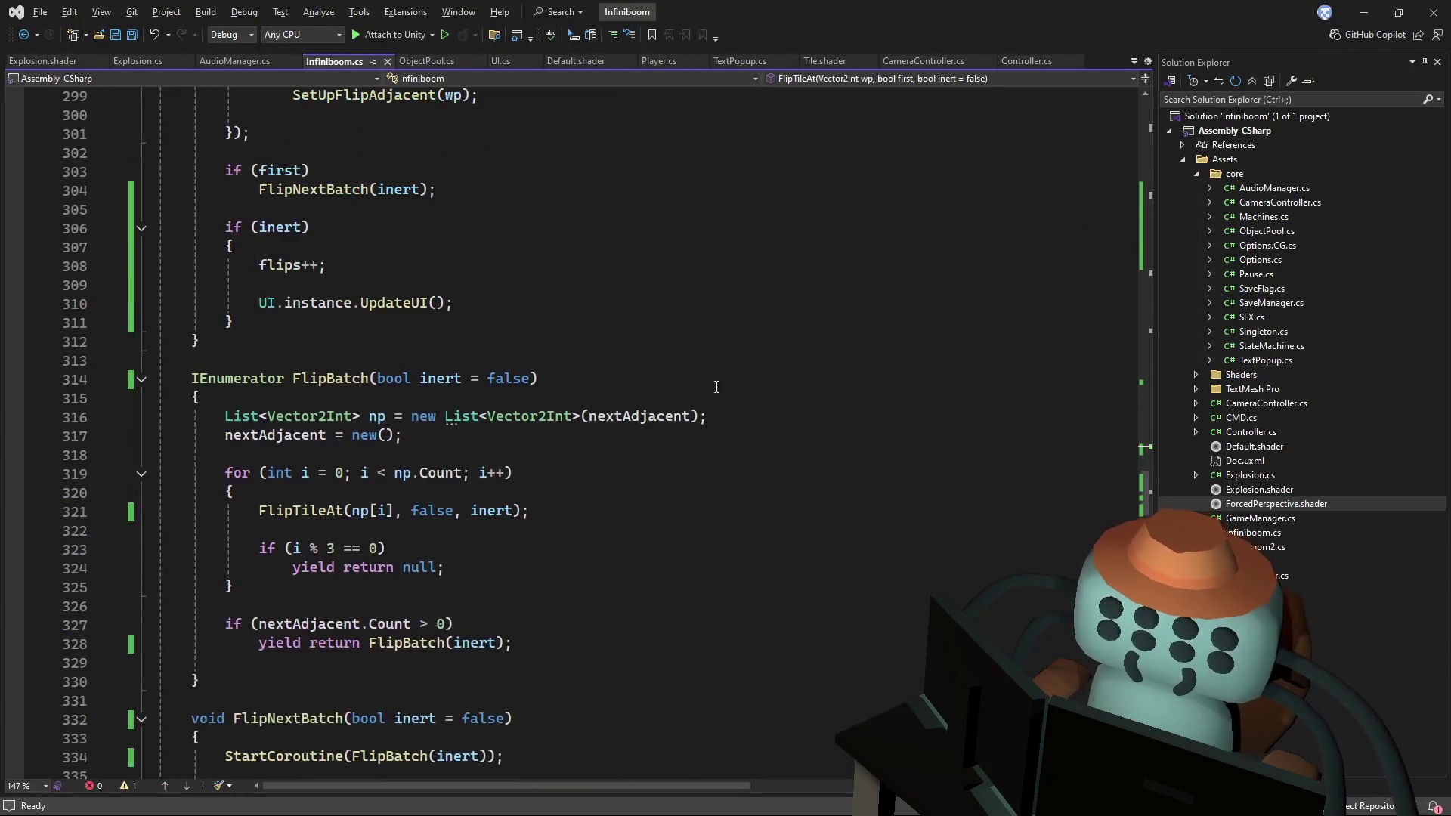
{"action": "left_click", "coordinate": [431, 378]}
{"action": "scroll", "coordinate": [533, 339], "scroll_direction": "down", "scroll_amount": 8}
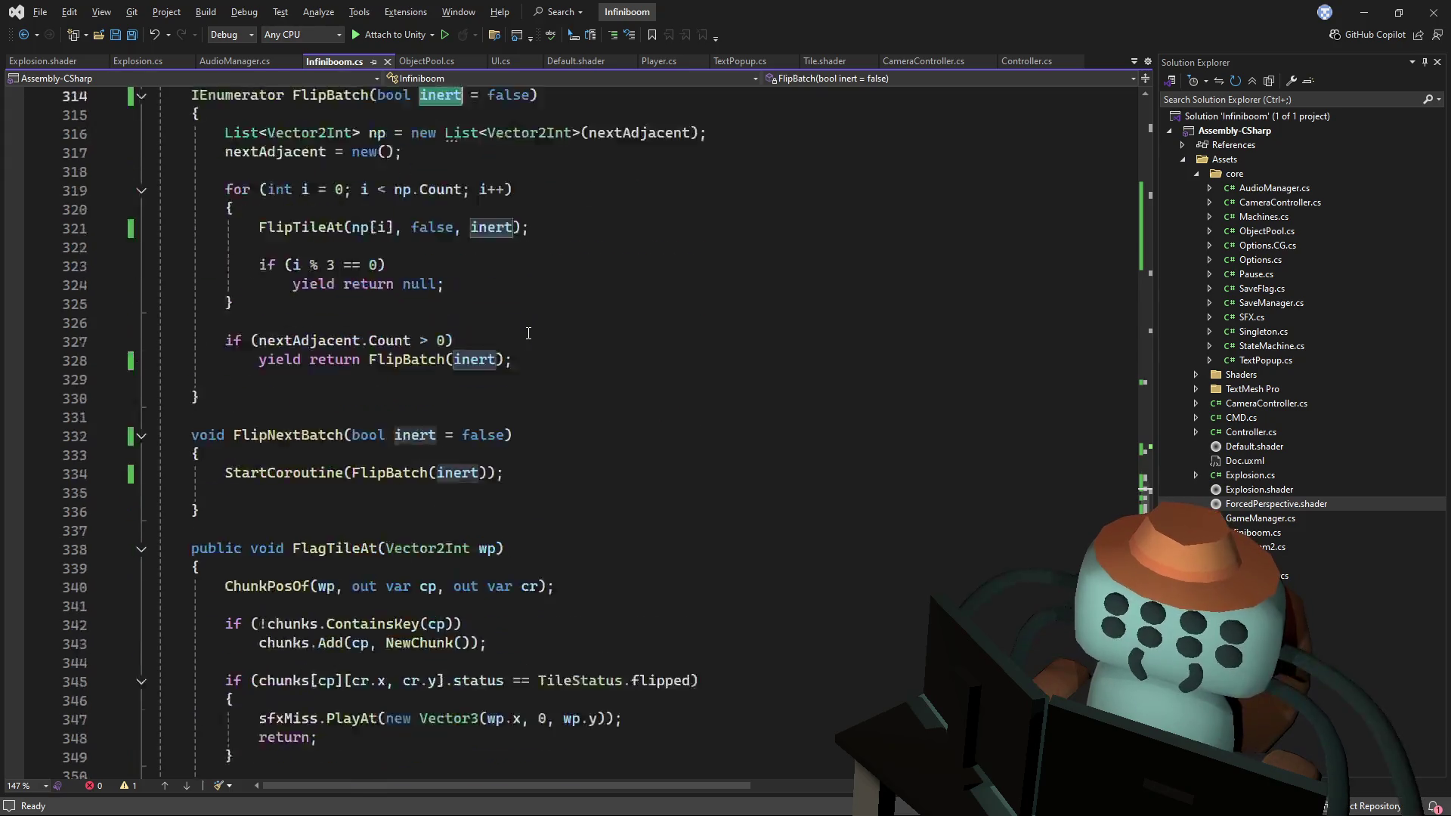
{"action": "scroll", "coordinate": [603, 356], "scroll_direction": "down", "scroll_amount": 9}
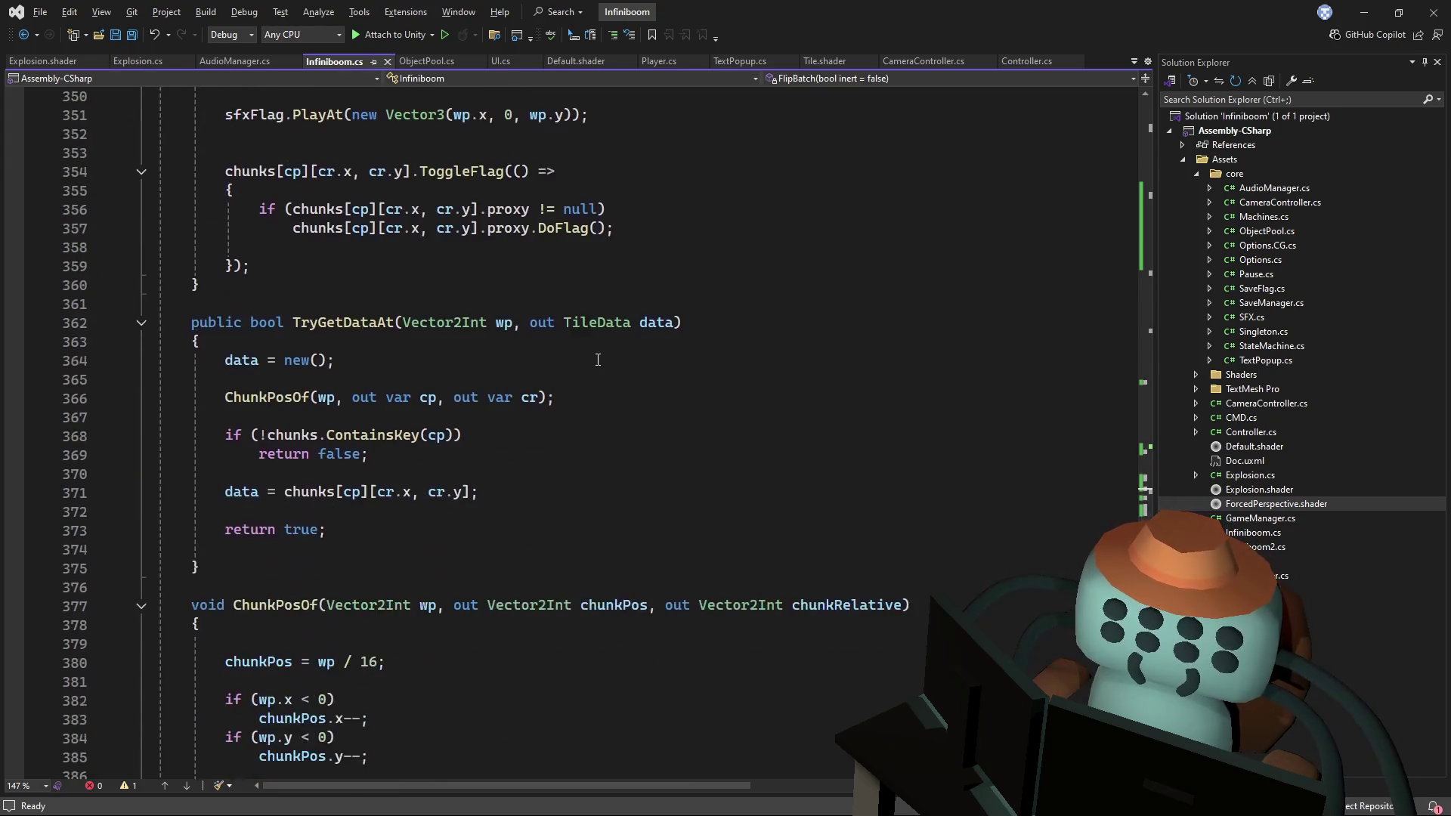
{"action": "scroll", "coordinate": [484, 370], "scroll_direction": "up", "scroll_amount": 5}
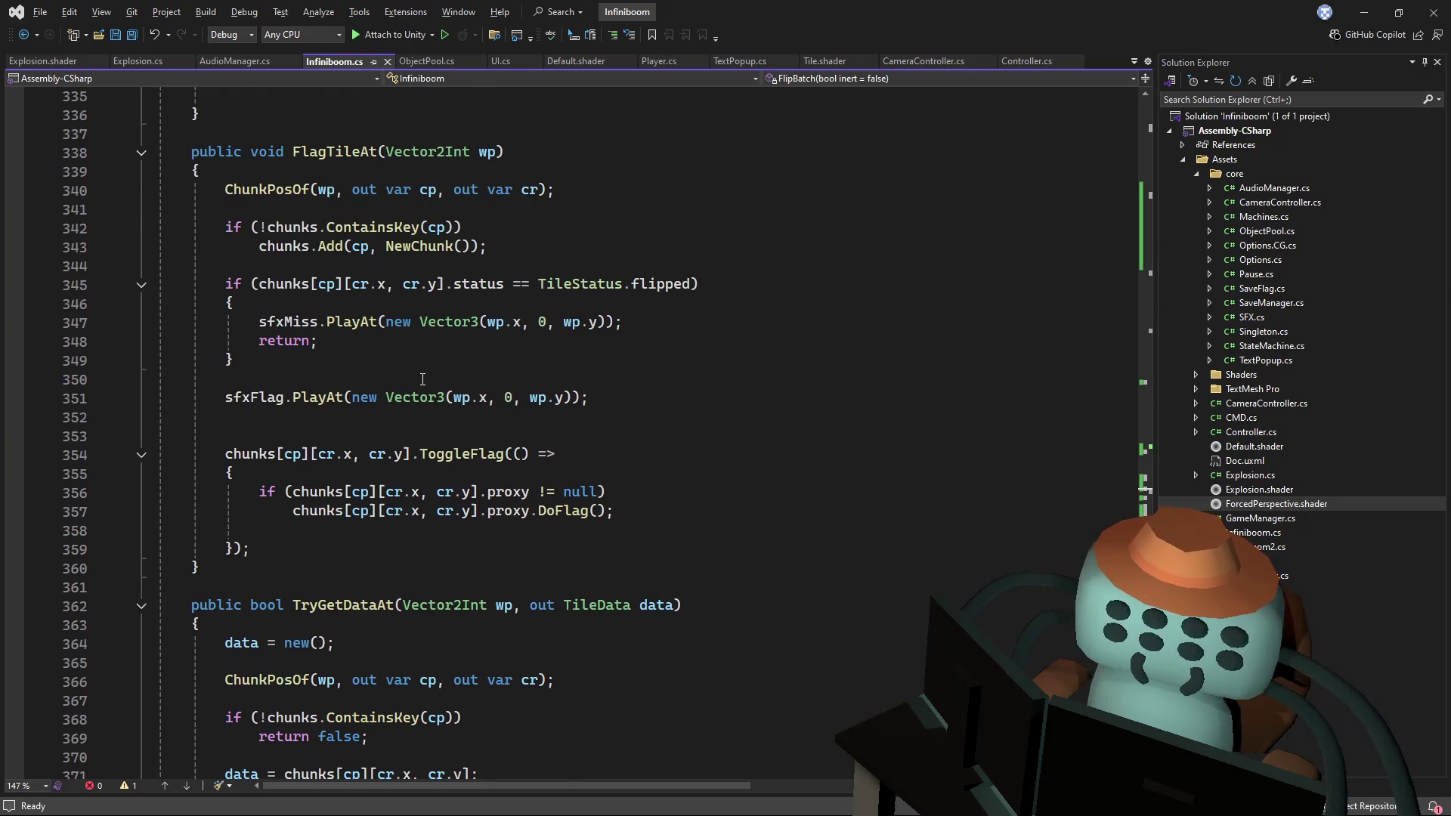
{"action": "scroll", "coordinate": [422, 380], "scroll_direction": "up", "scroll_amount": 9}
{"action": "scroll", "coordinate": [491, 269], "scroll_direction": "up", "scroll_amount": 4}
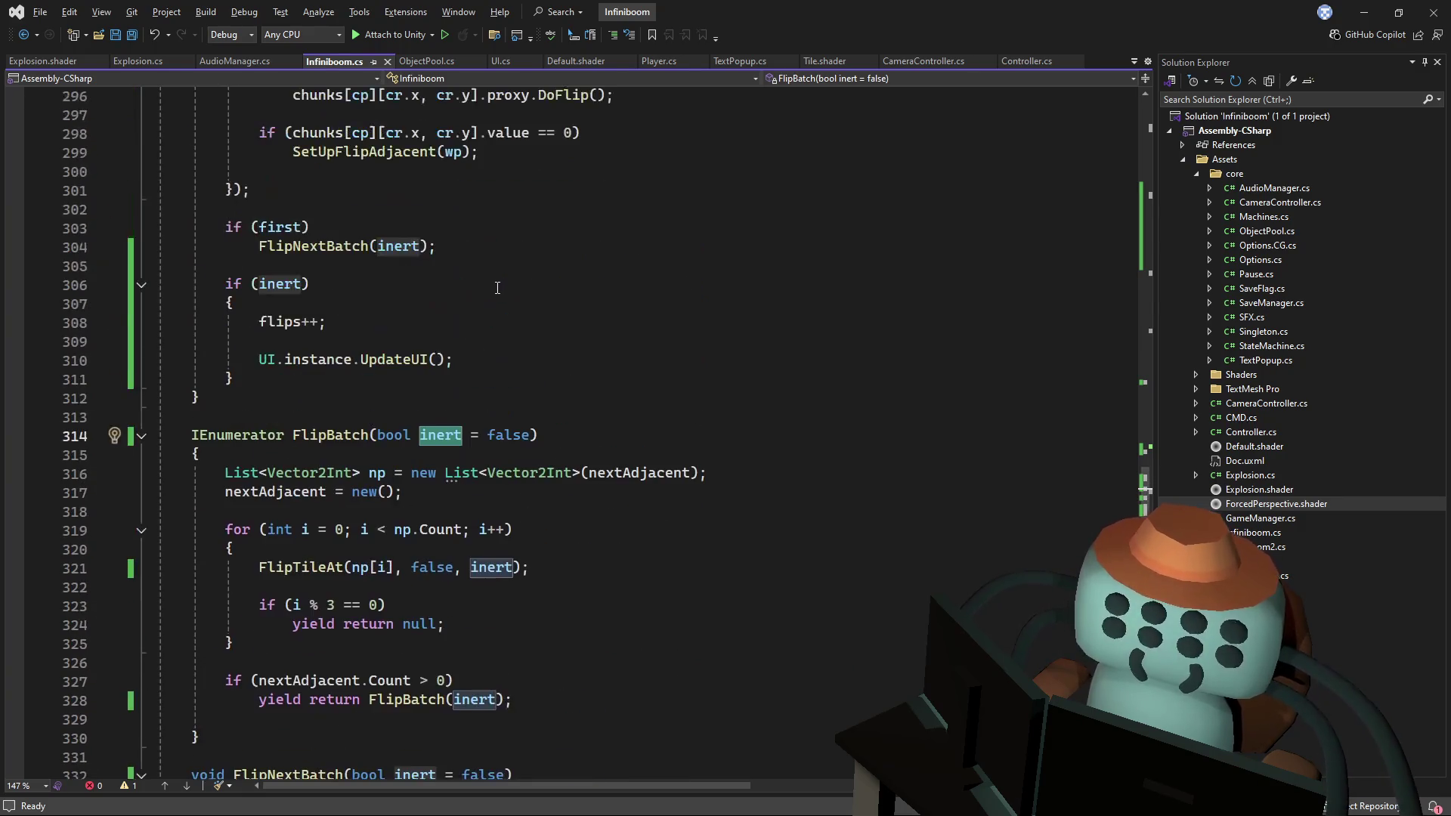
{"action": "left_click", "coordinate": [259, 284]}
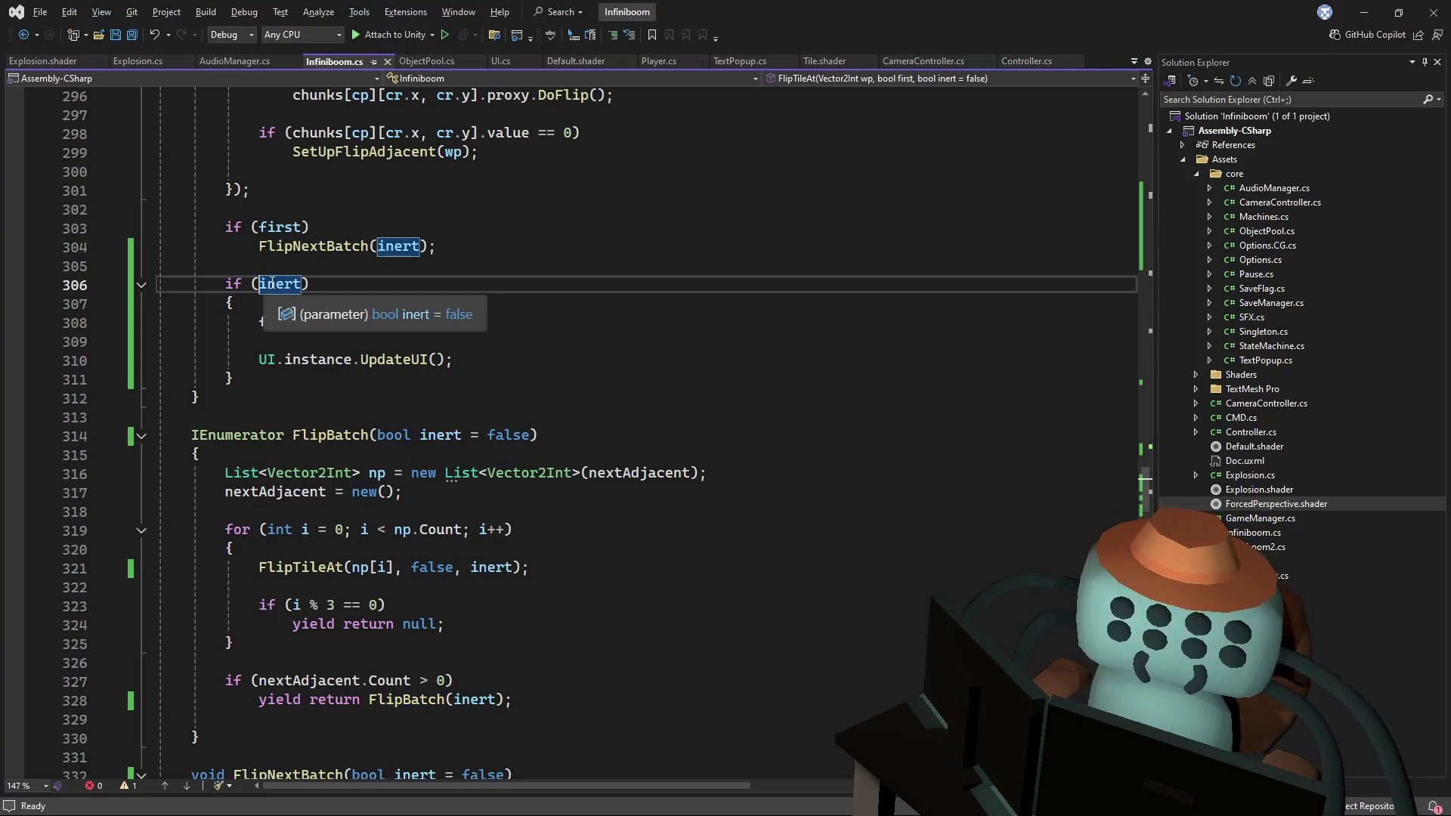
{"action": "type", "text": "!"}
{"action": "left_click_drag", "start_coordinate": [1146, 480], "coordinate": [1149, 379]}
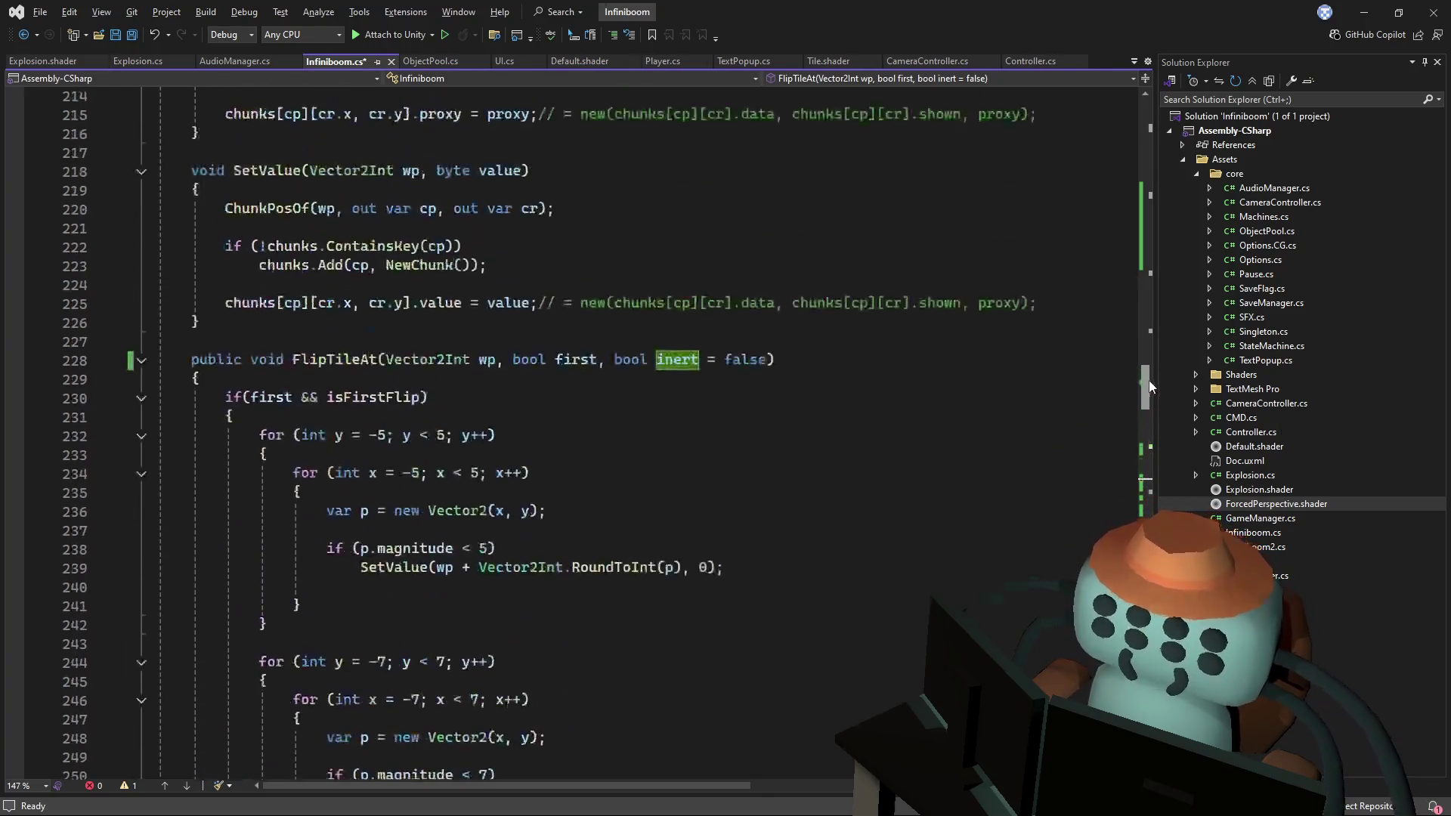
- Save Infiniboom.cs and start a new Play run in Unity
{"action": "left_click", "coordinate": [1036, 308]}
{"action": "key", "text": "ctrl+s"}
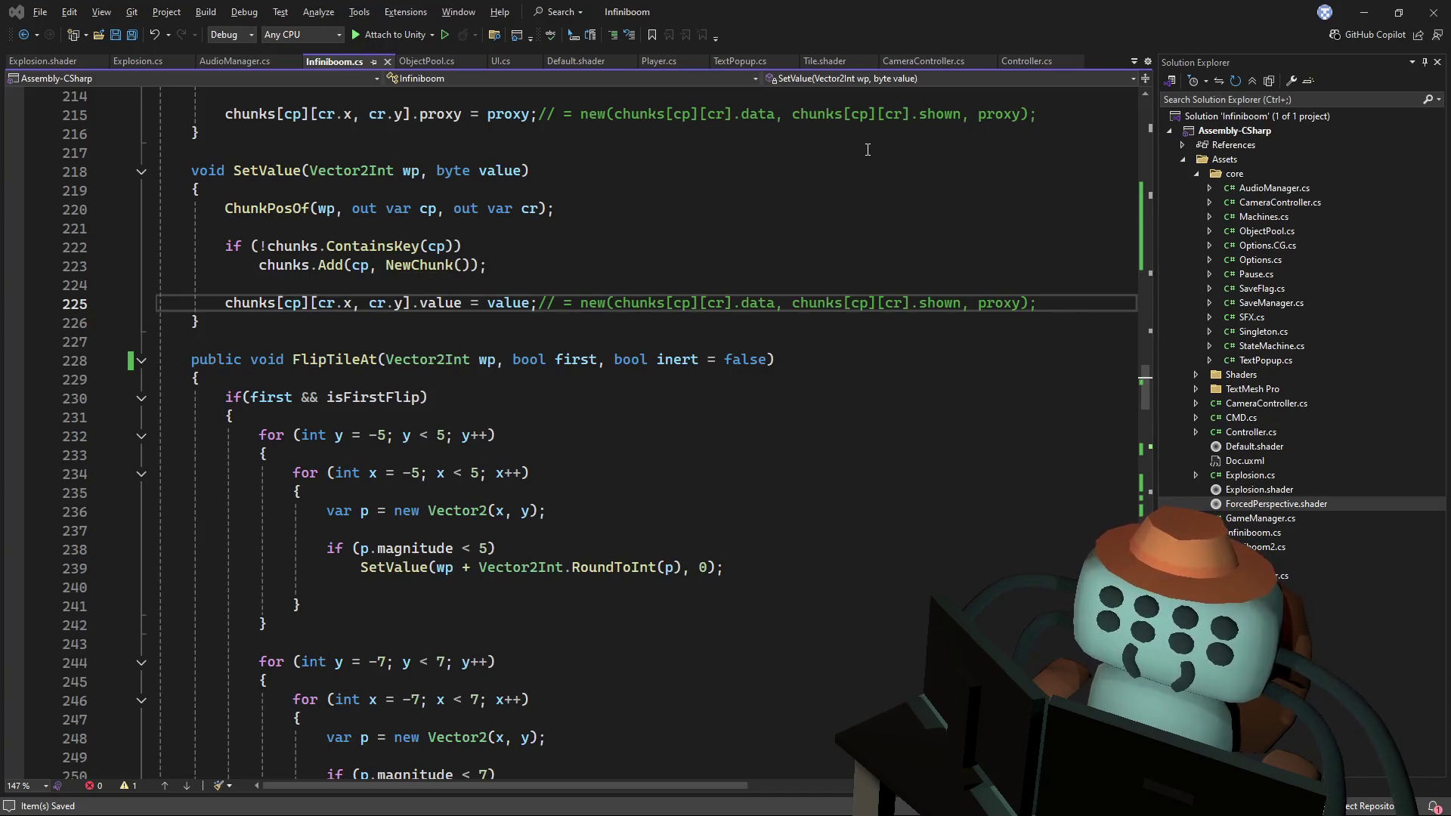
{"action": "key", "text": "alt+Tab"}
{"action": "left_click", "coordinate": [700, 46]}
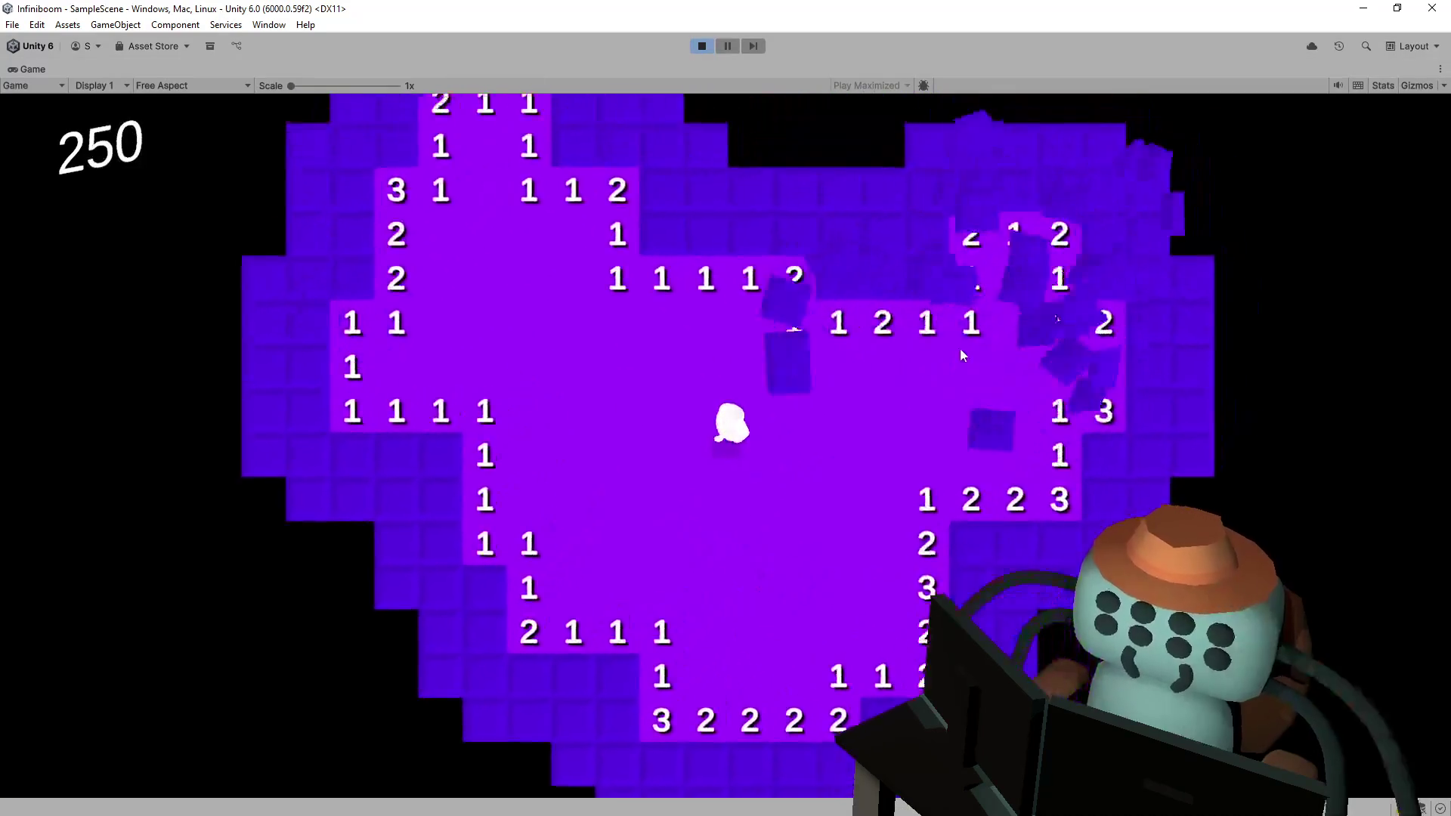
- Uncover two hidden tiles, one a mine, leaving the score counter at 172
{"action": "left_click", "coordinate": [798, 342]}
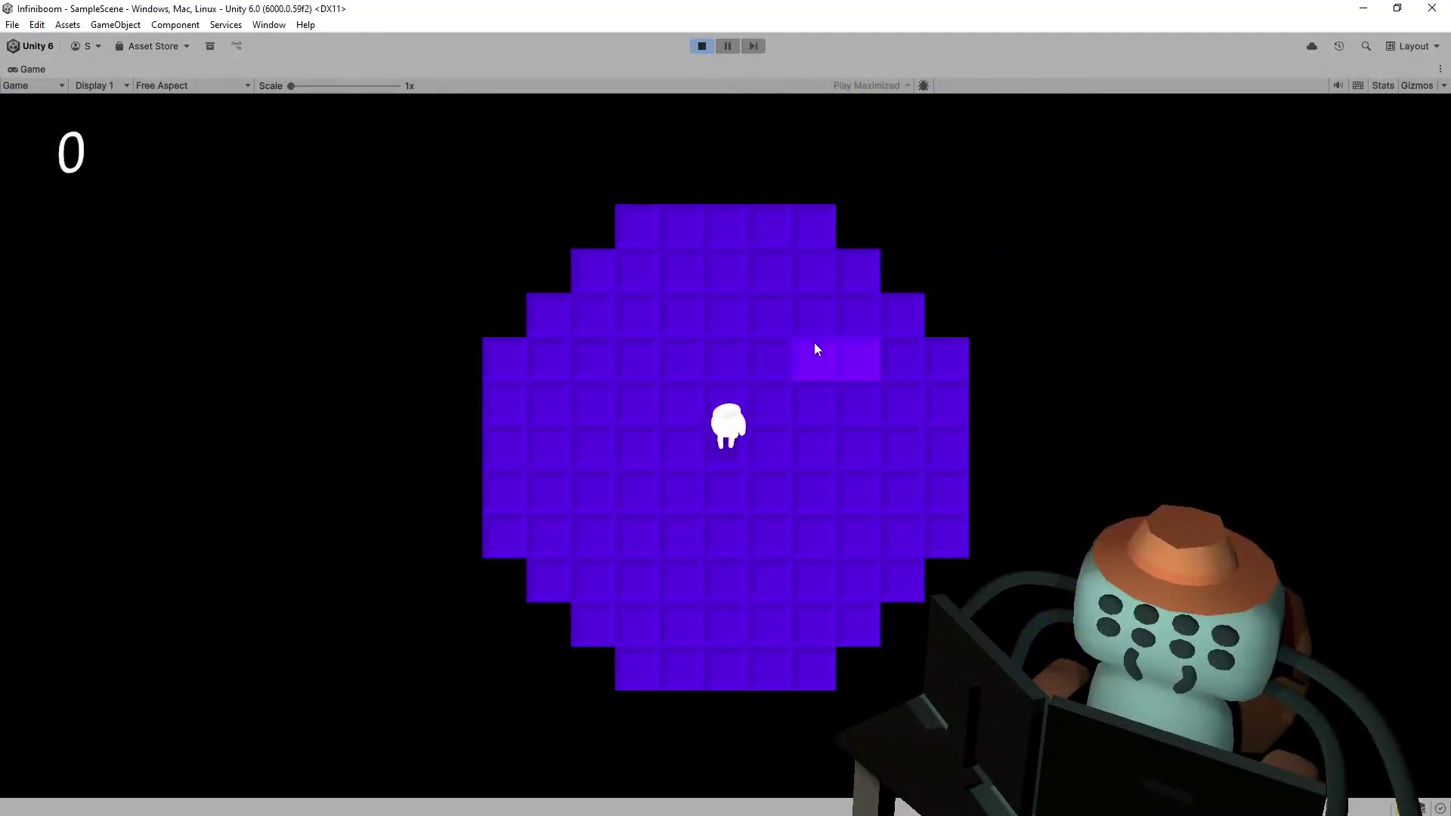
{"action": "left_click", "coordinate": [815, 349]}
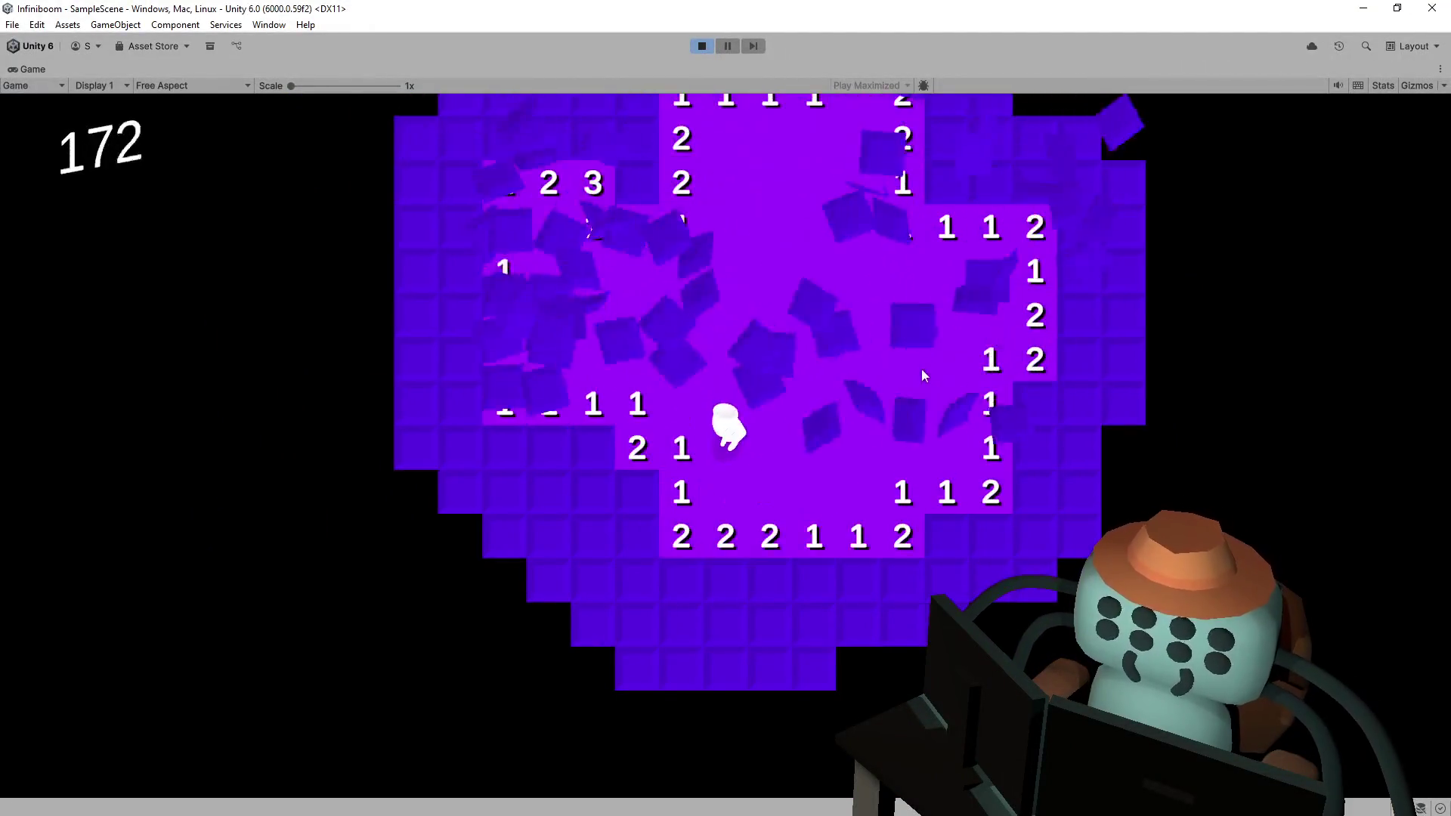